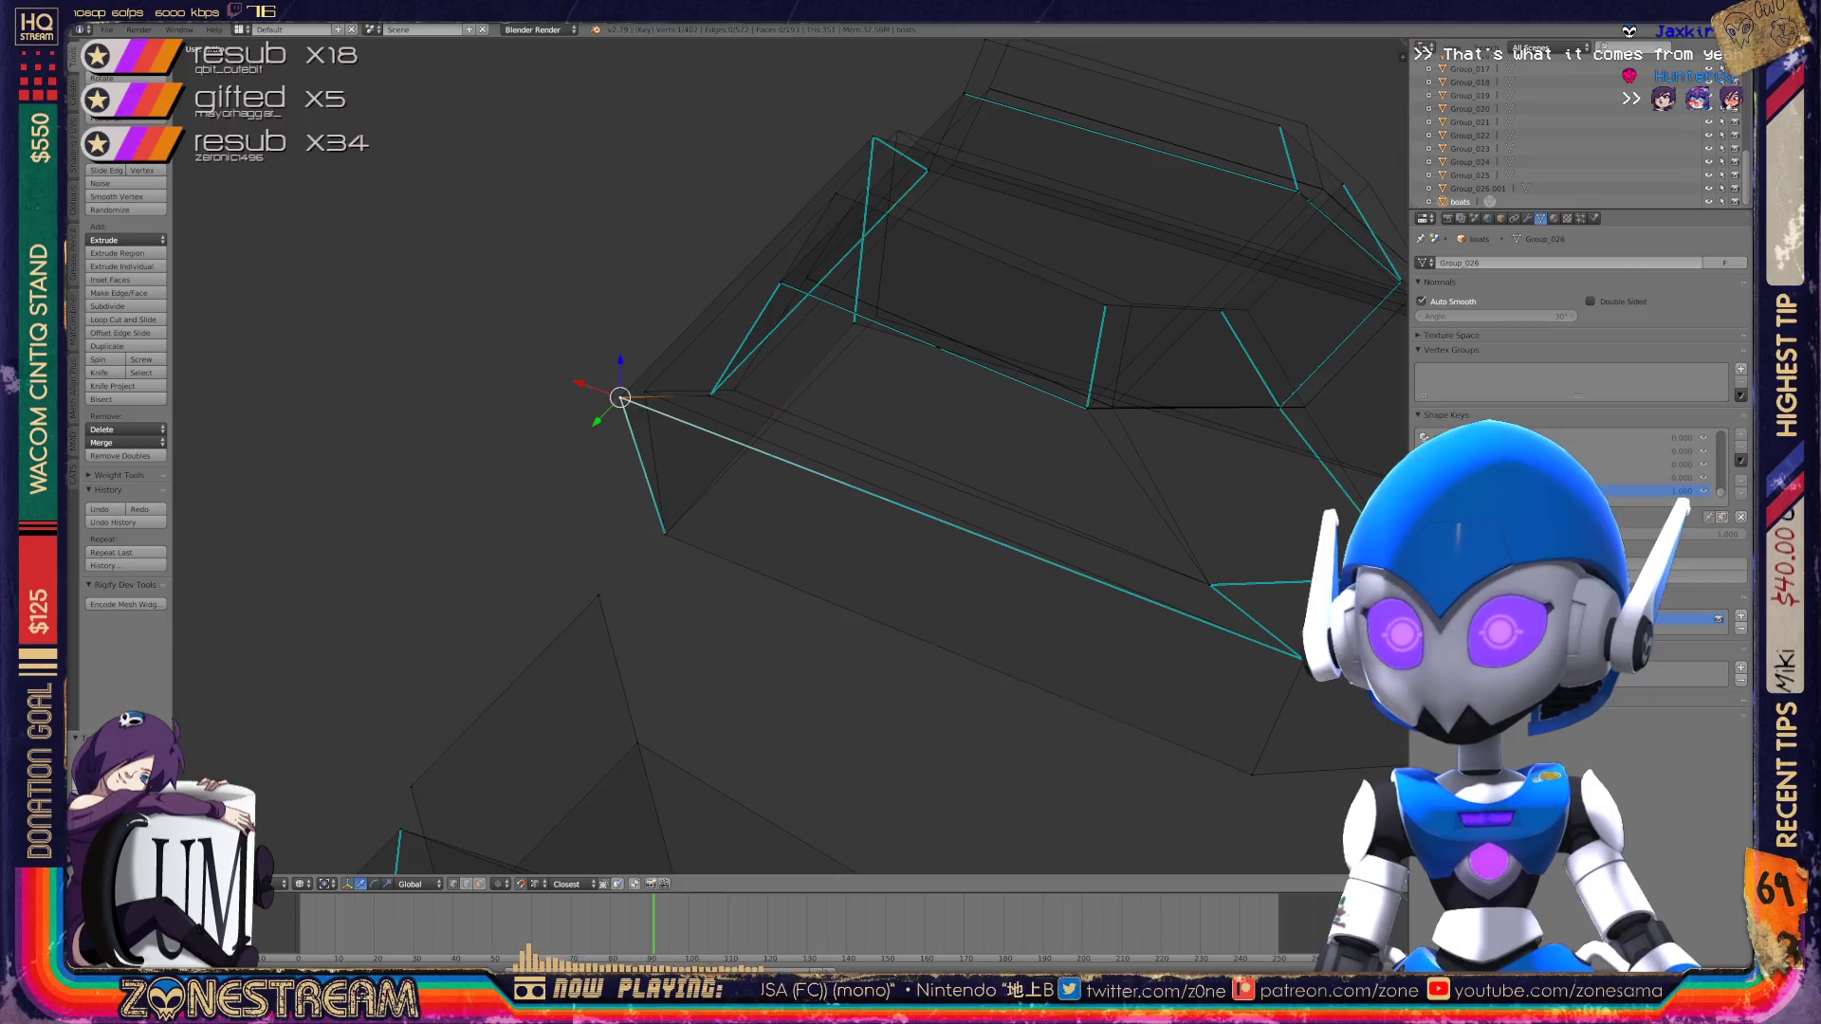
# Step: Nudge the selected vertex slightly to the right
pyautogui.moveTo(620, 398)
pyautogui.mouseDown(button='middle')
pyautogui.moveTo(645, 394)
pyautogui.moveTo(679, 475)
pyautogui.moveTo(602, 487)
pyautogui.moveTo(719, 487)
pyautogui.mouseUp(button='middle')
pyautogui.moveTo(719, 486); pyautogui.dragTo(760, 477)
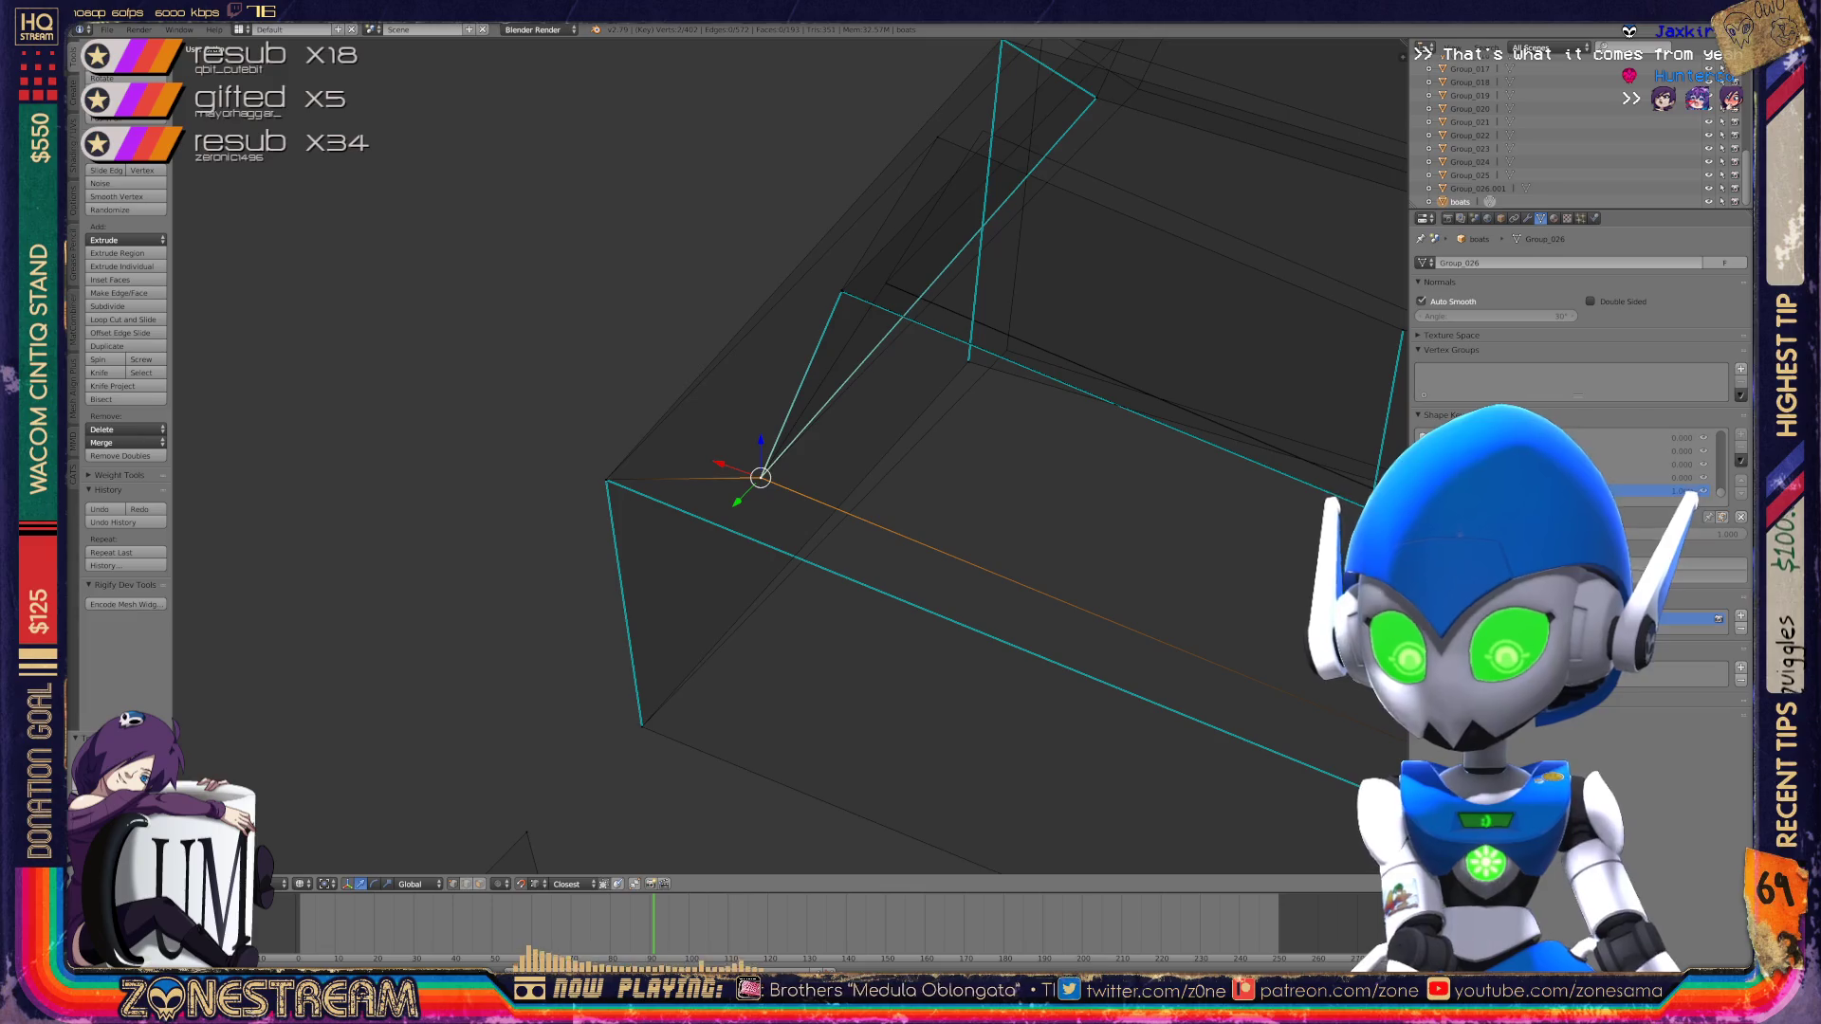
pyautogui.scroll(-4, 787, 456)
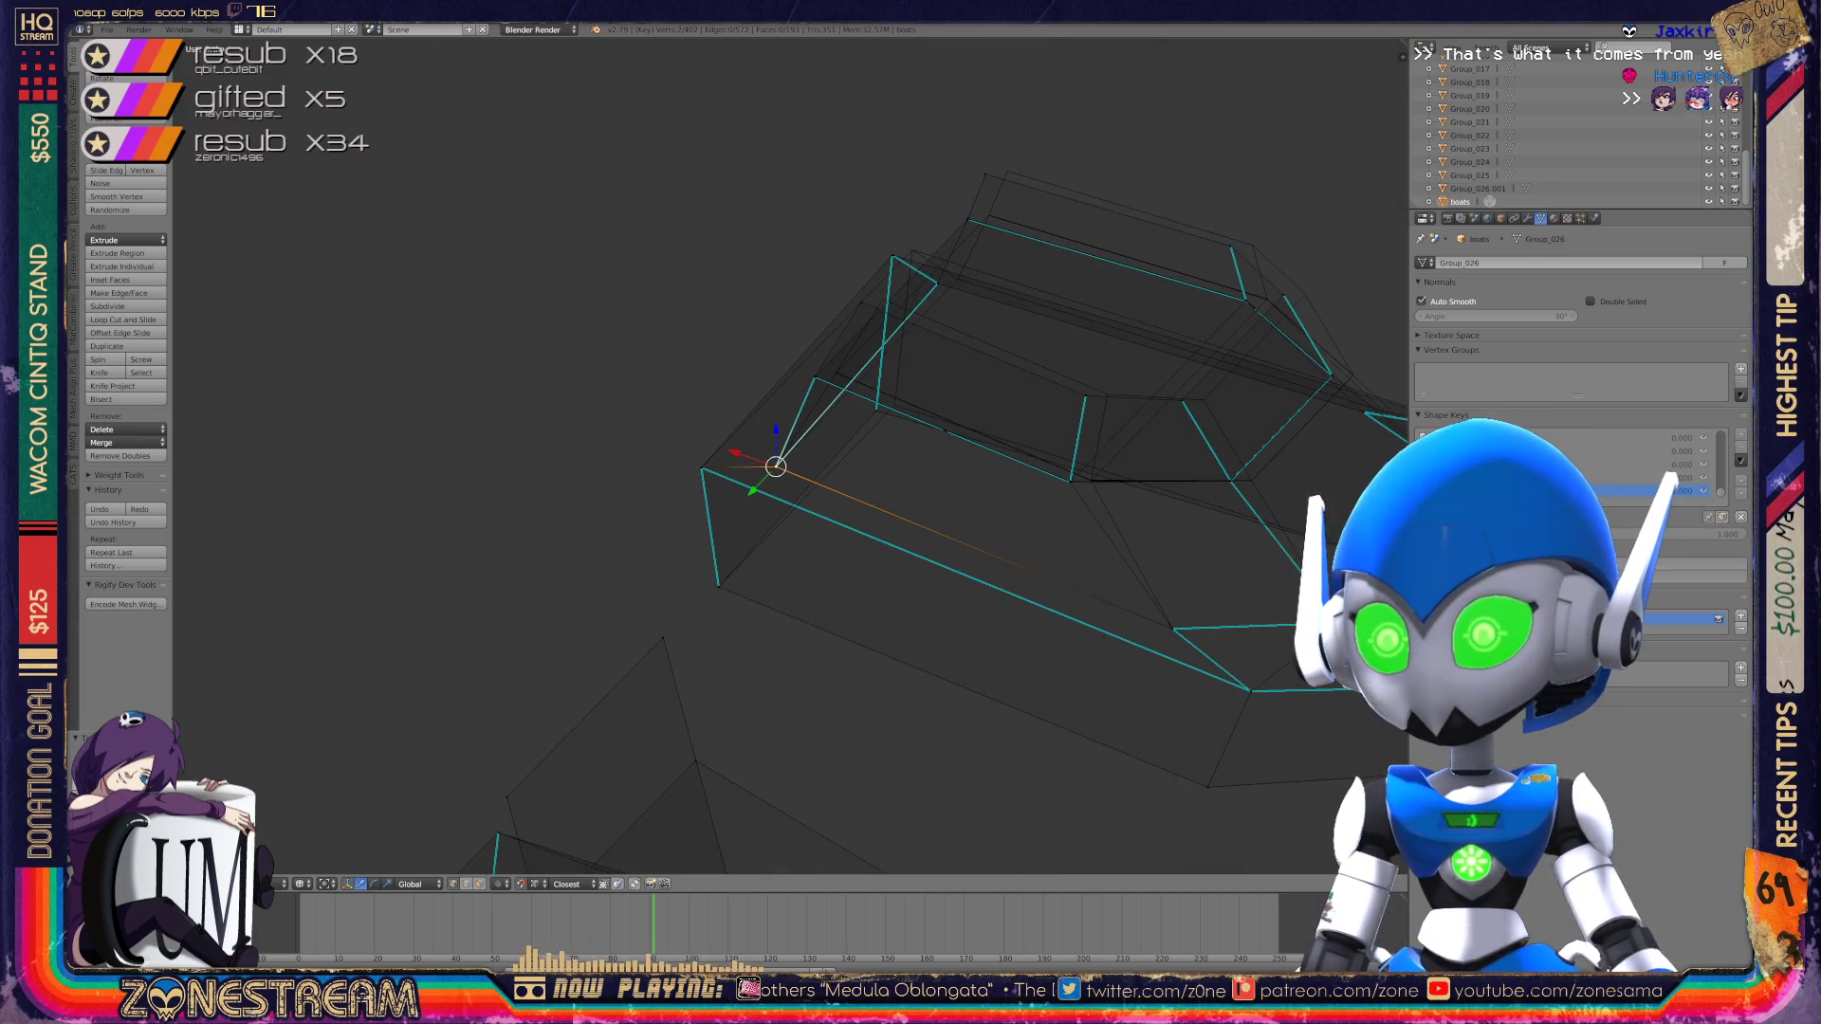
pyautogui.scroll(5, 981, 263)
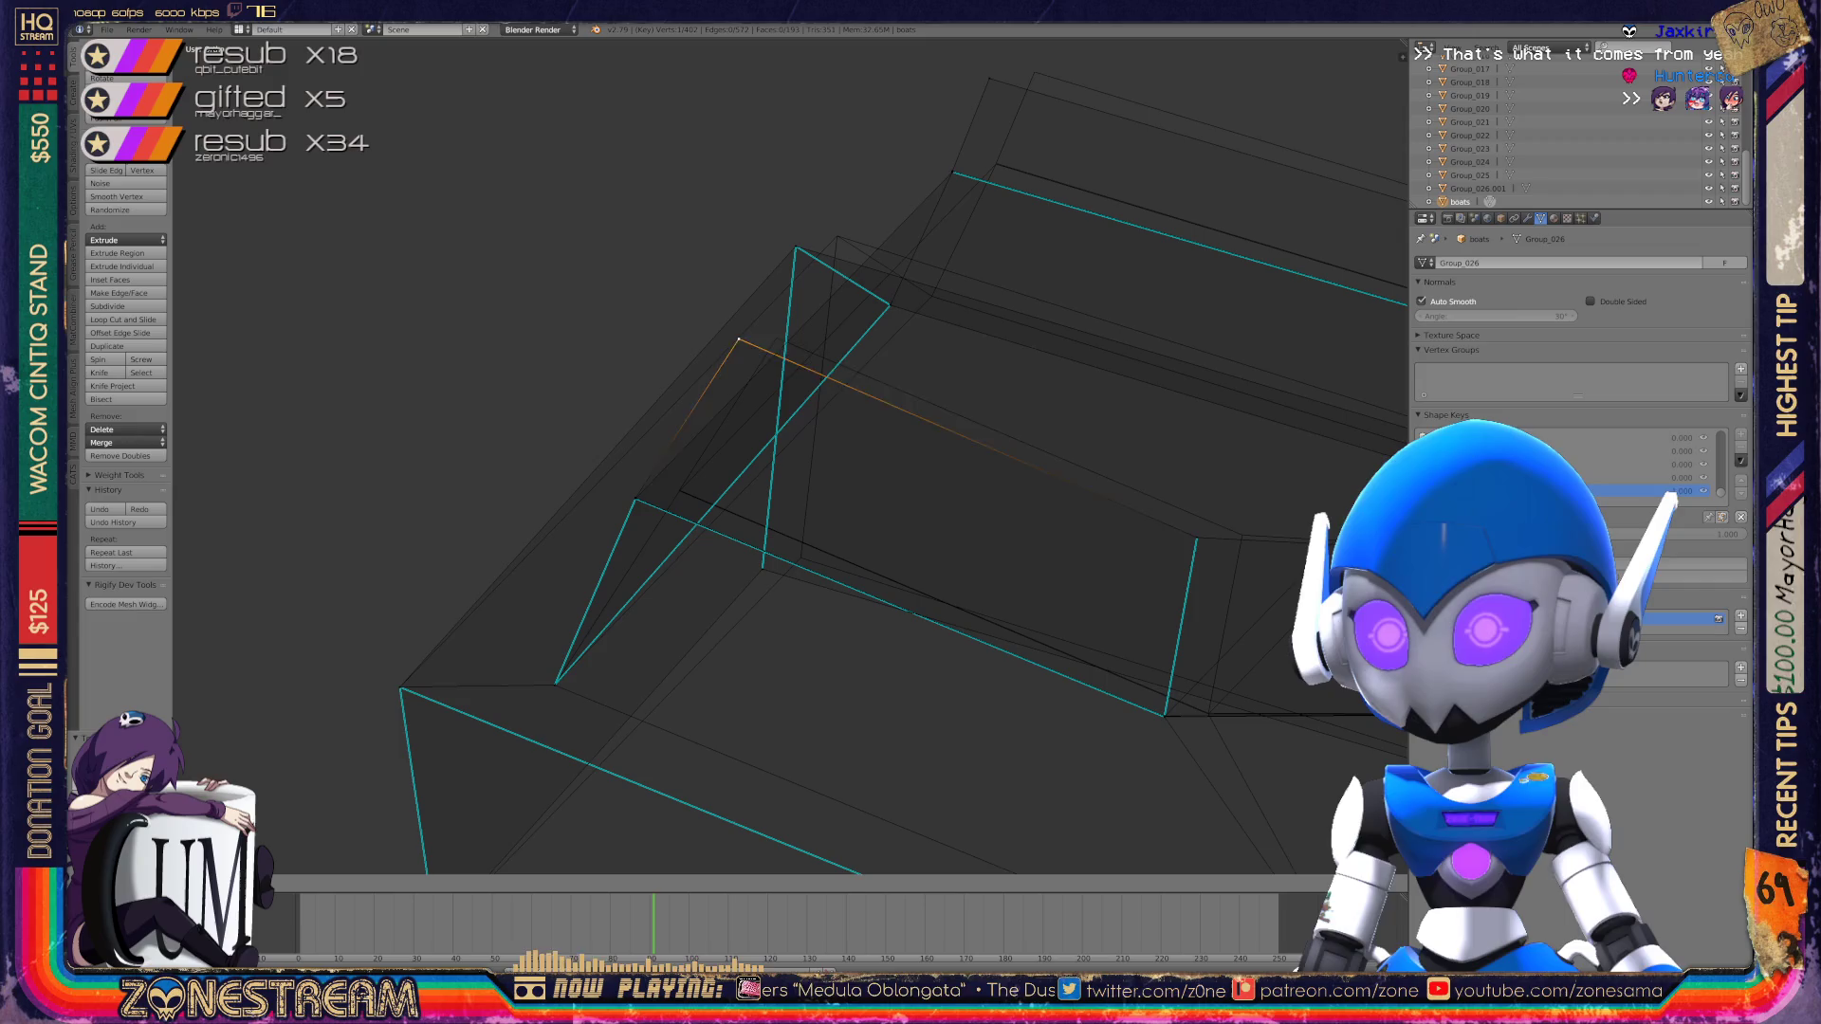
# Step: Pull a corner vertex further to the right and confirm its new position
pyautogui.moveTo(787, 455); pyautogui.dragTo(664, 446, button='middle')
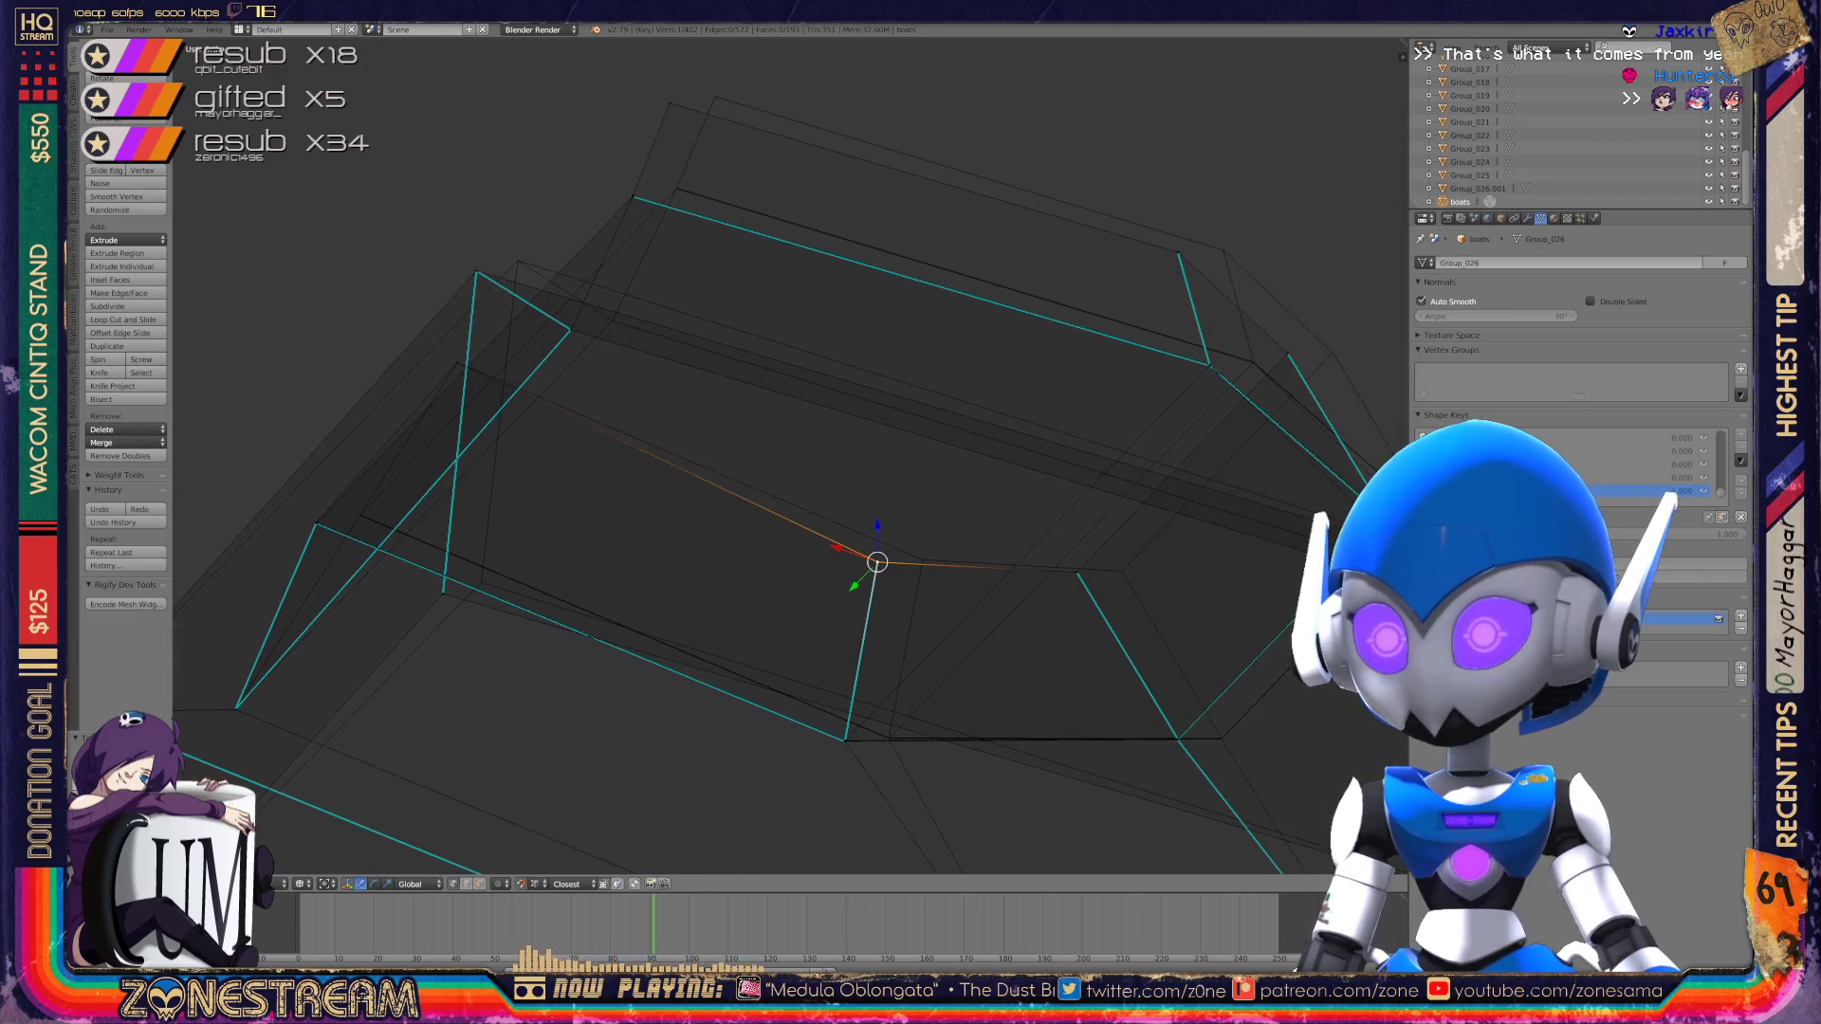
pyautogui.moveTo(877, 563); pyautogui.dragTo(913, 562, button='right')
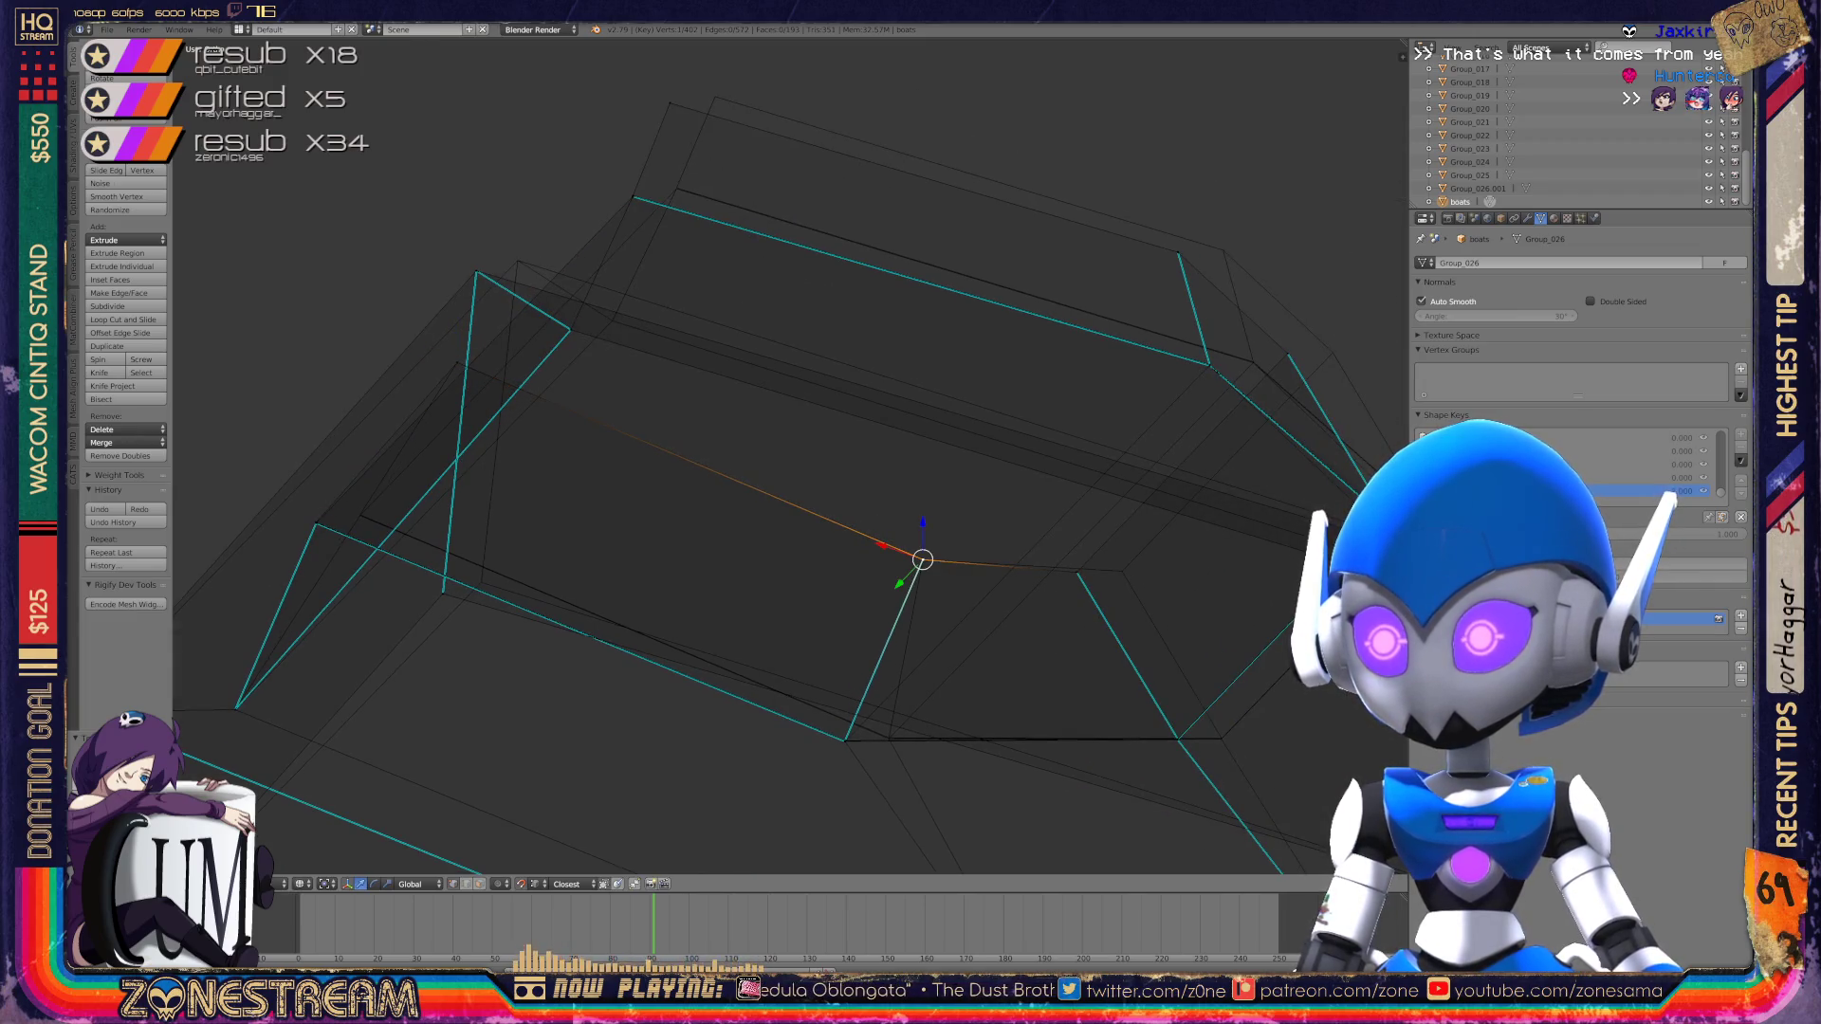
pyautogui.keyDown('shift'); pyautogui.moveTo(922, 559); pyautogui.dragTo(722, 593, button='middle'); pyautogui.keyUp('shift')
pyautogui.moveTo(716, 597); pyautogui.dragTo(921, 606, button='right')
pyautogui.click(921, 605)
# Step: Centre the view on the selected vertex and move it to the right
pyautogui.moveTo(921, 605)
pyautogui.mouseDown(button='middle')
pyautogui.moveTo(1044, 664)
pyautogui.moveTo(1226, 702)
pyautogui.mouseUp(button='middle')
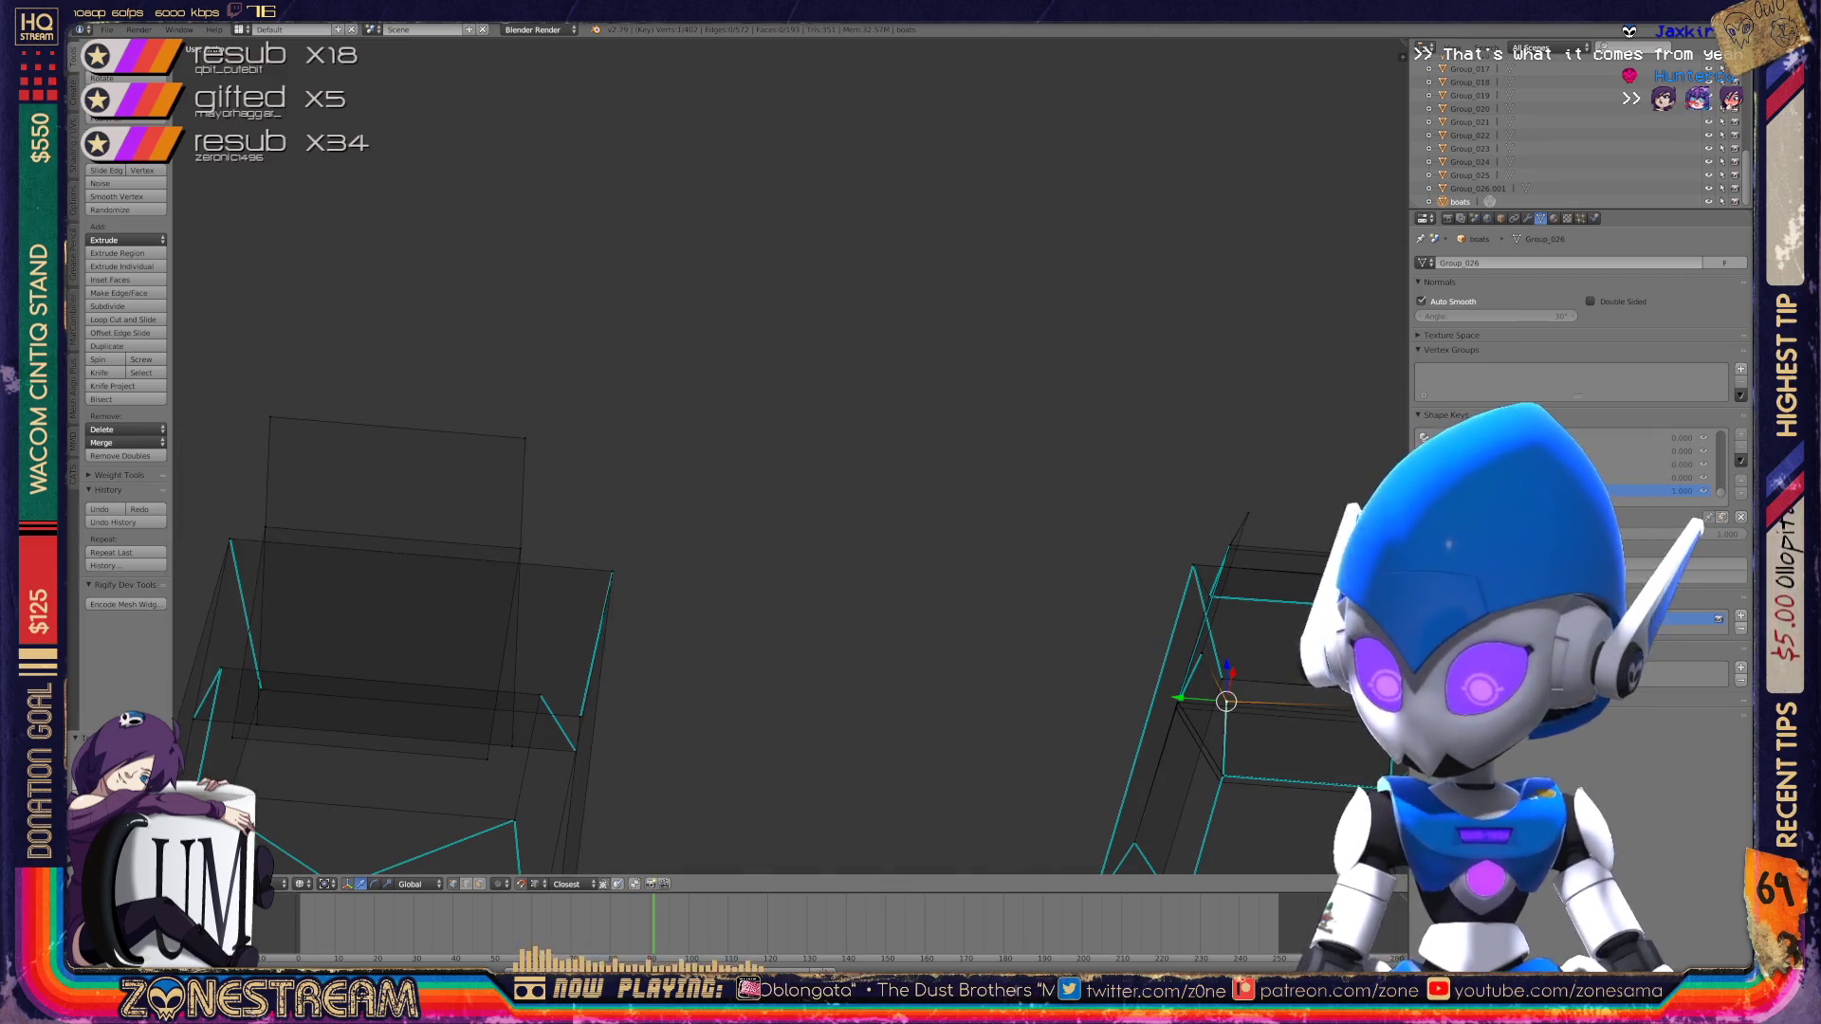
pyautogui.press('KP_Decimal')
pyautogui.scroll(3, 791, 455)
pyautogui.moveTo(791, 456)
pyautogui.mouseDown(button='middle')
pyautogui.moveTo(588, 588)
pyautogui.moveTo(522, 559)
pyautogui.mouseUp(button='middle')
pyautogui.press('g')
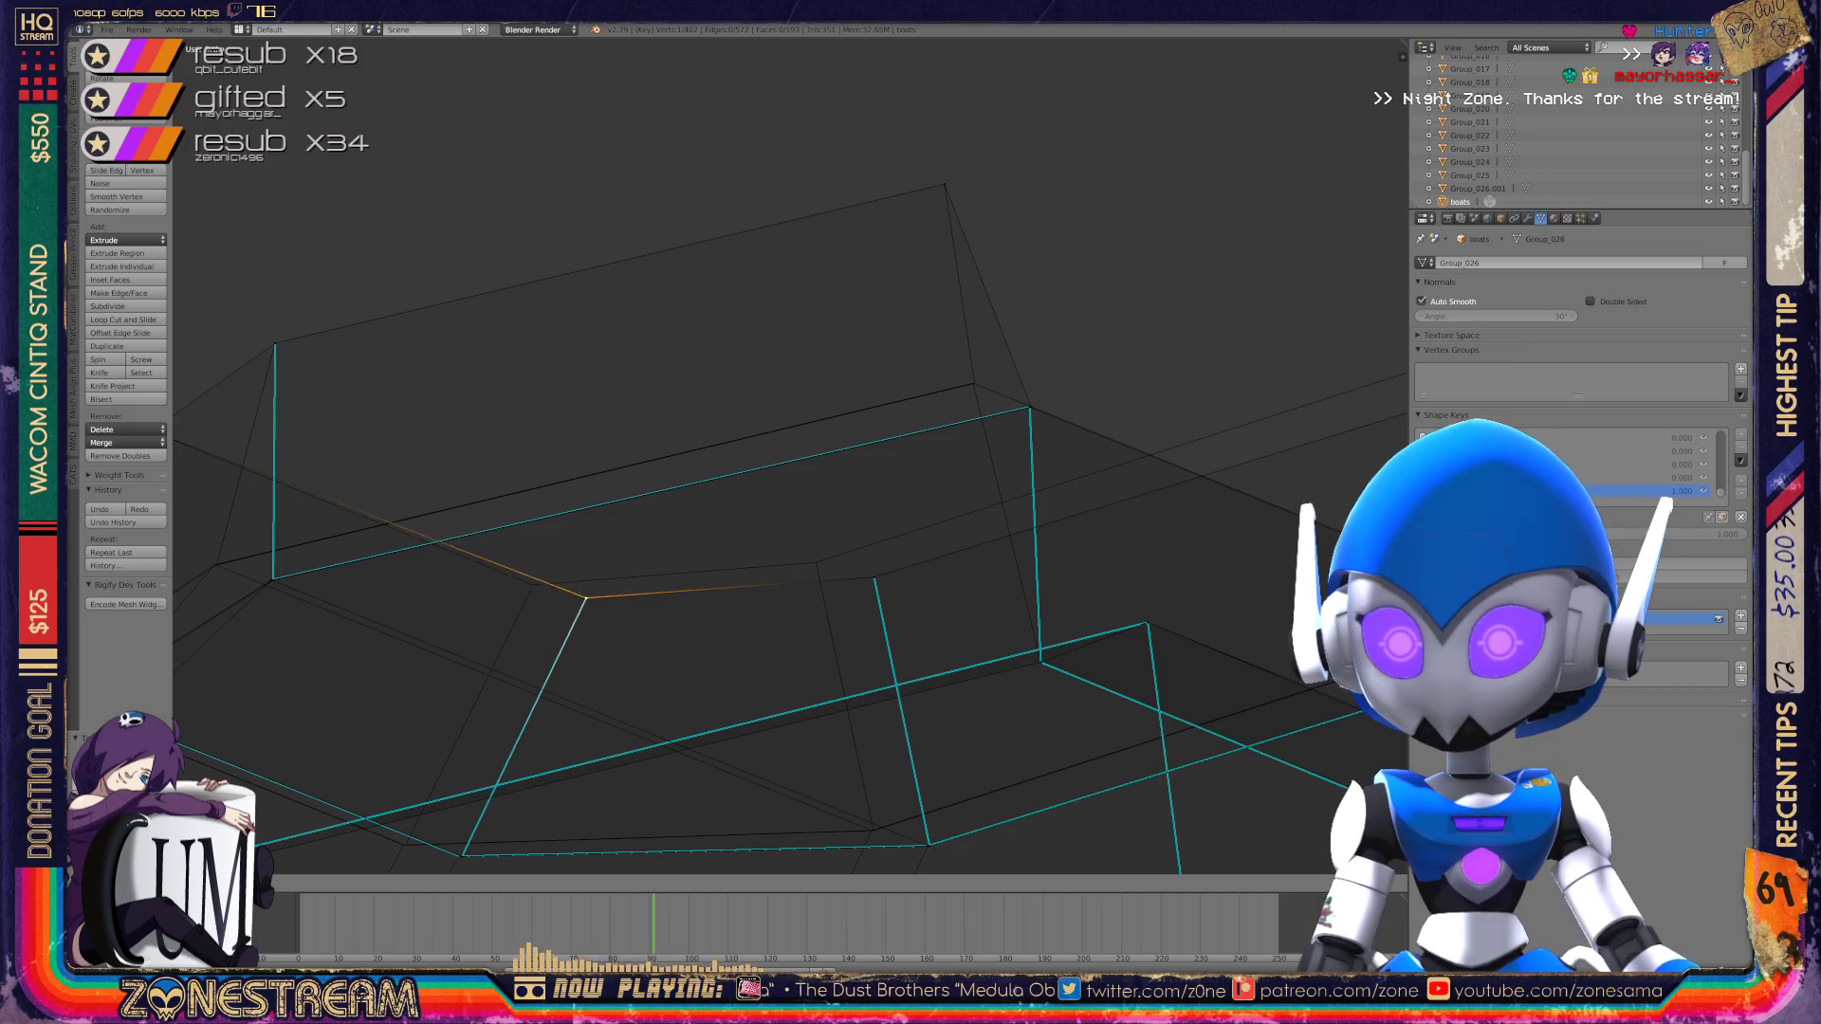
pyautogui.press('g')
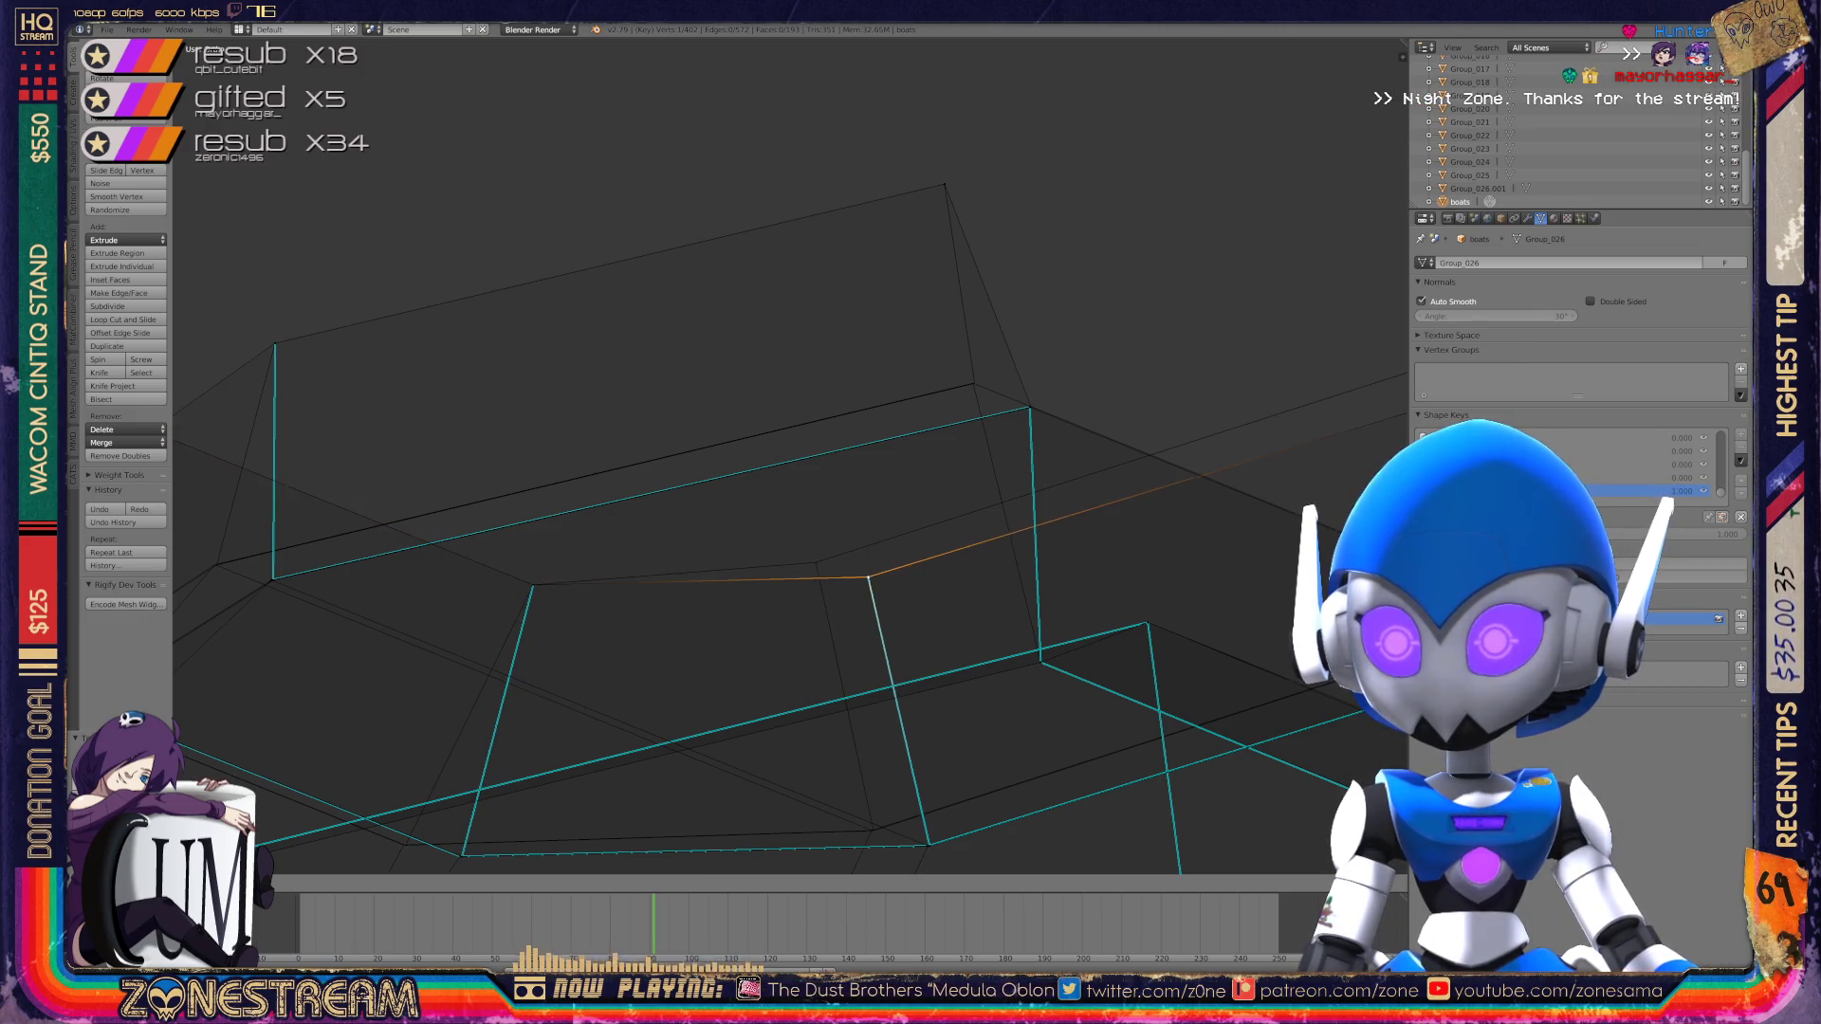
pyautogui.click(816, 563)
# Step: Reposition the selected vertex once more, then toggle out of and back into Edit Mode
pyautogui.moveTo(815, 563); pyautogui.dragTo(720, 532, button='middle')
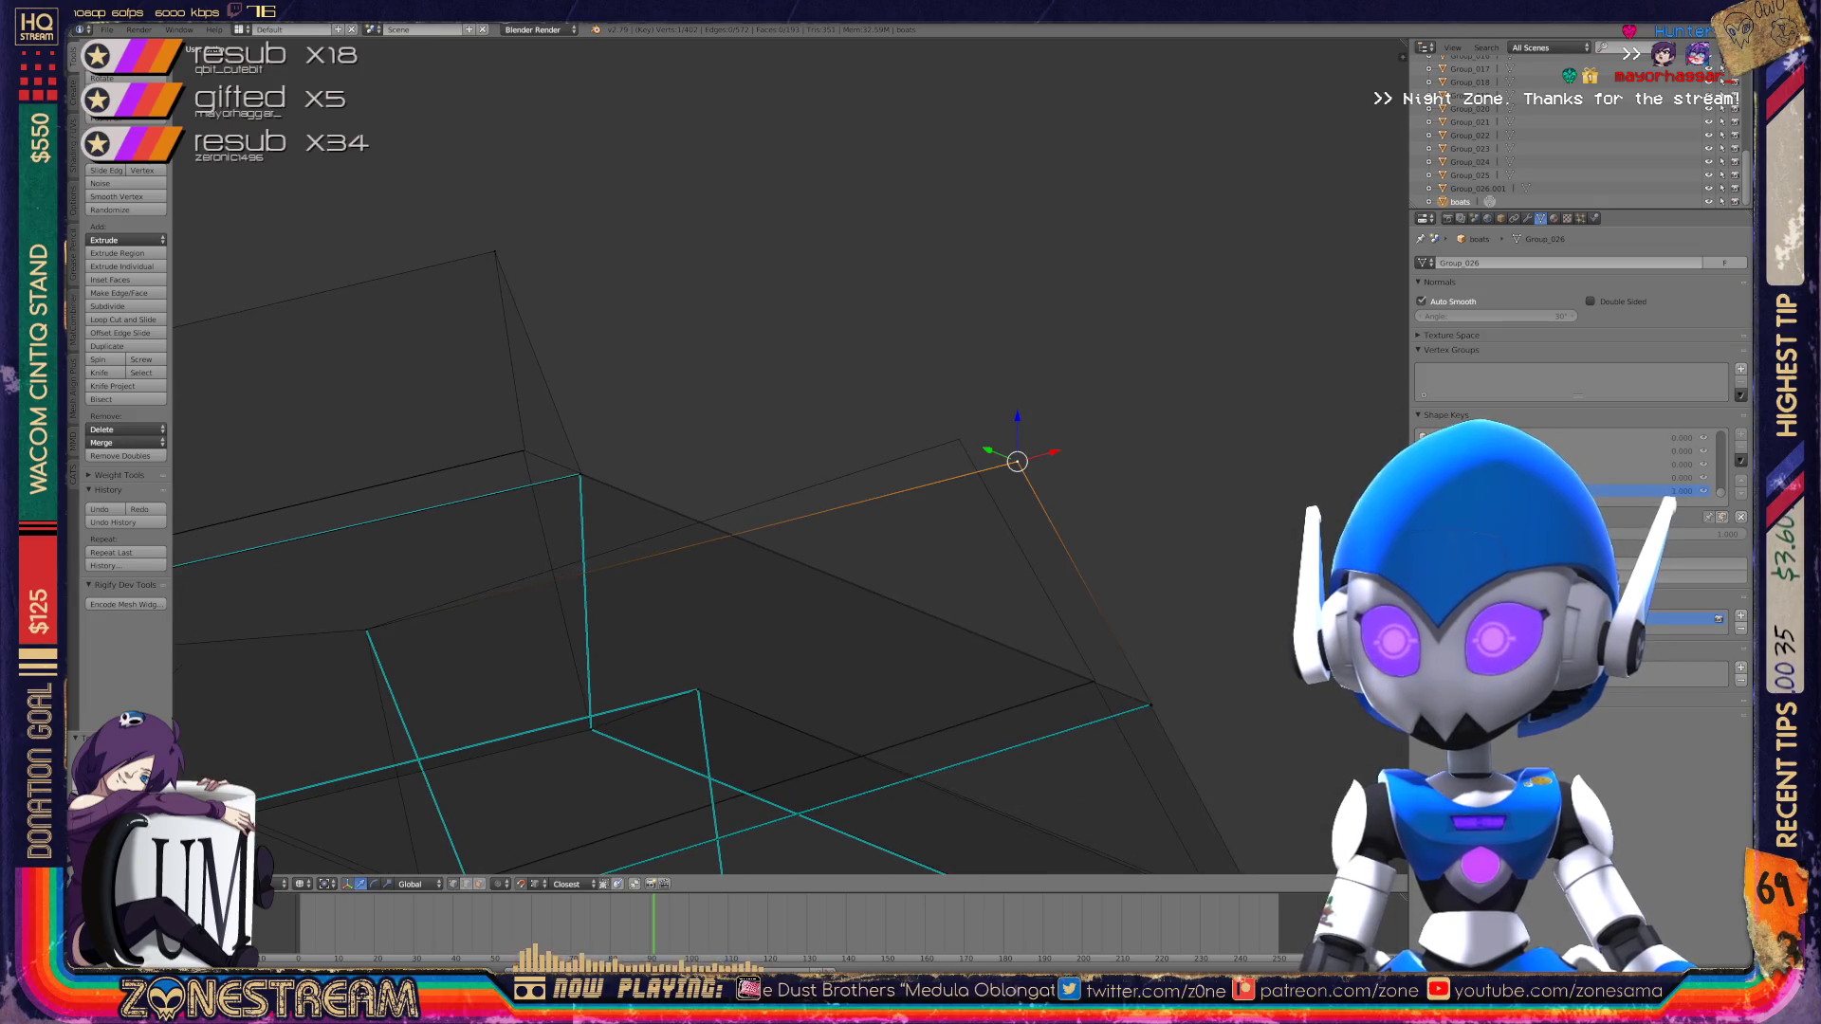
pyautogui.press('g')
pyautogui.press('Return')
pyautogui.moveTo(959, 446)
pyautogui.mouseDown(button='middle')
pyautogui.moveTo(888, 446)
pyautogui.moveTo(797, 503)
pyautogui.mouseUp(button='middle')
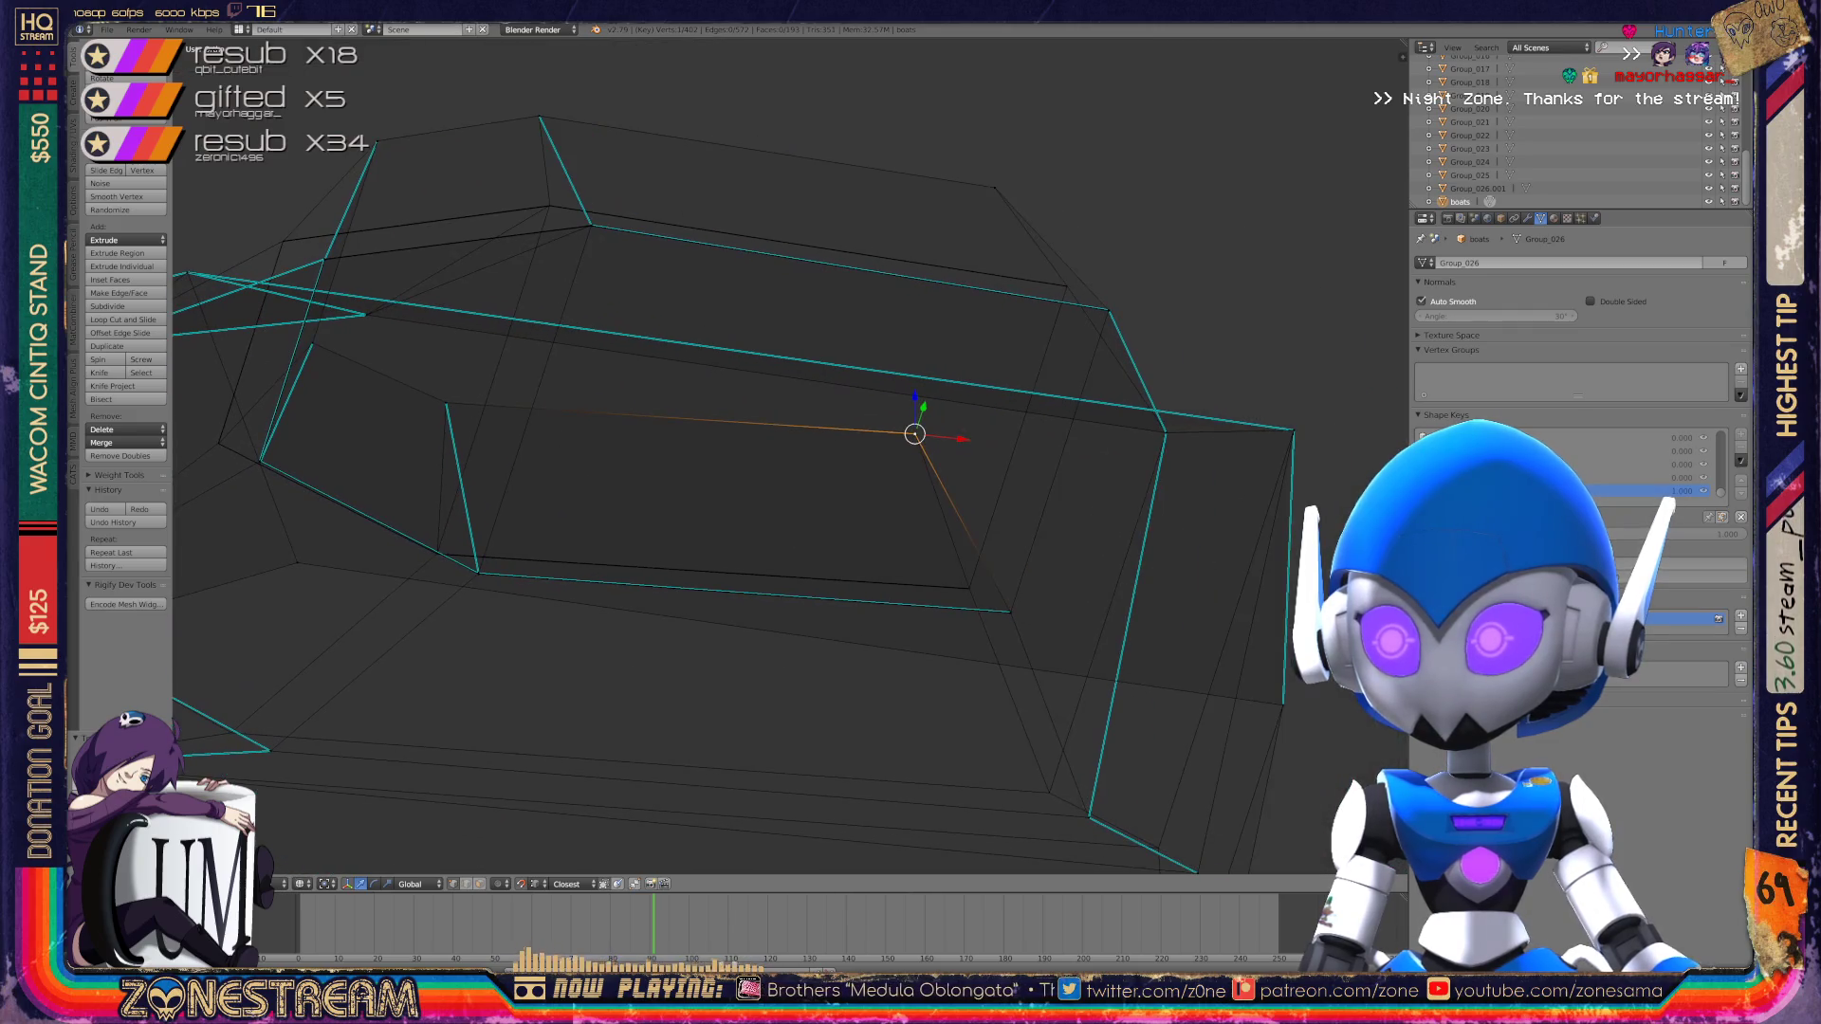
pyautogui.press('Tab')
pyautogui.press('Tab')
pyautogui.keyDown('shift'); pyautogui.moveTo(920, 531); pyautogui.dragTo(750, 349, button='middle'); pyautogui.keyUp('shift')
# Step: Move two neighbouring vertices up and to the left, one after the other
pyautogui.rightClick(919, 636)
pyautogui.press('g')
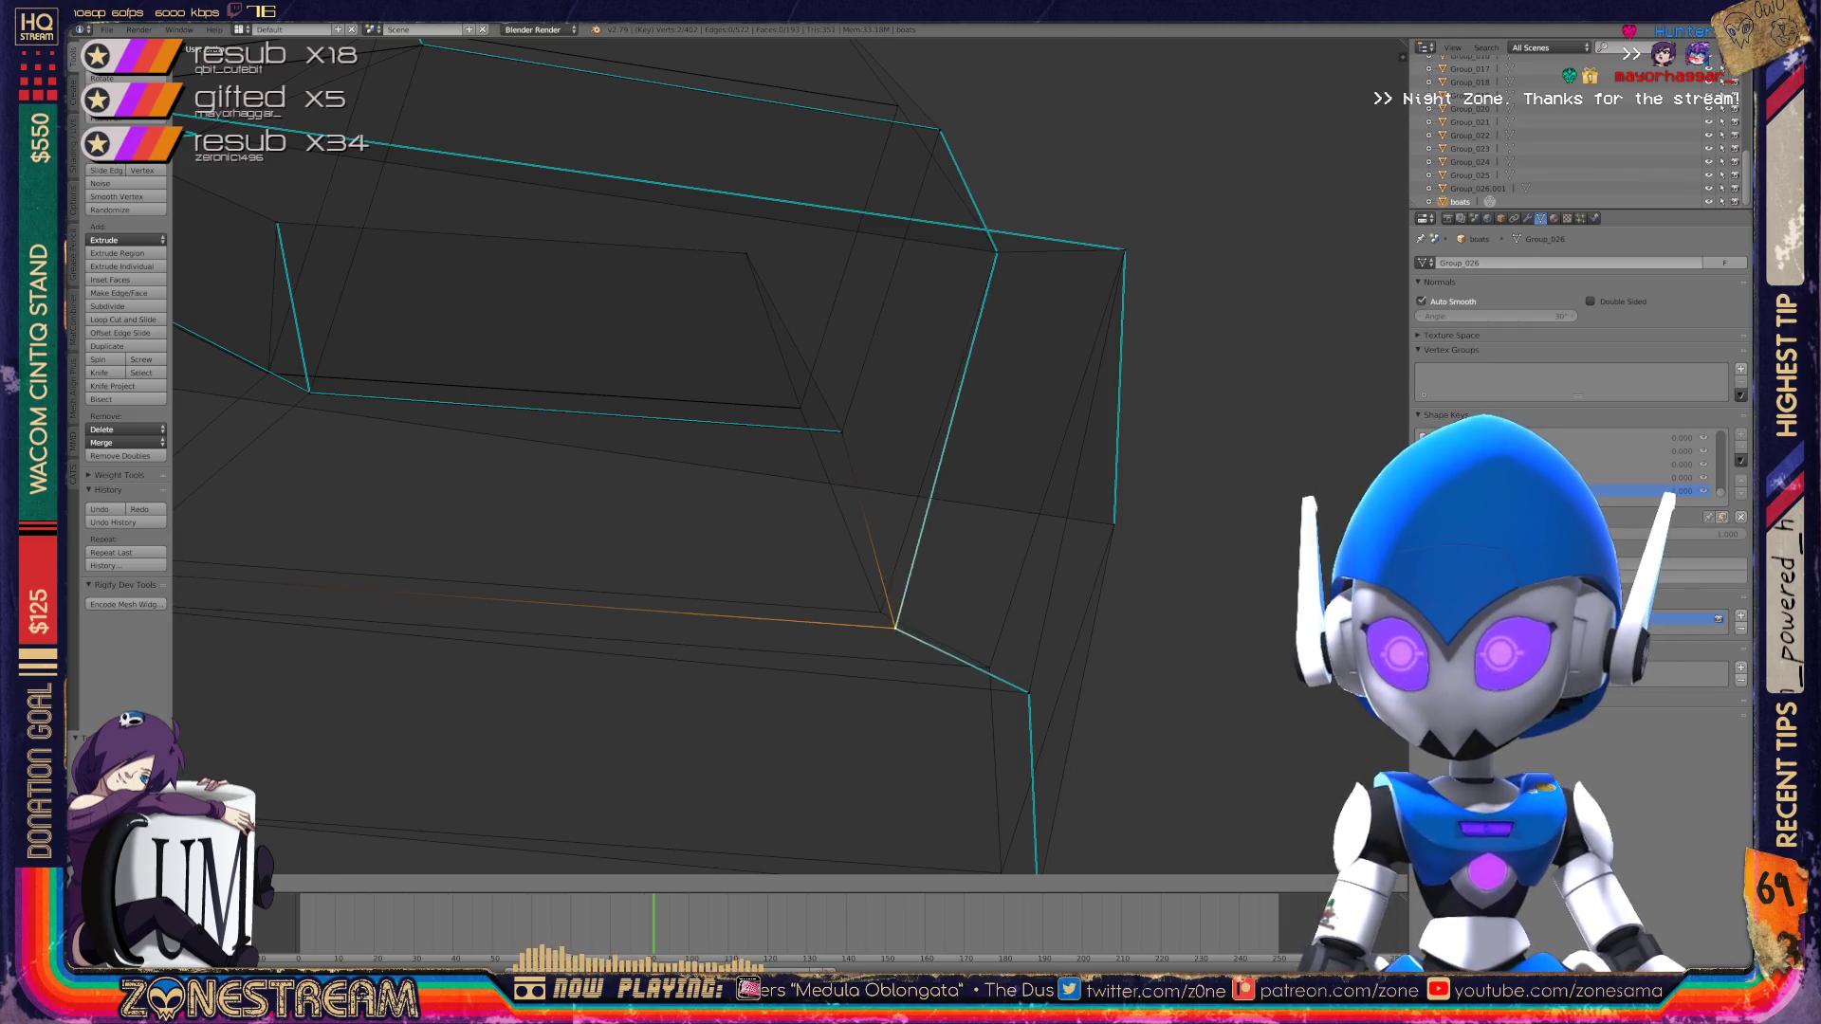
pyautogui.rightClick(1029, 694)
pyautogui.press('g')
pyautogui.keyDown('shift'); pyautogui.moveTo(1041, 894); pyautogui.dragTo(964, 659, button='middle'); pyautogui.keyUp('shift')
pyautogui.rightClick(963, 659)
# Step: Move the lower vertex to the left and reframe the whole mesh from a new angle
pyautogui.press('g')
pyautogui.scroll(-5, 790, 455)
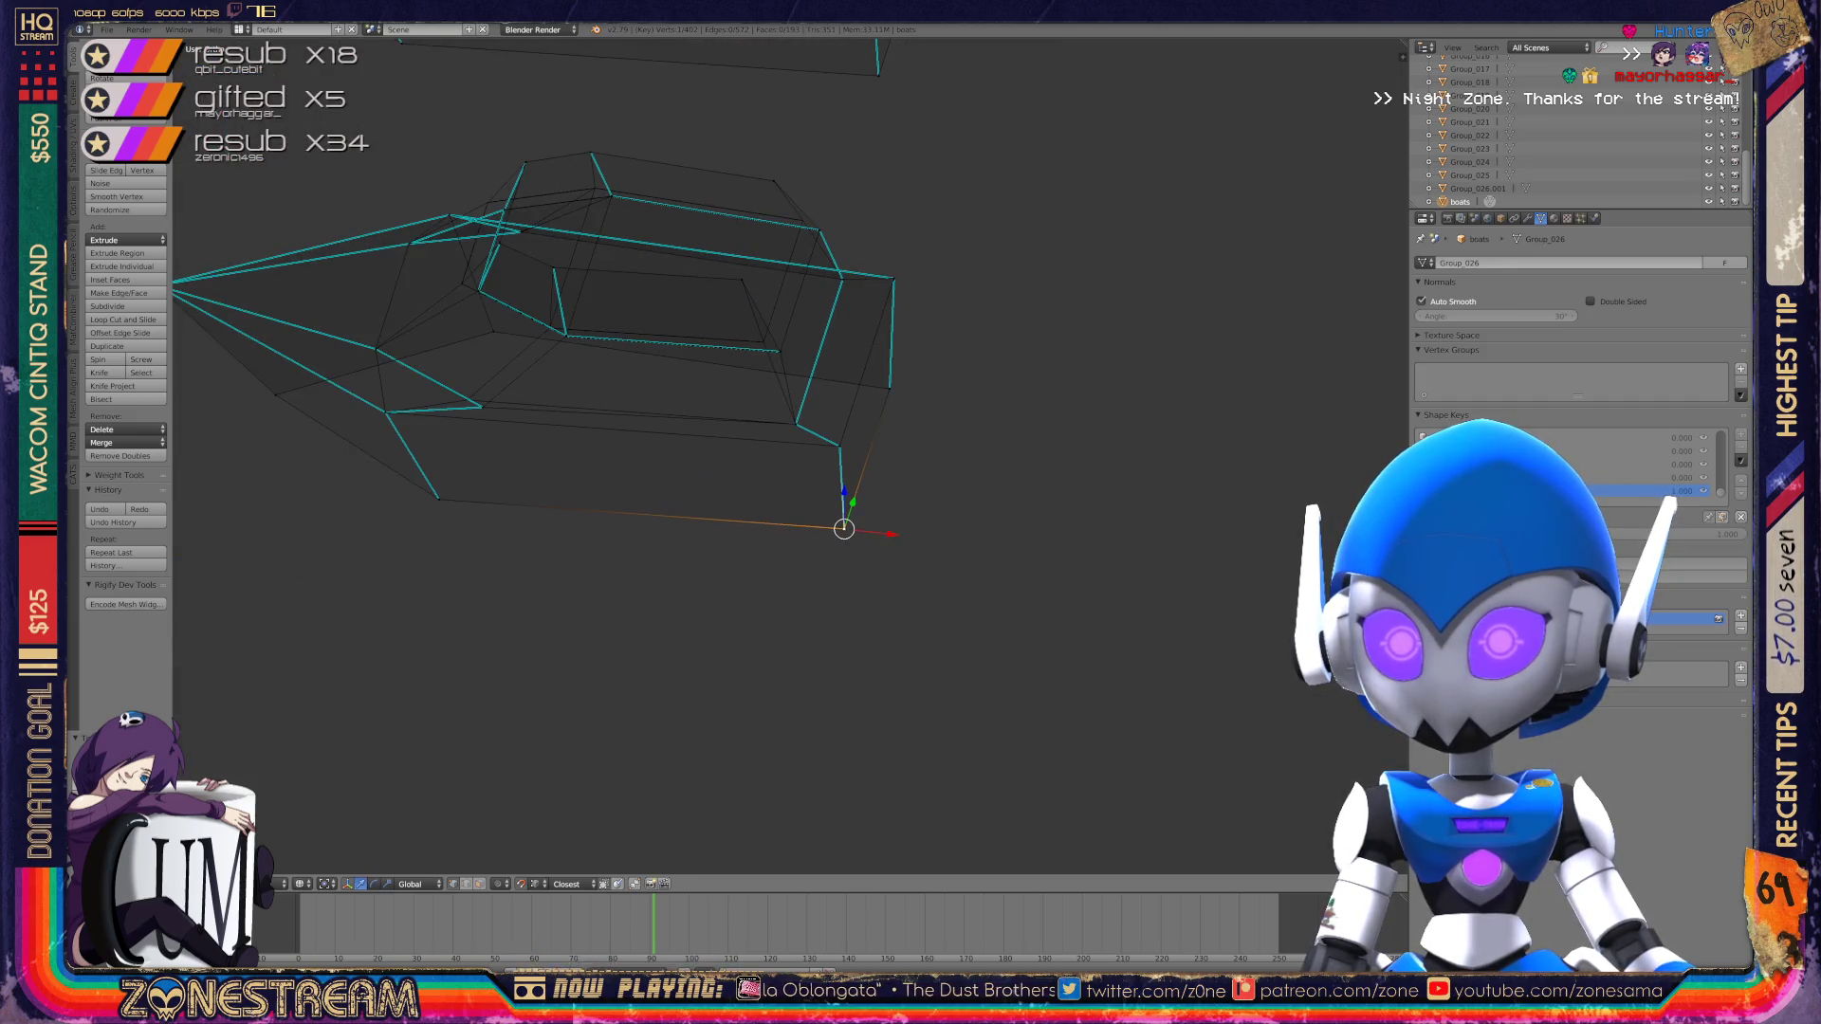
pyautogui.keyDown('shift'); pyautogui.moveTo(790, 455); pyautogui.dragTo(1012, 556, button='middle'); pyautogui.keyUp('shift')
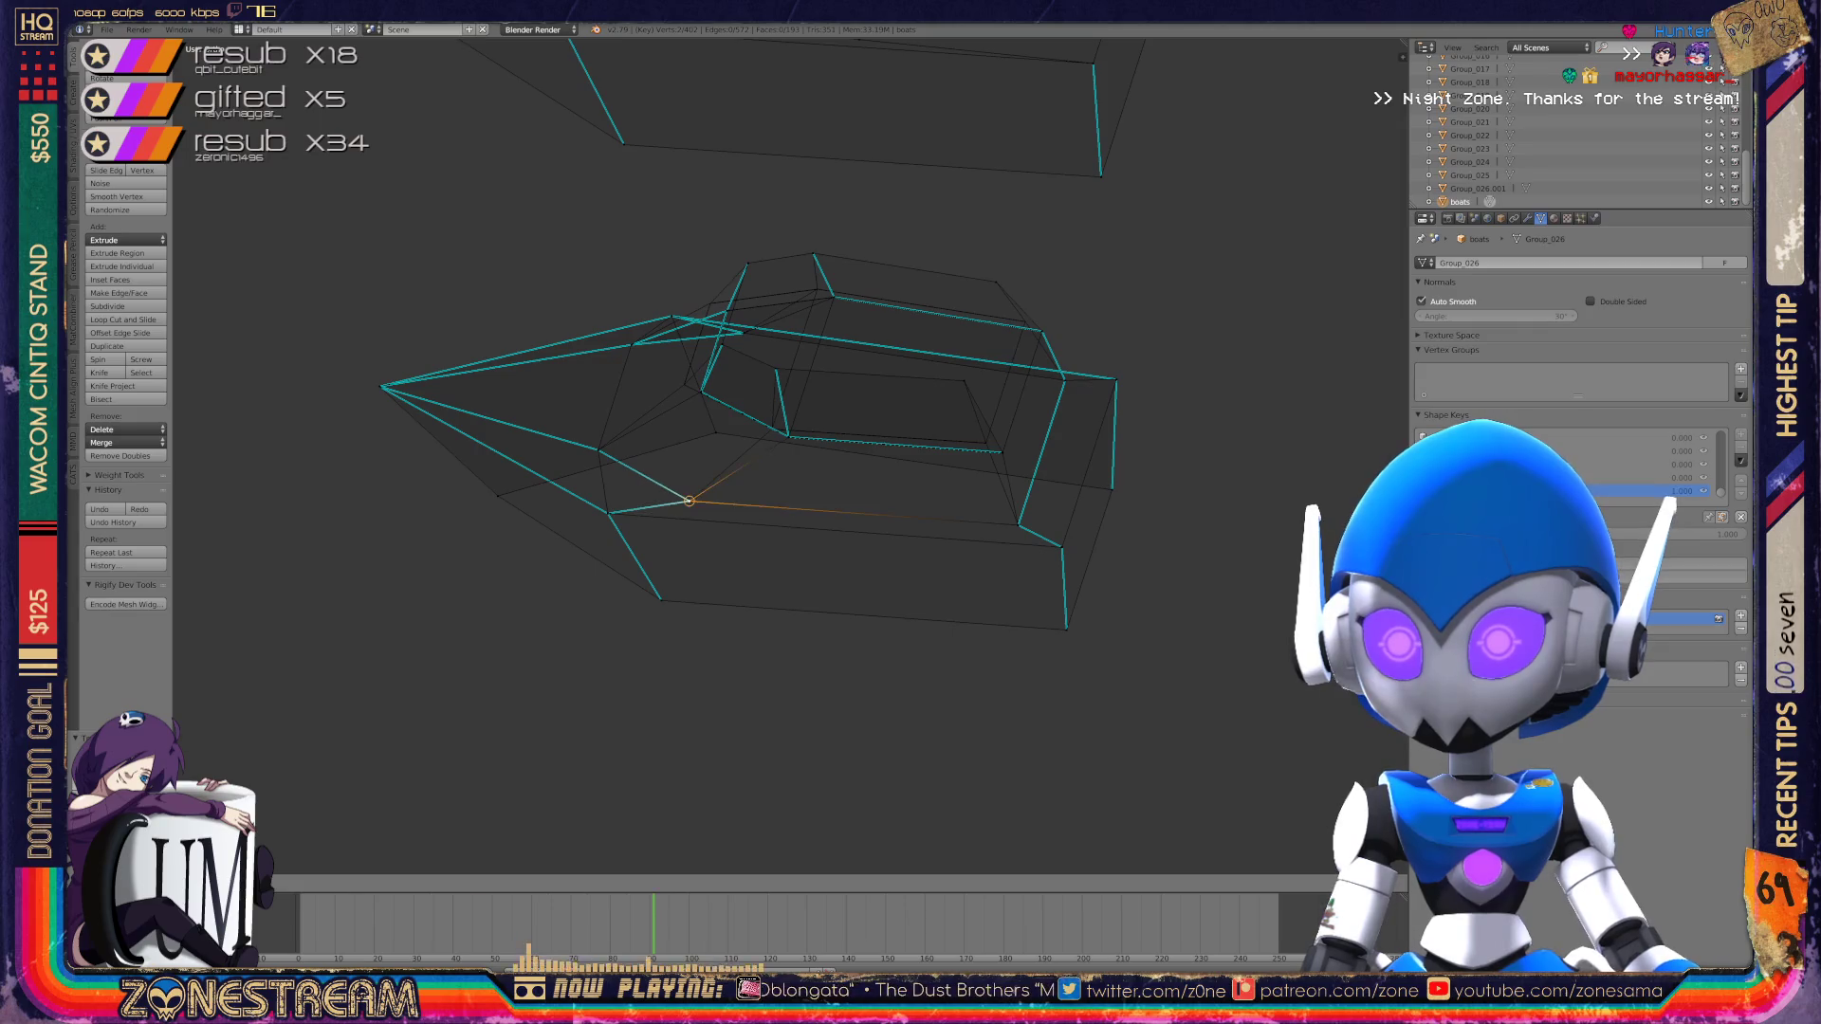
pyautogui.scroll(3, 790, 456)
pyautogui.moveTo(790, 455)
pyautogui.mouseDown(button='middle')
pyautogui.moveTo(720, 446)
pyautogui.moveTo(664, 408)
pyautogui.mouseUp(button='middle')
pyautogui.scroll(5, 664, 408)
pyautogui.scroll(8, 628, 604)
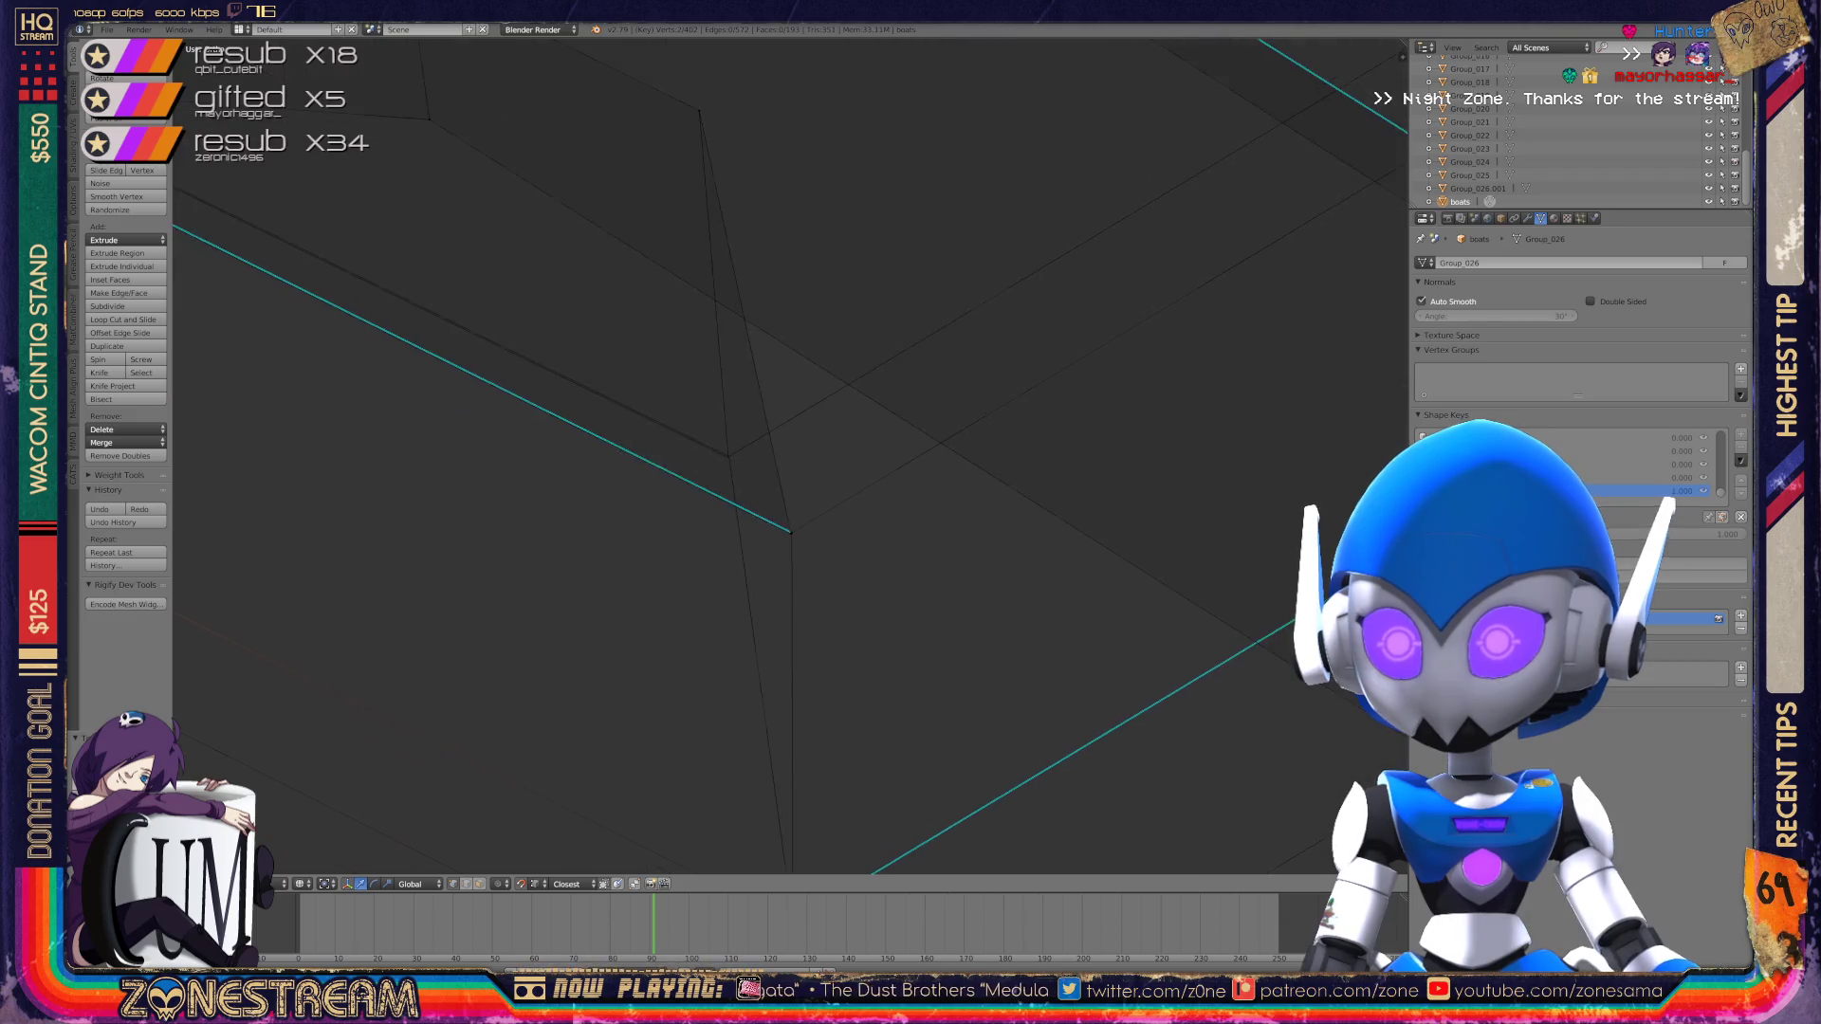
# Step: Select the vertex at the end of the cyan edge
pyautogui.rightClick(794, 784)
pyautogui.rightClick(524, 460)
pyautogui.rightClick(797, 783)
pyautogui.moveTo(796, 569)
pyautogui.mouseDown(button='middle')
pyautogui.moveTo(720, 513)
pyautogui.moveTo(777, 455)
pyautogui.moveTo(816, 493)
pyautogui.moveTo(778, 456)
pyautogui.moveTo(731, 456)
pyautogui.mouseUp(button='middle')
pyautogui.scroll(5, 759, 427)
# Step: Close in on the corner and select just the vertex joining the cyan edges
pyautogui.rightClick(983, 500)
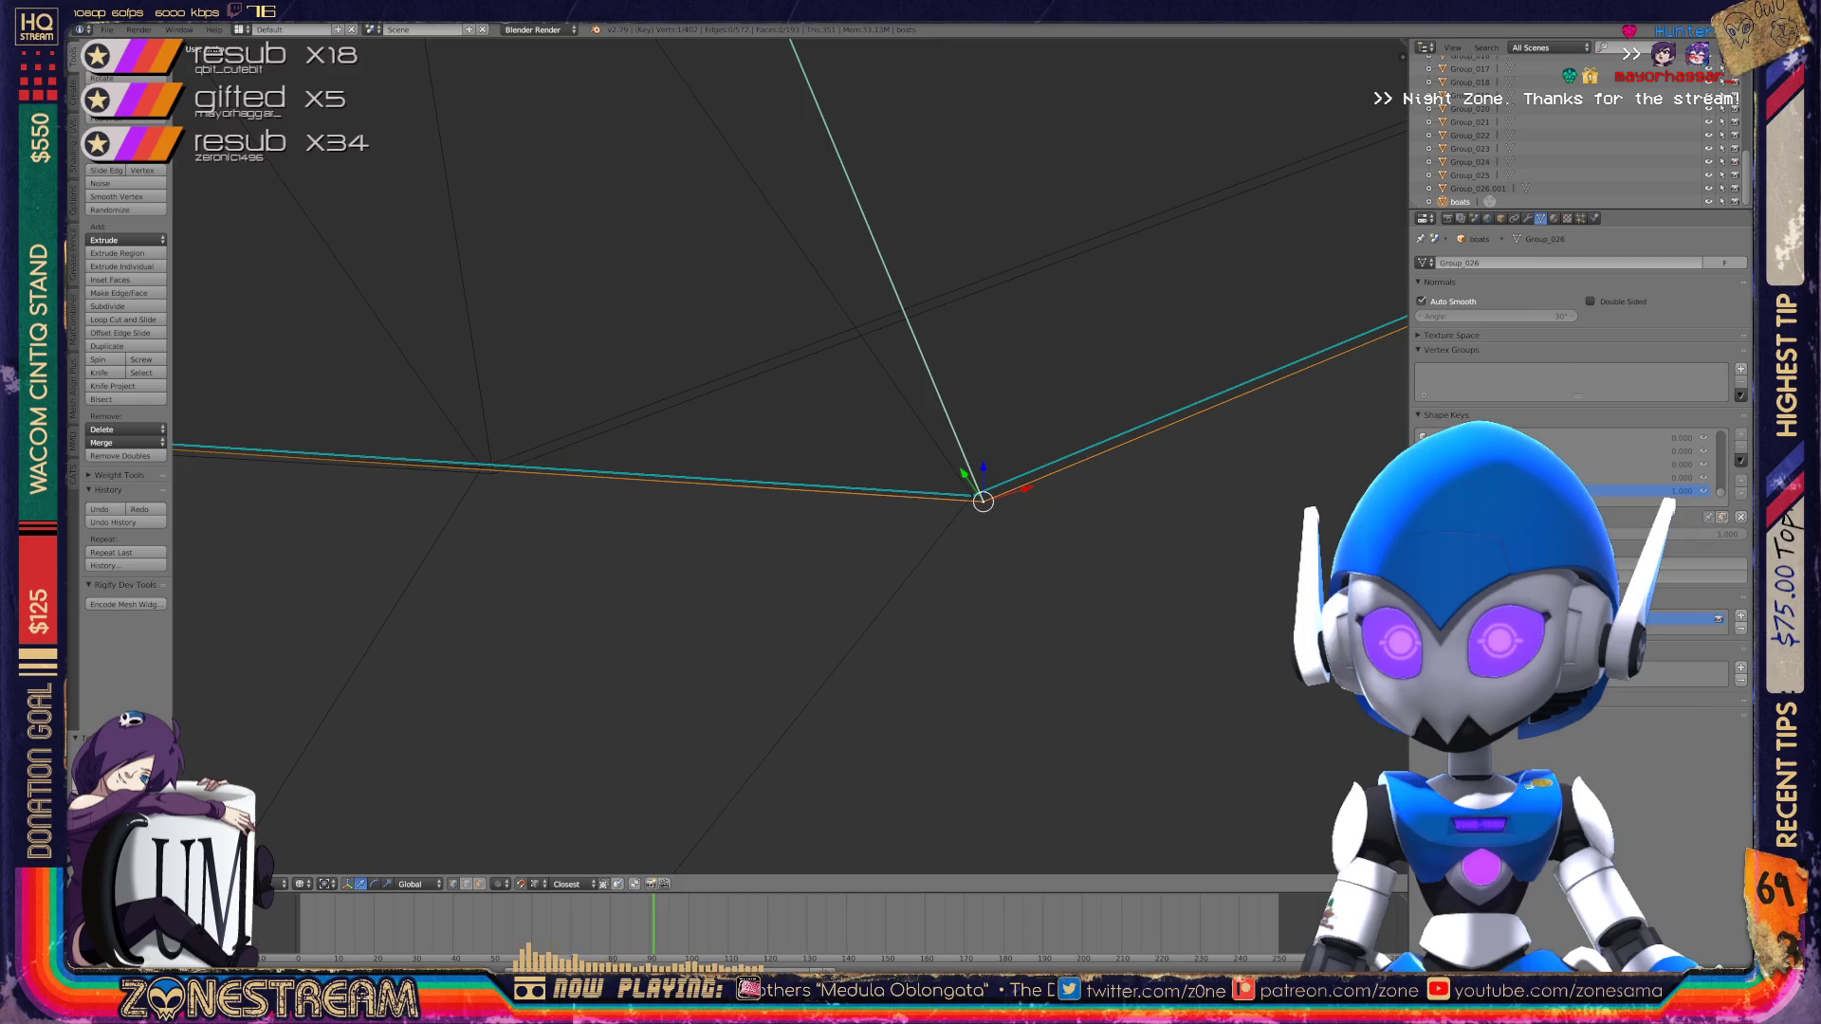
pyautogui.rightClick(493, 472)
pyautogui.rightClick(972, 495)
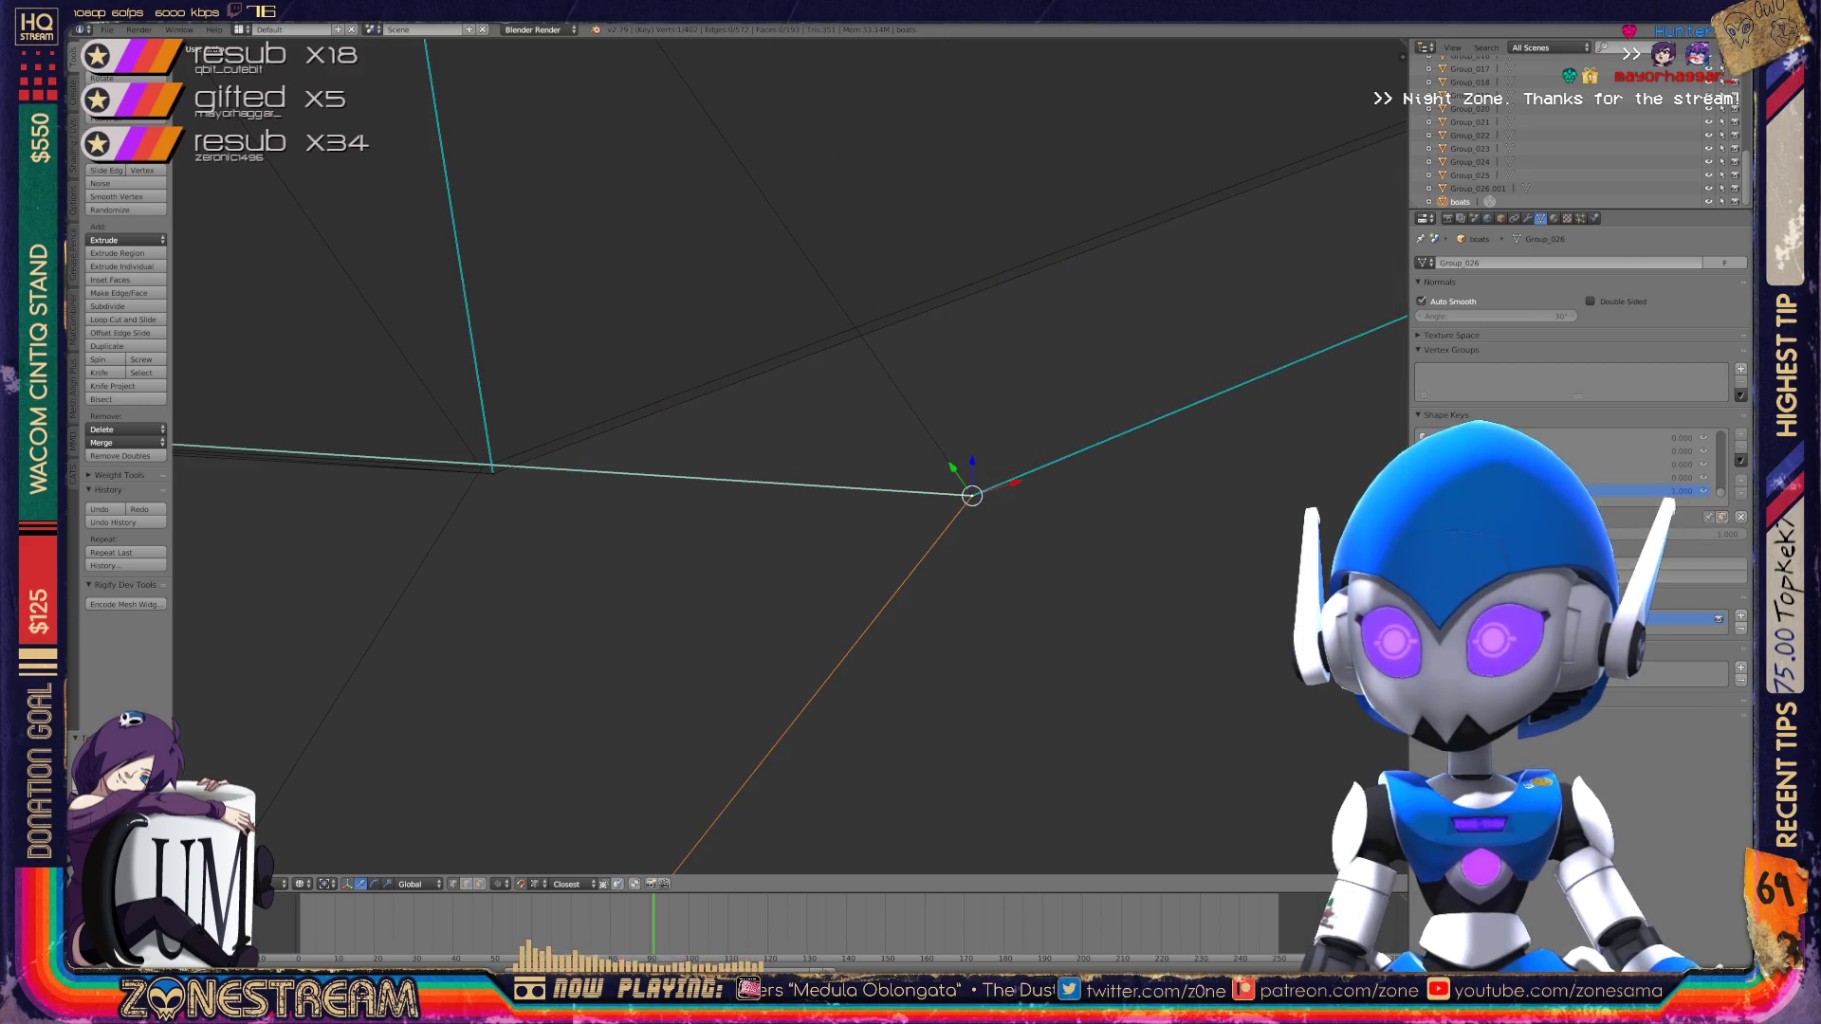
pyautogui.moveTo(972, 495)
pyautogui.mouseDown(button='middle')
pyautogui.moveTo(480, 459)
pyautogui.moveTo(740, 458)
pyautogui.moveTo(1025, 419)
pyautogui.moveTo(845, 370)
pyautogui.moveTo(1137, 357)
pyautogui.mouseUp(button='middle')
pyautogui.scroll(3, 870, 435)
pyautogui.moveTo(1036, 394)
pyautogui.mouseDown(button='middle')
pyautogui.moveTo(812, 549)
pyautogui.moveTo(825, 663)
pyautogui.moveTo(865, 563)
pyautogui.mouseUp(button='middle')
pyautogui.rightClick(855, 564)
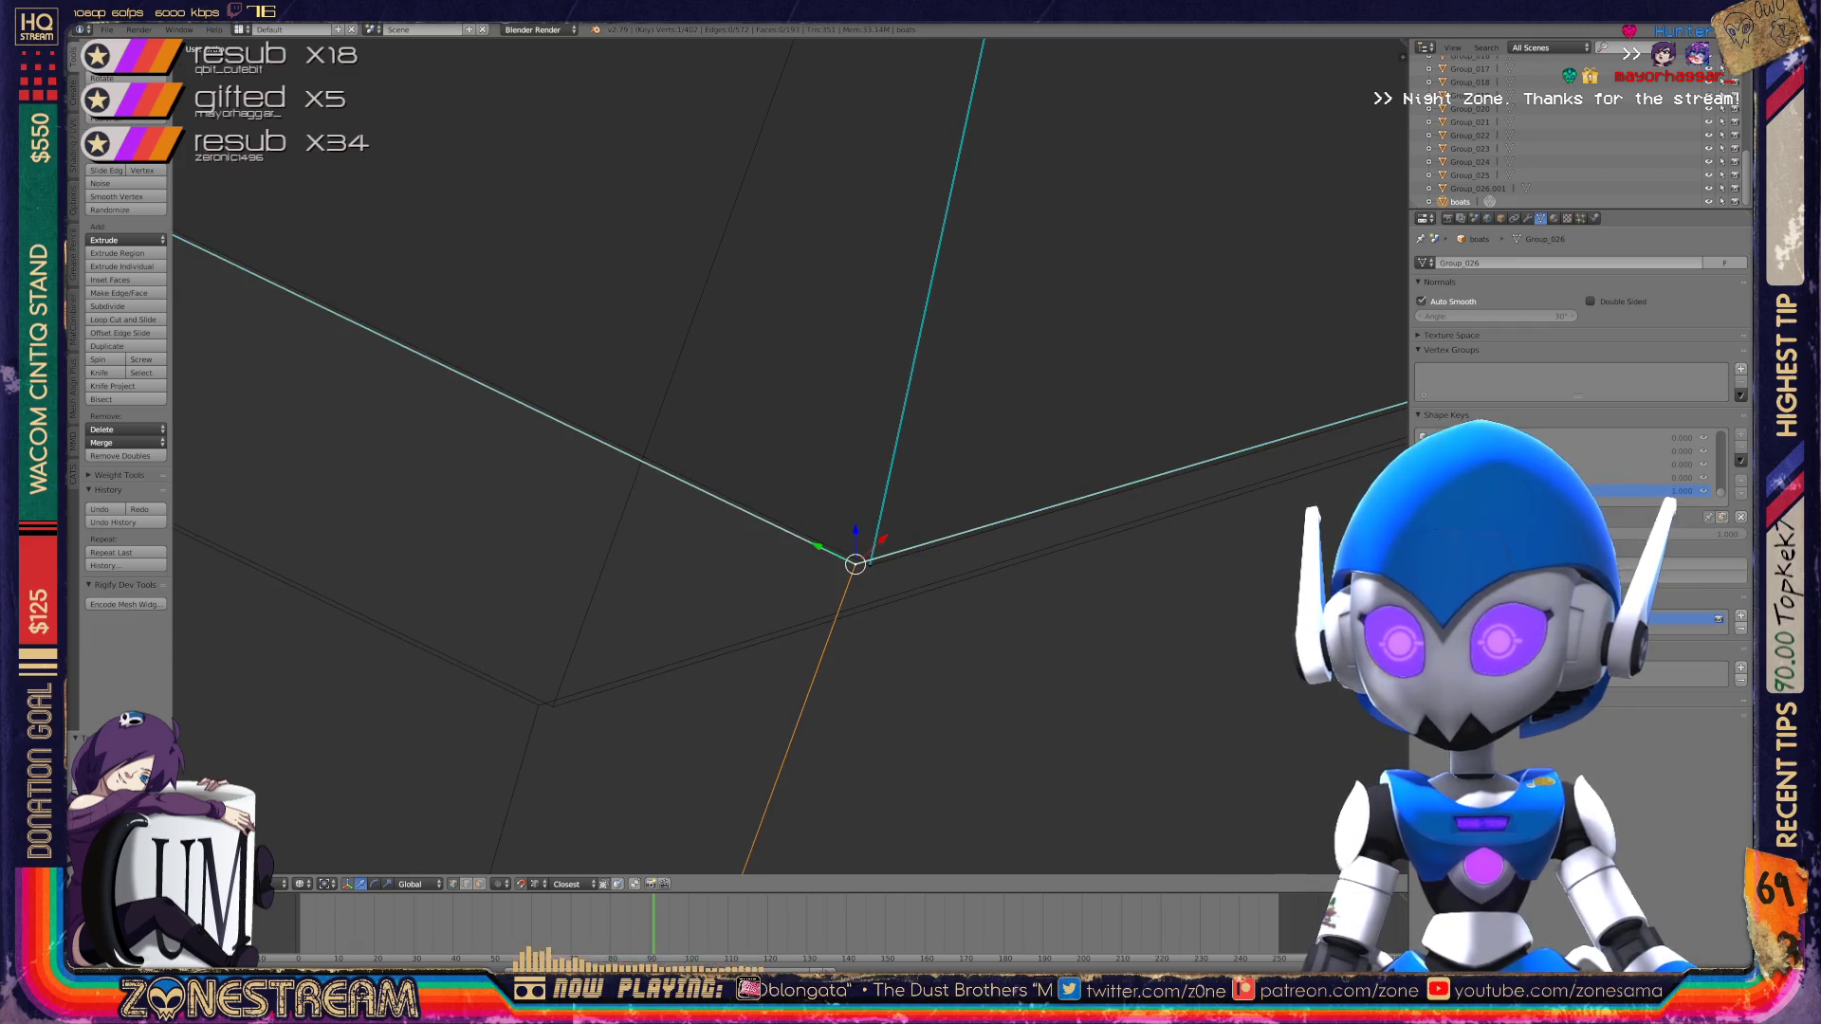
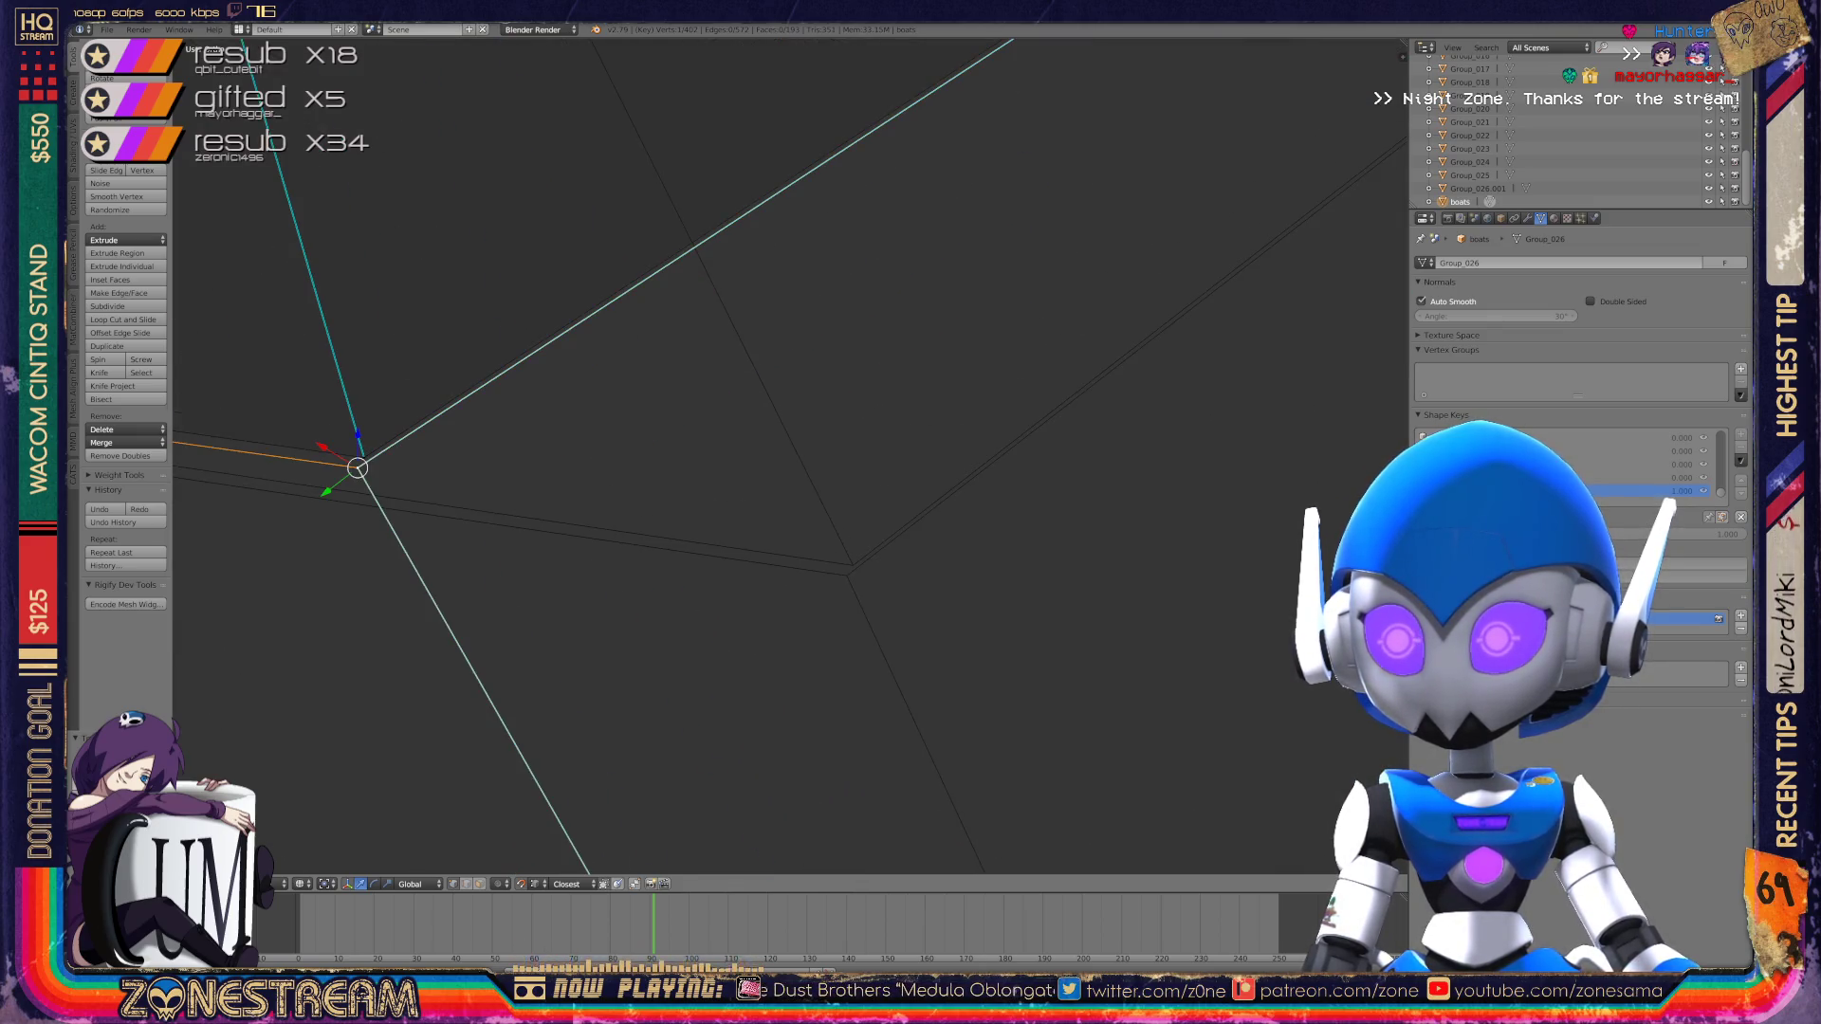
# Step: Select the upper-right and edge-junction vertices on the boot piece and grow the selection
pyautogui.rightClick(849, 572)
pyautogui.rightClick(364, 457)
pyautogui.moveTo(364, 457)
pyautogui.mouseDown(button='middle')
pyautogui.moveTo(845, 560)
pyautogui.moveTo(793, 467)
pyautogui.moveTo(1138, 505)
pyautogui.moveTo(1150, 406)
pyautogui.moveTo(1346, 354)
pyautogui.moveTo(1375, 284)
pyautogui.mouseUp(button='middle')
pyautogui.moveTo(670, 557)
pyautogui.mouseDown(button='middle')
pyautogui.moveTo(436, 752)
pyautogui.moveTo(450, 677)
pyautogui.mouseUp(button='middle')
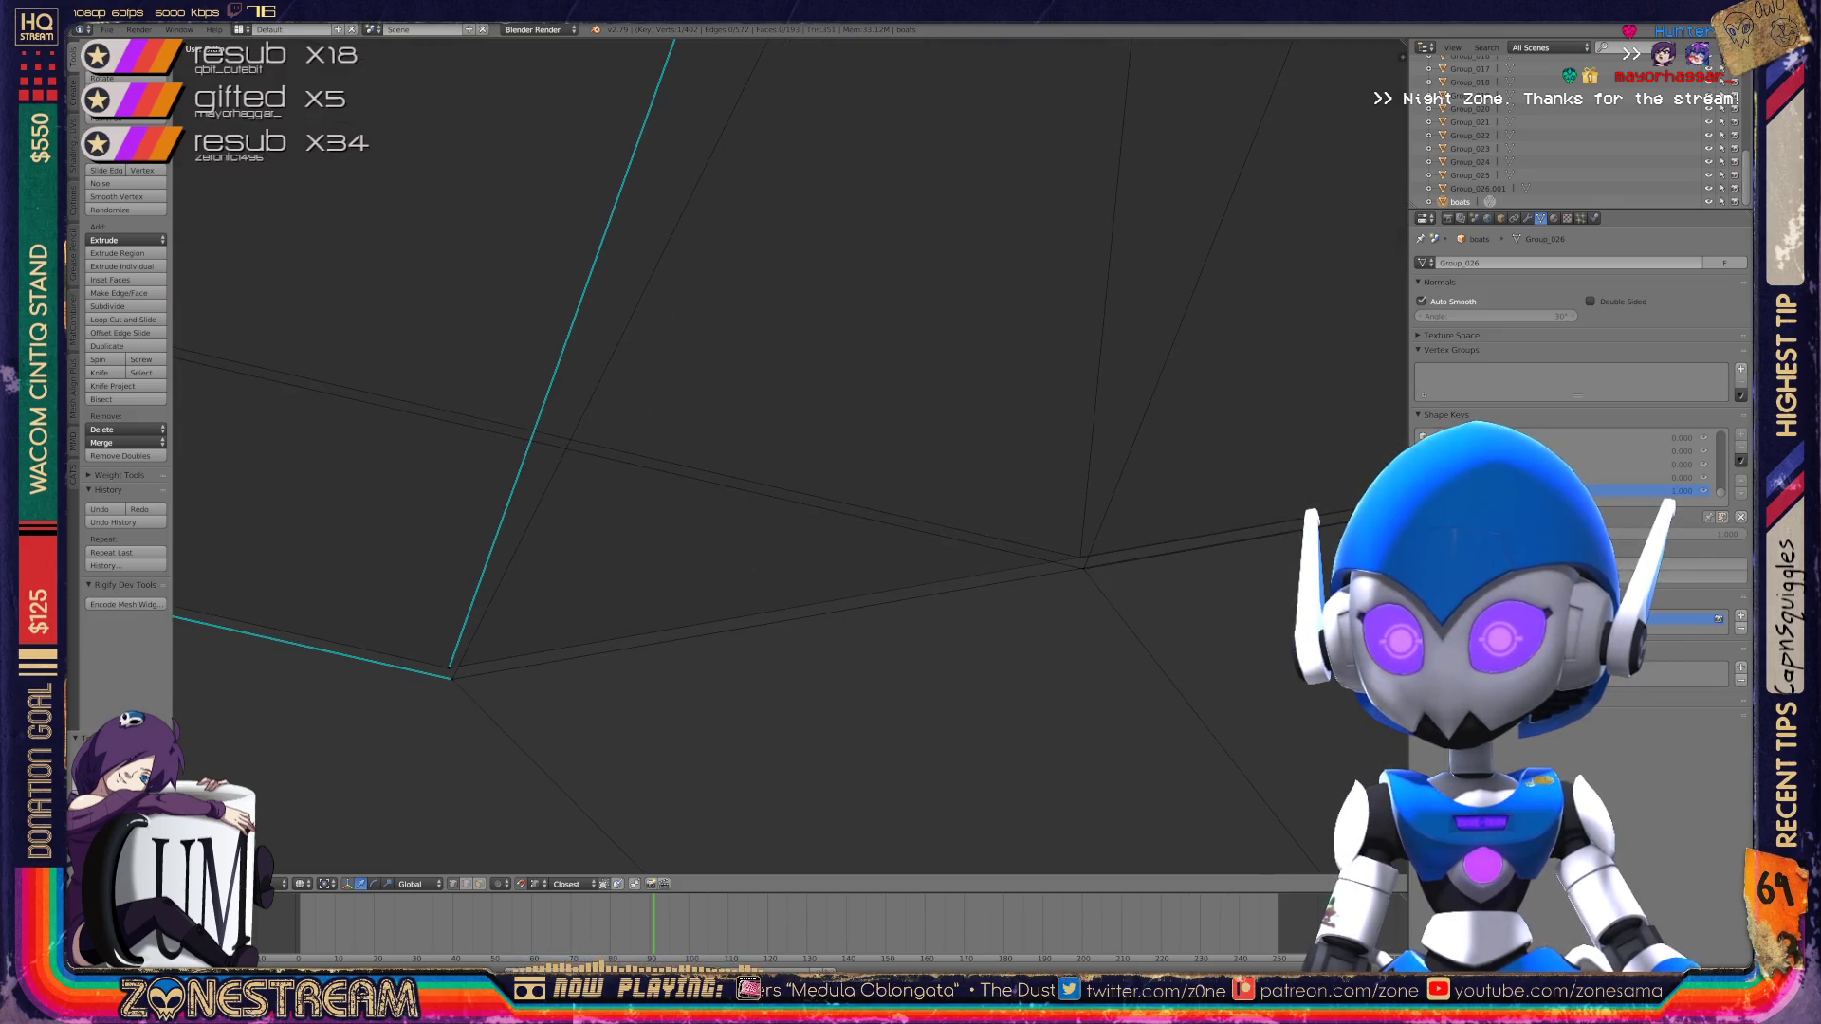
pyautogui.press('ctrl+KP_Add')
pyautogui.moveTo(758, 475)
pyautogui.mouseDown(button='middle')
pyautogui.moveTo(730, 483)
pyautogui.moveTo(778, 456)
pyautogui.moveTo(825, 479)
pyautogui.moveTo(730, 545)
pyautogui.mouseUp(button='middle')
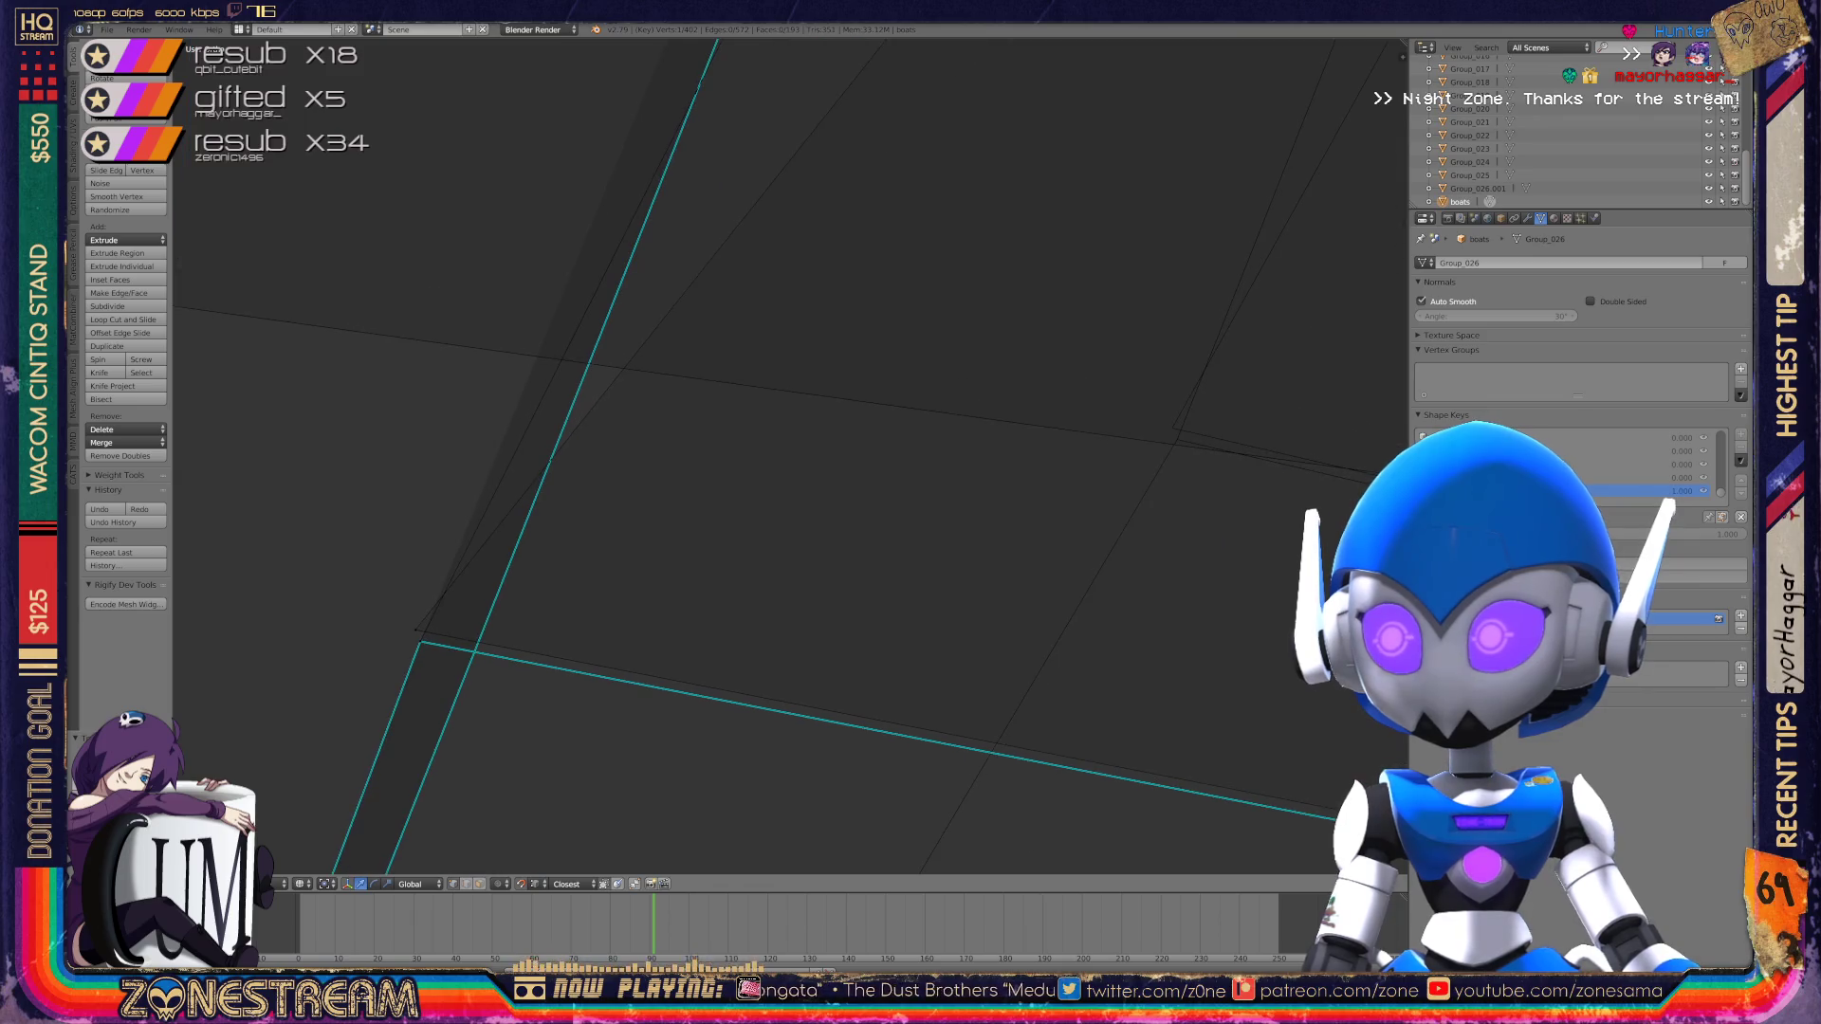
# Step: Select the lower-left and right vertices and frame the view on the selected vertex
pyautogui.rightClick(415, 629)
pyautogui.rightClick(1172, 427)
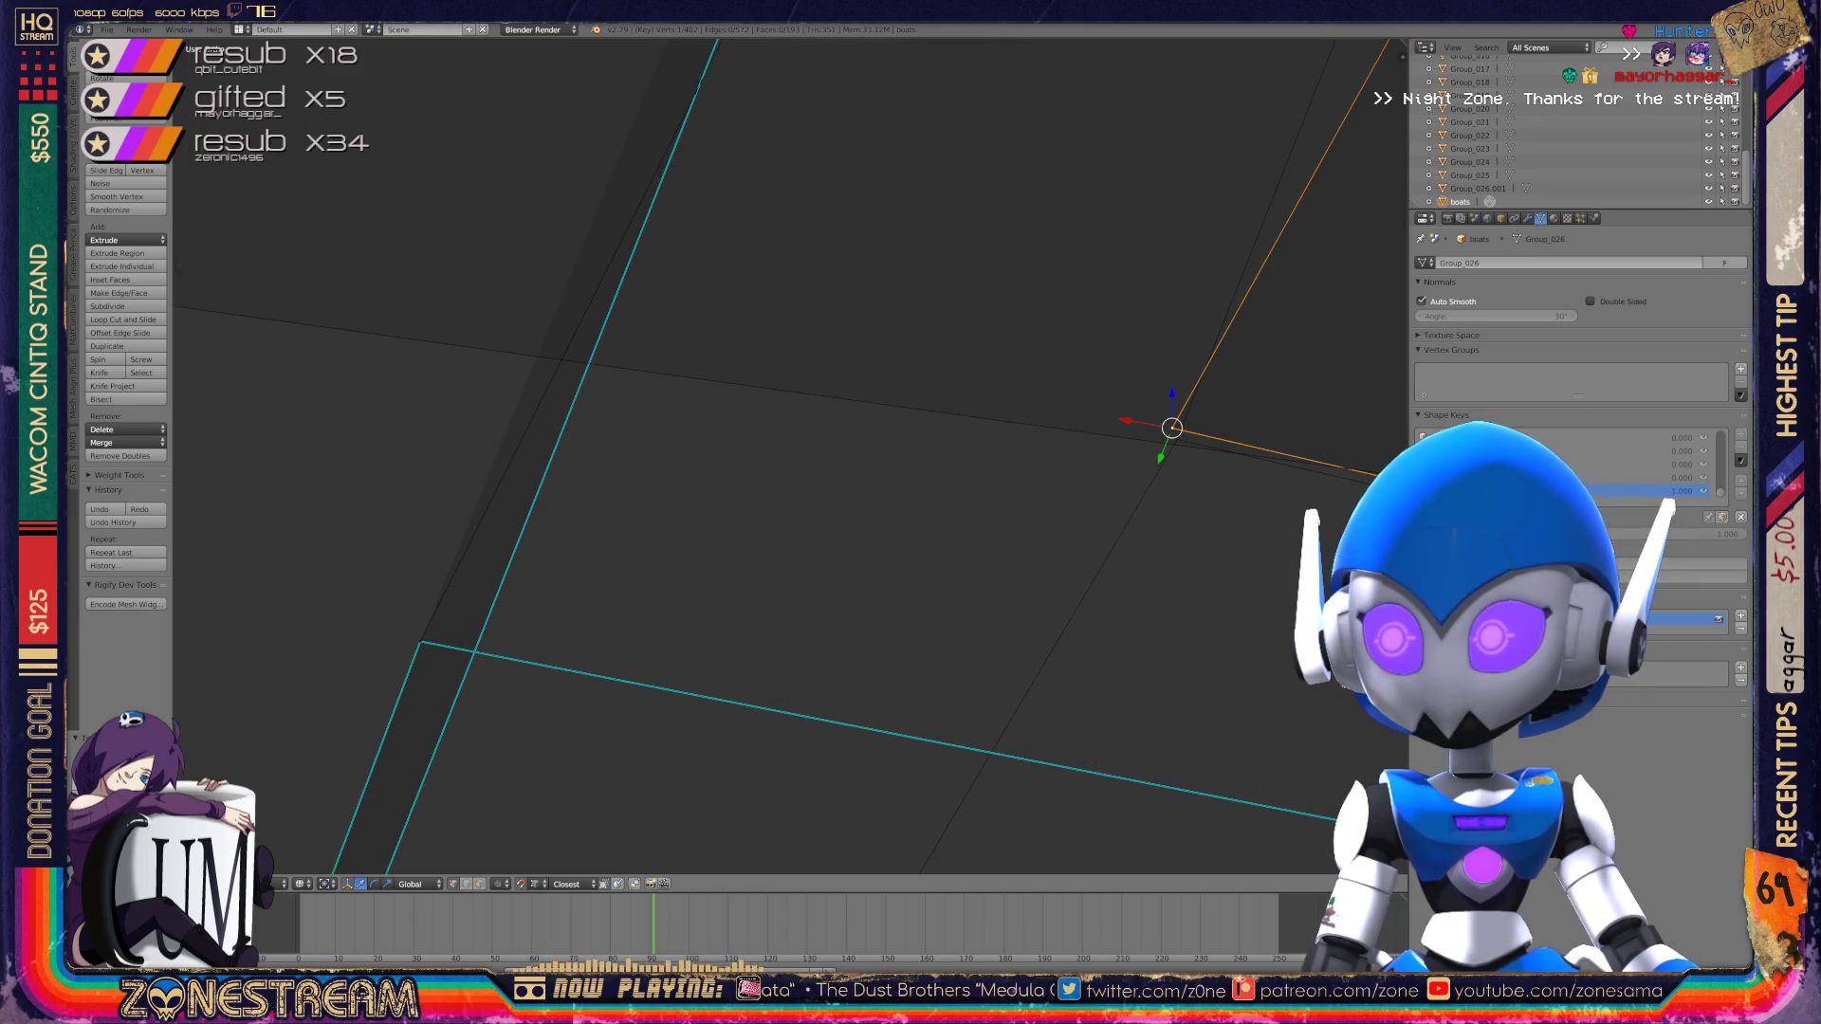
pyautogui.rightClick(420, 641)
pyautogui.rightClick(1172, 428)
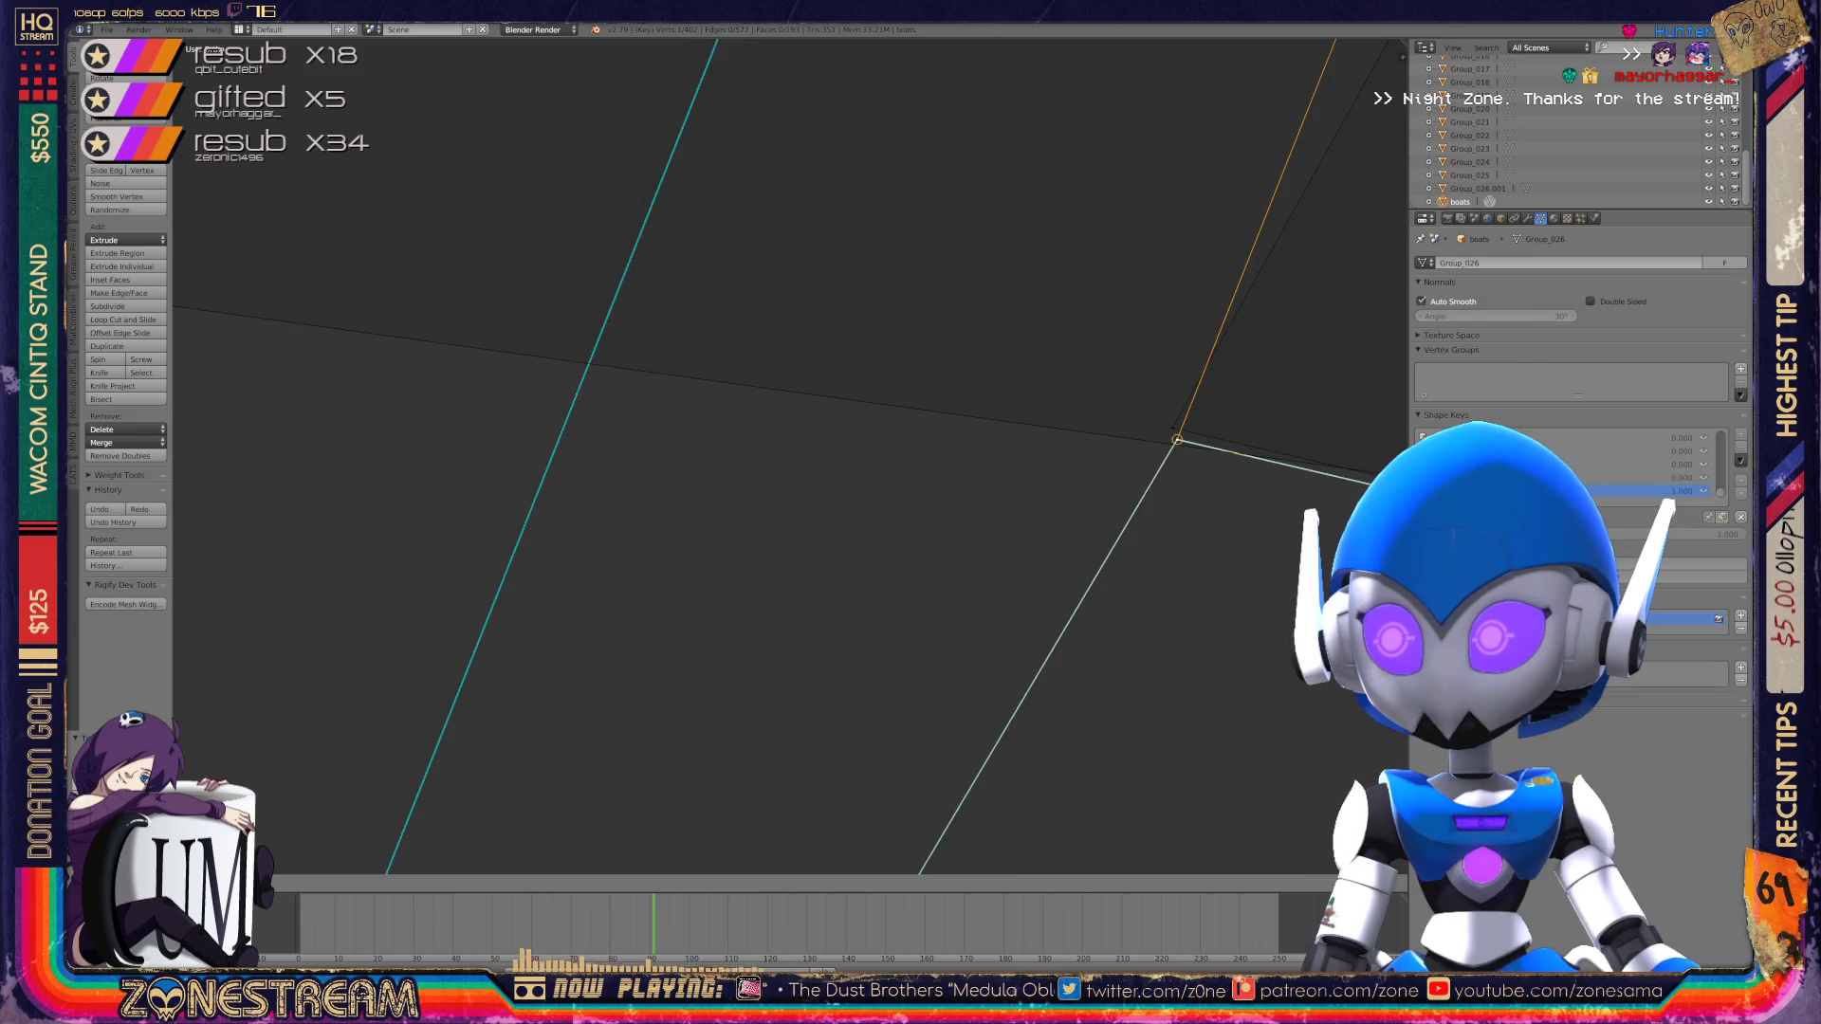
pyautogui.press('KP_Decimal')
pyautogui.moveTo(811, 455)
pyautogui.mouseDown(button='middle')
pyautogui.moveTo(854, 512)
pyautogui.moveTo(834, 569)
pyautogui.moveTo(851, 523)
pyautogui.mouseUp(button='middle')
# Step: Return to object mode and save the file over the existing one
pyautogui.press('Tab')
pyautogui.hotkey('ctrl', 's')
pyautogui.press('Return')
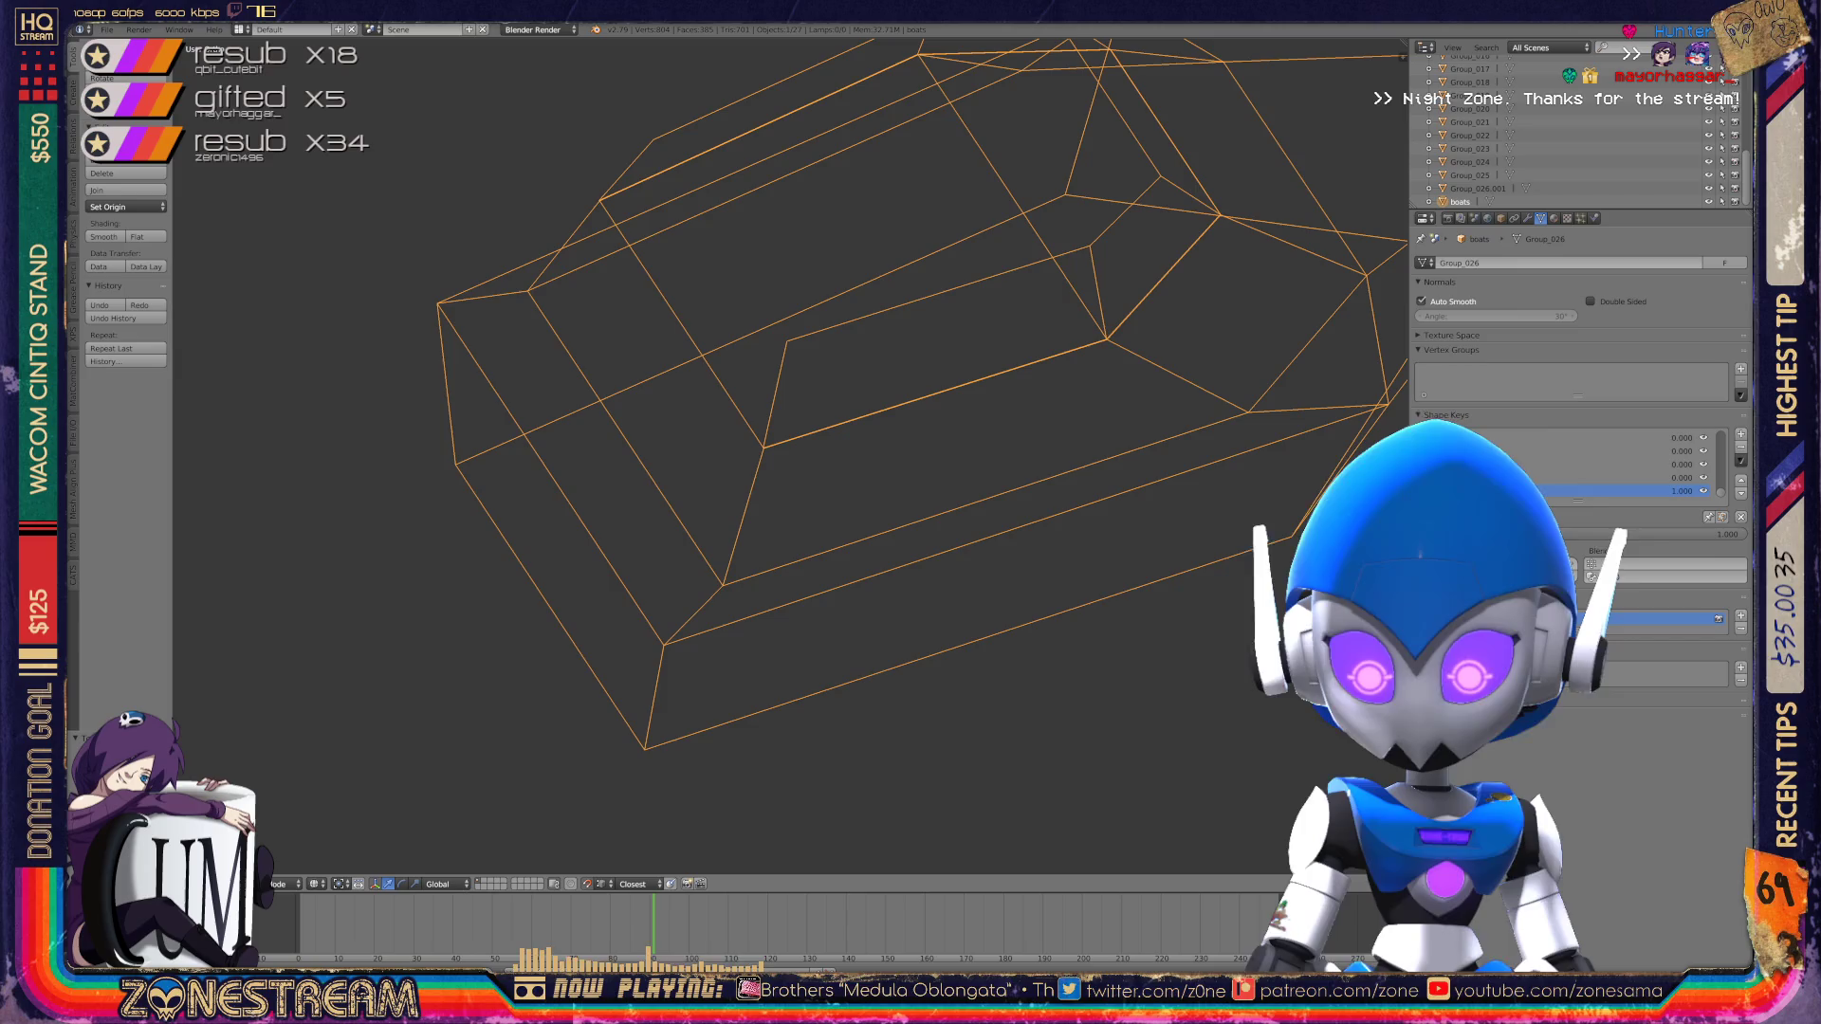
# Step: Zoom out over all boot pieces, switch to front view, and zoom in on the left boot
pyautogui.scroll(-4, 834, 455)
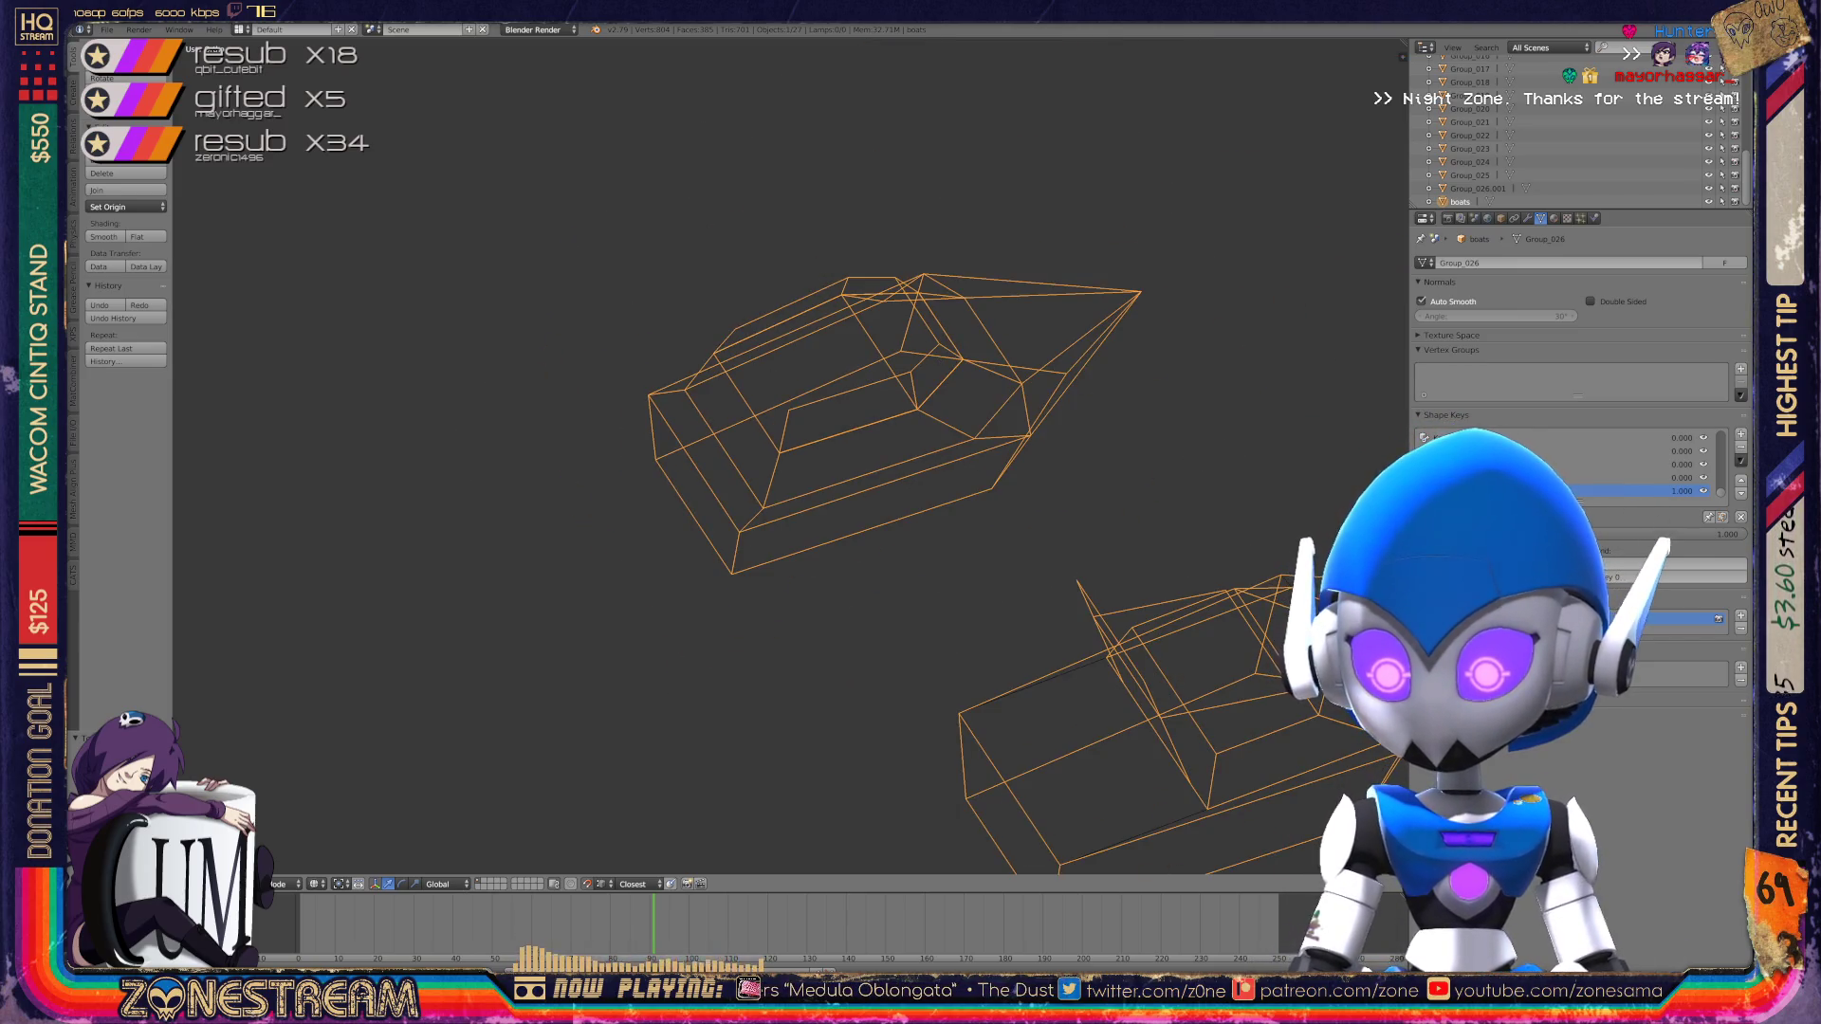
pyautogui.scroll(-3, 835, 456)
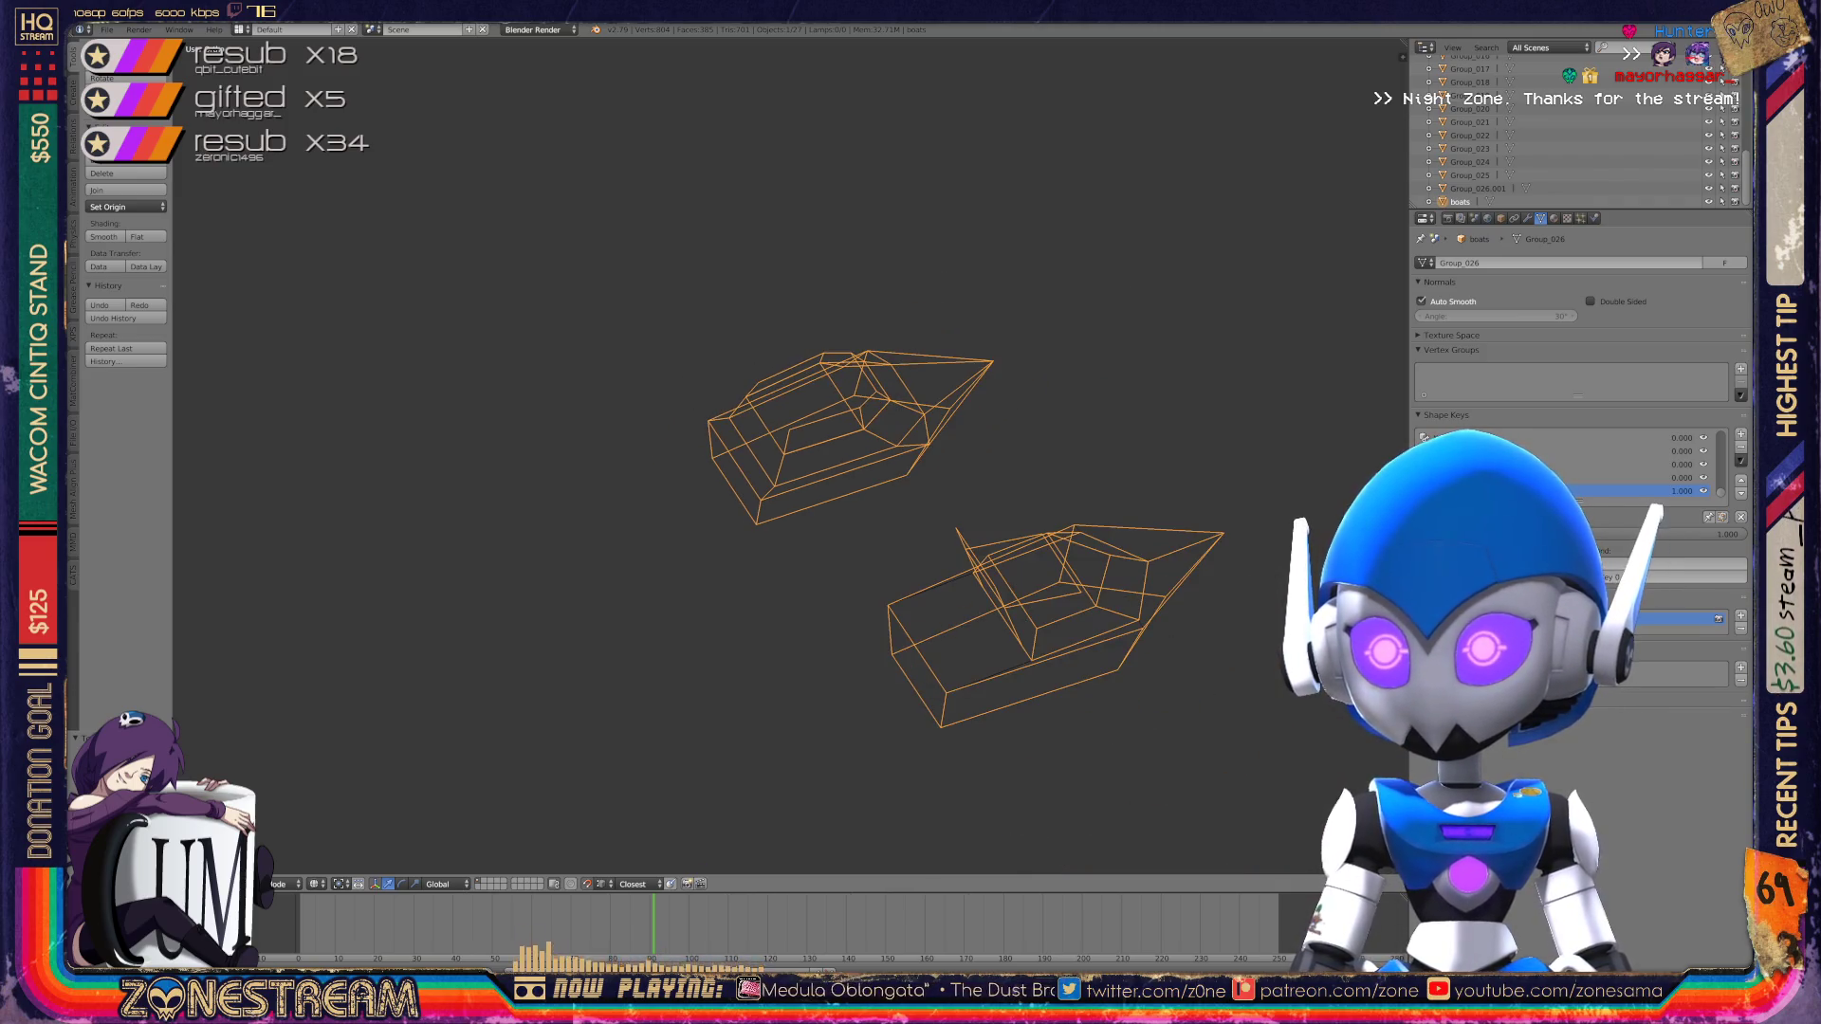
pyautogui.scroll(-8, 815, 474)
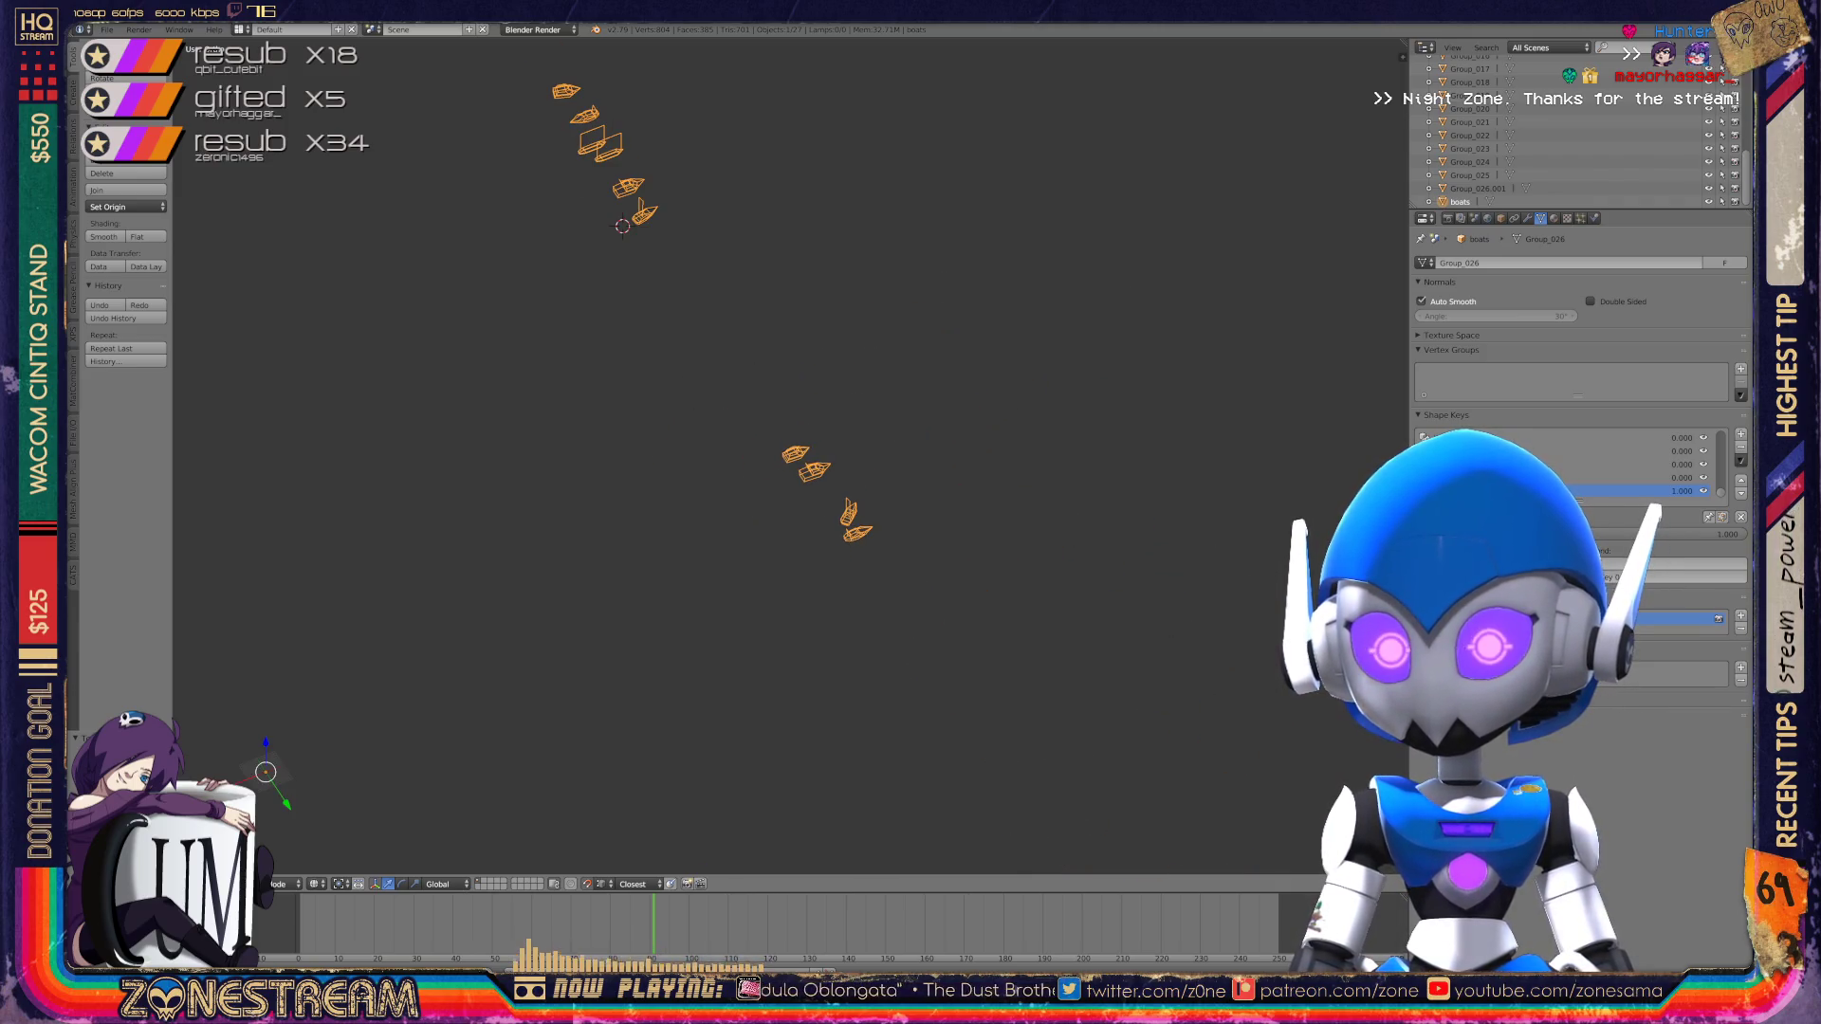
pyautogui.press('KP_1')
pyautogui.moveTo(816, 474); pyautogui.dragTo(854, 437, button='middle')
pyautogui.scroll(6, 787, 455)
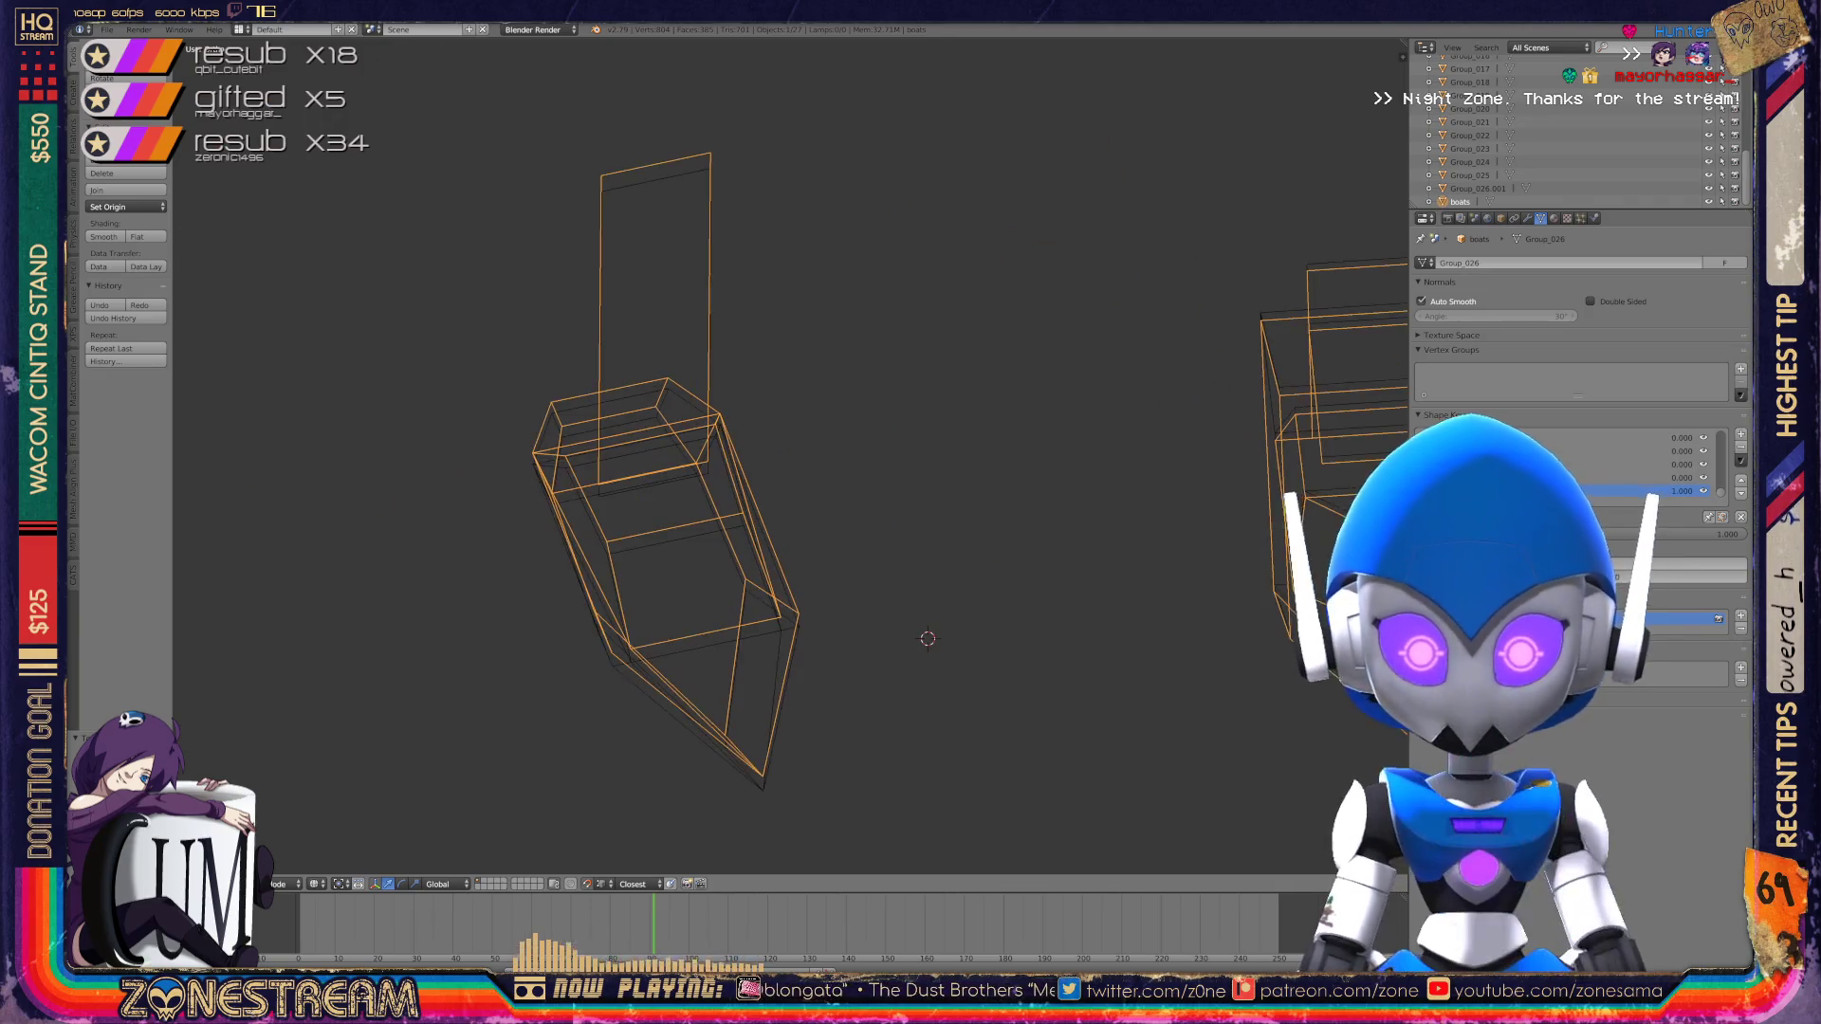
pyautogui.moveTo(854, 436); pyautogui.dragTo(929, 285, button='middle')
# Step: Enter edit mode and lower the first vertices, including the tip corner vertex
pyautogui.press('Tab')
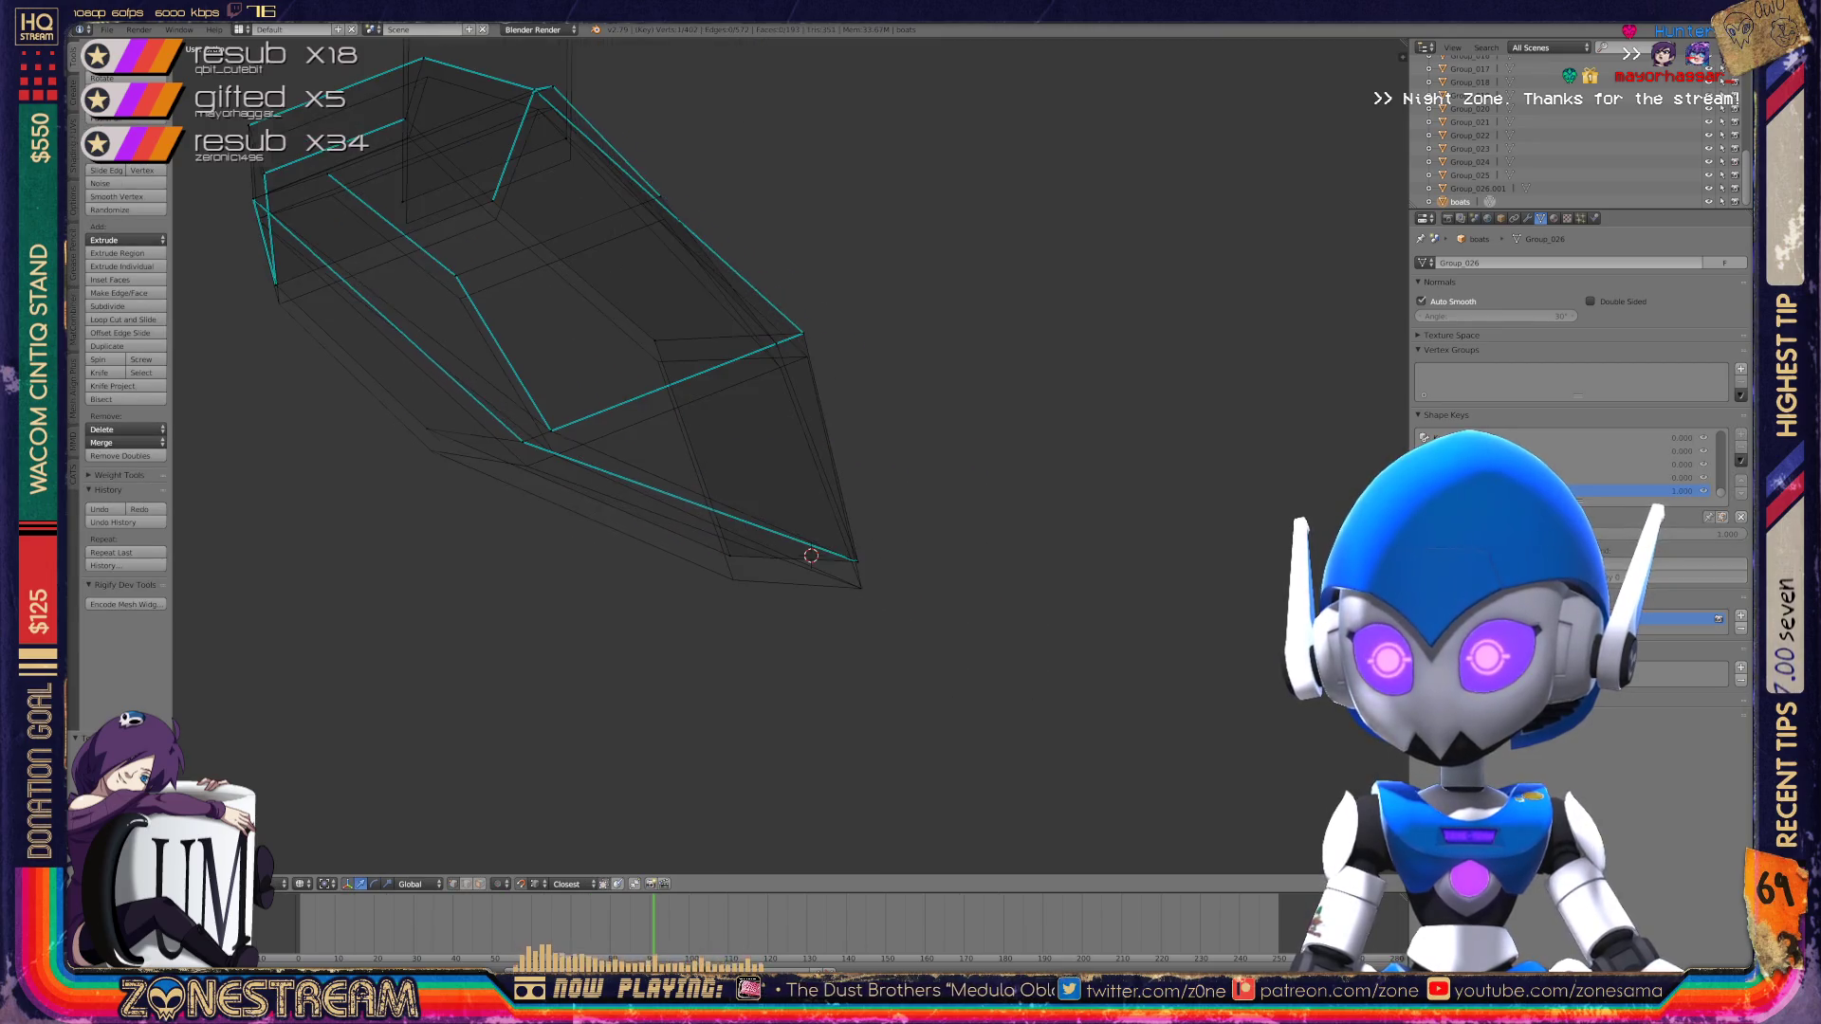
pyautogui.scroll(3, 607, 380)
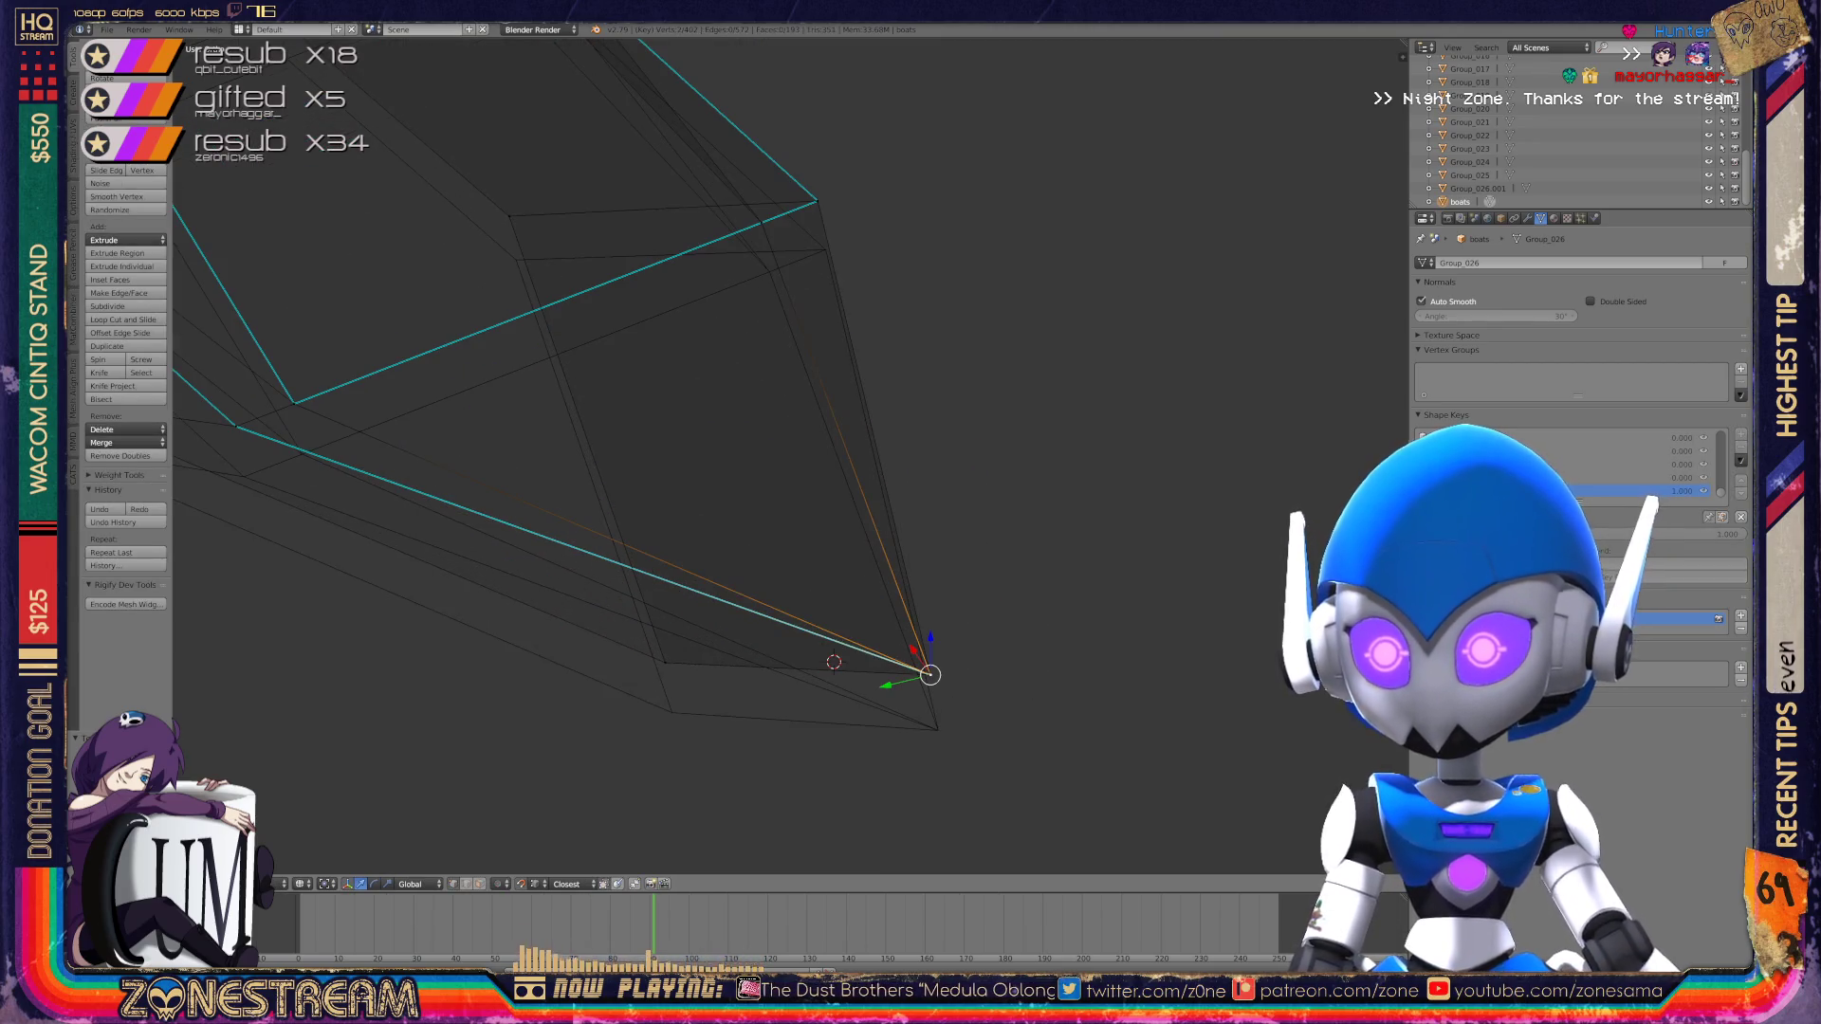
pyautogui.moveTo(930, 674)
pyautogui.mouseDown()
pyautogui.moveTo(859, 675)
pyautogui.moveTo(938, 730)
pyautogui.mouseUp()
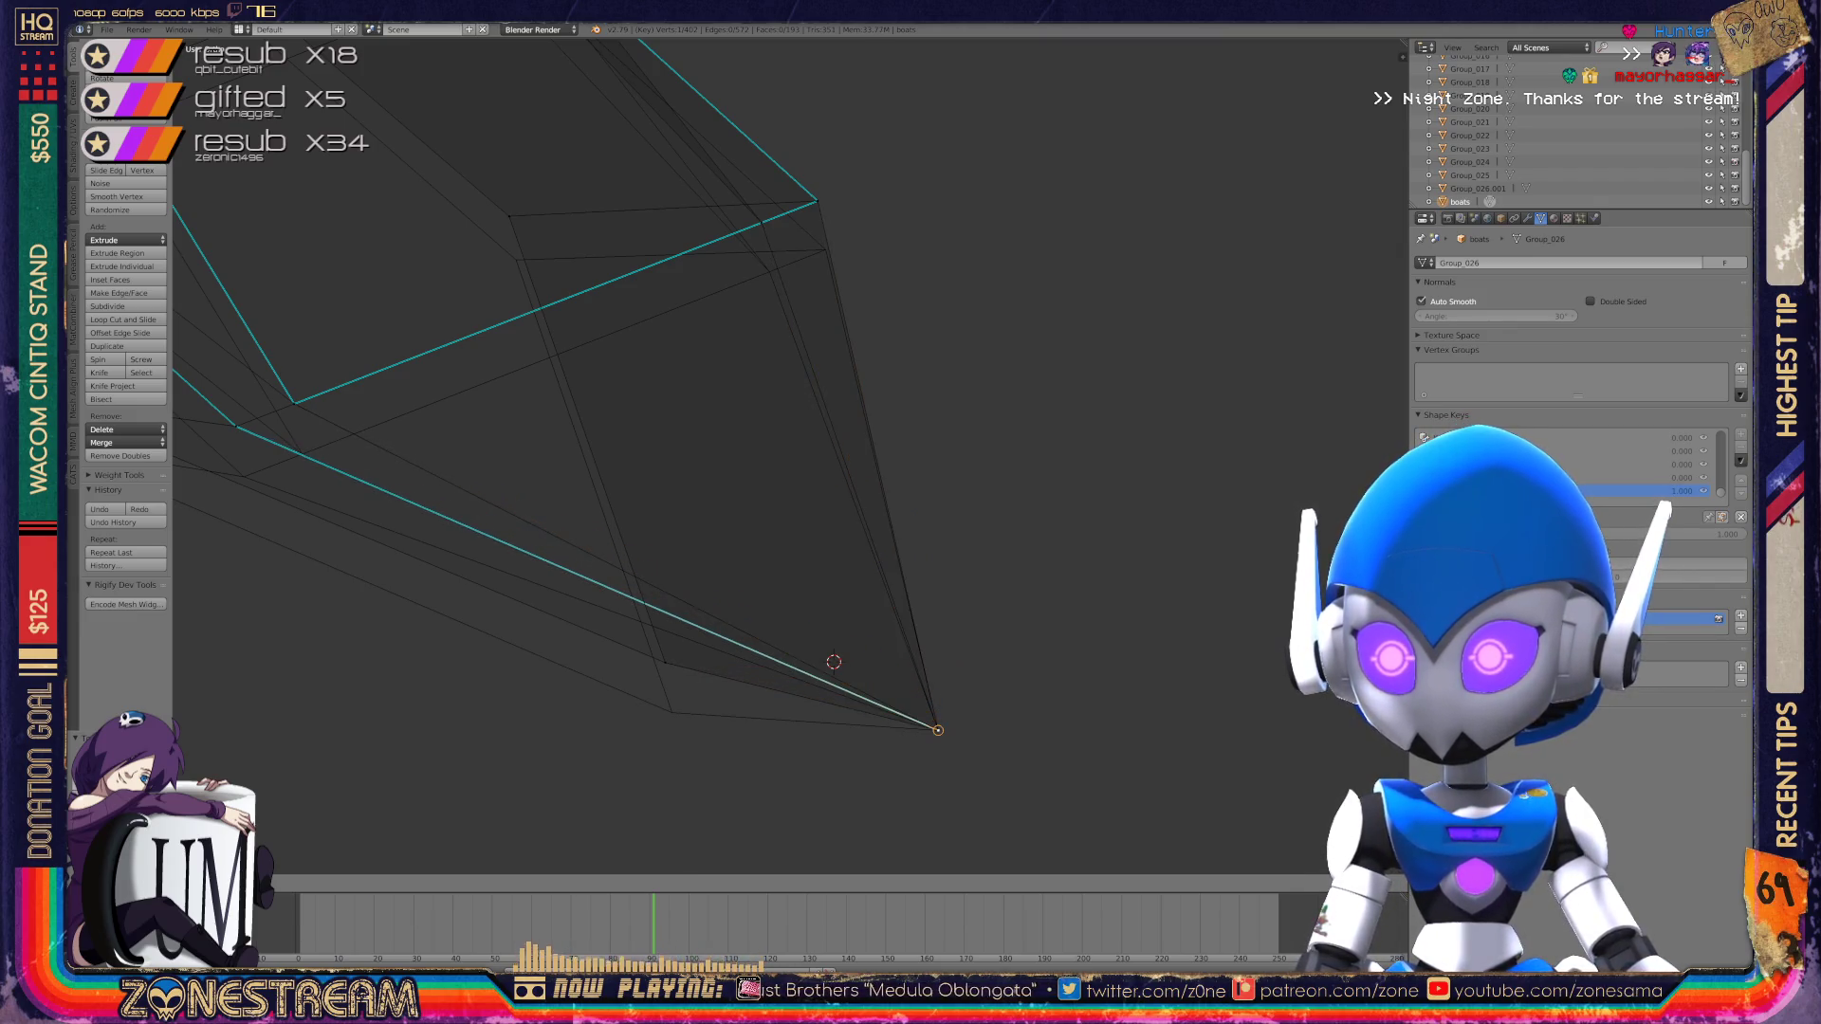
pyautogui.rightClick(665, 662)
pyautogui.moveTo(665, 662); pyautogui.dragTo(672, 712)
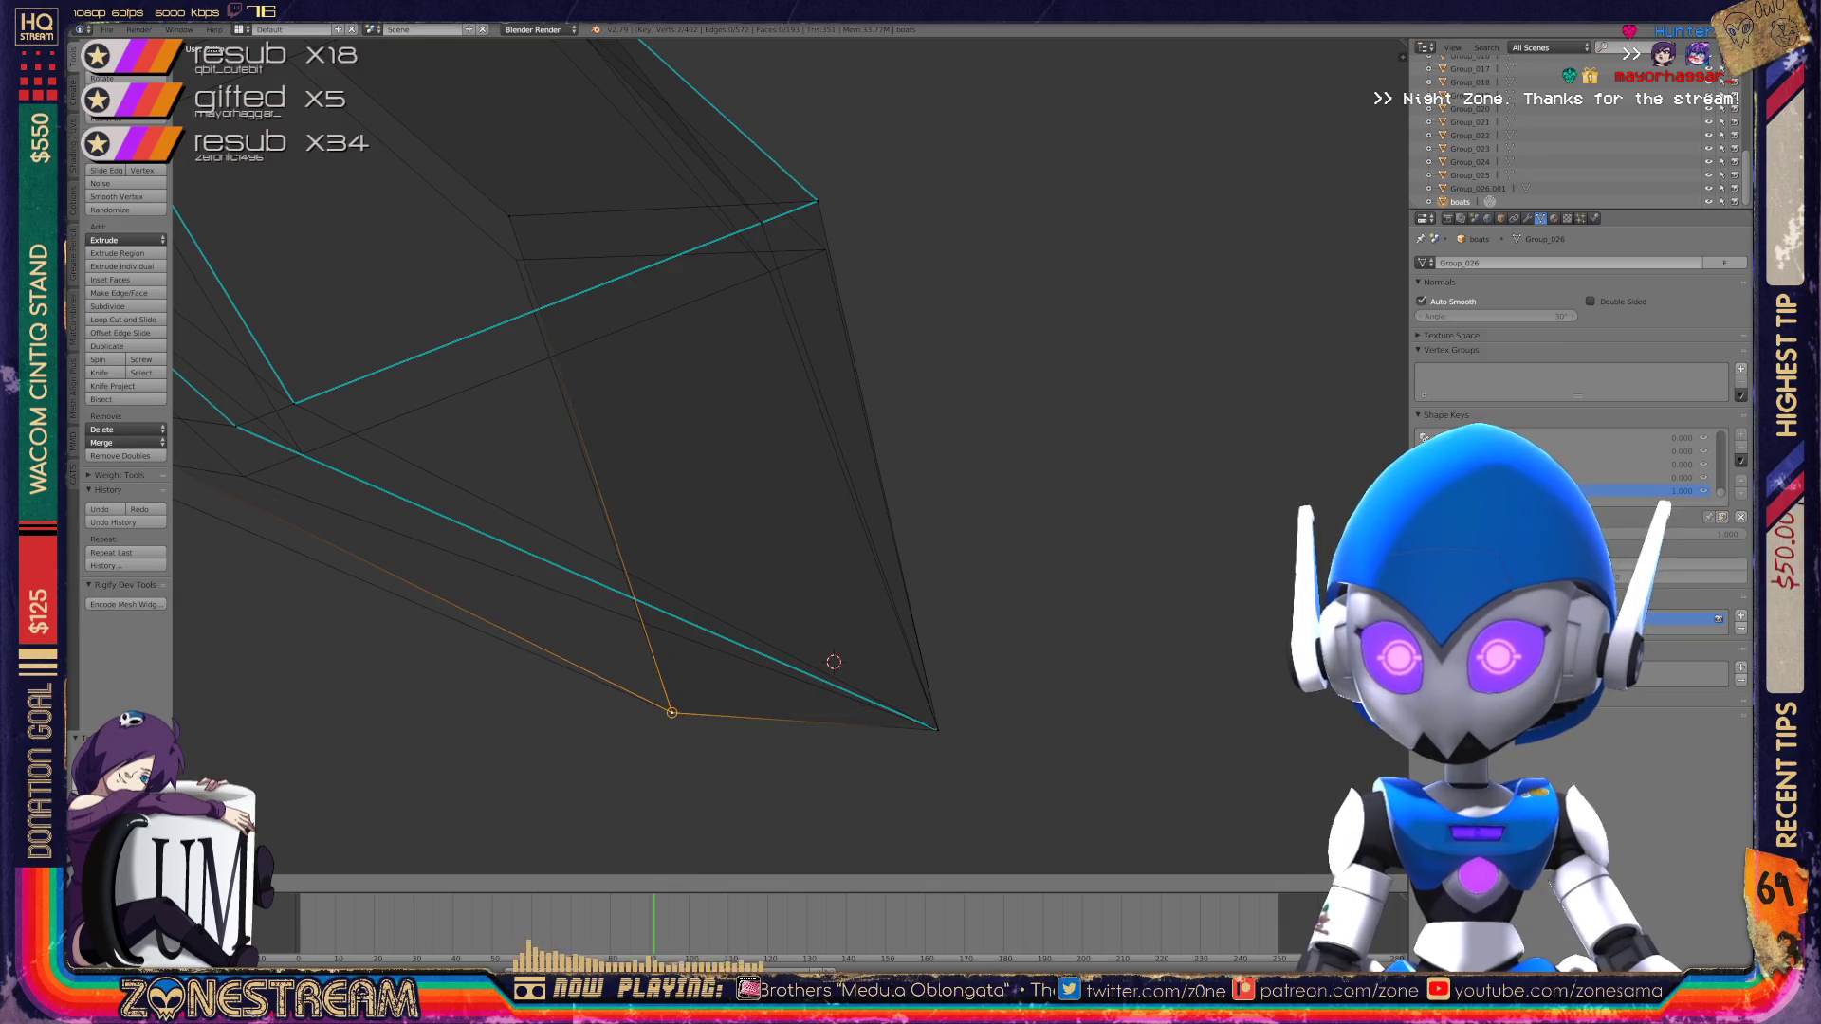
pyautogui.keyDown('shift'); pyautogui.moveTo(671, 711); pyautogui.dragTo(1030, 853, button='middle'); pyautogui.keyUp('shift')
pyautogui.rightClick(396, 539)
pyautogui.rightClick(402, 582)
pyautogui.press('a')
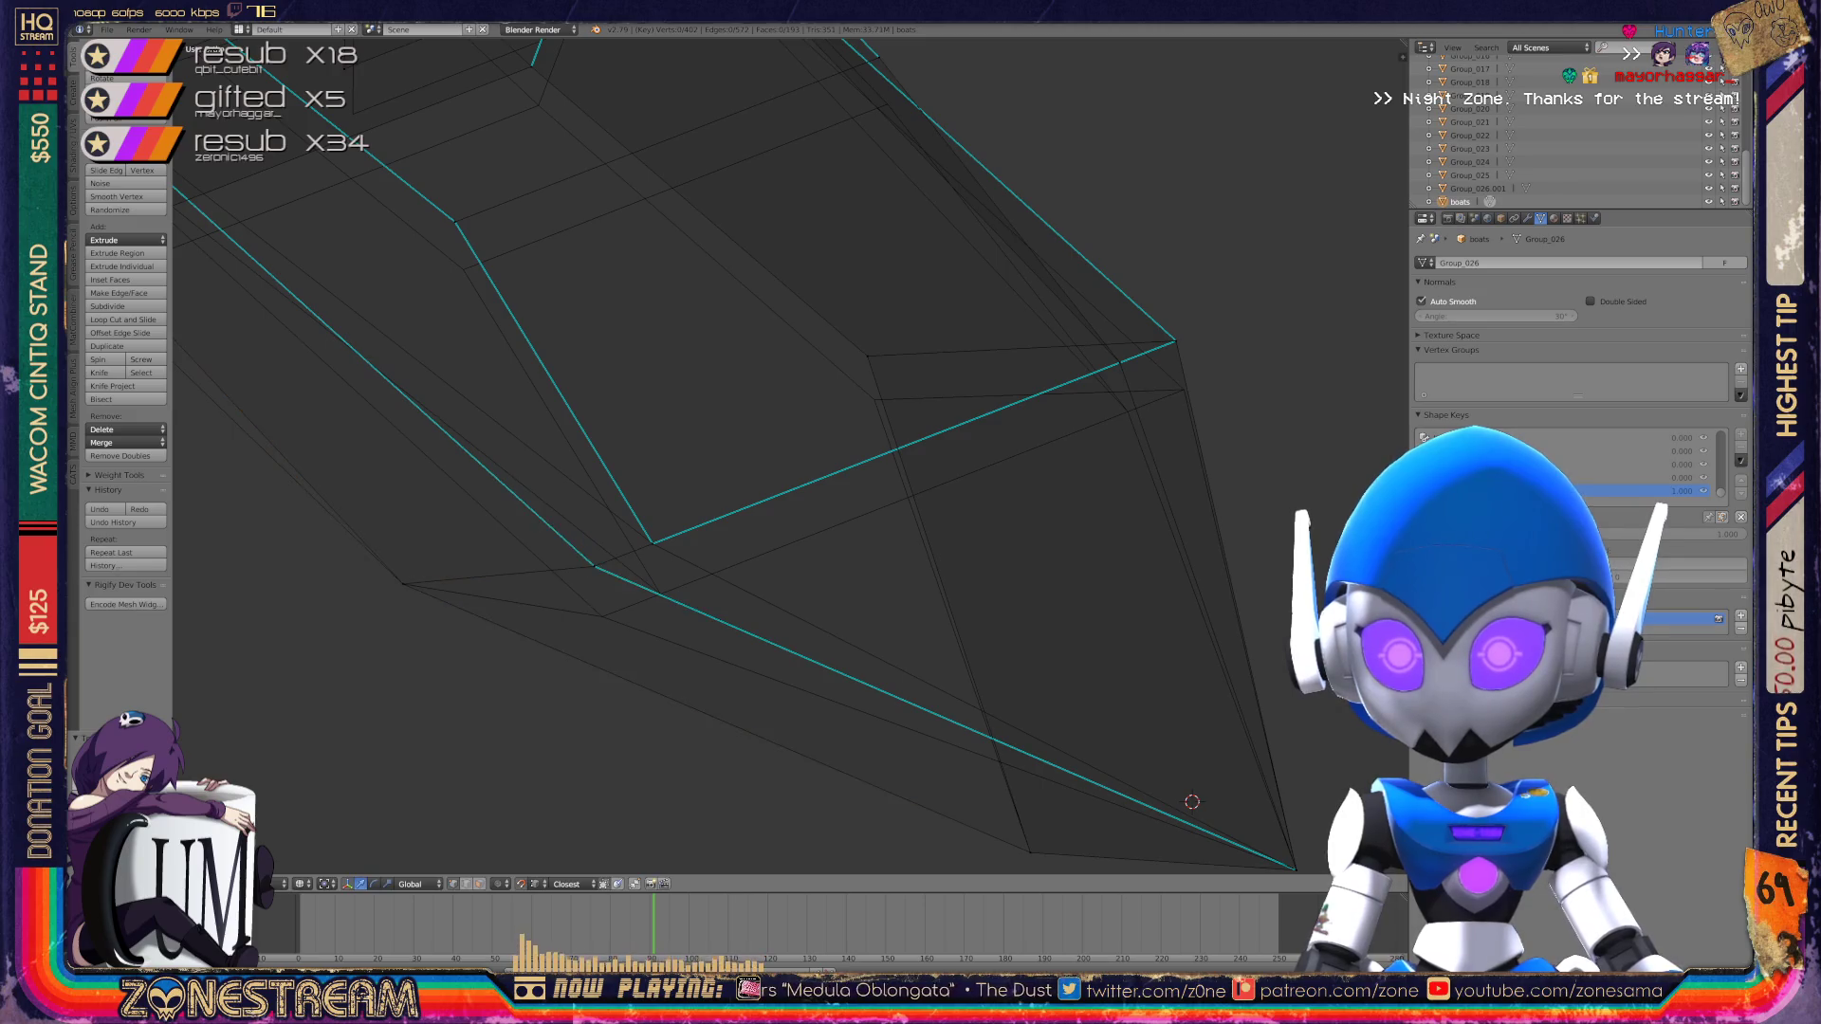
pyautogui.moveTo(593, 566); pyautogui.dragTo(601, 616)
# Step: Lower the corner vertex and the vertex further right with G
pyautogui.rightClick(652, 544)
pyautogui.press('g')
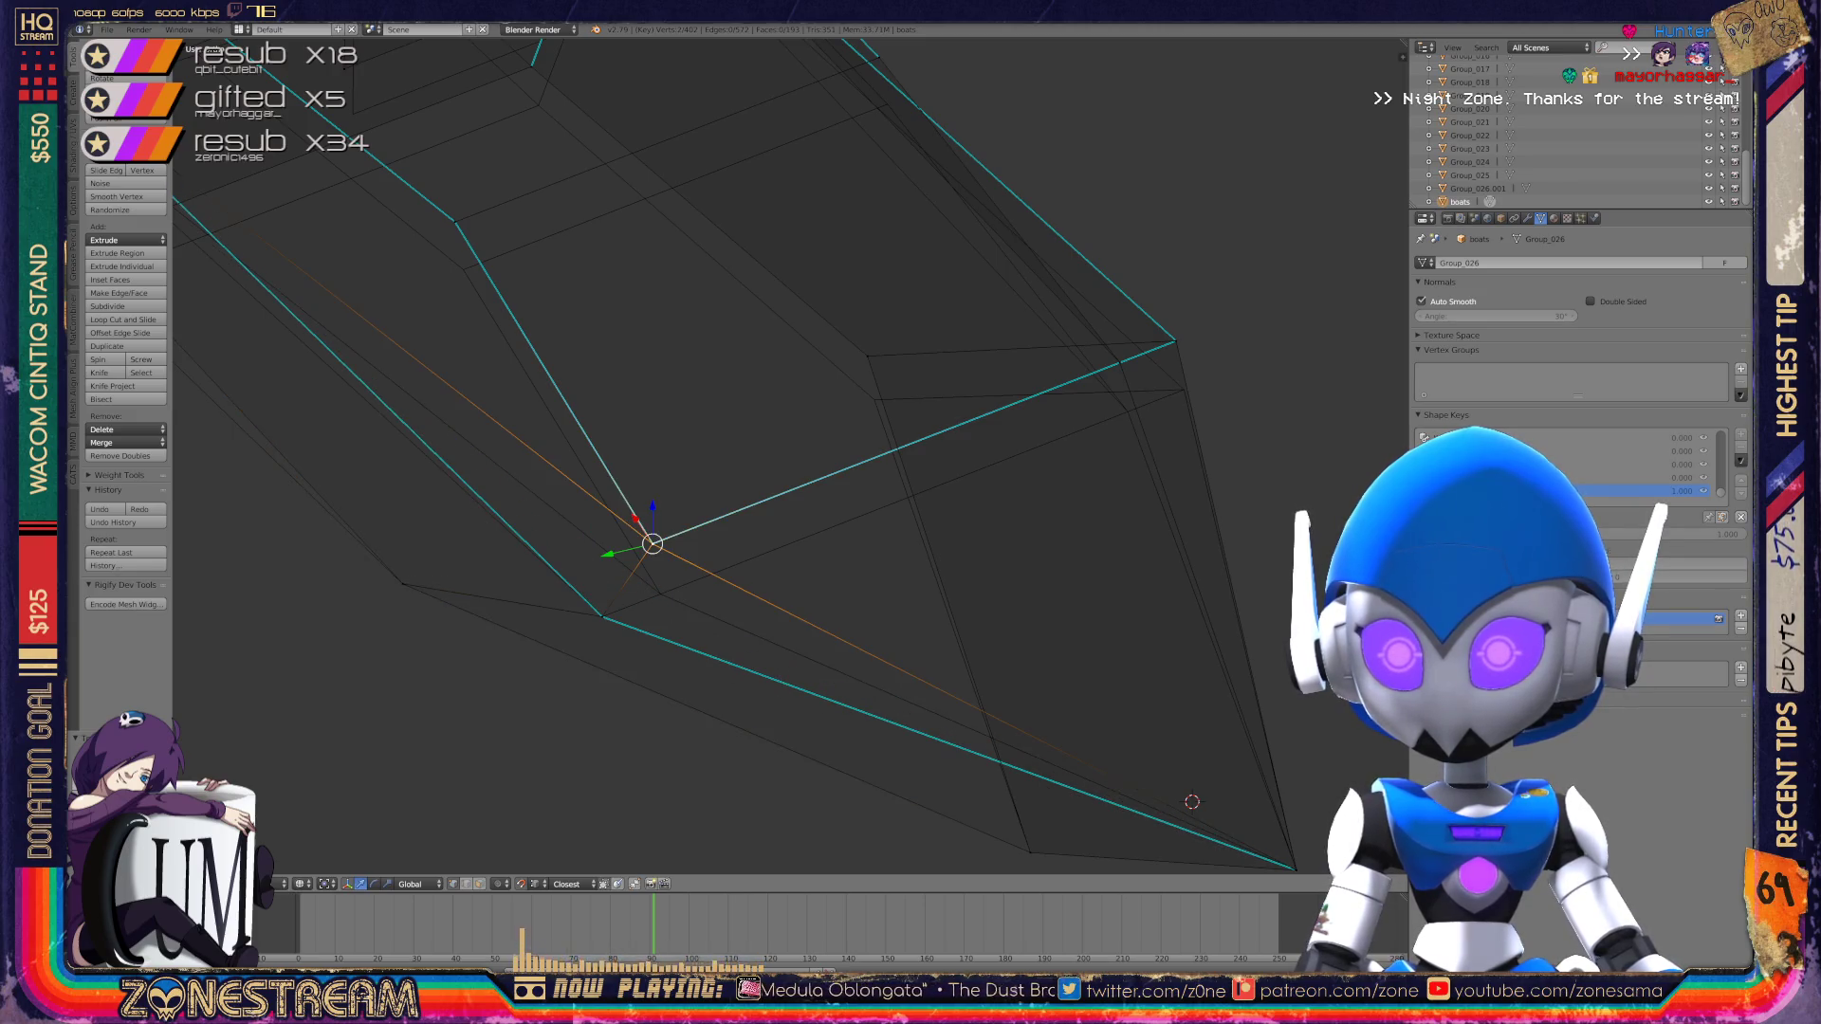
pyautogui.click(654, 598)
pyautogui.moveTo(655, 597); pyautogui.dragTo(531, 598, button='middle')
pyautogui.rightClick(734, 425)
pyautogui.press('g')
pyautogui.click(736, 467)
pyautogui.moveTo(736, 468); pyautogui.dragTo(645, 540, button='middle')
pyautogui.moveTo(779, 441); pyautogui.dragTo(626, 465, button='middle')
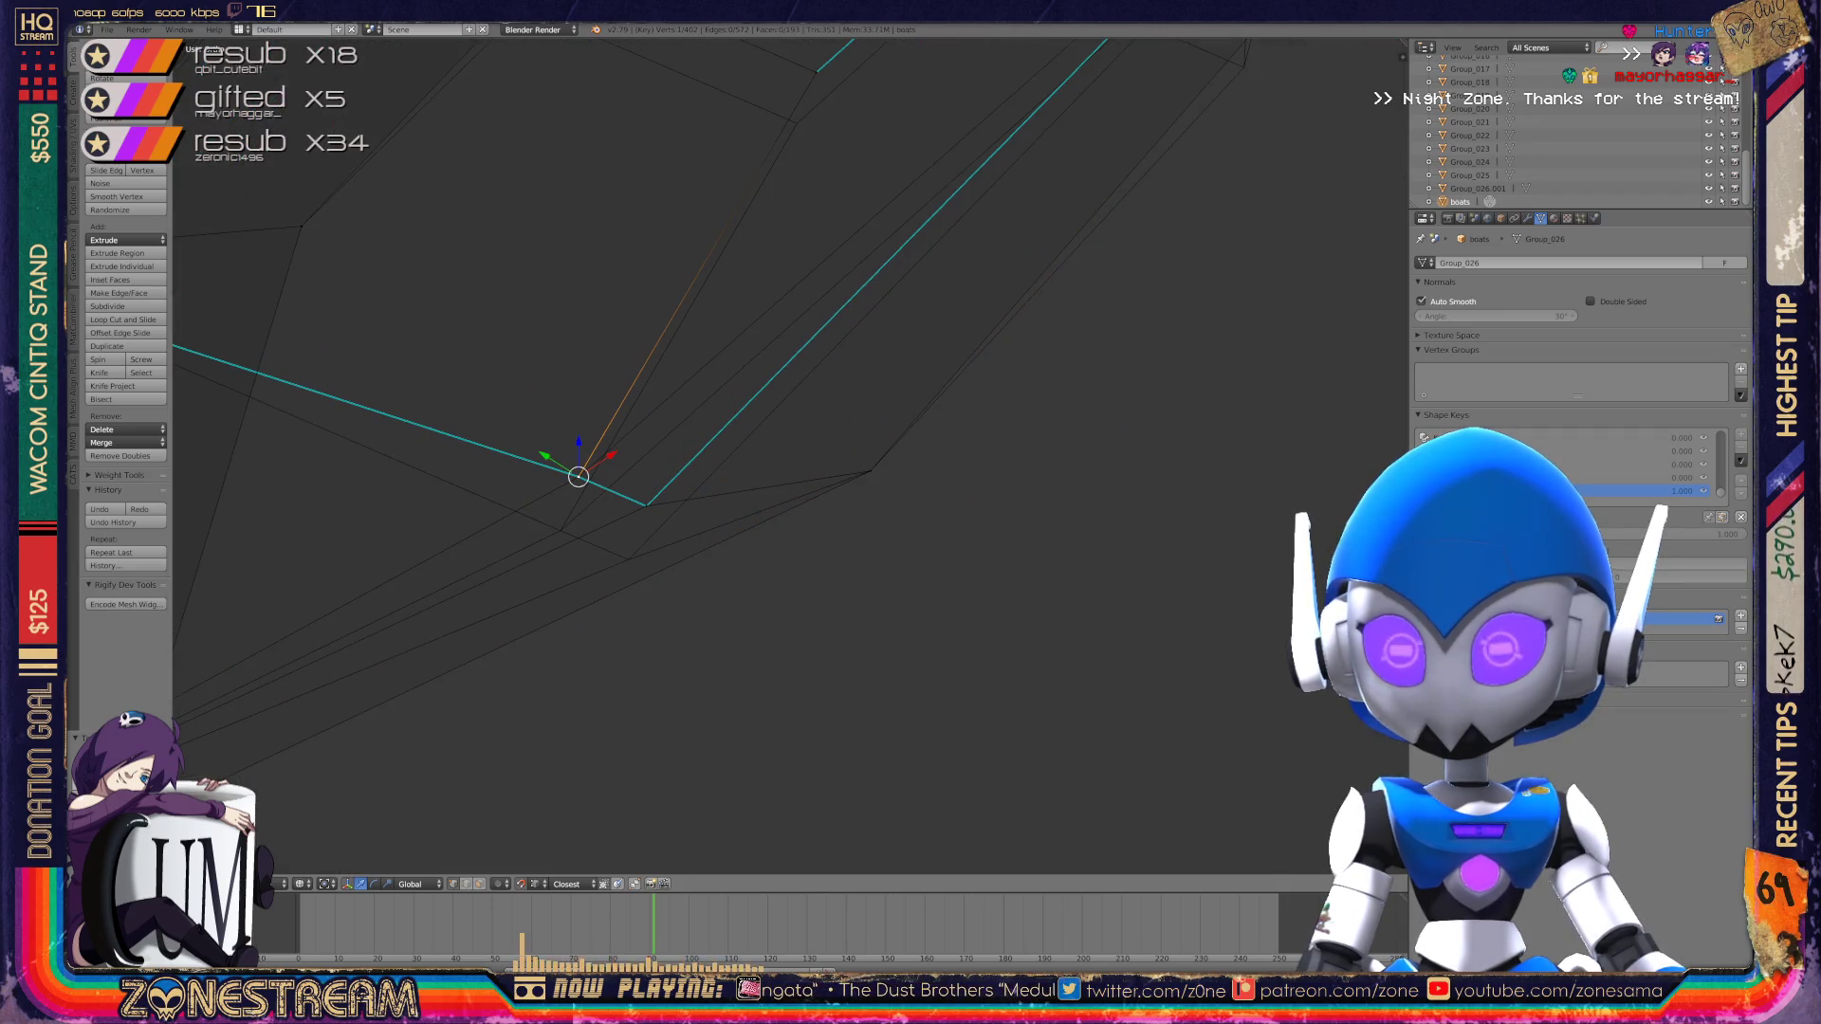
pyautogui.press('g')
pyautogui.press('Return')
# Step: Snap the seam vertex onto its neighbouring vertex
pyautogui.rightClick(646, 506)
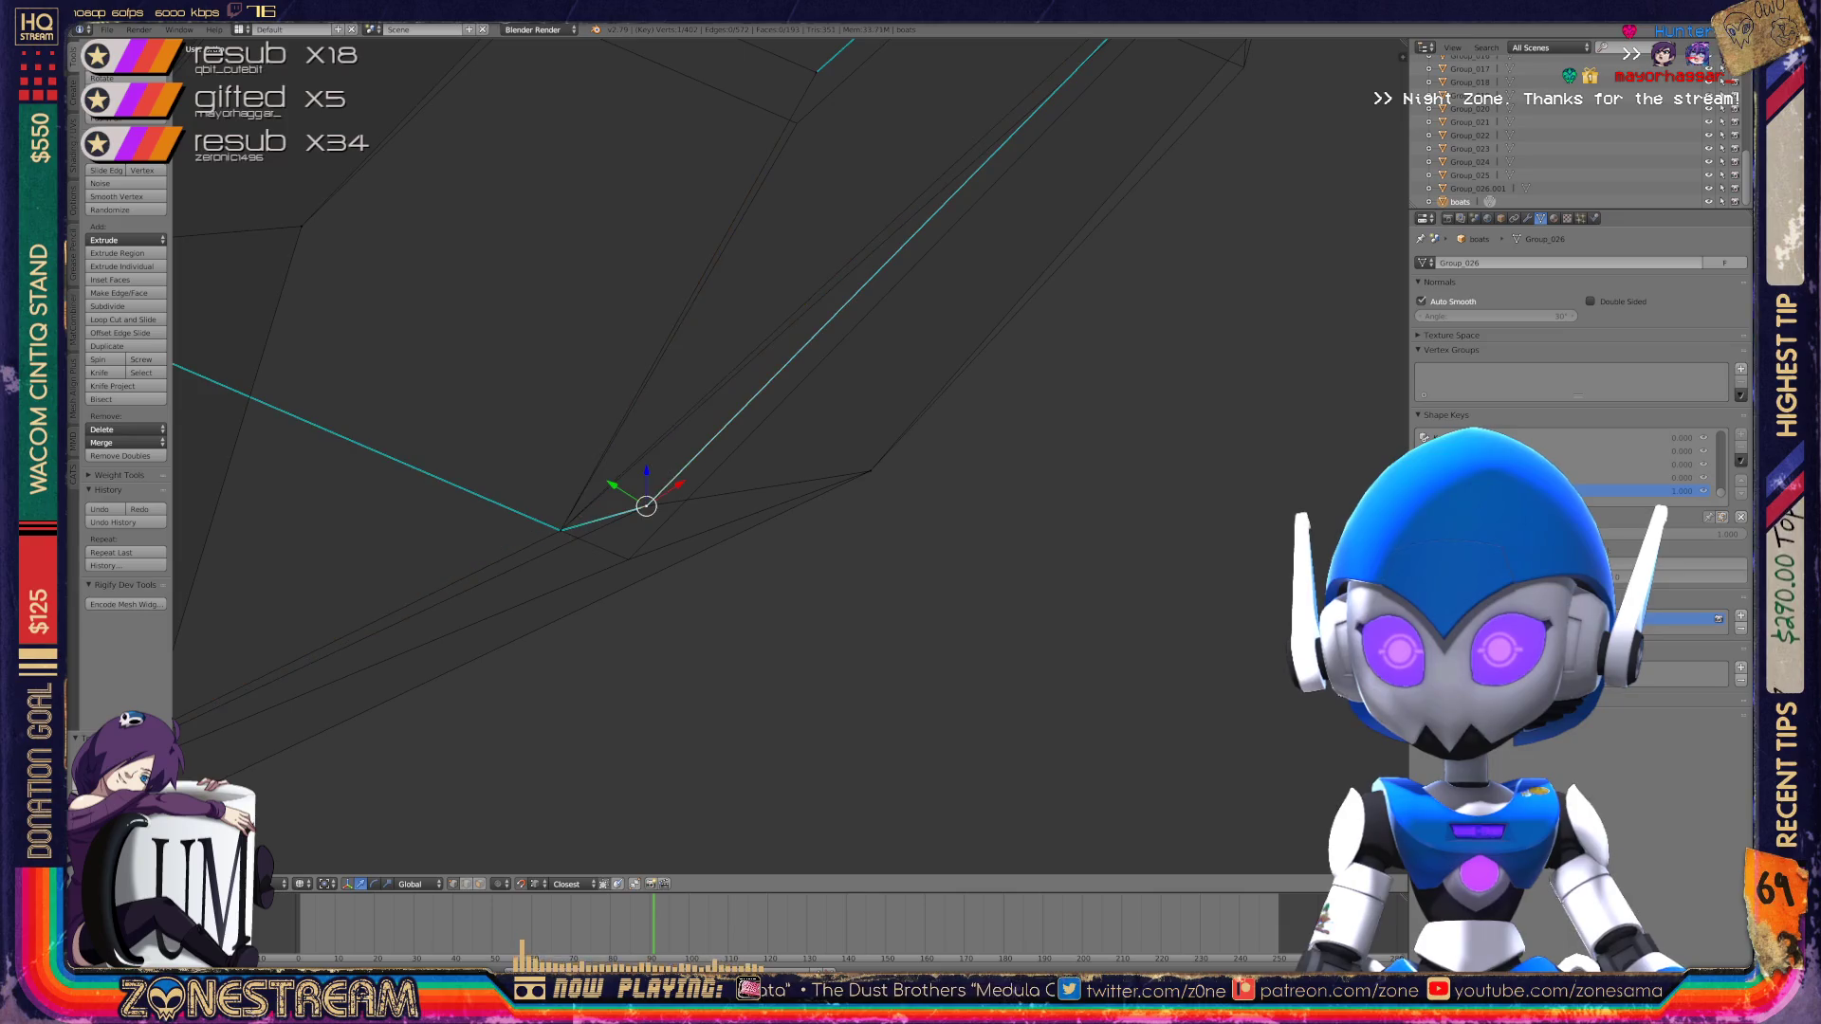
pyautogui.moveTo(663, 475)
pyautogui.mouseDown(button='middle')
pyautogui.moveTo(721, 446)
pyautogui.moveTo(664, 474)
pyautogui.mouseUp(button='middle')
pyautogui.scroll(-5, 759, 455)
pyautogui.scroll(3, 740, 472)
pyautogui.scroll(6, 792, 455)
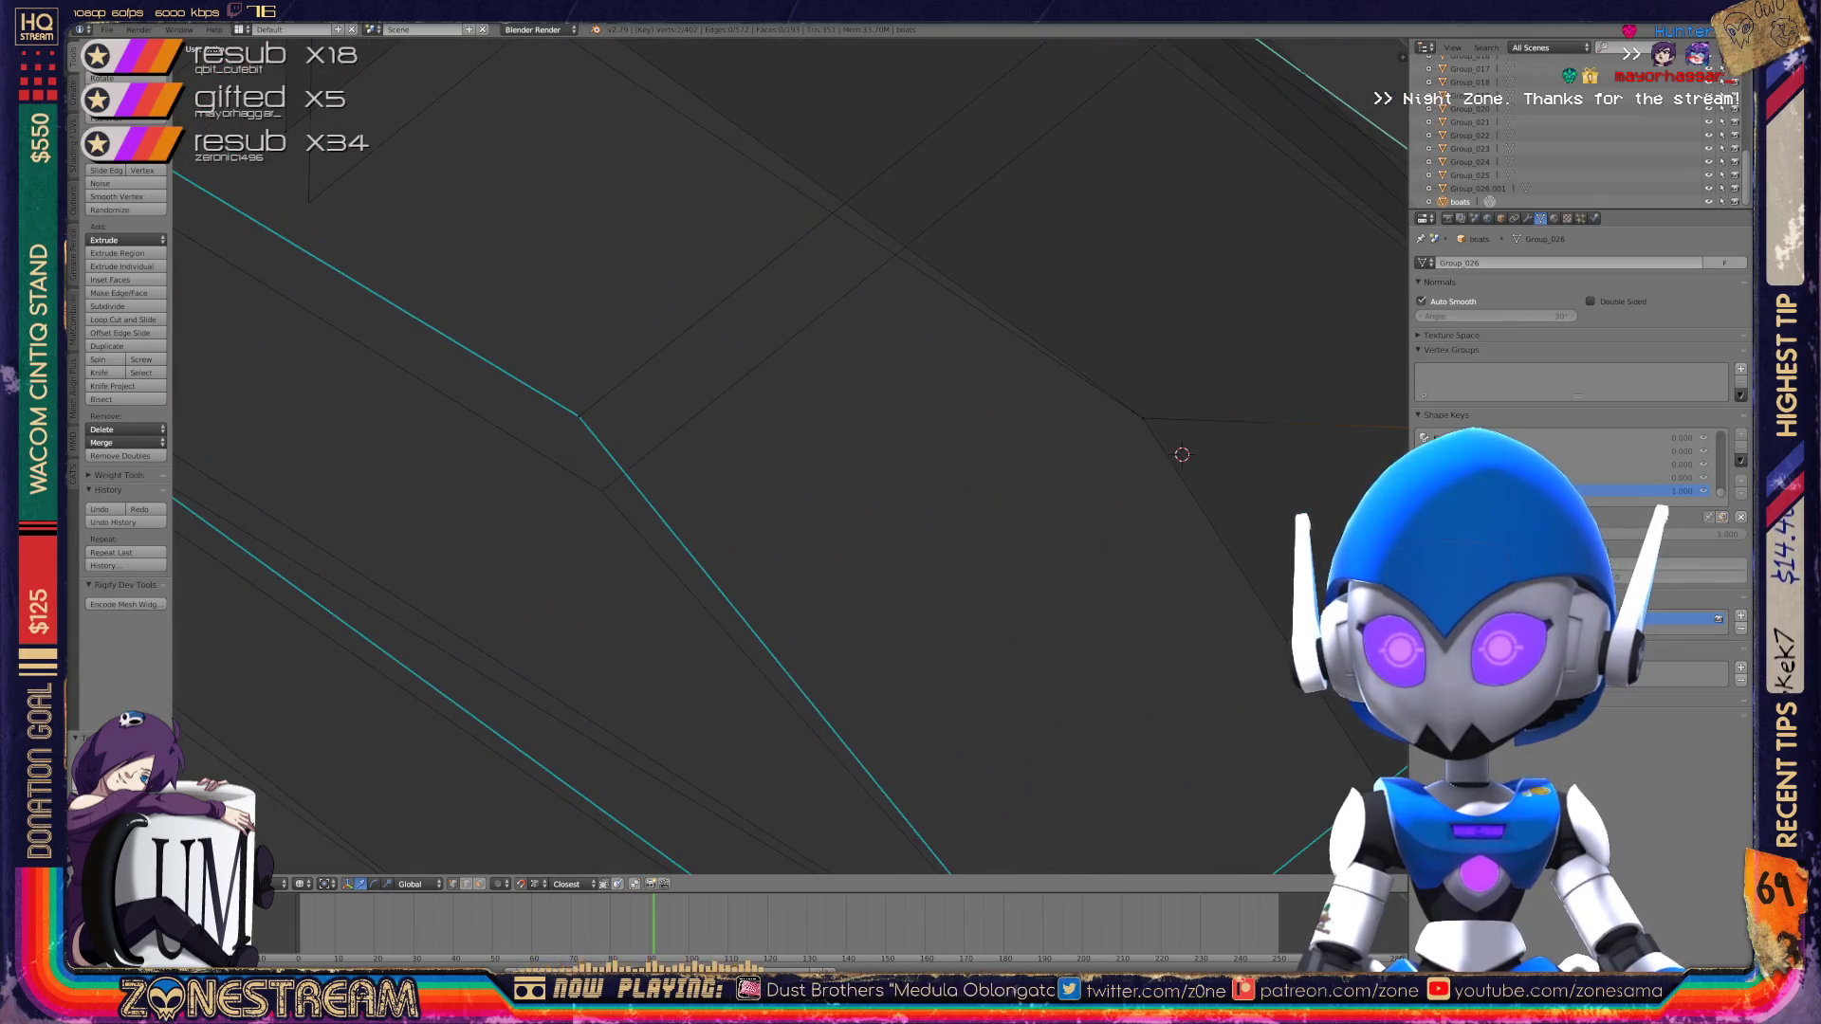
pyautogui.moveTo(577, 415)
pyautogui.mouseDown(button='right')
pyautogui.moveTo(610, 447)
pyautogui.moveTo(582, 407)
pyautogui.moveTo(602, 490)
pyautogui.mouseUp(button='right')
pyautogui.click(601, 491)
pyautogui.scroll(-4, 601, 490)
# Step: Orbit so the boot piece lies horizontal and reposition two vertices, one up-left
pyautogui.moveTo(712, 468); pyautogui.dragTo(732, 427, button='middle')
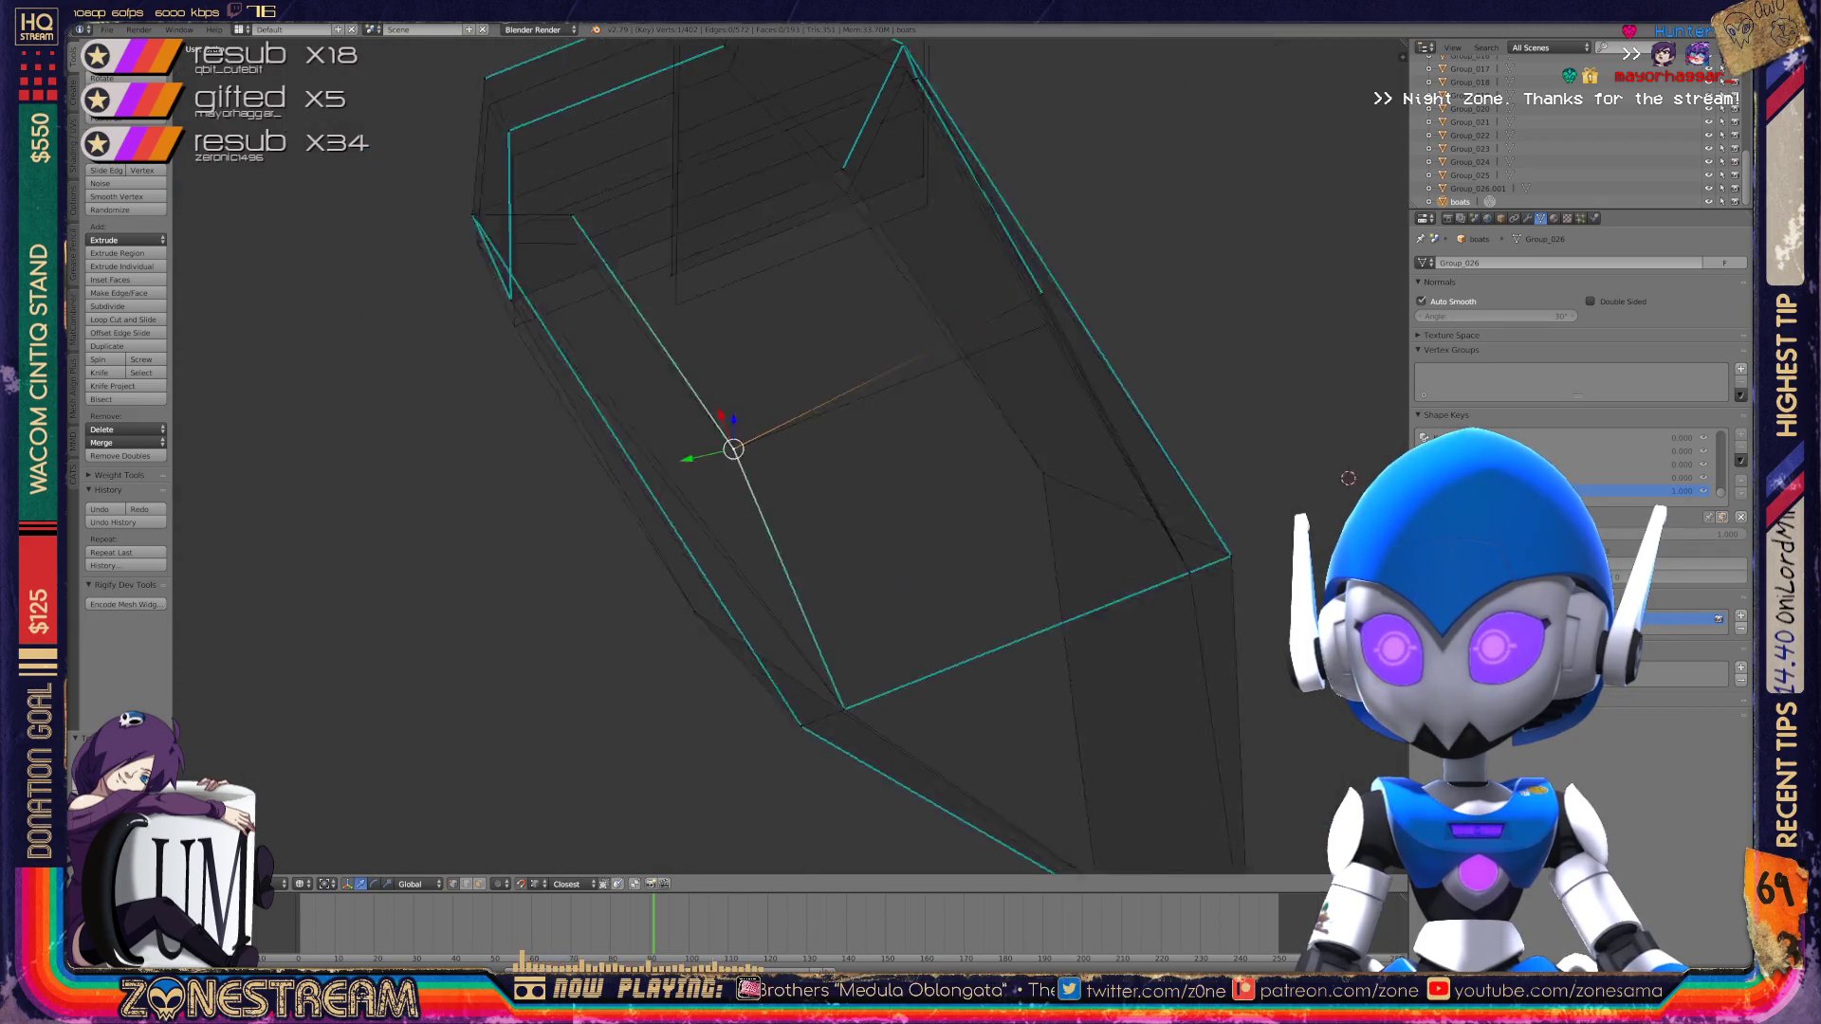
pyautogui.scroll(3, 822, 434)
pyautogui.scroll(-3, 791, 455)
pyautogui.scroll(4, 791, 455)
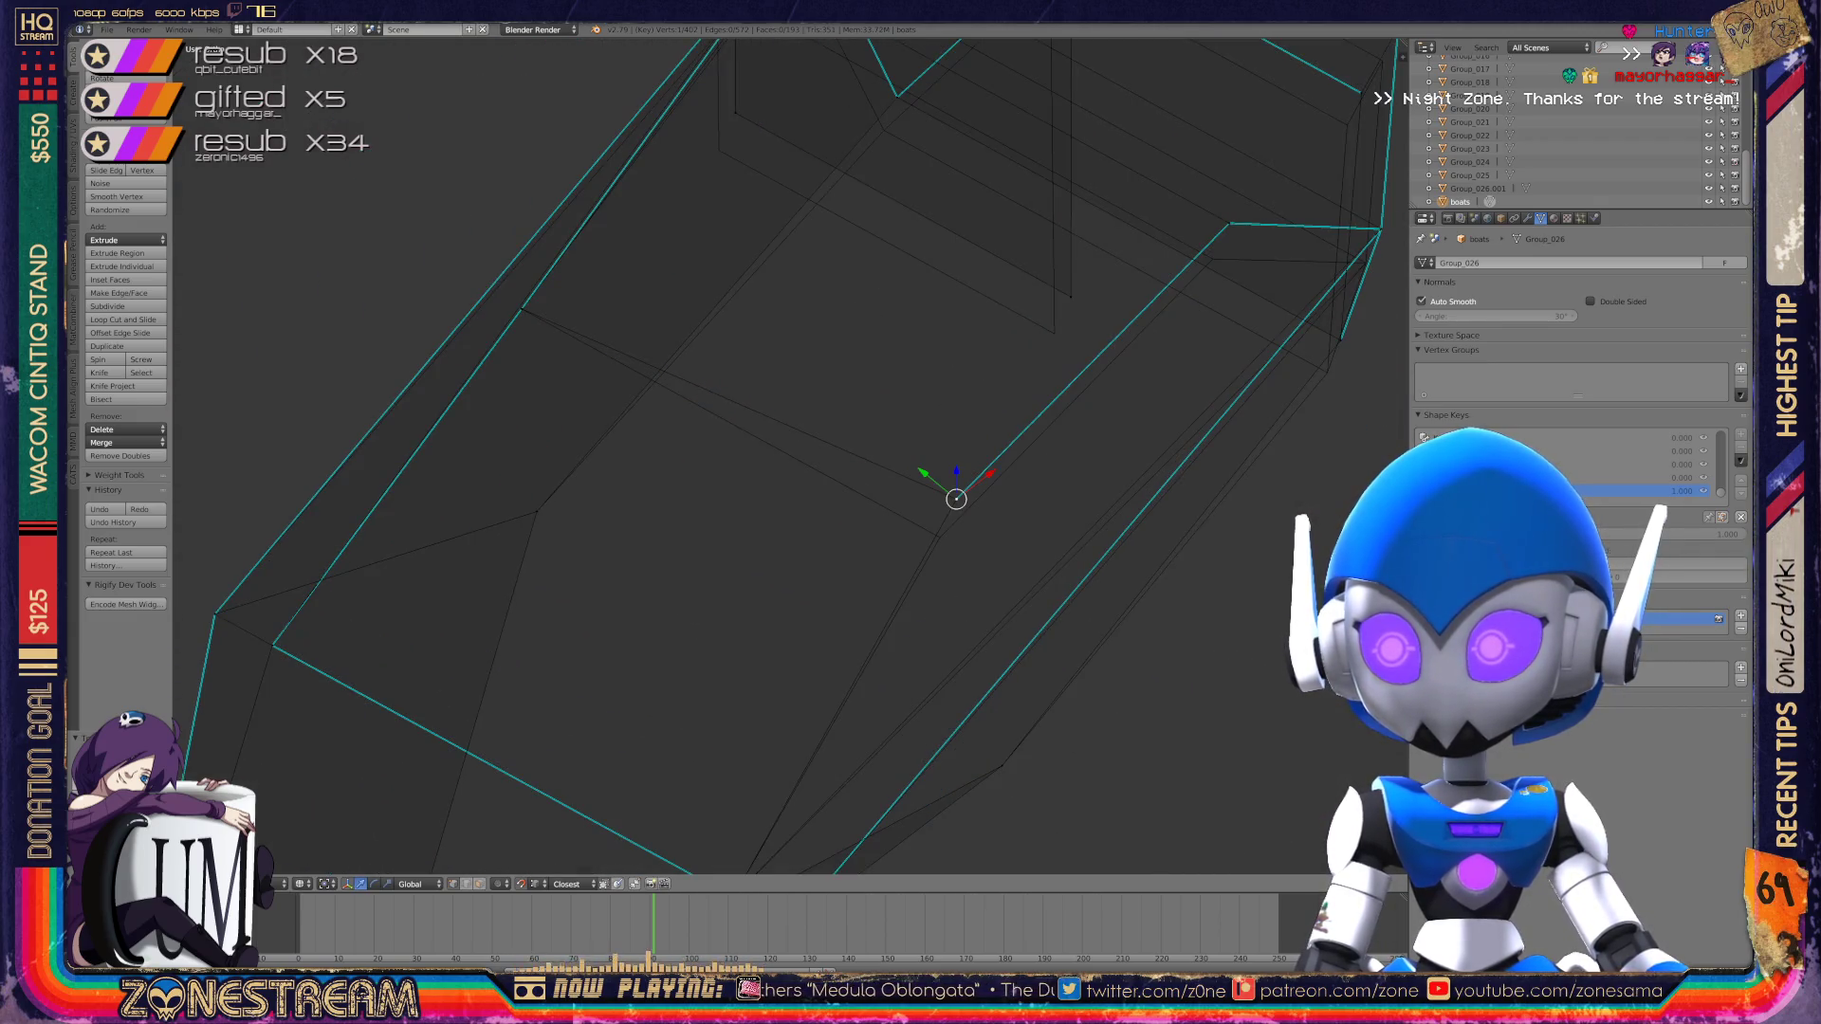
pyautogui.scroll(-3, 787, 455)
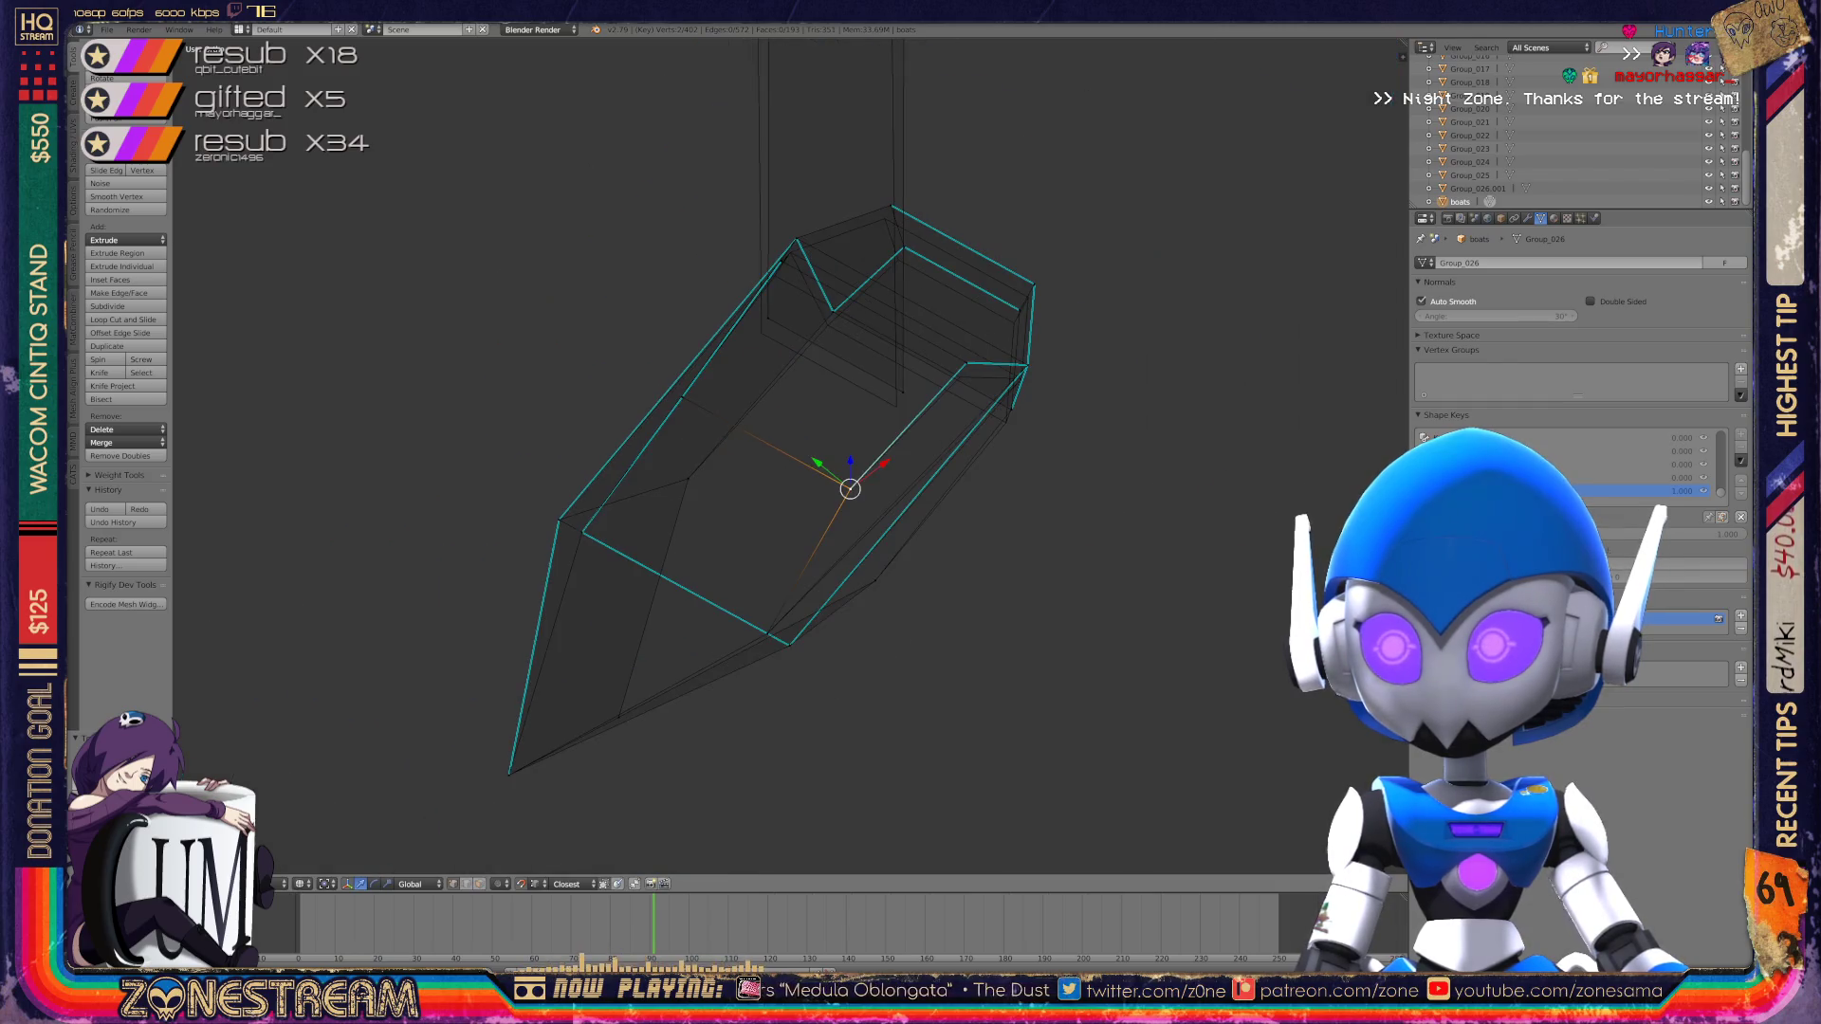
pyautogui.moveTo(787, 455); pyautogui.dragTo(825, 441, button='middle')
pyautogui.scroll(4, 825, 441)
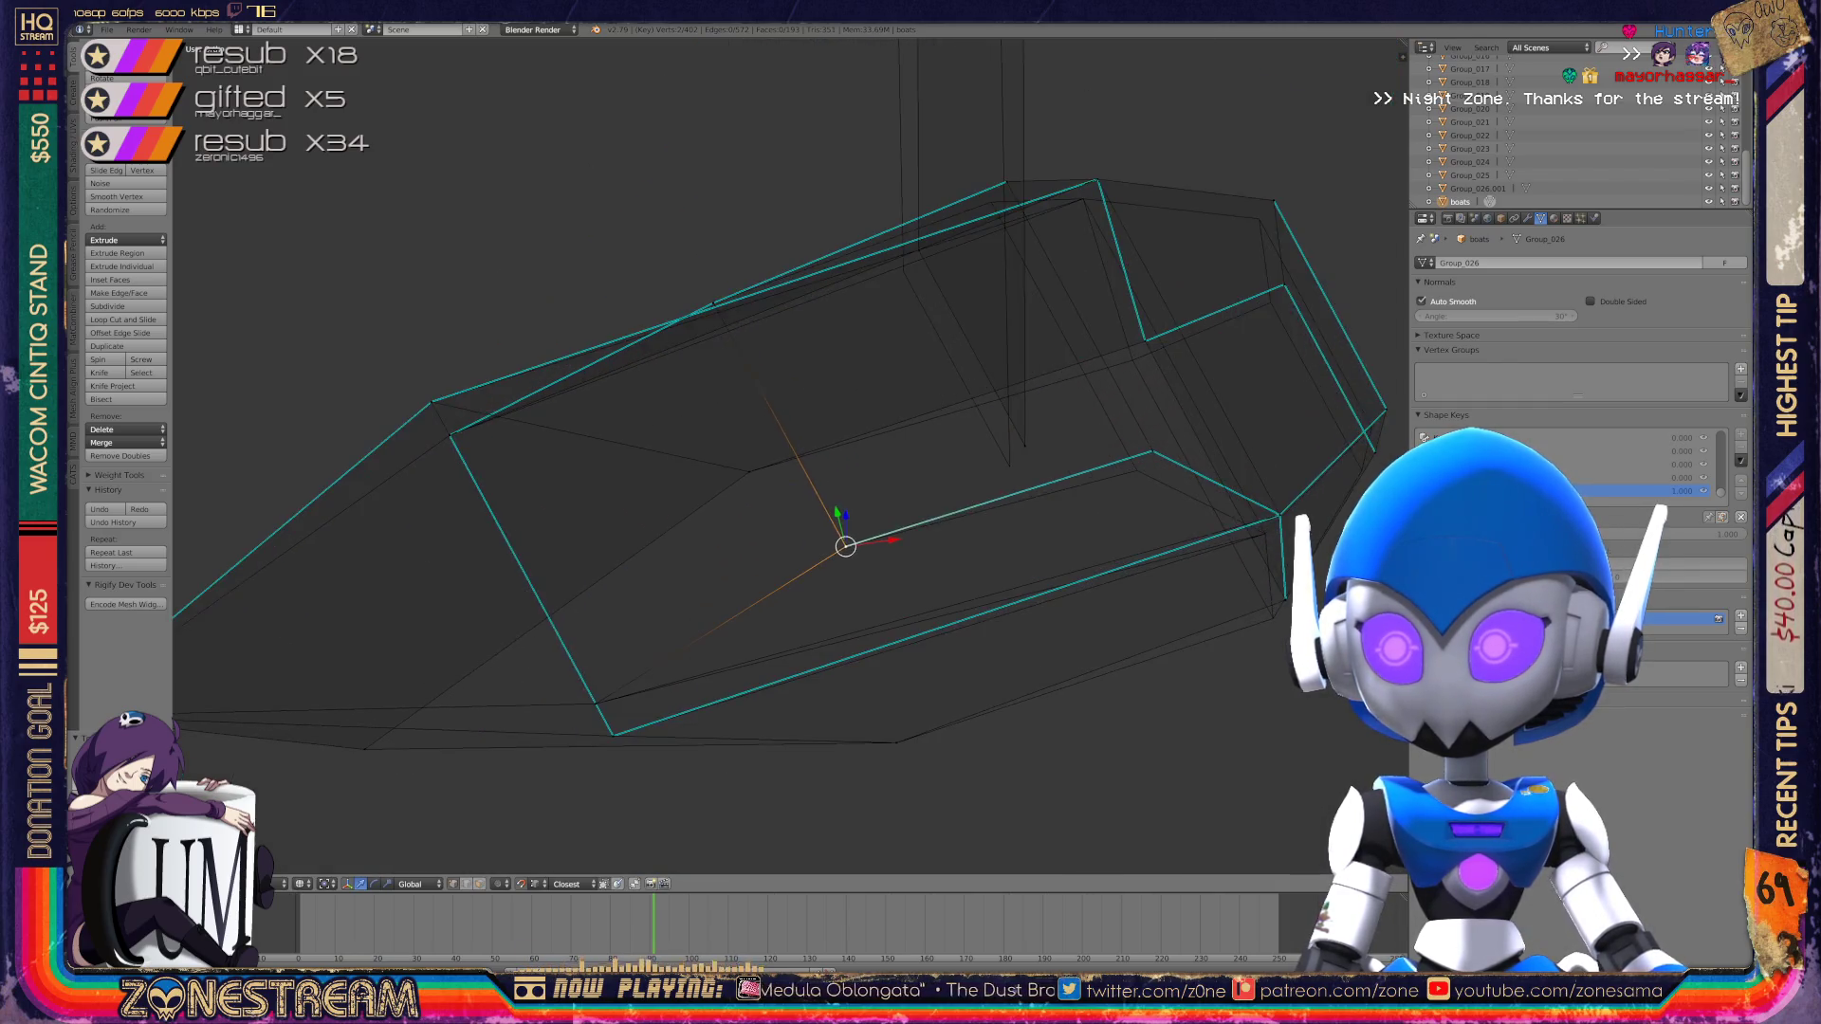
pyautogui.scroll(2, 825, 441)
pyautogui.rightClick(743, 467)
pyautogui.press('g')
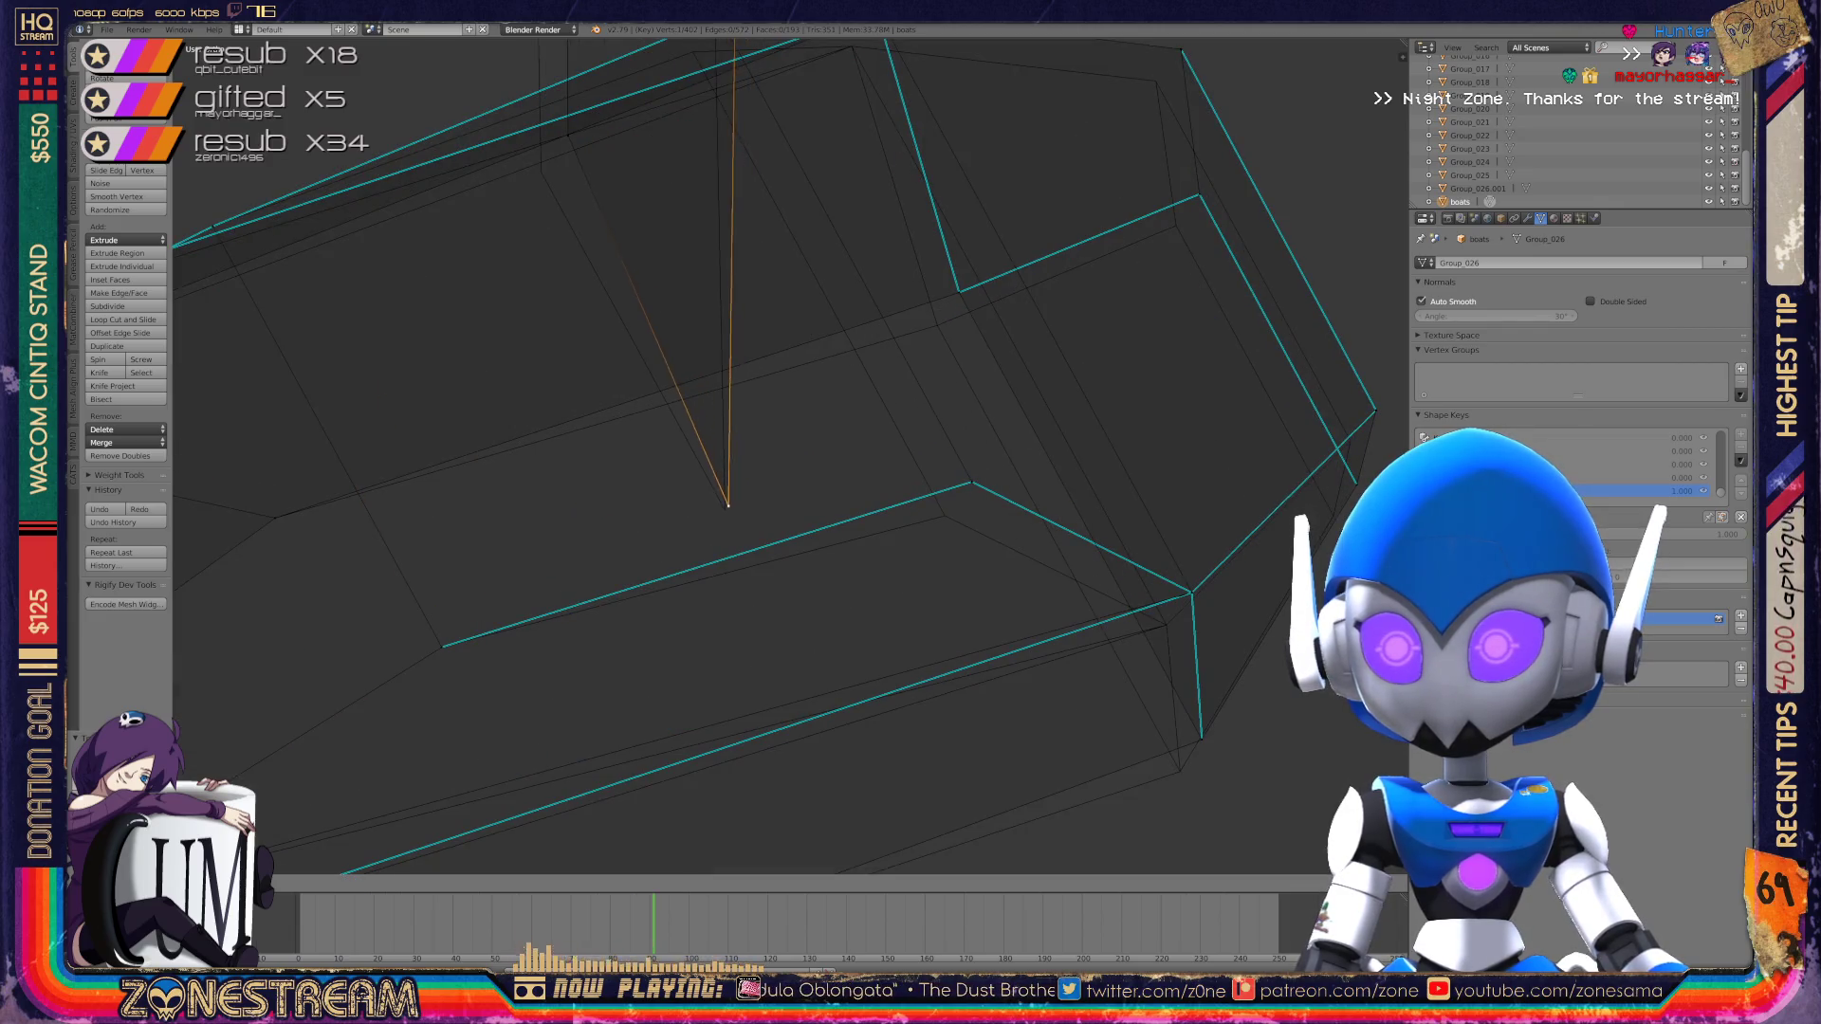
pyautogui.click(724, 510)
pyautogui.keyDown('shift'); pyautogui.moveTo(725, 503); pyautogui.dragTo(786, 654, button='middle'); pyautogui.keyUp('shift')
pyautogui.press('g')
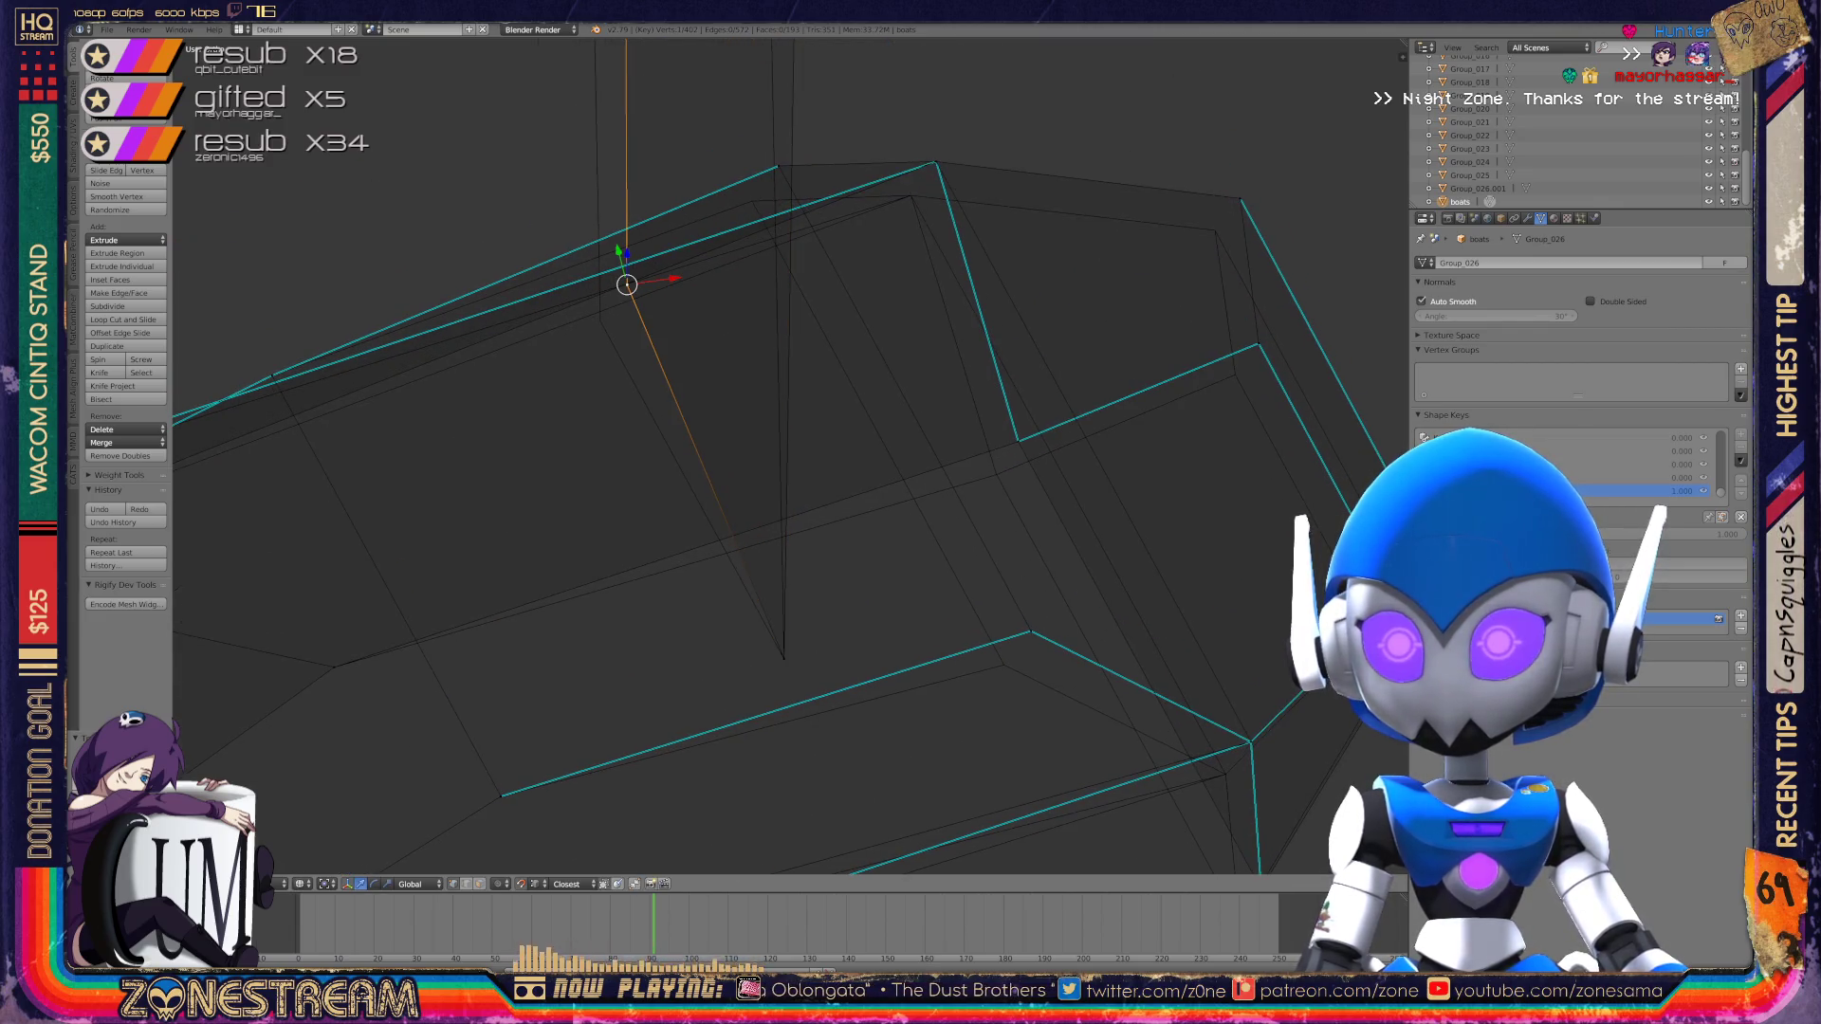
pyautogui.click(600, 320)
# Step: Move both top corner vertices and an inner-edge vertex slightly down-left
pyautogui.keyDown('shift'); pyautogui.rightClick(777, 166); pyautogui.keyUp('shift')
pyautogui.press('g')
pyautogui.click(752, 201)
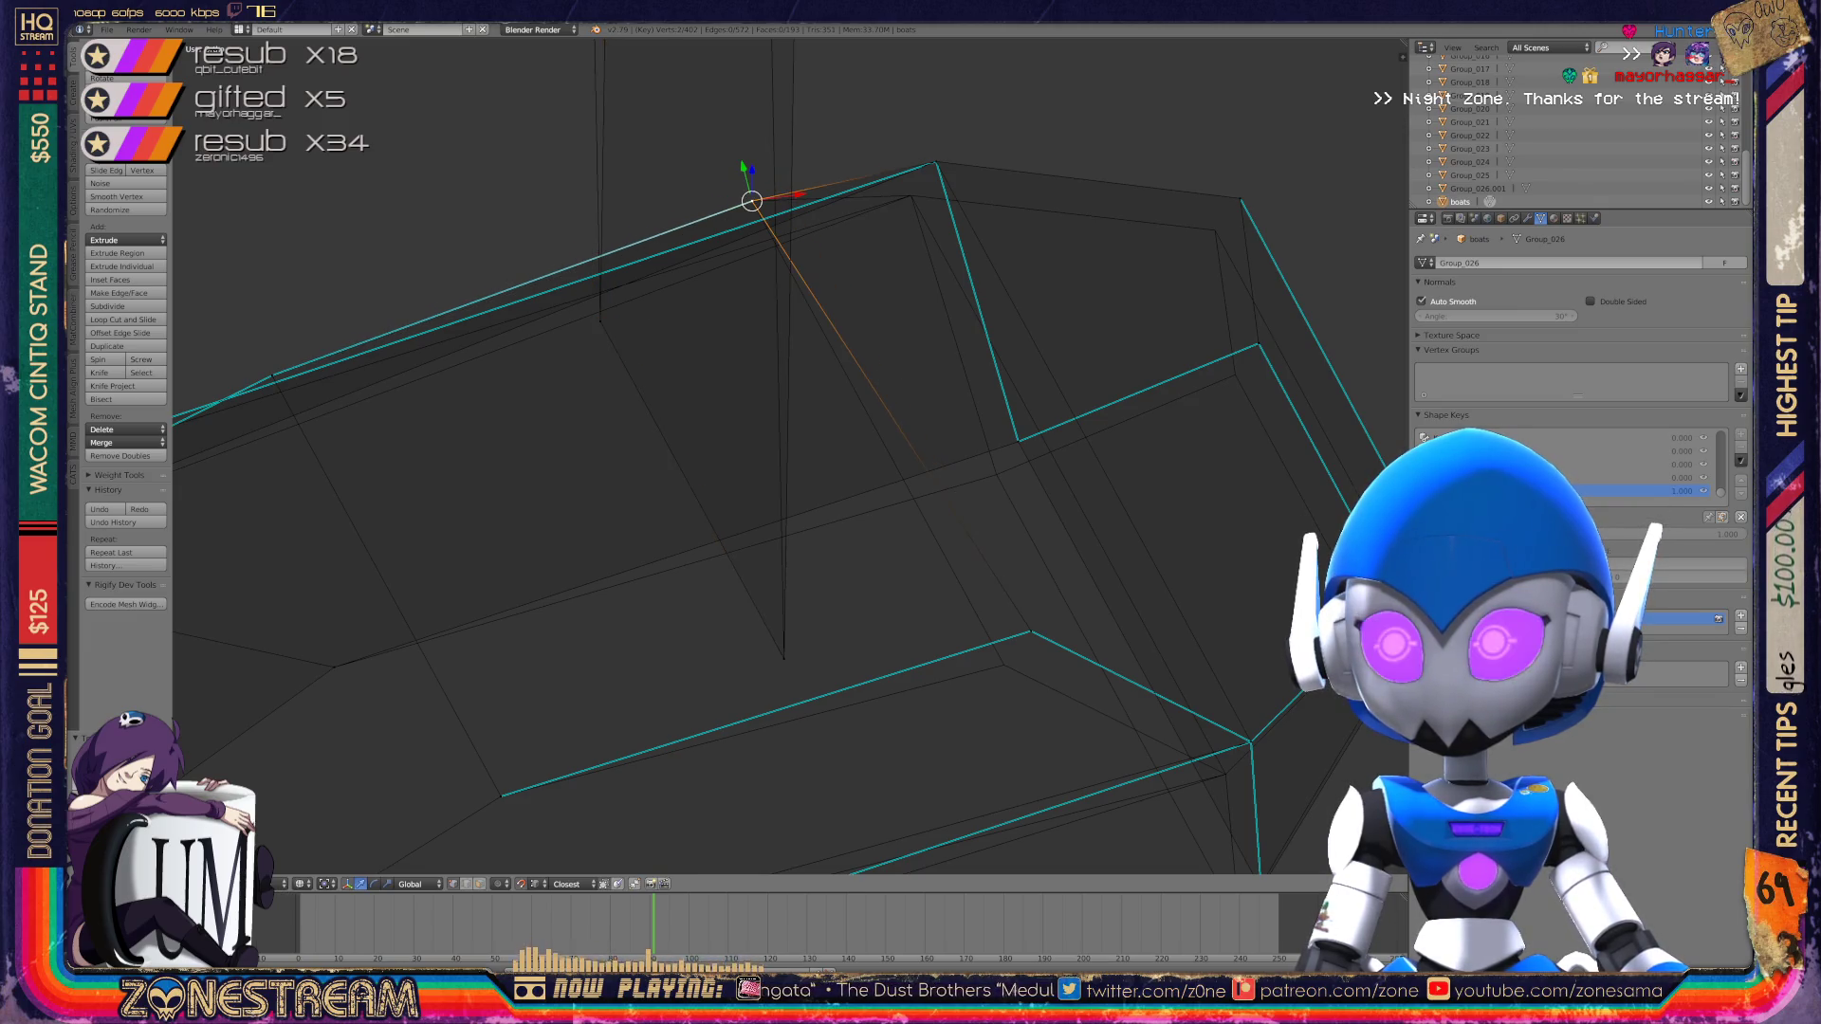
pyautogui.rightClick(937, 163)
pyautogui.press('g')
pyautogui.click(910, 183)
pyautogui.keyDown('shift'); pyautogui.moveTo(853, 474); pyautogui.dragTo(673, 296, button='middle'); pyautogui.keyUp('shift')
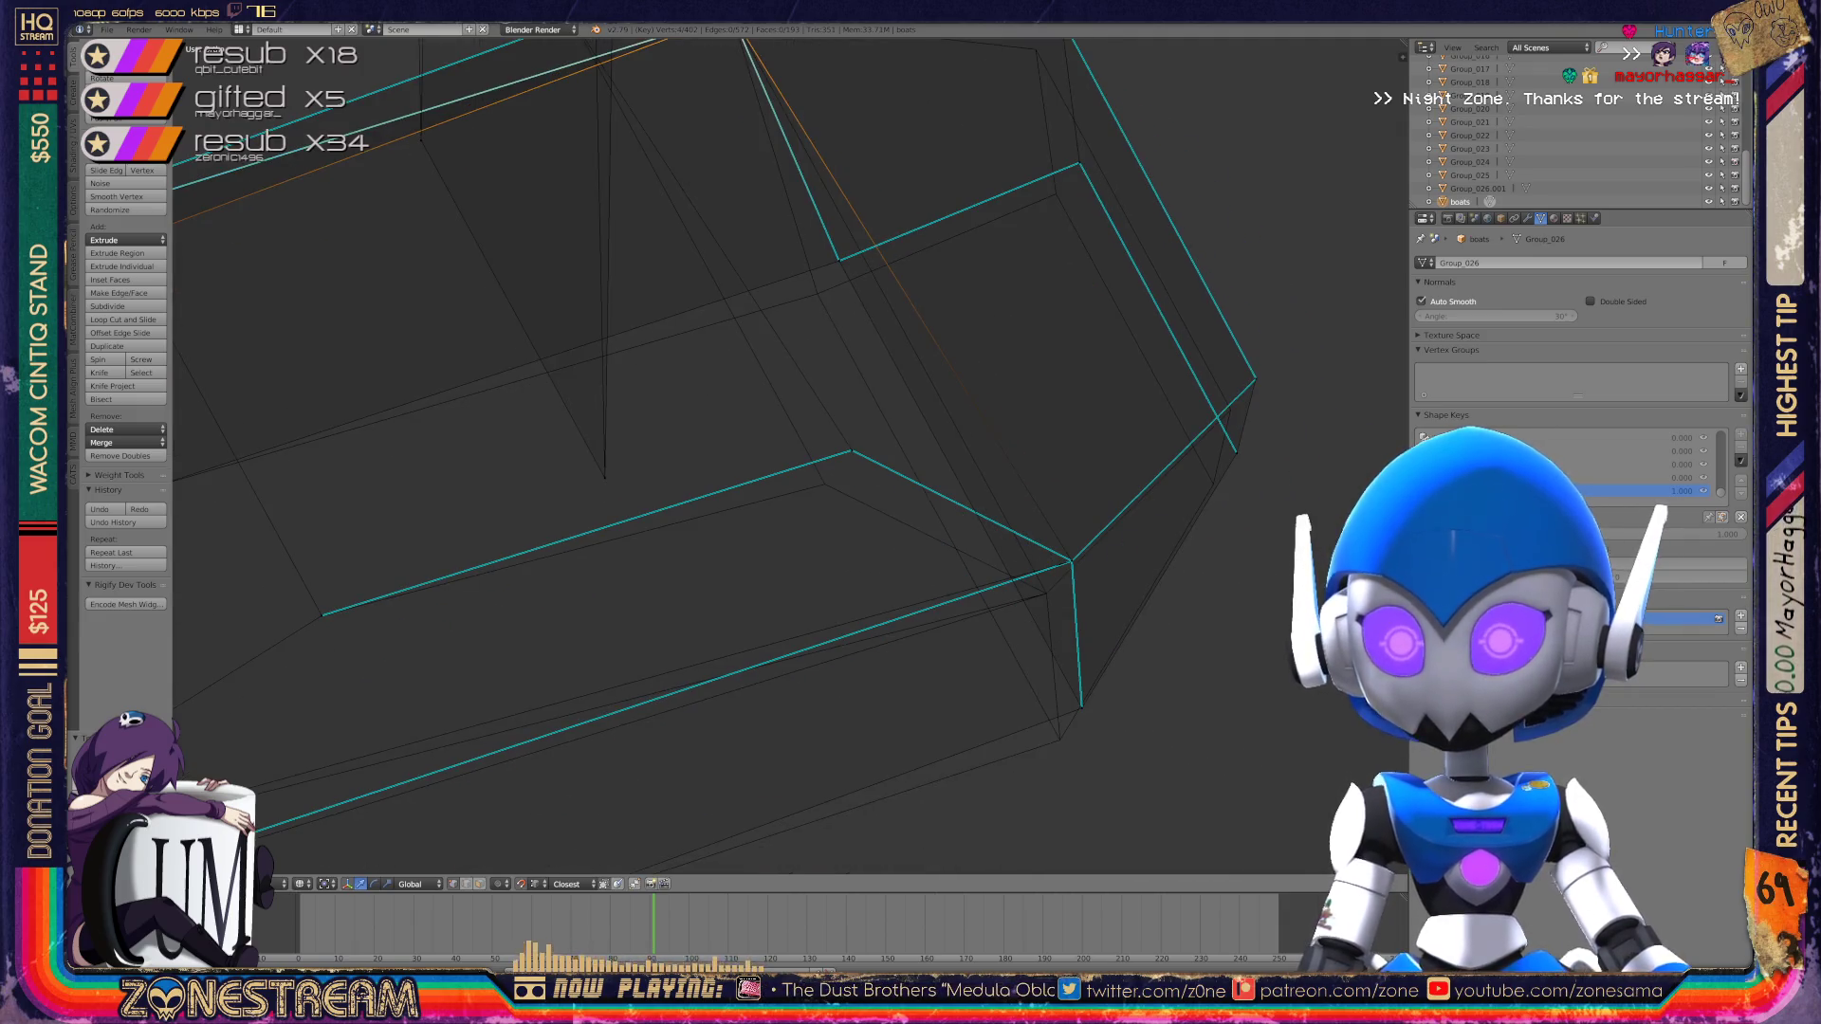
pyautogui.rightClick(850, 450)
pyautogui.press('g')
pyautogui.click(825, 485)
# Step: Shift the outer corner, a lower vertex and the right corner vertex down-left
pyautogui.rightClick(1071, 561)
pyautogui.press('g')
pyautogui.click(1045, 594)
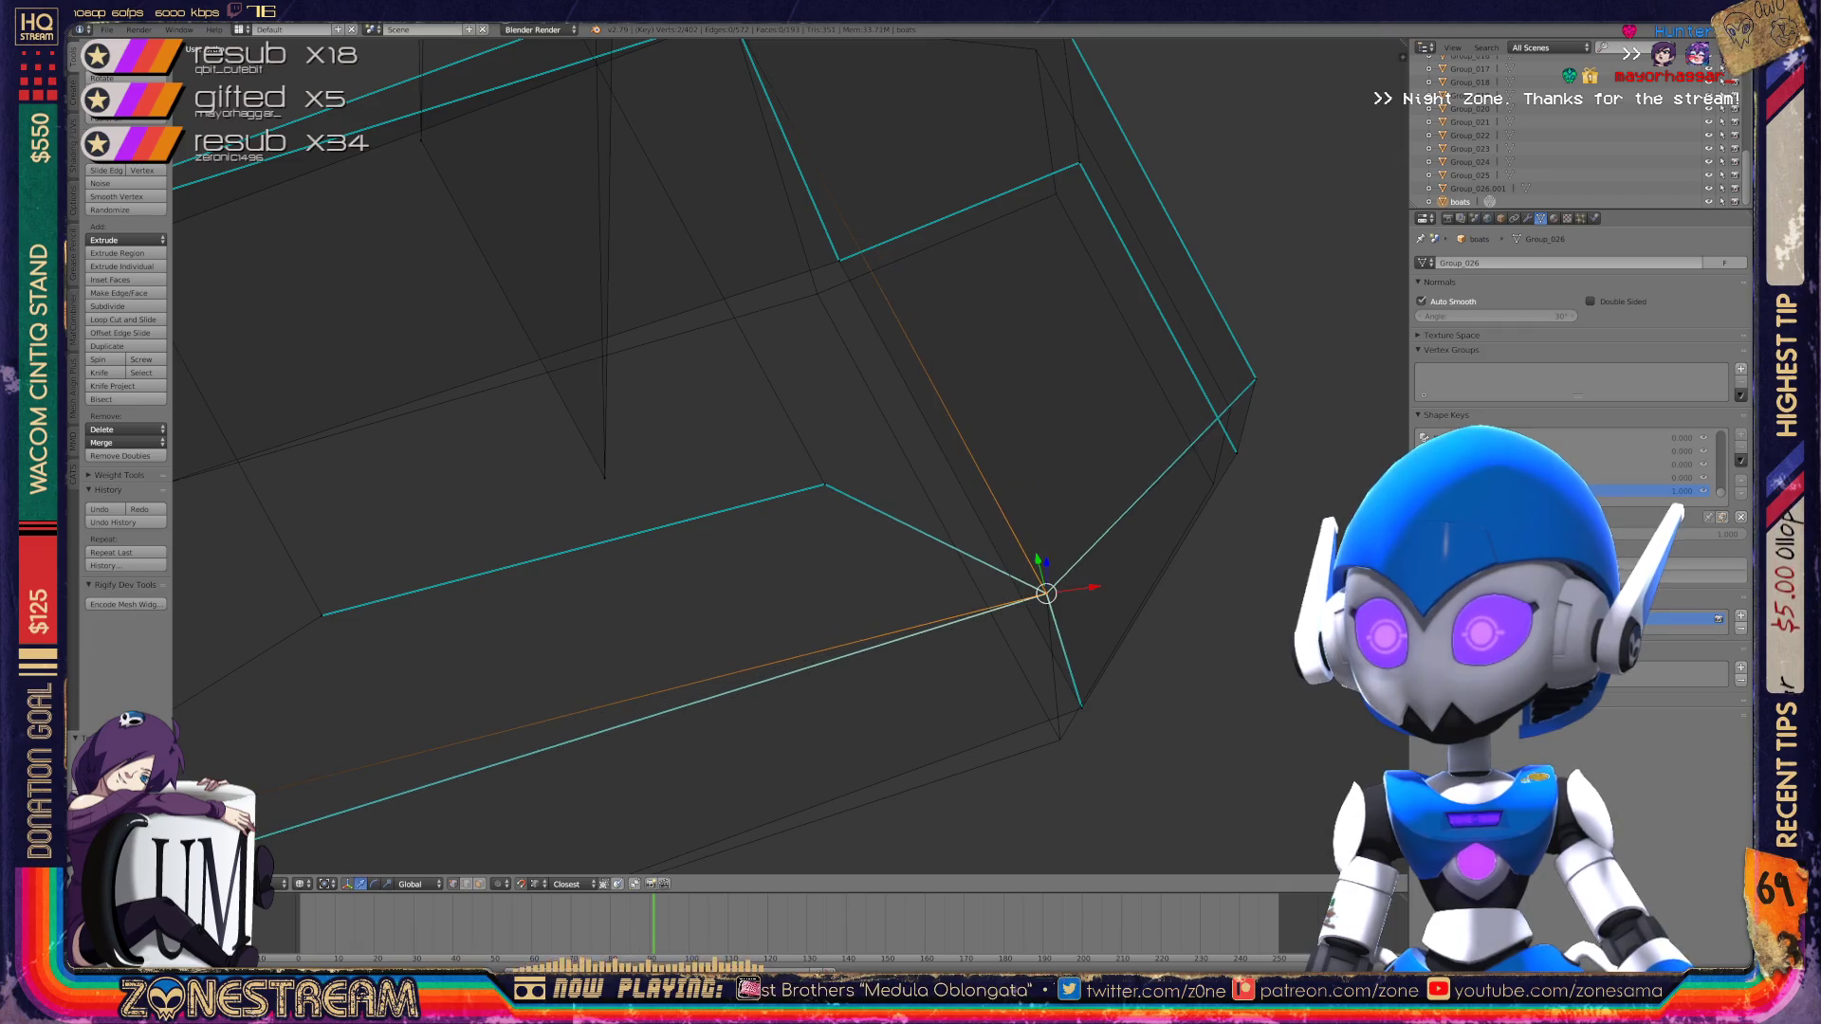
pyautogui.rightClick(1082, 707)
pyautogui.press('g')
pyautogui.click(1059, 738)
pyautogui.rightClick(1235, 451)
pyautogui.rightClick(1213, 484)
pyautogui.rightClick(1213, 484)
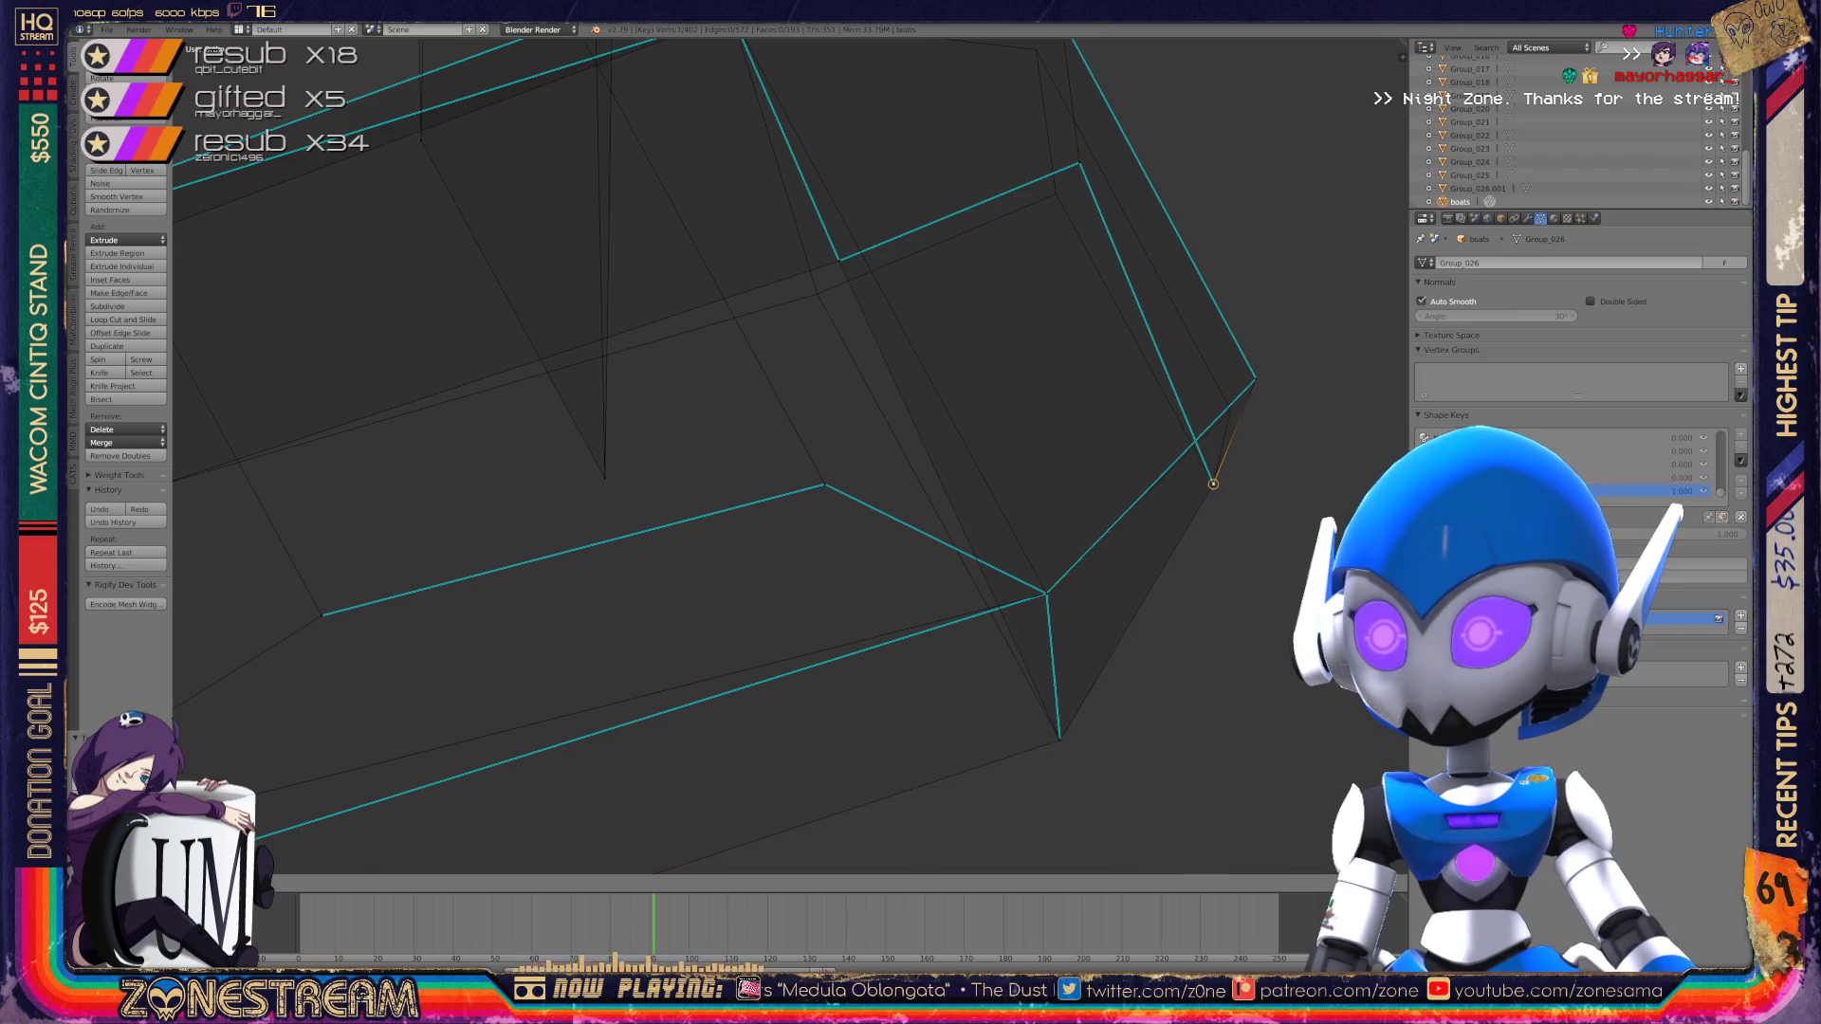
pyautogui.press('g')
pyautogui.click(1228, 406)
pyautogui.keyDown('shift'); pyautogui.moveTo(1228, 406); pyautogui.dragTo(1203, 599, button='middle'); pyautogui.keyUp('shift')
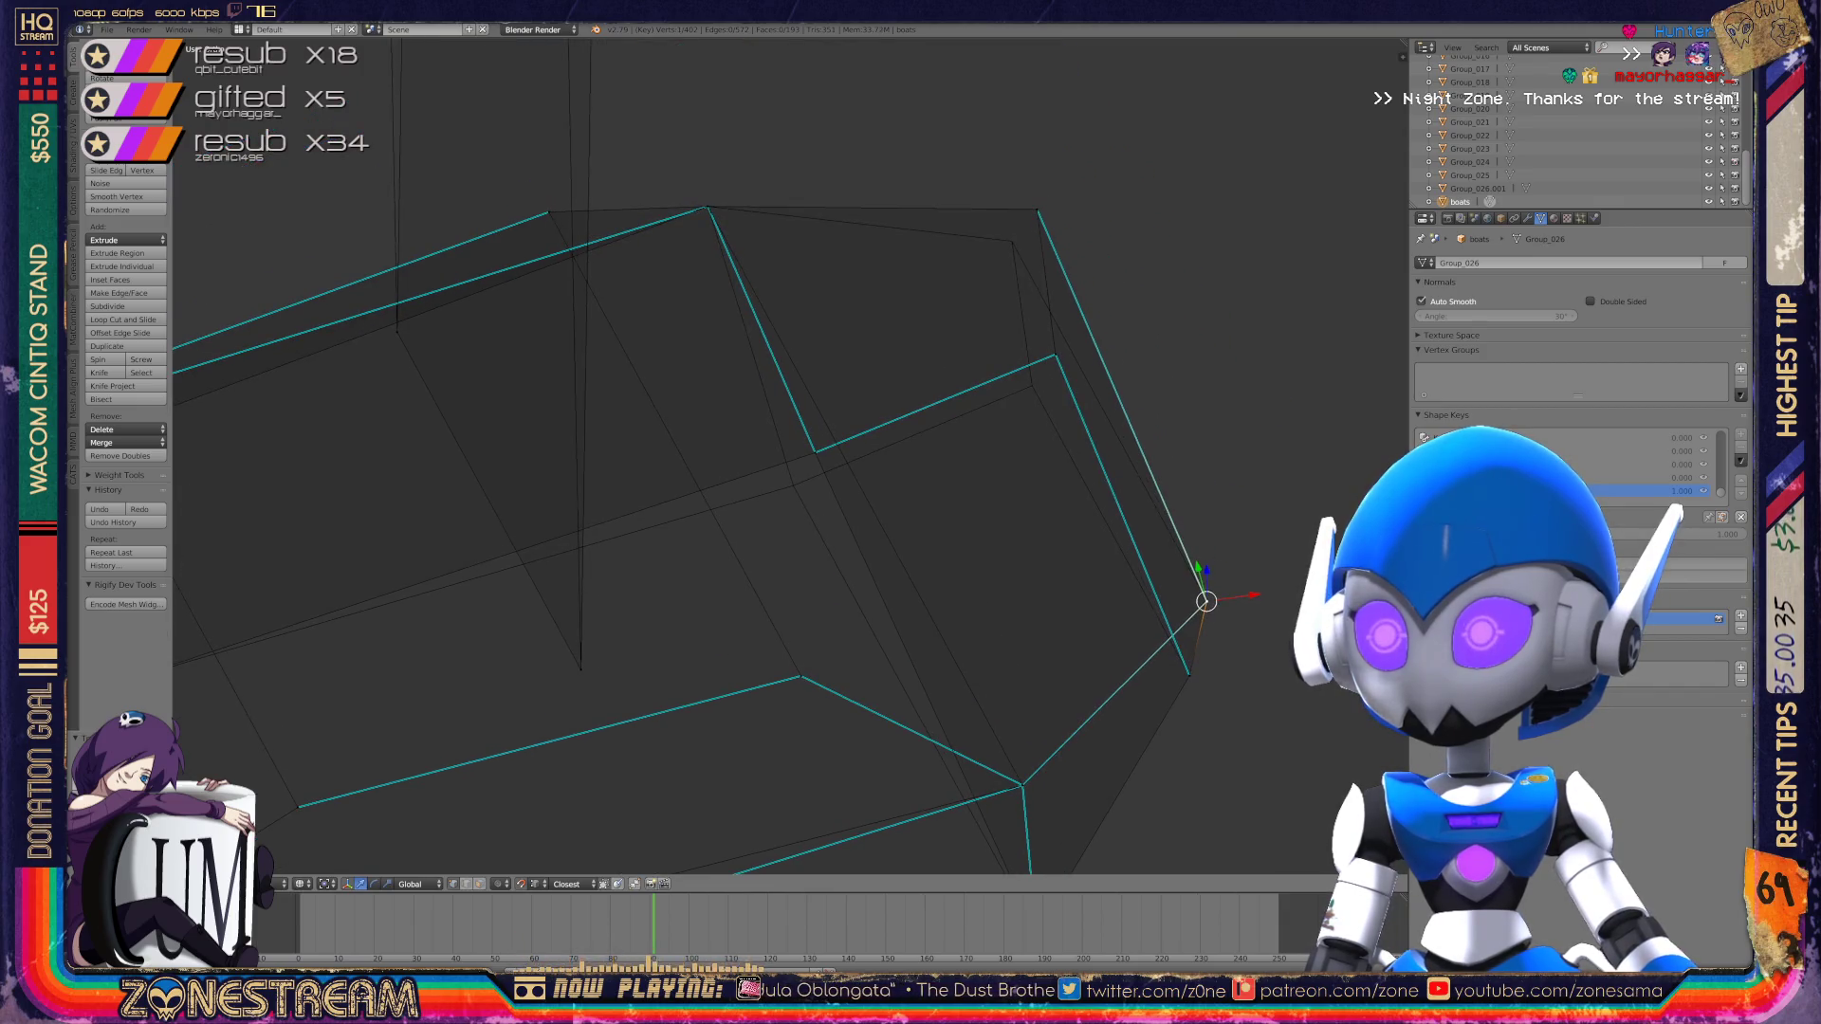
pyautogui.press('Return')
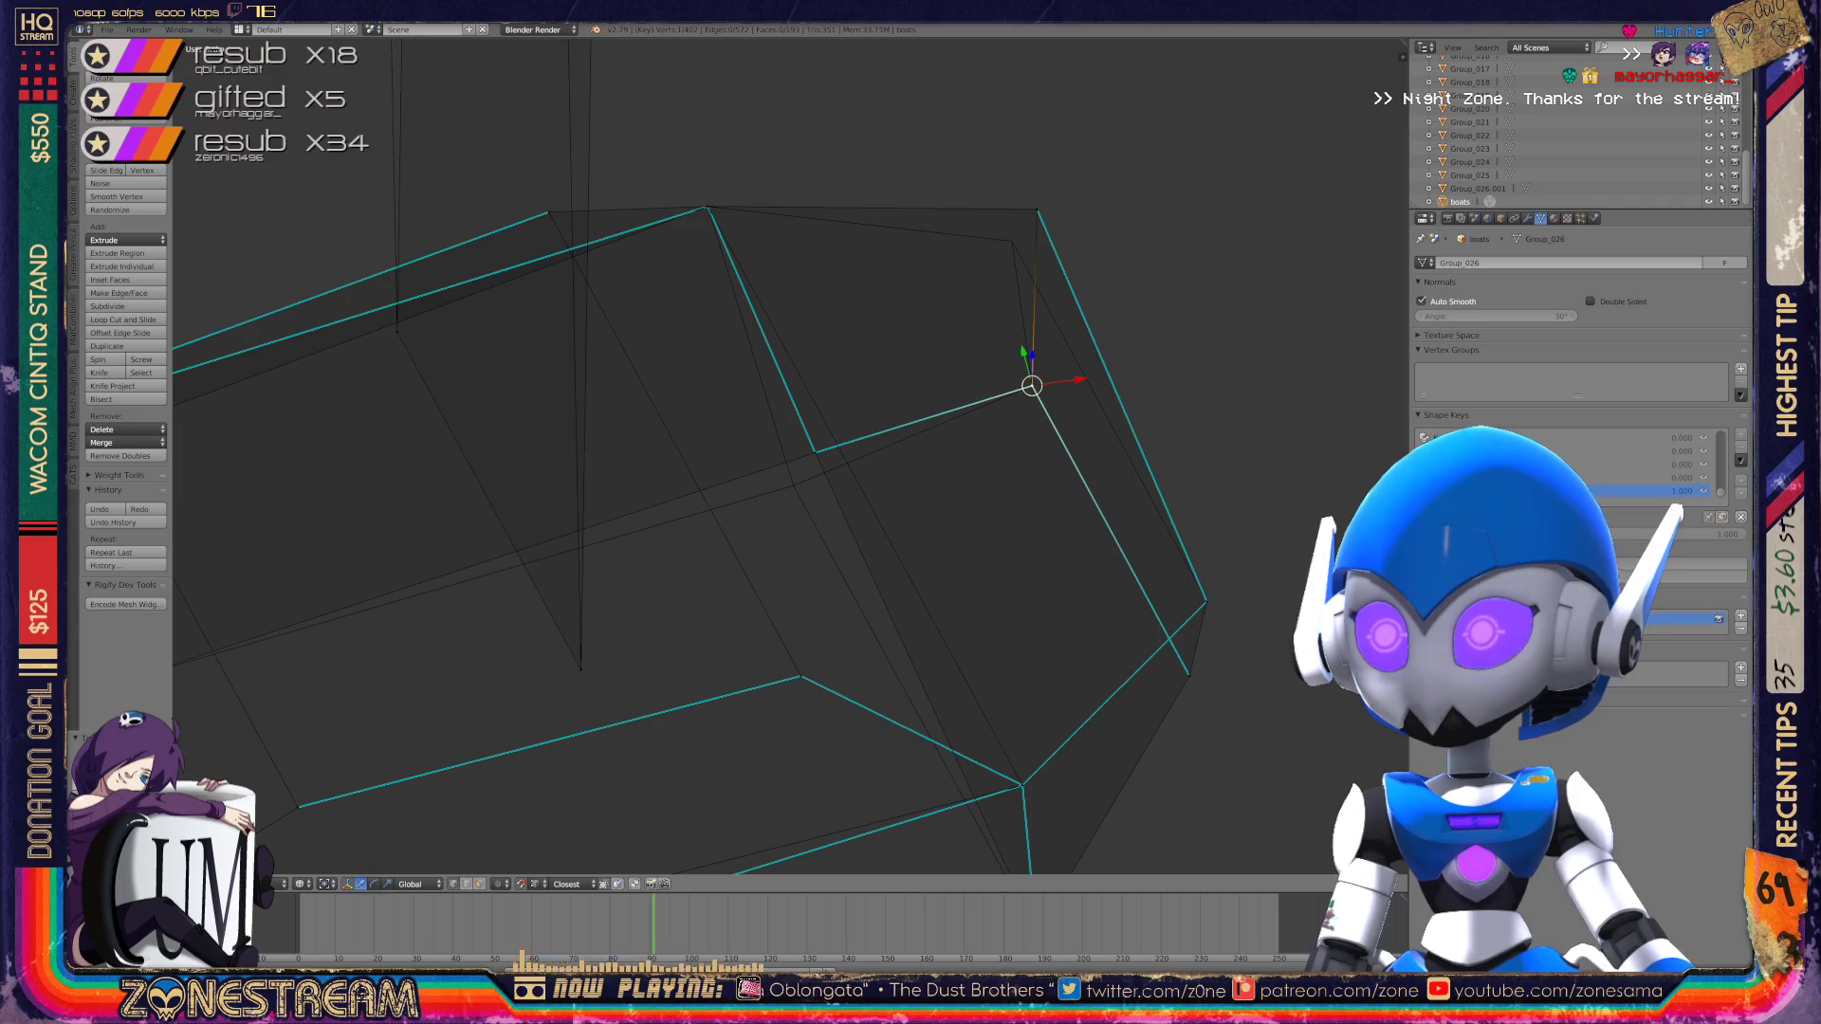
# Step: Pull two more vertices down-left and move the top vertex to reshape the piece
pyautogui.moveTo(1036, 209); pyautogui.dragTo(1011, 239)
pyautogui.keyDown('shift'); pyautogui.moveTo(1011, 239); pyautogui.dragTo(1166, 209, button='middle'); pyautogui.keyUp('shift')
pyautogui.click(970, 420)
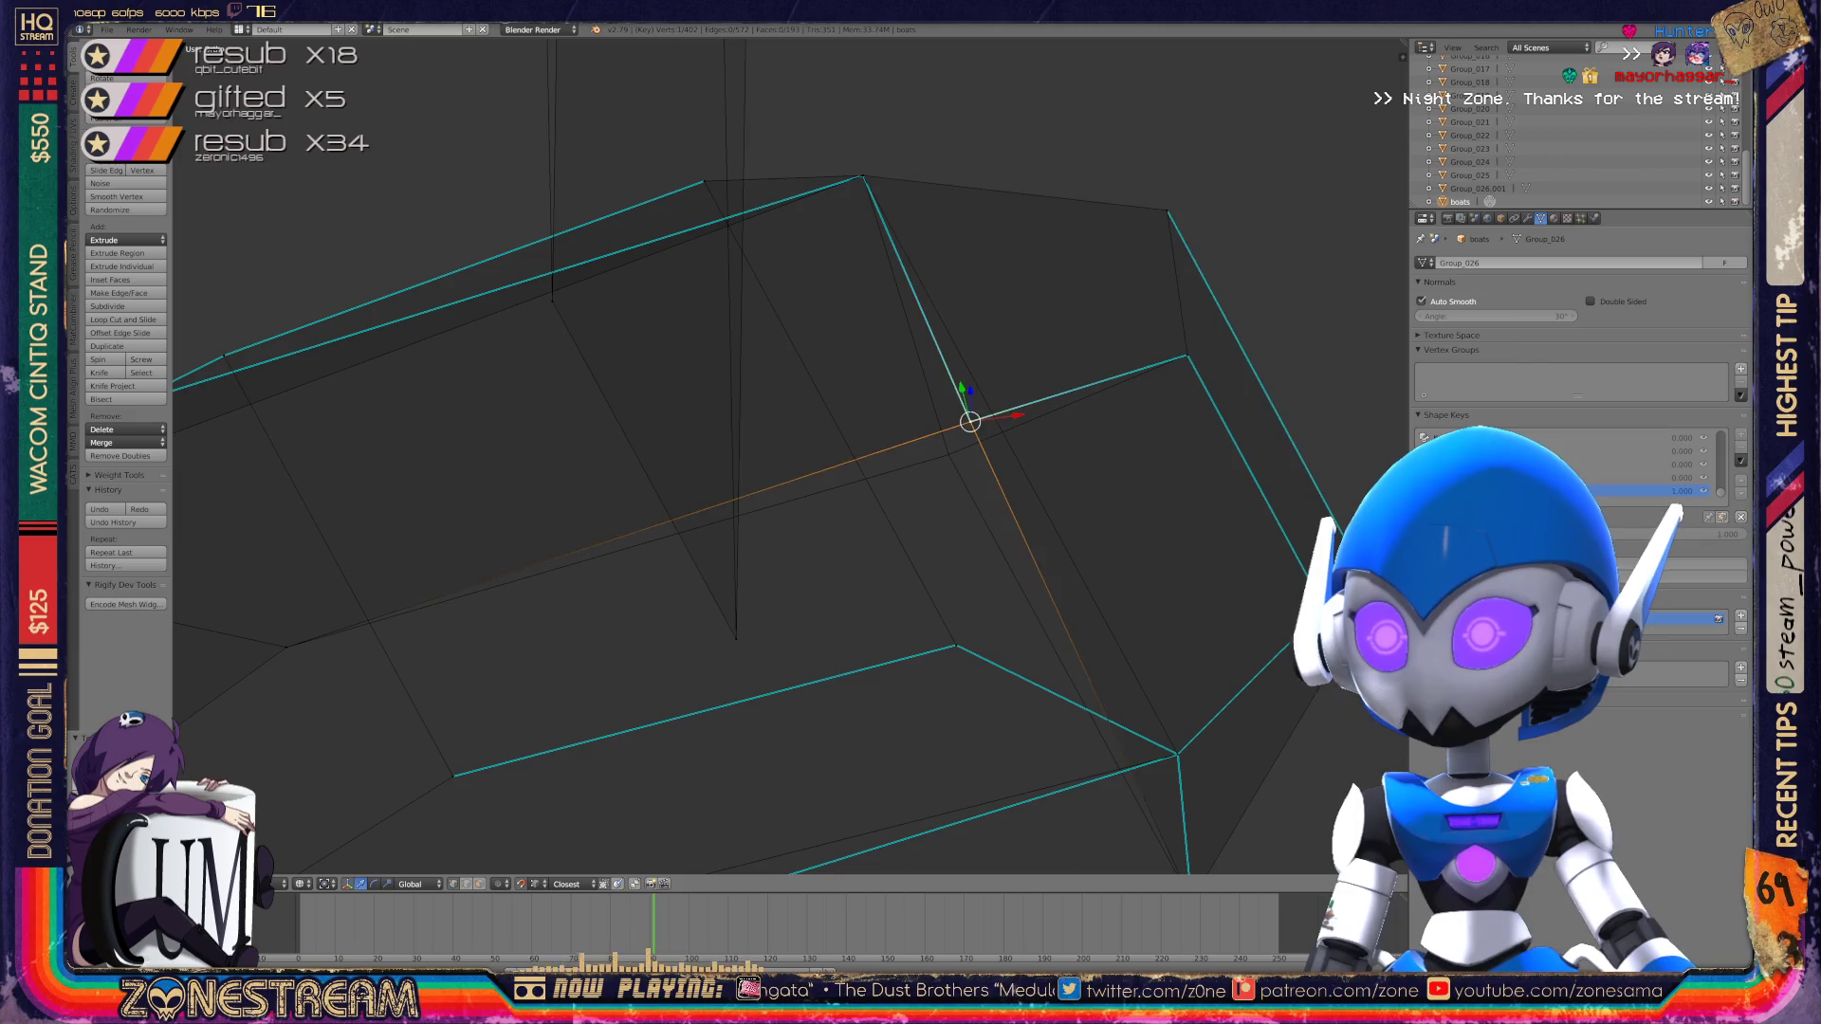
pyautogui.moveTo(970, 420)
pyautogui.mouseDown()
pyautogui.moveTo(887, 496)
pyautogui.moveTo(877, 465)
pyautogui.moveTo(948, 454)
pyautogui.mouseUp()
pyautogui.scroll(-4, 789, 455)
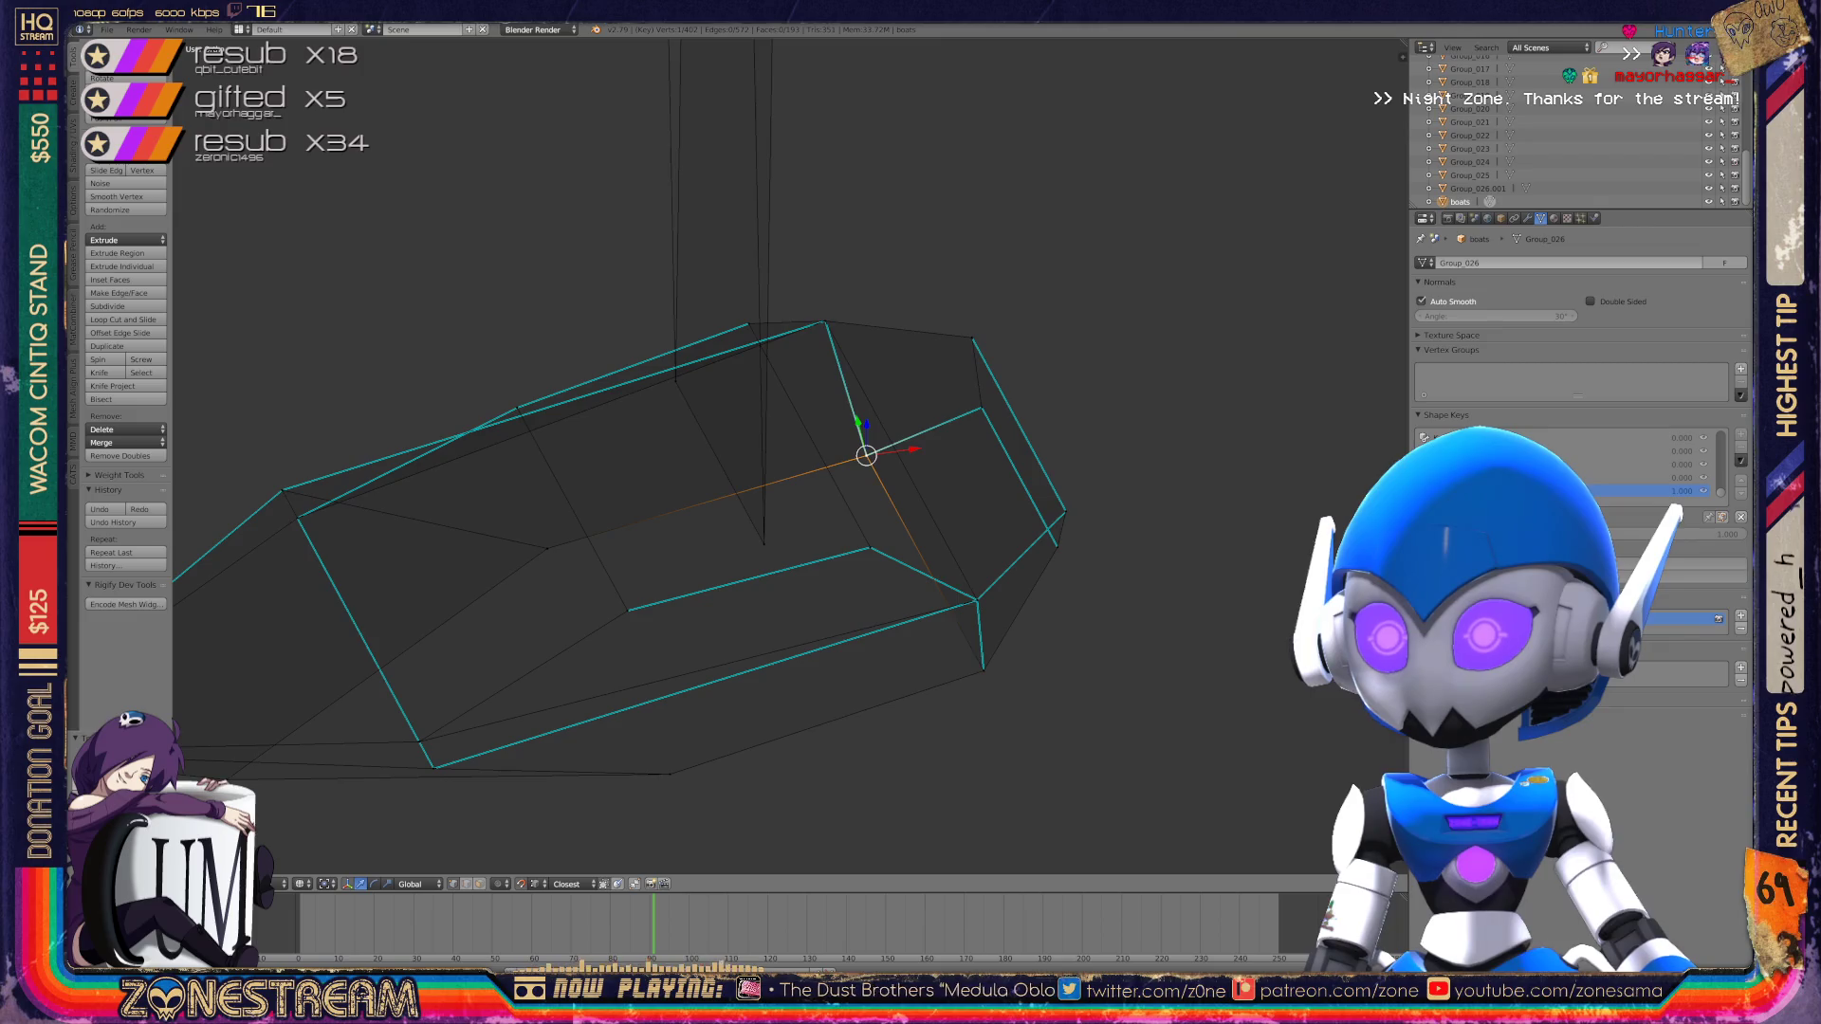
pyautogui.moveTo(789, 455); pyautogui.dragTo(789, 854, button='middle')
pyautogui.click(829, 293)
pyautogui.moveTo(829, 293)
pyautogui.mouseDown()
pyautogui.moveTo(808, 312)
pyautogui.moveTo(744, 126)
pyautogui.moveTo(719, 150)
pyautogui.mouseUp()
# Step: Orbit around the reshaped boot pieces and return to object mode
pyautogui.scroll(-7, 719, 150)
pyautogui.moveTo(758, 474); pyautogui.dragTo(1043, 436, button='middle')
pyautogui.scroll(8, 834, 522)
pyautogui.moveTo(834, 522)
pyautogui.mouseDown(button='middle')
pyautogui.moveTo(872, 512)
pyautogui.moveTo(892, 445)
pyautogui.moveTo(1062, 417)
pyautogui.moveTo(939, 450)
pyautogui.moveTo(1006, 436)
pyautogui.mouseUp(button='middle')
pyautogui.press('Tab')
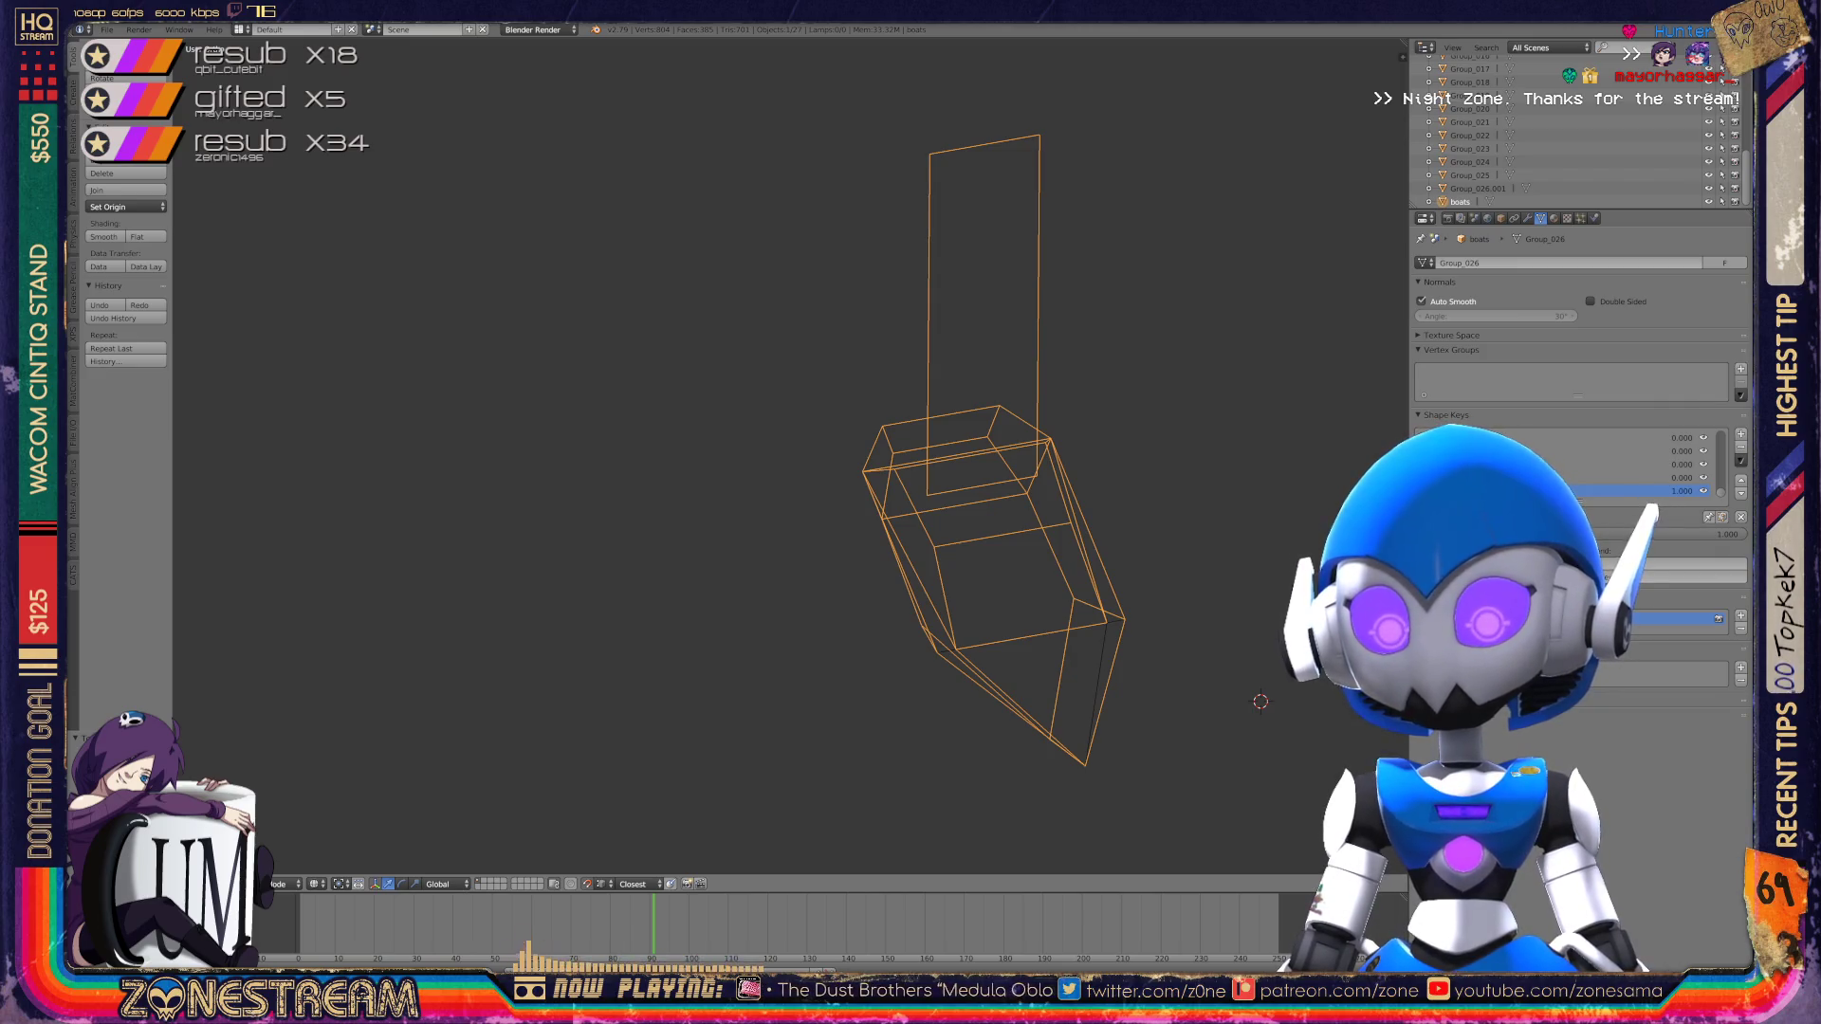
# Step: Zoom and orbit to frame the wider boot piece, then enter edit mode on it
pyautogui.press('Tab')
pyautogui.press('Tab')
pyautogui.press('x')
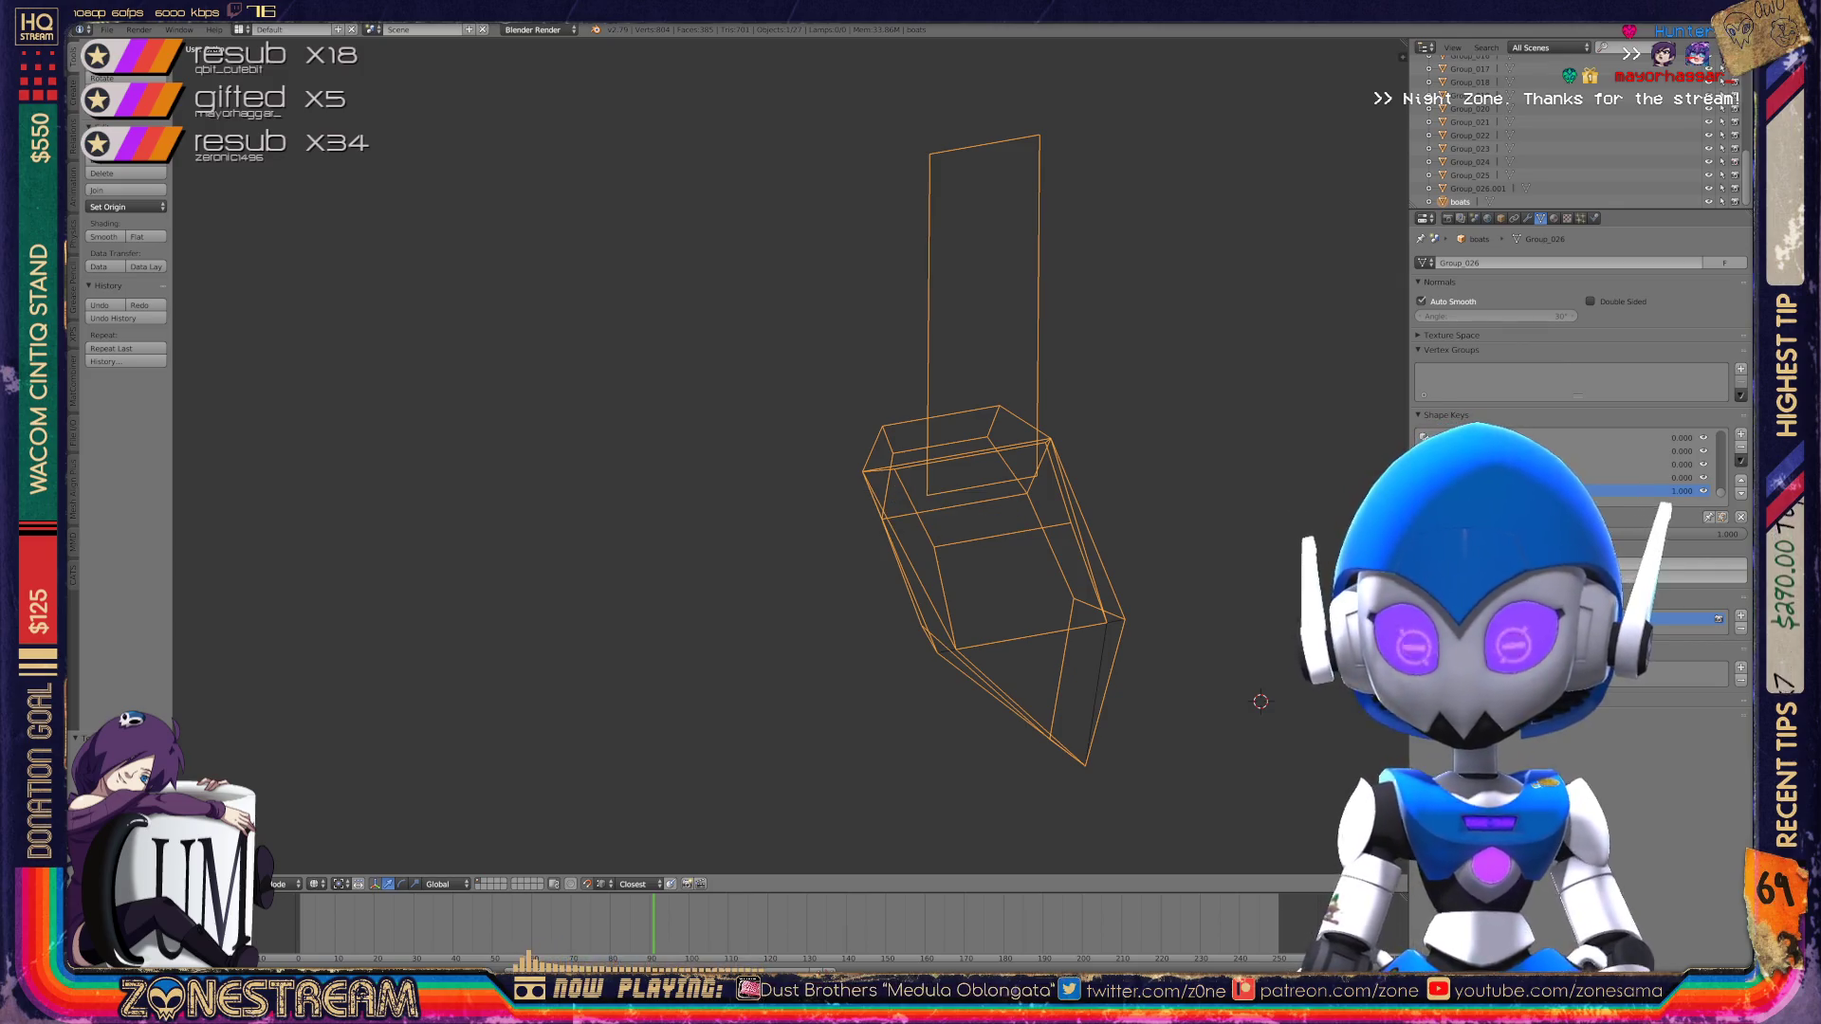
pyautogui.scroll(-6, 788, 456)
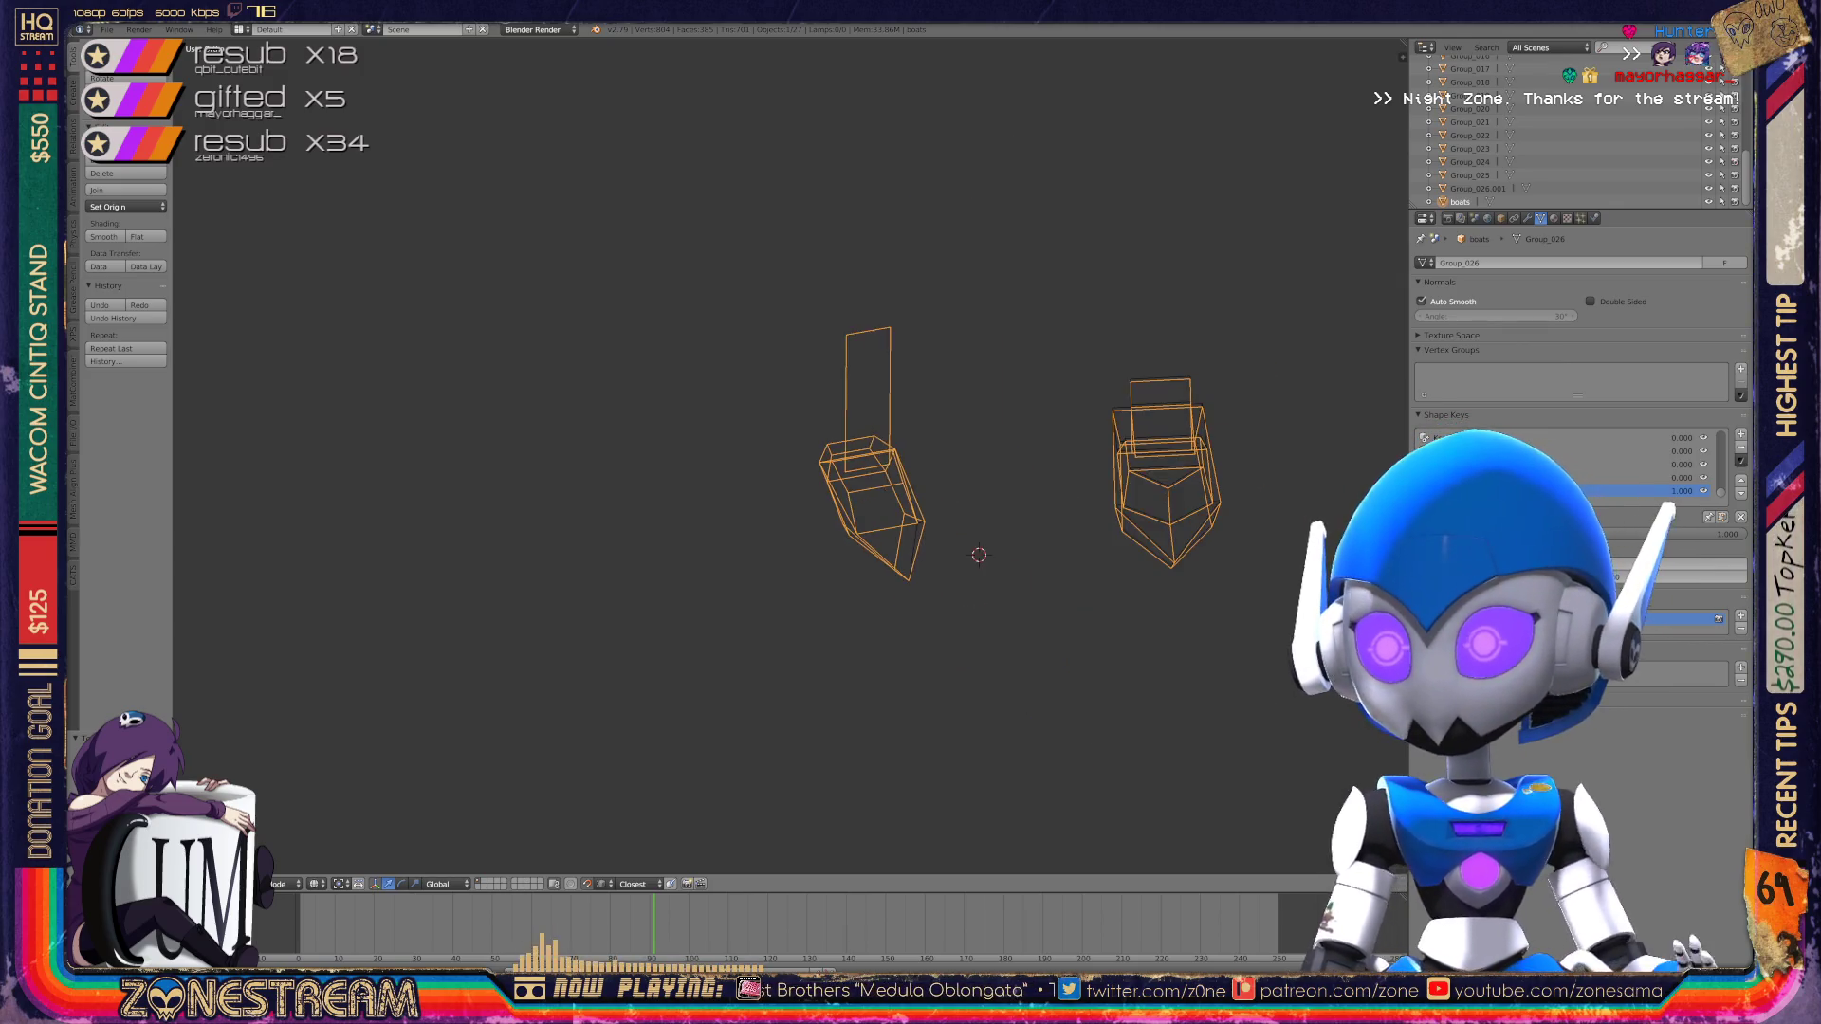
pyautogui.scroll(3, 788, 455)
pyautogui.scroll(3, 787, 455)
pyautogui.moveTo(787, 455); pyautogui.dragTo(721, 417, button='middle')
pyautogui.scroll(2, 788, 455)
pyautogui.press('Tab')
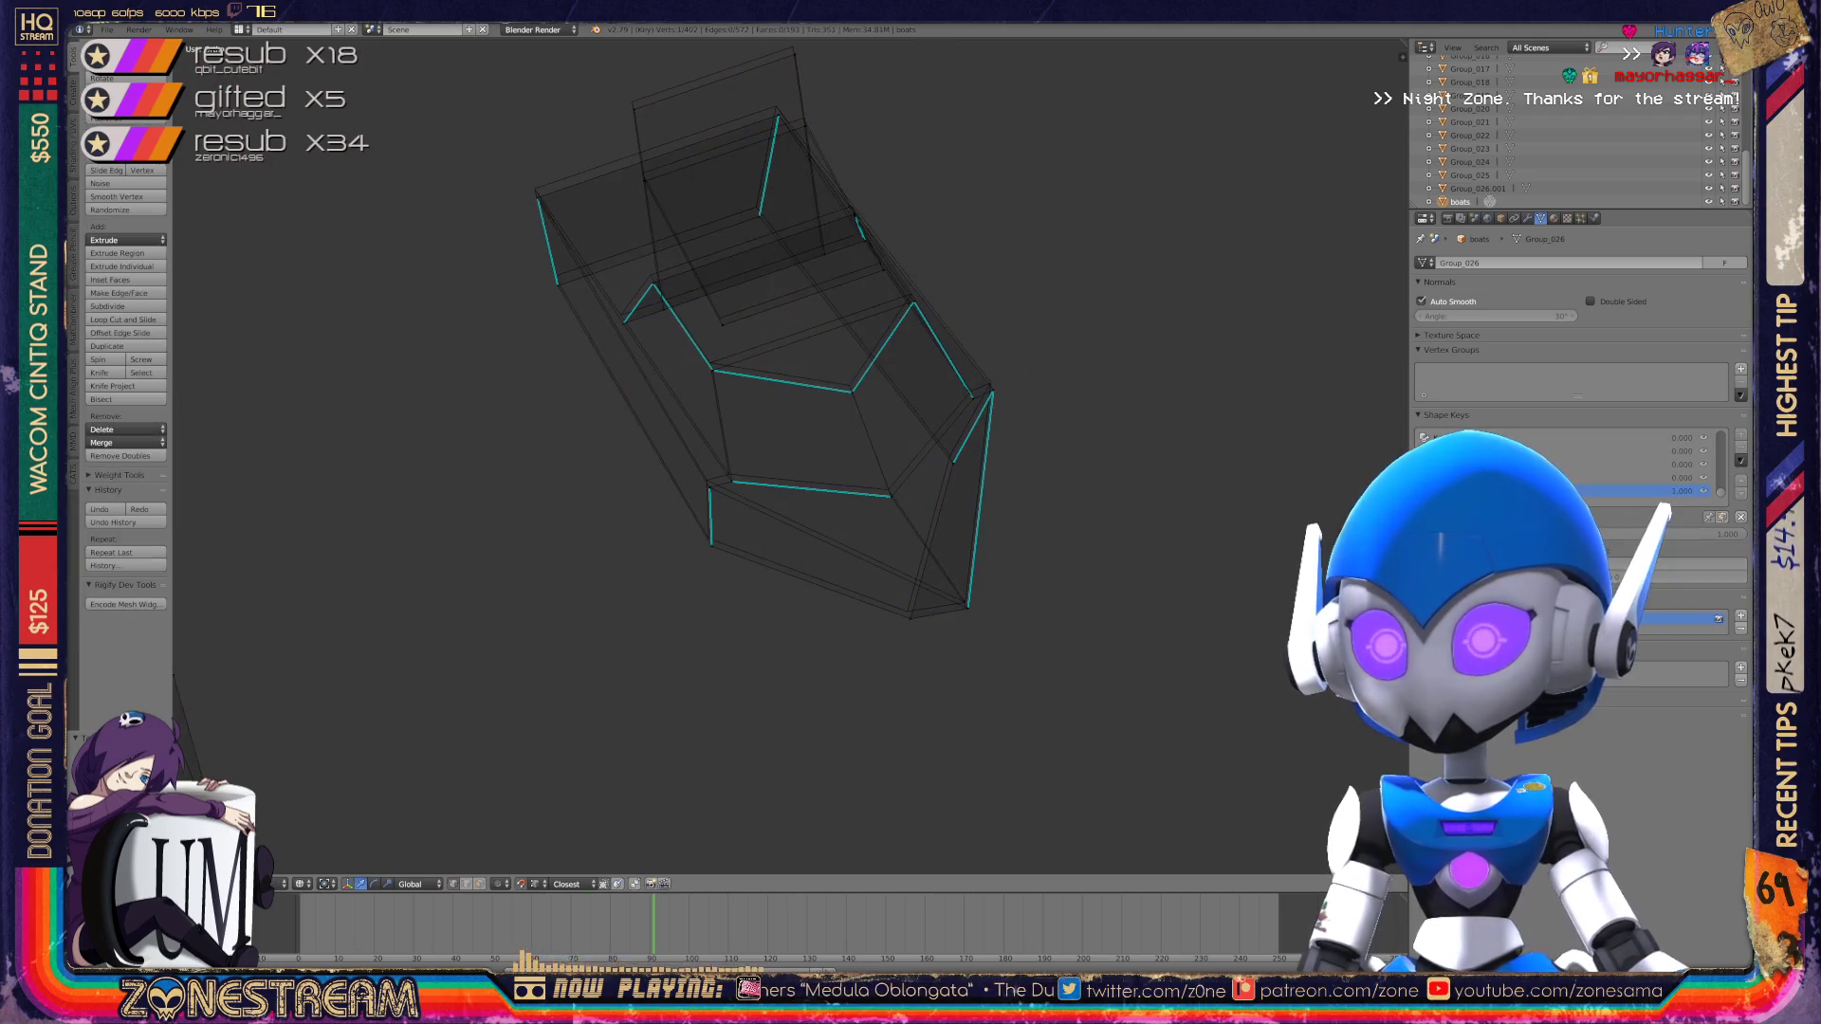
# Step: Nudge the bottom vertex up-left and pull the lower-left corner vertex upward
pyautogui.scroll(2, 1062, 560)
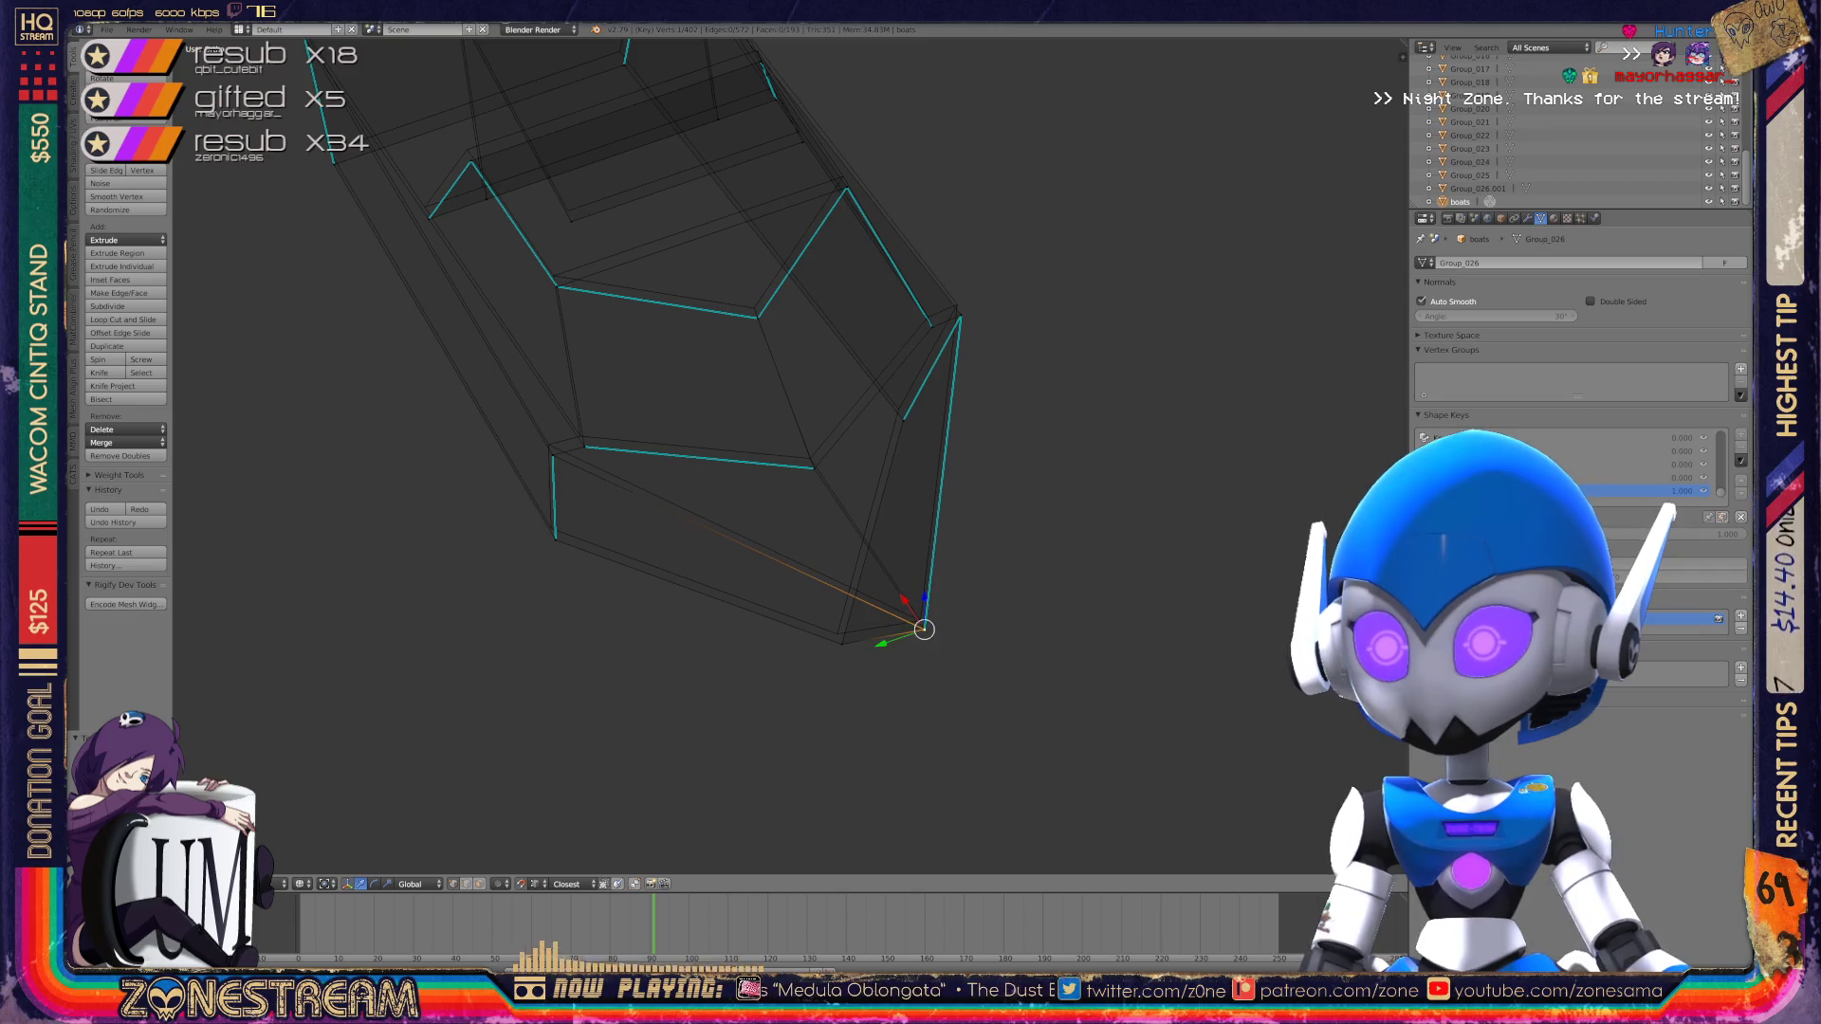
pyautogui.press('g')
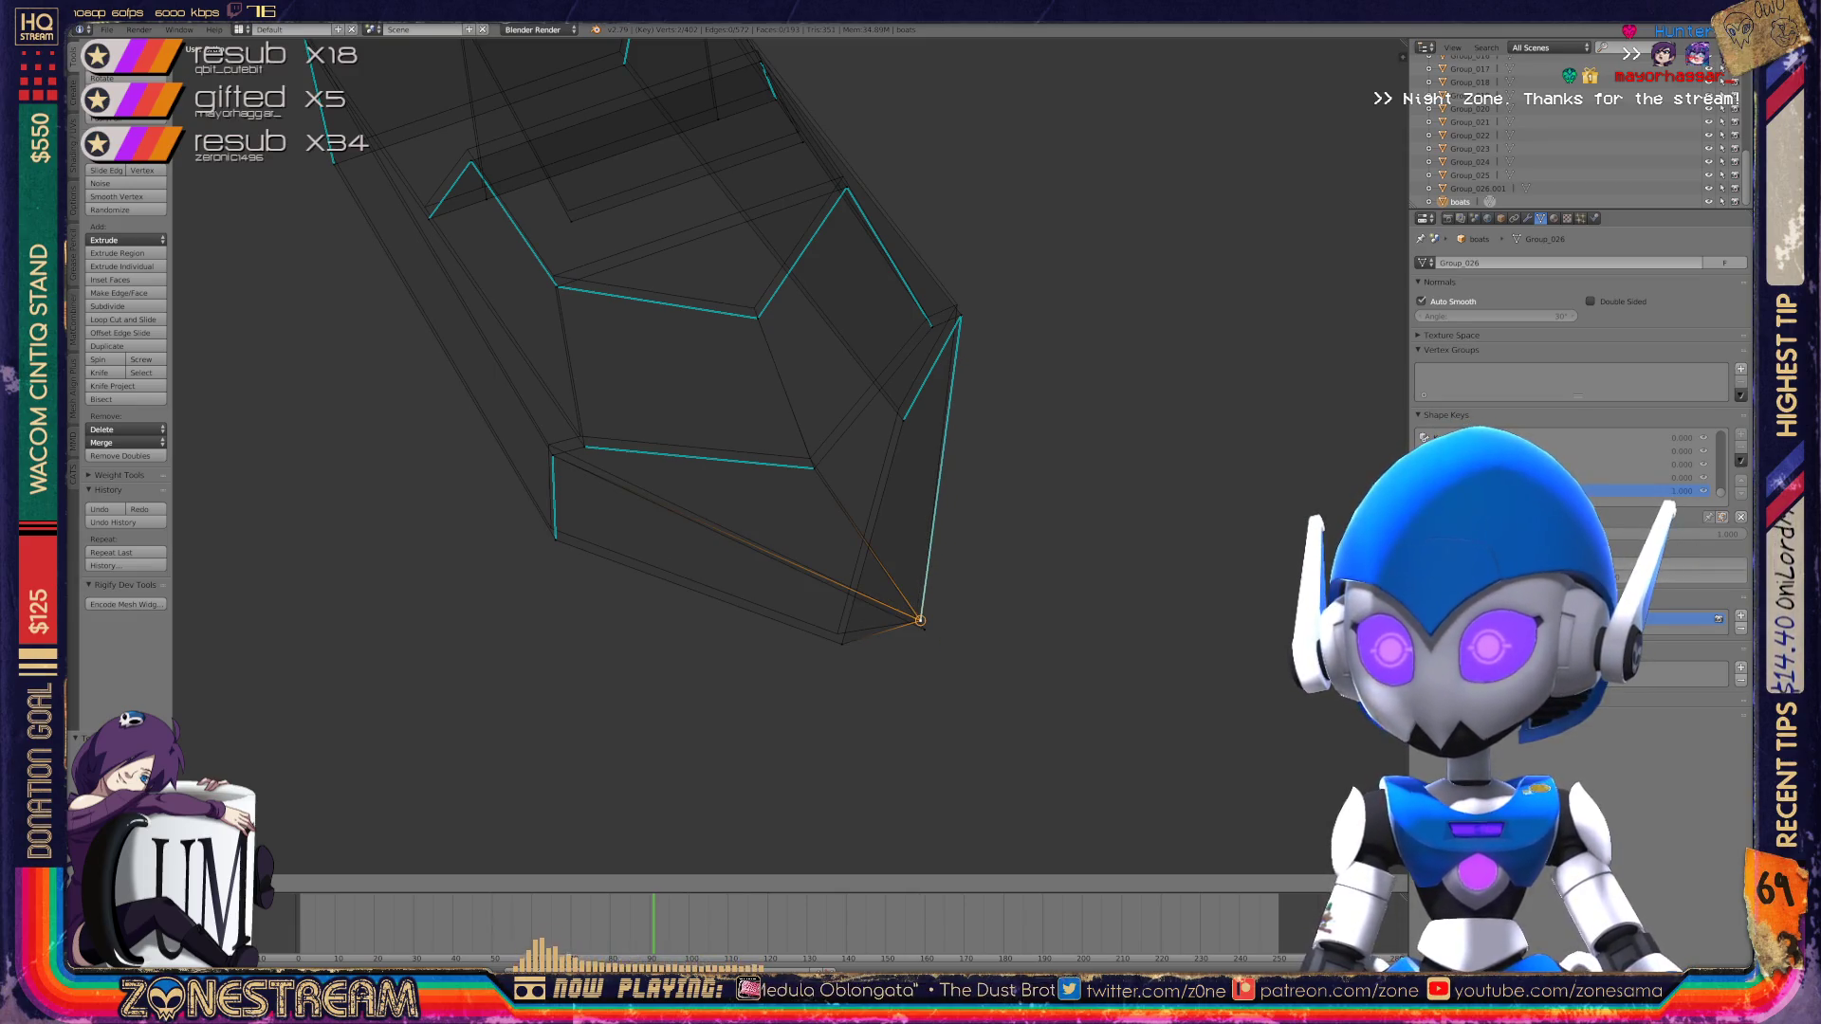
pyautogui.press('Return')
pyautogui.rightClick(920, 621)
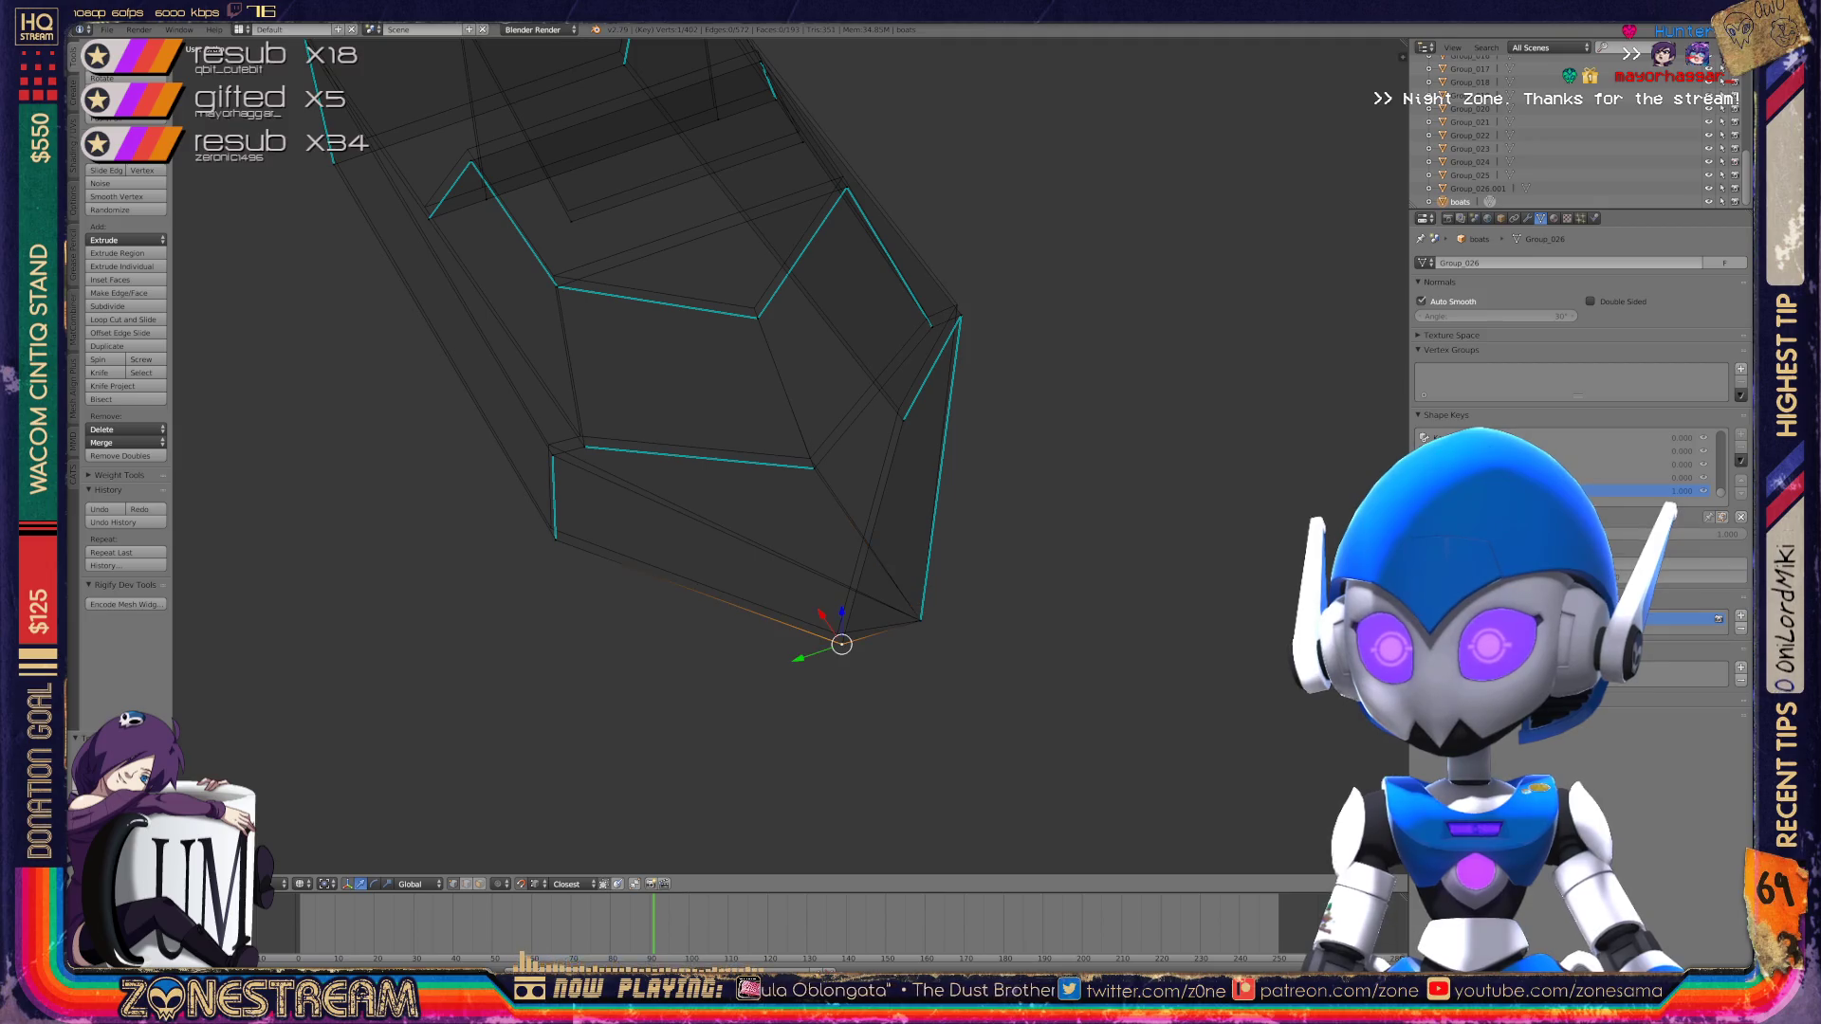
pyautogui.scroll(3, 411, 334)
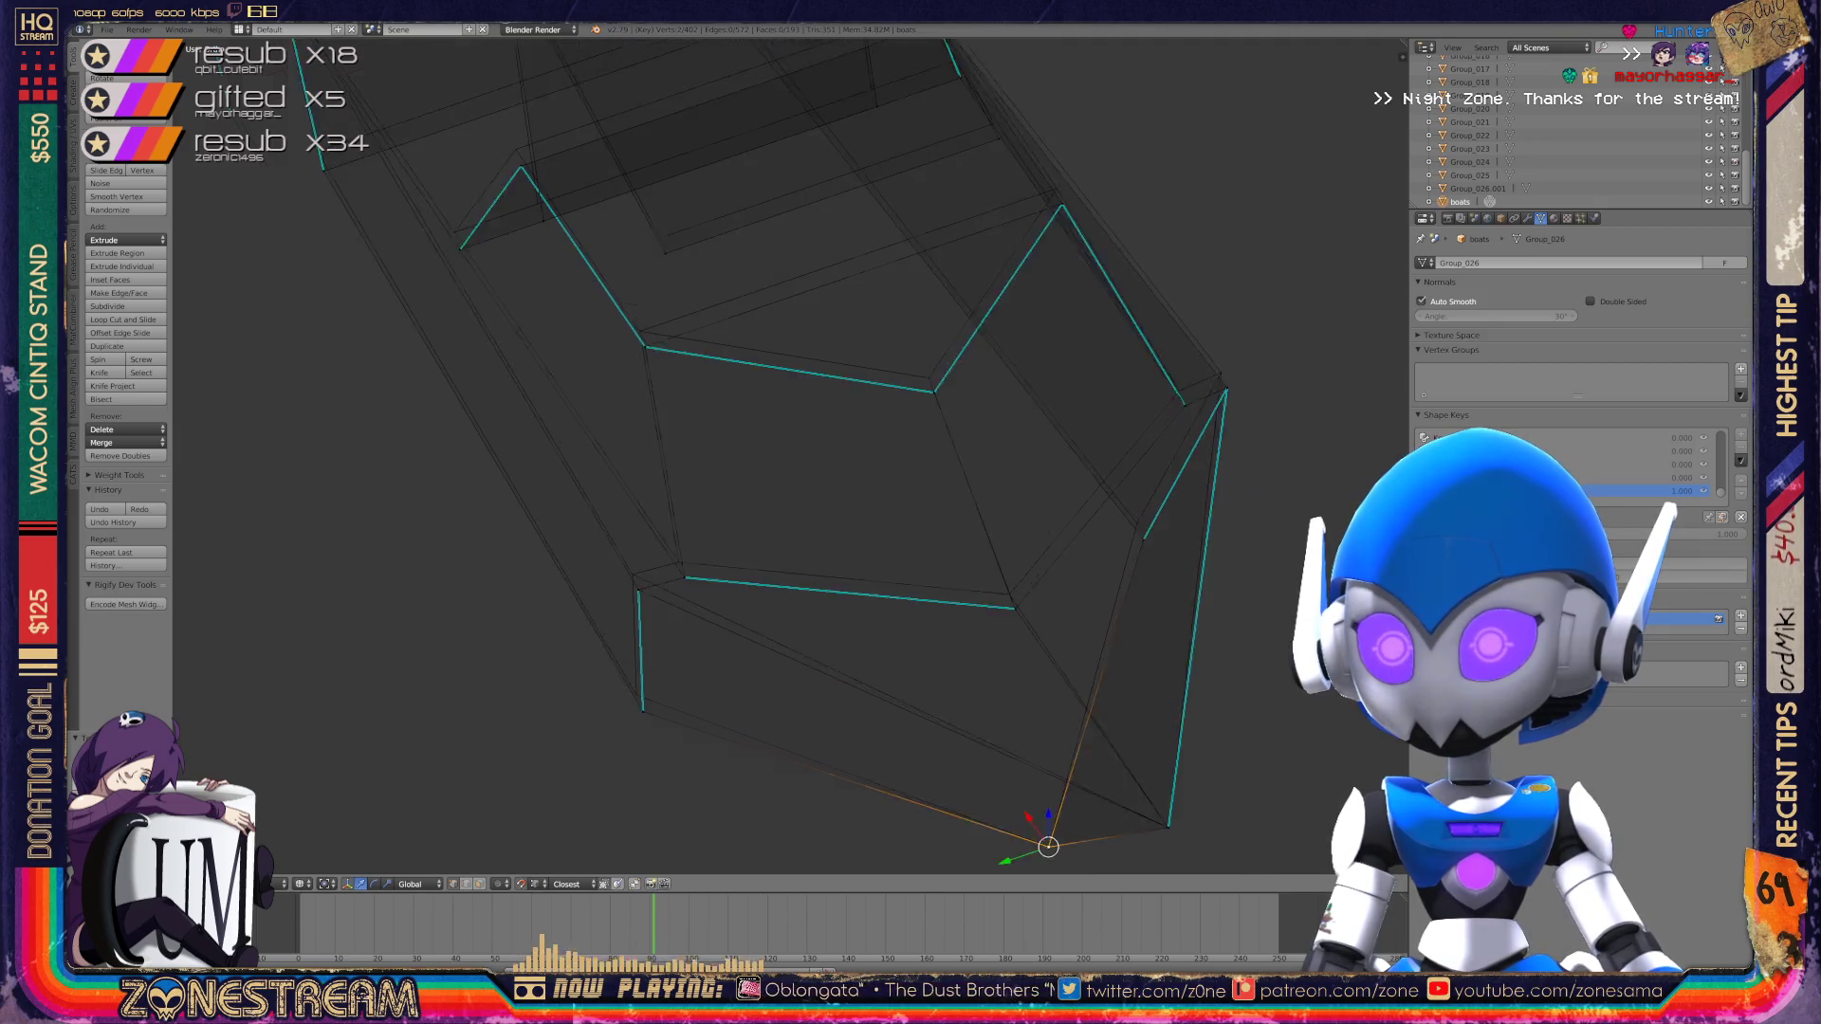
pyautogui.rightClick(659, 693)
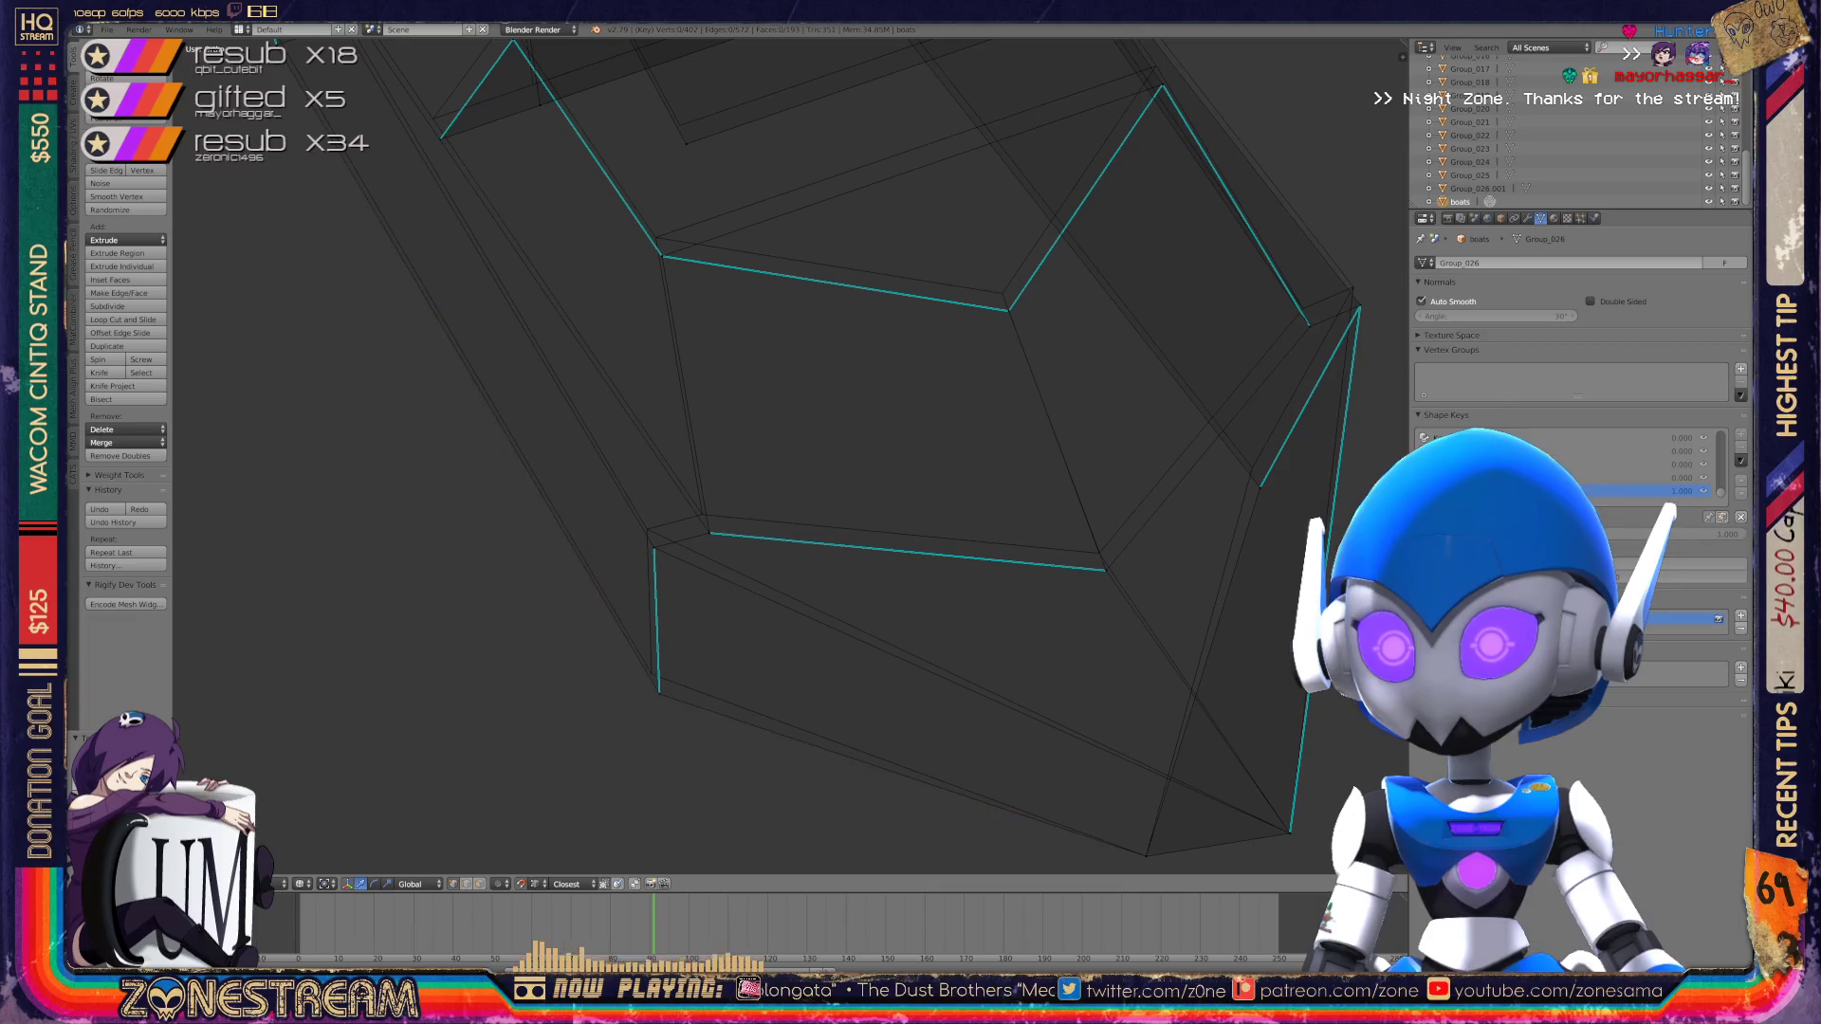
pyautogui.moveTo(660, 693)
pyautogui.mouseDown()
pyautogui.moveTo(647, 529)
pyautogui.moveTo(702, 515)
pyautogui.mouseUp()
# Step: Raise a right-side vertex and shift two inner-ring vertices slightly up-left
pyautogui.click(710, 533)
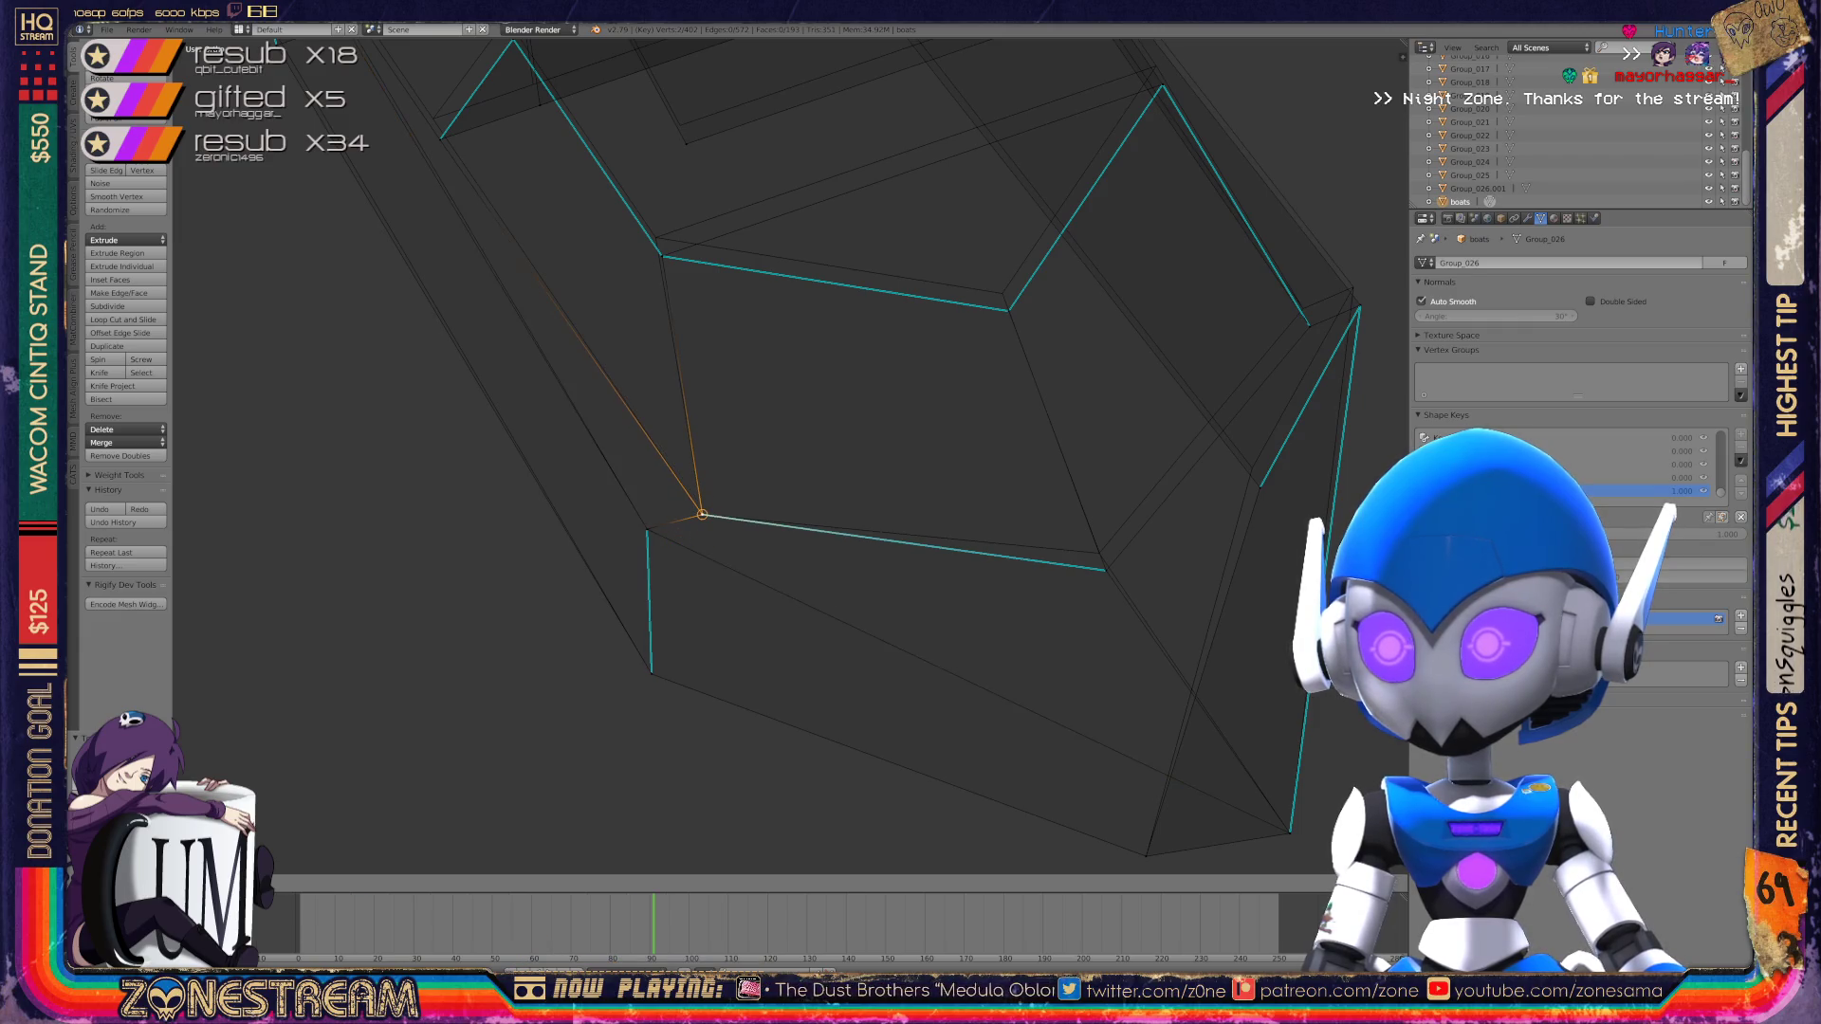
pyautogui.click(1106, 570)
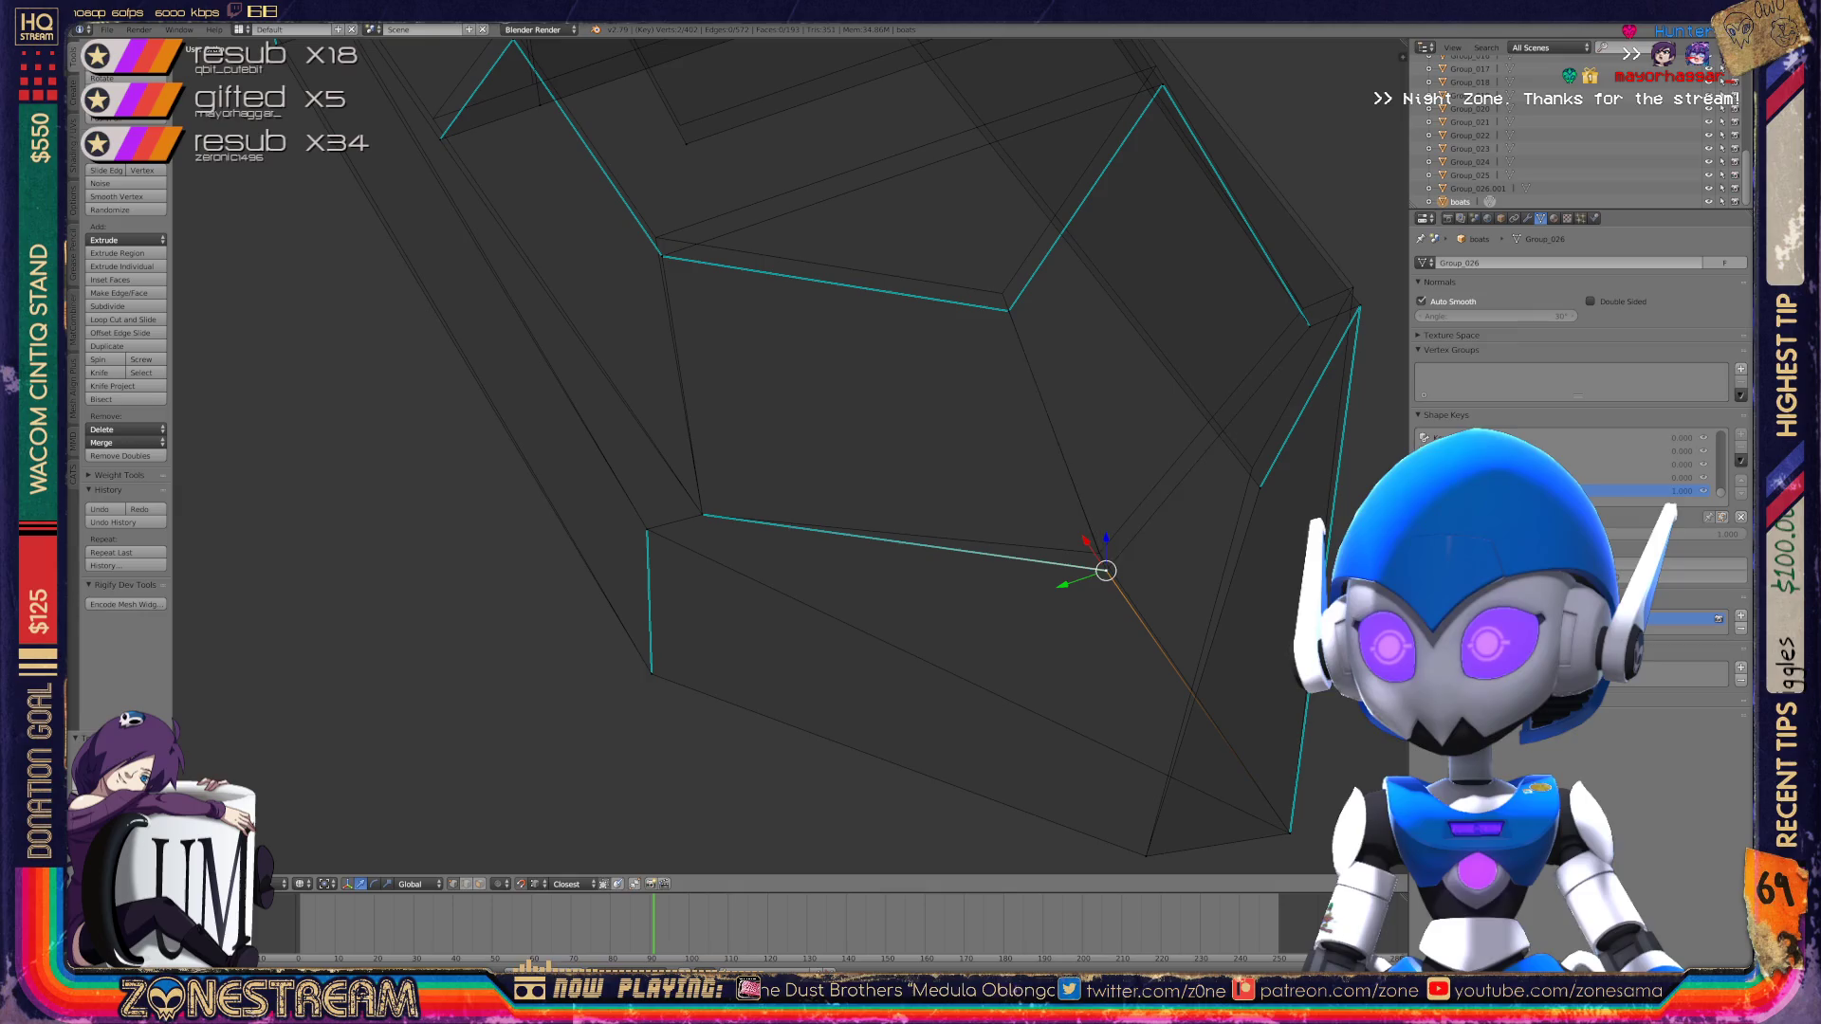
pyautogui.moveTo(1106, 570); pyautogui.dragTo(1098, 549)
pyautogui.moveTo(1097, 549)
pyautogui.keyDown('shift'); pyautogui.mouseDown(button='middle')
pyautogui.moveTo(938, 657)
pyautogui.moveTo(991, 711)
pyautogui.mouseUp(button='middle'); pyautogui.keyUp('shift')
pyautogui.click(552, 416)
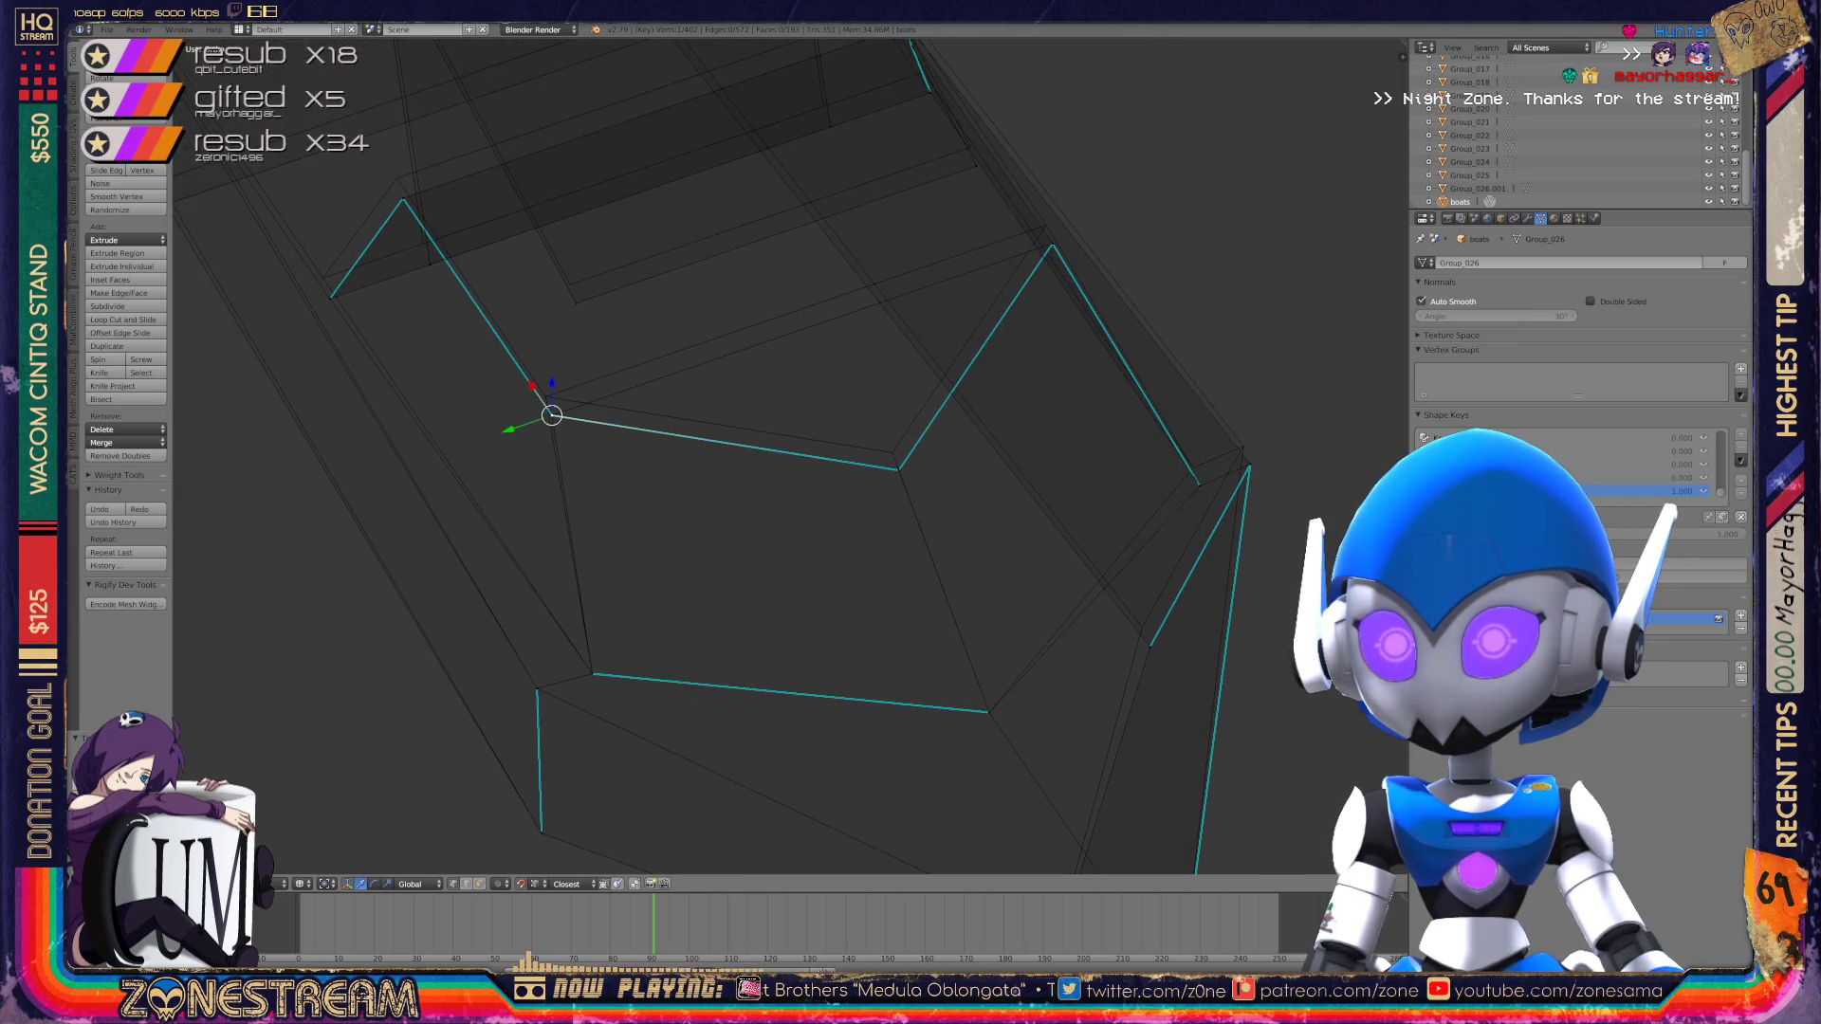
pyautogui.moveTo(552, 415); pyautogui.dragTo(546, 396)
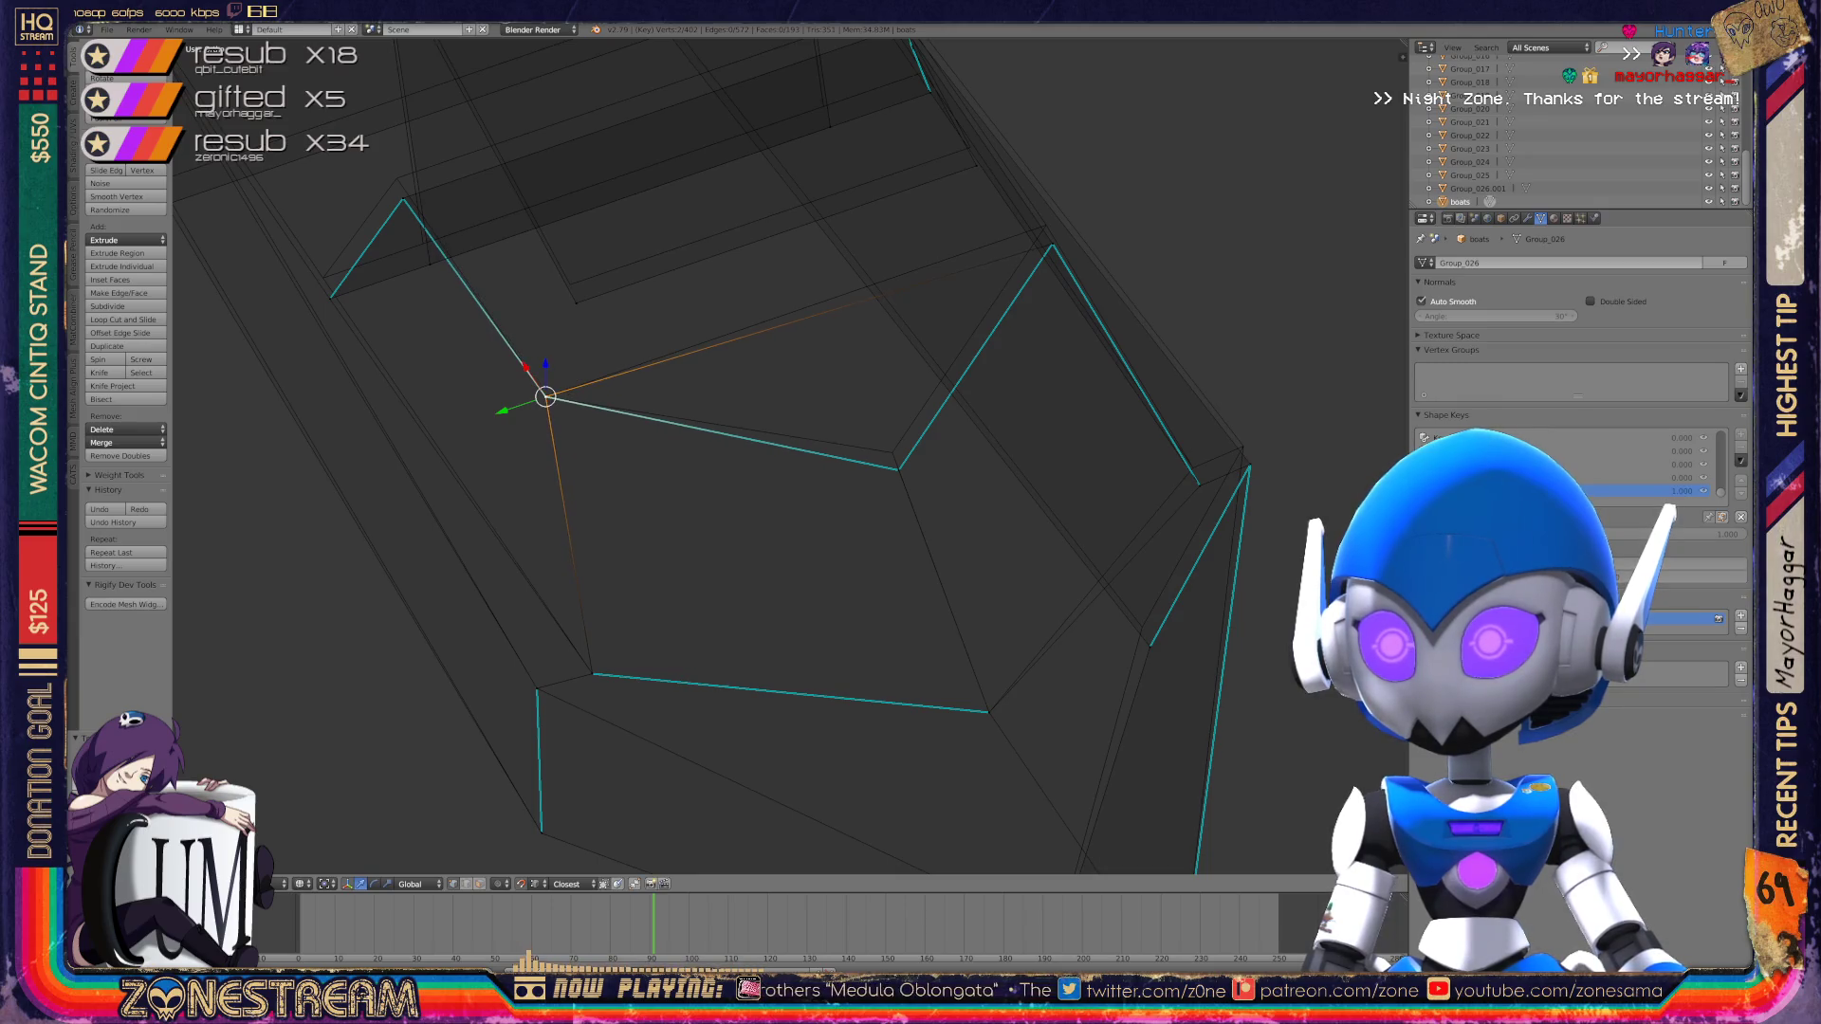
pyautogui.click(899, 469)
pyautogui.moveTo(898, 469); pyautogui.dragTo(892, 452)
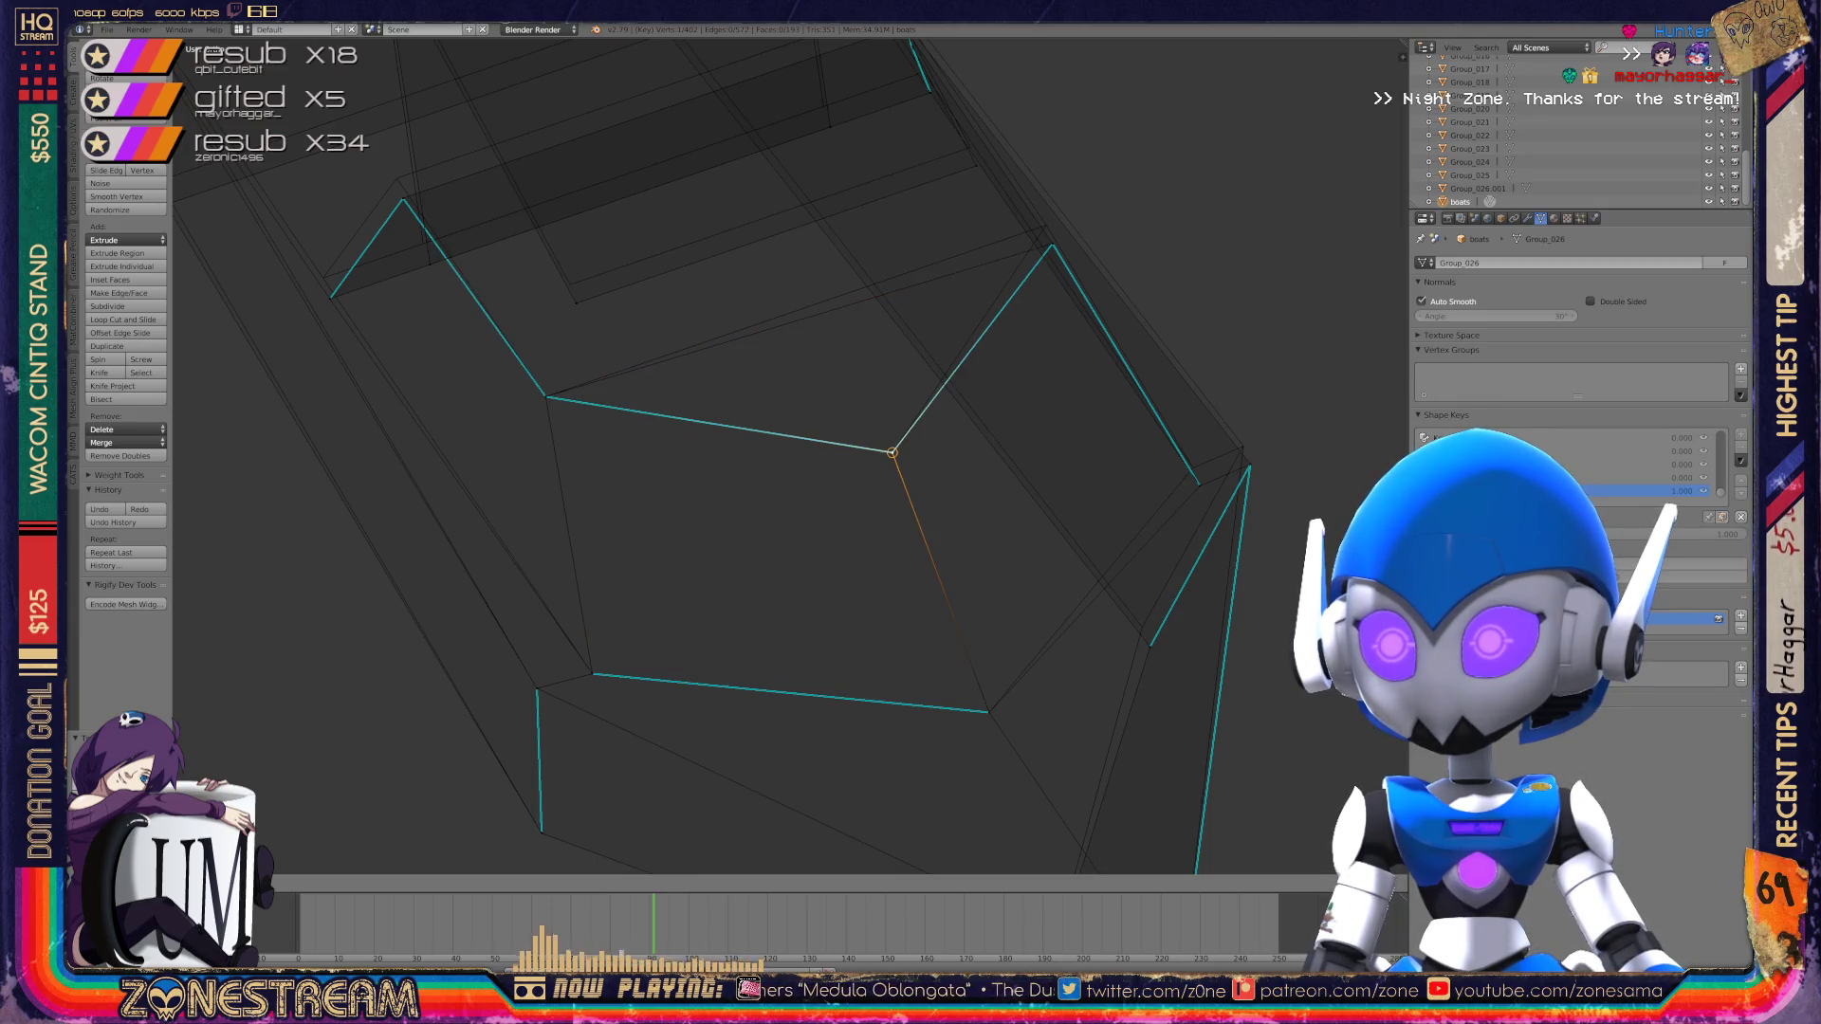
# Step: From a new angle, pick an inner vertex and move it to a new spot
pyautogui.moveTo(759, 475); pyautogui.dragTo(654, 465, button='middle')
pyautogui.scroll(3, 398, 469)
pyautogui.keyDown('shift'); pyautogui.click(762, 478); pyautogui.keyUp('shift')
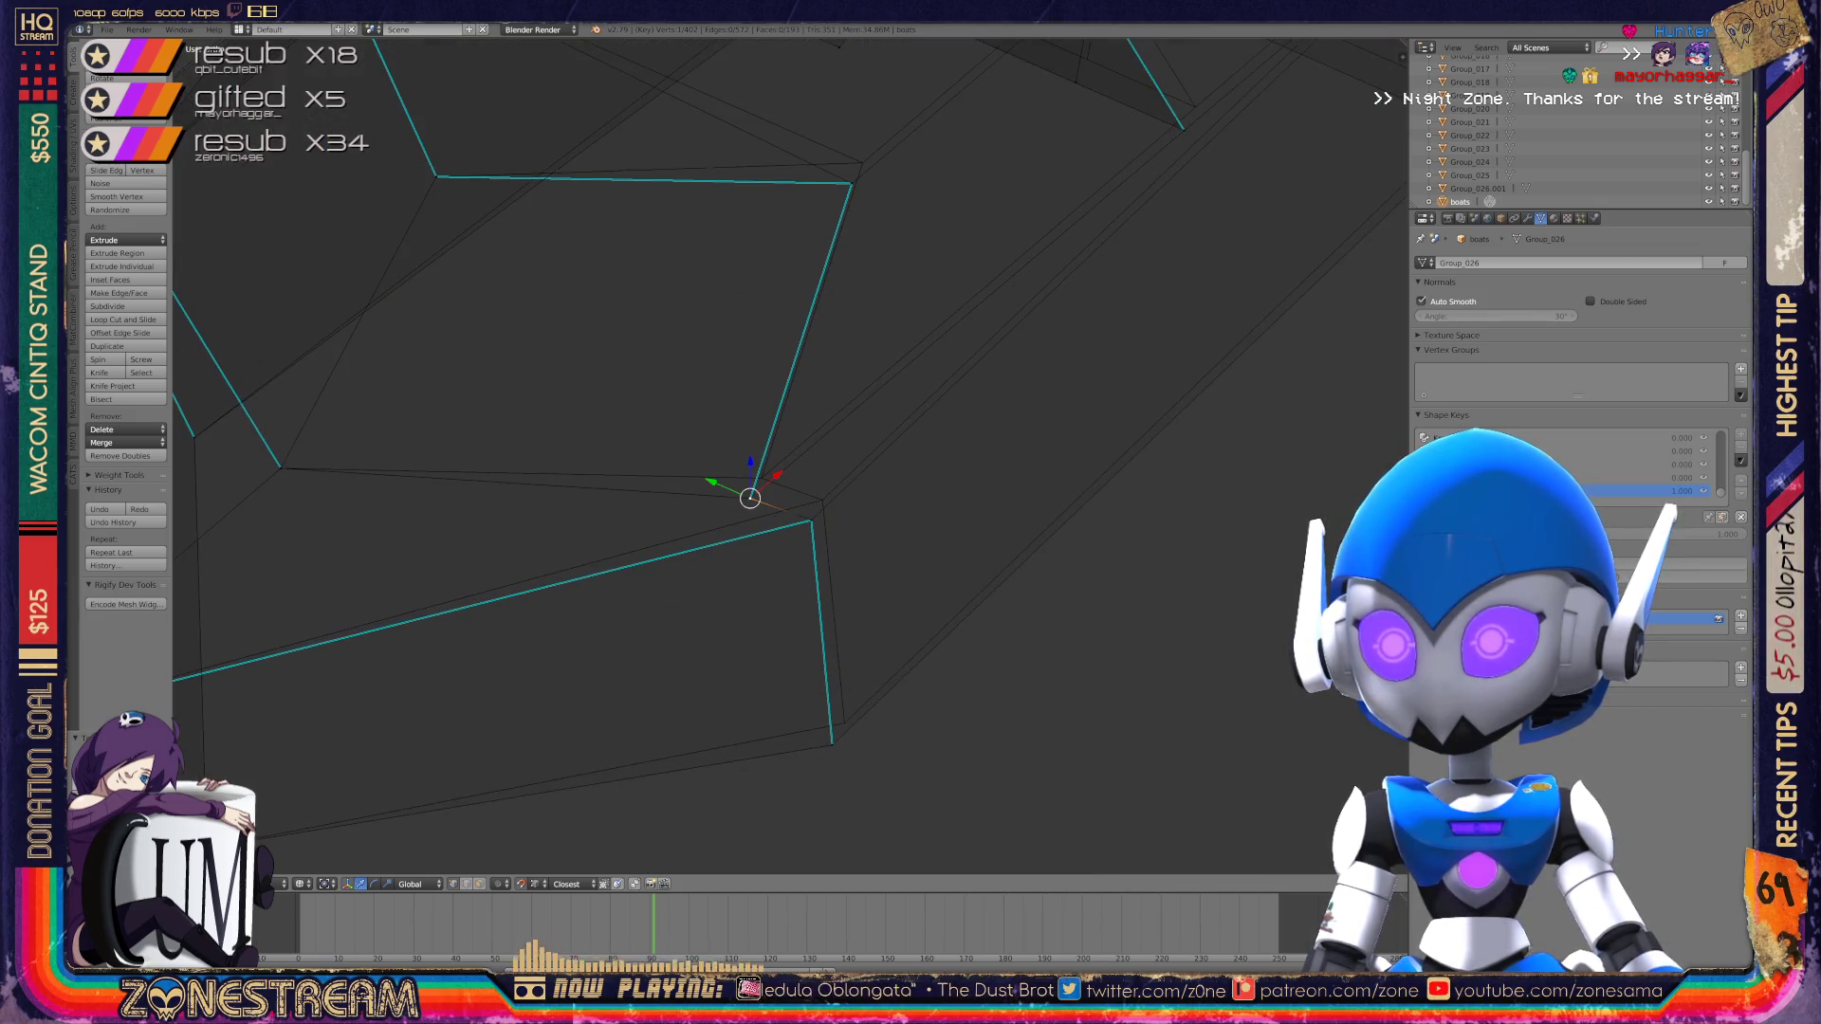
pyautogui.click(822, 500)
pyautogui.click(832, 745)
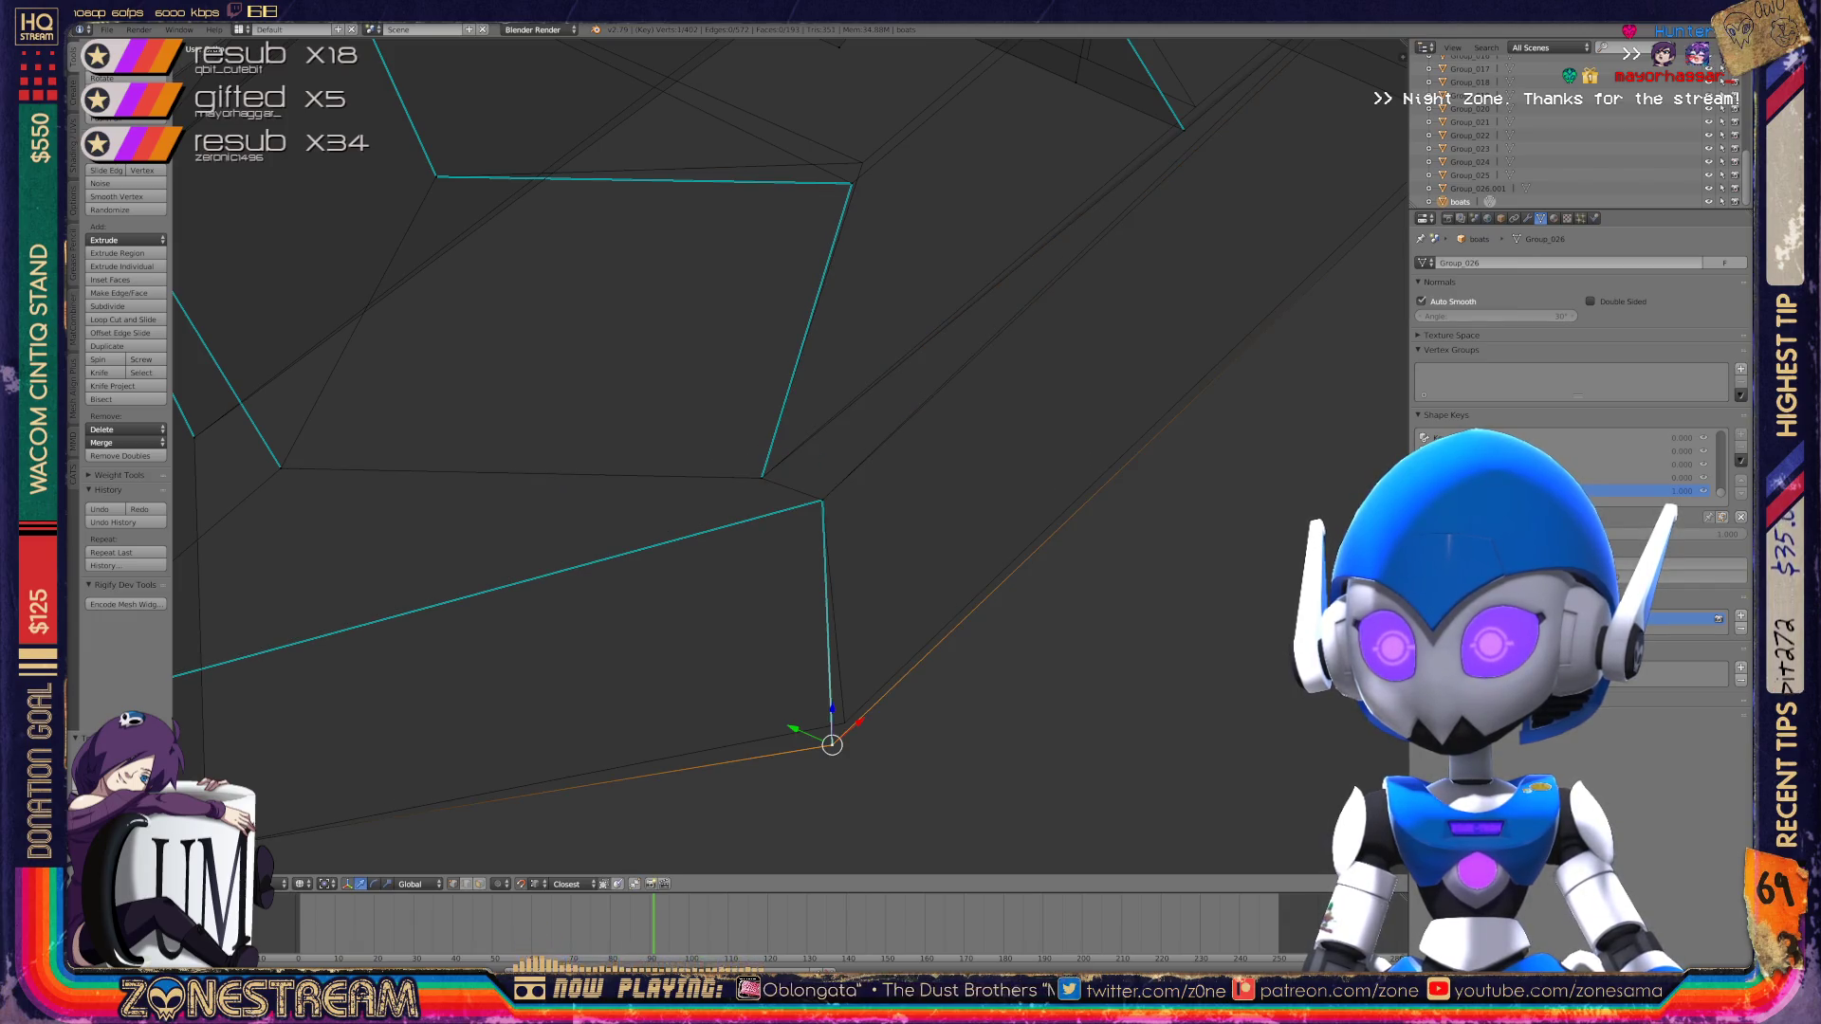
pyautogui.moveTo(832, 745); pyautogui.dragTo(740, 607, button='middle')
pyautogui.click(772, 553)
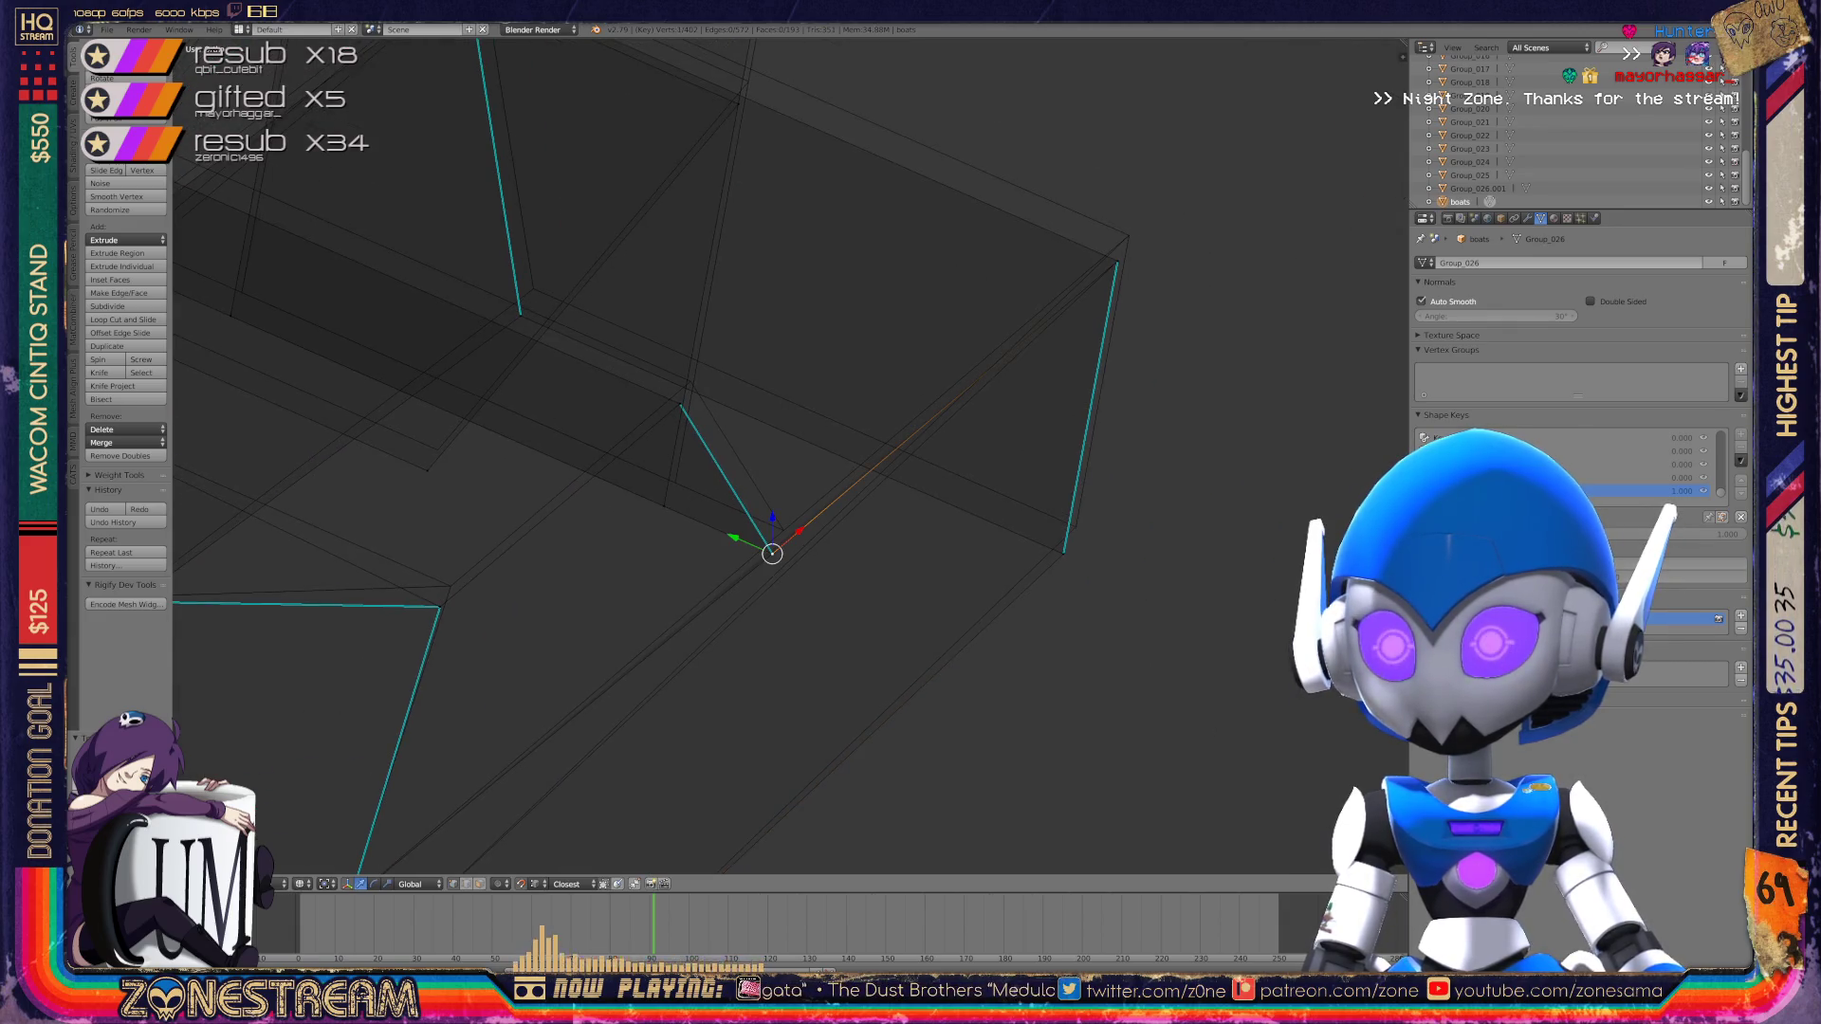
pyautogui.press('g')
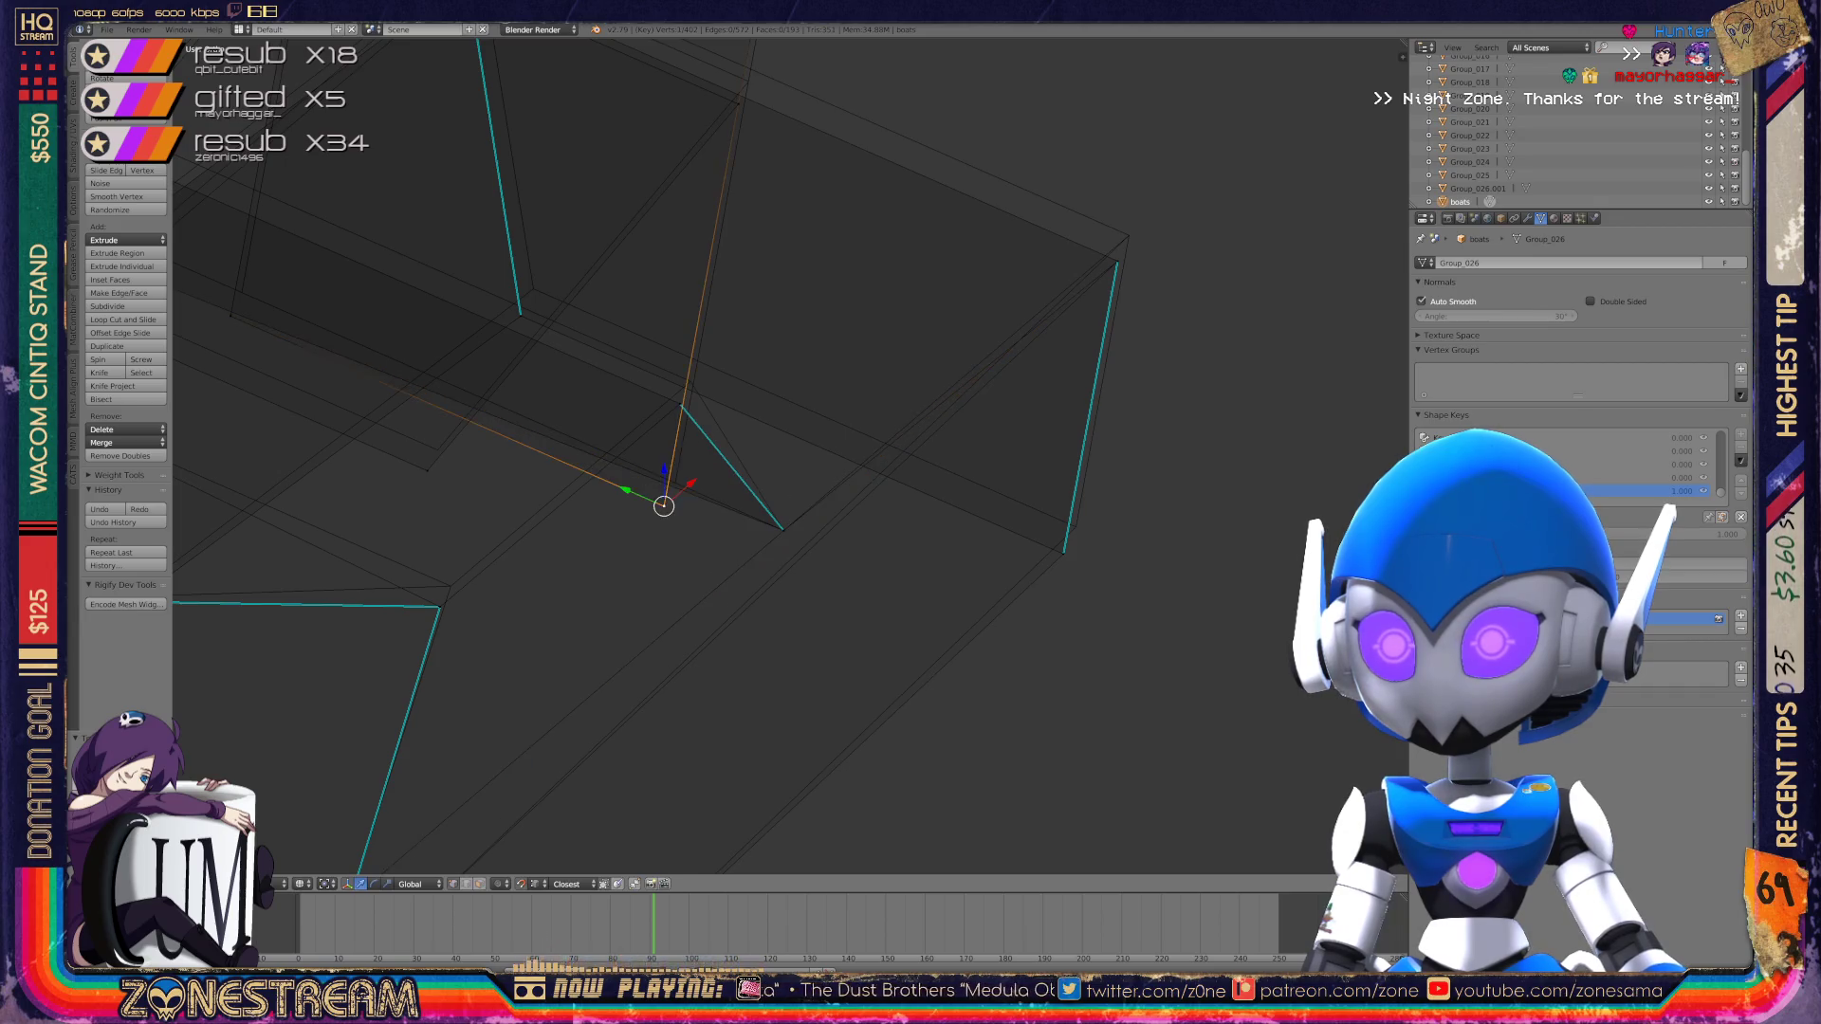
pyautogui.click(675, 482)
# Step: Reposition that vertex again, then raise the upper-right corner vertex and the middle inner vertex
pyautogui.press('g')
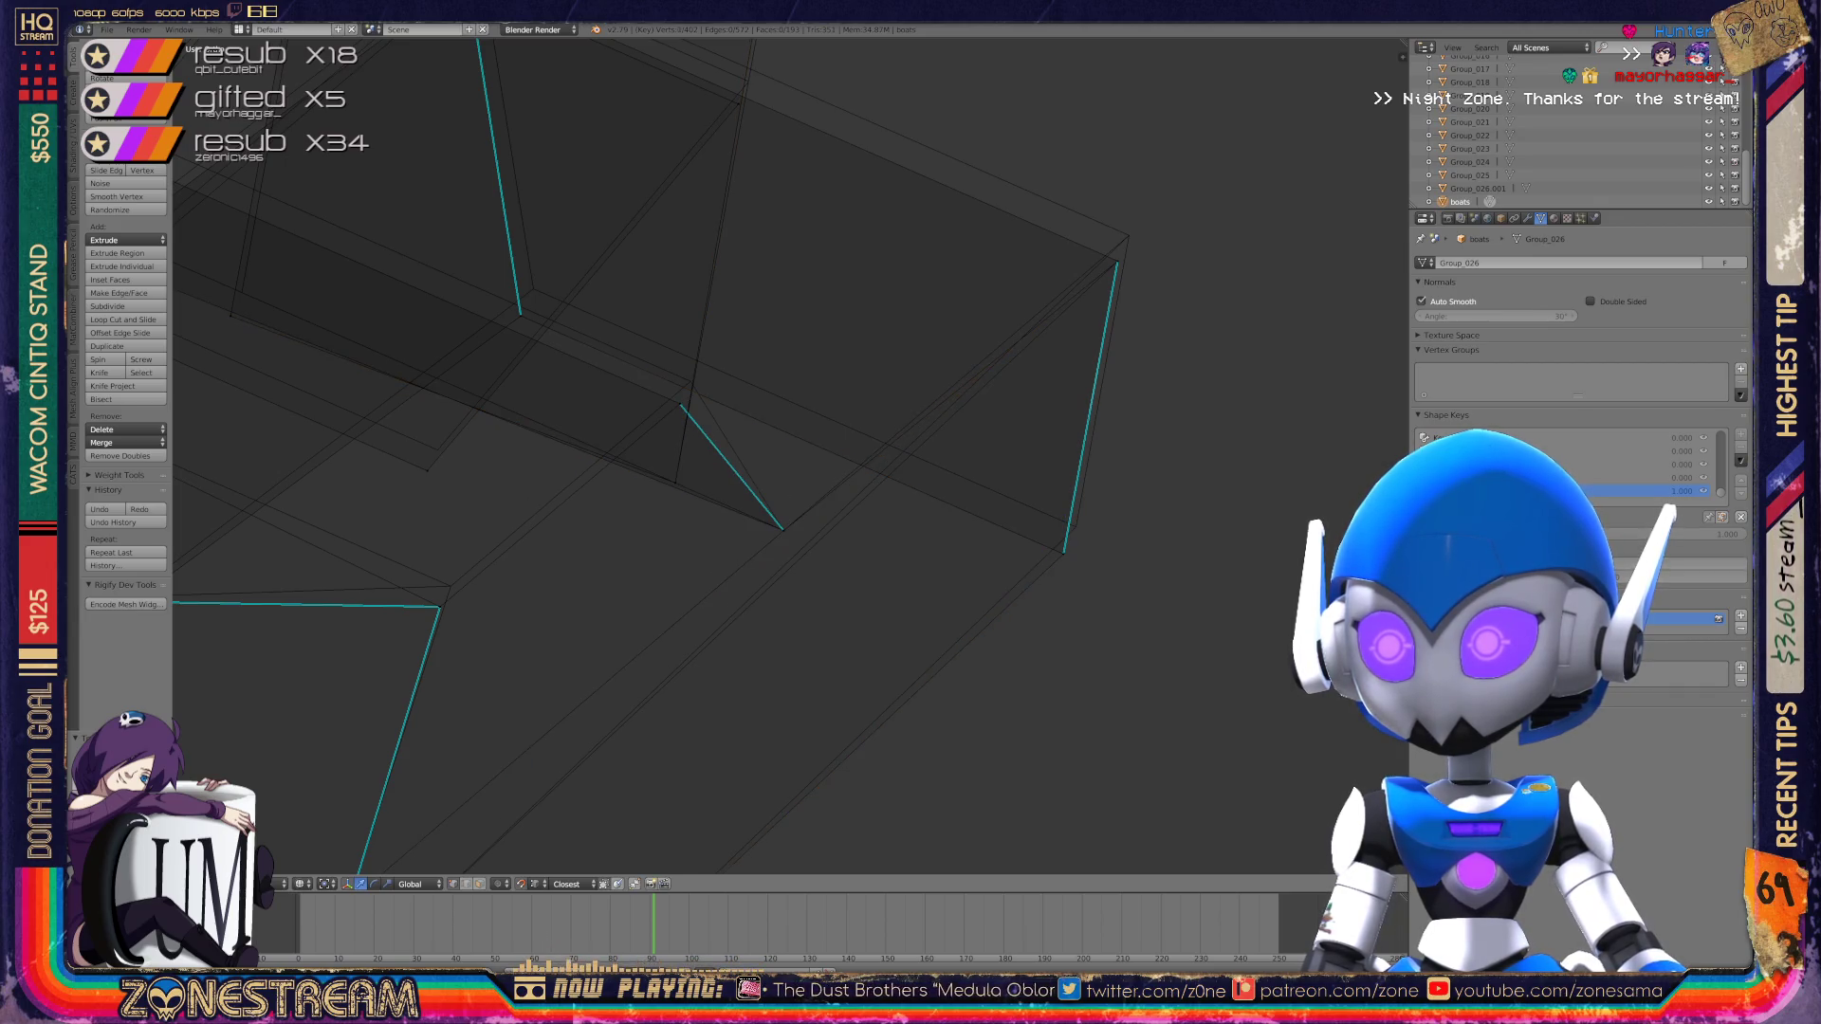
pyautogui.click(1076, 527)
pyautogui.rightClick(1117, 261)
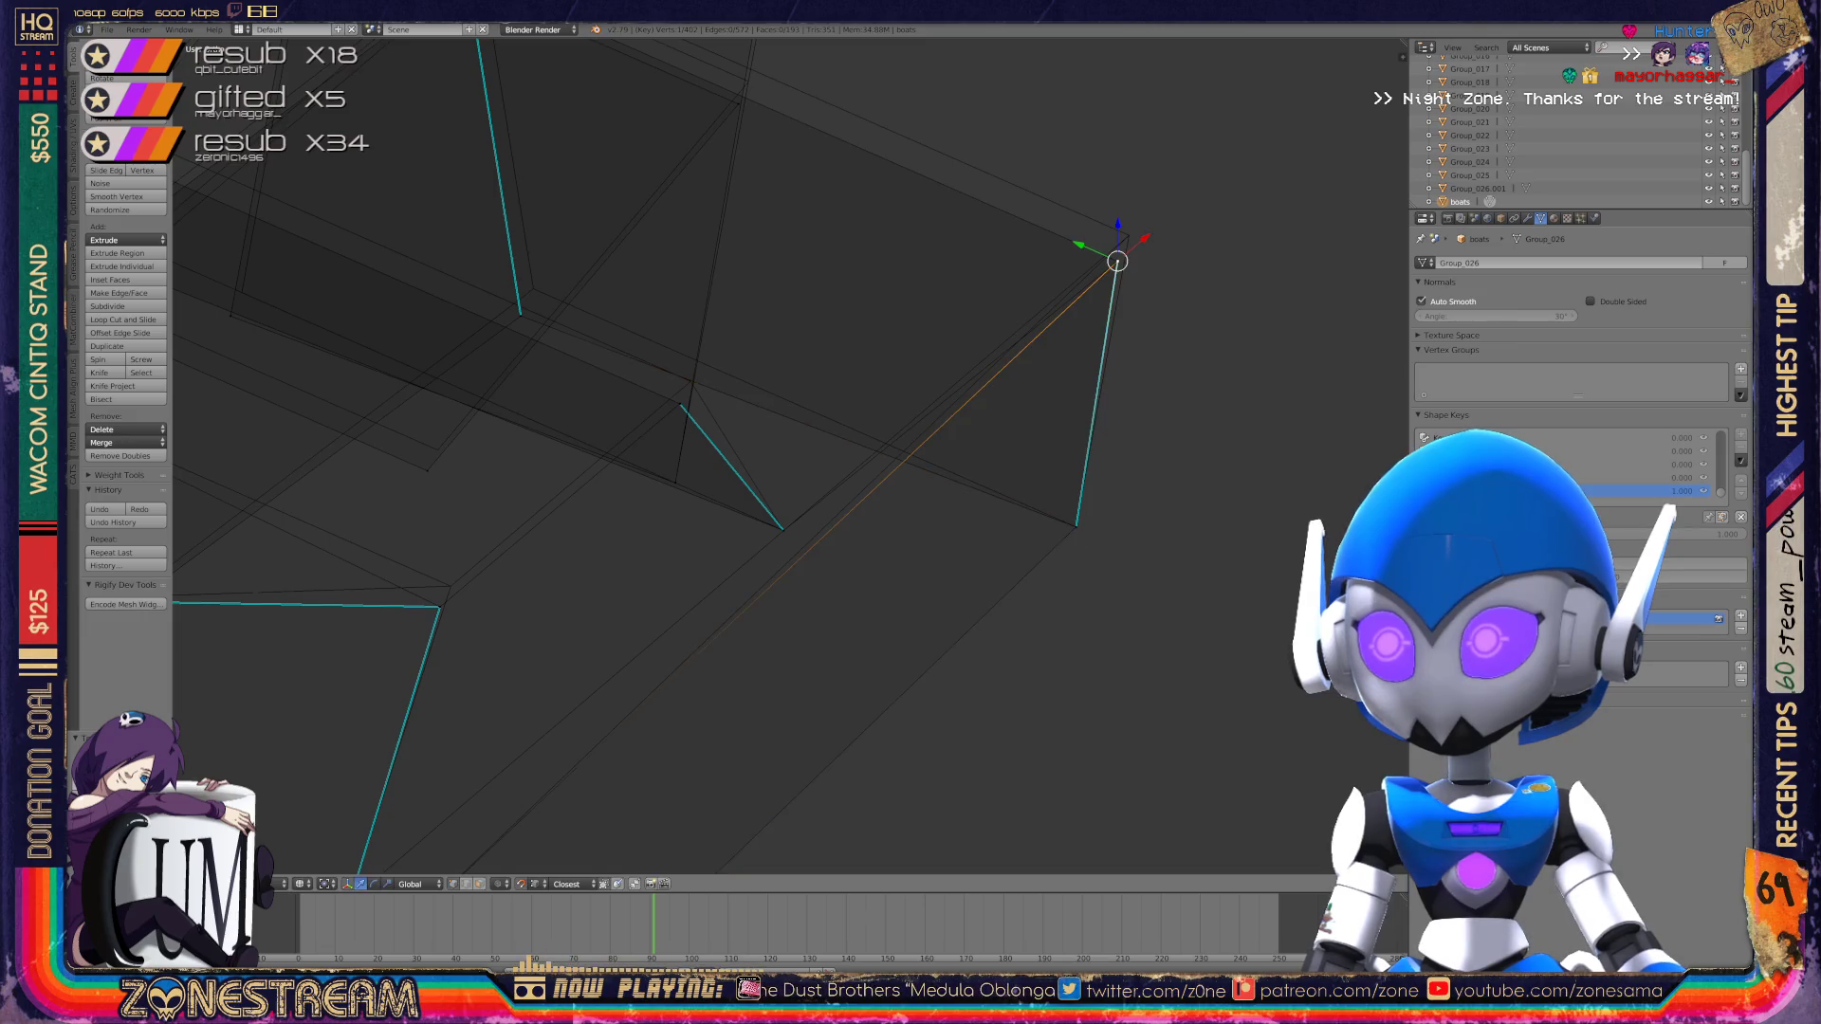
pyautogui.press('g')
pyautogui.click(1128, 236)
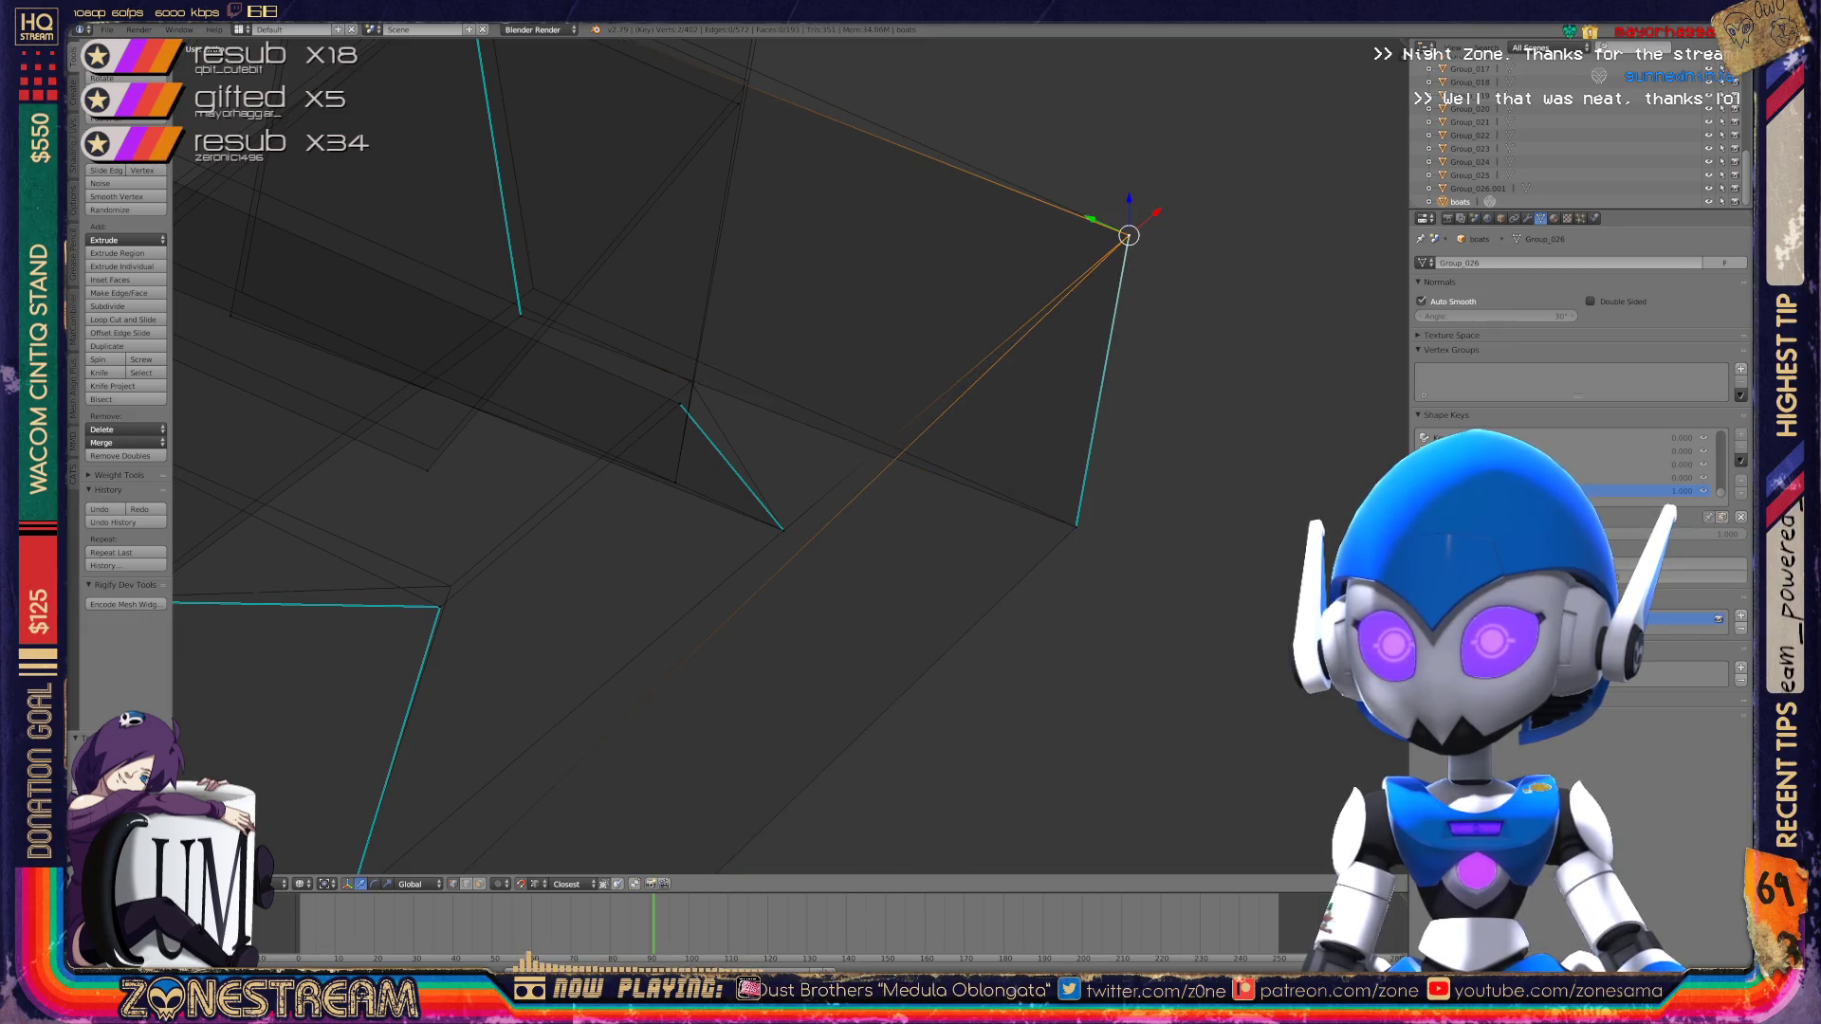
pyautogui.rightClick(681, 404)
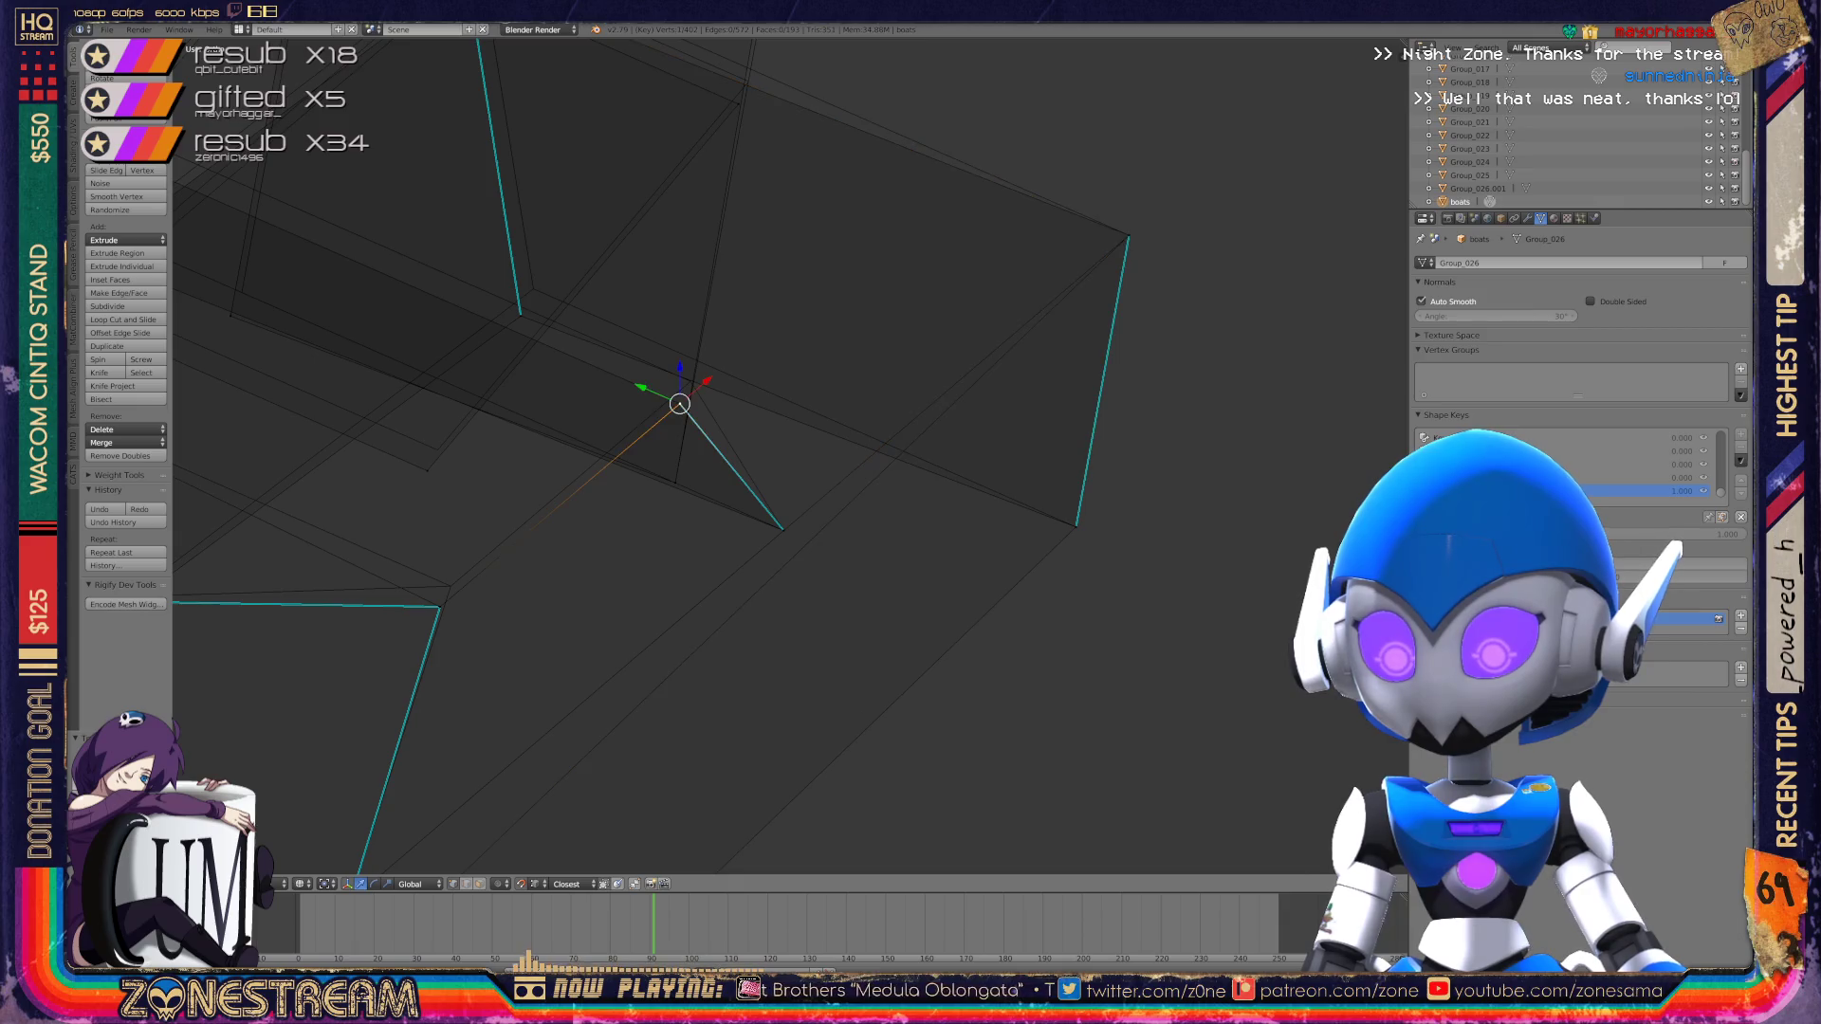
pyautogui.press('g')
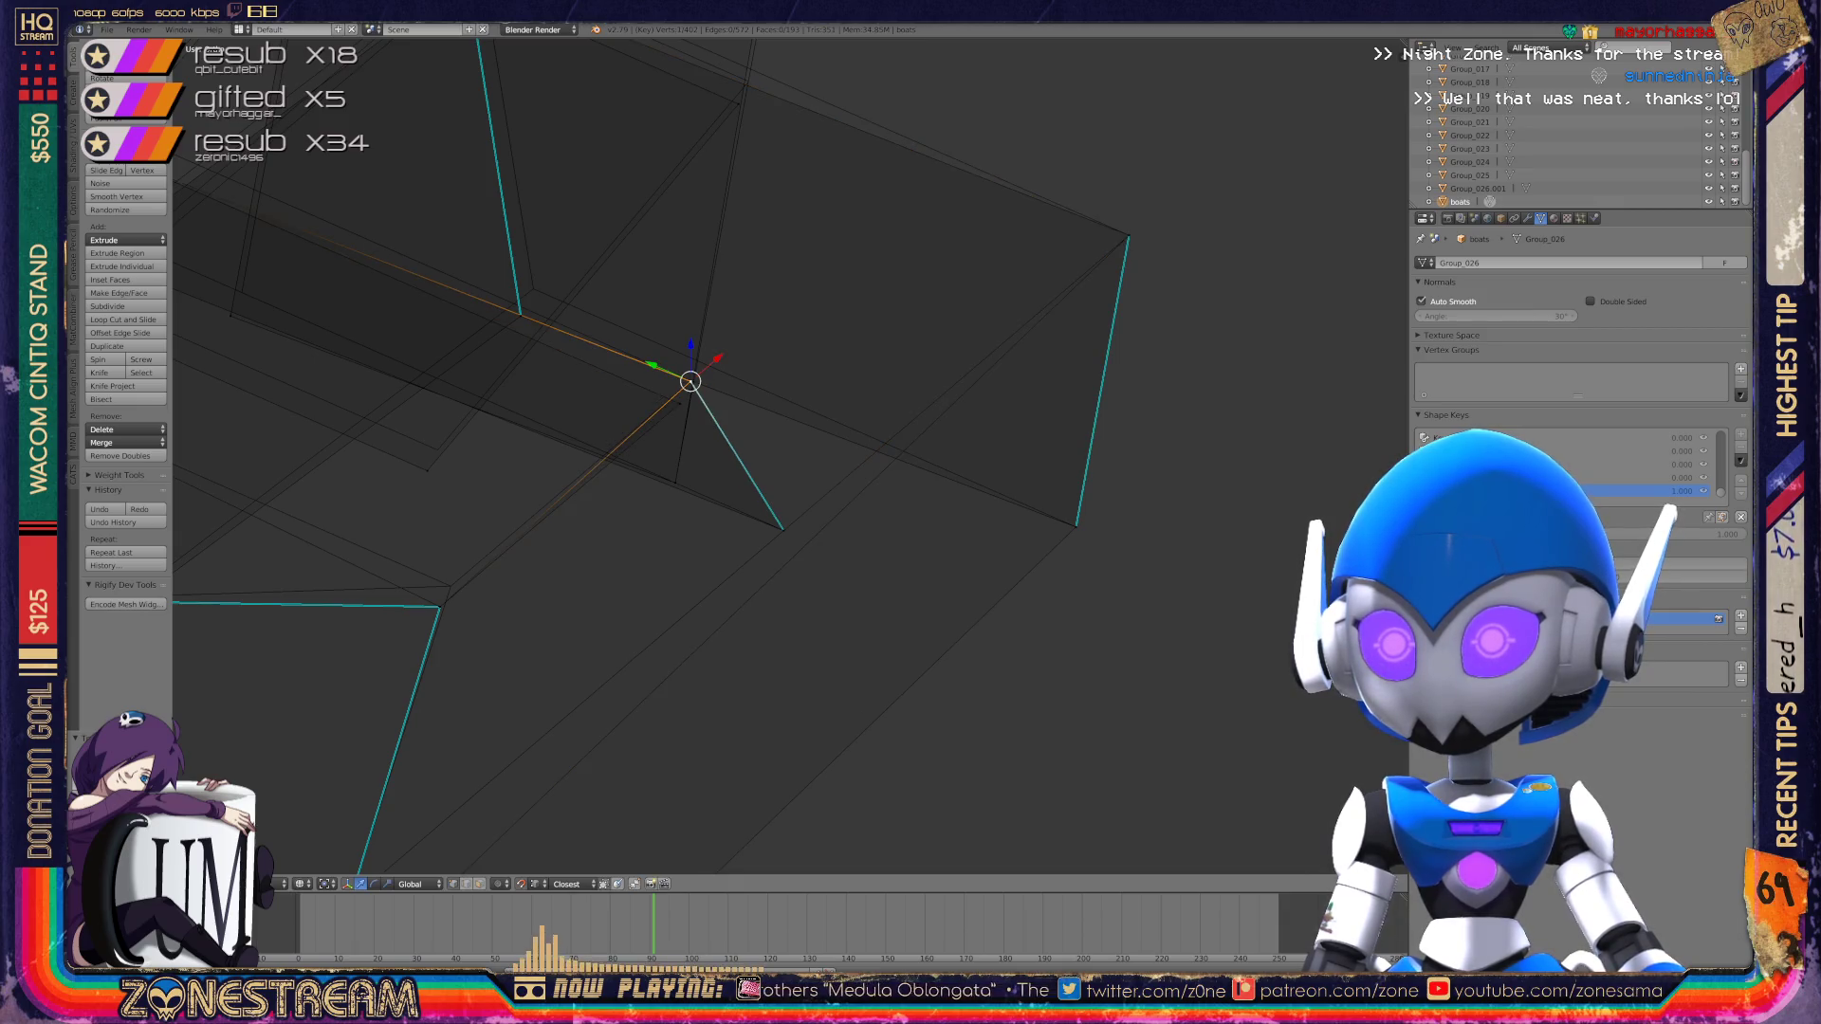
pyautogui.click(691, 381)
# Step: Nudge another vertex upward, then select the next vertex to adjust
pyautogui.keyDown('shift'); pyautogui.moveTo(690, 381); pyautogui.dragTo(903, 354, button='middle'); pyautogui.keyUp('shift')
pyautogui.rightClick(656, 578)
pyautogui.press('g')
pyautogui.click(662, 557)
pyautogui.moveTo(662, 557)
pyautogui.mouseDown(button='middle')
pyautogui.moveTo(1127, 449)
pyautogui.moveTo(1053, 445)
pyautogui.moveTo(977, 399)
pyautogui.mouseUp(button='middle')
pyautogui.rightClick(848, 509)
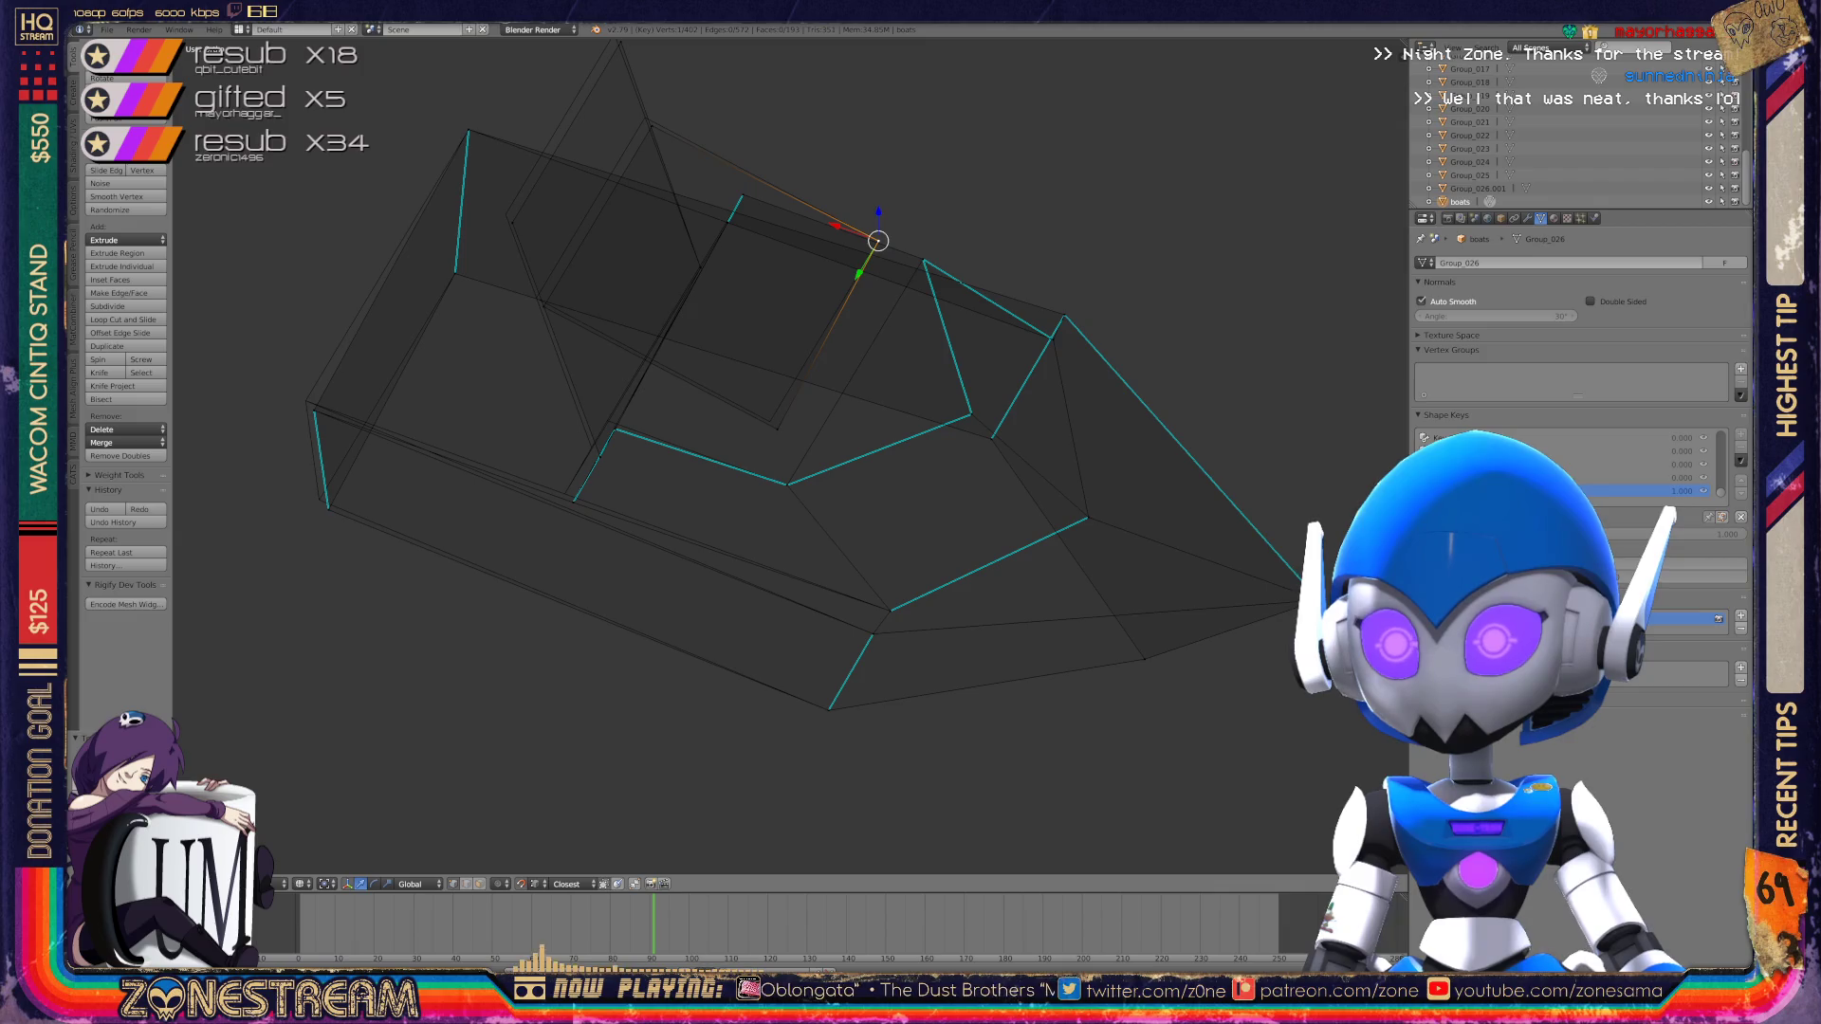
# Step: Drag an inner boot vertex into place, ending down and to the left
pyautogui.rightClick(765, 414)
pyautogui.scroll(3, 764, 414)
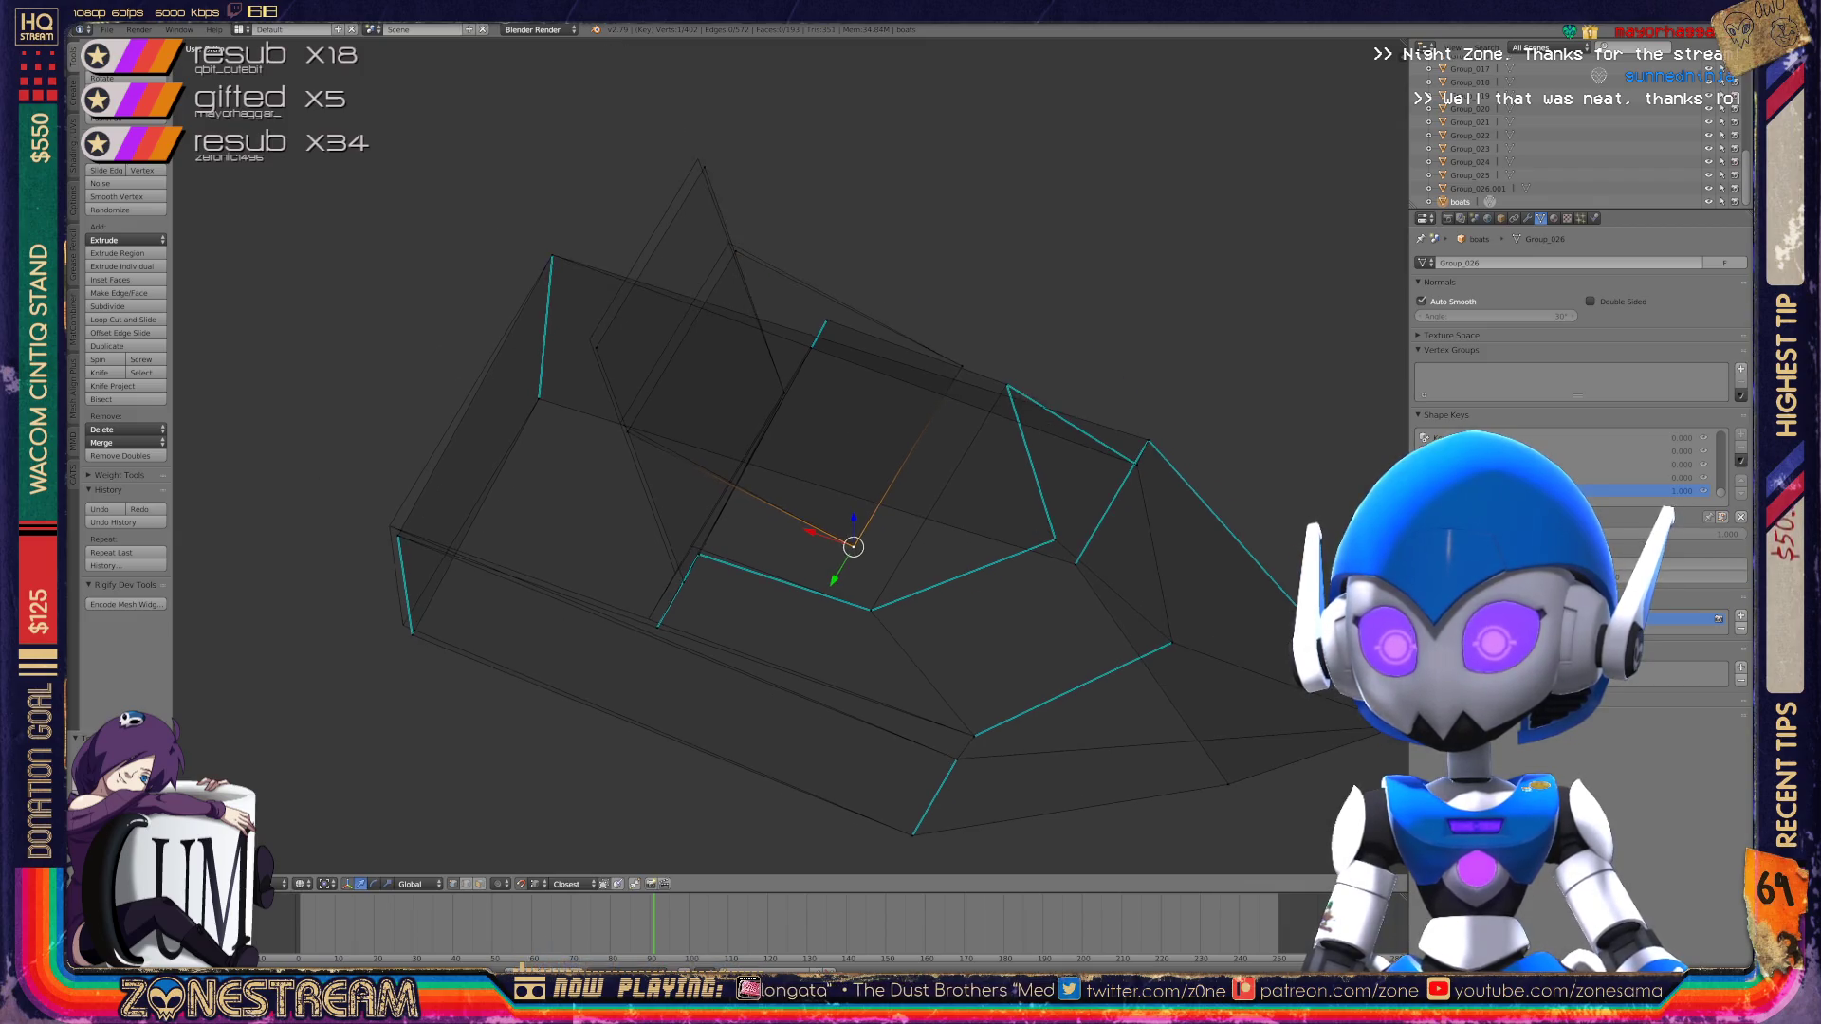
pyautogui.moveTo(899, 613)
pyautogui.mouseDown(button='right')
pyautogui.moveTo(496, 399)
pyautogui.moveTo(684, 87)
pyautogui.mouseUp(button='right')
pyautogui.keyDown('shift'); pyautogui.moveTo(684, 88); pyautogui.dragTo(818, 58, button='middle'); pyautogui.keyUp('shift')
pyautogui.moveTo(818, 58)
pyautogui.mouseDown(button='right')
pyautogui.moveTo(727, 628)
pyautogui.moveTo(691, 719)
pyautogui.moveTo(679, 708)
pyautogui.mouseUp(button='right')
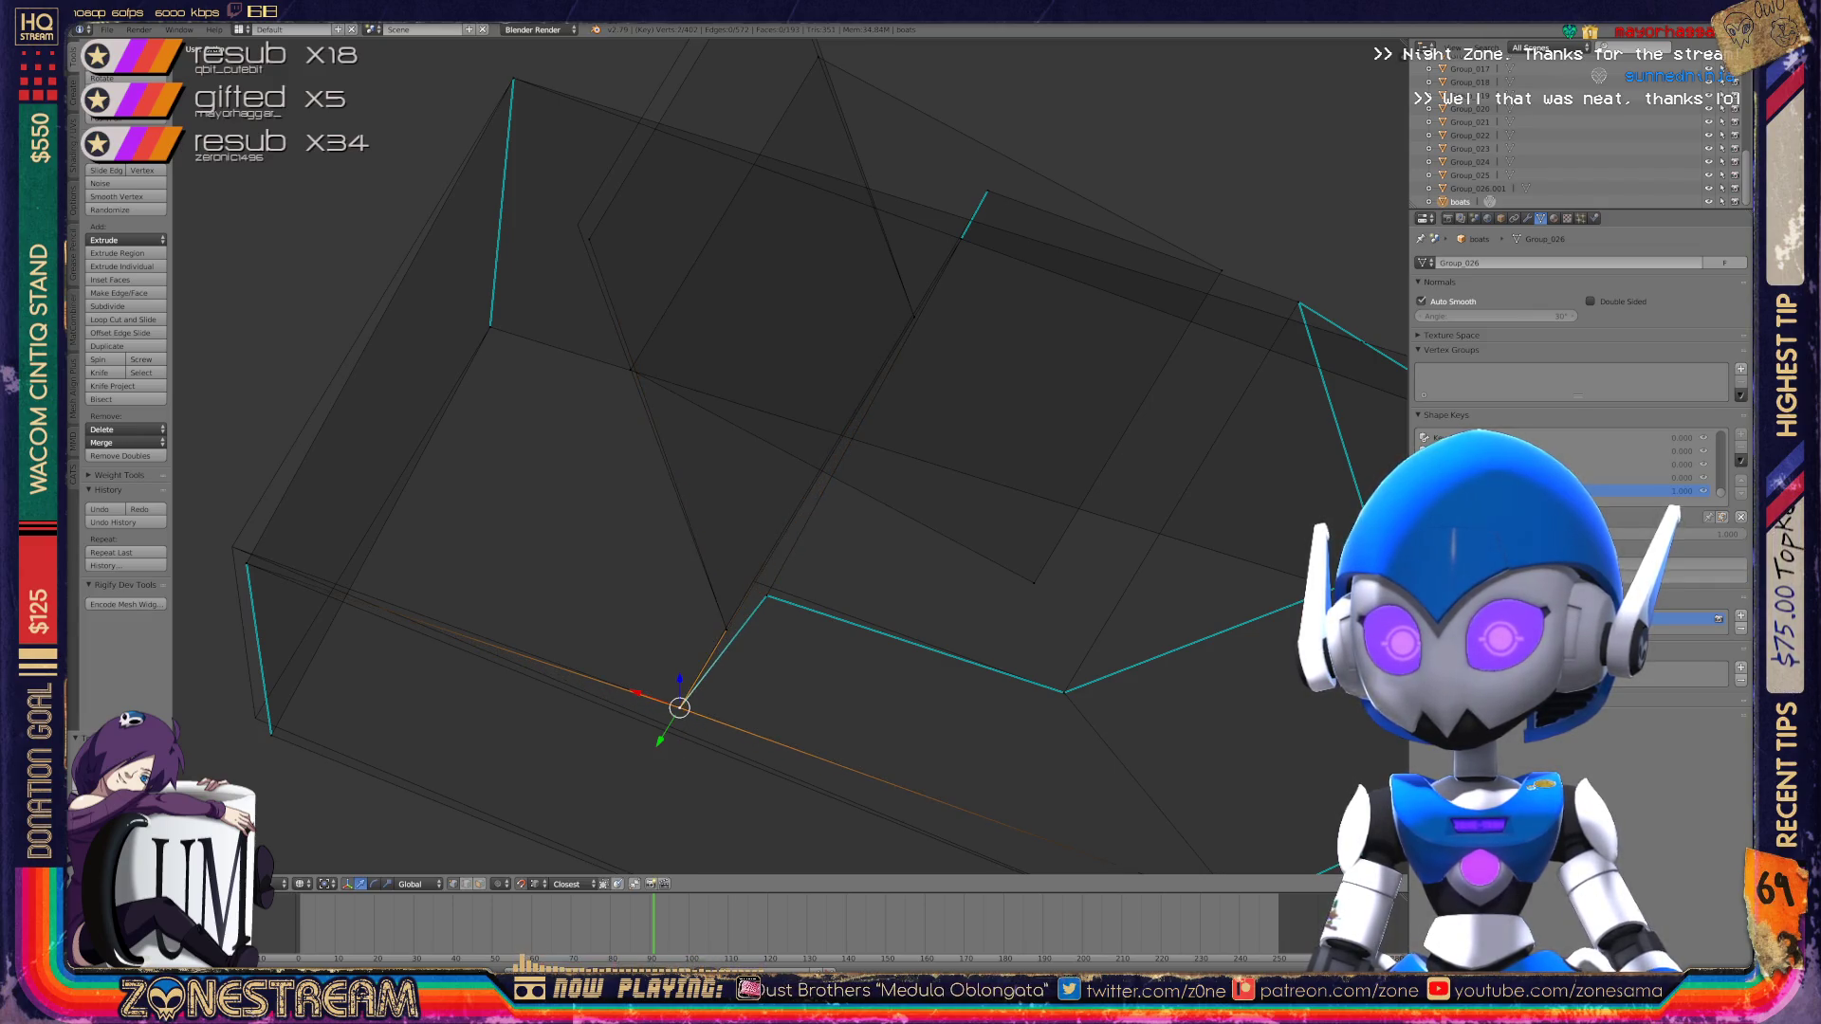
pyautogui.keyDown('shift'); pyautogui.moveTo(679, 708); pyautogui.dragTo(883, 703, button='middle'); pyautogui.keyUp('shift')
pyautogui.moveTo(883, 702); pyautogui.dragTo(459, 718, button='right')
# Step: Nudge two front vertices, including one on the front ring, up-left
pyautogui.rightClick(451, 563)
pyautogui.moveTo(450, 563); pyautogui.dragTo(435, 546, button='right')
pyautogui.keyDown('shift'); pyautogui.moveTo(436, 546); pyautogui.dragTo(281, 751, button='middle'); pyautogui.keyUp('shift')
pyautogui.rightClick(634, 439)
pyautogui.moveTo(634, 439)
pyautogui.mouseDown(button='right')
pyautogui.moveTo(626, 418)
pyautogui.moveTo(825, 134)
pyautogui.moveTo(815, 117)
pyautogui.mouseUp(button='right')
pyautogui.moveTo(815, 117)
pyautogui.mouseDown(button='middle')
pyautogui.moveTo(802, 284)
pyautogui.moveTo(712, 318)
pyautogui.mouseUp(button='middle')
# Step: Undo the last vertex raise, shift the vertex slightly left, and return to Object Mode
pyautogui.hotkey('ctrl', 'z')
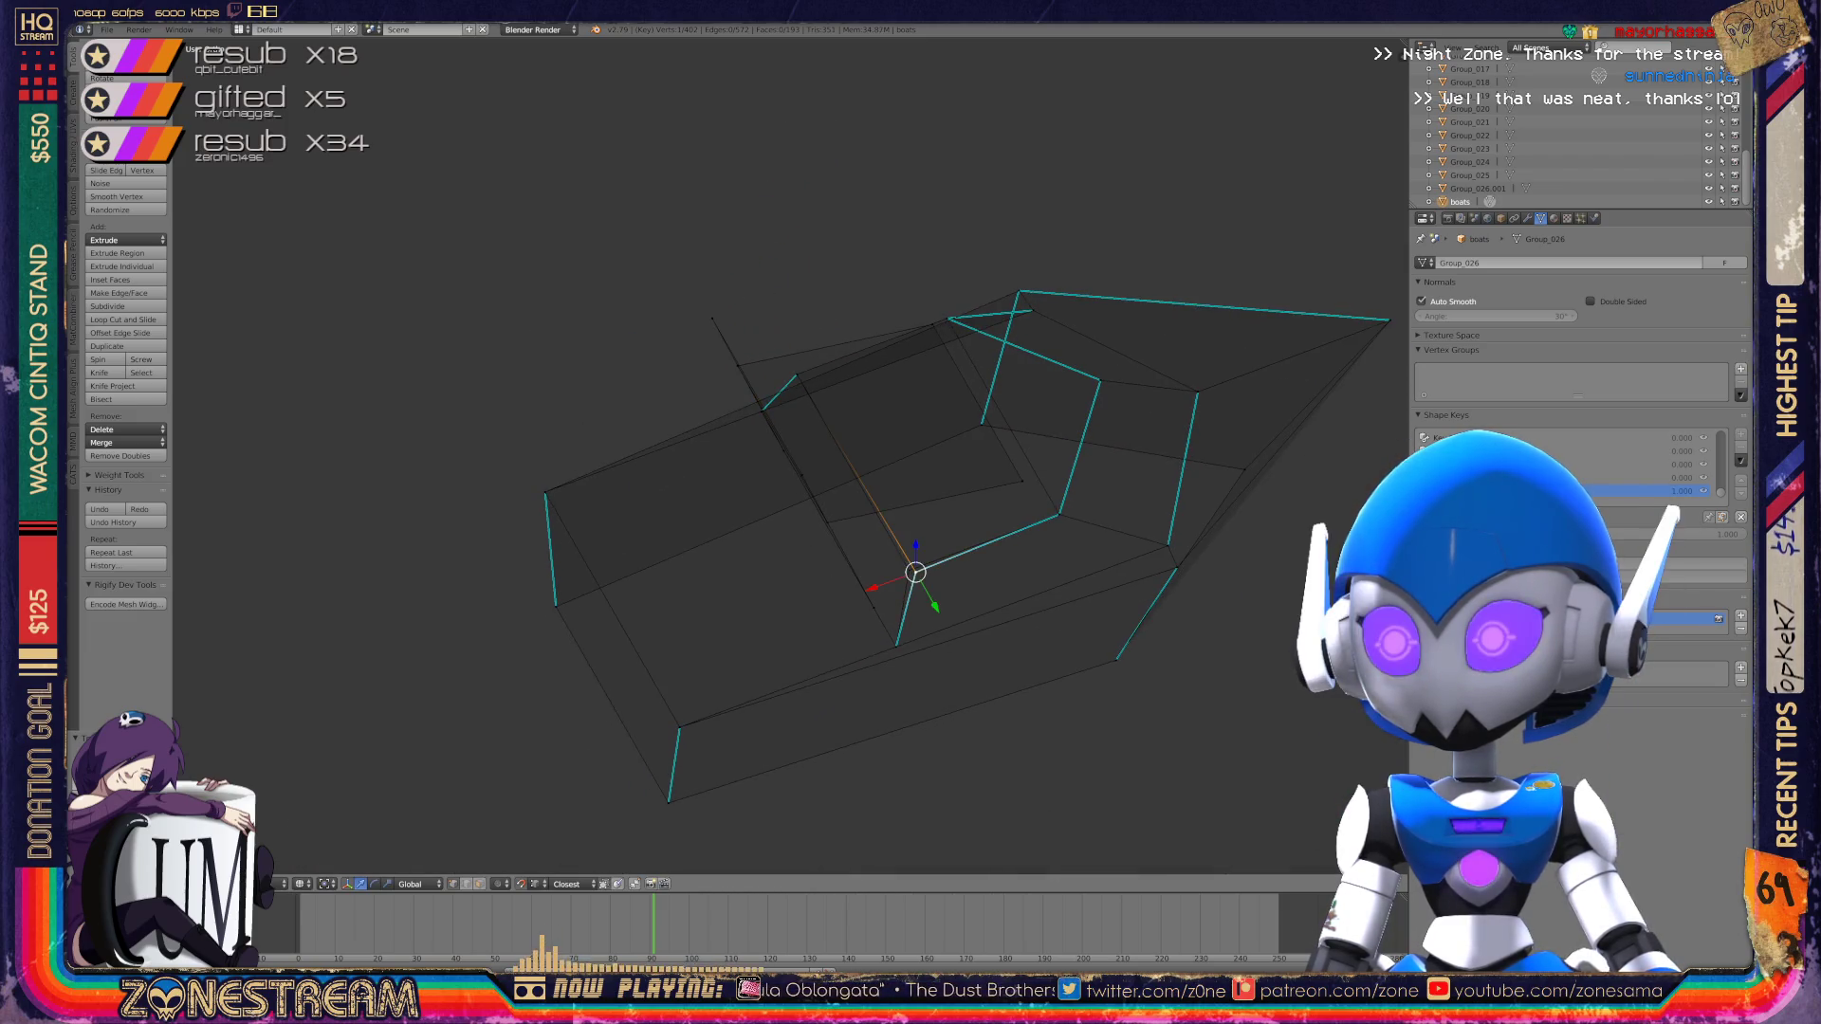
pyautogui.moveTo(916, 572); pyautogui.dragTo(908, 570, button='right')
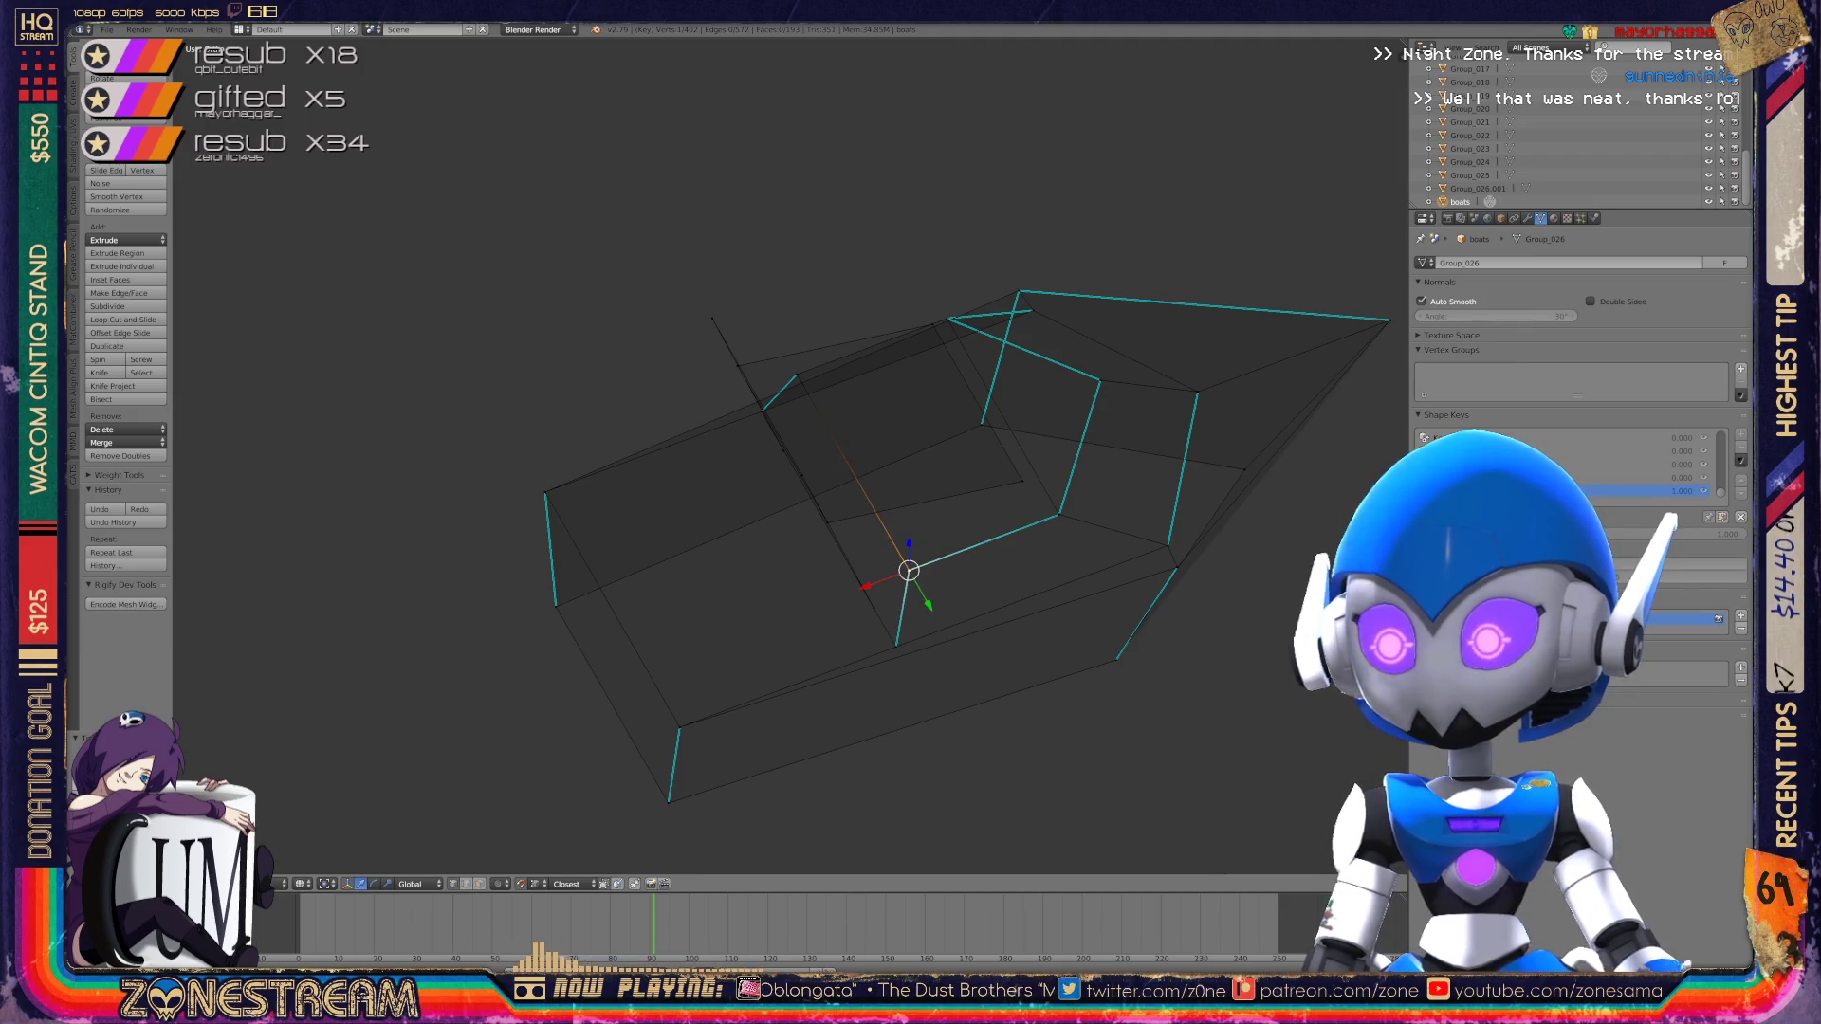
pyautogui.press('Tab')
pyautogui.moveTo(908, 570); pyautogui.dragTo(806, 616, button='middle')
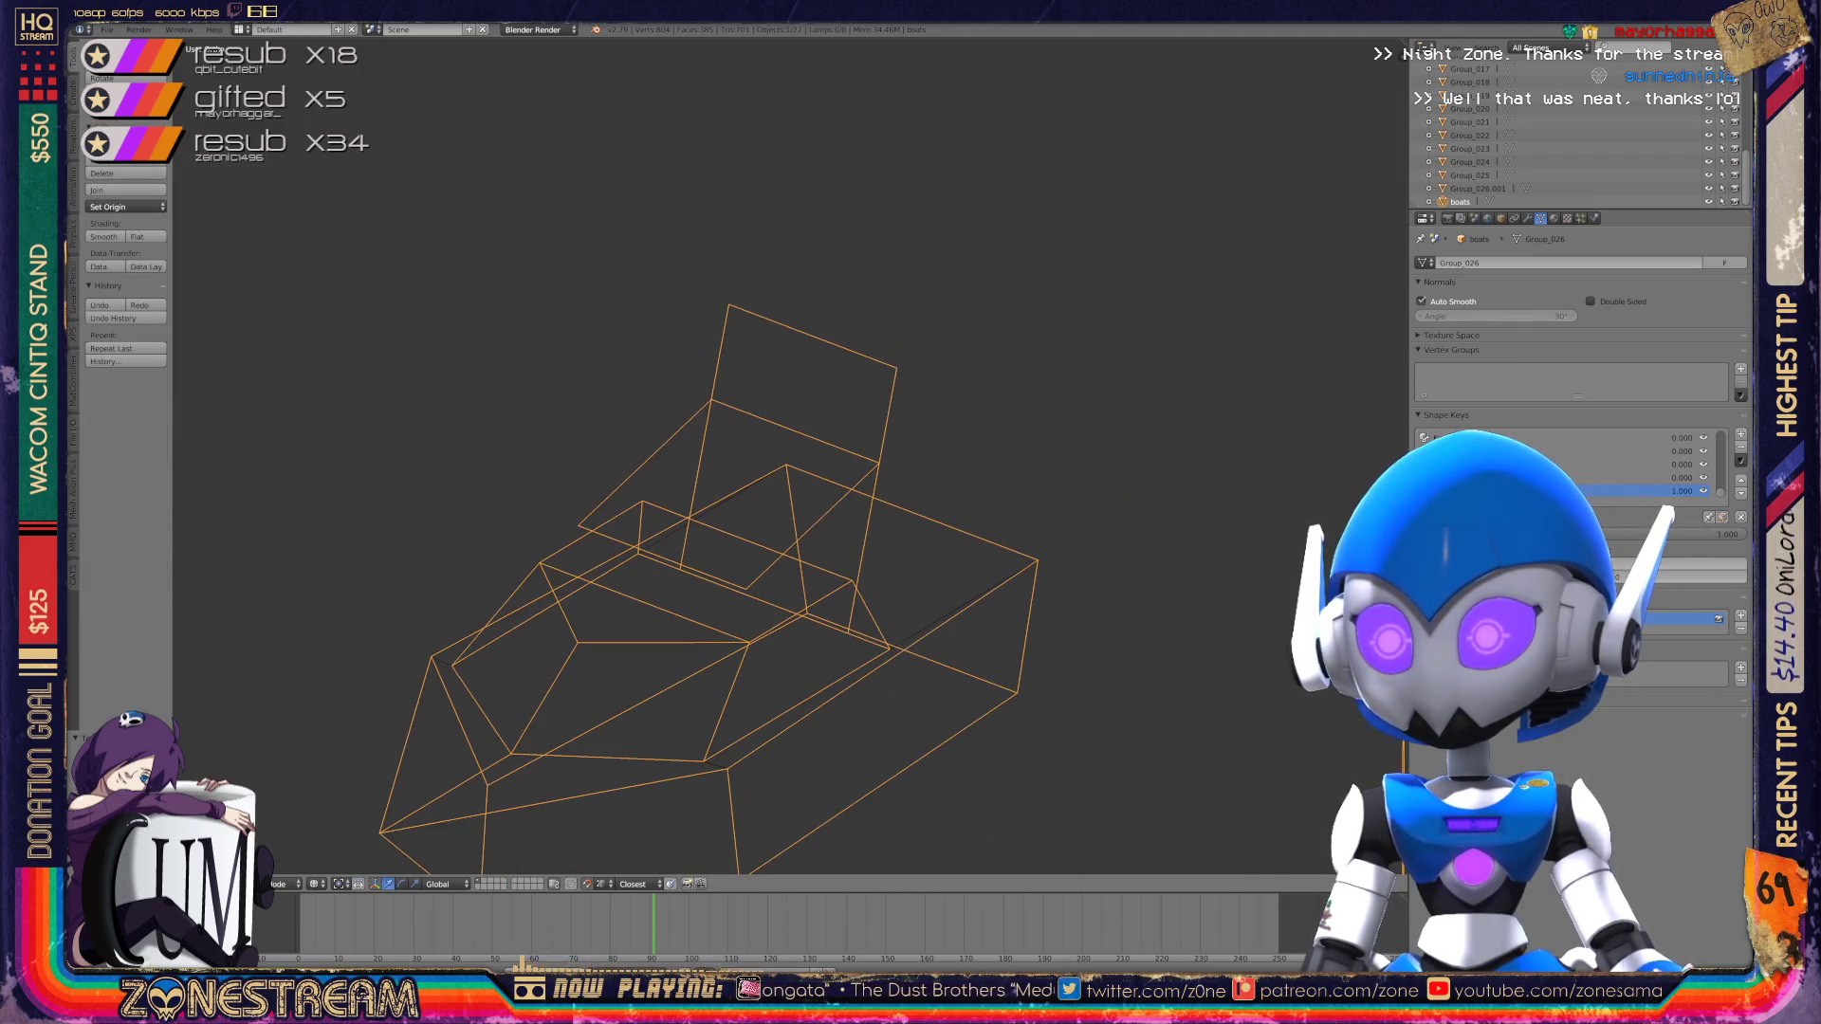
# Step: Frame all six boot pieces, zoom in on the two tall ones, and enter Edit Mode
pyautogui.press('x')
pyautogui.press('Escape')
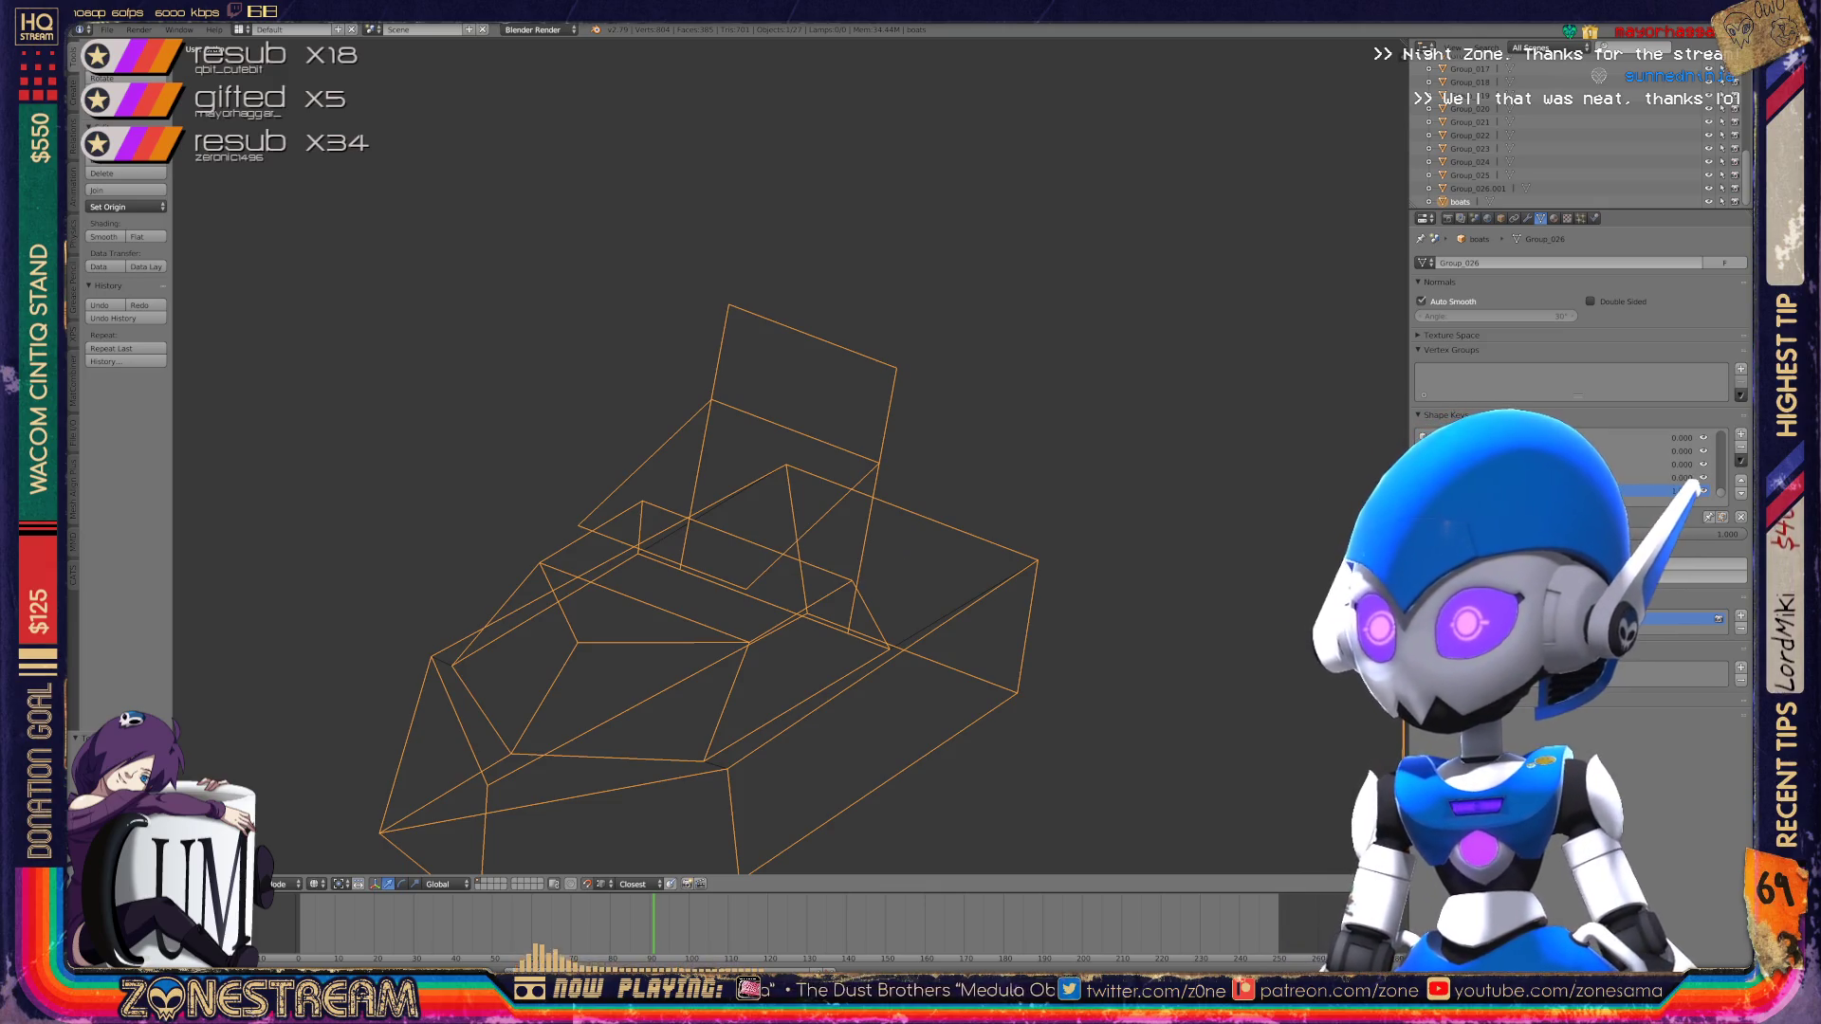
pyautogui.press('Home')
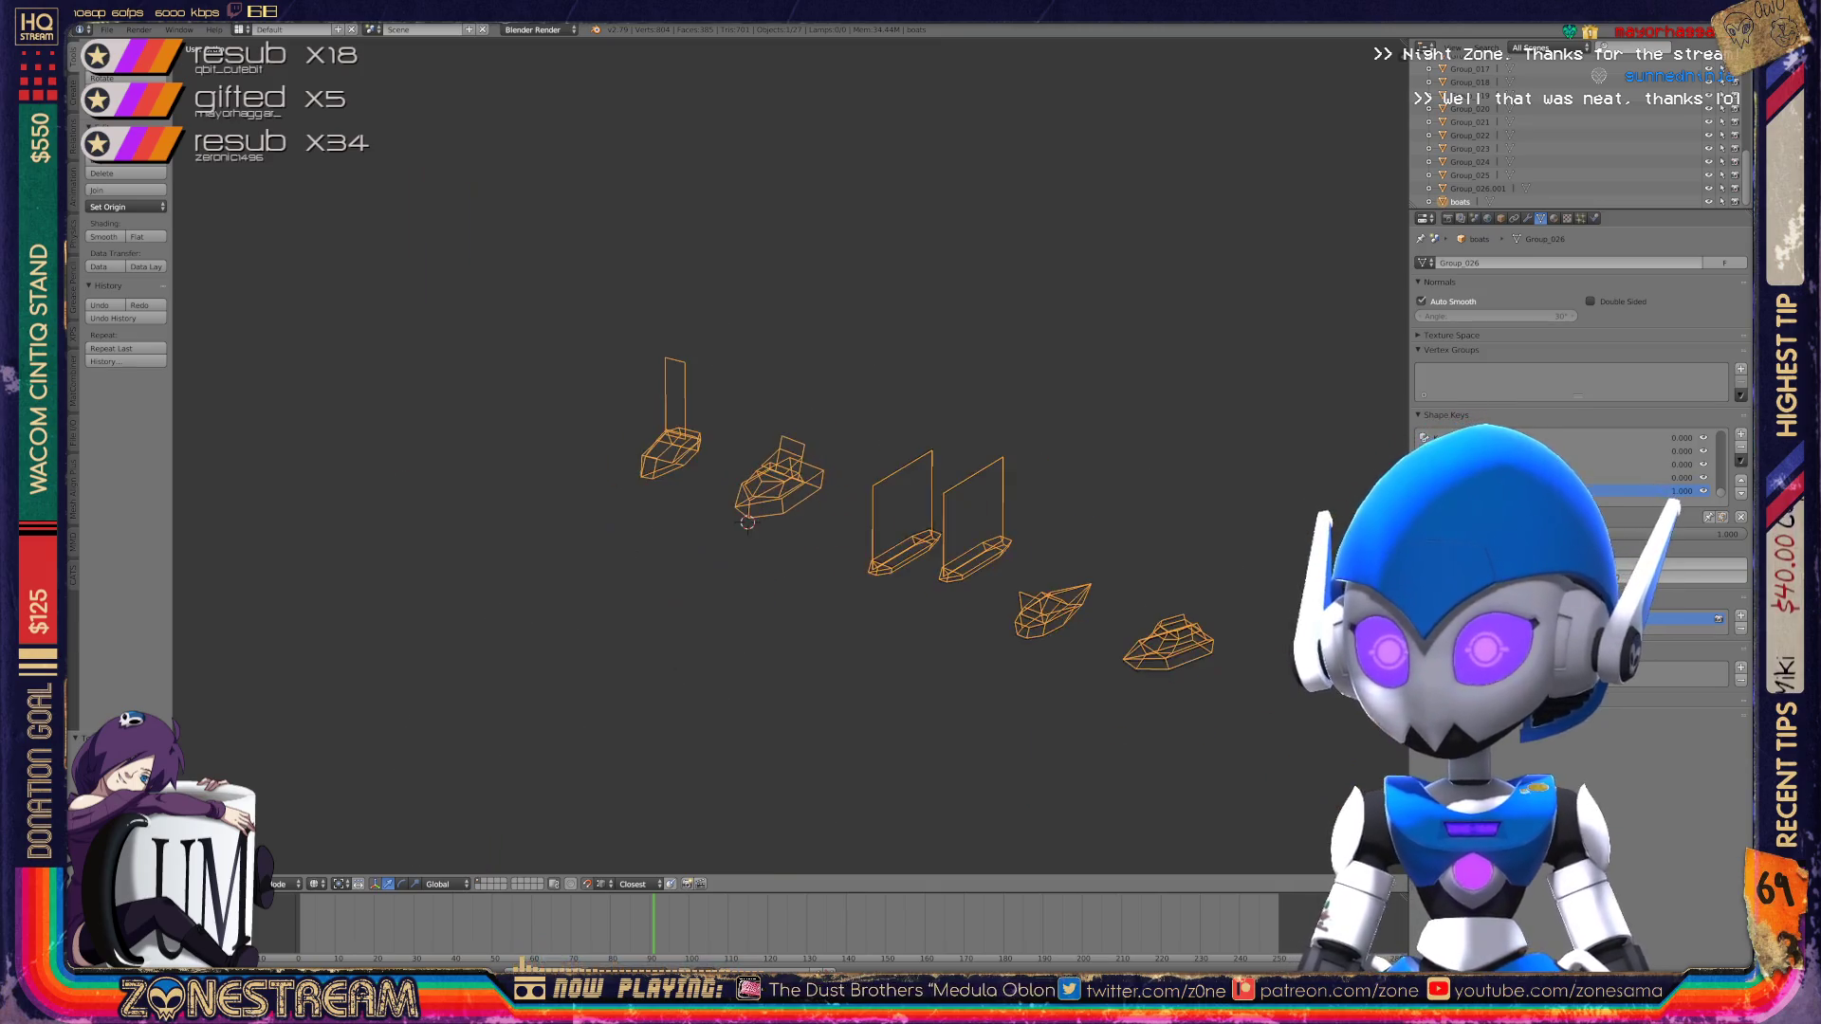
pyautogui.press('KP_6')
pyautogui.press('KP_6')
pyautogui.press('KP_6')
pyautogui.press('KP_Add')
pyautogui.press('KP_Add')
pyautogui.scroll(8, 787, 455)
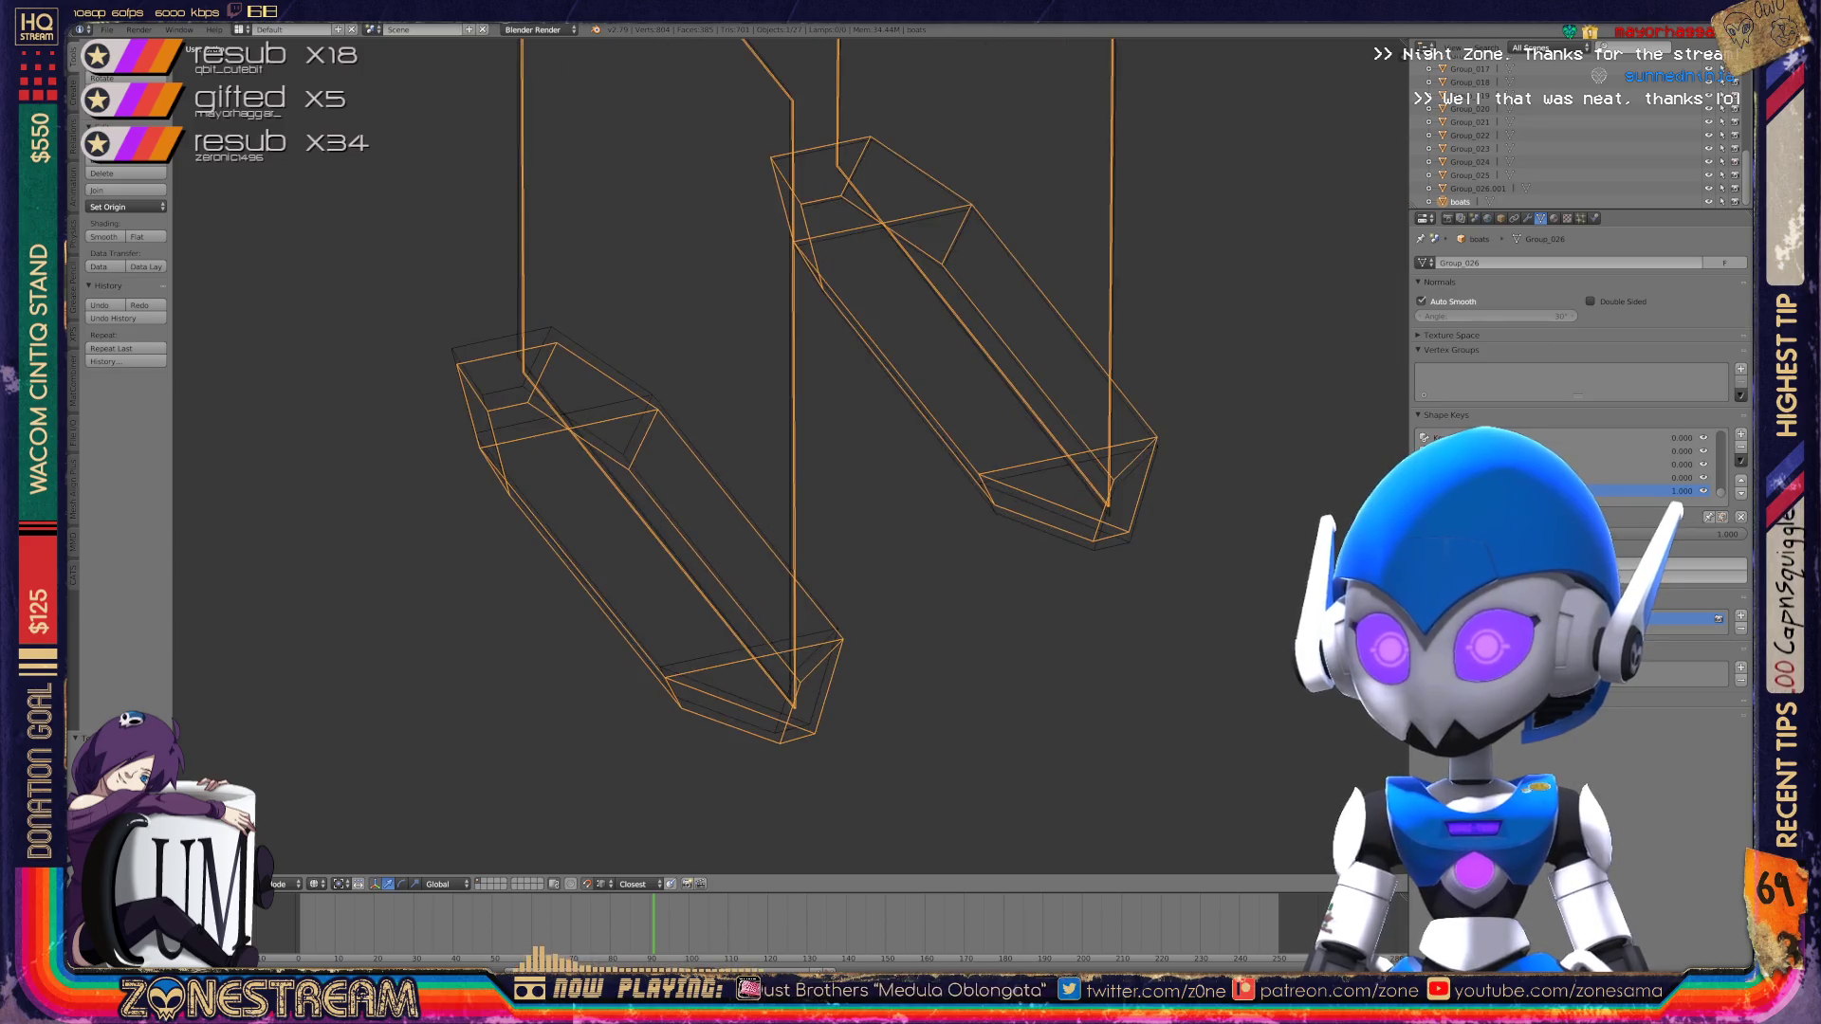
pyautogui.press('Tab')
pyautogui.scroll(4, 815, 730)
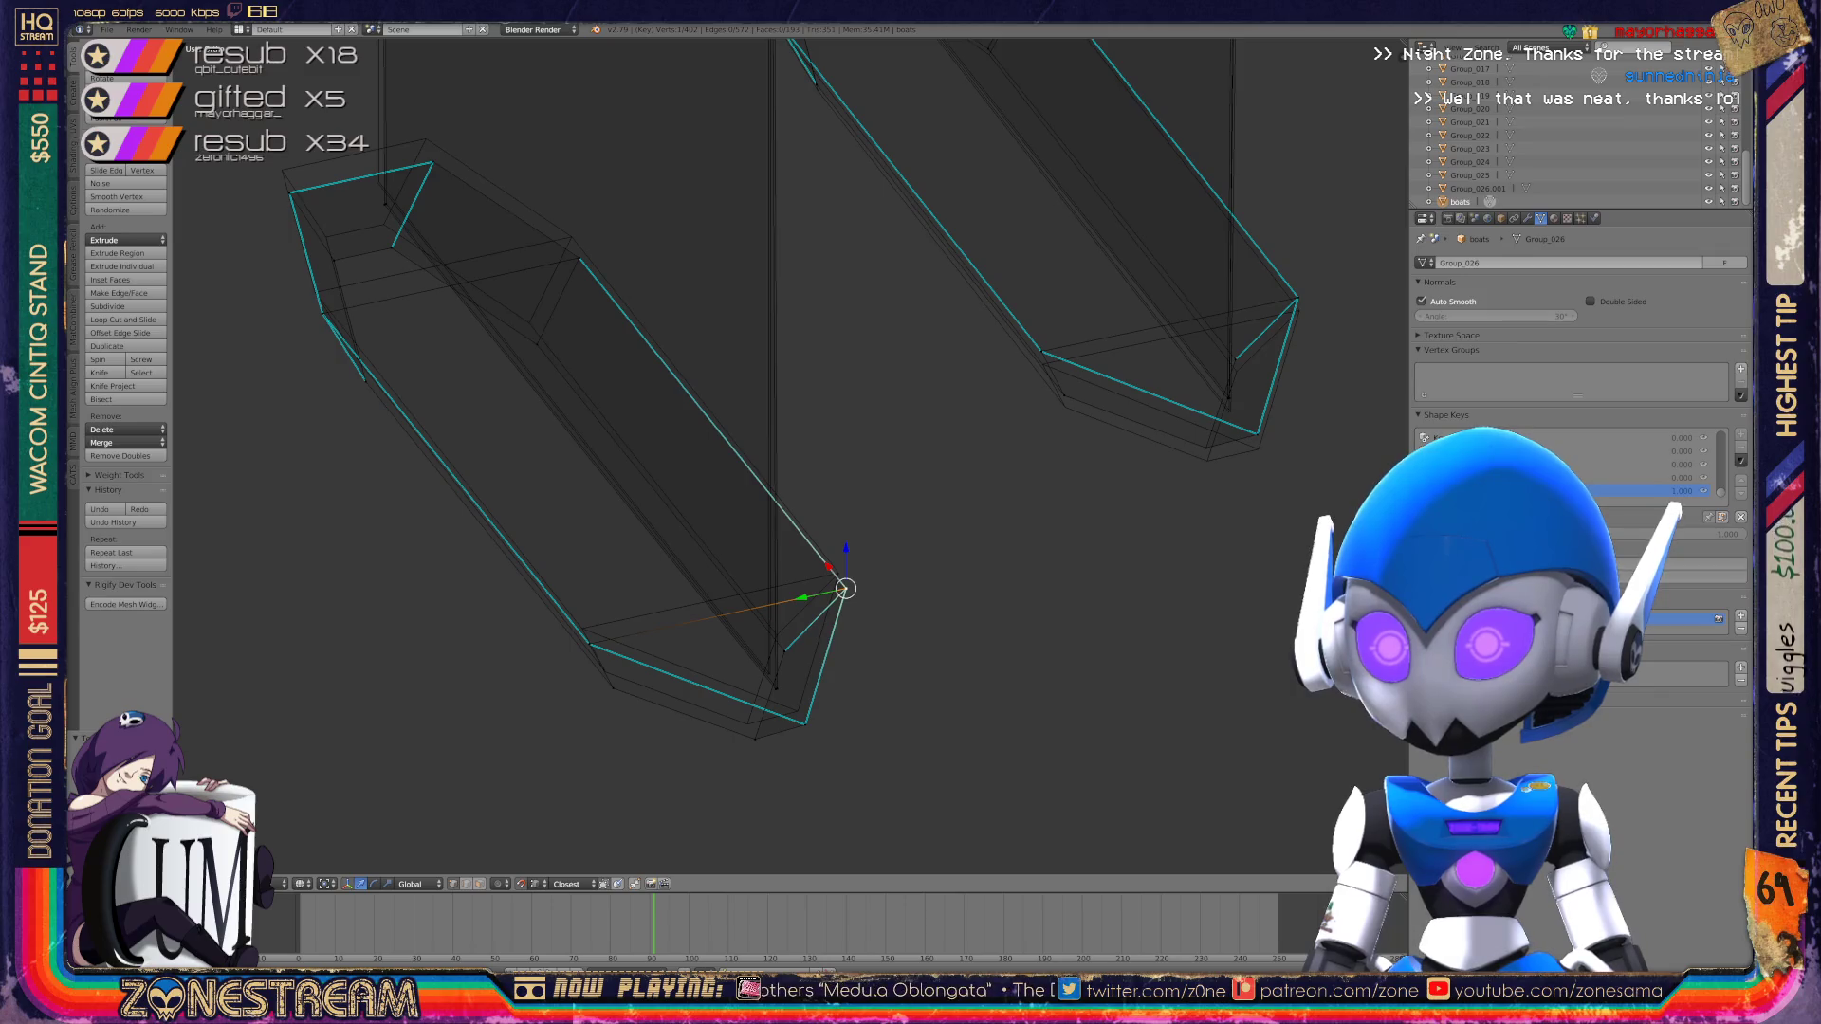
# Step: Move the toe tip vertex and the bottom tip vertex up and to the left
pyautogui.rightClick(845, 589)
pyautogui.press('g')
pyautogui.click(839, 572)
pyautogui.rightClick(805, 725)
pyautogui.press('g')
pyautogui.click(798, 711)
pyautogui.press('g')
pyautogui.click(744, 724)
pyautogui.press('g')
pyautogui.click(747, 723)
# Step: Shift the lower vertex, the vertical edge's bottom vertex and the lower-left corner up-left
pyautogui.scroll(2, 656, 700)
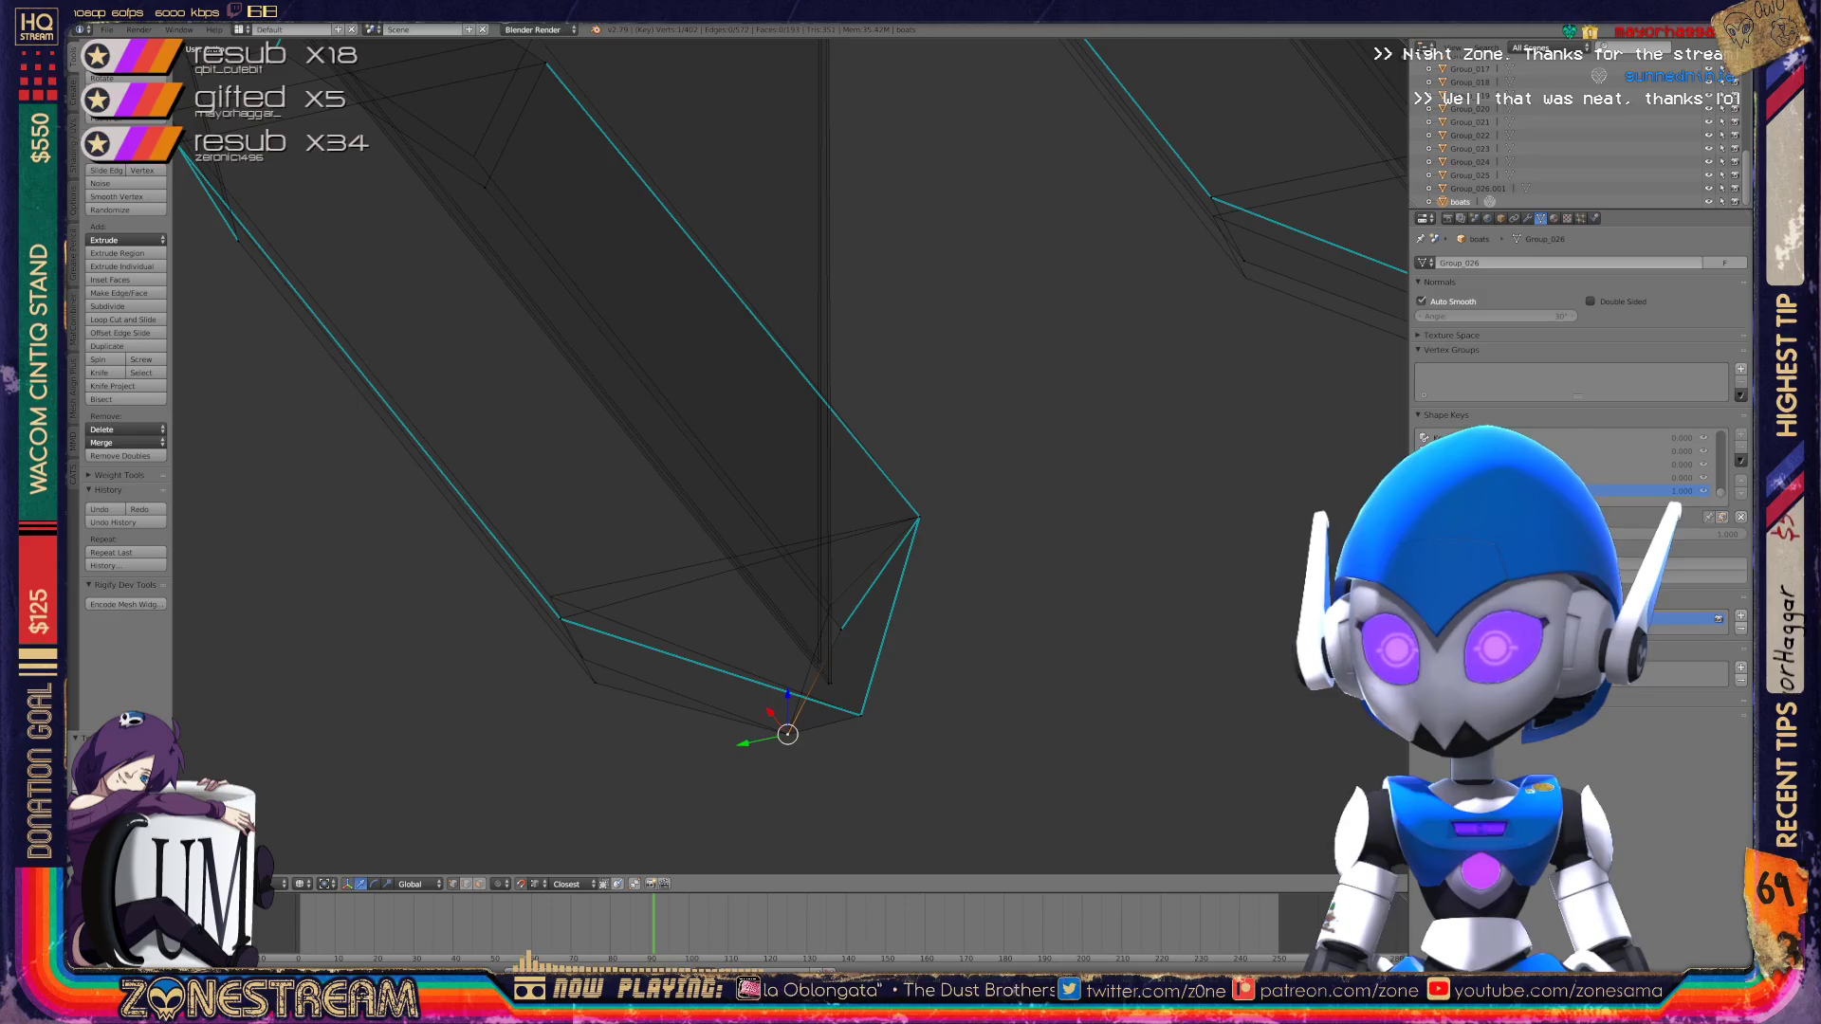
pyautogui.press('g')
pyautogui.click(583, 658)
pyautogui.rightClick(830, 681)
pyautogui.press('g')
pyautogui.click(818, 663)
pyautogui.rightClick(560, 618)
pyautogui.press('g')
pyautogui.click(550, 595)
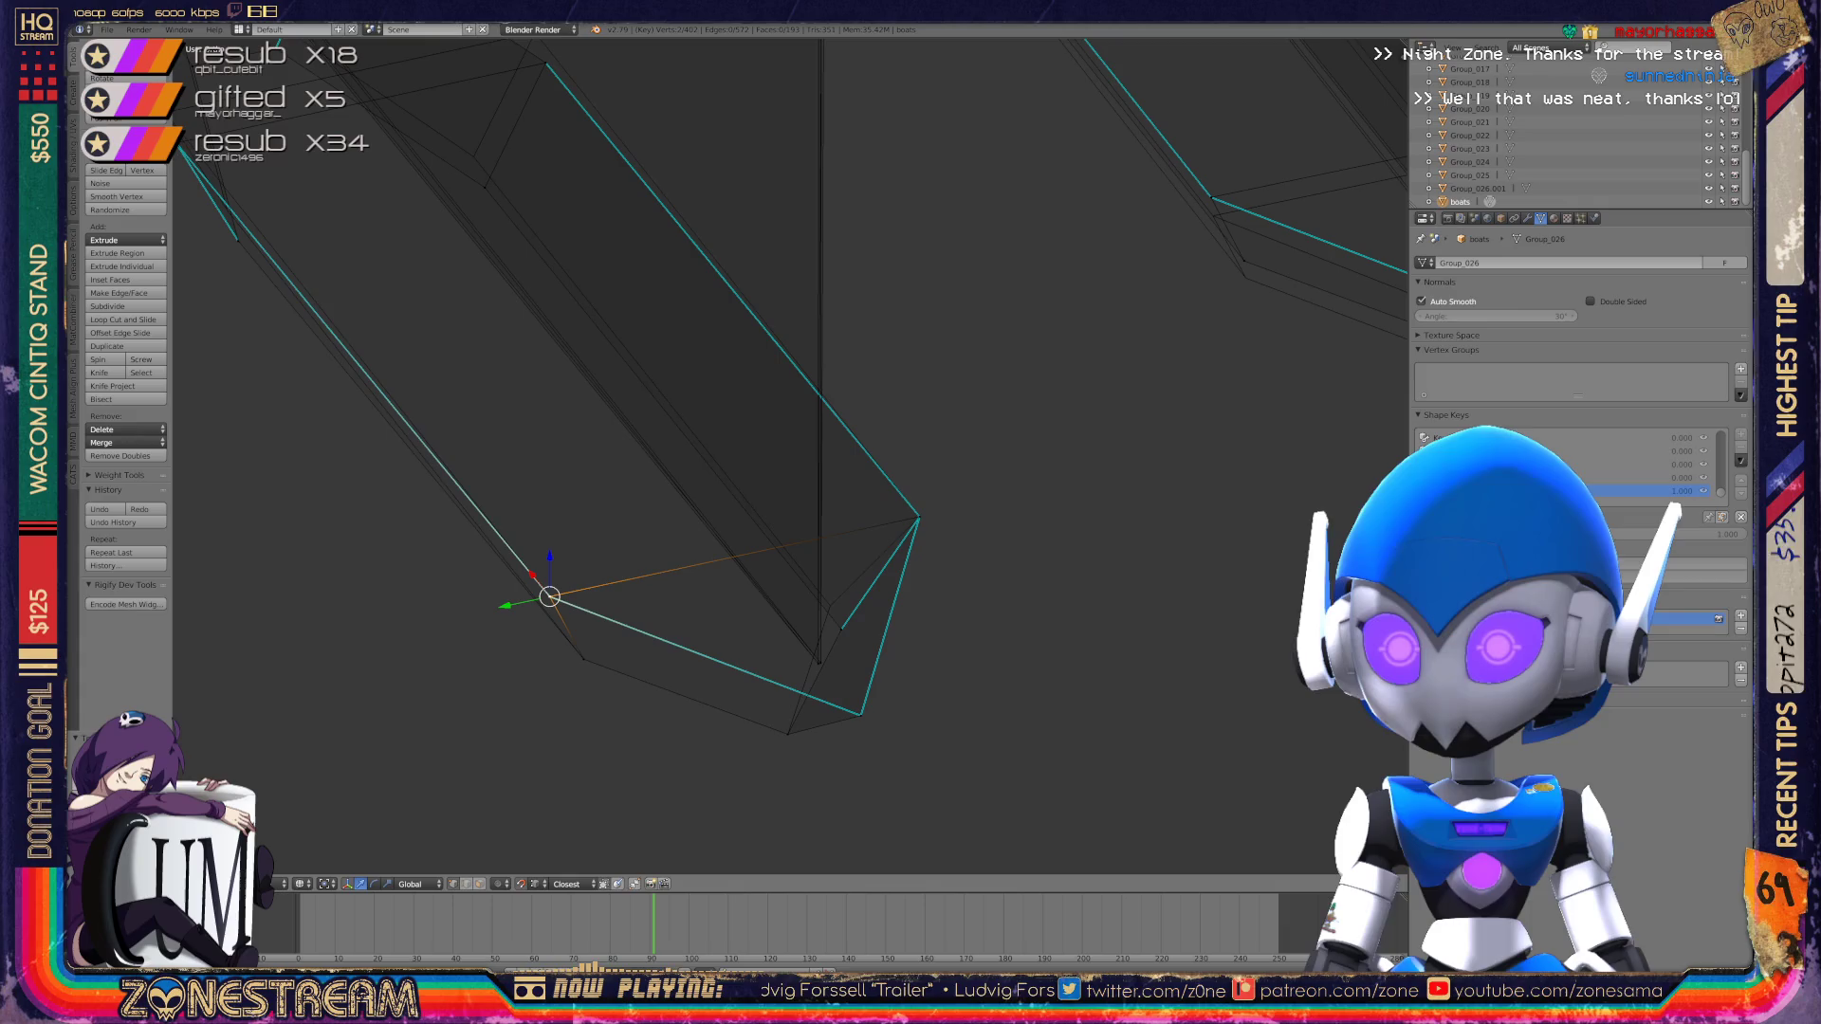
# Step: Select the tip, edge, far-corner and upper-corner vertices in turn
pyautogui.rightClick(841, 629)
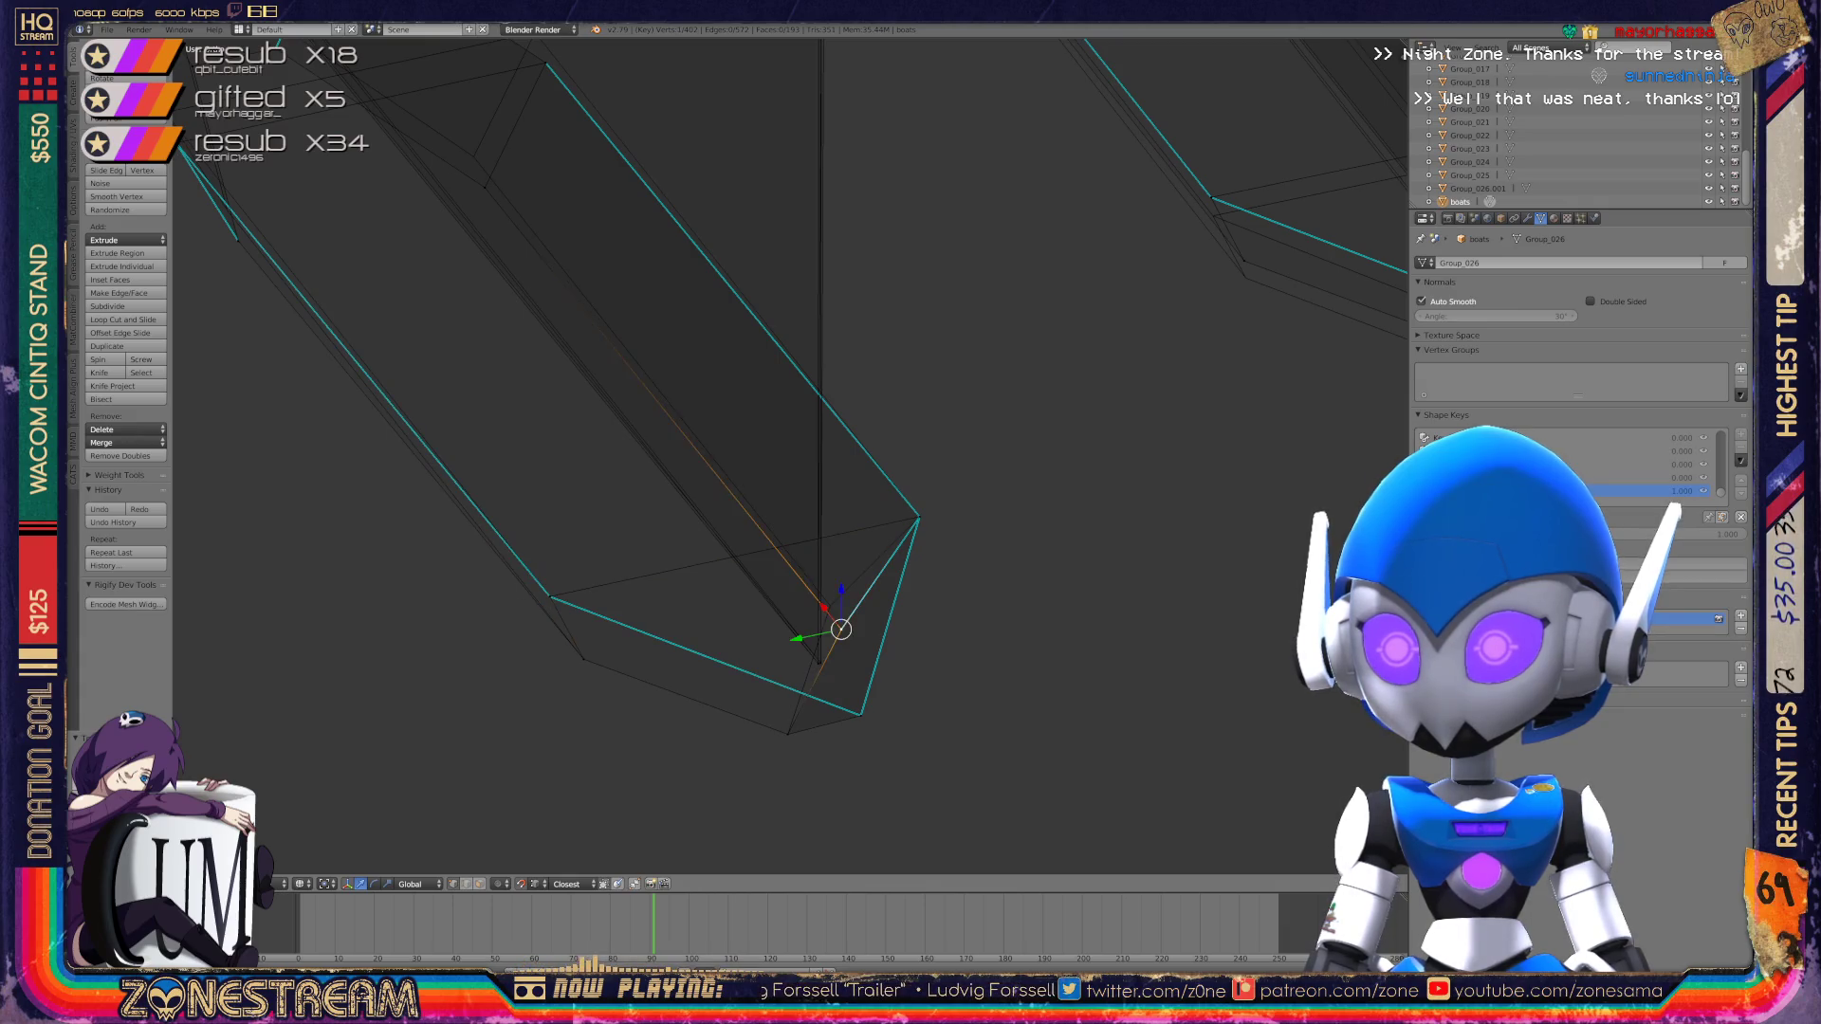
pyautogui.scroll(-3, 792, 456)
pyautogui.keyDown('shift'); pyautogui.moveTo(809, 537); pyautogui.dragTo(997, 646, button='middle'); pyautogui.keyUp('shift')
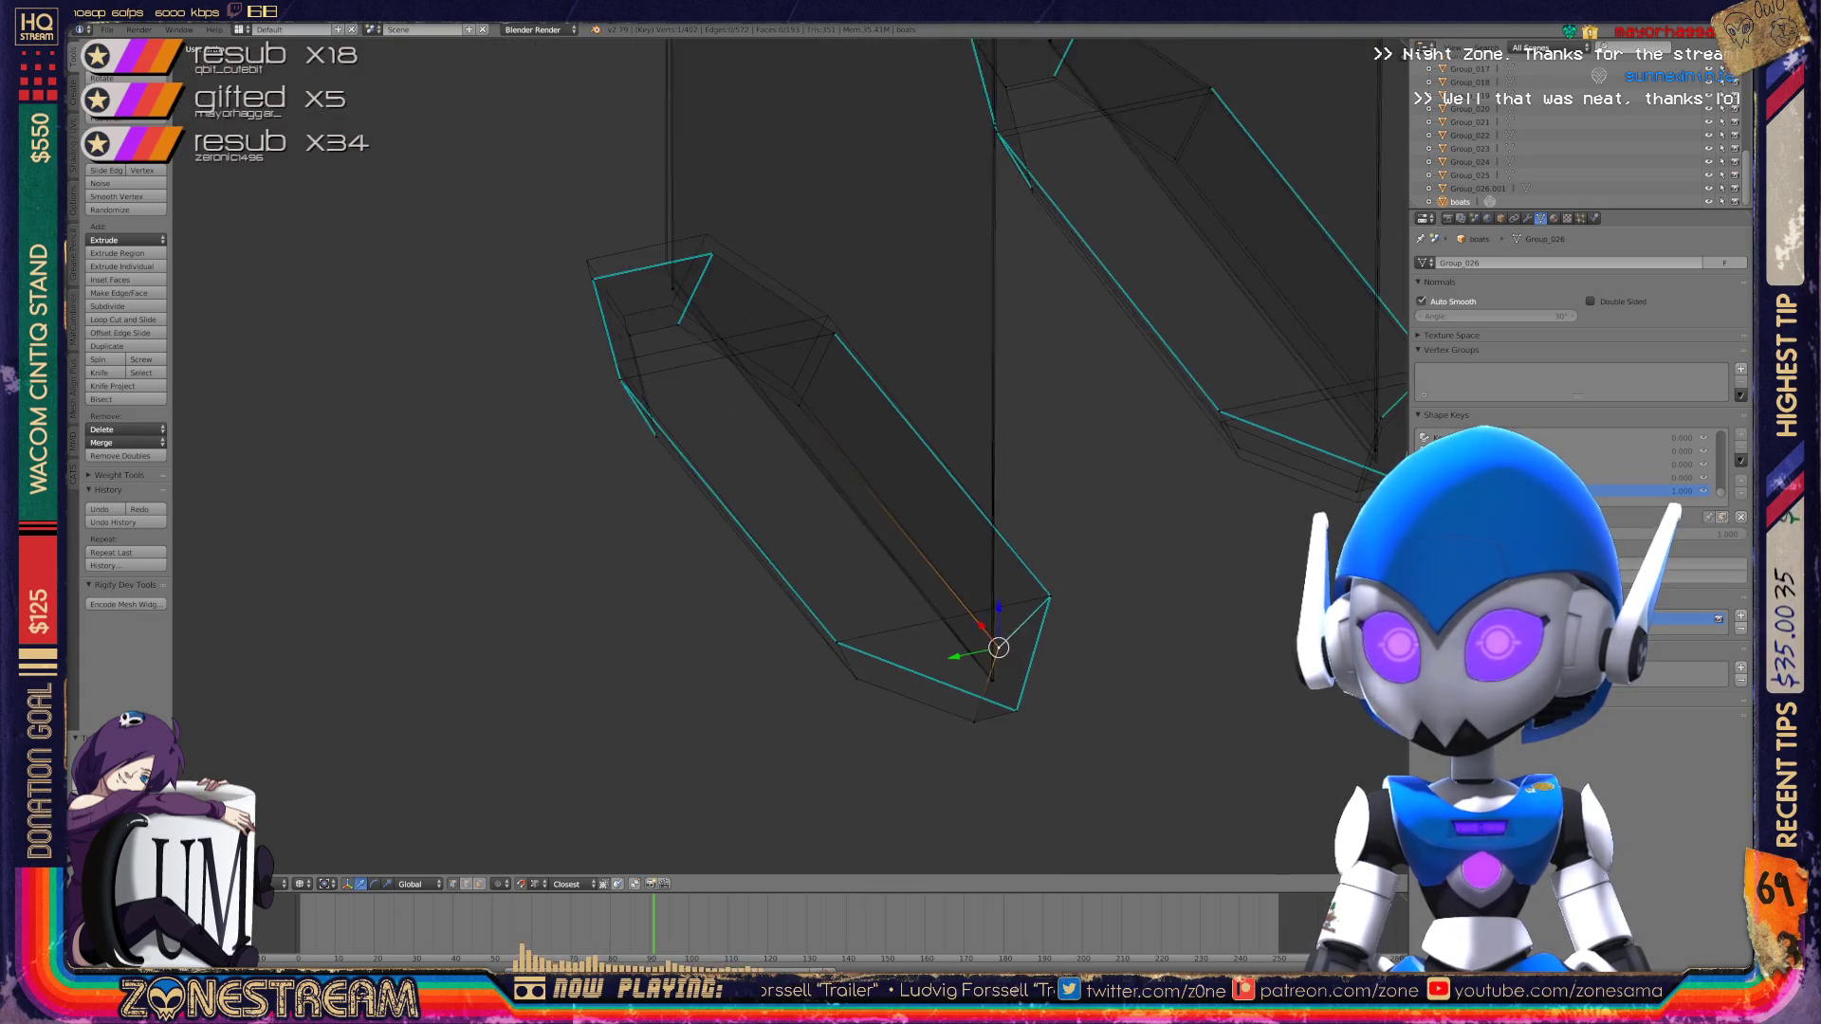
pyautogui.scroll(6, 713, 326)
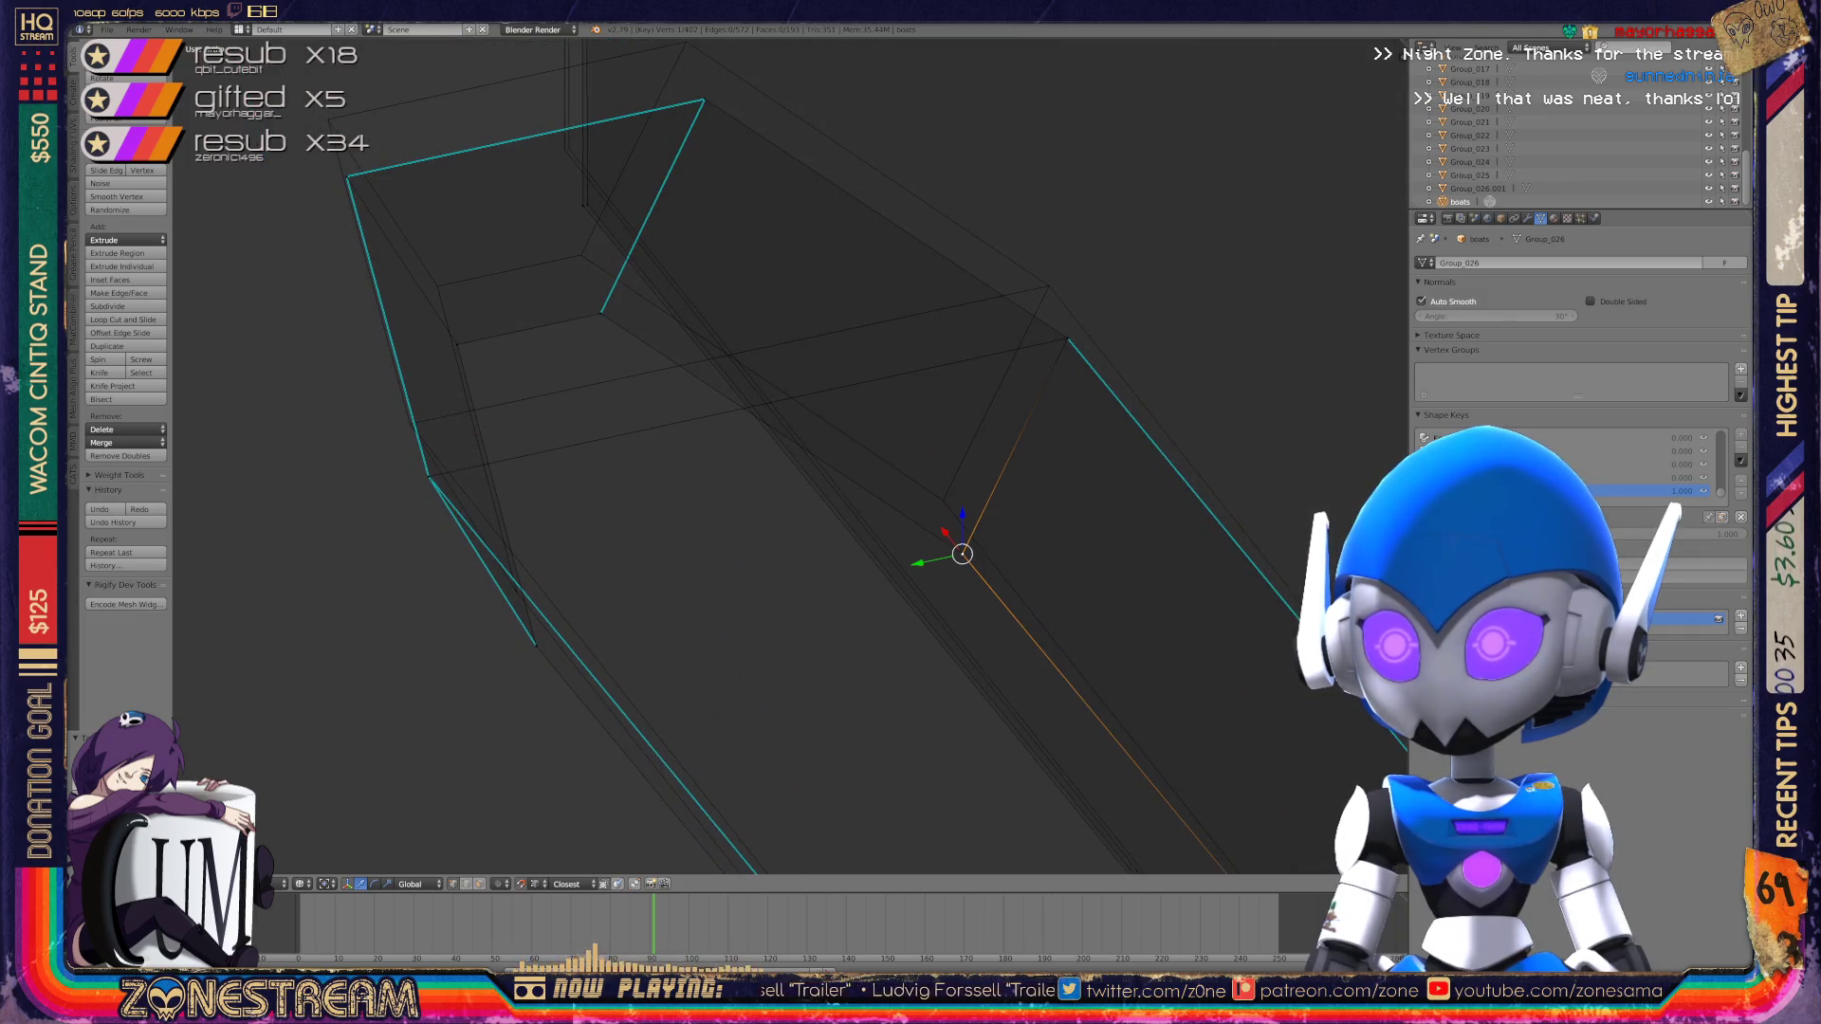
pyautogui.rightClick(943, 498)
pyautogui.rightClick(1067, 339)
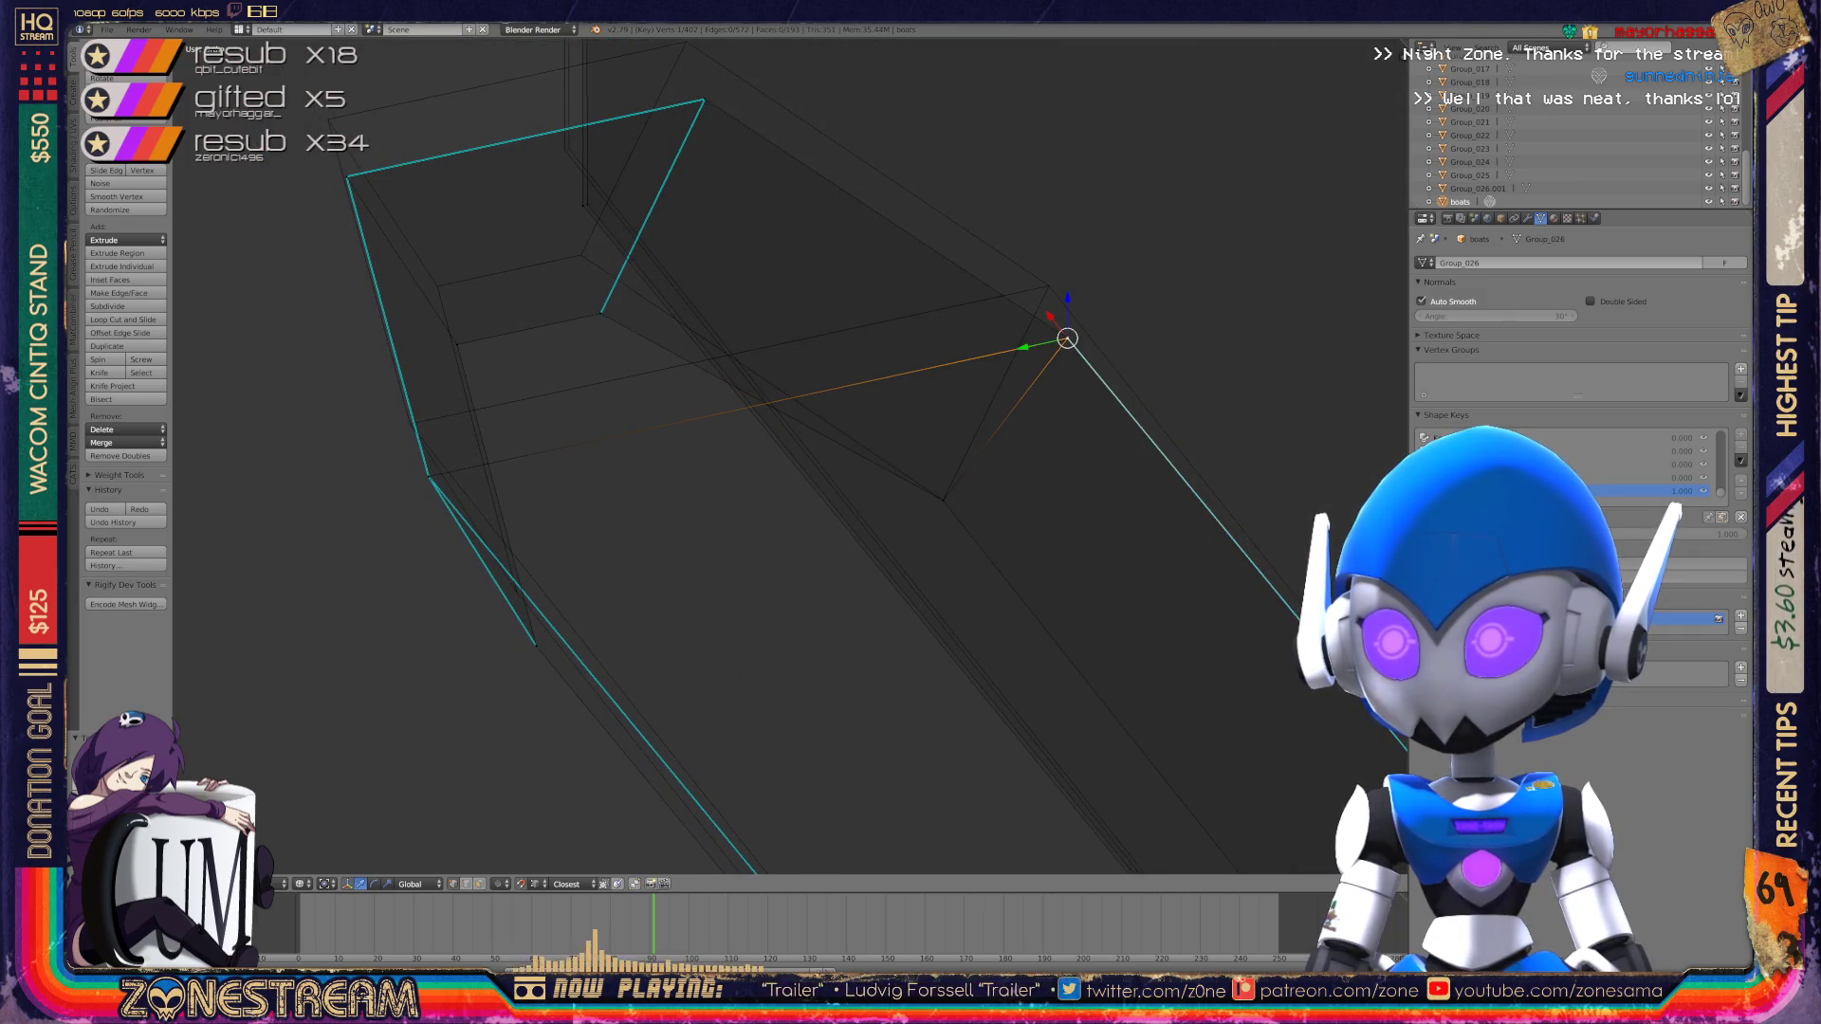
pyautogui.rightClick(1048, 285)
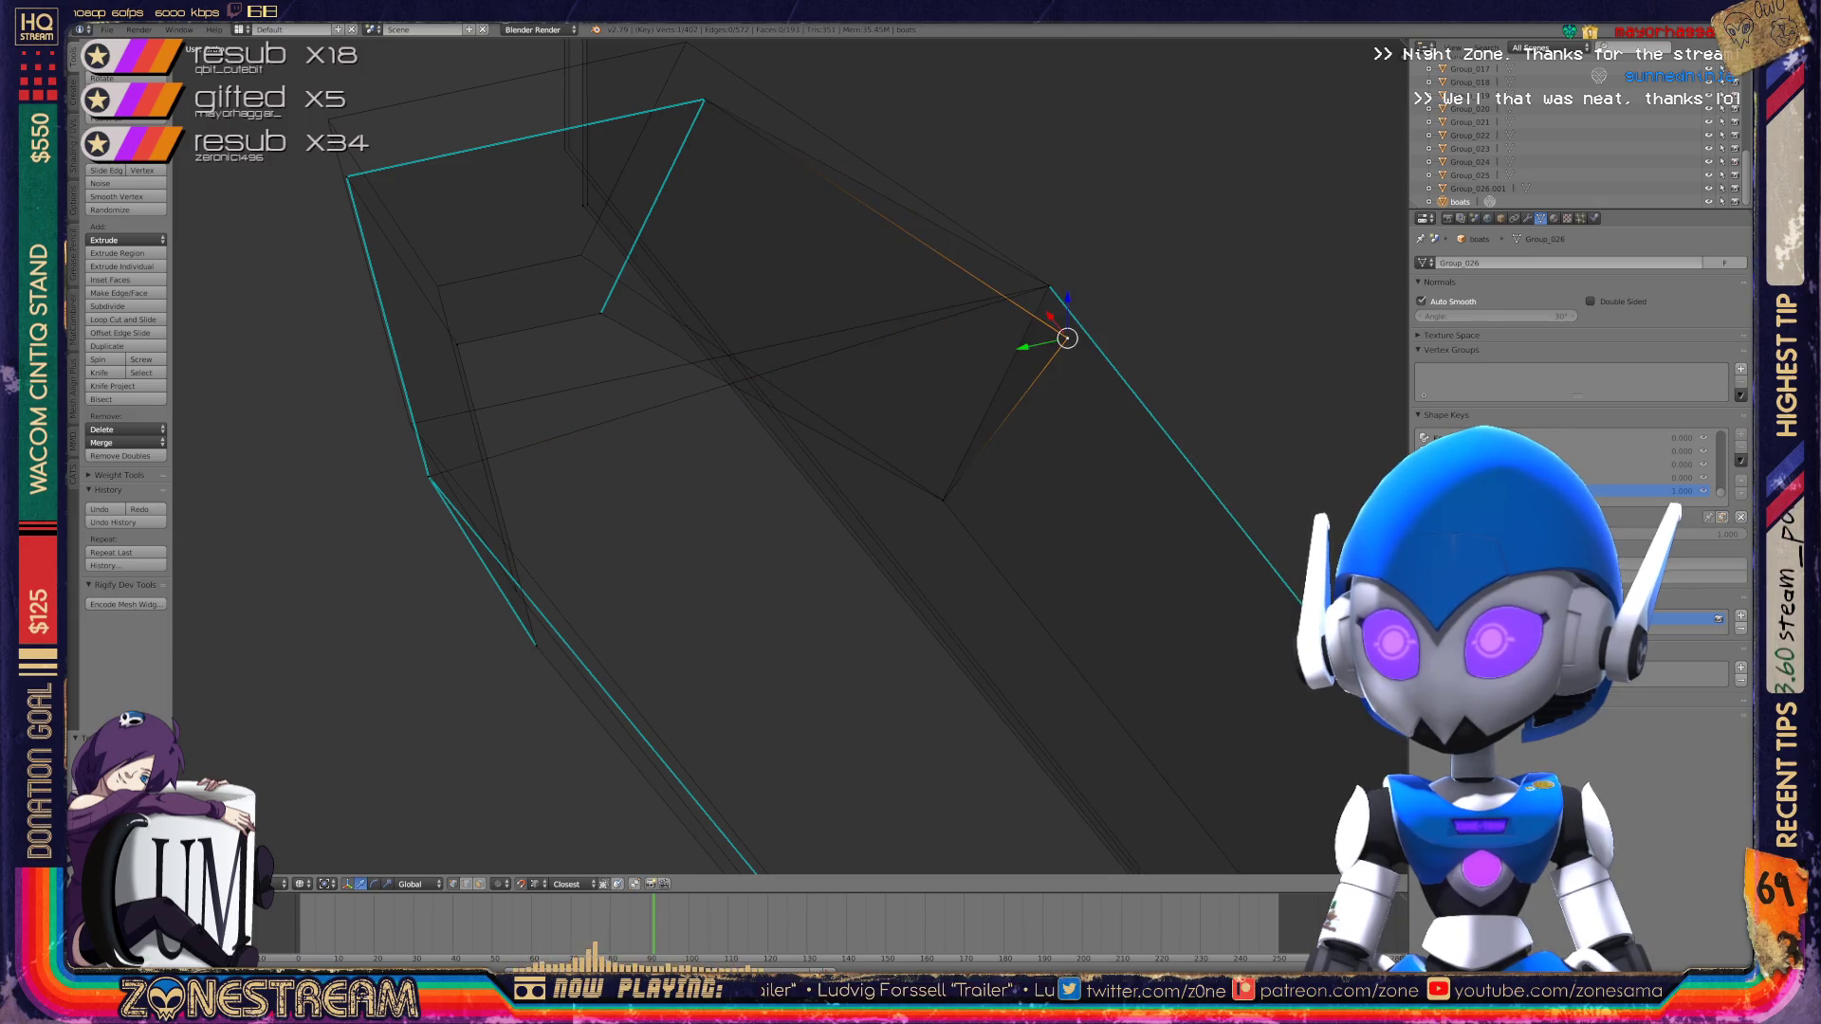
# Step: Raise the upper-corner, inner-edge and lower vertices of the tall boot piece
pyautogui.keyDown('shift'); pyautogui.moveTo(602, 312); pyautogui.dragTo(696, 384, button='middle'); pyautogui.keyUp('shift')
pyautogui.rightClick(696, 384)
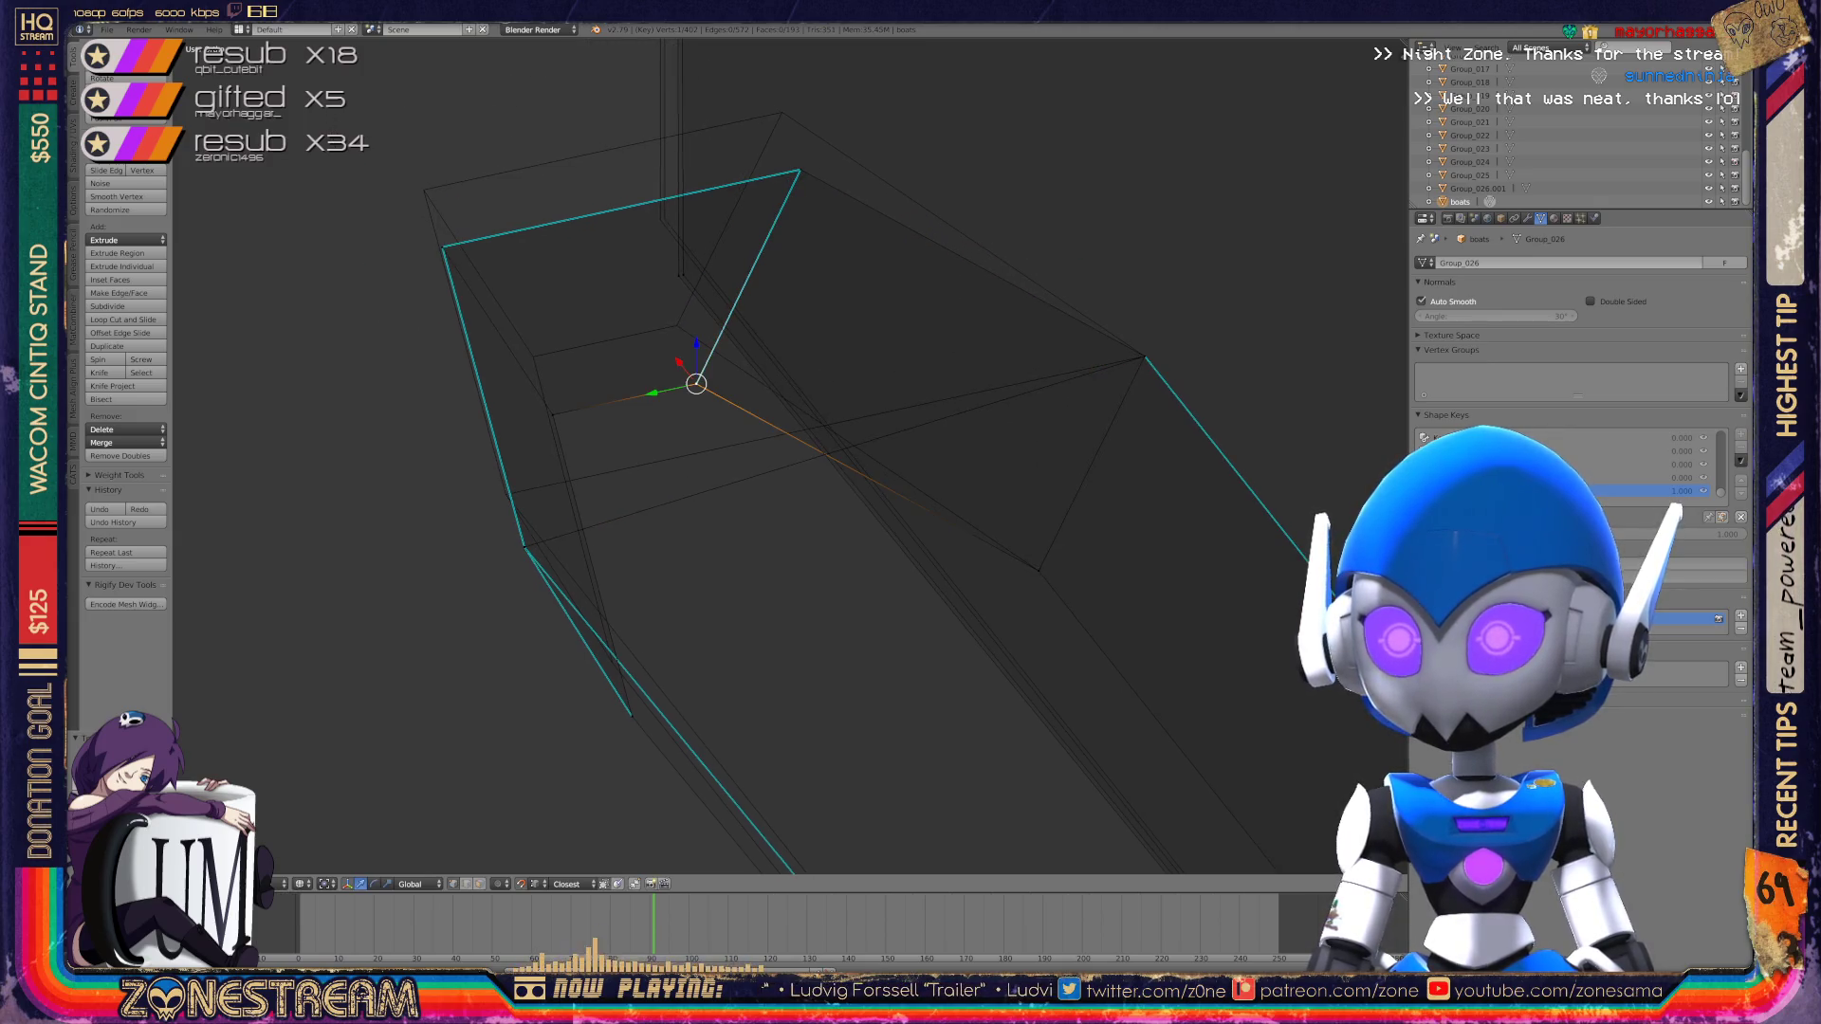
pyautogui.moveTo(696, 383); pyautogui.dragTo(677, 325, button='right')
pyautogui.rightClick(553, 415)
pyautogui.moveTo(553, 414); pyautogui.dragTo(533, 357, button='right')
pyautogui.rightClick(631, 714)
pyautogui.moveTo(631, 713)
pyautogui.mouseDown(button='right')
pyautogui.moveTo(601, 651)
pyautogui.moveTo(613, 662)
pyautogui.mouseUp(button='right')
pyautogui.moveTo(613, 663)
pyautogui.keyDown('shift'); pyautogui.mouseDown(button='middle')
pyautogui.moveTo(661, 785)
pyautogui.moveTo(638, 617)
pyautogui.moveTo(731, 724)
pyautogui.moveTo(853, 778)
pyautogui.mouseUp(button='middle'); pyautogui.keyUp('shift')
pyautogui.rightClick(800, 521)
# Step: Try top-edge vertices, then move a left-side vertex slightly down and right
pyautogui.rightClick(814, 542)
pyautogui.rightClick(765, 201)
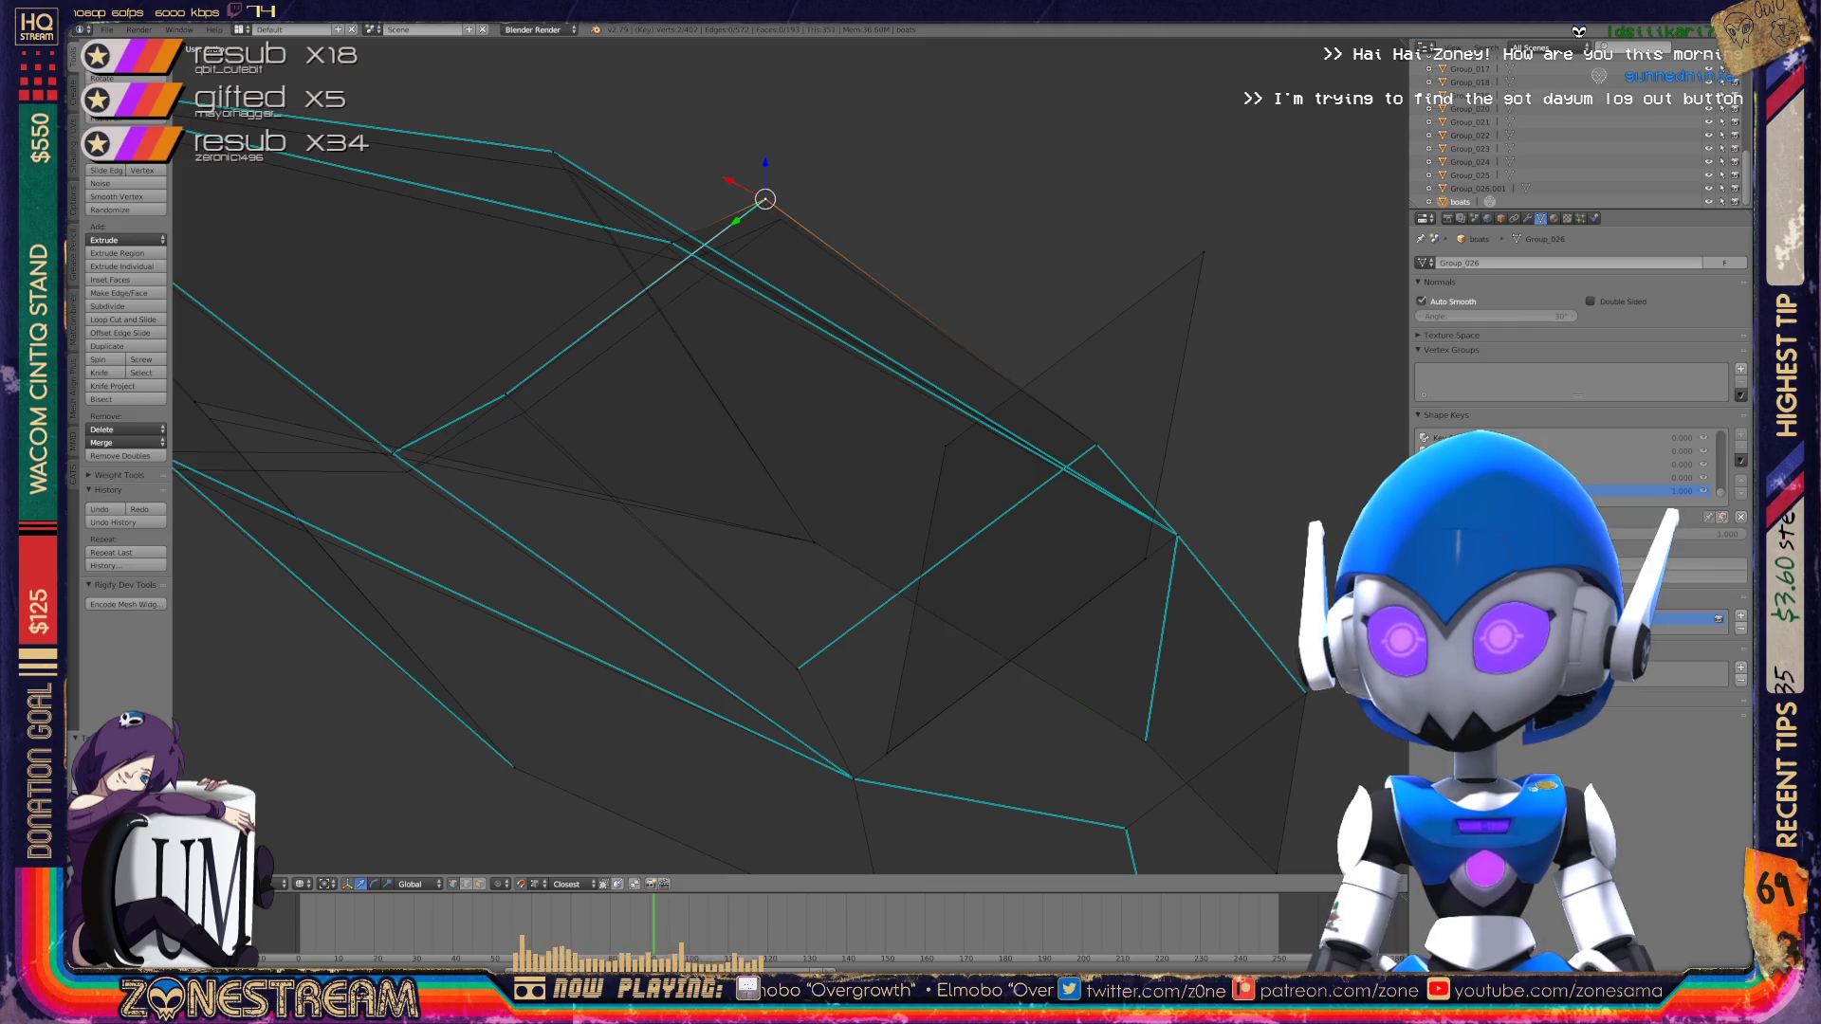
pyautogui.rightClick(780, 219)
pyautogui.rightClick(505, 394)
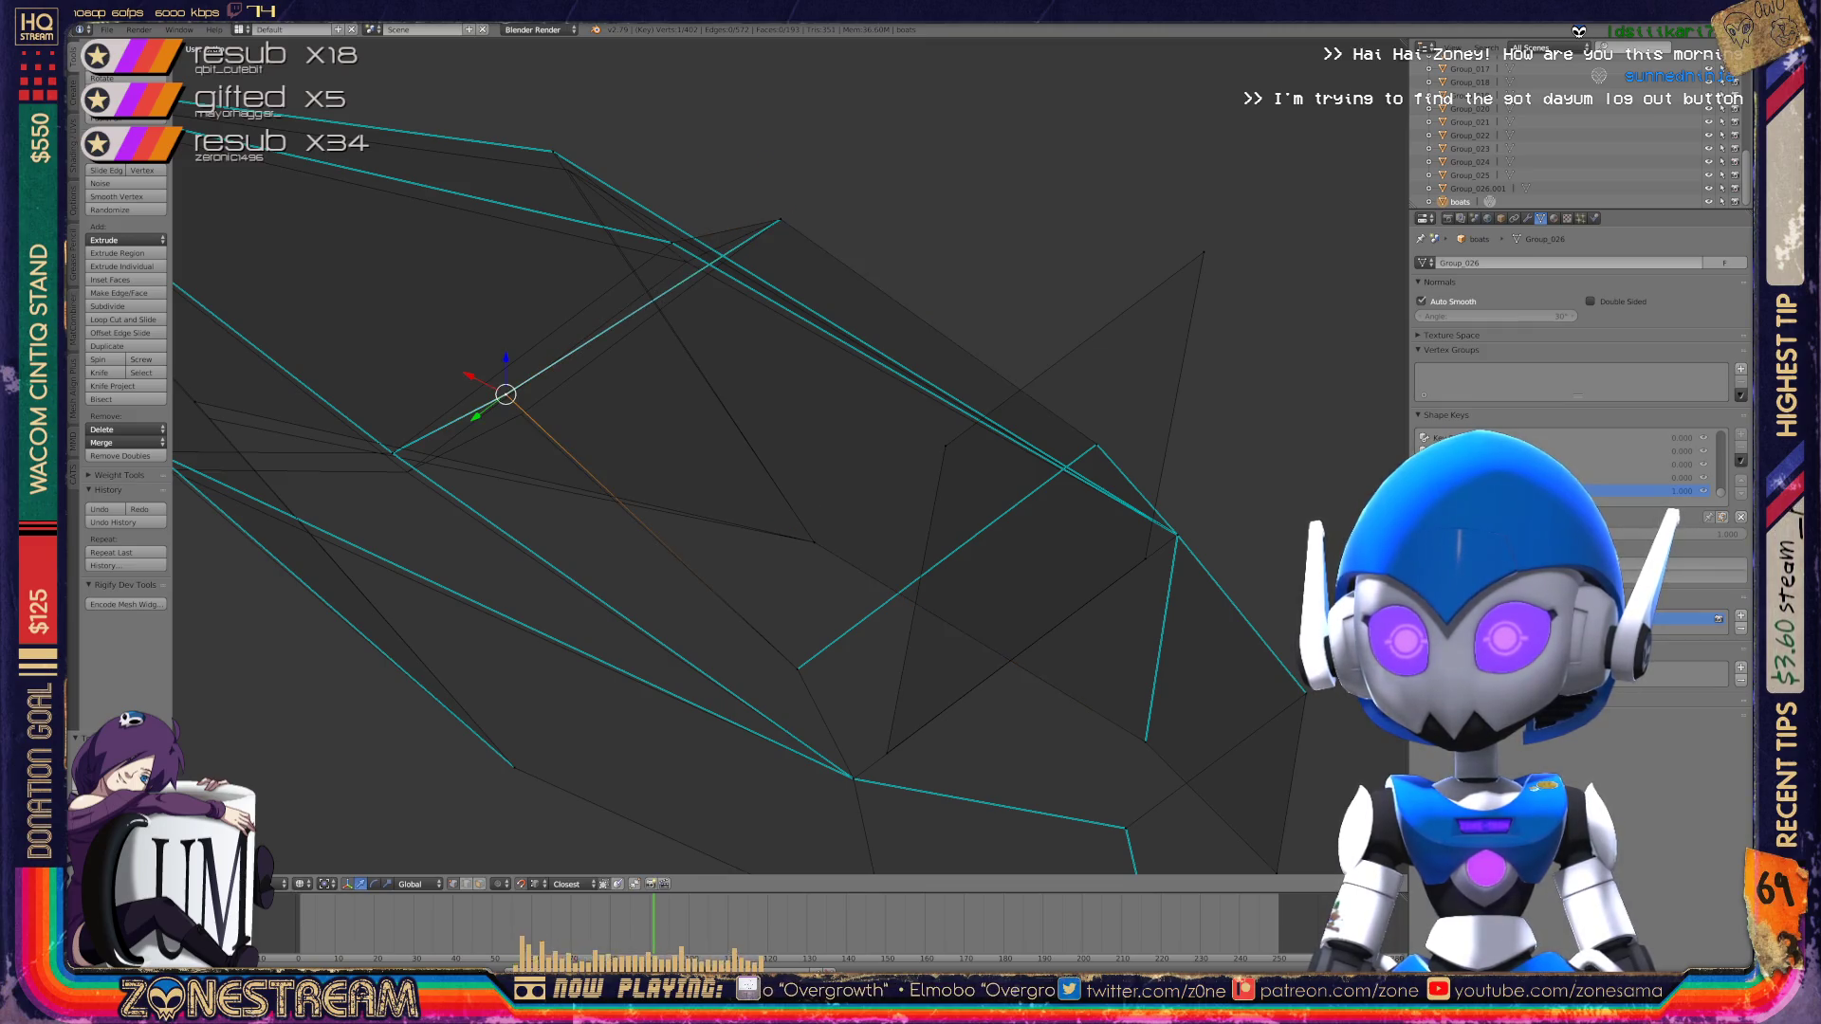
pyautogui.moveTo(505, 394); pyautogui.dragTo(521, 415, button='right')
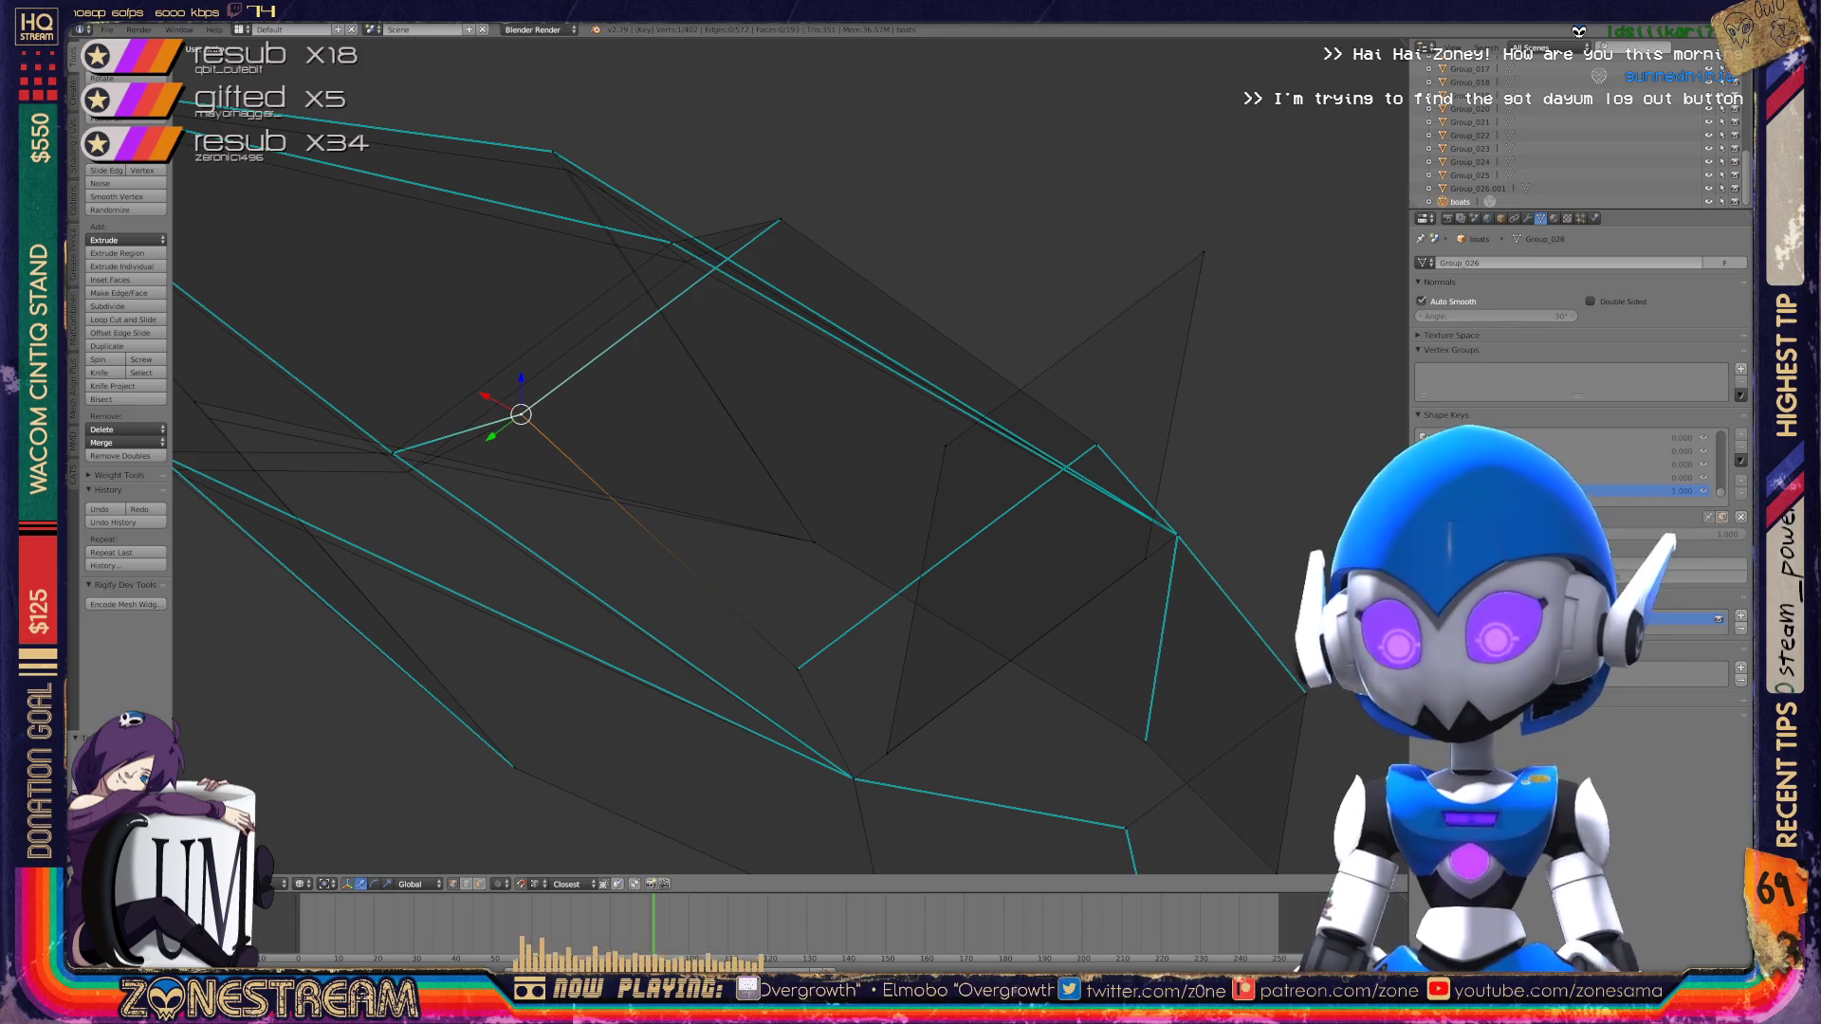
pyautogui.moveTo(759, 475); pyautogui.dragTo(844, 398, button='middle')
pyautogui.scroll(-2, 785, 458)
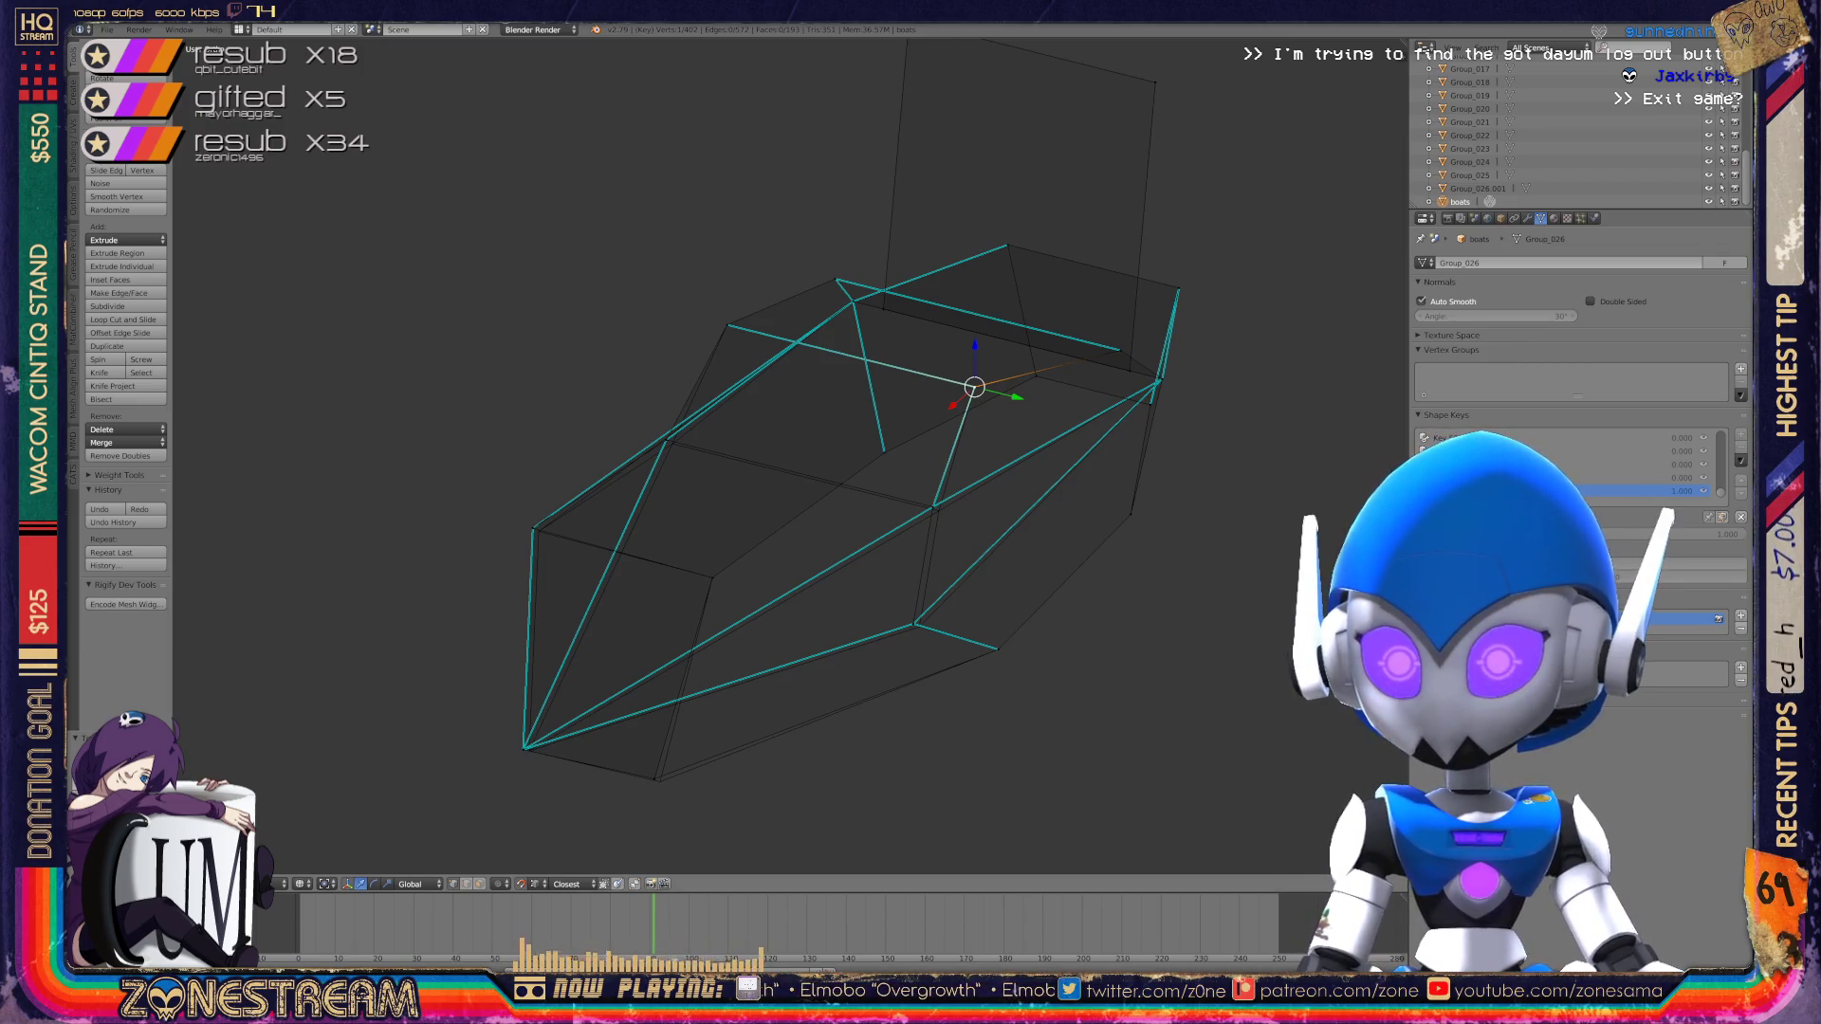
# Step: Select the pointed bottom-left tip, then nudge the bottom vertex slightly
pyautogui.rightClick(522, 749)
pyautogui.rightClick(523, 748)
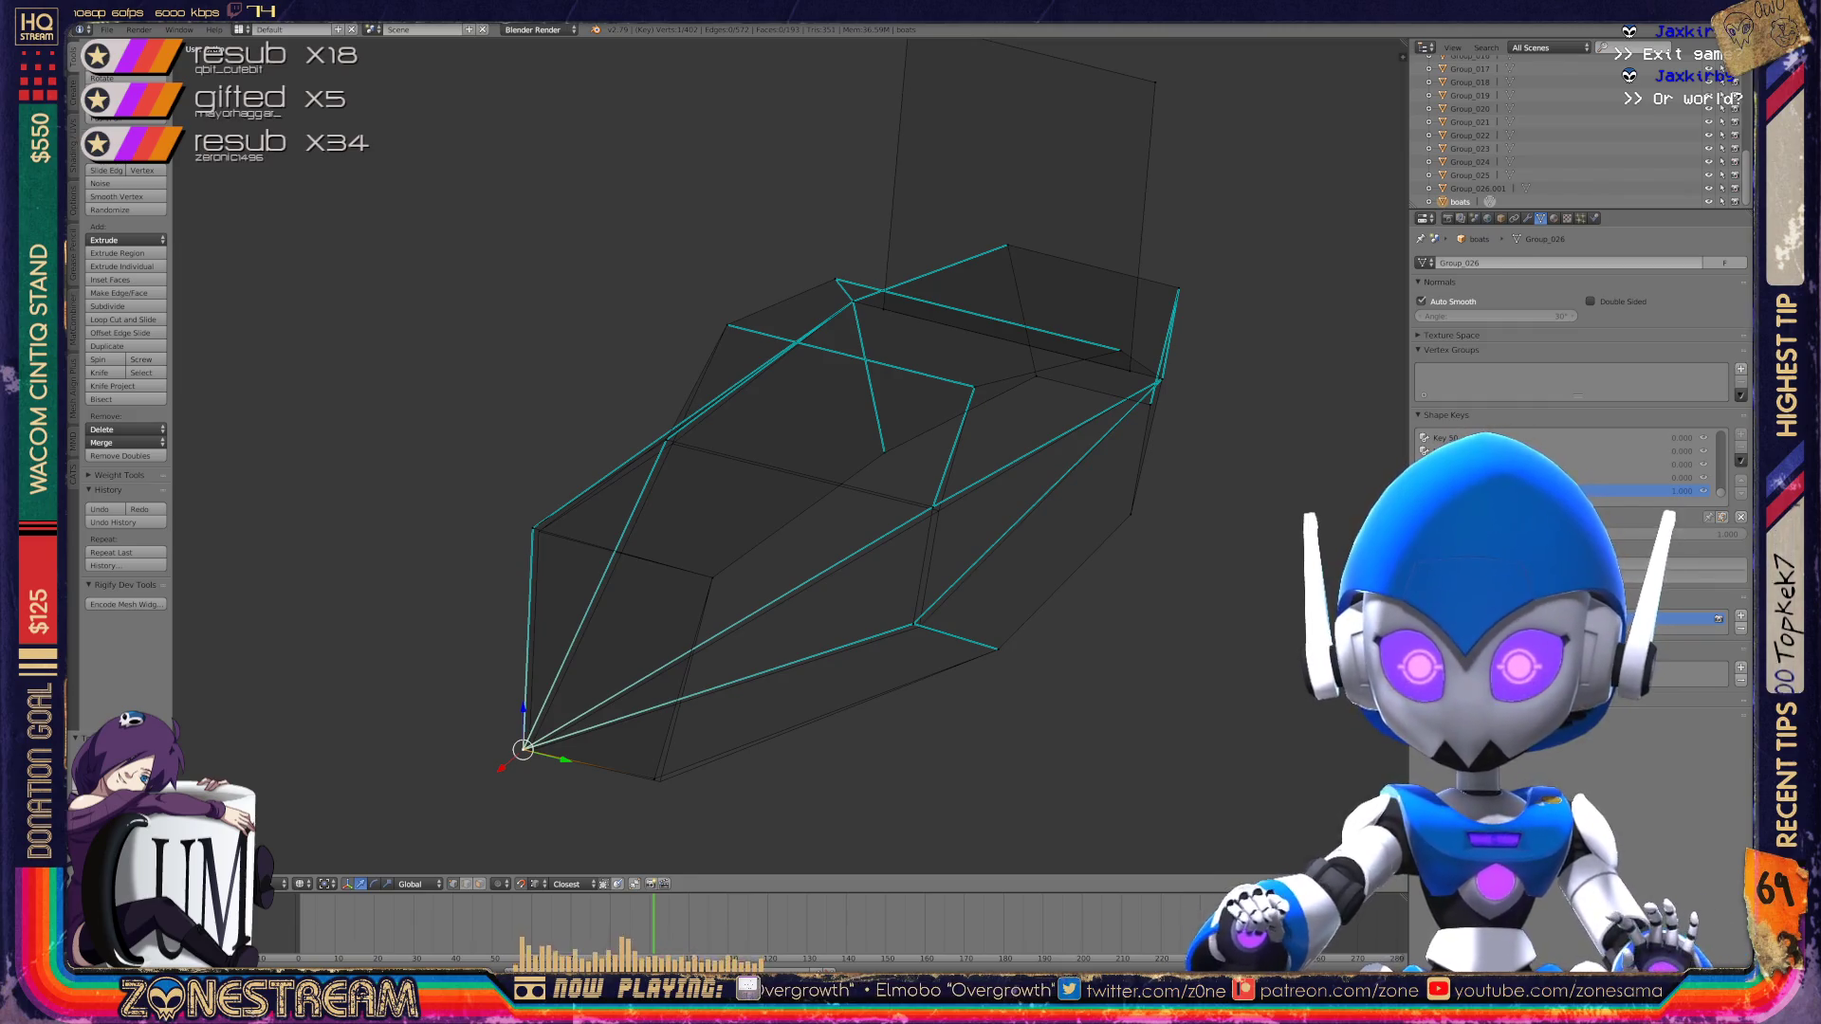
pyautogui.rightClick(654, 778)
pyautogui.press('g')
pyautogui.press('Return')
pyautogui.rightClick(532, 528)
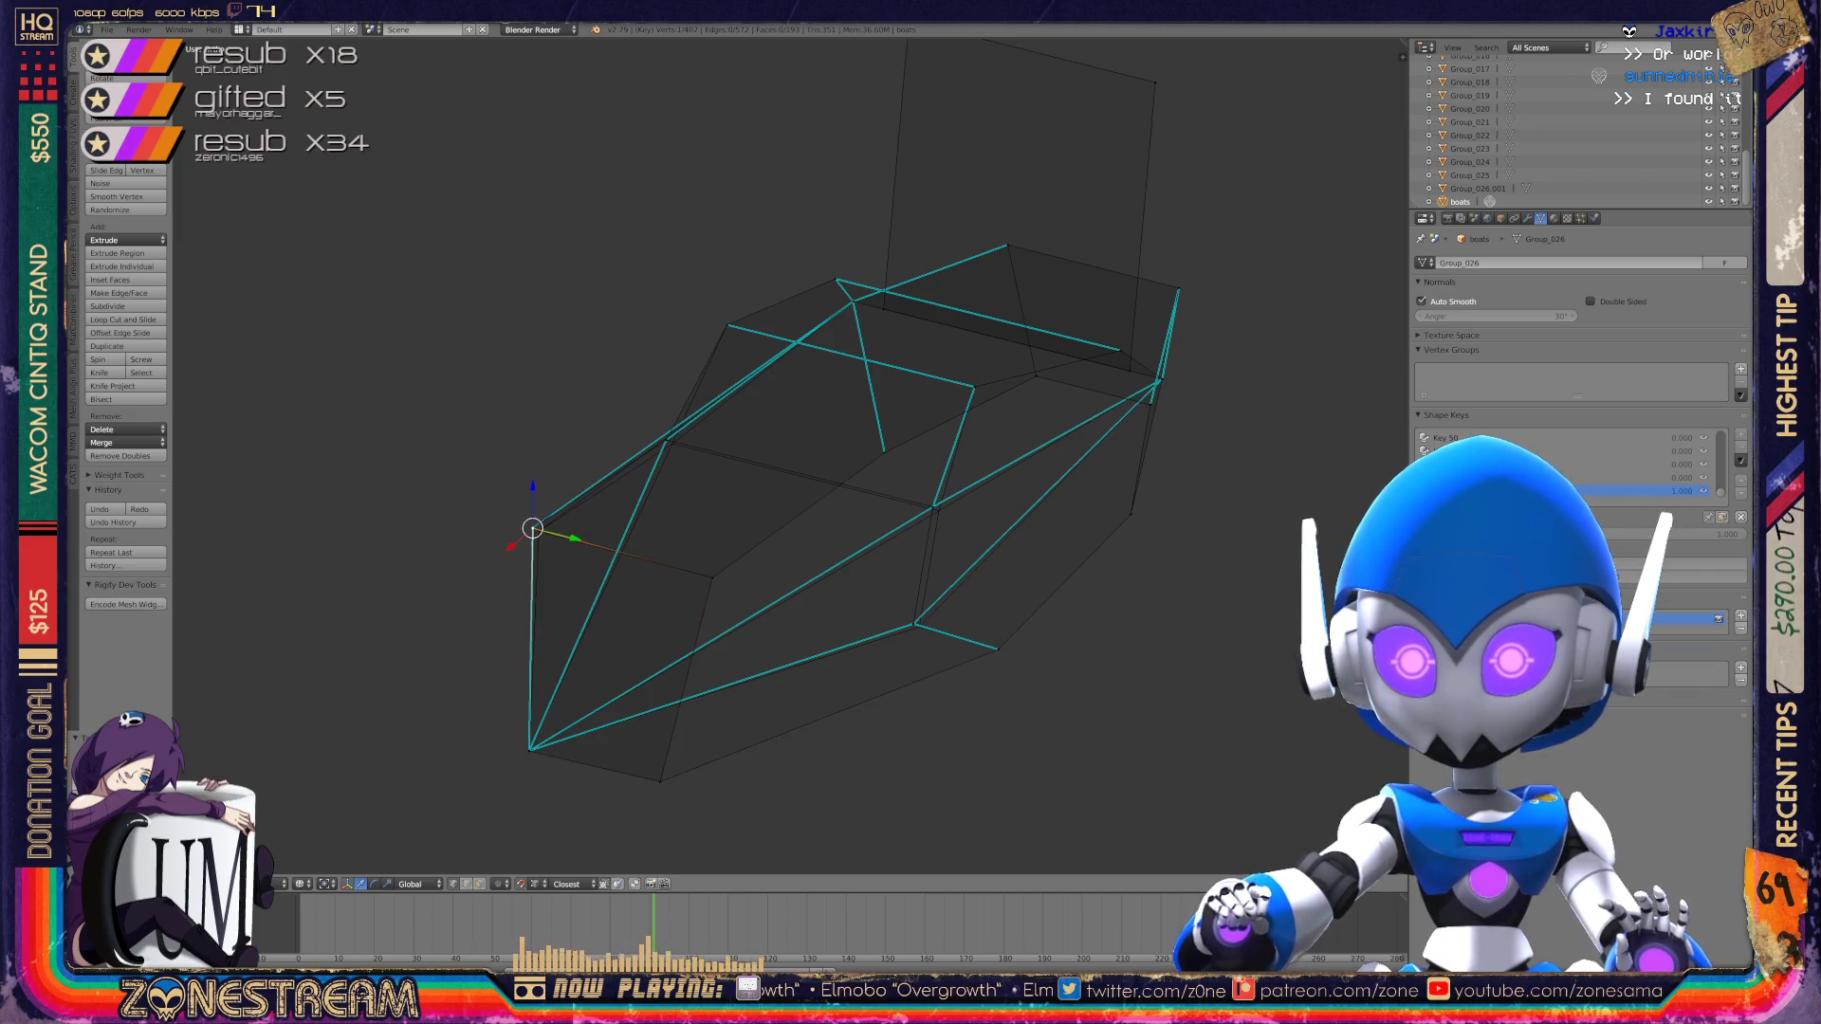
pyautogui.scroll(2, 1115, 669)
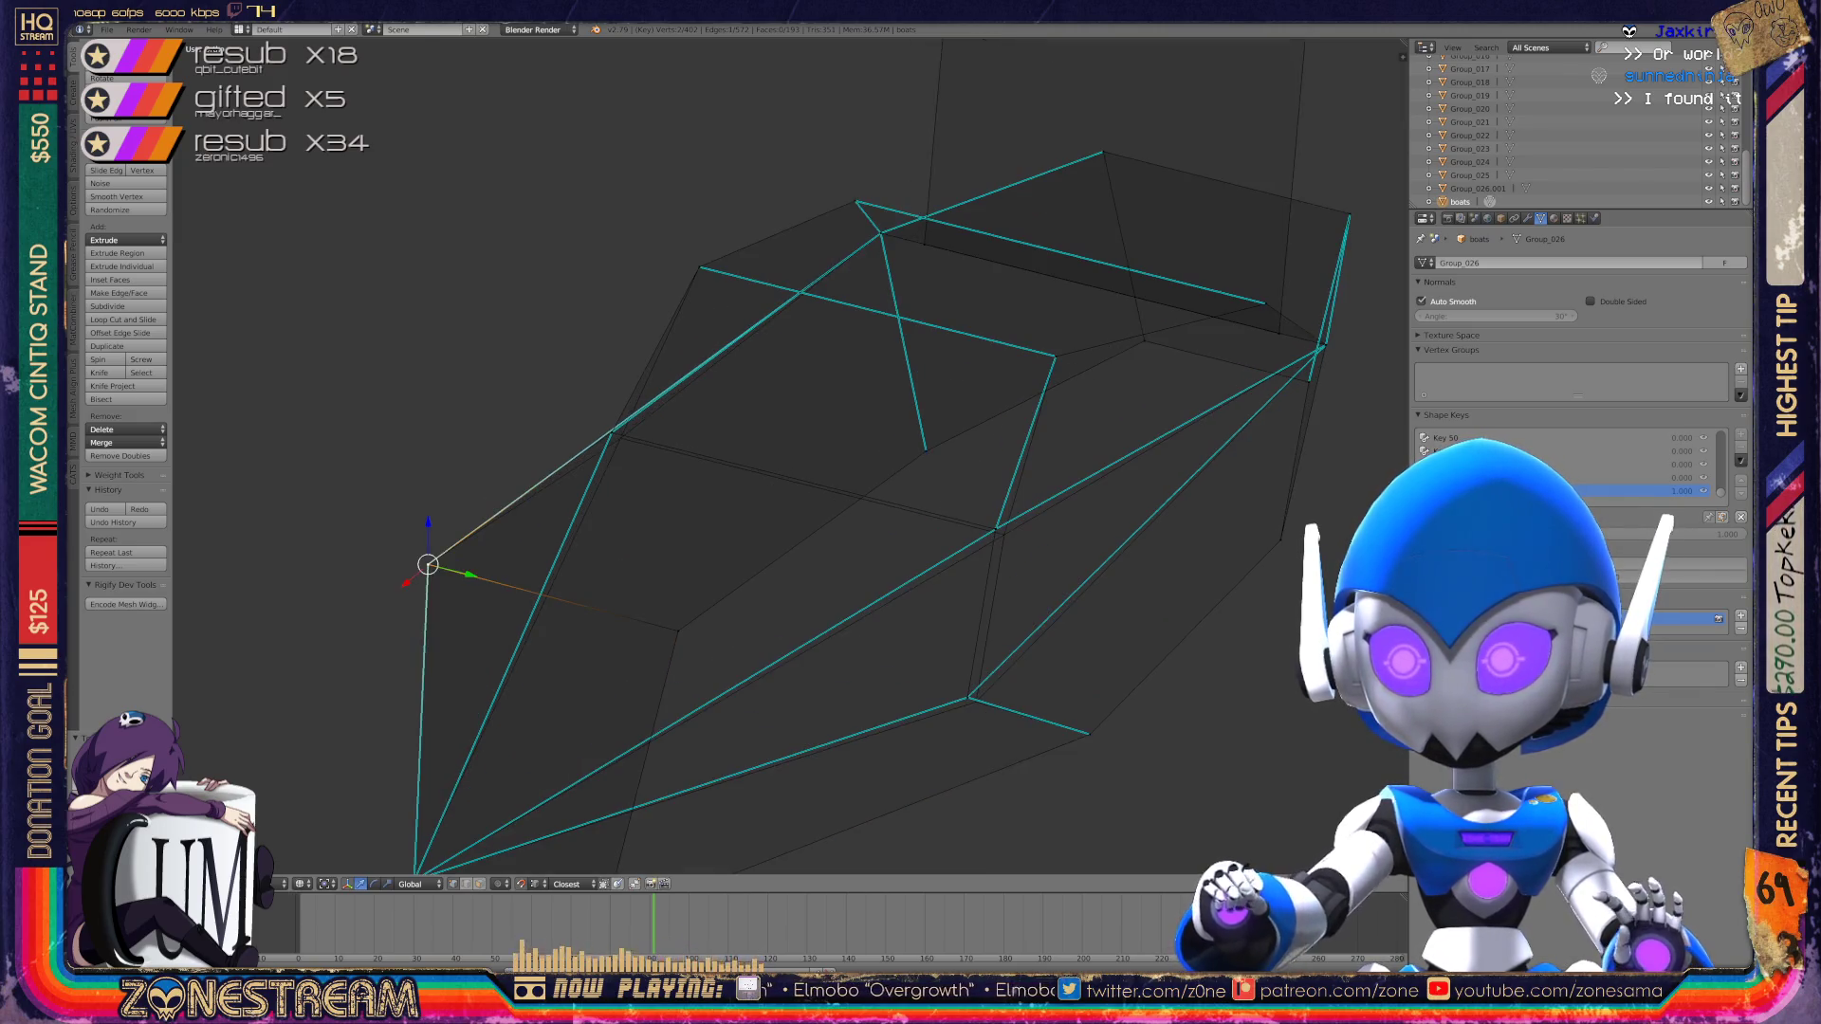
# Step: Check the side vertices and nudge the upper-left vertex slightly
pyautogui.rightClick(830, 604)
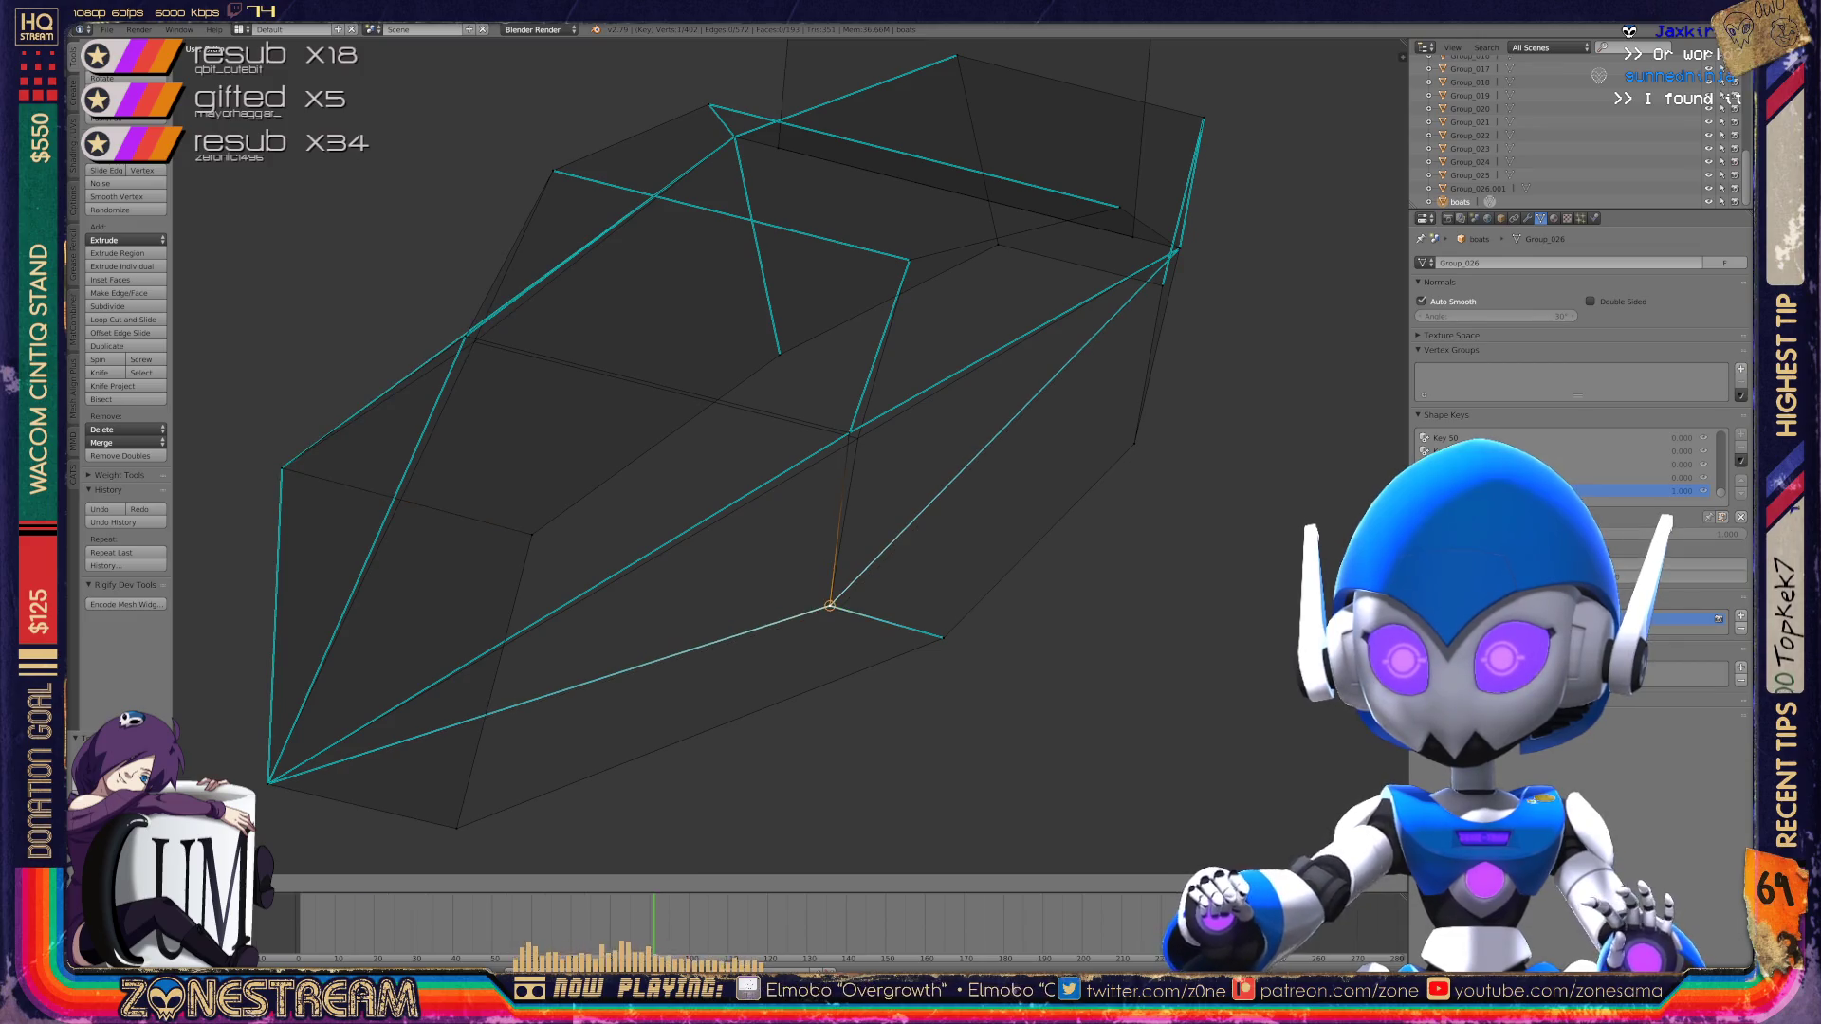
pyautogui.rightClick(849, 433)
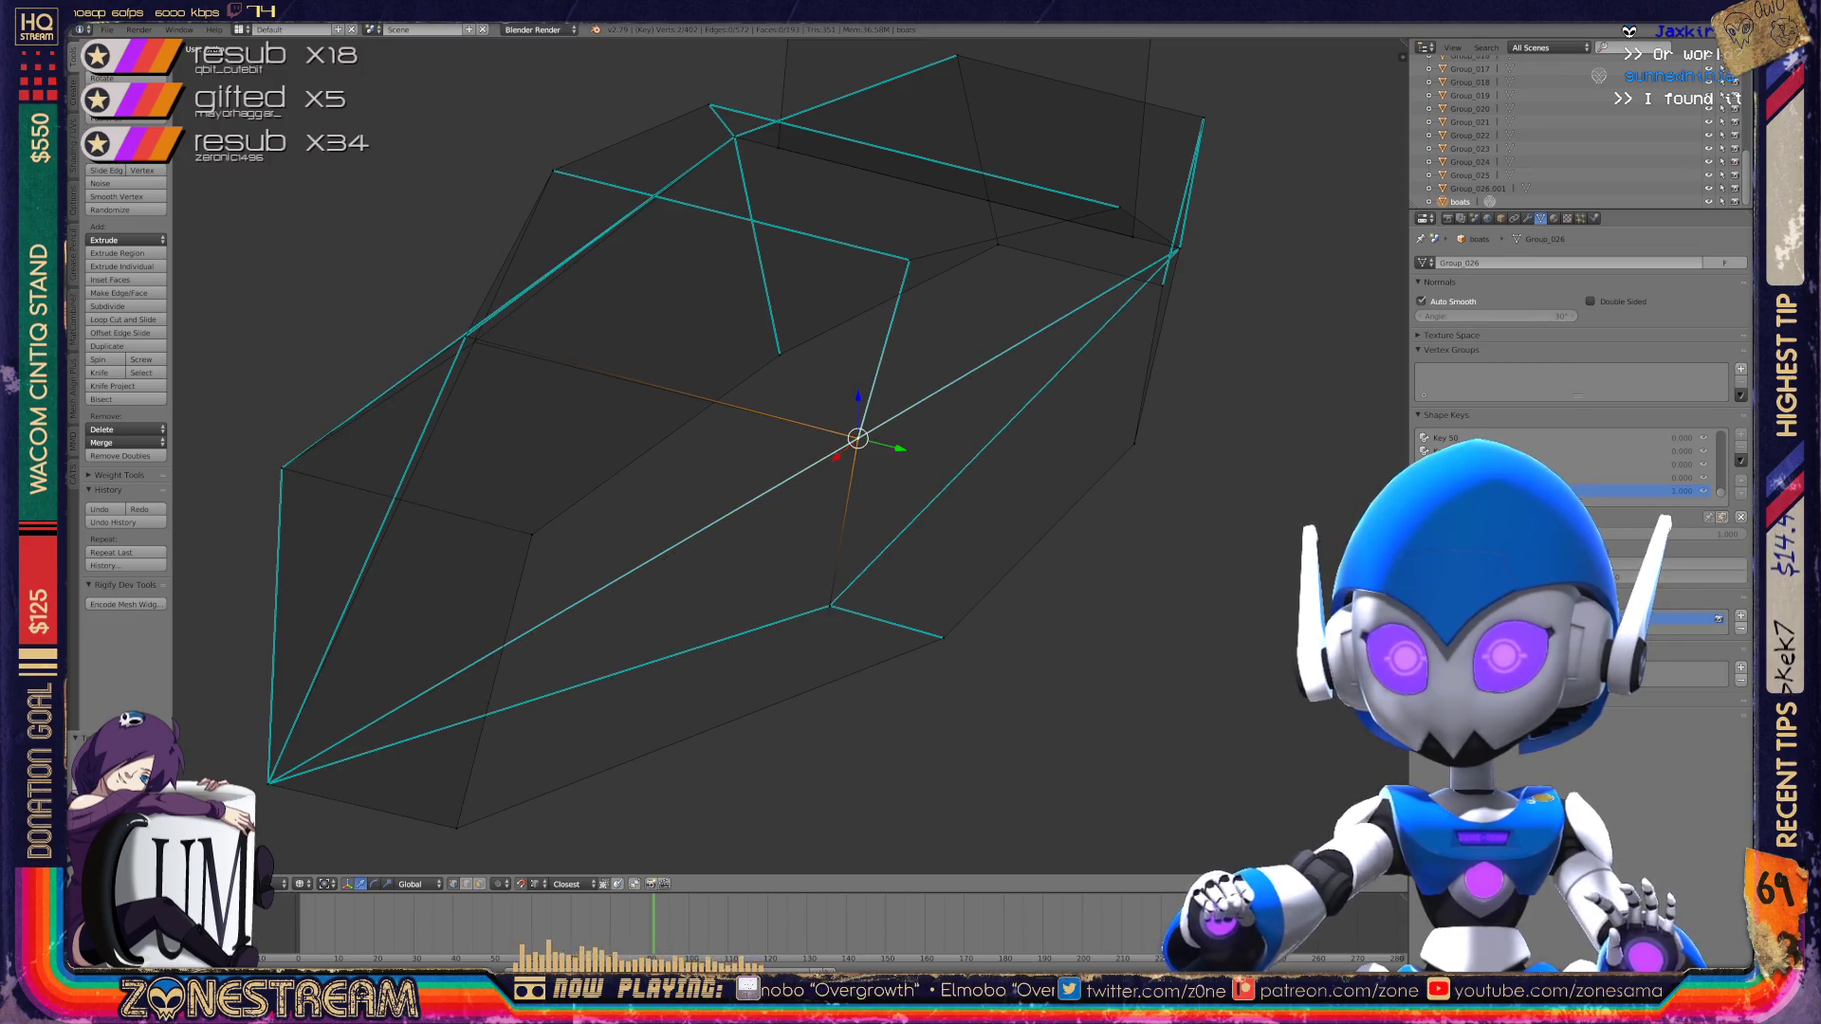
pyautogui.keyDown('shift'); pyautogui.moveTo(465, 336); pyautogui.dragTo(596, 453, button='middle'); pyautogui.keyUp('shift')
pyautogui.rightClick(596, 453)
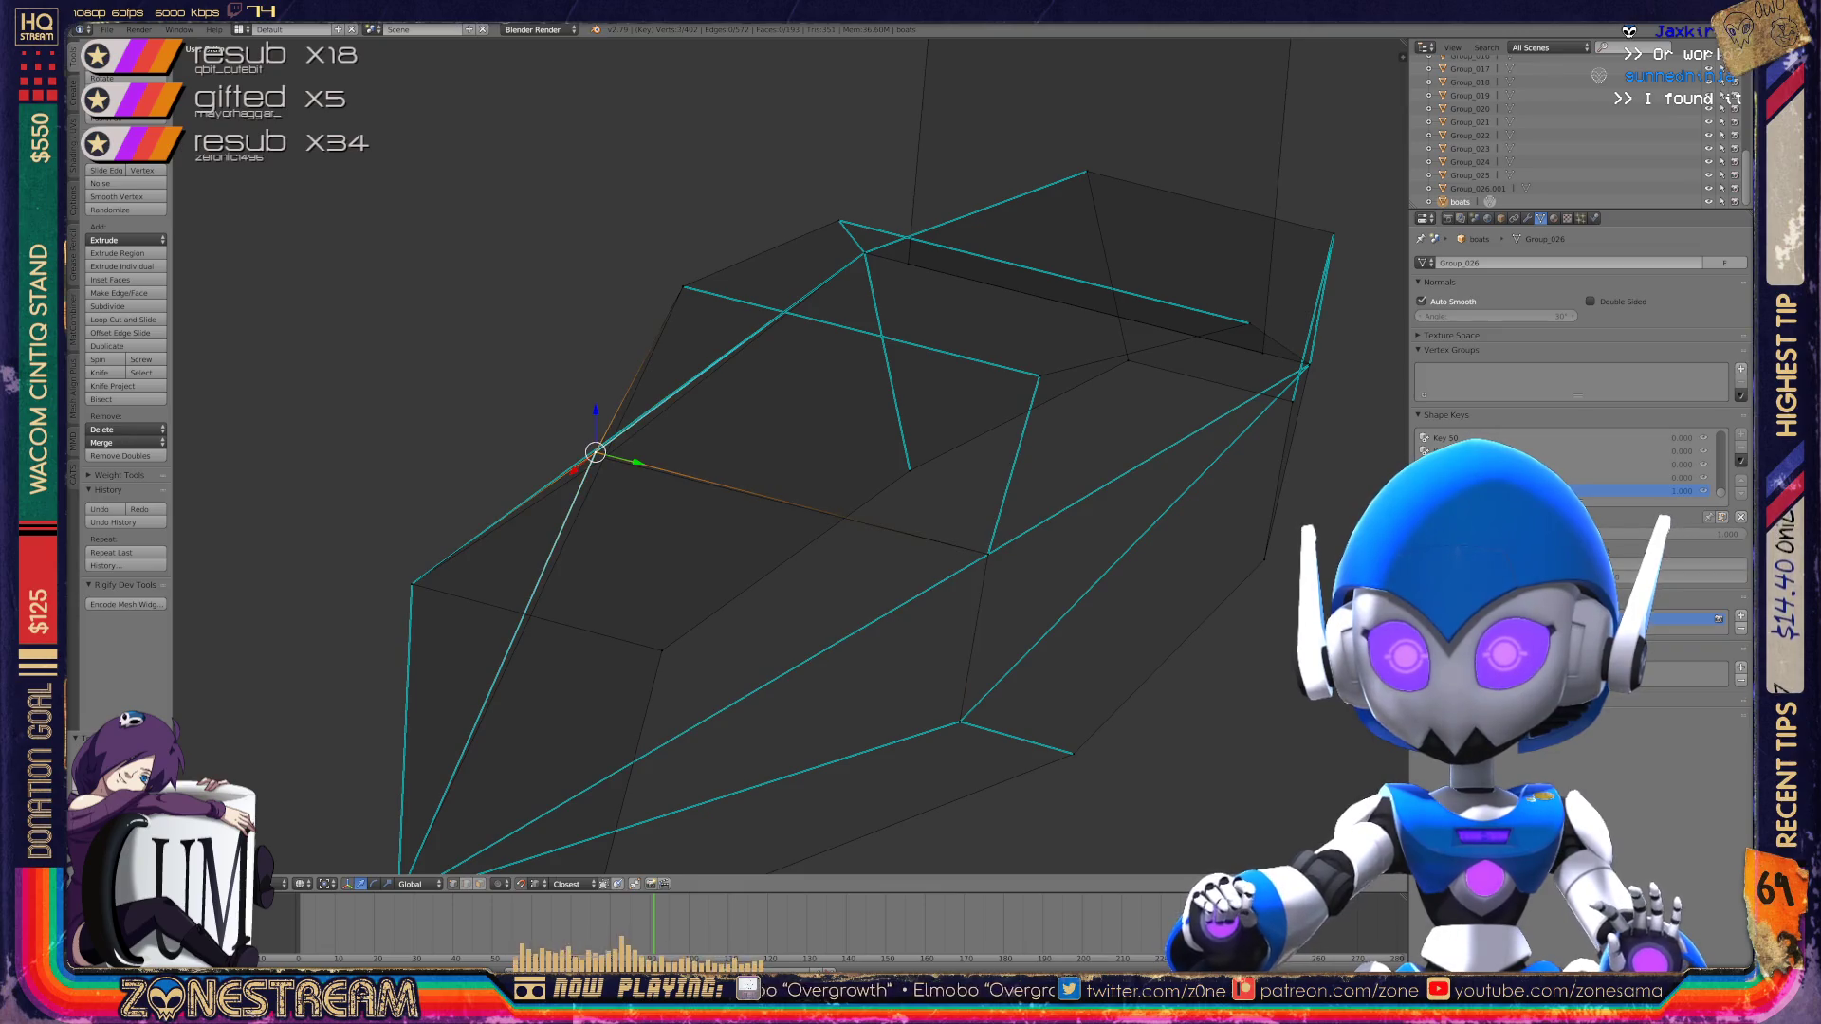
pyautogui.moveTo(596, 453); pyautogui.dragTo(604, 458, button='right')
pyautogui.moveTo(758, 474)
pyautogui.mouseDown(button='middle')
pyautogui.moveTo(835, 408)
pyautogui.moveTo(806, 455)
pyautogui.moveTo(825, 494)
pyautogui.moveTo(939, 474)
pyautogui.mouseUp(button='middle')
# Step: Leave Edit Mode and orbit and zoom onto the squat, pointed-toe boot piece
pyautogui.press('Tab')
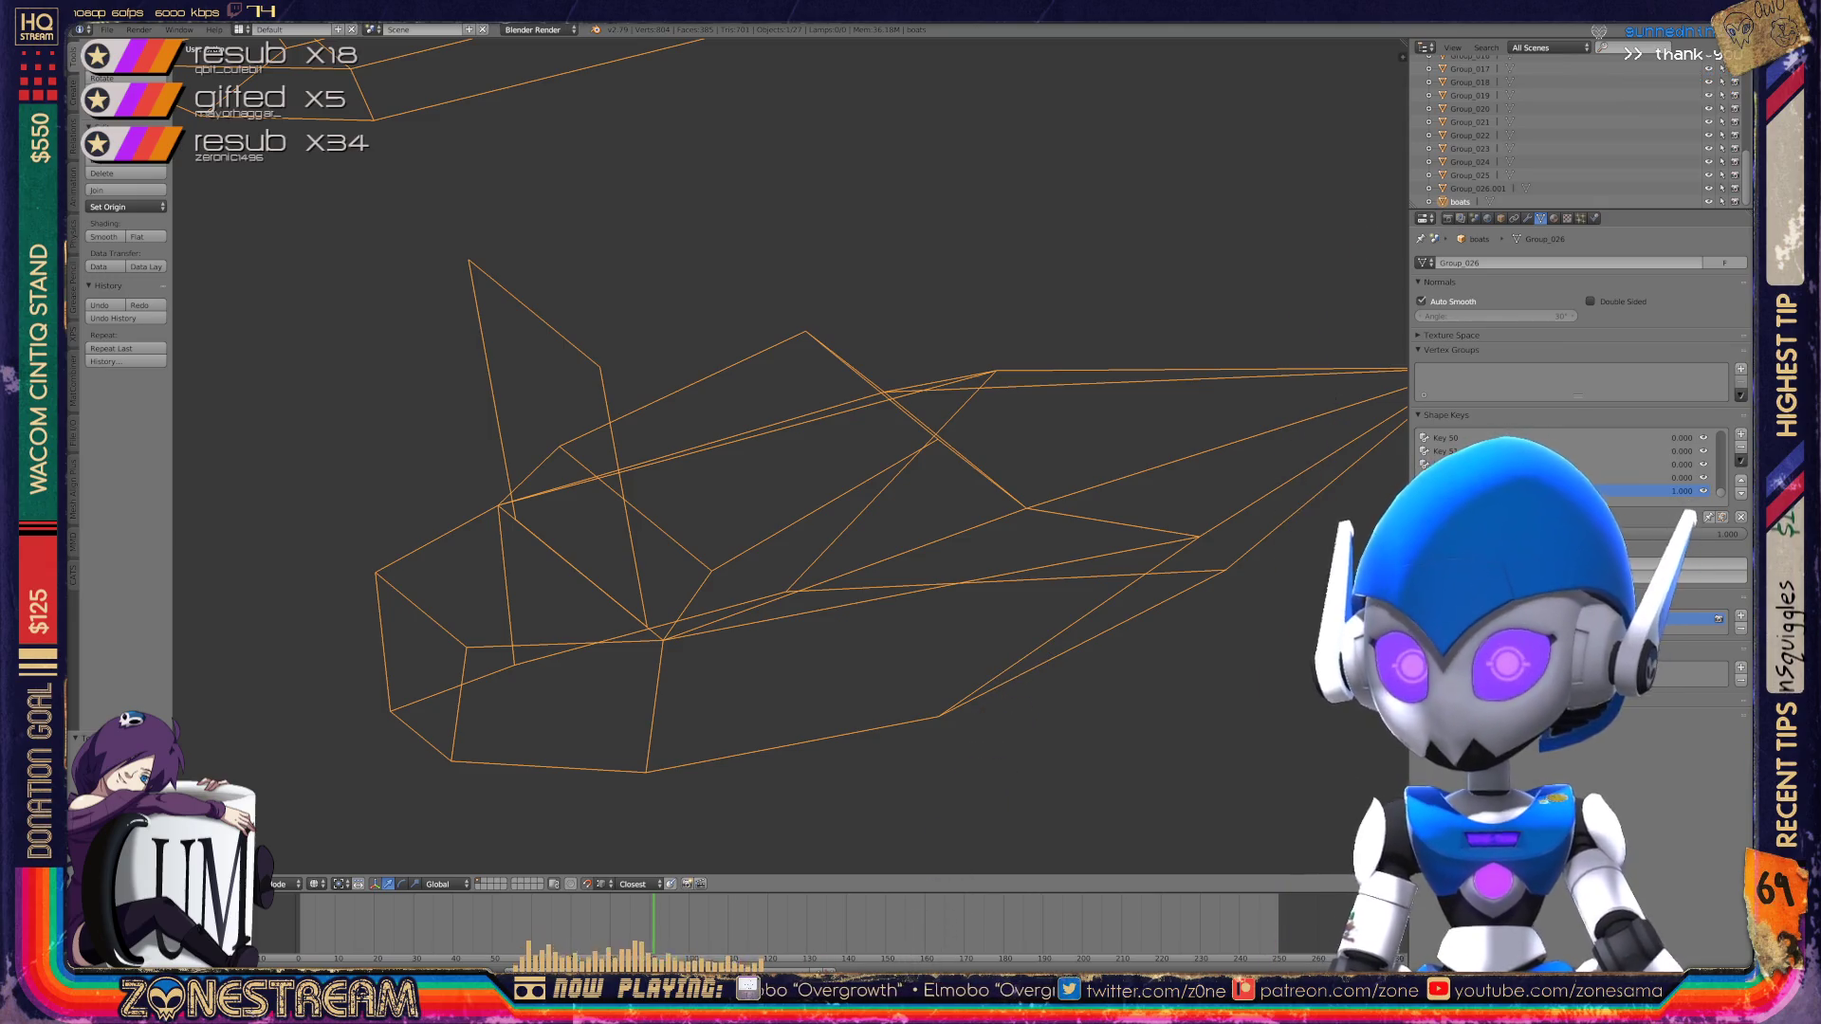
pyautogui.moveTo(787, 474); pyautogui.dragTo(834, 408, button='middle')
pyautogui.press('Tab')
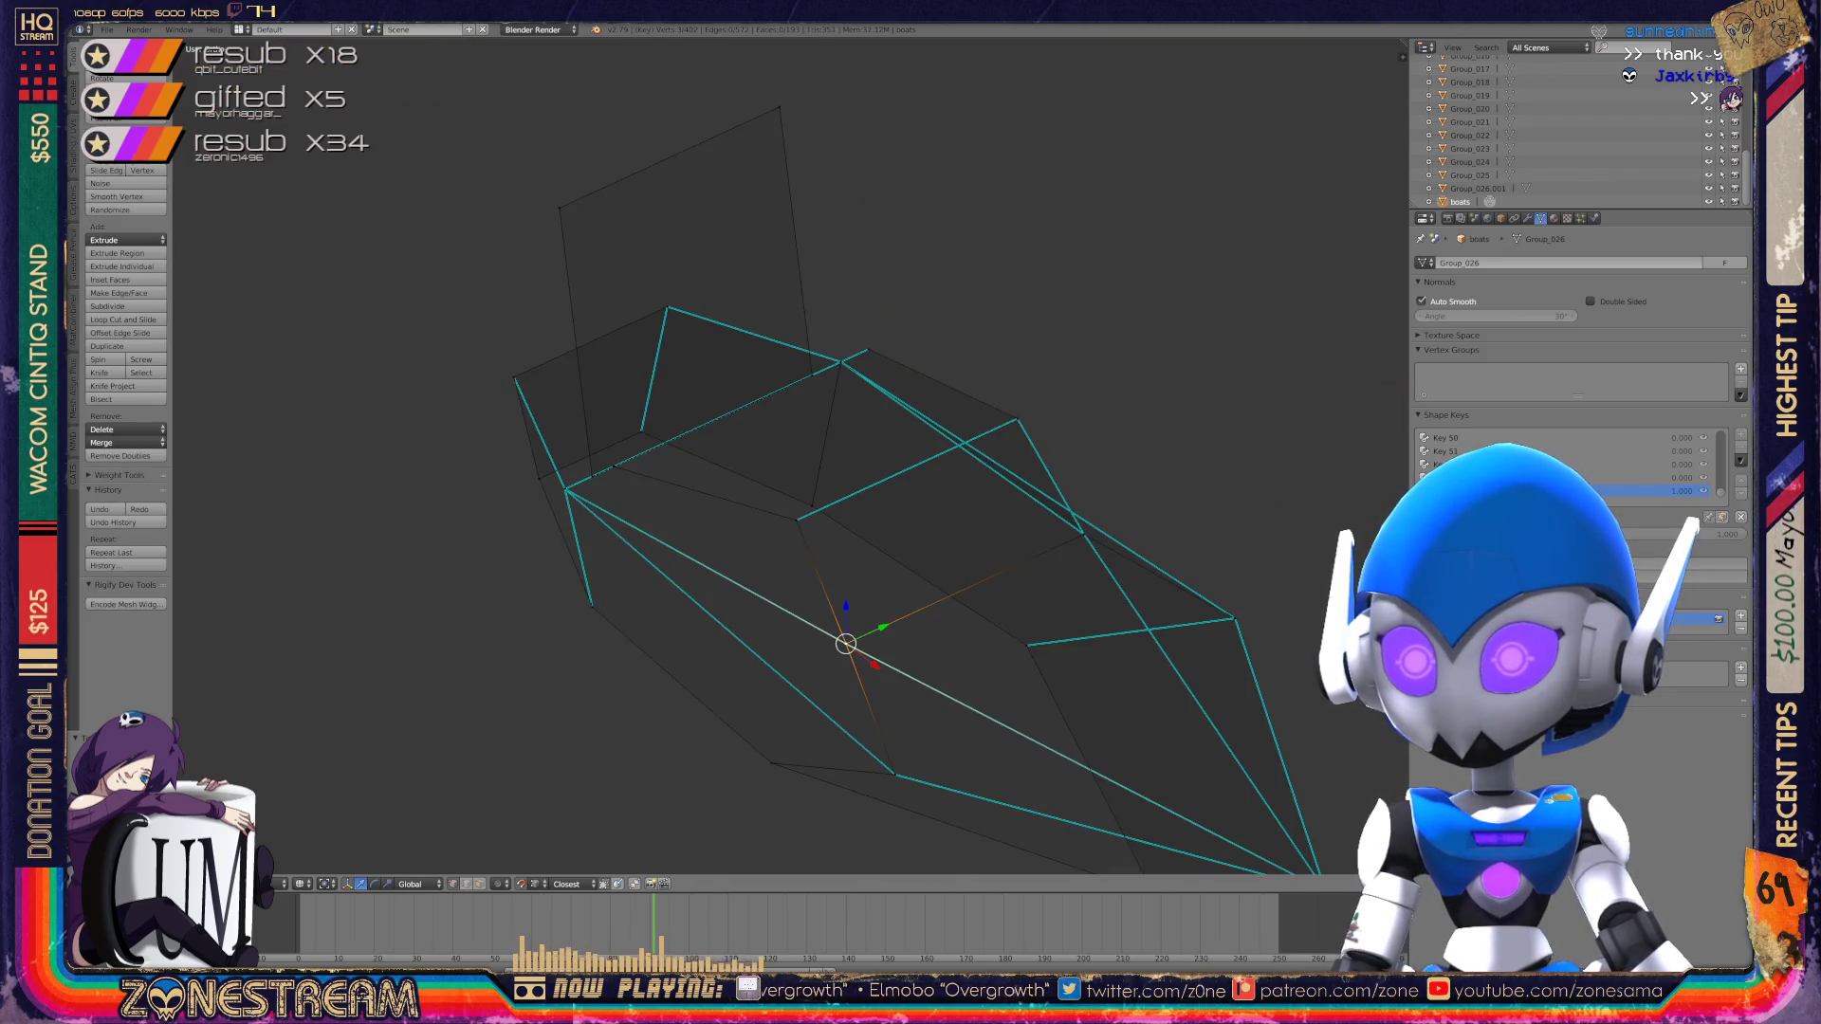
pyautogui.scroll(-3, 844, 570)
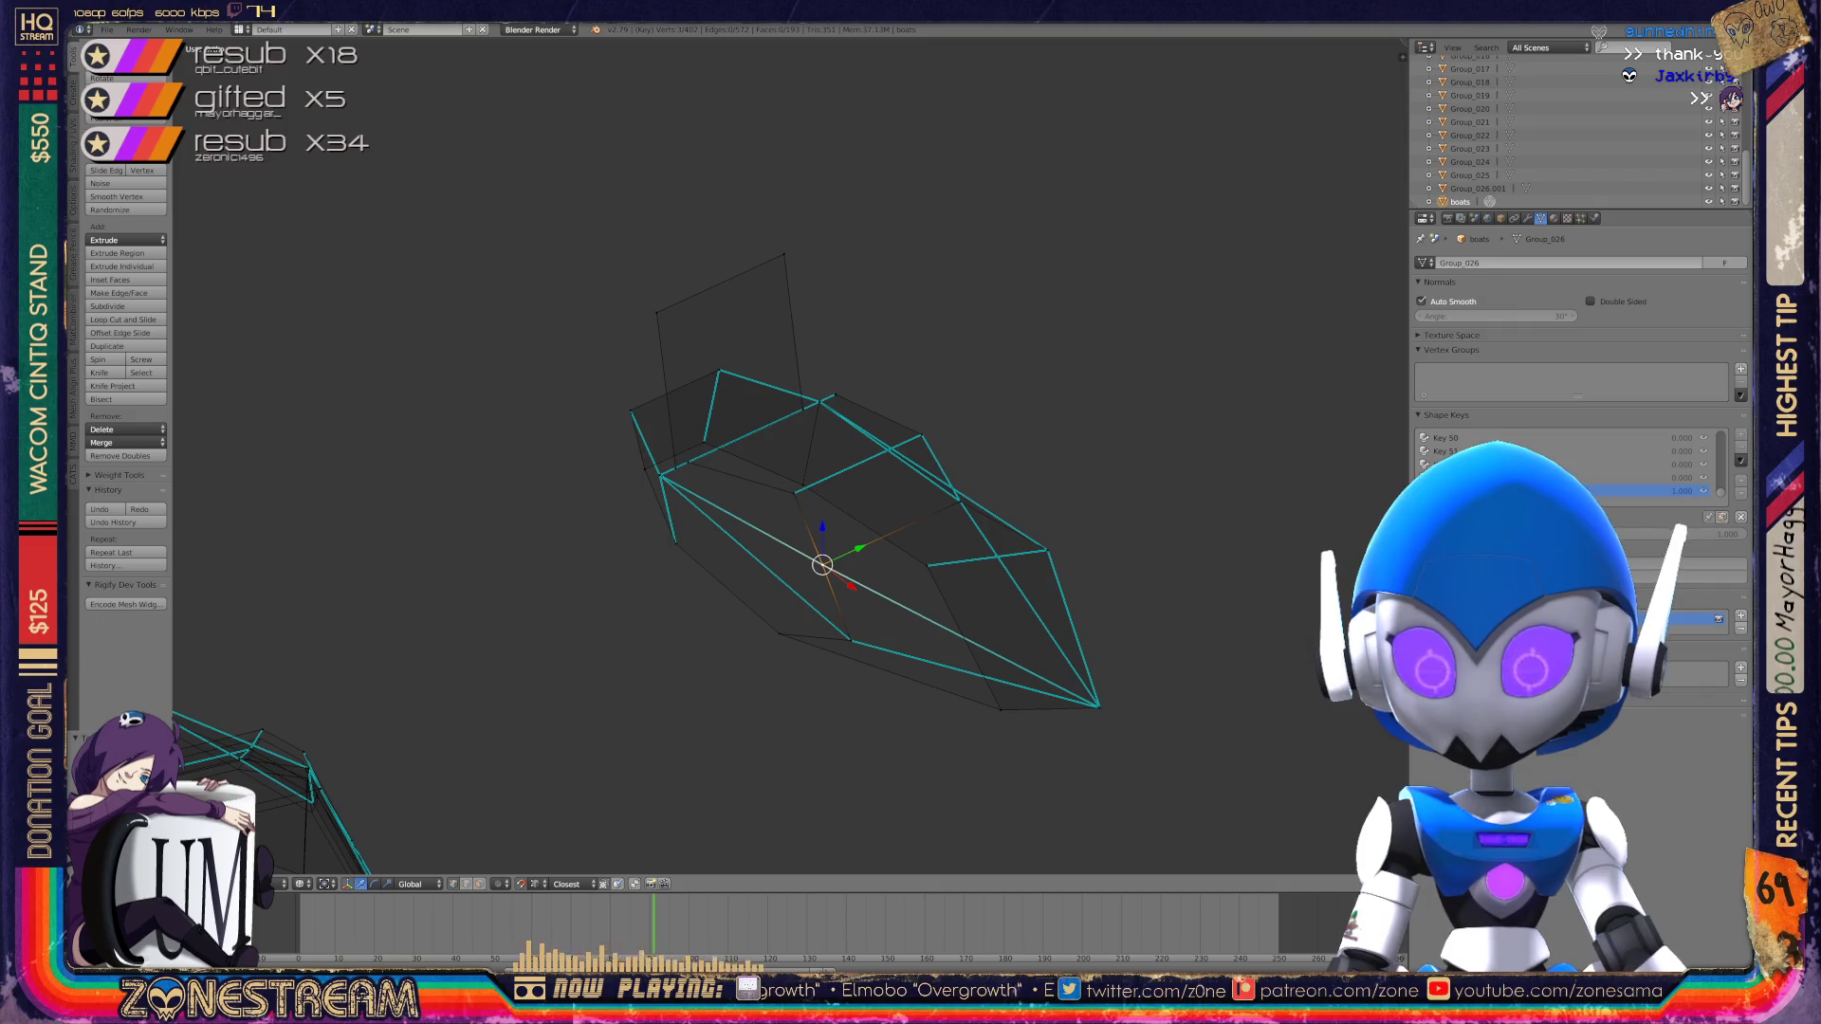
pyautogui.press('Tab')
pyautogui.moveTo(844, 569); pyautogui.dragTo(778, 474, button='middle')
pyautogui.moveTo(845, 569)
pyautogui.mouseDown(button='middle')
pyautogui.moveTo(1132, 550)
pyautogui.moveTo(908, 550)
pyautogui.moveTo(949, 531)
pyautogui.moveTo(987, 569)
pyautogui.mouseUp(button='middle')
pyautogui.scroll(2, 787, 455)
pyautogui.scroll(2, 788, 455)
# Step: Enter edit mode on the next boot and lower its front, bottom-corner and left-corner vertices
pyautogui.press('Tab')
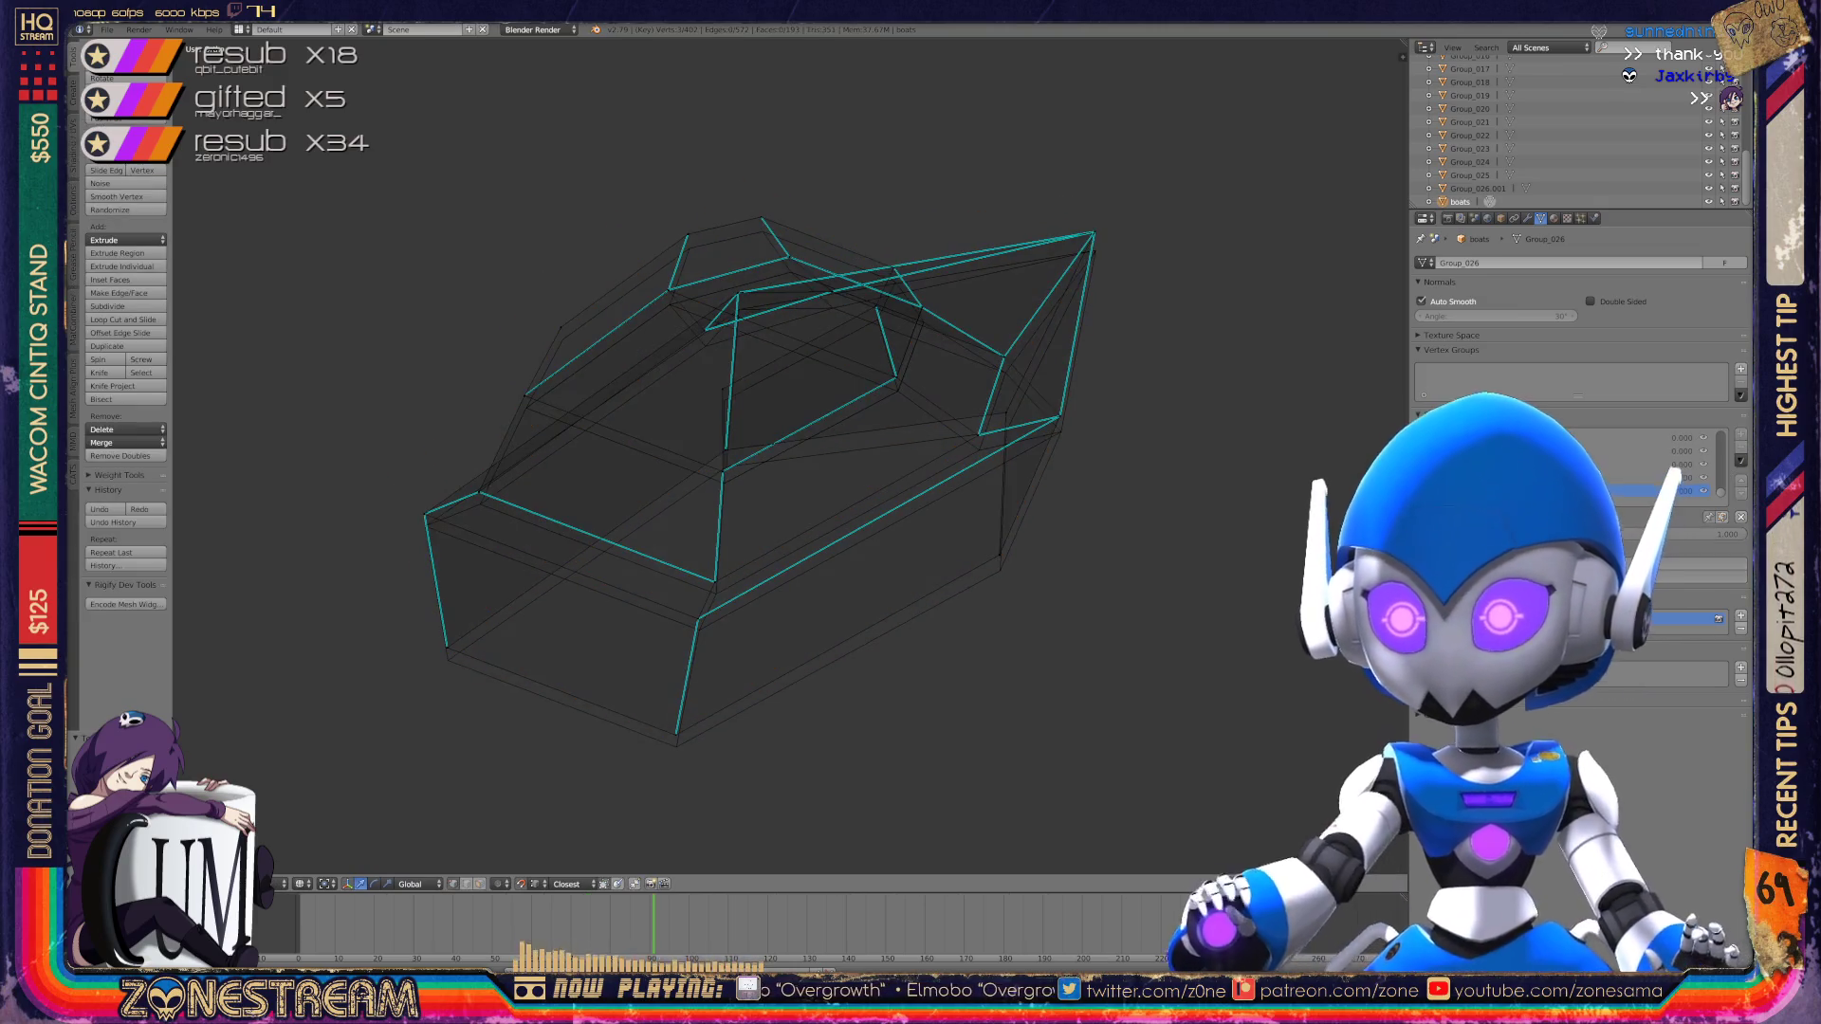
pyautogui.rightClick(698, 618)
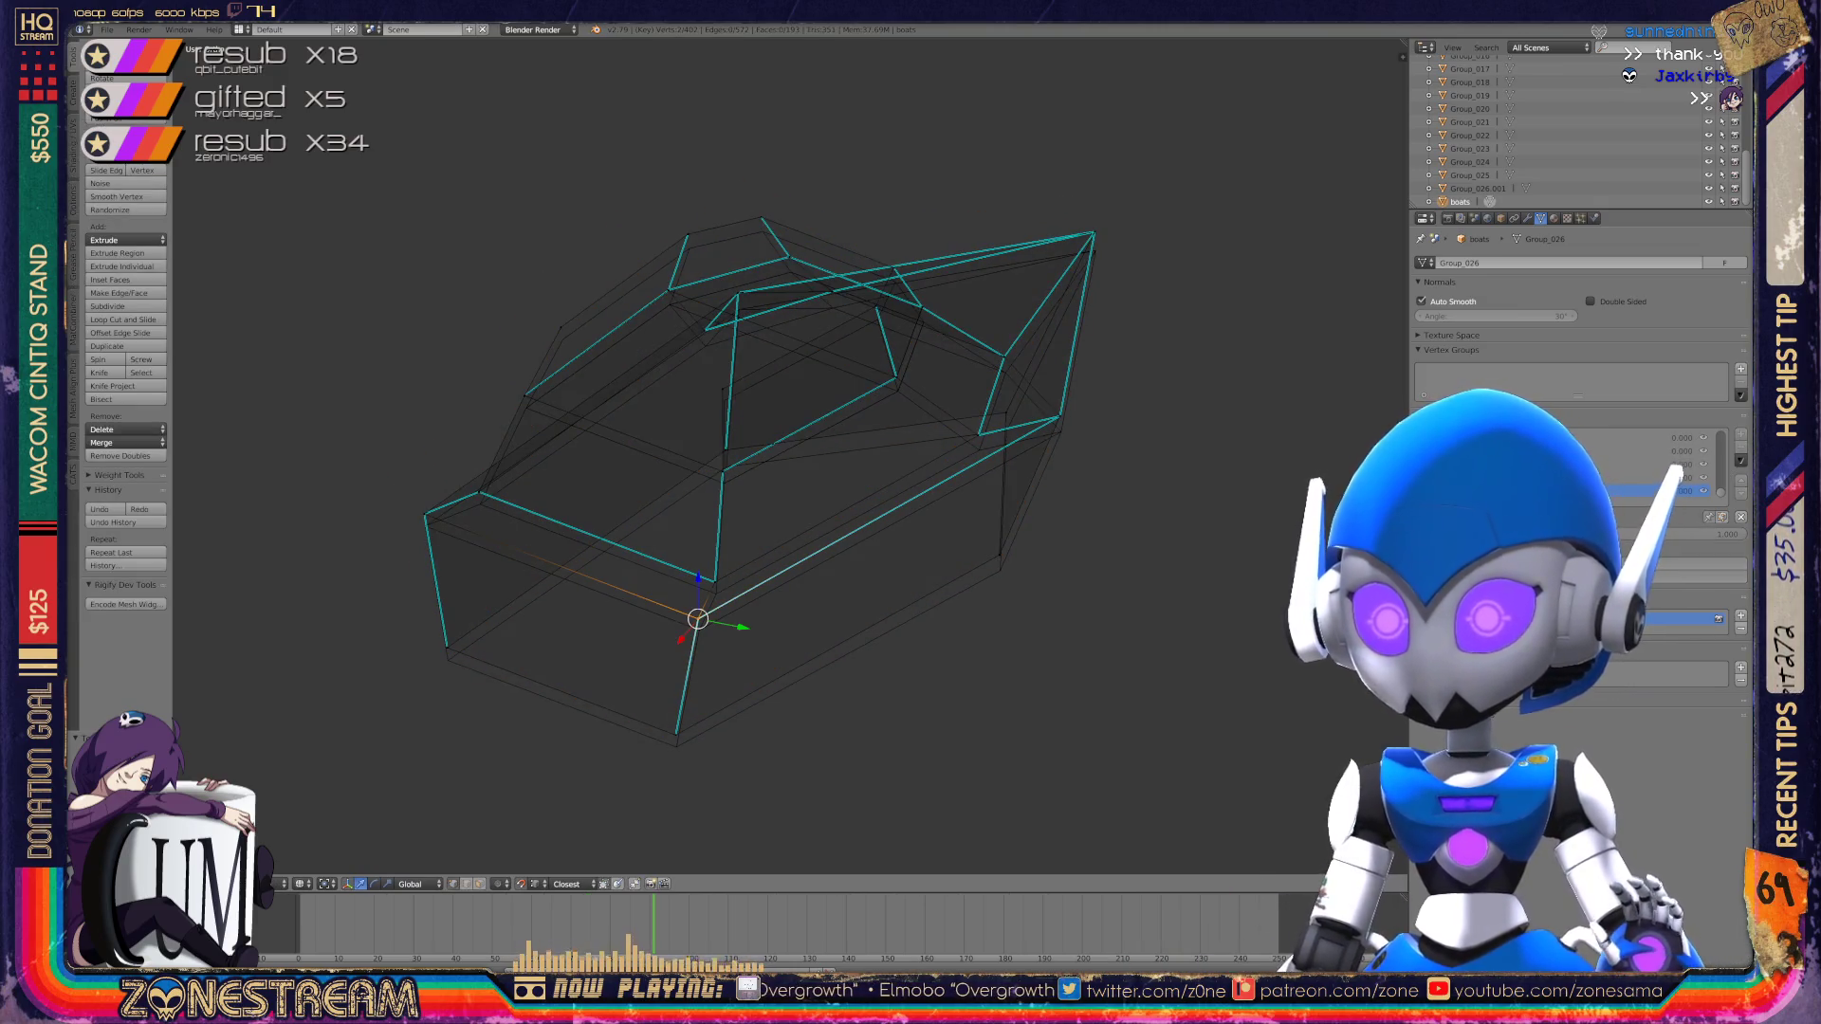
pyautogui.rightClick(714, 581)
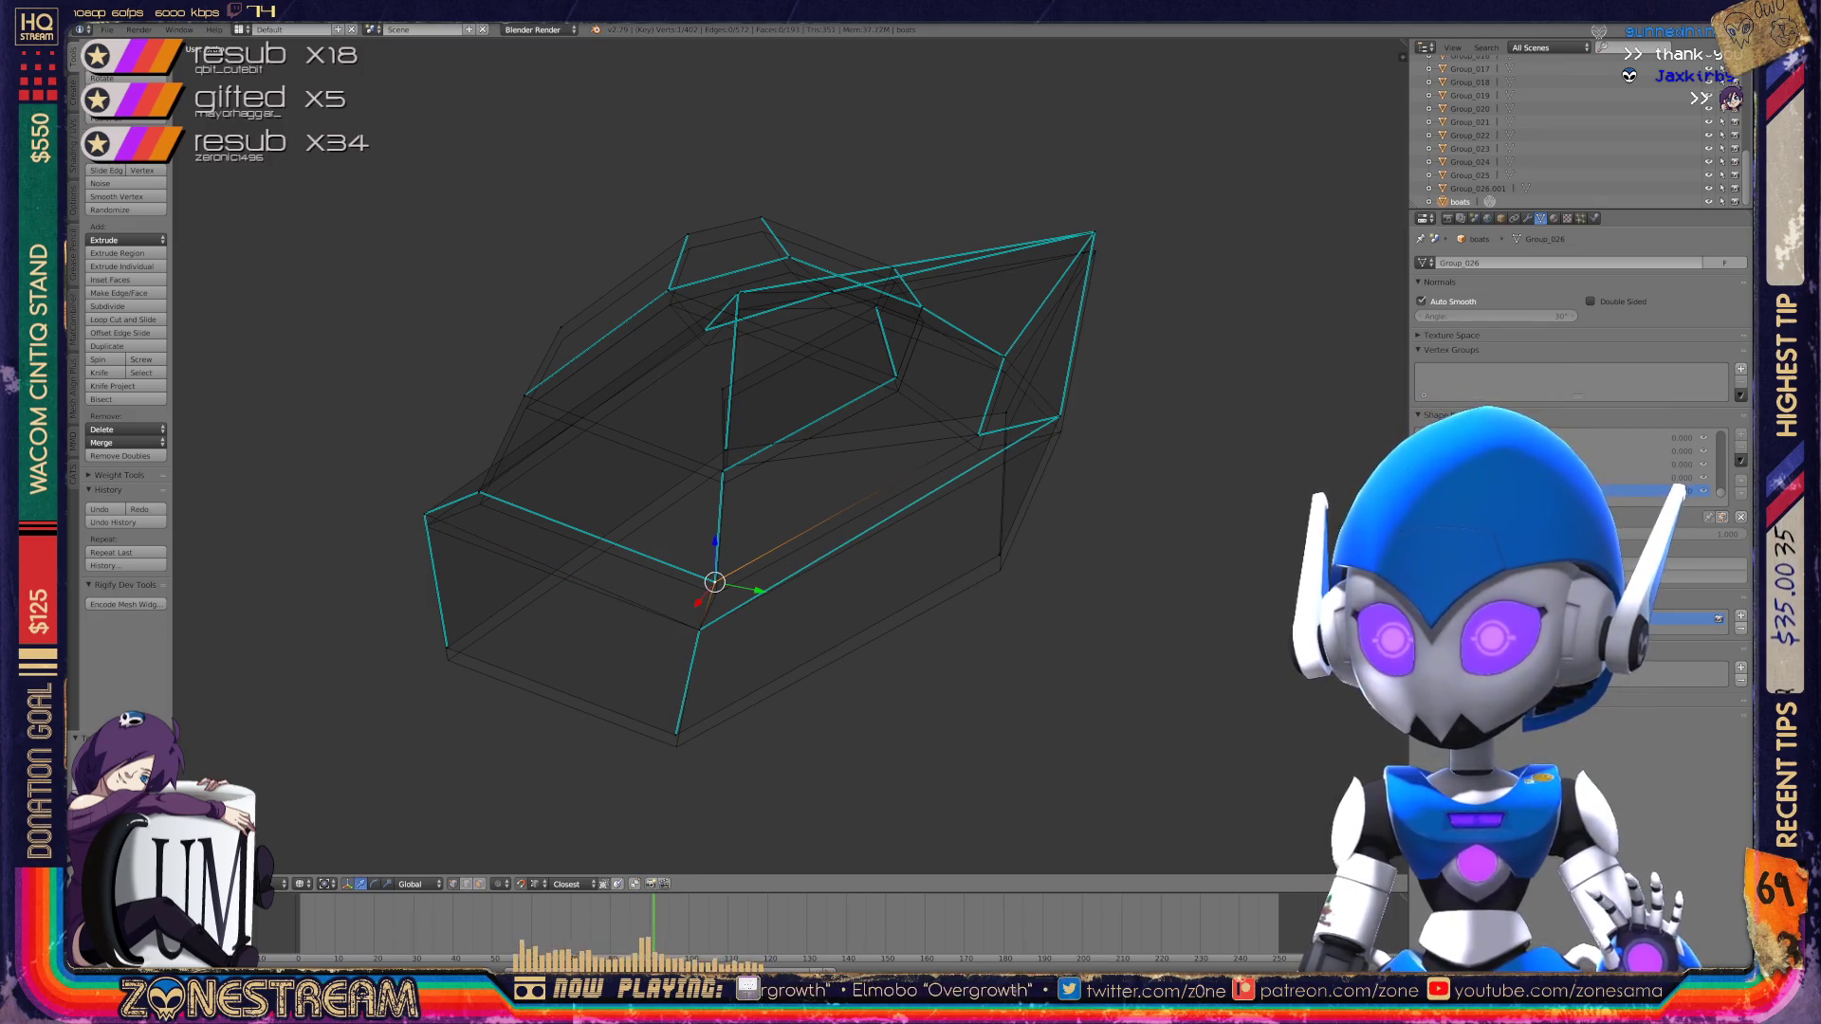
pyautogui.press('g')
pyautogui.click(716, 593)
pyautogui.keyDown('shift'); pyautogui.rightClick(675, 734); pyautogui.keyUp('shift')
pyautogui.moveTo(675, 707); pyautogui.dragTo(675, 719)
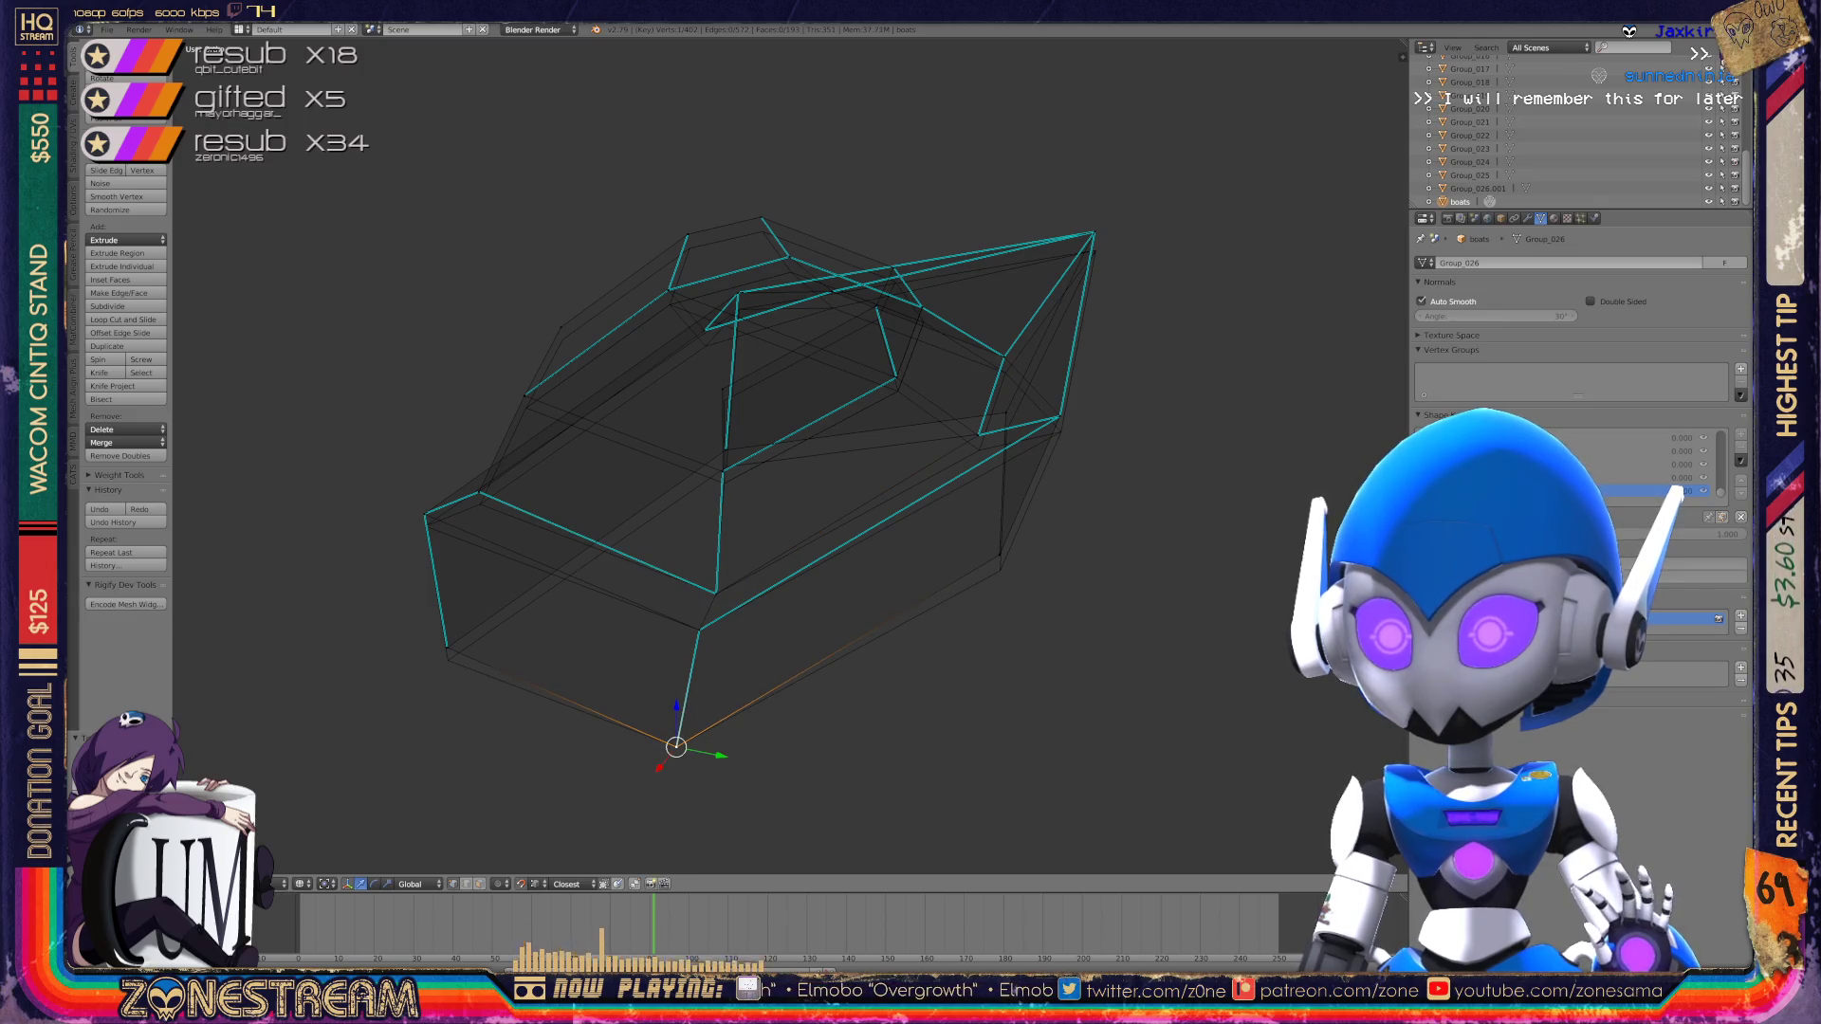
pyautogui.rightClick(447, 647)
pyautogui.moveTo(448, 607); pyautogui.dragTo(448, 619)
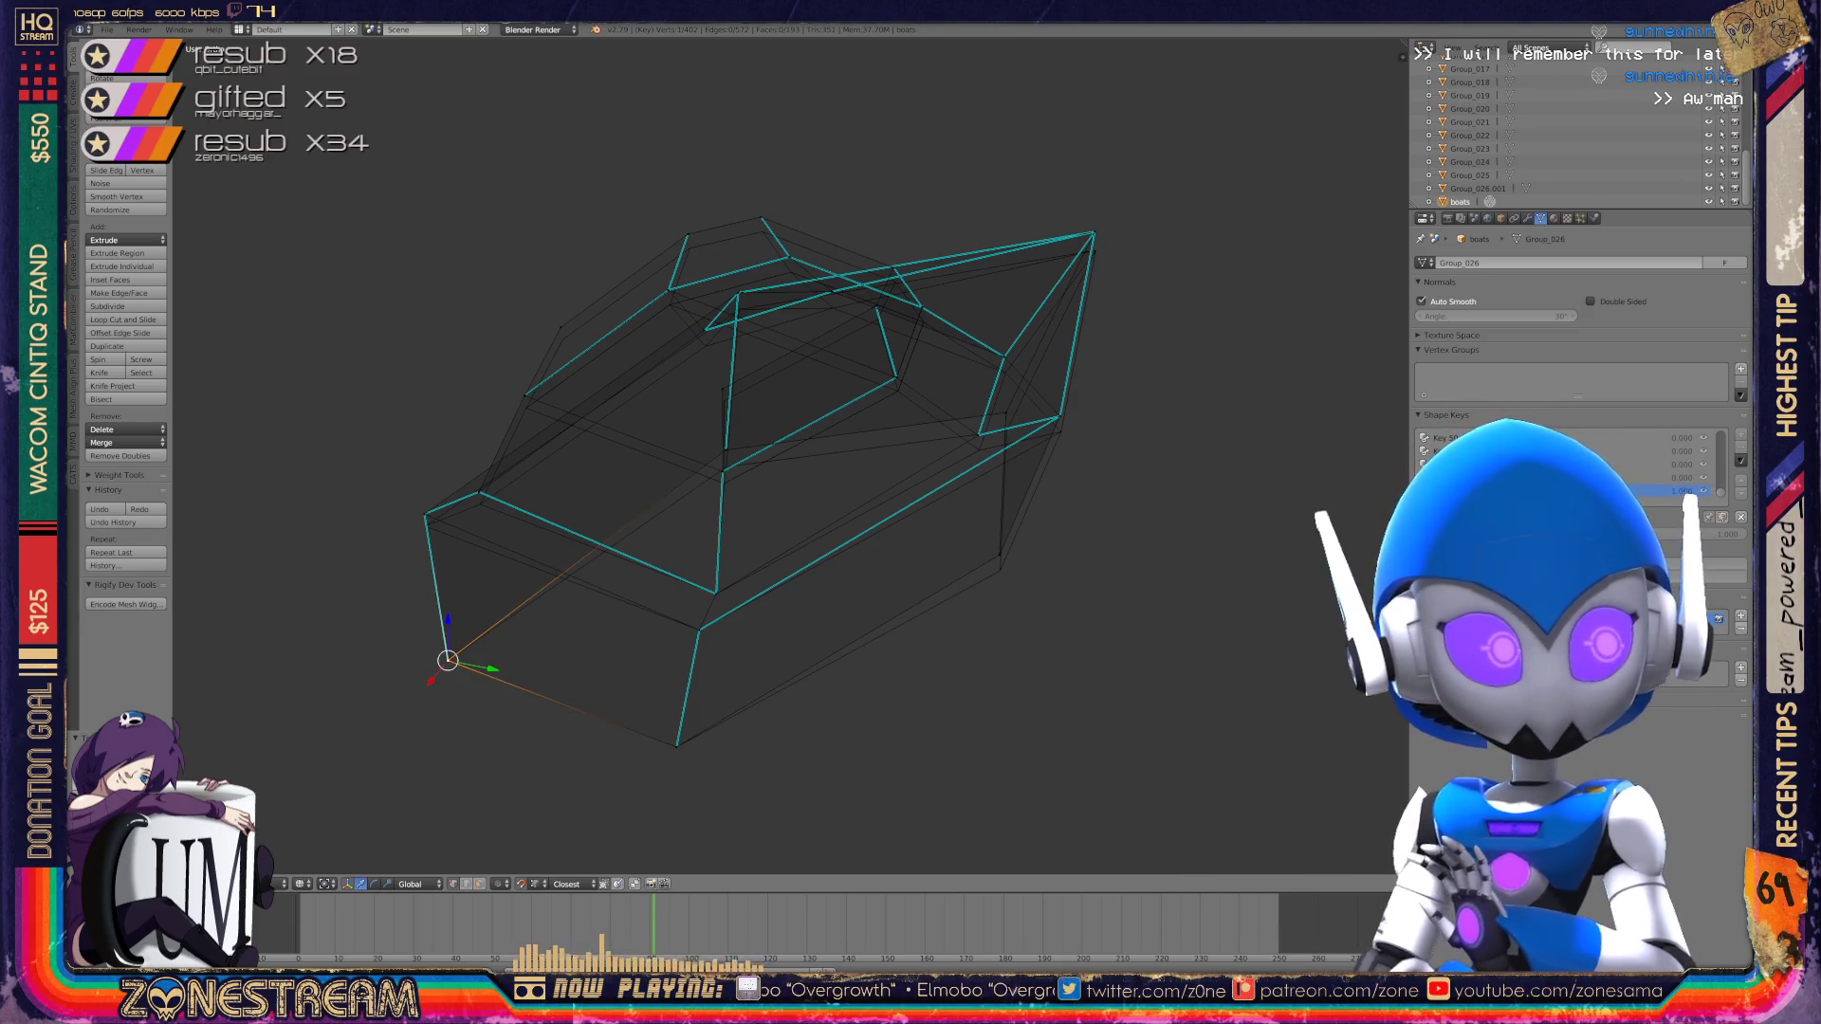
# Step: Merge the two selected corner vertices into one with Alt+M
pyautogui.scroll(2, 790, 454)
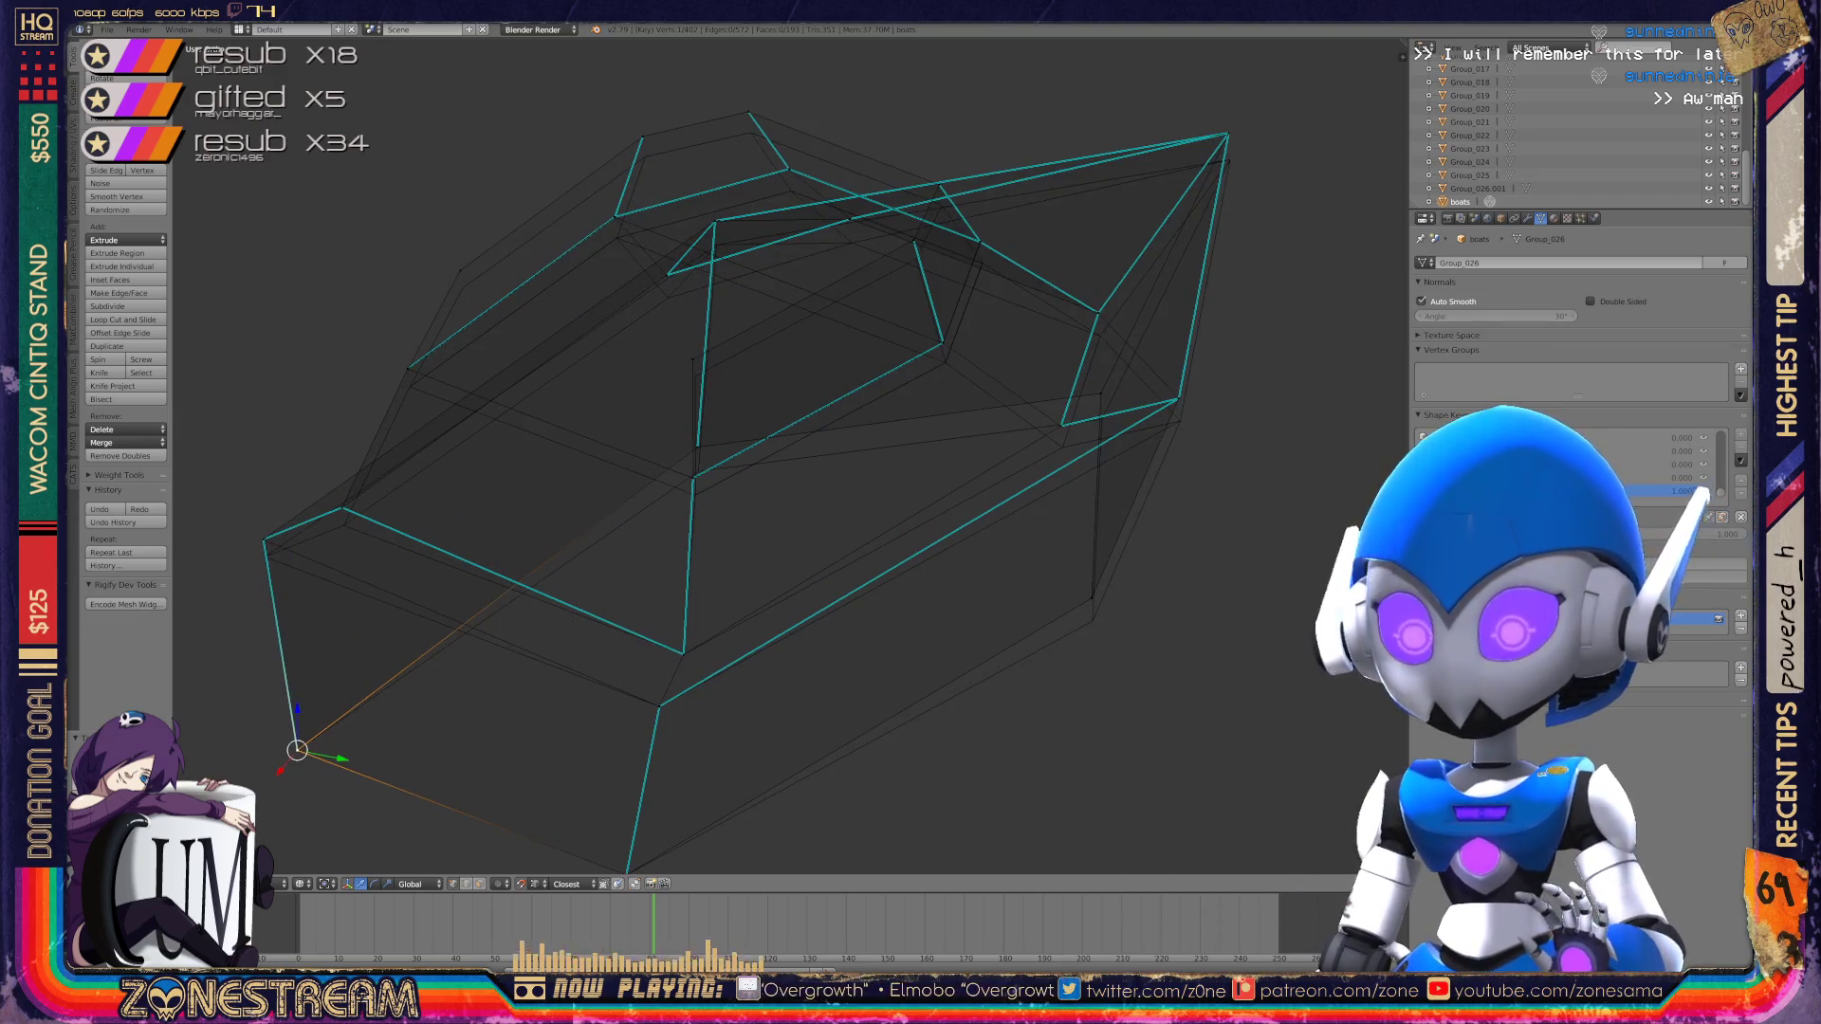
pyautogui.keyDown('shift'); pyautogui.moveTo(790, 455); pyautogui.dragTo(932, 461, button='middle'); pyautogui.keyUp('shift')
pyautogui.keyDown('shift'); pyautogui.rightClick(483, 514); pyautogui.keyUp('shift')
pyautogui.click(483, 515)
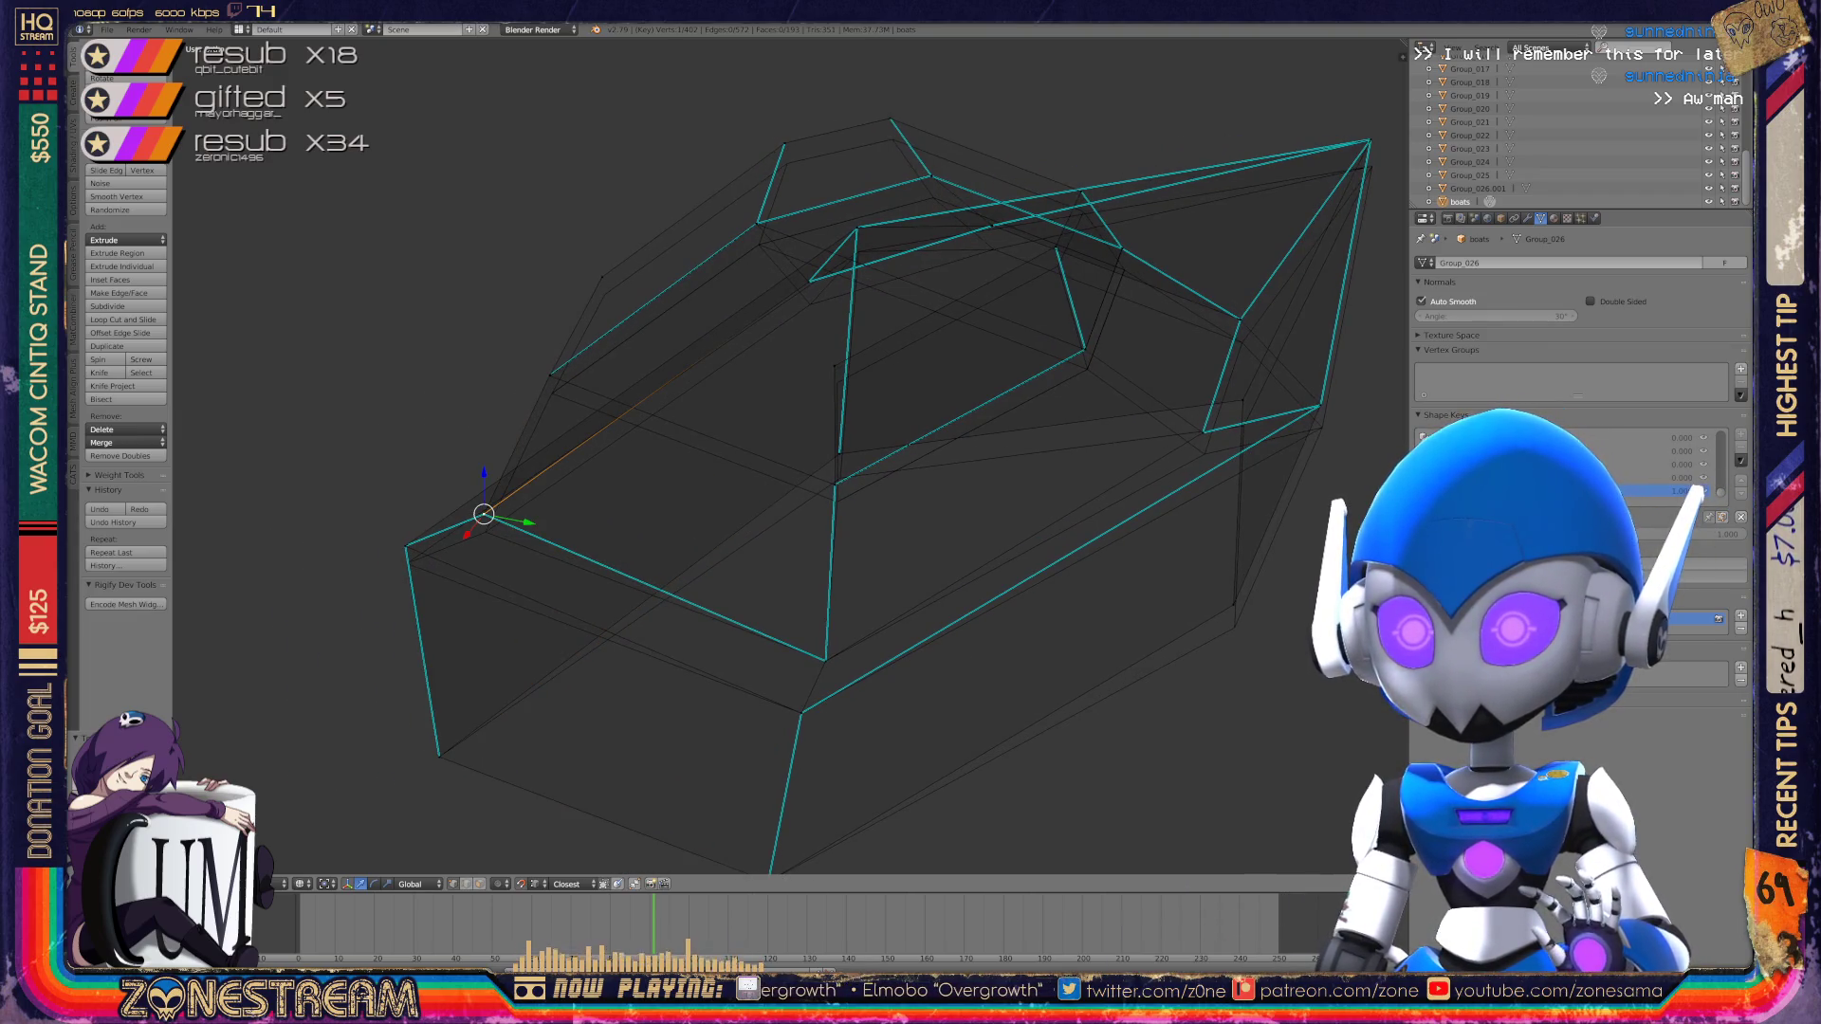
pyautogui.hotkey('alt', 'm')
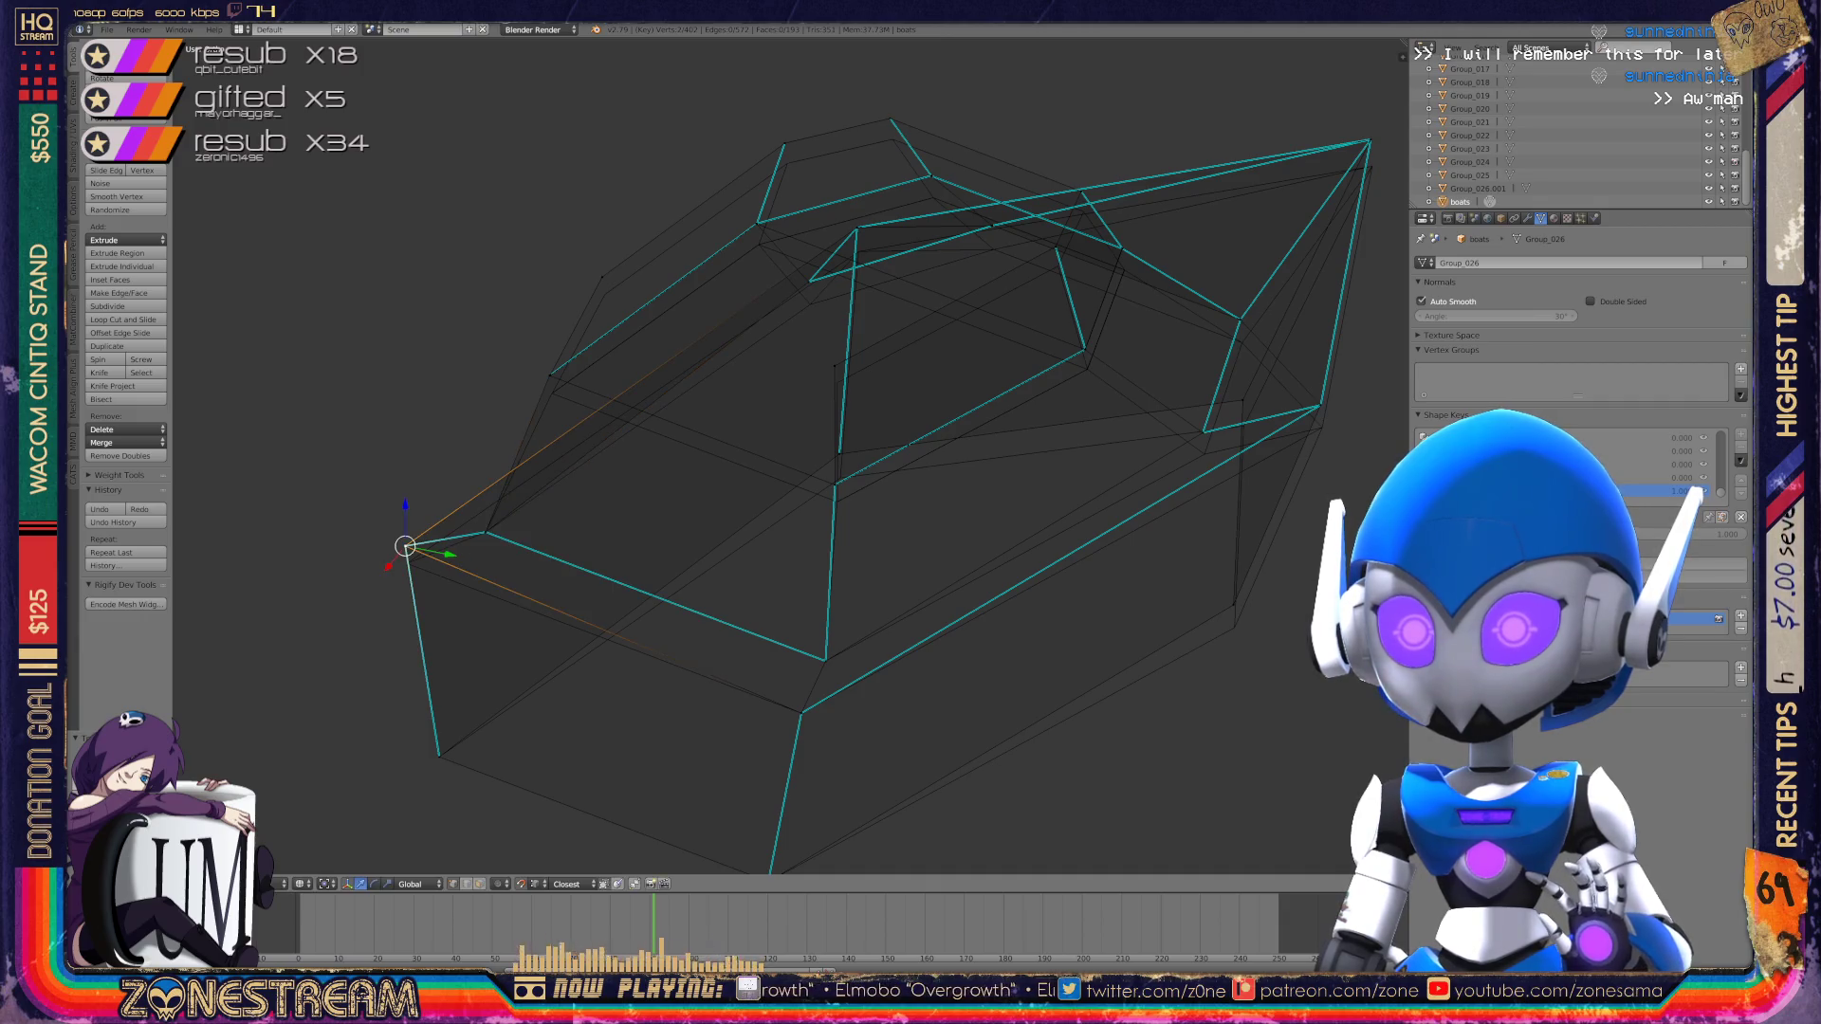
# Step: Reposition the vertex near the boot's pointed front: lower it, raise it, then settle it slightly lower
pyautogui.keyDown('shift'); pyautogui.rightClick(406, 563); pyautogui.keyUp('shift')
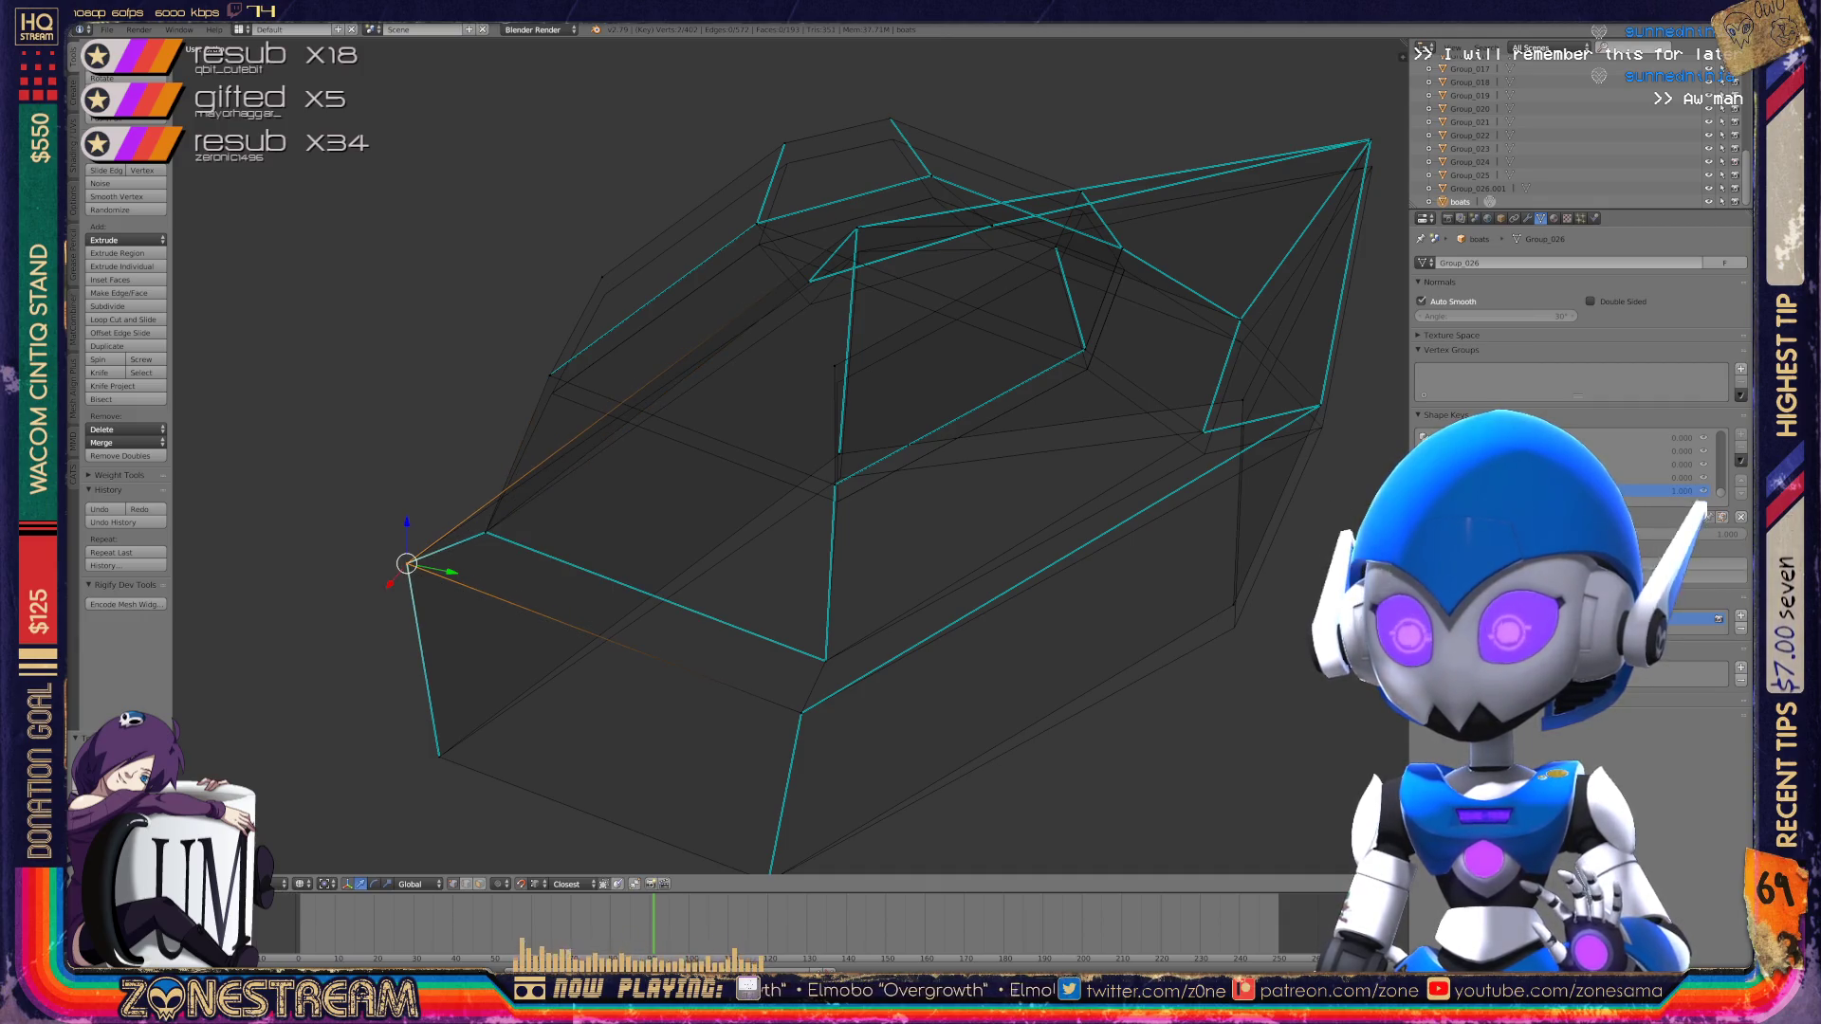
pyautogui.keyDown('shift'); pyautogui.moveTo(758, 427); pyautogui.dragTo(617, 517, button='middle'); pyautogui.keyUp('shift')
pyautogui.moveTo(759, 474); pyautogui.dragTo(626, 588, button='middle')
pyautogui.rightClick(992, 661)
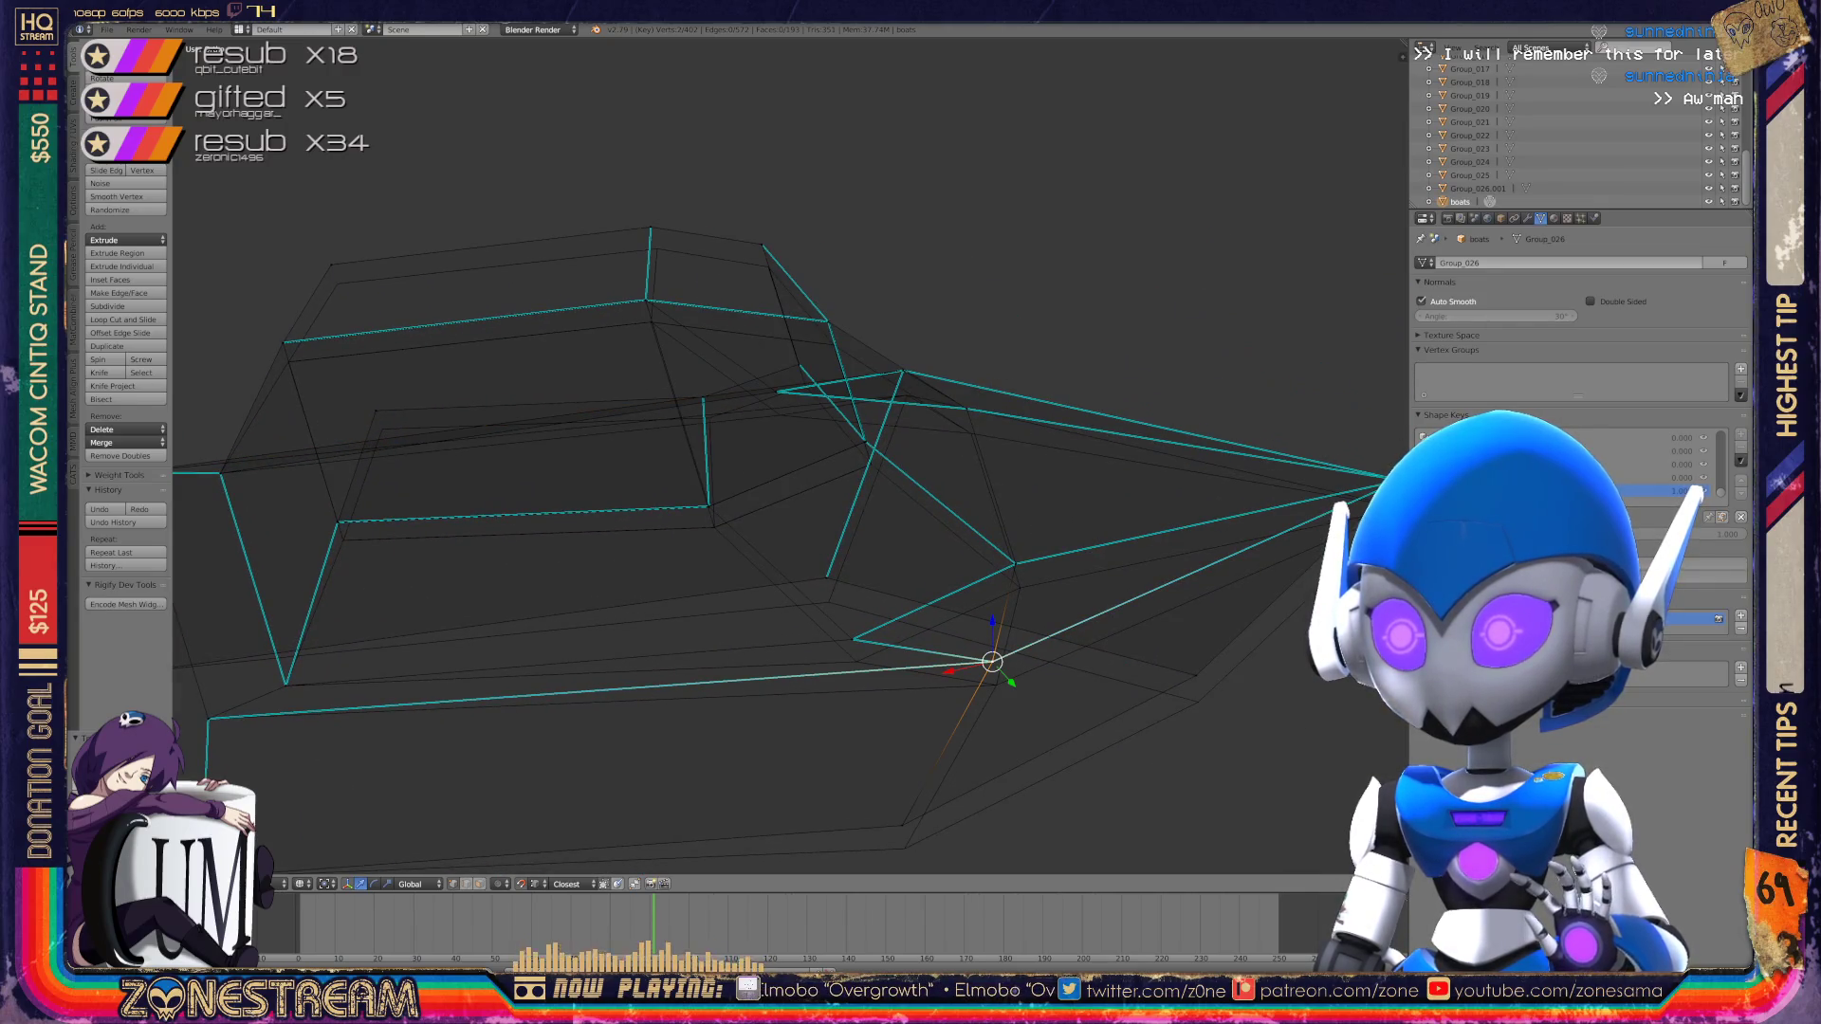
pyautogui.press('g')
pyautogui.press('Return')
pyautogui.press('g')
pyautogui.press('Return')
pyautogui.press('g')
pyautogui.press('Return')
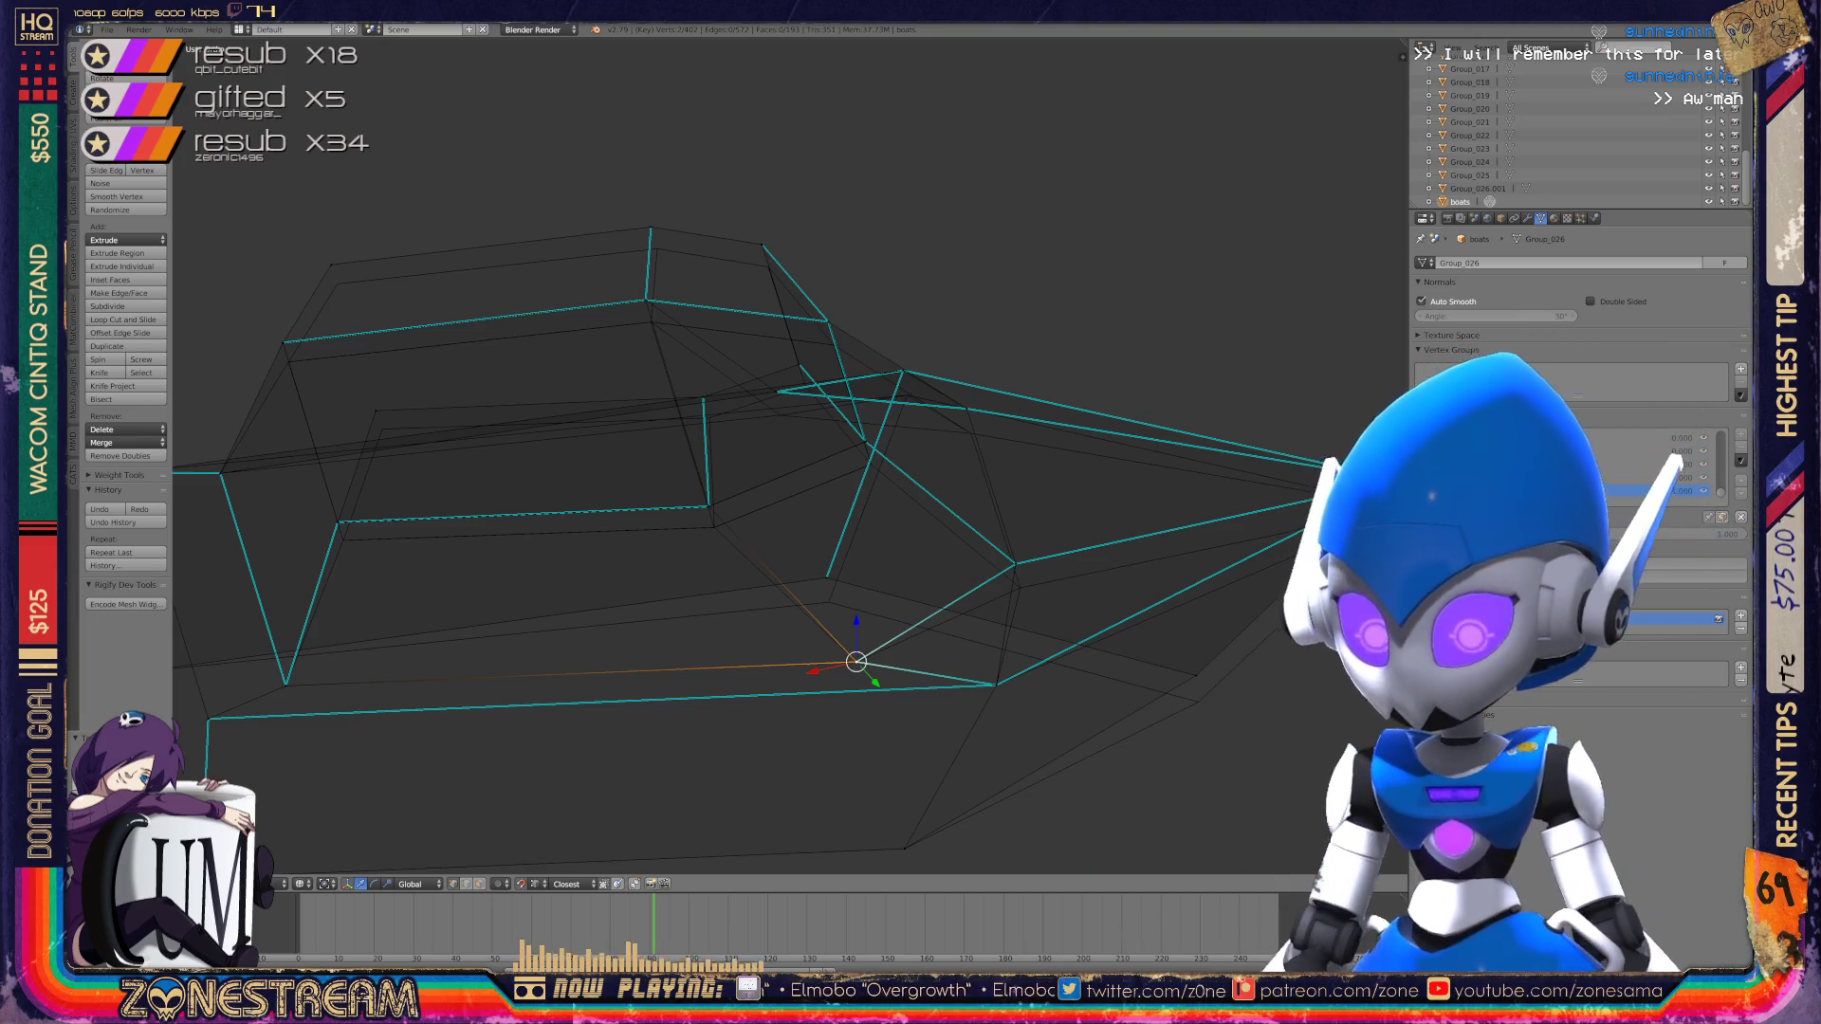
# Step: Lower the vertex near the toe slightly and snap the lower neighbouring vertex onto the cone tip
pyautogui.keyDown('shift'); pyautogui.moveTo(853, 475); pyautogui.dragTo(652, 445, button='middle'); pyautogui.keyUp('shift')
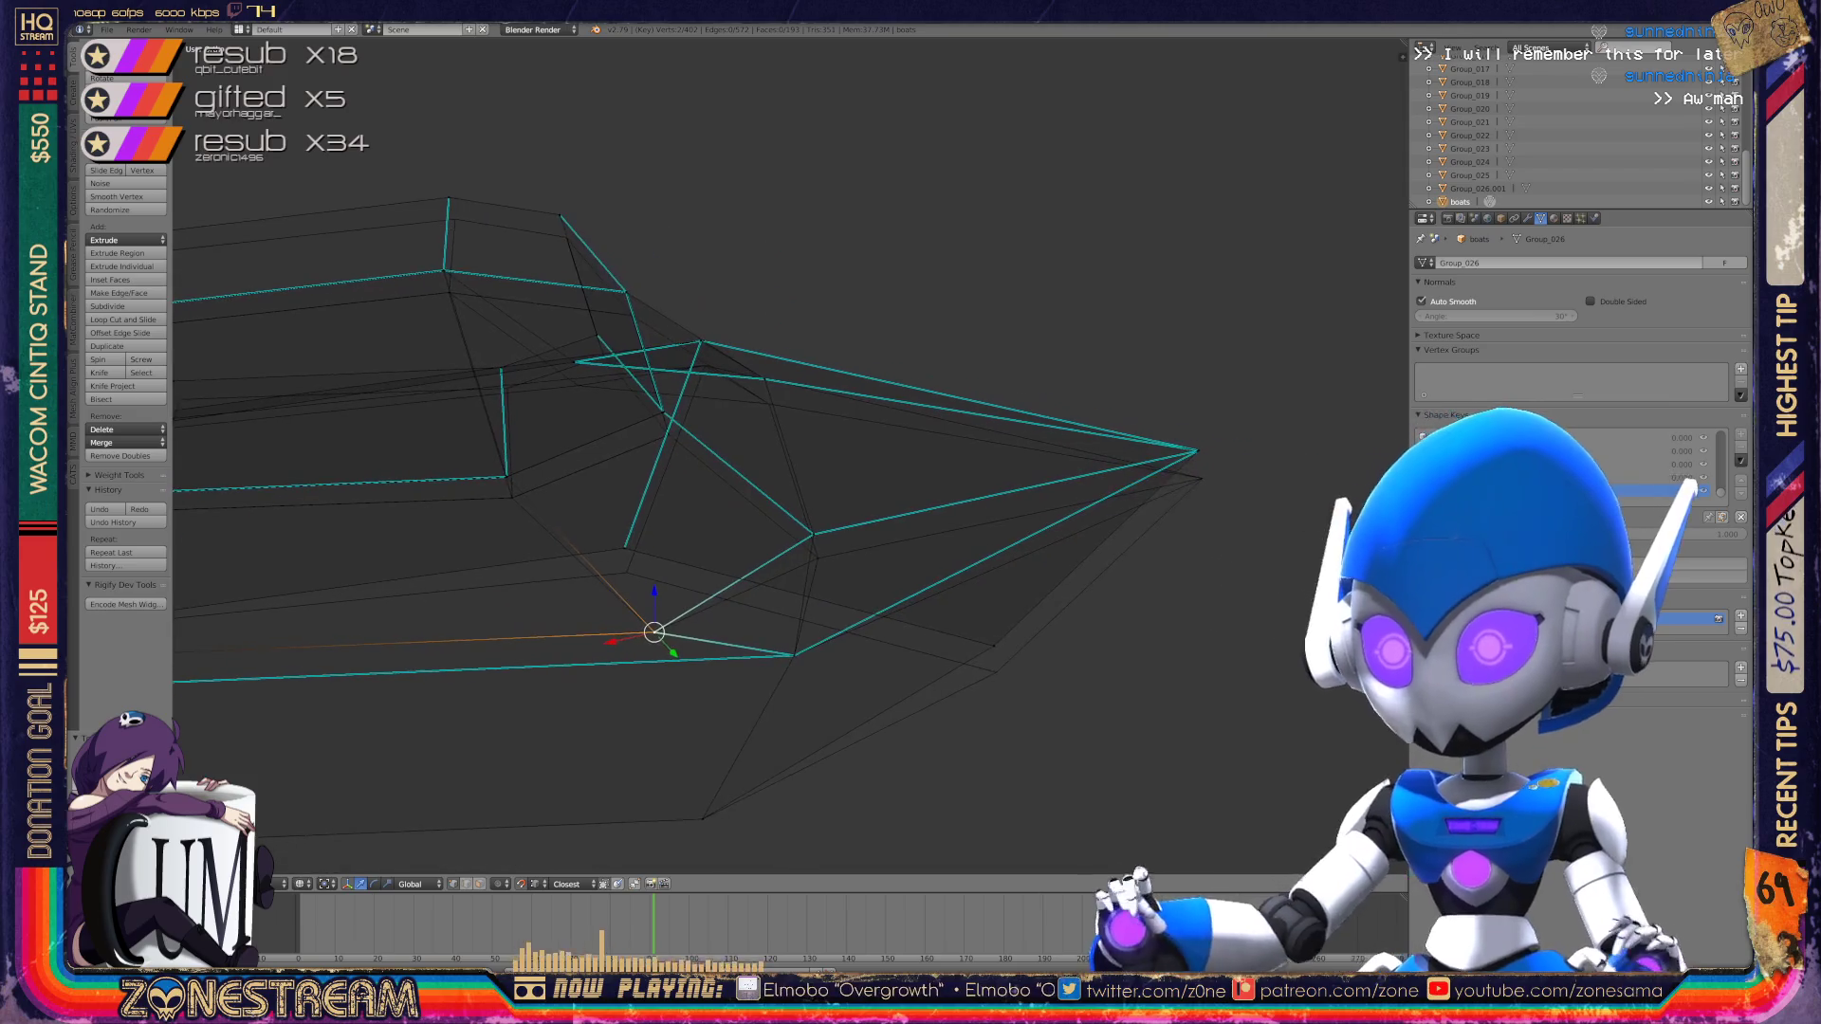
pyautogui.moveTo(854, 474); pyautogui.dragTo(759, 441, button='middle')
pyautogui.rightClick(833, 532)
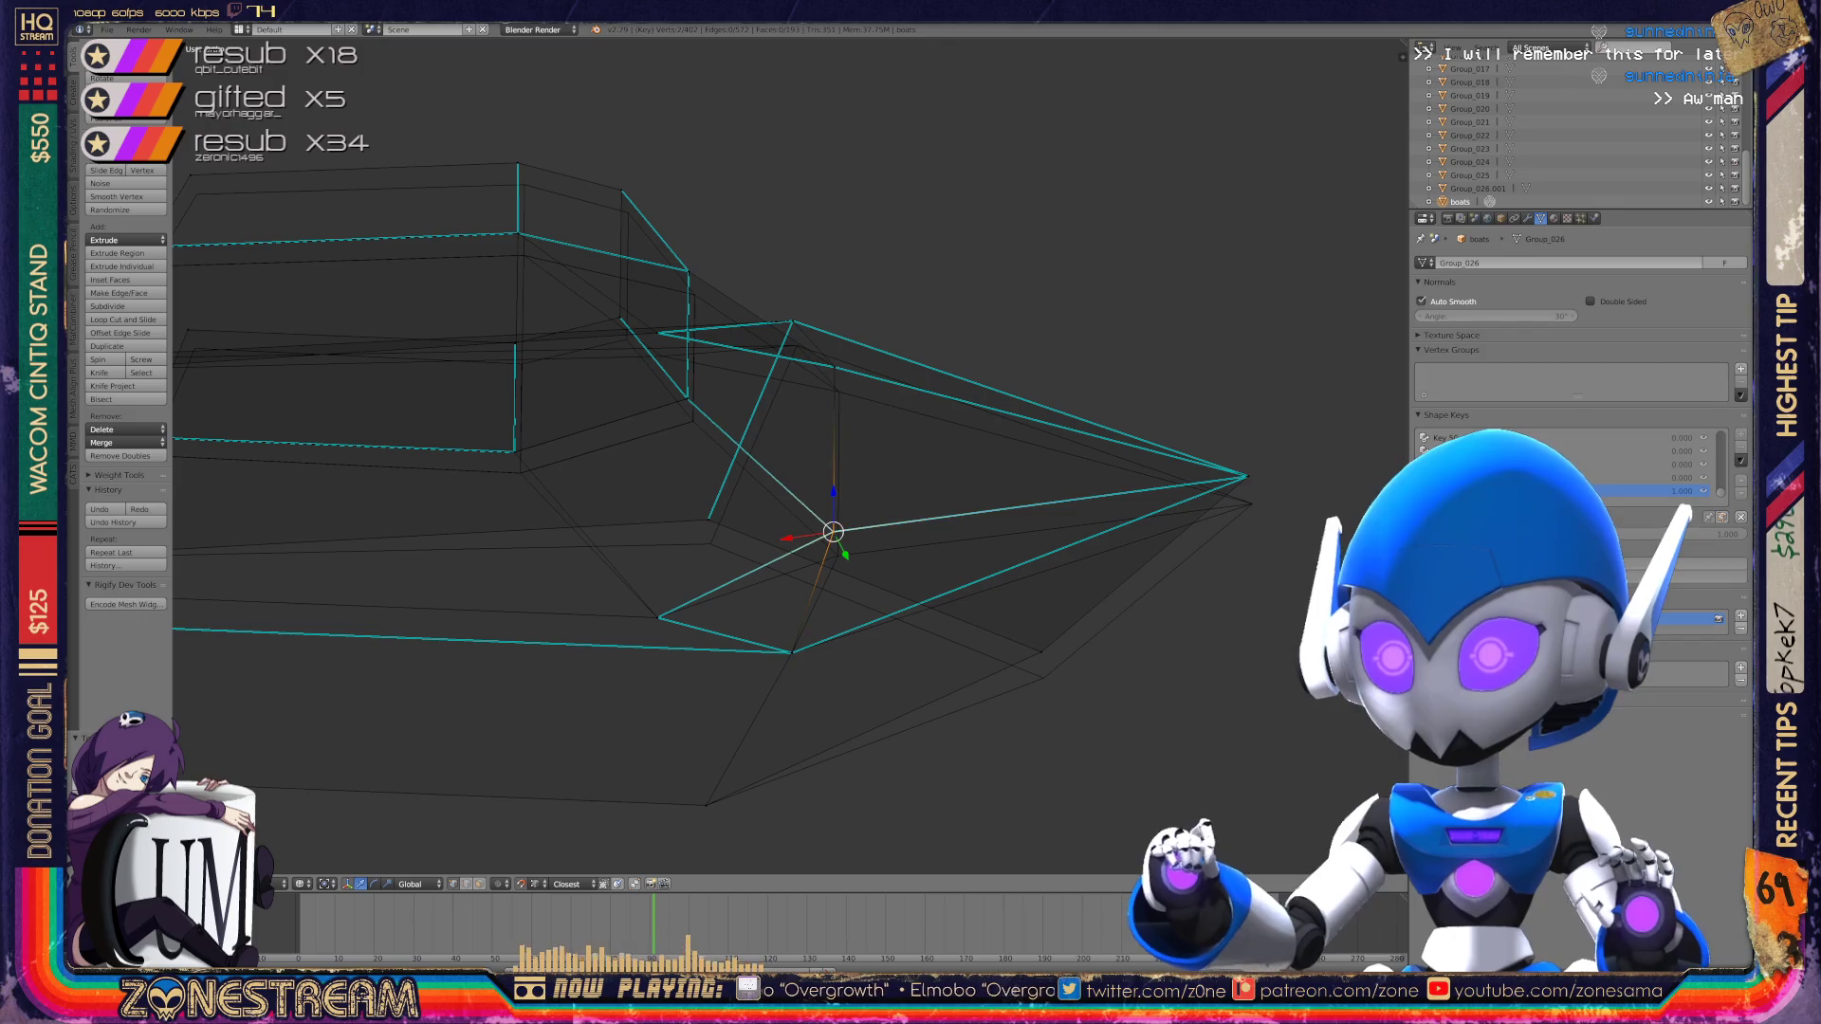
pyautogui.press('g')
pyautogui.click(837, 554)
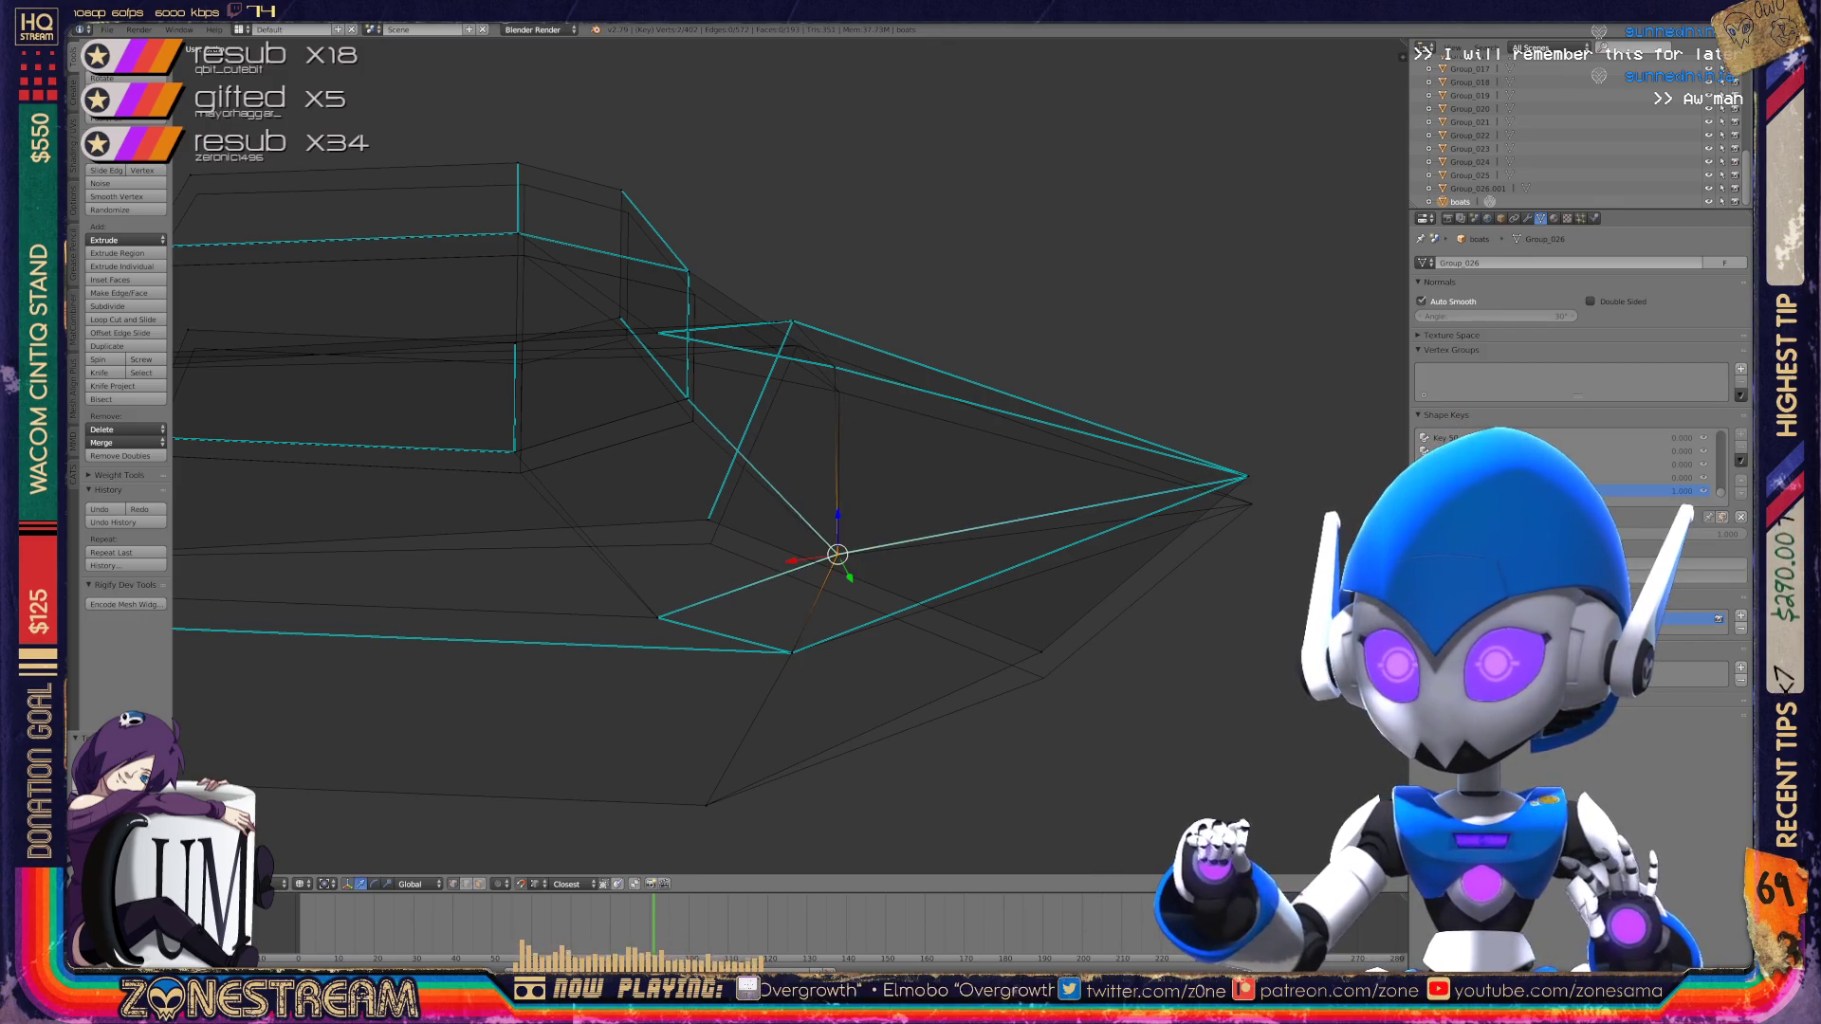
pyautogui.rightClick(1041, 652)
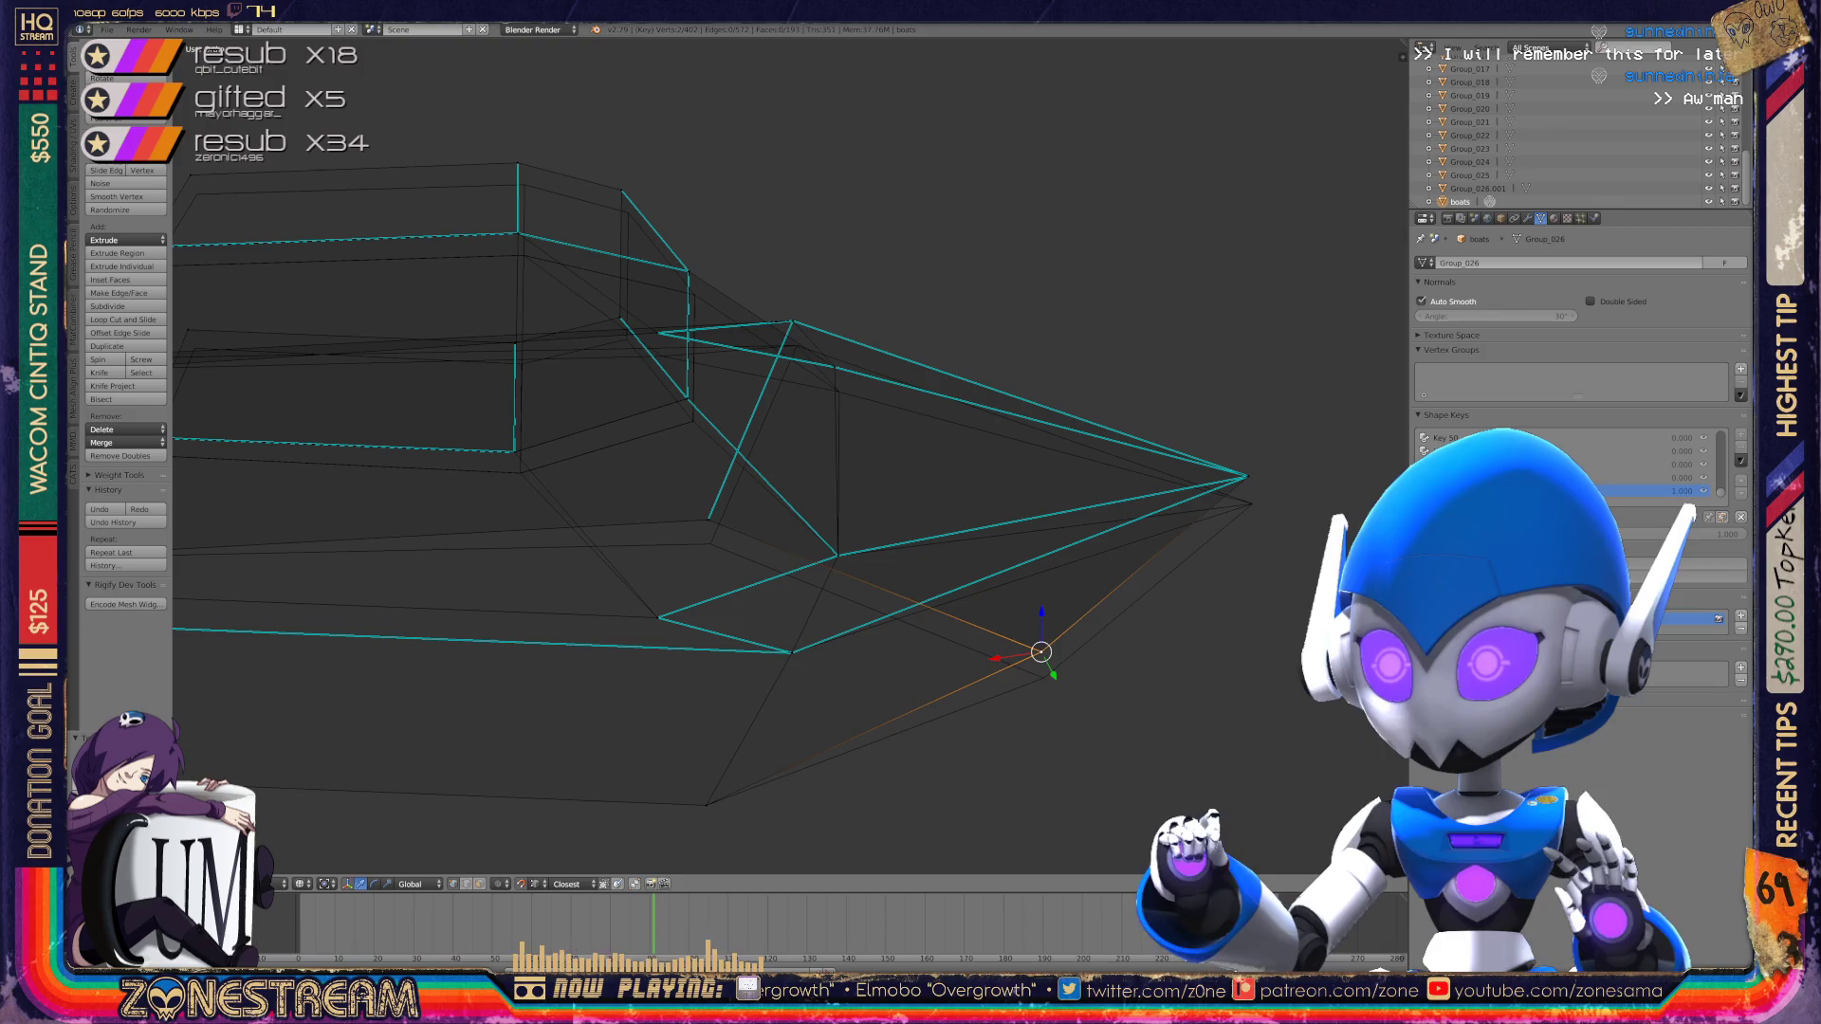
pyautogui.press('g')
pyautogui.click(1248, 476)
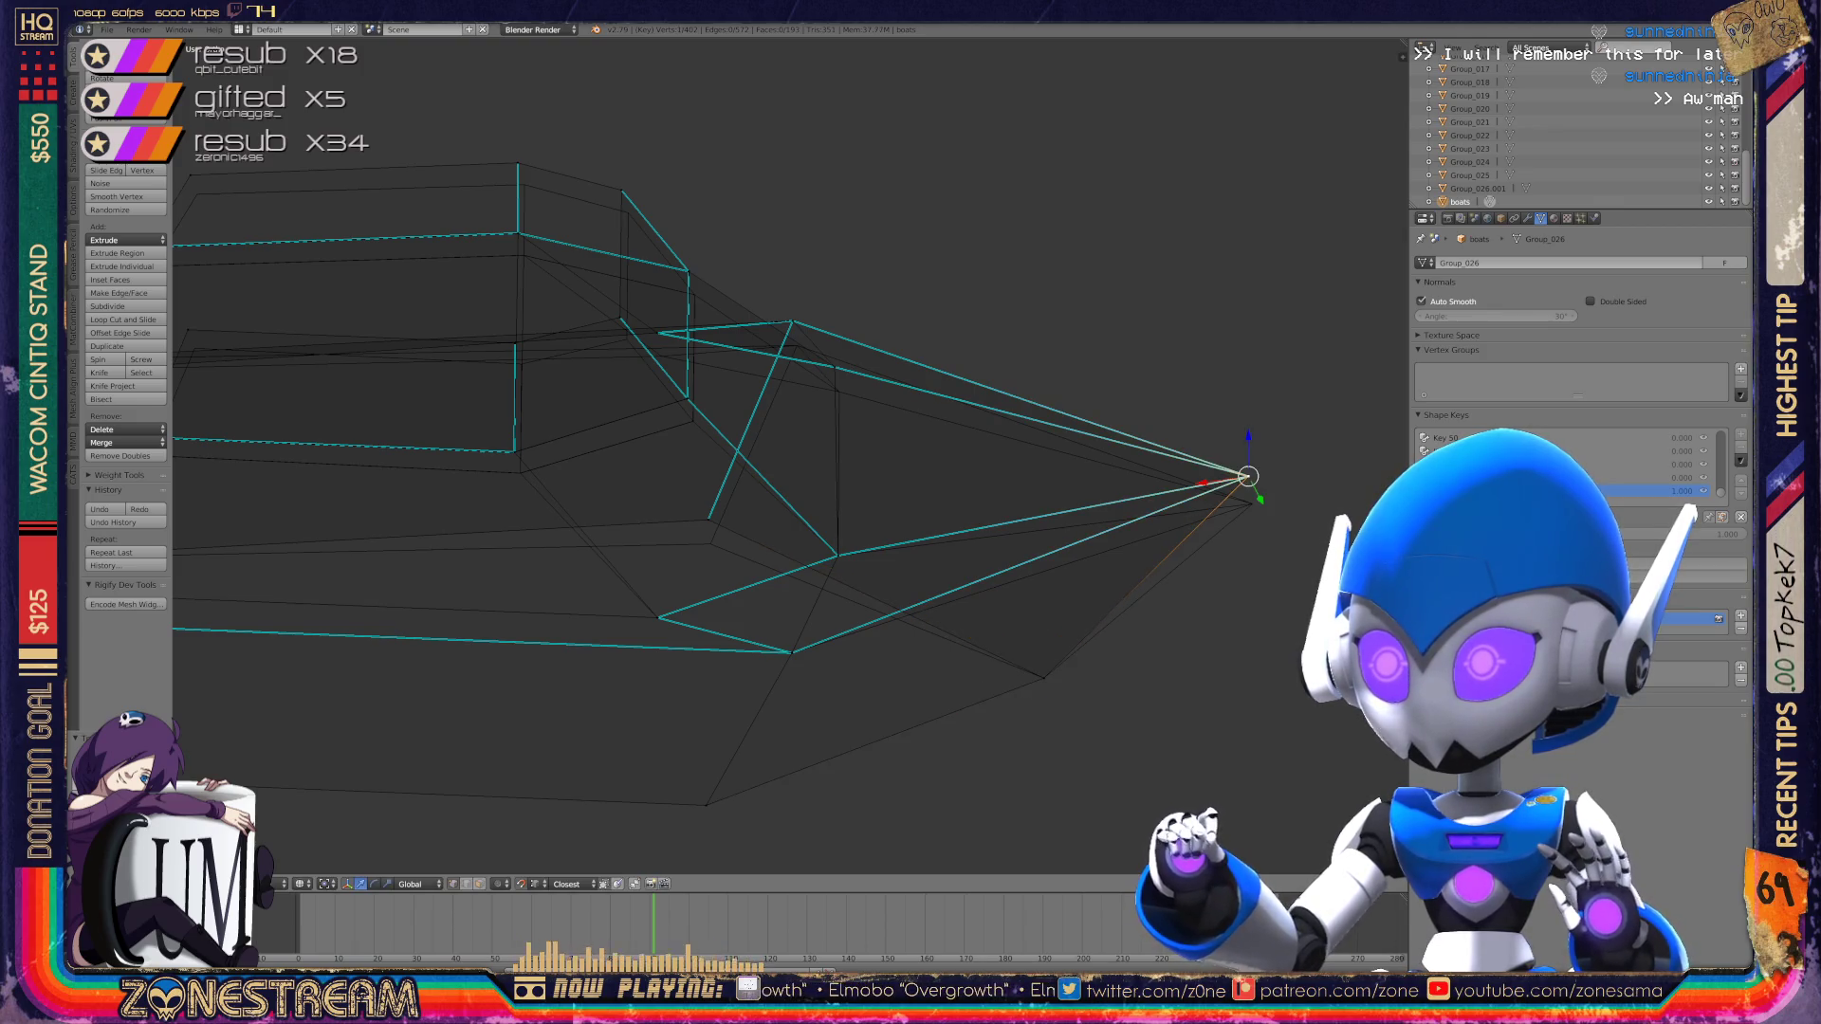
# Step: Lower several vertices along the upper edge of the pointed-toe piece
pyautogui.scroll(-3, 758, 427)
pyautogui.moveTo(759, 427)
pyautogui.mouseDown(button='middle')
pyautogui.moveTo(759, 332)
pyautogui.moveTo(721, 418)
pyautogui.moveTo(655, 398)
pyautogui.mouseUp(button='middle')
pyautogui.scroll(3, 759, 427)
pyautogui.rightClick(749, 576)
pyautogui.press('Return')
pyautogui.press('g')
pyautogui.press('Return')
pyautogui.rightClick(863, 617)
pyautogui.press('g')
pyautogui.press('Return')
# Step: Orbit around the reshaped piece and leave edit mode
pyautogui.moveTo(787, 569); pyautogui.dragTo(702, 541, button='middle')
pyautogui.moveTo(664, 474); pyautogui.dragTo(768, 426, button='middle')
pyautogui.press('Tab')
pyautogui.press('Tab')
# Step: Lower the first three vertices along the wide piece's rim
pyautogui.press('g')
pyautogui.click(989, 548)
pyautogui.moveTo(768, 427); pyautogui.dragTo(801, 406, button='middle')
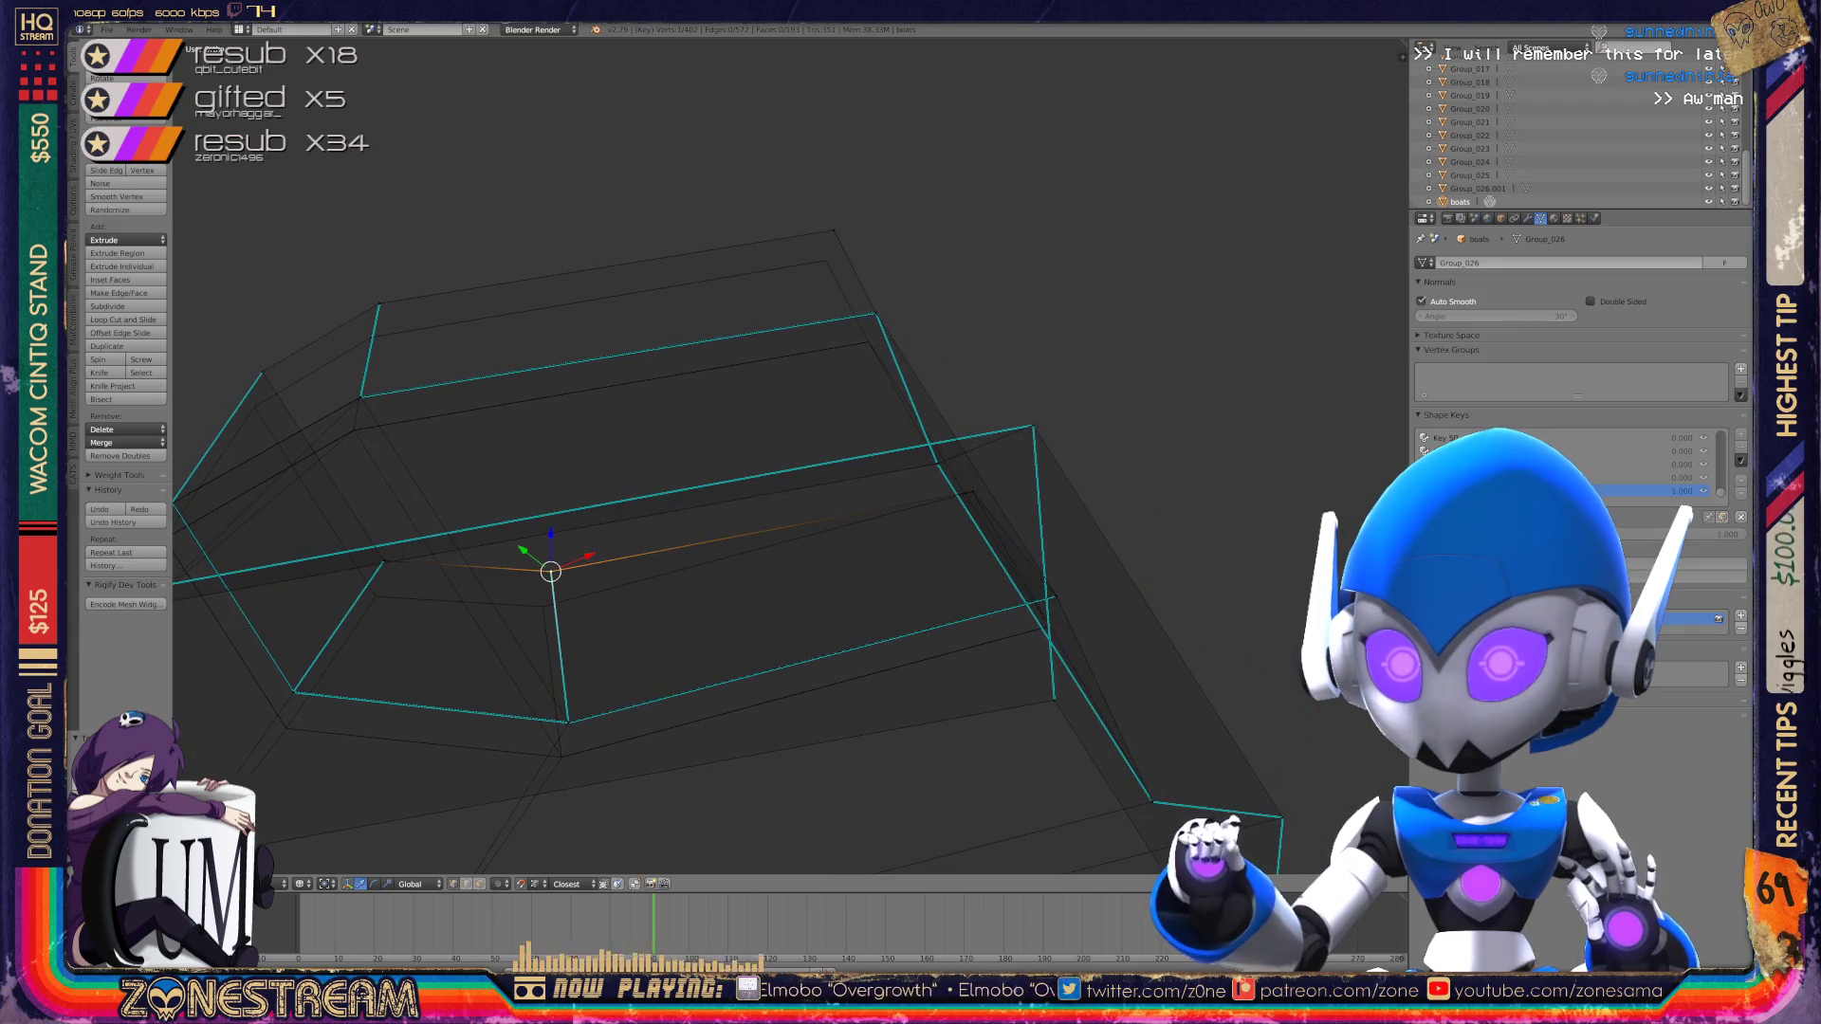
pyautogui.press('g')
pyautogui.click(543, 607)
pyautogui.rightClick(384, 561)
pyautogui.press('g')
pyautogui.click(375, 597)
# Step: Lower the left corner vertex and the next vertex along that edge
pyautogui.rightClick(263, 372)
pyautogui.press('g')
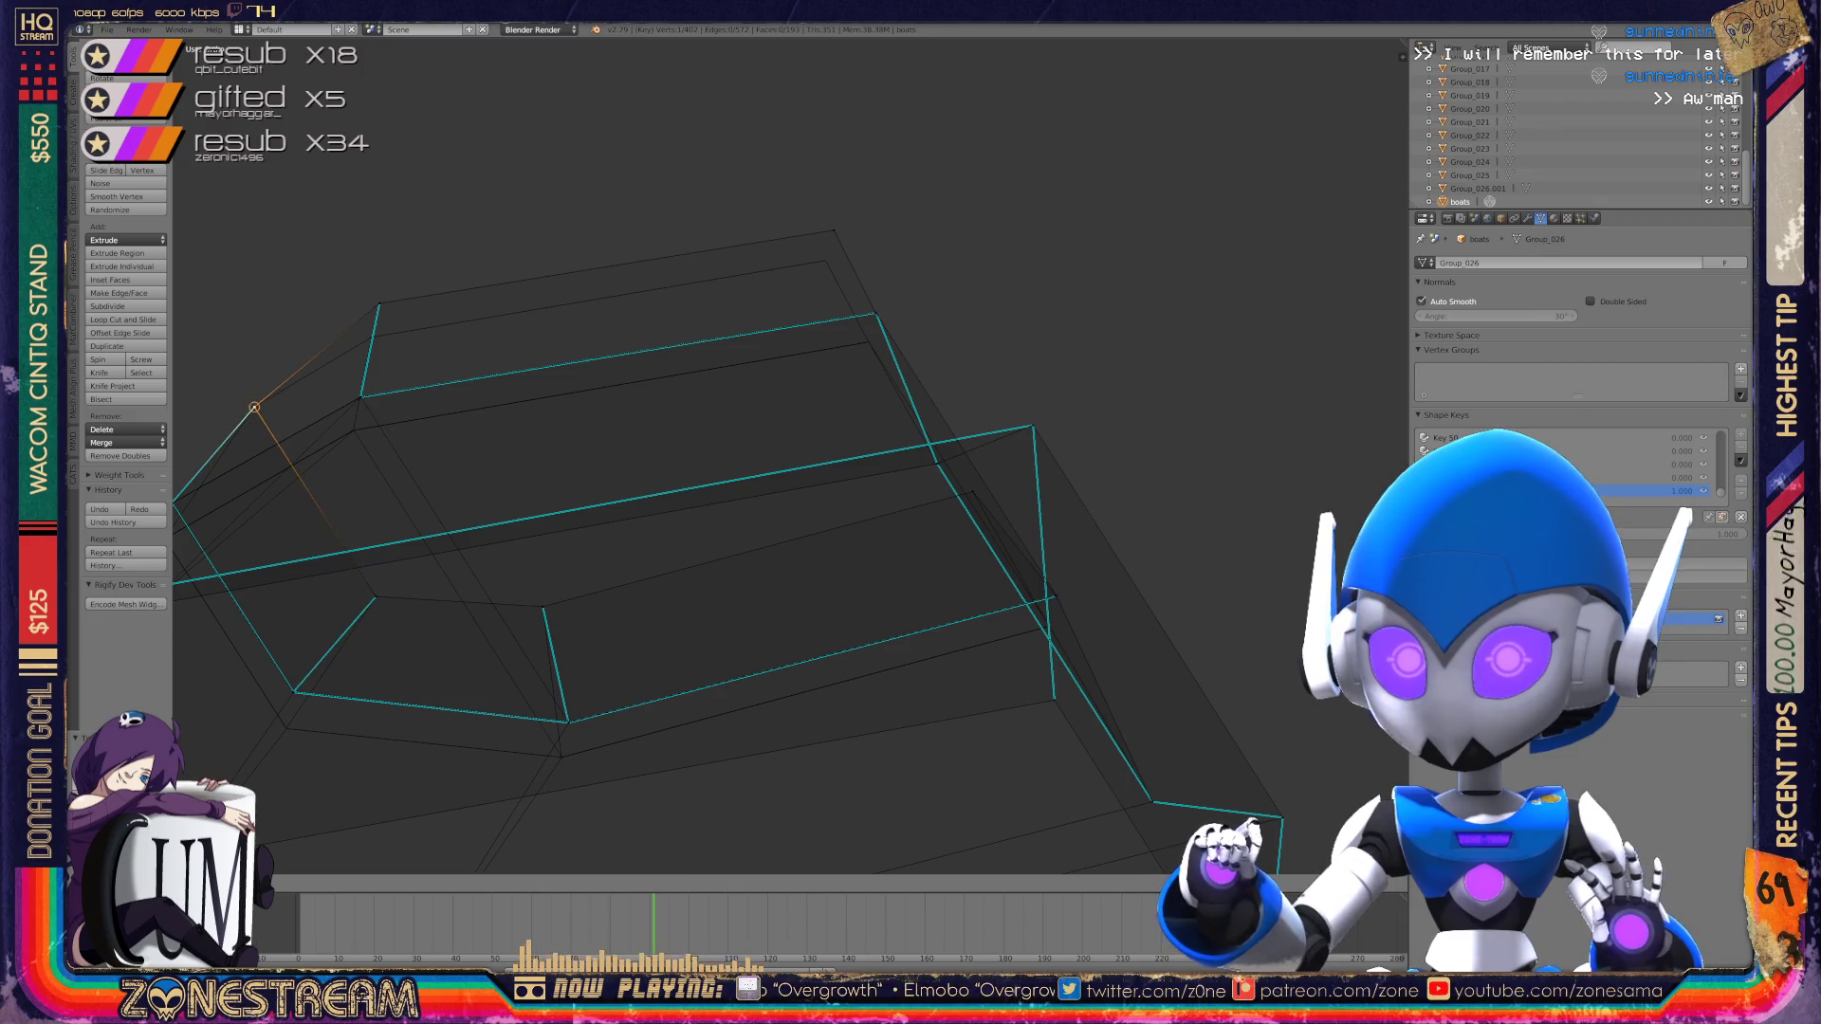
pyautogui.click(253, 407)
pyautogui.rightClick(379, 304)
pyautogui.press('g')
pyautogui.click(371, 337)
# Step: Bring the top edge into view, select a lower vertex and cancel a stray move with Esc
pyautogui.rightClick(824, 254)
pyautogui.moveTo(825, 254); pyautogui.dragTo(995, 267, button='middle')
pyautogui.scroll(8, 787, 456)
pyautogui.scroll(4, 787, 456)
pyautogui.scroll(3, 787, 455)
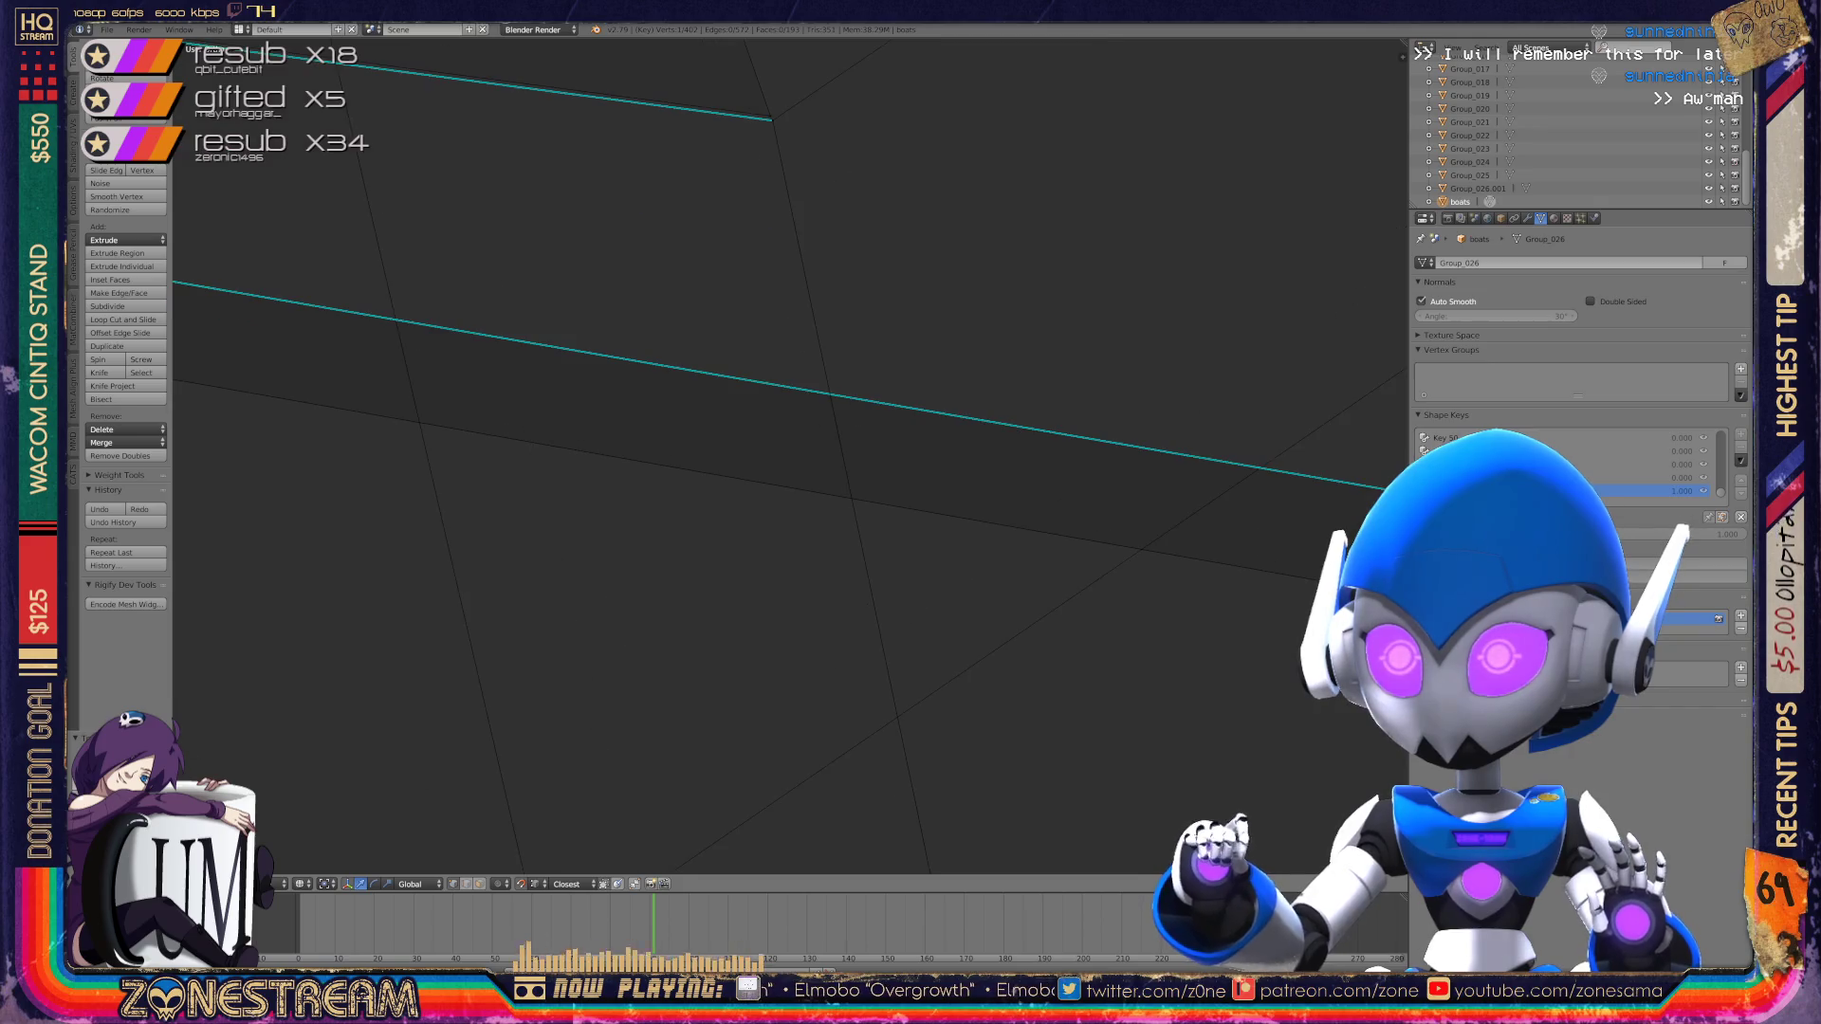
pyautogui.keyDown('shift'); pyautogui.moveTo(787, 456); pyautogui.dragTo(802, 384, button='middle'); pyautogui.keyUp('shift')
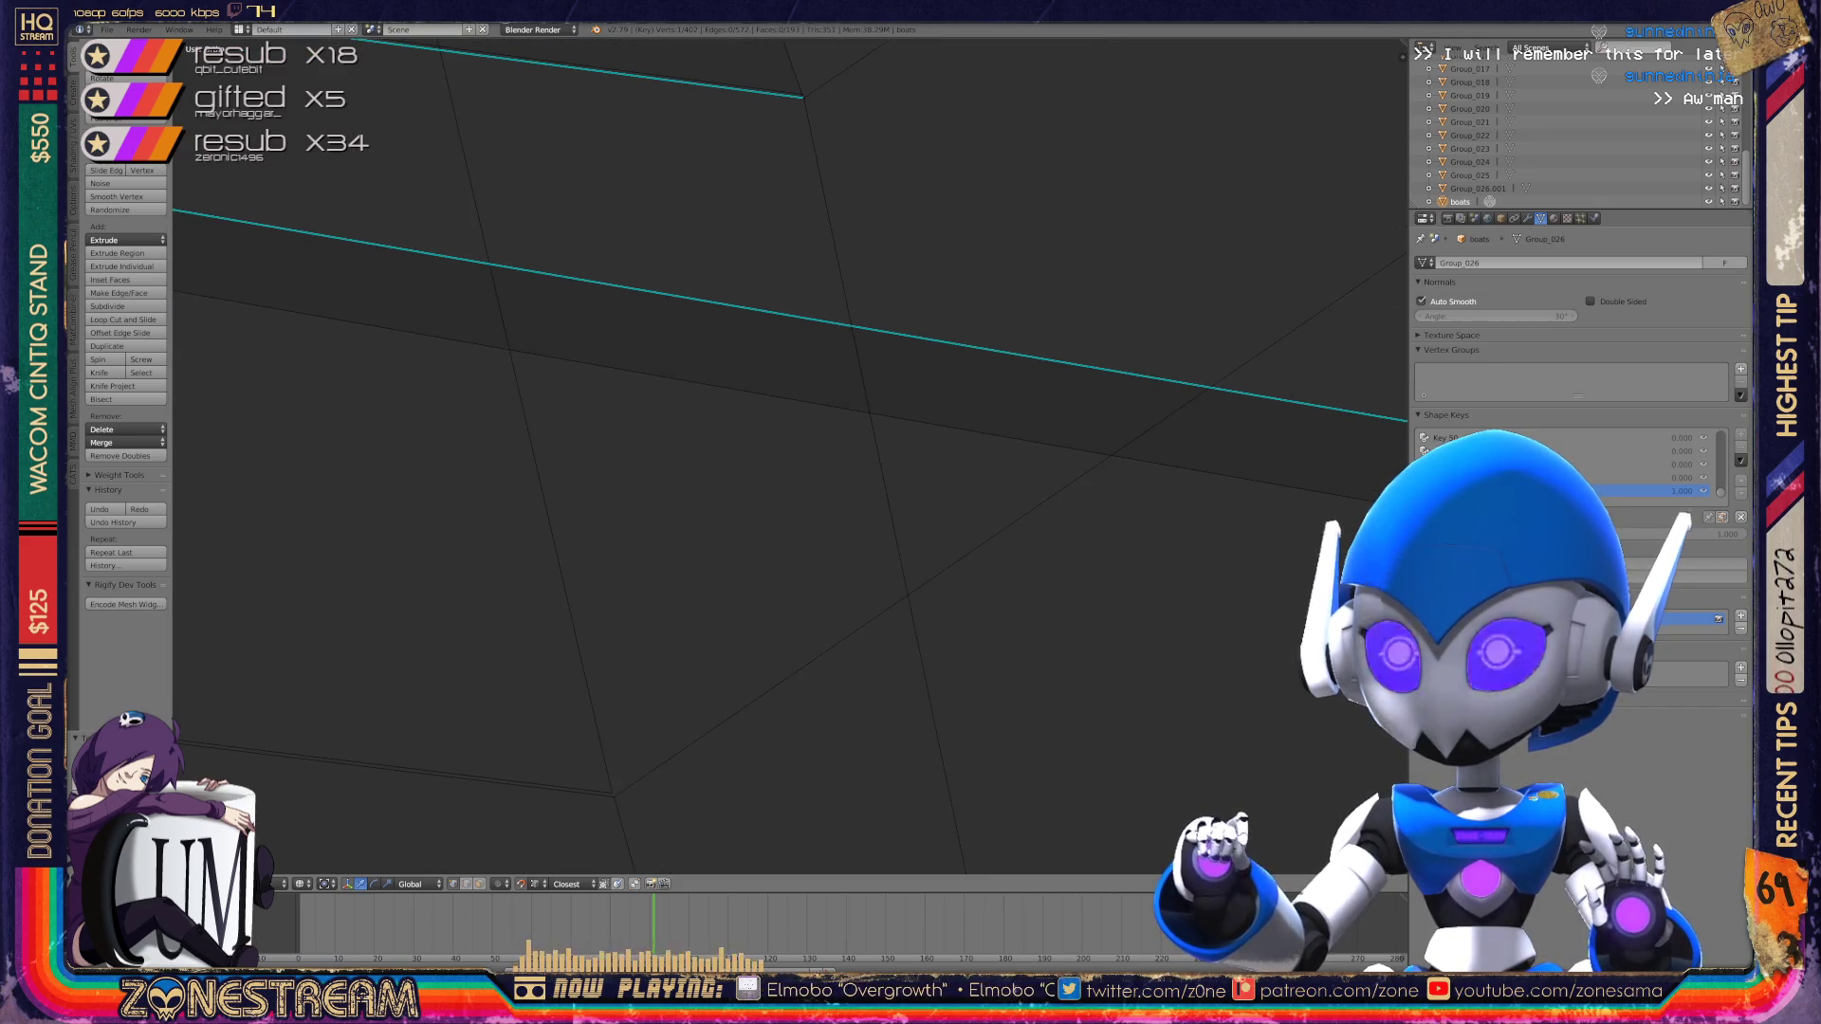
pyautogui.click(801, 87)
pyautogui.rightClick(810, 125)
pyautogui.rightClick(612, 792)
pyautogui.press('g')
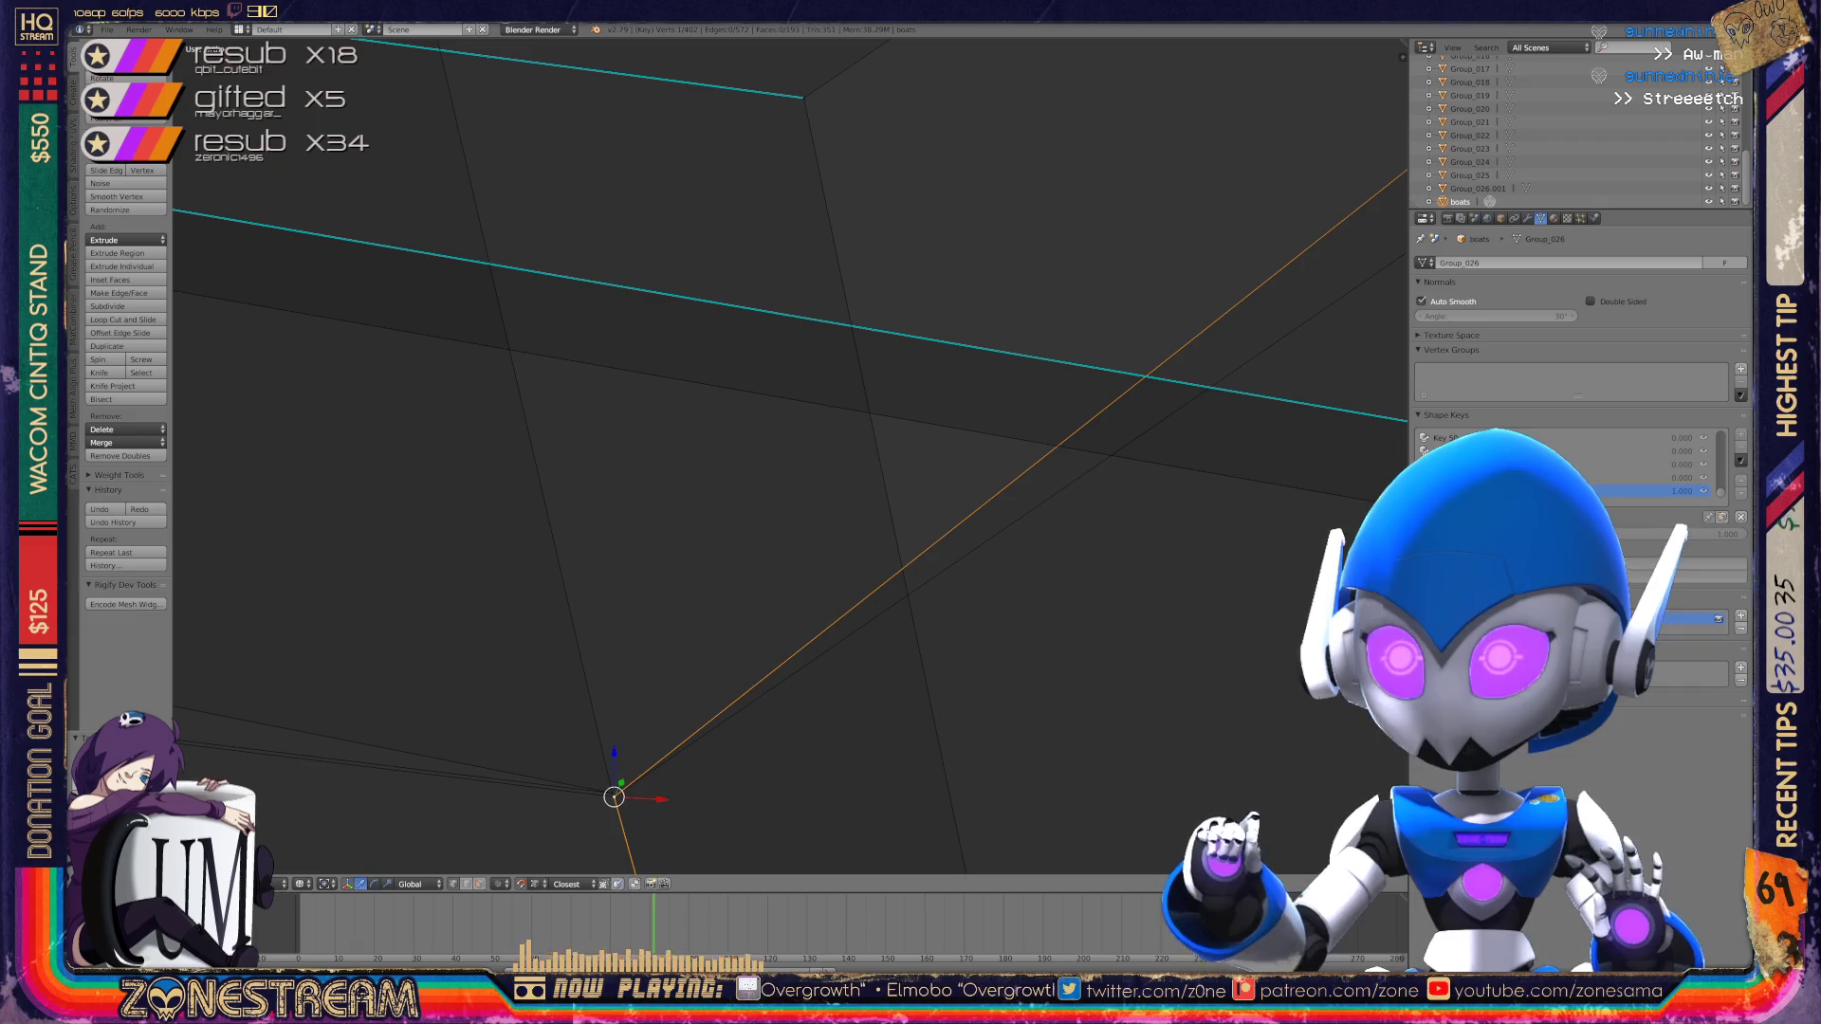
pyautogui.press('Escape')
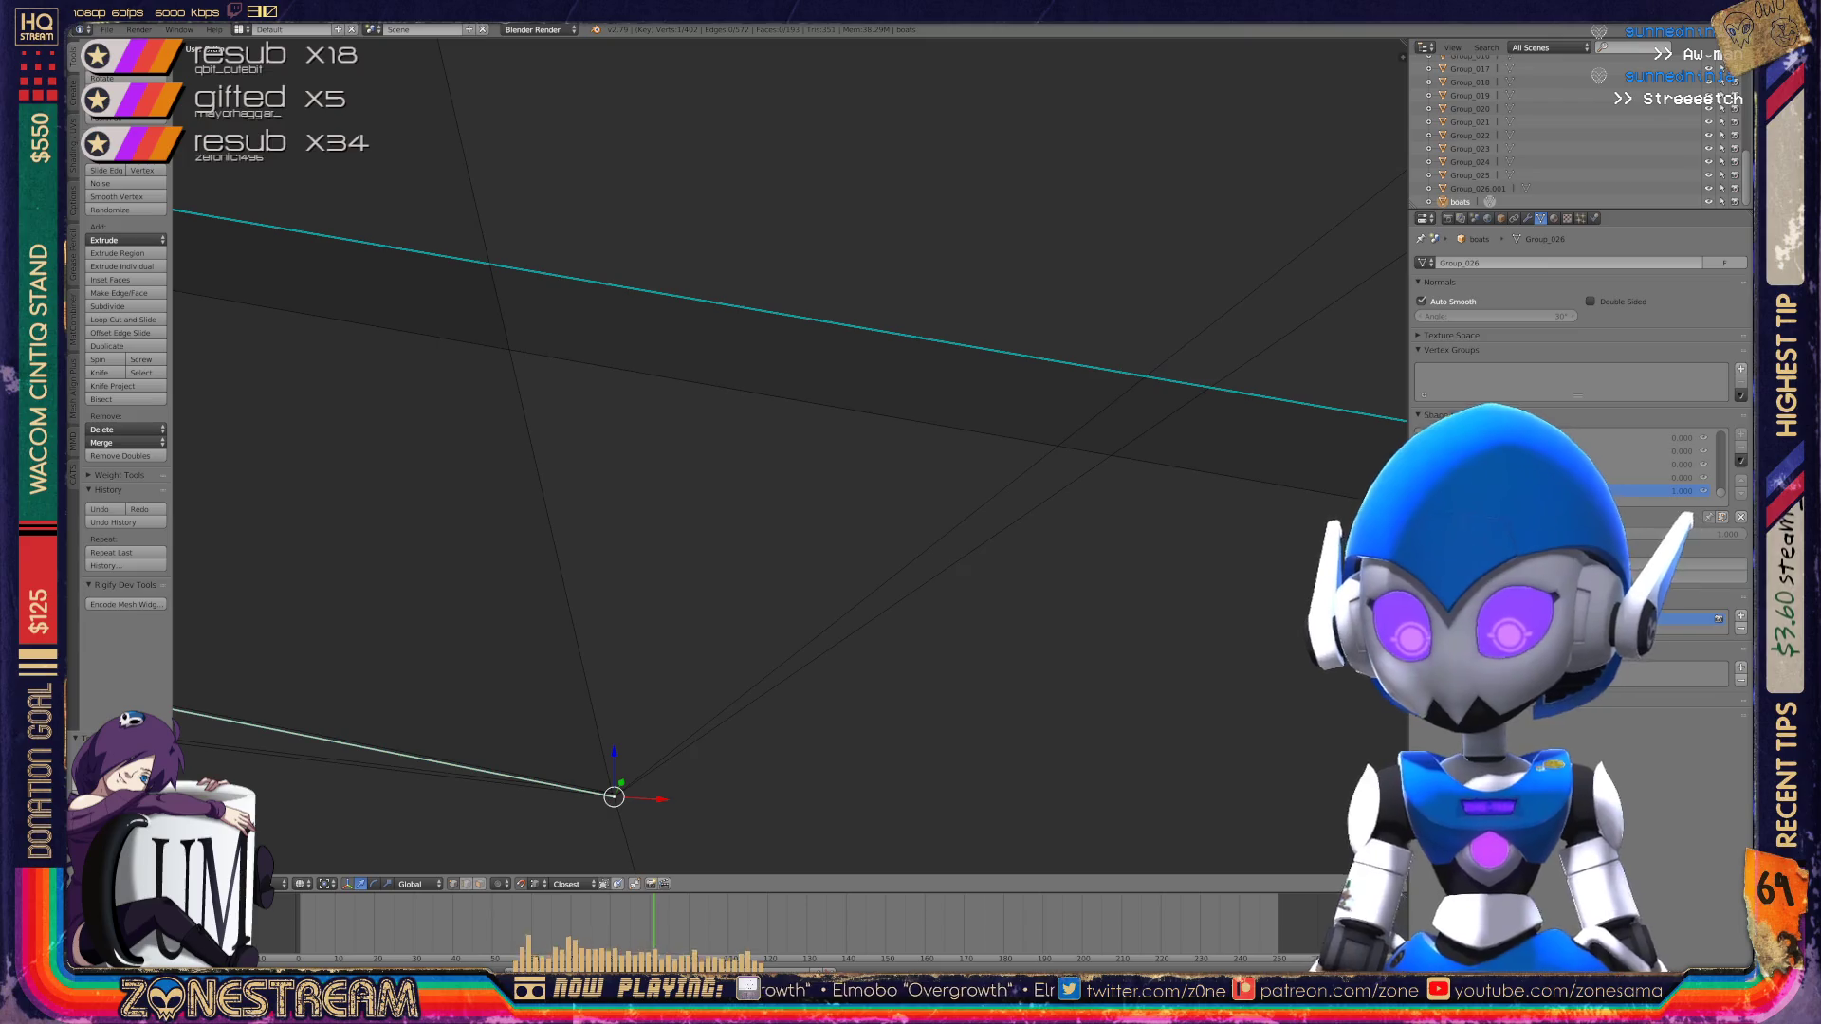
pyautogui.moveTo(613, 797)
pyautogui.mouseDown(button='middle')
pyautogui.moveTo(704, 619)
pyautogui.moveTo(1347, 698)
pyautogui.moveTo(683, 607)
pyautogui.moveTo(664, 360)
pyautogui.mouseUp(button='middle')
# Step: Move the corner vertex near the top far downward
pyautogui.rightClick(678, 199)
pyautogui.rightClick(677, 197)
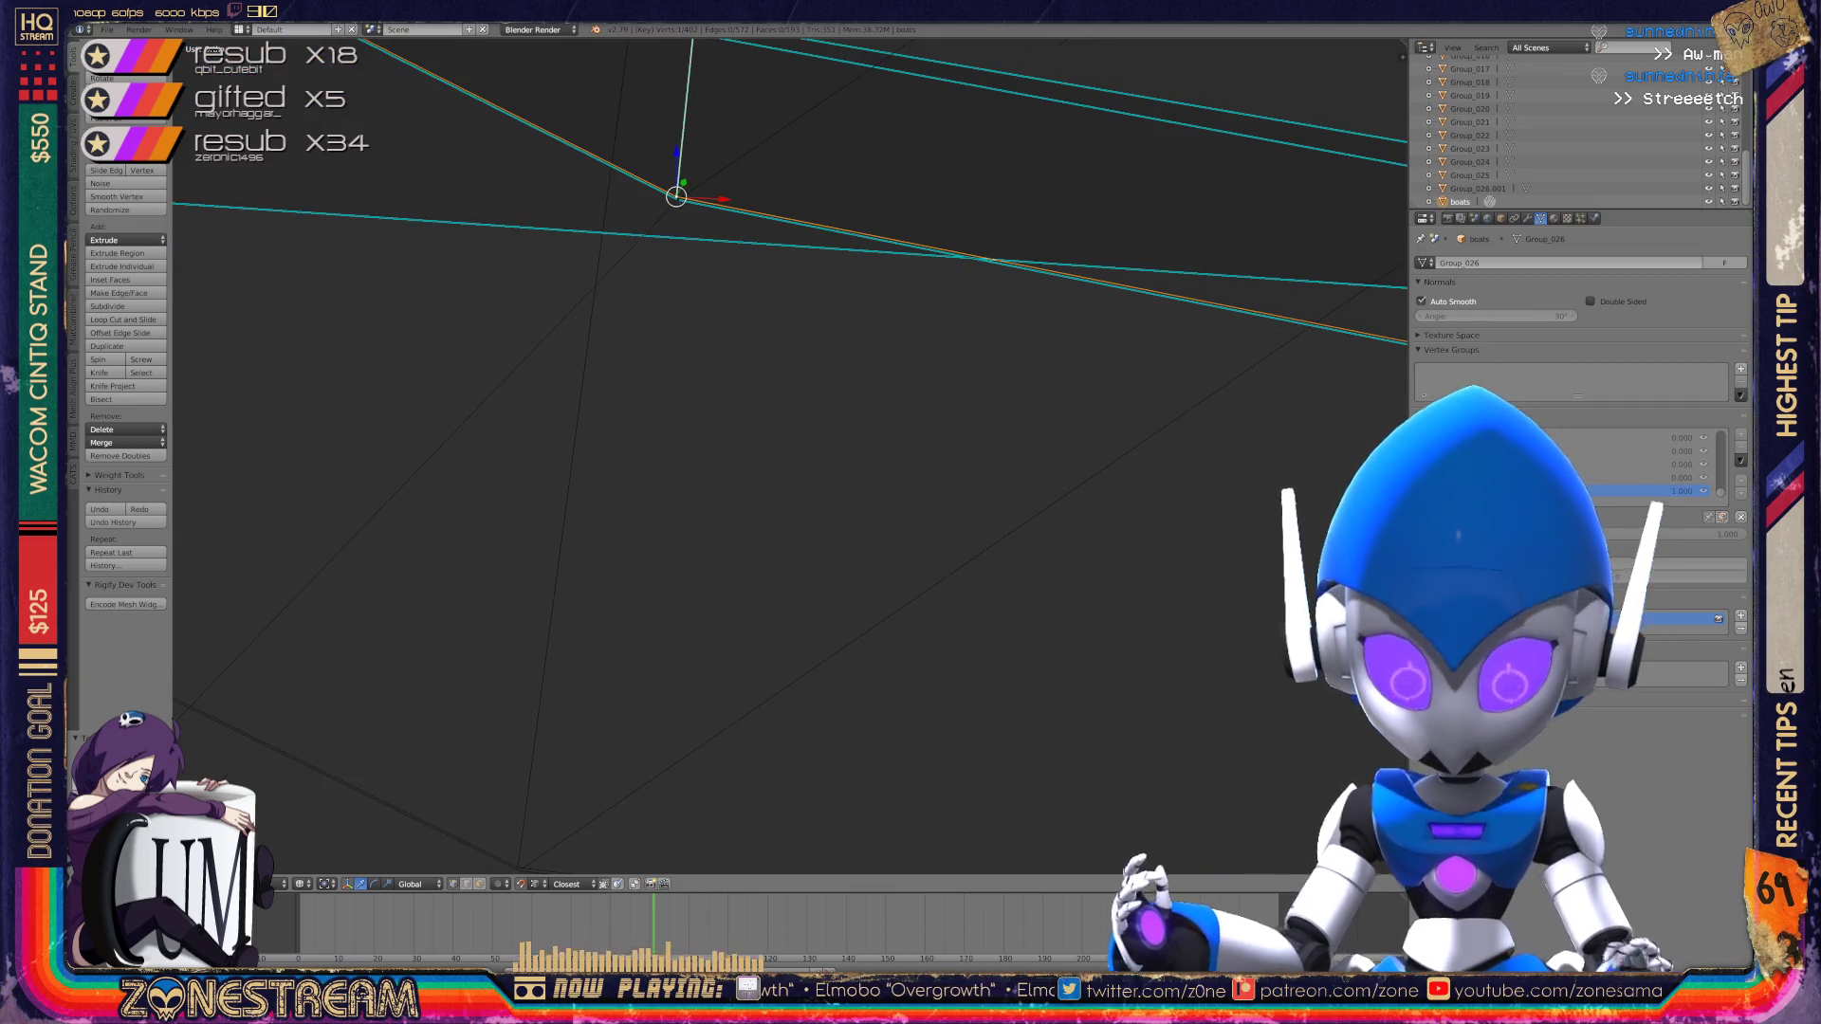
pyautogui.moveTo(677, 197); pyautogui.dragTo(517, 865)
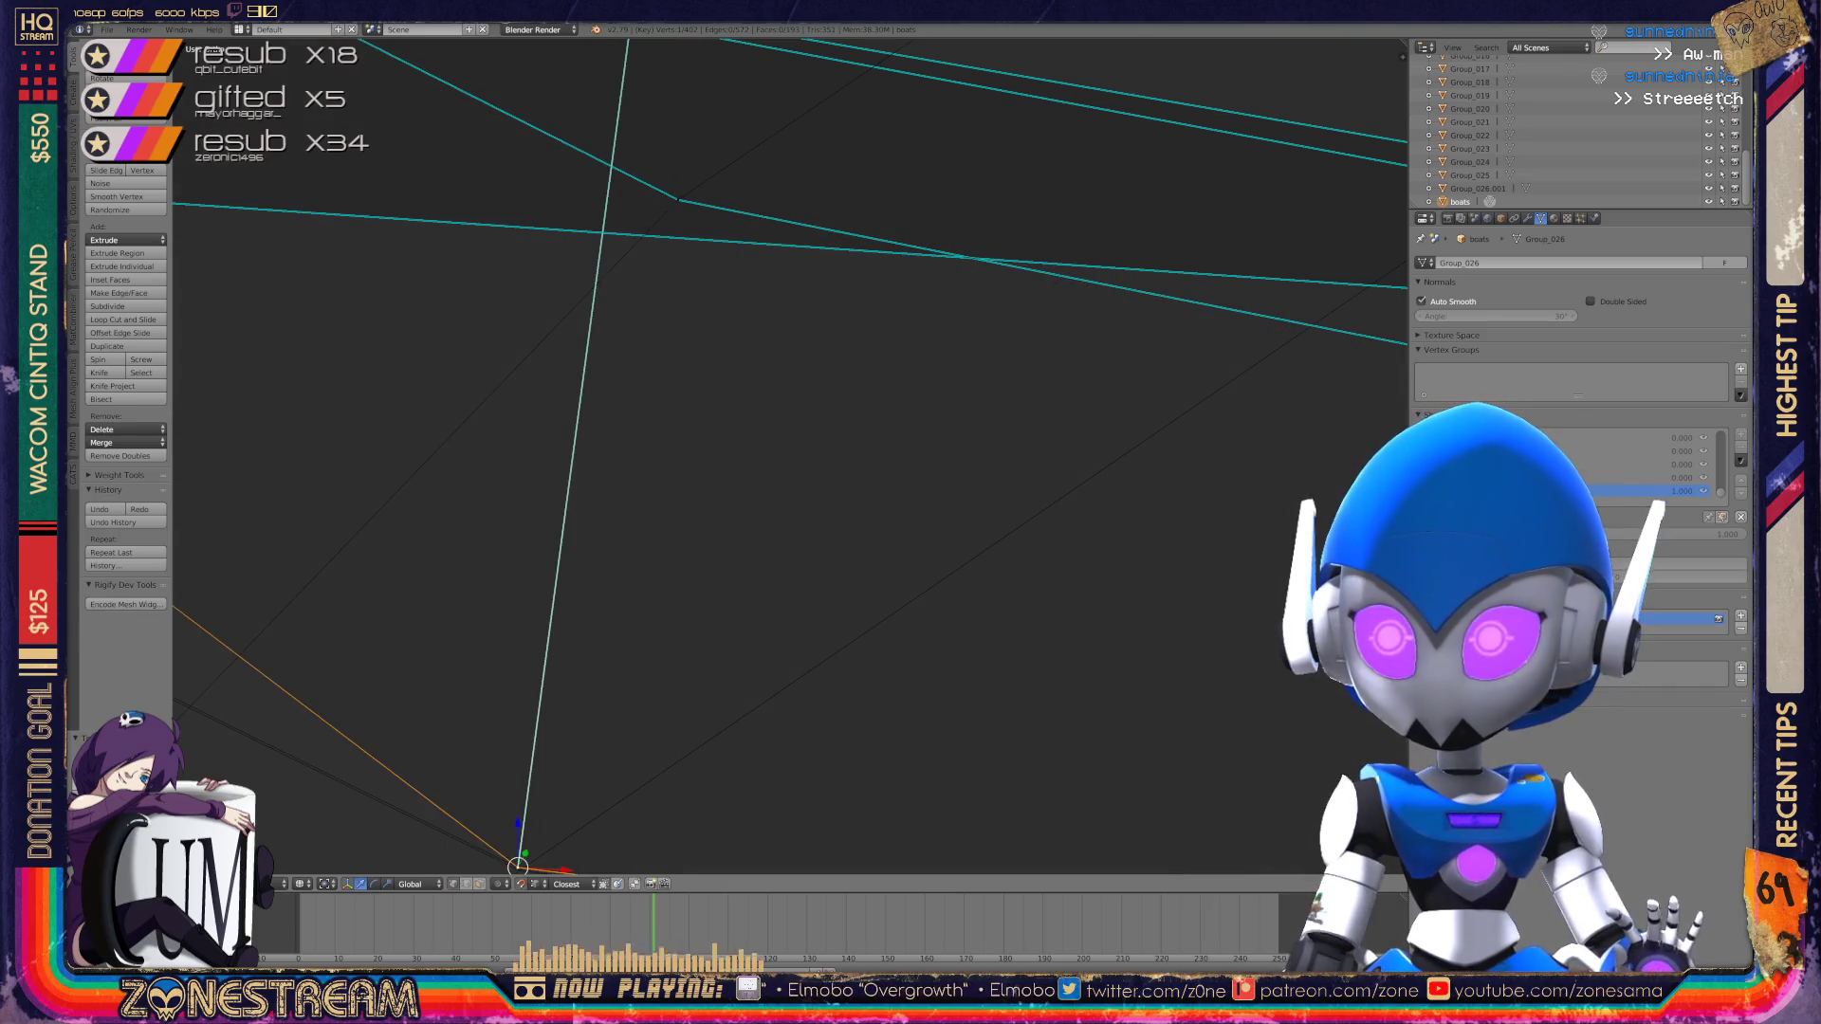
pyautogui.press('Escape')
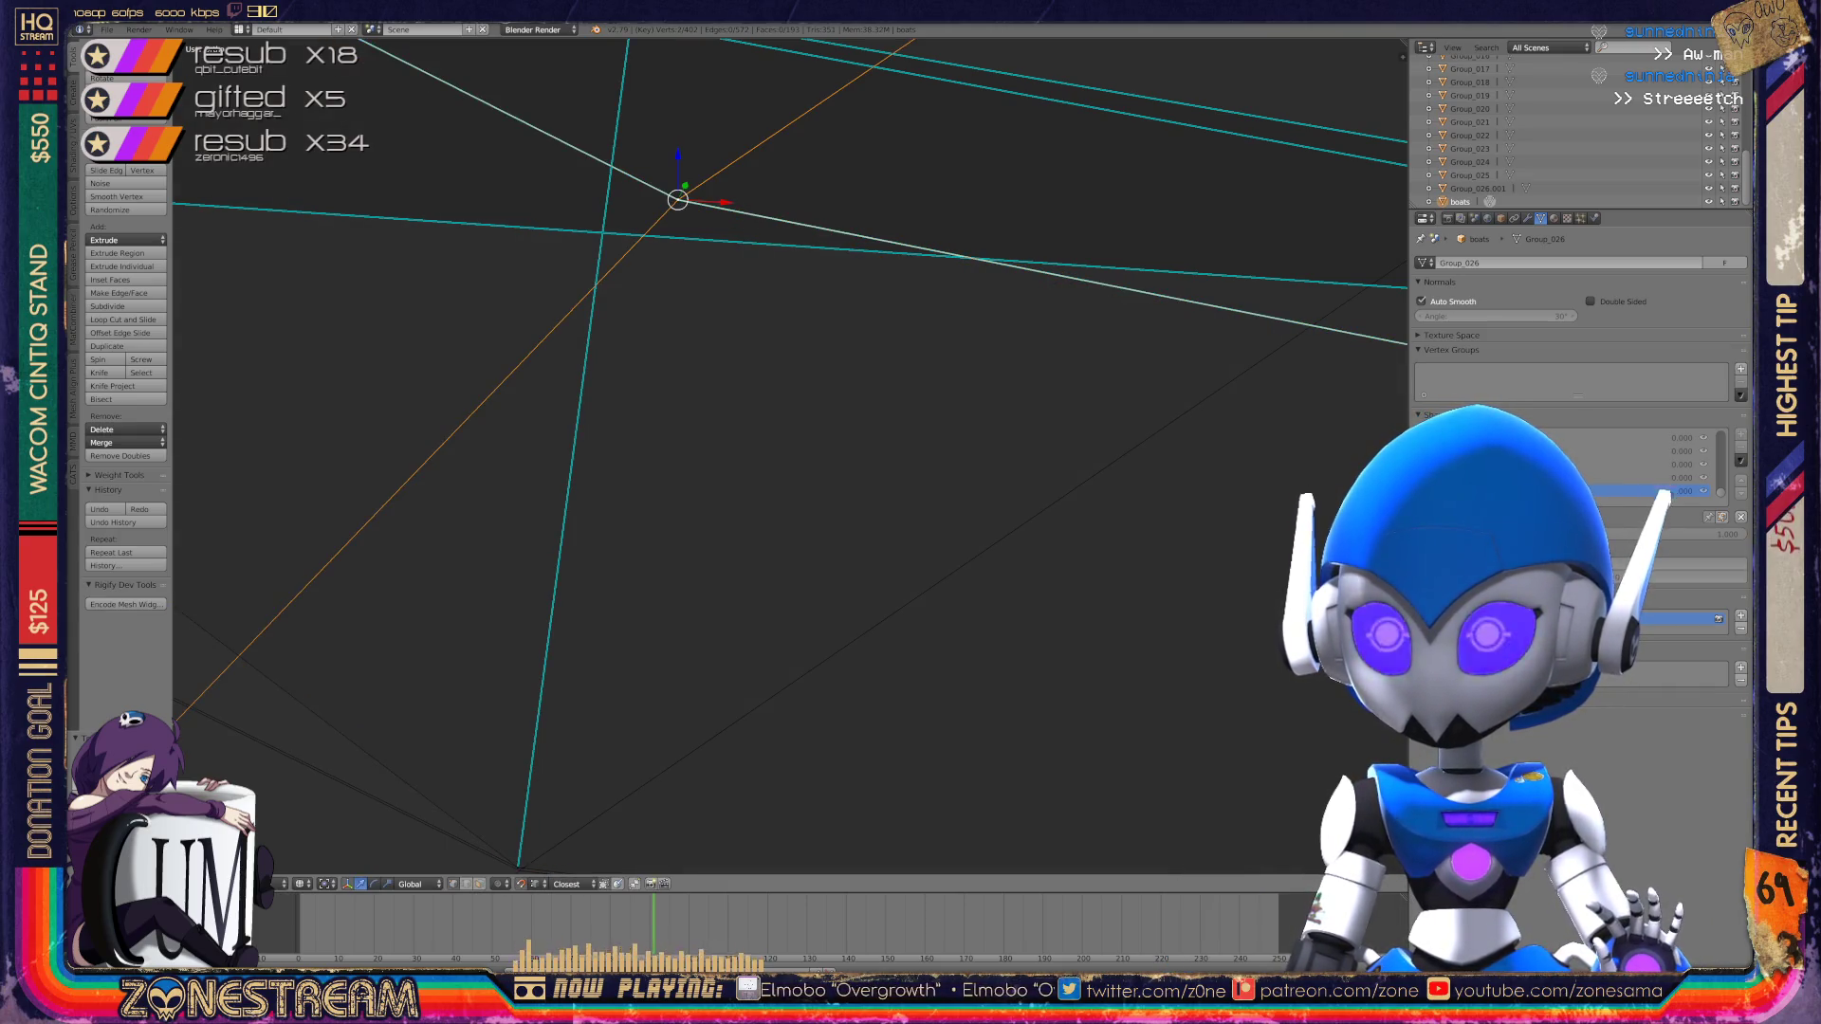
pyautogui.moveTo(678, 199); pyautogui.dragTo(517, 869)
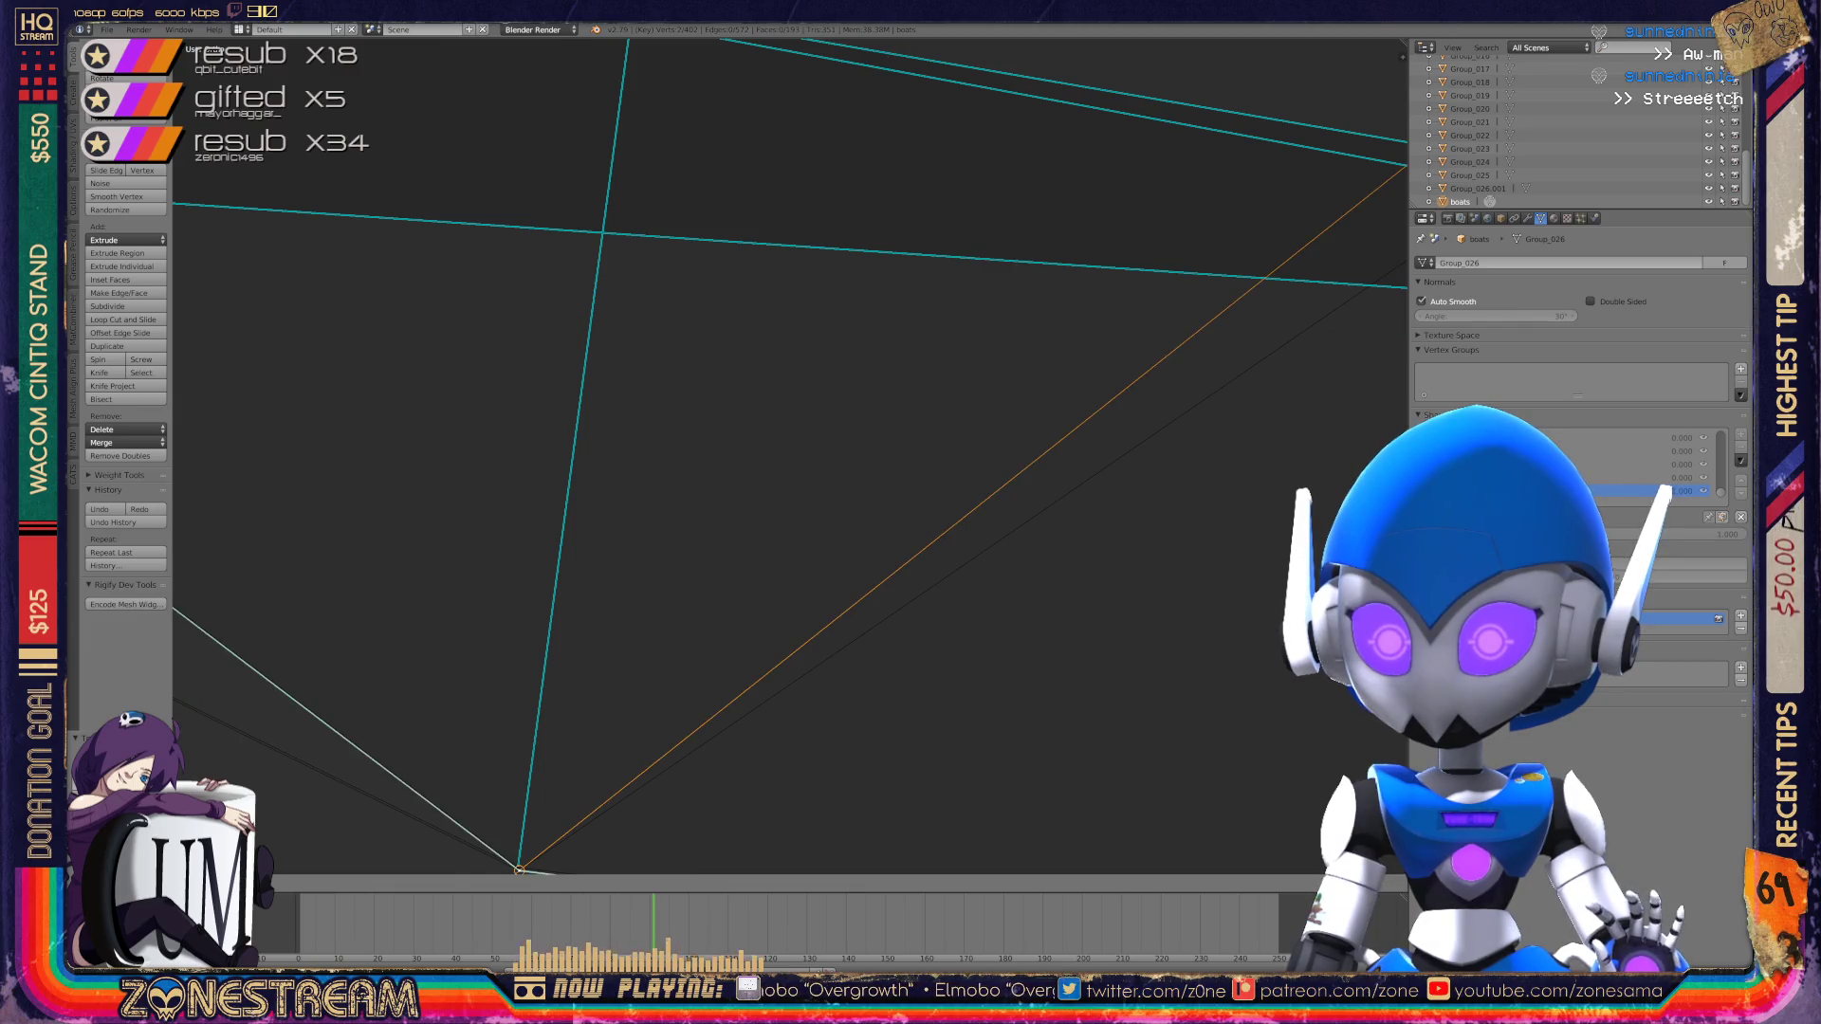
pyautogui.click(518, 869)
# Step: Snap the upper vertex onto the vertex below it
pyautogui.scroll(-2, 518, 869)
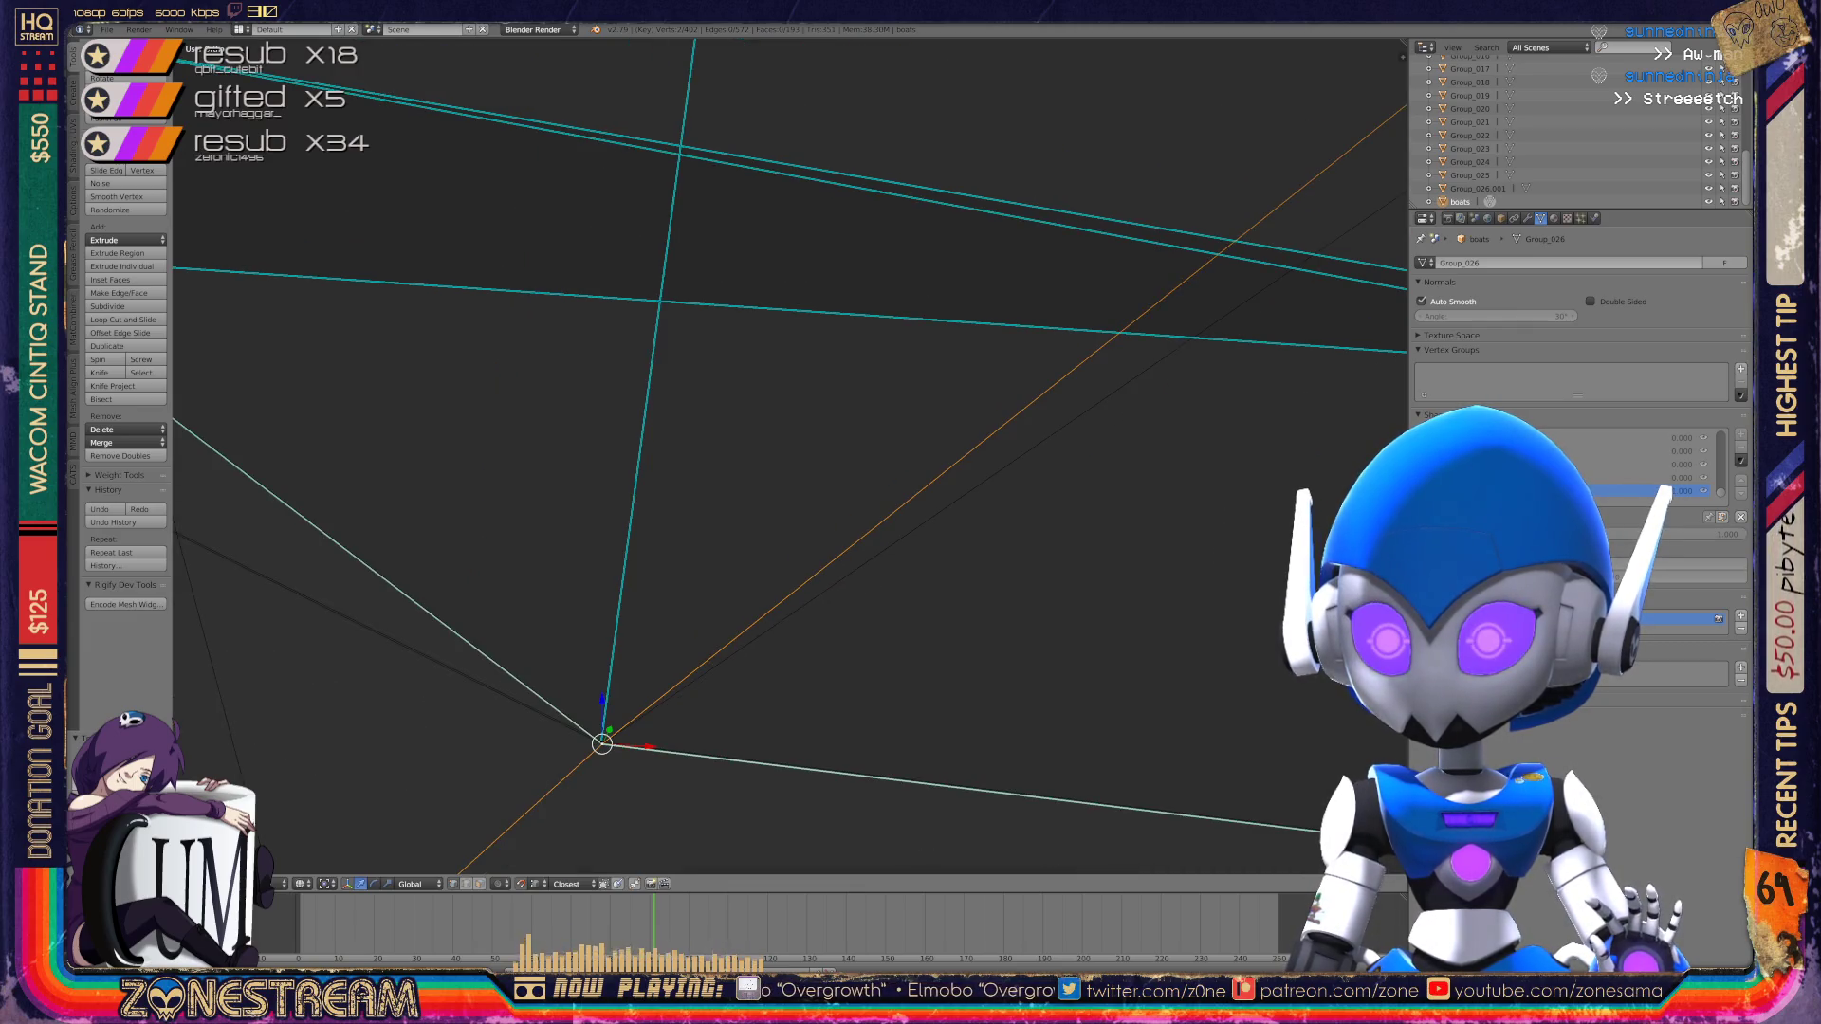
pyautogui.moveTo(664, 474); pyautogui.dragTo(759, 403, button='middle')
pyautogui.scroll(3, 790, 455)
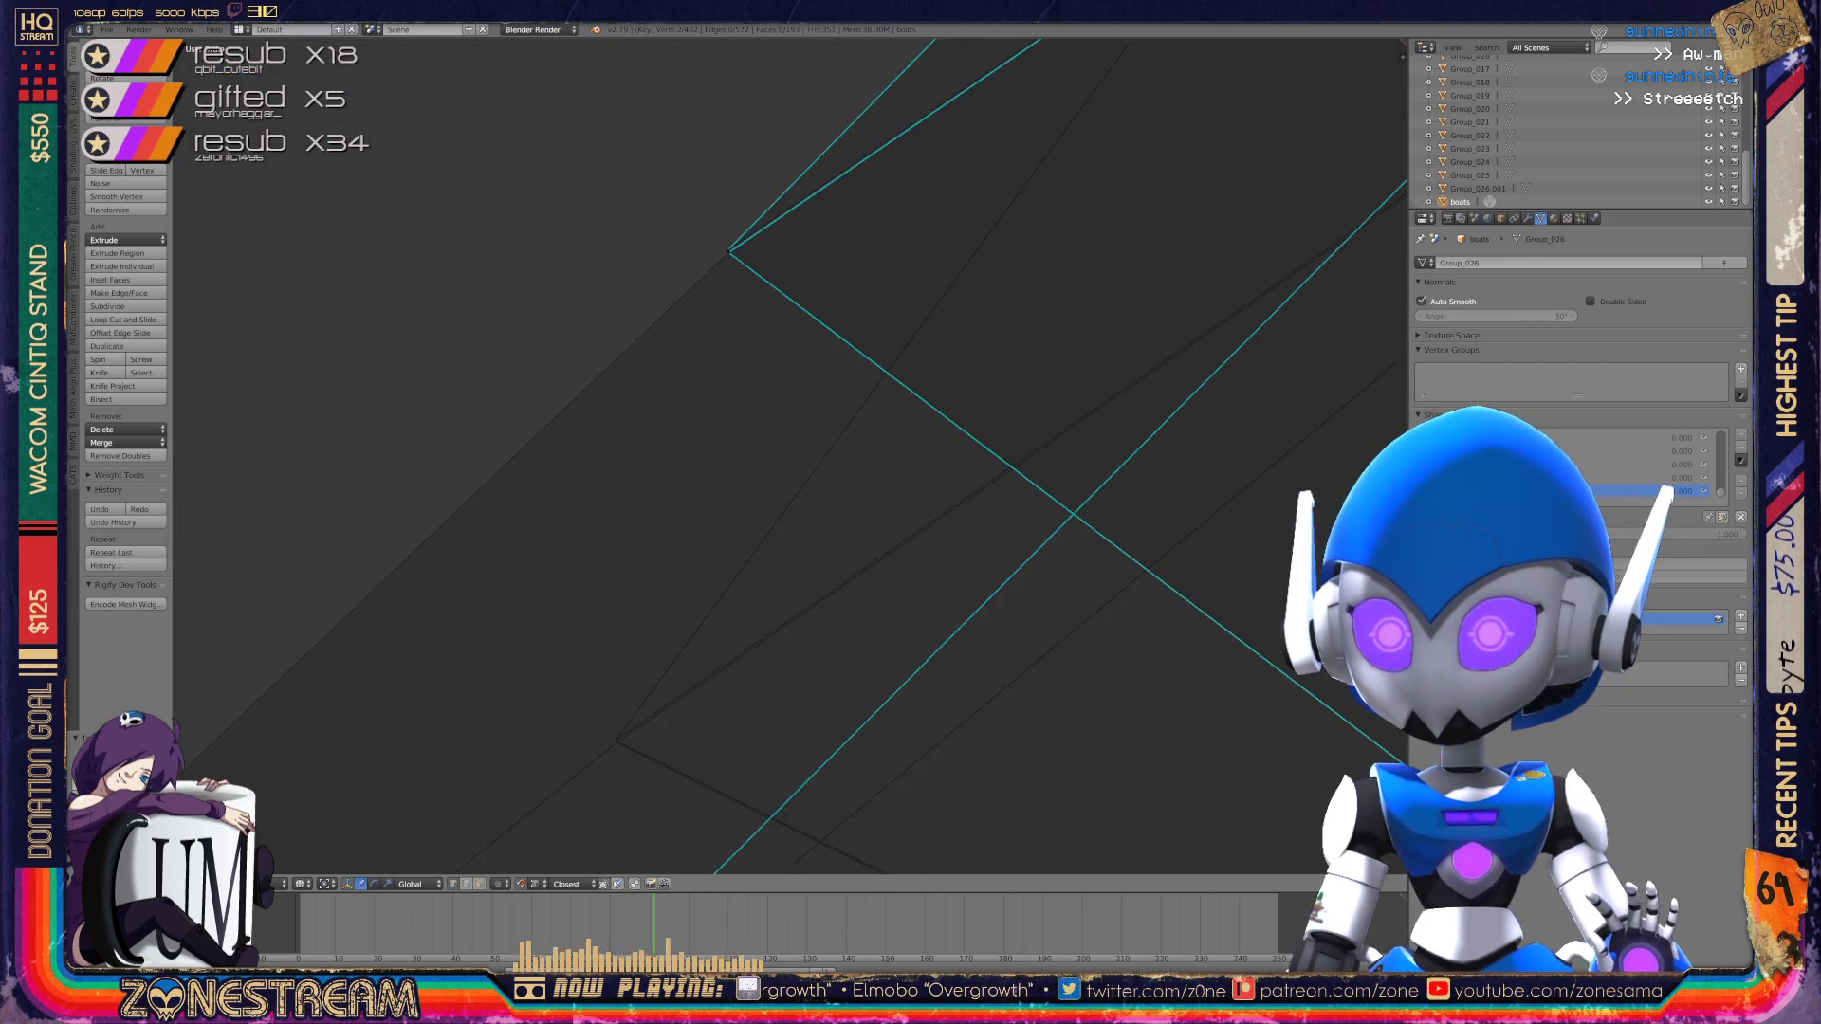
pyautogui.rightClick(715, 209)
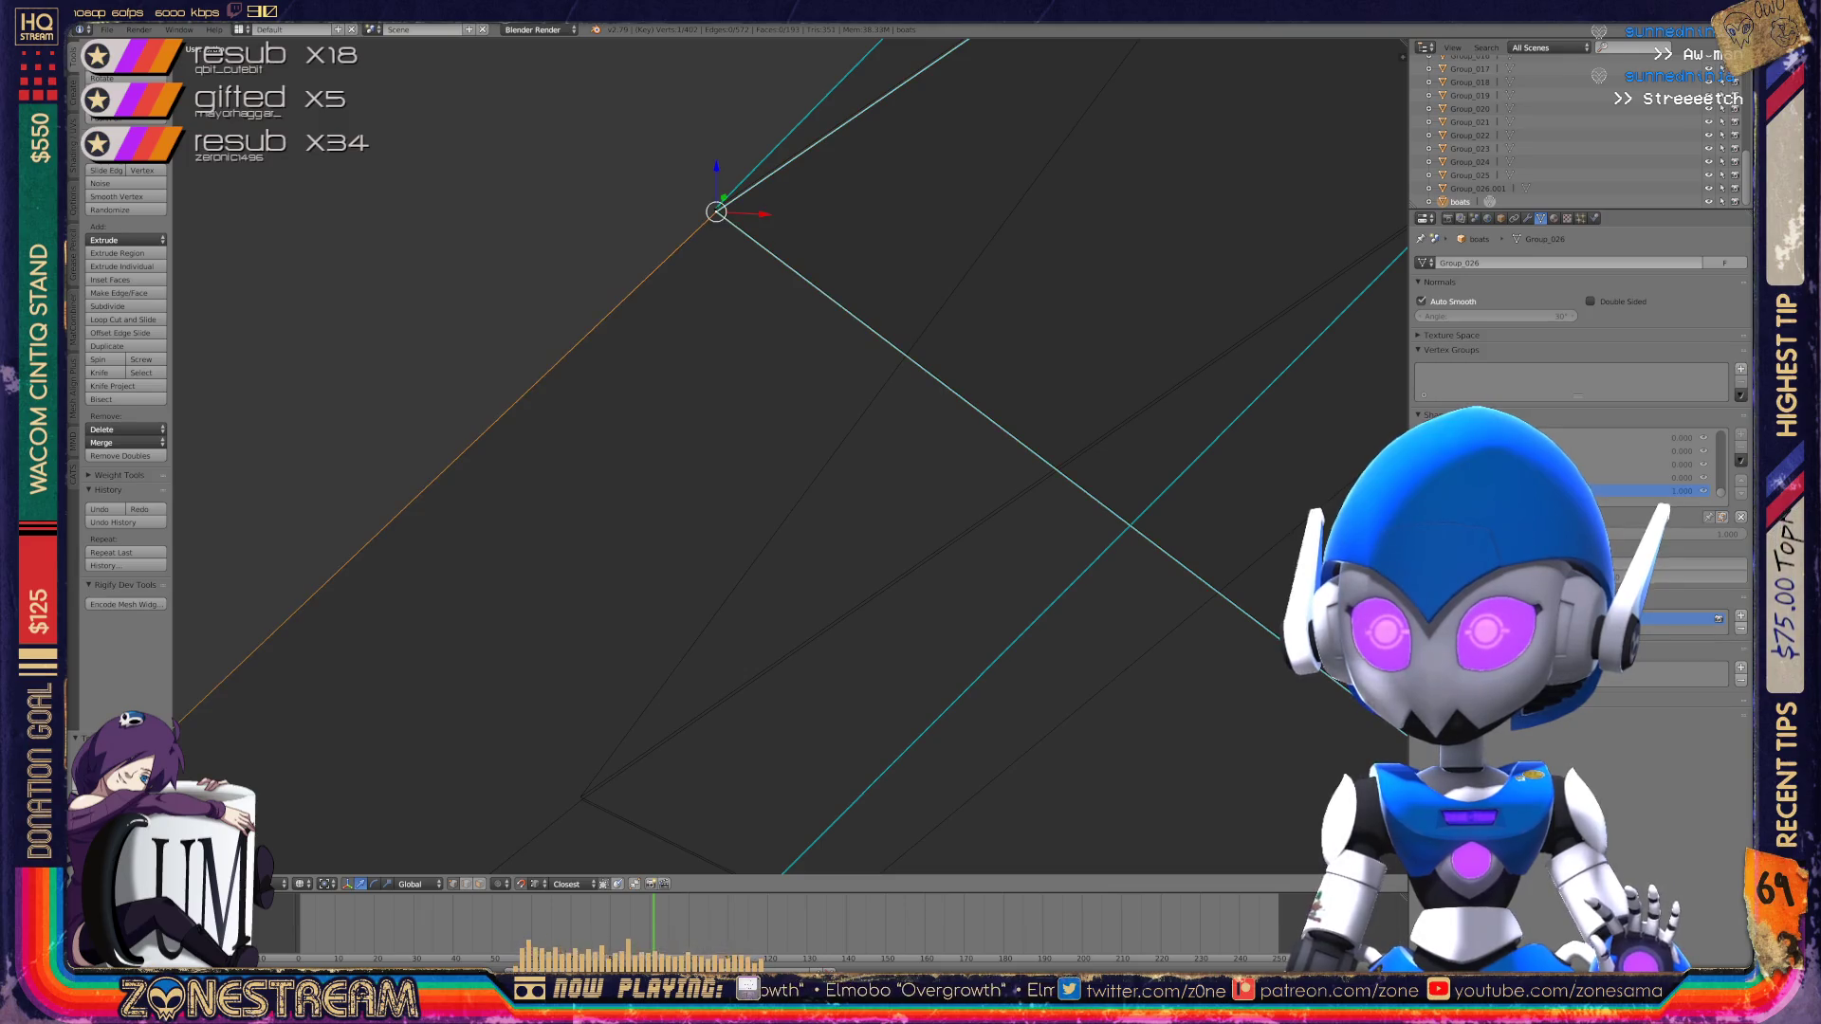
pyautogui.press('g')
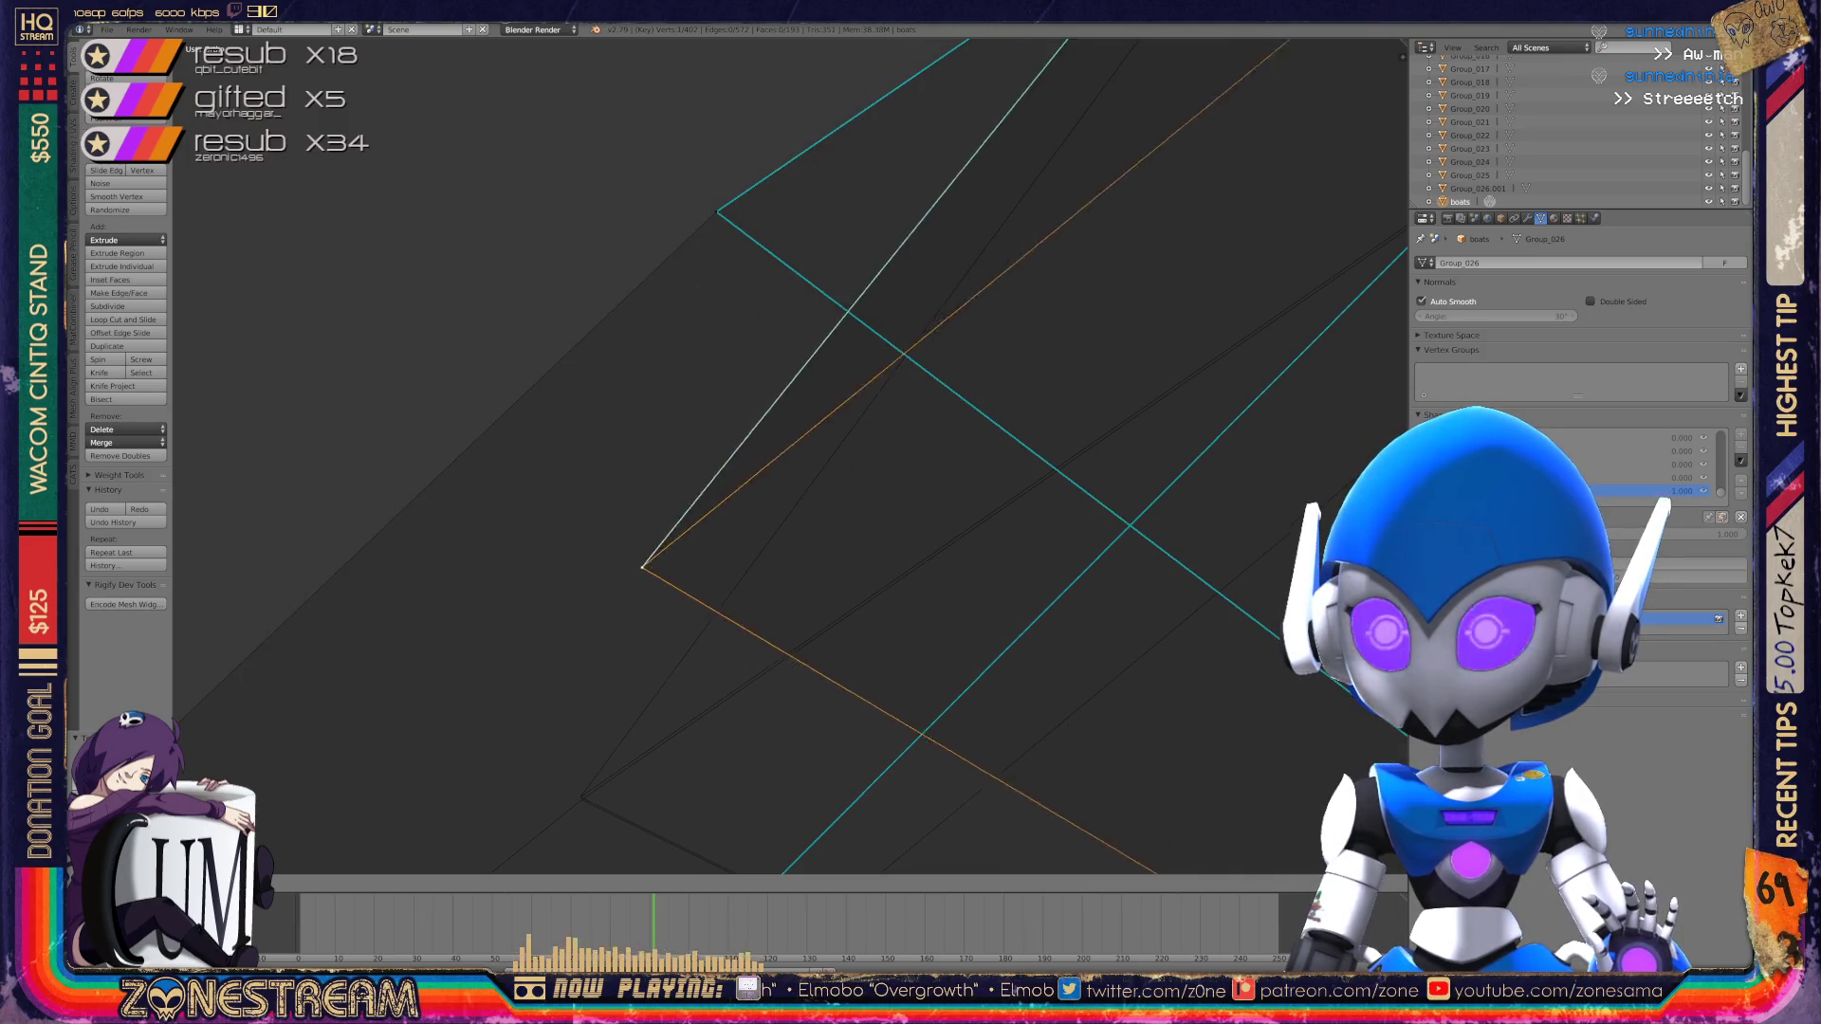
pyautogui.press('Escape')
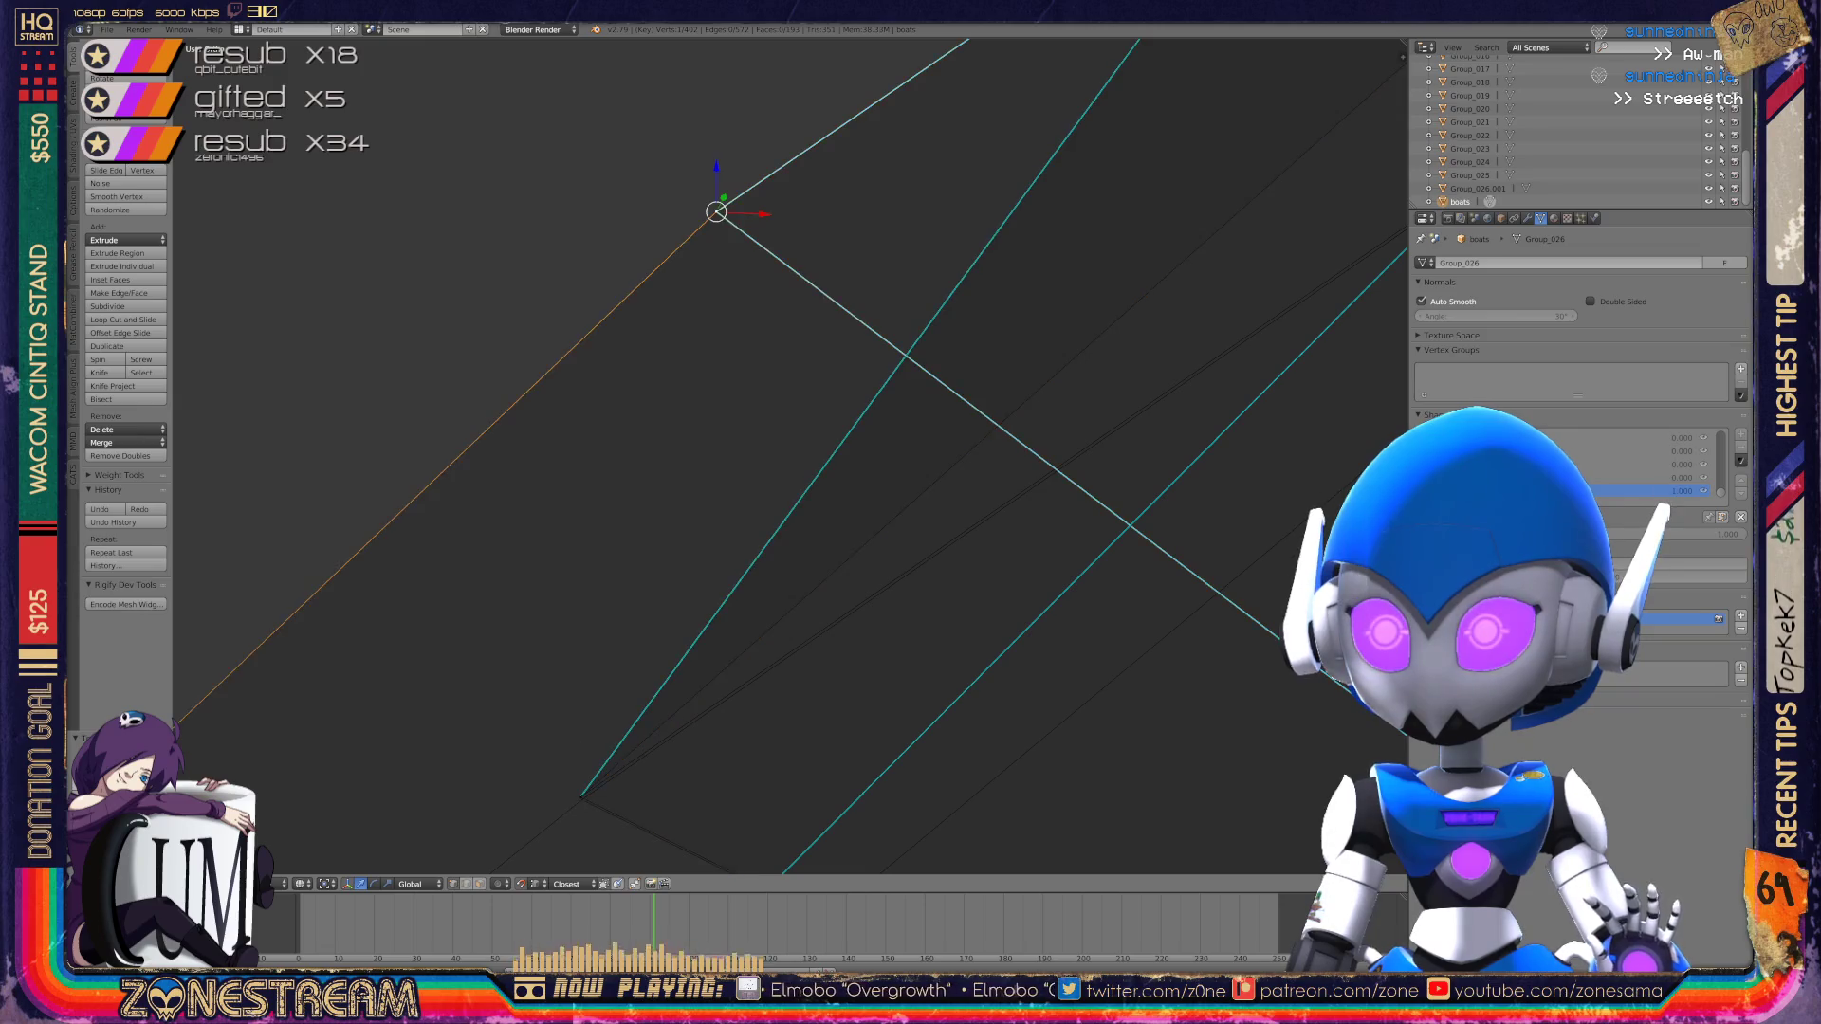
pyautogui.press('g')
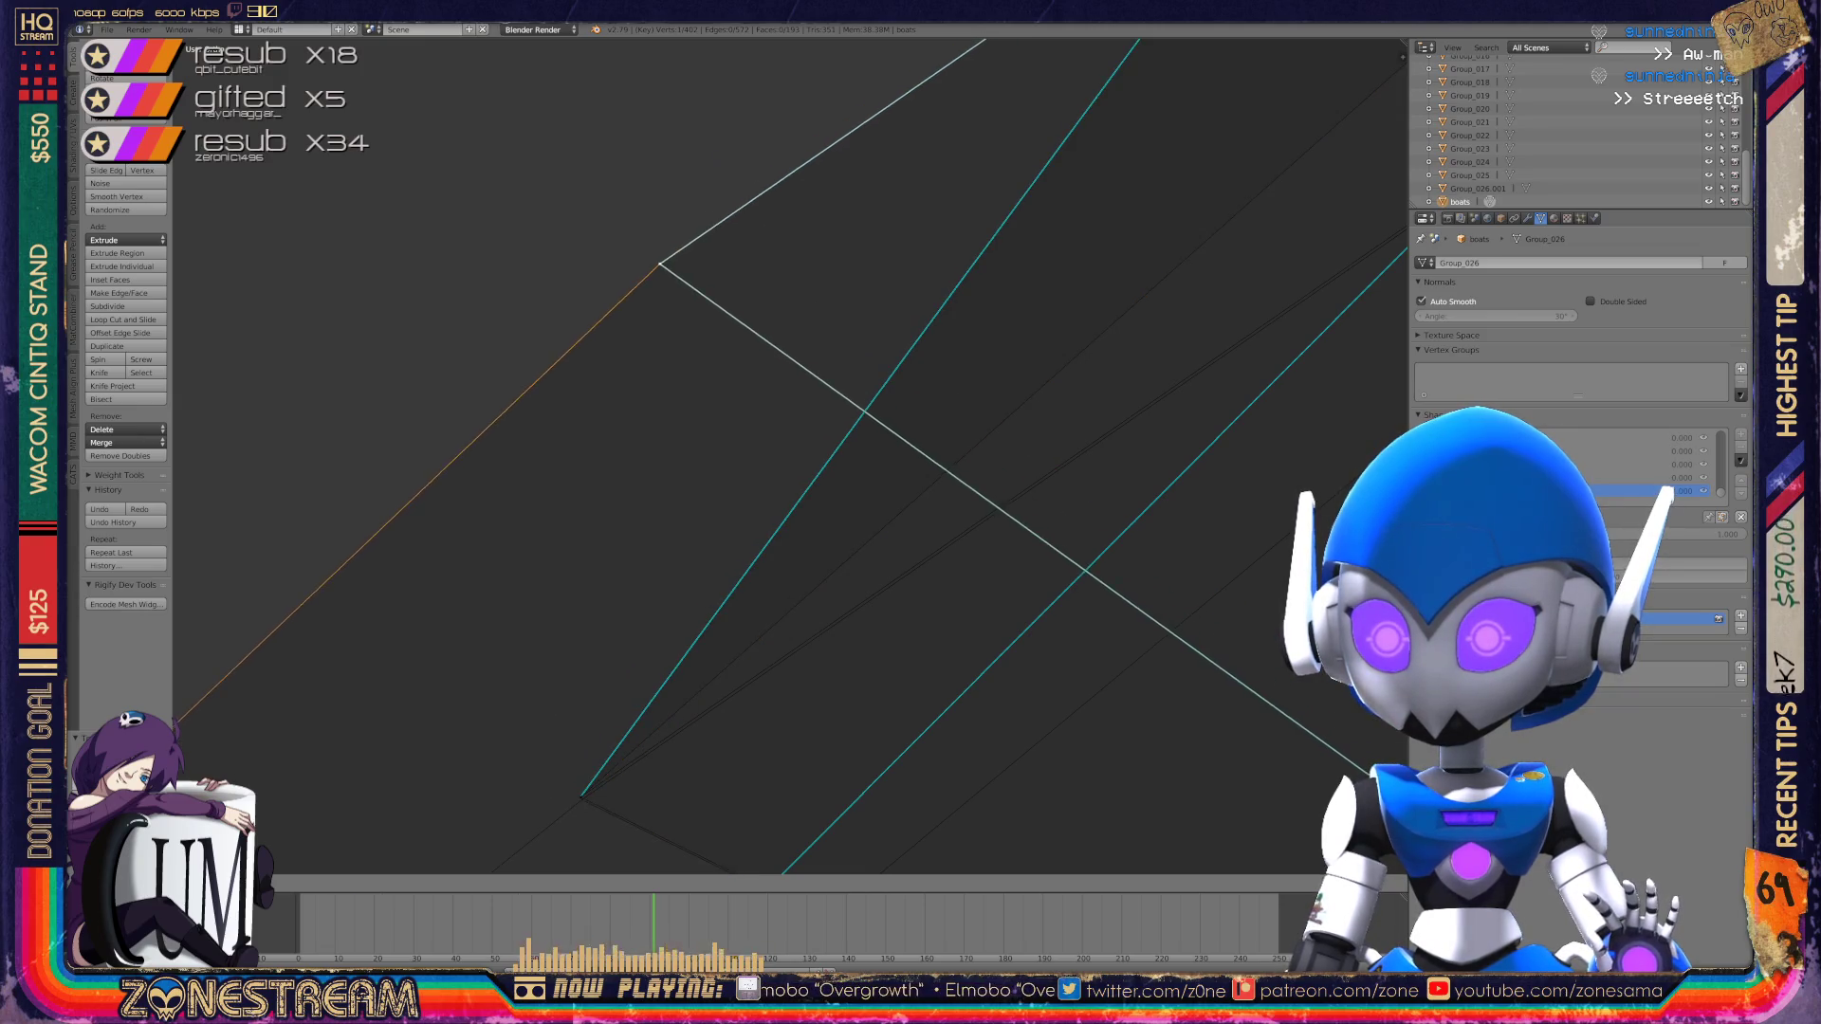
pyautogui.press('Return')
pyautogui.moveTo(787, 455)
pyautogui.mouseDown(button='middle')
pyautogui.moveTo(901, 398)
pyautogui.moveTo(835, 493)
pyautogui.moveTo(854, 502)
pyautogui.mouseUp(button='middle')
pyautogui.scroll(5, 788, 455)
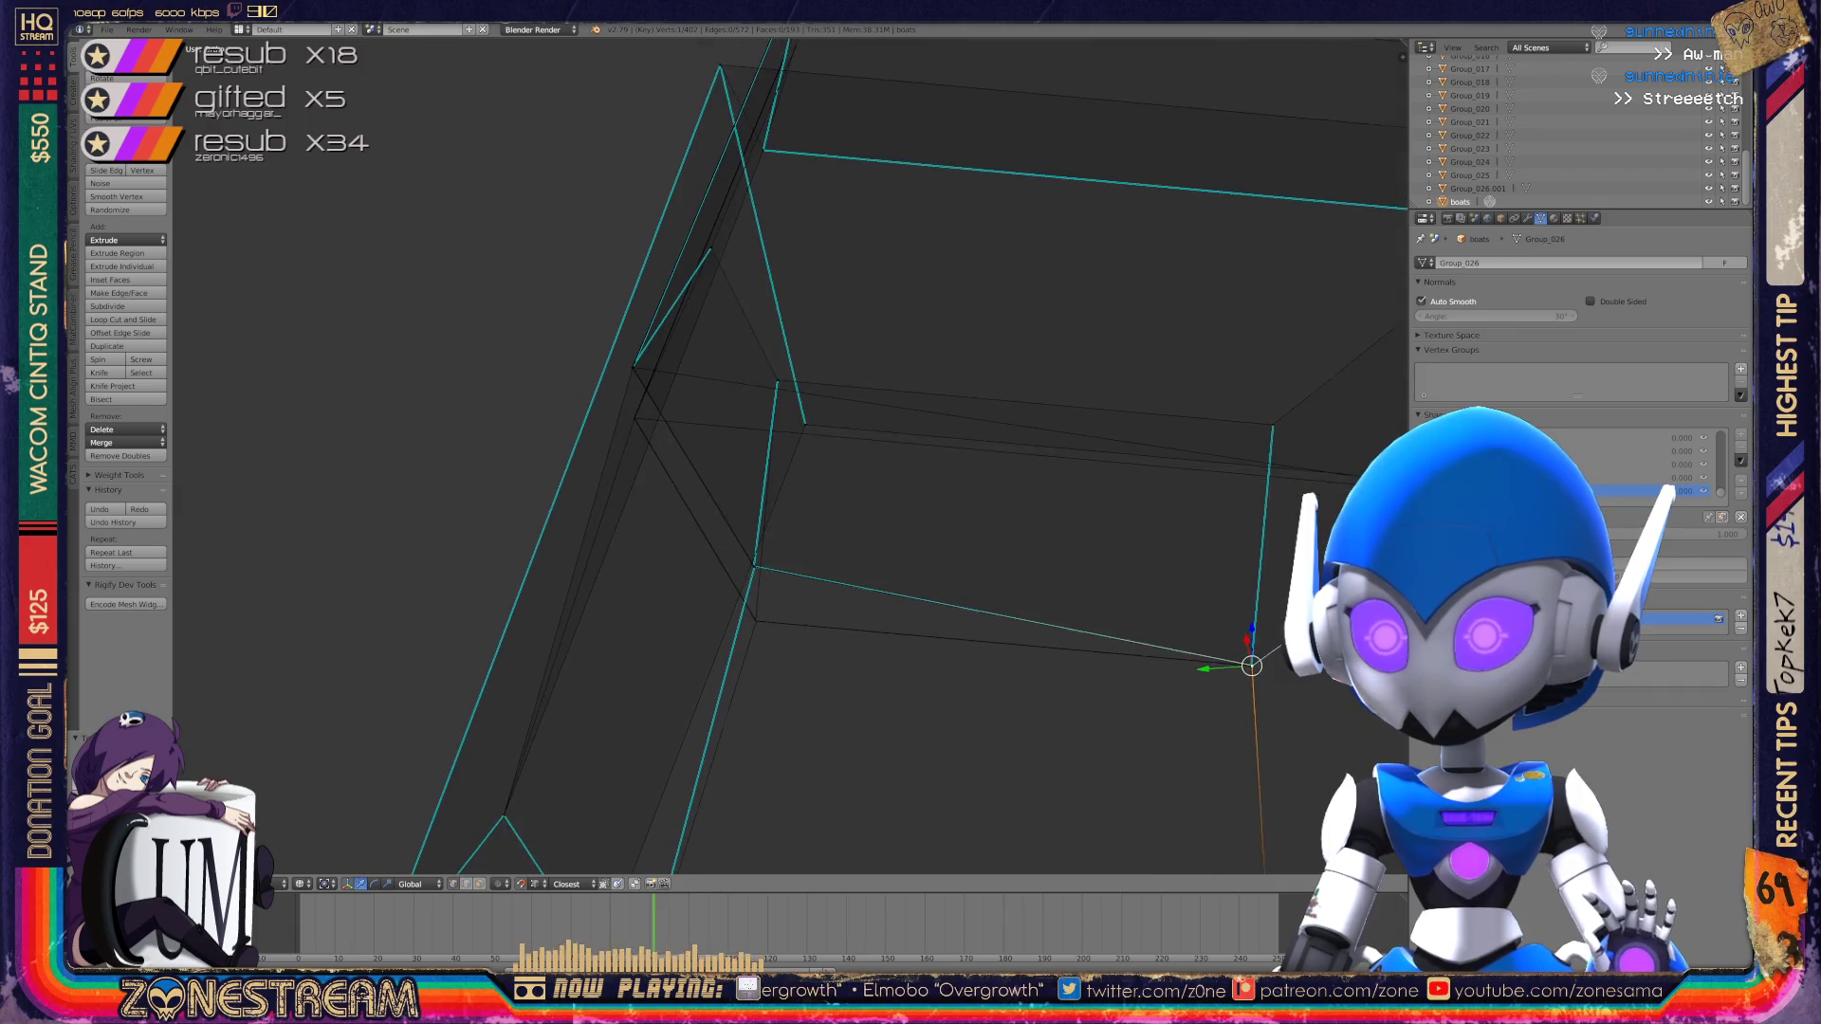
# Step: Move both vertices at the top corner far down
pyautogui.moveTo(700, 731)
pyautogui.mouseDown(button='middle')
pyautogui.moveTo(690, 509)
pyautogui.moveTo(601, 548)
pyautogui.moveTo(651, 366)
pyautogui.moveTo(588, 326)
pyautogui.mouseUp(button='middle')
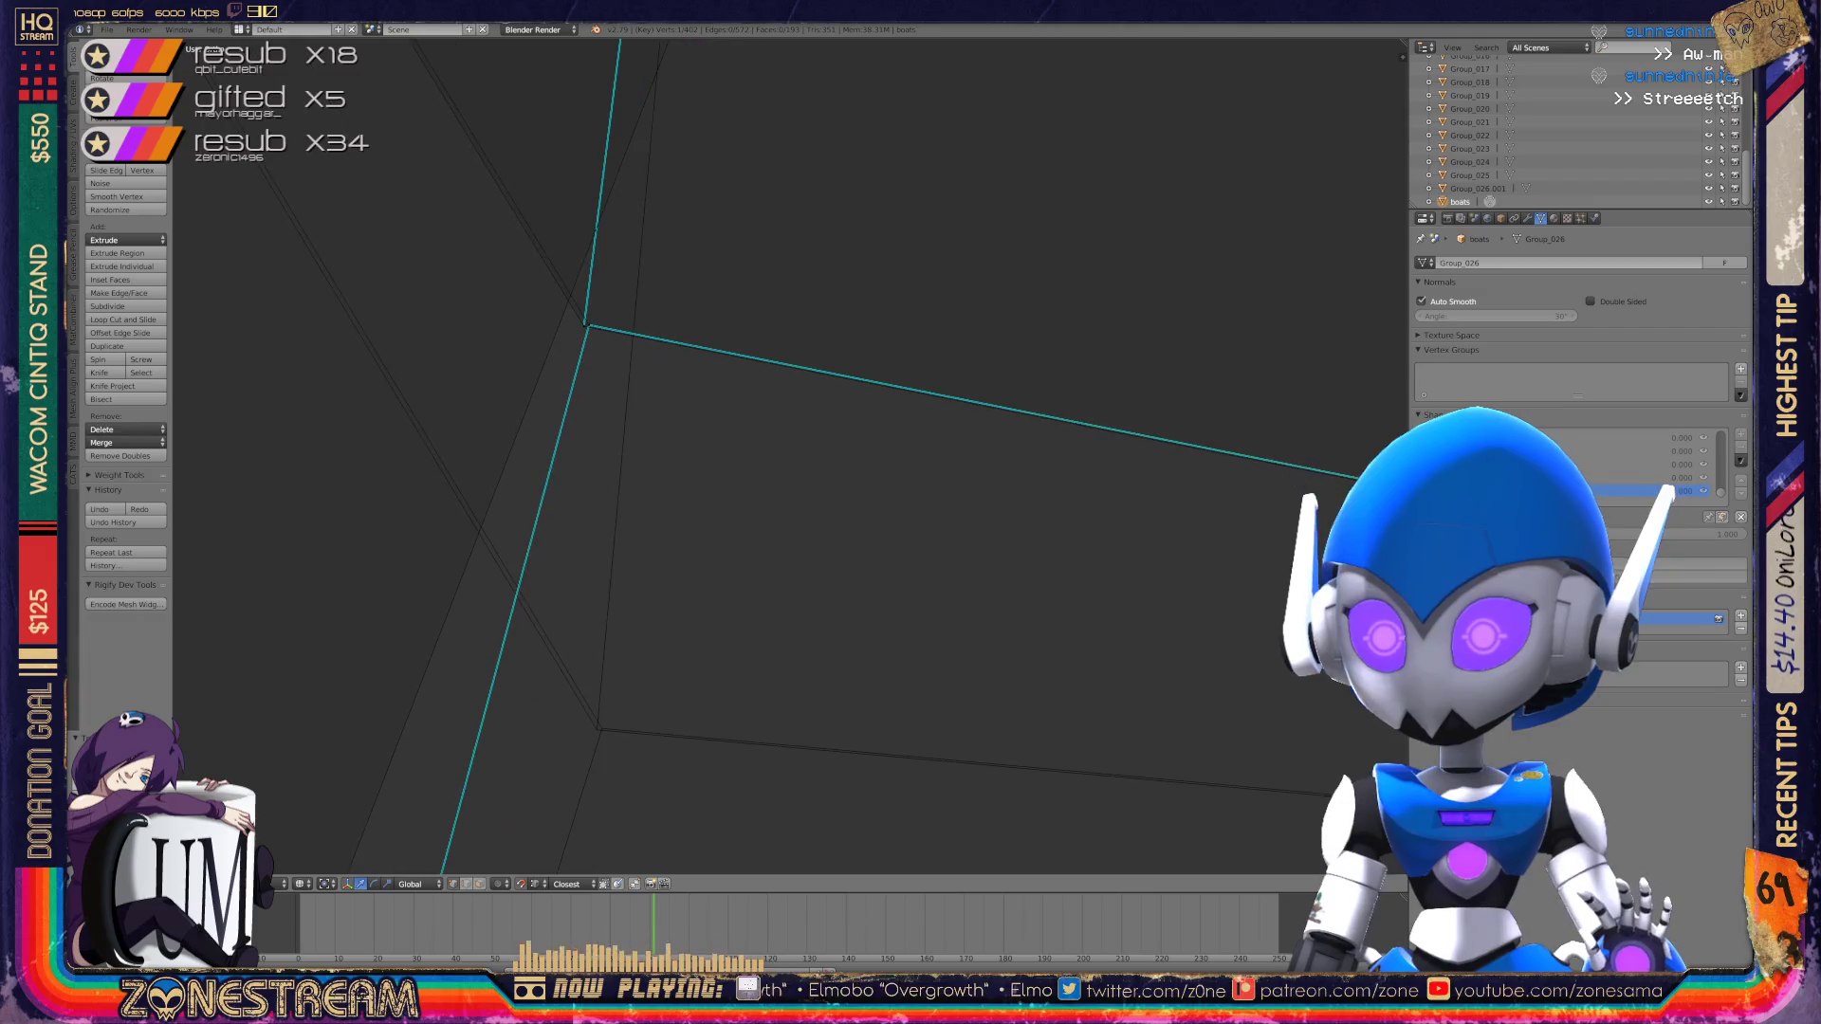
pyautogui.rightClick(585, 325)
pyautogui.moveTo(585, 326); pyautogui.dragTo(597, 730, button='right')
pyautogui.rightClick(588, 325)
pyautogui.moveTo(588, 325); pyautogui.dragTo(602, 729, button='right')
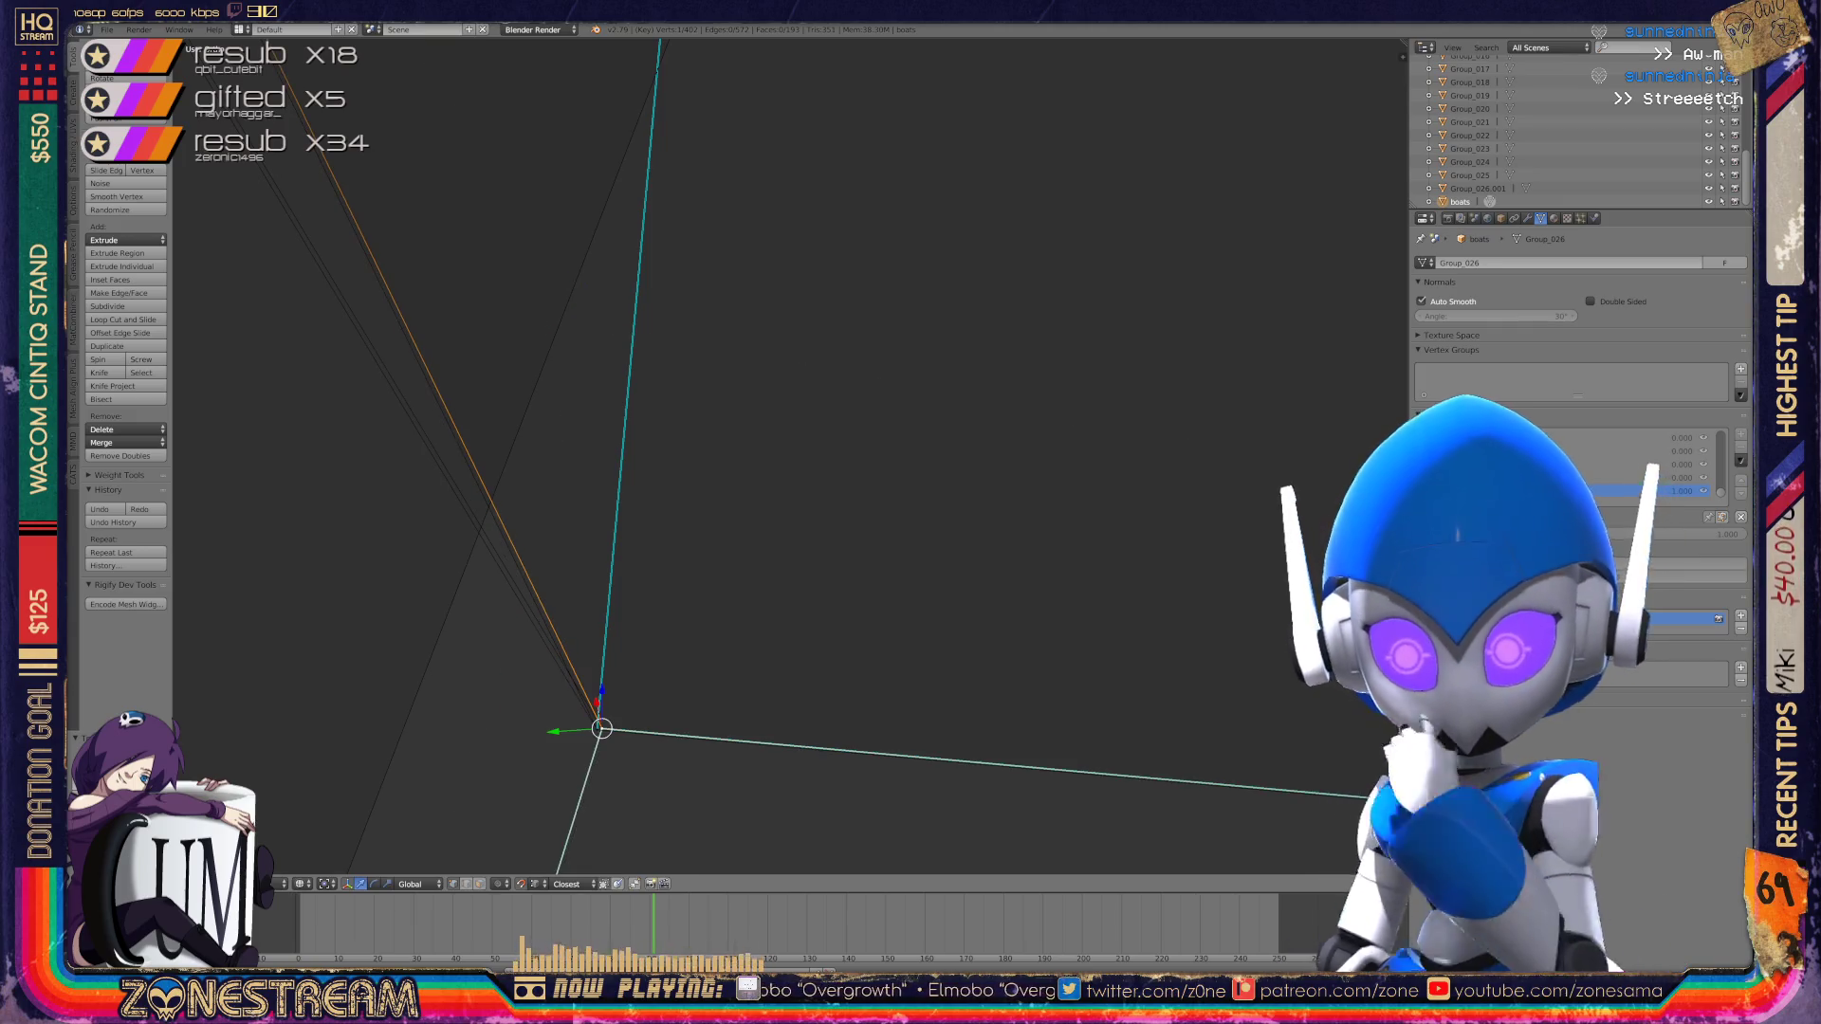
# Step: Frame the doubled centre vertex, merge it into the lower one with Alt+M, and return to object mode
pyautogui.press('KP_Decimal')
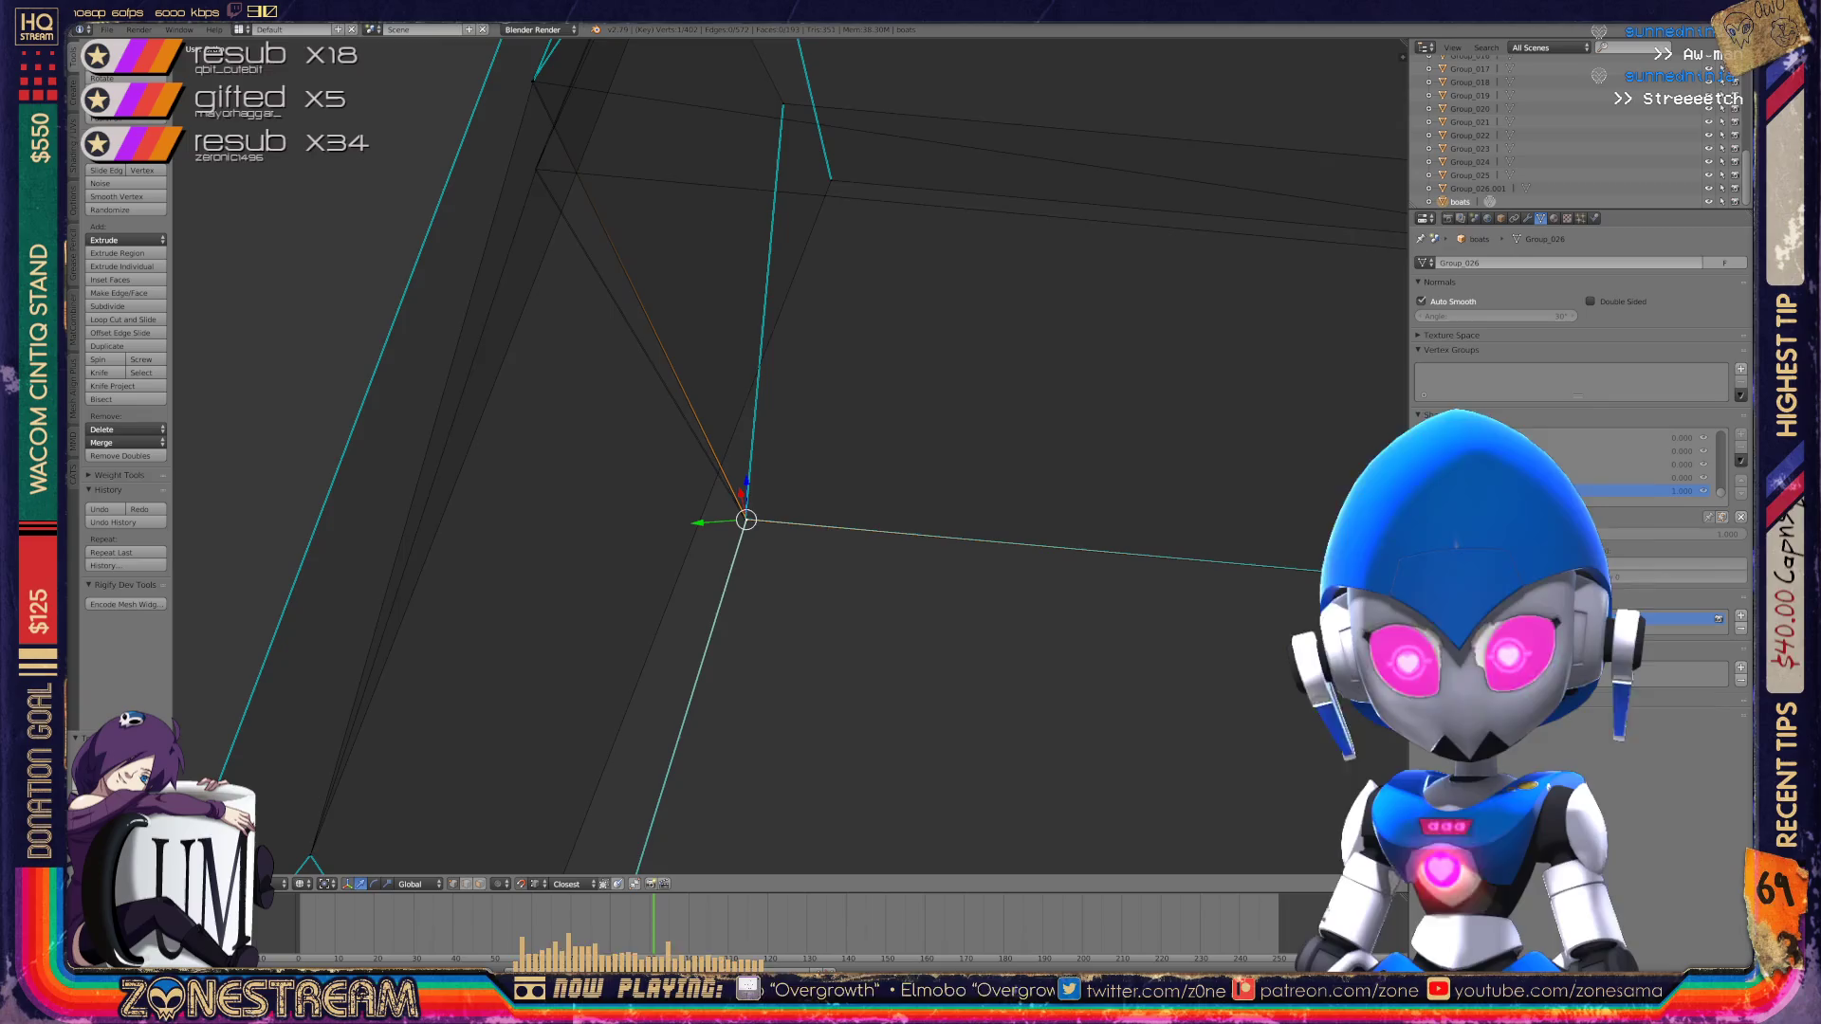
pyautogui.scroll(-3, 787, 455)
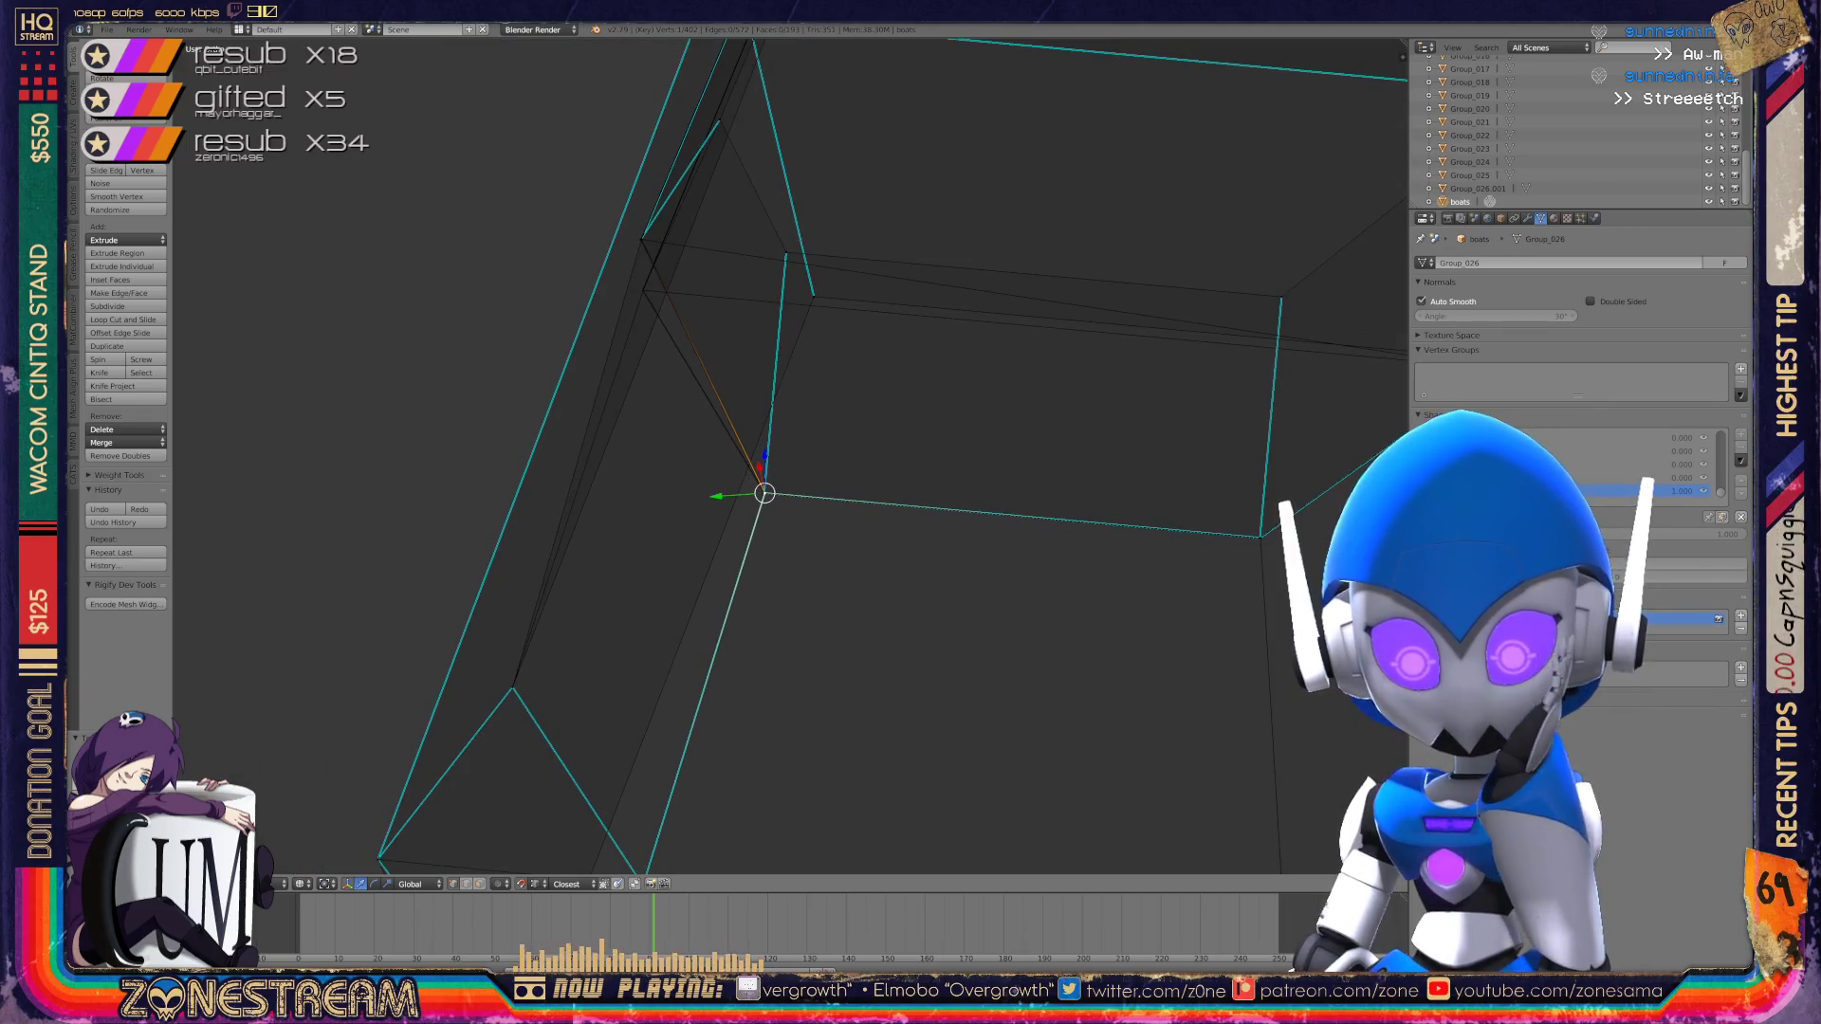
pyautogui.moveTo(787, 456); pyautogui.dragTo(1053, 380, button='middle')
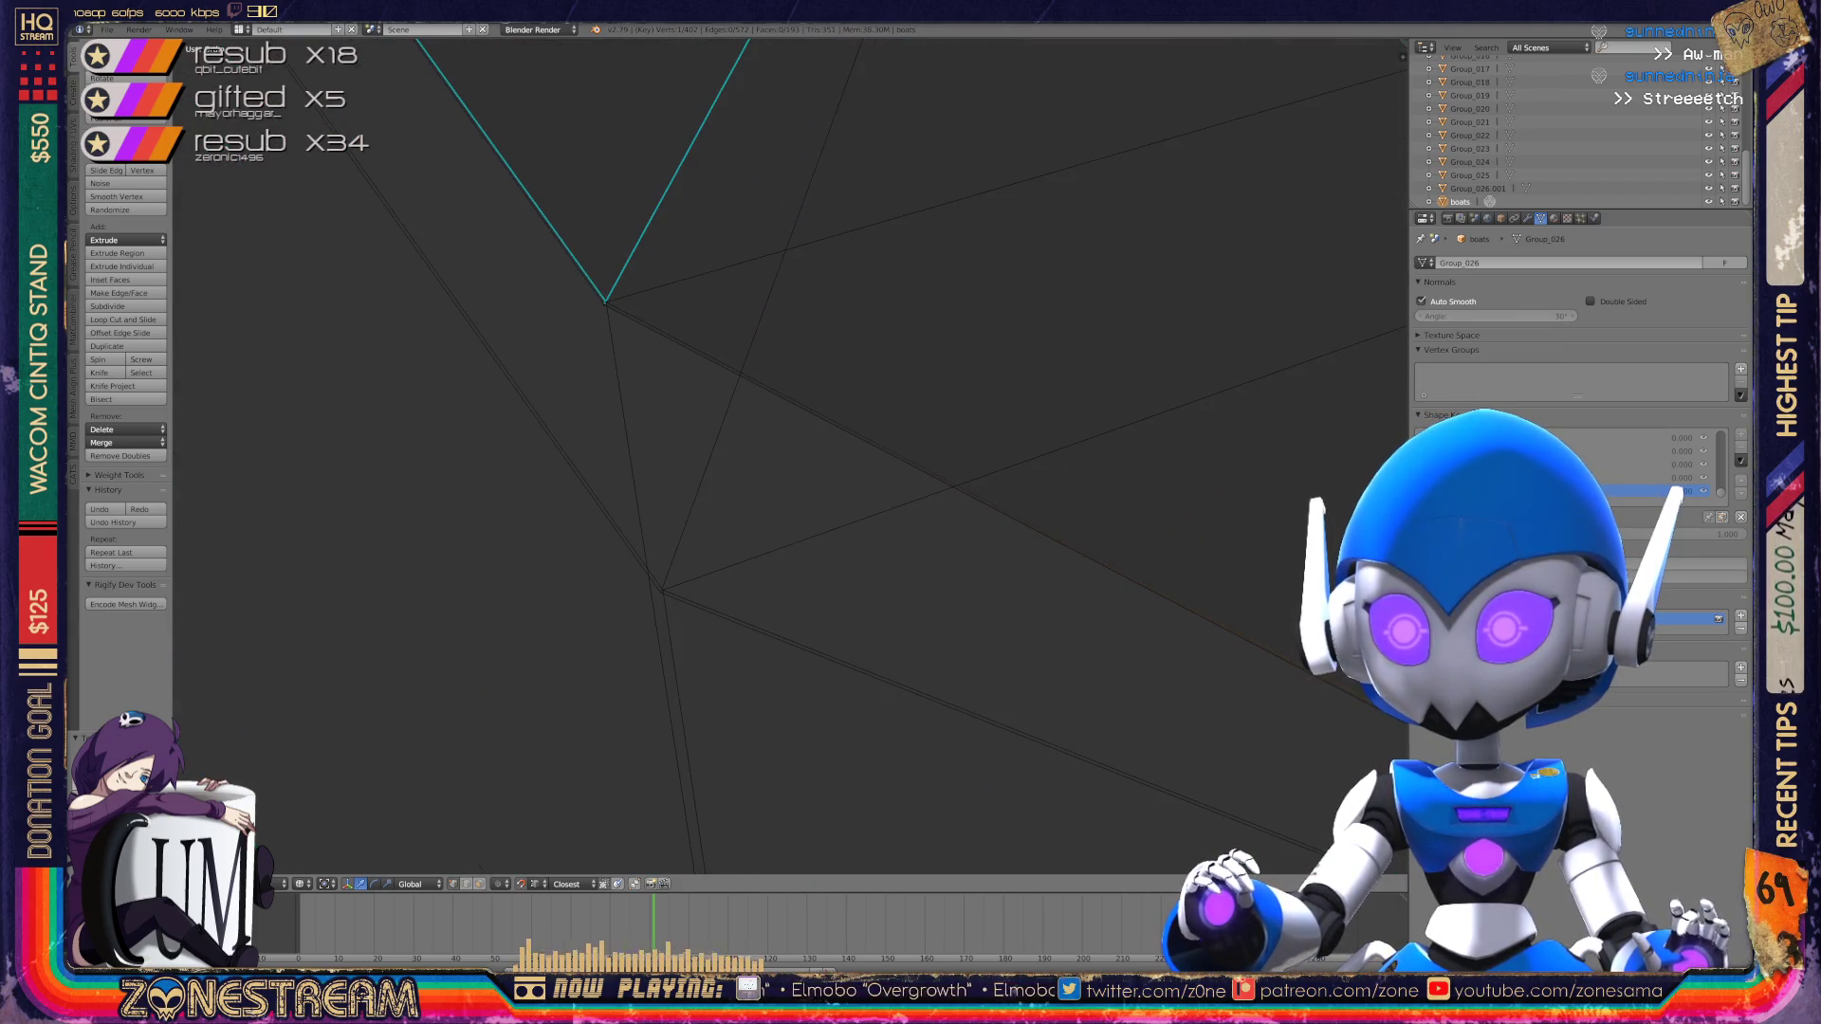
pyautogui.rightClick(605, 303)
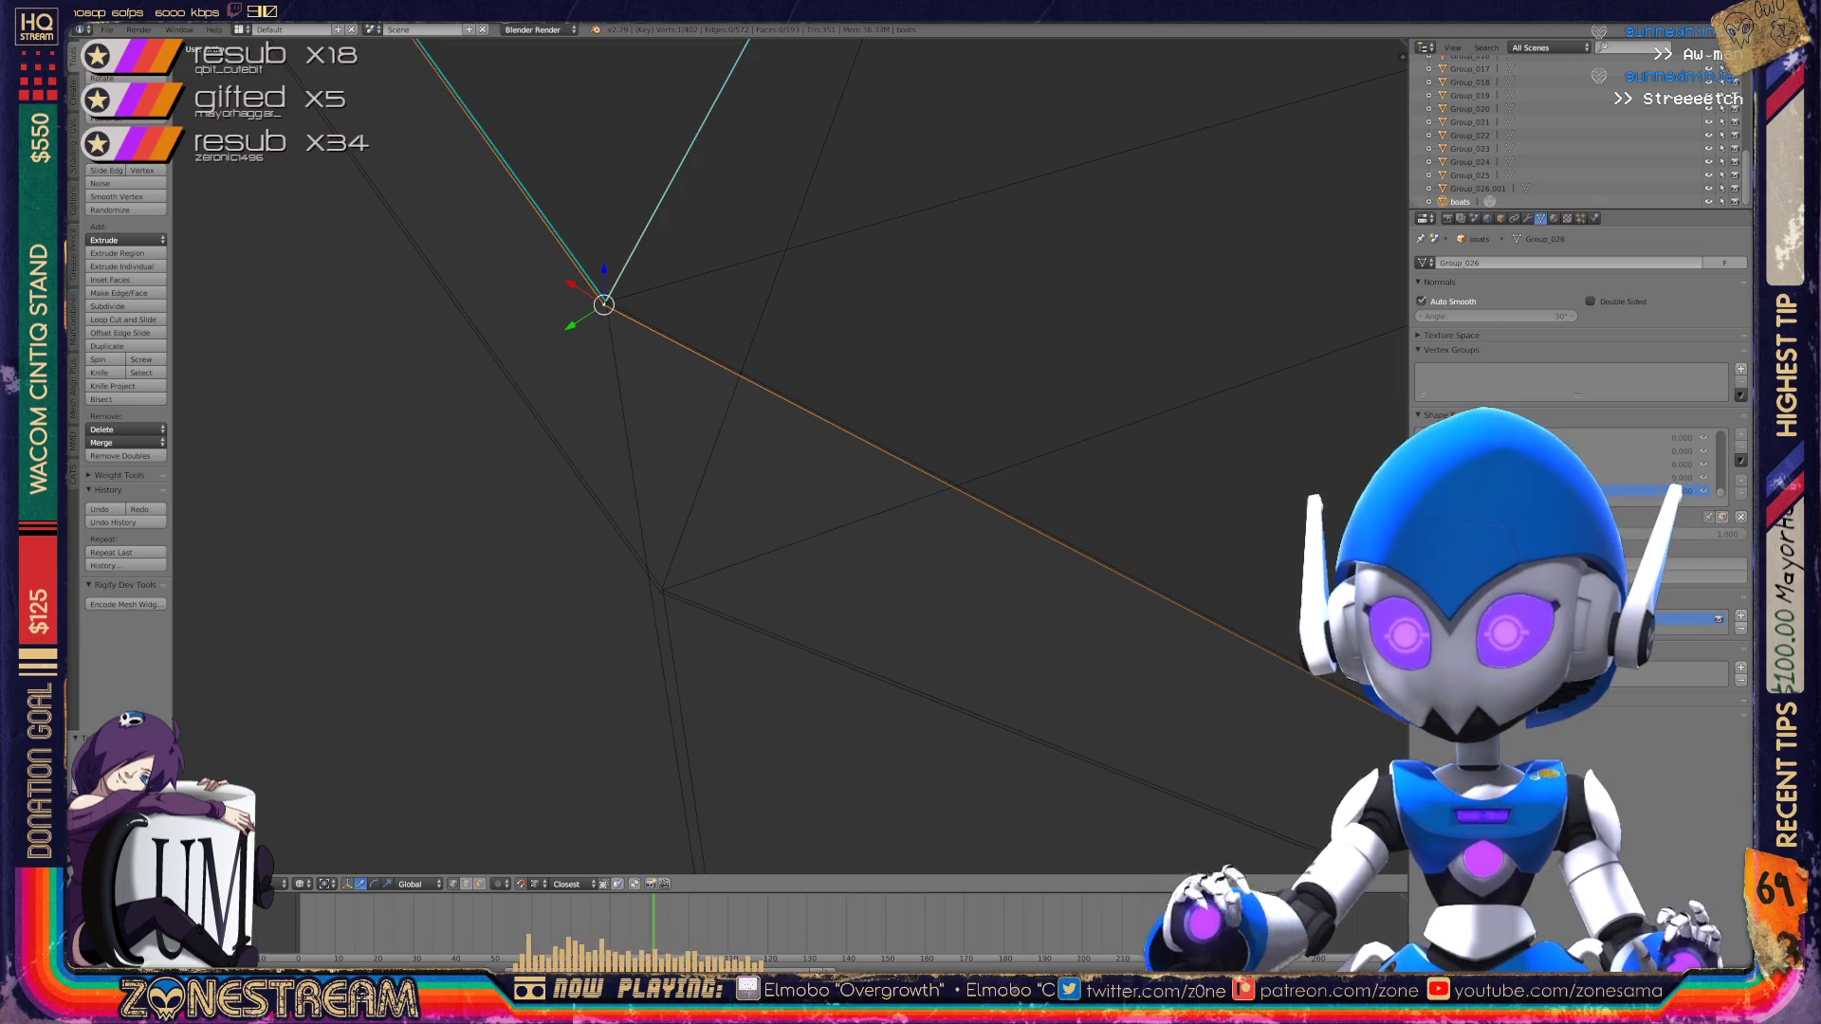
pyautogui.moveTo(948, 379)
pyautogui.mouseDown(button='middle')
pyautogui.moveTo(986, 531)
pyautogui.moveTo(949, 445)
pyautogui.moveTo(996, 531)
pyautogui.moveTo(934, 593)
pyautogui.moveTo(1019, 488)
pyautogui.moveTo(943, 536)
pyautogui.moveTo(930, 551)
pyautogui.moveTo(1006, 494)
pyautogui.moveTo(939, 569)
pyautogui.moveTo(953, 536)
pyautogui.mouseUp(button='middle')
pyautogui.press('KP_Decimal')
pyautogui.press('KP_Decimal')
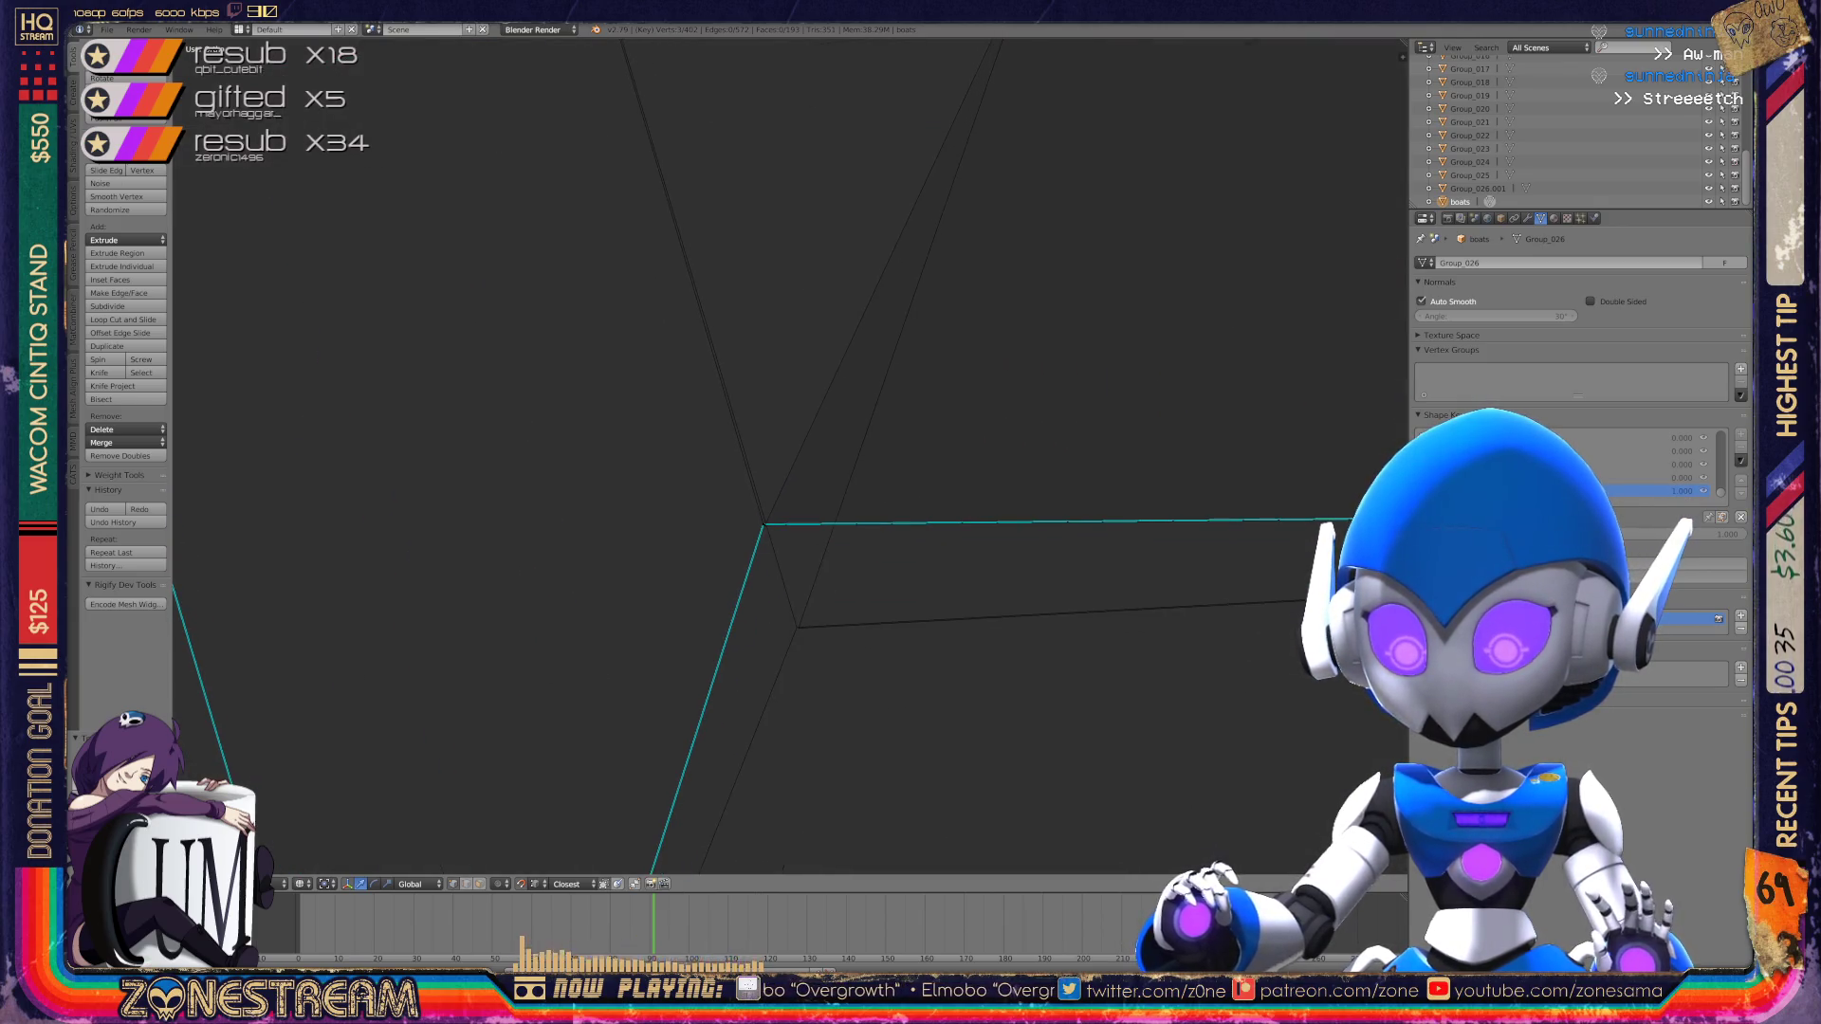
pyautogui.rightClick(763, 523)
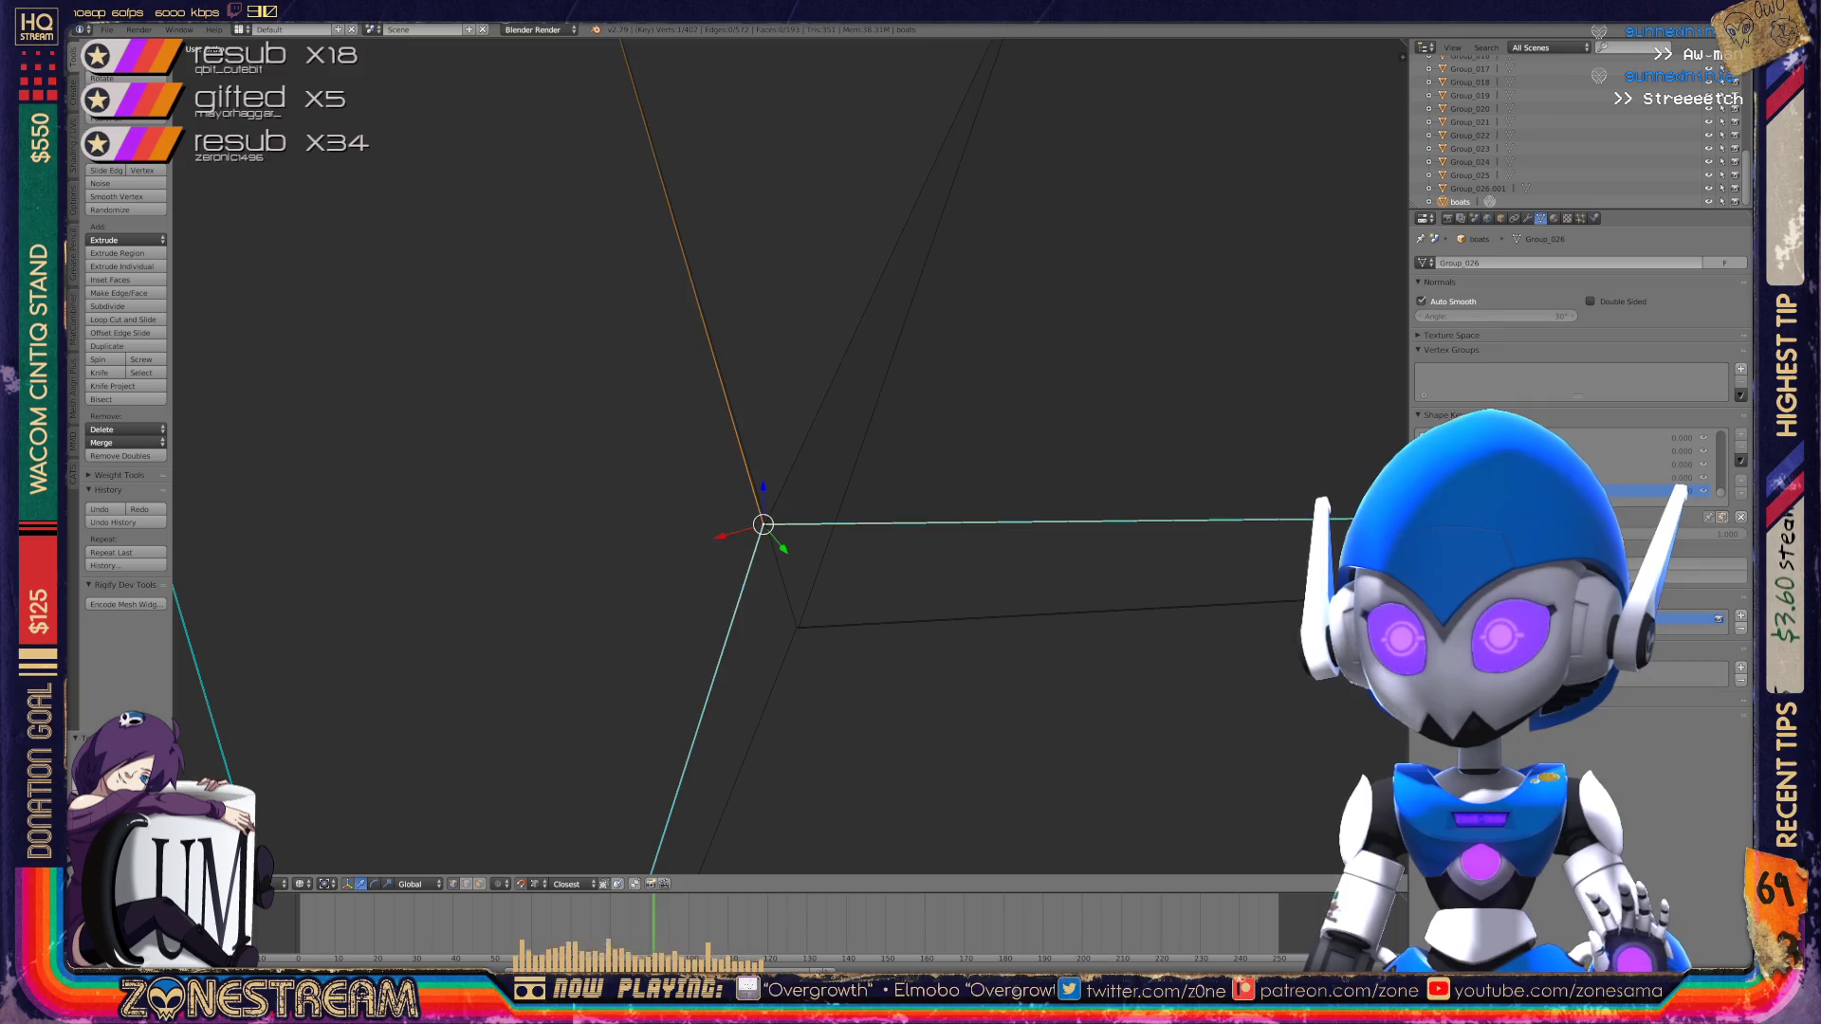
pyautogui.rightClick(765, 524)
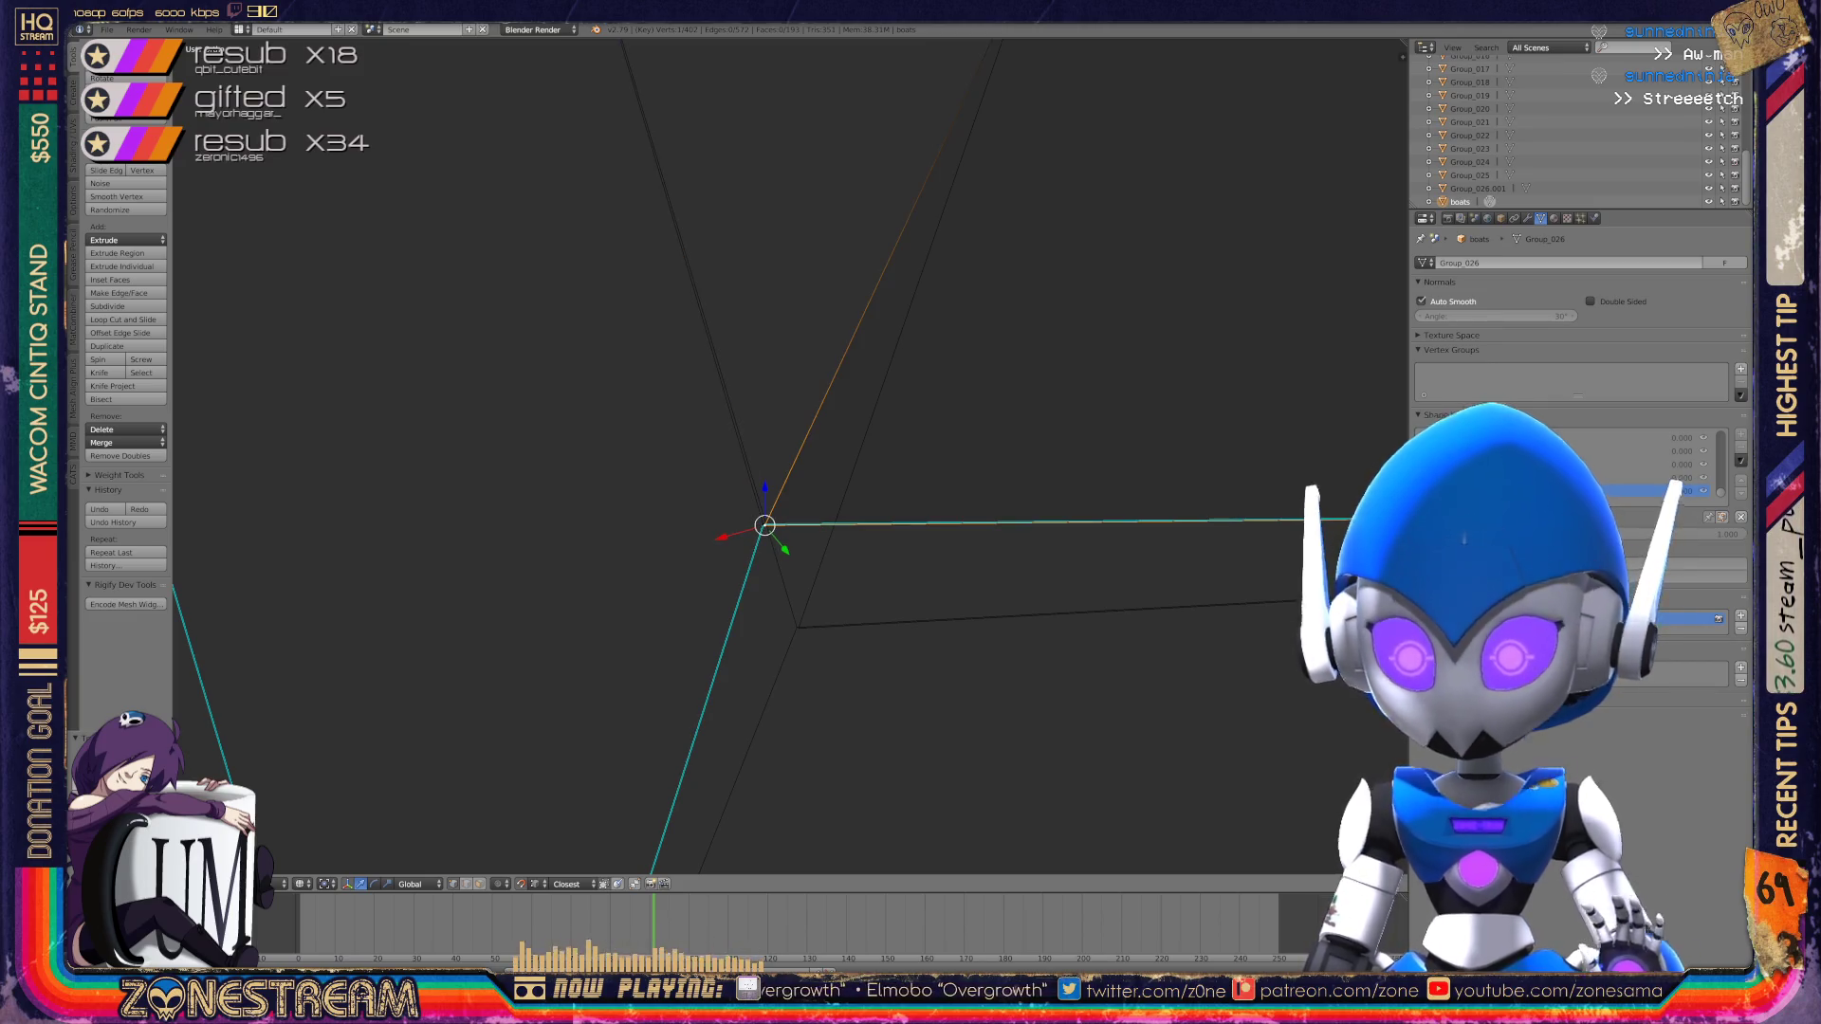
pyautogui.rightClick(798, 628)
pyautogui.hotkey('alt', 'm')
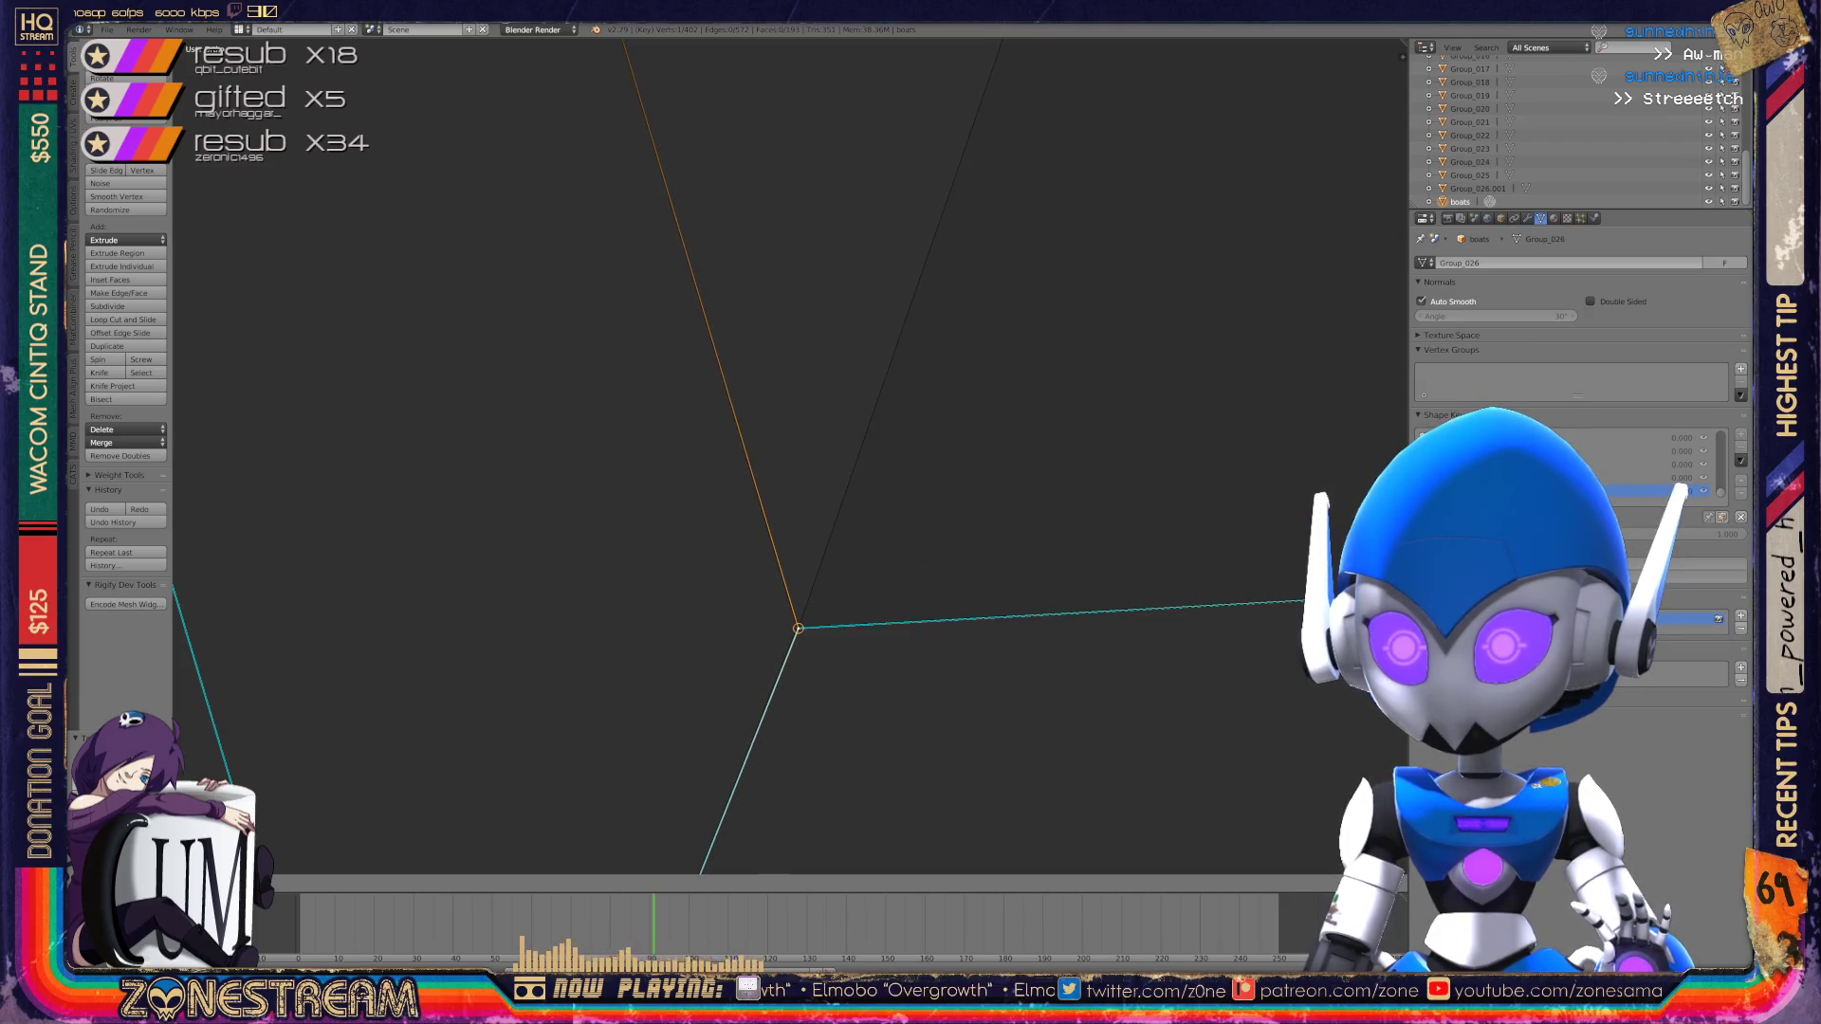
pyautogui.press('Tab')
# Step: Zoom and orbit around both boot wireframes to inspect the reshaped pieces
pyautogui.scroll(-6, 791, 455)
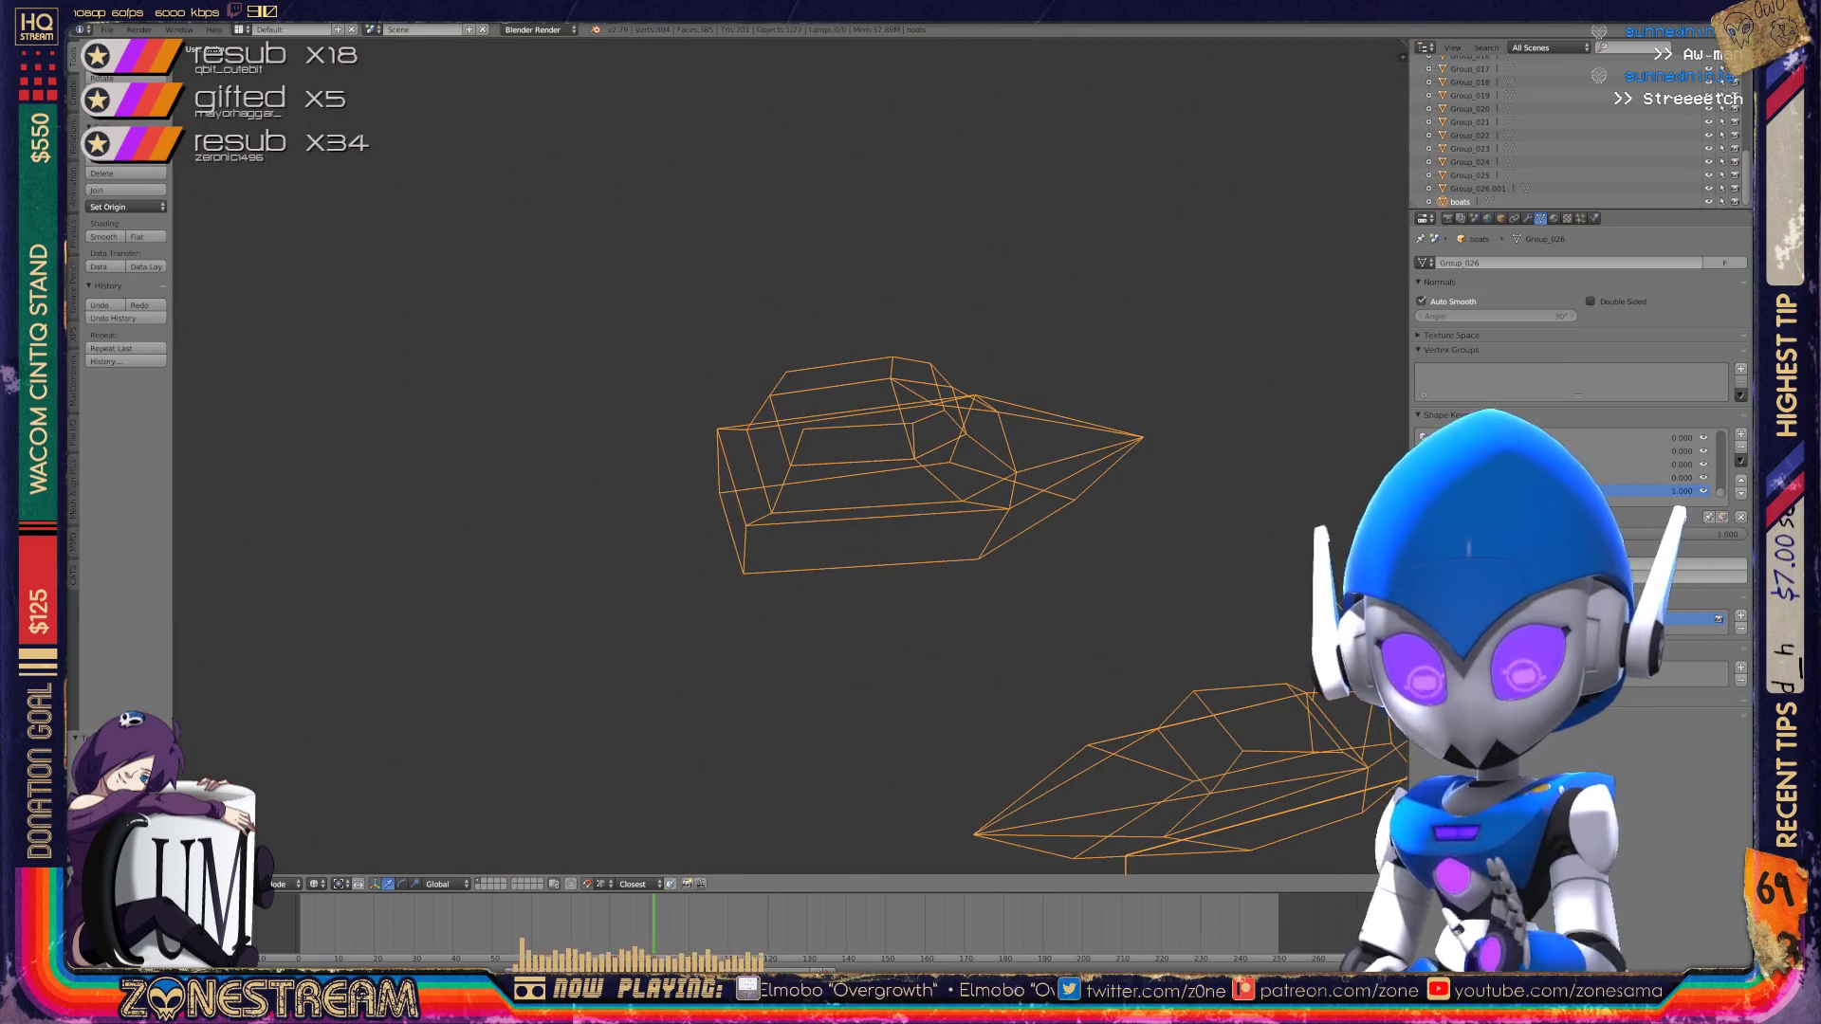
pyautogui.scroll(-4, 949, 626)
pyautogui.moveTo(911, 569)
pyautogui.mouseDown(button='middle')
pyautogui.moveTo(901, 437)
pyautogui.moveTo(1138, 455)
pyautogui.moveTo(645, 455)
pyautogui.moveTo(608, 427)
pyautogui.moveTo(569, 446)
pyautogui.mouseUp(button='middle')
pyautogui.scroll(3, 791, 455)
pyautogui.scroll(-8, 1044, 475)
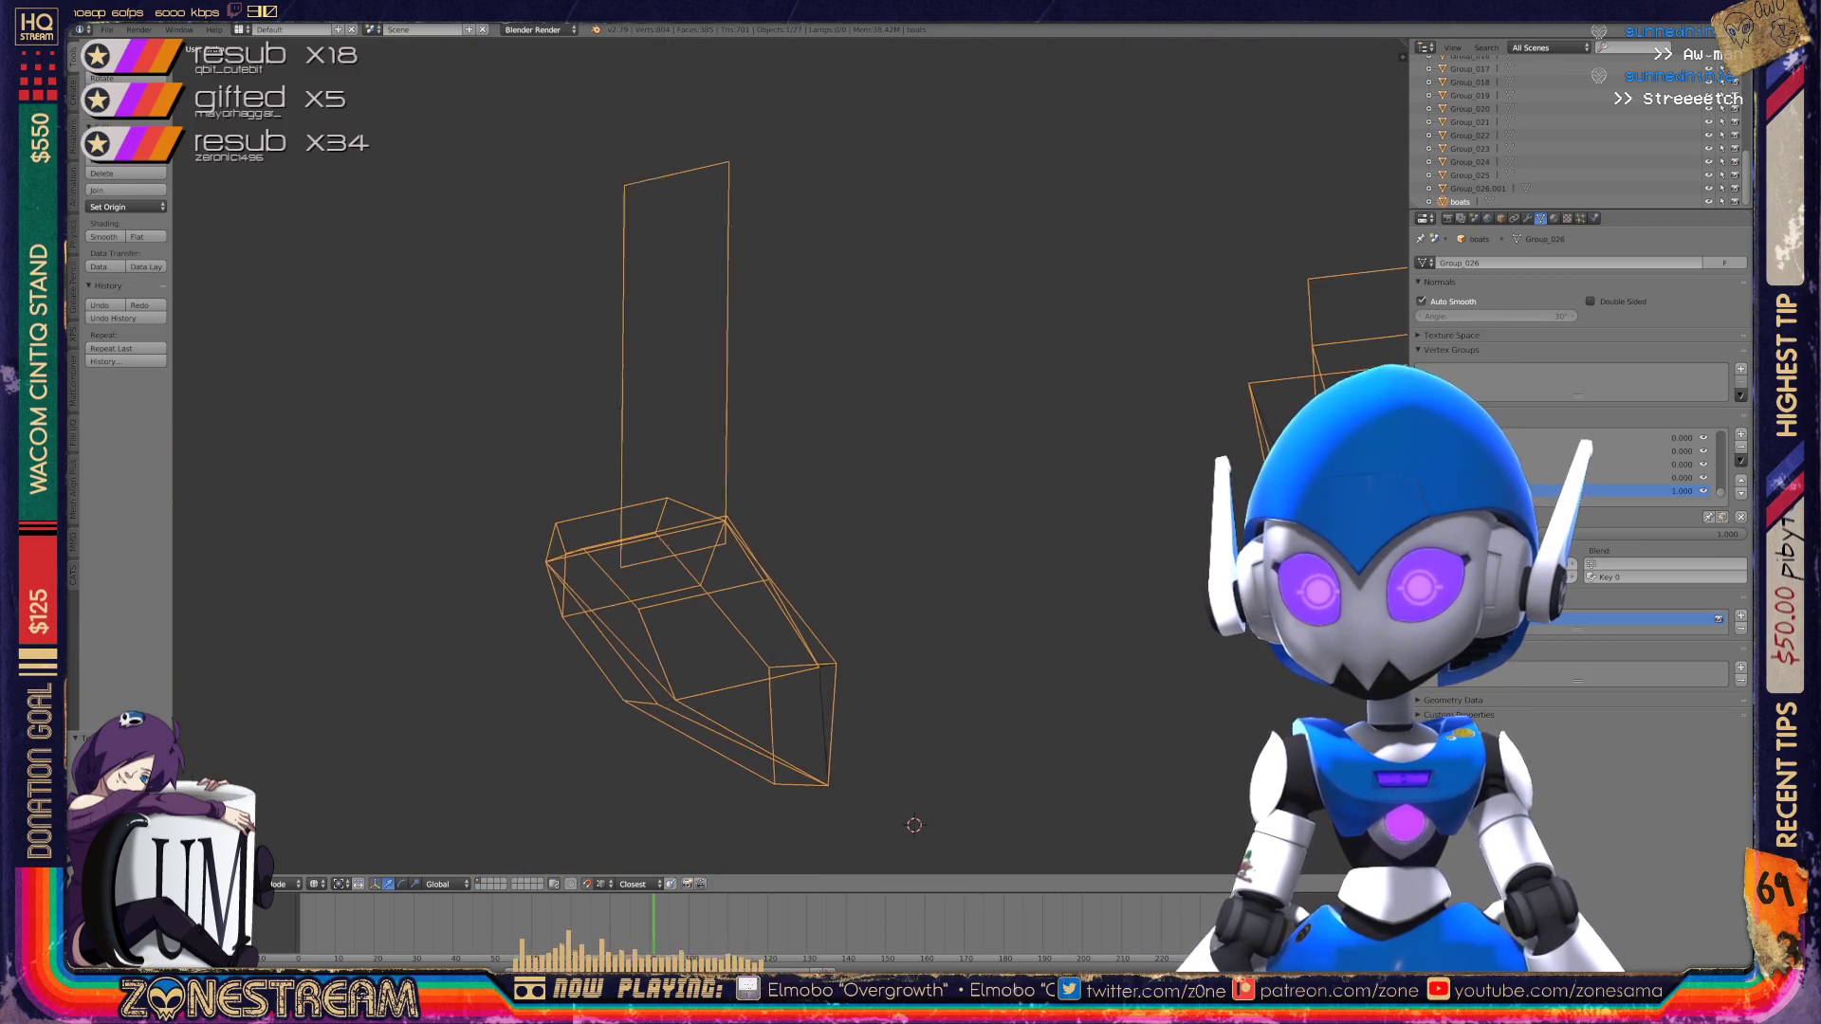
pyautogui.scroll(5, 787, 456)
pyautogui.scroll(-3, 664, 475)
pyautogui.moveTo(664, 475); pyautogui.dragTo(626, 455, button='middle')
pyautogui.scroll(4, 626, 455)
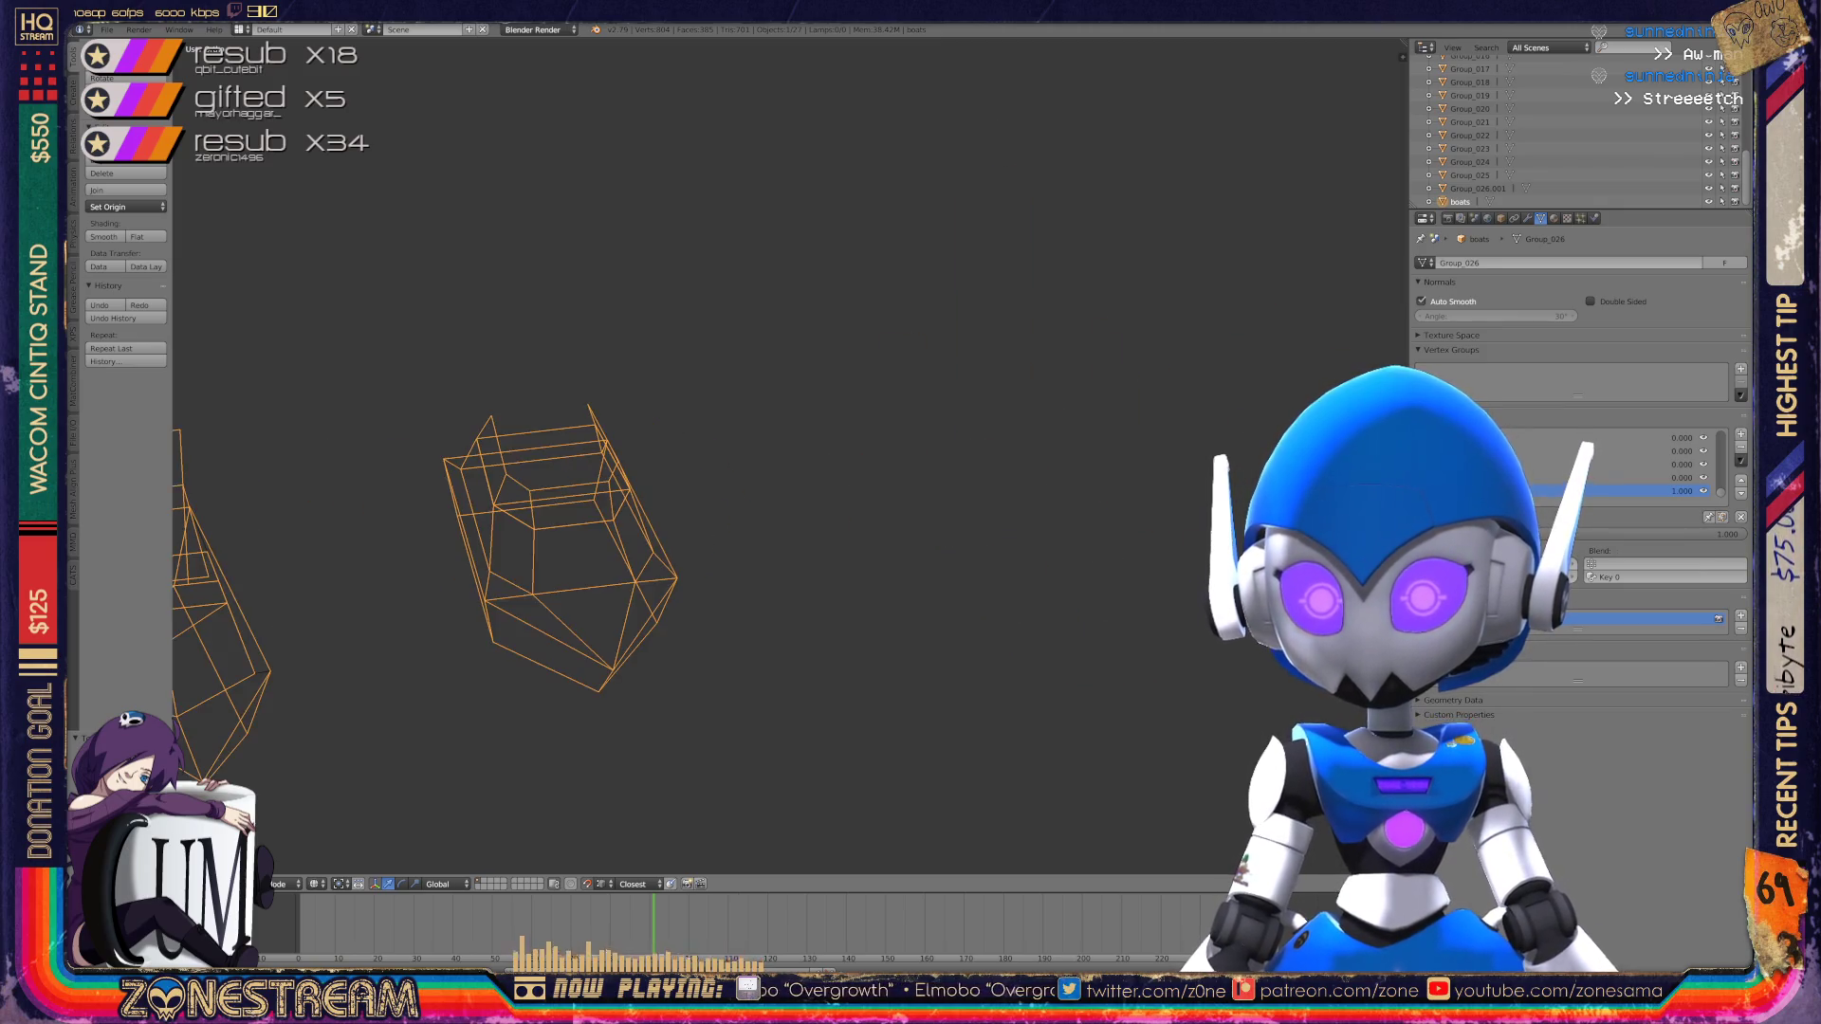
pyautogui.keyDown('shift'); pyautogui.moveTo(569, 551); pyautogui.dragTo(1006, 503, button='middle'); pyautogui.keyUp('shift')
pyautogui.moveTo(664, 474); pyautogui.dragTo(825, 455, button='middle')
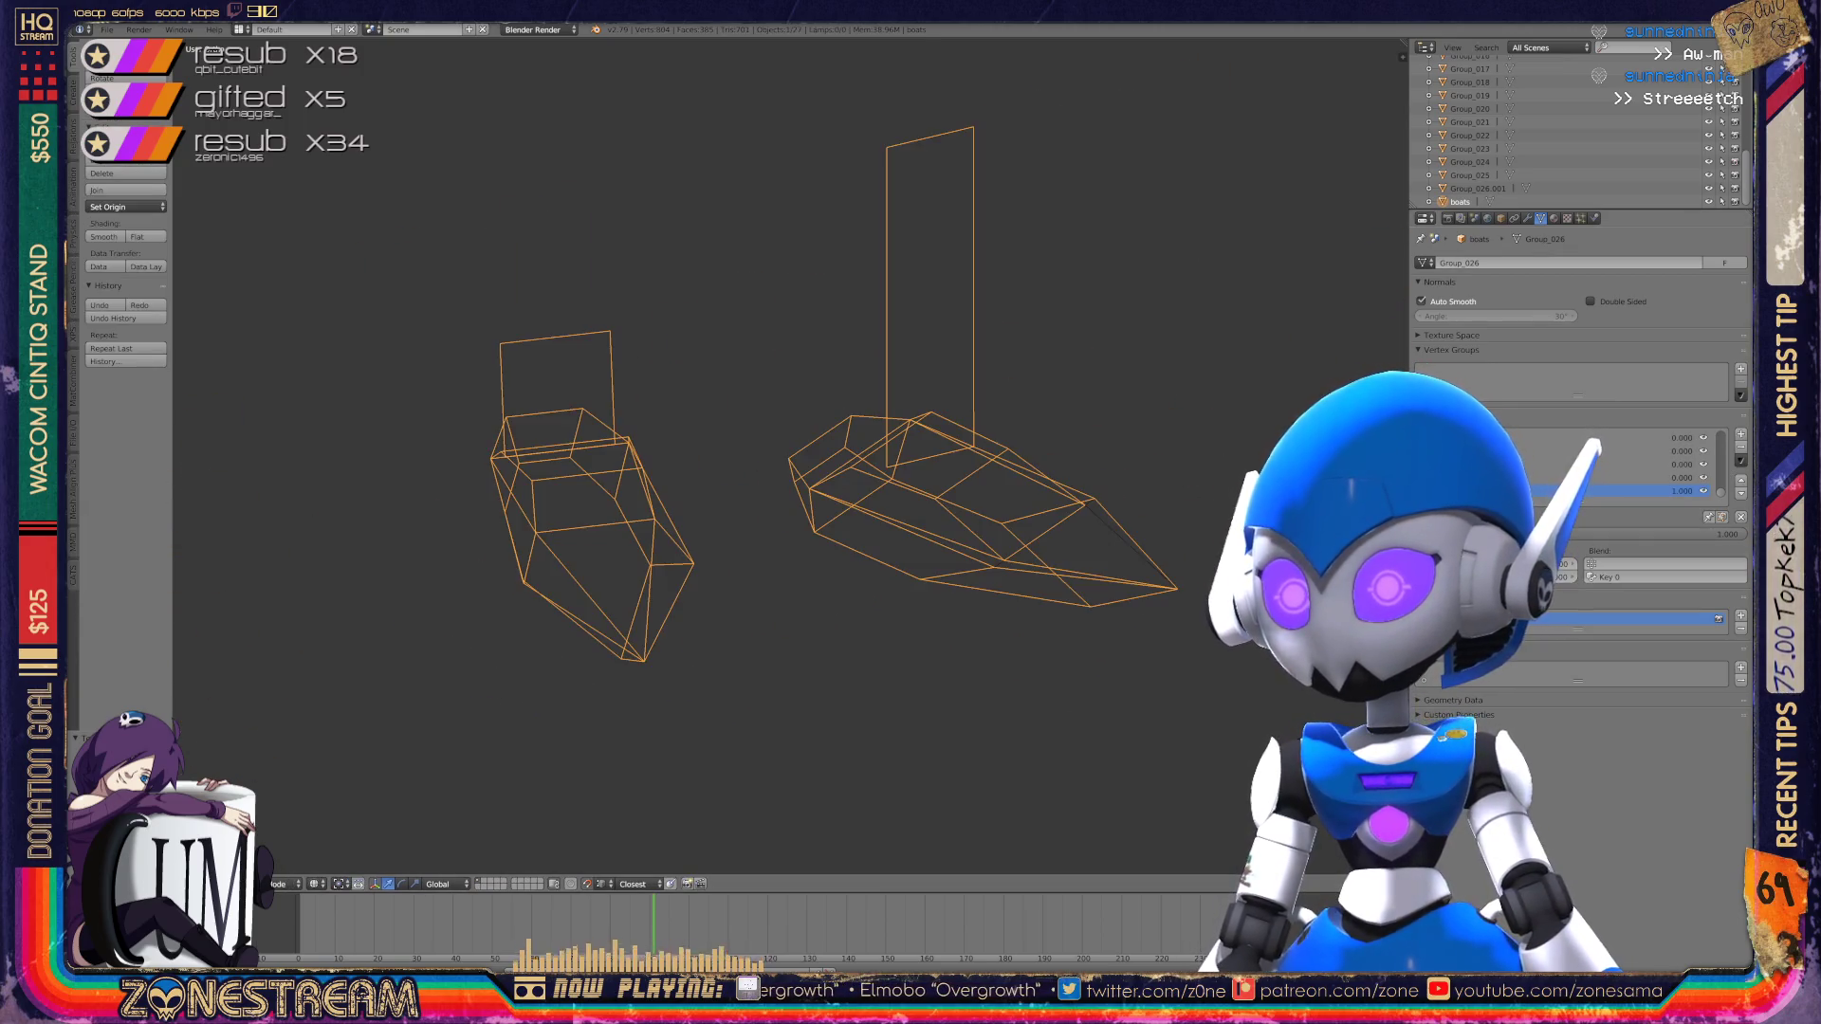
# Step: Select every object in the scene and delete them all
pyautogui.press('a')
pyautogui.press('a')
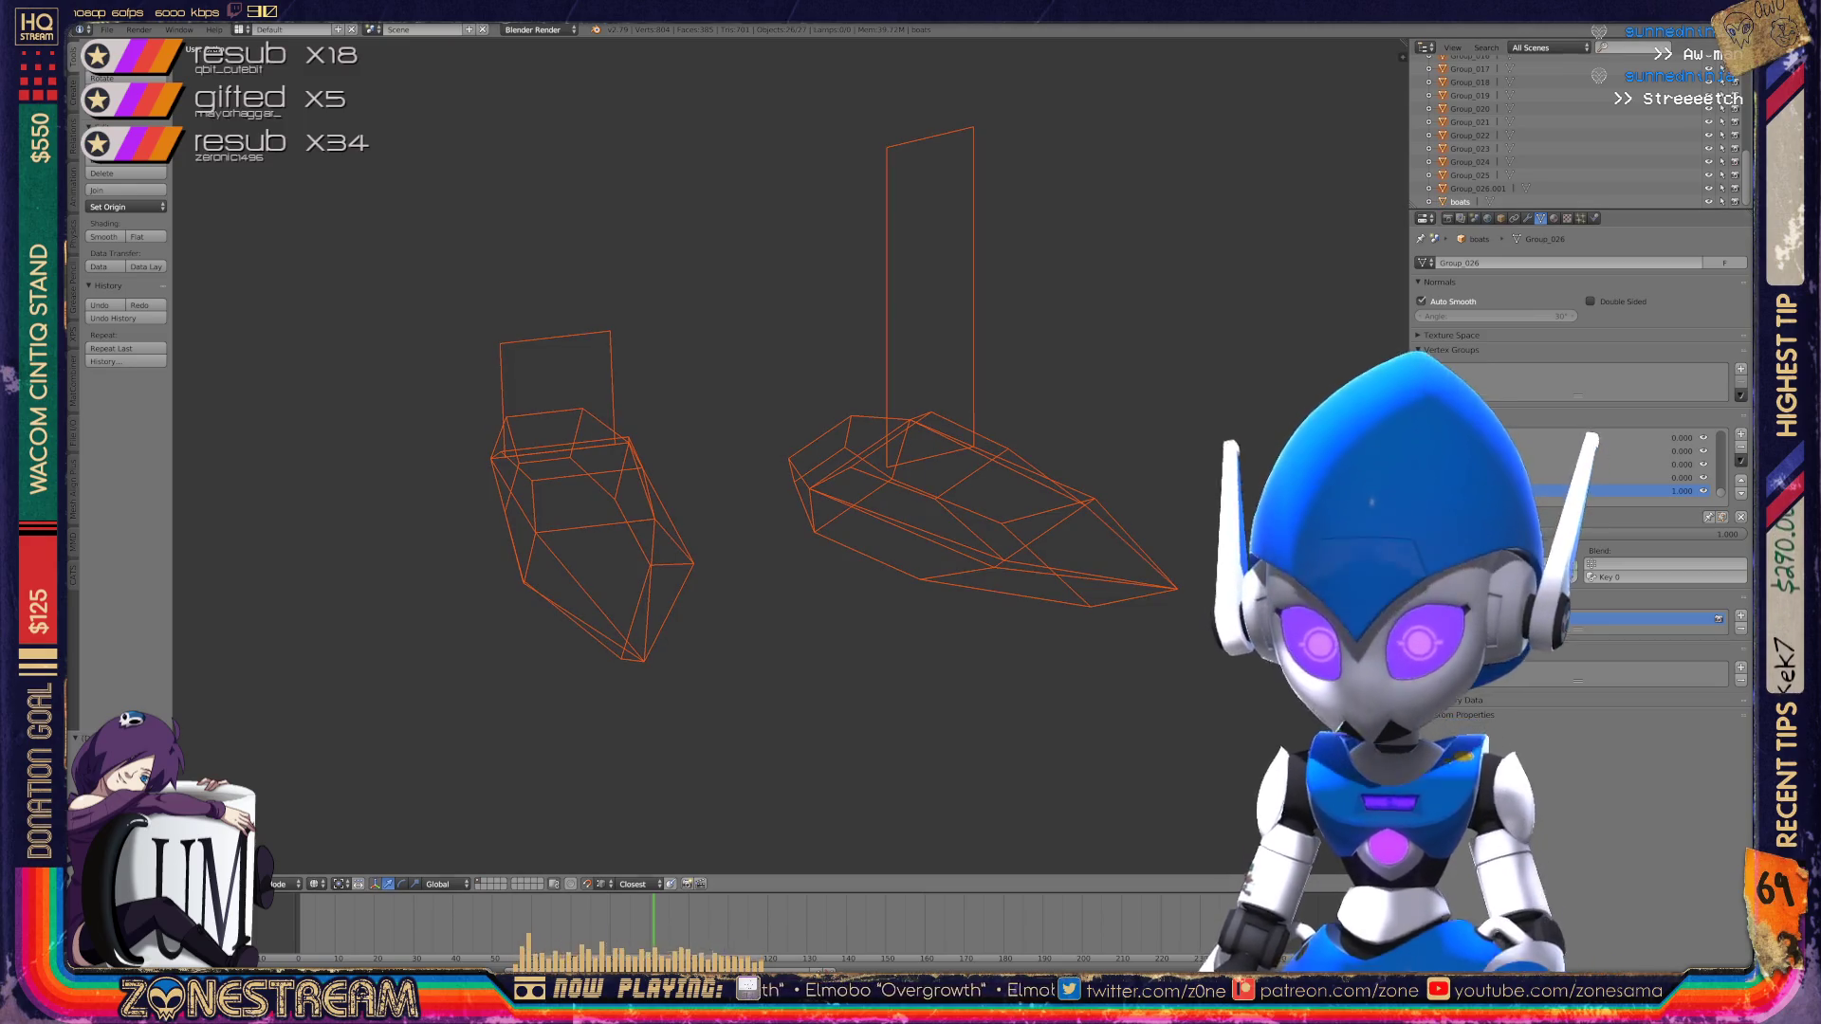
pyautogui.press('x')
pyautogui.press('Return')
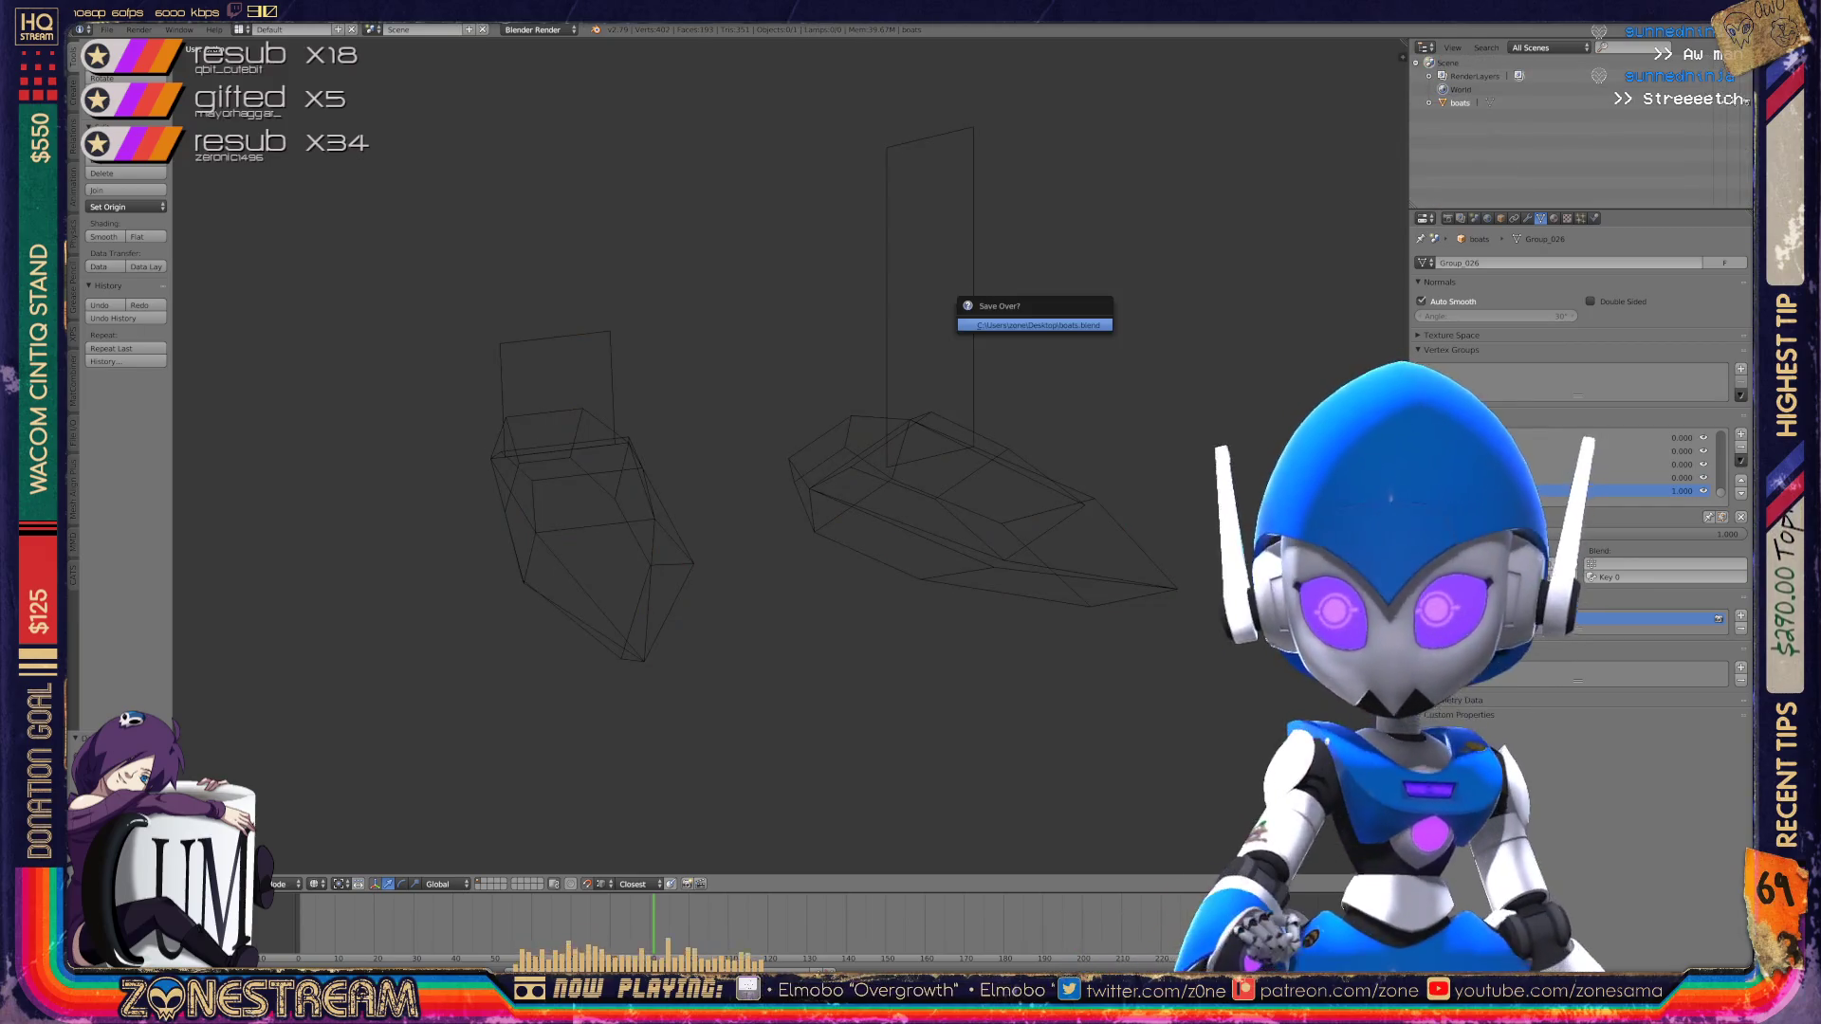
# Step: Purge all unused orphan data, including leftover images, then set the Outliner back to All Scenes
pyautogui.click(1548, 48)
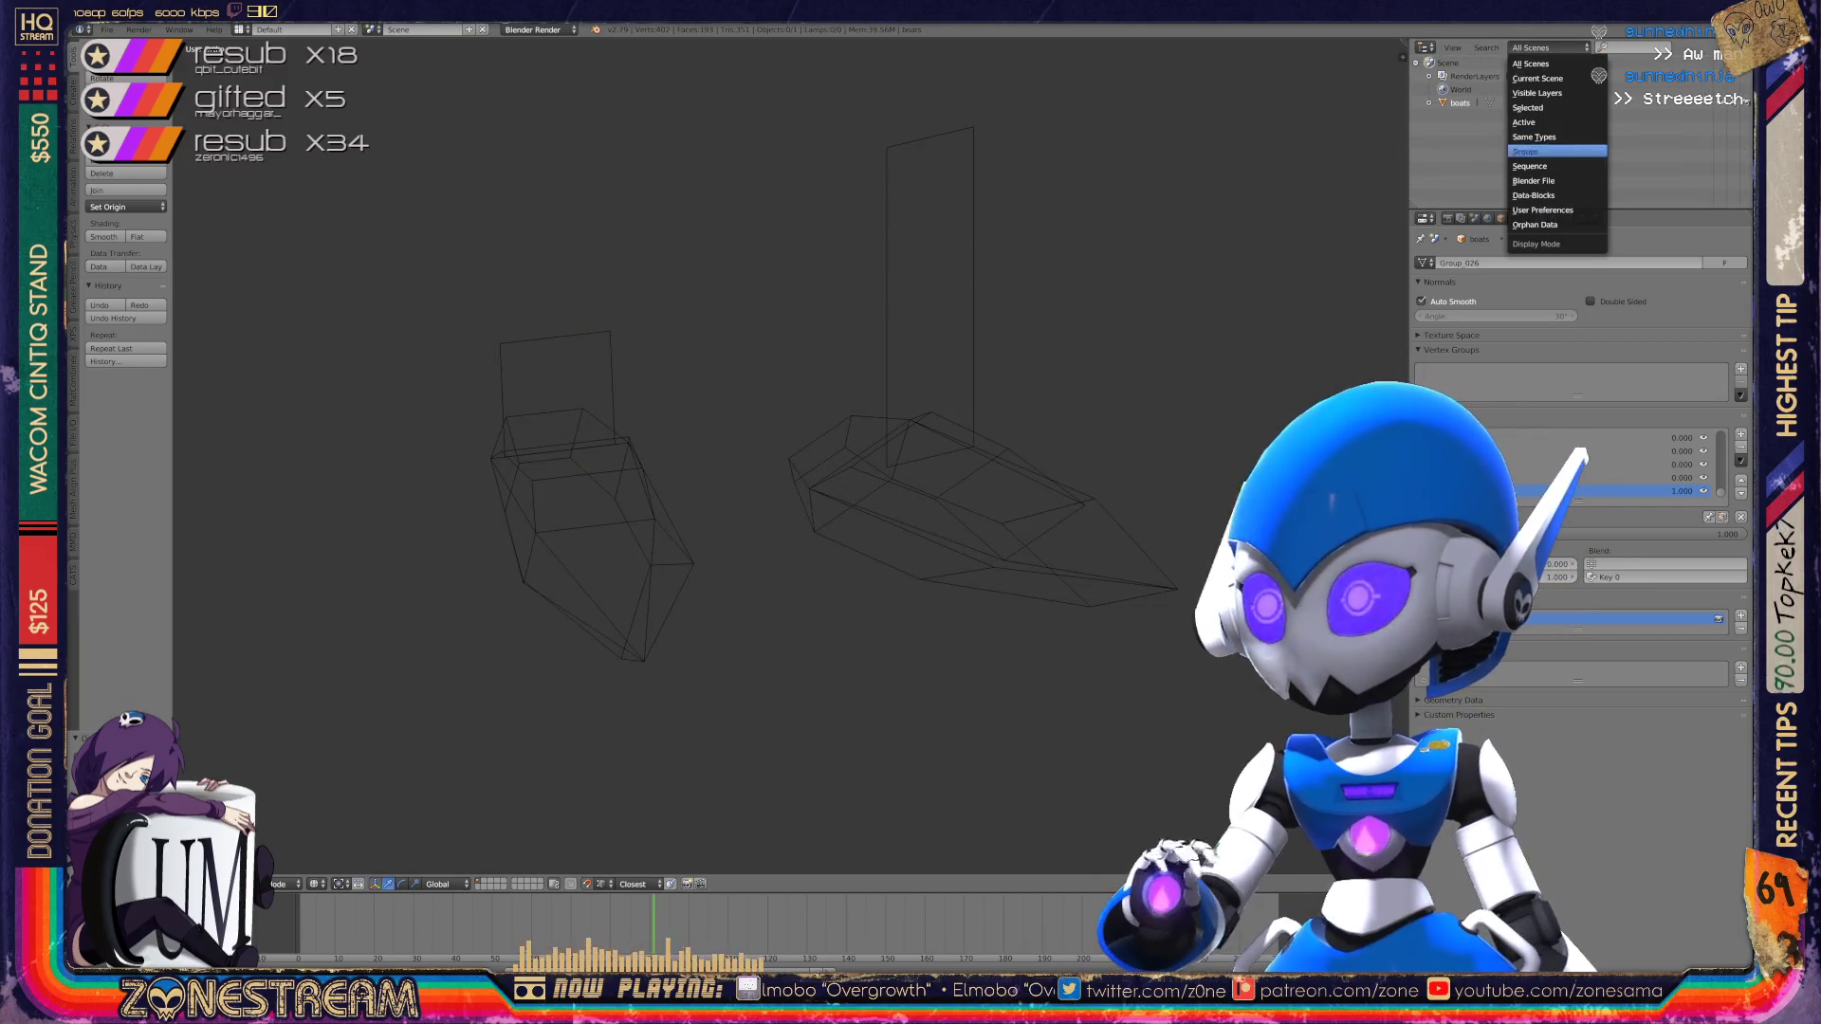
pyautogui.click(1536, 224)
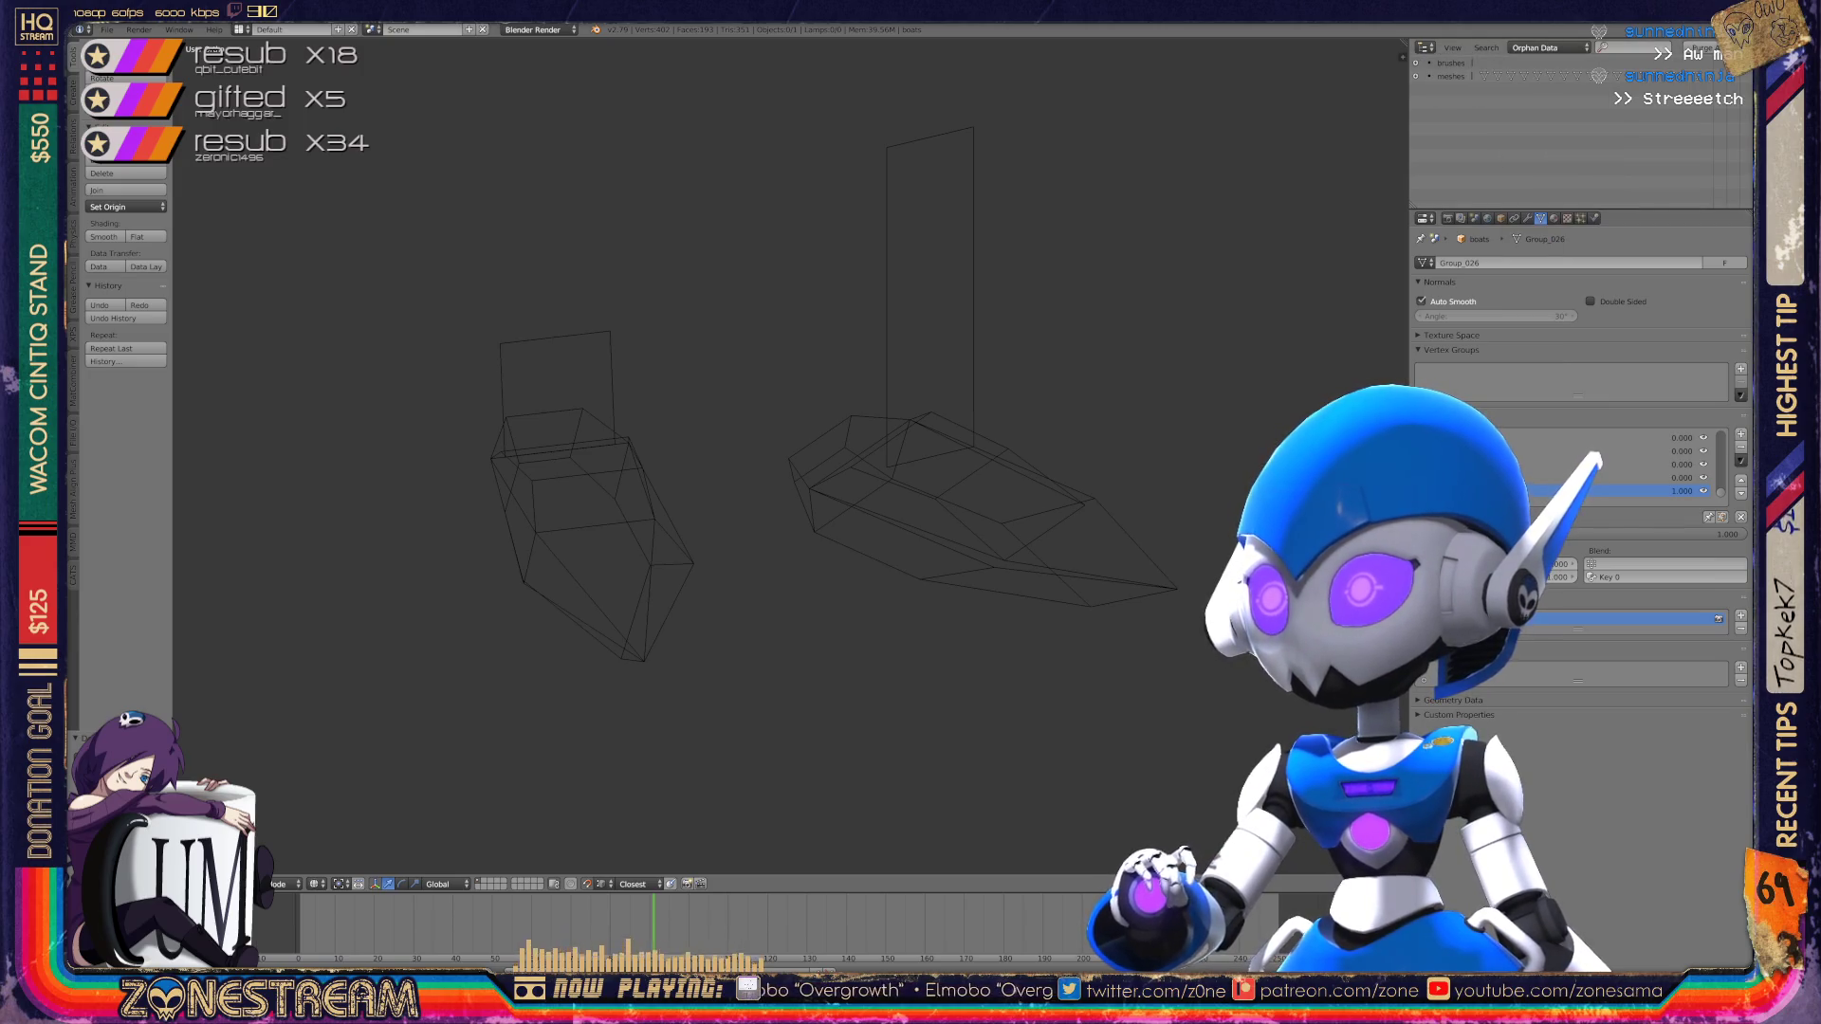
pyautogui.click(1710, 48)
pyautogui.click(1707, 47)
pyautogui.click(1707, 54)
pyautogui.click(1708, 47)
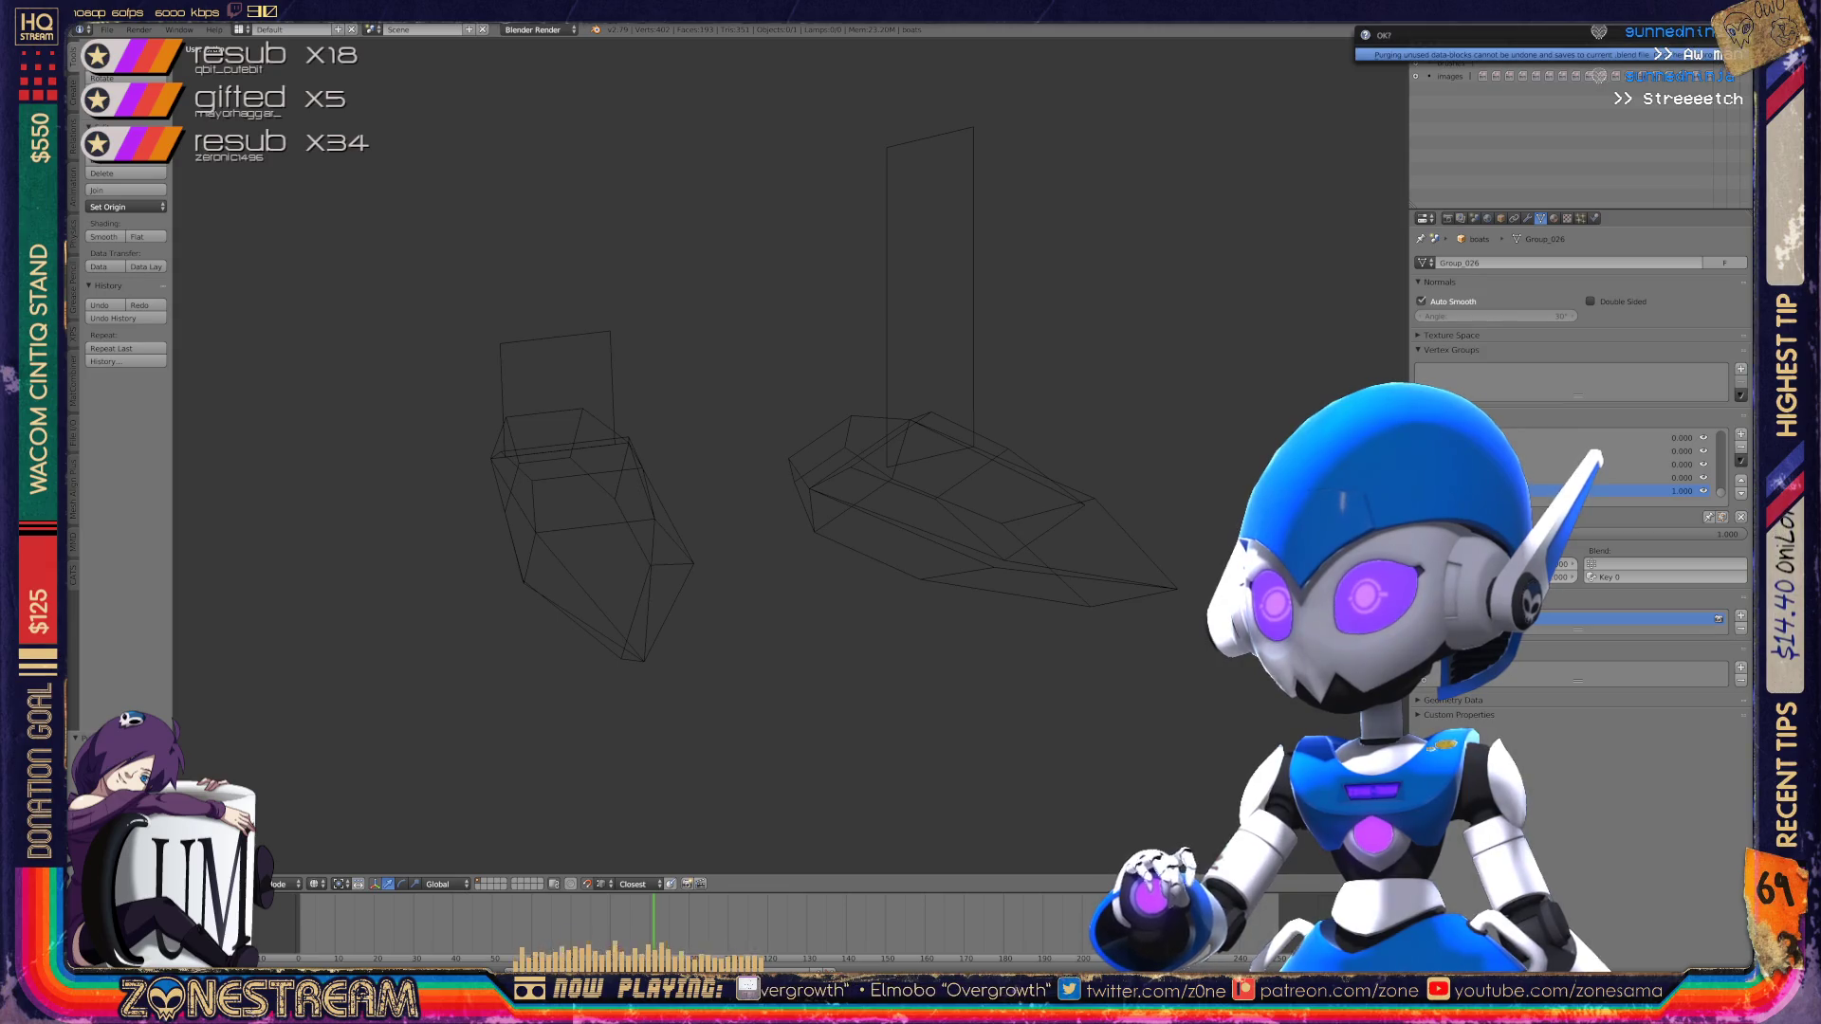
pyautogui.click(1708, 54)
pyautogui.click(1707, 47)
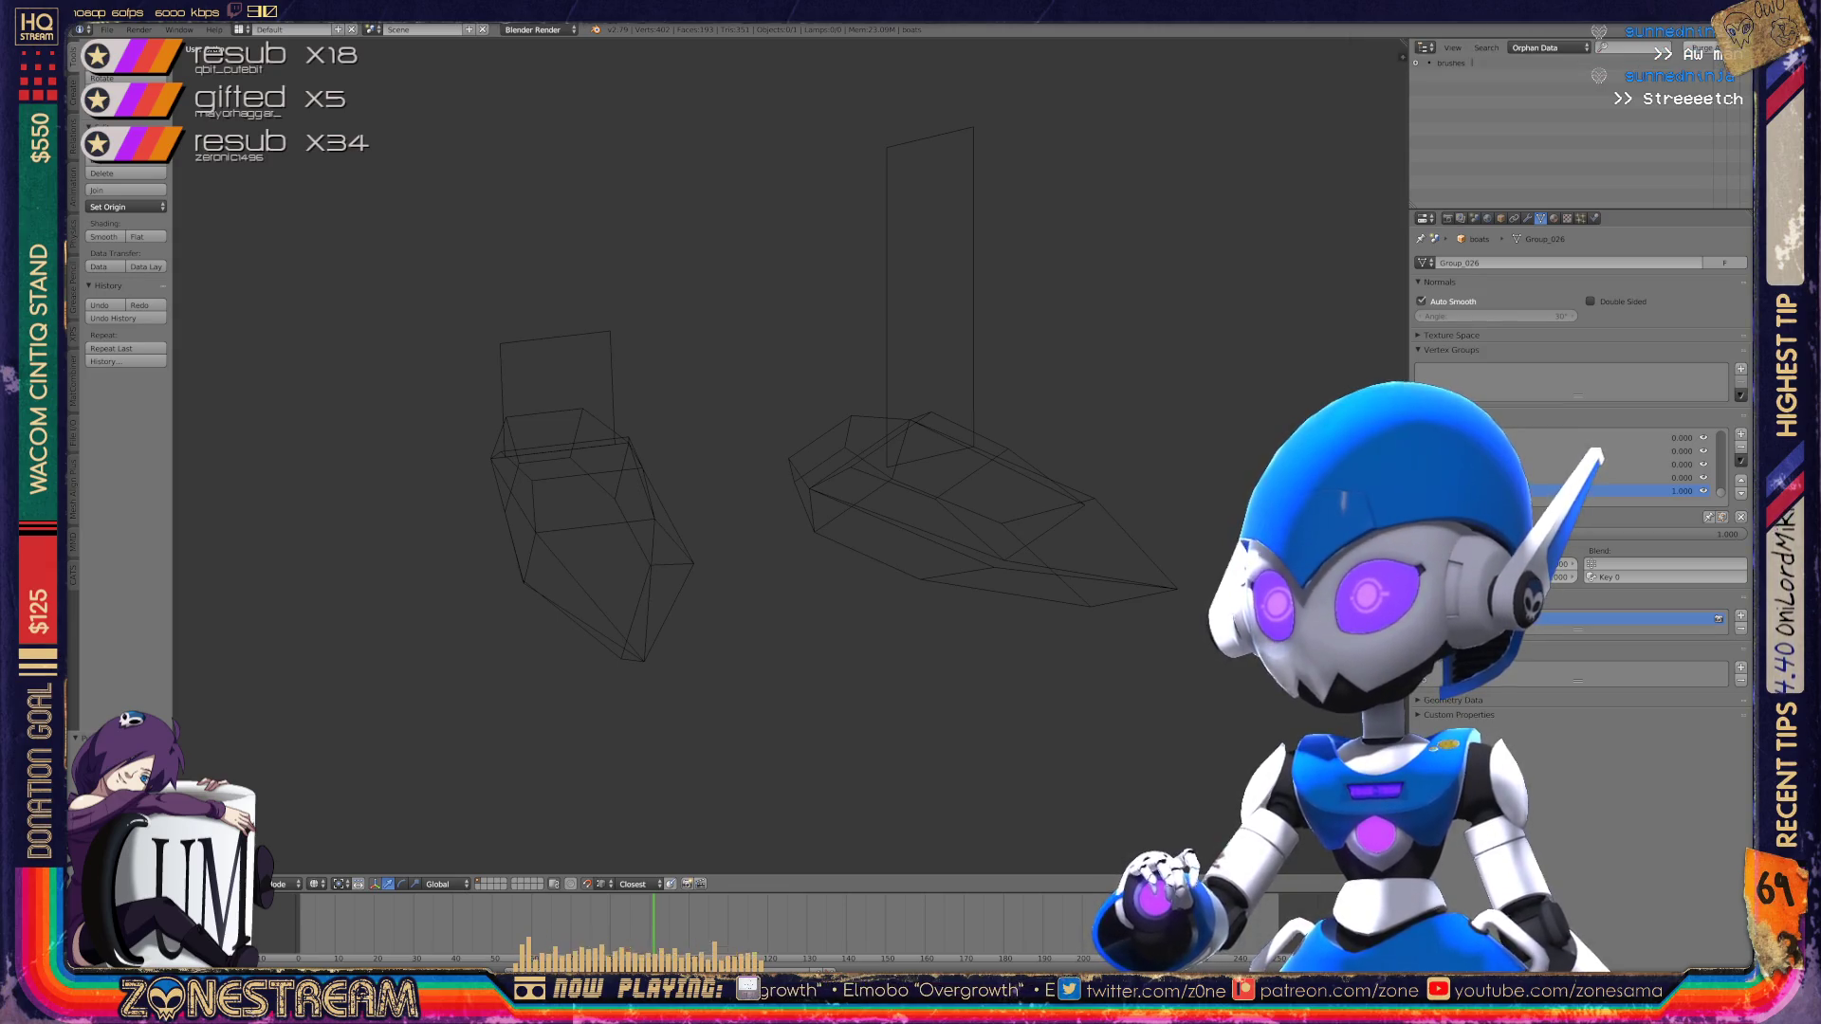
pyautogui.click(1549, 47)
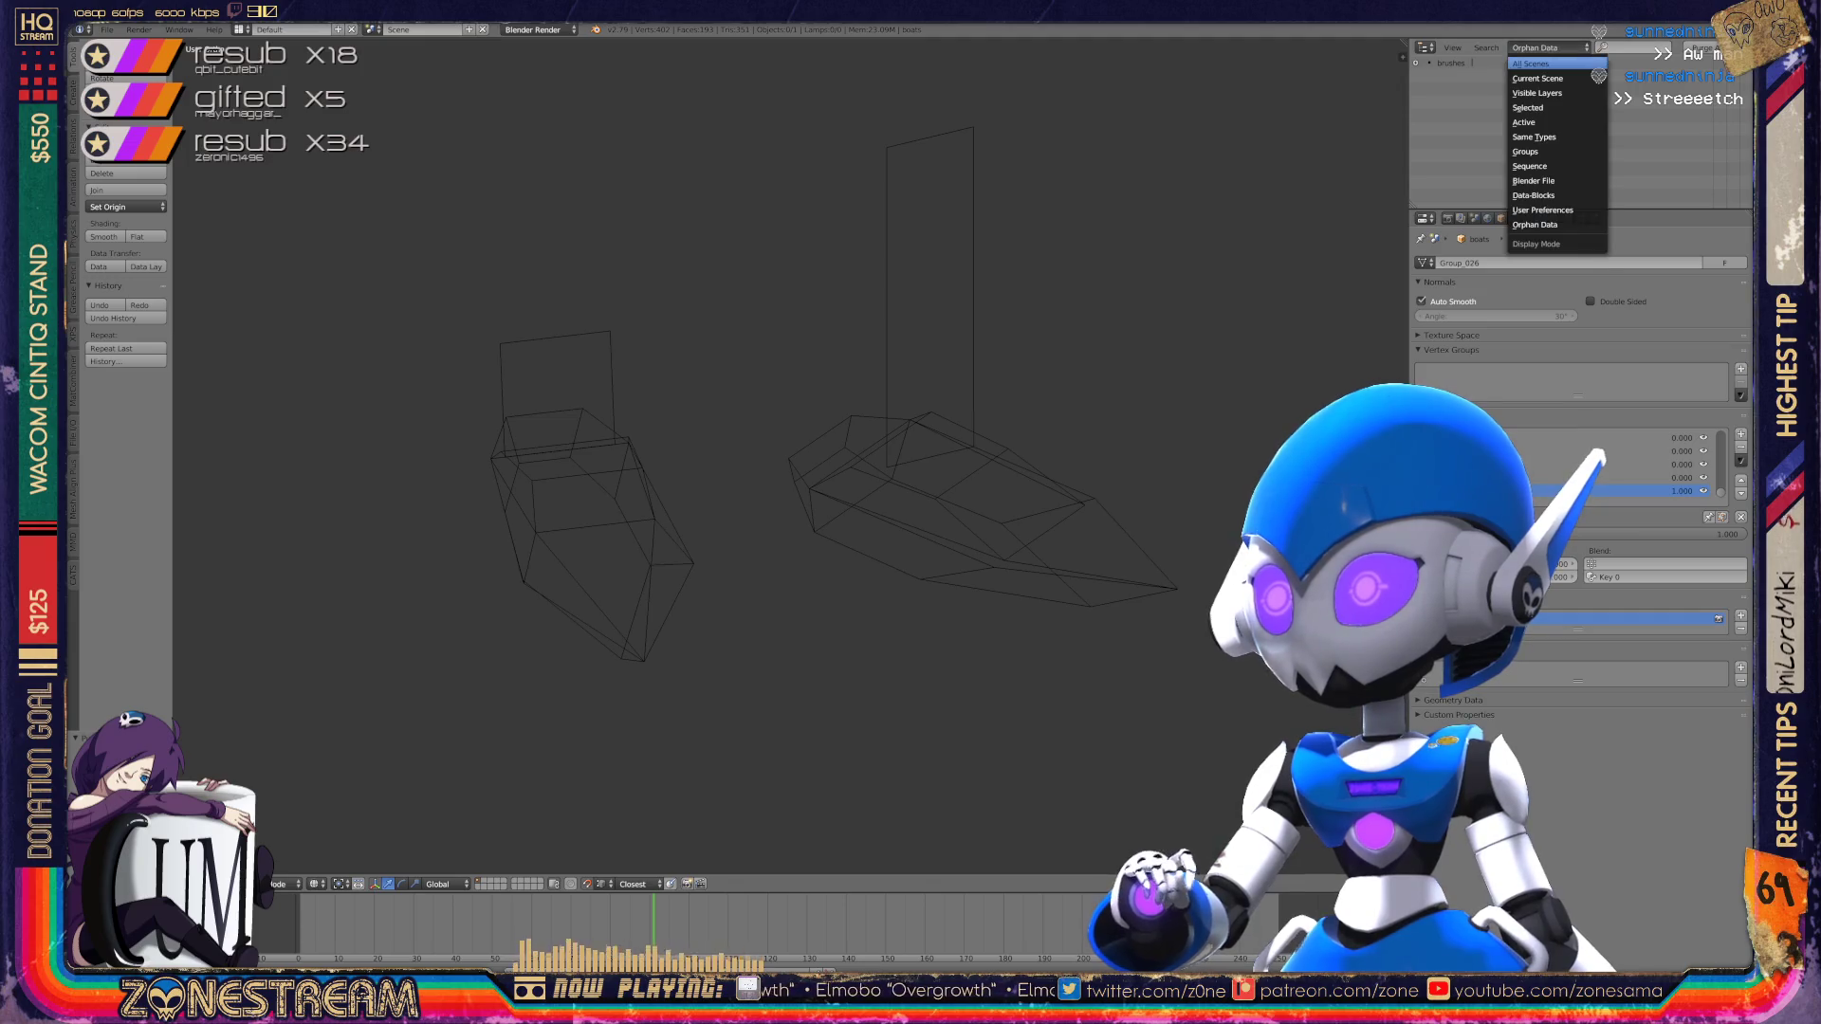
pyautogui.click(1555, 64)
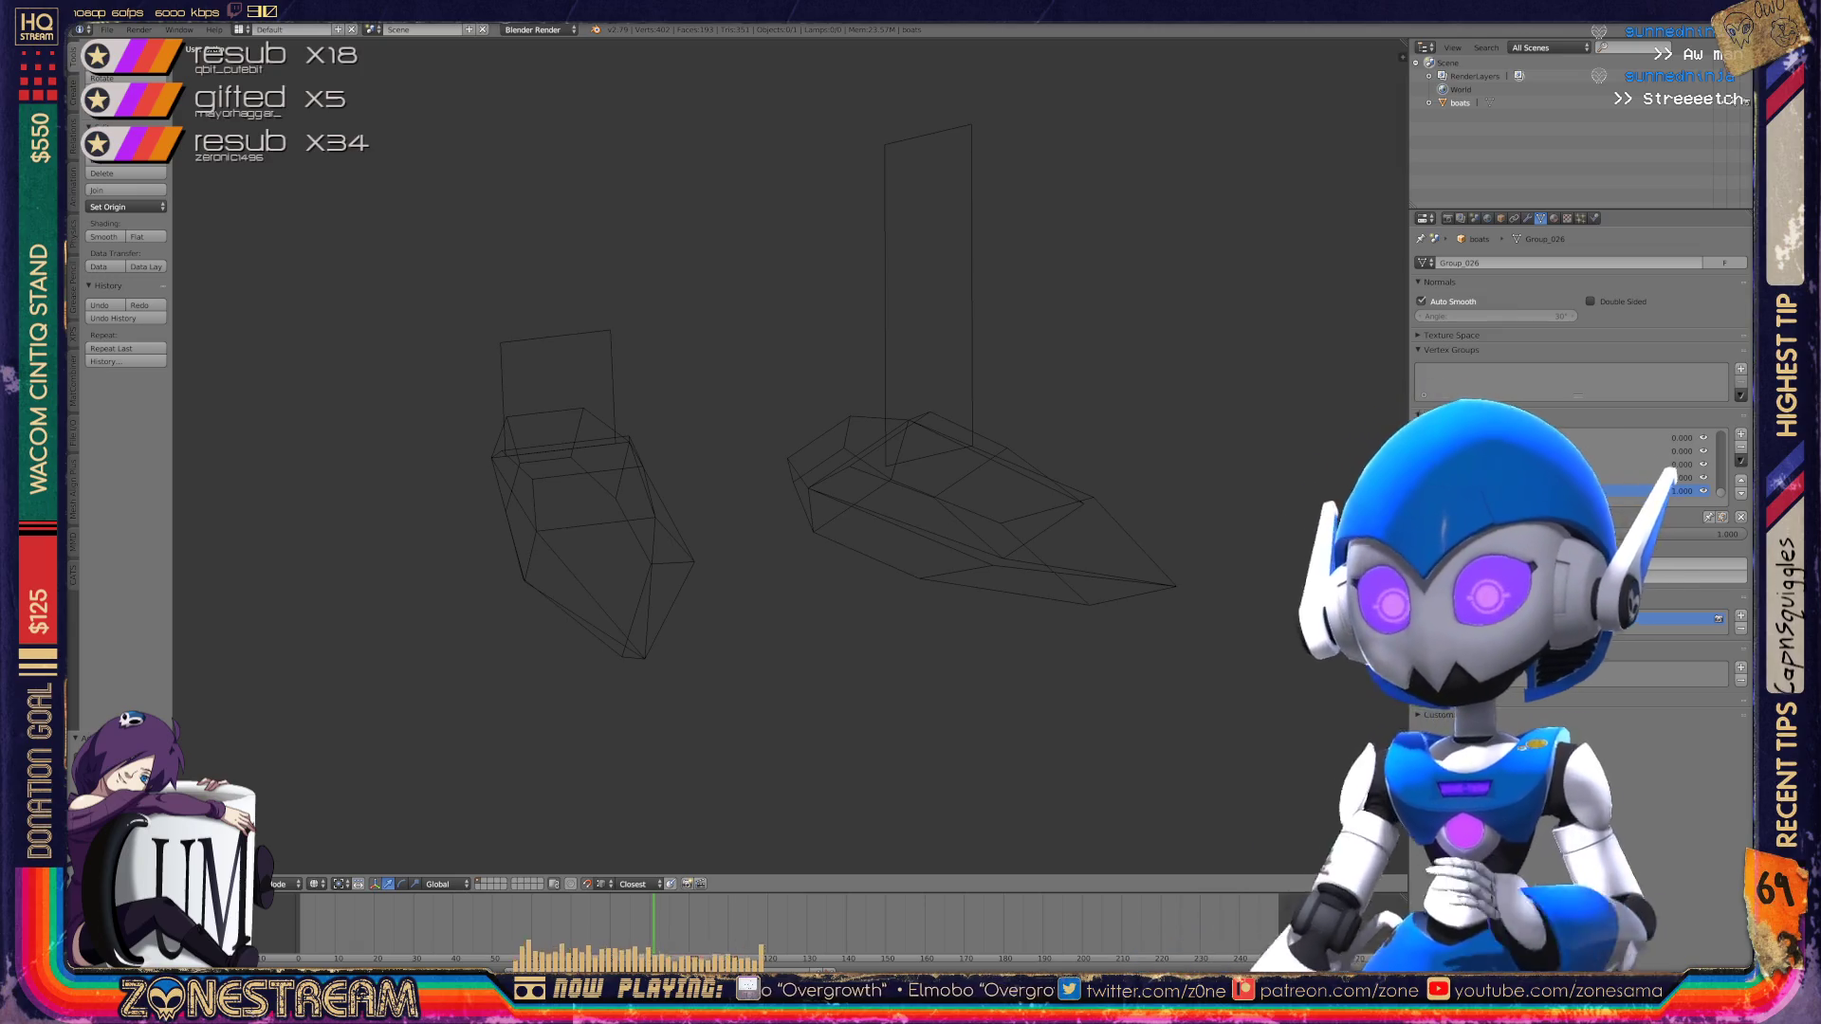
# Step: Bring up the File > Import list of formats
pyautogui.click(107, 29)
pyautogui.click(107, 29)
pyautogui.click(107, 29)
pyautogui.moveTo(166, 282)
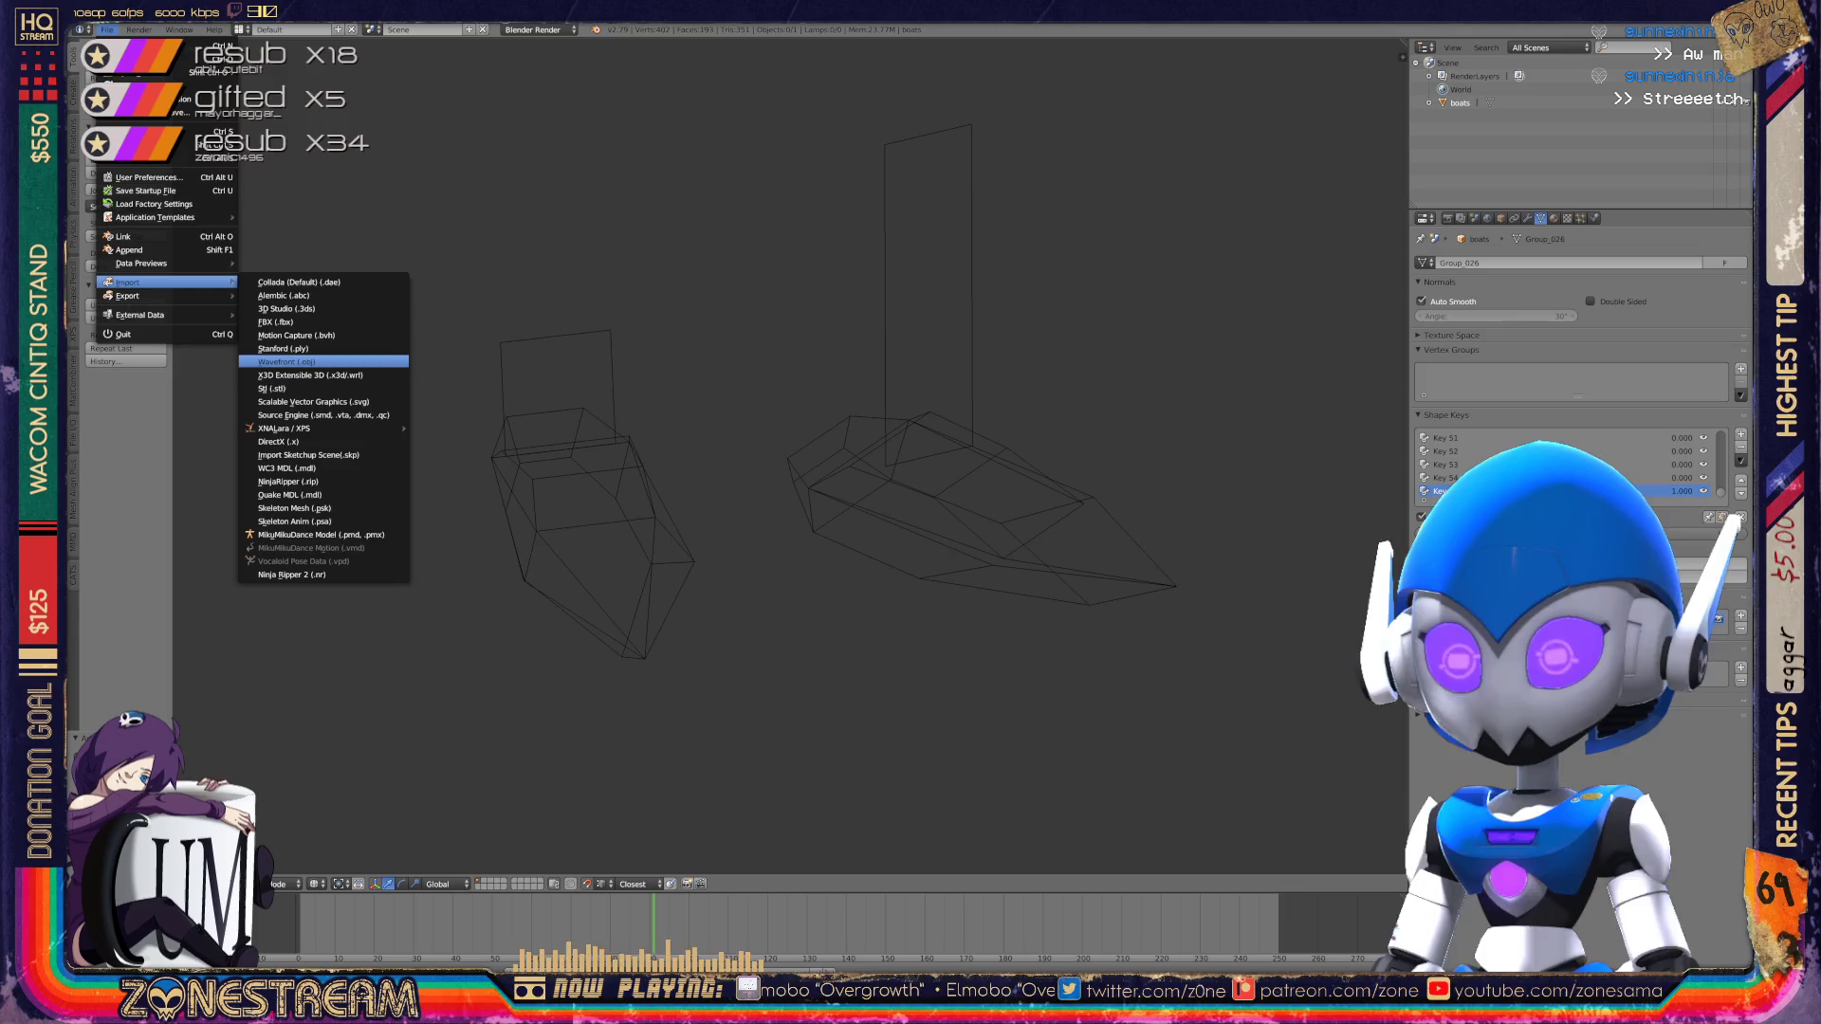
# Step: Import a numbered Wavefront .obj file from the poly-testfix folder
pyautogui.click(294, 362)
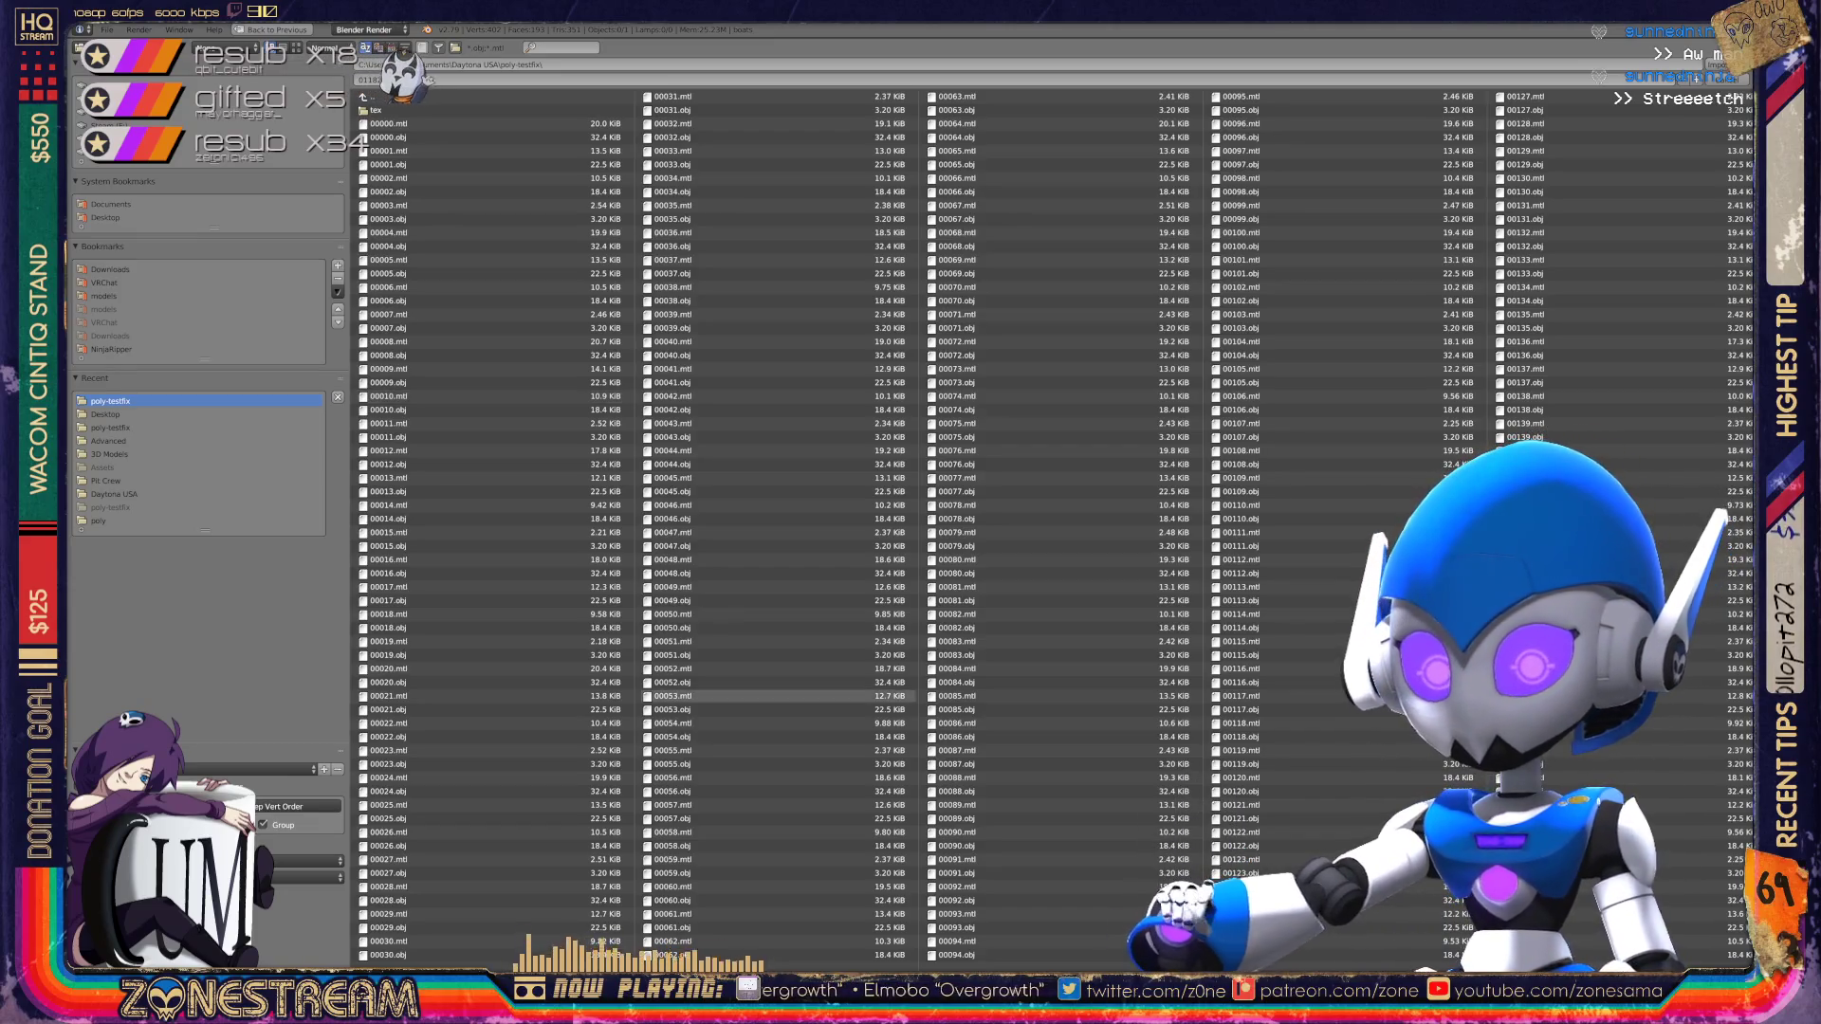
pyautogui.scroll(-15, 1057, 526)
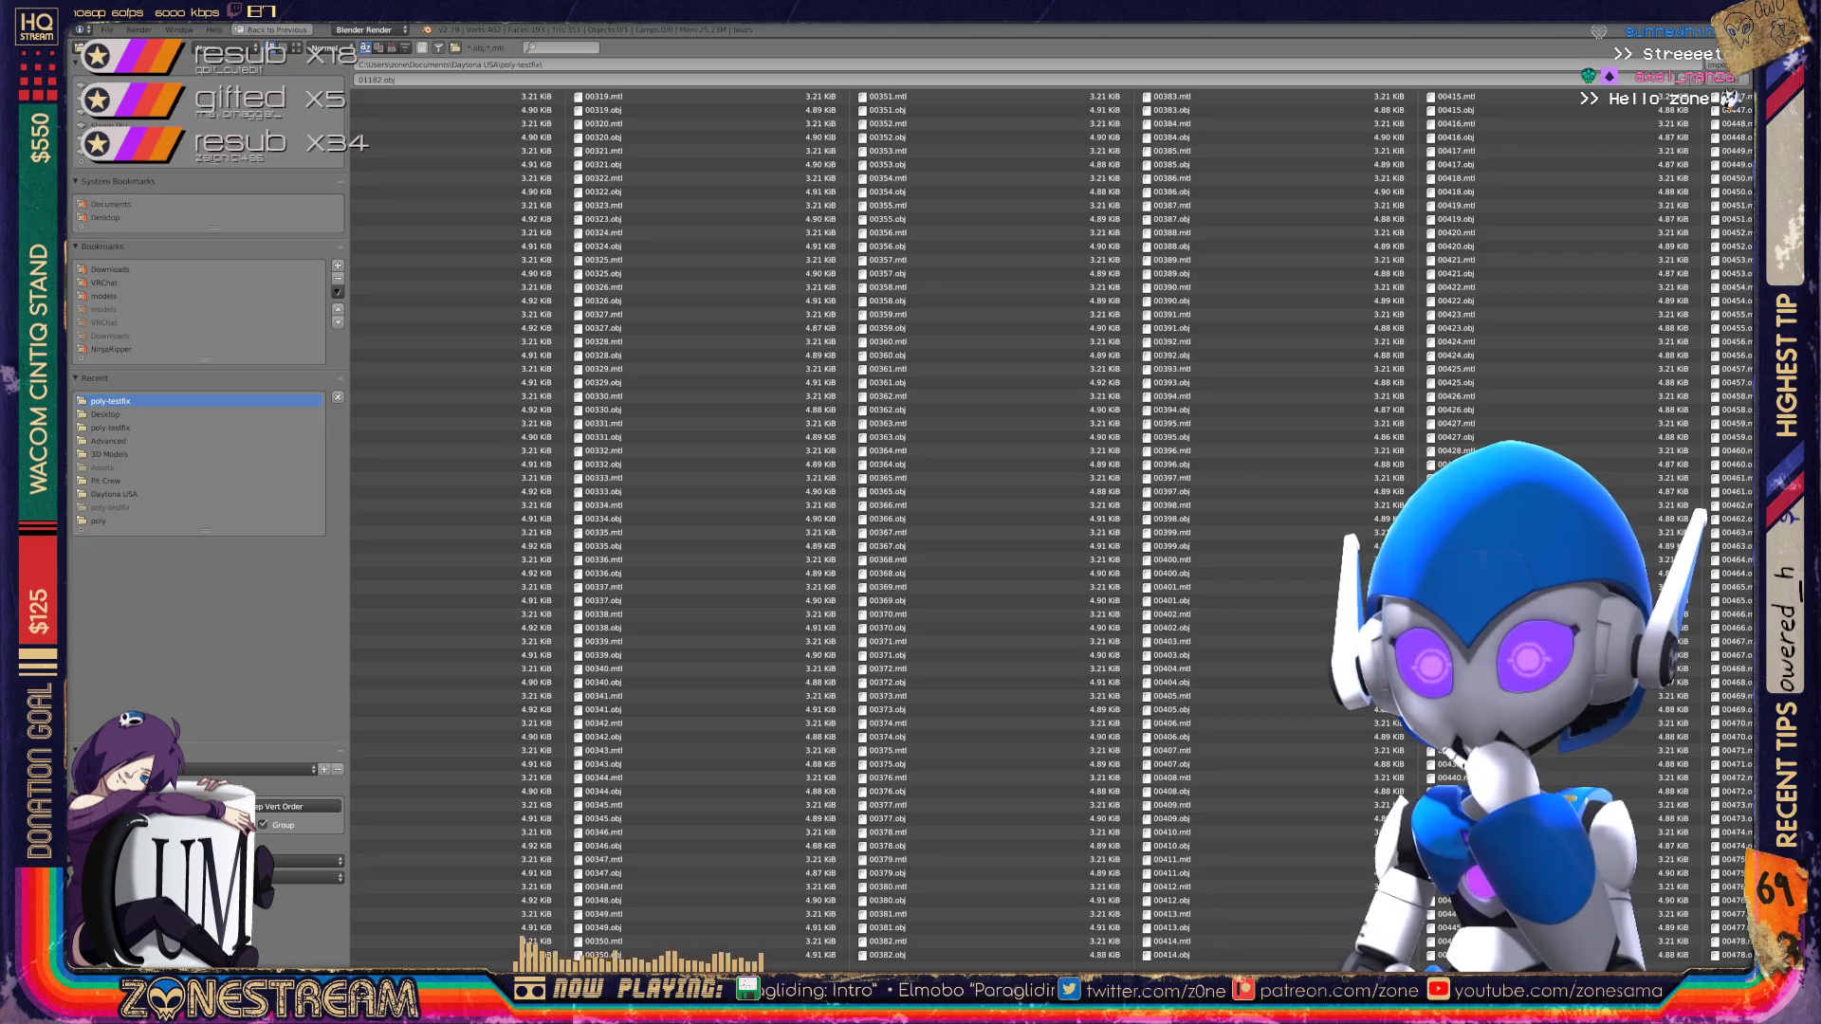
pyautogui.scroll(-10, 1043, 522)
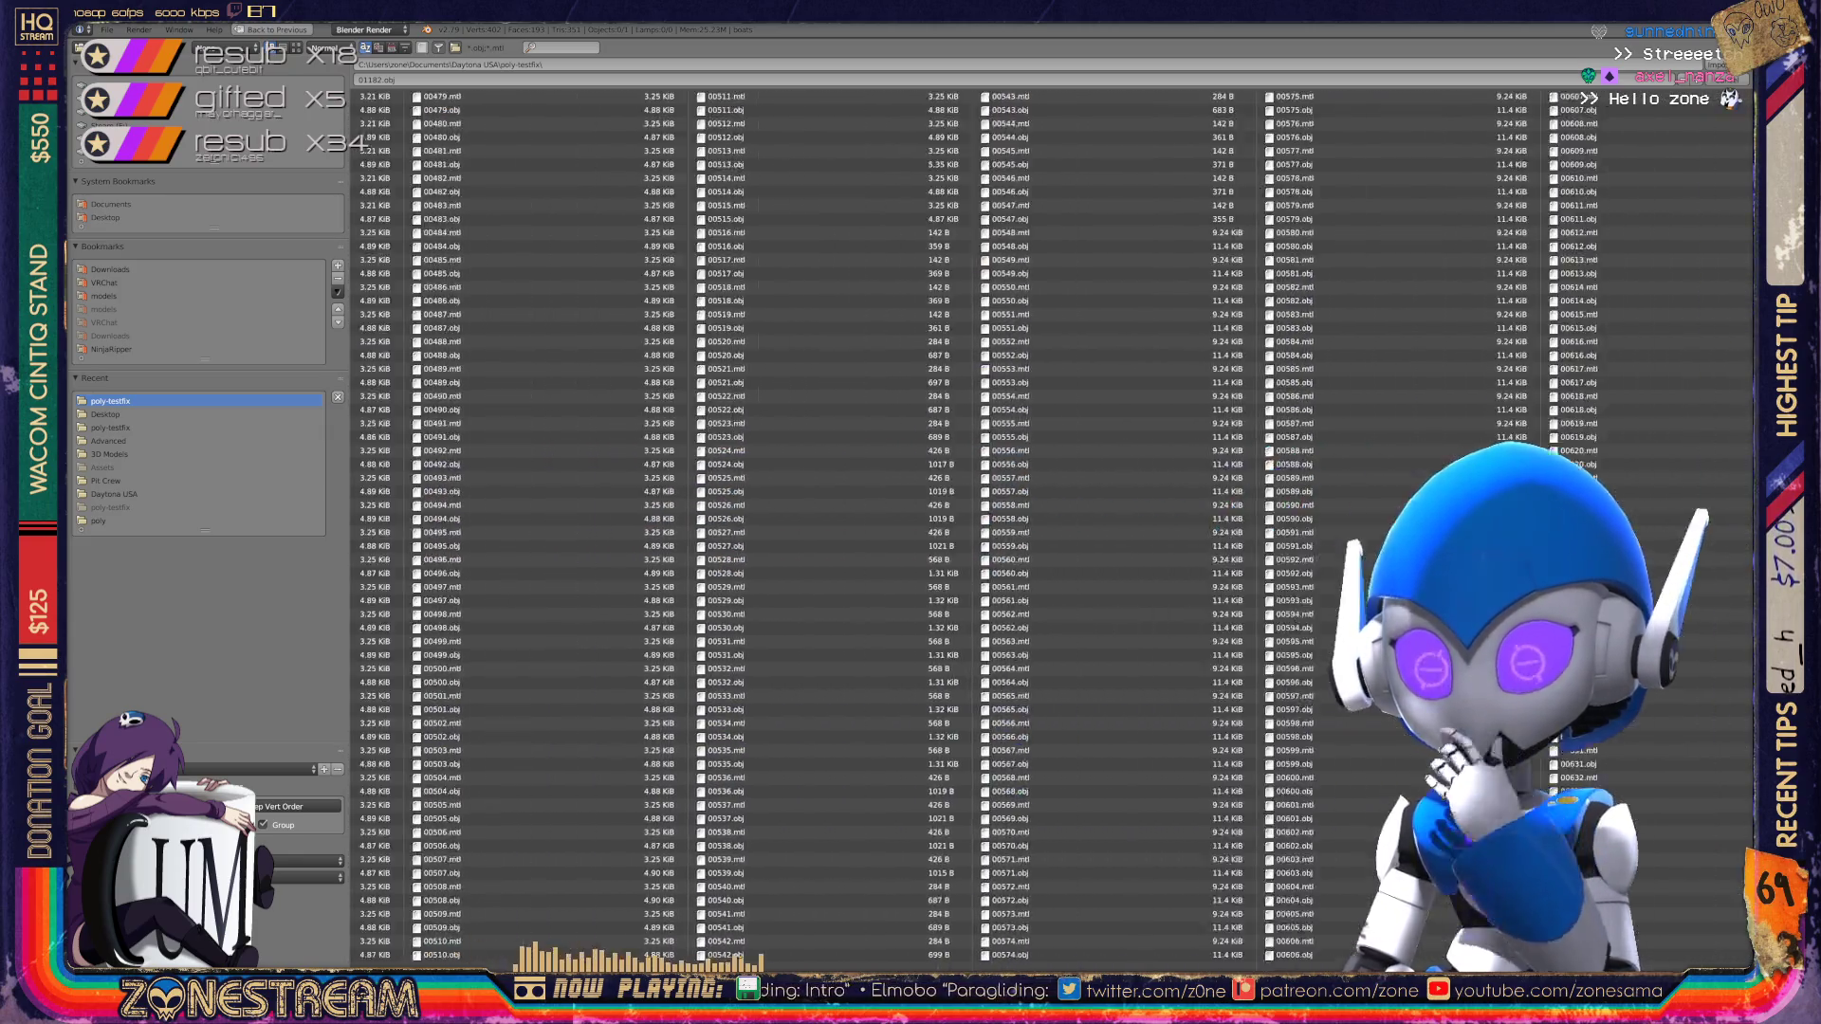
pyautogui.scroll(-20, 1044, 522)
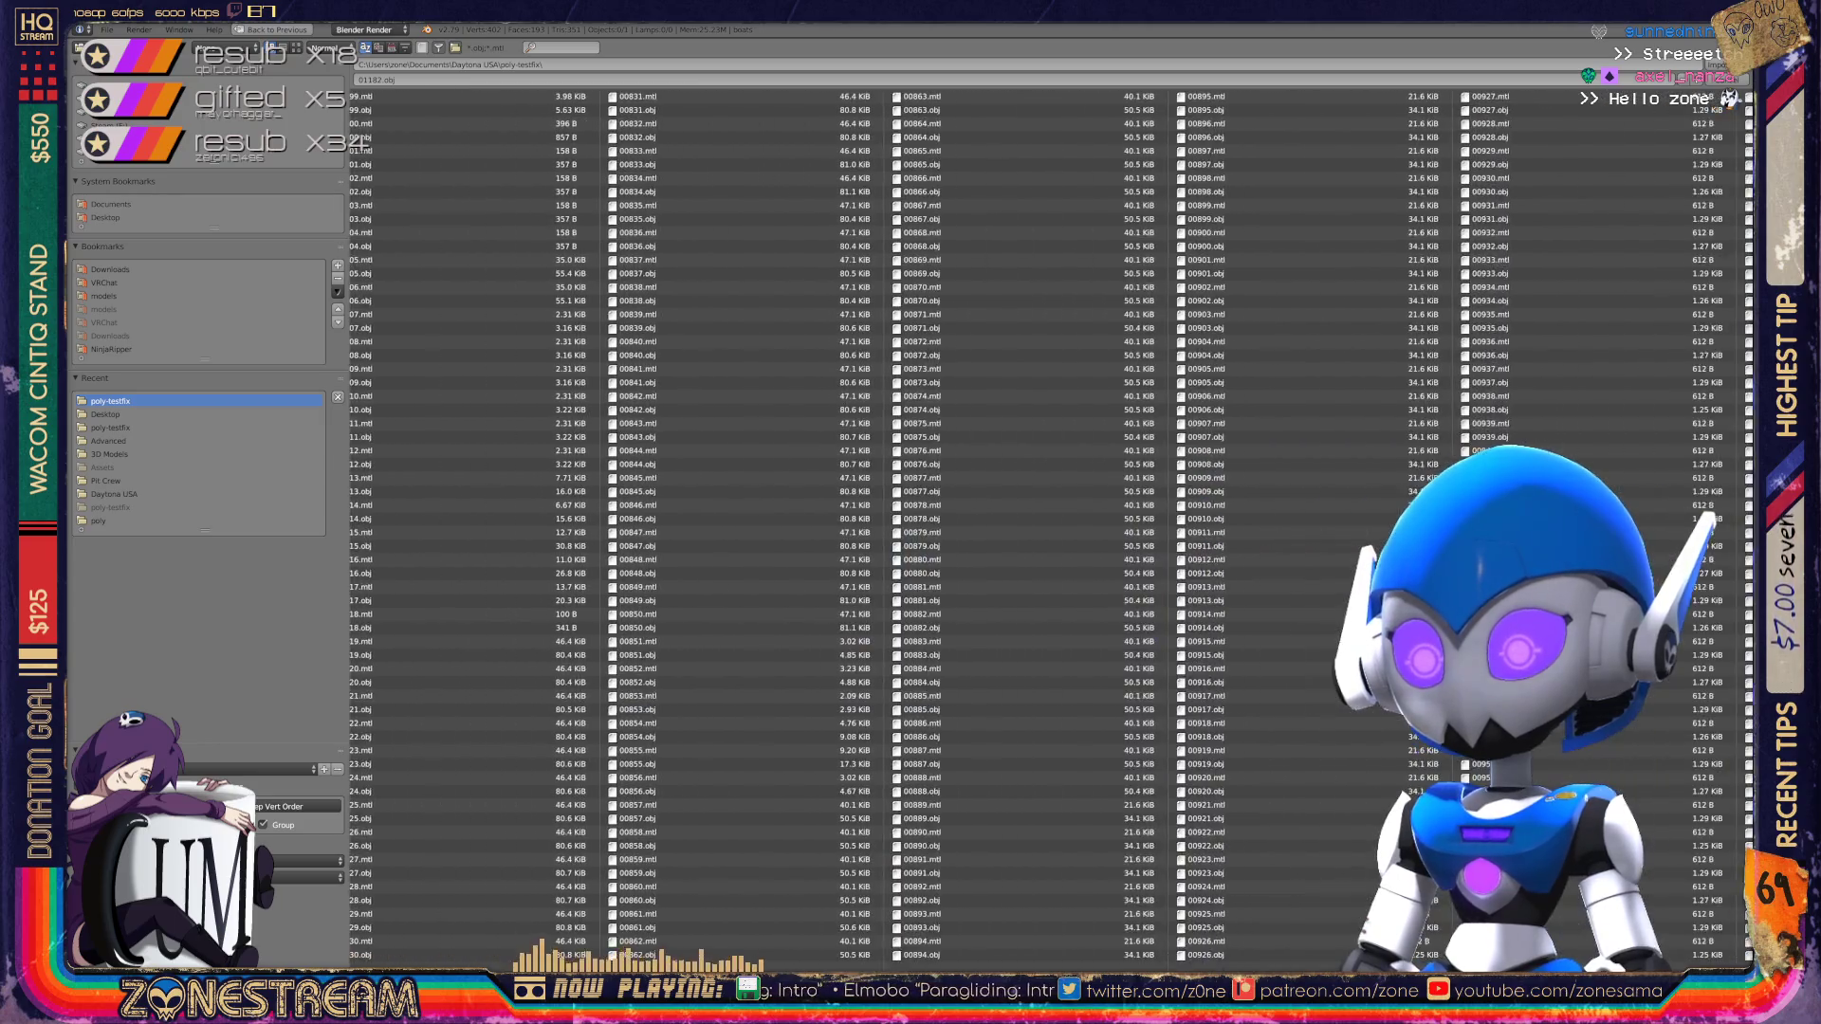
pyautogui.scroll(-12, 1043, 522)
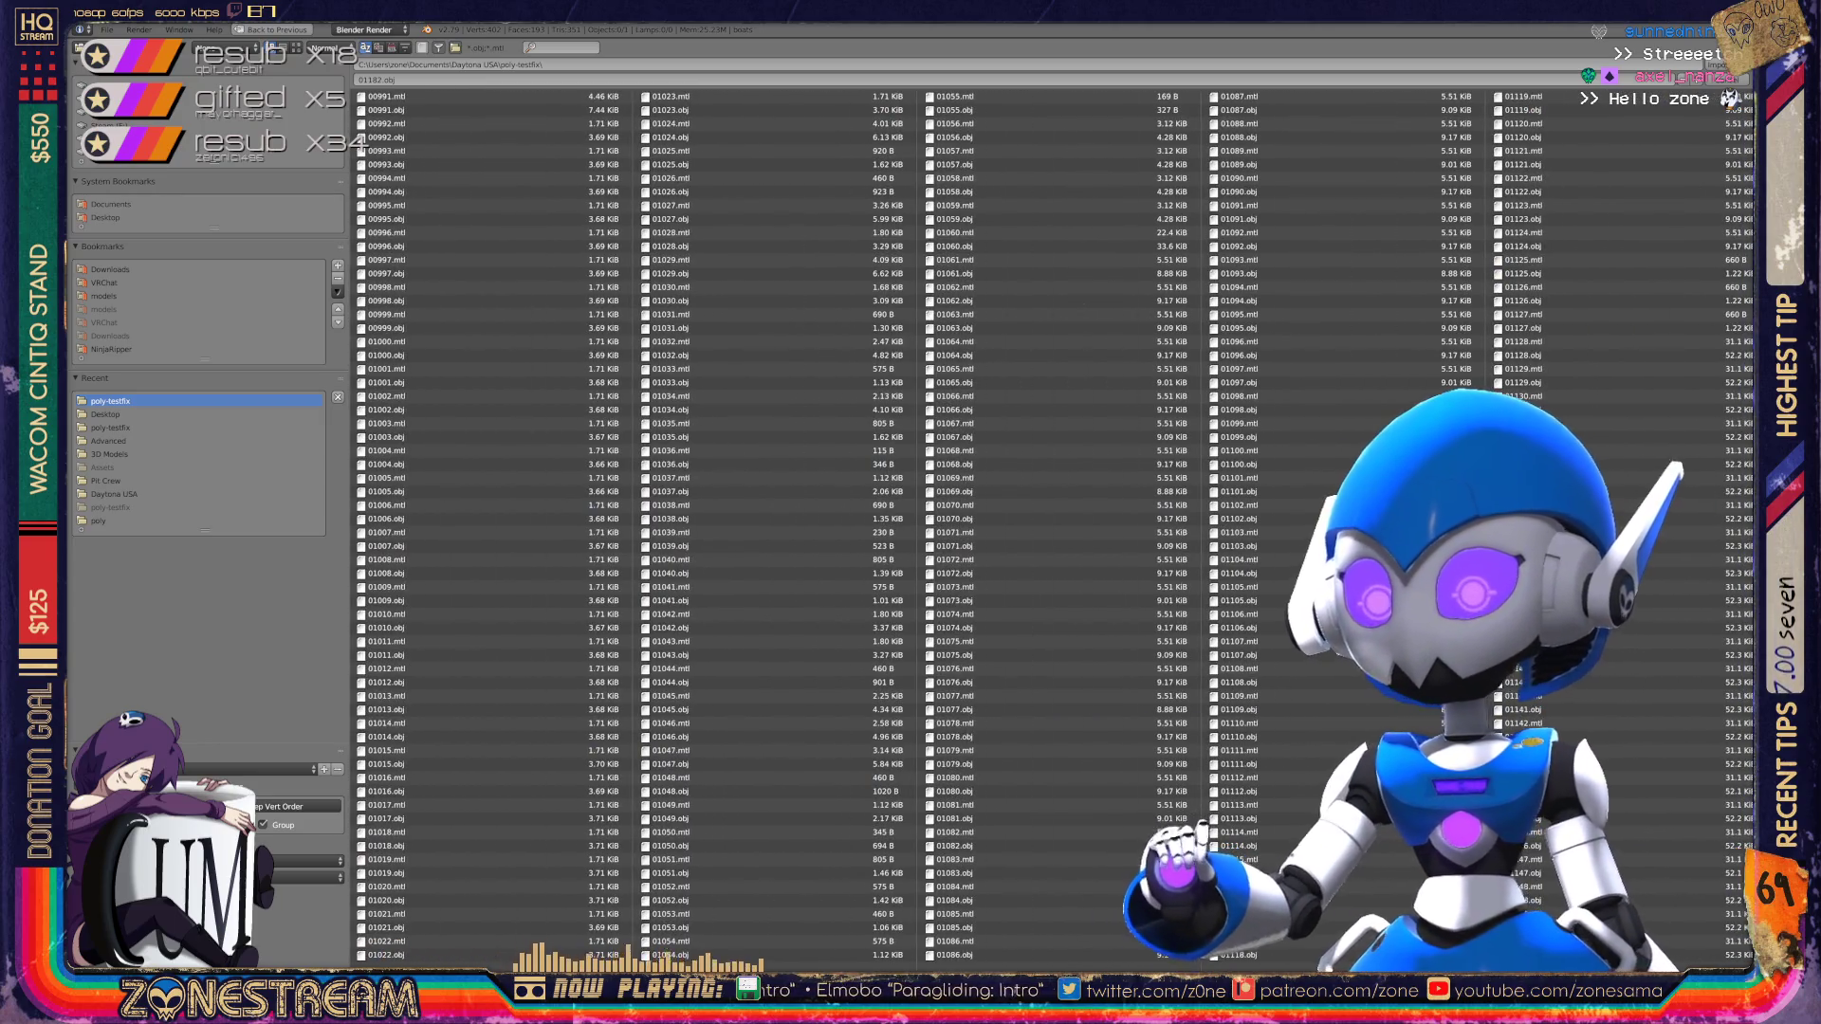
pyautogui.scroll(-1, 1167, 445)
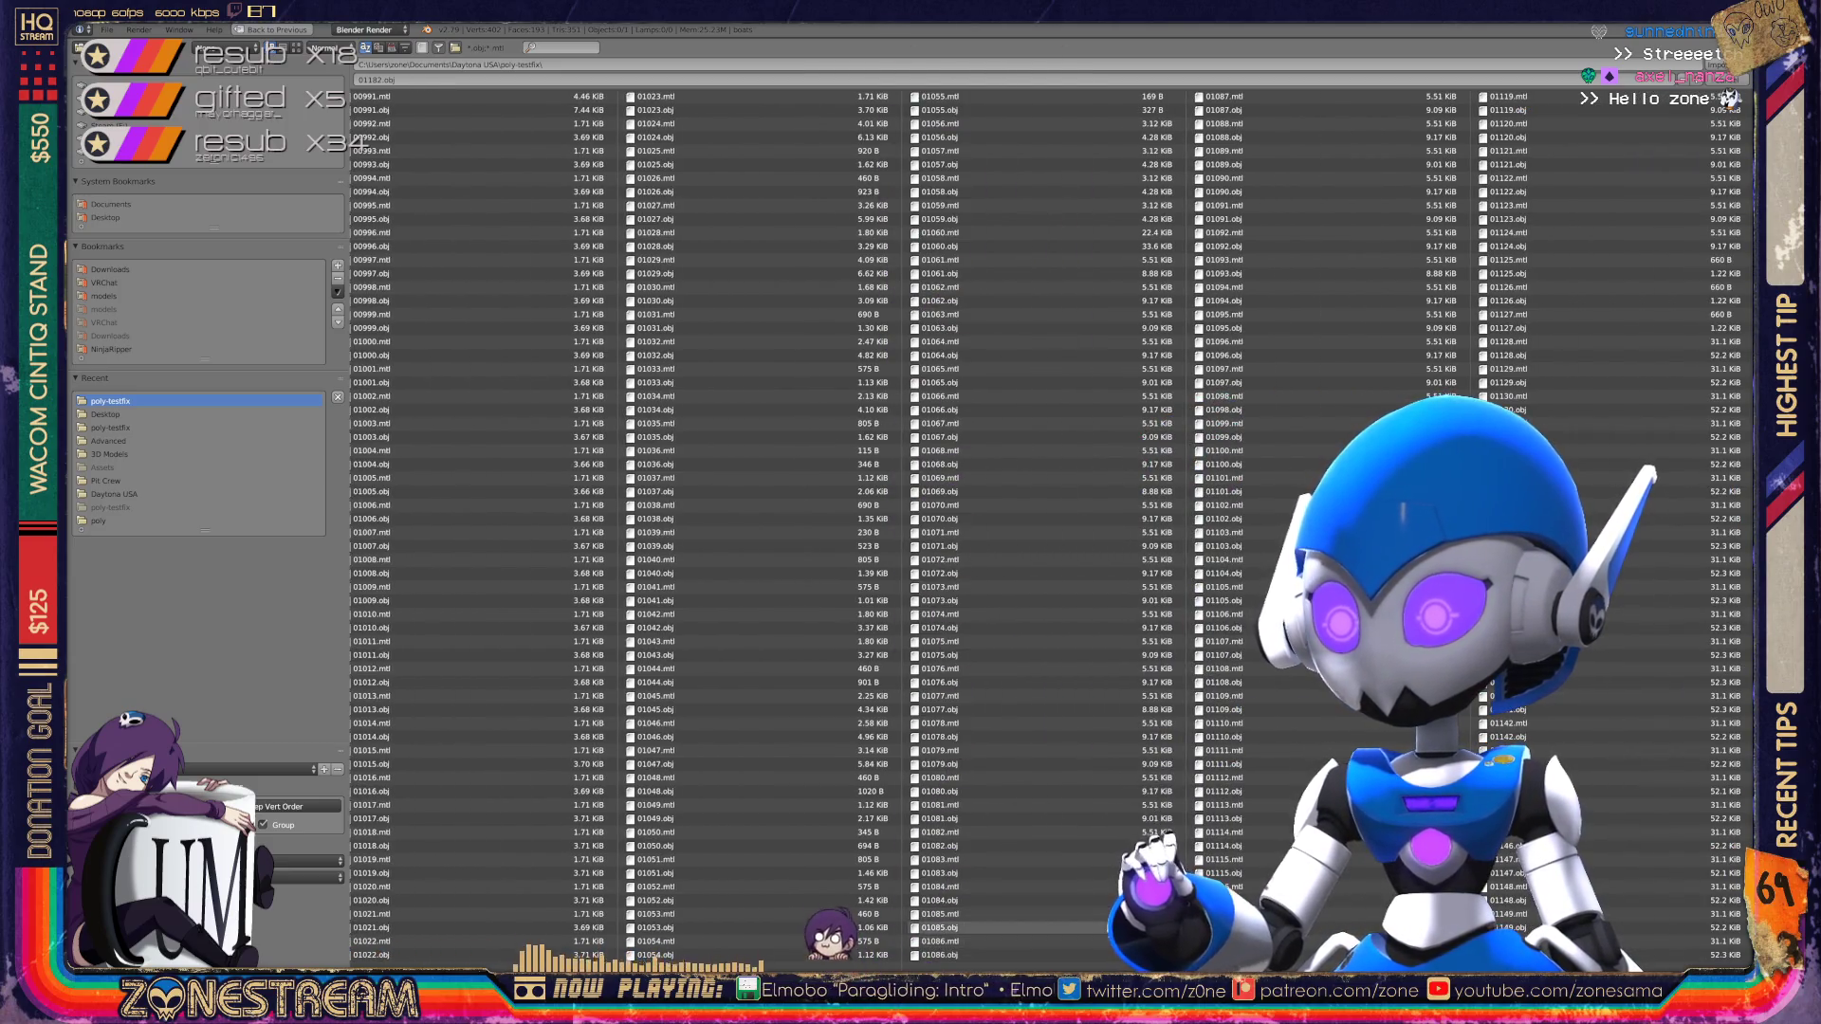
pyautogui.scroll(-8, 736, 825)
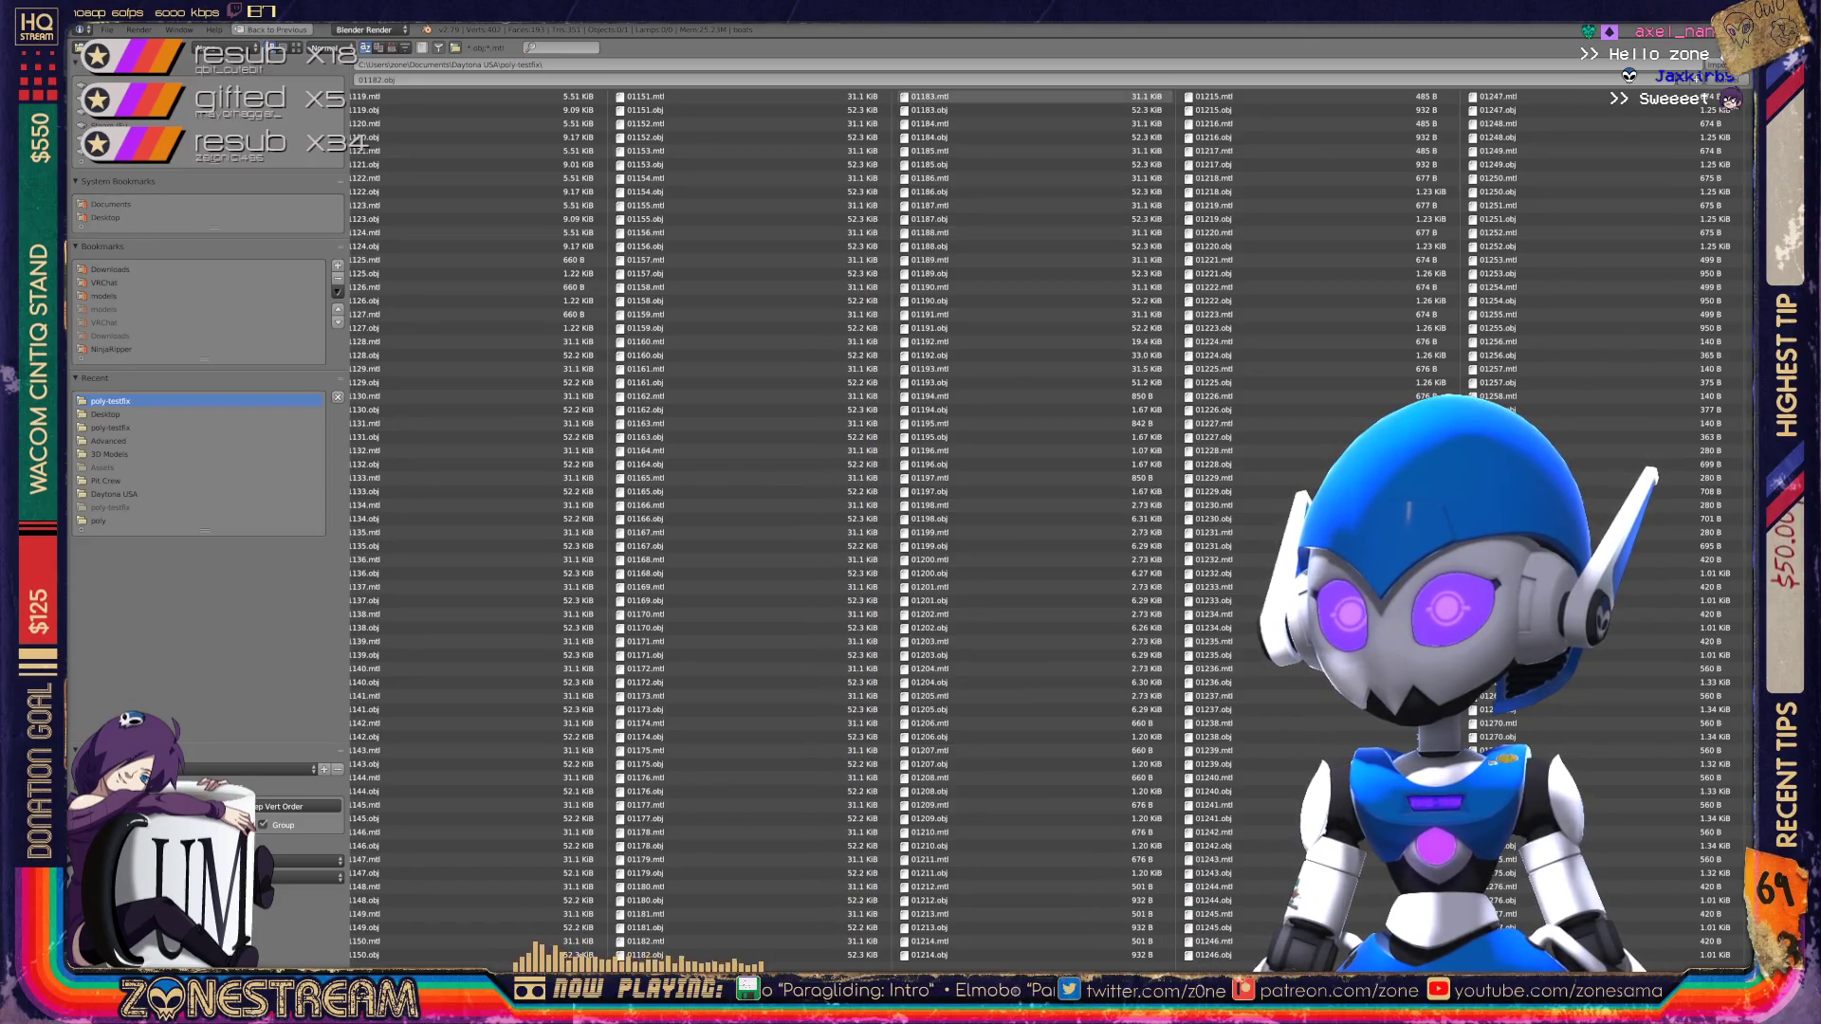
pyautogui.doubleClick(930, 110)
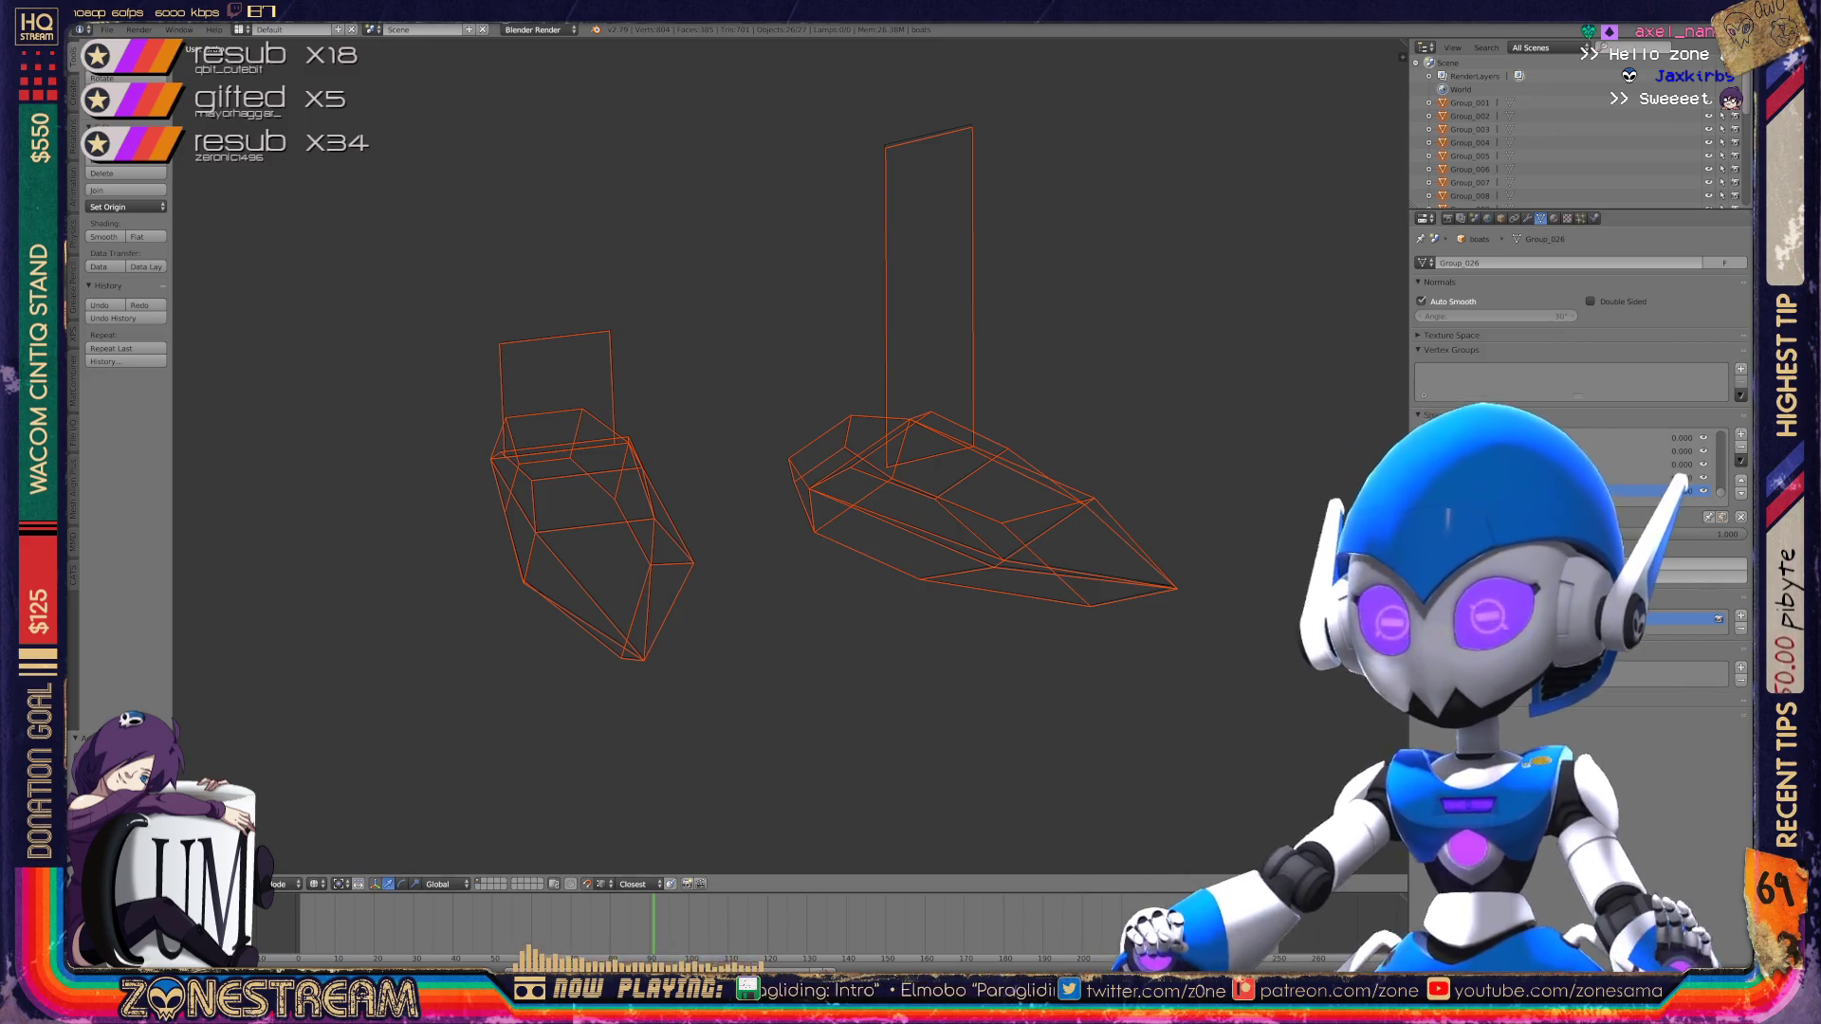
# Step: Zoom in on the imported boot pieces, enter Edit Mode on the mesh, and save boats.blend
pyautogui.scroll(-5, 1574, 133)
pyautogui.hotkey('ctrl', 'j')
pyautogui.scroll(3, 787, 455)
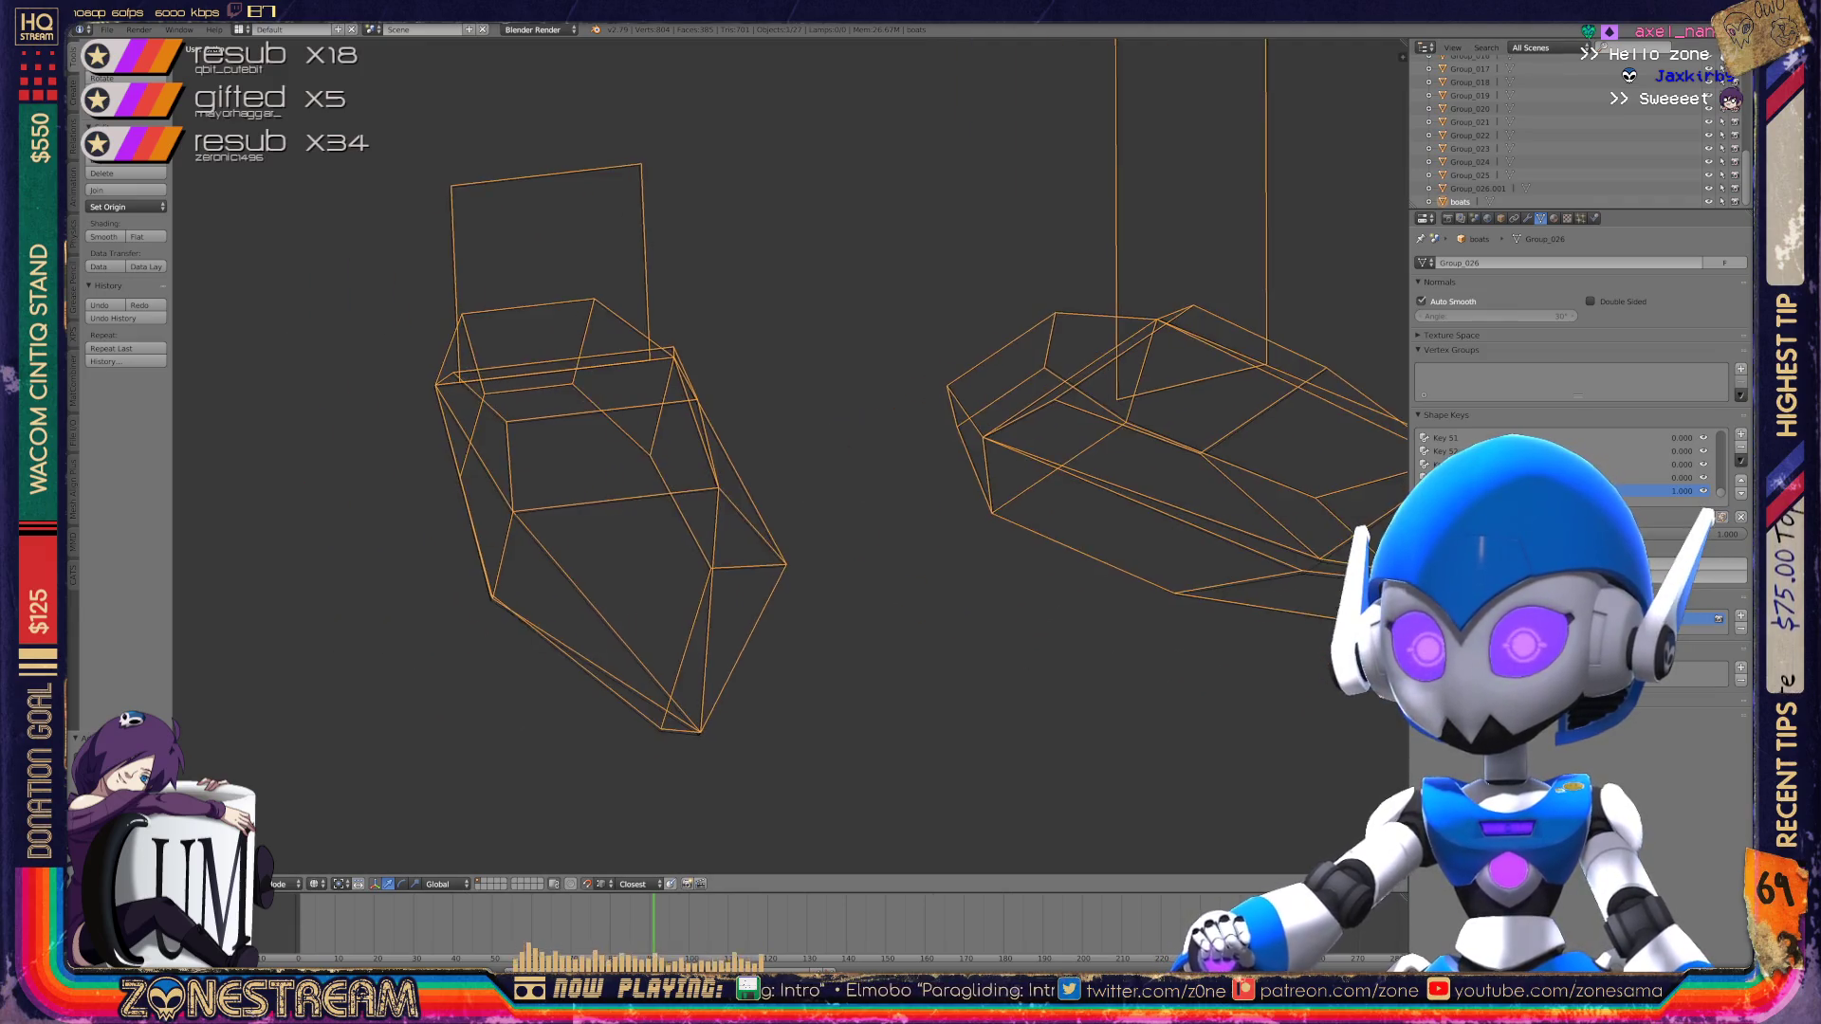
pyautogui.press('Tab')
pyautogui.hotkey('ctrl', 's')
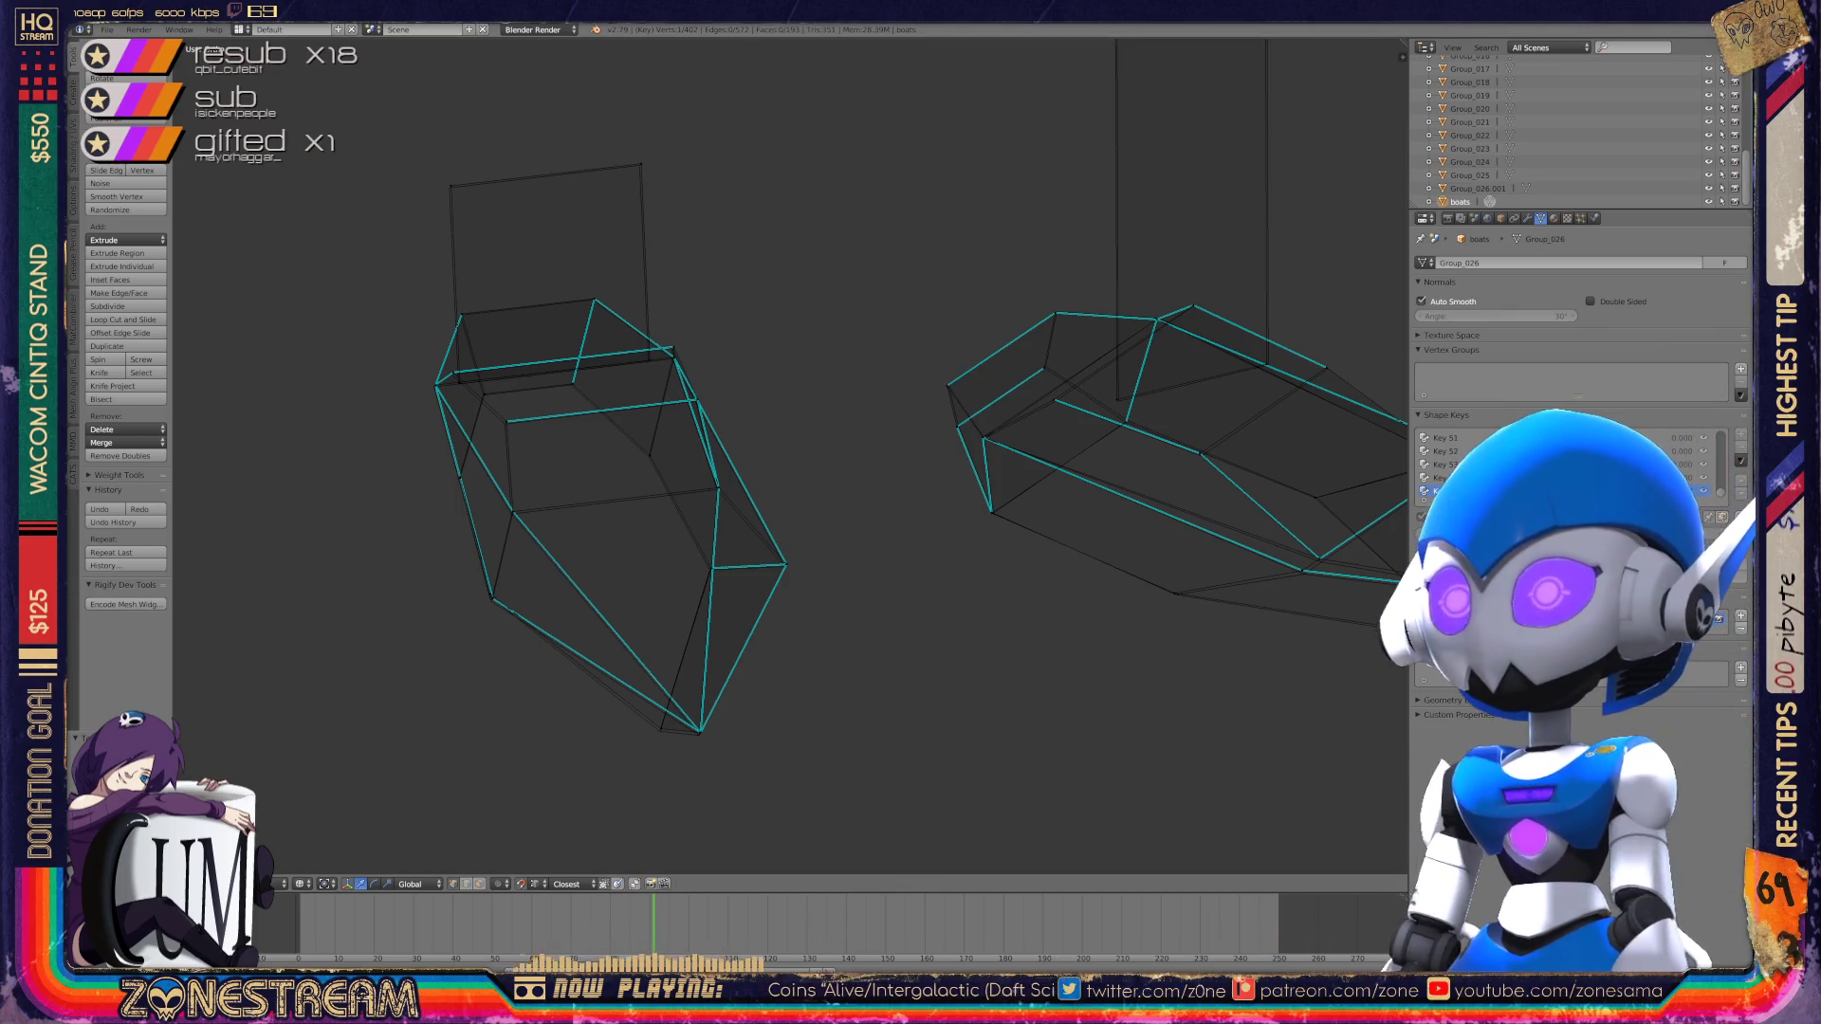
# Step: Zoom and orbit the viewport until one boot piece's wireframe fills the view up close
pyautogui.scroll(-4, 787, 456)
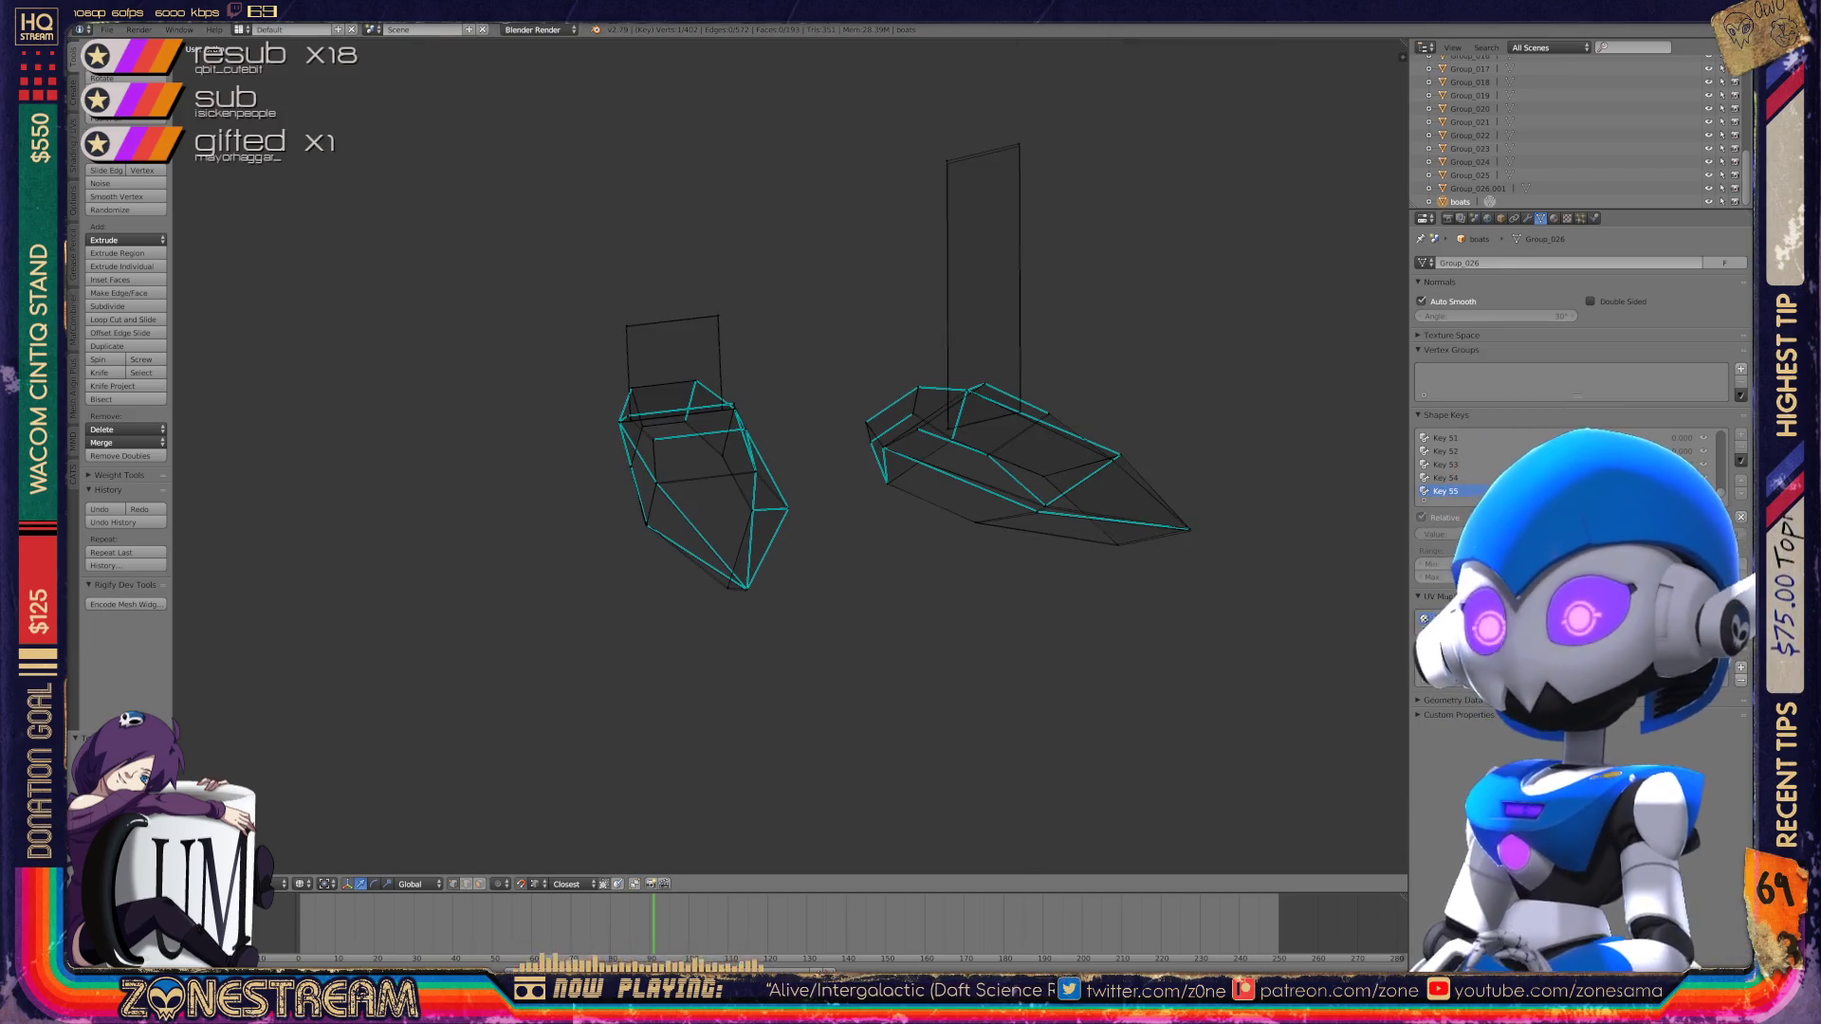
pyautogui.scroll(4, 740, 498)
pyautogui.scroll(3, 740, 498)
pyautogui.scroll(-2, 740, 498)
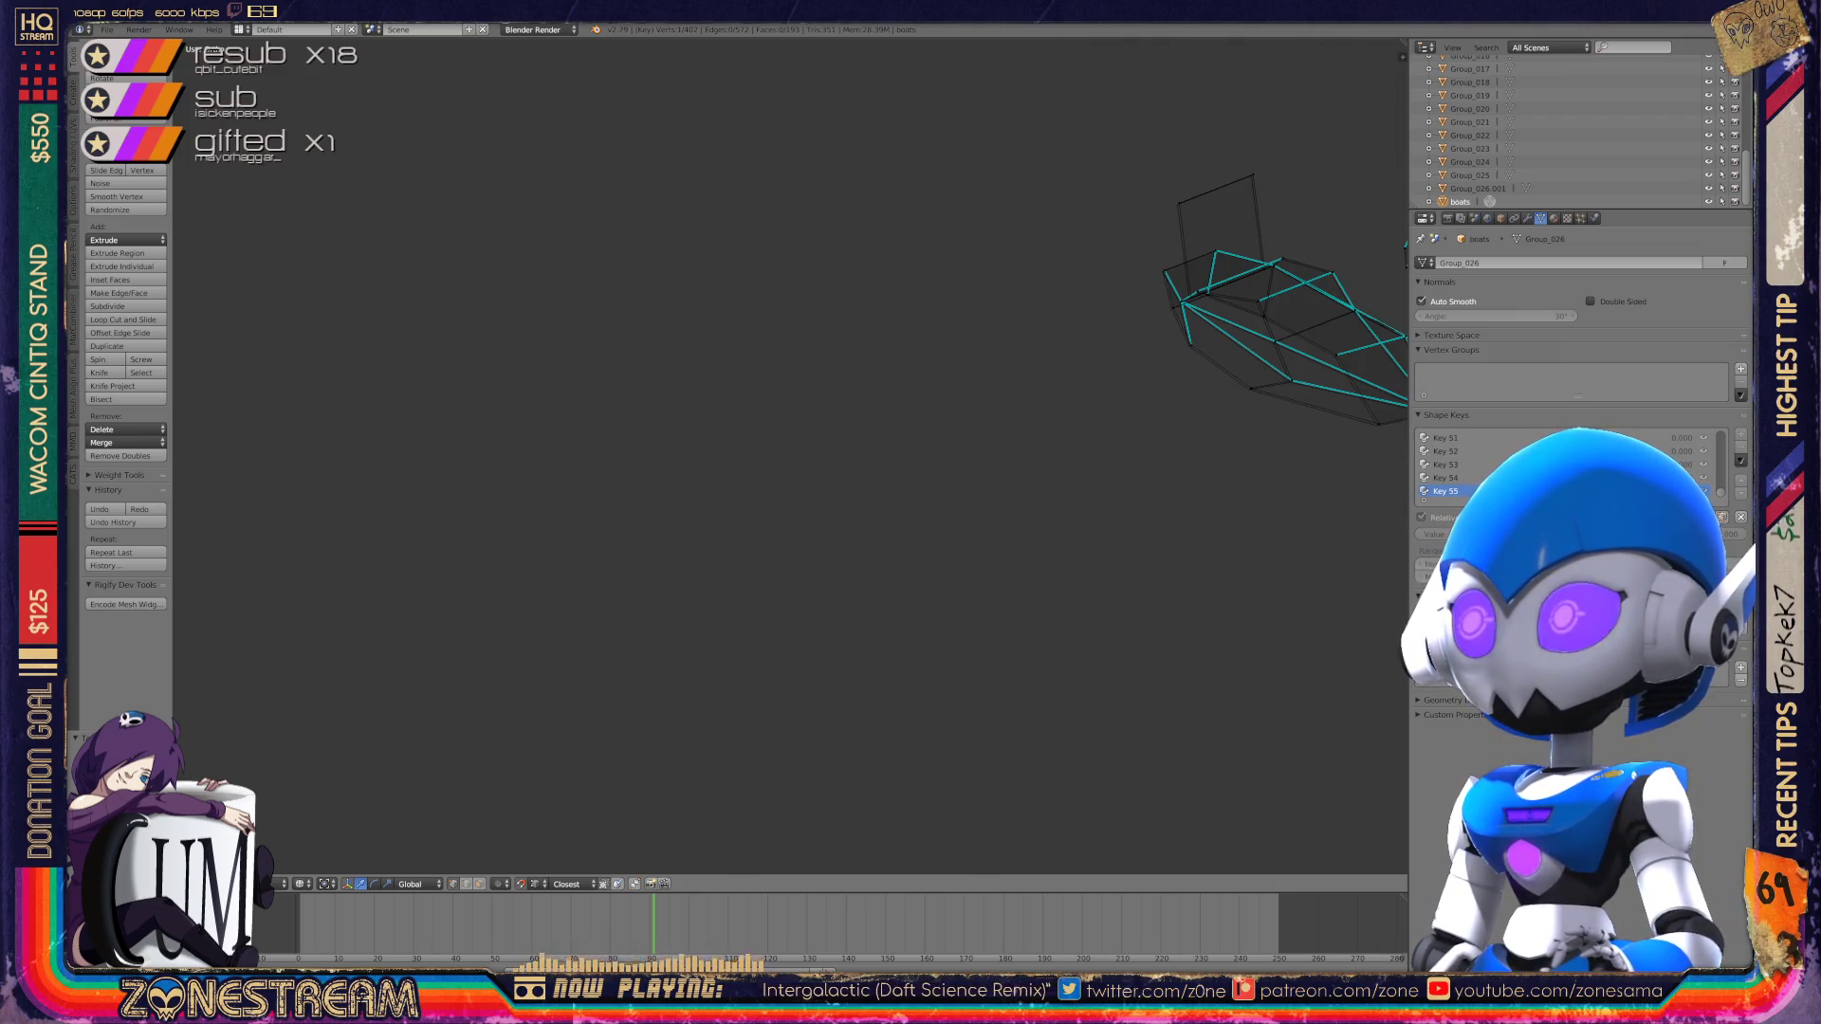
pyautogui.scroll(-3, 740, 498)
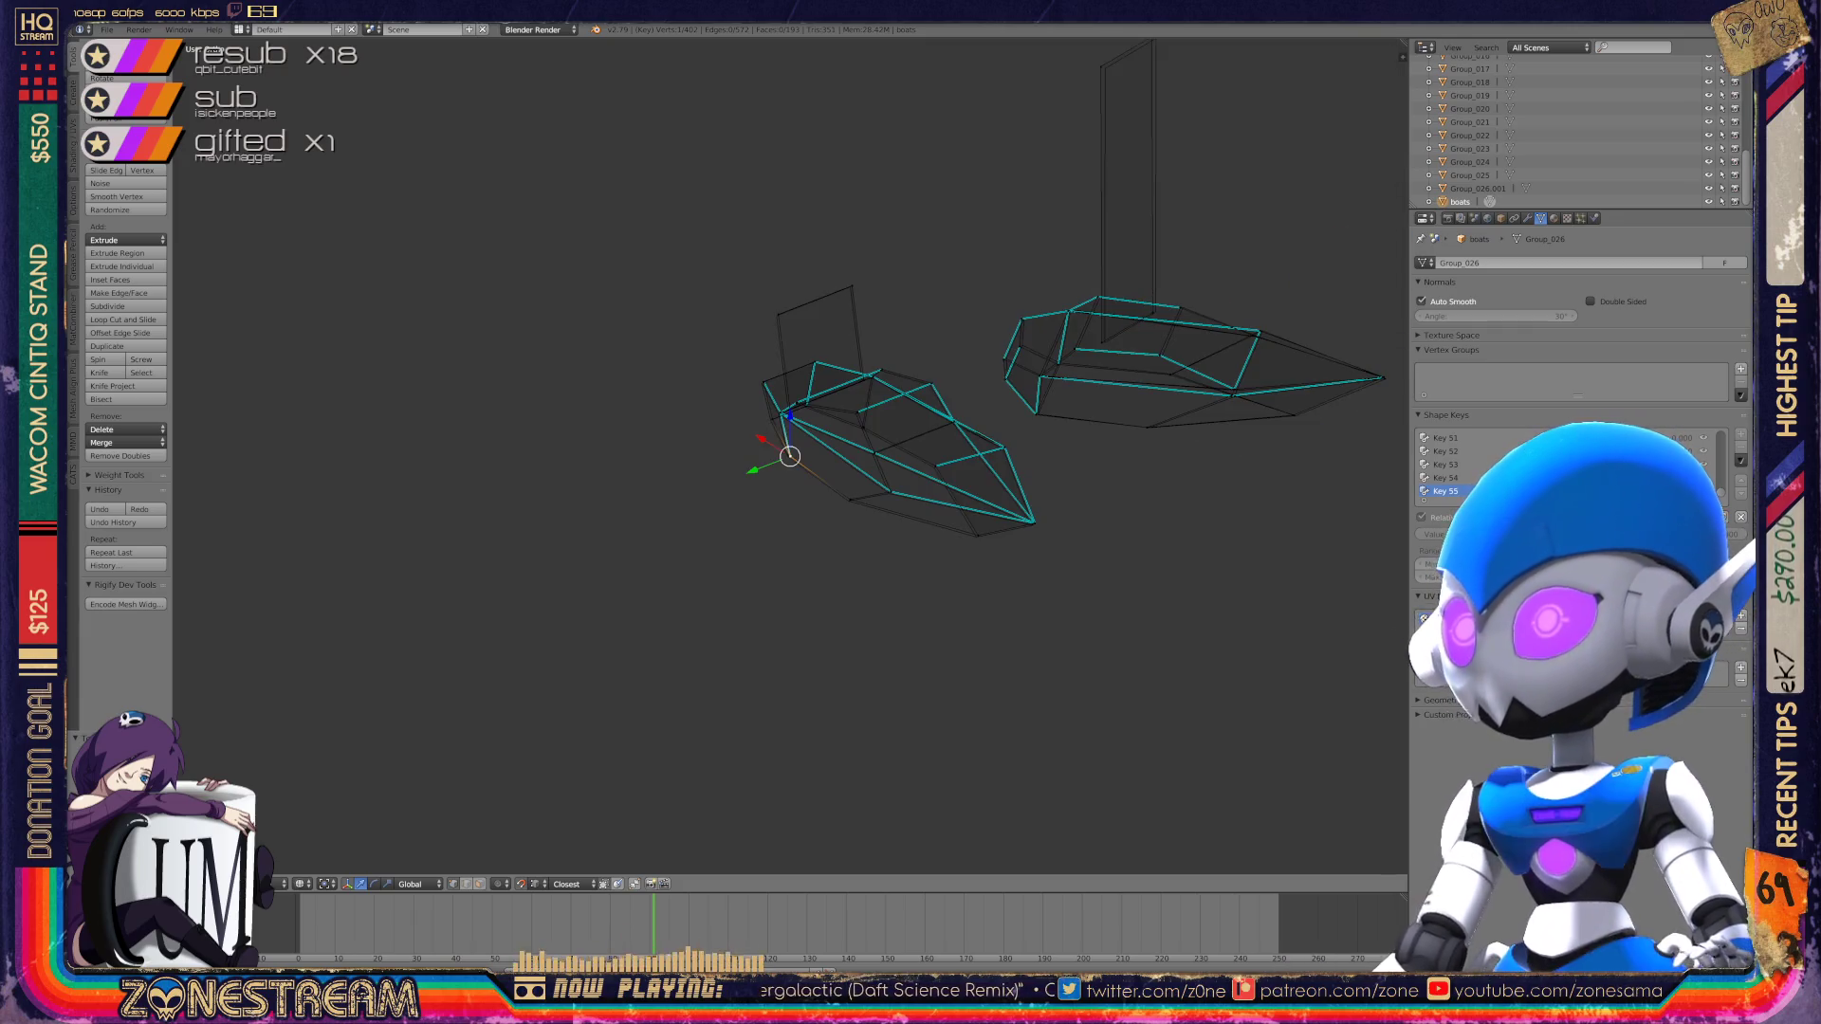
pyautogui.scroll(3, 740, 498)
pyautogui.moveTo(854, 455)
pyautogui.mouseDown(button='middle')
pyautogui.moveTo(911, 446)
pyautogui.moveTo(872, 460)
pyautogui.moveTo(901, 470)
pyautogui.mouseUp(button='middle')
pyautogui.scroll(3, 740, 497)
pyautogui.scroll(1, 740, 498)
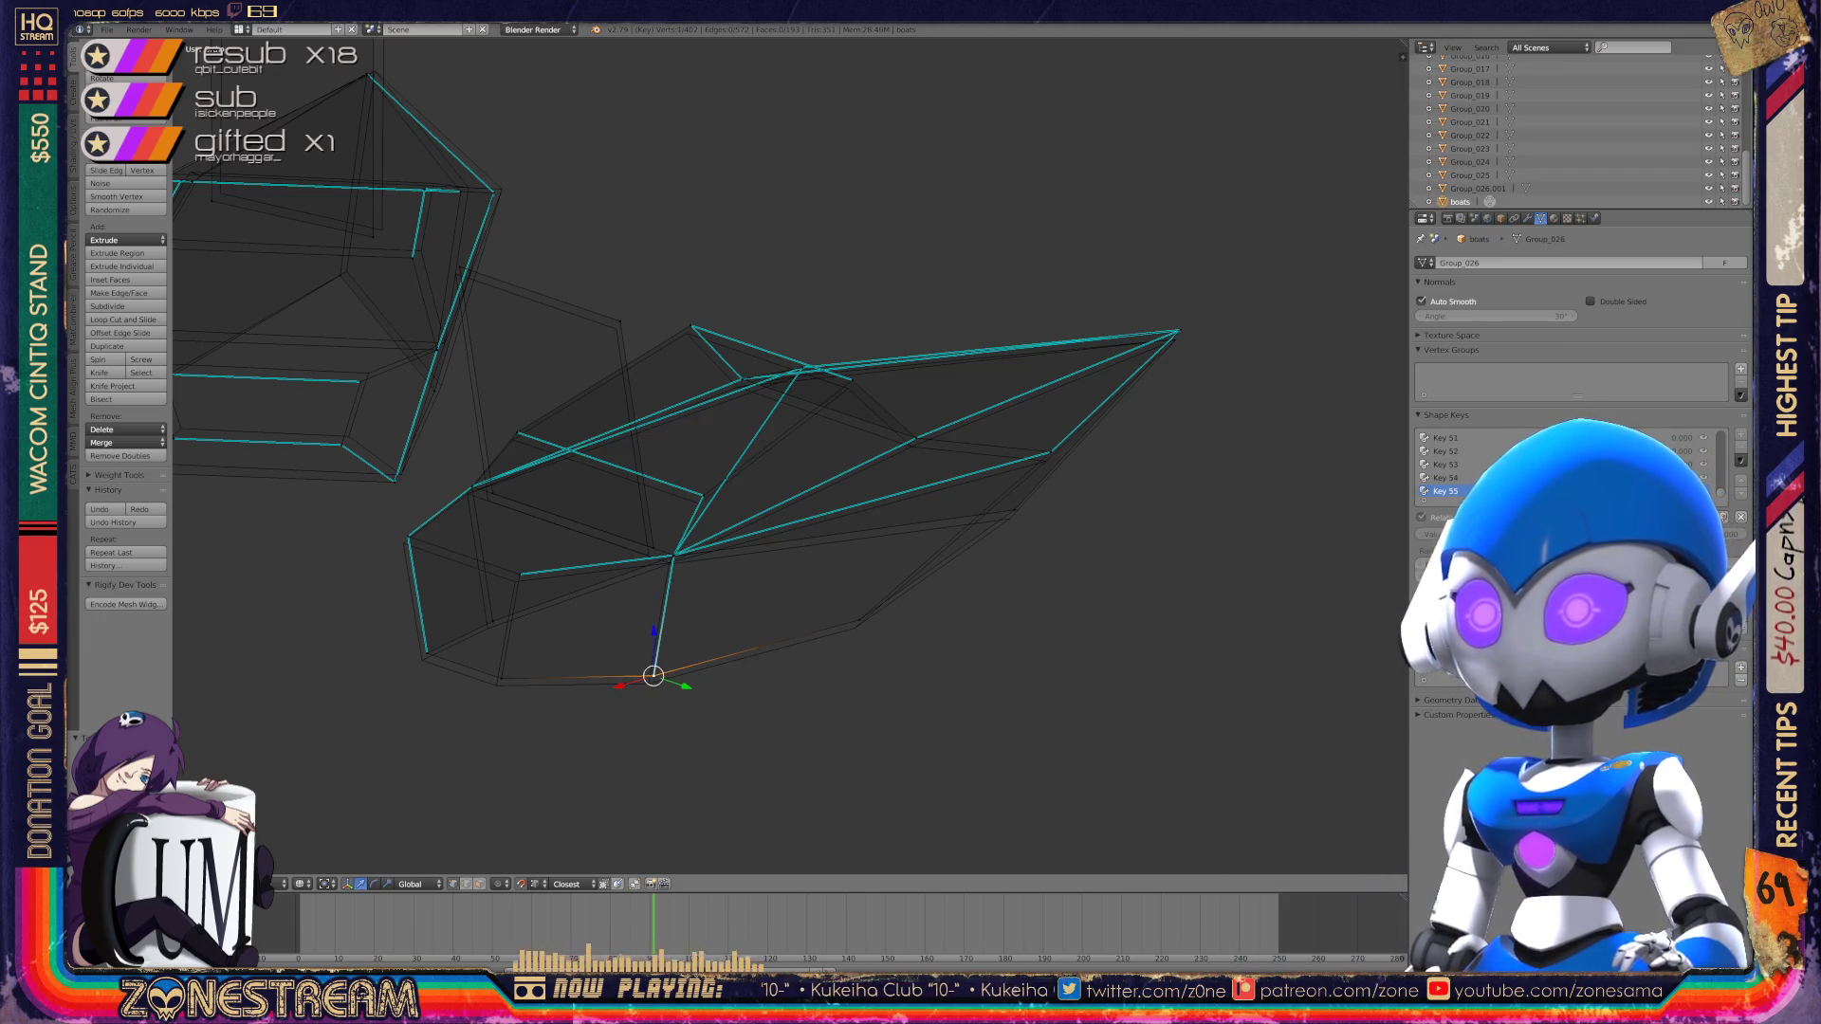
# Step: Pick out vertices near the centre of the boot piece
pyautogui.rightClick(502, 679)
pyautogui.rightClick(427, 653)
pyautogui.rightClick(492, 621)
pyautogui.rightClick(487, 628)
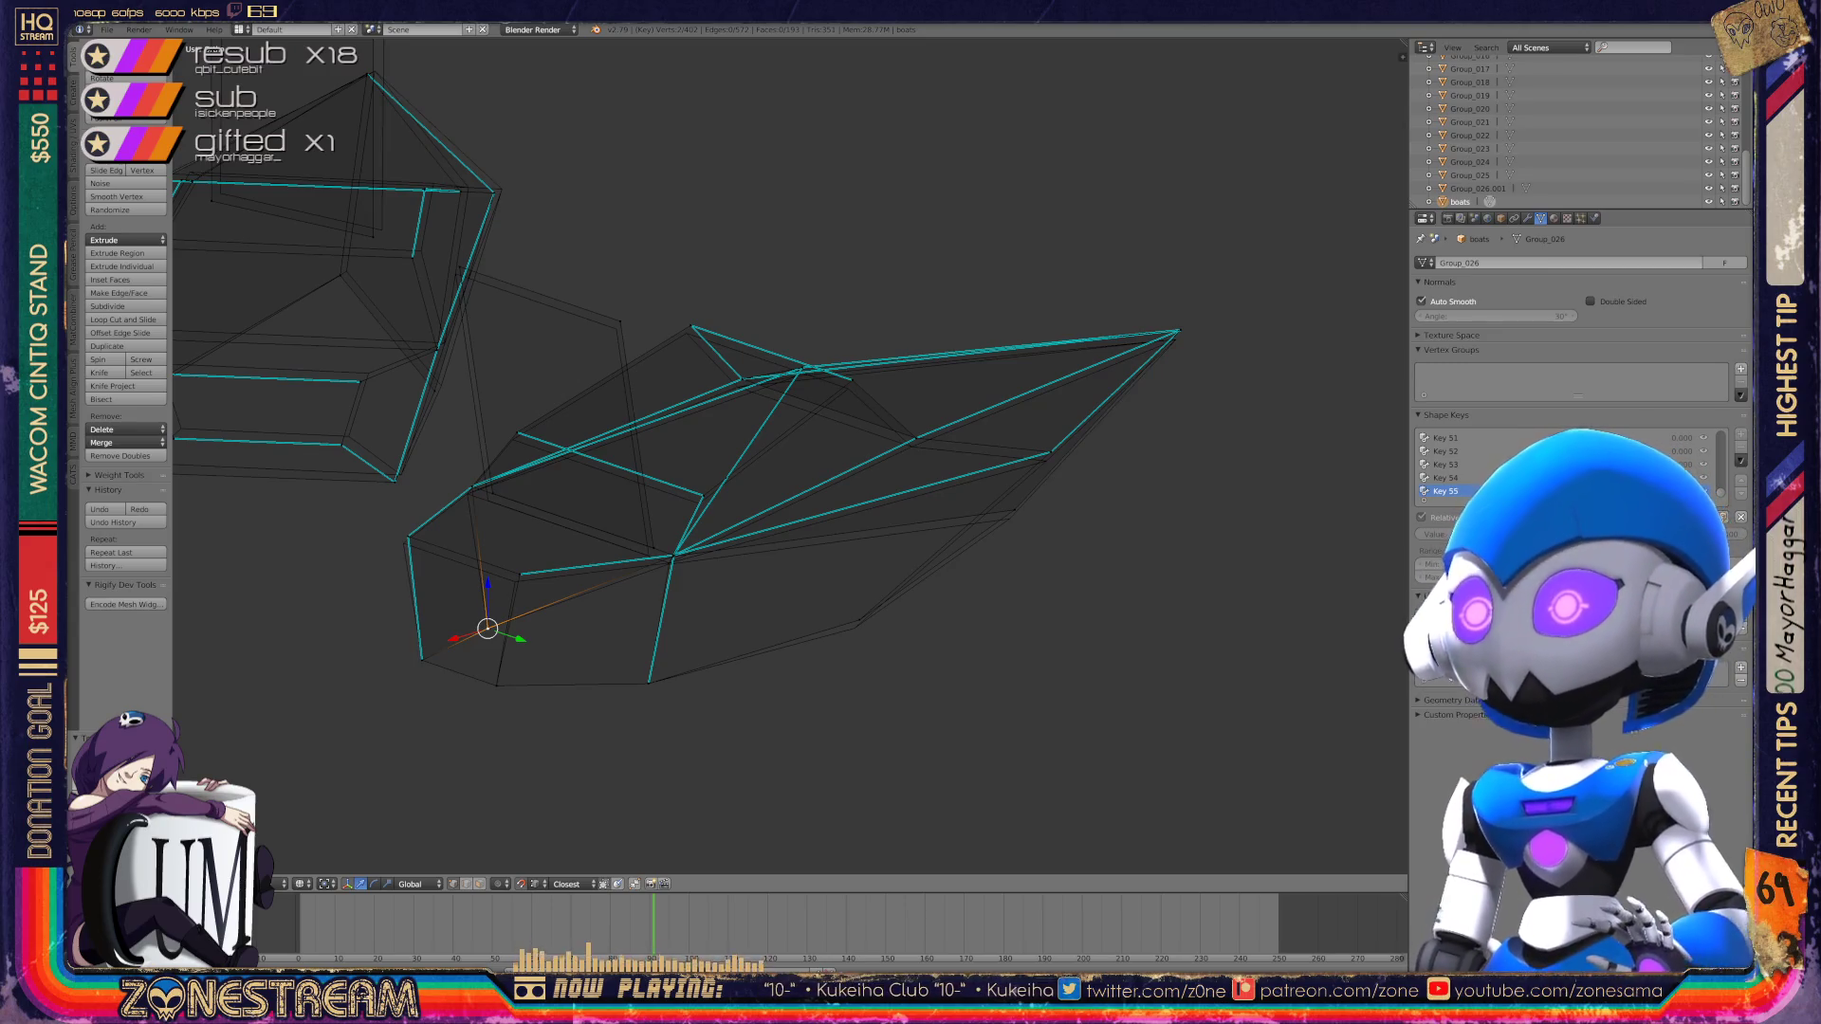
# Step: Select the bottom vertex and a second vertex, and merge them into the toe tip
pyautogui.rightClick(859, 624)
pyautogui.moveTo(839, 630)
pyautogui.keyDown('shift'); pyautogui.mouseDown(button='middle')
pyautogui.moveTo(825, 672)
pyautogui.moveTo(1134, 534)
pyautogui.mouseUp(button='middle'); pyautogui.keyUp('shift')
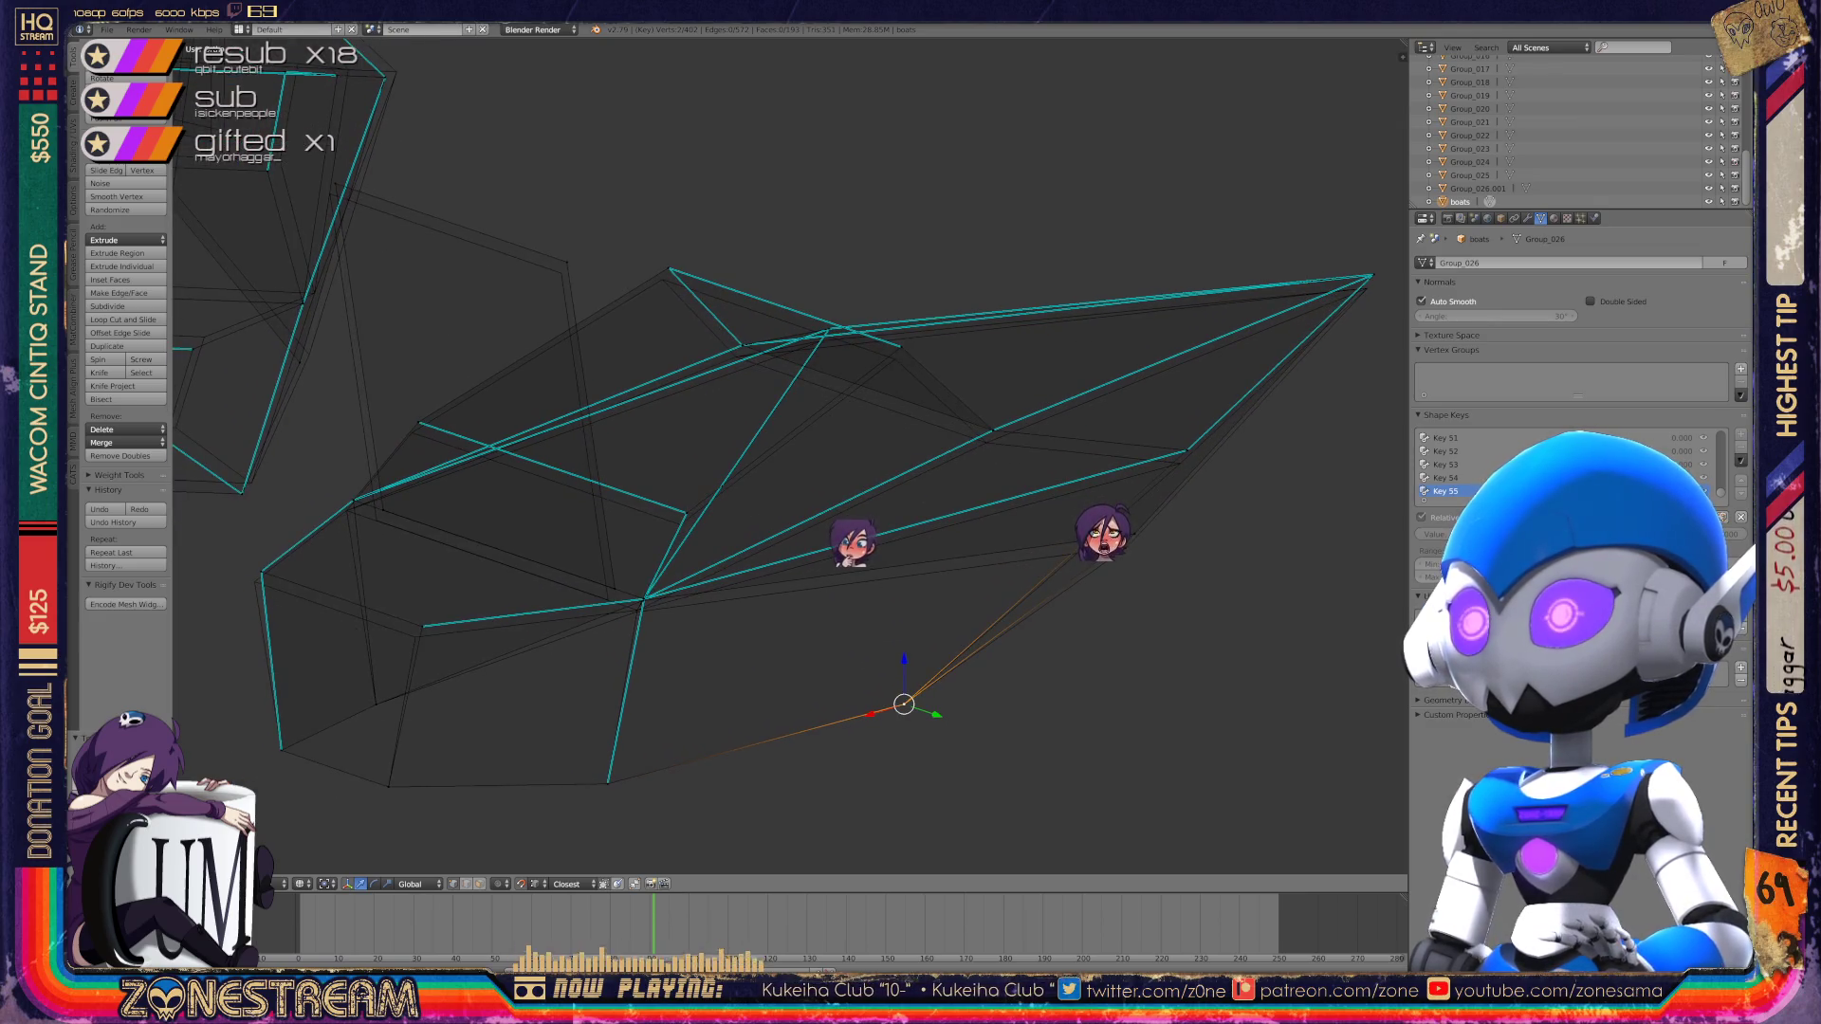
pyautogui.keyDown('shift'); pyautogui.rightClick(1119, 559); pyautogui.keyUp('shift')
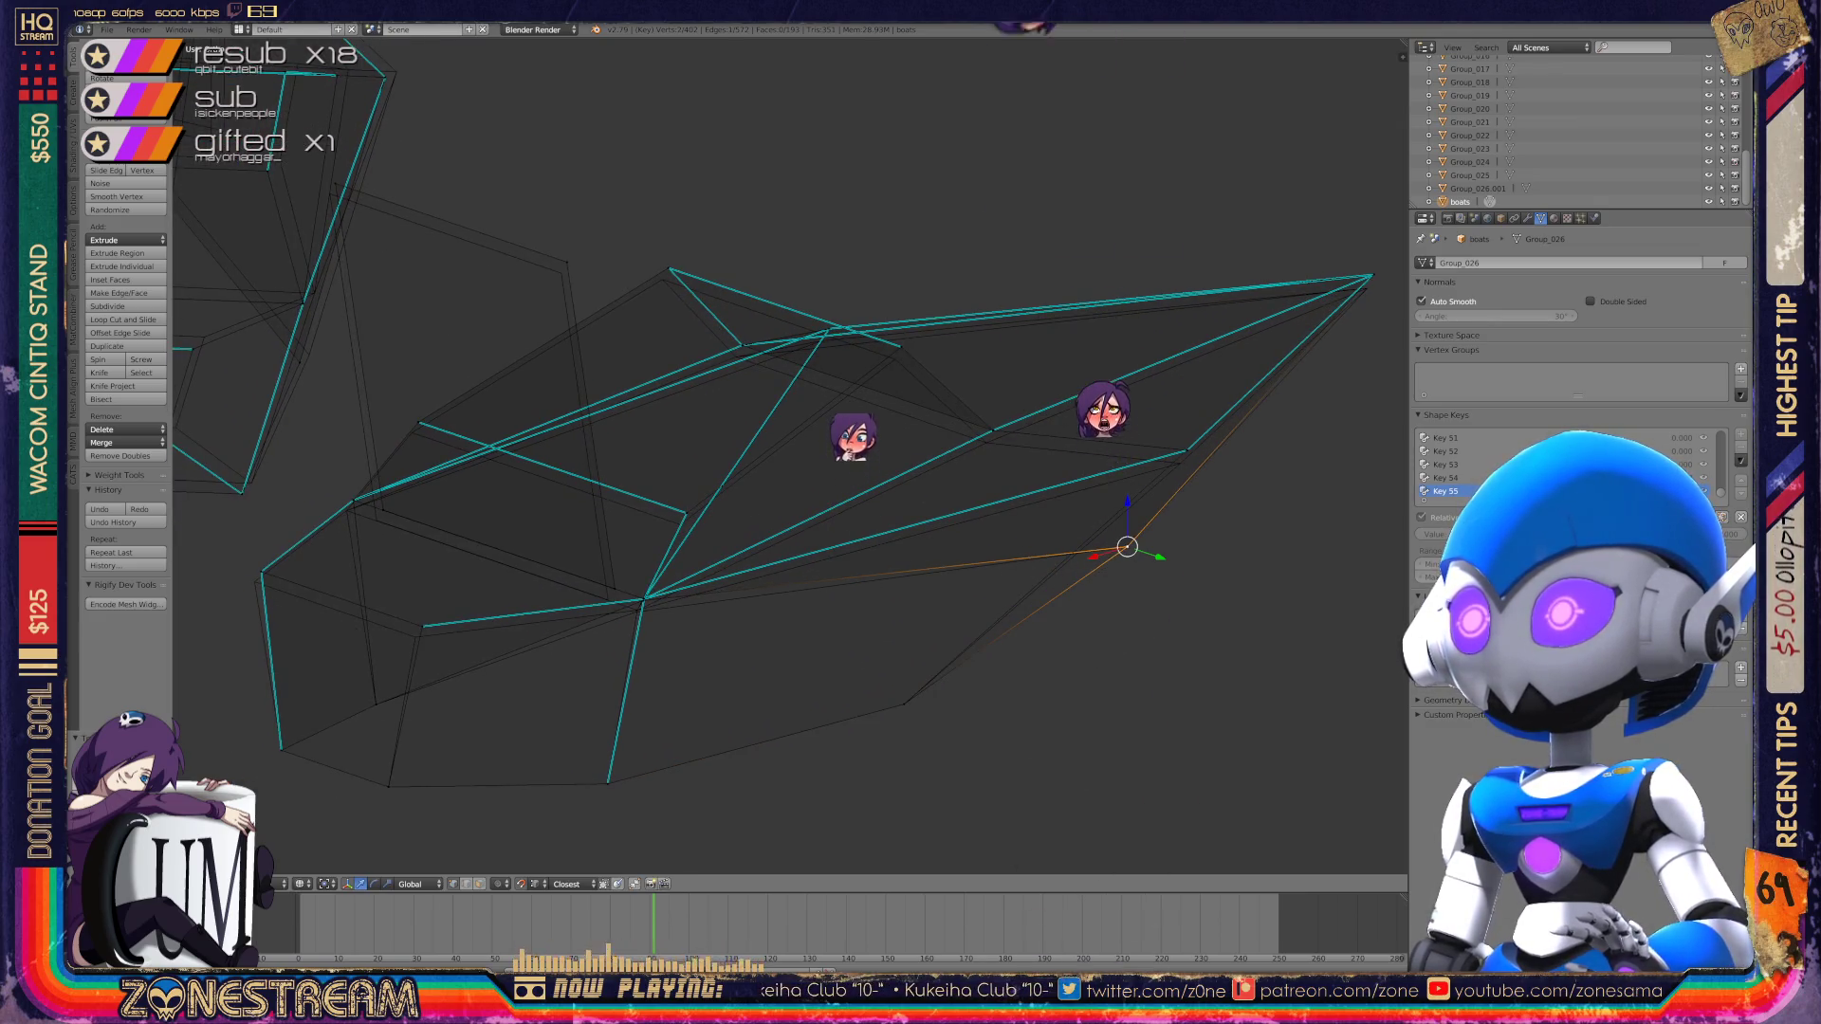
pyautogui.hotkey('alt', 'm')
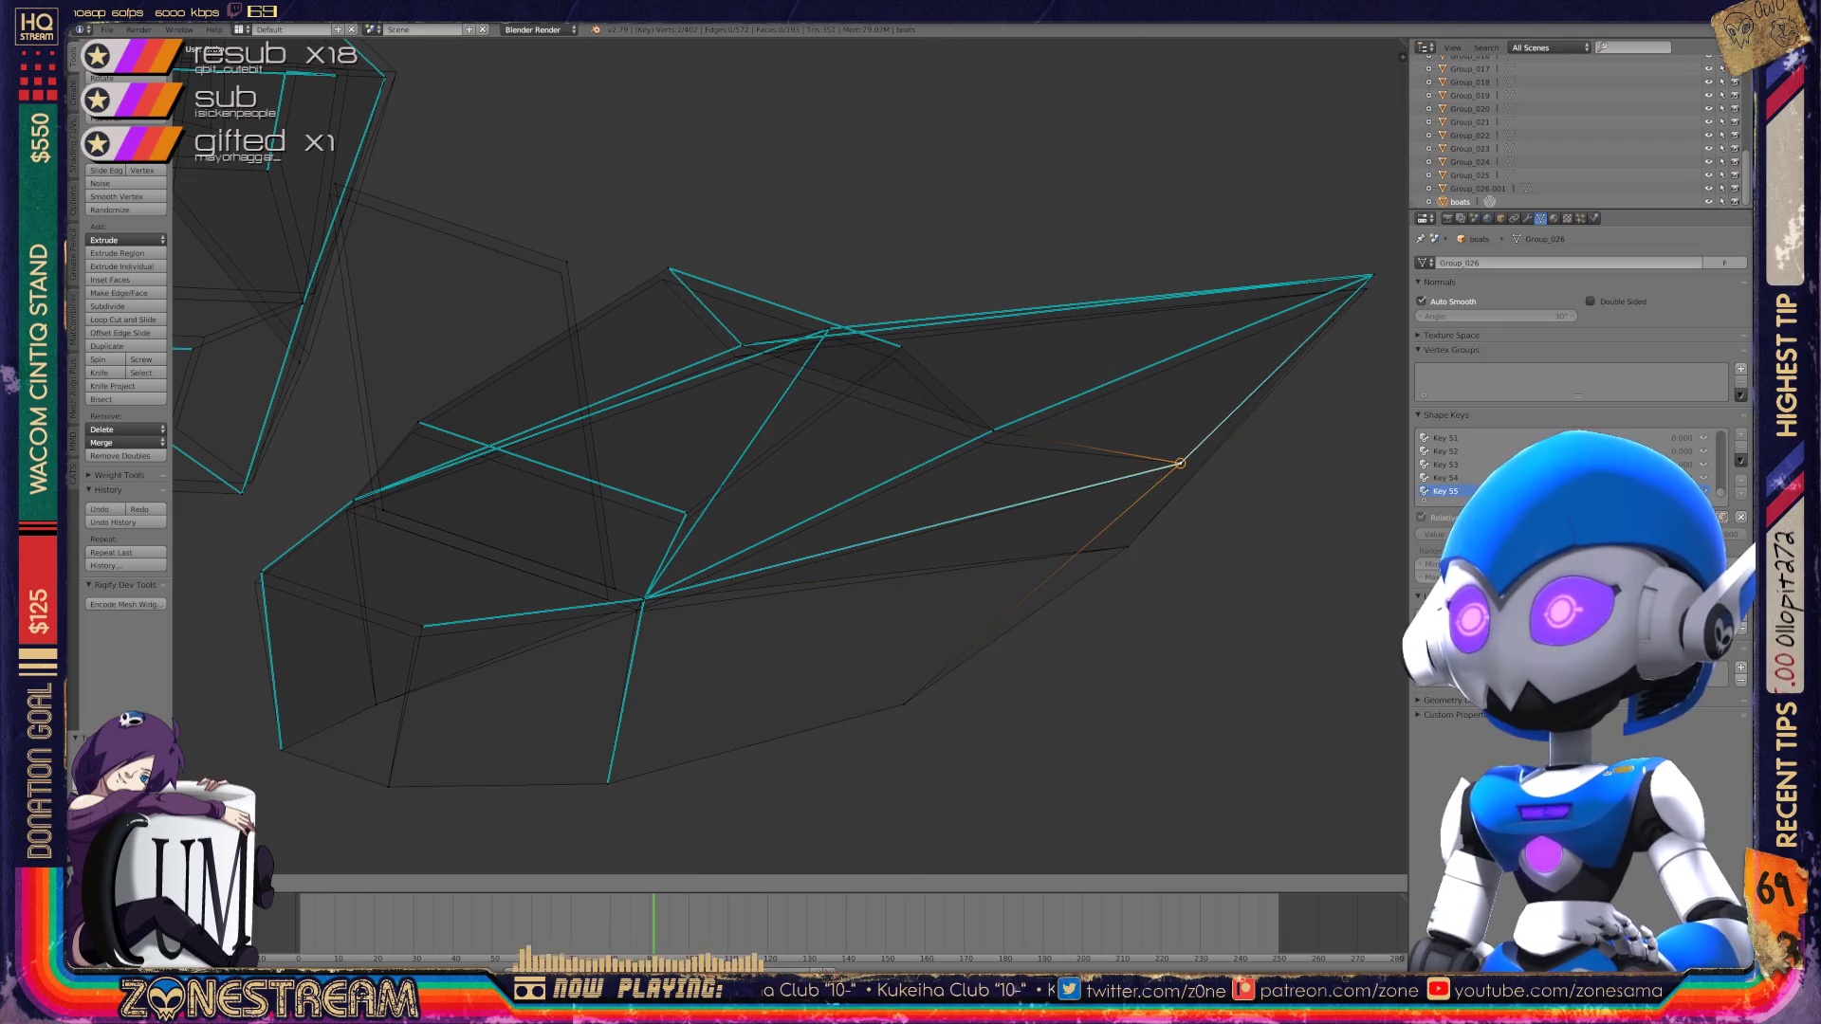
pyautogui.hotkey('alt', 'm')
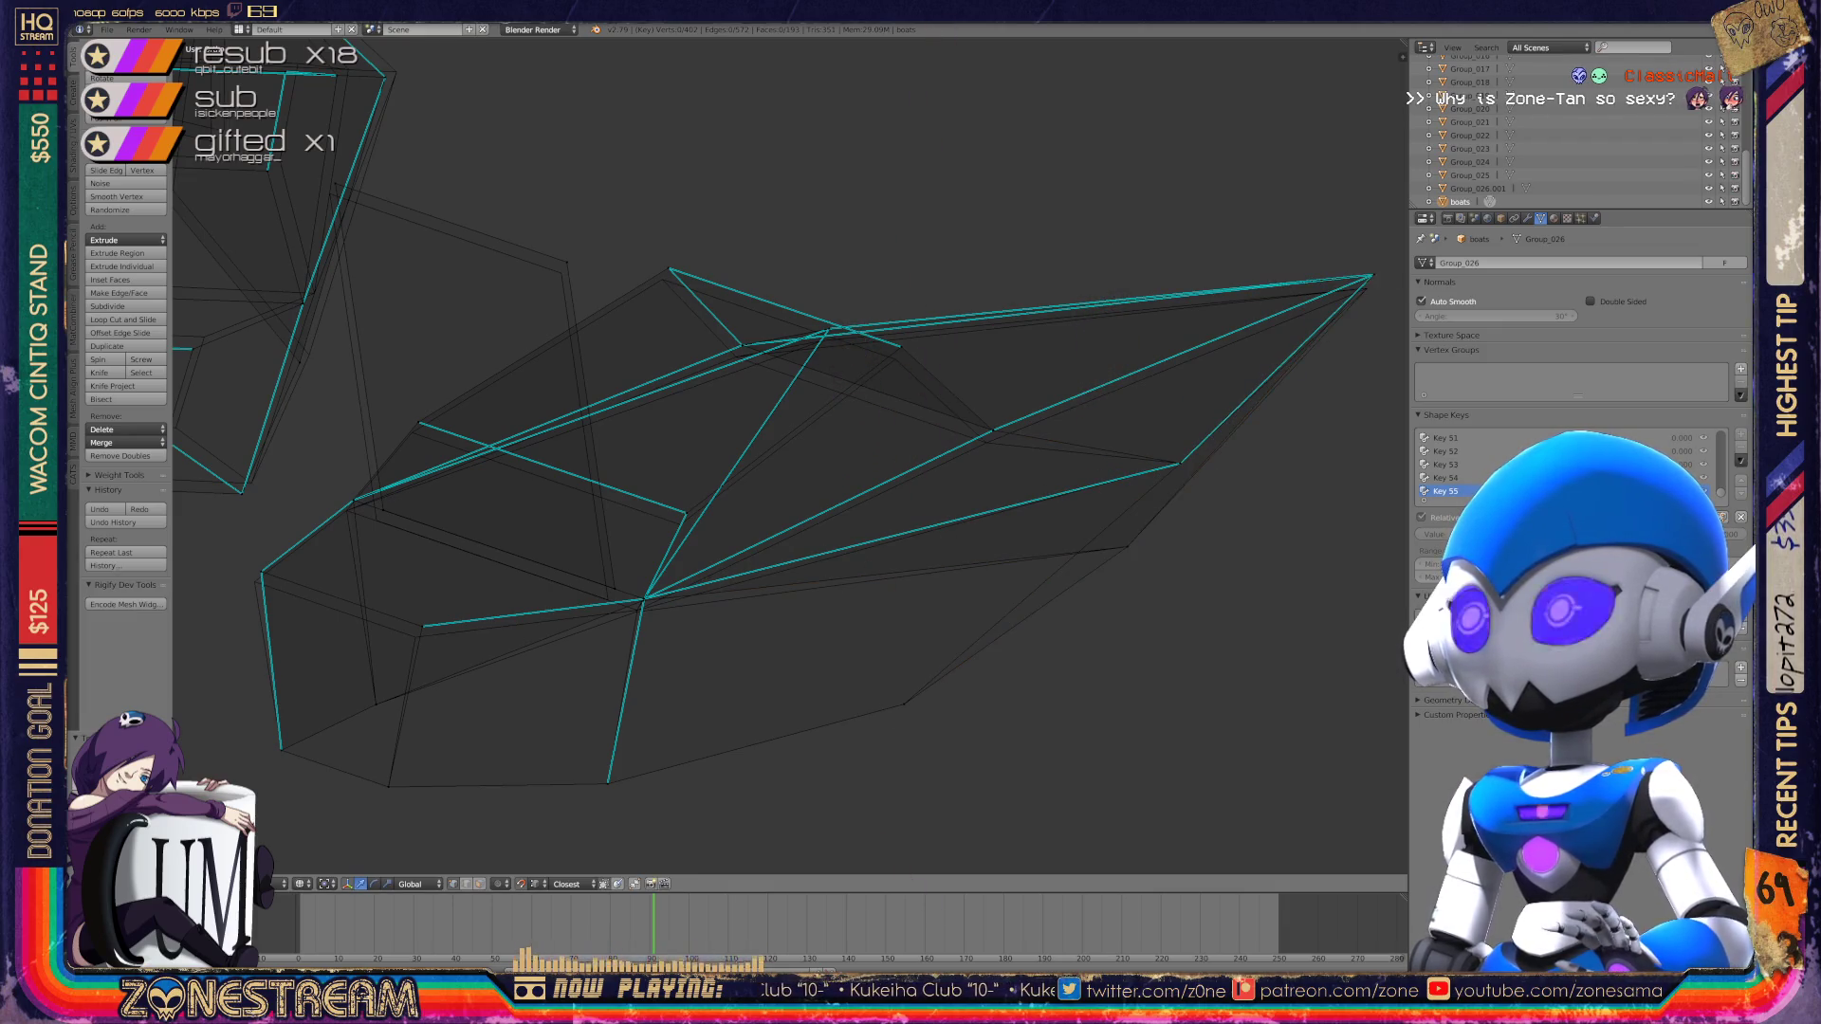
pyautogui.click(1367, 289)
pyautogui.hotkey('alt', 'm')
# Step: Nudge an inner vertex slightly downward and select a vertex on the upper edge
pyautogui.rightClick(993, 429)
pyautogui.moveTo(993, 430); pyautogui.dragTo(986, 442, button='right')
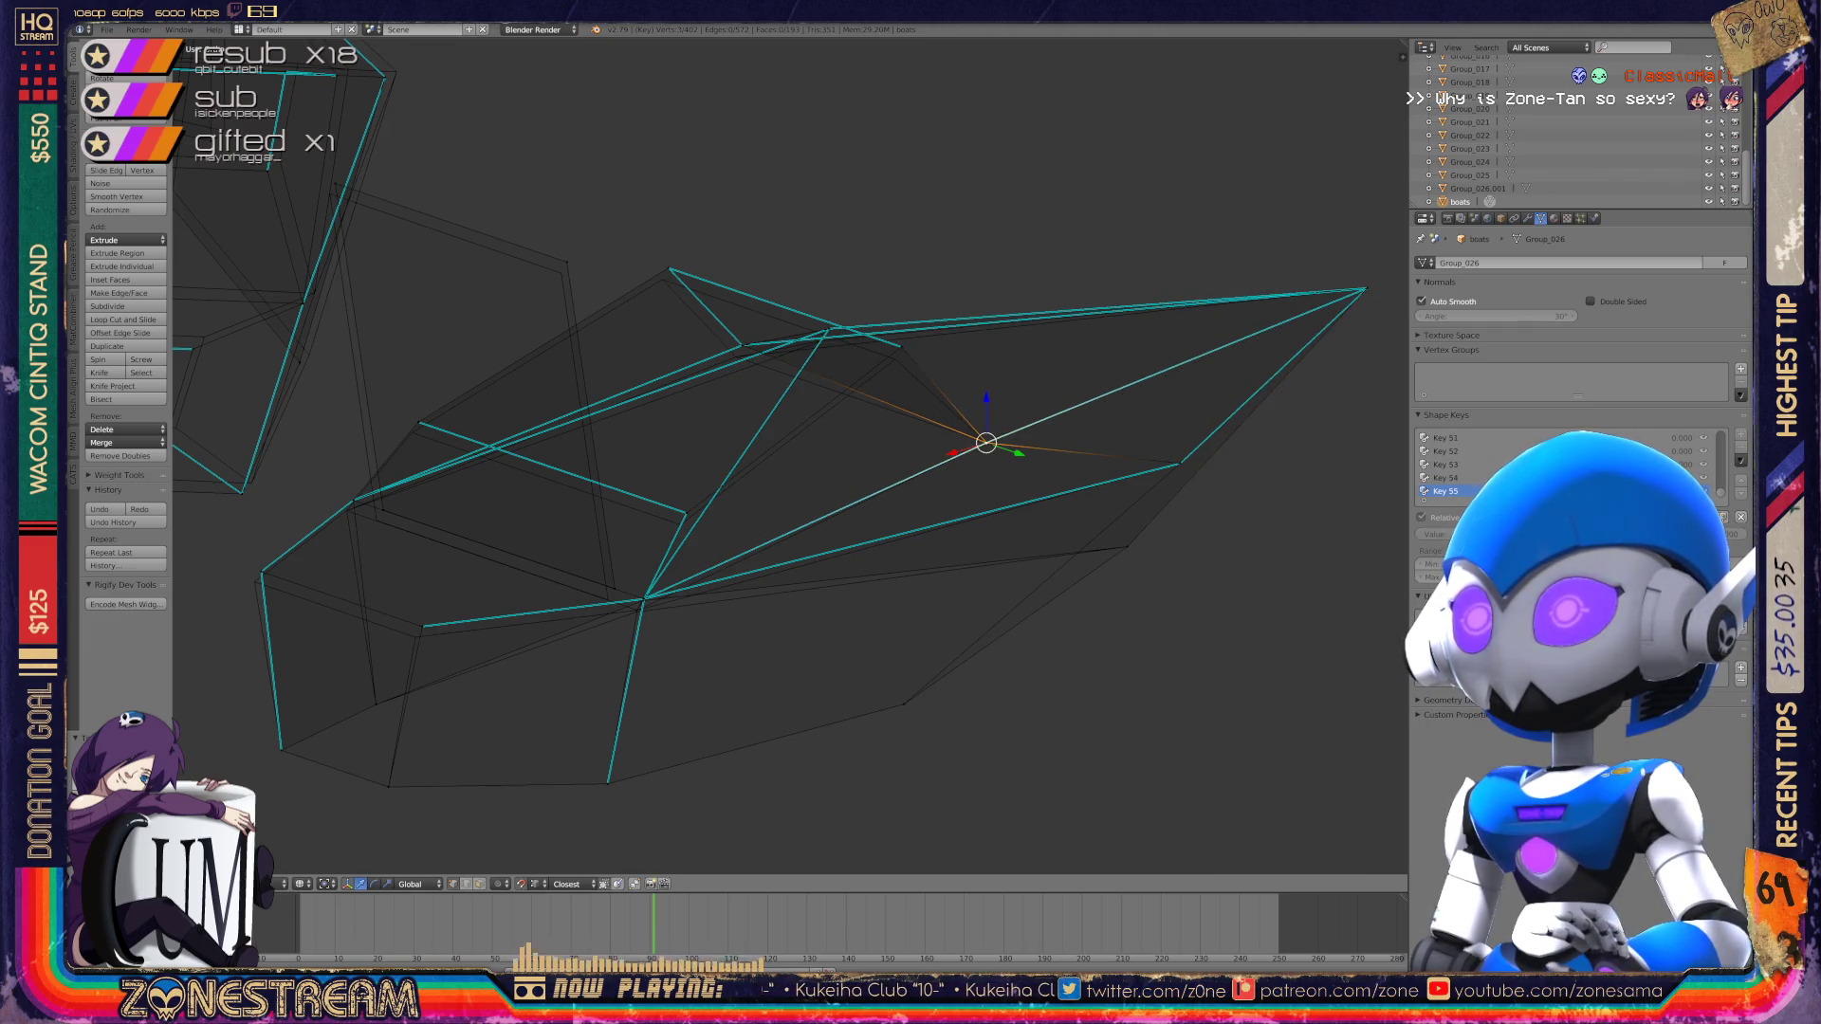
pyautogui.rightClick(901, 347)
pyautogui.hotkey('alt', 'm')
pyautogui.press('Escape')
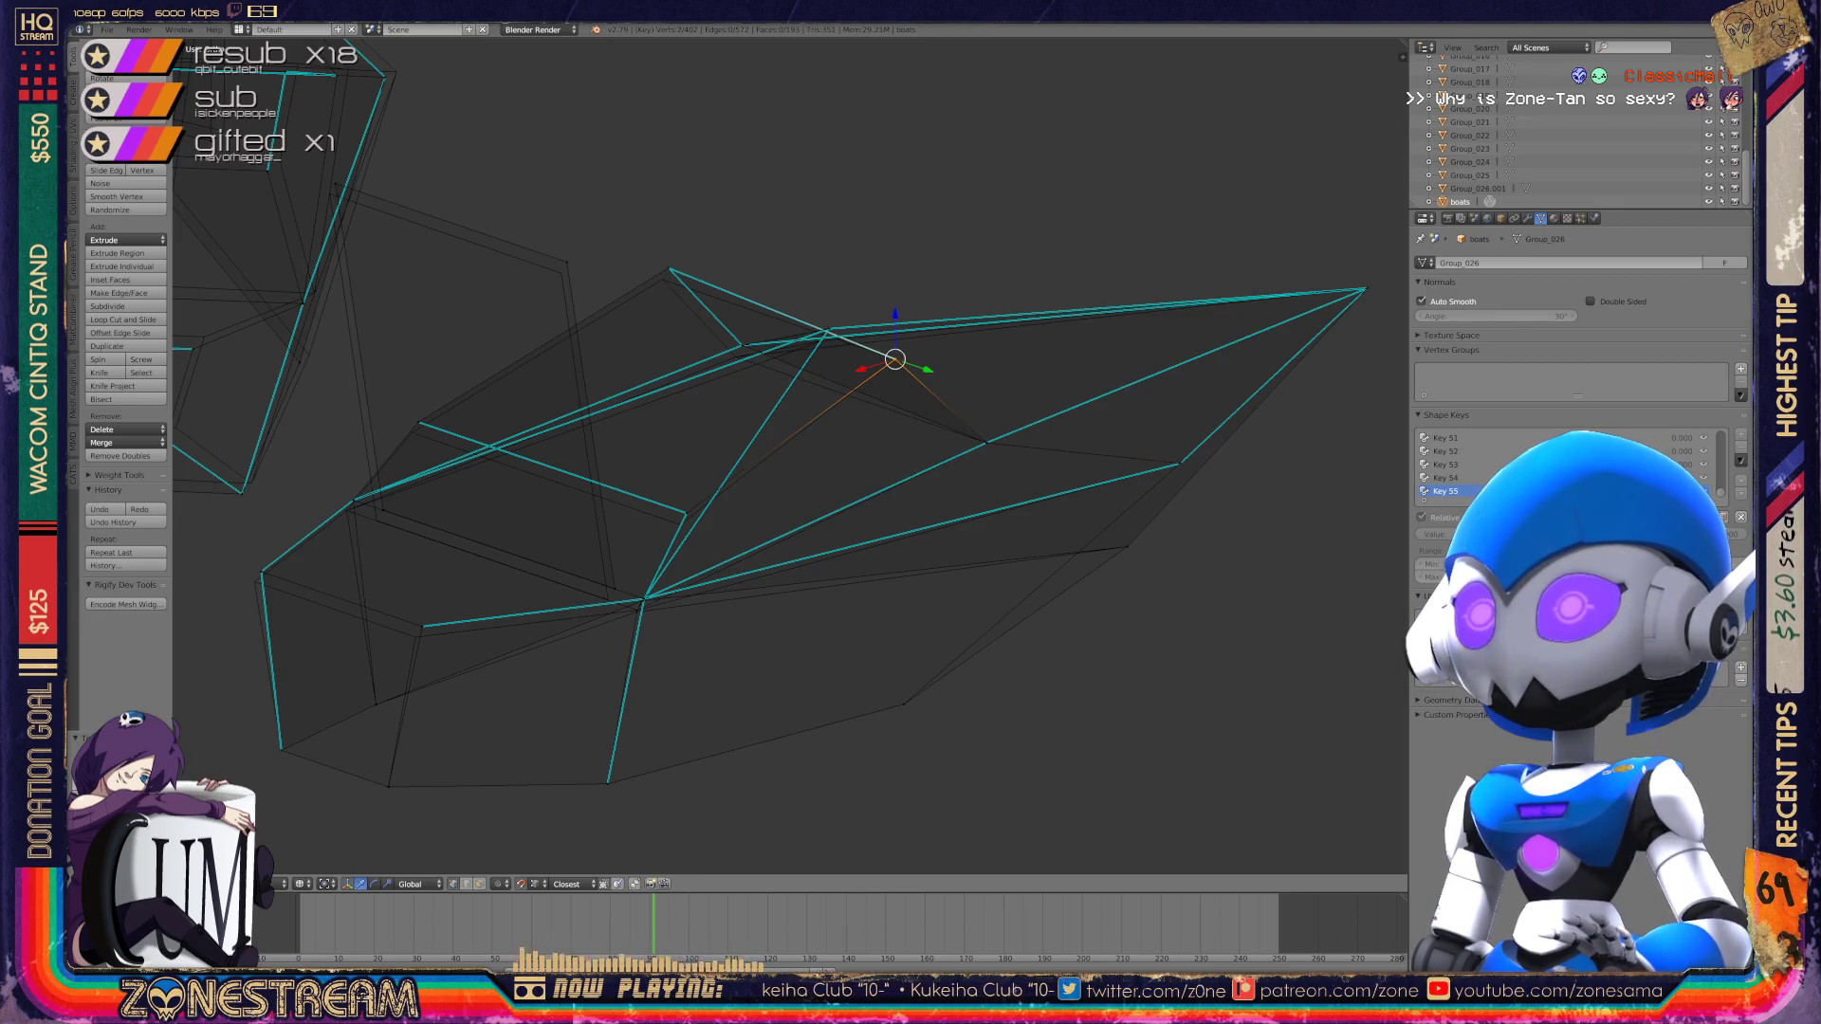
# Step: Nudge the upper-left, lower-left, far-left and middle vertices slightly down, and reposition an inner vertex
pyautogui.rightClick(670, 269)
pyautogui.moveTo(669, 269); pyautogui.dragTo(662, 280)
pyautogui.rightClick(423, 626)
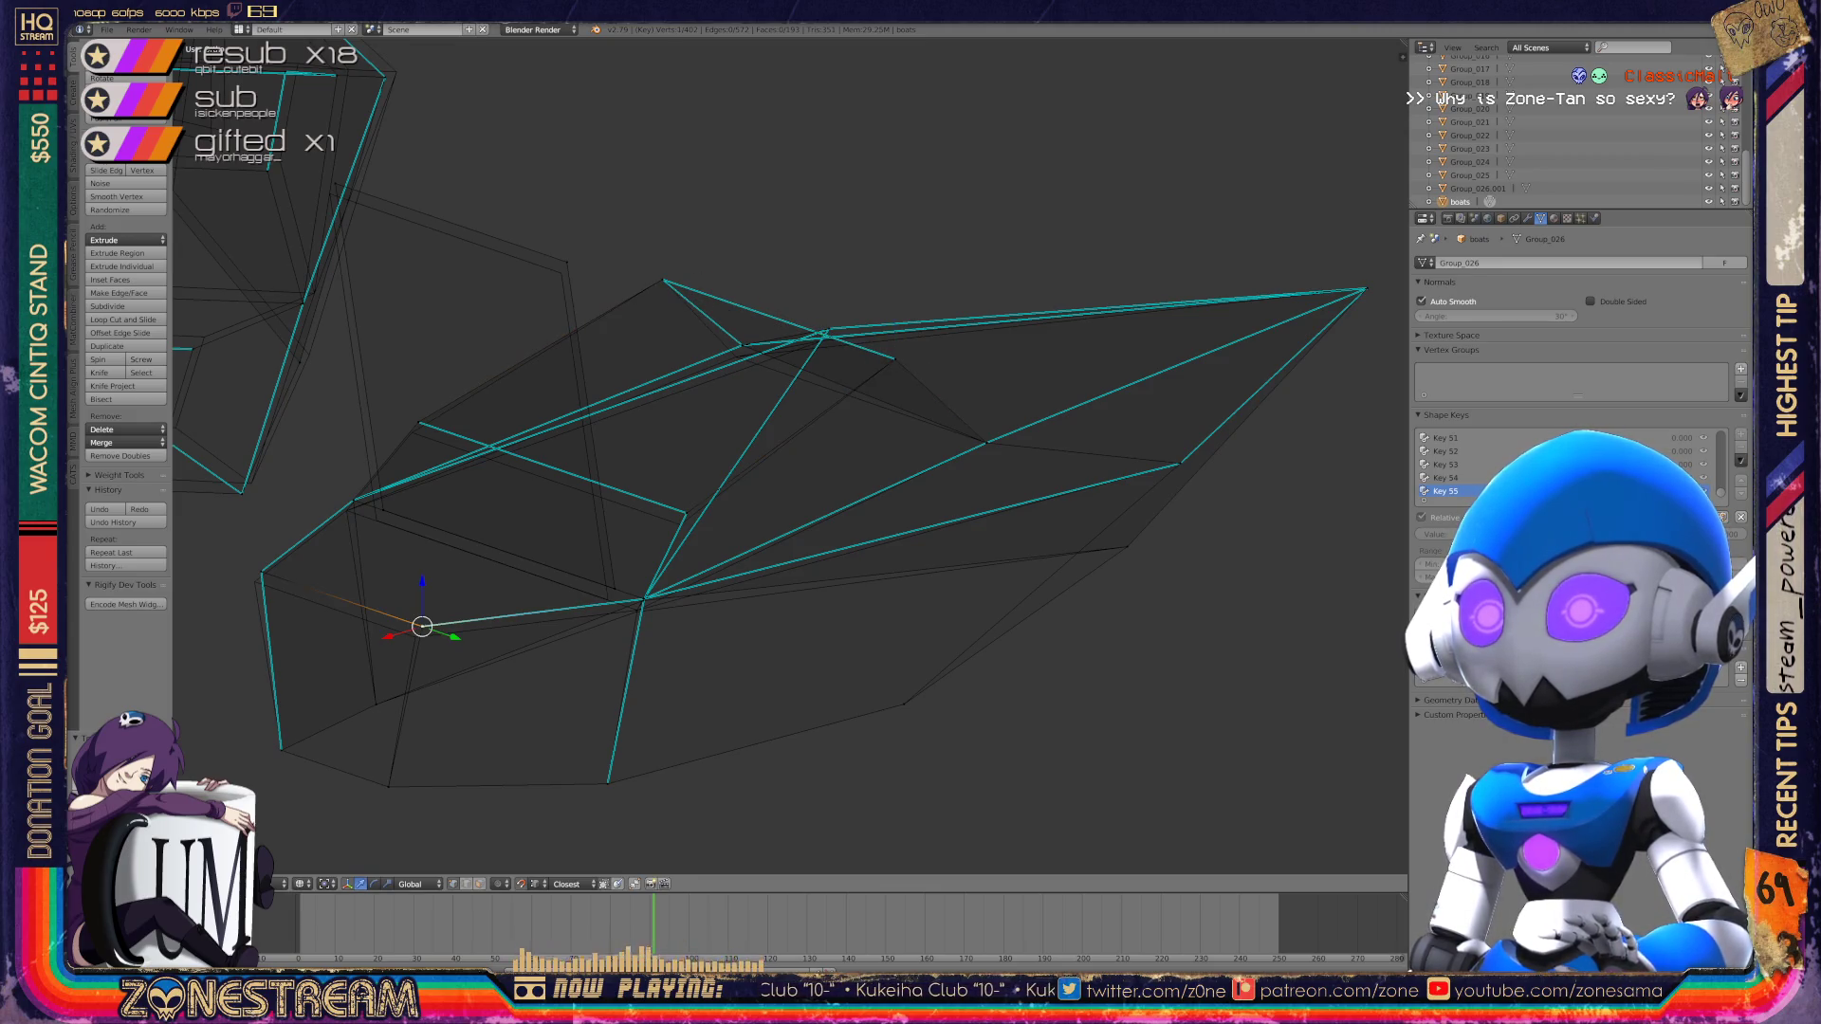
pyautogui.moveTo(423, 626); pyautogui.dragTo(417, 636)
pyautogui.rightClick(261, 572)
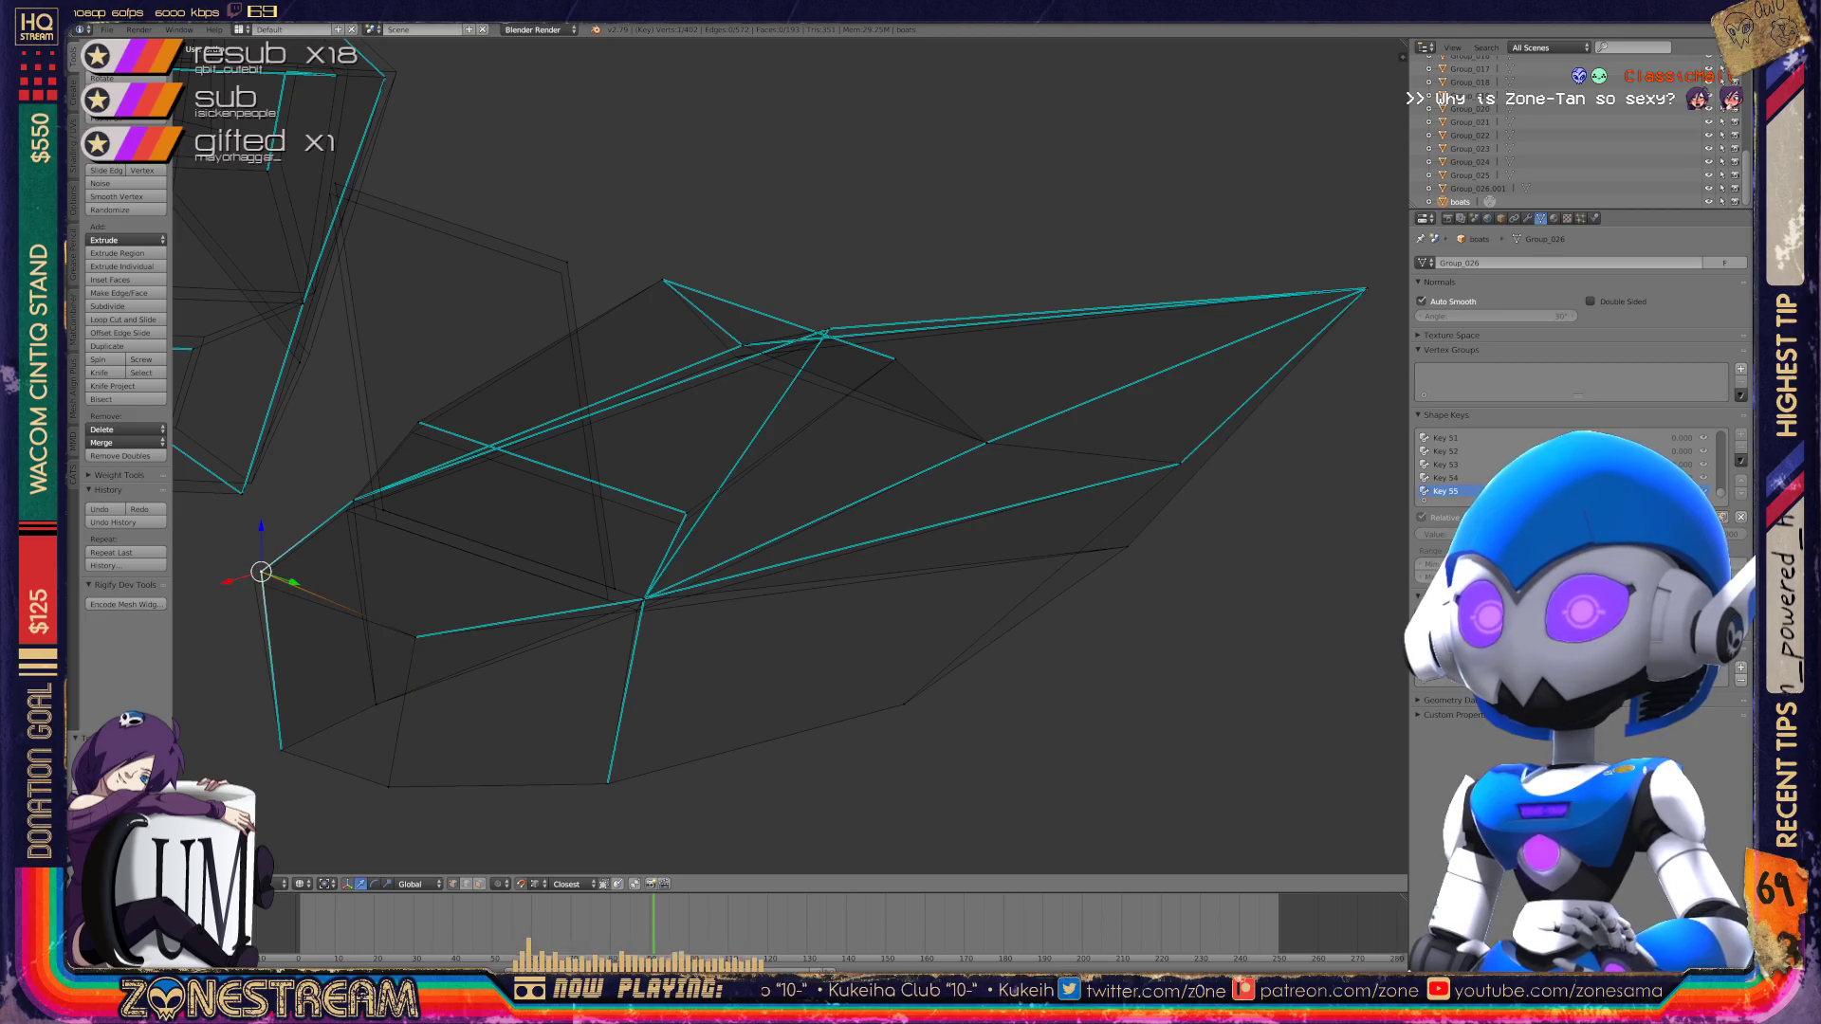
pyautogui.moveTo(262, 572); pyautogui.dragTo(254, 581, button='right')
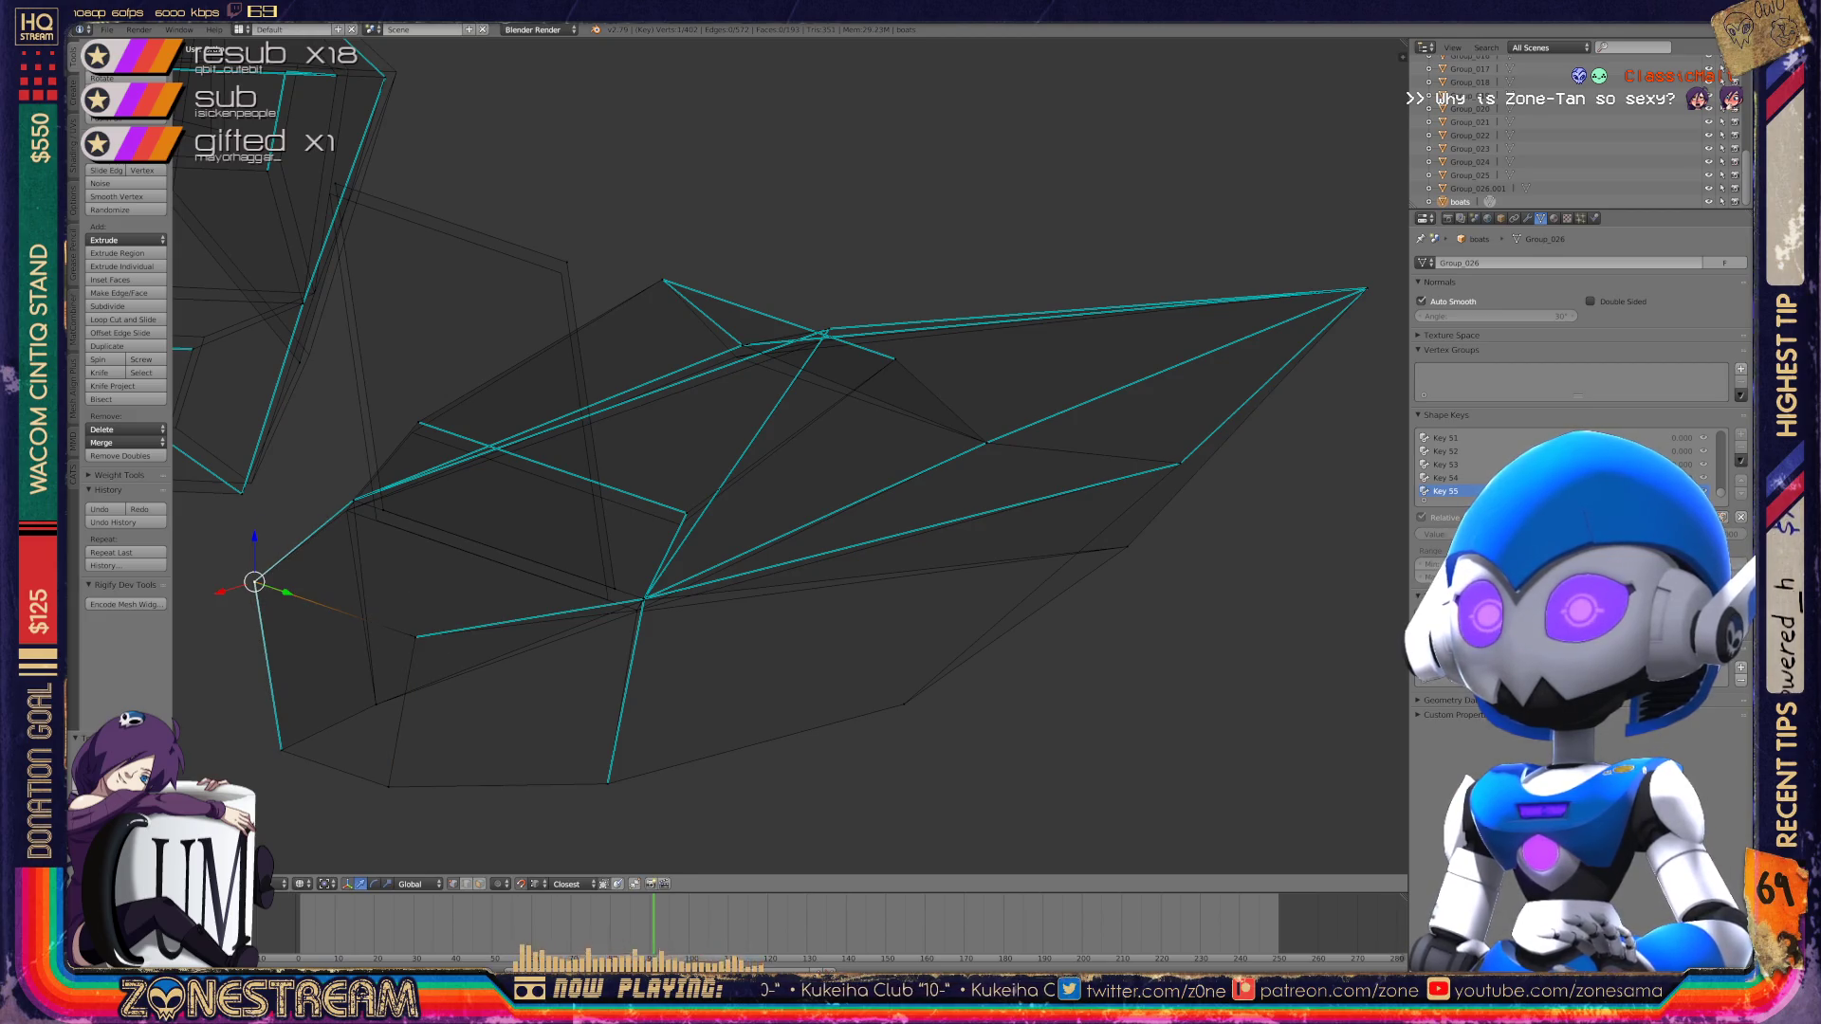
pyautogui.rightClick(376, 520)
pyautogui.moveTo(377, 520)
pyautogui.mouseDown(button='right')
pyautogui.moveTo(618, 586)
pyautogui.moveTo(610, 601)
pyautogui.moveTo(566, 262)
pyautogui.moveTo(330, 194)
pyautogui.moveTo(412, 434)
pyautogui.mouseUp(button='right')
pyautogui.rightClick(683, 515)
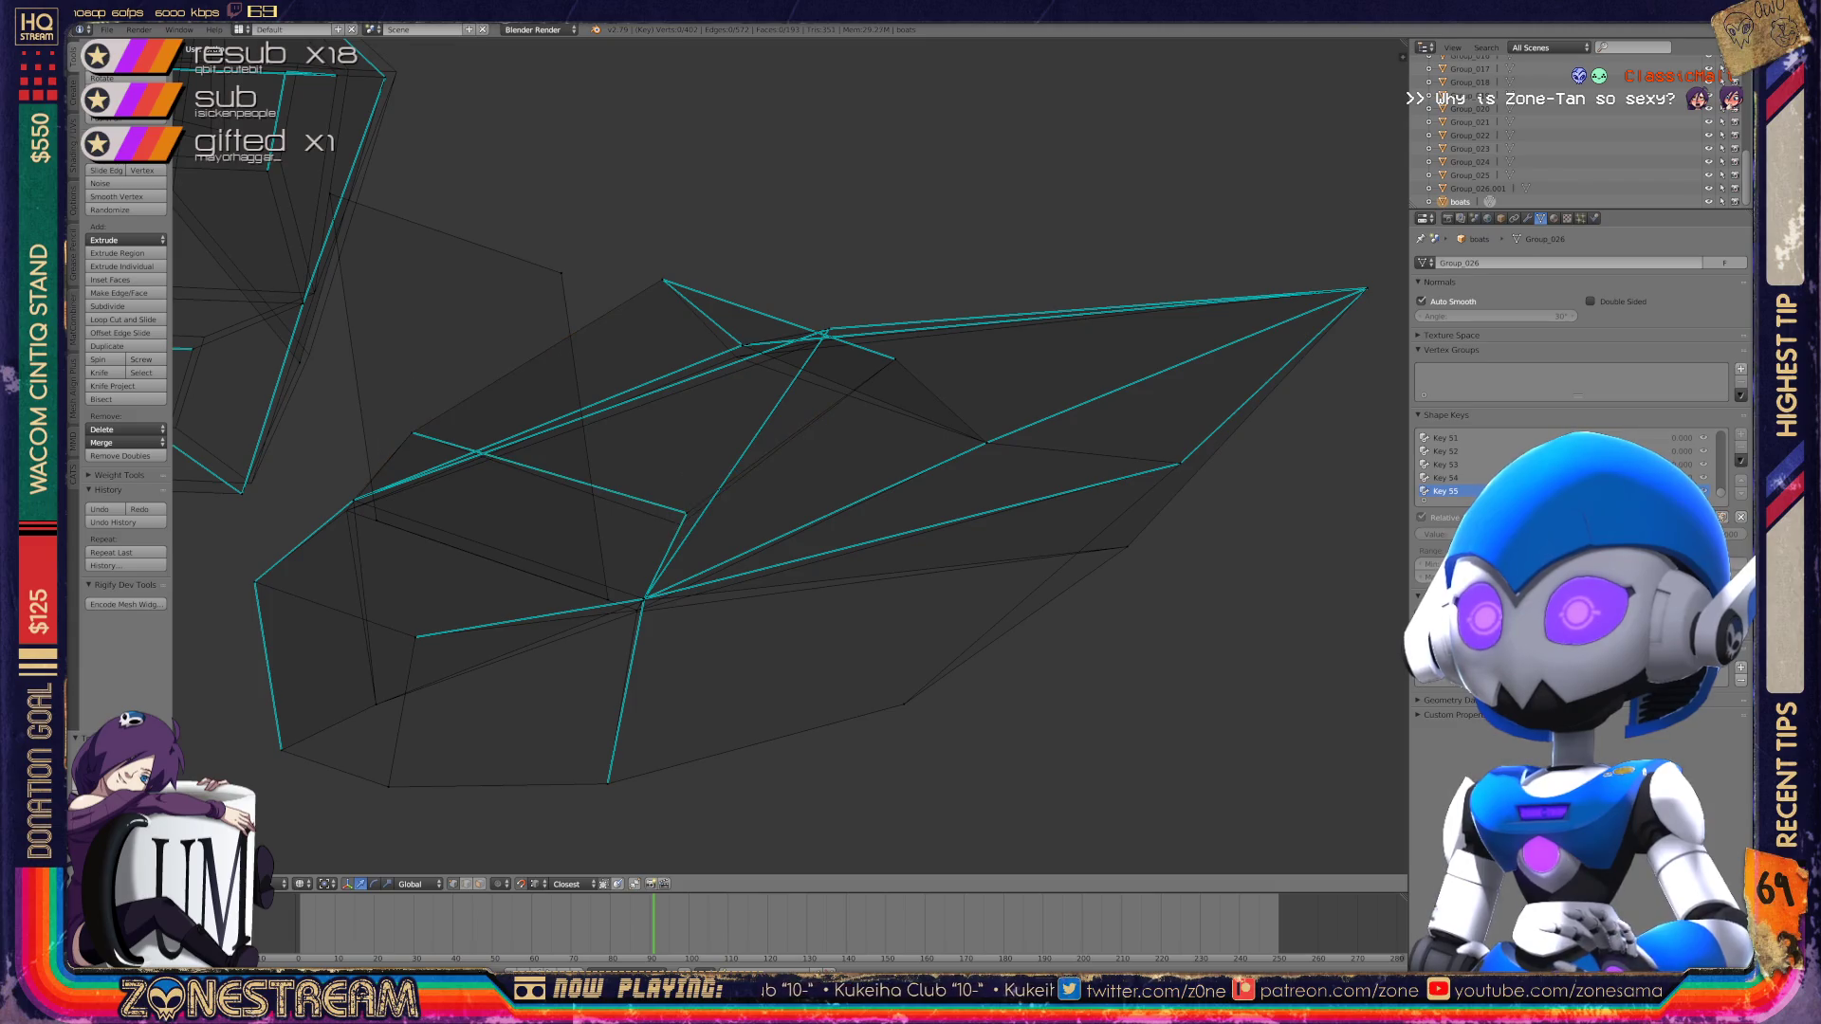
pyautogui.moveTo(685, 512); pyautogui.dragTo(680, 524, button='right')
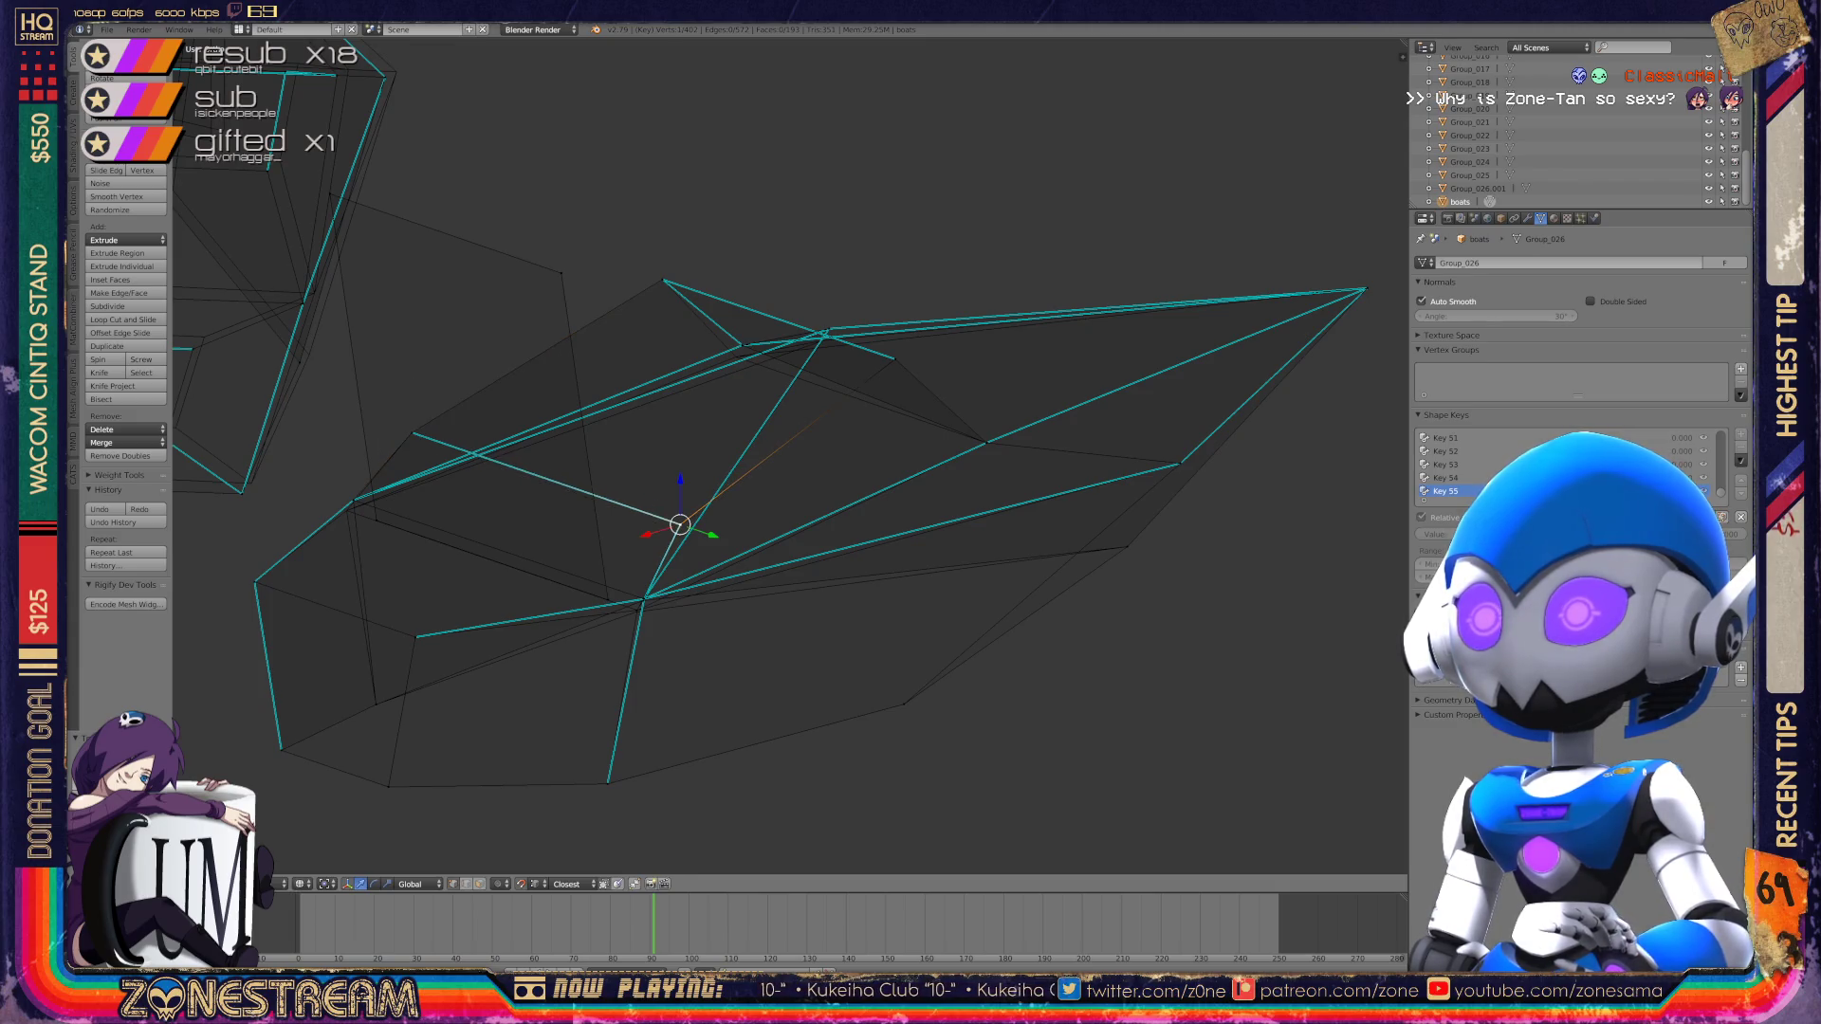
# Step: Move a vertex near the toe up and to the right, and nudge the lower-right vertex
pyautogui.scroll(-3, 787, 455)
pyautogui.moveTo(788, 455)
pyautogui.mouseDown(button='middle')
pyautogui.moveTo(720, 446)
pyautogui.moveTo(683, 408)
pyautogui.mouseUp(button='middle')
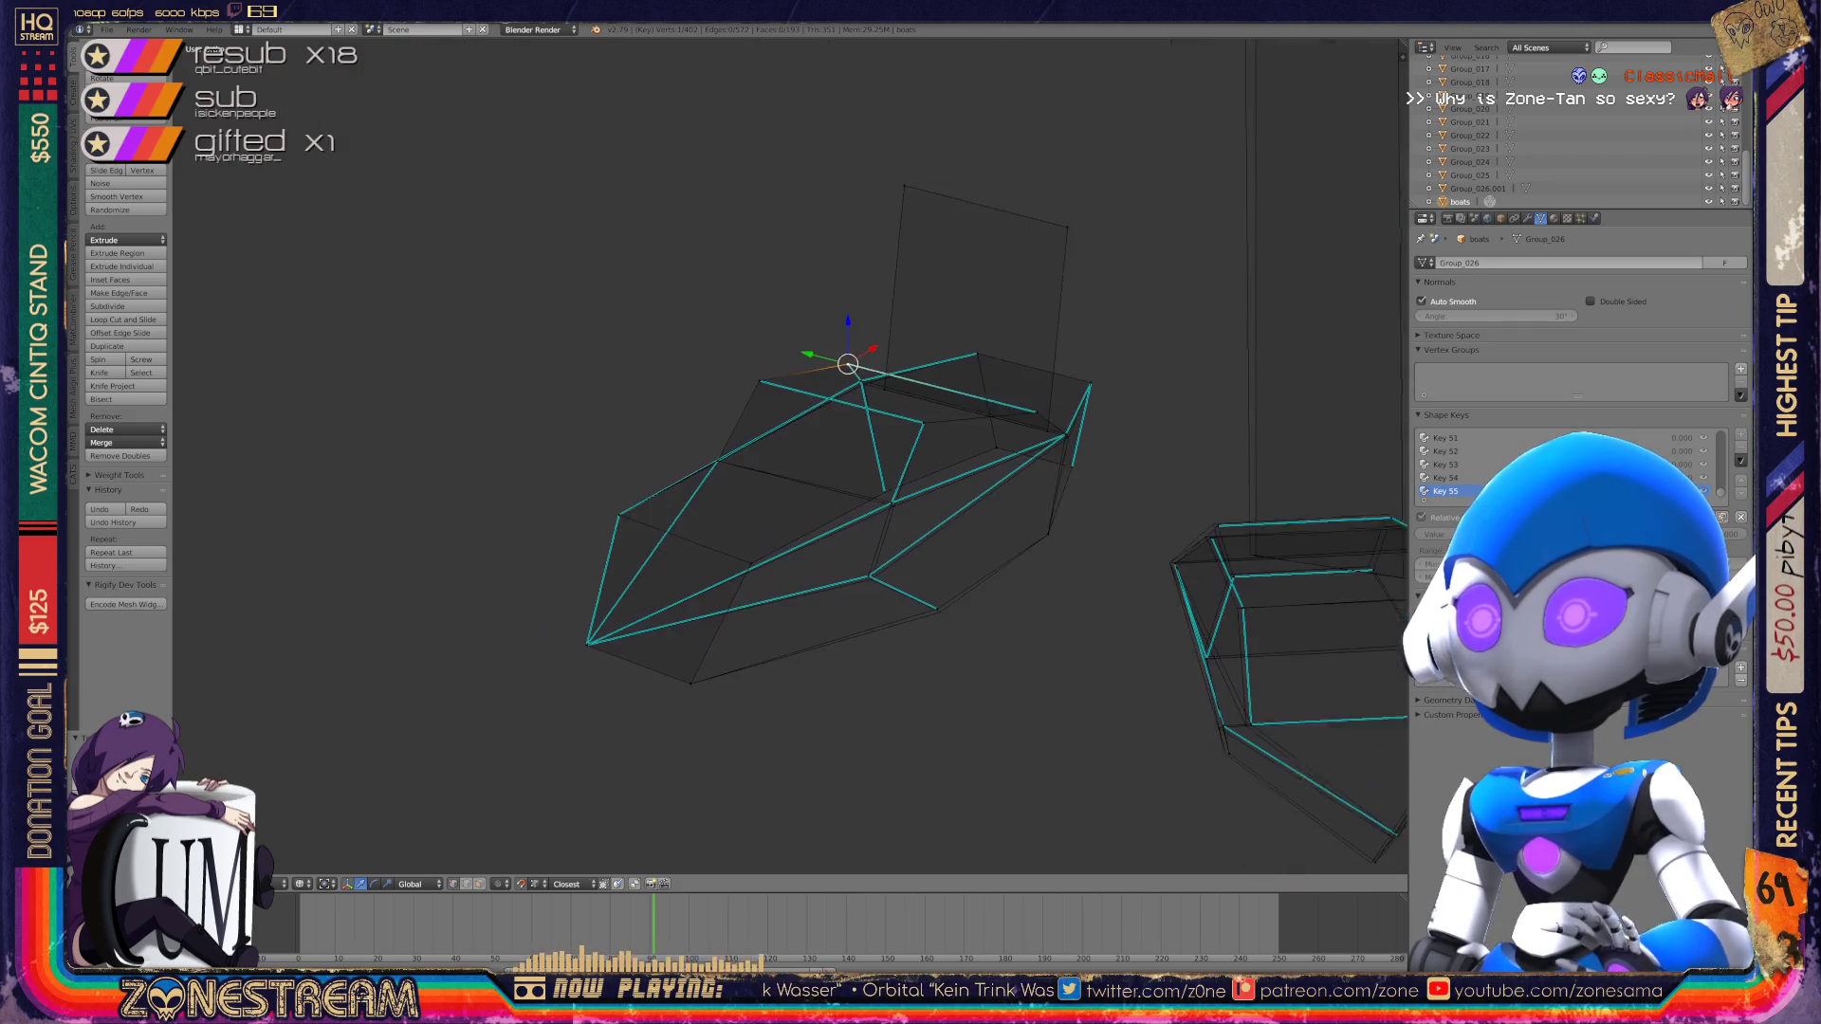
pyautogui.scroll(3, 787, 455)
pyautogui.rightClick(1045, 683)
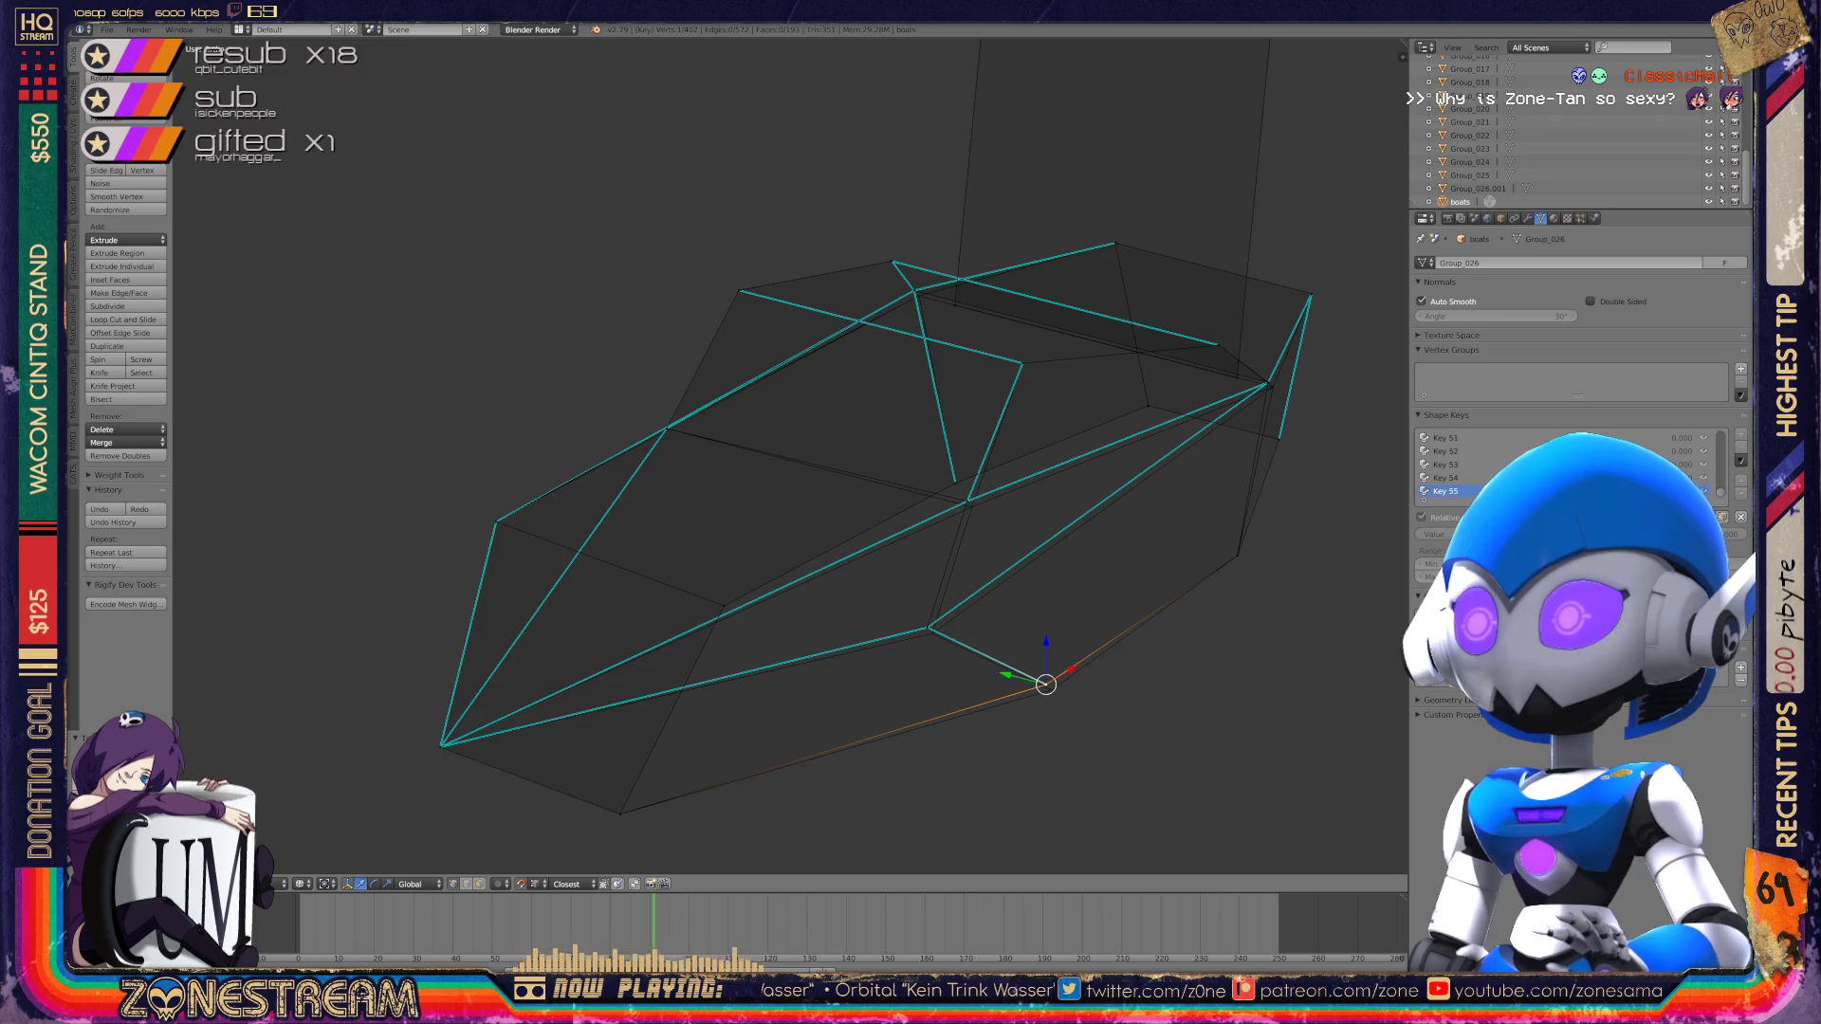
pyautogui.rightClick(928, 626)
pyautogui.press('a')
pyautogui.rightClick(930, 630)
pyautogui.press('g')
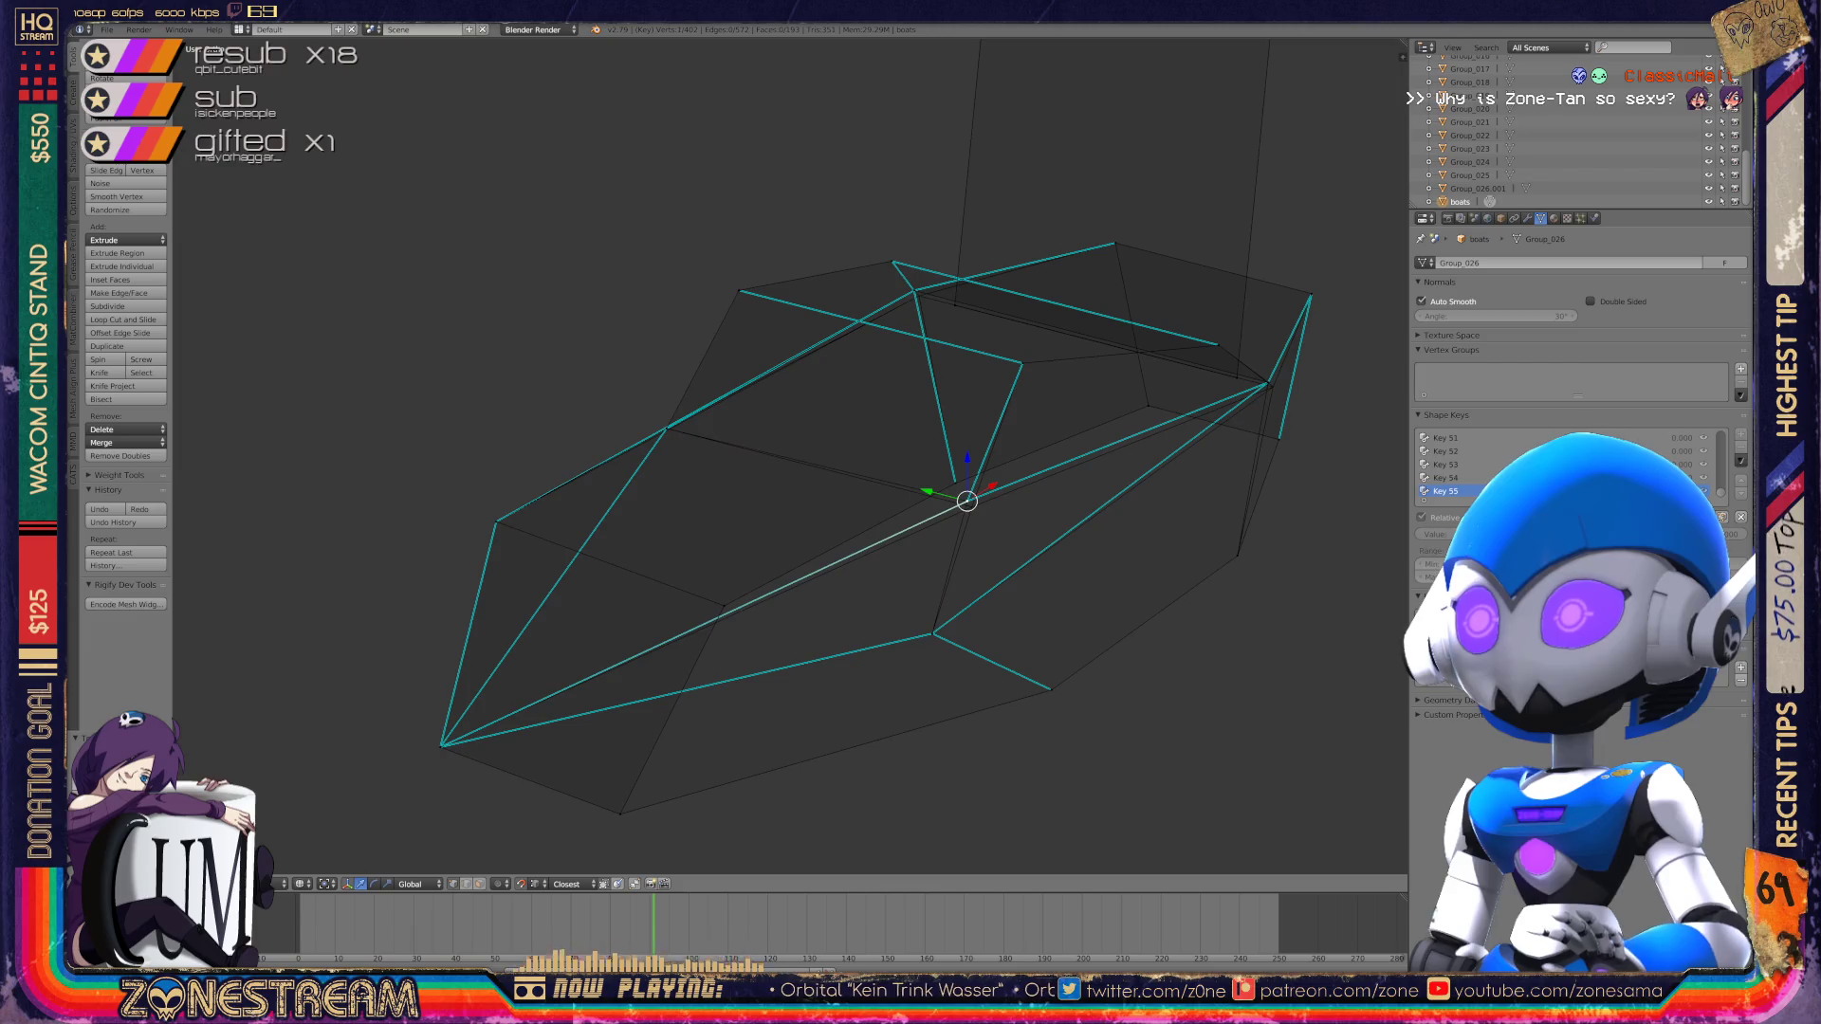
pyautogui.scroll(2, 951, 529)
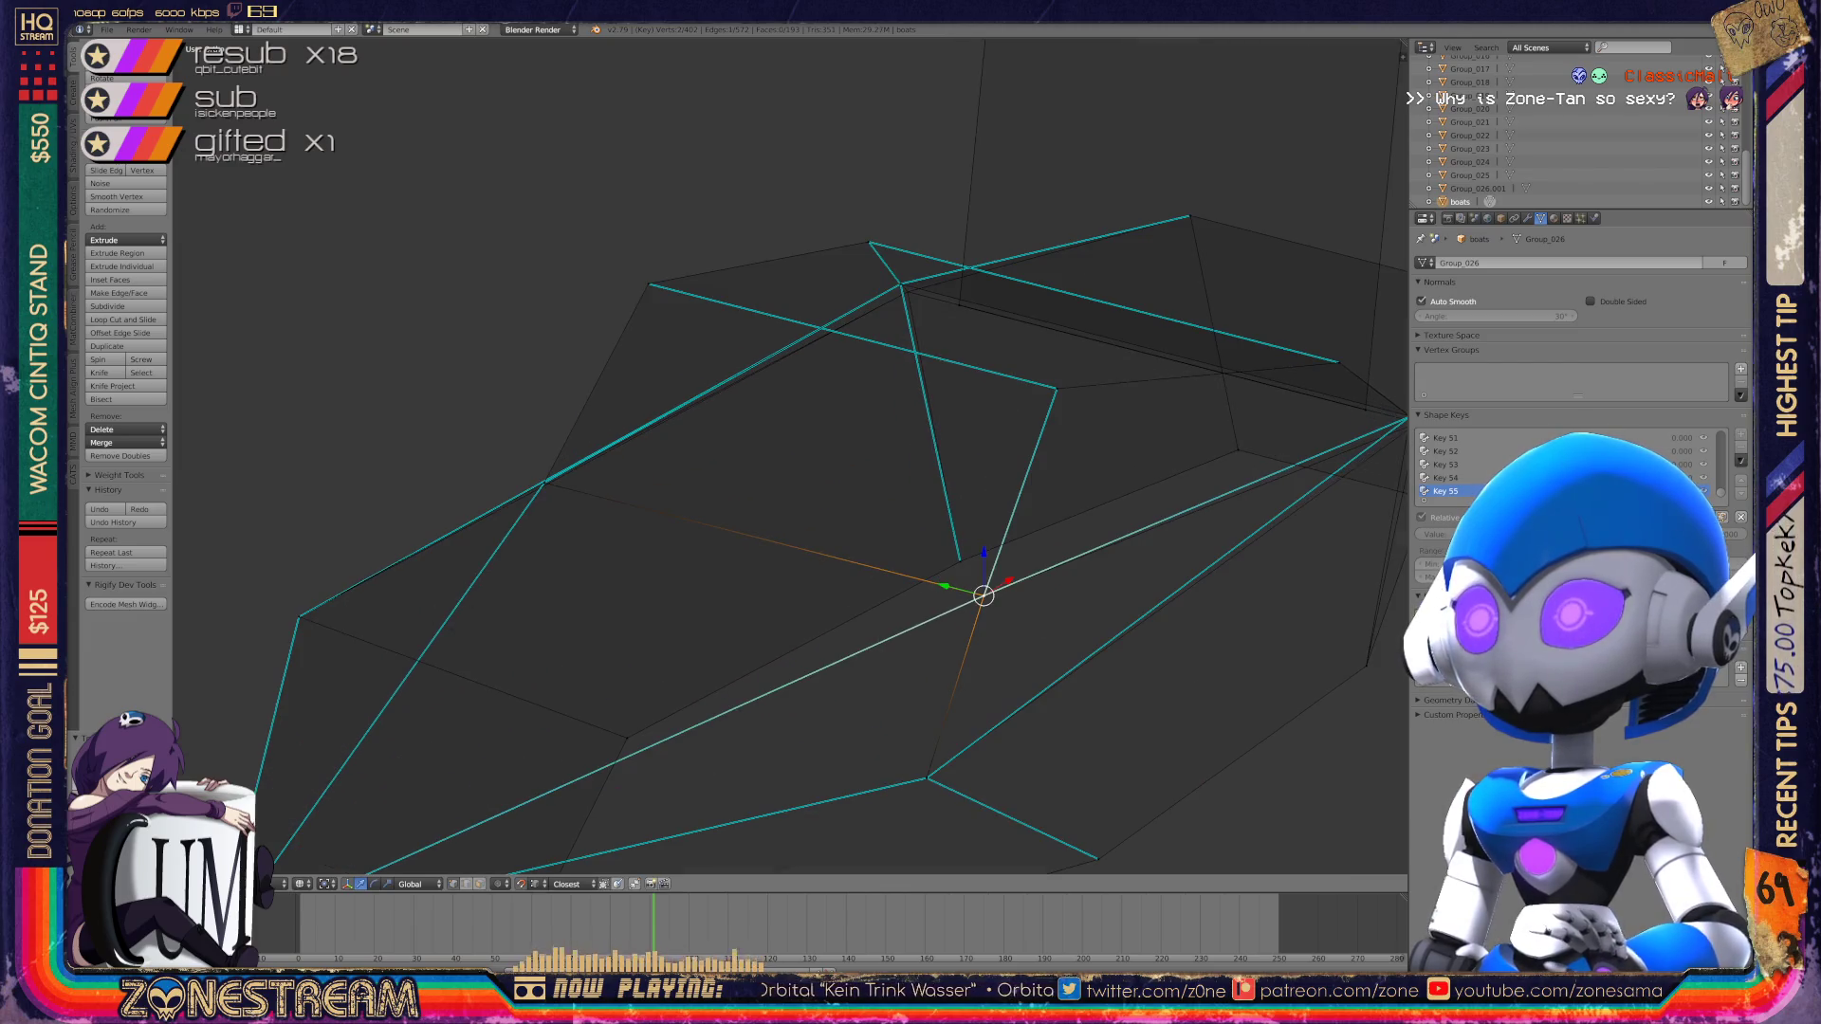
pyautogui.moveTo(854, 474)
pyautogui.mouseDown(button='middle')
pyautogui.moveTo(788, 503)
pyautogui.moveTo(948, 431)
pyautogui.moveTo(887, 545)
pyautogui.mouseUp(button='middle')
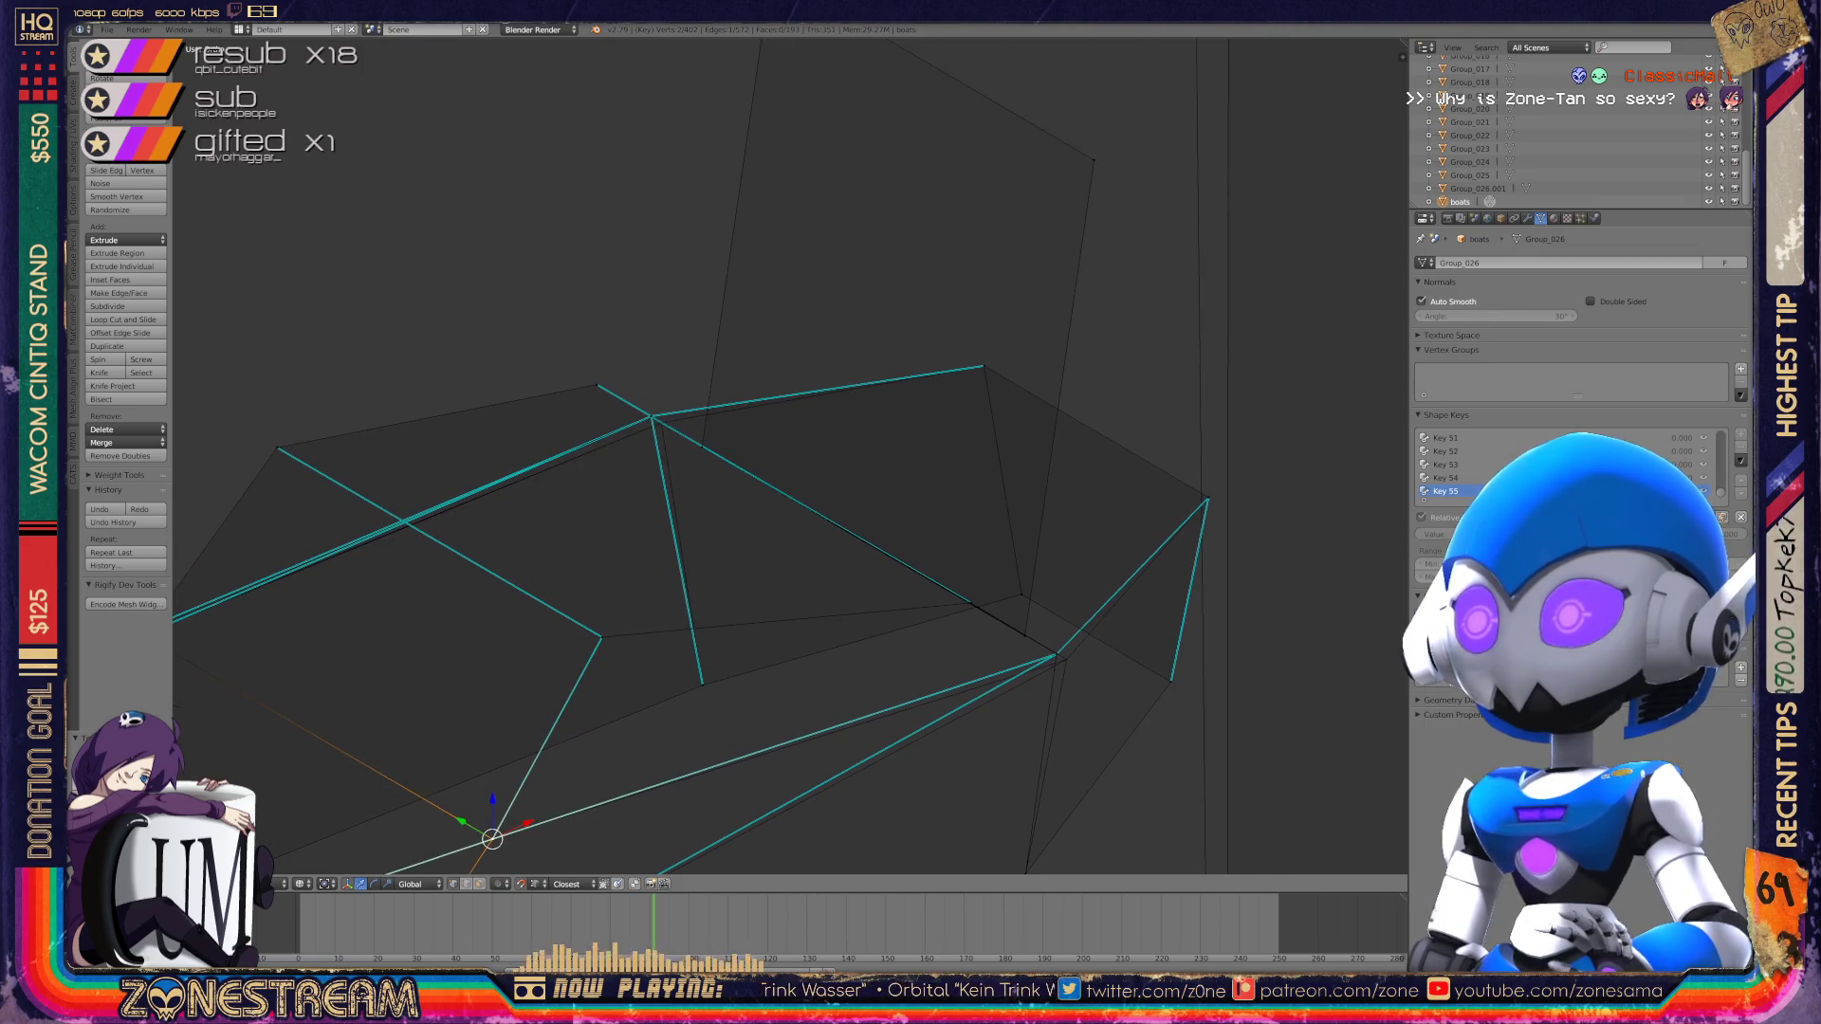
pyautogui.click(1057, 654)
pyautogui.moveTo(1057, 655)
pyautogui.mouseDown()
pyautogui.moveTo(1065, 640)
pyautogui.moveTo(1065, 658)
pyautogui.mouseUp()
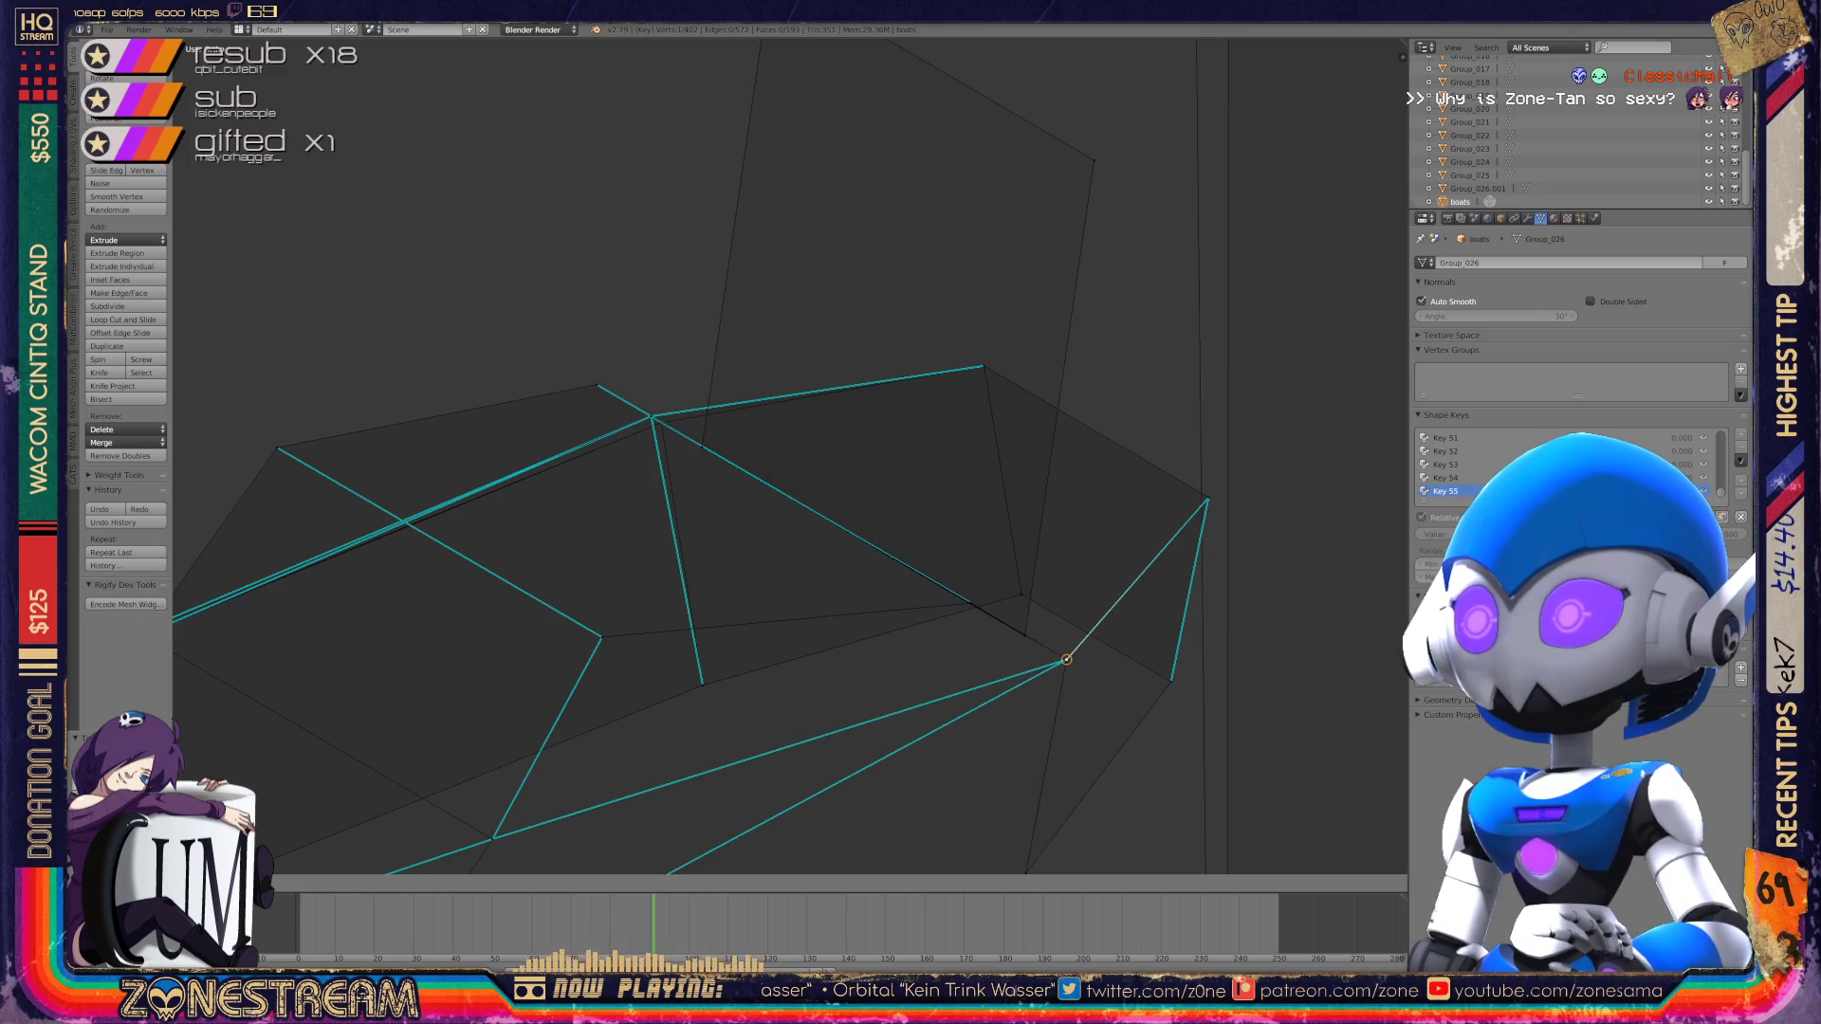
pyautogui.moveTo(1065, 658)
pyautogui.mouseDown(button='middle')
pyautogui.moveTo(949, 569)
pyautogui.moveTo(1091, 551)
pyautogui.mouseUp(button='middle')
# Step: Return to Object Mode, turn to the other boot piece, and enter Edit Mode on it
pyautogui.press('Tab')
pyautogui.scroll(-5, 949, 569)
pyautogui.scroll(4, 1091, 551)
pyautogui.moveTo(787, 456); pyautogui.dragTo(664, 427, button='middle')
pyautogui.scroll(4, 664, 427)
pyautogui.press('Tab')
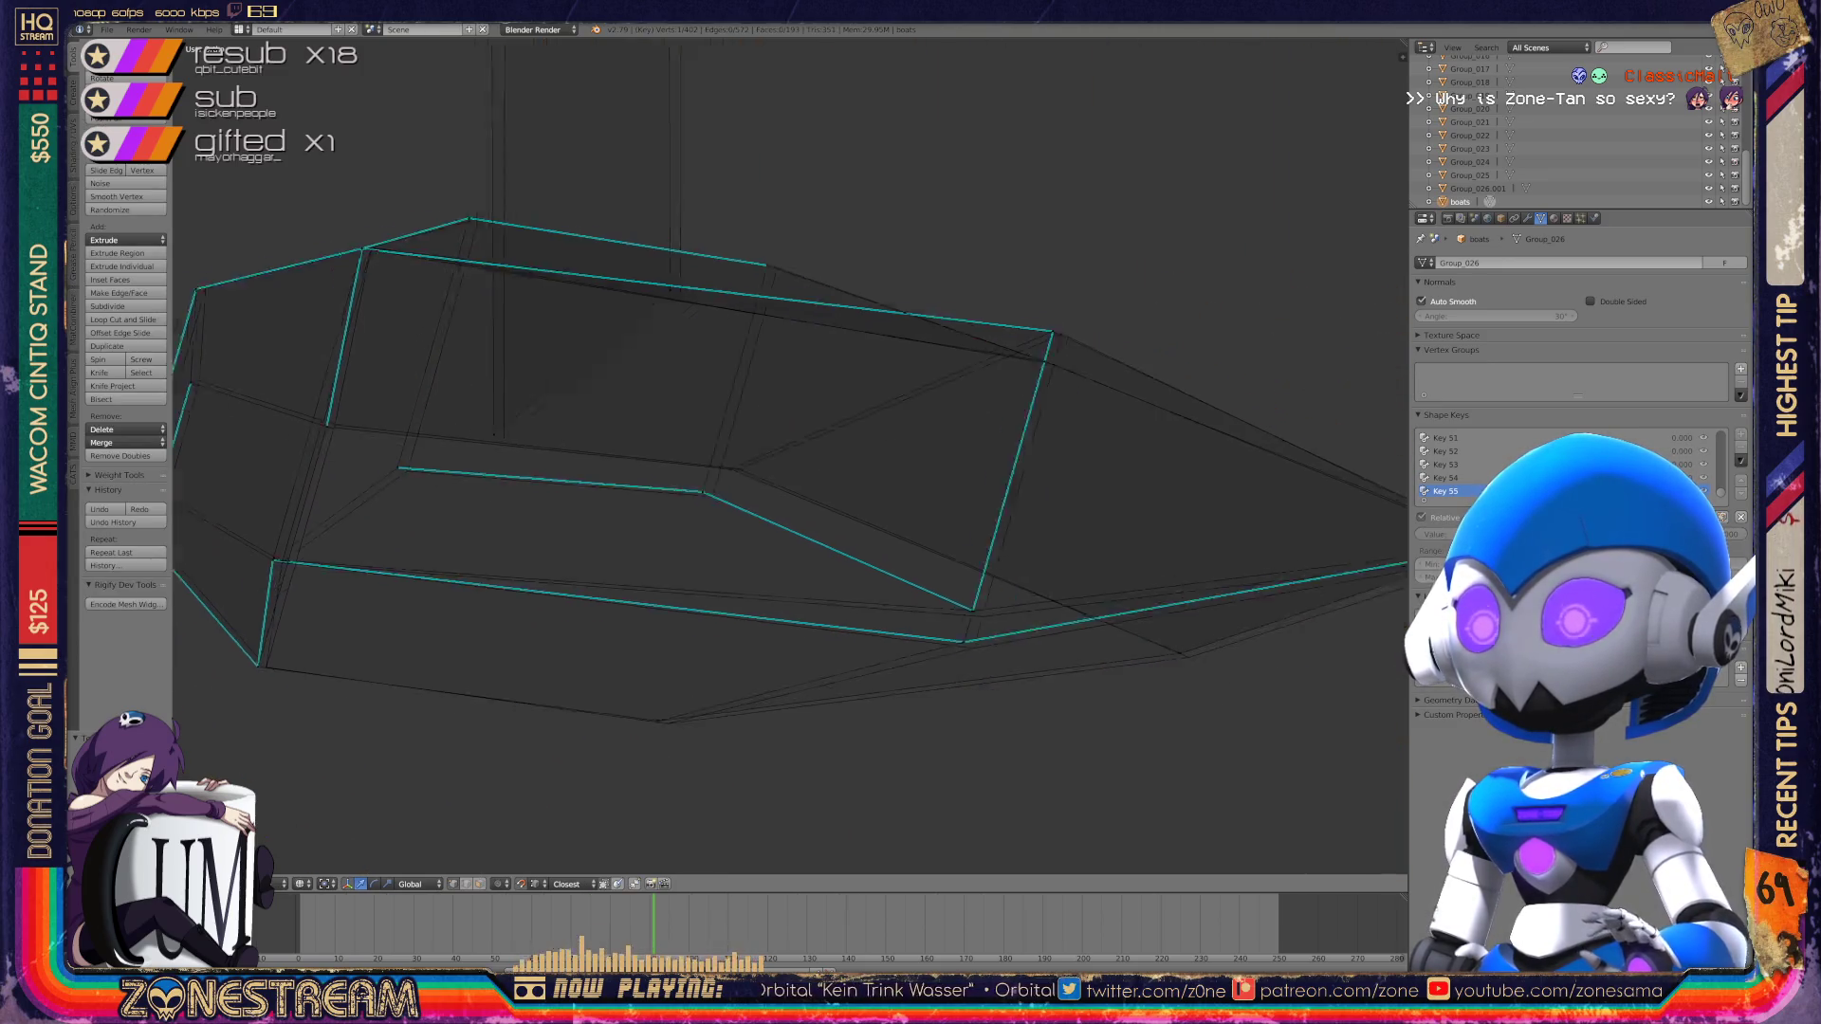
# Step: Nudge the bottom corner vertex right and down, viewing the boot from more overhead
pyautogui.scroll(3, 787, 455)
pyautogui.rightClick(695, 658)
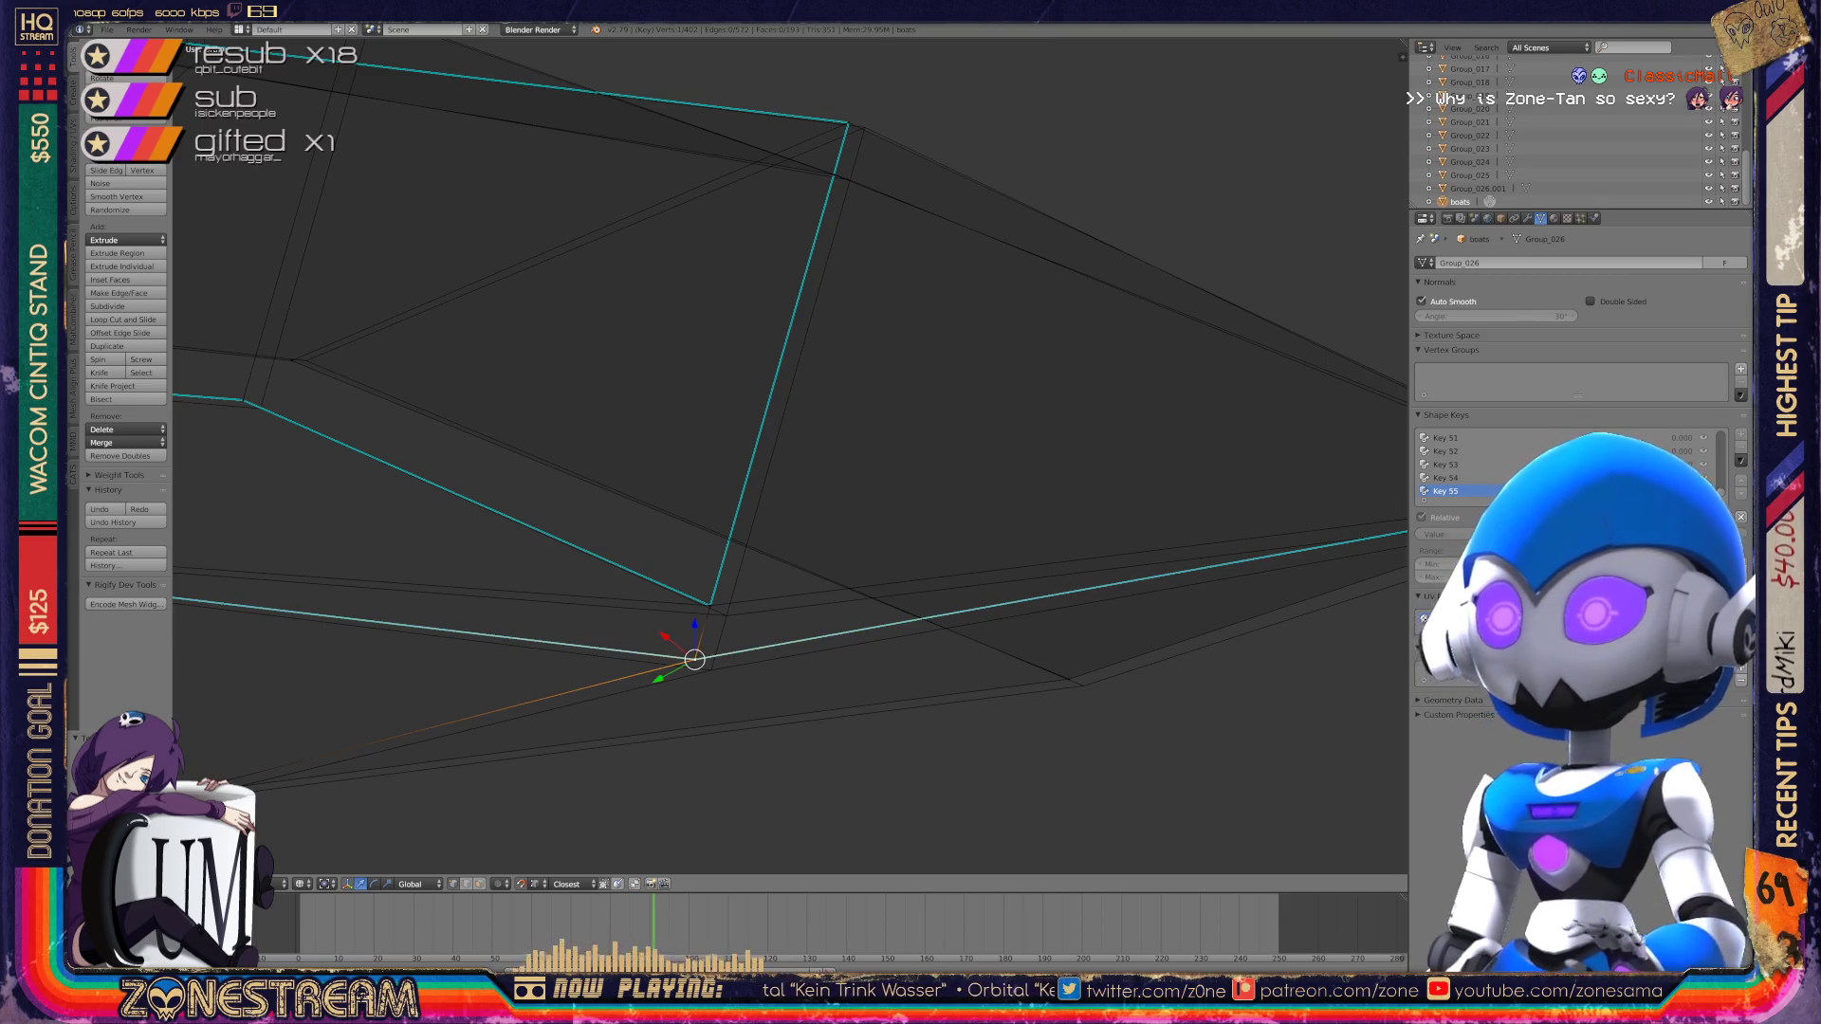
pyautogui.press('g')
pyautogui.press('KP_8')
pyautogui.press('KP_8')
pyautogui.press('KP_8')
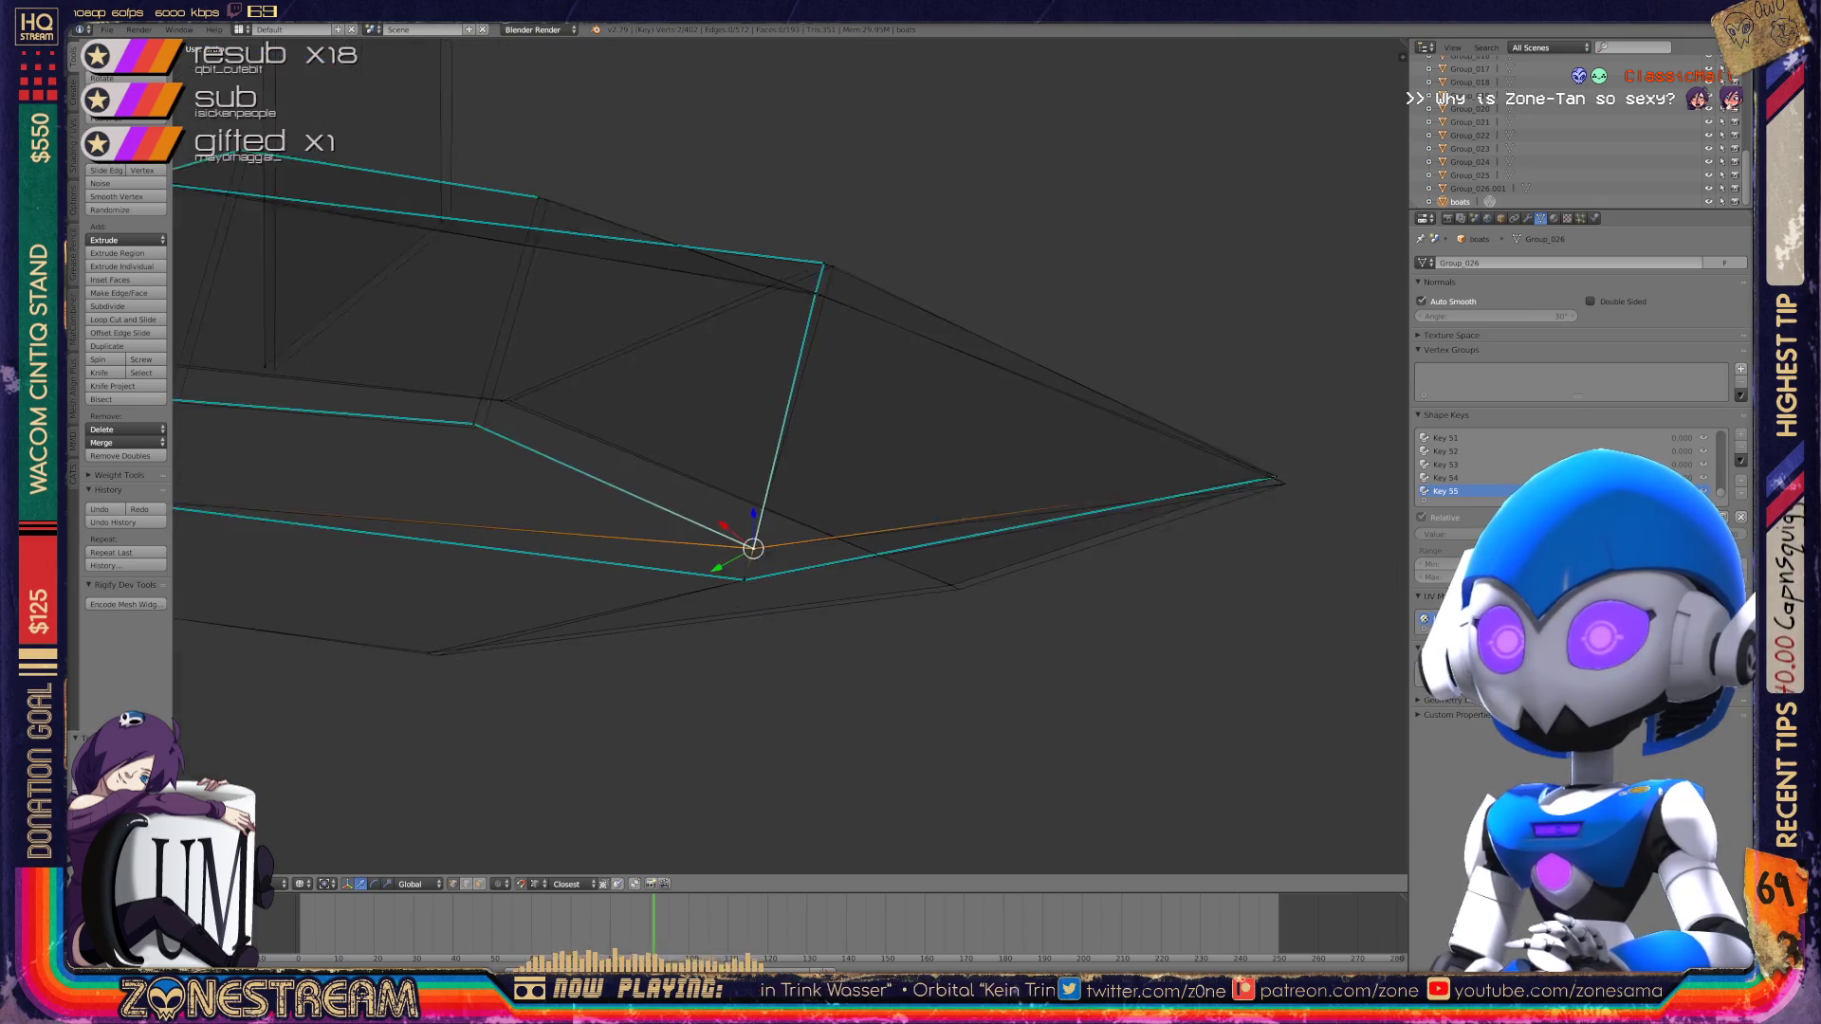
pyautogui.press('KP_8')
pyautogui.press('KP_8')
pyautogui.press('KP_8')
pyautogui.press('g')
pyautogui.press('Return')
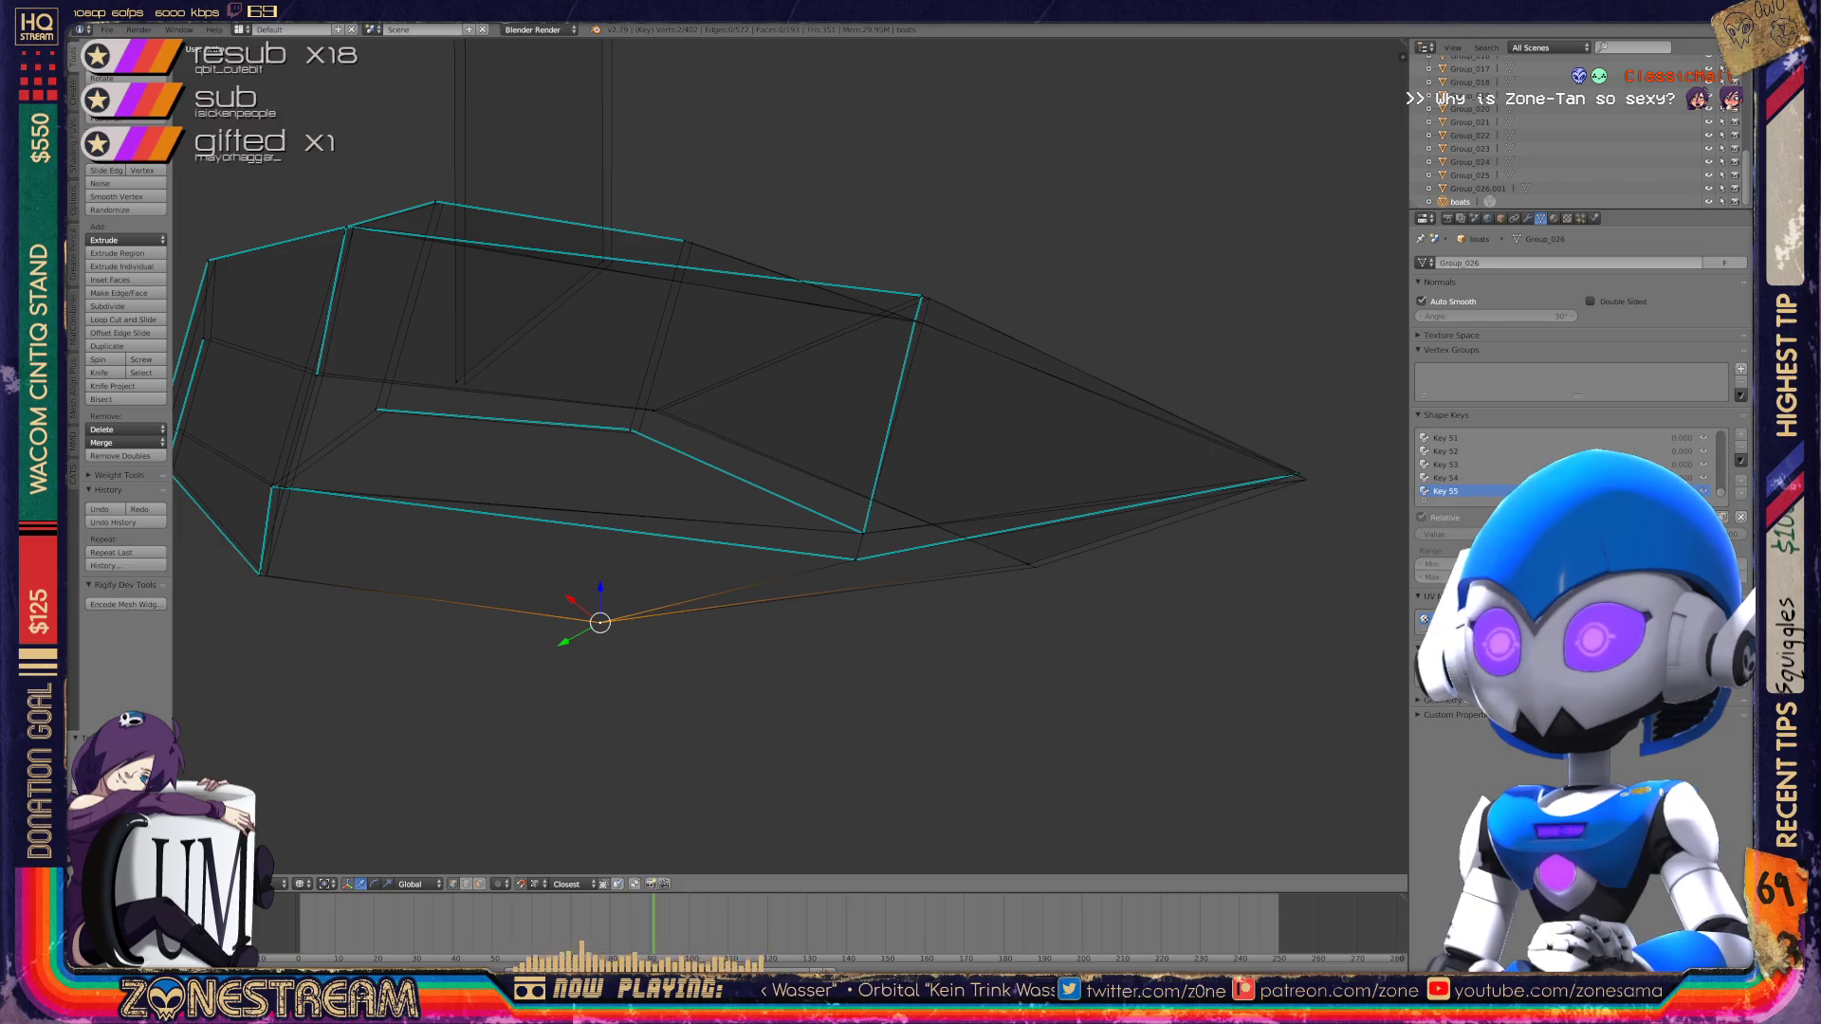
# Step: Move a vertex onto the toe tip and settle its position
pyautogui.rightClick(1035, 568)
pyautogui.press('g')
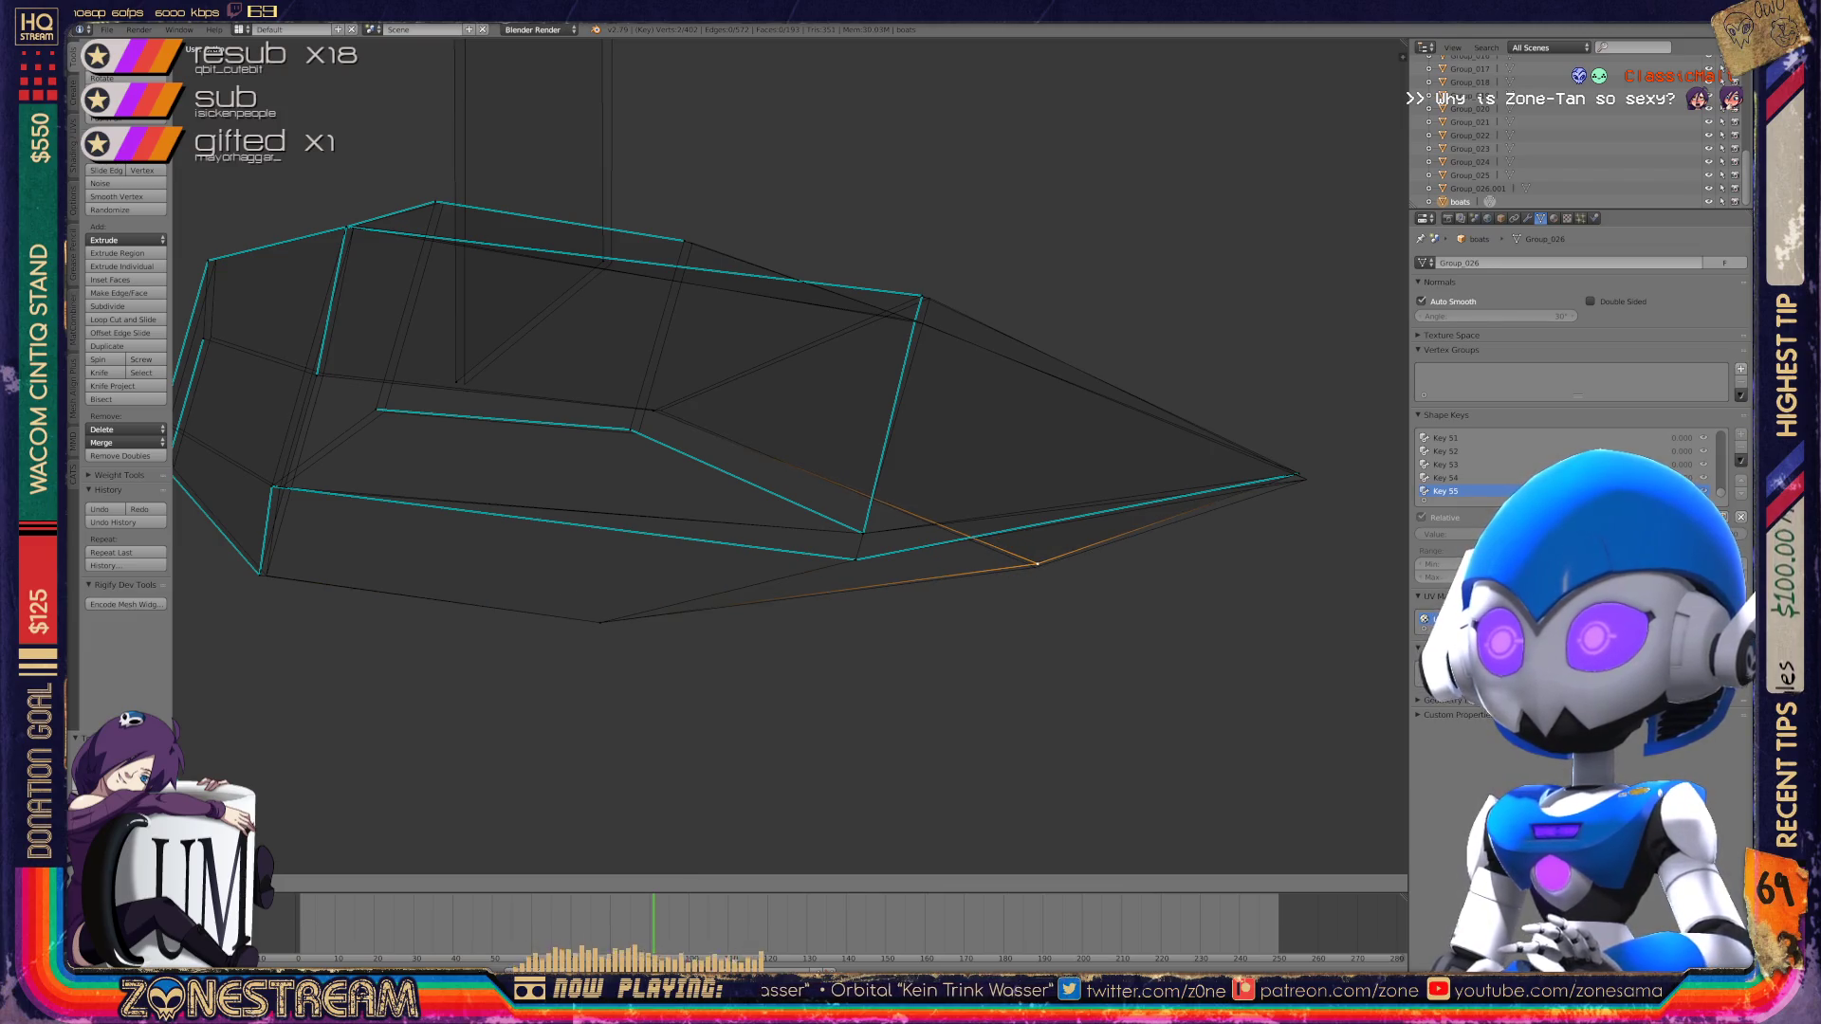
pyautogui.click(1299, 473)
pyautogui.press('g')
pyautogui.press('Return')
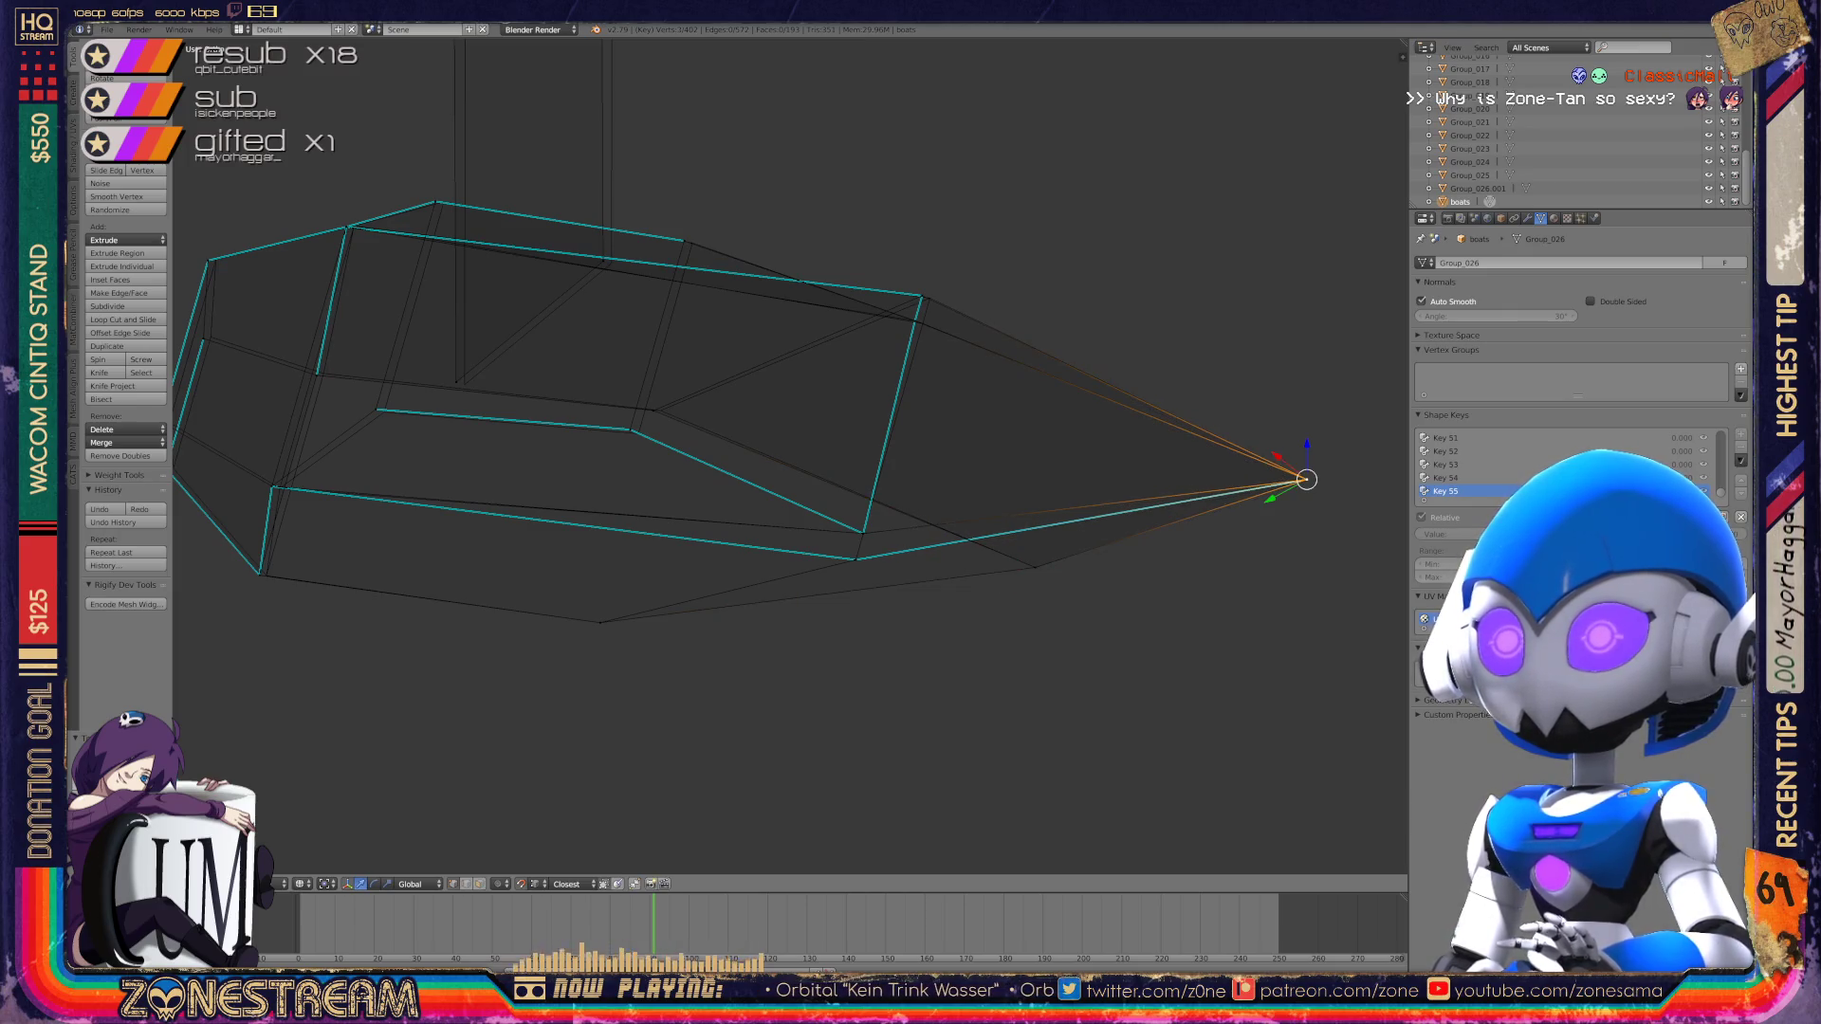
# Step: Shift an inner vertex, the lower corner vertex and the vertex above it slightly right
pyautogui.scroll(2, 789, 455)
pyautogui.rightClick(793, 439)
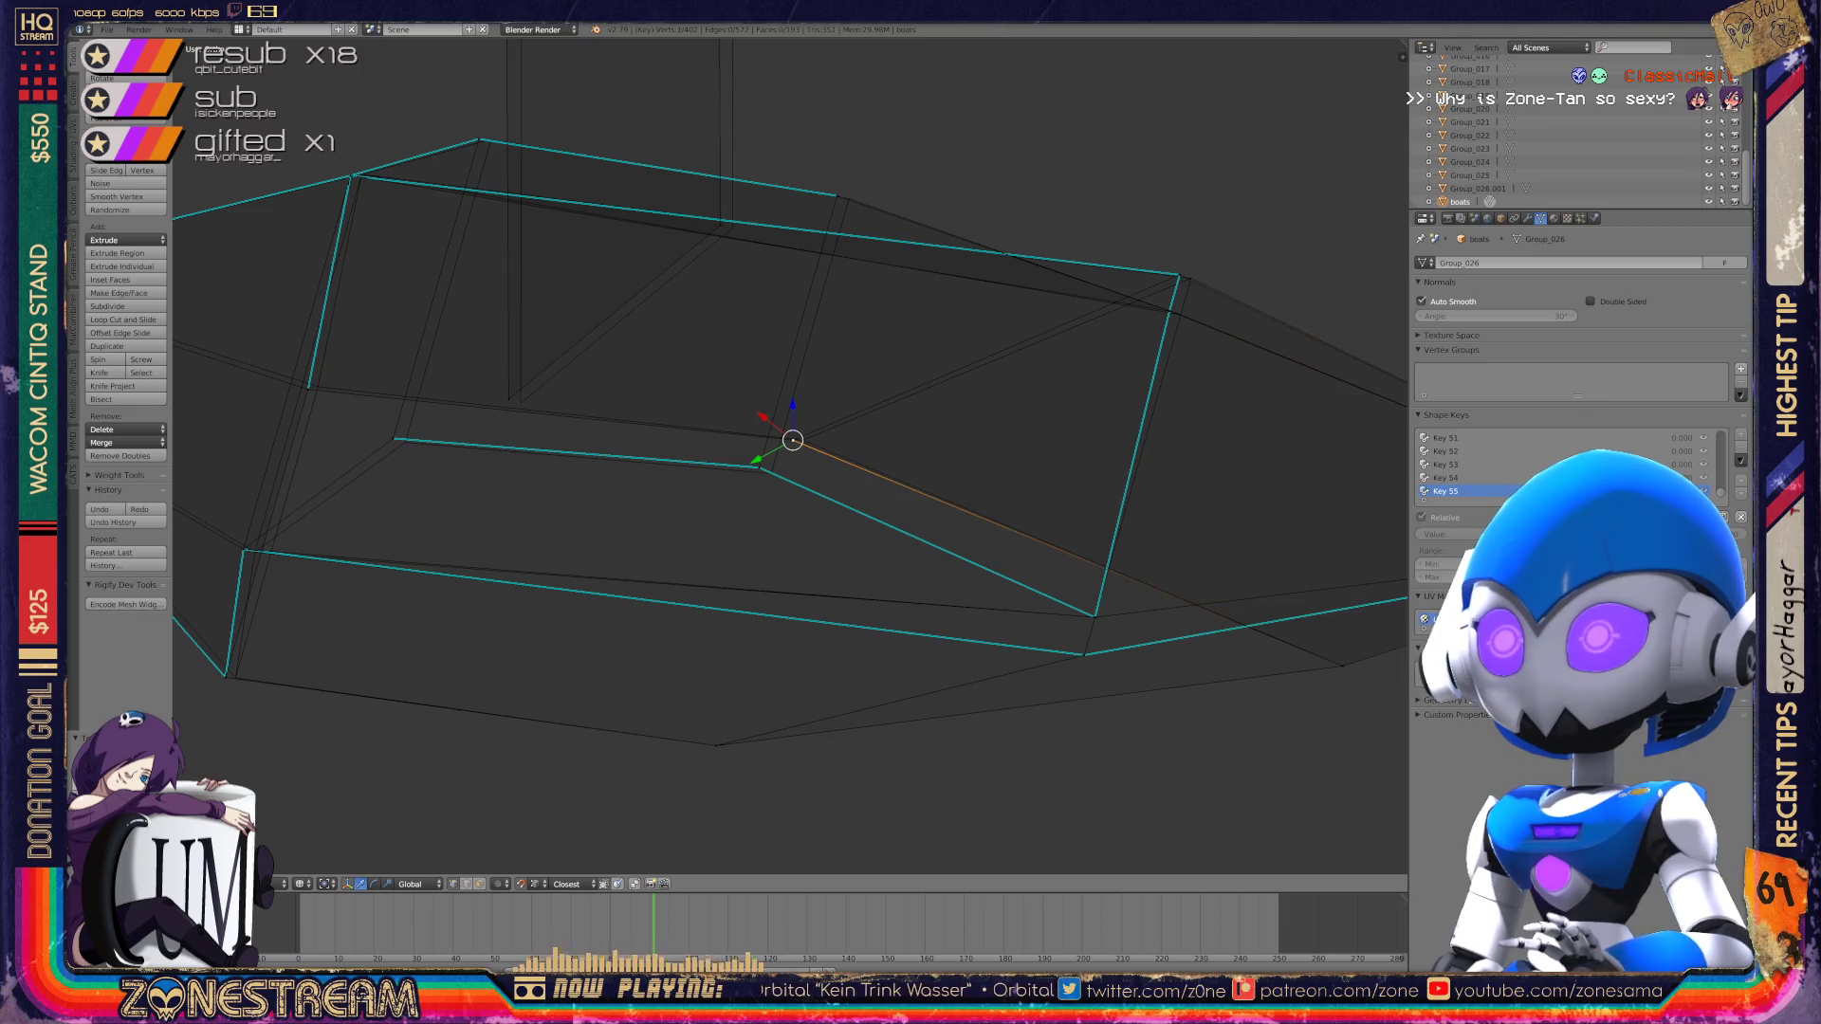
pyautogui.press('g')
pyautogui.press('Return')
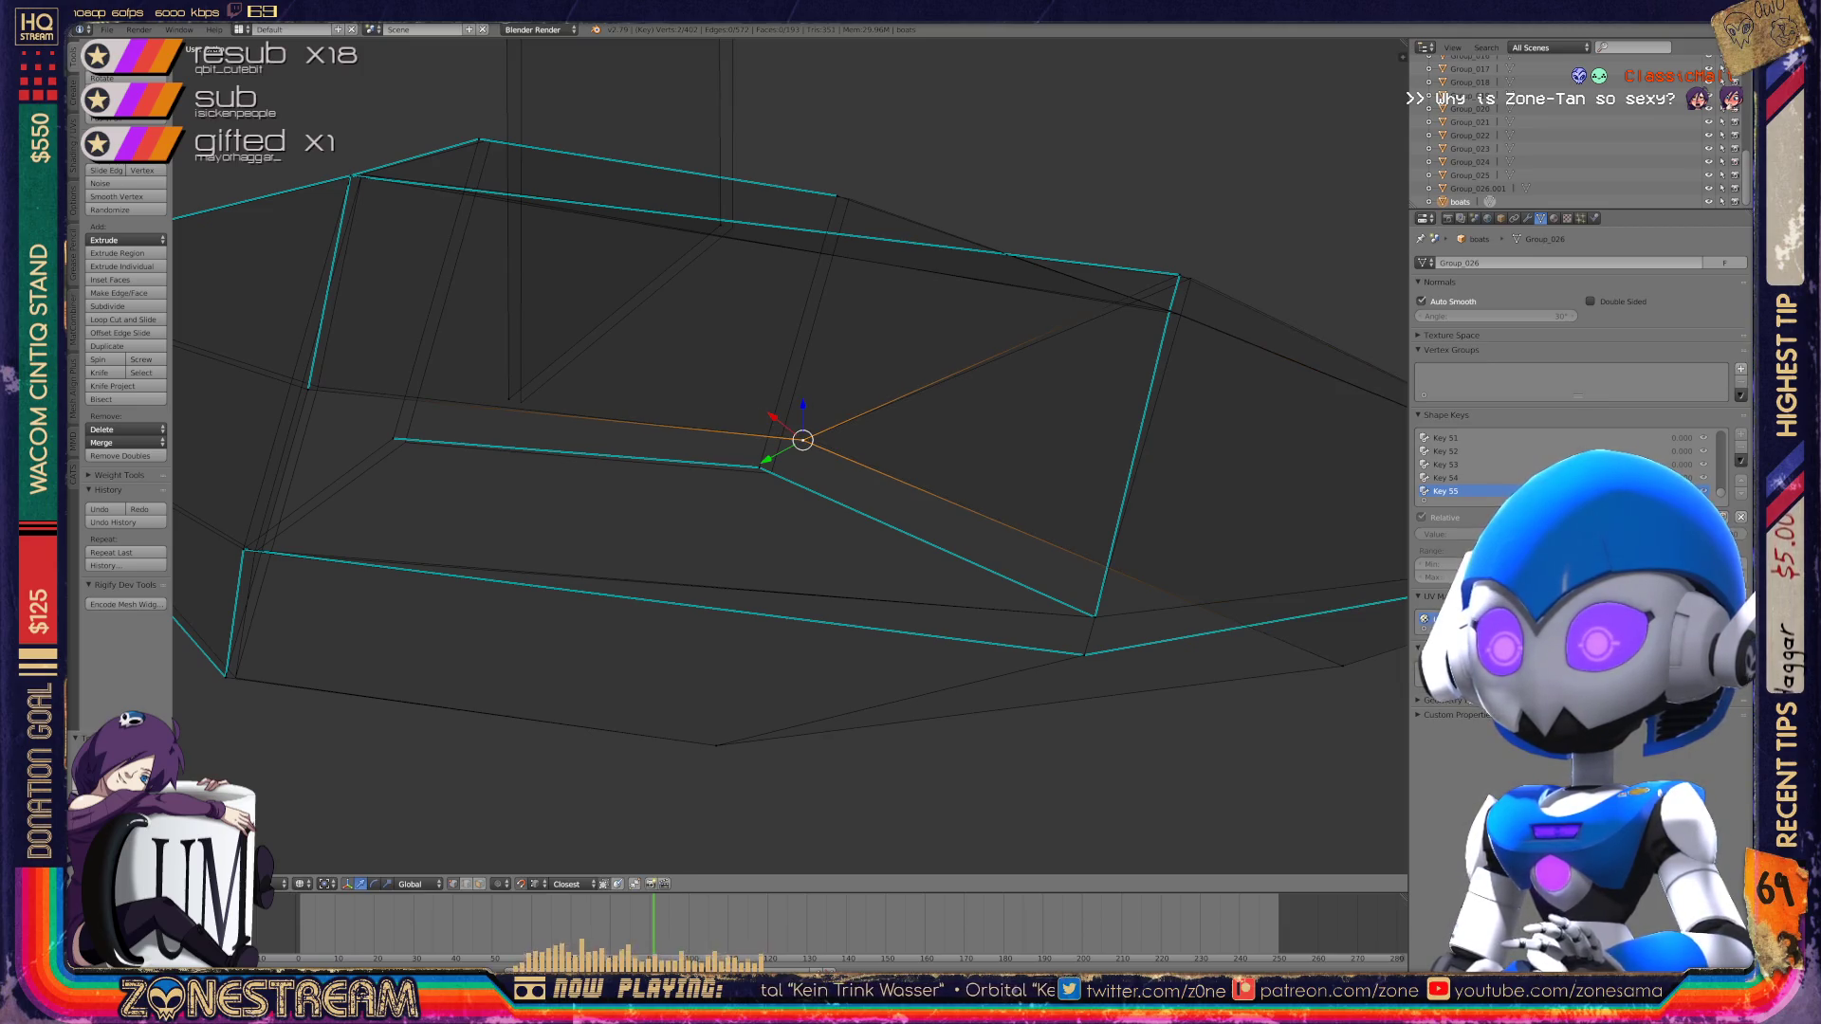
pyautogui.keyDown('shift'); pyautogui.moveTo(789, 455); pyautogui.dragTo(939, 456, button='middle'); pyautogui.keyUp('shift')
pyautogui.rightClick(376, 677)
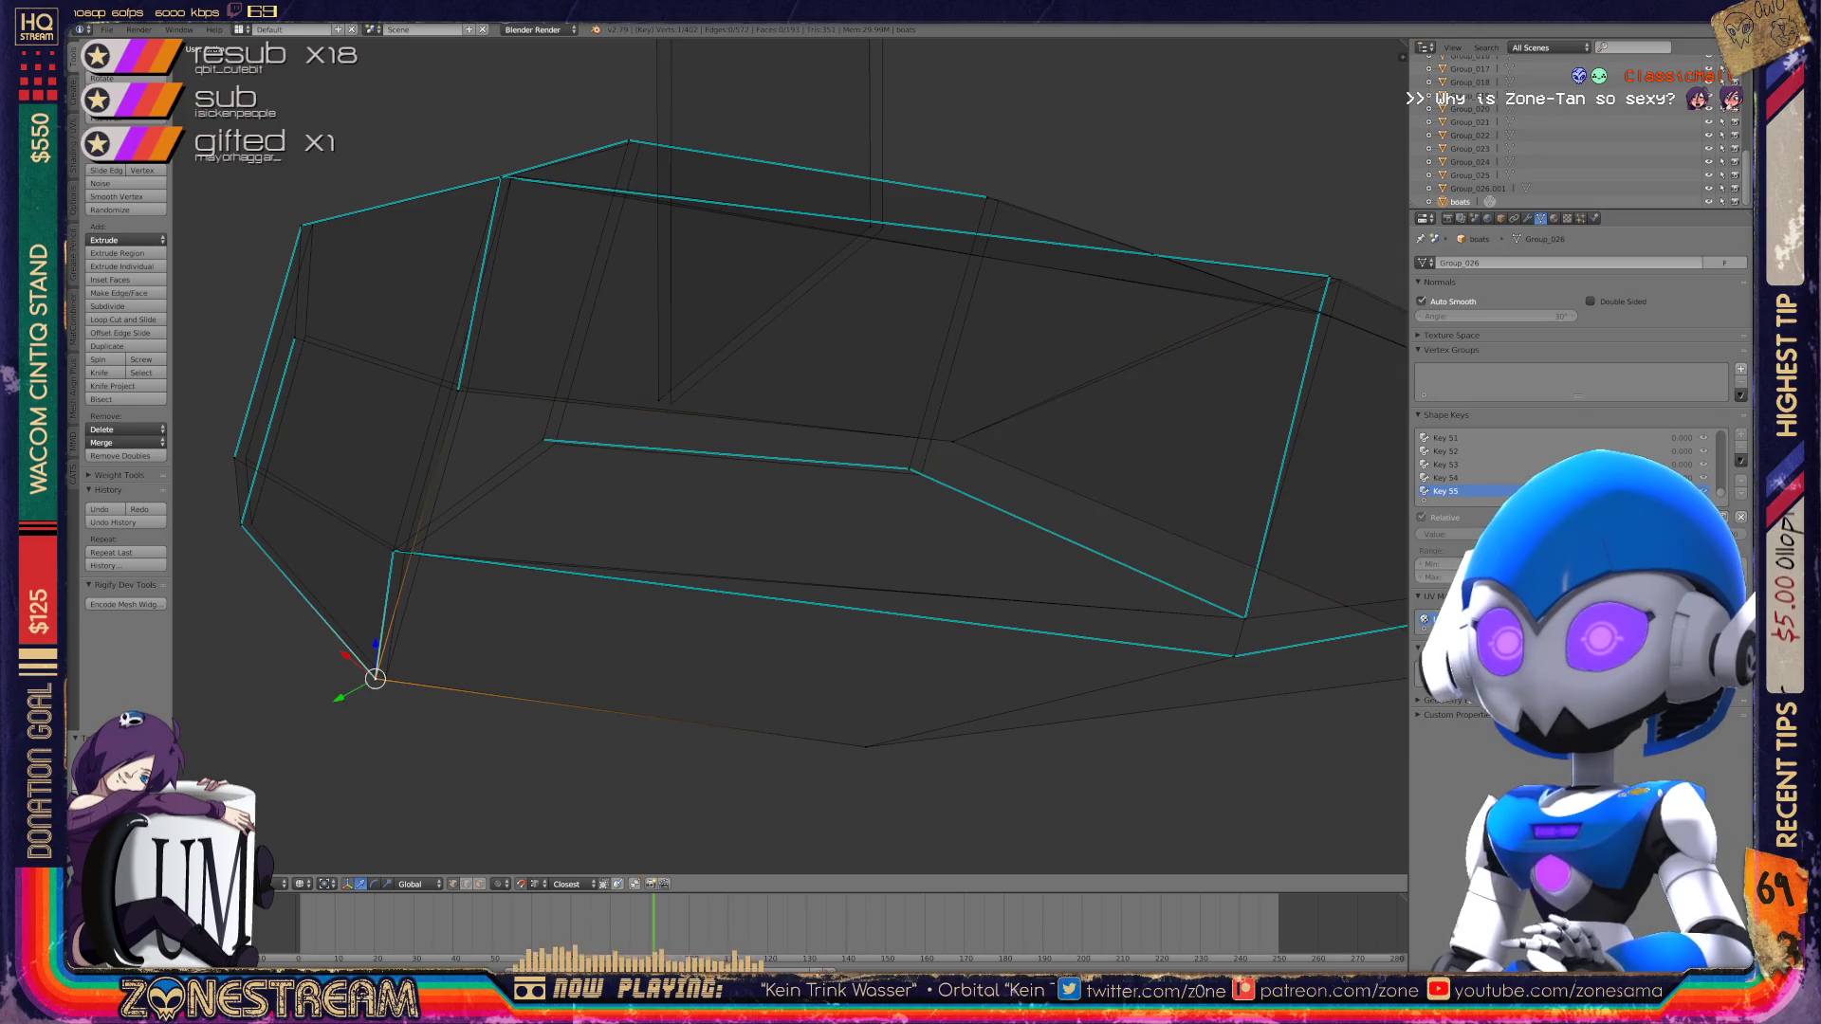
pyautogui.moveTo(376, 678); pyautogui.dragTo(385, 678, button='right')
pyautogui.rightClick(393, 551)
pyautogui.moveTo(392, 550); pyautogui.dragTo(406, 553, button='right')
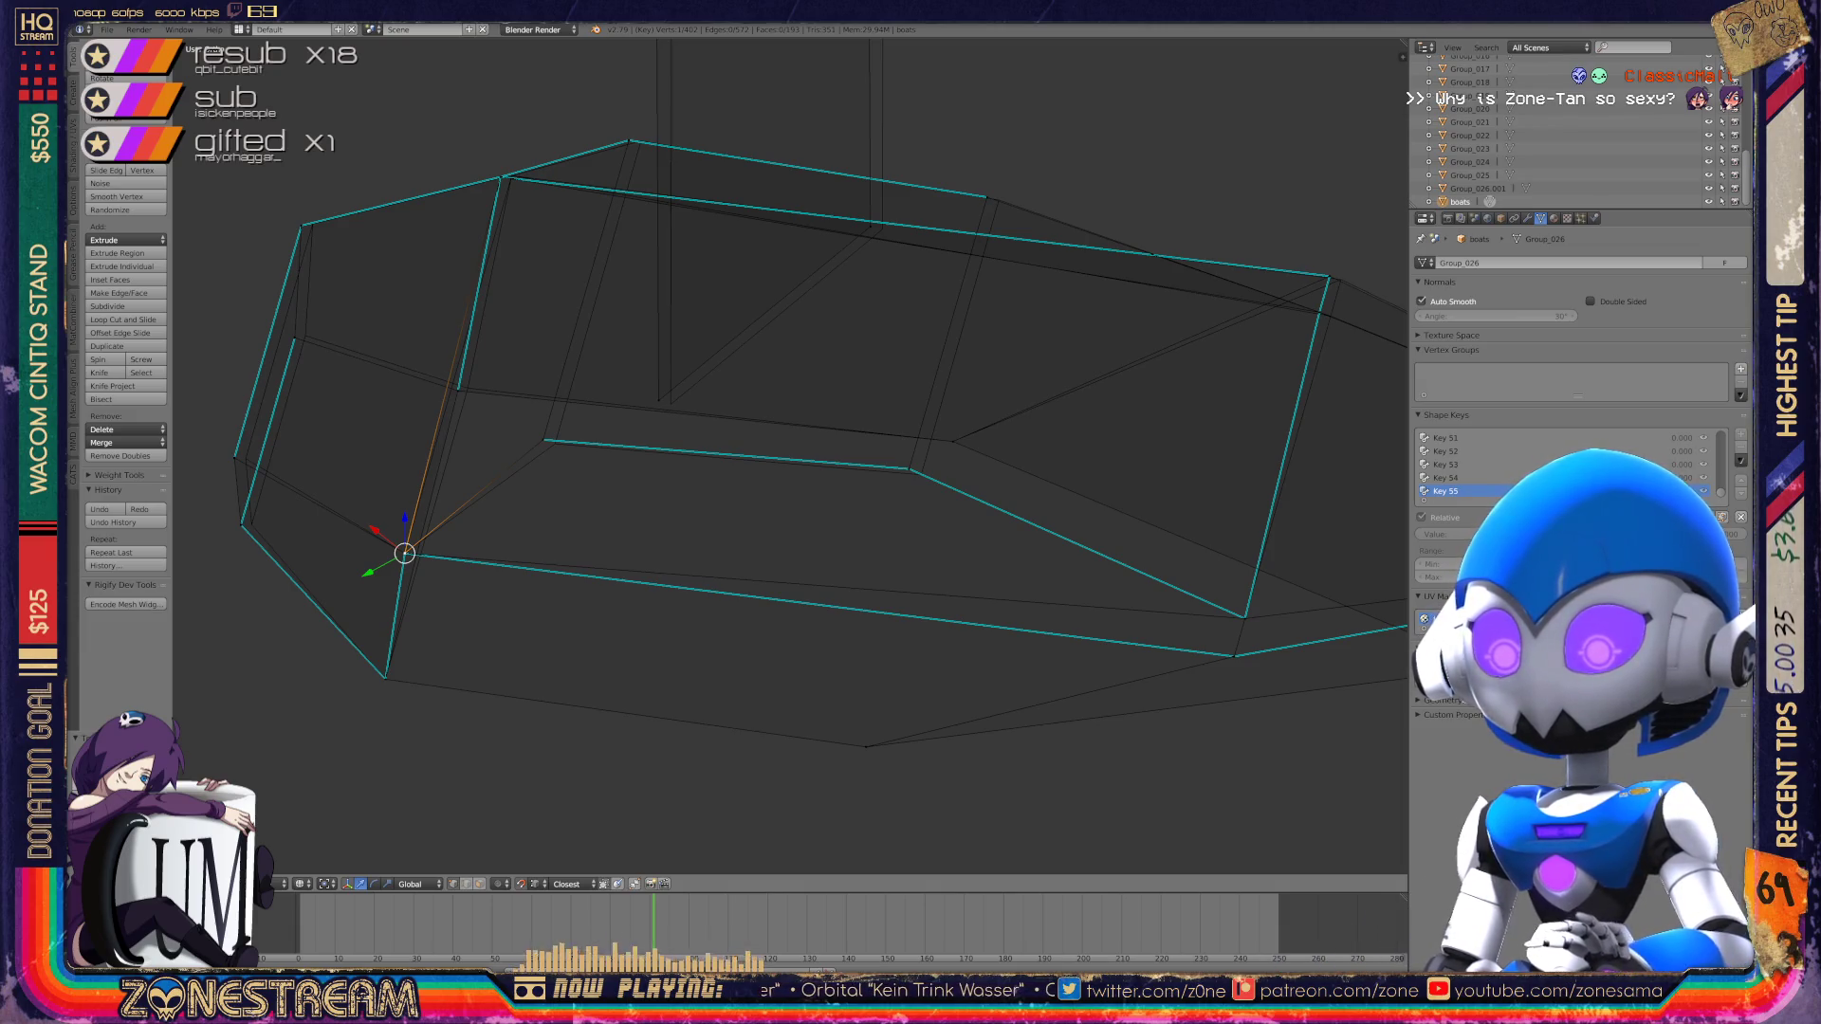
# Step: Nudge several edge vertices, including the top-left one, slightly right, then select a vertex near the toe
pyautogui.moveTo(758, 474); pyautogui.dragTo(688, 432, button='middle')
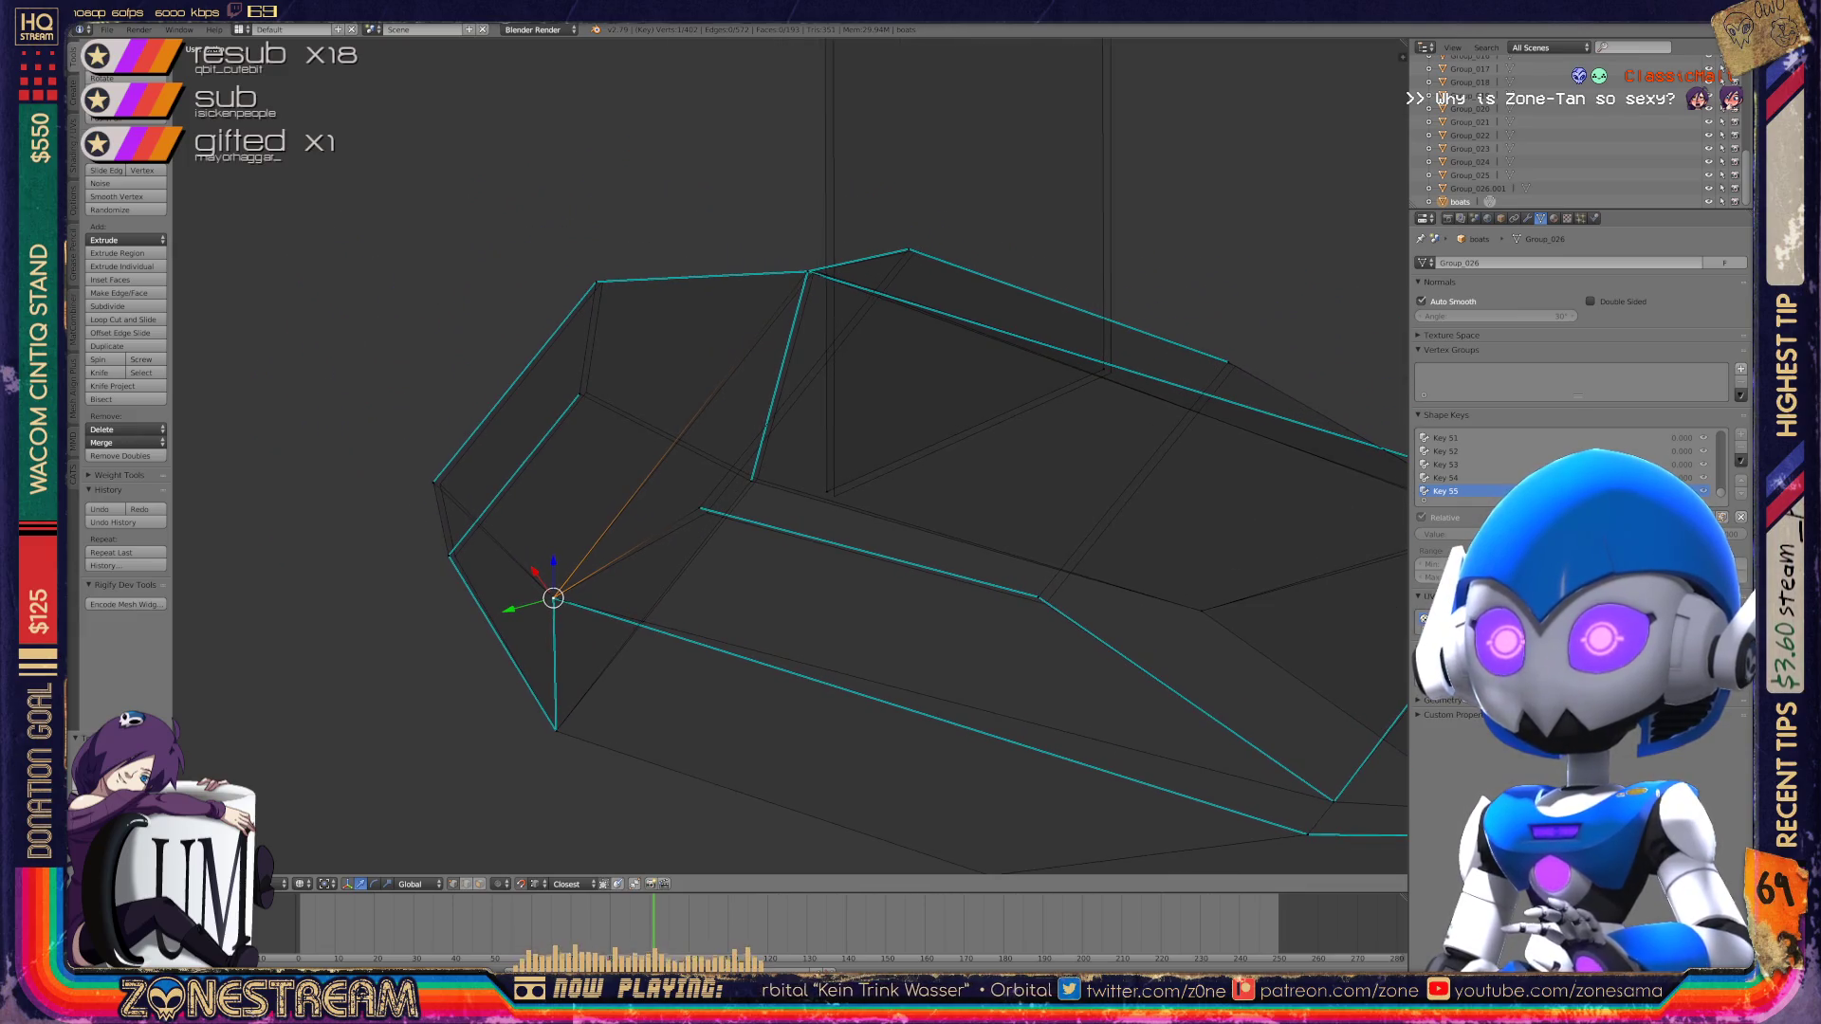
pyautogui.click(455, 556)
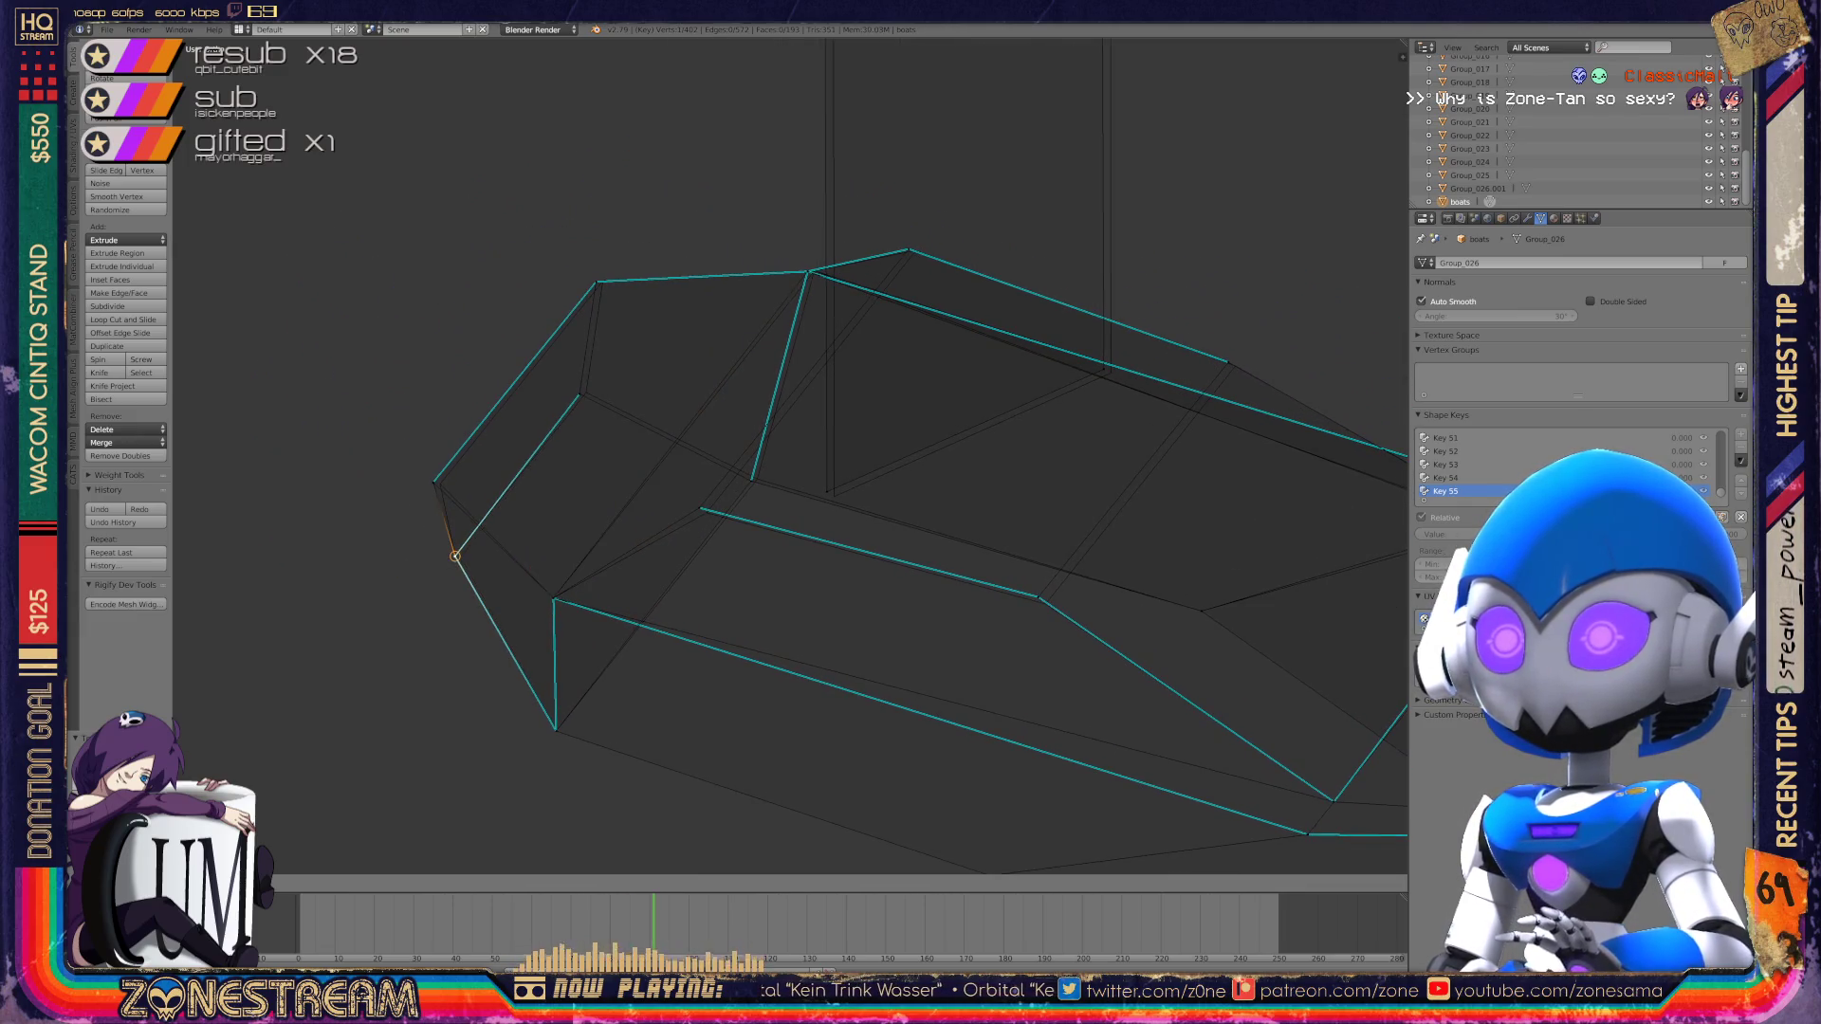
pyautogui.keyDown('shift'); pyautogui.moveTo(759, 475); pyautogui.dragTo(635, 523, button='middle'); pyautogui.keyUp('shift')
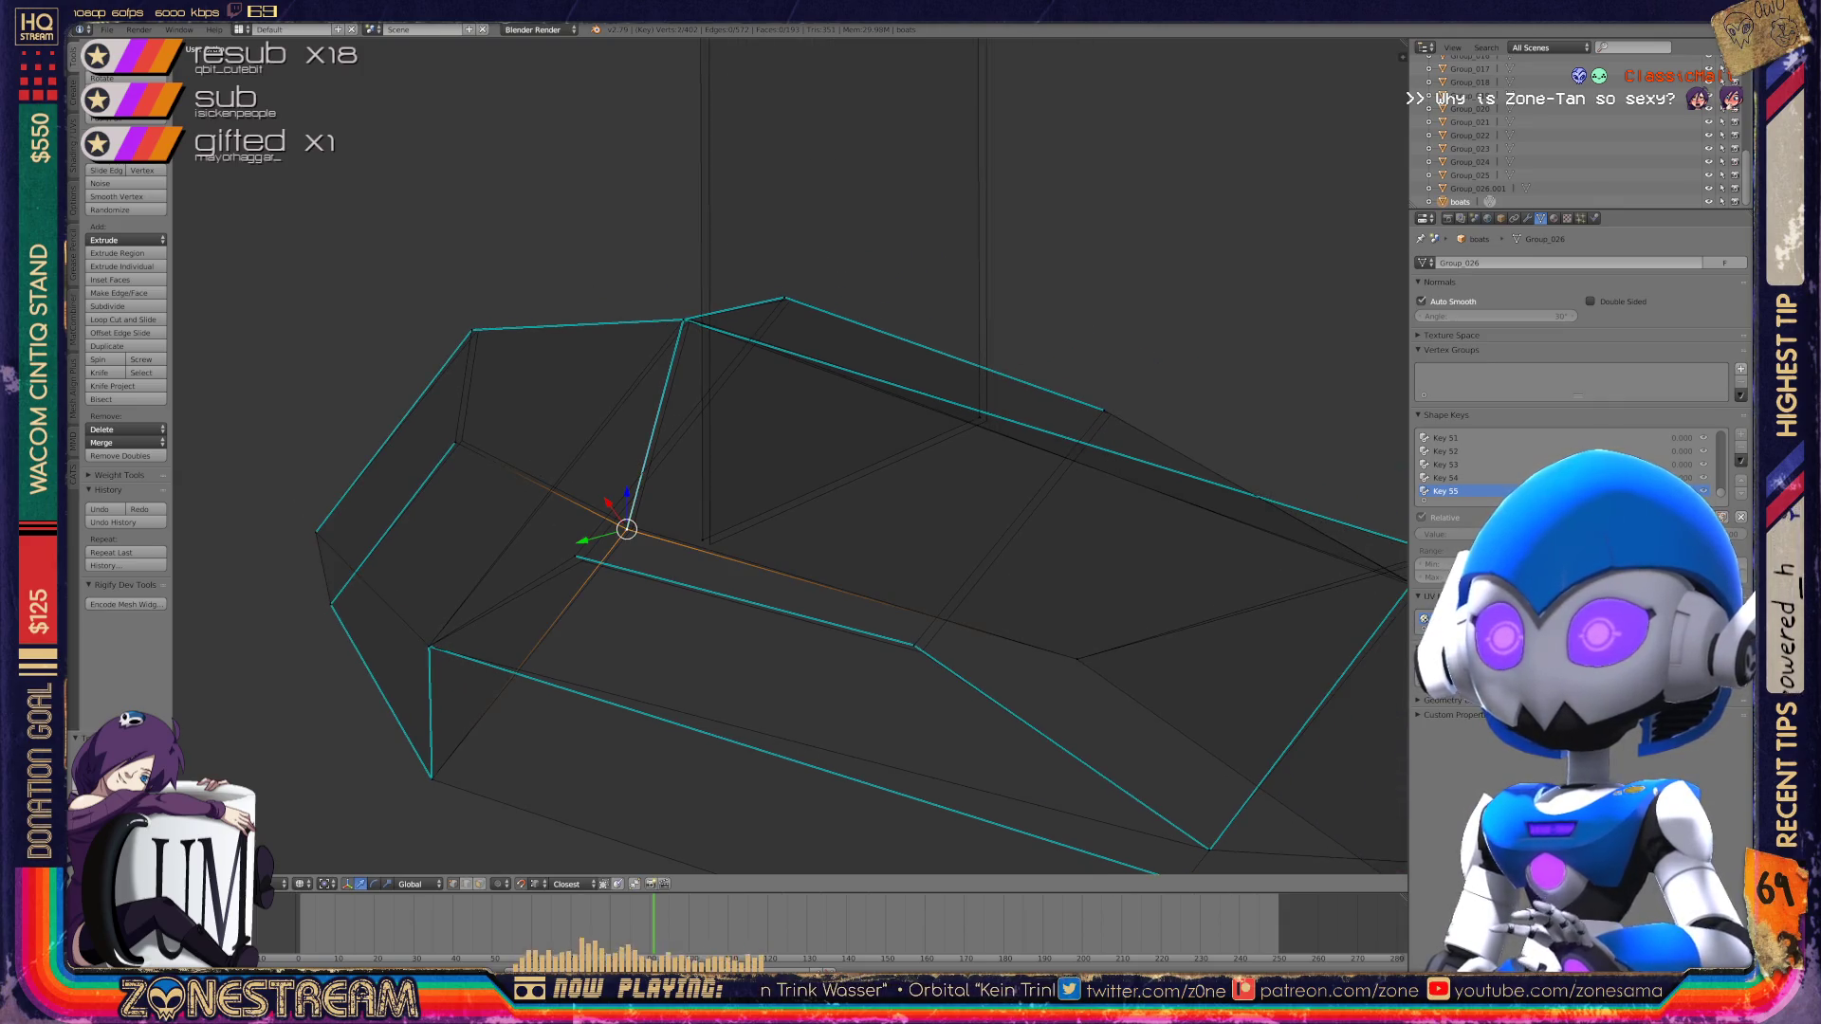
pyautogui.moveTo(626, 528); pyautogui.dragTo(633, 527)
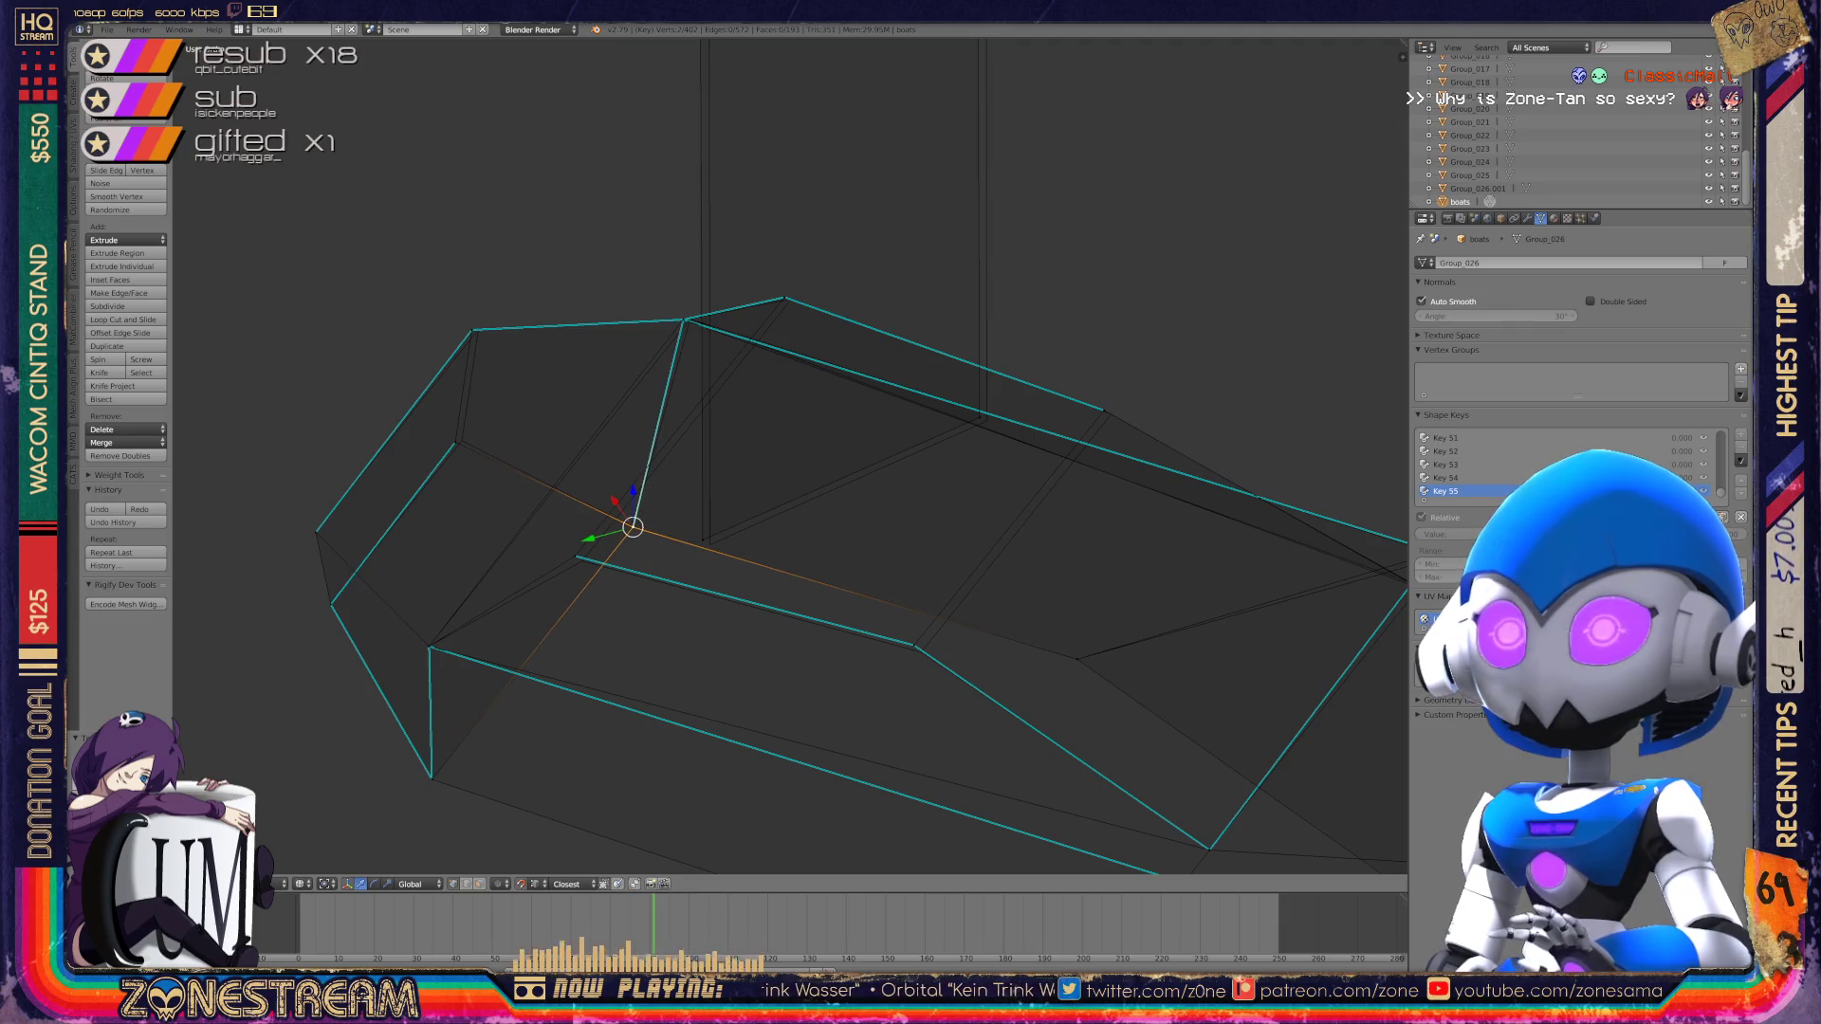
pyautogui.rightClick(455, 442)
pyautogui.moveTo(455, 442); pyautogui.dragTo(462, 440)
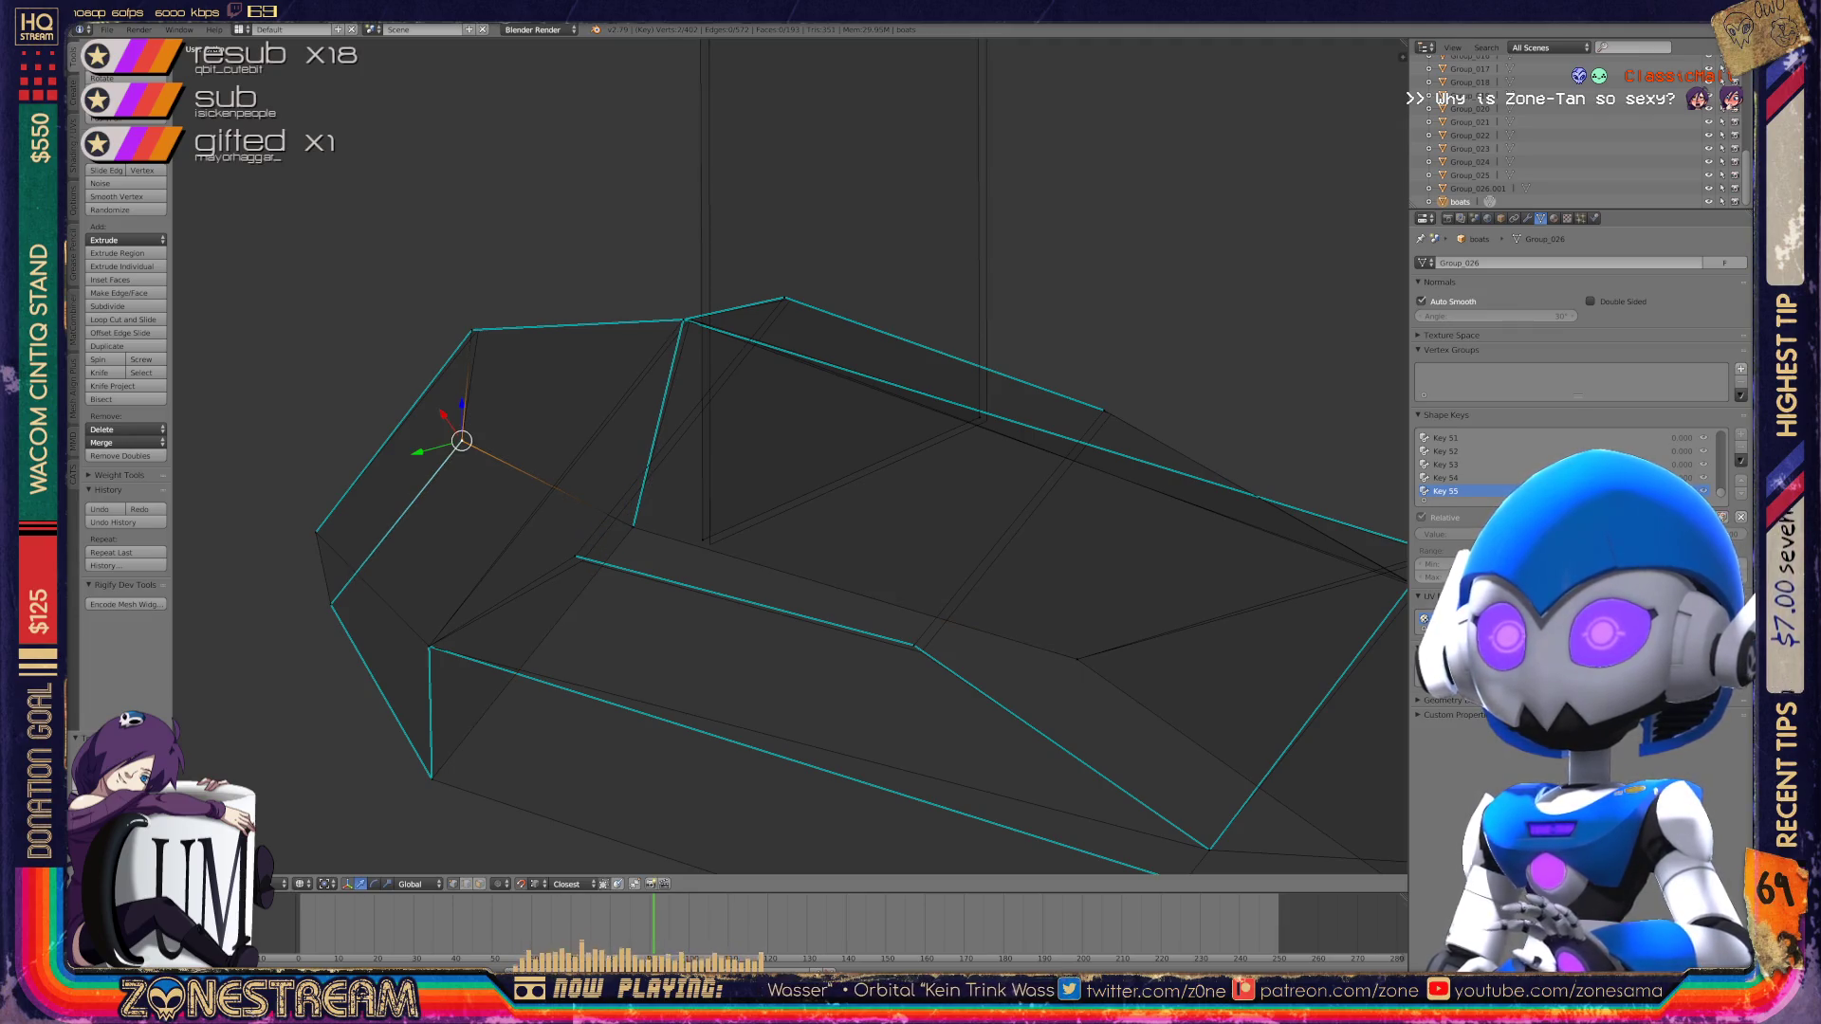
pyautogui.moveTo(455, 306); pyautogui.dragTo(463, 305)
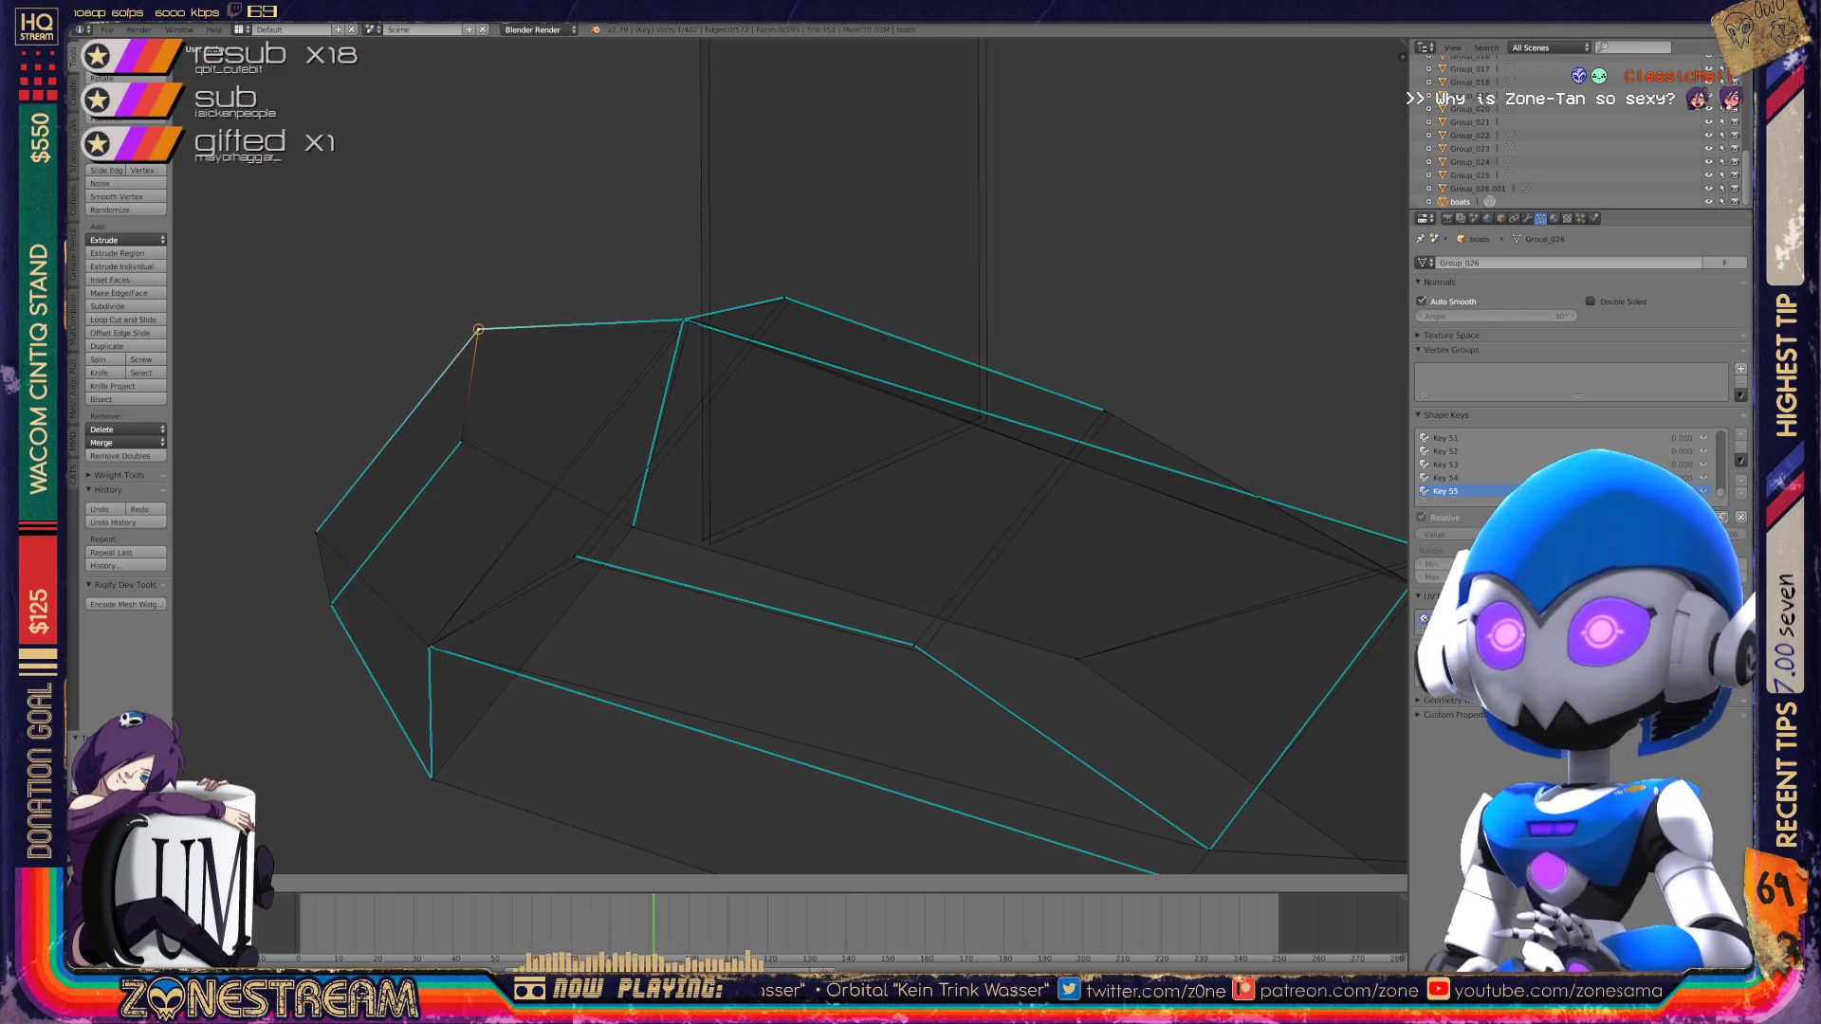
pyautogui.keyDown('shift'); pyautogui.moveTo(569, 474); pyautogui.dragTo(488, 481, button='middle'); pyautogui.keyUp('shift')
pyautogui.rightClick(492, 564)
# Step: Nudge the toe vertex slightly right and down
pyautogui.moveTo(493, 564); pyautogui.dragTo(500, 569)
pyautogui.moveTo(759, 474); pyautogui.dragTo(578, 550, button='middle')
pyautogui.rightClick(446, 479)
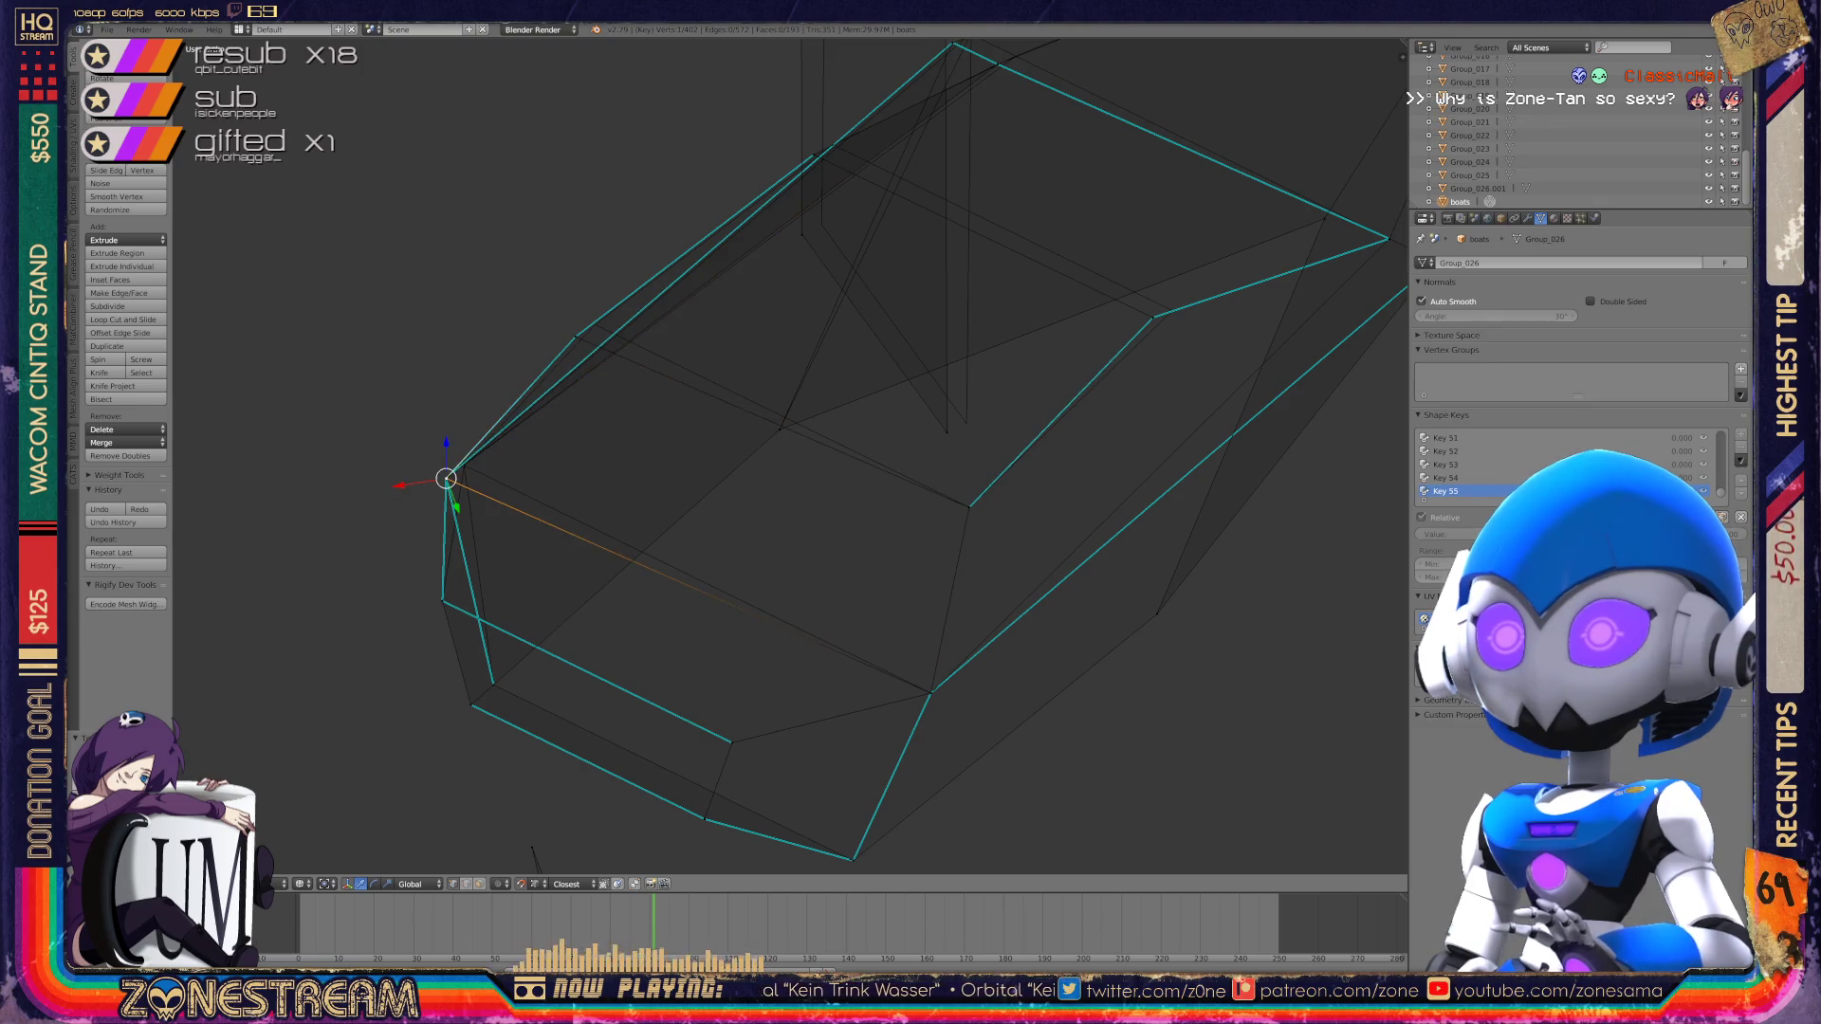
pyautogui.moveTo(578, 550); pyautogui.dragTo(541, 569, button='middle')
# Step: Orbit around the boot and select various vertices along its upper edge and right side to inspect them
pyautogui.rightClick(557, 406)
pyautogui.rightClick(578, 394)
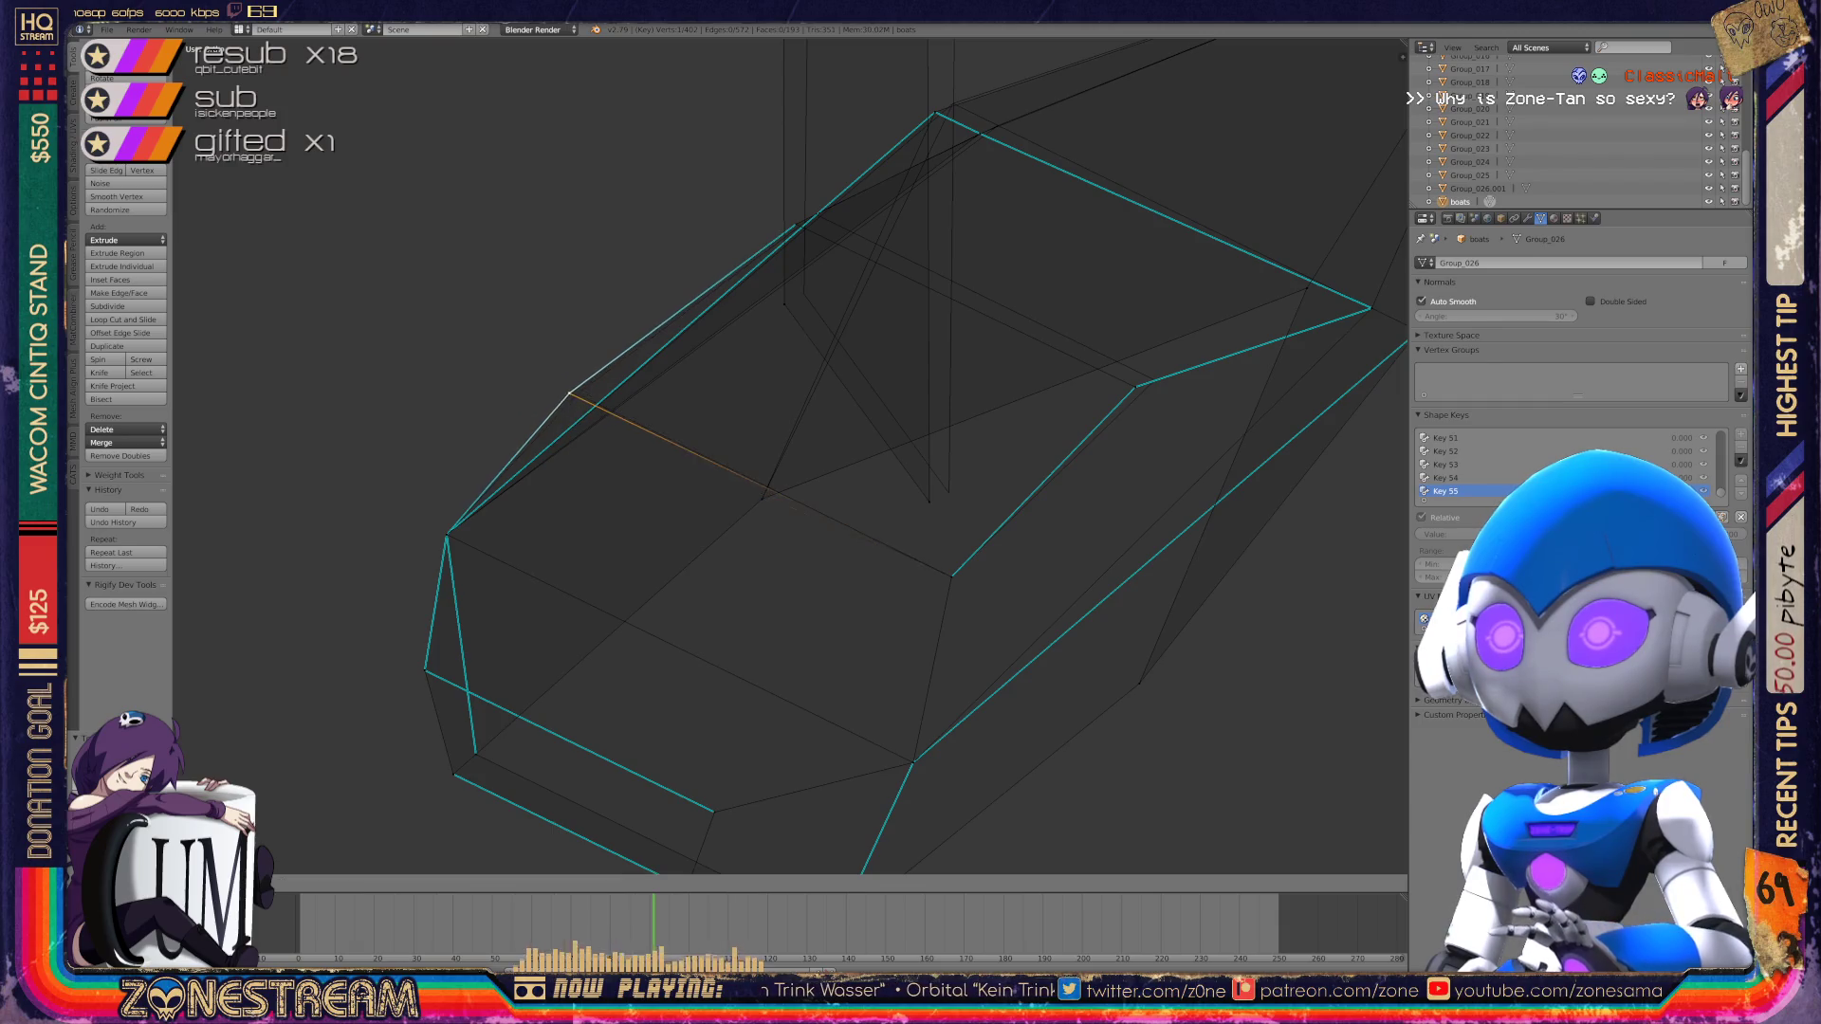
pyautogui.moveTo(540, 569); pyautogui.dragTo(427, 437, button='middle')
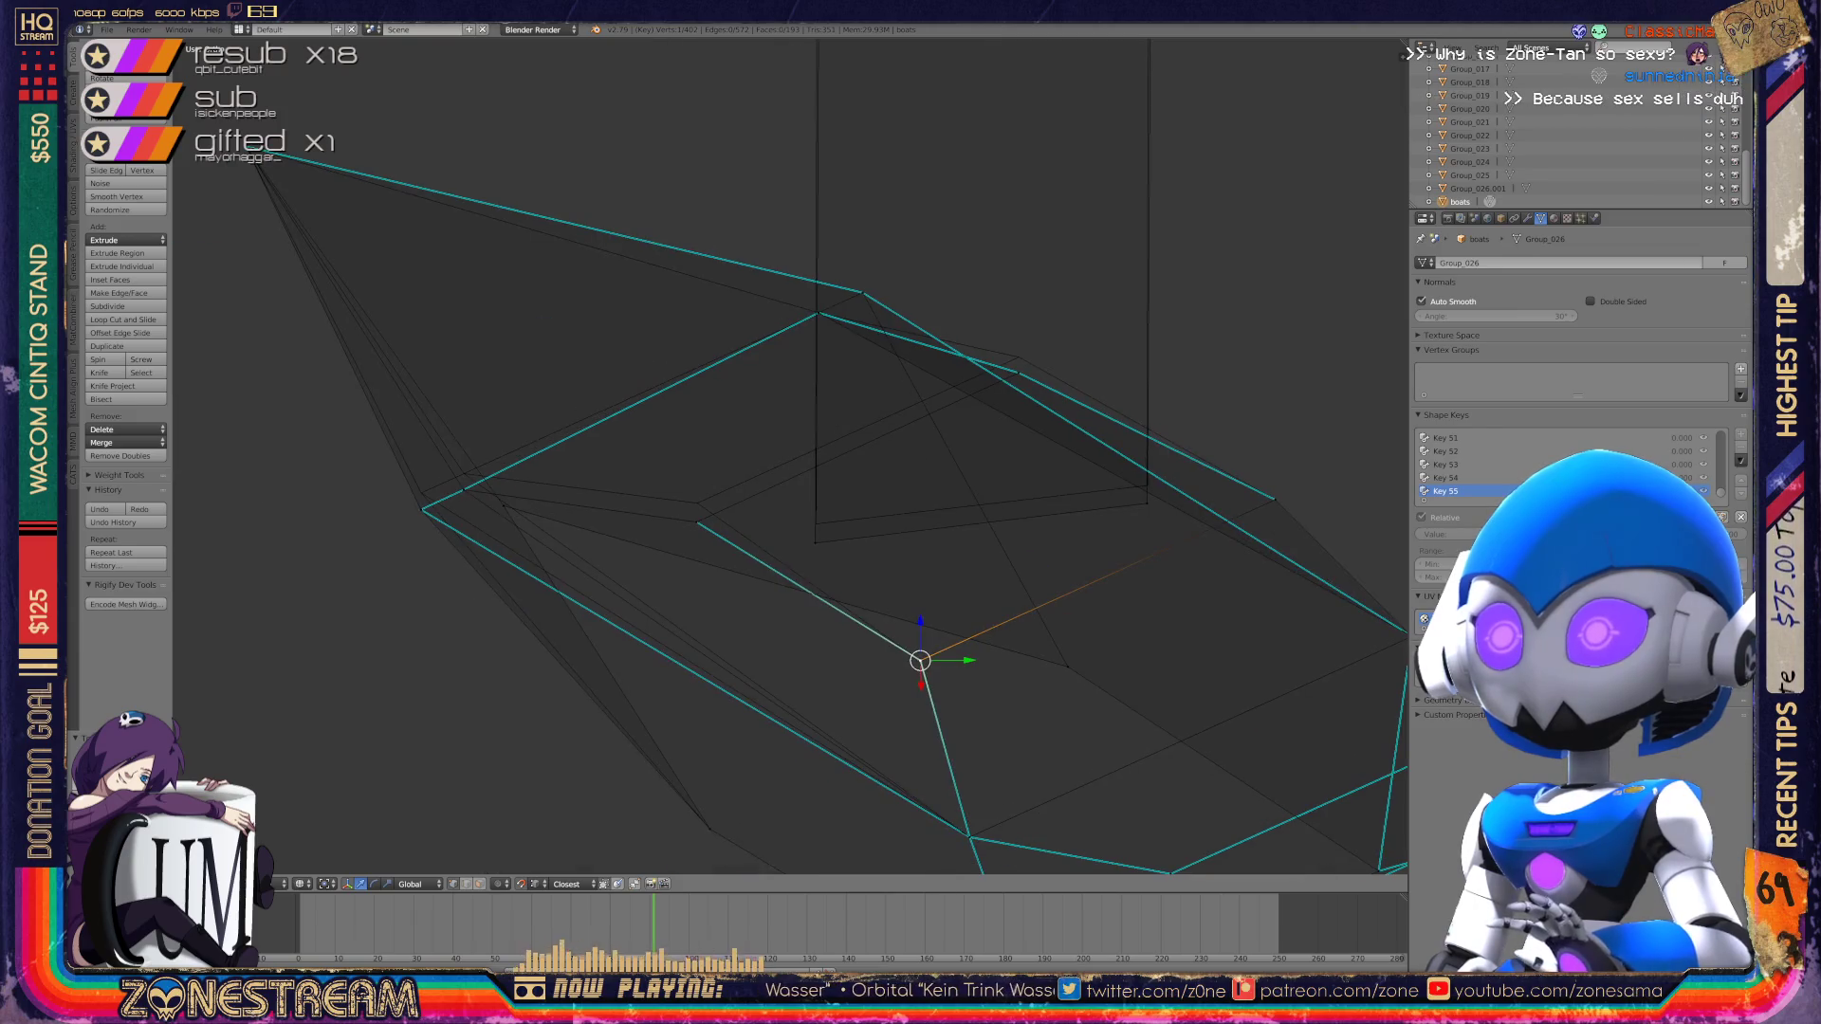
pyautogui.rightClick(464, 490)
pyautogui.keyDown('shift'); pyautogui.rightClick(464, 459); pyautogui.keyUp('shift')
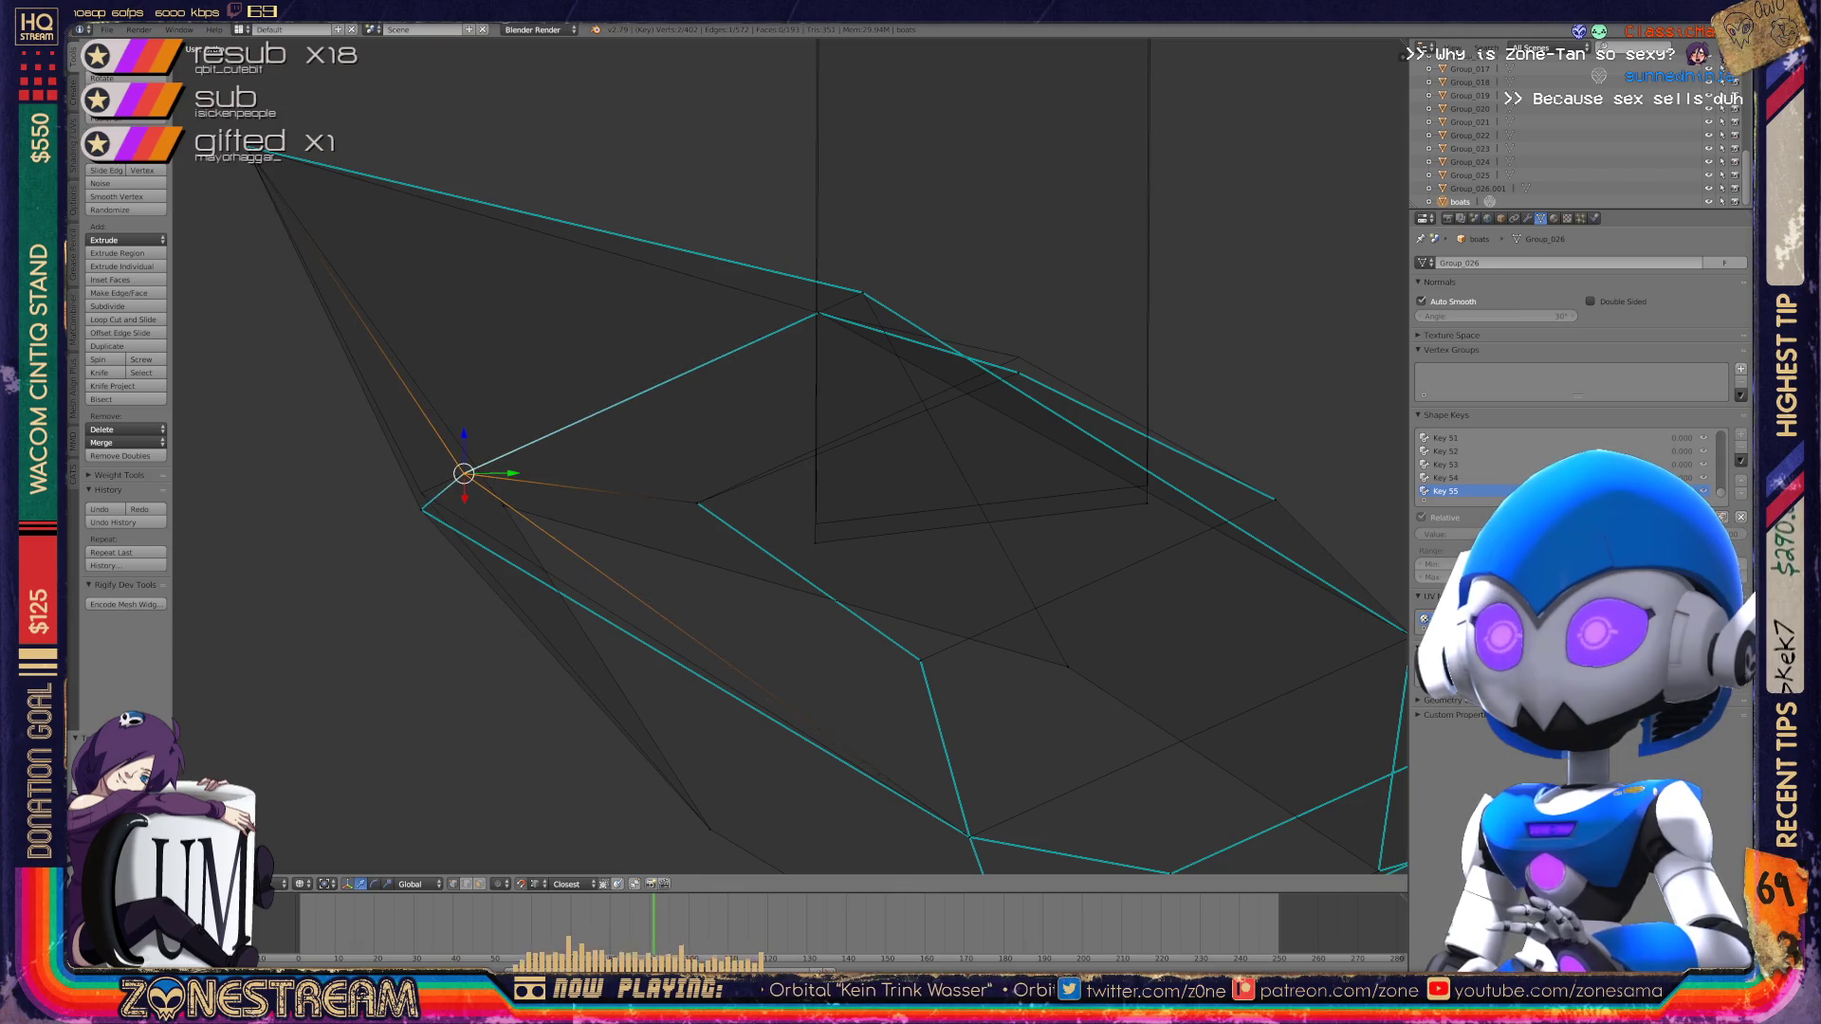
pyautogui.rightClick(815, 524)
pyautogui.rightClick(1148, 486)
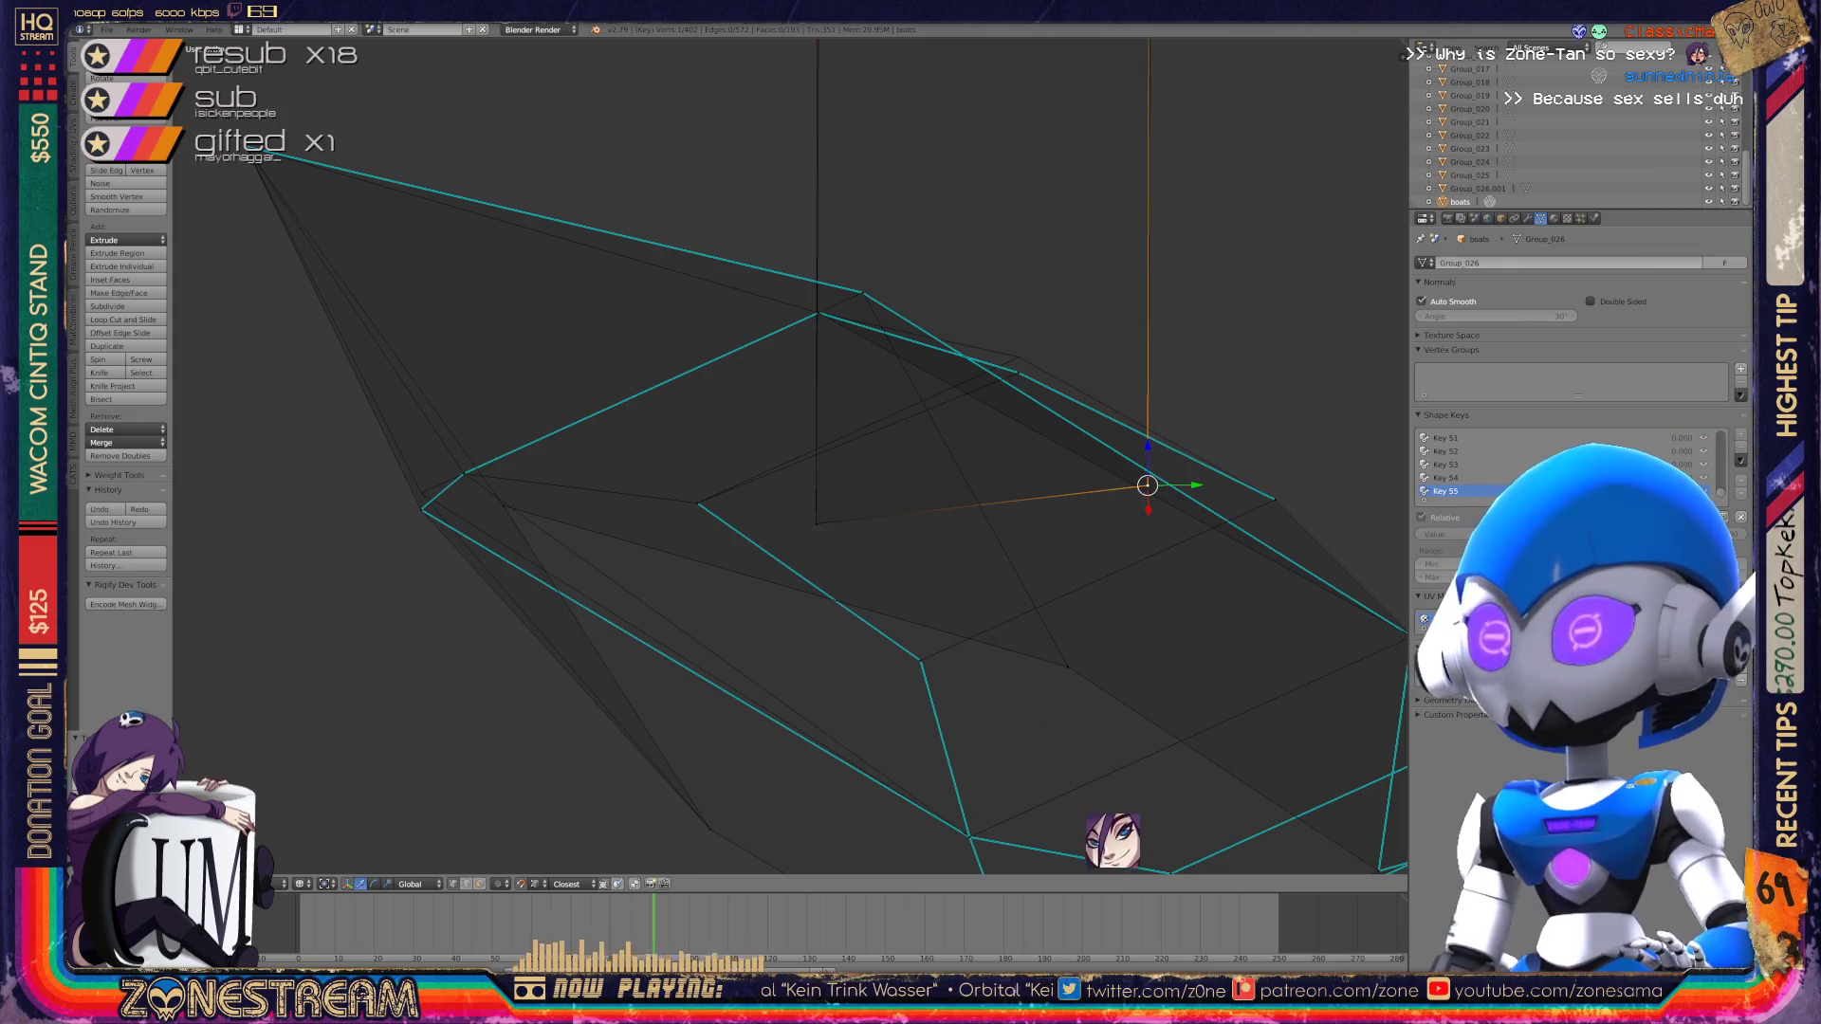
pyautogui.rightClick(1019, 373)
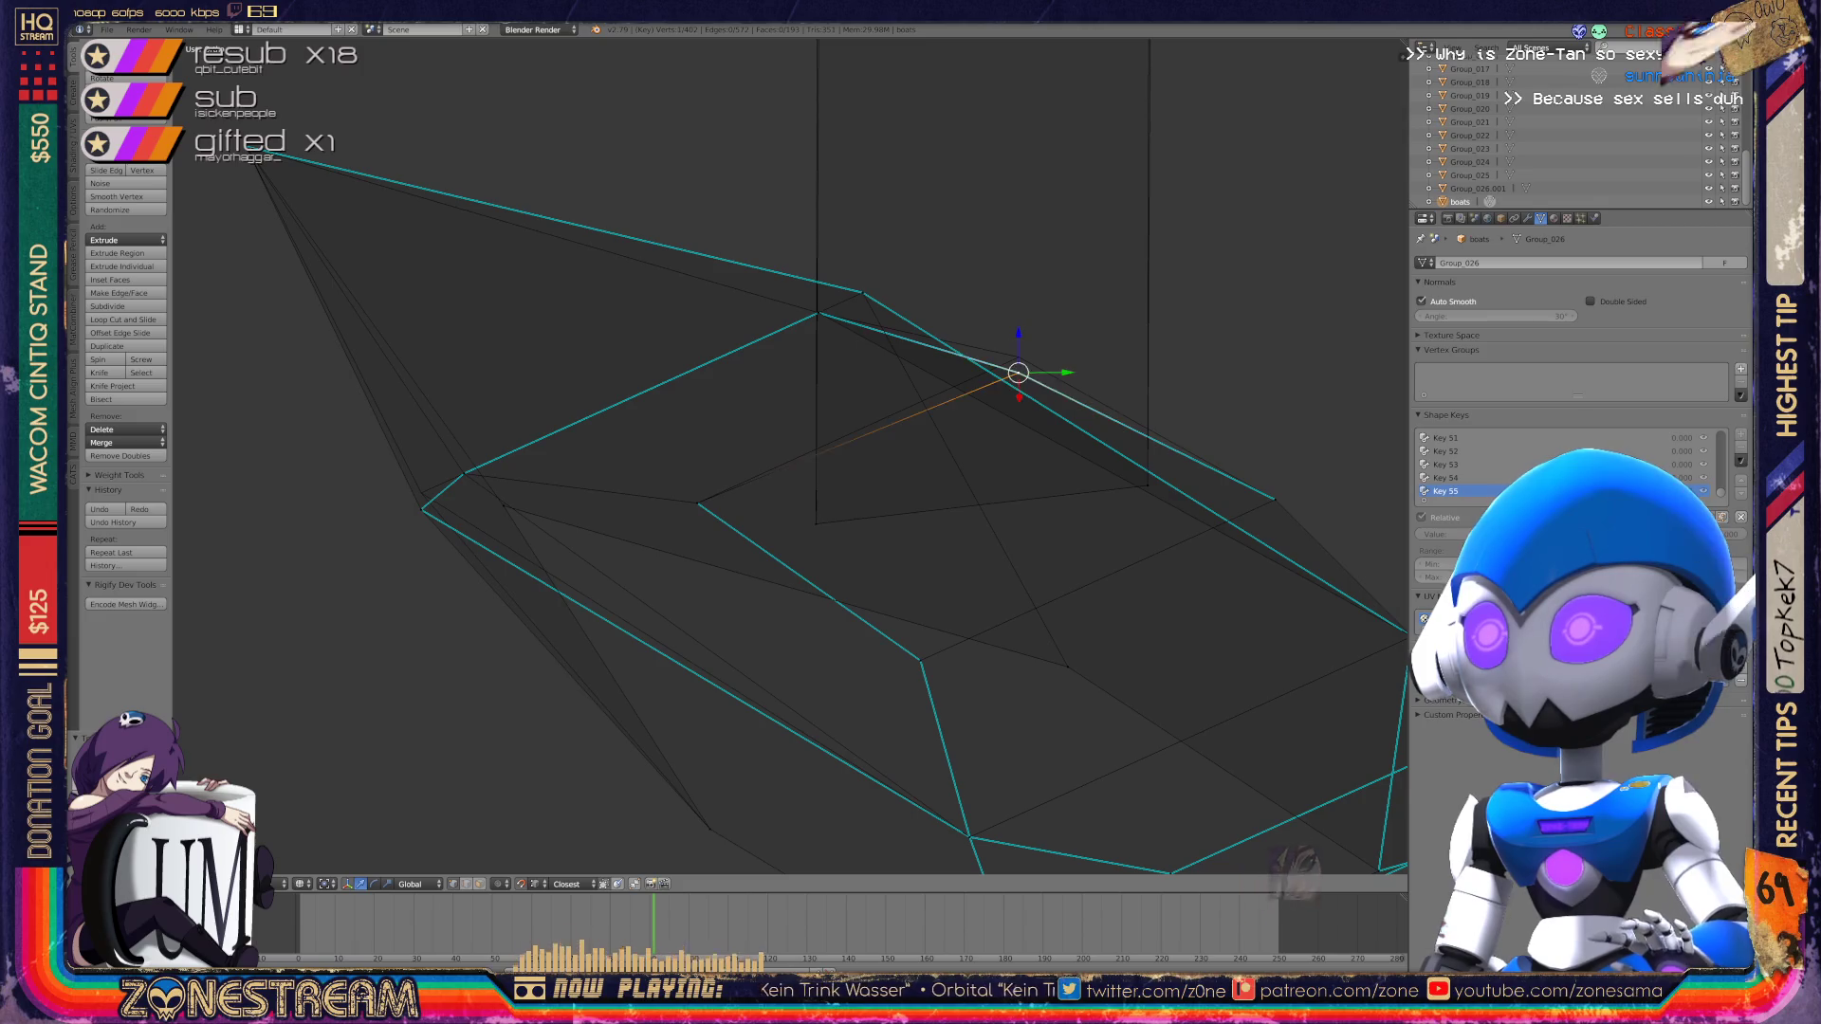
pyautogui.scroll(-3, 789, 455)
# Step: Move the selected boot vertex and select a nearby vertex
pyautogui.moveTo(789, 456); pyautogui.dragTo(911, 426, button='middle')
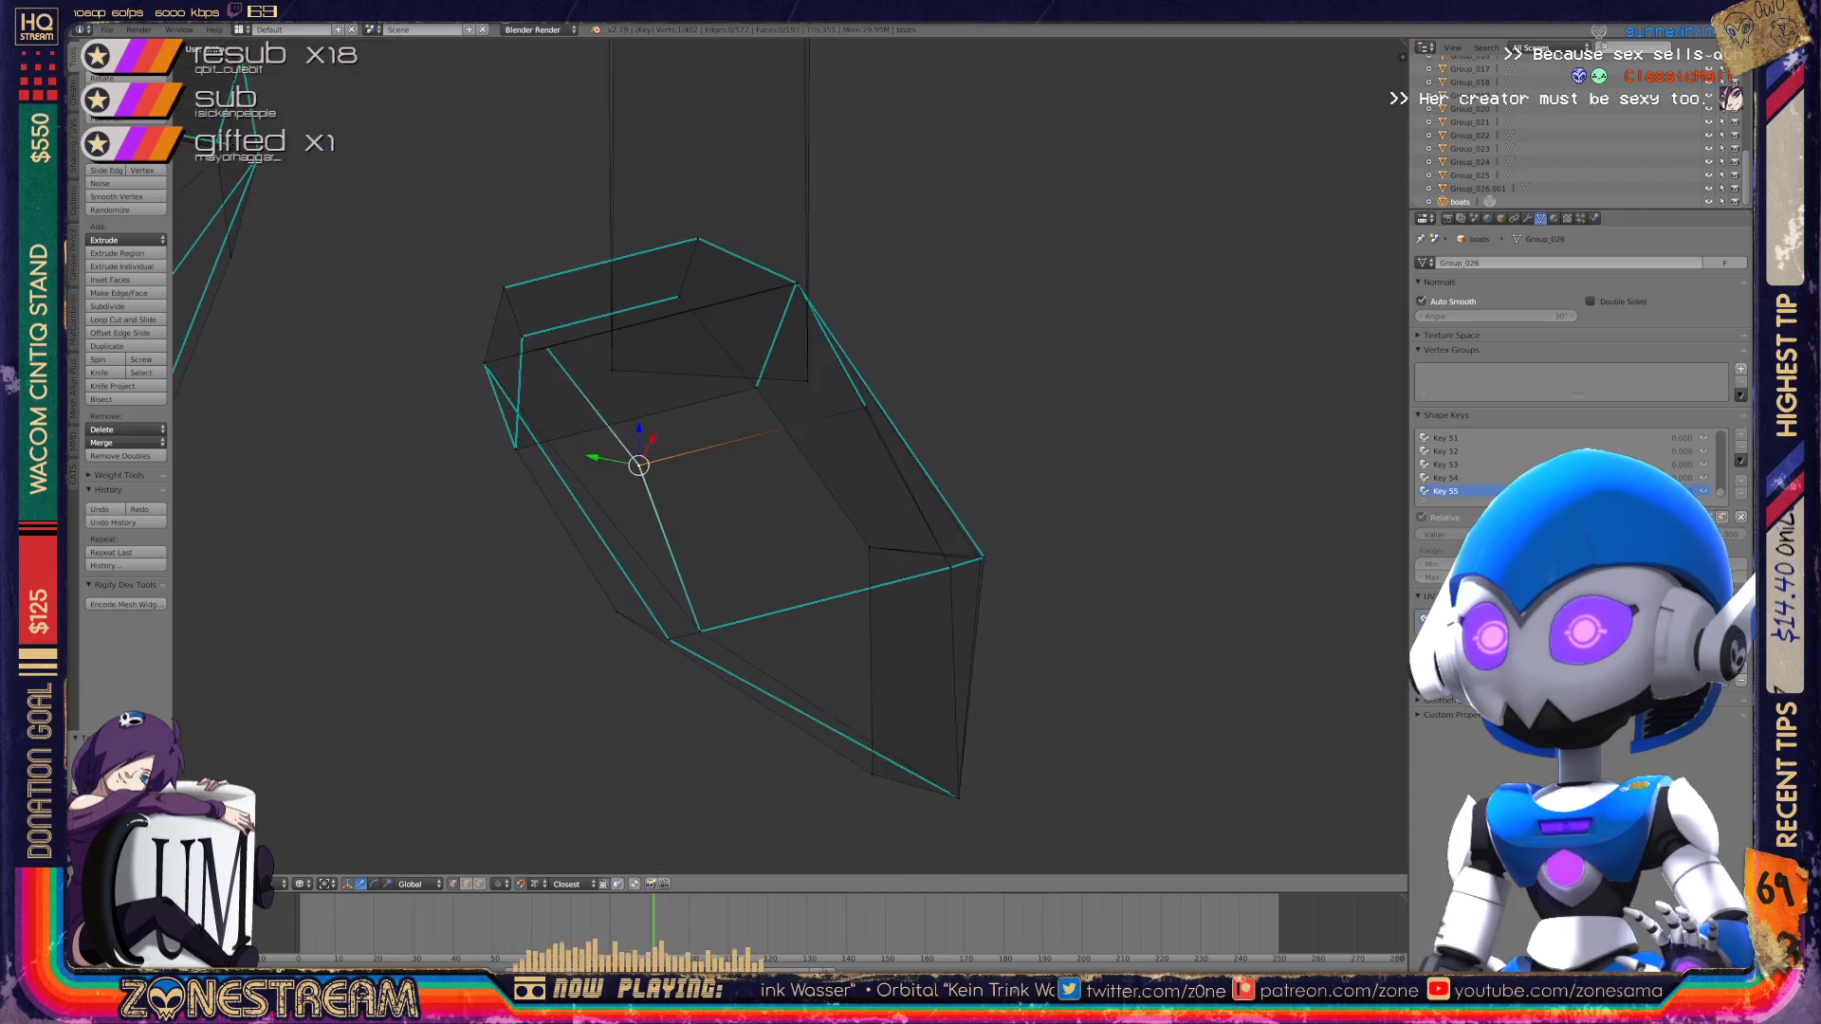
pyautogui.press('Tab')
pyautogui.press('Tab')
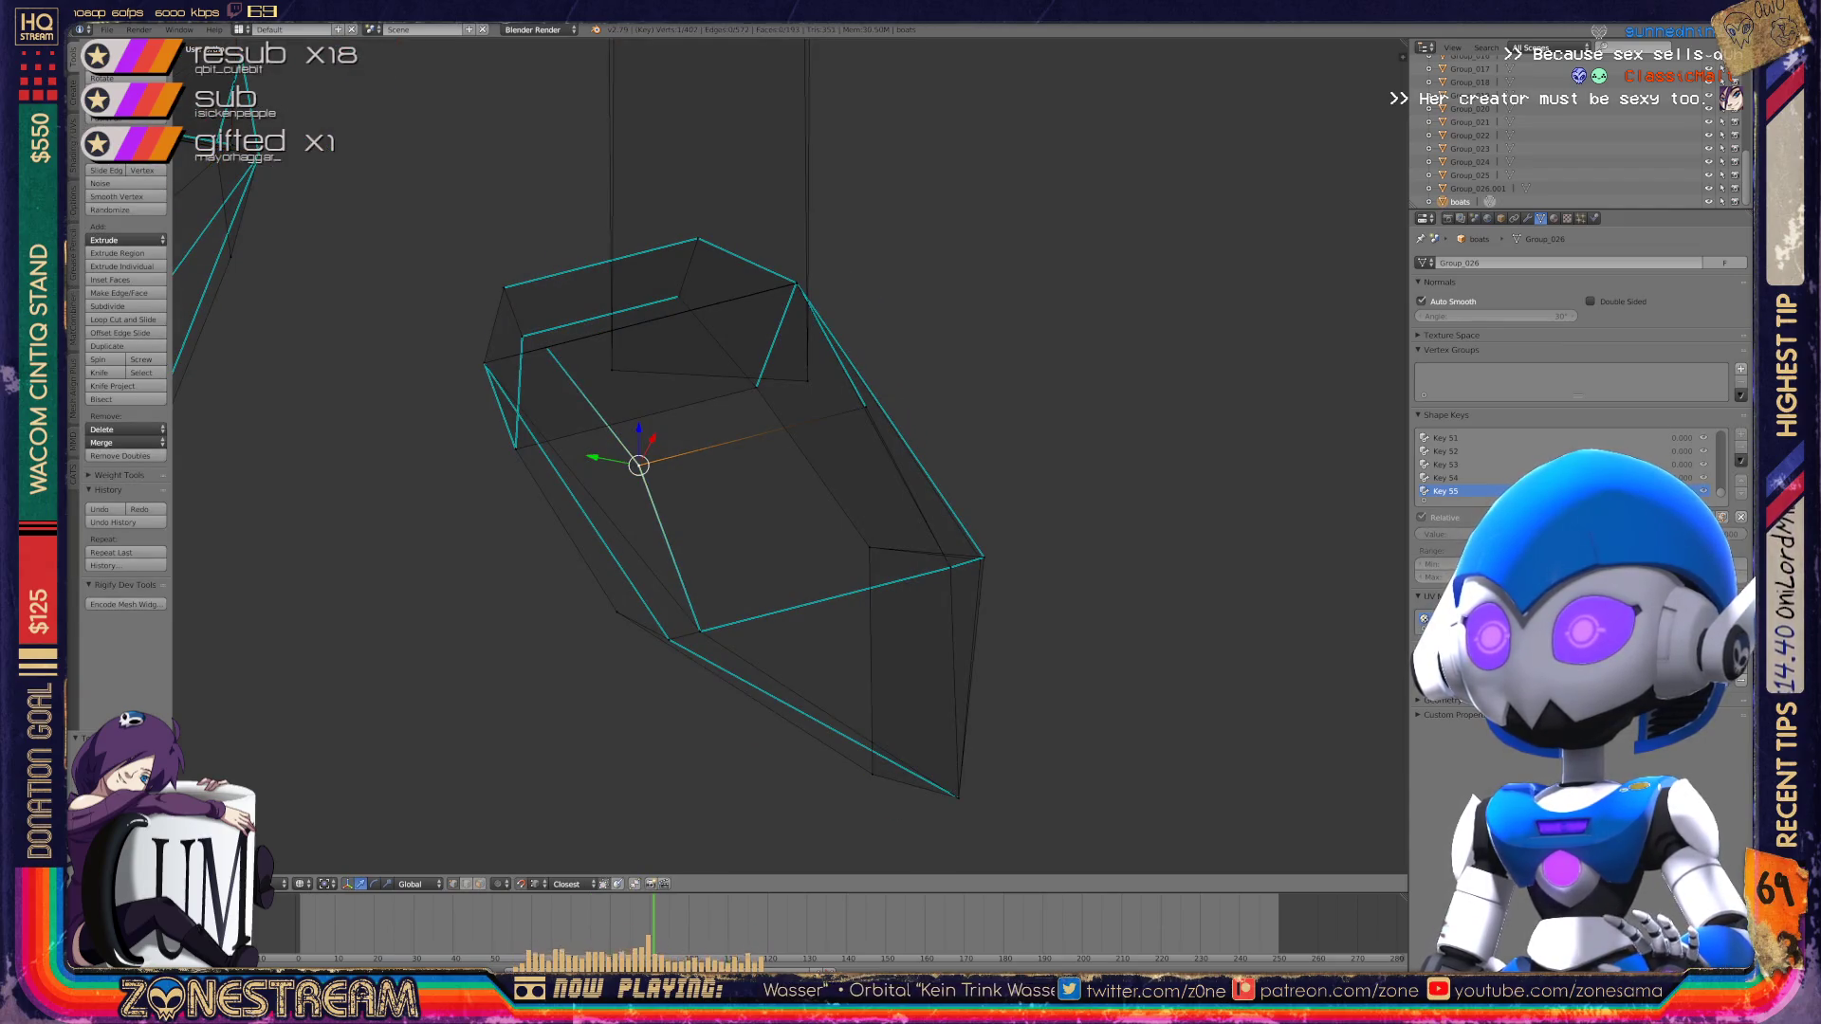
pyautogui.press('g')
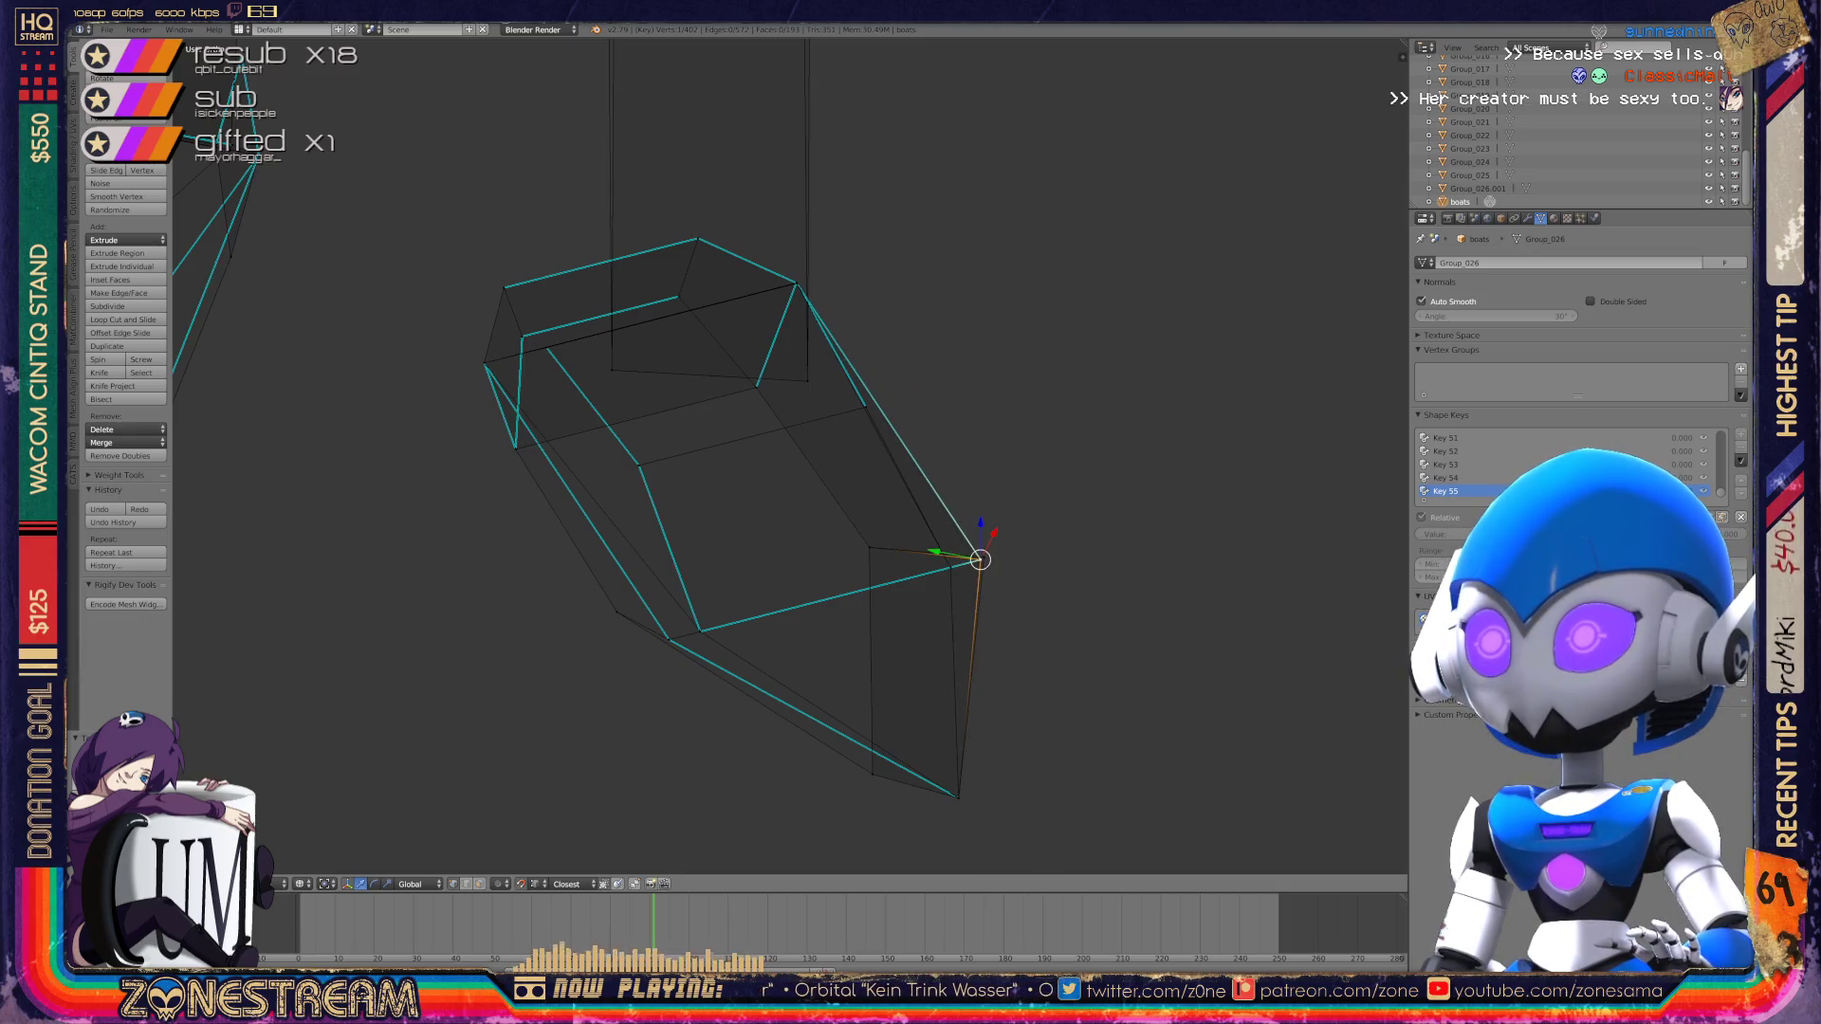
pyautogui.rightClick(980, 560)
# Step: Nudge the tall rectangle's top vertex slightly left and down, then return to Object Mode
pyautogui.keyDown('shift'); pyautogui.moveTo(981, 559); pyautogui.dragTo(981, 1005, button='middle'); pyautogui.keyUp('shift')
pyautogui.moveTo(624, 202); pyautogui.dragTo(617, 210)
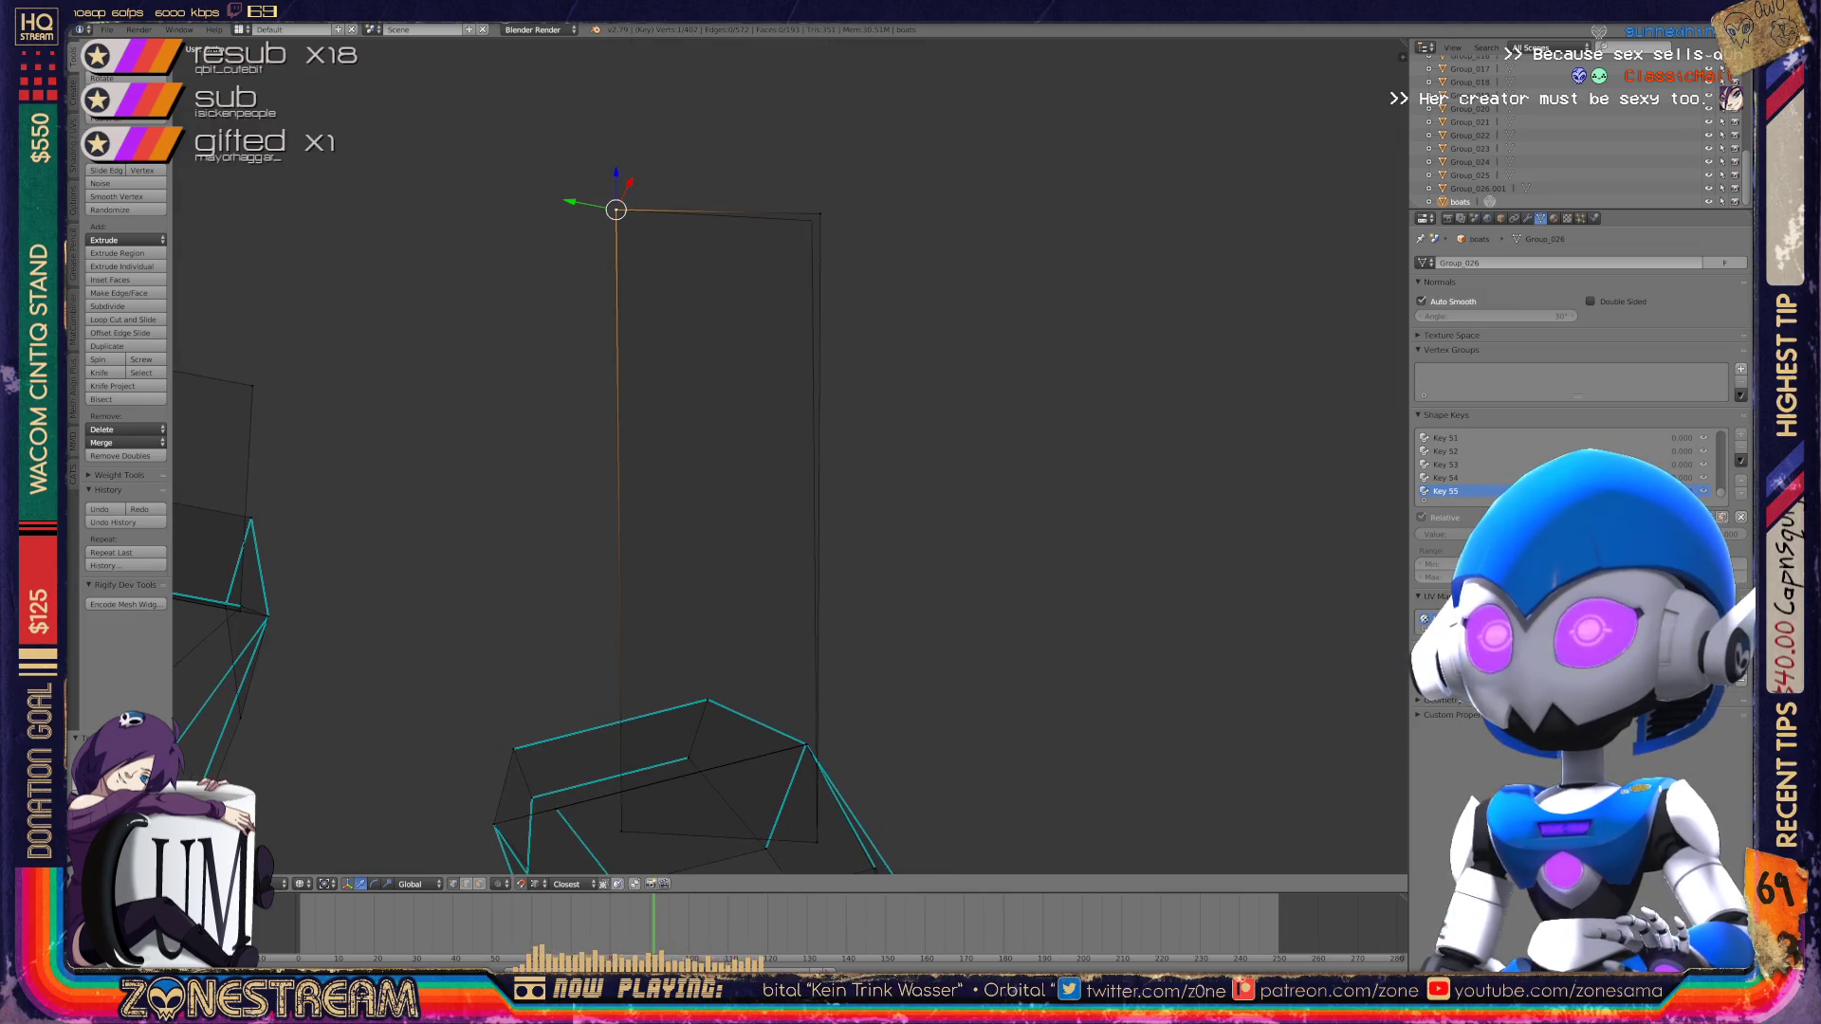
pyautogui.hotkey('ctrl', 'z')
pyautogui.press('Tab')
pyautogui.moveTo(616, 209); pyautogui.dragTo(532, 237, button='middle')
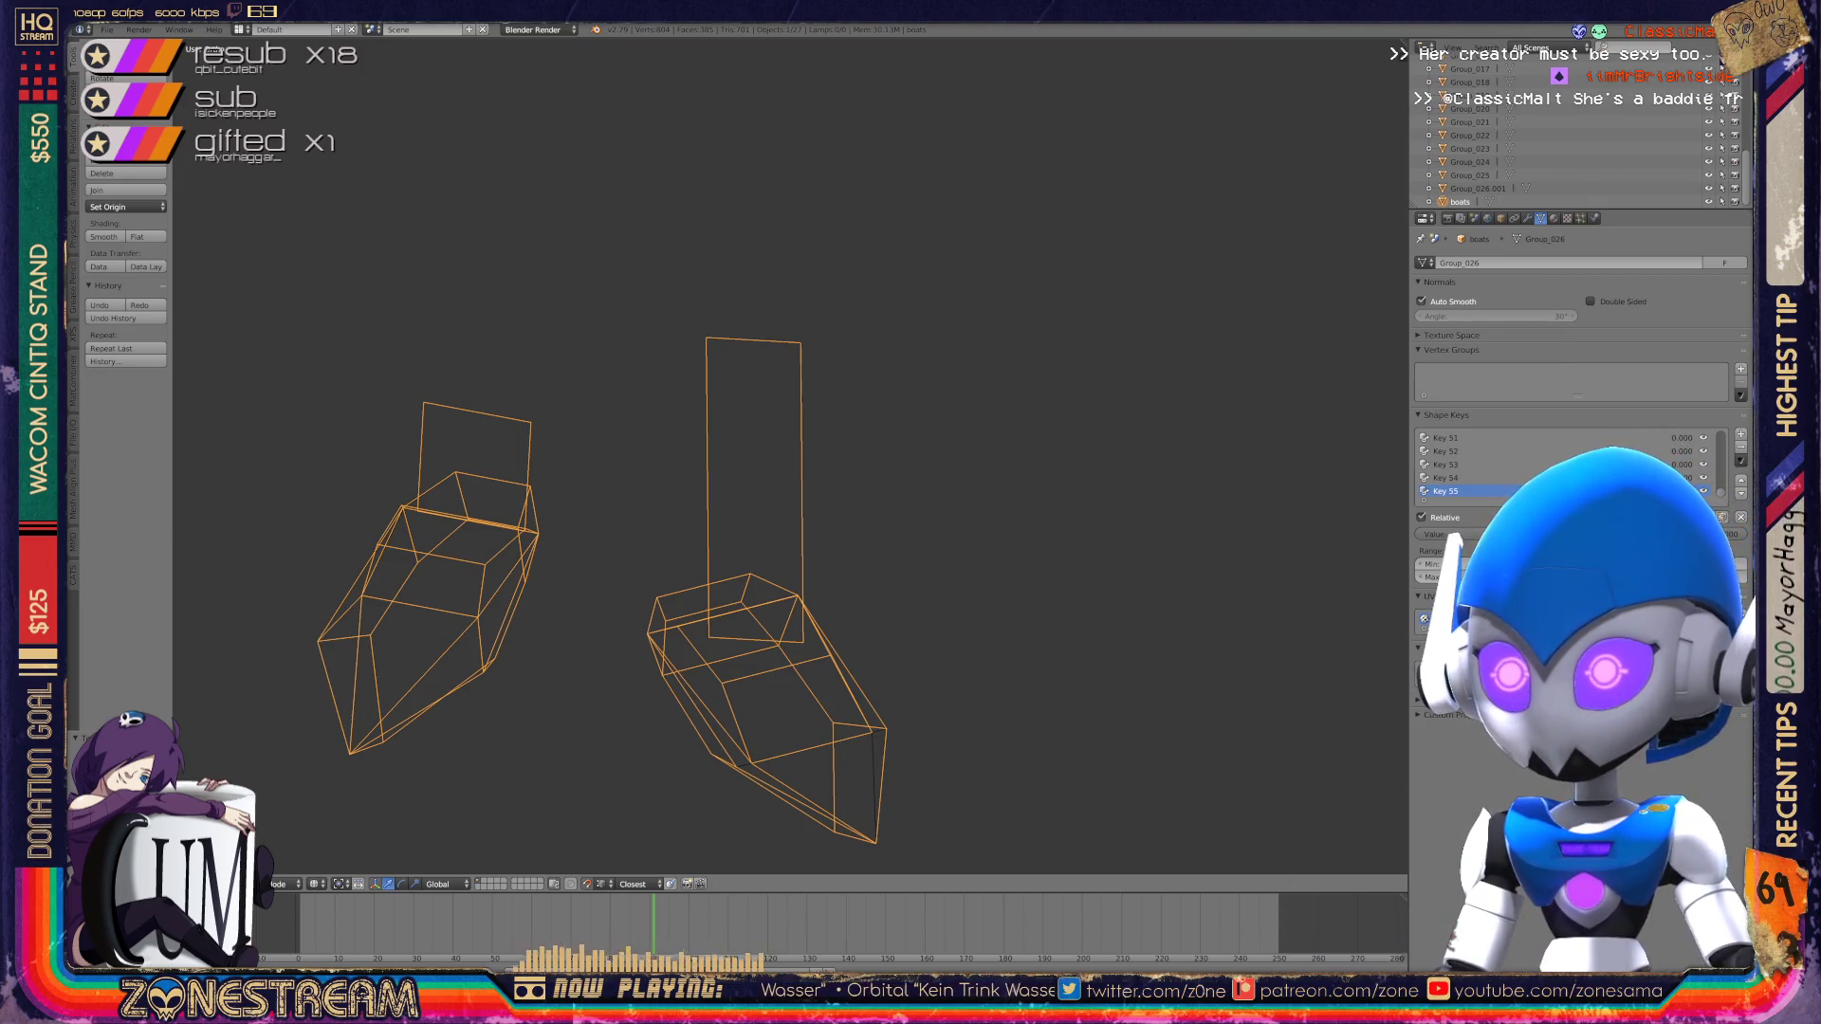
# Step: Orbit and zoom to the boxy lower-left boot with the short upright panel and enter Edit Mode
pyautogui.moveTo(787, 532)
pyautogui.mouseDown(button='middle')
pyautogui.moveTo(891, 408)
pyautogui.moveTo(835, 427)
pyautogui.mouseUp(button='middle')
pyautogui.scroll(4, 790, 455)
pyautogui.scroll(-6, 787, 455)
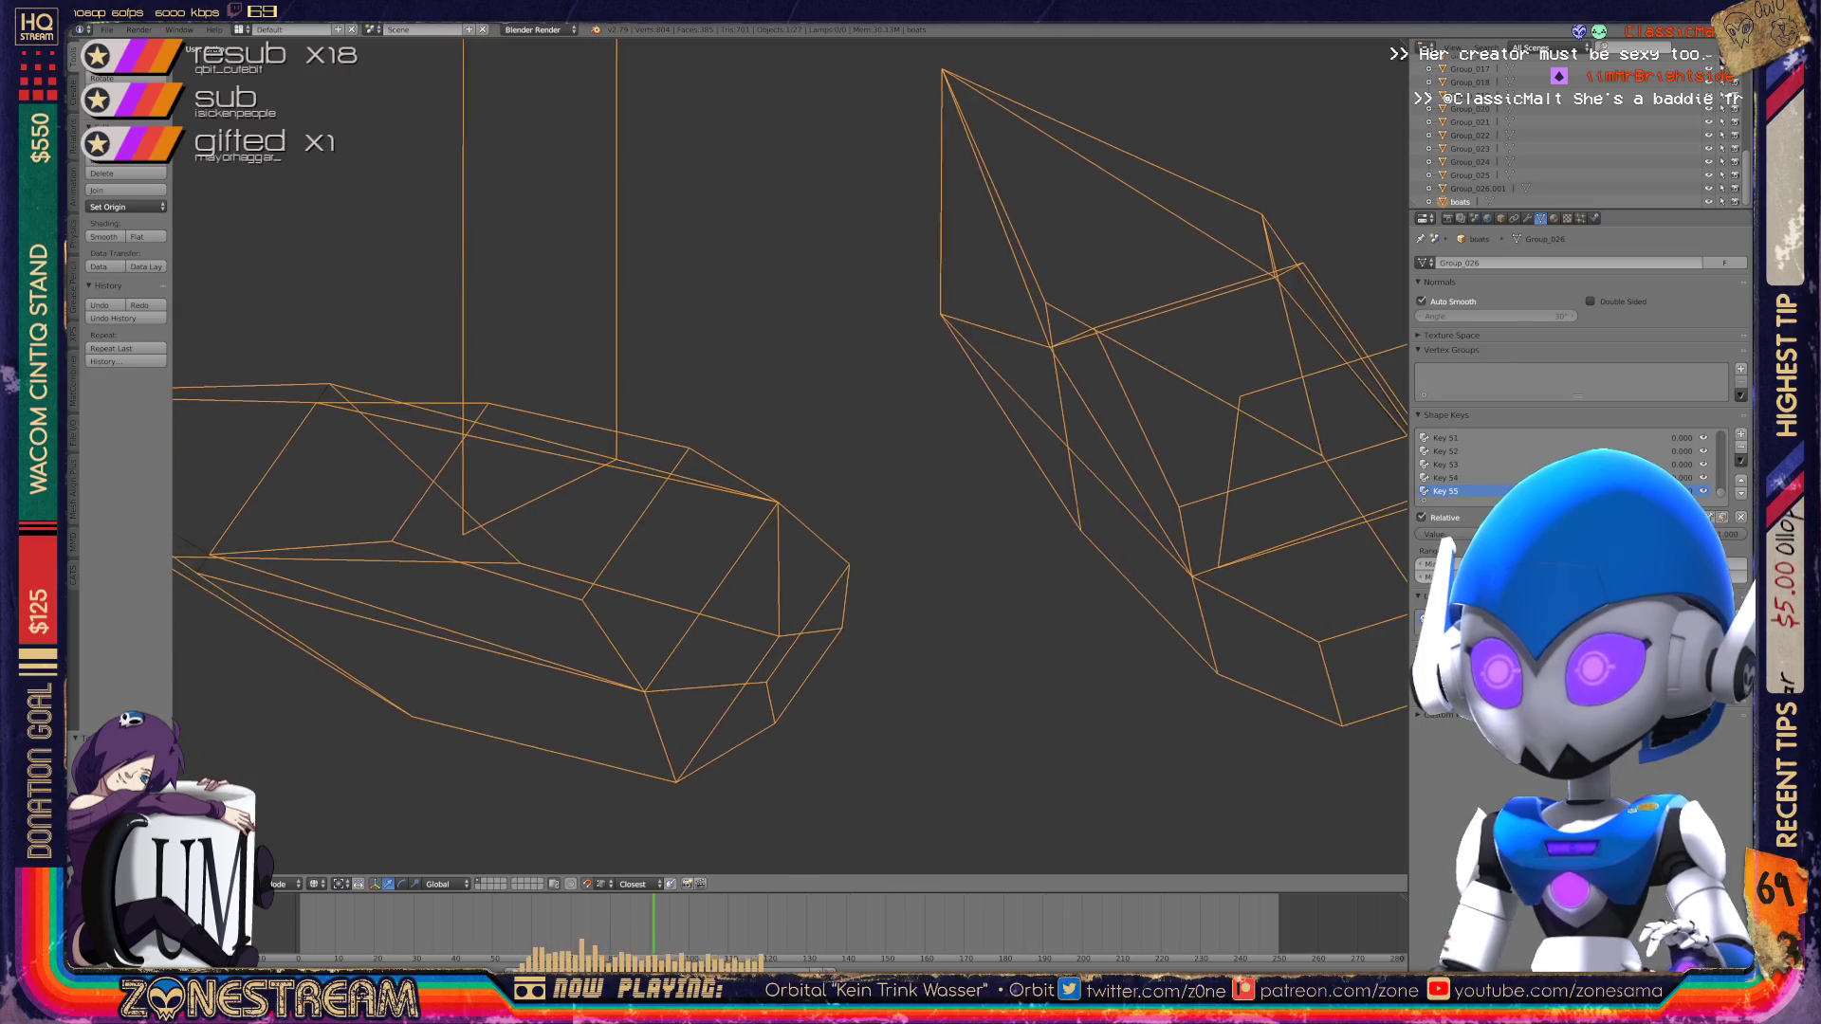
pyautogui.scroll(-2, 788, 455)
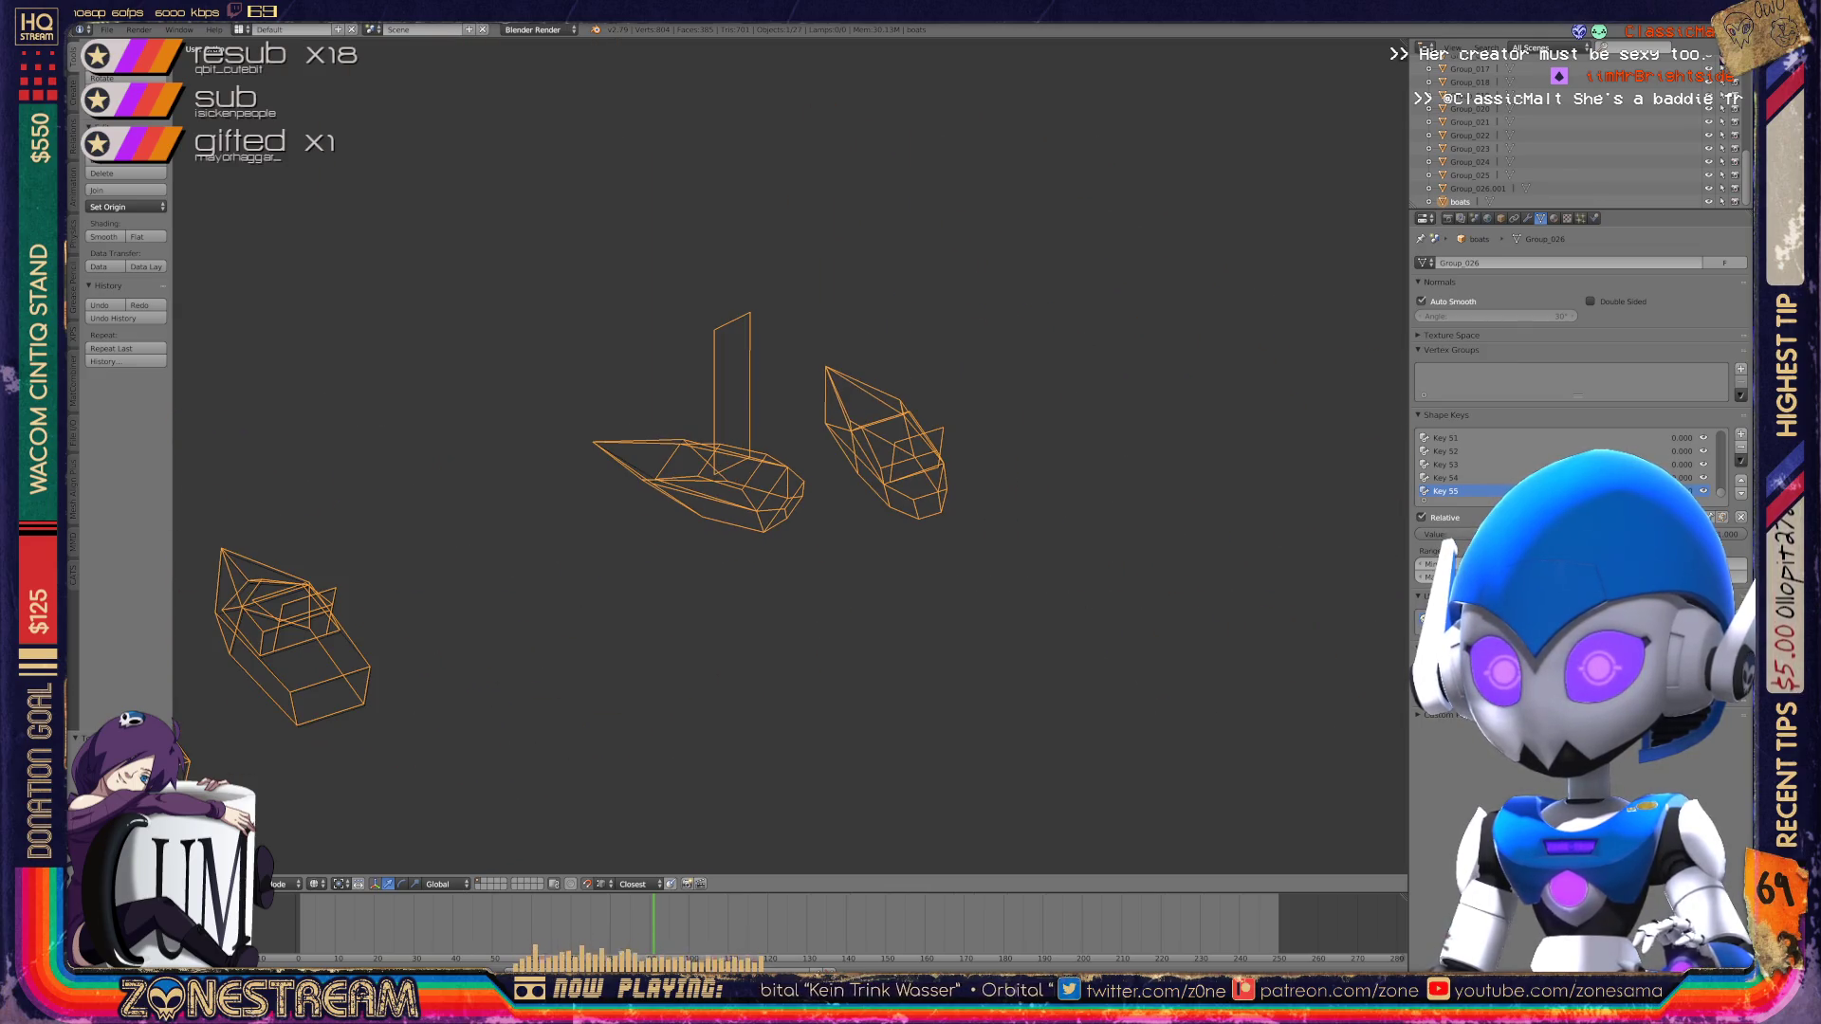
pyautogui.scroll(-1, 787, 455)
pyautogui.moveTo(788, 455); pyautogui.dragTo(825, 436, button='middle')
pyautogui.scroll(6, 787, 456)
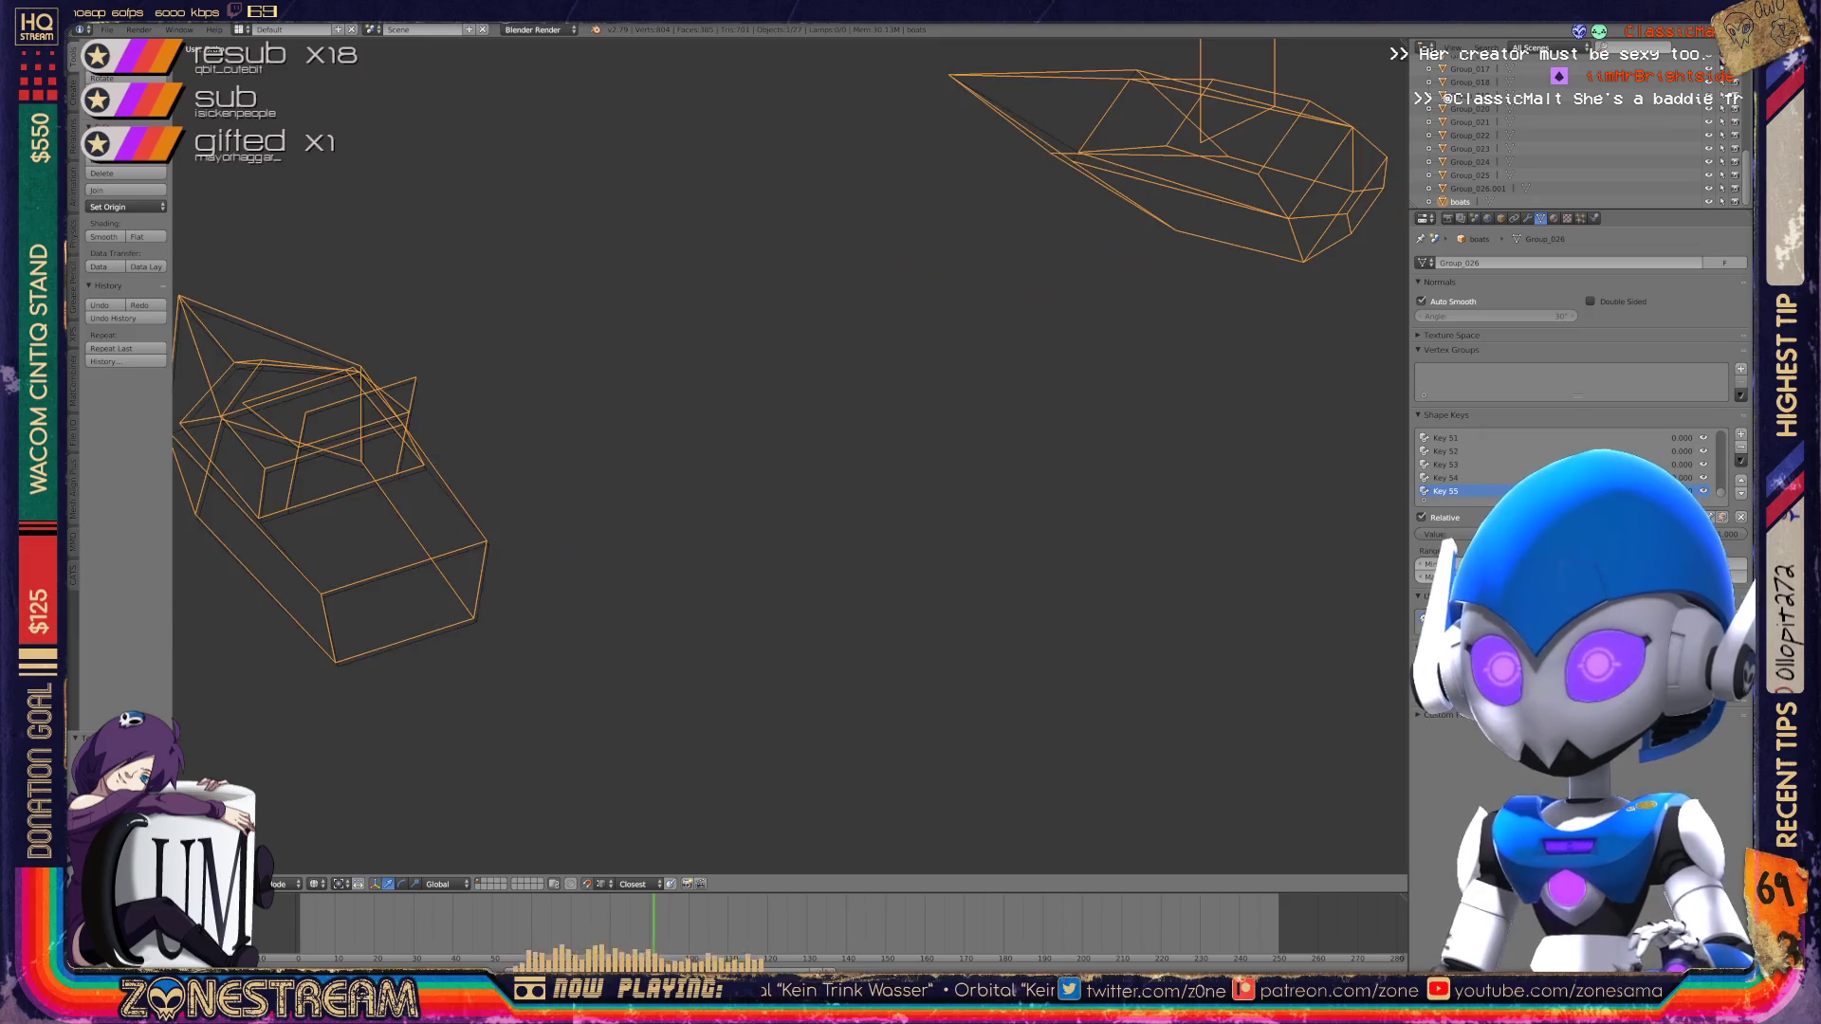
pyautogui.scroll(2, 702, 455)
pyautogui.press('Tab')
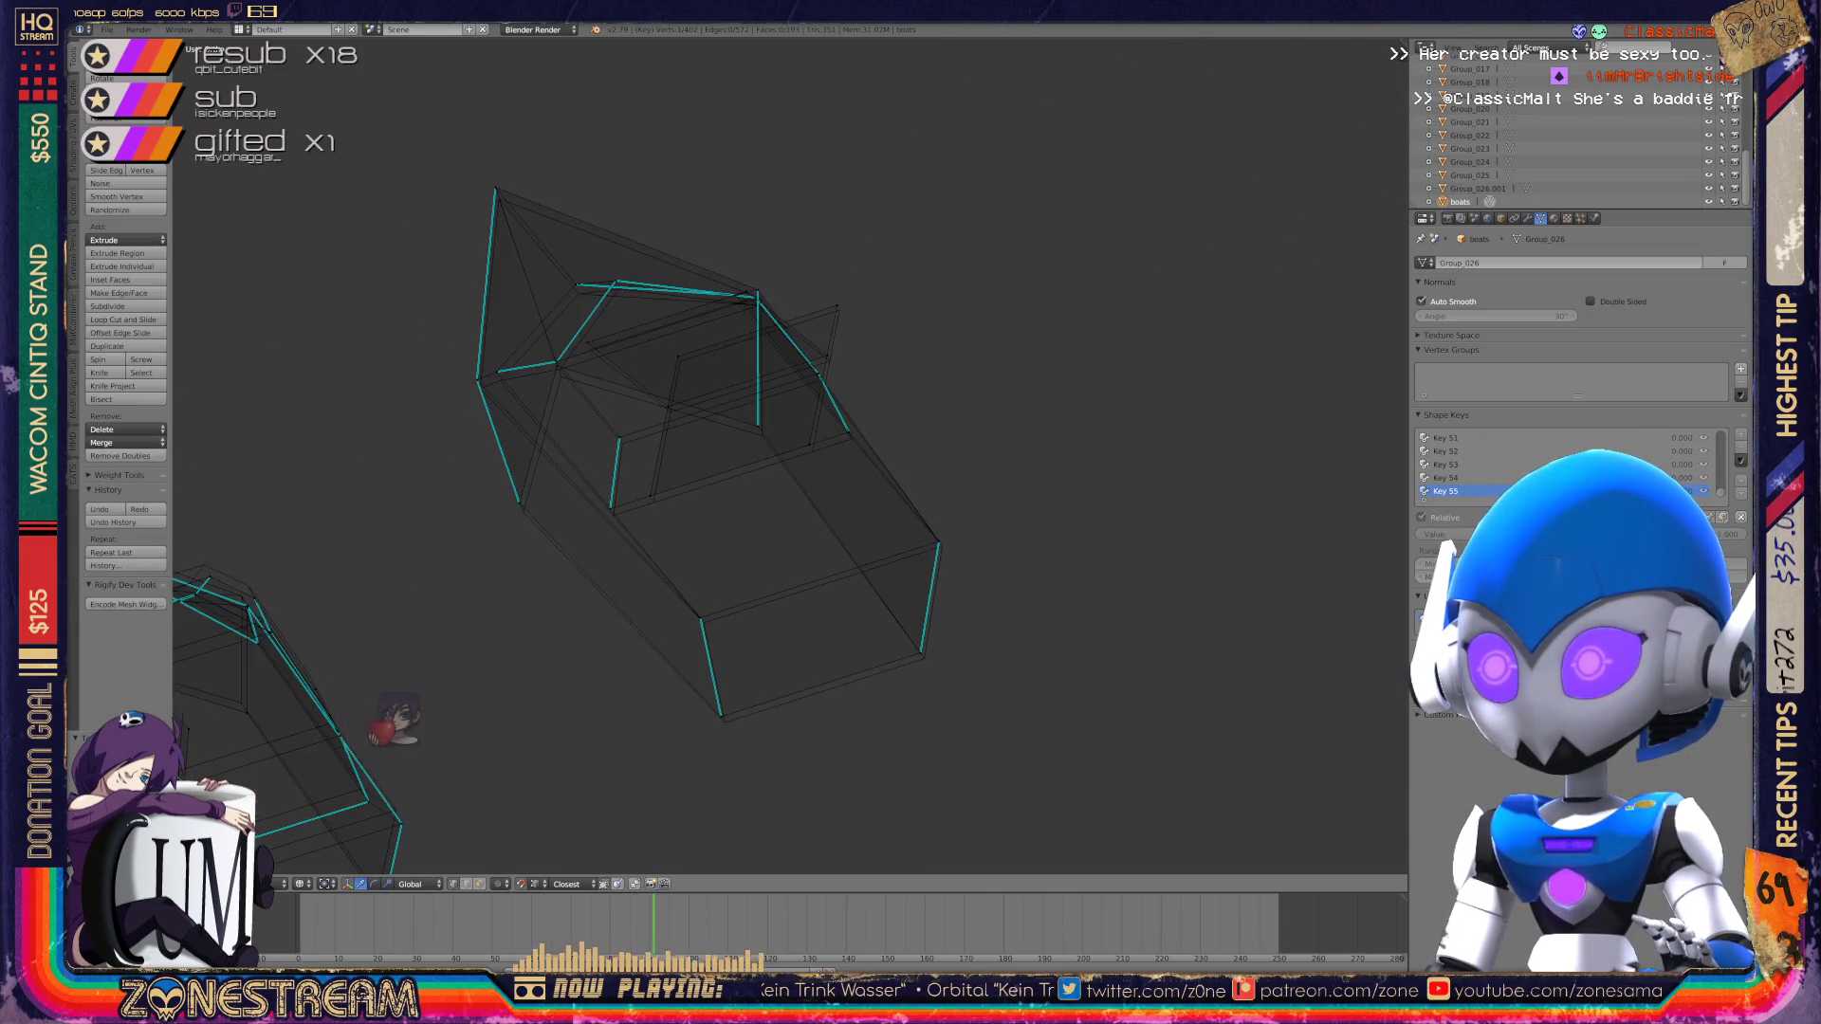
# Step: Raise the boot's lower-right vertex and pull its lower vertex downward
pyautogui.scroll(2, 393, 726)
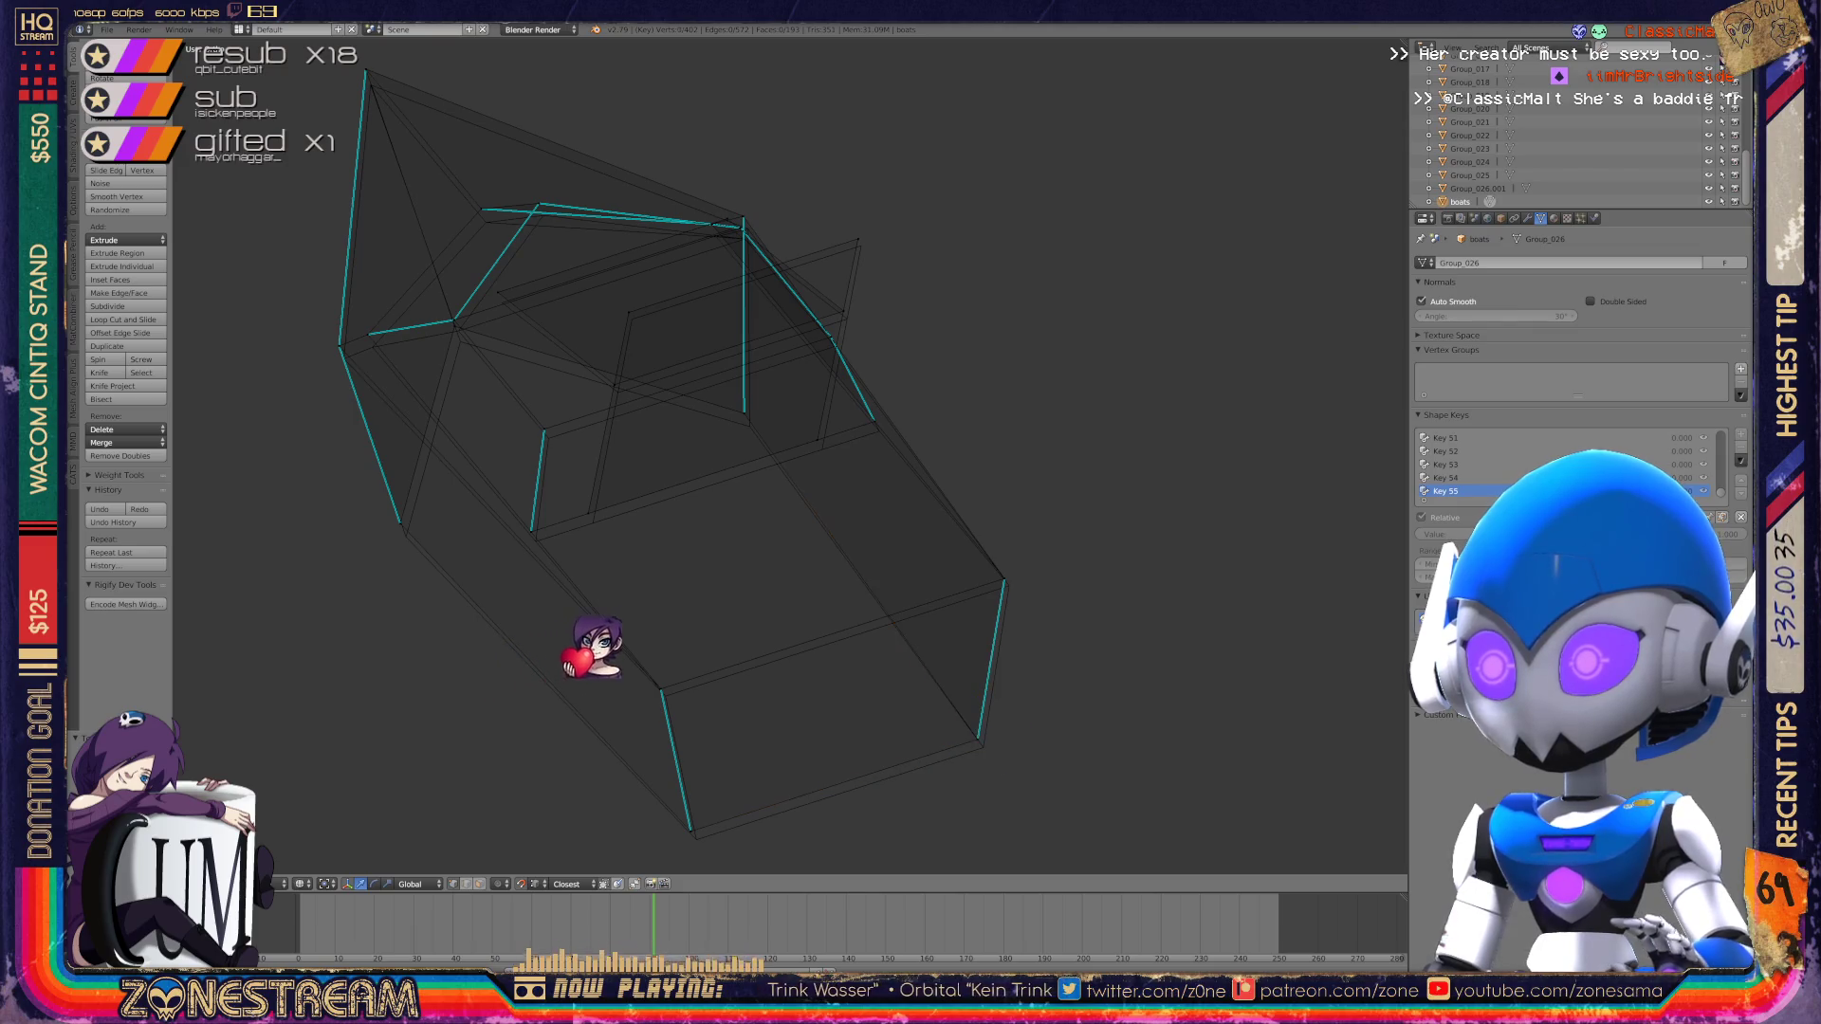
pyautogui.rightClick(984, 747)
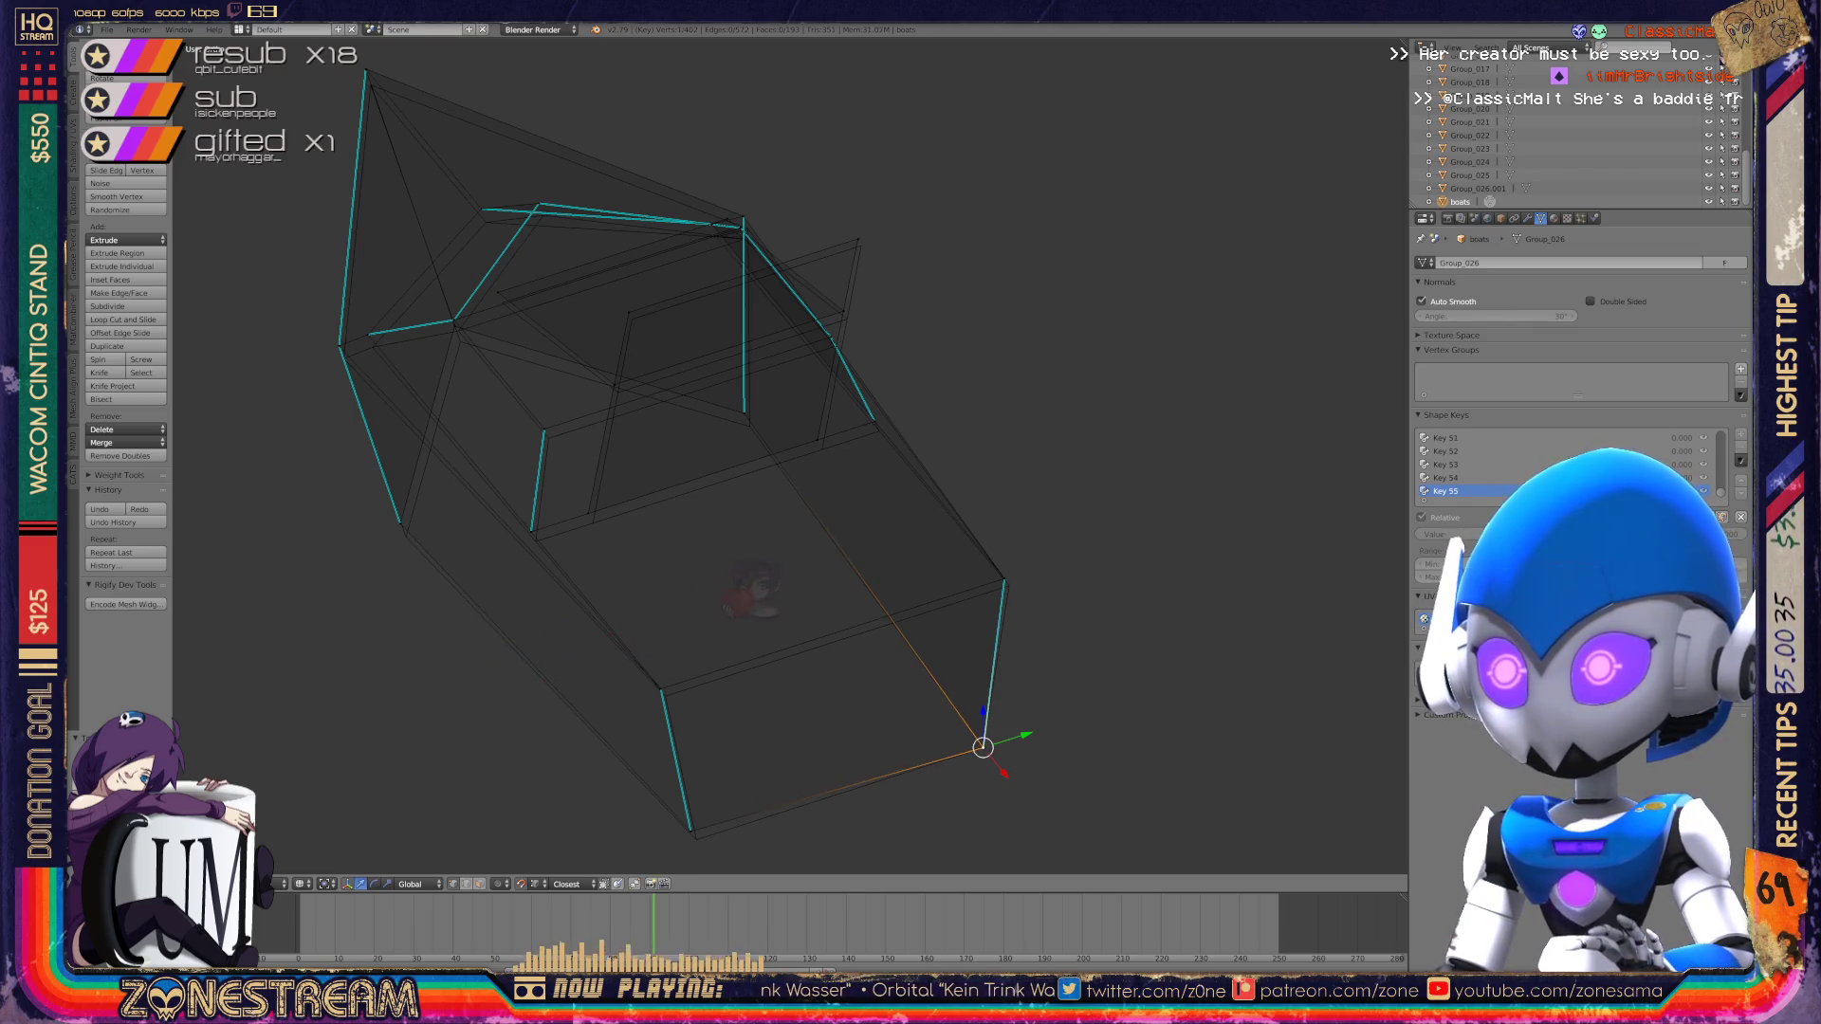
pyautogui.moveTo(983, 747); pyautogui.dragTo(1009, 585, button='right')
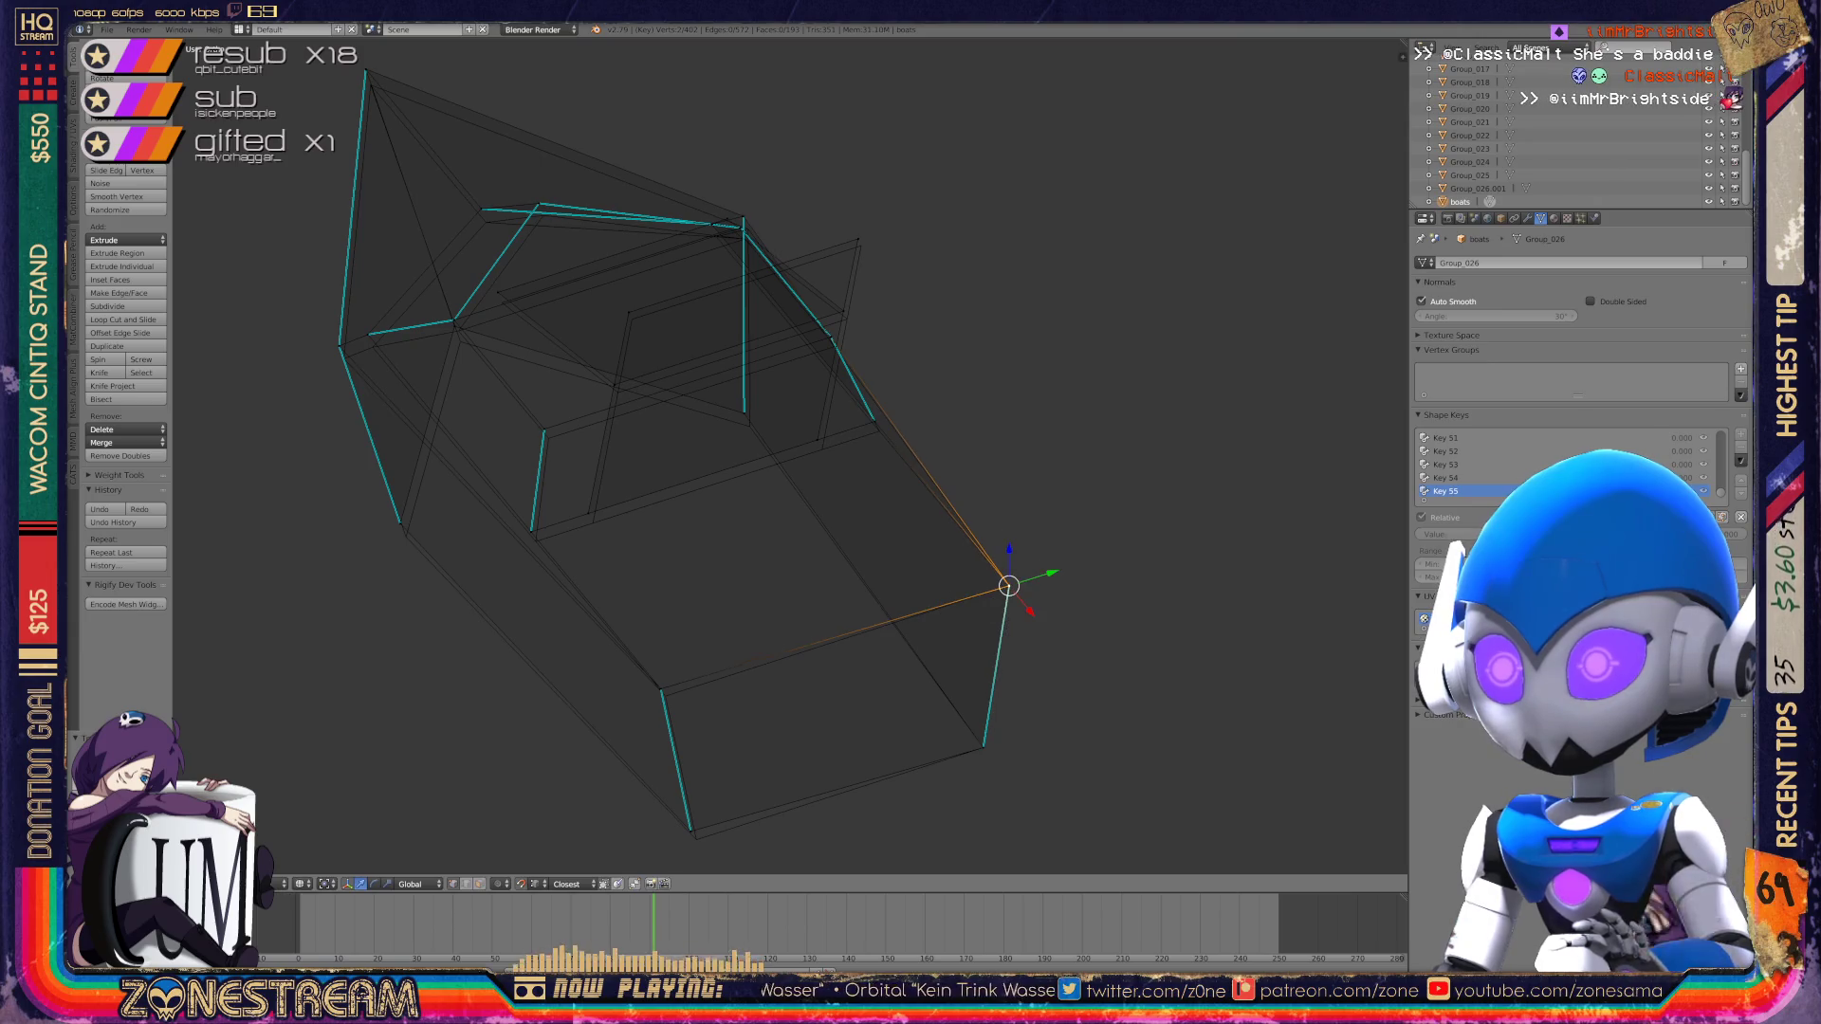
pyautogui.rightClick(665, 696)
pyautogui.moveTo(665, 696); pyautogui.dragTo(696, 839, button='right')
# Step: Nudge several more vertices, including the top ones, slightly down and to the right
pyautogui.moveTo(720, 474)
pyautogui.mouseDown(button='middle')
pyautogui.moveTo(835, 444)
pyautogui.moveTo(882, 398)
pyautogui.mouseUp(button='middle')
pyautogui.moveTo(658, 519); pyautogui.dragTo(733, 287, button='right')
pyautogui.moveTo(894, 391); pyautogui.dragTo(969, 157, button='right')
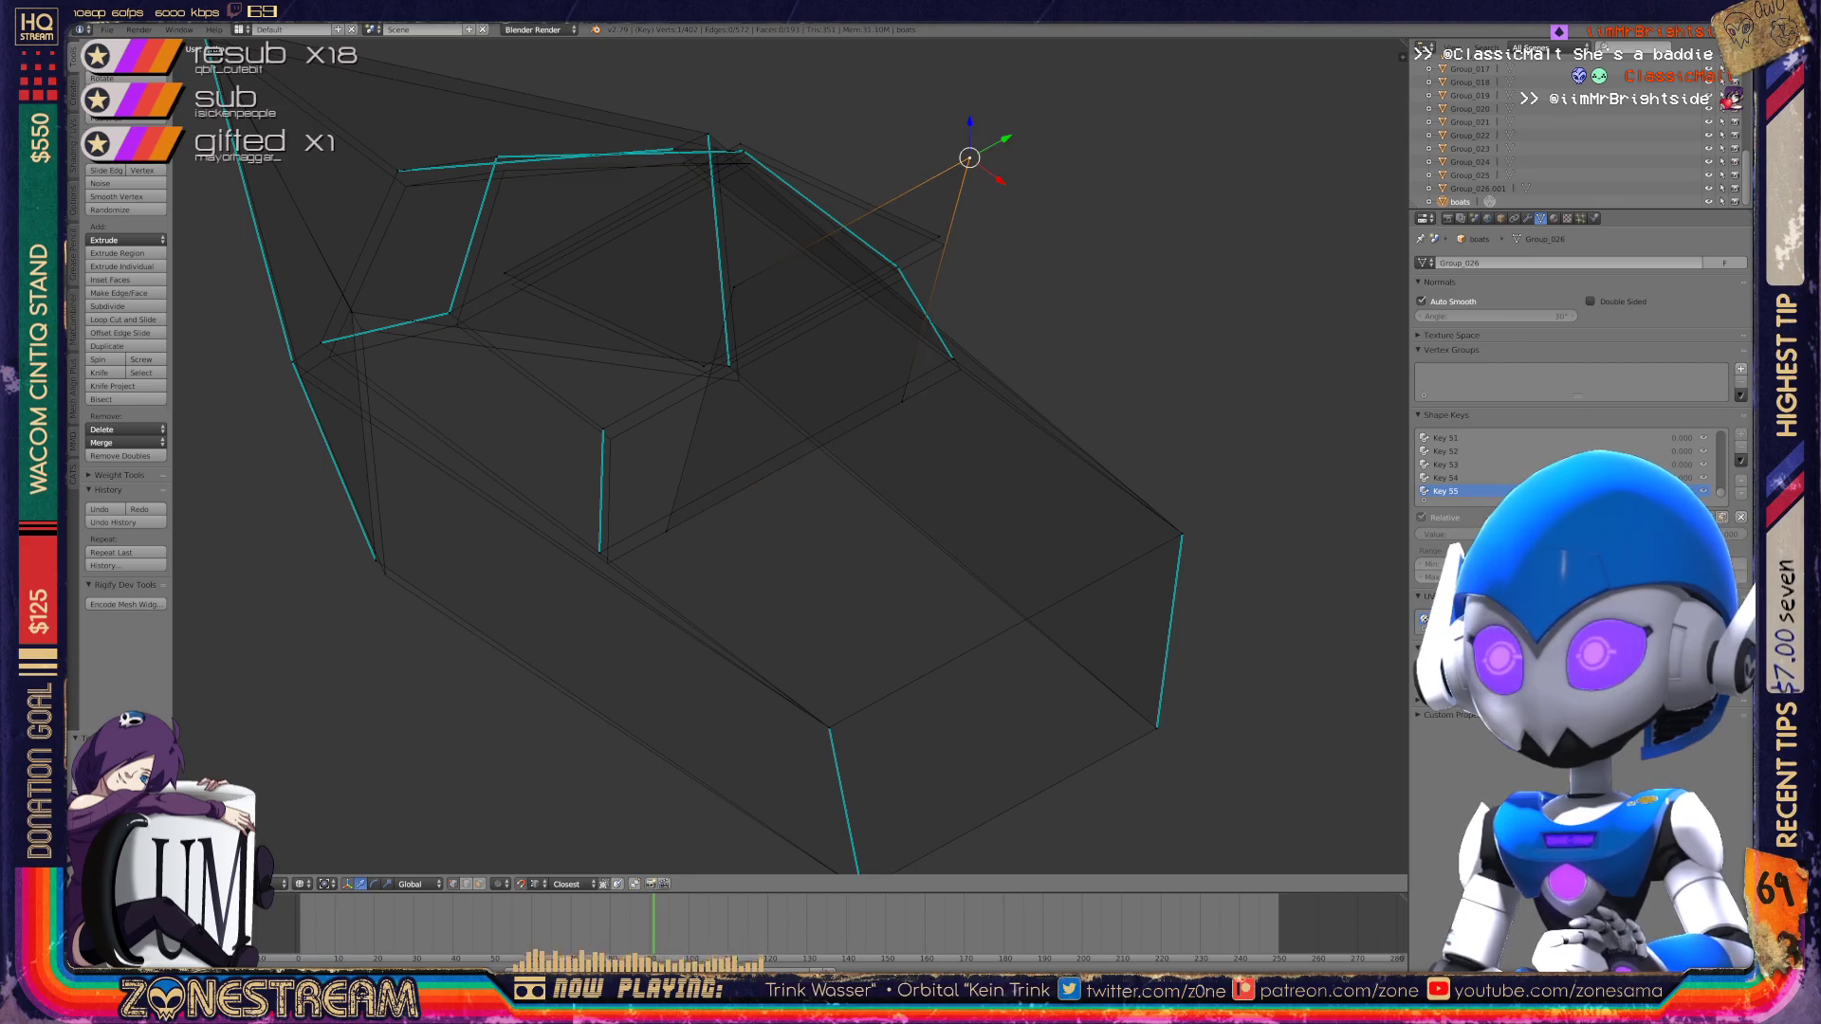
pyautogui.moveTo(939, 236); pyautogui.dragTo(945, 244, button='right')
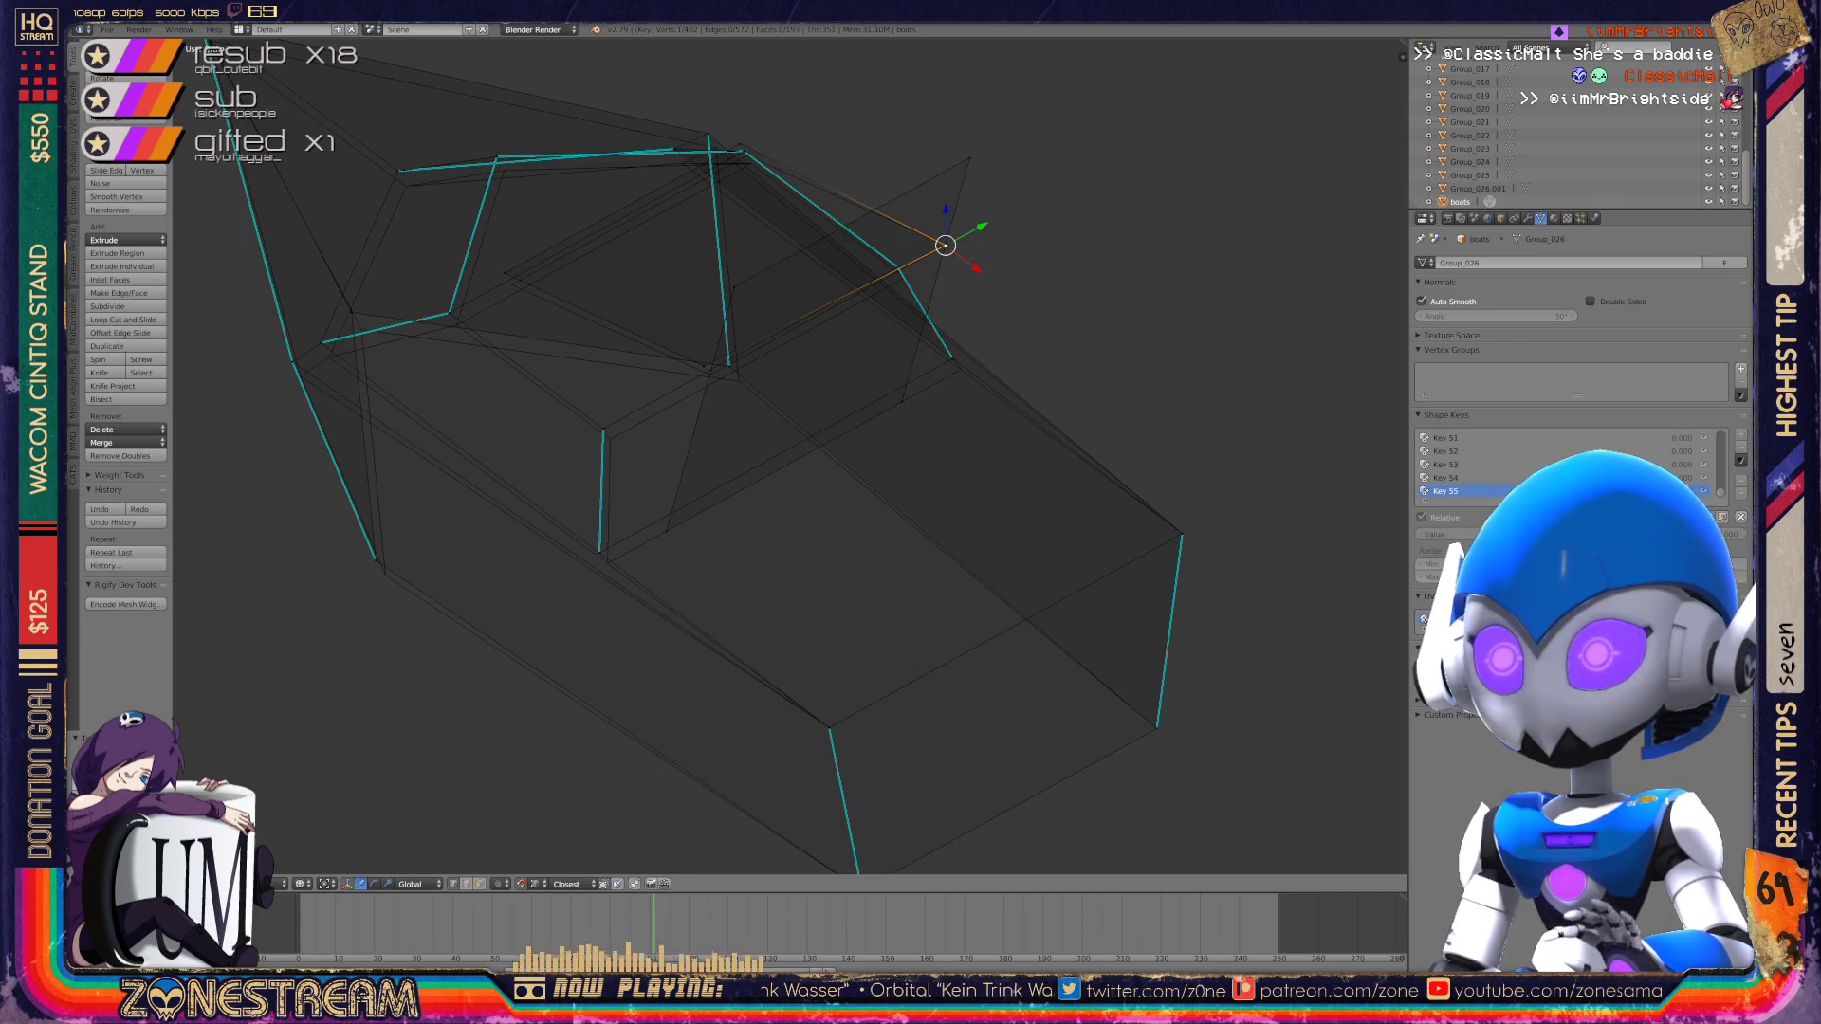
pyautogui.moveTo(703, 366); pyautogui.dragTo(710, 374, button='right')
pyautogui.moveTo(505, 273); pyautogui.dragTo(511, 284, button='right')
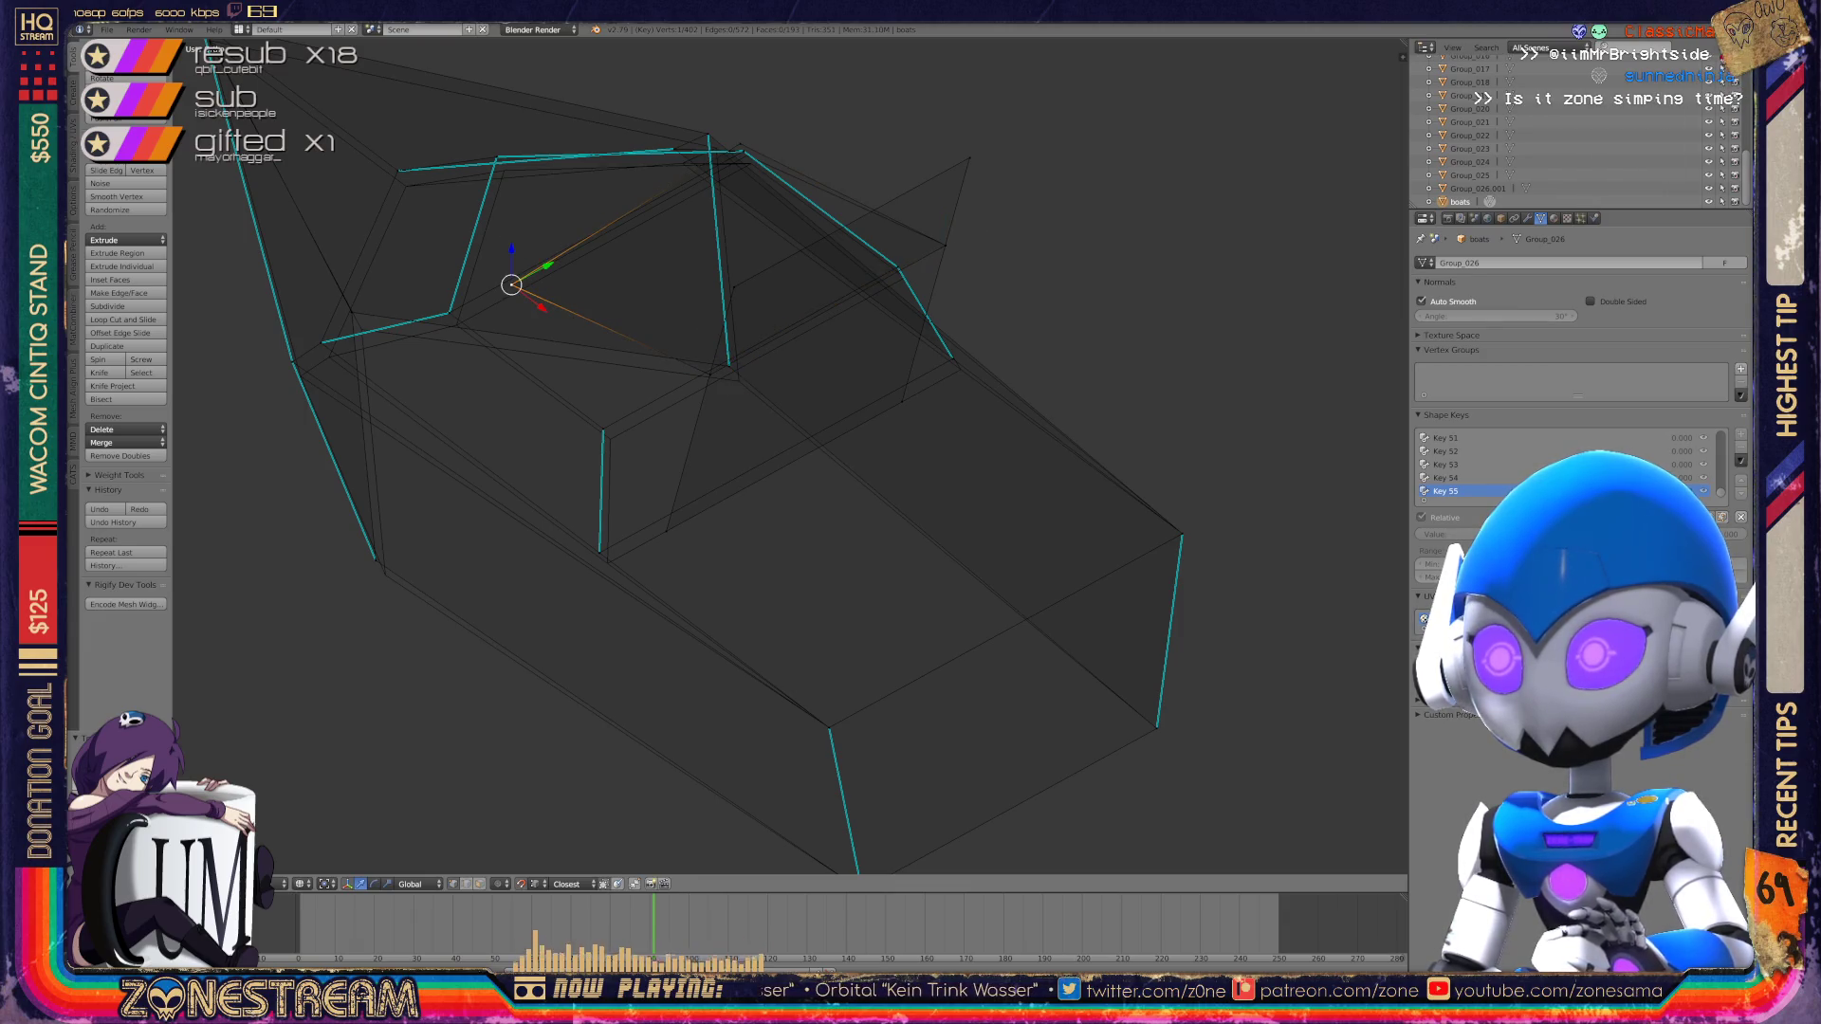
# Step: Select the vertex at the cyan edge's end and bring that edge into view
pyautogui.moveTo(664, 474); pyautogui.dragTo(759, 436, button='middle')
pyautogui.scroll(1, 789, 455)
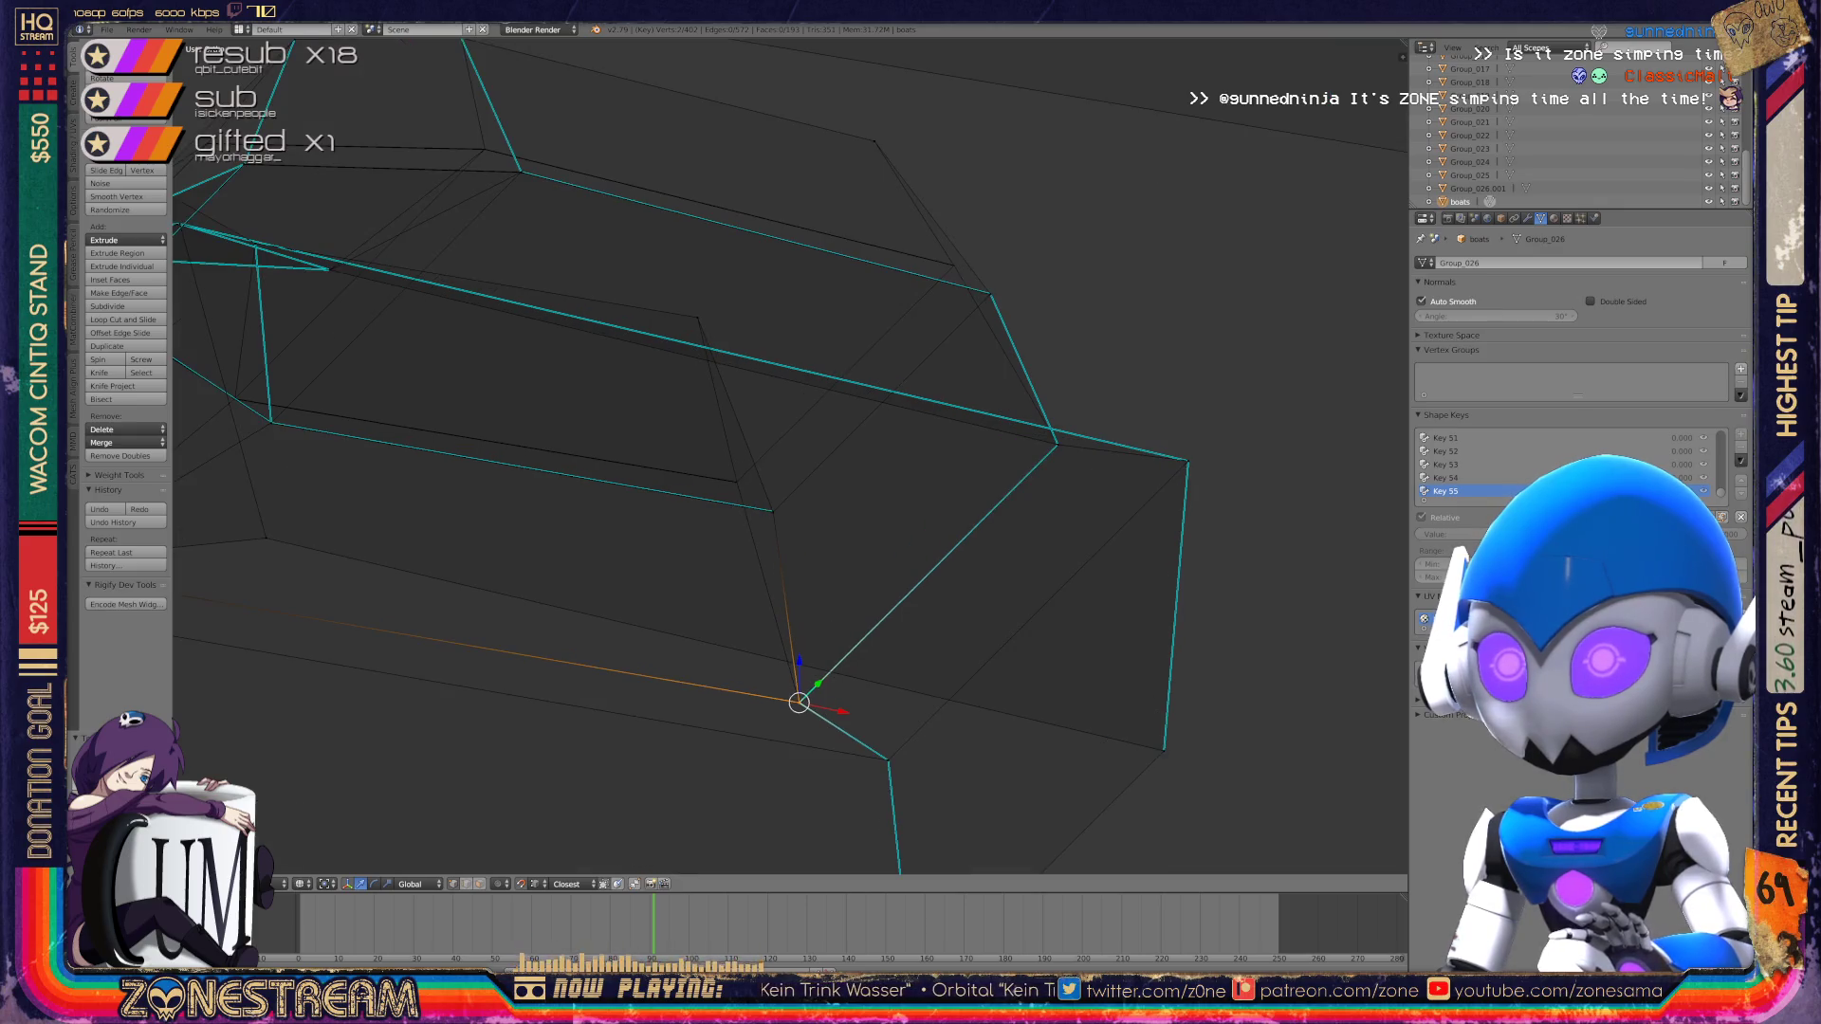
pyautogui.scroll(5, 789, 455)
pyautogui.scroll(2, 789, 456)
pyautogui.rightClick(865, 615)
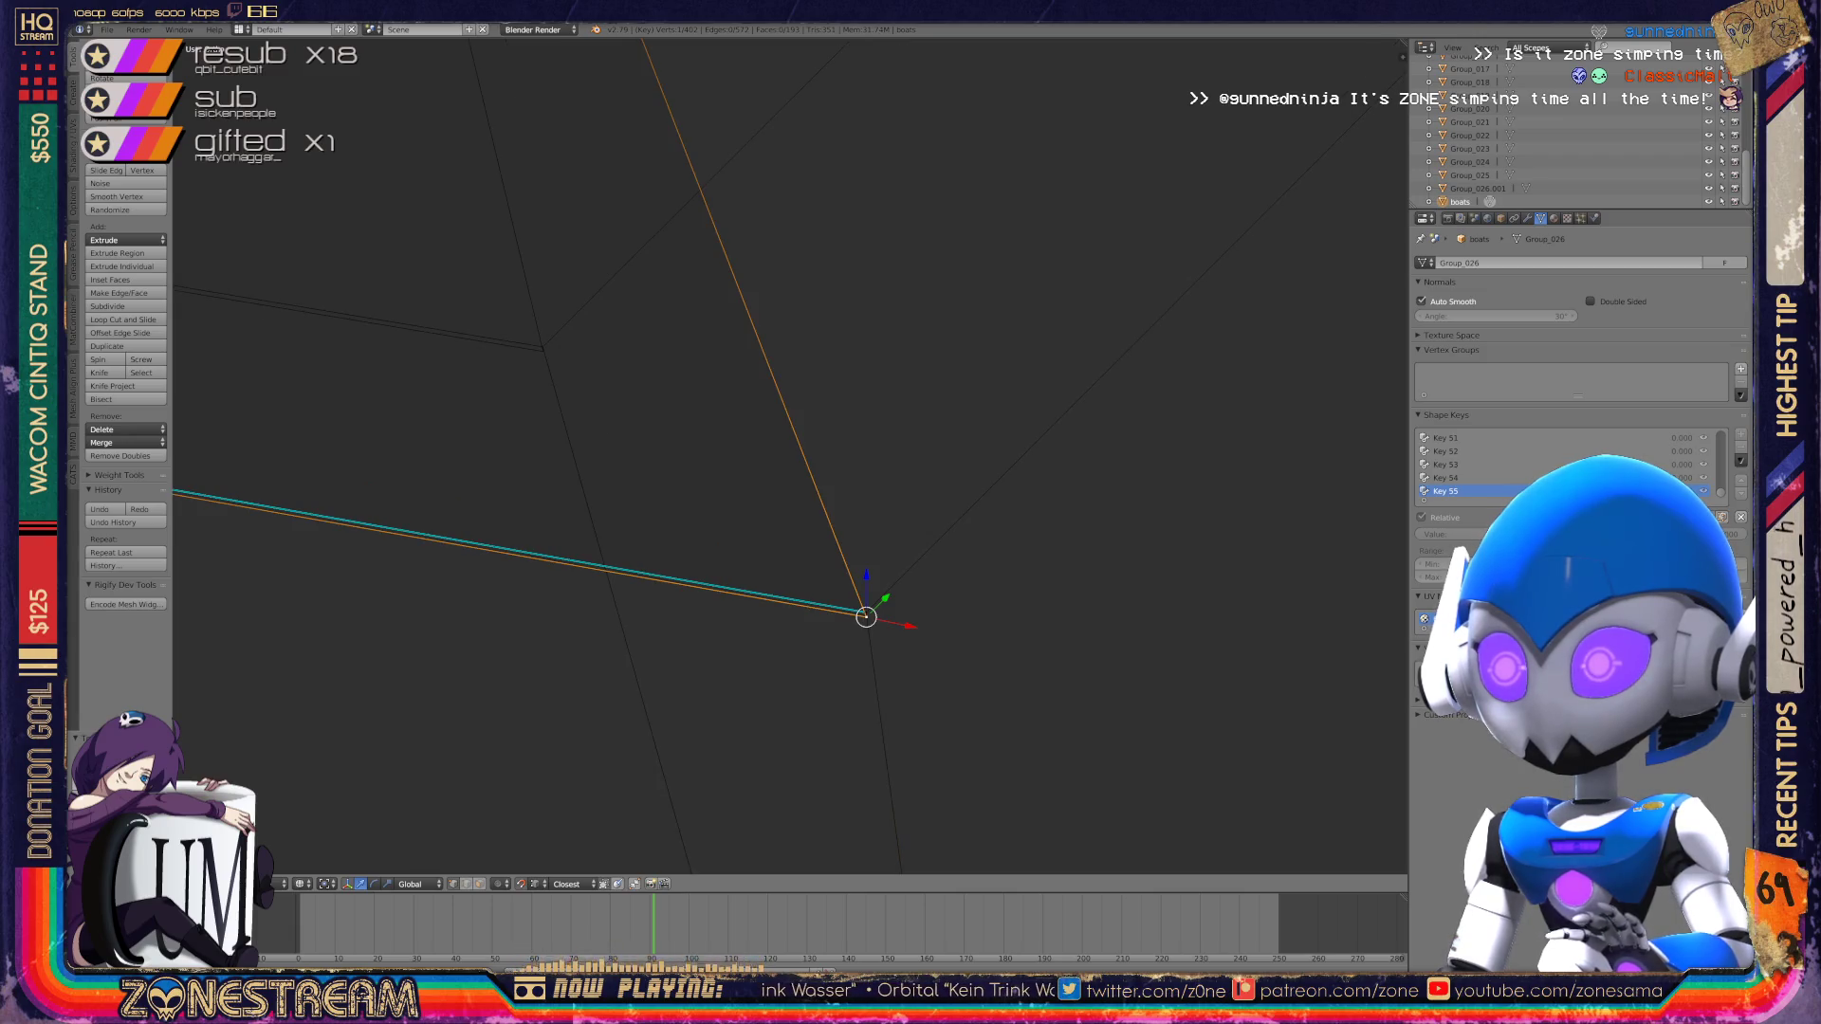
pyautogui.rightClick(542, 350)
pyautogui.keyDown('shift'); pyautogui.rightClick(865, 613); pyautogui.keyUp('shift')
pyautogui.keyDown('shift'); pyautogui.moveTo(865, 612); pyautogui.dragTo(543, 347, button='middle'); pyautogui.keyUp('shift')
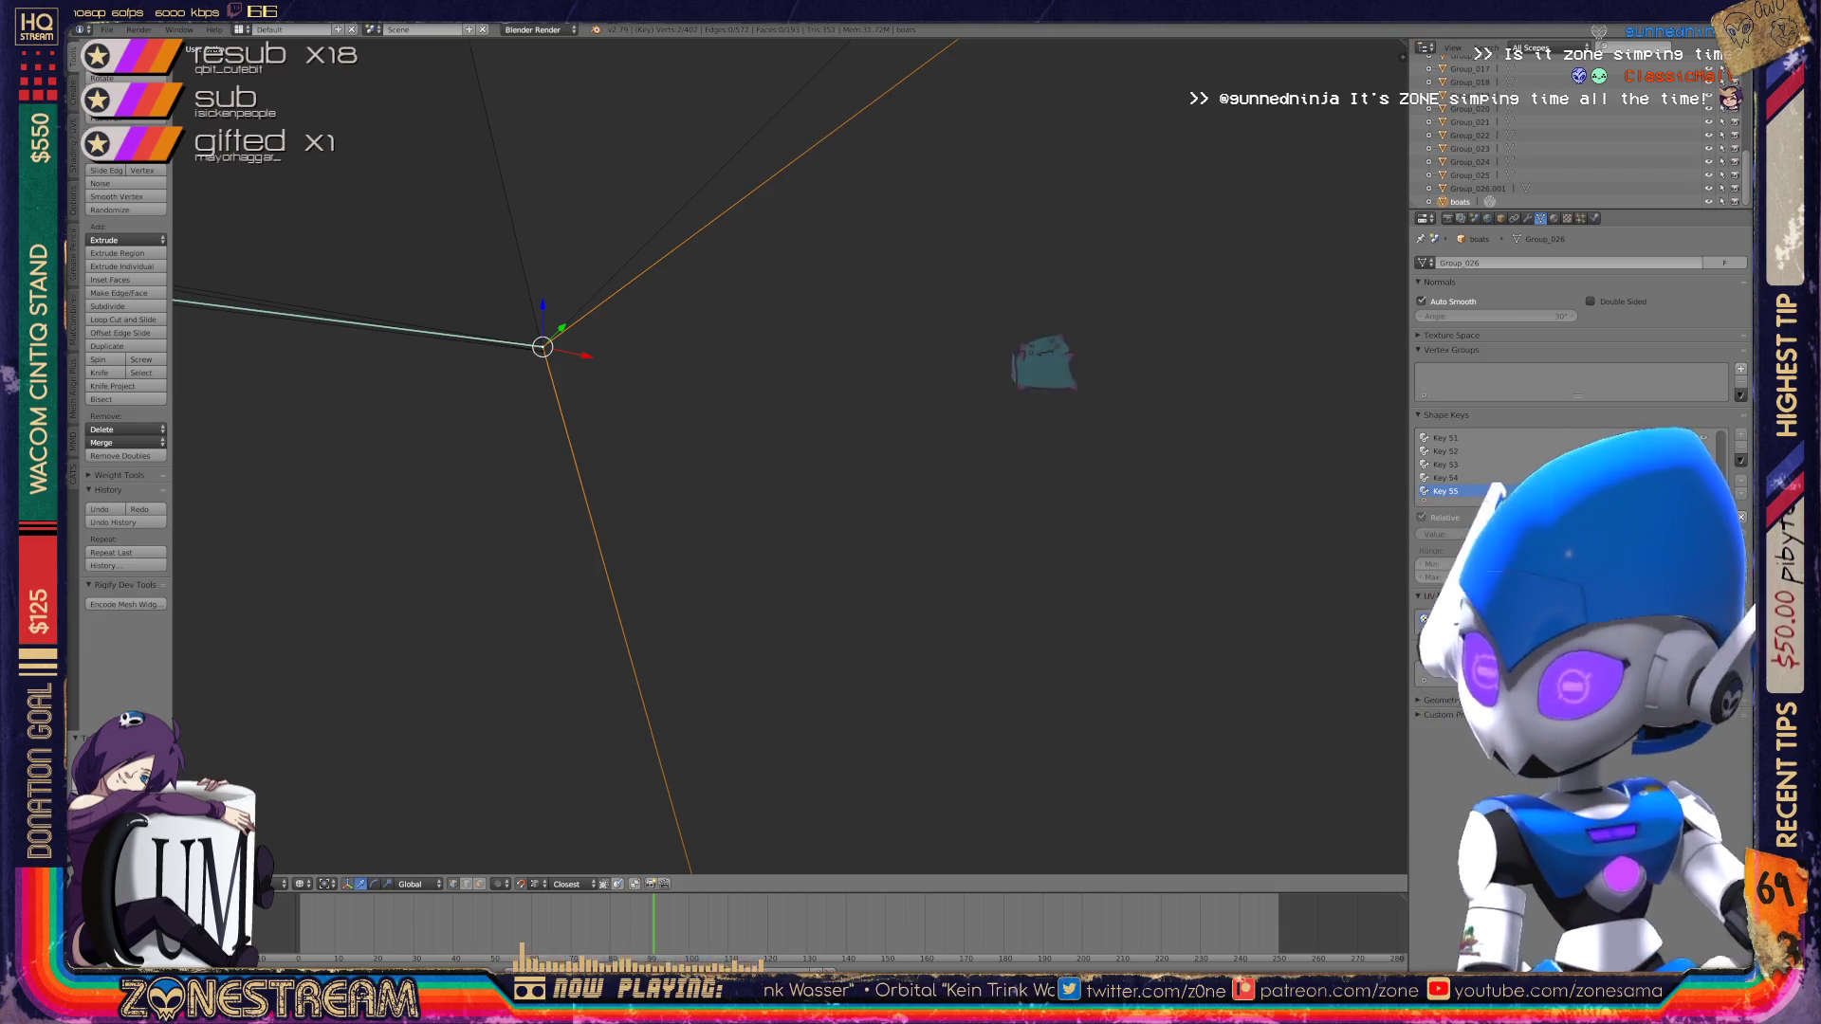
pyautogui.moveTo(542, 347)
pyautogui.keyDown('shift'); pyautogui.mouseDown(button='middle')
pyautogui.moveTo(651, 390)
pyautogui.moveTo(1121, 472)
pyautogui.moveTo(466, 228)
pyautogui.moveTo(1125, 574)
pyautogui.moveTo(958, 584)
pyautogui.moveTo(1394, 830)
pyautogui.mouseUp(button='middle'); pyautogui.keyUp('shift')
pyautogui.scroll(5, 1124, 574)
pyautogui.scroll(1, 775, 746)
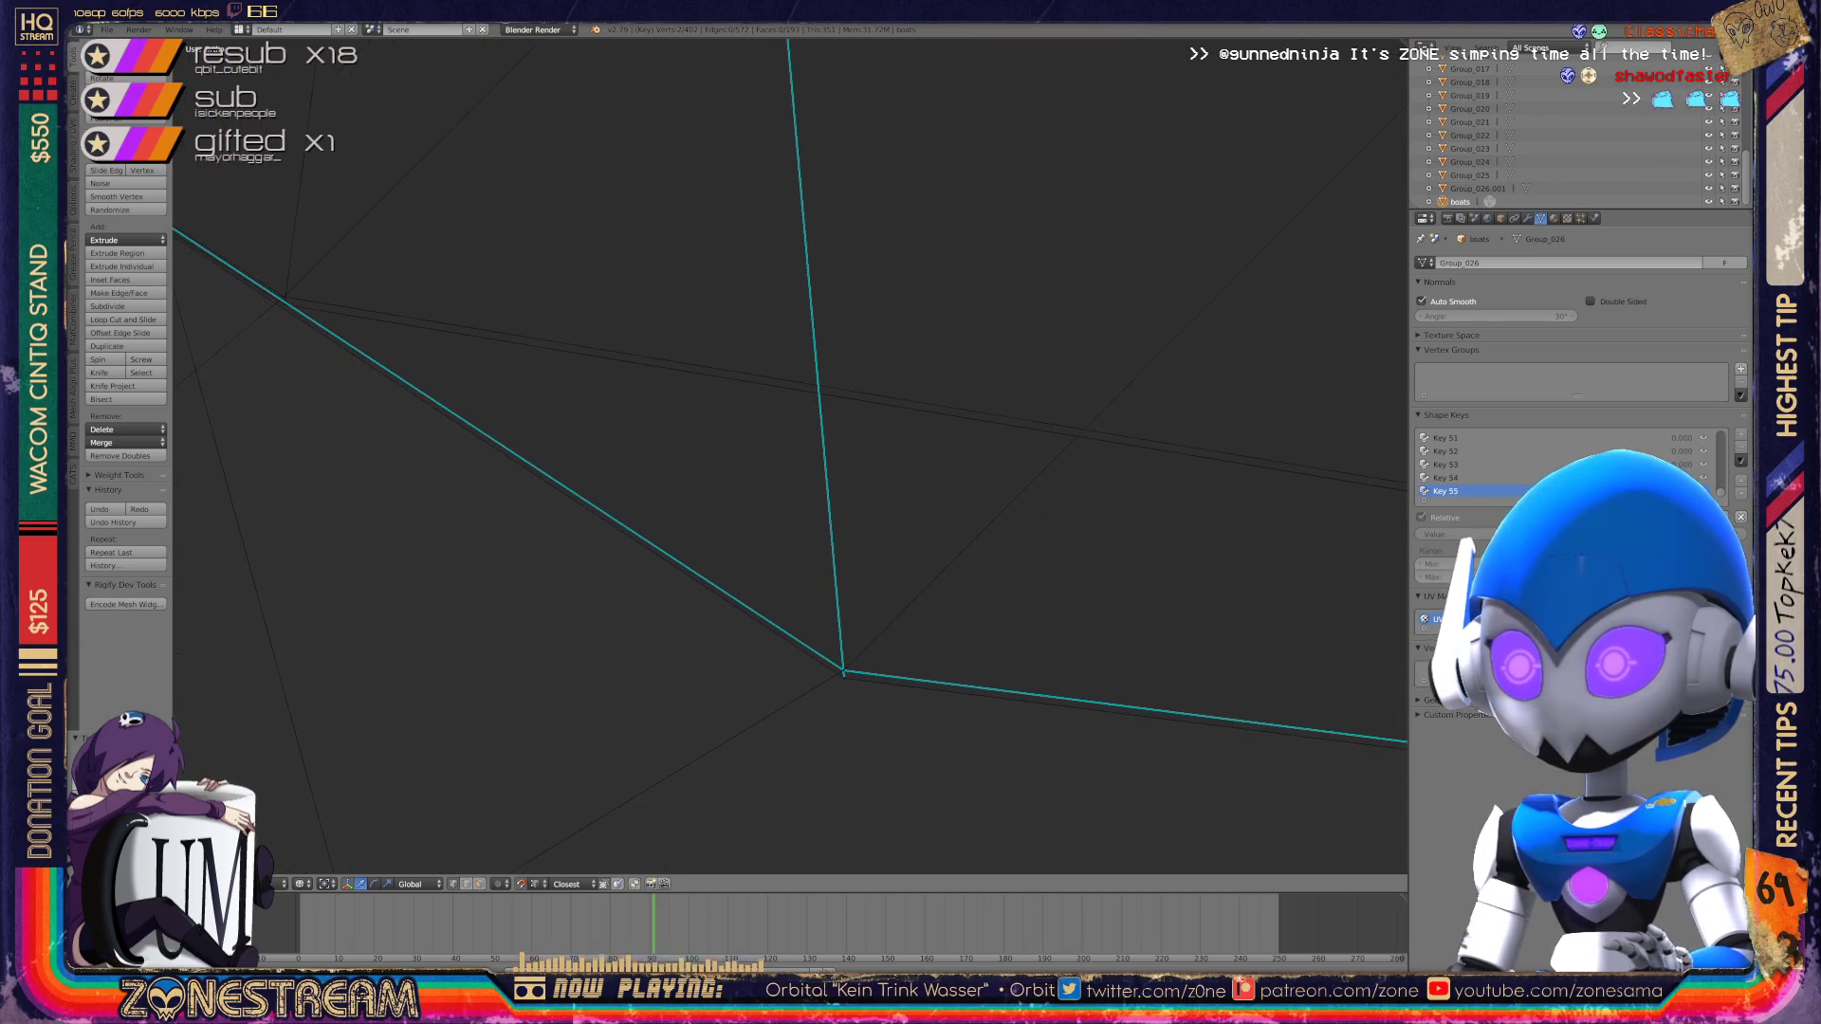
# Step: Move the vertex where the edges meet and snap it onto its neighbouring vertex
pyautogui.rightClick(843, 674)
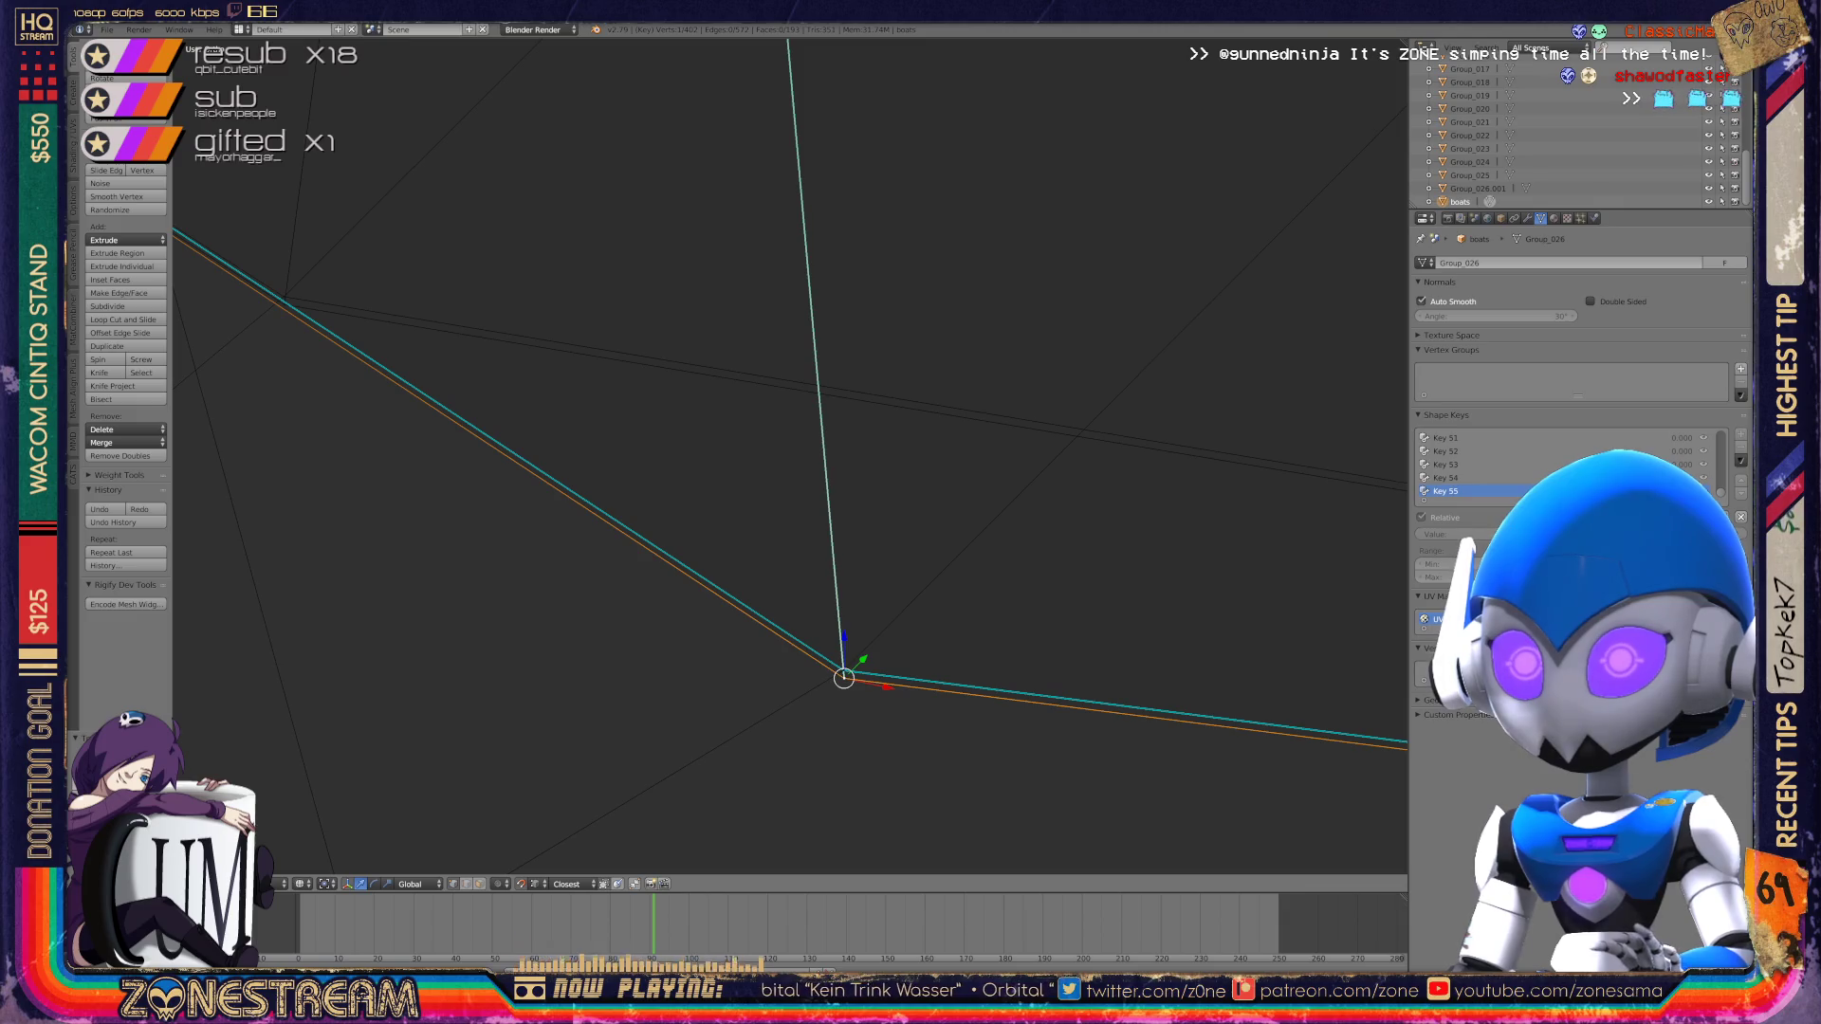
pyautogui.press('g')
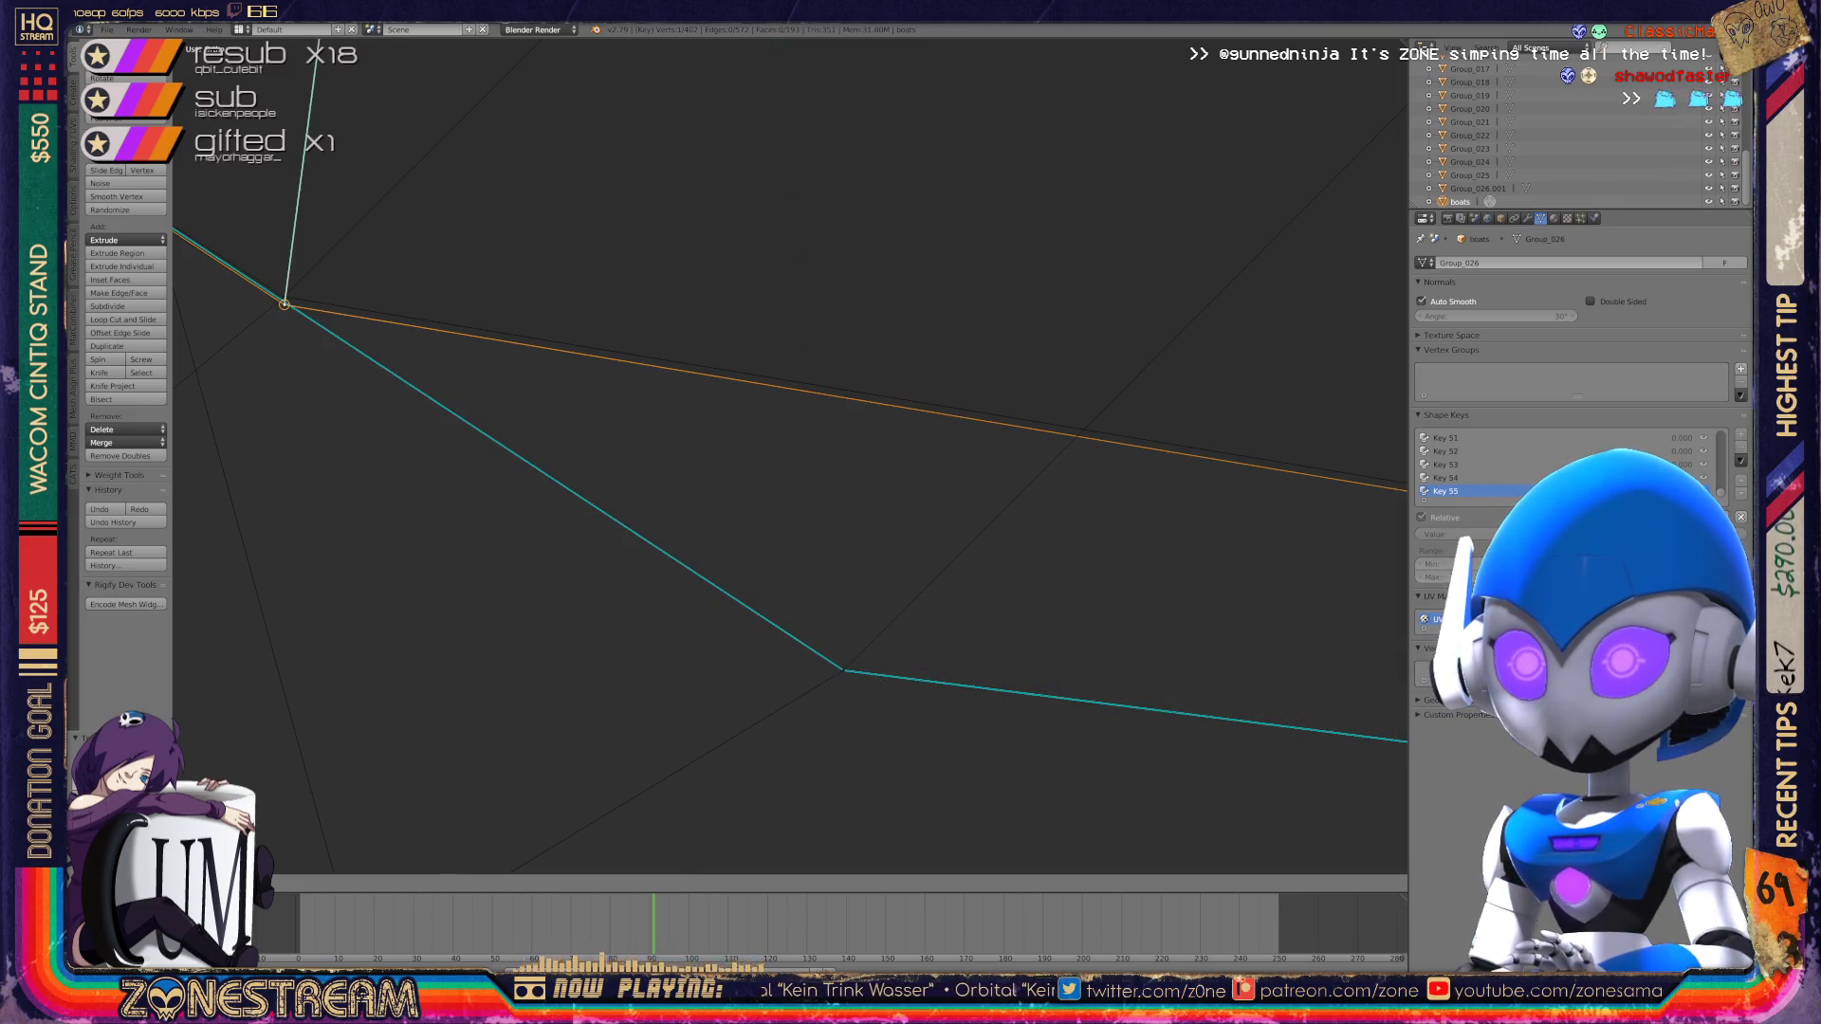
pyautogui.click(285, 304)
pyautogui.moveTo(285, 304)
pyautogui.mouseDown(button='middle')
pyautogui.moveTo(712, 370)
pyautogui.moveTo(841, 282)
pyautogui.moveTo(706, 250)
pyautogui.moveTo(829, 177)
pyautogui.moveTo(754, 84)
pyautogui.moveTo(1022, 274)
pyautogui.moveTo(1072, 263)
pyautogui.mouseUp(button='middle')
pyautogui.scroll(-2, 587, 391)
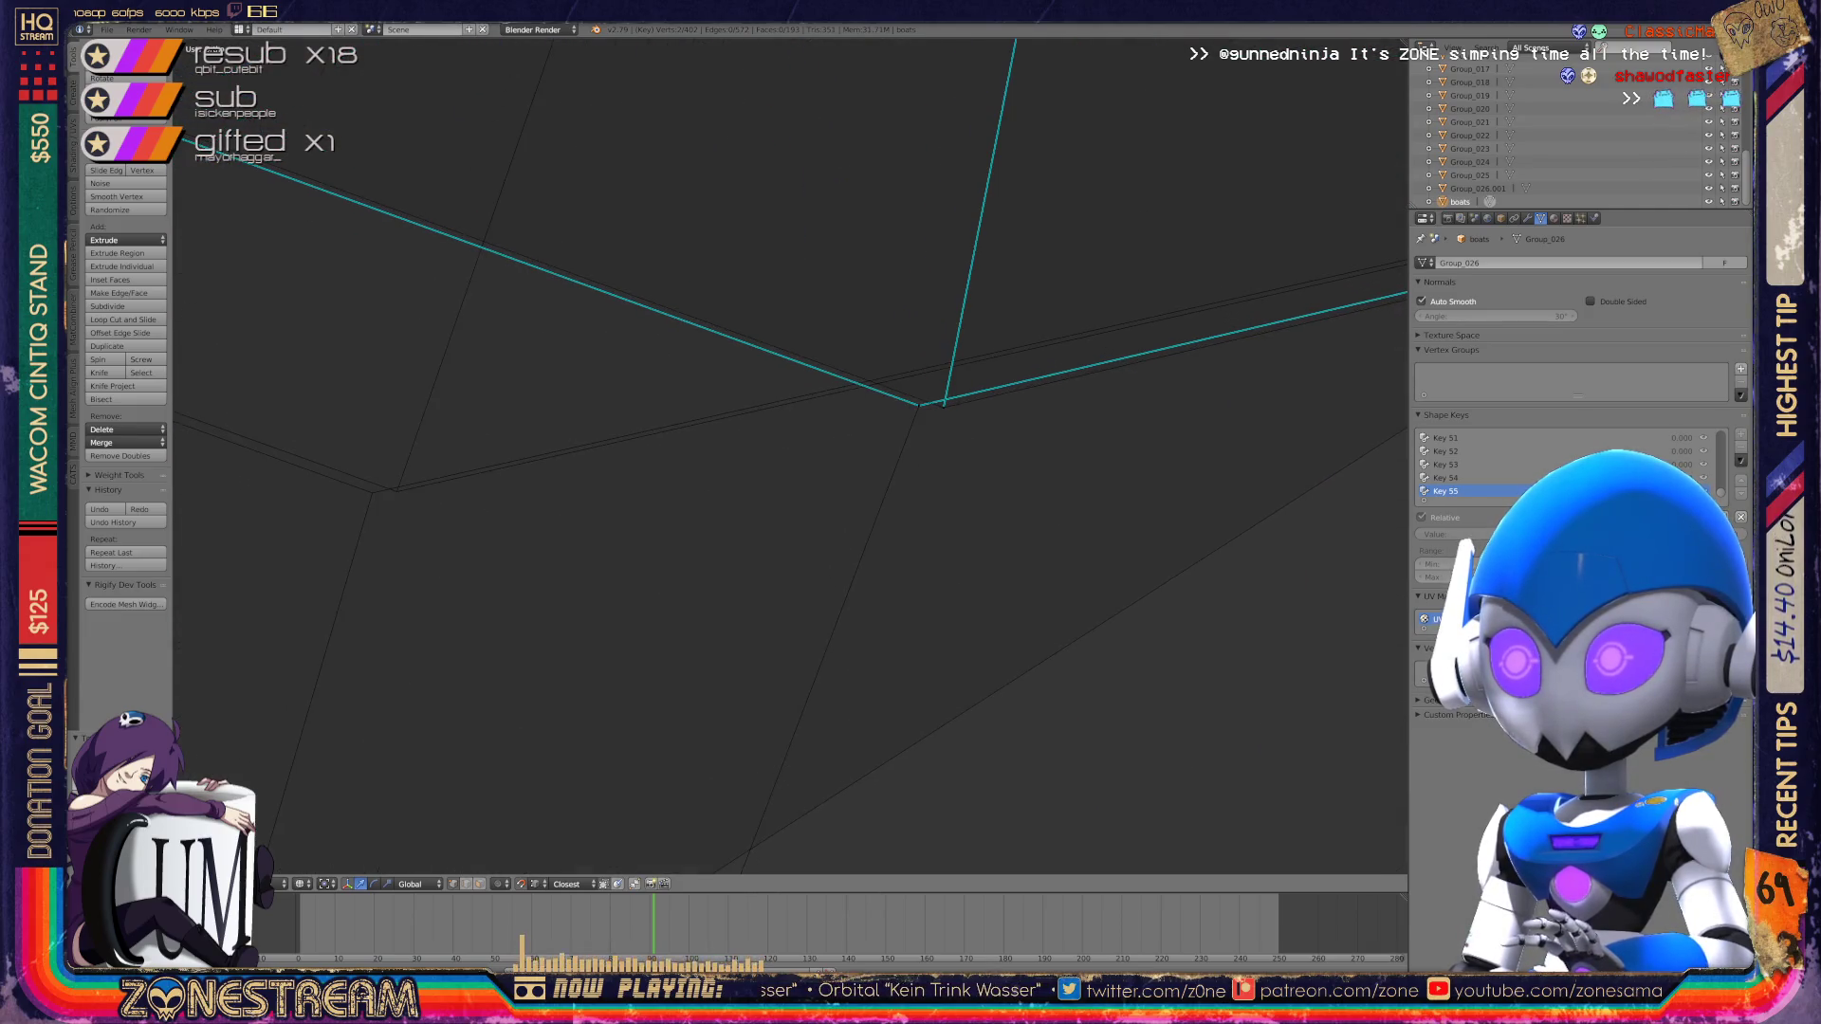
pyautogui.press('g')
pyautogui.click(396, 490)
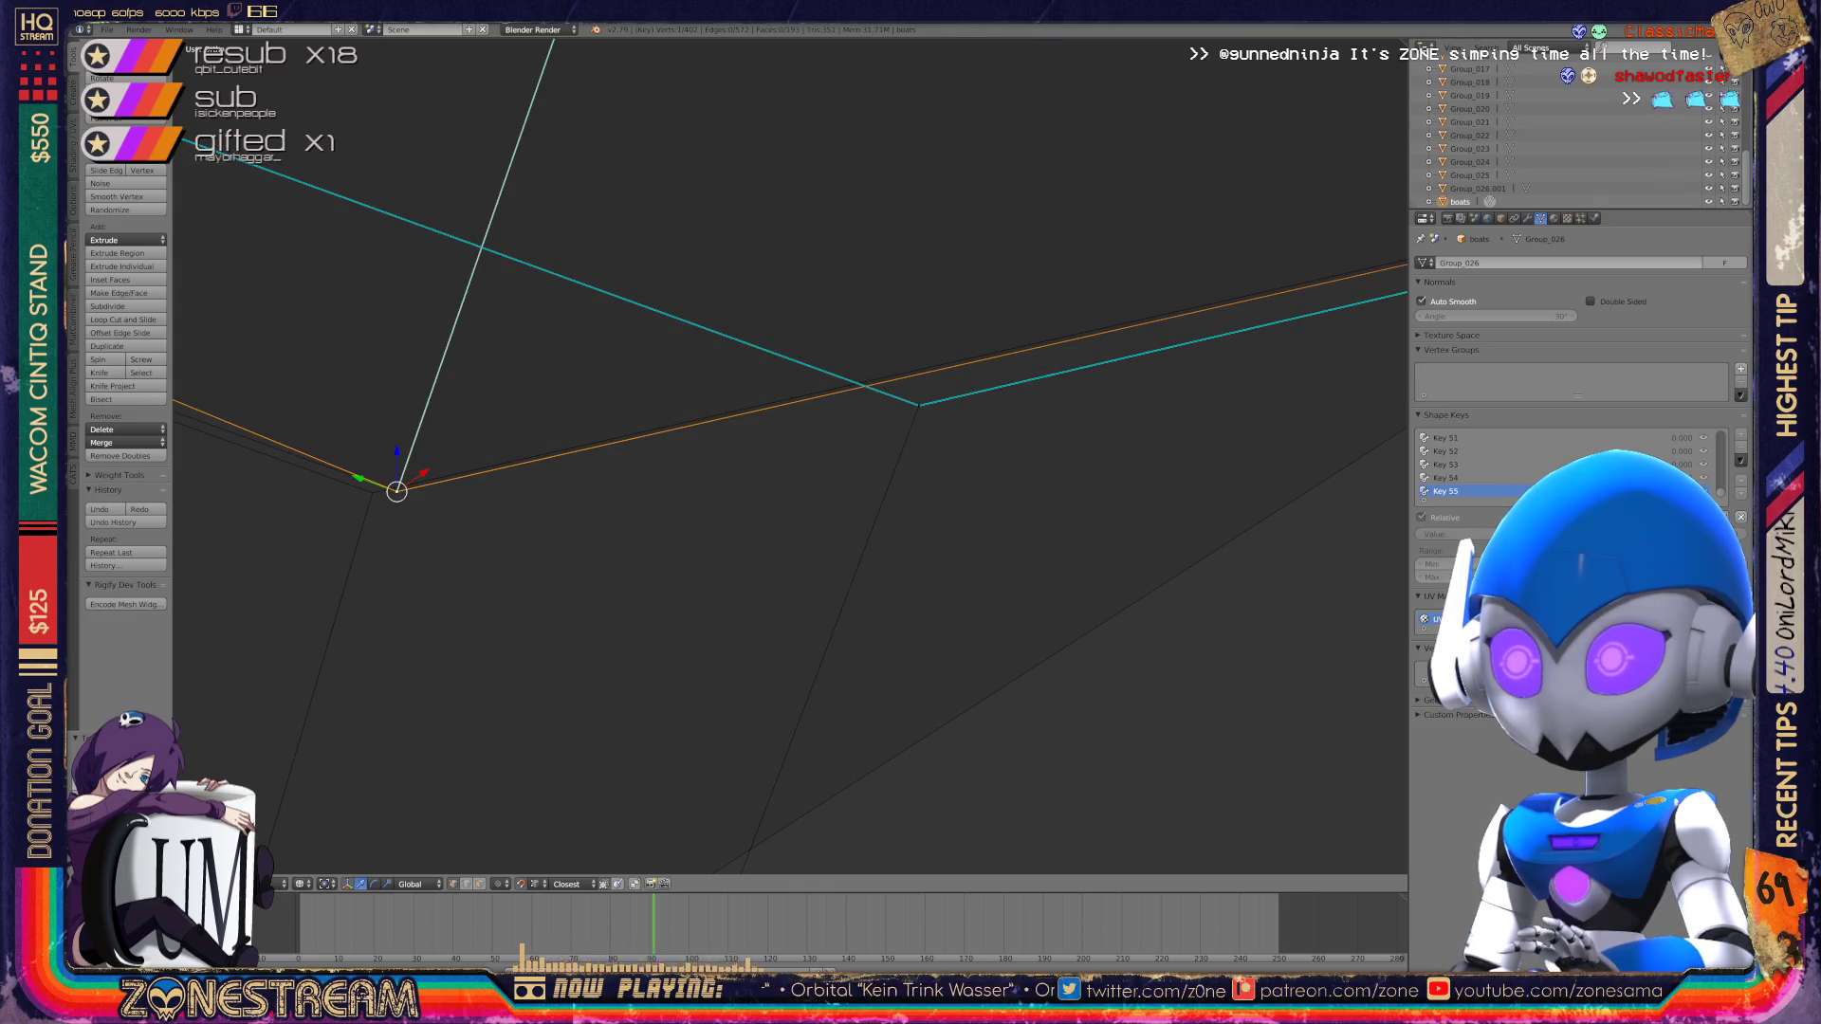
# Step: Try snapping the boot's corner vertex onto the lower corner, then undo it
pyautogui.click(918, 405)
pyautogui.moveTo(918, 569)
pyautogui.mouseDown(button='middle')
pyautogui.moveTo(721, 588)
pyautogui.moveTo(1108, 539)
pyautogui.mouseUp(button='middle')
pyautogui.moveTo(853, 570)
pyautogui.mouseDown(button='middle')
pyautogui.moveTo(1043, 531)
pyautogui.moveTo(1120, 493)
pyautogui.moveTo(1139, 455)
pyautogui.moveTo(854, 455)
pyautogui.moveTo(759, 493)
pyautogui.mouseUp(button='middle')
pyautogui.rightClick(558, 415)
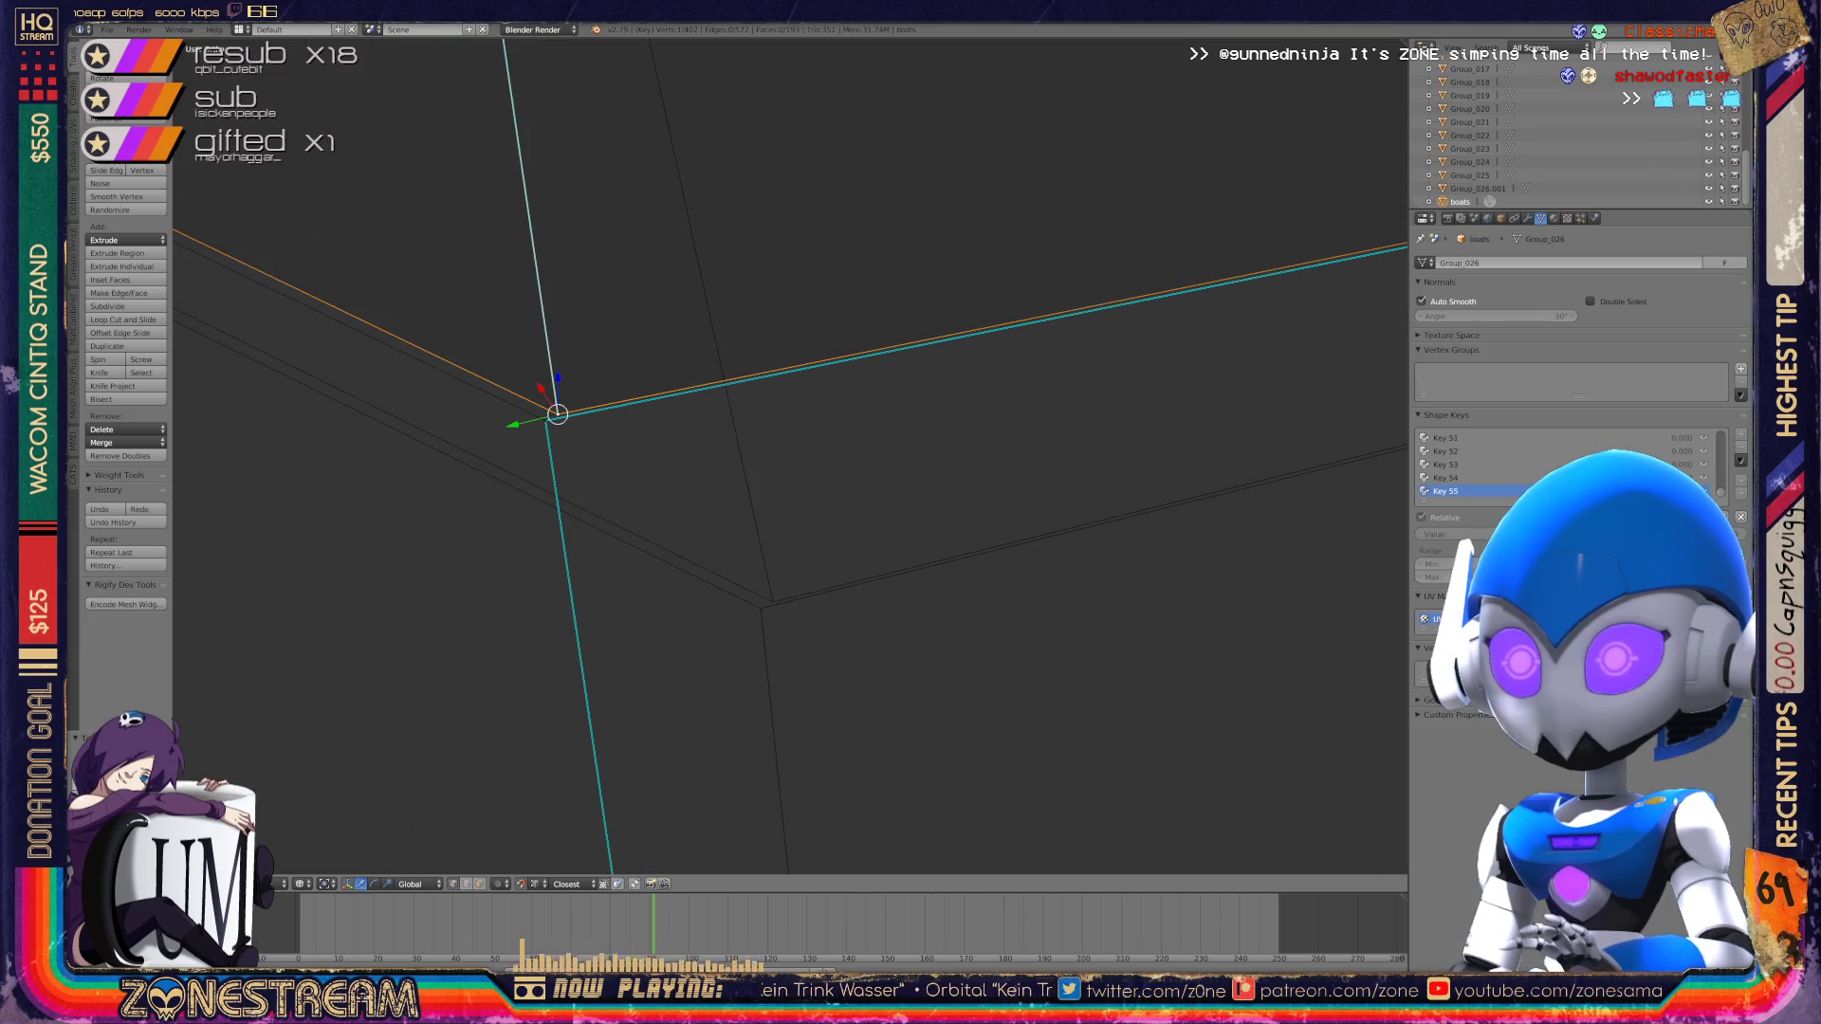
pyautogui.press('g')
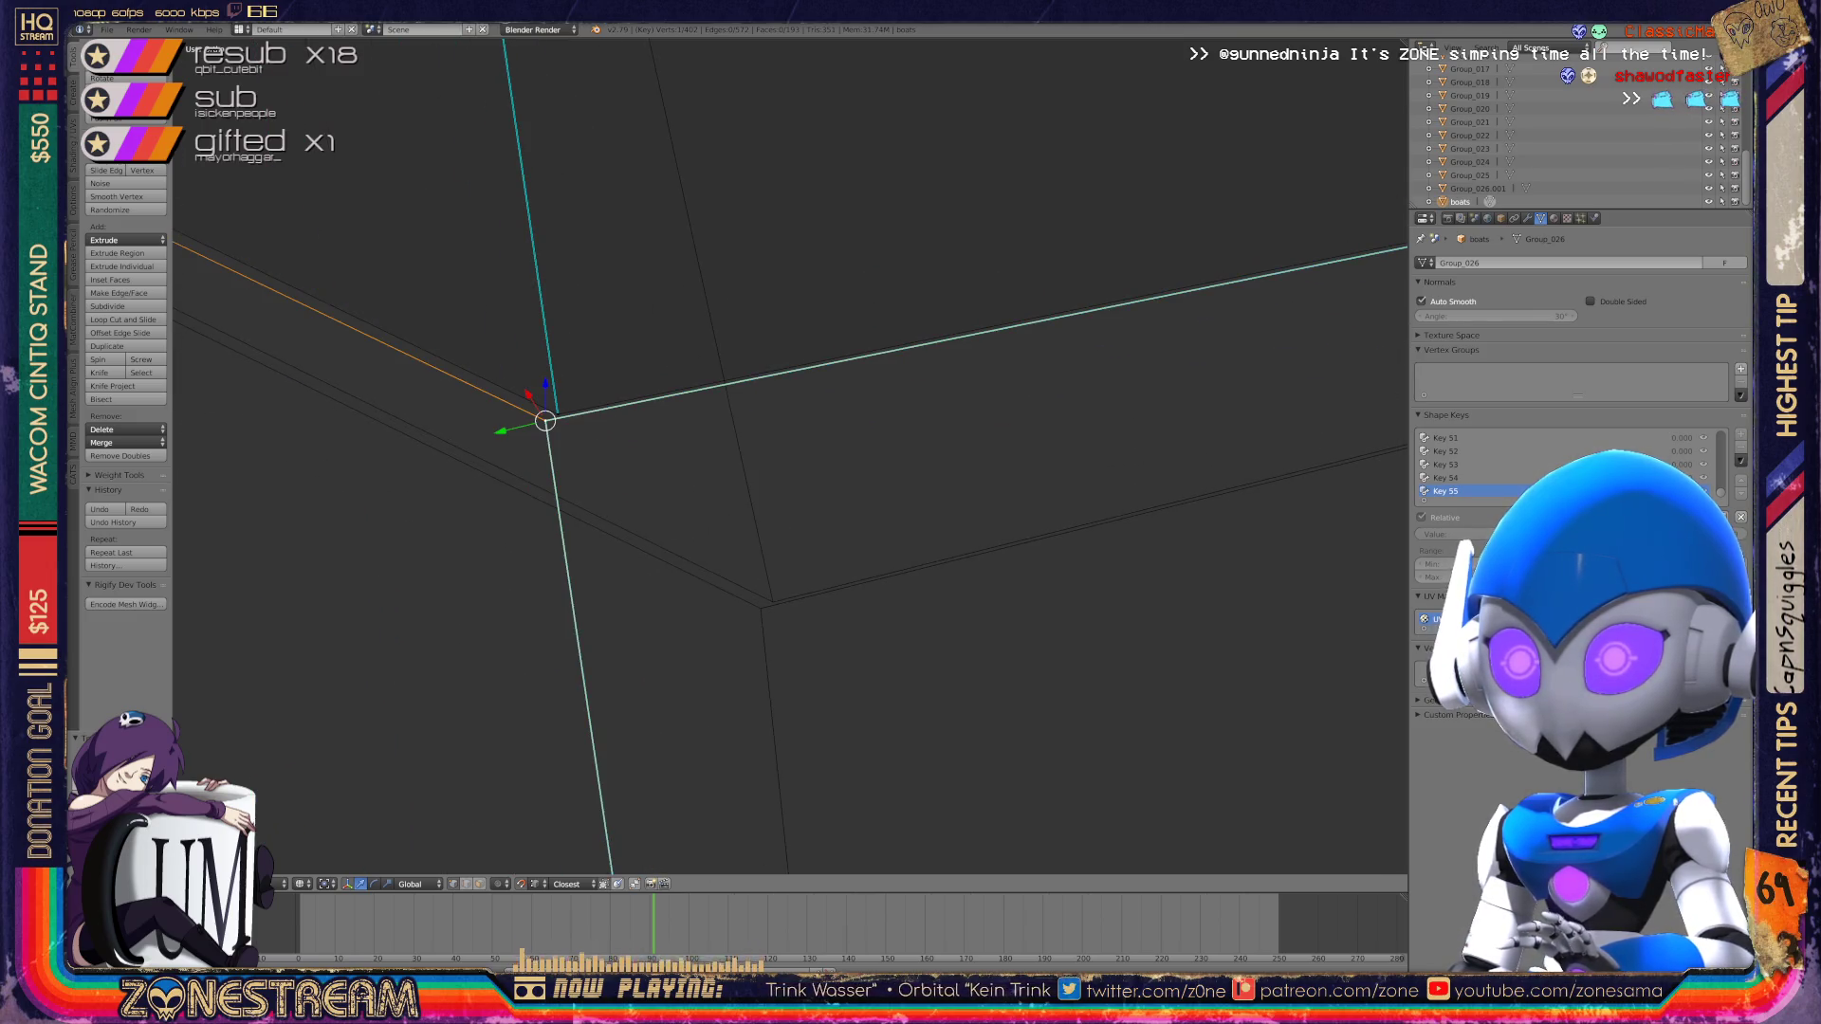
pyautogui.click(761, 608)
pyautogui.hotkey('ctrl', 'z')
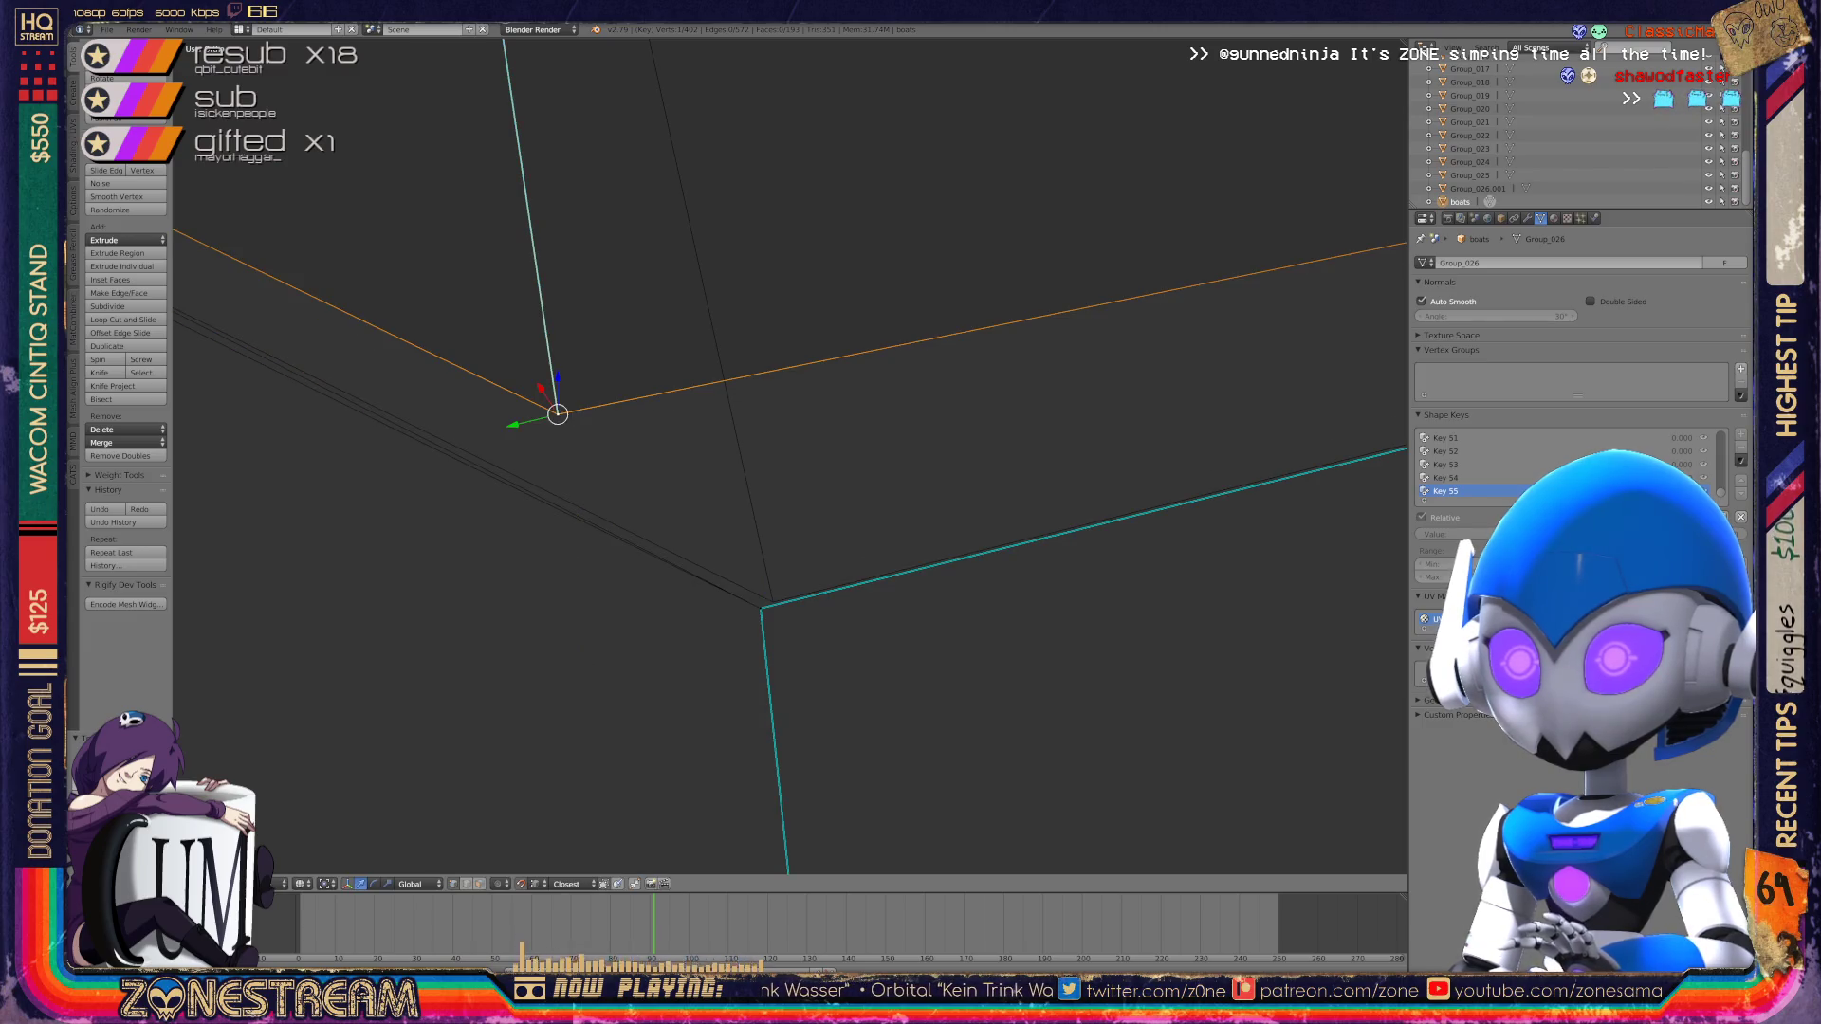
# Step: Snap another loose vertex onto its neighbouring vertex
pyautogui.moveTo(758, 456)
pyautogui.mouseDown(button='middle')
pyautogui.moveTo(948, 418)
pyautogui.moveTo(863, 431)
pyautogui.mouseUp(button='middle')
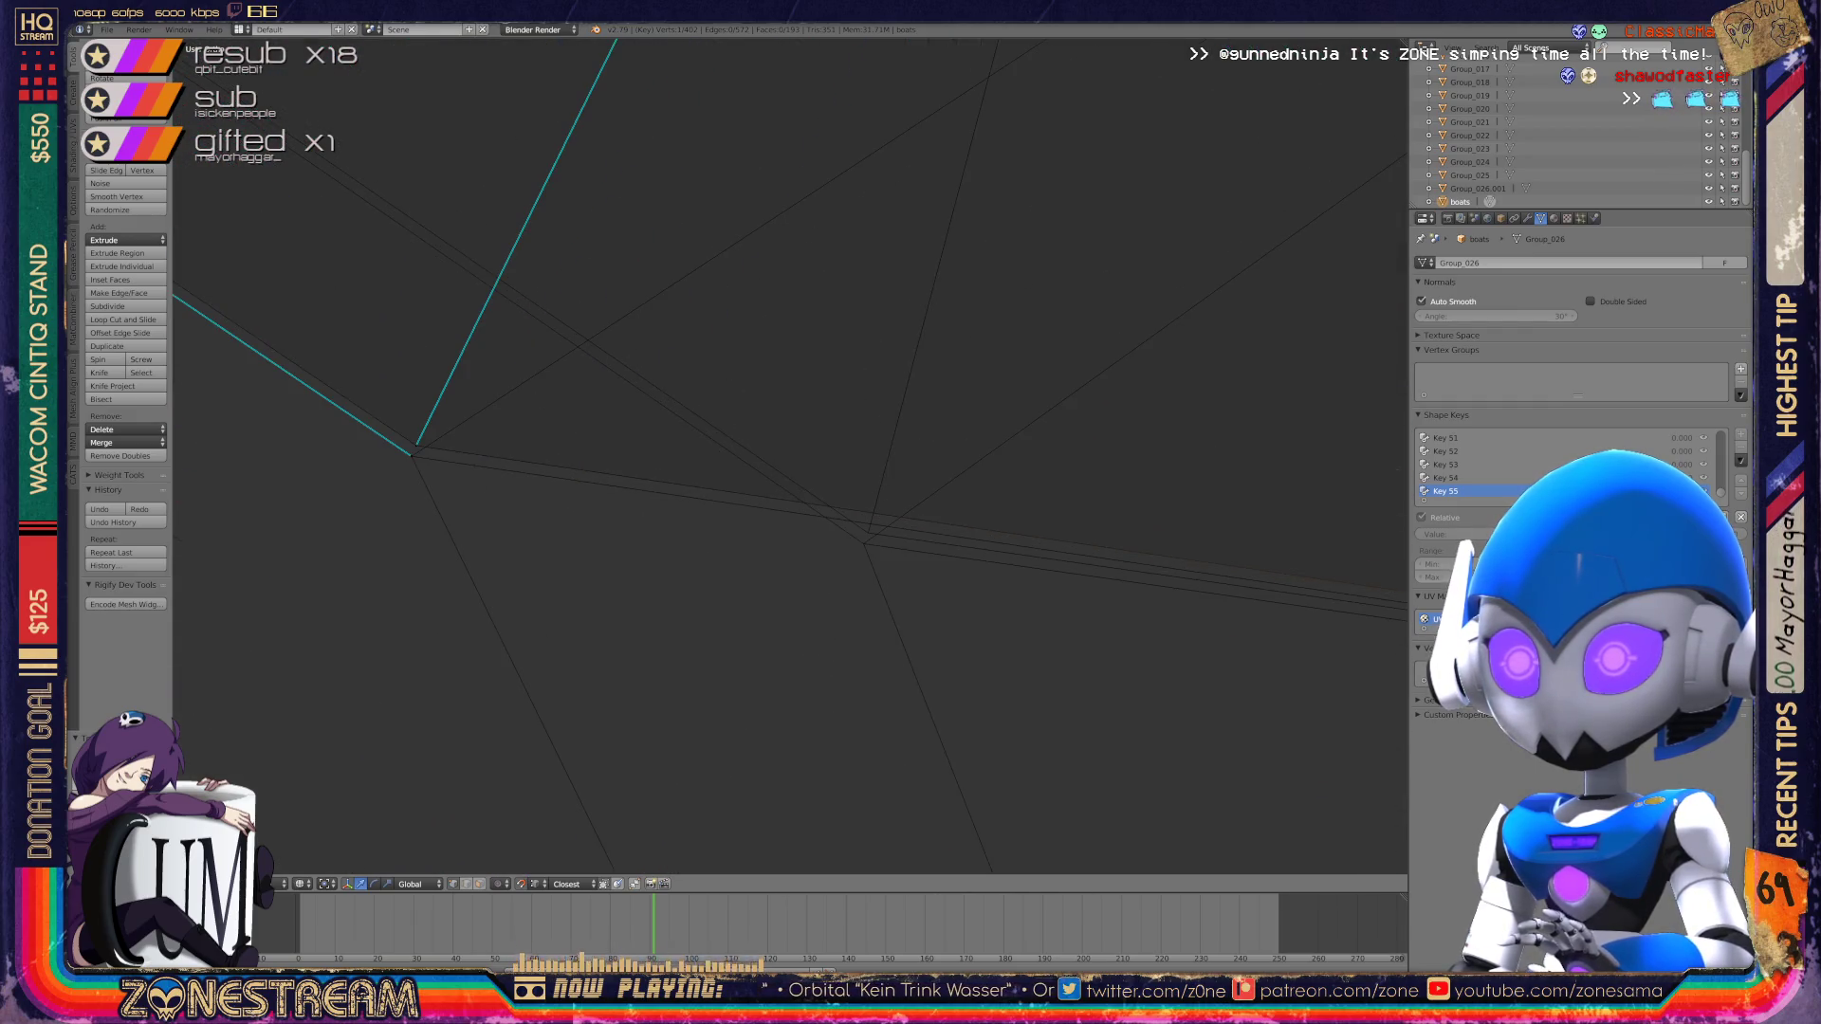
pyautogui.rightClick(415, 444)
pyautogui.rightClick(868, 532)
pyautogui.rightClick(411, 456)
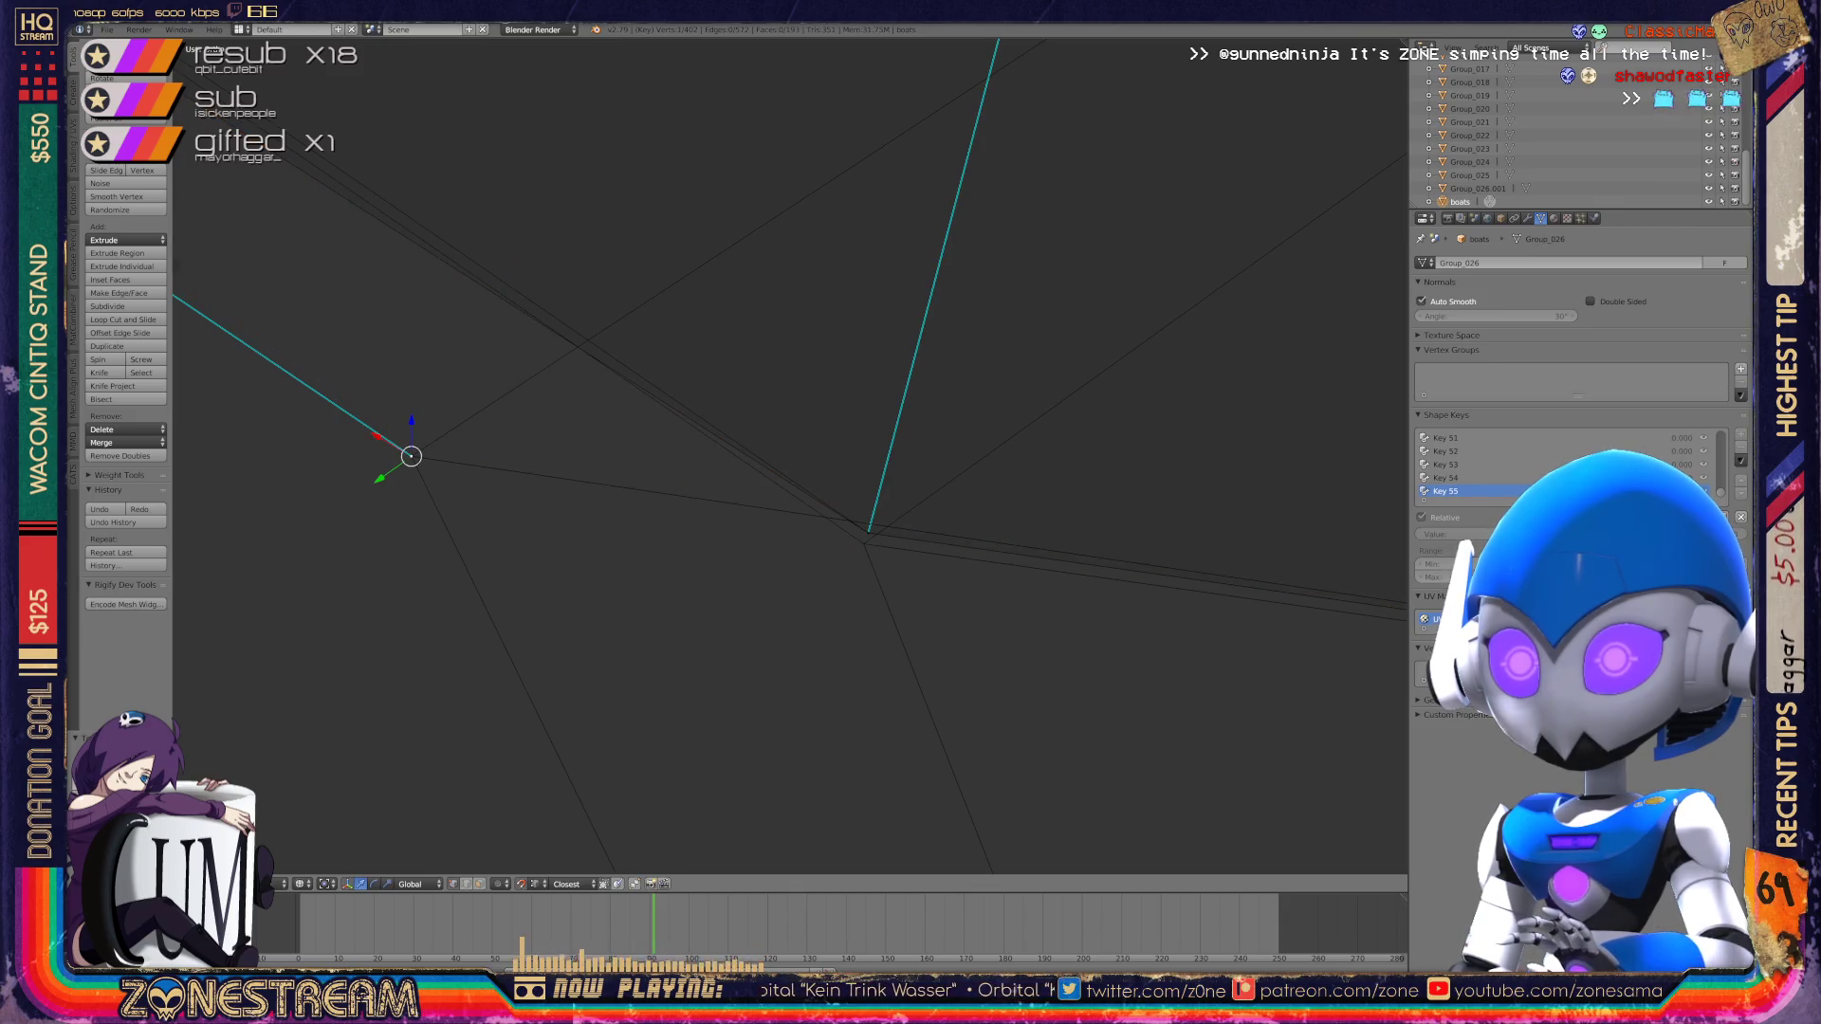
pyautogui.press('g')
pyautogui.press('Escape')
pyautogui.press('g')
pyautogui.press('Return')
# Step: Snap the lower corner vertex onto the upper-right vertex, then frame the piece in Object Mode
pyautogui.scroll(-5, 790, 455)
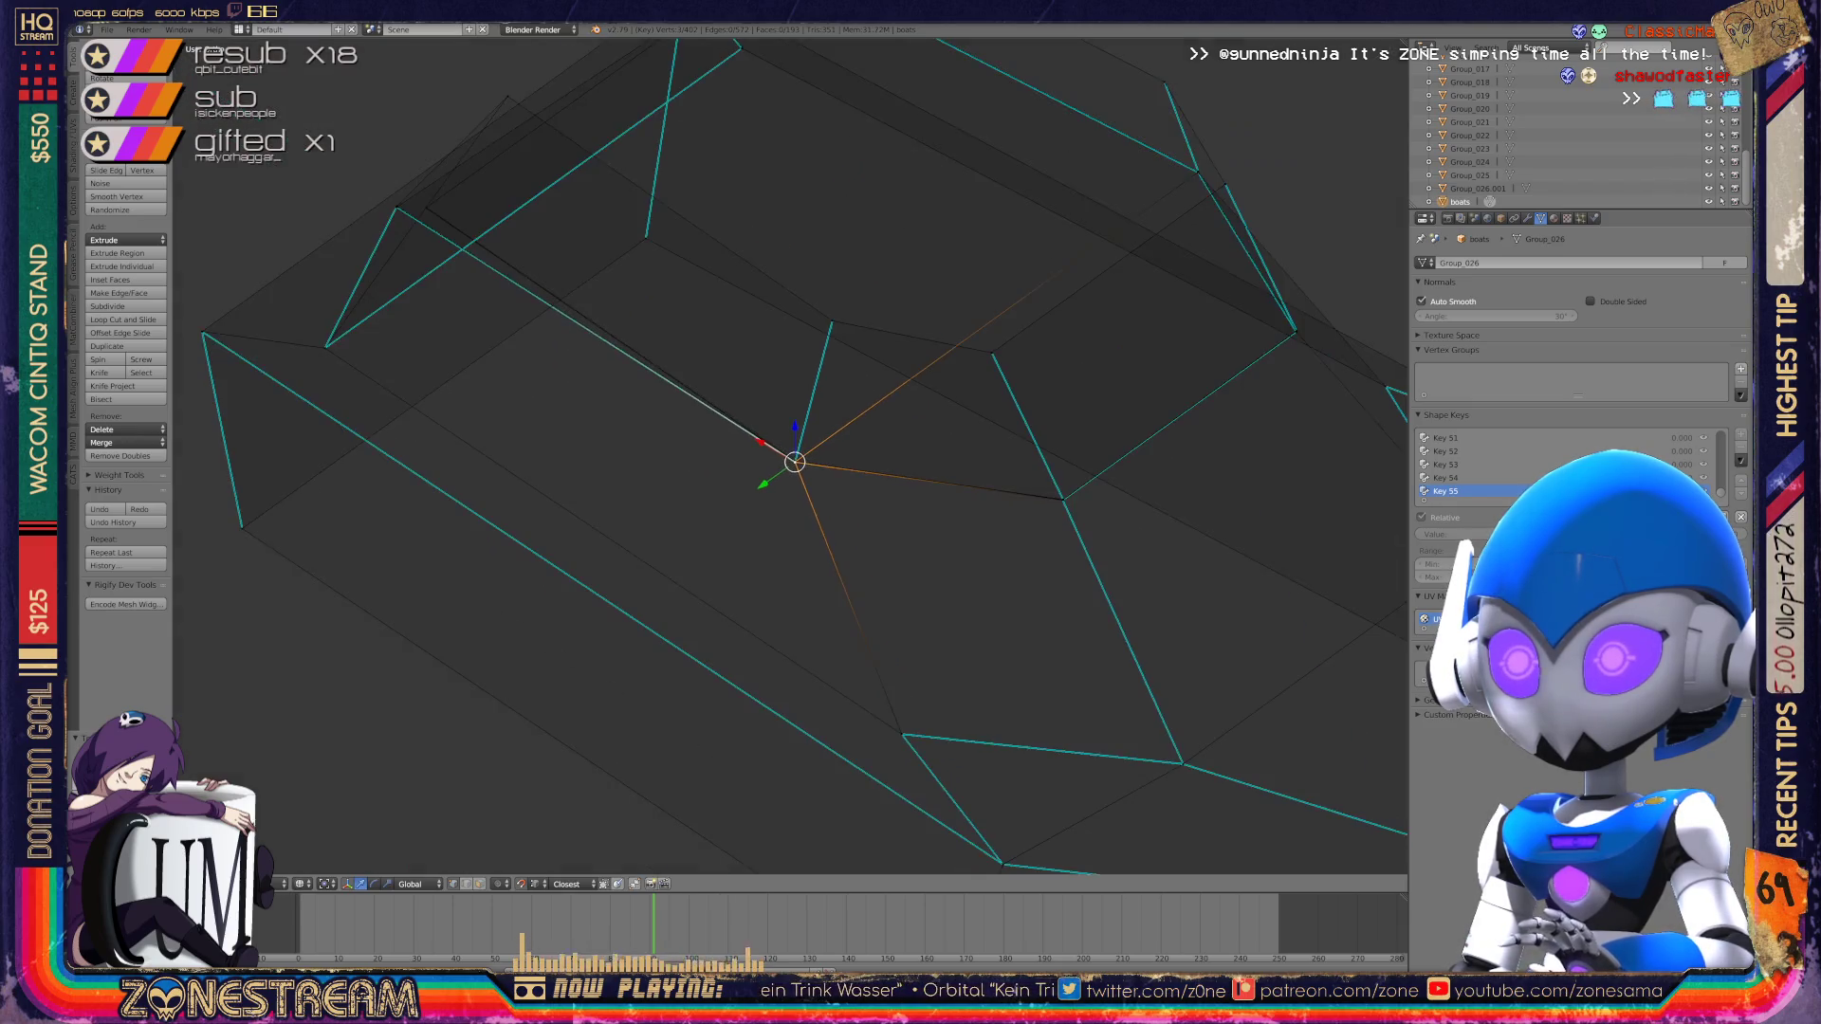
pyautogui.moveTo(790, 455)
pyautogui.mouseDown(button='middle')
pyautogui.moveTo(910, 389)
pyautogui.moveTo(572, 554)
pyautogui.moveTo(658, 529)
pyautogui.moveTo(709, 540)
pyautogui.mouseUp(button='middle')
pyautogui.scroll(4, 910, 389)
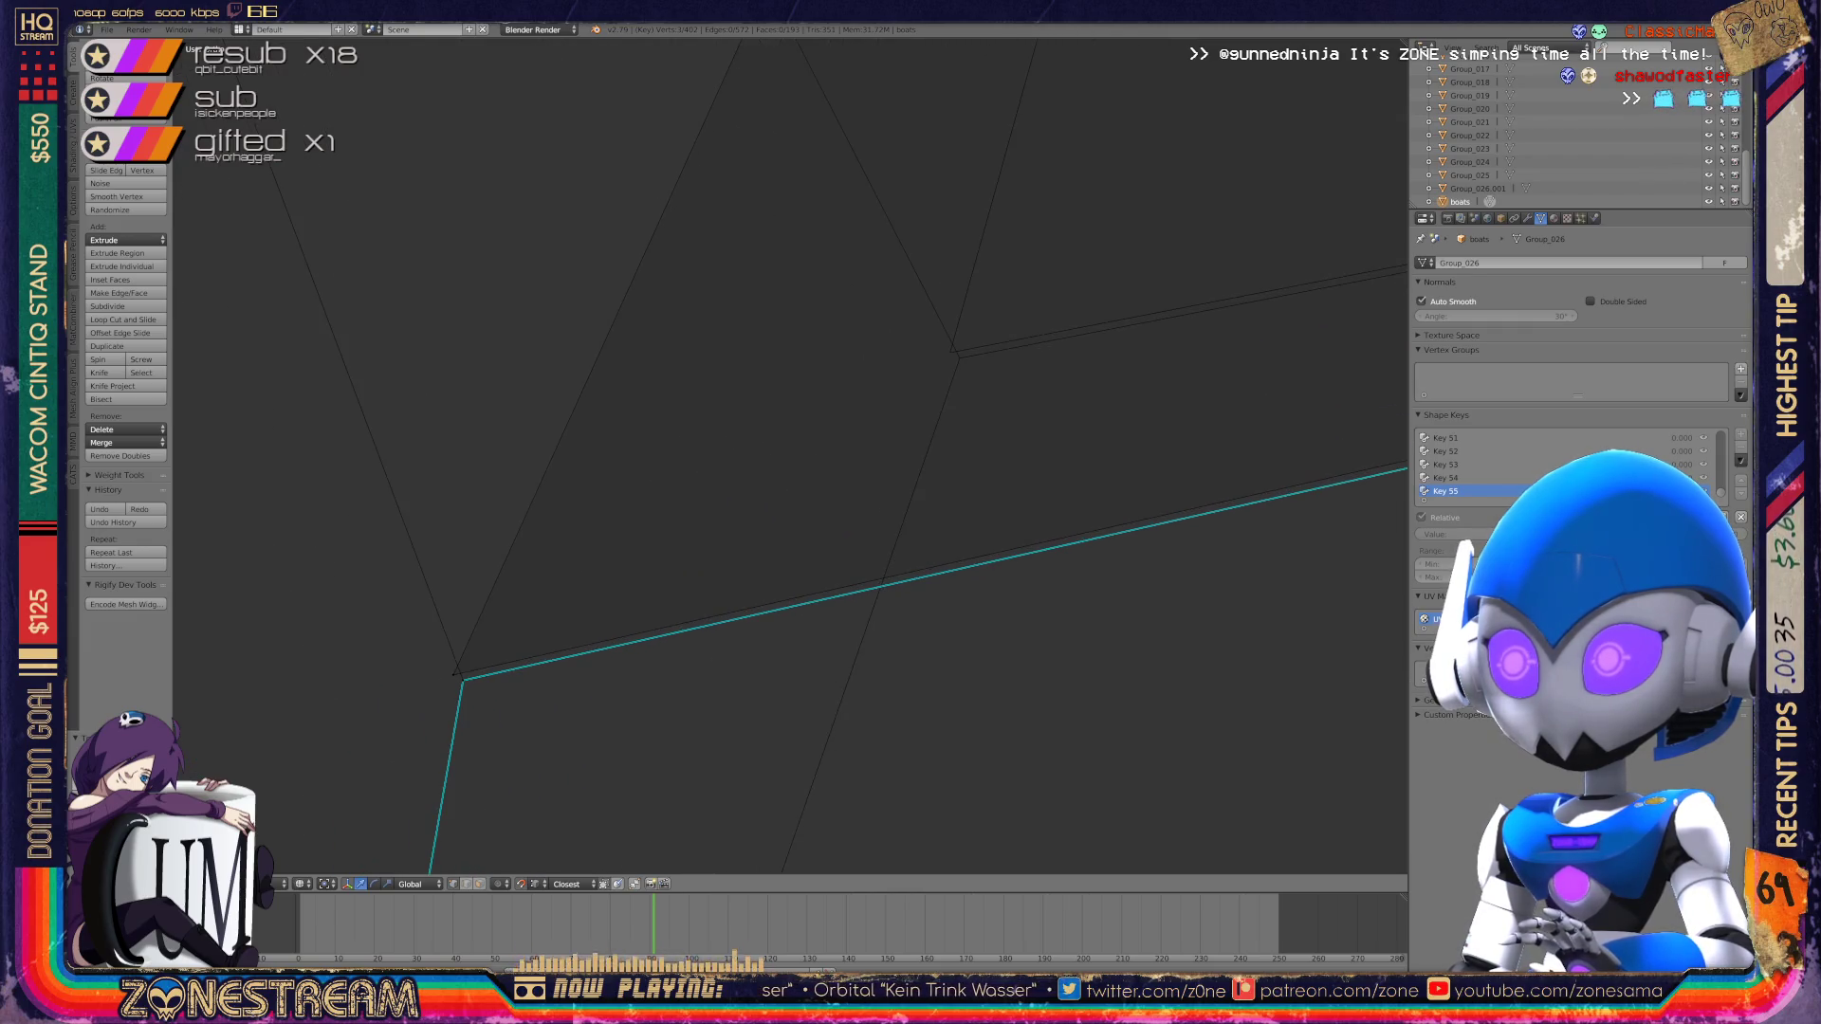
pyautogui.rightClick(462, 679)
pyautogui.moveTo(463, 680); pyautogui.dragTo(454, 675)
pyautogui.click(951, 351)
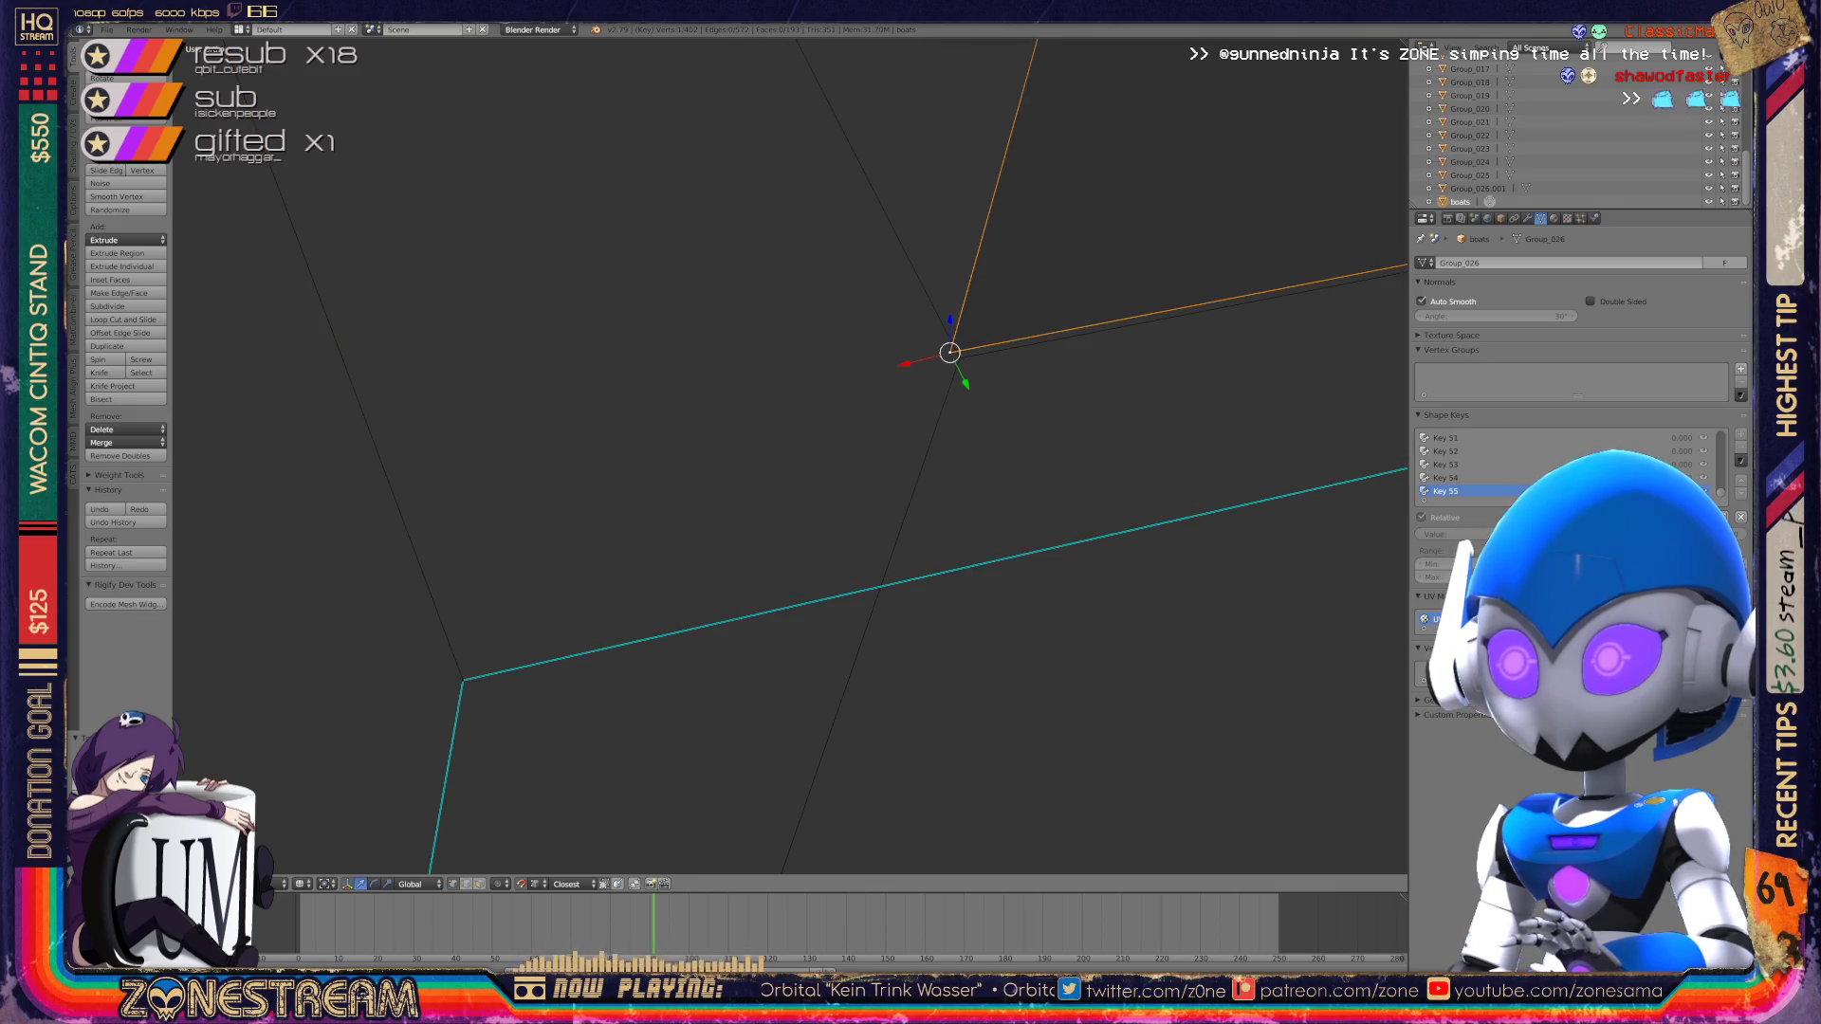
pyautogui.rightClick(463, 680)
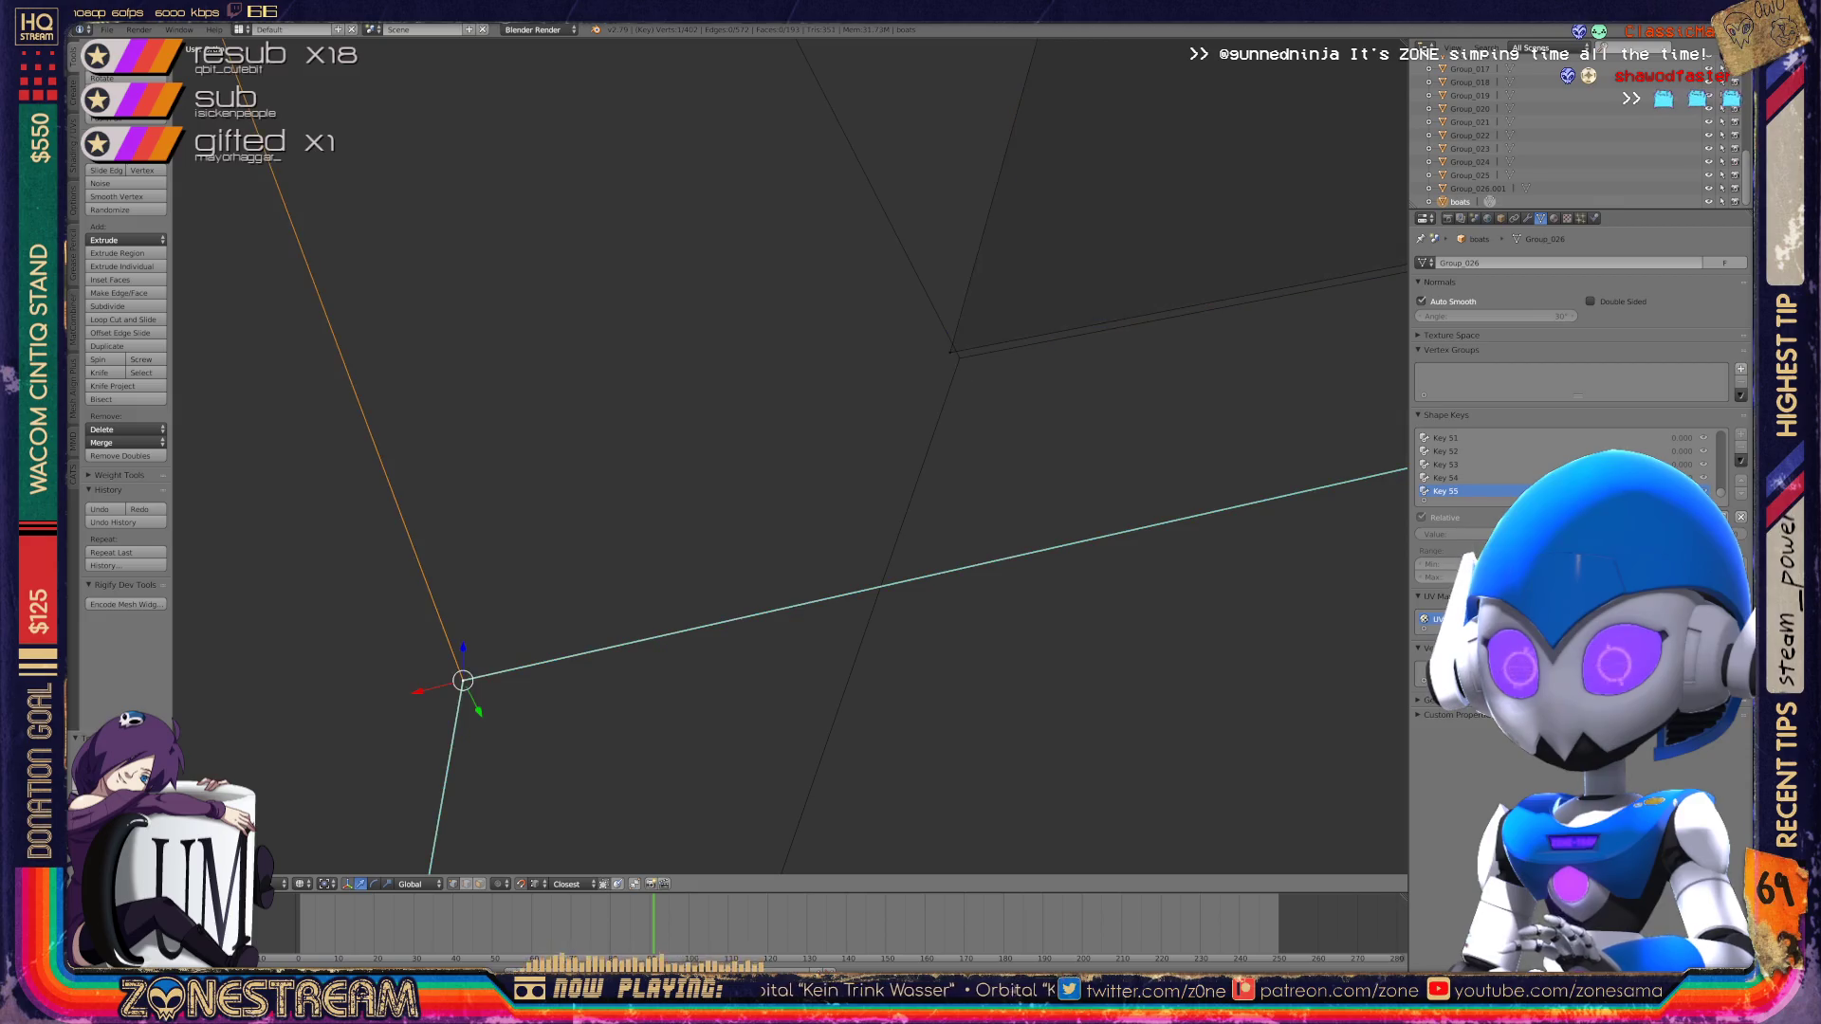
pyautogui.press('g')
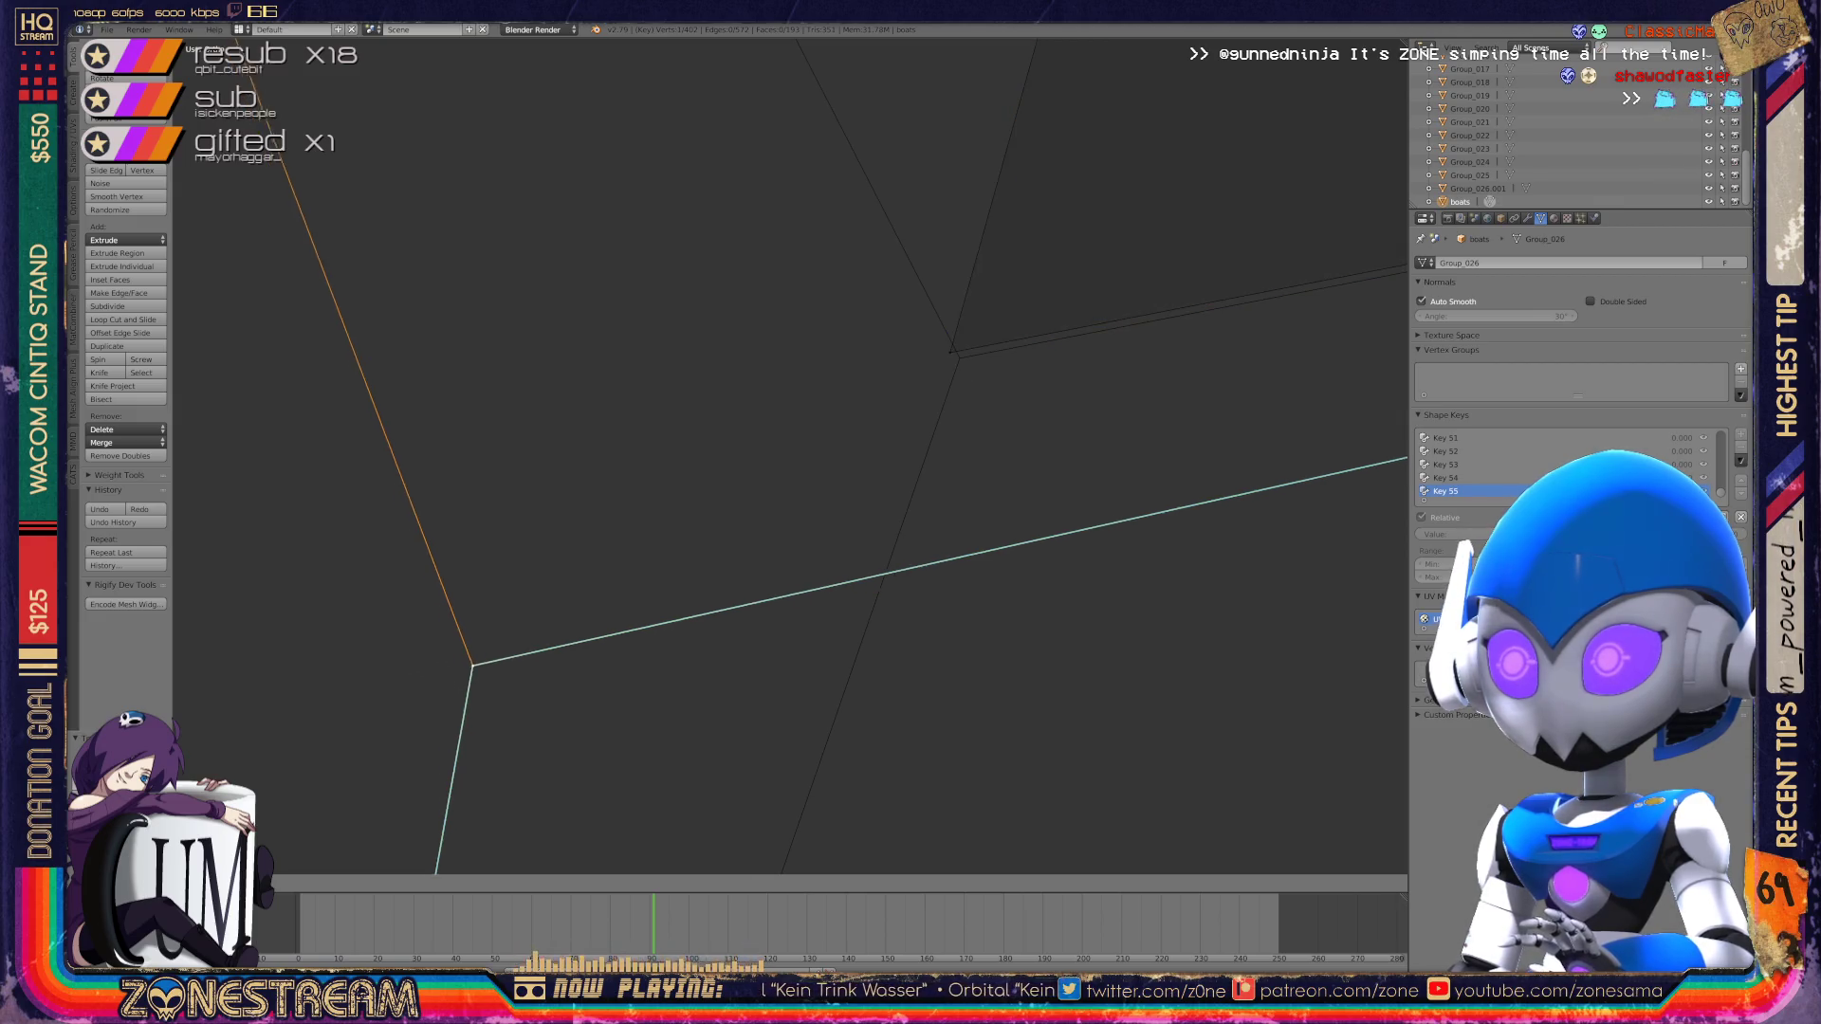
pyautogui.click(959, 358)
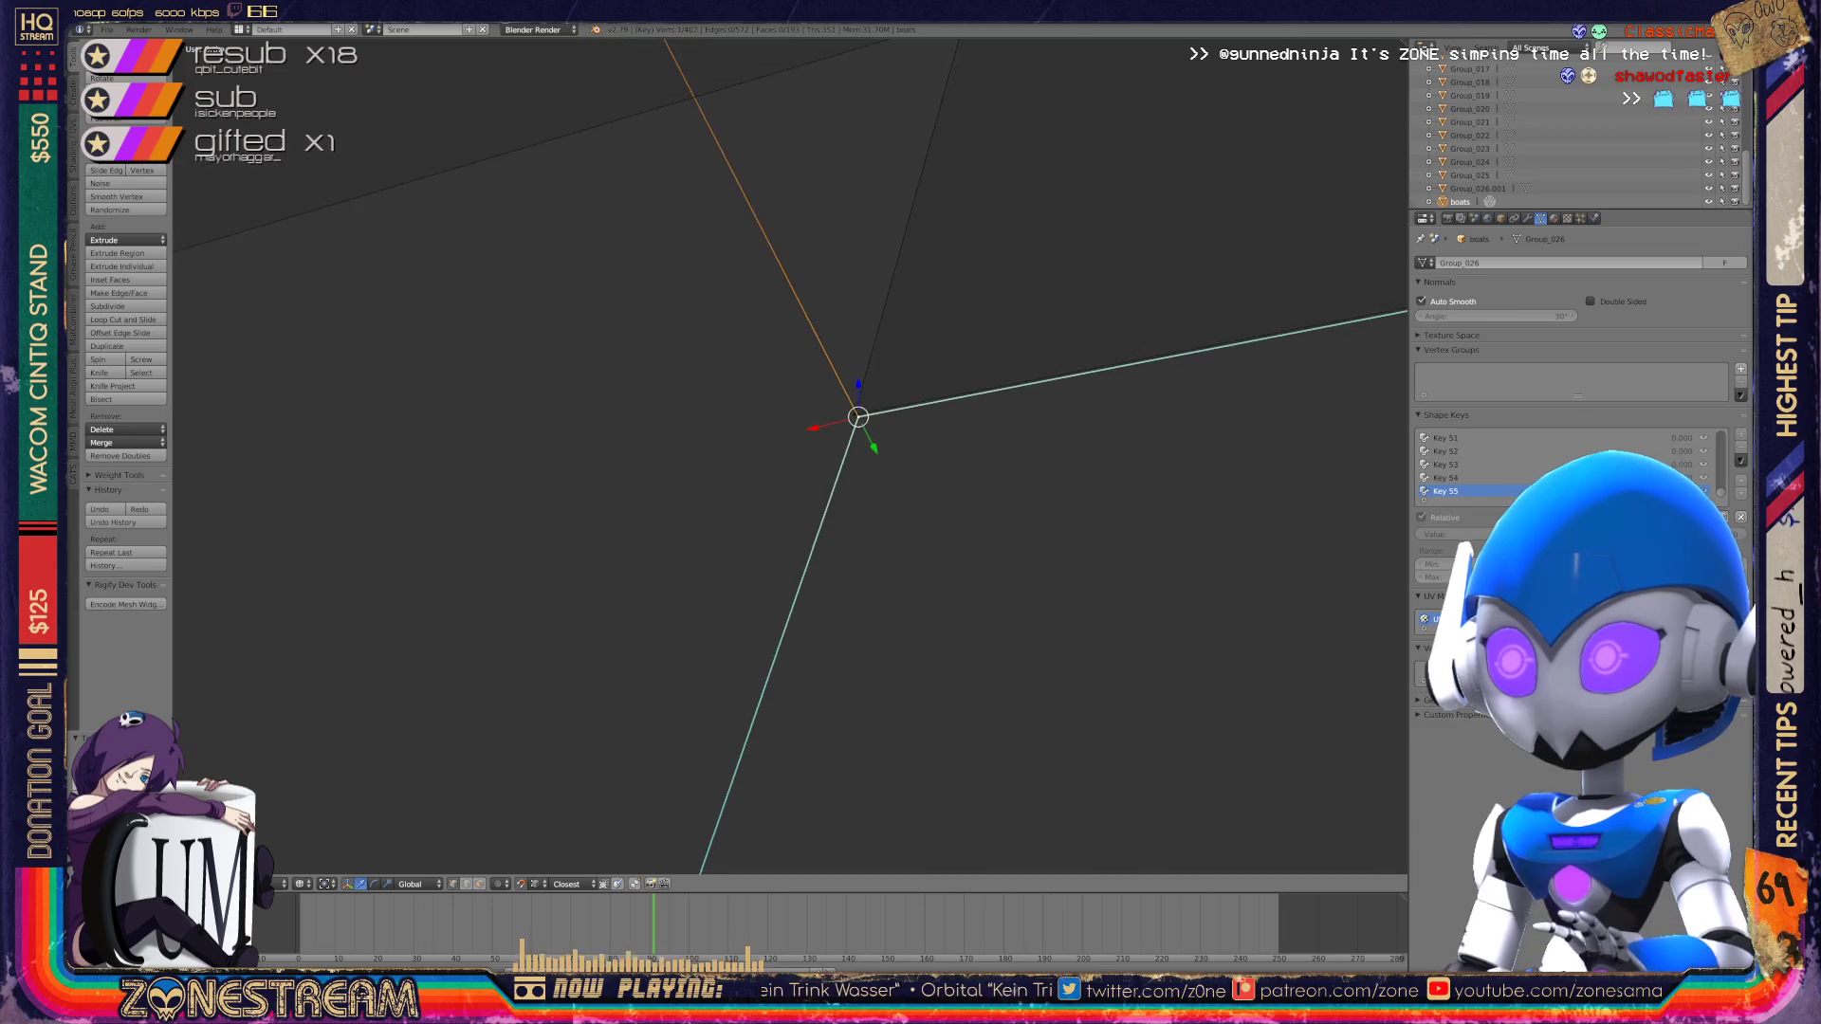
pyautogui.press('Tab')
pyautogui.press('KP_Decimal')
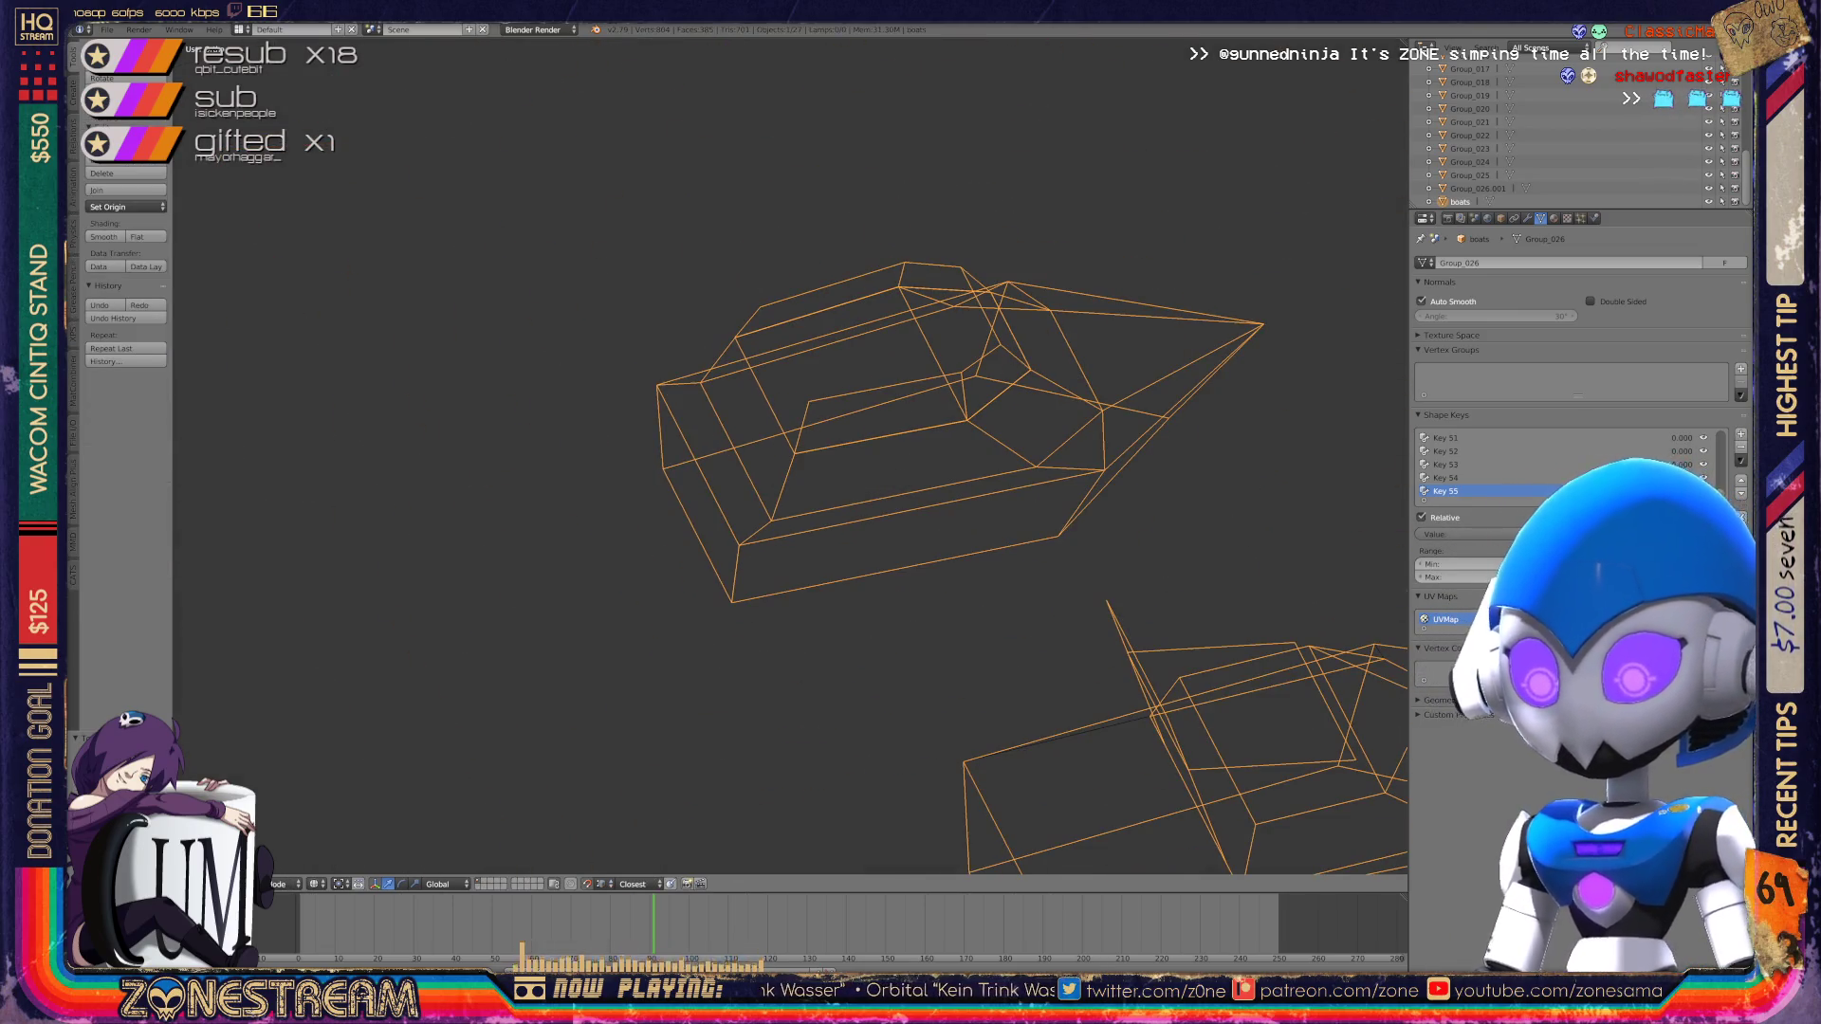
# Step: Zoom out and pan until the next boot piece is in view
pyautogui.press('KP_4')
pyautogui.scroll(-8, 759, 455)
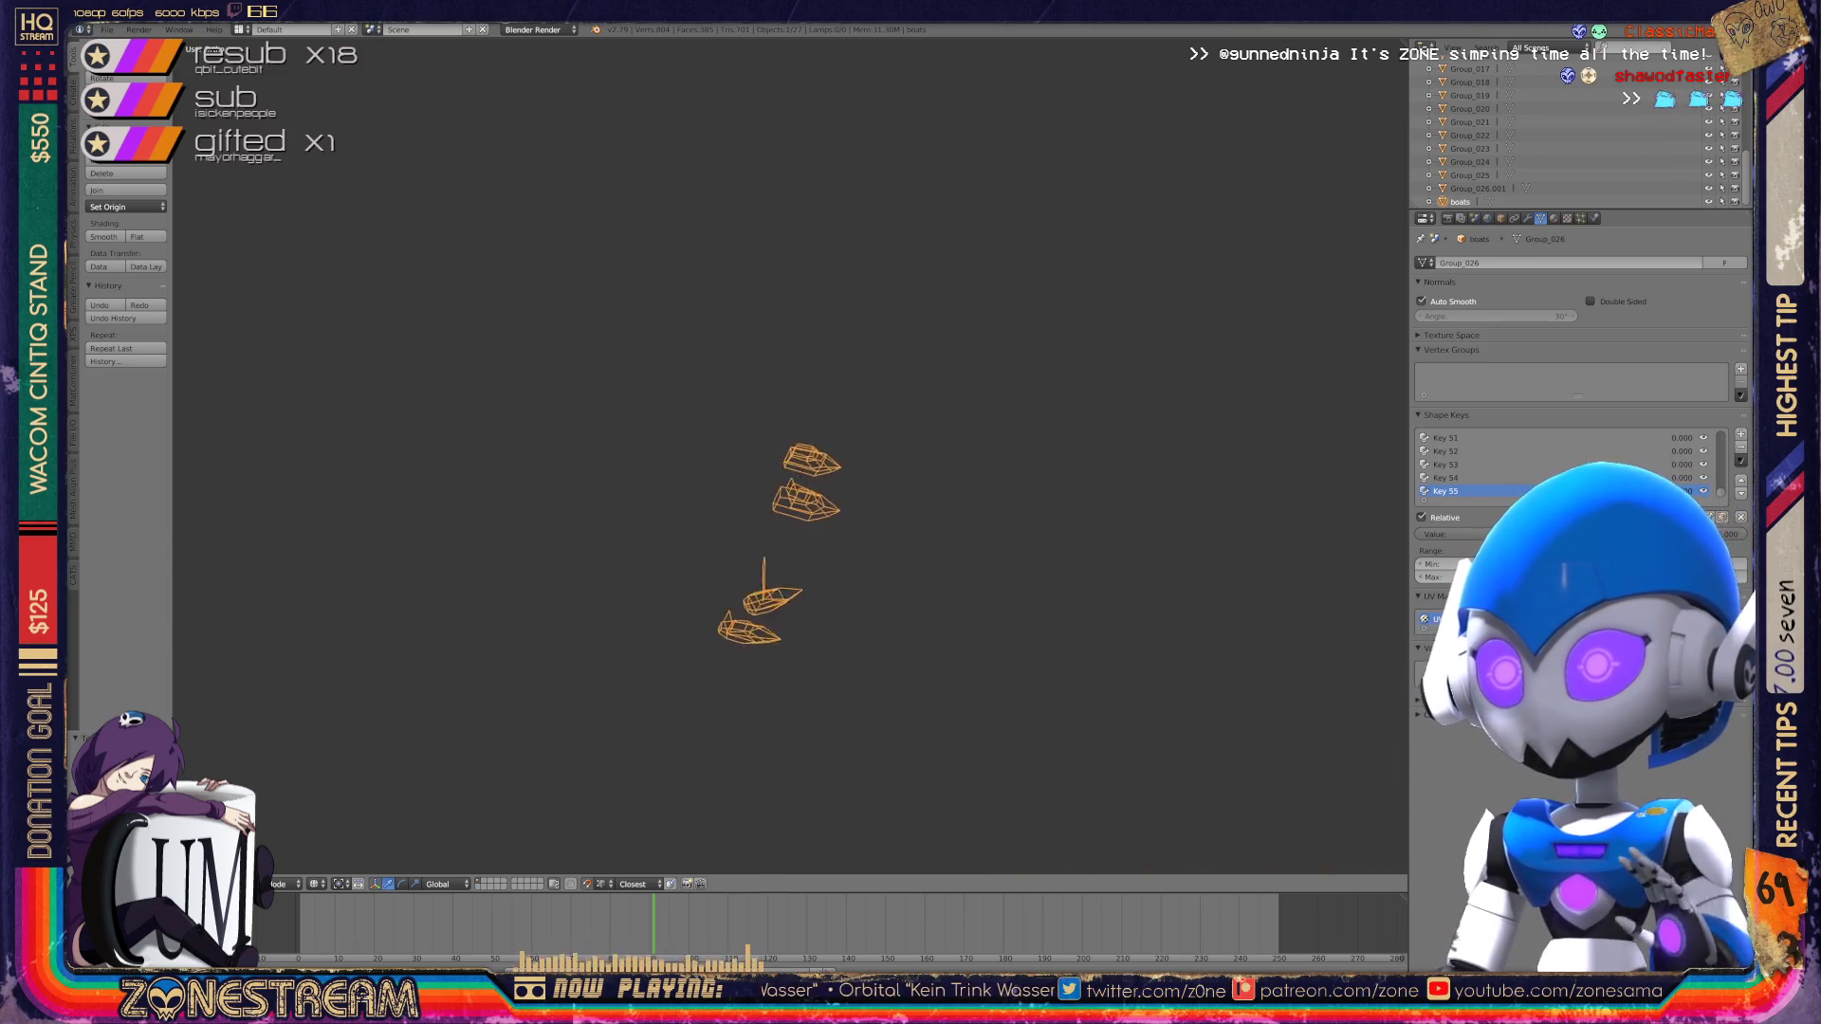
pyautogui.press('KP_4')
pyautogui.press('KP_4')
pyautogui.press('KP_4')
pyautogui.press('KP_4')
pyautogui.press('KP_4')
pyautogui.scroll(5, 910, 456)
pyautogui.scroll(6, 911, 455)
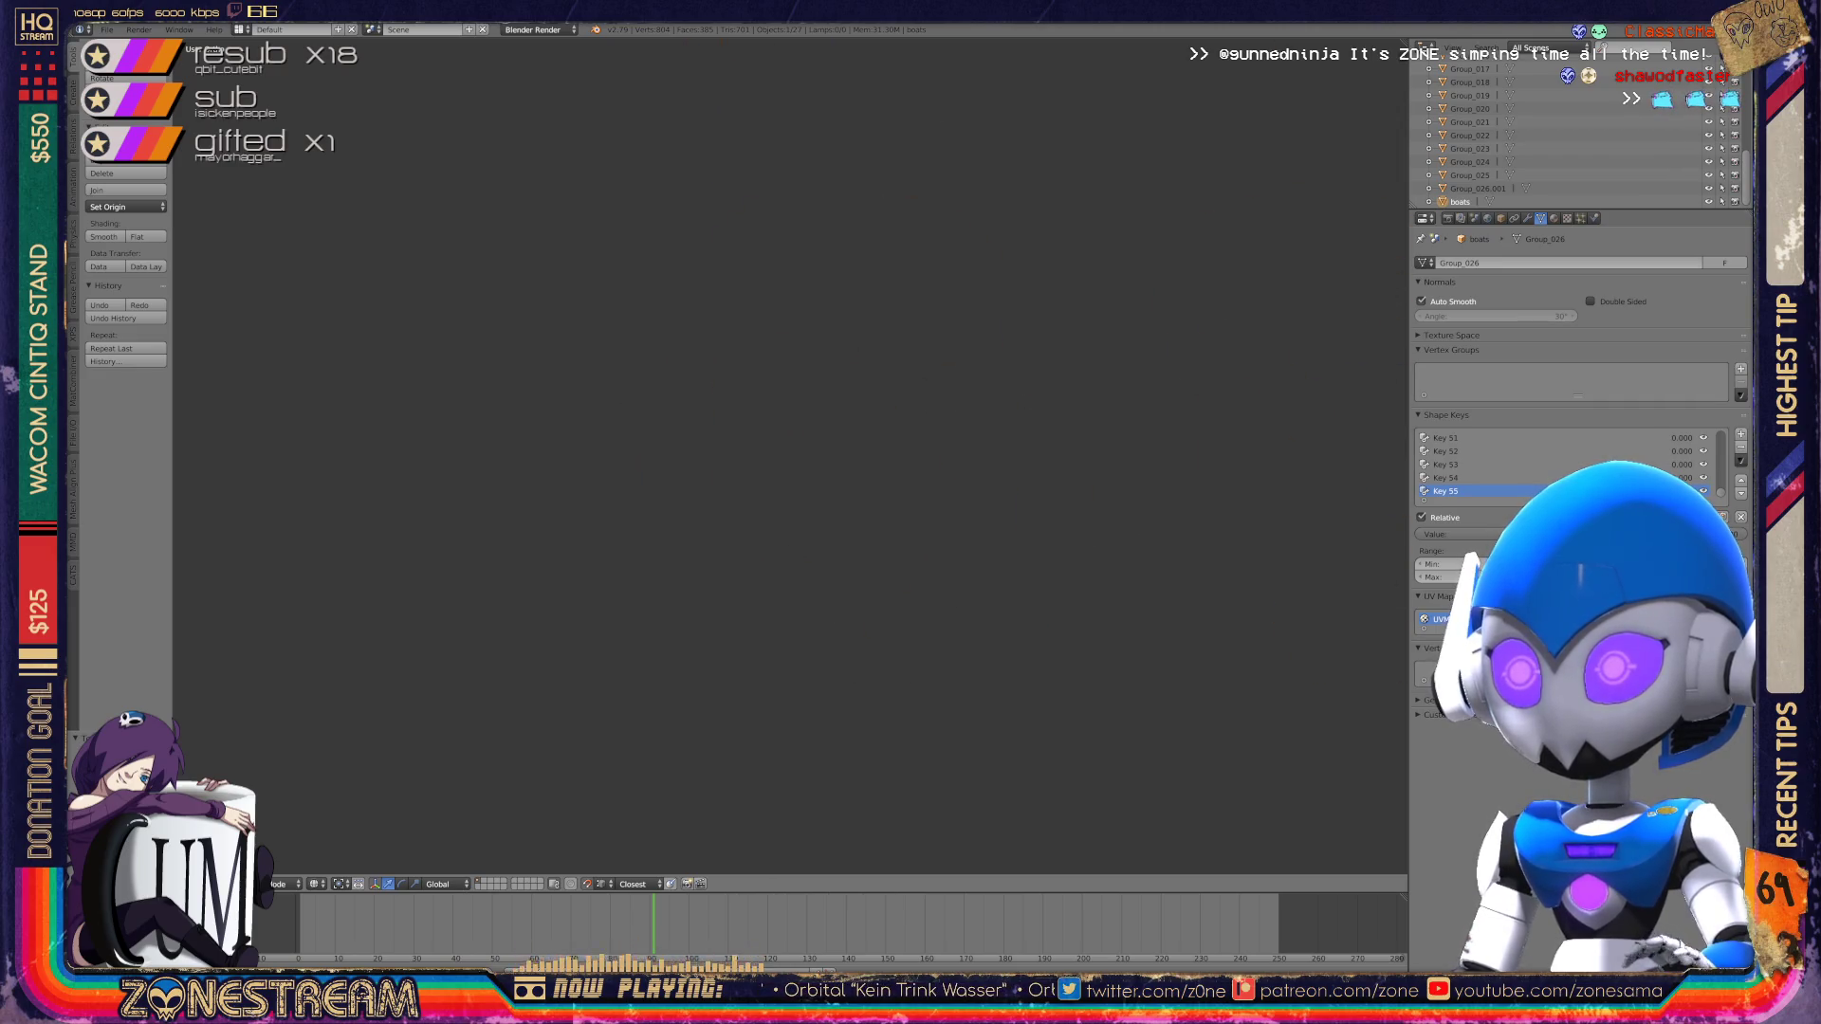
pyautogui.keyDown('shift'); pyautogui.moveTo(1043, 379); pyautogui.dragTo(816, 531, button='middle'); pyautogui.keyUp('shift')
pyautogui.scroll(6, 910, 455)
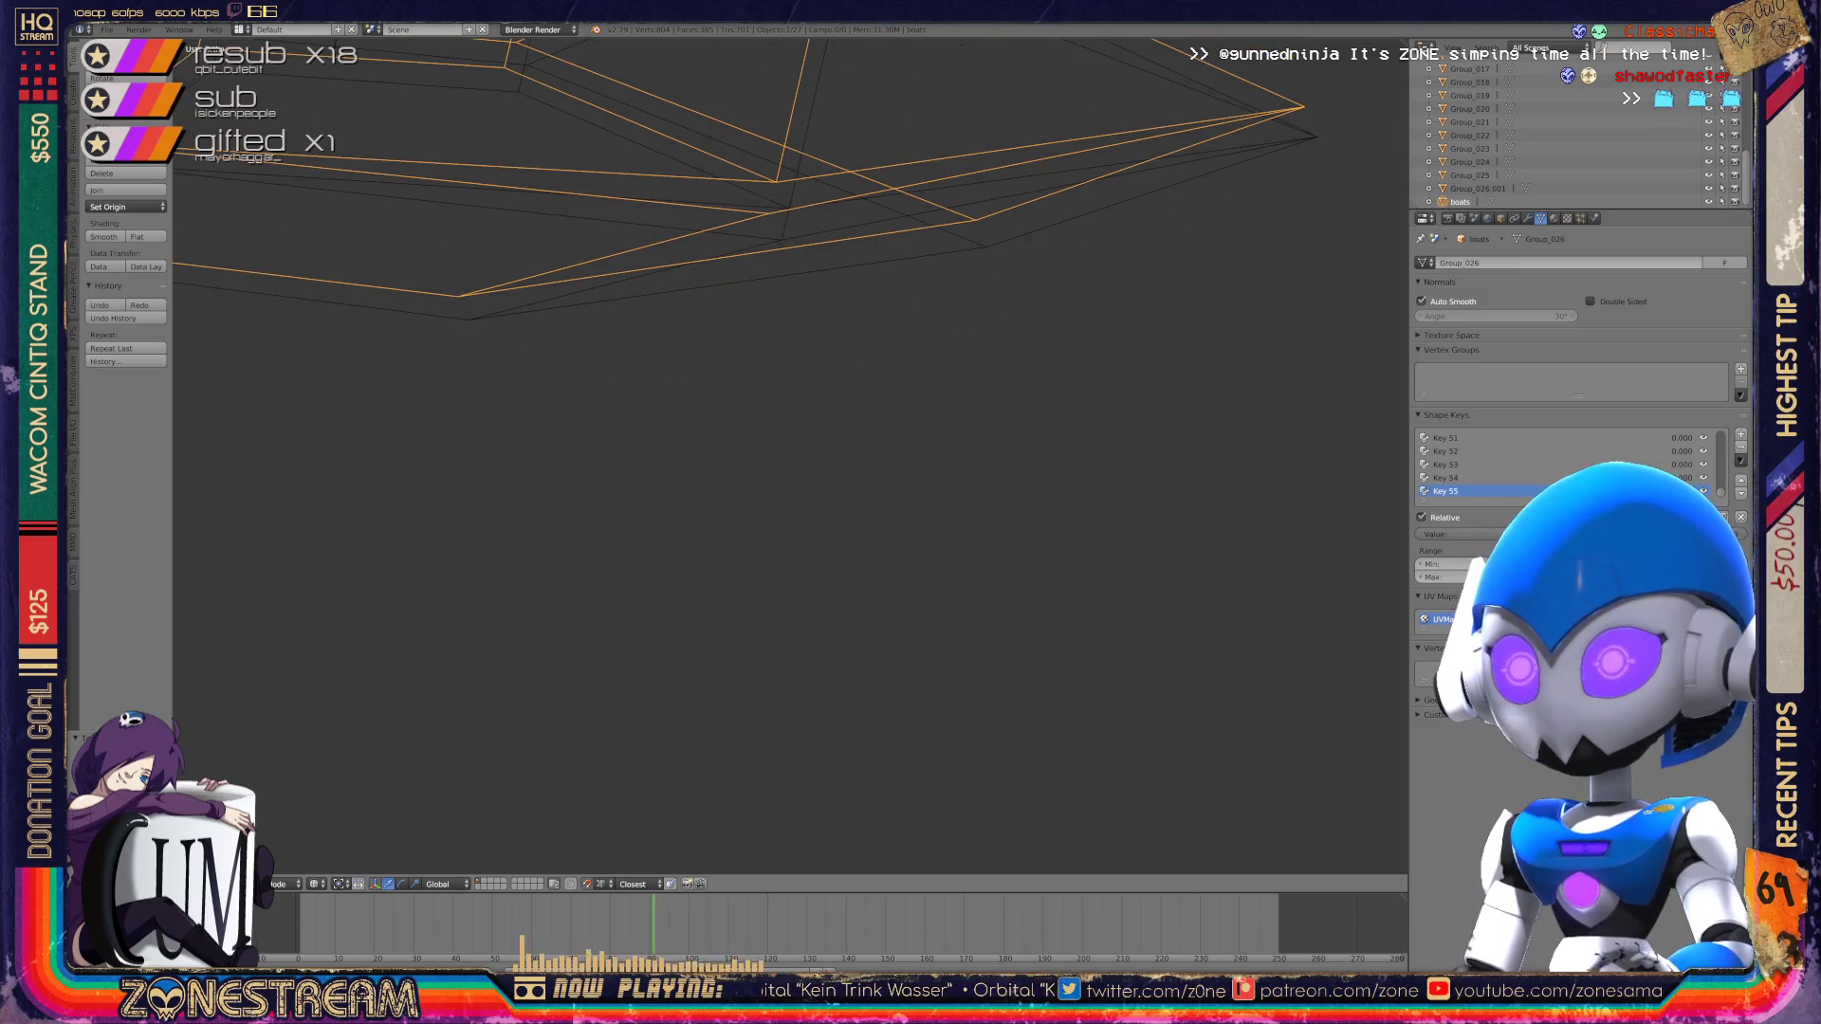
# Step: Enter Edit Mode on that piece and centre the view on its tip vertex
pyautogui.press('Tab')
pyautogui.keyDown('shift'); pyautogui.moveTo(815, 531); pyautogui.dragTo(692, 657, button='middle'); pyautogui.keyUp('shift')
pyautogui.rightClick(1180, 233)
pyautogui.press('KP_Decimal')
pyautogui.moveTo(854, 569); pyautogui.dragTo(949, 512, button='middle')
pyautogui.press('ctrl+KP_Add')
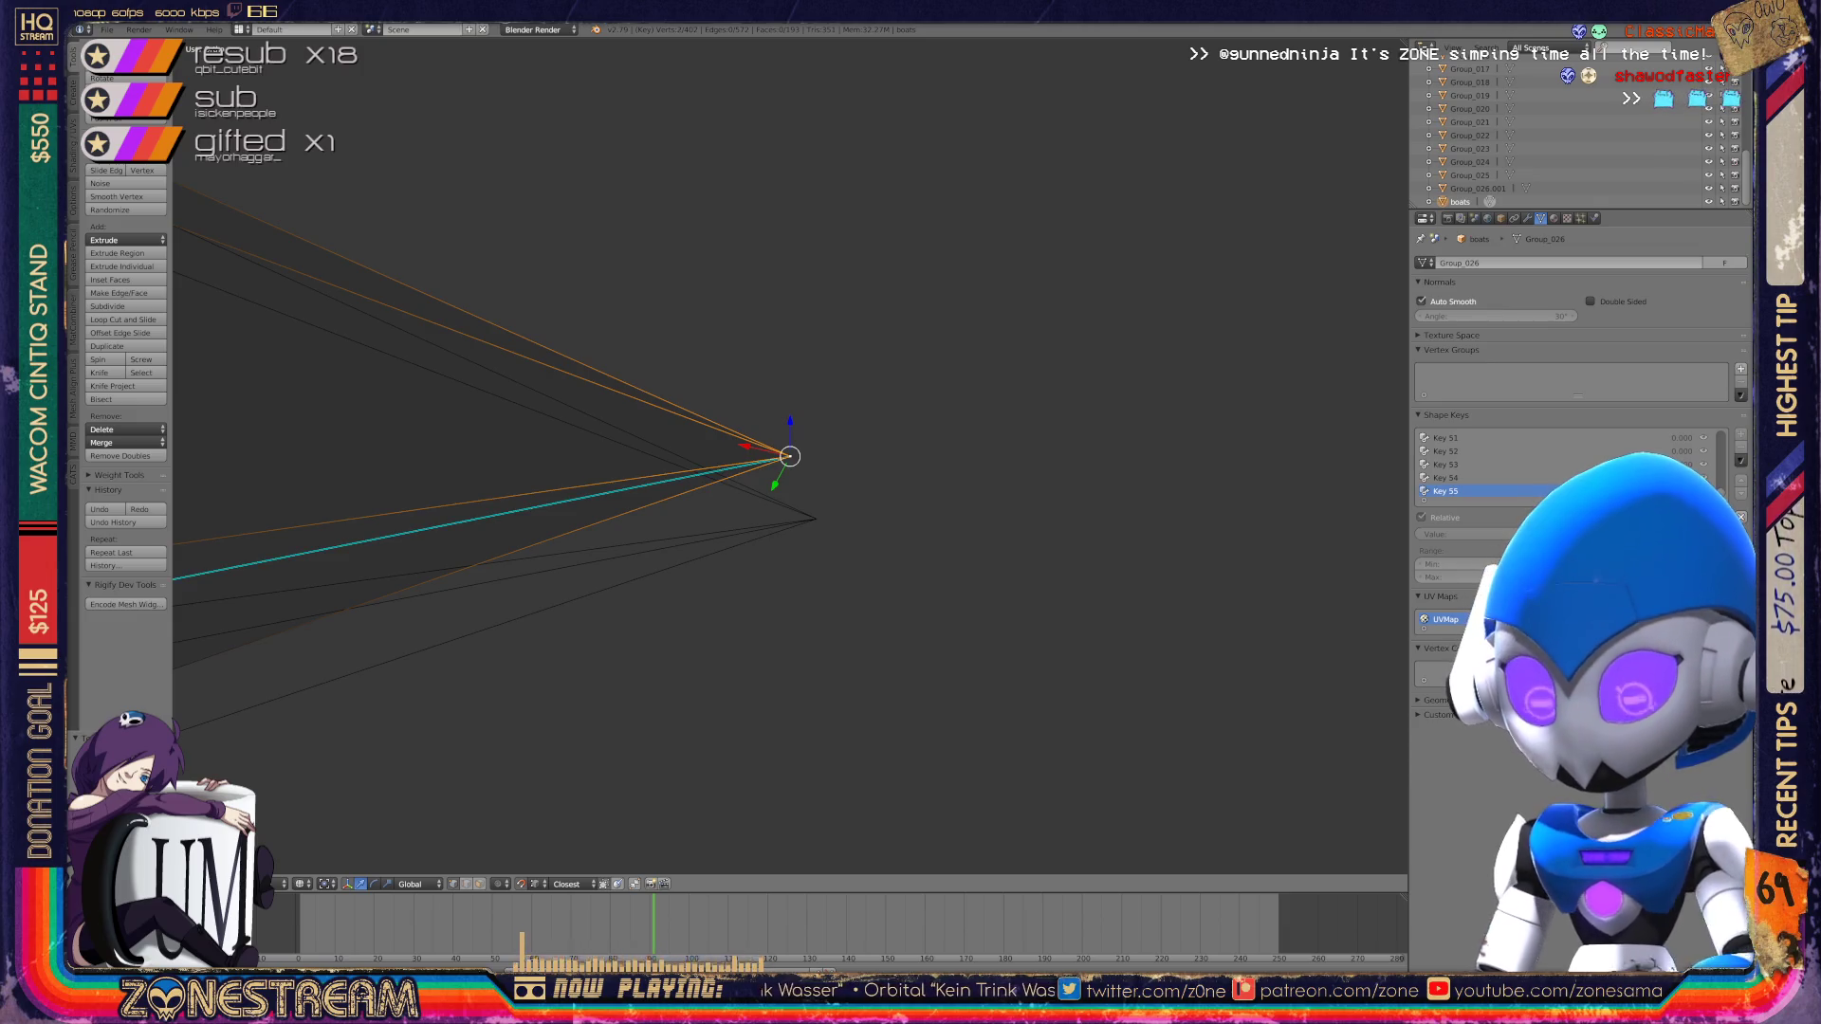
# Step: Try moving the tip vertex, then cancel the move
pyautogui.press('g')
pyautogui.press('Return')
pyautogui.hotkey('ctrl', 'z')
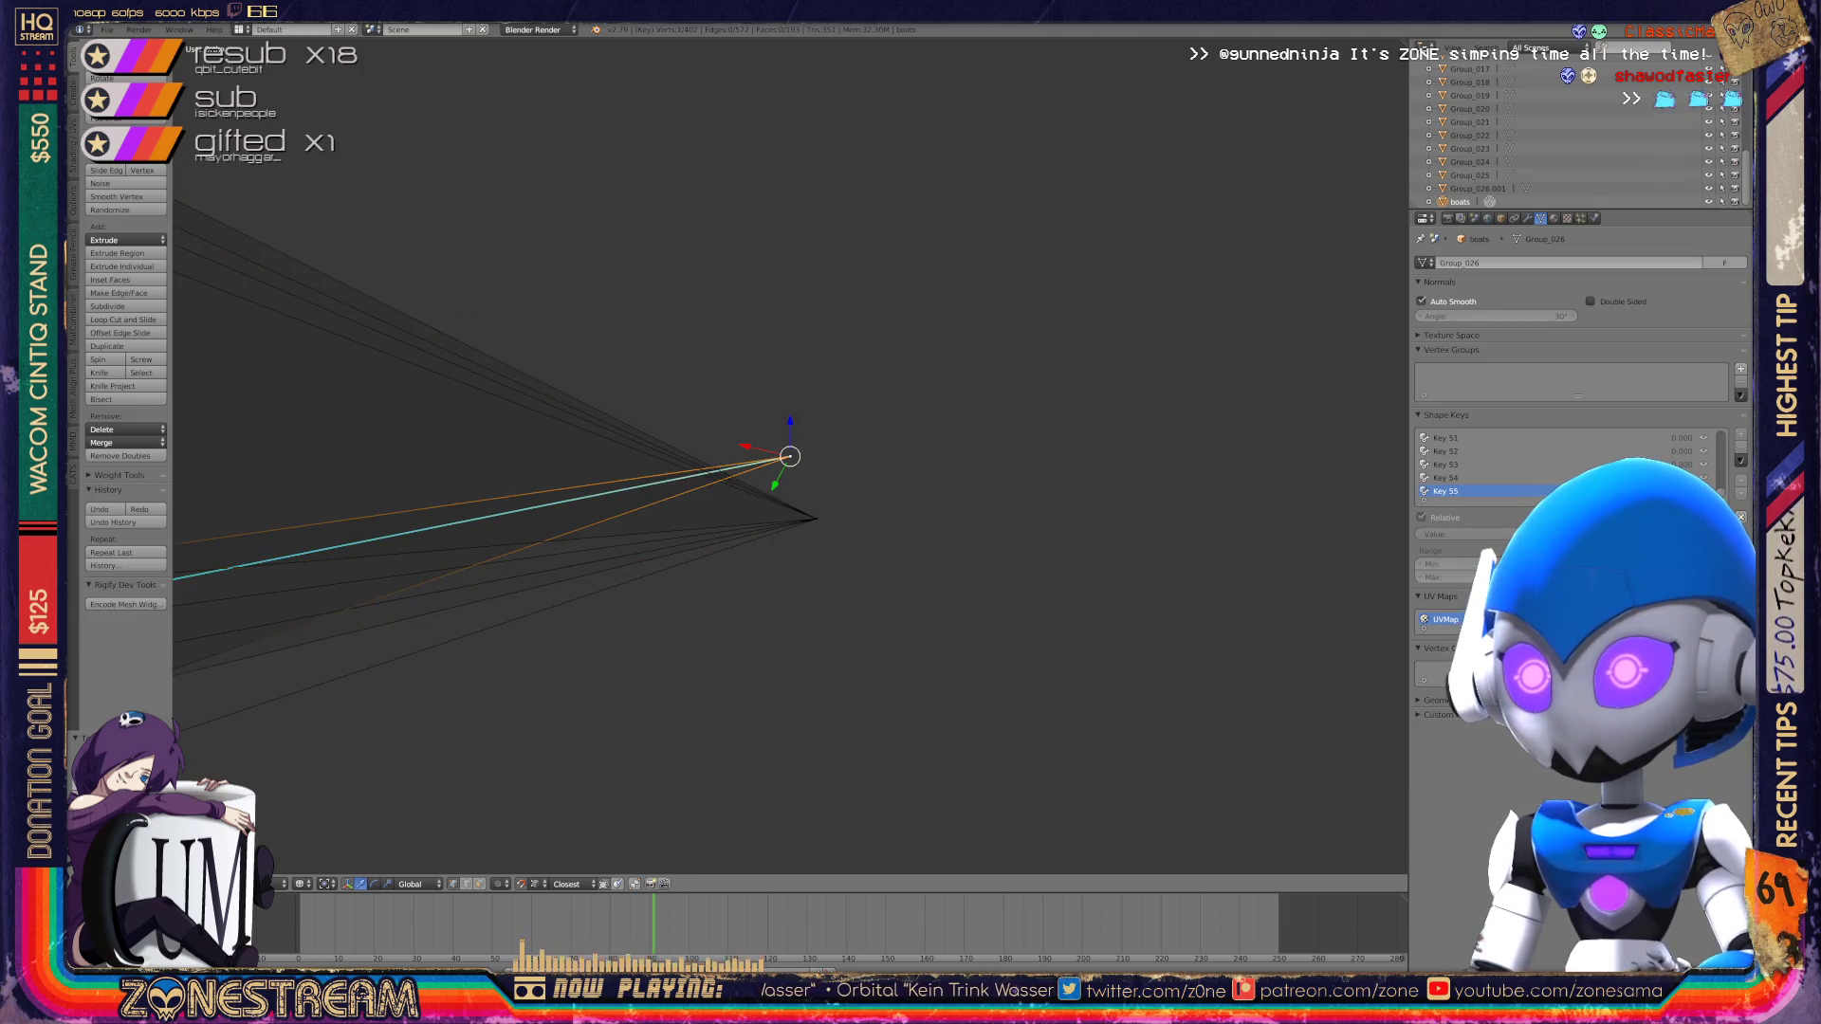
pyautogui.press('g')
pyautogui.press('Escape')
pyautogui.moveTo(816, 519)
pyautogui.keyDown('shift'); pyautogui.mouseDown(button='middle')
pyautogui.moveTo(796, 480)
pyautogui.moveTo(1215, 440)
pyautogui.moveTo(1209, 480)
pyautogui.mouseUp(button='middle'); pyautogui.keyUp('shift')
# Step: Pull the piece's corner vertex slightly downward
pyautogui.rightClick(943, 563)
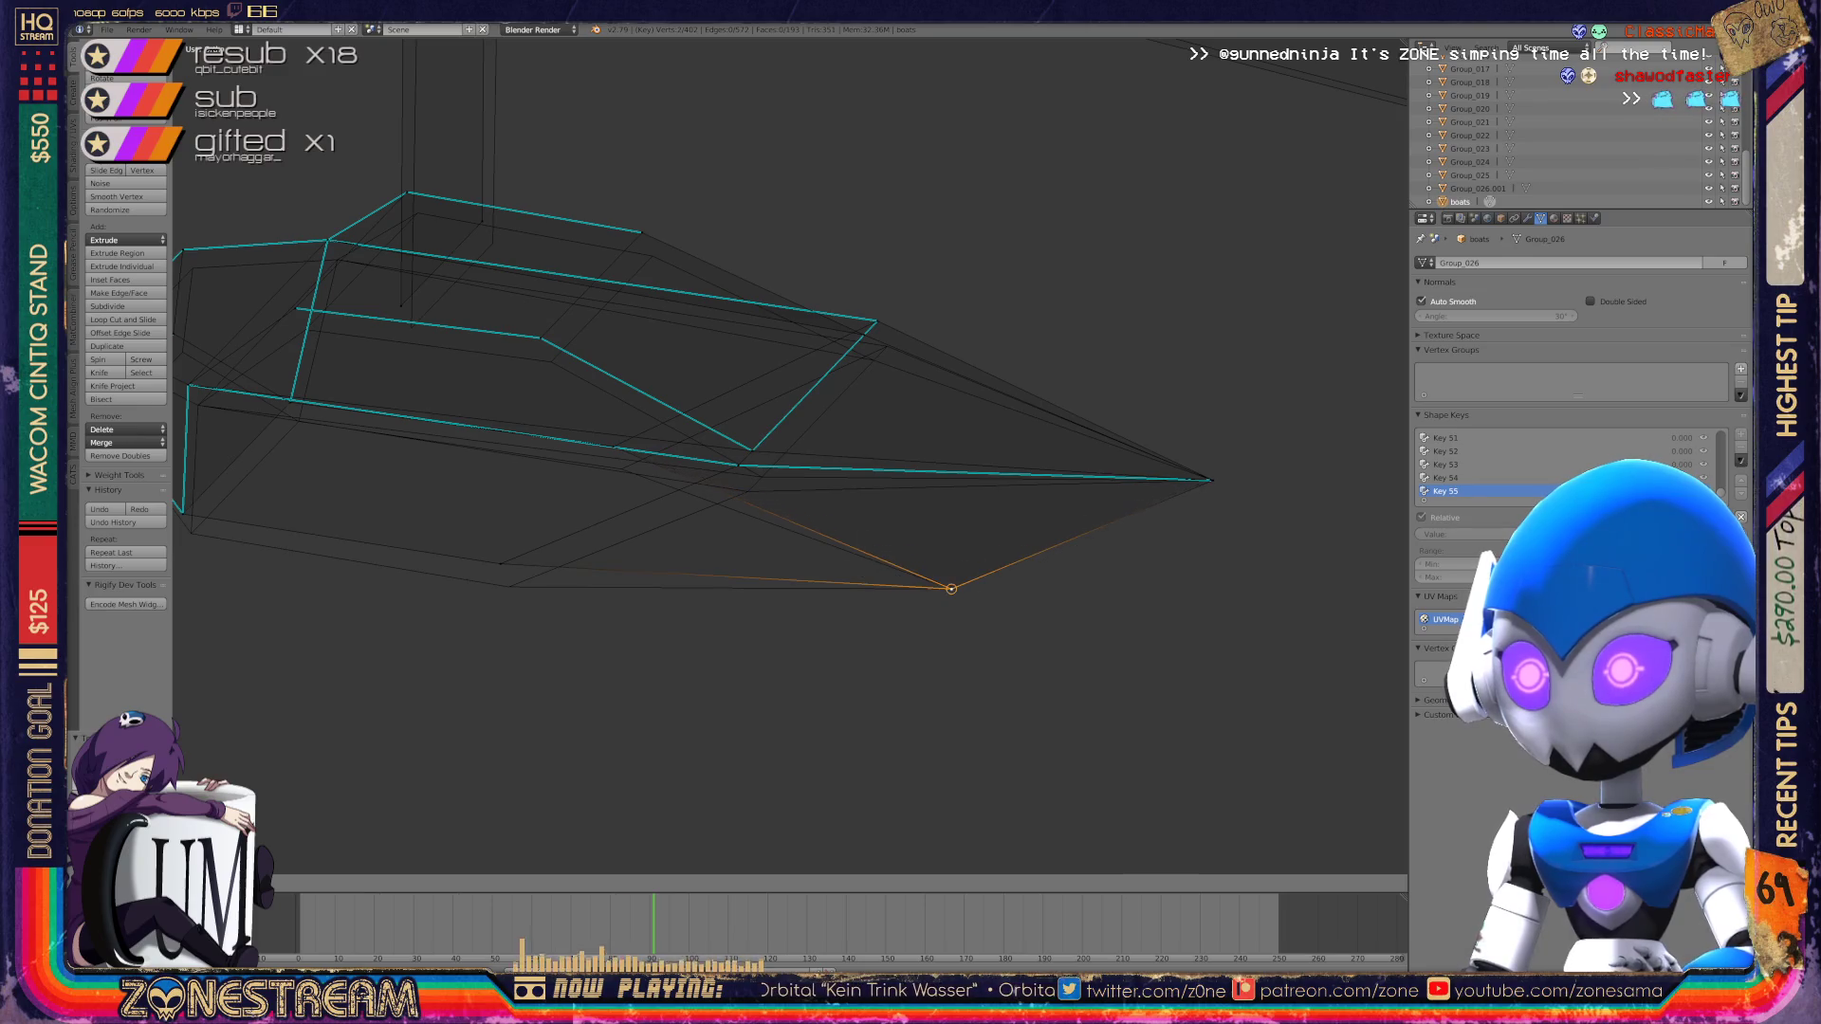
pyautogui.scroll(3, 943, 563)
pyautogui.rightClick(573, 633)
pyautogui.keyDown('shift'); pyautogui.rightClick(589, 667); pyautogui.keyUp('shift')
pyautogui.rightClick(736, 459)
pyautogui.keyDown('shift'); pyautogui.rightClick(766, 533); pyautogui.keyUp('shift')
pyautogui.rightClick(937, 468)
pyautogui.keyDown('shift'); pyautogui.rightClick(939, 470); pyautogui.keyUp('shift')
pyautogui.moveTo(939, 470); pyautogui.dragTo(953, 507, button='right')
# Step: Move the two top vertices together, then shift another rim vertex
pyautogui.rightClick(1119, 284)
pyautogui.keyDown('shift'); pyautogui.rightClick(1120, 283); pyautogui.keyUp('shift')
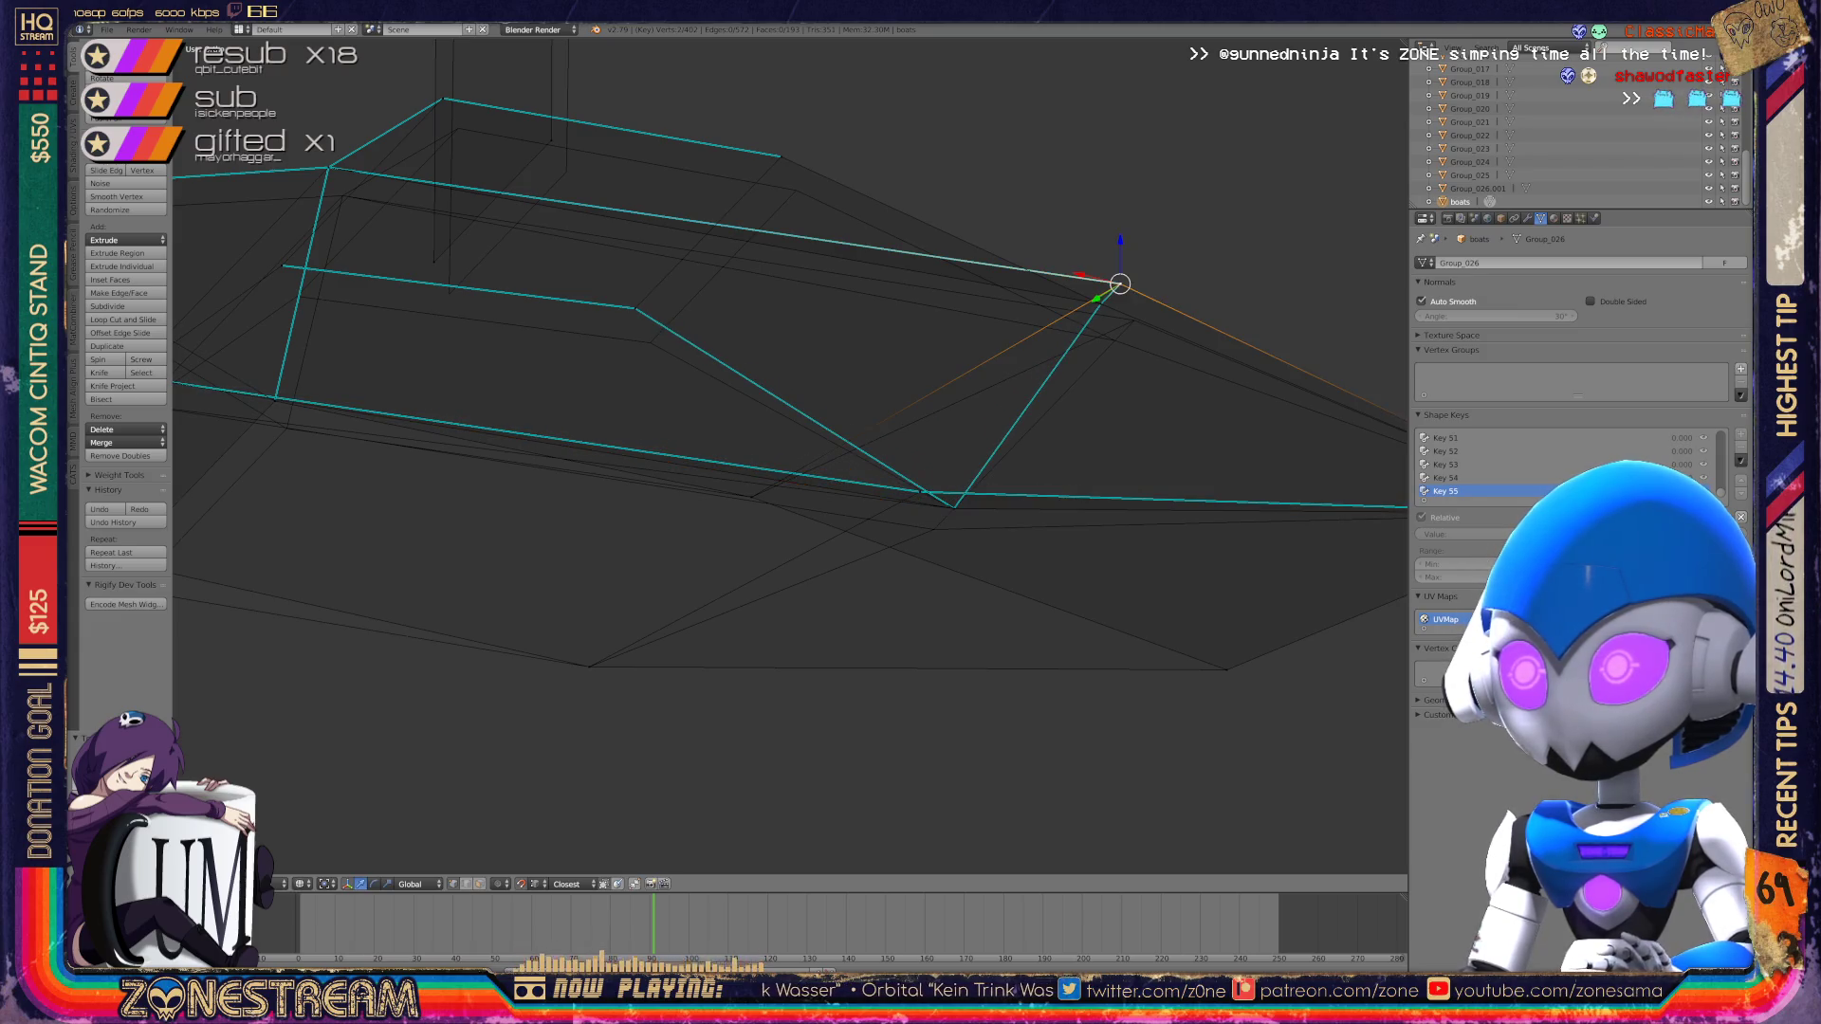
pyautogui.press('g')
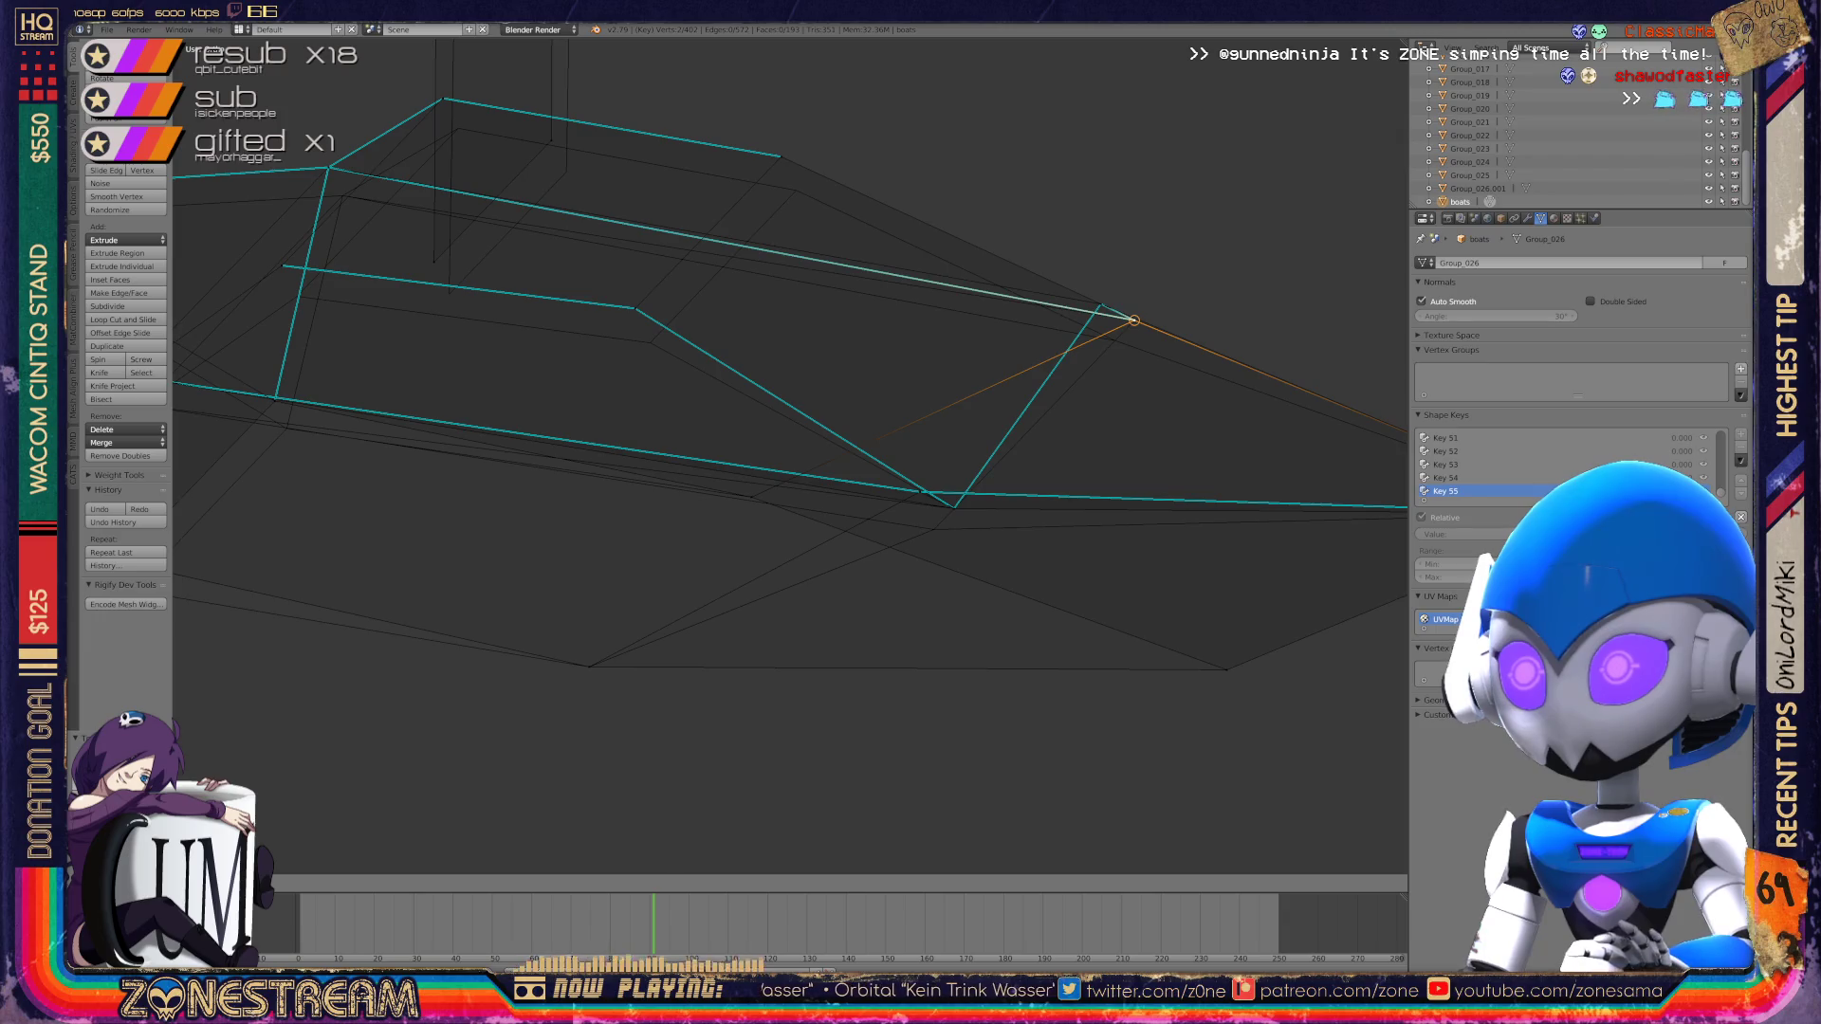
pyautogui.click(1134, 320)
pyautogui.moveTo(1131, 317)
pyautogui.mouseDown(button='middle')
pyautogui.moveTo(1208, 338)
pyautogui.moveTo(1281, 541)
pyautogui.moveTo(1218, 666)
pyautogui.moveTo(990, 700)
pyautogui.mouseUp(button='middle')
pyautogui.rightClick(964, 645)
pyautogui.press('g')
pyautogui.click(951, 680)
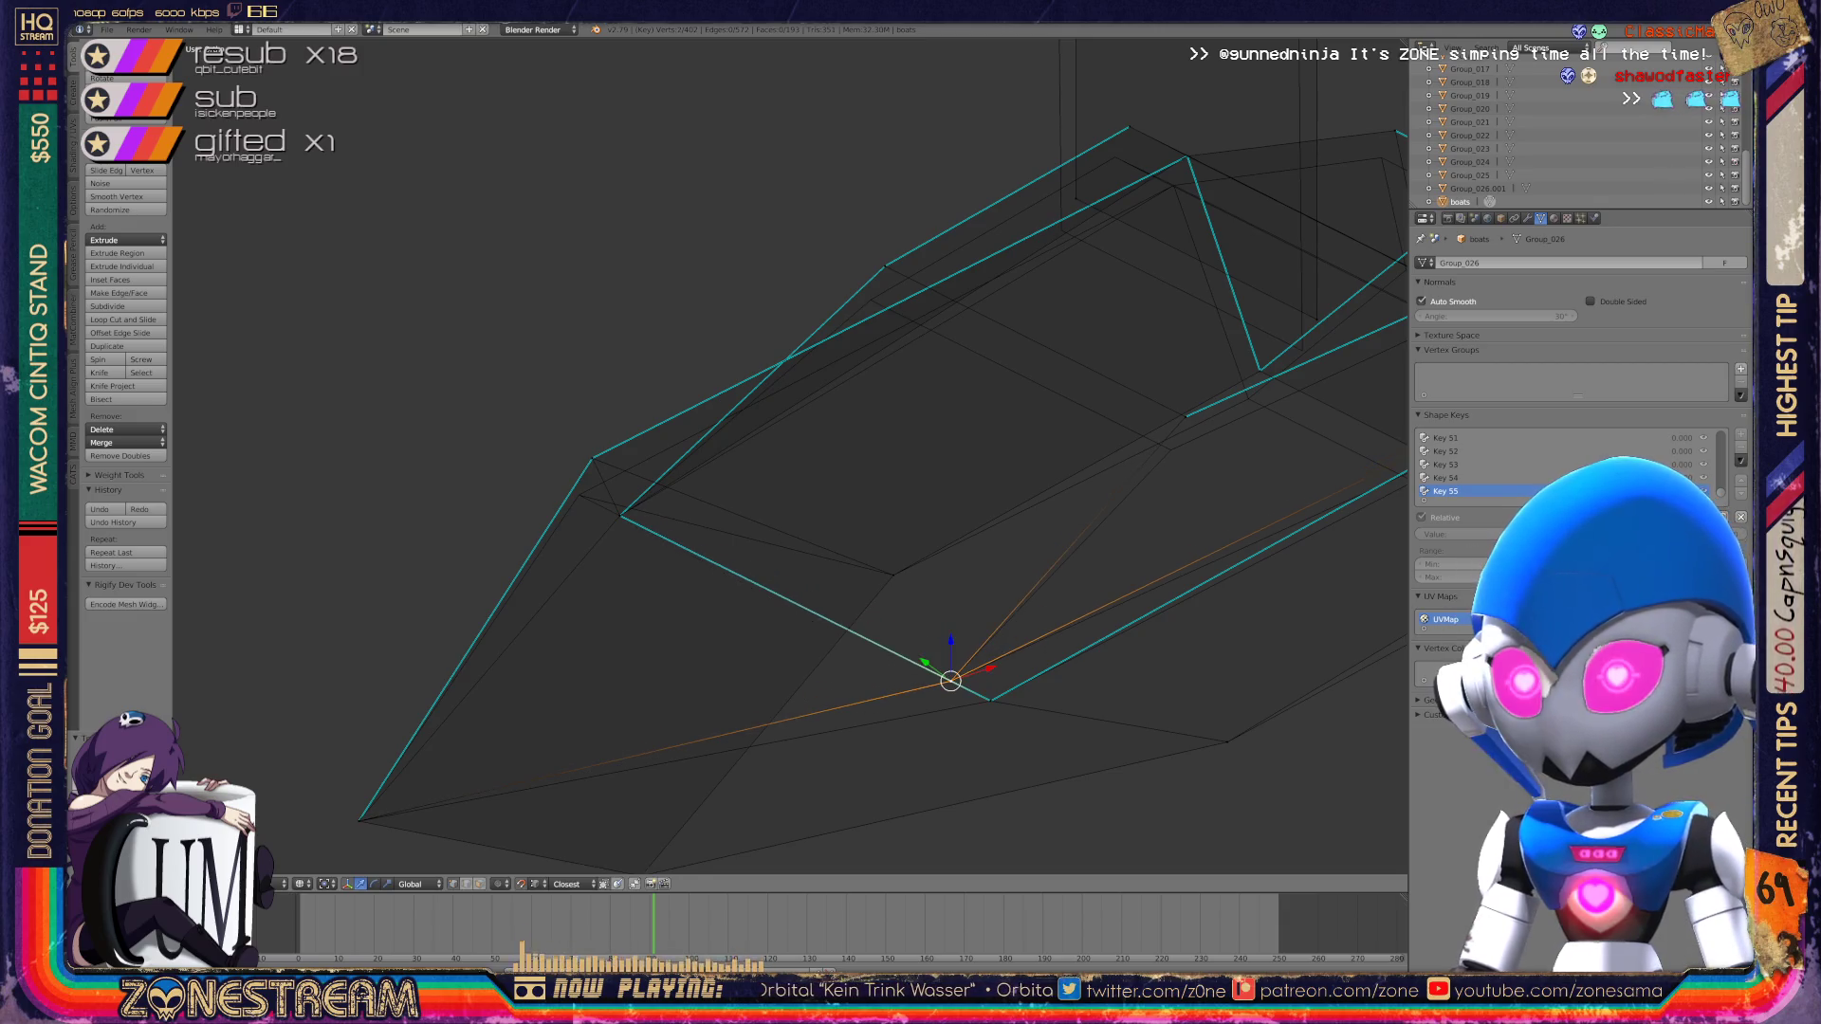
# Step: Reposition the vertex on the front edge
pyautogui.rightClick(592, 458)
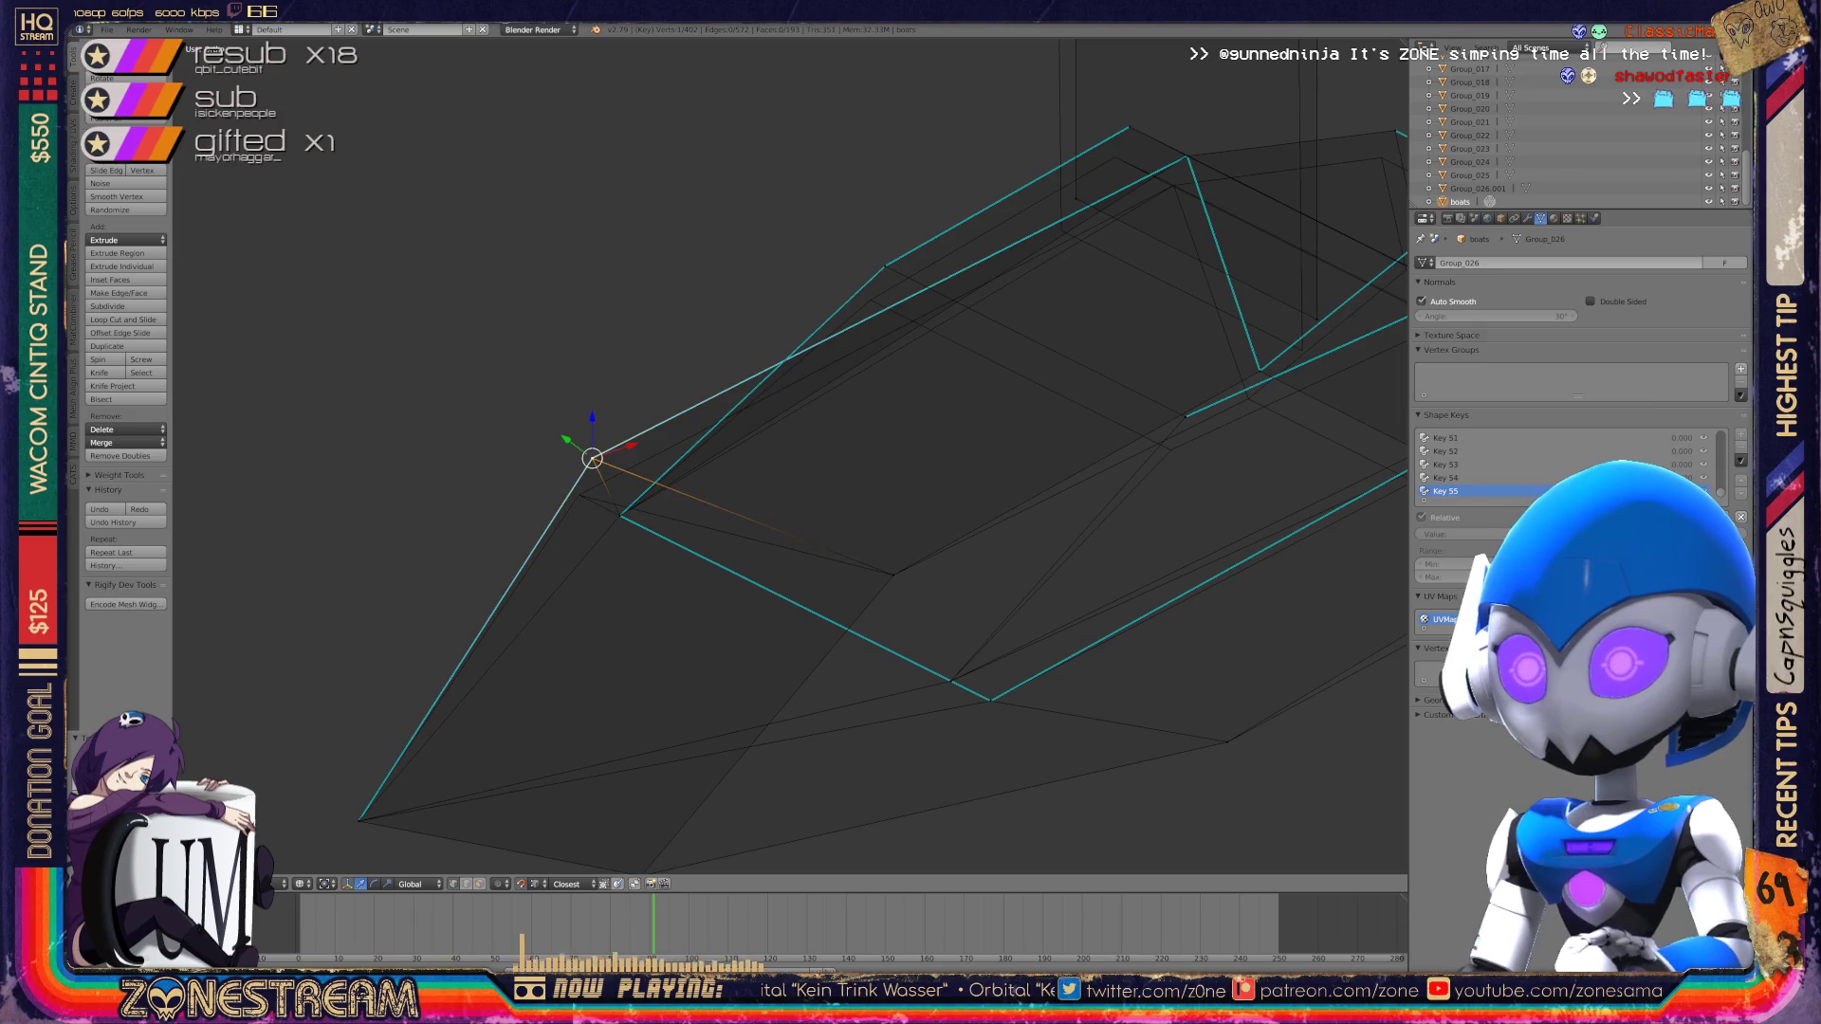
pyautogui.press('g')
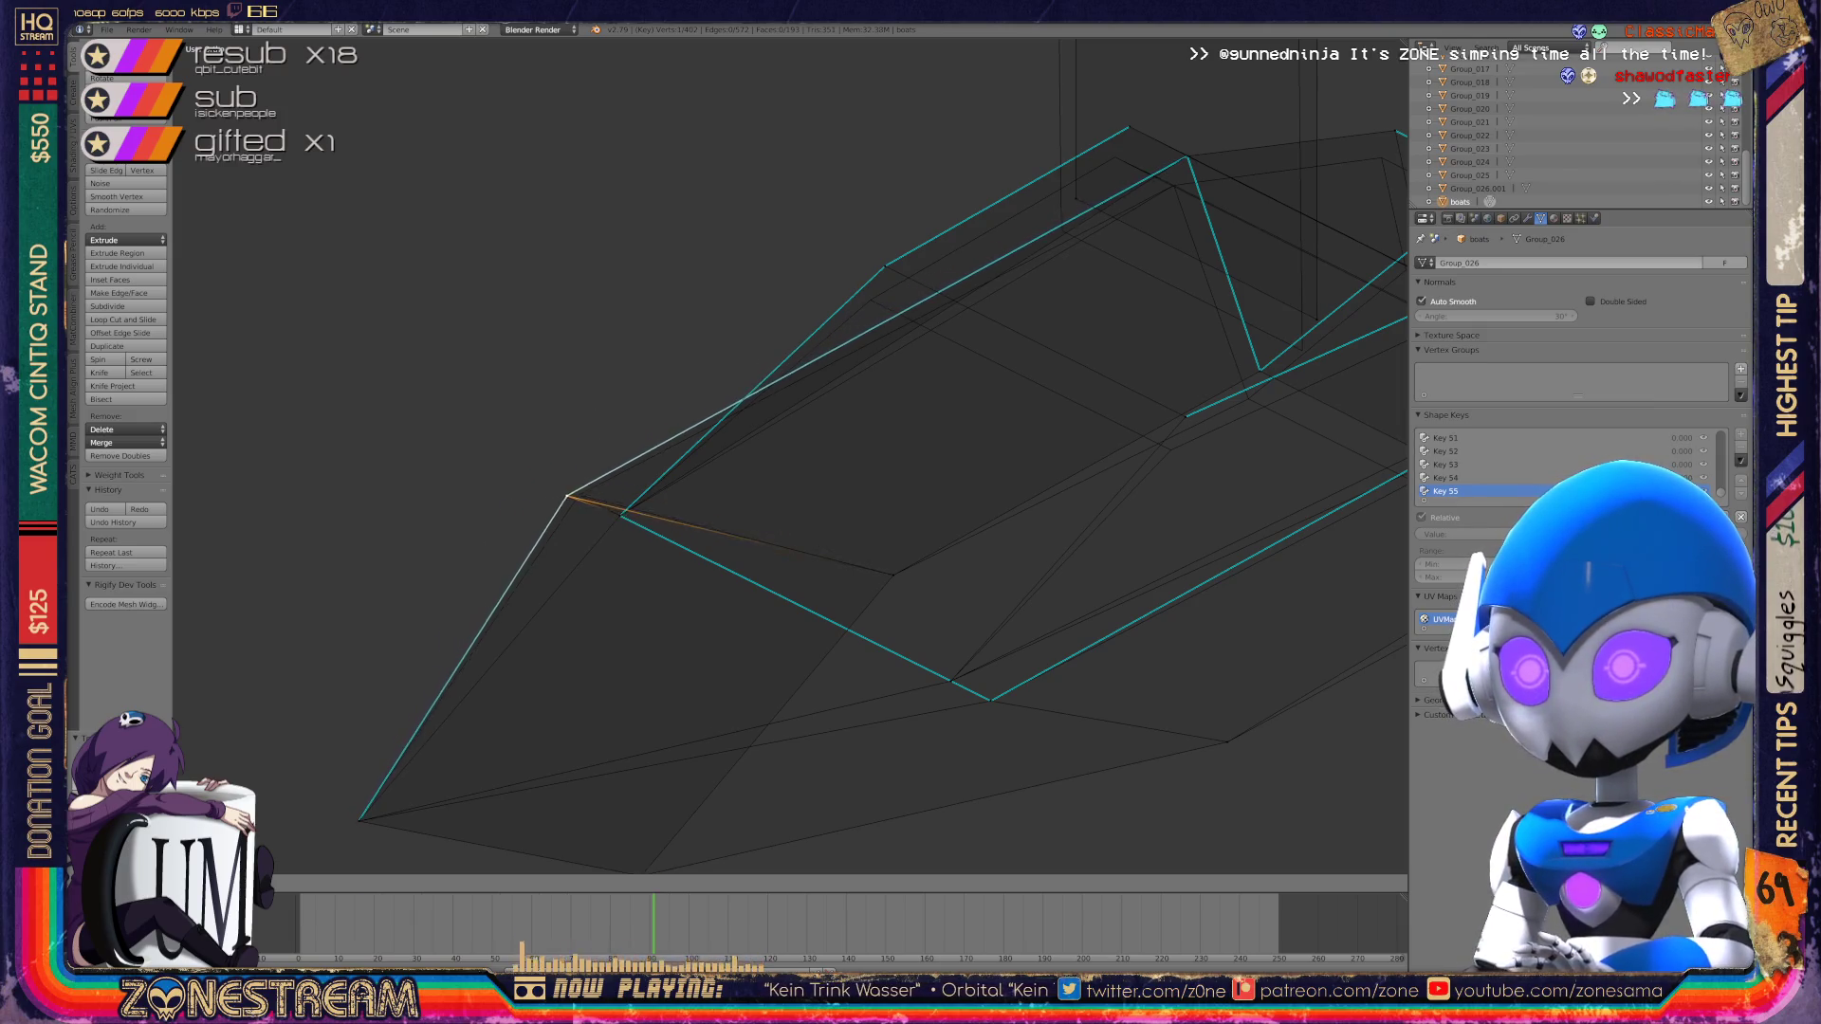
pyautogui.press('Return')
pyautogui.scroll(-3, 711, 426)
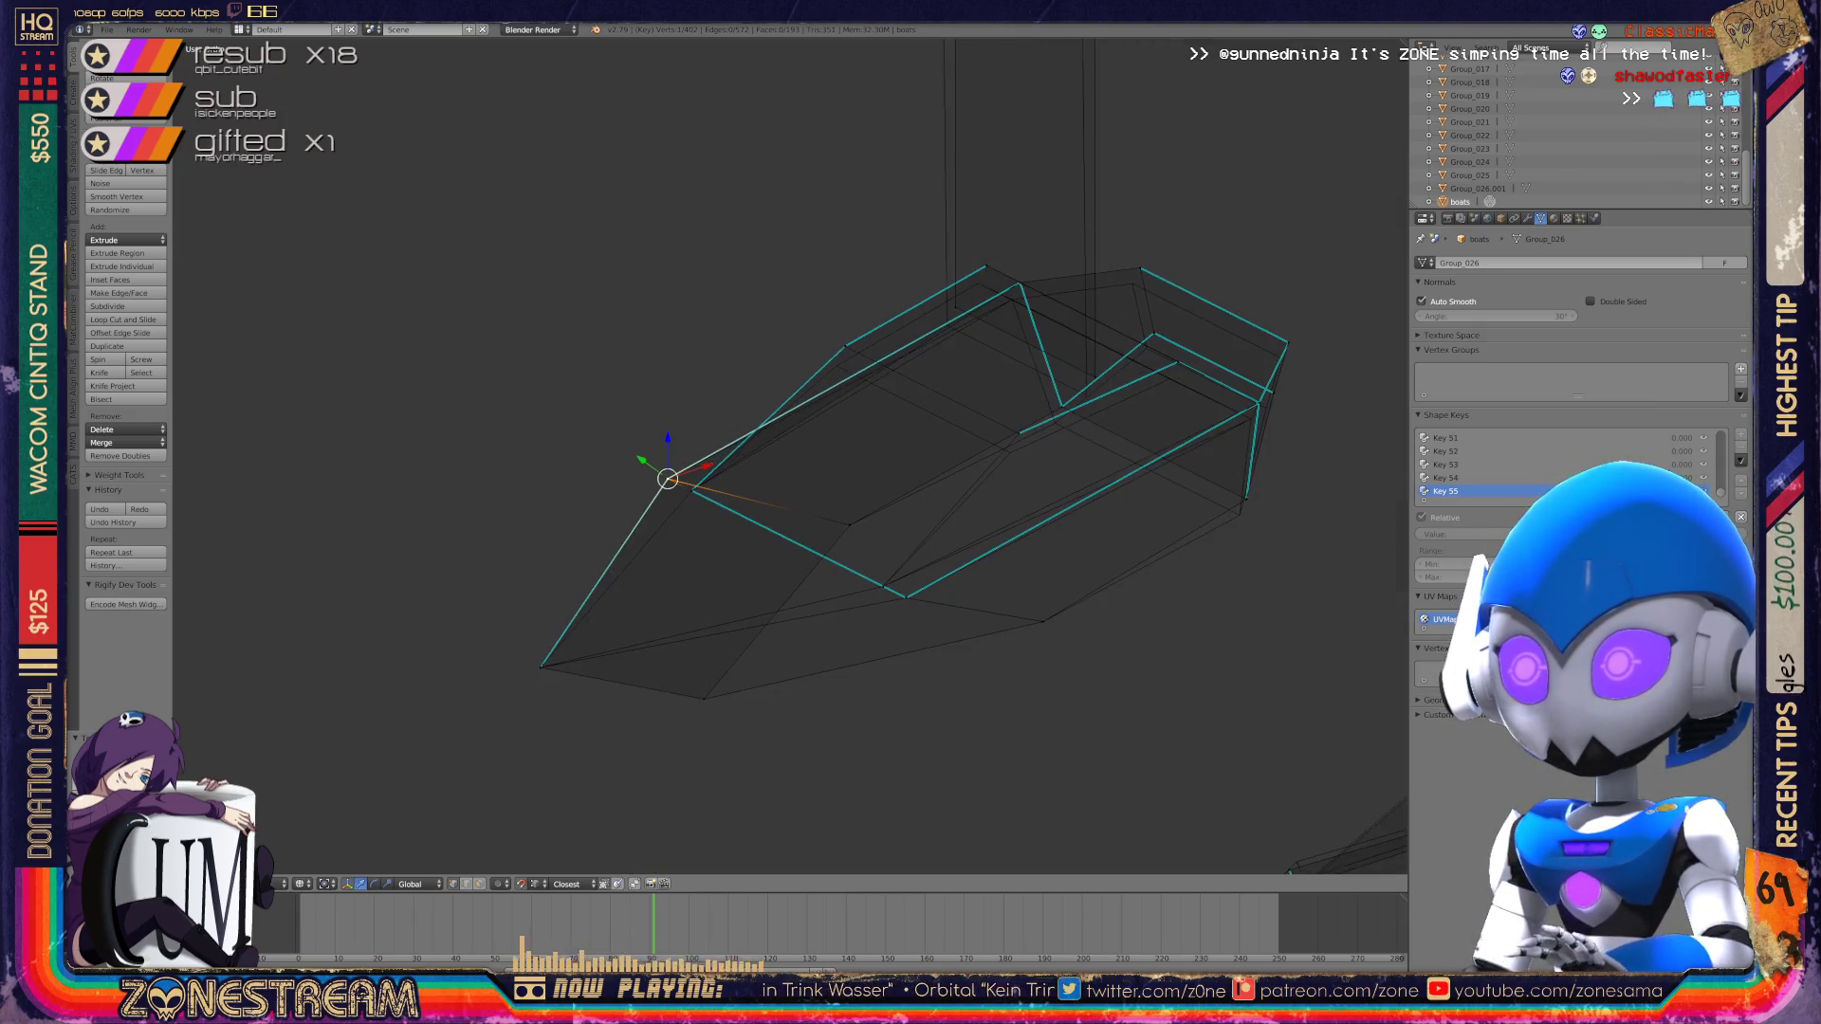
pyautogui.moveTo(911, 398)
pyautogui.mouseDown(button='middle')
pyautogui.moveTo(935, 482)
pyautogui.moveTo(736, 764)
pyautogui.moveTo(531, 853)
pyautogui.moveTo(607, 815)
pyautogui.mouseUp(button='middle')
# Step: Drop the upper-right rim vertex slightly lower
pyautogui.rightClick(821, 521)
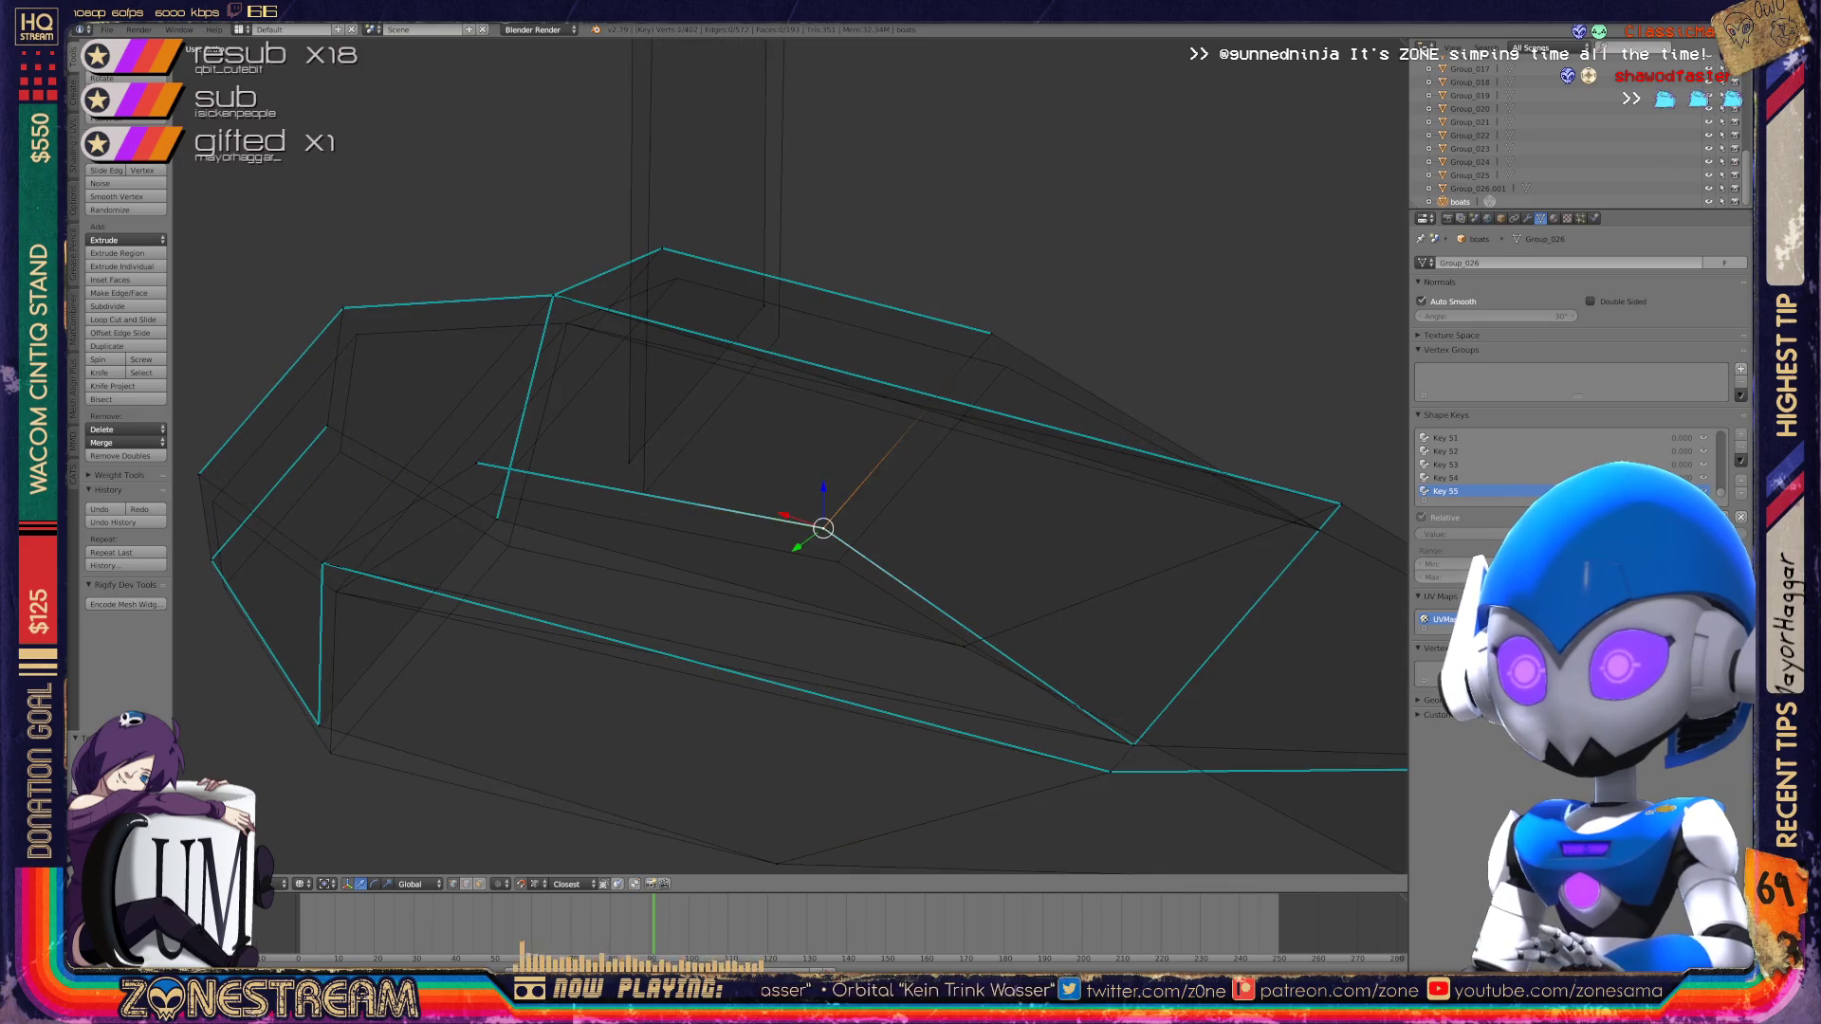
pyautogui.rightClick(991, 334)
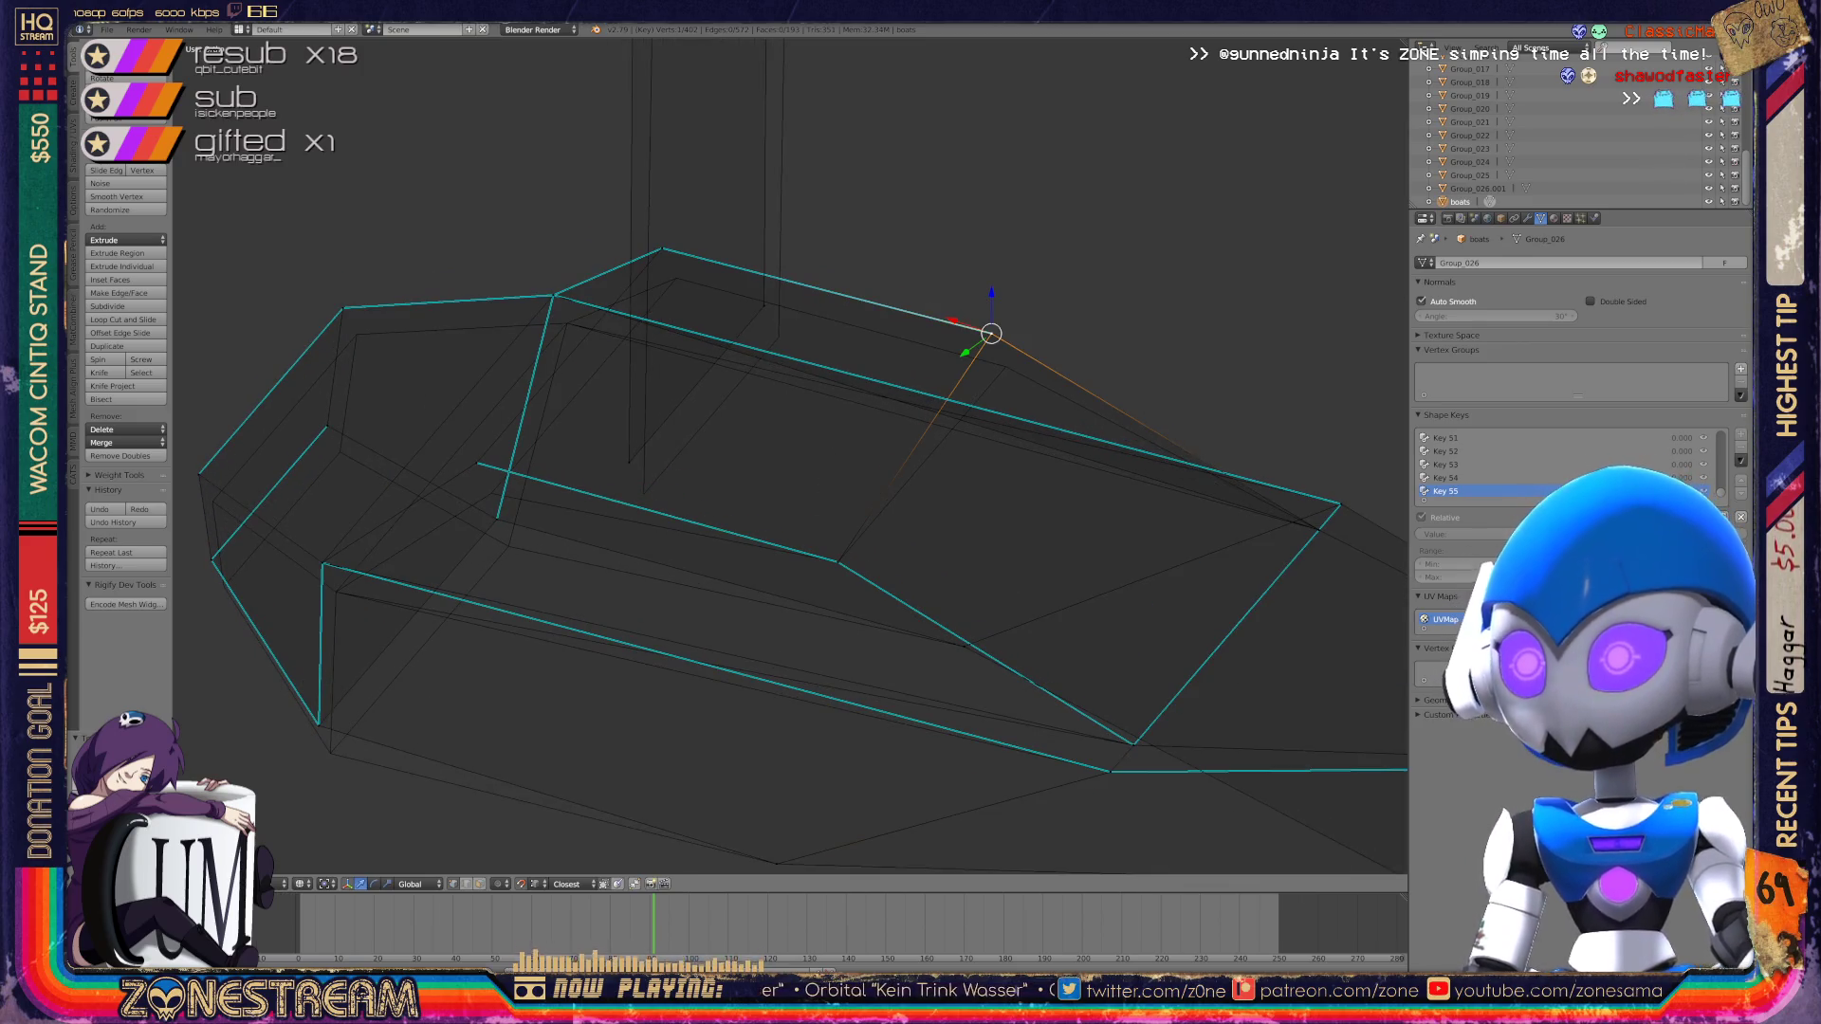
pyautogui.press('g')
pyautogui.click(996, 368)
pyautogui.press('g')
pyautogui.click(1006, 366)
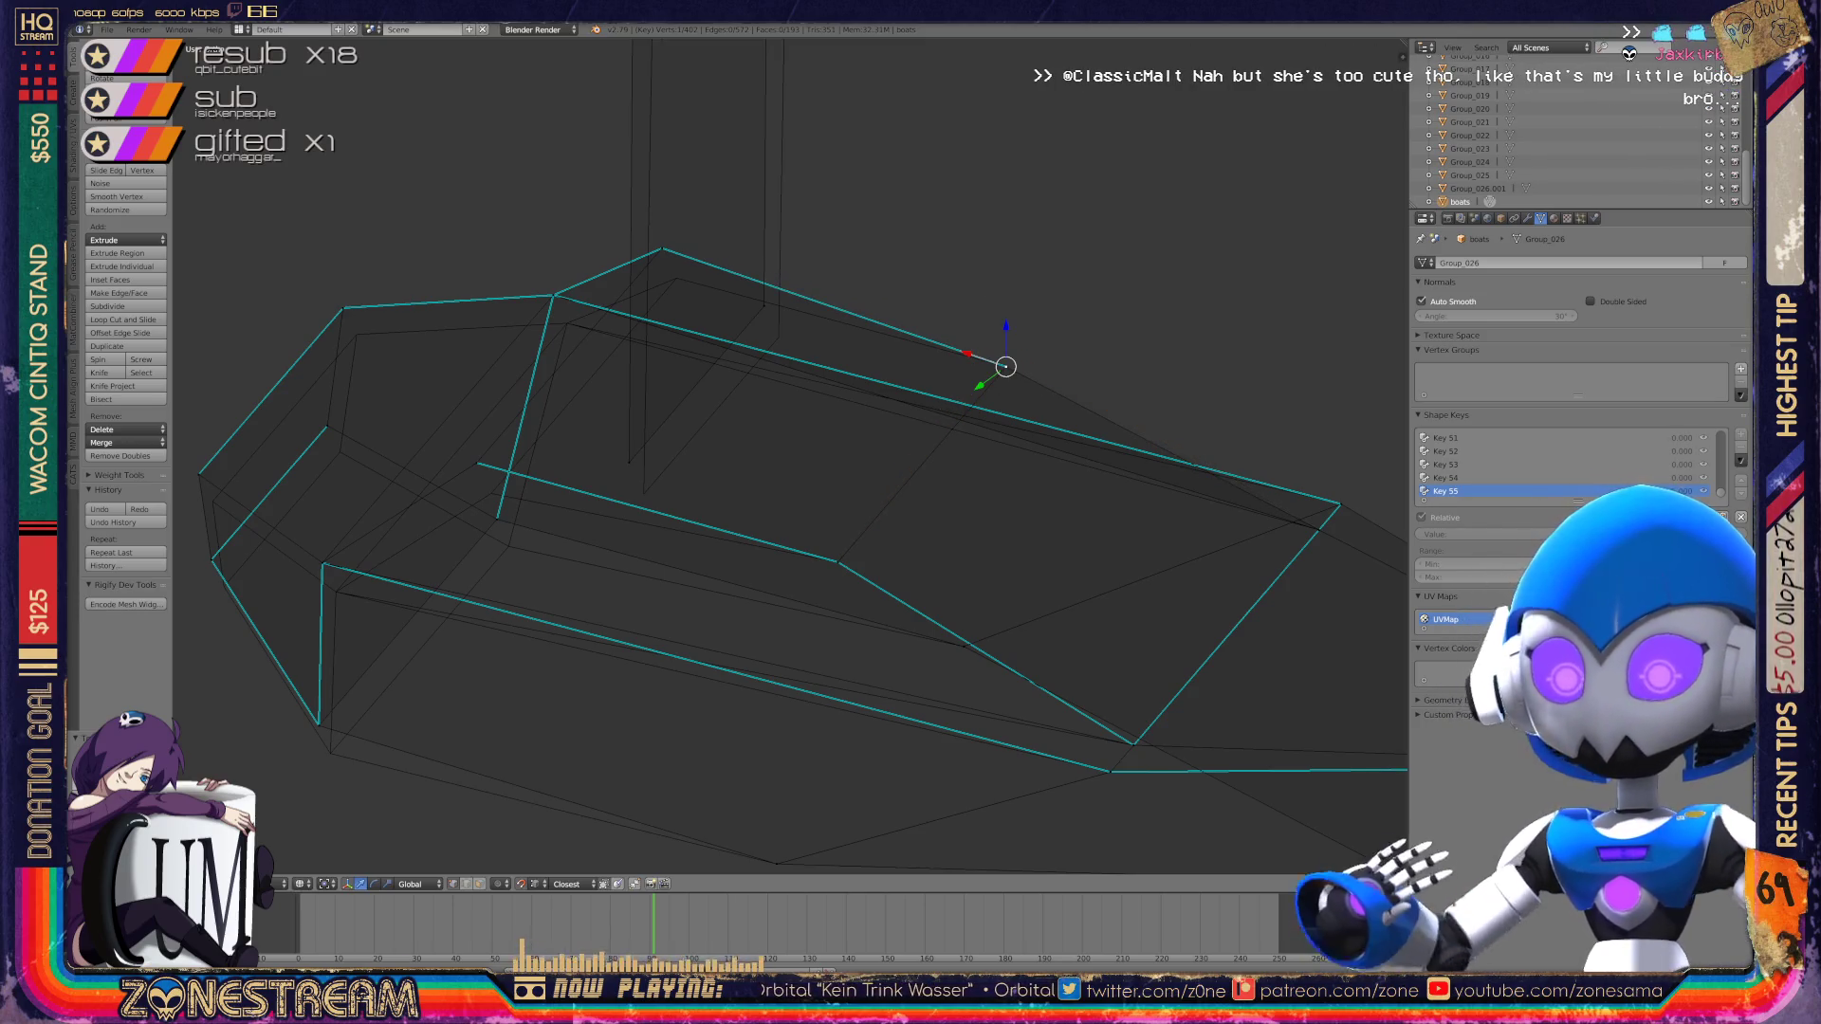
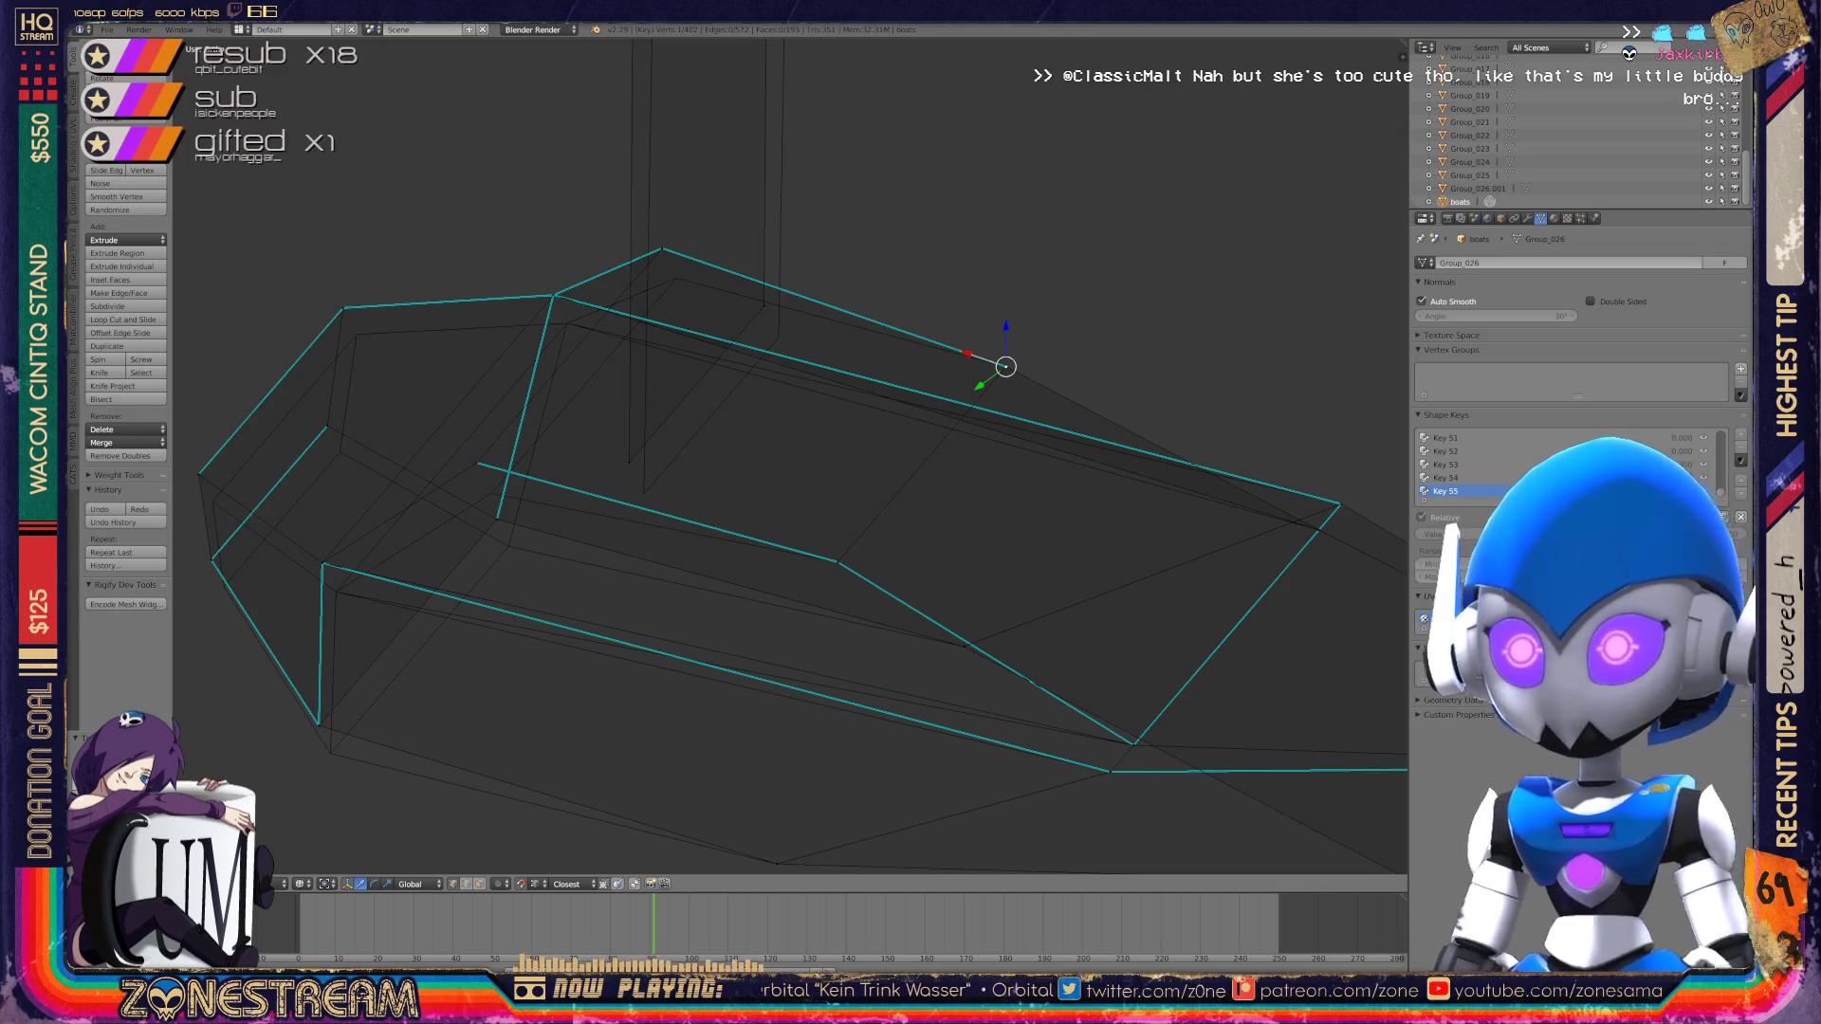
# Step: Lower two bottom-rim vertices and move the vertex under the strut up and left
pyautogui.rightClick(629, 462)
pyautogui.moveTo(629, 462); pyautogui.dragTo(643, 494)
pyautogui.rightClick(778, 337)
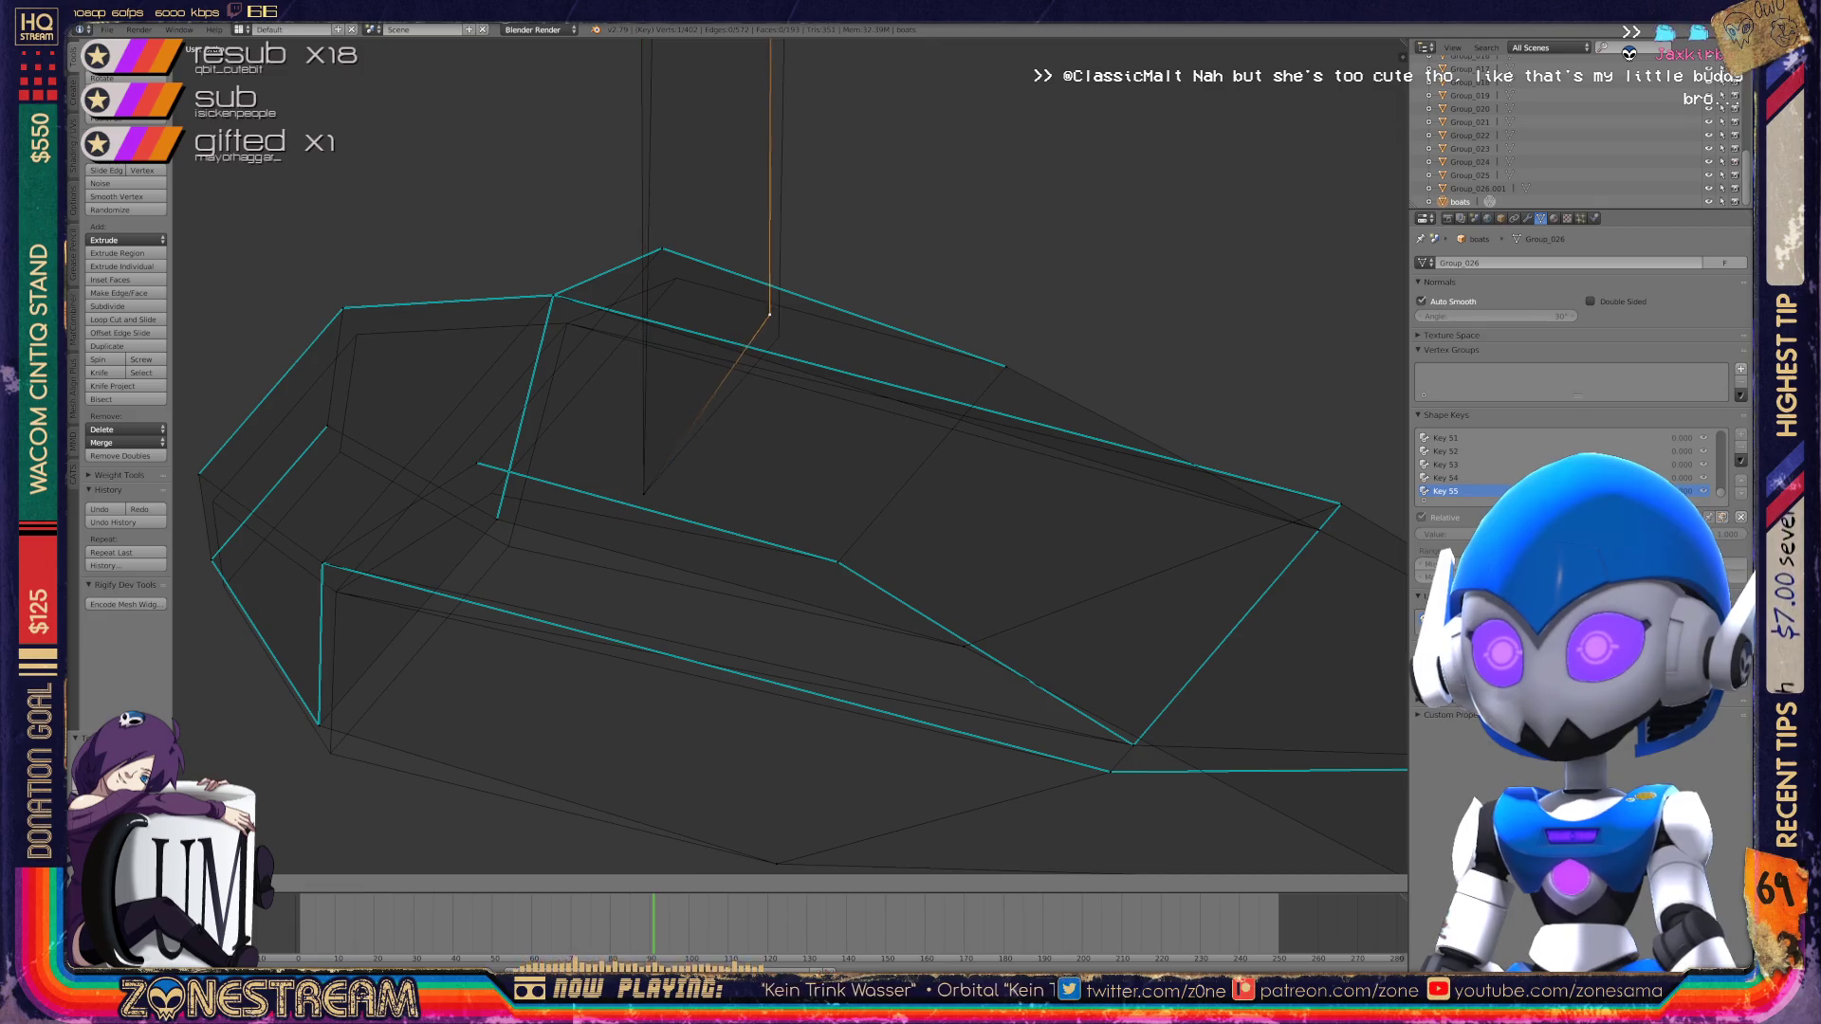
pyautogui.moveTo(778, 336)
pyautogui.mouseDown()
pyautogui.moveTo(658, 253)
pyautogui.moveTo(676, 277)
pyautogui.mouseUp()
pyautogui.rightClick(476, 461)
pyautogui.moveTo(477, 462); pyautogui.dragTo(493, 494)
# Step: Vertex-slide the lower-left corner, the next rim vertex and the left corner along their edges
pyautogui.rightClick(322, 564)
pyautogui.hotkey('shift', 'v')
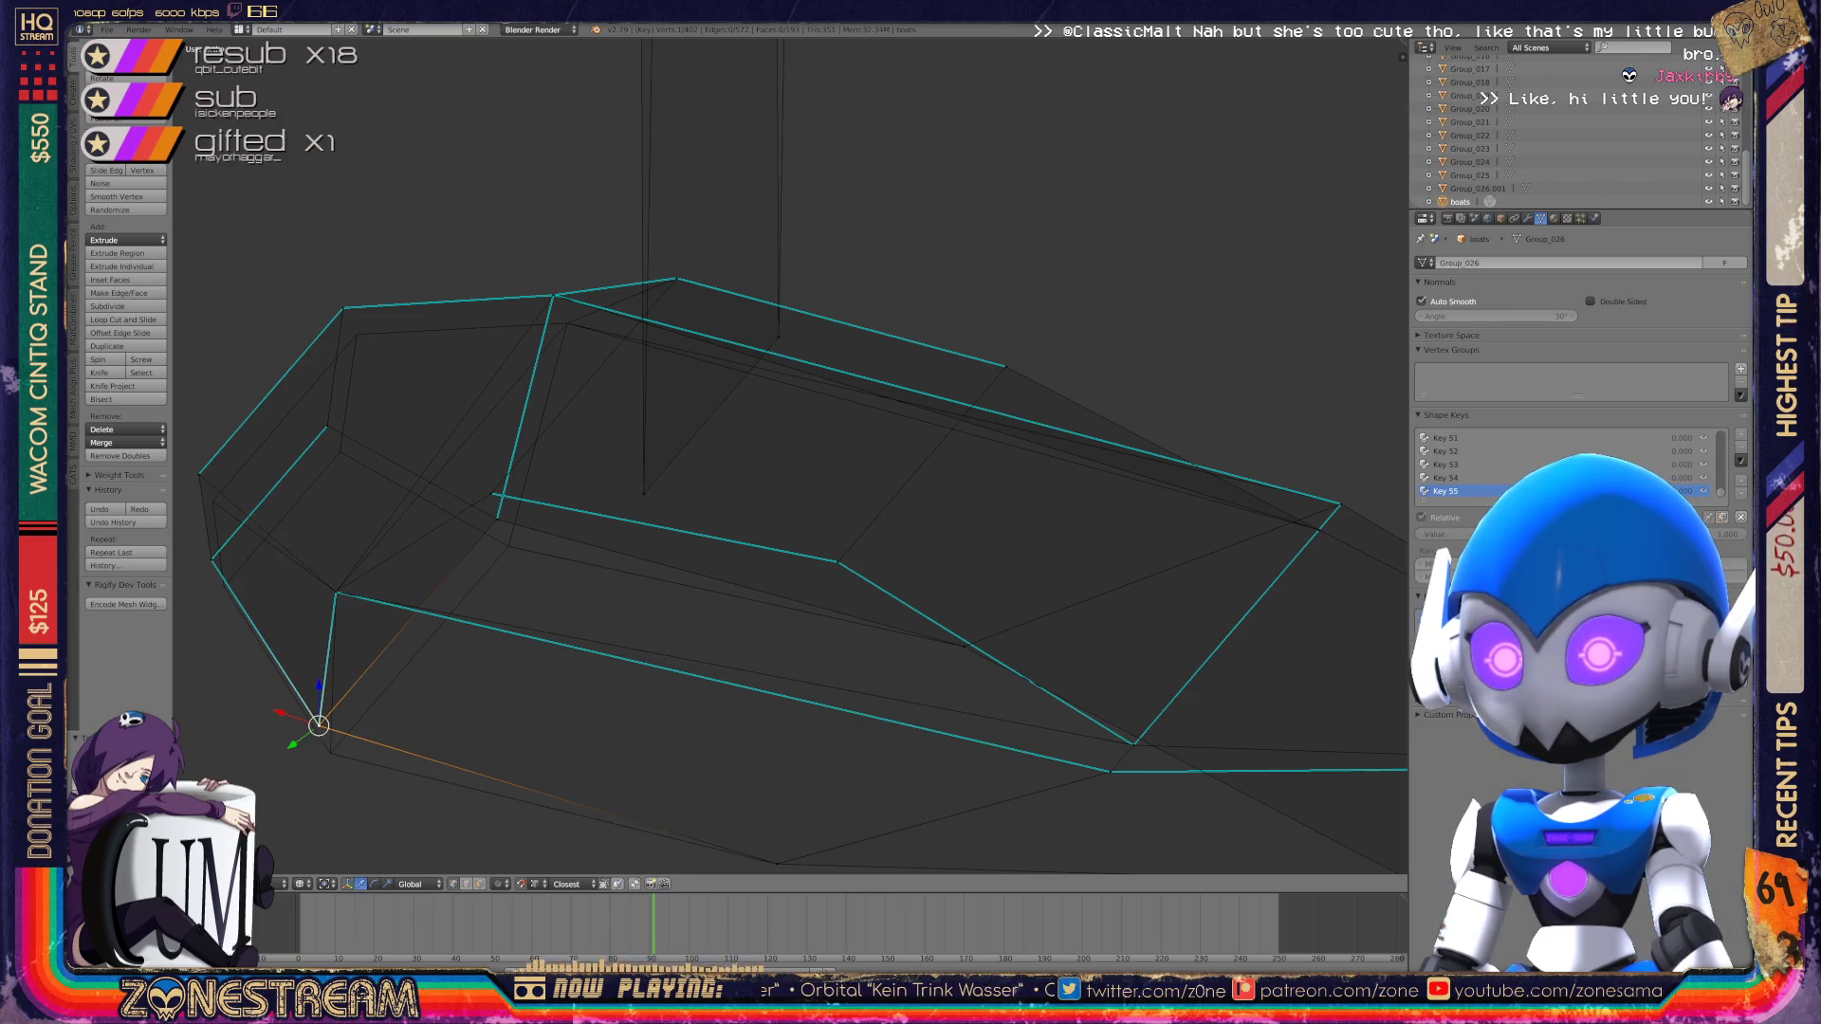
pyautogui.click(330, 752)
pyautogui.rightClick(496, 516)
pyautogui.hotkey('shift', 'v')
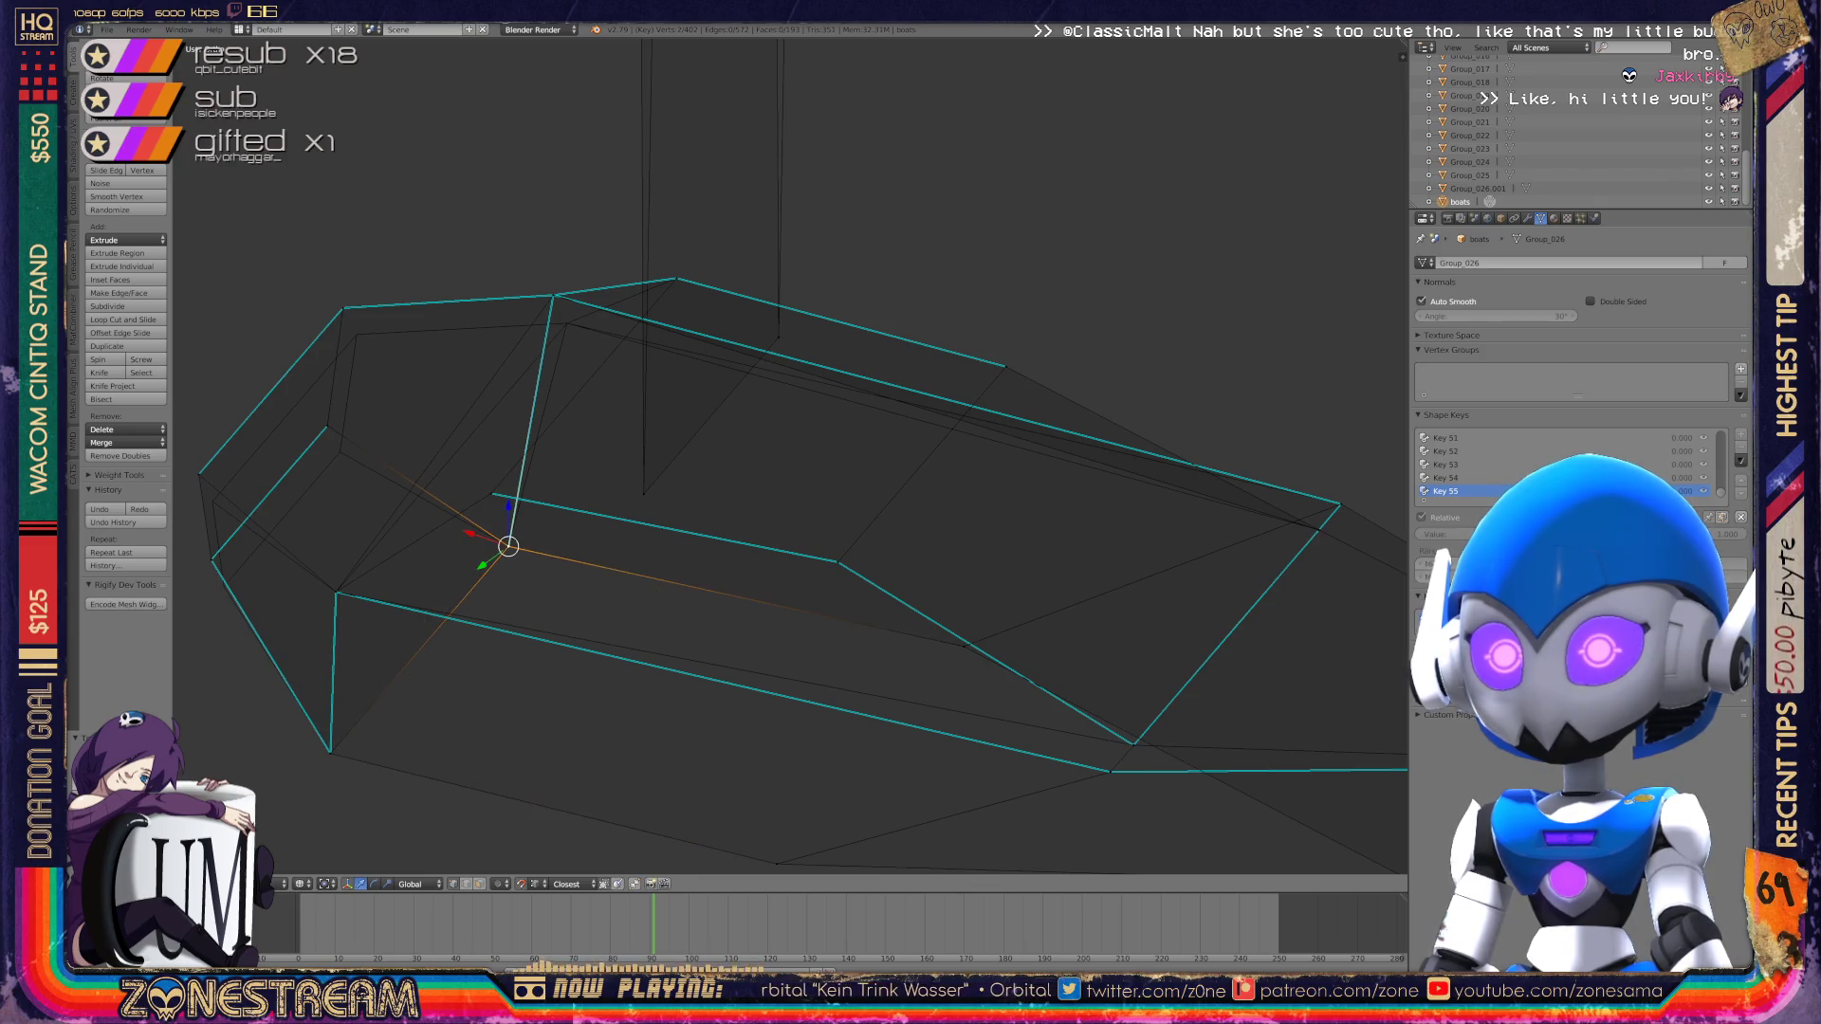
pyautogui.click(508, 547)
pyautogui.rightClick(210, 559)
pyautogui.hotkey('shift', 'v')
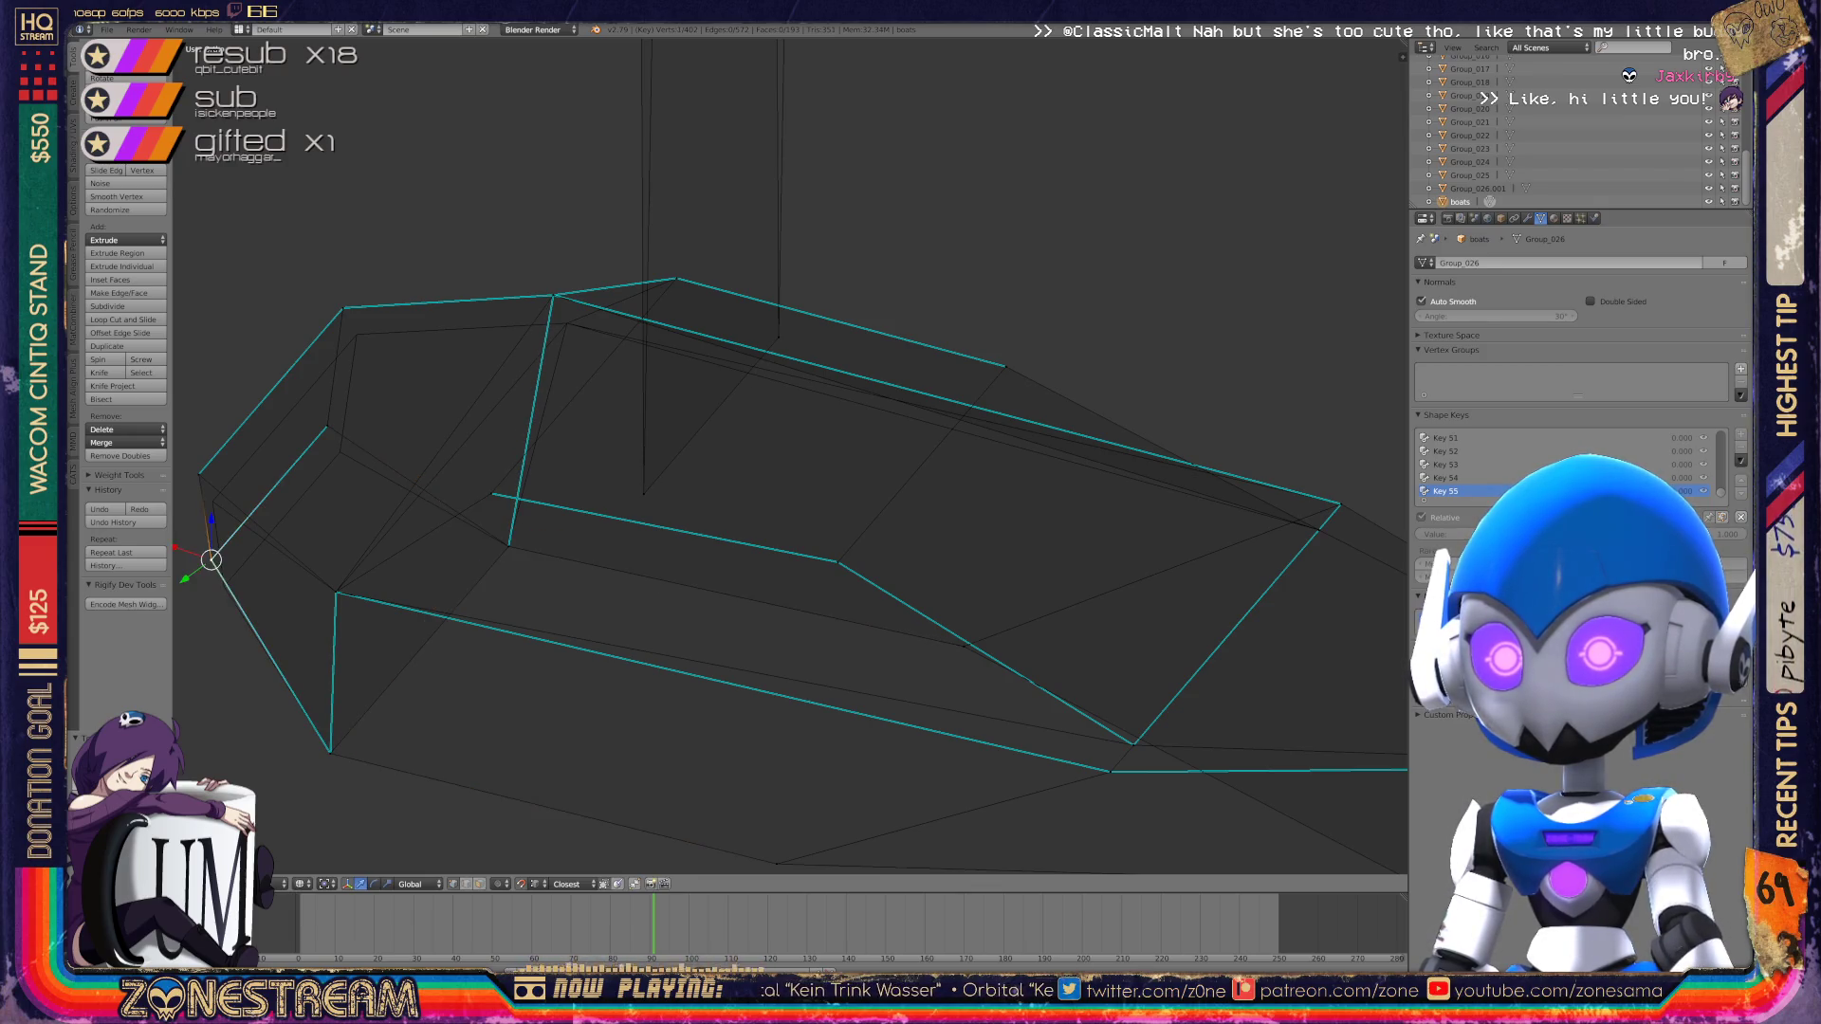
pyautogui.click(225, 585)
# Step: Reposition the left-side vertex and slide the top-left corner vertex along its edge
pyautogui.rightClick(327, 426)
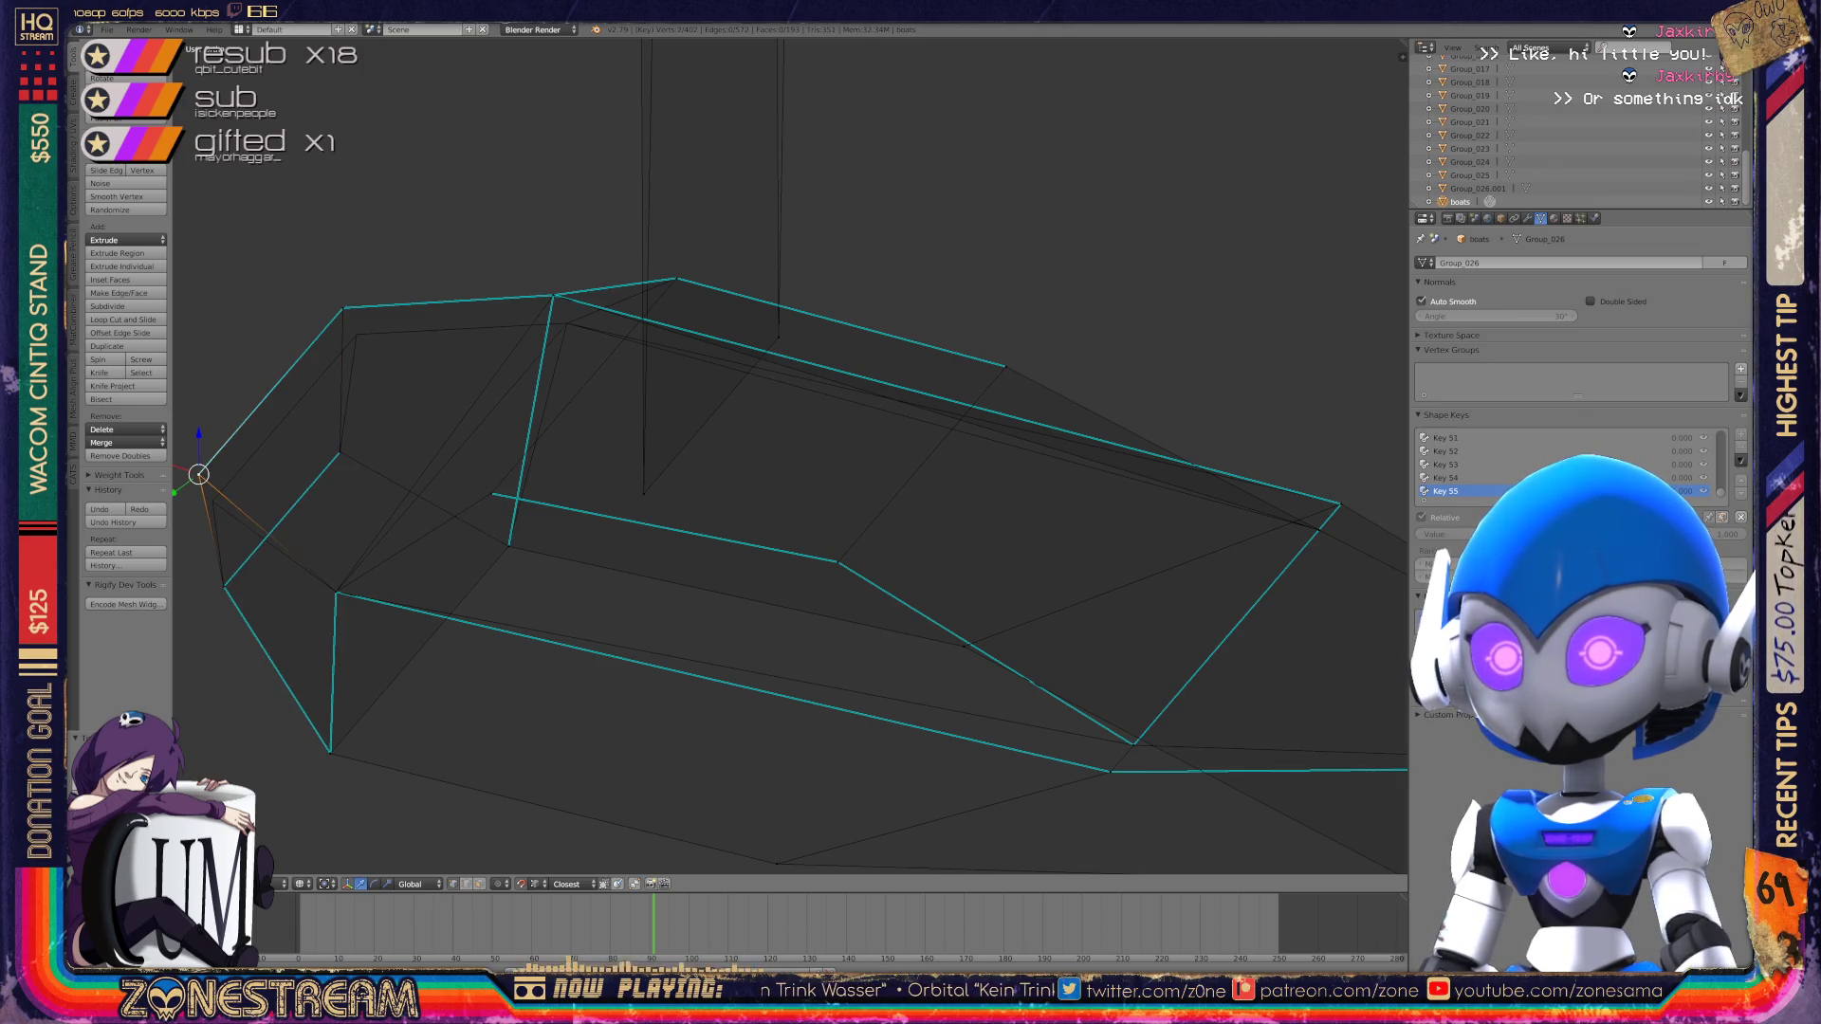
pyautogui.click(212, 501)
pyautogui.rightClick(344, 308)
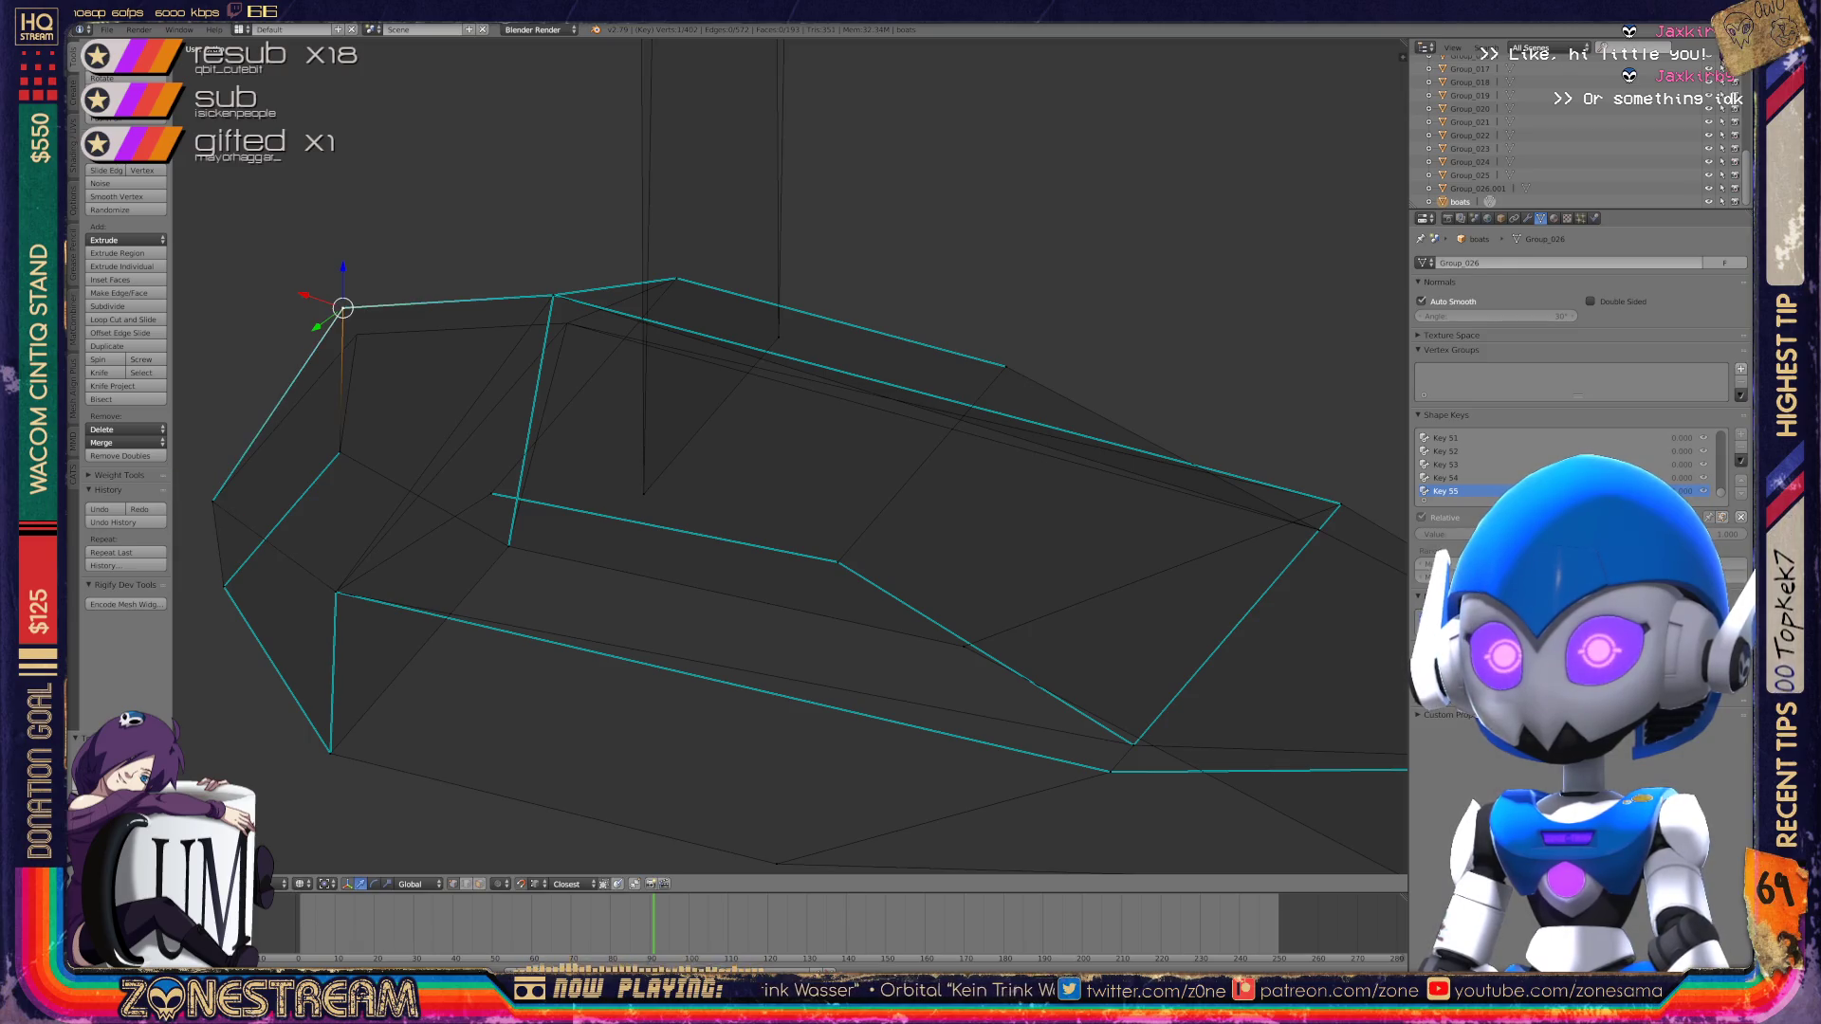
pyautogui.hotkey('shift', 'v')
pyautogui.click(357, 335)
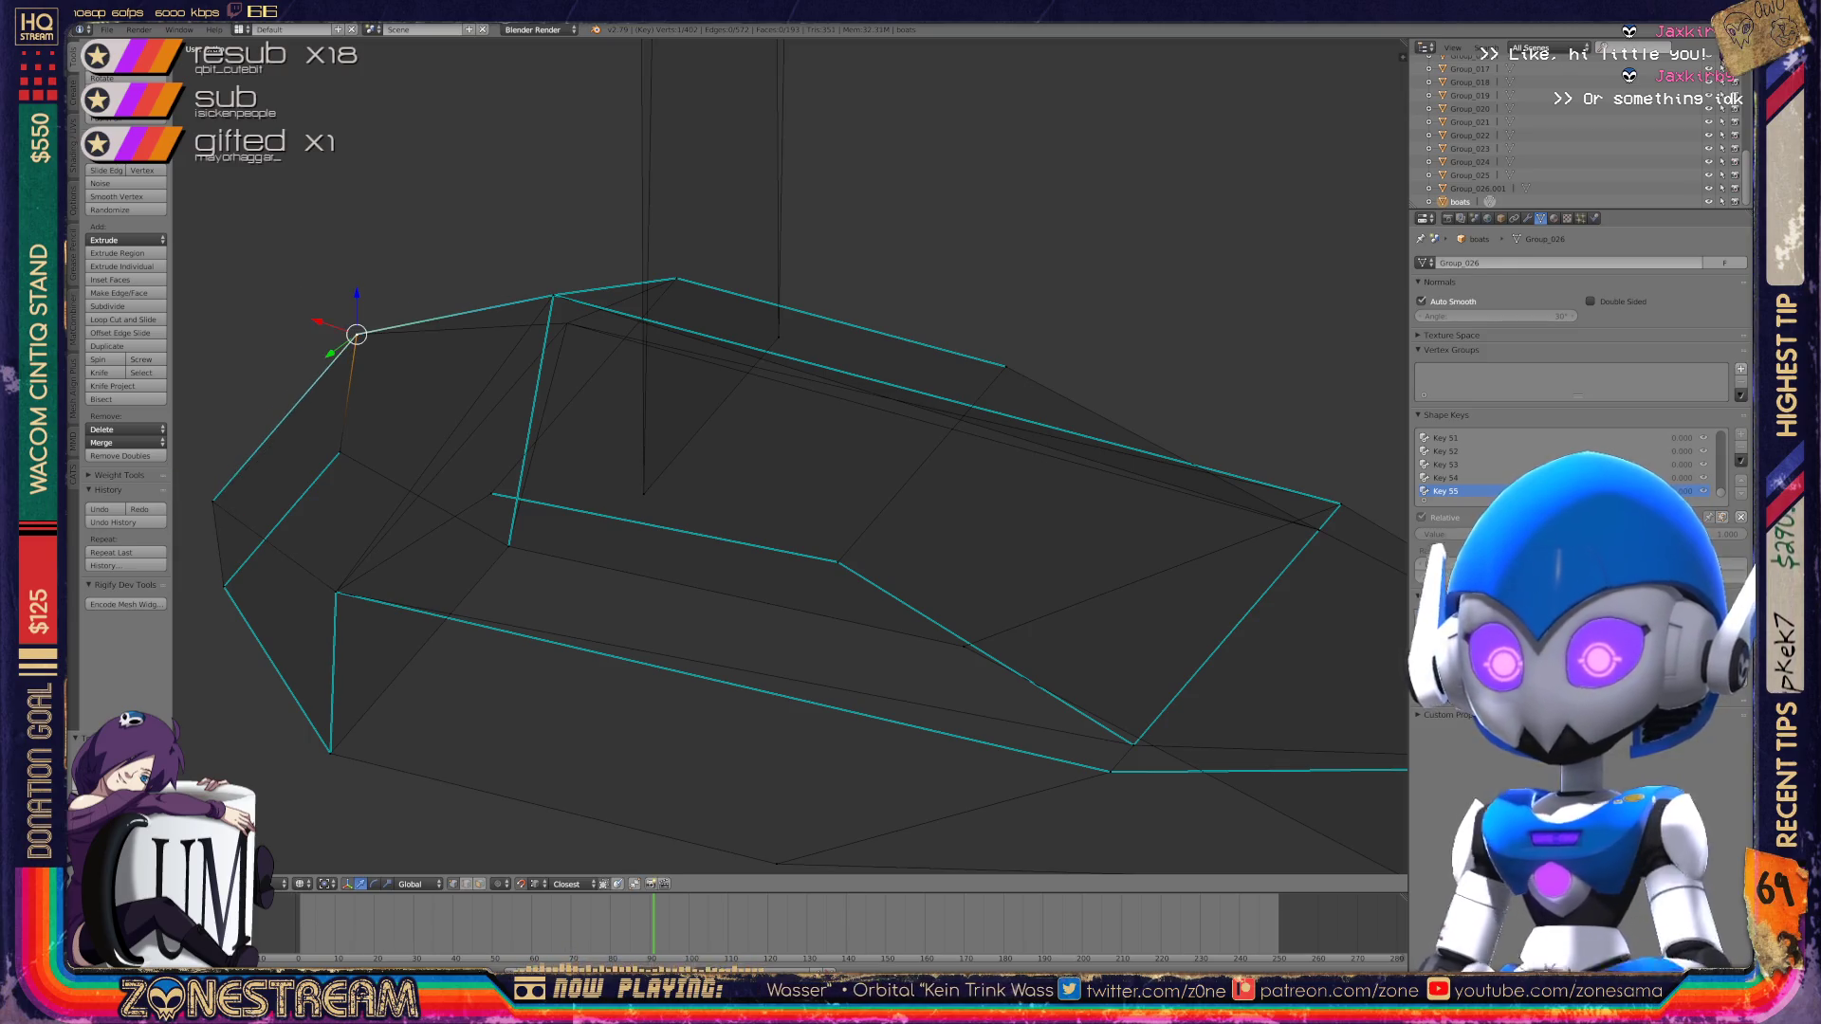
# Step: Rotate and zoom the view, then grab an inner-edge vertex into a new spot
pyautogui.press('KP_6')
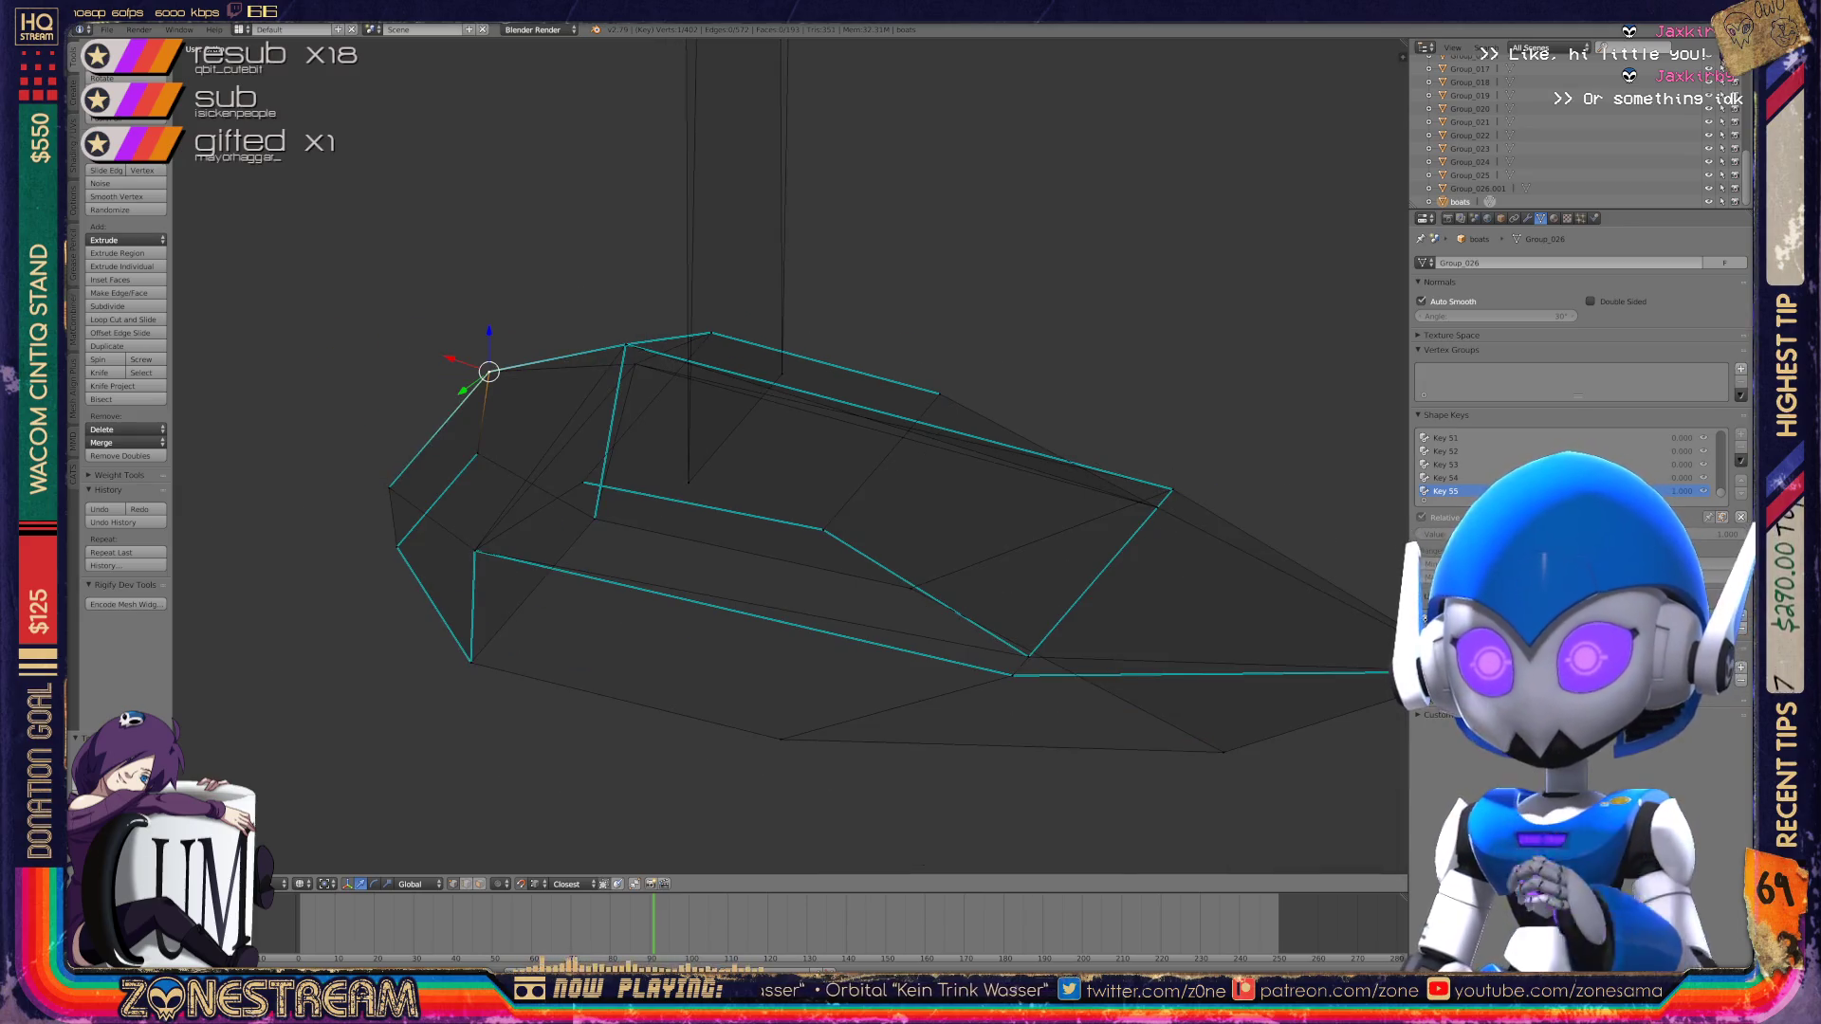
pyautogui.press('KP_6')
pyautogui.press('KP_6')
pyautogui.press('KP_6')
pyautogui.press('KP_6')
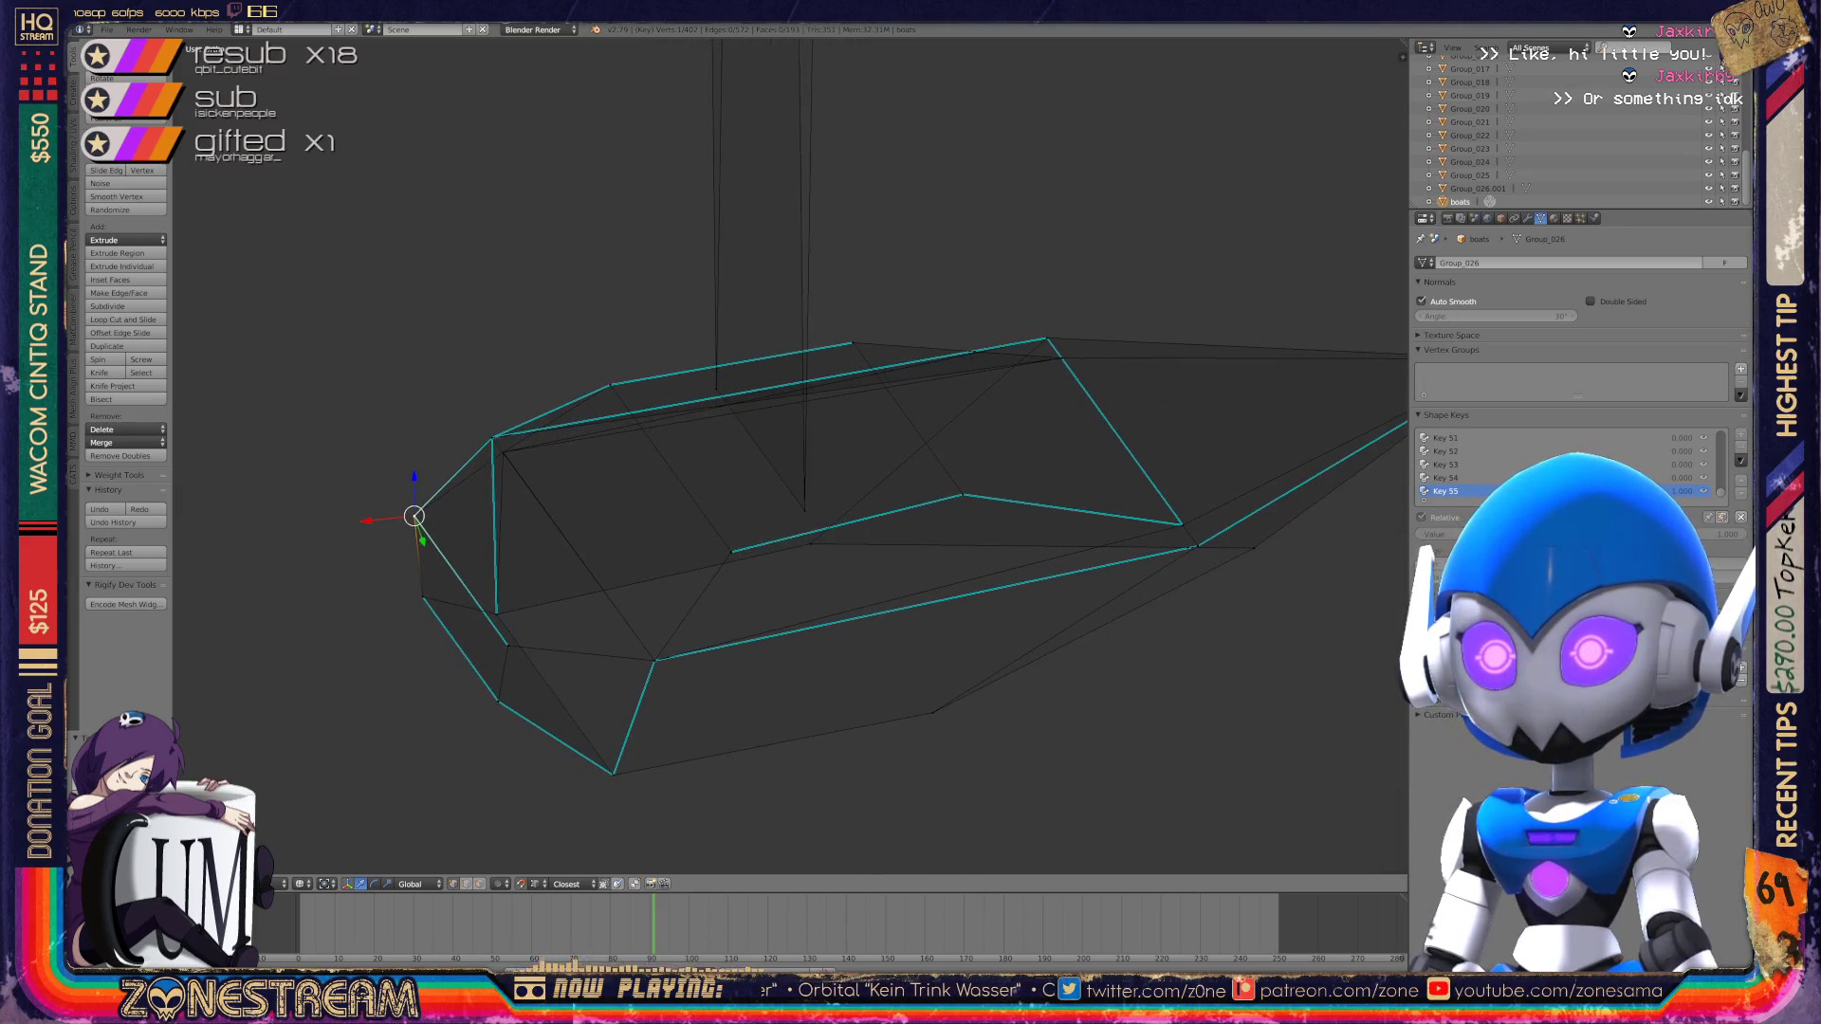
pyautogui.press('KP_Add')
pyautogui.press('KP_Add')
pyautogui.press('KP_Add')
pyautogui.click(313, 453)
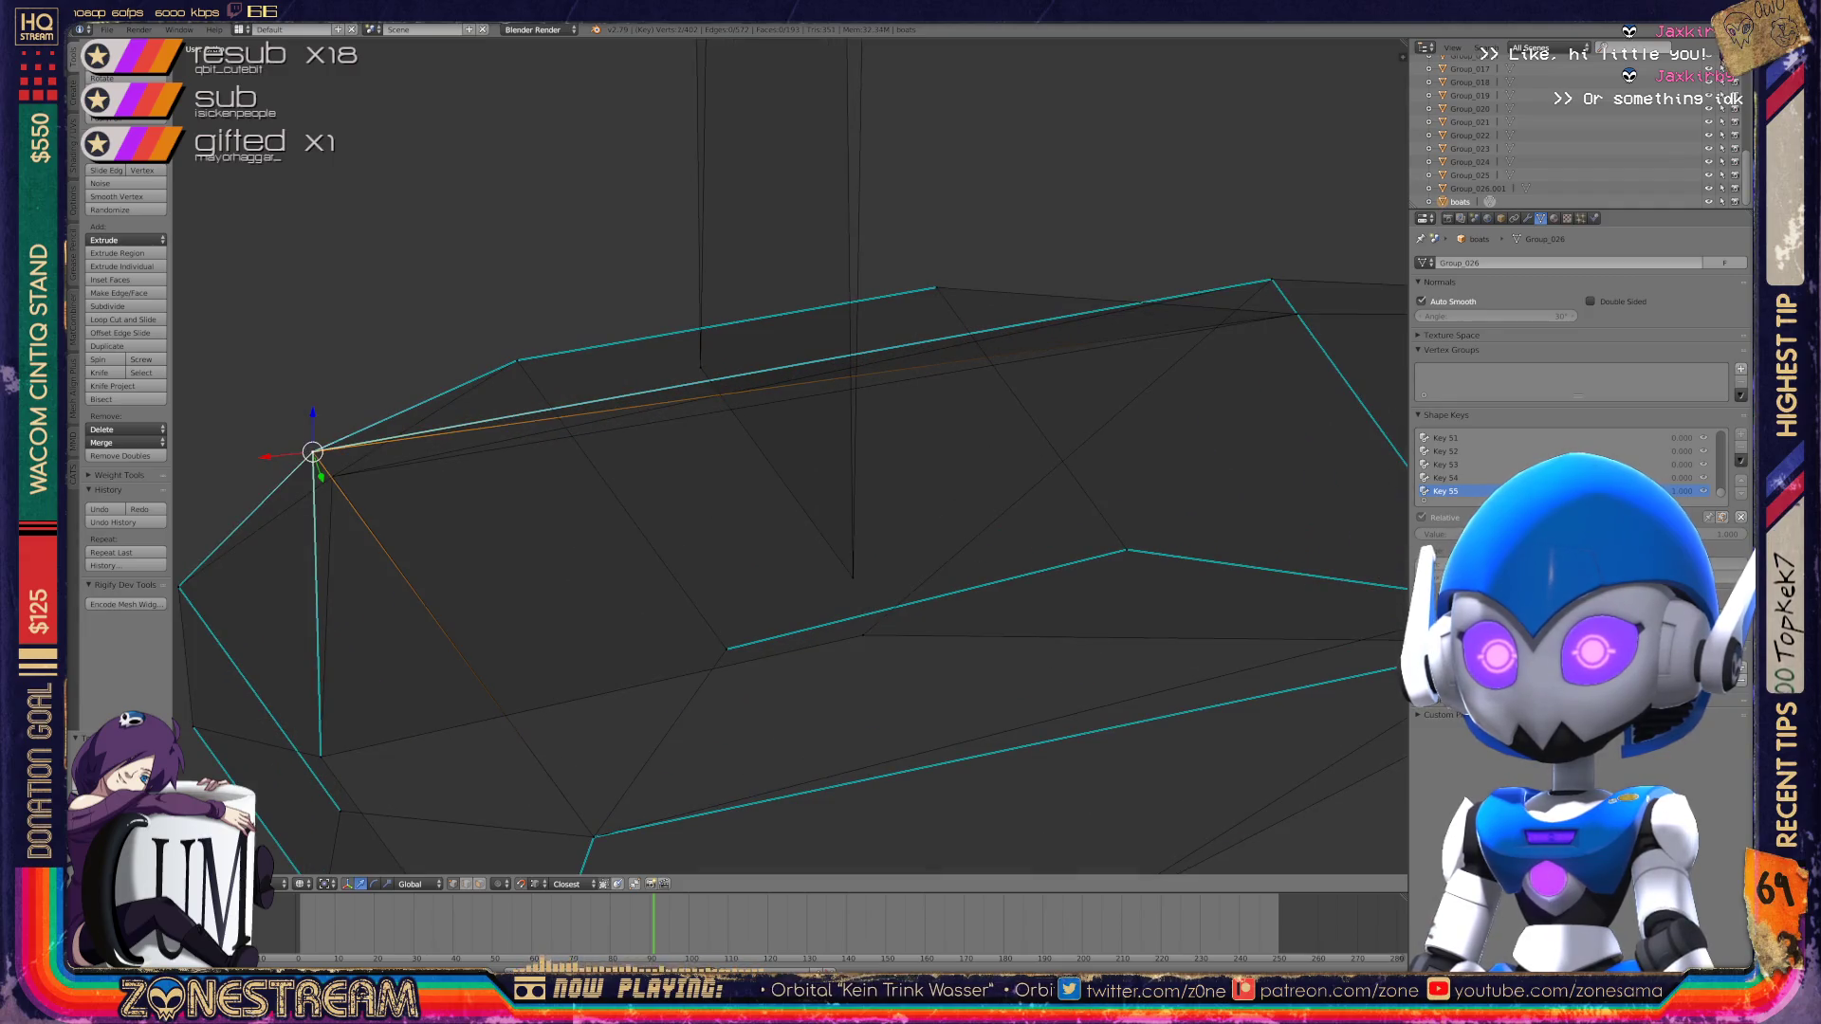
pyautogui.press('g')
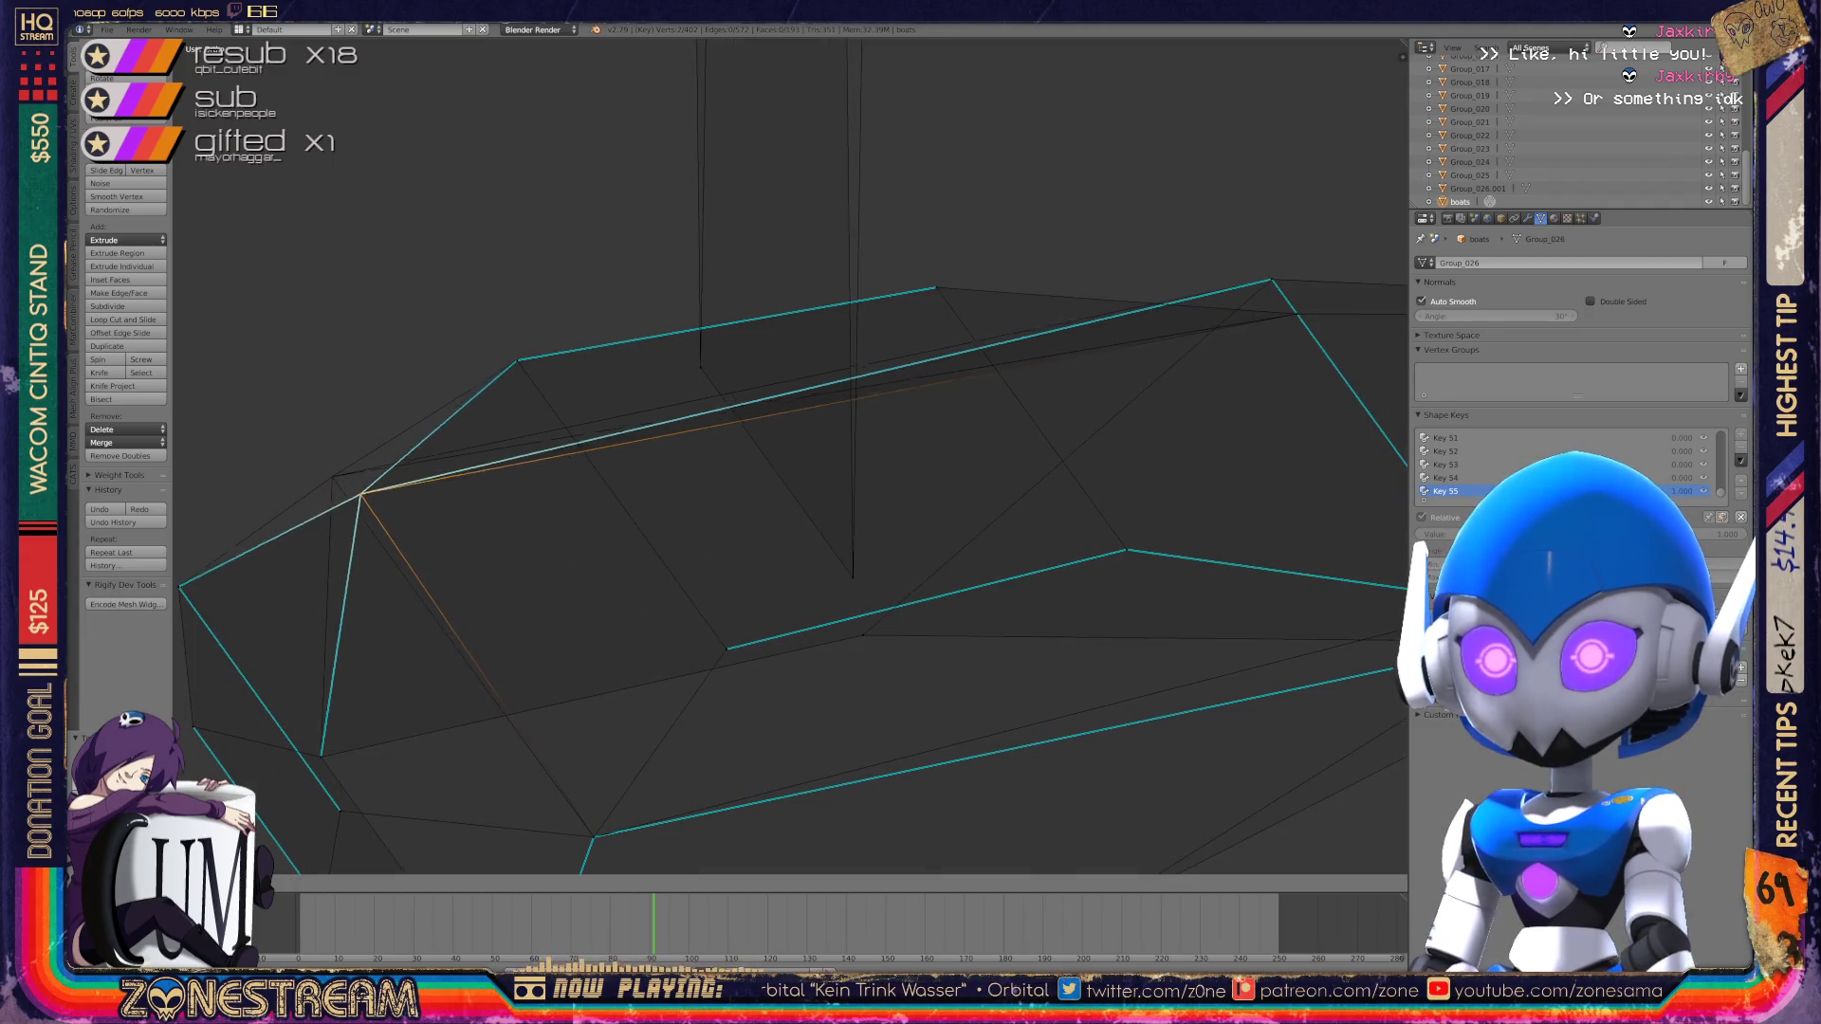
pyautogui.press('Return')
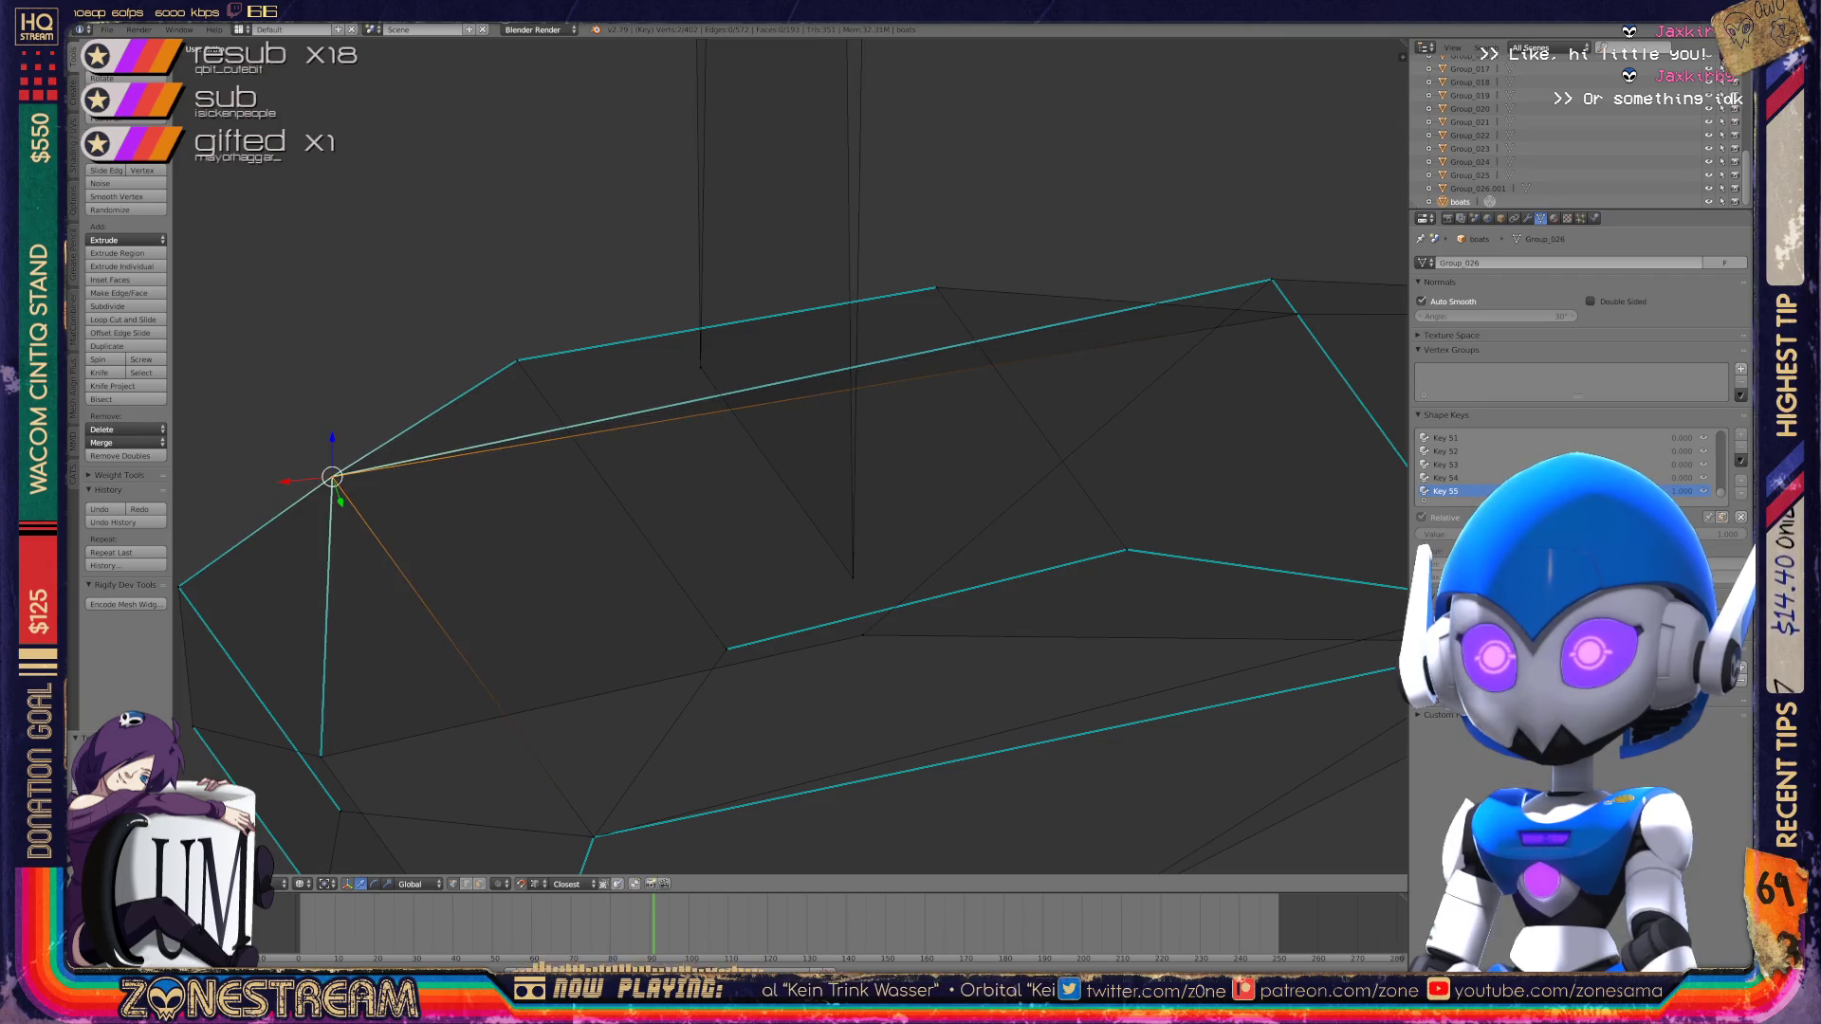
# Step: From below, move an underside vertex down-right, then slide it back up-left
pyautogui.moveTo(663, 474)
pyautogui.mouseDown(button='middle')
pyautogui.moveTo(740, 322)
pyautogui.moveTo(721, 303)
pyautogui.mouseUp(button='middle')
pyautogui.rightClick(658, 354)
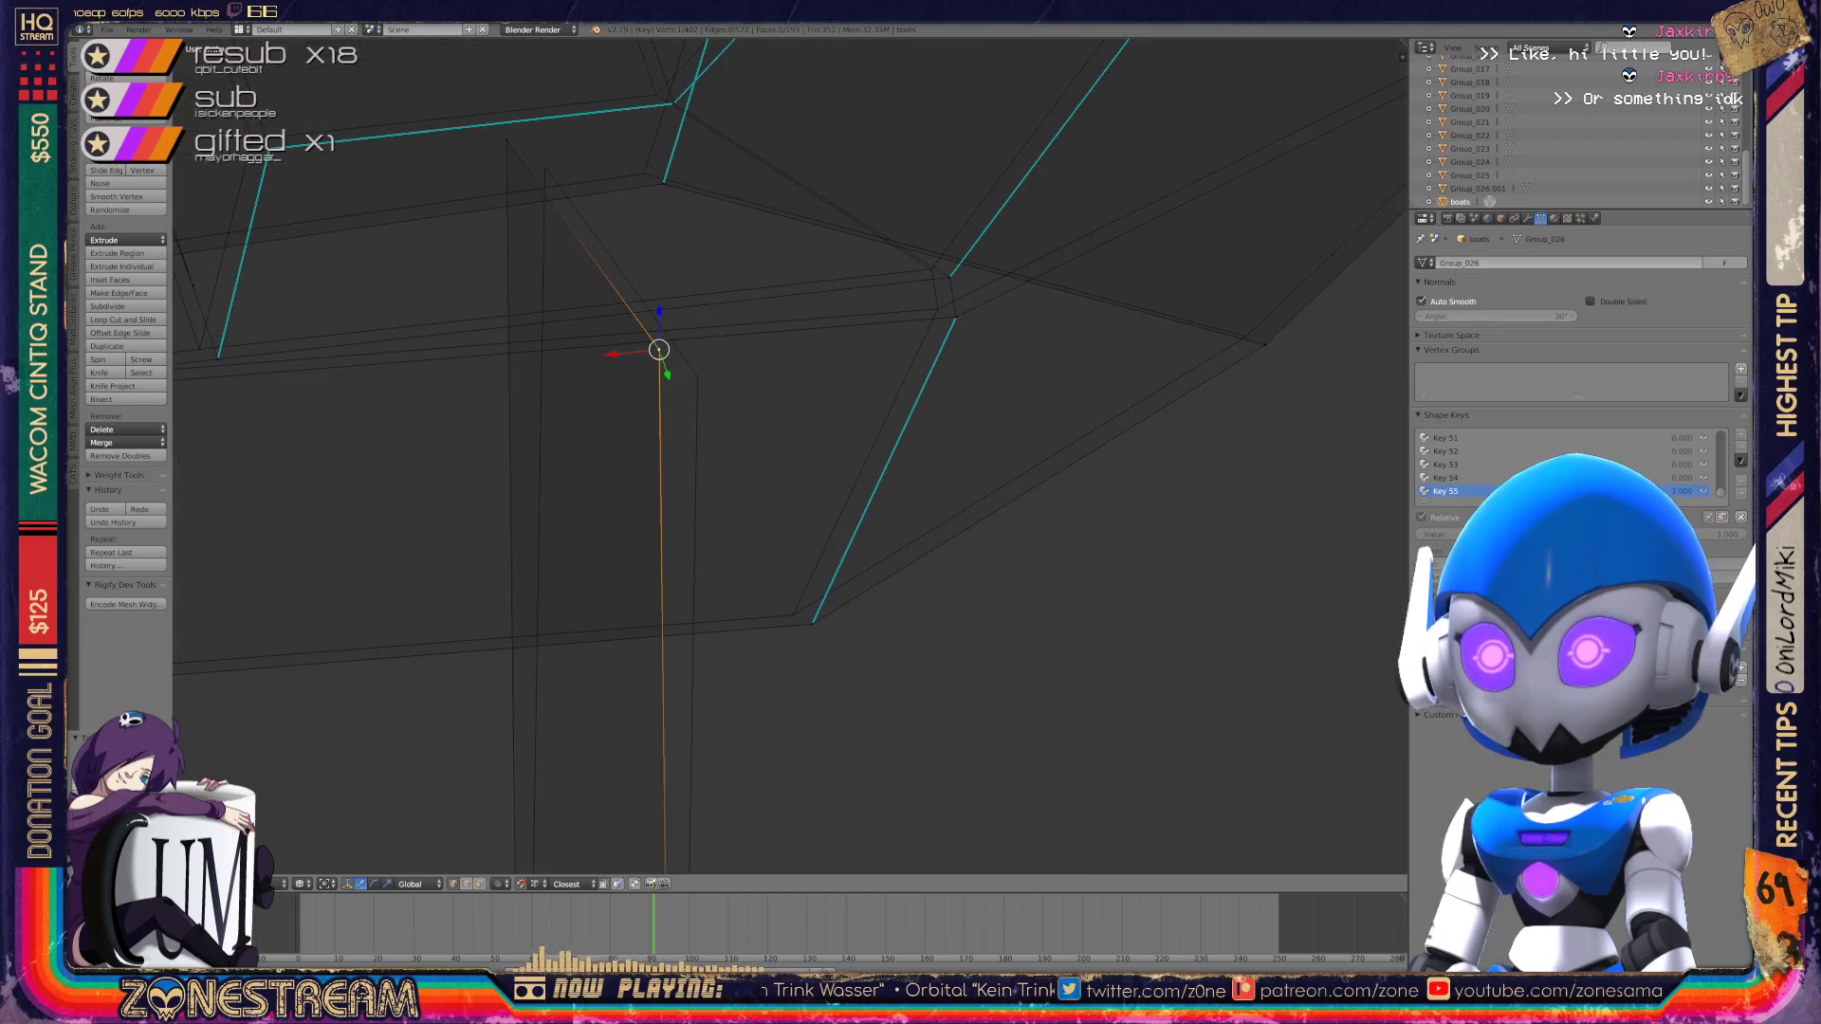
pyautogui.press('g')
pyautogui.press('Return')
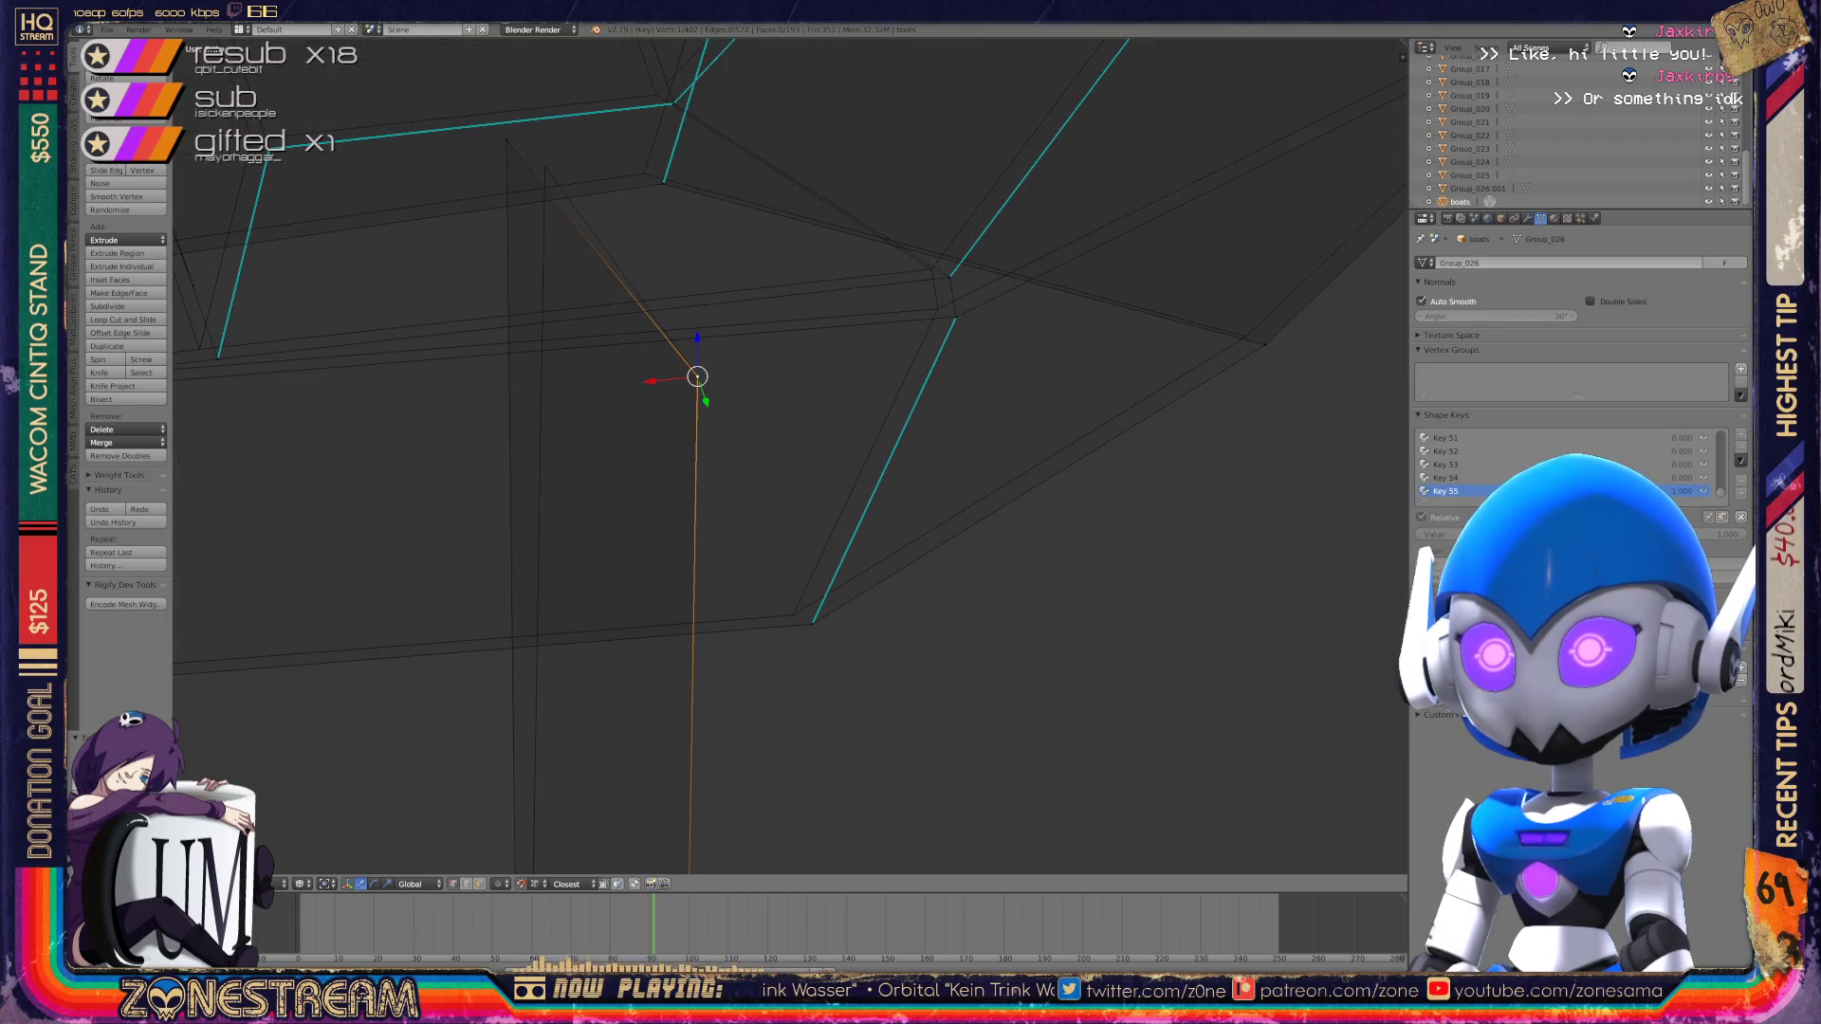
pyautogui.press('g')
pyautogui.press('Return')
# Step: Zoom out to see both pieces and return to Object Mode
pyautogui.moveTo(697, 379); pyautogui.dragTo(692, 341, button='middle')
pyautogui.moveTo(816, 607)
pyautogui.mouseDown(button='middle')
pyautogui.moveTo(1084, 764)
pyautogui.moveTo(1015, 693)
pyautogui.moveTo(1108, 821)
pyautogui.mouseUp(button='middle')
pyautogui.press('Tab')
pyautogui.press('Tab')
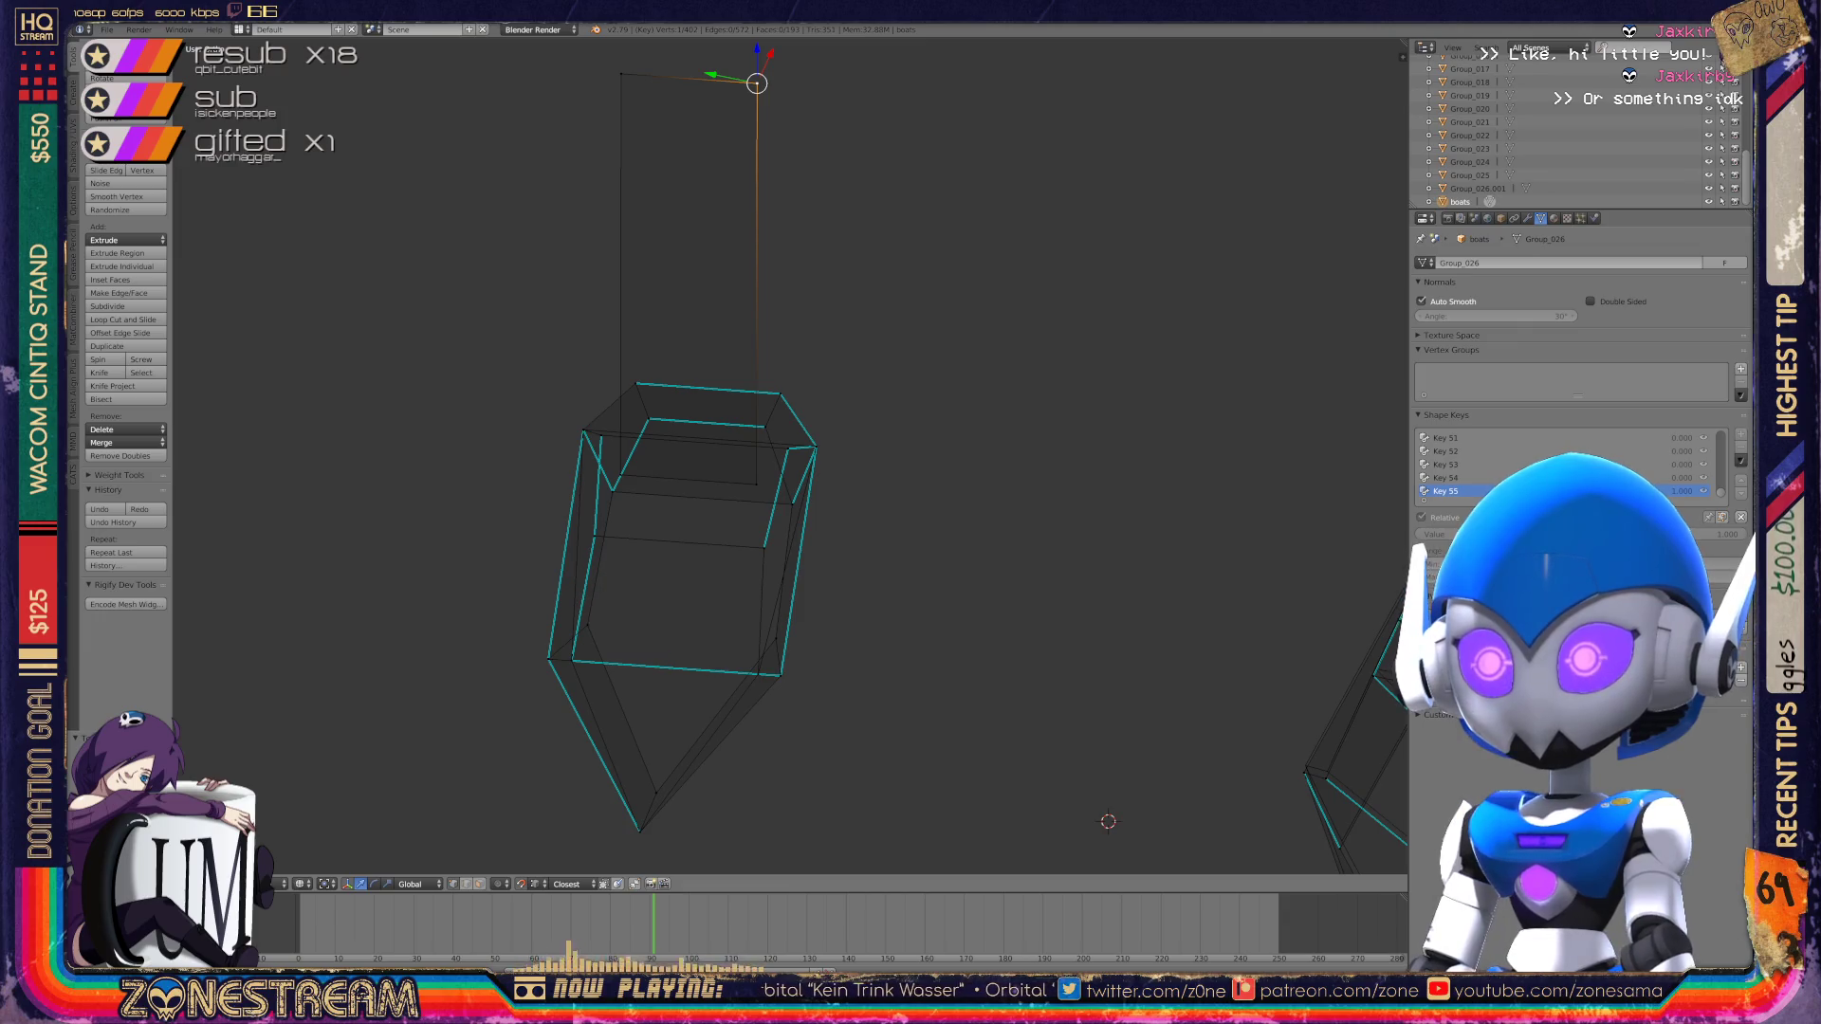
# Step: From a tilted top view, reposition the far-left corner vertex, redoing the move once
pyautogui.moveTo(1106, 816)
pyautogui.mouseDown(button='middle')
pyautogui.moveTo(618, 736)
pyautogui.moveTo(472, 589)
pyautogui.moveTo(397, 547)
pyautogui.moveTo(756, 594)
pyautogui.moveTo(737, 642)
pyautogui.moveTo(770, 662)
pyautogui.mouseUp(button='middle')
pyautogui.rightClick(510, 736)
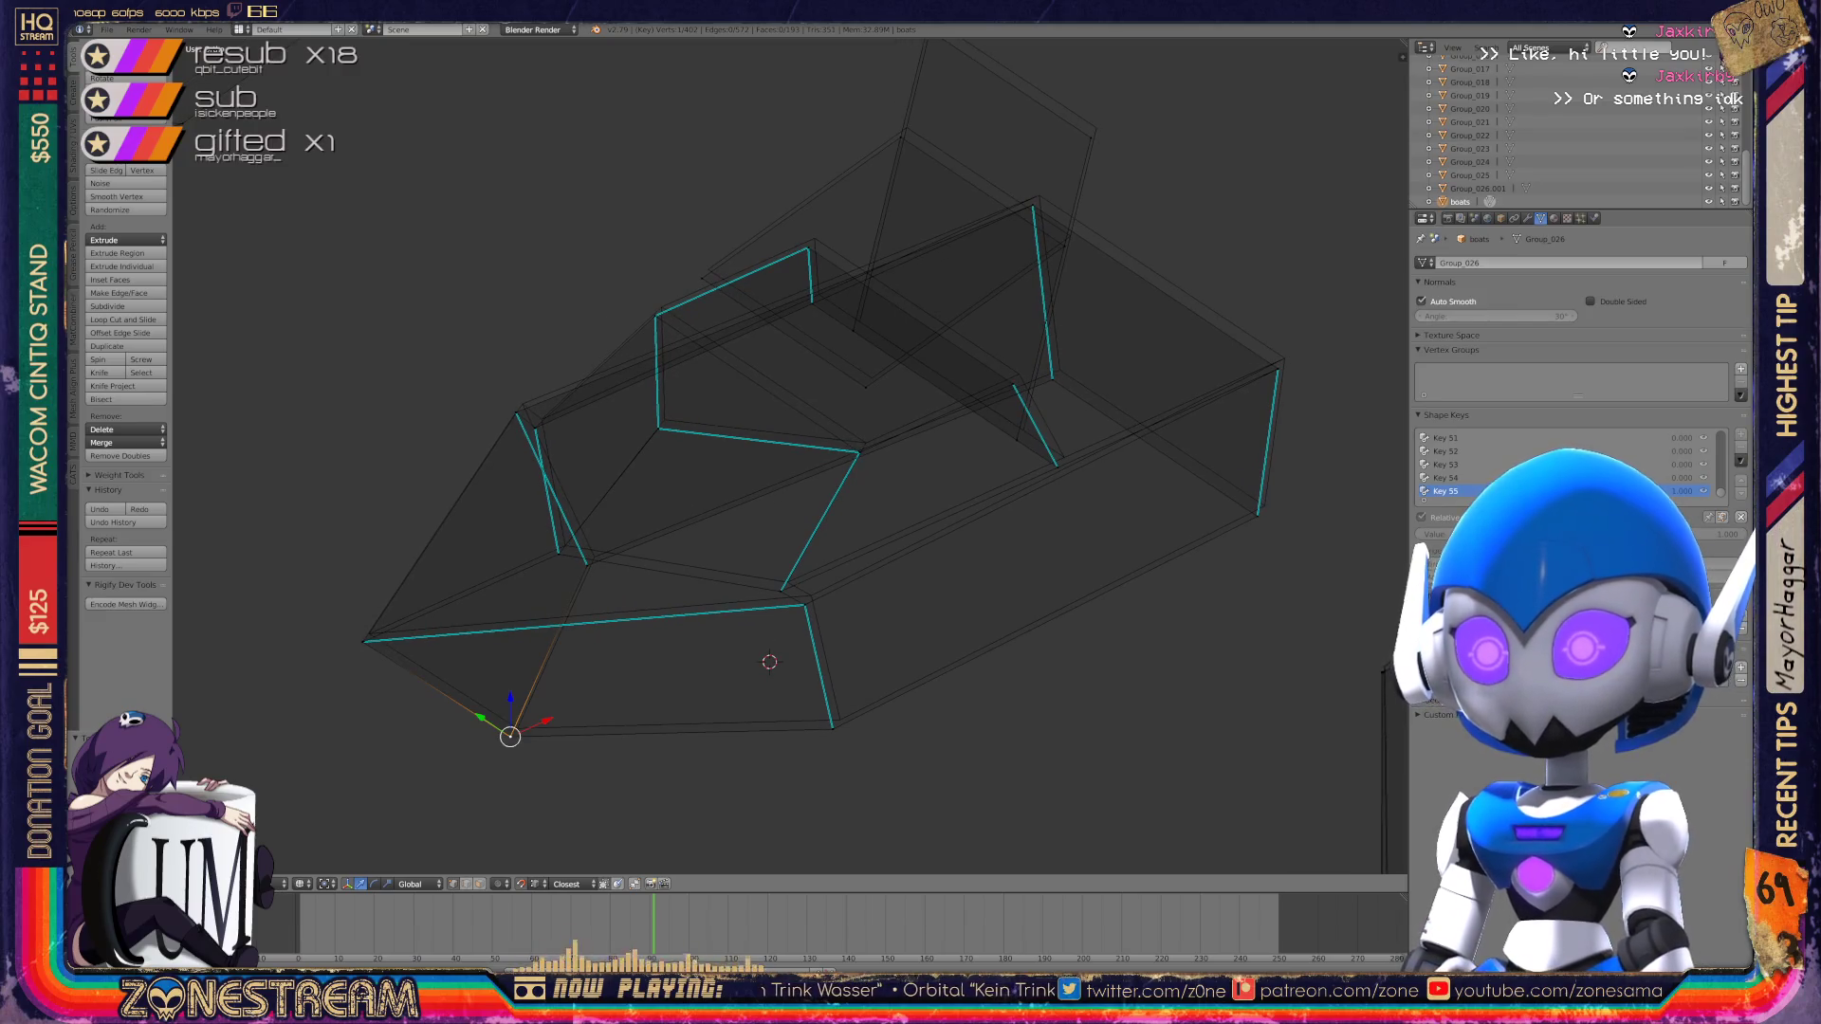
pyautogui.keyDown('shift'); pyautogui.rightClick(522, 723); pyautogui.keyUp('shift')
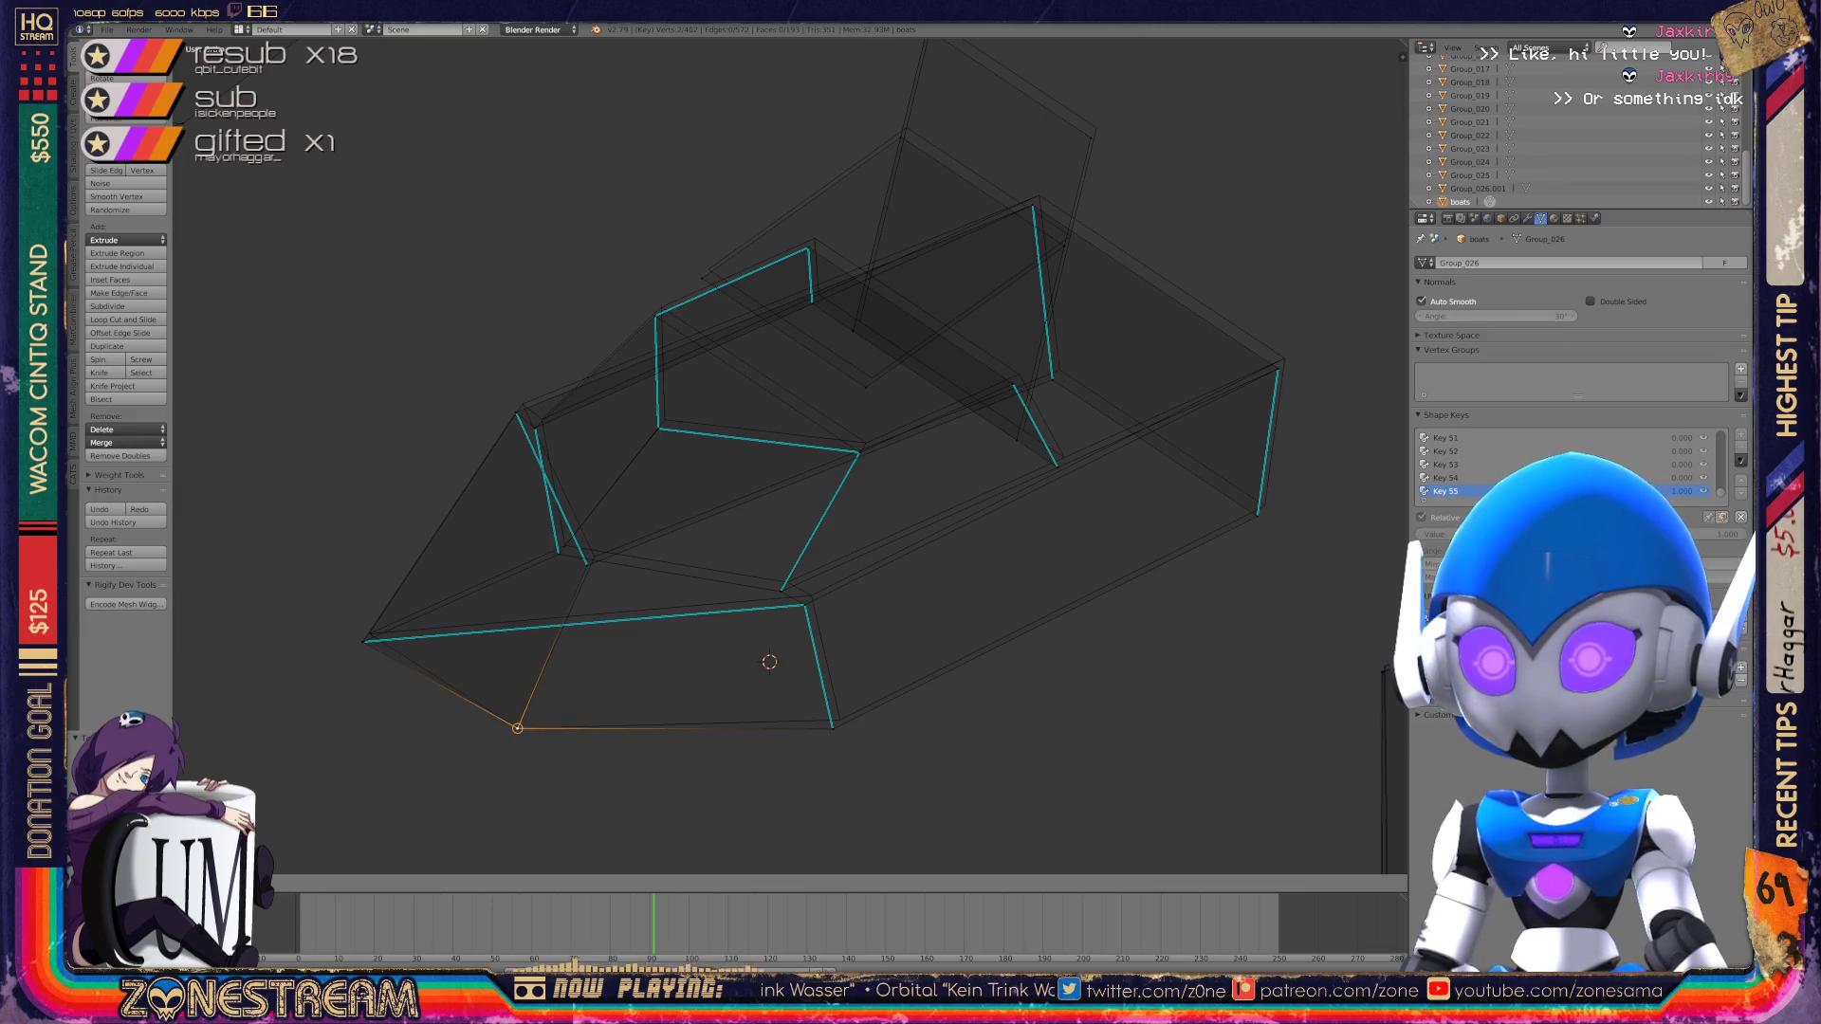
pyautogui.rightClick(364, 641)
pyautogui.press('g')
pyautogui.press('Return')
pyautogui.hotkey('ctrl', 'z')
pyautogui.press('g')
pyautogui.click(369, 633)
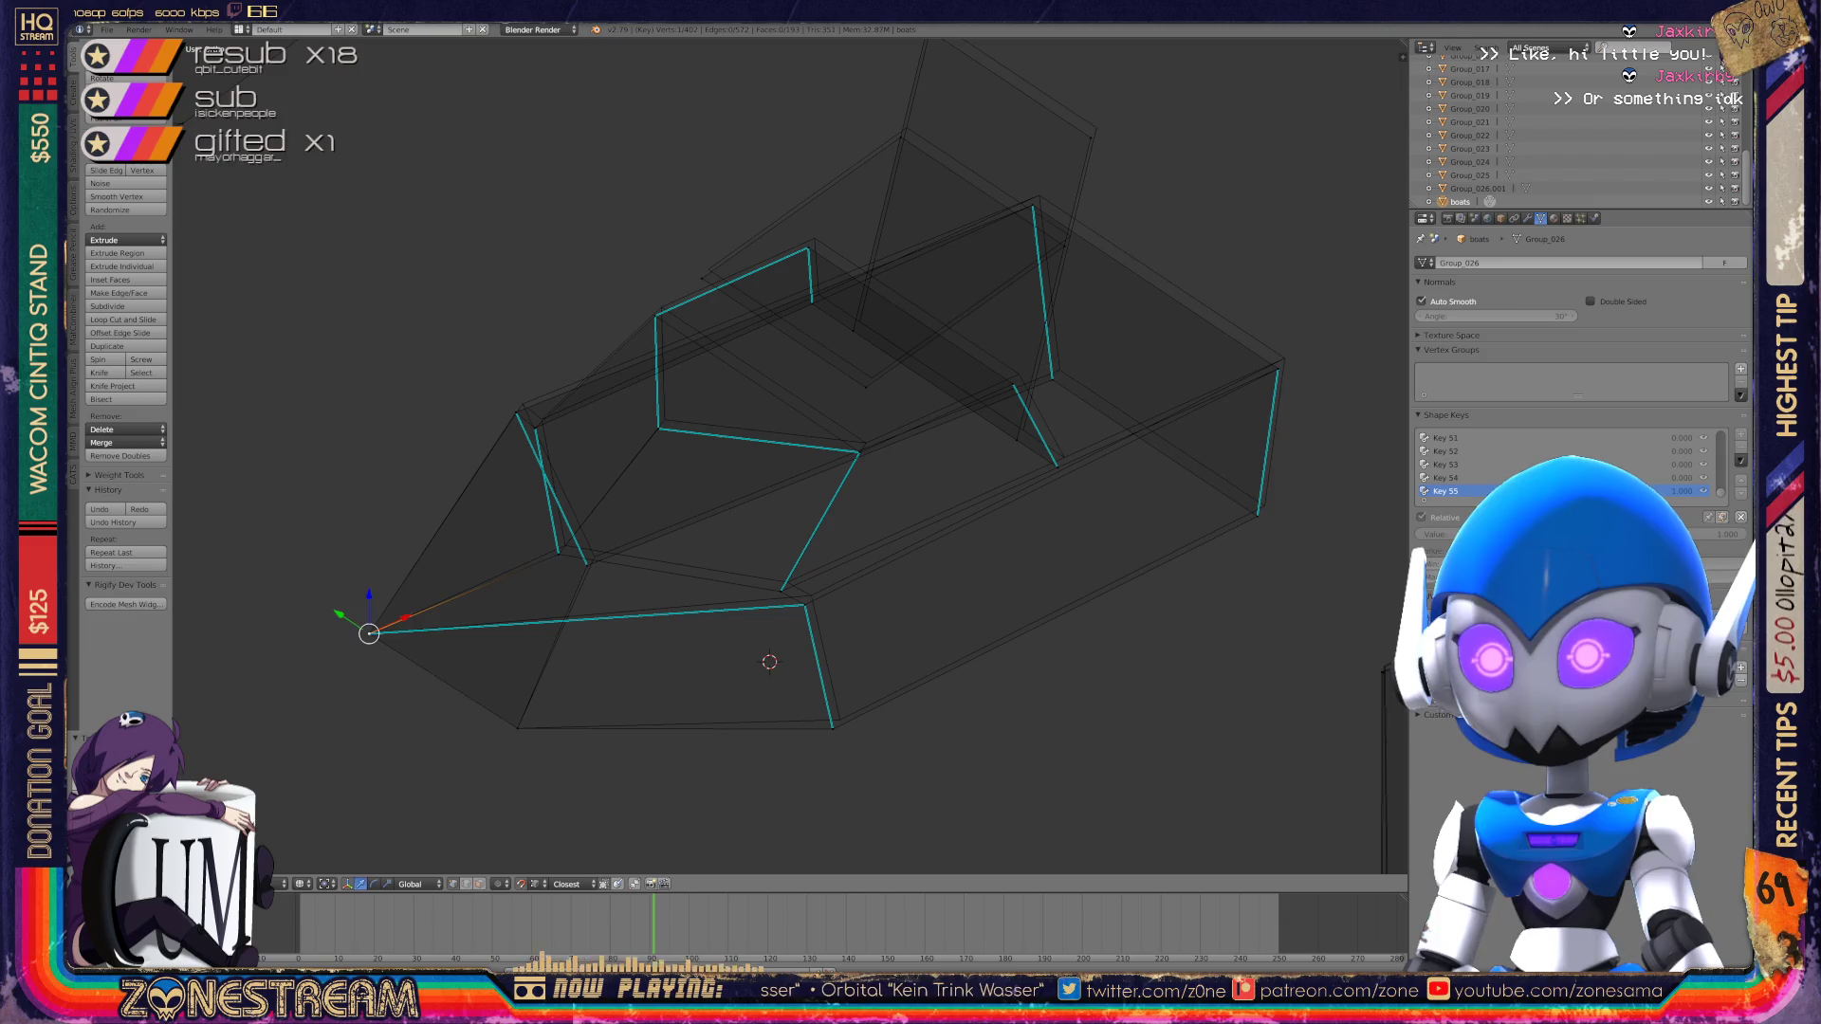
# Step: Nudge the bottom vertex up and move the vertex above the rim up-left and higher
pyautogui.rightClick(832, 727)
pyautogui.press('g')
pyautogui.click(840, 718)
pyautogui.rightClick(804, 604)
pyautogui.press('g')
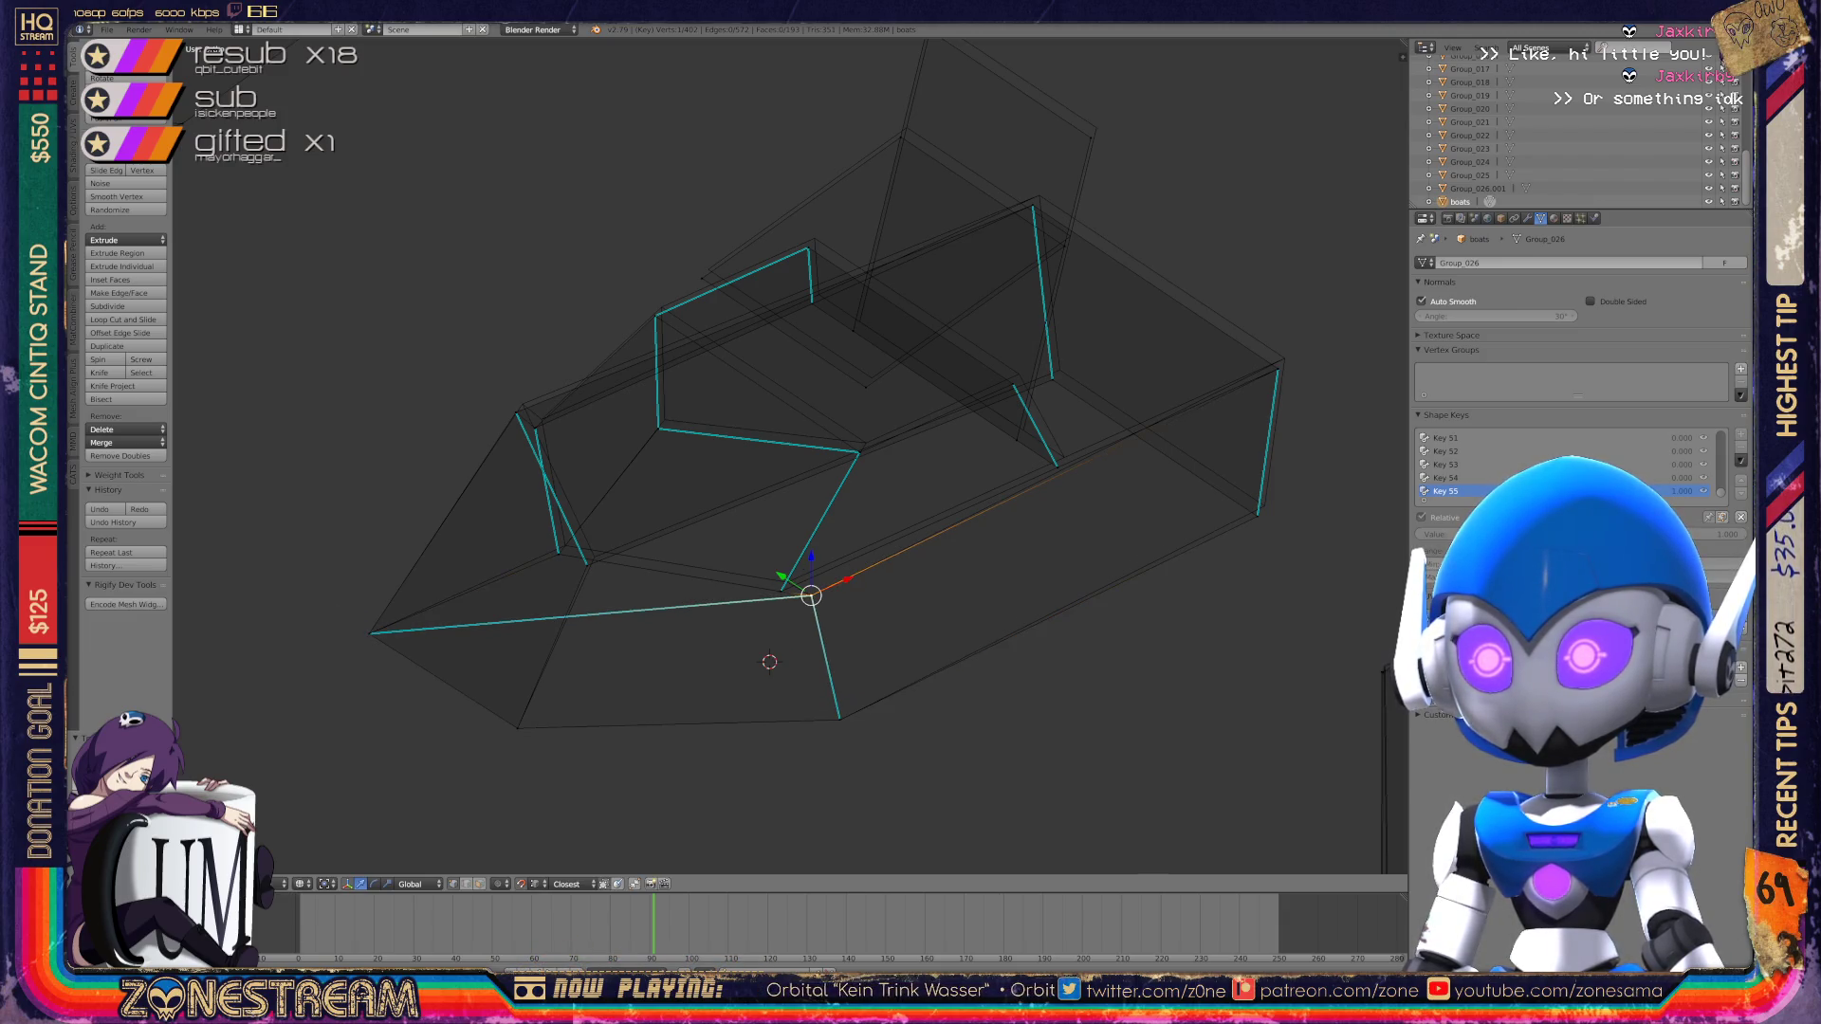
pyautogui.click(780, 591)
pyautogui.press('g')
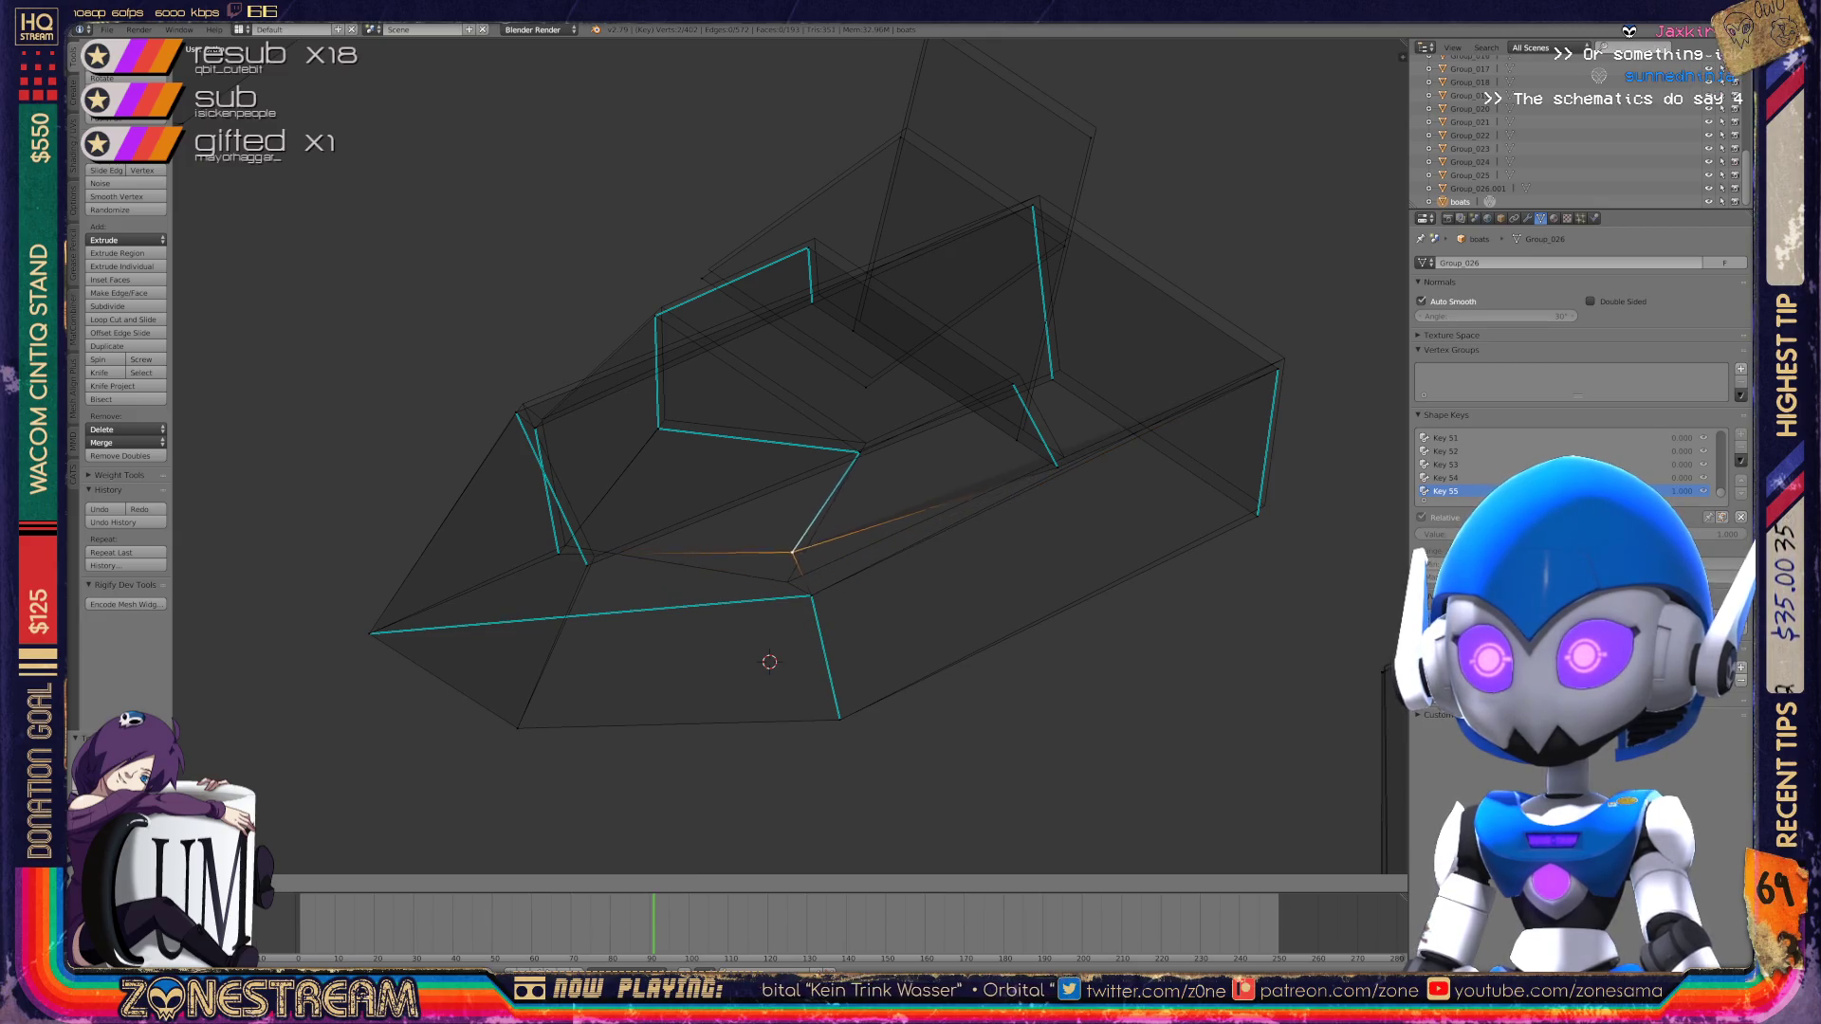
pyautogui.click(788, 582)
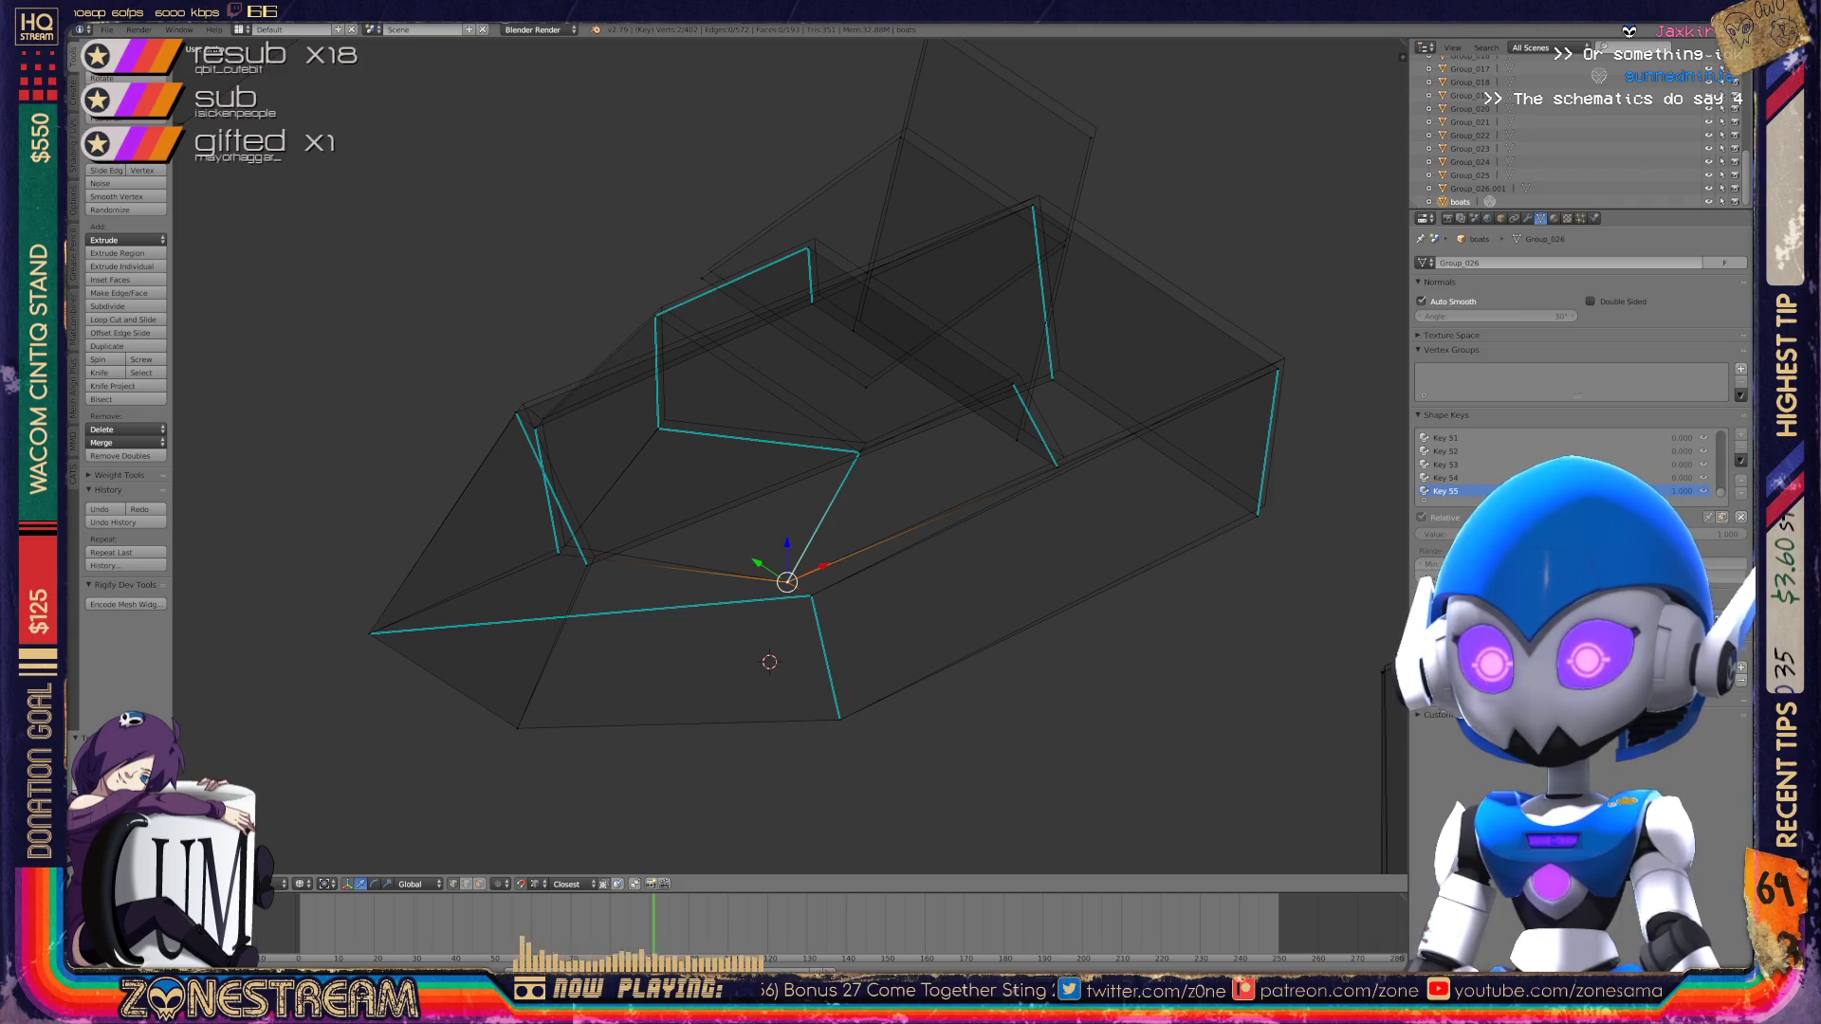
# Step: Move the vertex onto its neighbouring vertex
pyautogui.scroll(4, 640, 493)
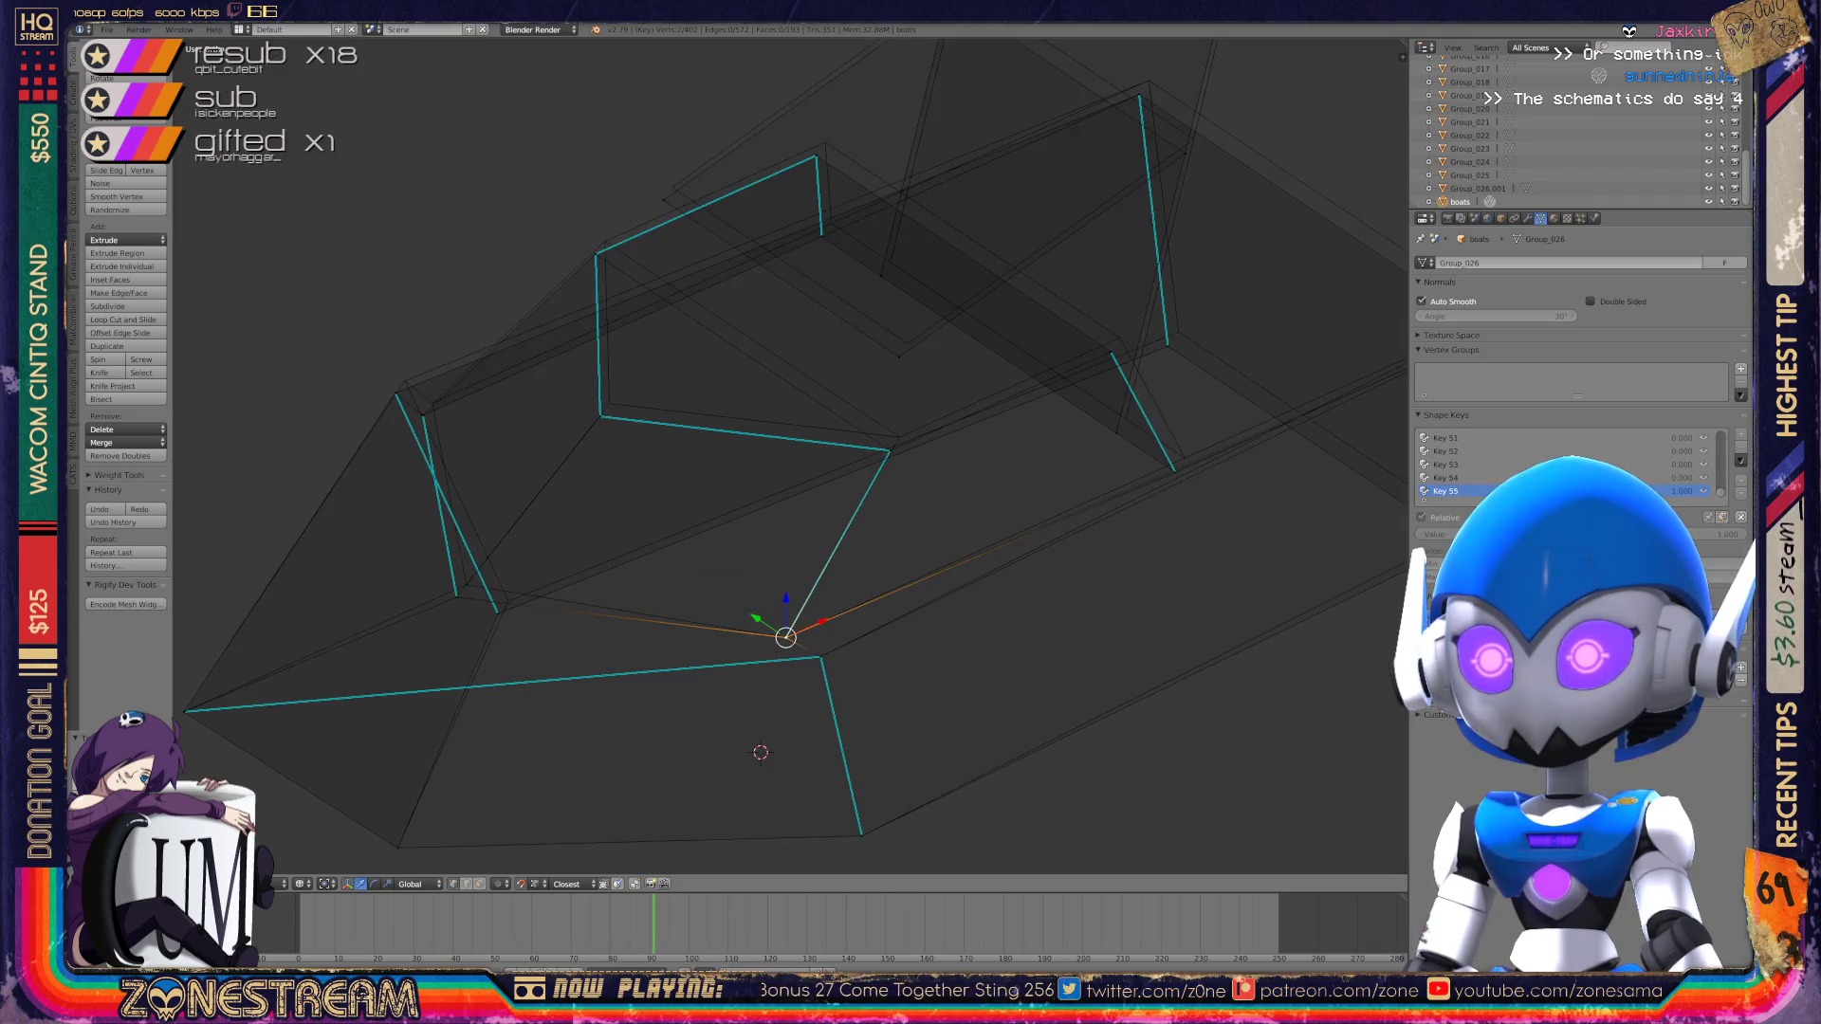
pyautogui.press('g')
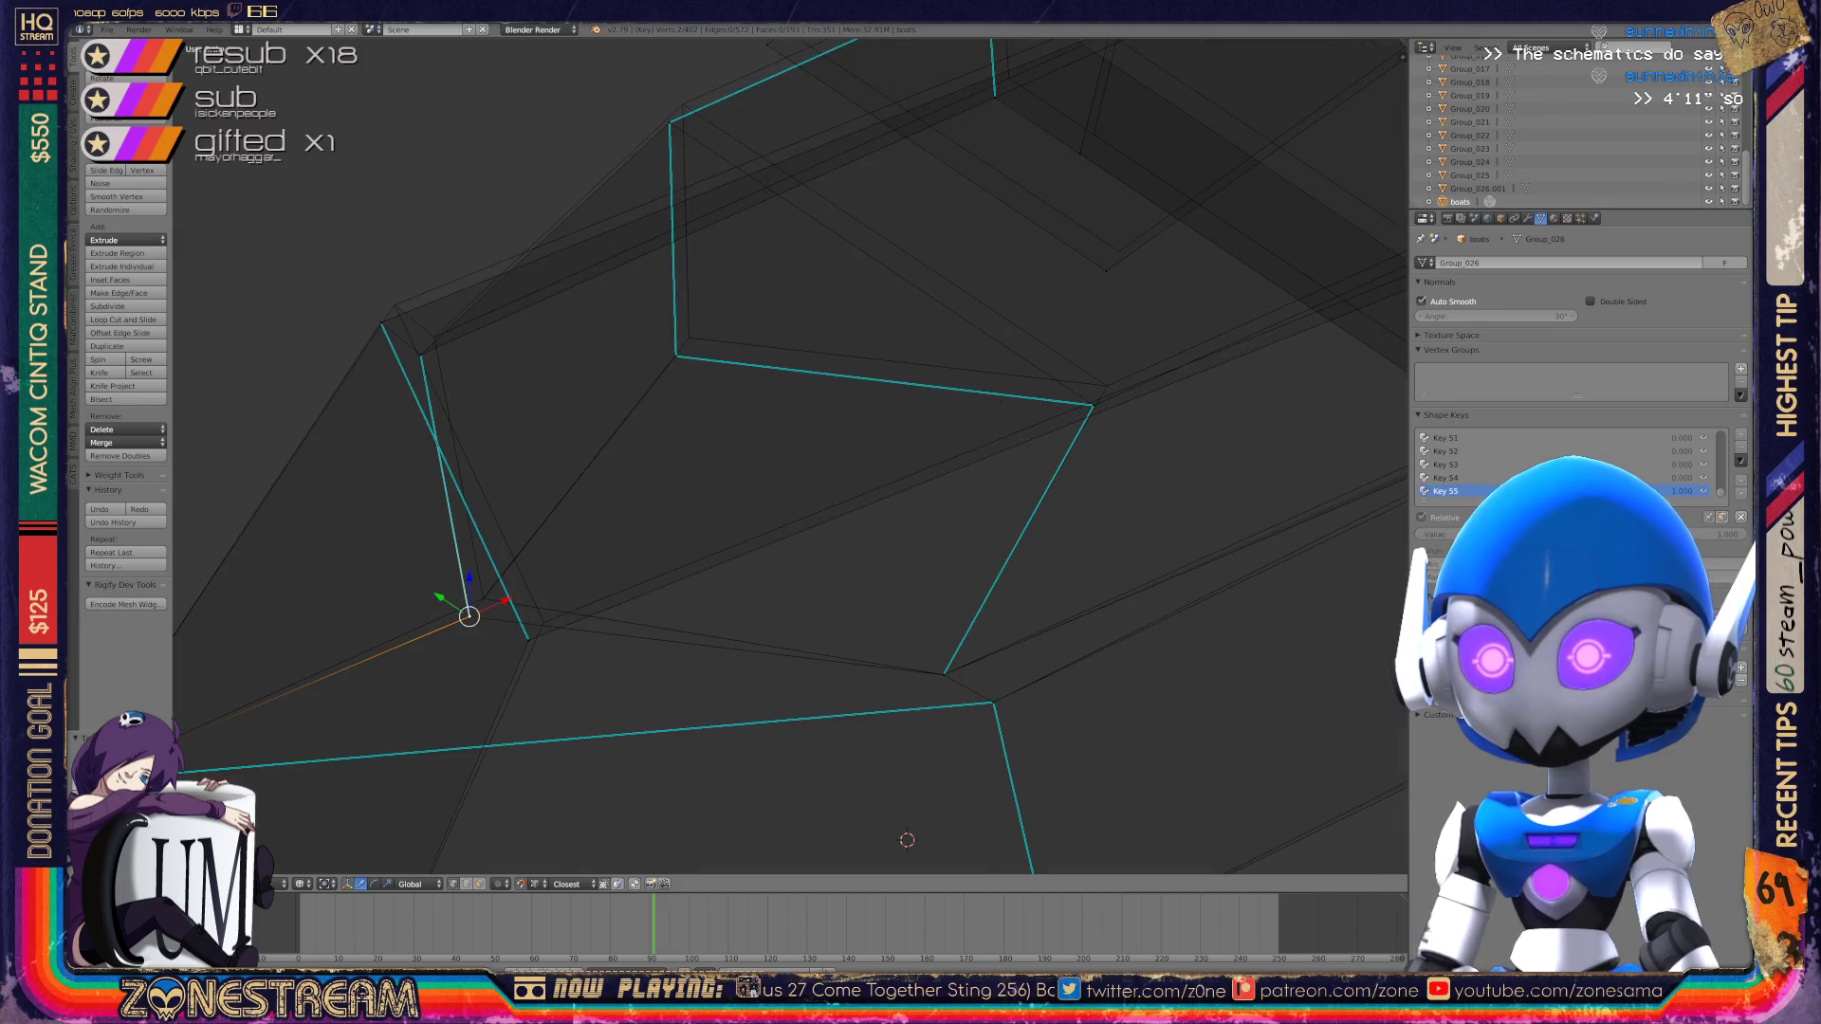
pyautogui.click(531, 631)
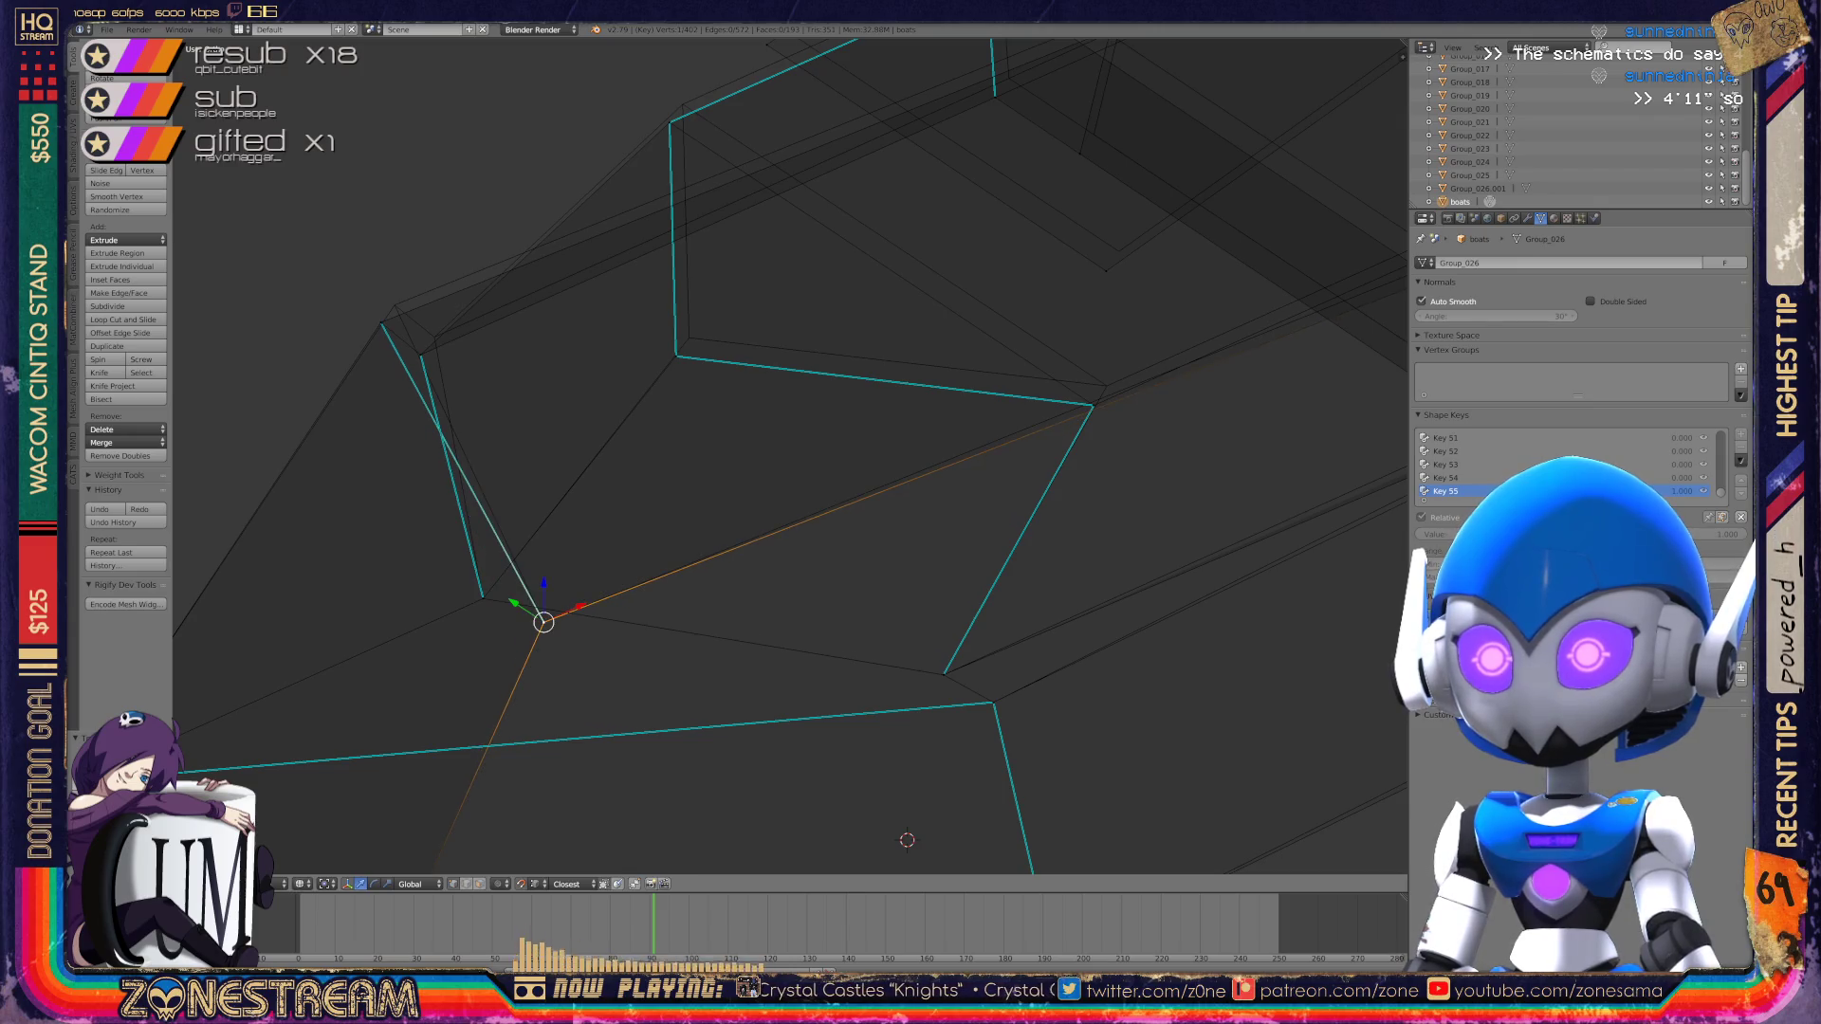
# Step: Raise the next corner, move the vertex below it up-right, and raise the far corner
pyautogui.keyDown('shift'); pyautogui.moveTo(531, 631); pyautogui.dragTo(612, 726, button='middle'); pyautogui.keyUp('shift')
pyautogui.rightClick(459, 418)
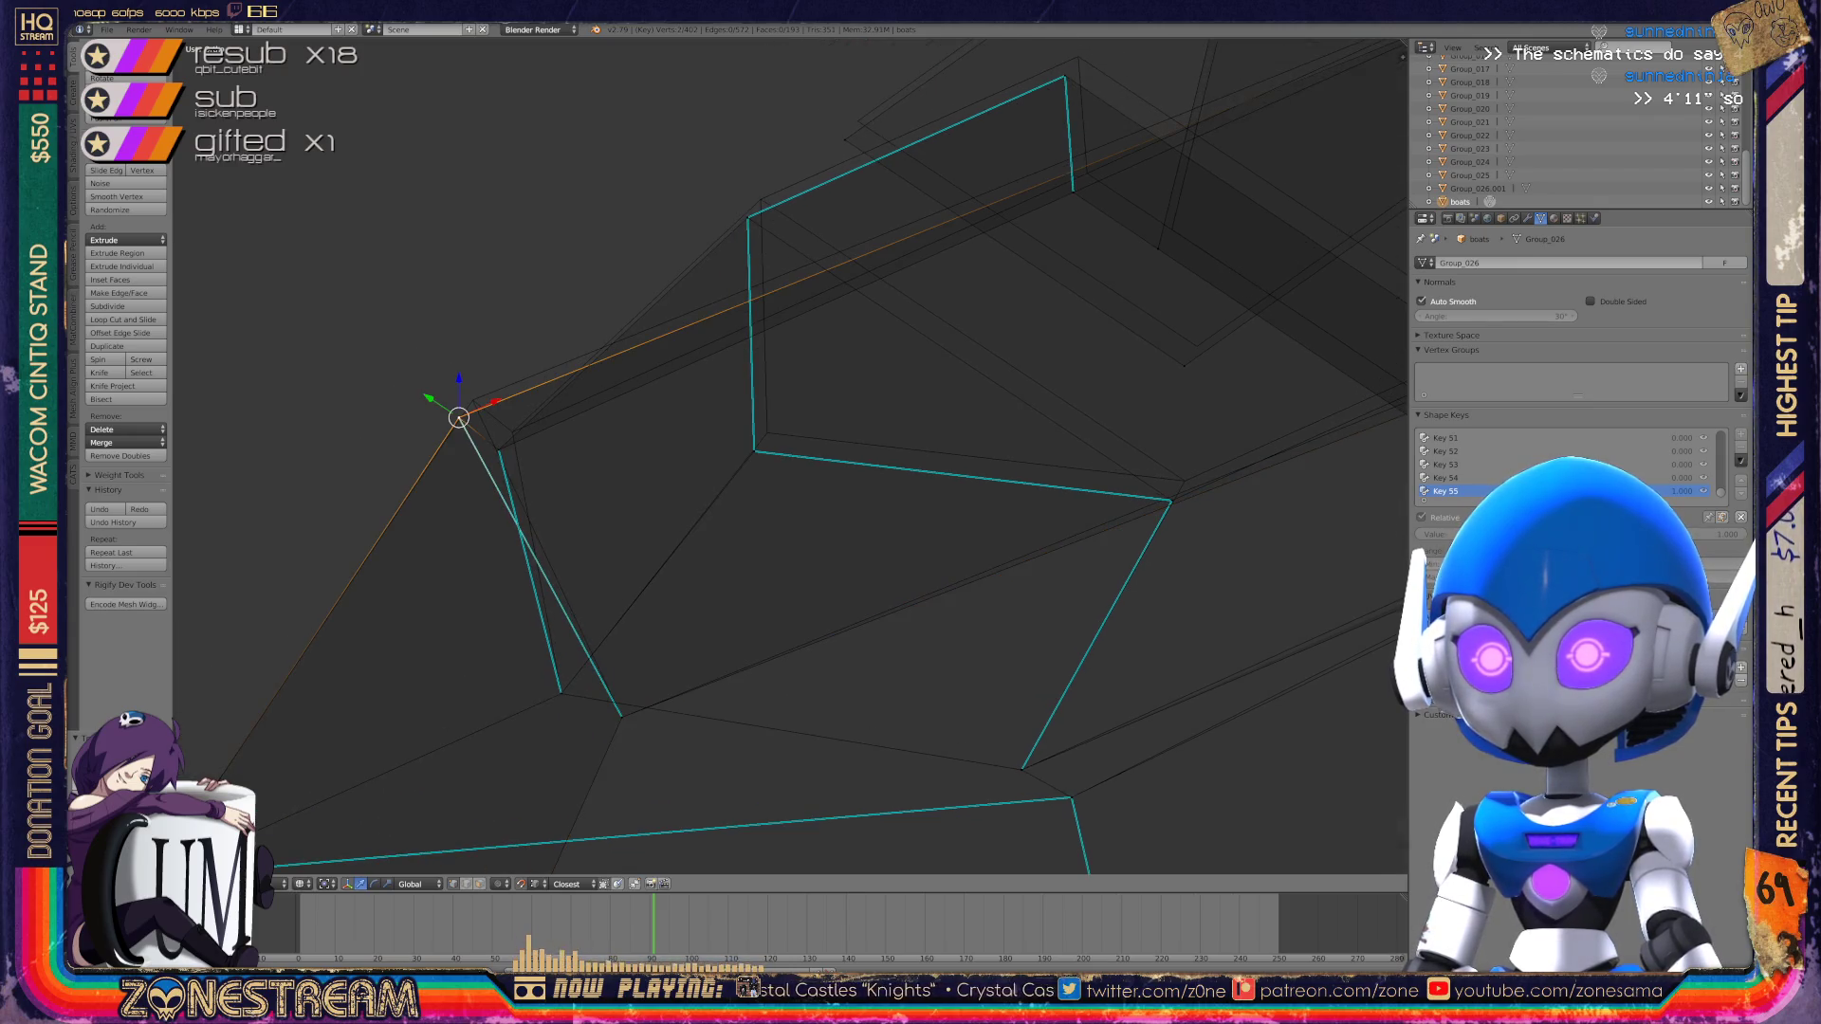
pyautogui.press('g')
pyautogui.click(472, 400)
pyautogui.rightClick(498, 450)
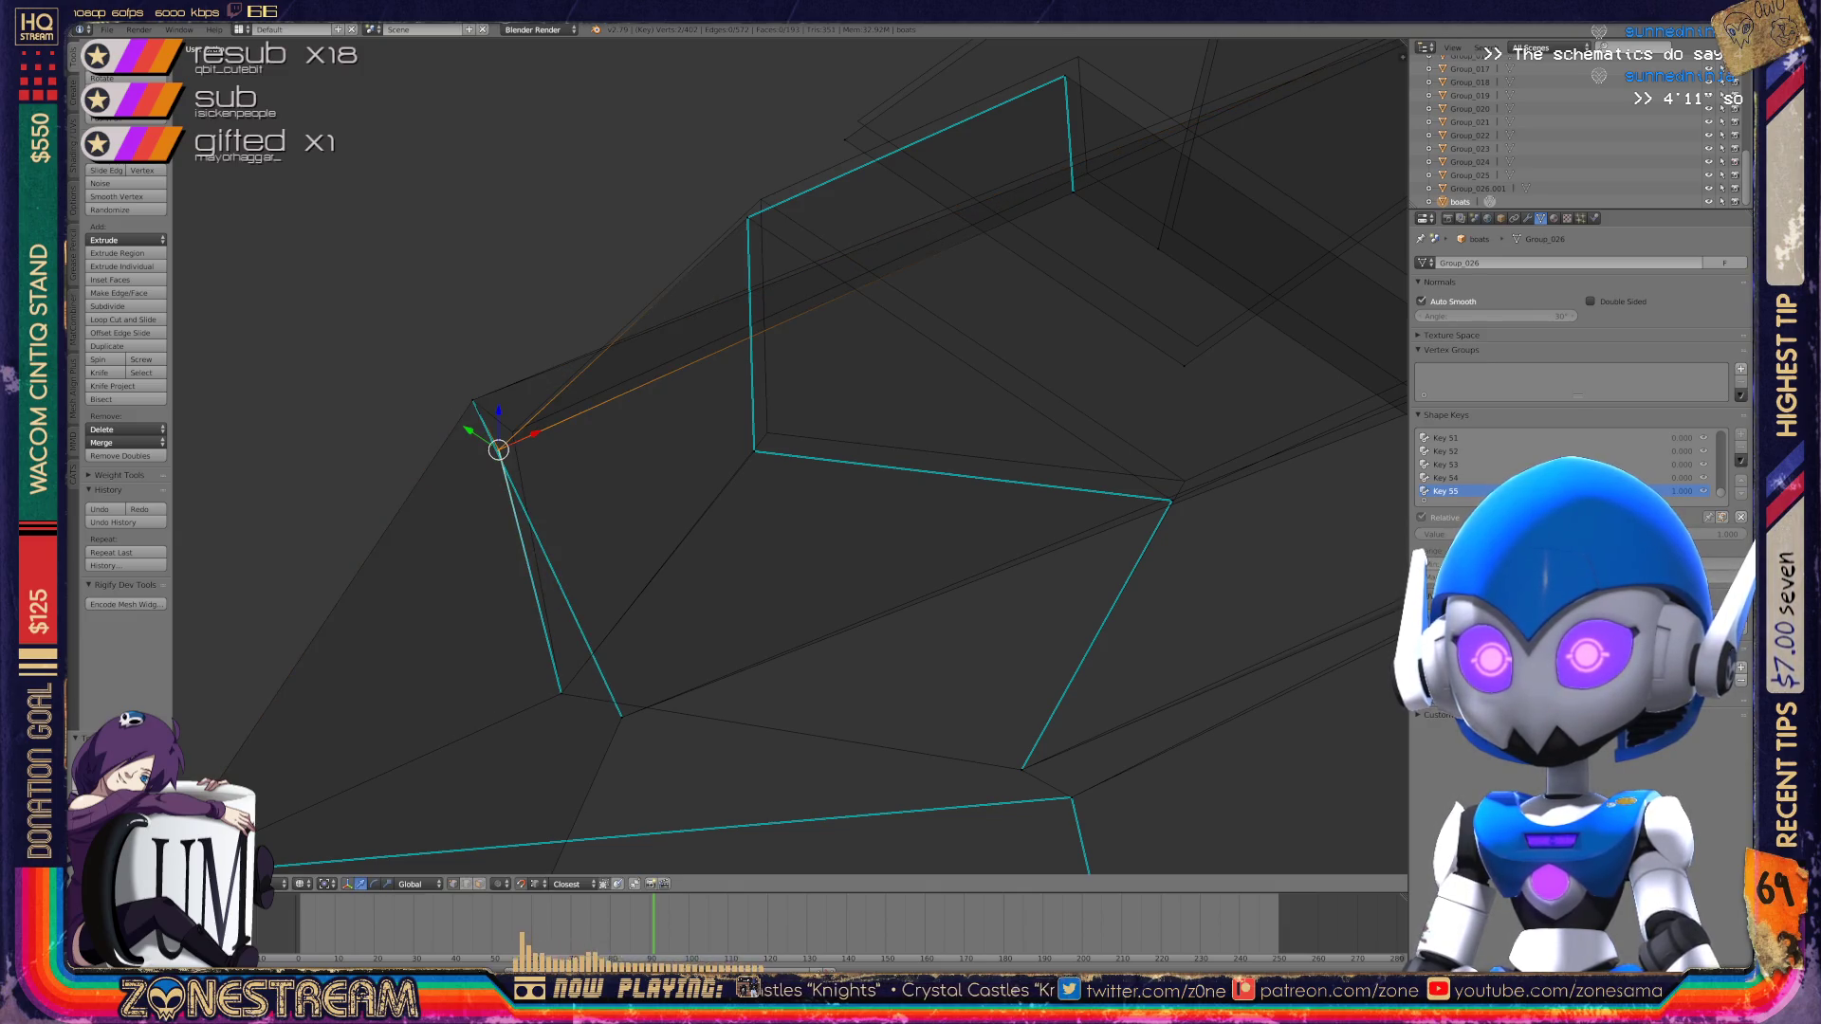
pyautogui.press('g')
pyautogui.press('Return')
pyautogui.rightClick(754, 451)
pyautogui.press('g')
pyautogui.press('Return')
# Step: Re-angle the view and pull the right corner up and the top corner up-right
pyautogui.moveTo(854, 474); pyautogui.dragTo(730, 441, button='middle')
pyautogui.rightClick(901, 624)
pyautogui.moveTo(901, 623); pyautogui.dragTo(914, 603)
pyautogui.rightClick(477, 340)
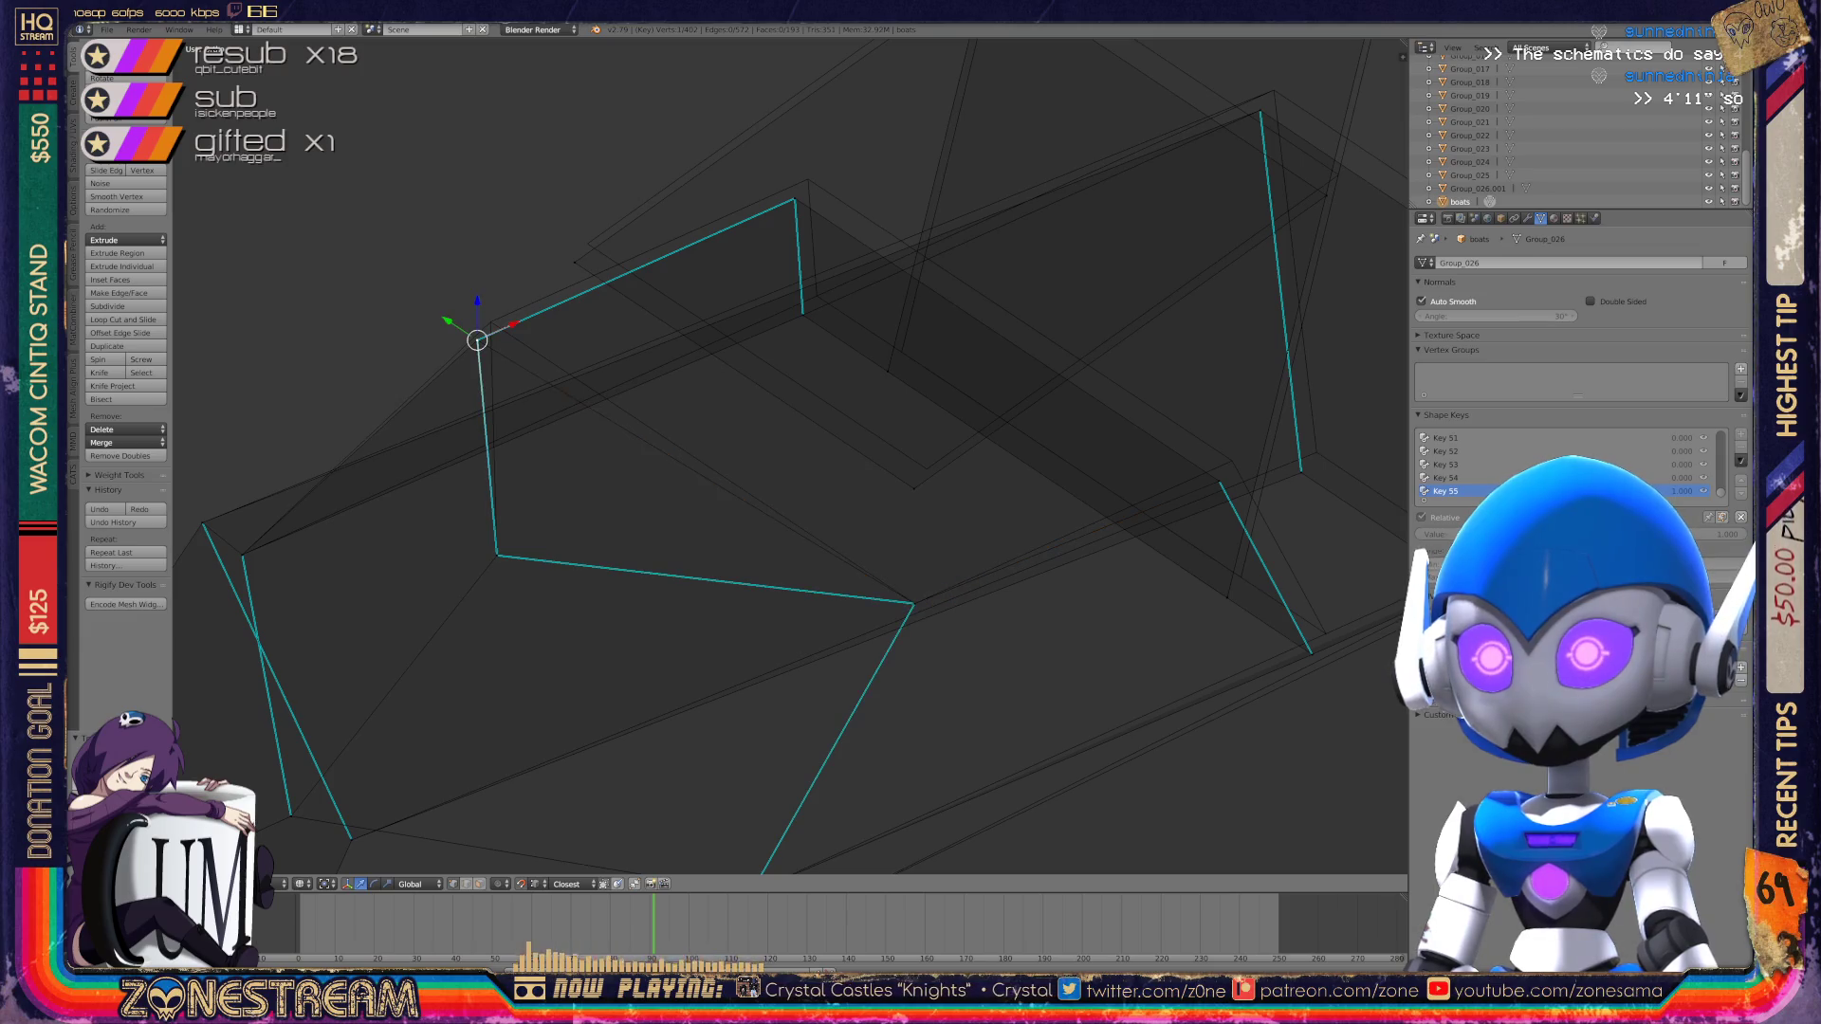
pyautogui.moveTo(477, 340)
pyautogui.mouseDown()
pyautogui.moveTo(528, 407)
pyautogui.moveTo(491, 317)
pyautogui.mouseUp()
pyautogui.scroll(-3, 491, 317)
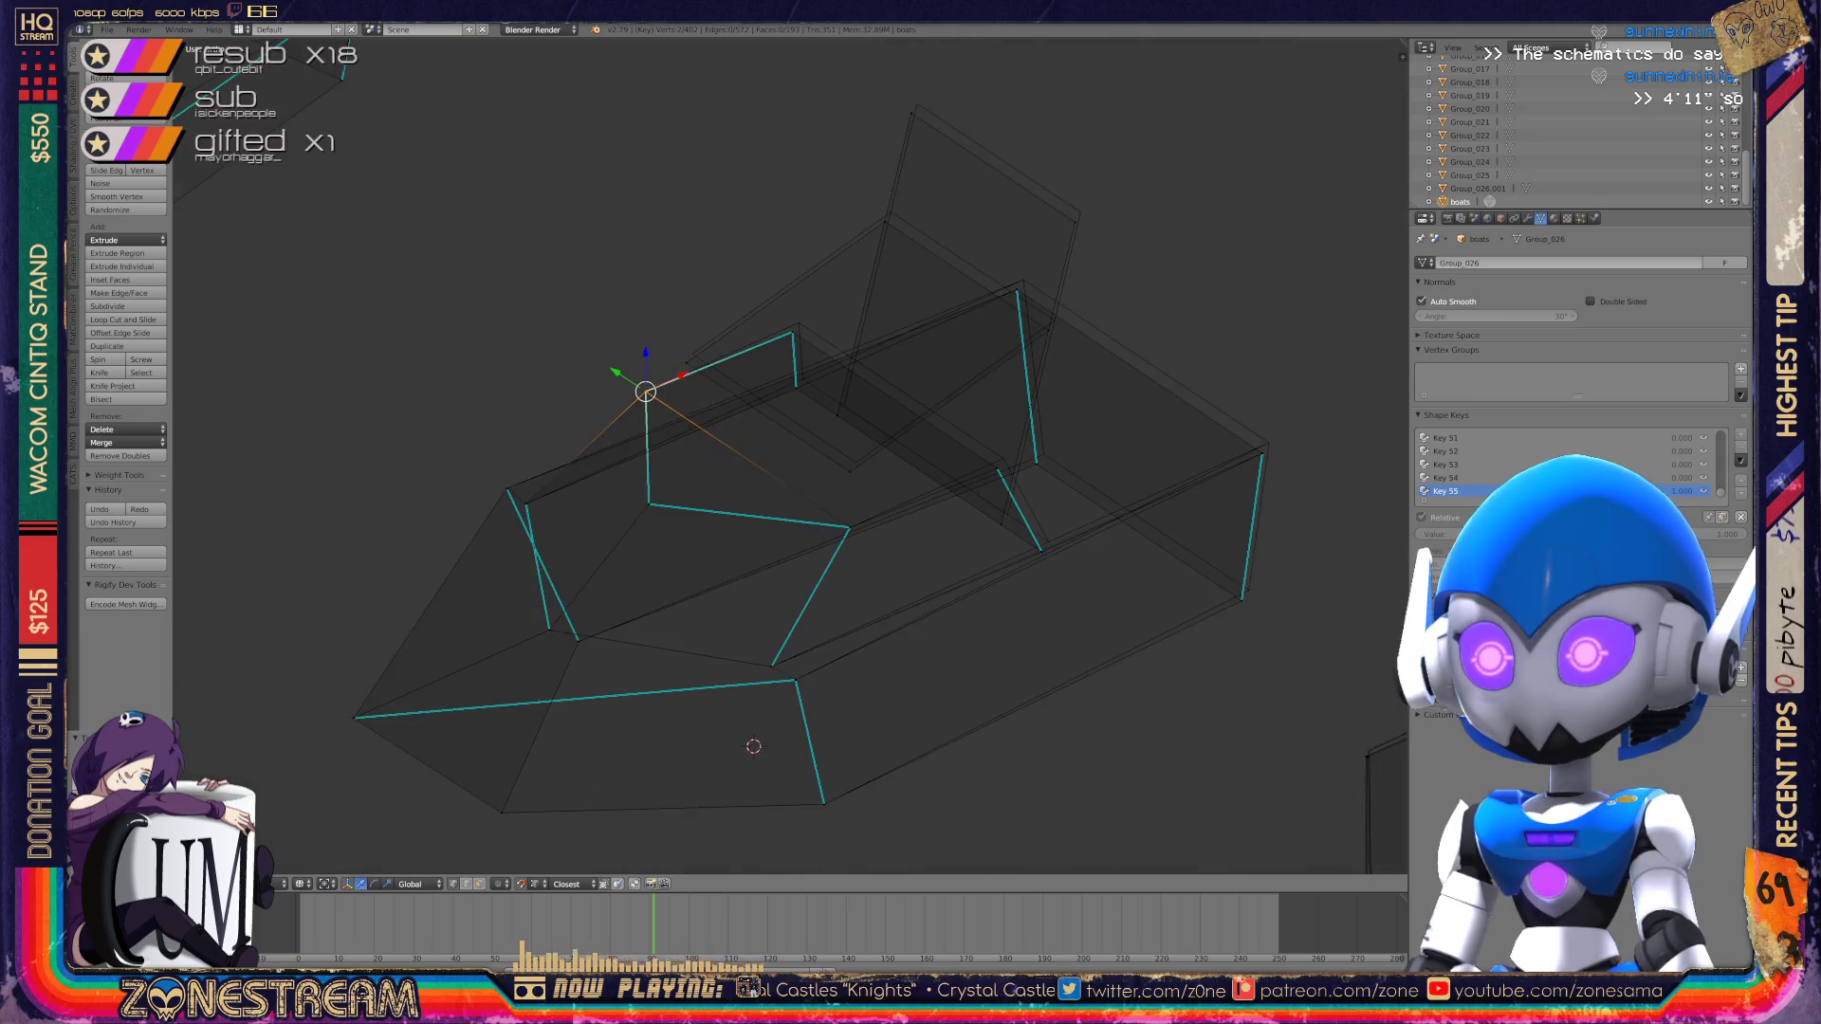
# Step: From the other side, nudge a corner vertex, the next vertex and a top-edge vertex upward
pyautogui.moveTo(853, 474); pyautogui.dragTo(527, 463, button='middle')
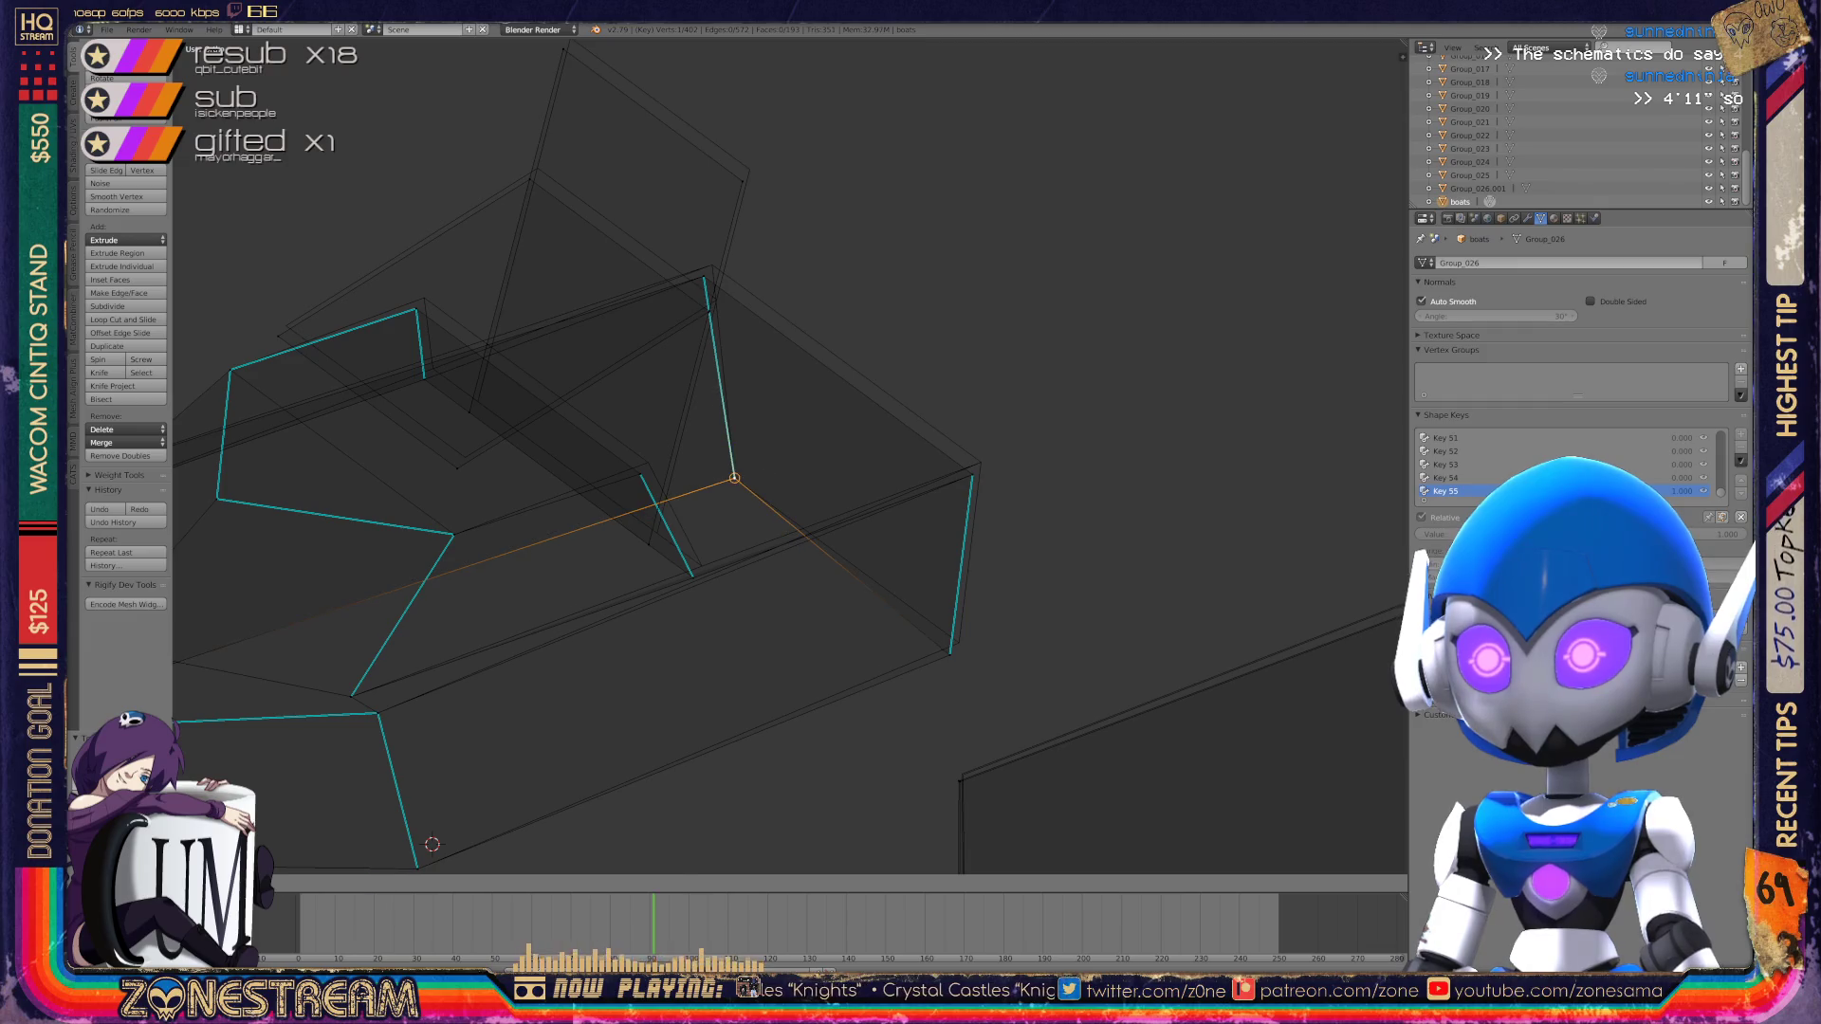
pyautogui.rightClick(950, 655)
pyautogui.moveTo(950, 655); pyautogui.dragTo(958, 638, button='right')
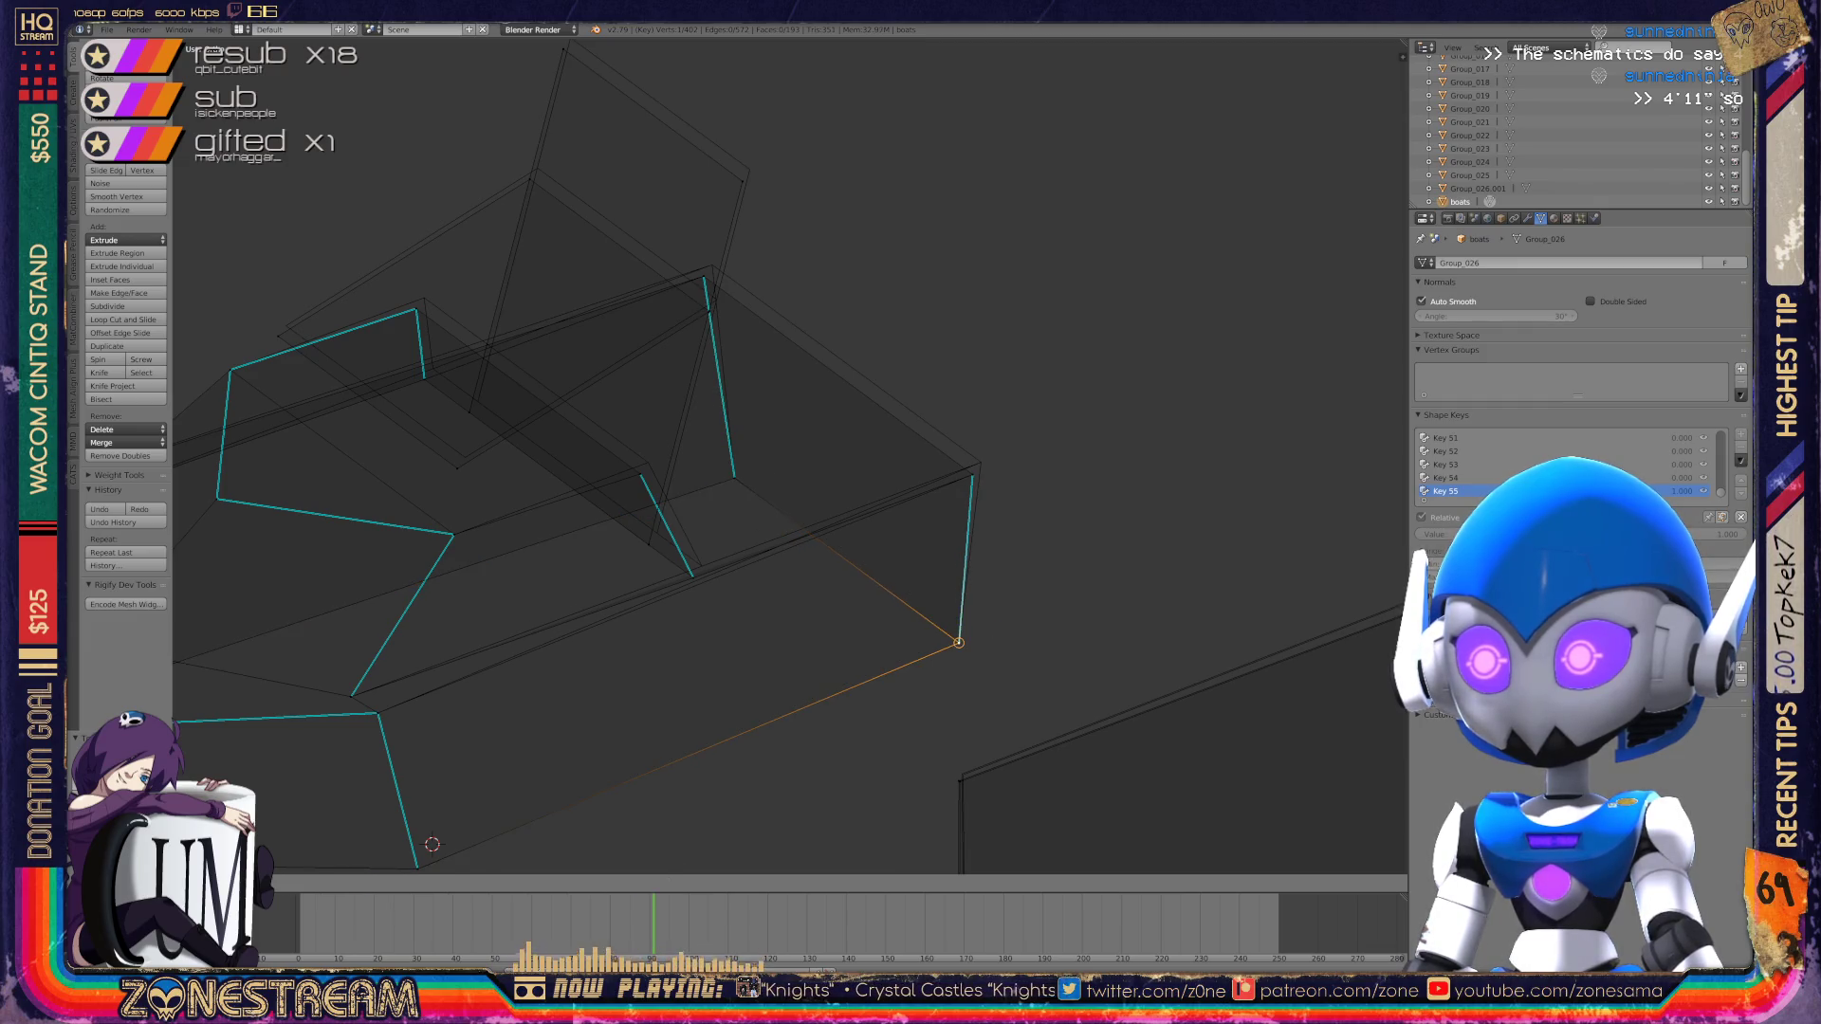
pyautogui.rightClick(973, 474)
pyautogui.moveTo(972, 474); pyautogui.dragTo(980, 462, button='right')
pyautogui.rightClick(704, 278)
pyautogui.moveTo(705, 278); pyautogui.dragTo(712, 265, button='right')
# Step: Shift a lower vertex down-right and an inner top vertex up-right
pyautogui.rightClick(642, 528)
pyautogui.moveTo(642, 529); pyautogui.dragTo(654, 538, button='right')
pyautogui.rightClick(467, 406)
pyautogui.moveTo(467, 407); pyautogui.dragTo(478, 401, button='right')
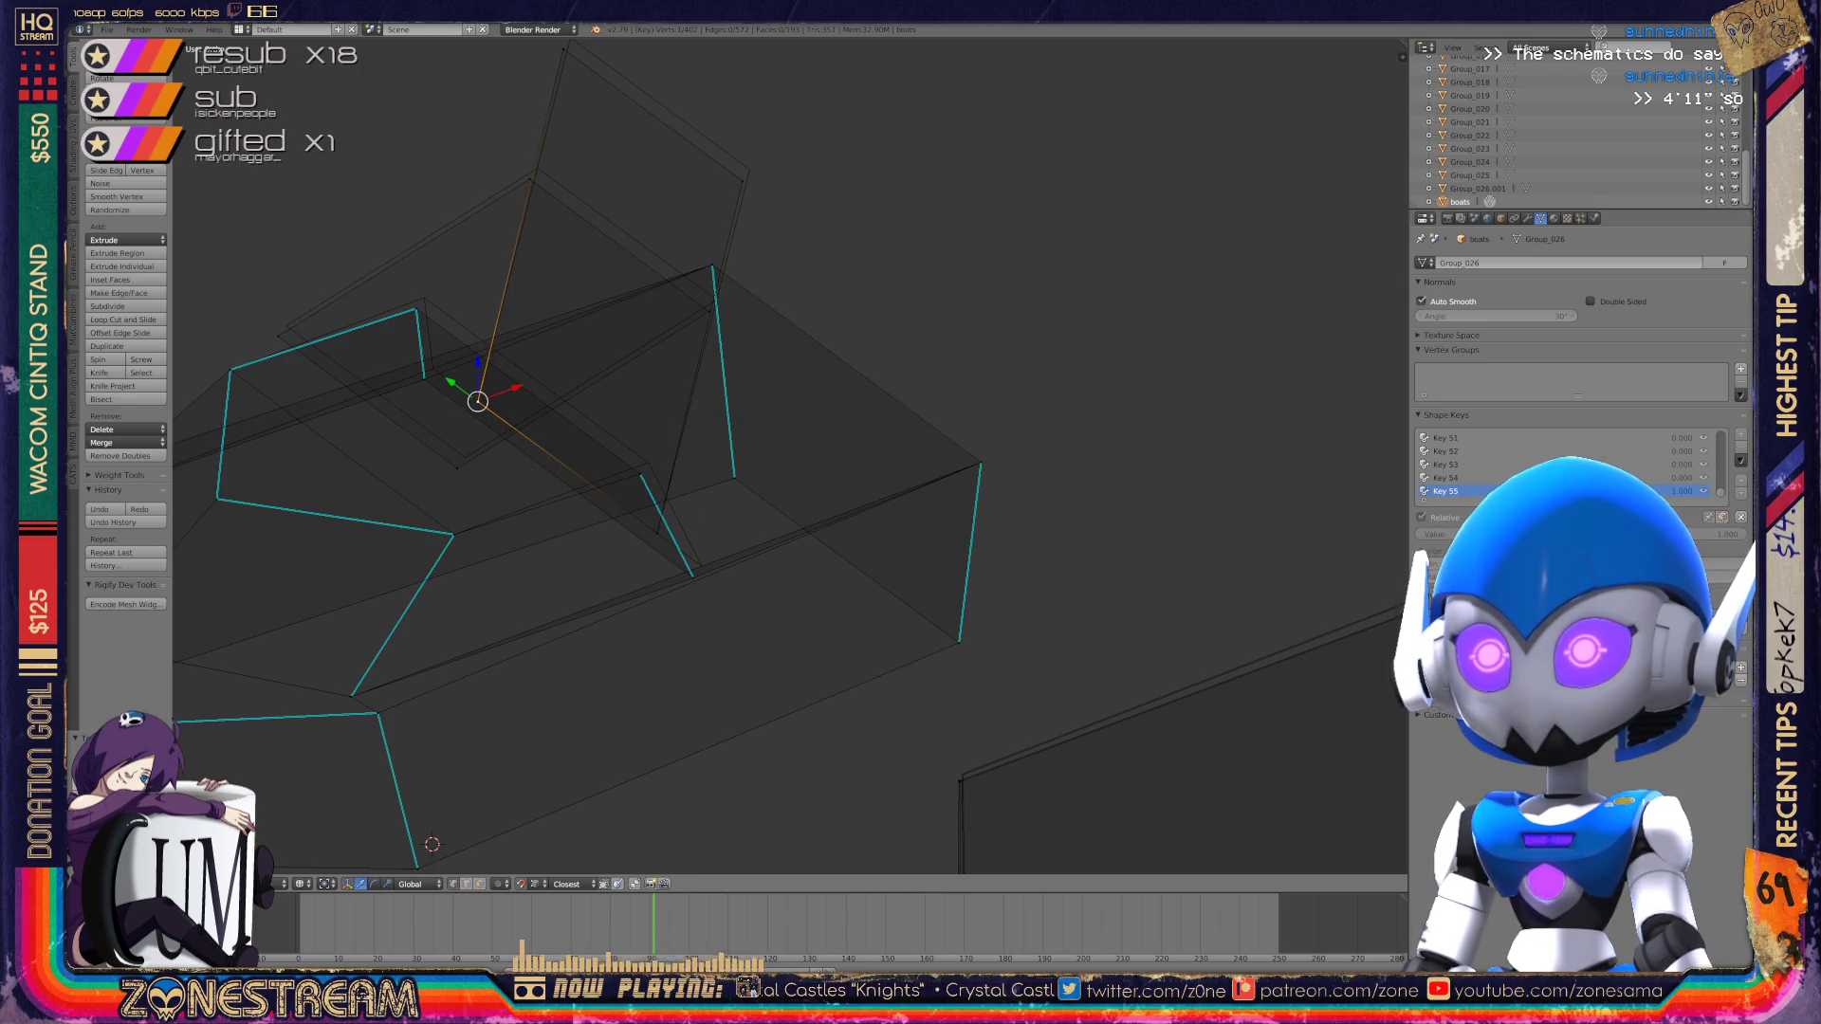
pyautogui.keyDown('shift'); pyautogui.moveTo(478, 401); pyautogui.dragTo(473, 472, button='middle'); pyautogui.keyUp('shift')
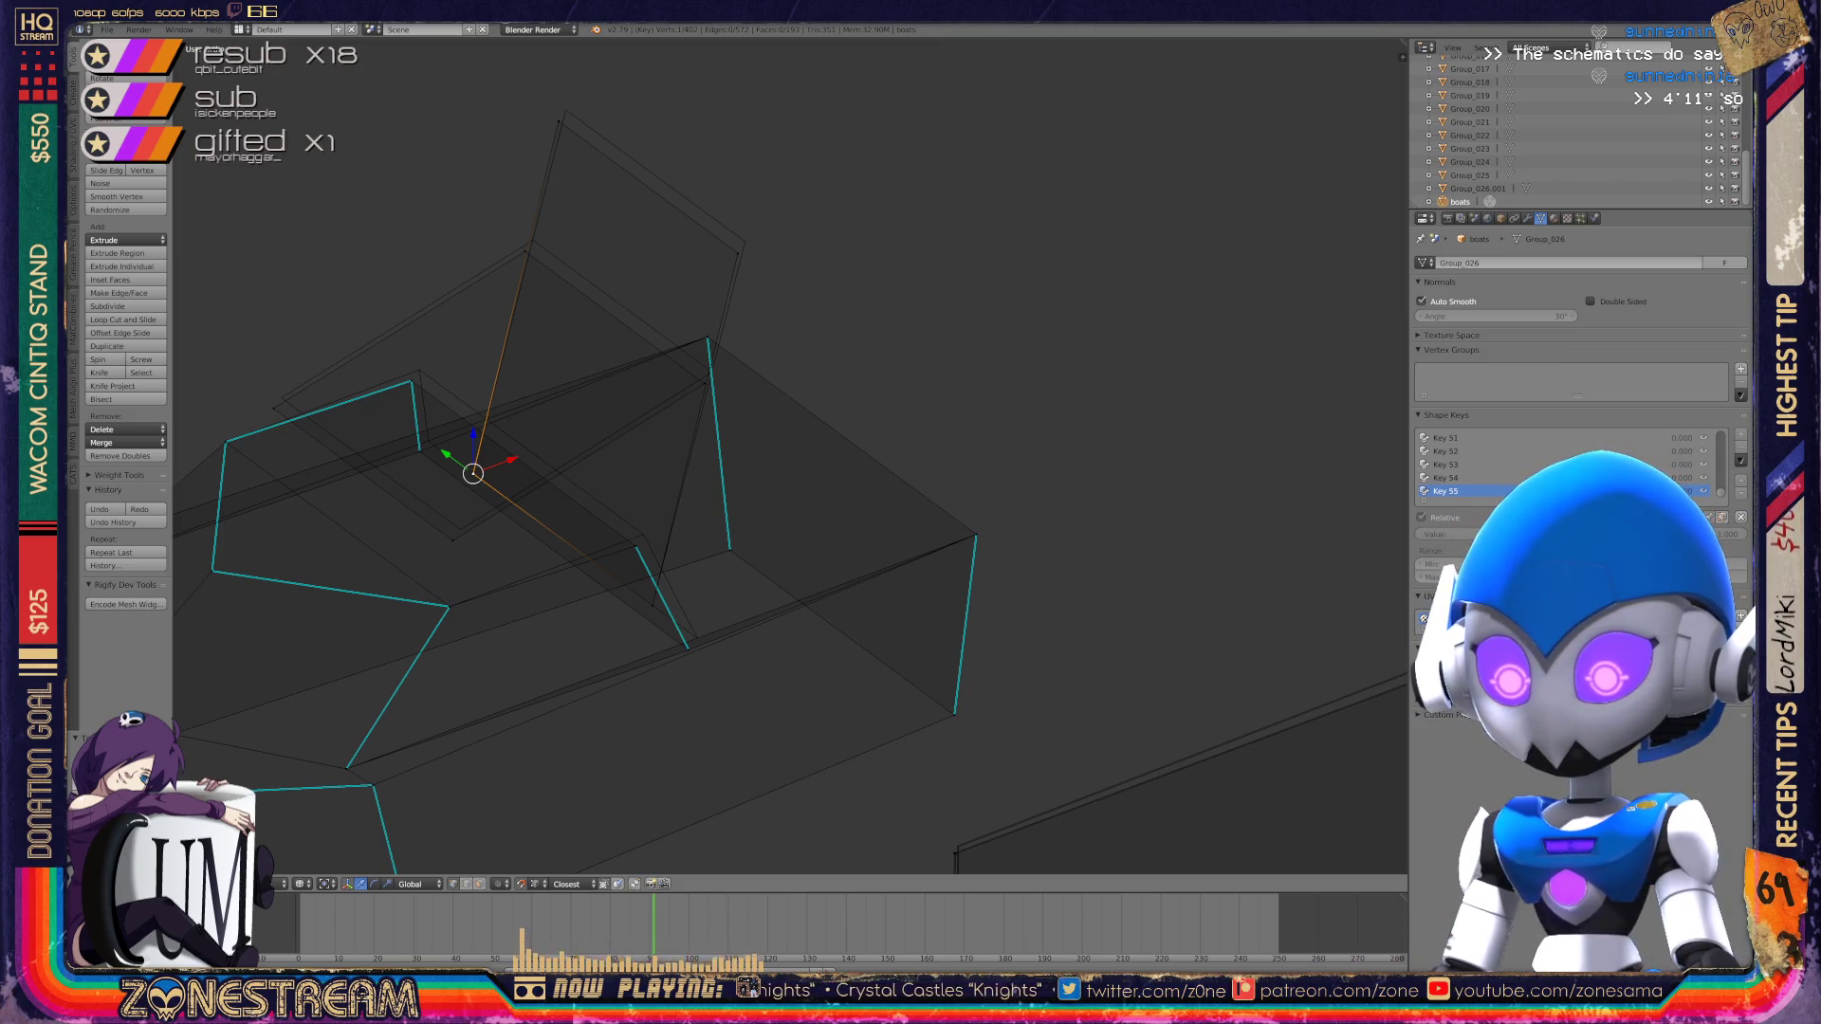
# Step: Check several vertices with the transform manipulator shown, then hide it again
pyautogui.rightClick(741, 243)
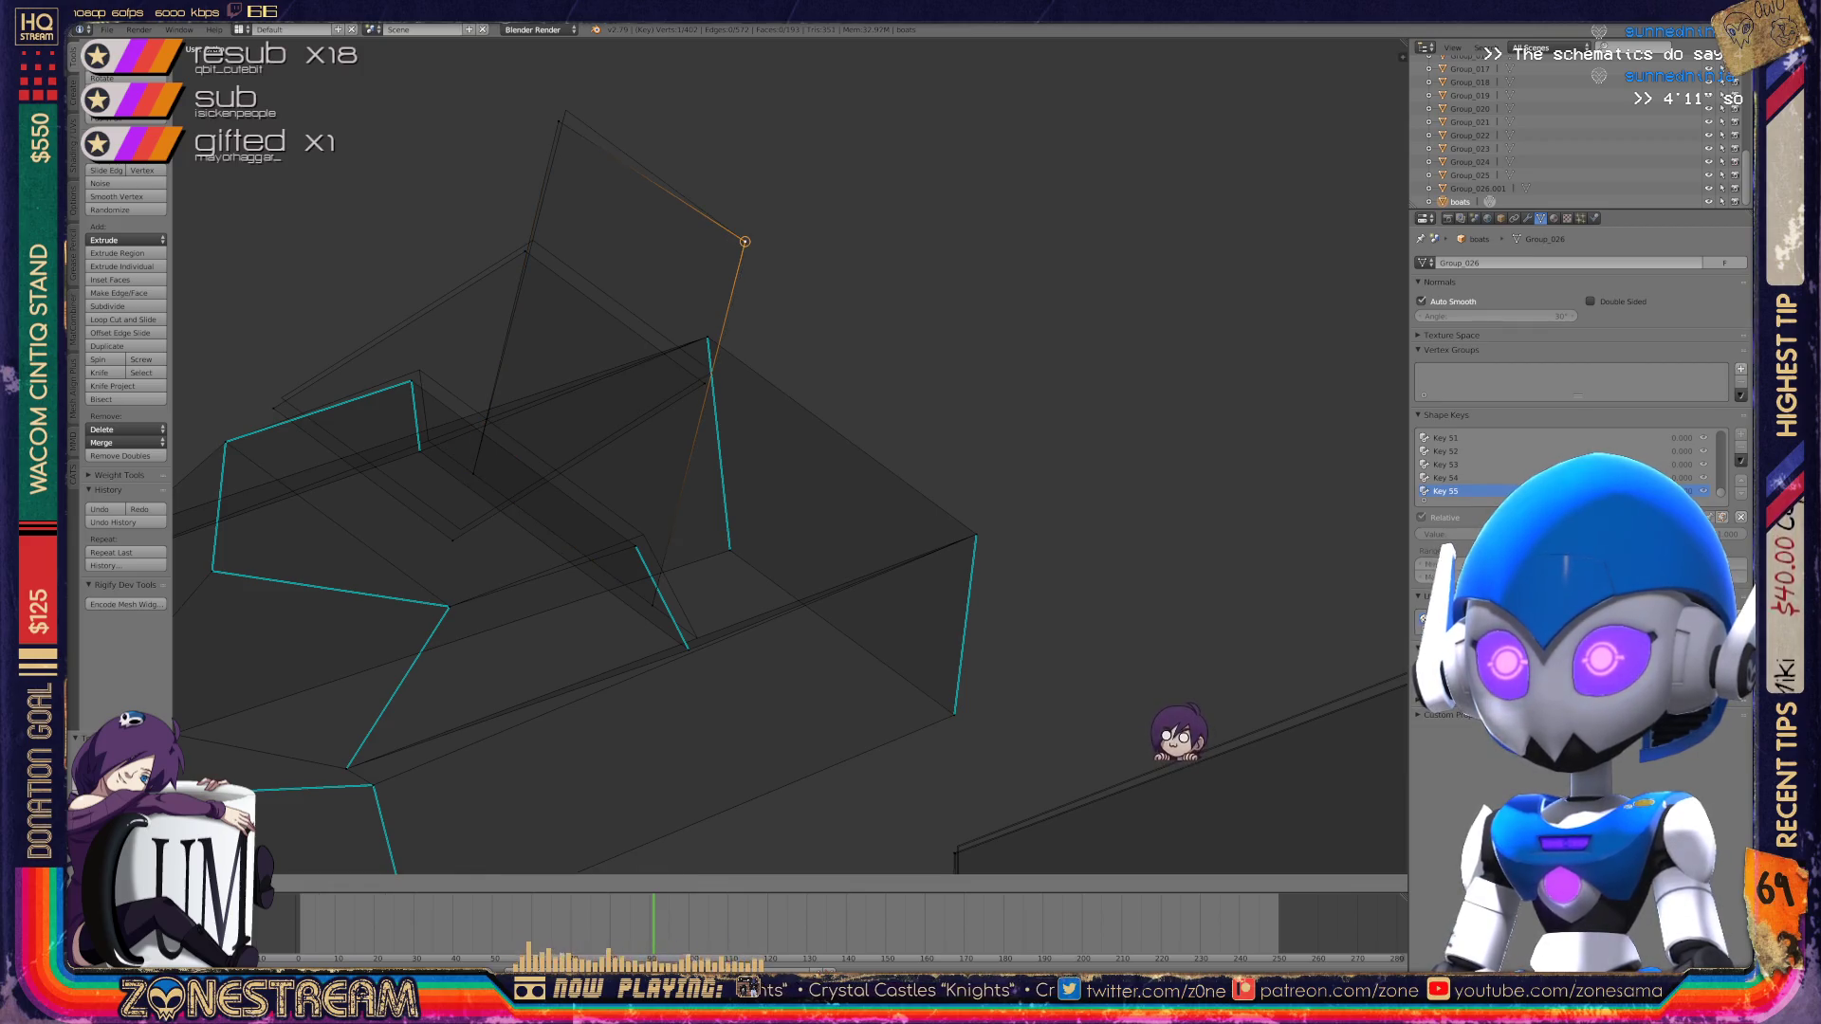
pyautogui.rightClick(564, 118)
pyautogui.hotkey('ctrl', 'space')
pyautogui.rightClick(533, 240)
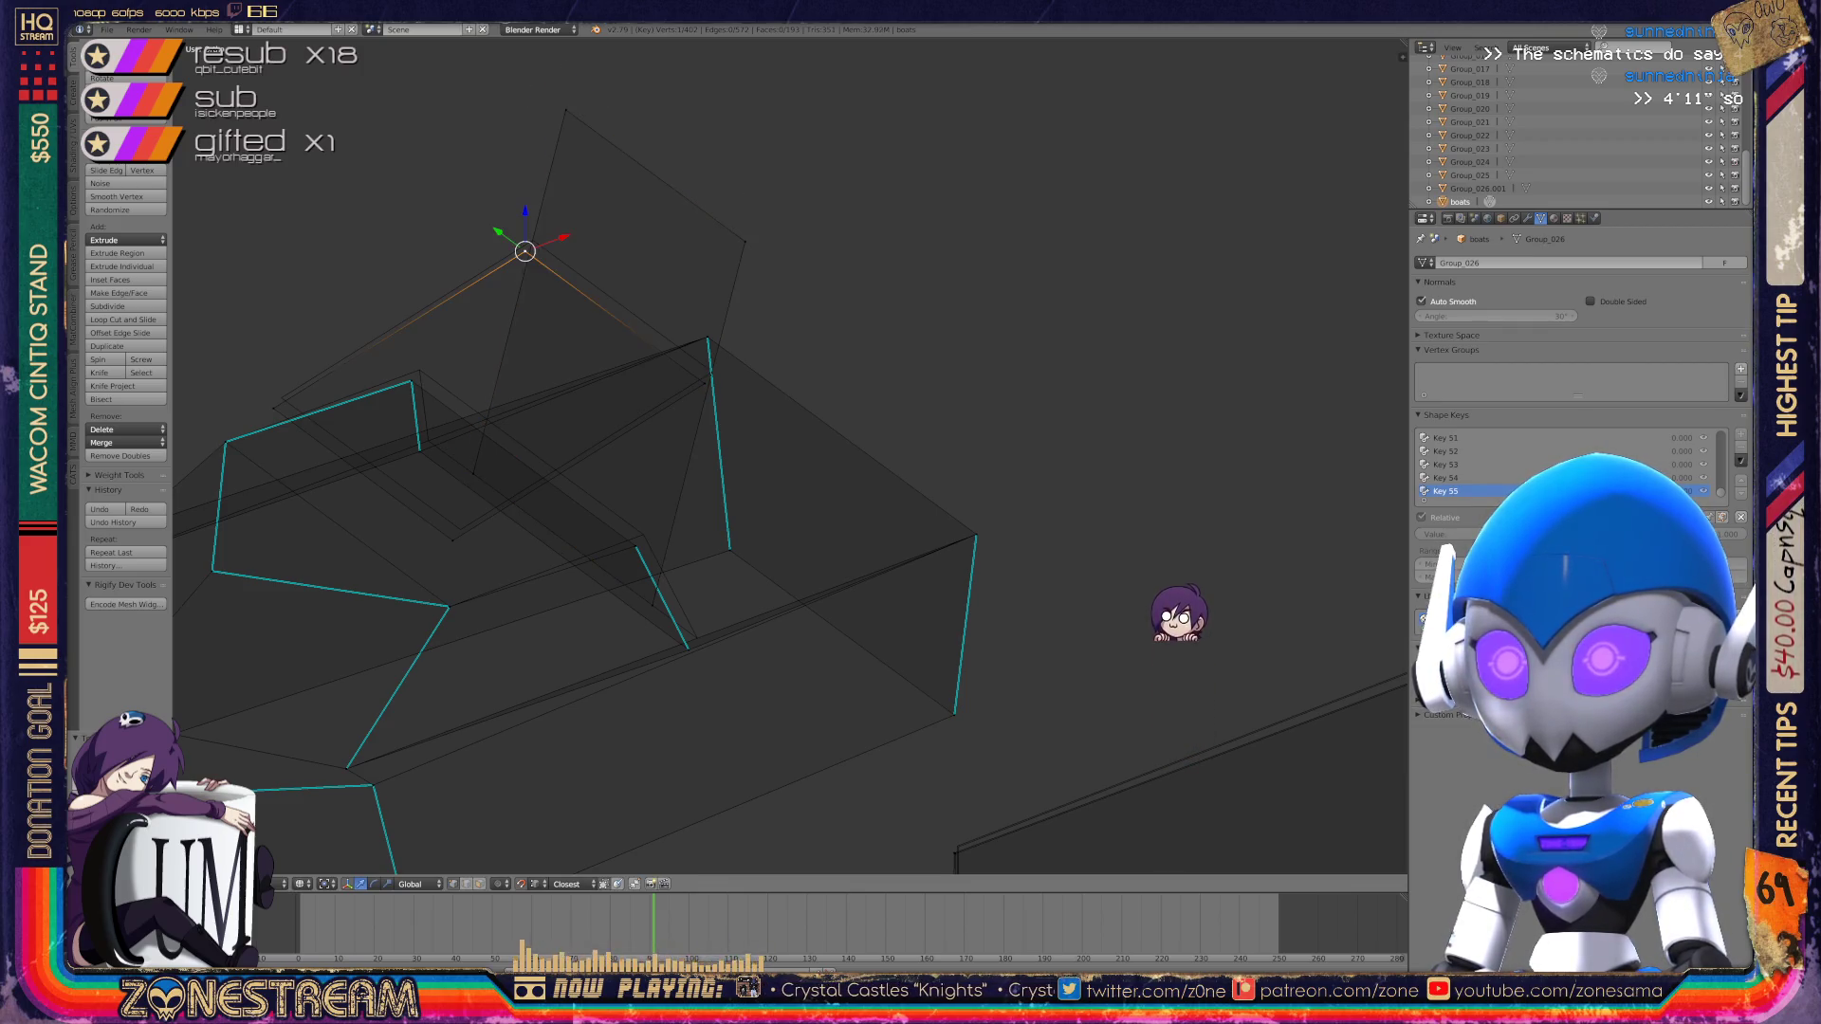
pyautogui.rightClick(274, 403)
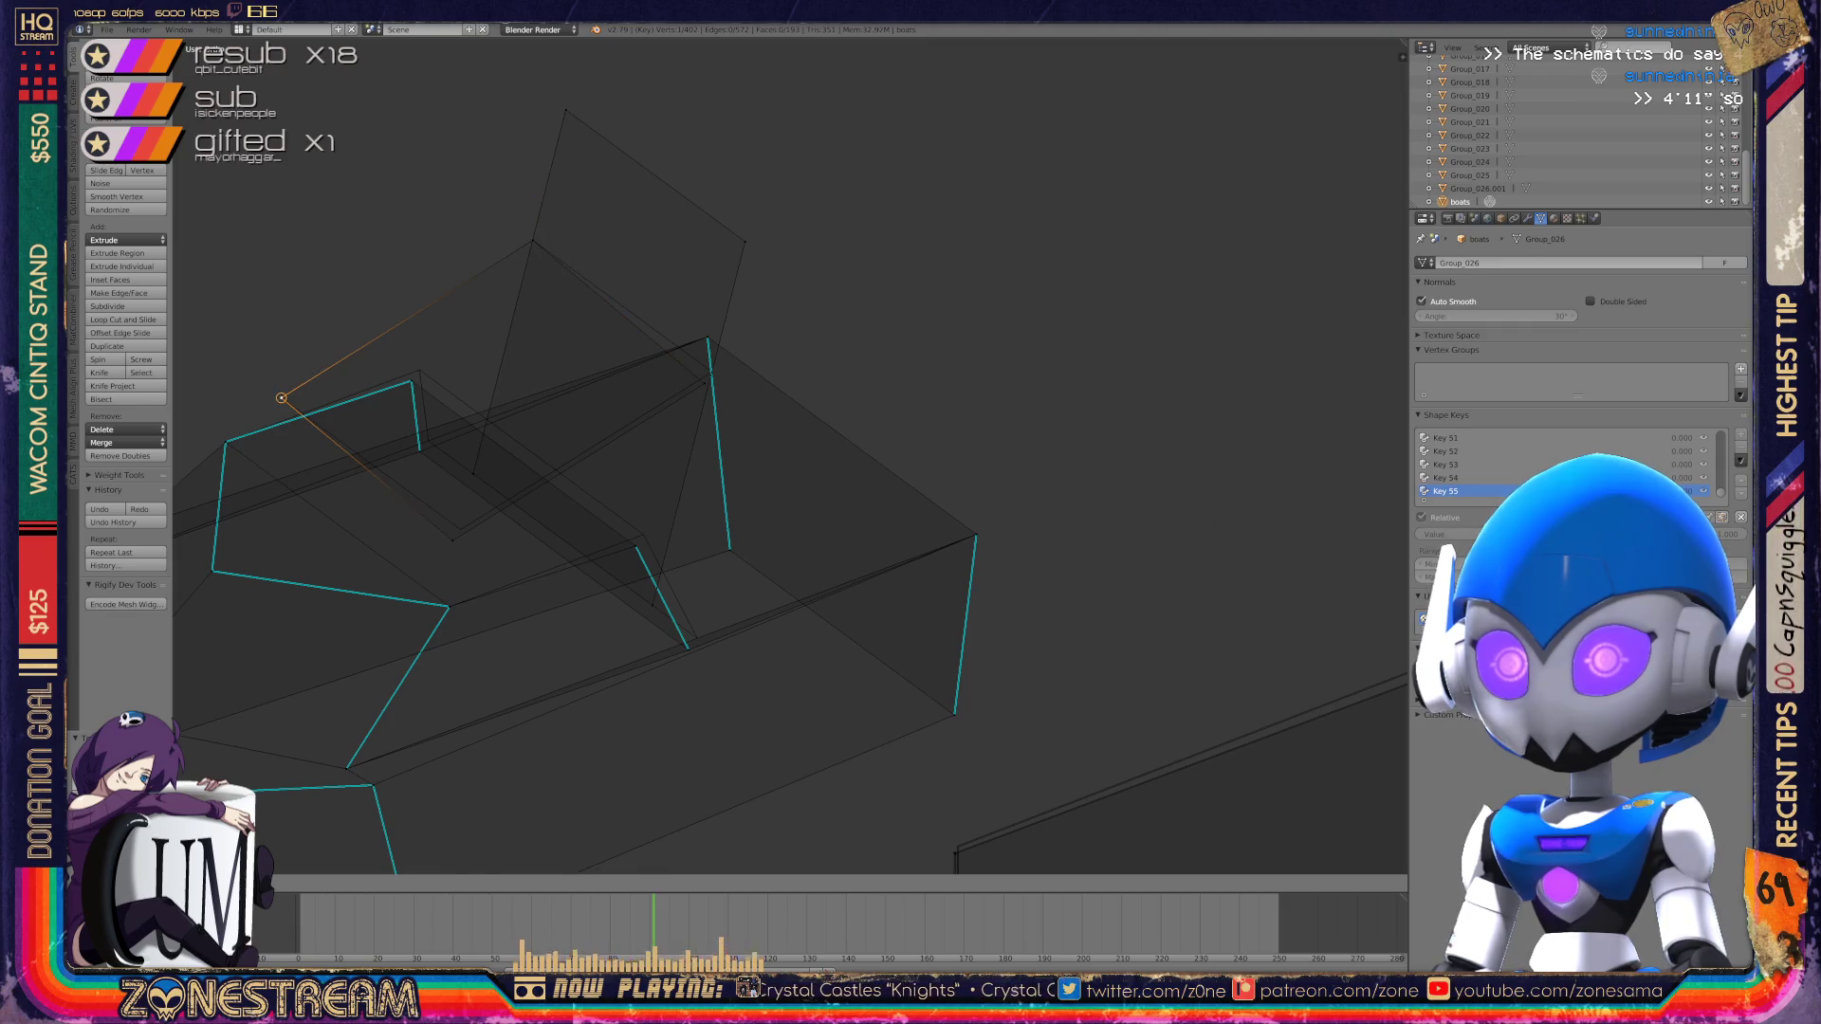
pyautogui.rightClick(452, 540)
pyautogui.rightClick(460, 528)
pyautogui.rightClick(710, 376)
pyautogui.hotkey('ctrl', 'space')
pyautogui.hotkey('ctrl', 'space')
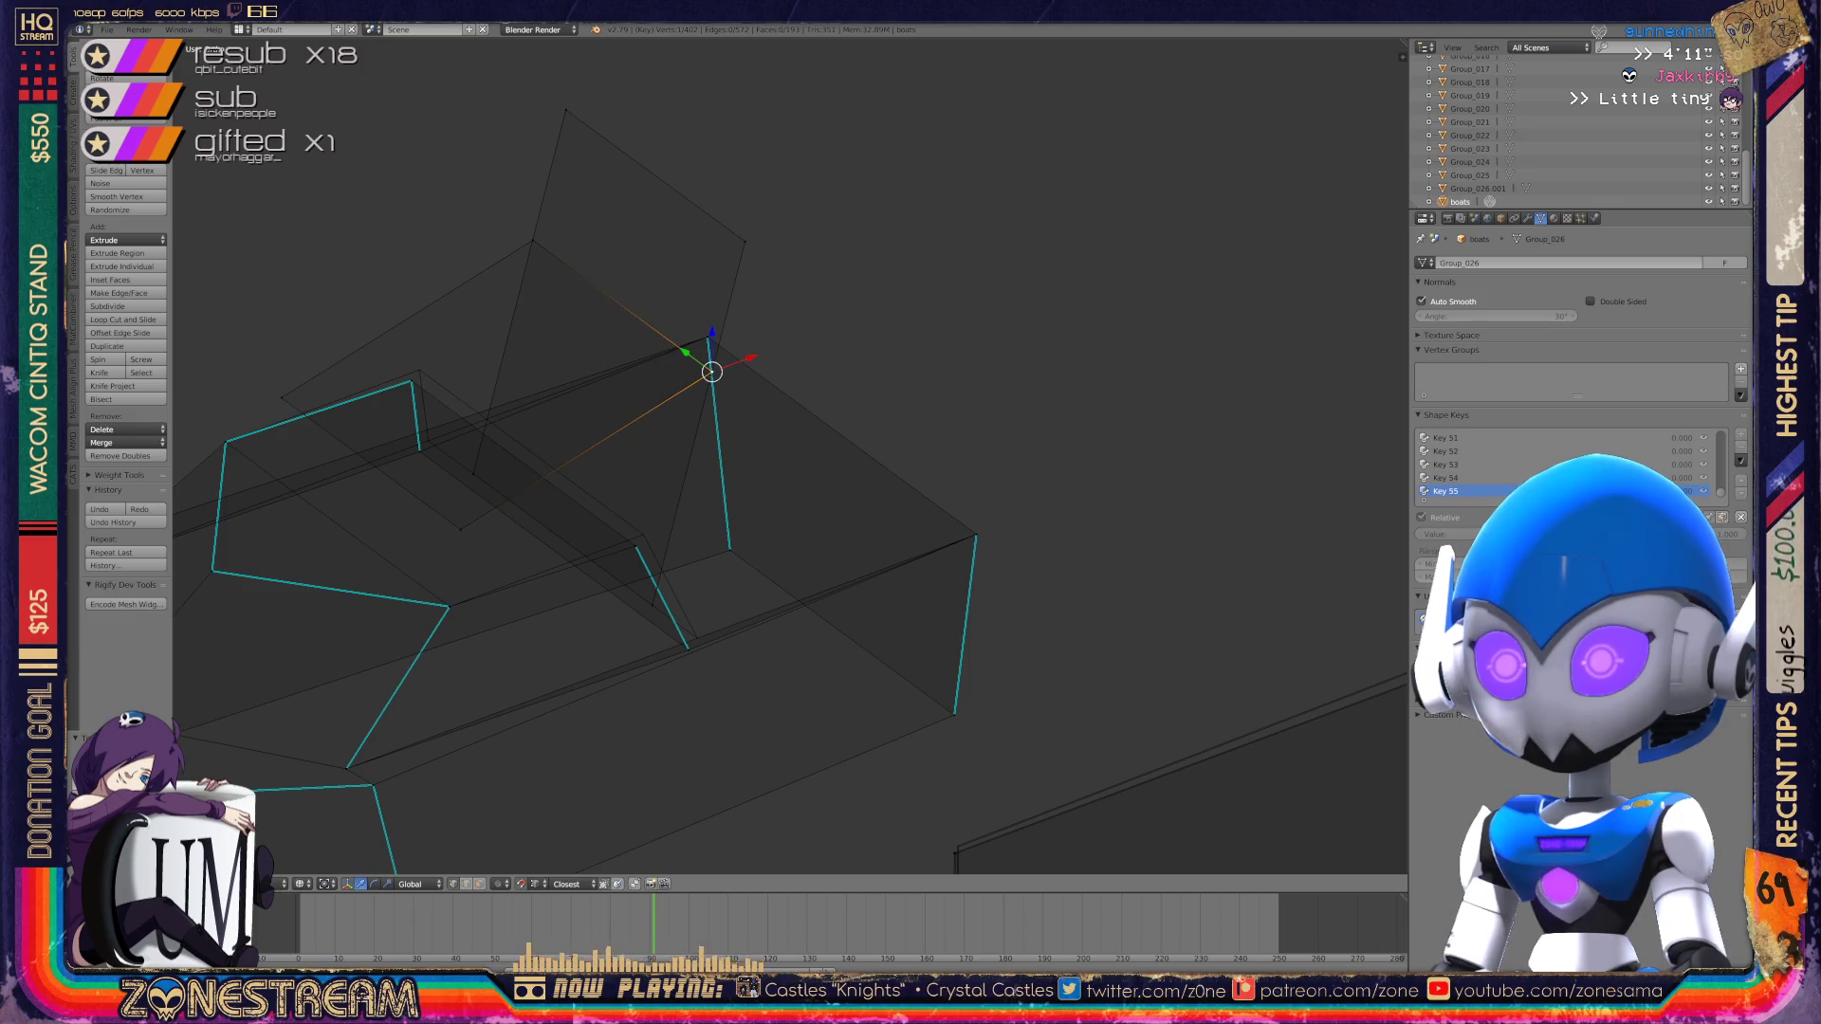
# Step: Raise both ends of the inner edge and a left-of-centre vertex, then nudge a lower one left
pyautogui.rightClick(635, 547)
pyautogui.moveTo(635, 546); pyautogui.dragTo(643, 535, button='right')
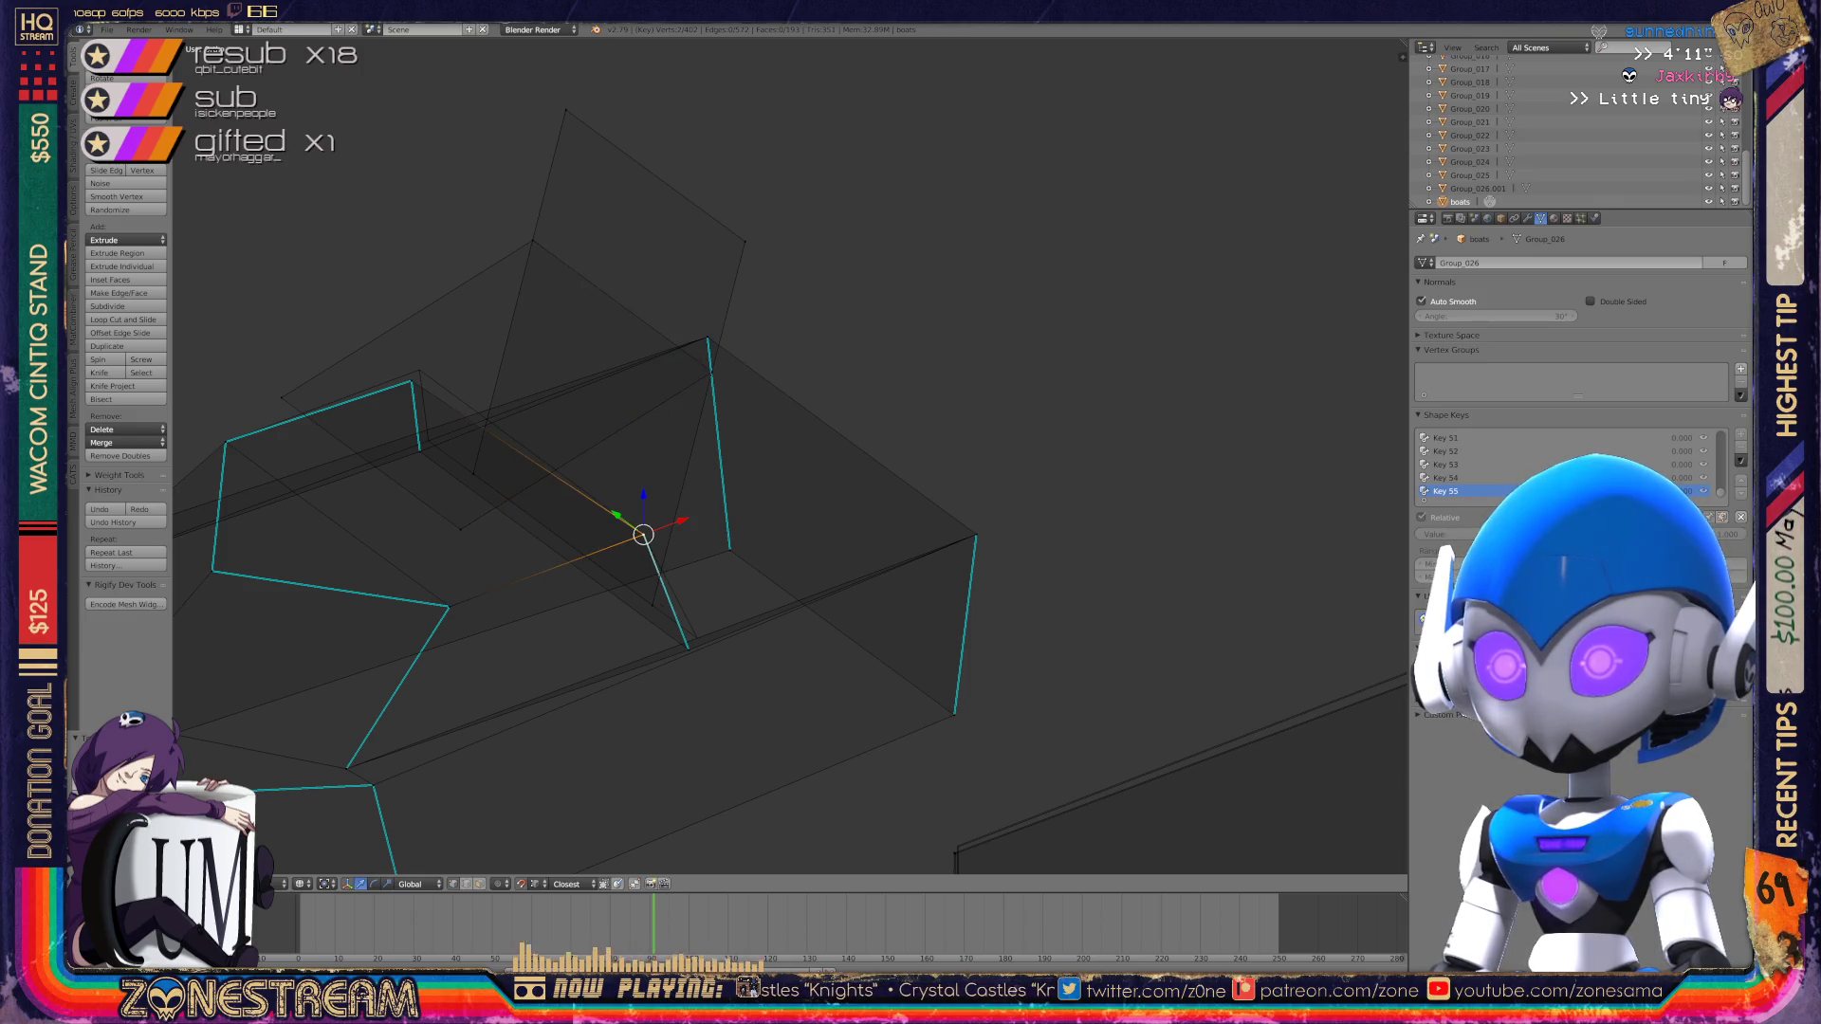
pyautogui.rightClick(689, 649)
pyautogui.moveTo(689, 650); pyautogui.dragTo(697, 638, button='right')
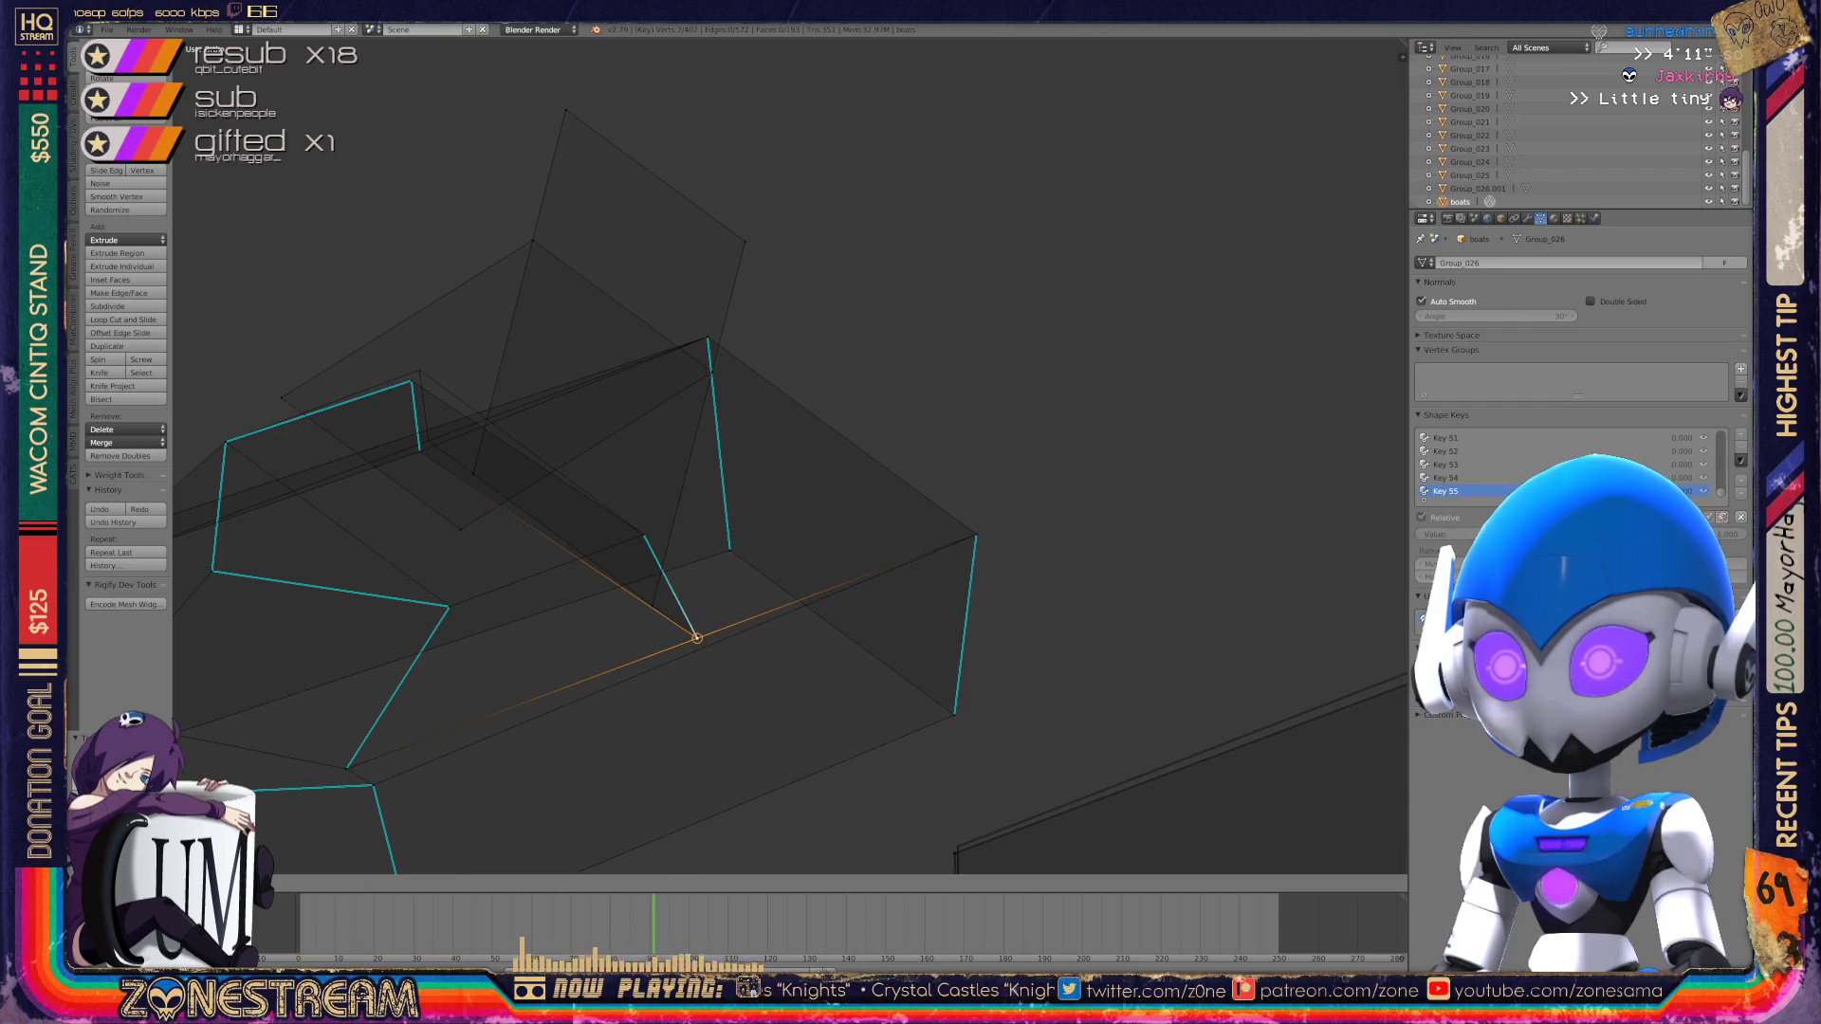
pyautogui.rightClick(409, 382)
pyautogui.moveTo(409, 382); pyautogui.dragTo(419, 370, button='right')
pyautogui.moveTo(419, 370); pyautogui.dragTo(569, 484, button='middle')
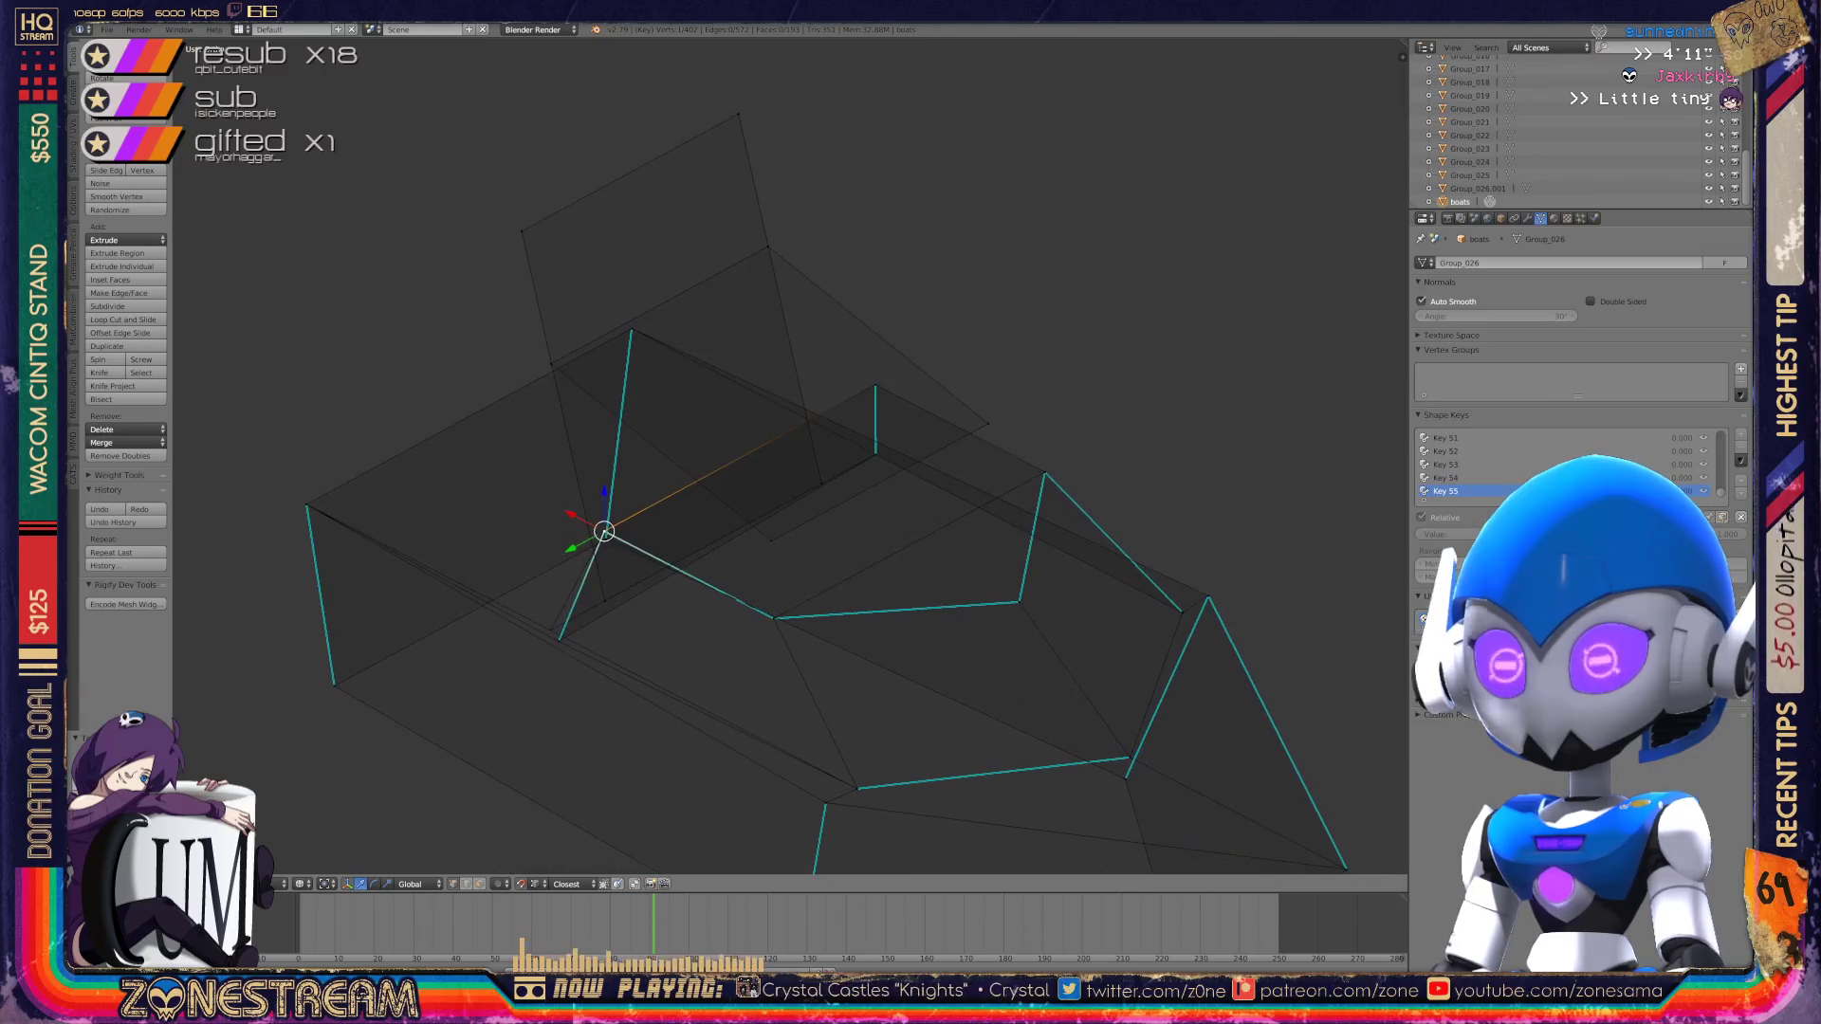
pyautogui.rightClick(559, 638)
pyautogui.moveTo(559, 639); pyautogui.dragTo(547, 634, button='right')
# Step: Return to Object Mode and save over boats.blend
pyautogui.scroll(-4, 548, 634)
pyautogui.press('Tab')
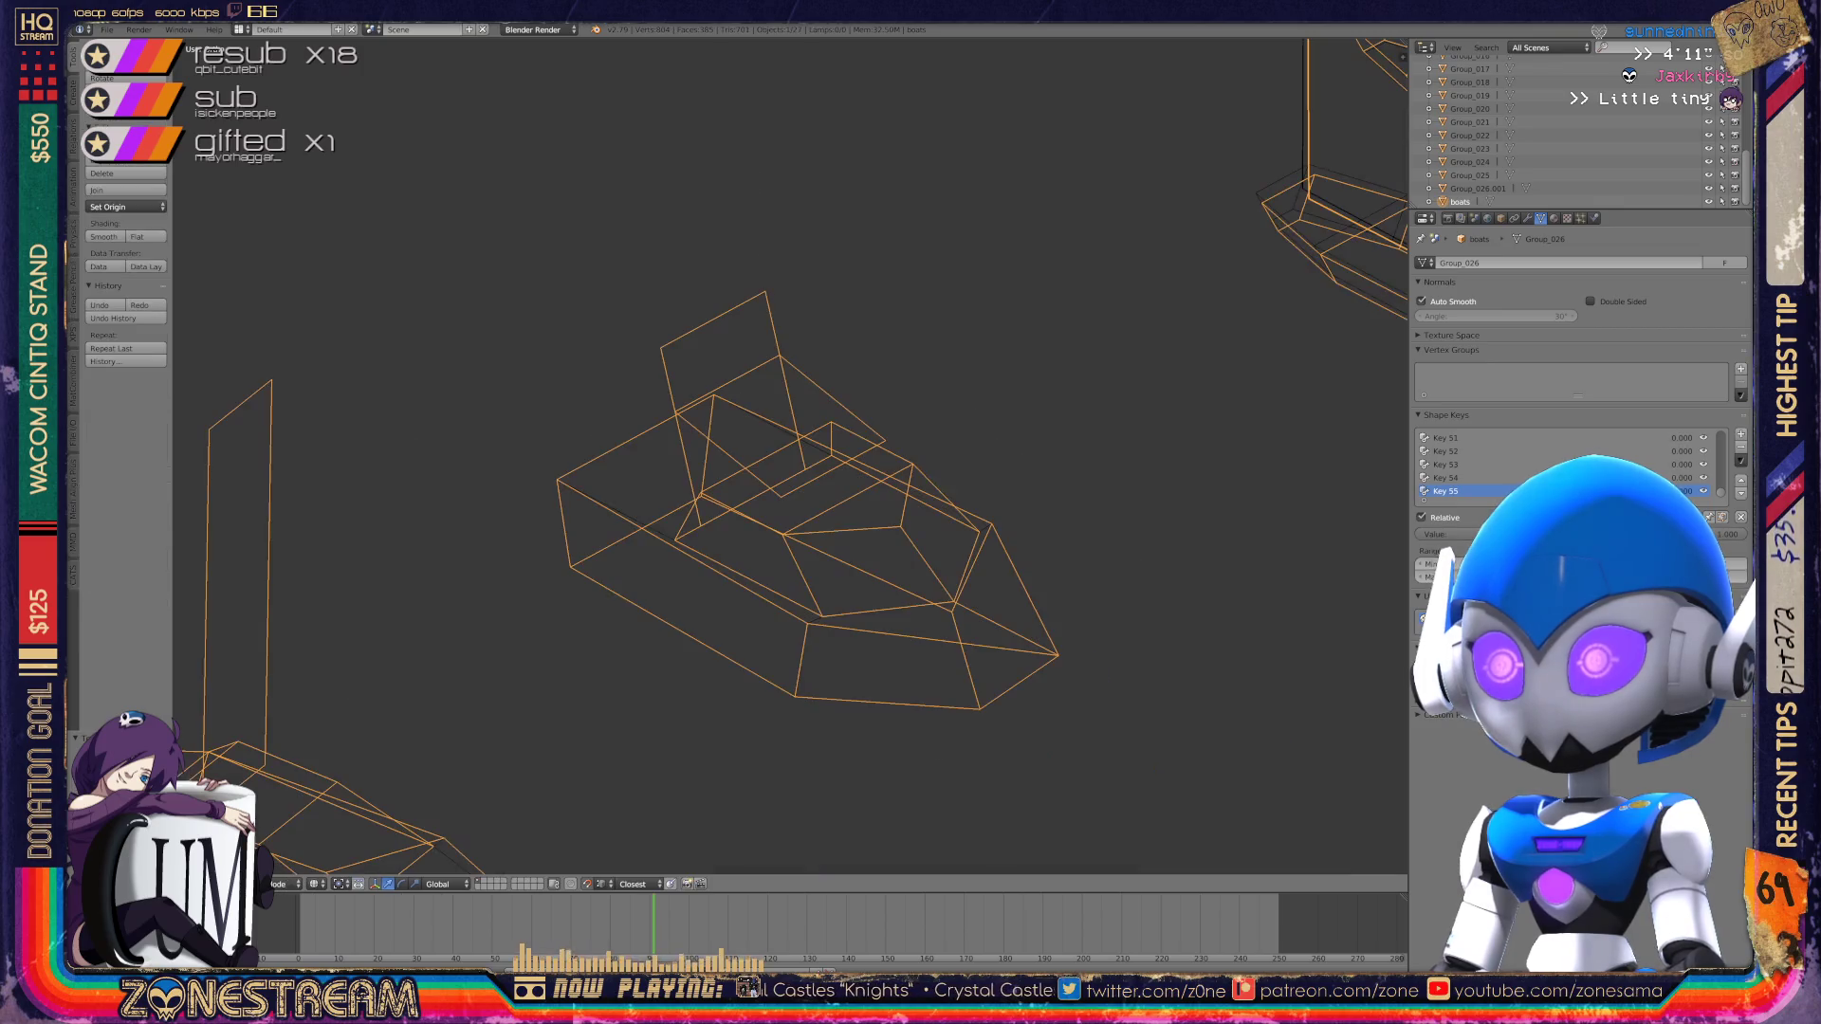
pyautogui.moveTo(626, 569); pyautogui.dragTo(701, 597, button='middle')
pyautogui.hotkey('ctrl', 's')
pyautogui.press('Return')
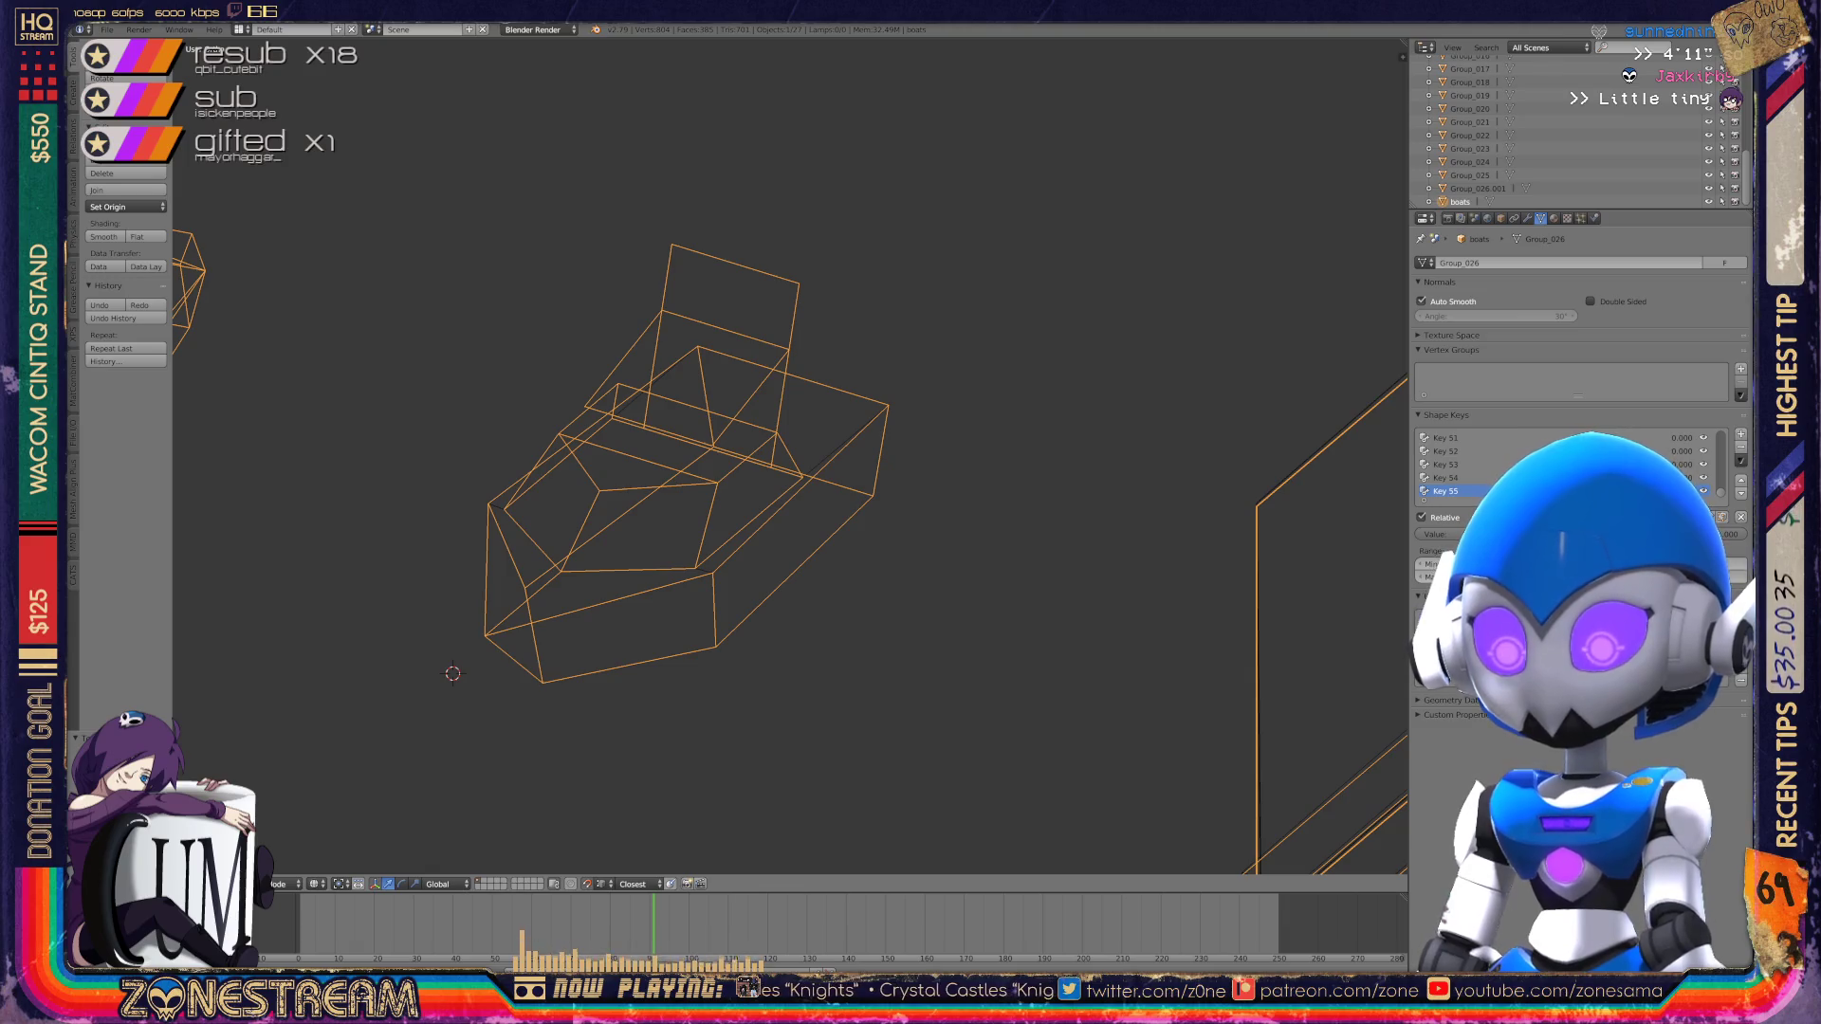
# Step: Bring the two long armor pieces into view and enter Edit Mode on them
pyautogui.scroll(-5, 452, 674)
pyautogui.moveTo(452, 674)
pyautogui.mouseDown(button='middle')
pyautogui.moveTo(284, 406)
pyautogui.moveTo(236, 481)
pyautogui.moveTo(332, 445)
pyautogui.mouseUp(button='middle')
pyautogui.scroll(5, 331, 446)
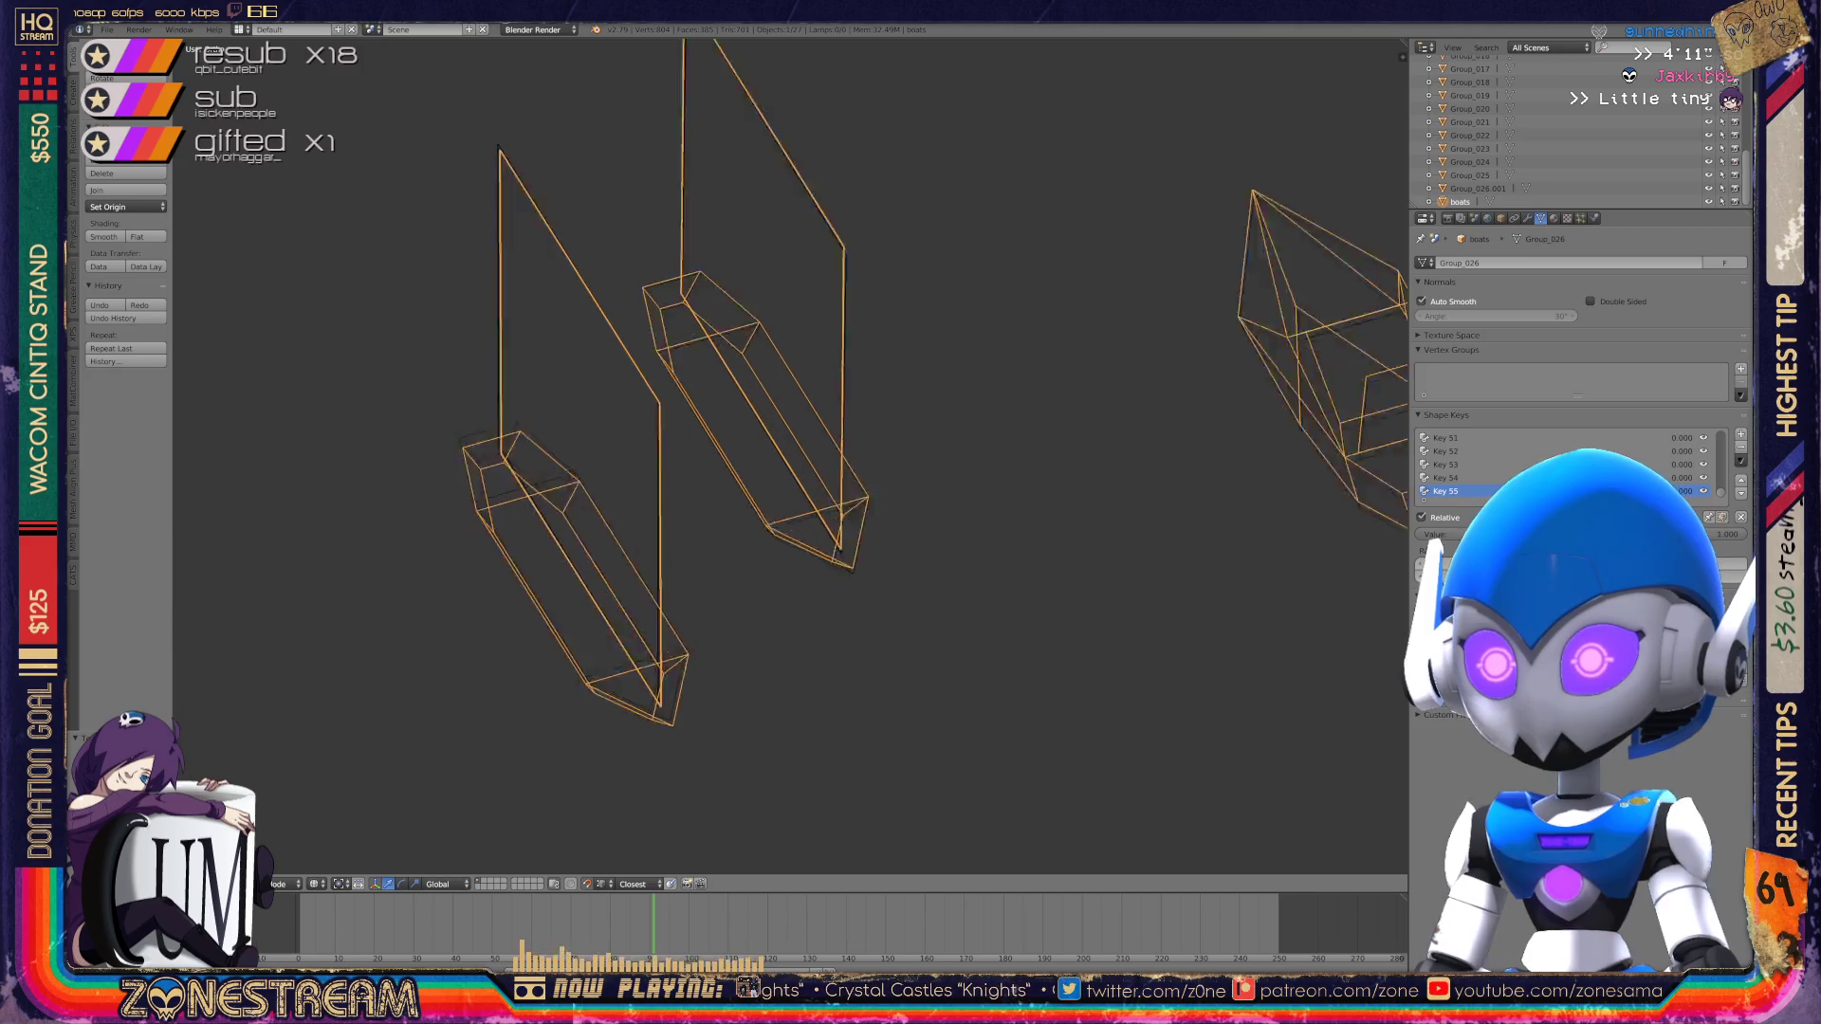
pyautogui.press('Tab')
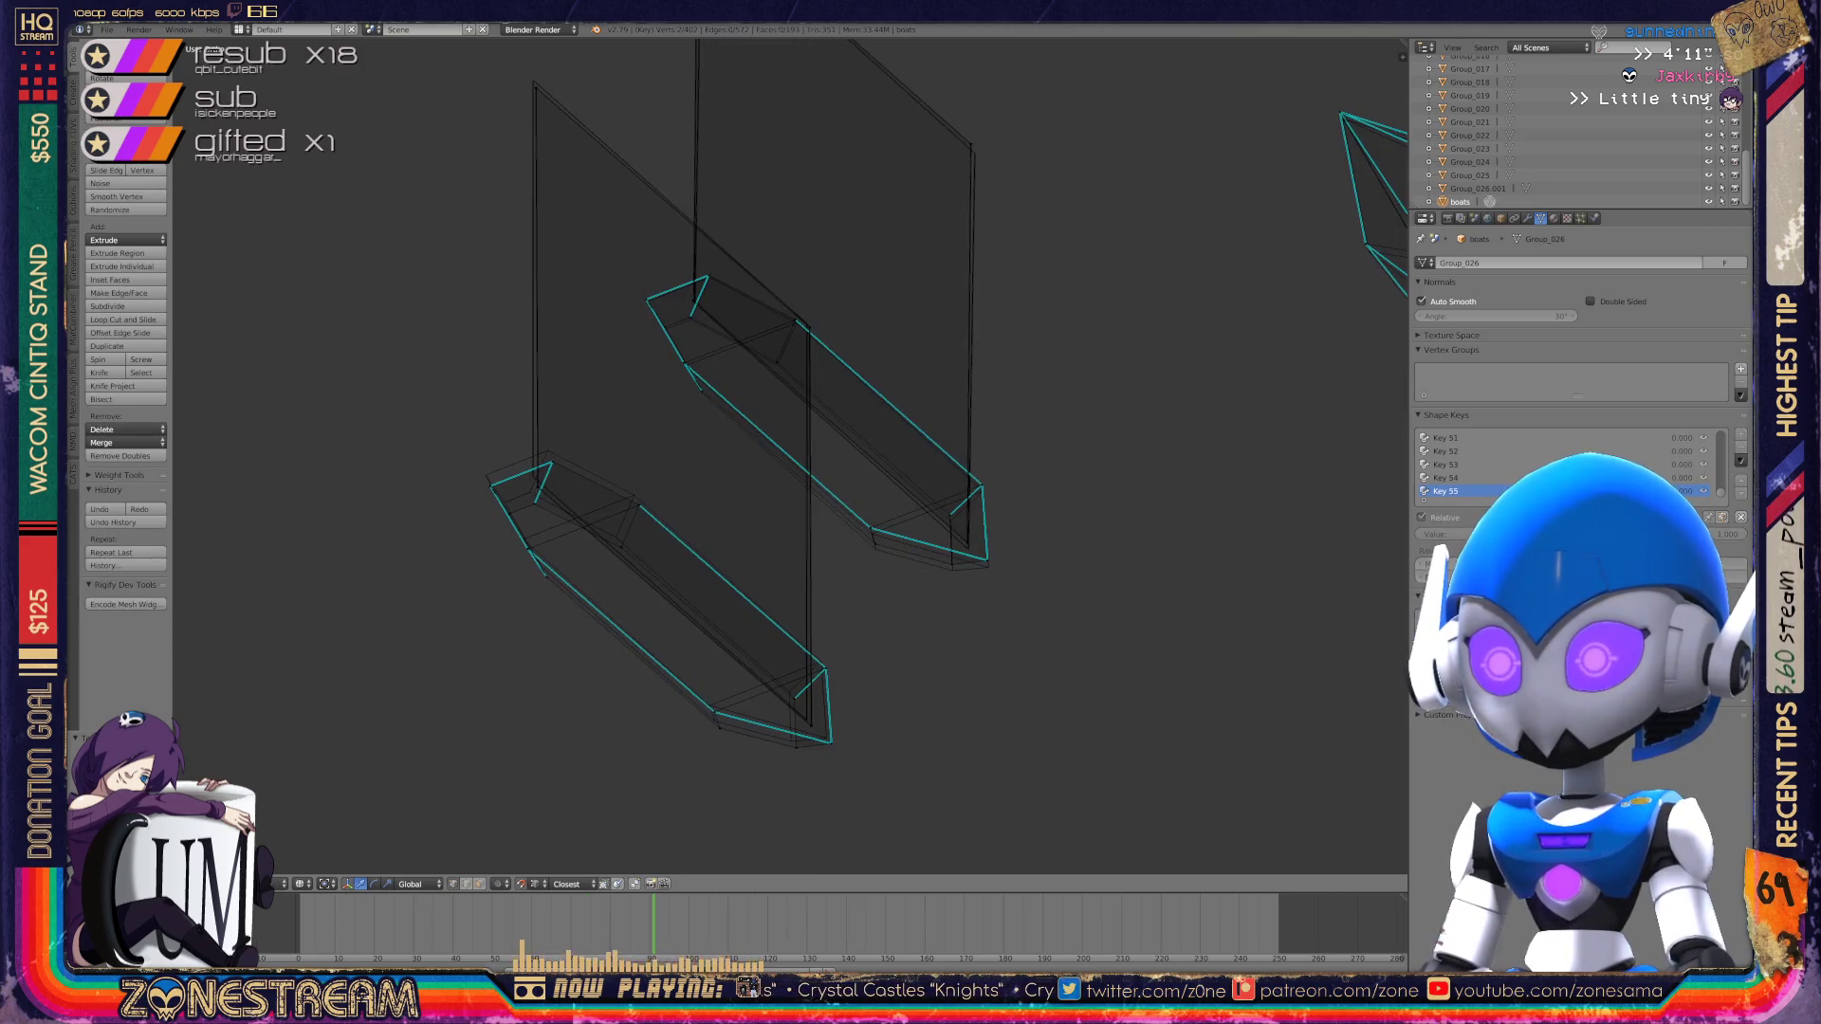
pyautogui.moveTo(332, 446)
pyautogui.mouseDown(button='middle')
pyautogui.moveTo(294, 432)
pyautogui.moveTo(314, 380)
pyautogui.mouseUp(button='middle')
pyautogui.scroll(2, 294, 431)
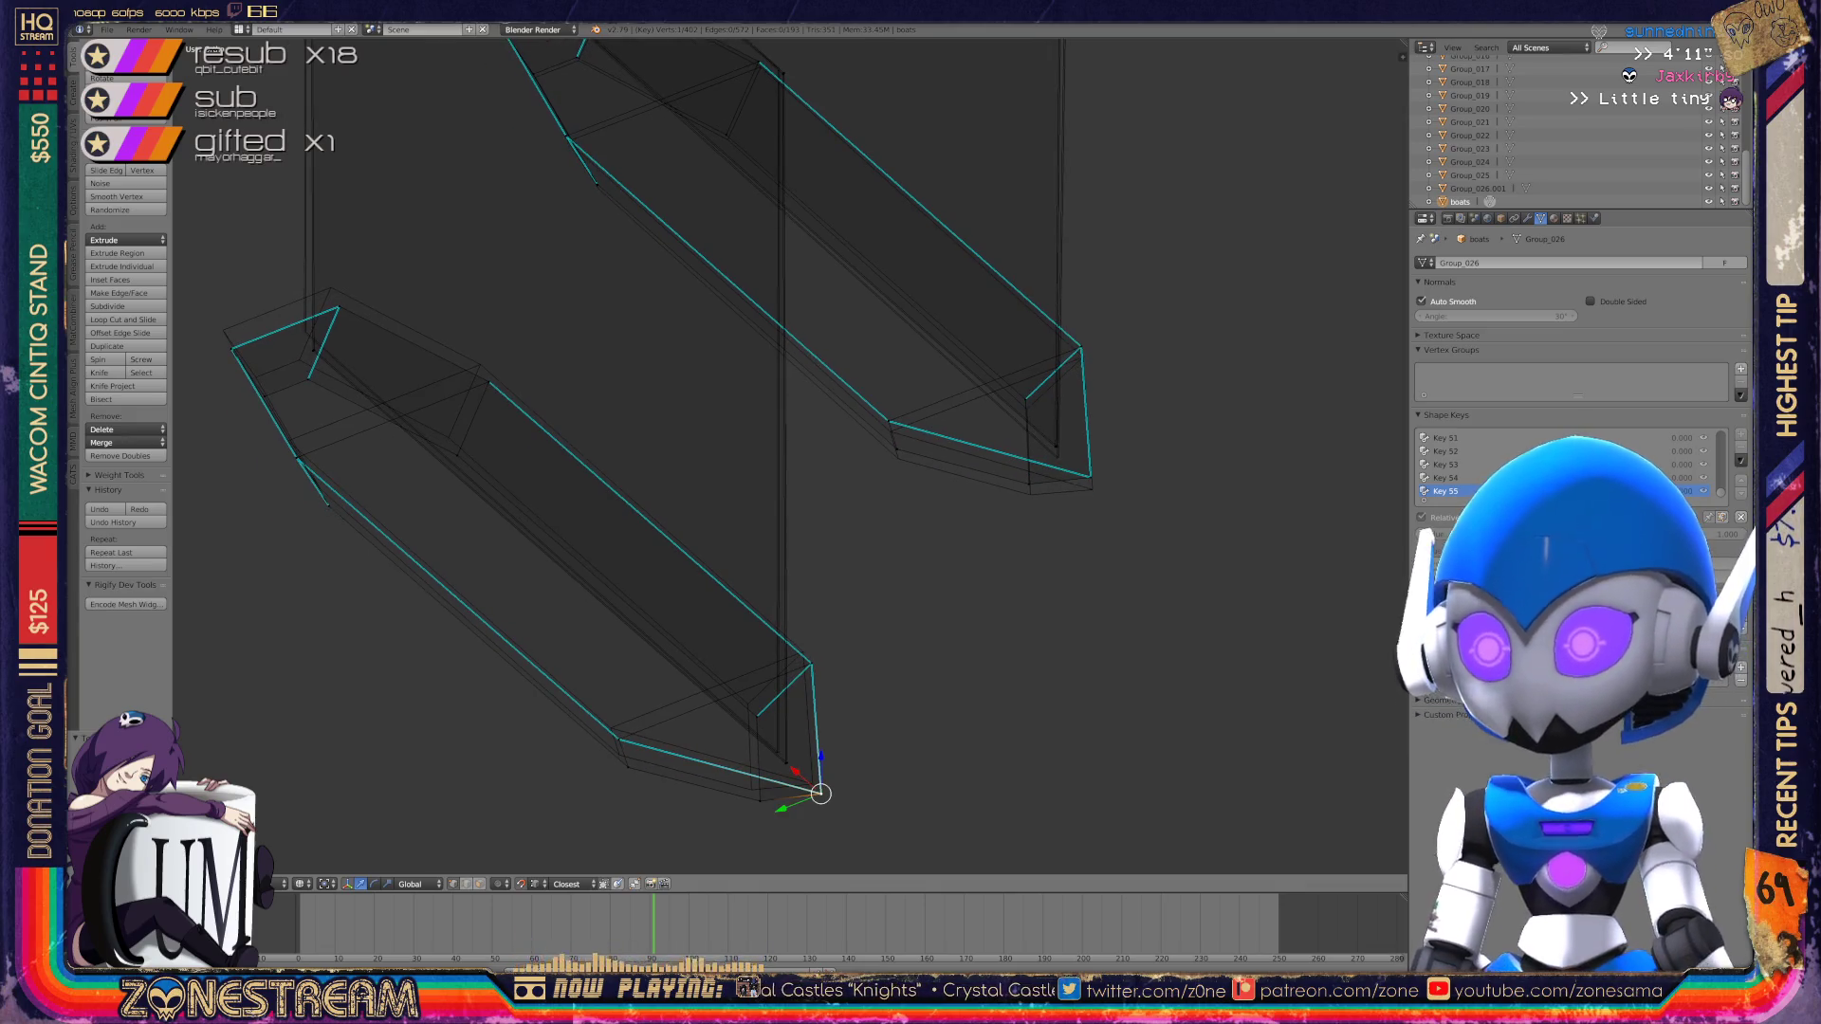
# Step: Snap the 3D cursor to the bottom-tip vertex, then to the lower-left vertex
pyautogui.click(760, 801)
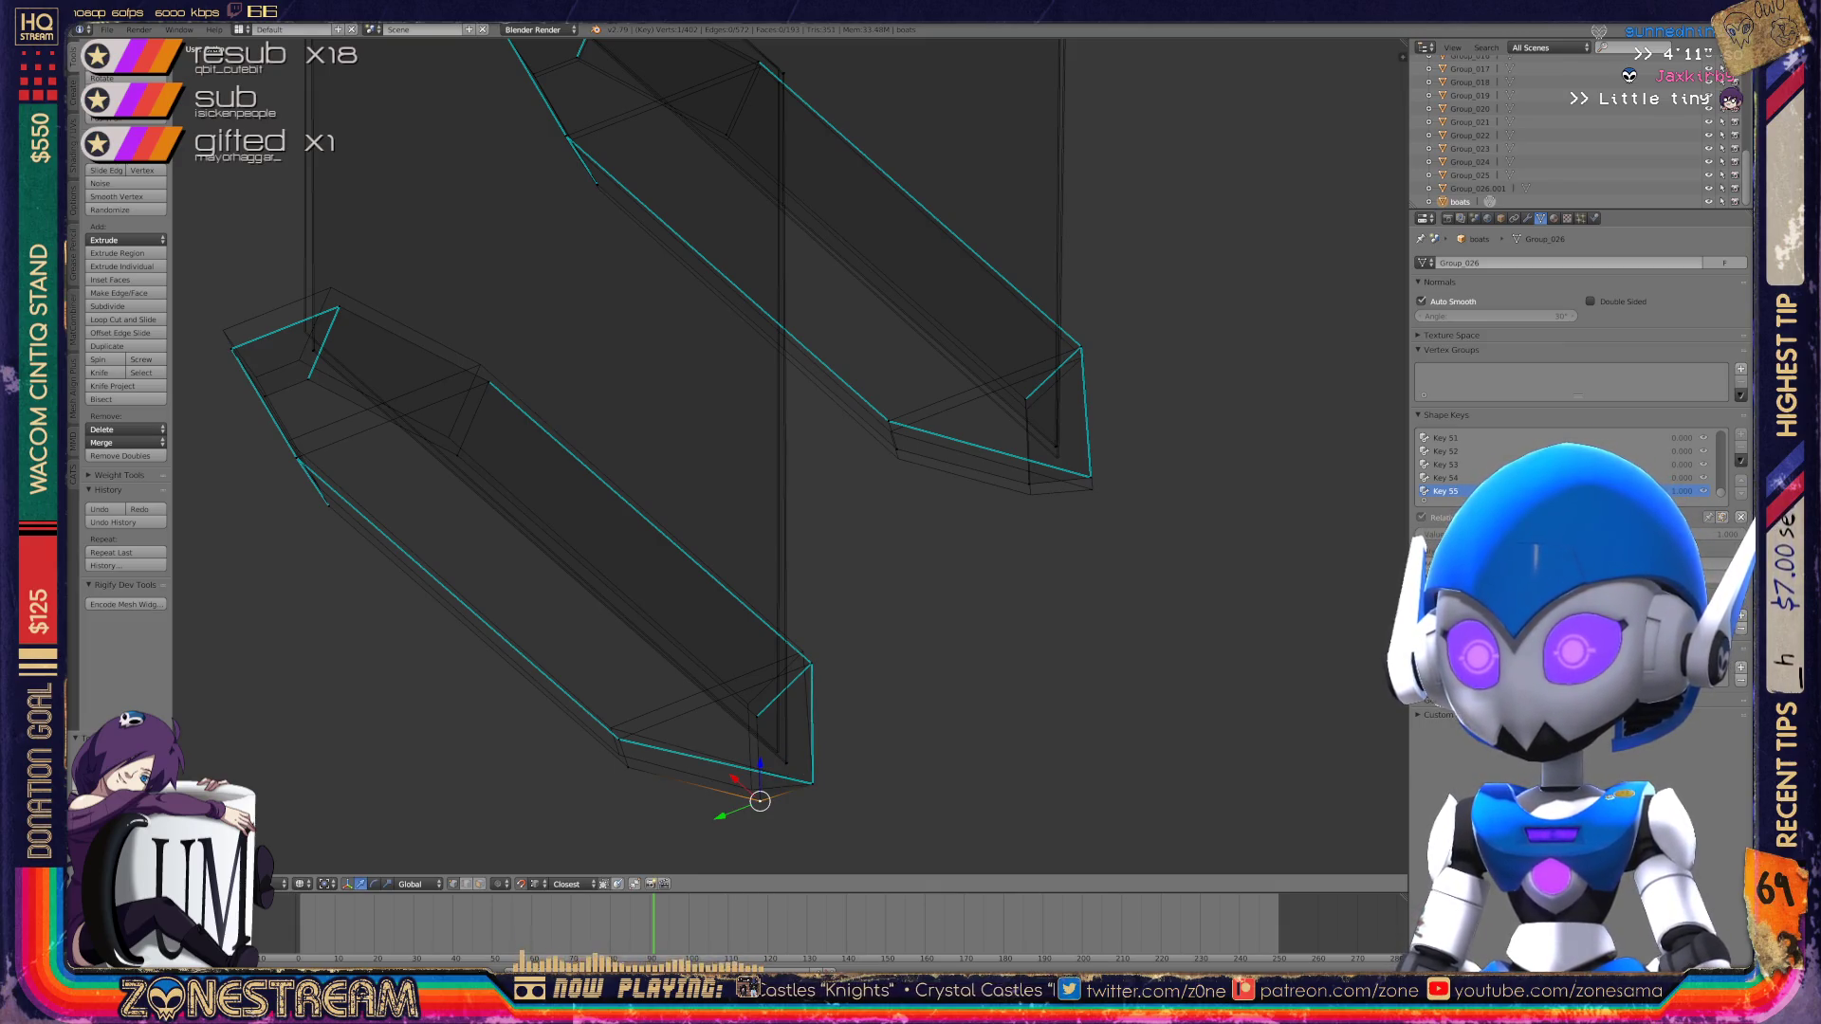
pyautogui.hotkey('shift', 's')
pyautogui.click(712, 842)
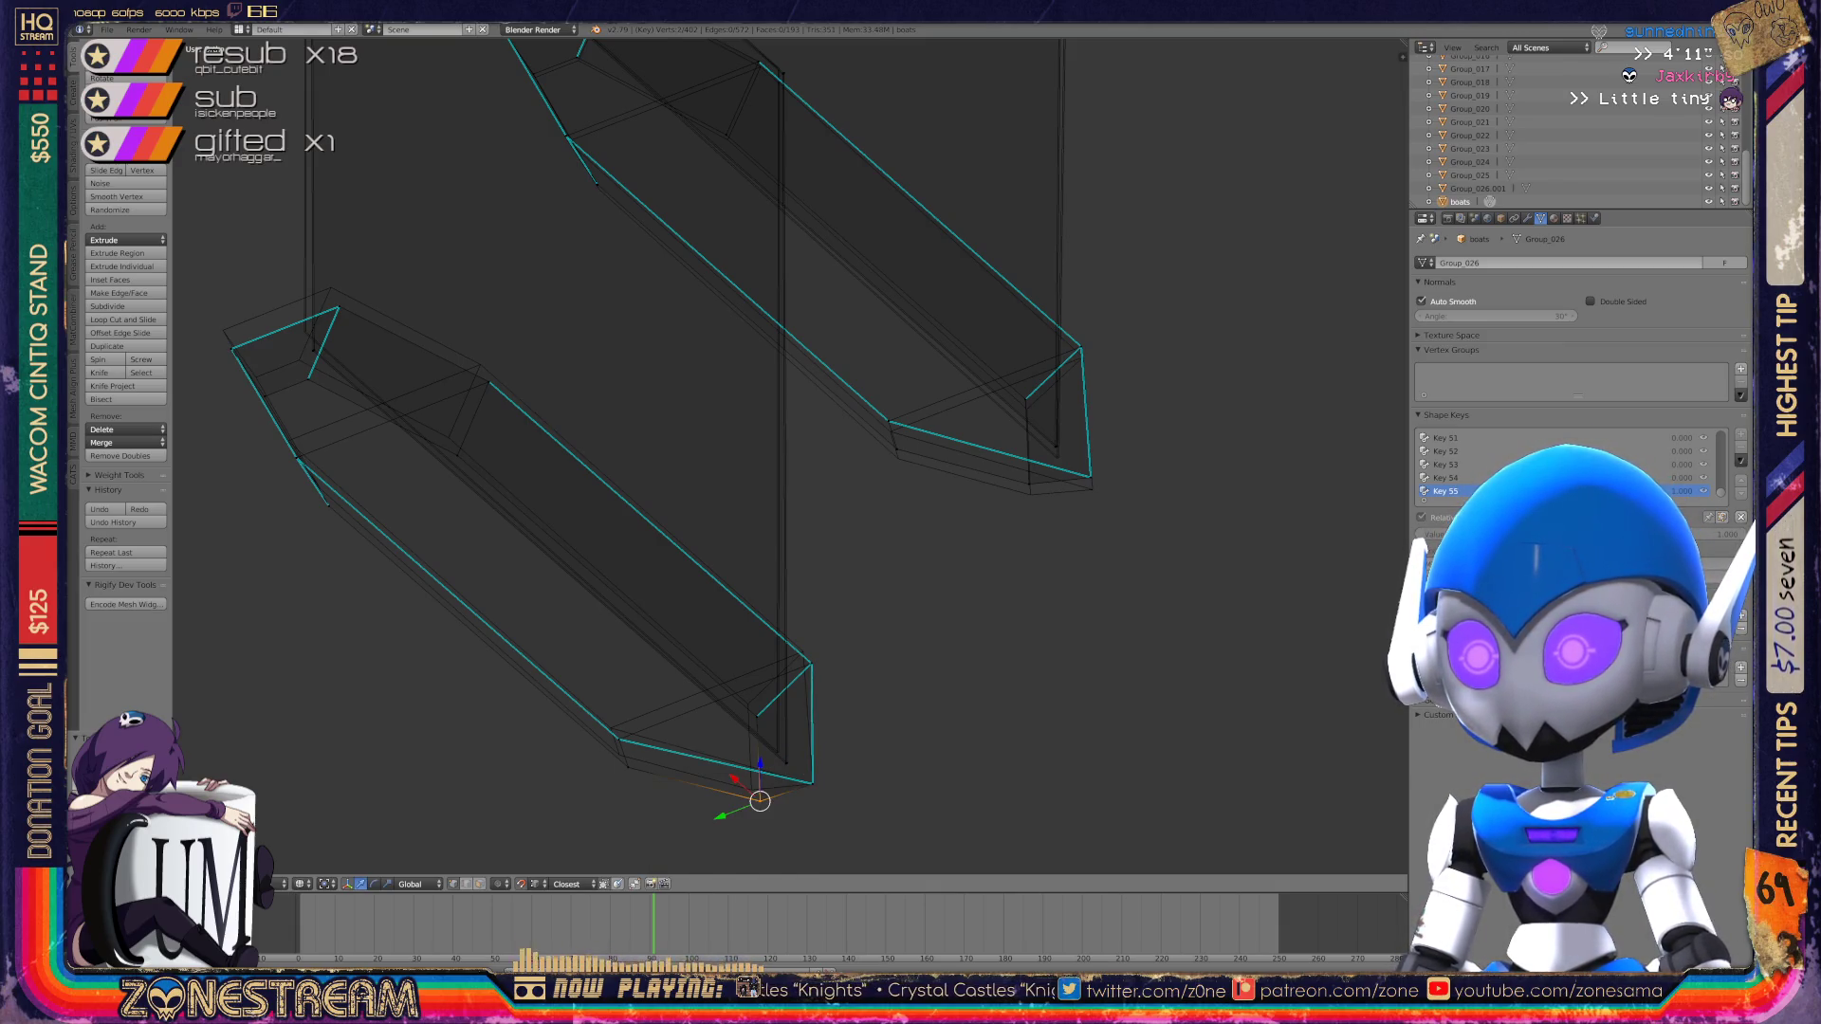
pyautogui.click(628, 767)
pyautogui.hotkey('shift', 's')
pyautogui.click(598, 804)
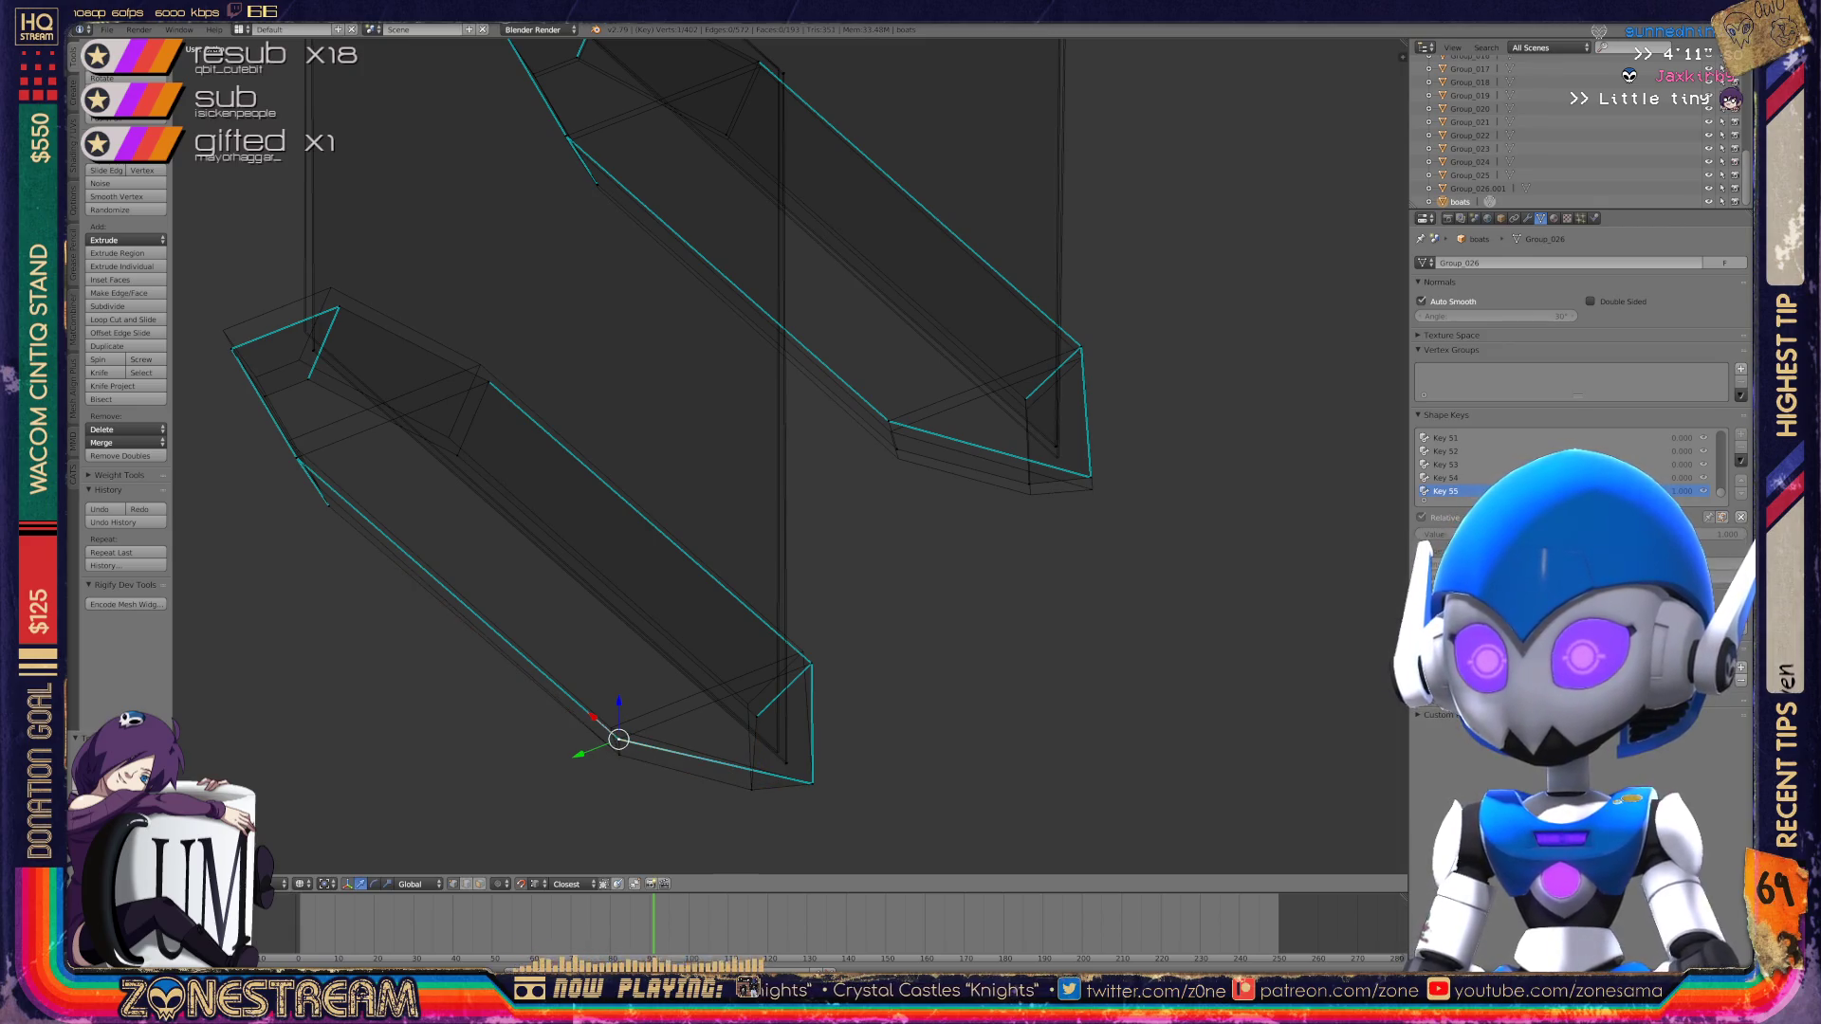
# Step: Nudge the tip vertex up-left and mark the inner and corner tip vertices with the cursor
pyautogui.click(611, 728)
pyautogui.rightClick(748, 704)
pyautogui.click(748, 704)
pyautogui.rightClick(803, 652)
pyautogui.click(802, 652)
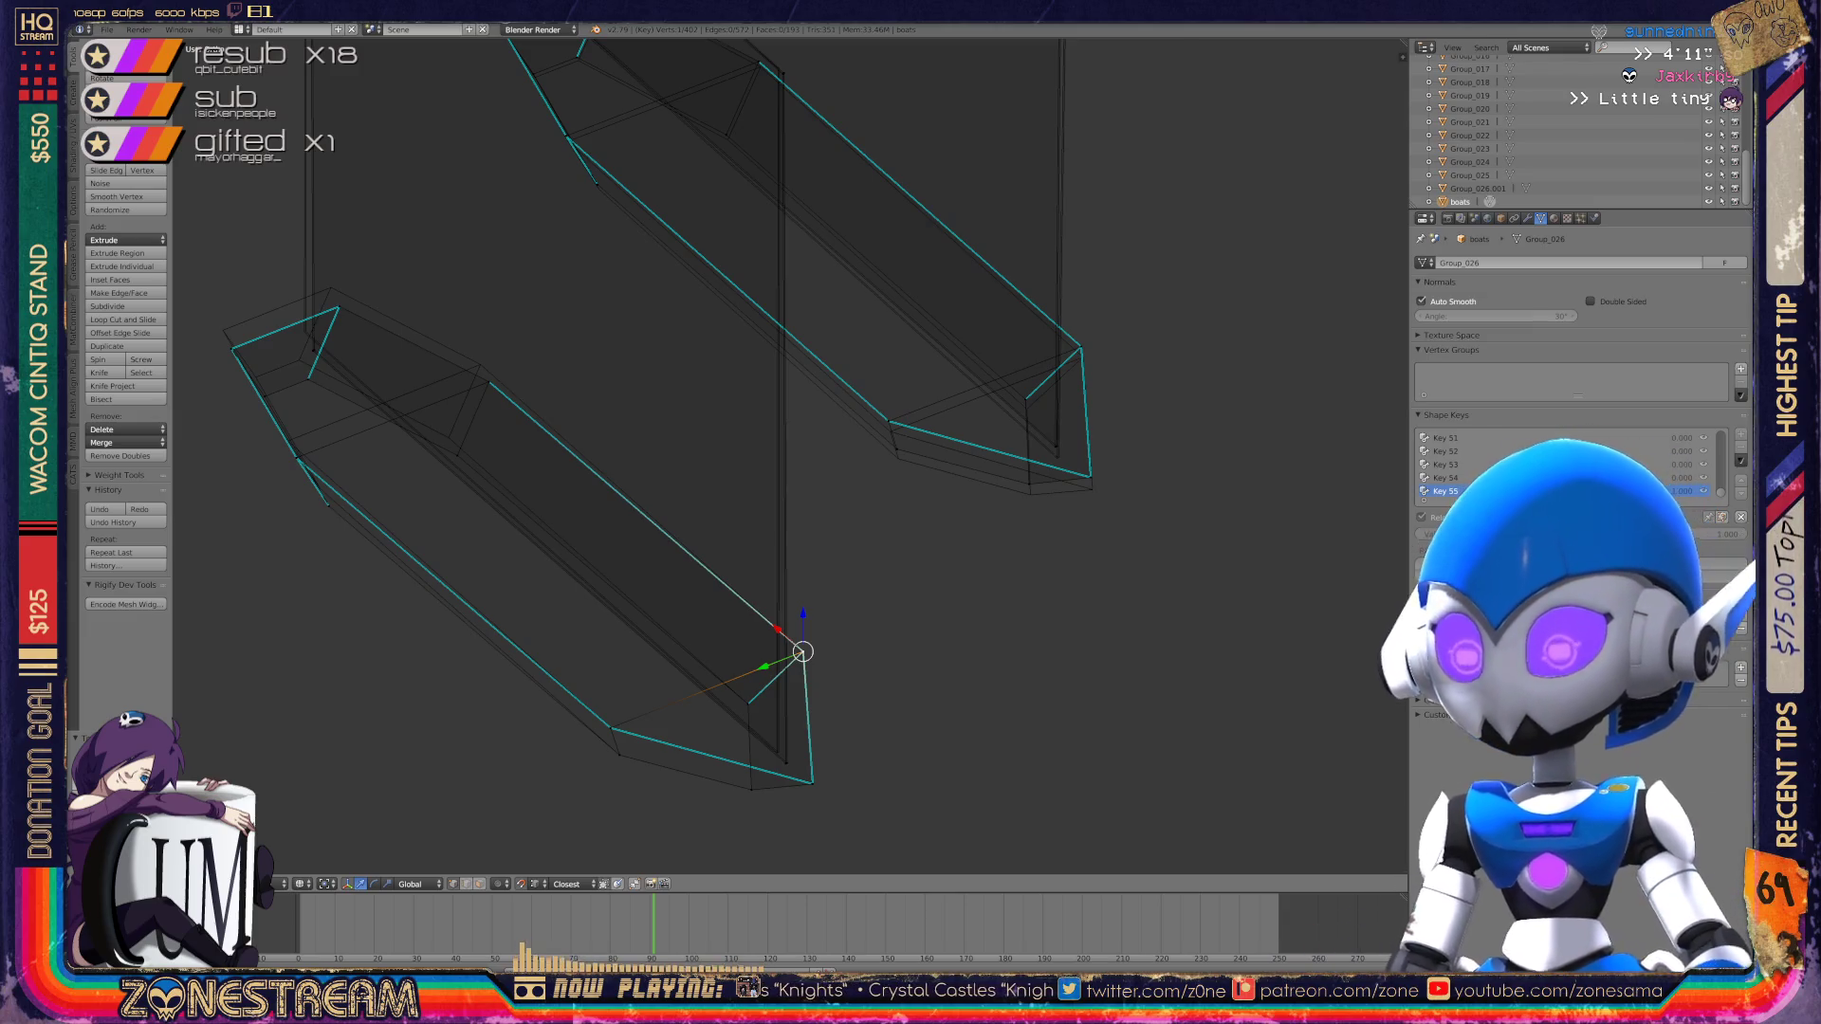
# Step: Zoom onto the tip, show the manipulator on the lower tip vertex, then select a side vertex
pyautogui.press('KP_Decimal')
pyautogui.rightClick(708, 675)
pyautogui.hotkey('ctrl', 'space')
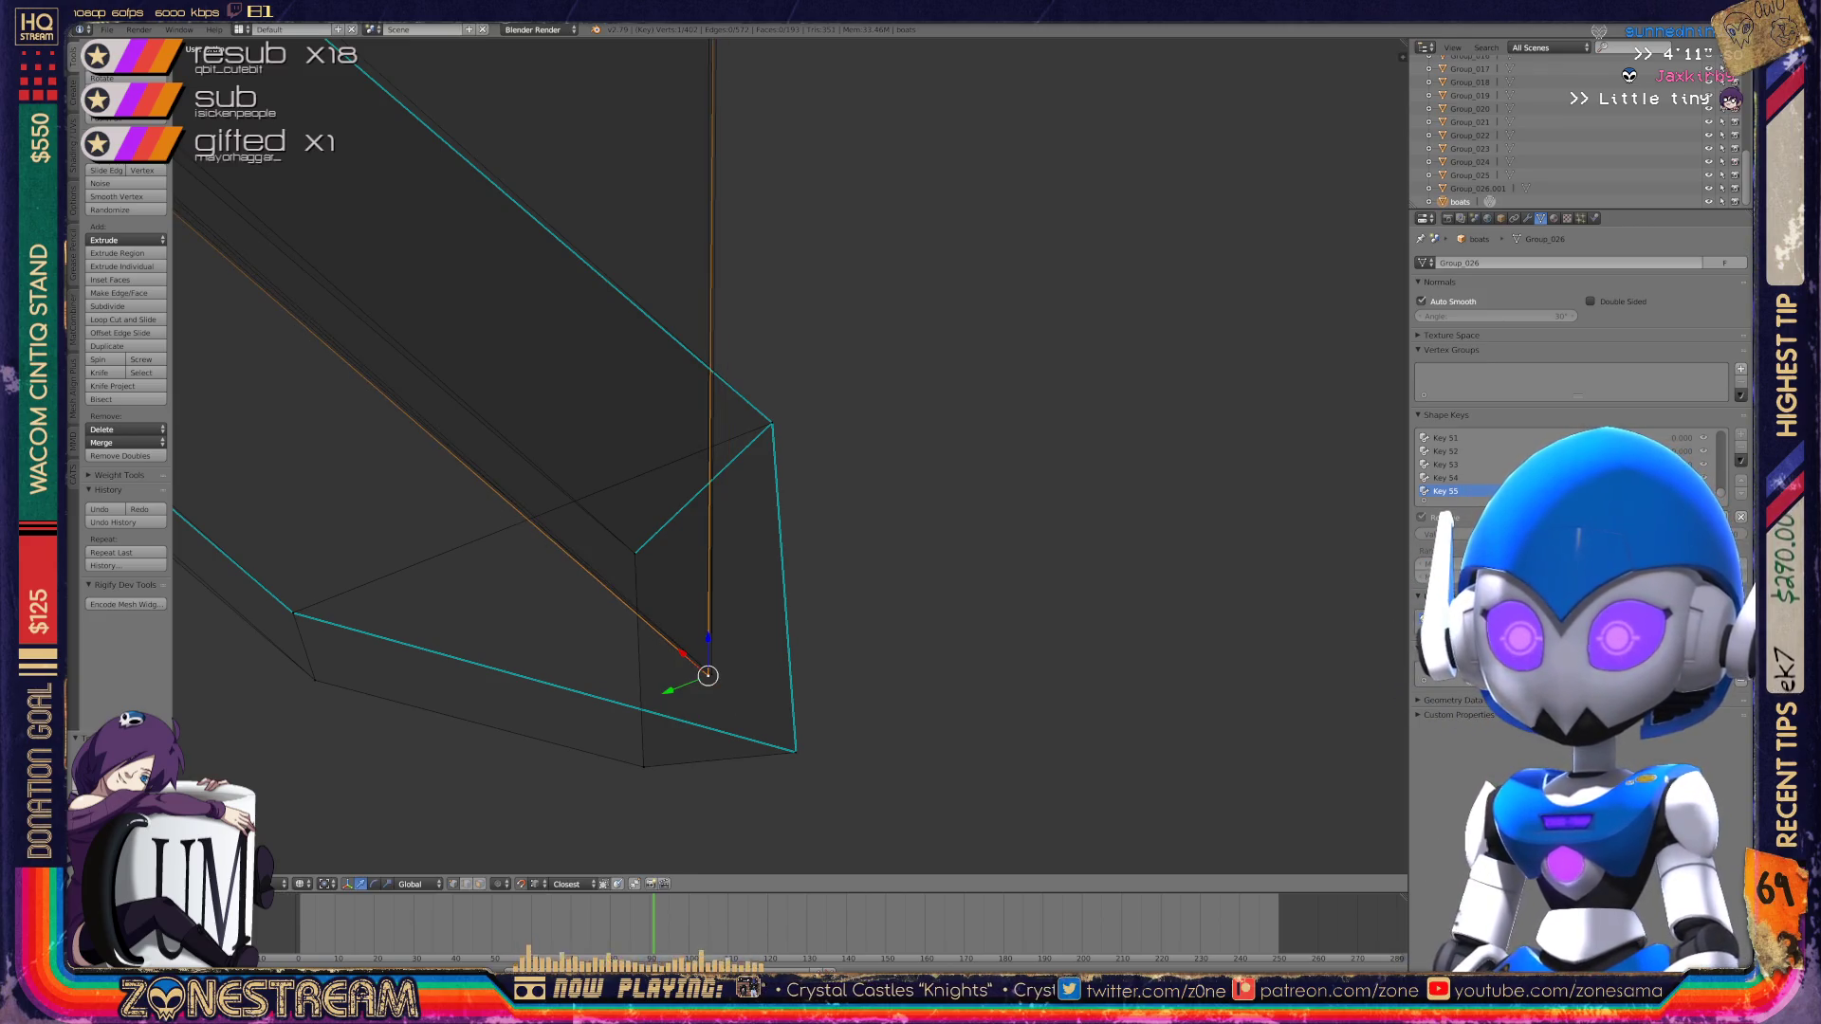
pyautogui.scroll(-2, 788, 455)
pyautogui.scroll(1, 787, 456)
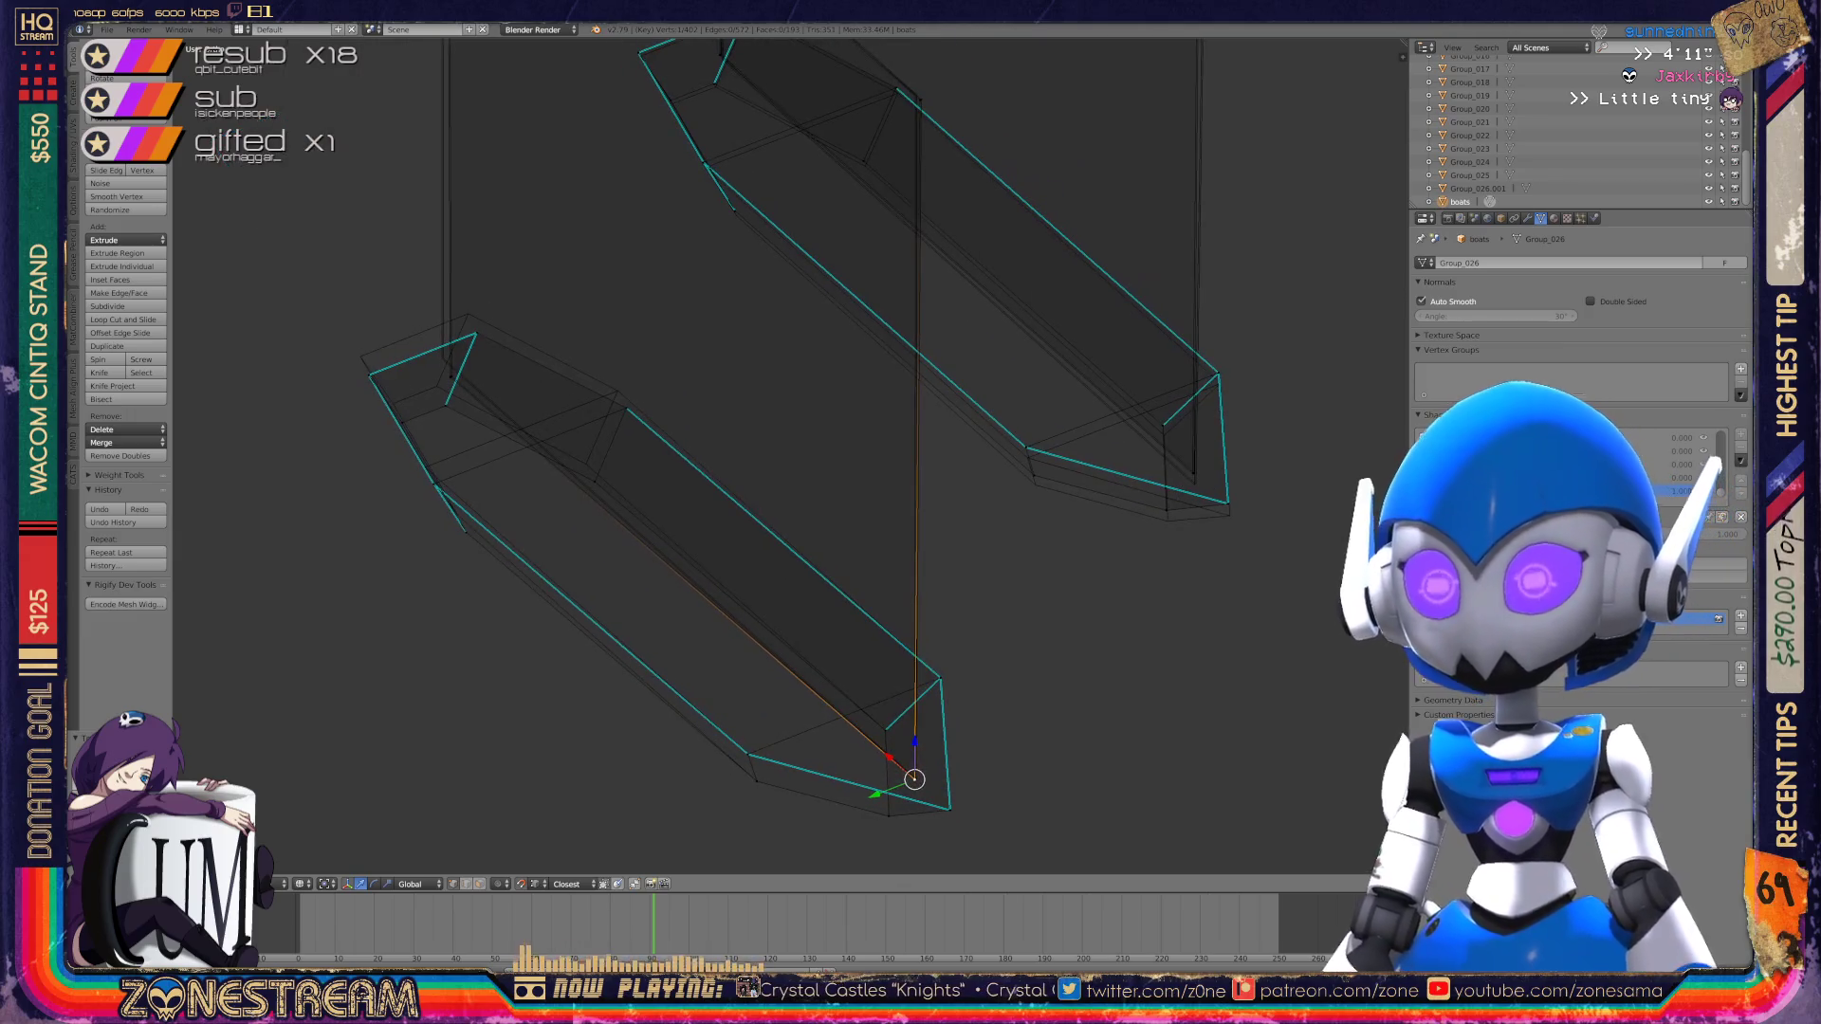
pyautogui.scroll(2, 629, 265)
pyautogui.rightClick(580, 576)
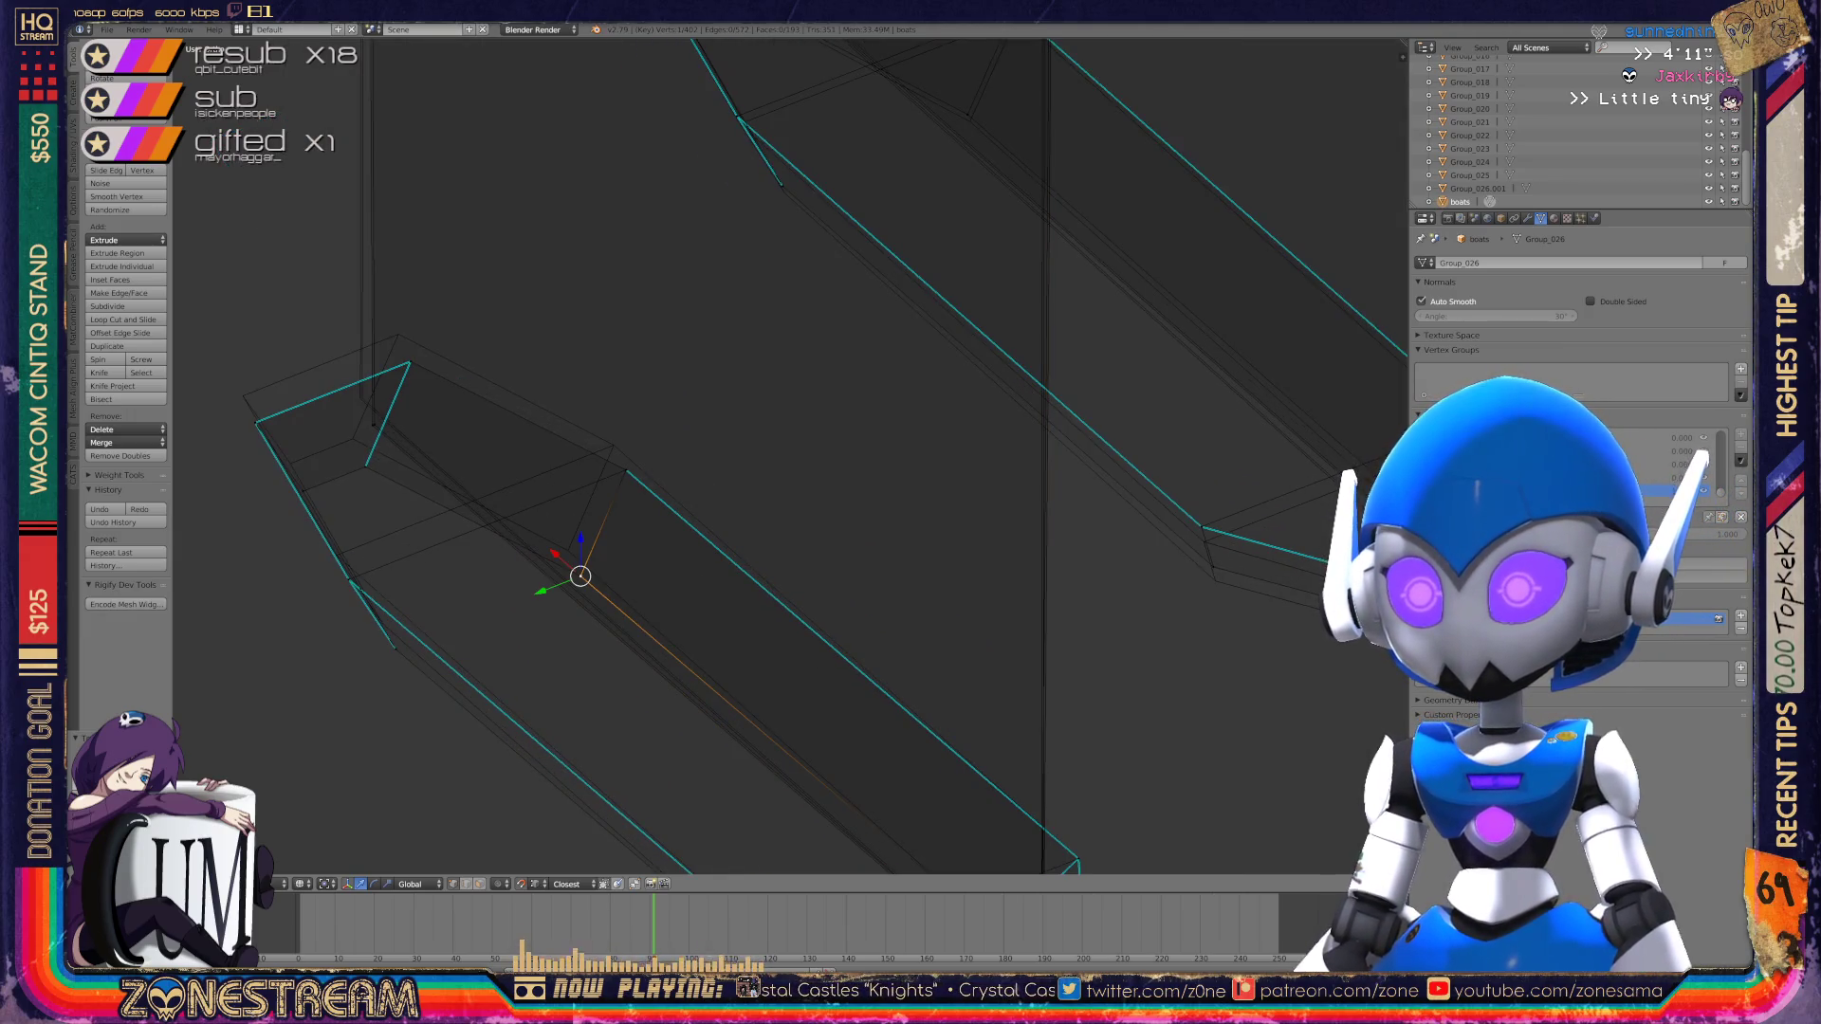
# Step: Move an edge vertex up-left, raise the top corner, and shift the lower vertex up-left
pyautogui.rightClick(565, 549)
pyautogui.rightClick(626, 469)
pyautogui.moveTo(626, 470); pyautogui.dragTo(613, 444)
pyautogui.rightClick(410, 361)
pyautogui.moveTo(410, 361); pyautogui.dragTo(397, 335)
pyautogui.rightClick(365, 466)
pyautogui.moveTo(367, 465)
pyautogui.mouseDown()
pyautogui.moveTo(357, 429)
pyautogui.moveTo(244, 396)
pyautogui.mouseUp()
# Step: Shift the lower-edge, inner-edge and bottom vertices up-left along the armor piece
pyautogui.rightClick(254, 423)
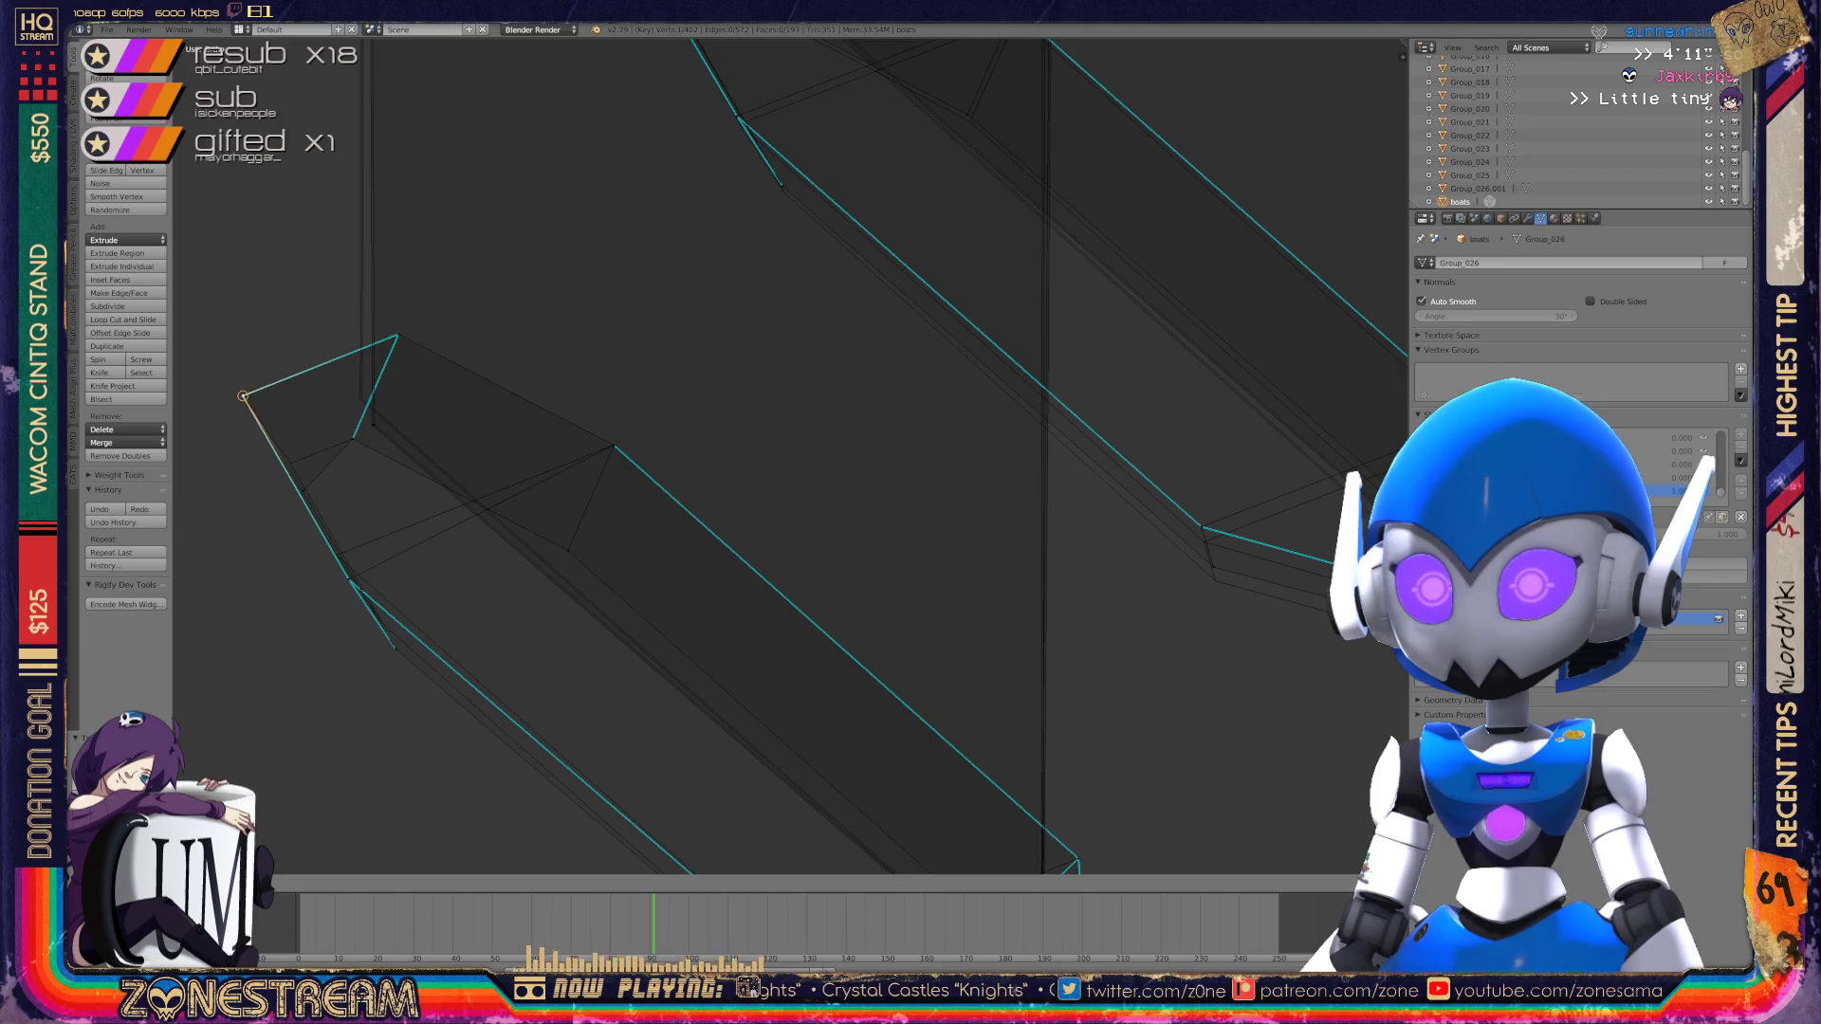
pyautogui.rightClick(302, 490)
pyautogui.moveTo(303, 490); pyautogui.dragTo(291, 463)
pyautogui.moveTo(721, 474); pyautogui.dragTo(655, 389, button='middle')
pyautogui.rightClick(447, 479)
pyautogui.moveTo(447, 479); pyautogui.dragTo(418, 445)
pyautogui.rightClick(507, 624)
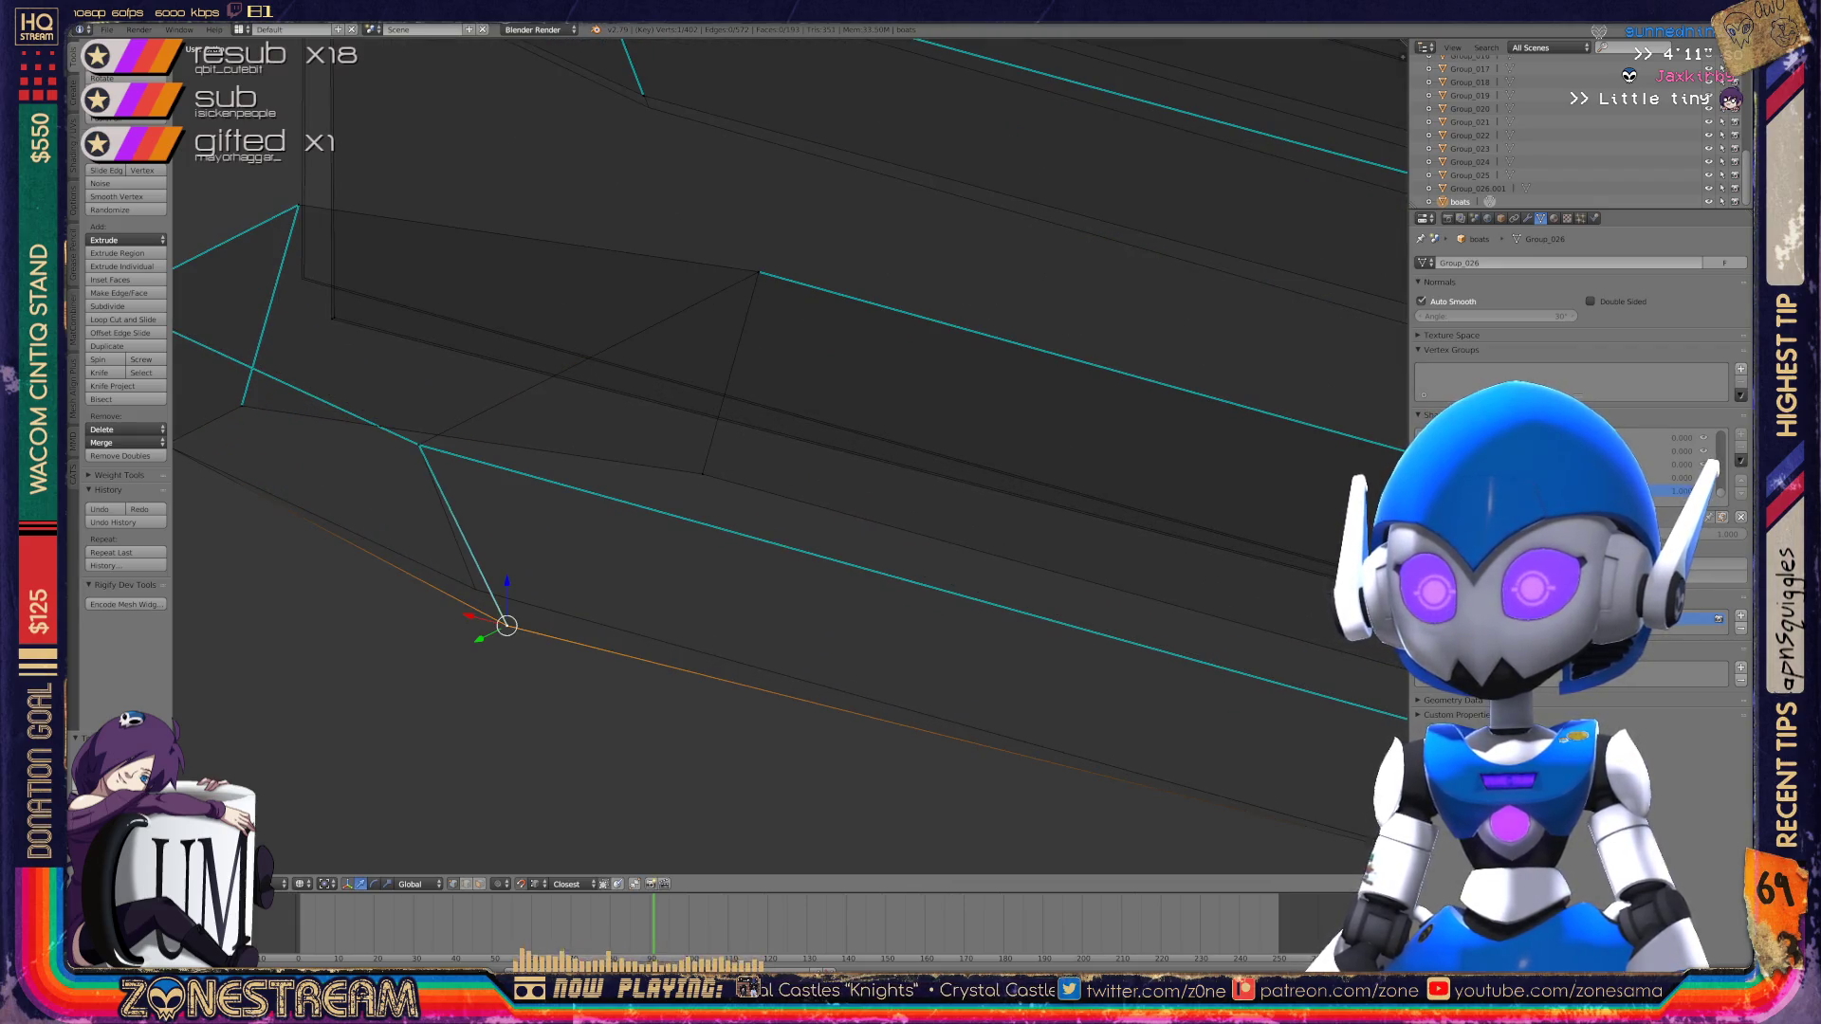
pyautogui.moveTo(507, 625); pyautogui.dragTo(468, 590)
pyautogui.scroll(-4, 569, 531)
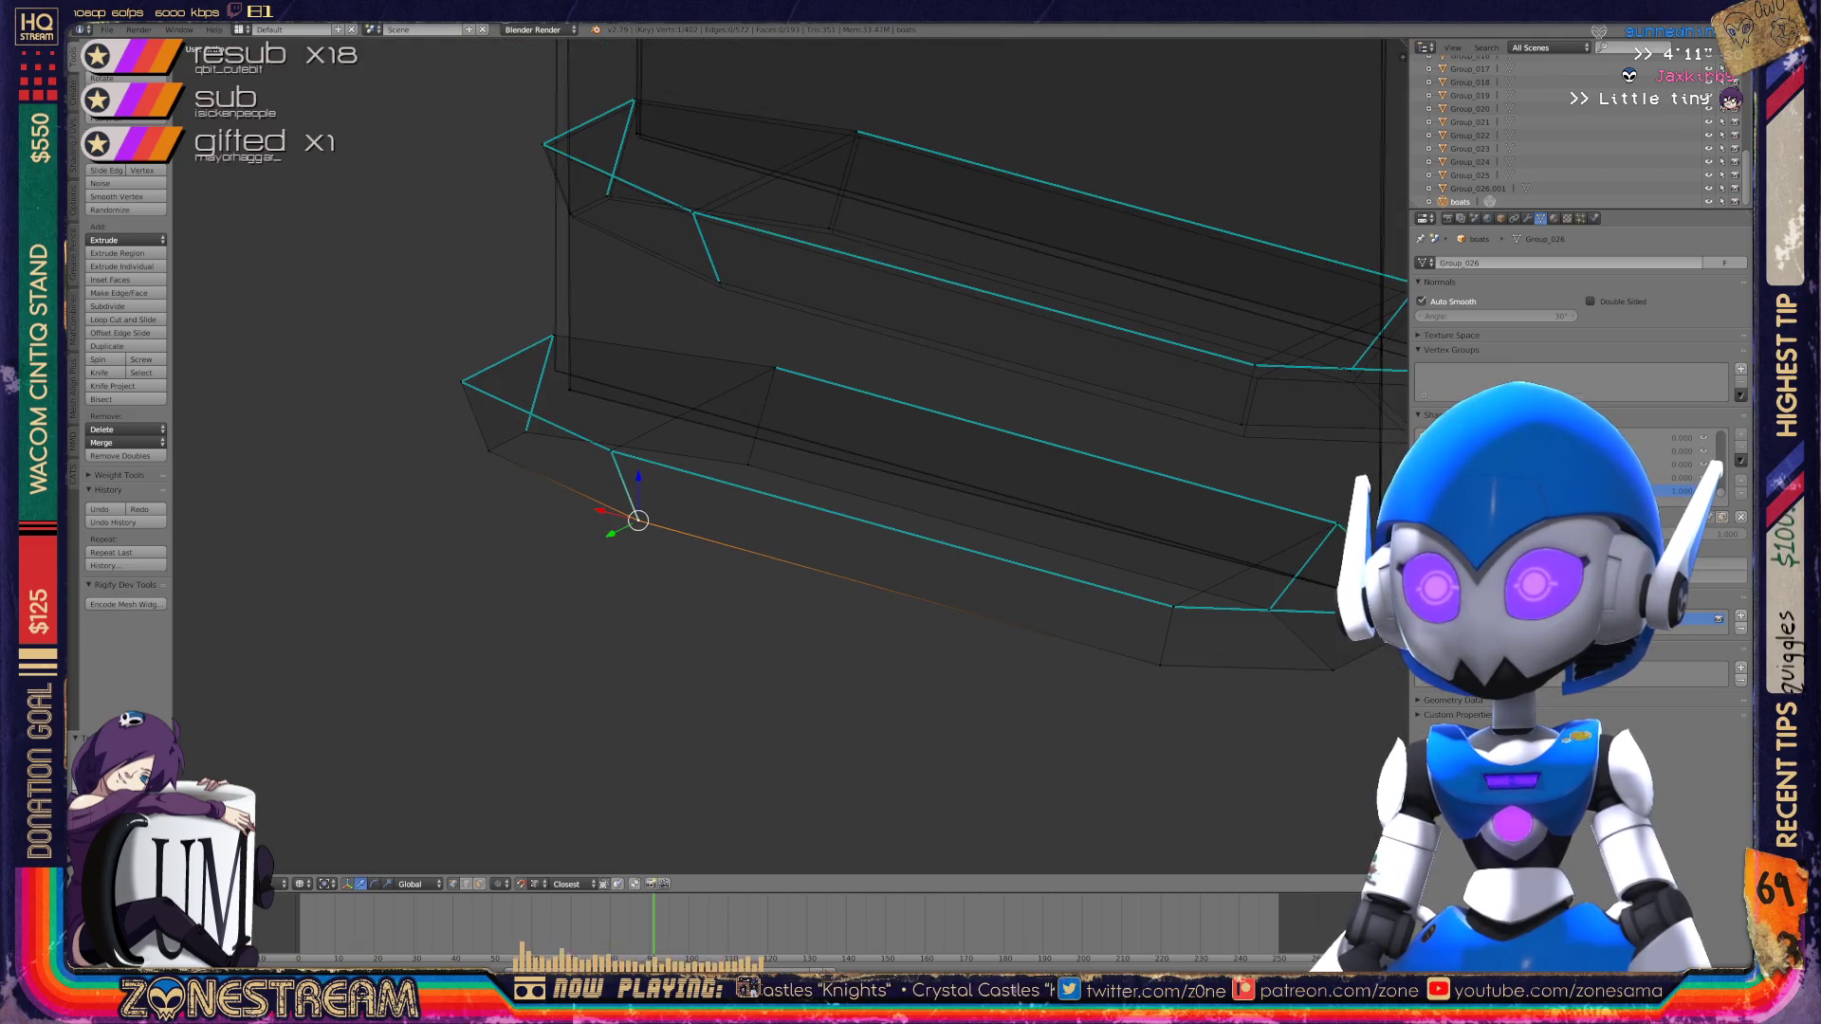
pyautogui.scroll(6, 787, 455)
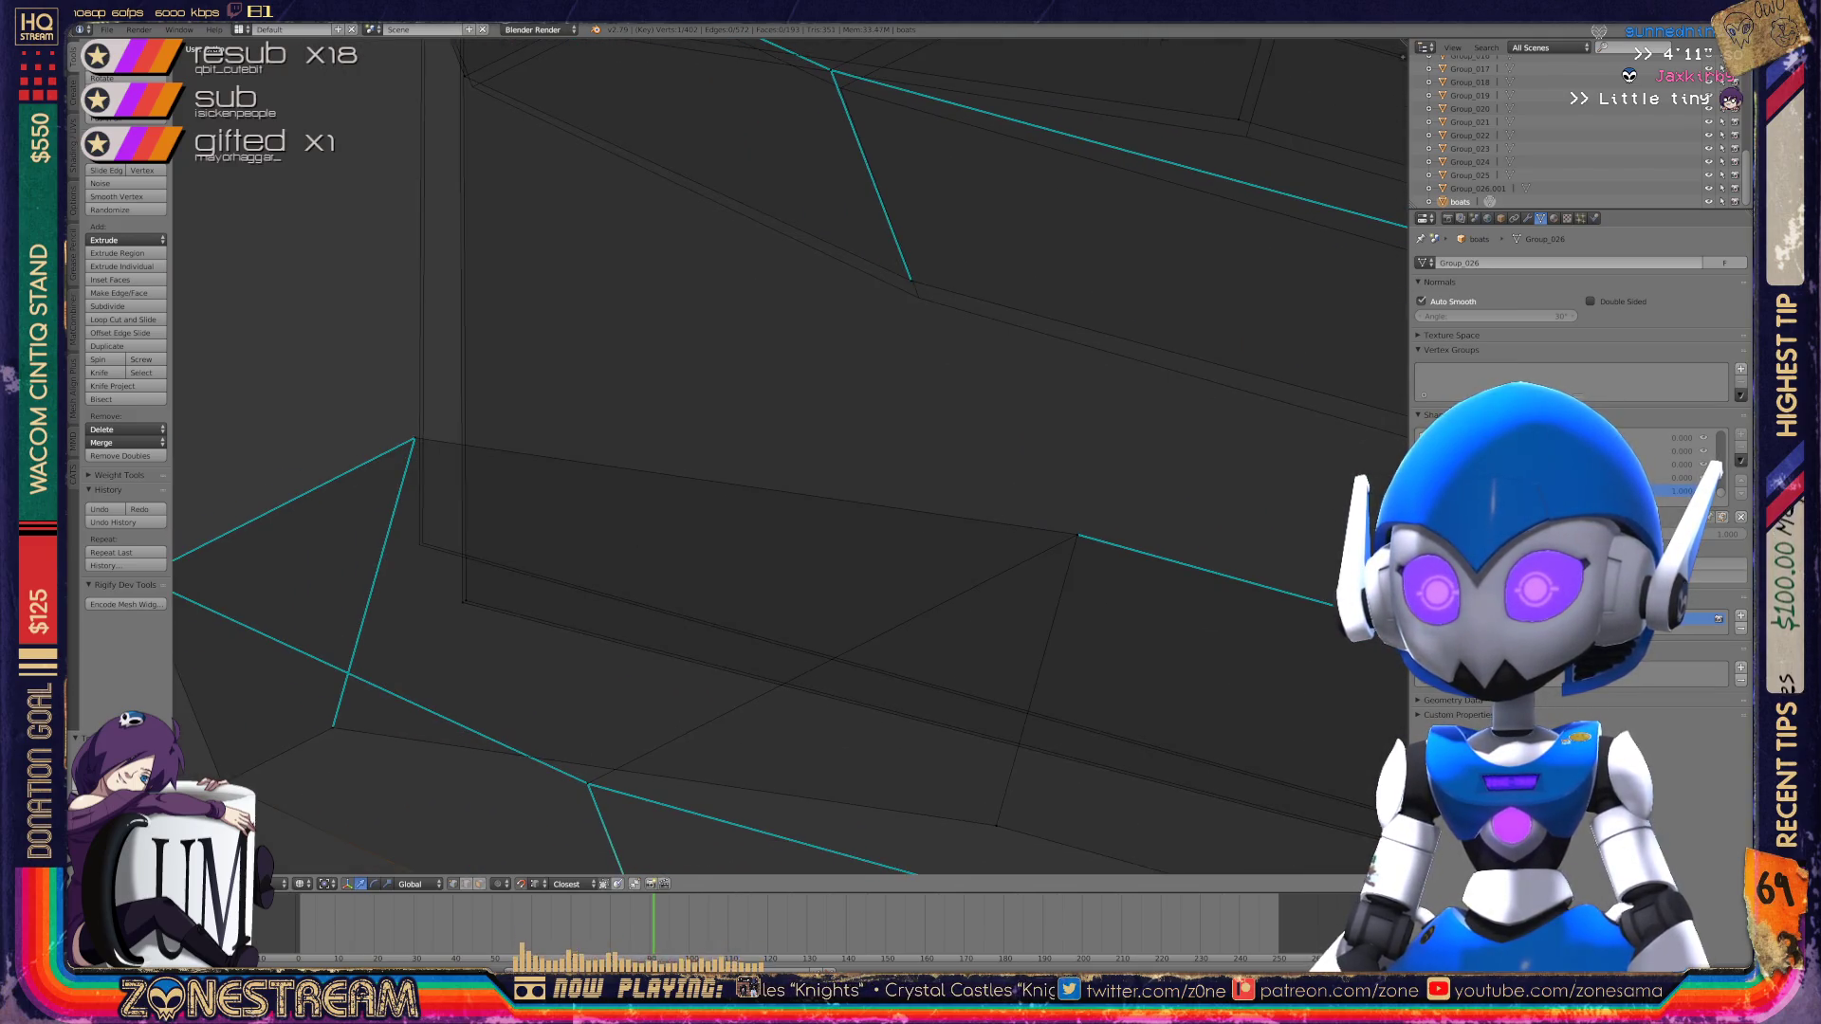
# Step: Snap the outer corner vertex onto the inner corner vertex, then return to Object Mode
pyautogui.rightClick(398, 630)
pyautogui.rightClick(349, 560)
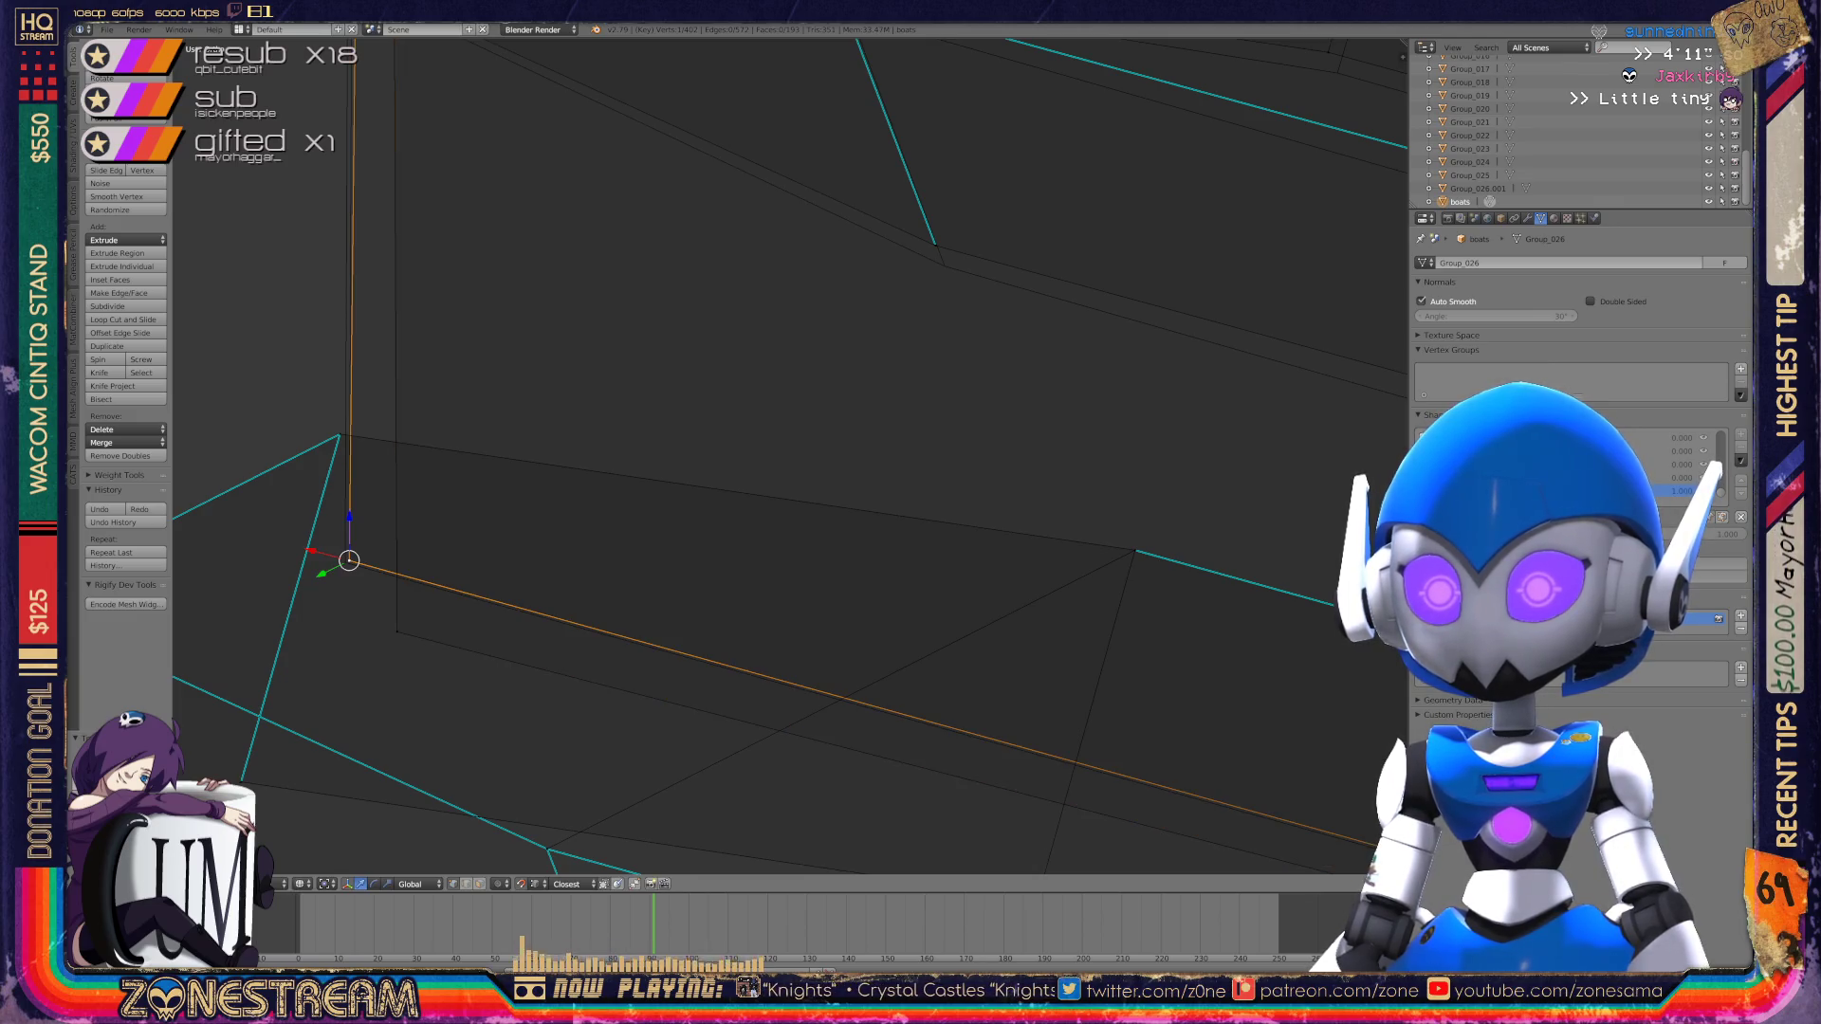
pyautogui.scroll(-8, 787, 455)
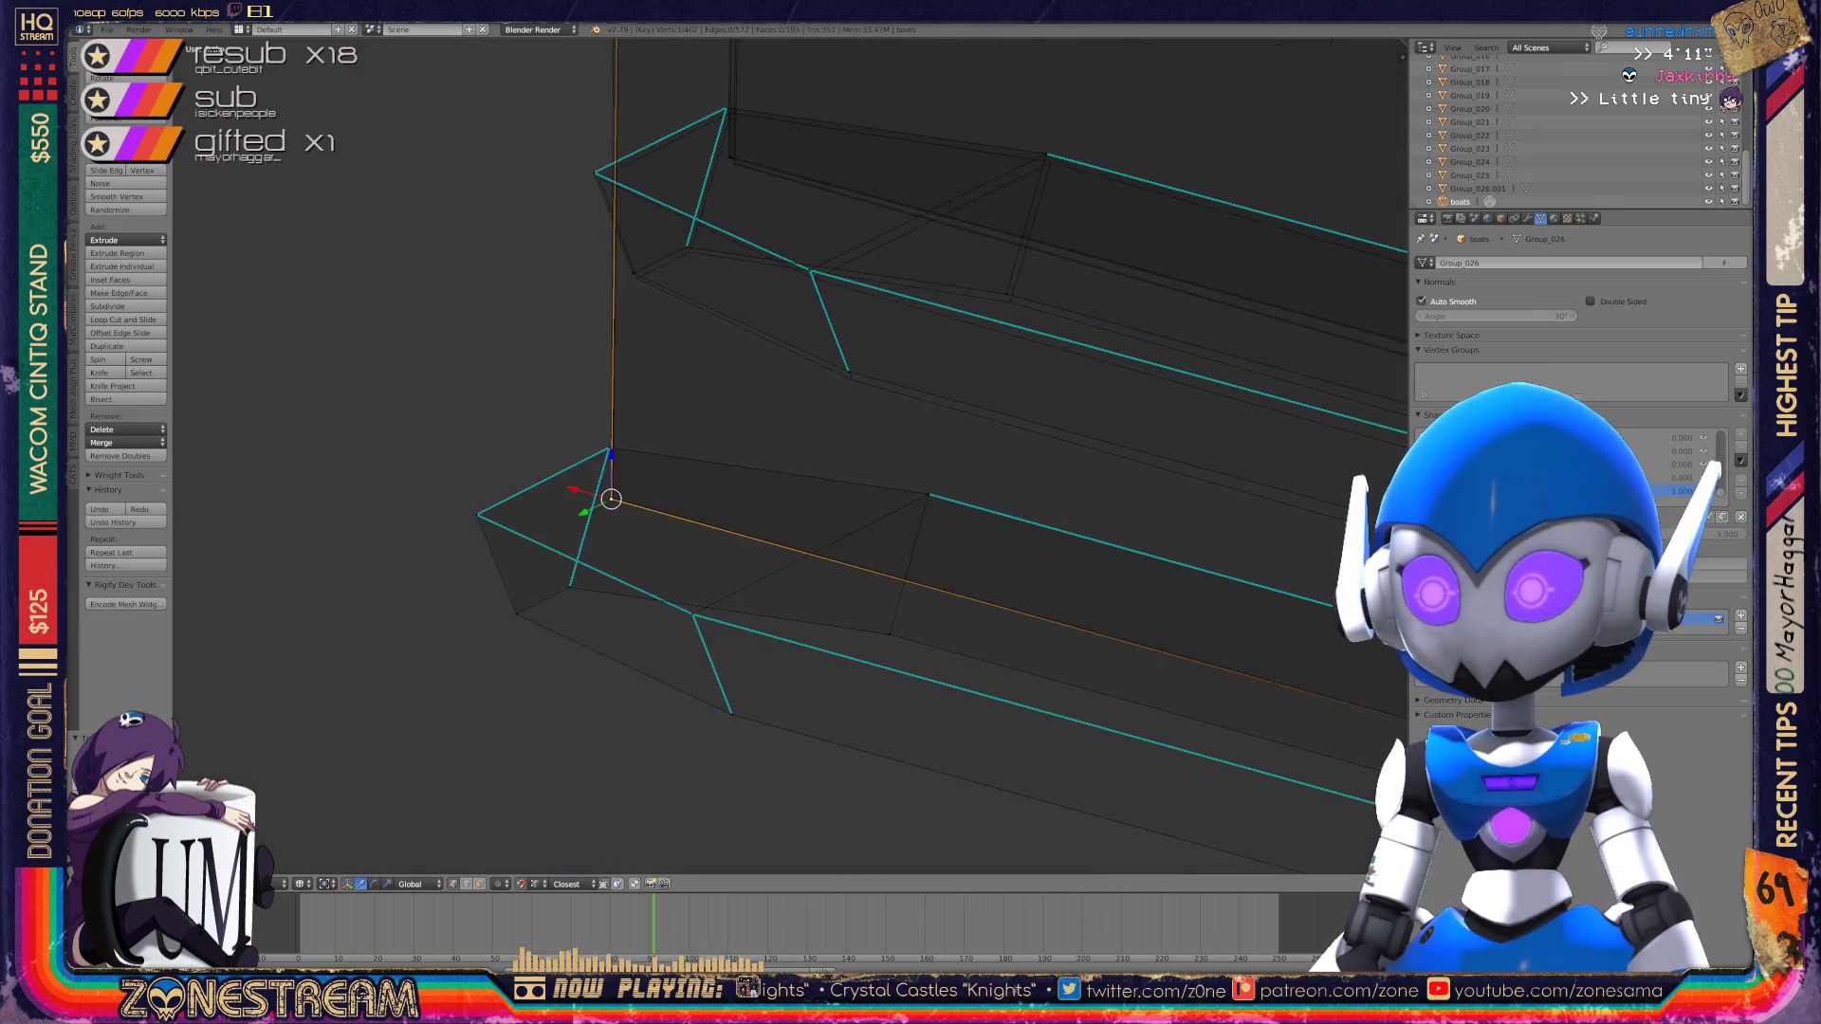
pyautogui.moveTo(787, 456)
pyautogui.mouseDown(button='middle')
pyautogui.moveTo(683, 503)
pyautogui.moveTo(768, 465)
pyautogui.moveTo(711, 483)
pyautogui.mouseUp(button='middle')
pyautogui.rightClick(431, 500)
pyautogui.rightClick(390, 382)
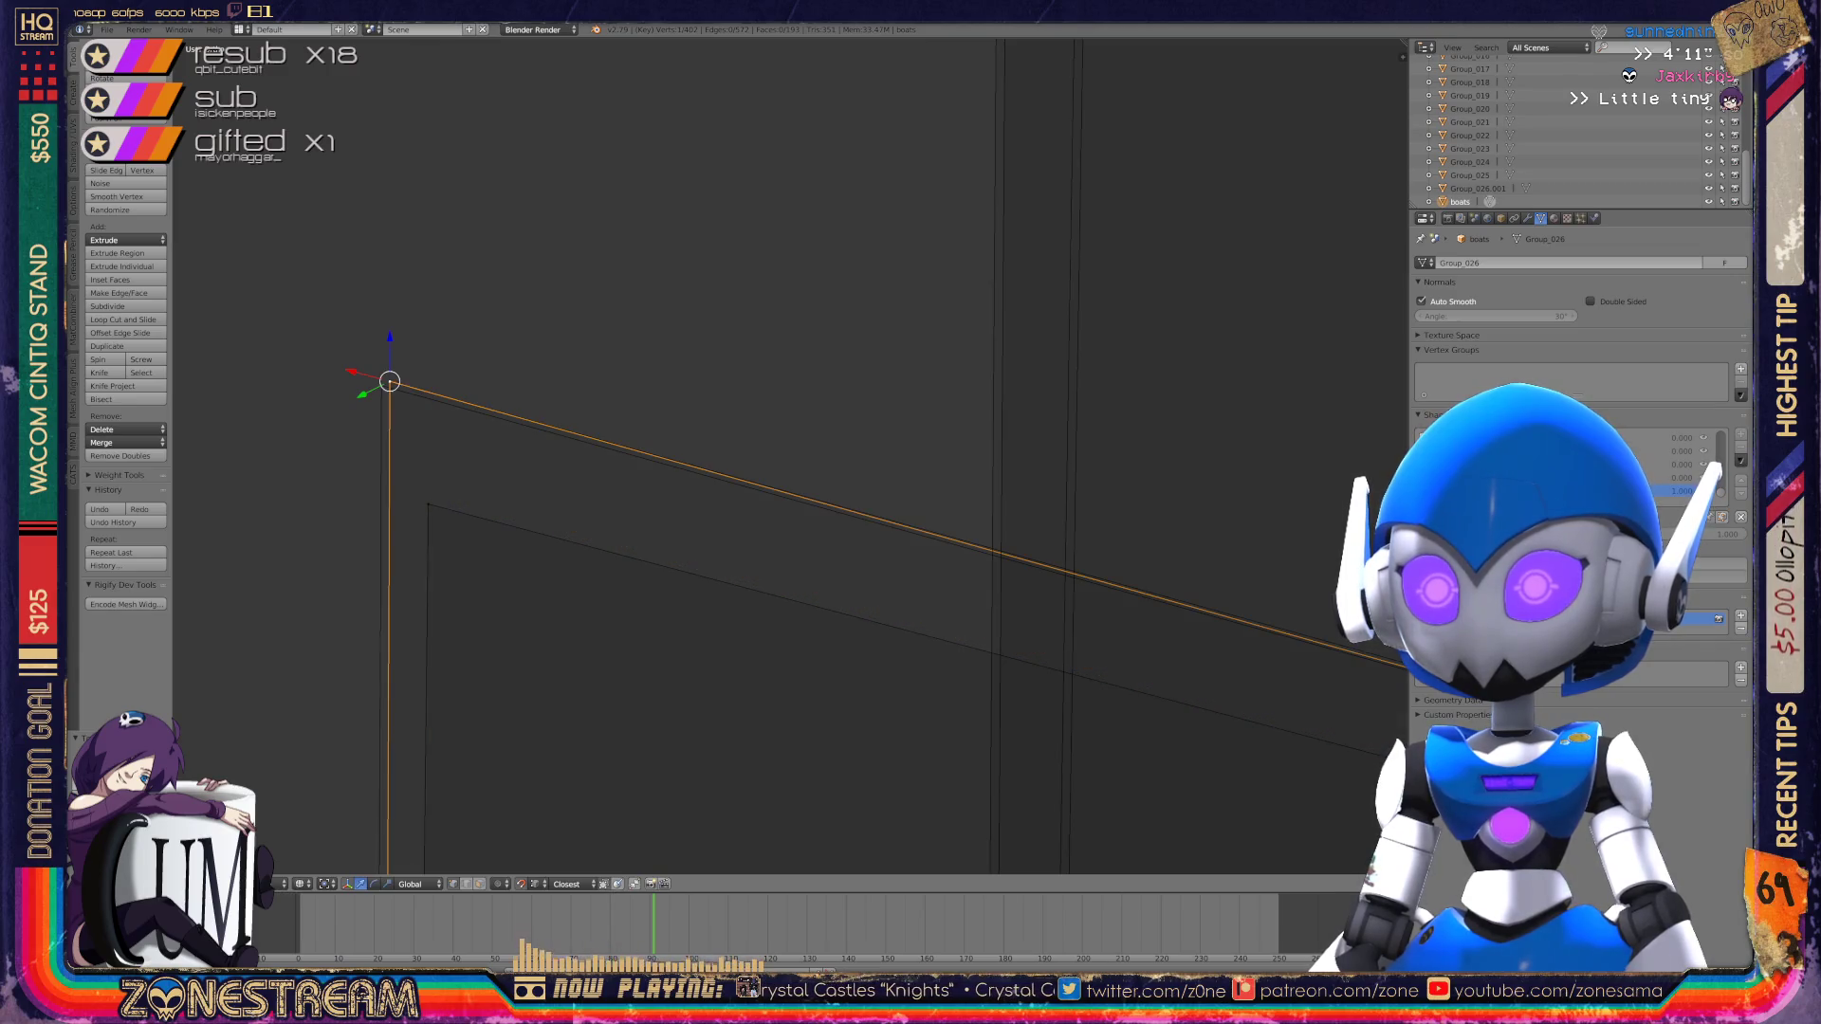
pyautogui.press('g')
pyautogui.press('Escape')
pyautogui.moveTo(569, 455)
pyautogui.keyDown('shift'); pyautogui.mouseDown(button='middle')
pyautogui.moveTo(807, 503)
pyautogui.moveTo(721, 470)
pyautogui.moveTo(465, 440)
pyautogui.mouseUp(button='middle'); pyautogui.keyUp('shift')
pyautogui.press('g')
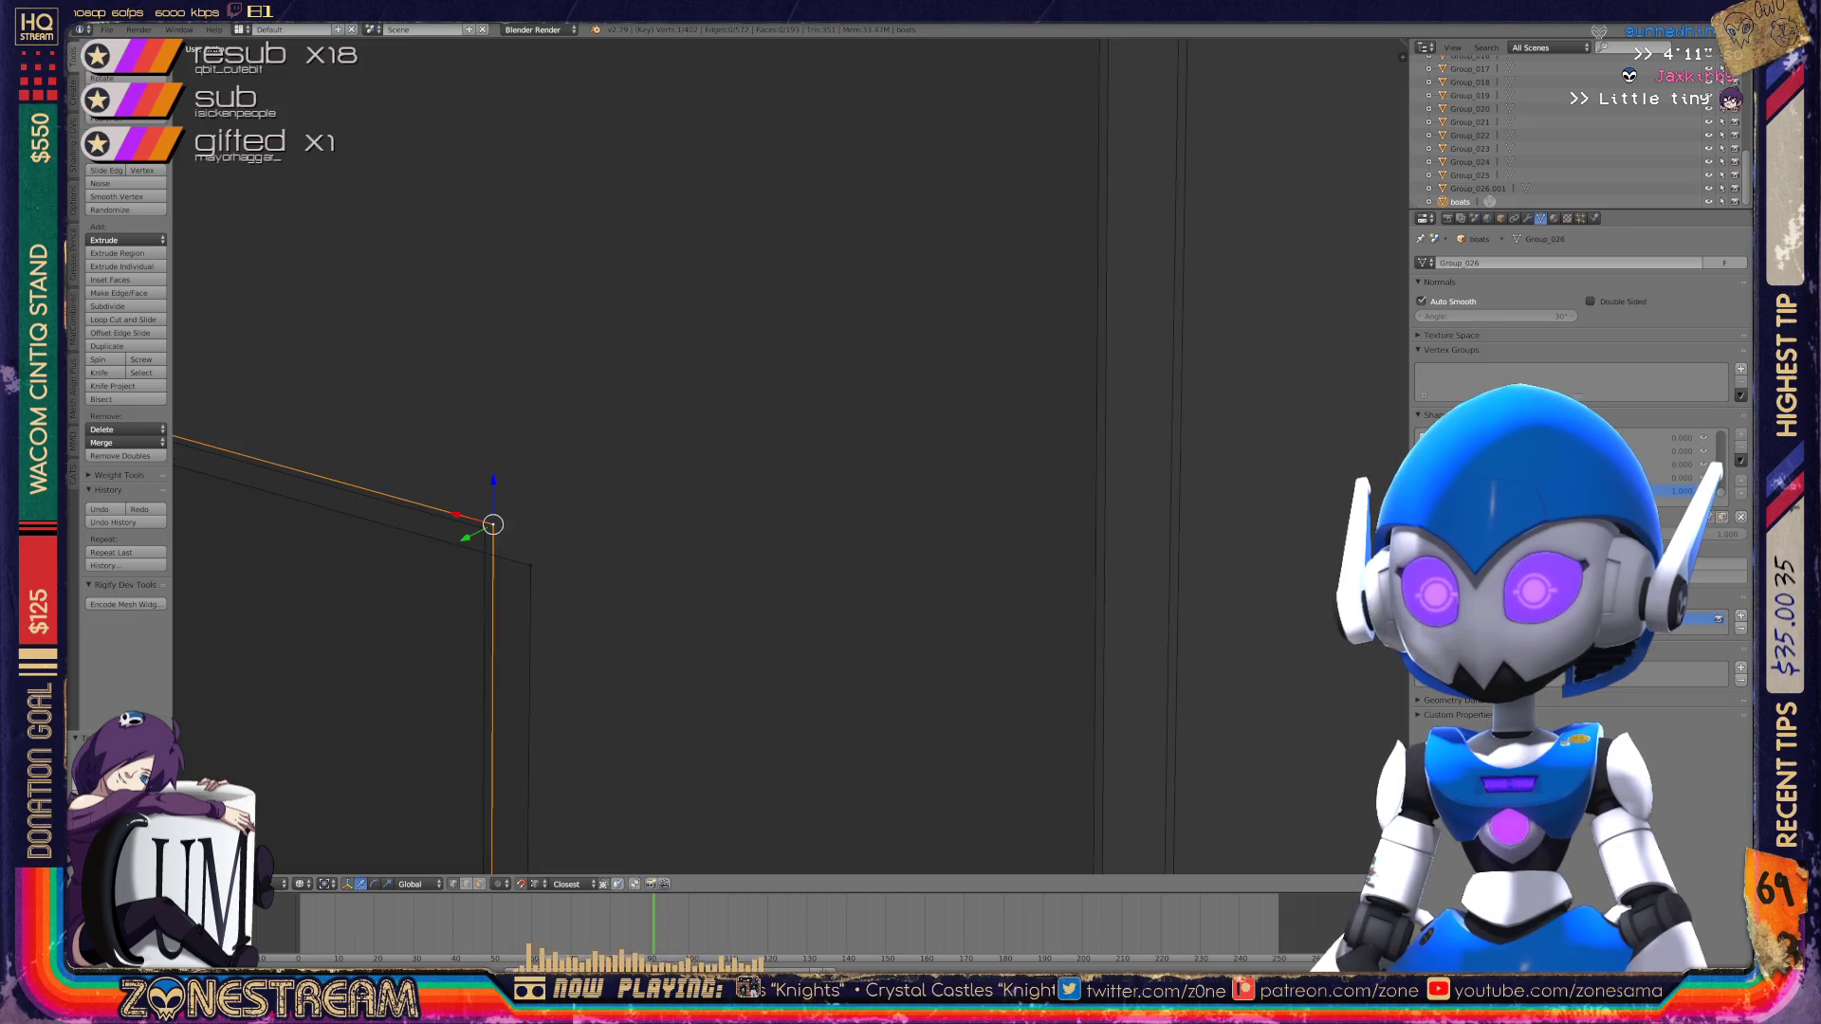
pyautogui.press('Return')
pyautogui.press('Tab')
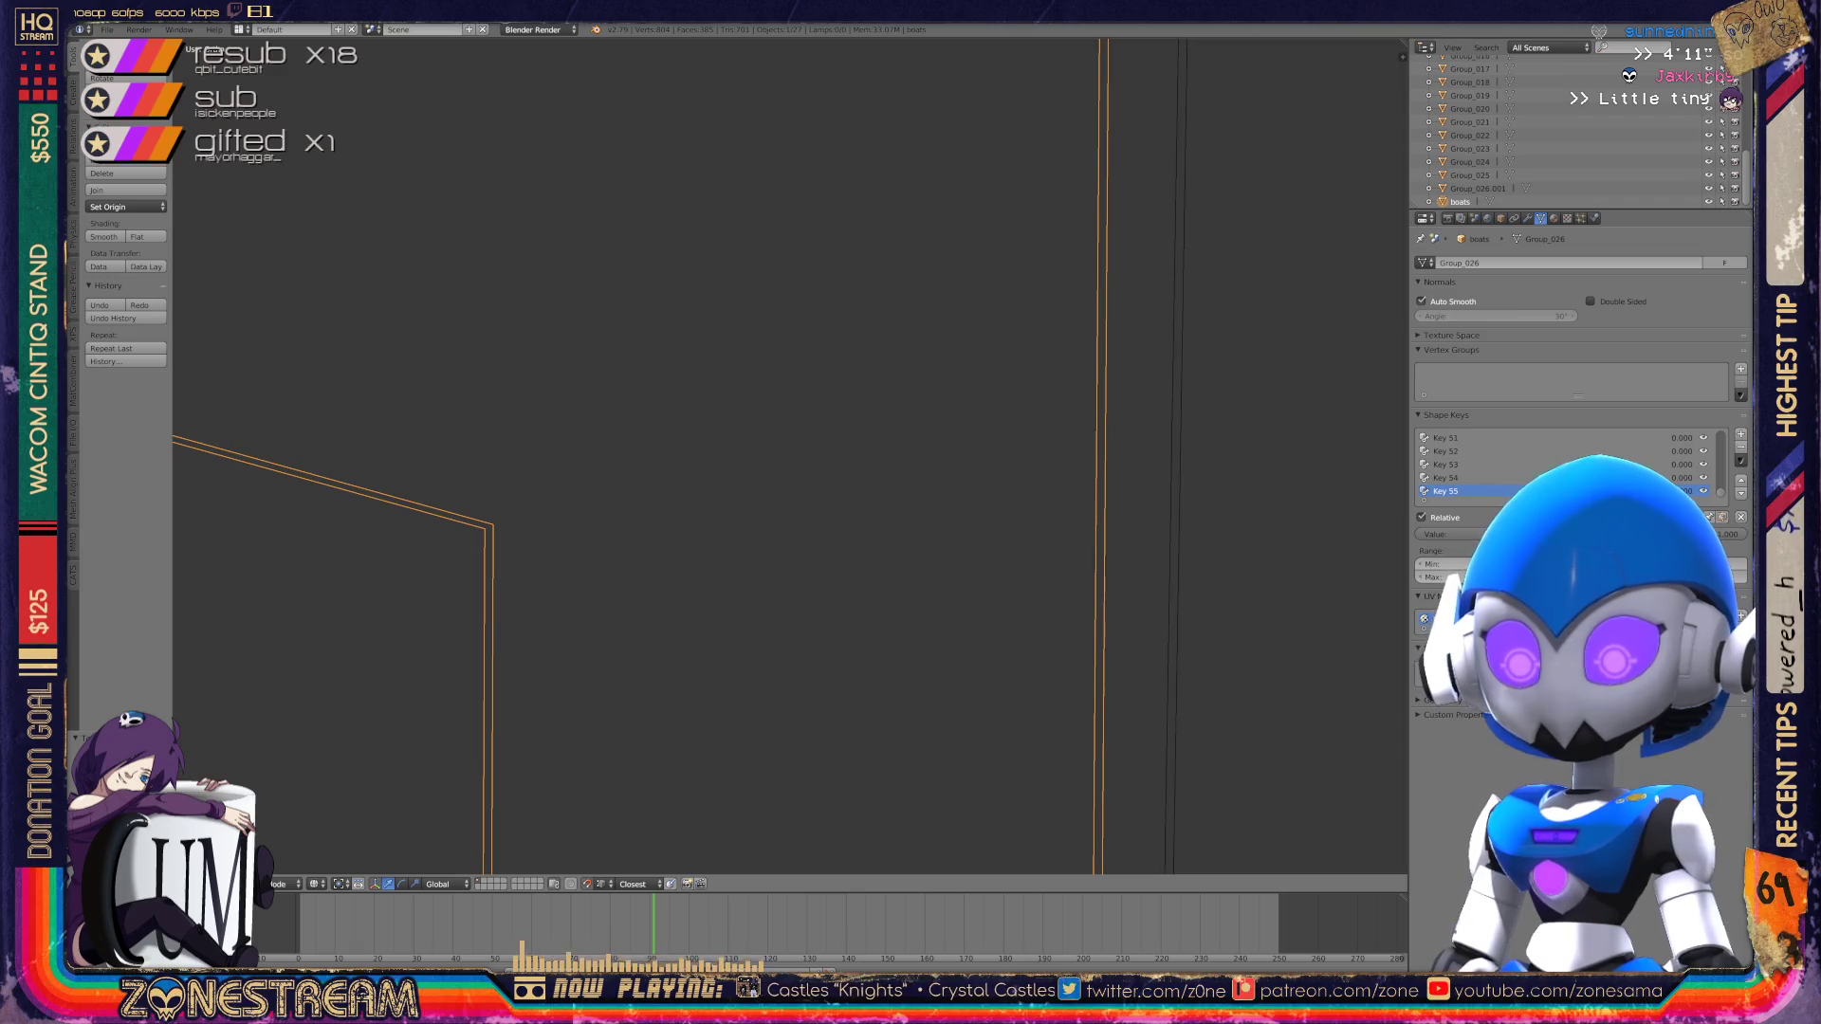
# Step: Set Key 55 to 1.000, enter Edit Mode on the boat-shaped piece and select its lower tip vertex
pyautogui.scroll(-5, 787, 456)
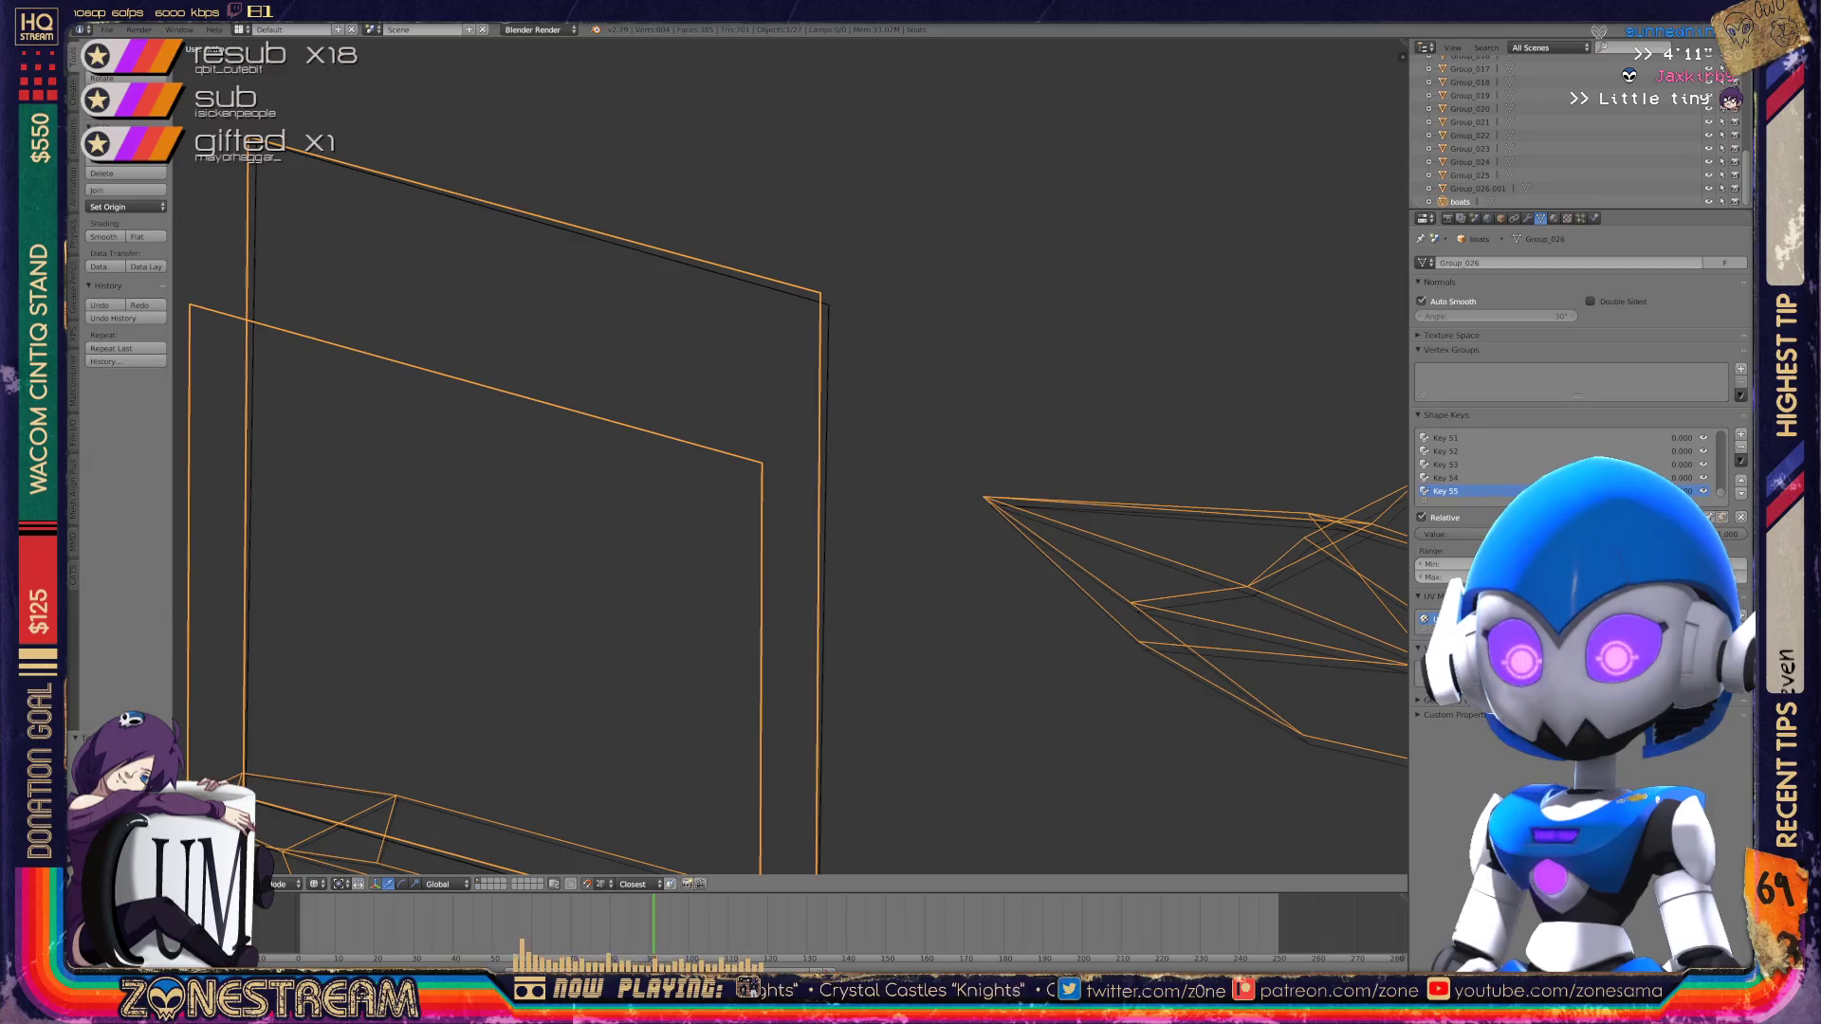
pyautogui.press('Return')
pyautogui.moveTo(787, 455); pyautogui.dragTo(712, 498, button='middle')
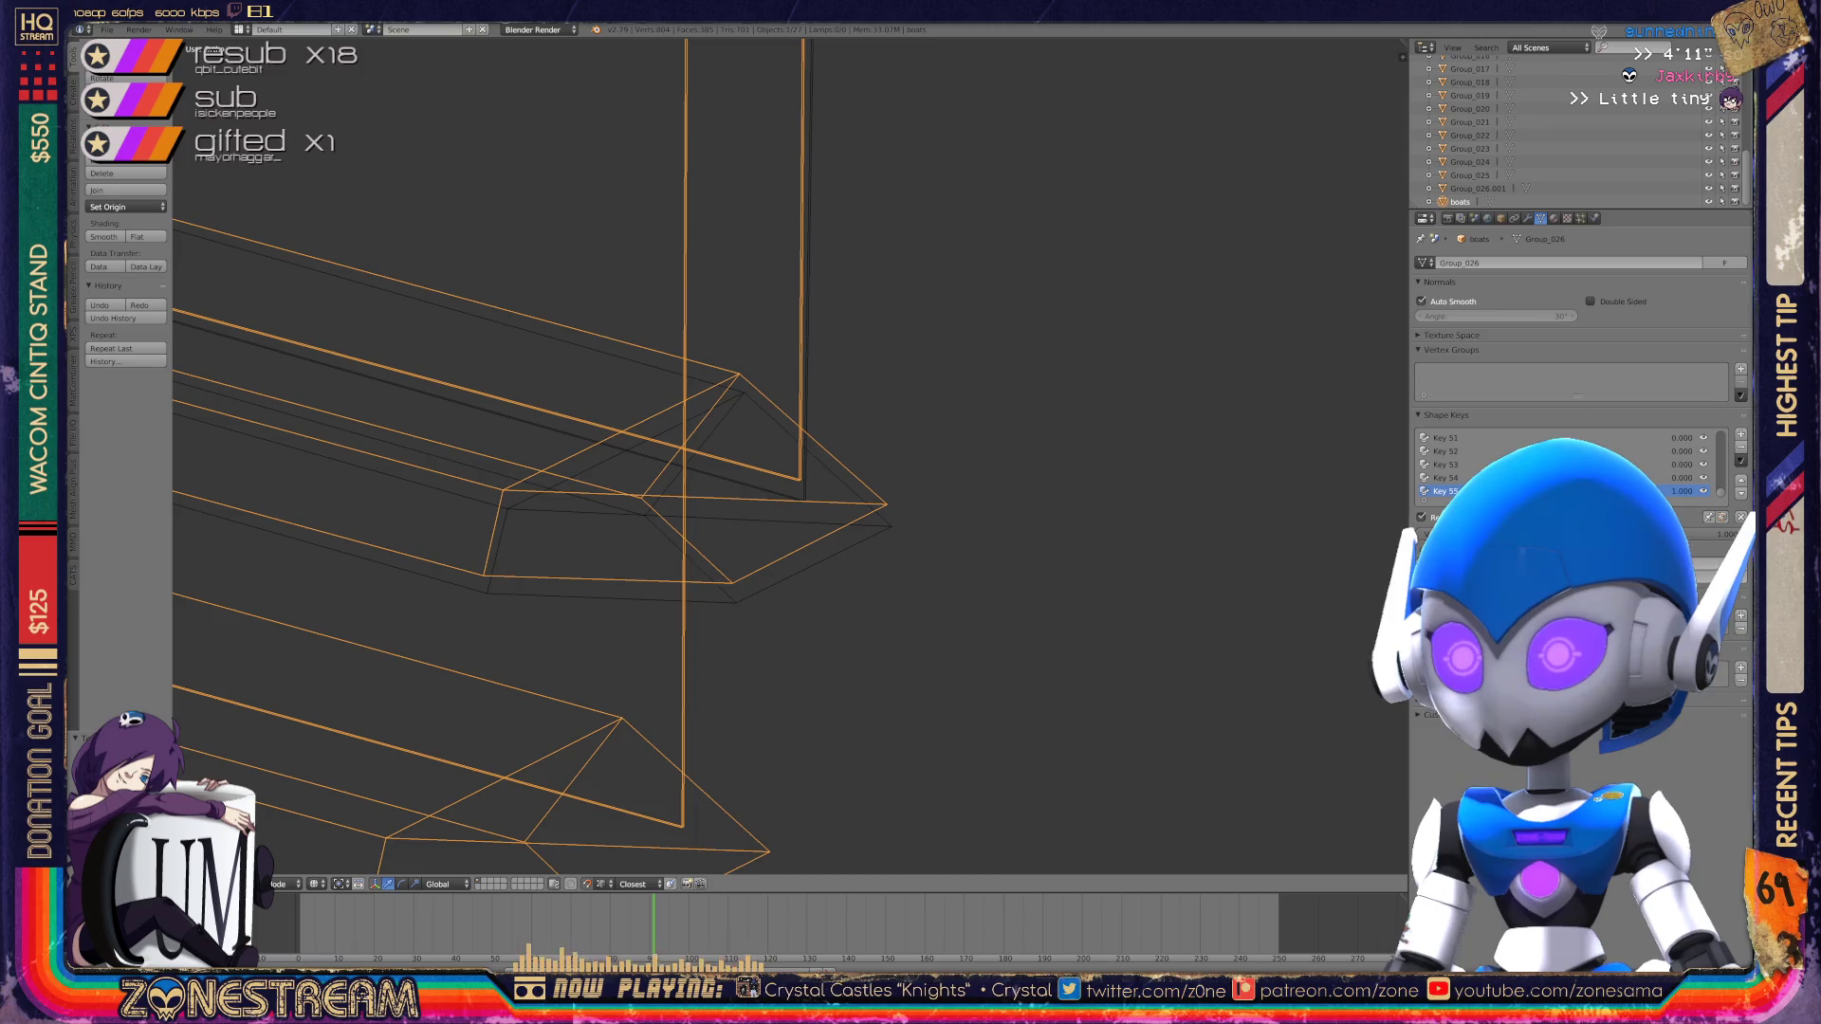
pyautogui.press('Tab')
pyautogui.rightClick(671, 719)
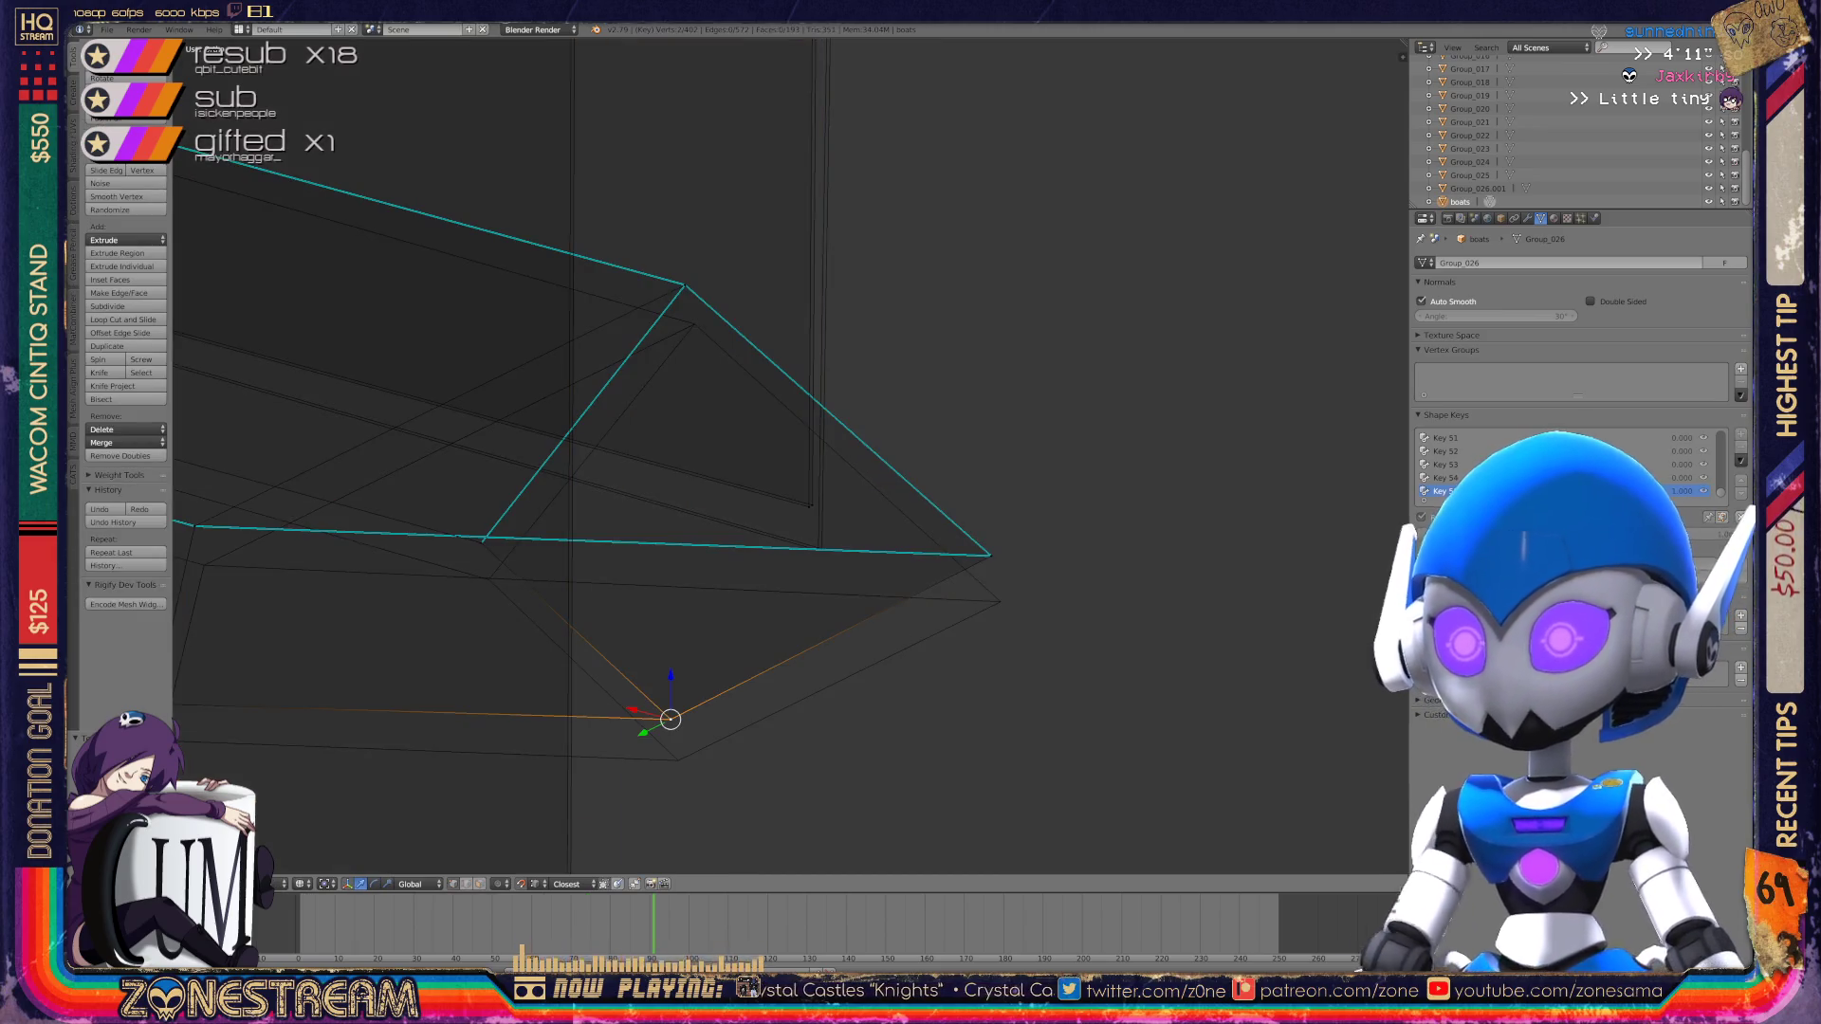
# Step: Lower the boat-shaped piece's tip, left, right and top vertices
pyautogui.press('g')
pyautogui.press('Return')
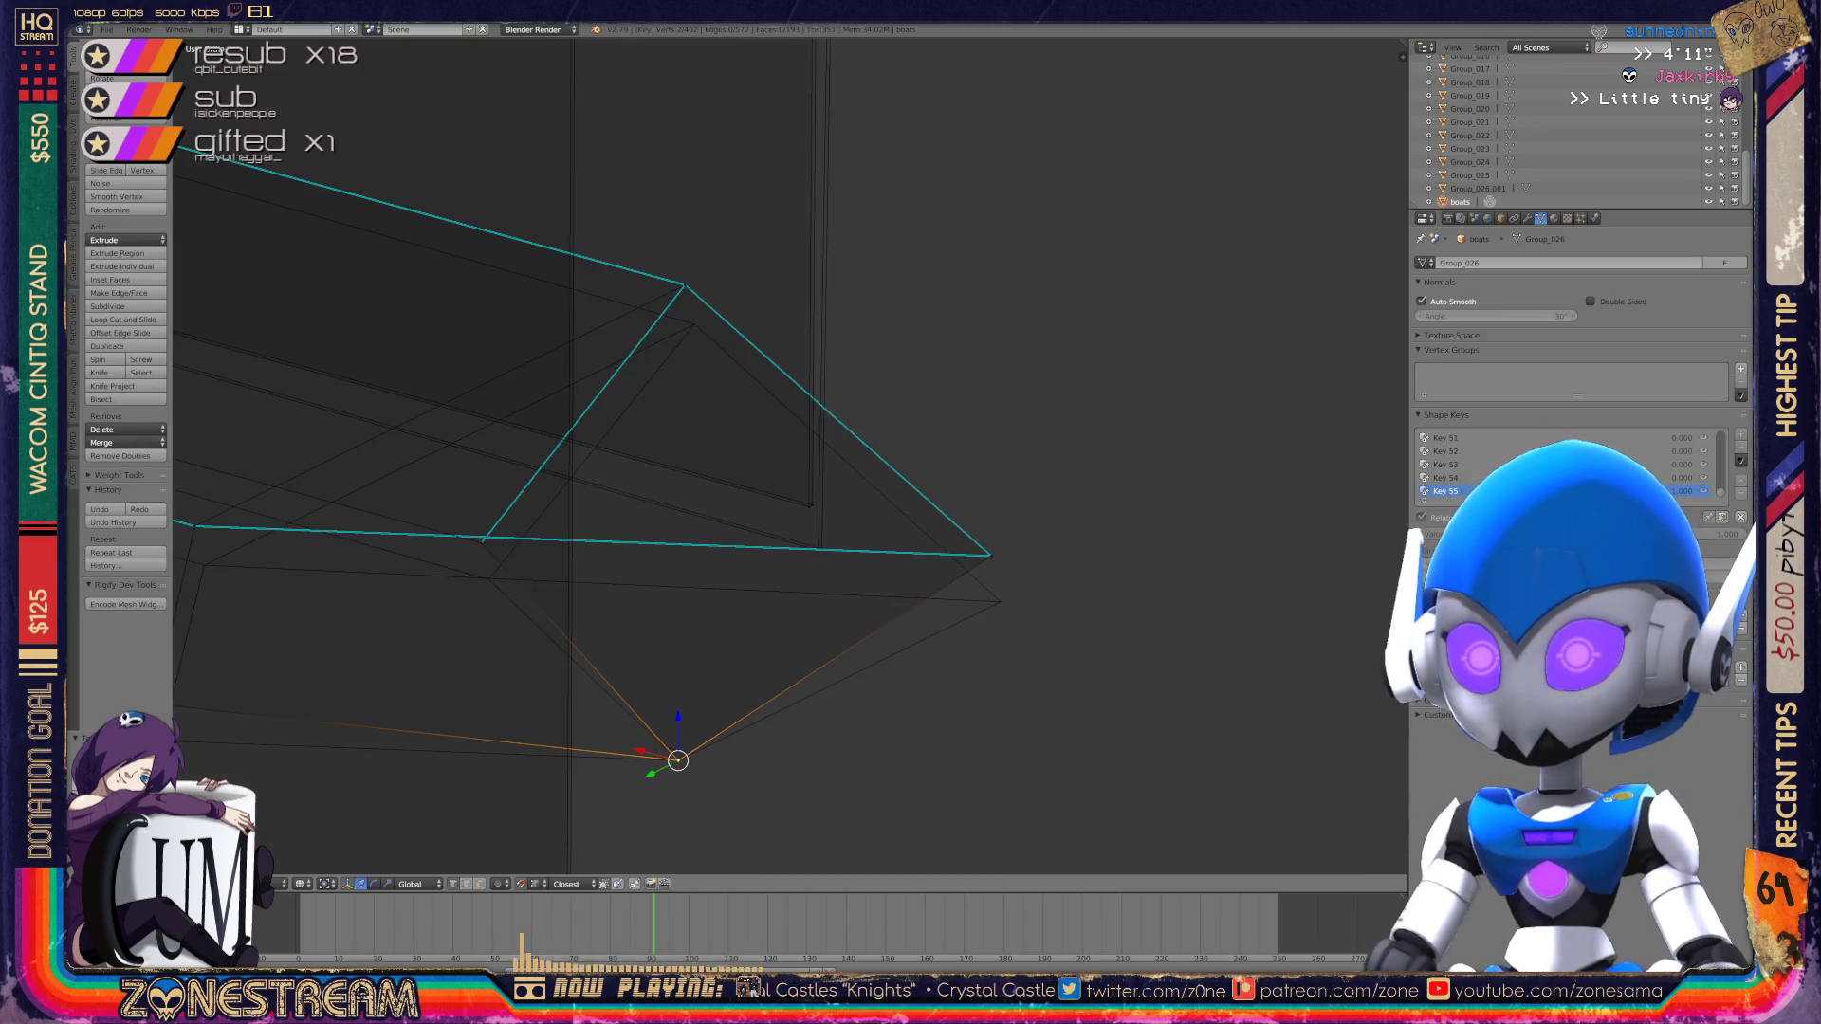
pyautogui.rightClick(484, 539)
pyautogui.press('g')
pyautogui.press('Return')
pyautogui.rightClick(989, 554)
pyautogui.press('g')
pyautogui.press('Return')
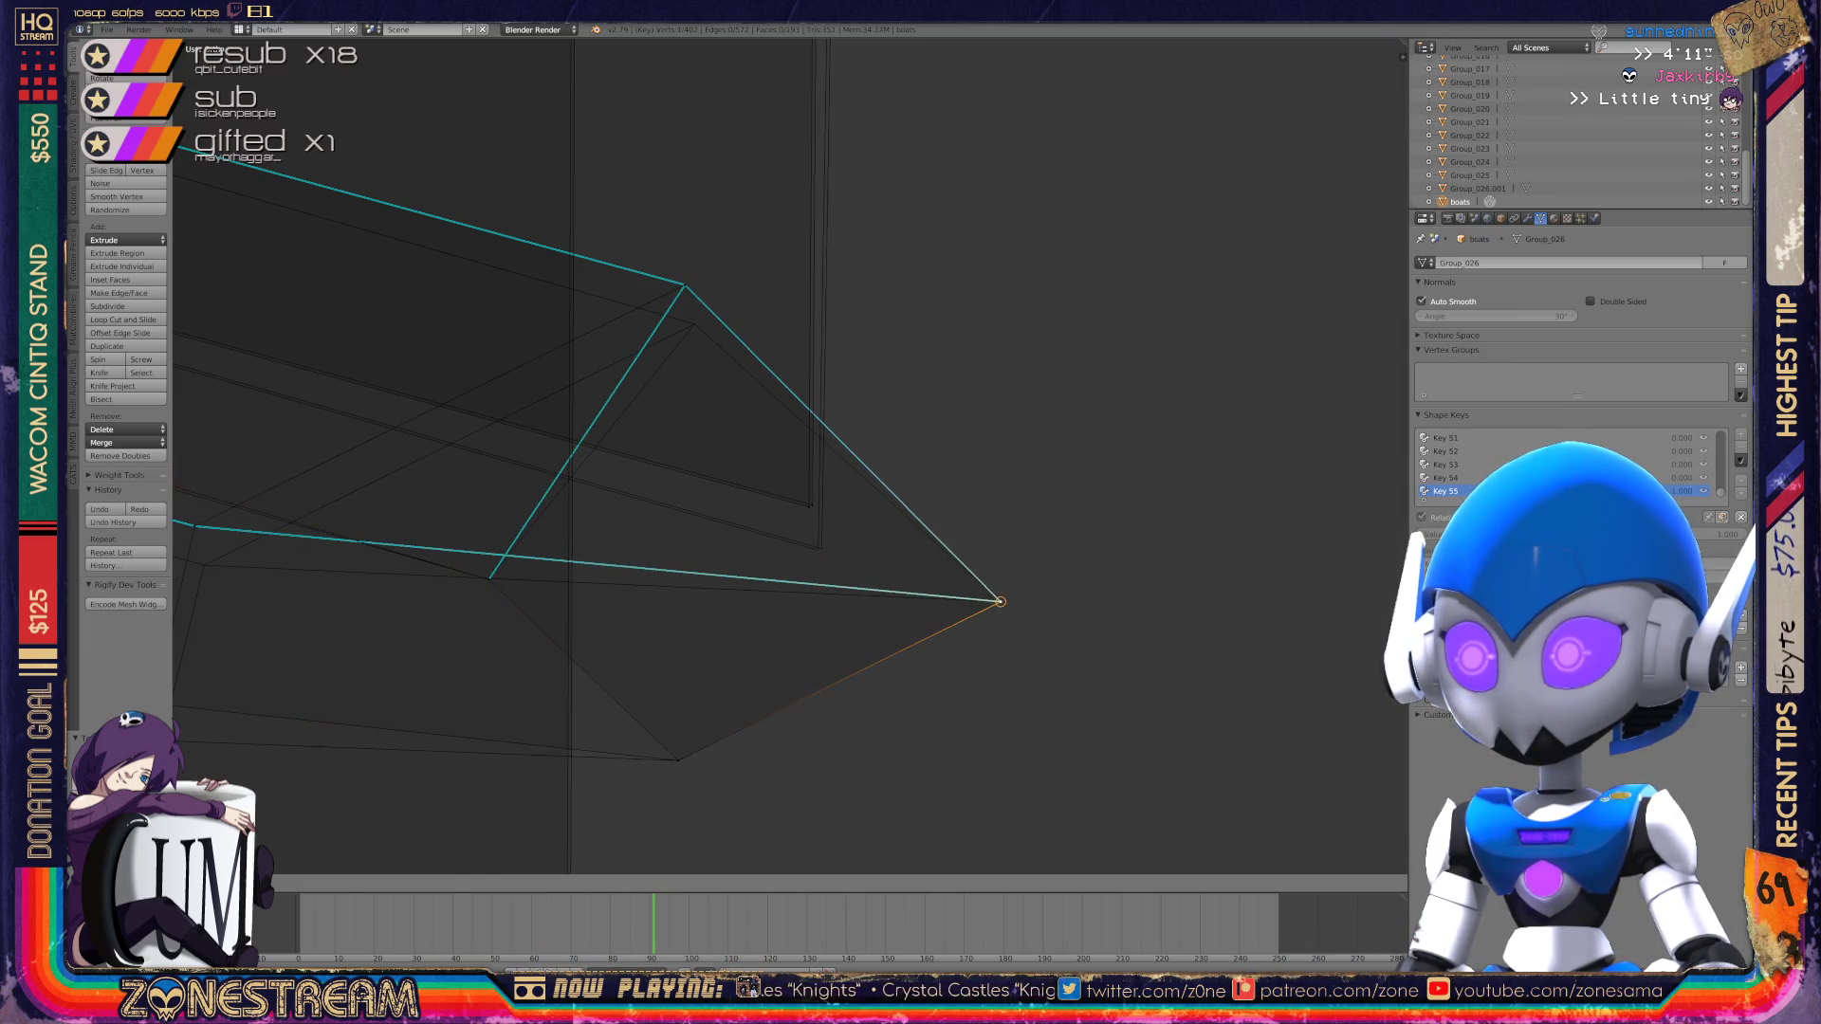
pyautogui.rightClick(683, 284)
pyautogui.press('g')
pyautogui.press('Return')
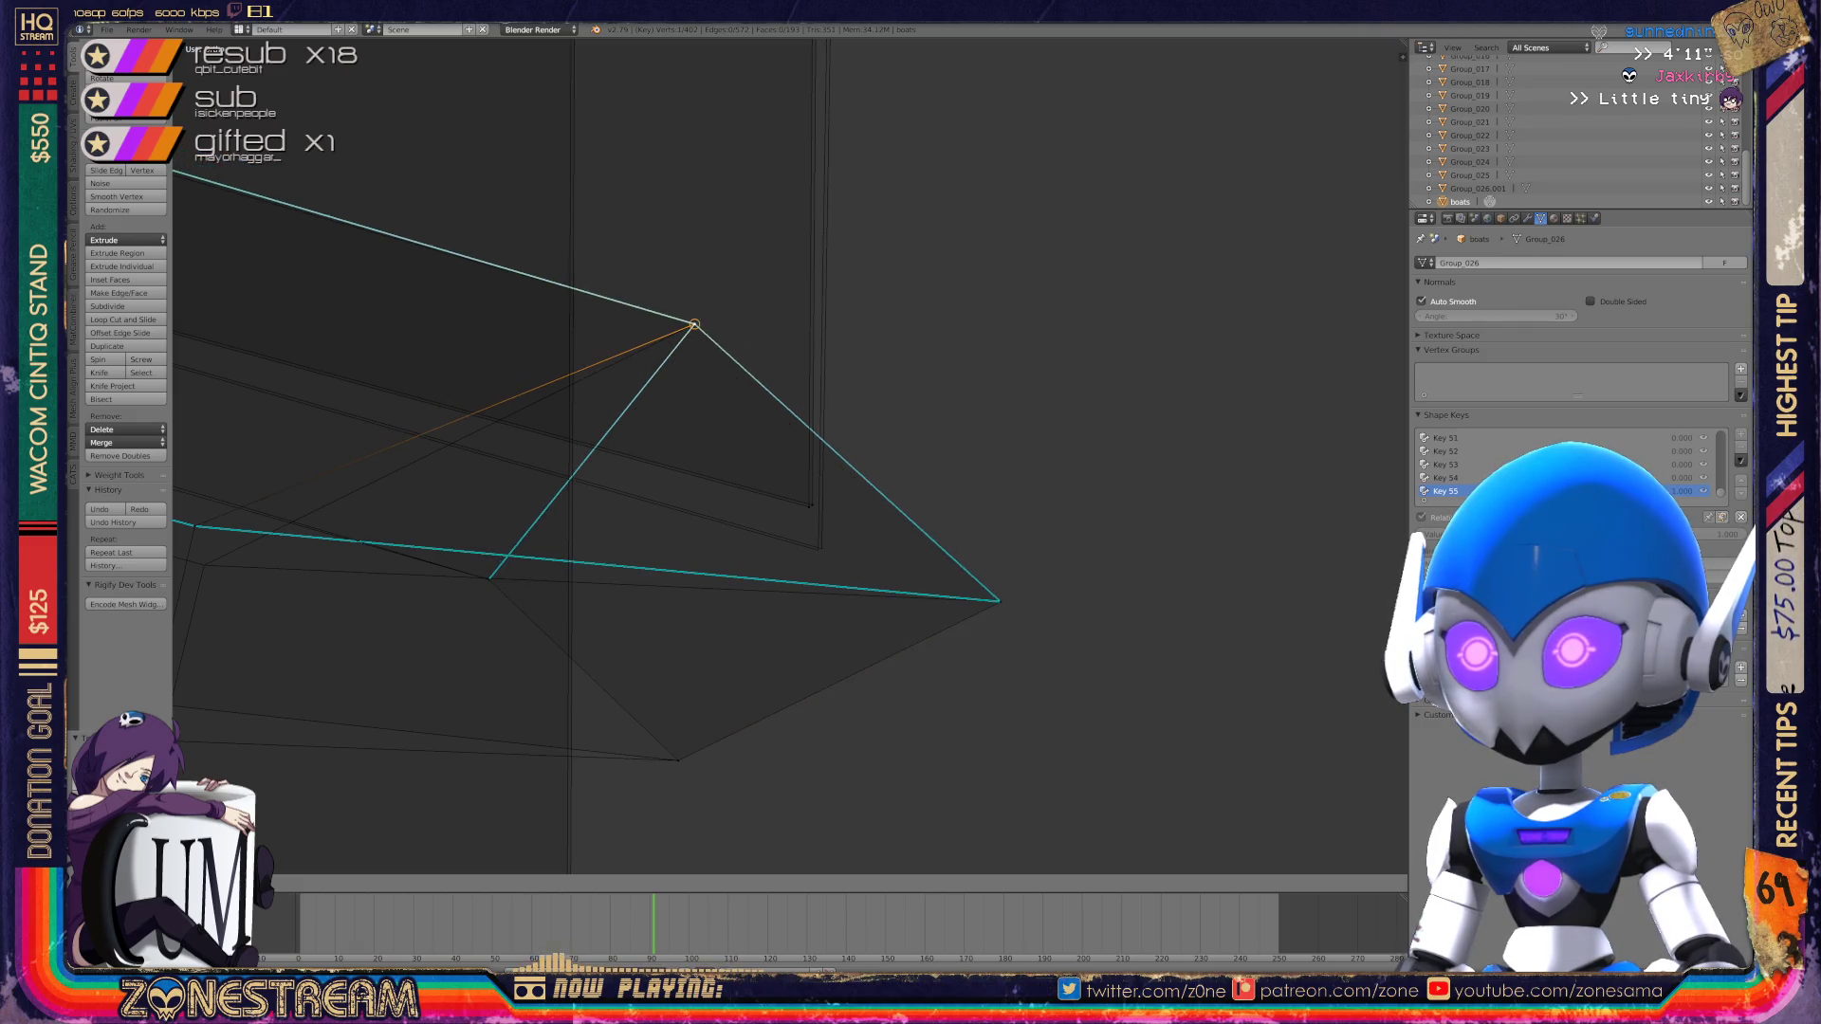
# Step: Lower another vertex, then snap one onto the neighbouring edge and slide it down
pyautogui.rightClick(812, 505)
pyautogui.press('g')
pyautogui.press('Return')
pyautogui.press('g')
pyautogui.keyDown('shift'); pyautogui.moveTo(161, 706); pyautogui.dragTo(563, 646, button='middle'); pyautogui.keyUp('shift')
pyautogui.rightClick(564, 644)
pyautogui.press('g')
pyautogui.press('Return')
pyautogui.press('g')
pyautogui.press('Return')
# Step: Nudge three vertices on the rail part slightly downward
pyautogui.moveTo(612, 569)
pyautogui.keyDown('shift'); pyautogui.mouseDown(button='middle')
pyautogui.moveTo(758, 582)
pyautogui.moveTo(664, 531)
pyautogui.mouseUp(button='middle'); pyautogui.keyUp('shift')
pyautogui.scroll(-2, 759, 583)
pyautogui.scroll(2, 860, 413)
pyautogui.rightClick(860, 412)
pyautogui.press('g')
pyautogui.press('Return')
pyautogui.rightClick(588, 547)
pyautogui.press('g')
pyautogui.press('Return')
pyautogui.rightClick(522, 374)
pyautogui.press('g')
pyautogui.press('Return')
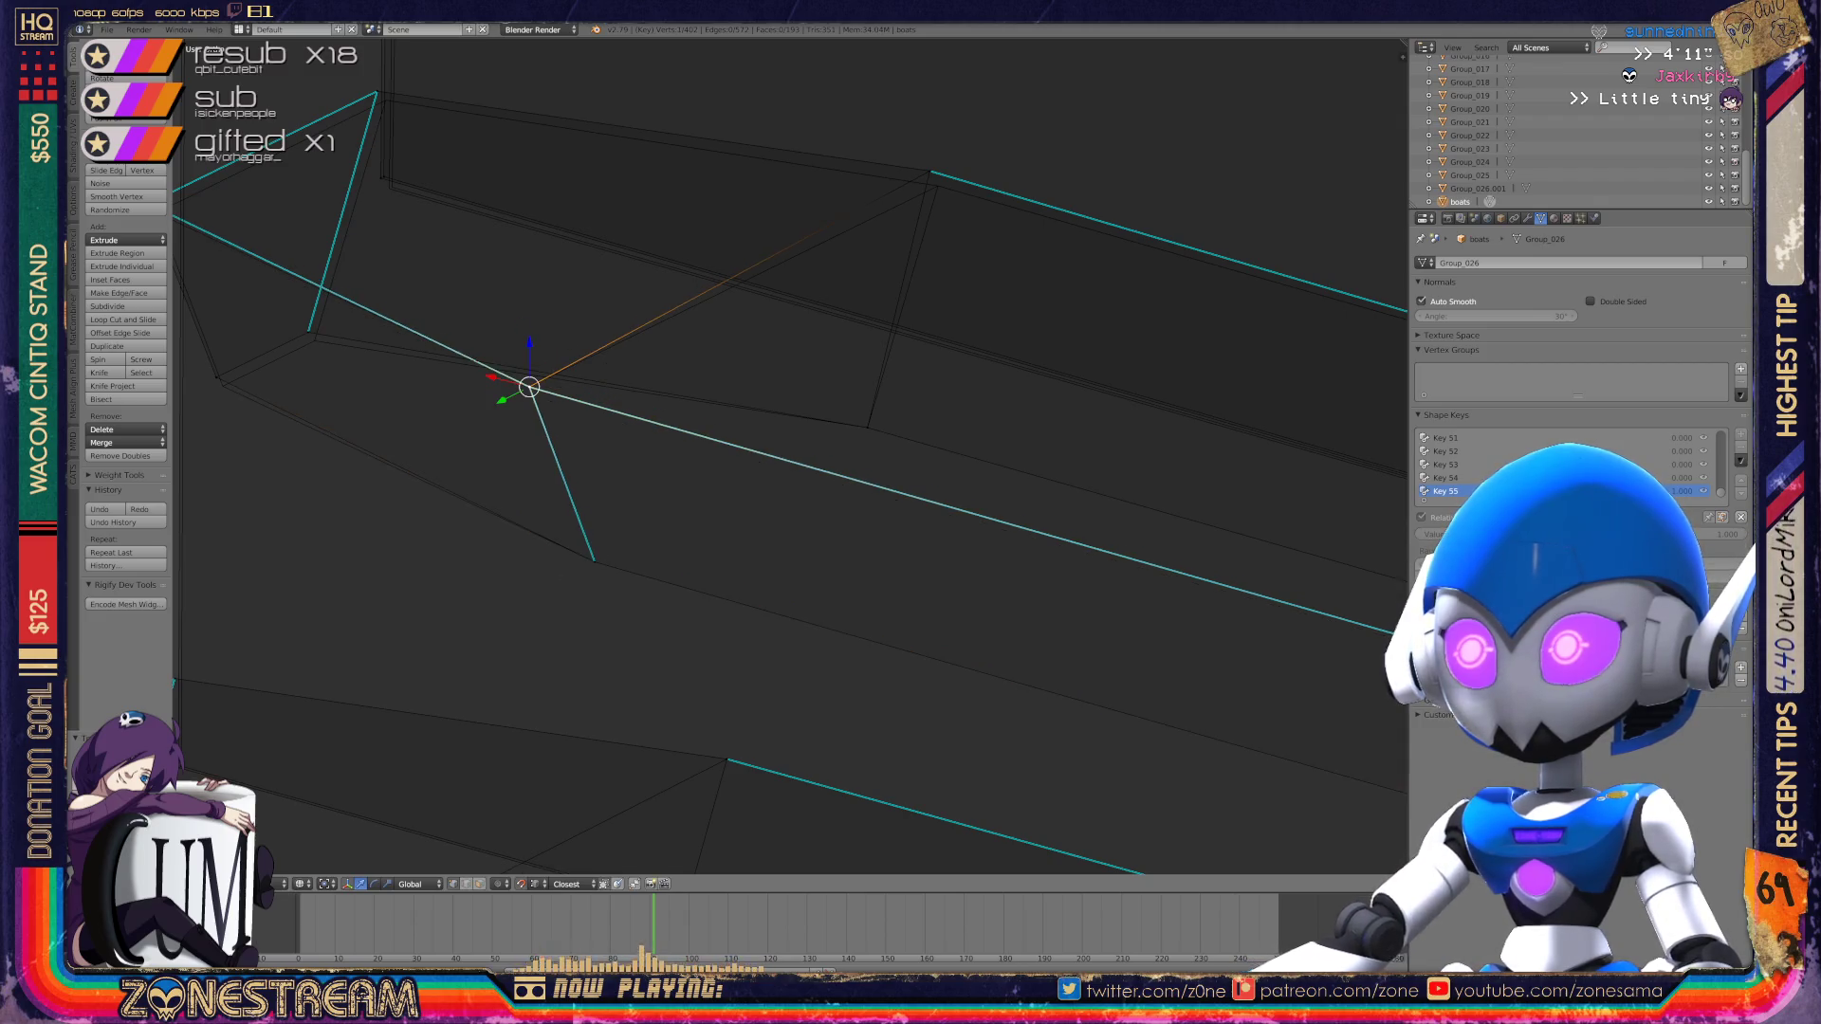
# Step: Adjust the rail's upper-edge vertex and nudge two more vertices slightly down
pyautogui.rightClick(930, 173)
pyautogui.press('g')
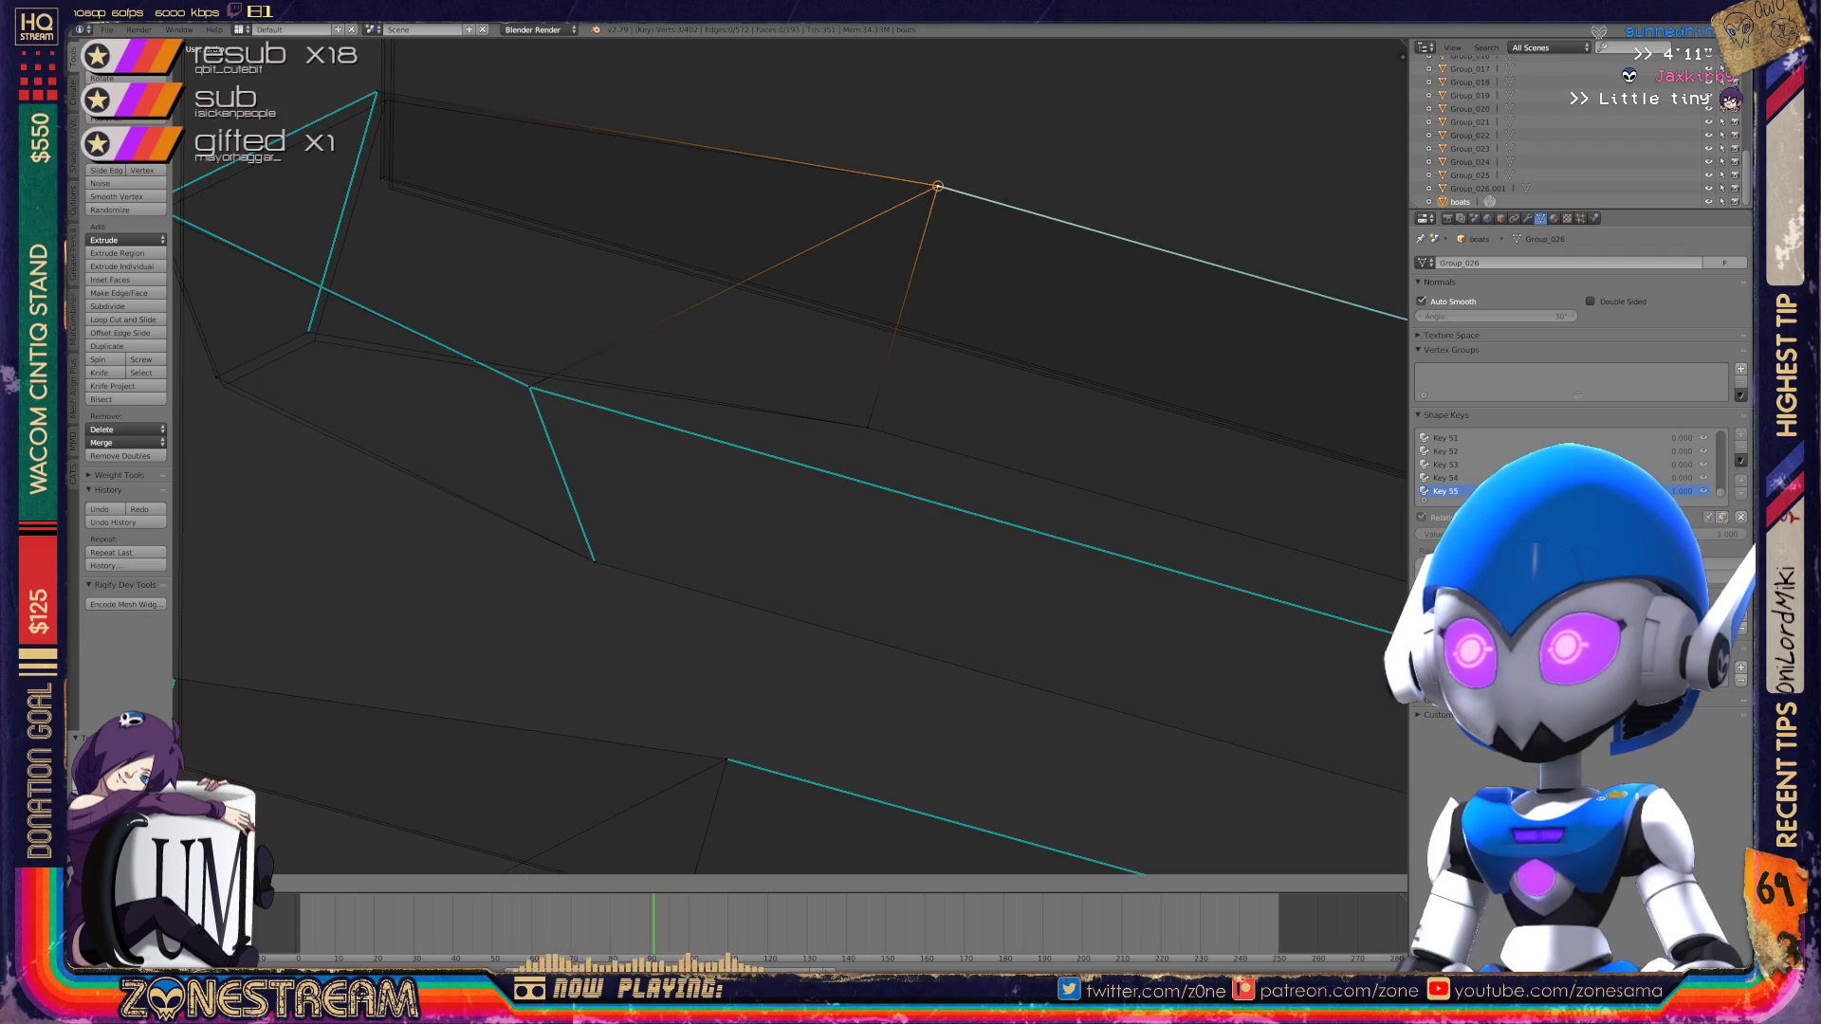
pyautogui.press('Return')
pyautogui.keyDown('shift'); pyautogui.moveTo(938, 186); pyautogui.dragTo(1223, 266, button='middle'); pyautogui.keyUp('shift')
pyautogui.rightClick(592, 410)
pyautogui.press('g')
pyautogui.press('Return')
pyautogui.rightClick(501, 458)
pyautogui.press('g')
pyautogui.press('Return')
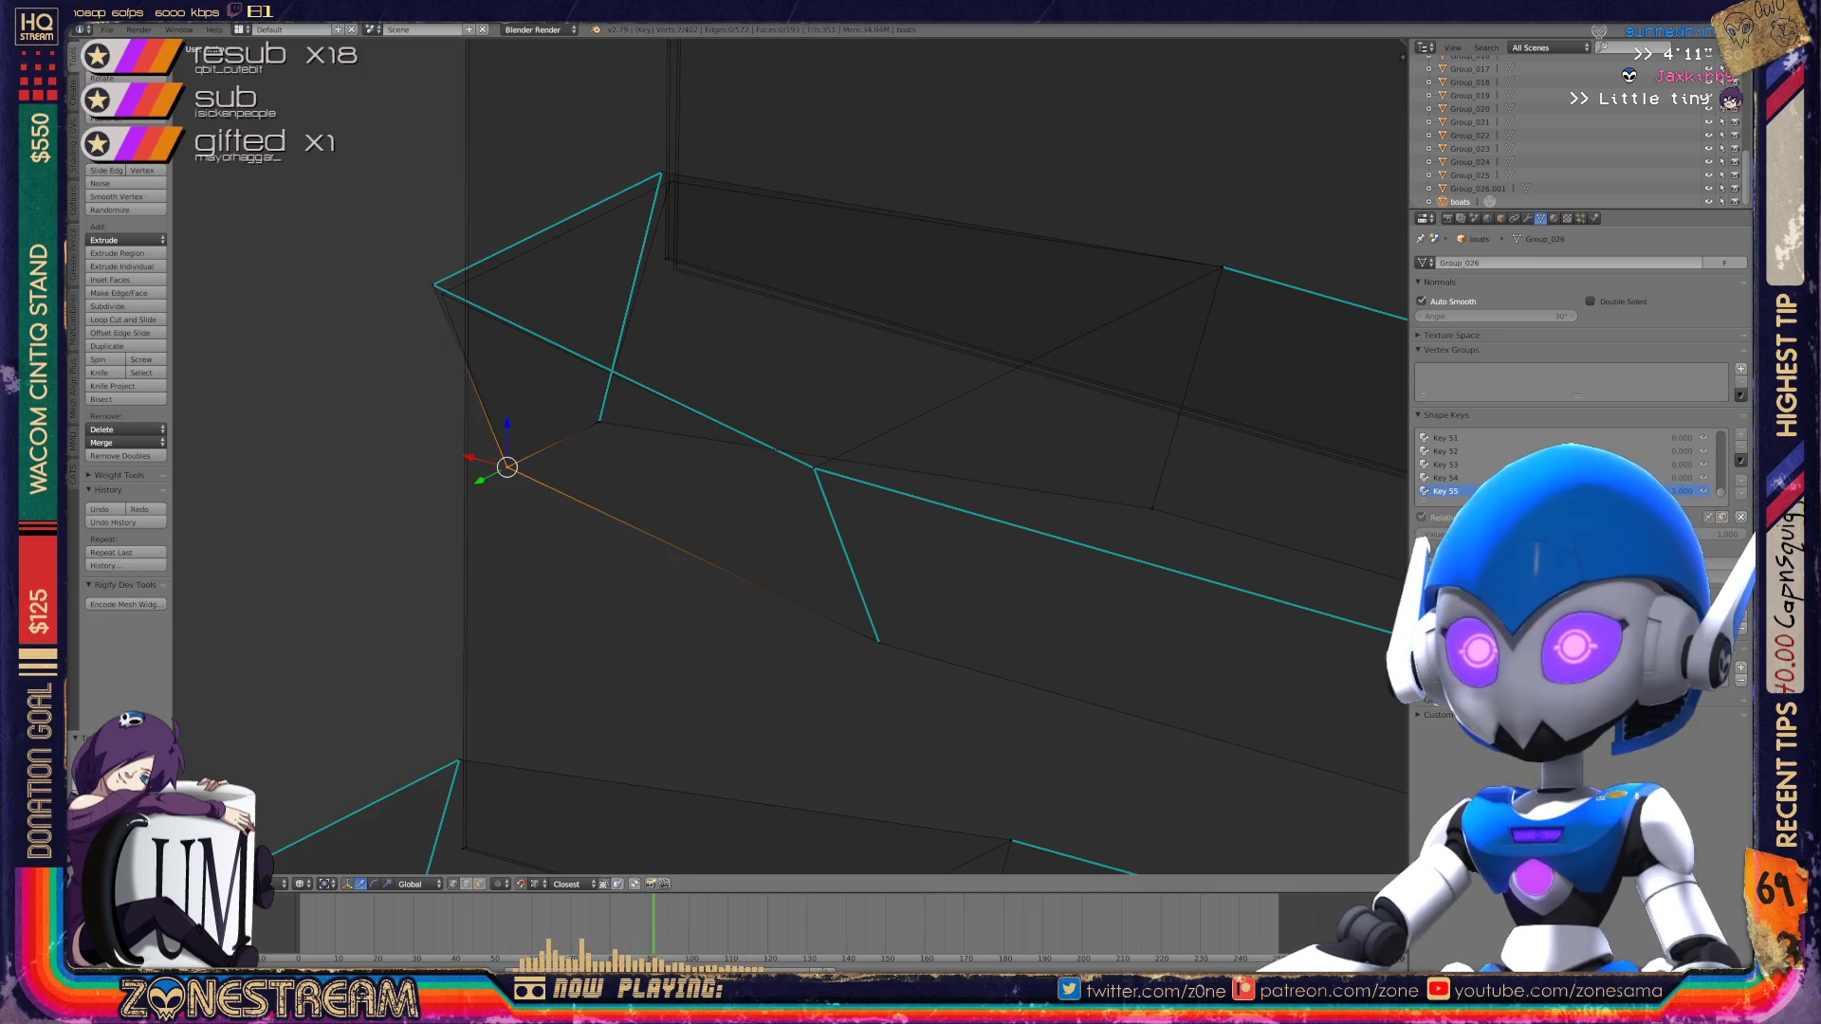
# Step: Nudge the upper-left and top corner vertices and an inner-edge vertex down-right
pyautogui.rightClick(433, 284)
pyautogui.press('g')
pyautogui.press('Return')
pyautogui.rightClick(661, 173)
pyautogui.press('g')
pyautogui.press('Return')
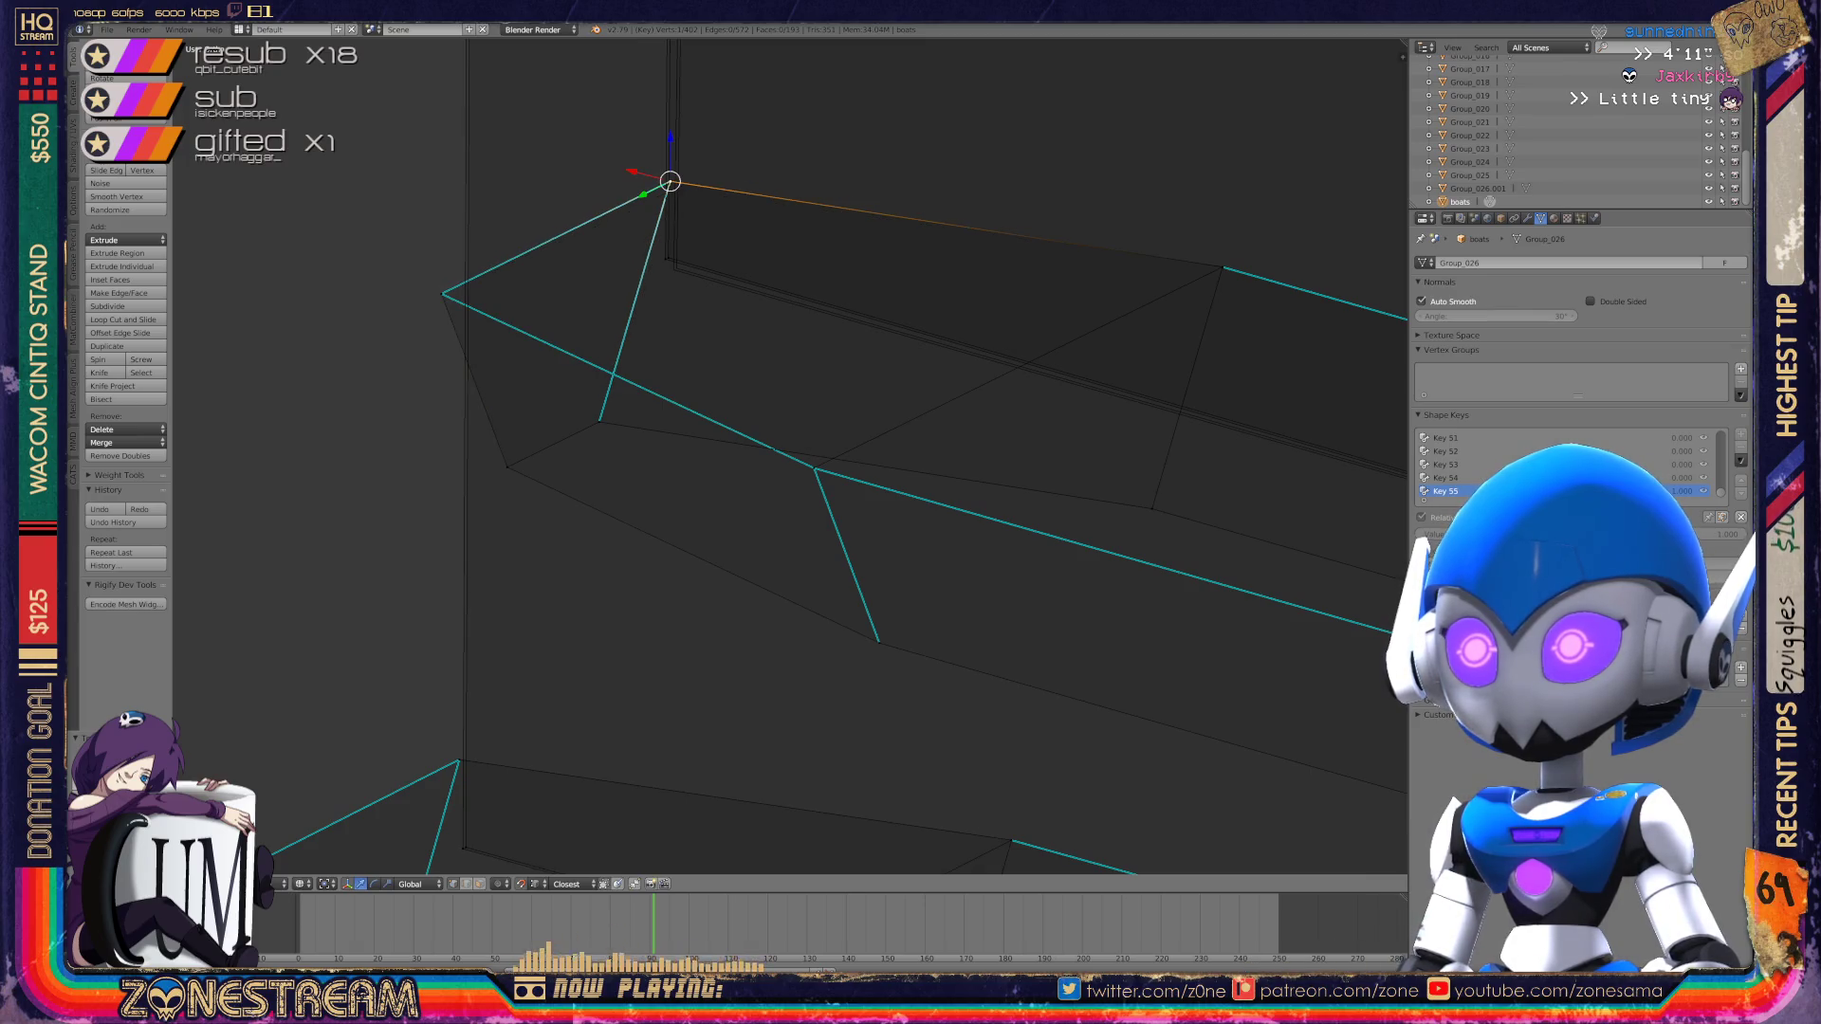
pyautogui.rightClick(669, 257)
pyautogui.hotkey('ctrl', 'space')
pyautogui.moveTo(670, 266); pyautogui.dragTo(674, 269)
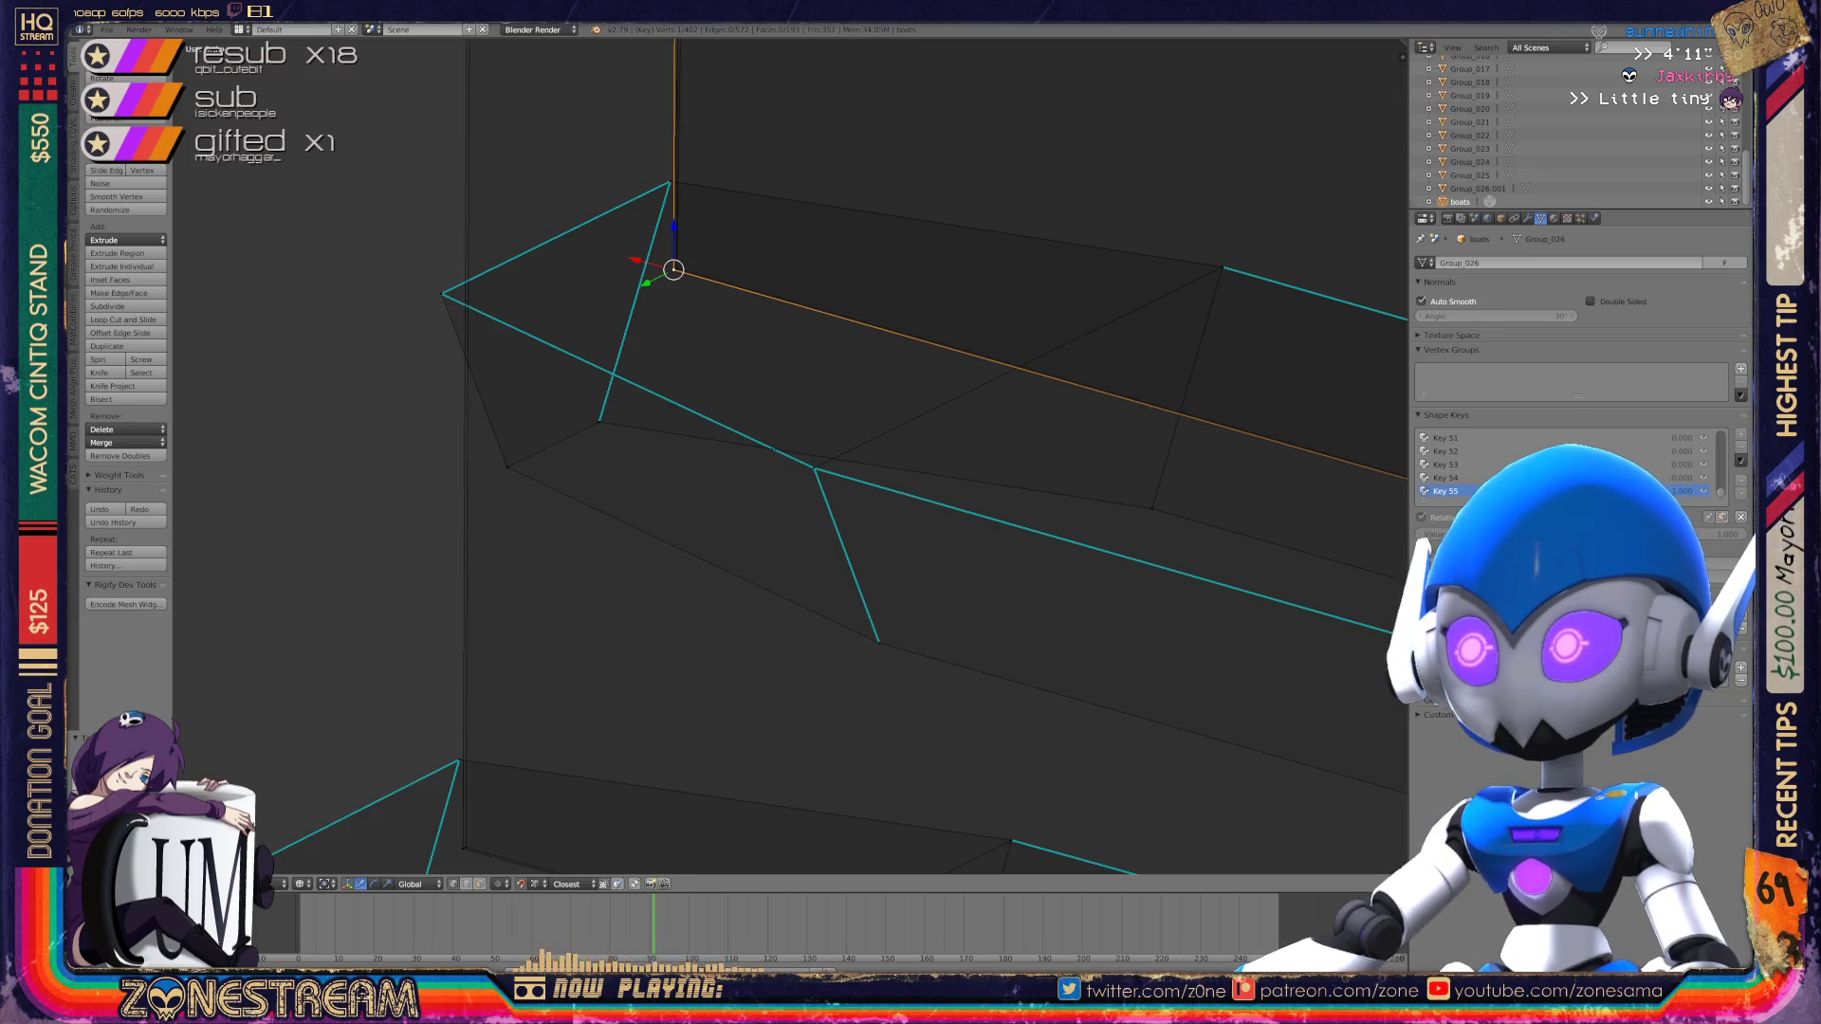
pyautogui.scroll(-3, 790, 456)
# Step: Move the inner plate's corner onto the other plate so both plate corners meet
pyautogui.moveTo(791, 455)
pyautogui.keyDown('shift'); pyautogui.mouseDown(button='middle')
pyautogui.moveTo(894, 816)
pyautogui.moveTo(825, 778)
pyautogui.mouseUp(button='middle'); pyautogui.keyUp('shift')
pyautogui.rightClick(725, 396)
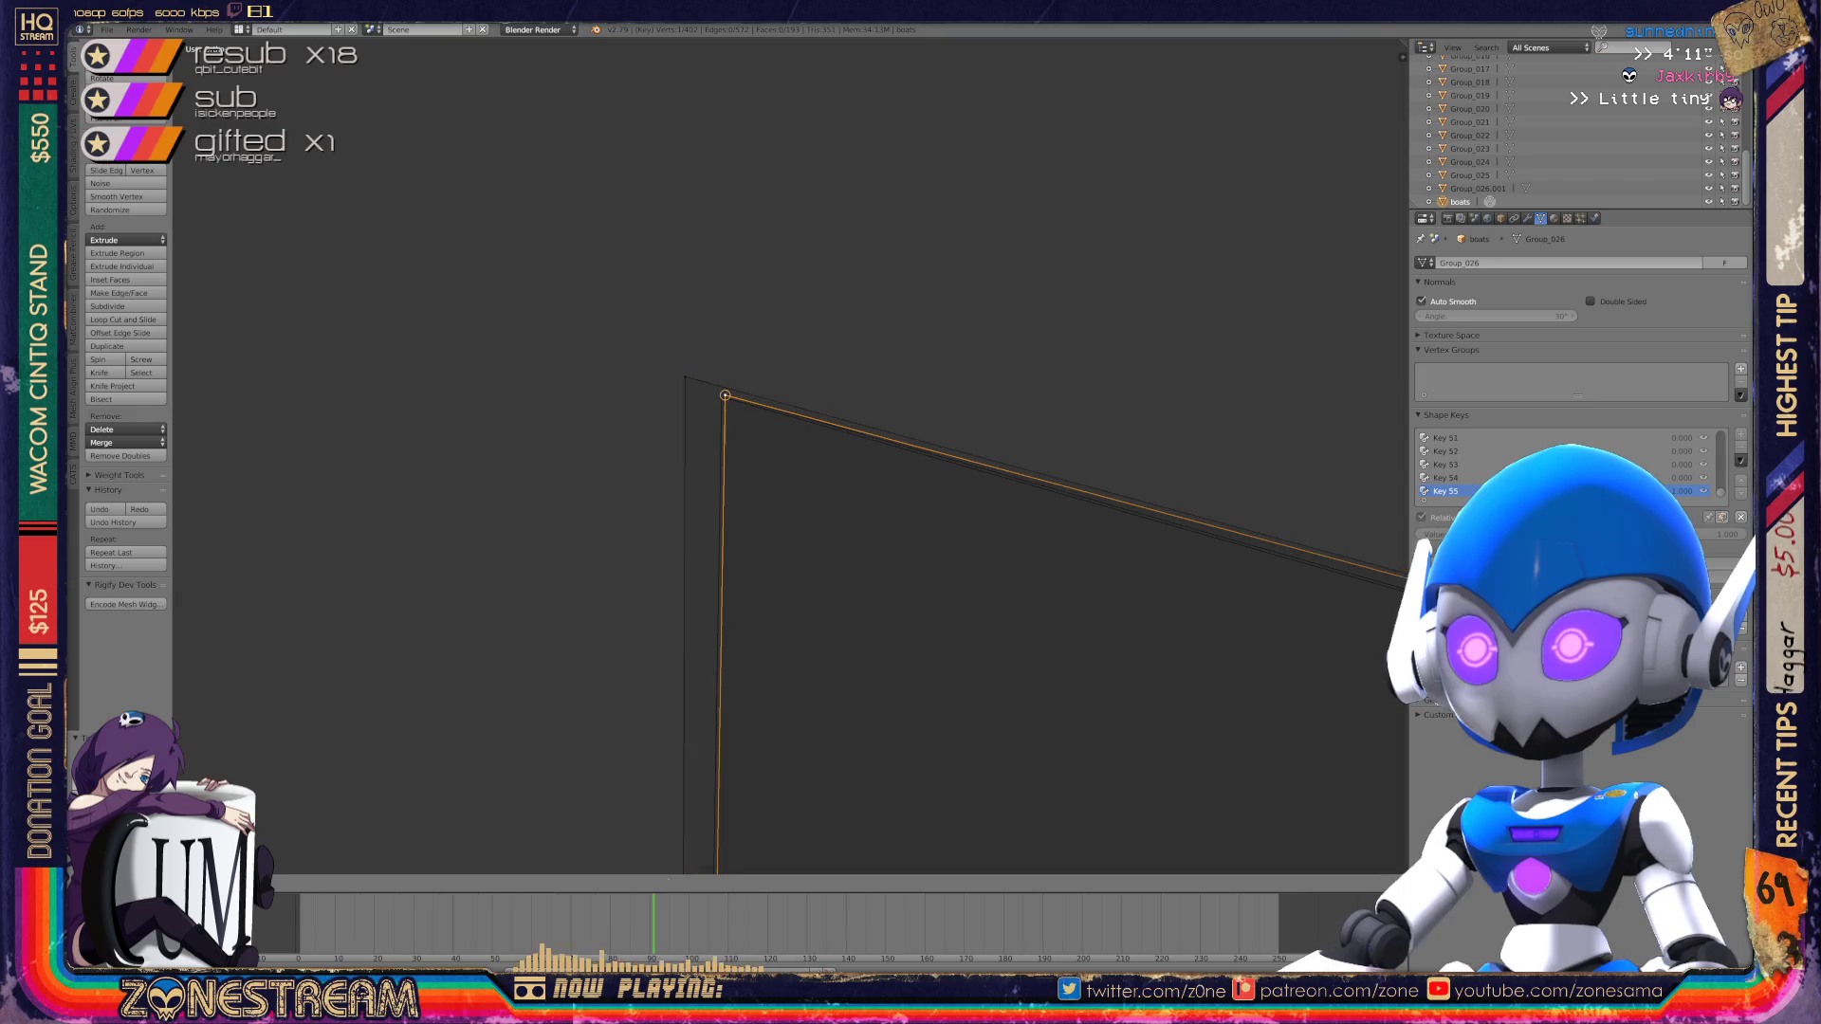
pyautogui.moveTo(725, 396)
pyautogui.mouseDown(button='middle')
pyautogui.moveTo(702, 389)
pyautogui.moveTo(779, 446)
pyautogui.moveTo(446, 337)
pyautogui.moveTo(361, 387)
pyautogui.mouseUp(button='middle')
pyautogui.rightClick(683, 415)
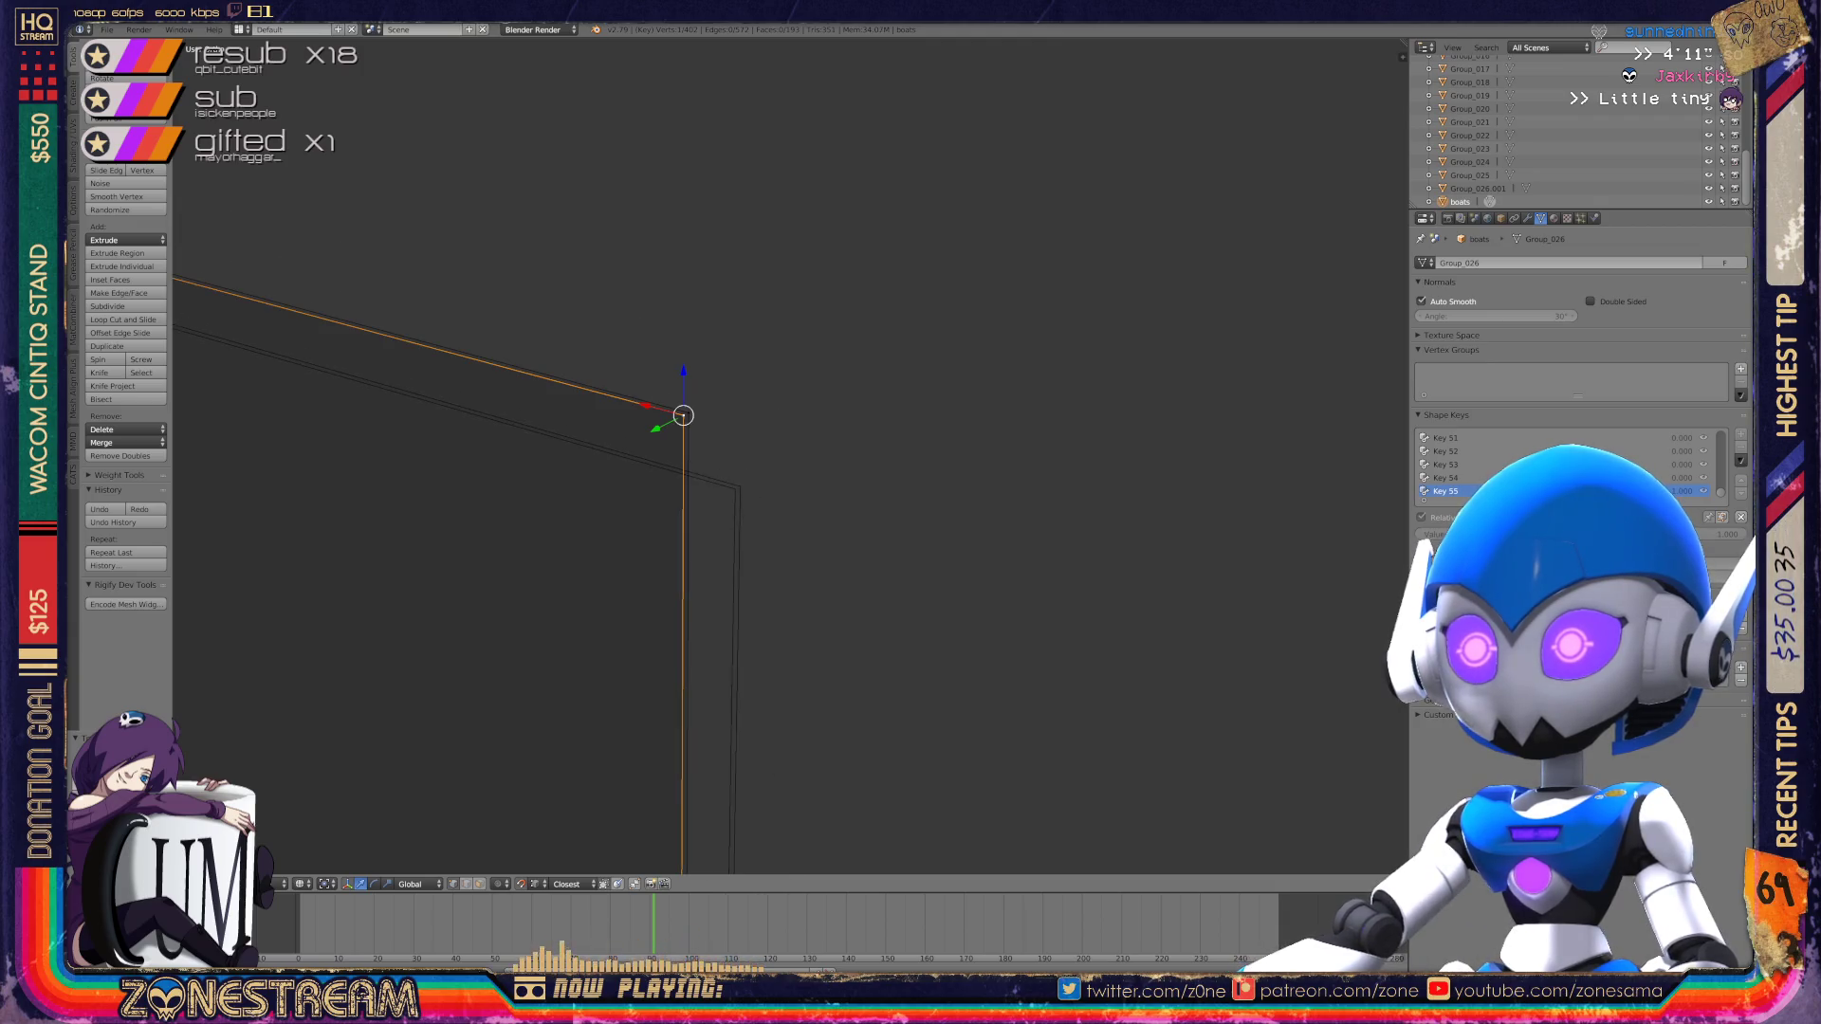
pyautogui.rightClick(740, 486)
pyautogui.moveTo(360, 387); pyautogui.dragTo(379, 397, button='middle')
pyautogui.scroll(-5, 735, 489)
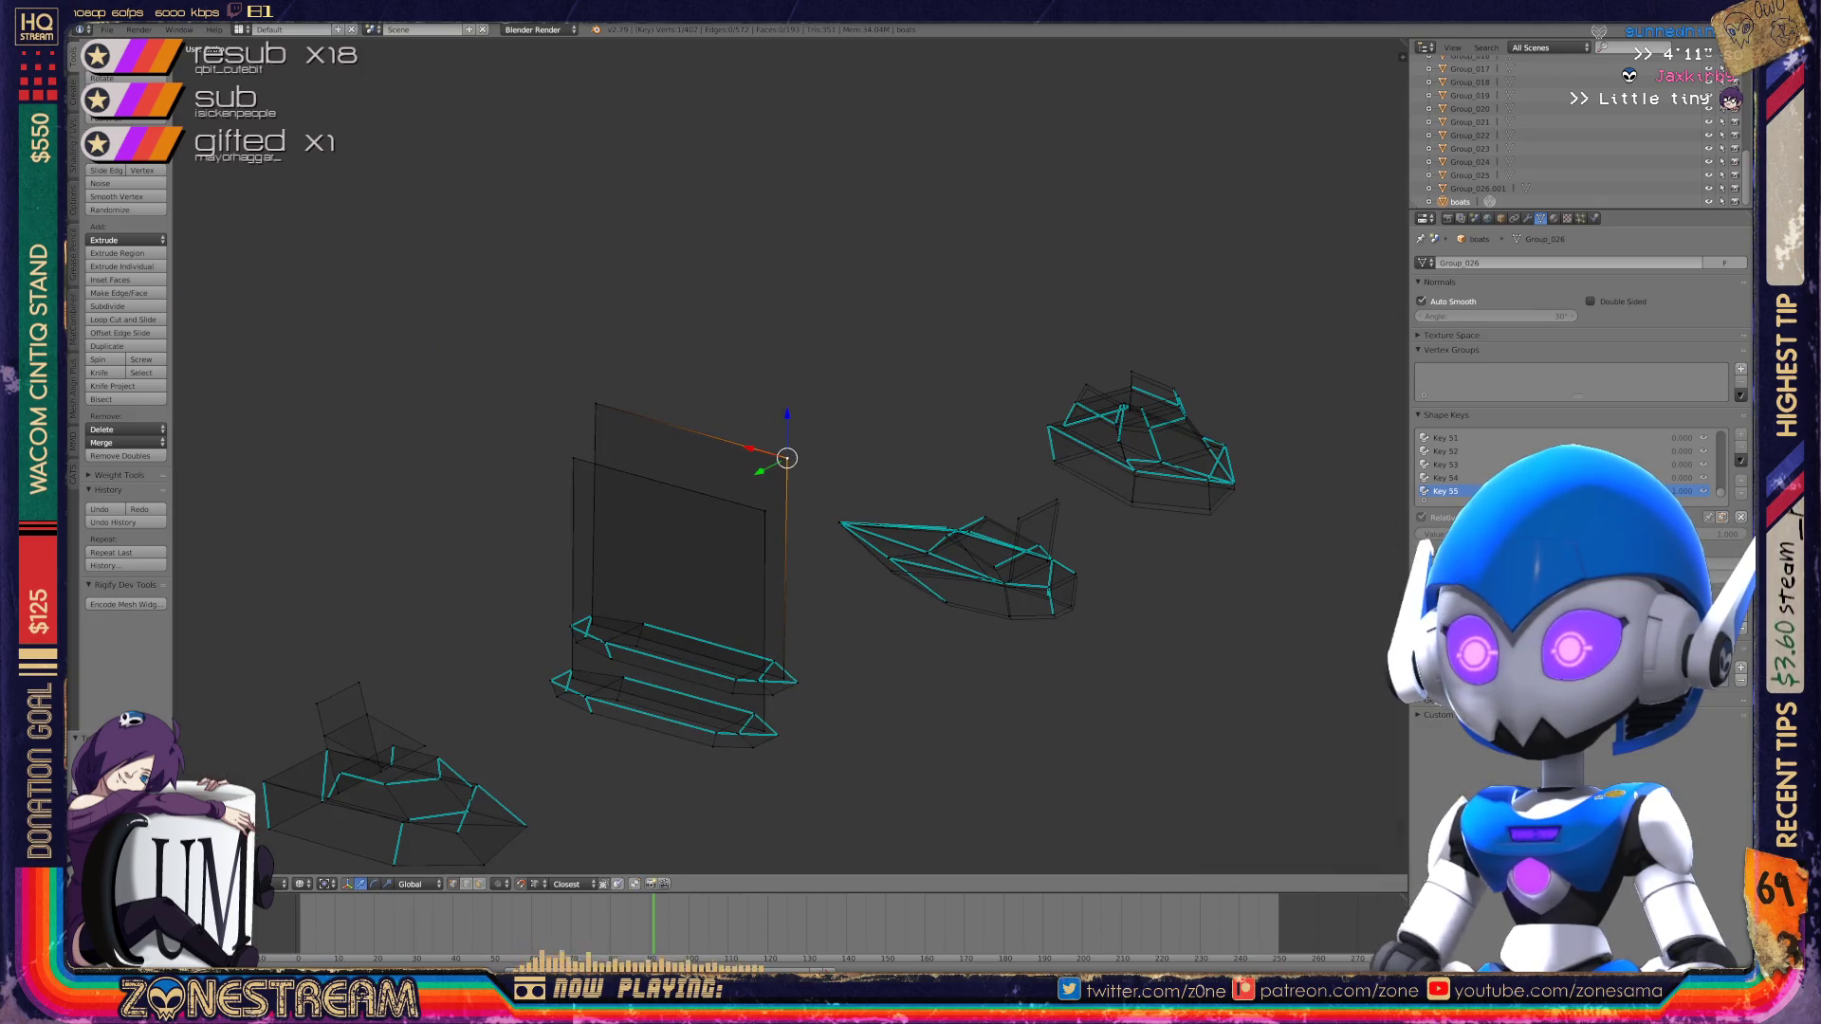
# Step: Exit Edit Mode, frame the middle armor piece with numpad period, and re-enter Edit Mode
pyautogui.keyDown('shift'); pyautogui.scroll(-2, 751, 587); pyautogui.keyUp('shift')
pyautogui.press('Tab')
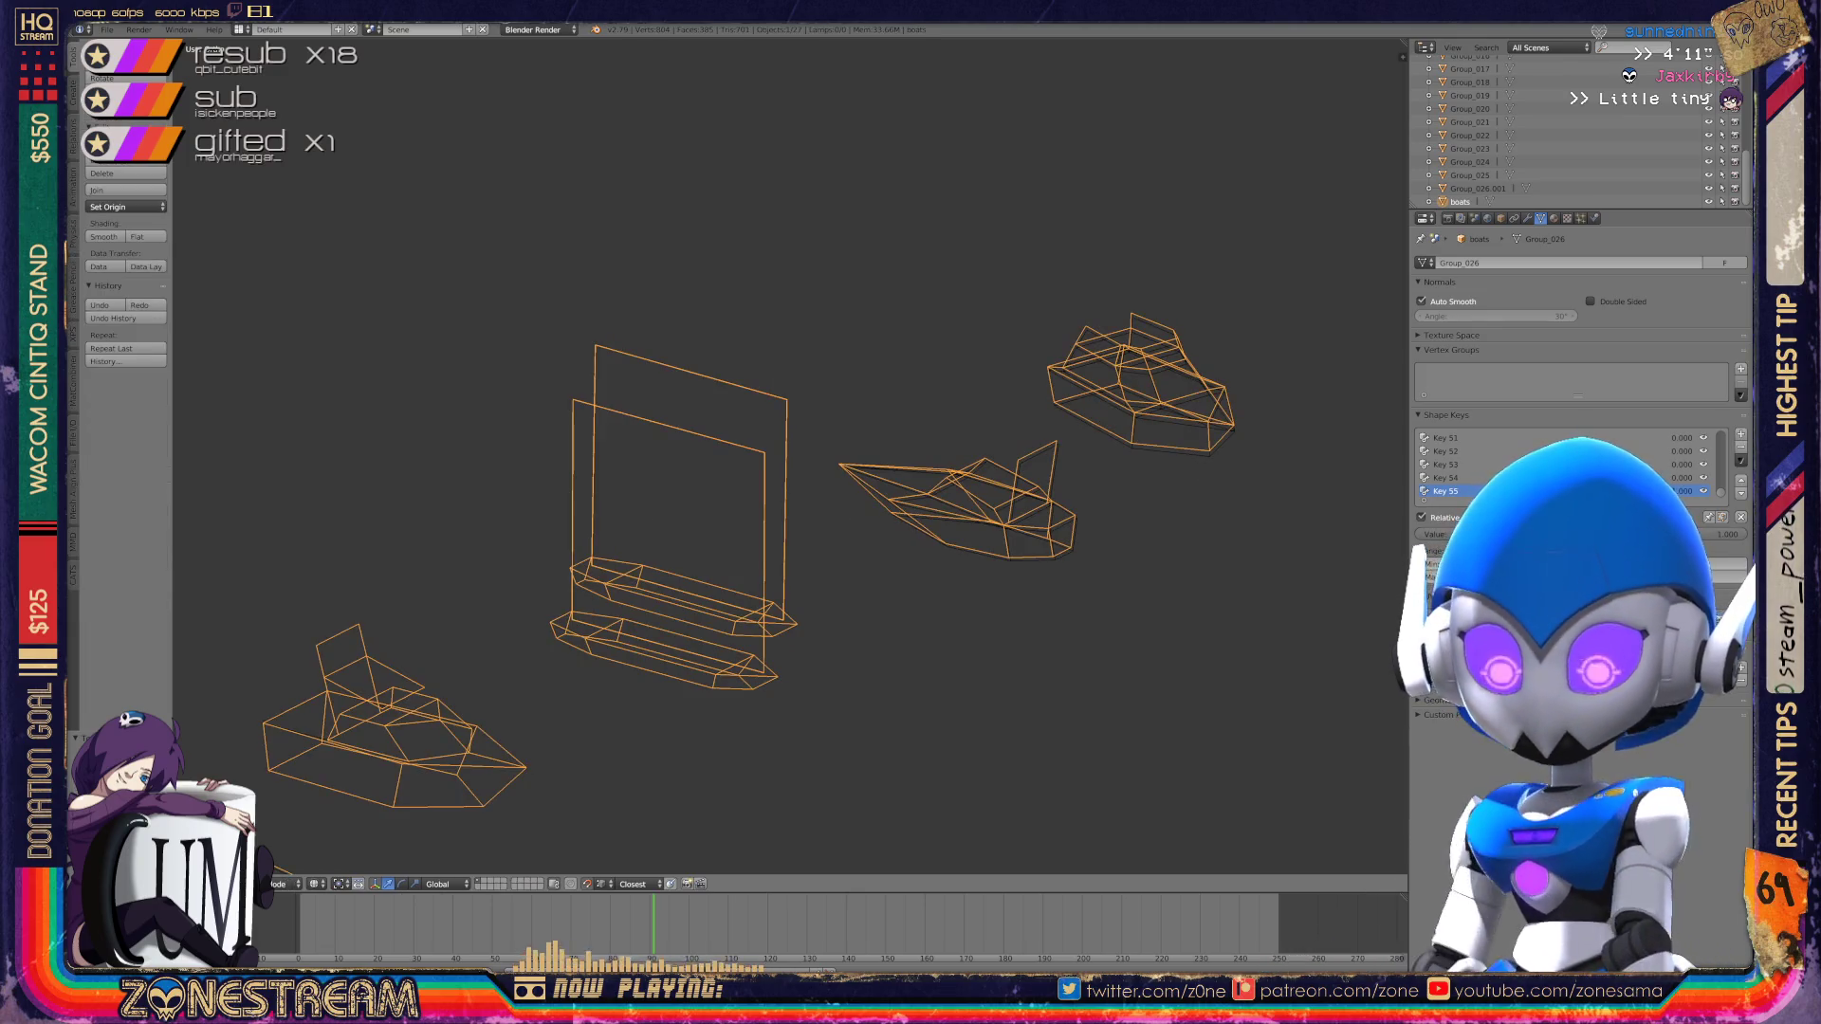
pyautogui.moveTo(759, 474); pyautogui.dragTo(883, 460, button='middle')
pyautogui.keyDown('ctrl'); pyautogui.scroll(-1, 731, 455); pyautogui.keyUp('ctrl')
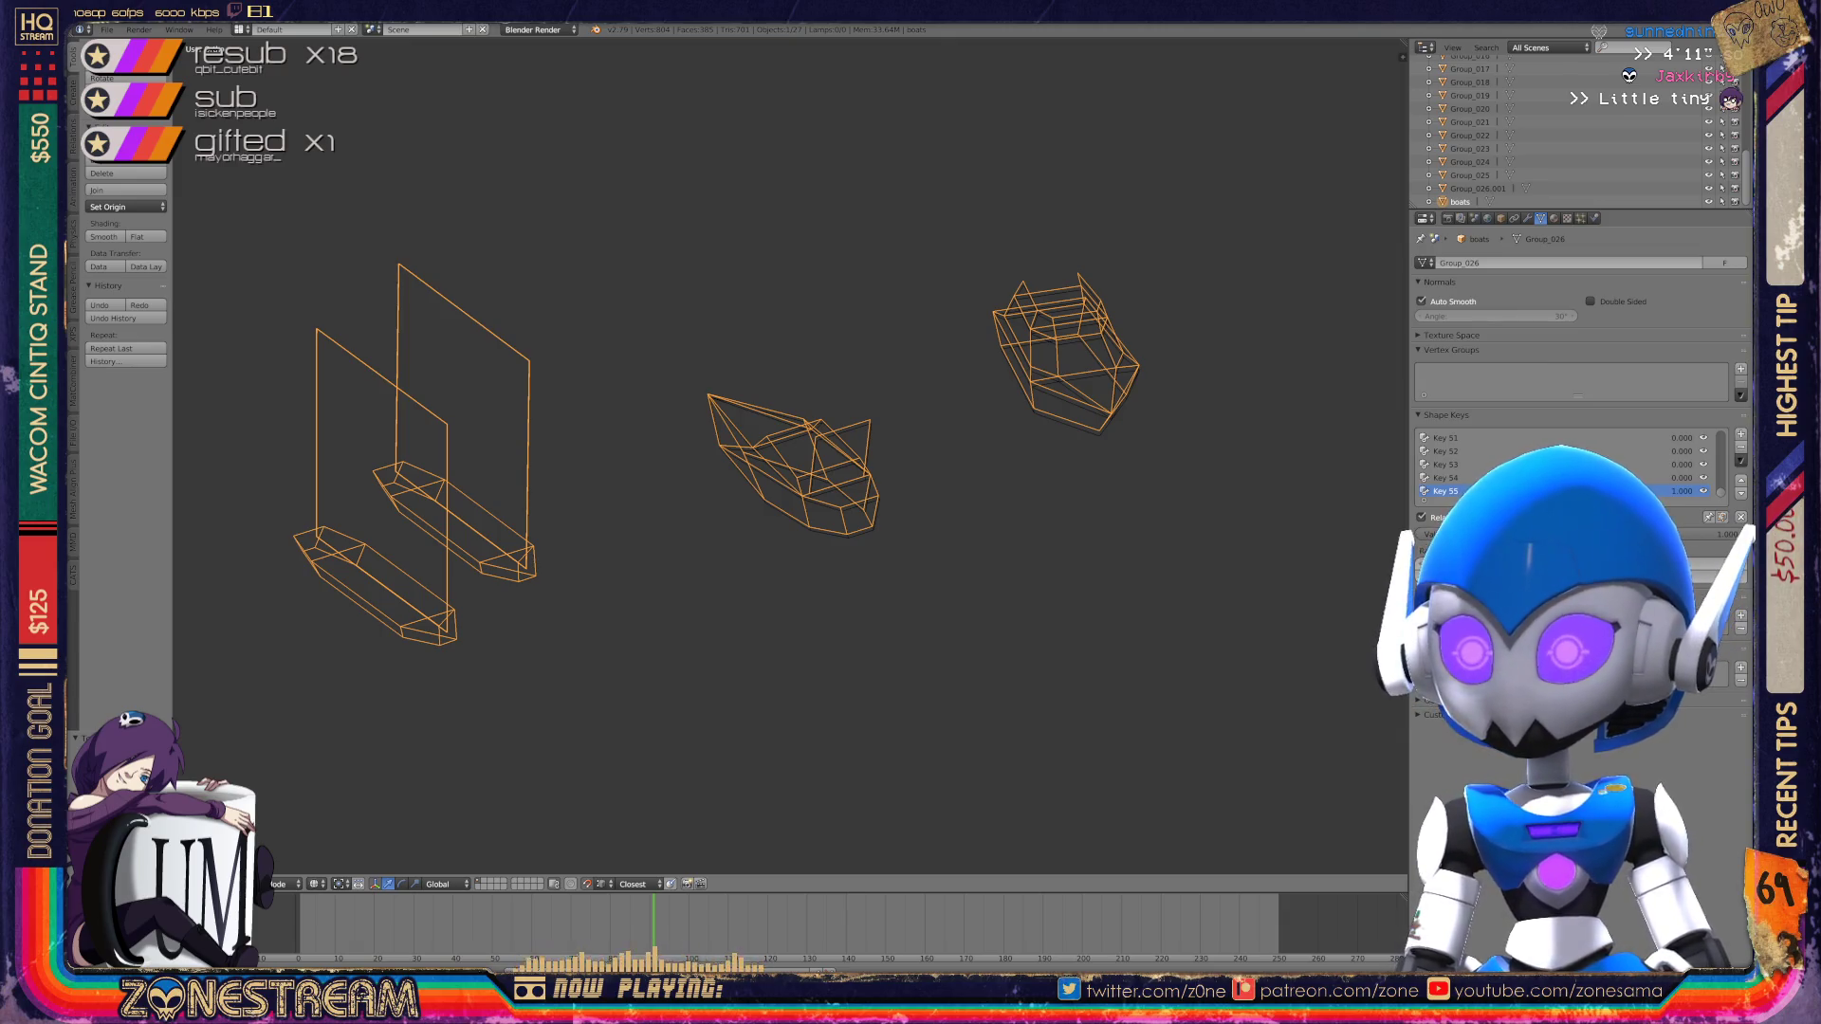
pyautogui.press('KP_Decimal')
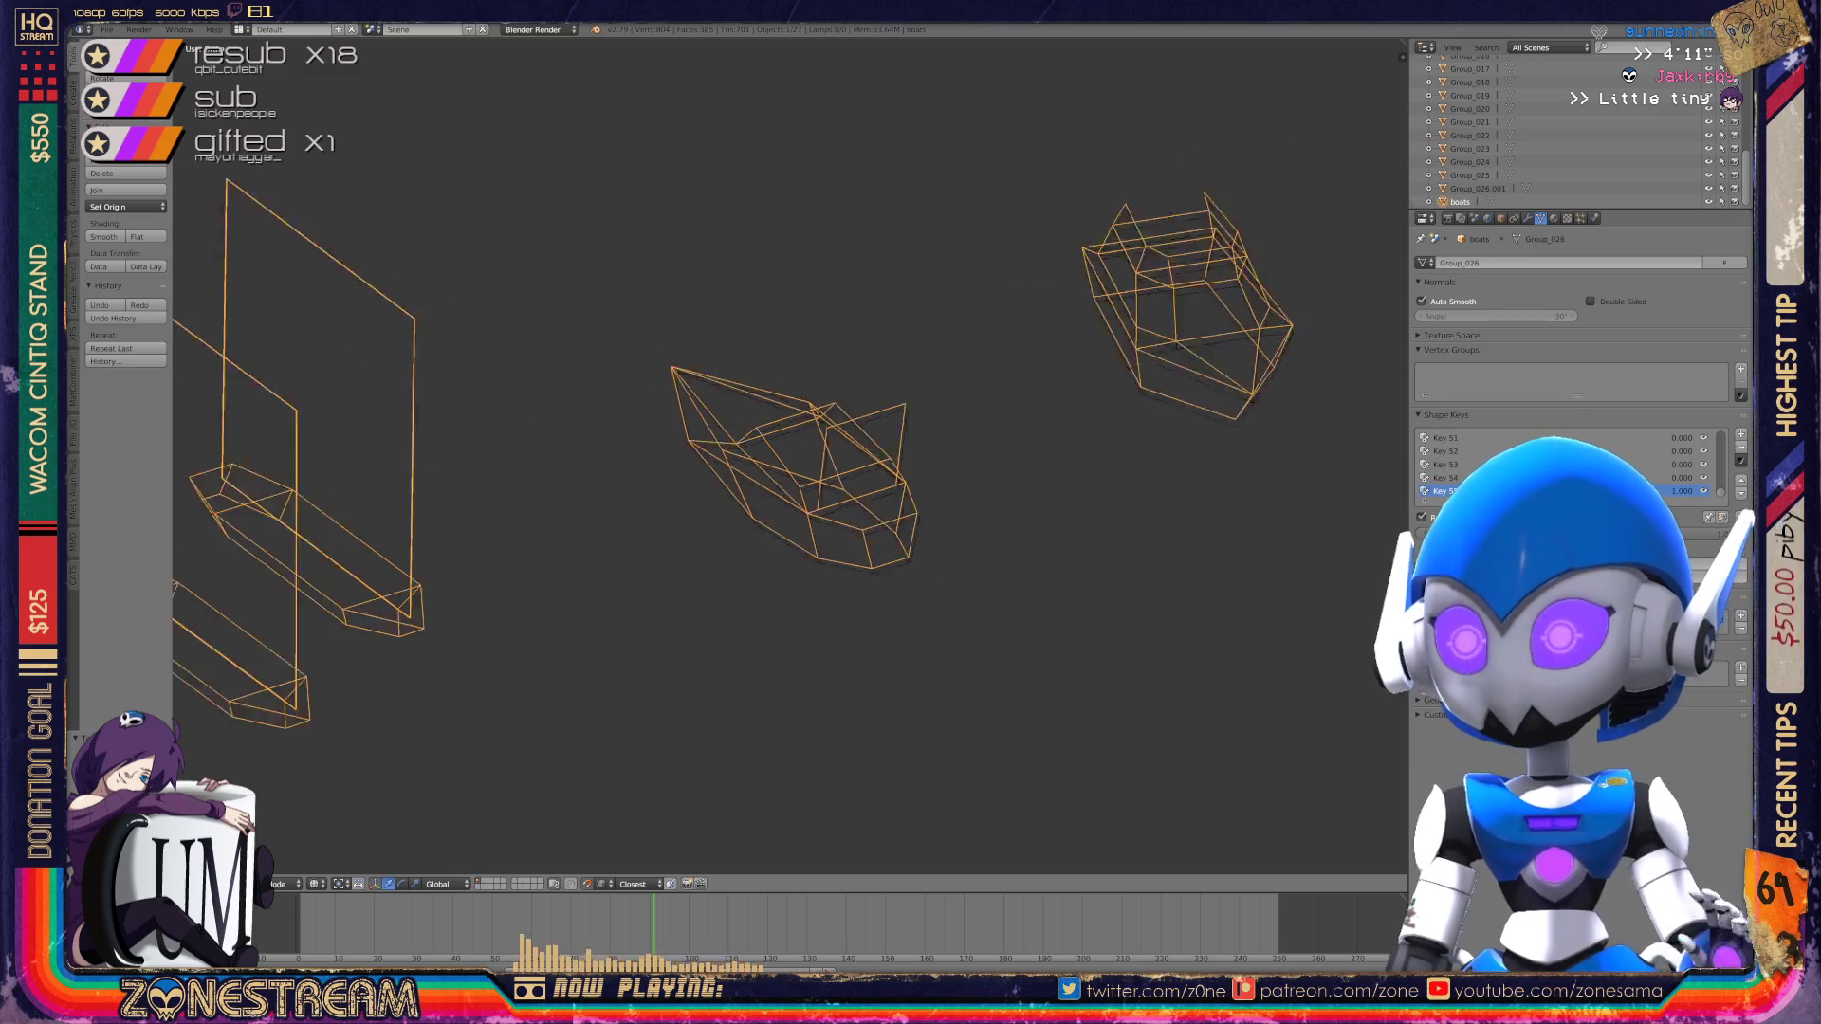
pyautogui.press('Tab')
# Step: Nudge the right-face, lower corner and bottom-left vertices down, and pull a middle vertex up-left
pyautogui.rightClick(937, 723)
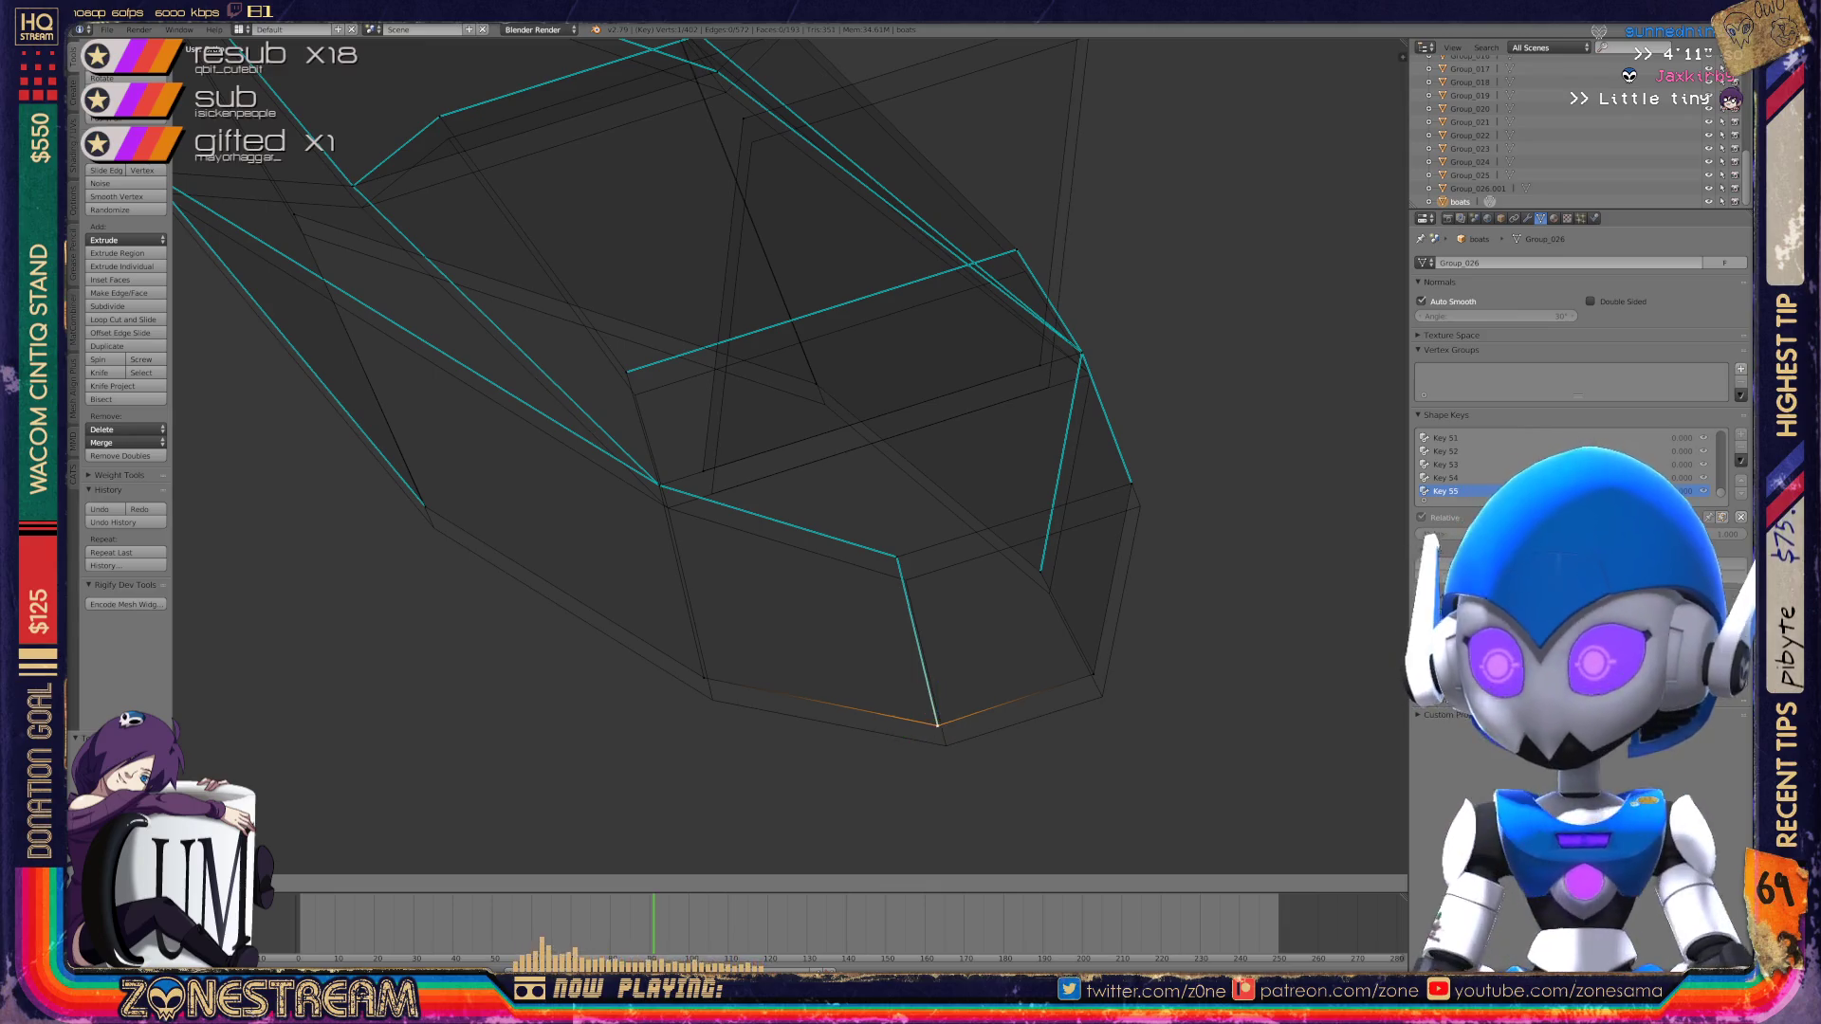
pyautogui.rightClick(1093, 674)
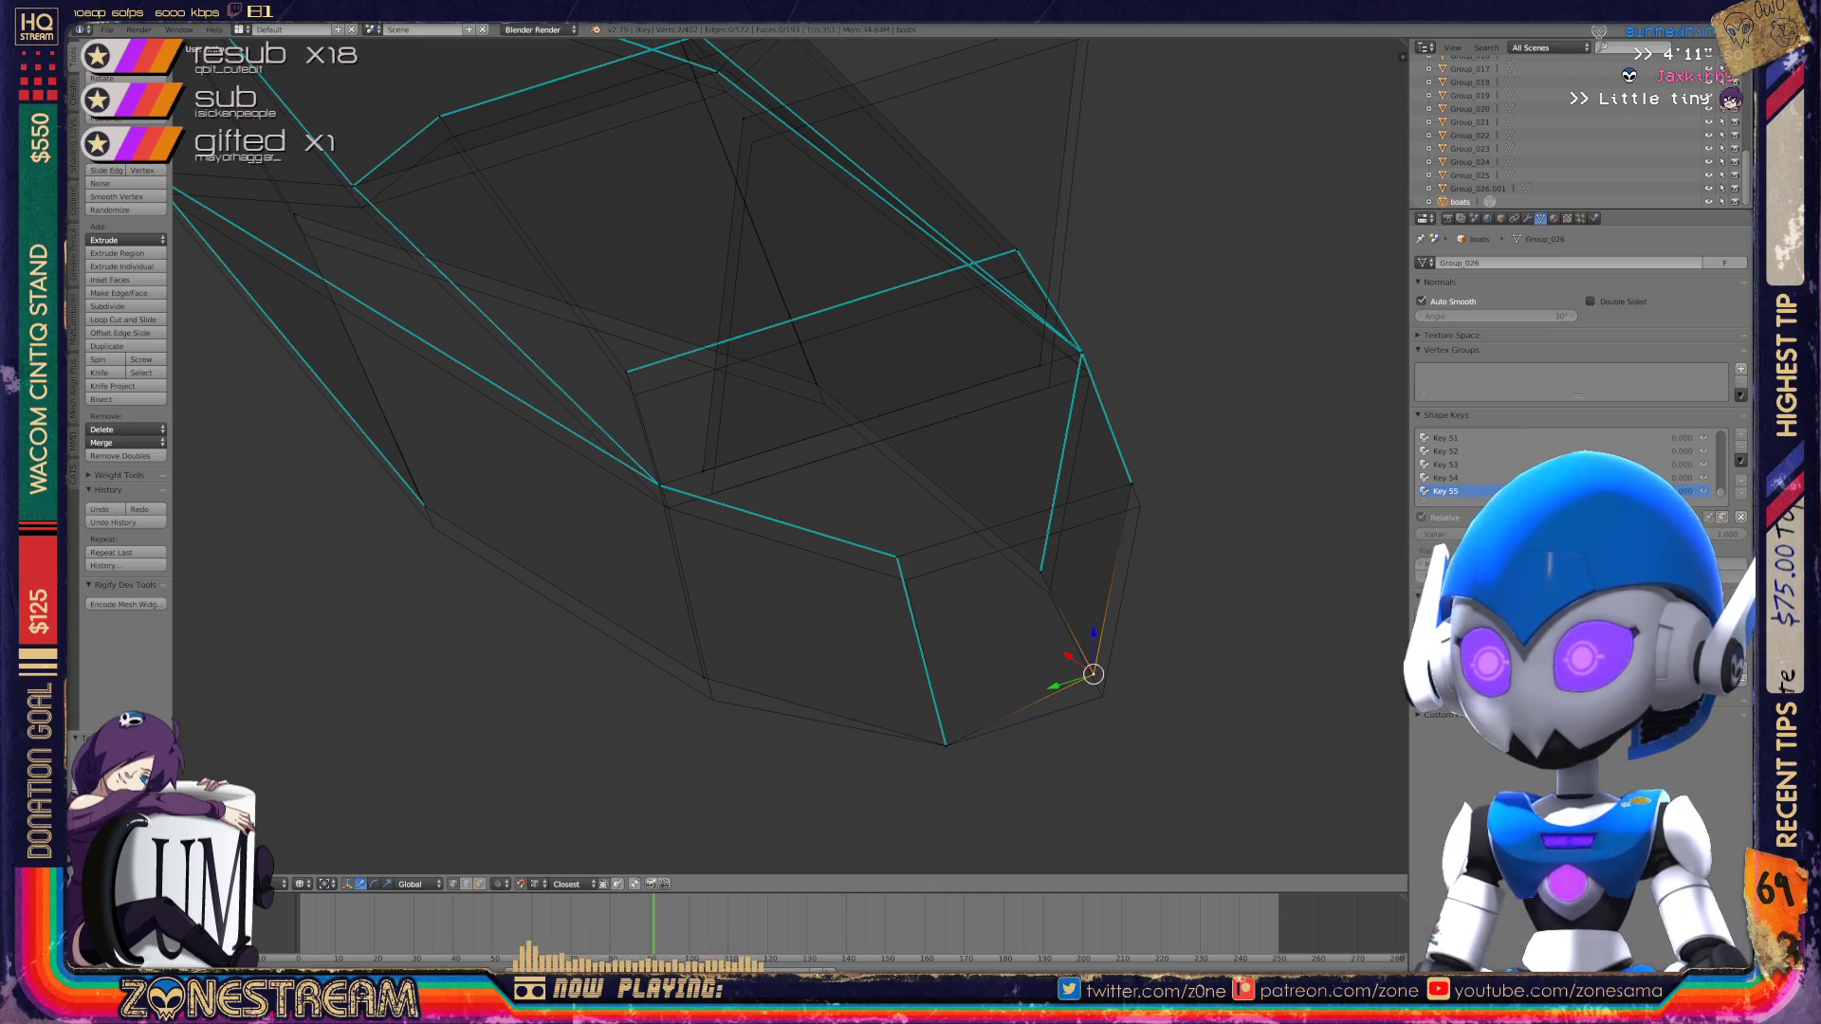
pyautogui.rightClick(1040, 573)
pyautogui.moveTo(1040, 573); pyautogui.dragTo(1049, 593, button='right')
pyautogui.keyDown('shift'); pyautogui.rightClick(1134, 485); pyautogui.keyUp('shift')
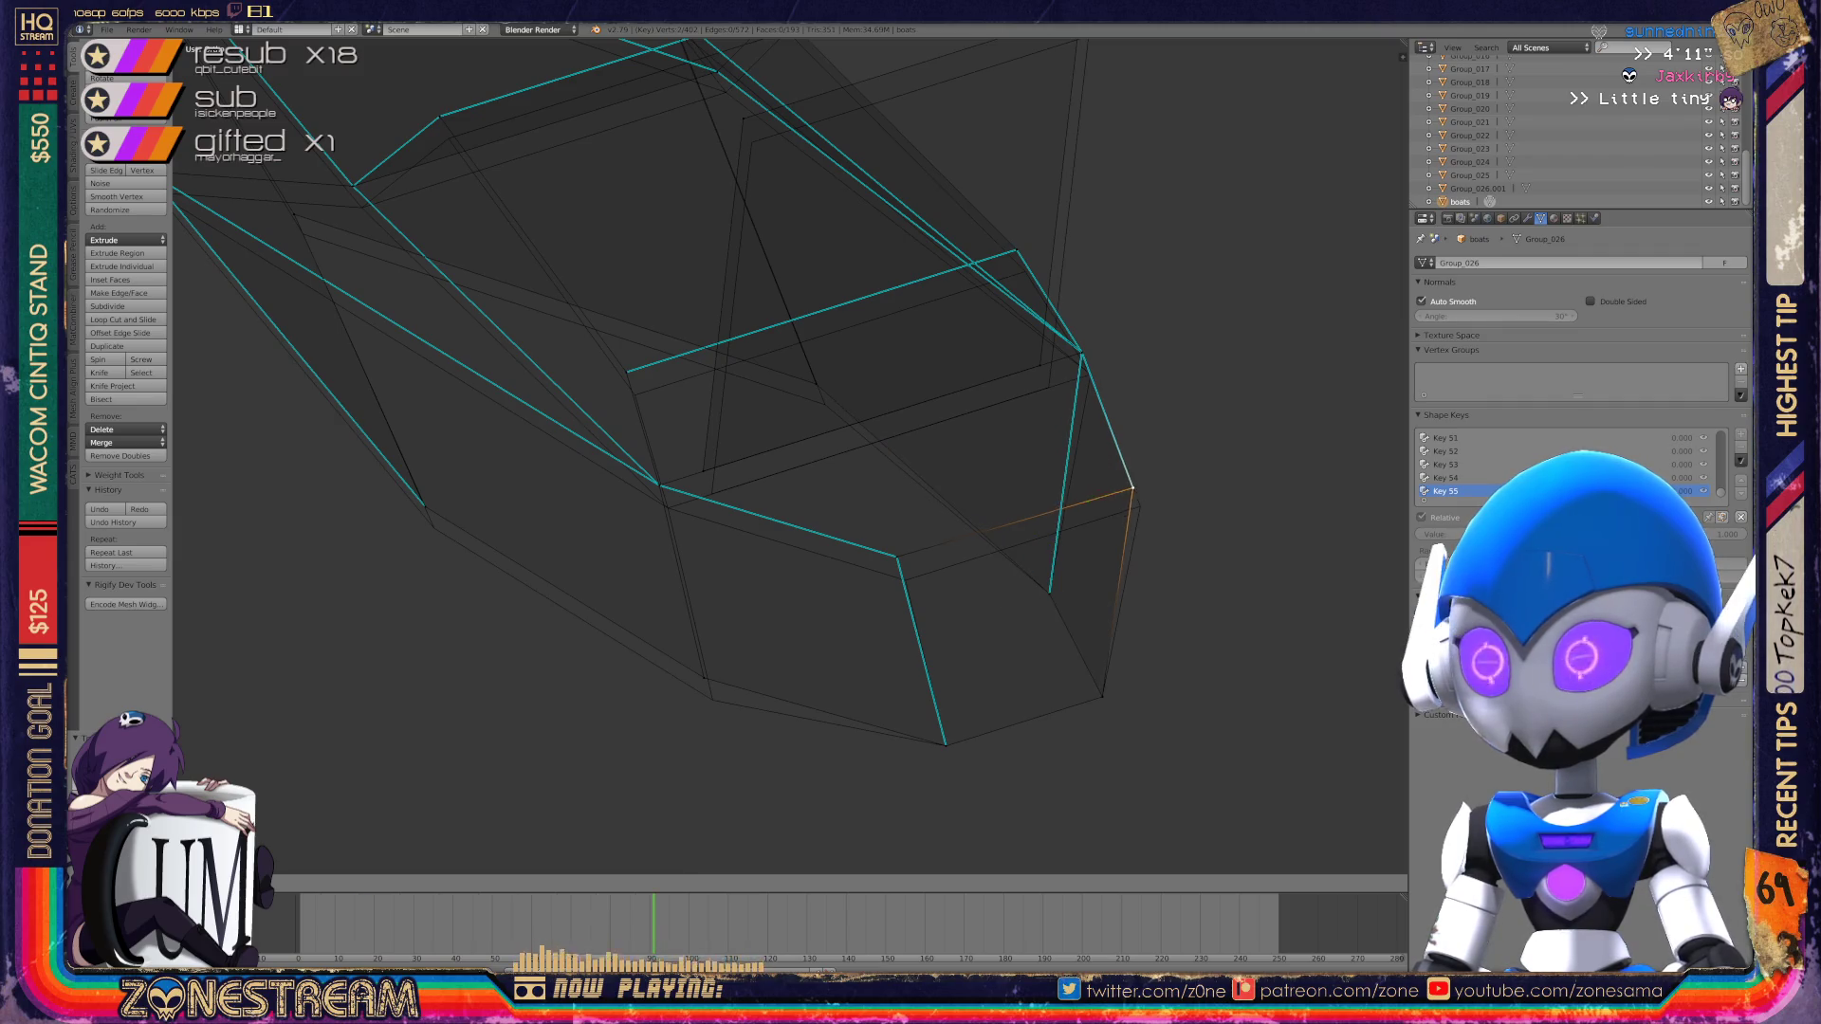
pyautogui.rightClick(897, 557)
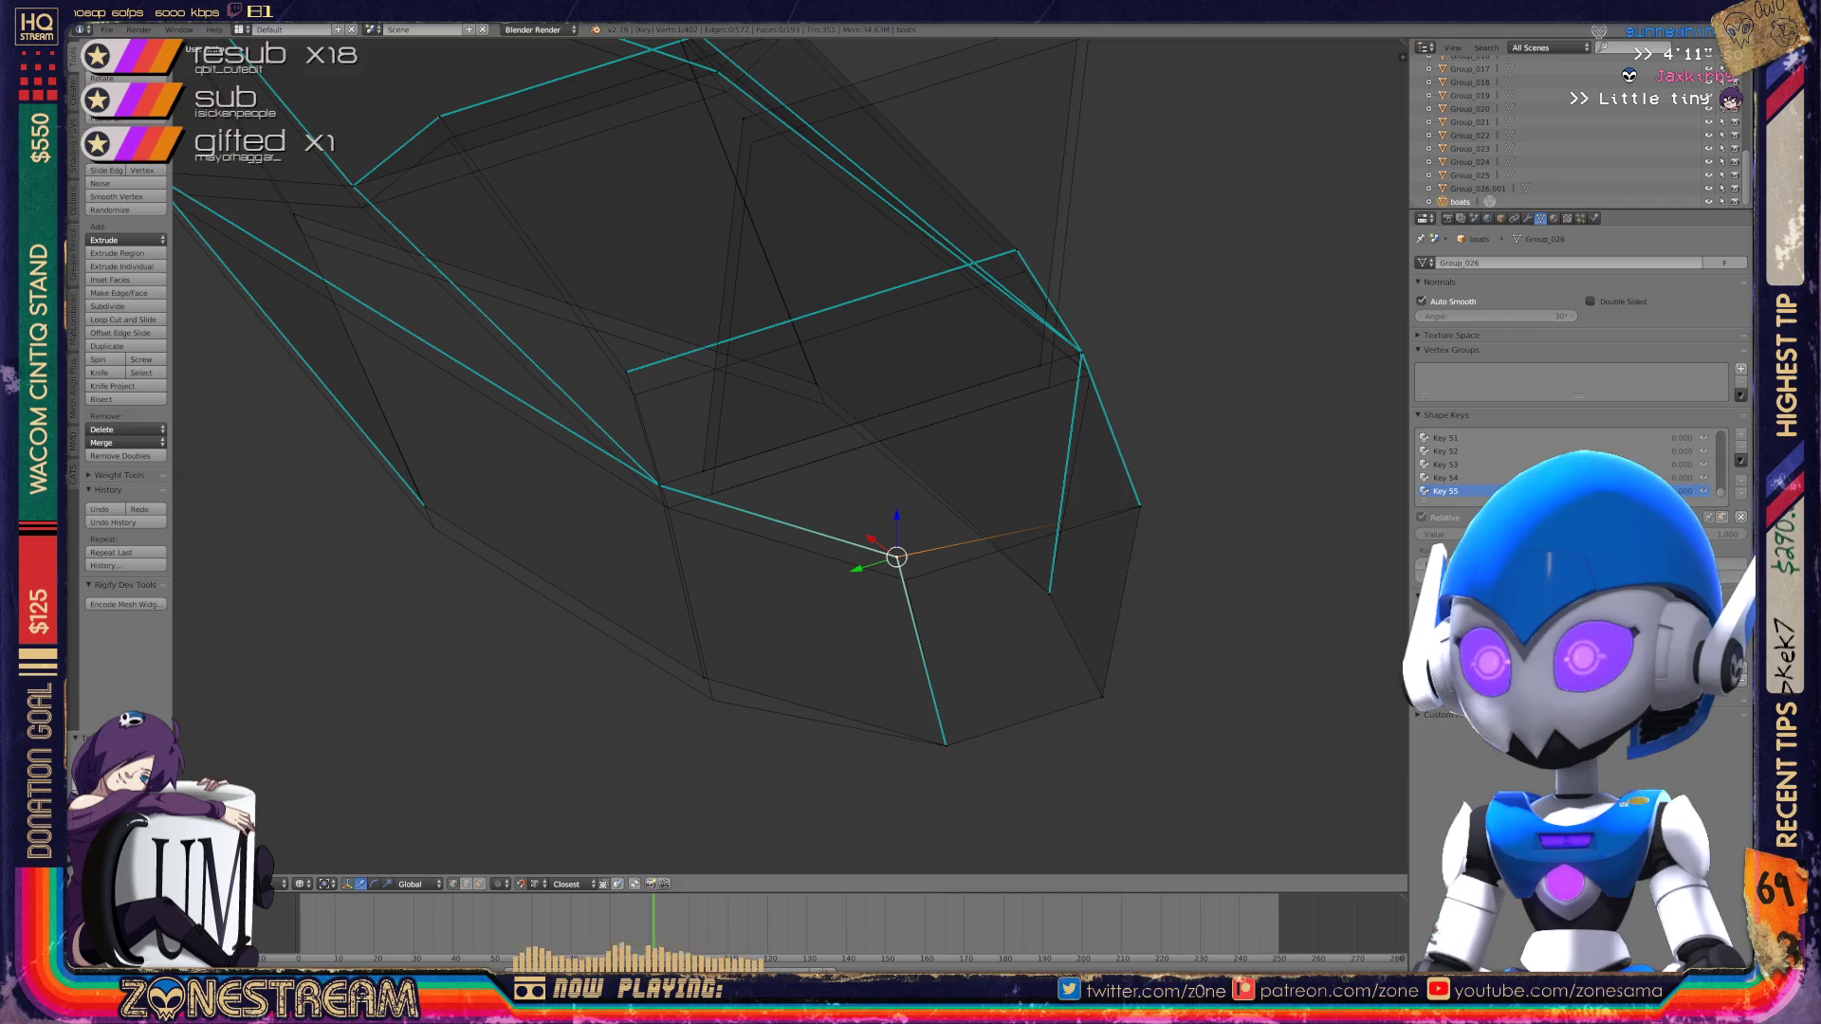
pyautogui.moveTo(897, 557); pyautogui.dragTo(905, 581, button='right')
pyautogui.rightClick(703, 677)
pyautogui.moveTo(702, 677); pyautogui.dragTo(712, 700, button='right')
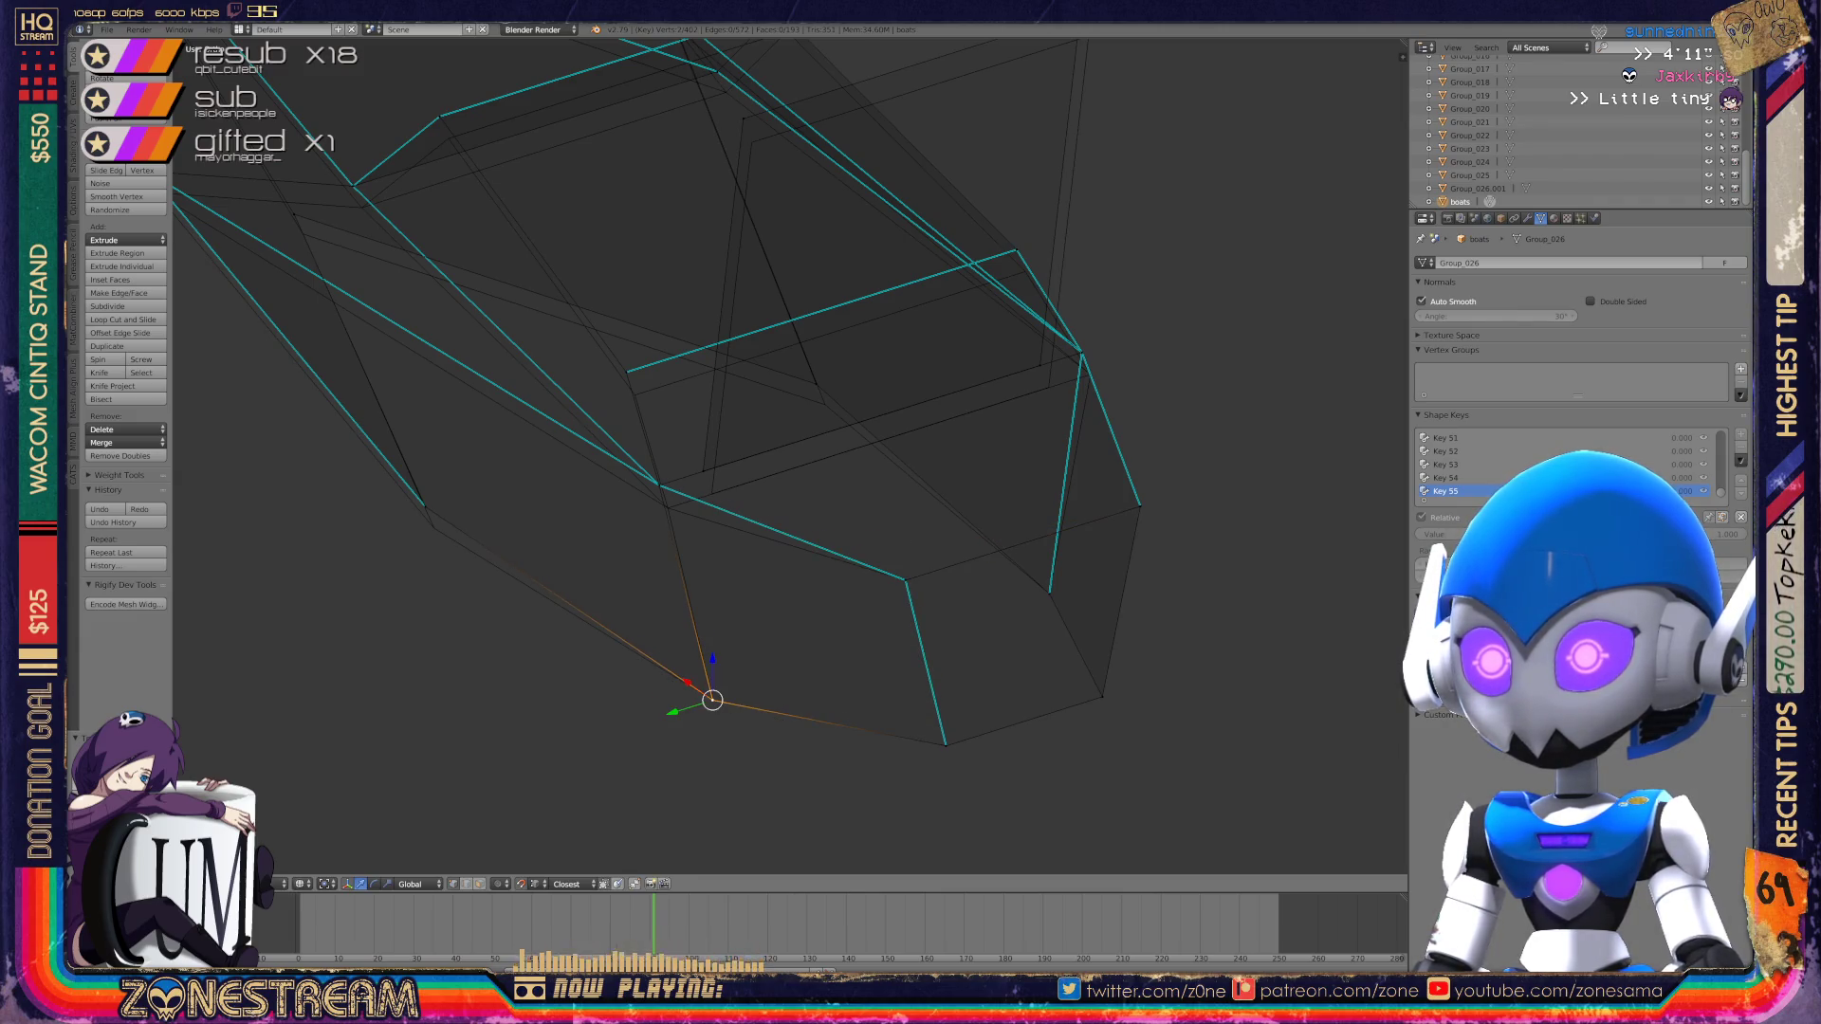
pyautogui.rightClick(659, 484)
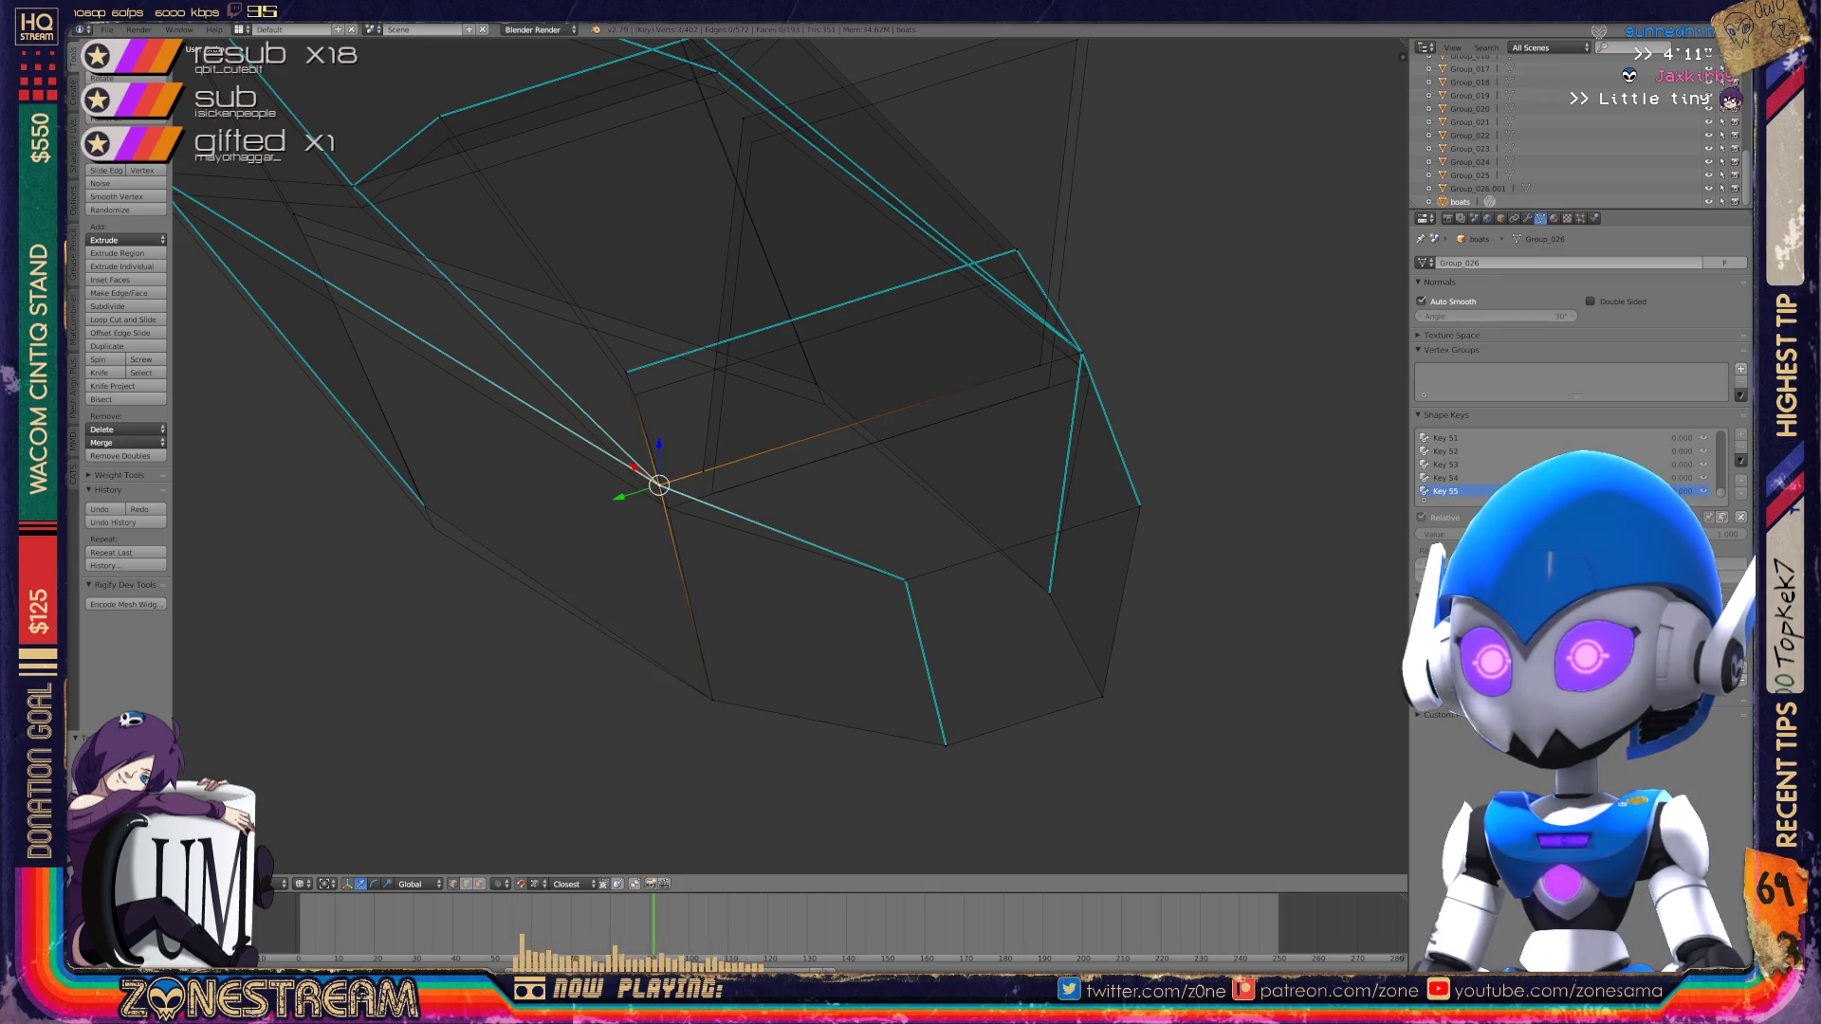
pyautogui.moveTo(659, 484)
pyautogui.mouseDown(button='right')
pyautogui.moveTo(626, 371)
pyautogui.moveTo(632, 394)
pyautogui.mouseUp(button='right')
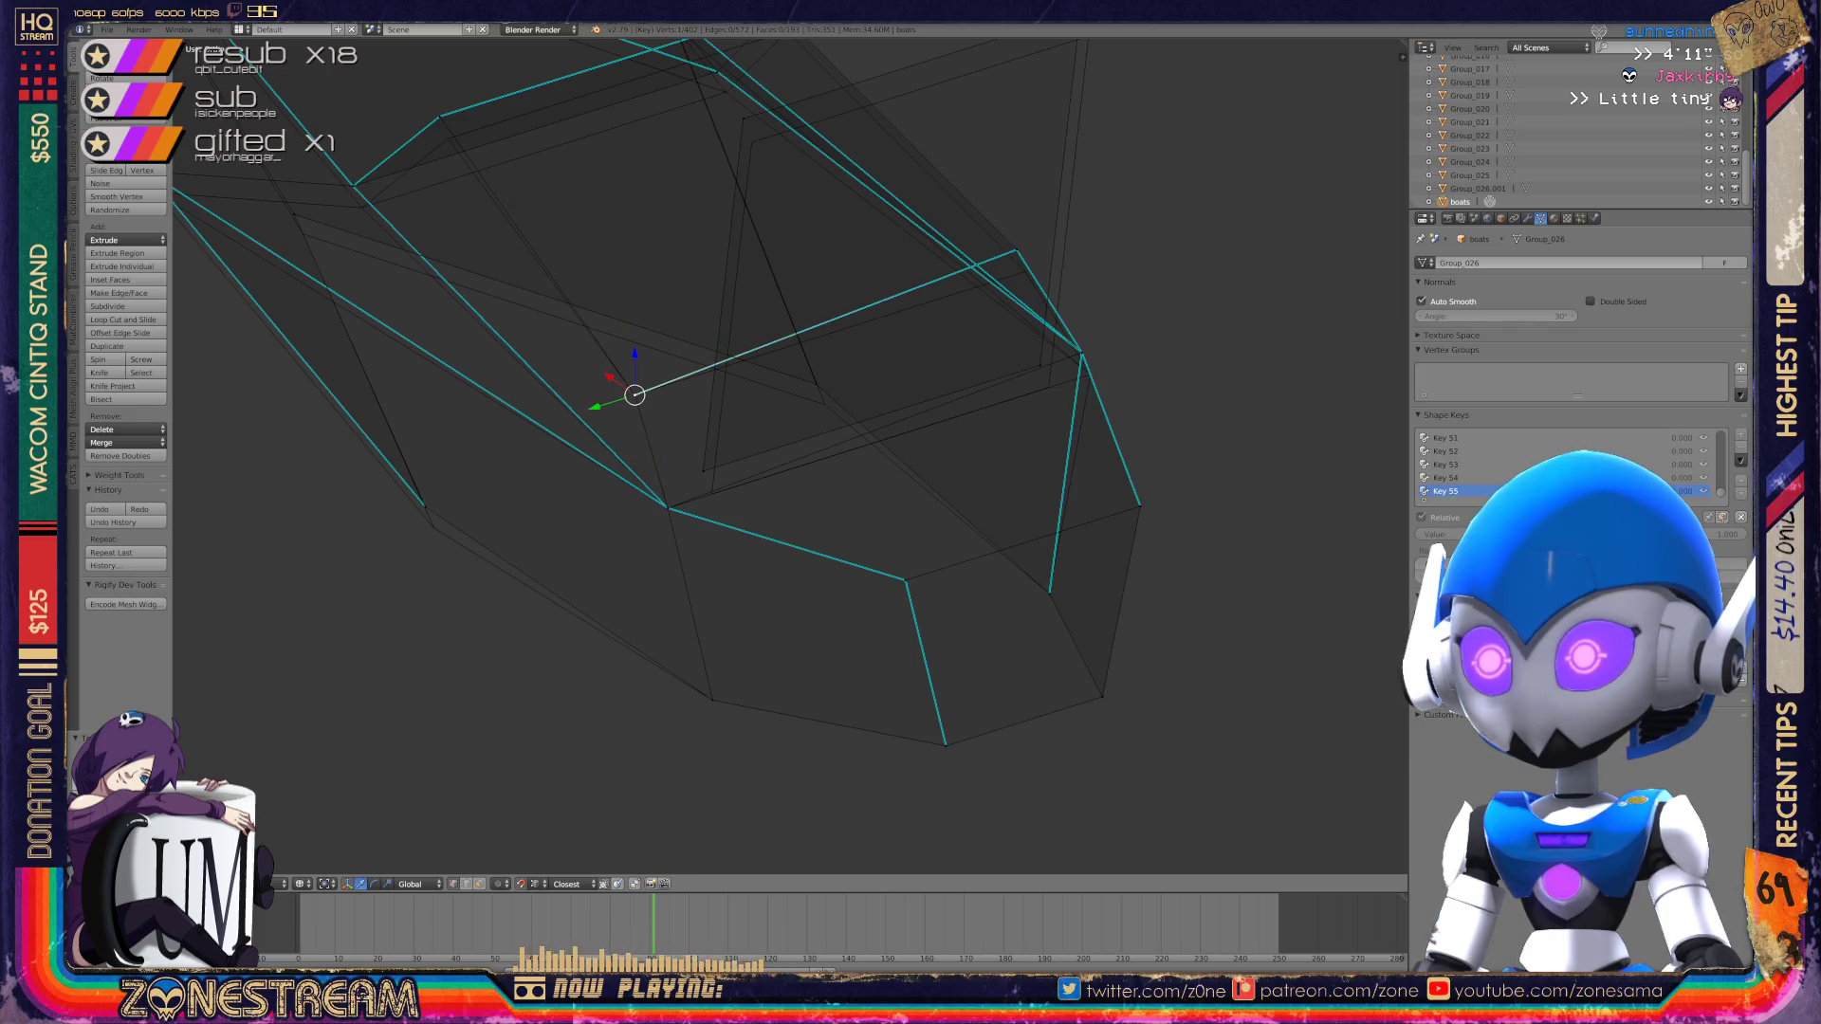
# Step: Pull a top vertex and a lower-left vertex down, then drag a right-side vertex far upward
pyautogui.moveTo(1016, 245)
pyautogui.keyDown('shift'); pyautogui.mouseDown(button='middle')
pyautogui.moveTo(987, 313)
pyautogui.moveTo(958, 325)
pyautogui.mouseUp(button='middle'); pyautogui.keyUp('shift')
pyautogui.press('a')
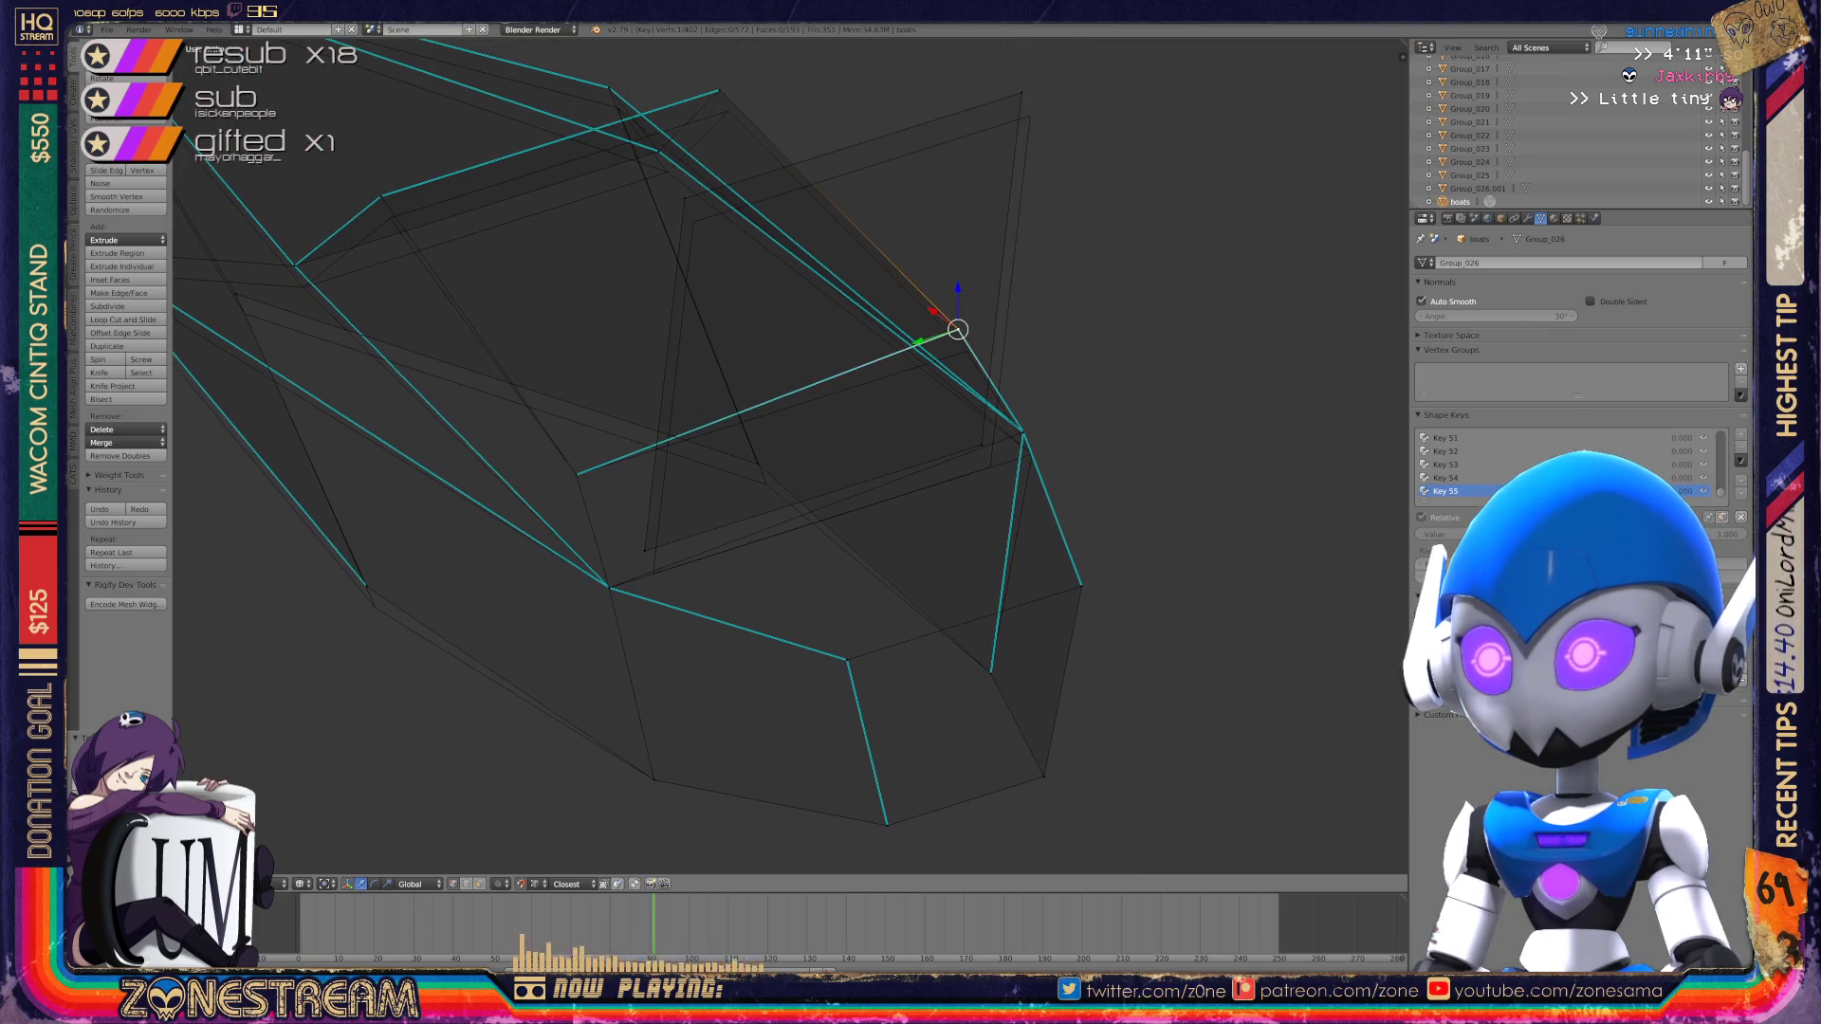
pyautogui.moveTo(958, 330)
pyautogui.mouseDown(button='right')
pyautogui.moveTo(991, 375)
pyautogui.moveTo(967, 351)
pyautogui.mouseUp(button='right')
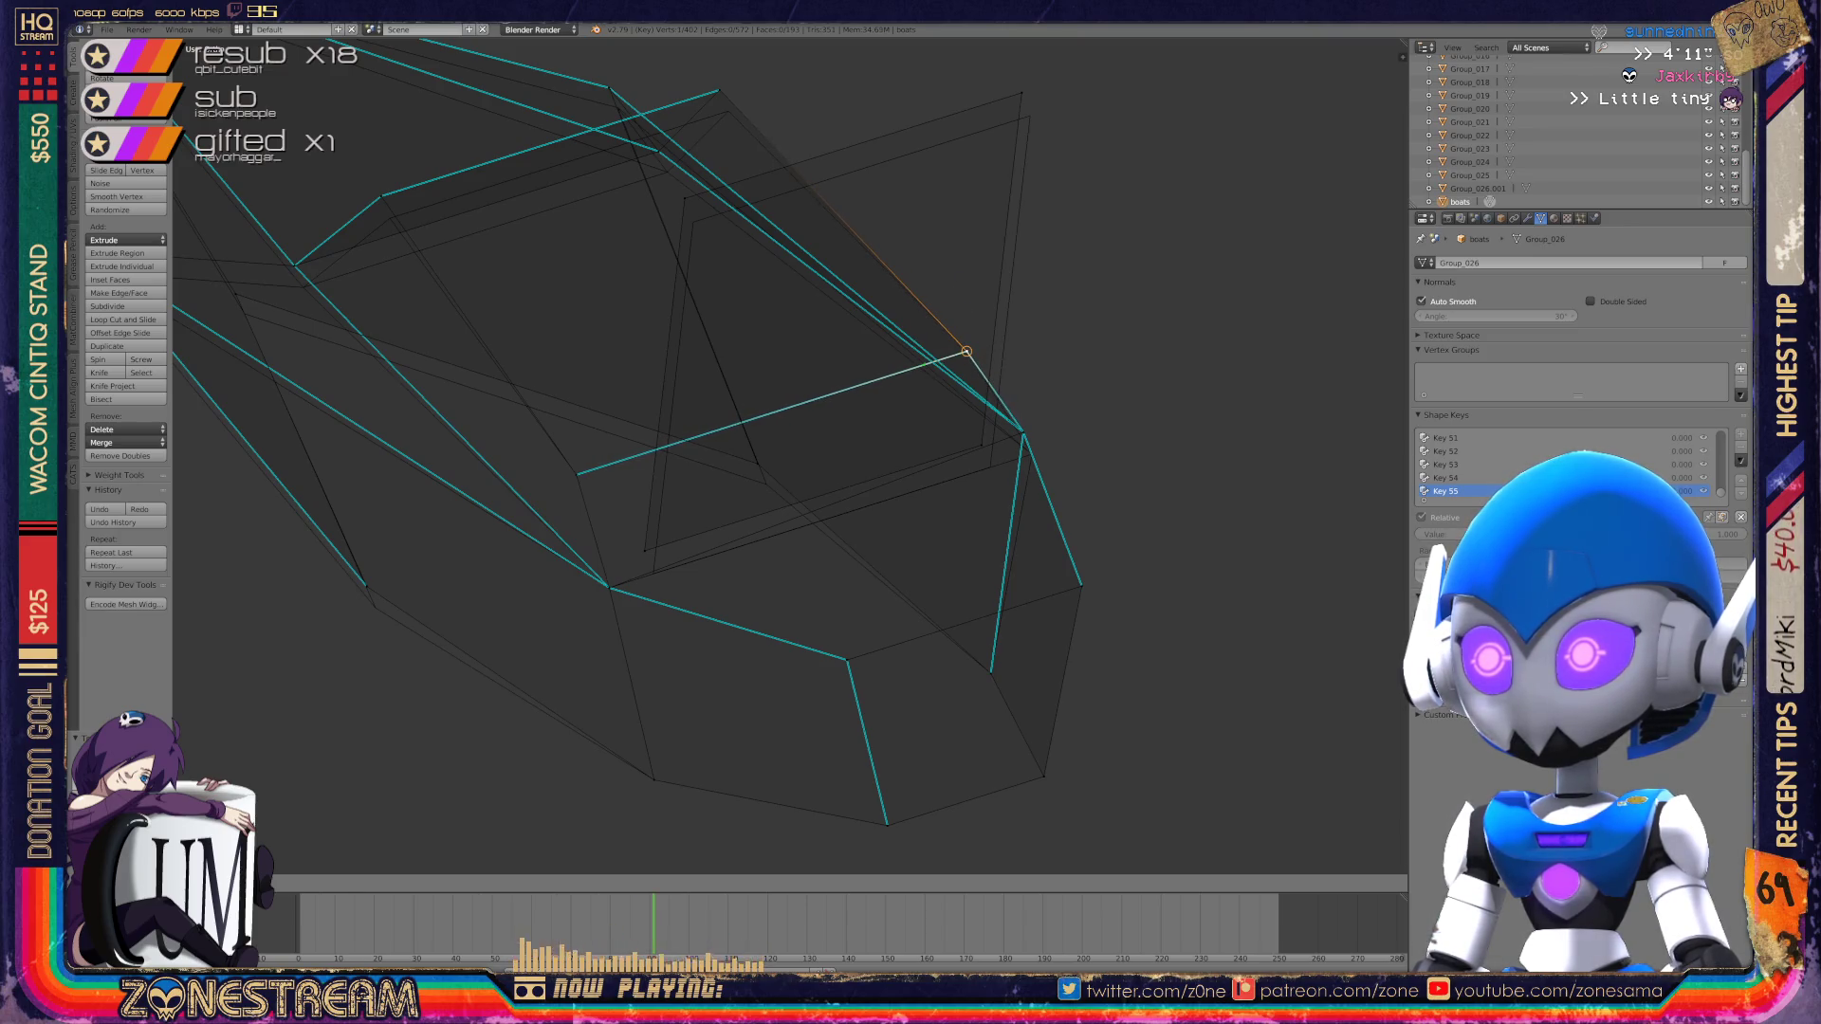
pyautogui.moveTo(642, 547); pyautogui.dragTo(653, 572, button='right')
pyautogui.rightClick(976, 439)
pyautogui.moveTo(976, 440)
pyautogui.mouseDown(button='right')
pyautogui.moveTo(989, 467)
pyautogui.moveTo(1100, 443)
pyautogui.moveTo(1024, 451)
pyautogui.mouseUp(button='right')
pyautogui.keyDown('shift'); pyautogui.moveTo(1025, 451); pyautogui.dragTo(1029, 515, button='middle'); pyautogui.keyUp('shift')
pyautogui.moveTo(1029, 515)
pyautogui.mouseDown(button='right')
pyautogui.moveTo(673, 253)
pyautogui.moveTo(690, 281)
pyautogui.moveTo(1027, 177)
pyautogui.mouseUp(button='right')
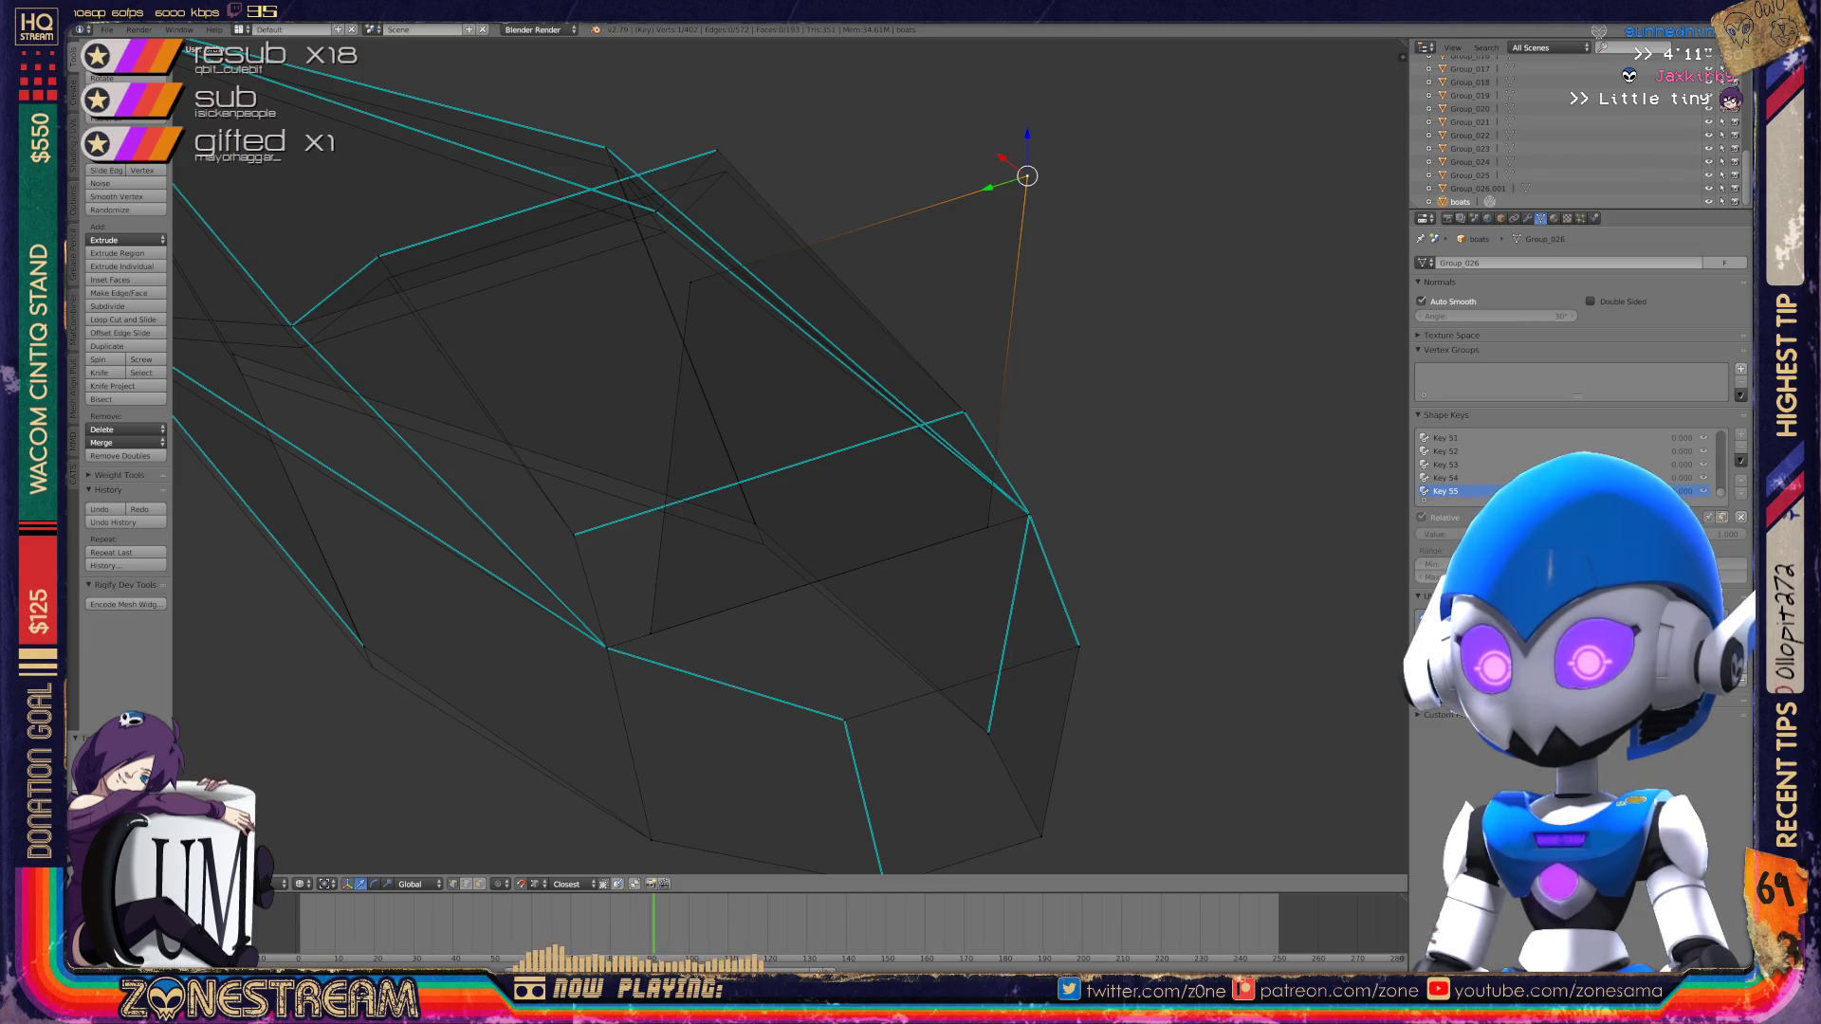
# Step: Lower the upper vertex slightly and select a pair of bottom vertices
pyautogui.moveTo(664, 474); pyautogui.dragTo(740, 498, button='middle')
pyautogui.keyDown('shift'); pyautogui.rightClick(946, 607); pyautogui.keyUp('shift')
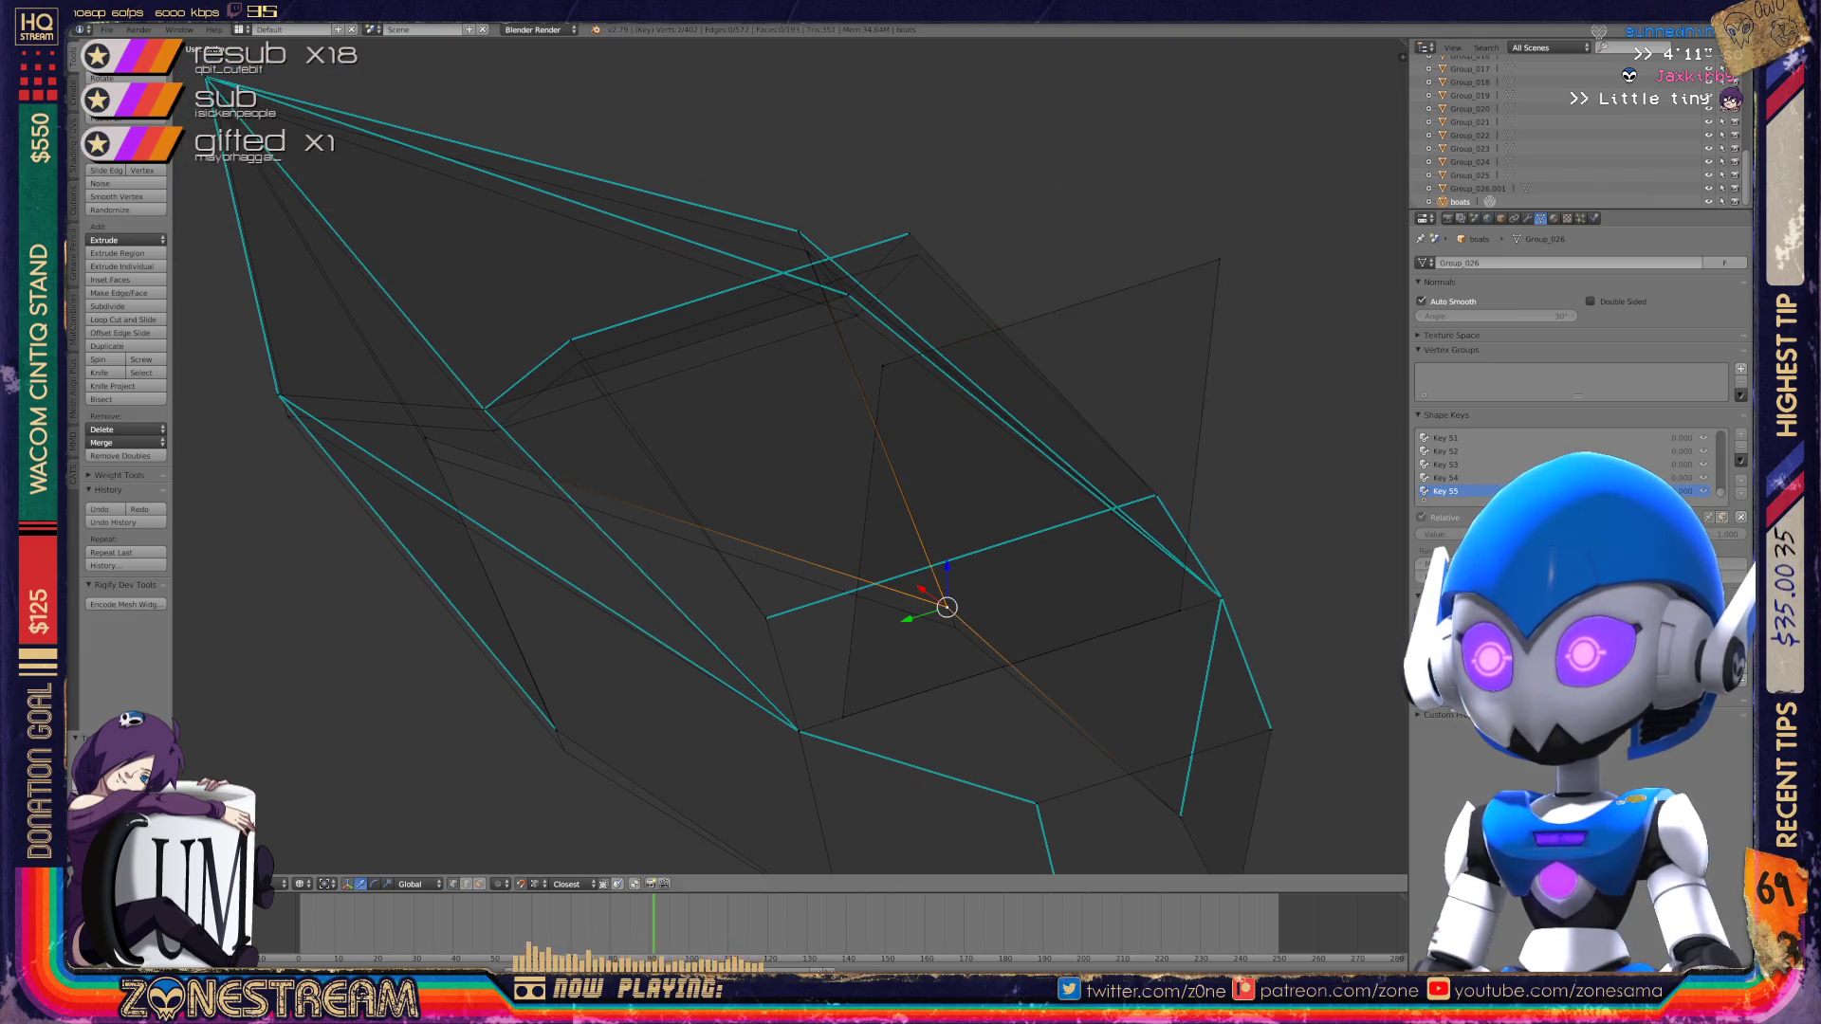
pyautogui.rightClick(908, 233)
pyautogui.moveTo(909, 233); pyautogui.dragTo(917, 254)
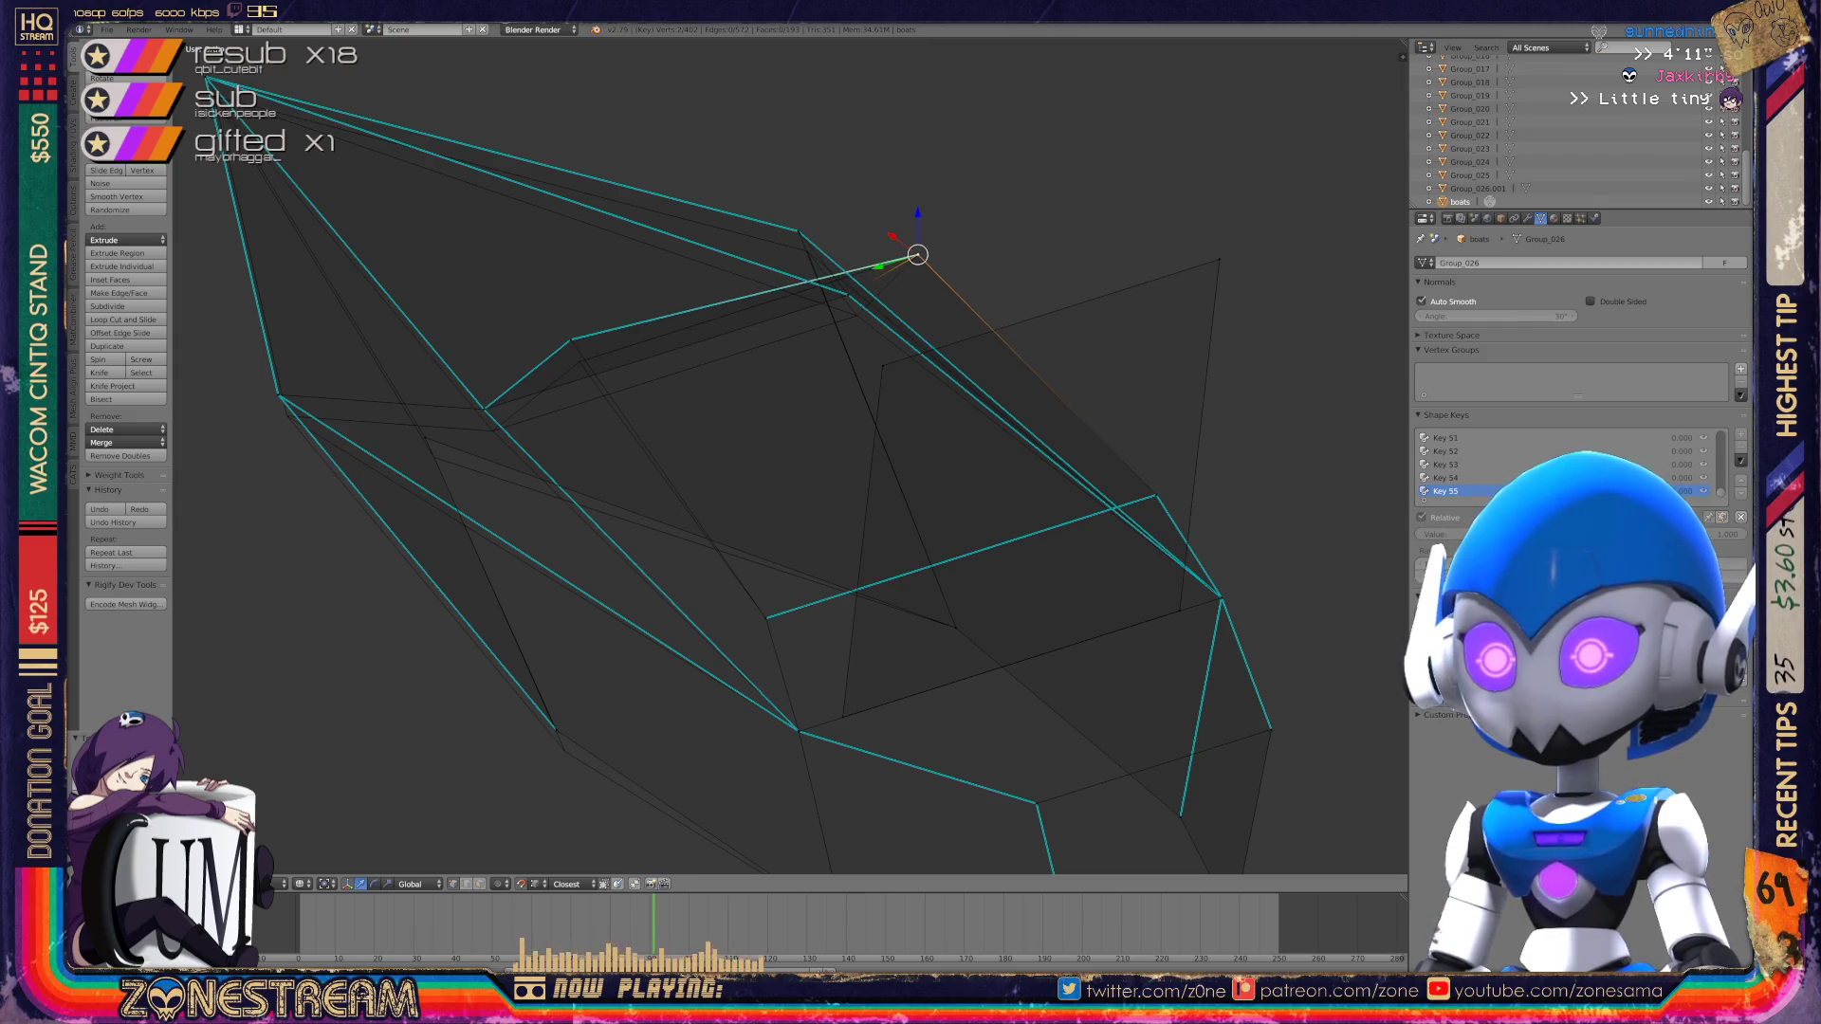
pyautogui.rightClick(556, 730)
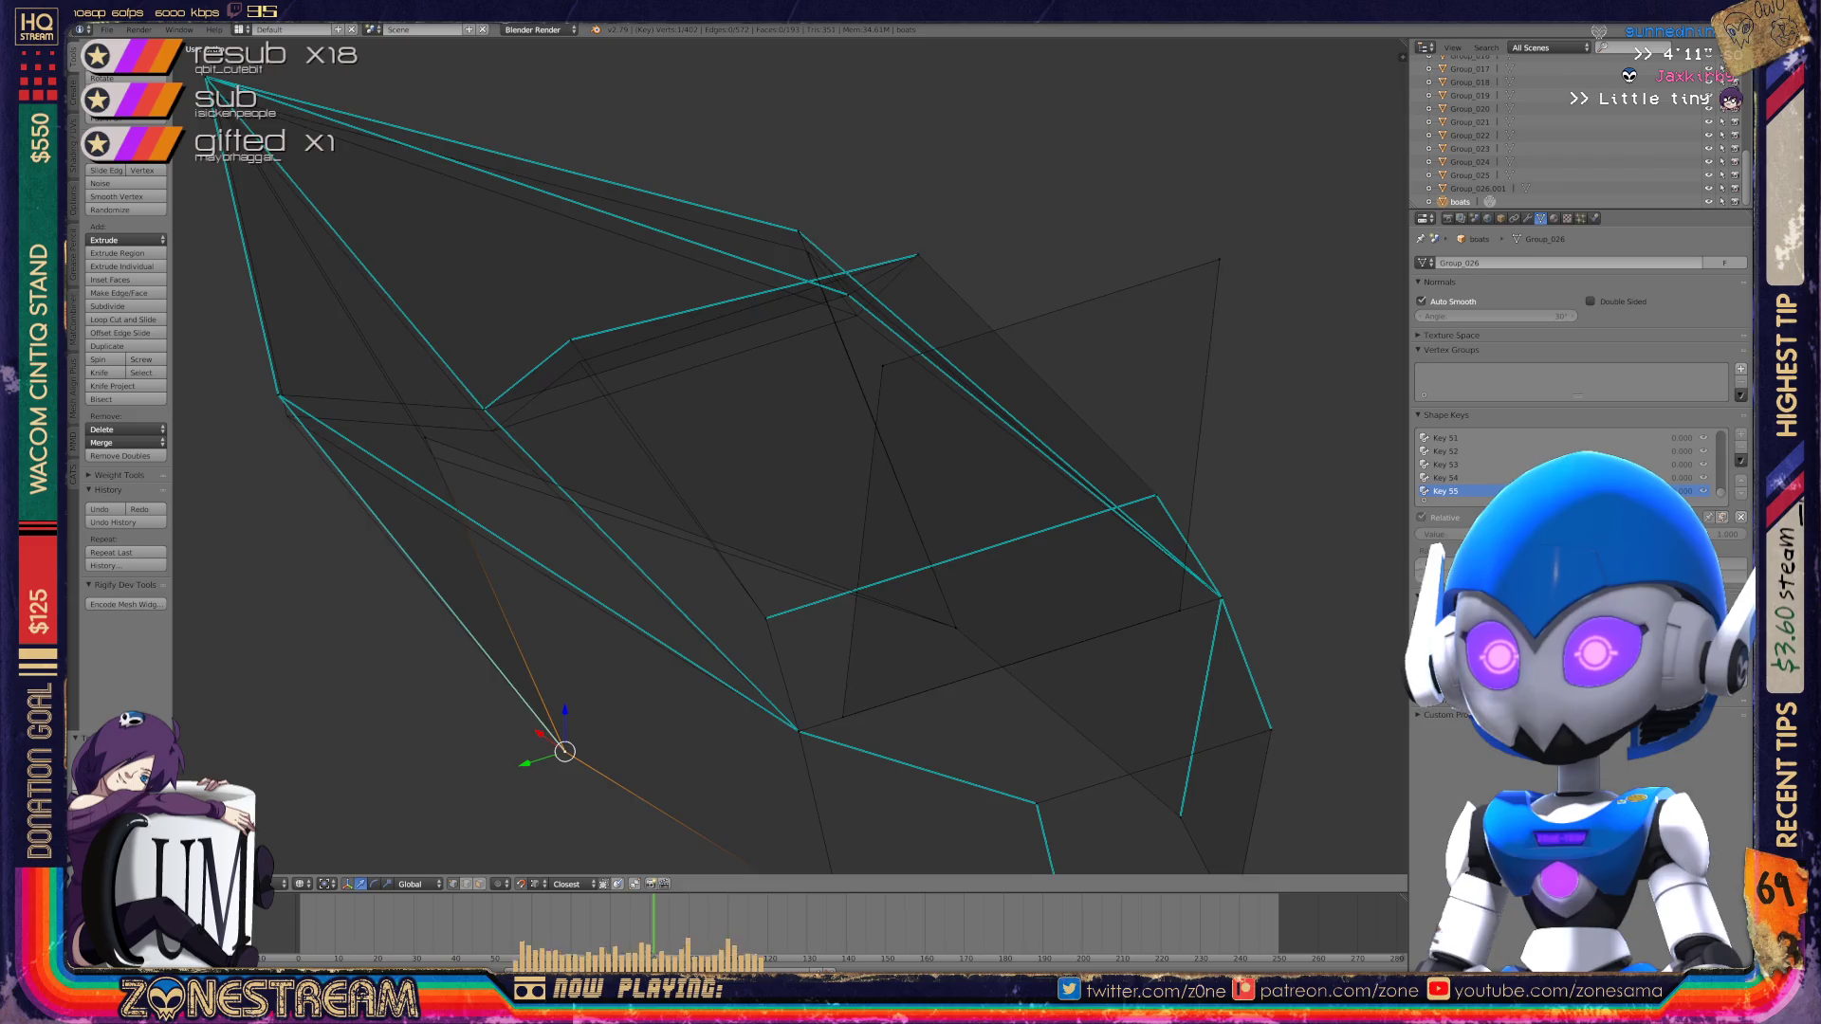
pyautogui.keyDown('shift'); pyautogui.moveTo(556, 730); pyautogui.dragTo(648, 787, button='middle'); pyautogui.keyUp('shift')
pyautogui.moveTo(648, 787); pyautogui.dragTo(516, 495)
pyautogui.keyDown('shift'); pyautogui.rightClick(535, 535); pyautogui.keyUp('shift')
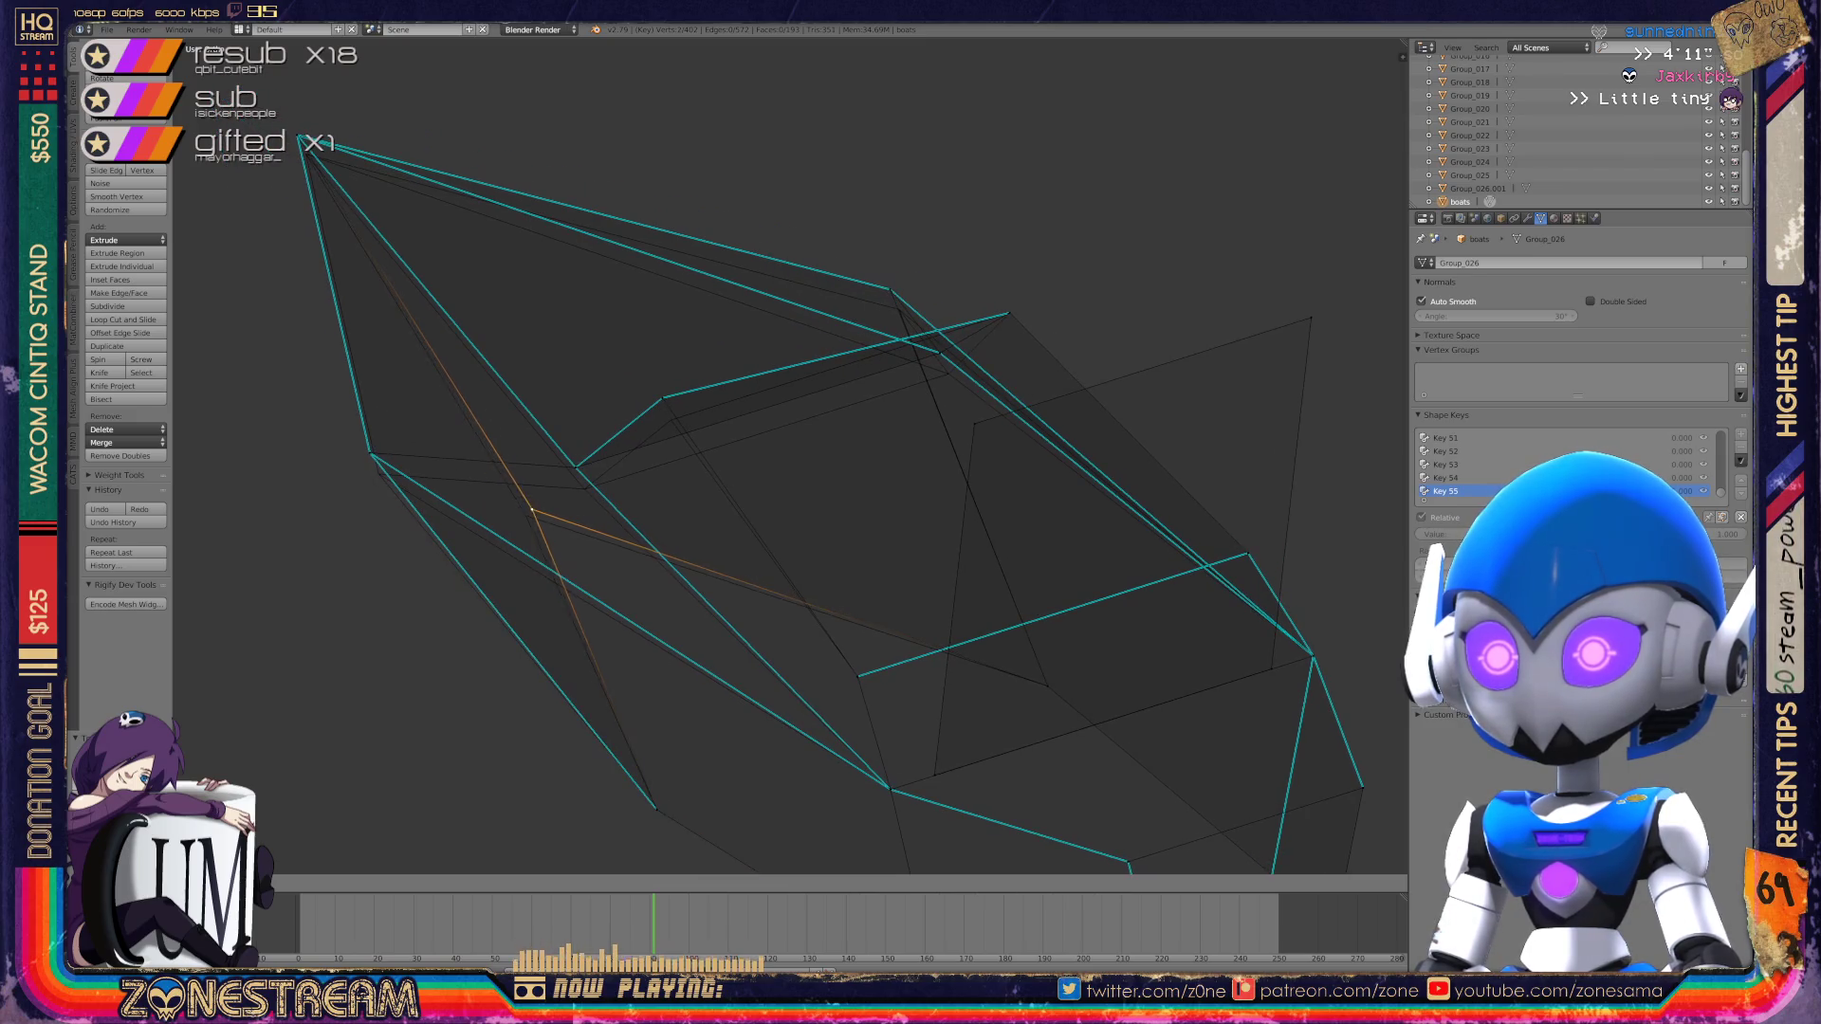
# Step: Move the left-edge vertex, then try and cancel further moves of it and the top tip vertex
pyautogui.rightClick(370, 456)
pyautogui.press('g')
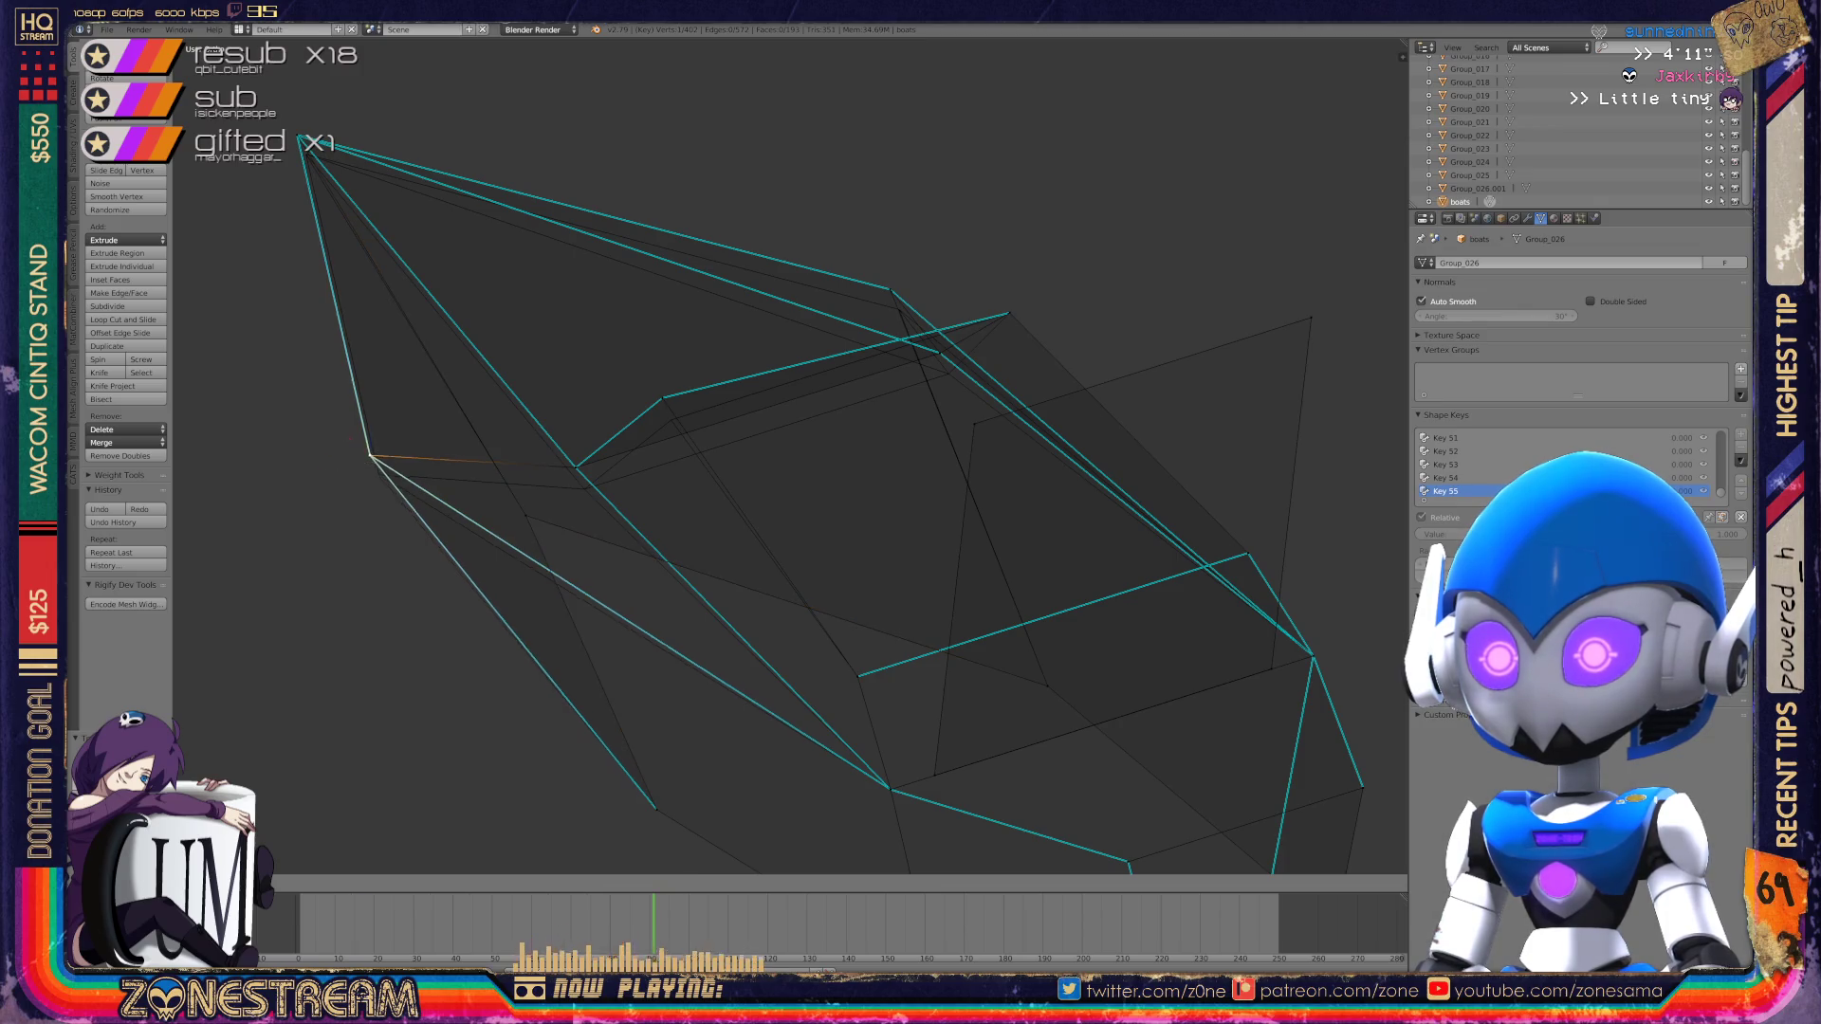
pyautogui.click(379, 474)
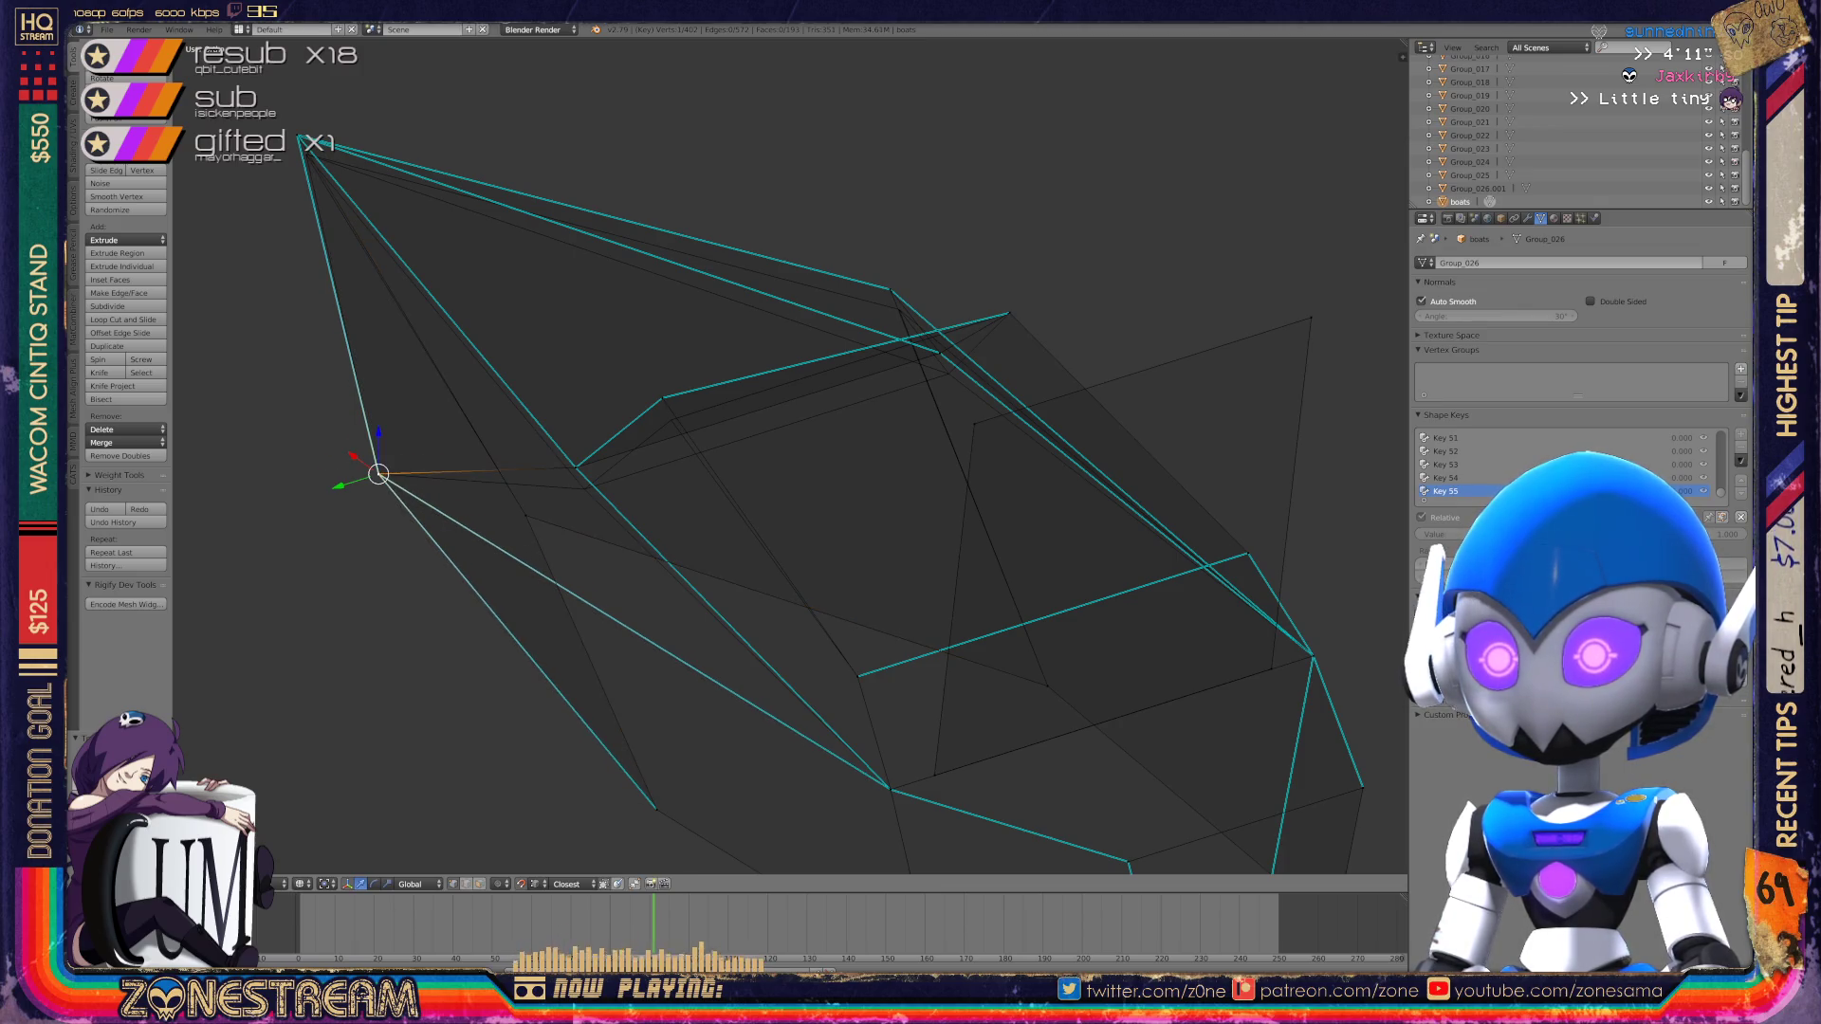
pyautogui.press('g')
pyautogui.press('Escape')
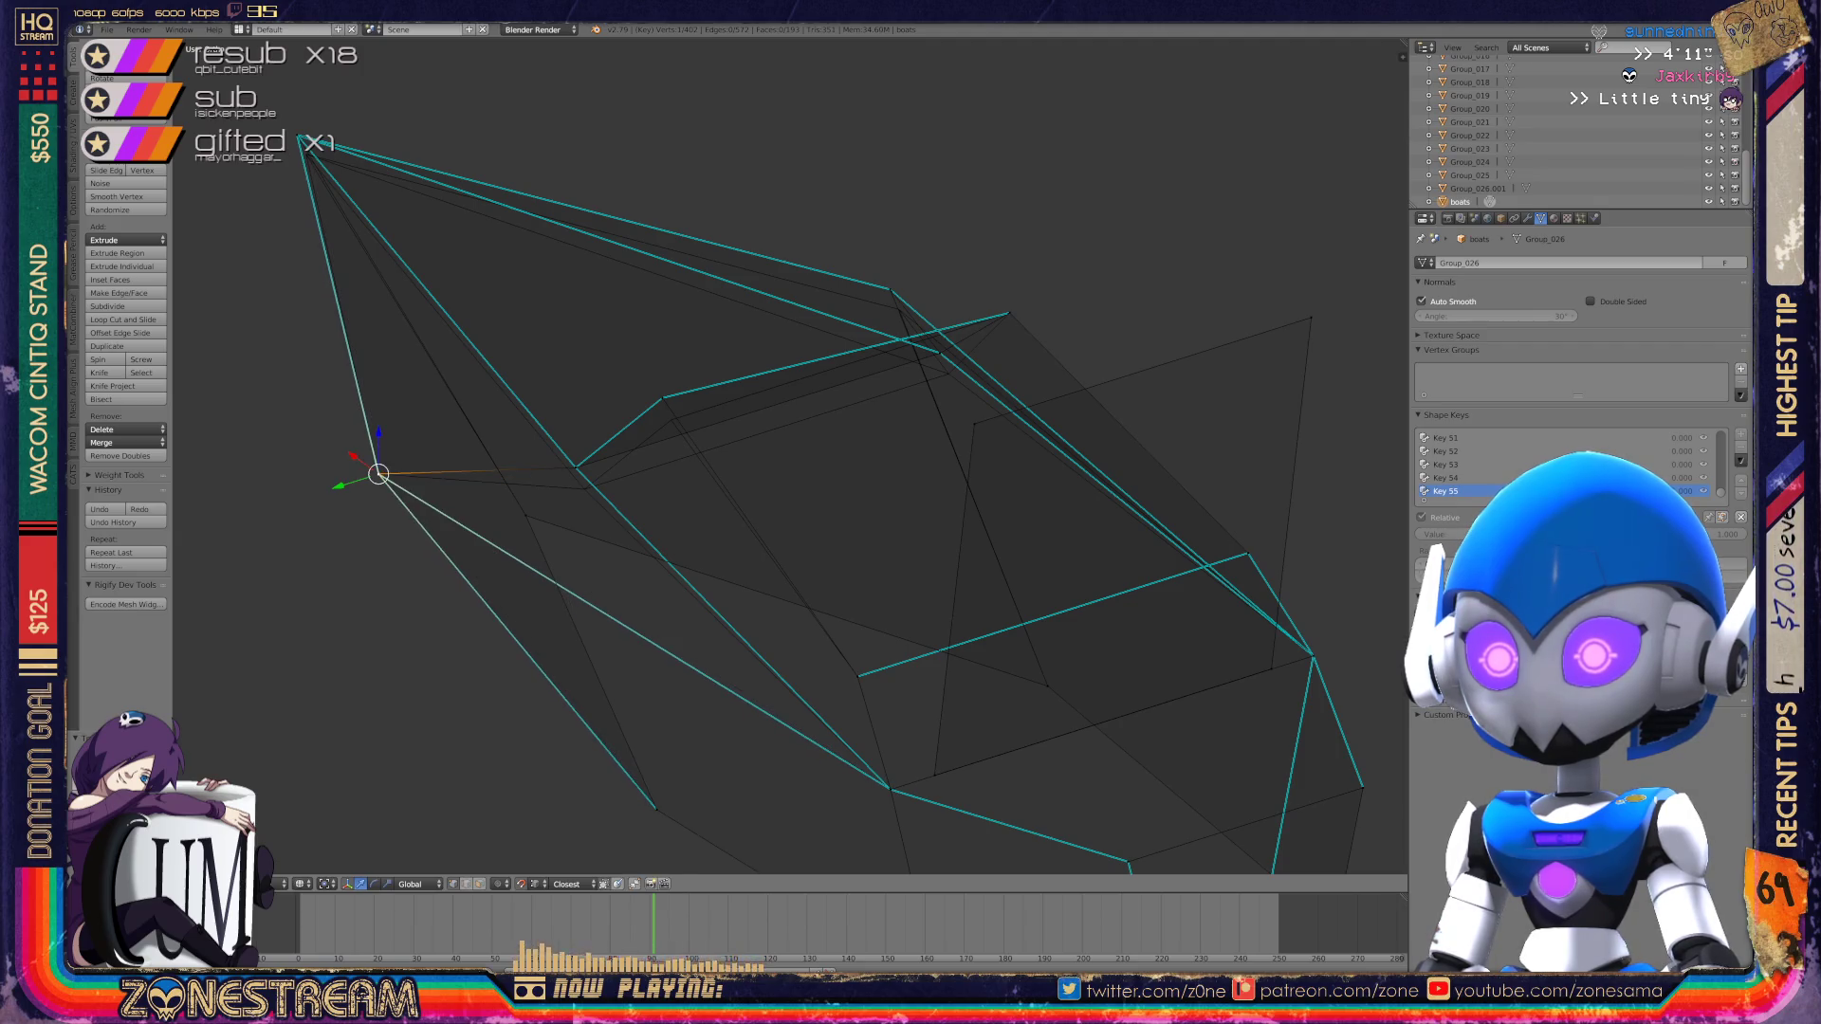
pyautogui.rightClick(302, 138)
pyautogui.press('g')
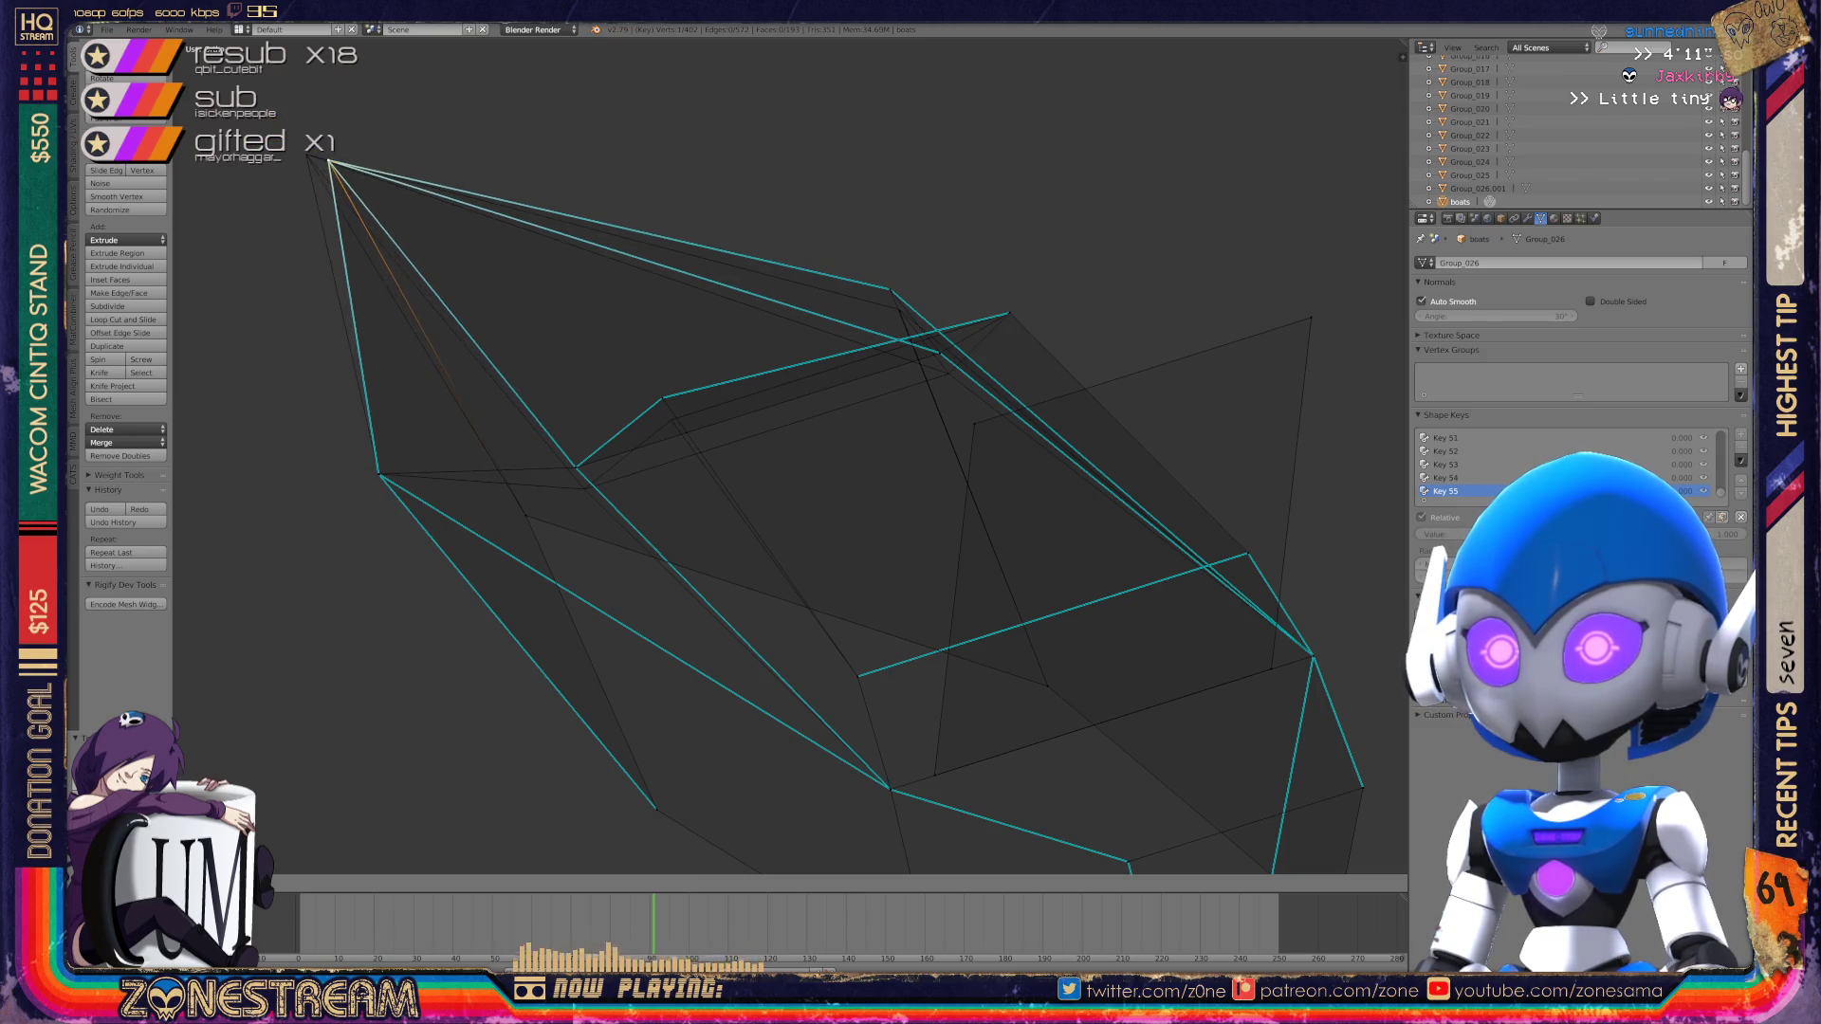
pyautogui.press('Escape')
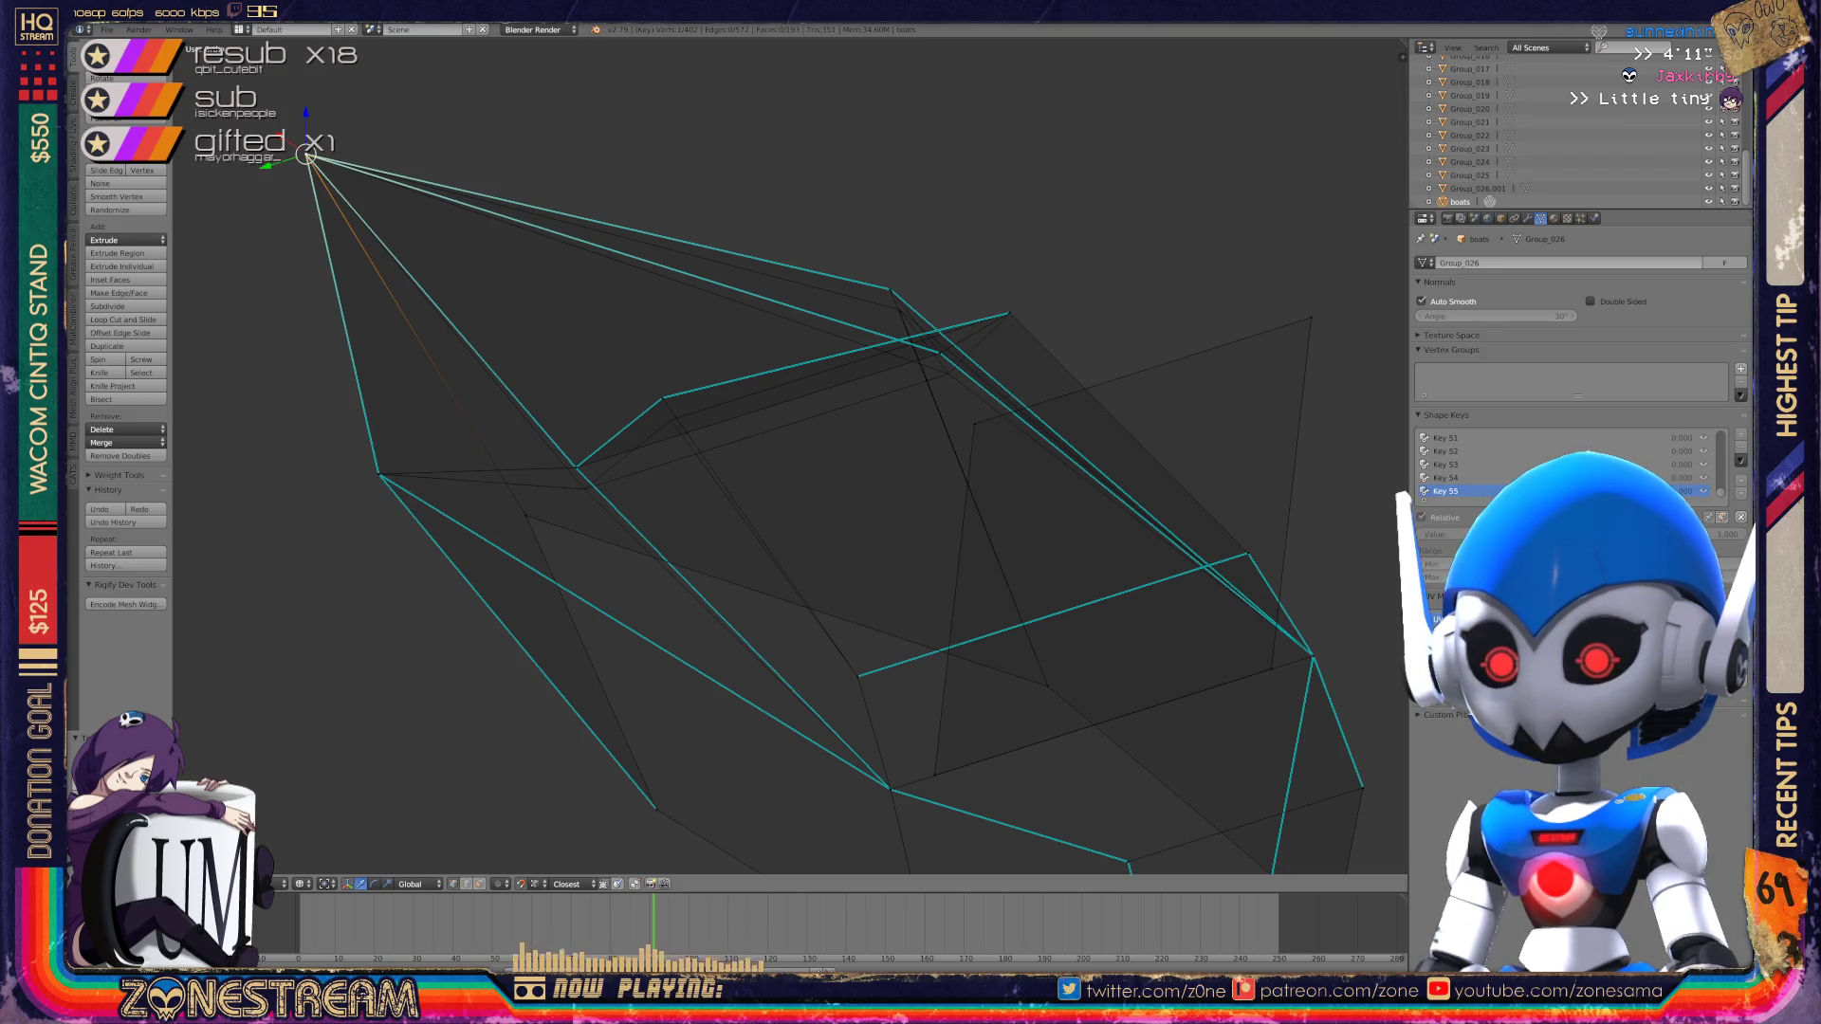
# Step: Nudge a middle vertex, the next inner vertex and an upper-edge vertex, then return to Object Mode
pyautogui.rightClick(574, 467)
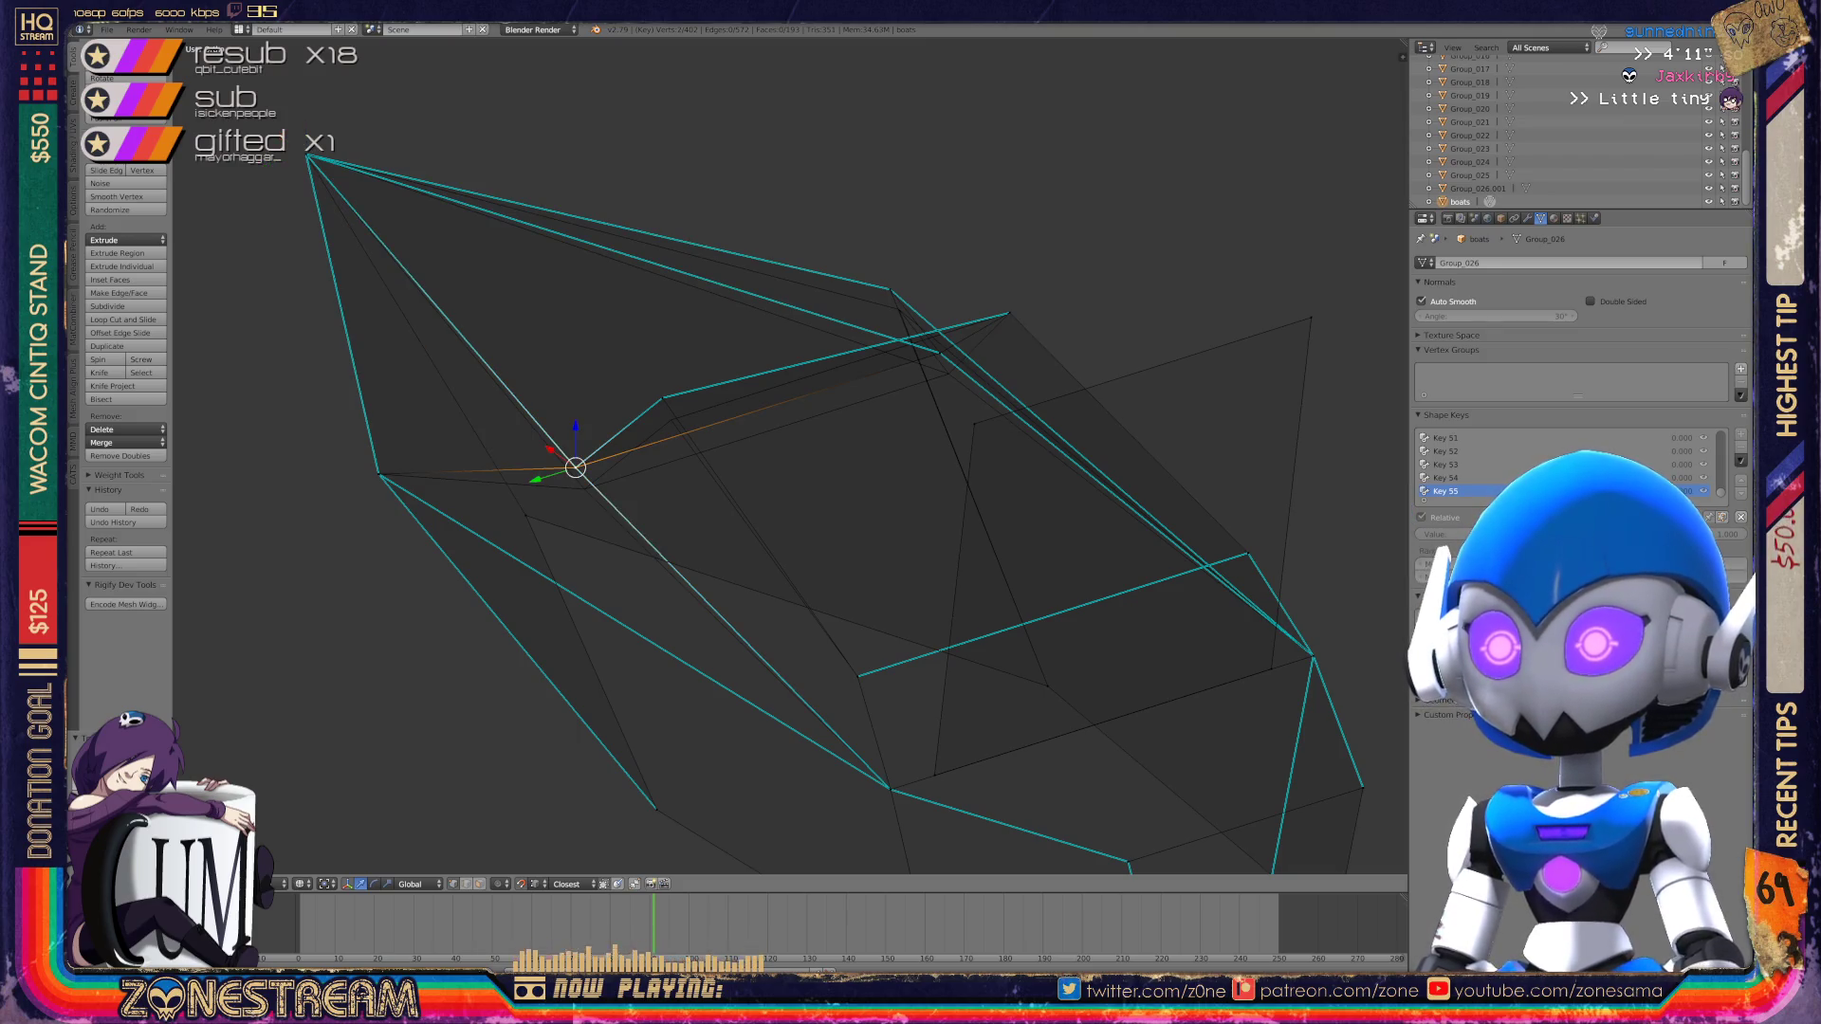
pyautogui.press('g')
pyautogui.click(585, 489)
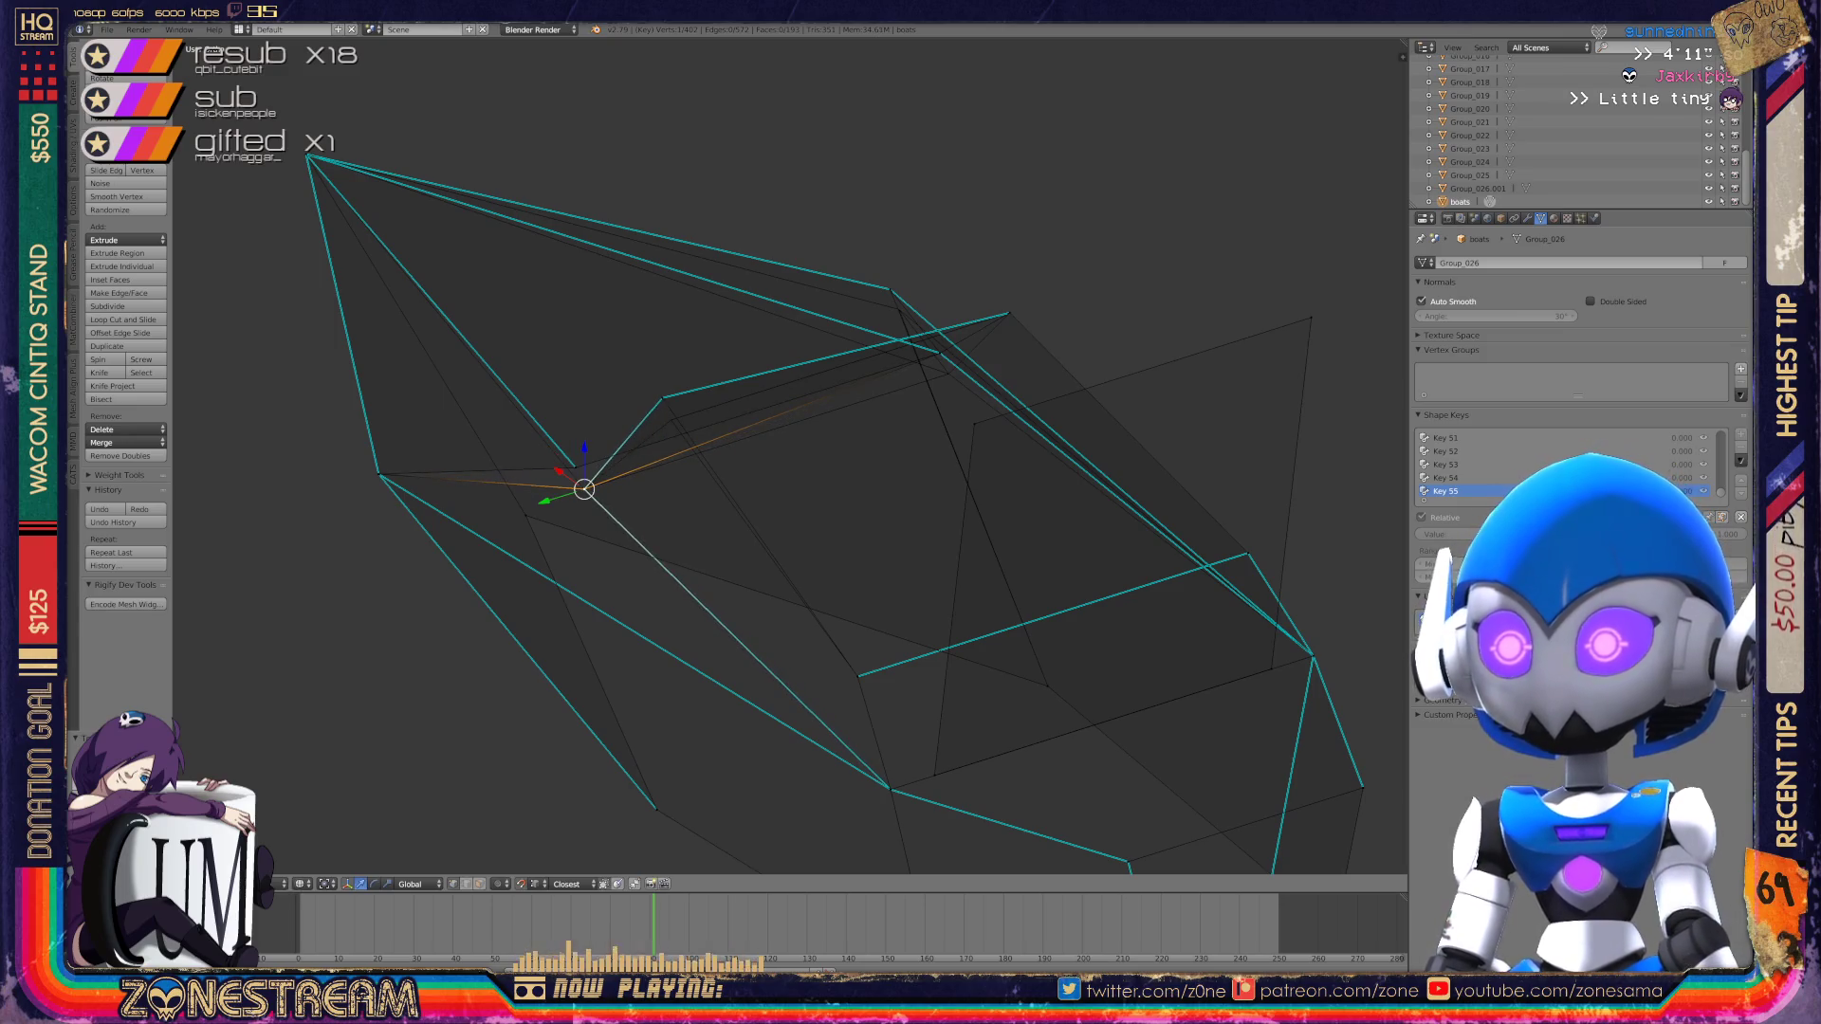
pyautogui.rightClick(662, 398)
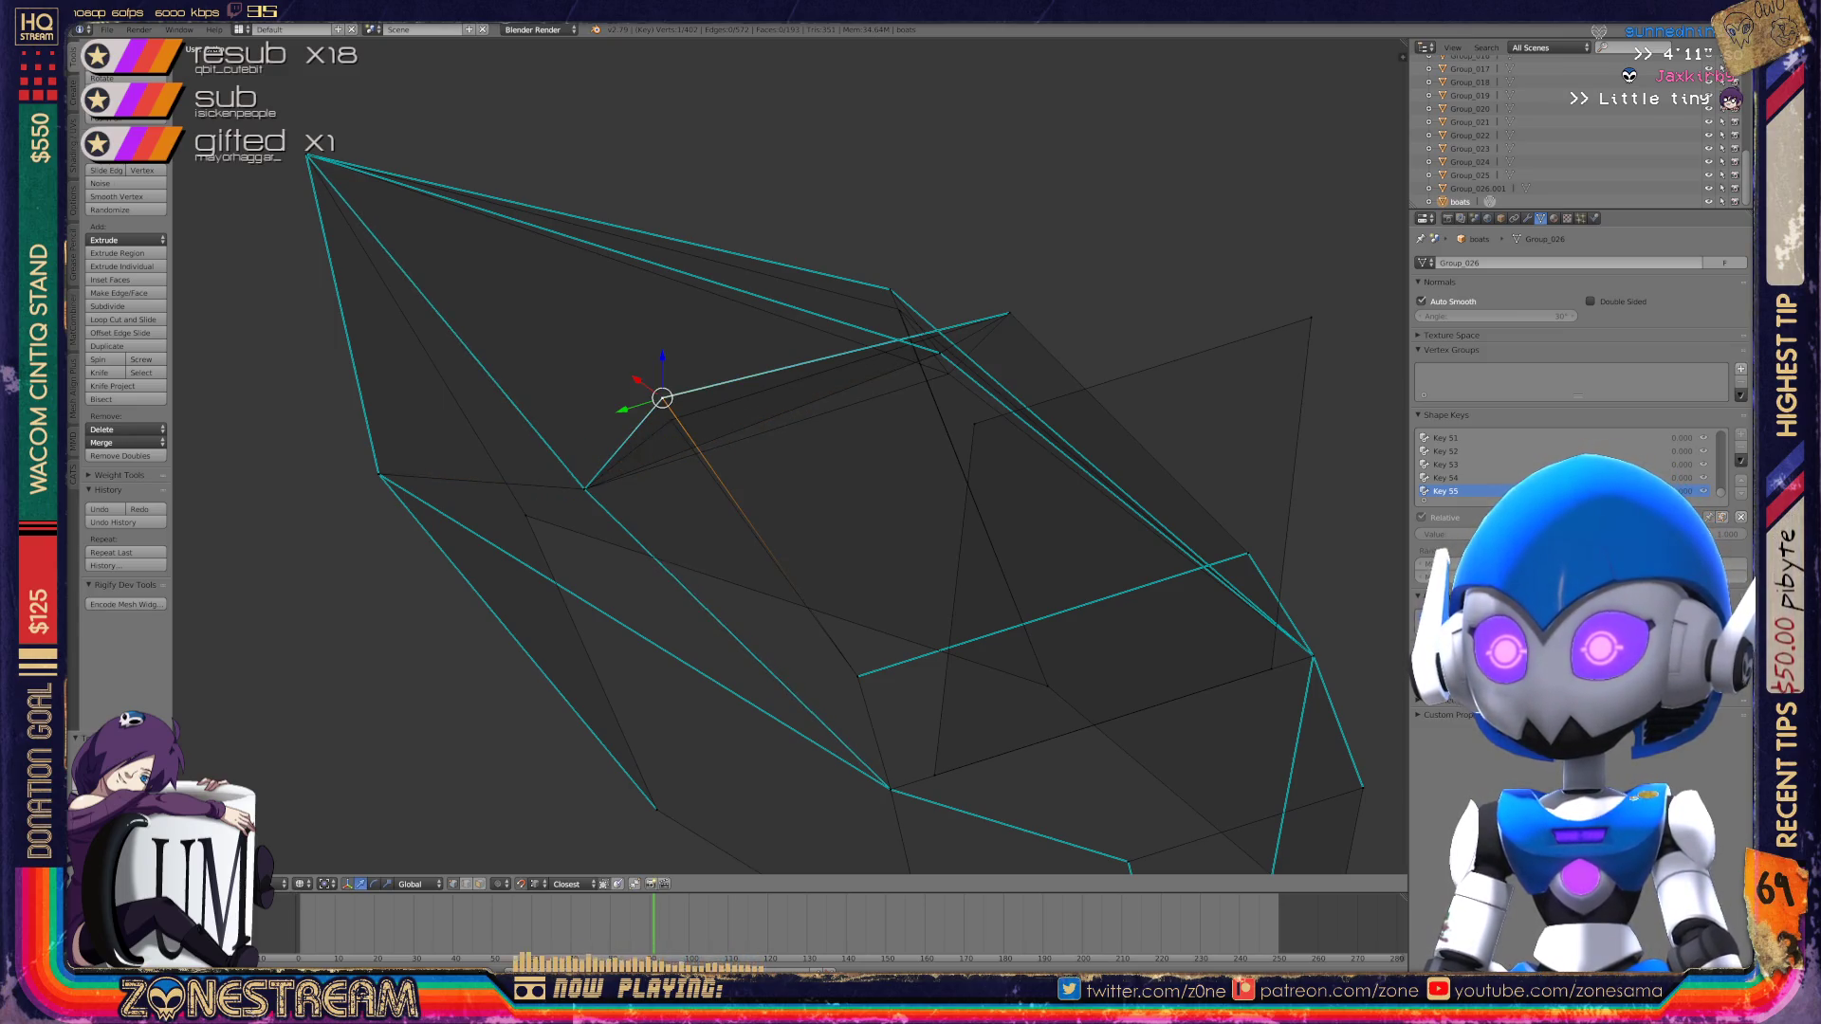
pyautogui.press('g')
pyautogui.click(671, 418)
pyautogui.moveTo(671, 419); pyautogui.dragTo(455, 465, button='middle')
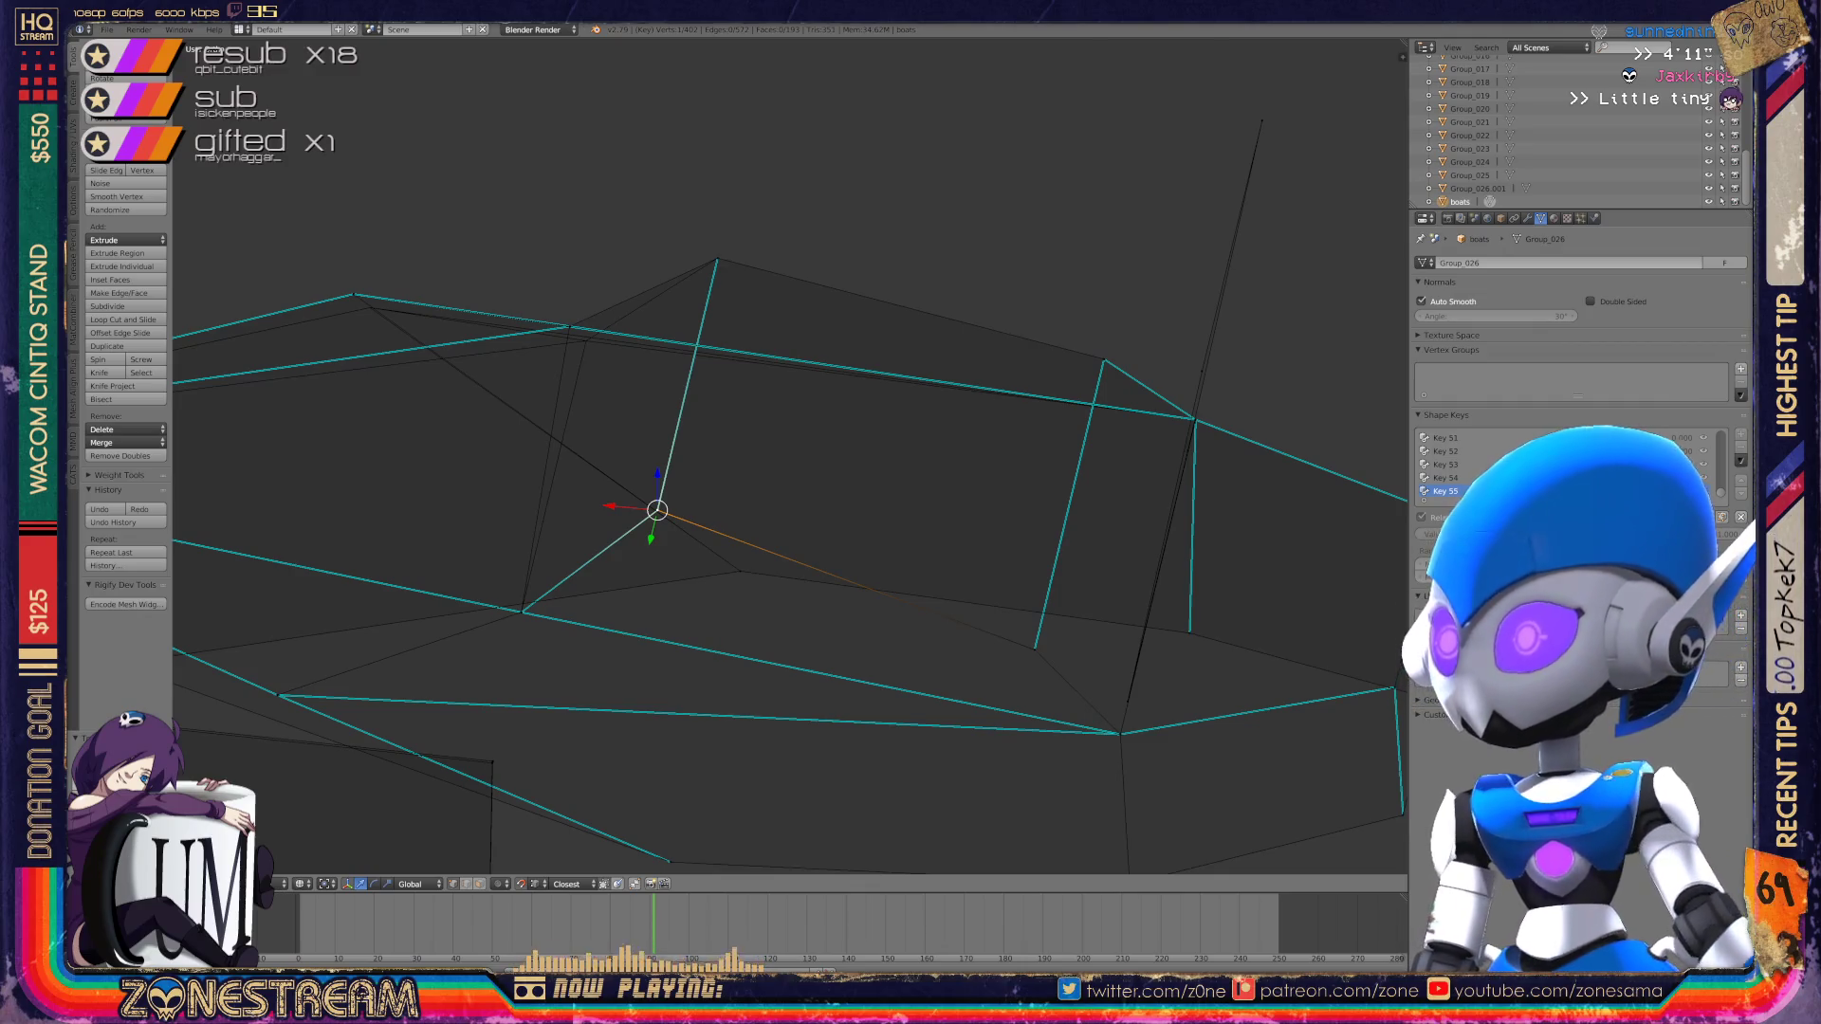
pyautogui.rightClick(569, 326)
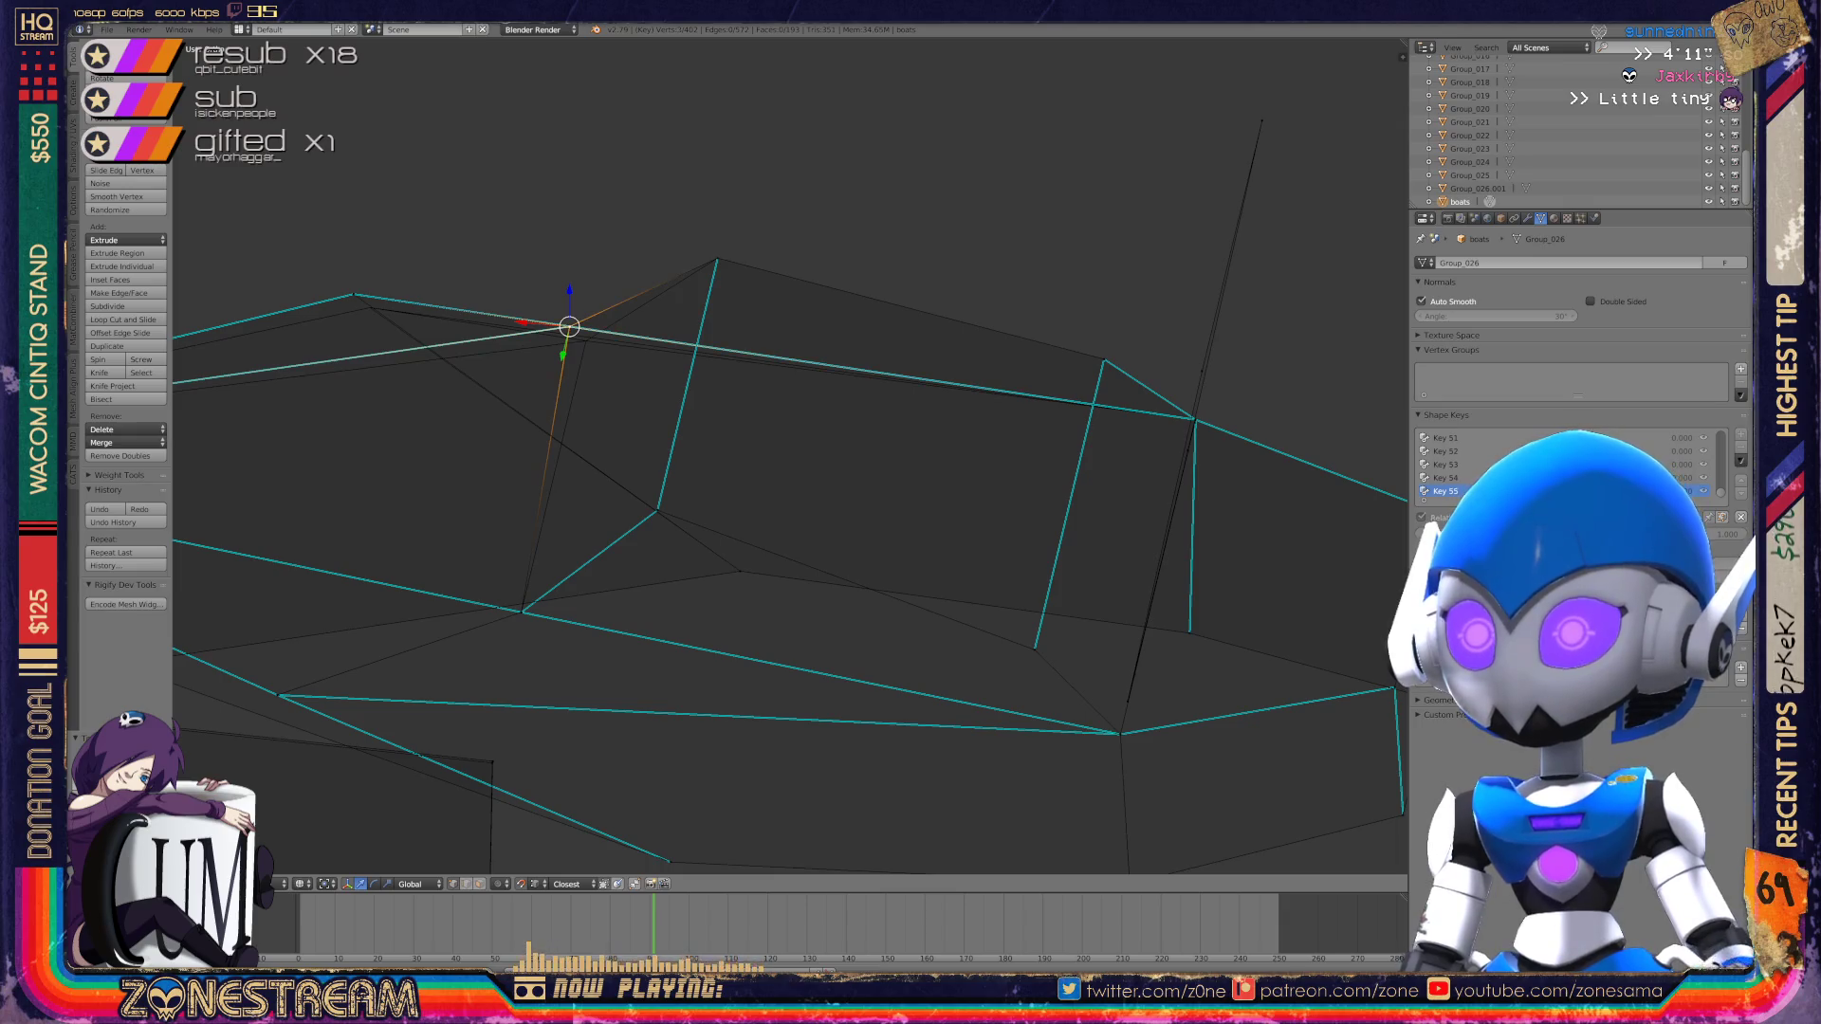
pyautogui.press('g')
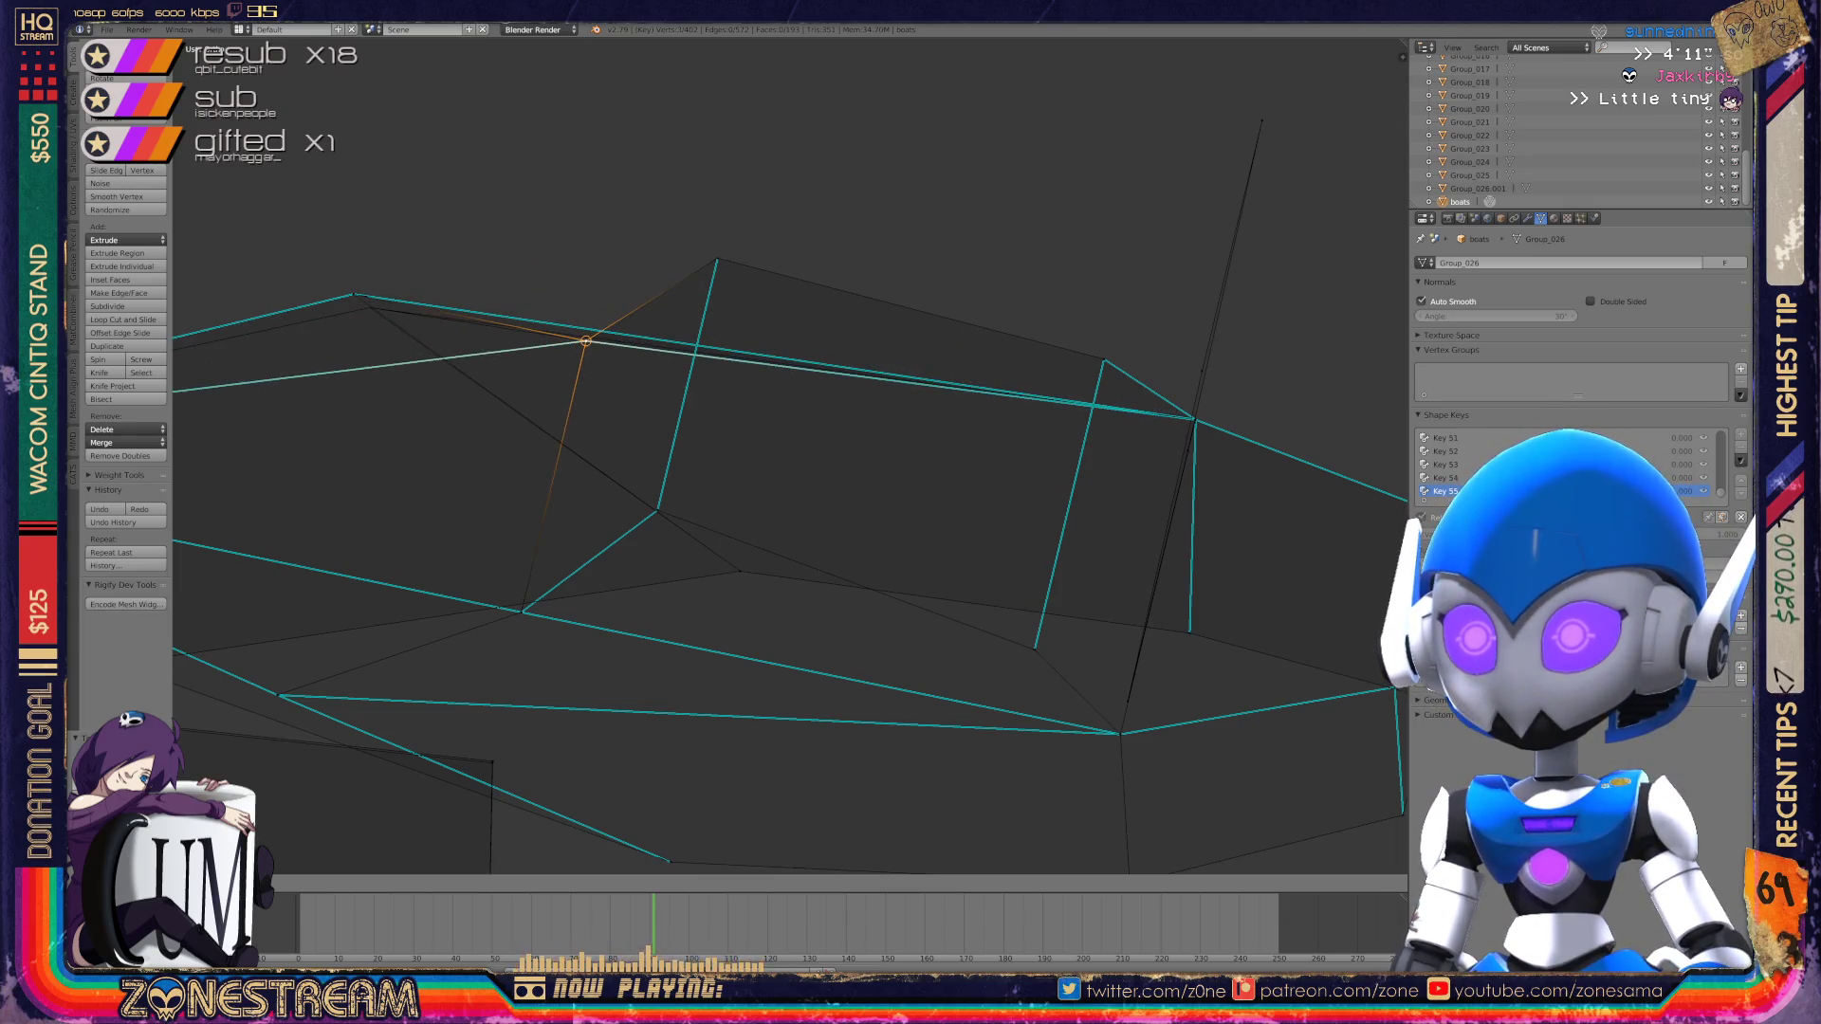
pyautogui.click(585, 339)
pyautogui.moveTo(787, 456)
pyautogui.mouseDown(button='middle')
pyautogui.moveTo(730, 436)
pyautogui.moveTo(664, 493)
pyautogui.mouseUp(button='middle')
pyautogui.press('Tab')
# Step: Shift a lower-edge vertex of the flat armor piece slightly and return to Object Mode
pyautogui.keyDown('shift'); pyautogui.moveTo(721, 569); pyautogui.dragTo(690, 365, button='middle'); pyautogui.keyUp('shift')
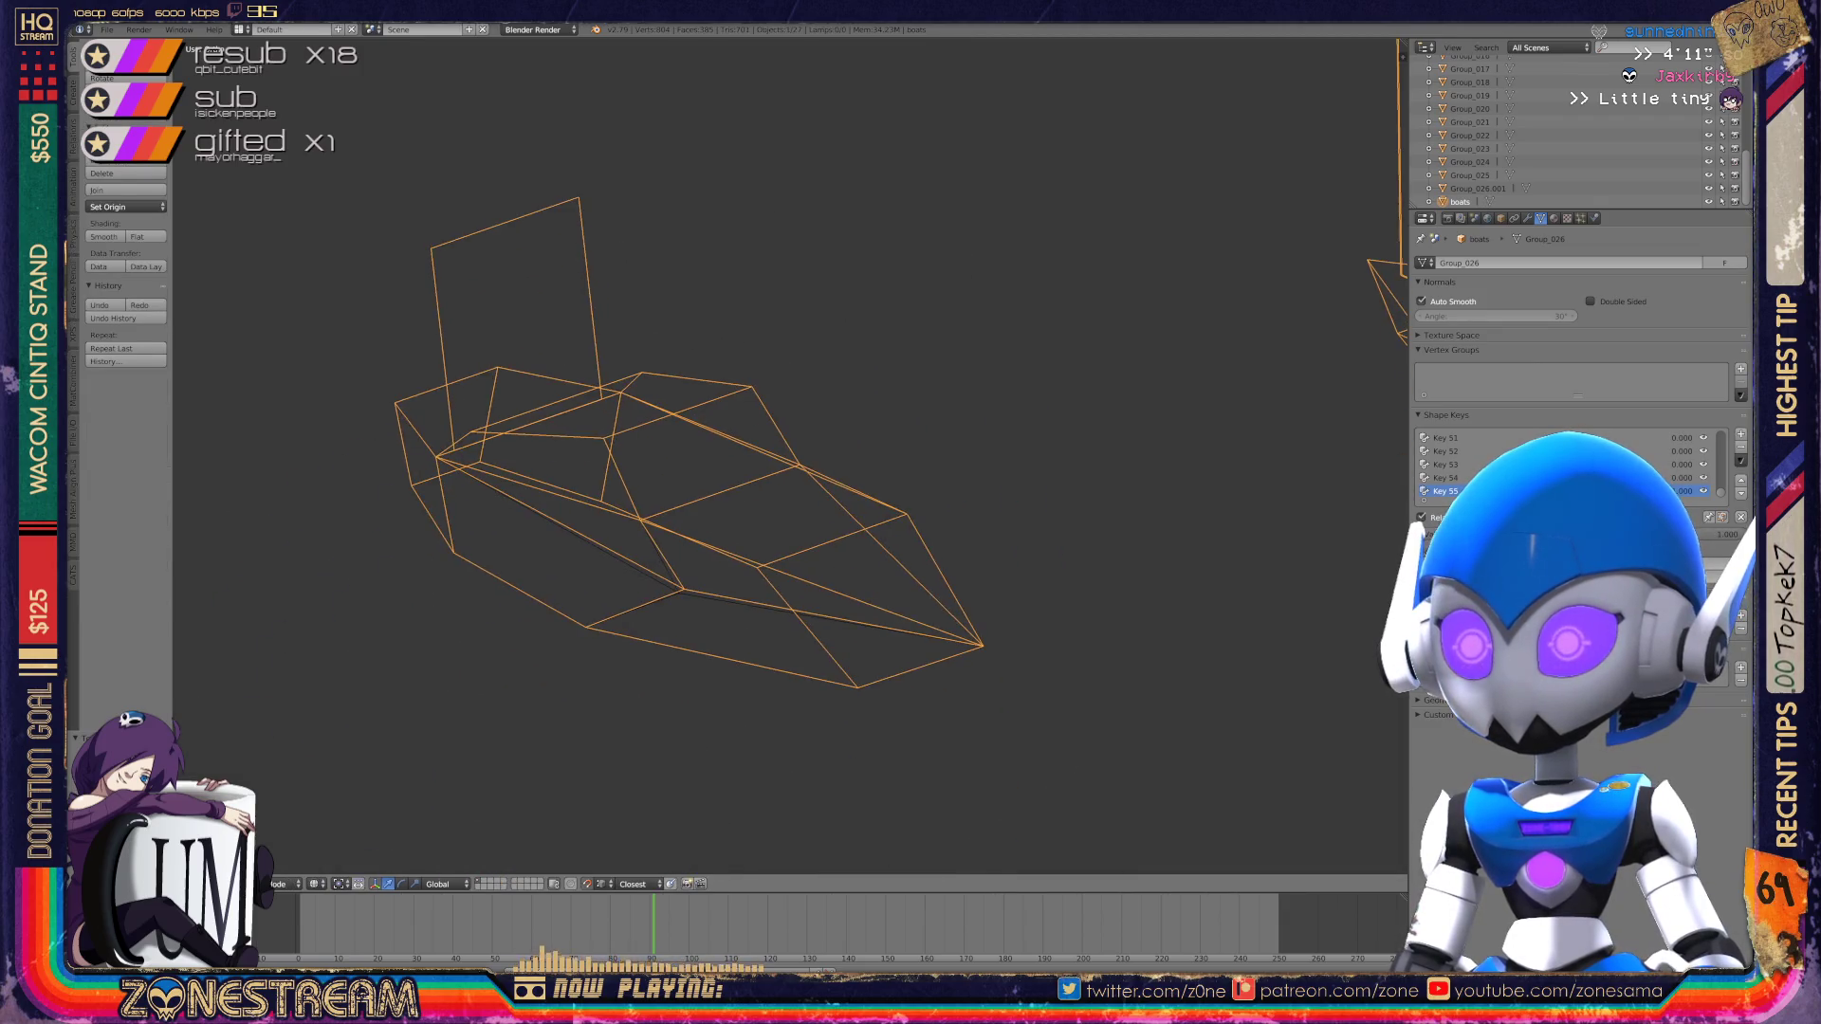
pyautogui.press('Tab')
pyautogui.rightClick(684, 589)
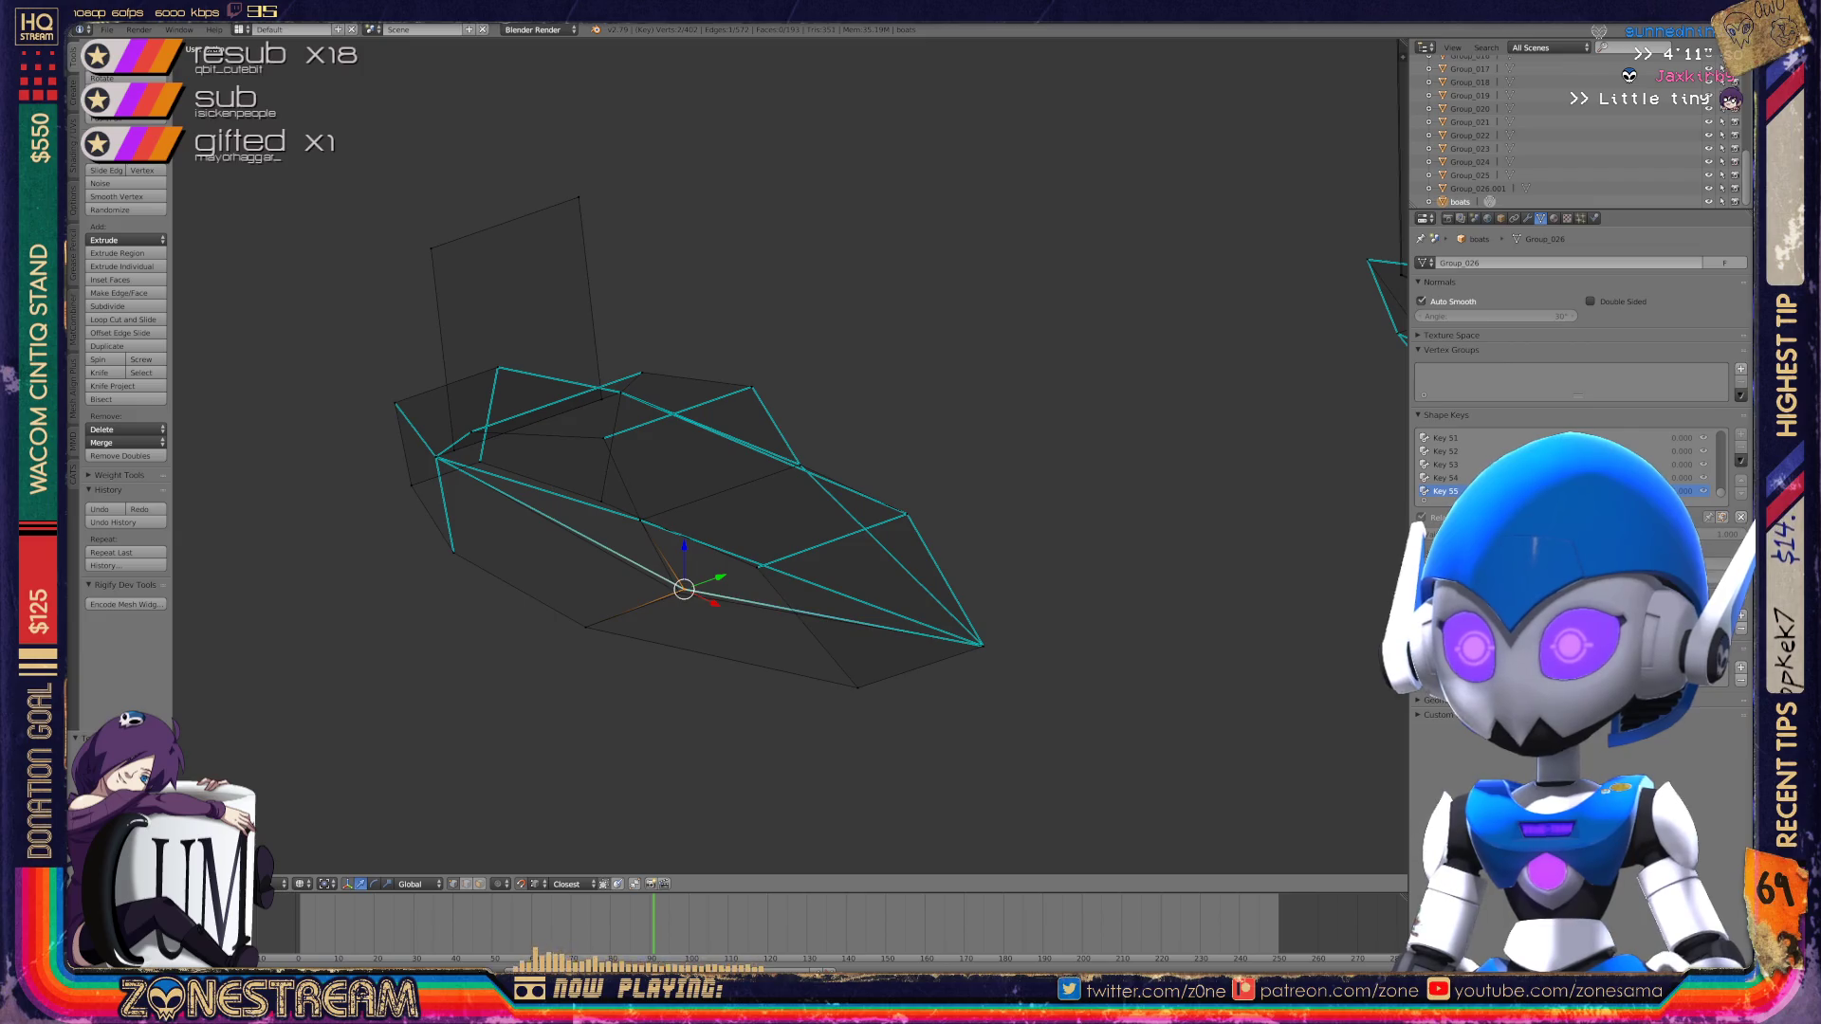
pyautogui.press('g')
pyautogui.press('Return')
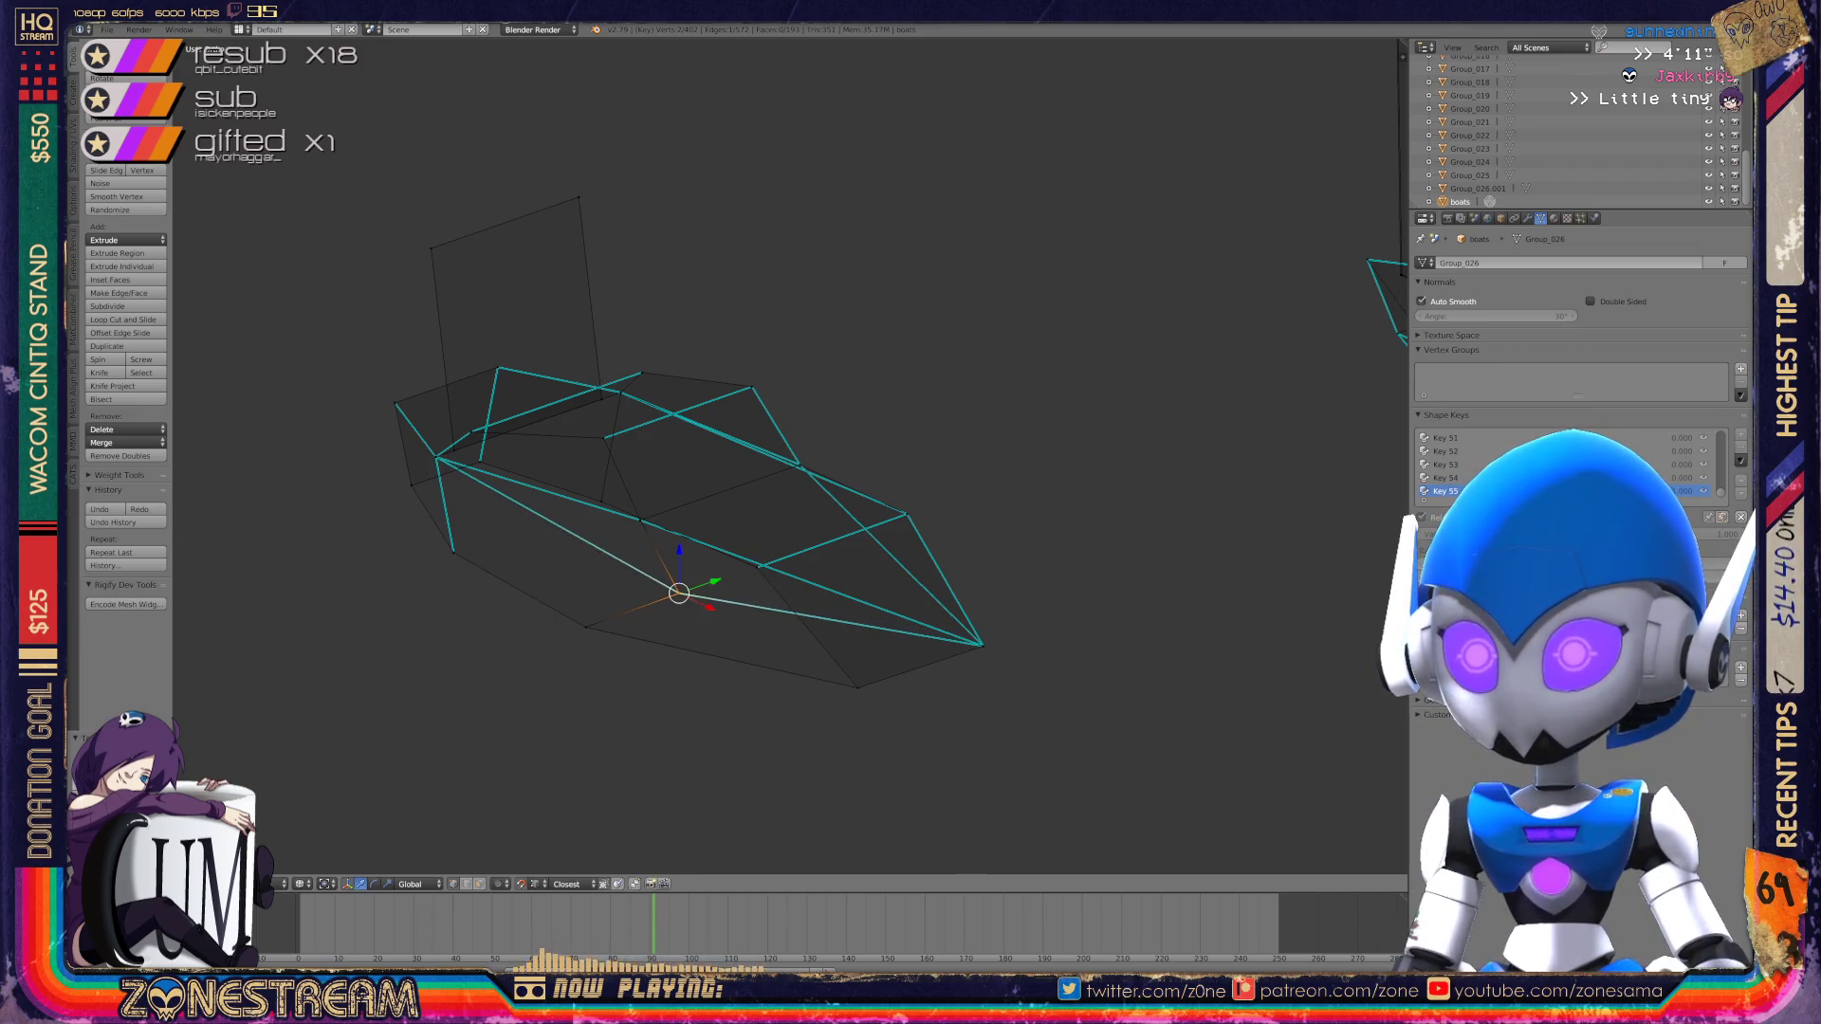
pyautogui.press('Tab')
# Step: Show all armor pieces again, frame the boat-shaped piece, and select its lower front corner vertex in Edit Mode
pyautogui.moveTo(664, 475); pyautogui.dragTo(702, 417, button='middle')
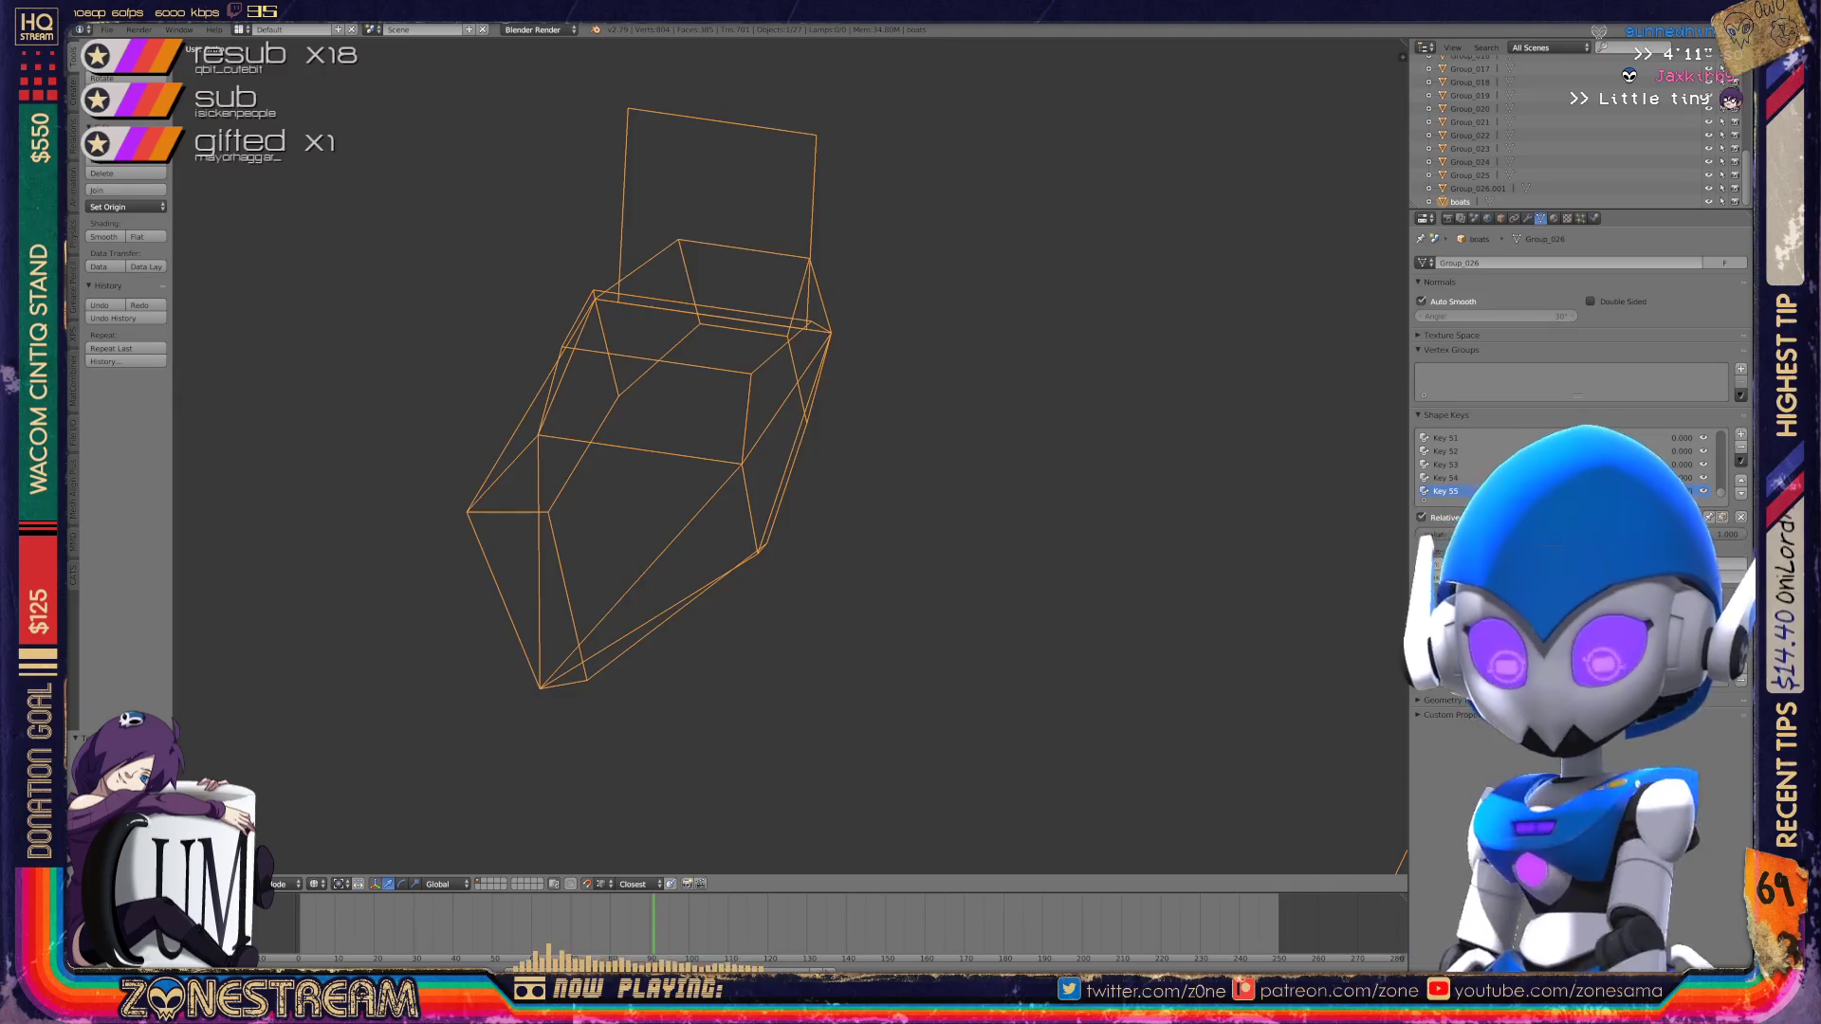
pyautogui.press('KP_Divide')
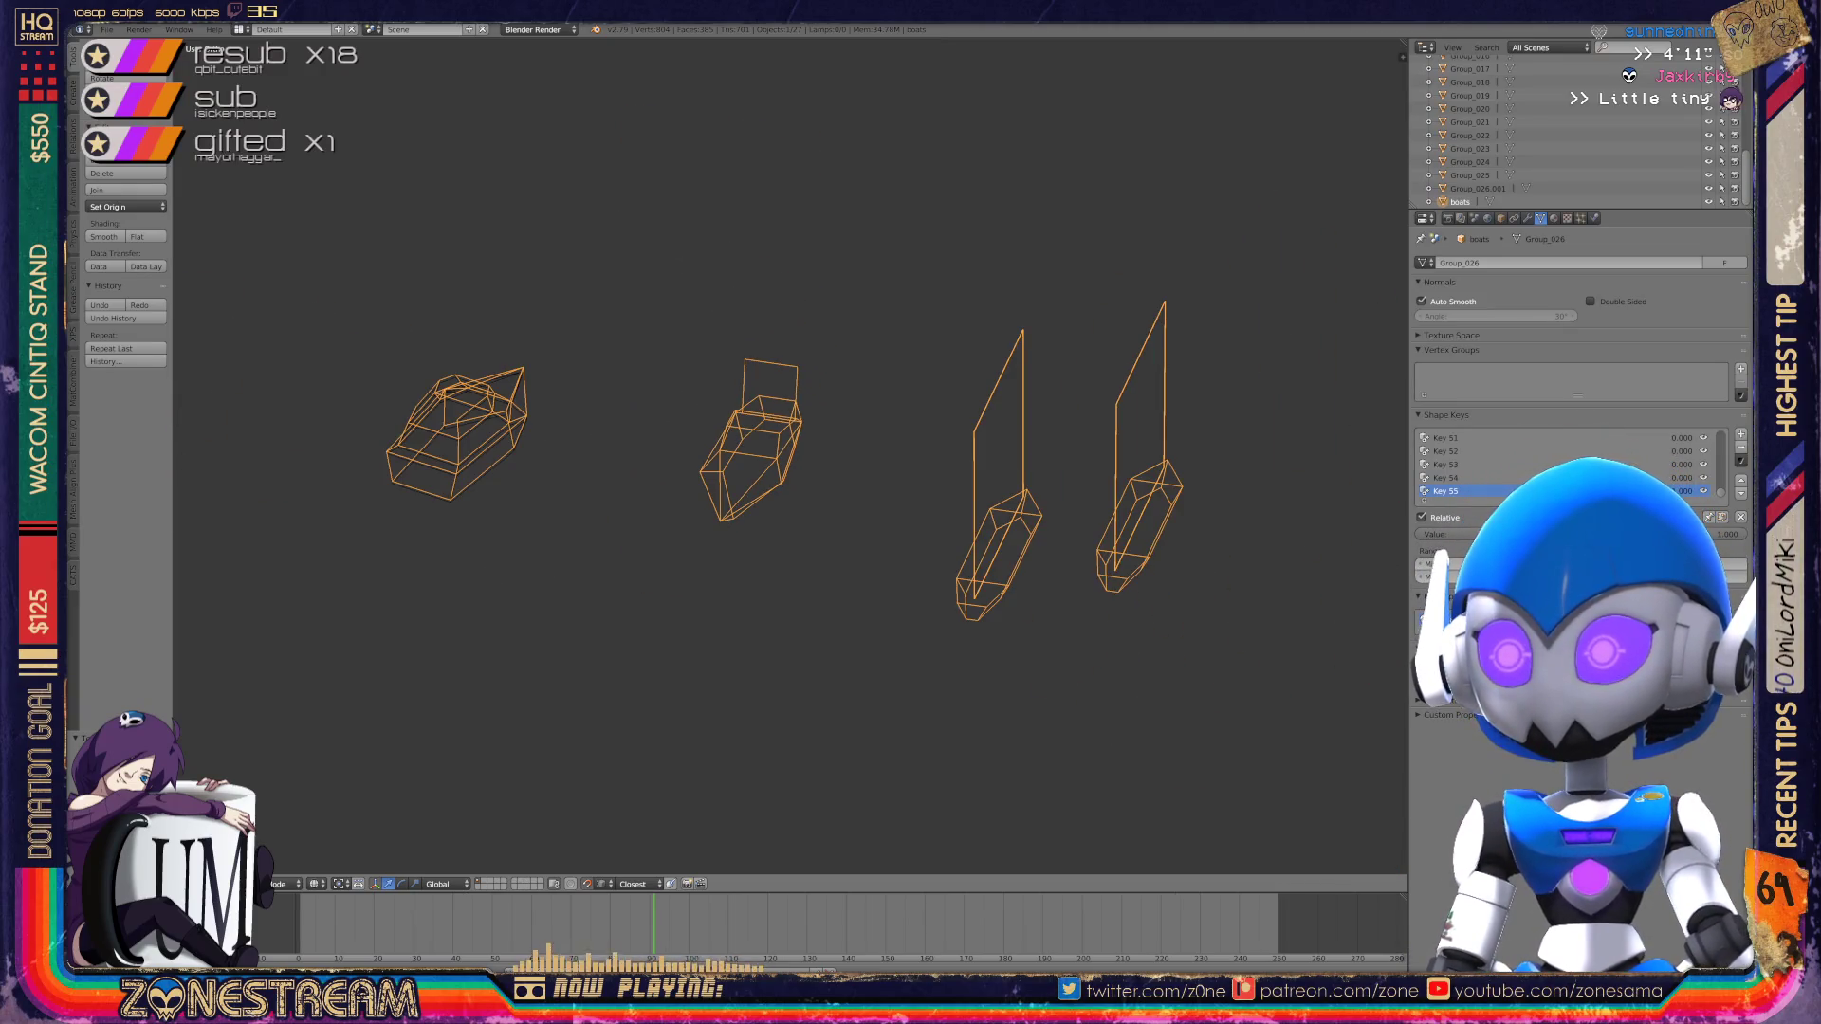
pyautogui.press('KP_Decimal')
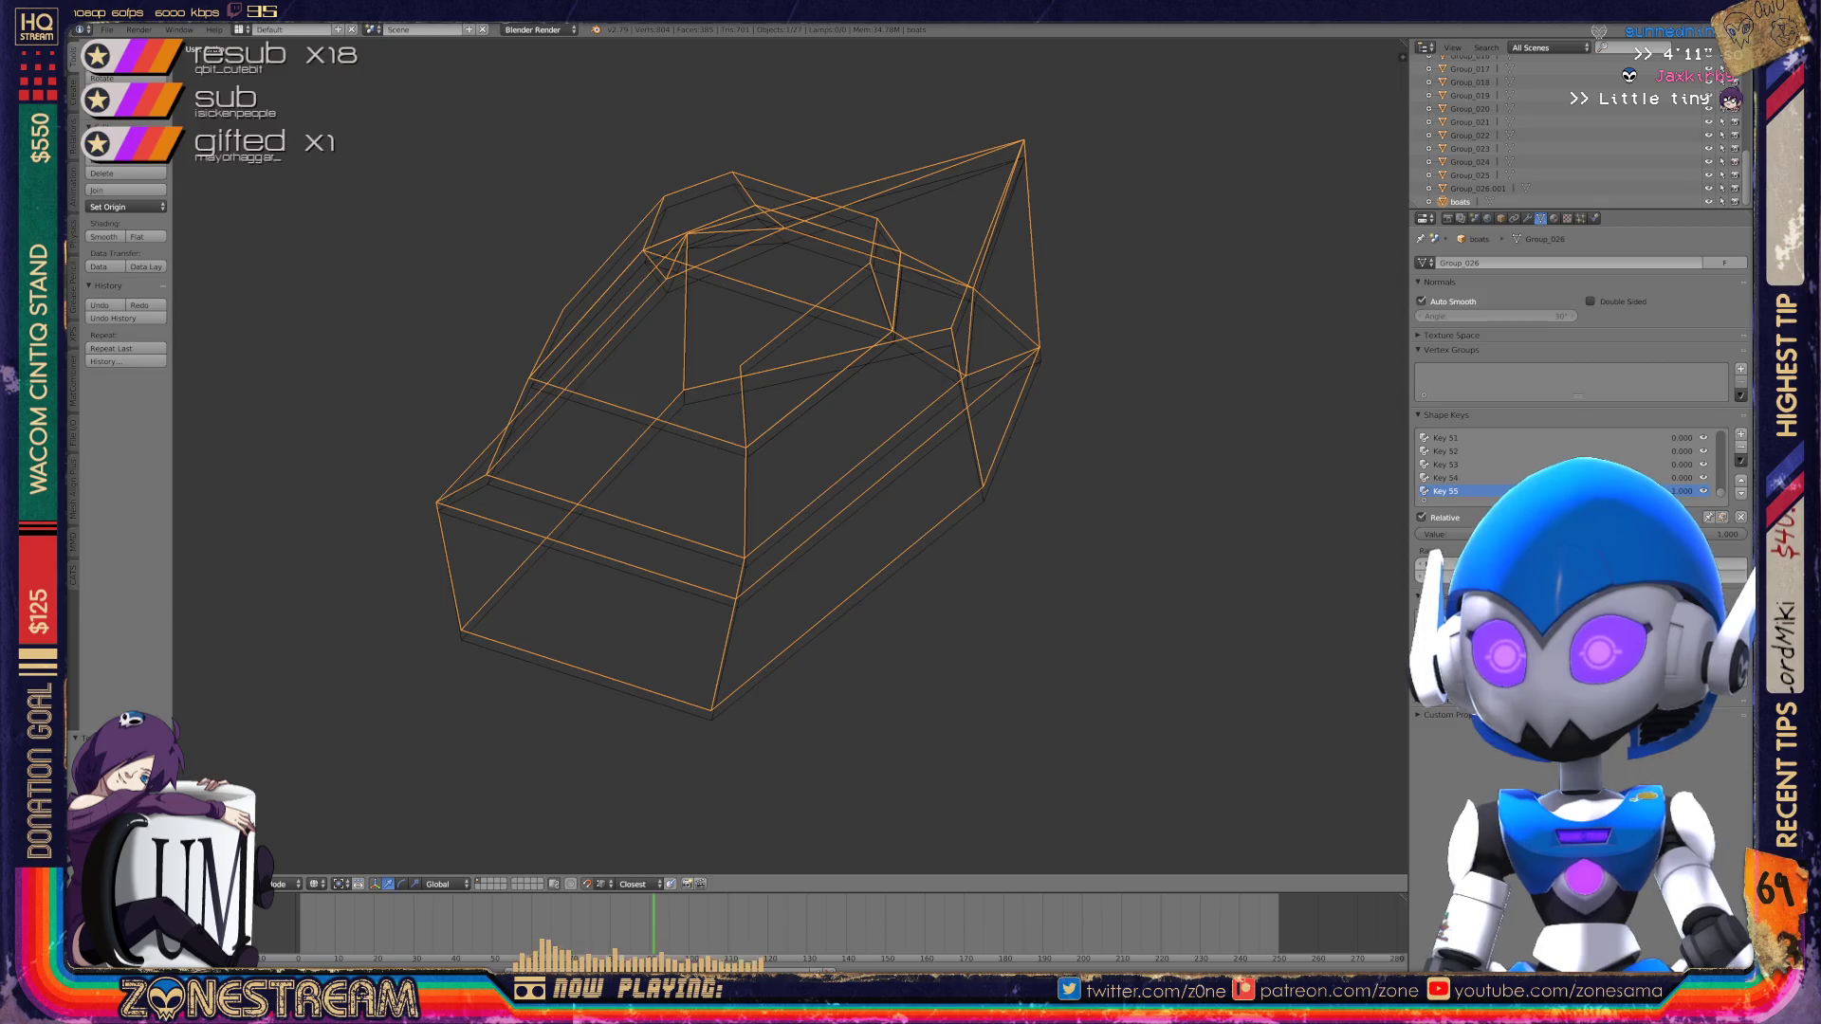
pyautogui.press('Tab')
pyautogui.rightClick(736, 599)
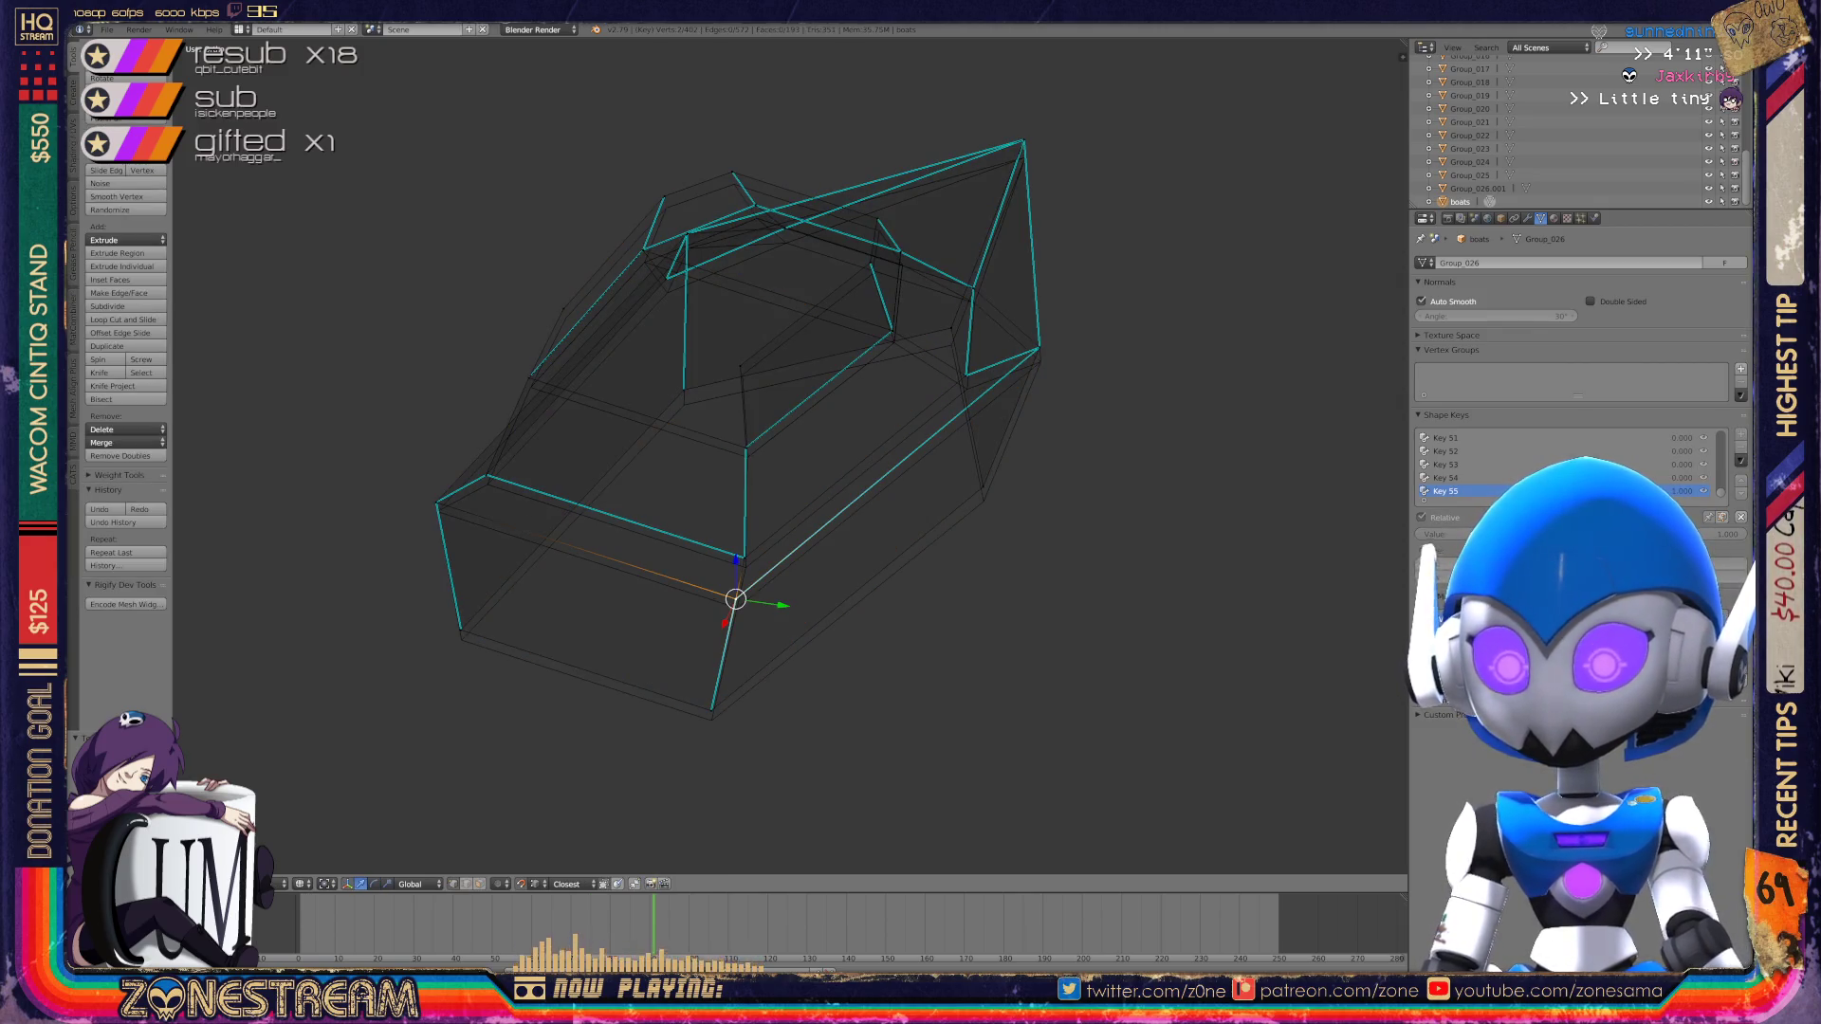
# Step: Lower the front corner vertex in two small moves and drop the left-front vertex
pyautogui.press('g')
pyautogui.press('Return')
pyautogui.press('g')
pyautogui.press('Return')
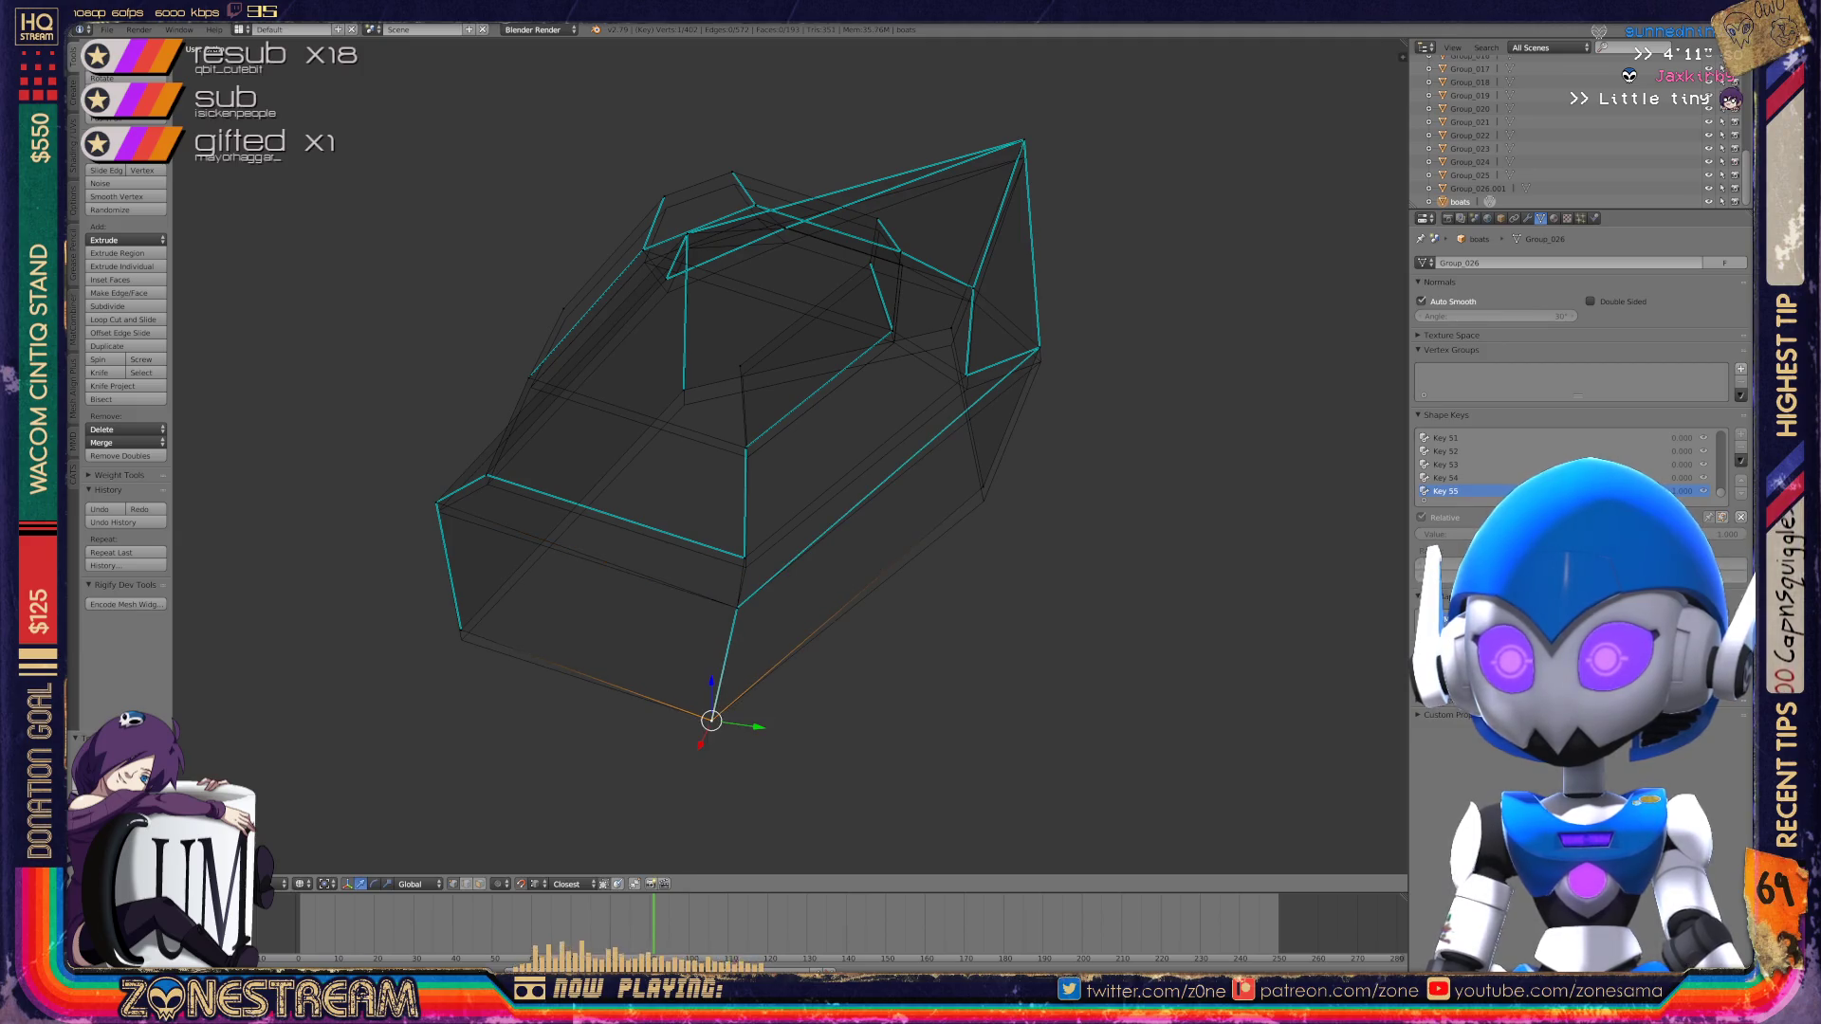
pyautogui.rightClick(461, 630)
pyautogui.press('g')
pyautogui.press('Return')
# Step: Lower the upper-right, right-side and far-right tip vertices slightly
pyautogui.rightClick(684, 390)
pyautogui.press('g')
pyautogui.press('Return')
pyautogui.rightClick(984, 500)
pyautogui.press('g')
pyautogui.press('Return')
pyautogui.rightClick(1039, 349)
pyautogui.hotkey('shift', 'g')
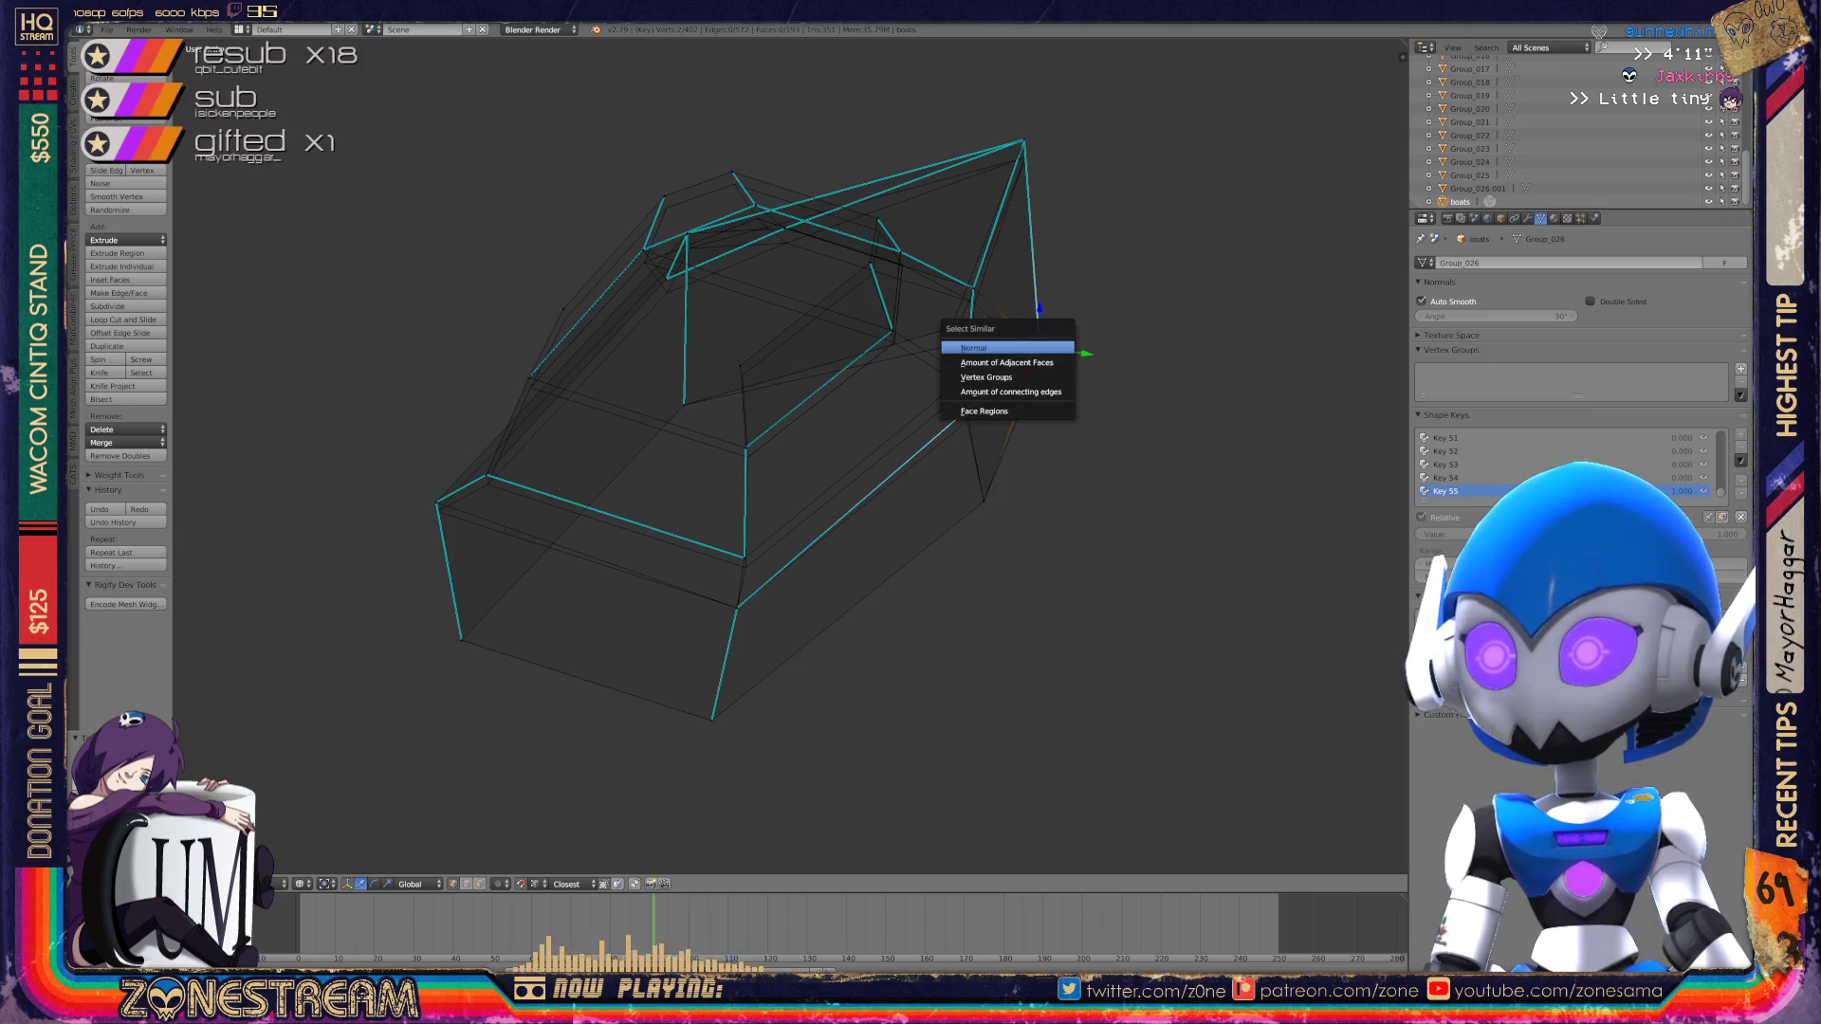
pyautogui.press('Escape')
pyautogui.press('g')
pyautogui.press('Return')
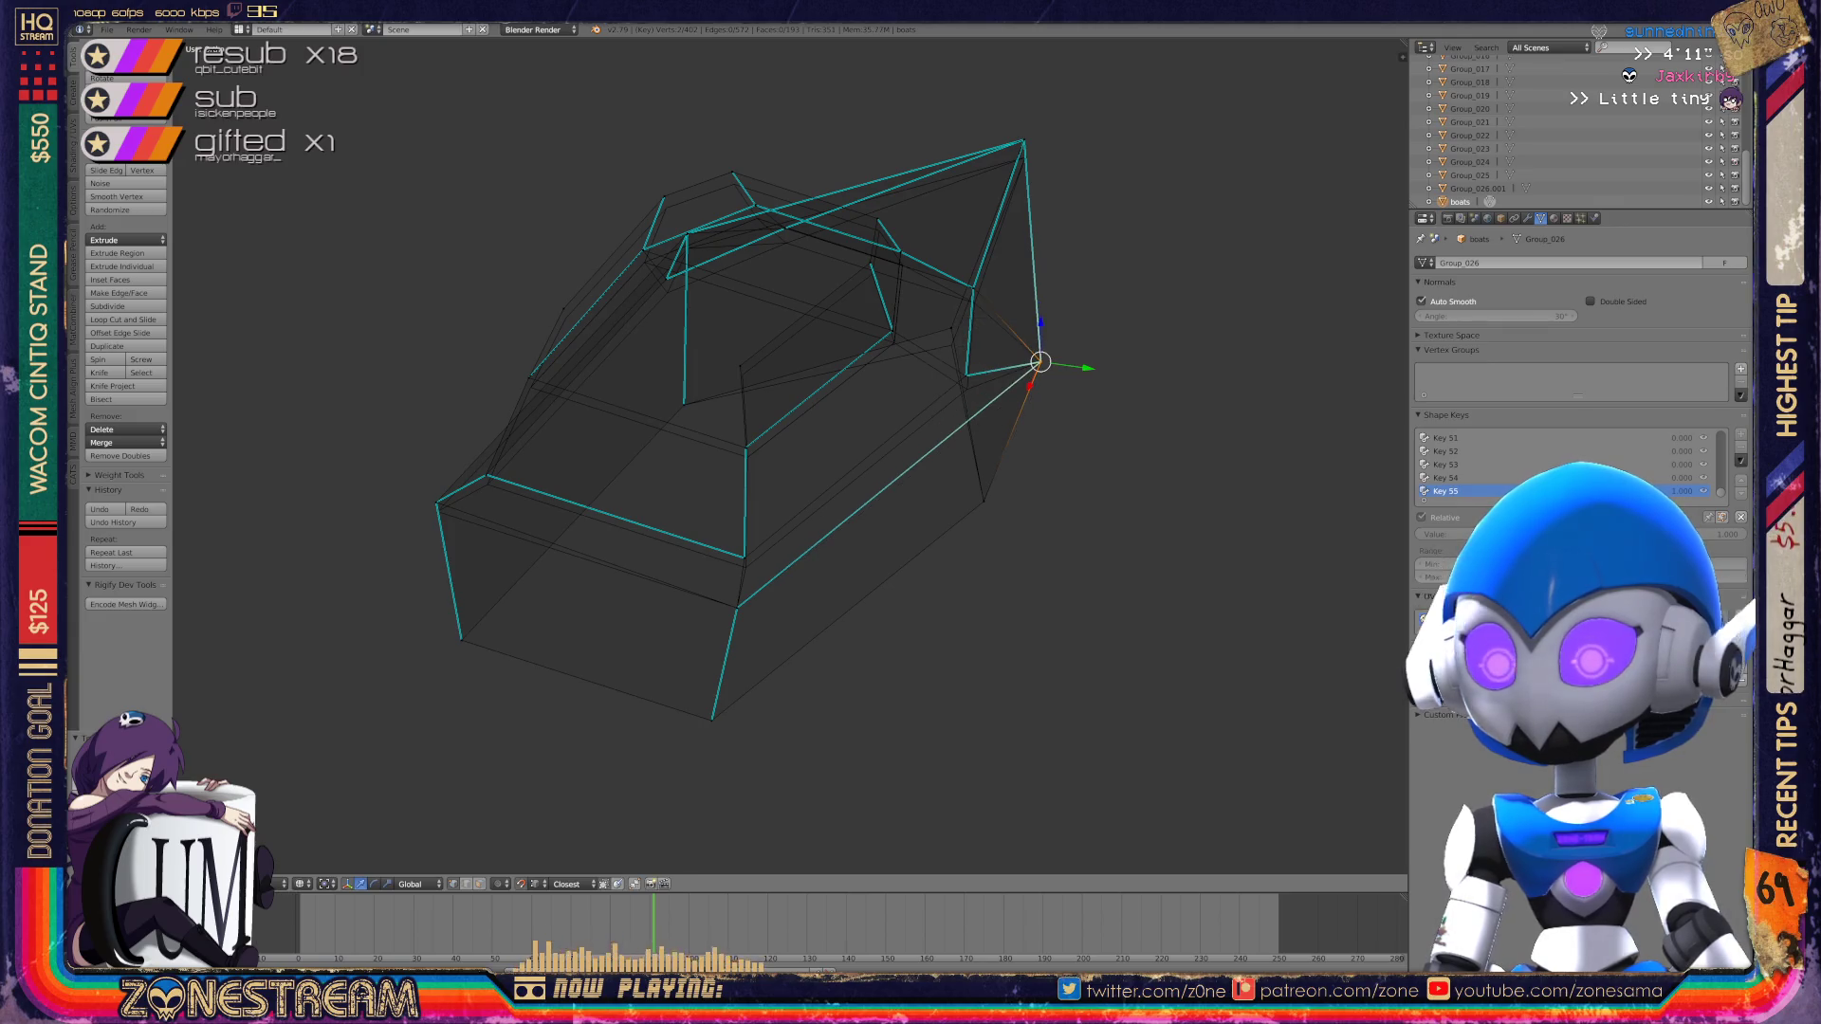
# Step: Lower the left corner and left-edge vertices, leaving the bottom front vertex unchanged
pyautogui.rightClick(437, 503)
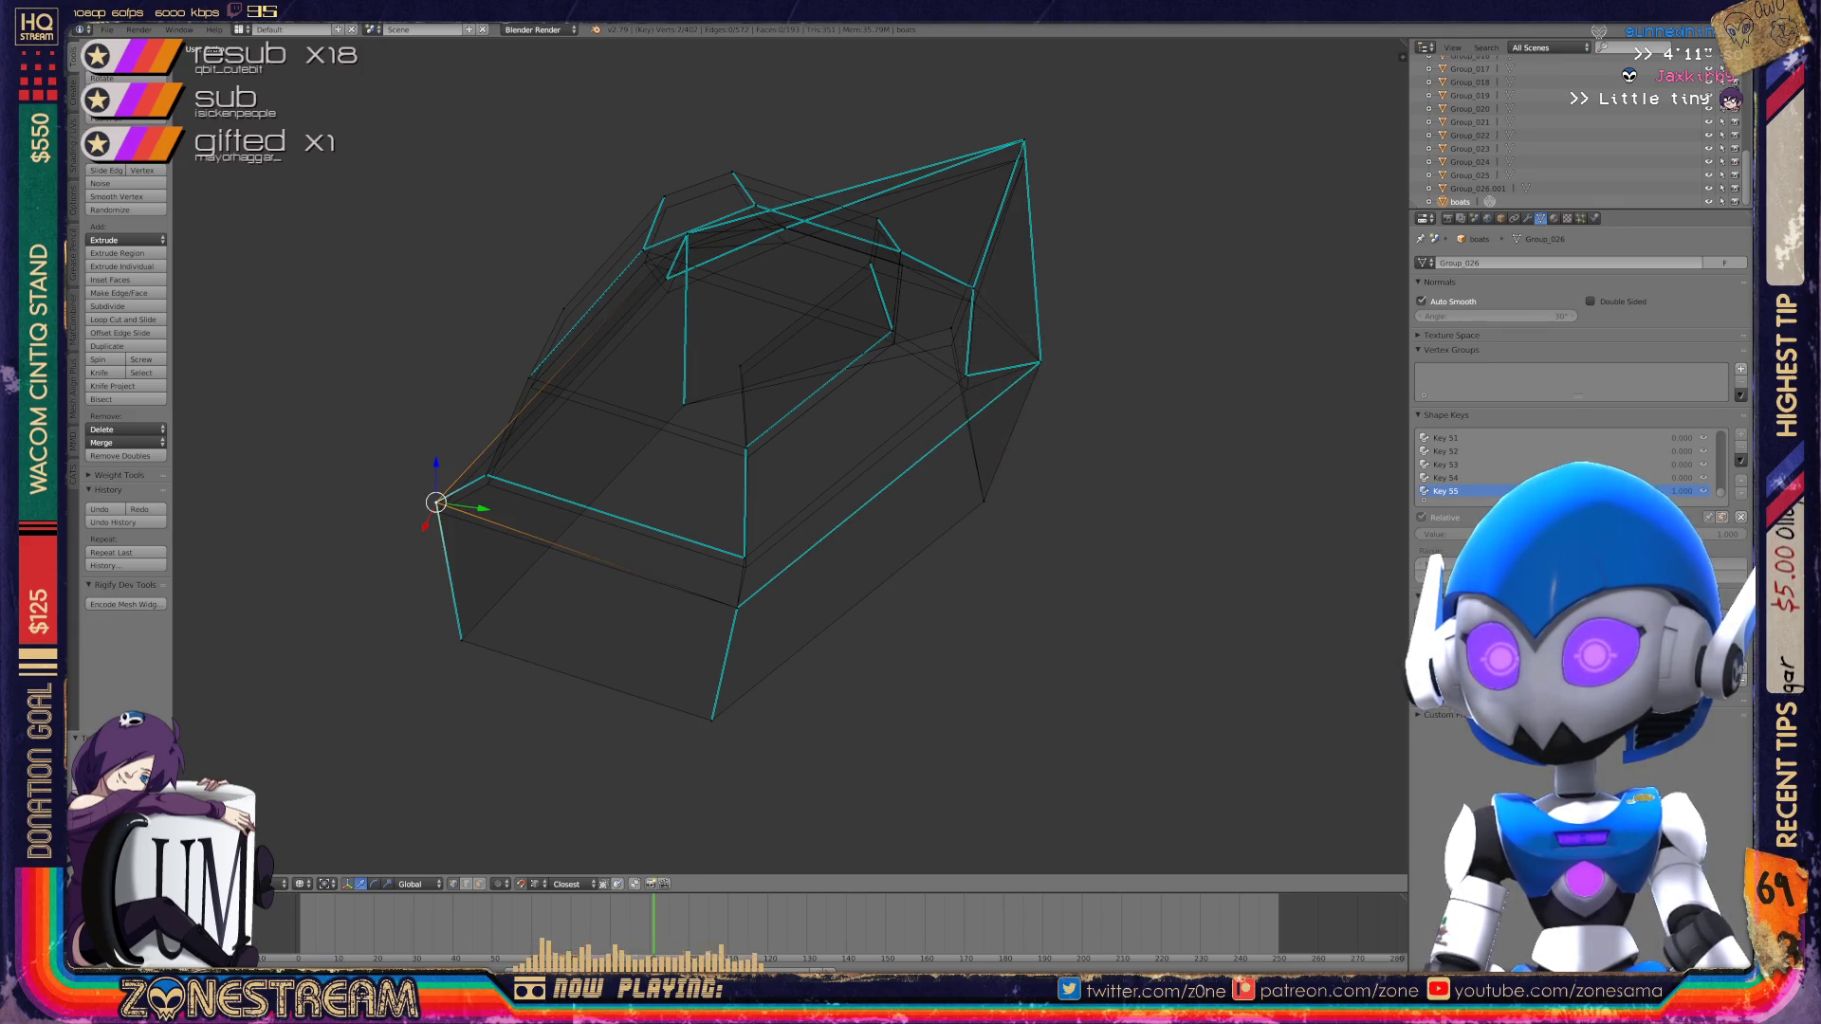
pyautogui.press('g')
pyautogui.press('Return')
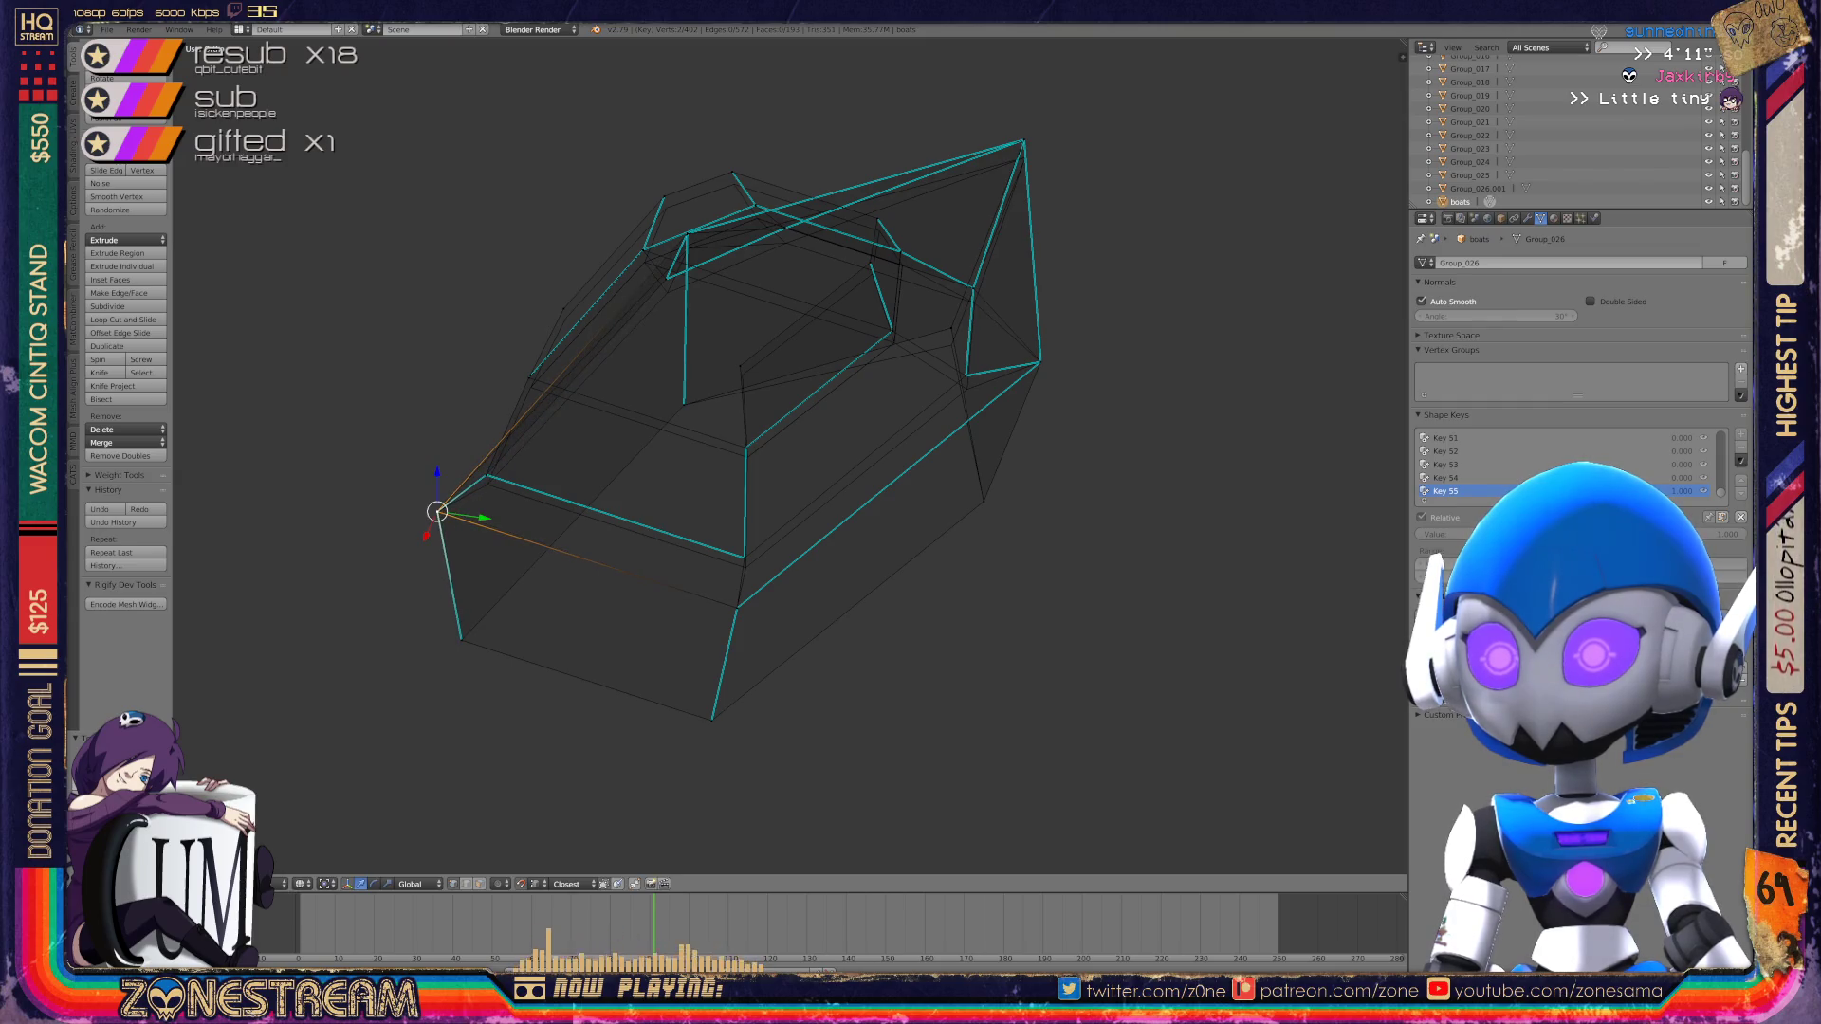
pyautogui.scroll(2, 787, 458)
pyautogui.rightClick(724, 601)
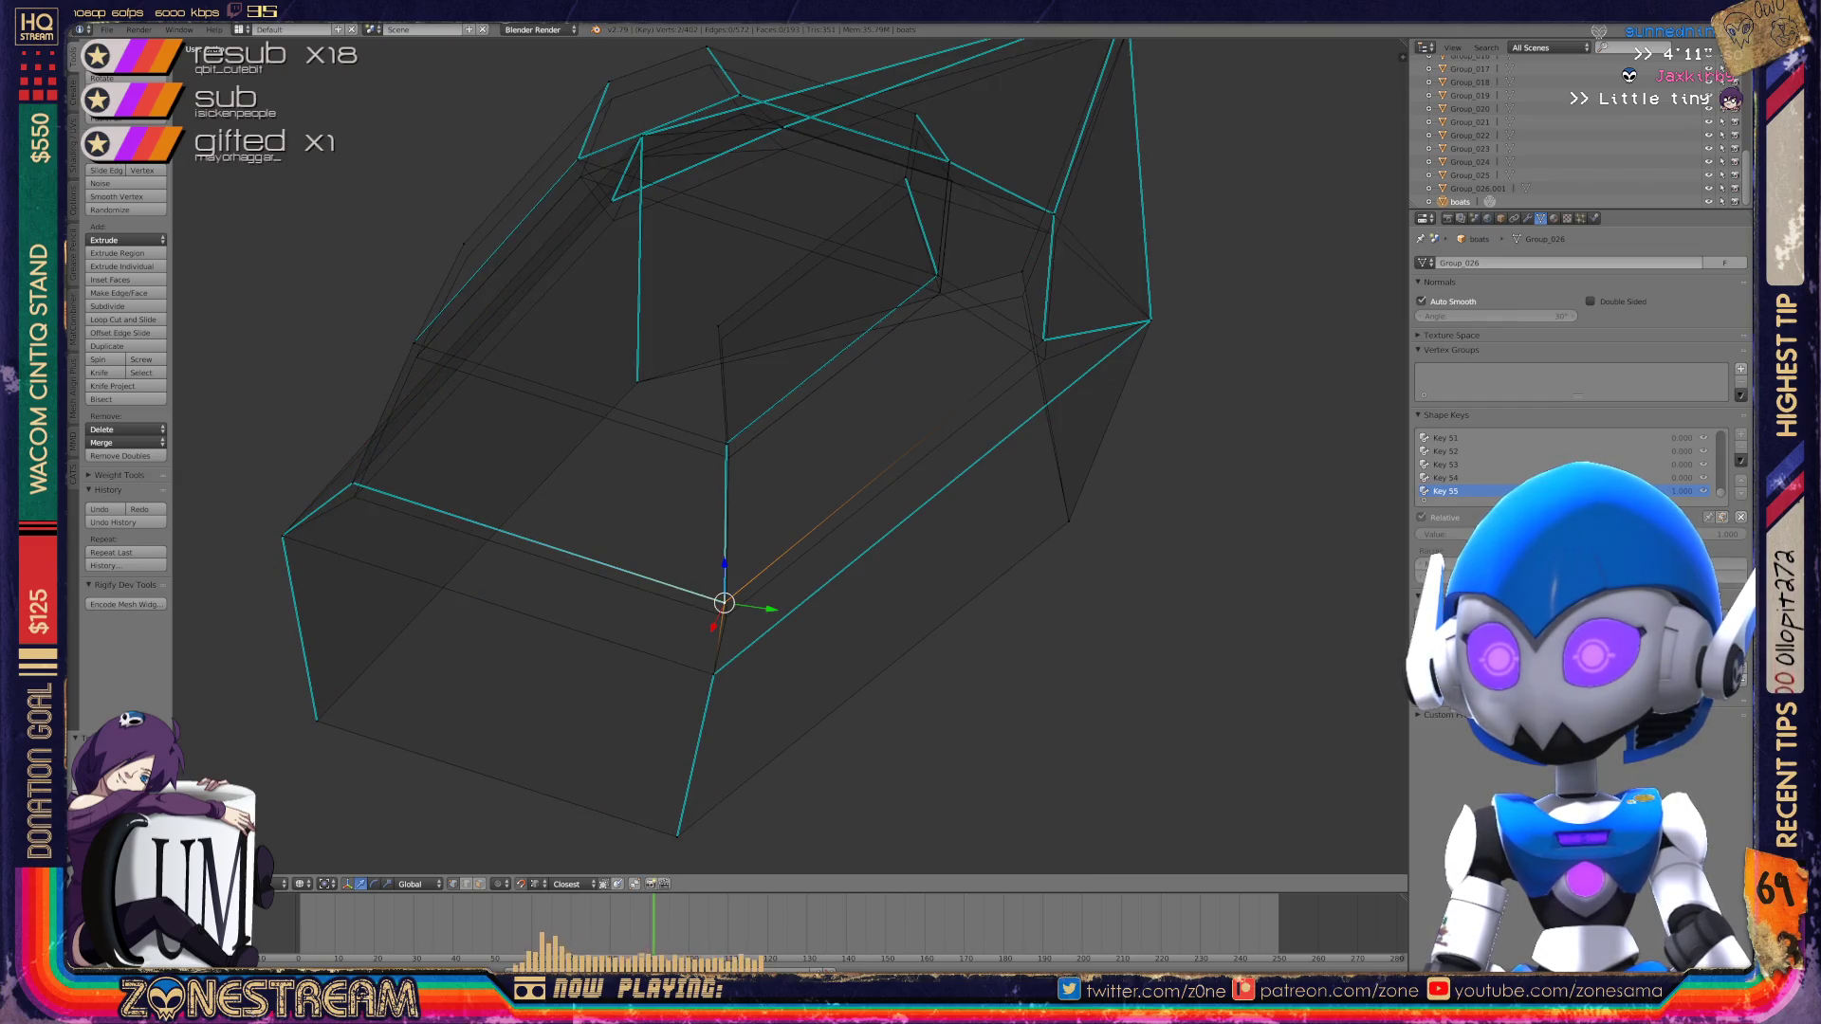
pyautogui.press('g')
pyautogui.press('Escape')
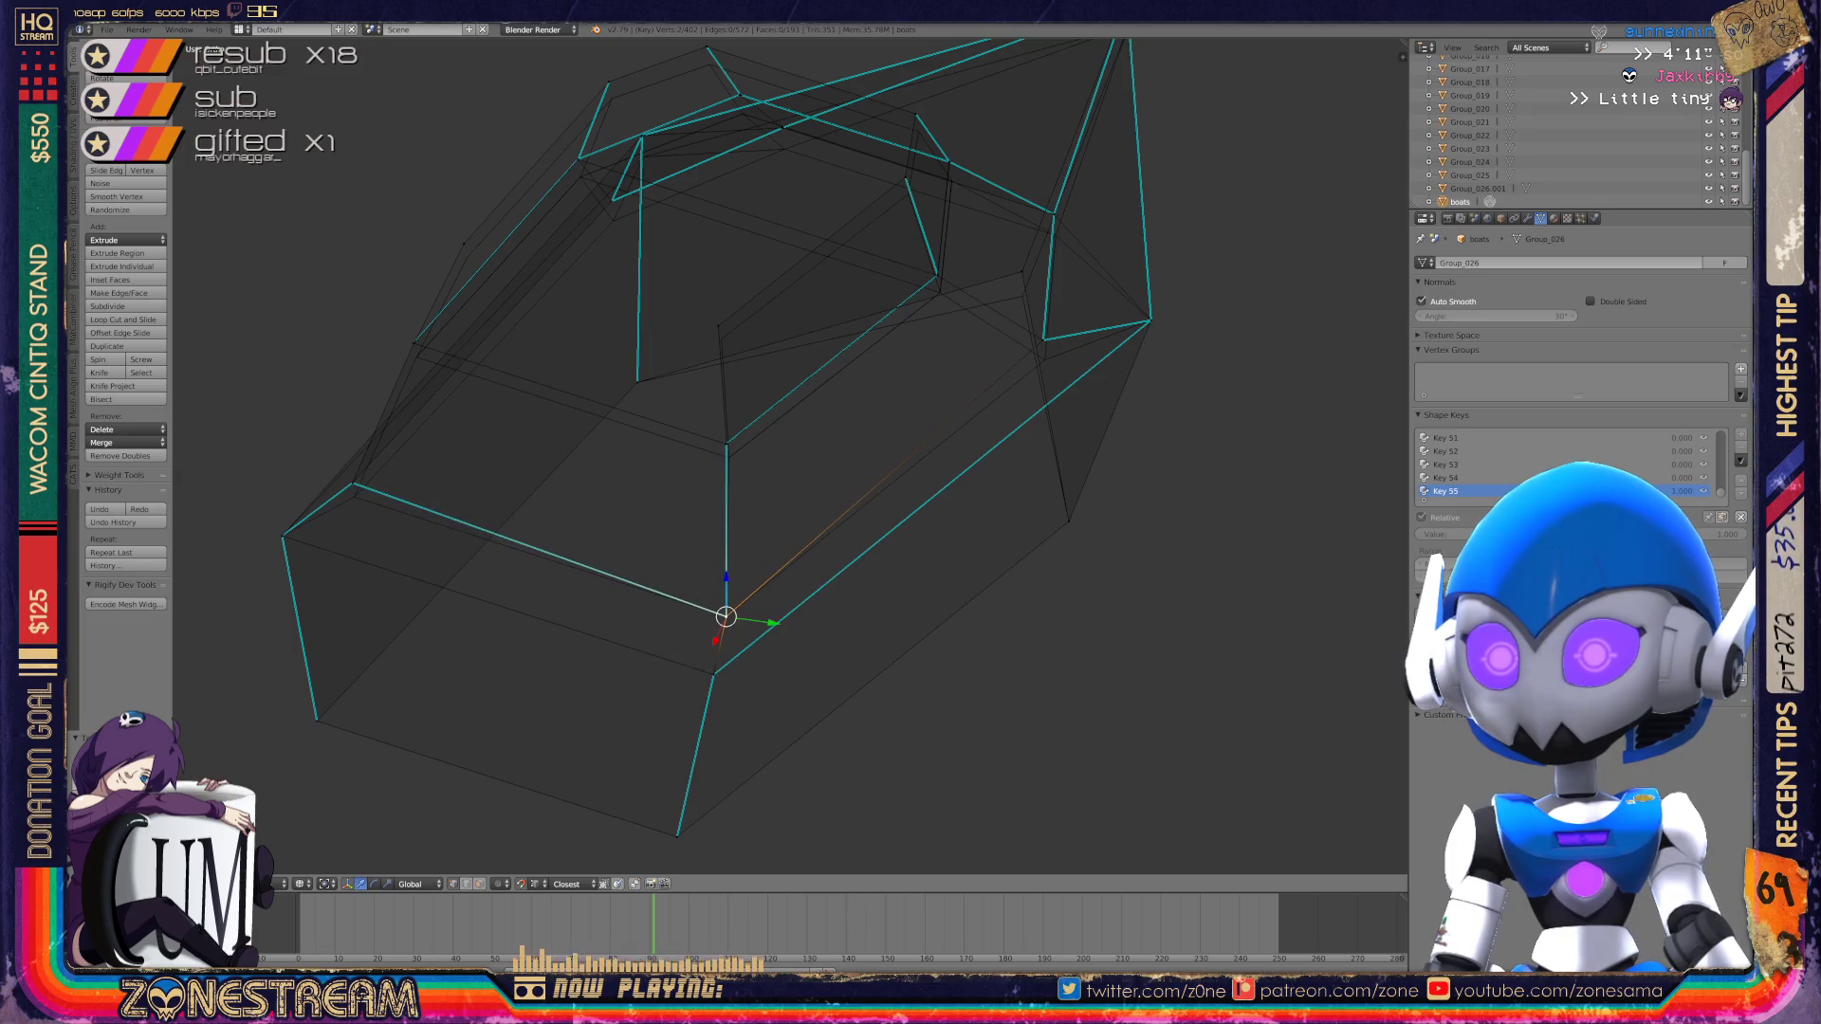
pyautogui.rightClick(352, 483)
pyautogui.press('g')
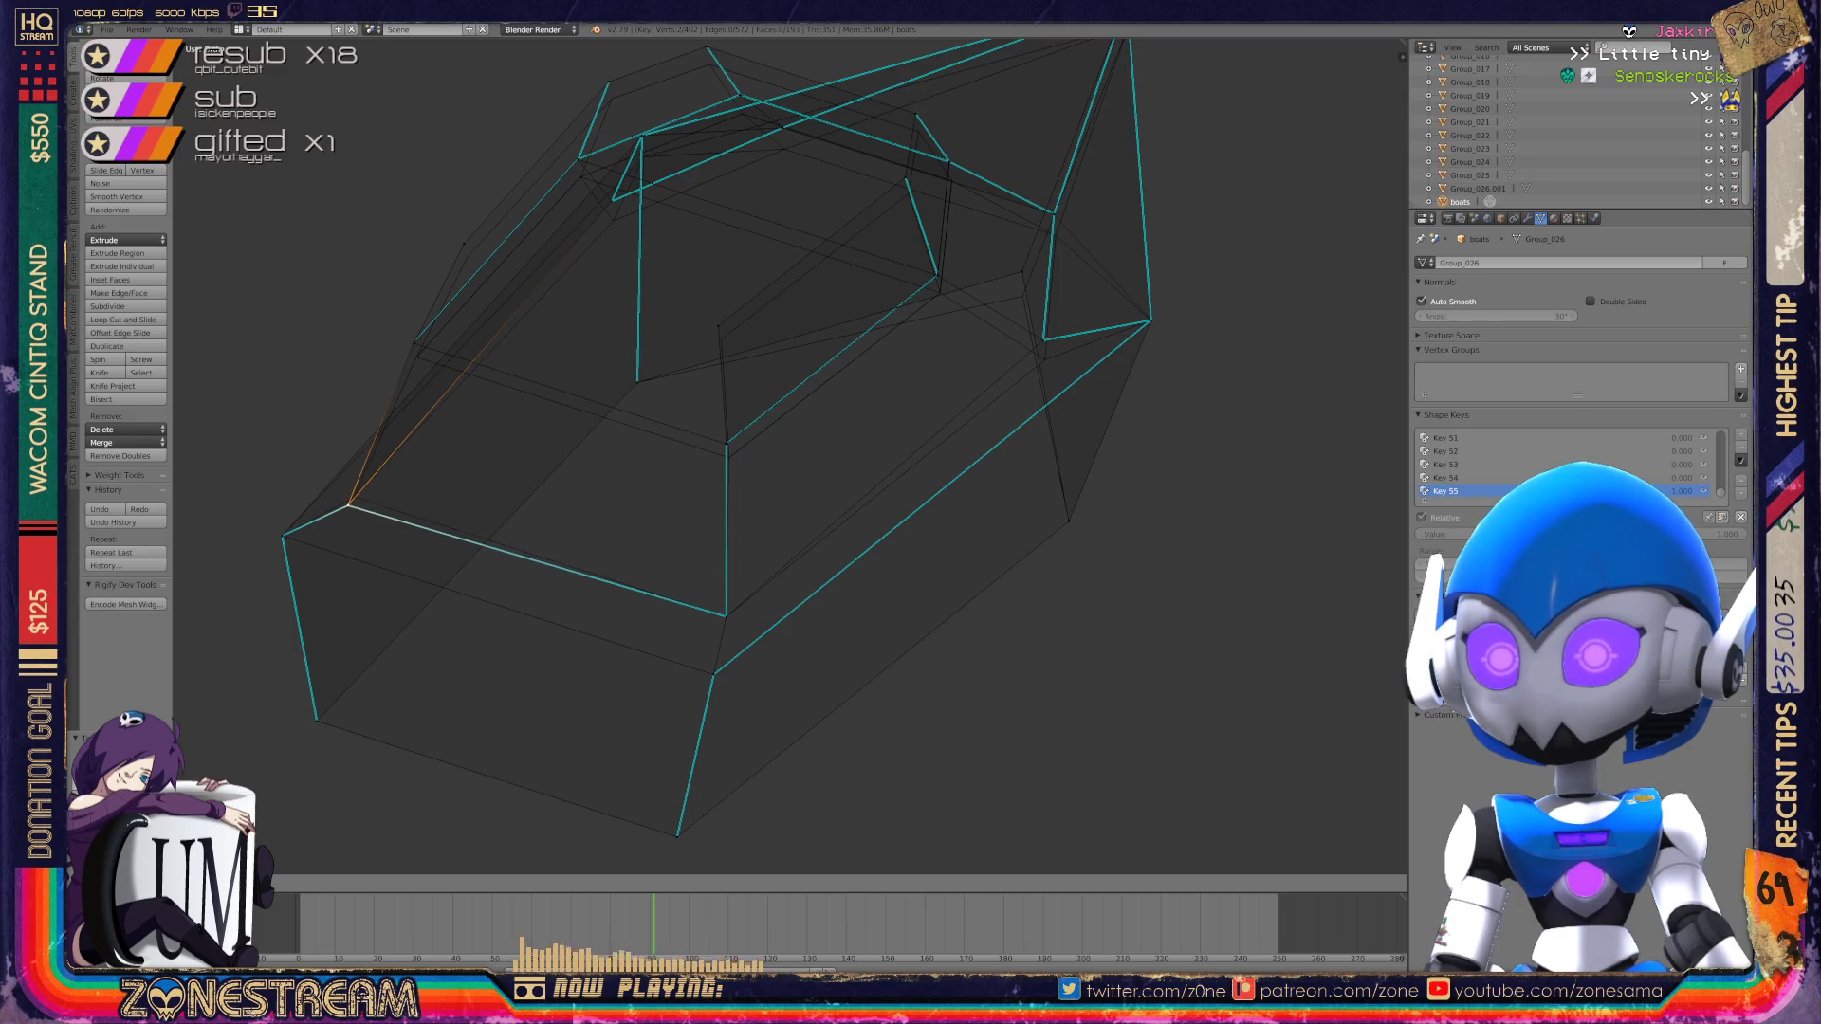
pyautogui.click(354, 496)
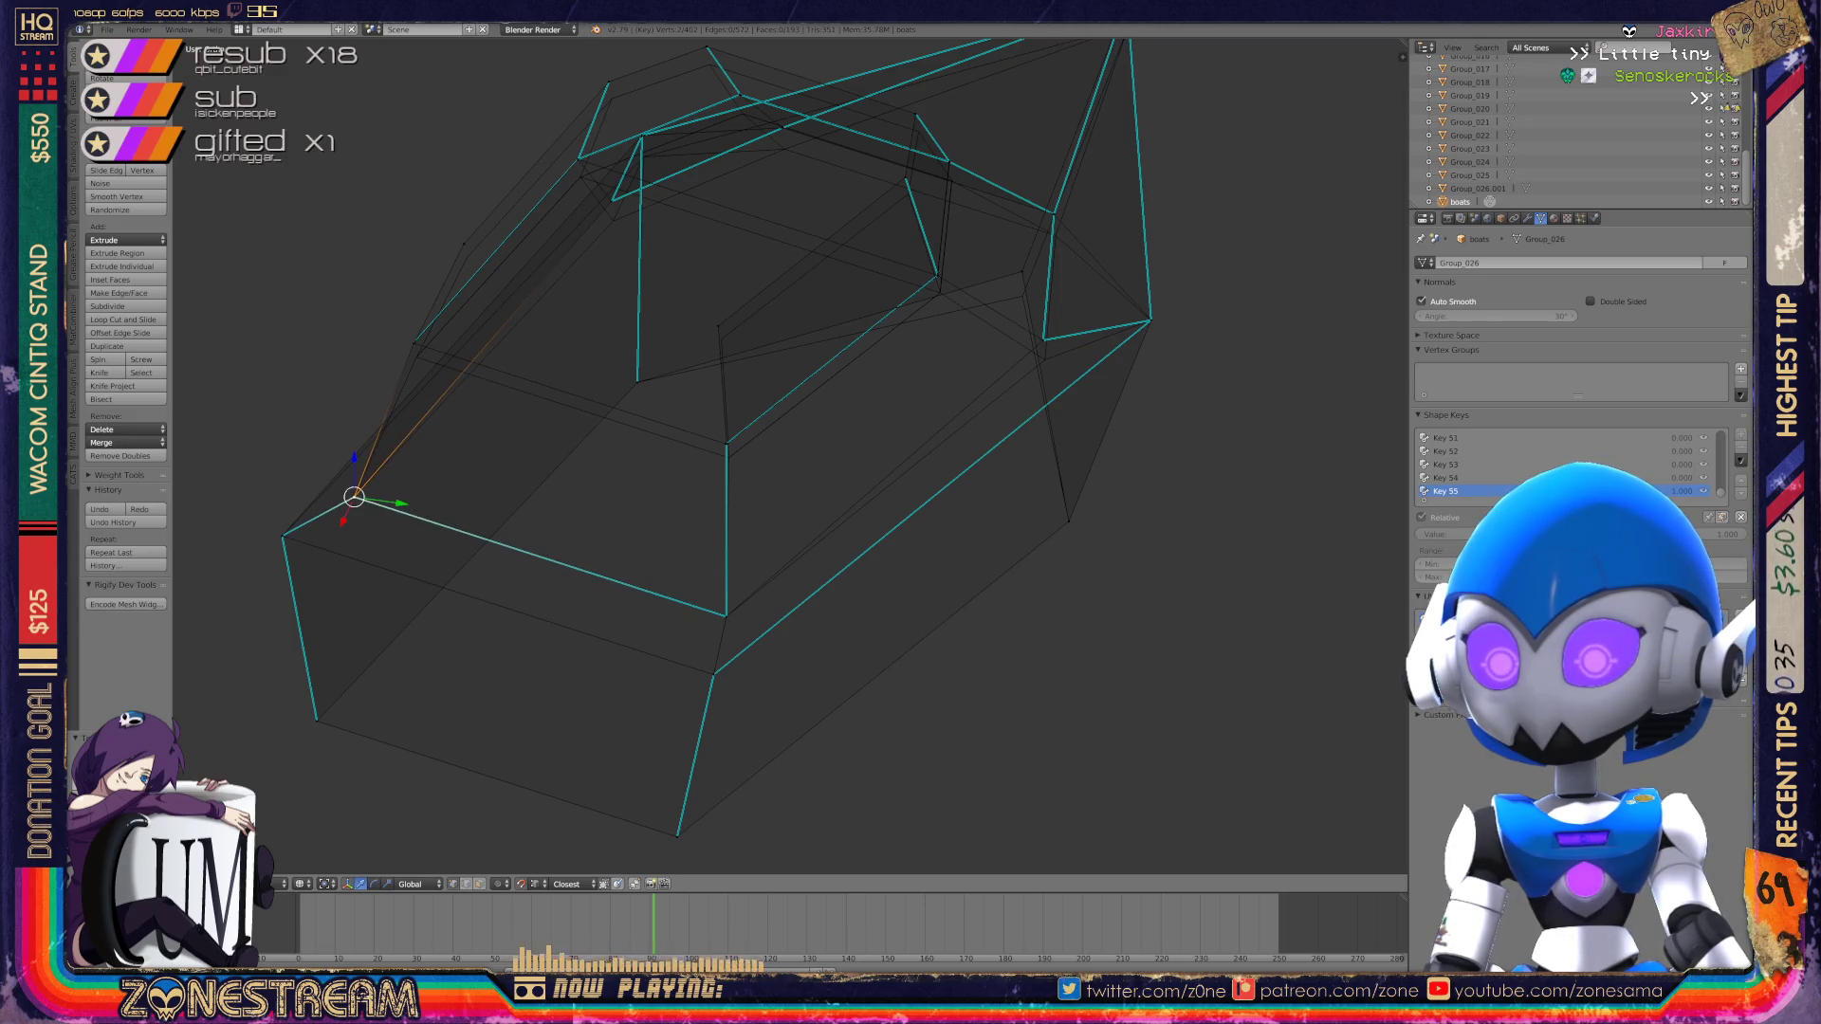
# Step: Undo a downward nudge of the front top corner vertex and select the pointed tip vertex
pyautogui.rightClick(726, 443)
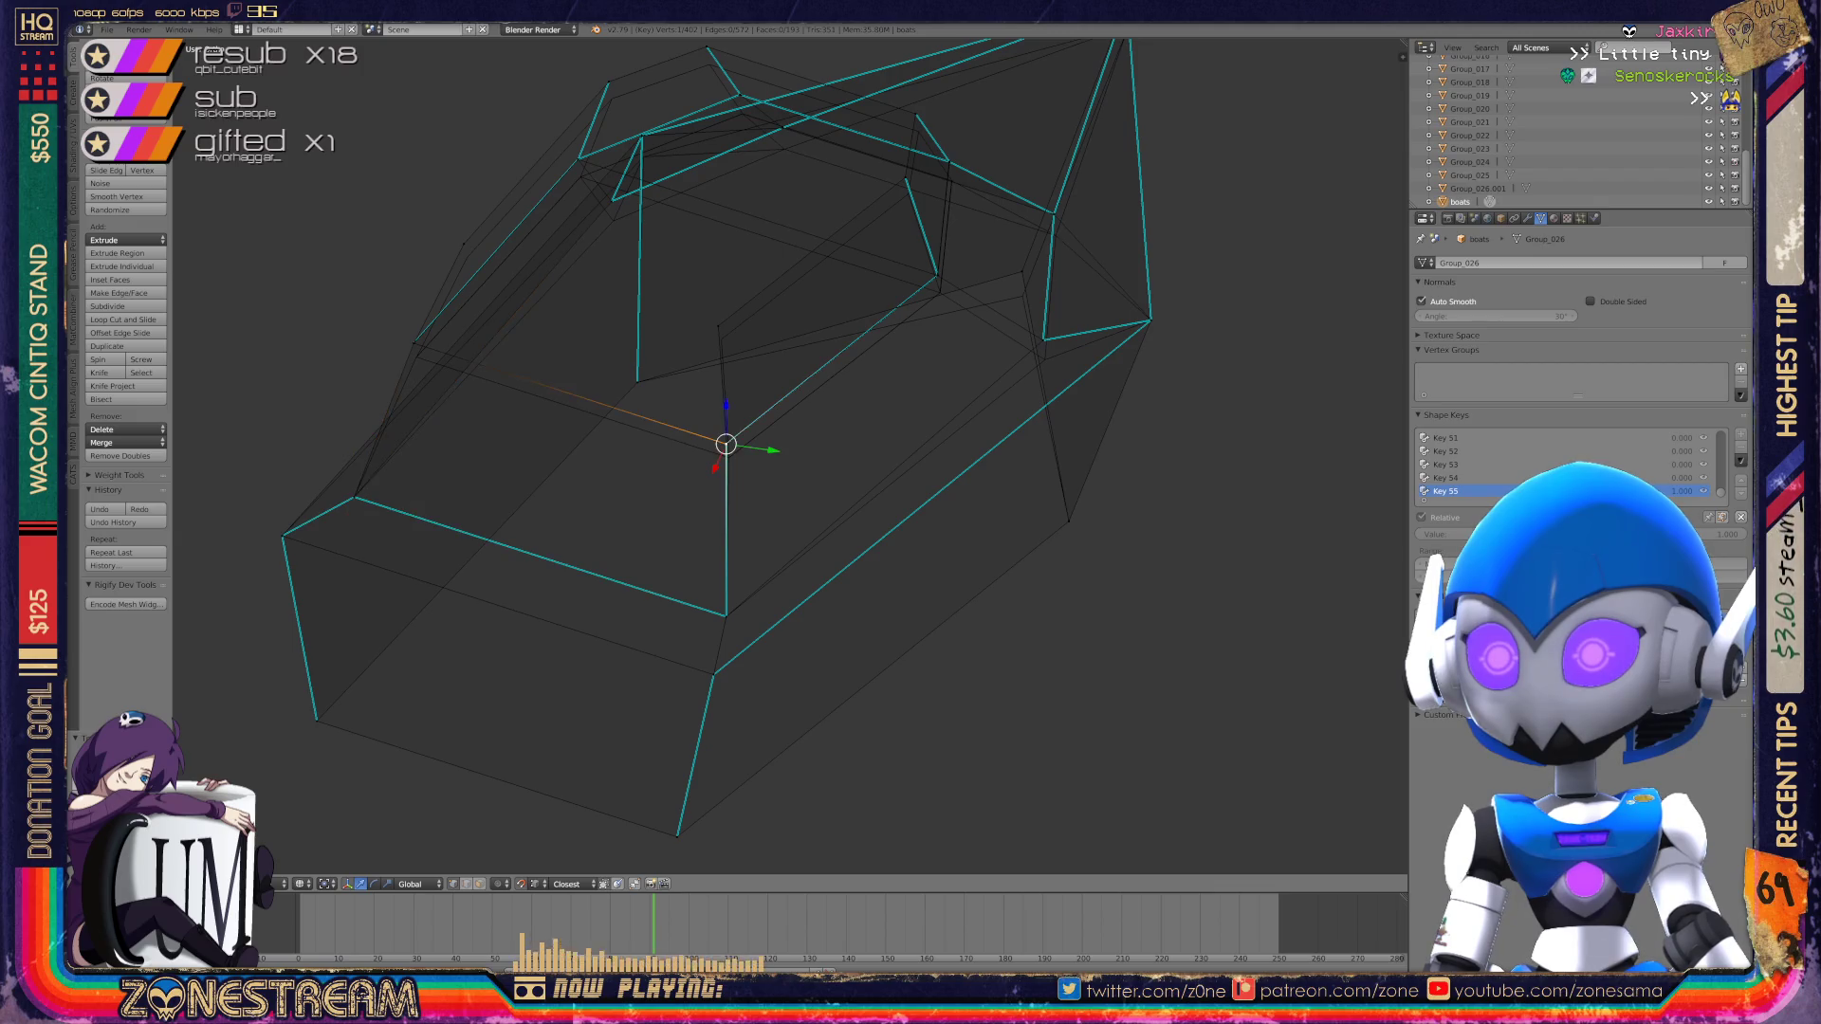
pyautogui.press('g')
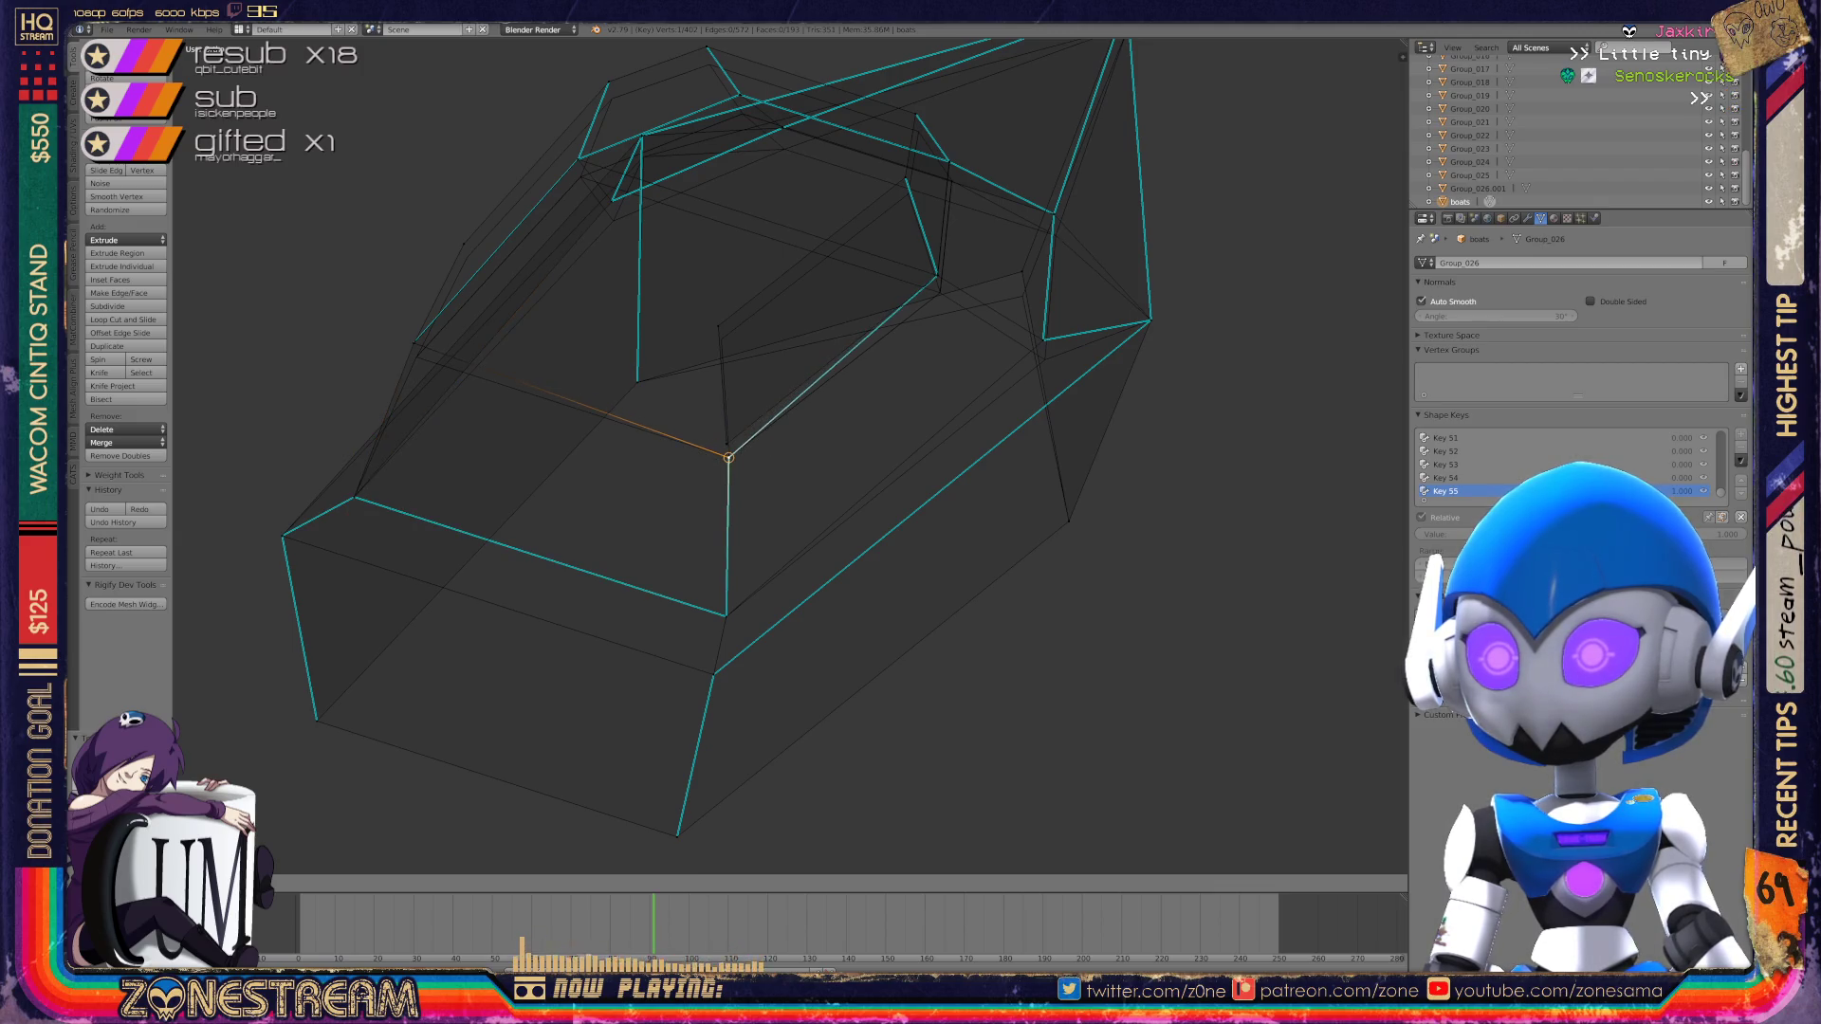
pyautogui.click(728, 458)
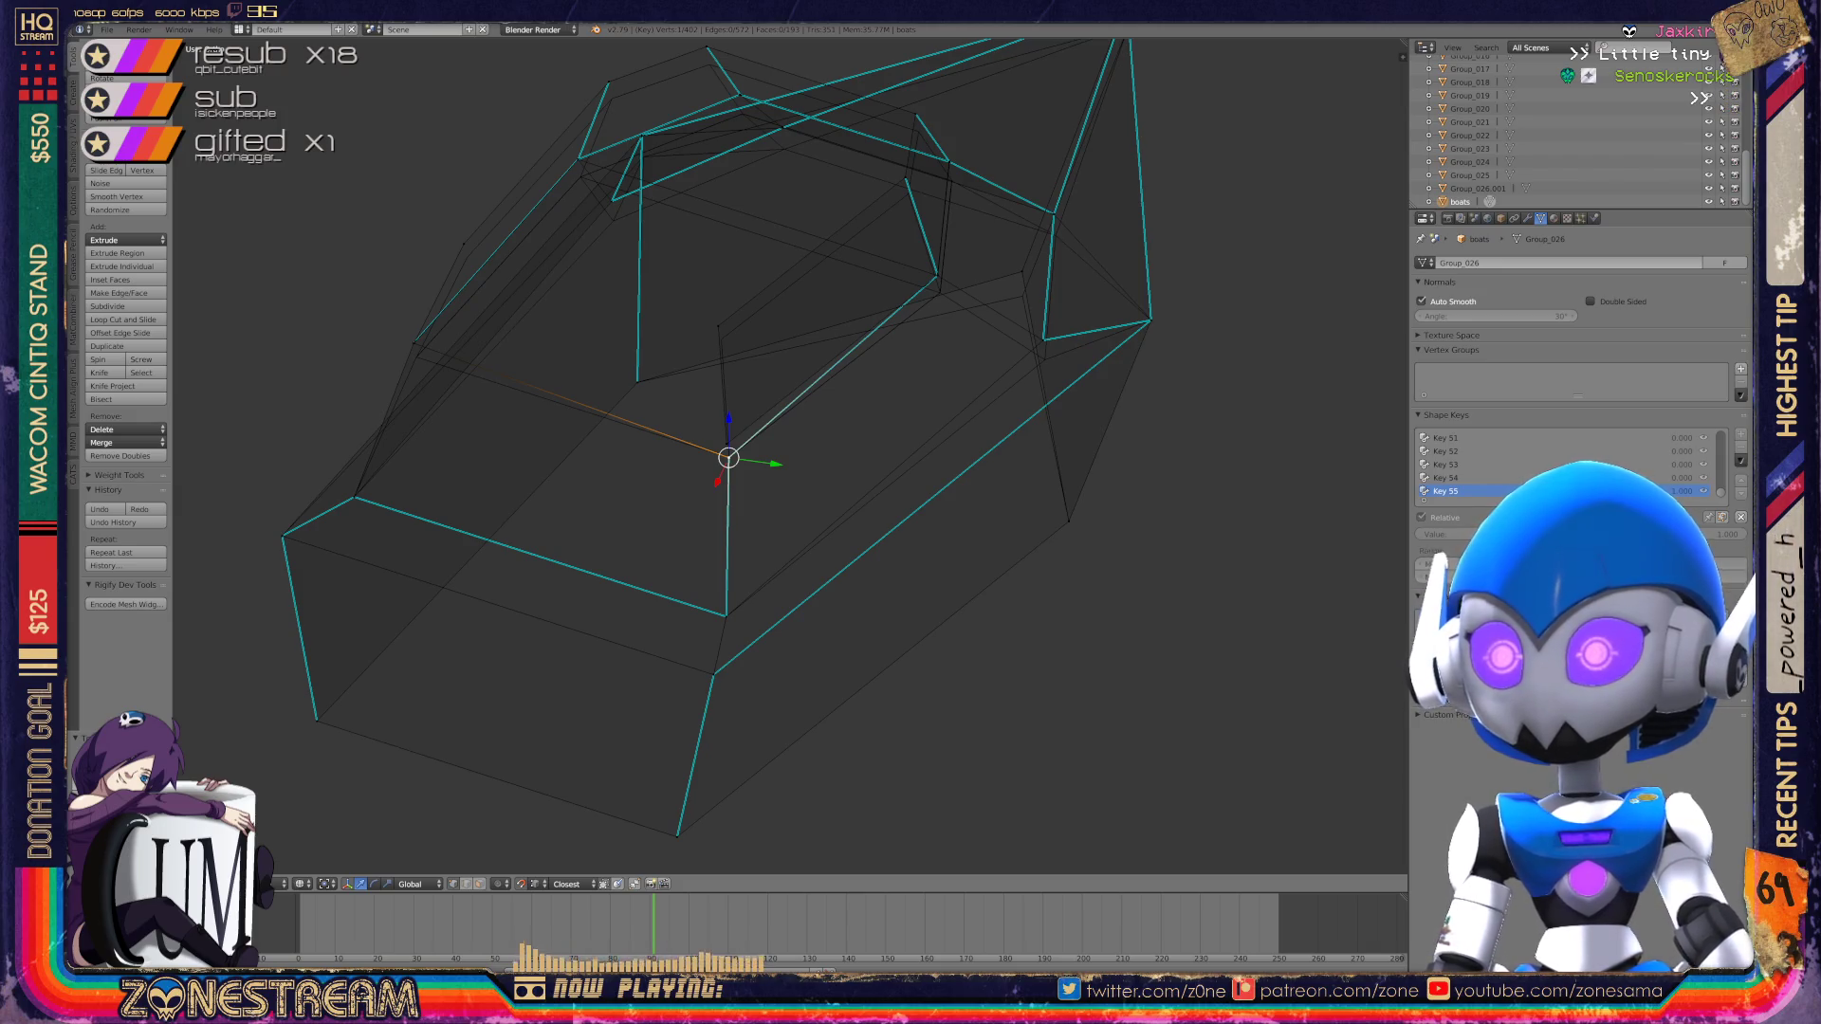
pyautogui.hotkey('ctrl', 'z')
pyautogui.moveTo(721, 446); pyautogui.dragTo(436, 494, button='middle')
pyautogui.rightClick(1308, 401)
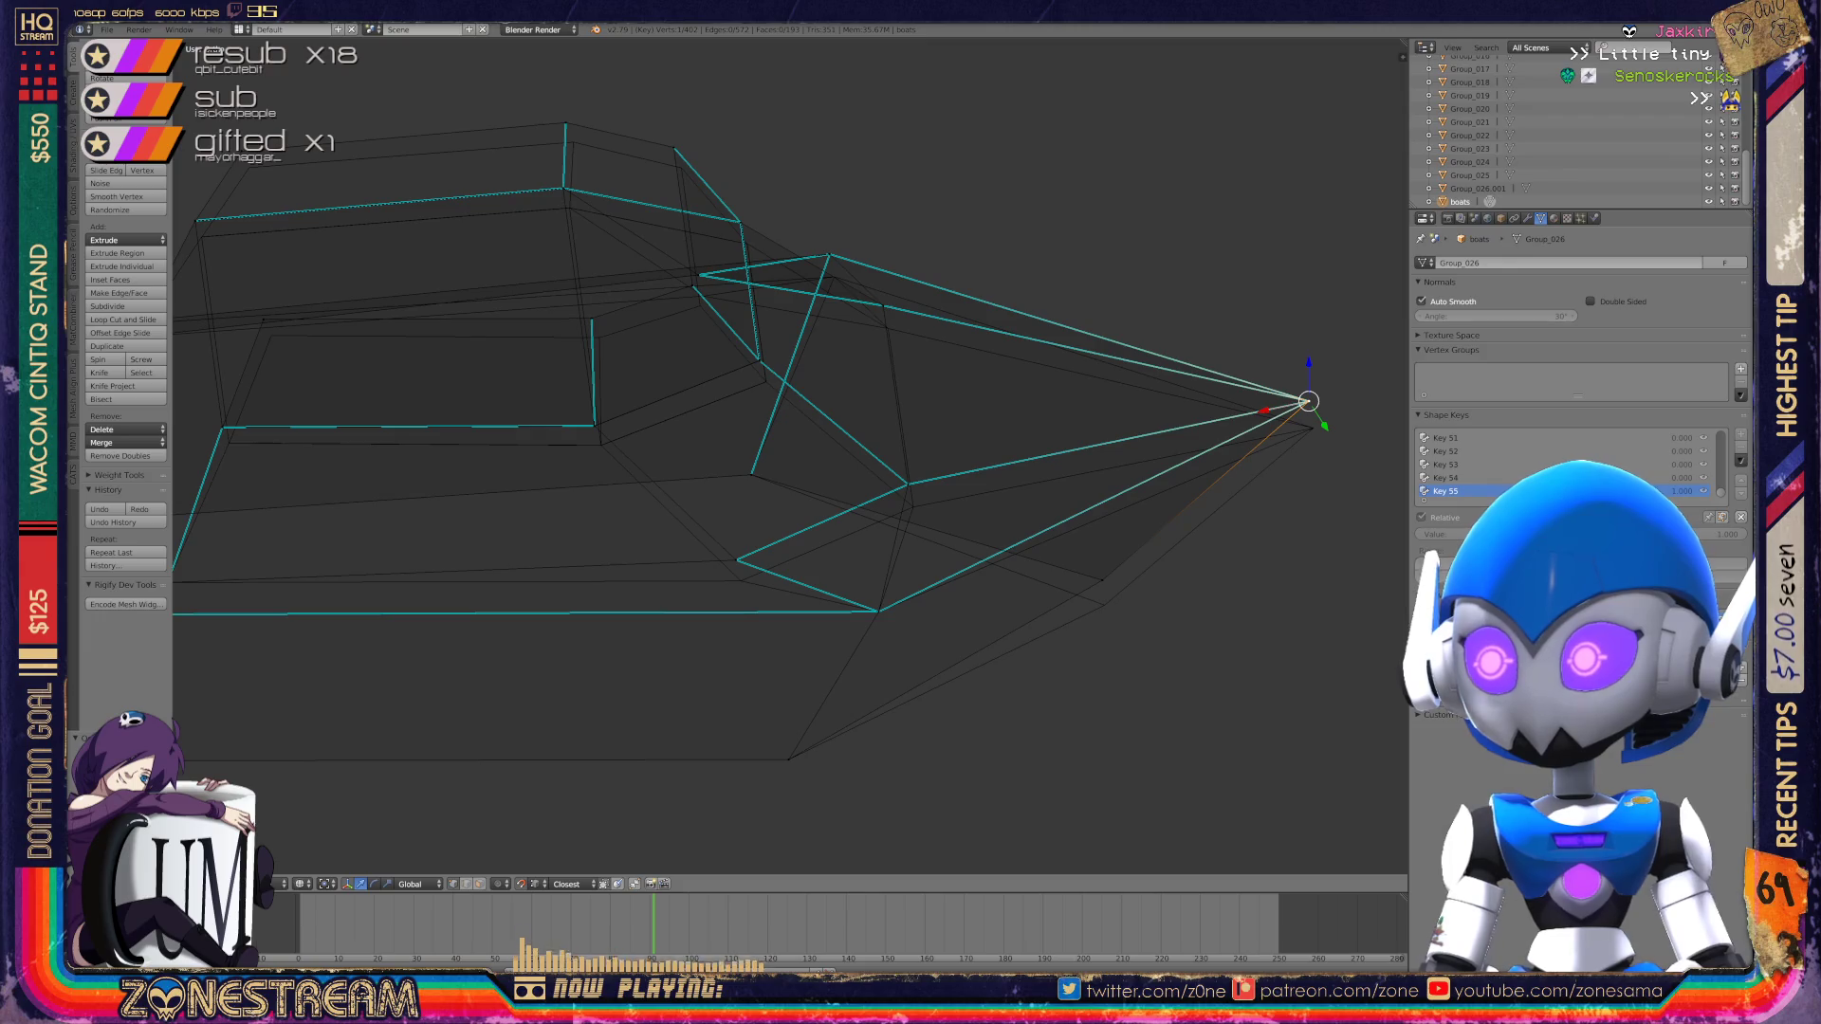
# Step: Lower the tip vertex, the vertex beneath it, and two hull side vertices slightly
pyautogui.moveTo(1308, 401); pyautogui.dragTo(1313, 428, button='right')
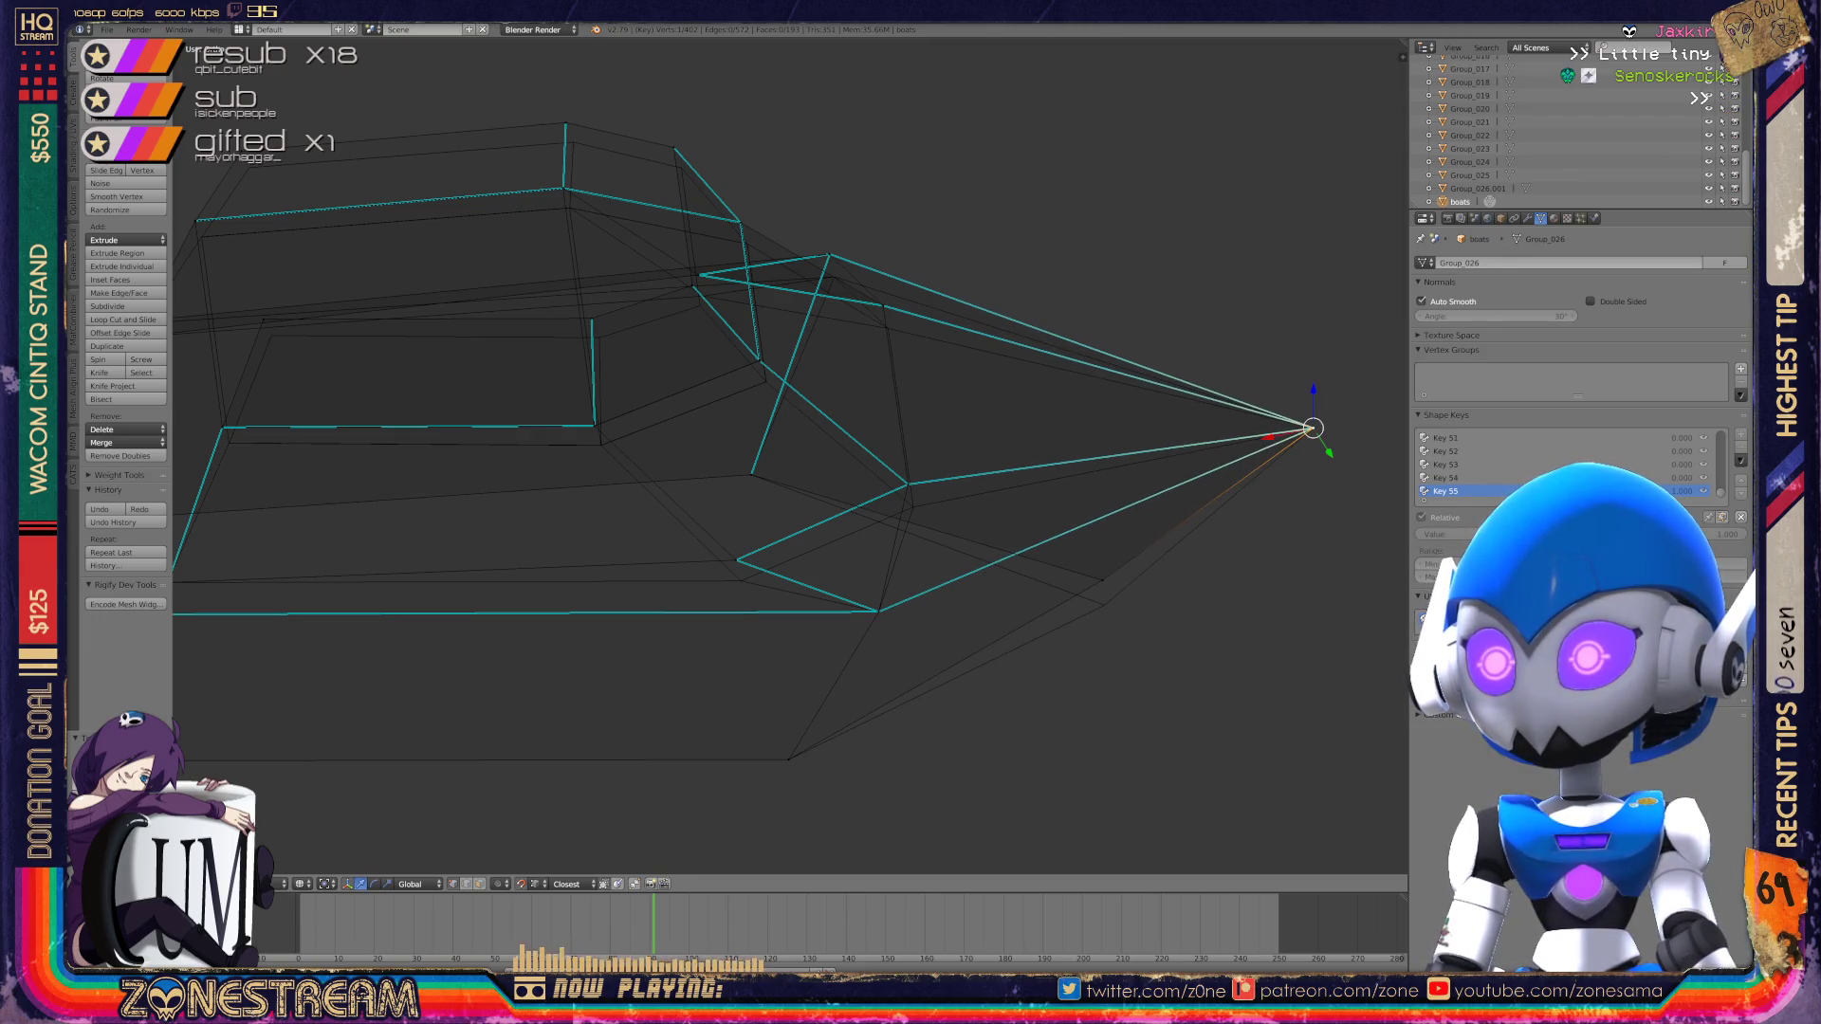
pyautogui.rightClick(1103, 579)
pyautogui.moveTo(1103, 579); pyautogui.dragTo(1104, 605, button='right')
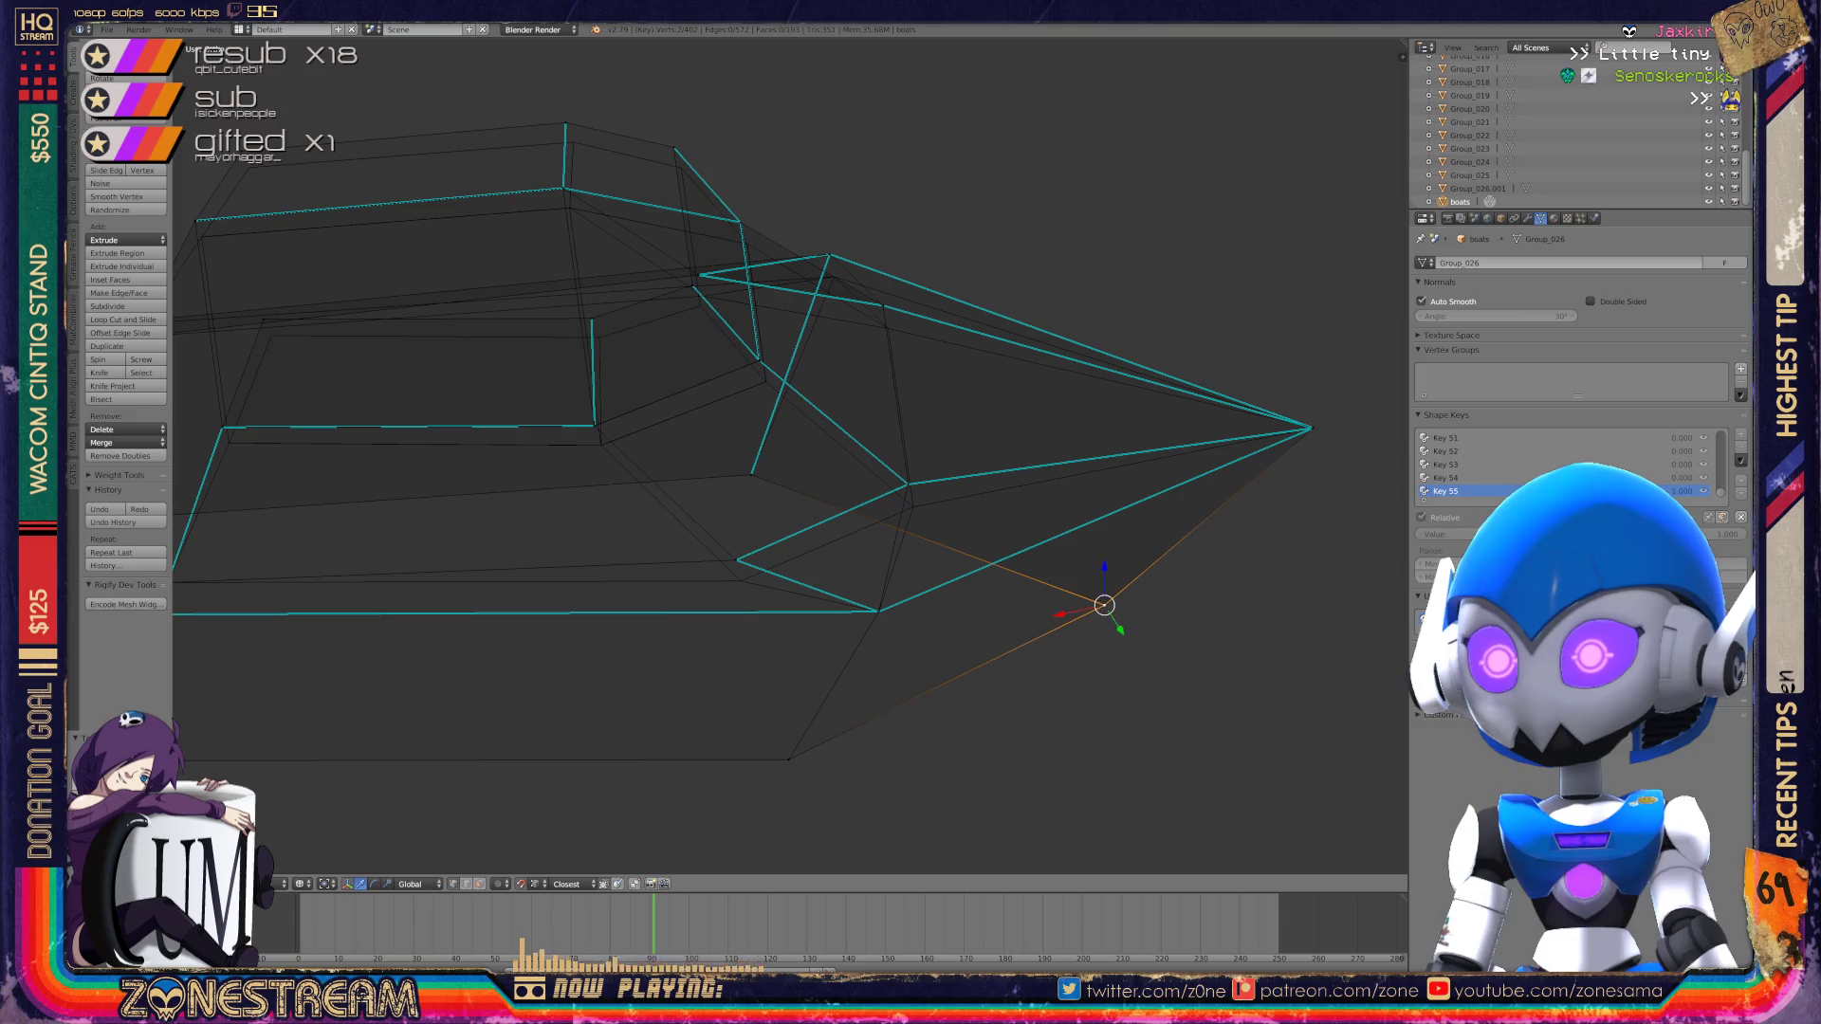
pyautogui.rightClick(736, 561)
pyautogui.moveTo(736, 561); pyautogui.dragTo(740, 581, button='right')
pyautogui.rightClick(907, 485)
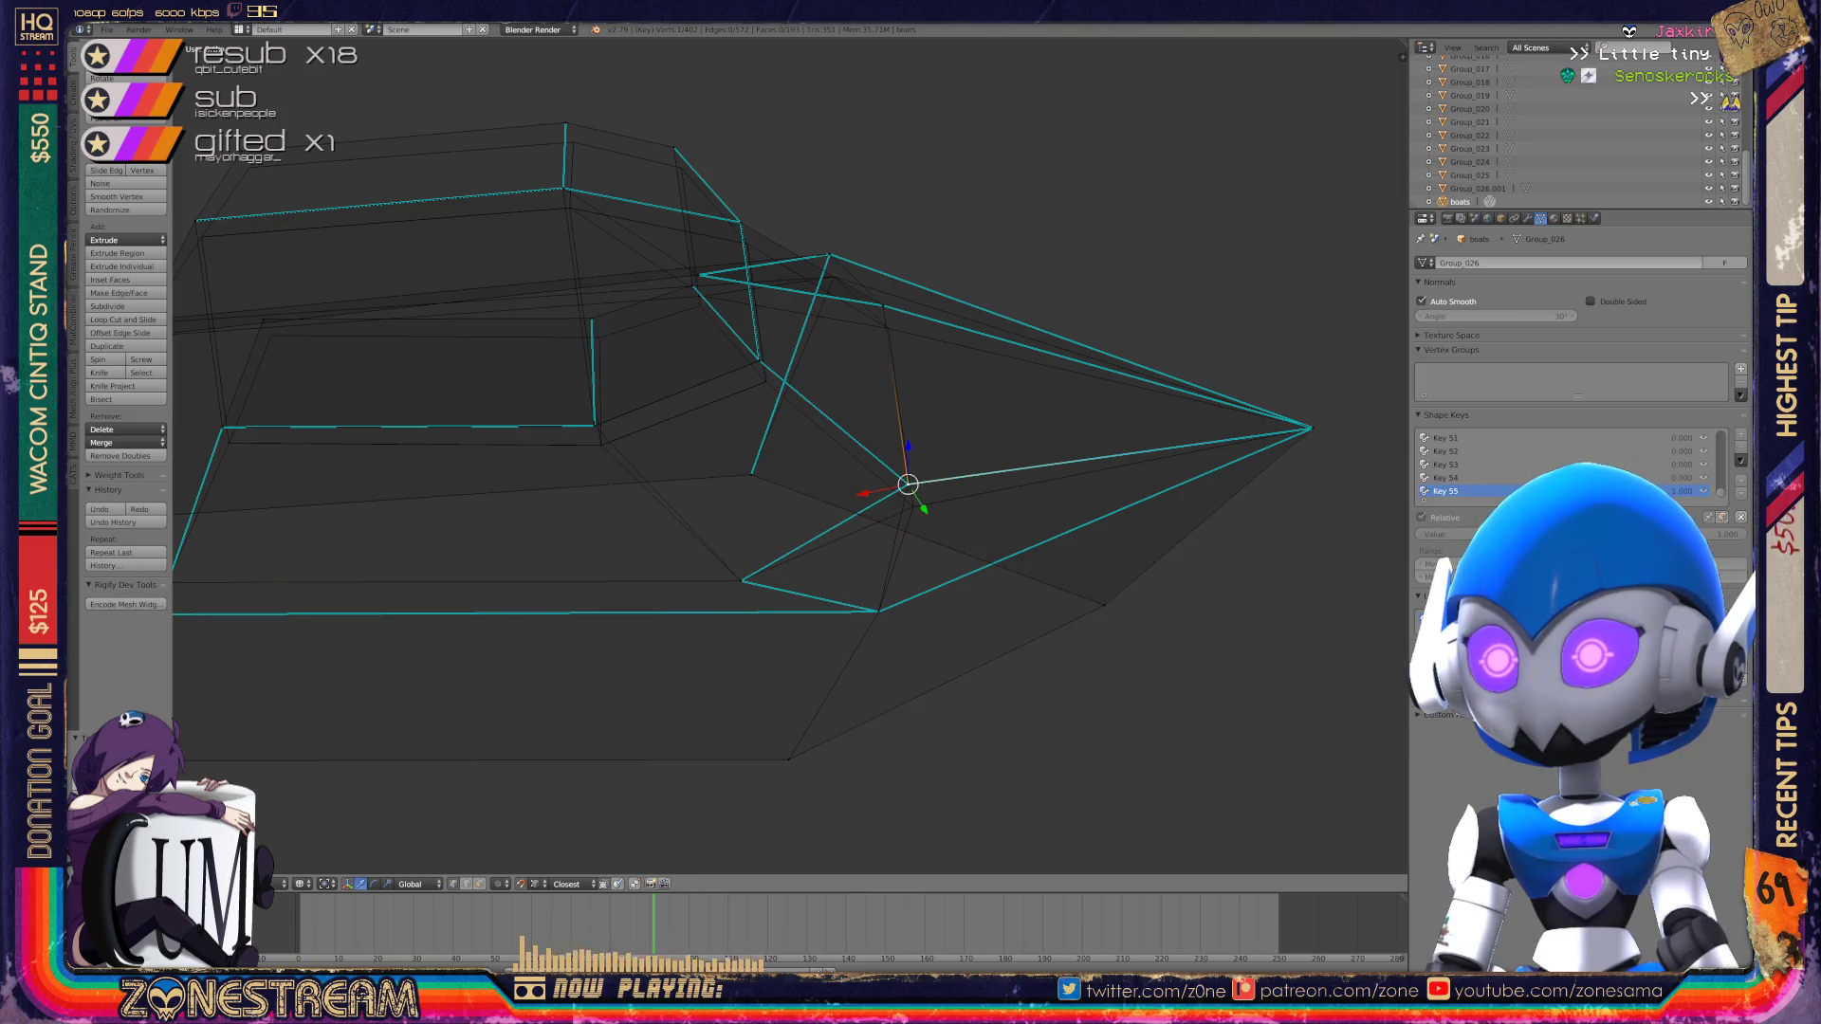
pyautogui.moveTo(908, 485); pyautogui.dragTo(913, 507, button='right')
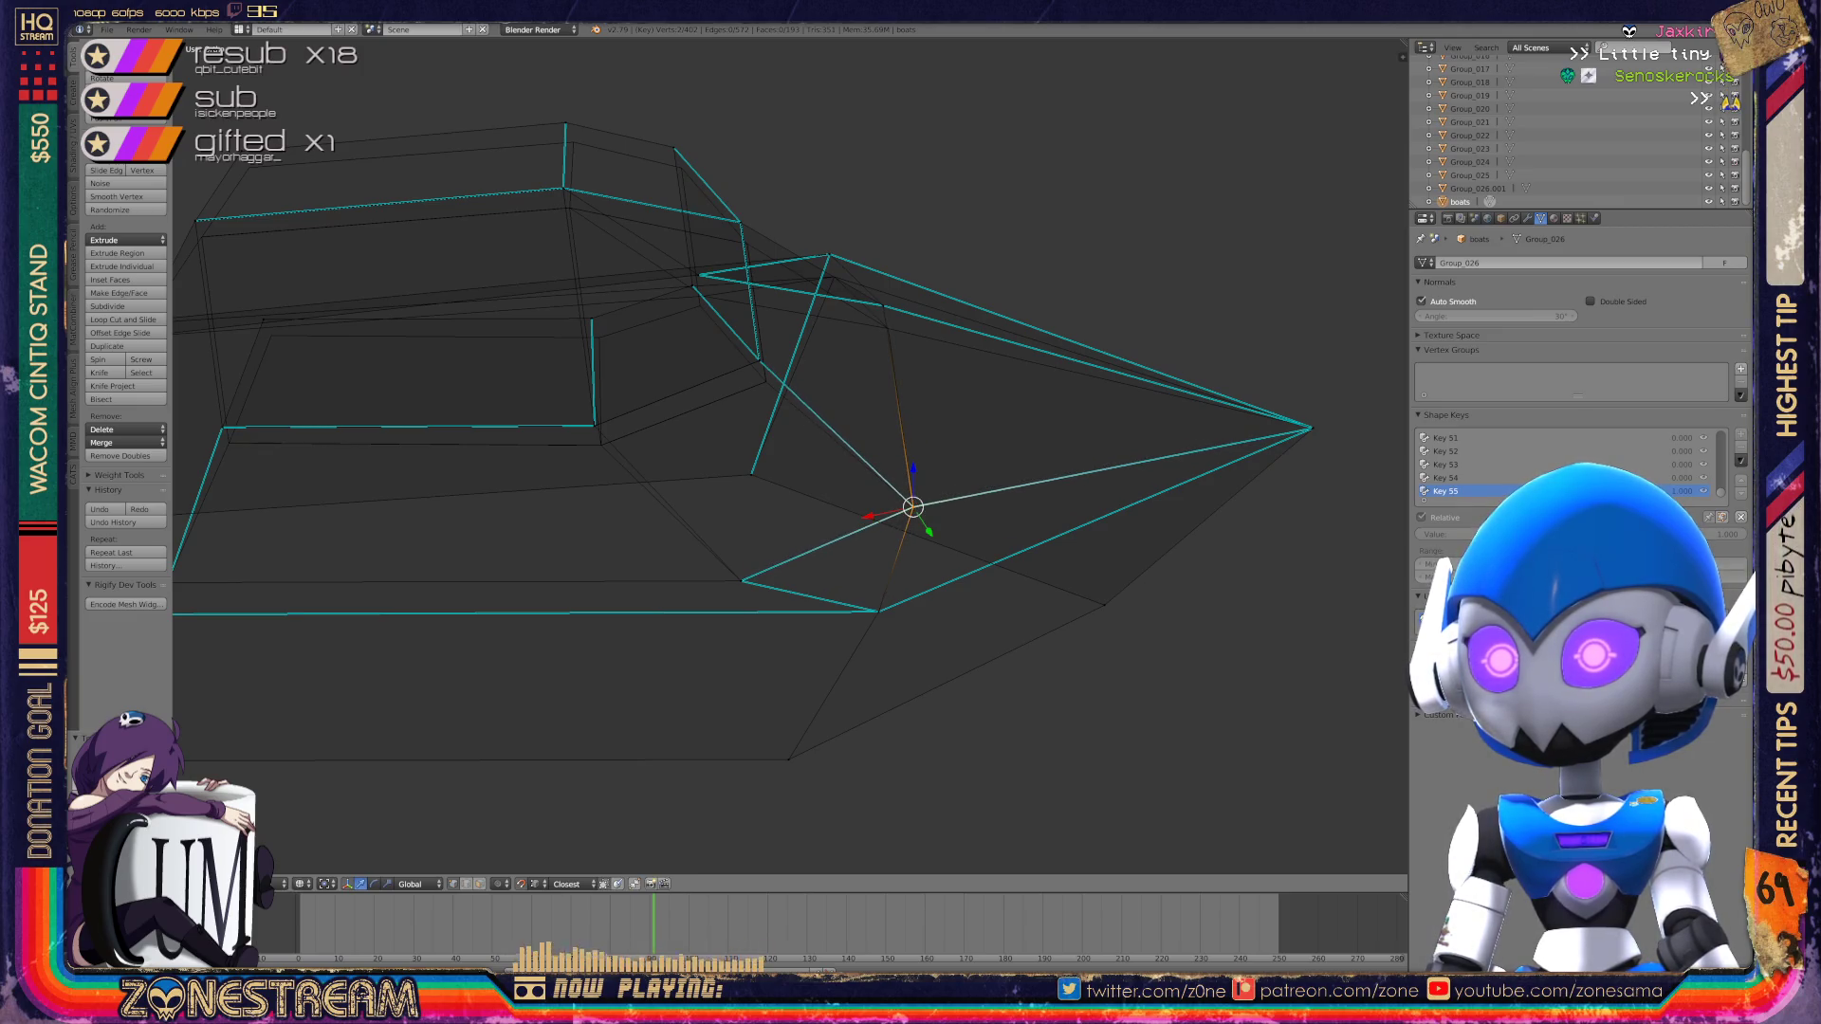
# Step: Lower a vertex on the inner rim slightly
pyautogui.moveTo(912, 507); pyautogui.dragTo(1173, 655, button='middle')
pyautogui.rightClick(541, 401)
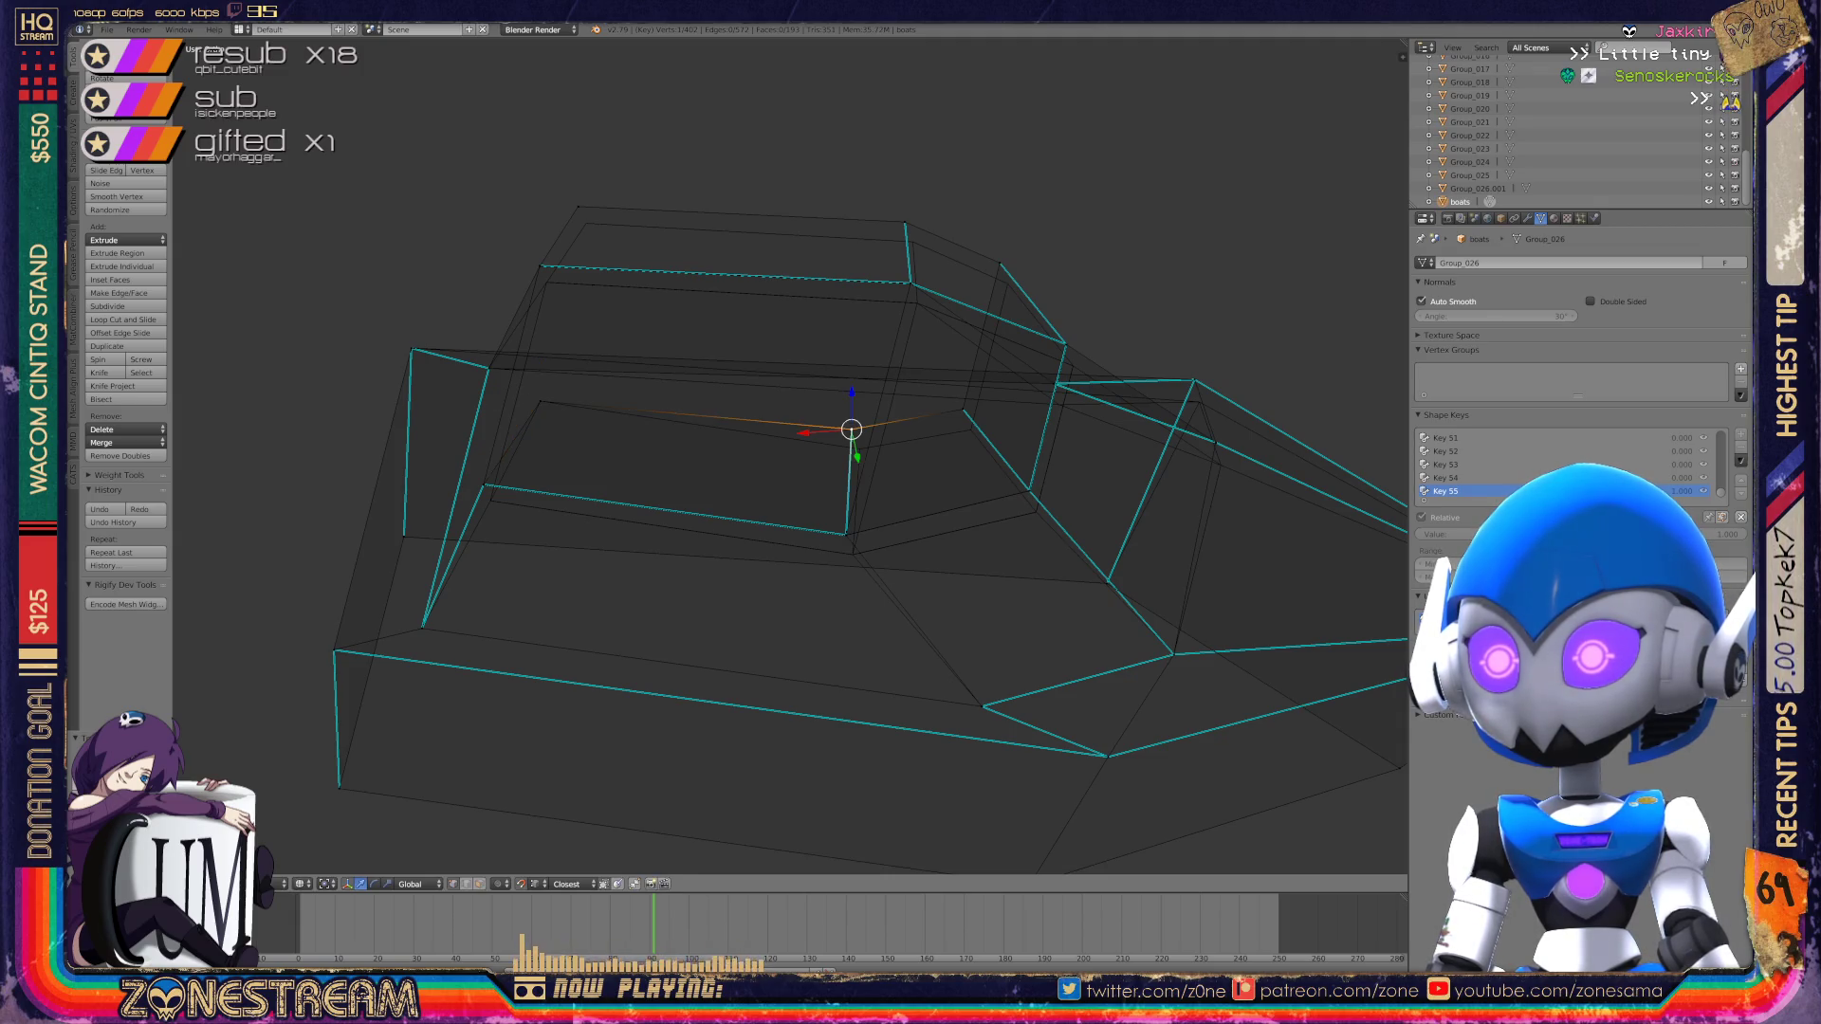
pyautogui.moveTo(852, 429); pyautogui.dragTo(860, 449, button='right')
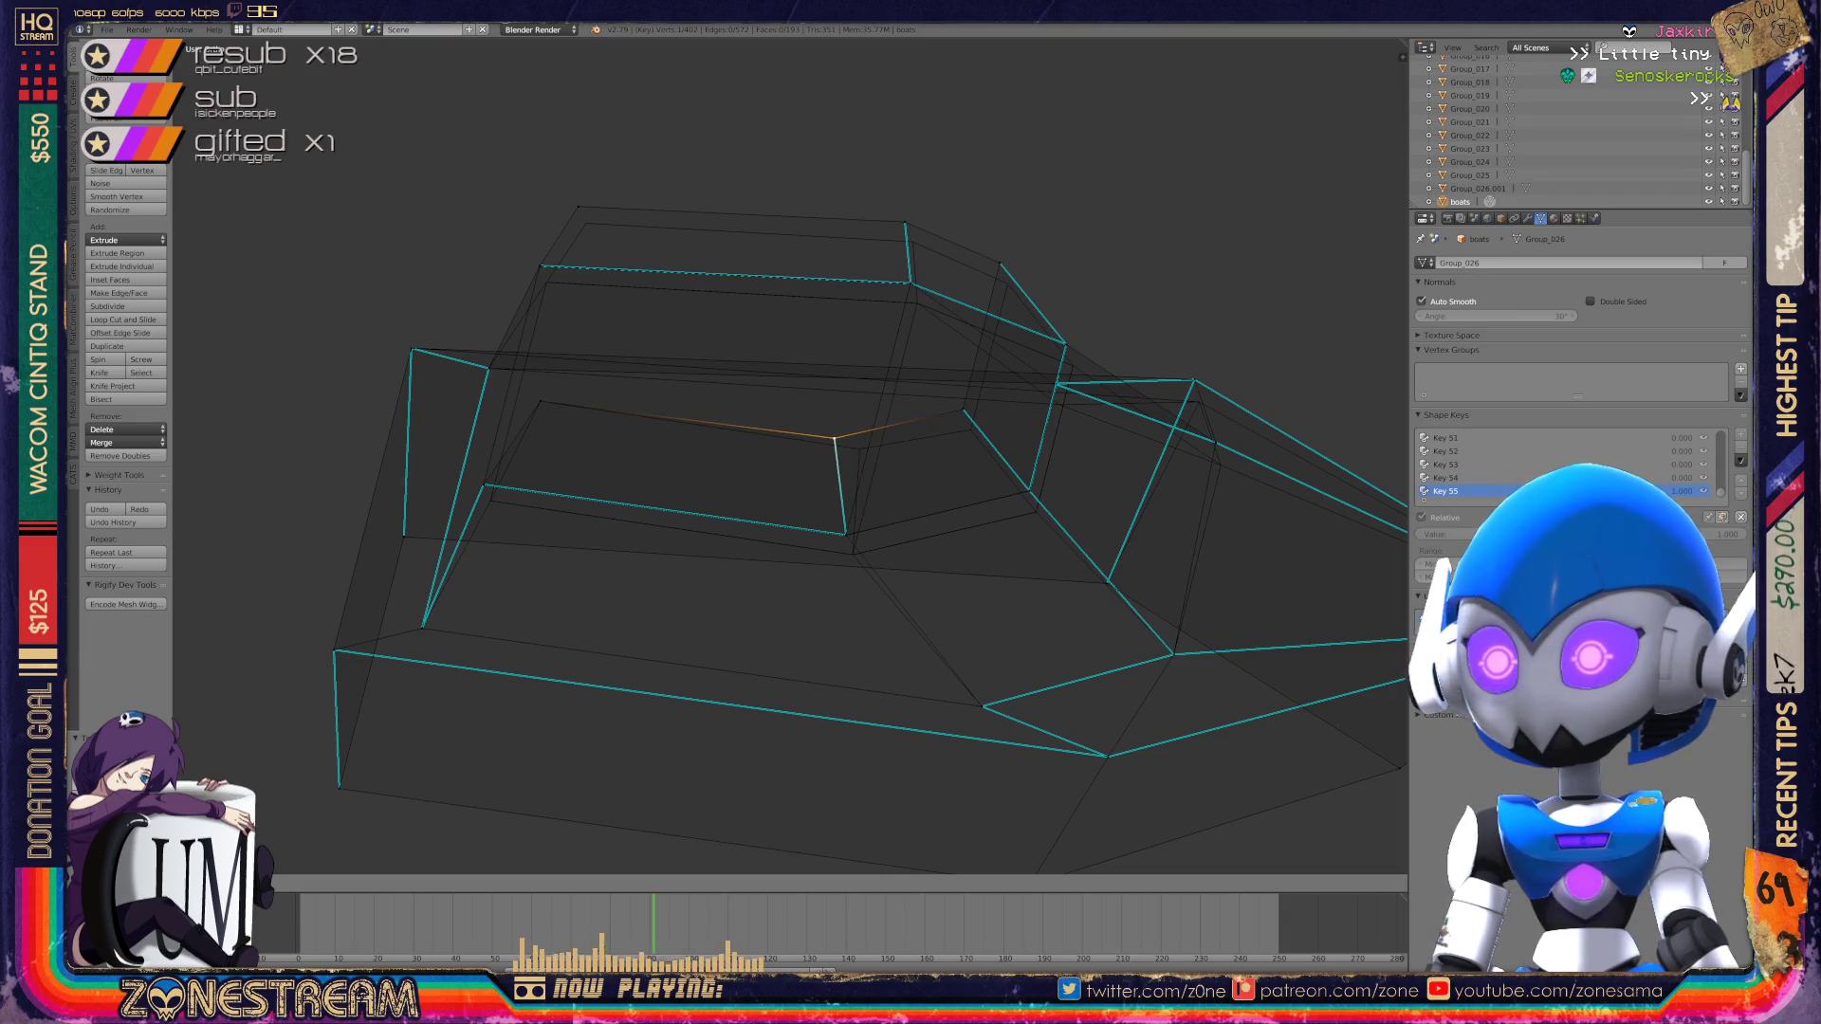
pyautogui.click(860, 449)
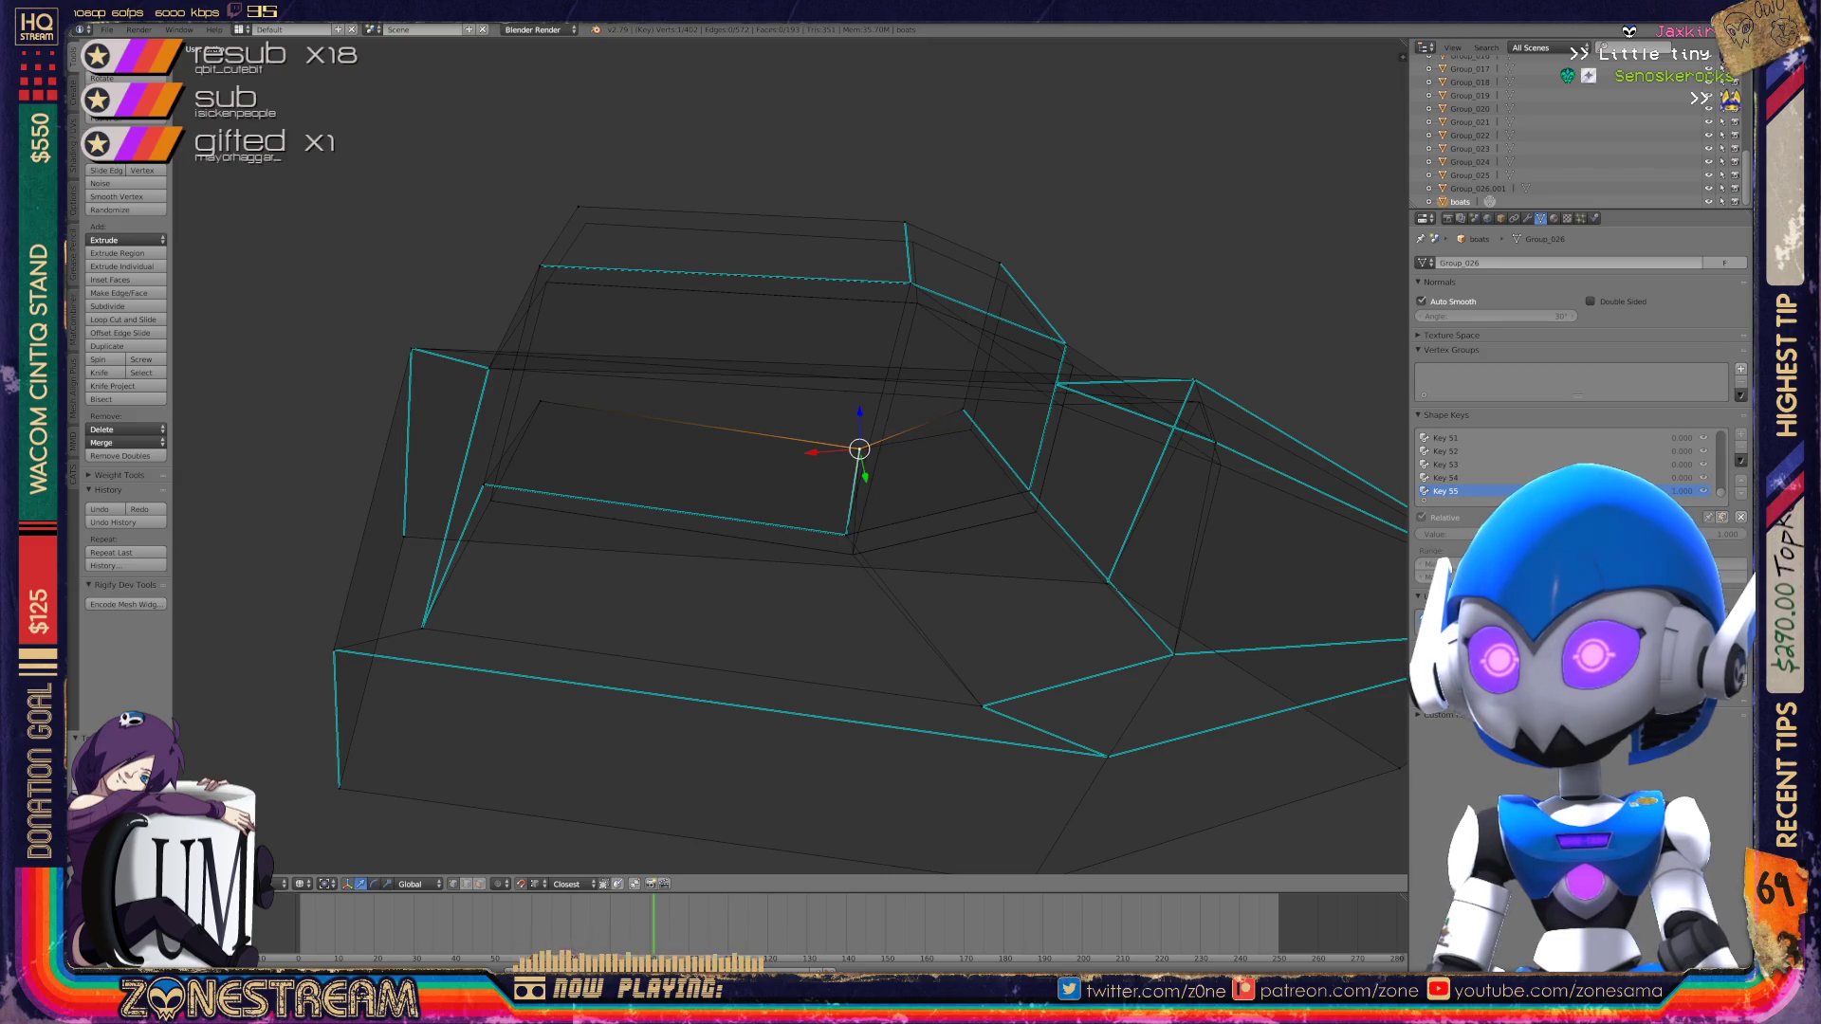
pyautogui.moveTo(859, 449)
pyautogui.mouseDown(button='middle')
pyautogui.moveTo(816, 559)
pyautogui.moveTo(797, 522)
pyautogui.mouseUp(button='middle')
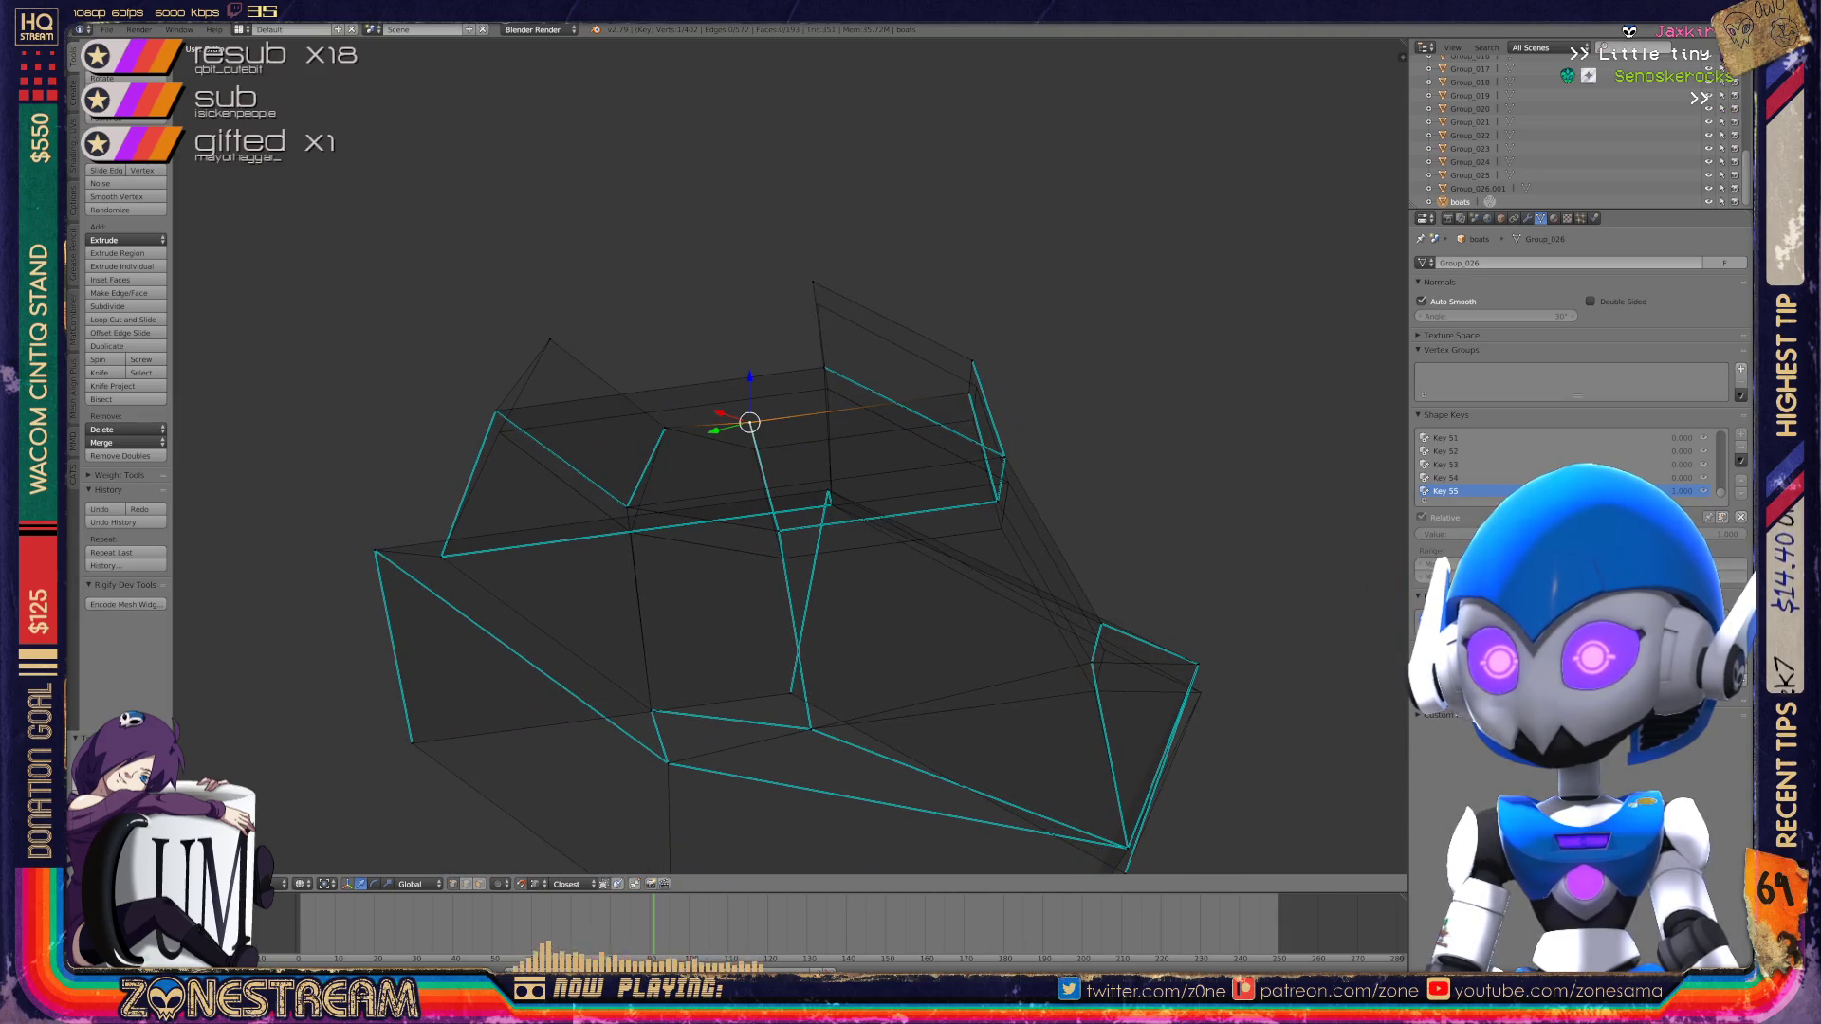
pyautogui.press('g')
pyautogui.press('Return')
# Step: Make a few more small nudges to the chosen vertex, checking from different angles
pyautogui.moveTo(796, 521); pyautogui.dragTo(750, 446, button='middle')
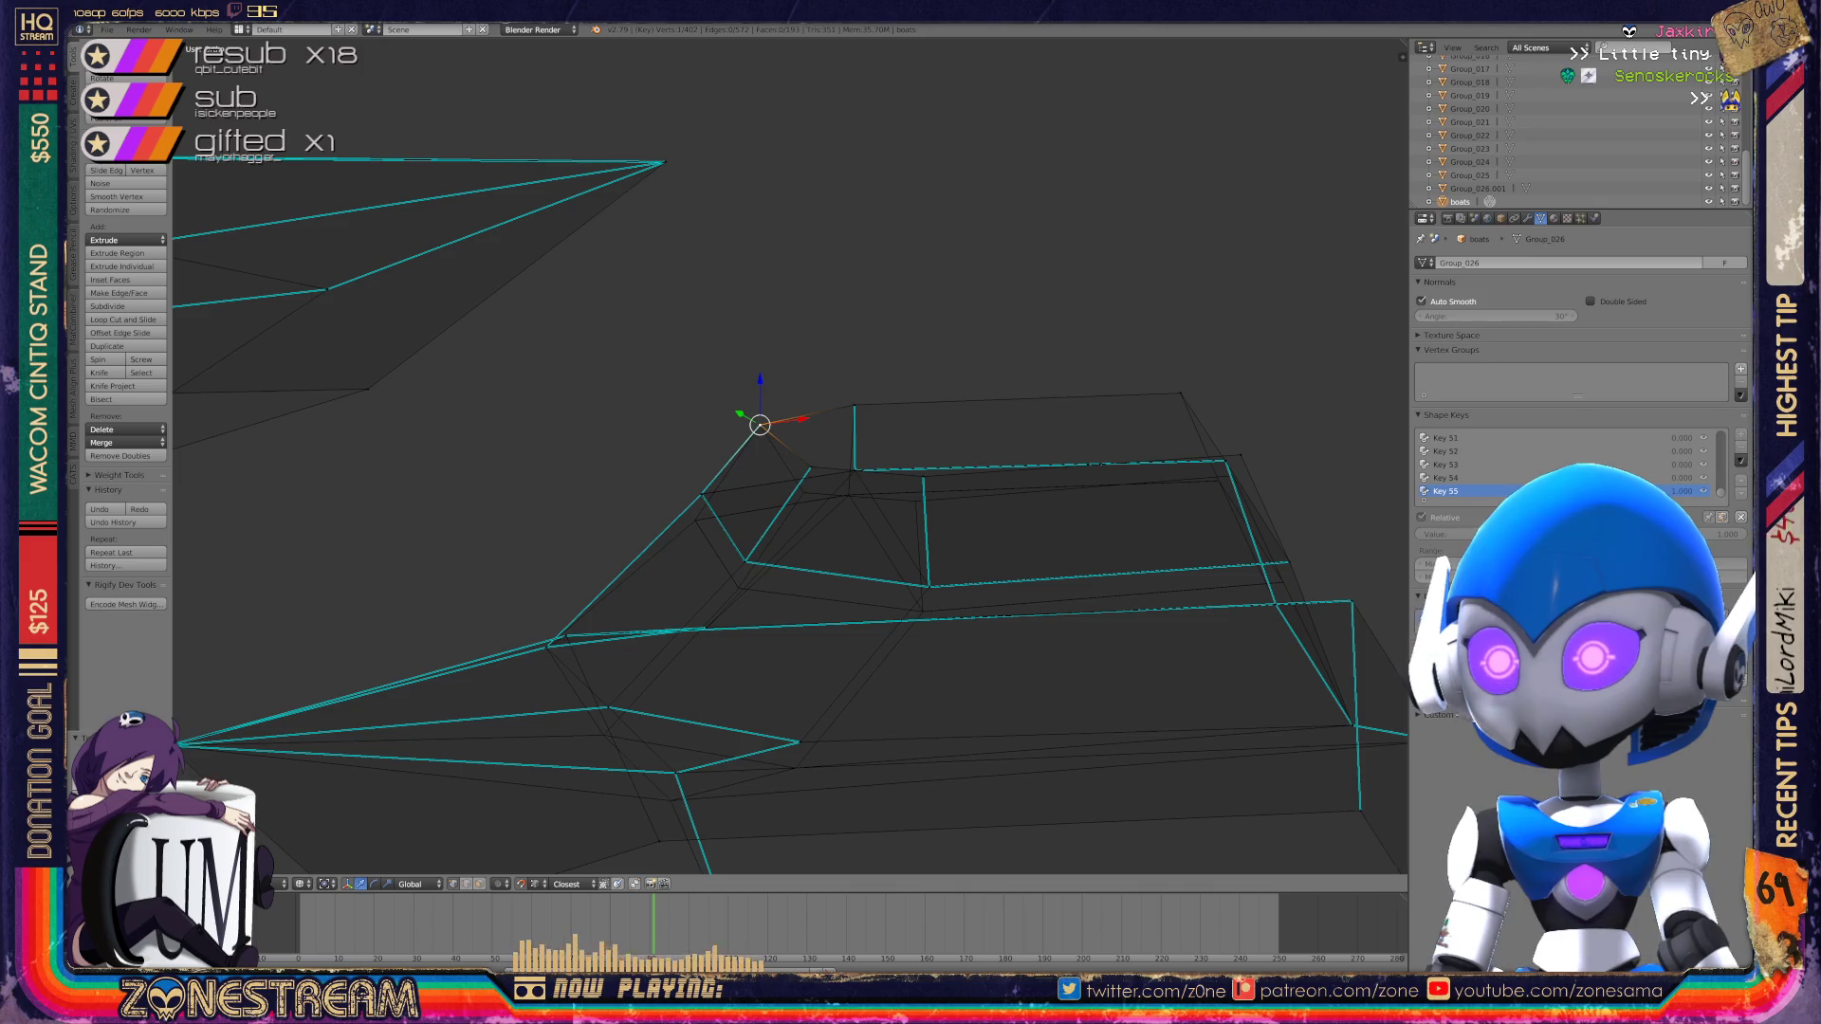
pyautogui.moveTo(811, 467); pyautogui.dragTo(803, 492)
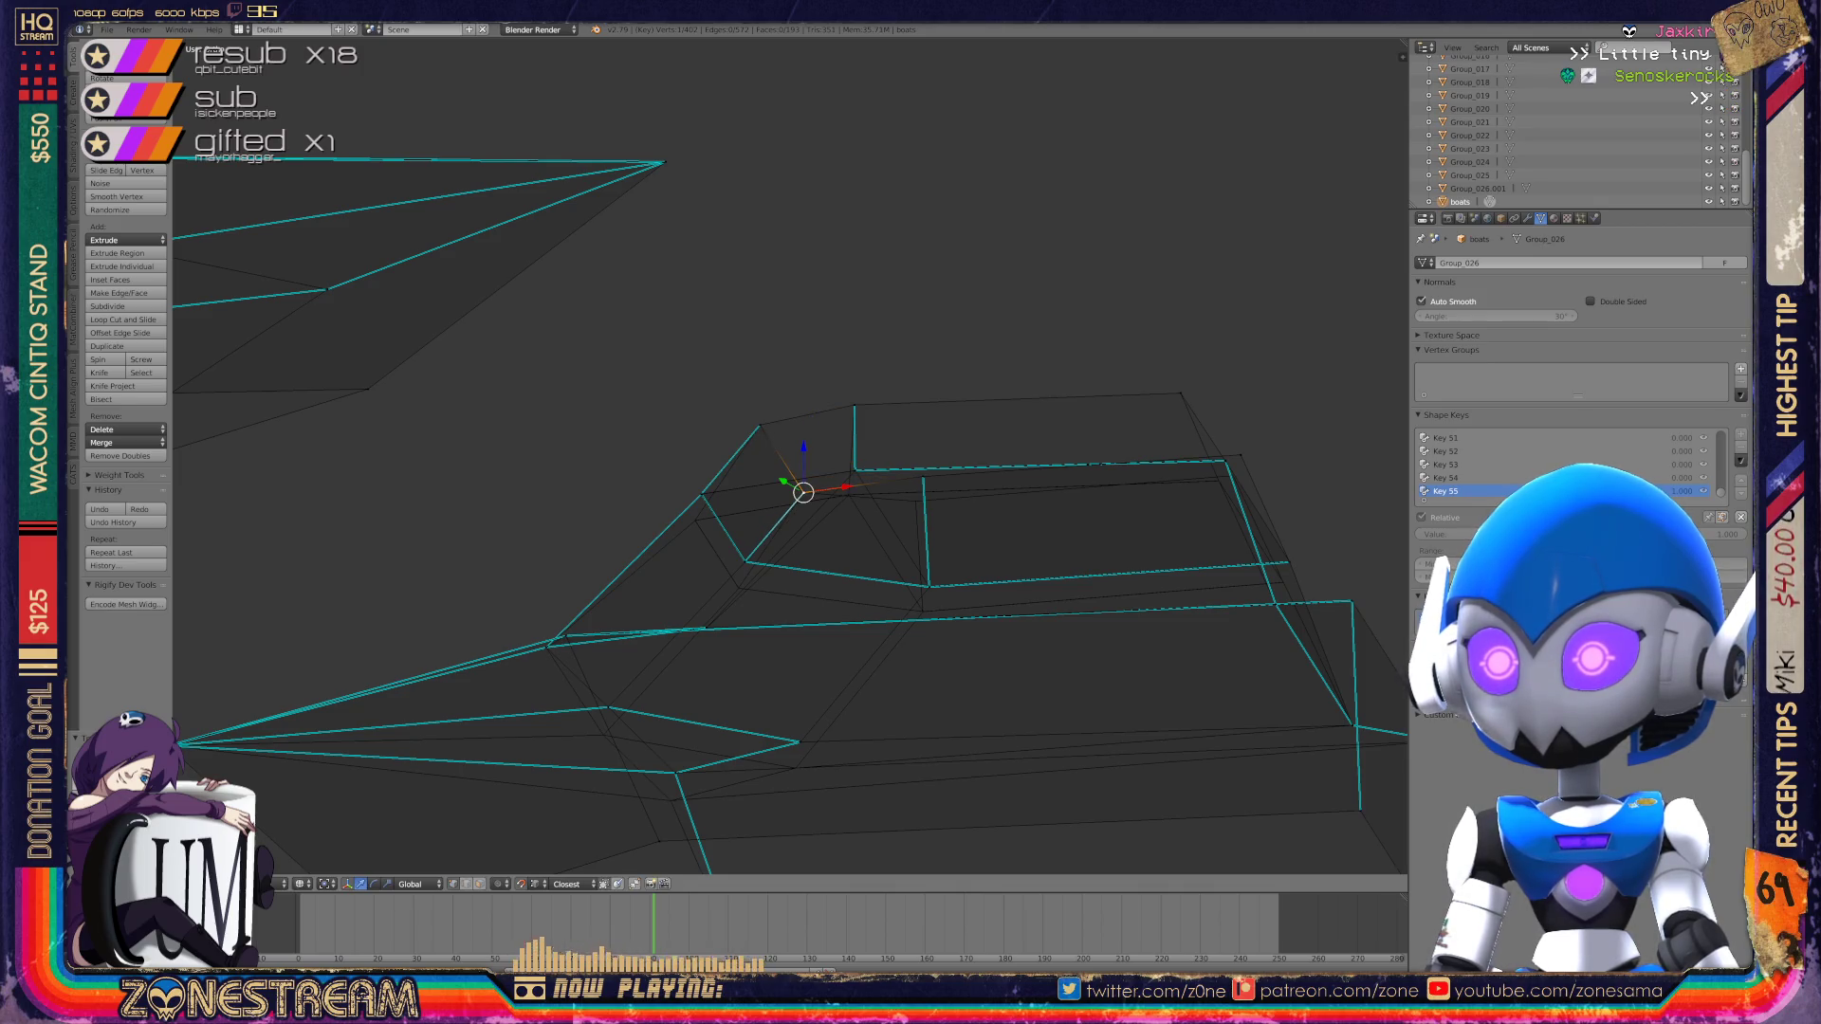
pyautogui.press('g')
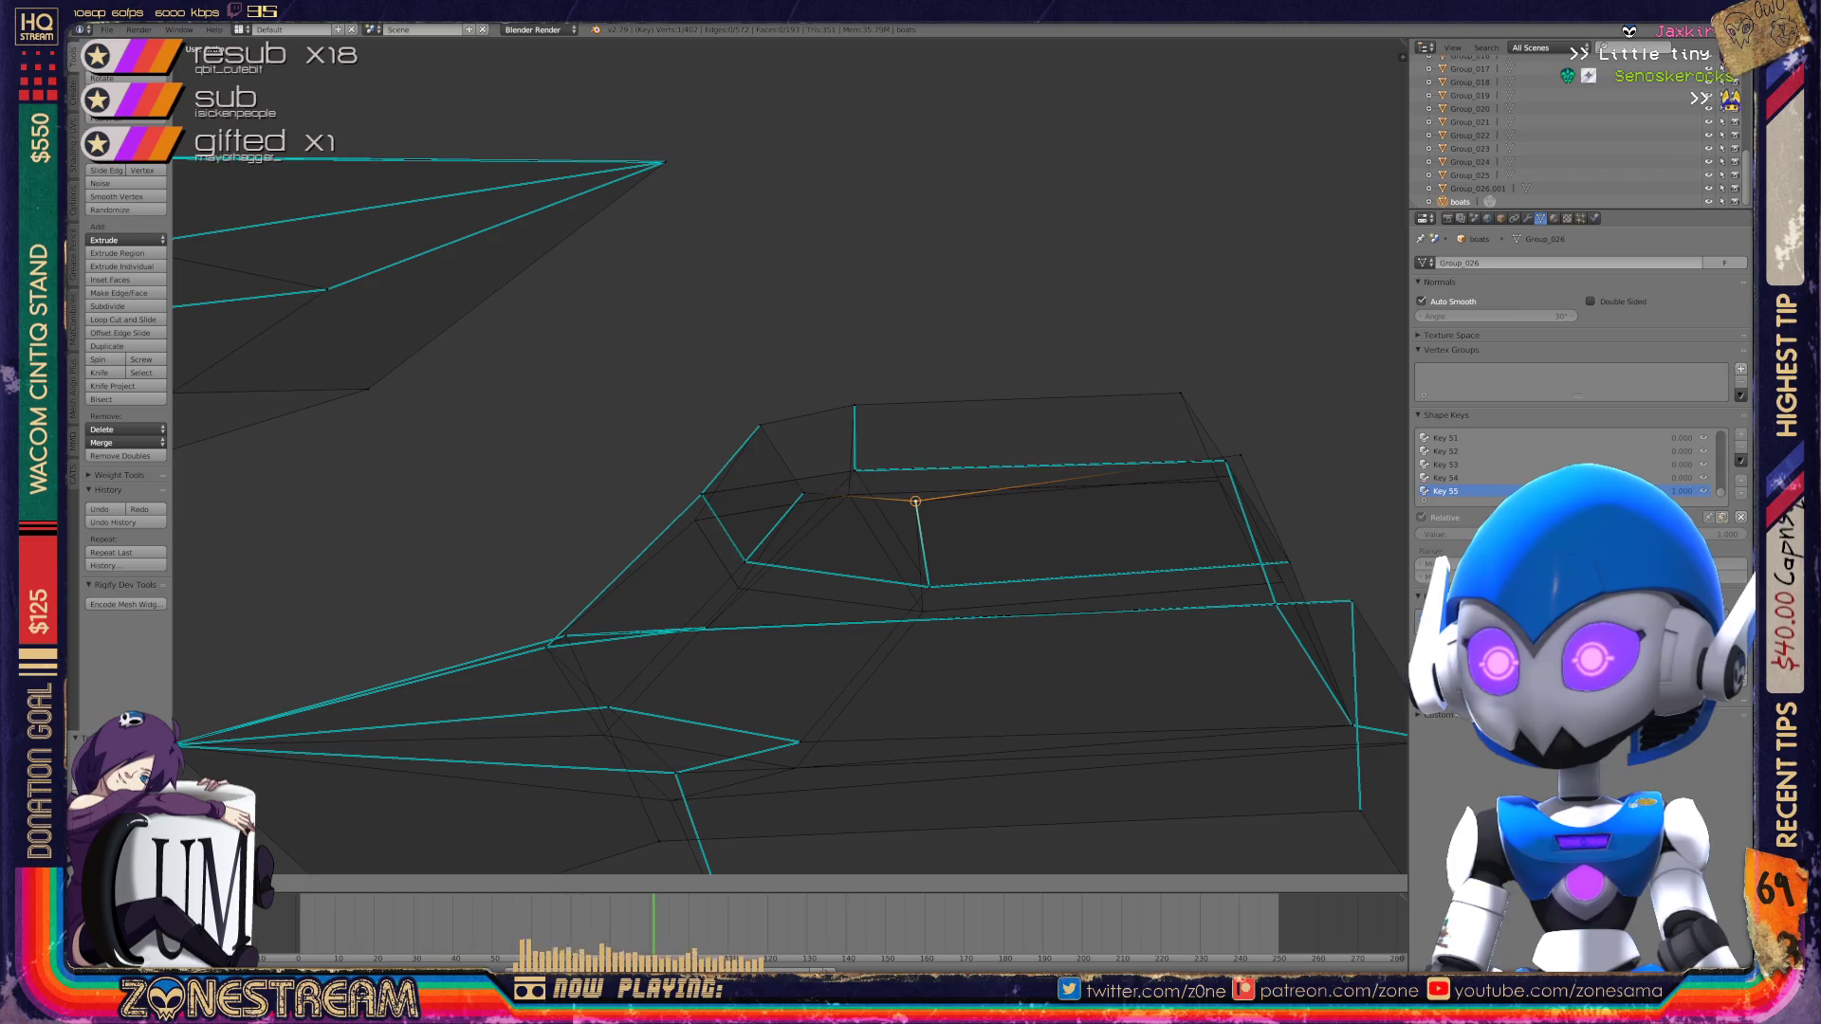
pyautogui.press('Return')
pyautogui.moveTo(787, 455)
pyautogui.mouseDown(button='middle')
pyautogui.moveTo(825, 446)
pyautogui.moveTo(778, 474)
pyautogui.moveTo(806, 446)
pyautogui.moveTo(835, 465)
pyautogui.mouseUp(button='middle')
pyautogui.press('g')
pyautogui.press('Return')
# Step: Back in Edit Mode, lower a vertex onto the lower corner and drop its neighbour along the front edge
pyautogui.press('Tab')
pyautogui.press('Tab')
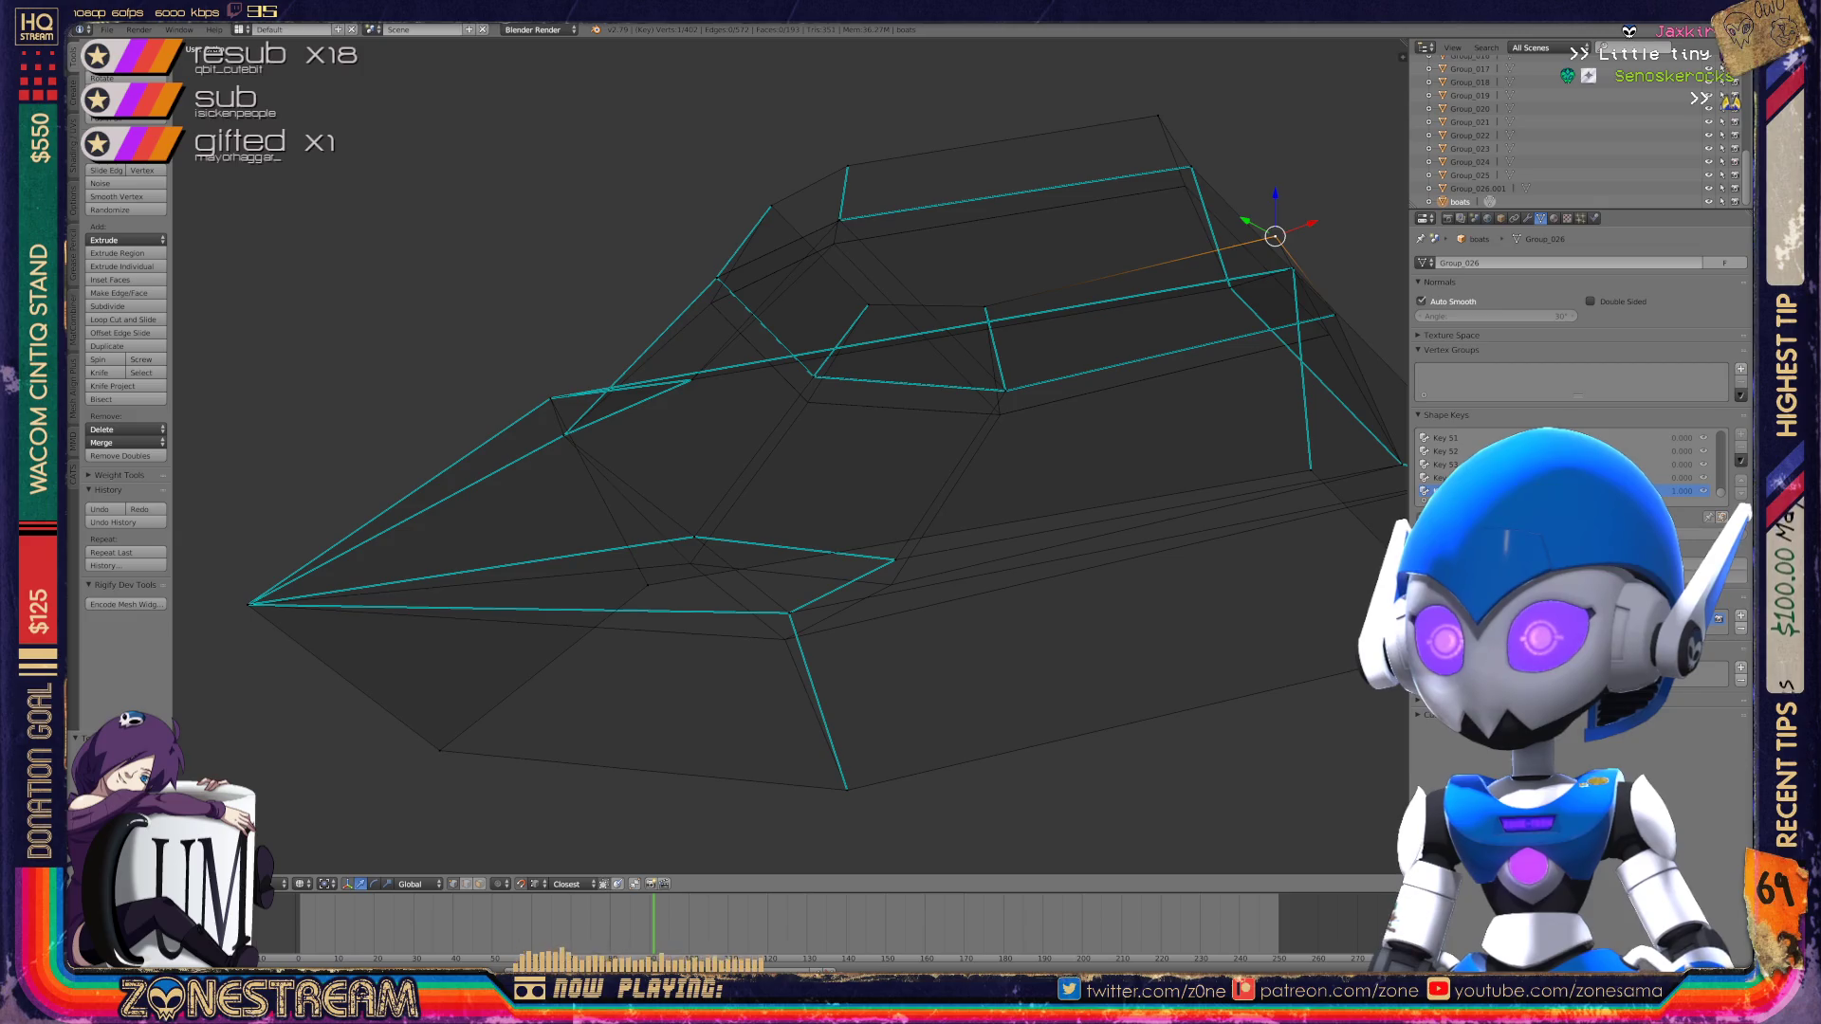
pyautogui.press('g')
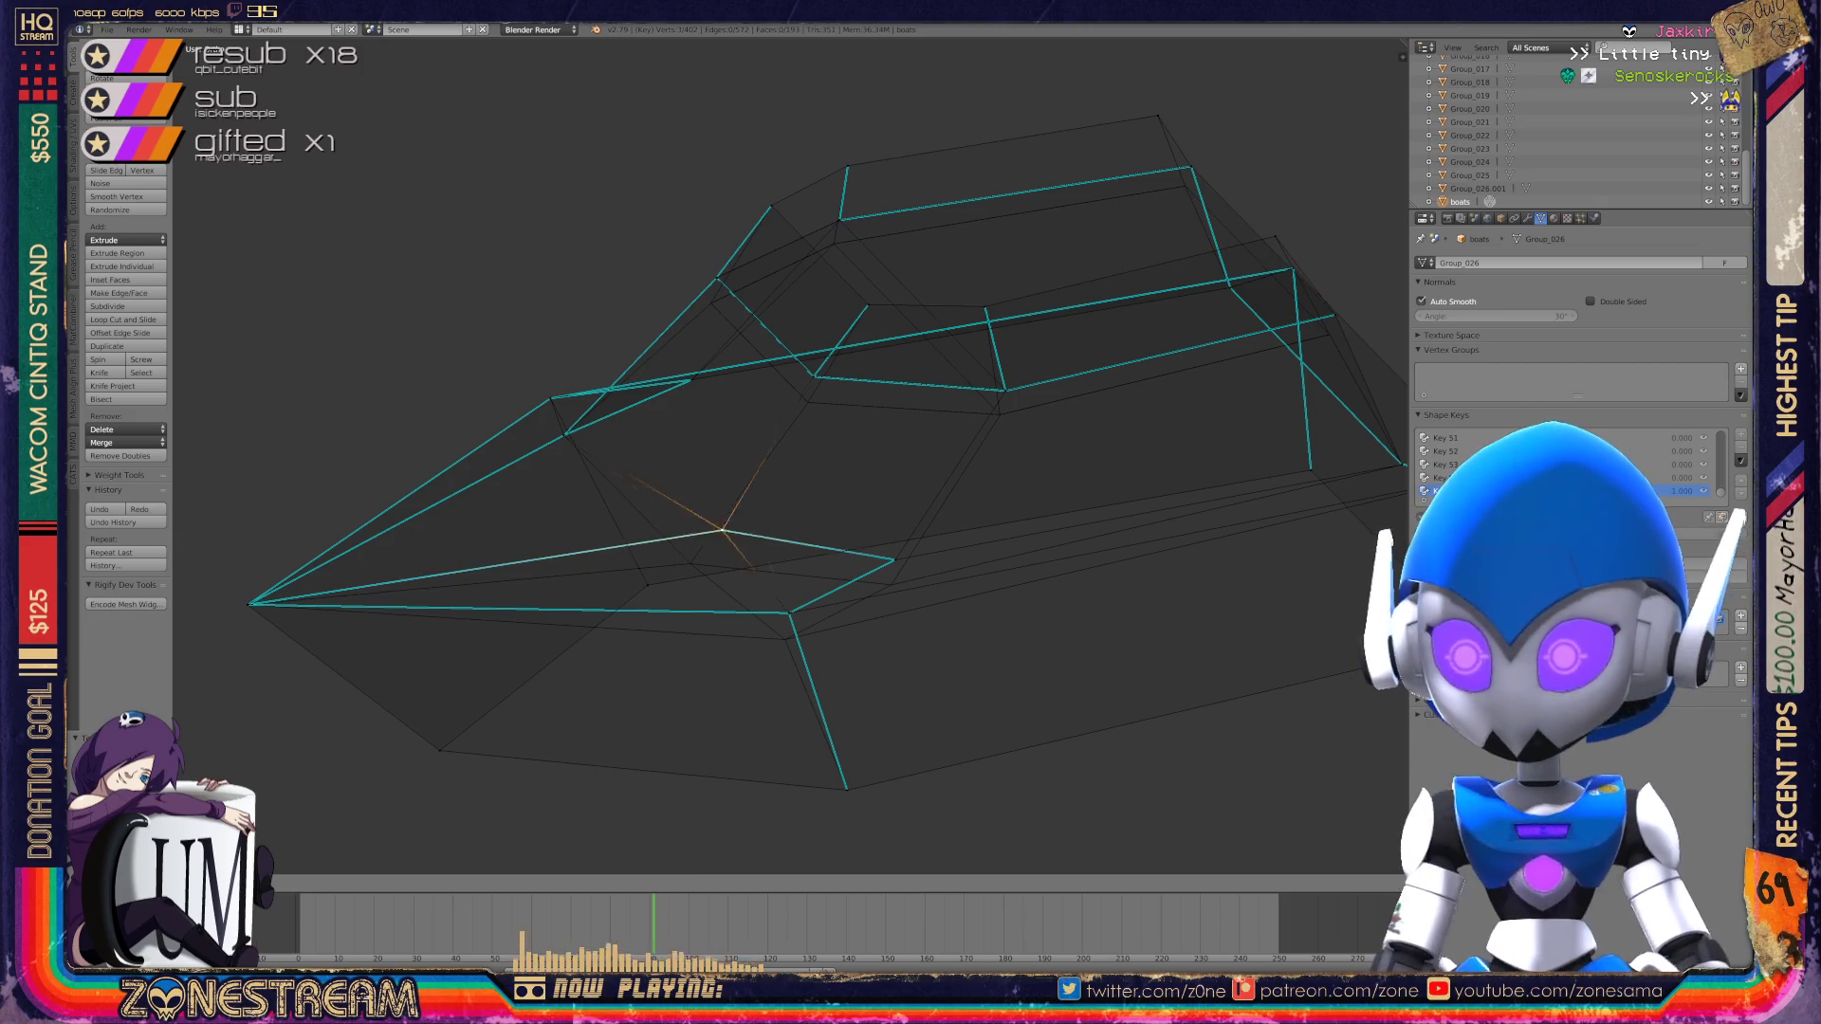
pyautogui.click(690, 564)
pyautogui.moveTo(690, 563); pyautogui.dragTo(789, 614)
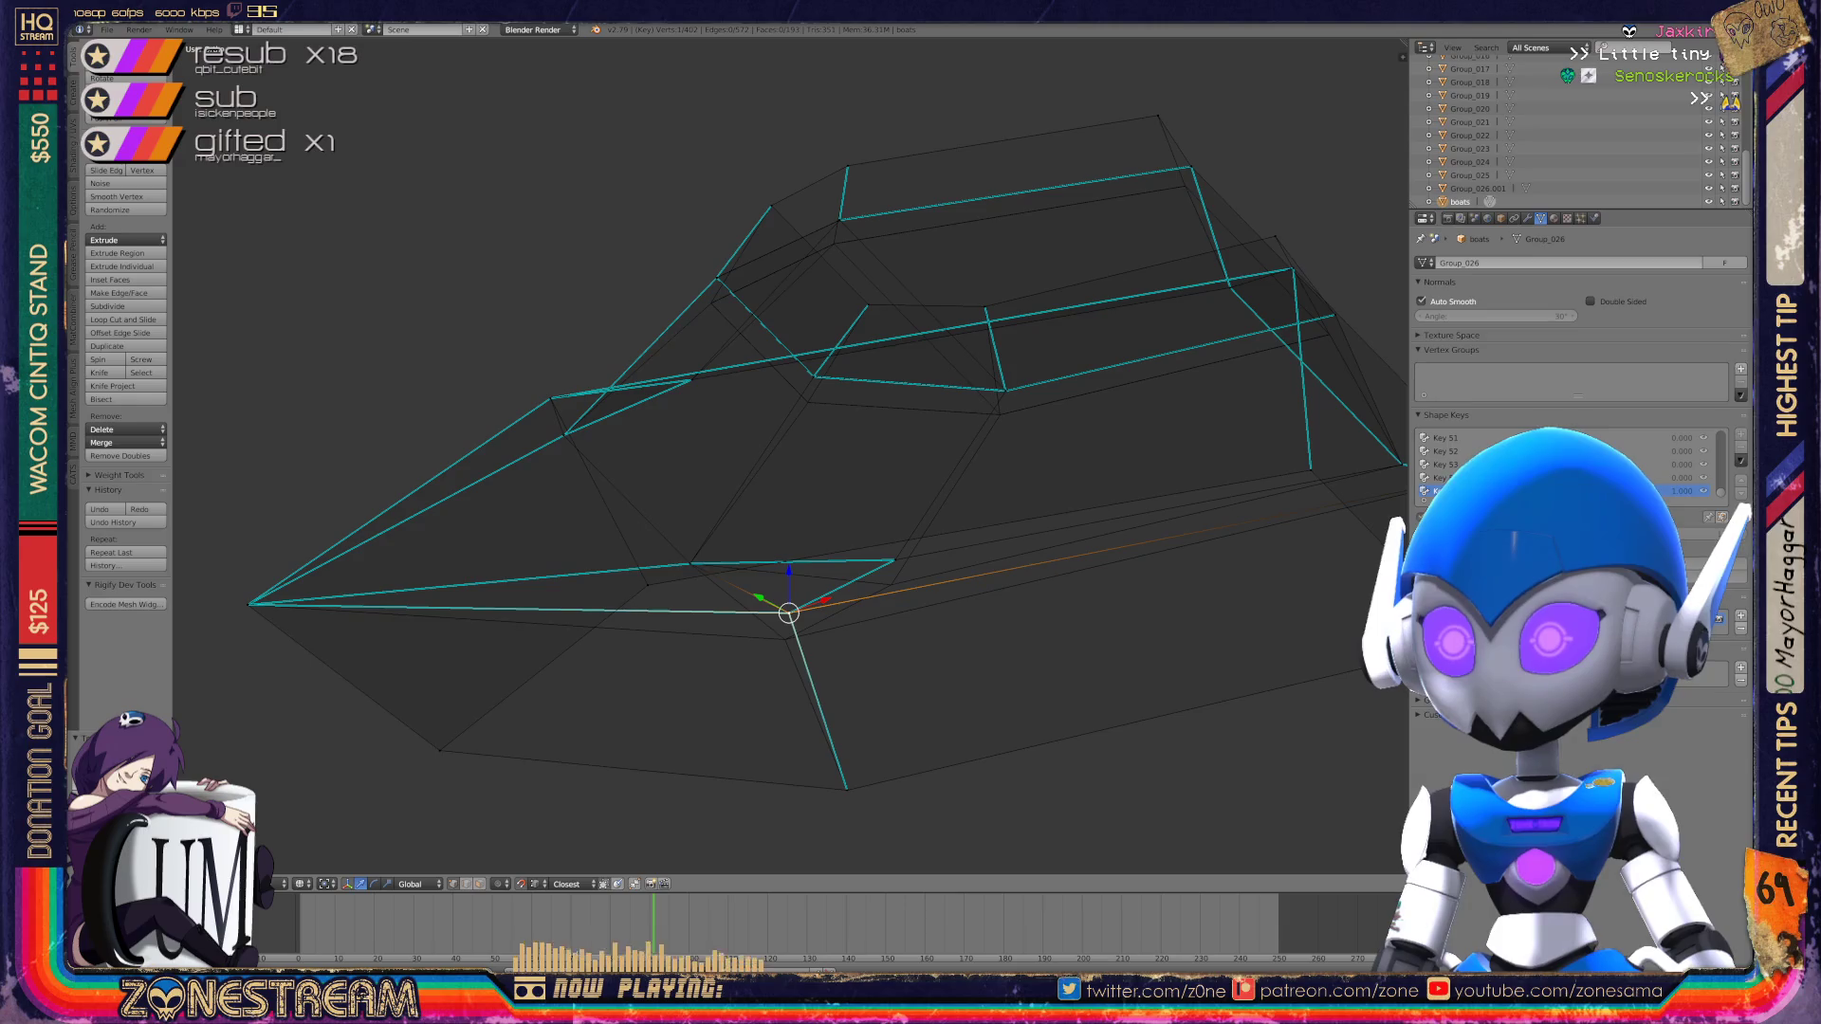
pyautogui.press('g')
pyautogui.click(784, 640)
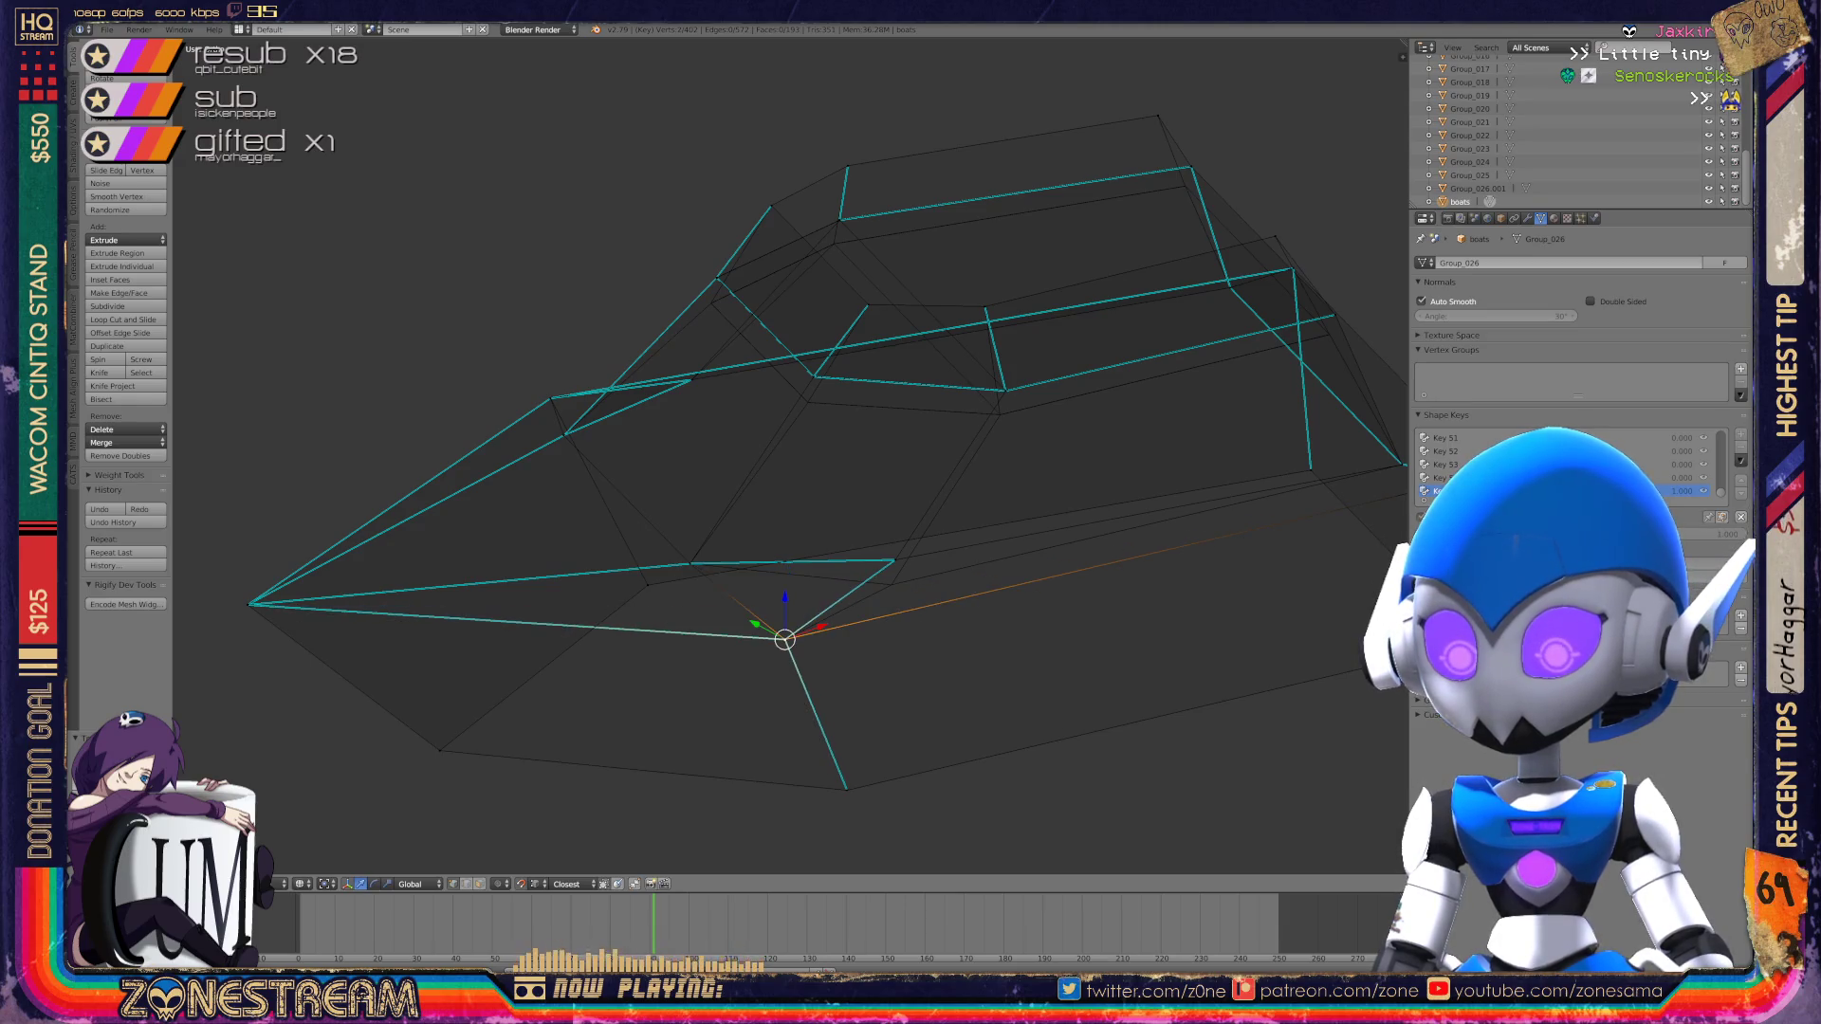
pyautogui.click(895, 560)
pyautogui.press('g')
pyautogui.click(890, 584)
pyautogui.moveTo(759, 474); pyautogui.dragTo(683, 436, button='middle')
# Step: Move the upper vertex where the edges meet down to the lower point, then refine its position
pyautogui.scroll(5, 787, 456)
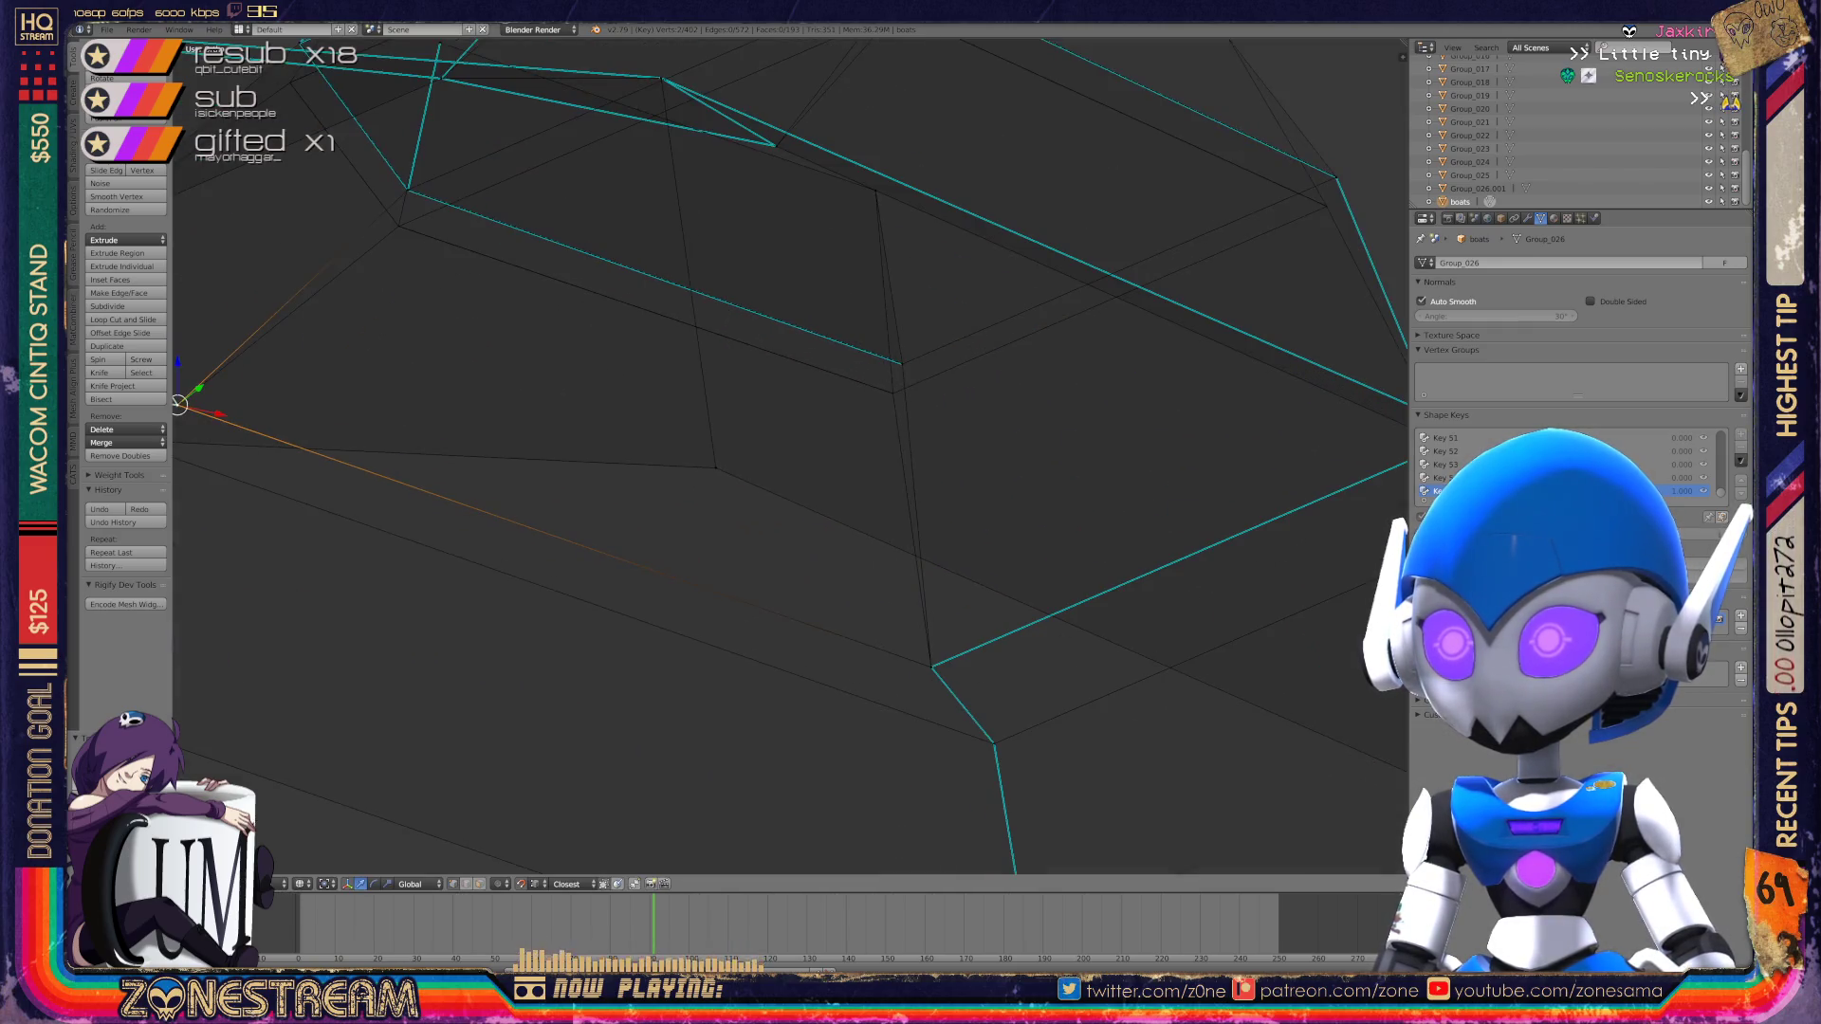
pyautogui.moveTo(759, 475); pyautogui.dragTo(682, 437, button='middle')
pyautogui.rightClick(667, 289)
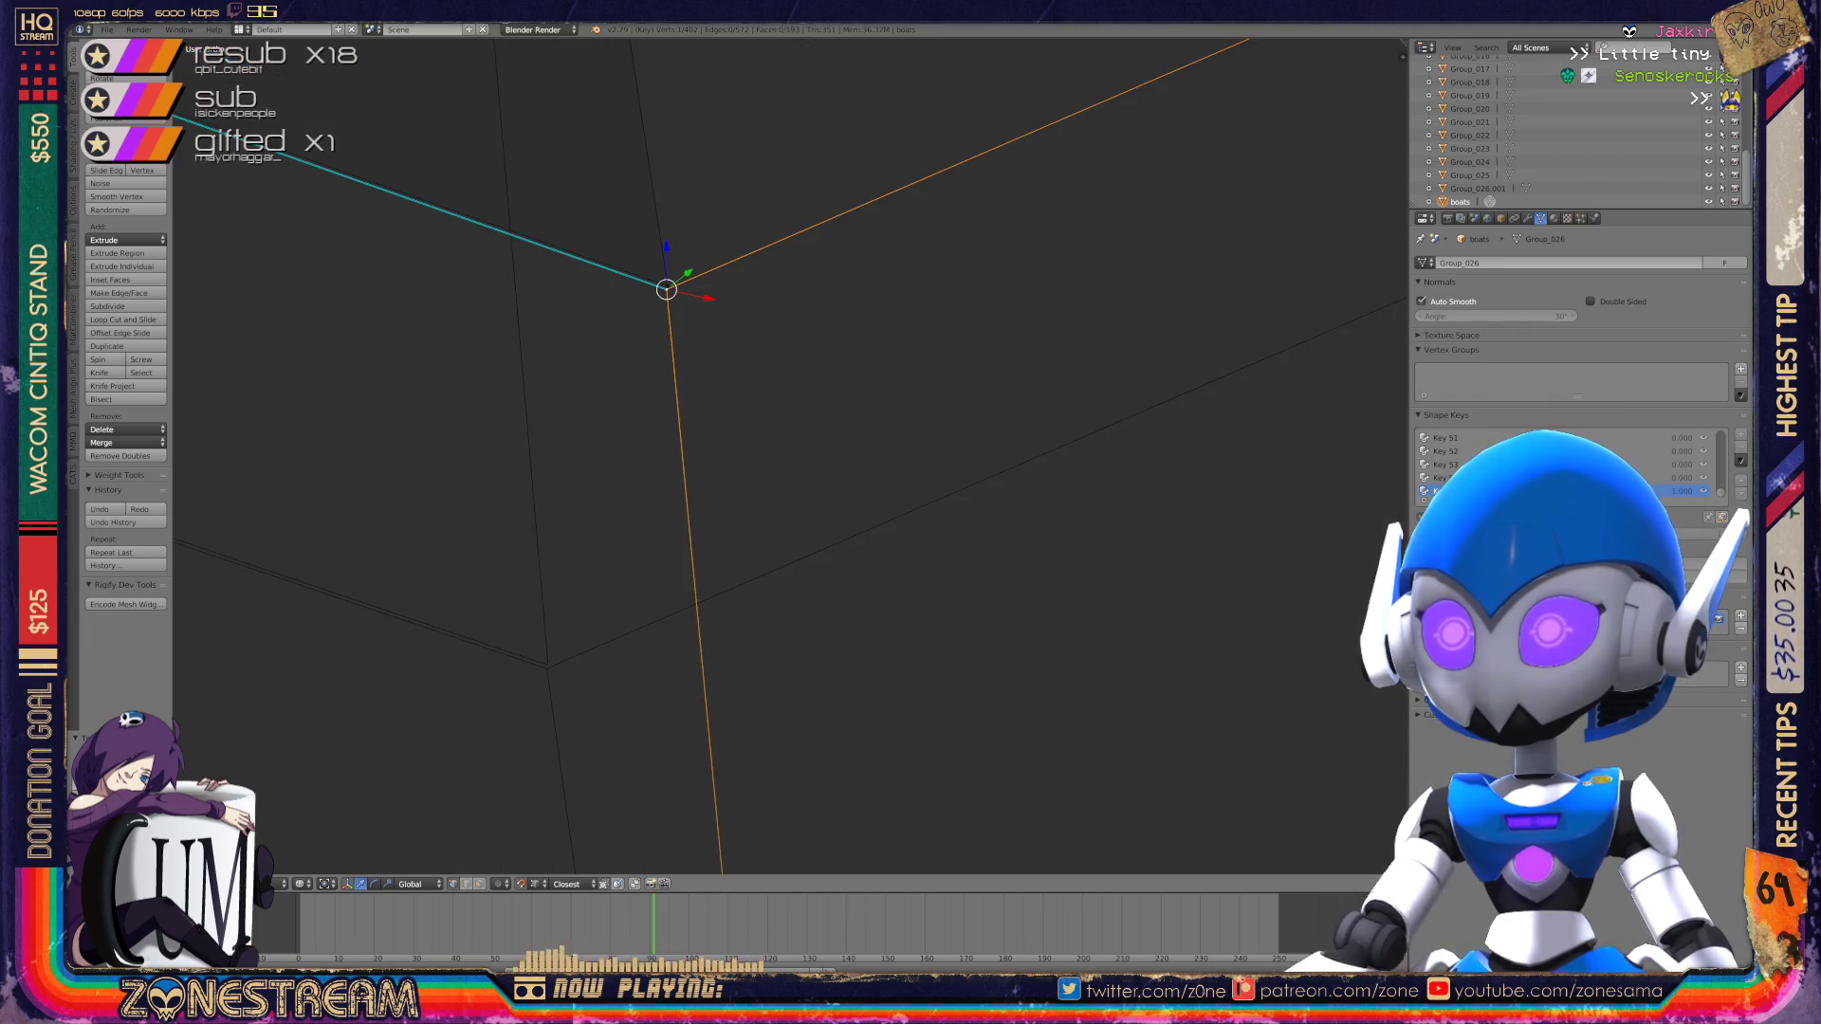
pyautogui.press('g')
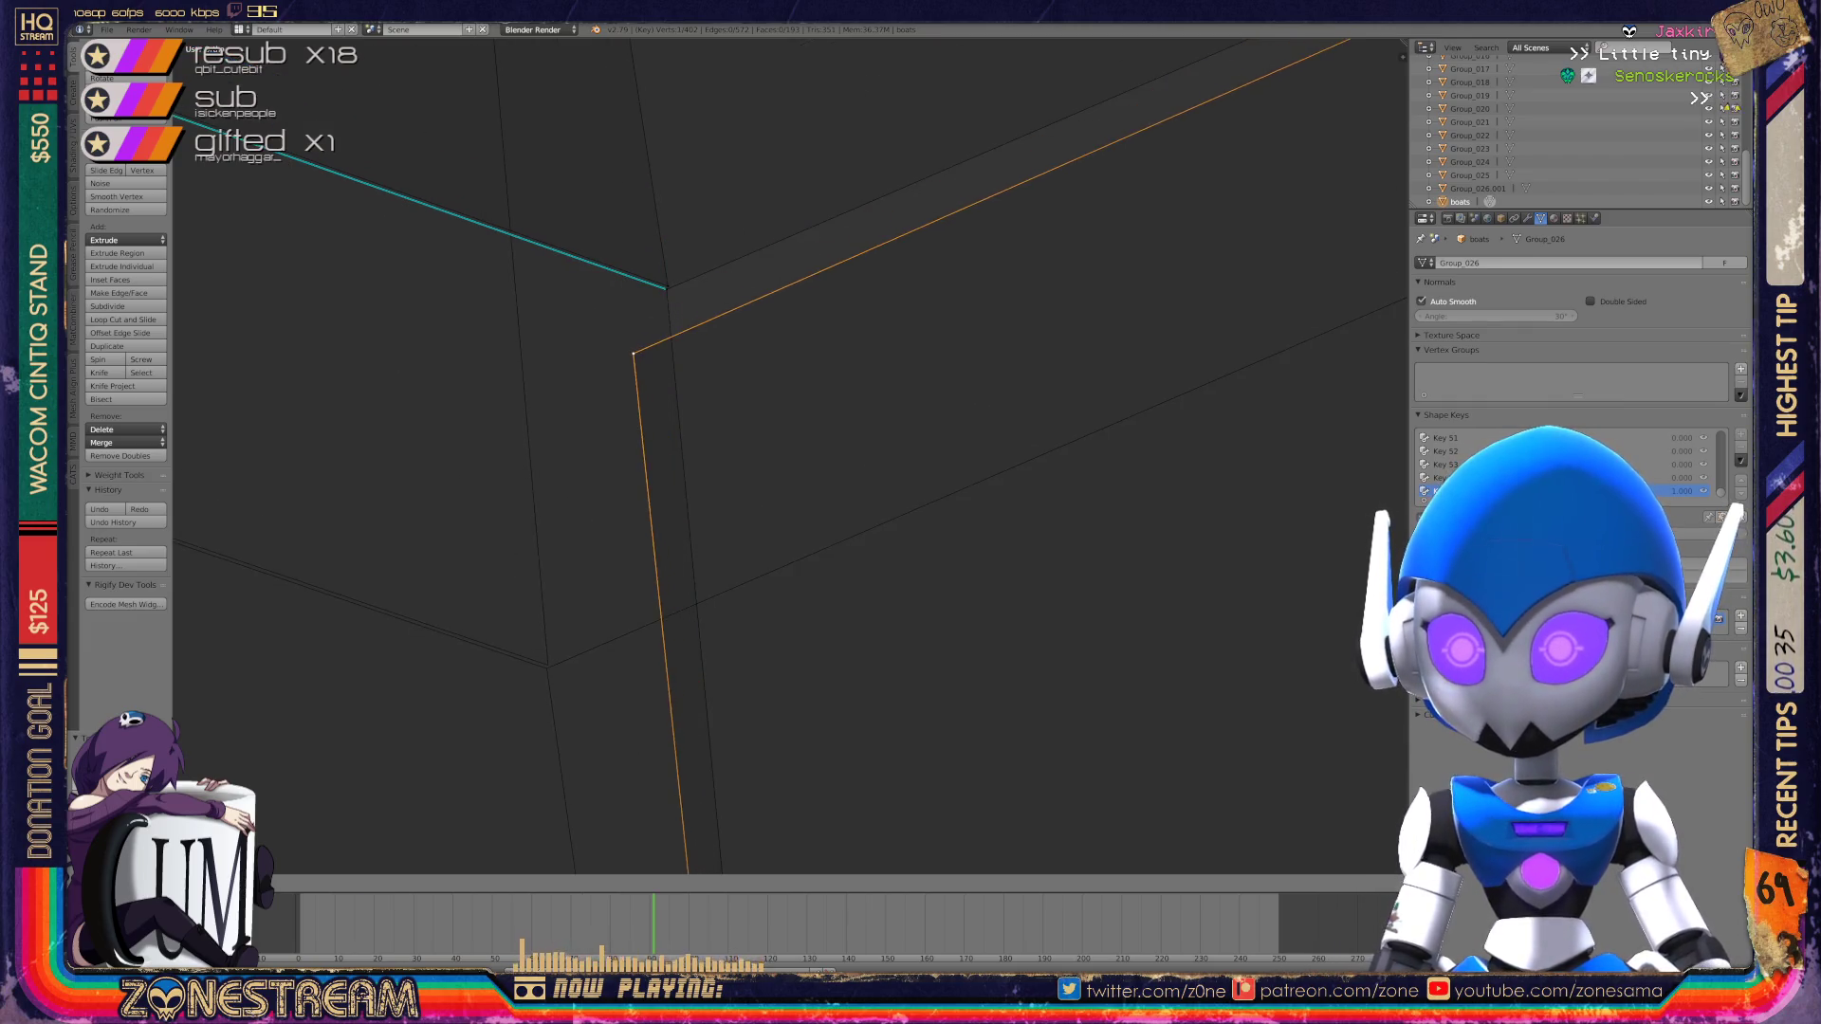
pyautogui.press('Escape')
pyautogui.moveTo(759, 474); pyautogui.dragTo(683, 436, button='middle')
pyautogui.click(546, 669)
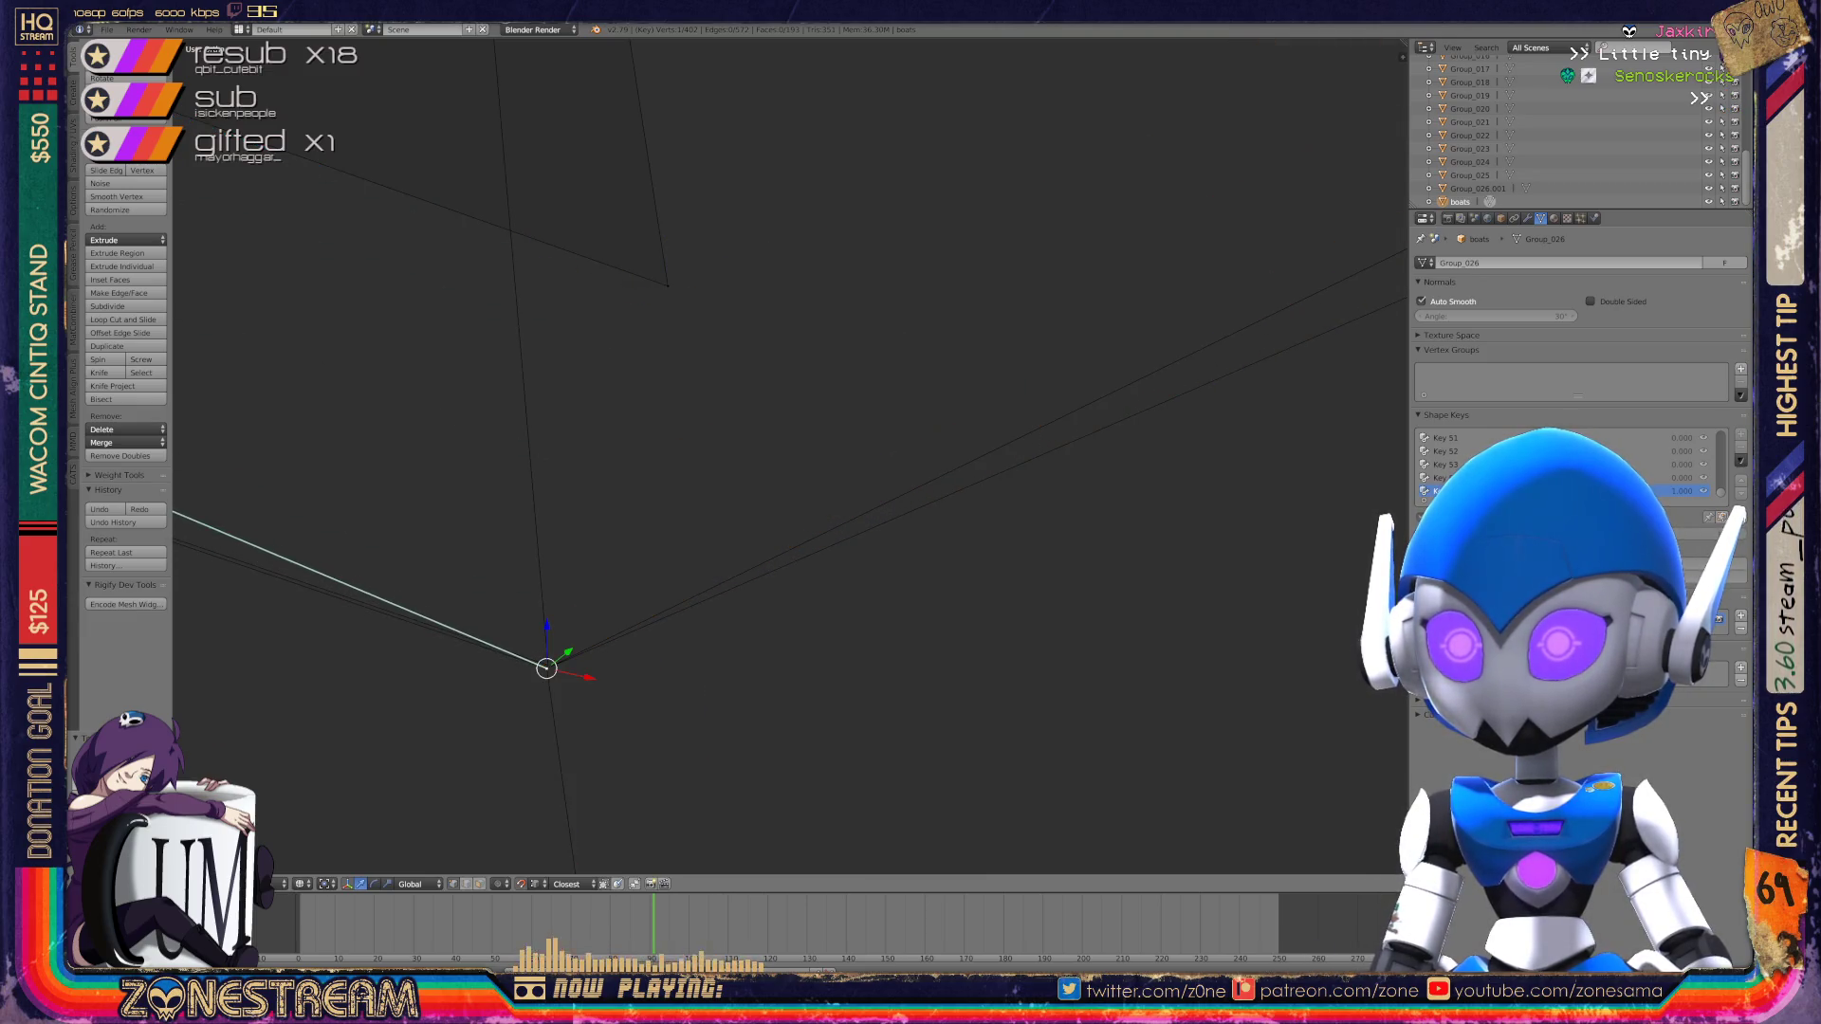
pyautogui.rightClick(667, 285)
pyautogui.press('g')
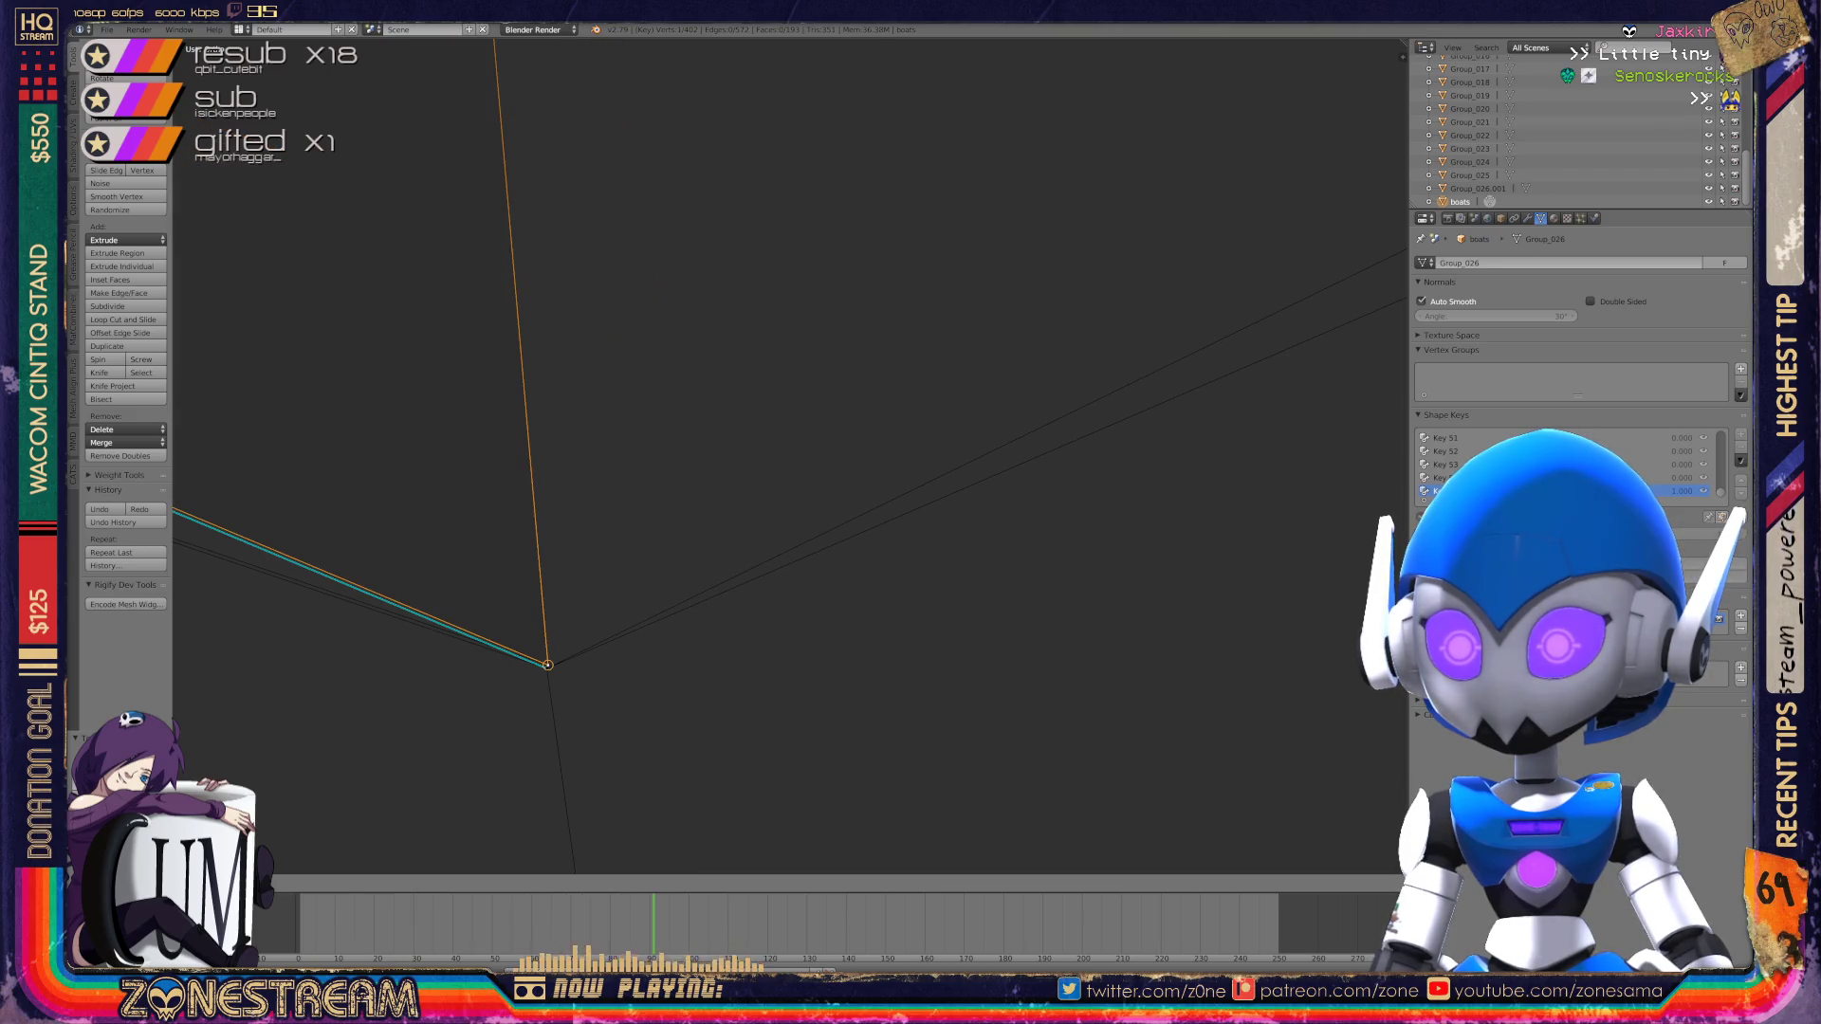
pyautogui.click(547, 664)
pyautogui.press('KP_Decimal')
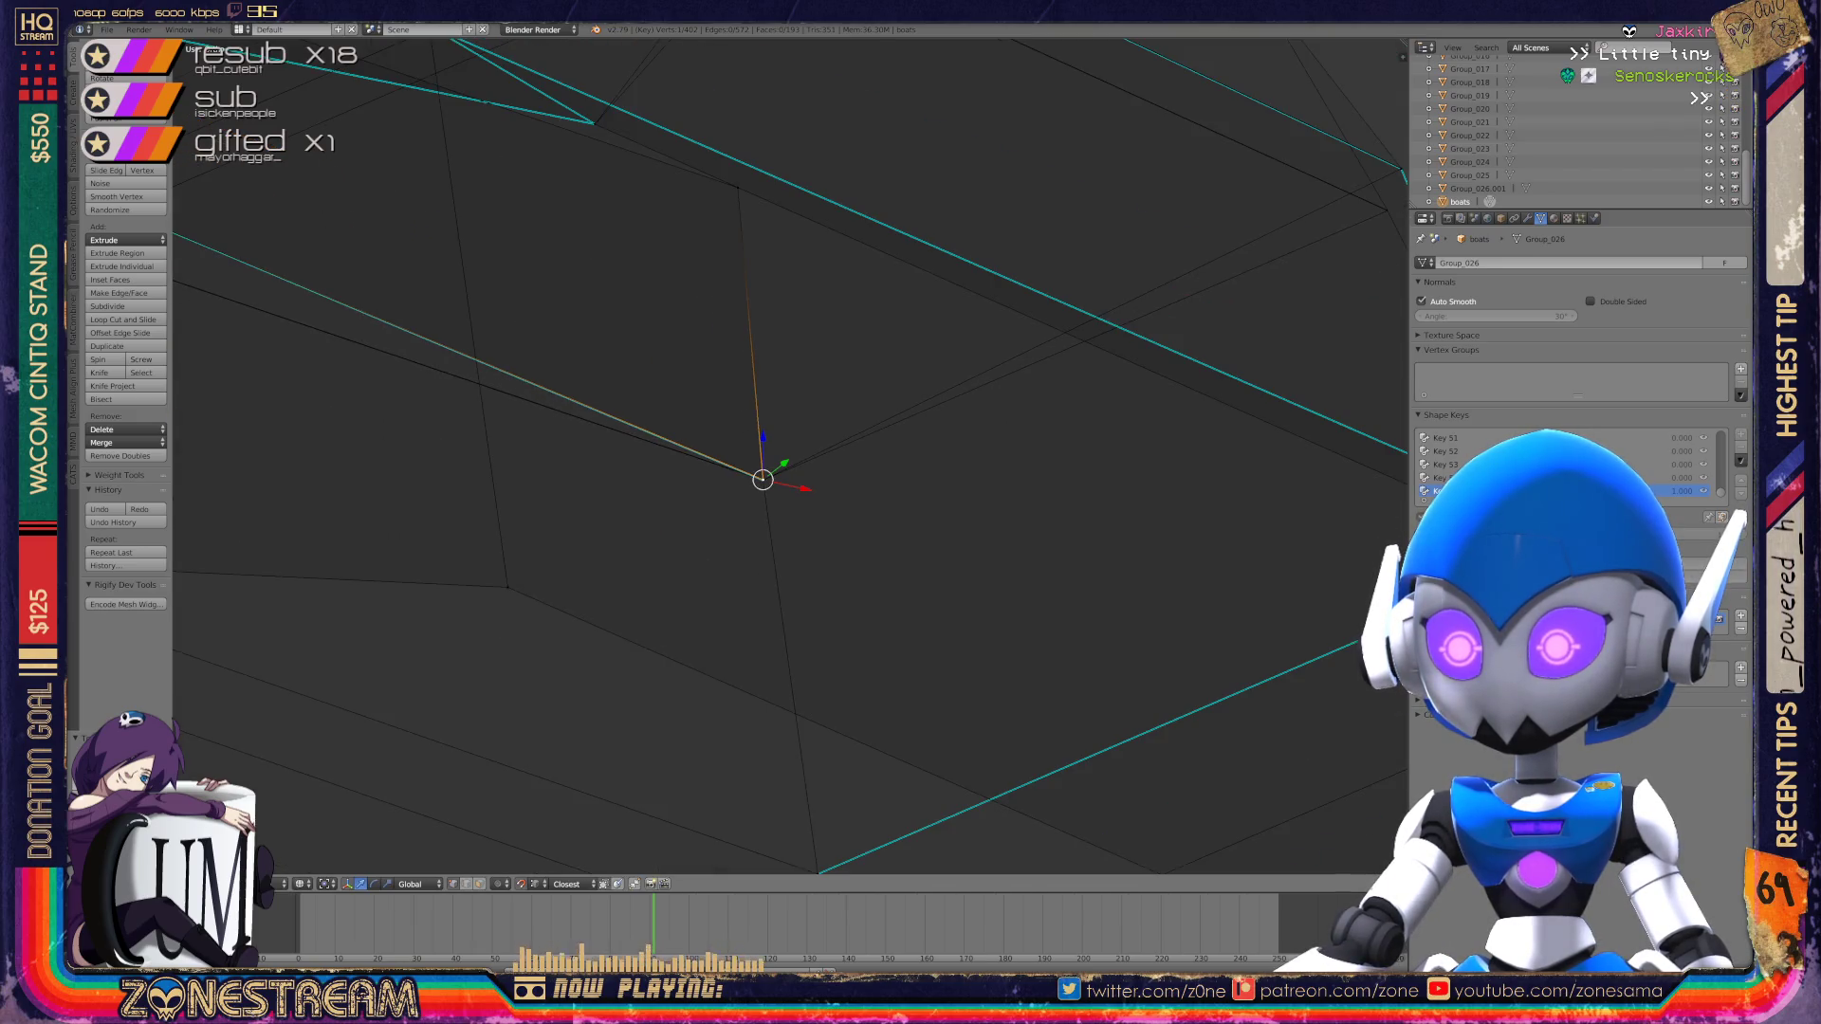
pyautogui.press('g')
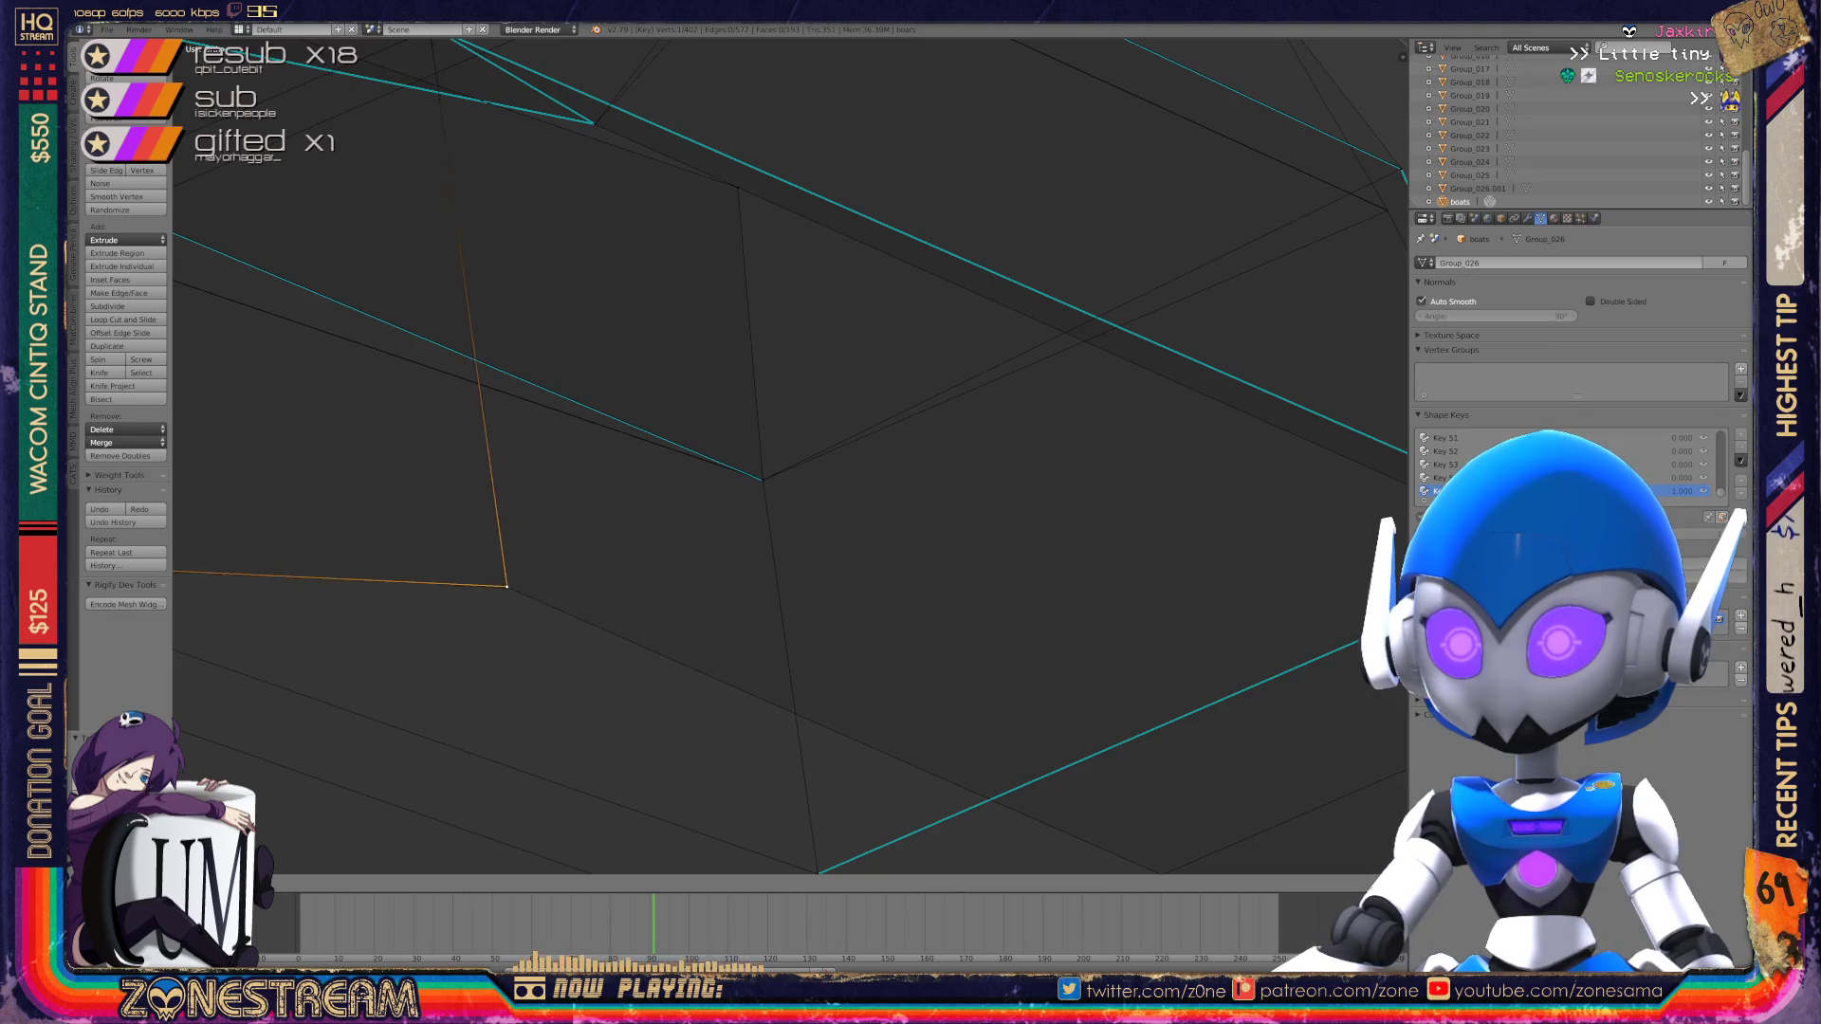
pyautogui.click(514, 604)
# Step: Move the hull's upper corner vertex down-left to its new spot
pyautogui.moveTo(514, 604); pyautogui.dragTo(664, 541, button='middle')
pyautogui.scroll(5, 789, 456)
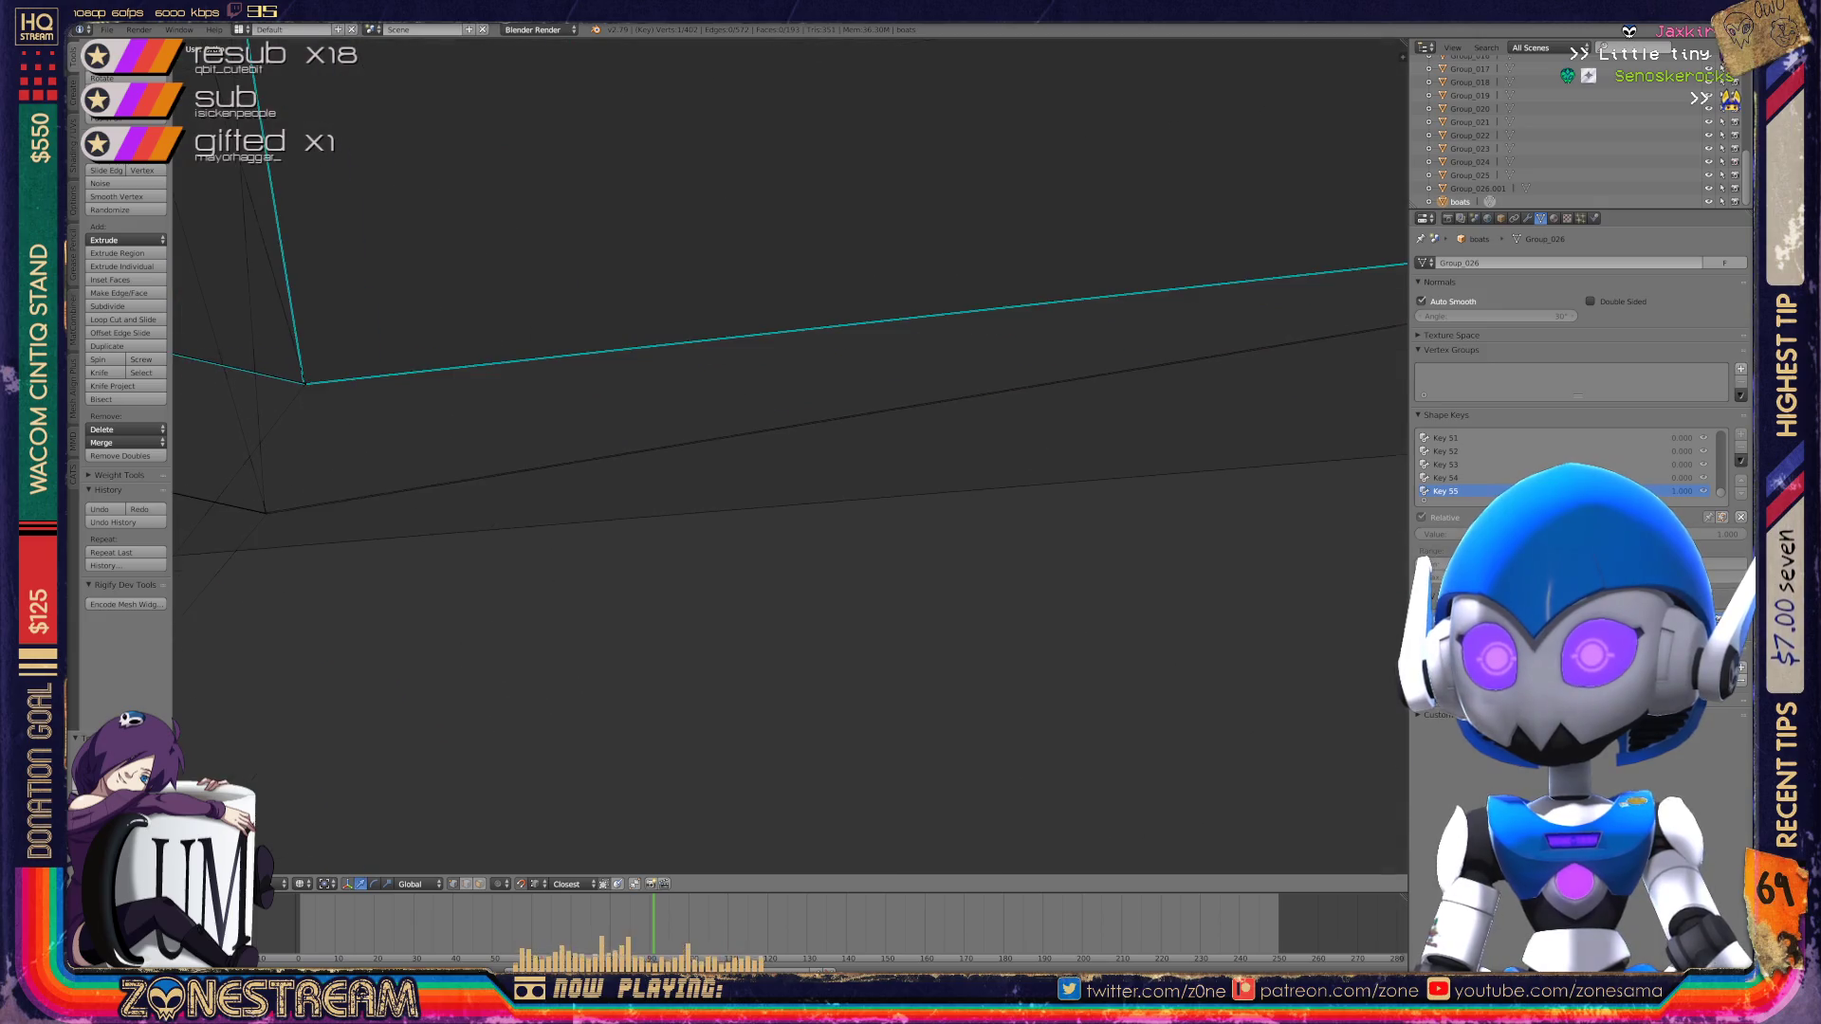
pyautogui.moveTo(789, 455); pyautogui.dragTo(804, 398, button='middle')
pyautogui.rightClick(845, 337)
pyautogui.rightClick(708, 802)
pyautogui.hotkey('ctrl', 'z')
pyautogui.hotkey('ctrl', 'z')
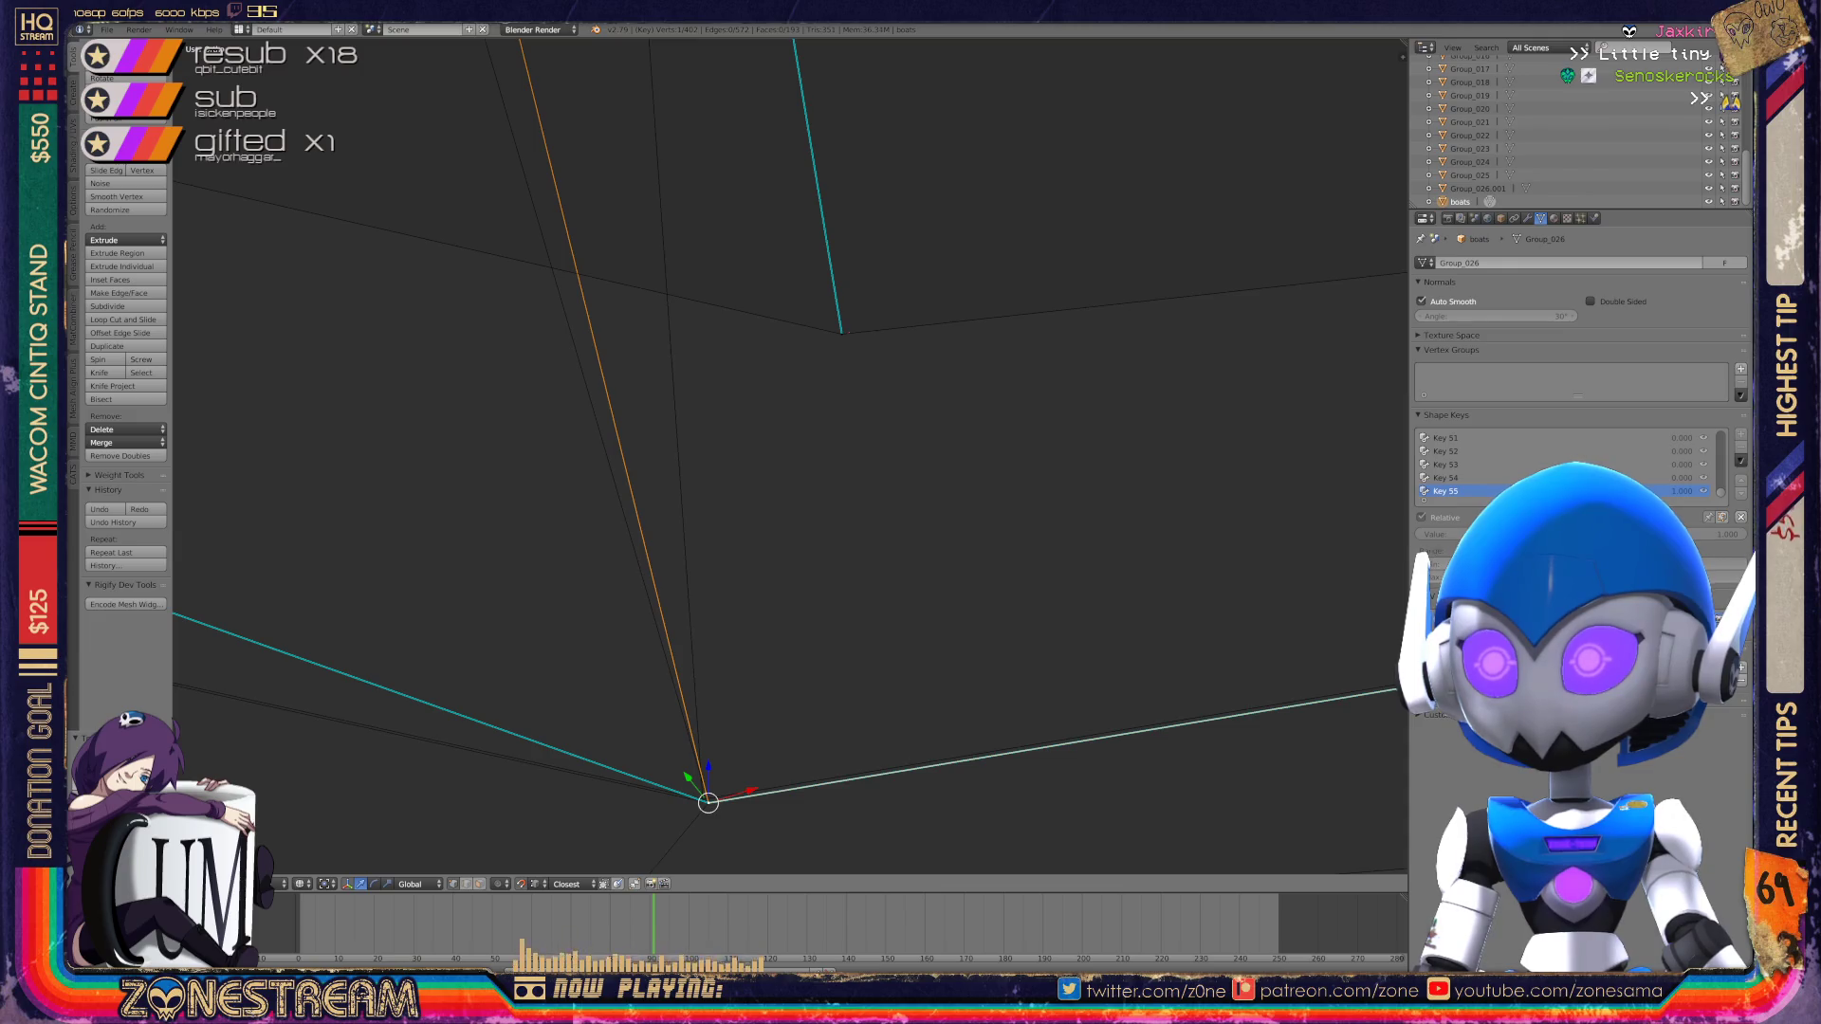
pyautogui.rightClick(841, 334)
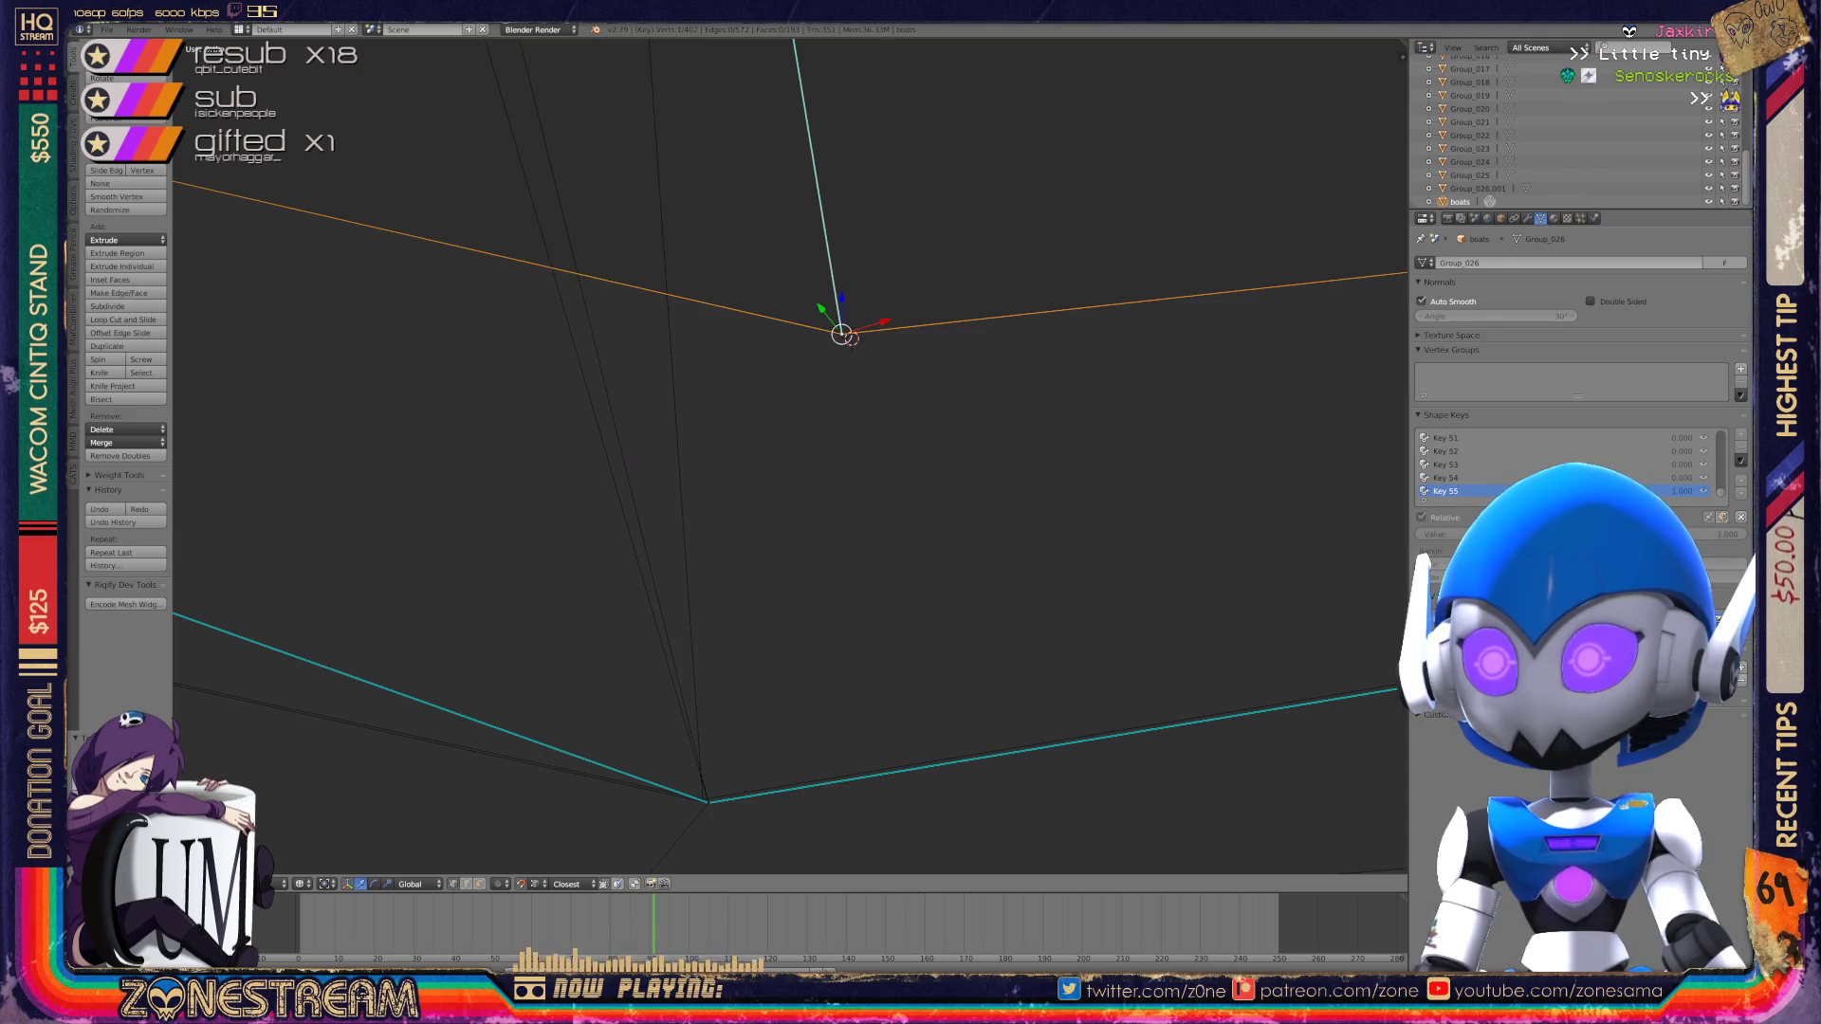
pyautogui.press('g')
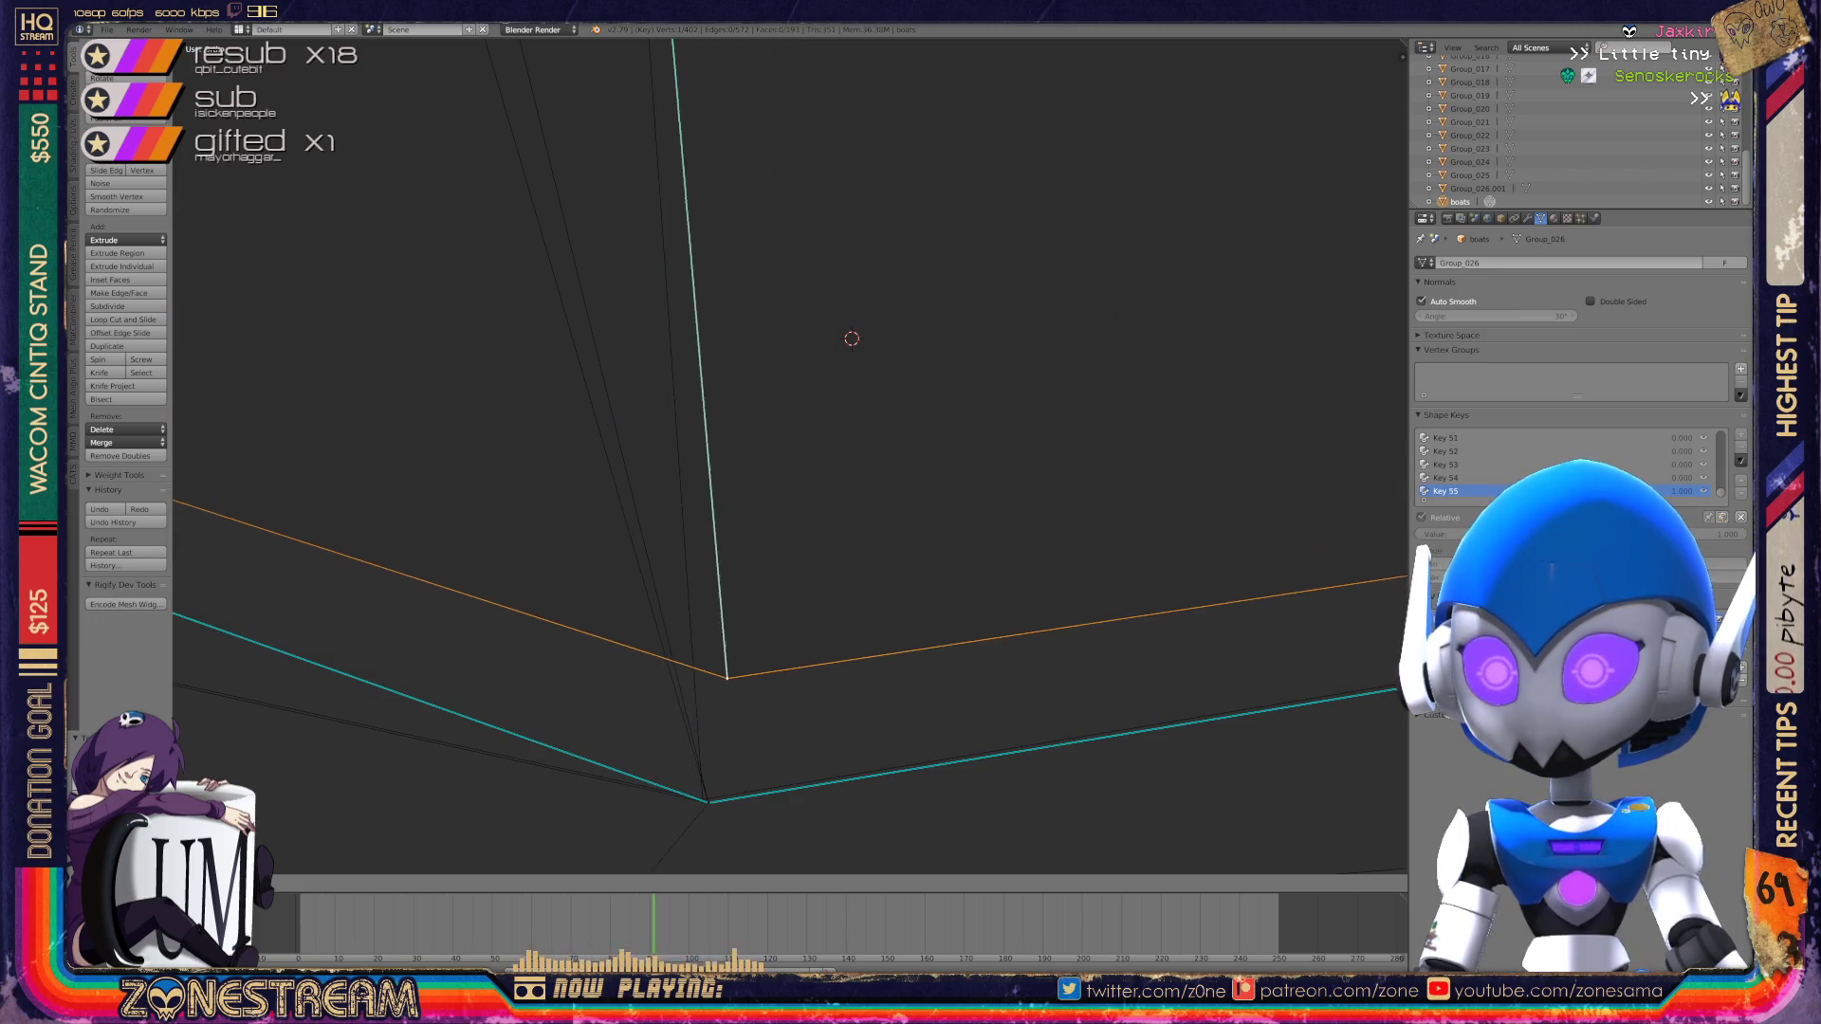
pyautogui.press('Return')
pyautogui.press('KP_Decimal')
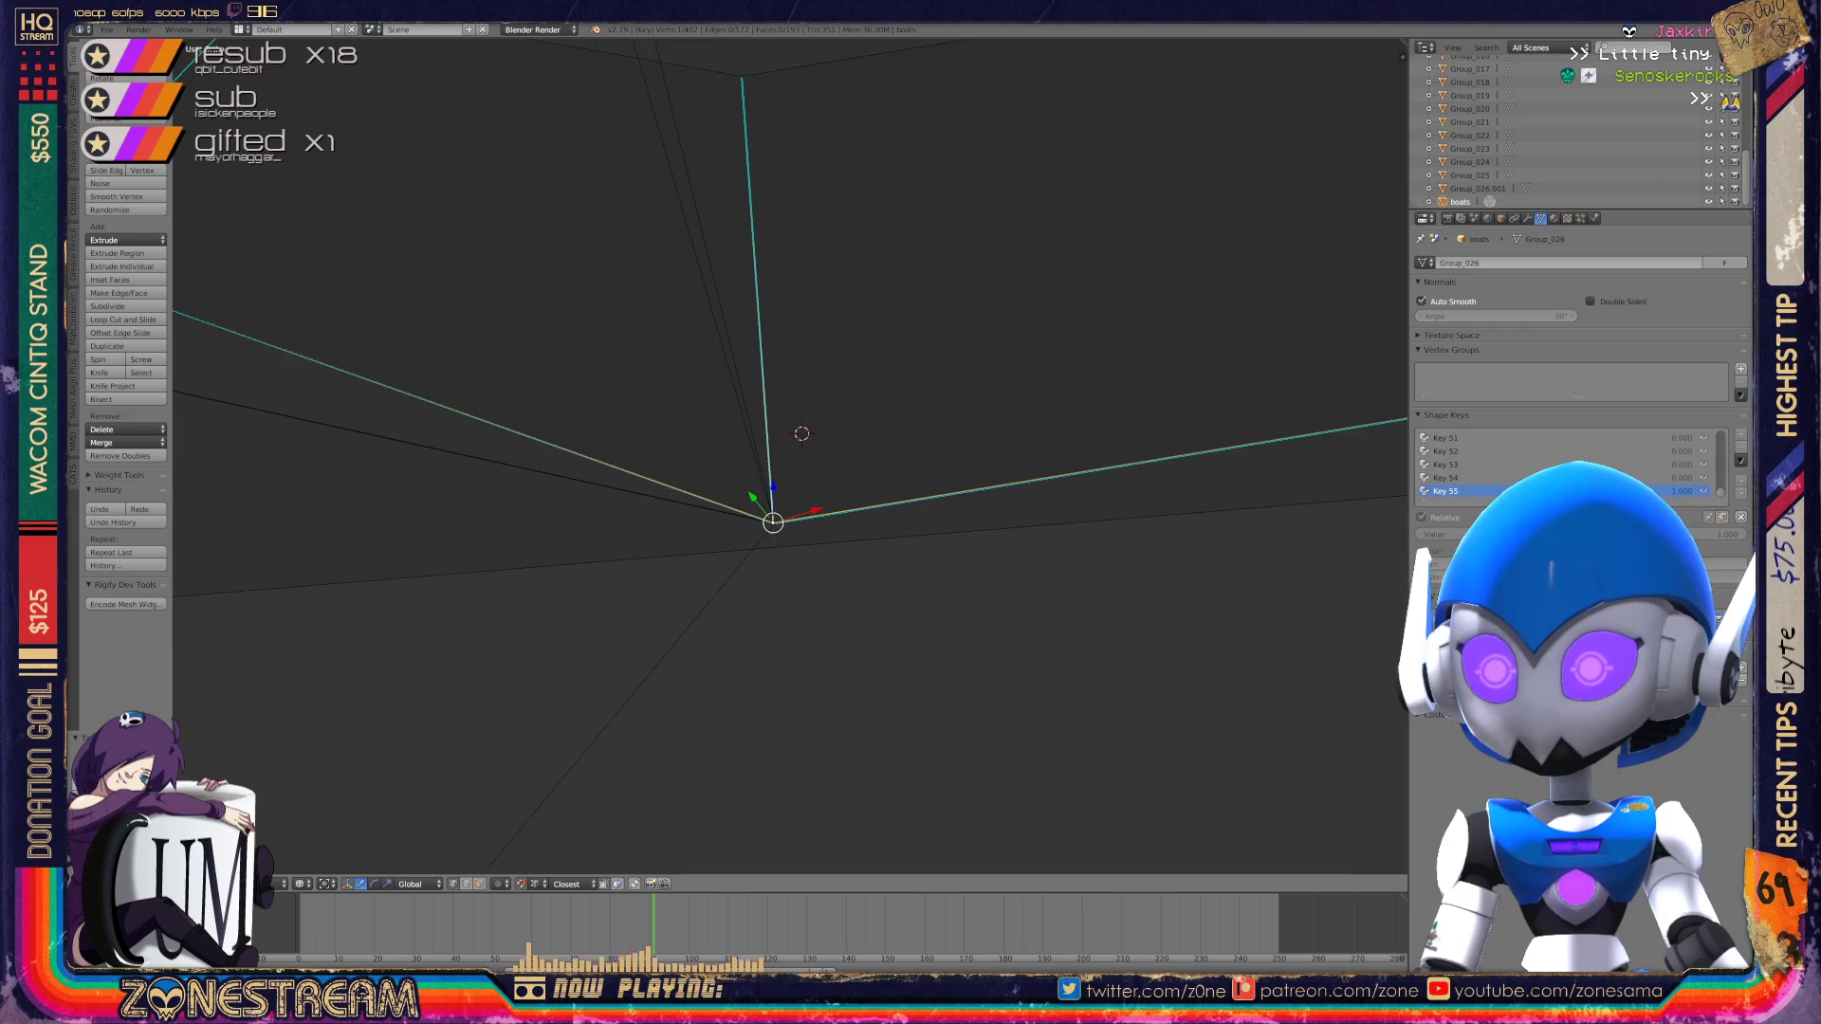
pyautogui.moveTo(782, 489)
pyautogui.keyDown('shift'); pyautogui.mouseDown(button='middle')
pyautogui.moveTo(977, 565)
pyautogui.moveTo(1077, 578)
pyautogui.moveTo(1122, 496)
pyautogui.moveTo(1016, 320)
pyautogui.mouseUp(button='middle'); pyautogui.keyUp('shift')
pyautogui.scroll(2, 1017, 320)
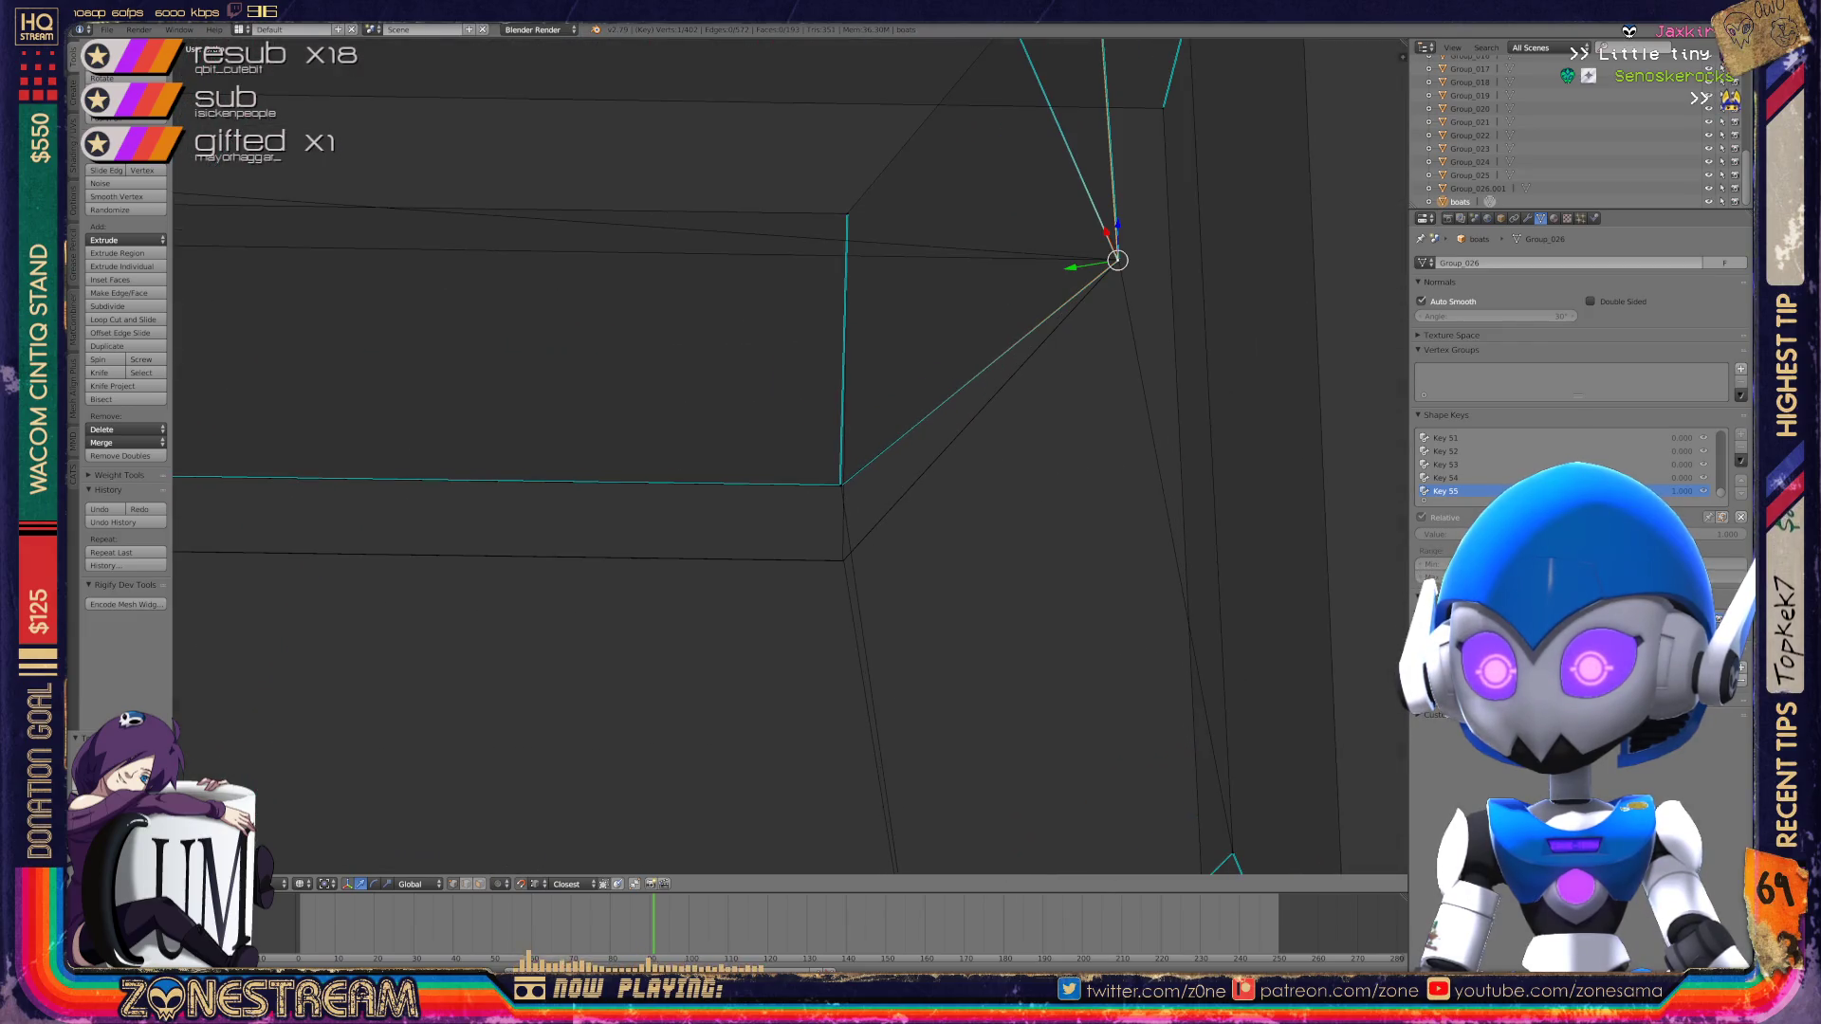
# Step: Snap the first mesh corner vertex onto the lower target vertex
pyautogui.scroll(1, 1118, 260)
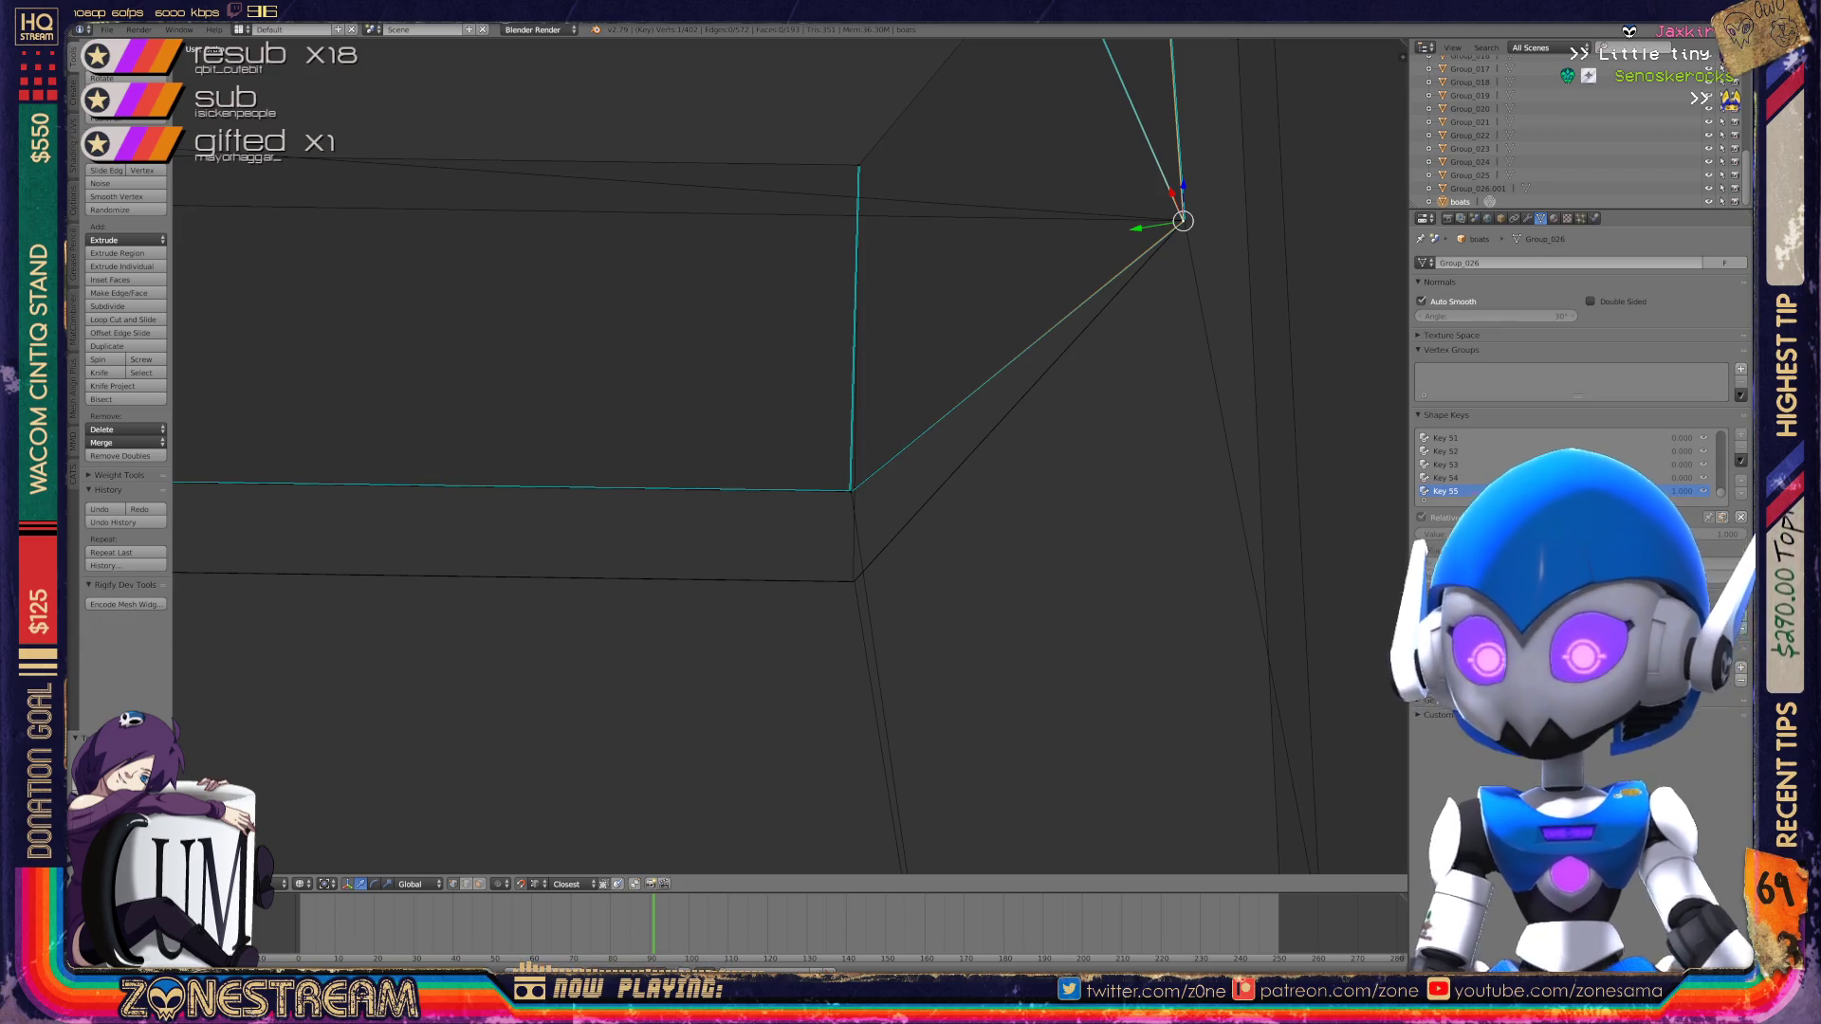
pyautogui.scroll(5, 1183, 221)
pyautogui.rightClick(939, 542)
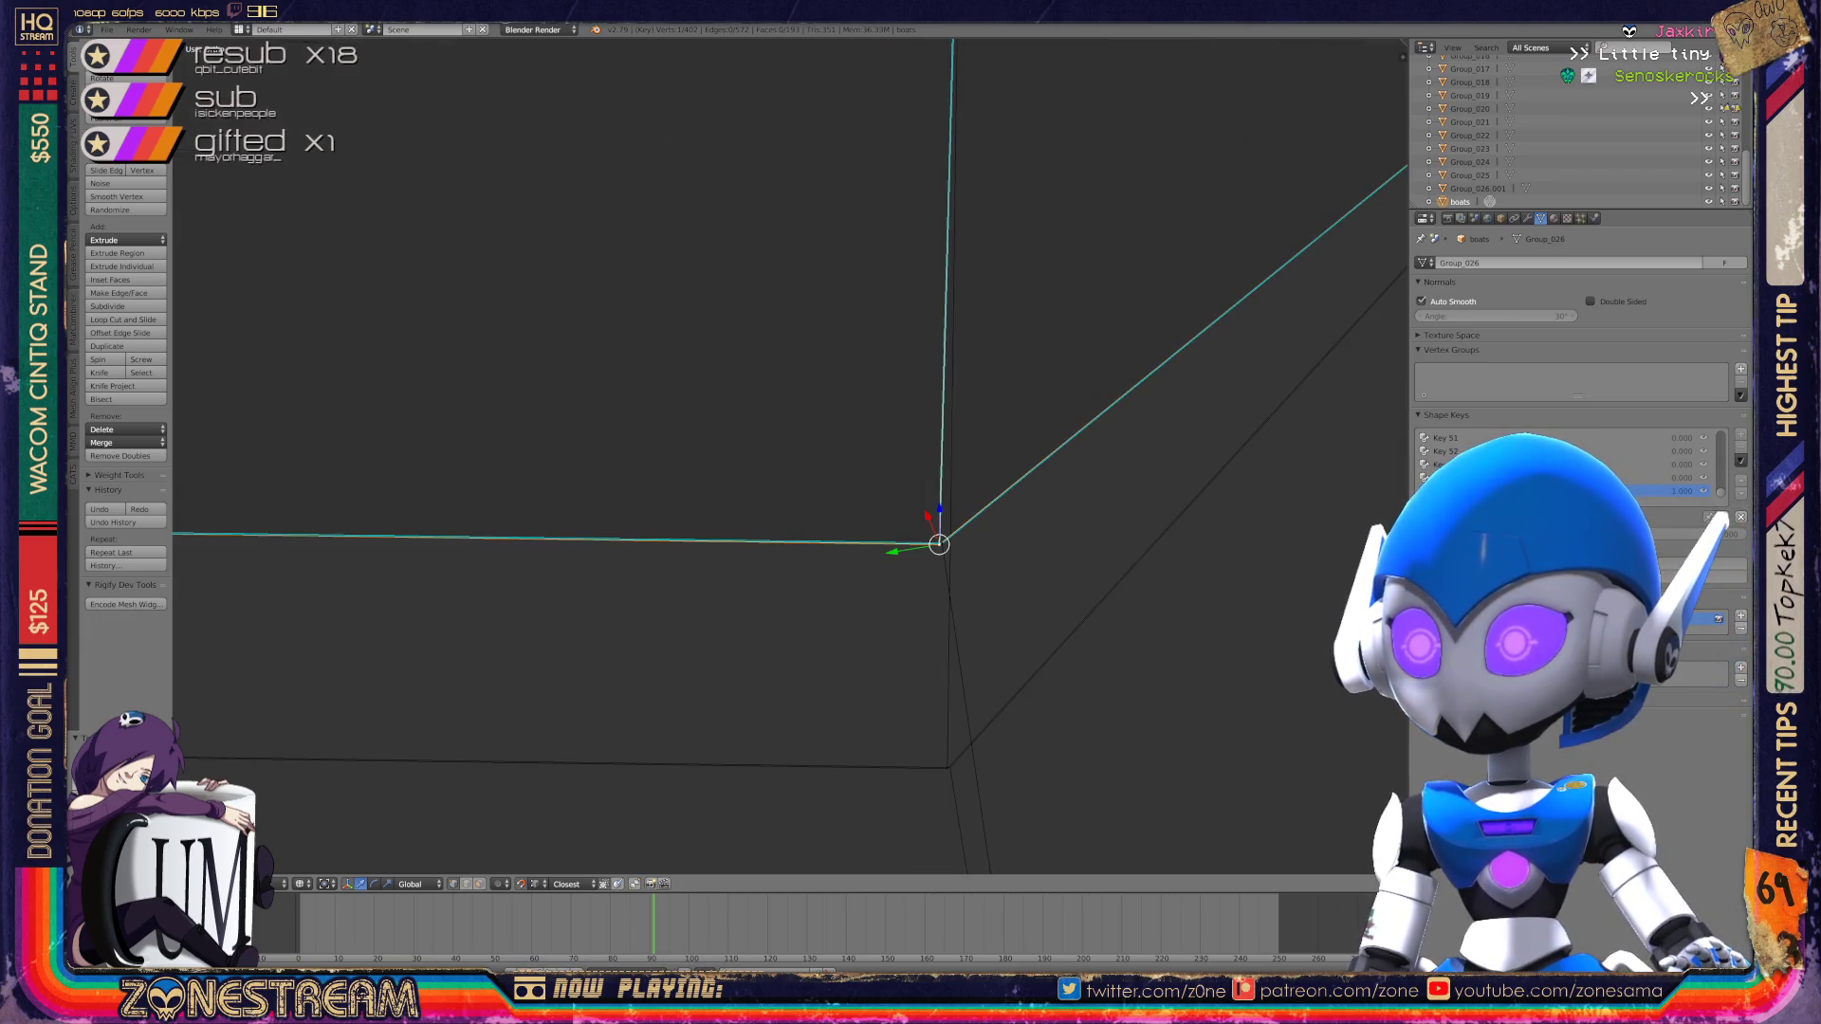
pyautogui.moveTo(939, 543)
pyautogui.keyDown('shift'); pyautogui.mouseDown(button='middle')
pyautogui.moveTo(1005, 573)
pyautogui.moveTo(788, 455)
pyautogui.moveTo(772, 301)
pyautogui.mouseUp(button='middle'); pyautogui.keyUp('shift')
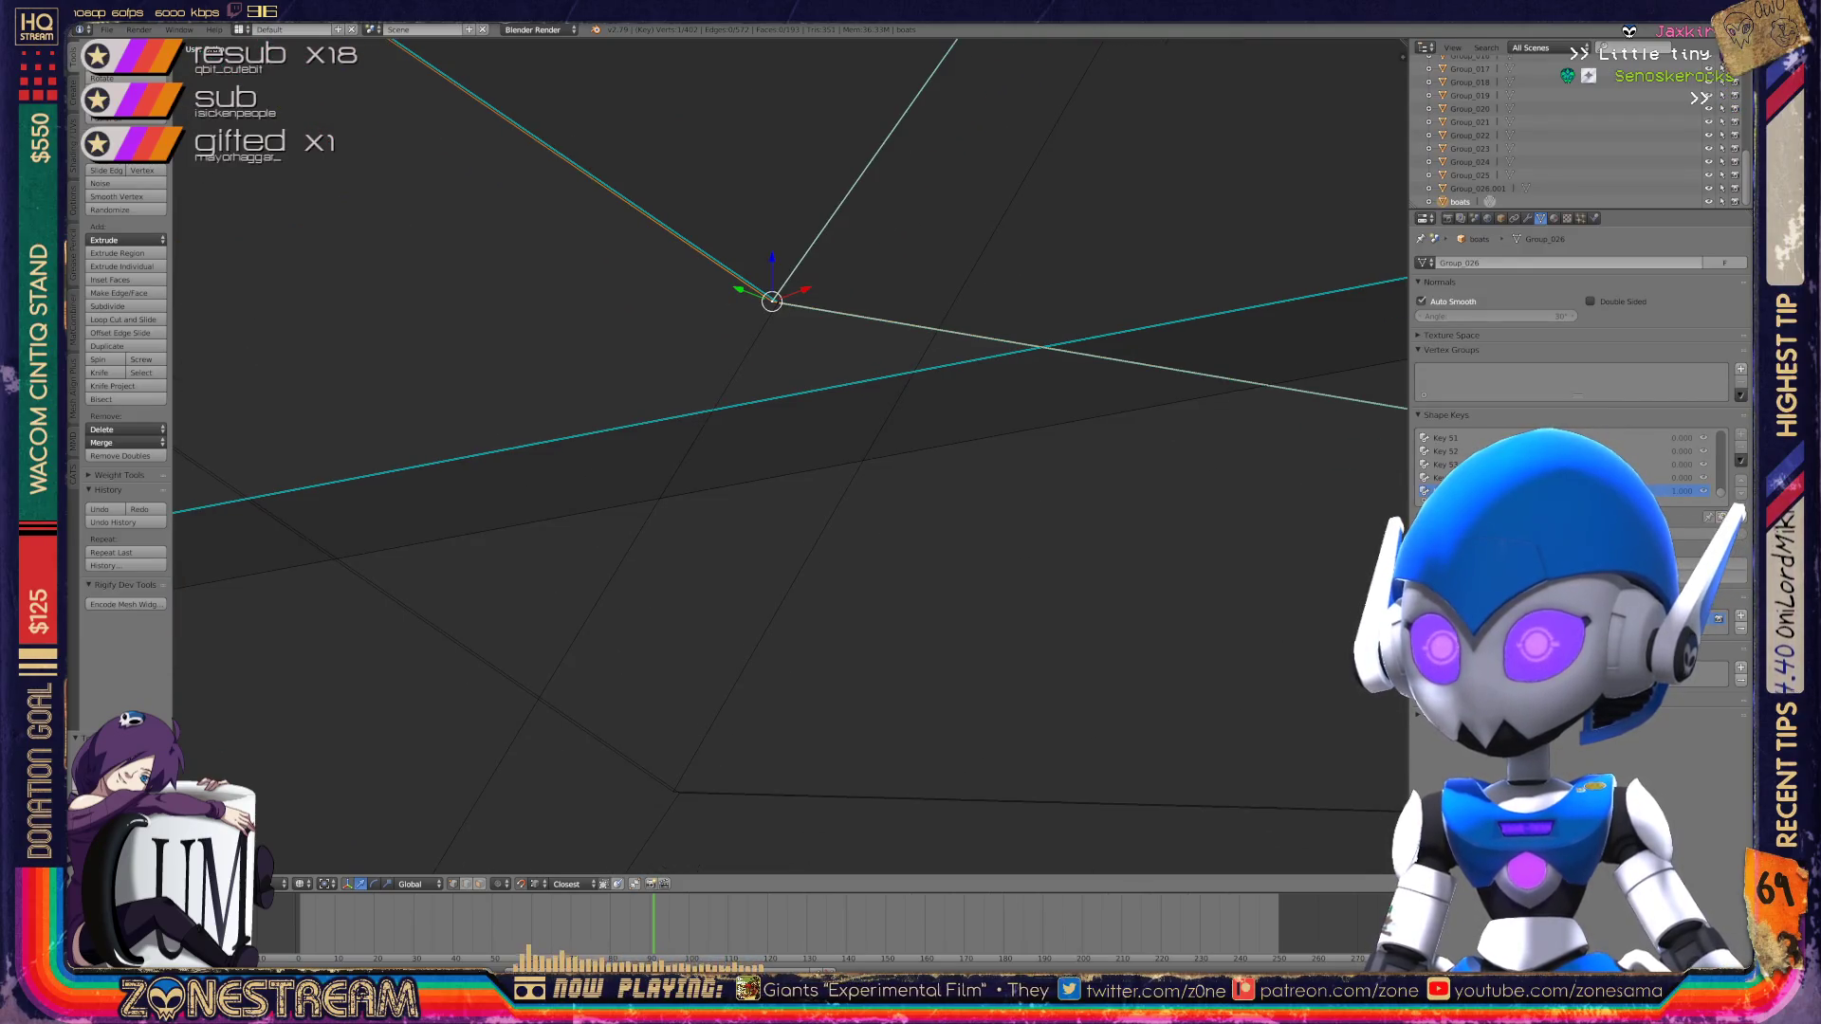
pyautogui.press('g')
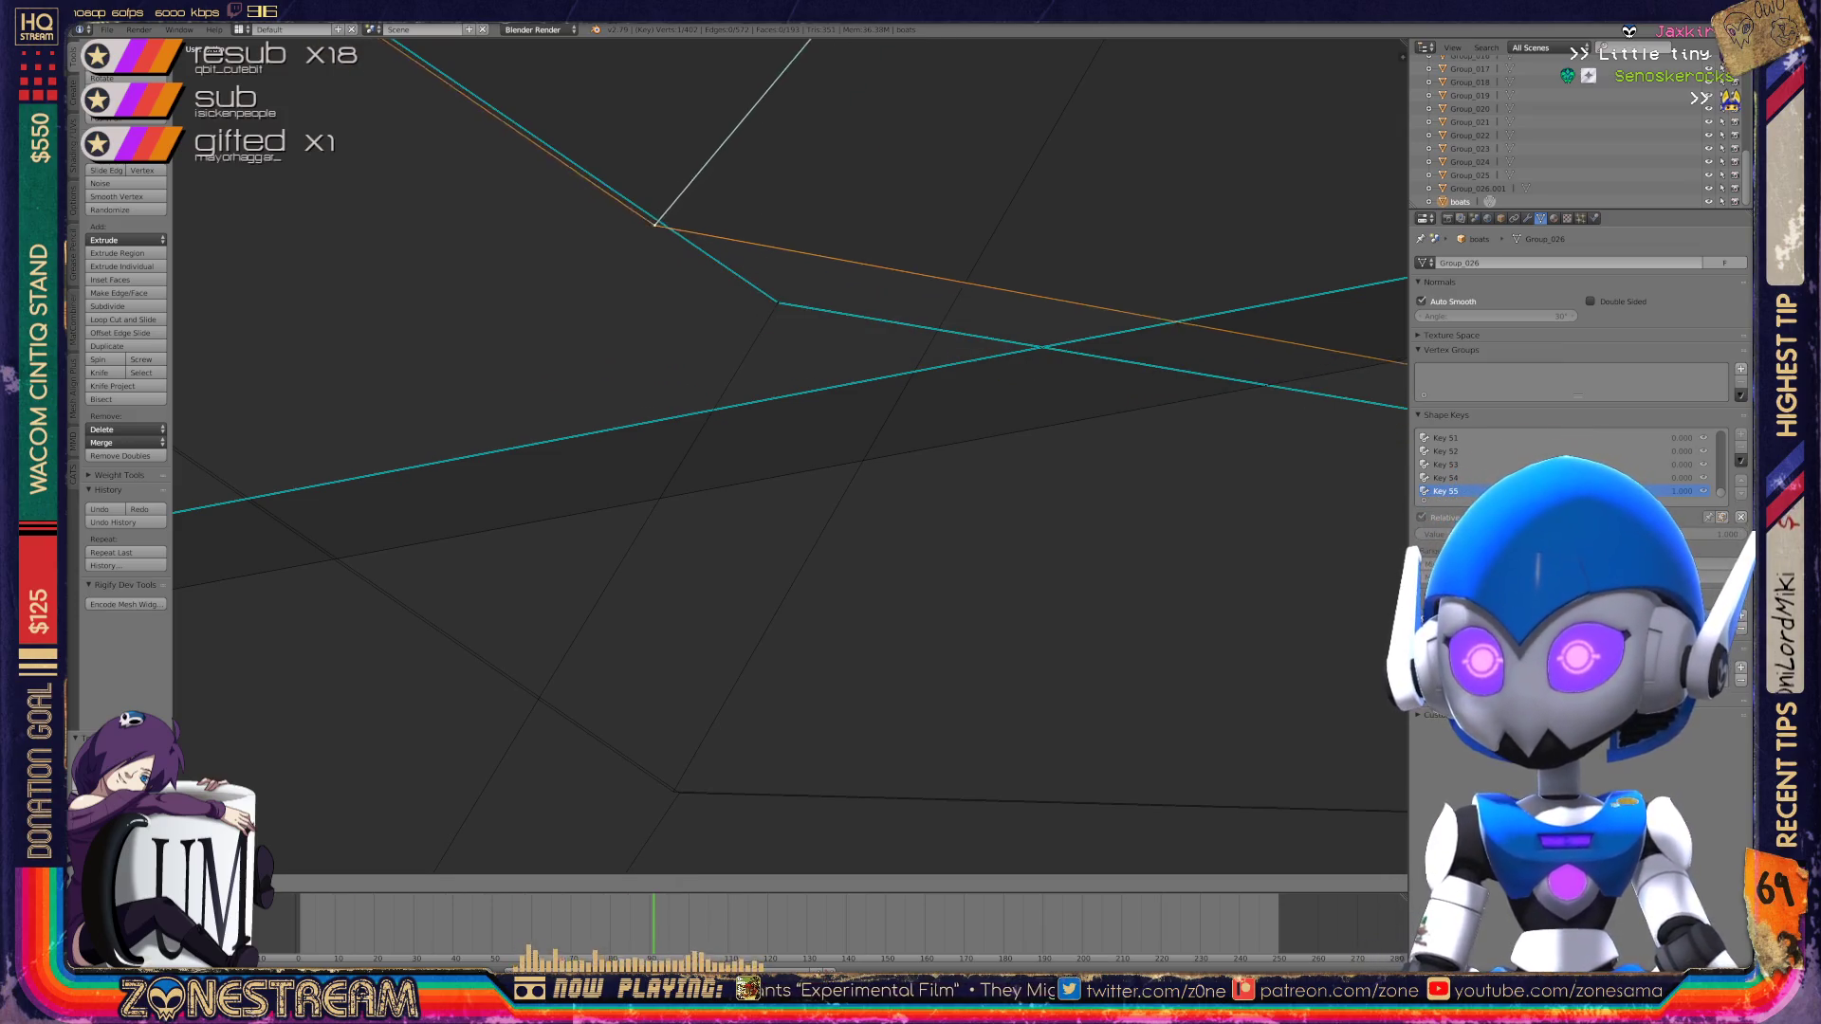
pyautogui.click(671, 784)
pyautogui.hotkey('ctrl', 'z')
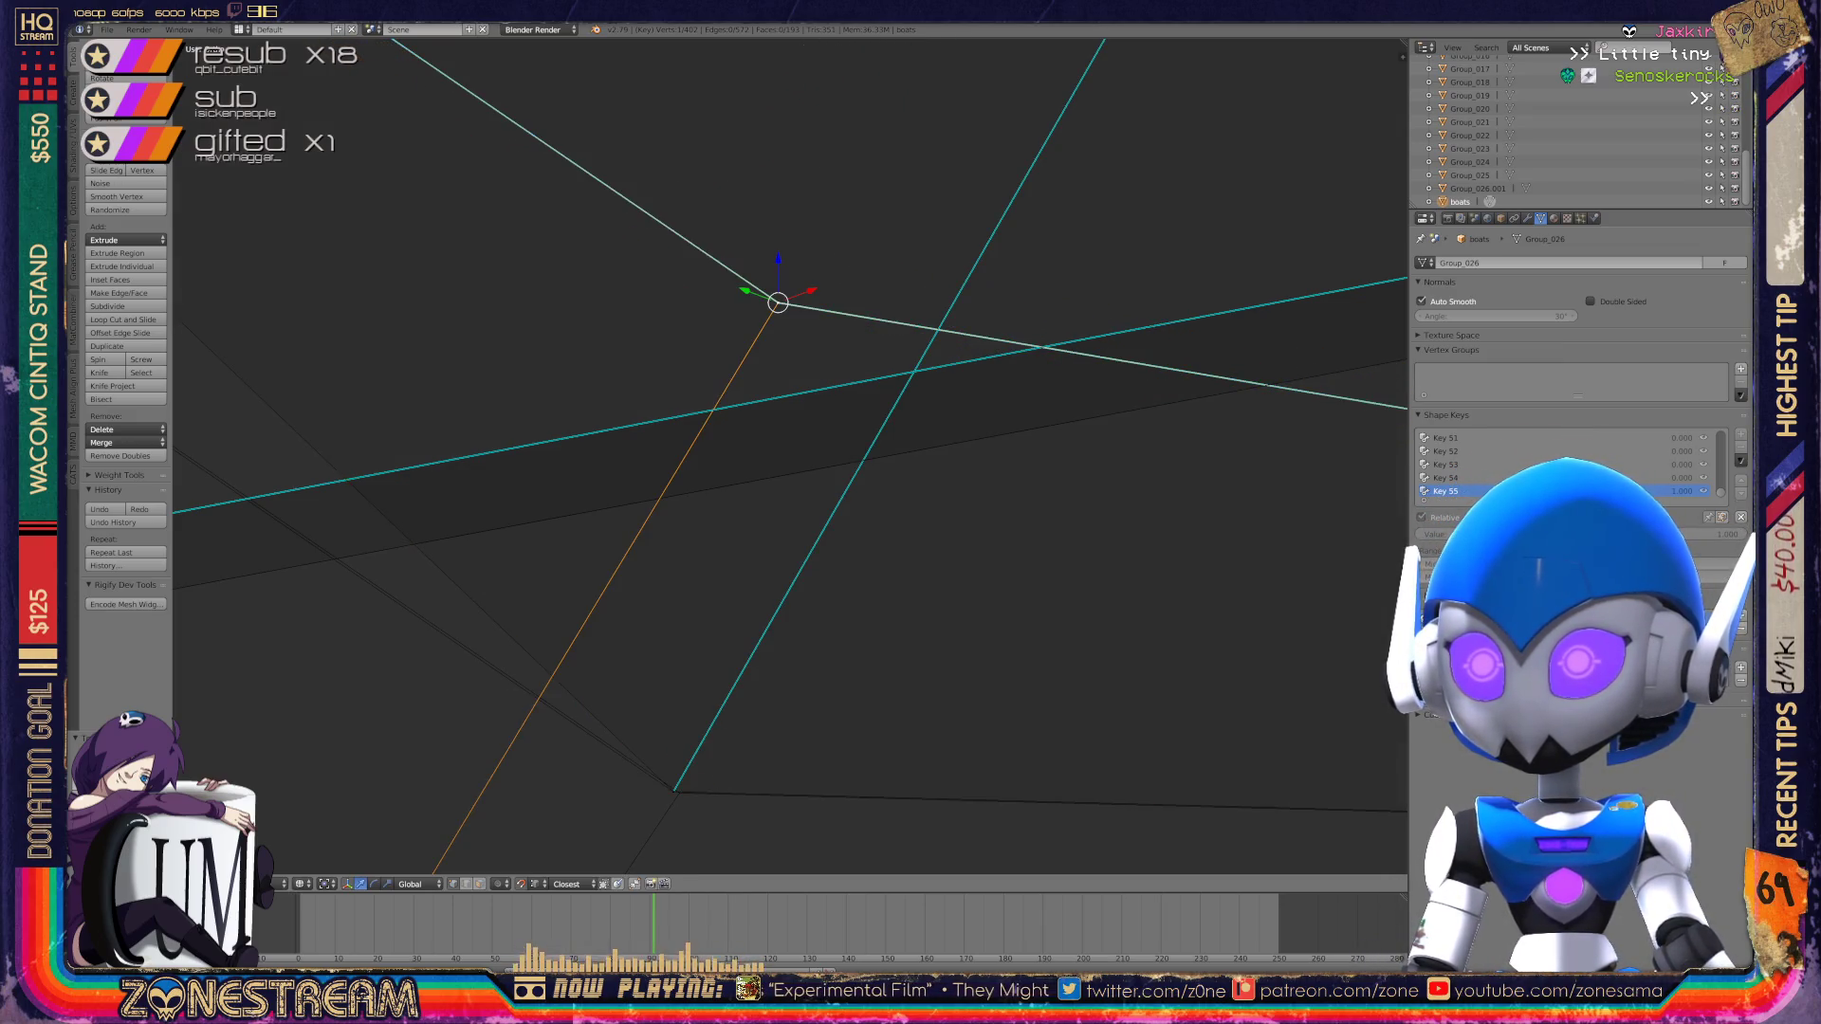
pyautogui.press('g')
pyautogui.click(671, 785)
pyautogui.scroll(-5, 670, 784)
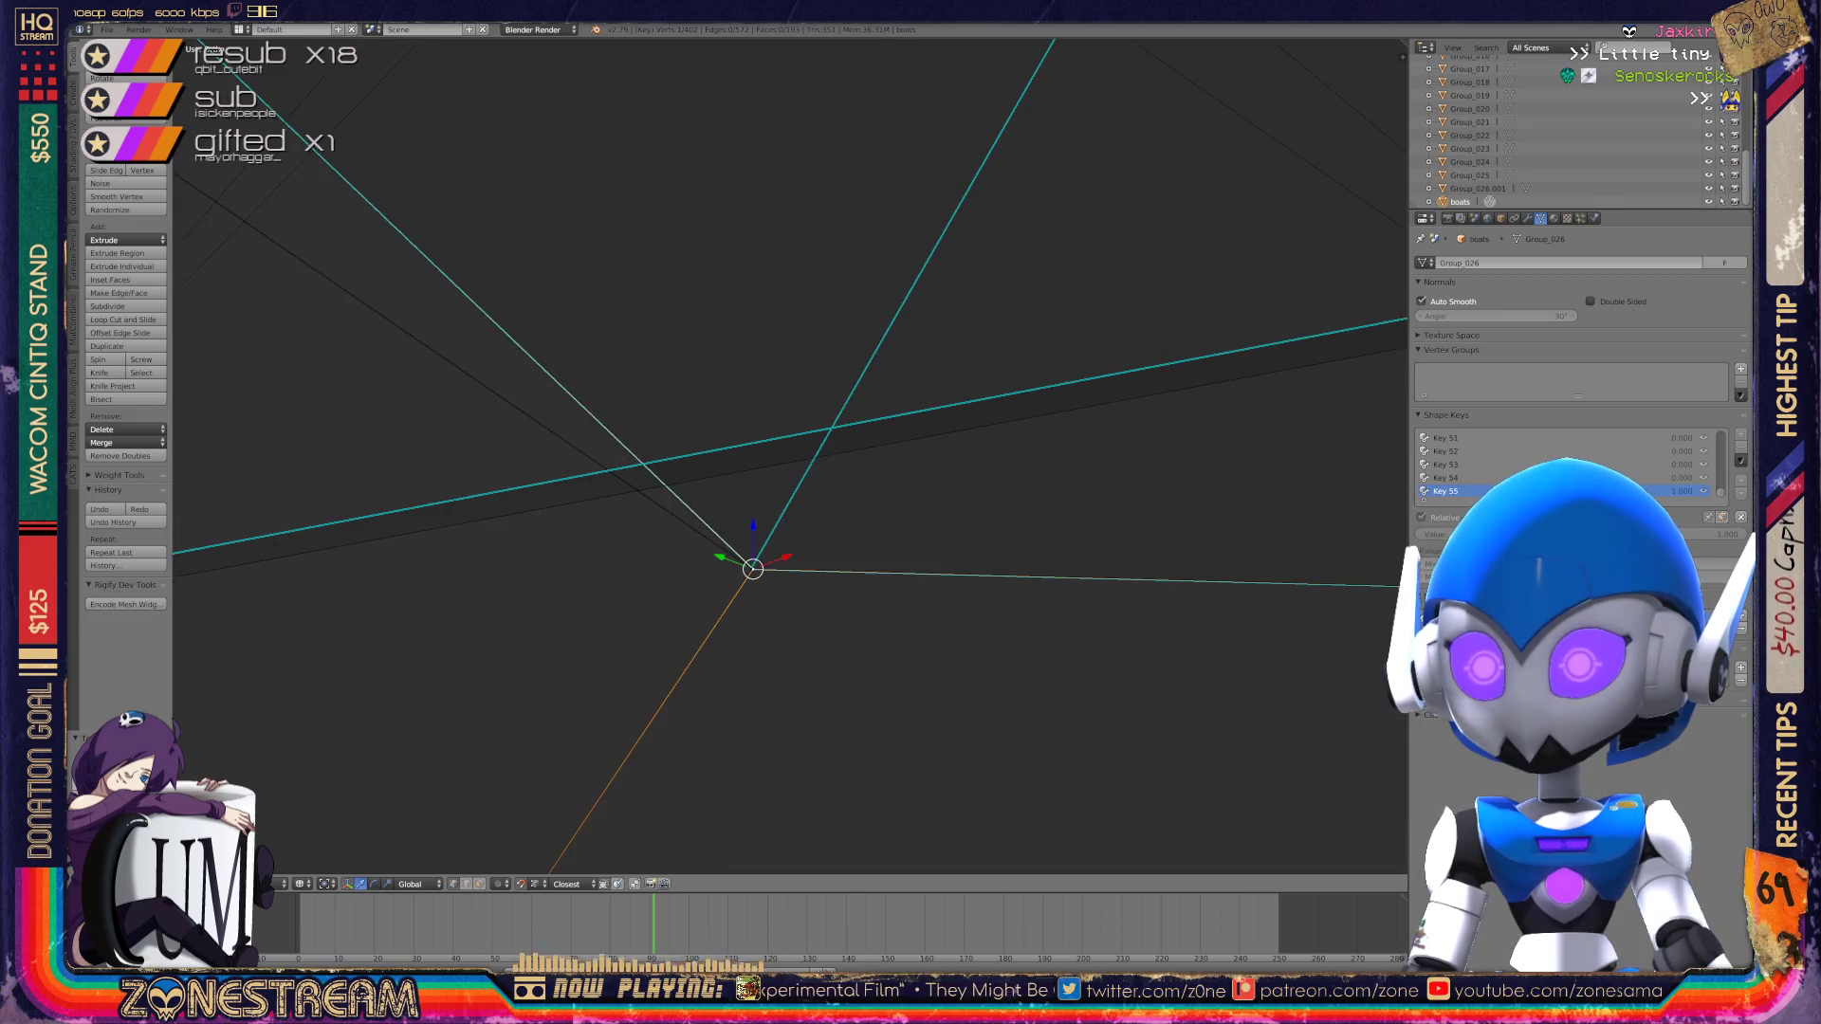
pyautogui.moveTo(775, 569)
pyautogui.mouseDown(button='middle')
pyautogui.moveTo(683, 597)
pyautogui.moveTo(721, 588)
pyautogui.mouseUp(button='middle')
# Step: Snap the upper corner vertex down onto the lower vertex beneath it
pyautogui.press('KP_Decimal')
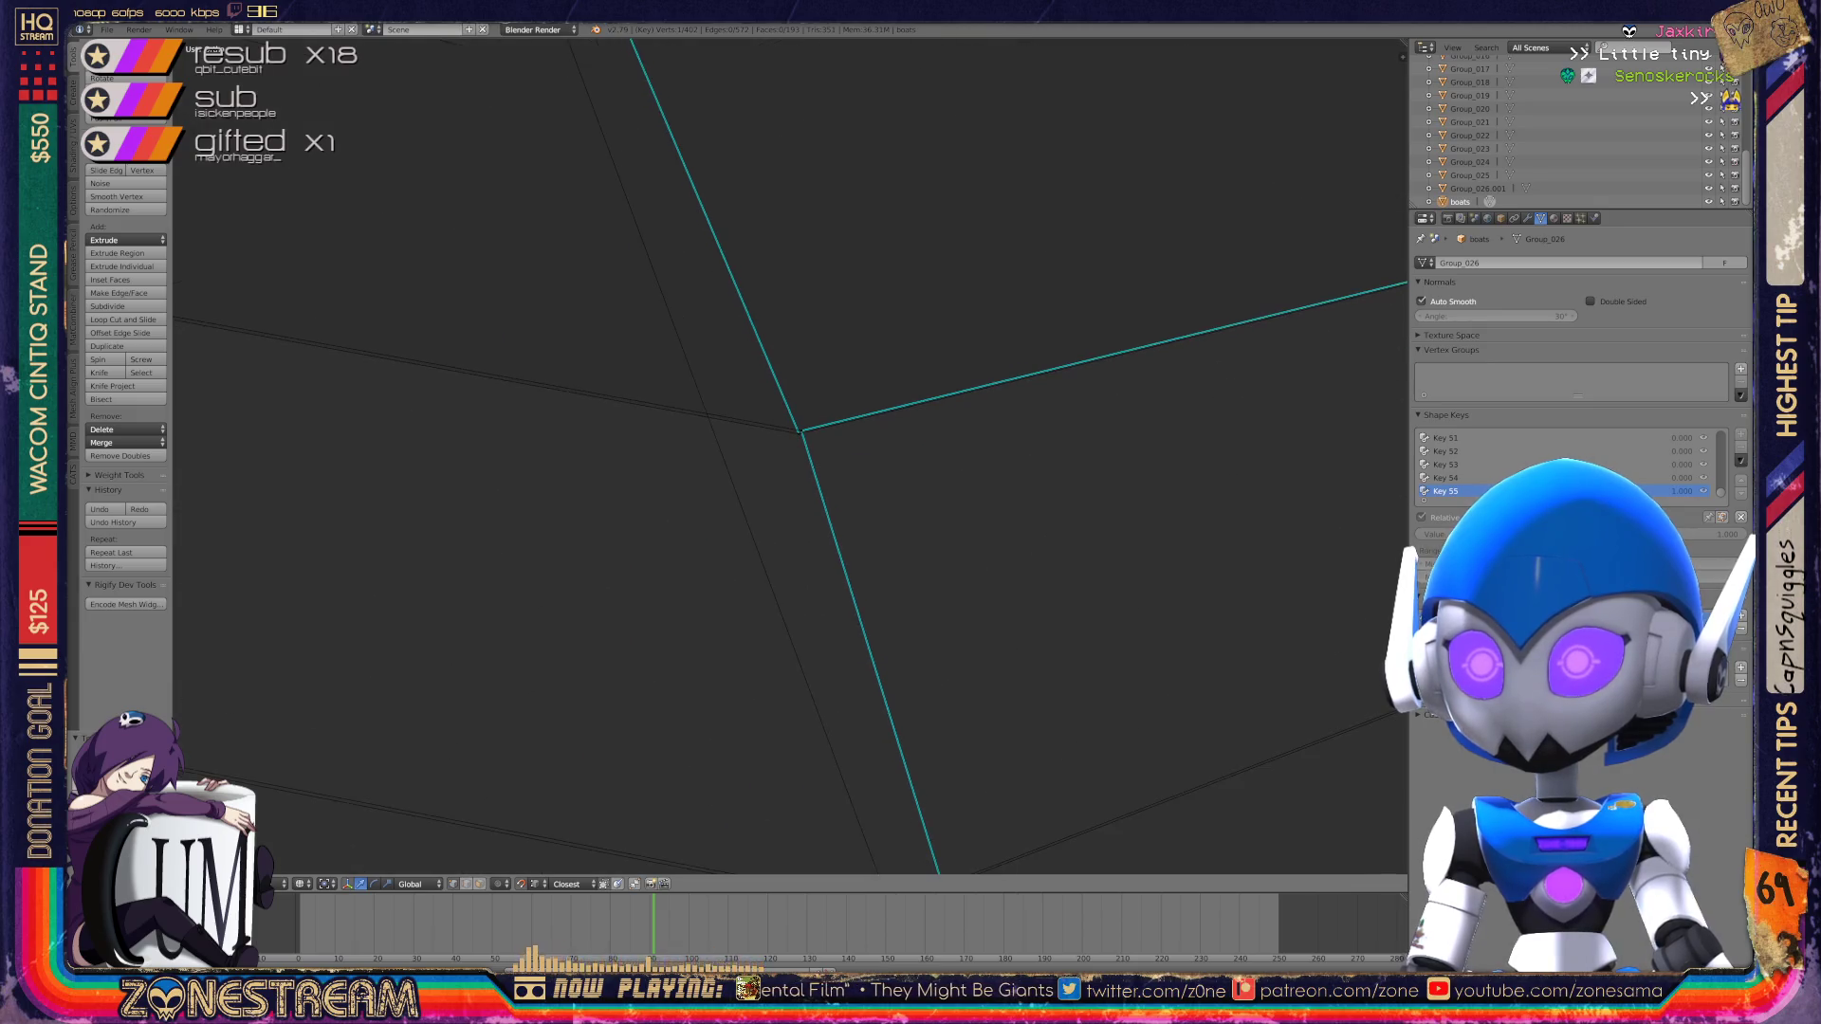
pyautogui.rightClick(757, 258)
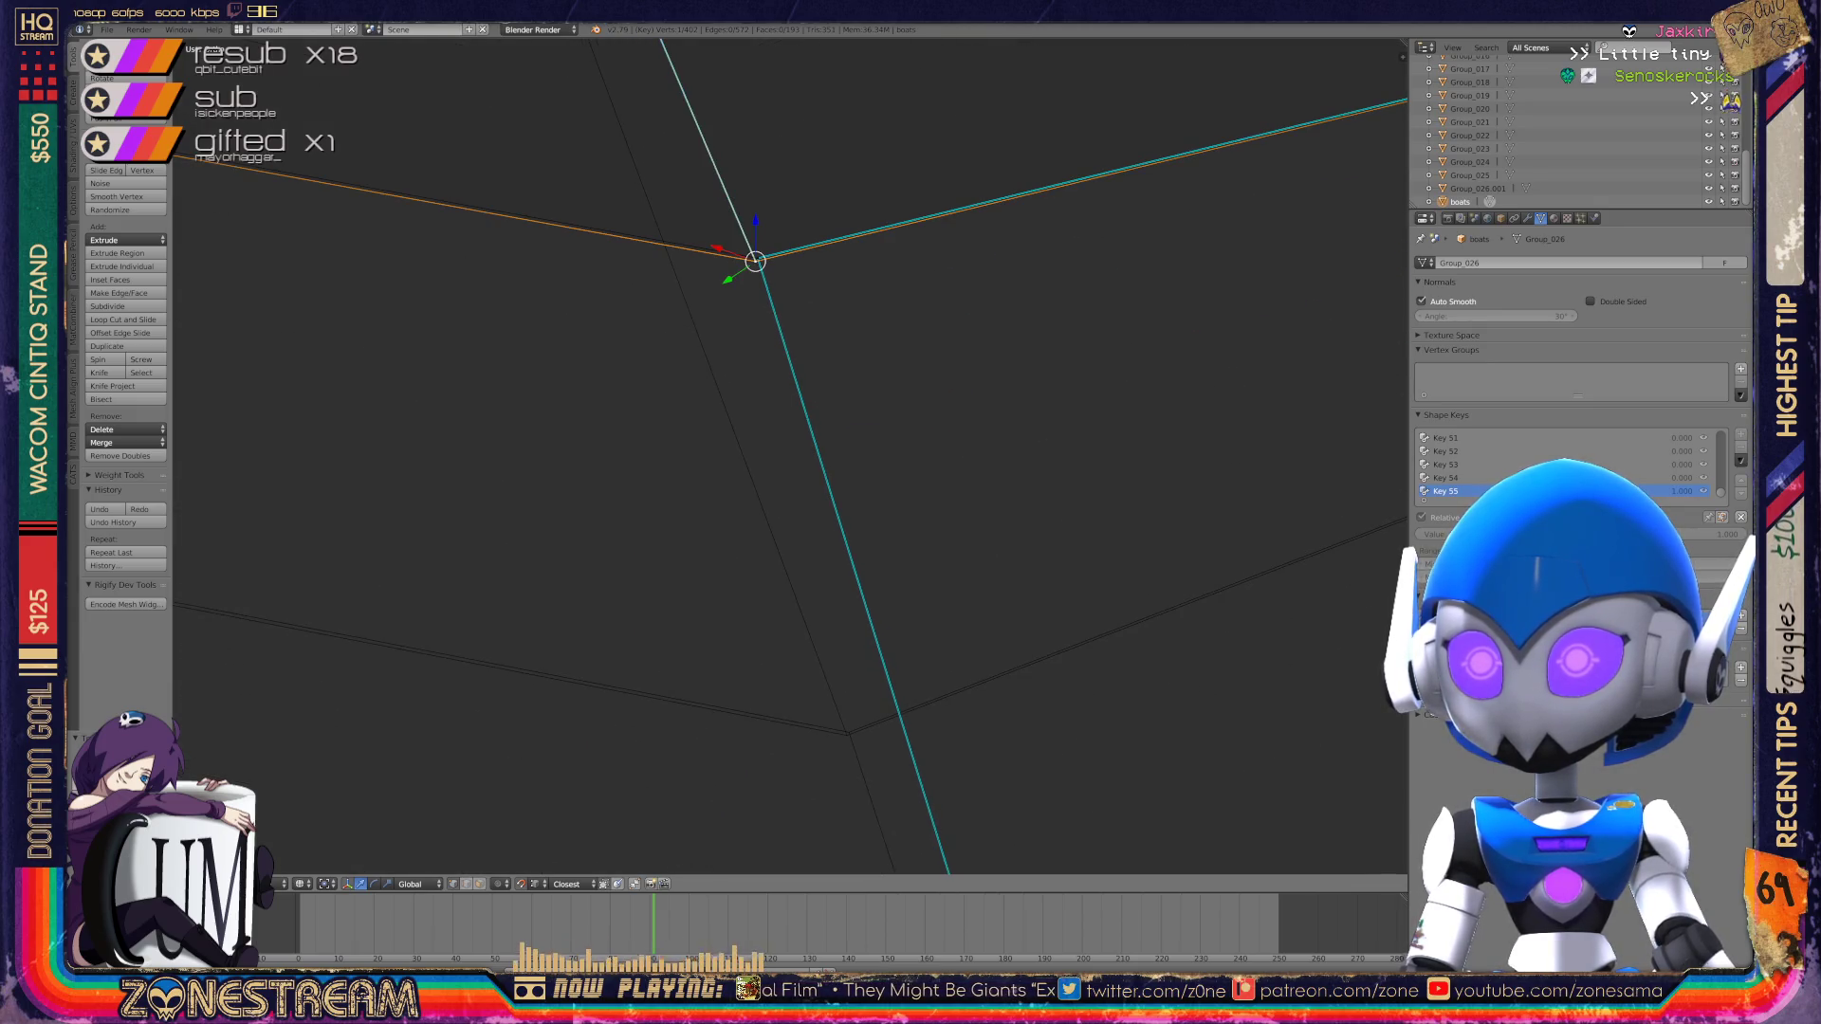
pyautogui.moveTo(721, 588)
pyautogui.mouseDown(button='middle')
pyautogui.moveTo(683, 550)
pyautogui.moveTo(702, 588)
pyautogui.moveTo(773, 513)
pyautogui.mouseUp(button='middle')
pyautogui.press('KP_Decimal')
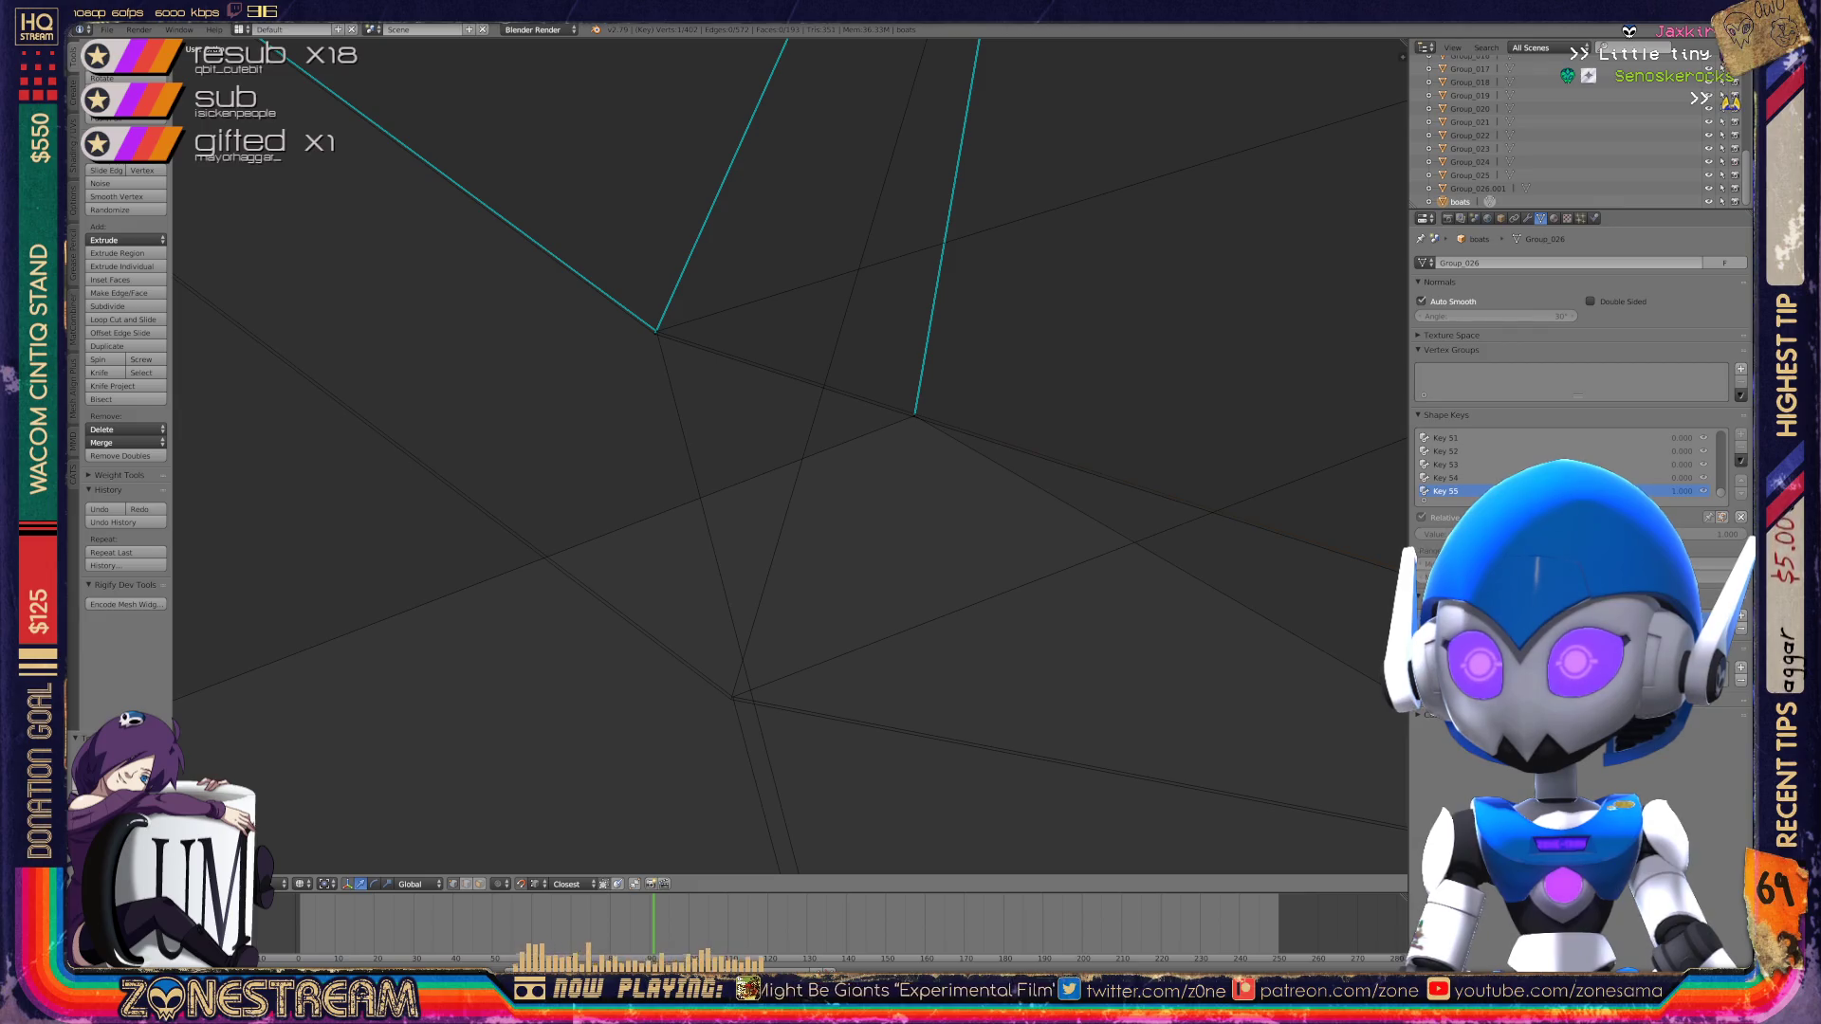
pyautogui.rightClick(655, 333)
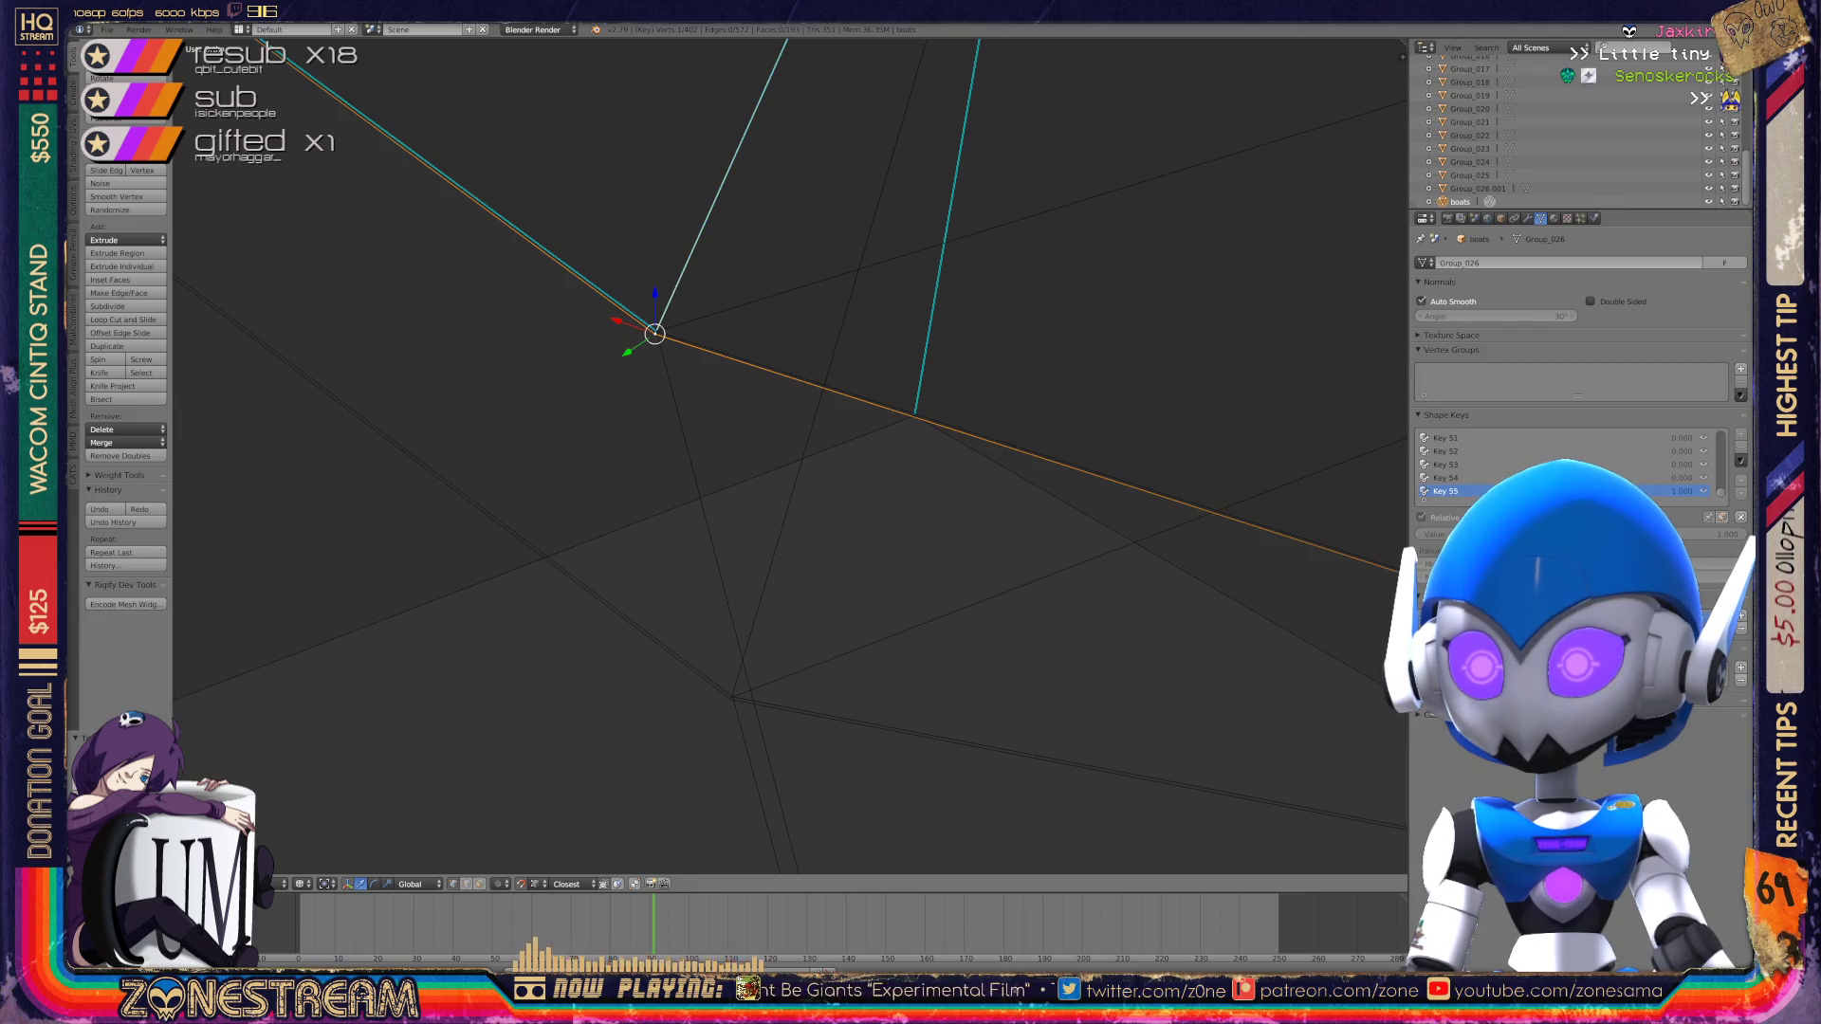
pyautogui.press('g')
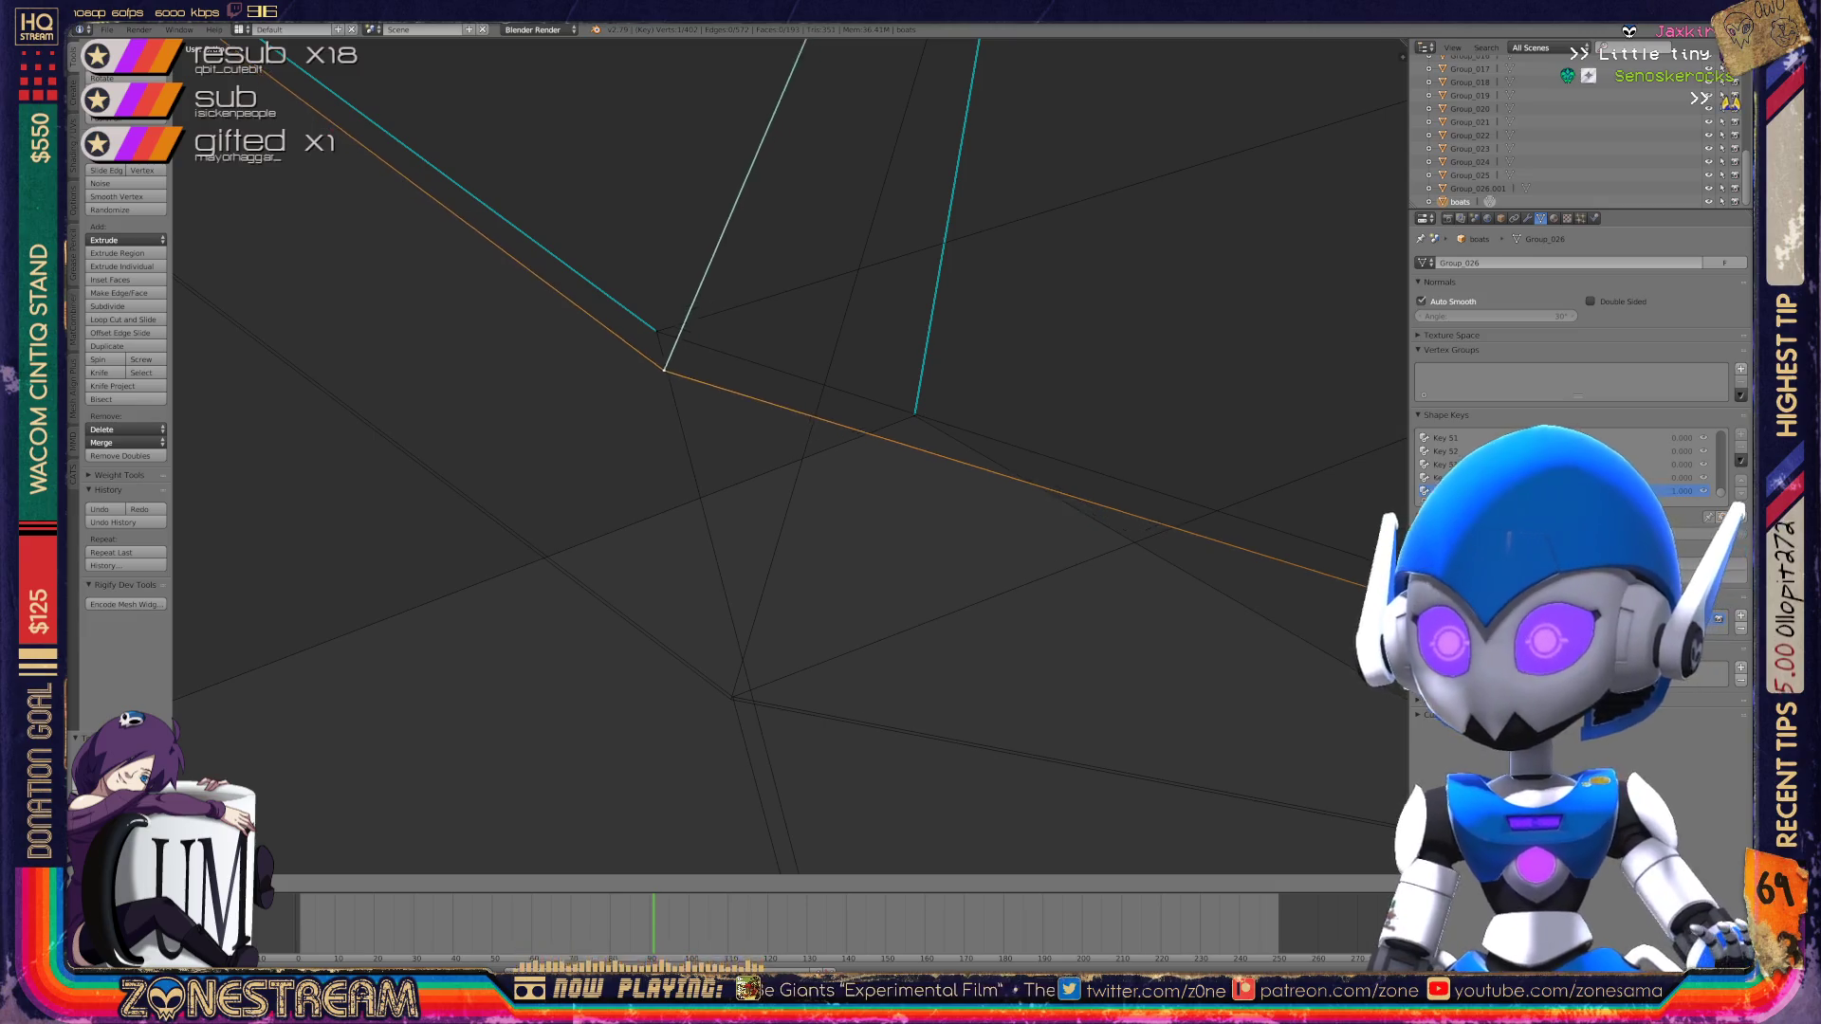
pyautogui.click(730, 699)
pyautogui.hotkey('ctrl', 'z')
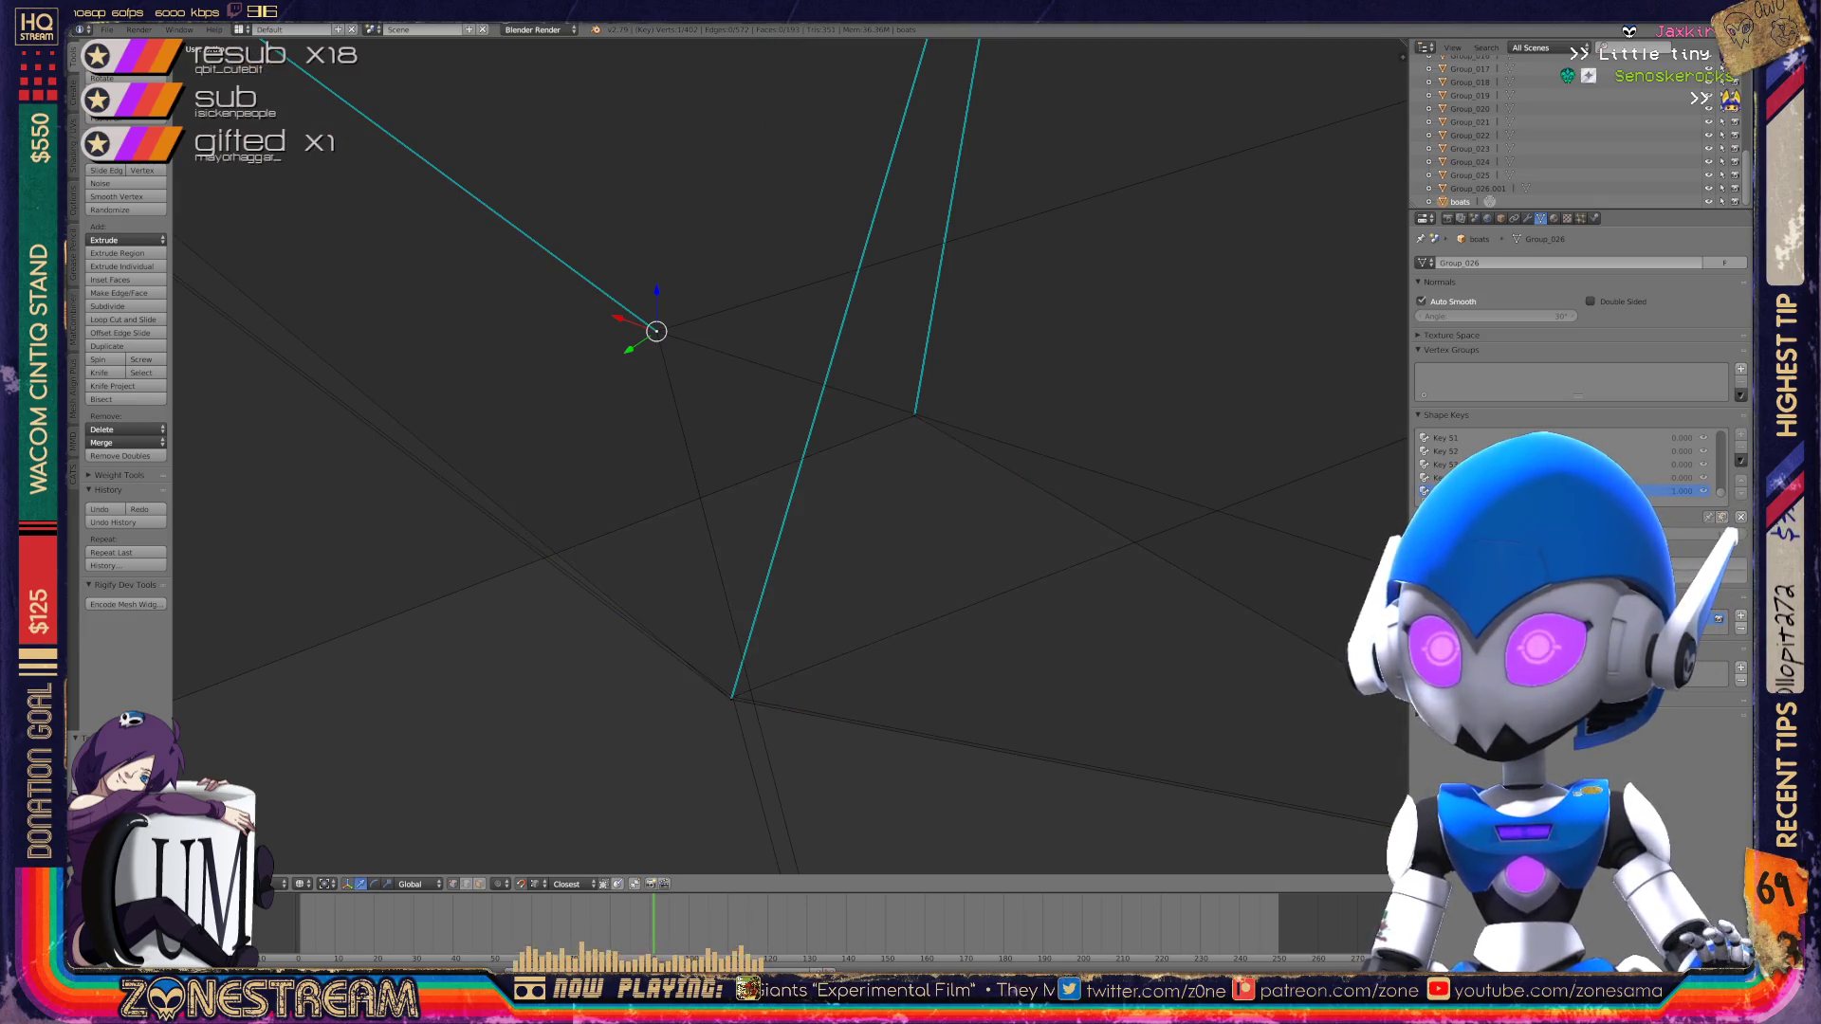
pyautogui.press('g')
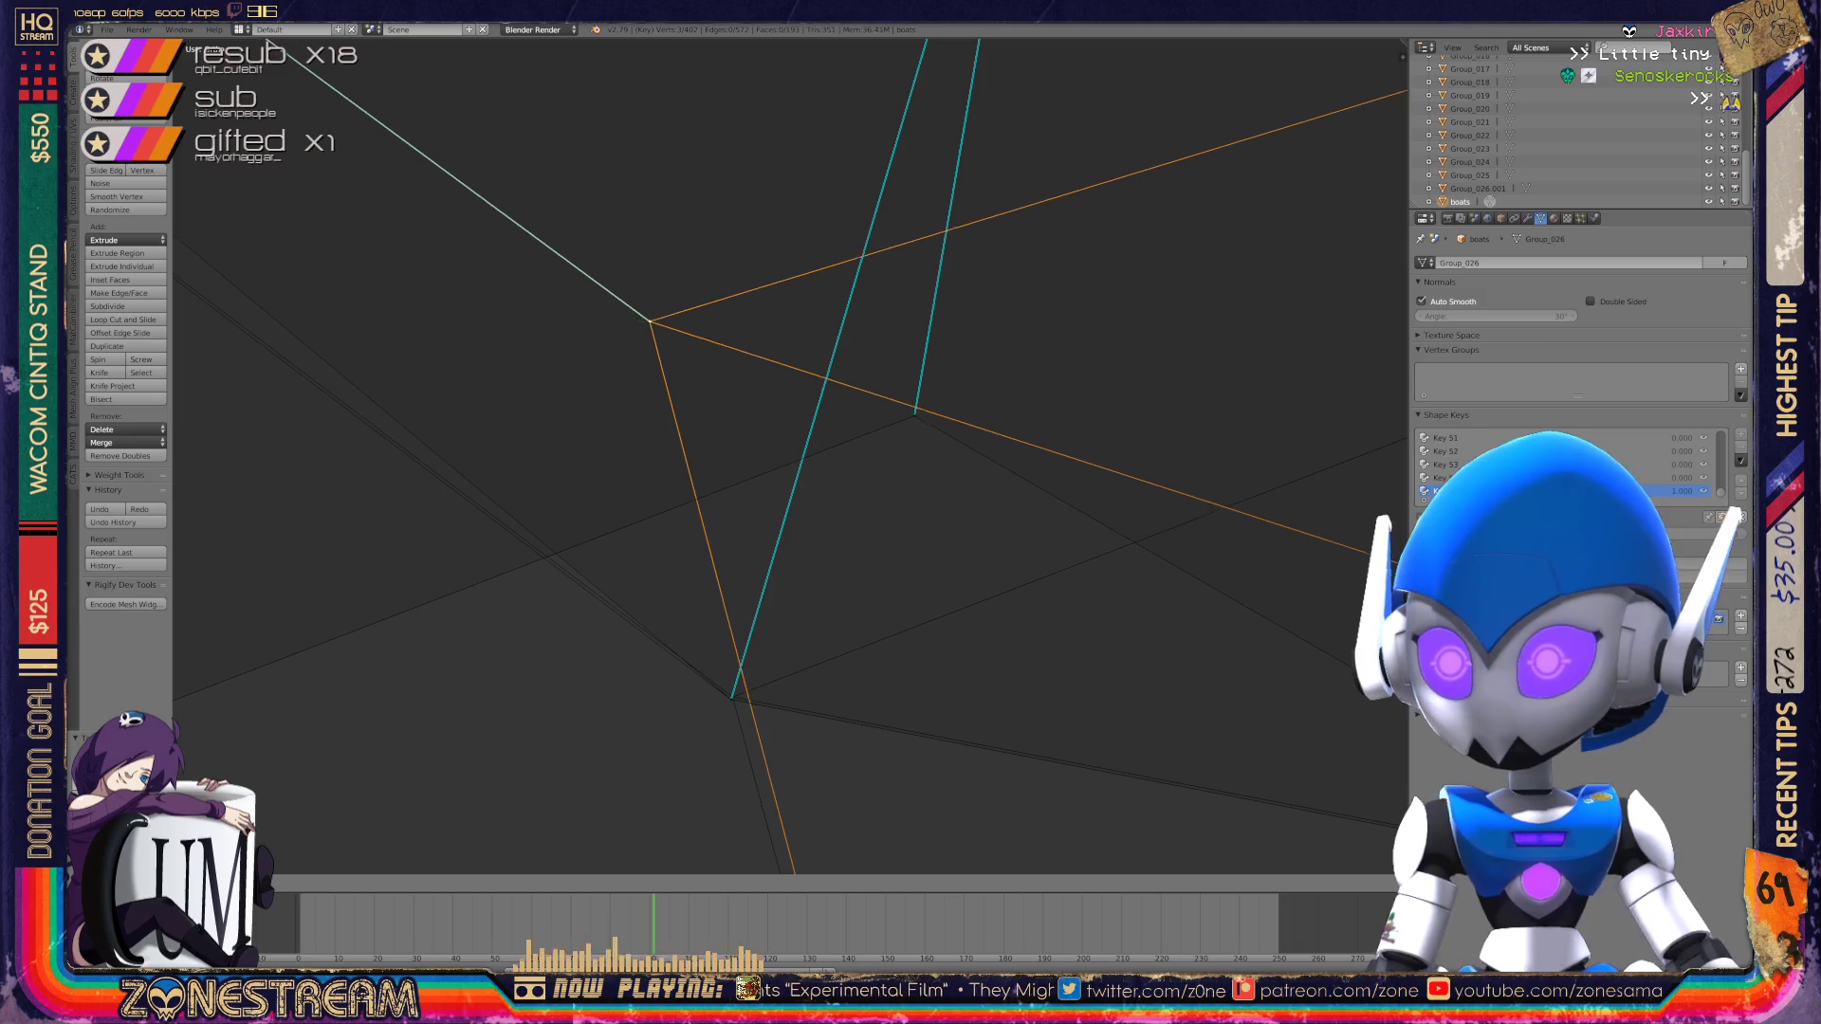
pyautogui.click(732, 697)
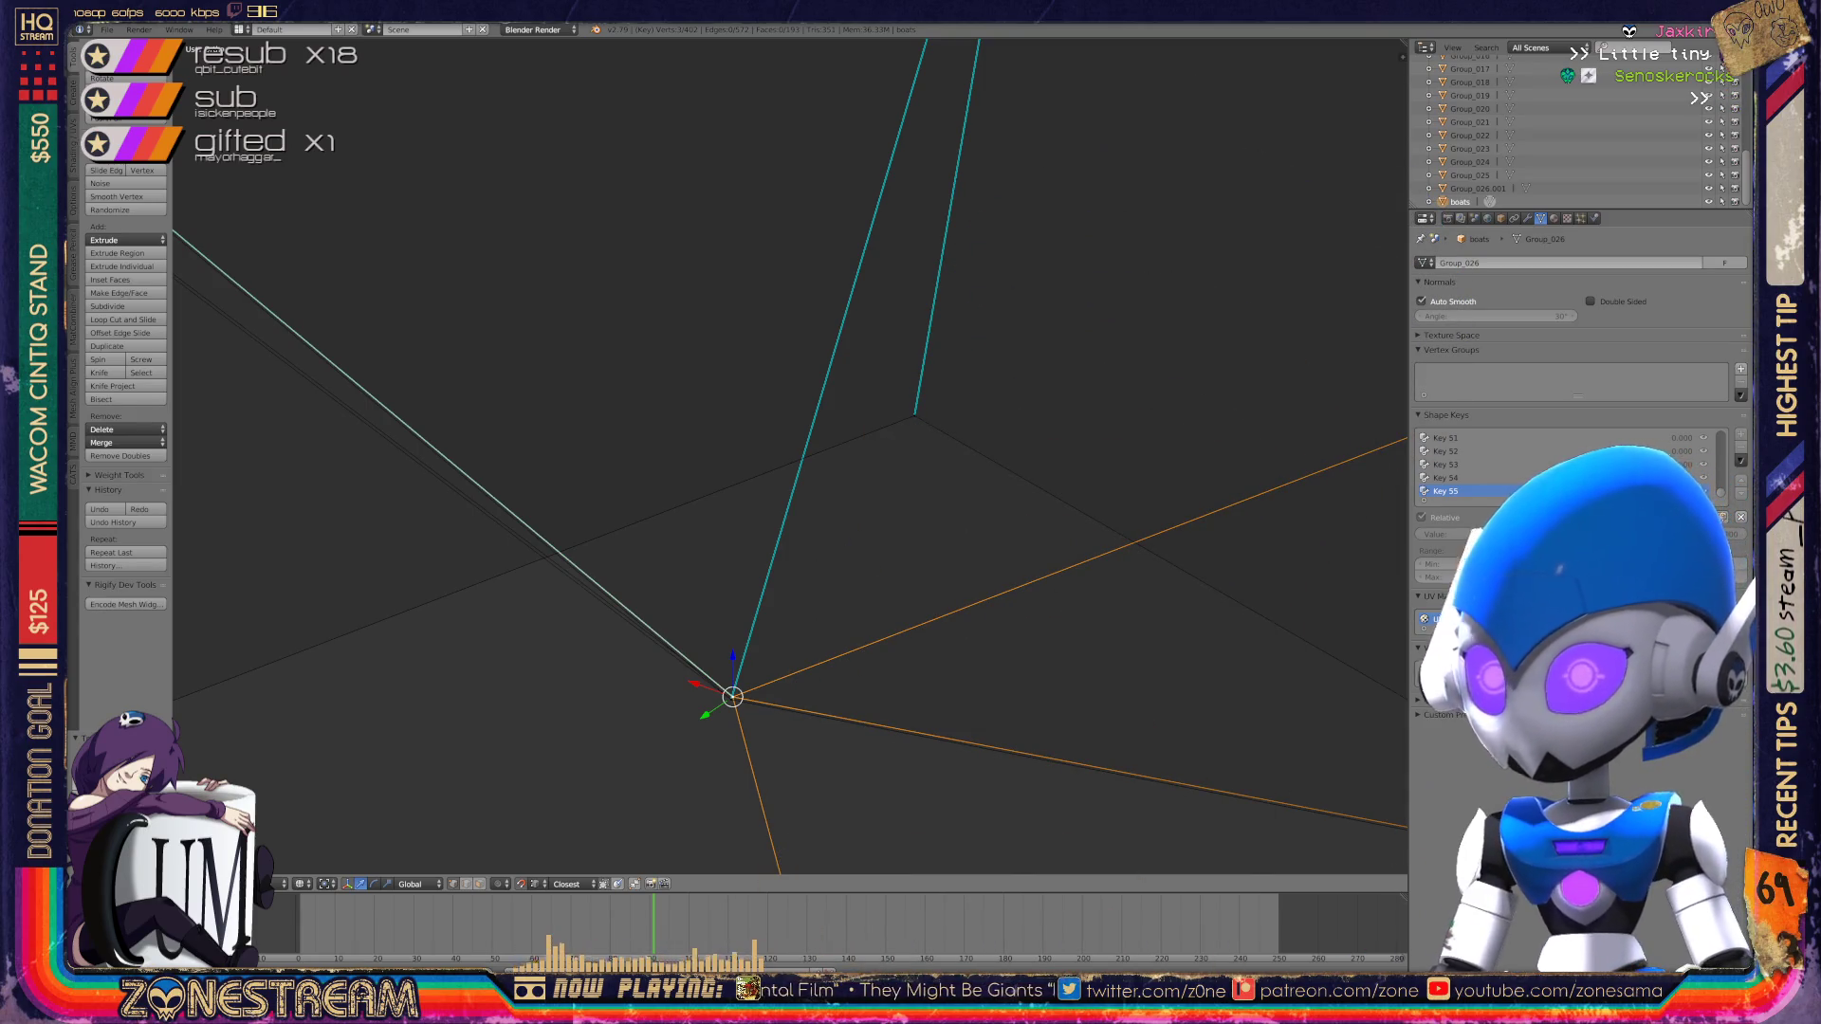
pyautogui.scroll(-5, 789, 456)
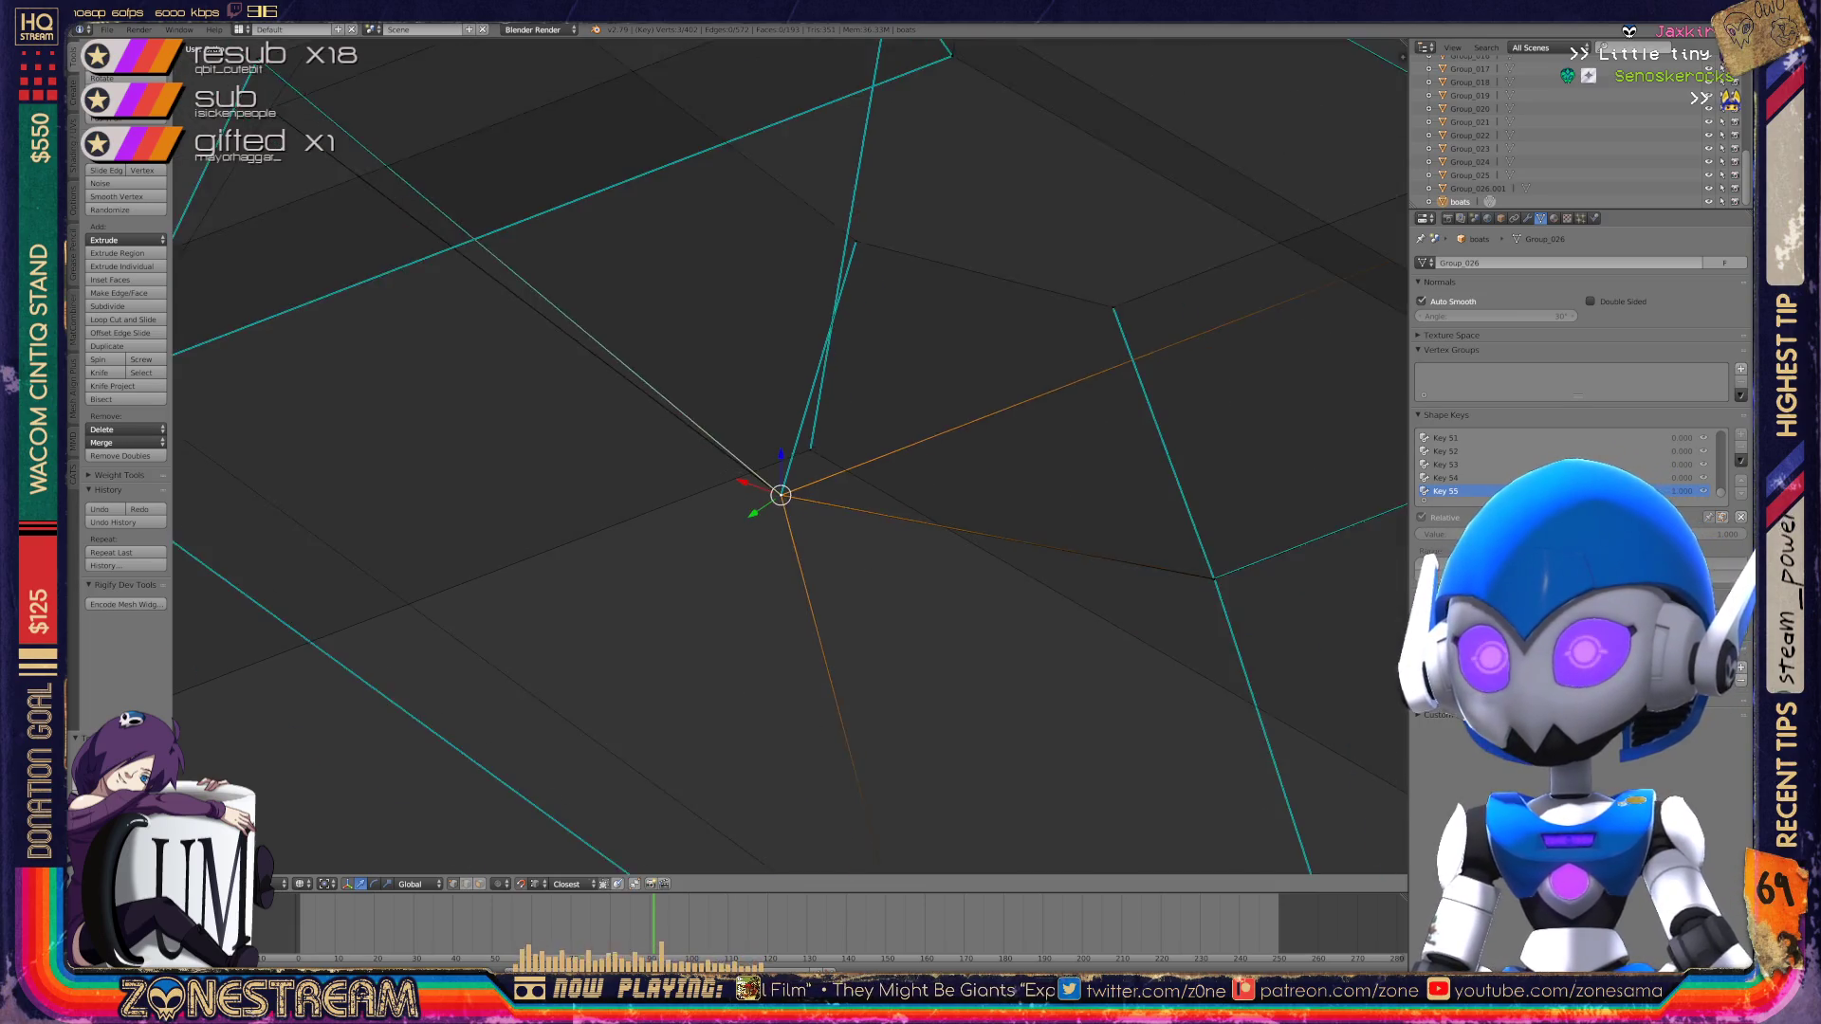
# Step: Move the remaining corner vertex down onto the lower vertex
pyautogui.moveTo(789, 455); pyautogui.dragTo(873, 399, button='middle')
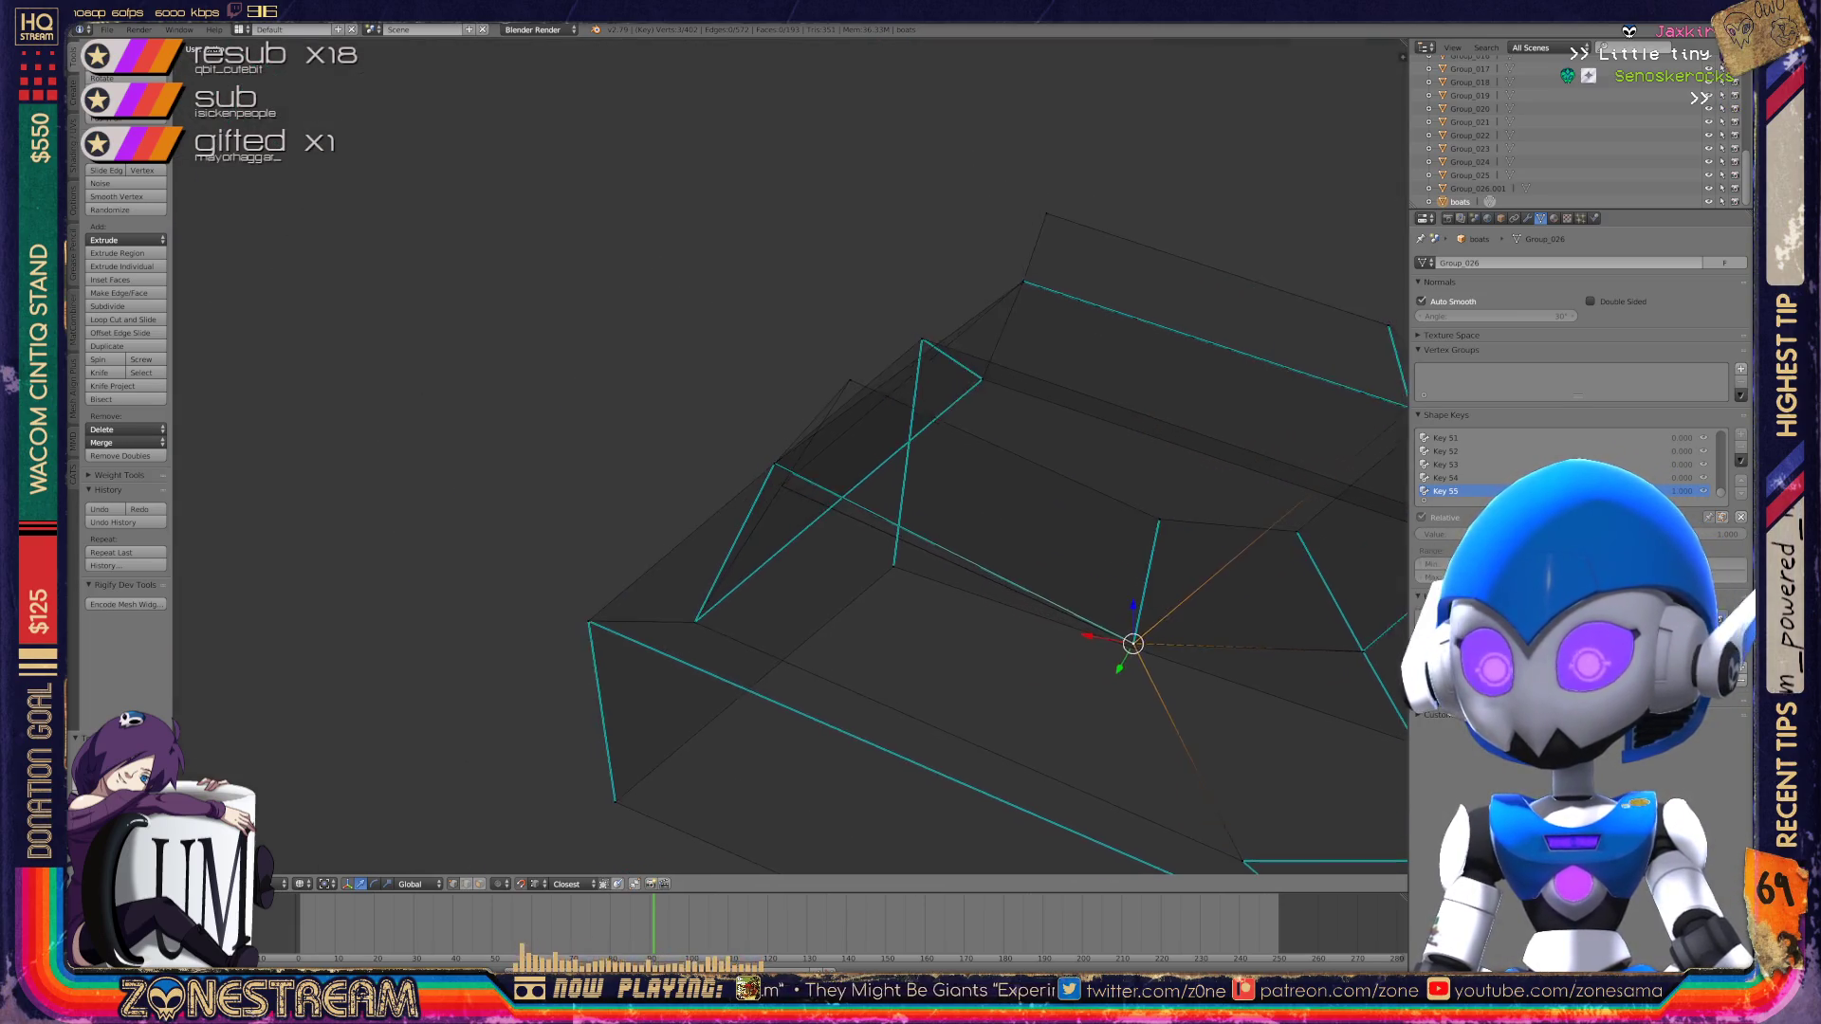
pyautogui.scroll(5, 789, 455)
pyautogui.scroll(3, 789, 455)
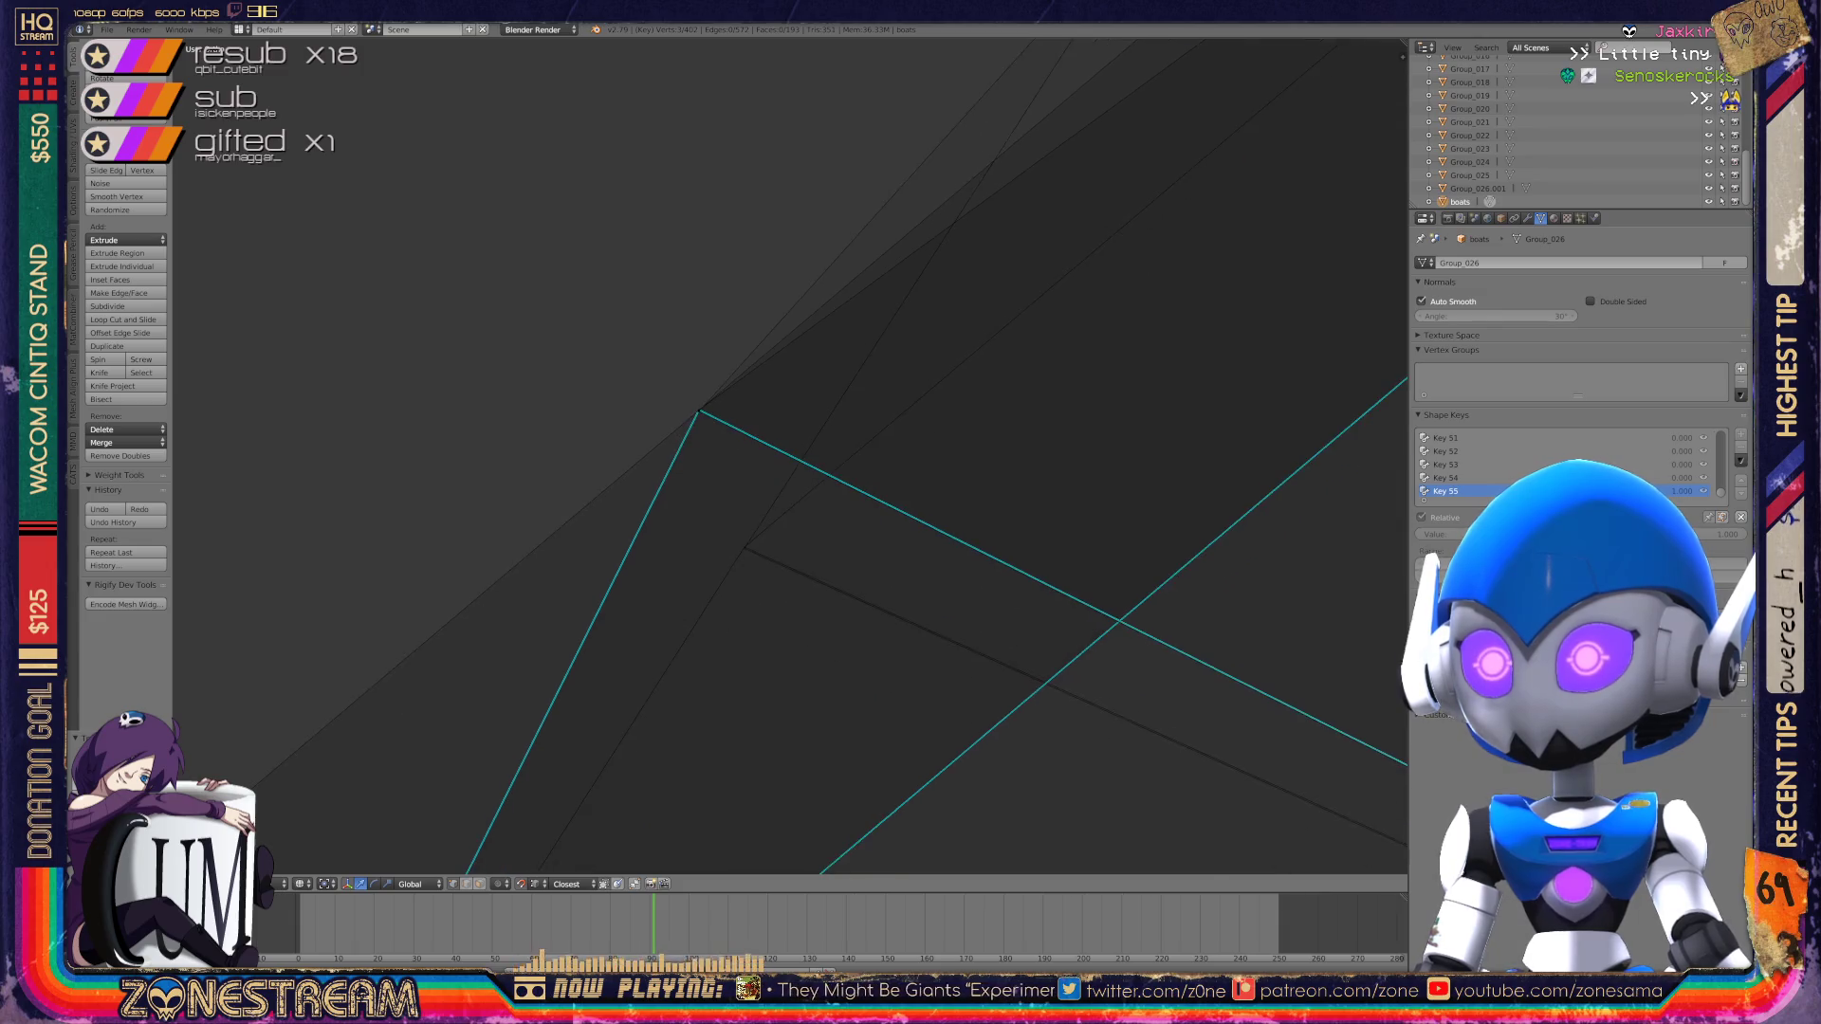
pyautogui.rightClick(633, 379)
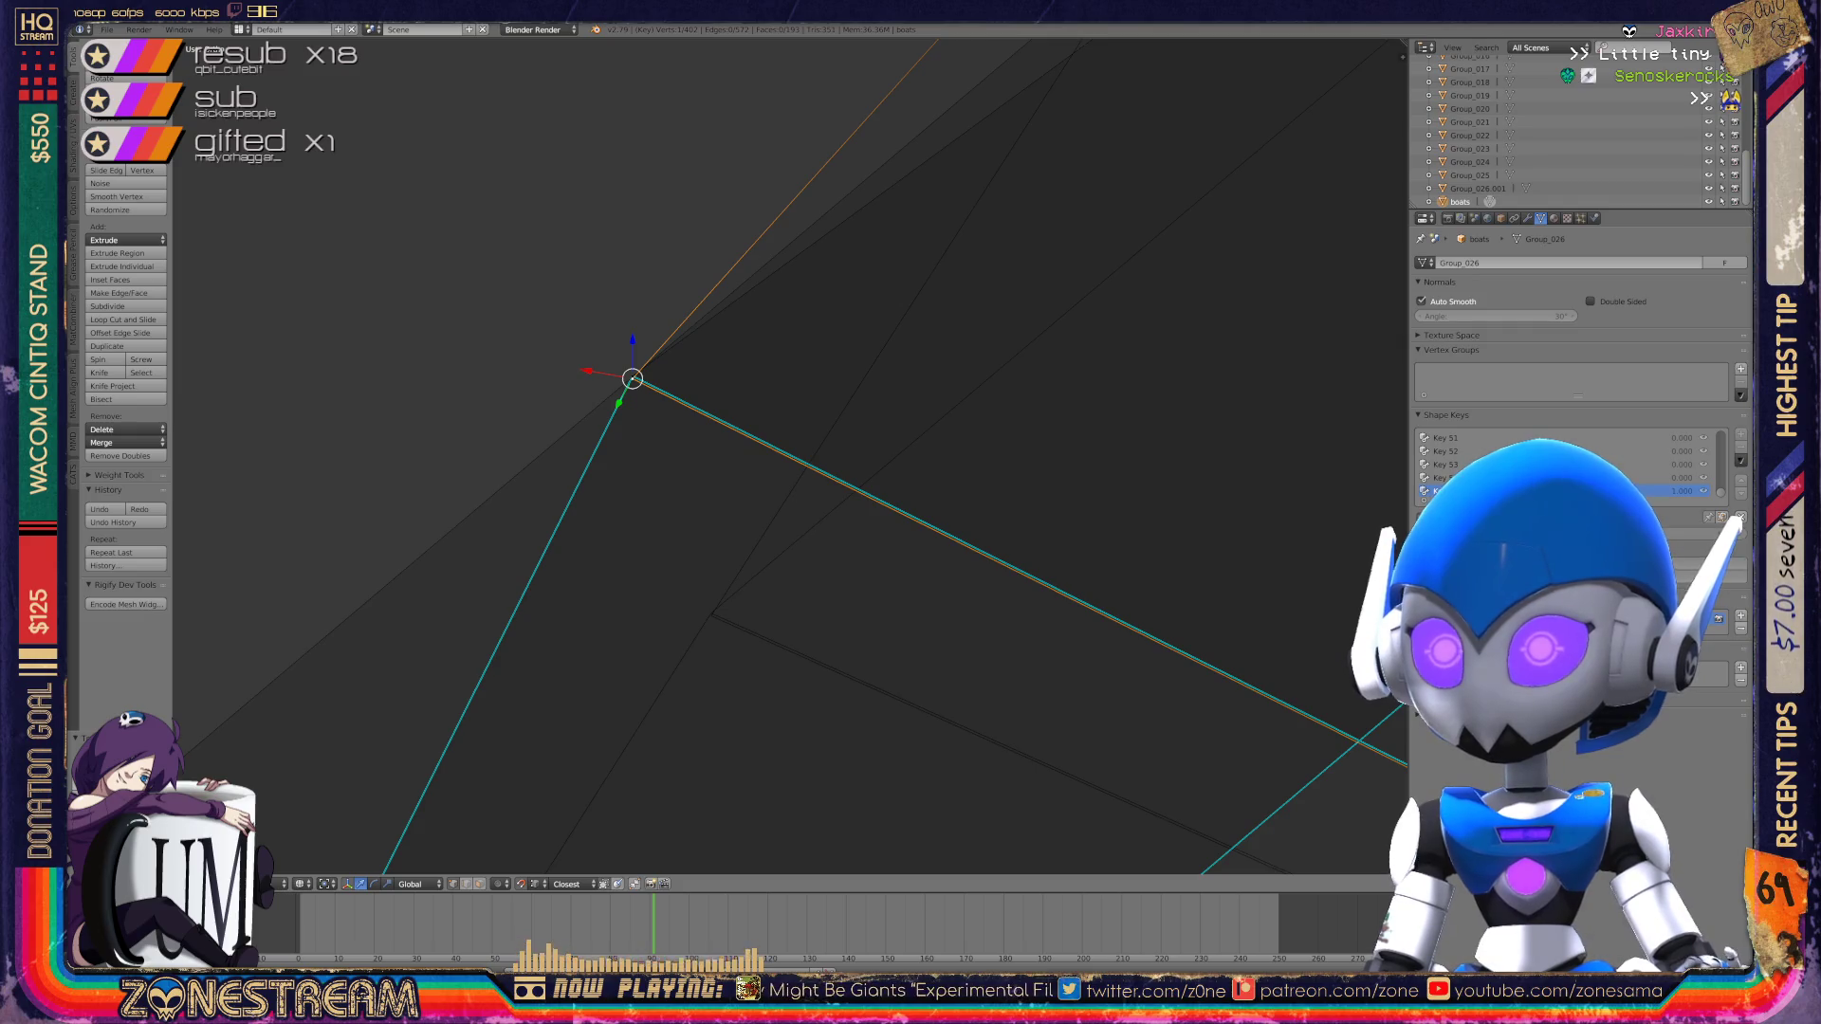
pyautogui.scroll(2, 789, 455)
pyautogui.press('g')
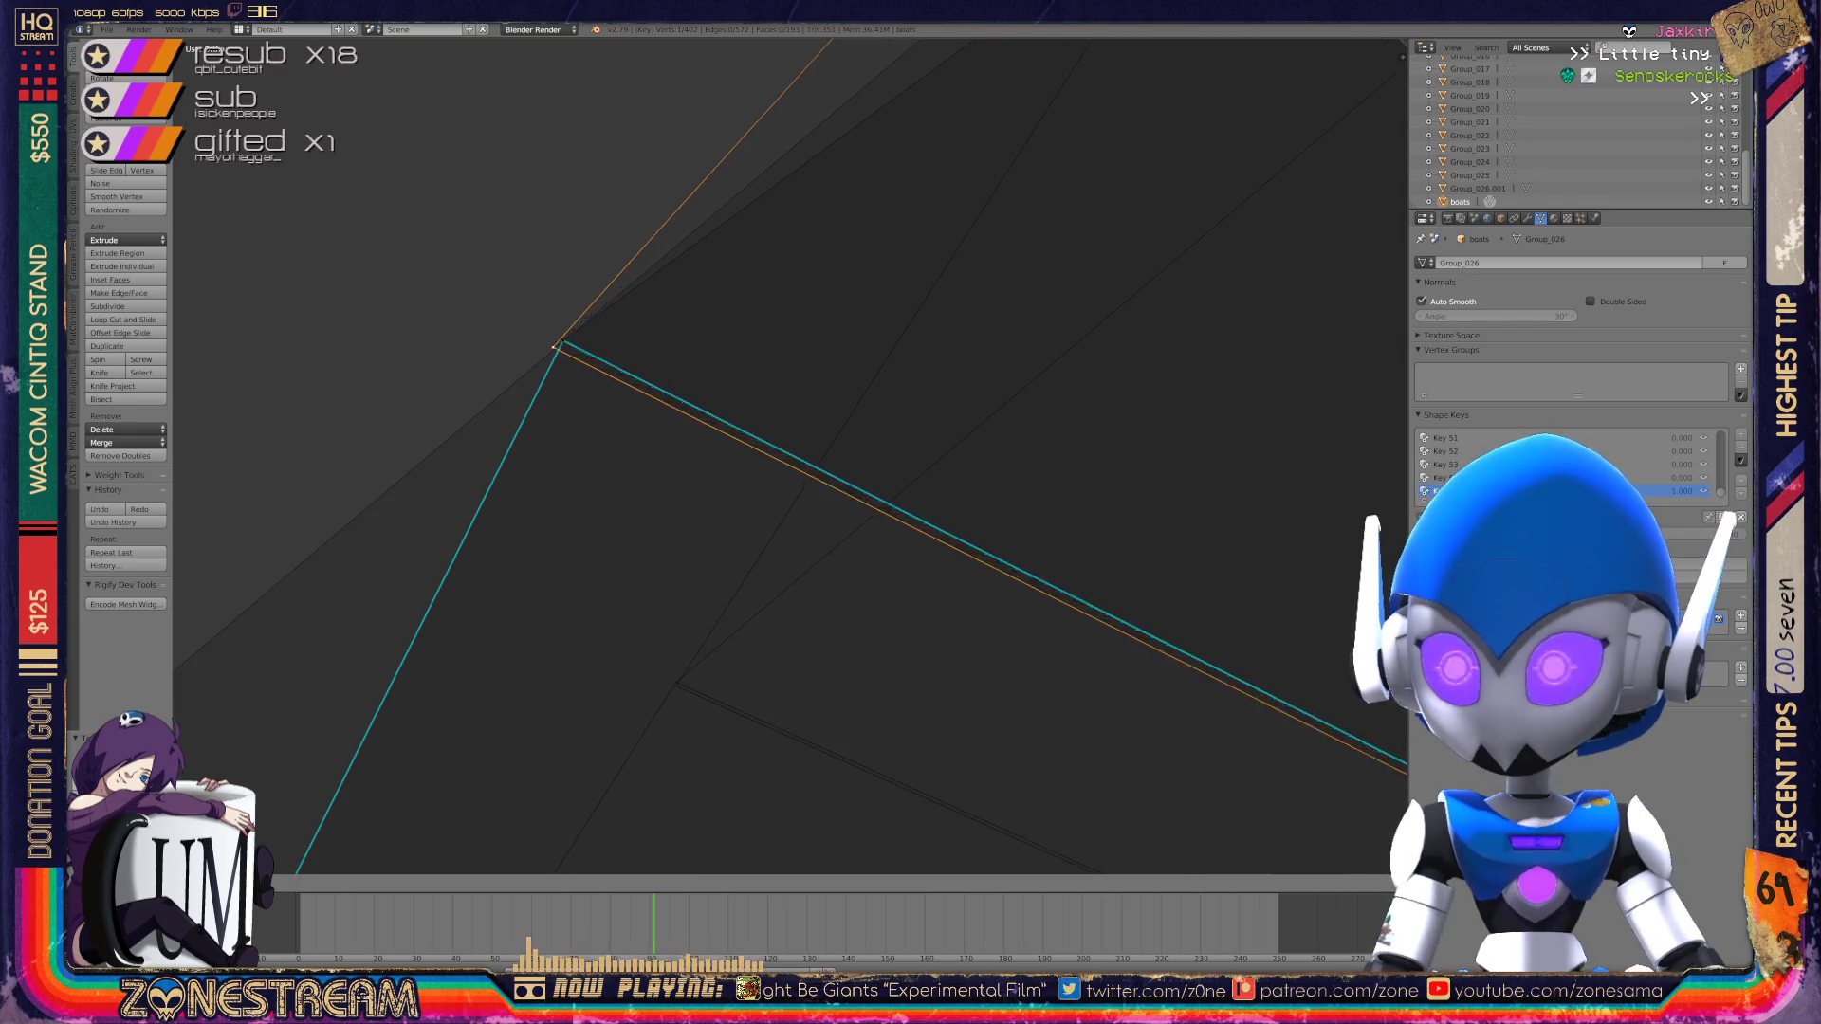
pyautogui.click(677, 685)
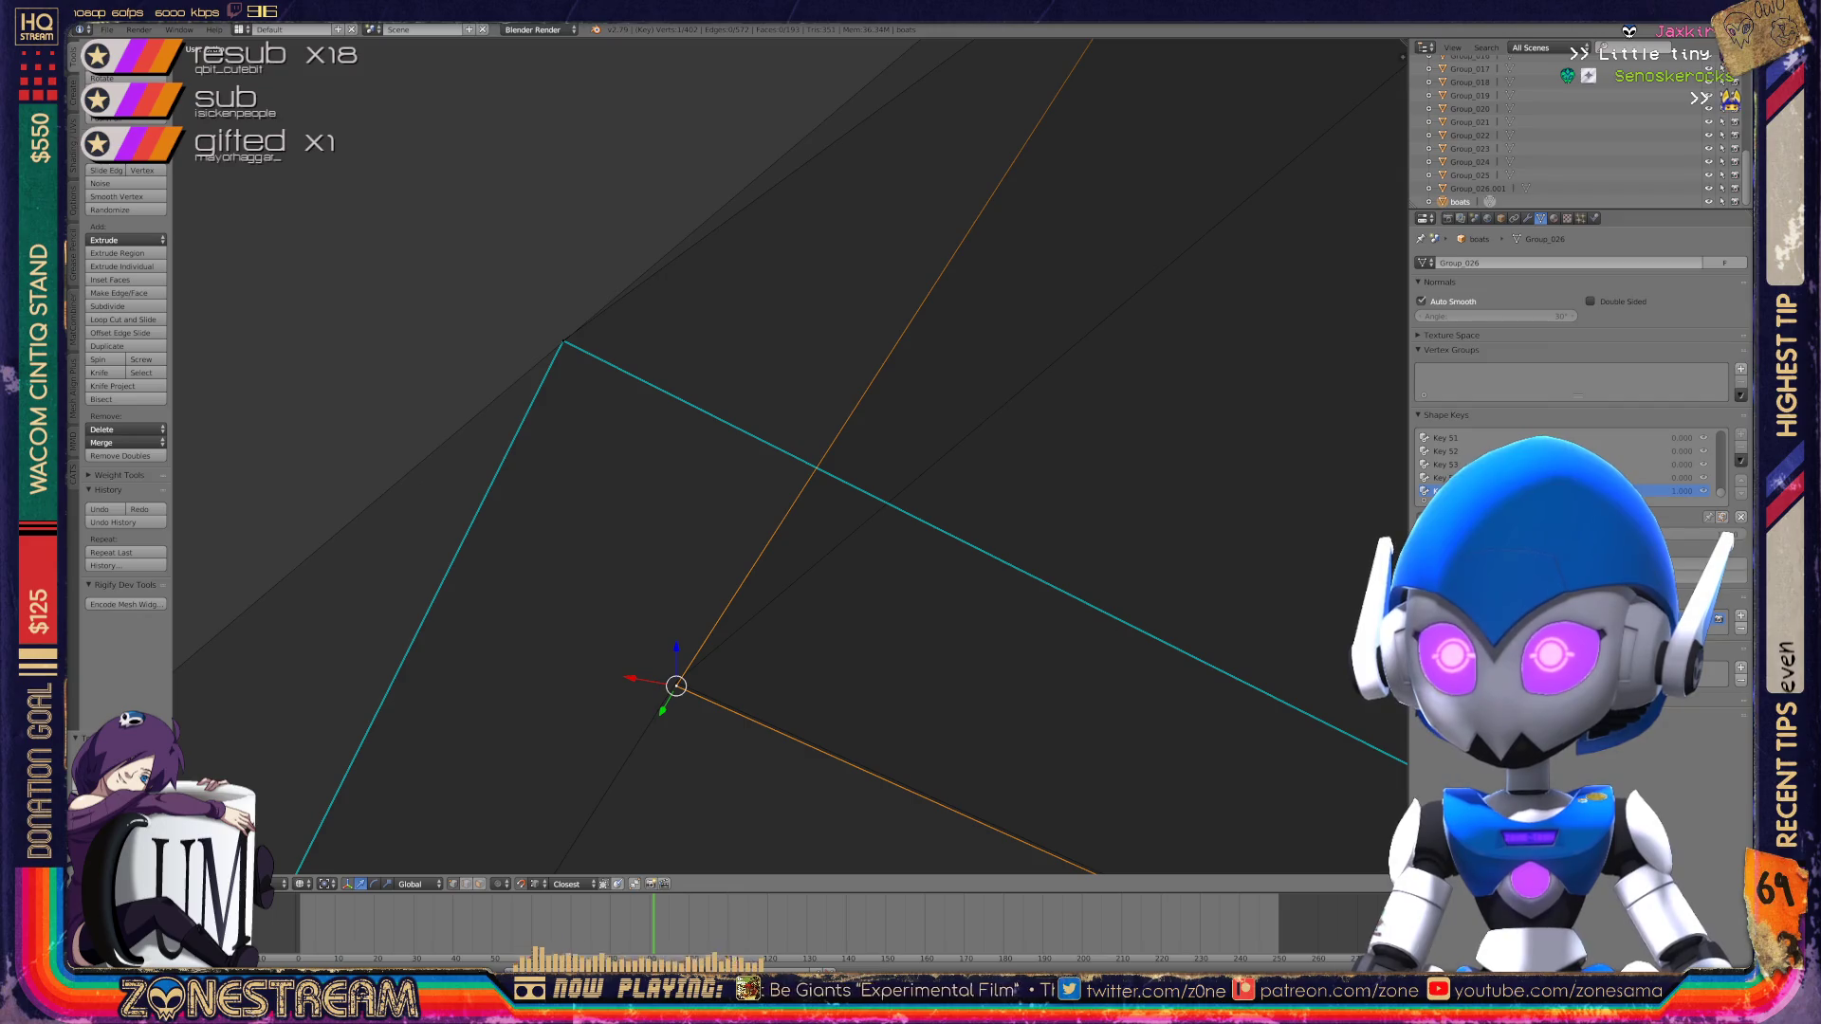
pyautogui.hotkey('ctrl', 'z')
pyautogui.press('g')
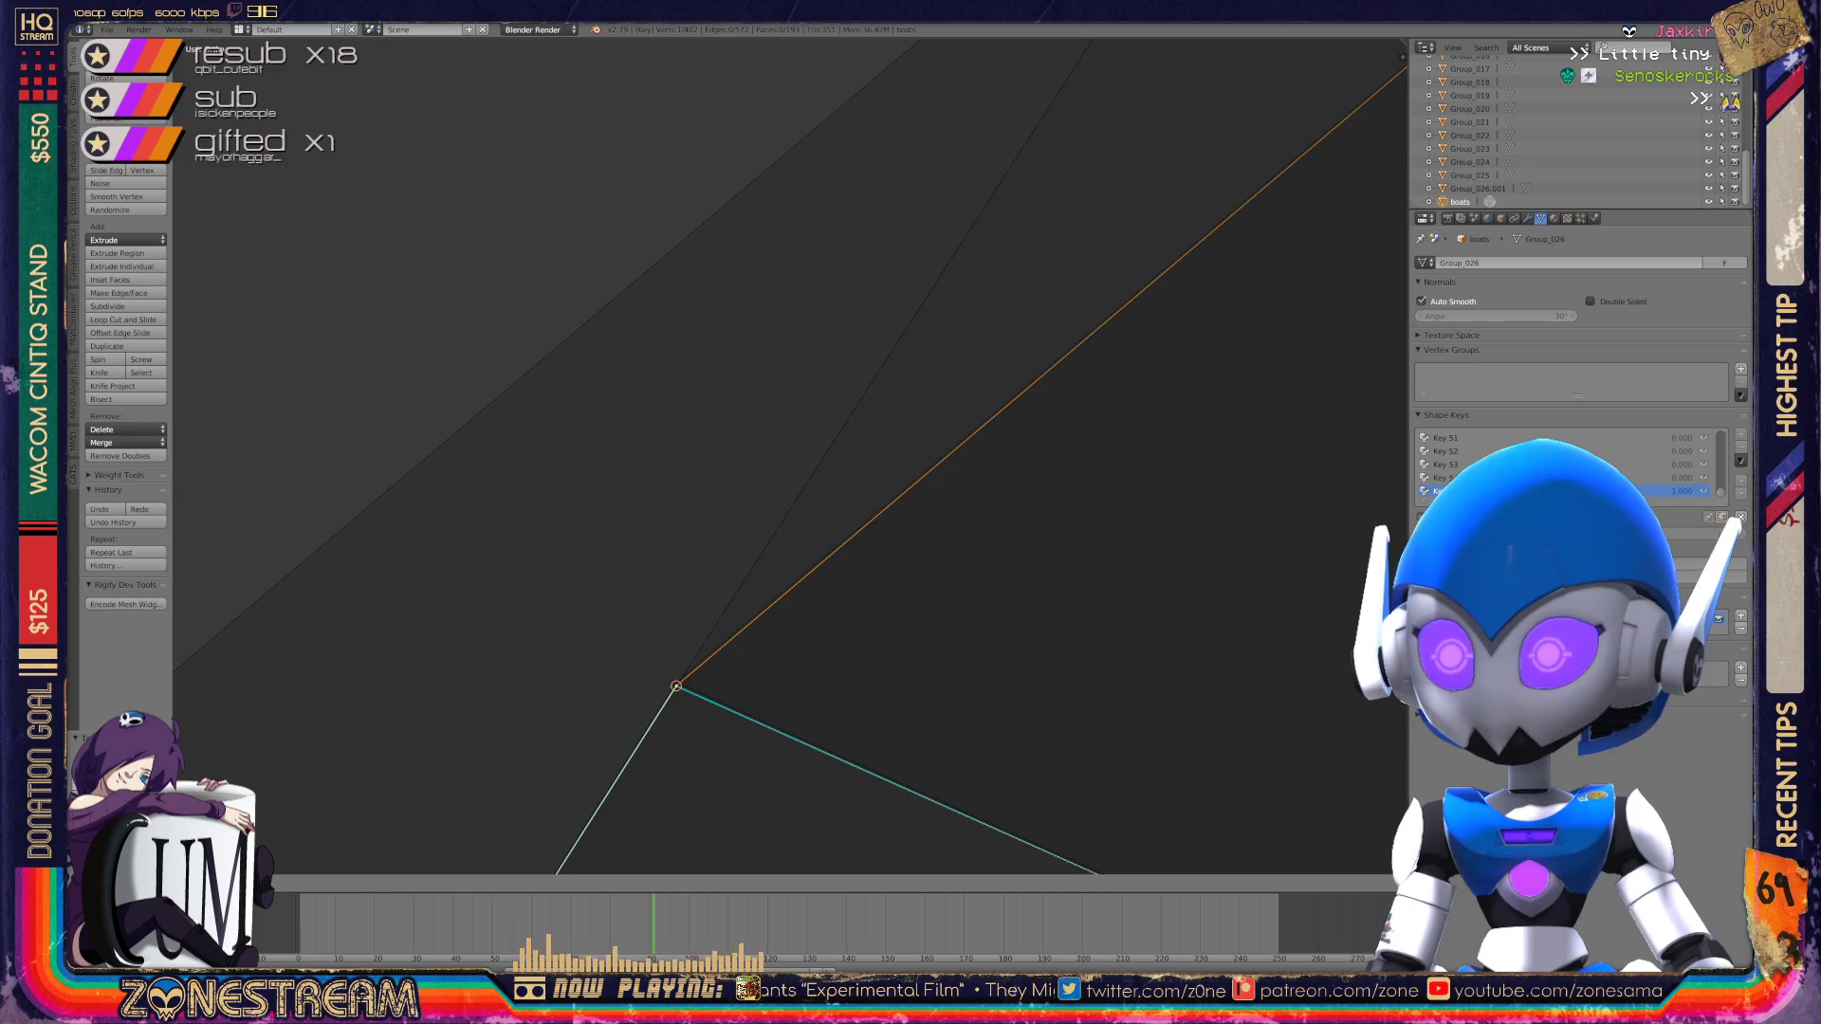
pyautogui.click(676, 685)
pyautogui.moveTo(676, 685)
pyautogui.keyDown('shift'); pyautogui.mouseDown(button='middle')
pyautogui.moveTo(691, 662)
pyautogui.moveTo(654, 490)
pyautogui.moveTo(203, 601)
pyautogui.moveTo(418, 594)
pyautogui.mouseUp(button='middle'); pyautogui.keyUp('shift')
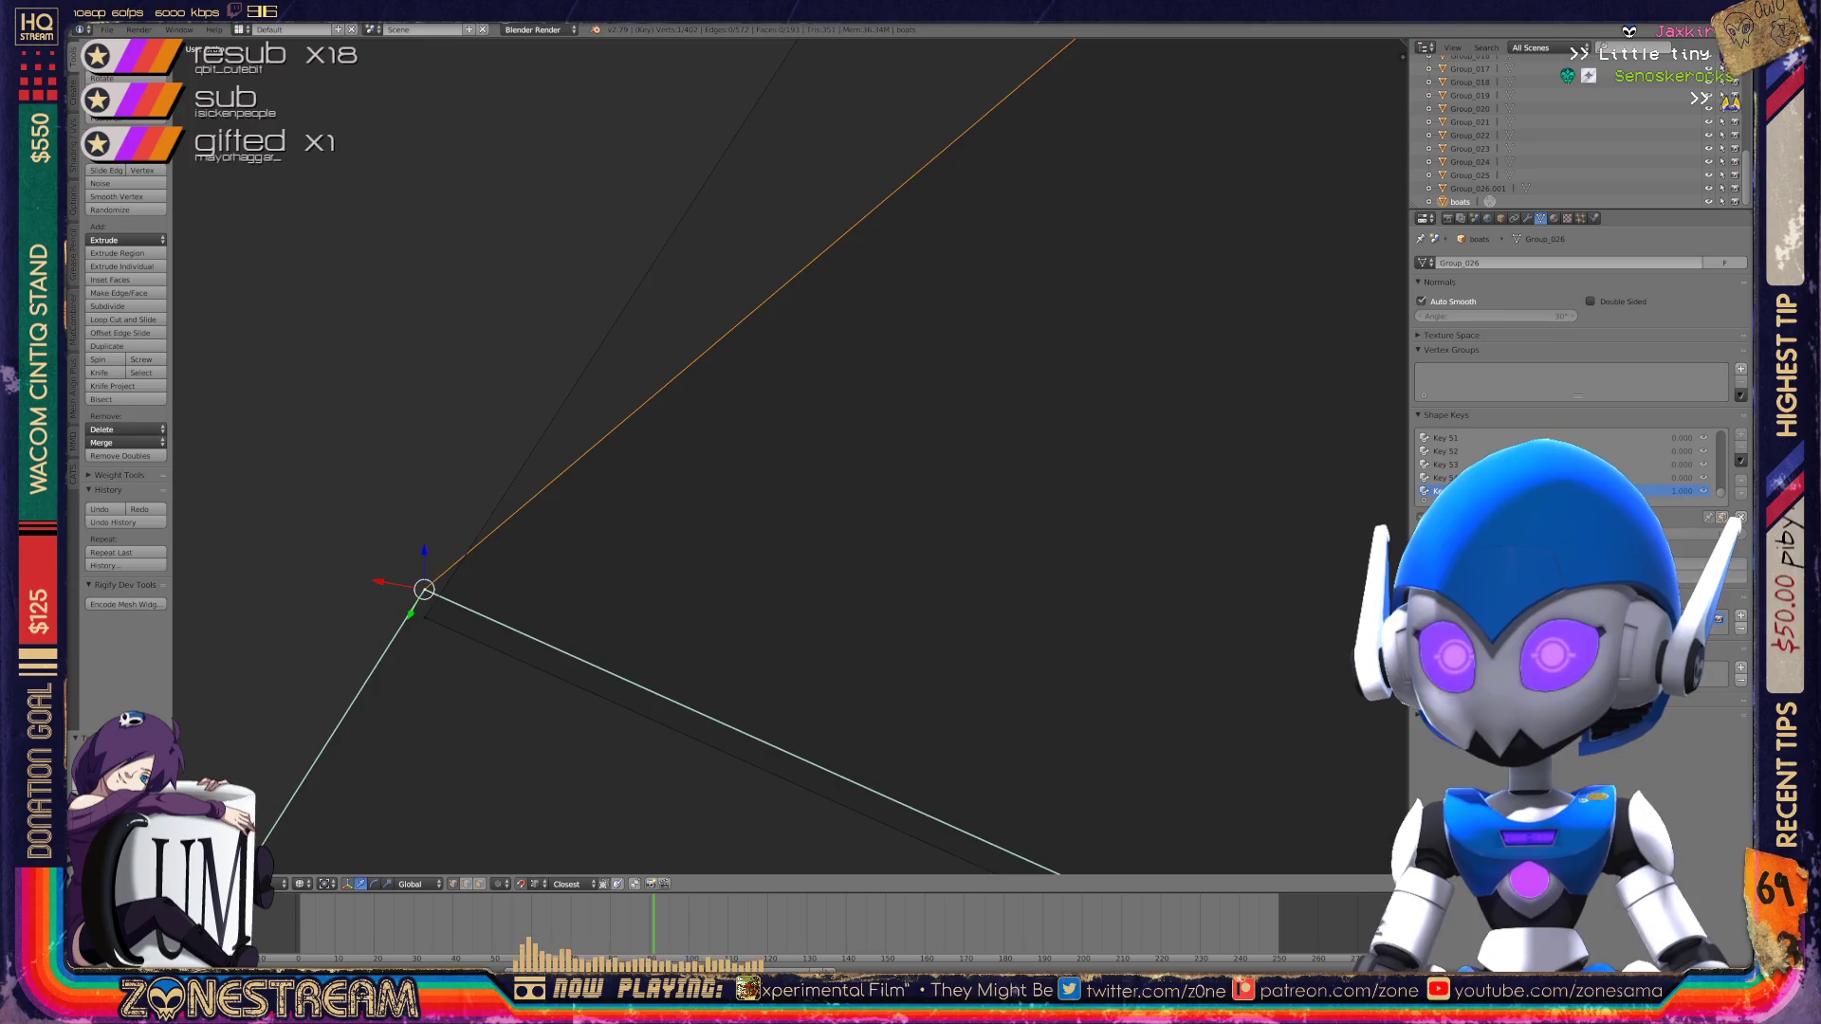
# Step: Return to Object Mode and frame both foot armor pieces together
pyautogui.press('Tab')
pyautogui.scroll(-10, 788, 455)
pyautogui.moveTo(788, 455); pyautogui.dragTo(853, 474, button='middle')
pyautogui.moveTo(788, 531)
pyautogui.mouseDown(button='middle')
pyautogui.moveTo(721, 512)
pyautogui.moveTo(740, 522)
pyautogui.moveTo(588, 560)
pyautogui.moveTo(512, 555)
pyautogui.moveTo(578, 540)
pyautogui.moveTo(883, 564)
pyautogui.mouseUp(button='middle')
pyautogui.scroll(-3, 720, 512)
pyautogui.scroll(3, 721, 512)
pyautogui.scroll(-3, 555, 565)
# Step: Toggle into Edit Mode and back to Object Mode to check the foot armor pieces
pyautogui.scroll(3, 512, 555)
pyautogui.scroll(4, 578, 541)
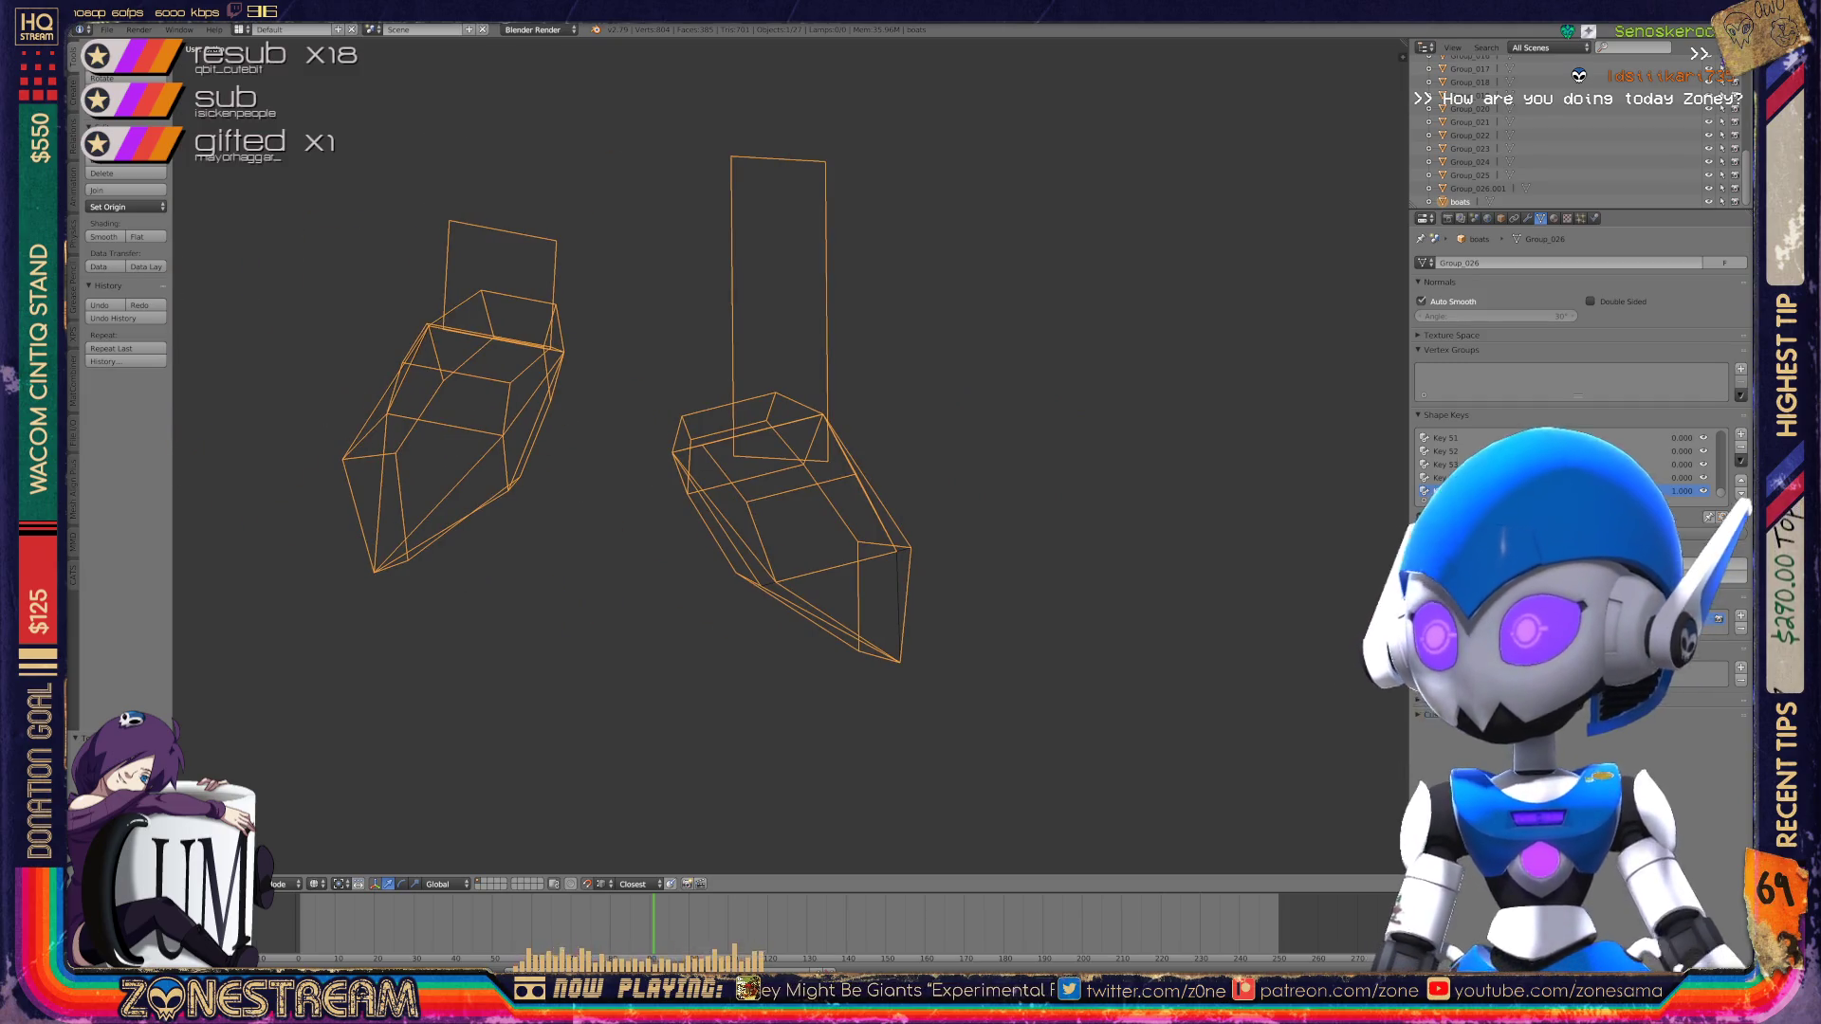
pyautogui.press('Tab')
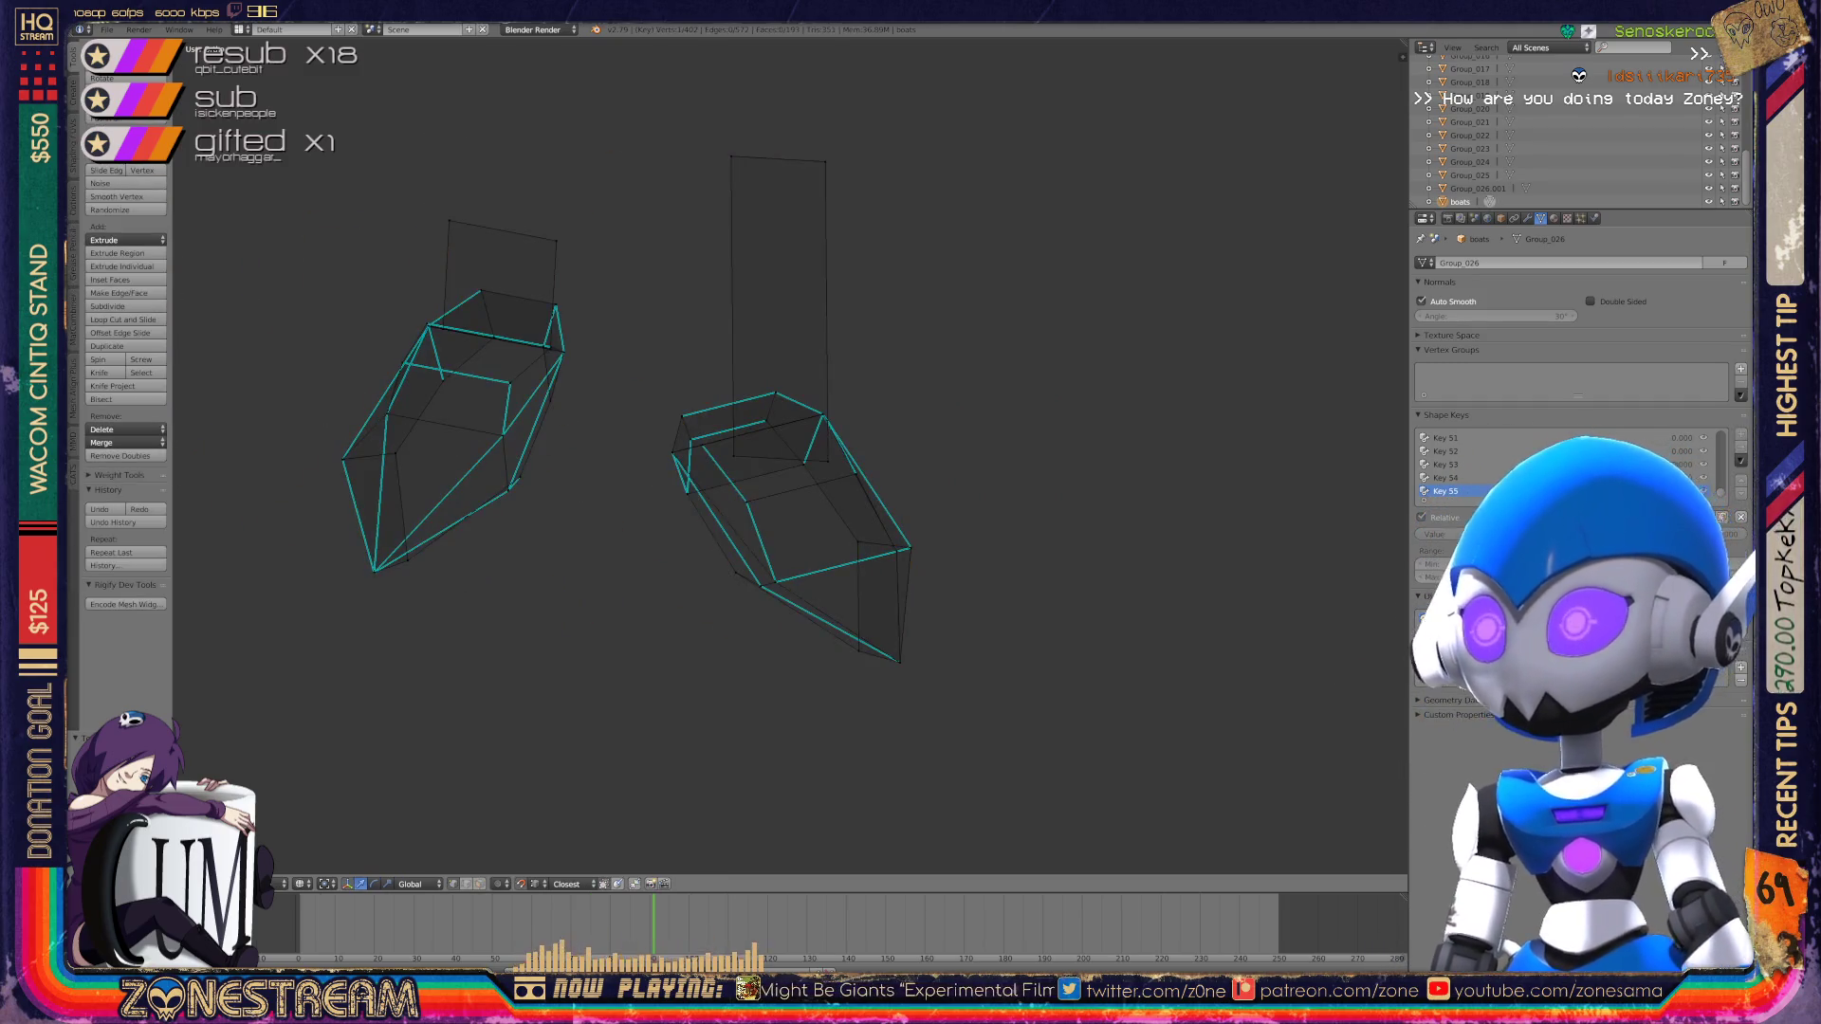
pyautogui.press('Tab')
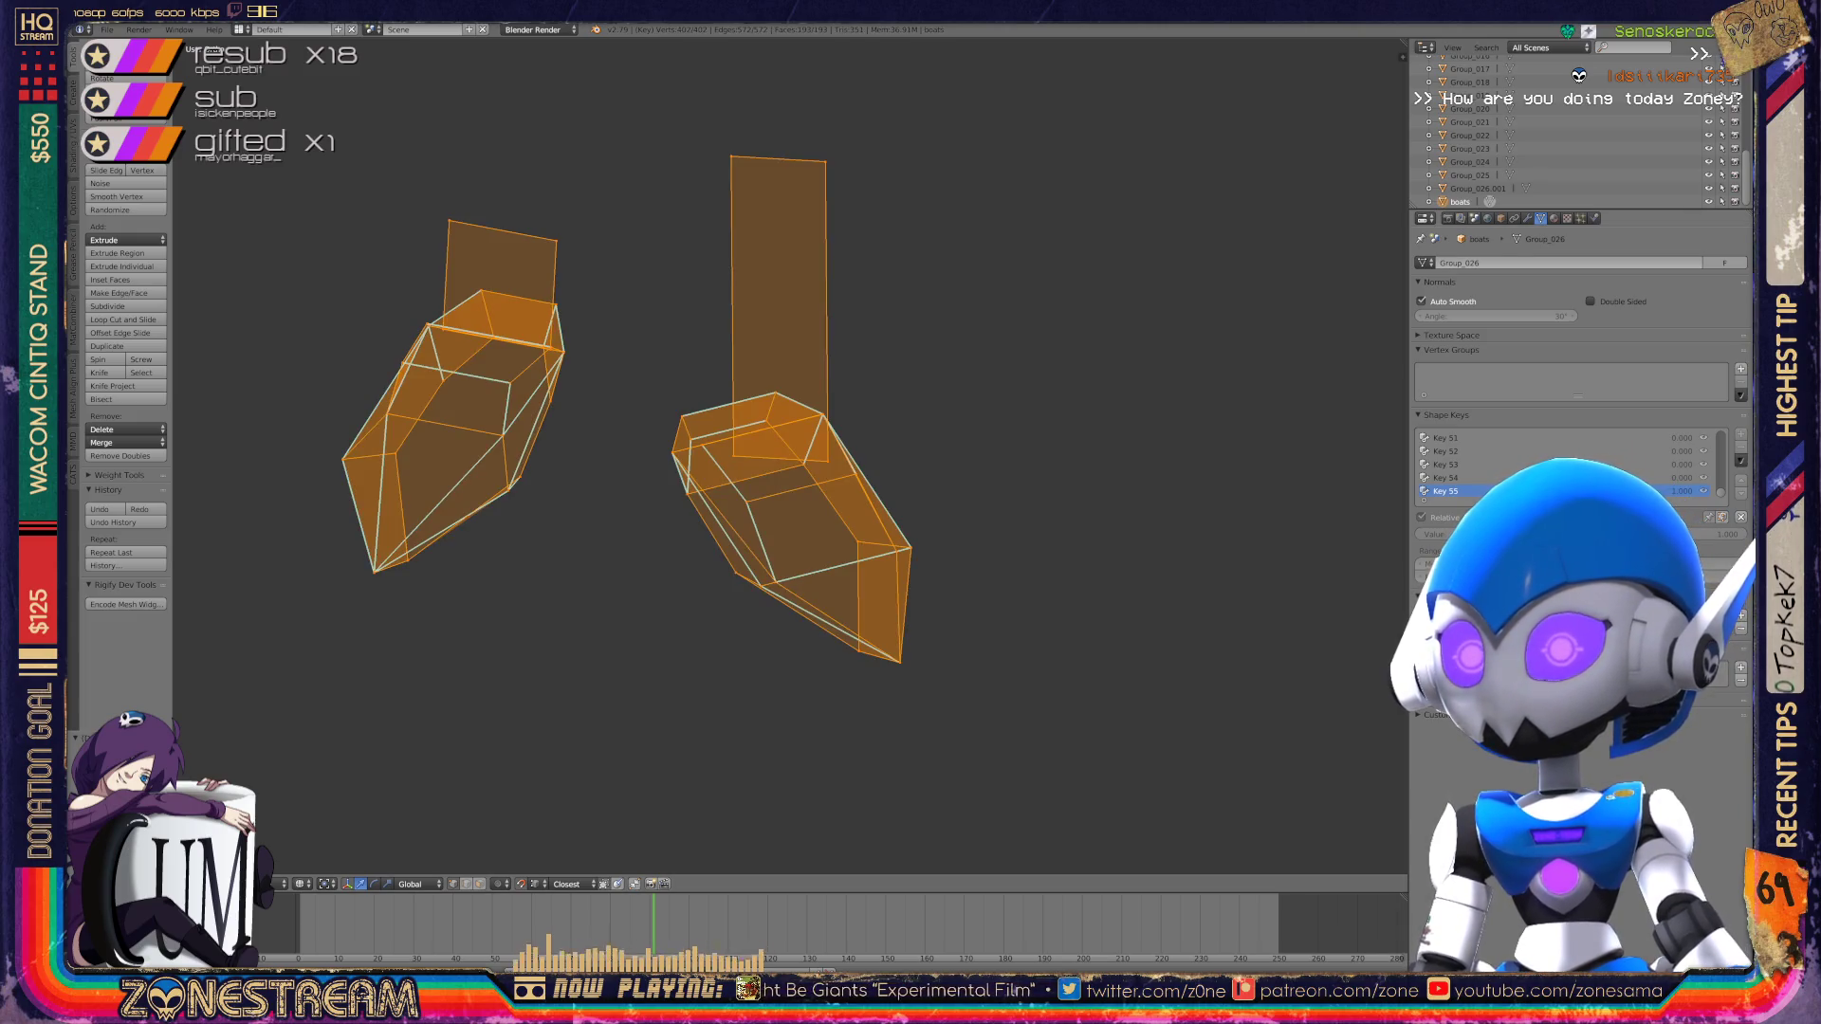
pyautogui.press('Tab')
pyautogui.press('Tab')
# Step: Select all objects in the scene and delete them
pyautogui.press('a')
pyautogui.press('a')
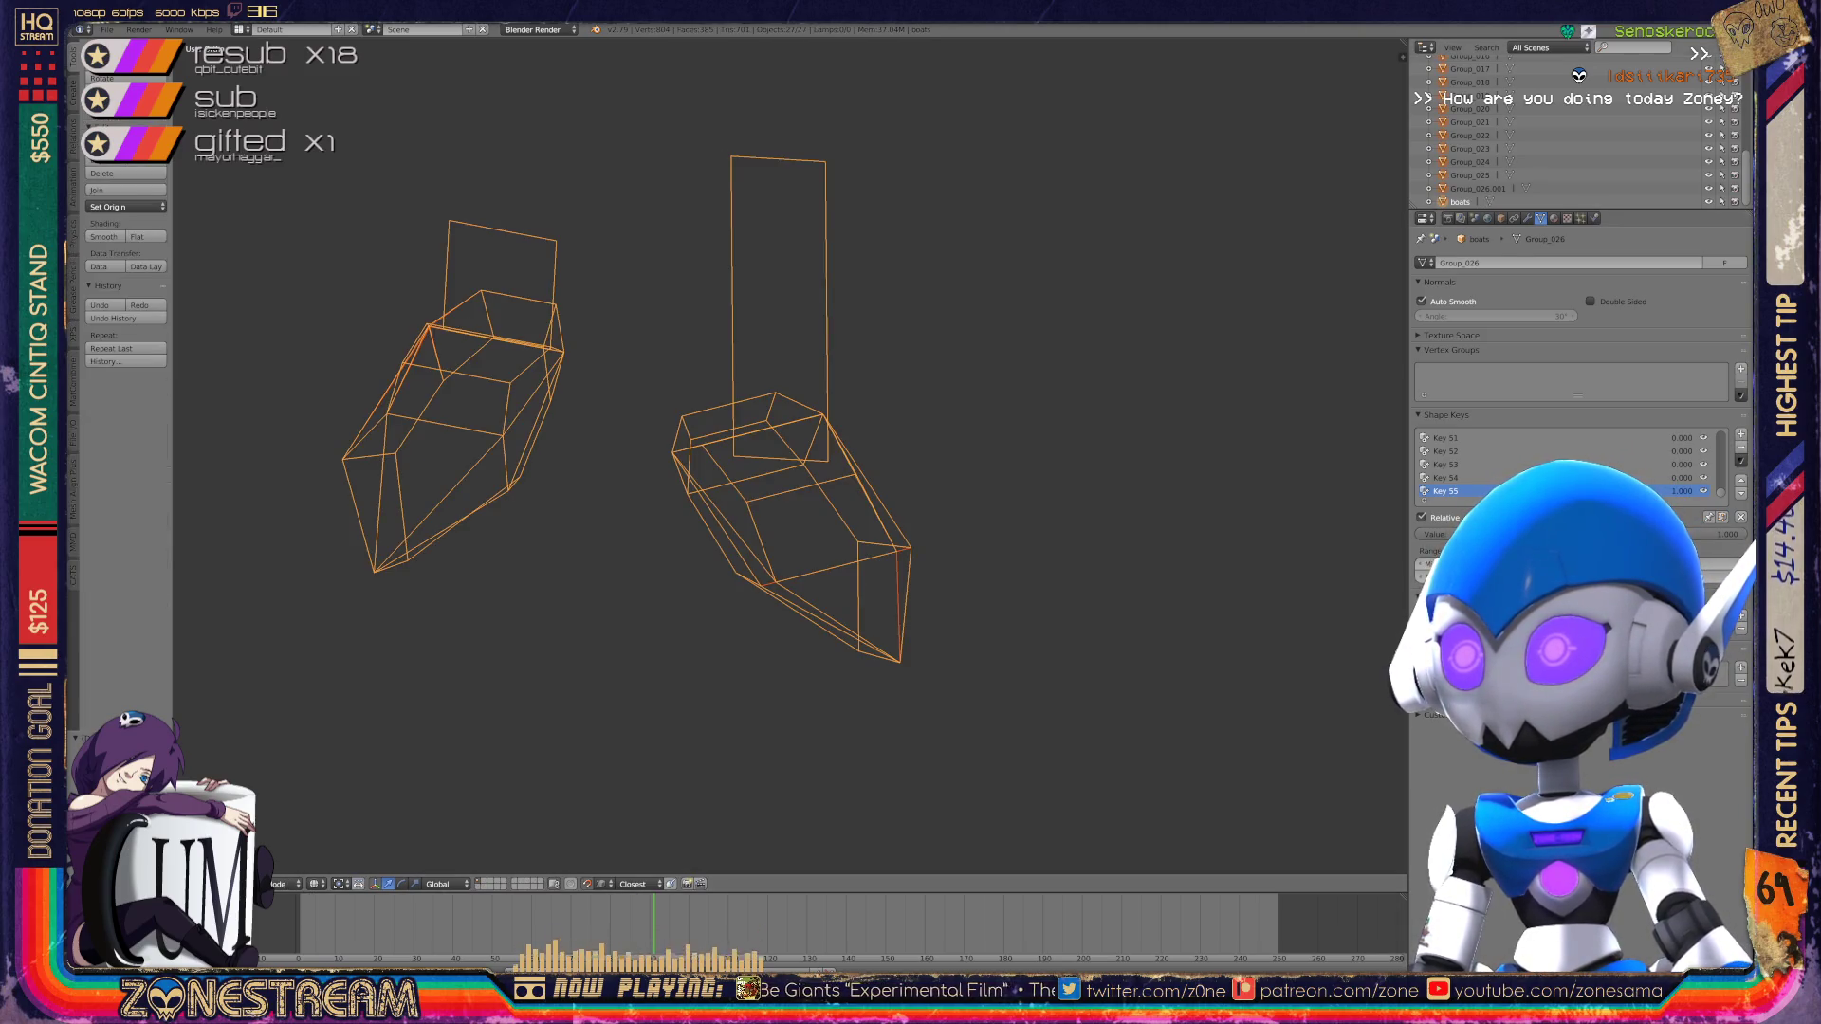
pyautogui.press('x')
pyautogui.click(991, 370)
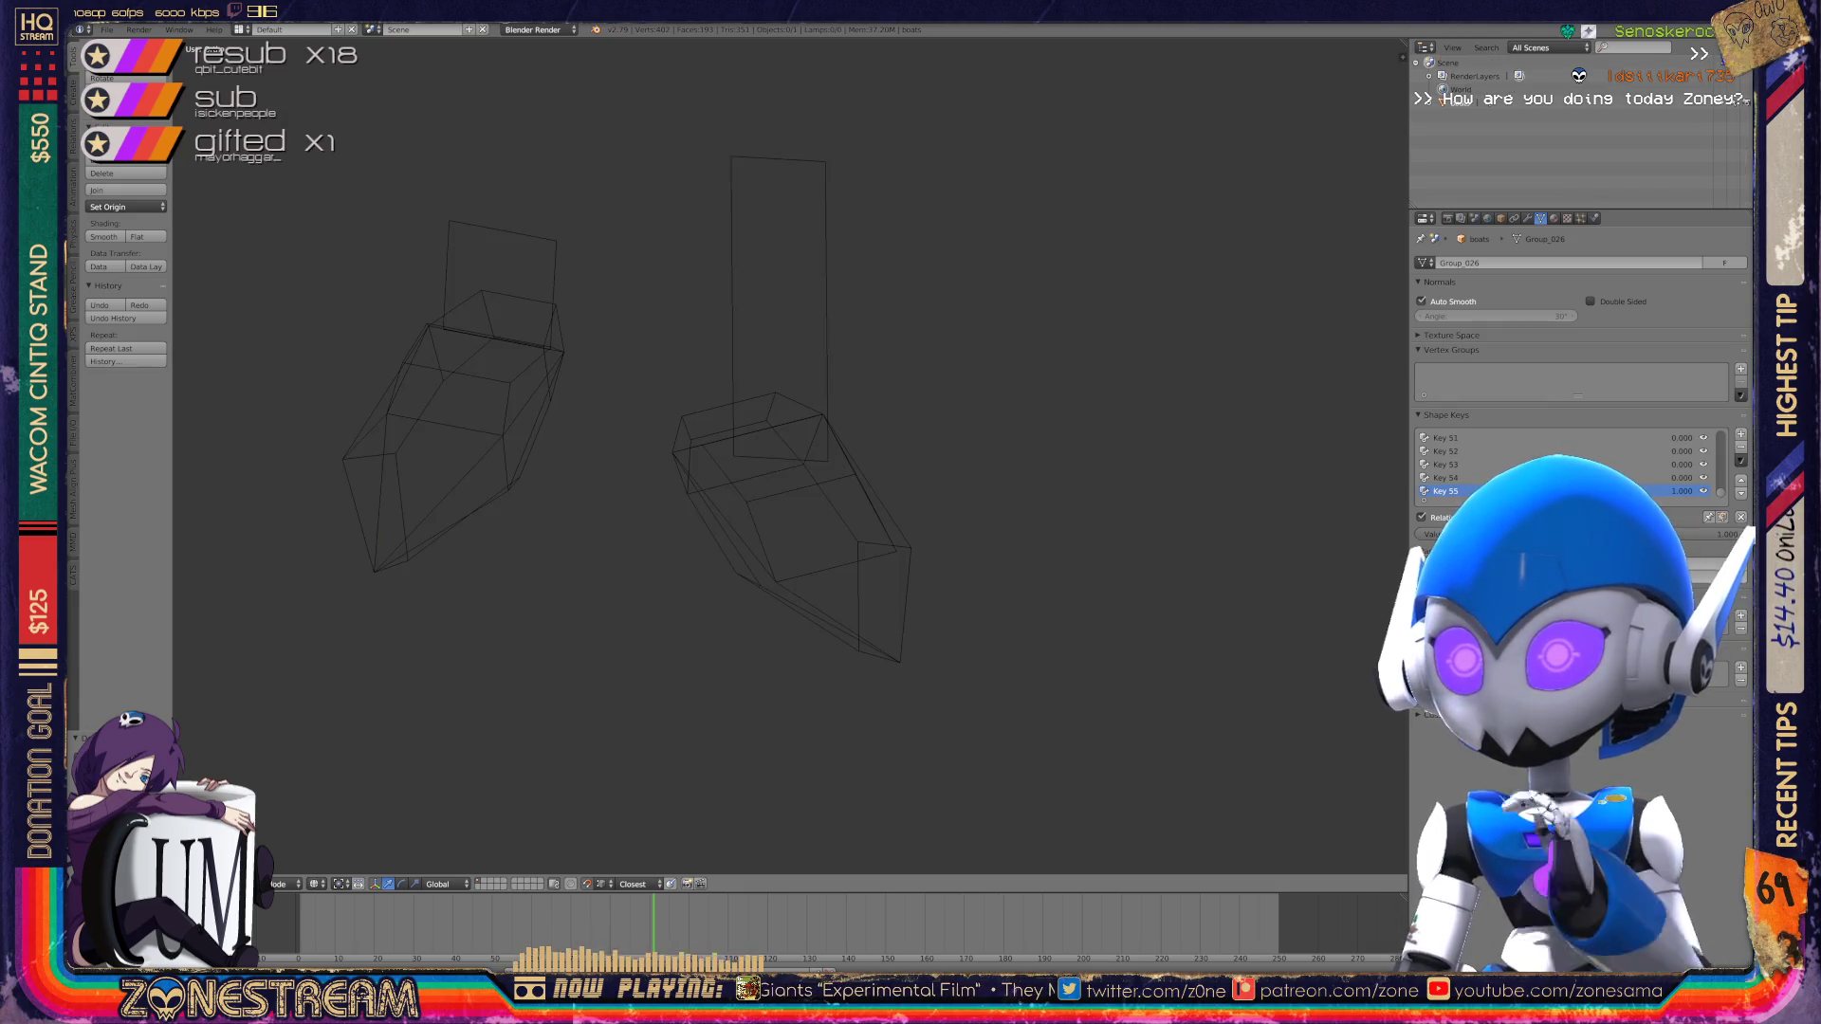
# Step: Purge unused data-blocks from the Outliner's Orphan Data view and reset Key 55 to 0
pyautogui.click(1549, 48)
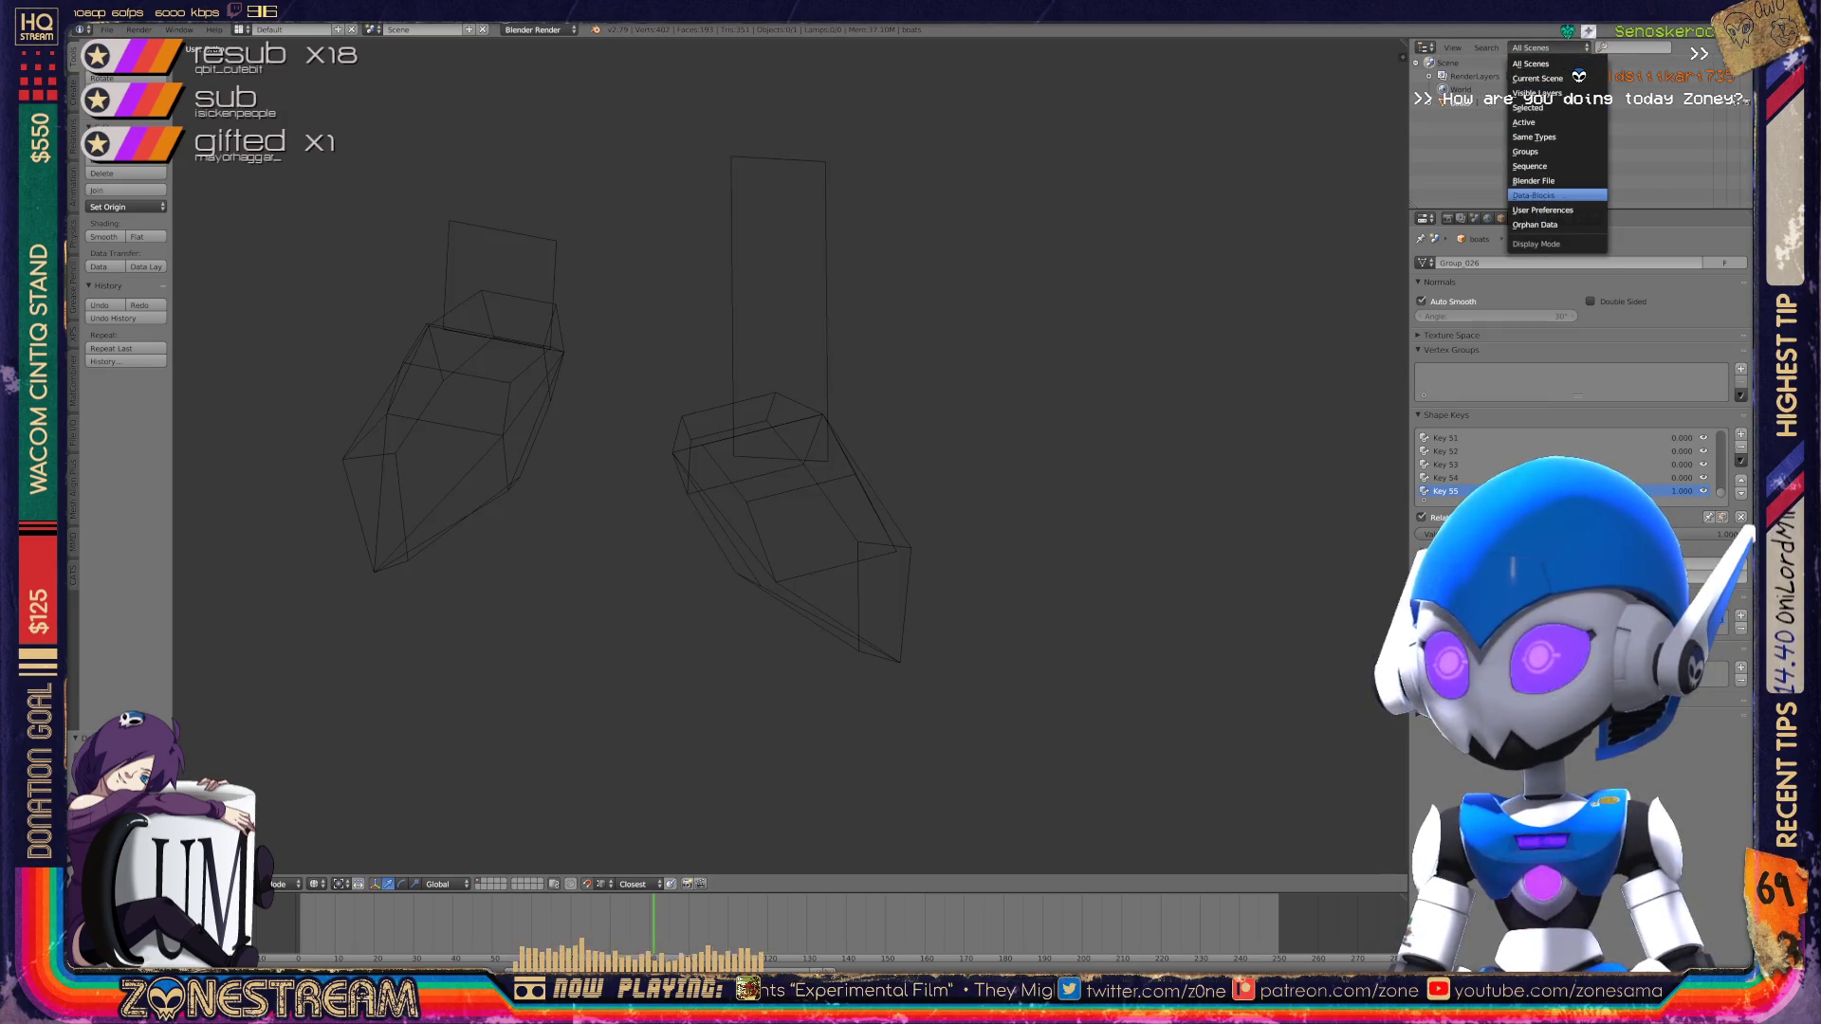
pyautogui.click(1556, 225)
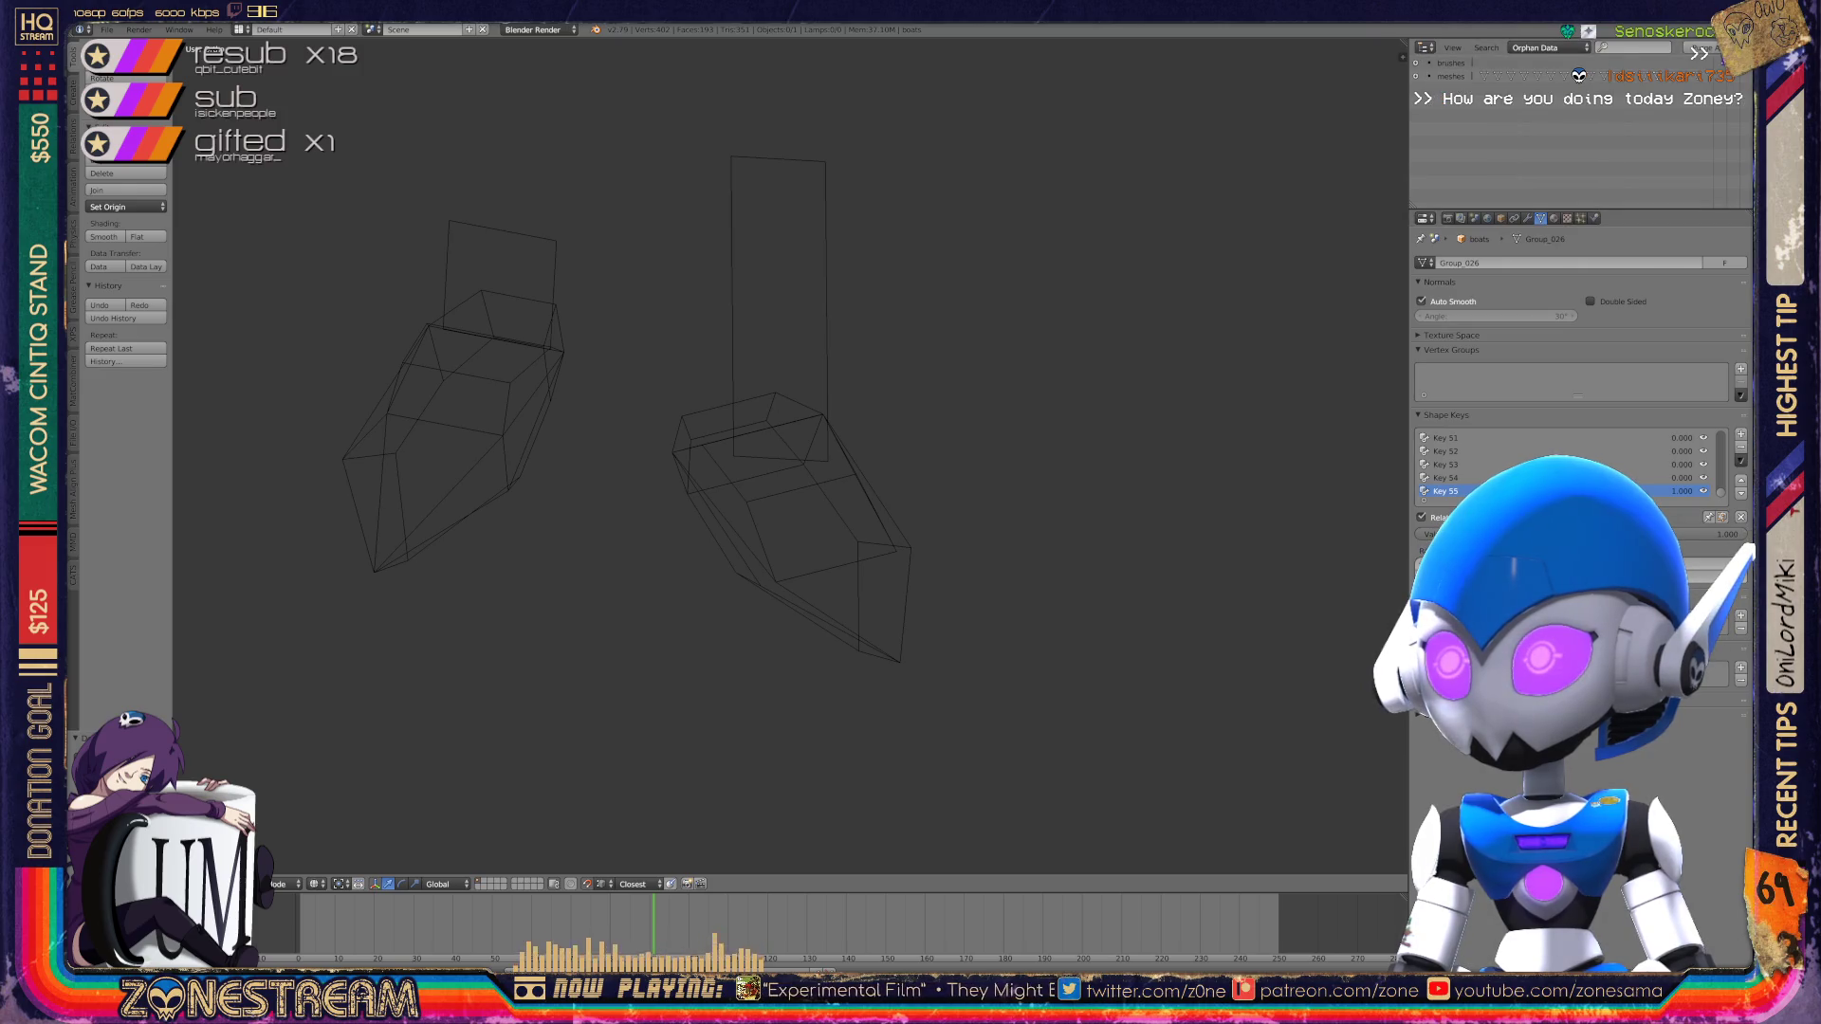
pyautogui.click(1705, 48)
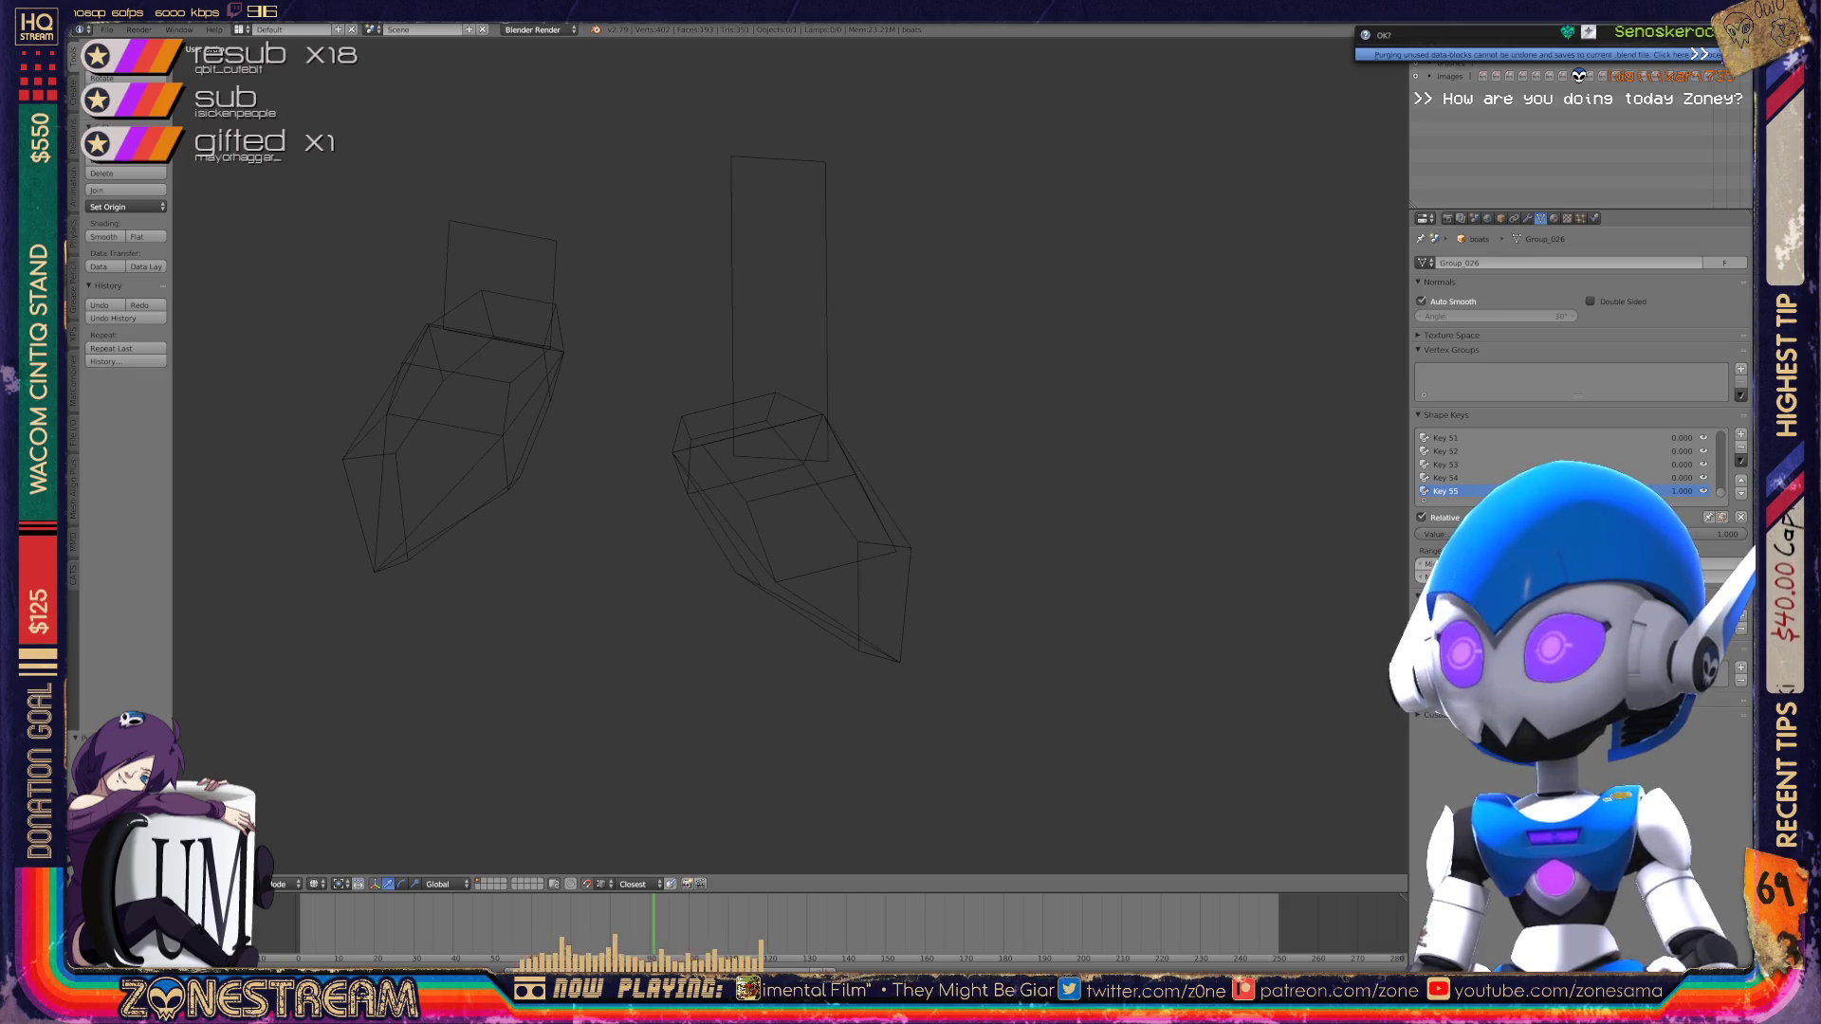
pyautogui.click(1703, 54)
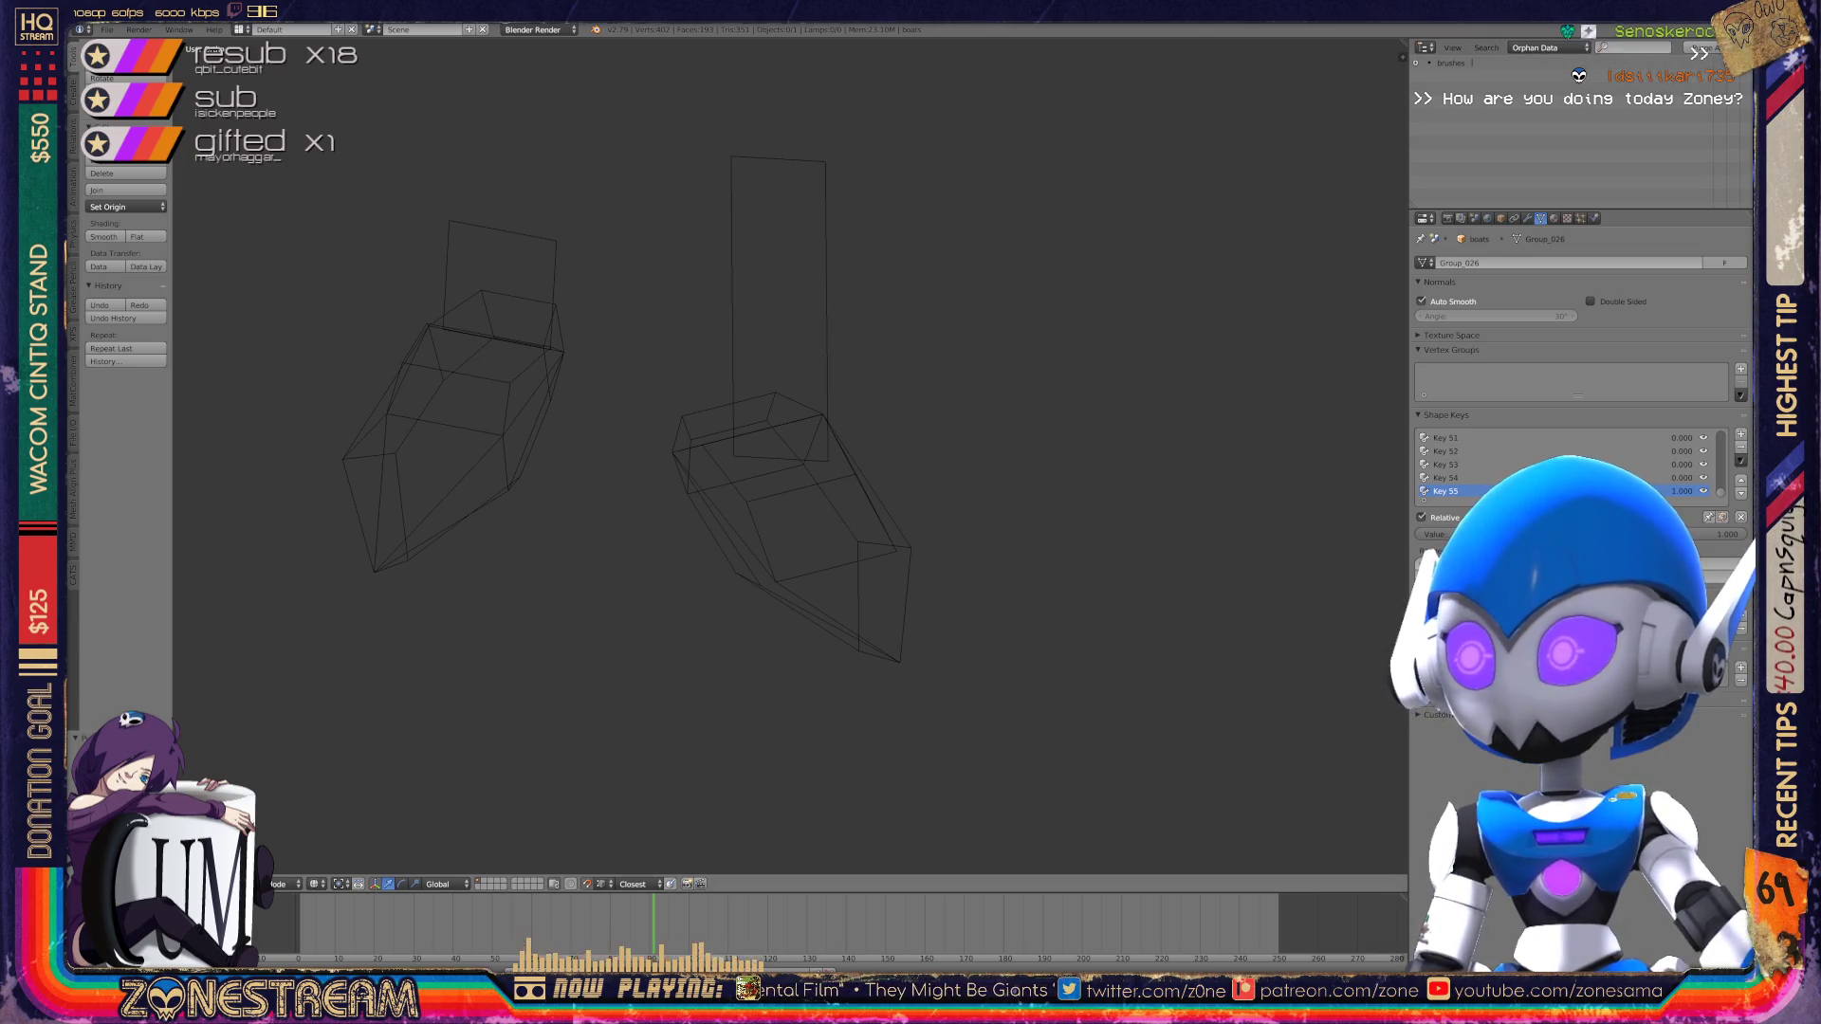
pyautogui.hotkey('ctrl', 'z')
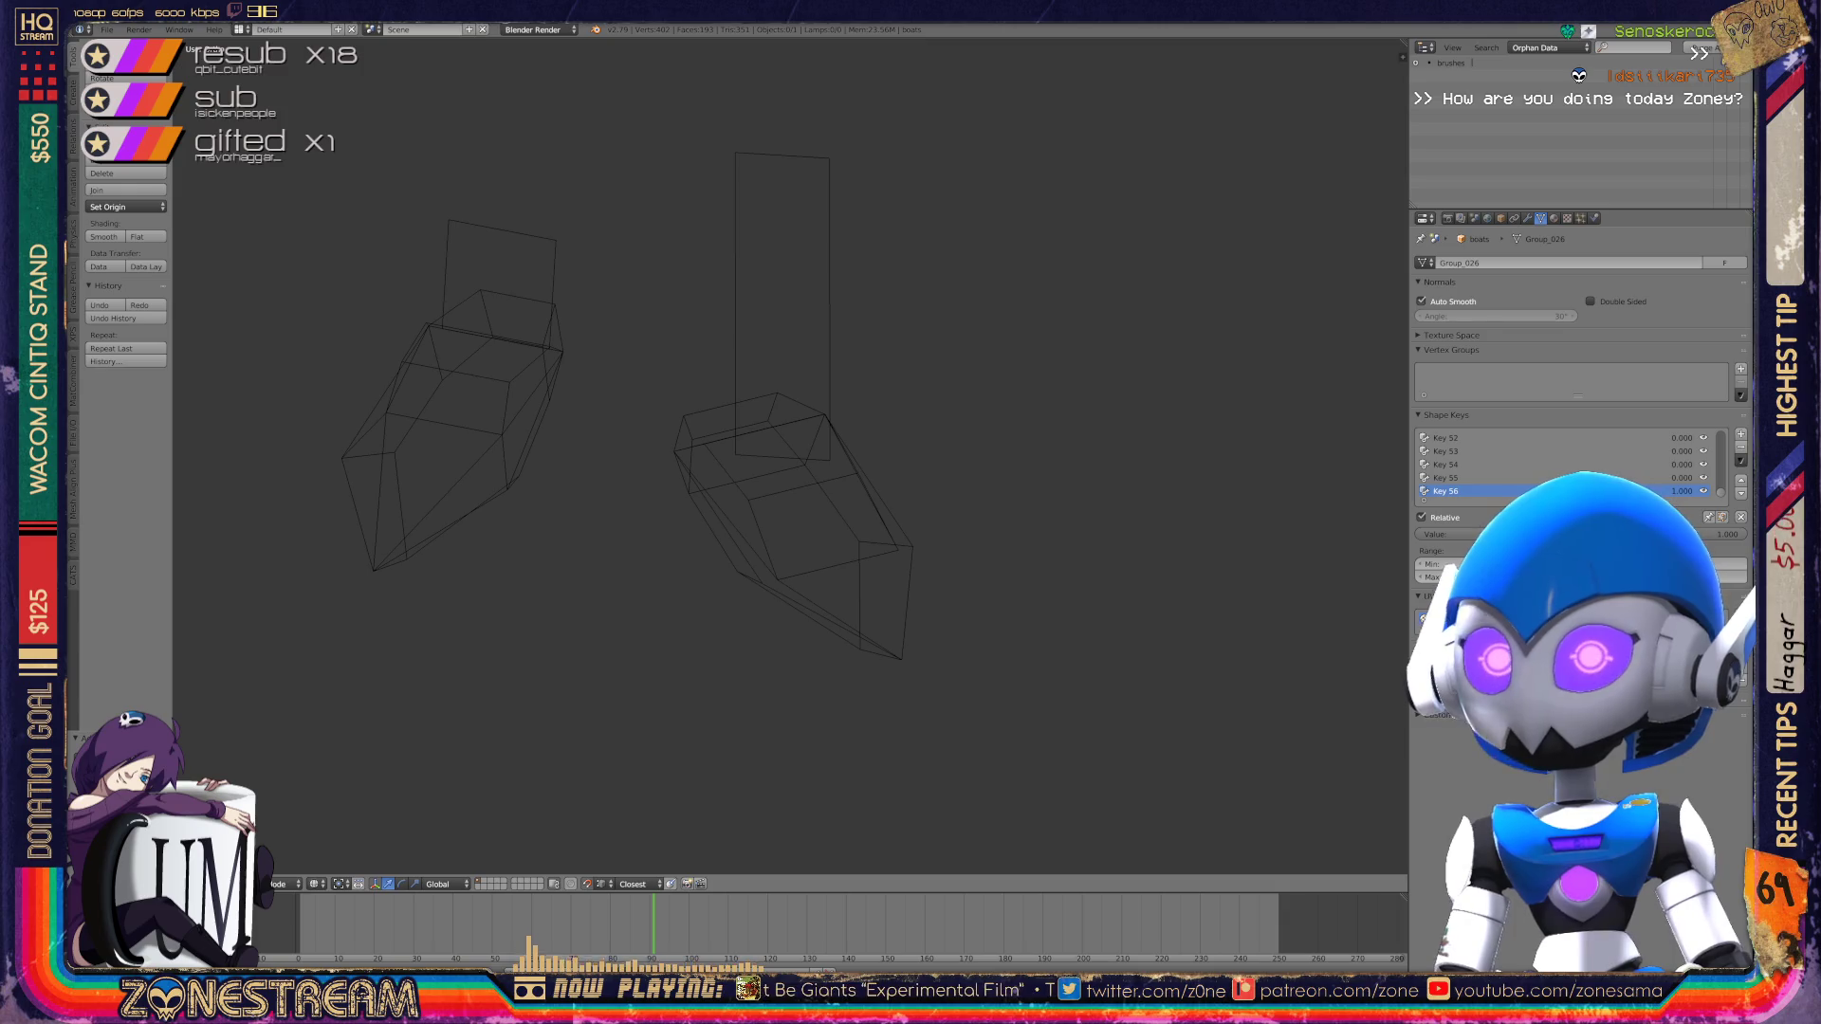
# Step: Open the File > Import > Wavefront (.obj) browser showing the numbered .obj and .mtl files
pyautogui.click(107, 29)
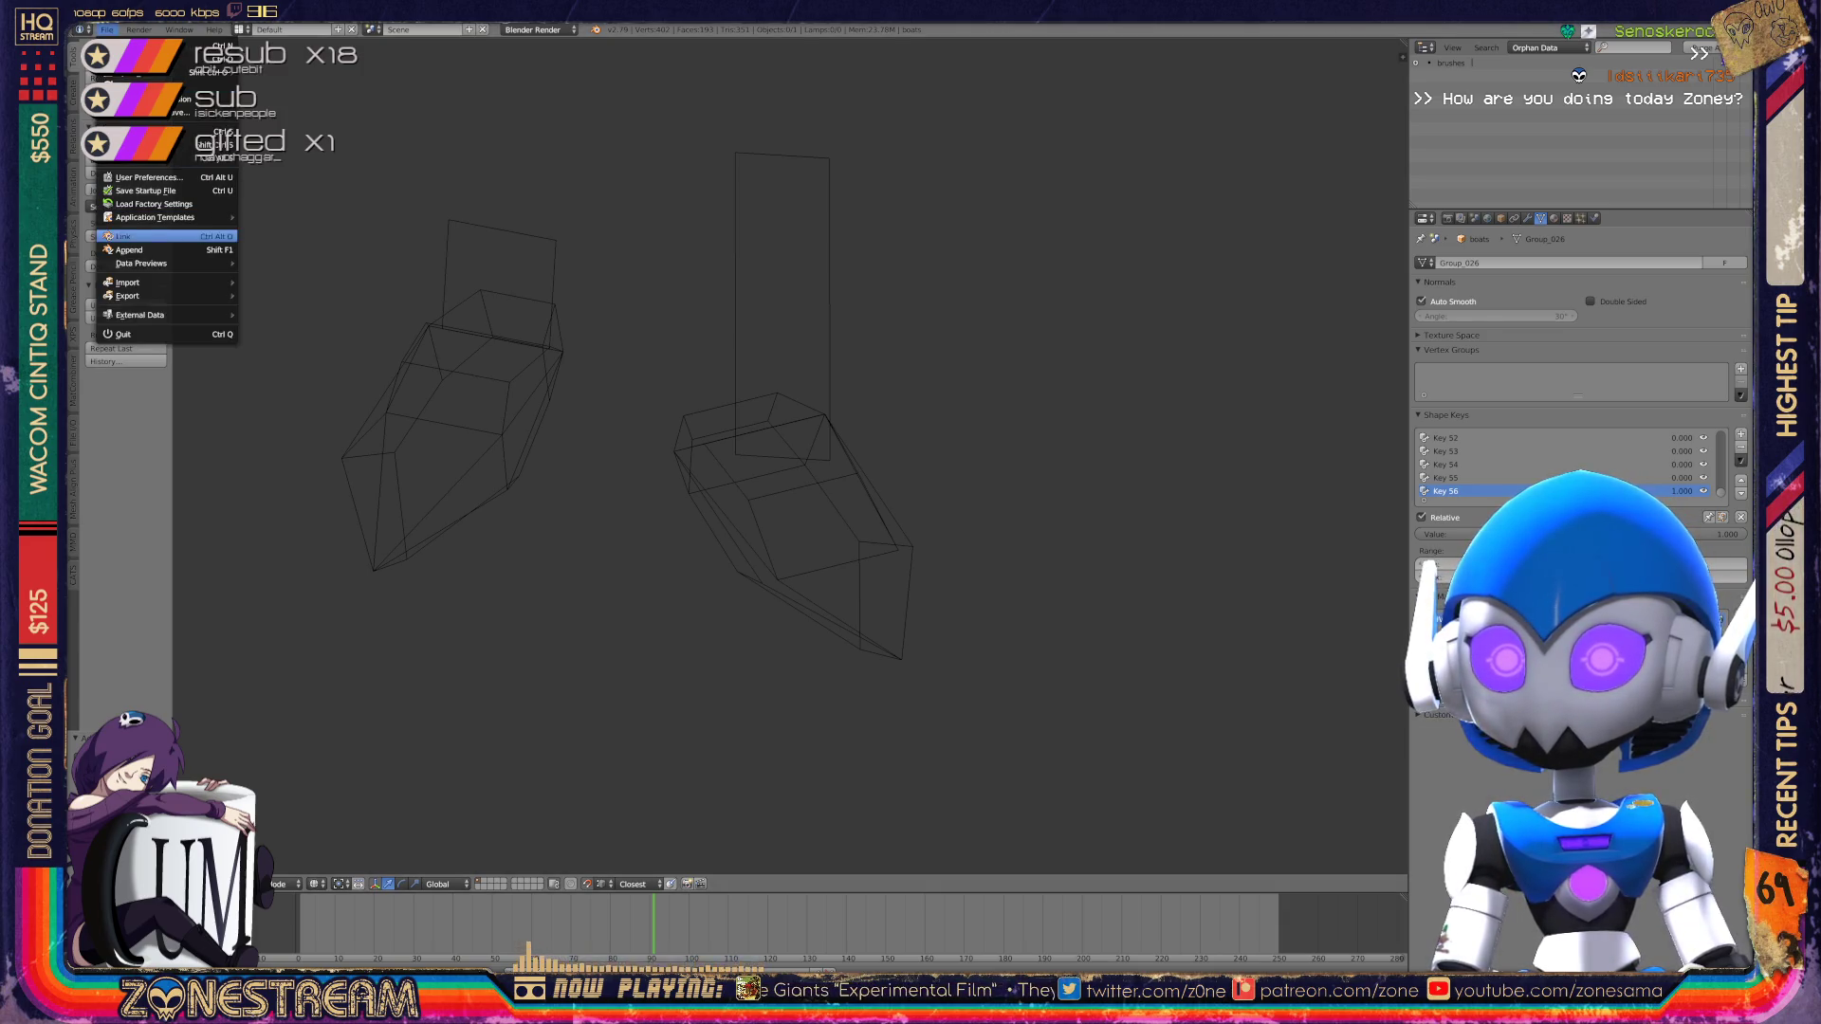
pyautogui.moveTo(190, 282)
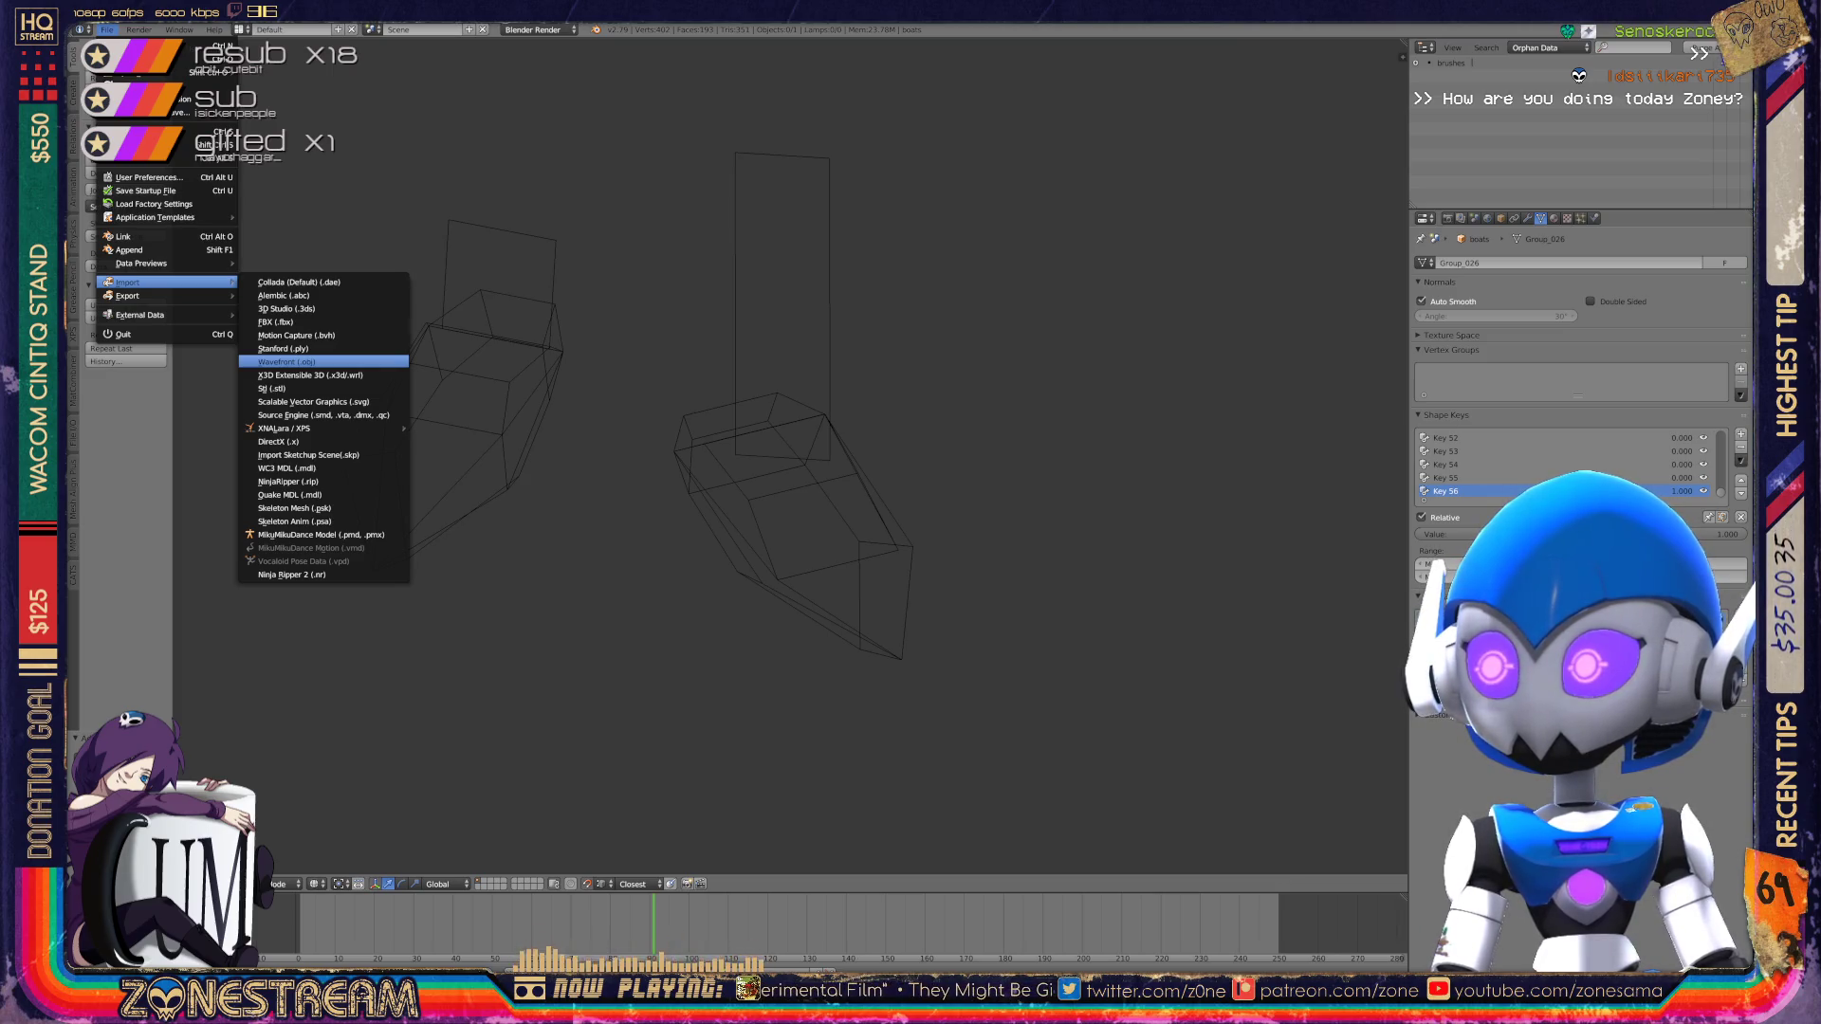
pyautogui.click(313, 362)
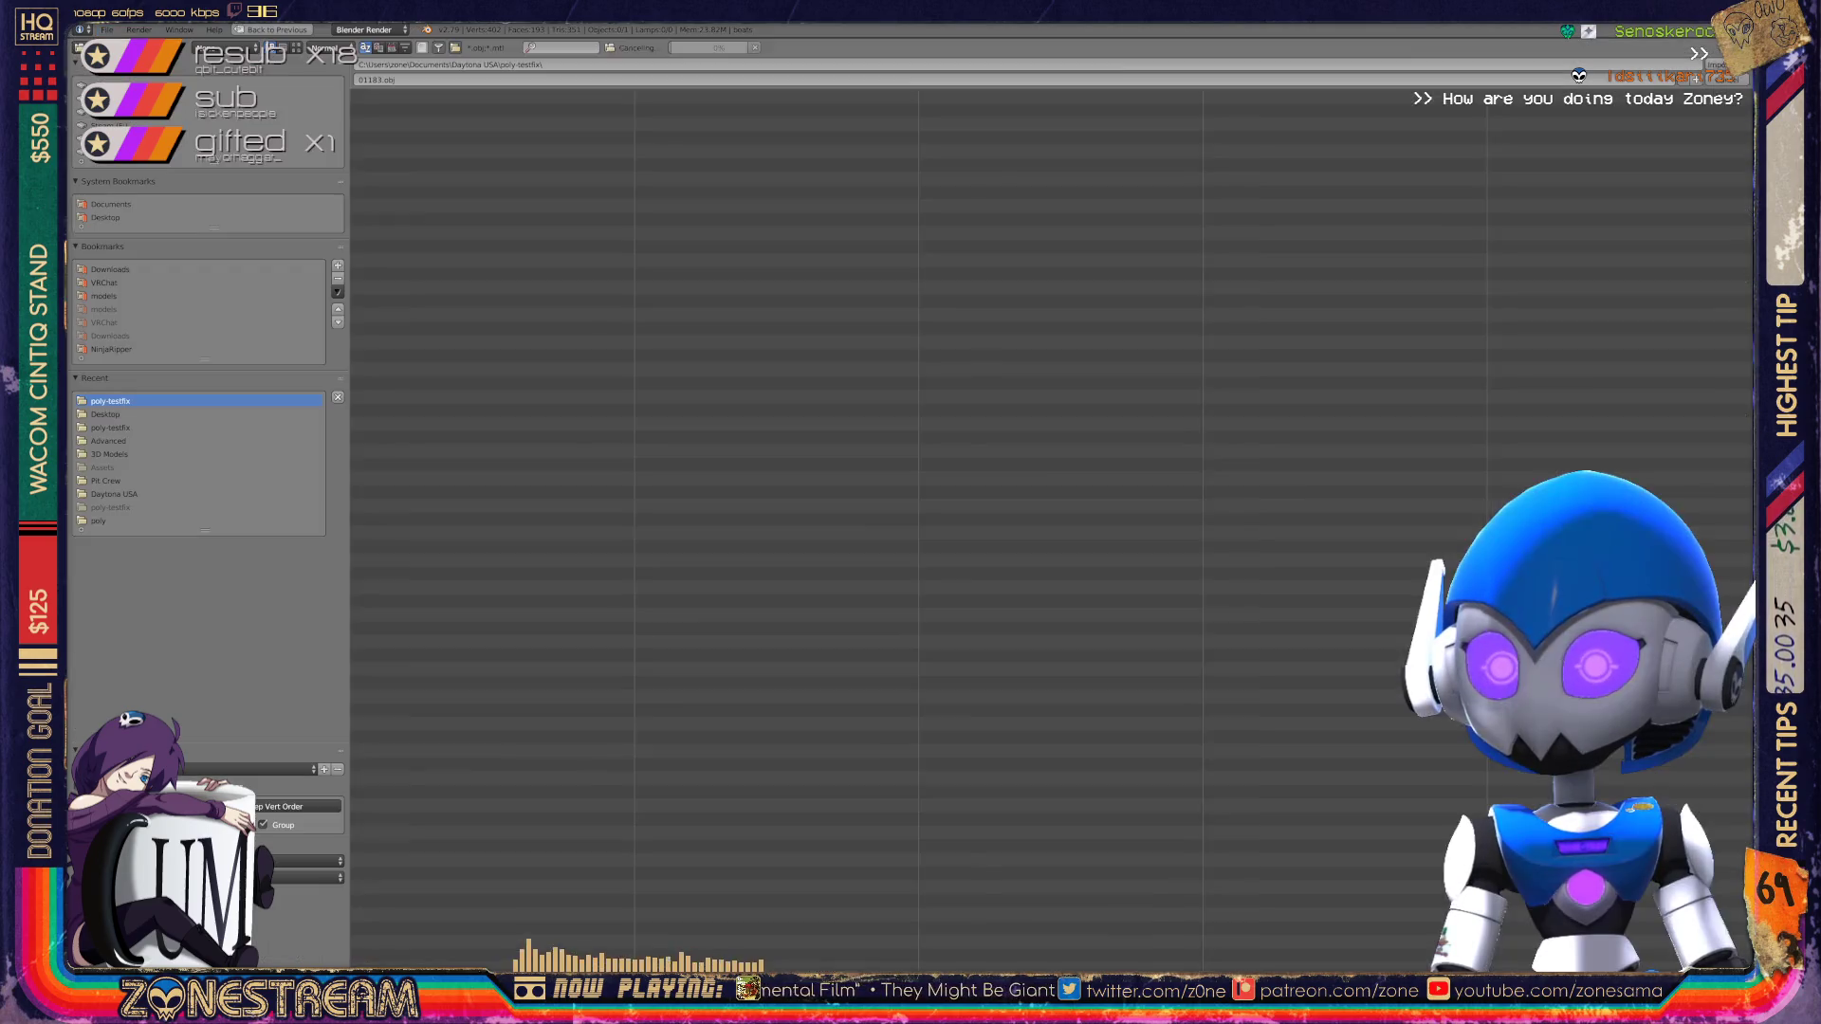
pyautogui.scroll(-5, 1044, 522)
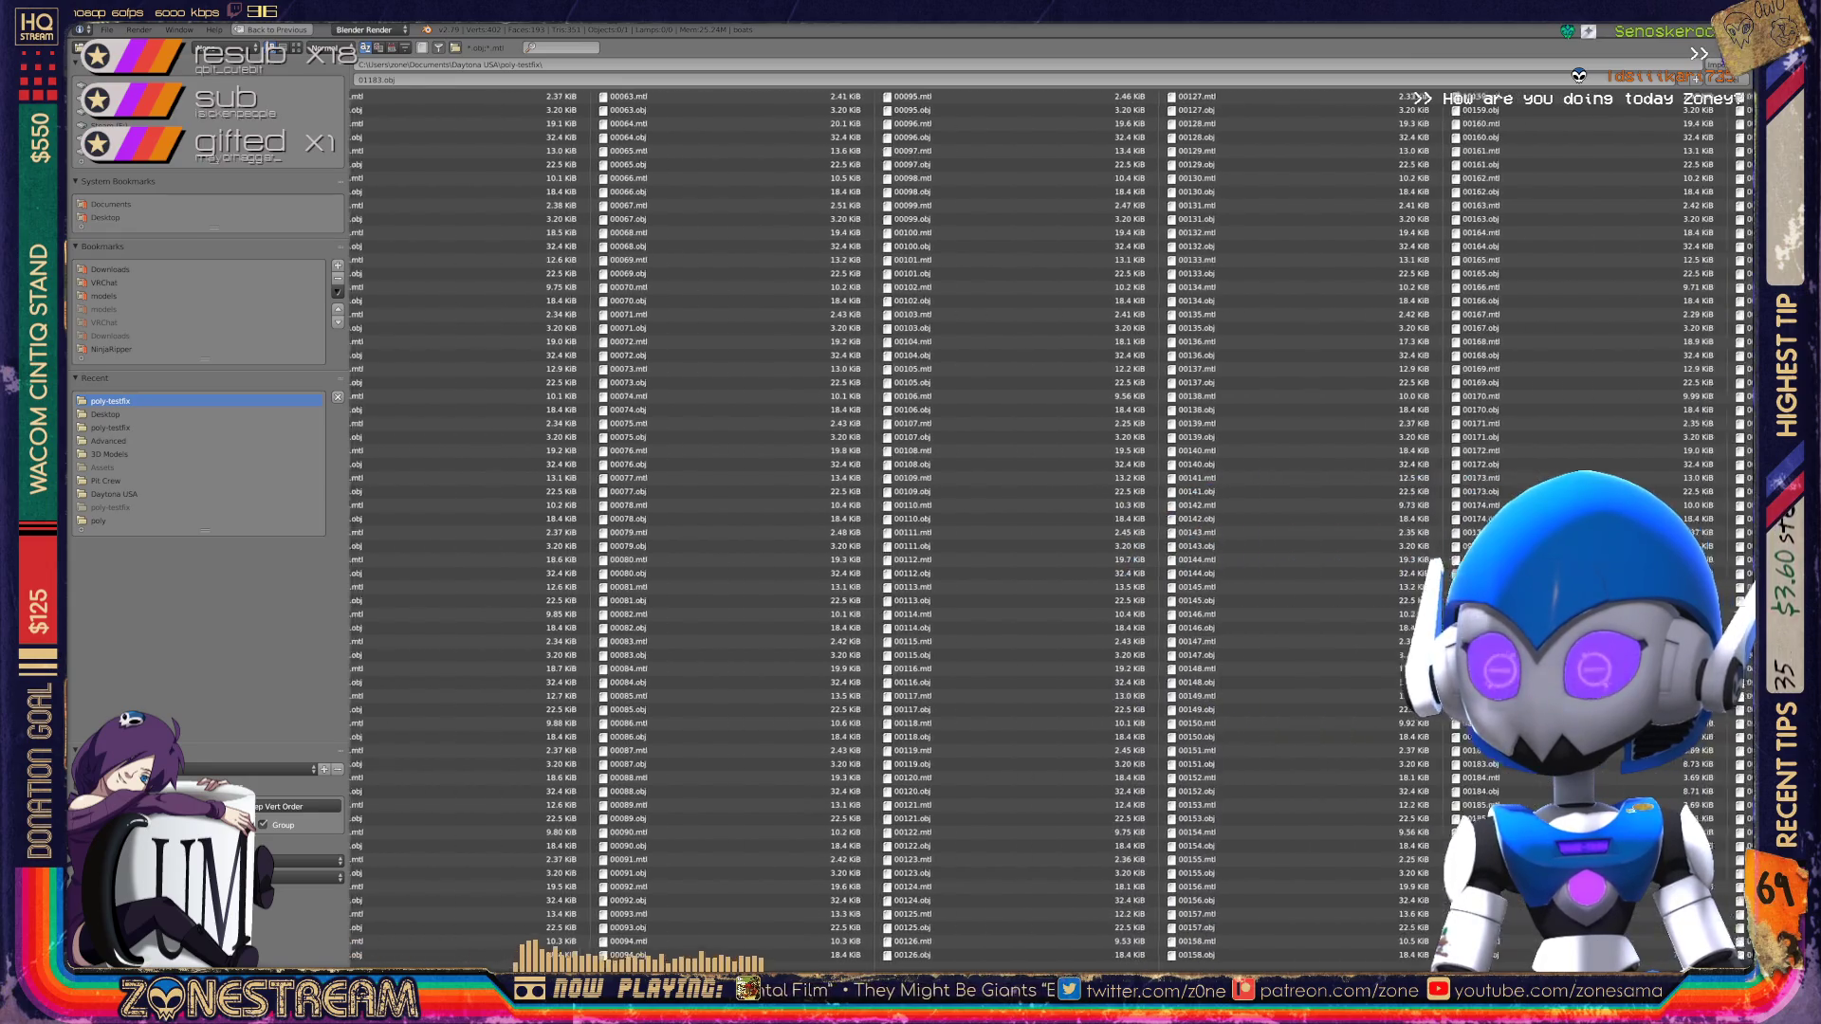
# Step: Cancel the OBJ import and pull an inner vertex of the armor piece up and right
pyautogui.press('Escape')
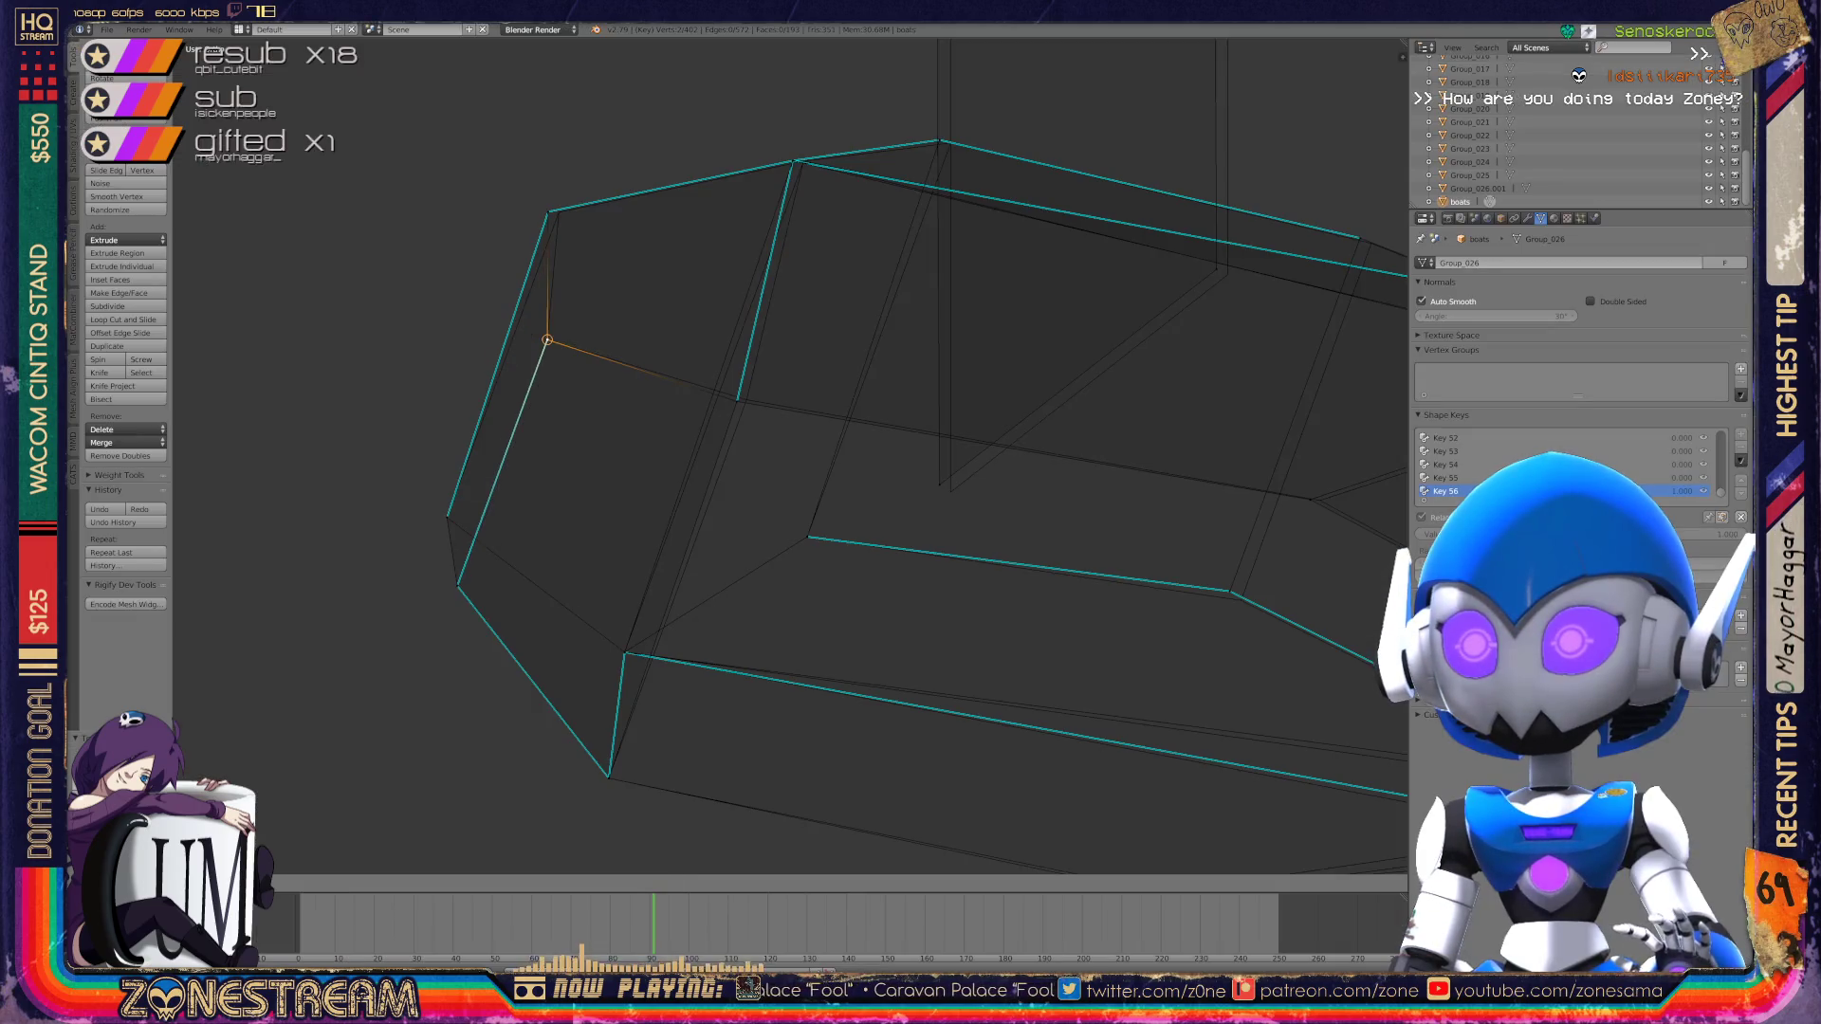
pyautogui.moveTo(759, 474); pyautogui.dragTo(740, 441, button='middle')
pyautogui.moveTo(504, 335); pyautogui.dragTo(513, 337, button='right')
pyautogui.moveTo(759, 474)
pyautogui.mouseDown(button='middle')
pyautogui.moveTo(787, 484)
pyautogui.moveTo(652, 525)
pyautogui.mouseUp(button='middle')
pyautogui.rightClick(659, 612)
pyautogui.press('g')
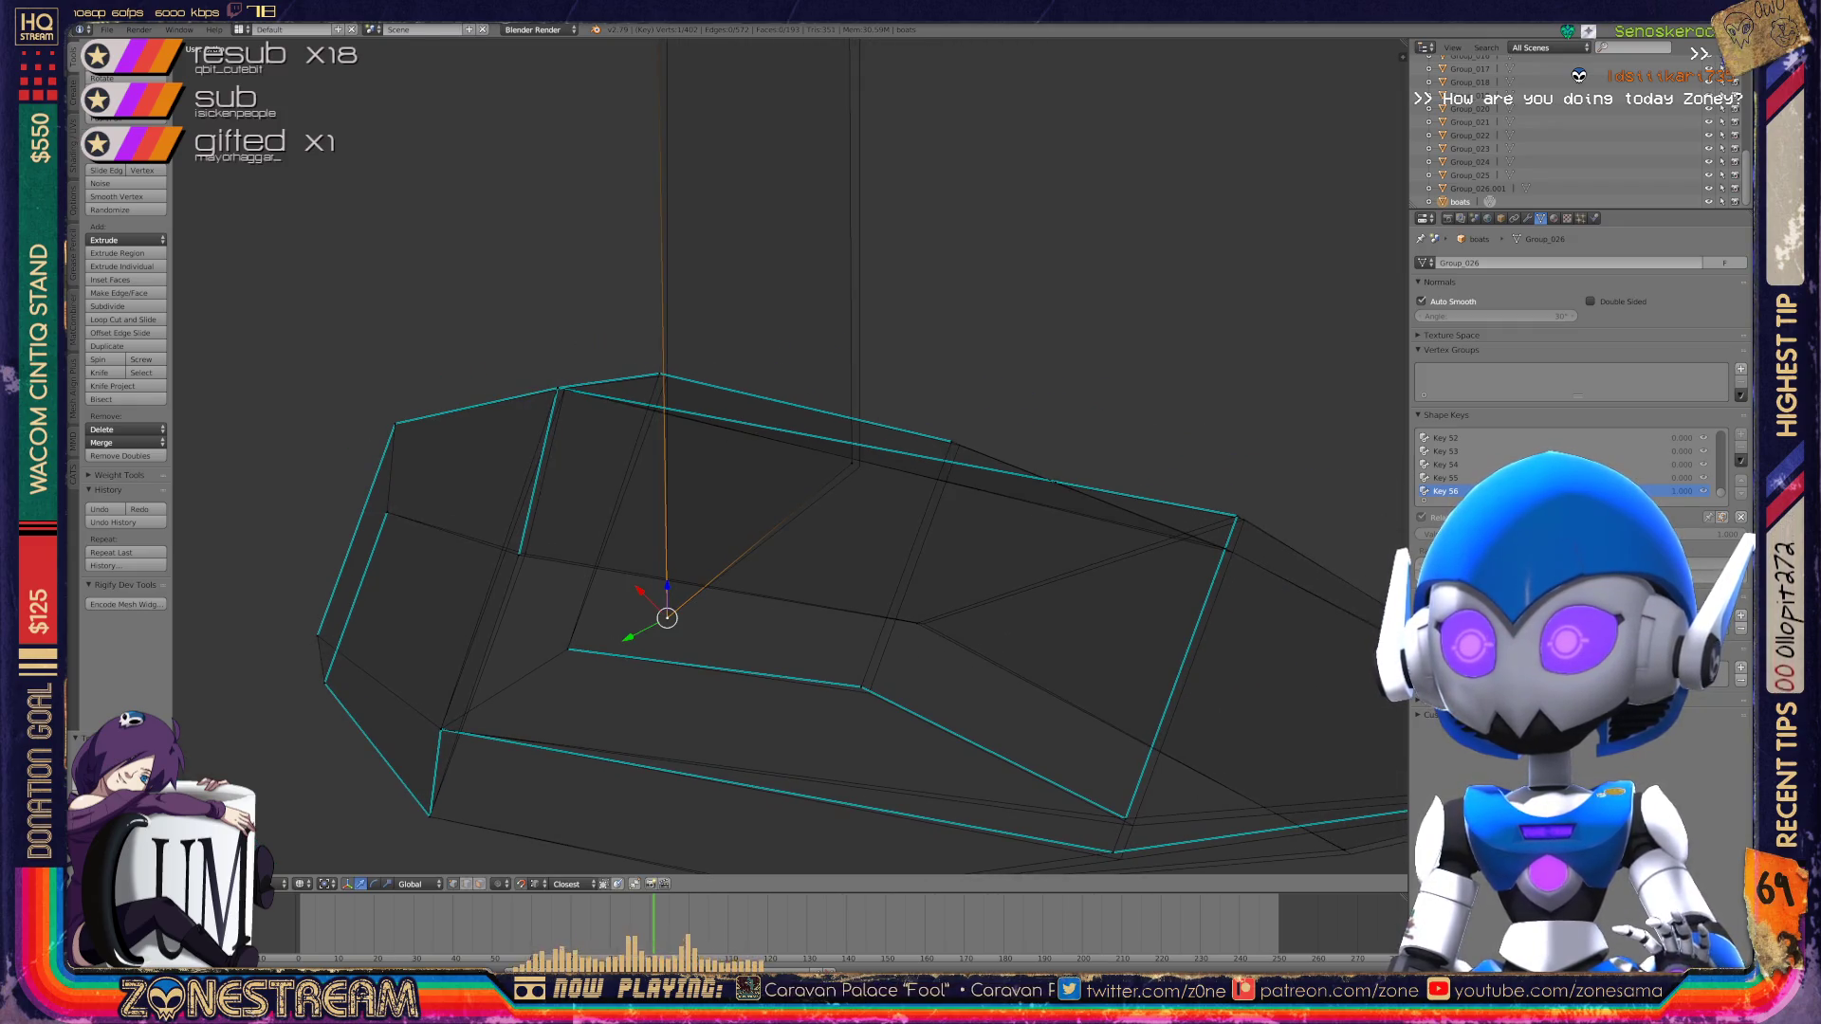
pyautogui.moveTo(667, 618); pyautogui.dragTo(860, 467)
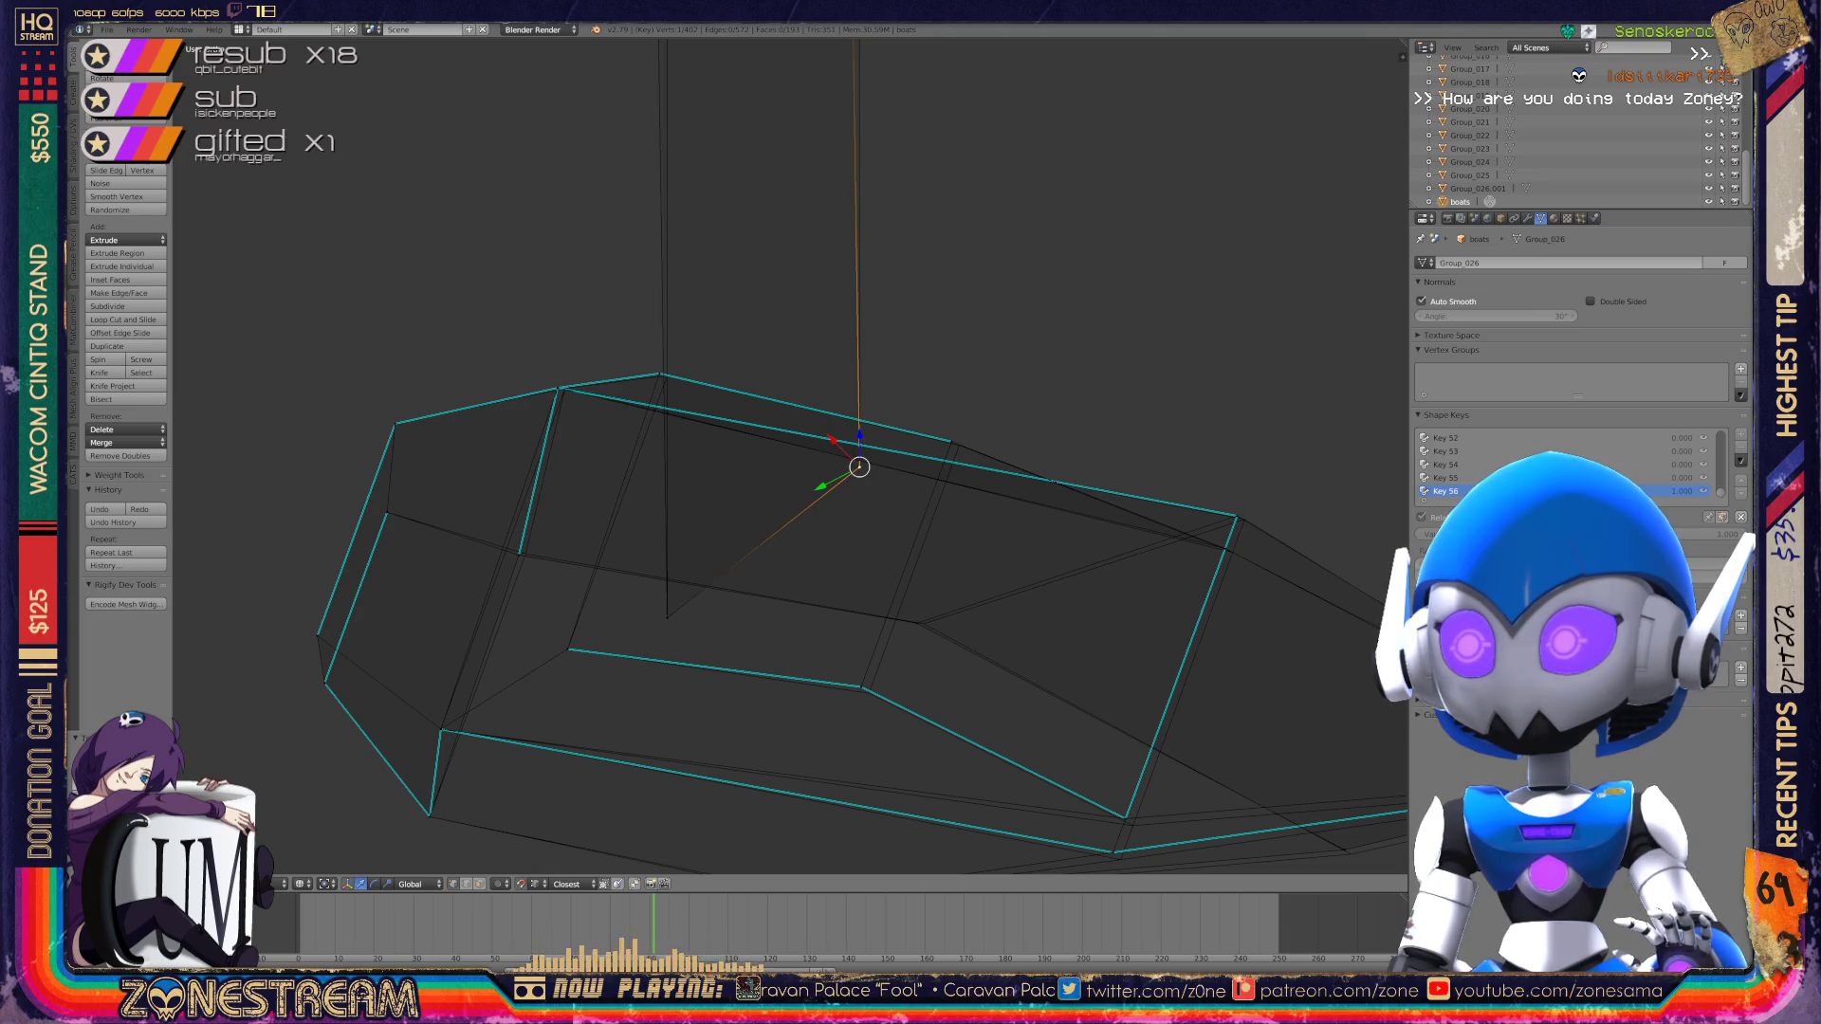
pyautogui.moveTo(860, 467)
pyautogui.mouseDown(button='middle')
pyautogui.moveTo(676, 443)
pyautogui.moveTo(622, 480)
pyautogui.moveTo(618, 582)
pyautogui.moveTo(691, 675)
pyautogui.moveTo(754, 709)
pyautogui.moveTo(731, 516)
pyautogui.moveTo(703, 529)
pyautogui.mouseUp(button='middle')
pyautogui.scroll(2, 703, 529)
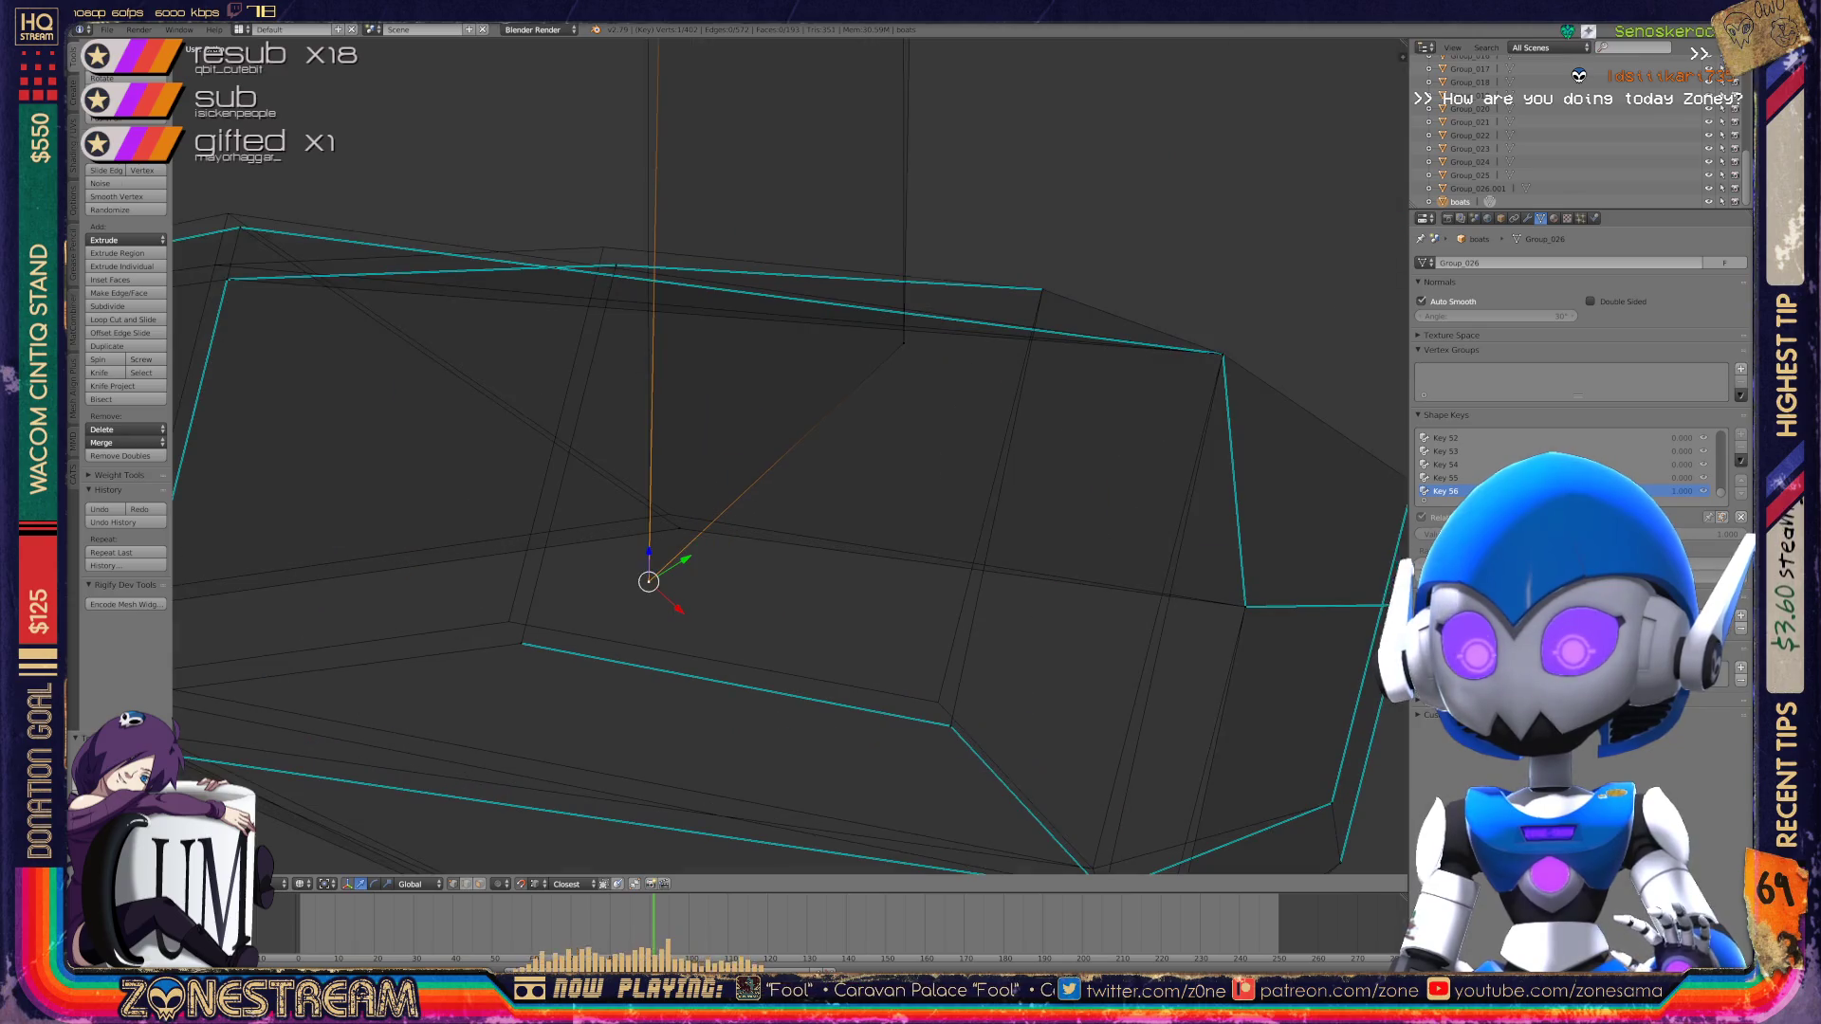
pyautogui.scroll(-2, 789, 455)
# Step: Raise the lower inner vertex and shift the two left-end vertices slightly up-left
pyautogui.rightClick(892, 627)
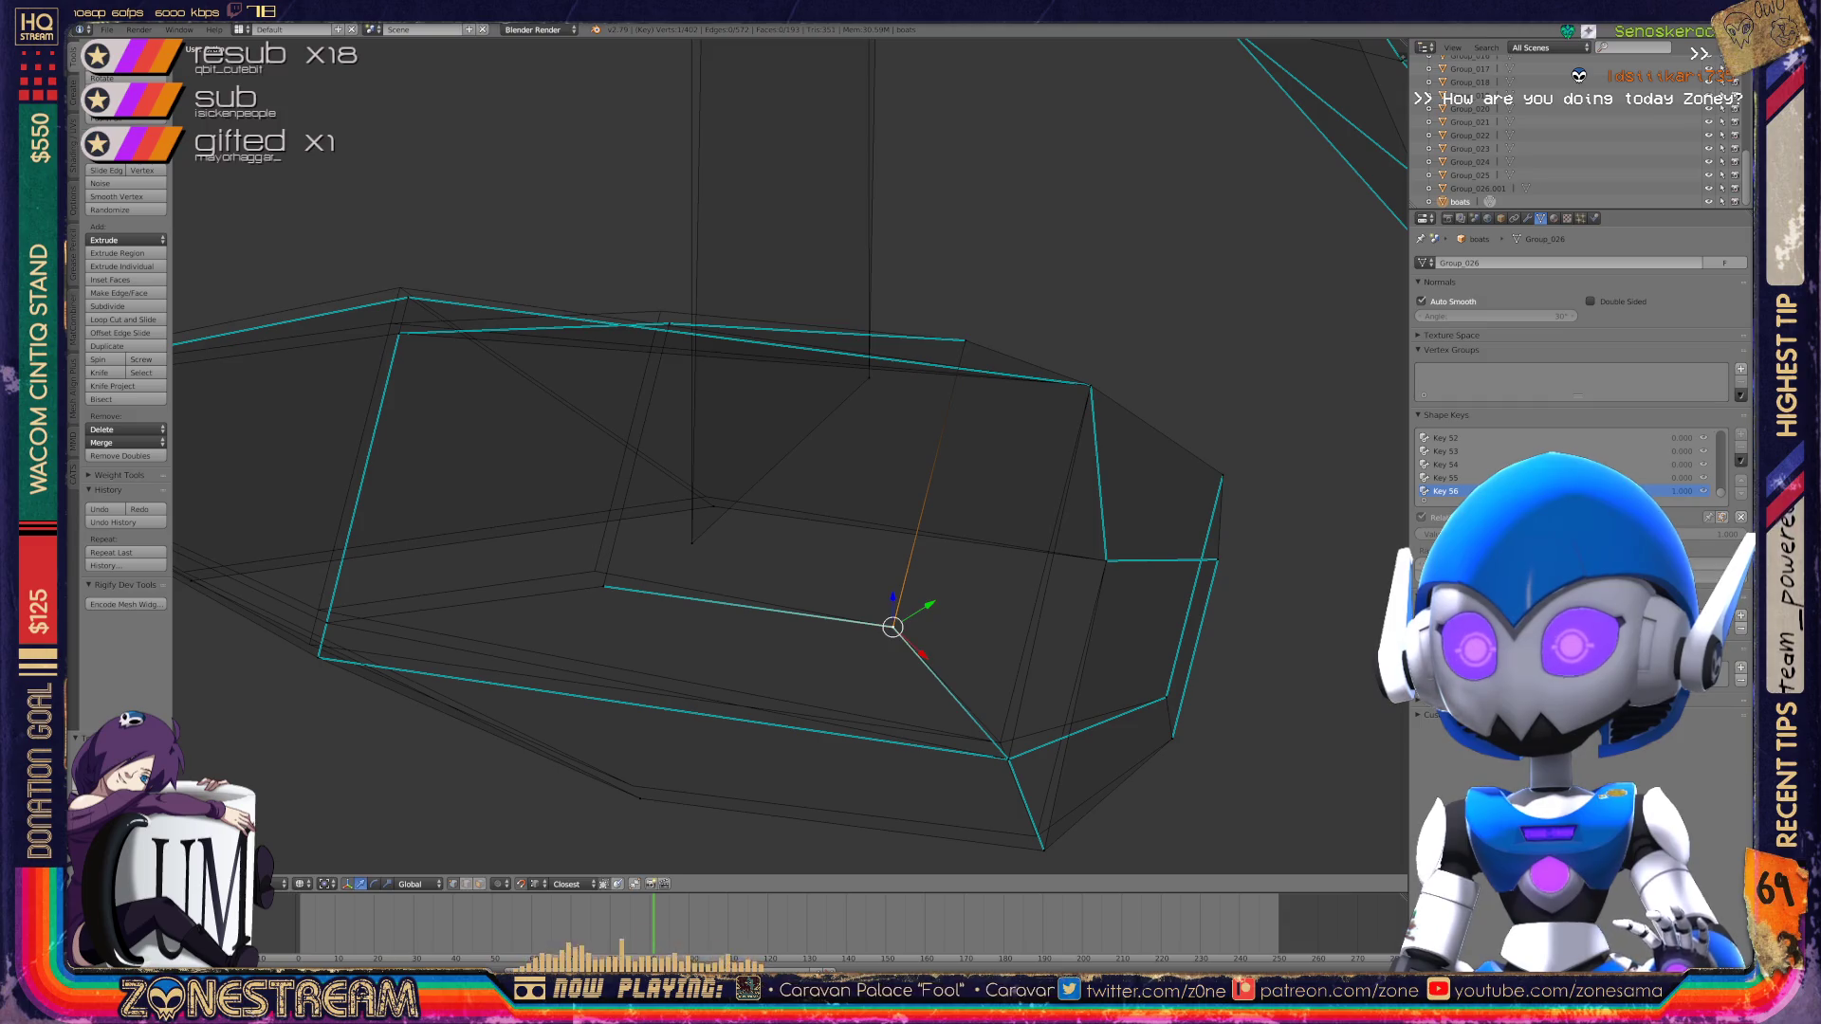
pyautogui.rightClick(604, 586)
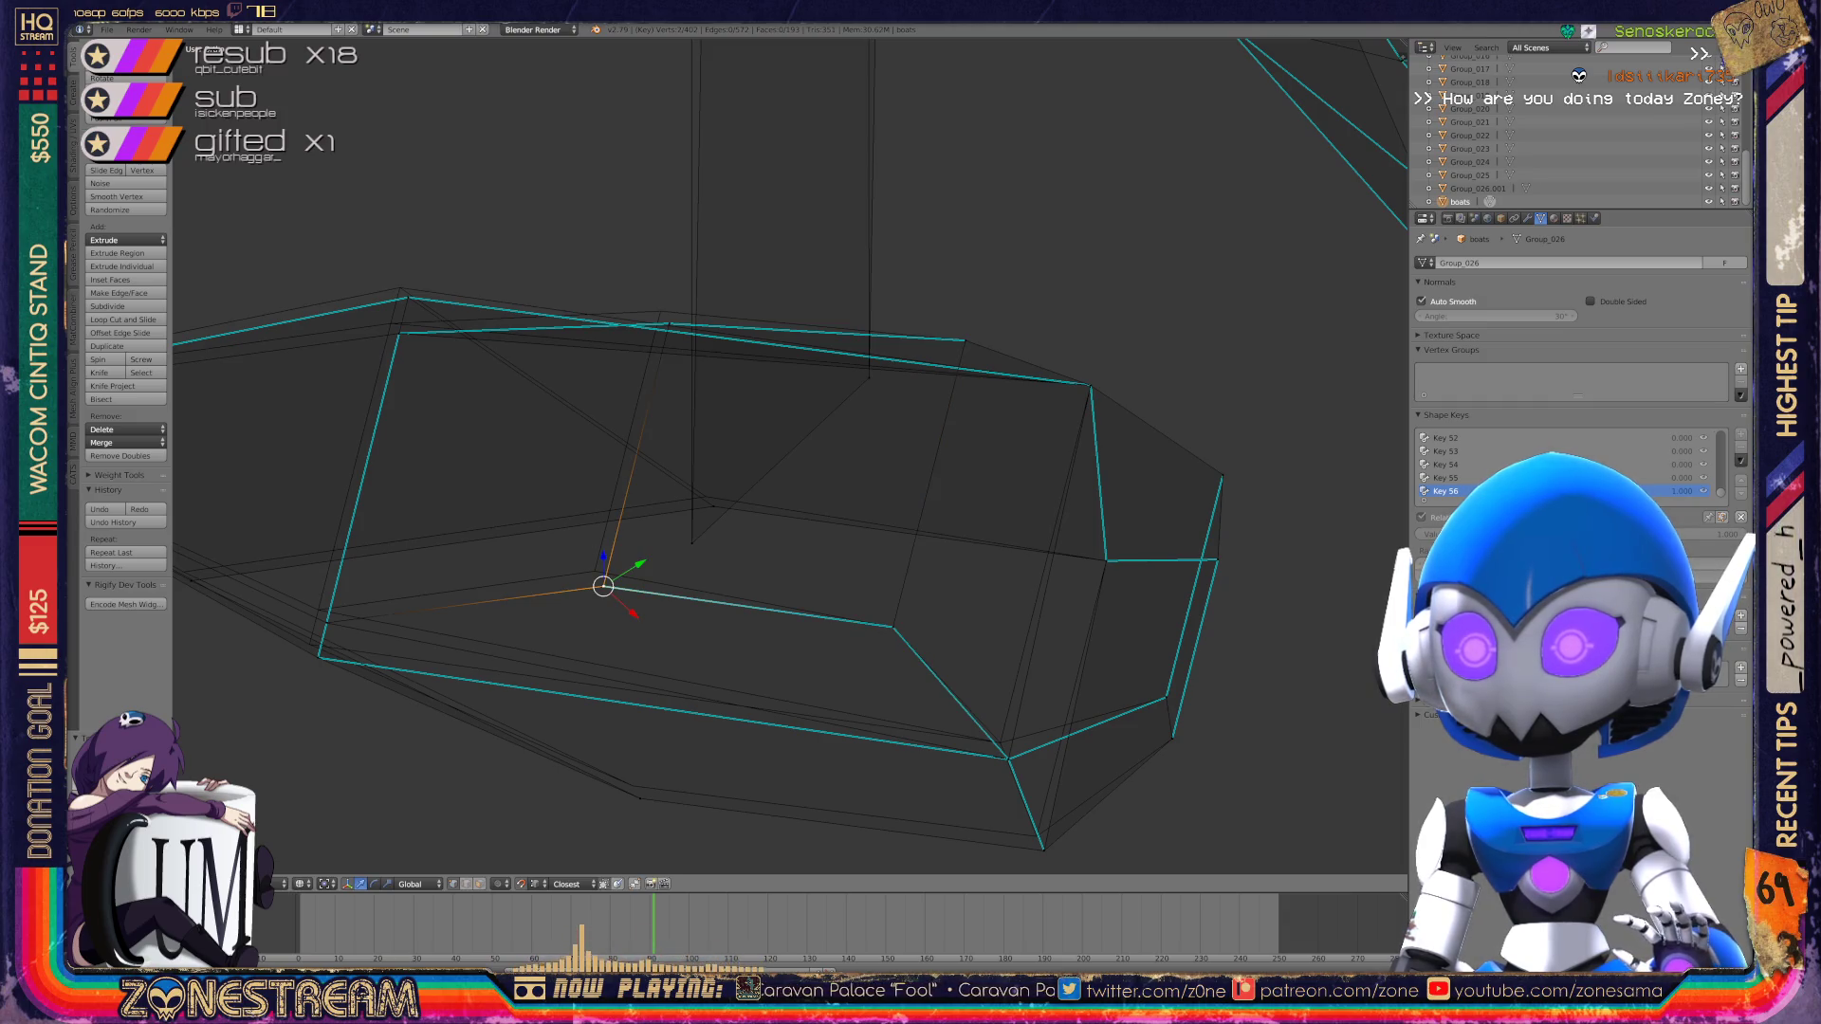
pyautogui.press('g')
pyautogui.click(595, 571)
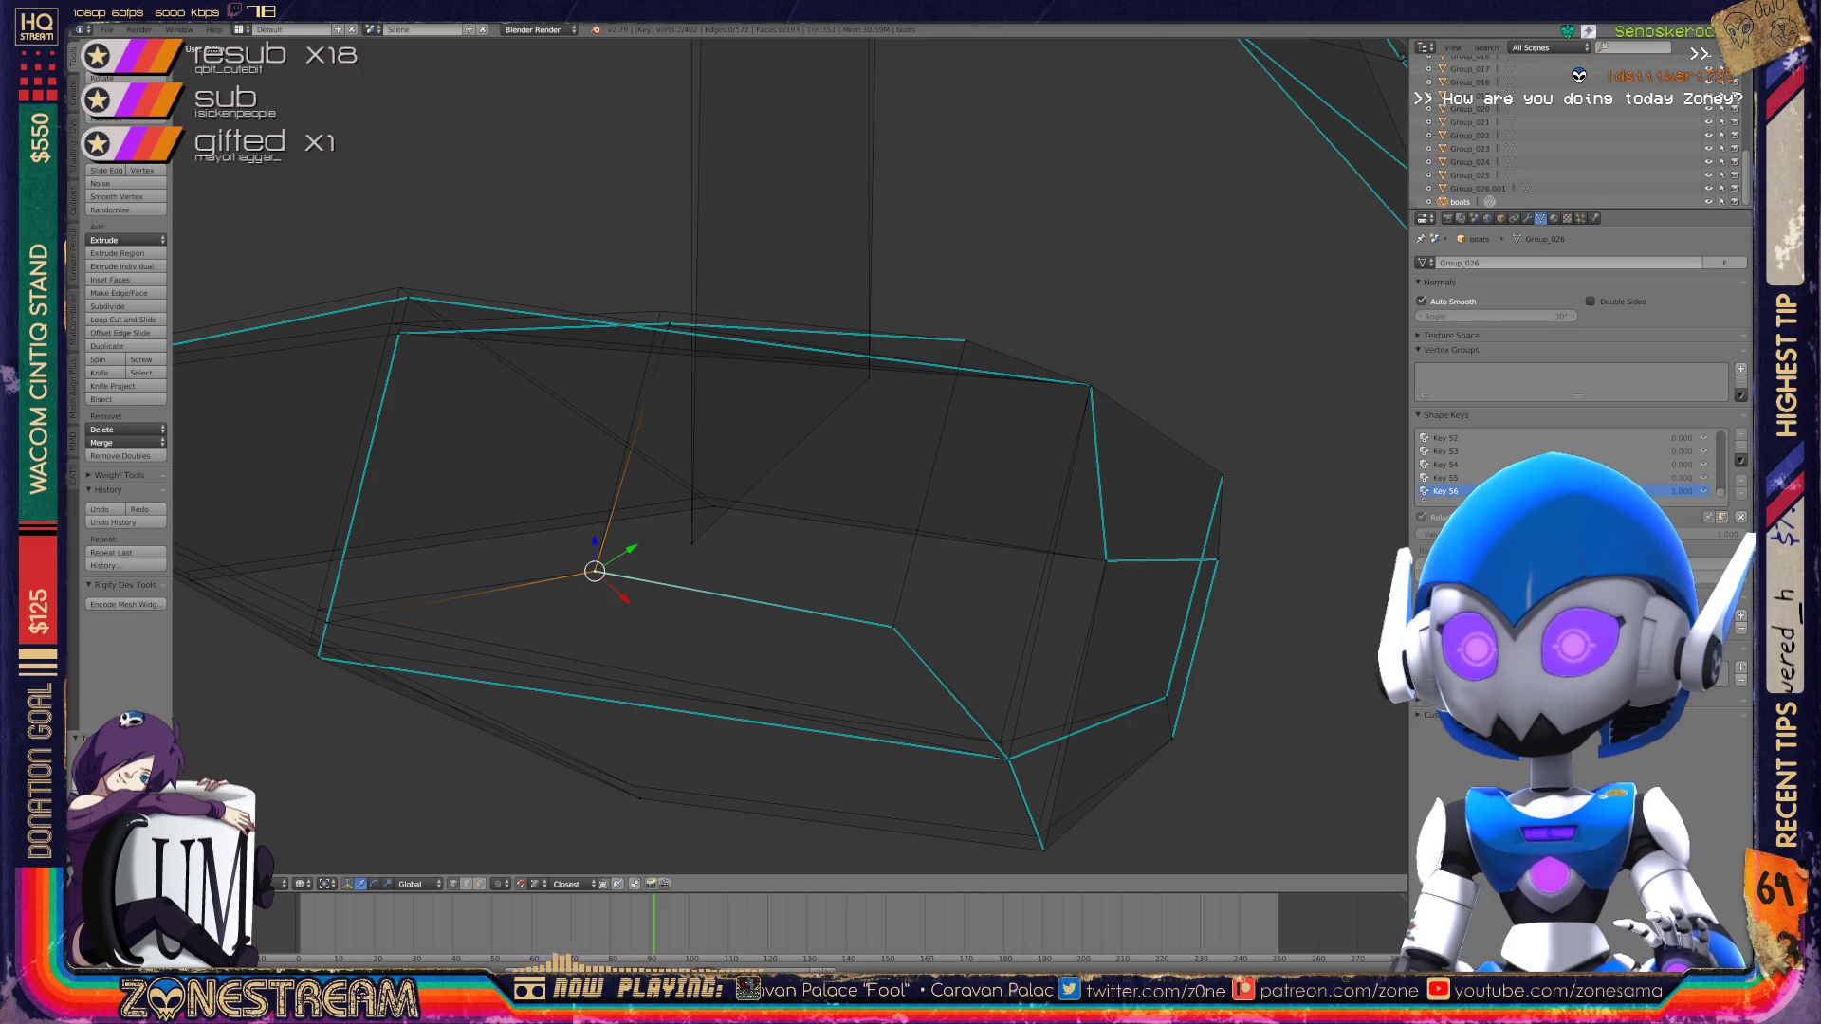
pyautogui.rightClick(326, 622)
pyautogui.press('g')
pyautogui.click(318, 610)
pyautogui.rightClick(318, 658)
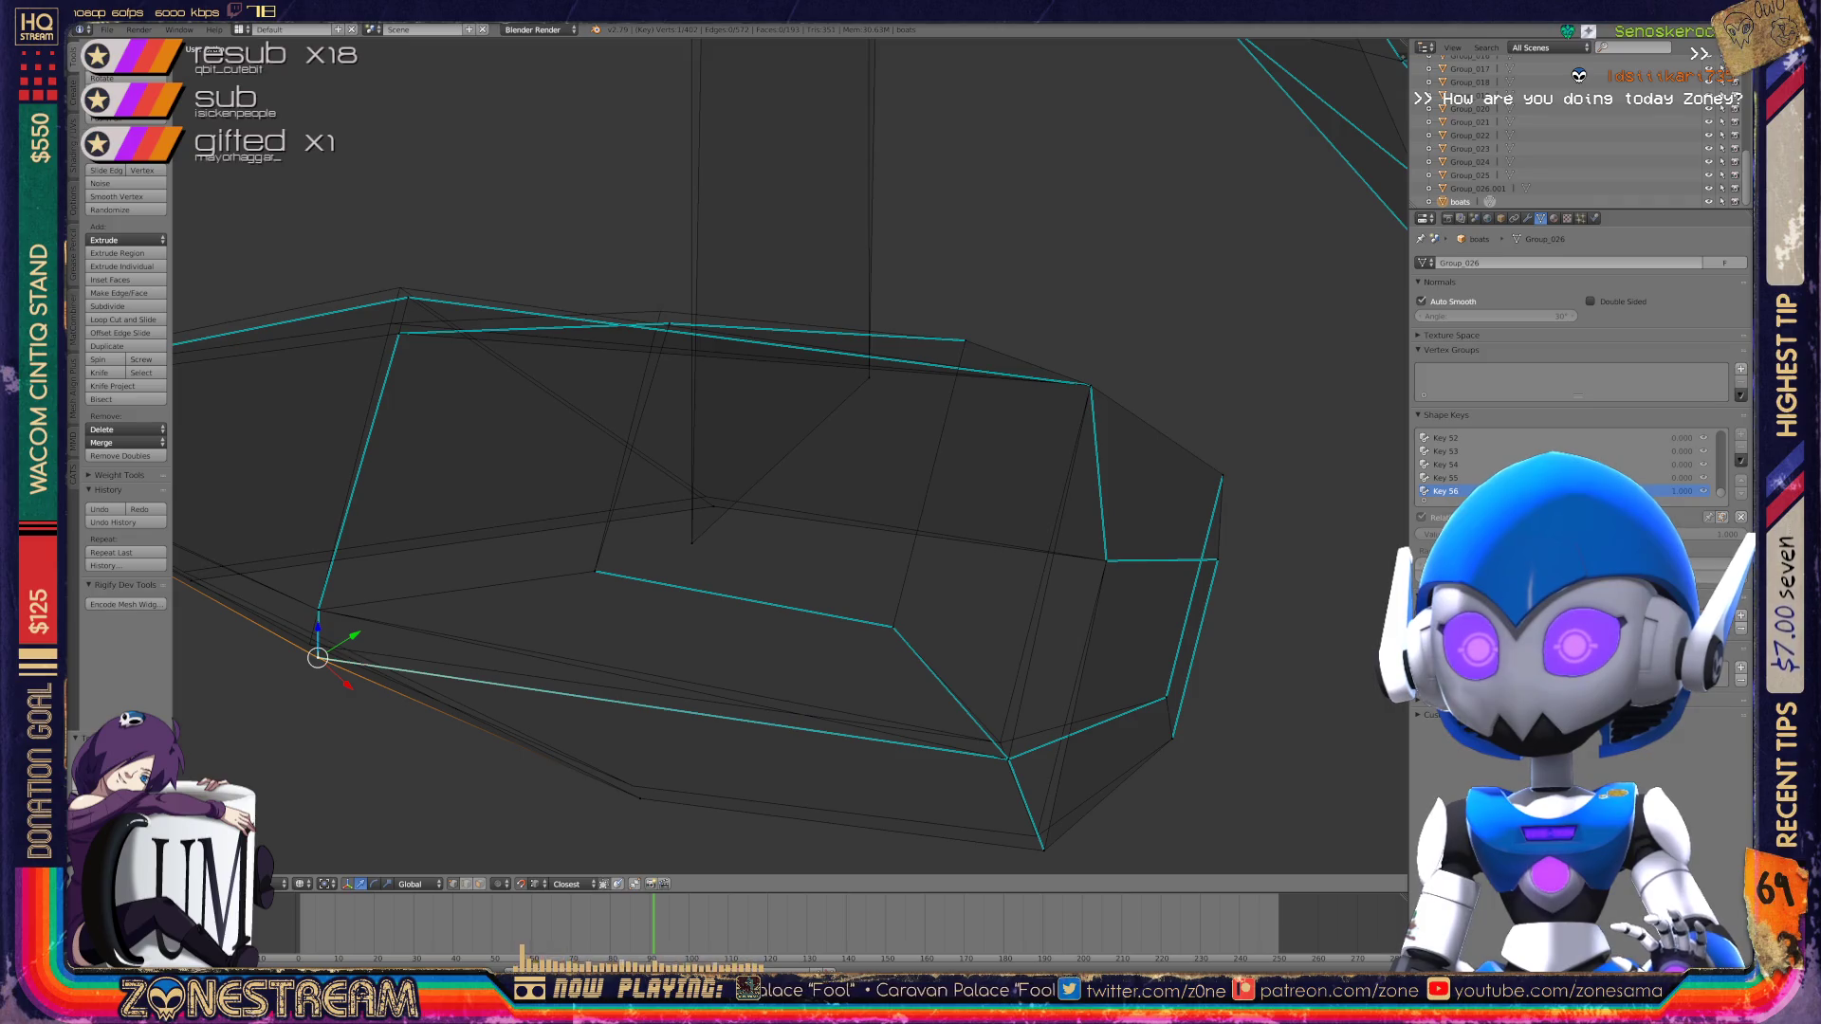
pyautogui.press('g')
pyautogui.click(309, 645)
pyautogui.press('g')
pyautogui.click(309, 645)
# Step: Raise the bottom corner vertex slightly, then return to Object Mode
pyautogui.rightClick(633, 785)
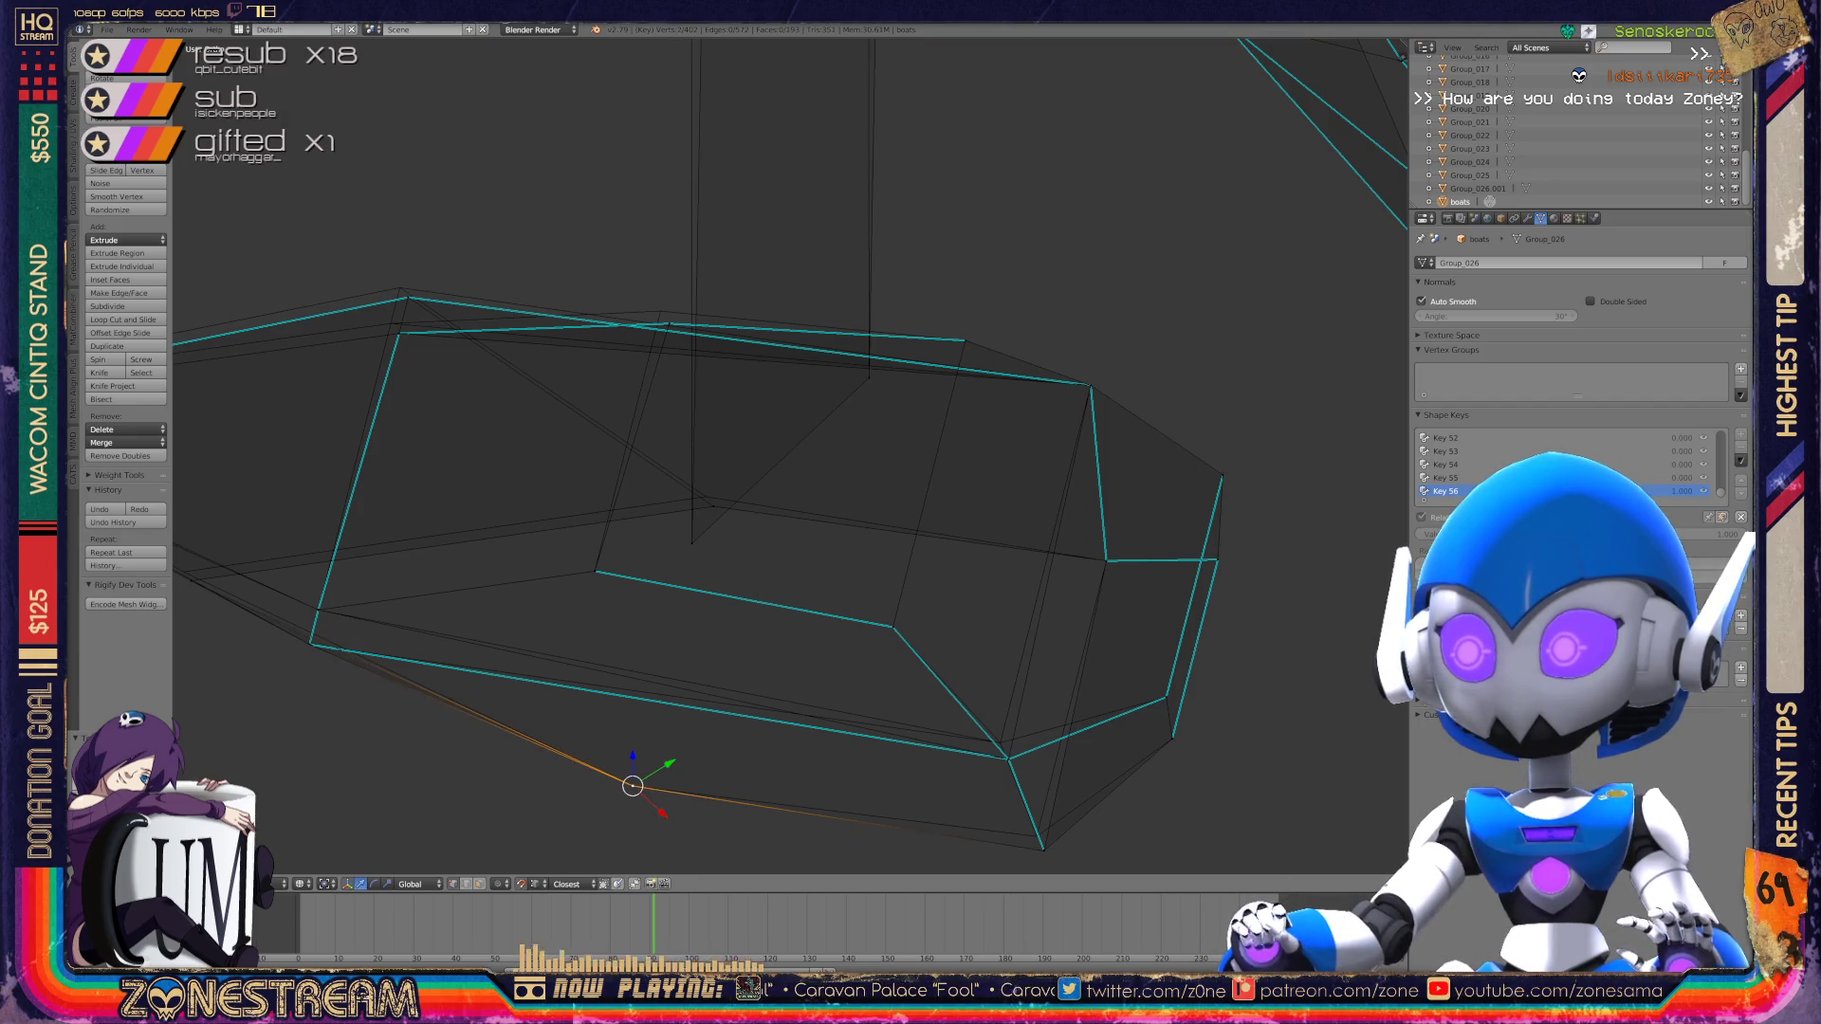
pyautogui.rightClick(1037, 835)
pyautogui.rightClick(1007, 759)
pyautogui.hotkey('alt', 'm')
pyautogui.click(967, 788)
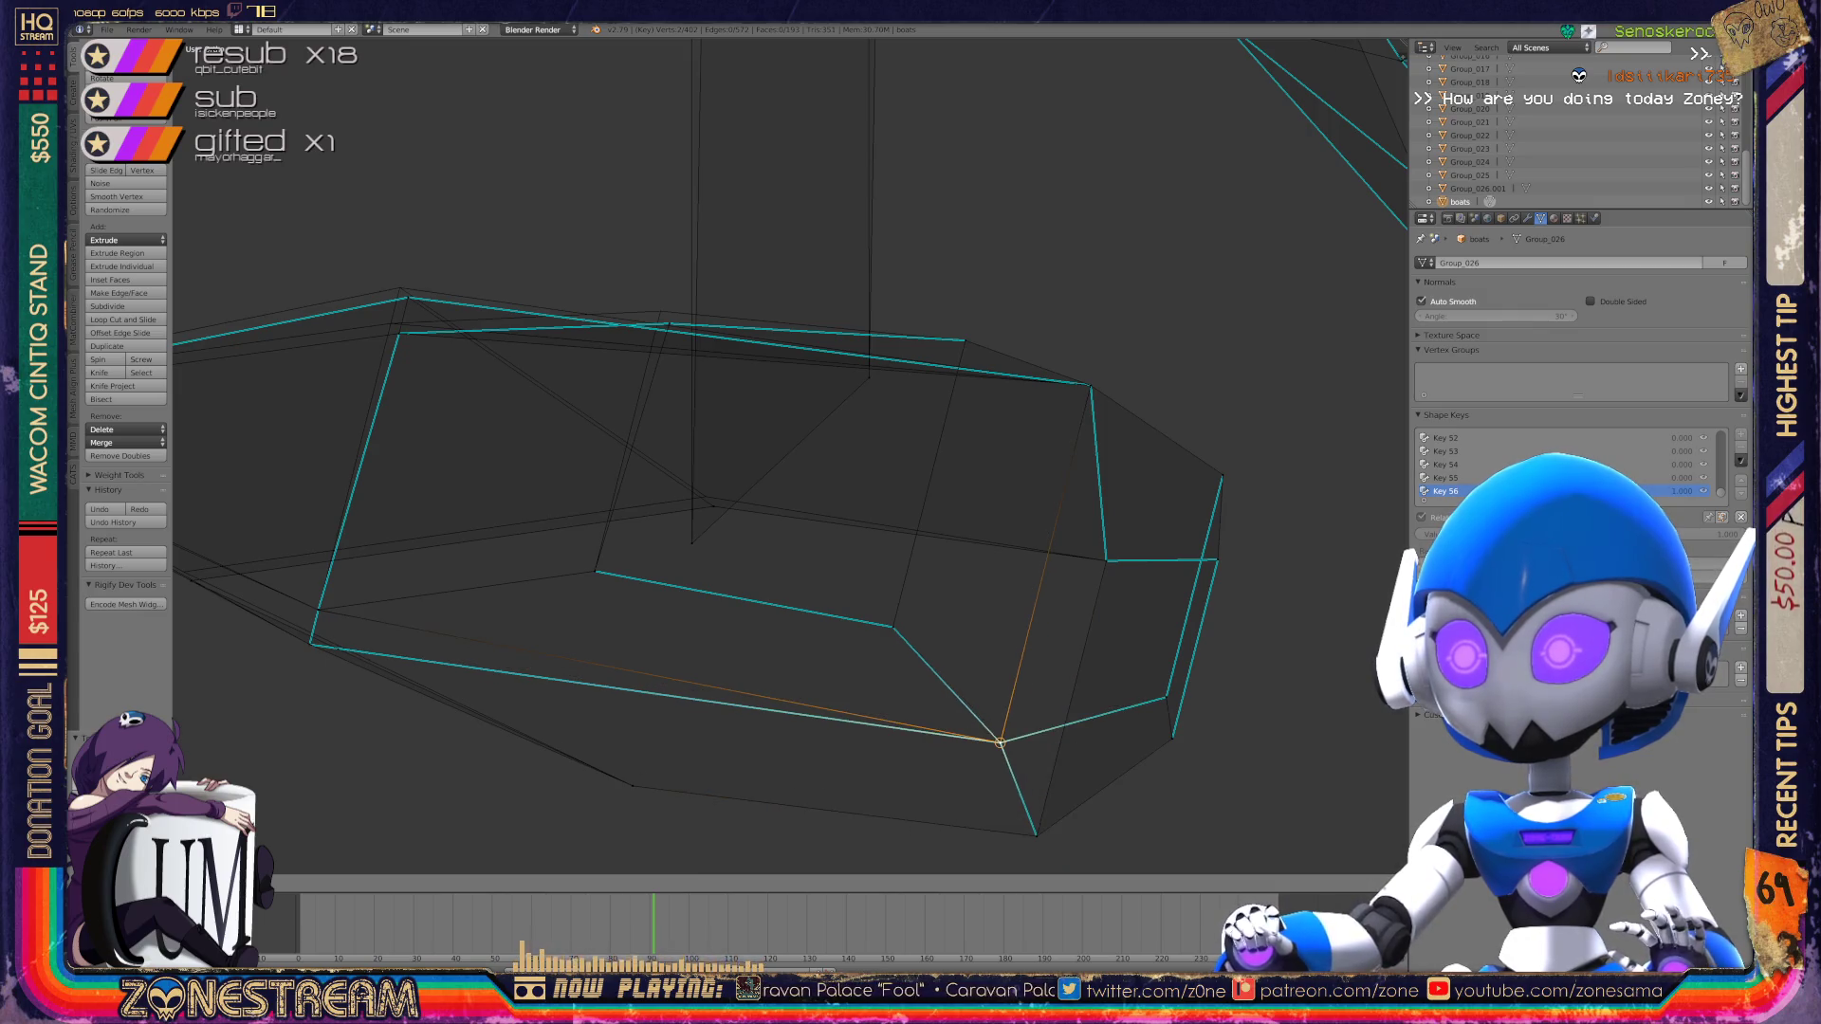
pyautogui.scroll(-3, 787, 455)
pyautogui.press('Tab')
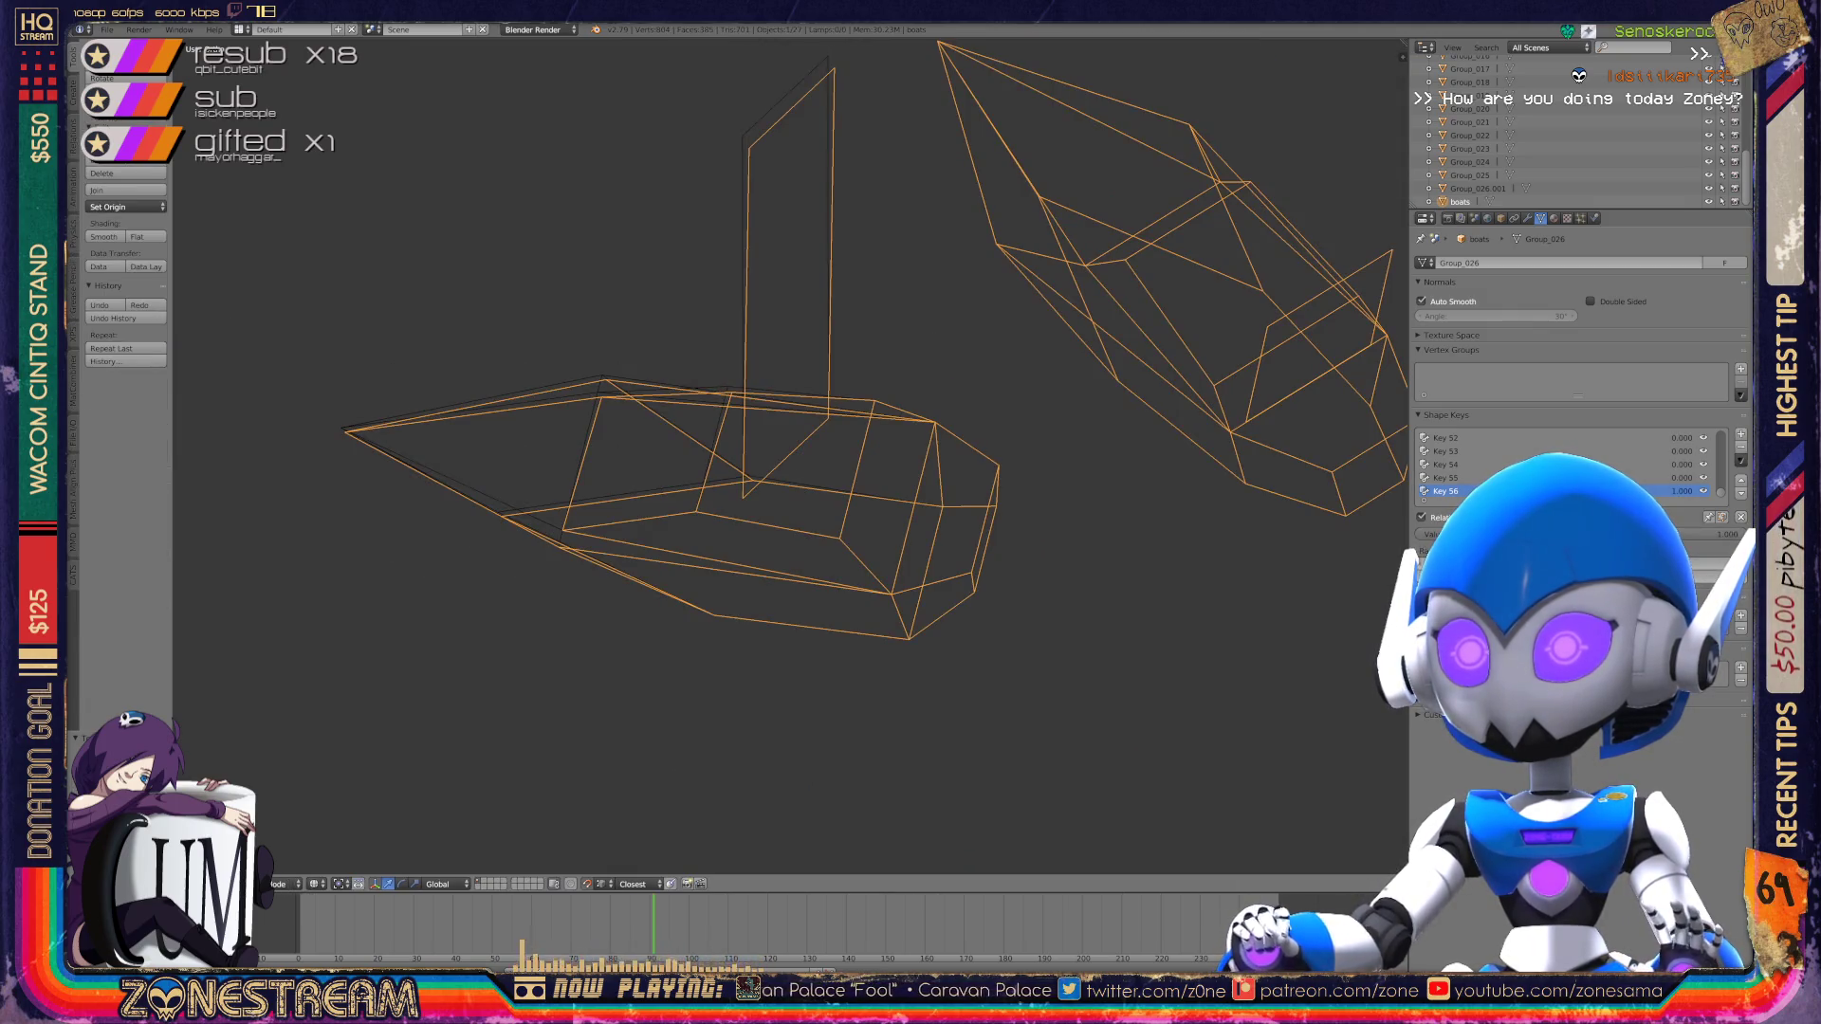
# Step: Move an inner-edge vertex onto the outer corner and nudge the tip vertices slightly left
pyautogui.press('Tab')
pyautogui.moveTo(788, 455); pyautogui.dragTo(892, 417, button='middle')
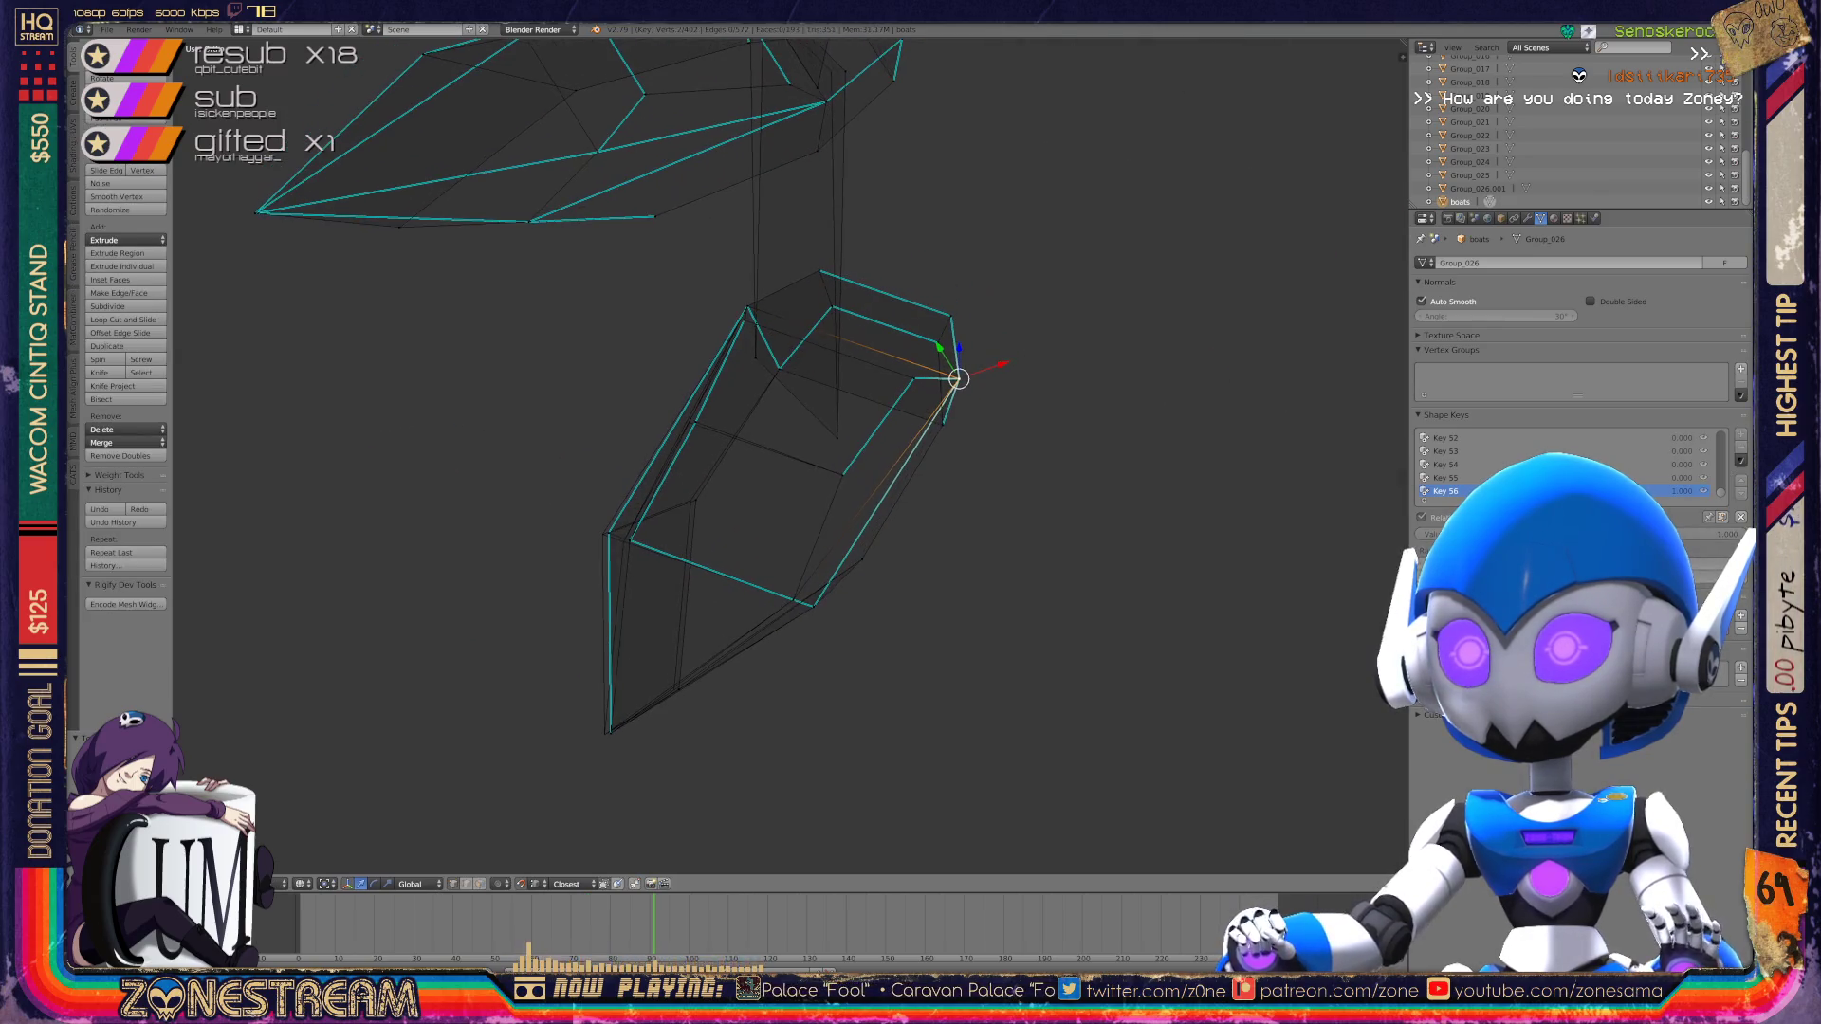
pyautogui.scroll(4, 611, 486)
pyautogui.rightClick(766, 512)
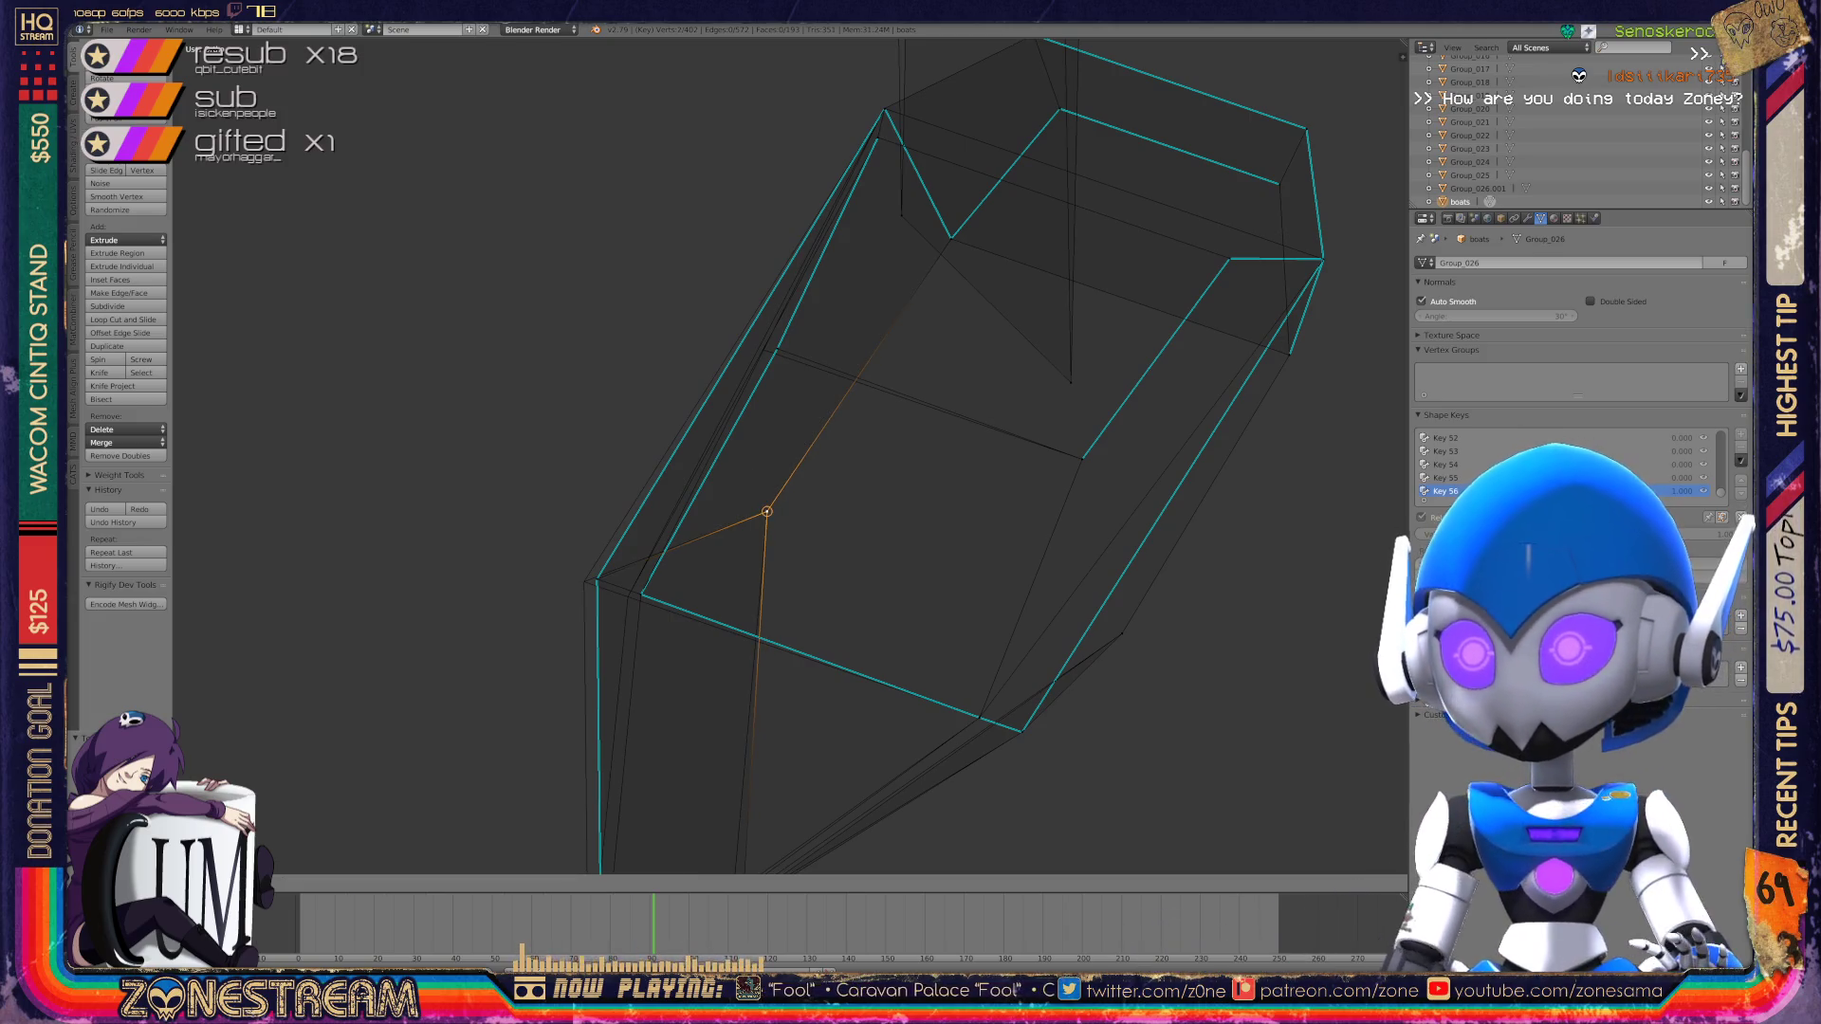
pyautogui.press('g')
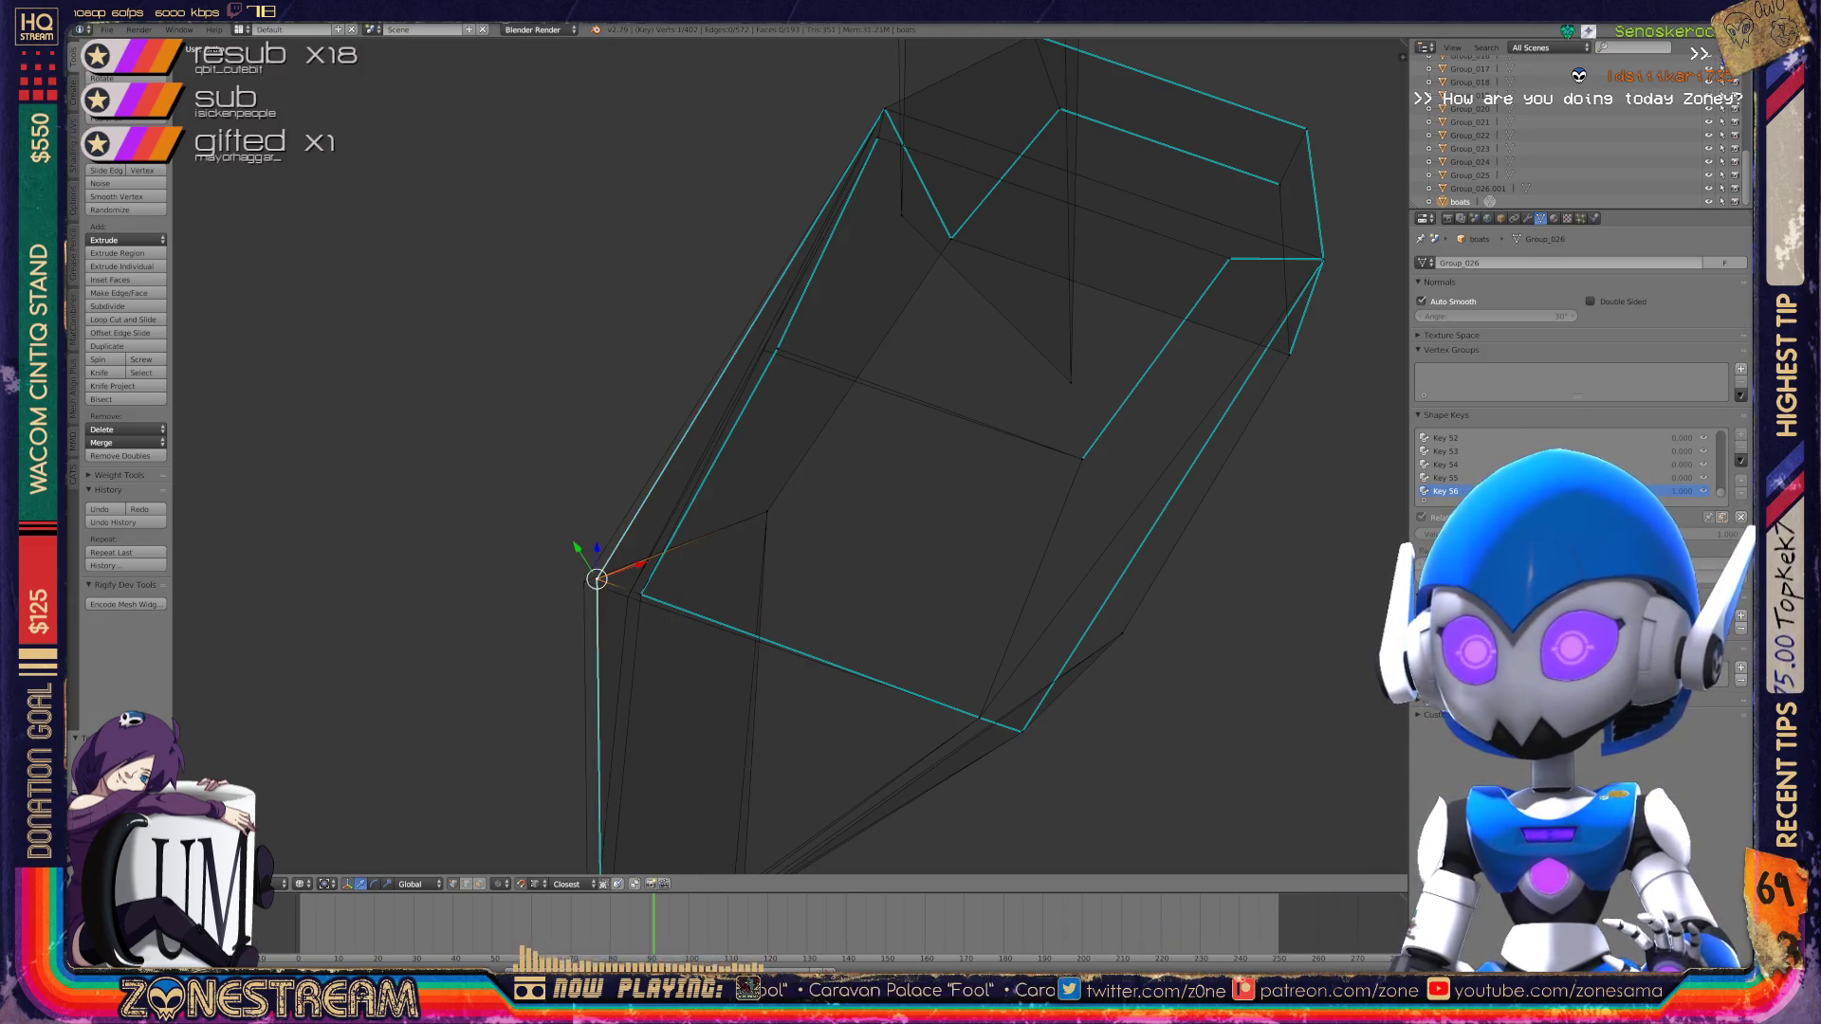
pyautogui.click(640, 594)
pyautogui.keyDown('shift'); pyautogui.rightClick(640, 595); pyautogui.keyUp('shift')
pyautogui.keyDown('shift'); pyautogui.rightClick(615, 598); pyautogui.keyUp('shift')
pyautogui.scroll(-4, 789, 457)
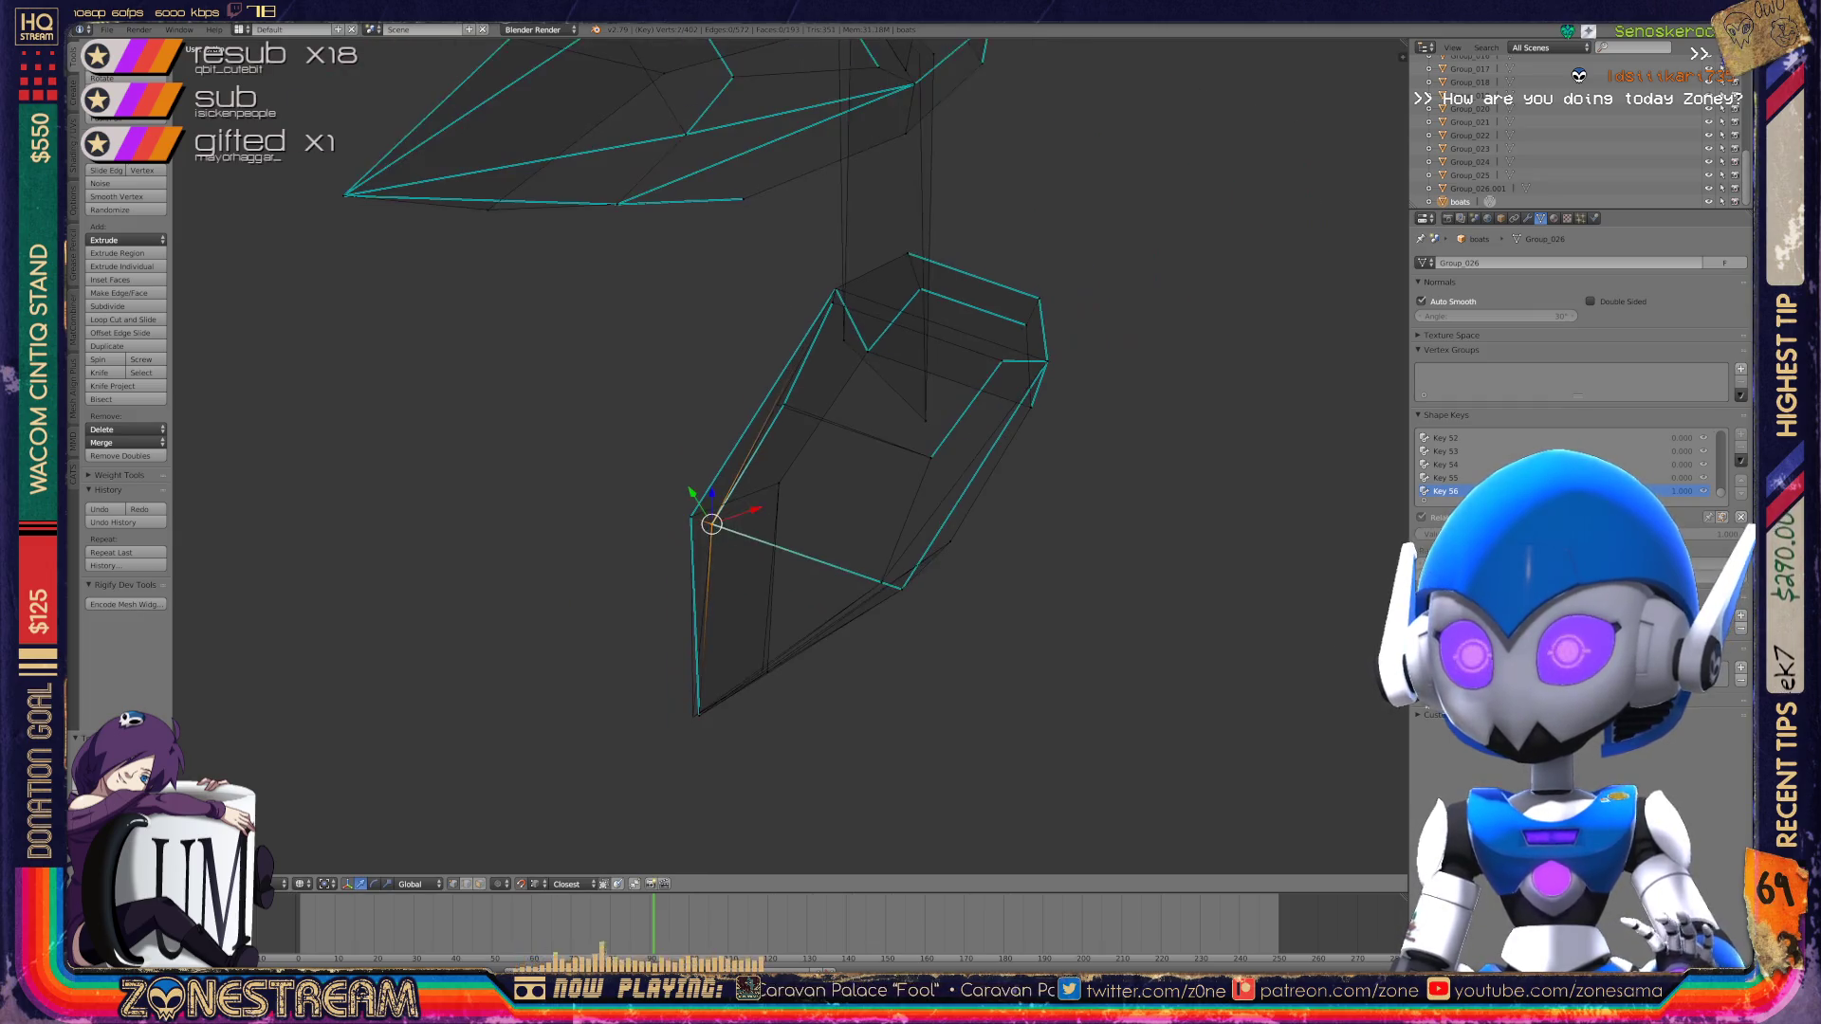
pyautogui.scroll(5, 788, 458)
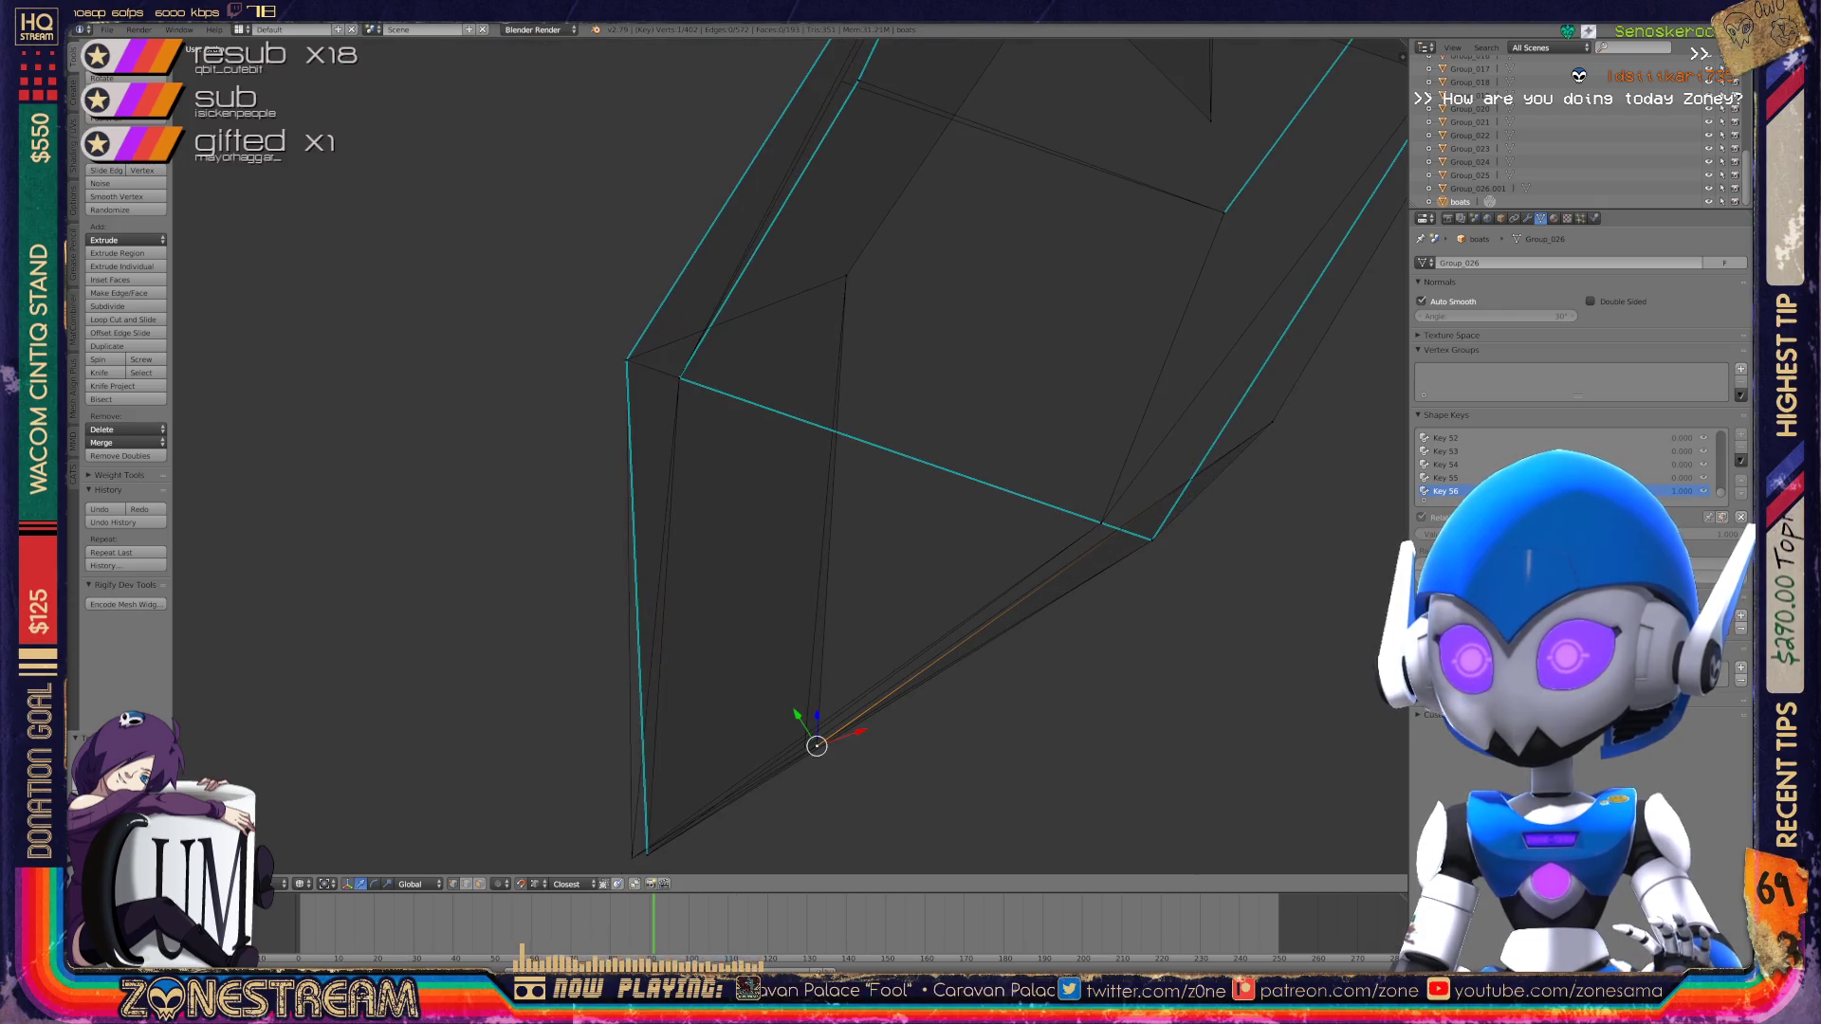
pyautogui.moveTo(816, 745)
pyautogui.mouseDown()
pyautogui.moveTo(647, 854)
pyautogui.moveTo(638, 792)
pyautogui.moveTo(631, 858)
pyautogui.mouseUp()
pyautogui.press('a')
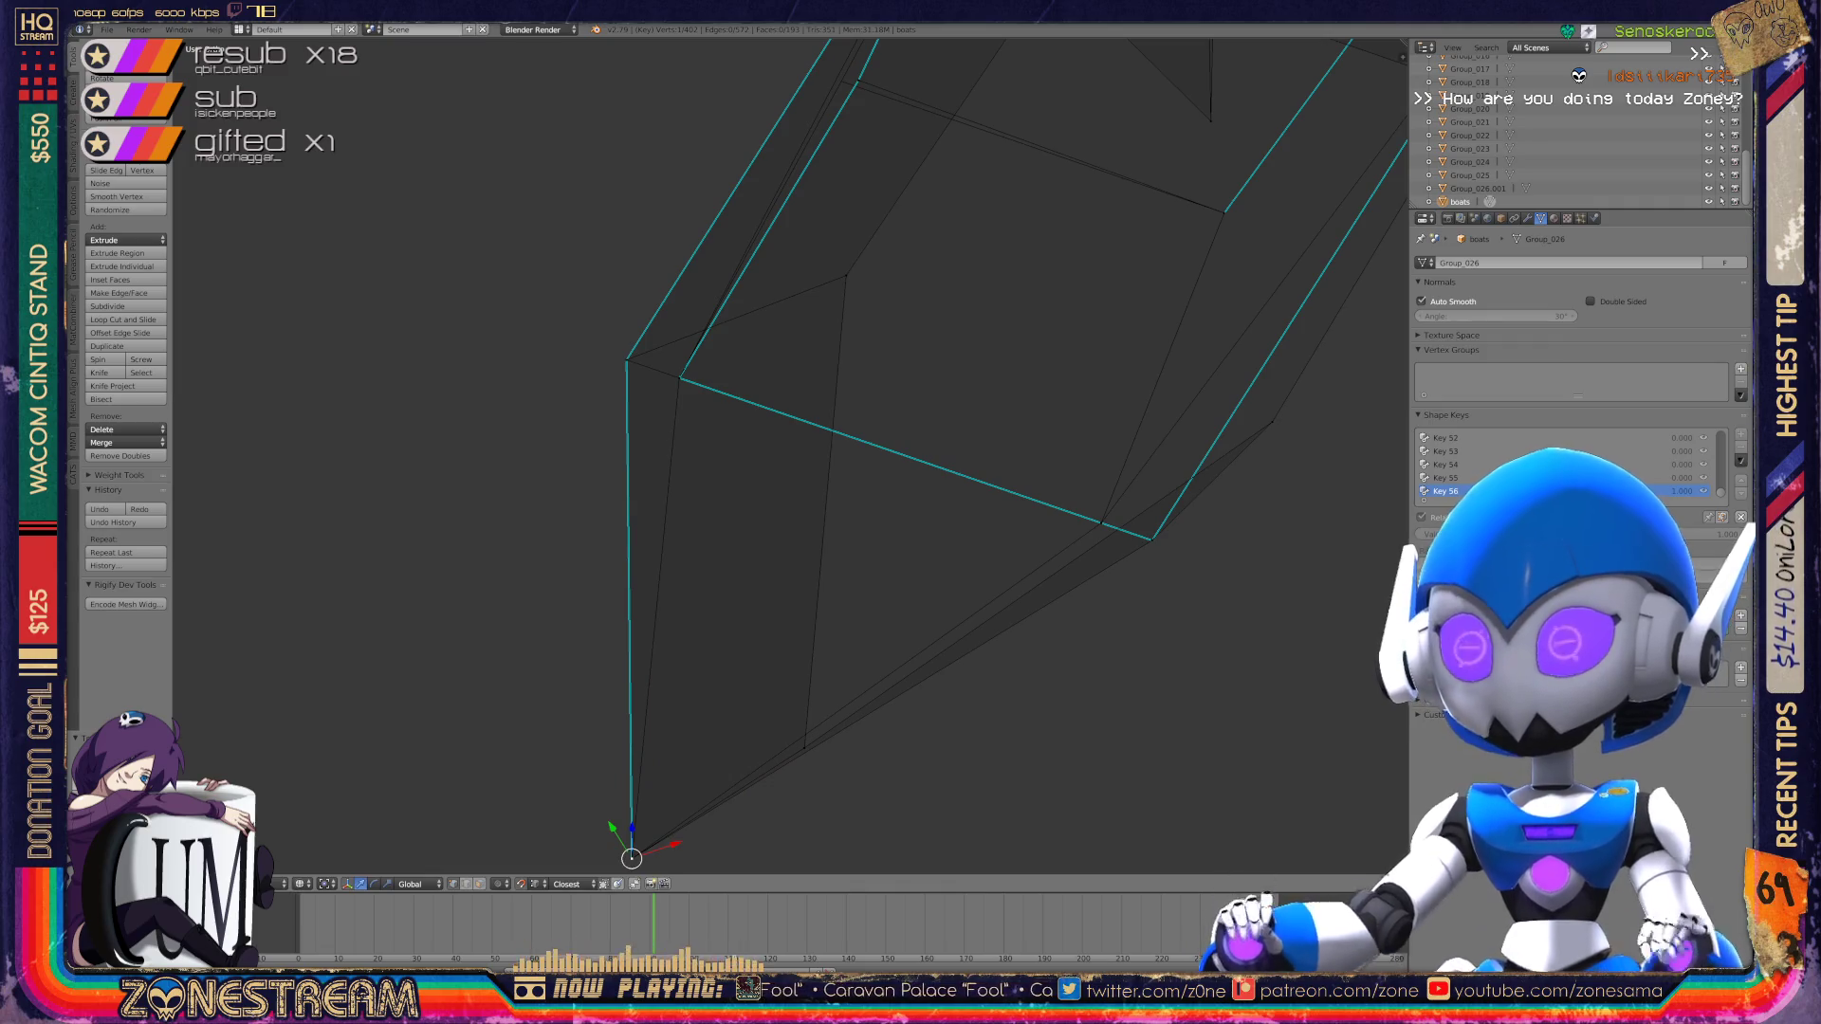
# Step: Select the vertices near the notched top and the top corner of the piece
pyautogui.scroll(-4, 789, 457)
pyautogui.moveTo(788, 458); pyautogui.dragTo(853, 427, button='middle')
pyautogui.scroll(5, 788, 457)
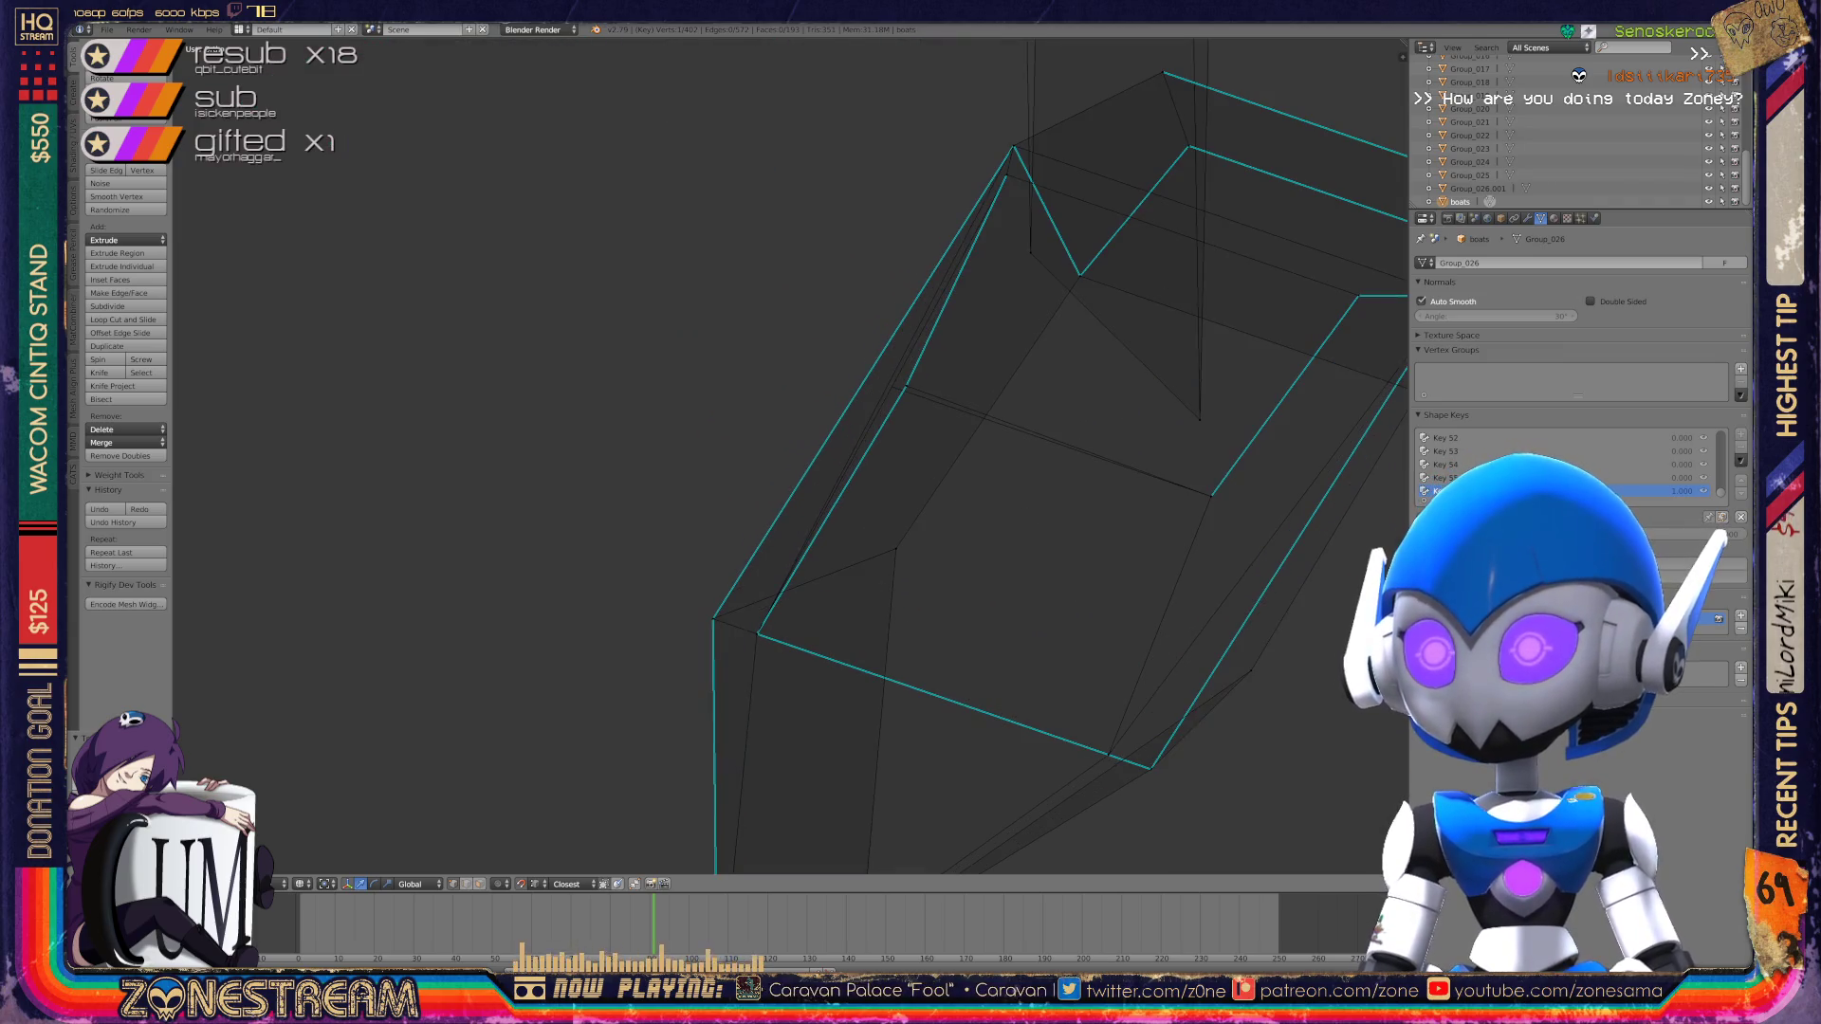
pyautogui.scroll(2, 788, 457)
pyautogui.rightClick(937, 470)
pyautogui.press('a')
pyautogui.rightClick(937, 469)
pyautogui.scroll(-6, 911, 455)
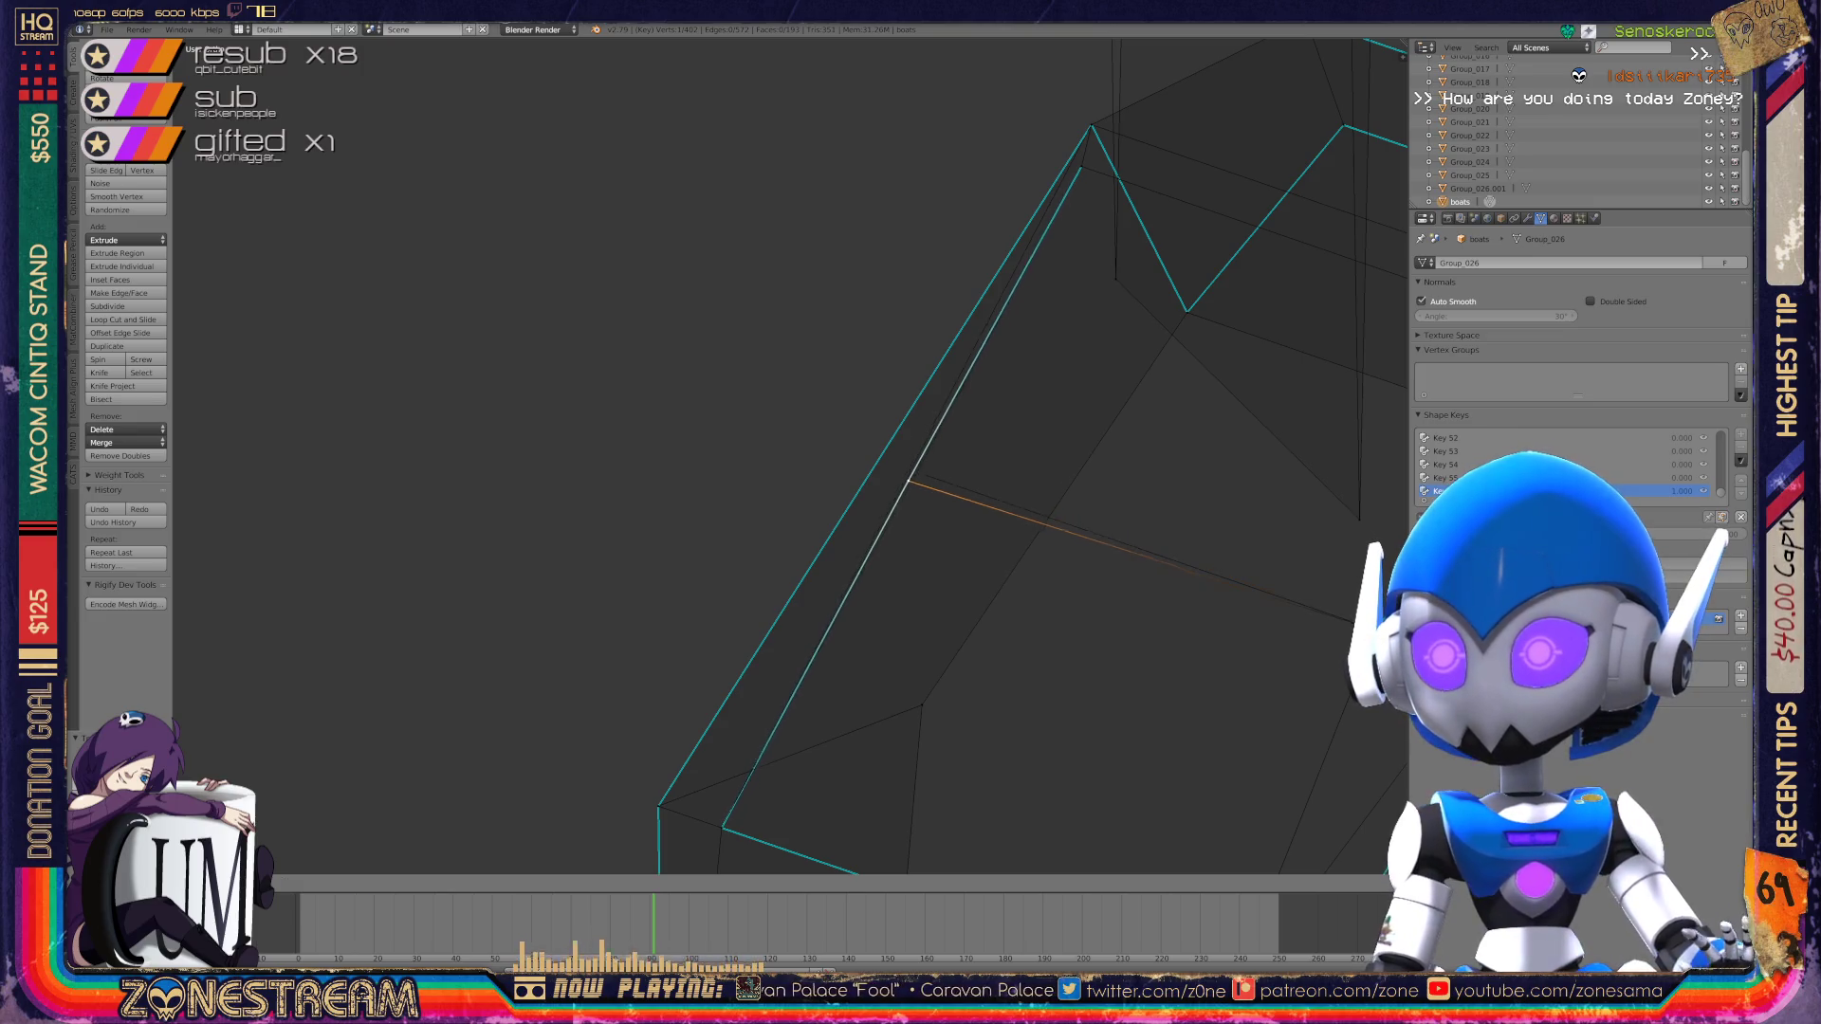
pyautogui.moveTo(910, 475); pyautogui.dragTo(1006, 445, button='middle')
pyautogui.press('a')
pyautogui.rightClick(1111, 537)
pyautogui.rightClick(945, 343)
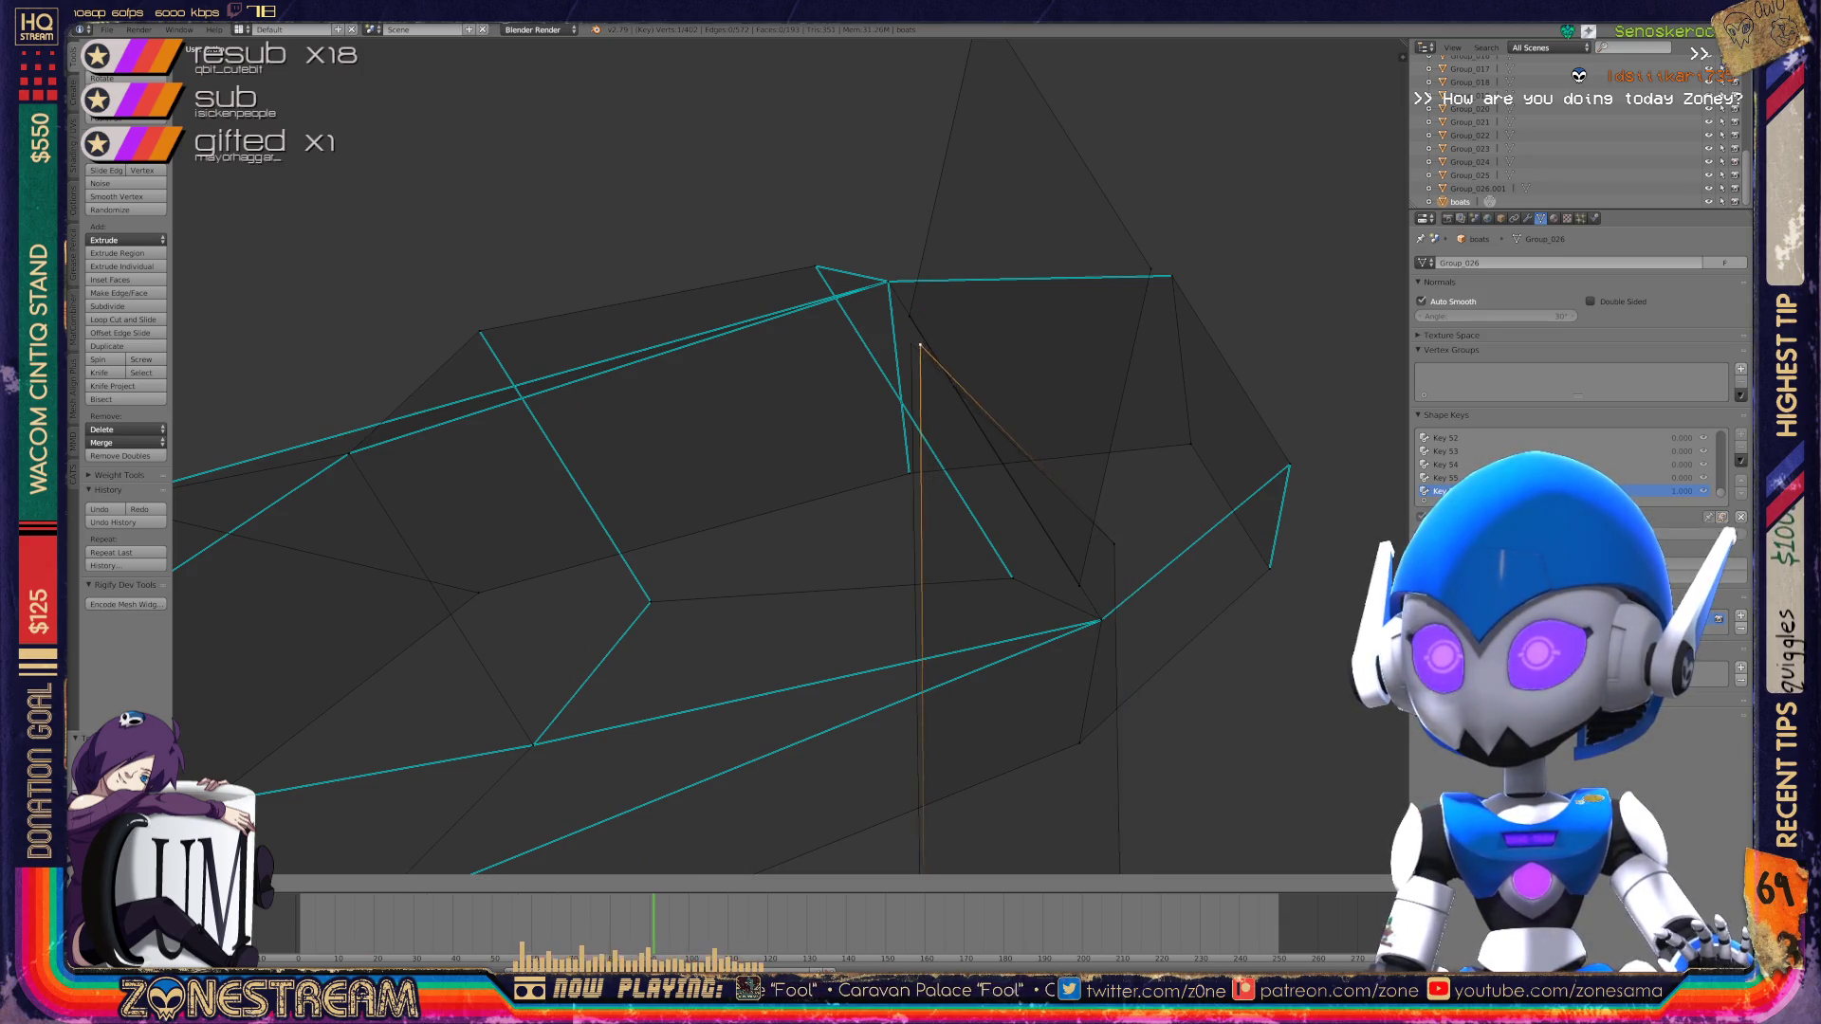
# Step: Return to Object Mode and view both armor pieces
pyautogui.press('Tab')
pyautogui.press('KP_Decimal')
pyautogui.scroll(-3, 787, 475)
pyautogui.moveTo(788, 474); pyautogui.dragTo(958, 437, button='middle')
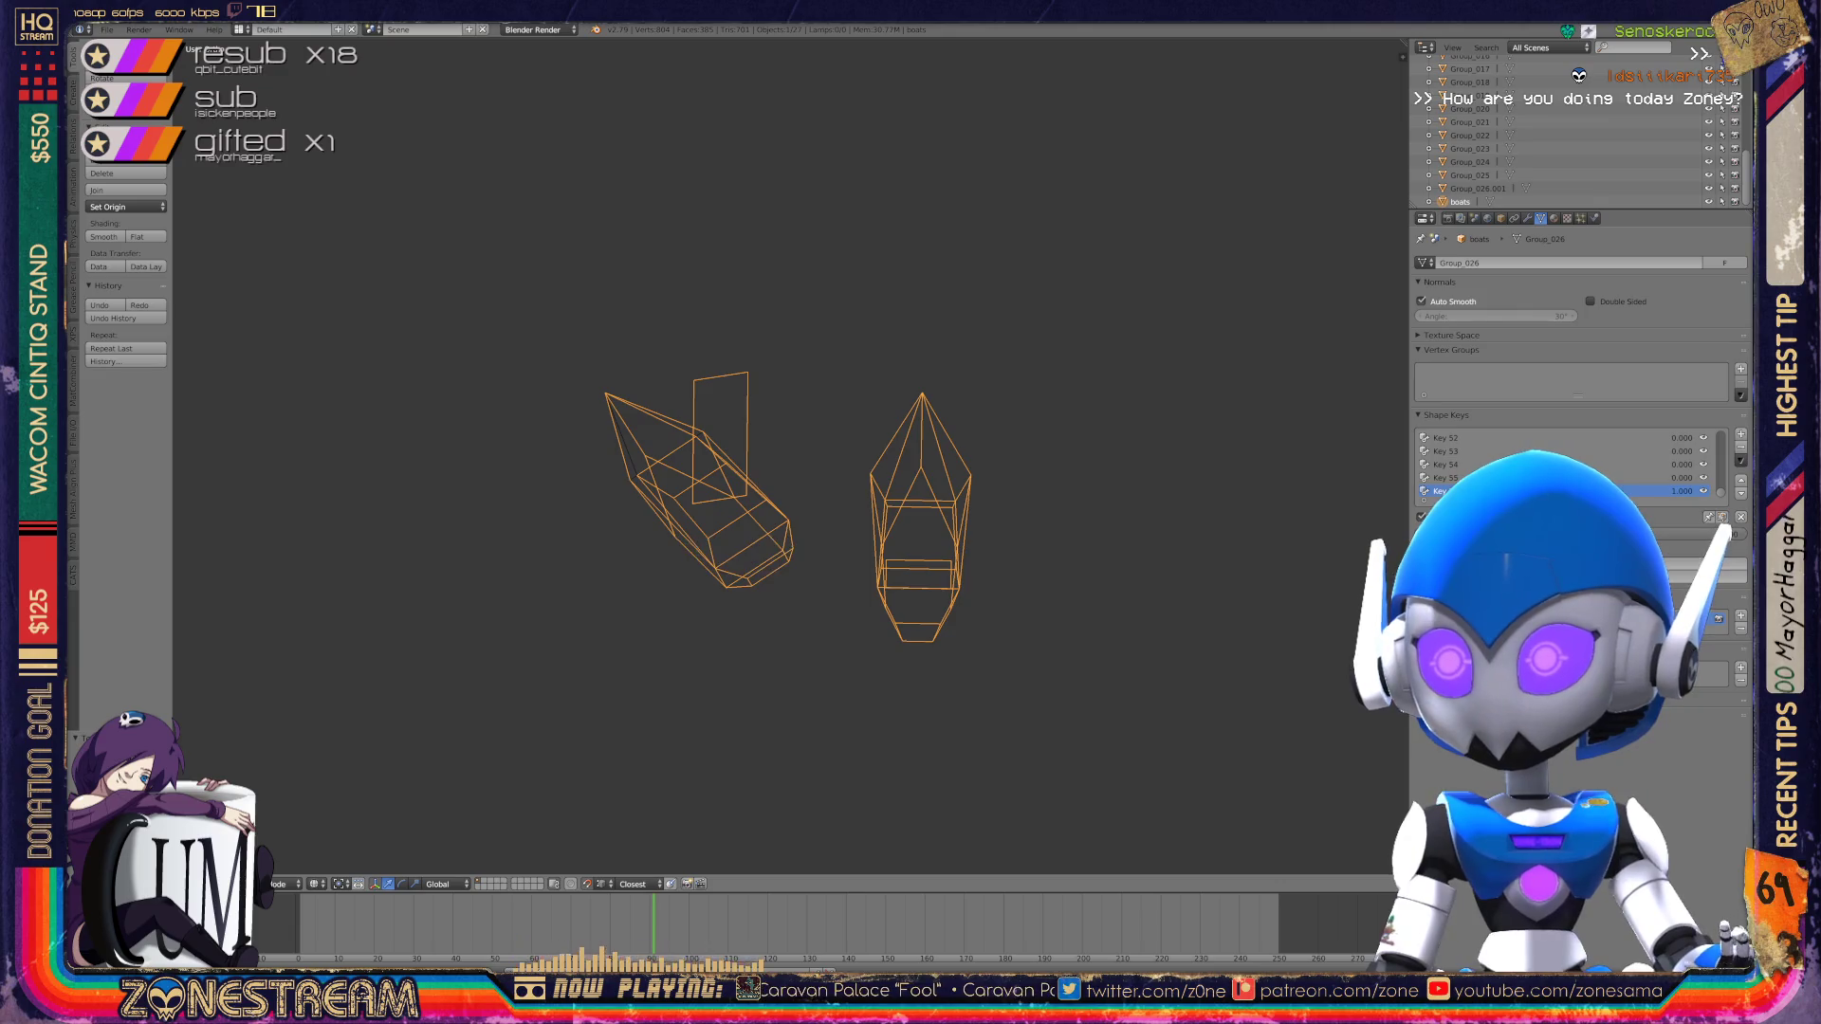
# Step: Orbit to a front view, enter Edit Mode, and lower the piece's bottom-right vertex slightly
pyautogui.scroll(5, 791, 456)
pyautogui.scroll(-4, 787, 455)
pyautogui.moveTo(787, 456); pyautogui.dragTo(872, 437, button='middle')
pyautogui.scroll(5, 683, 417)
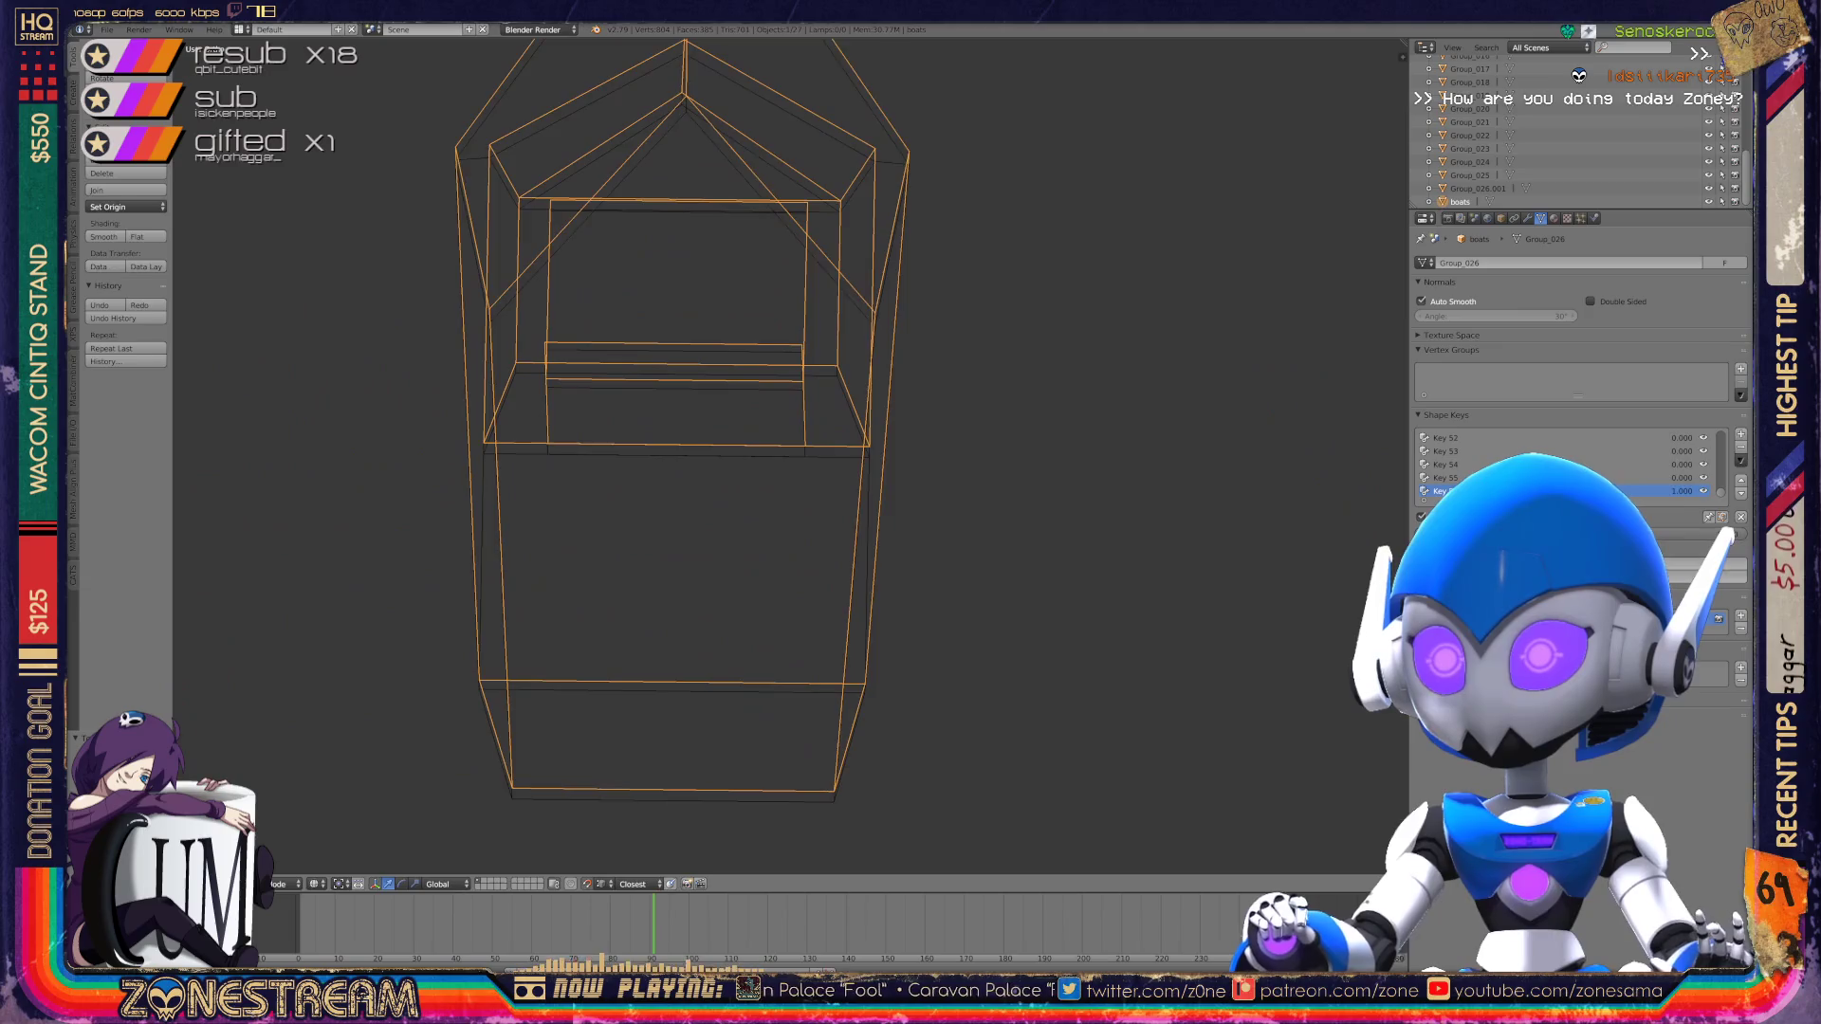
pyautogui.press('Tab')
pyautogui.scroll(4, 683, 418)
pyautogui.rightClick(906, 673)
pyautogui.keyDown('shift'); pyautogui.rightClick(907, 672); pyautogui.keyUp('shift')
pyautogui.rightClick(907, 673)
pyautogui.moveTo(907, 707); pyautogui.dragTo(907, 722)
# Step: Reposition the lower vertex, and shift the upper corner vertex slightly further right
pyautogui.moveTo(911, 474); pyautogui.dragTo(830, 527, button='middle')
pyautogui.rightClick(859, 703)
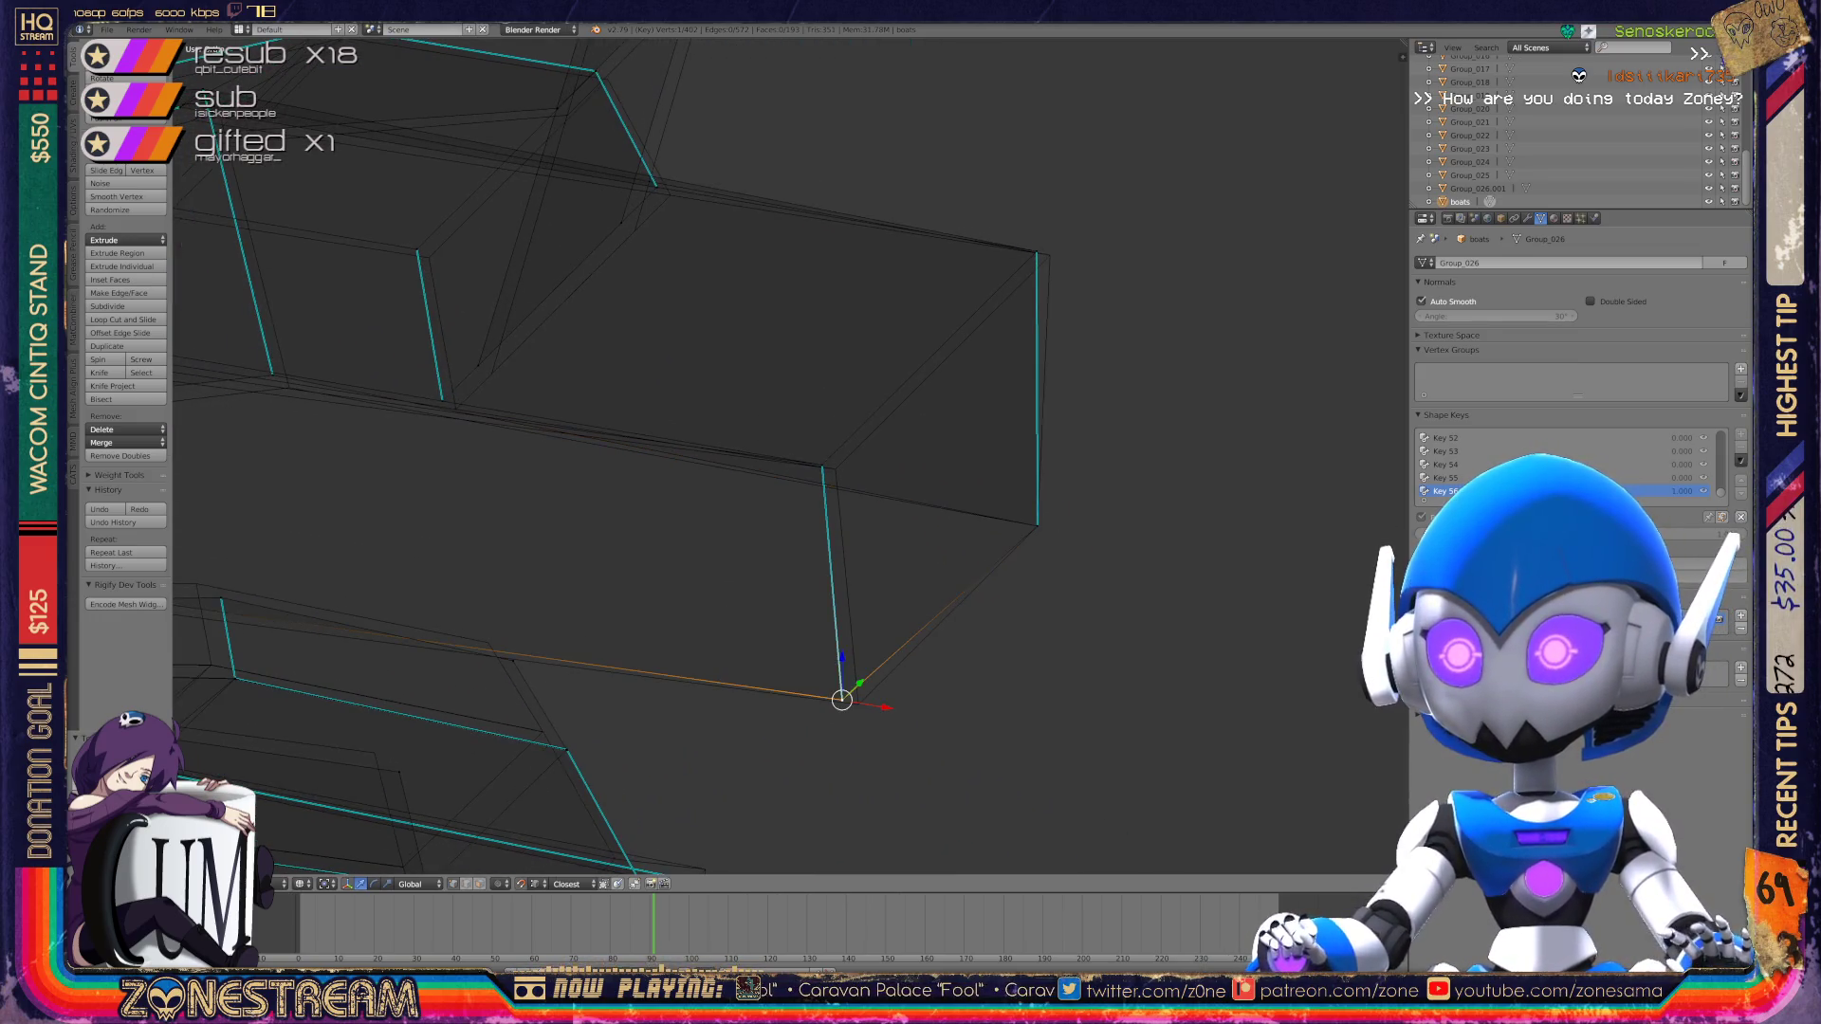
pyautogui.press('g')
pyautogui.click(858, 703)
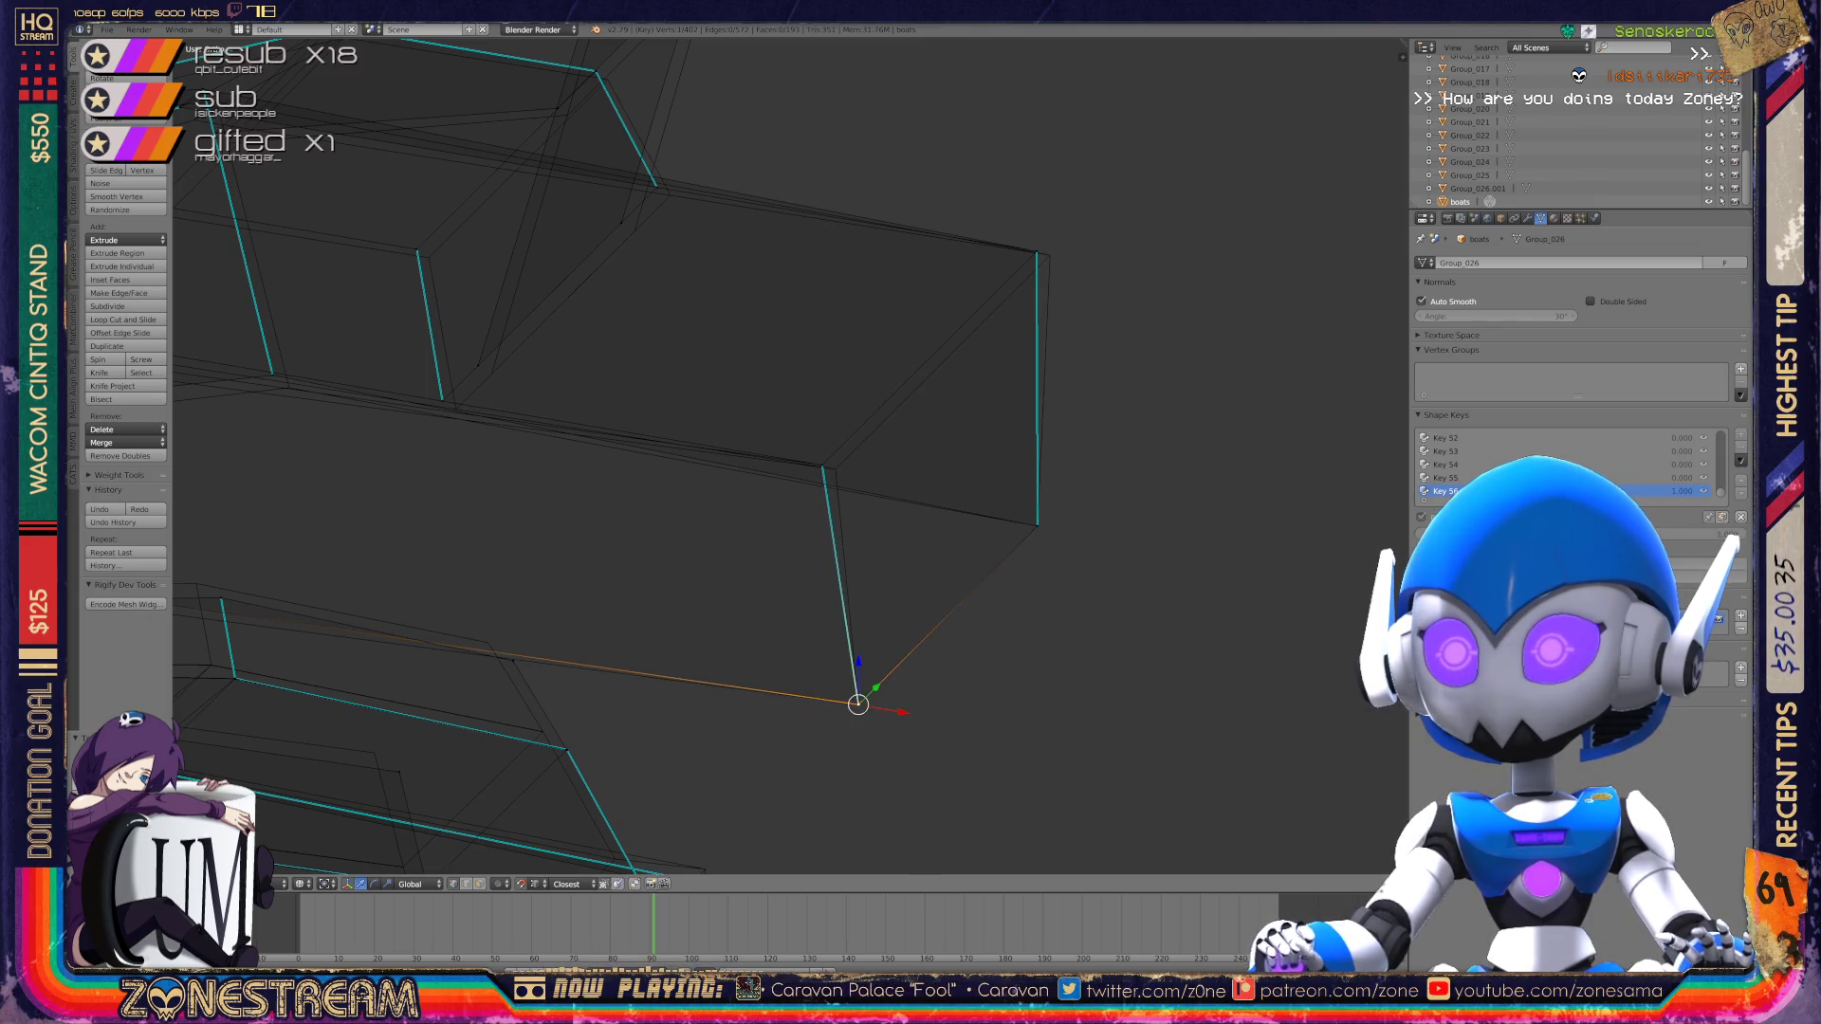
pyautogui.moveTo(830, 527); pyautogui.dragTo(788, 488, button='middle')
pyautogui.rightClick(946, 349)
pyautogui.press('g')
pyautogui.click(959, 352)
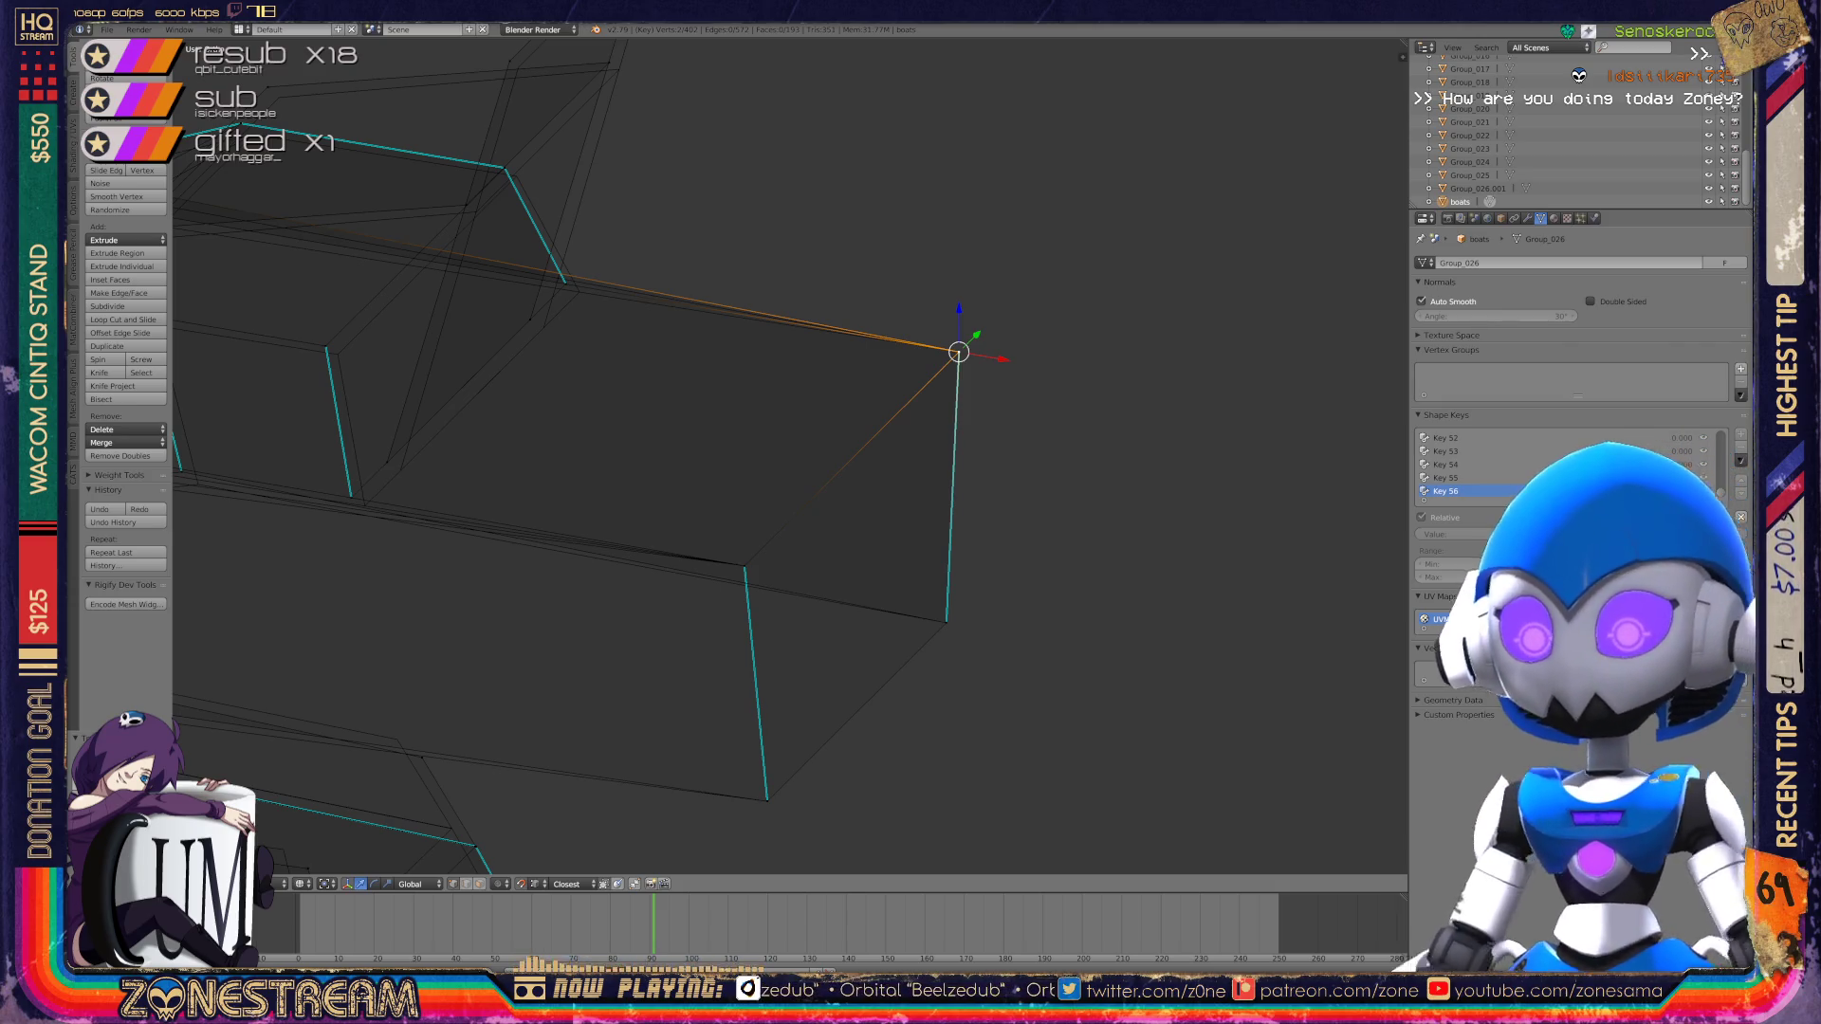
# Step: Pull the top vertex down onto nearby geometry and merge the inner vertex into the left edge
pyautogui.moveTo(664, 455)
pyautogui.keyDown('shift'); pyautogui.mouseDown(button='middle')
pyautogui.moveTo(836, 523)
pyautogui.moveTo(852, 620)
pyautogui.mouseUp(button='middle'); pyautogui.keyUp('shift')
pyautogui.rightClick(850, 88)
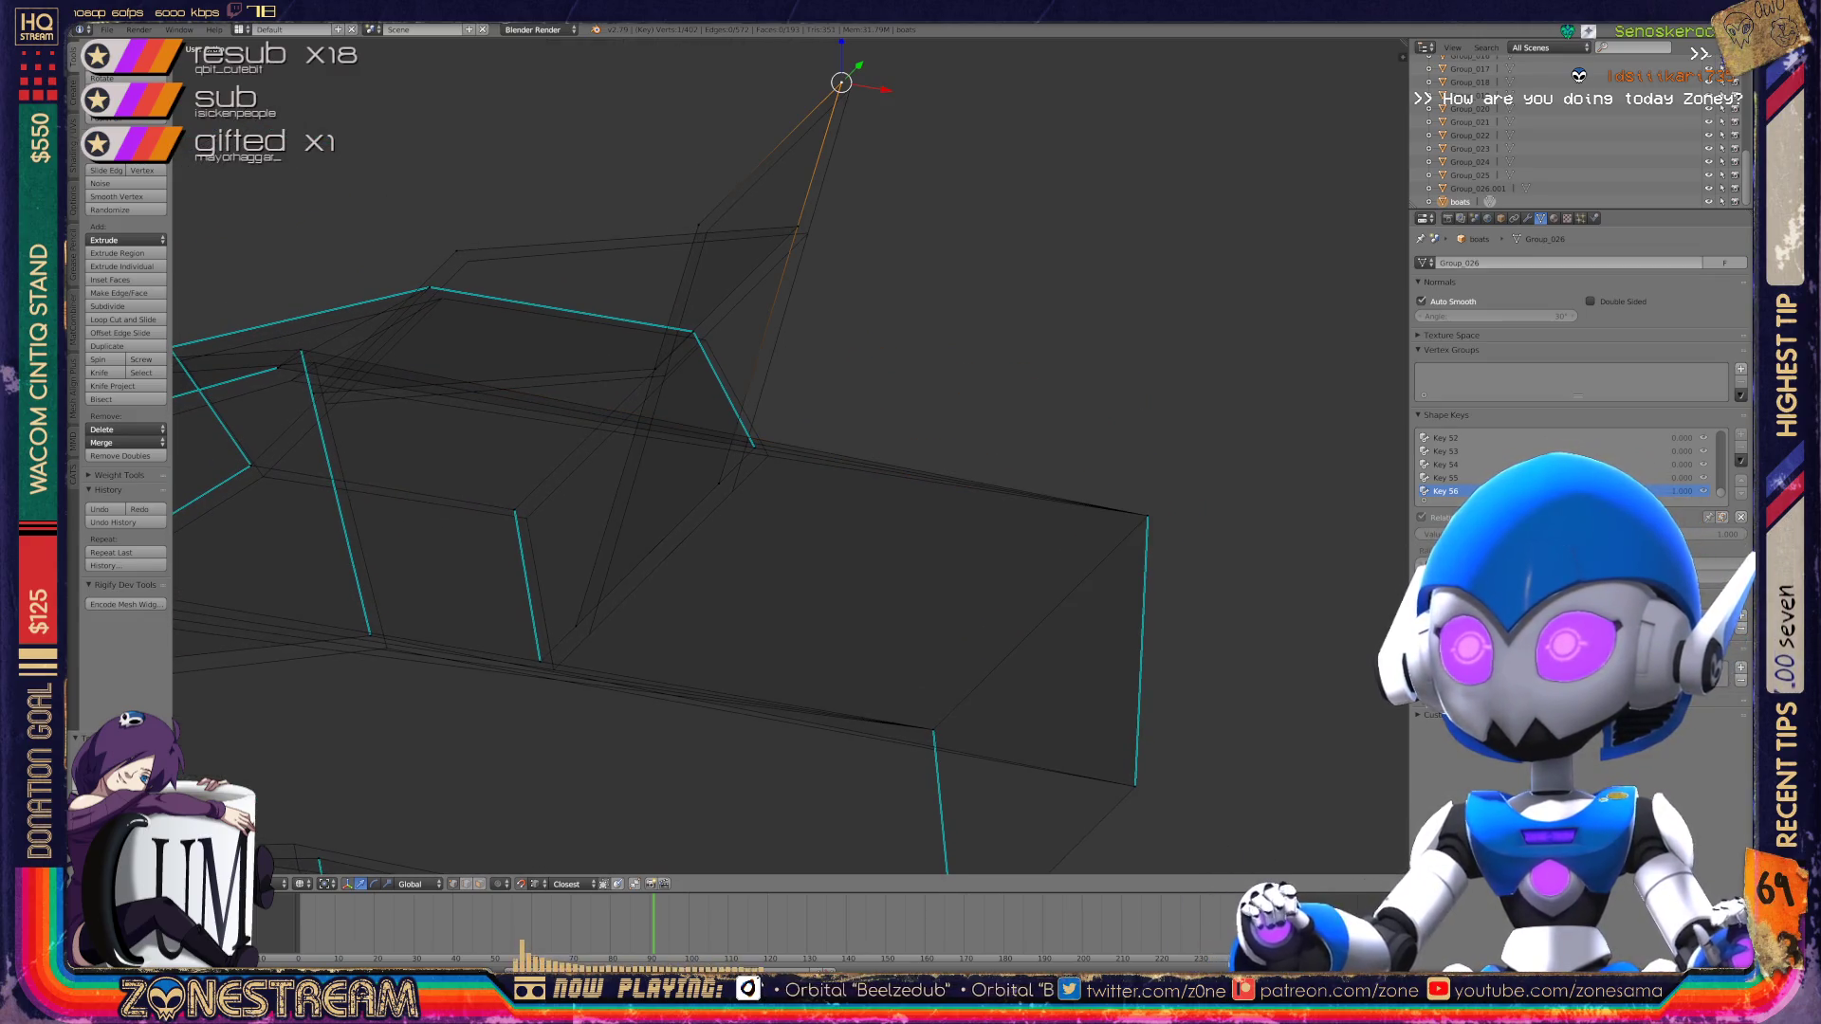
pyautogui.hotkey('ctrl', 'space')
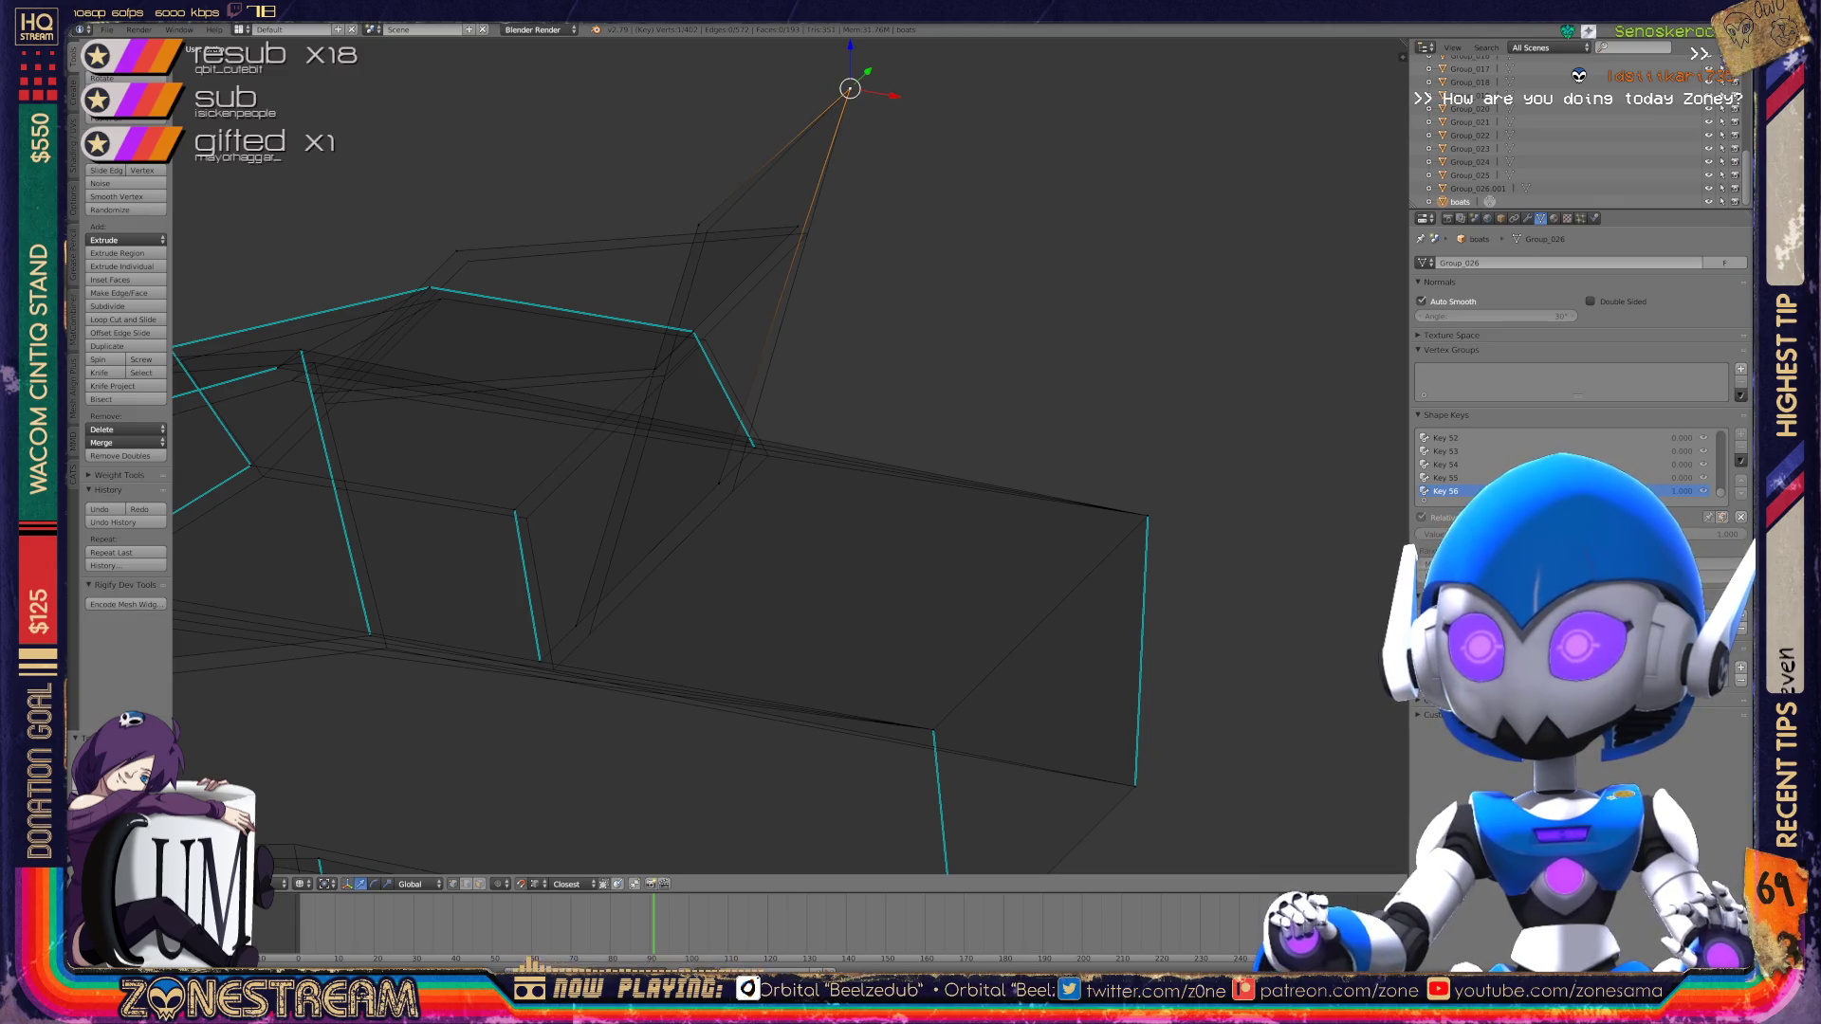
pyautogui.moveTo(850, 89)
pyautogui.mouseDown()
pyautogui.moveTo(707, 231)
pyautogui.moveTo(576, 626)
pyautogui.moveTo(589, 634)
pyautogui.moveTo(723, 480)
pyautogui.moveTo(731, 447)
pyautogui.moveTo(736, 488)
pyautogui.moveTo(755, 446)
pyautogui.mouseUp()
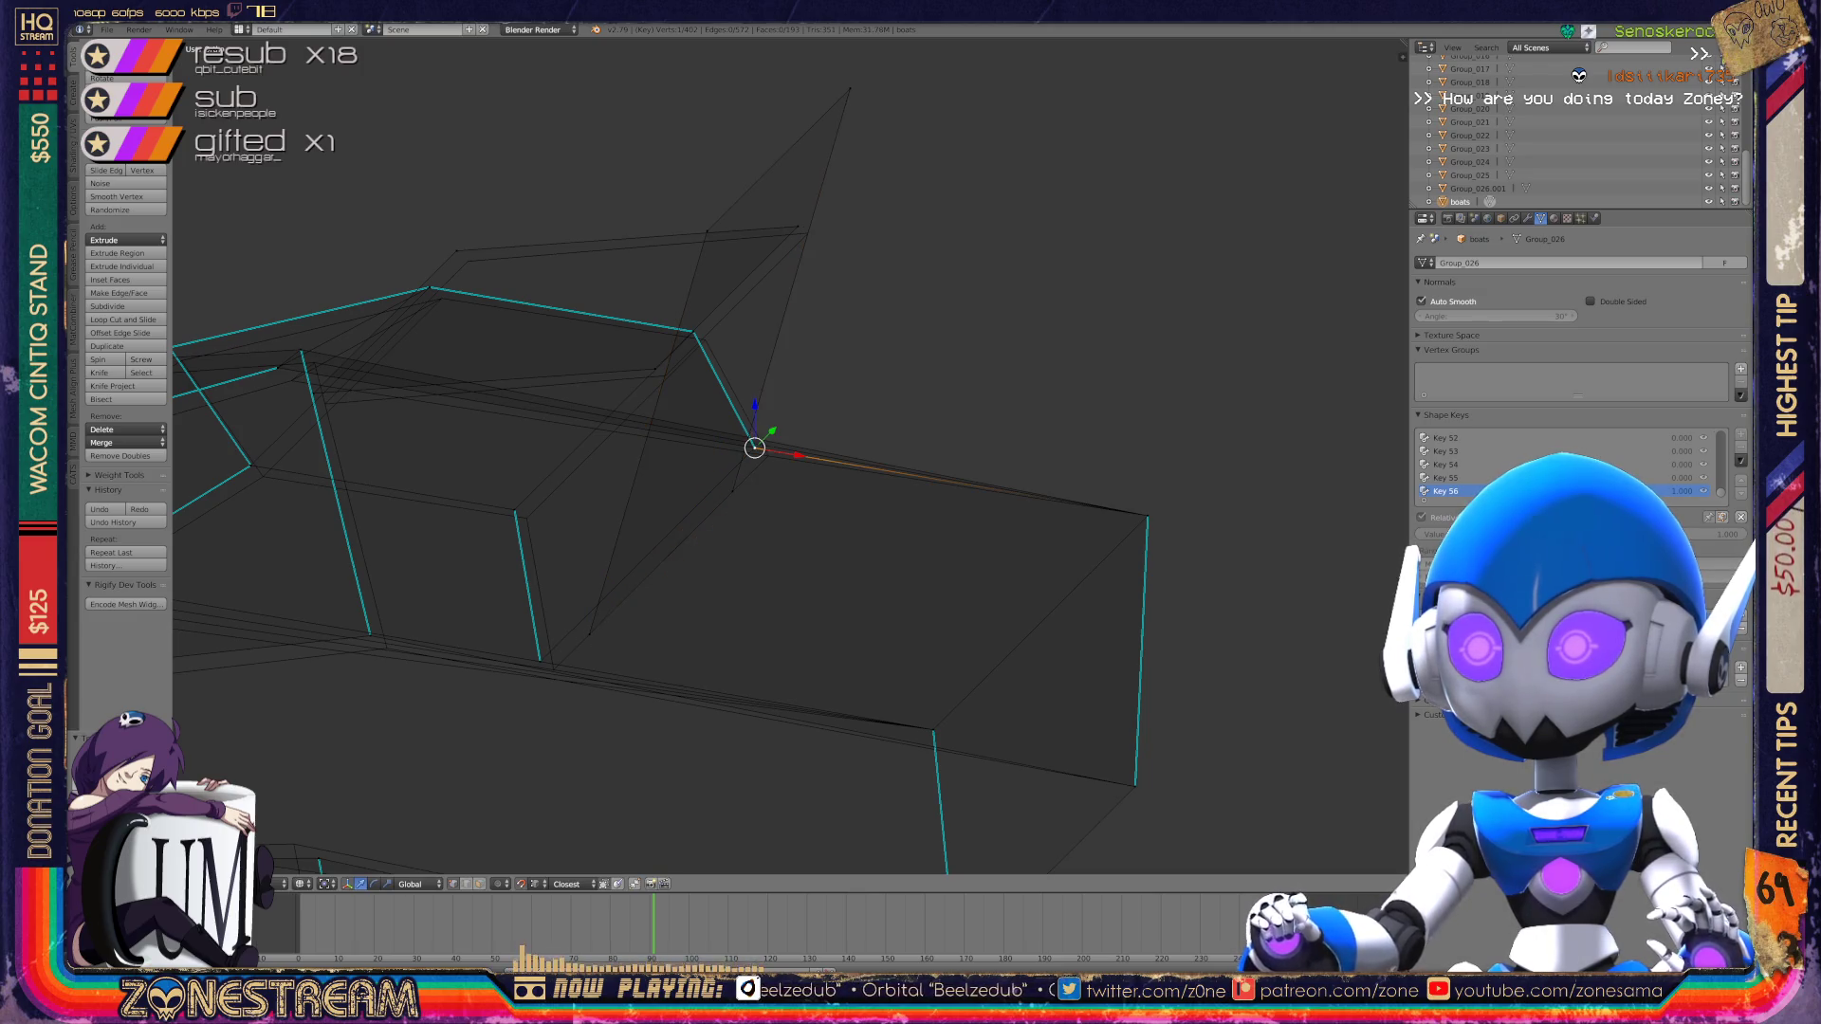
pyautogui.keyDown('shift'); pyautogui.click(769, 455); pyautogui.keyUp('shift')
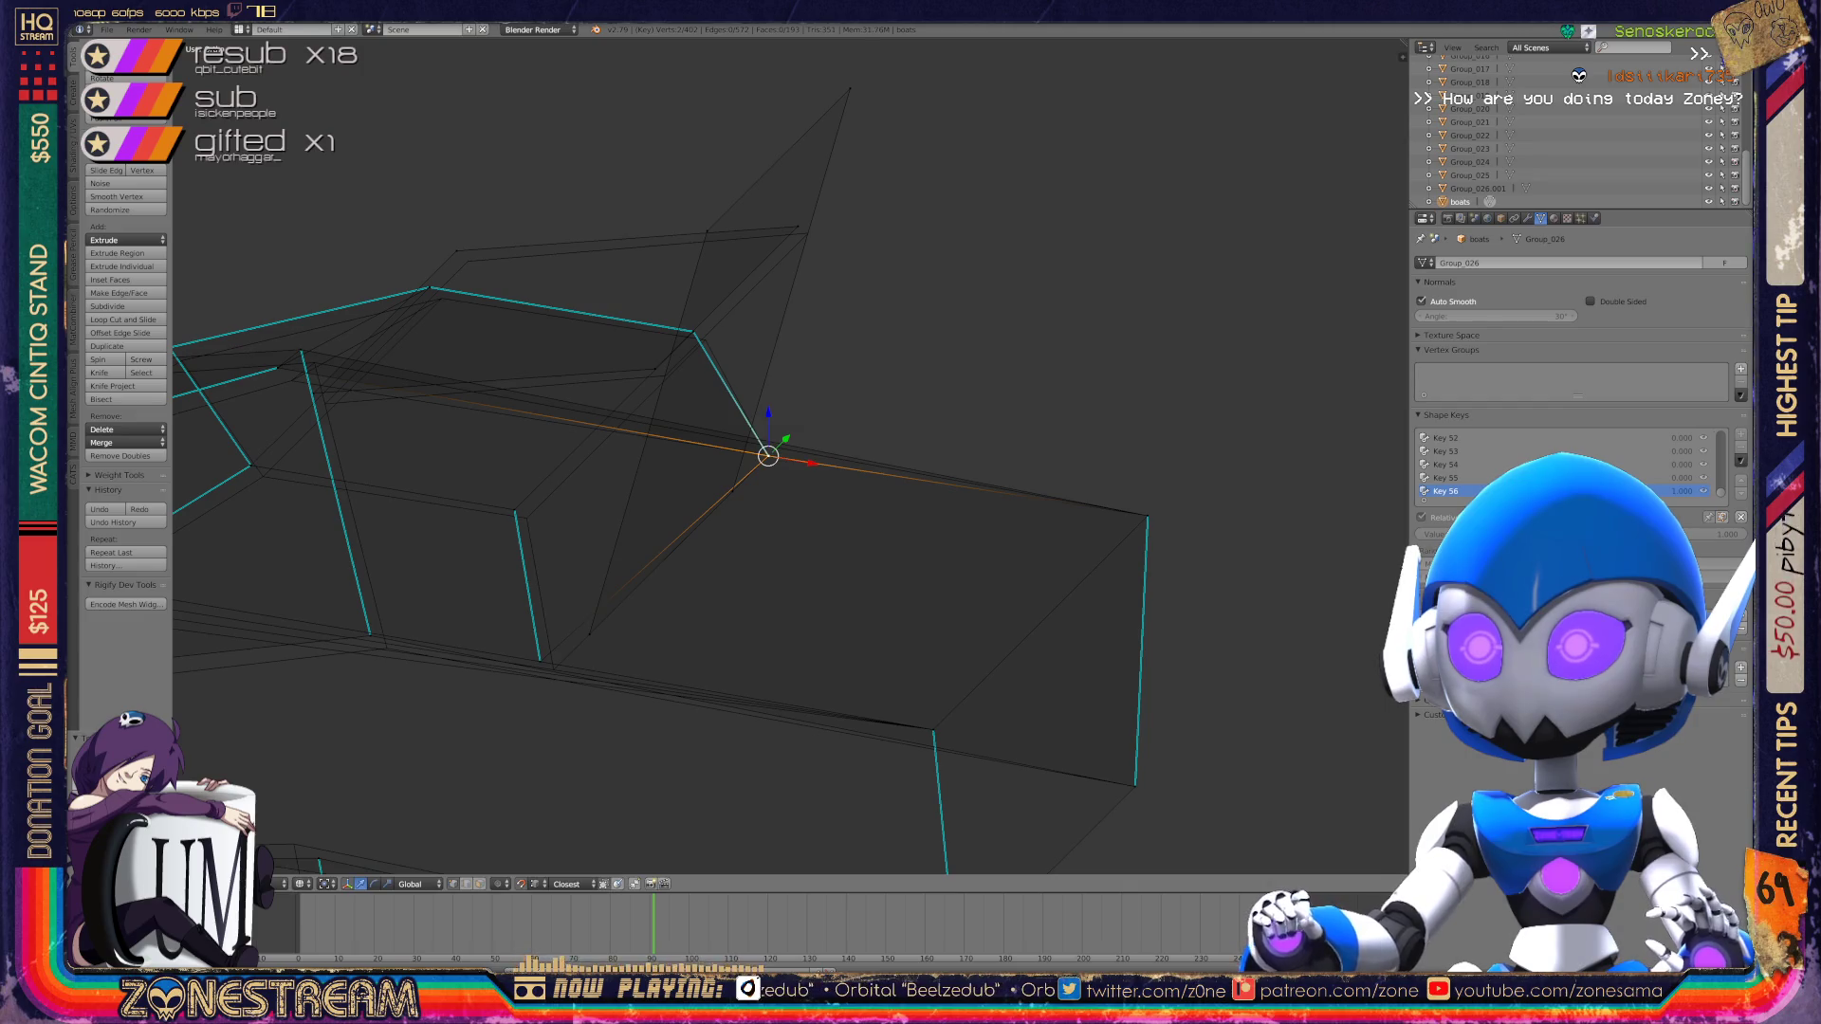
pyautogui.click(693, 332)
pyautogui.moveTo(693, 332)
pyautogui.mouseDown()
pyautogui.moveTo(802, 217)
pyautogui.moveTo(665, 375)
pyautogui.moveTo(445, 251)
pyautogui.moveTo(468, 261)
pyautogui.moveTo(324, 403)
pyautogui.moveTo(513, 510)
pyautogui.mouseUp()
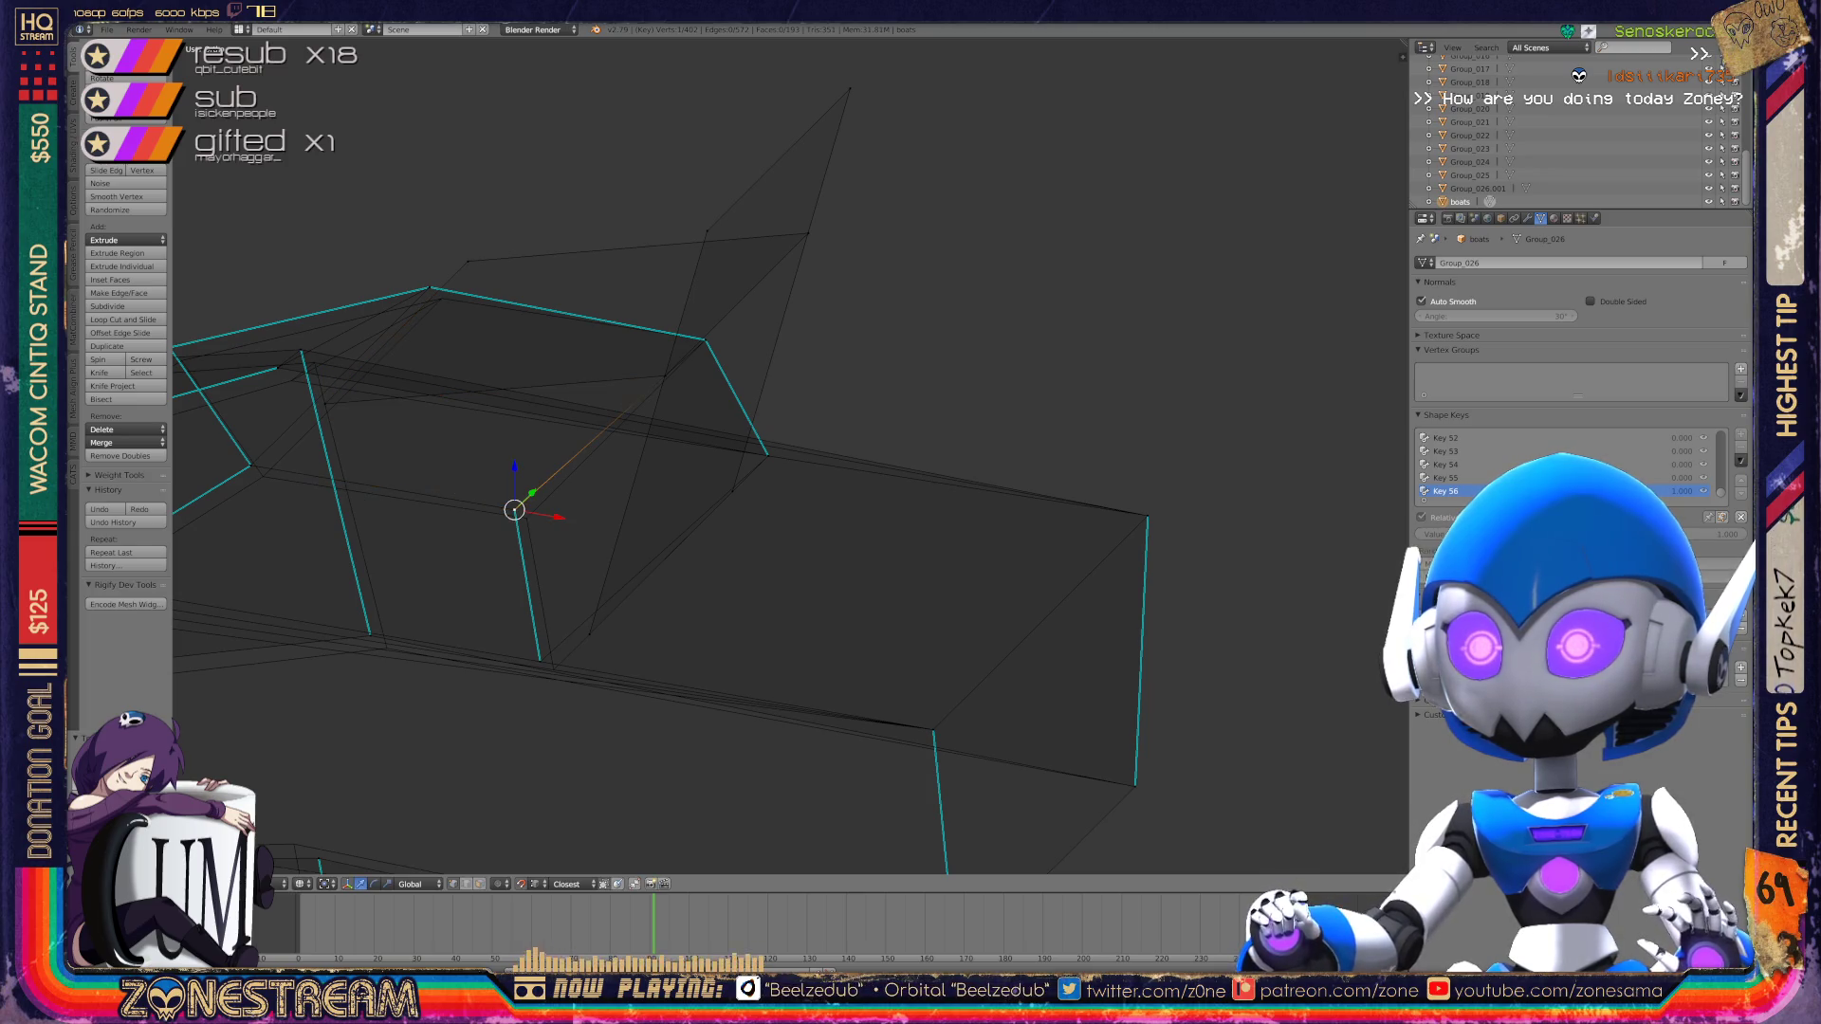
pyautogui.hotkey('alt', 'm')
pyautogui.press('Return')
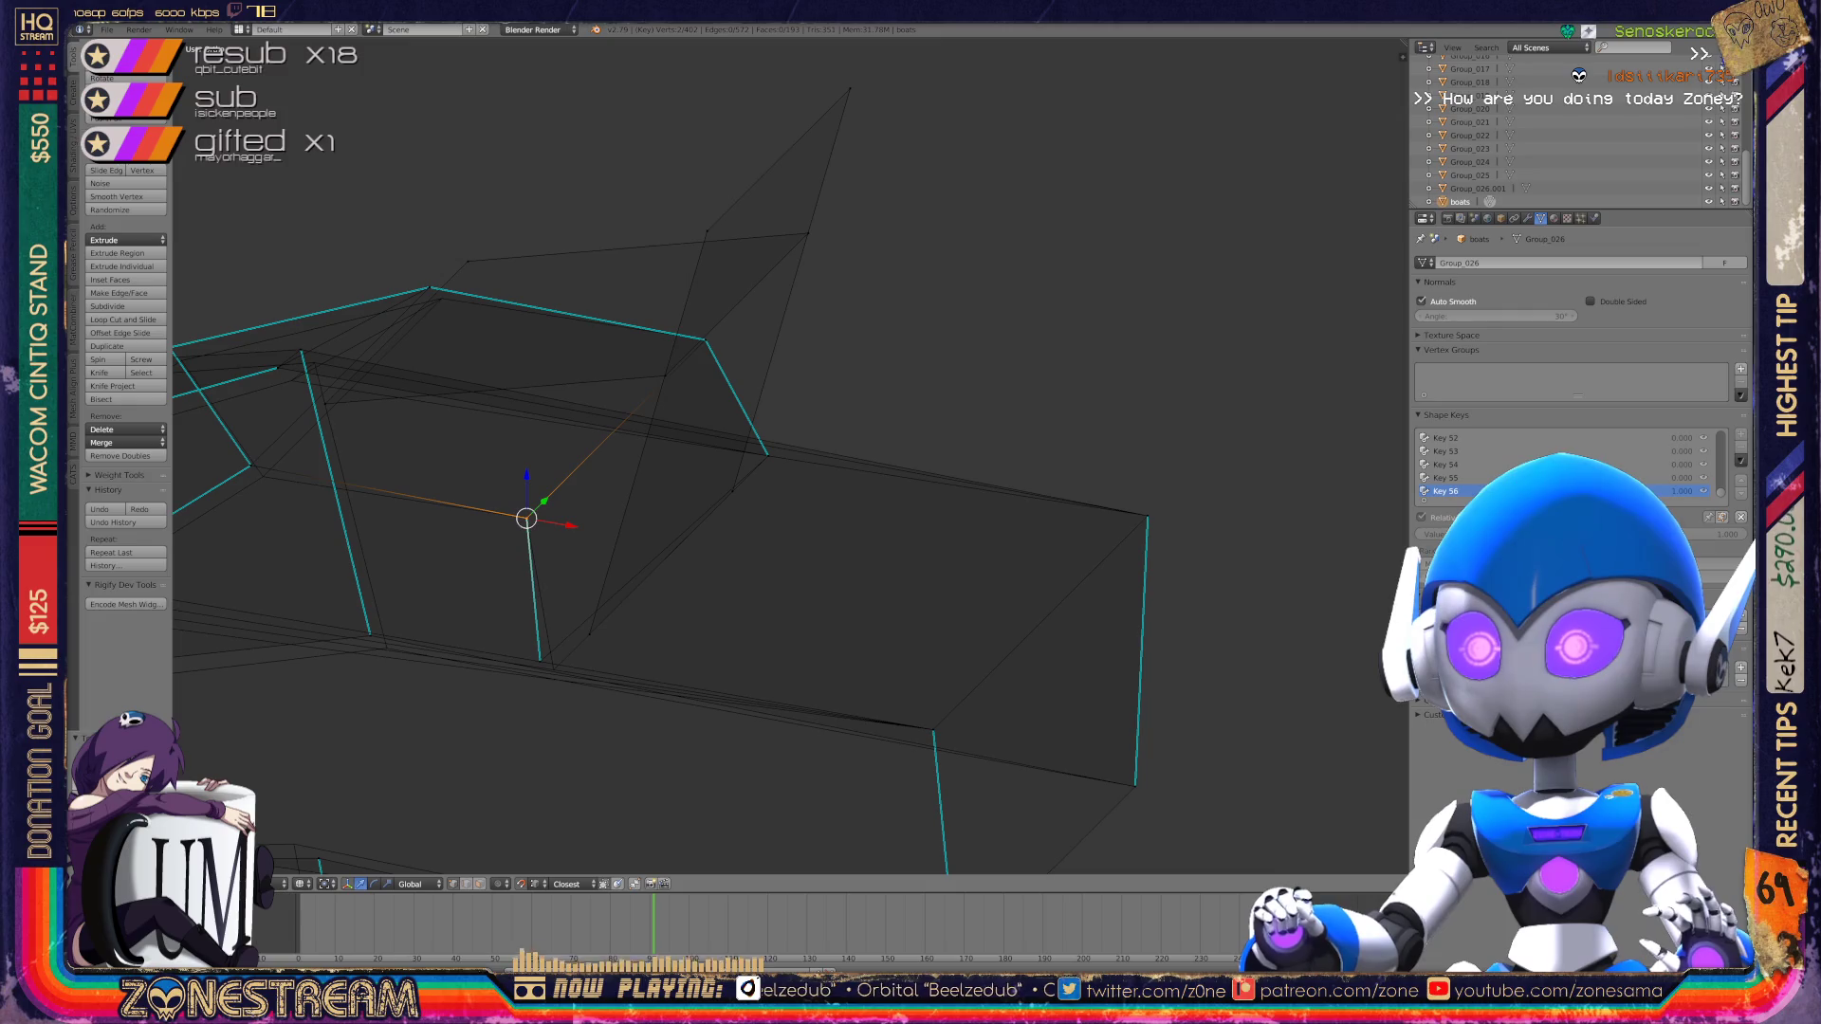
# Step: Slide the lower edge vertex onto the bottom edge and nudge the corner vertex and the vertex above it
pyautogui.rightClick(538, 659)
pyautogui.moveTo(539, 659); pyautogui.dragTo(554, 670)
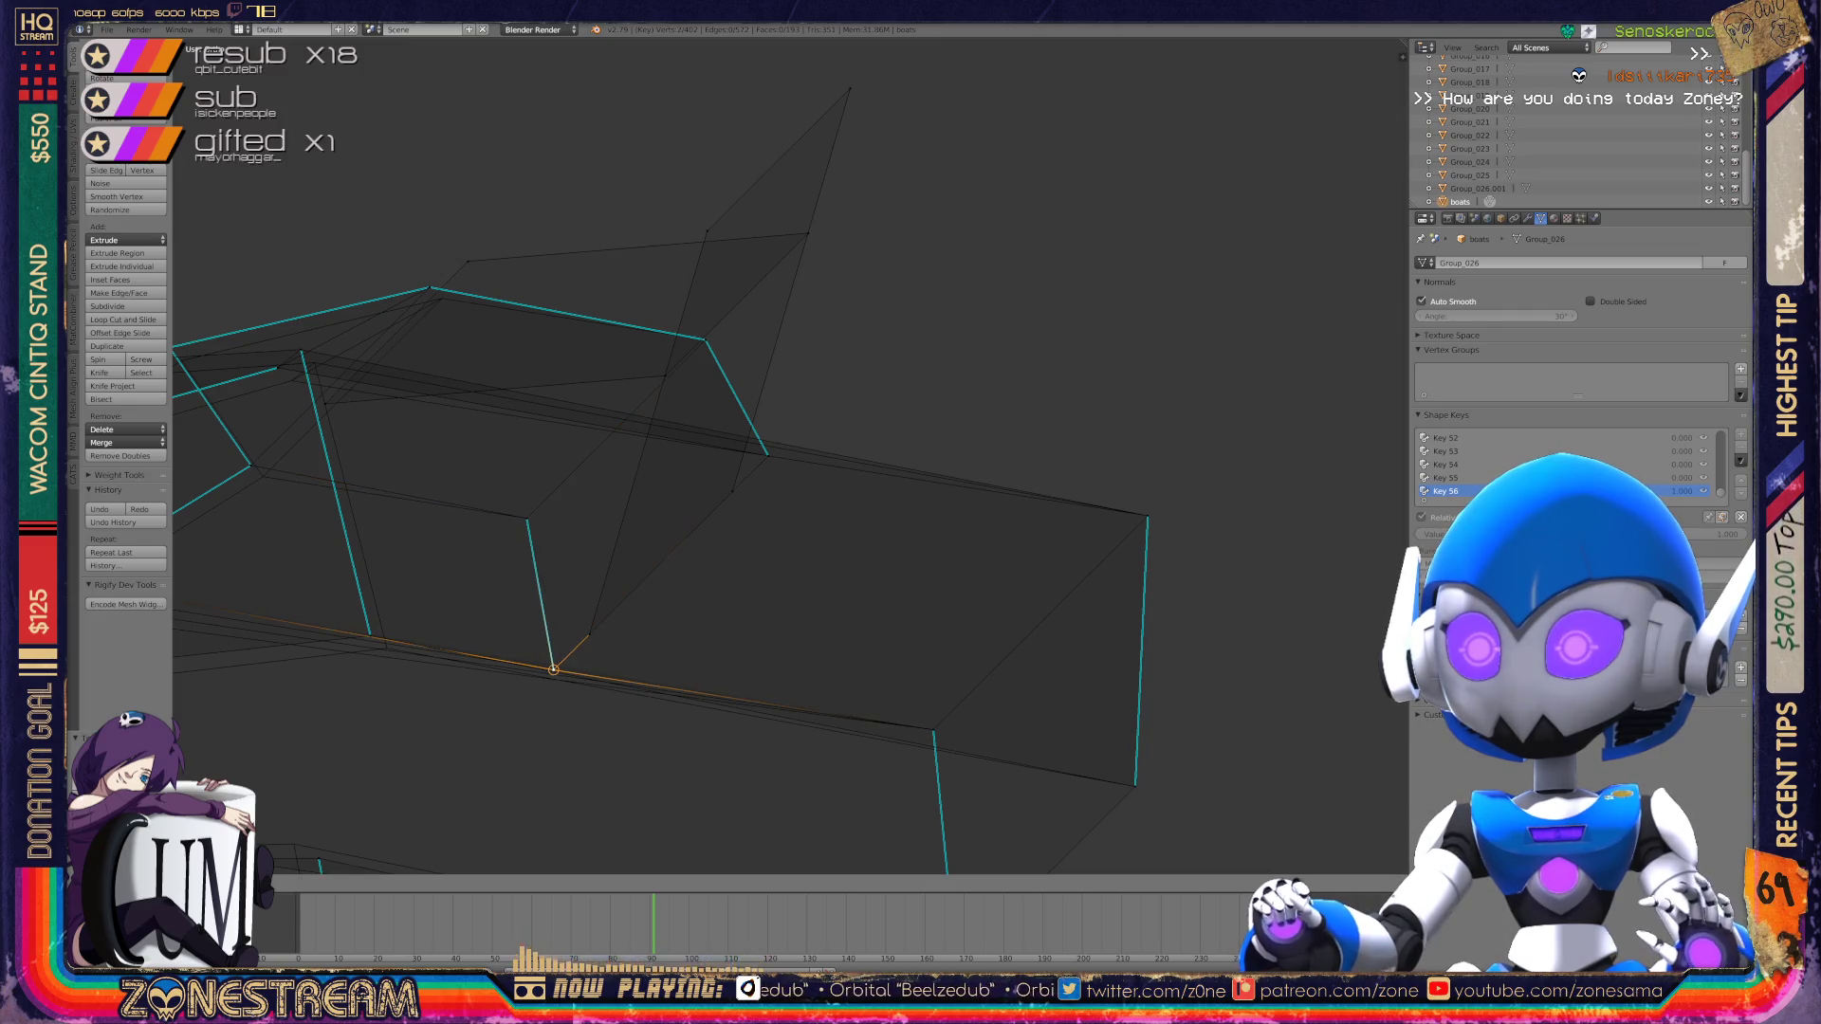
pyautogui.moveTo(788, 455); pyautogui.dragTo(1006, 400, button='middle')
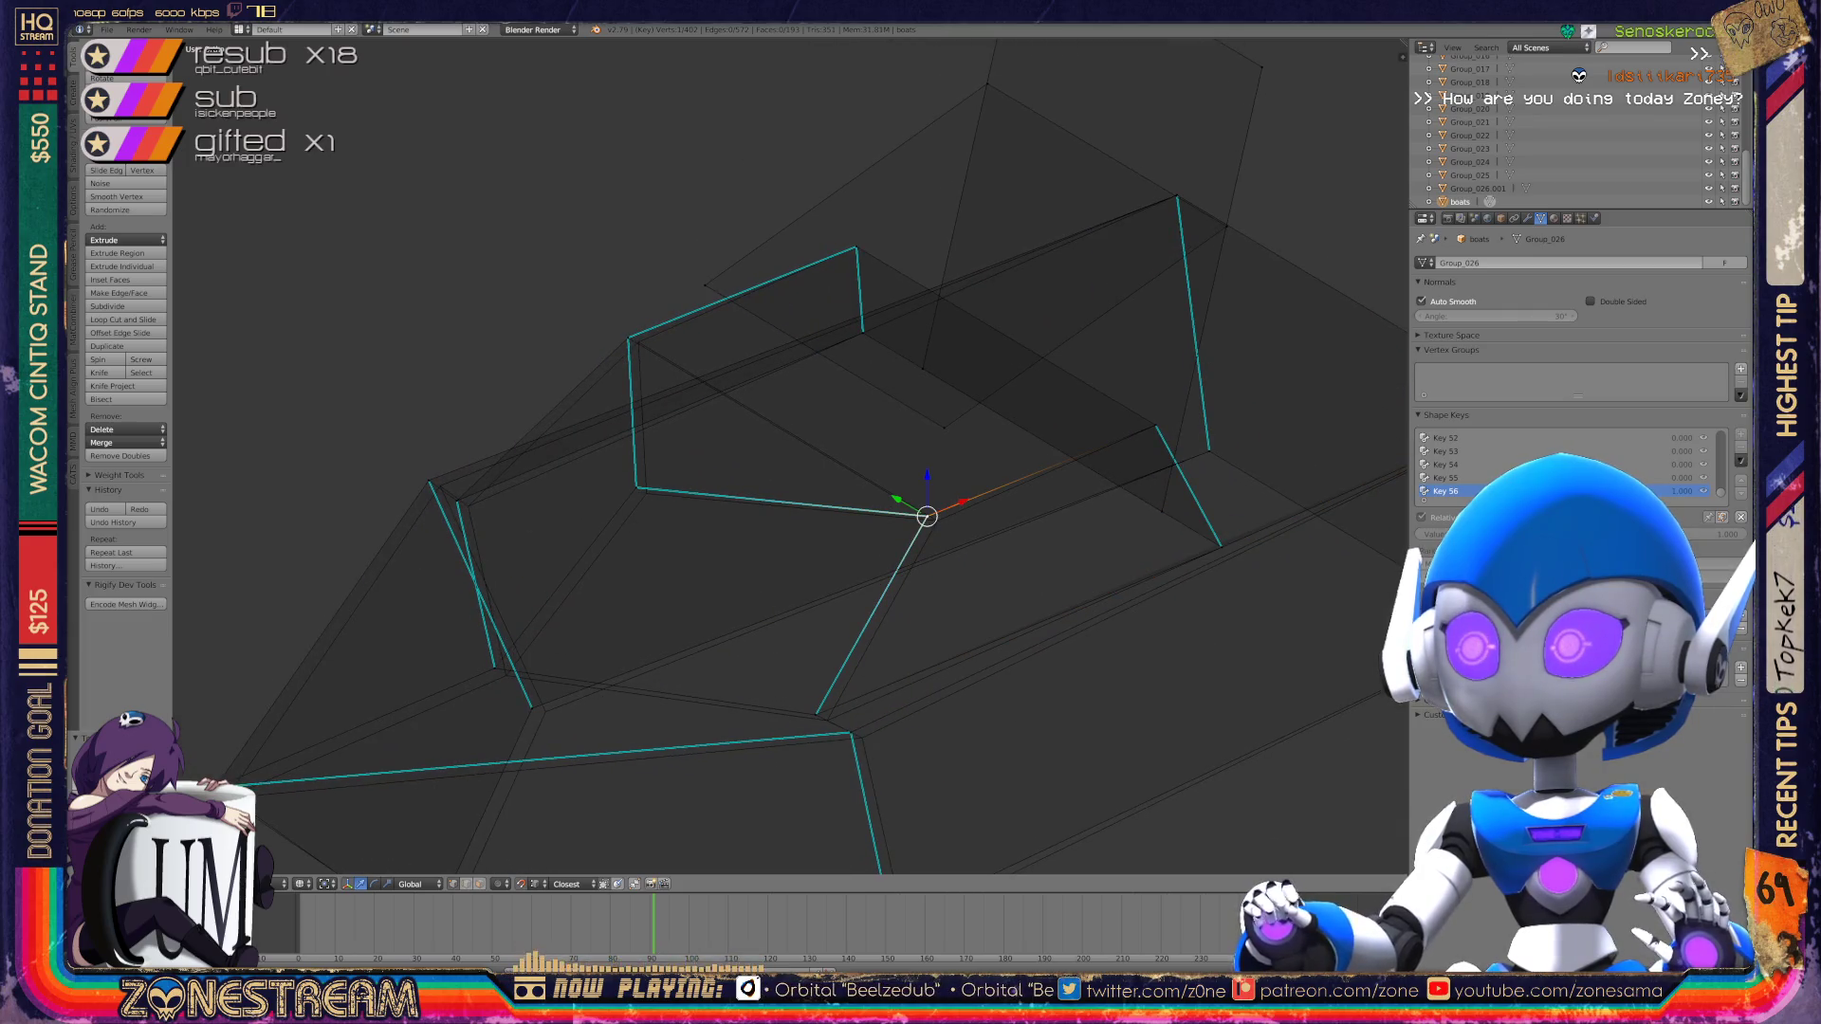
pyautogui.moveTo(927, 516); pyautogui.dragTo(937, 520)
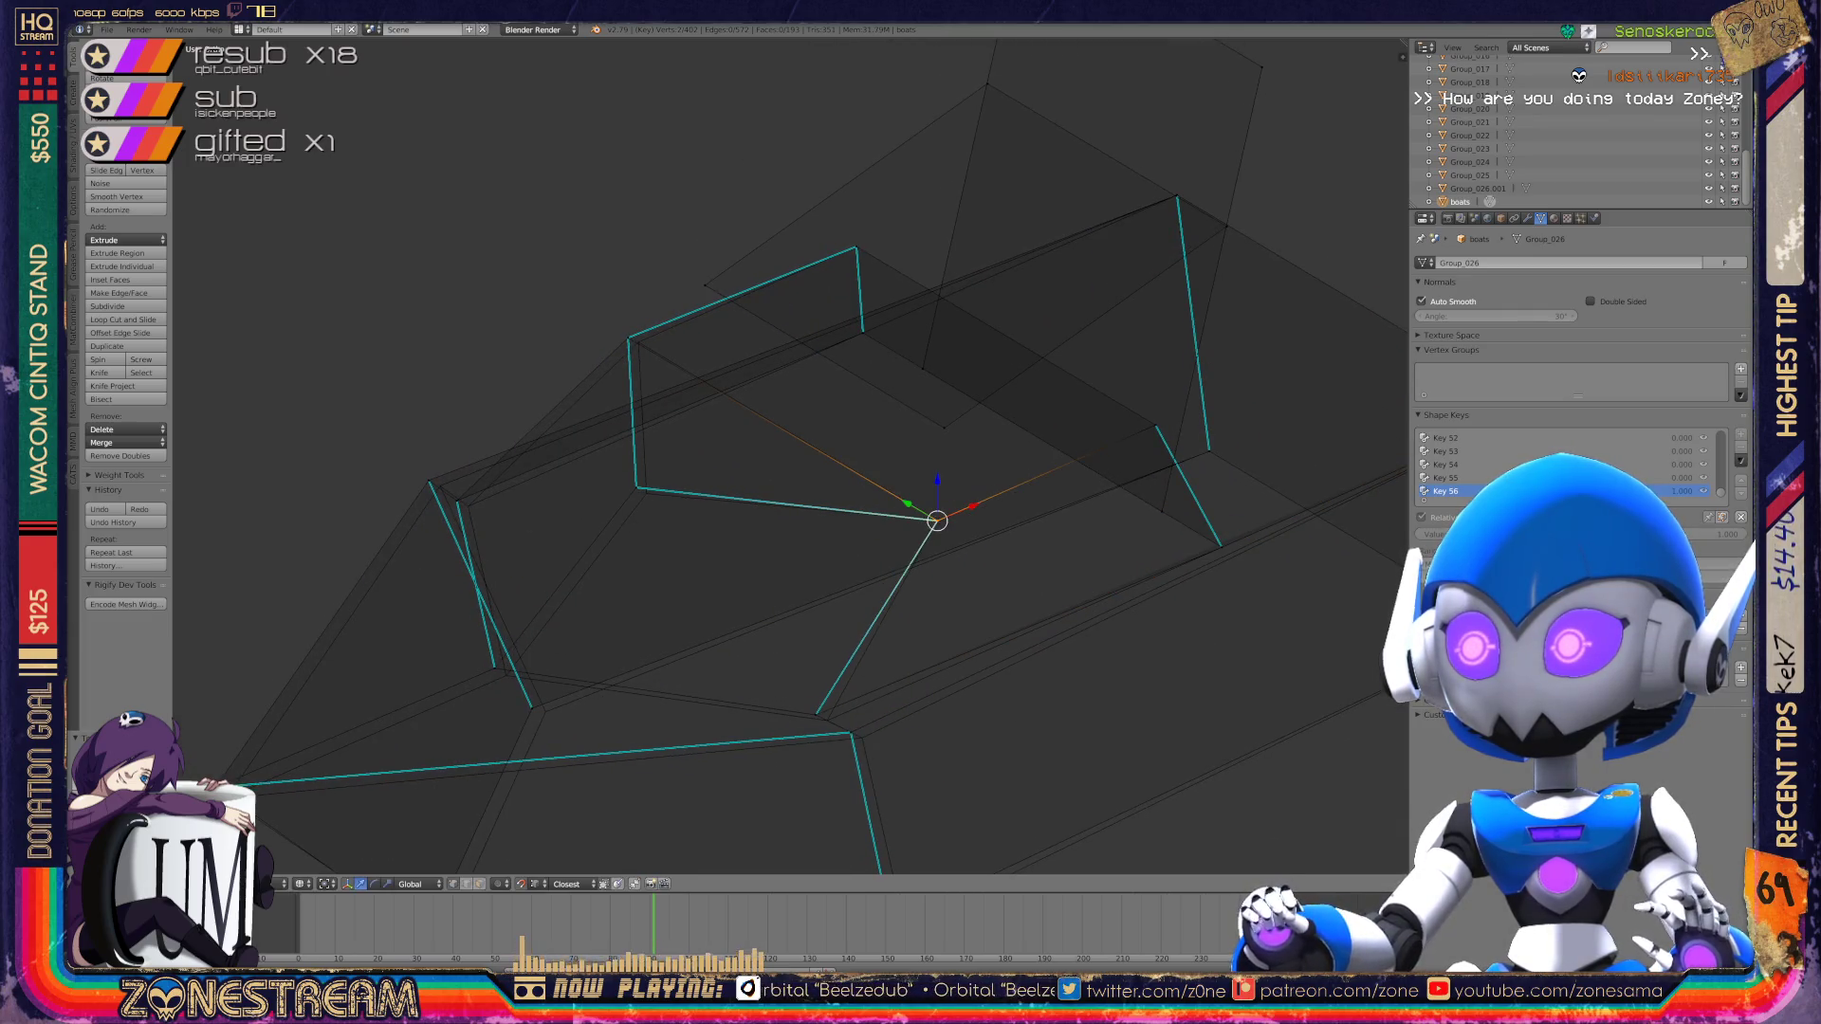
pyautogui.rightClick(636, 487)
pyautogui.moveTo(636, 487); pyautogui.dragTo(646, 492, button='right')
pyautogui.rightClick(628, 338)
pyautogui.moveTo(628, 338); pyautogui.dragTo(638, 342, button='right')
# Step: From a top view, nudge the bottom-left, far-left and middle vertices slightly
pyautogui.moveTo(638, 342)
pyautogui.mouseDown(button='middle')
pyautogui.moveTo(630, 143)
pyautogui.moveTo(607, 158)
pyautogui.mouseUp(button='middle')
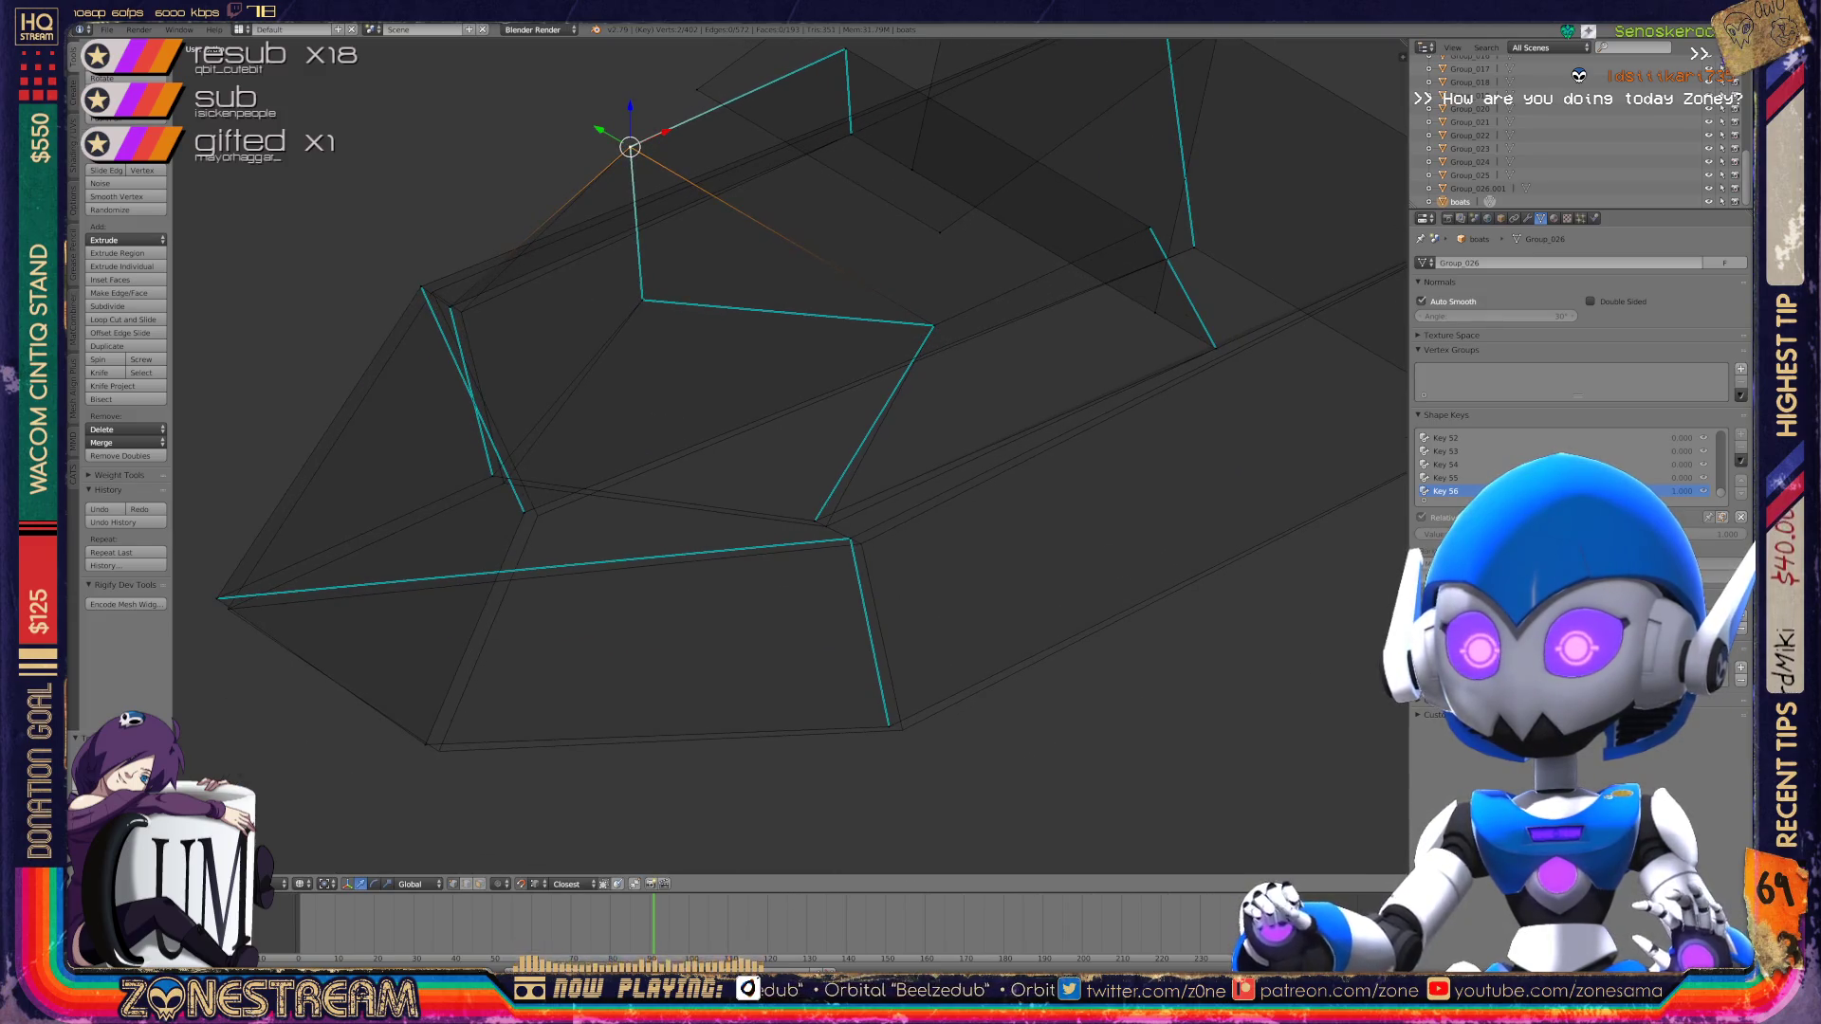
pyautogui.rightClick(426, 745)
pyautogui.moveTo(426, 744); pyautogui.dragTo(439, 751)
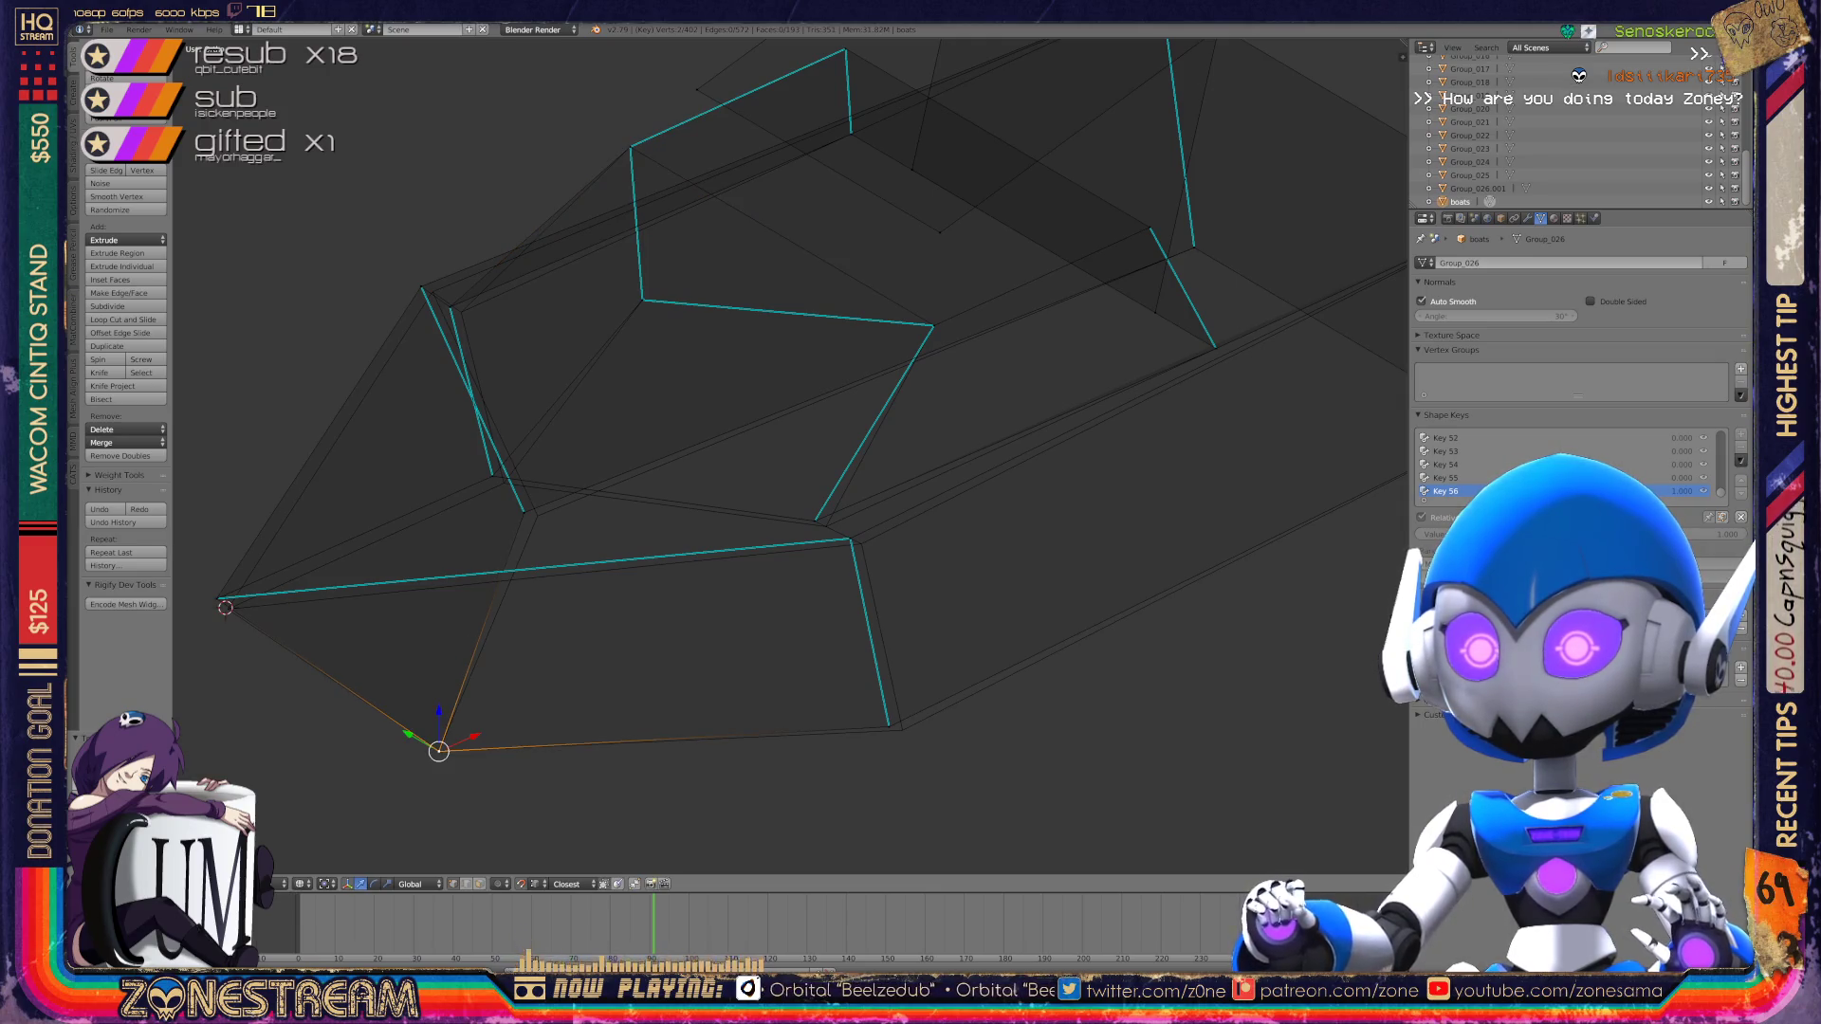
pyautogui.rightClick(217, 599)
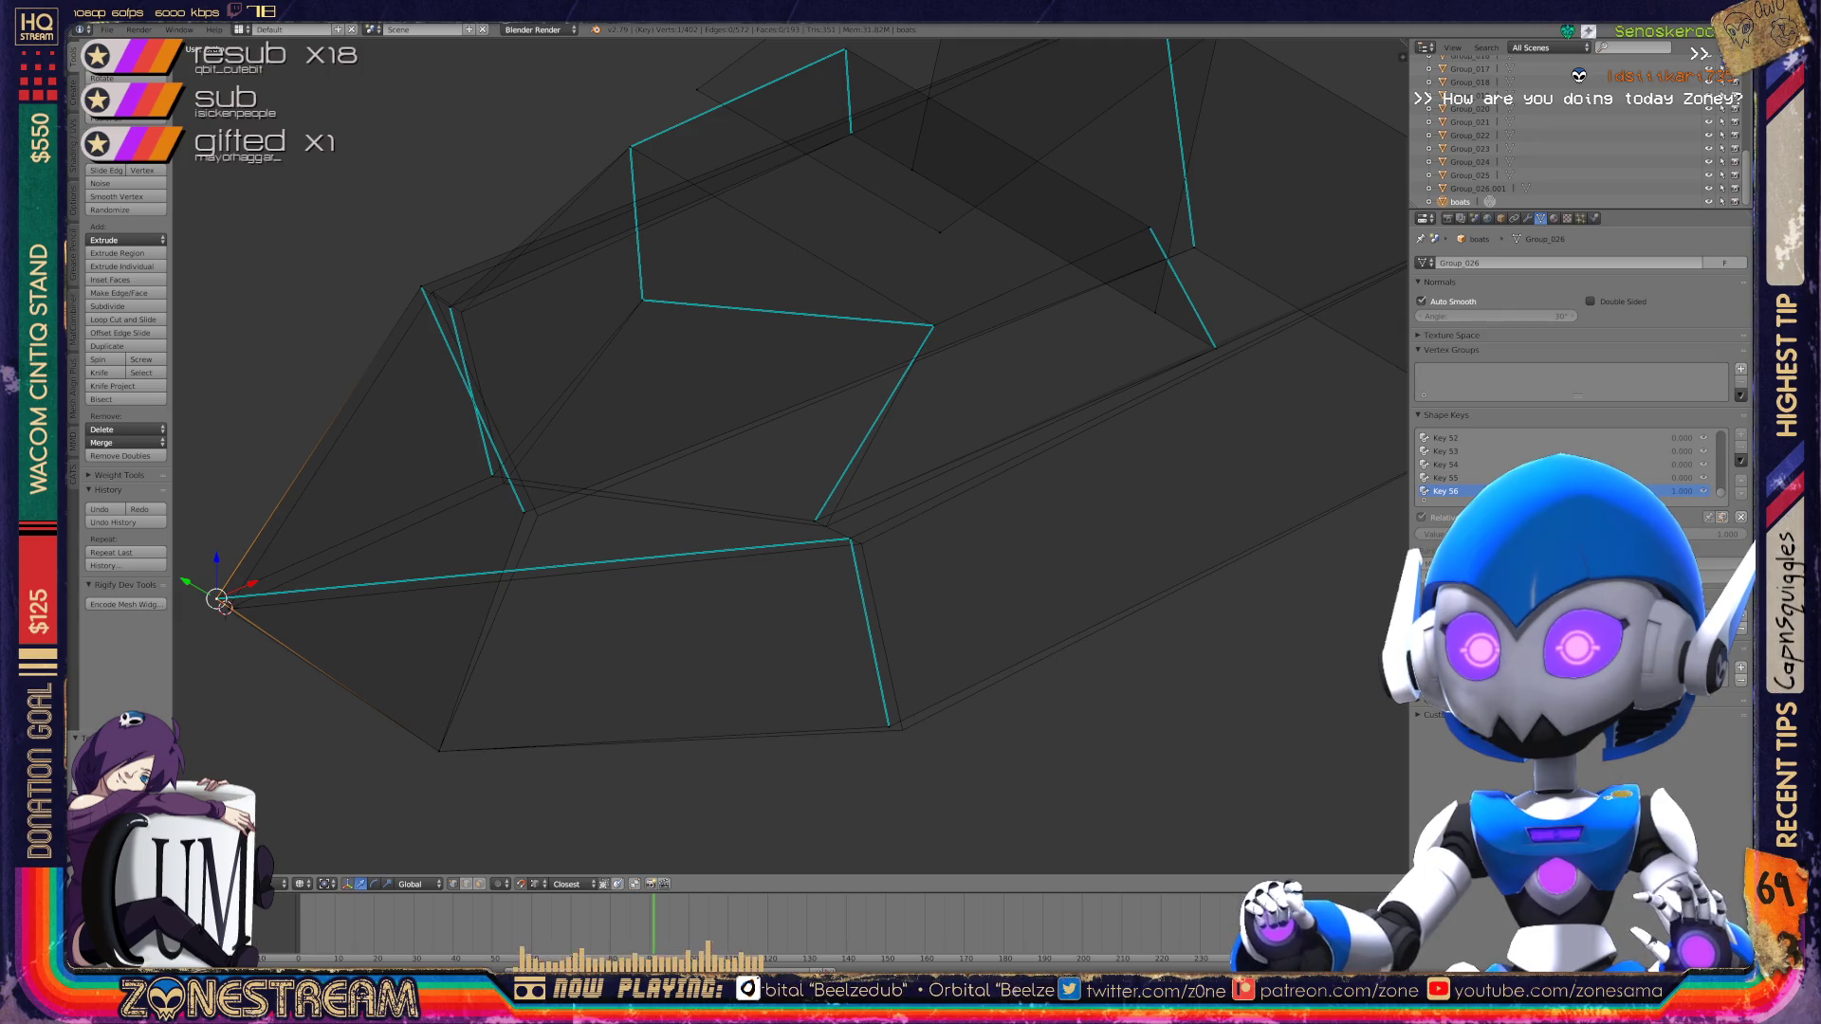
pyautogui.moveTo(217, 598)
pyautogui.mouseDown()
pyautogui.moveTo(256, 626)
pyautogui.moveTo(226, 608)
pyautogui.mouseUp()
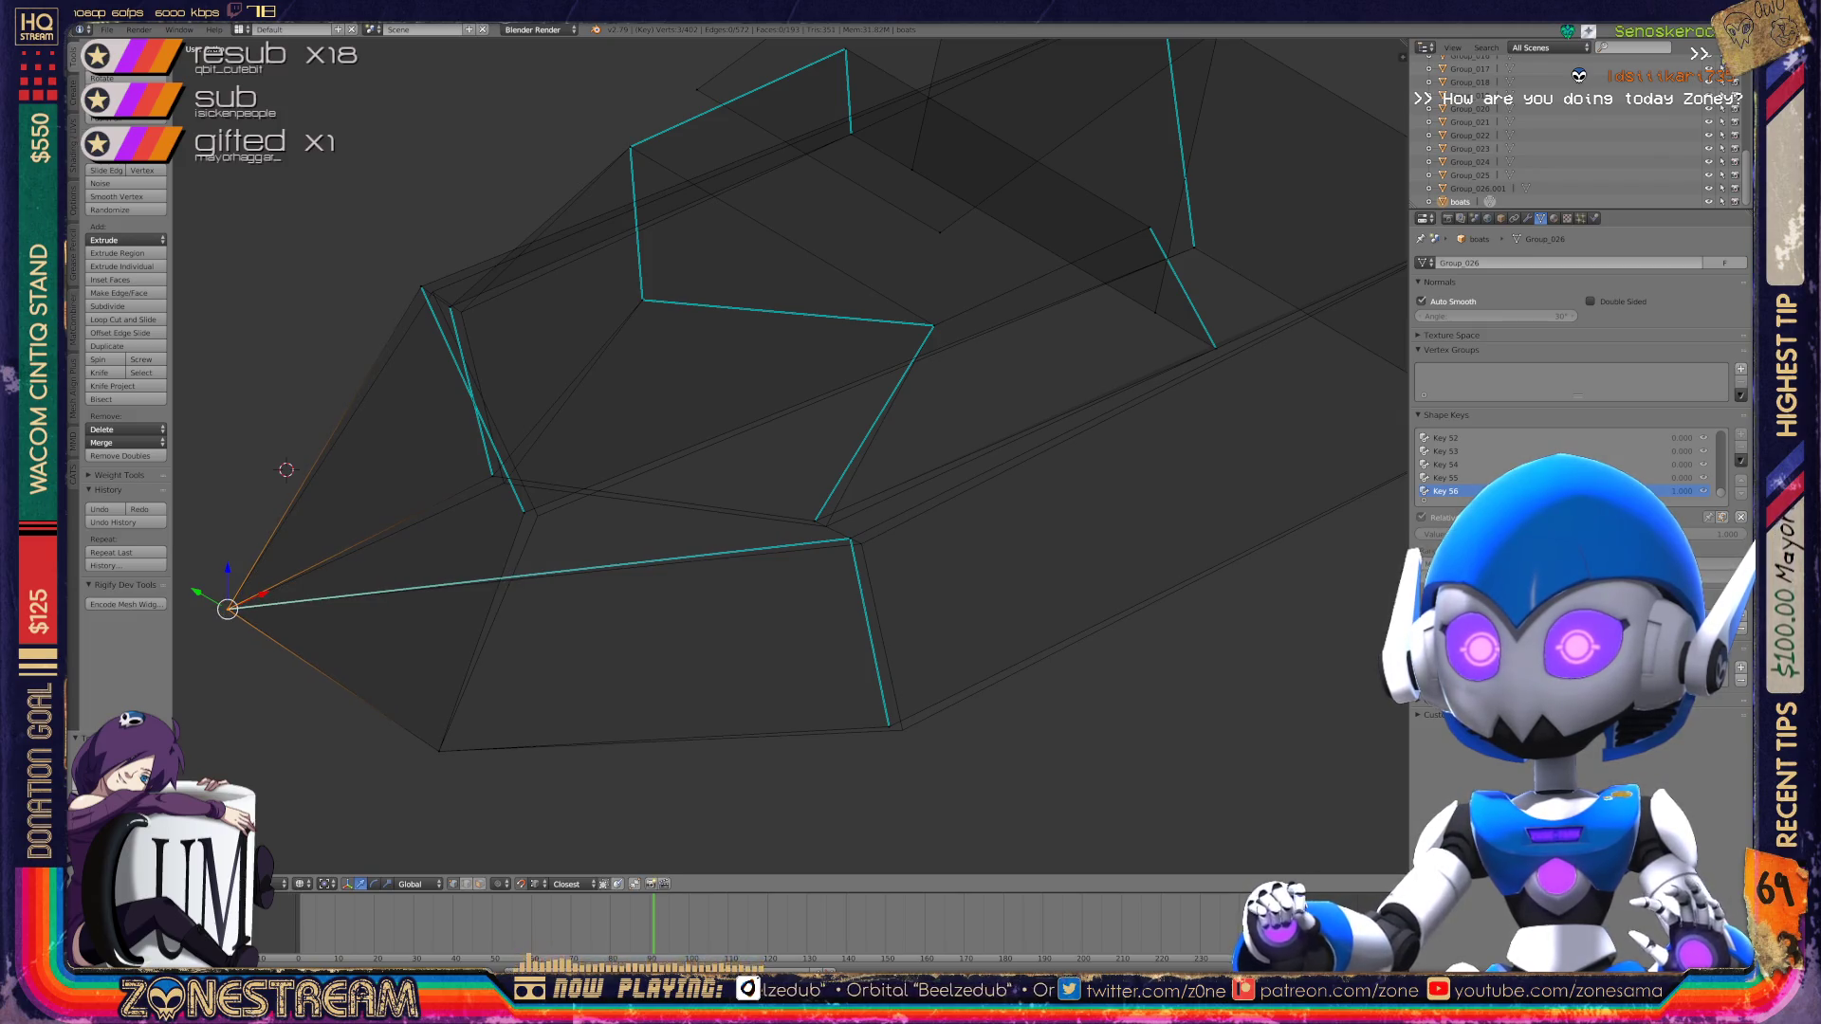
pyautogui.rightClick(523, 512)
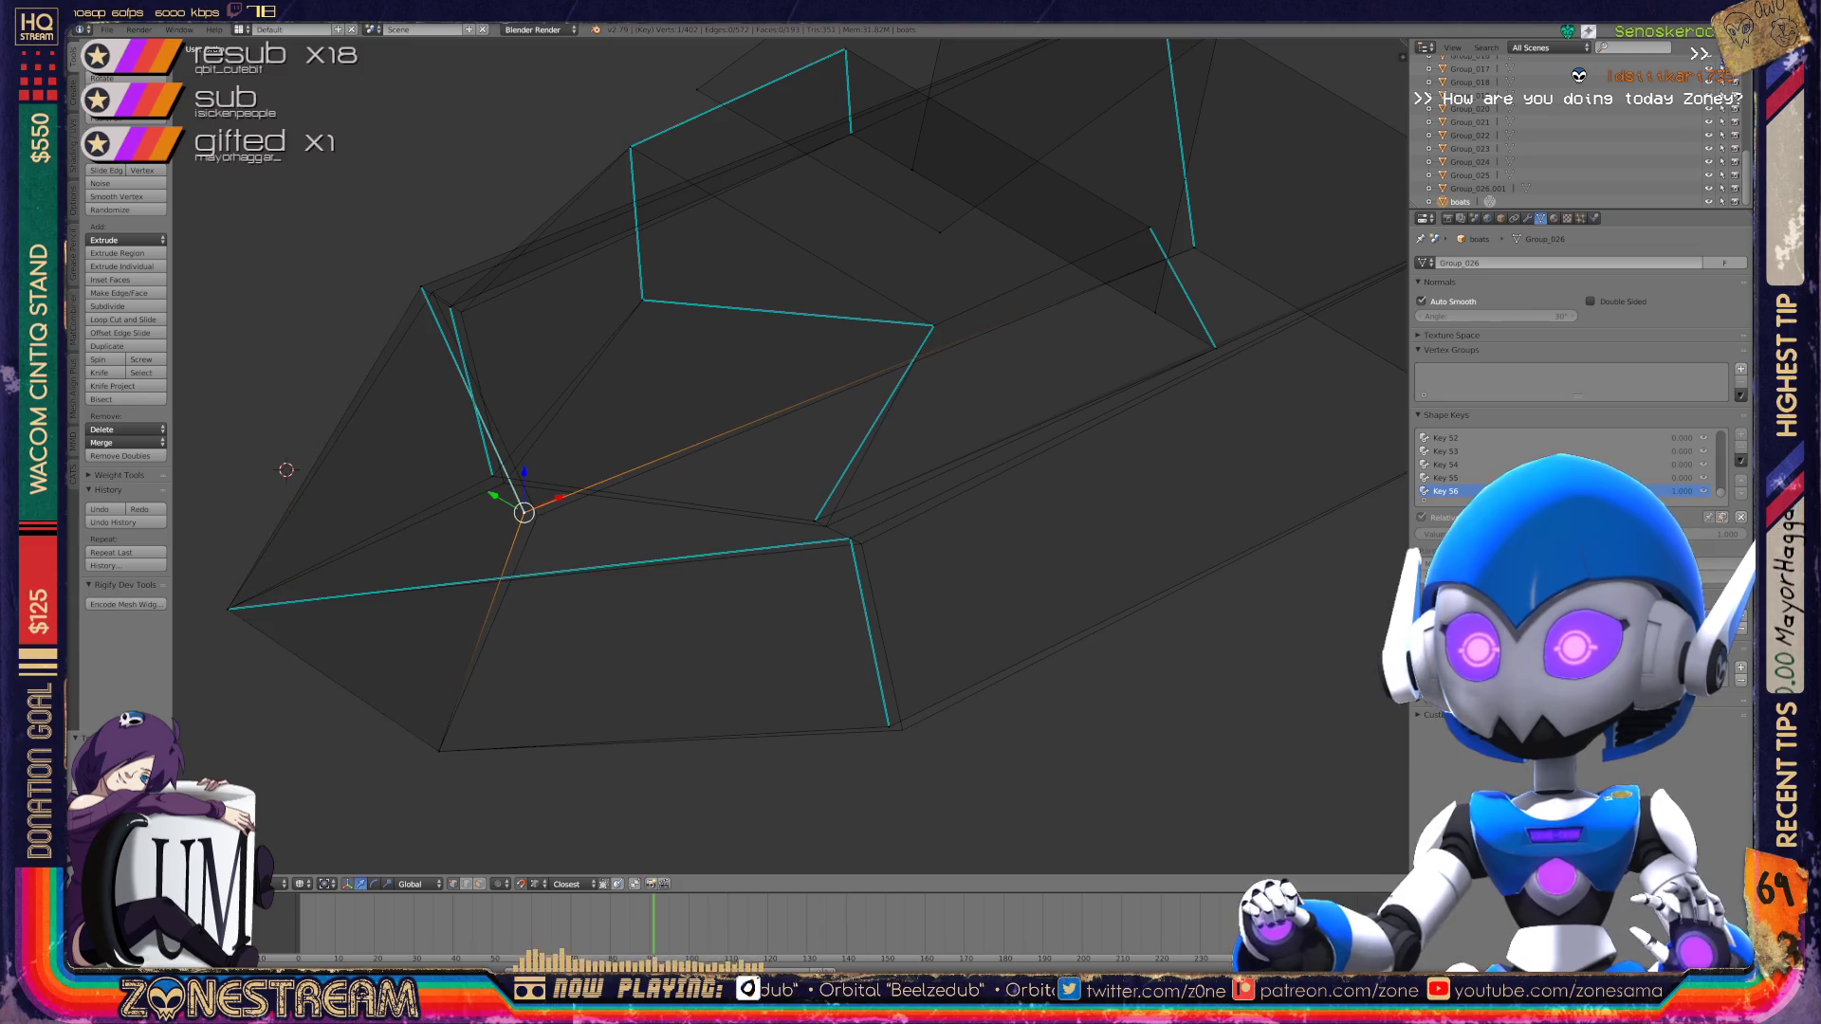
pyautogui.moveTo(523, 512); pyautogui.dragTo(538, 516)
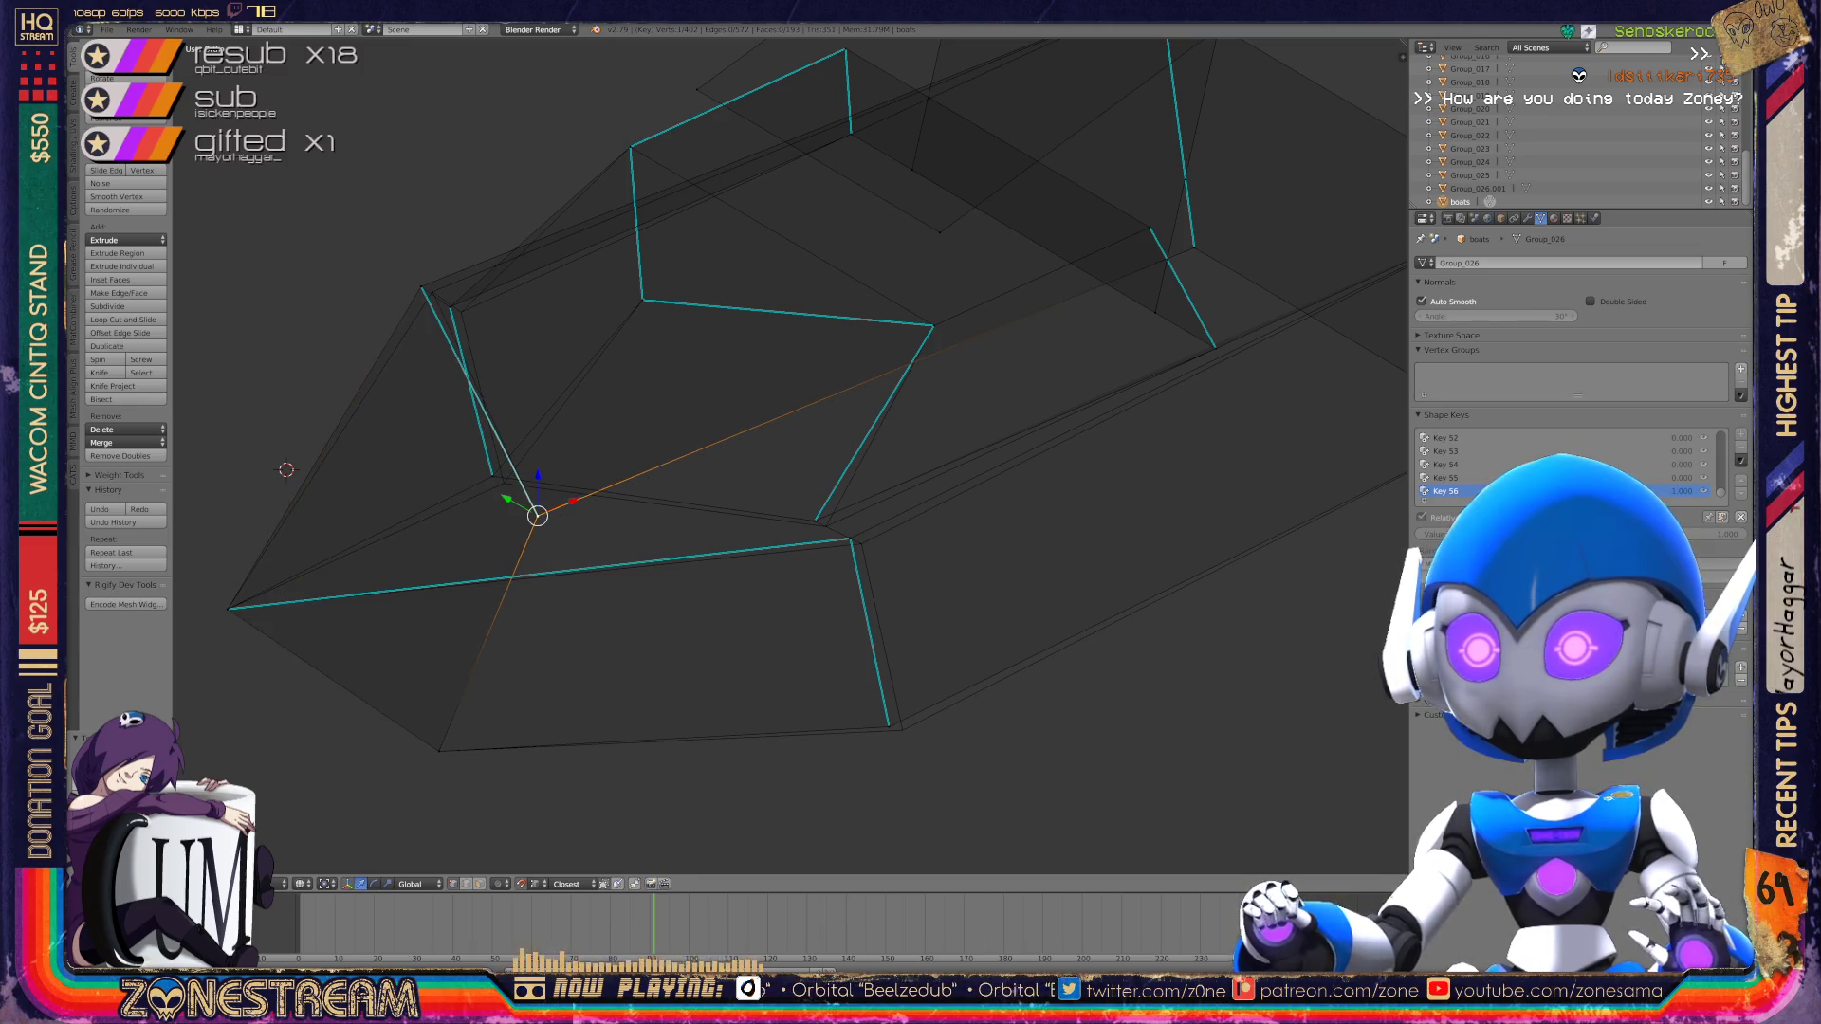
# Step: Move the vertex on the inner edge down a little, using the Alt+M merge menu
pyautogui.rightClick(492, 476)
pyautogui.keyDown('shift'); pyautogui.rightClick(492, 476); pyautogui.keyUp('shift')
pyautogui.hotkey('alt', 'm')
pyautogui.click(469, 412)
pyautogui.moveTo(493, 475)
pyautogui.mouseDown()
pyautogui.moveTo(508, 521)
pyautogui.moveTo(504, 482)
pyautogui.mouseUp()
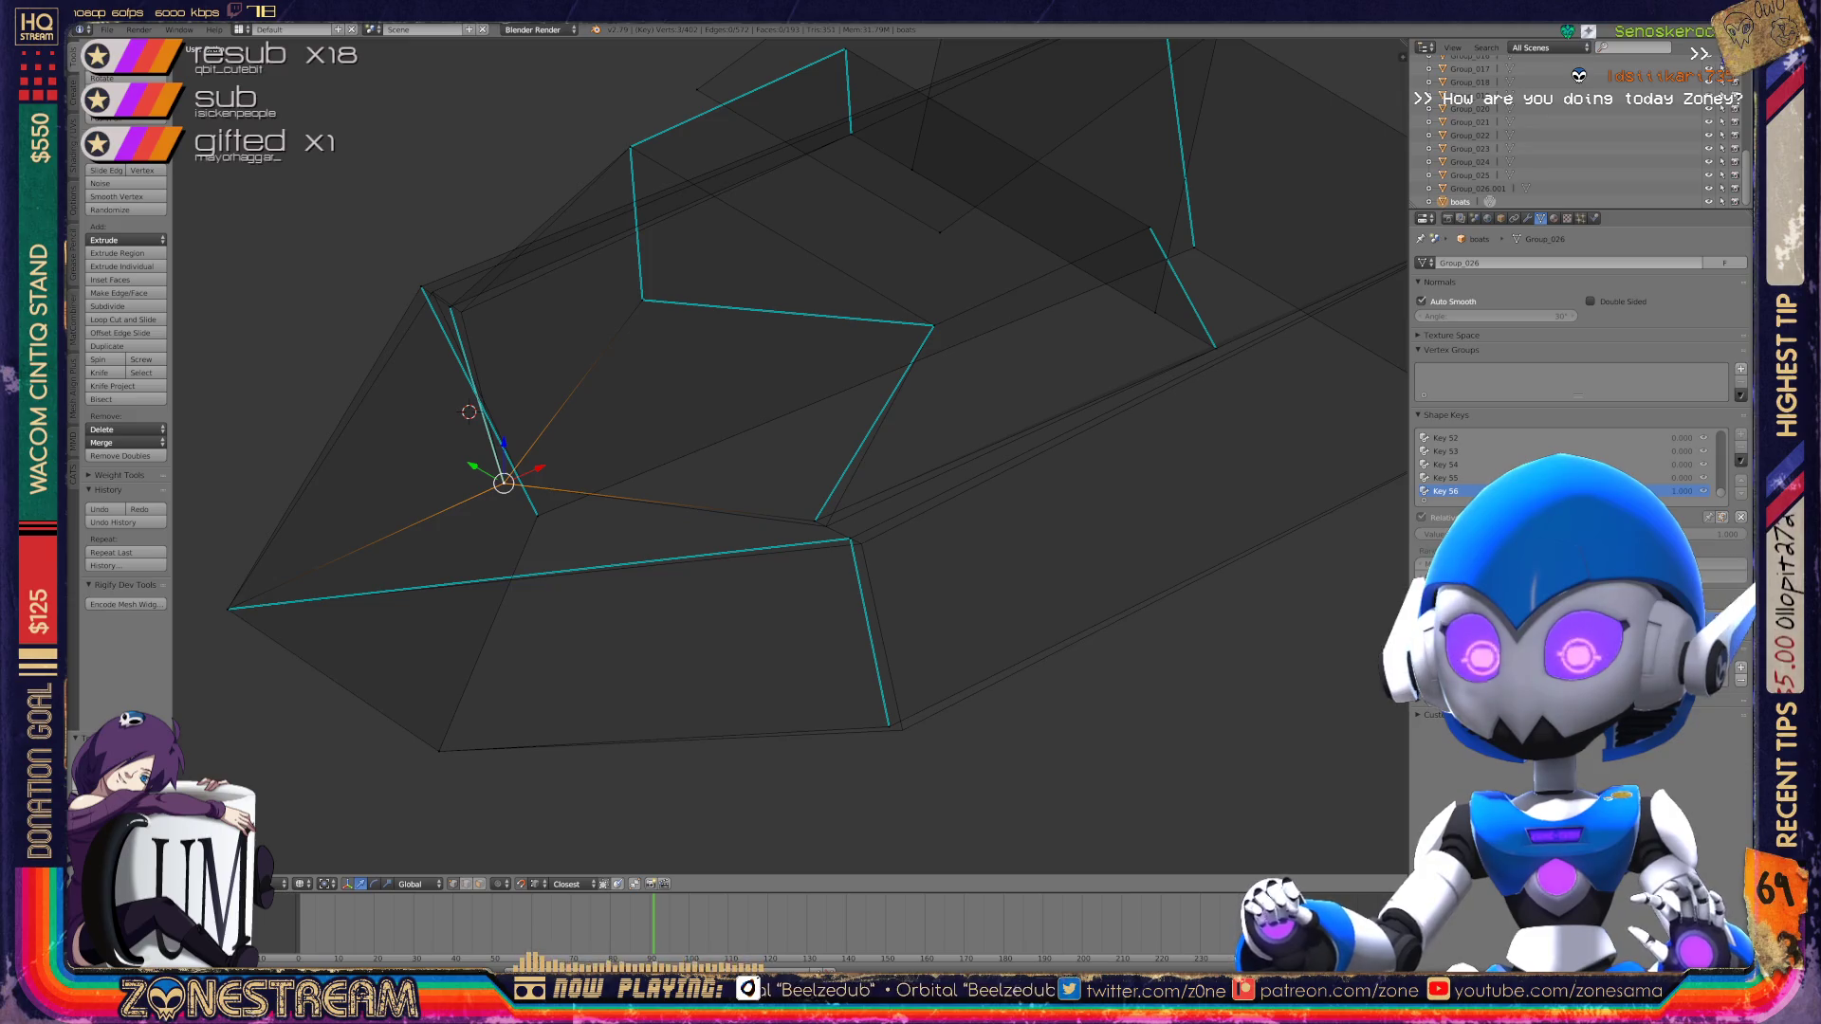
# Step: Nudge two right-side vertices and the bottom vertex slightly to the right
pyautogui.rightClick(850, 538)
pyautogui.moveTo(850, 537); pyautogui.dragTo(860, 543)
pyautogui.rightClick(887, 725)
pyautogui.moveTo(888, 724); pyautogui.dragTo(901, 728)
pyautogui.rightClick(814, 520)
pyautogui.moveTo(814, 521); pyautogui.dragTo(825, 525)
# Step: Select the top-left corner vertex, dismiss the Select Similar options, and orbit to see both pieces
pyautogui.keyDown('shift'); pyautogui.moveTo(825, 526); pyautogui.dragTo(775, 635, button='middle'); pyautogui.keyUp('shift')
pyautogui.rightClick(370, 396)
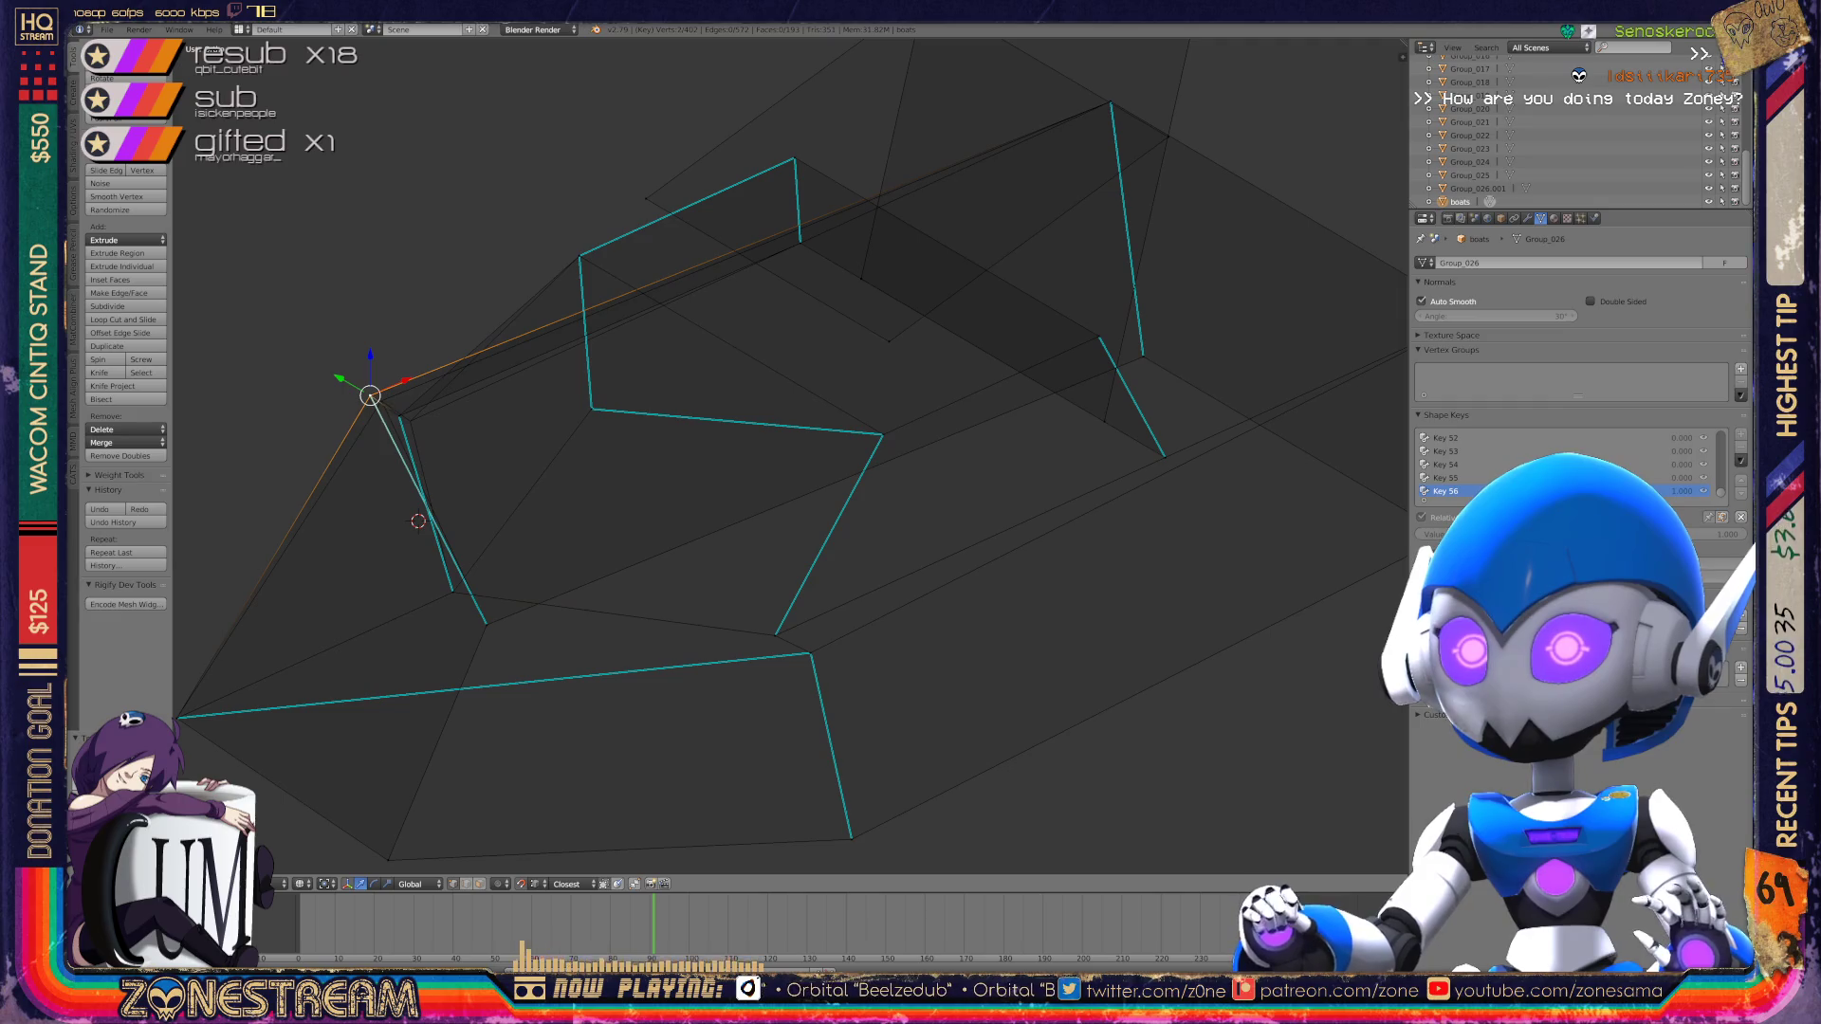
pyautogui.hotkey('shift', 'g')
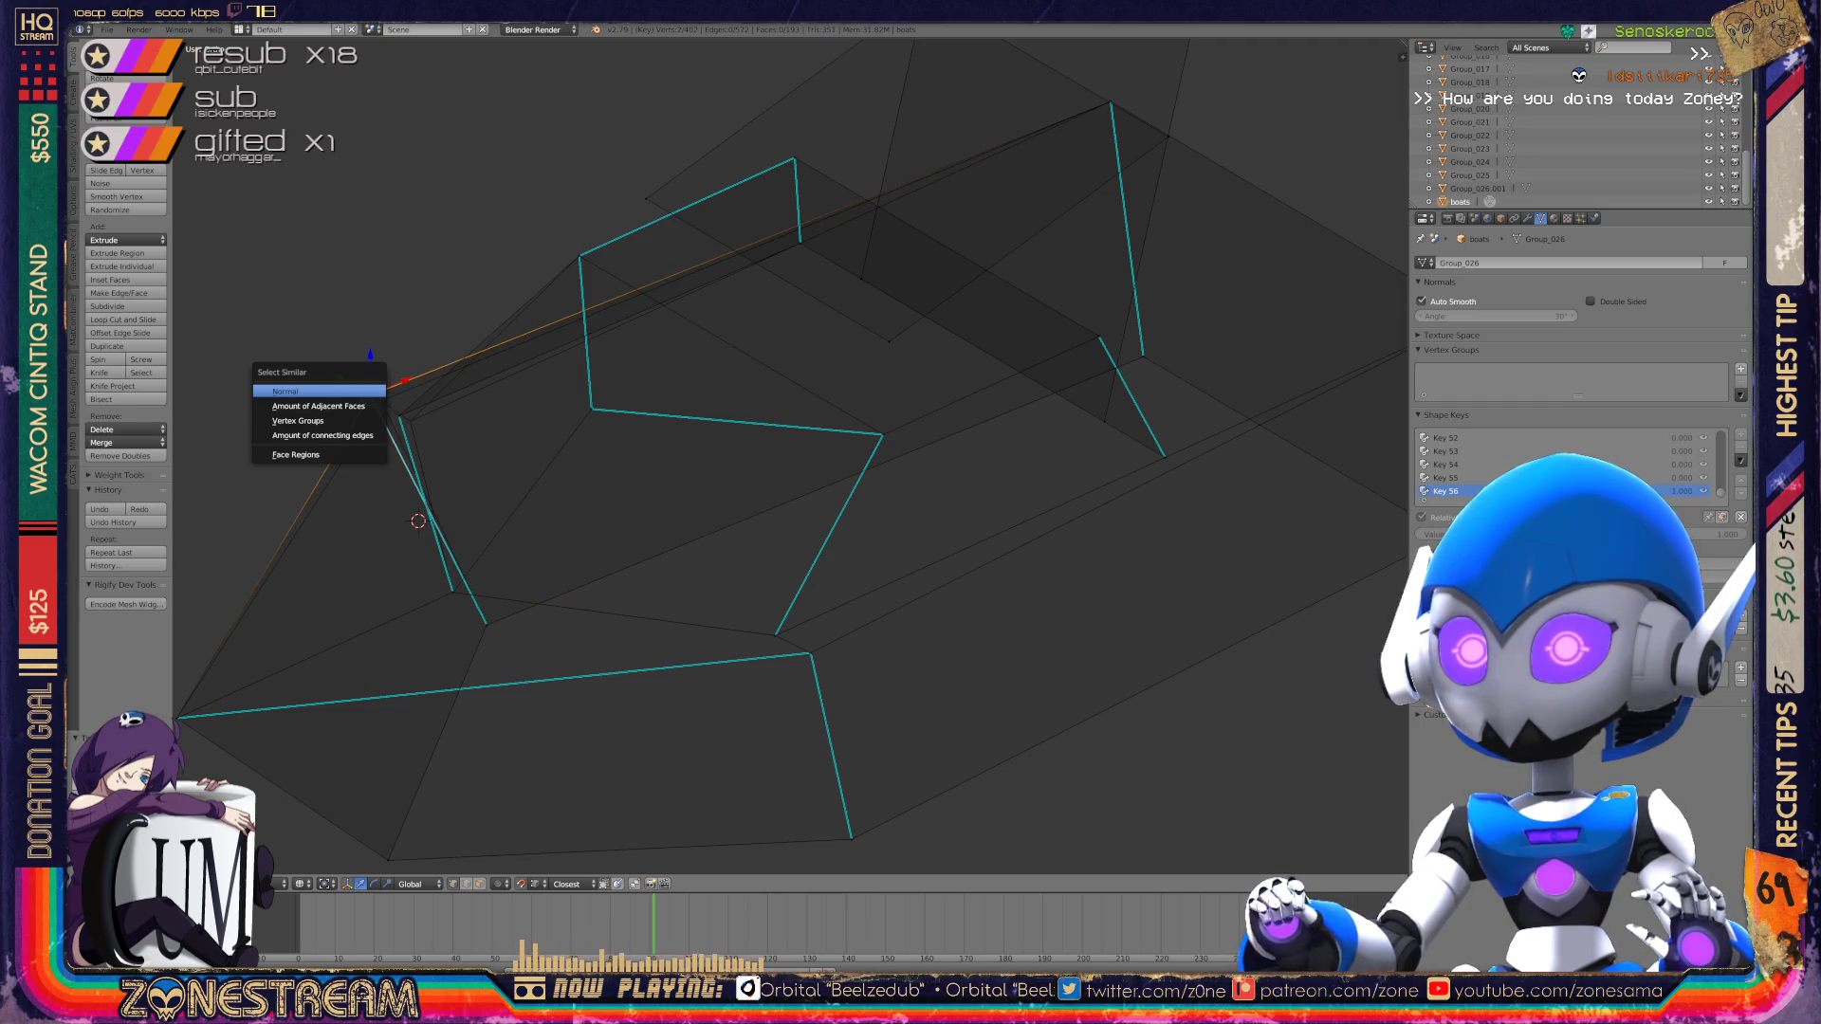
pyautogui.click(407, 319)
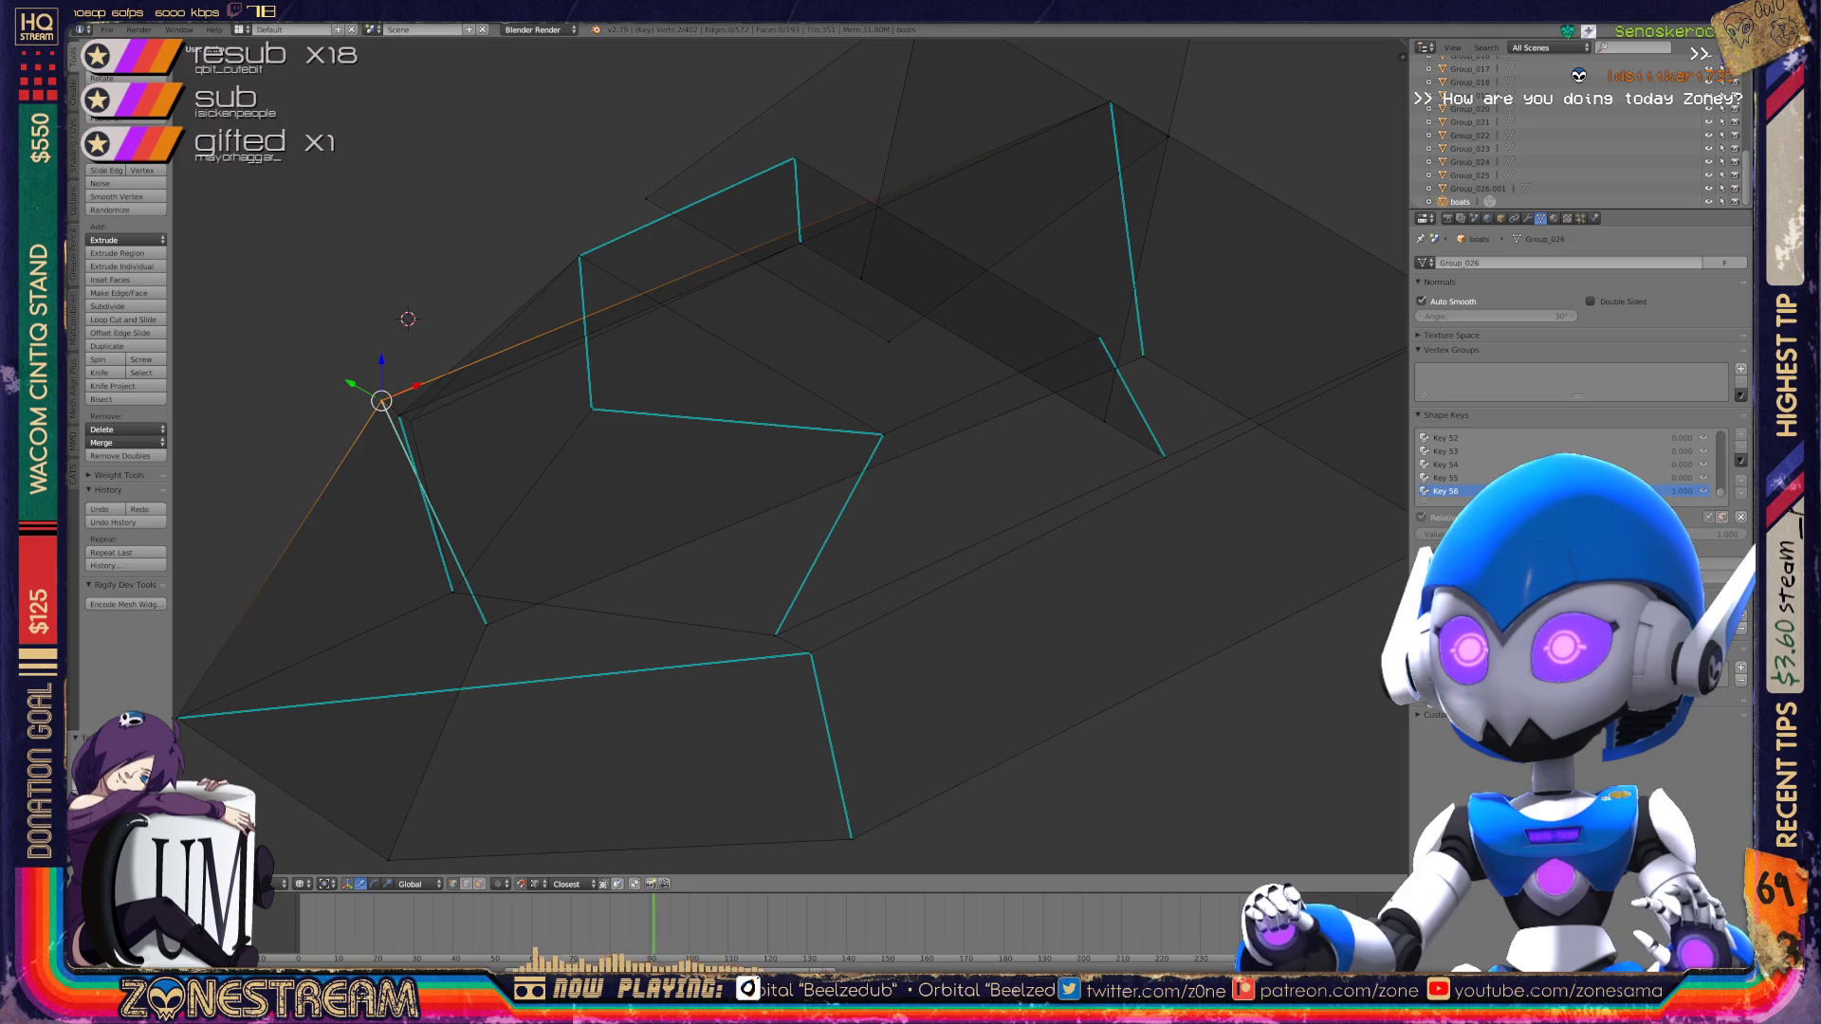
pyautogui.scroll(-4, 791, 455)
pyautogui.moveTo(853, 474)
pyautogui.mouseDown(button='middle')
pyautogui.moveTo(816, 531)
pyautogui.moveTo(854, 398)
pyautogui.moveTo(892, 446)
pyautogui.moveTo(911, 408)
pyautogui.moveTo(892, 370)
pyautogui.mouseUp(button='middle')
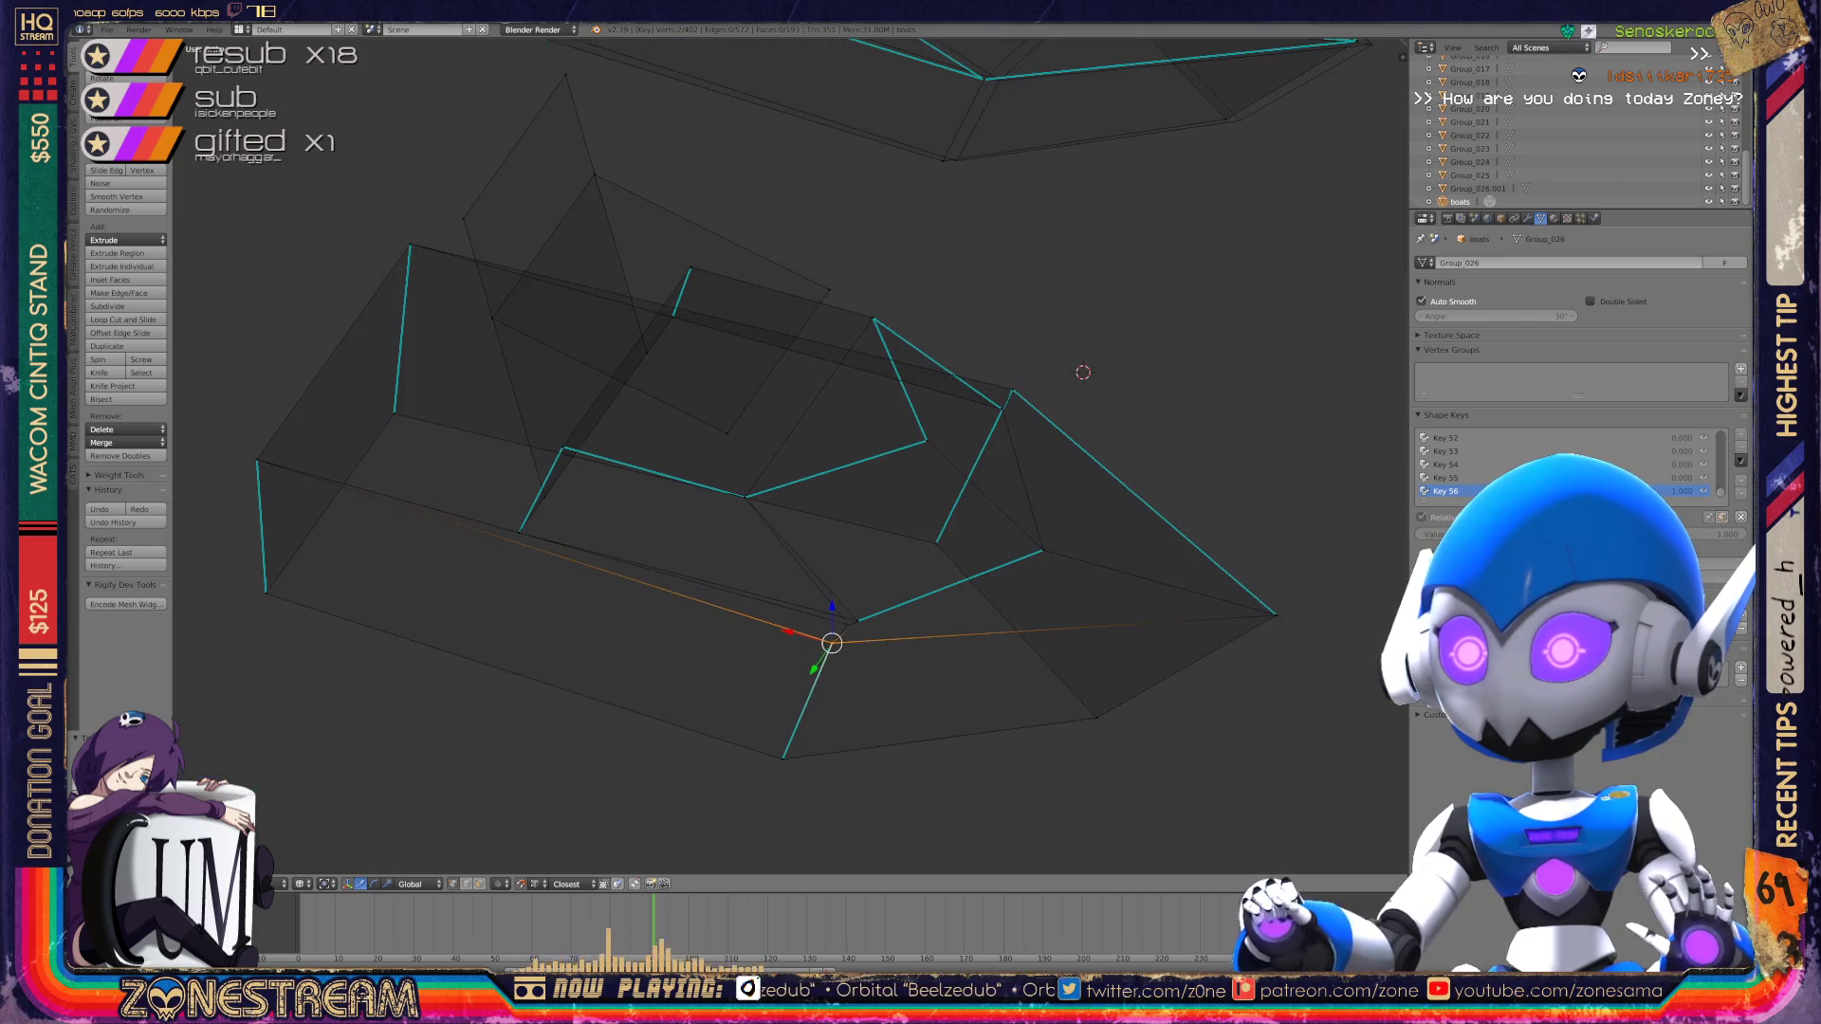
# Step: Inspect both pieces in Object Mode, then back in Edit Mode shift a lower-piece vertex slightly left
pyautogui.press('Tab')
pyautogui.scroll(-3, 815, 427)
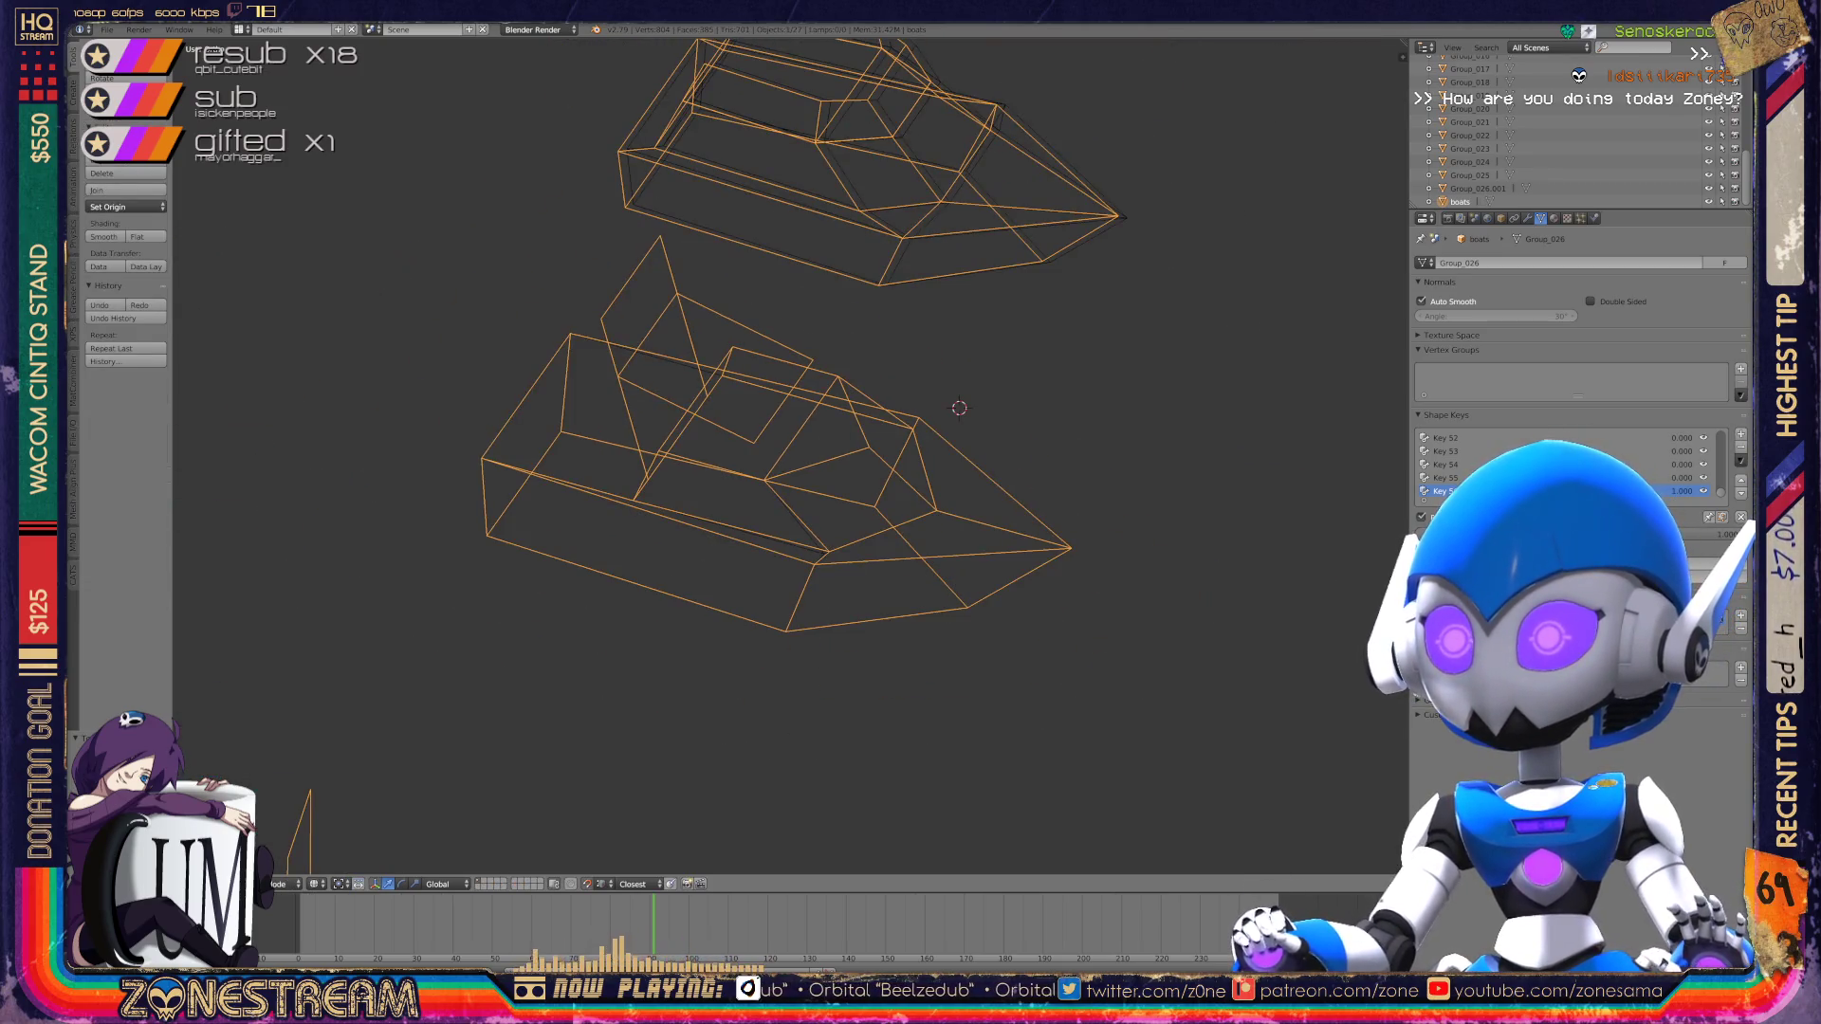
pyautogui.press('Tab')
pyautogui.scroll(6, 816, 426)
pyautogui.rightClick(743, 580)
pyautogui.press('g')
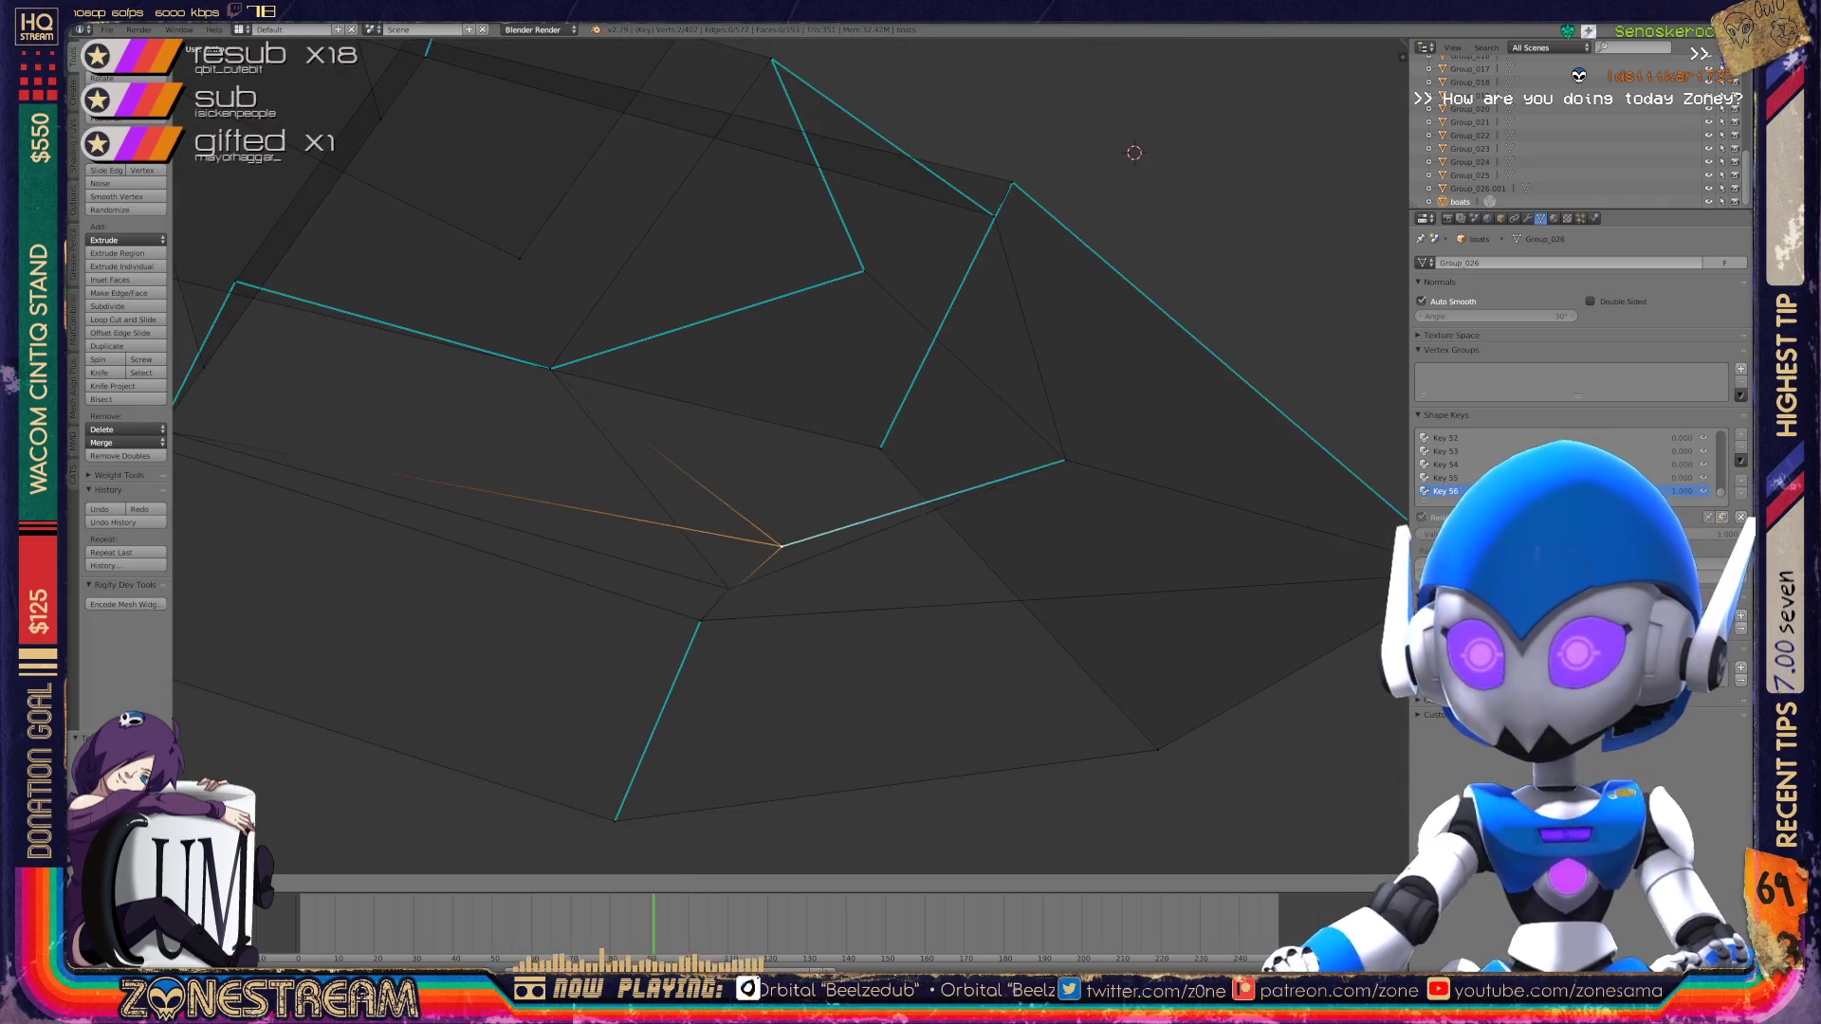
pyautogui.click(728, 588)
# Step: View the whole piece in Object Mode from an oblique angle, then re-enter Edit Mode
pyautogui.press('Tab')
pyautogui.scroll(-5, 788, 455)
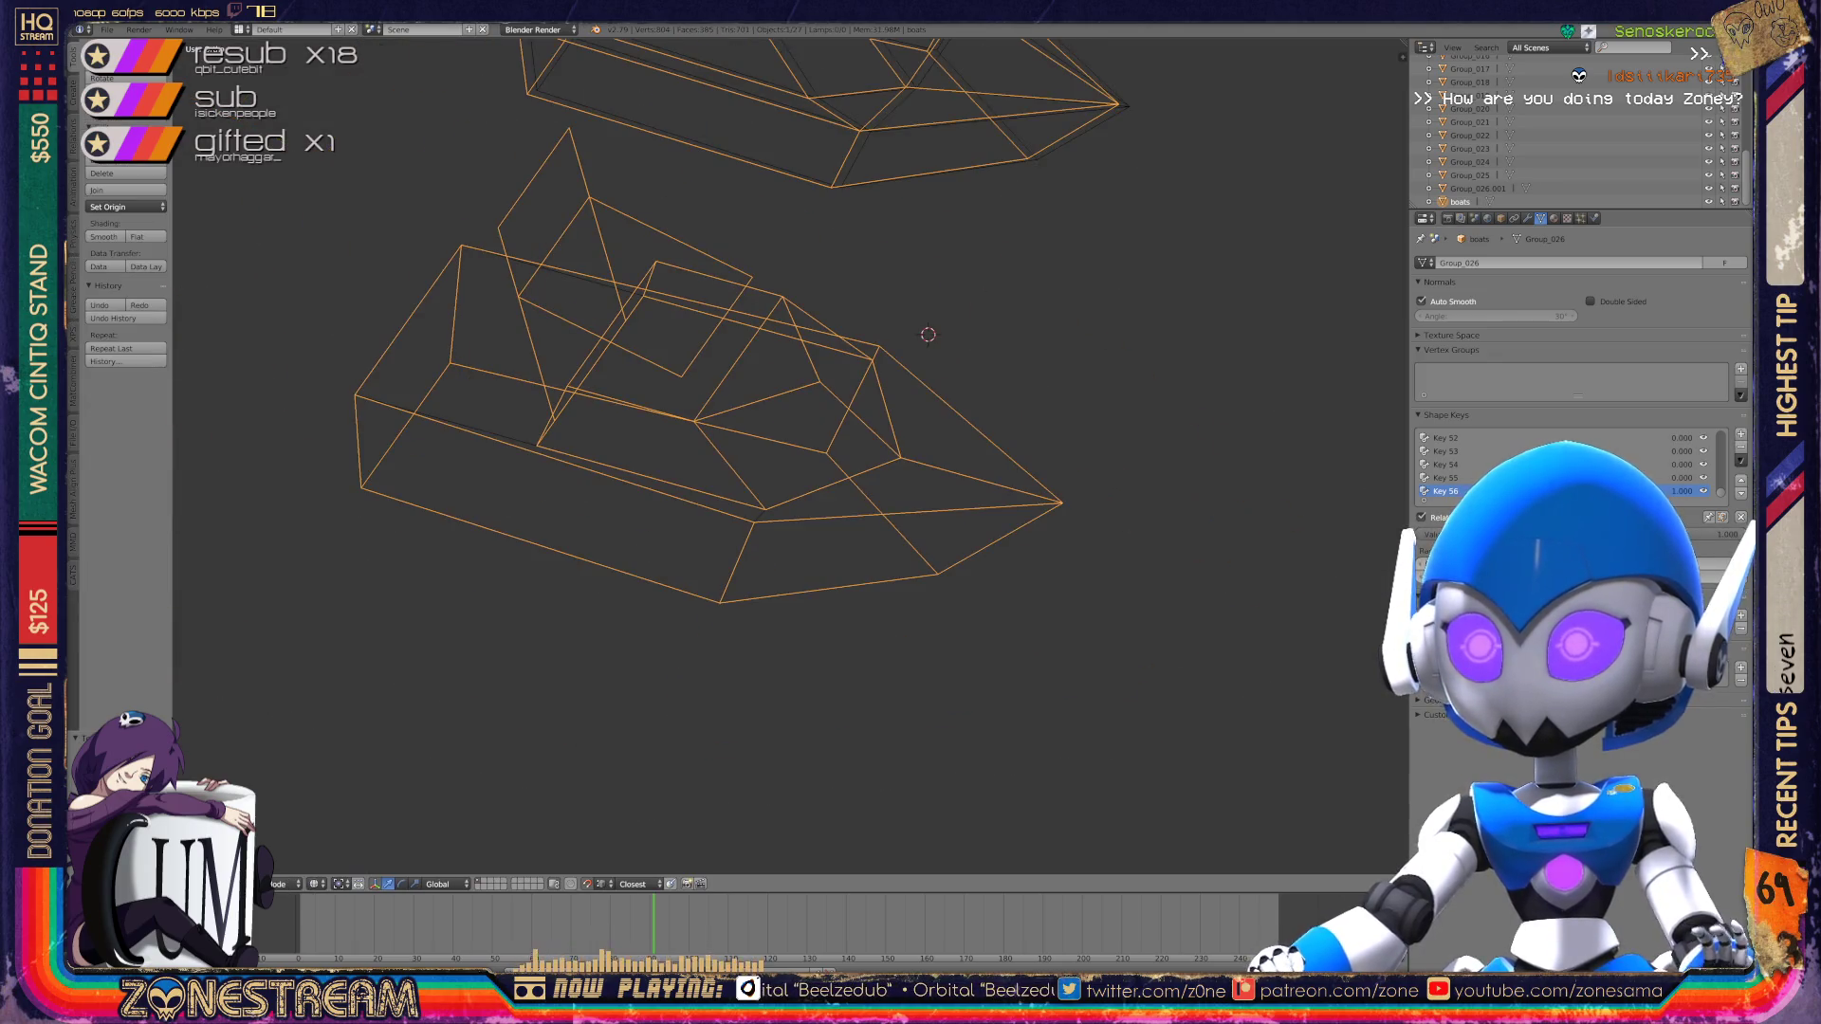
pyautogui.scroll(-5, 787, 456)
pyautogui.scroll(2, 787, 456)
pyautogui.scroll(5, 790, 455)
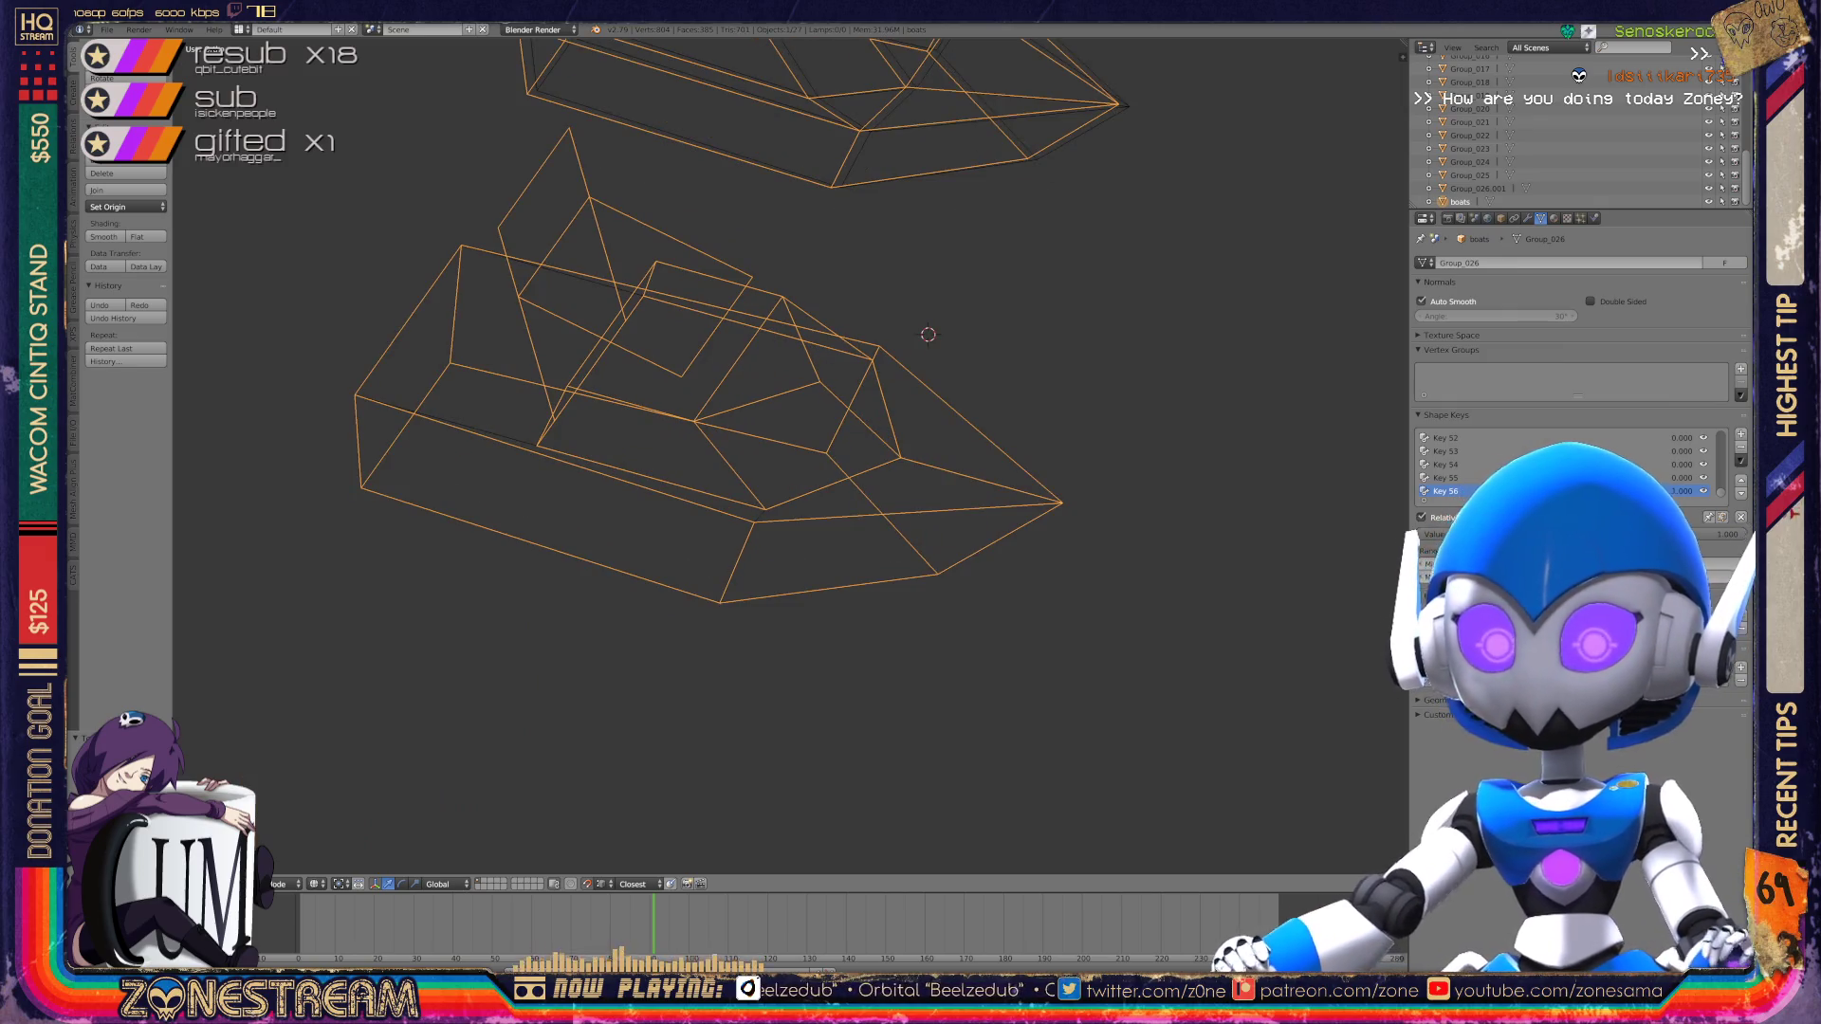
pyautogui.moveTo(788, 455); pyautogui.dragTo(664, 418, button='middle')
pyautogui.press('Tab')
pyautogui.scroll(4, 787, 455)
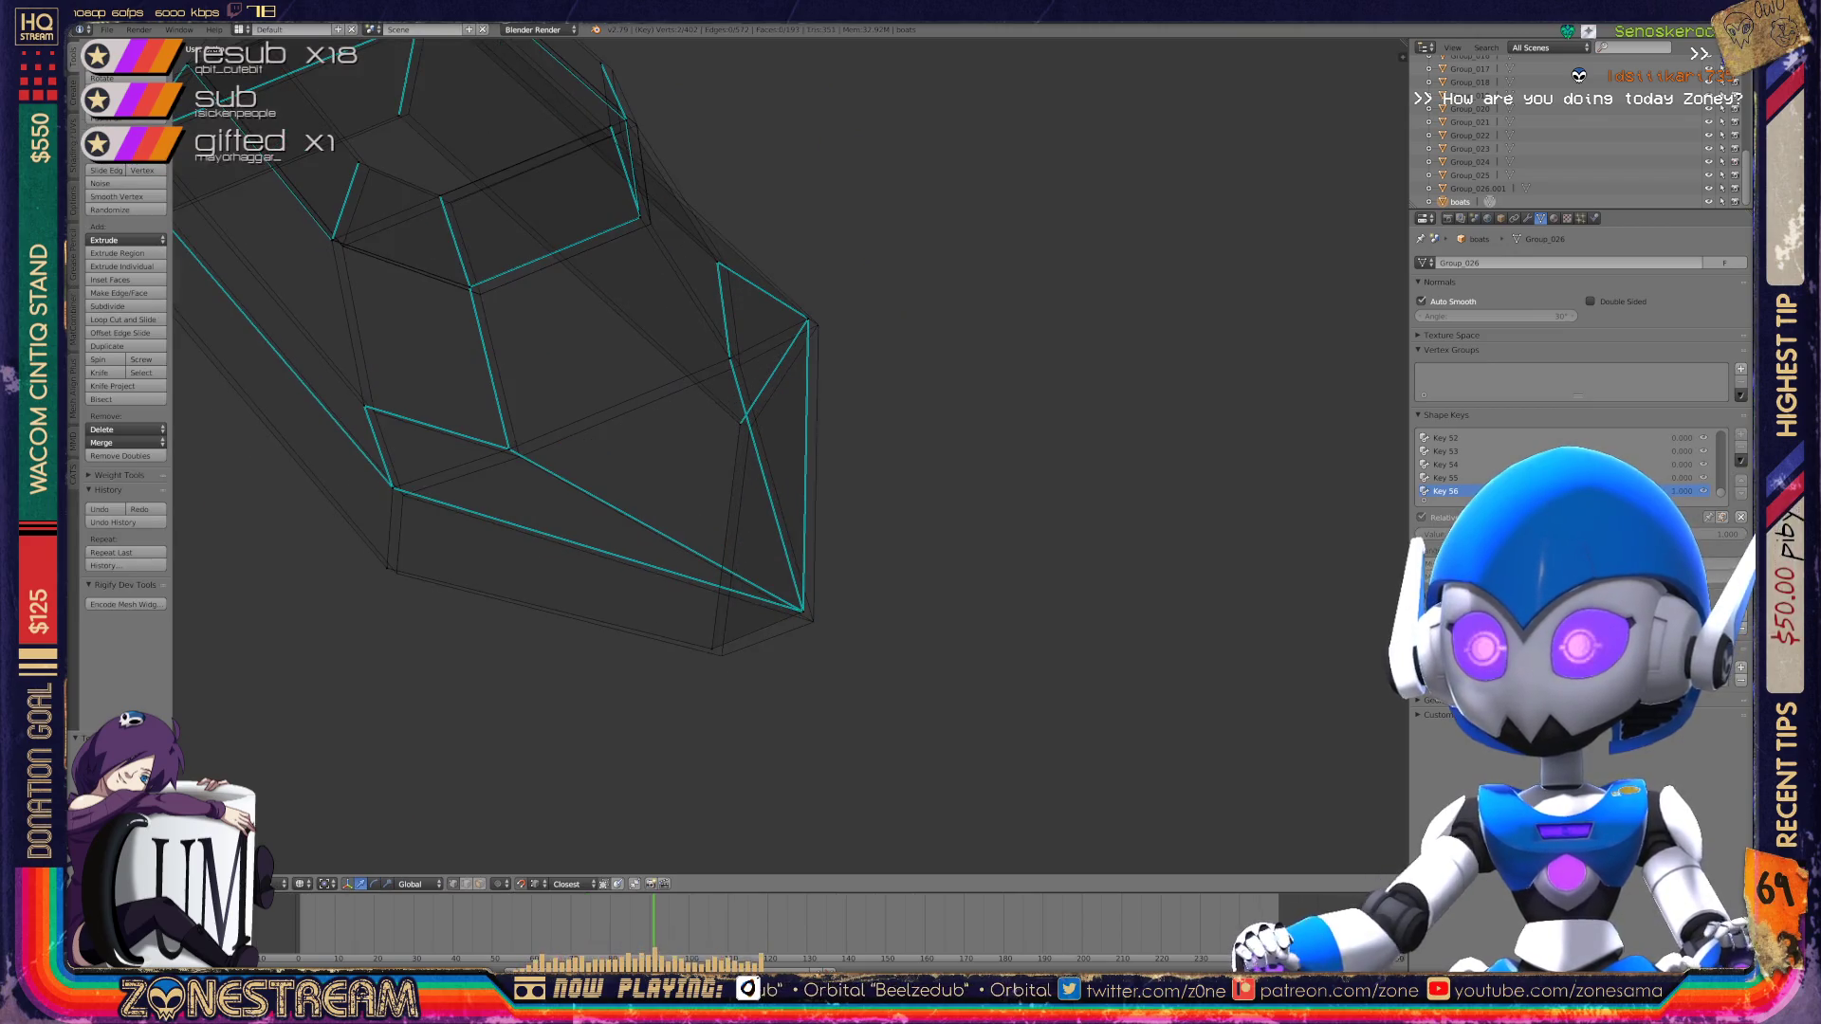
# Step: Nudge the corner and bottom vertices down-right and shift the lower-left vertex slightly
pyautogui.moveTo(803, 611); pyautogui.dragTo(813, 621)
pyautogui.rightClick(712, 649)
pyautogui.moveTo(711, 649); pyautogui.dragTo(721, 656)
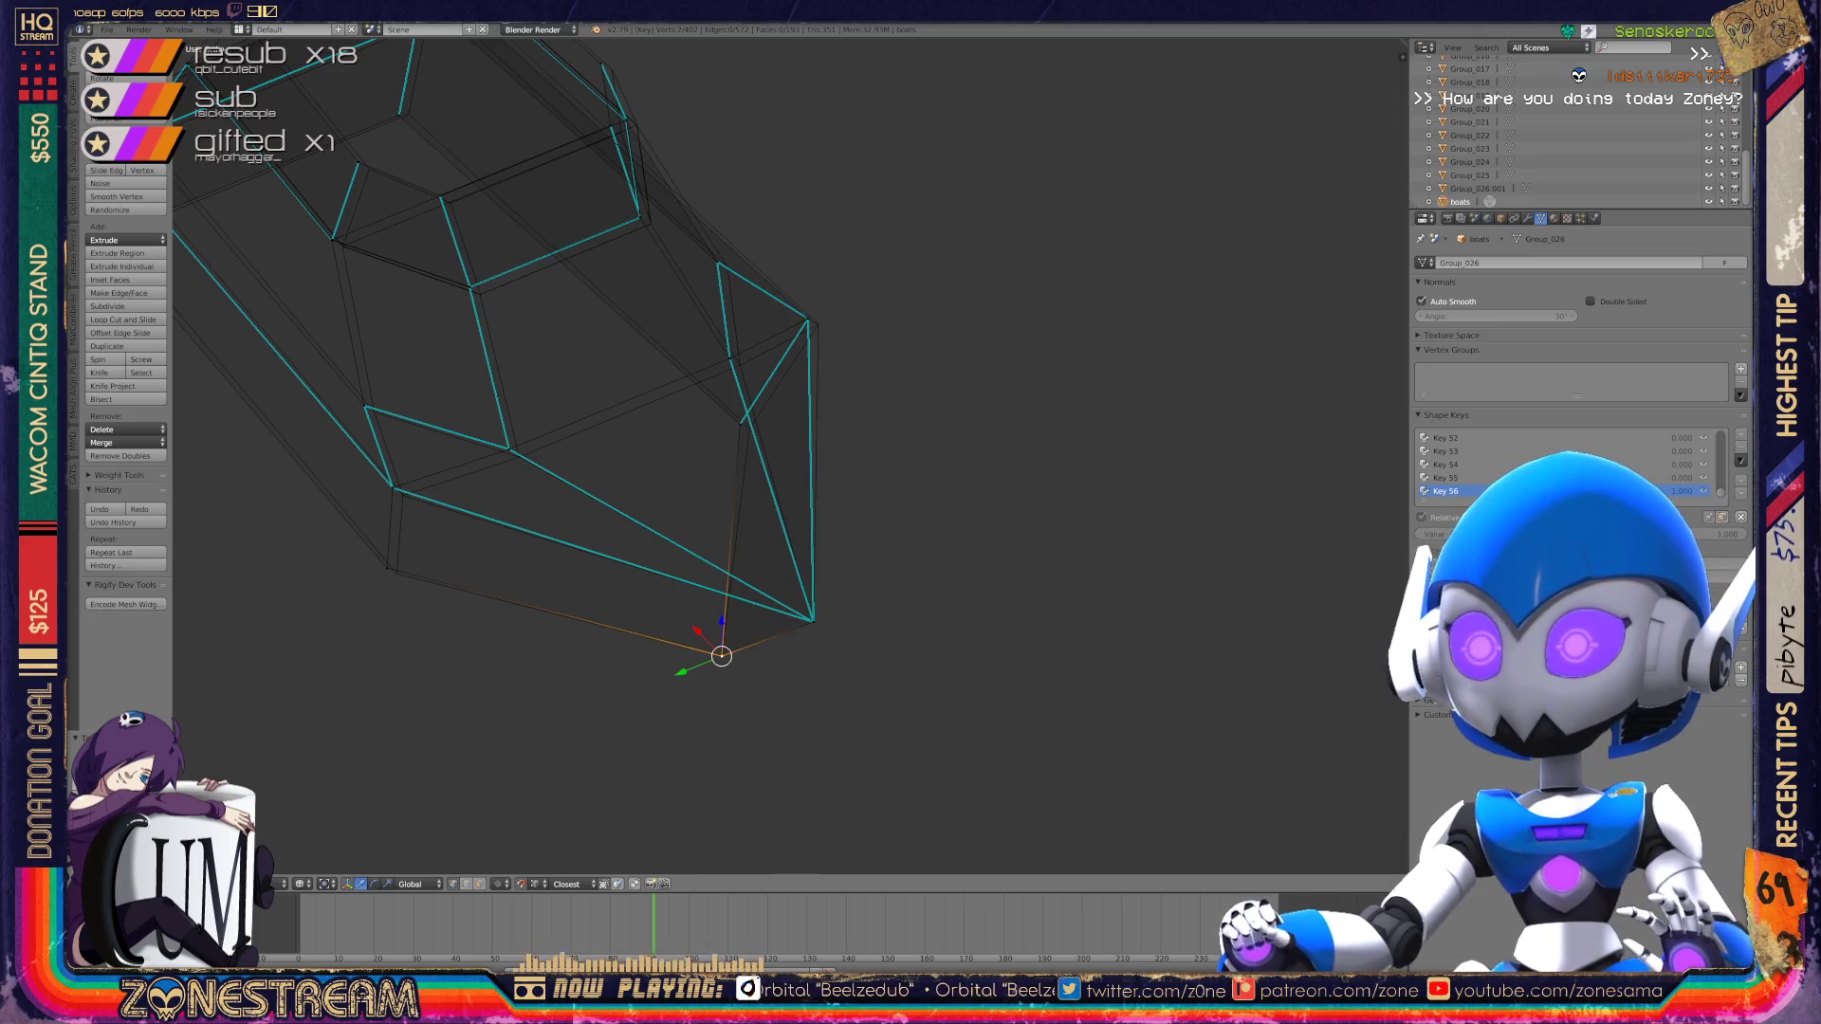
pyautogui.keyDown('shift'); pyautogui.moveTo(531, 379); pyautogui.dragTo(635, 450, button='middle'); pyautogui.keyUp('shift')
pyautogui.rightClick(491, 641)
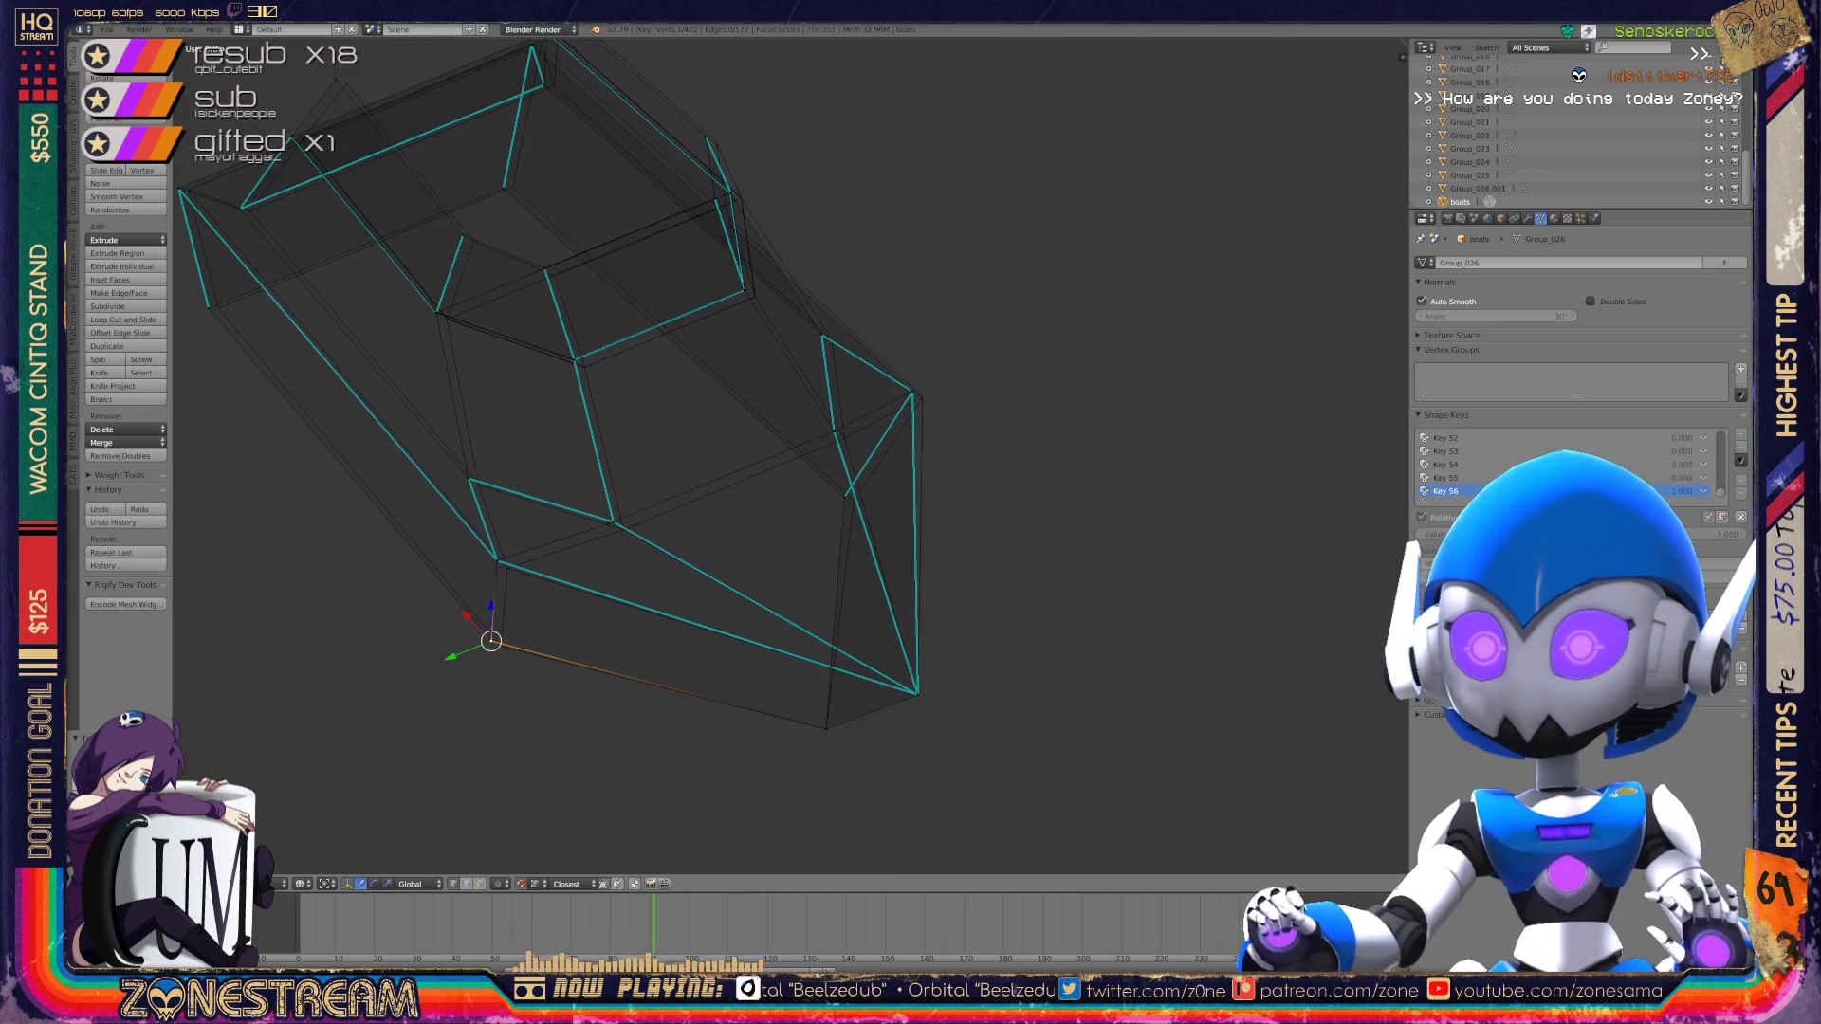
pyautogui.moveTo(491, 641)
pyautogui.mouseDown()
pyautogui.moveTo(496, 557)
pyautogui.moveTo(508, 567)
pyautogui.mouseUp()
# Step: Nudge the vertex above the lower edge, the next inner vertex, and a right-side vertex
pyautogui.rightClick(614, 522)
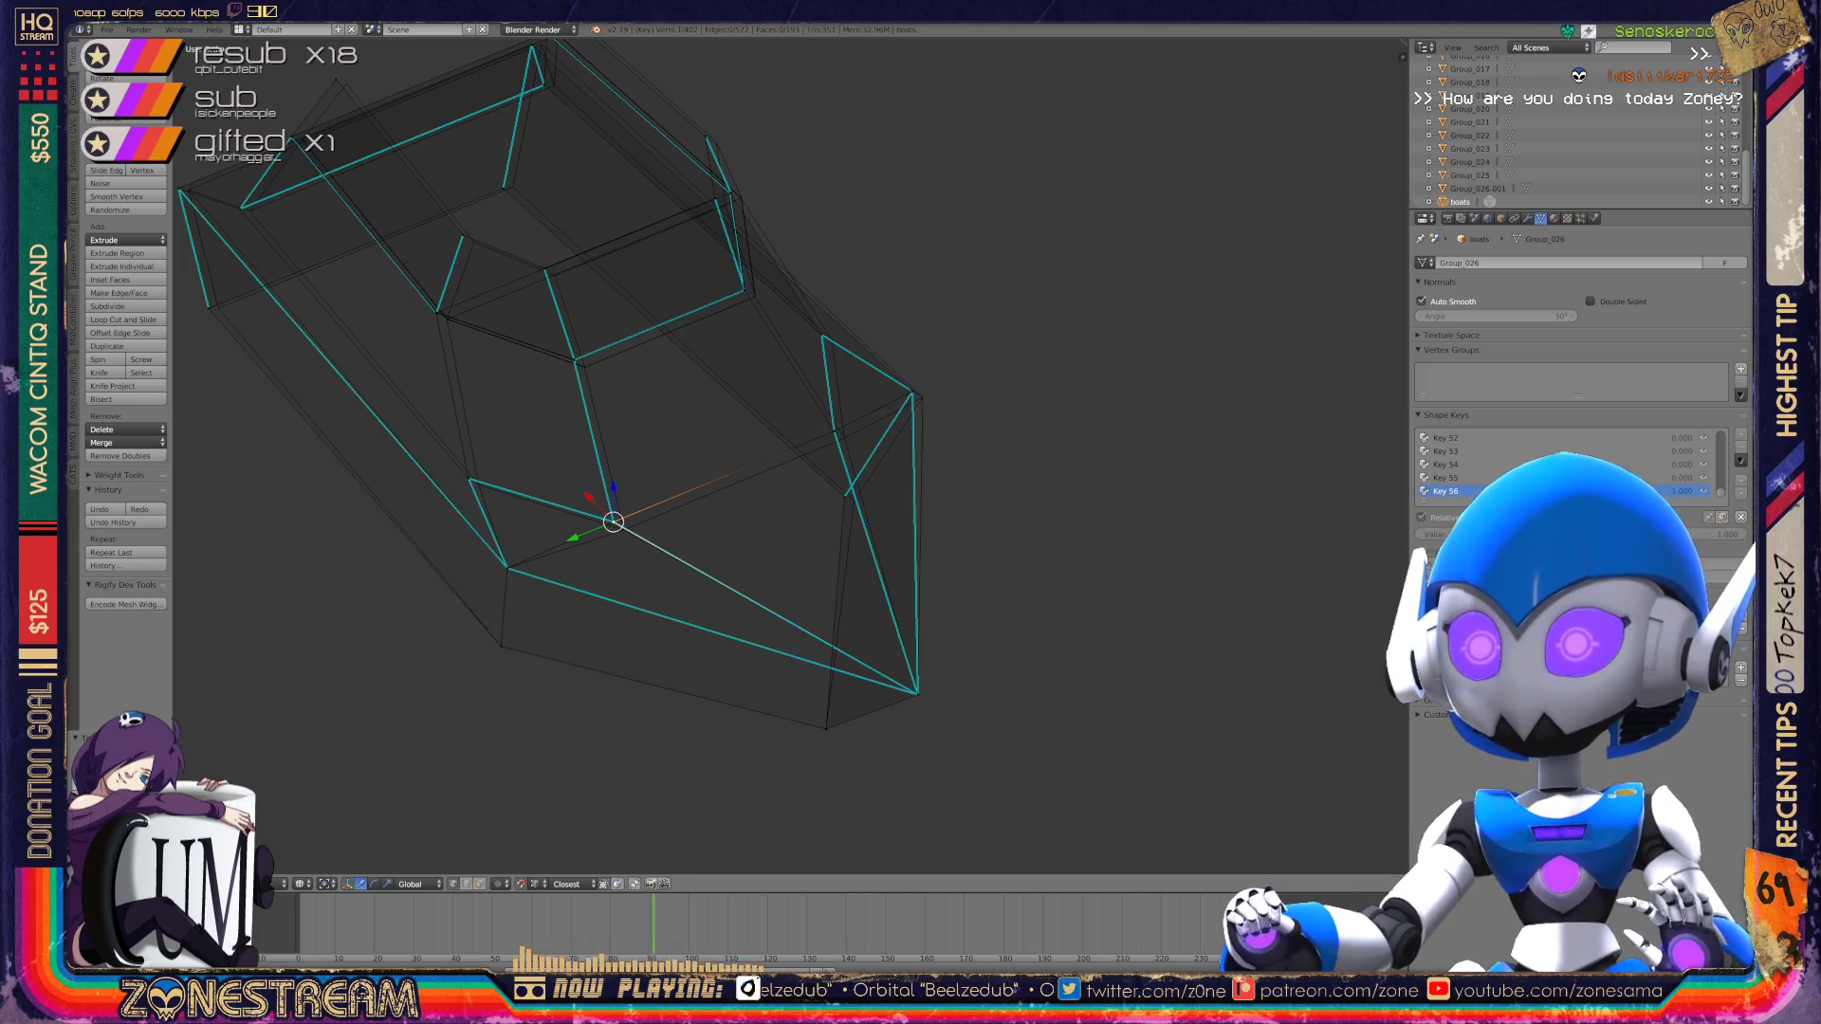
pyautogui.moveTo(613, 521); pyautogui.dragTo(623, 528)
pyautogui.rightClick(469, 479)
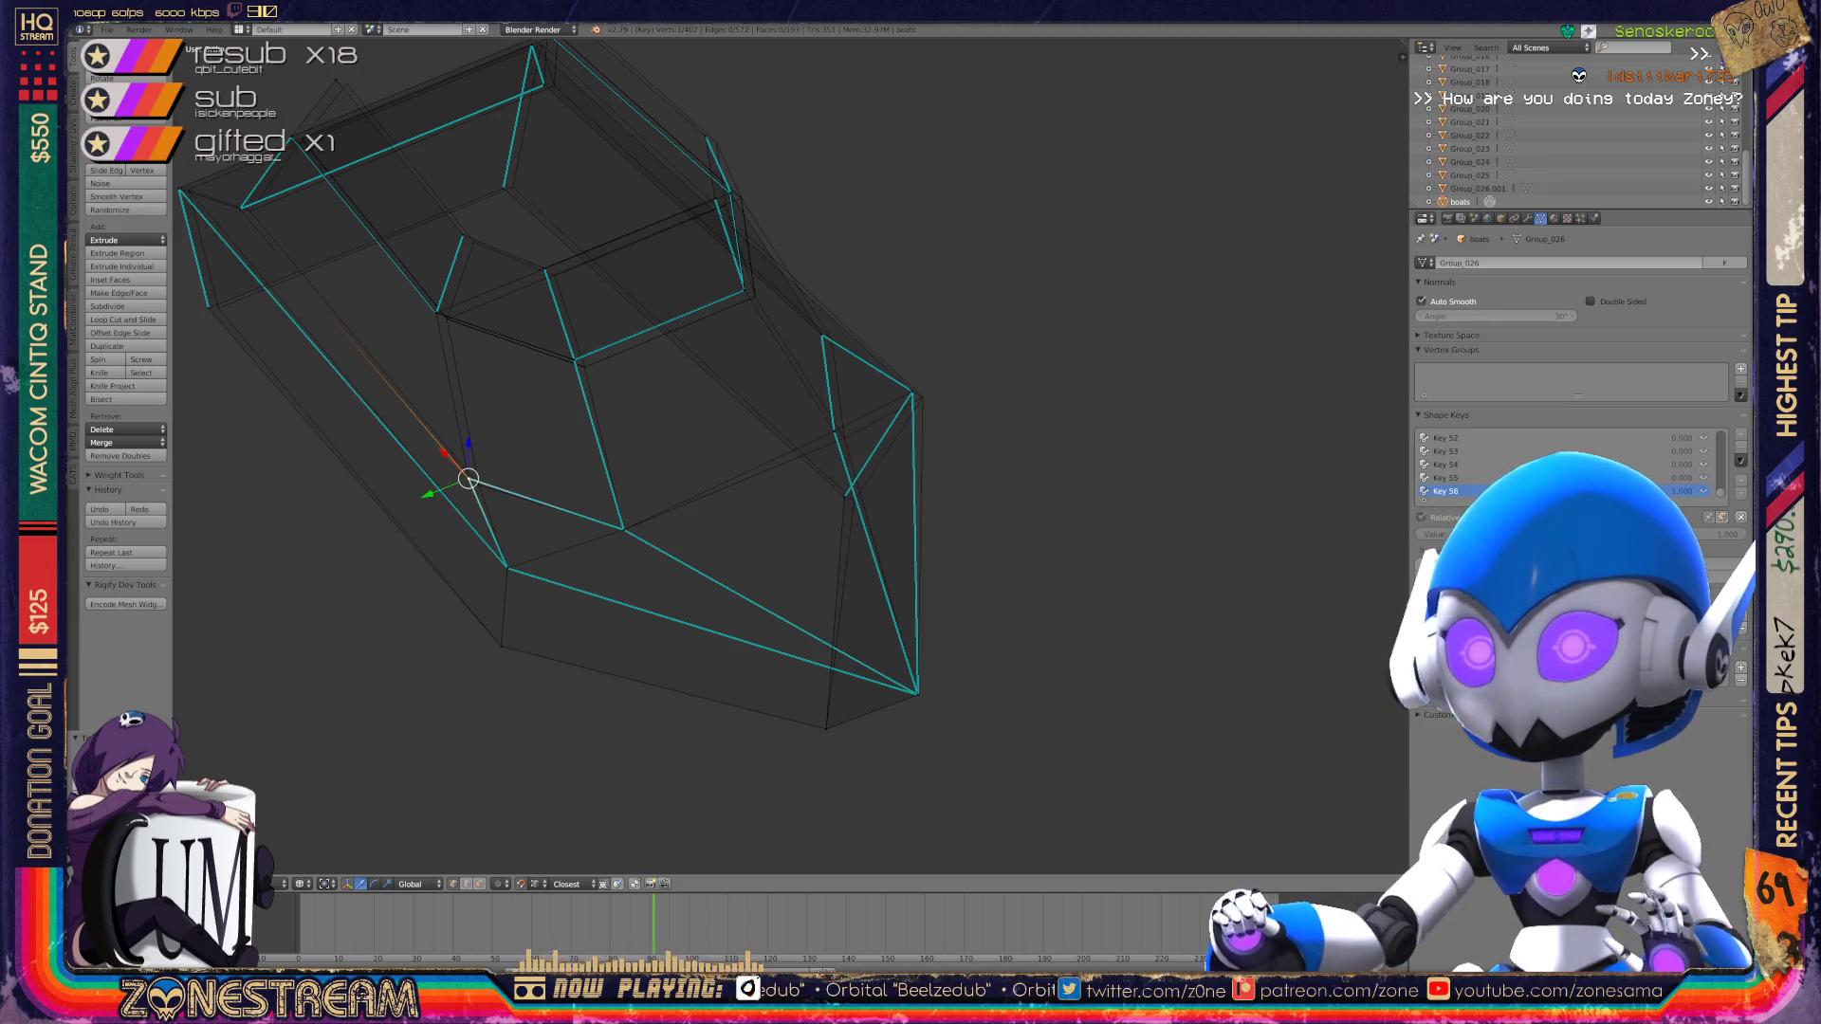
pyautogui.moveTo(468, 479); pyautogui.dragTo(479, 486)
pyautogui.keyDown('shift'); pyautogui.moveTo(479, 486); pyautogui.dragTo(427, 546, button='middle'); pyautogui.keyUp('shift')
pyautogui.rightClick(797, 555)
pyautogui.moveTo(796, 556)
pyautogui.mouseDown()
pyautogui.moveTo(854, 452)
pyautogui.moveTo(871, 459)
pyautogui.mouseUp()
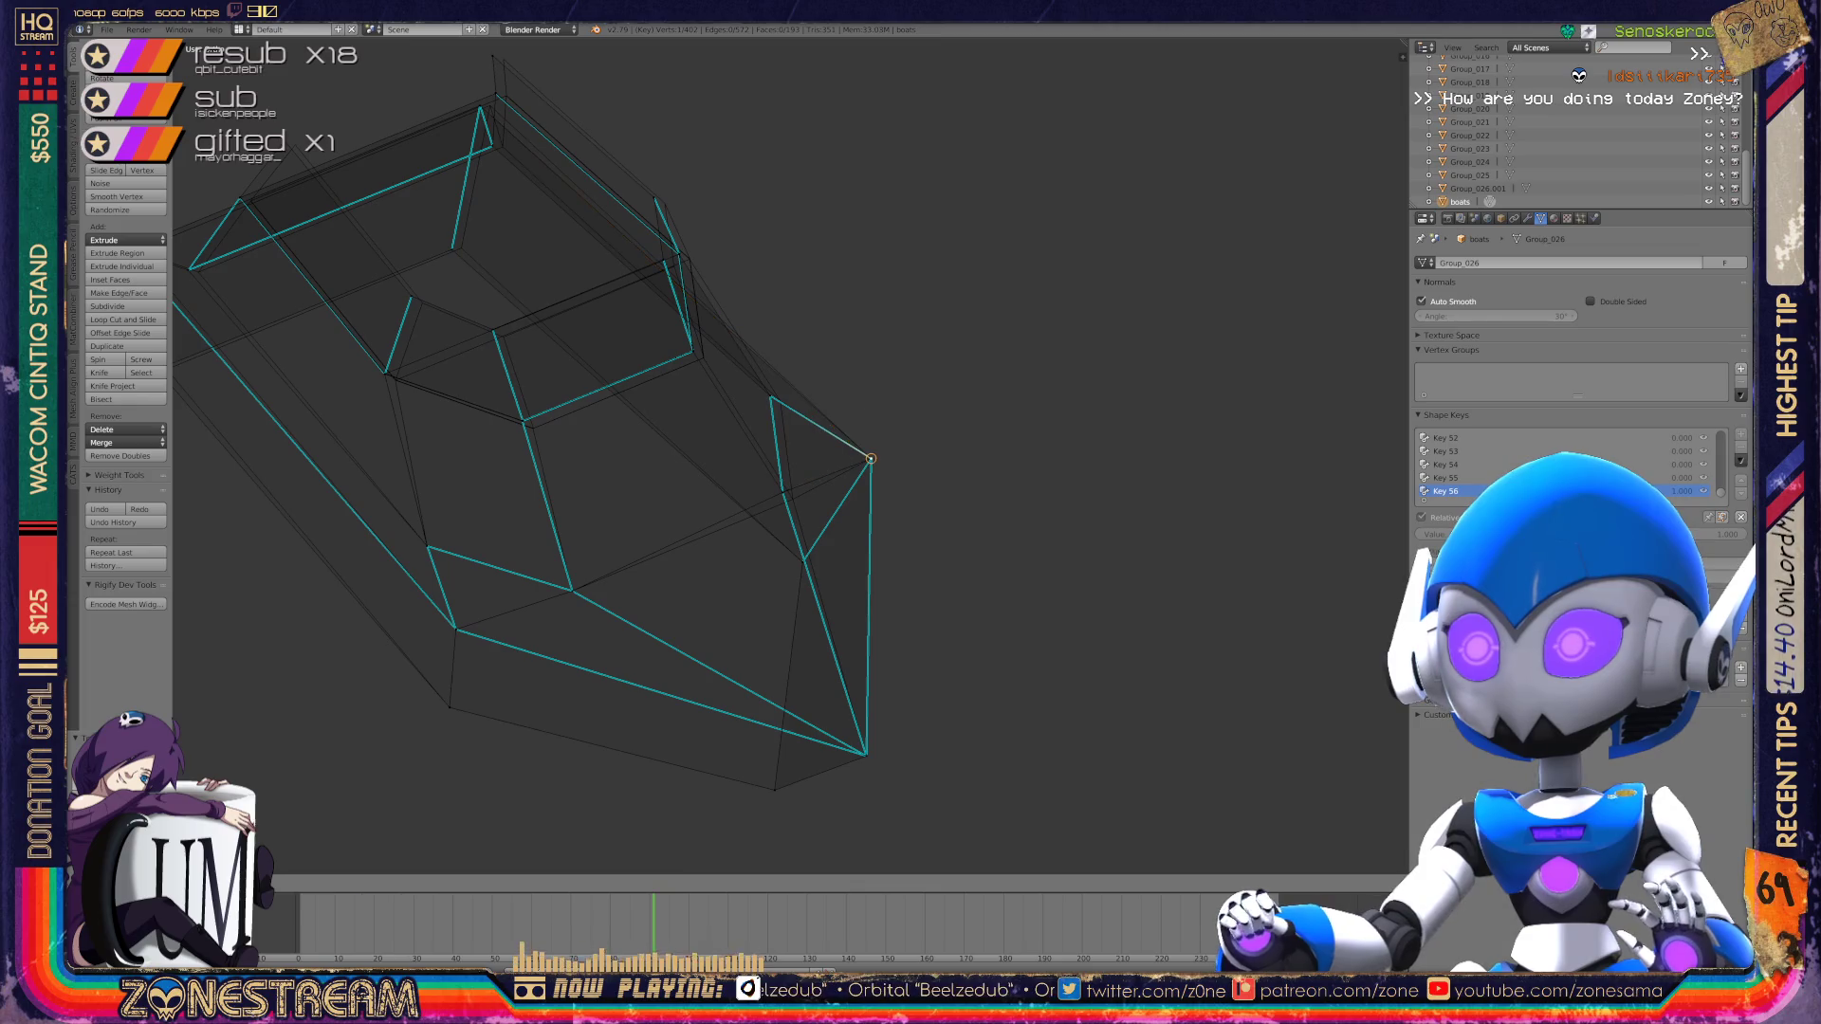
# Step: Select an edge of the armor piece and end a G-move without changing it
pyautogui.rightClick(783, 492)
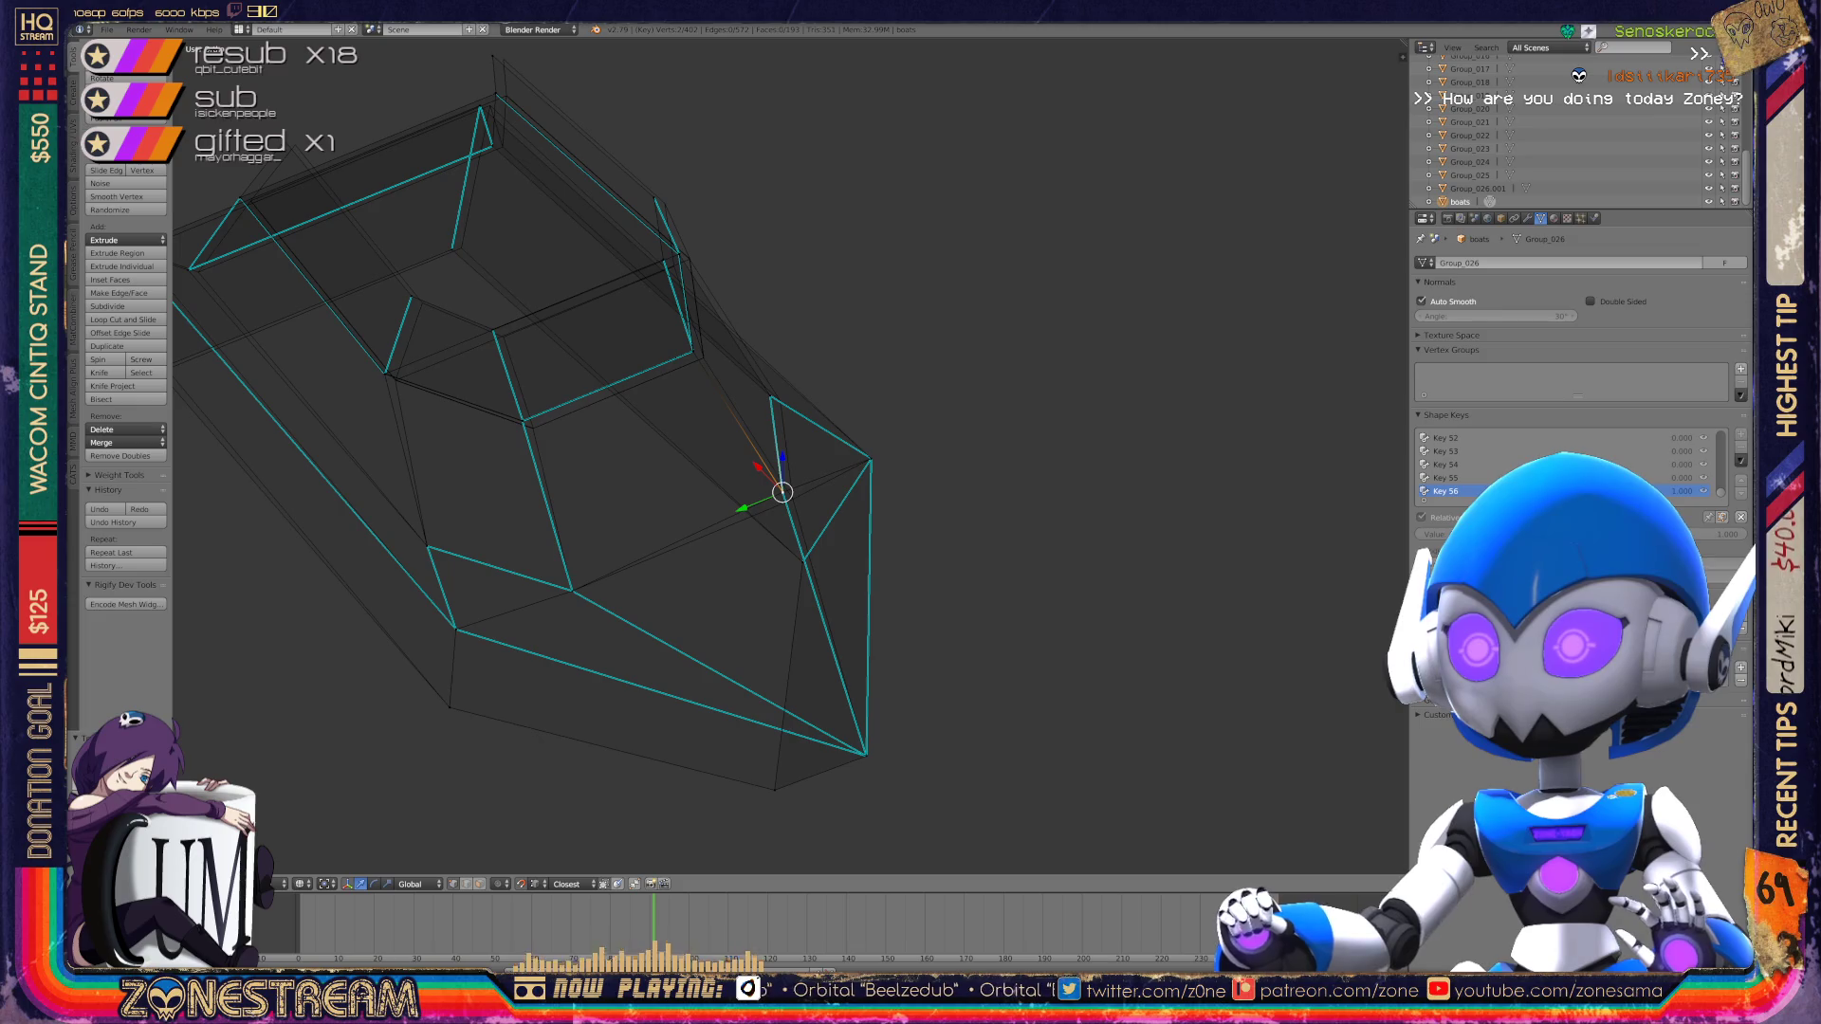
pyautogui.press('g')
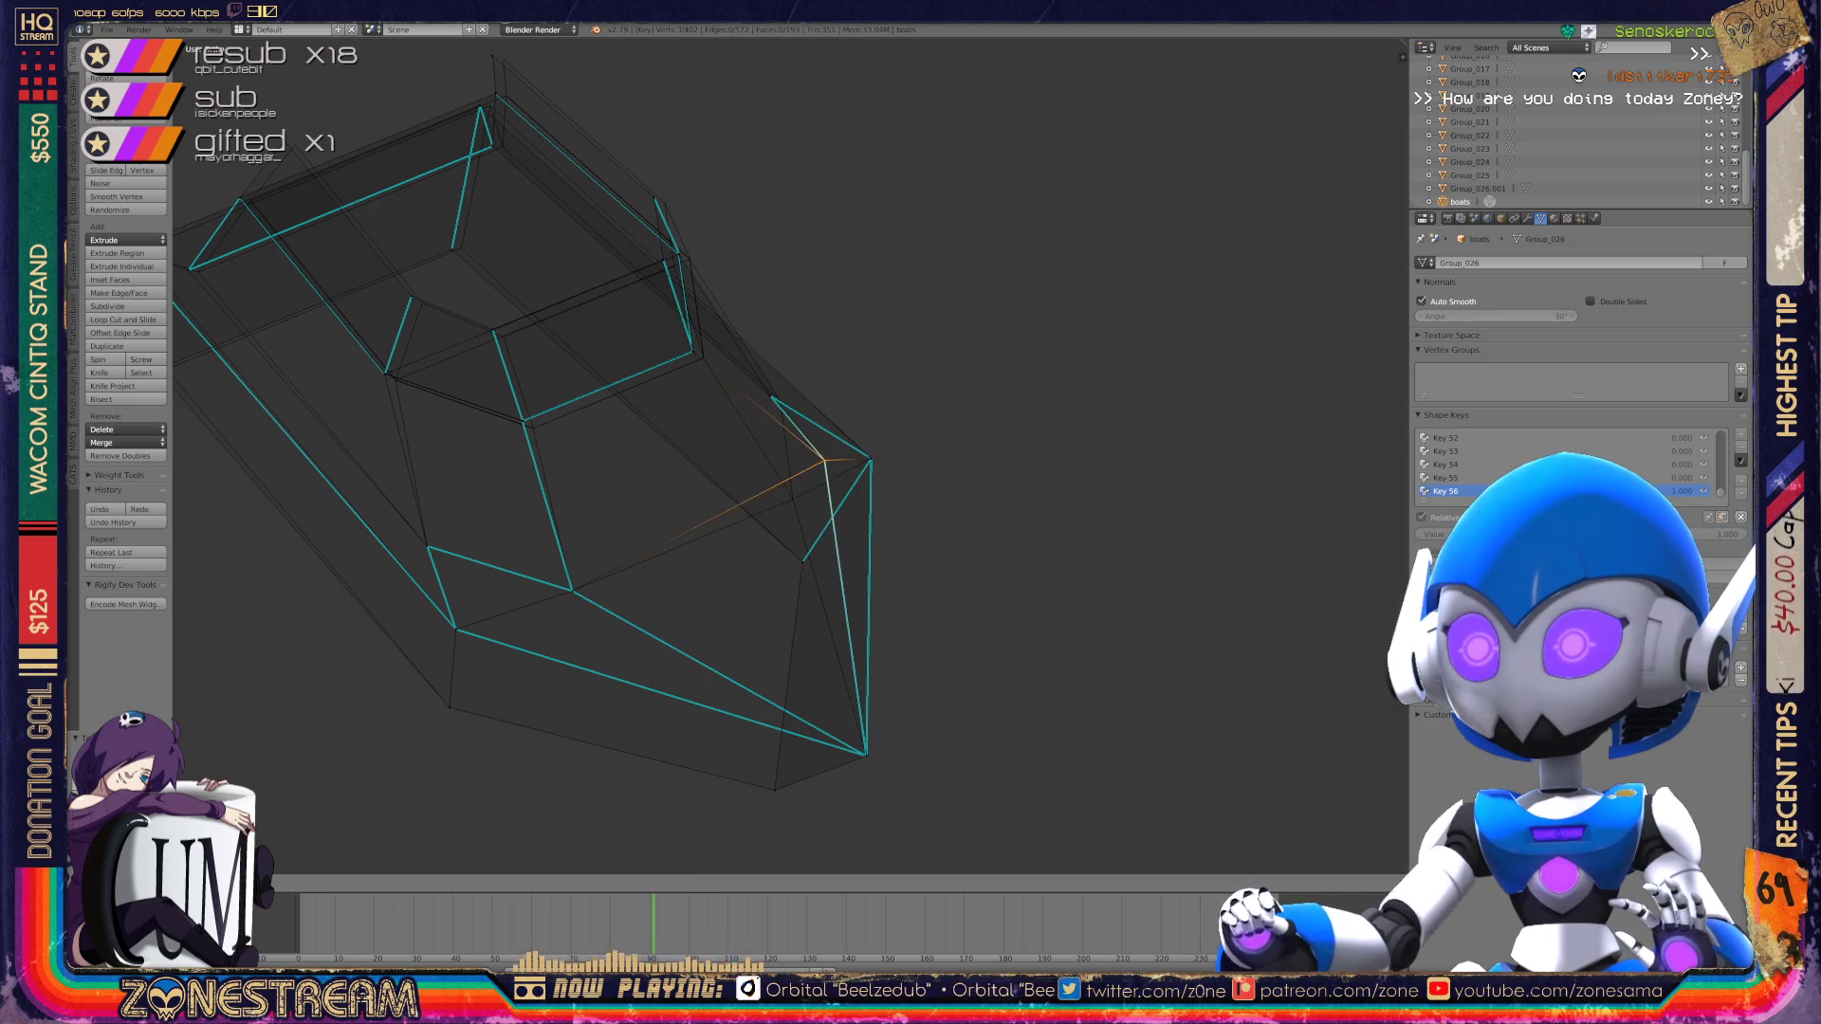
pyautogui.click(793, 498)
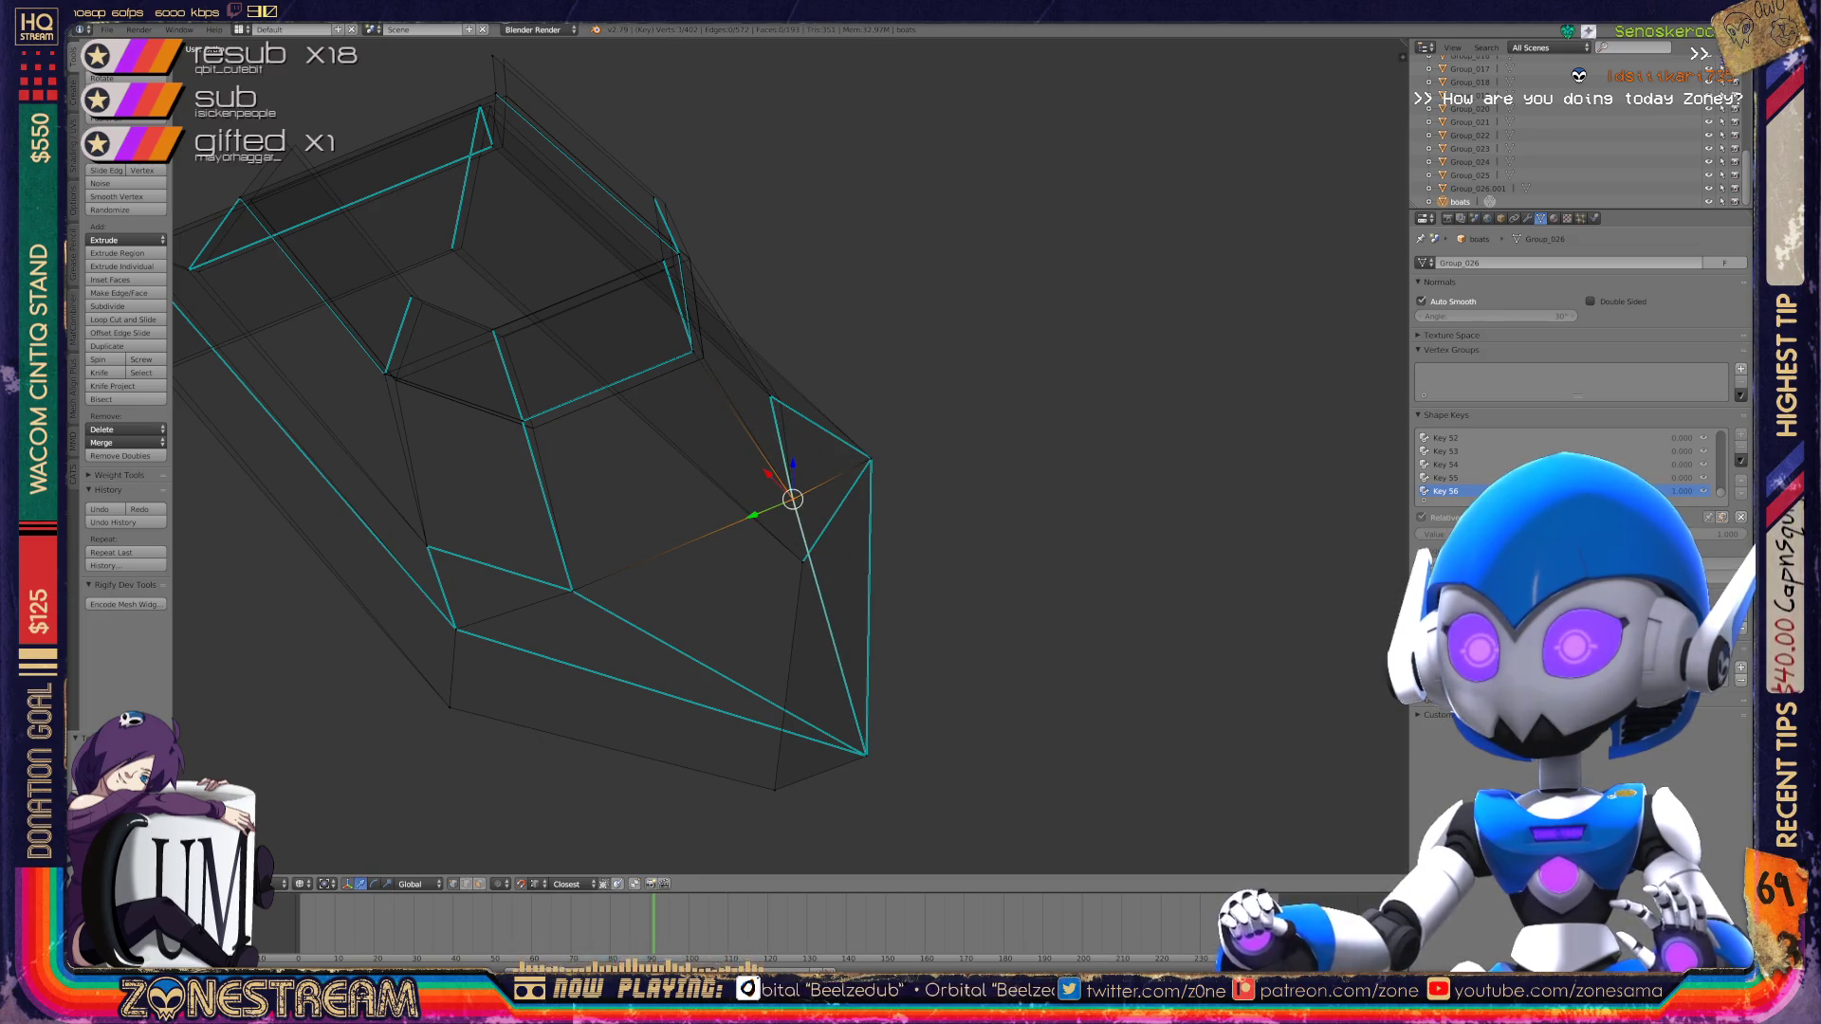
pyautogui.moveTo(793, 455); pyautogui.dragTo(835, 417, button='middle')
pyautogui.scroll(8, 793, 455)
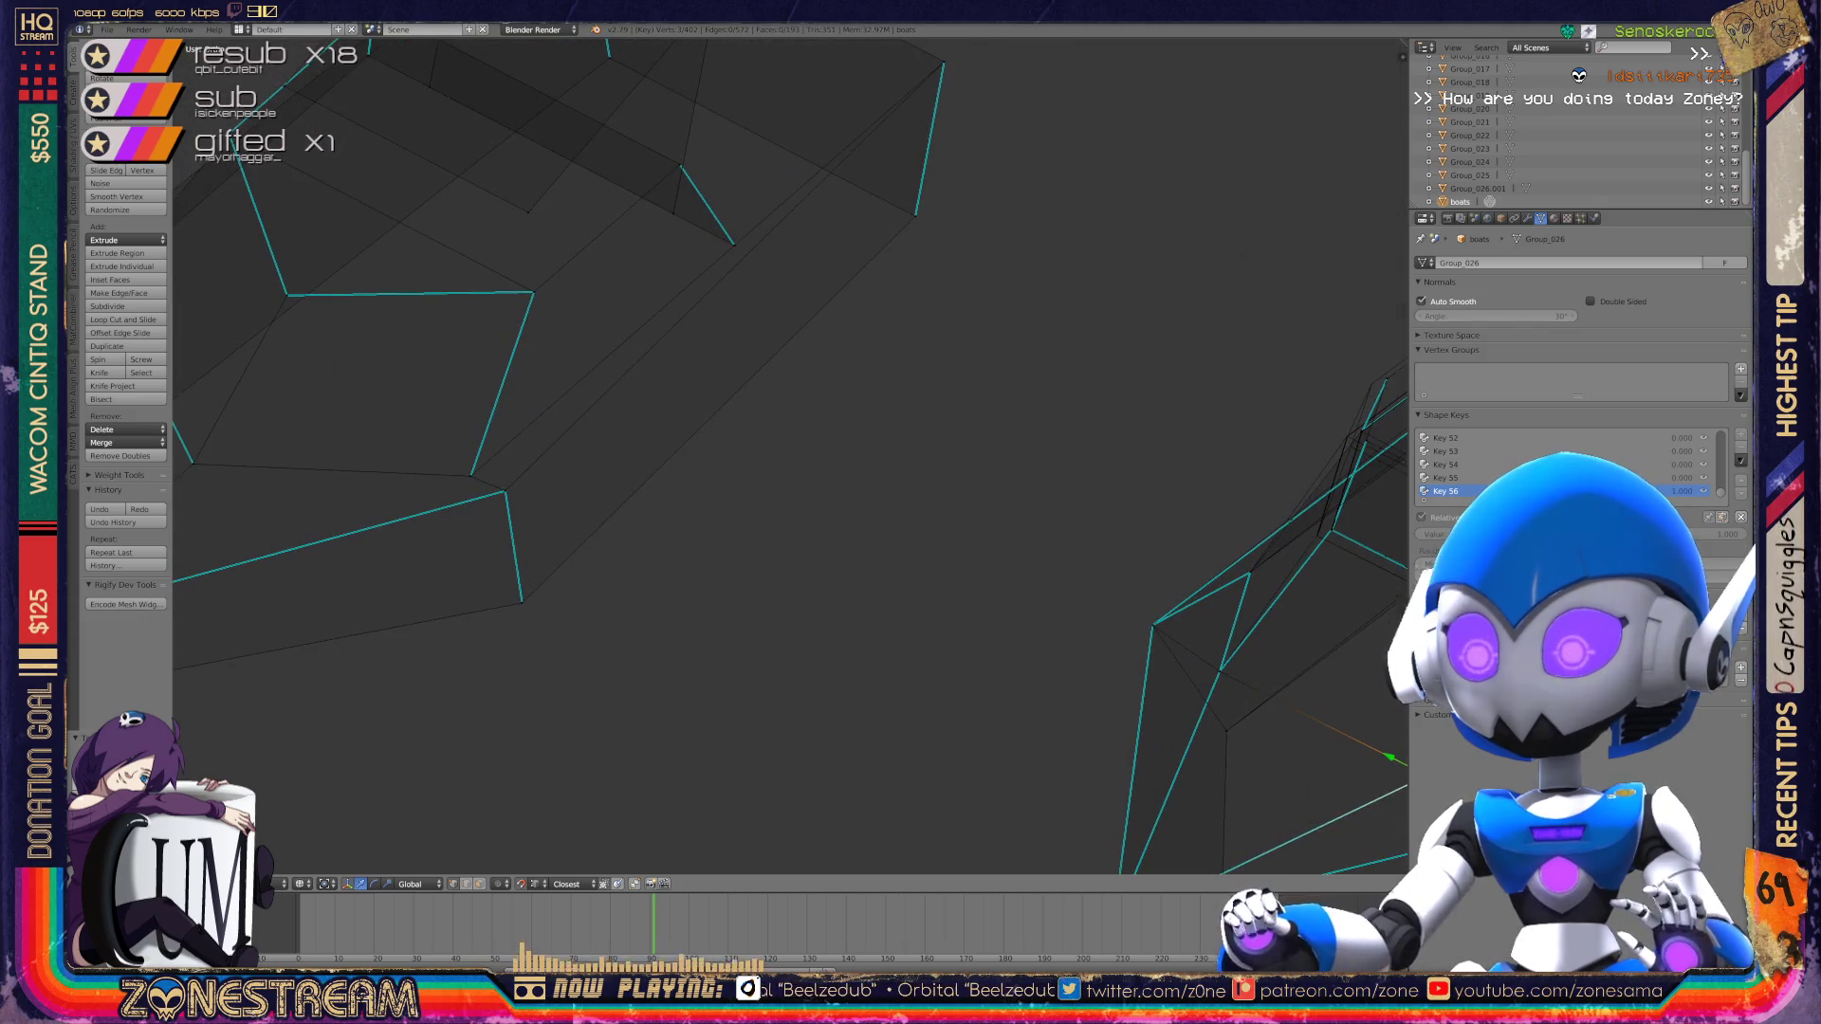
# Step: Frame the whole mesh and shift a lower armor vertex slightly left
pyautogui.press('Home')
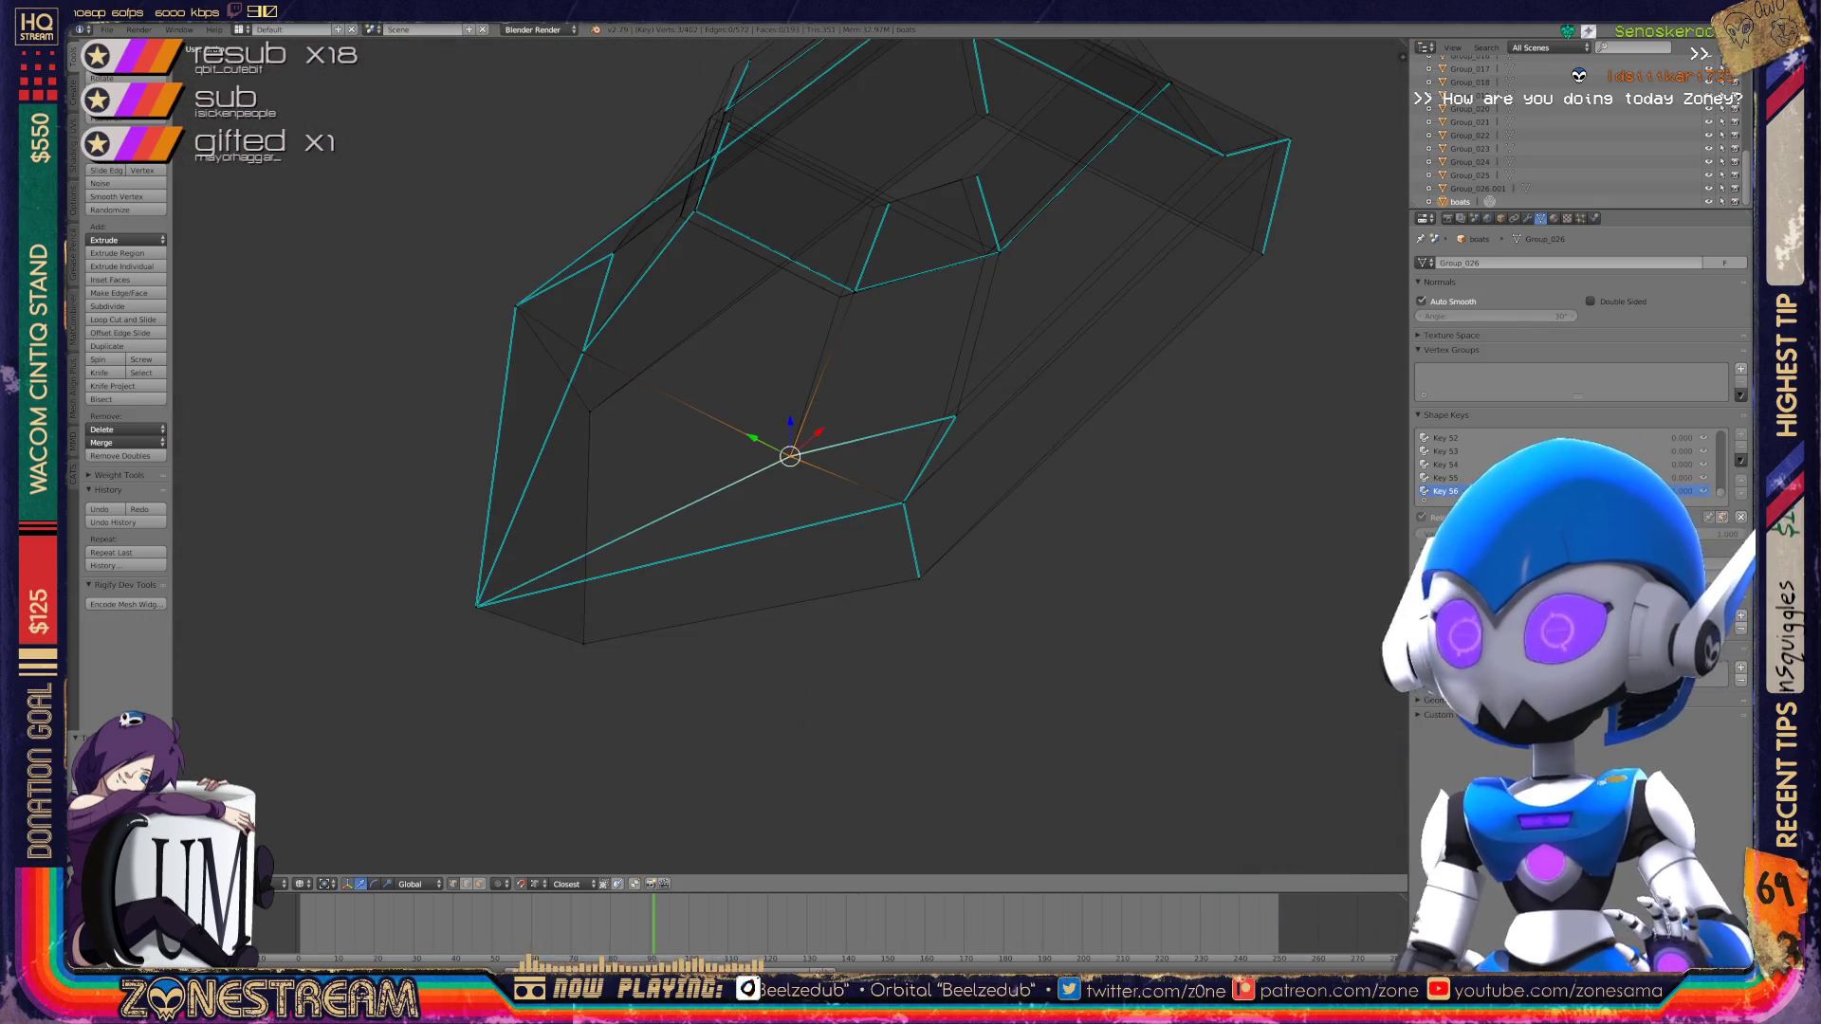
pyautogui.keyDown('shift'); pyautogui.moveTo(793, 455); pyautogui.dragTo(623, 632, button='middle'); pyautogui.keyUp('shift')
pyautogui.scroll(3, 619, 623)
pyautogui.rightClick(780, 651)
pyautogui.press('g')
pyautogui.click(766, 657)
pyautogui.keyDown('shift'); pyautogui.moveTo(765, 658); pyautogui.dragTo(501, 841, button='middle'); pyautogui.keyUp('shift')
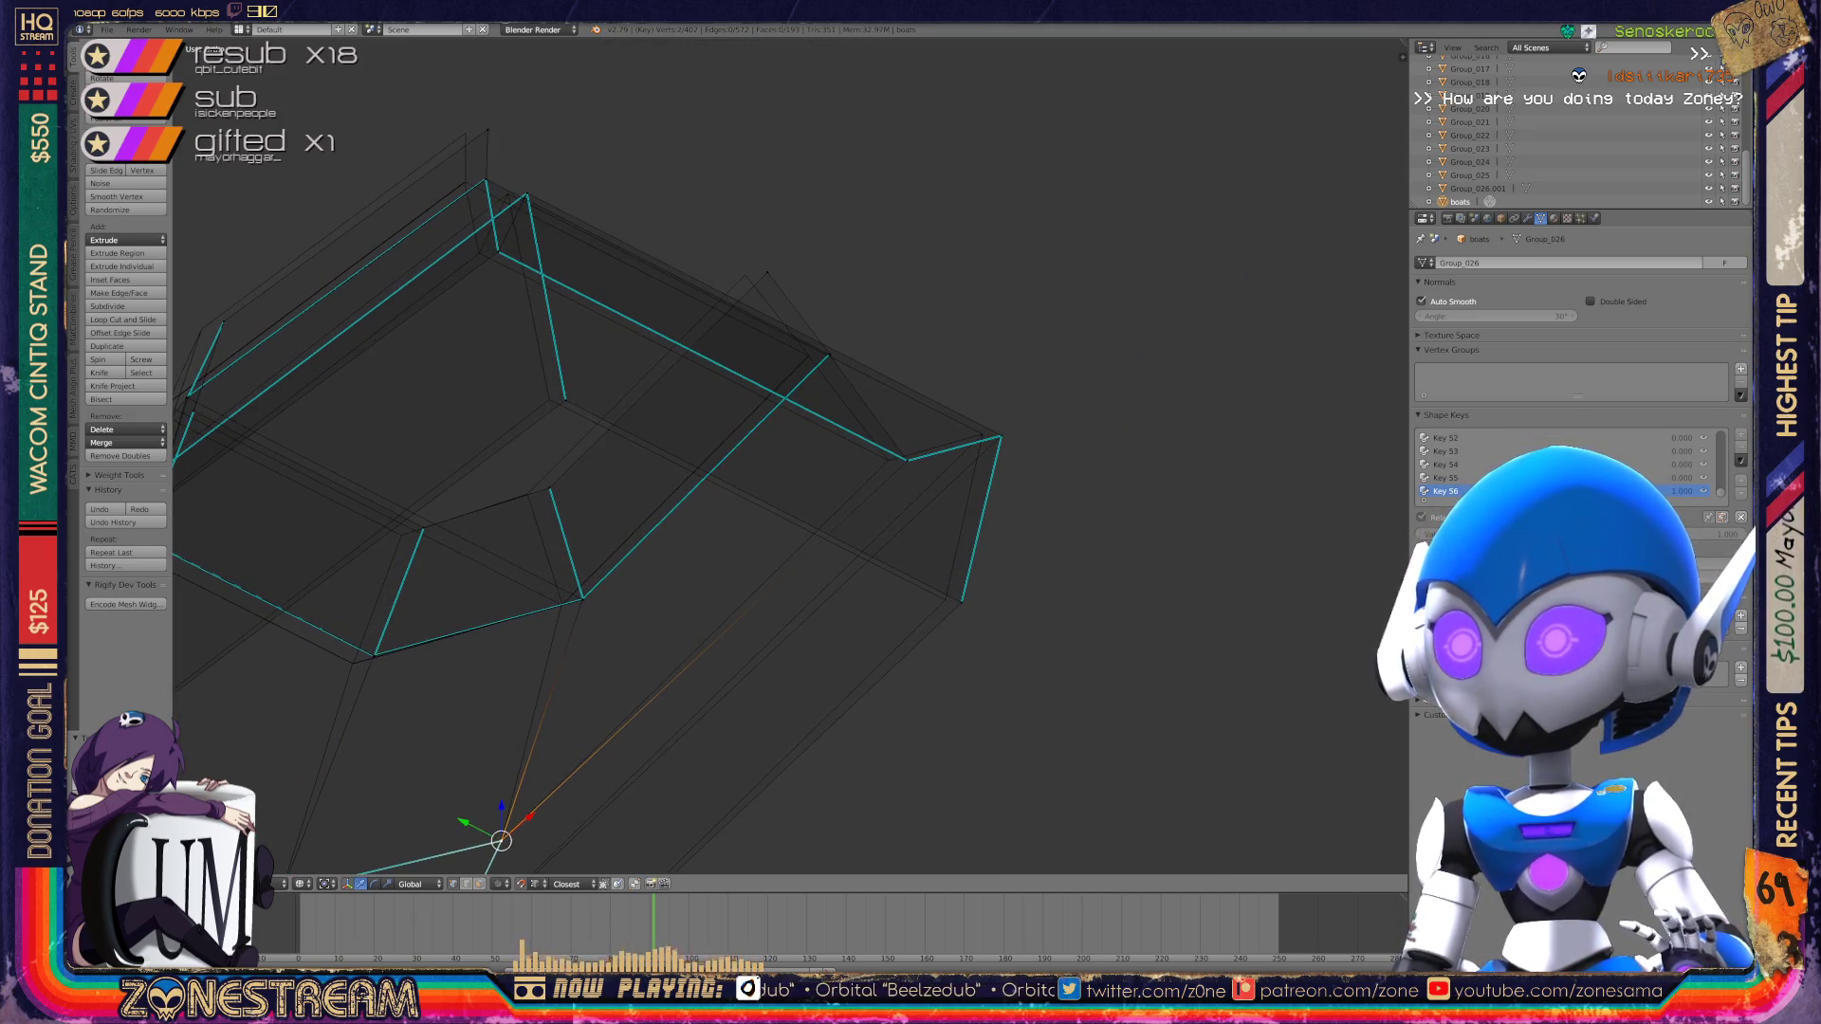
# Step: Move the right rim vertex, outer corner vertex and lower corner vertex slightly left
pyautogui.rightClick(907, 461)
pyautogui.press('g')
pyautogui.click(888, 457)
pyautogui.rightClick(999, 437)
pyautogui.press('g')
pyautogui.click(982, 435)
pyautogui.rightClick(961, 599)
pyautogui.press('g')
pyautogui.click(946, 600)
# Step: Shift the top vertex slightly left and drop an inner rim vertex further down-left
pyautogui.moveTo(945, 599)
pyautogui.mouseDown(button='middle')
pyautogui.moveTo(919, 573)
pyautogui.moveTo(1086, 726)
pyautogui.mouseUp(button='middle')
pyautogui.rightClick(873, 332)
pyautogui.press('g')
pyautogui.click(846, 337)
pyautogui.rightClick(611, 591)
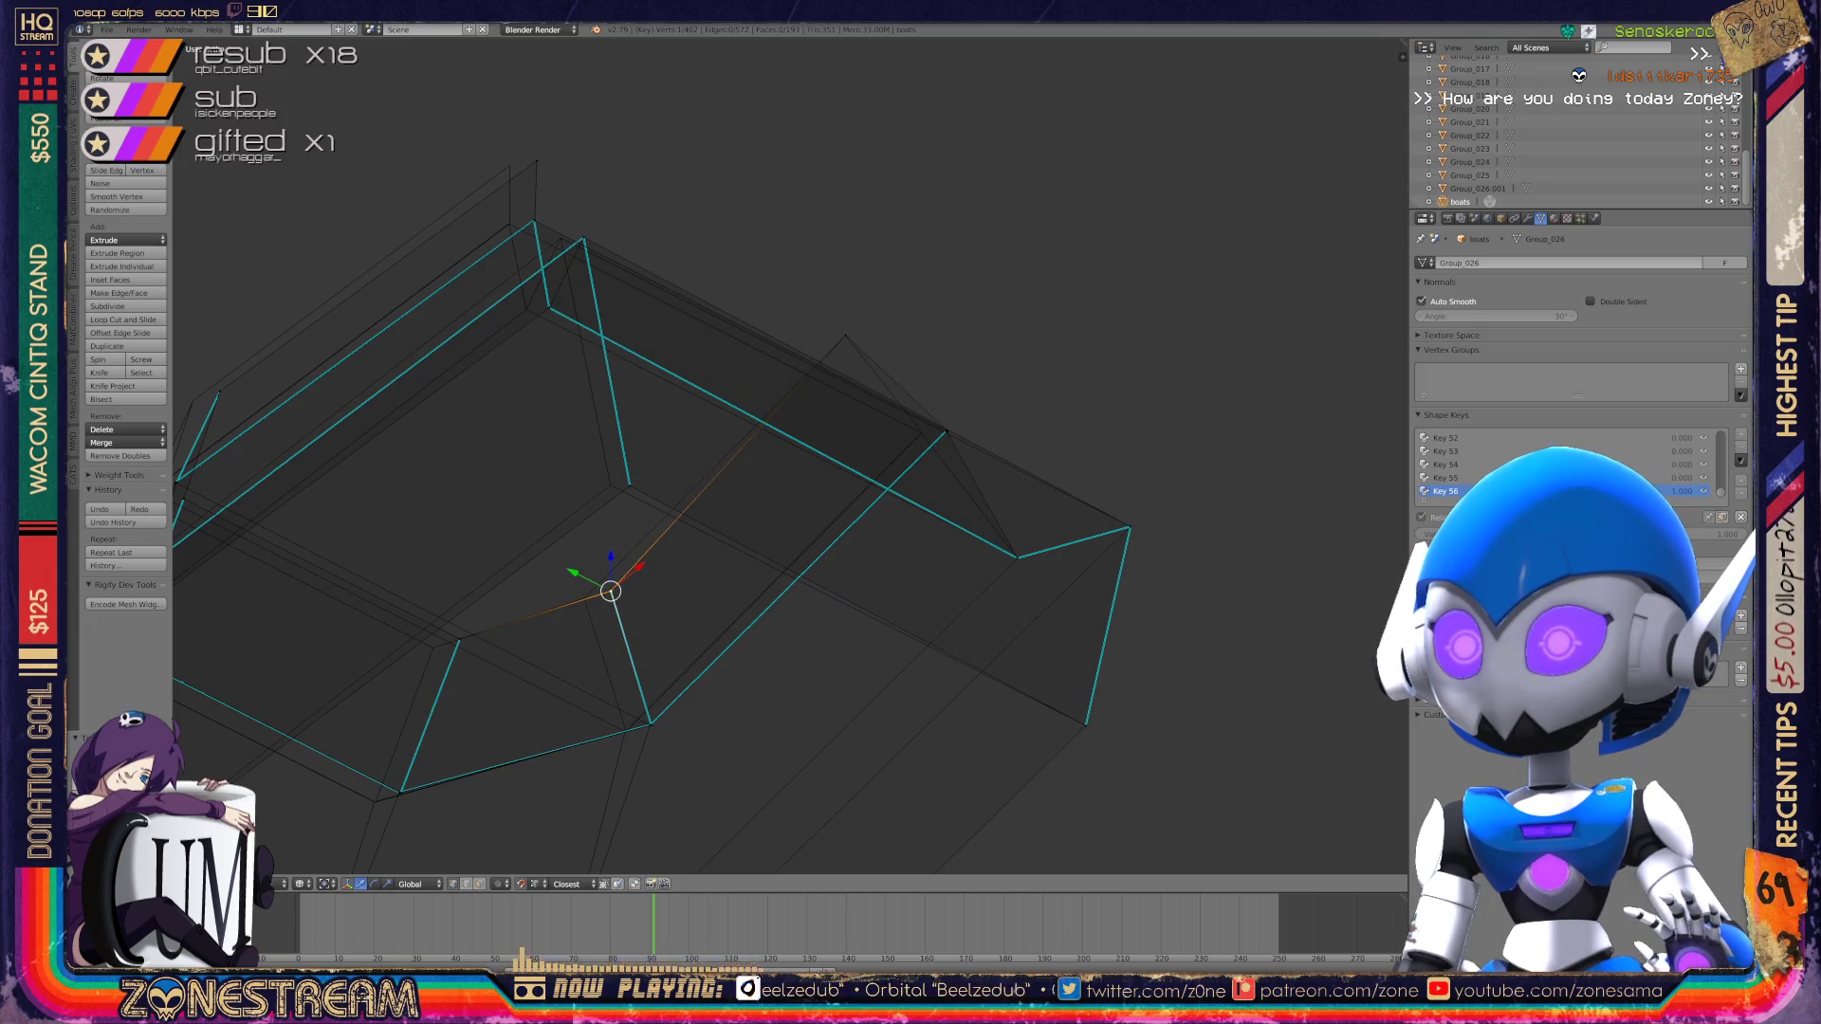
pyautogui.press('g')
pyautogui.click(459, 639)
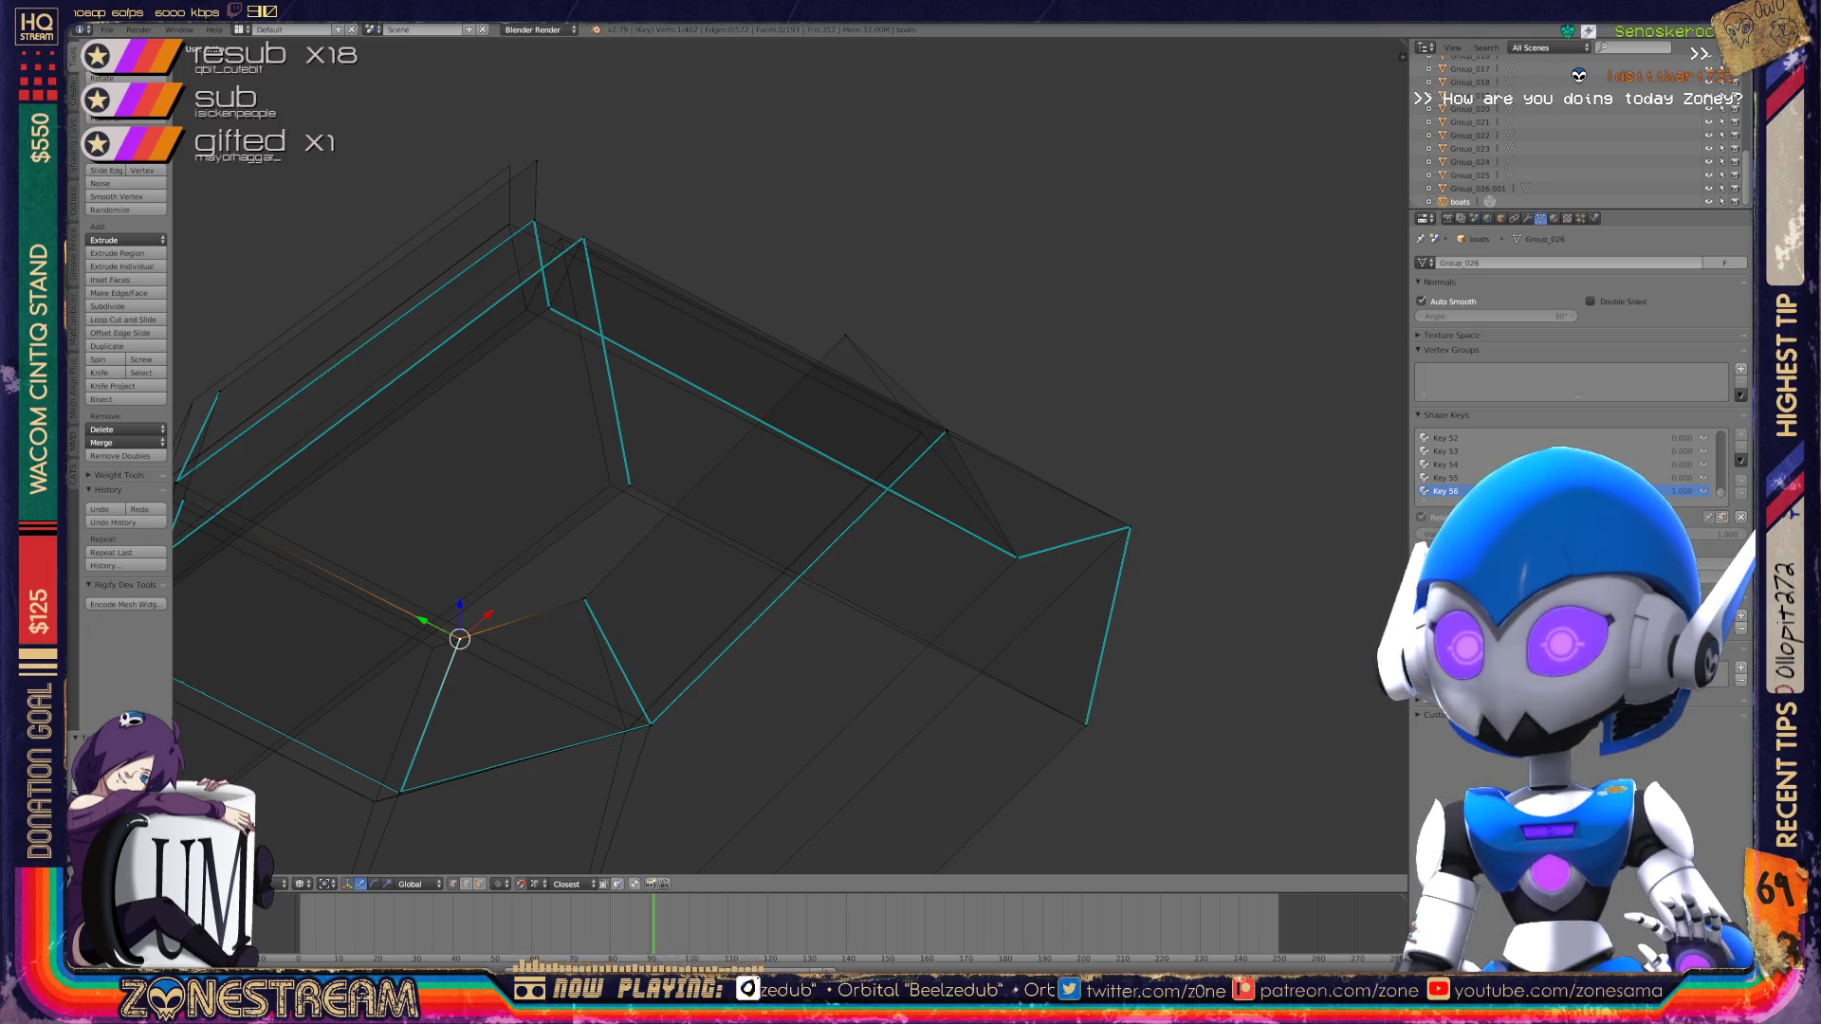
# Step: Reposition another rim vertex with repeated G-moves until it sits correctly
pyautogui.moveTo(435, 638)
pyautogui.mouseDown(button='middle')
pyautogui.moveTo(829, 642)
pyautogui.moveTo(934, 551)
pyautogui.moveTo(968, 455)
pyautogui.moveTo(699, 567)
pyautogui.mouseUp(button='middle')
pyautogui.press('g')
pyautogui.rightClick(724, 581)
pyautogui.press('g')
pyautogui.click(541, 521)
pyautogui.press('g')
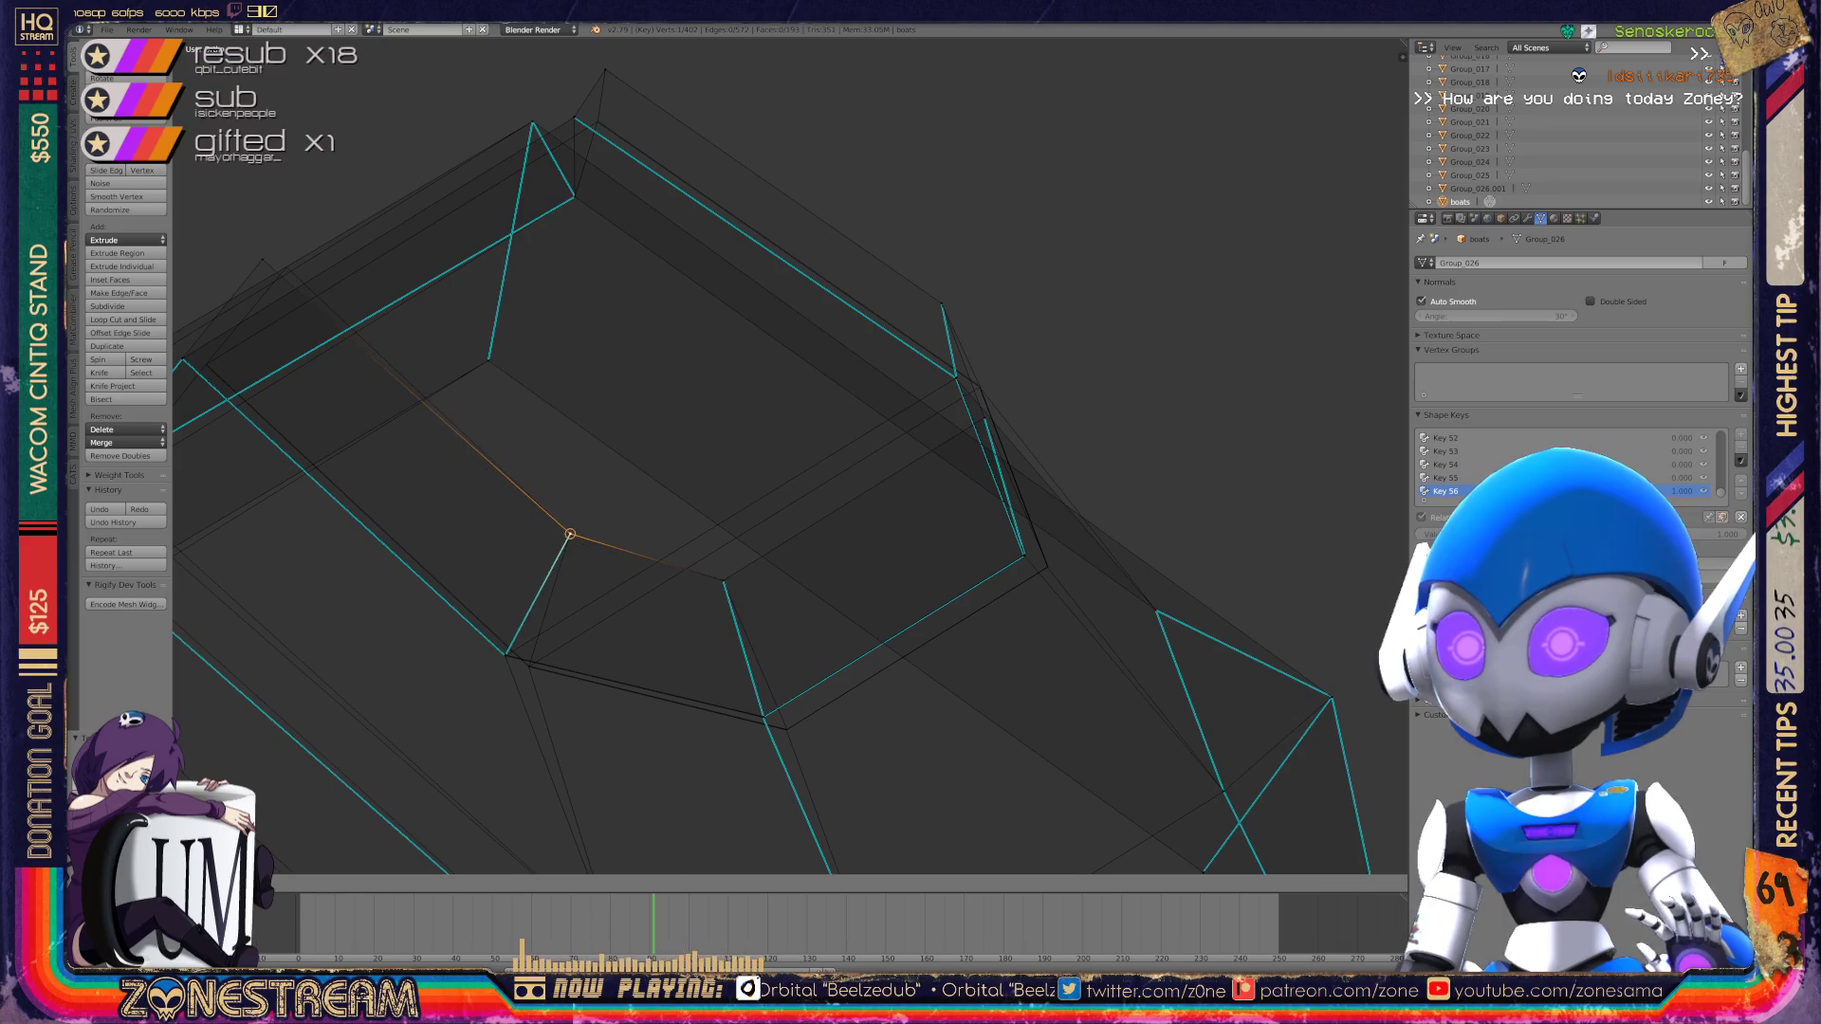
pyautogui.click(589, 532)
# Step: Nudge the left rim vertex and the left corner vertex slightly to the right
pyautogui.moveTo(589, 532); pyautogui.dragTo(835, 653, button='middle')
pyautogui.rightClick(528, 377)
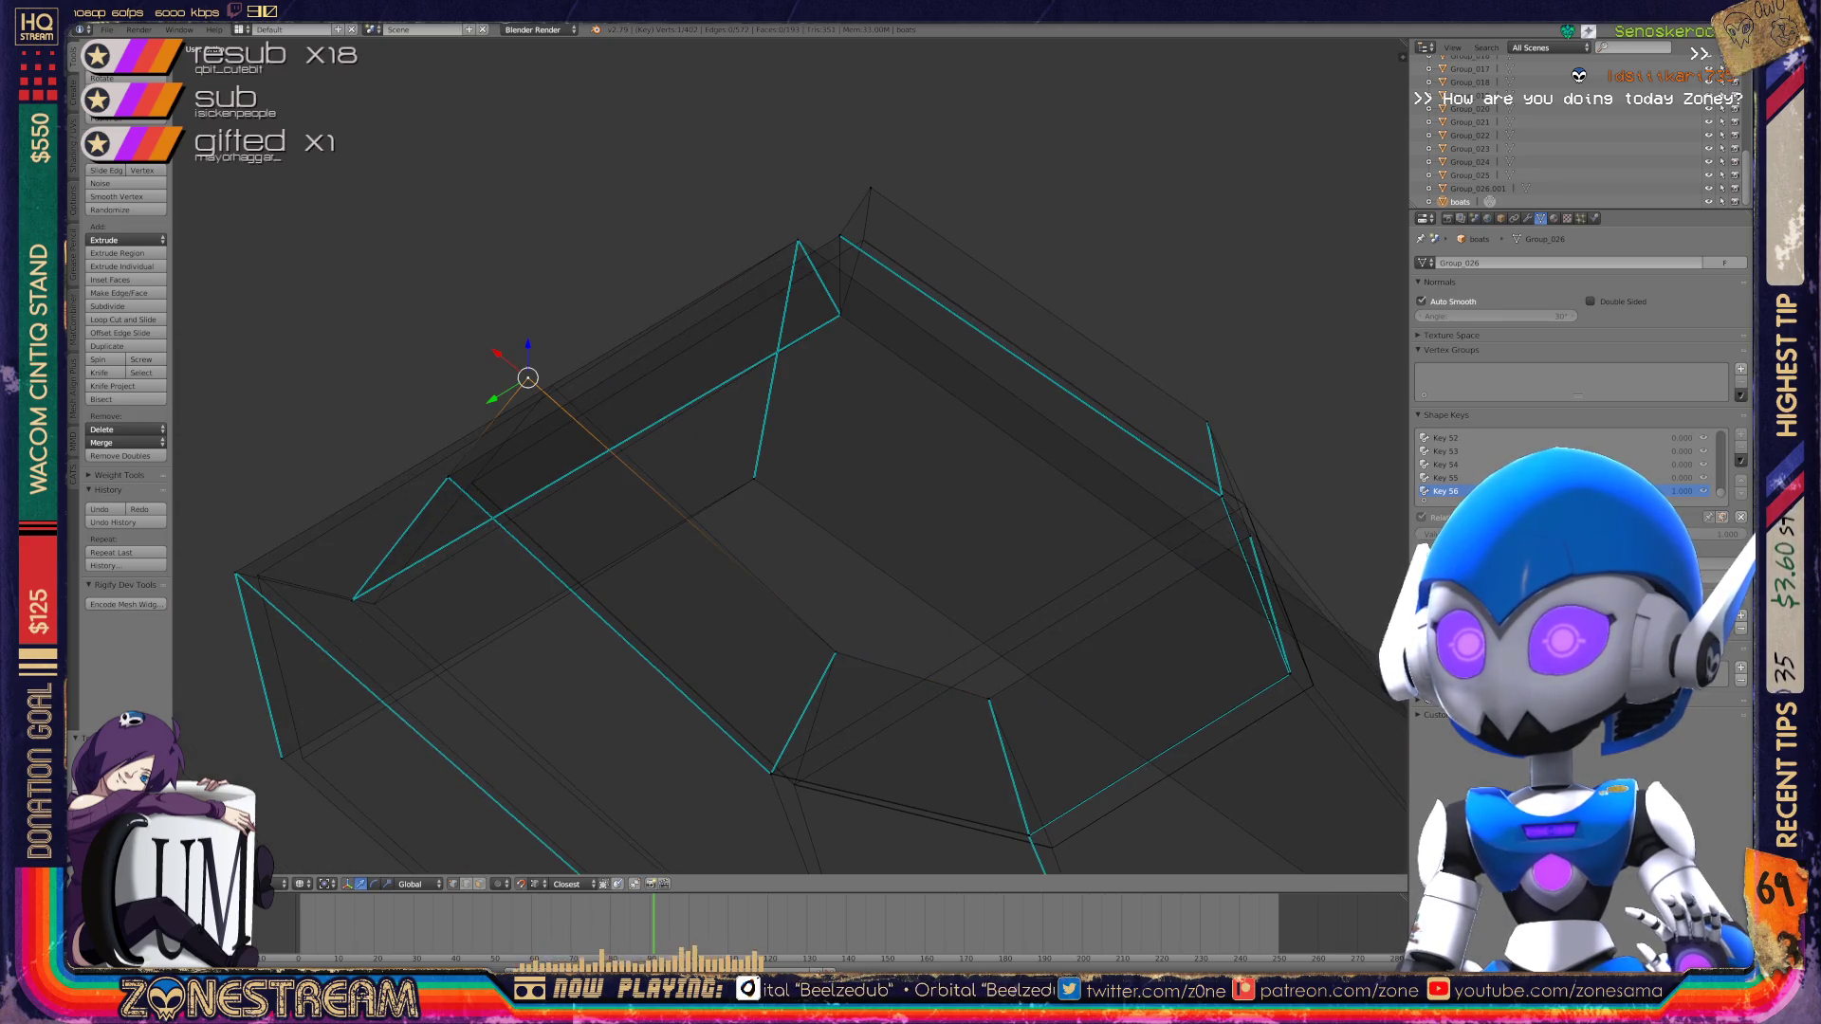
pyautogui.press('g')
pyautogui.click(552, 385)
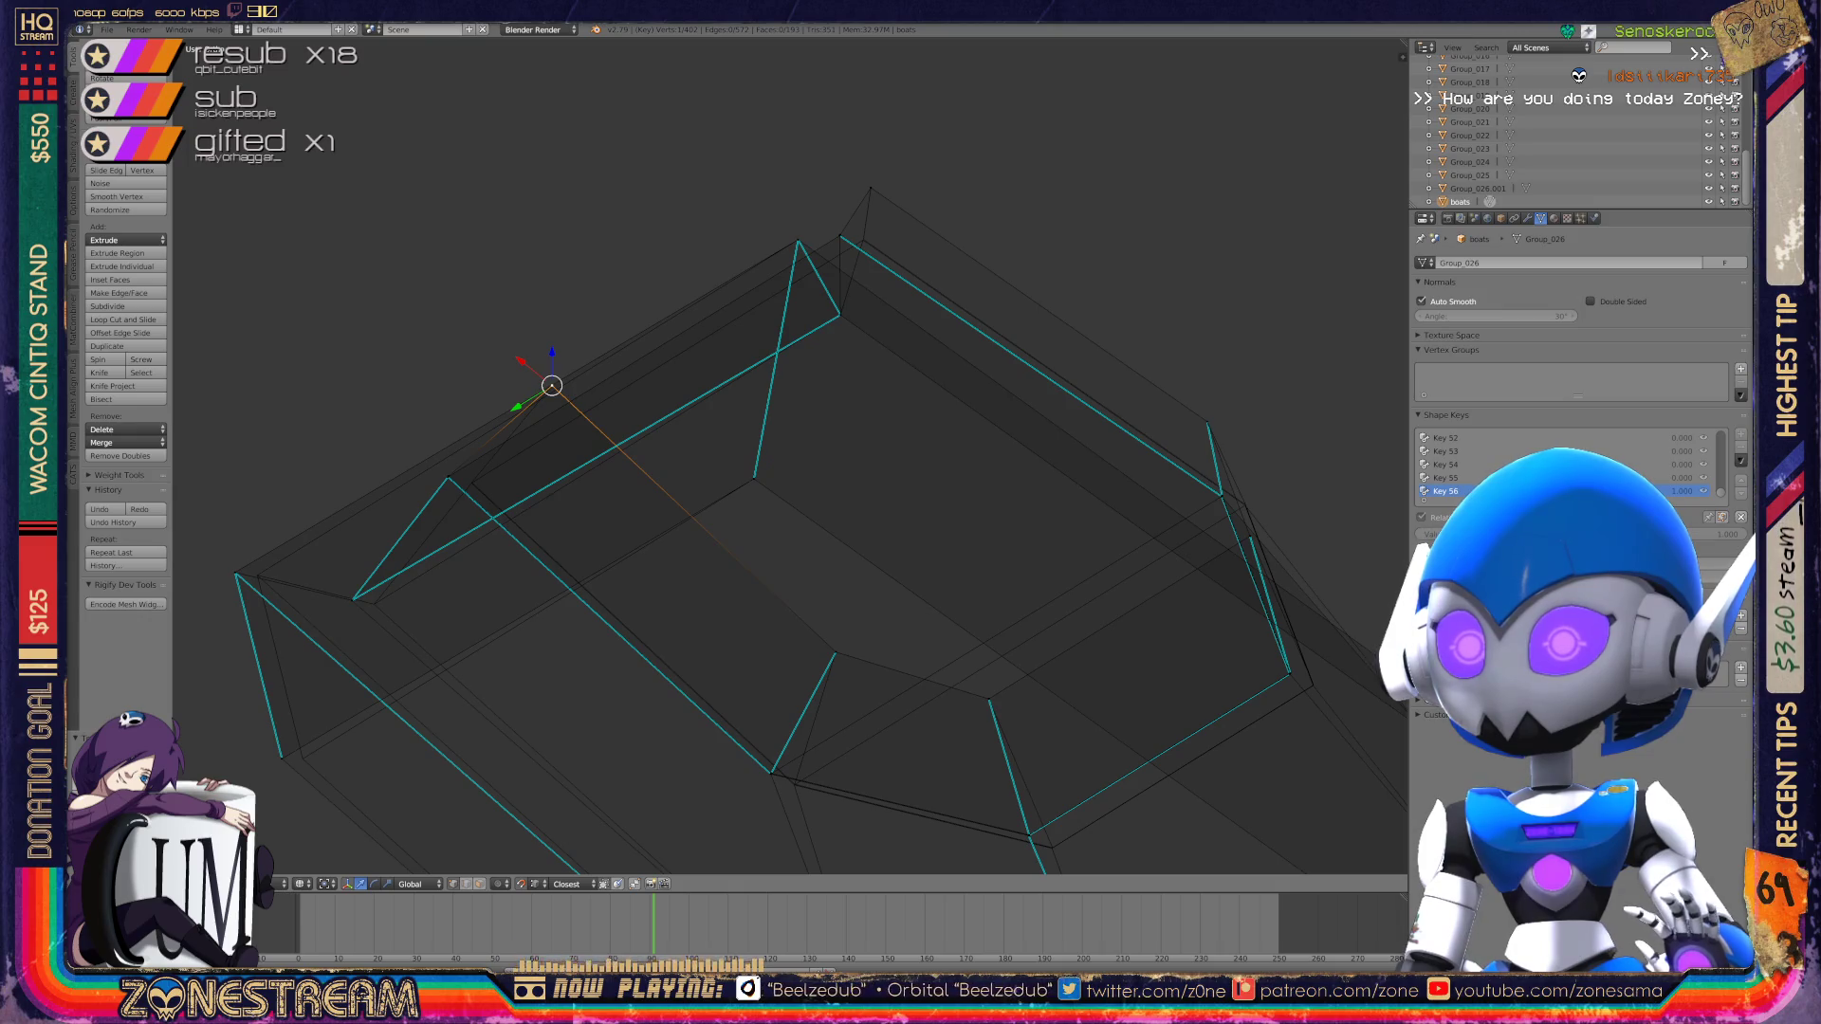
pyautogui.keyDown('shift'); pyautogui.moveTo(552, 385); pyautogui.dragTo(660, 223, button='middle'); pyautogui.keyUp('shift')
pyautogui.rightClick(343, 413)
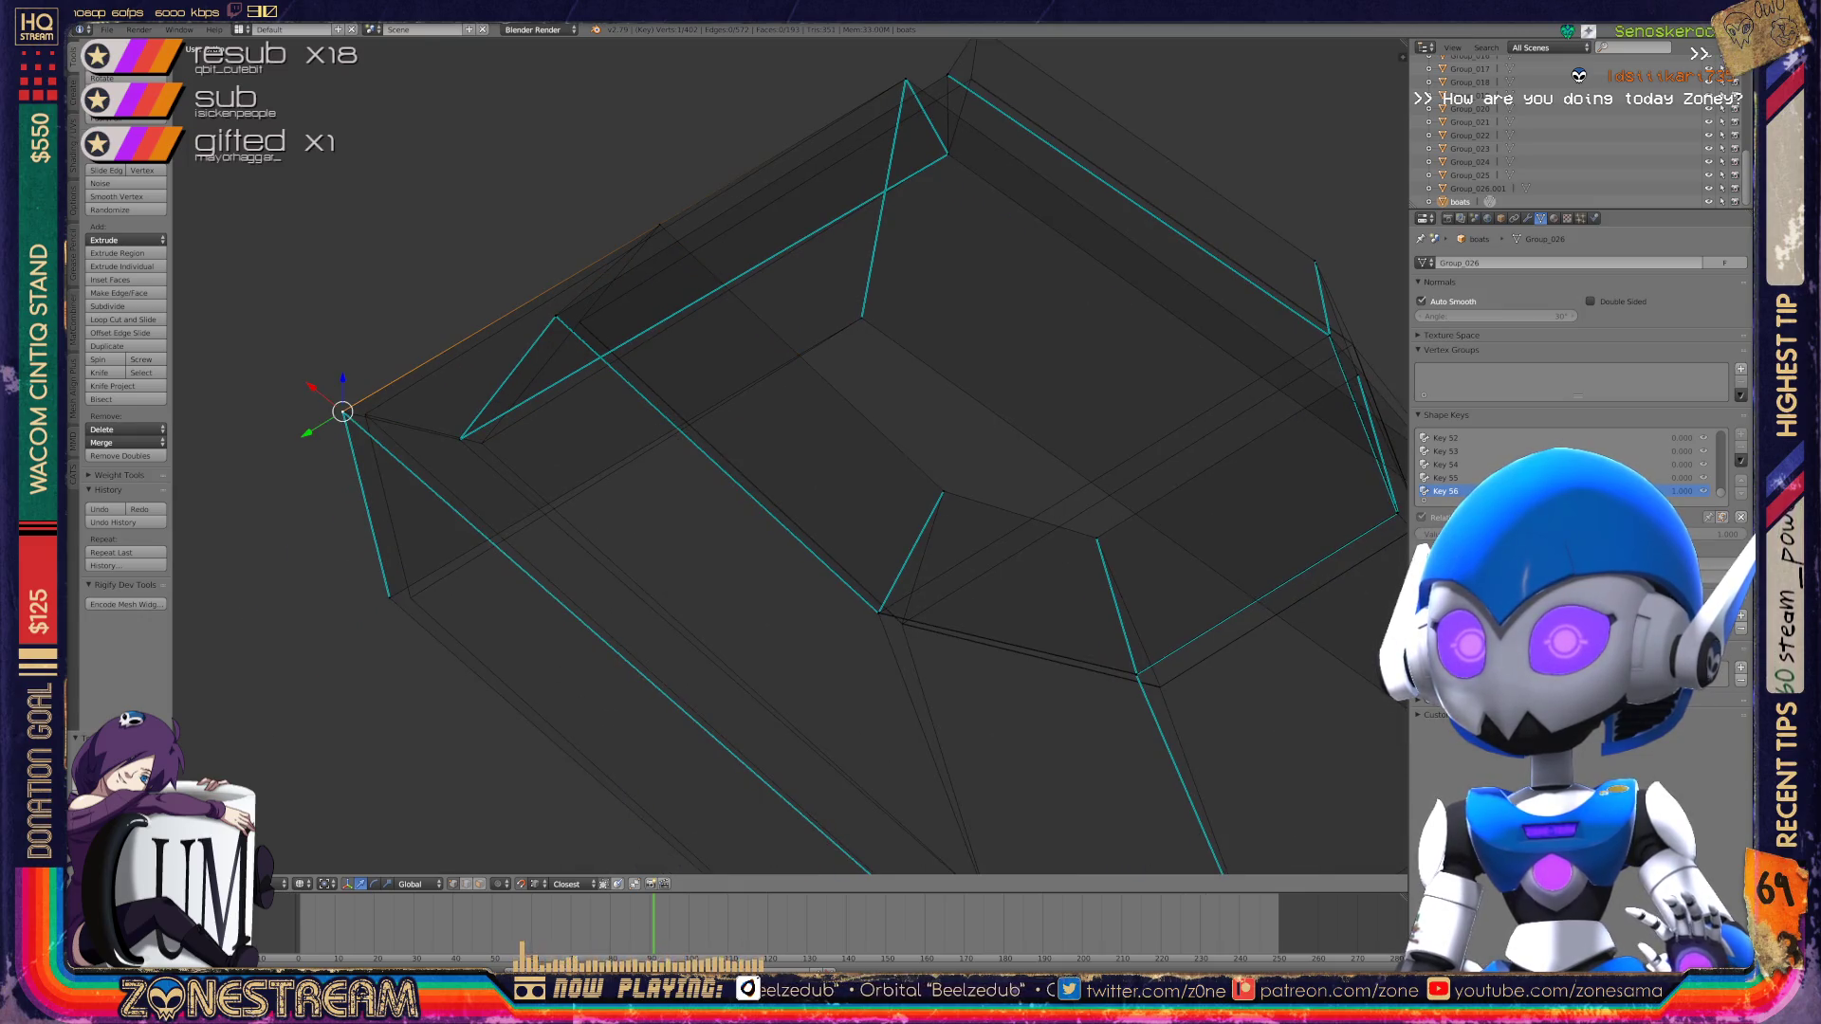
pyautogui.press('g')
pyautogui.click(365, 415)
# Step: Move the vertex below the corner and an upper rim vertex slightly right
pyautogui.rightClick(389, 598)
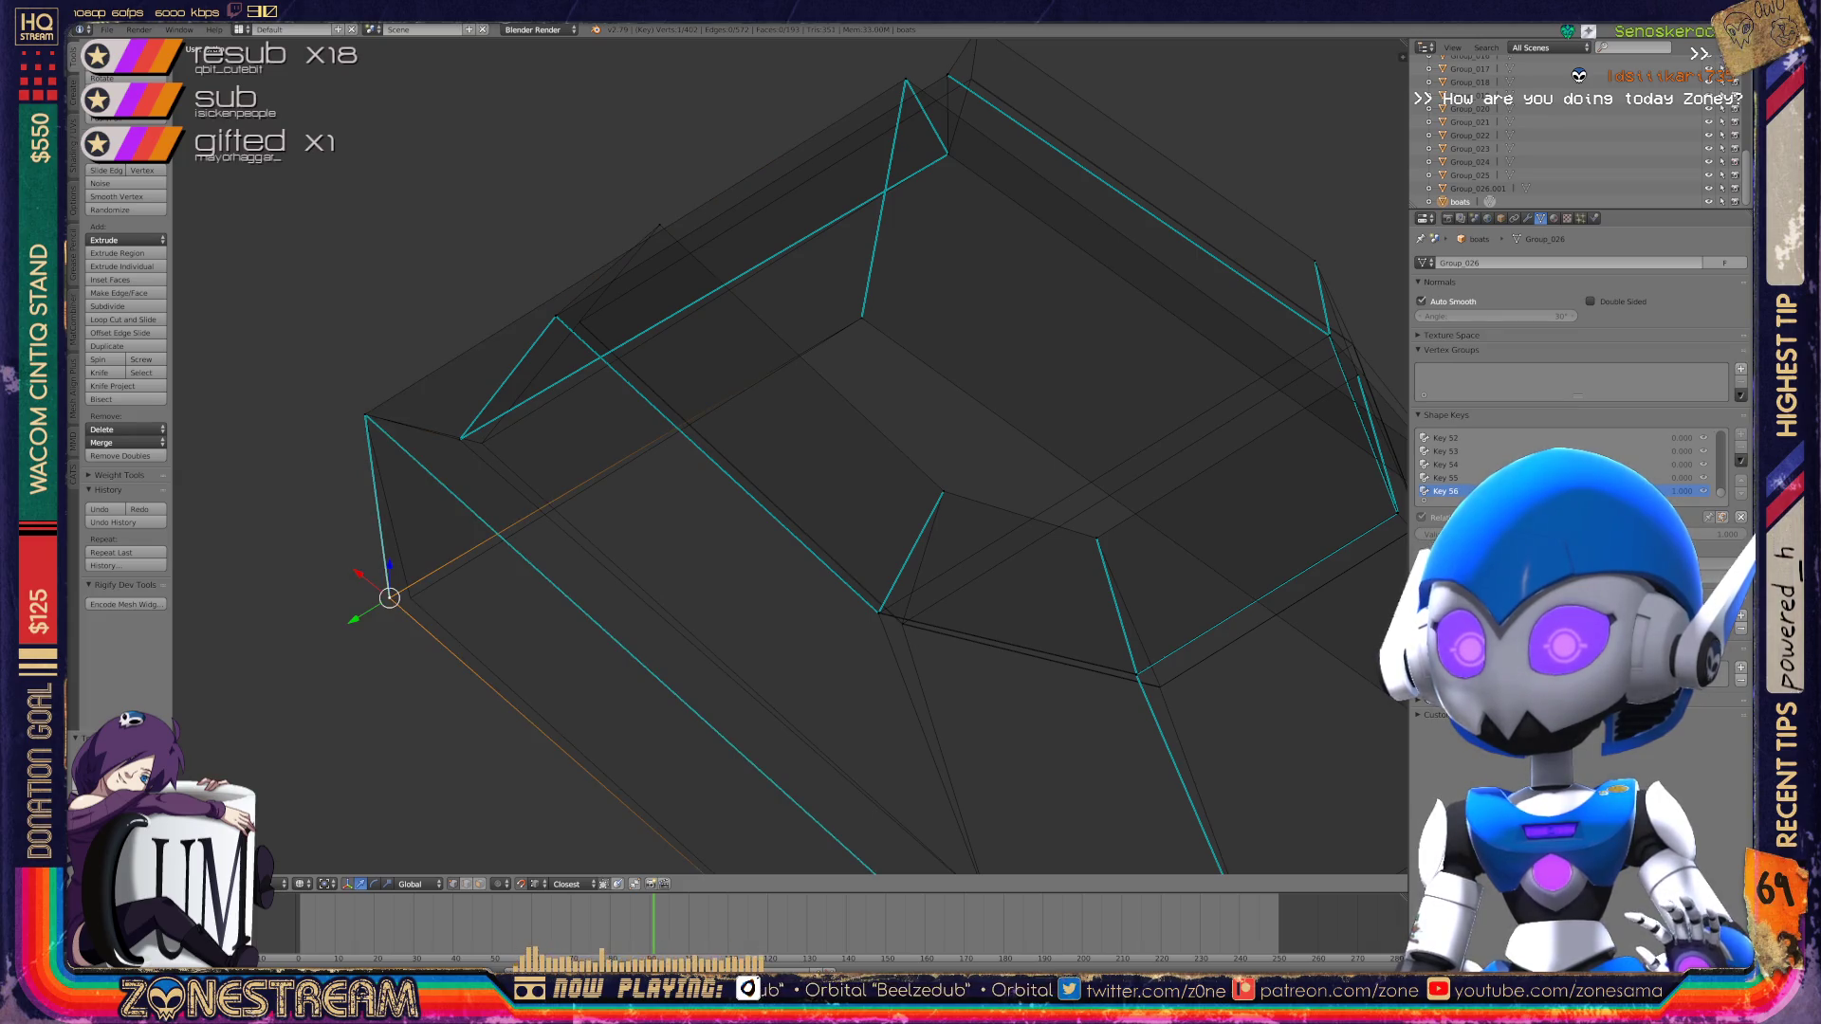
pyautogui.press('g')
pyautogui.click(410, 597)
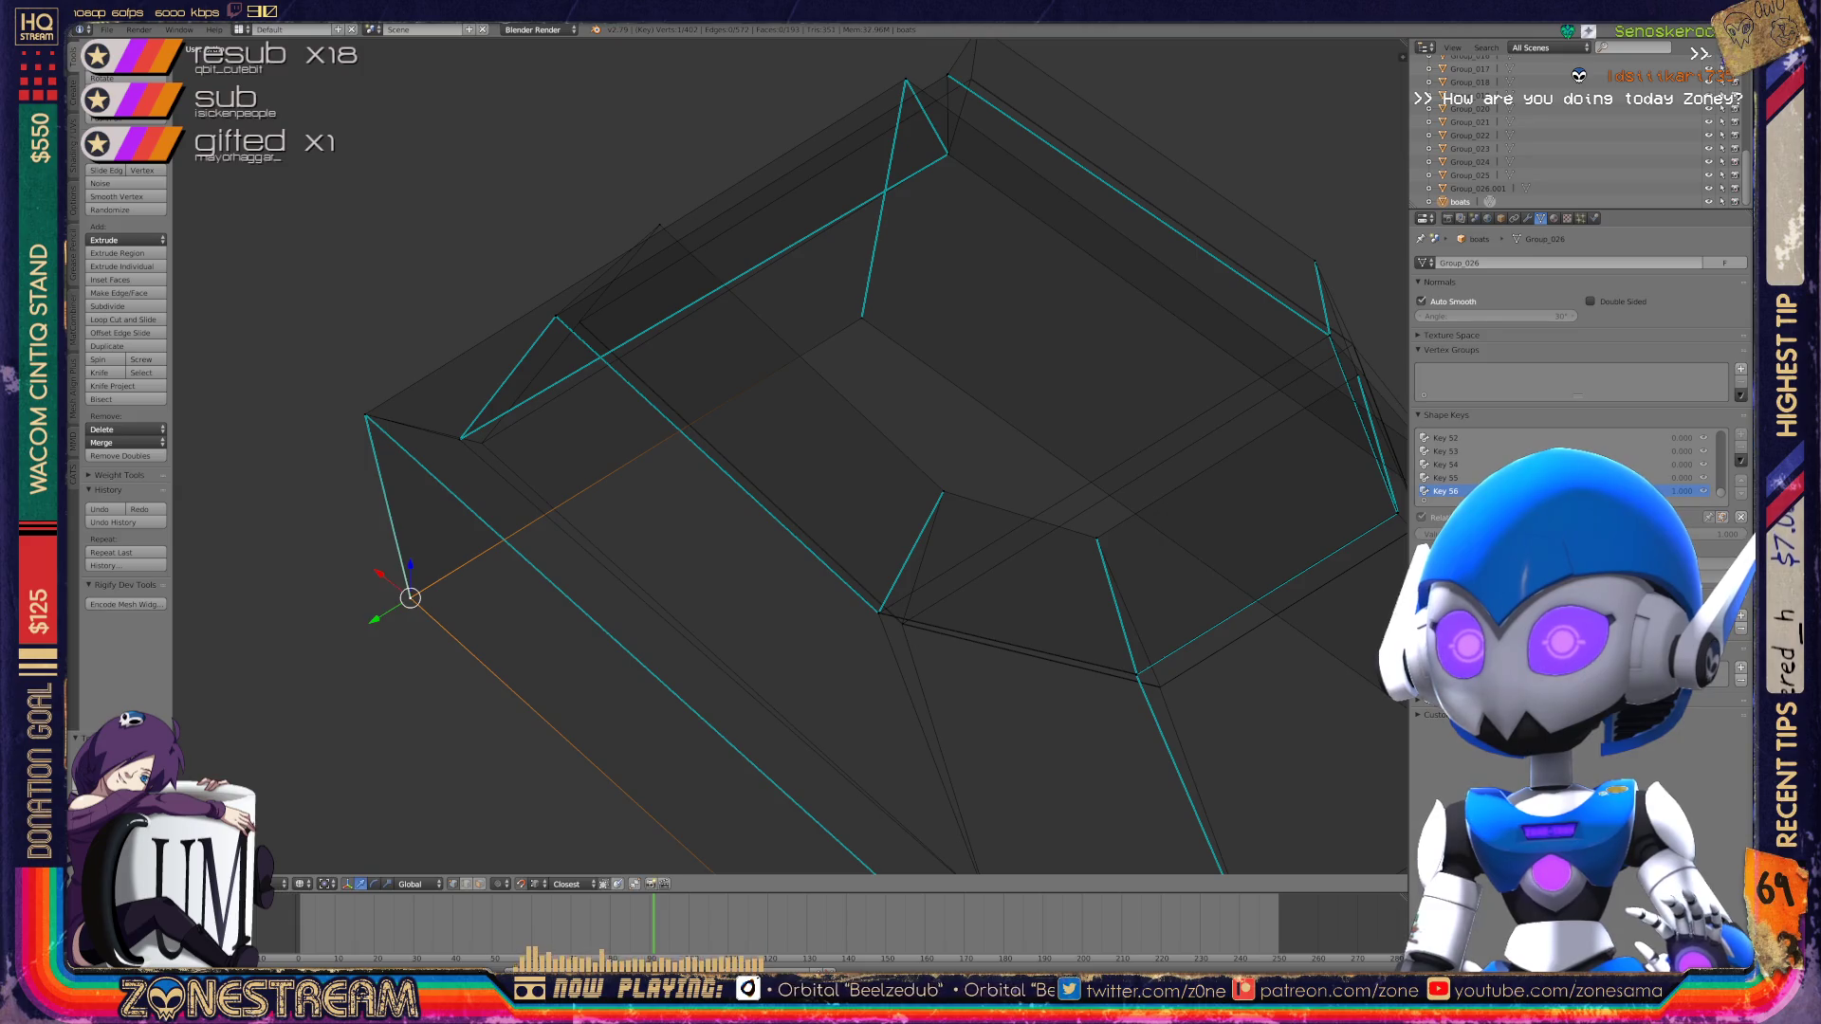
pyautogui.rightClick(461, 438)
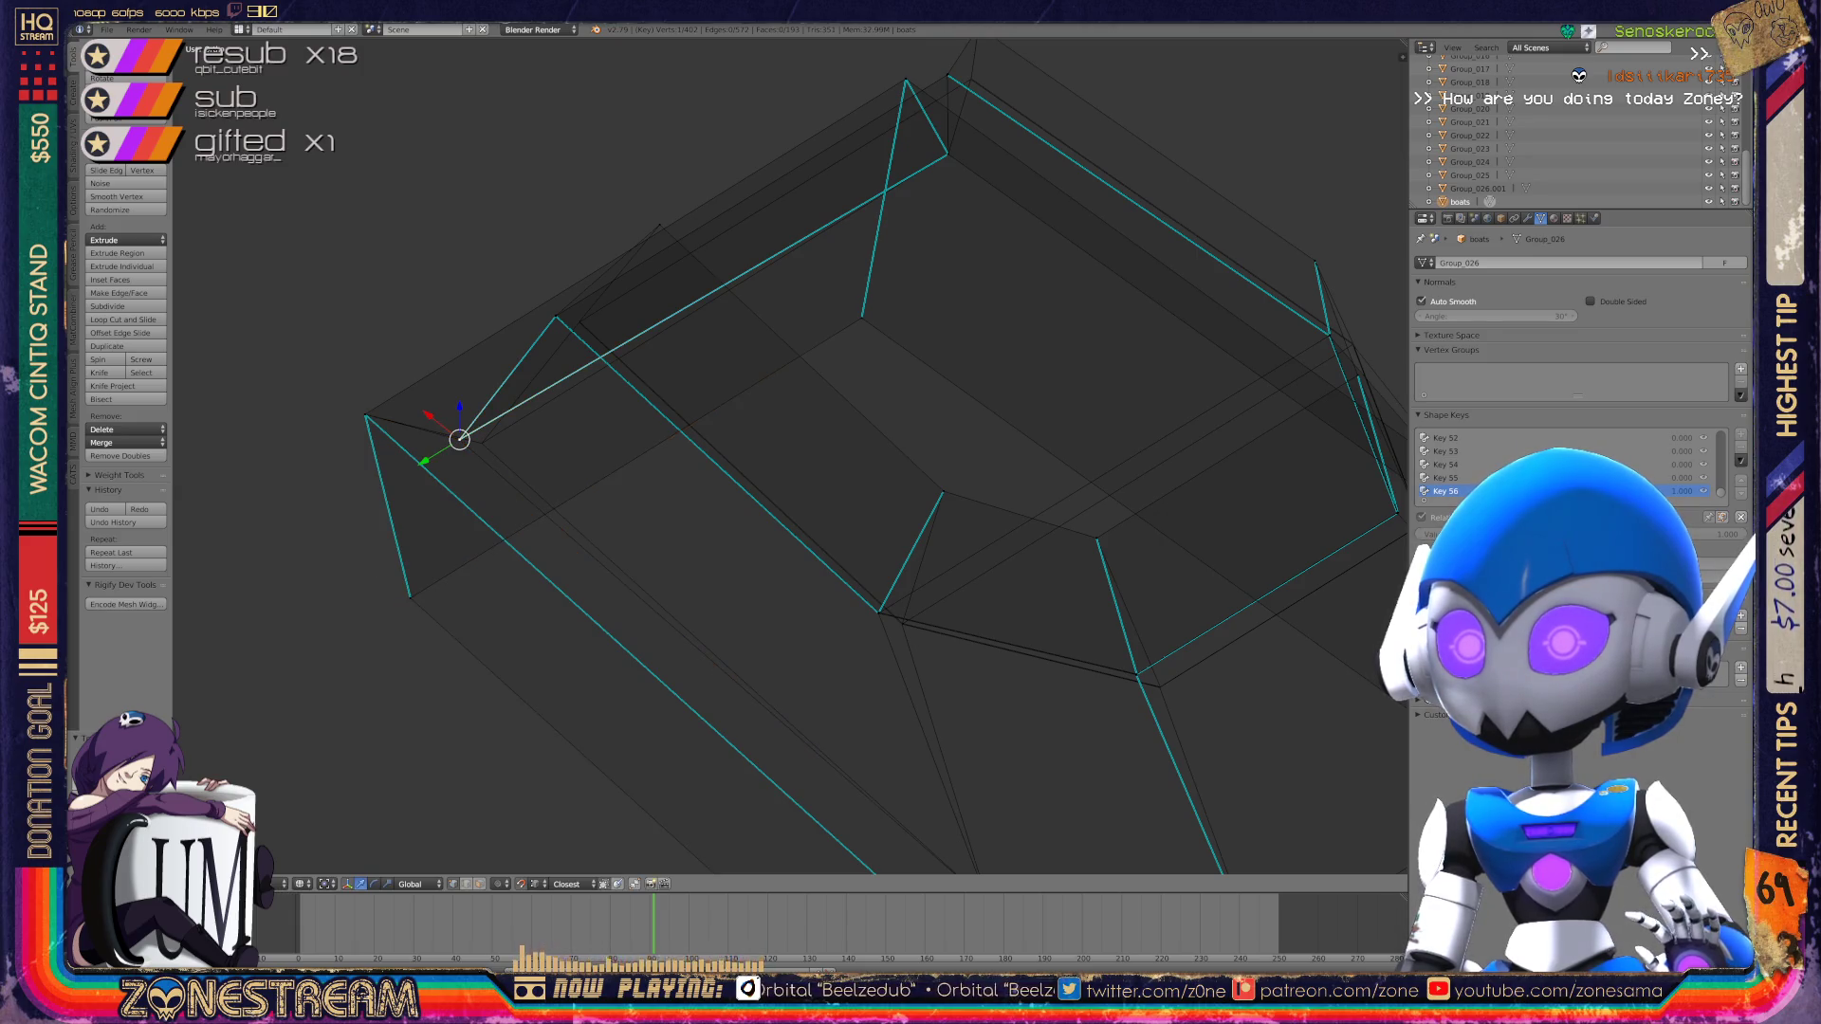
pyautogui.press('g')
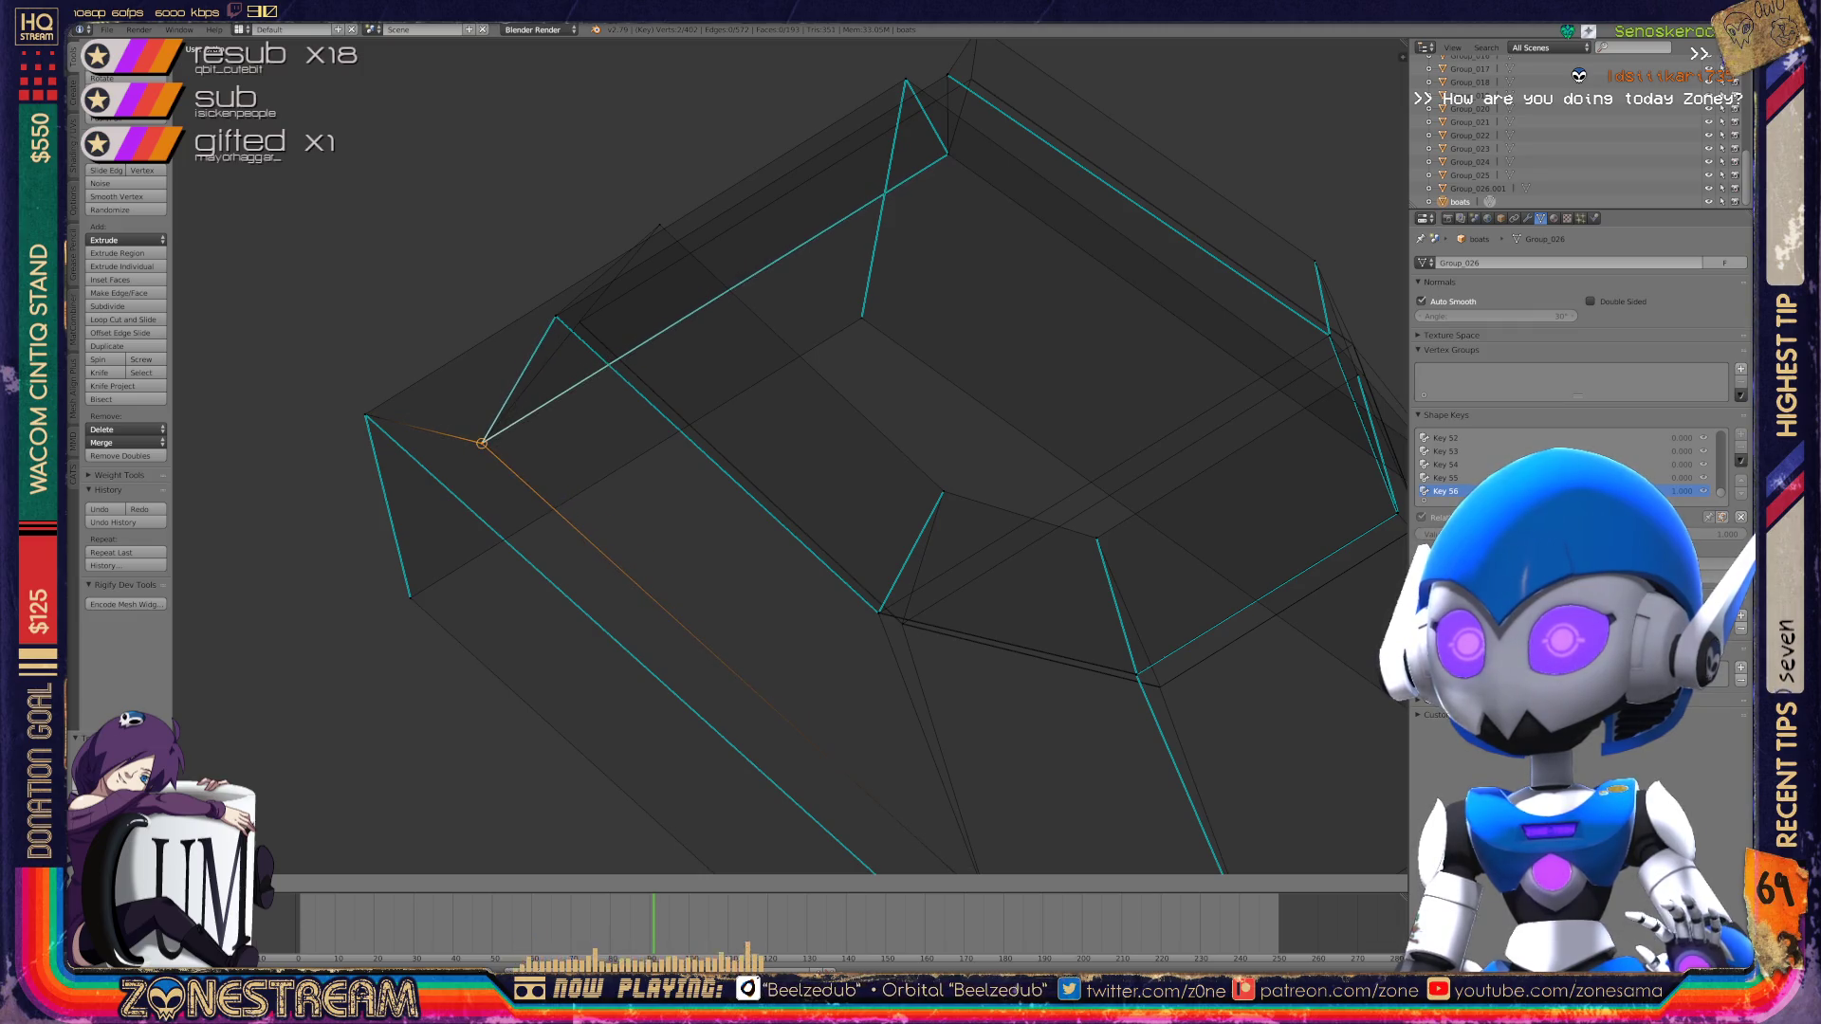
pyautogui.click(482, 442)
pyautogui.scroll(-6, 790, 456)
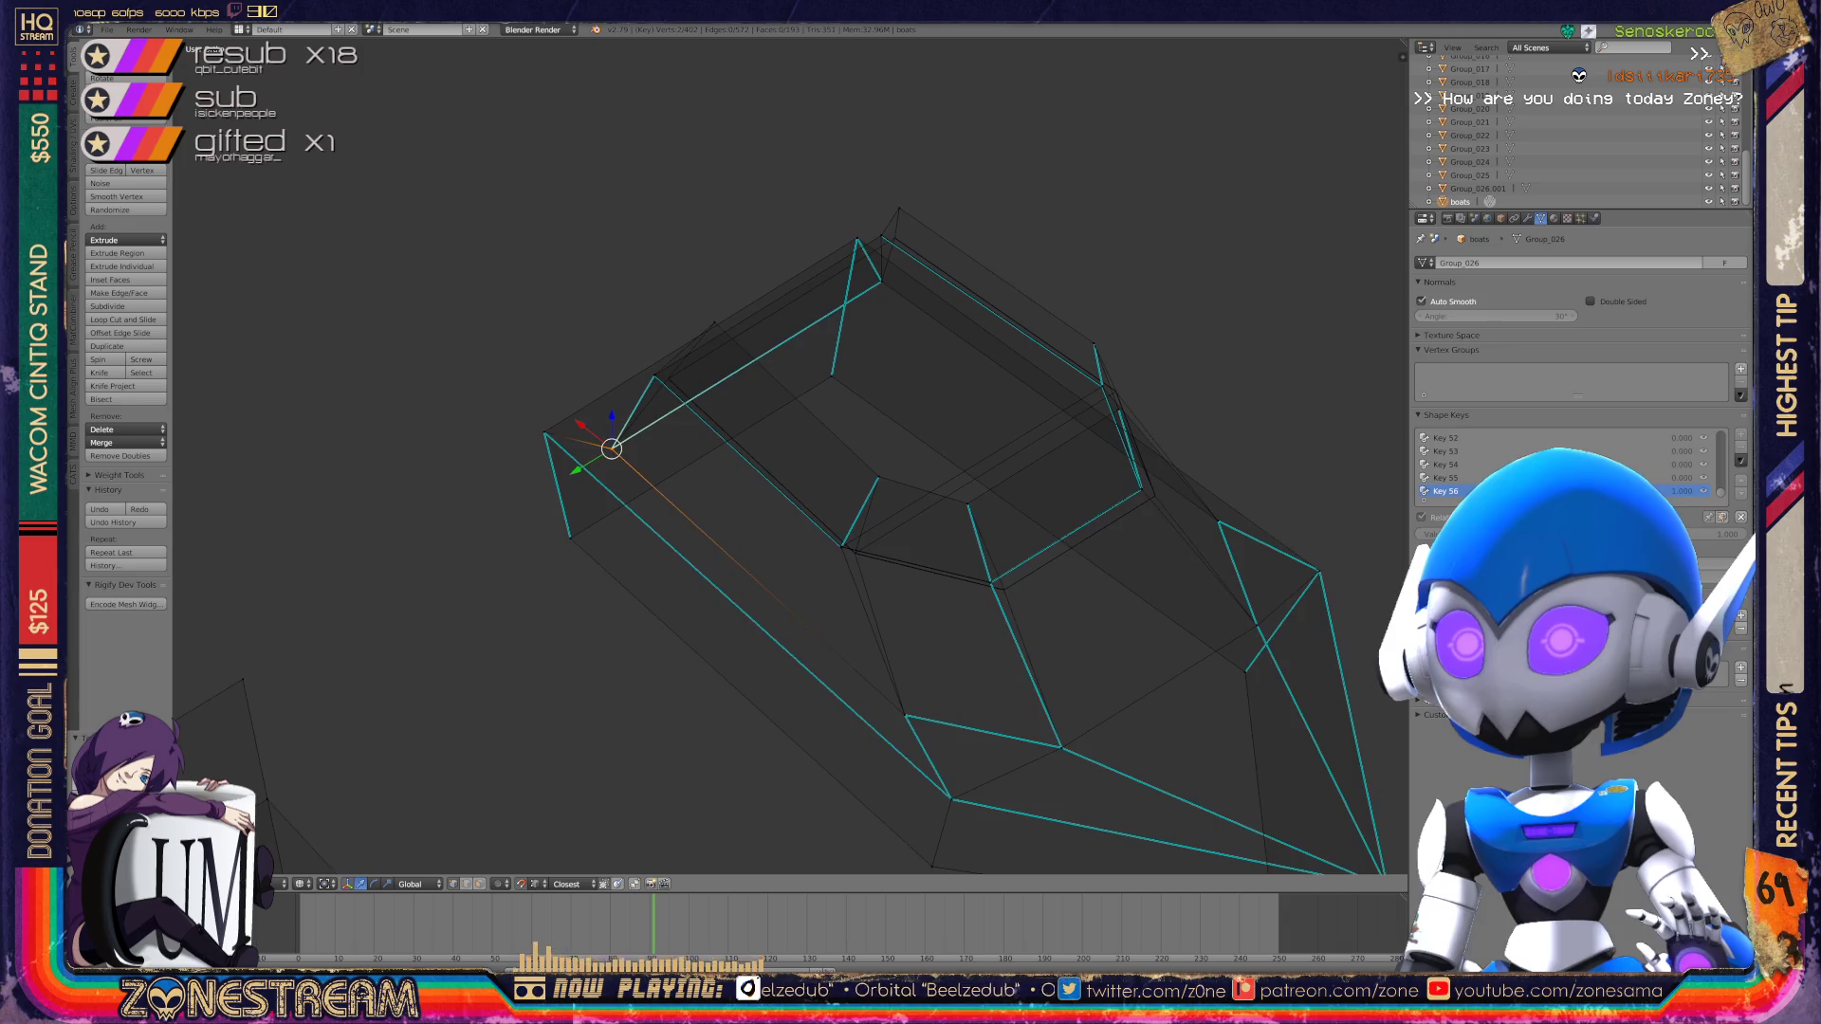
# Step: Close in on the armor's left-end corner and put the 3D cursor on the neighbouring target vertex
pyautogui.scroll(4, 790, 455)
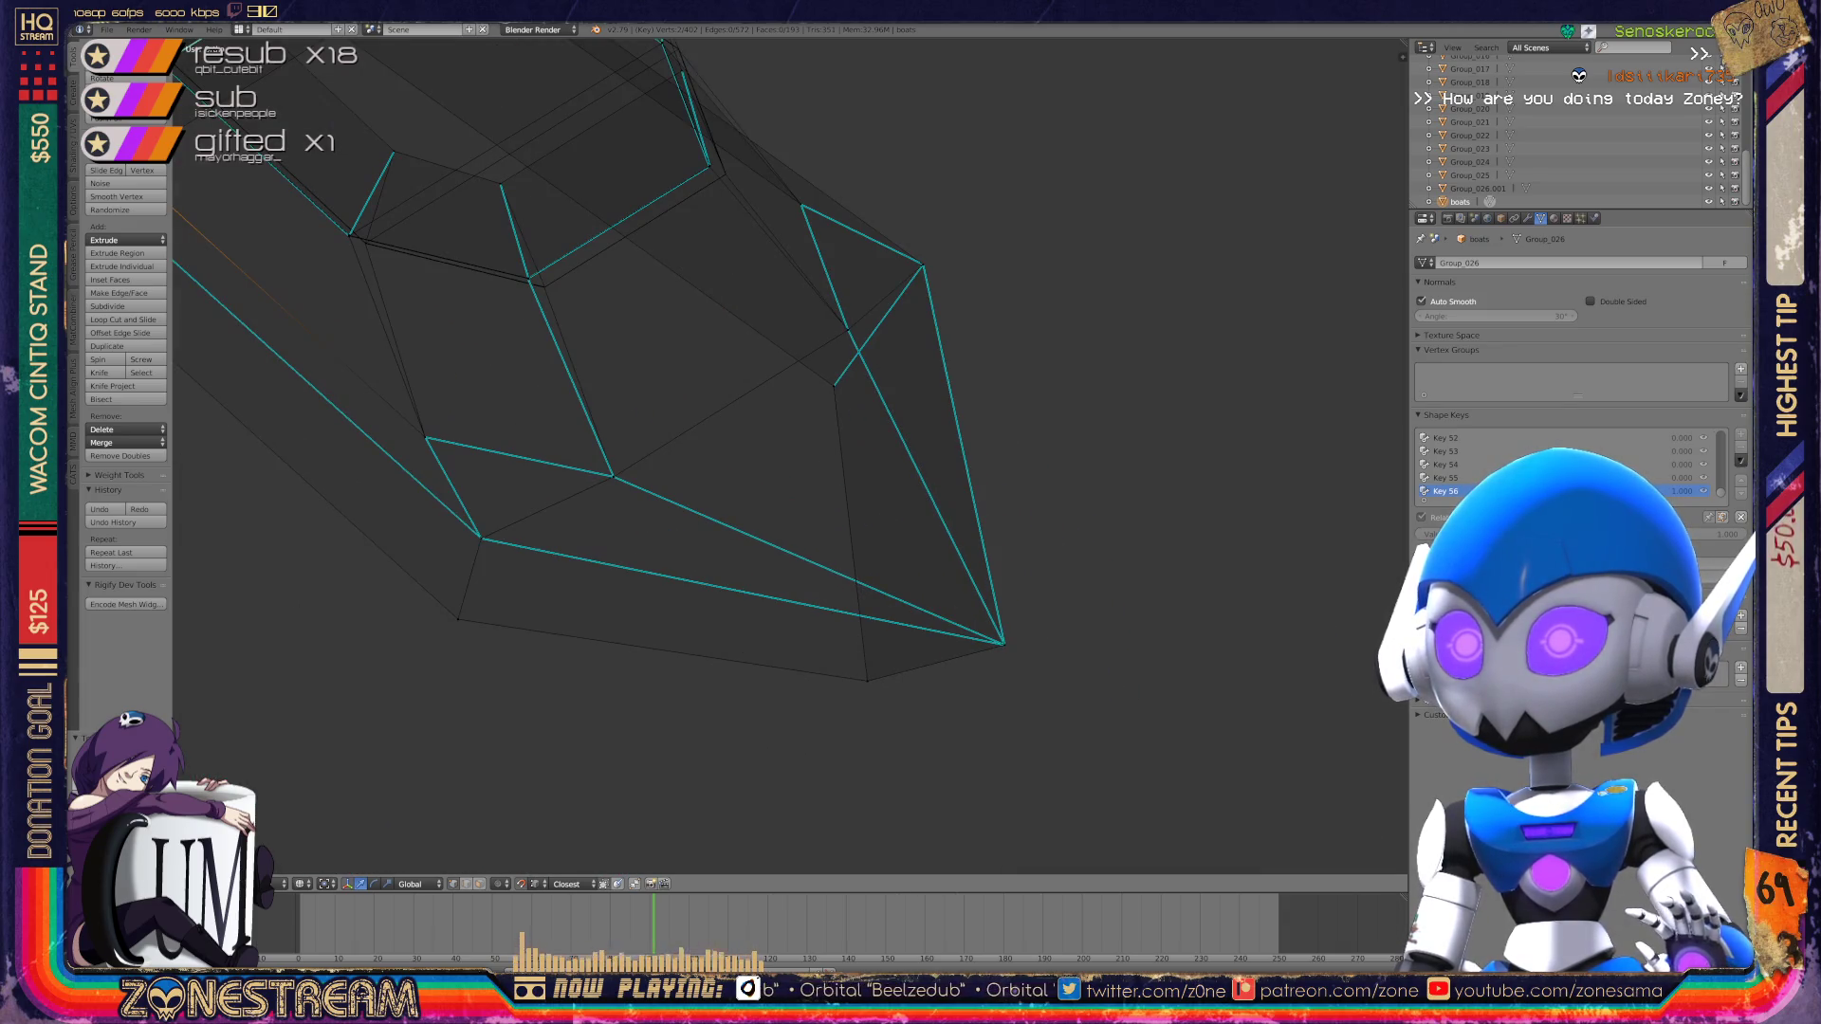
pyautogui.moveTo(195, 284); pyautogui.dragTo(242, 311, button='middle')
pyautogui.moveTo(790, 456)
pyautogui.mouseDown(button='middle')
pyautogui.moveTo(820, 474)
pyautogui.moveTo(797, 459)
pyautogui.moveTo(818, 471)
pyautogui.moveTo(825, 439)
pyautogui.mouseUp(button='middle')
pyautogui.scroll(4, 790, 456)
pyautogui.click(460, 589)
pyautogui.rightClick(795, 403)
pyautogui.click(795, 403)
# Step: Snap the corner vertex exactly onto the target vertex on shape key Key 56
pyautogui.rightClick(462, 590)
pyautogui.click(462, 590)
pyautogui.moveTo(462, 589)
pyautogui.mouseDown(button='right')
pyautogui.moveTo(560, 516)
pyautogui.moveTo(785, 439)
pyautogui.moveTo(781, 411)
pyautogui.moveTo(799, 406)
pyautogui.mouseUp(button='right')
pyautogui.click(800, 405)
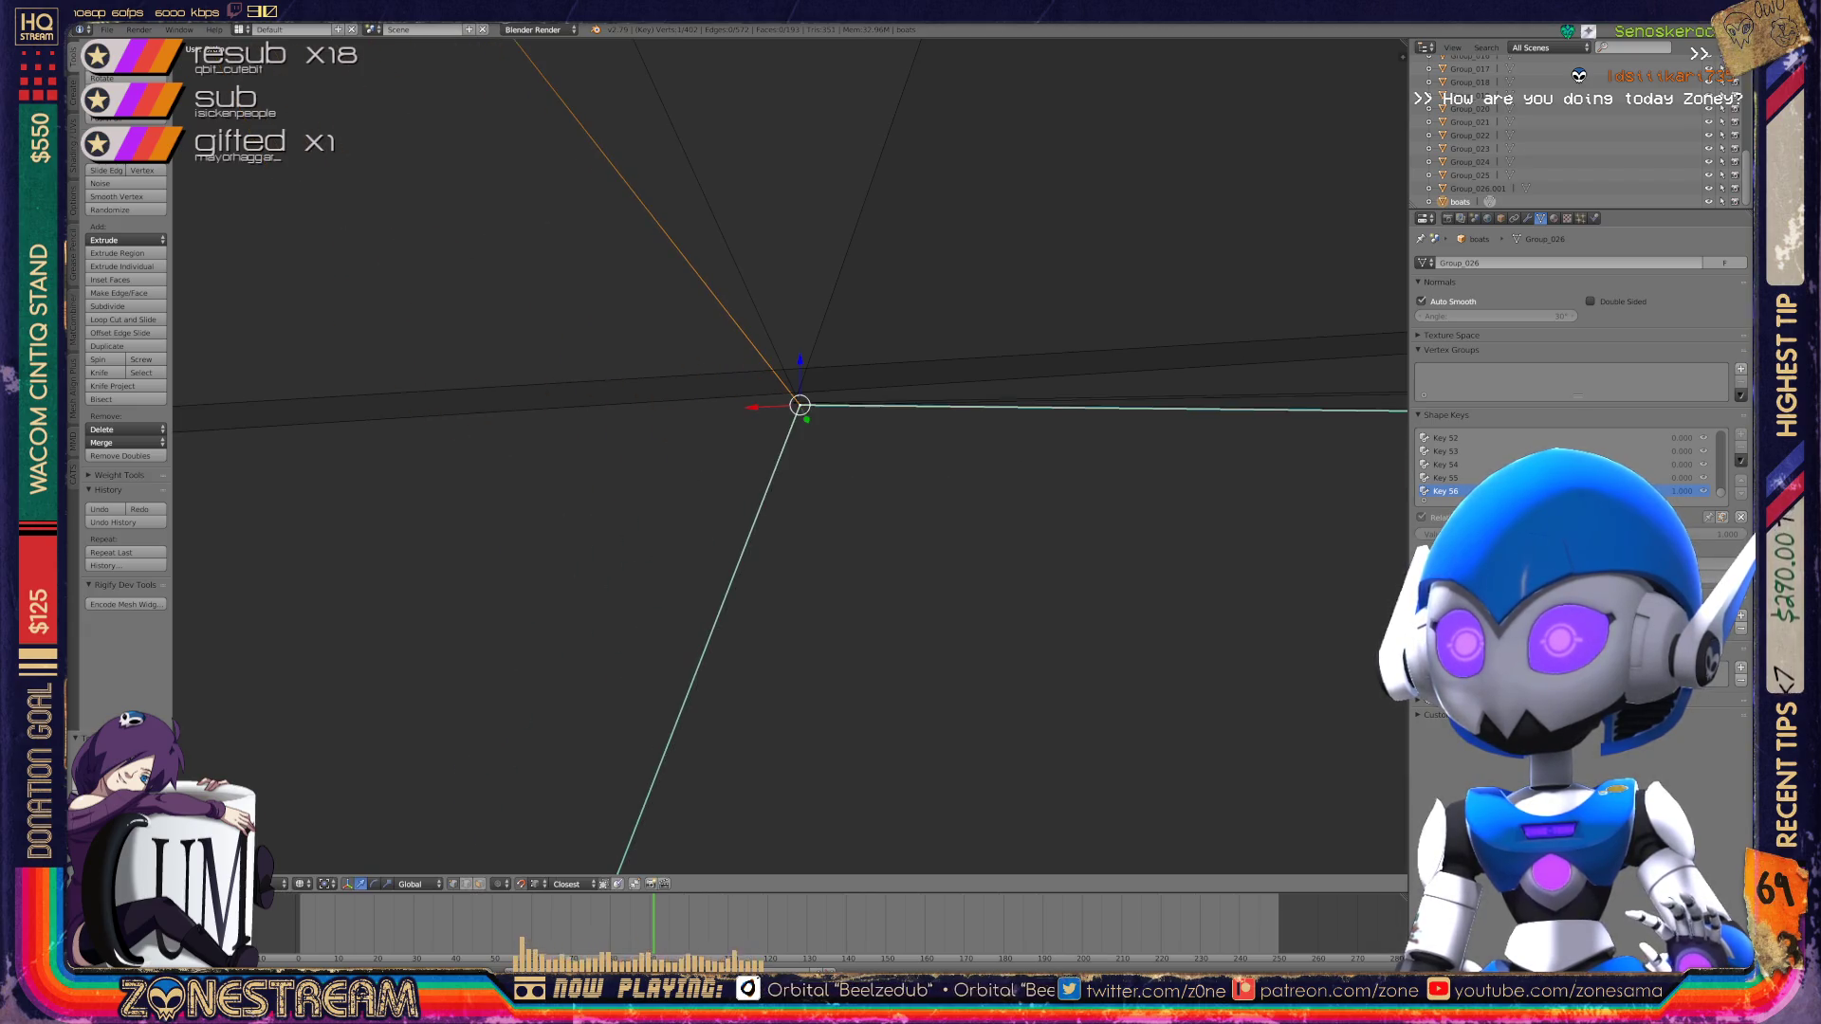
pyautogui.scroll(-3, 800, 406)
pyautogui.scroll(1, 793, 439)
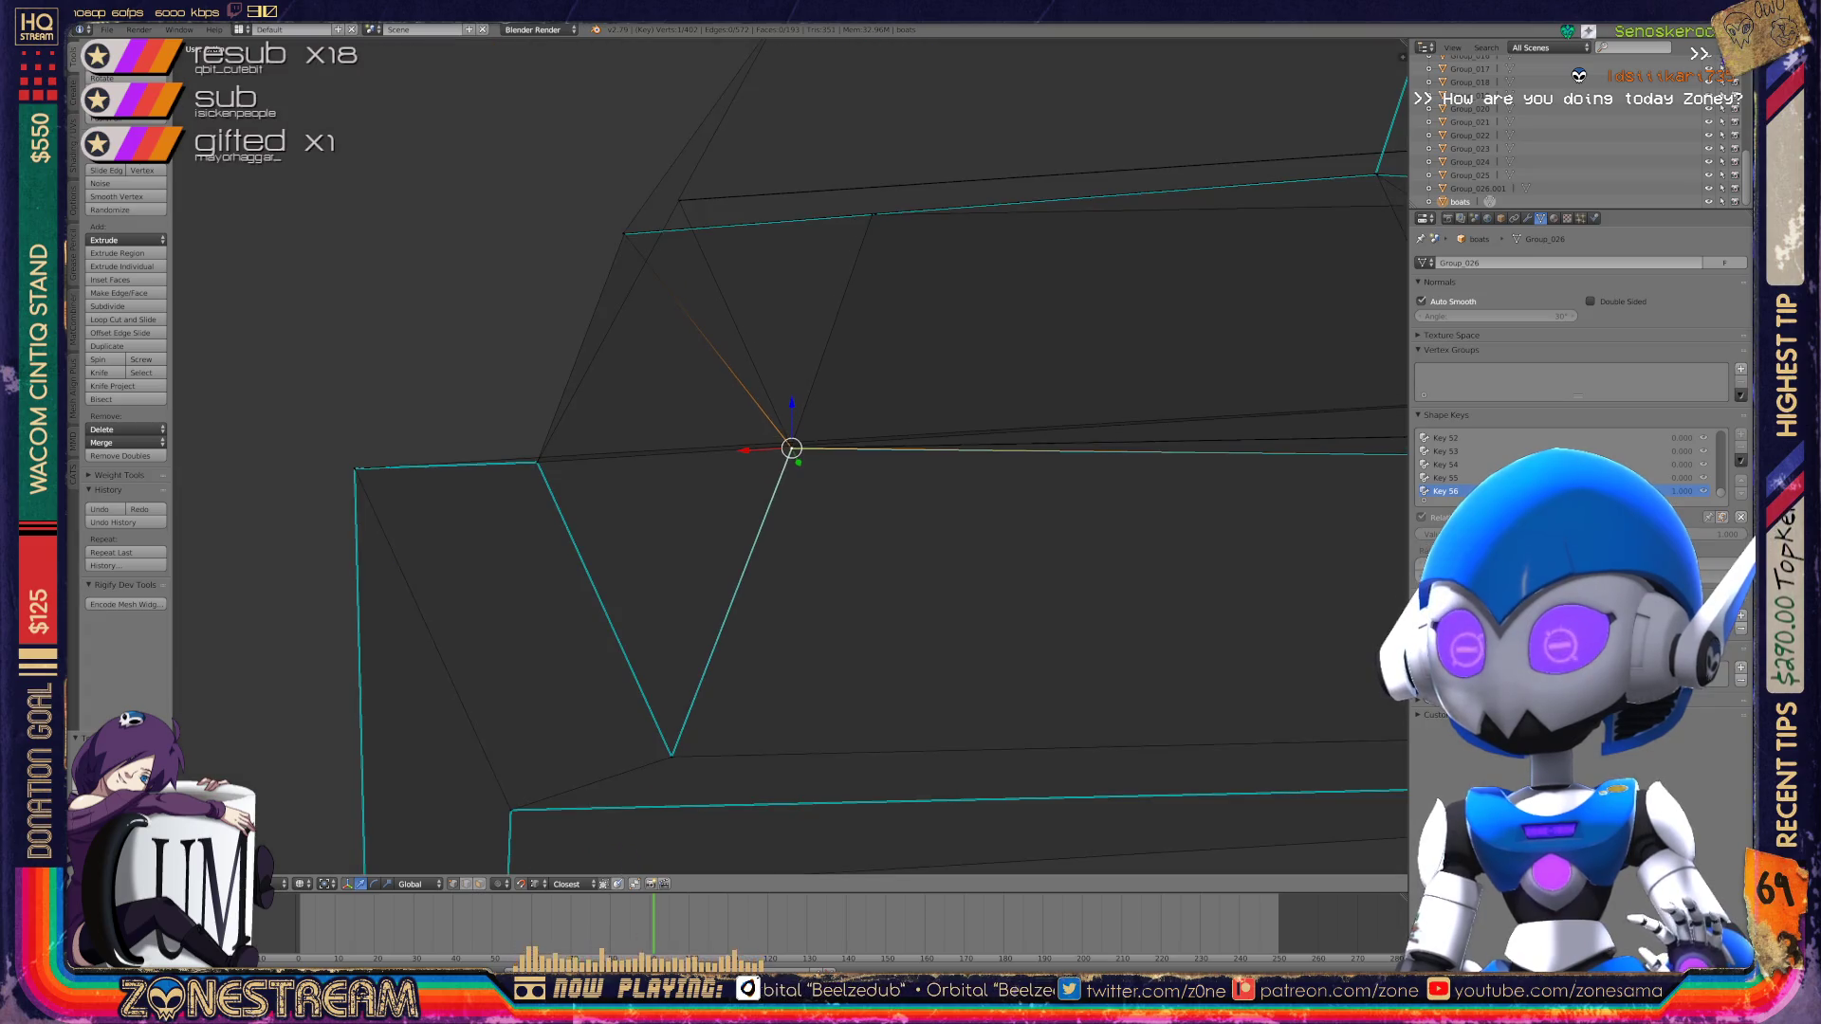
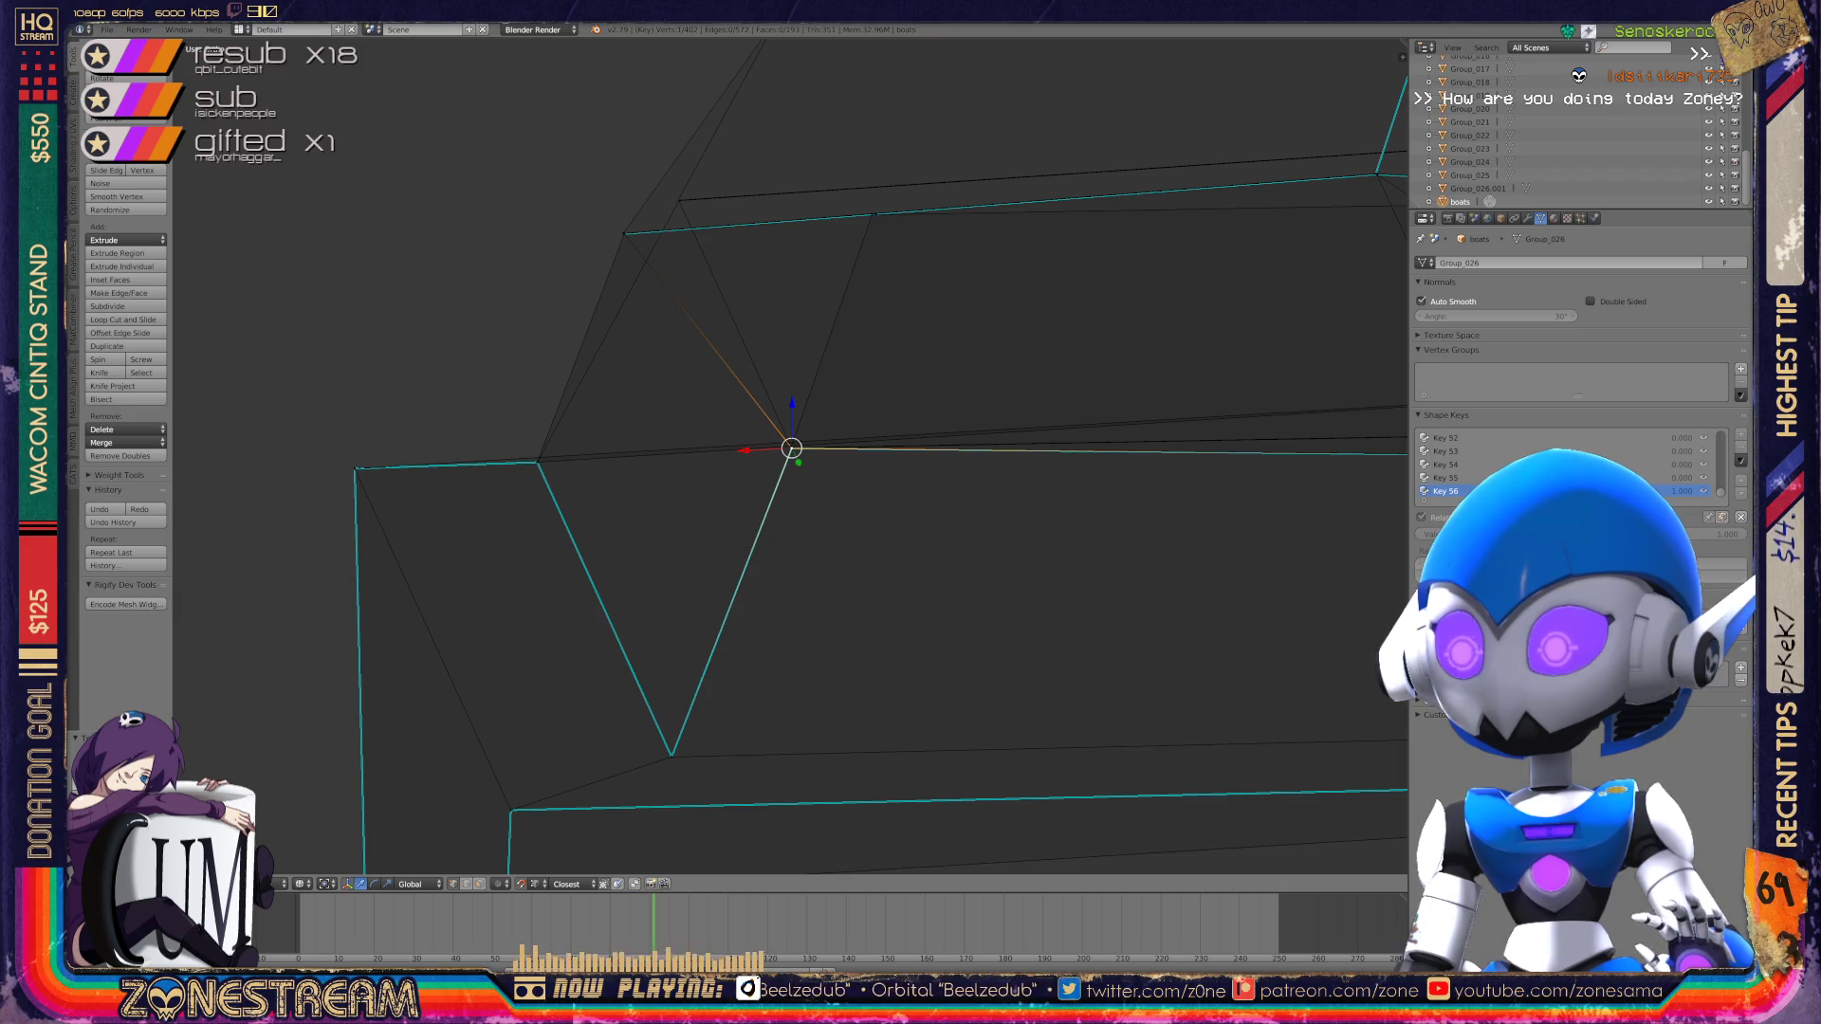
# Step: Grow the selection around a stray vertex and snap it onto the nearby junction
pyautogui.scroll(-3, 792, 449)
pyautogui.scroll(3, 792, 449)
pyautogui.scroll(-3, 792, 449)
pyautogui.moveTo(792, 449)
pyautogui.mouseDown(button='middle')
pyautogui.moveTo(721, 474)
pyautogui.moveTo(670, 576)
pyautogui.moveTo(482, 648)
pyautogui.mouseUp(button='middle')
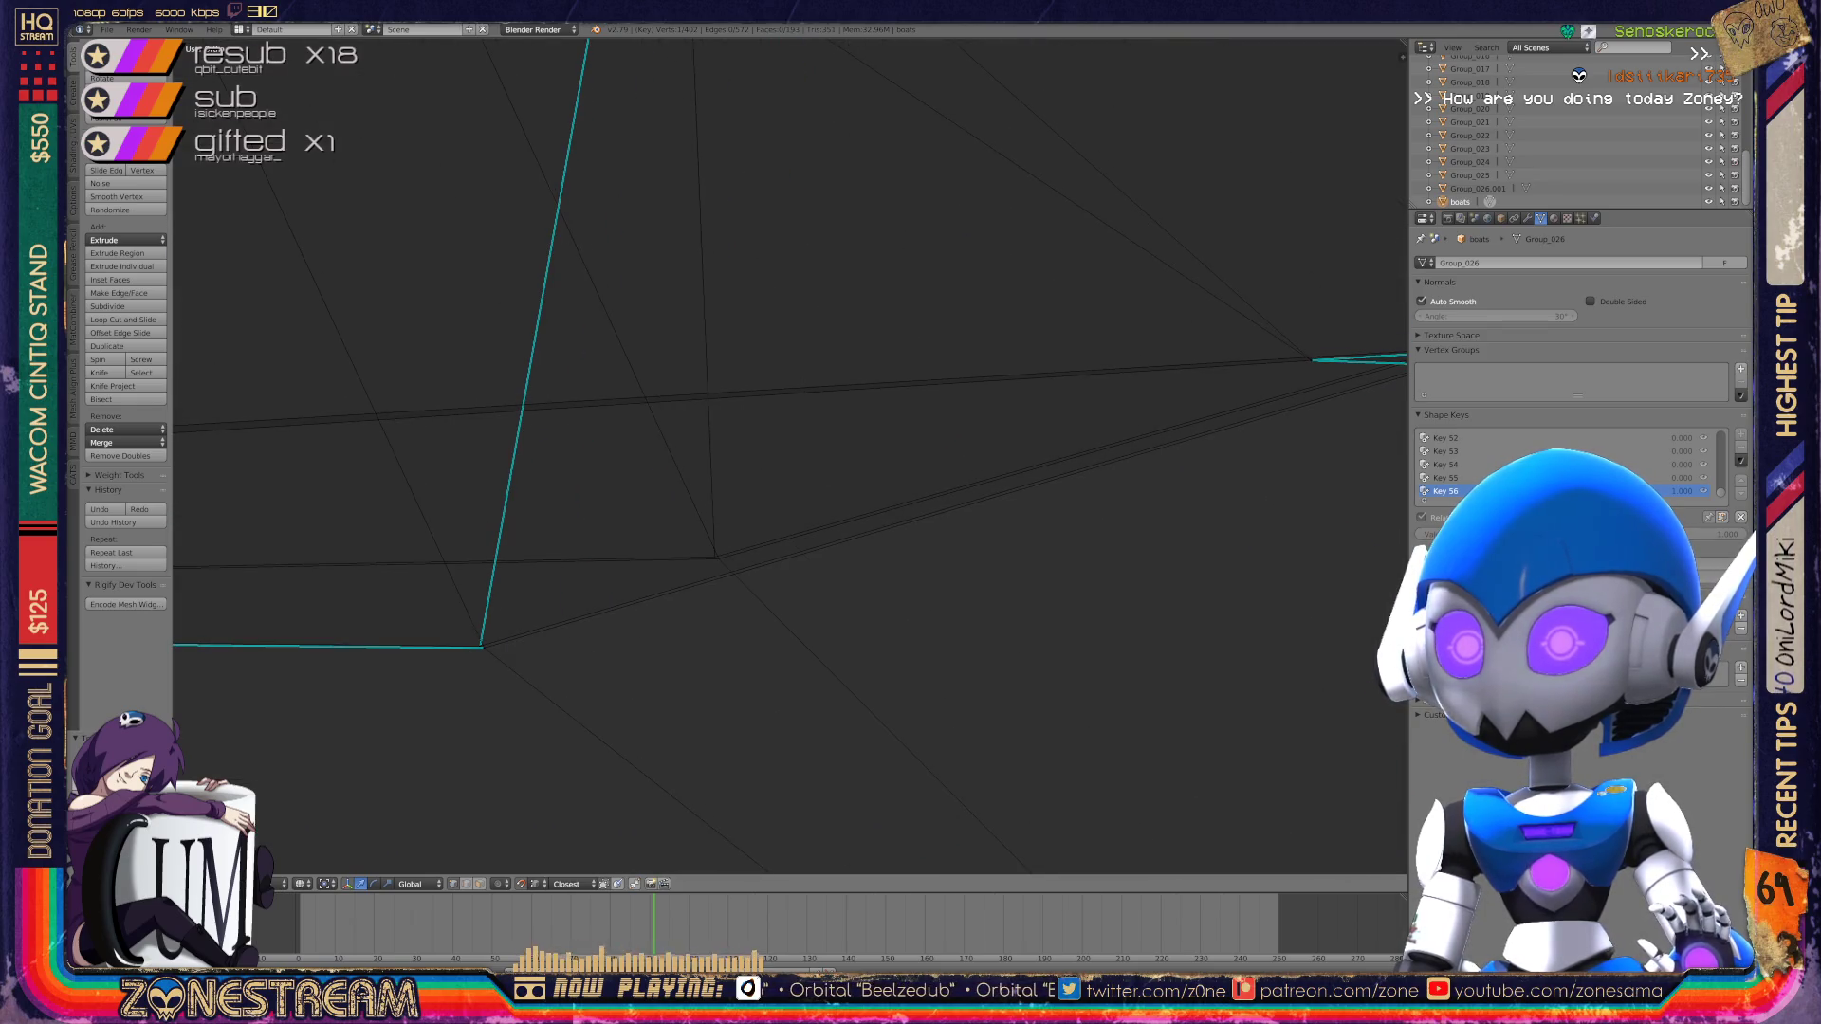
pyautogui.press('ctrl+KP_Add')
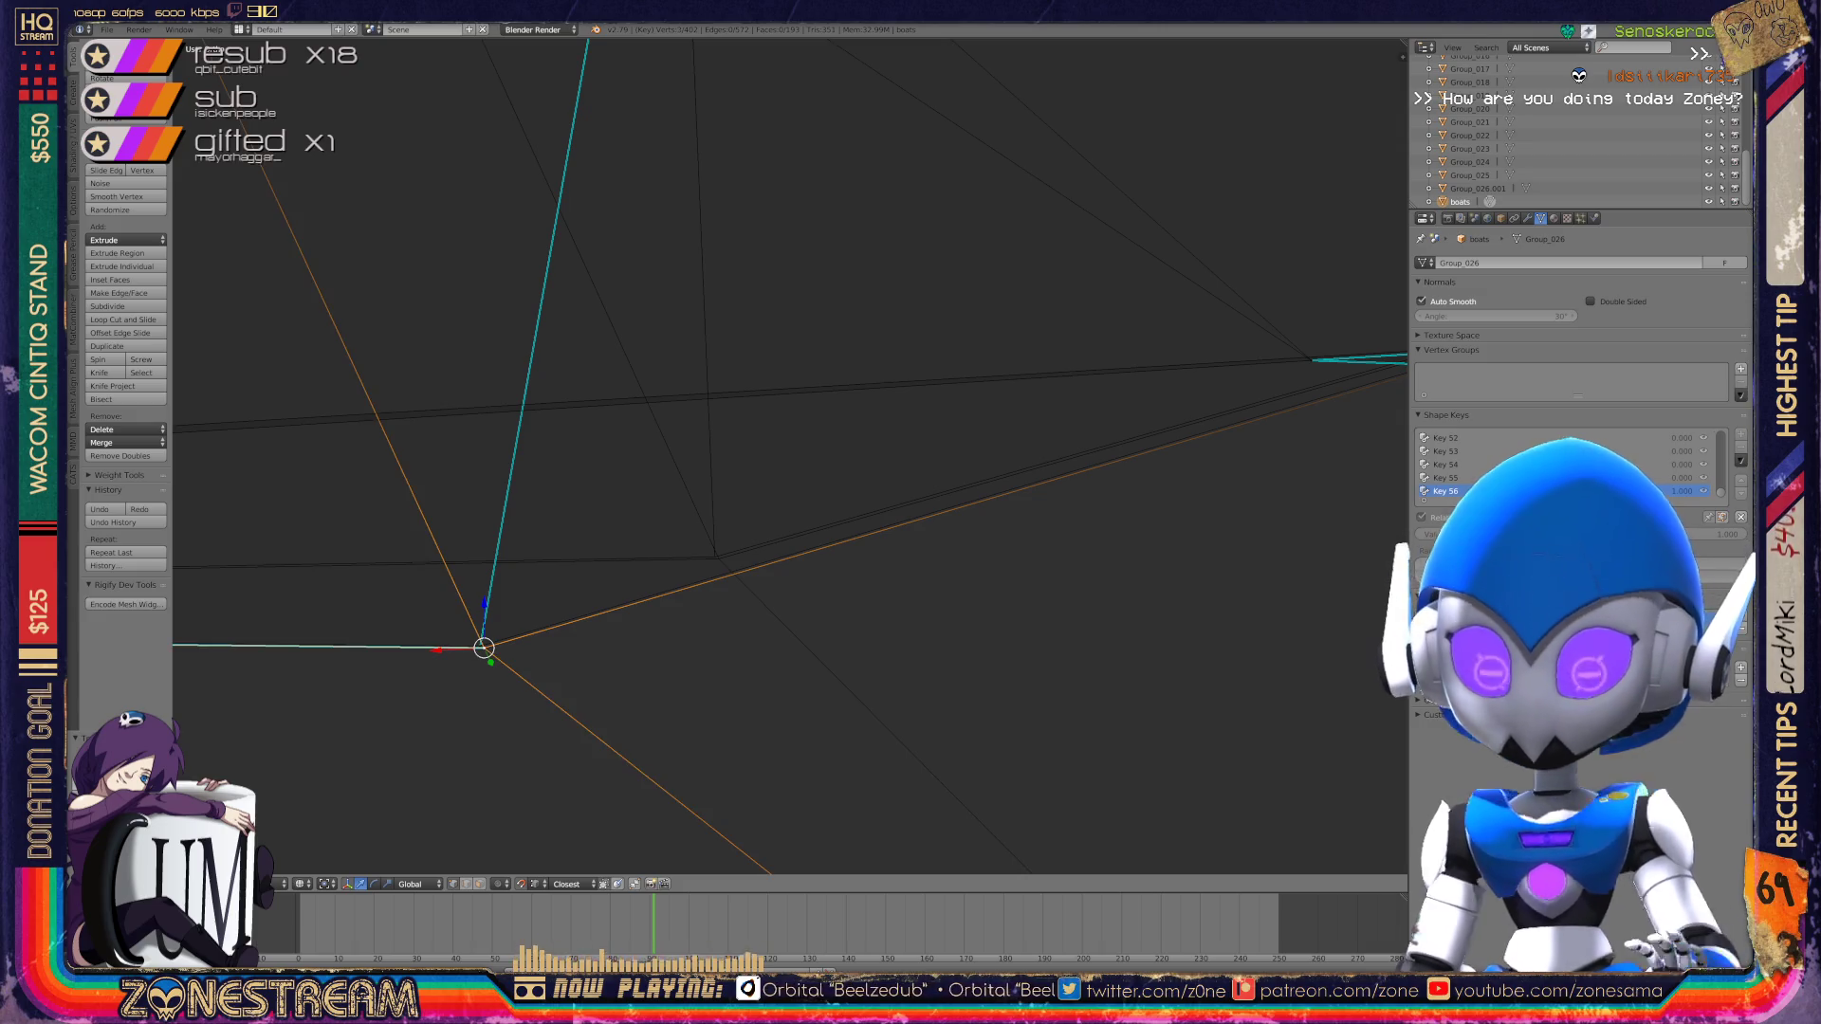
pyautogui.press('g')
pyautogui.press('Return')
# Step: Merge another stray corner vertex into its neighbouring vertex, redoing a misplaced move
pyautogui.moveTo(480, 638)
pyautogui.mouseDown(button='middle')
pyautogui.moveTo(1138, 417)
pyautogui.moveTo(853, 474)
pyautogui.moveTo(664, 455)
pyautogui.moveTo(617, 426)
pyautogui.moveTo(569, 456)
pyautogui.moveTo(664, 474)
pyautogui.moveTo(607, 570)
pyautogui.mouseUp(button='middle')
pyautogui.click(600, 576)
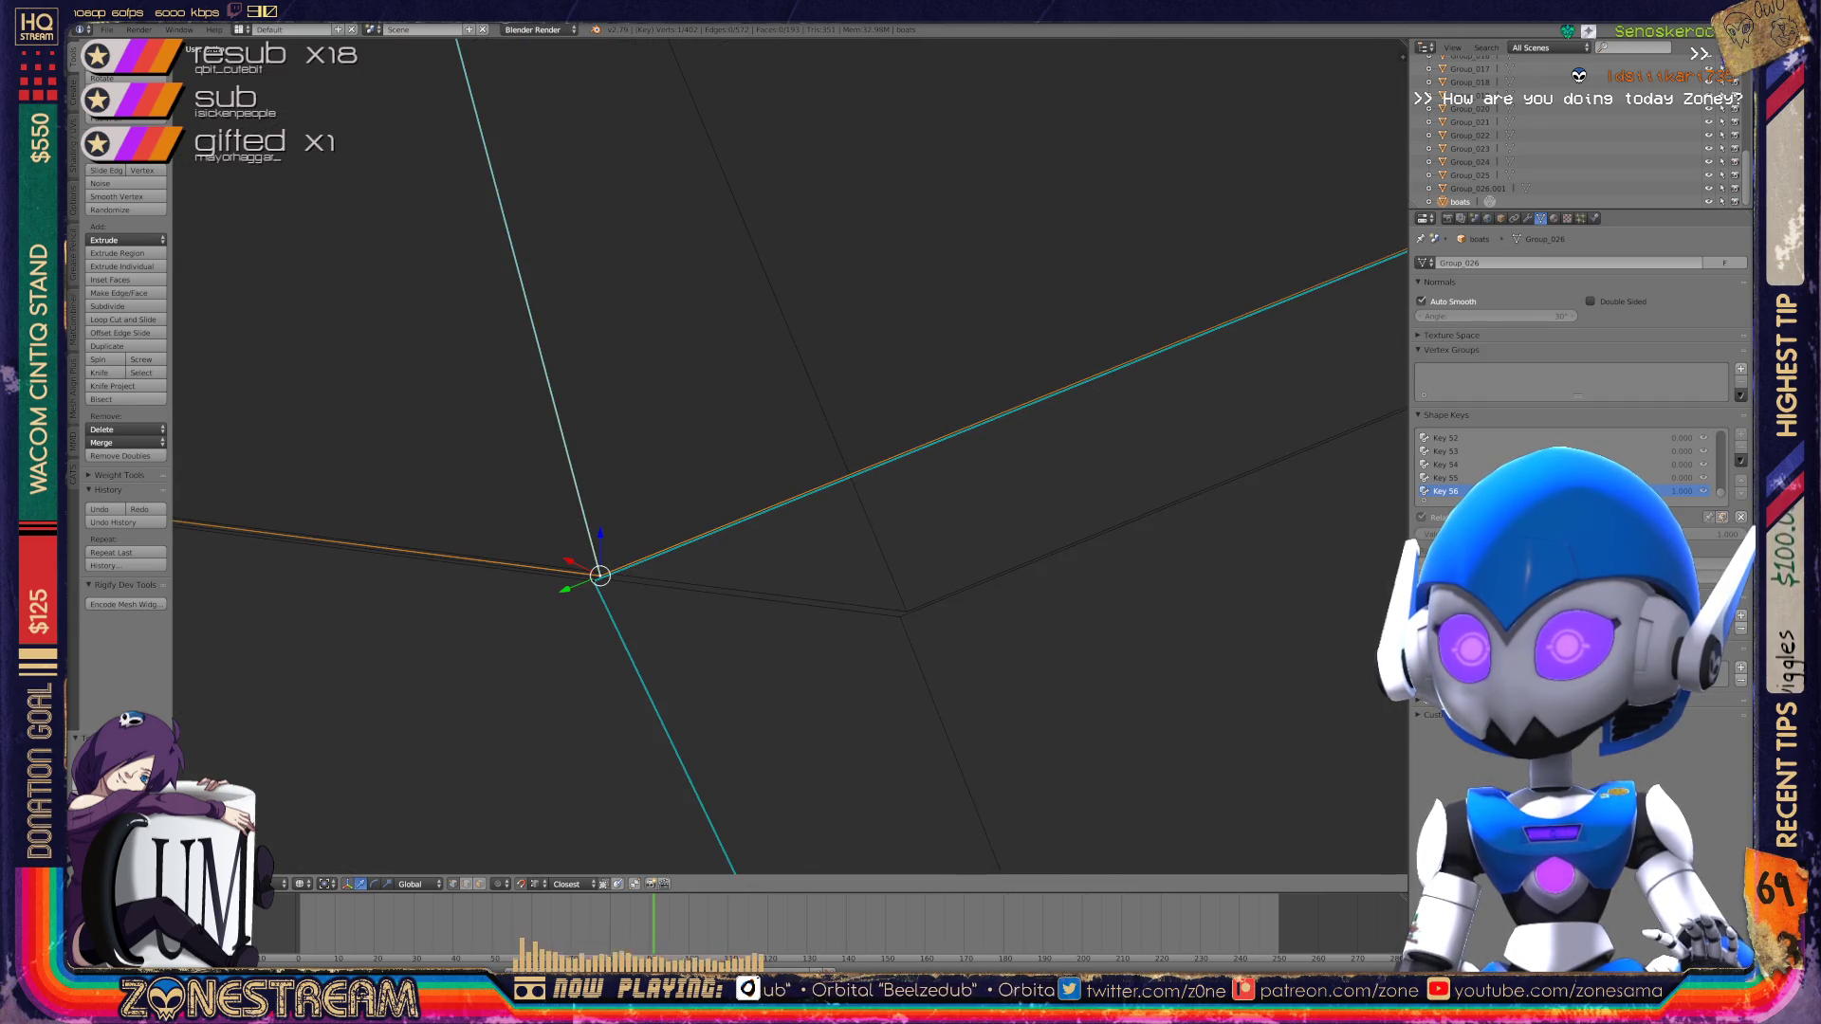
pyautogui.click(594, 581)
pyautogui.moveTo(594, 581); pyautogui.dragTo(901, 616)
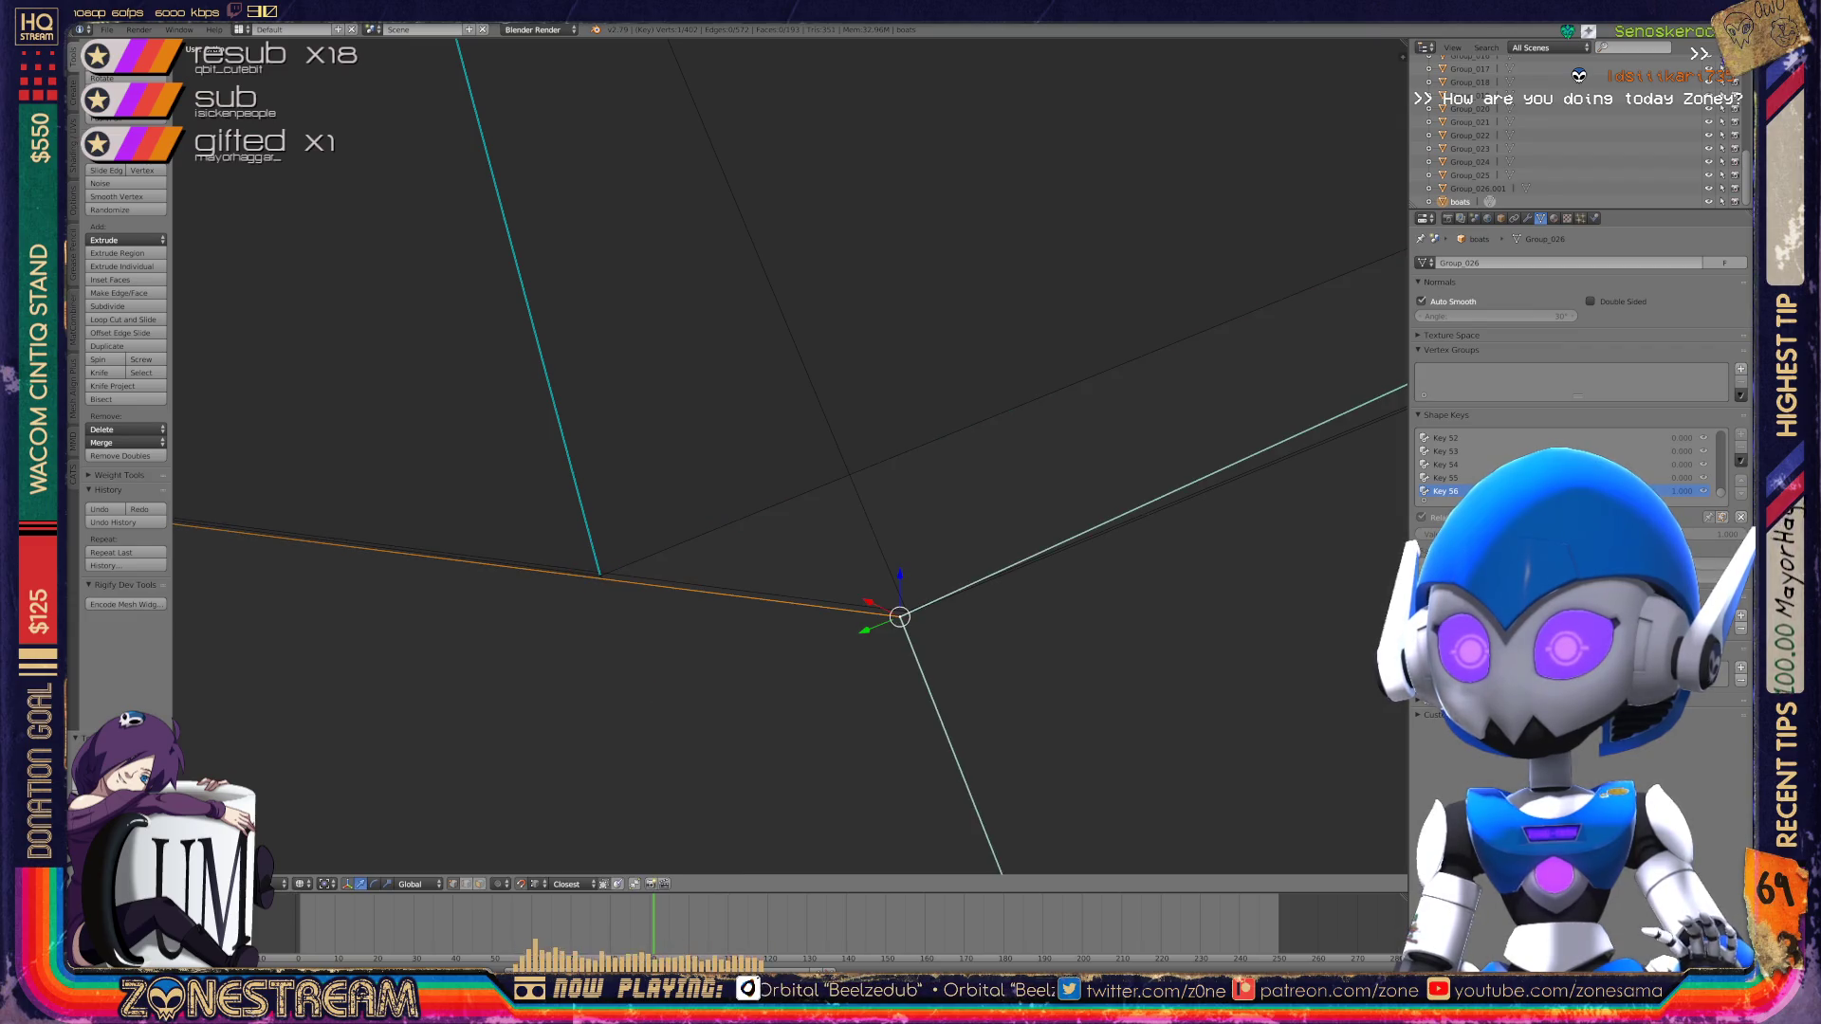
pyautogui.hotkey('ctrl', 'z')
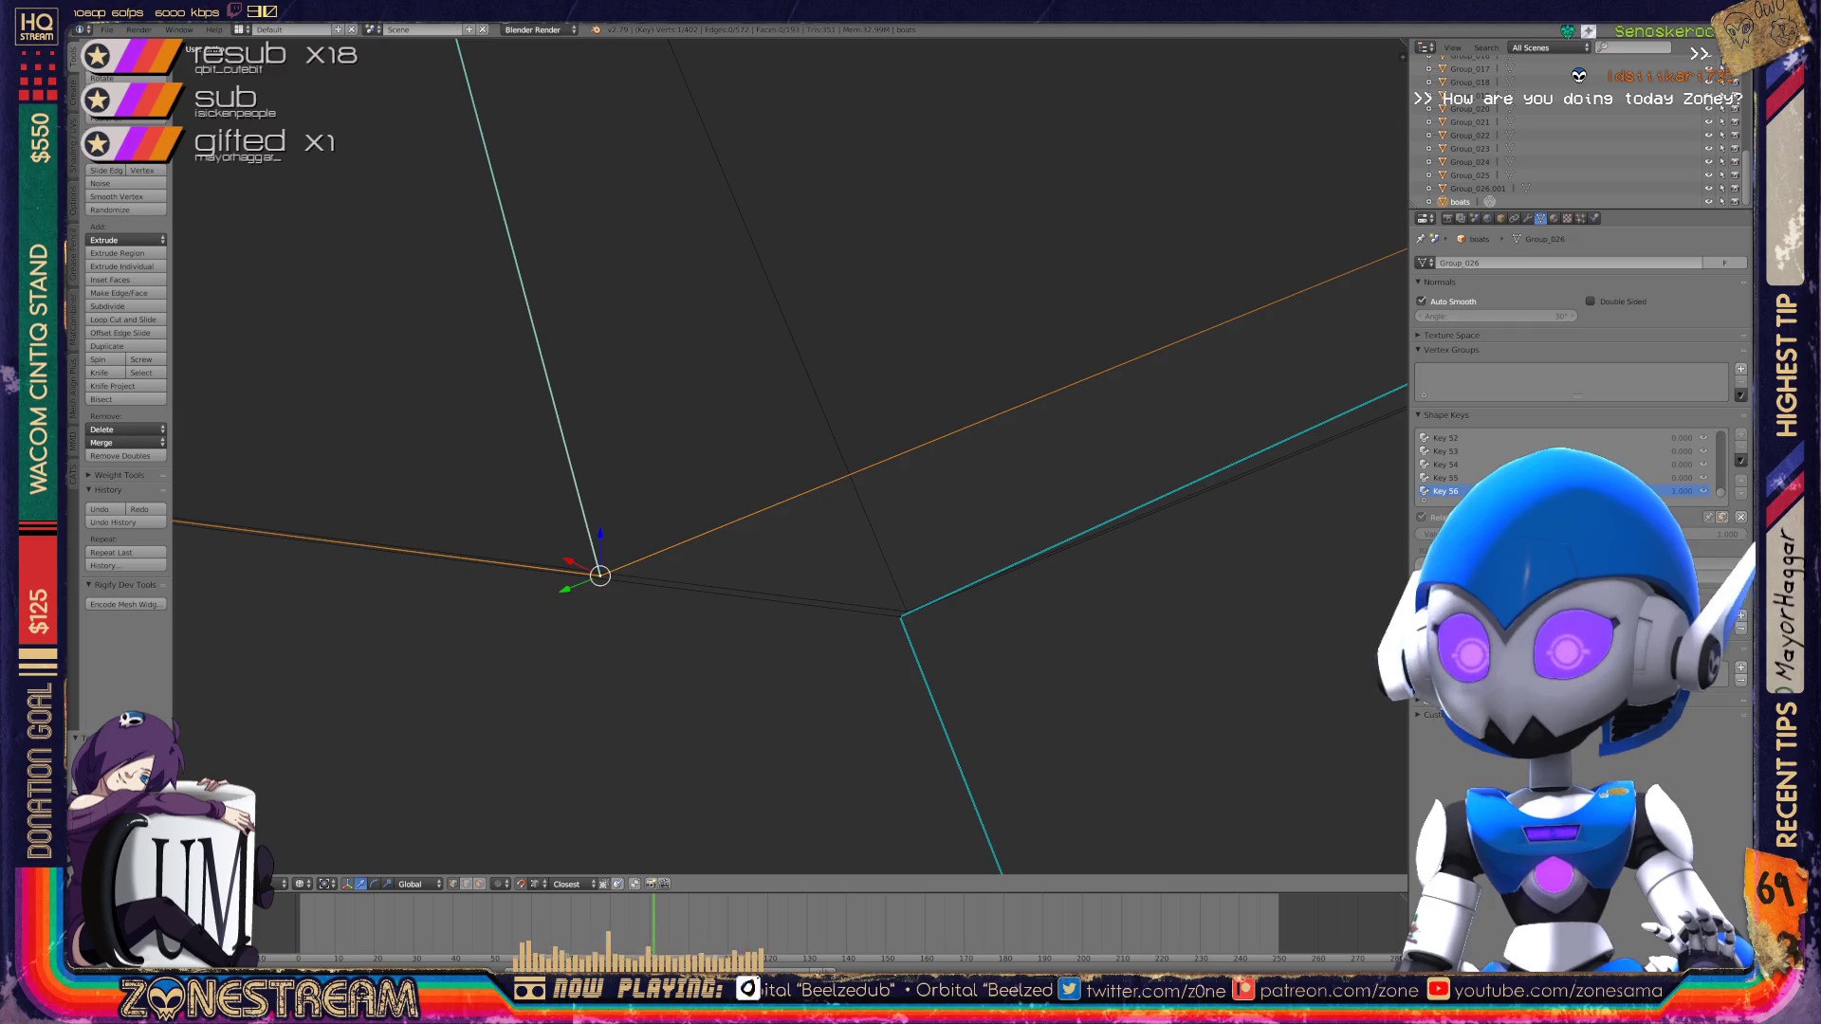
pyautogui.moveTo(600, 576); pyautogui.dragTo(902, 610)
# Step: Reposition the two vertices at the edge junction, moving them leftward
pyautogui.keyDown('shift'); pyautogui.moveTo(902, 610); pyautogui.dragTo(846, 532, button='middle'); pyautogui.keyUp('shift')
pyautogui.scroll(-6, 787, 455)
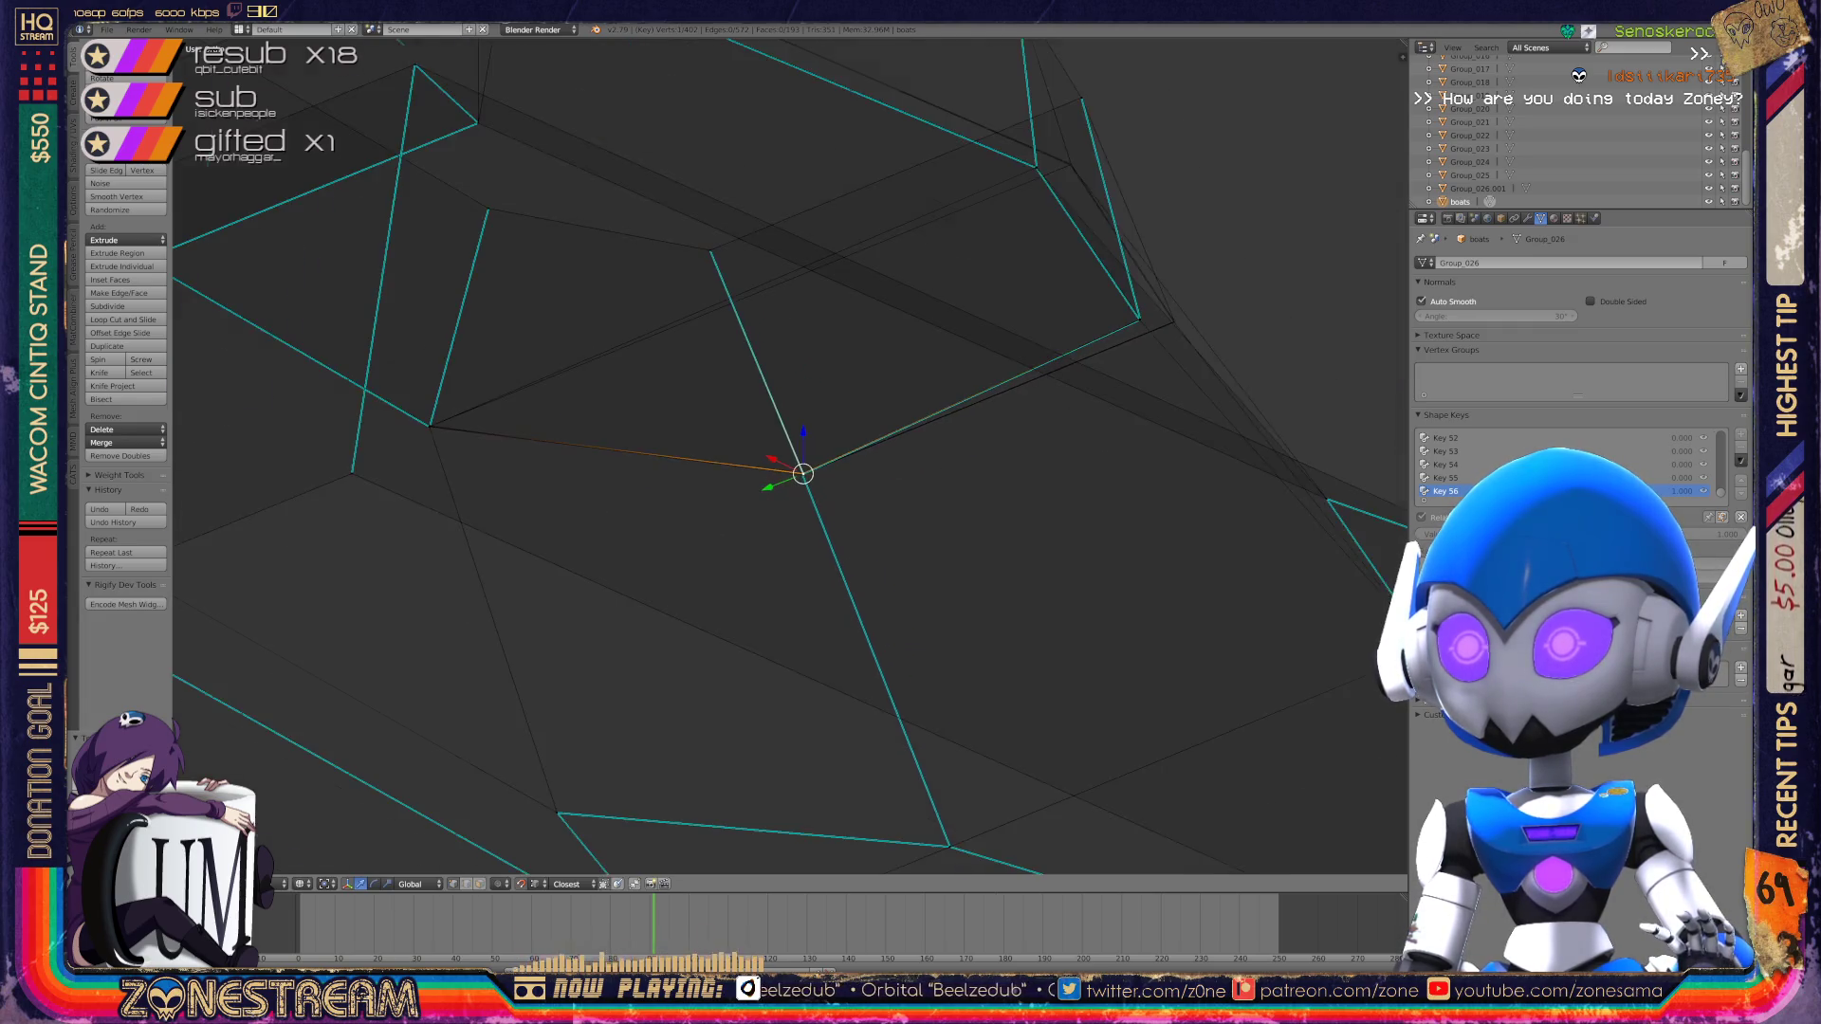
pyautogui.moveTo(787, 455)
pyautogui.mouseDown(button='middle')
pyautogui.moveTo(712, 422)
pyautogui.moveTo(700, 446)
pyautogui.moveTo(721, 465)
pyautogui.moveTo(669, 453)
pyautogui.moveTo(664, 469)
pyautogui.mouseUp(button='middle')
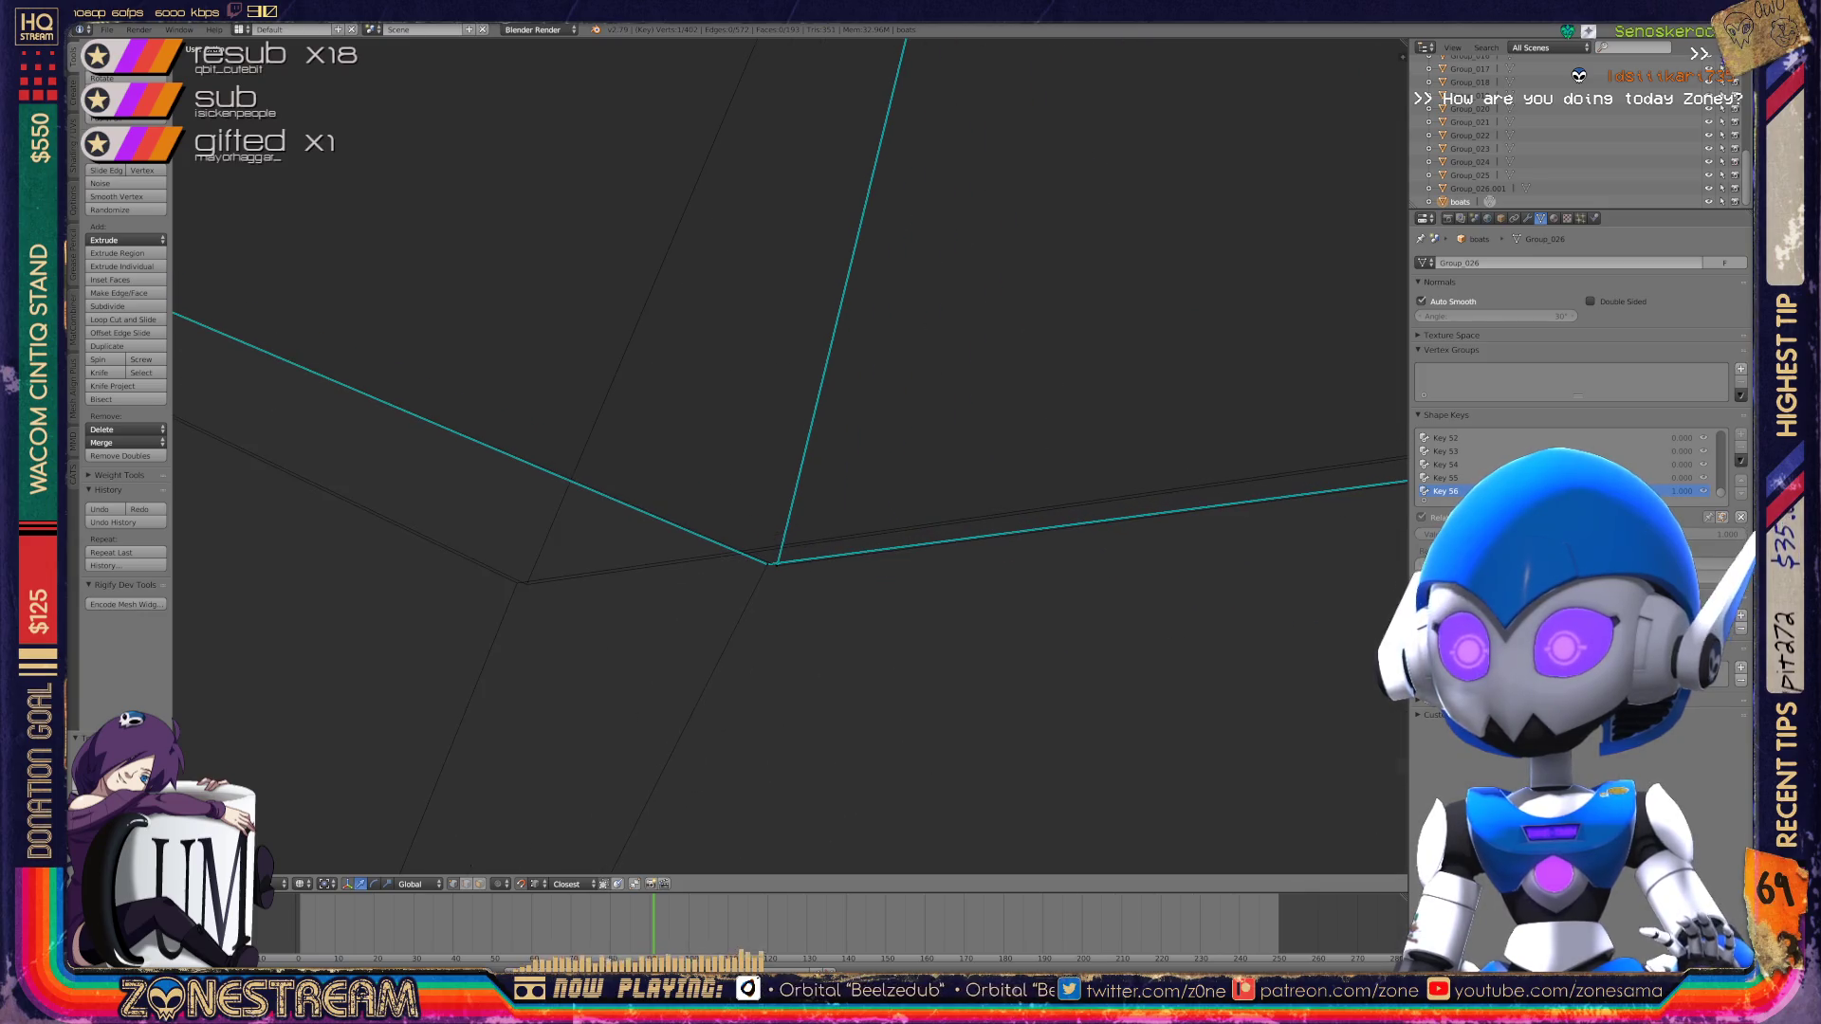
pyautogui.rightClick(770, 565)
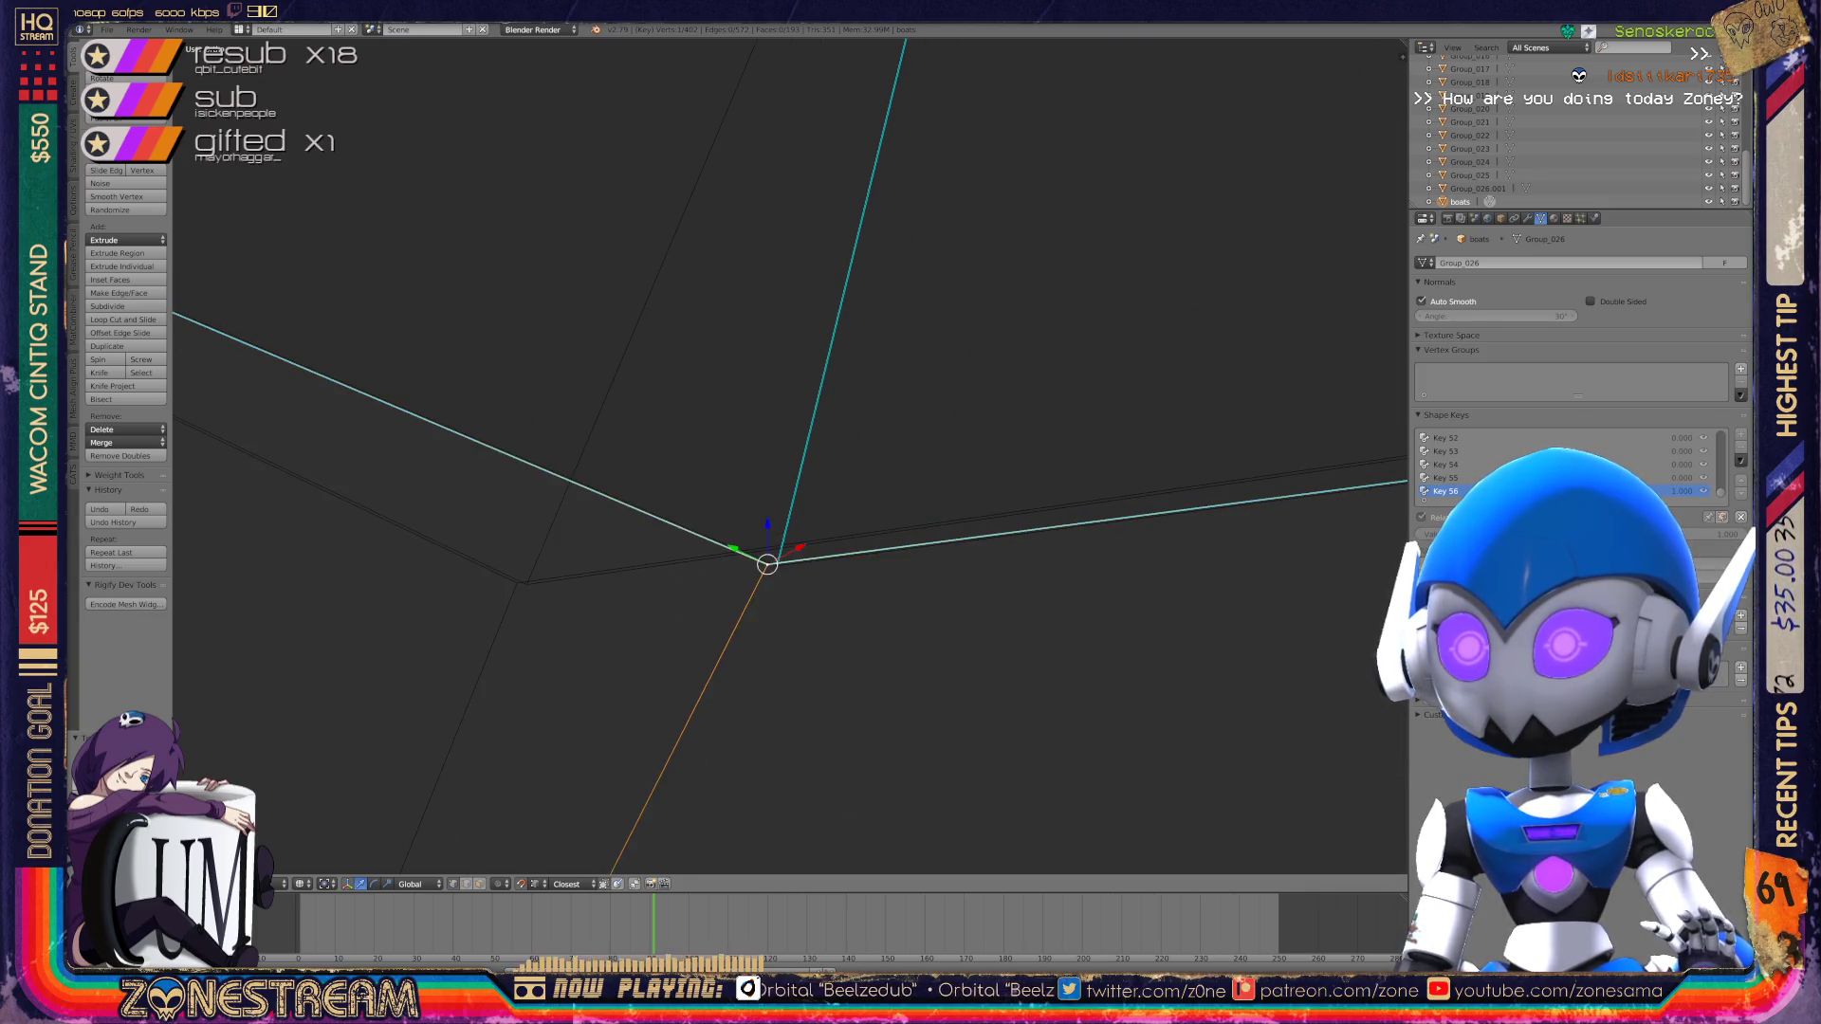
pyautogui.press('g')
pyautogui.click(517, 583)
pyautogui.rightClick(777, 566)
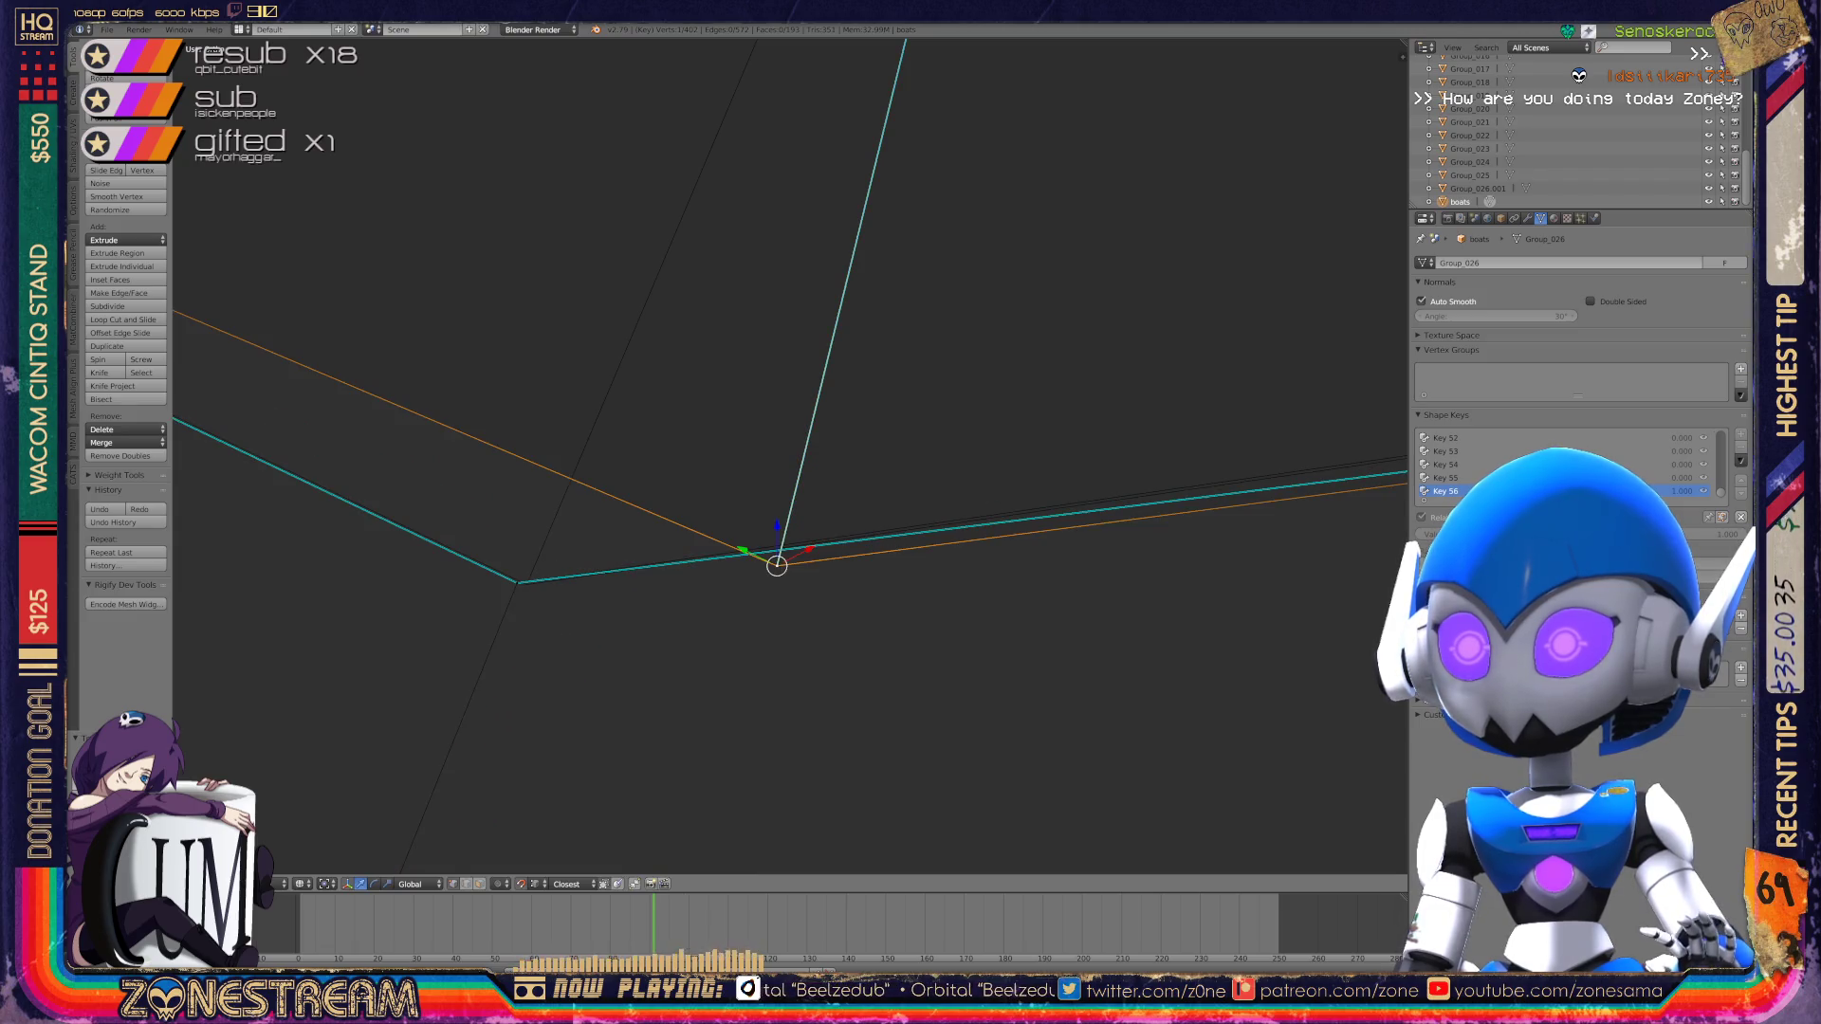
pyautogui.press('g')
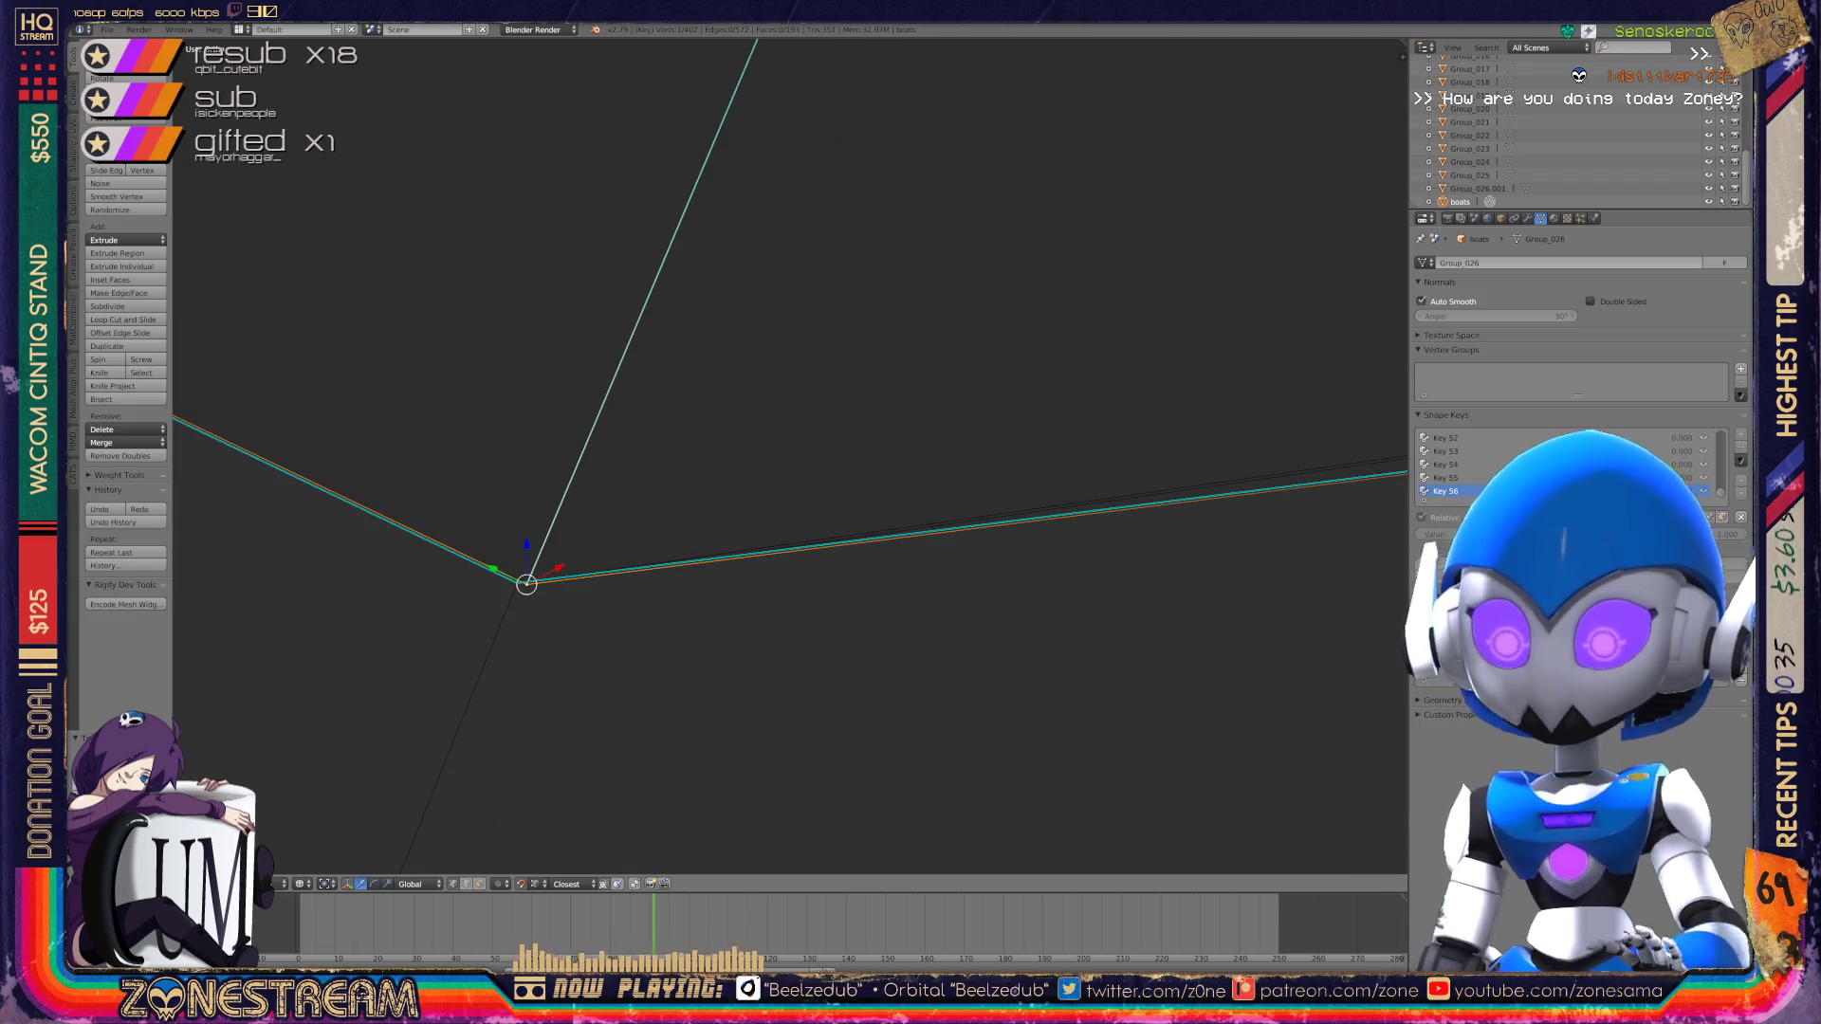
# Step: Snap the outer corner vertex onto its target vertex
pyautogui.scroll(-8, 789, 456)
pyautogui.moveTo(789, 456)
pyautogui.mouseDown(button='middle')
pyautogui.moveTo(569, 512)
pyautogui.moveTo(512, 398)
pyautogui.moveTo(533, 290)
pyautogui.moveTo(675, 433)
pyautogui.moveTo(593, 294)
pyautogui.moveTo(648, 342)
pyautogui.mouseUp(button='middle')
pyautogui.rightClick(1087, 689)
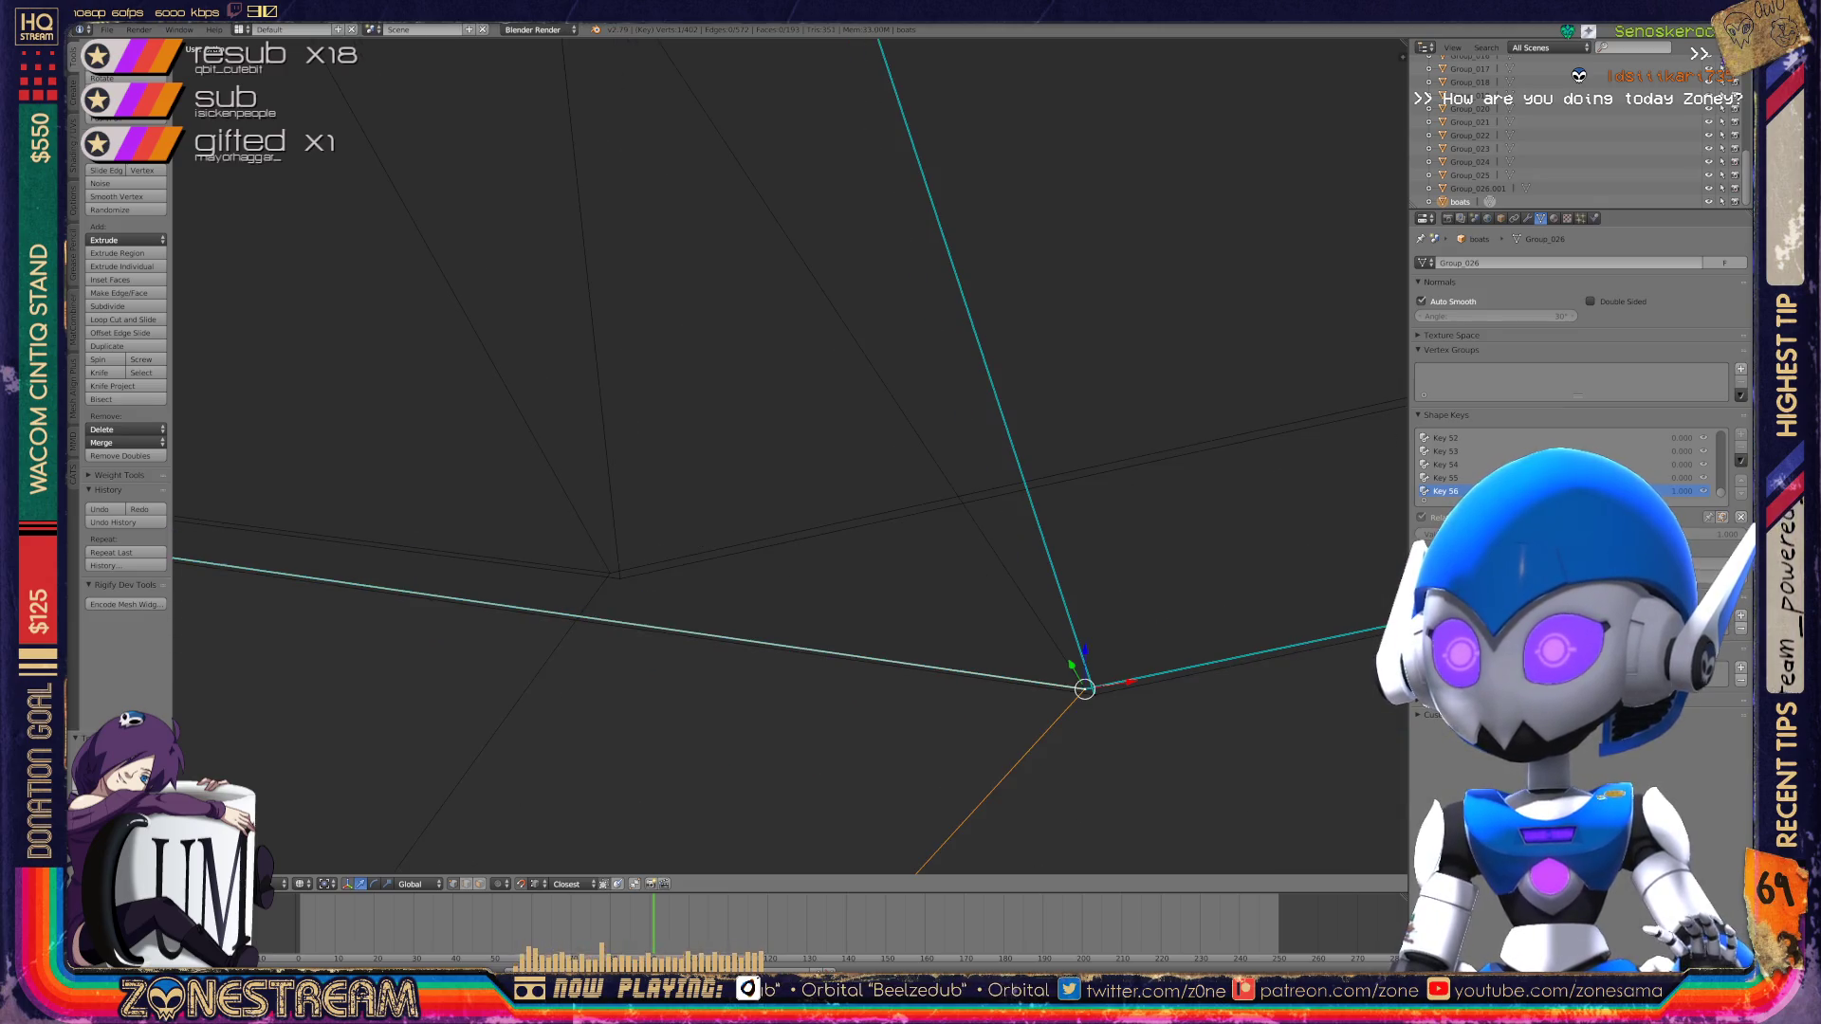
pyautogui.click(619, 577)
pyautogui.rightClick(619, 578)
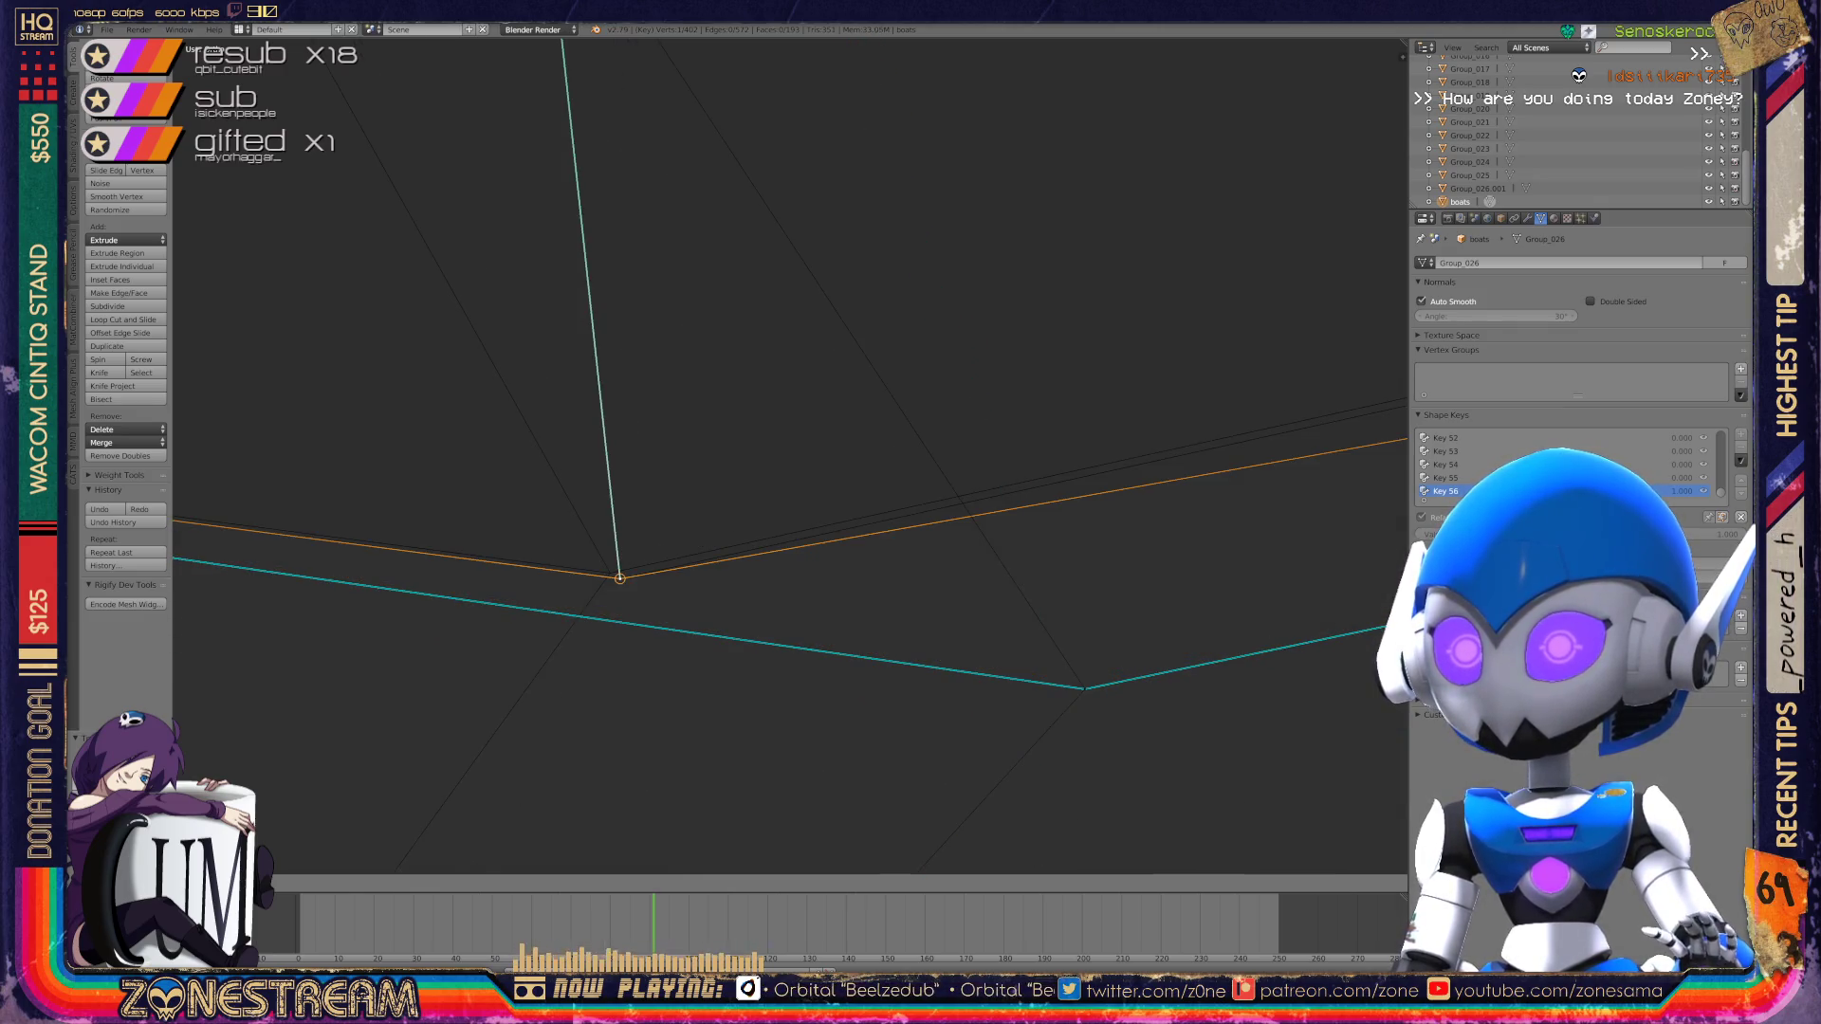
pyautogui.rightClick(1084, 690)
pyautogui.press('g')
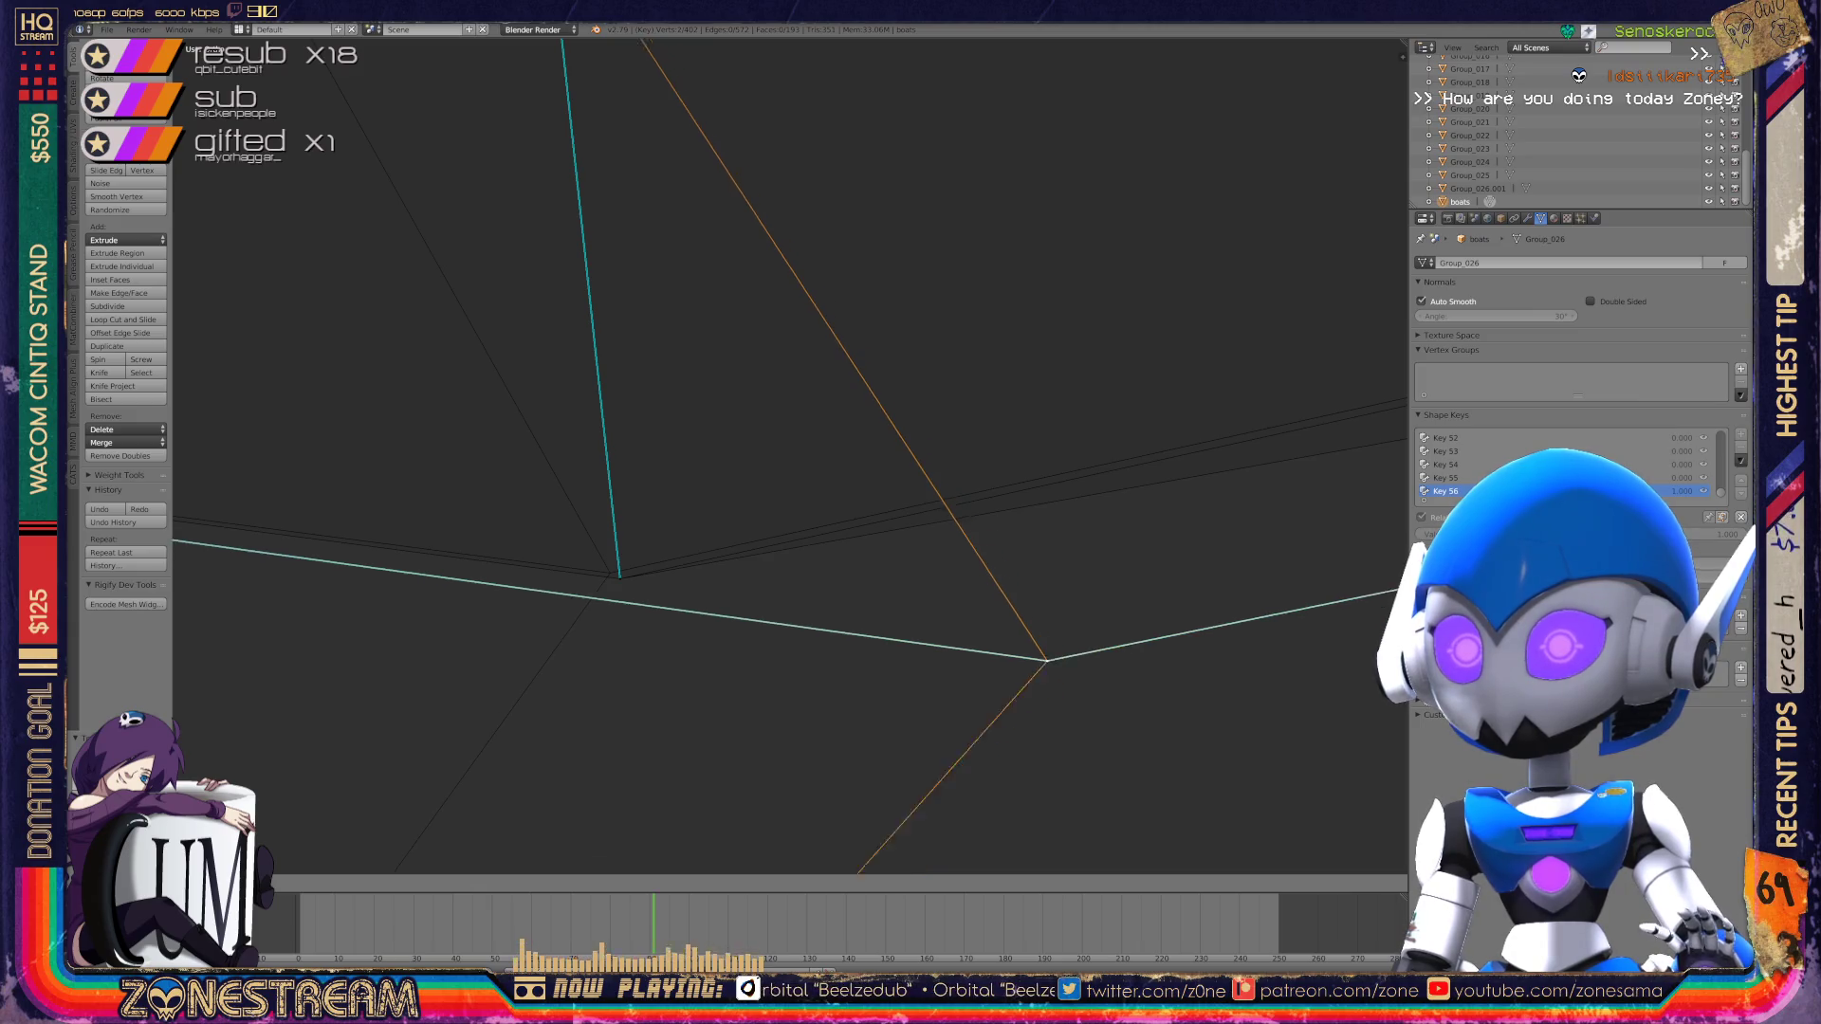
pyautogui.click(619, 578)
# Step: Slide the vertex at the edge corner along its edge
pyautogui.scroll(-5, 789, 455)
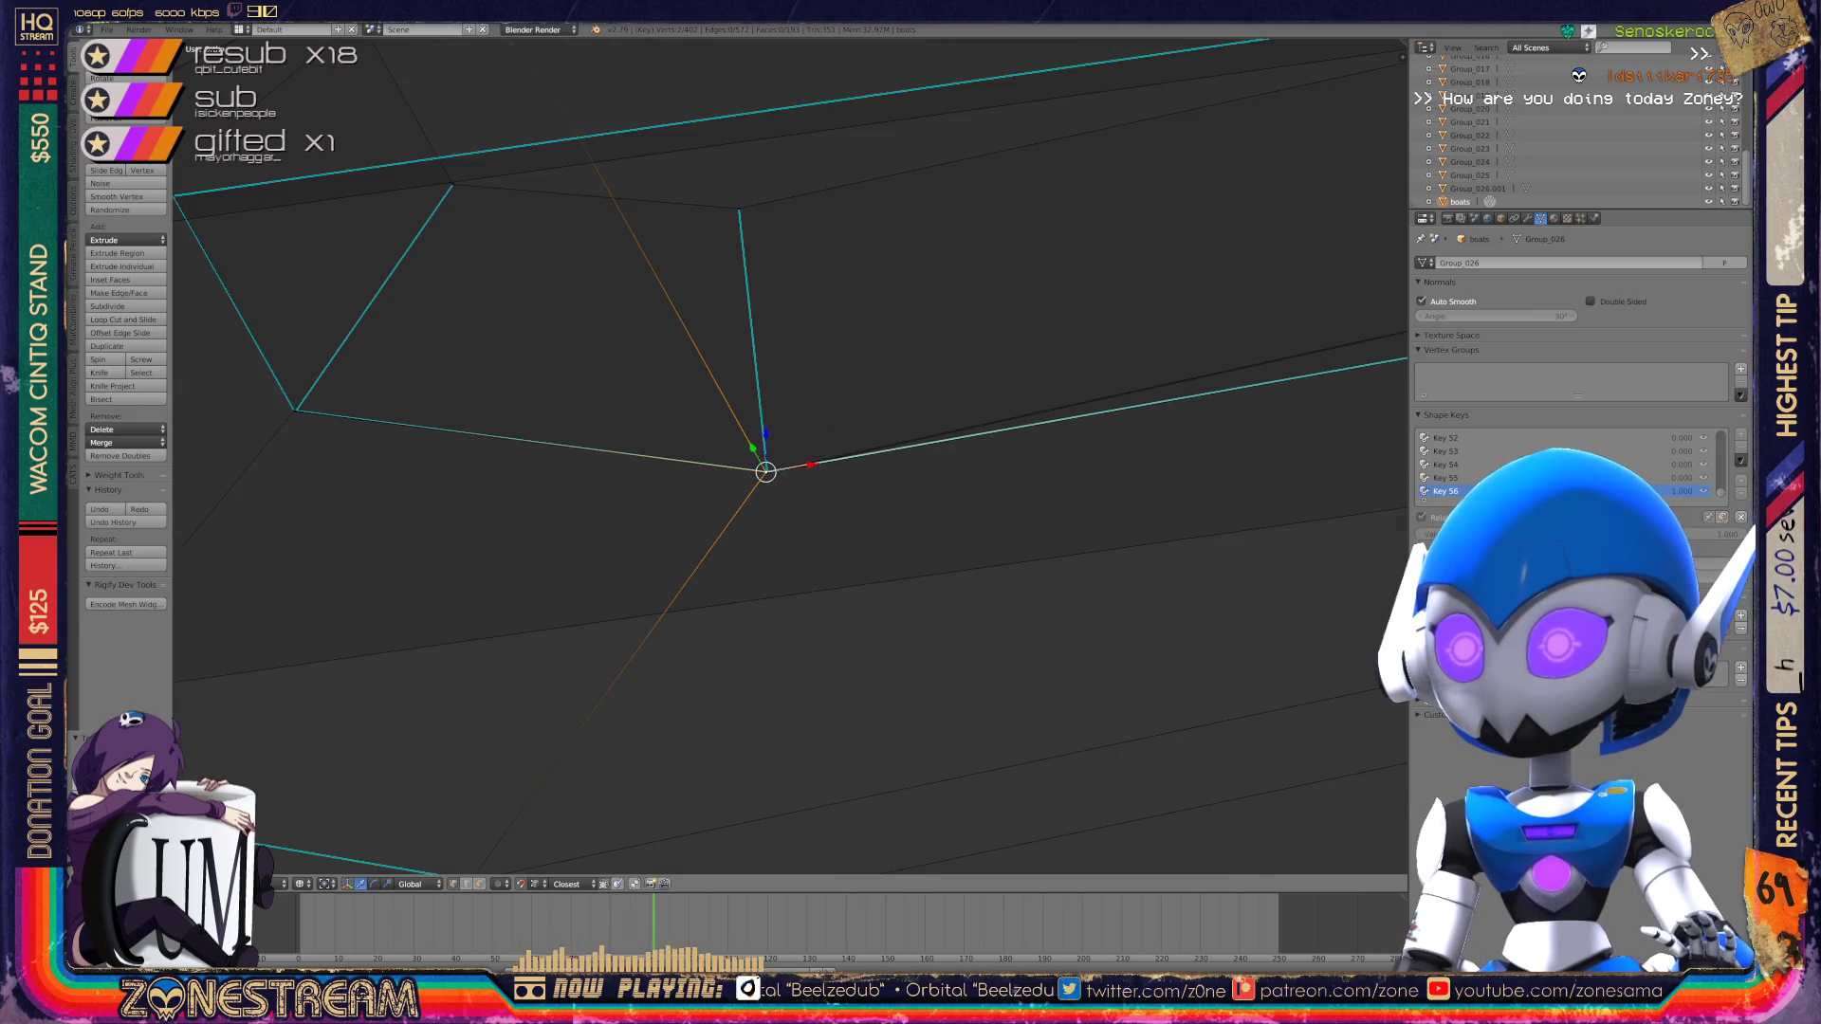
pyautogui.scroll(8, 790, 455)
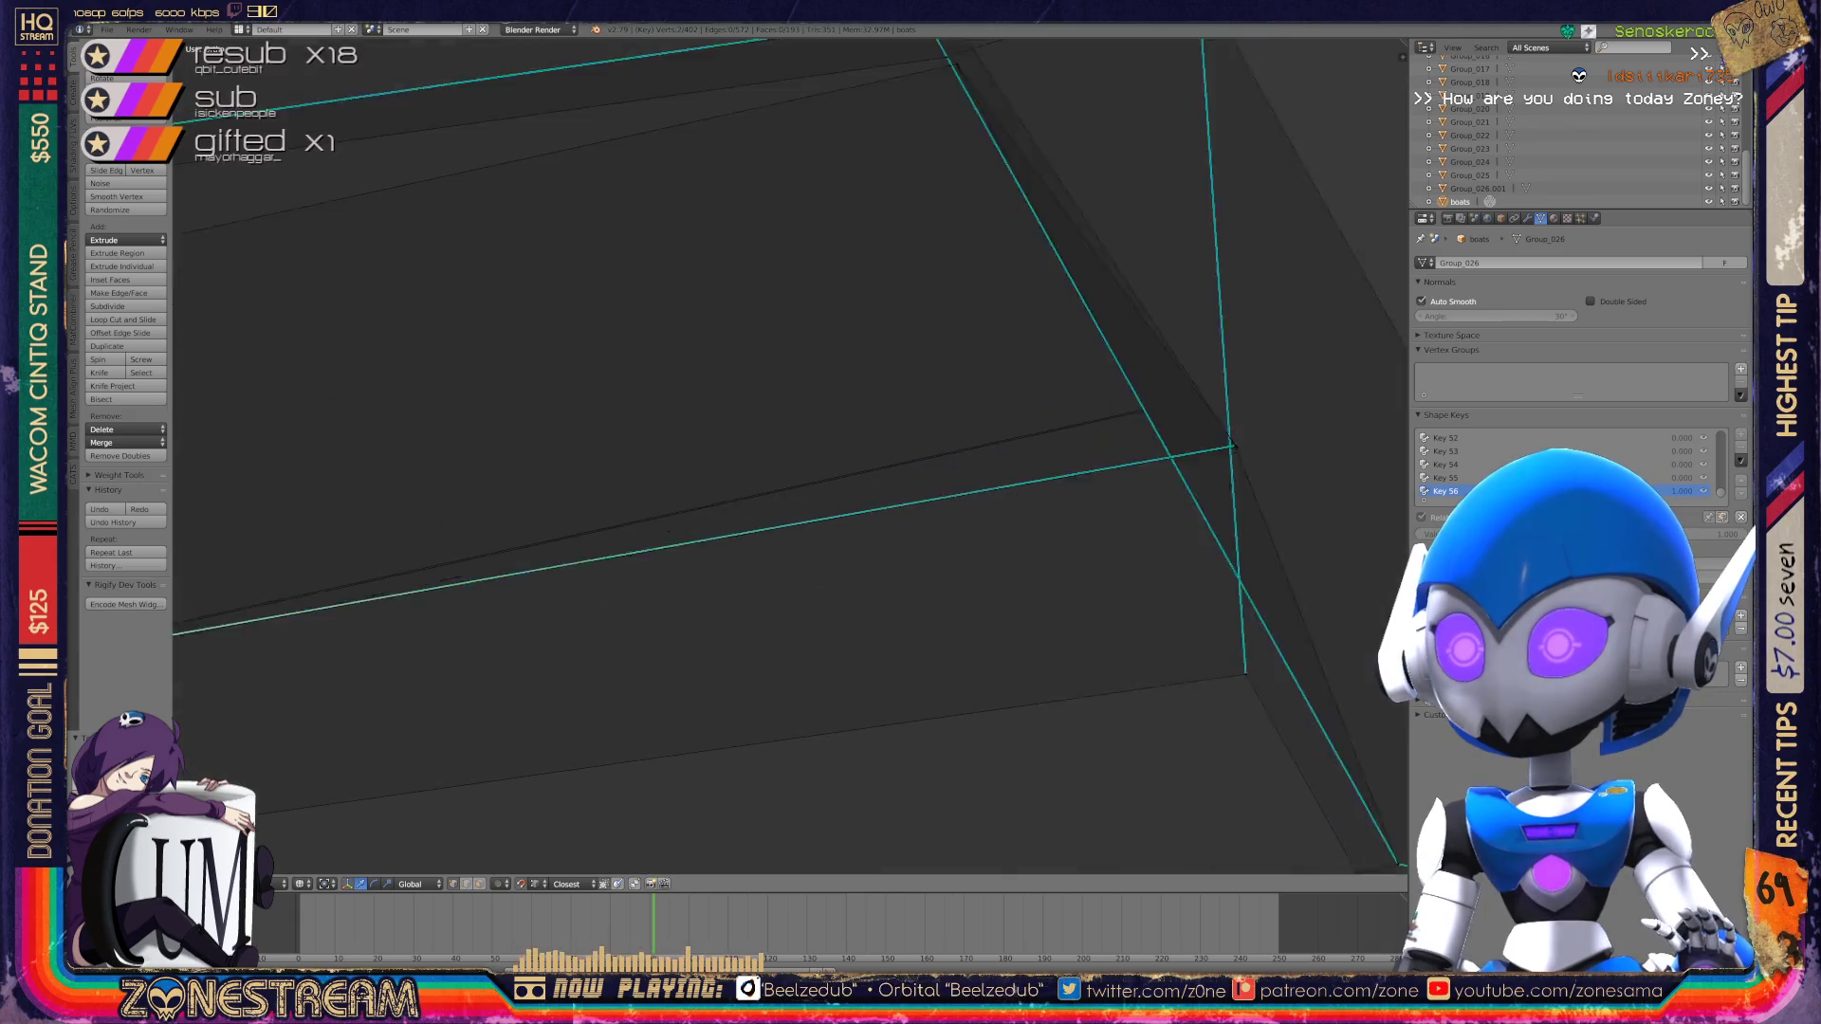
pyautogui.scroll(5, 789, 455)
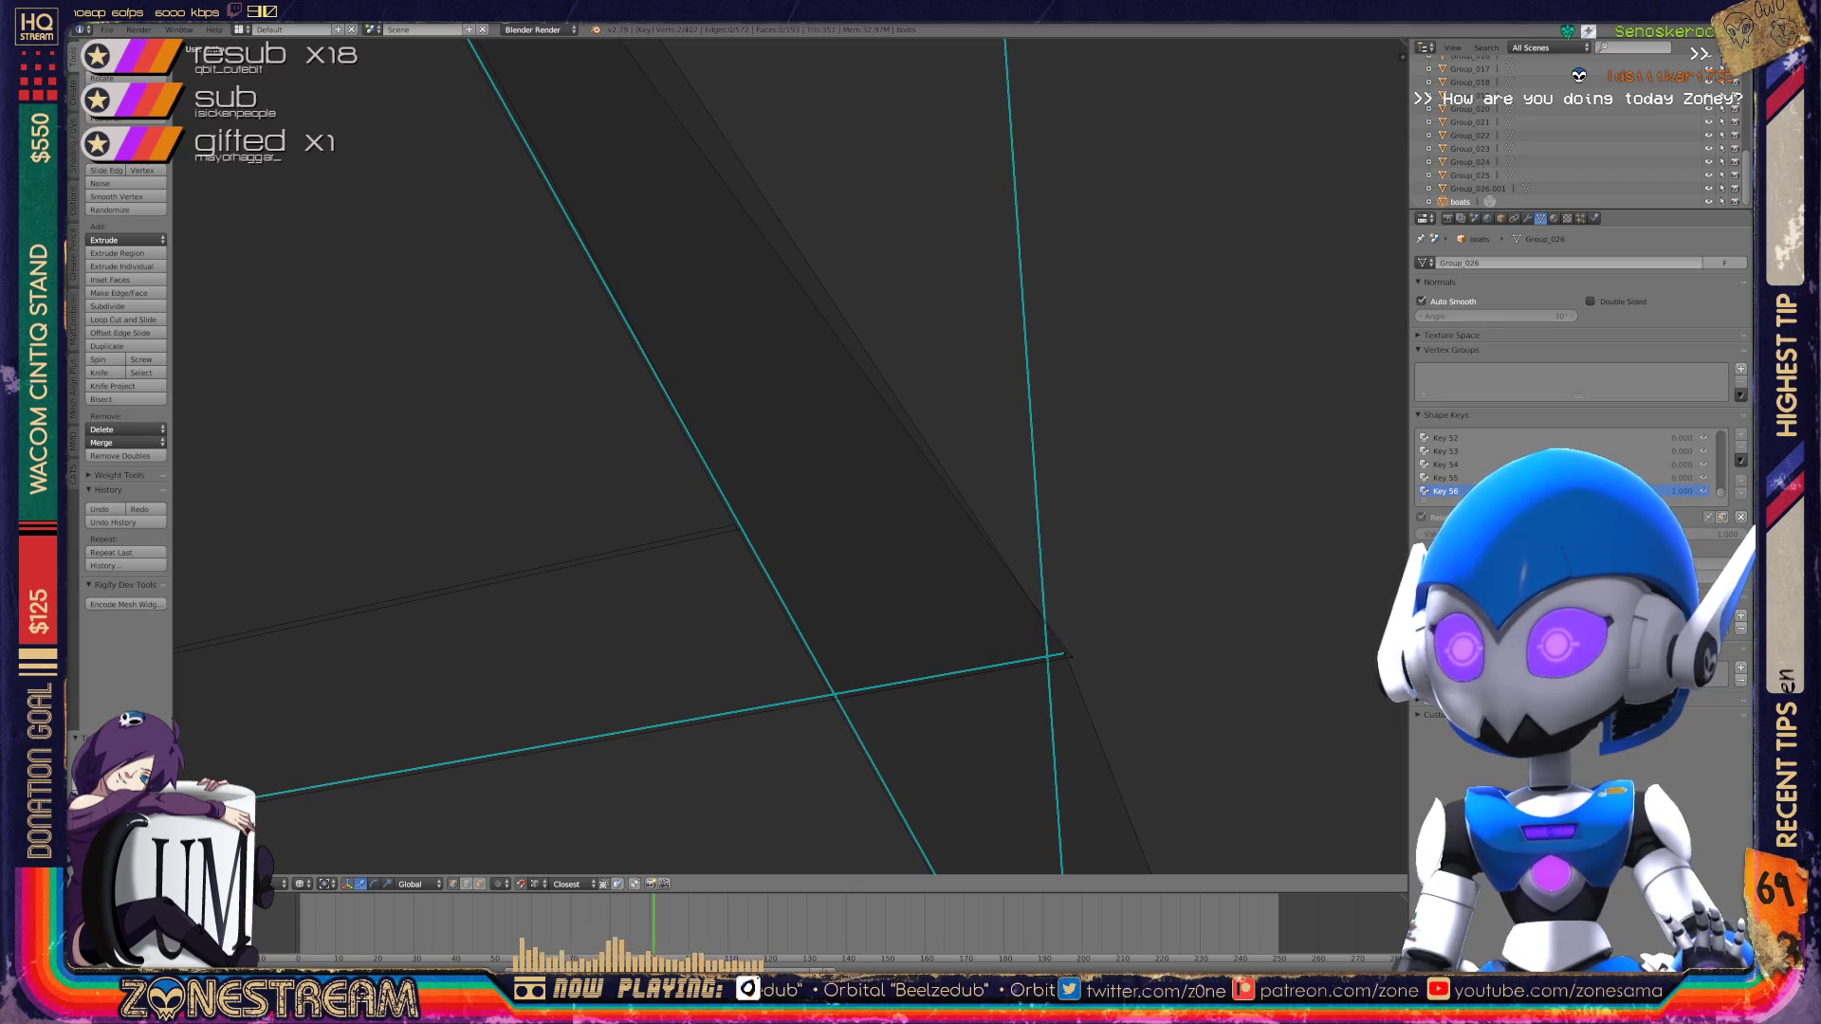
pyautogui.rightClick(1065, 652)
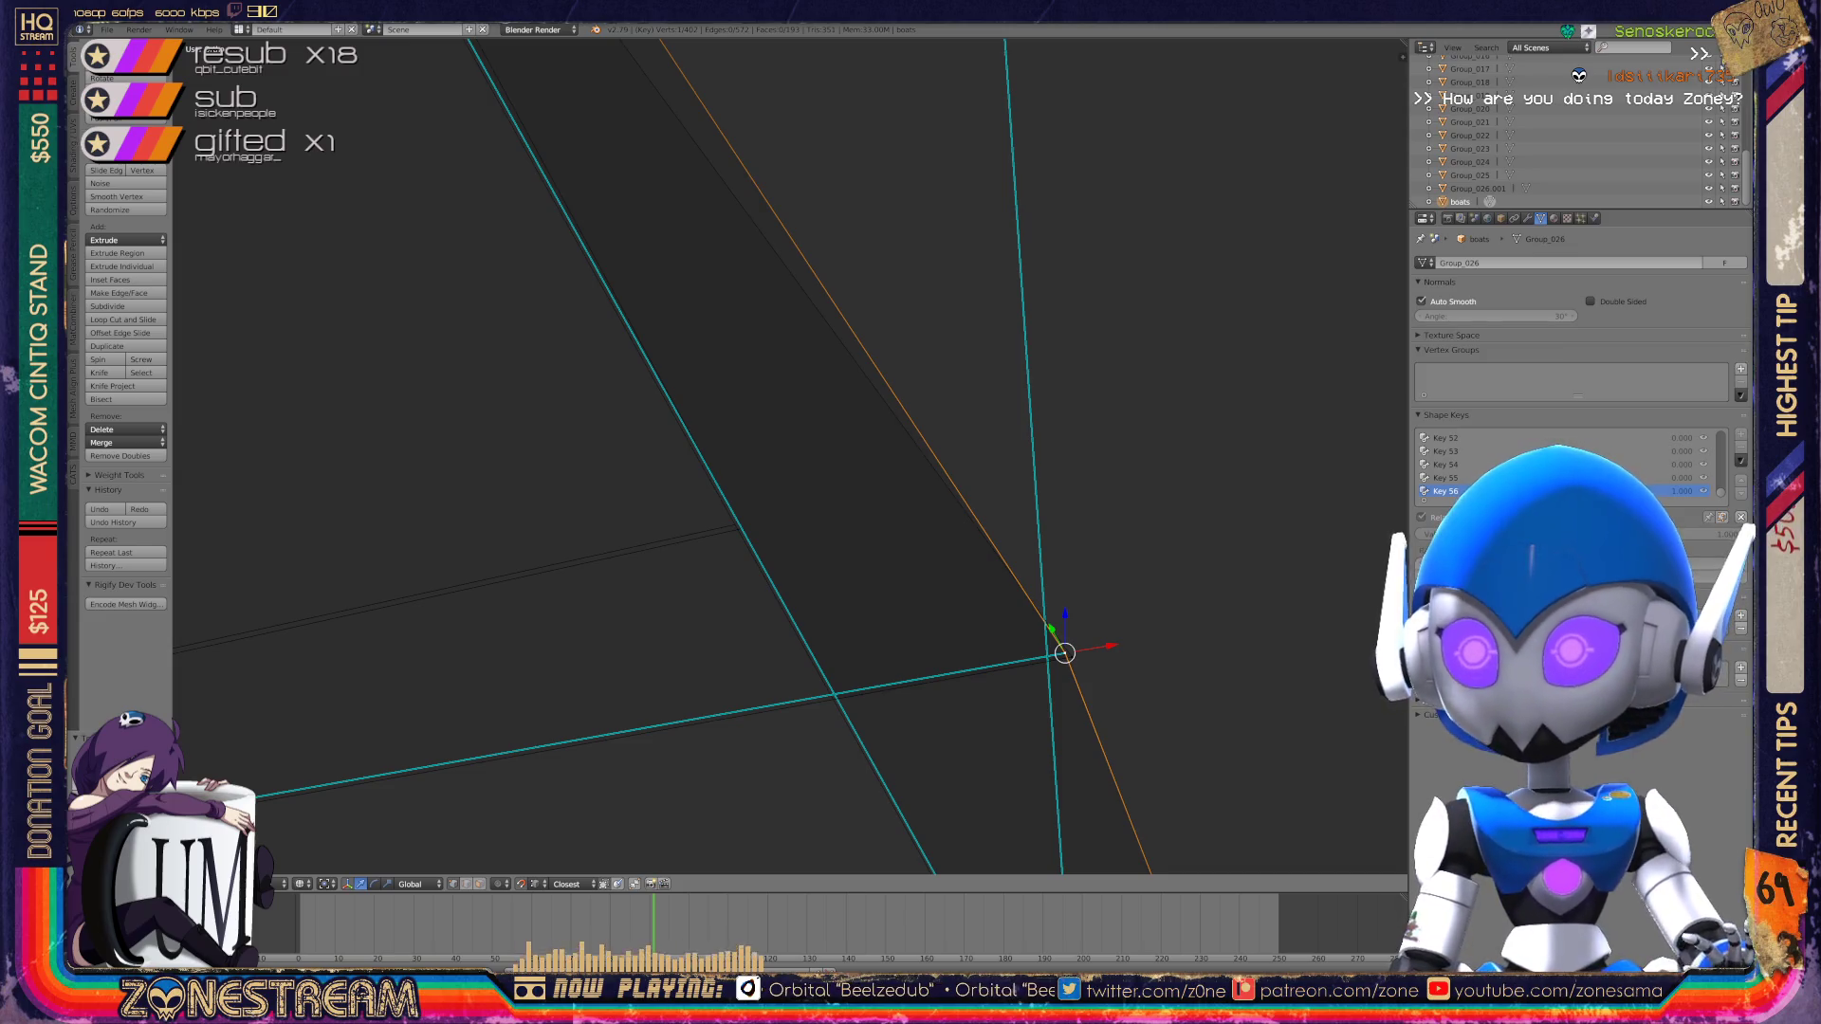
pyautogui.press('g')
pyautogui.press('g')
pyautogui.click(735, 524)
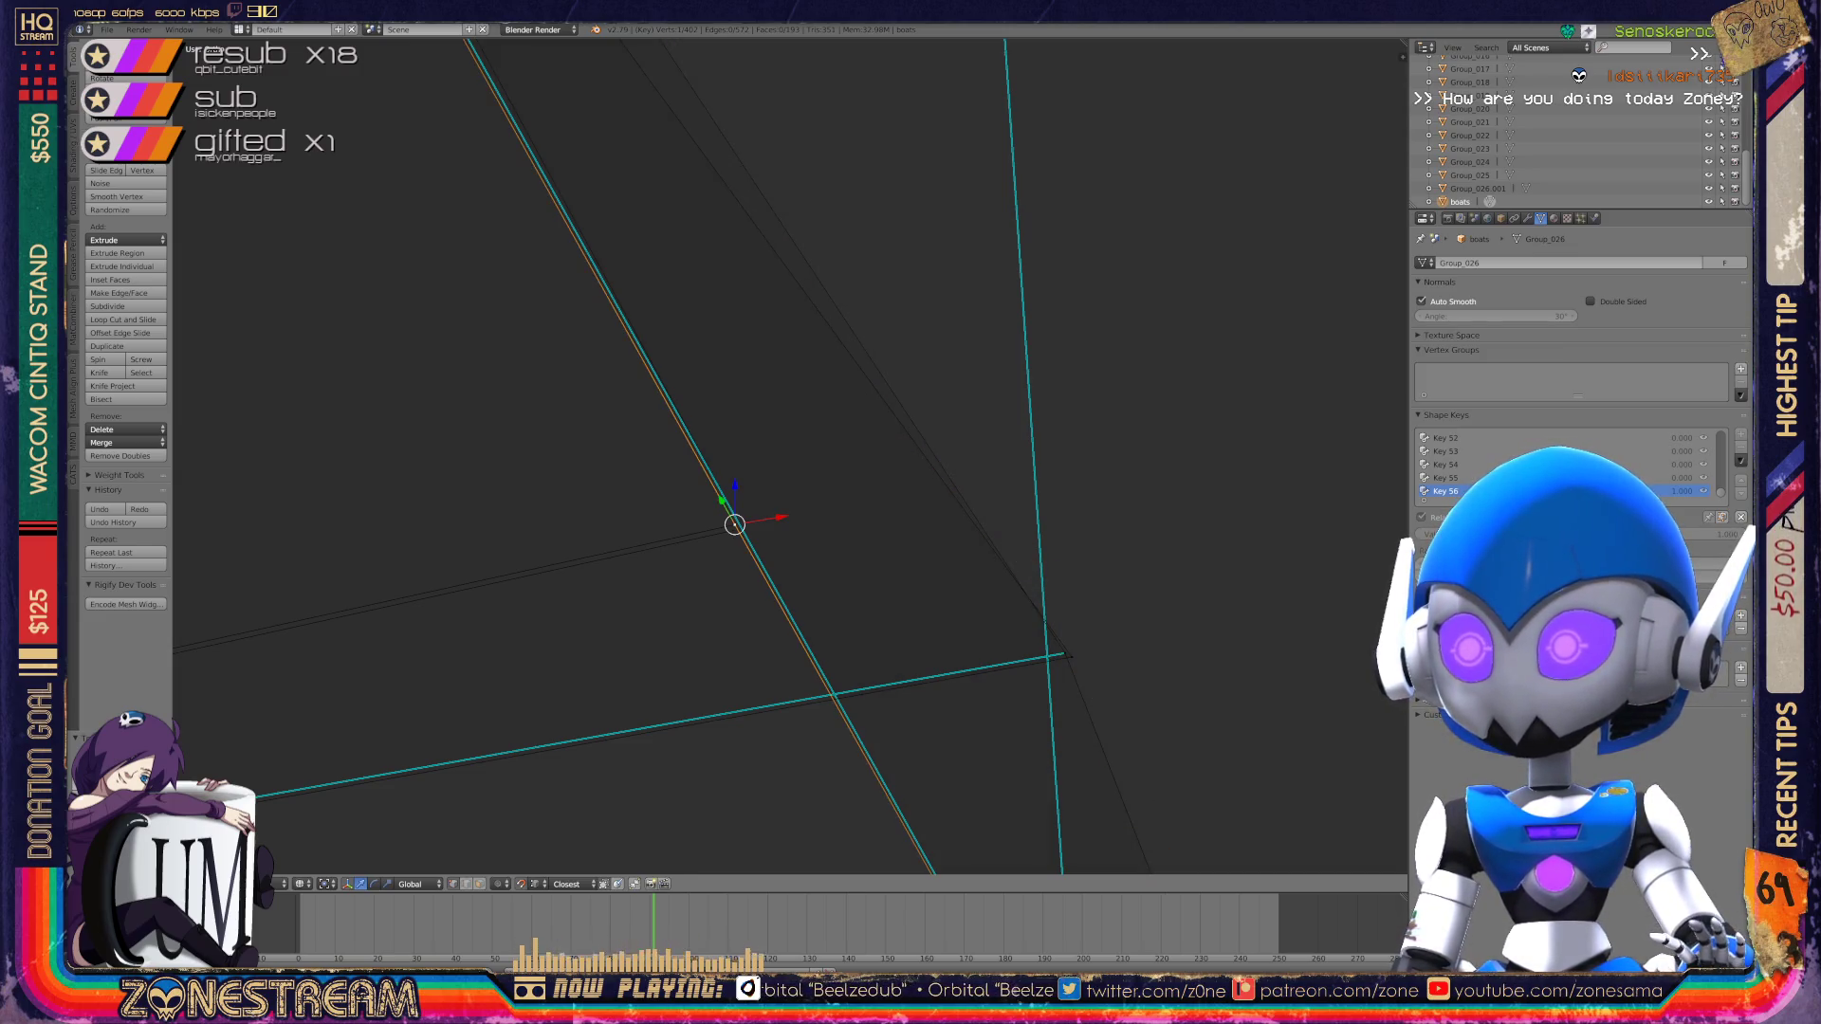
# Step: Snap the outer corner vertex onto the slid vertex, then return to Object Mode
pyautogui.rightClick(1064, 653)
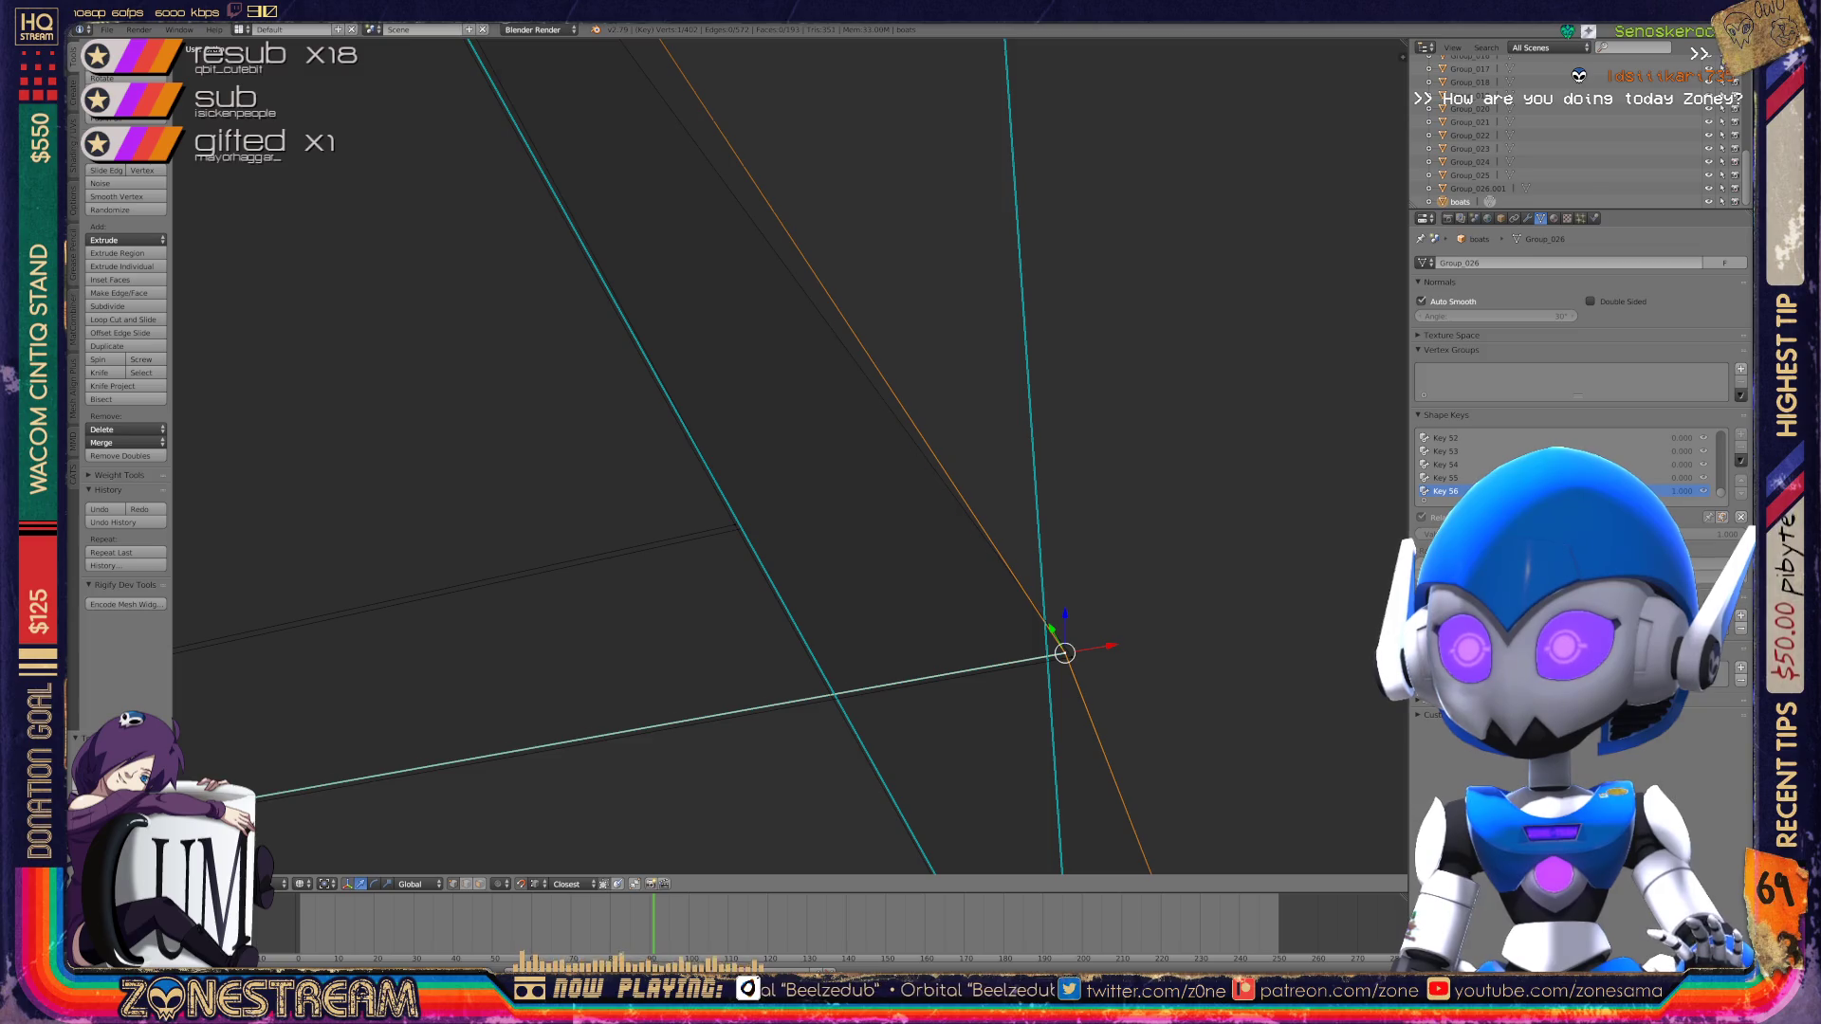
pyautogui.press('g')
pyautogui.click(735, 525)
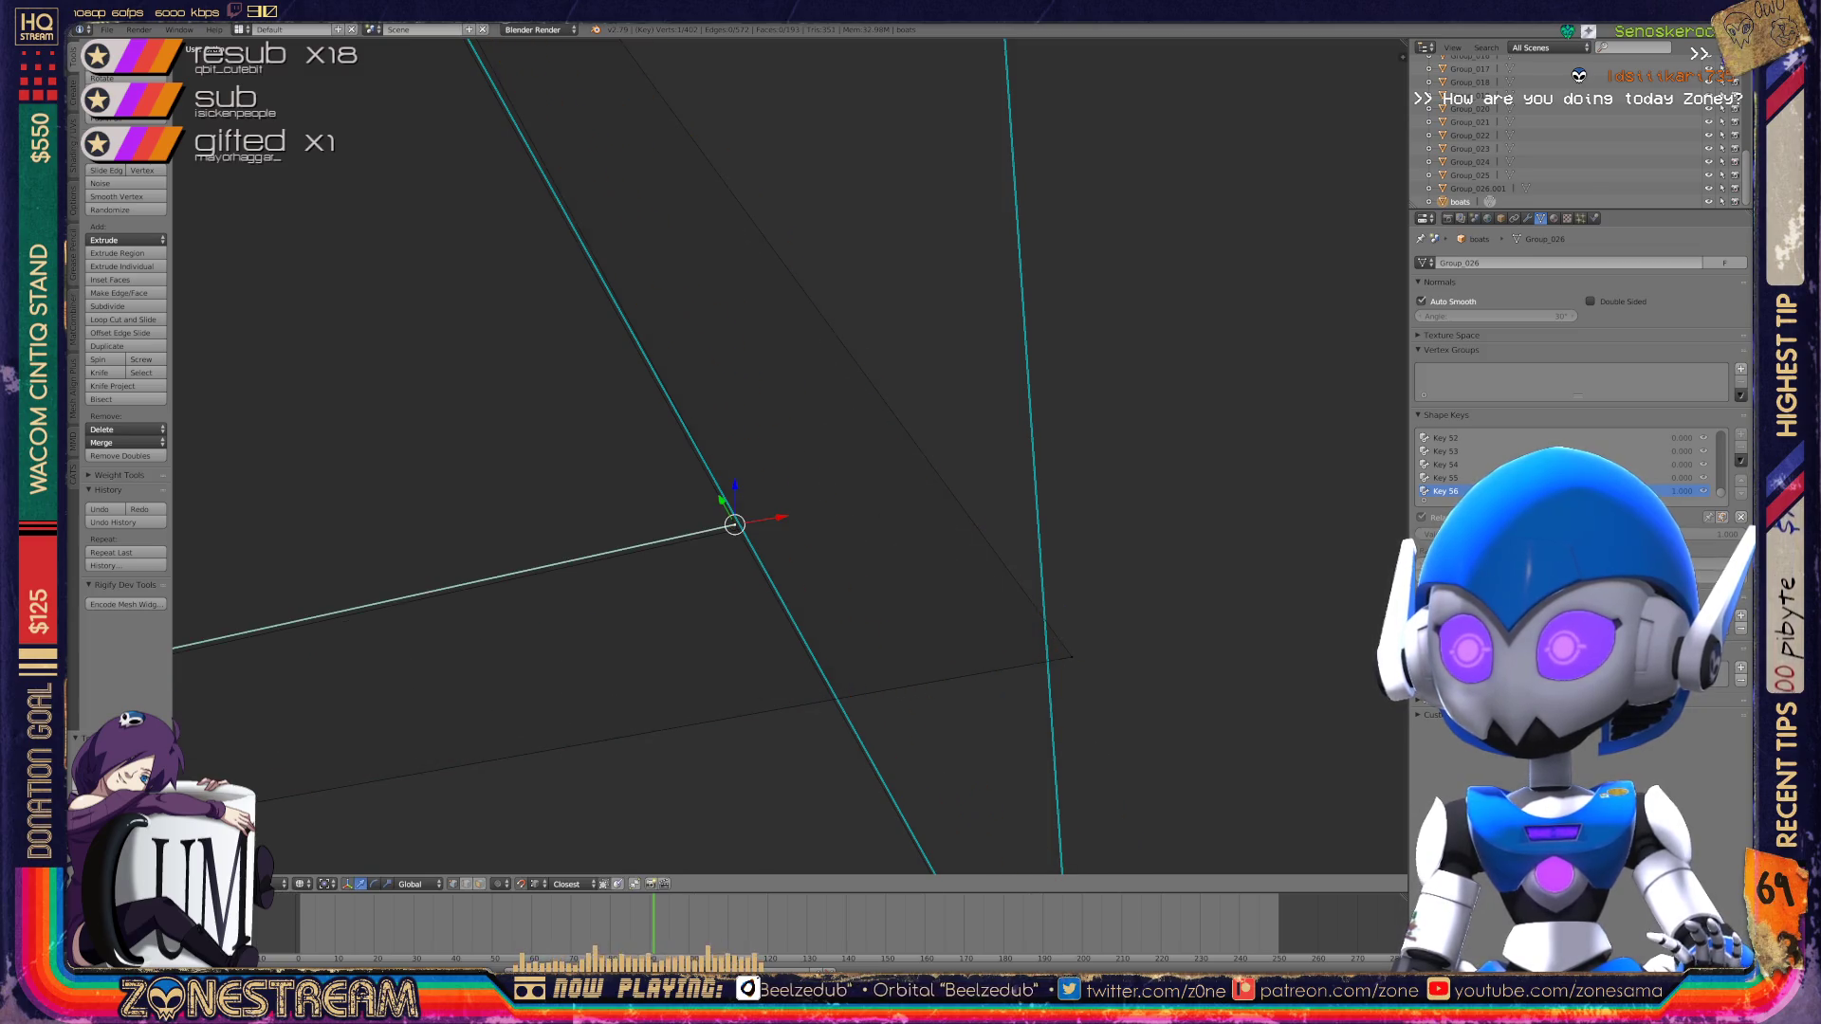
pyautogui.hotkey('ctrl', 'z')
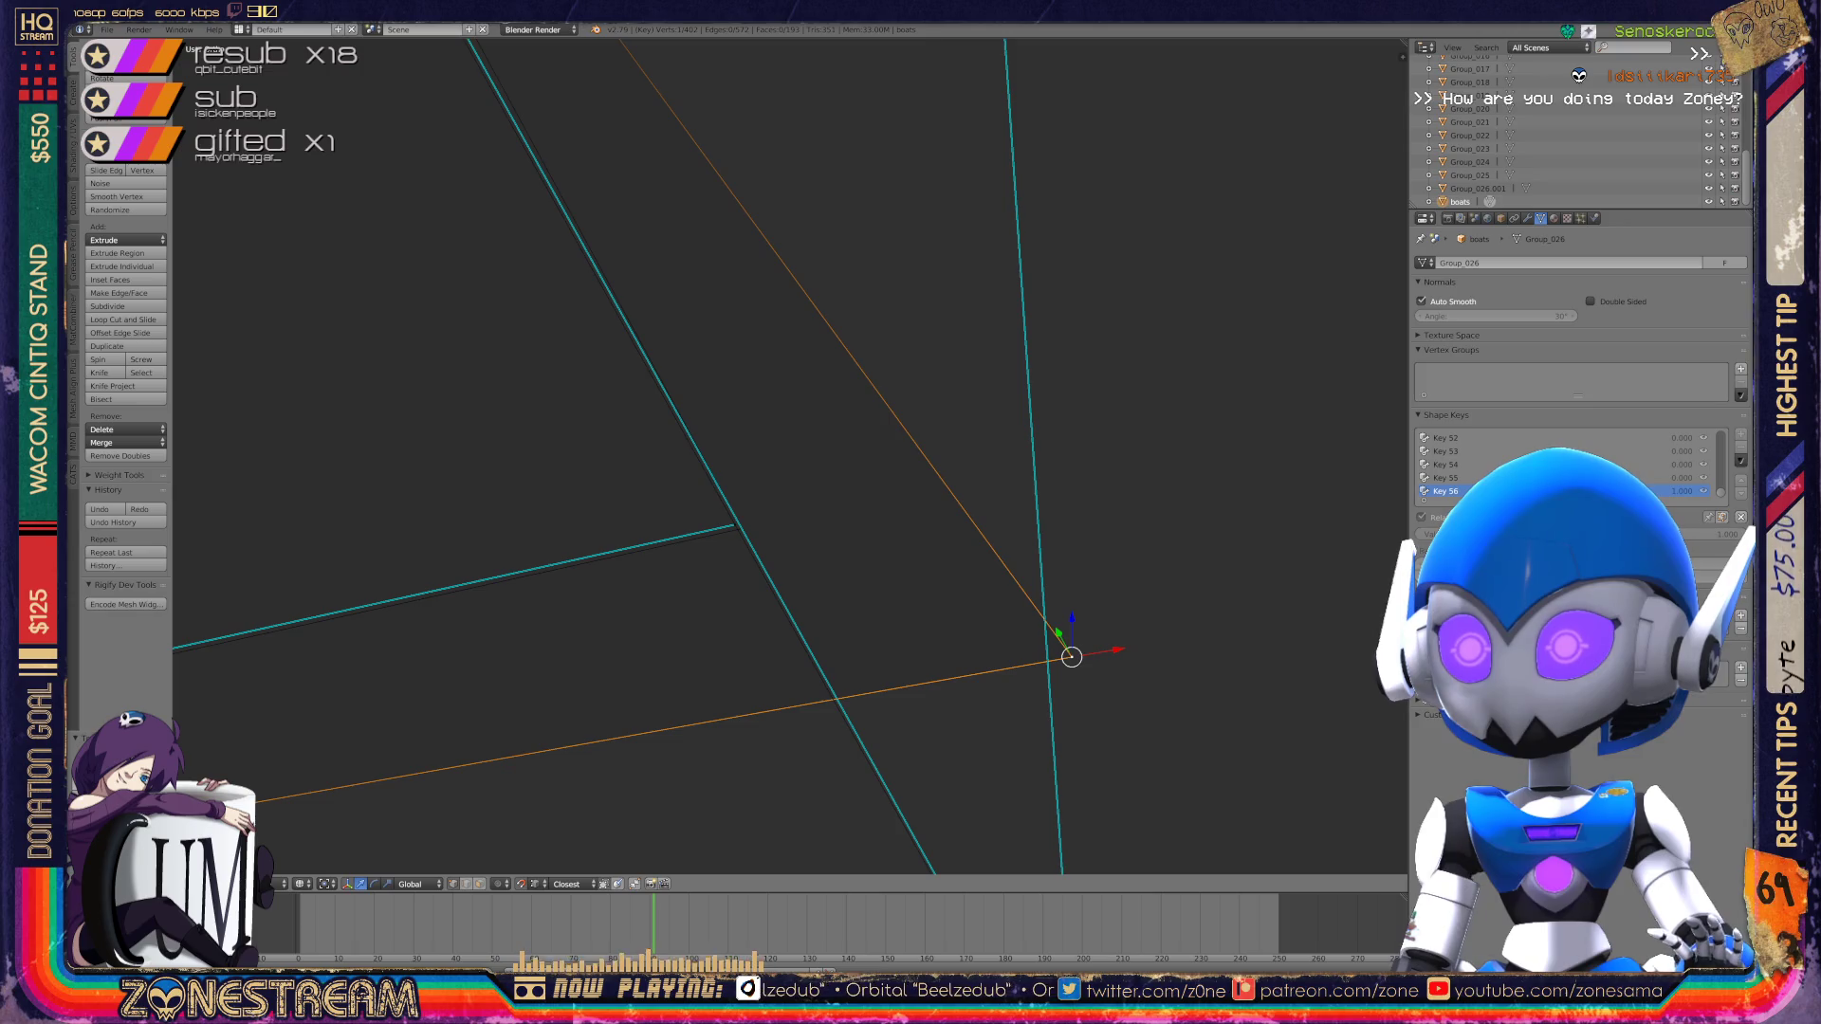
pyautogui.press('g')
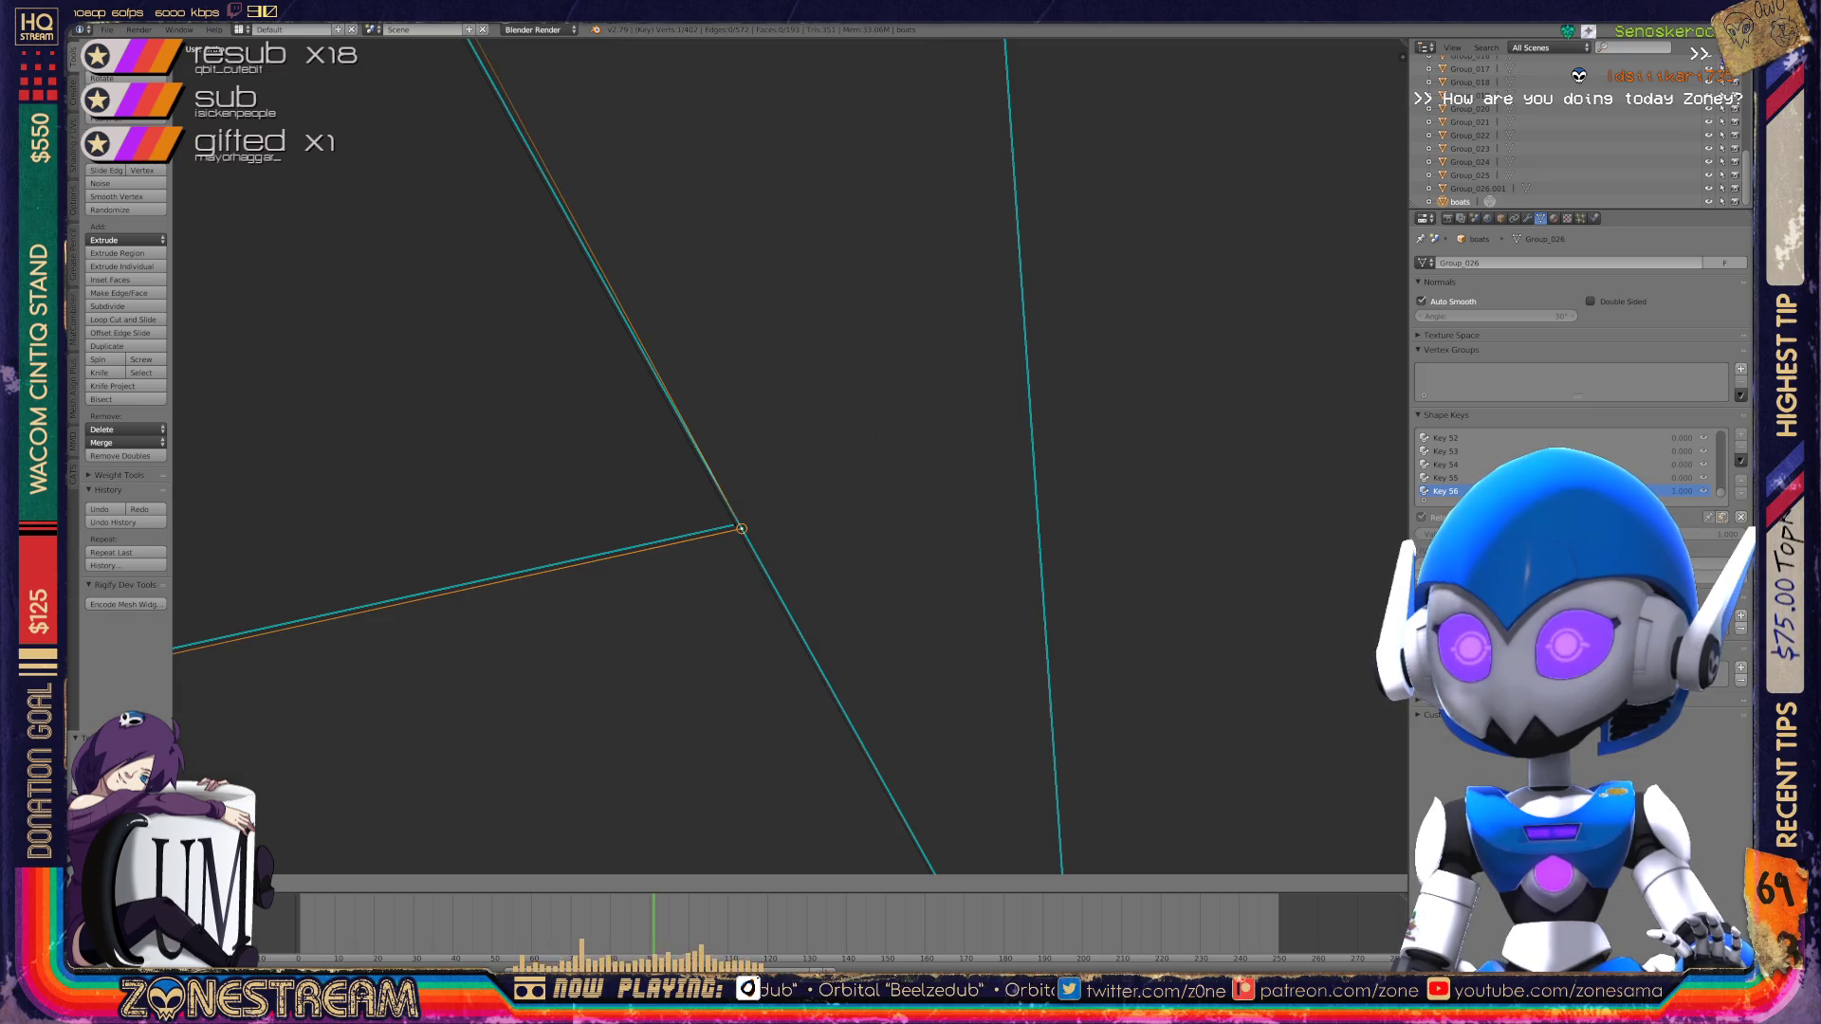
pyautogui.click(742, 528)
pyautogui.press('Tab')
pyautogui.scroll(-6, 742, 528)
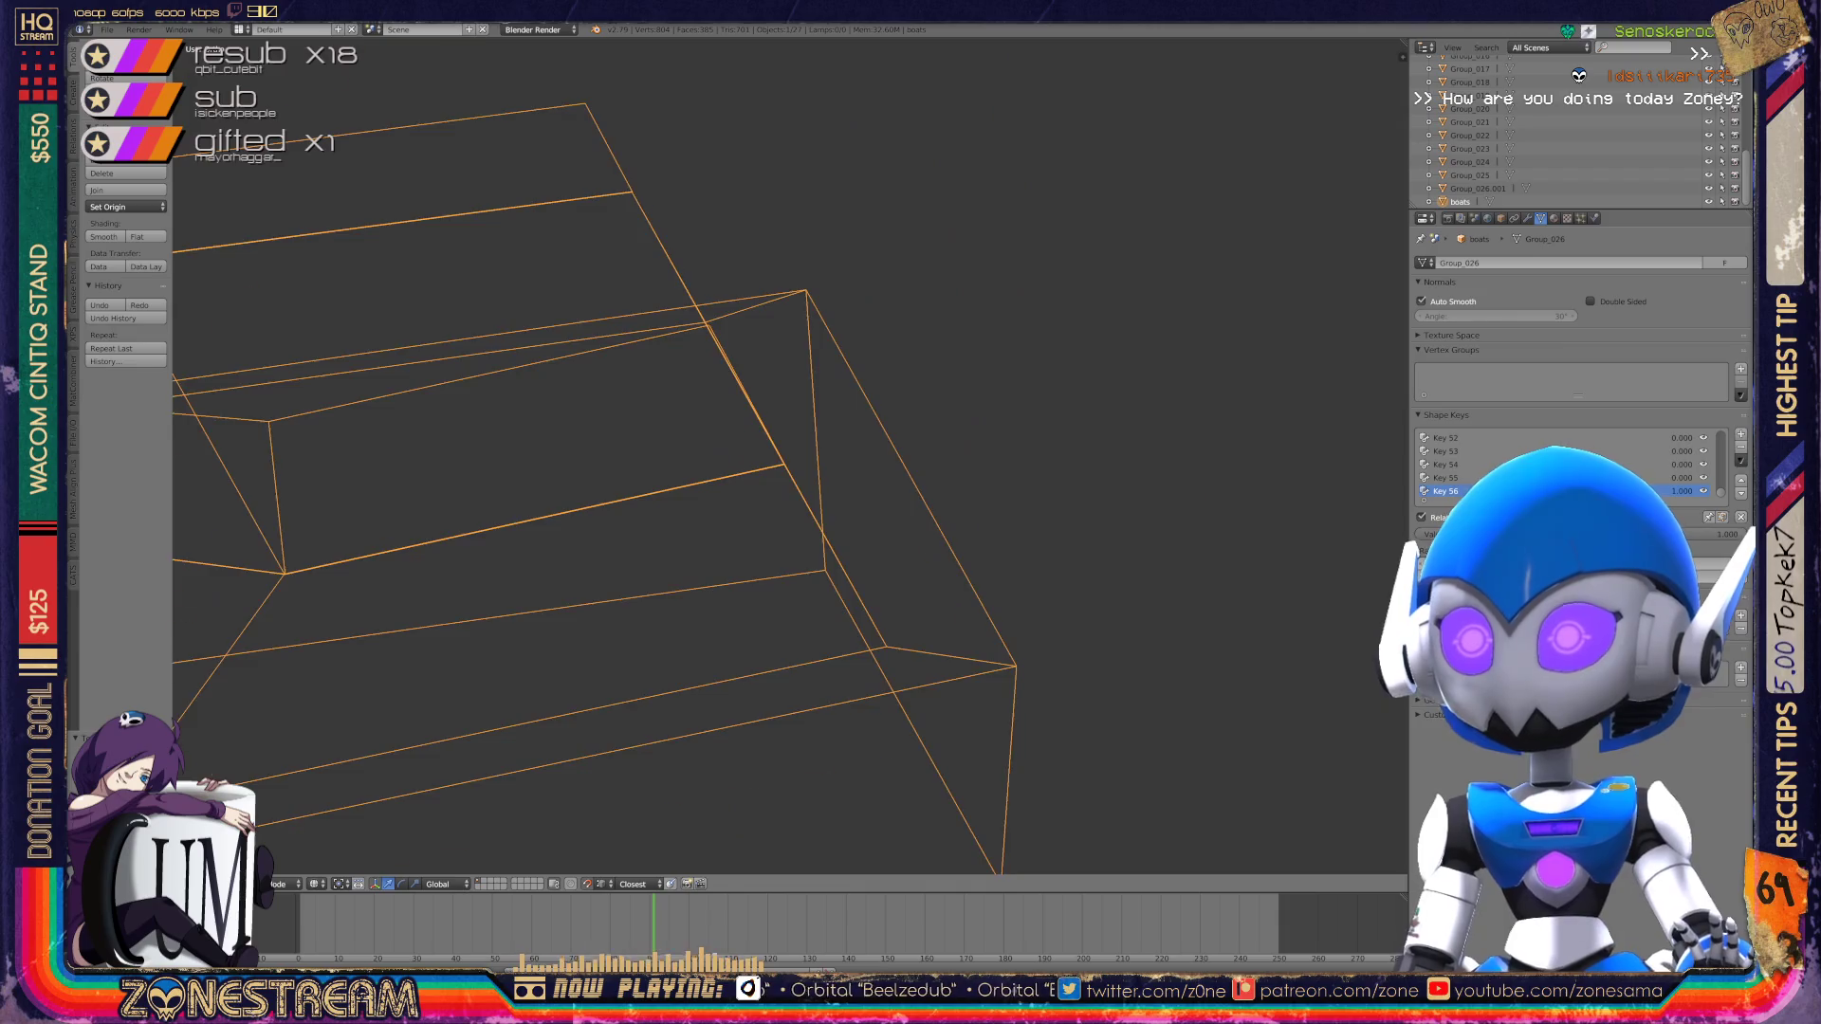
# Step: Zoom out over all boots, then zoom in on the tall-shaft boot in Edit Mode
pyautogui.press('Tab')
pyautogui.moveTo(742, 528); pyautogui.dragTo(683, 474, button='middle')
pyautogui.press('Tab')
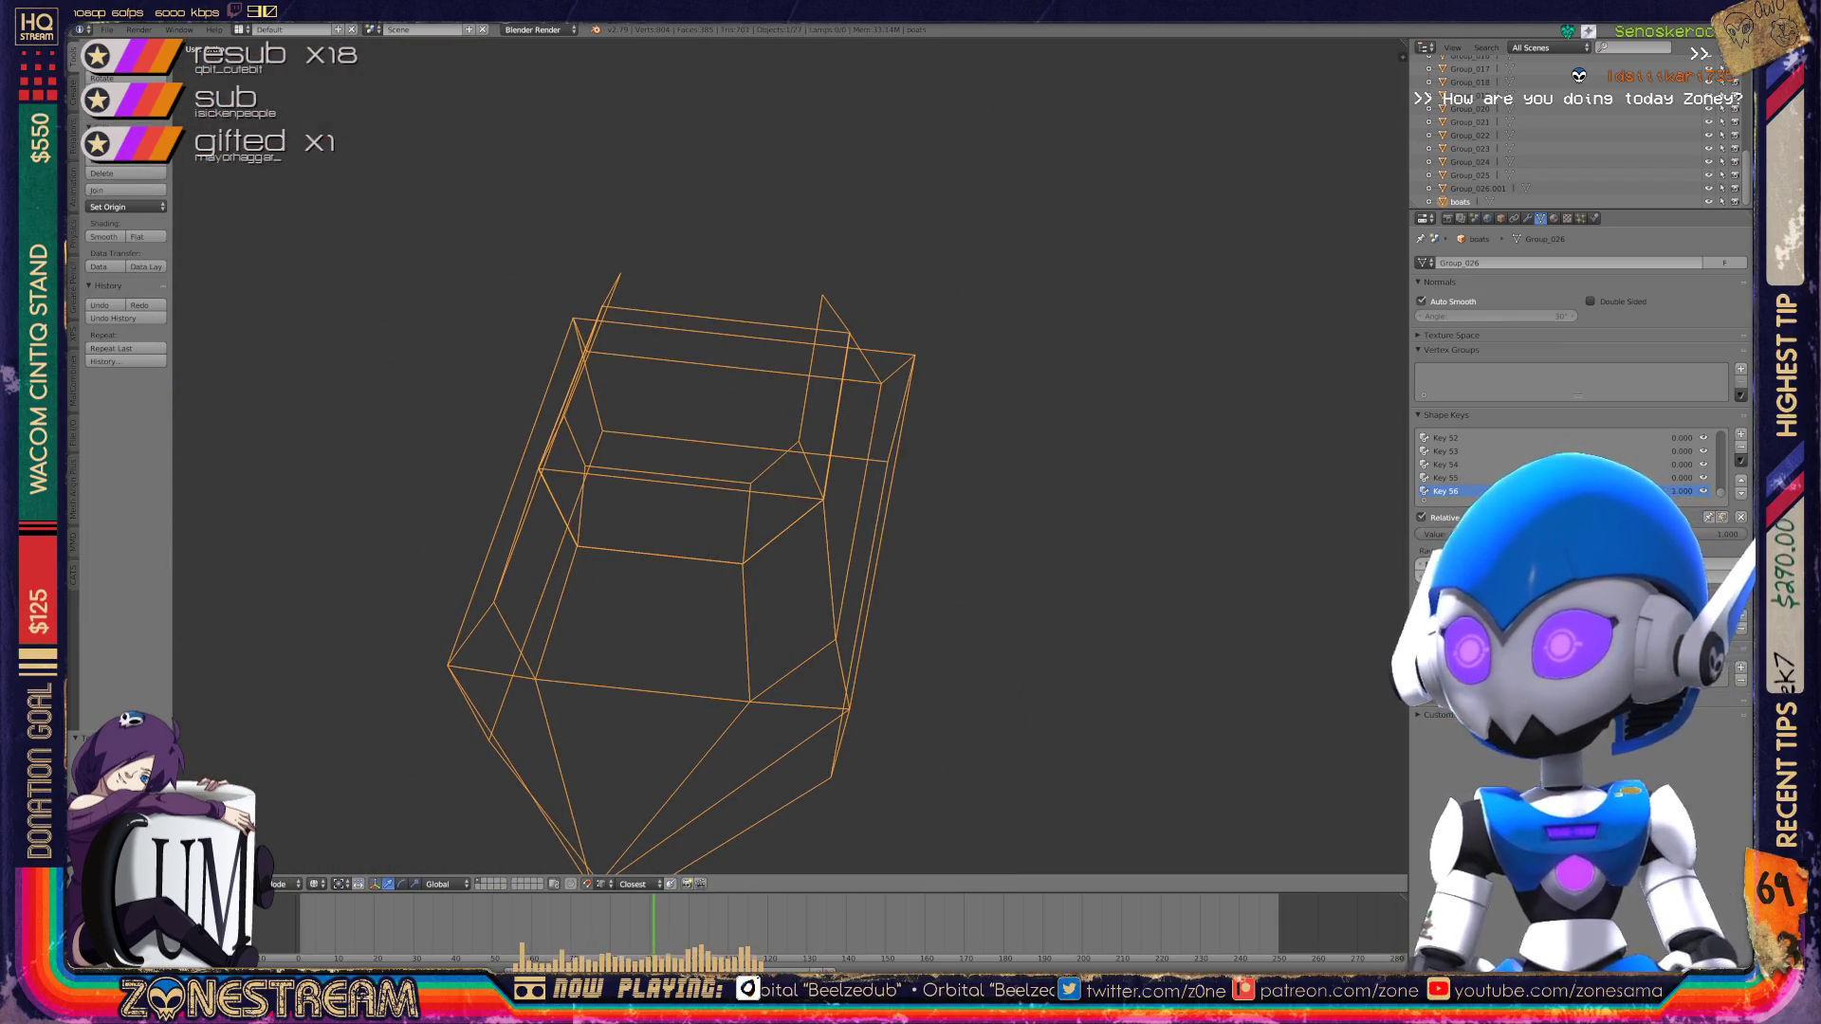
pyautogui.scroll(-8, 740, 455)
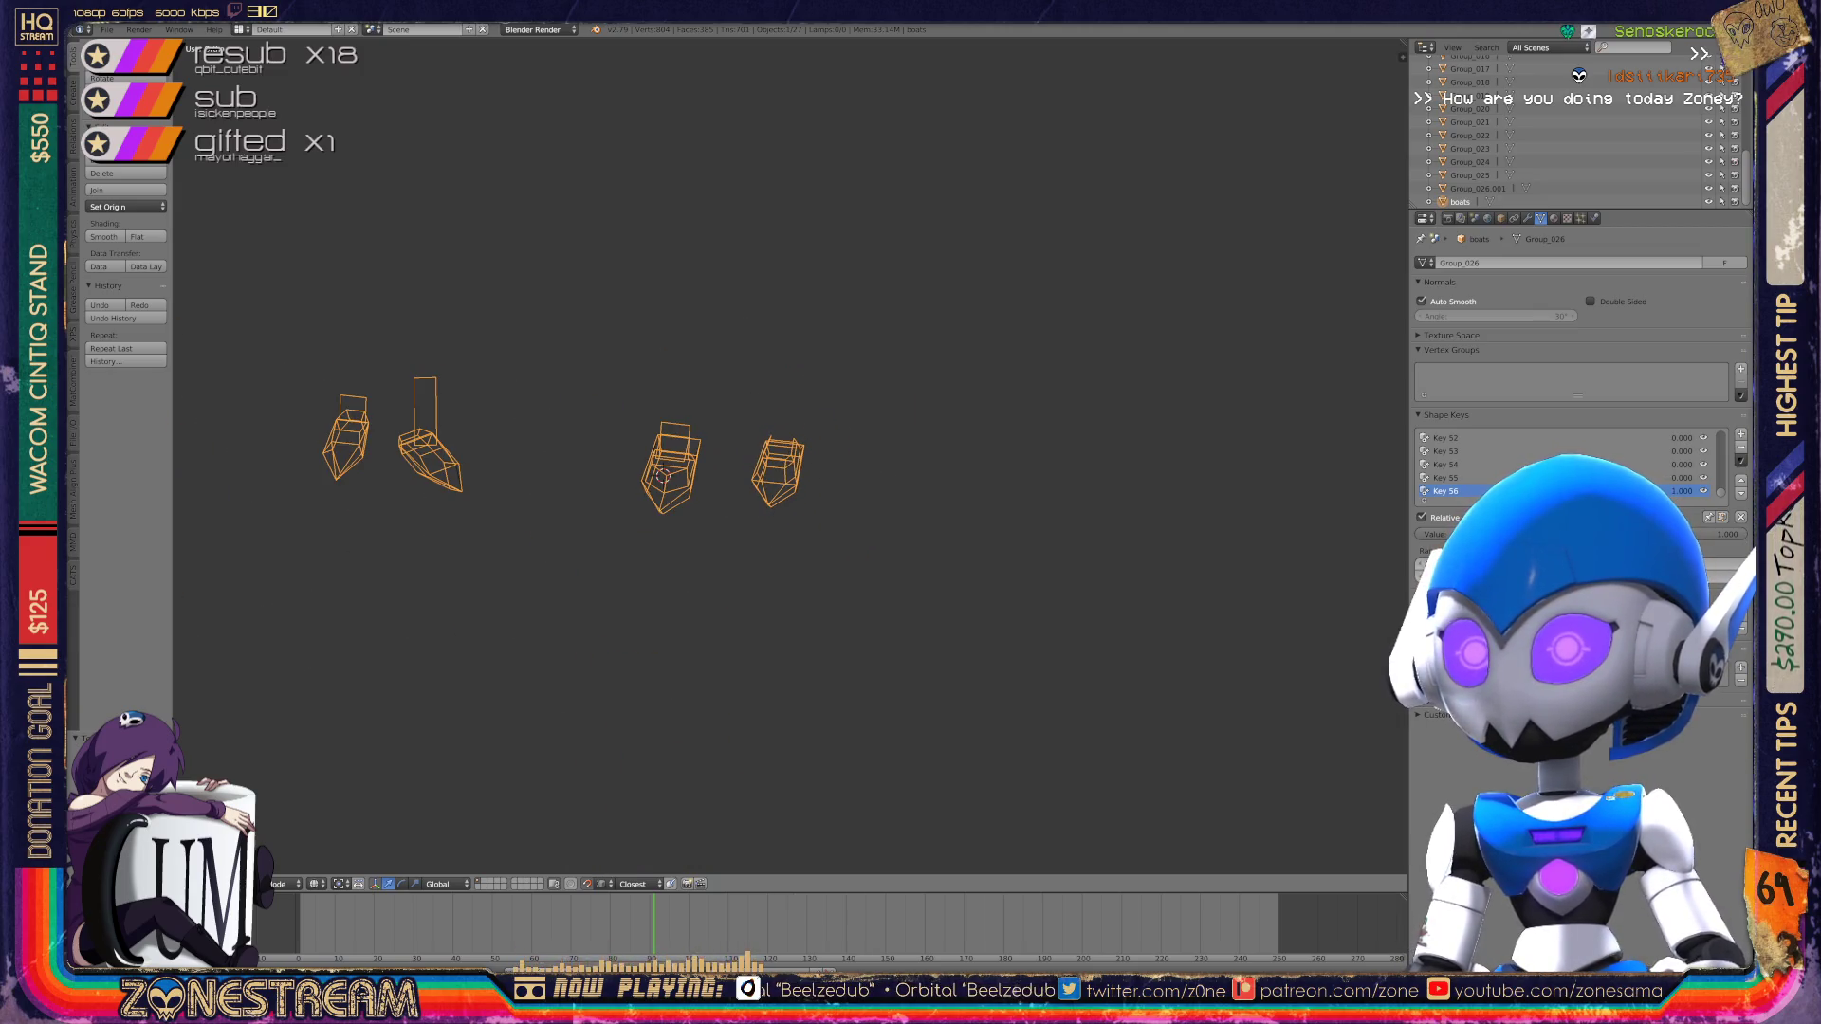
pyautogui.moveTo(740, 455); pyautogui.dragTo(692, 427, button='middle')
pyautogui.scroll(3, 740, 436)
pyautogui.scroll(10, 759, 455)
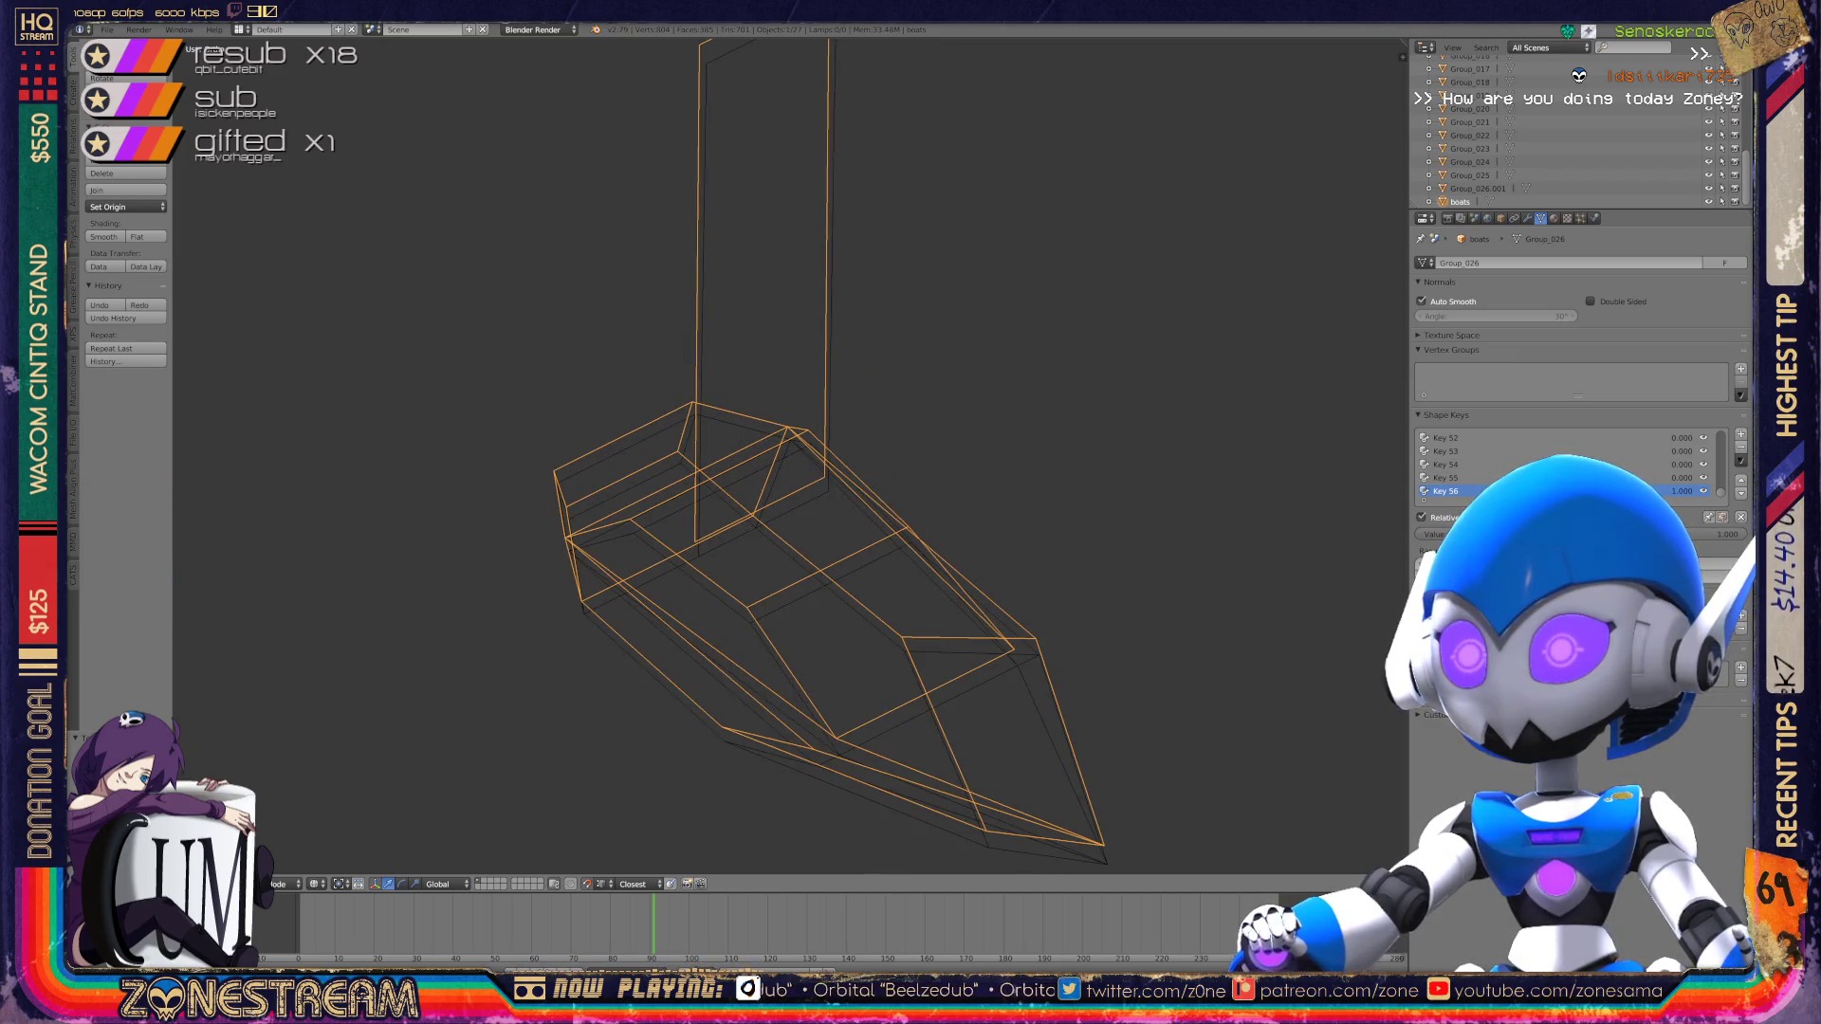
pyautogui.press('Tab')
pyautogui.moveTo(759, 455); pyautogui.dragTo(721, 427, button='middle')
# Step: Centre the view on the boot's tip and lower the bottom sole vertex slightly
pyautogui.scroll(4, 720, 427)
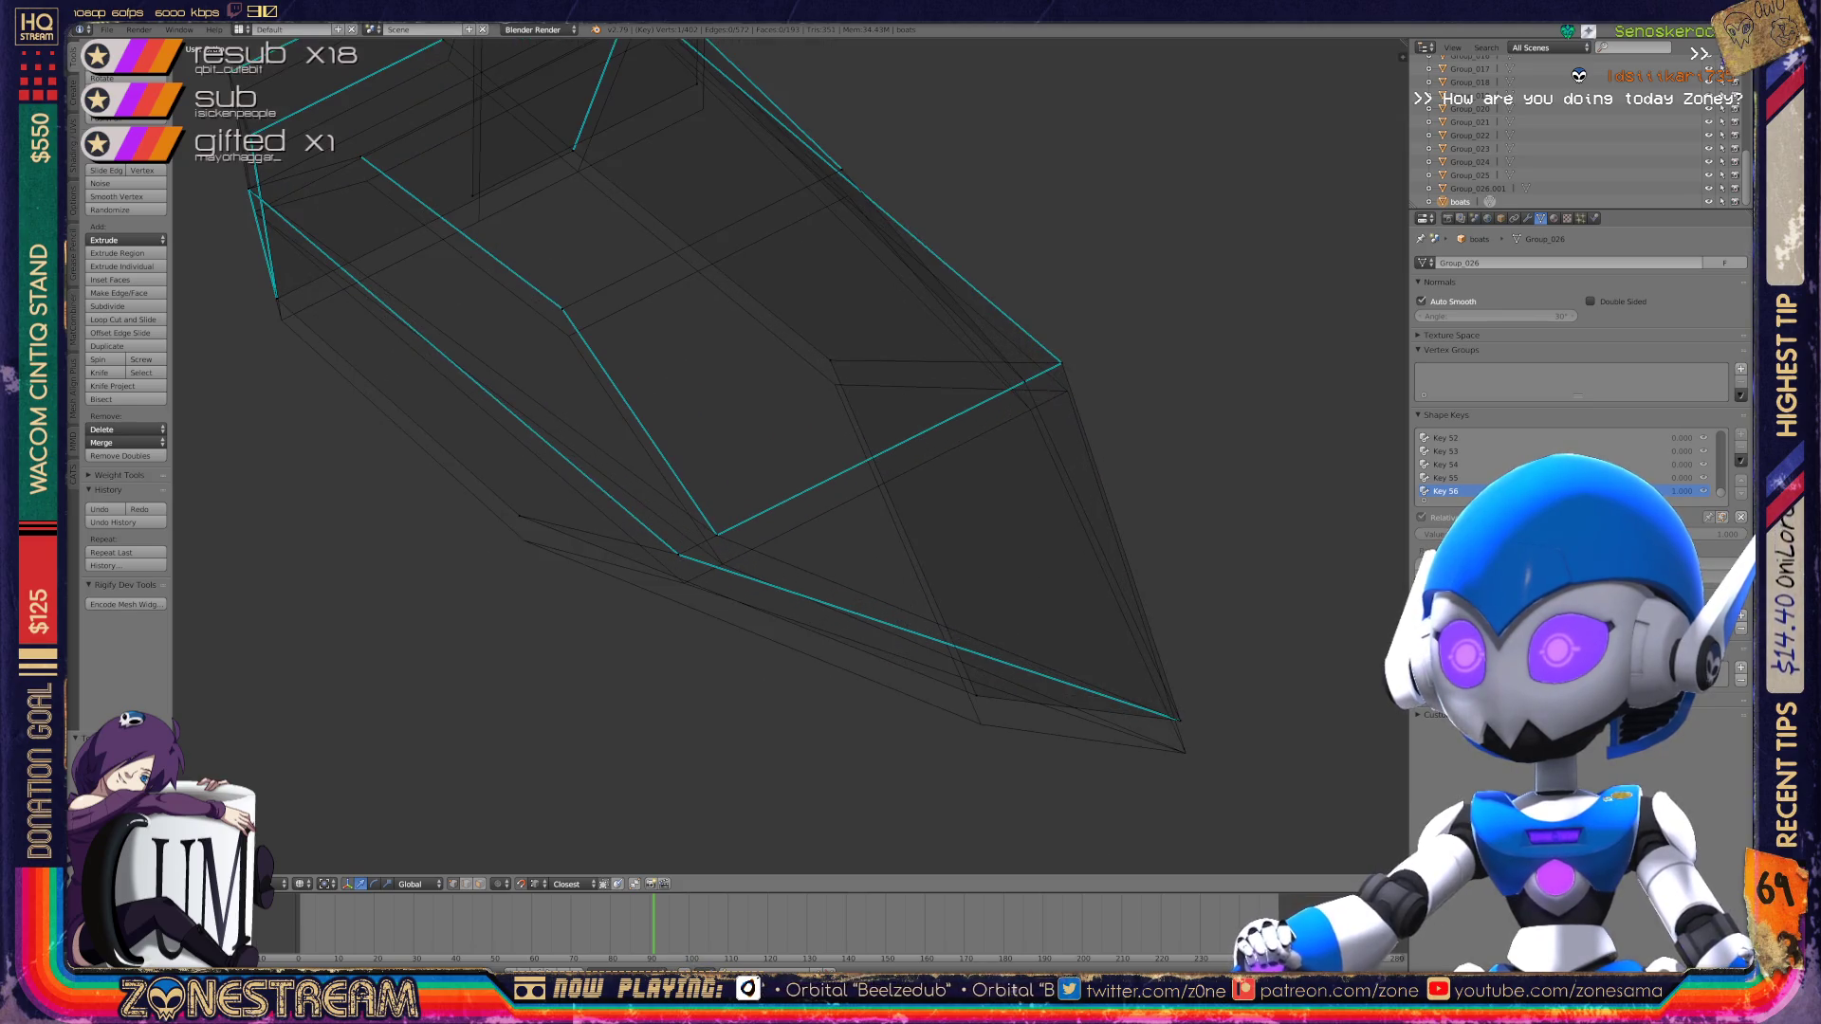
pyautogui.press('KP_Decimal')
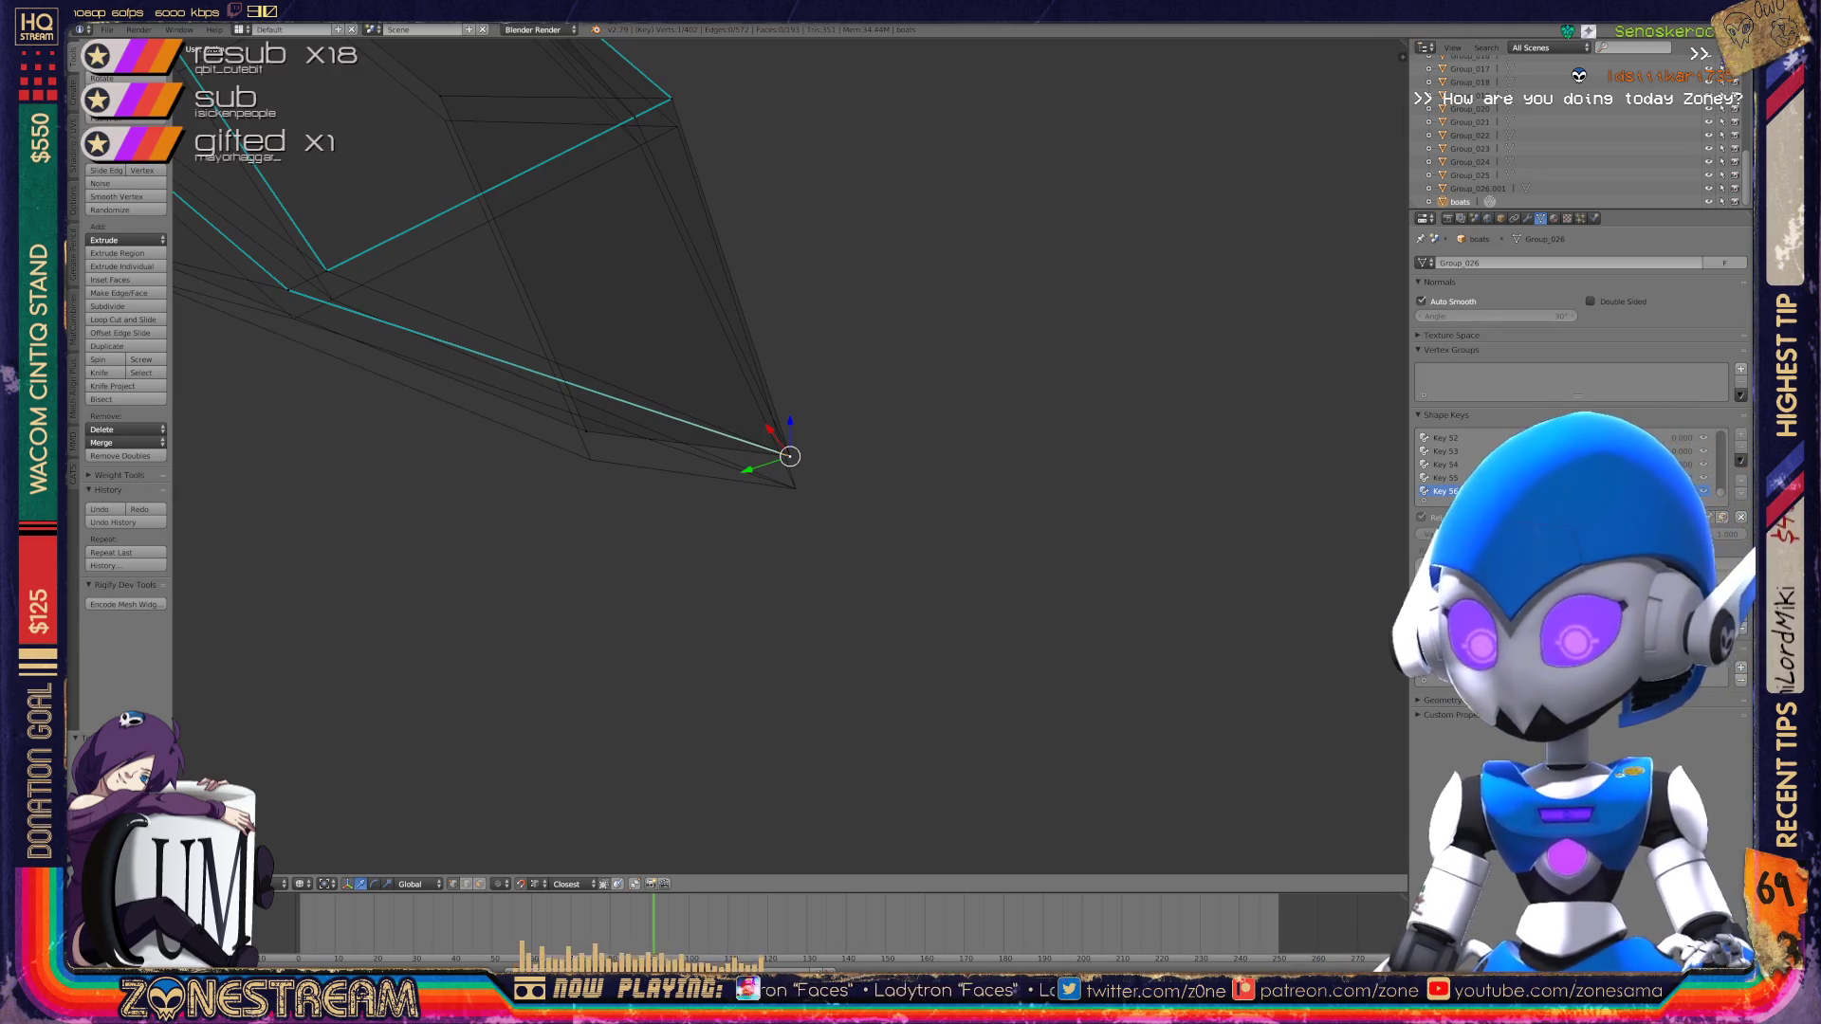
pyautogui.moveTo(791, 456)
pyautogui.mouseDown(button='middle')
pyautogui.moveTo(911, 531)
pyautogui.moveTo(951, 591)
pyautogui.moveTo(1141, 581)
pyautogui.mouseUp(button='middle')
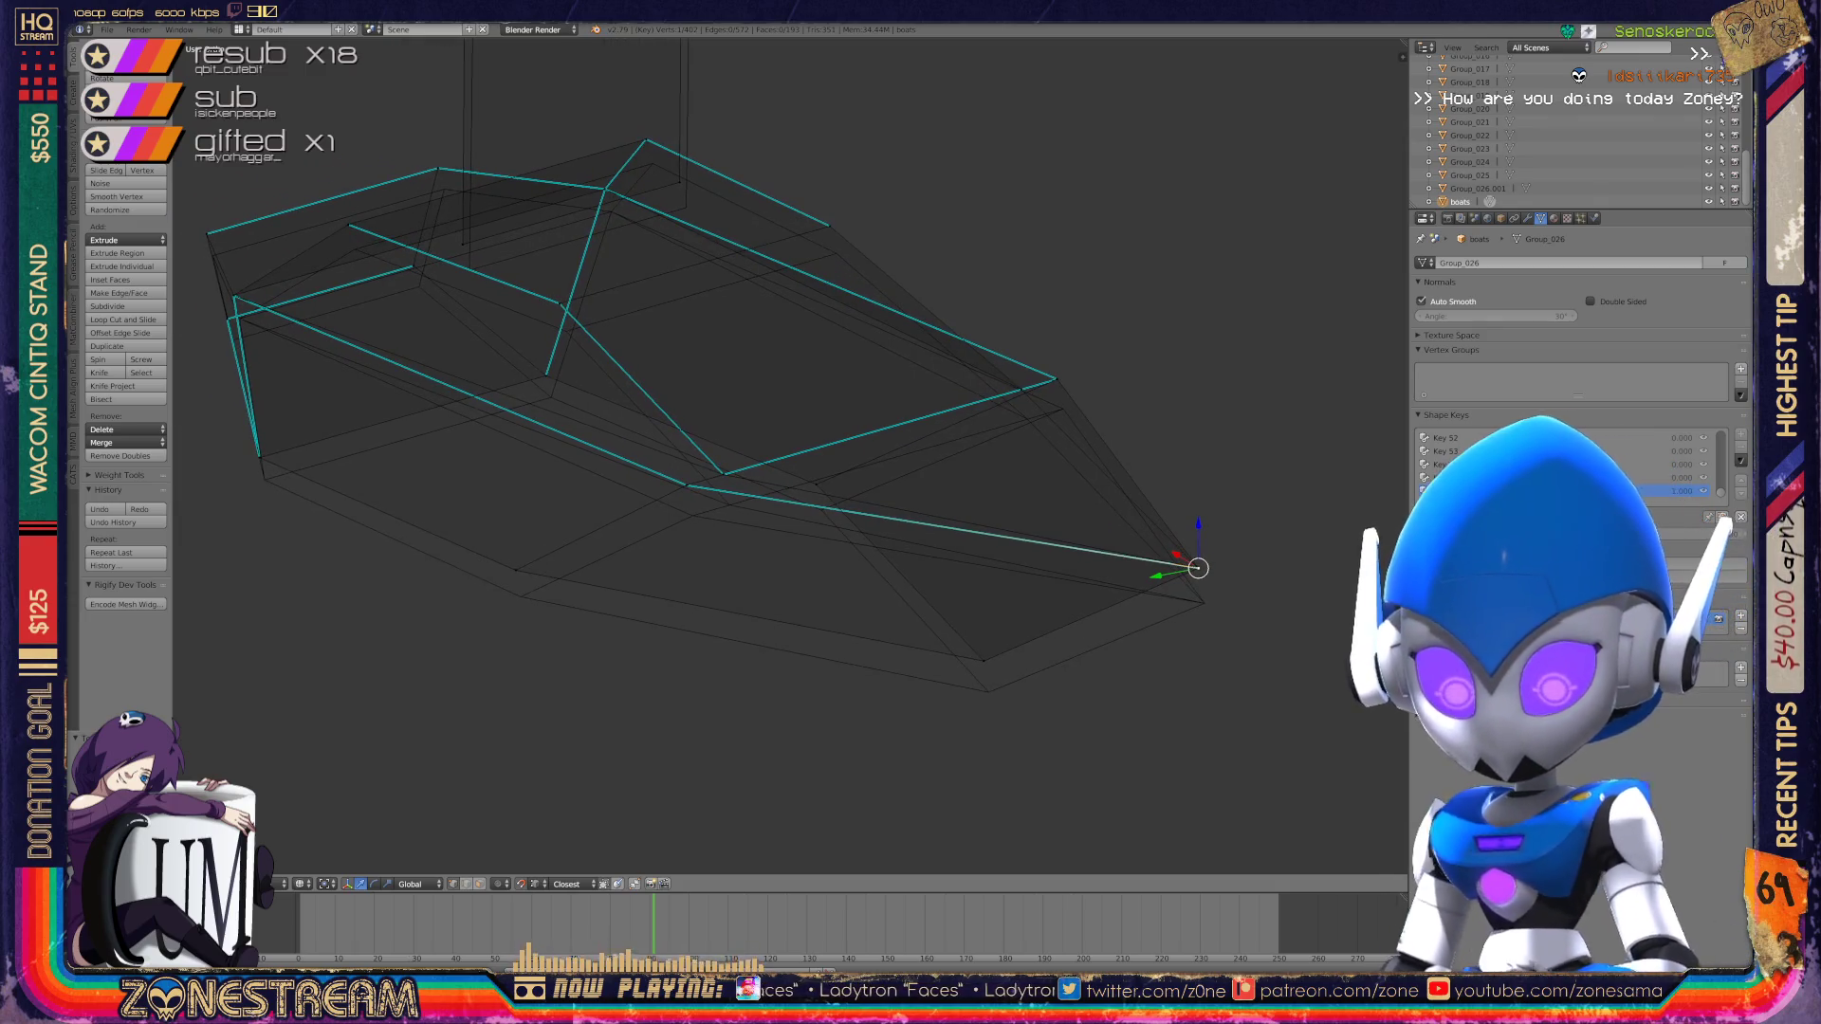
pyautogui.press('Escape')
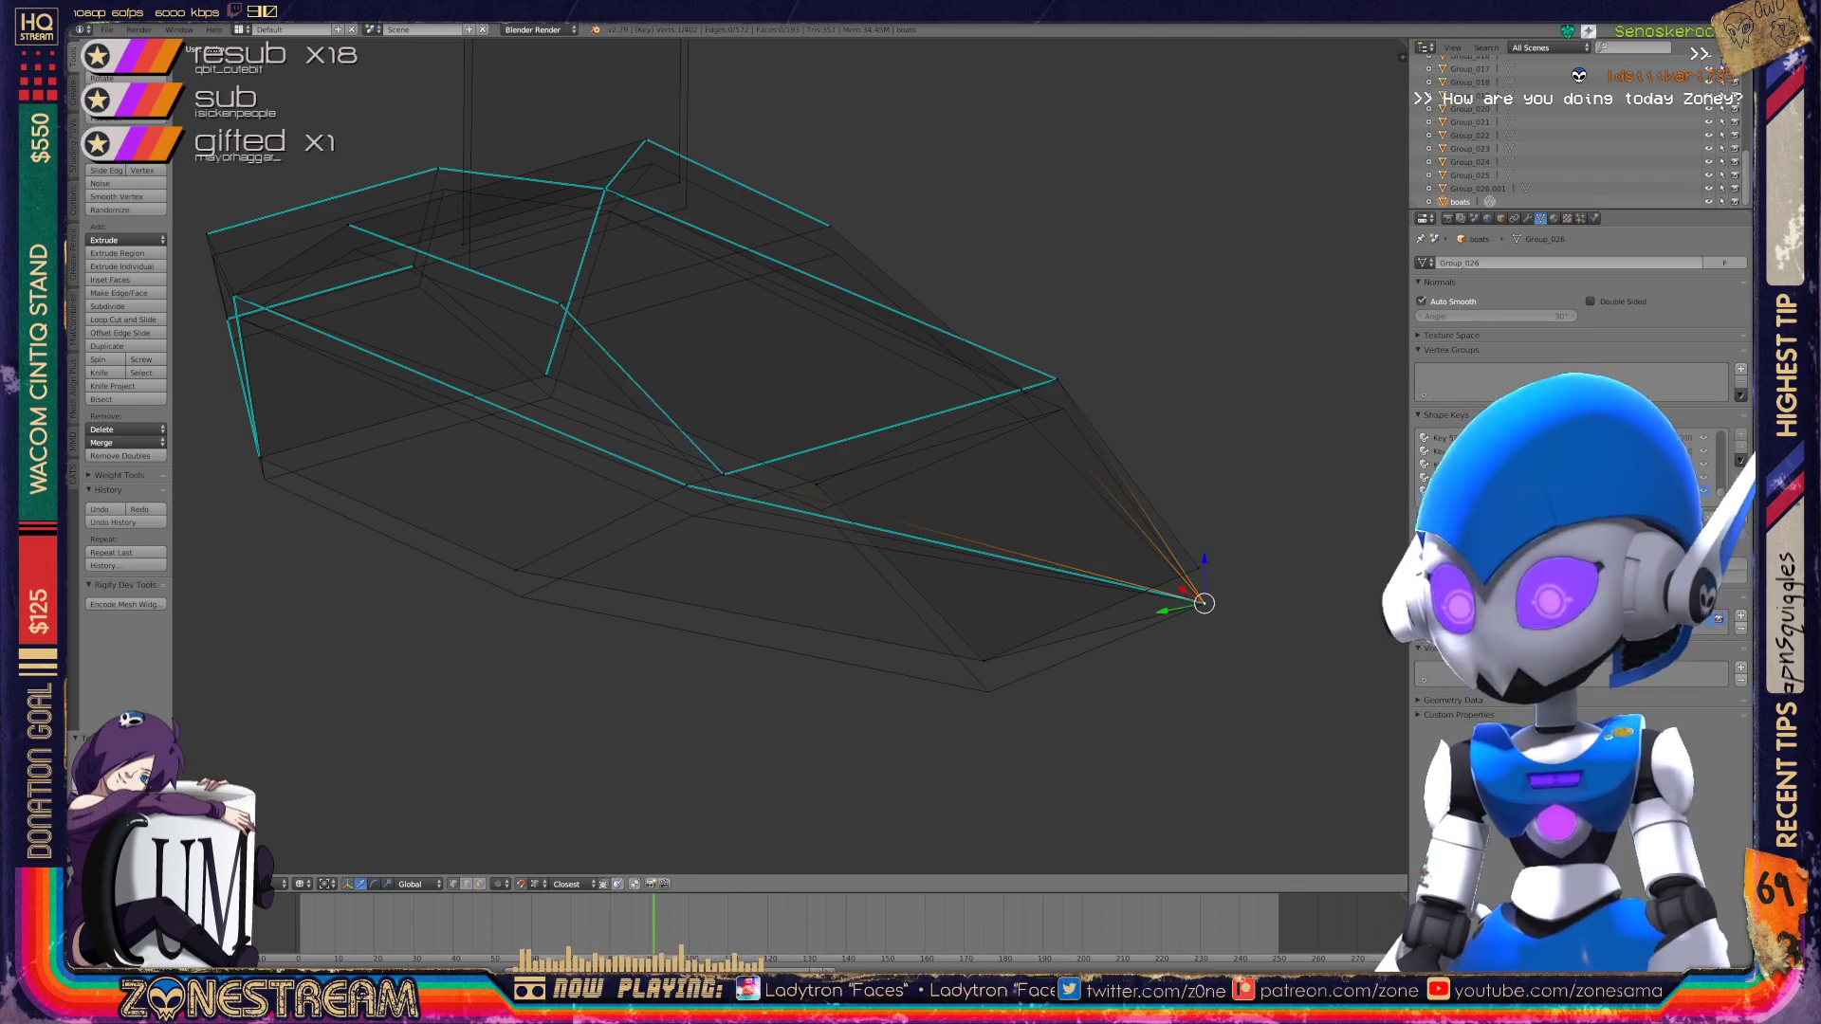
pyautogui.rightClick(1203, 602)
pyautogui.rightClick(984, 661)
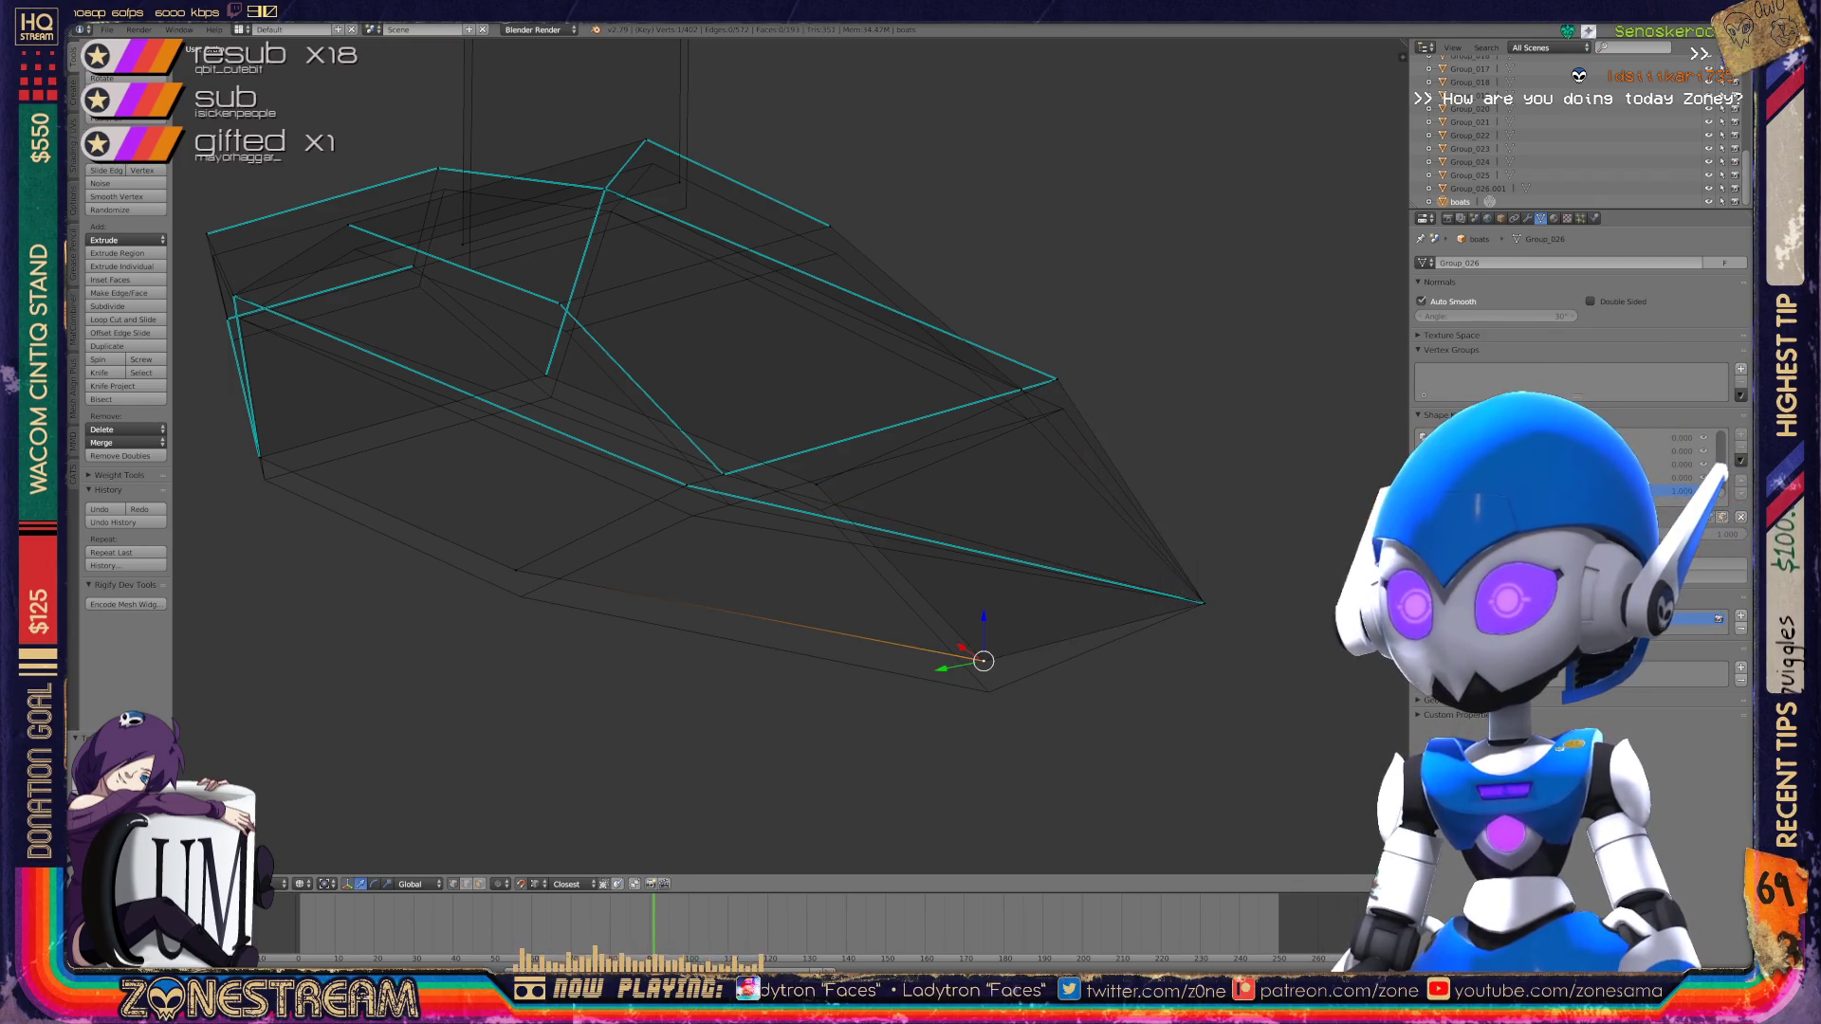
pyautogui.press('a')
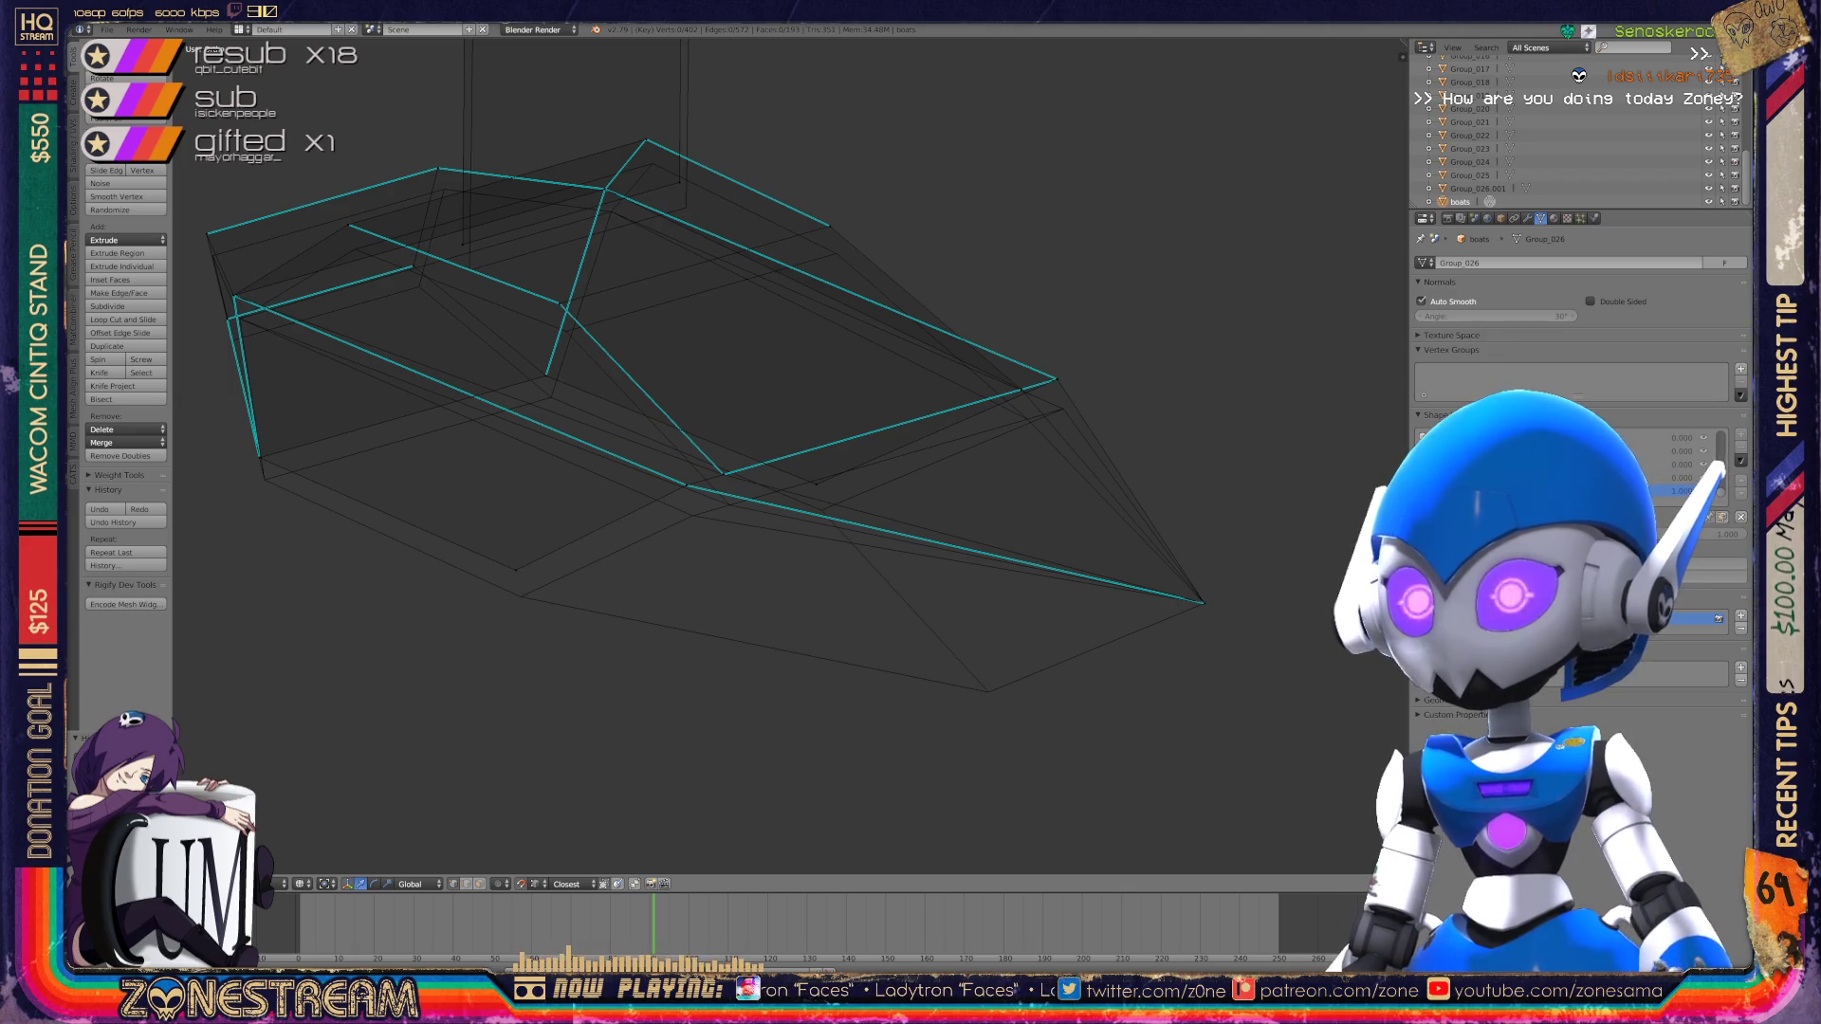
pyautogui.hotkey('ctrl', 'z')
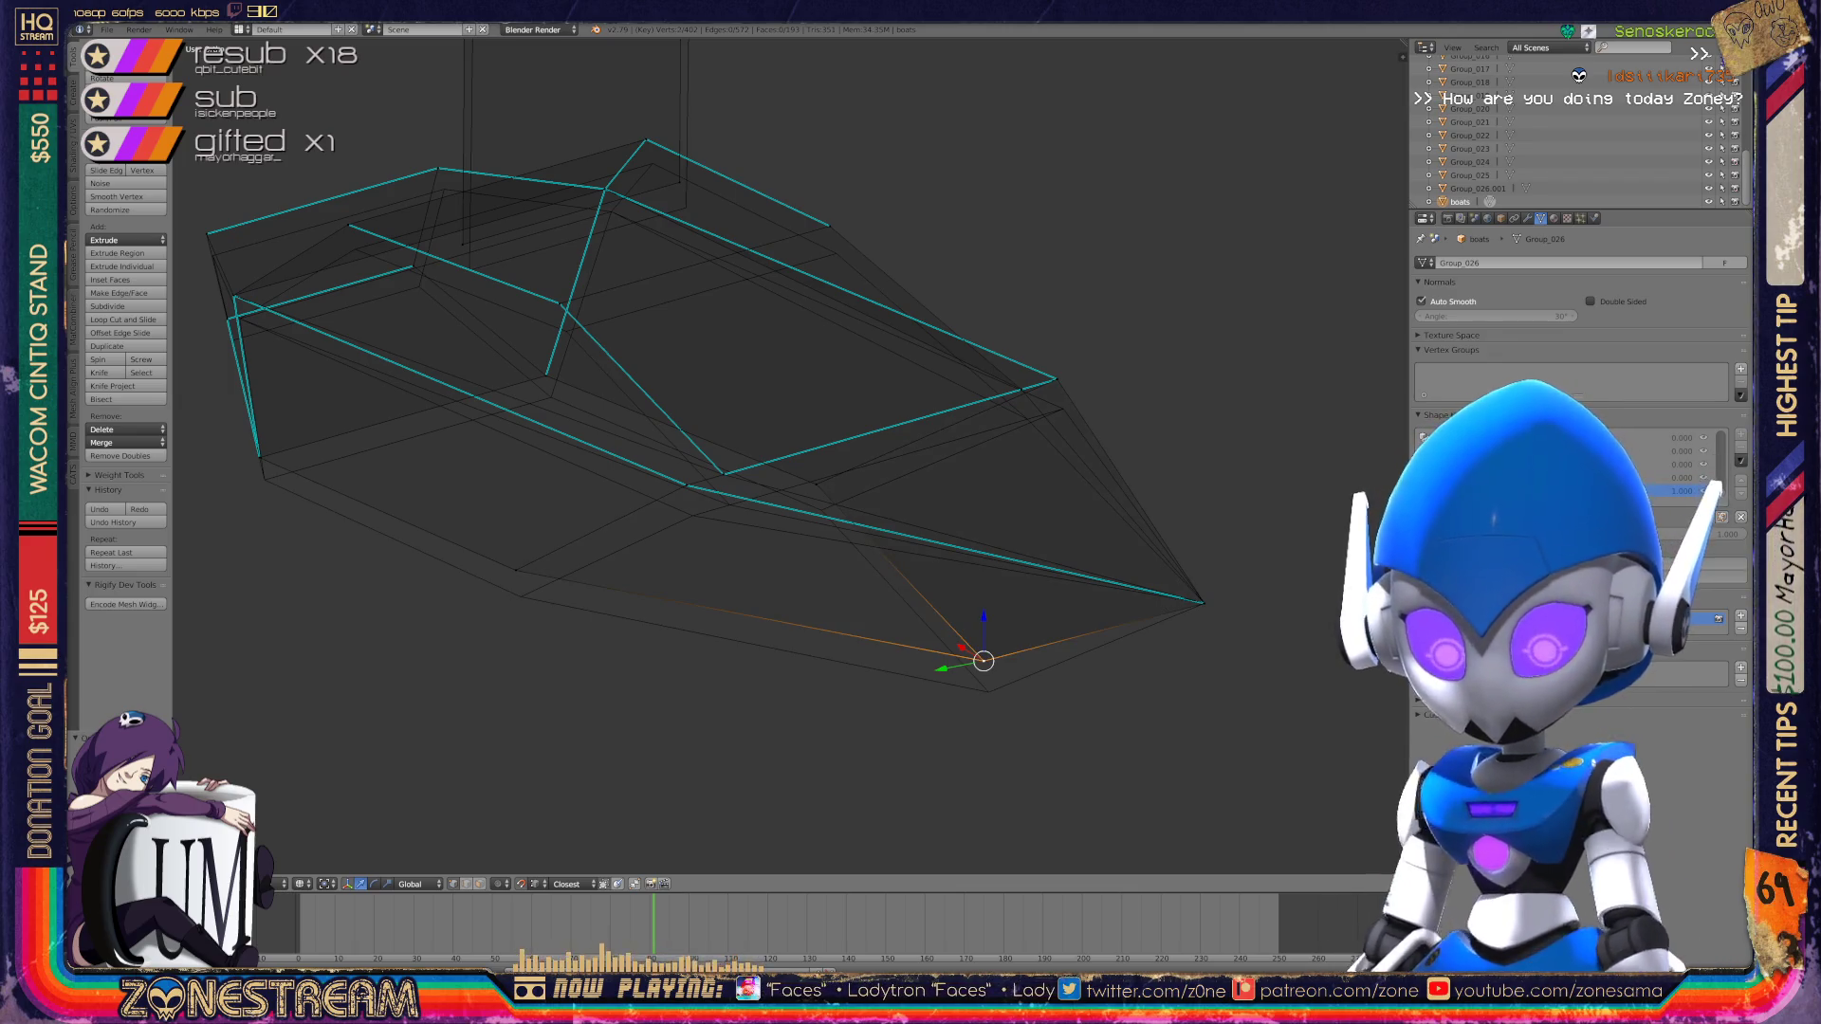
pyautogui.press('g')
pyautogui.press('Return')
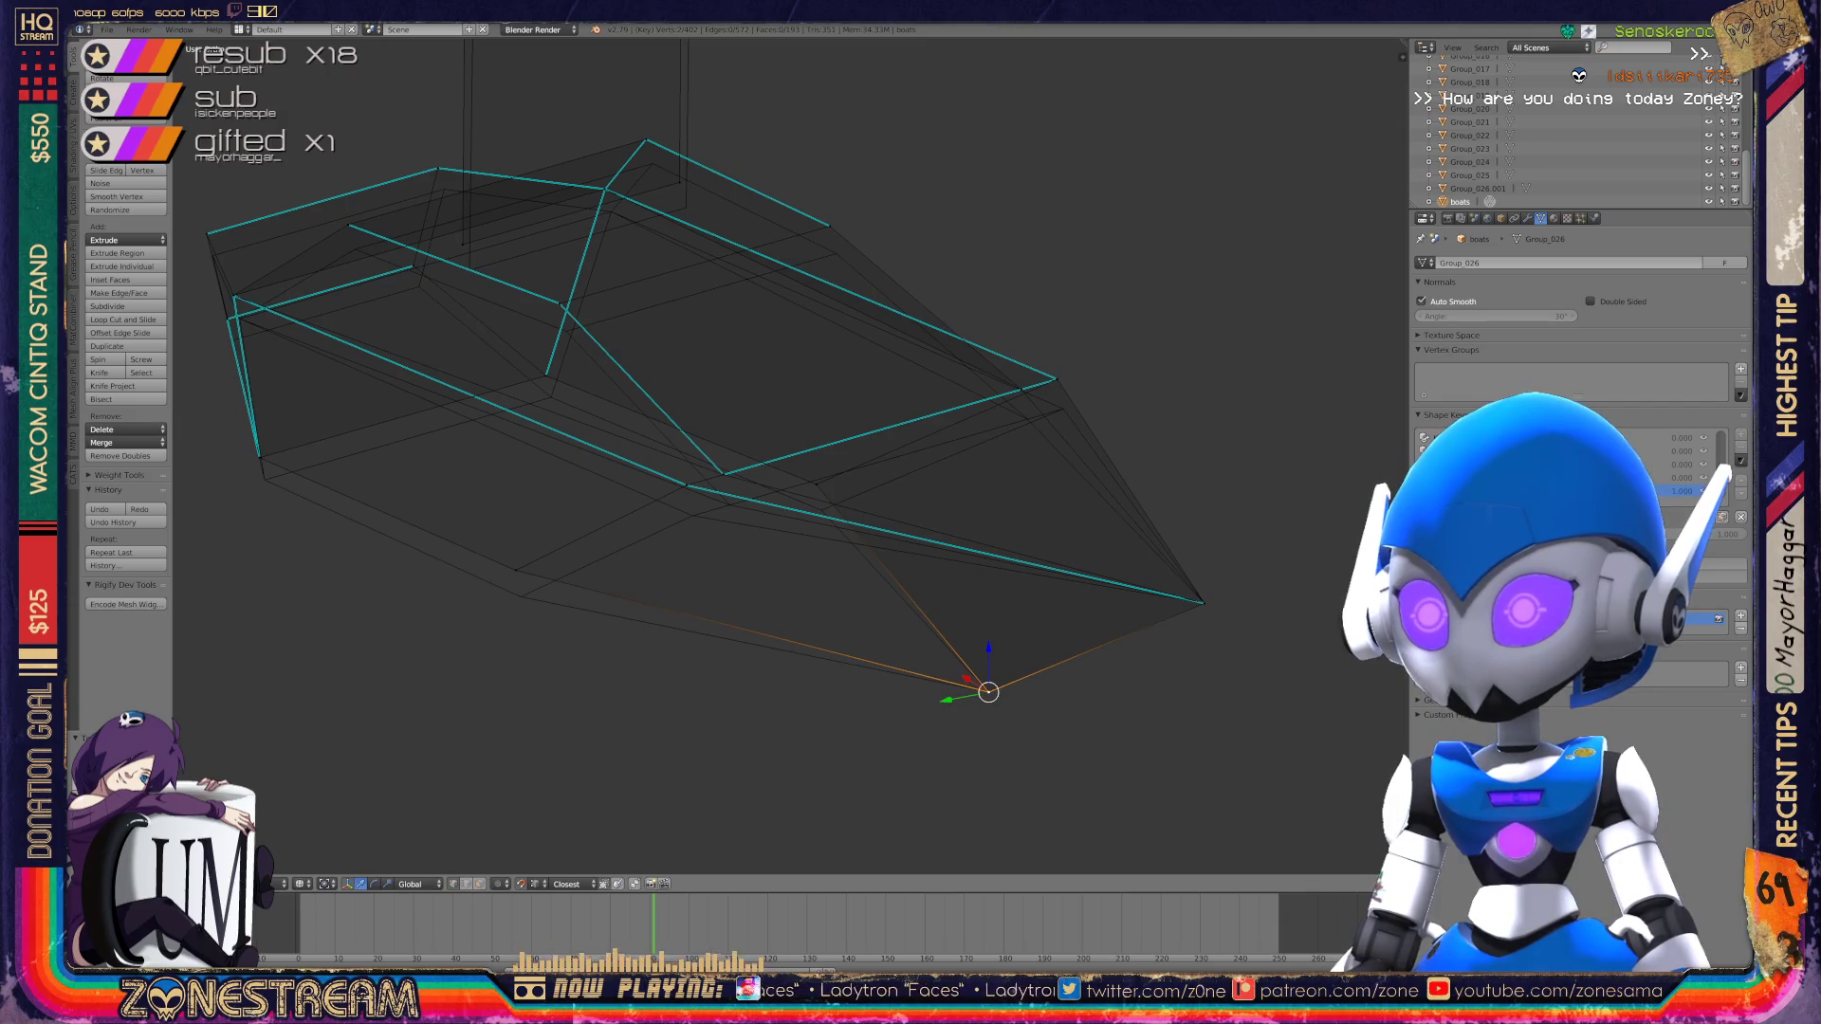
# Step: Lower the heel vertex, then shift a front vertex up and right
pyautogui.rightClick(516, 570)
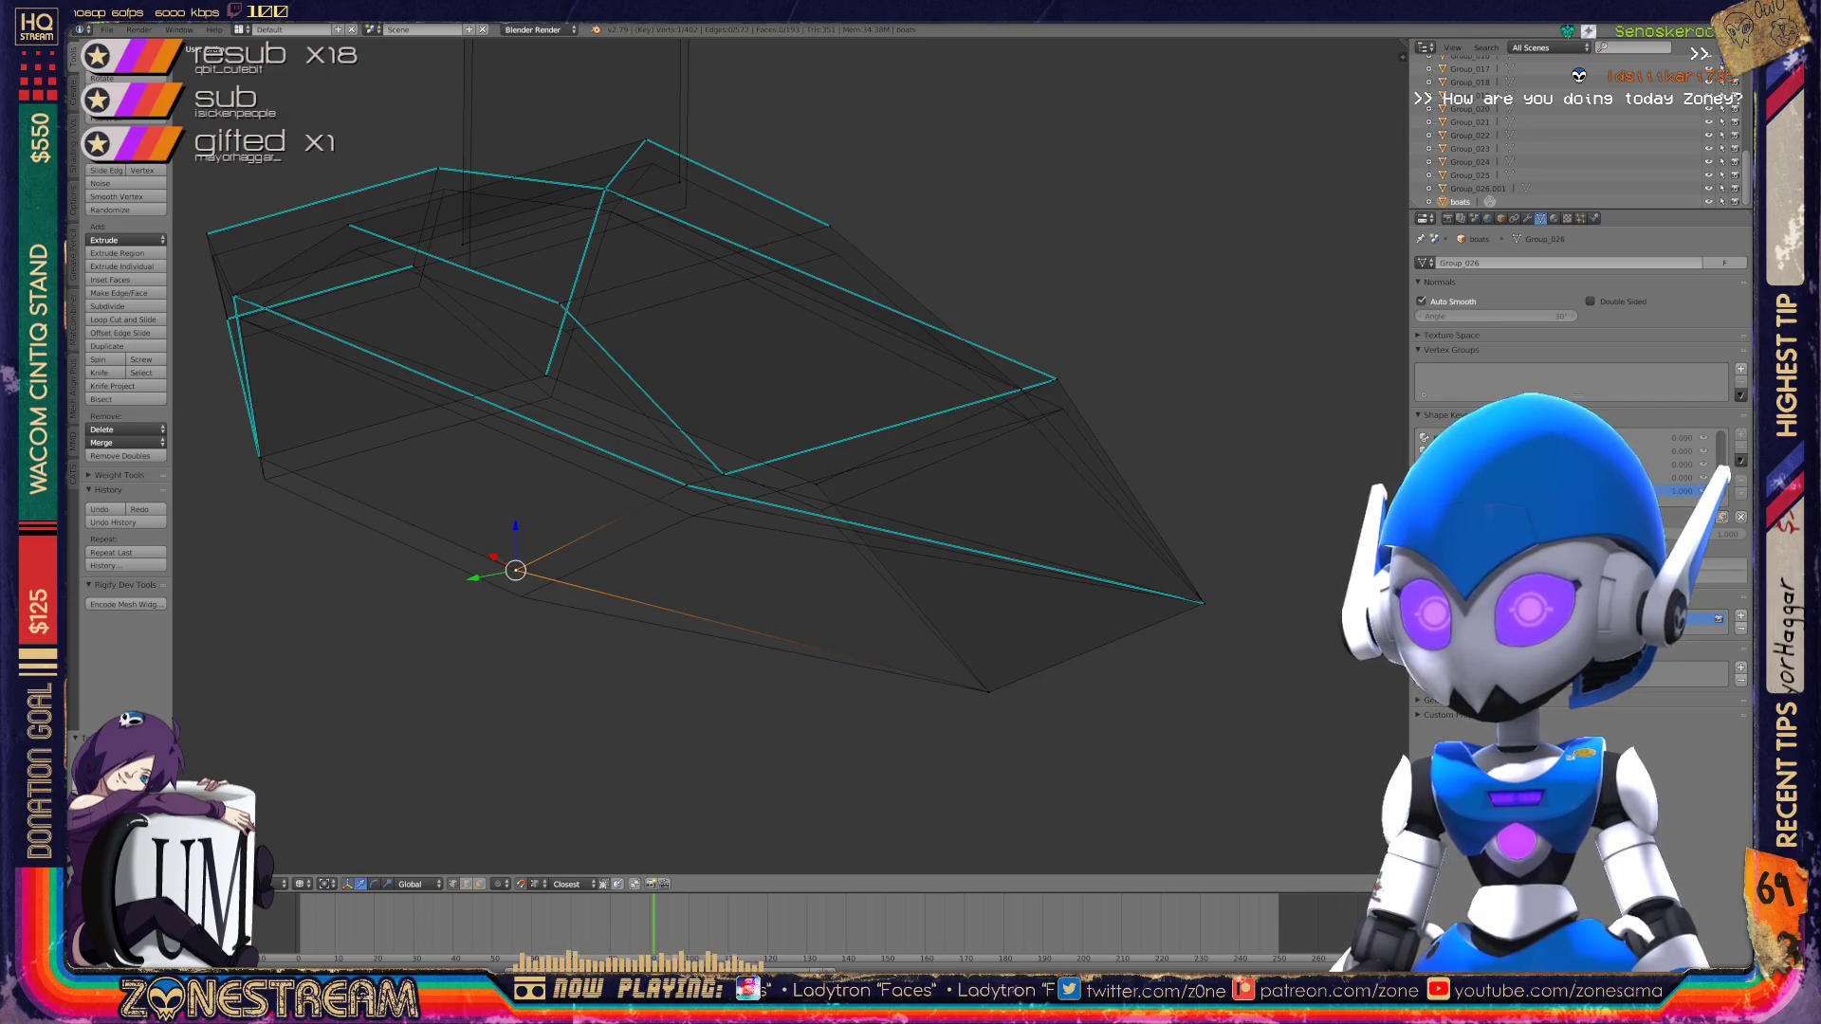
pyautogui.press('g')
pyautogui.press('Return')
pyautogui.moveTo(758, 474)
pyautogui.mouseDown(button='middle')
pyautogui.moveTo(664, 417)
pyautogui.moveTo(758, 531)
pyautogui.moveTo(692, 562)
pyautogui.mouseUp(button='middle')
pyautogui.press('g')
pyautogui.press('Return')
pyautogui.press('g')
# Step: Nudge the lower-left corner vertex and the inner vertex downward
pyautogui.keyDown('shift'); pyautogui.moveTo(826, 528); pyautogui.dragTo(990, 573, button='middle'); pyautogui.keyUp('shift')
pyautogui.rightClick(634, 472)
pyautogui.press('g')
pyautogui.press('Return')
pyautogui.rightClick(960, 401)
pyautogui.press('g')
pyautogui.press('Return')
pyautogui.moveTo(962, 425)
pyautogui.keyDown('shift'); pyautogui.mouseDown(button='middle')
pyautogui.moveTo(727, 469)
pyautogui.moveTo(935, 557)
pyautogui.moveTo(1130, 509)
pyautogui.moveTo(1068, 492)
pyautogui.mouseUp(button='middle'); pyautogui.keyUp('shift')
pyautogui.rightClick(896, 600)
# Step: Shift an opening vertex left, lower an upper-rim vertex, and slide the rim's left corner
pyautogui.scroll(2, 658, 548)
pyautogui.rightClick(848, 517)
pyautogui.press('g')
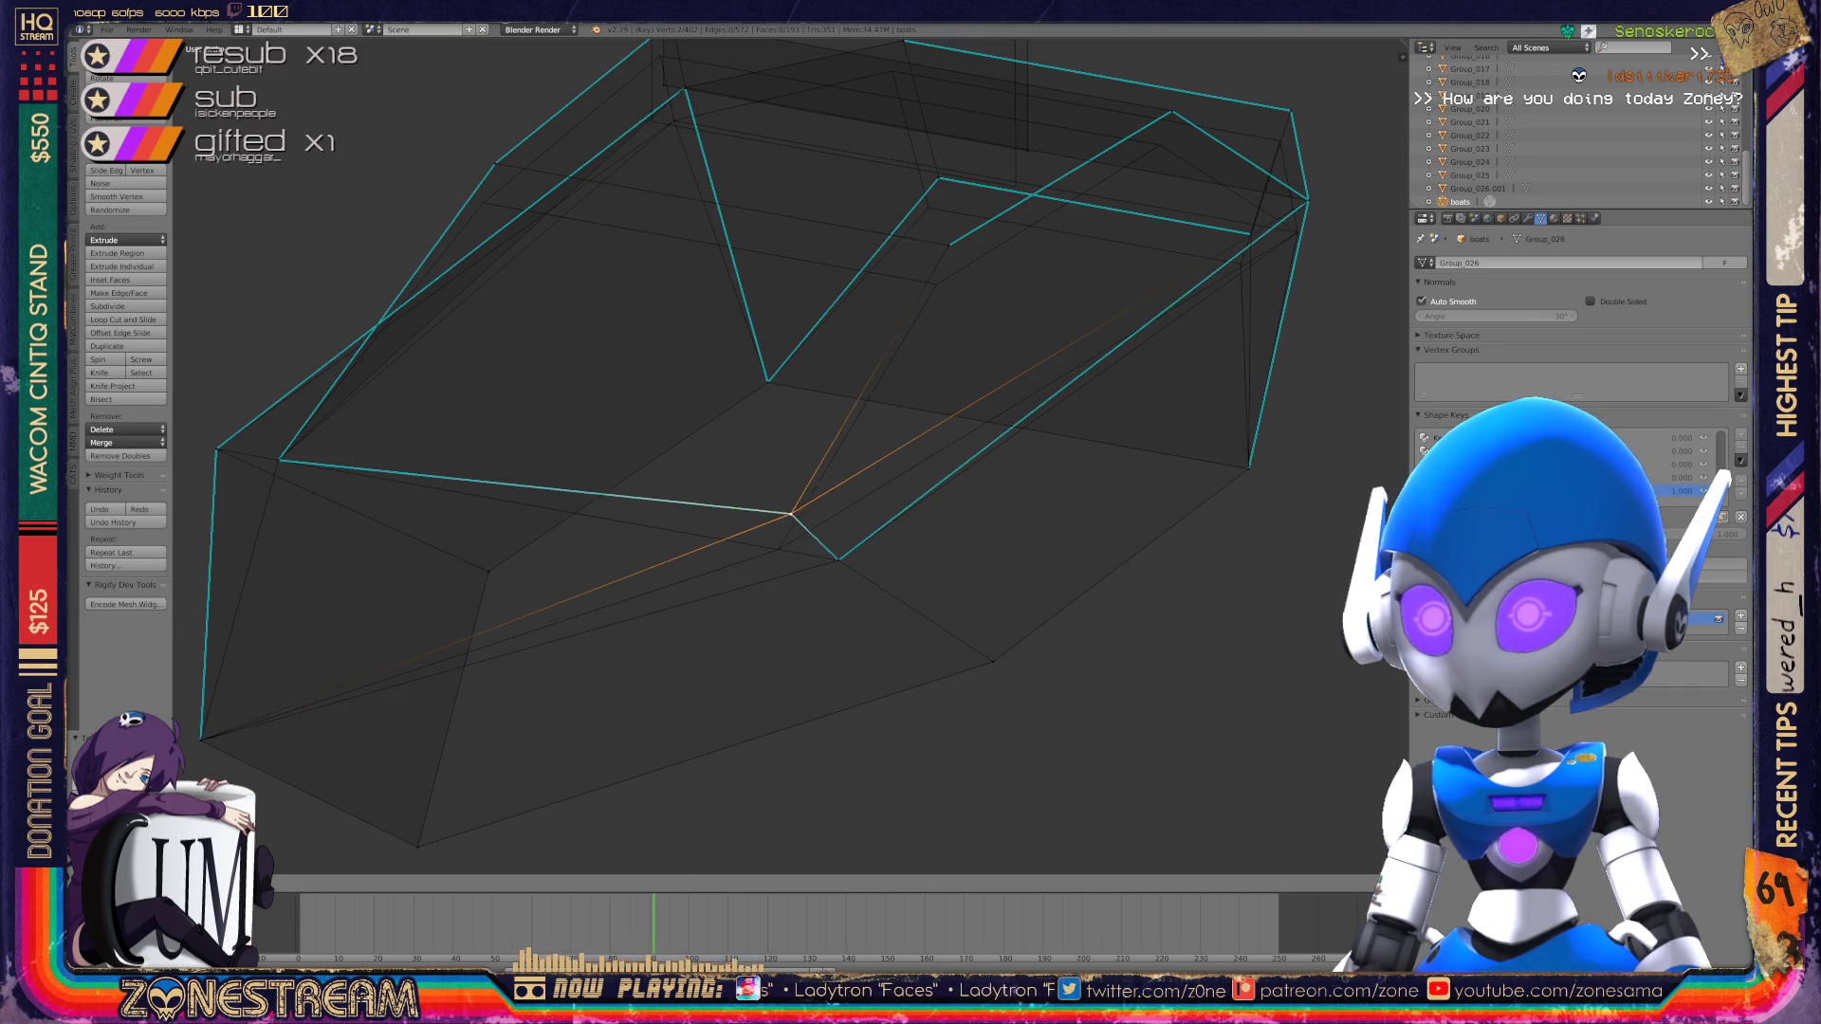
pyautogui.press('Return')
pyautogui.keyDown('shift'); pyautogui.moveTo(785, 544); pyautogui.dragTo(804, 678, button='middle'); pyautogui.keyUp('shift')
pyautogui.rightClick(968, 379)
pyautogui.press('g')
pyautogui.press('Return')
pyautogui.rightClick(515, 297)
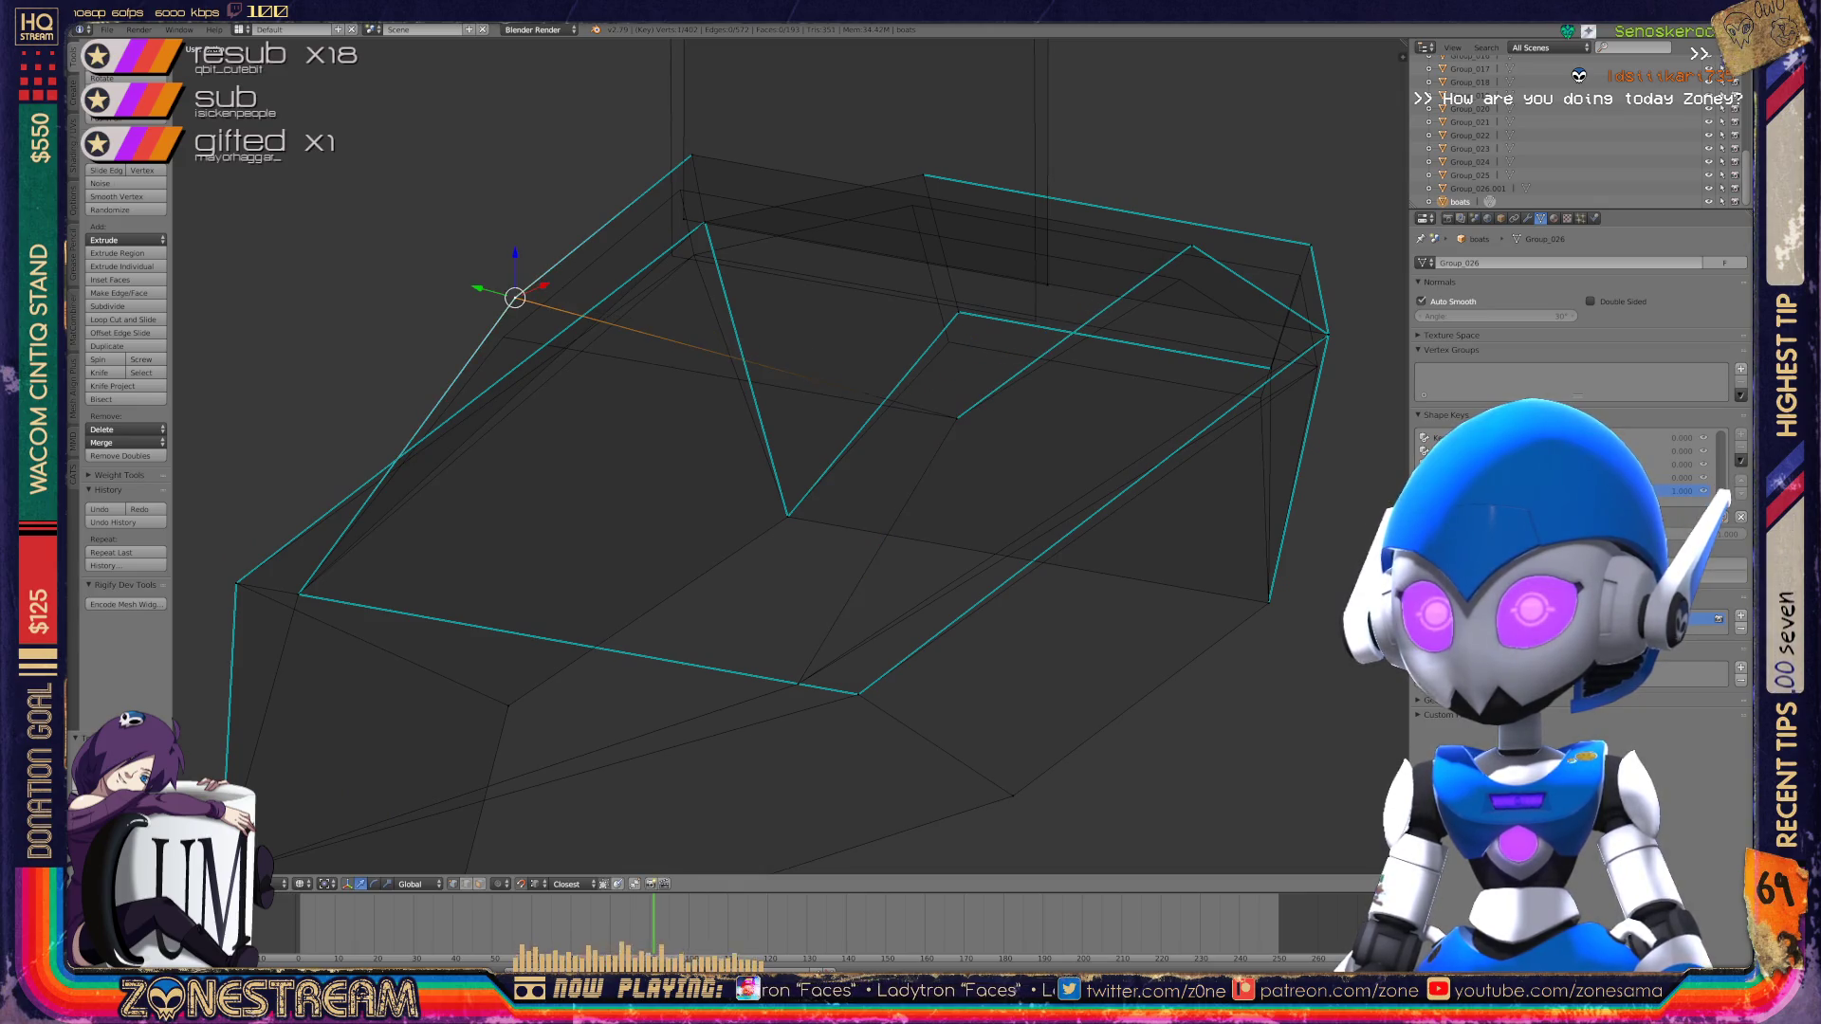
pyautogui.press('g')
pyautogui.press('g')
pyautogui.press('Return')
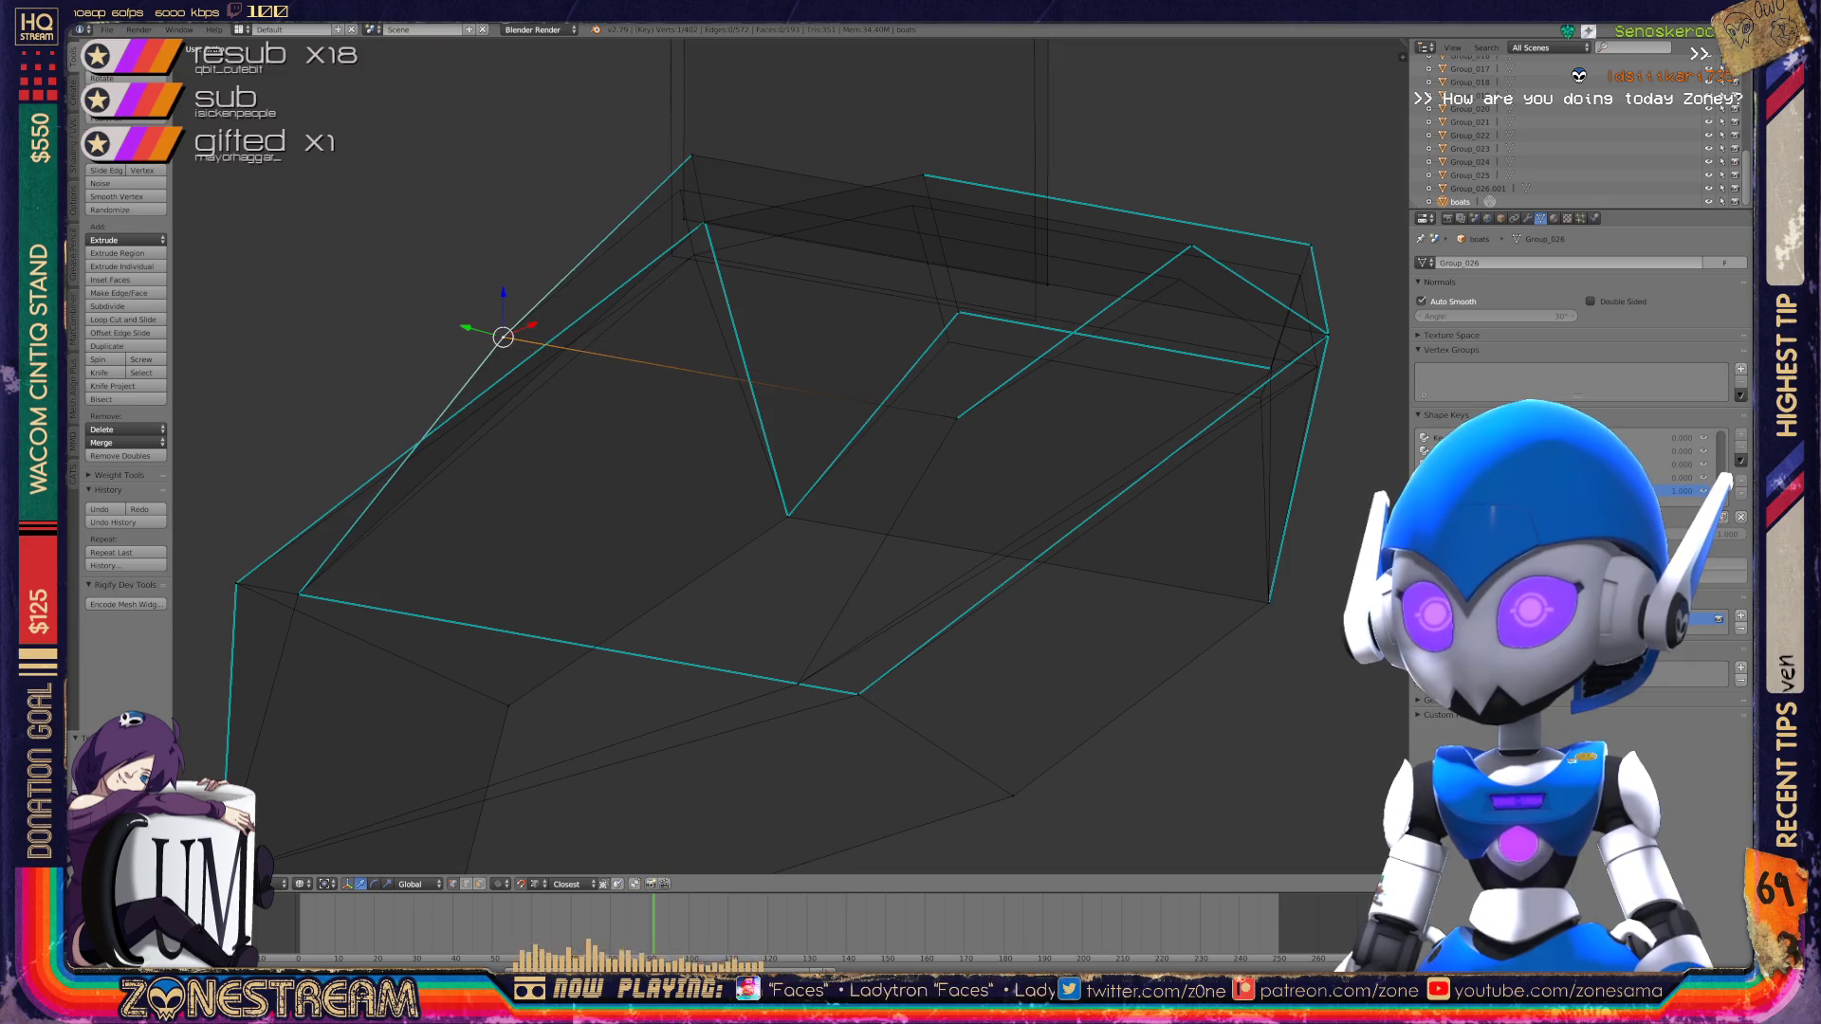
# Step: Lower the rim's right corner, middle vertex, and the vertex near the right corner
pyautogui.keyDown('shift'); pyautogui.moveTo(854, 427); pyautogui.dragTo(584, 505, button='middle'); pyautogui.keyUp('shift')
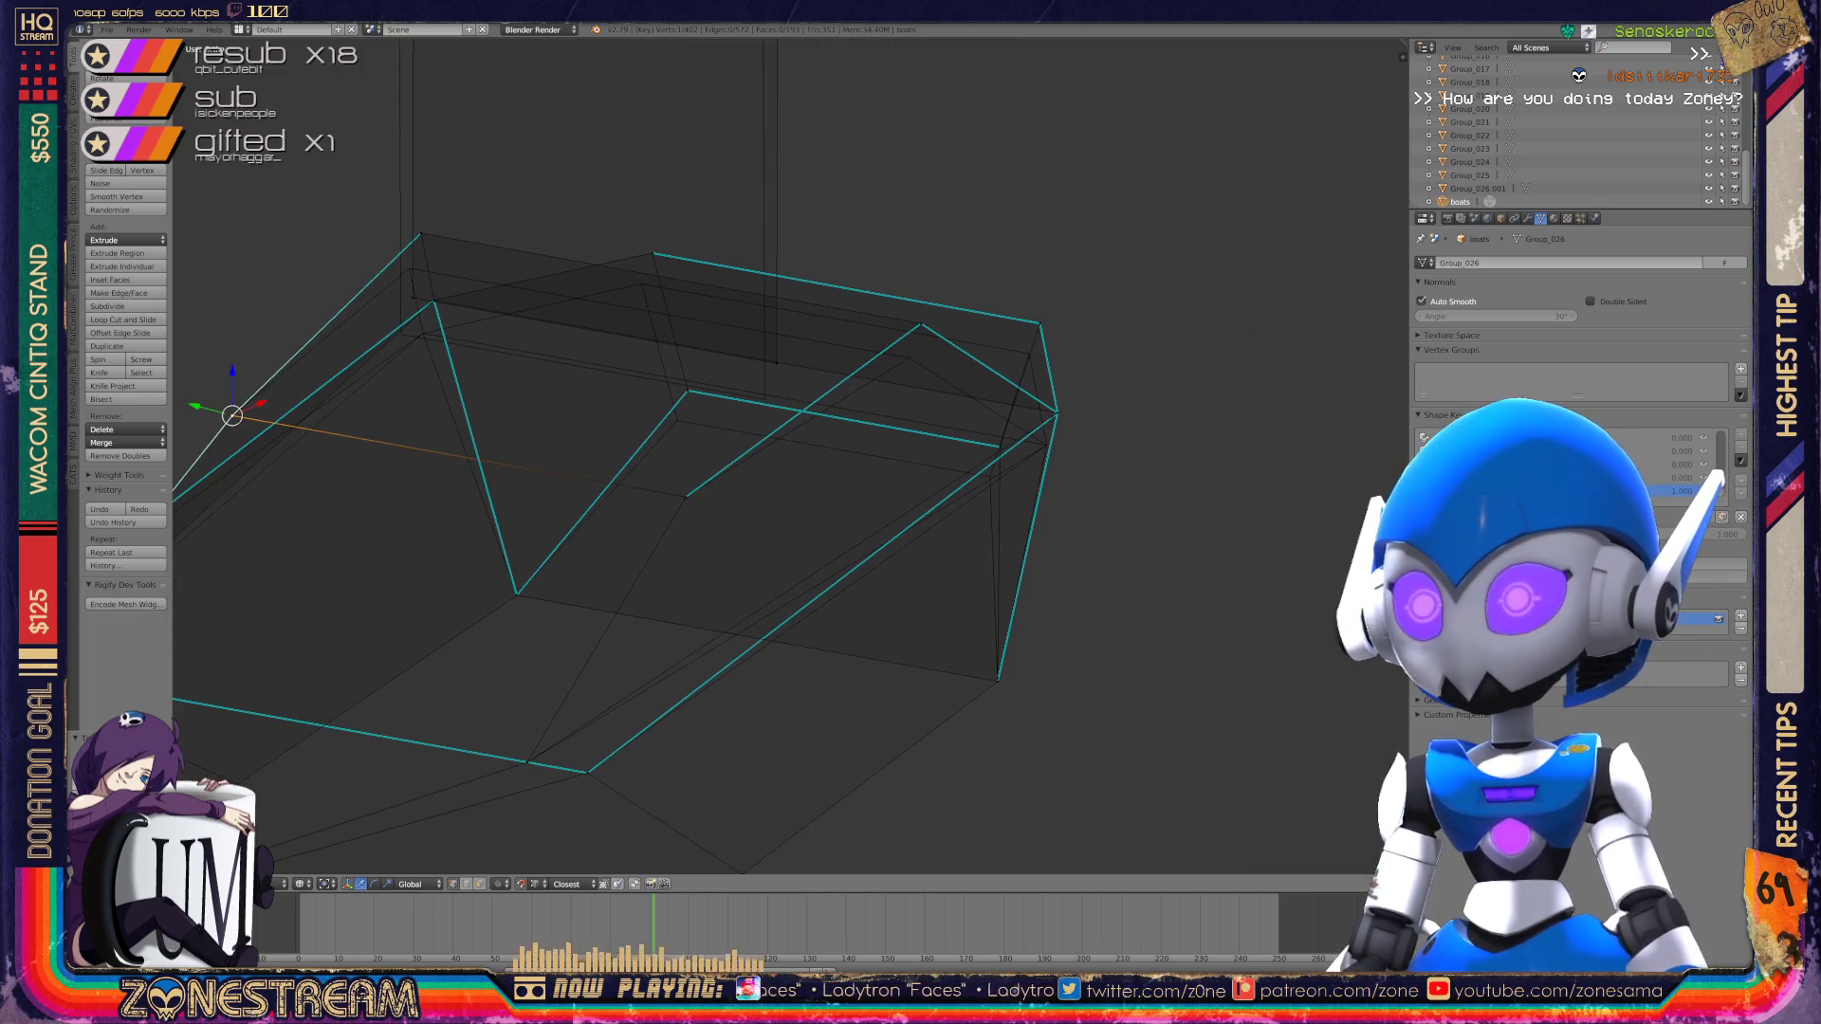
pyautogui.rightClick(1056, 412)
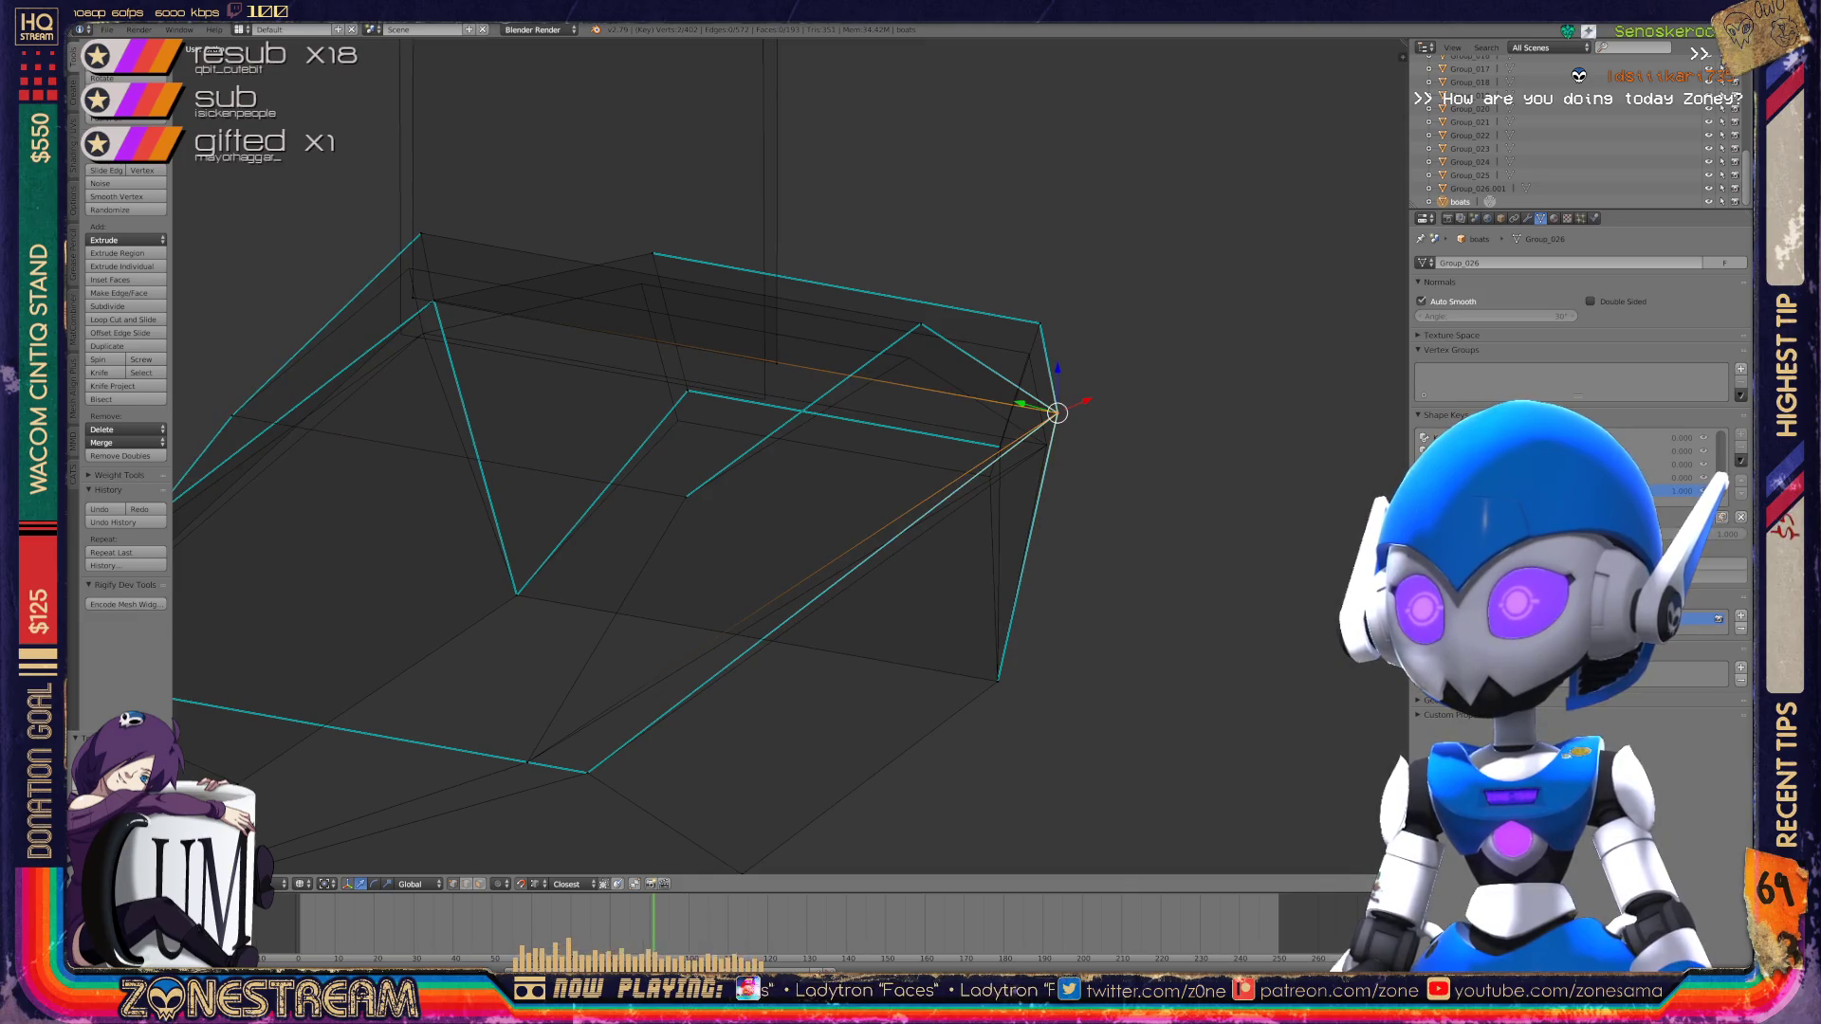
pyautogui.press('g')
pyautogui.press('g')
pyautogui.press('Return')
pyautogui.rightClick(688, 389)
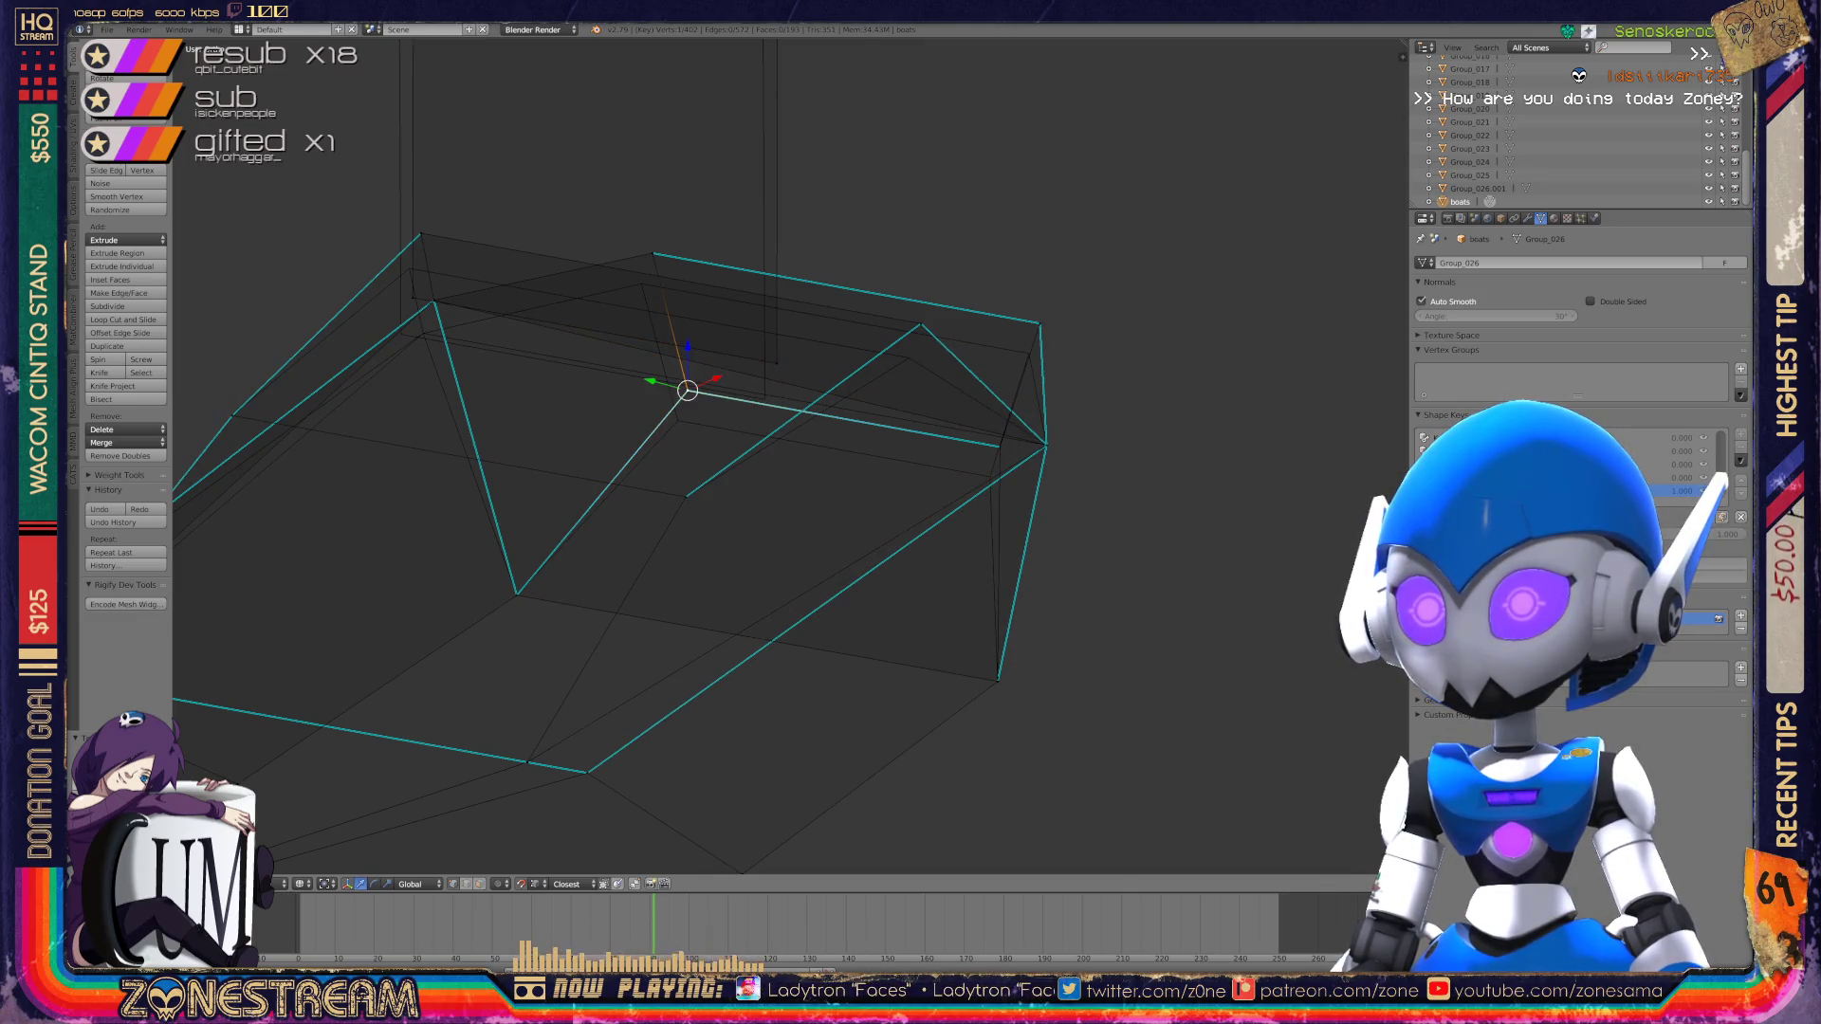
pyautogui.press('g')
pyautogui.press('g')
pyautogui.press('Return')
pyautogui.rightClick(999, 447)
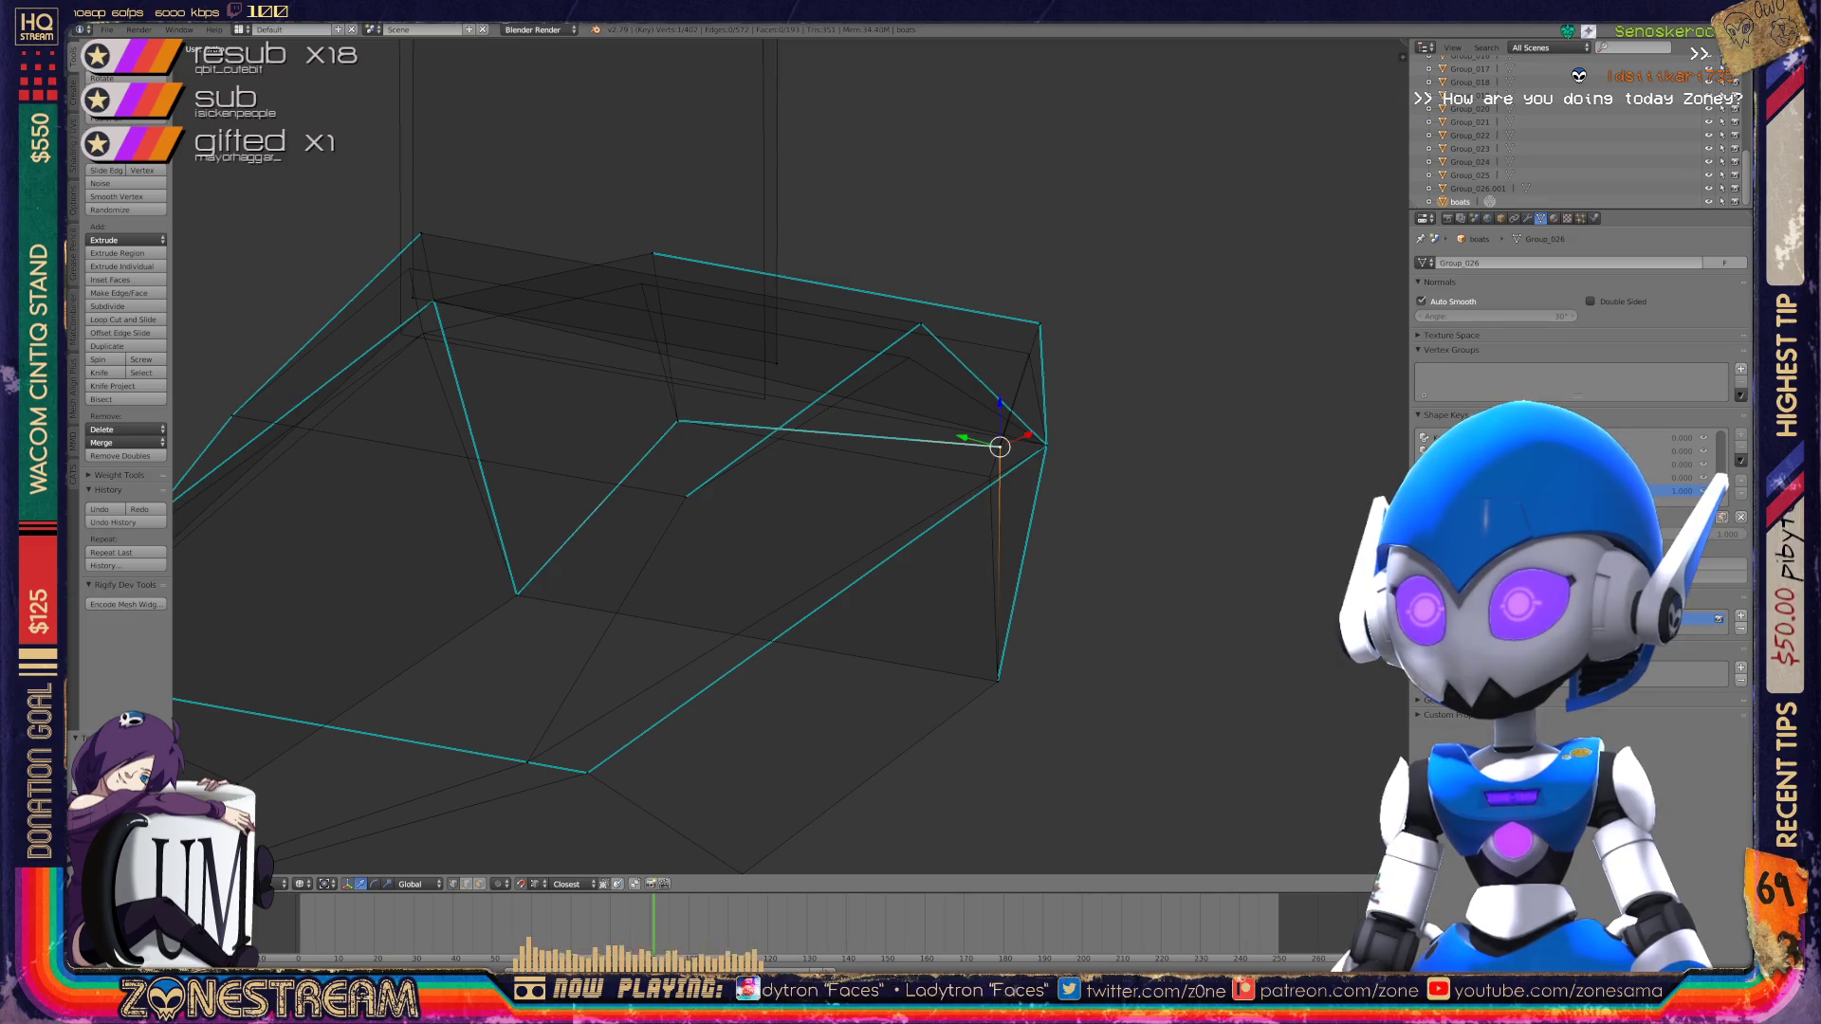
pyautogui.press('g')
pyautogui.press('g')
pyautogui.press('Return')
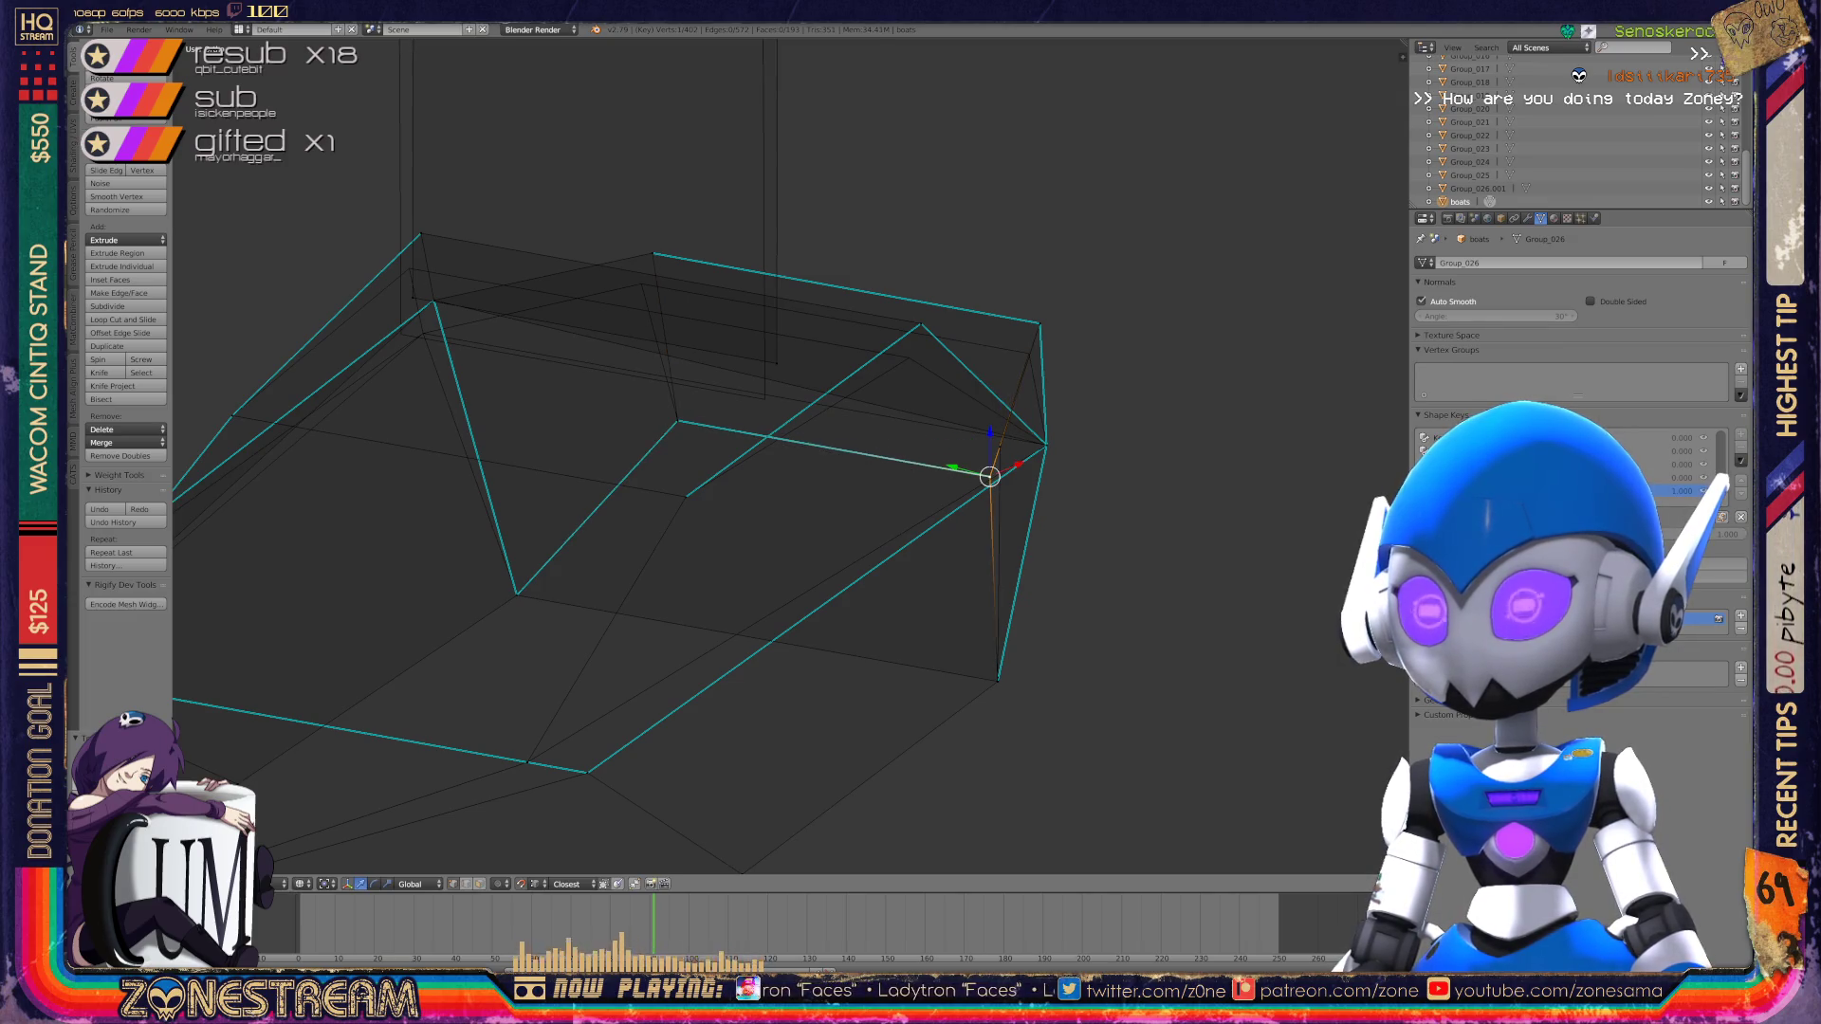
# Step: From the side, nudge three vertices down toward the toe slightly down-left
pyautogui.scroll(-3, 988, 475)
pyautogui.moveTo(759, 474)
pyautogui.mouseDown(button='middle')
pyautogui.moveTo(854, 445)
pyautogui.moveTo(882, 465)
pyautogui.mouseUp(button='middle')
pyautogui.keyDown('shift'); pyautogui.moveTo(692, 372); pyautogui.dragTo(768, 407, button='middle'); pyautogui.keyUp('shift')
pyautogui.rightClick(769, 407)
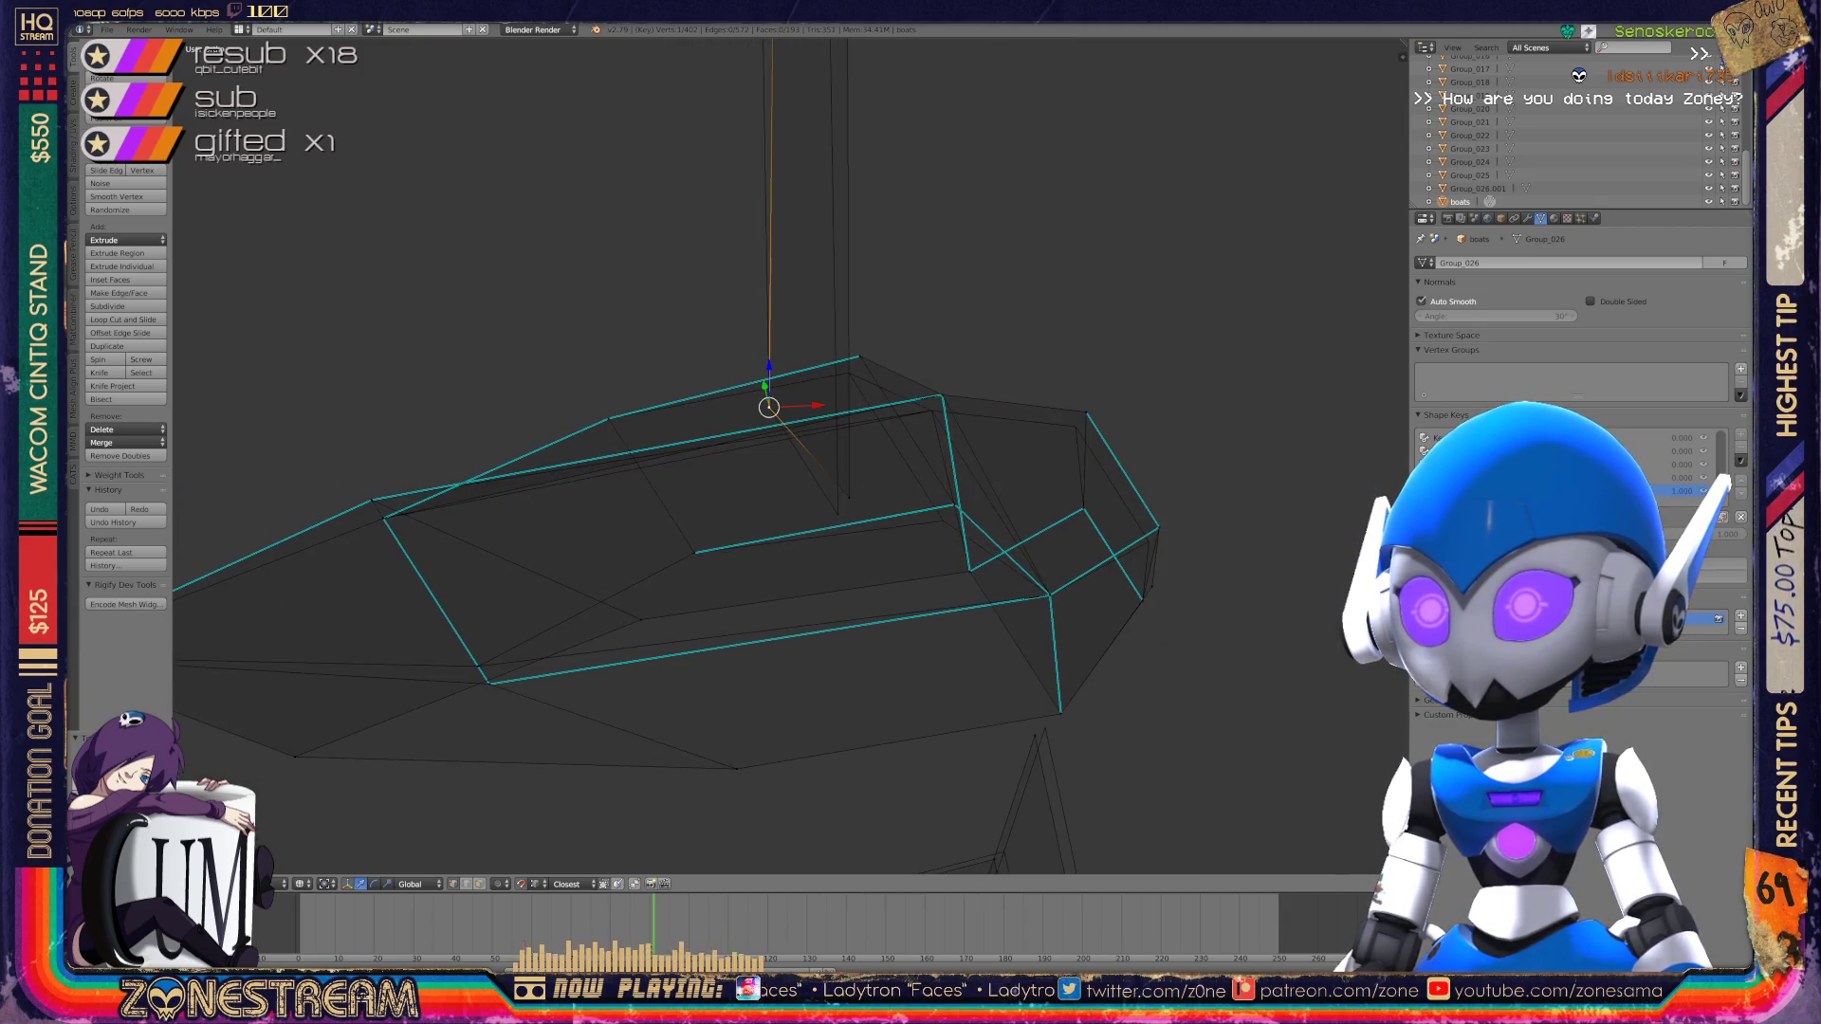
pyautogui.rightClick(838, 514)
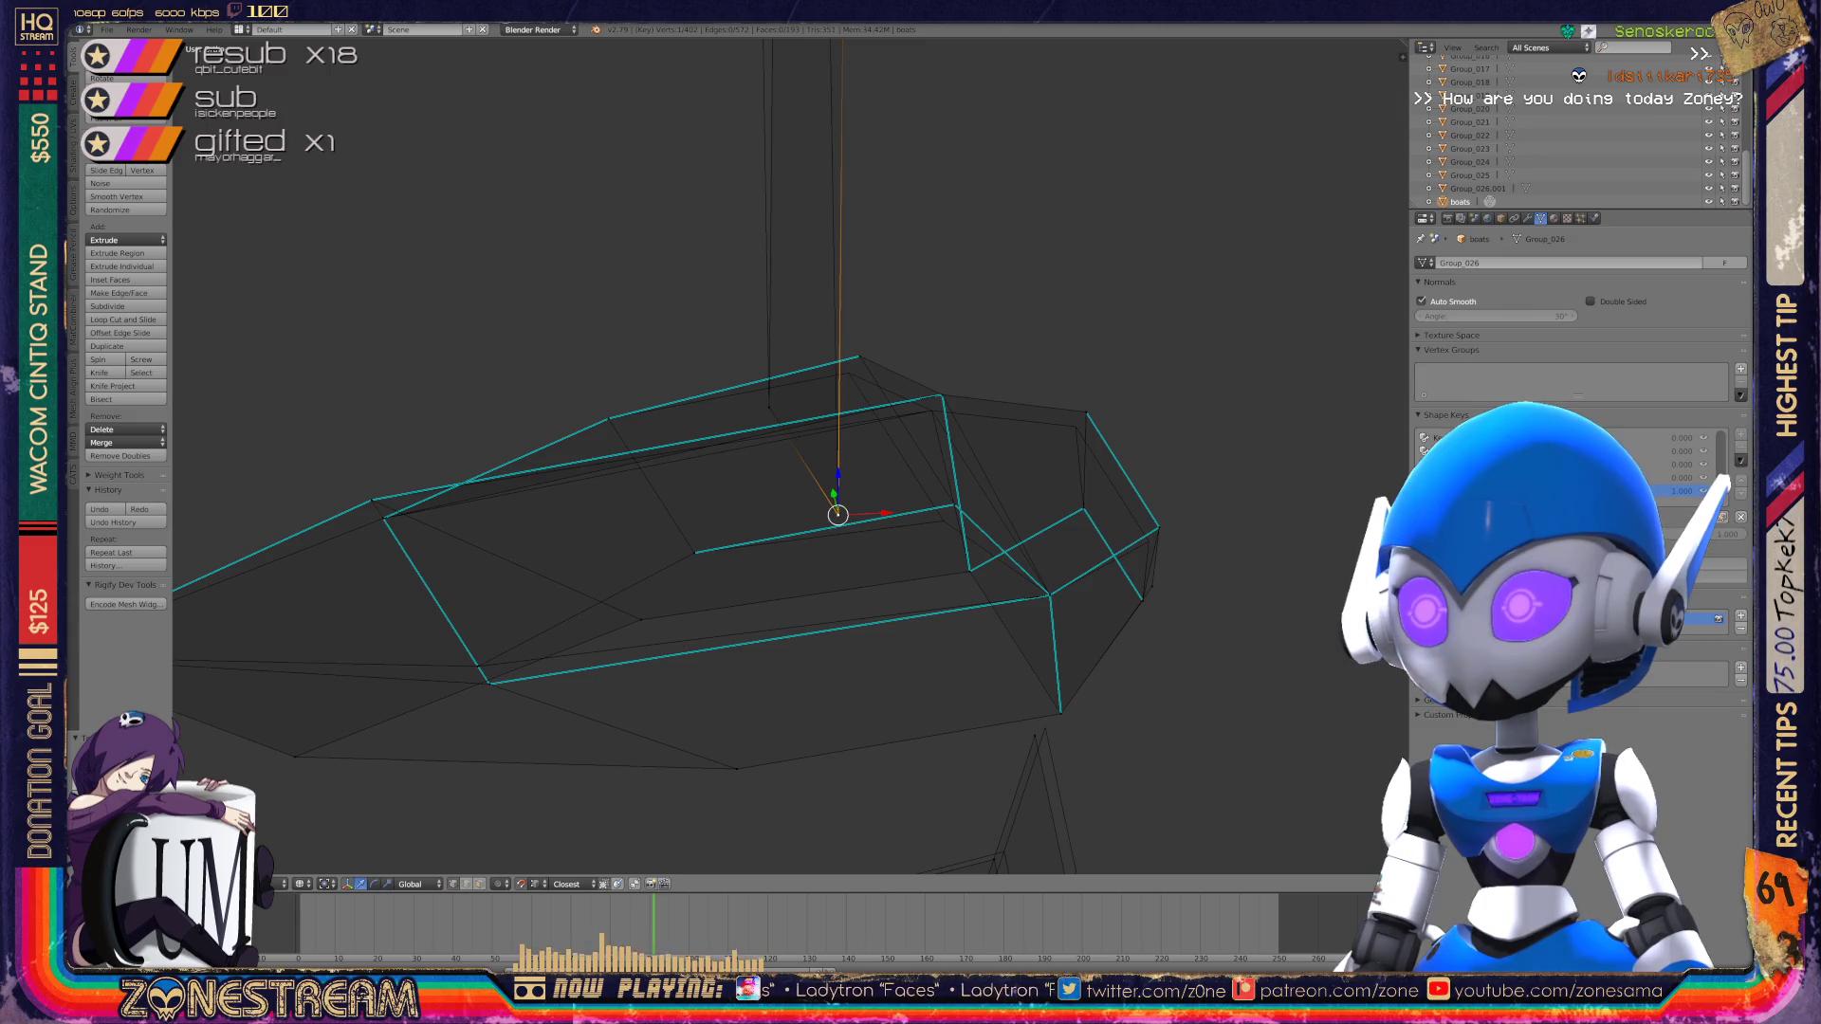
pyautogui.moveTo(1086, 413); pyautogui.dragTo(1075, 427)
pyautogui.moveTo(1158, 527); pyautogui.dragTo(1148, 542)
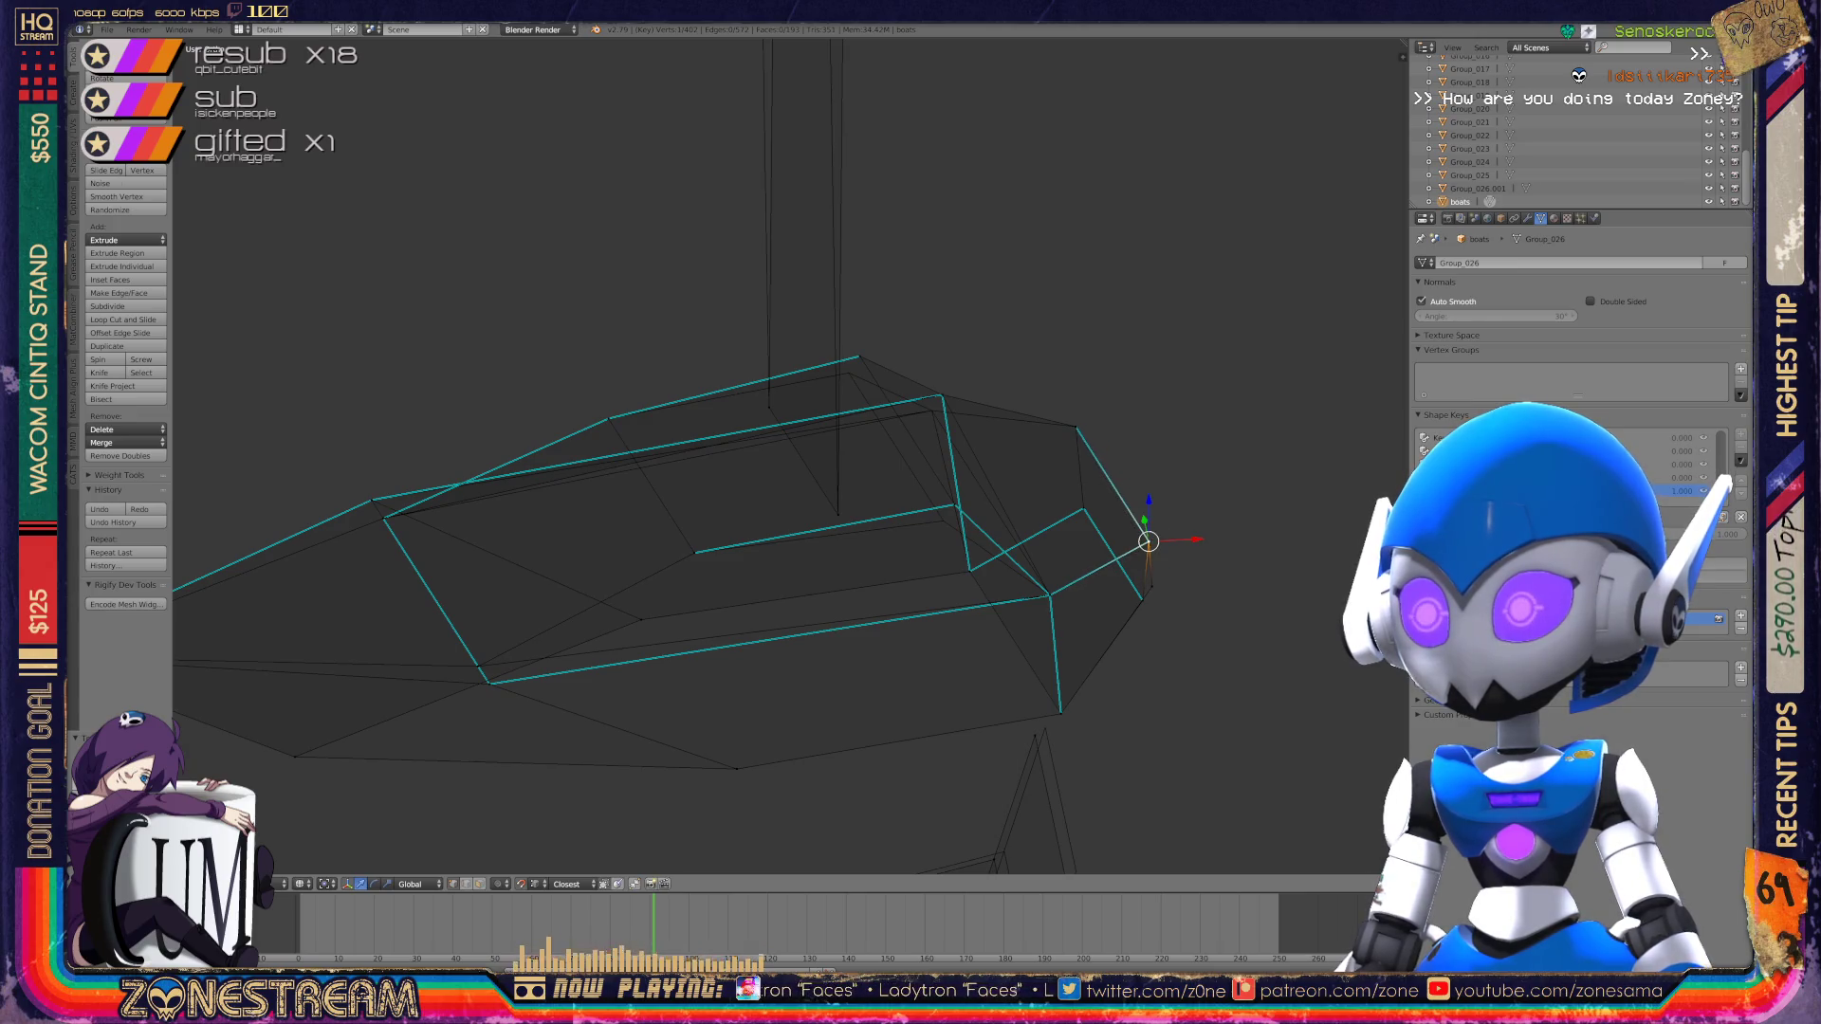
pyautogui.moveTo(1152, 587); pyautogui.dragTo(1143, 601)
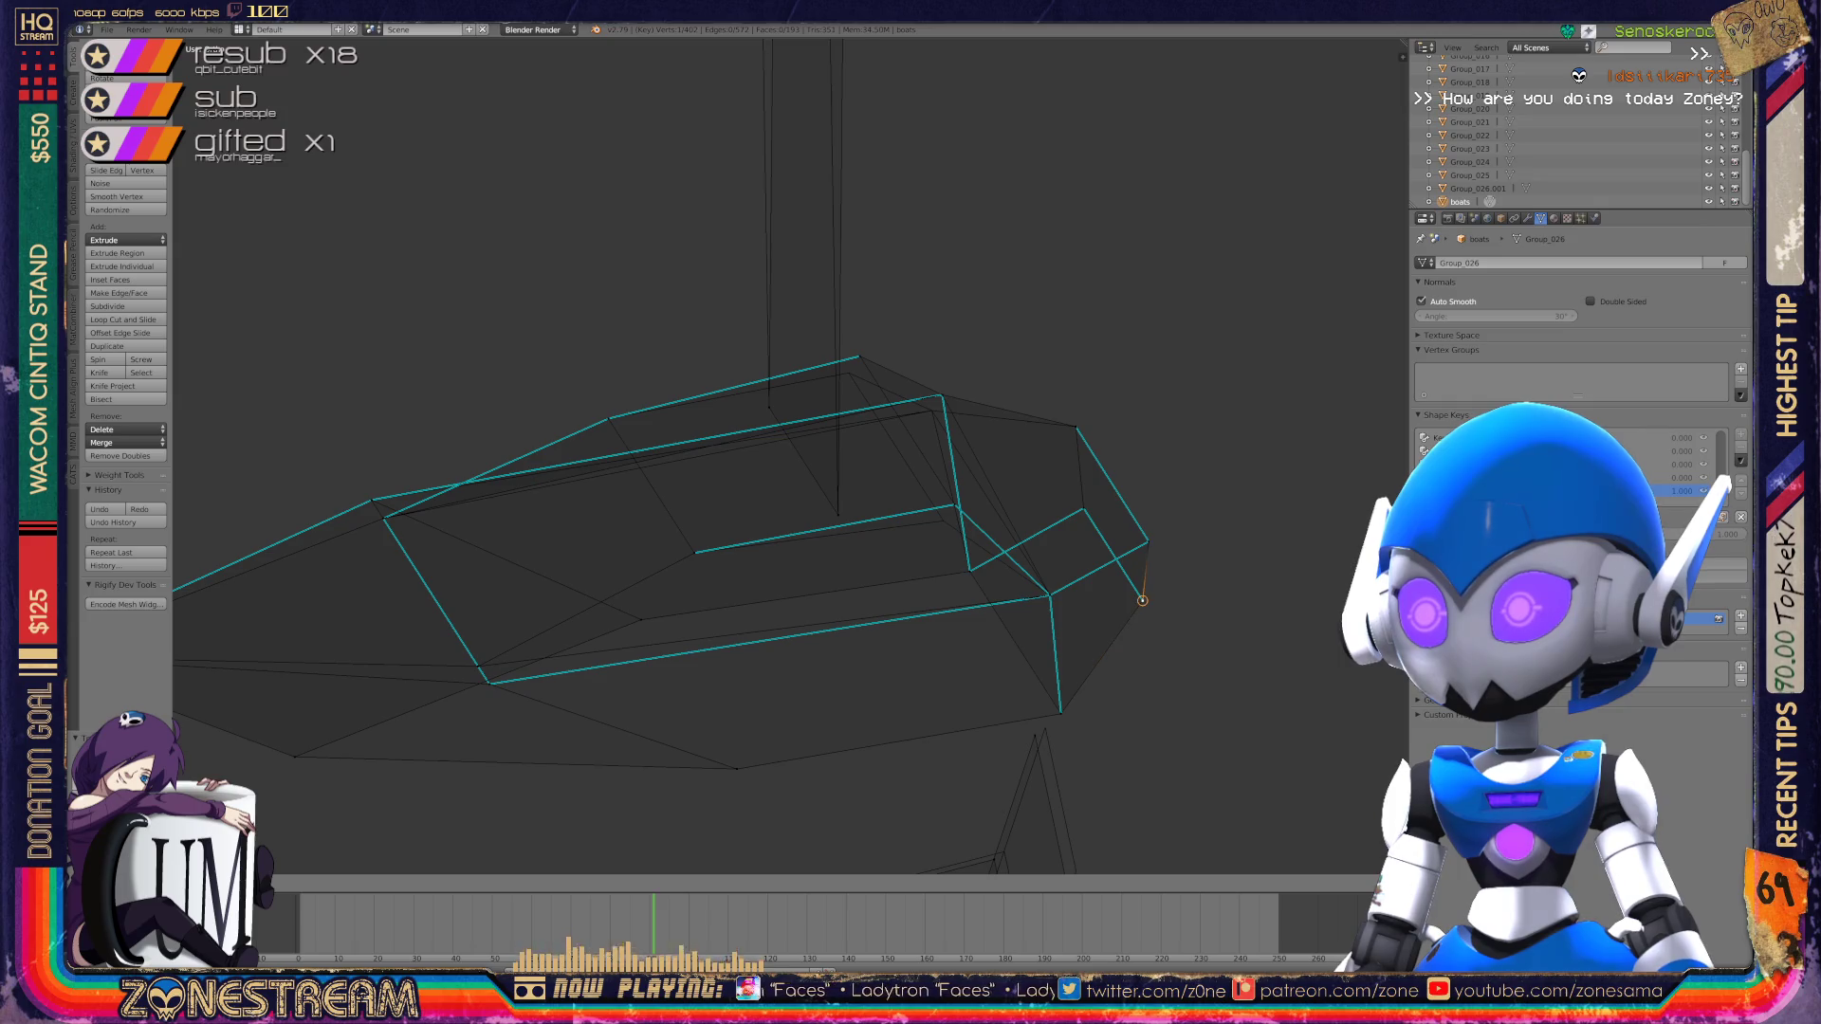
# Step: From below, move the boot's bottom vertex down and slightly adjust another vertex
pyautogui.moveTo(759, 474); pyautogui.dragTo(655, 332, button='middle')
pyautogui.scroll(2, 787, 455)
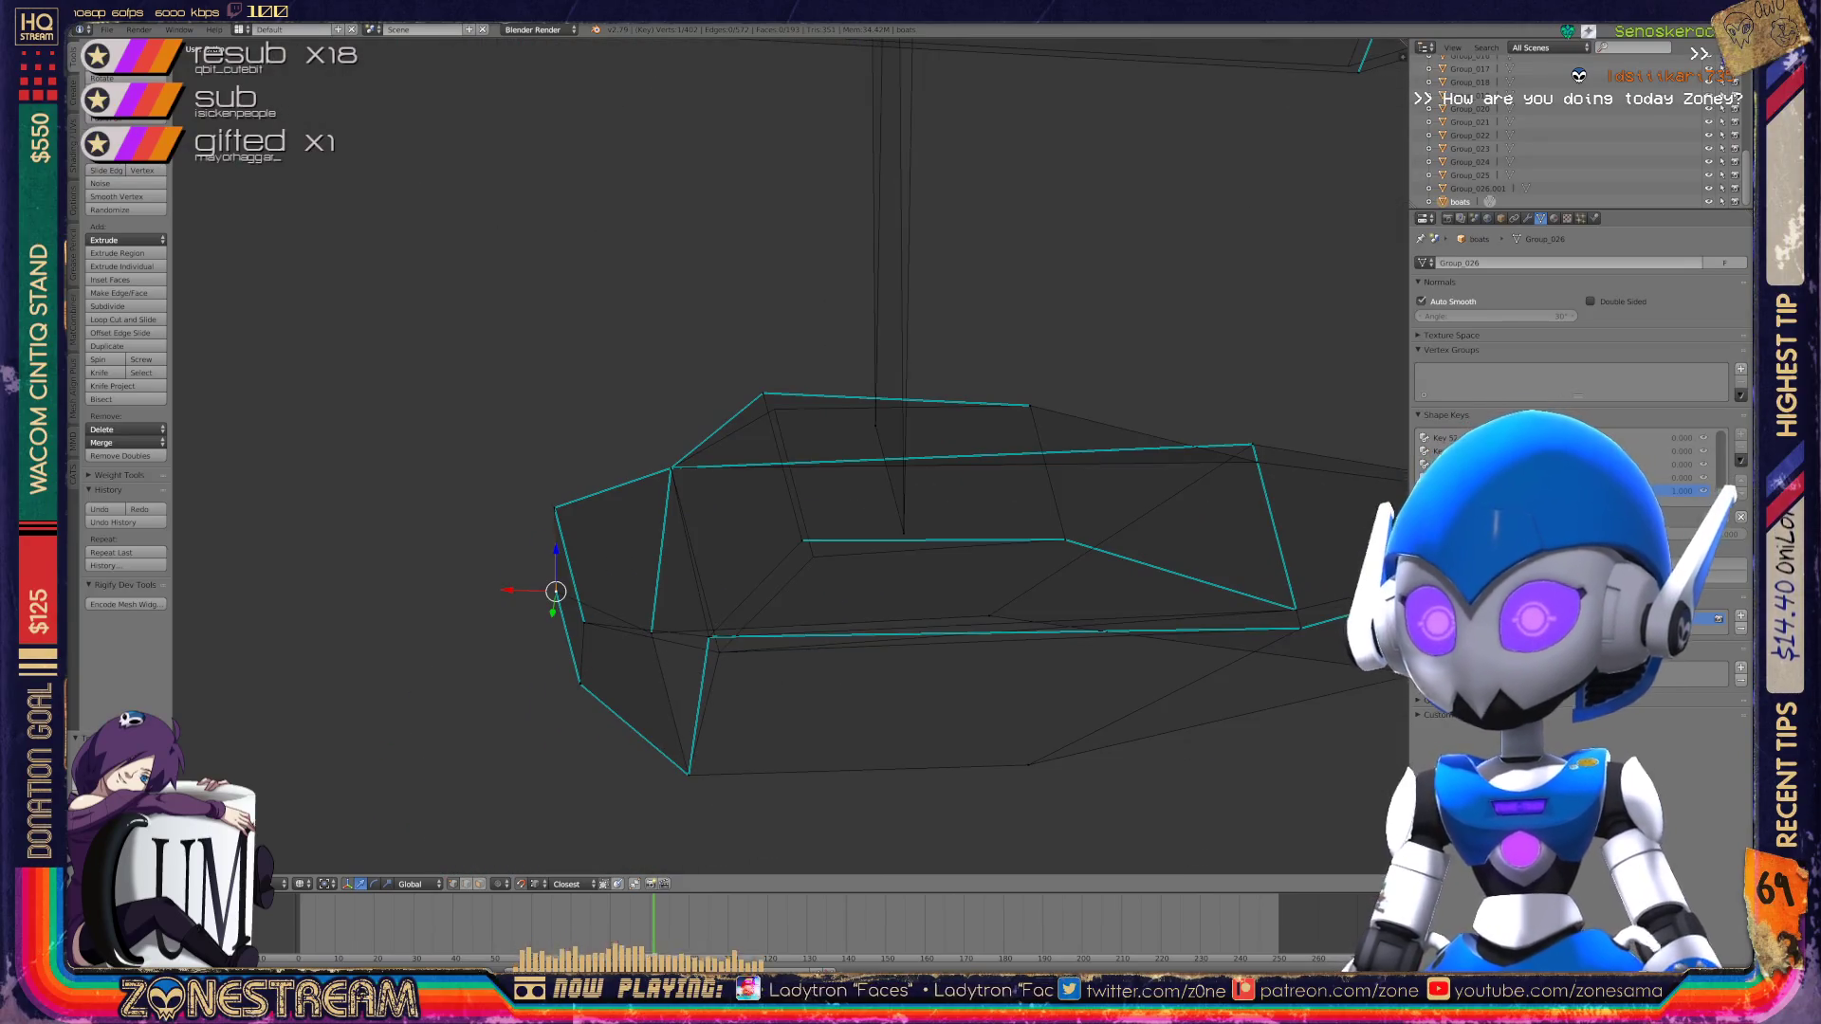
pyautogui.scroll(2, 787, 455)
pyautogui.rightClick(649, 768)
pyautogui.hotkey('shift', 's')
pyautogui.click(651, 706)
pyautogui.press('g')
pyautogui.click(668, 795)
pyautogui.rightClick(810, 602)
pyautogui.press('g')
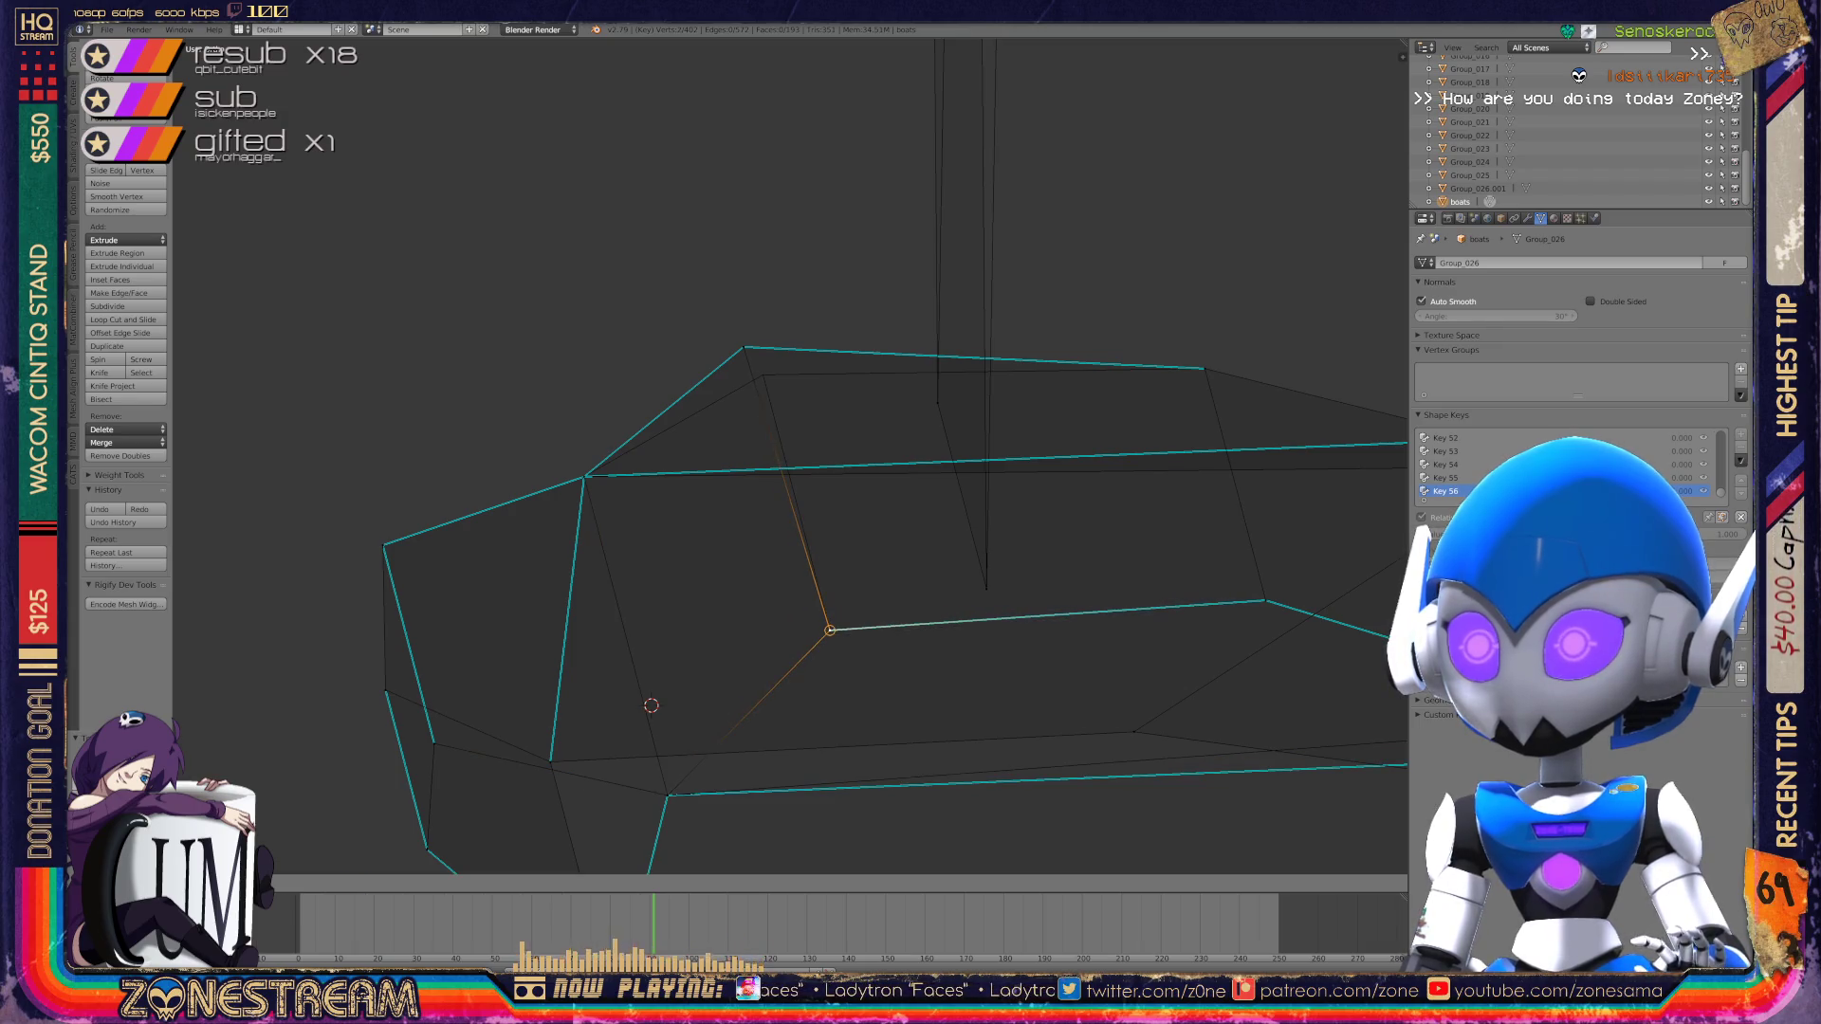
pyautogui.press('Return')
pyautogui.scroll(-5, 790, 456)
# Step: Check the top vertices of the boot's vertical stem, then orbit in Object Mode to see every boot
pyautogui.press('Tab')
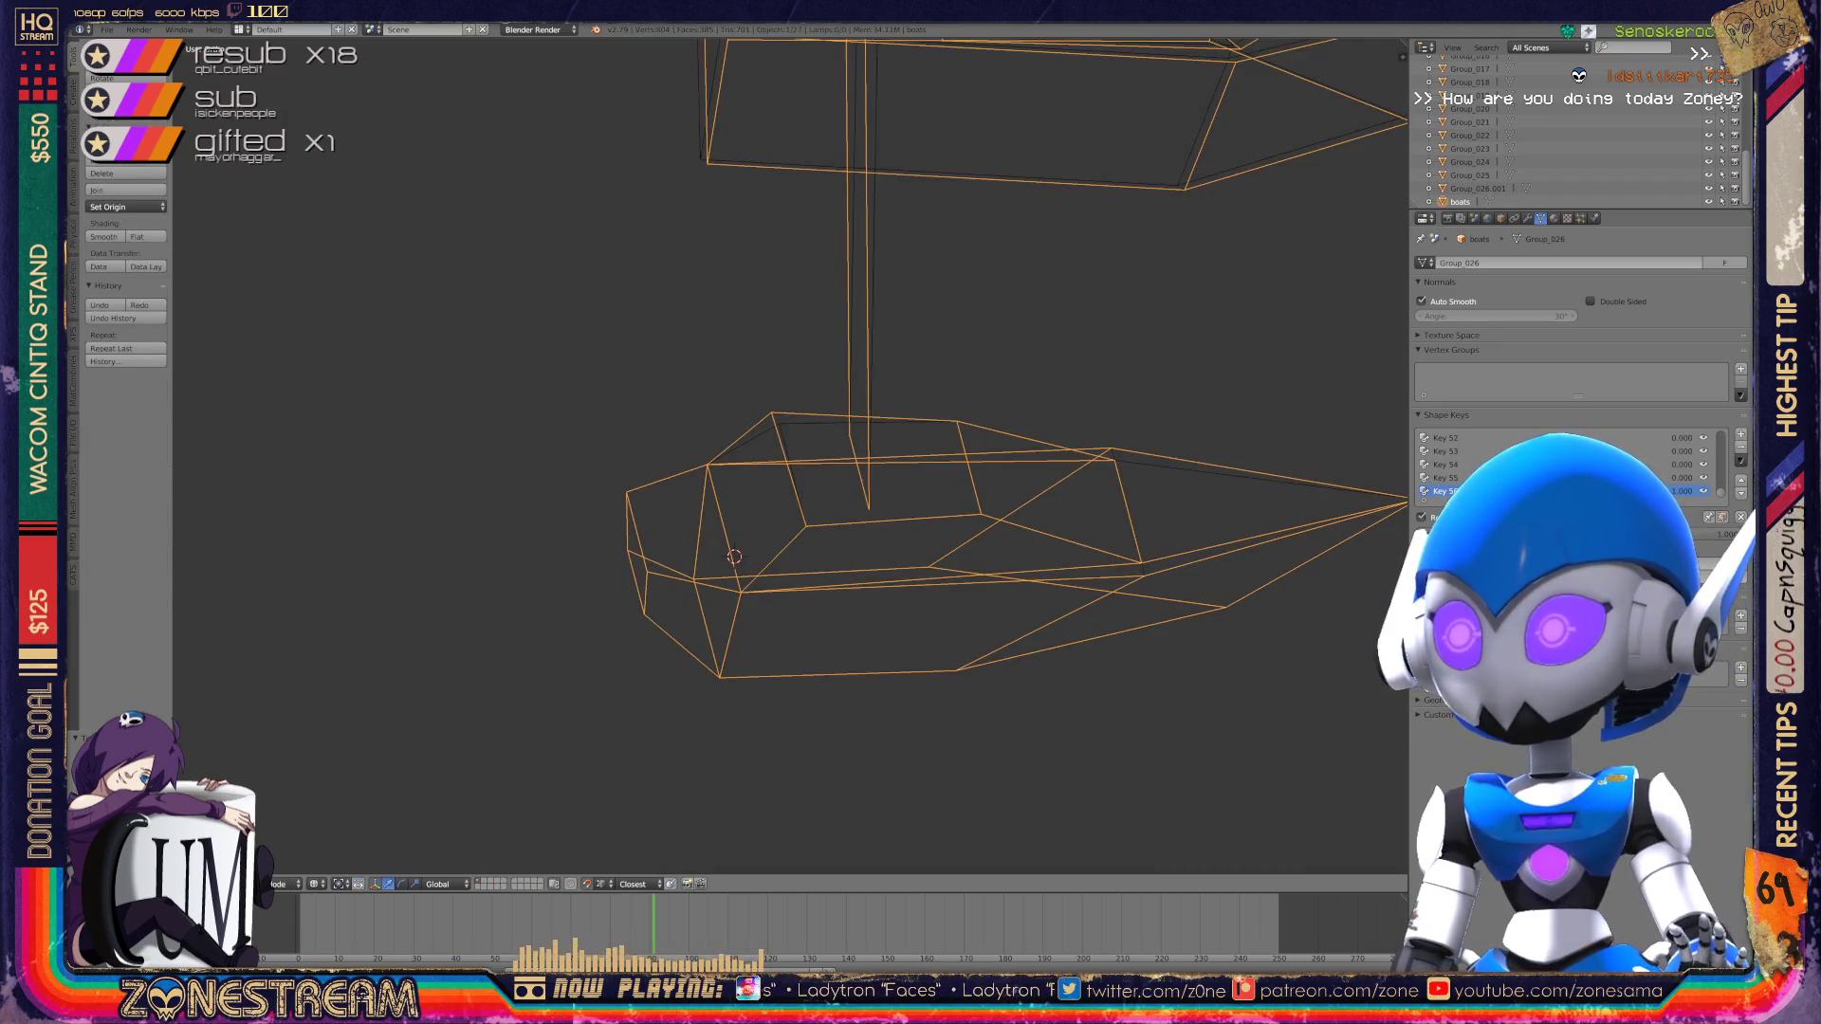
pyautogui.moveTo(790, 455); pyautogui.dragTo(911, 431, button='middle')
pyautogui.scroll(3, 790, 455)
pyautogui.press('Tab')
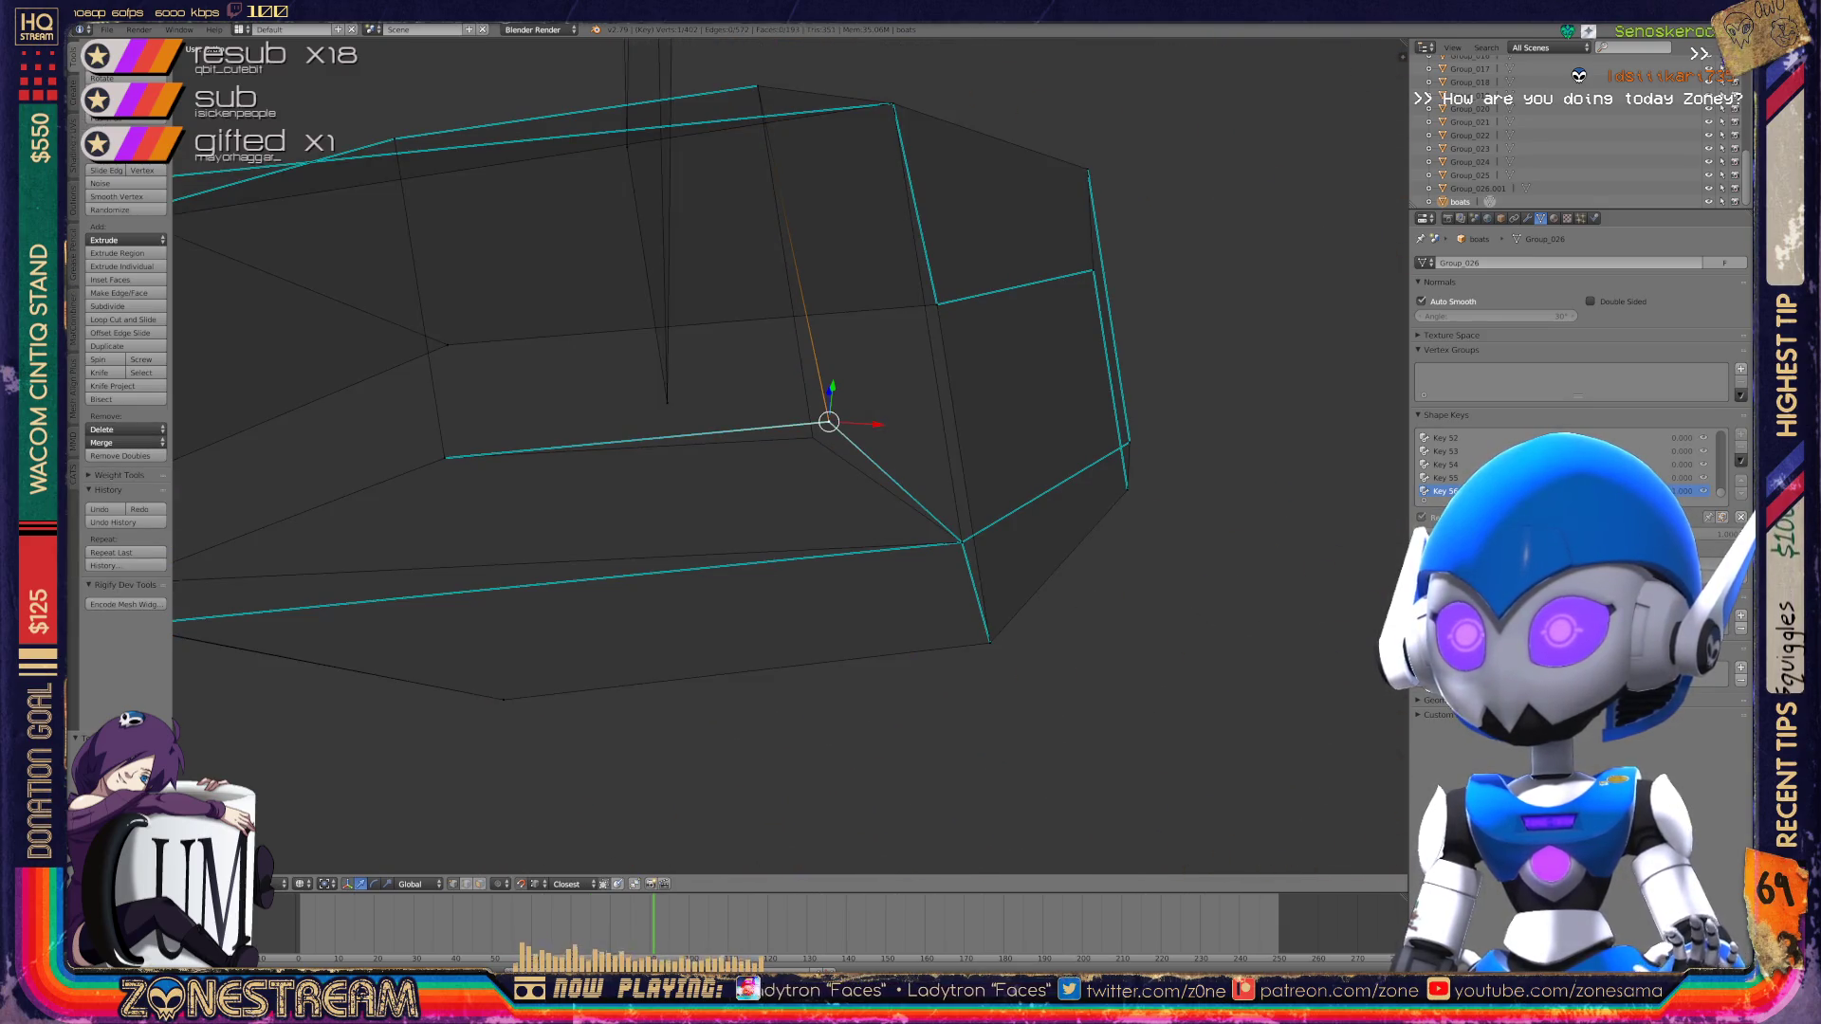
pyautogui.scroll(-4, 791, 455)
pyautogui.keyDown('shift'); pyautogui.moveTo(800, 447); pyautogui.dragTo(800, 863, button='middle'); pyautogui.keyUp('shift')
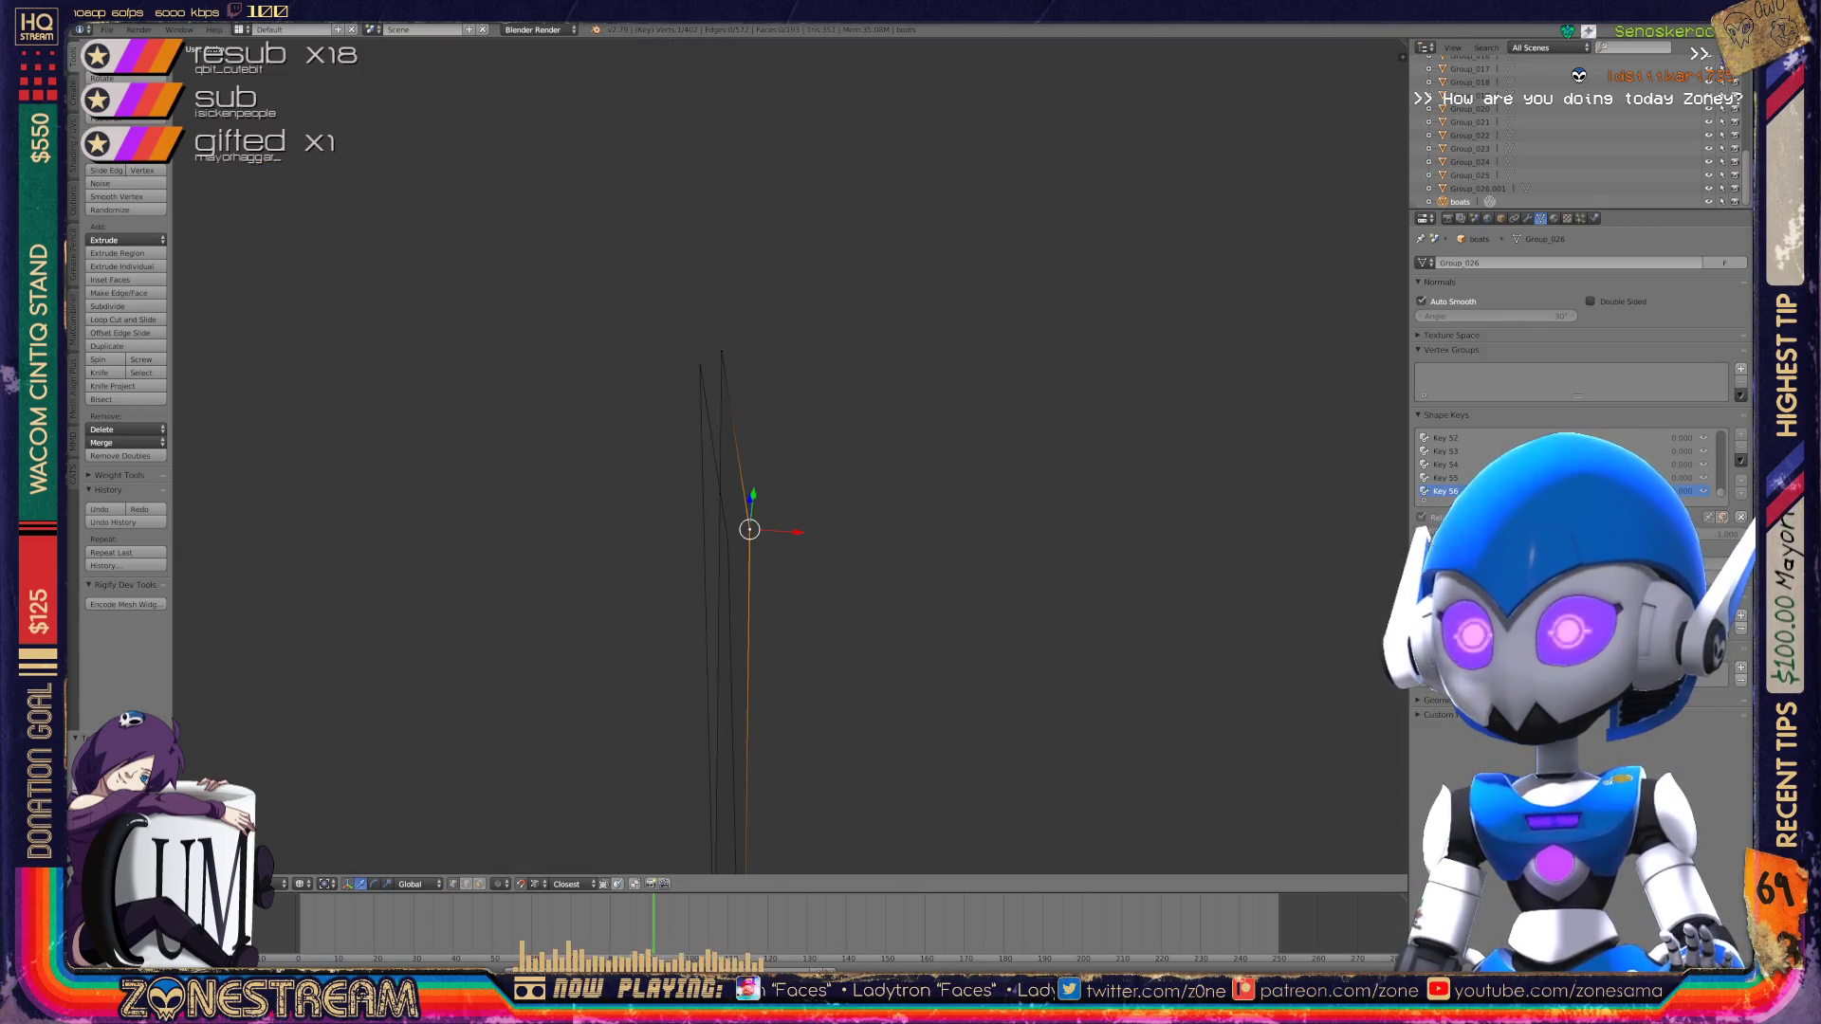
pyautogui.click(728, 541)
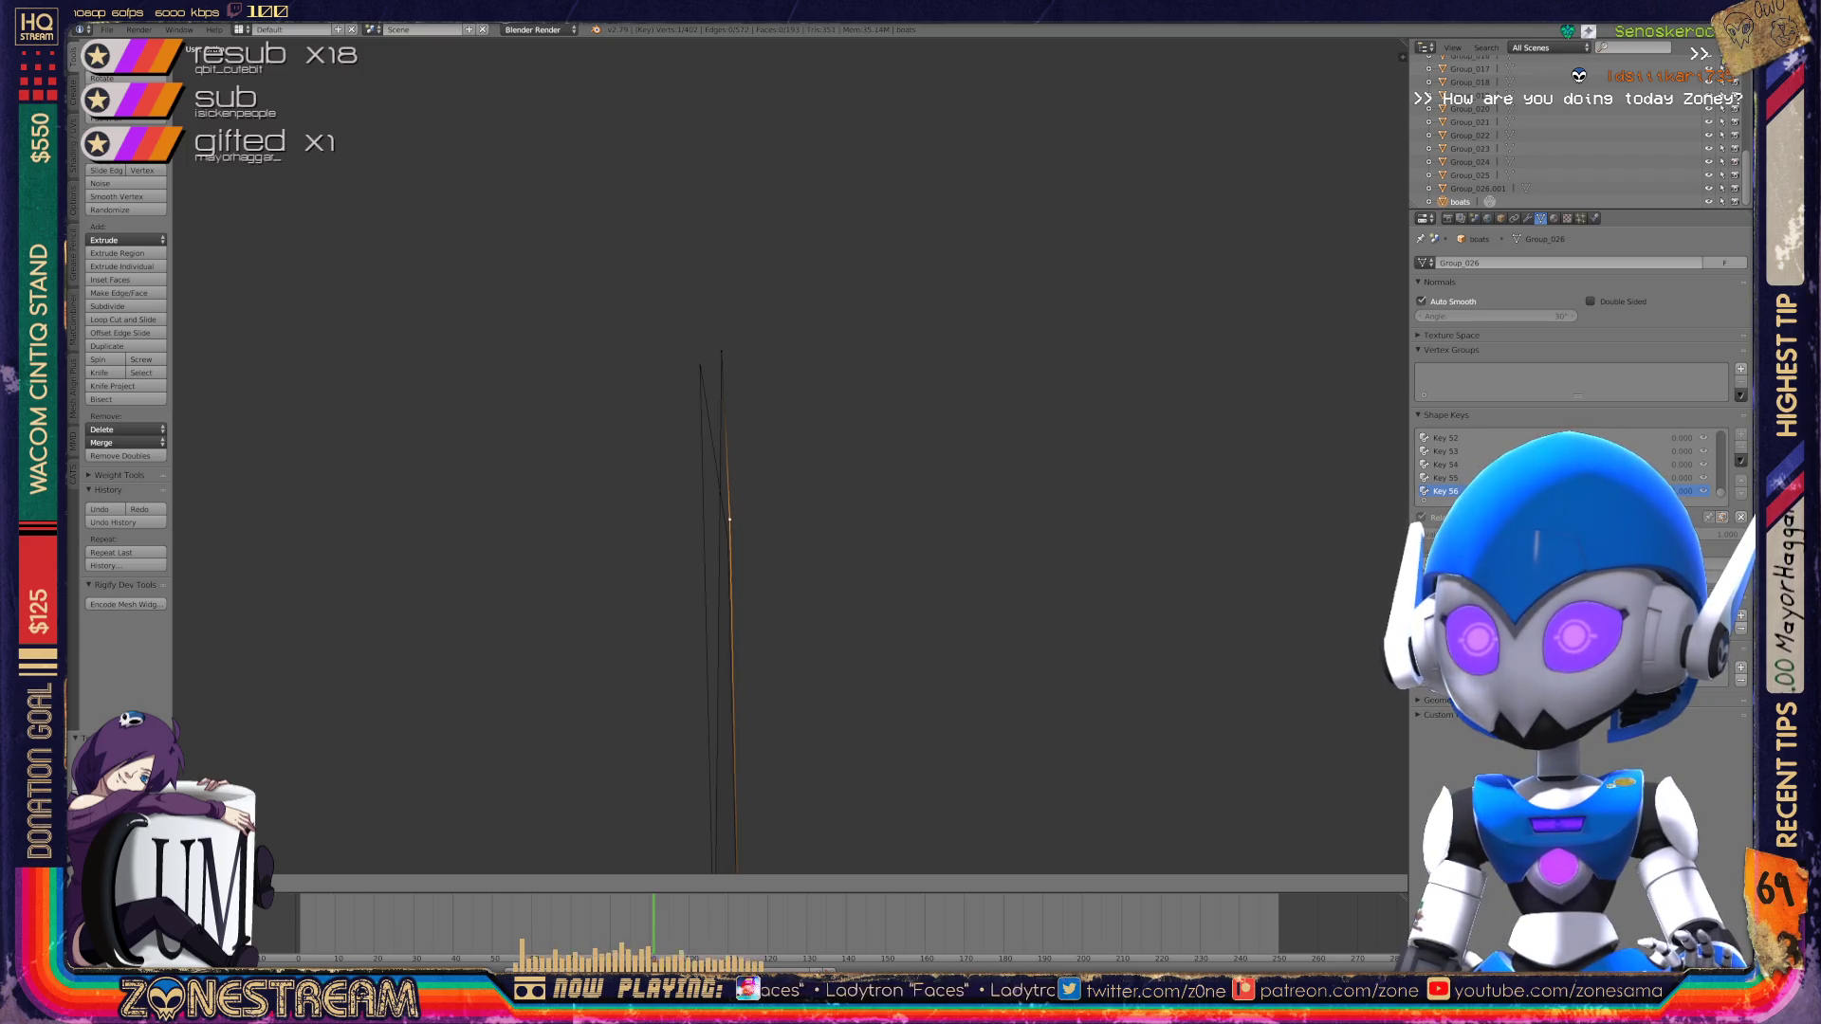
pyautogui.click(722, 351)
pyautogui.click(700, 363)
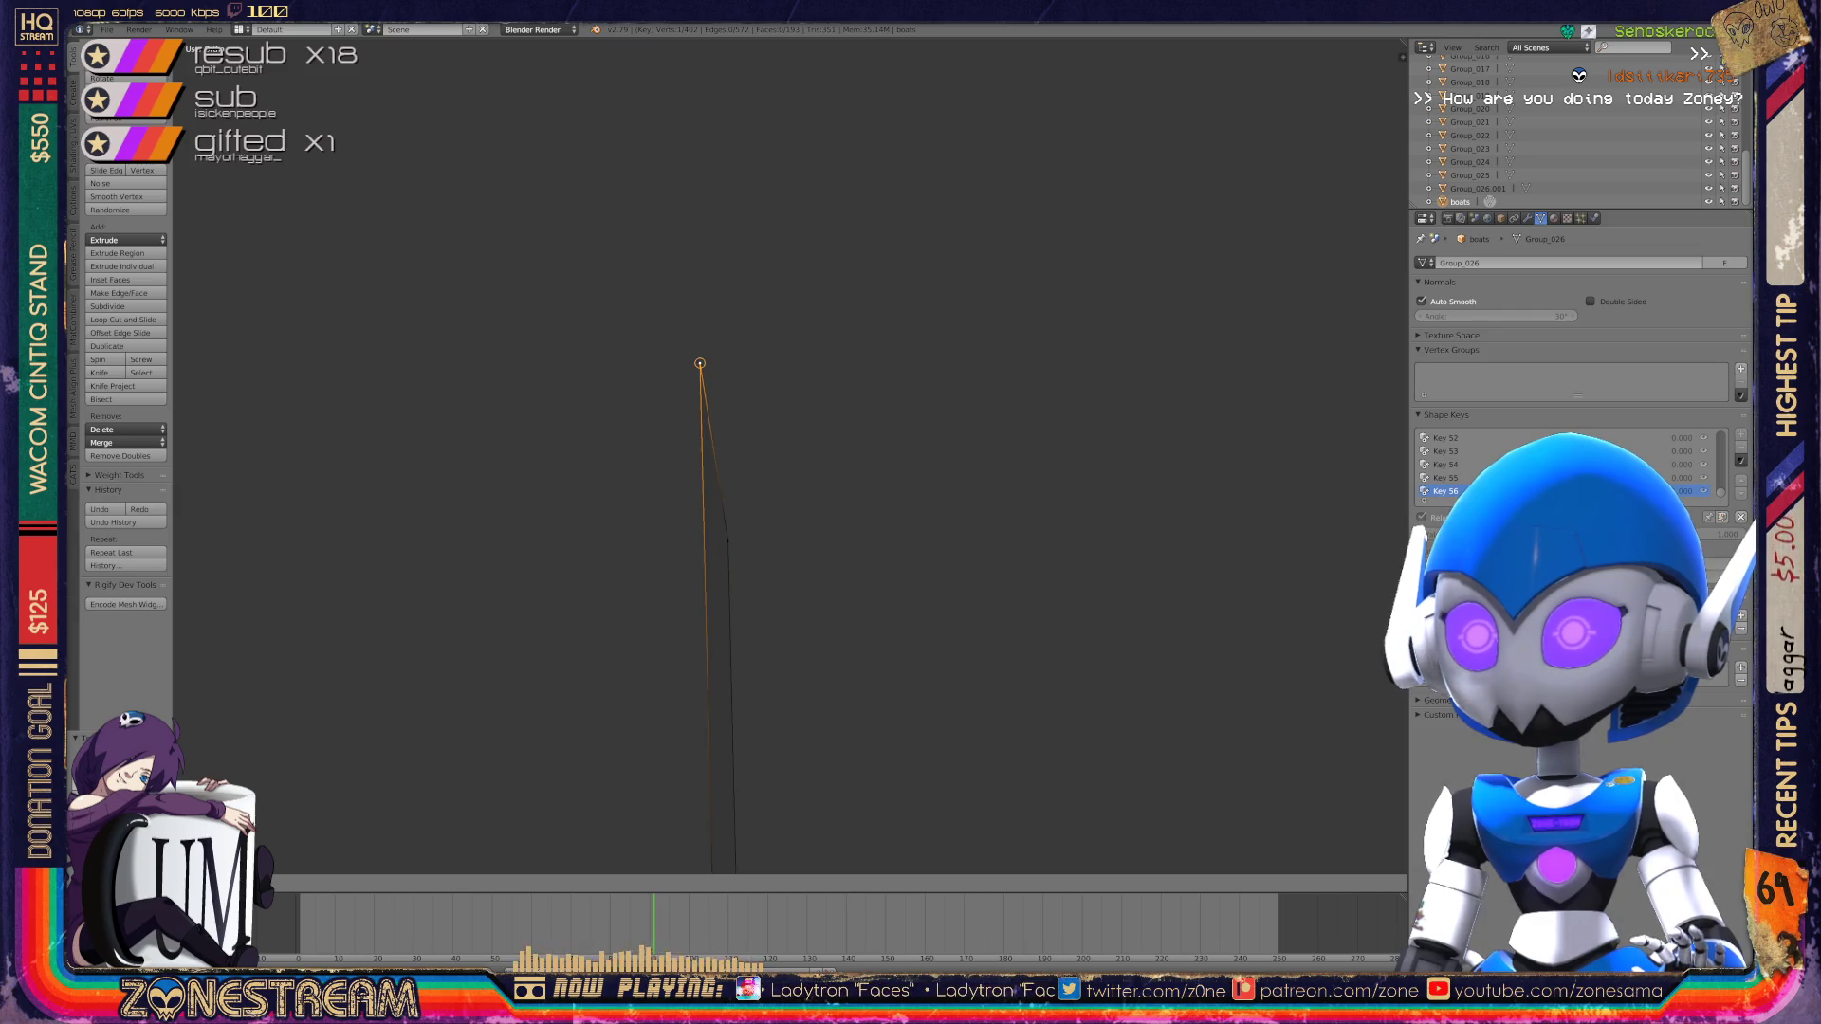
pyautogui.press('Tab')
pyautogui.moveTo(788, 455); pyautogui.dragTo(911, 436, button='middle')
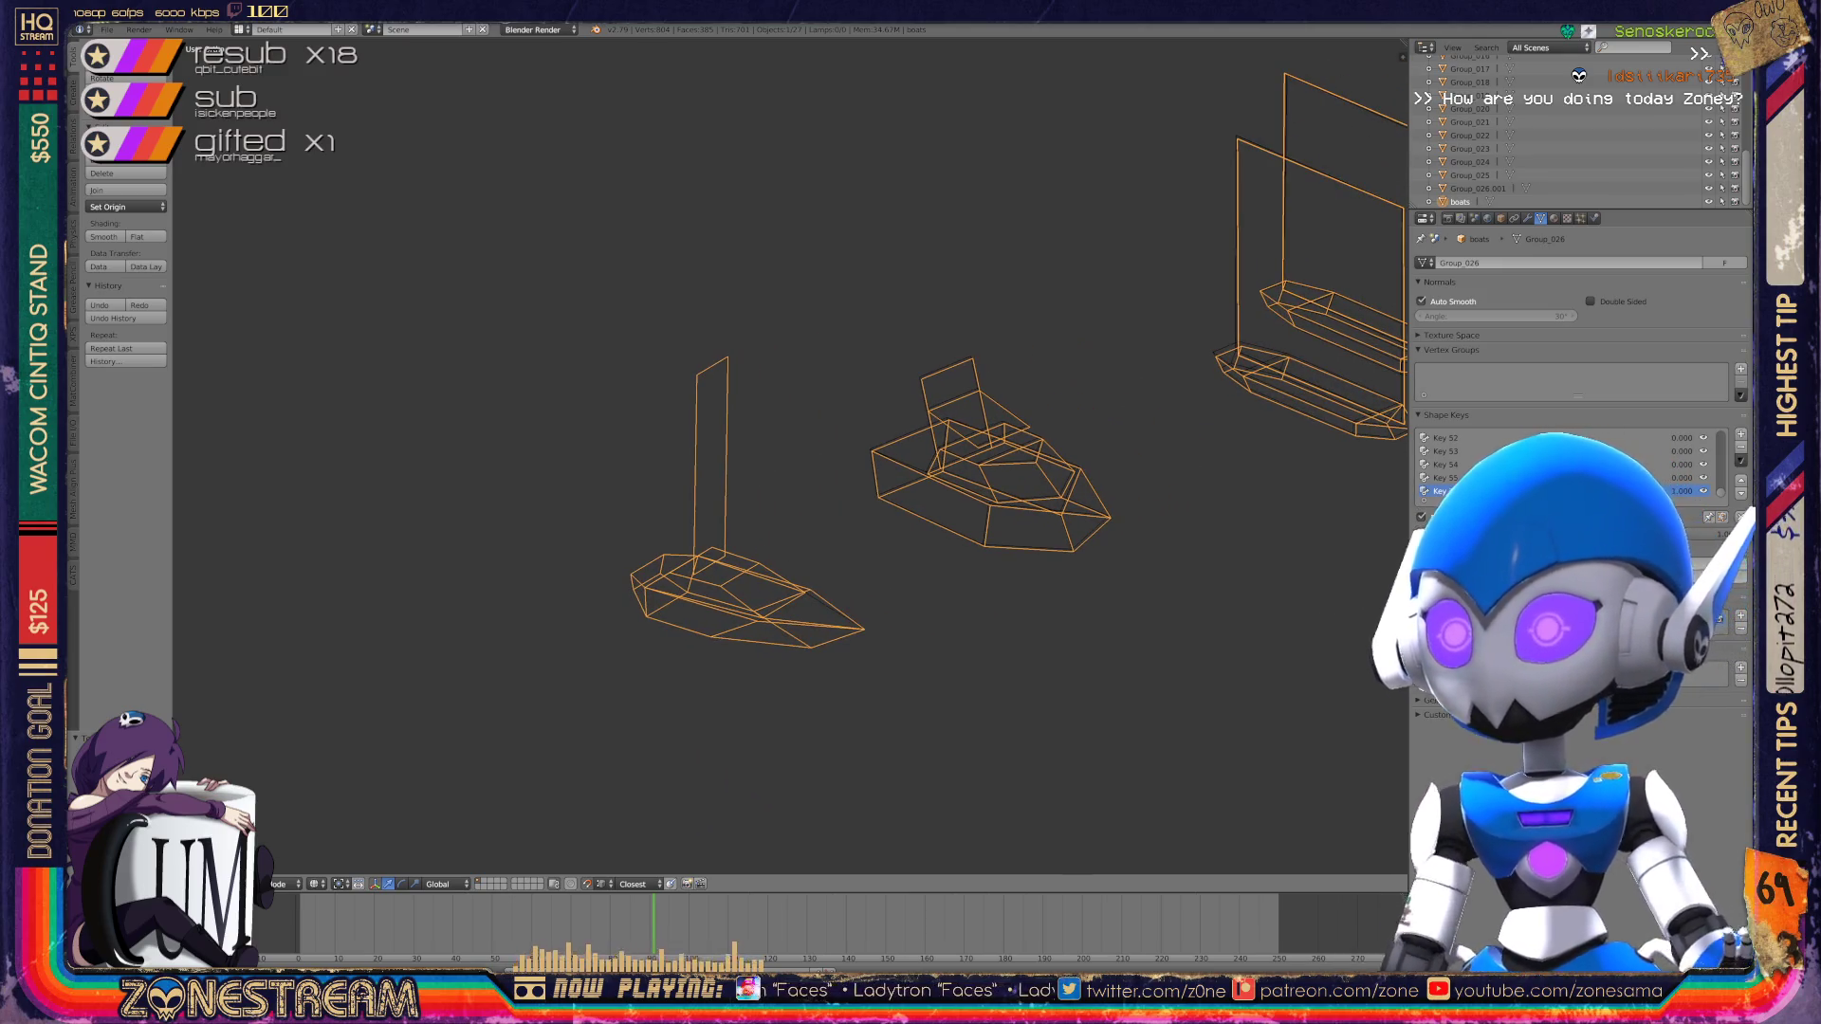
# Step: In Edit Mode on the middle boot, nudge the bottom-left, bottom and bottom-right vertices slightly up
pyautogui.scroll(8, 797, 456)
pyautogui.press('Tab')
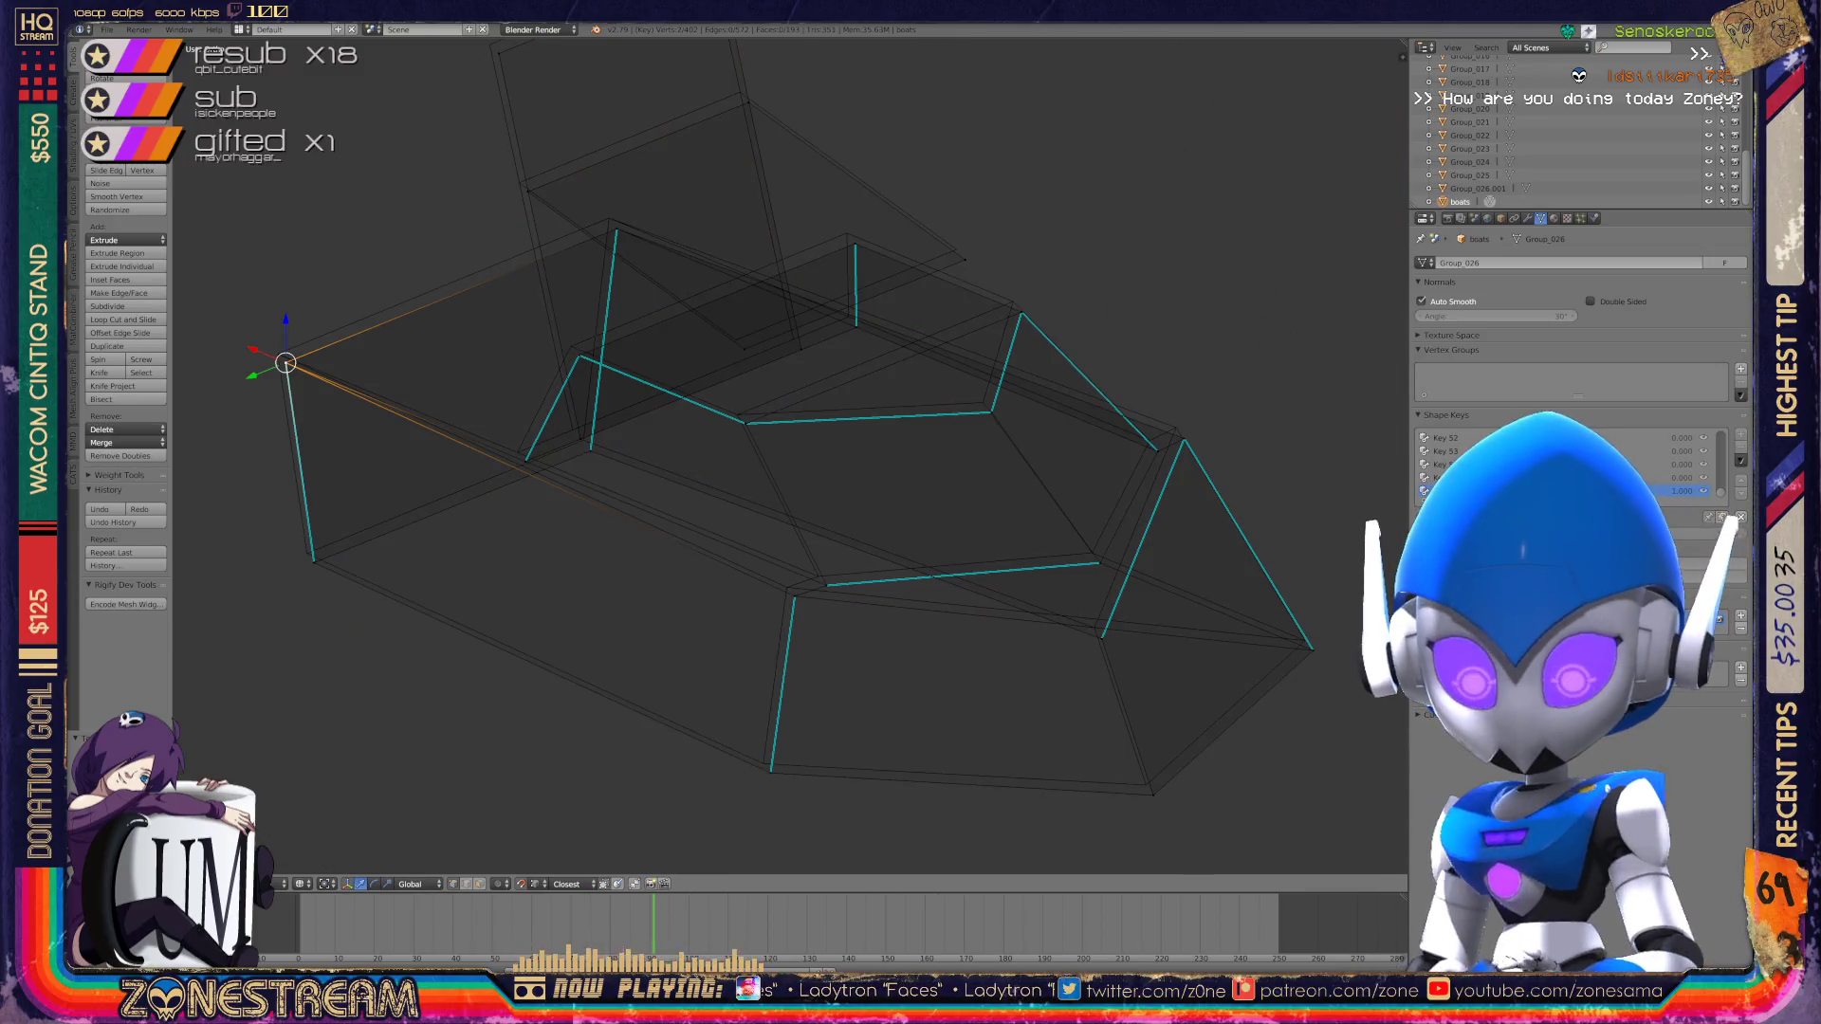
pyautogui.moveTo(286, 363); pyautogui.dragTo(278, 354)
pyautogui.click(313, 559)
pyautogui.moveTo(313, 560); pyautogui.dragTo(306, 550)
pyautogui.click(770, 772)
pyautogui.moveTo(770, 772); pyautogui.dragTo(763, 762)
pyautogui.click(1152, 795)
pyautogui.moveTo(1152, 795); pyautogui.dragTo(1146, 783)
# Step: Shift two more boot vertices up-left, then reorient the view toward the boot
pyautogui.click(1305, 641)
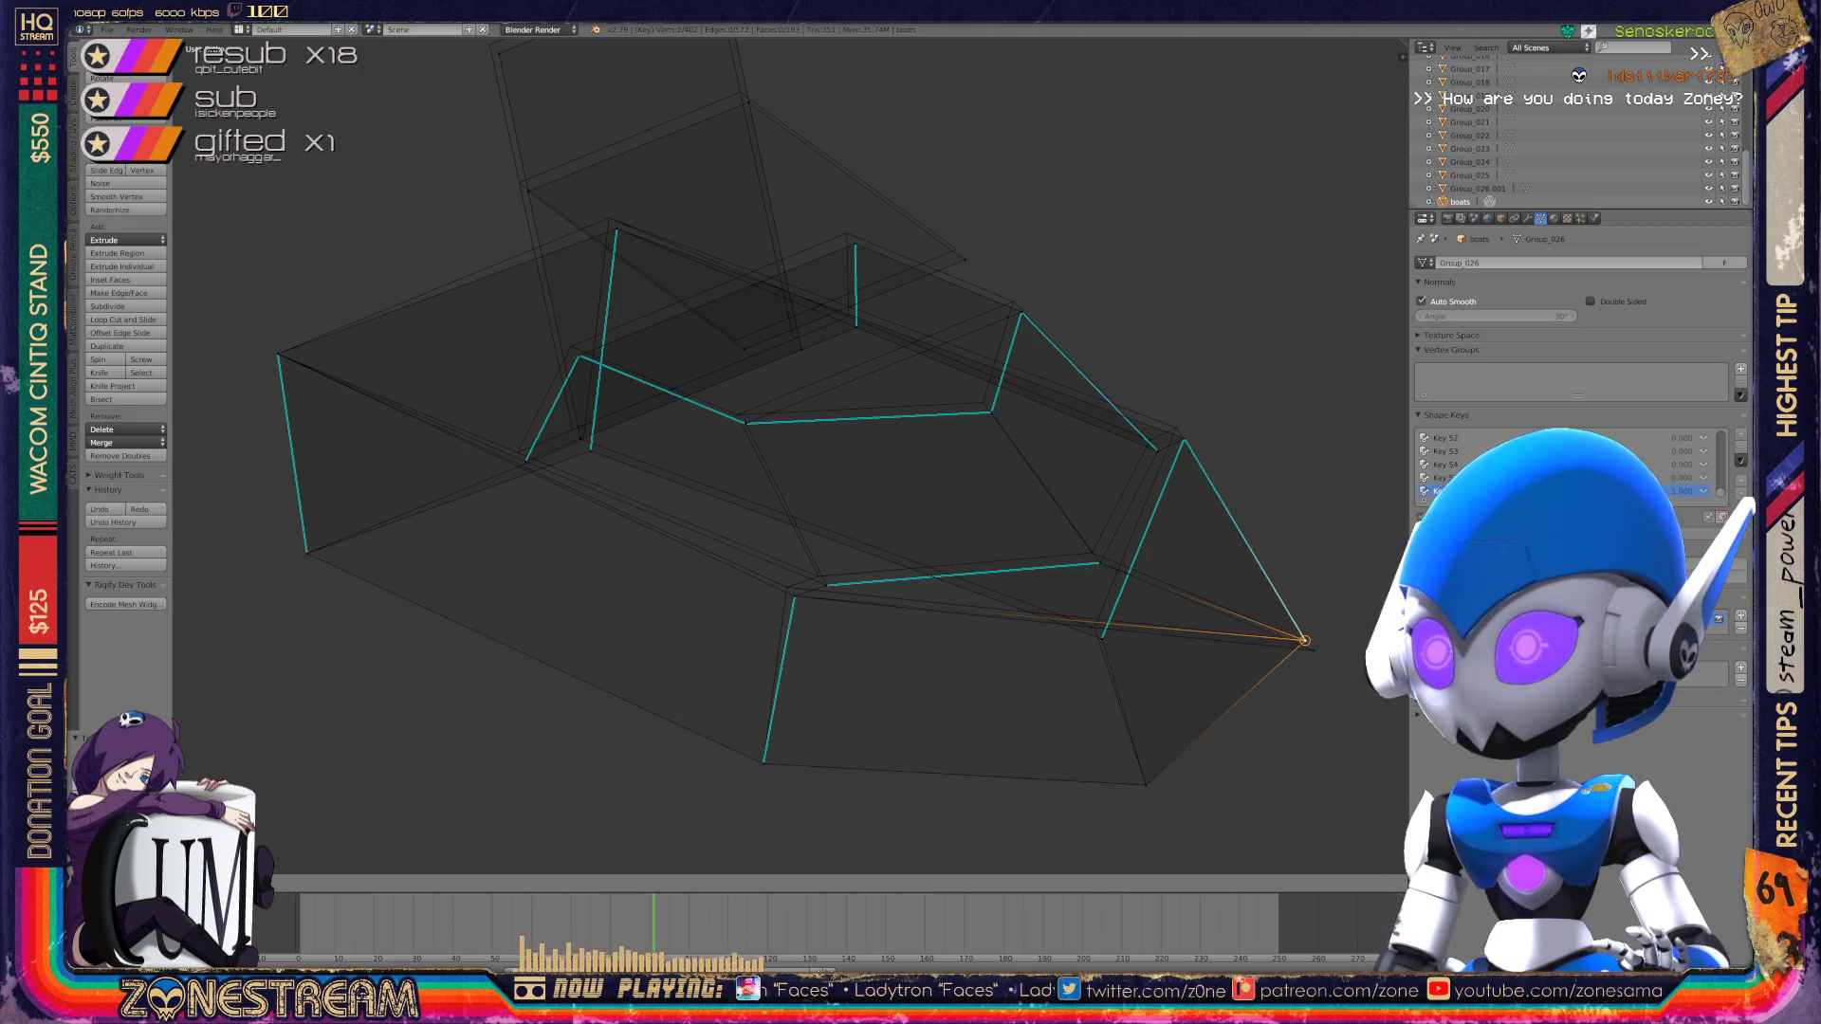
pyautogui.press('a')
pyautogui.moveTo(1101, 639)
pyautogui.mouseDown()
pyautogui.moveTo(786, 588)
pyautogui.moveTo(818, 575)
pyautogui.mouseUp()
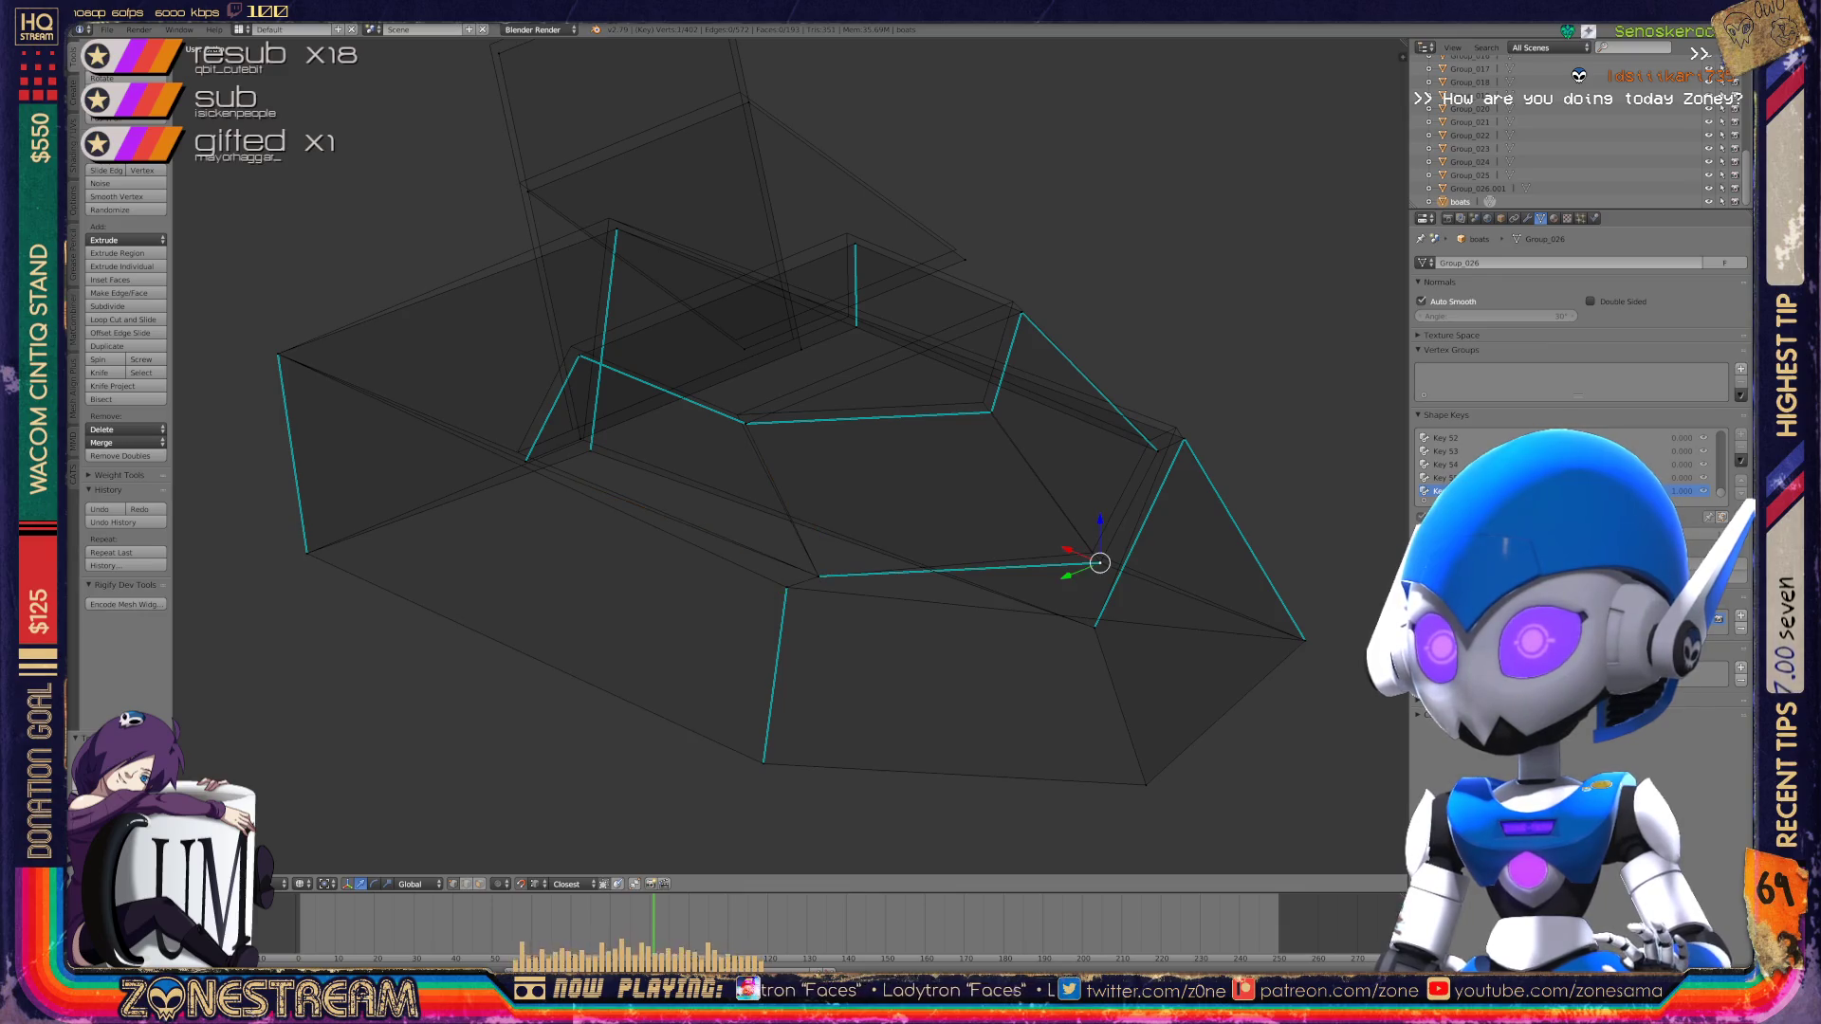
pyautogui.moveTo(1099, 563); pyautogui.dragTo(1092, 552)
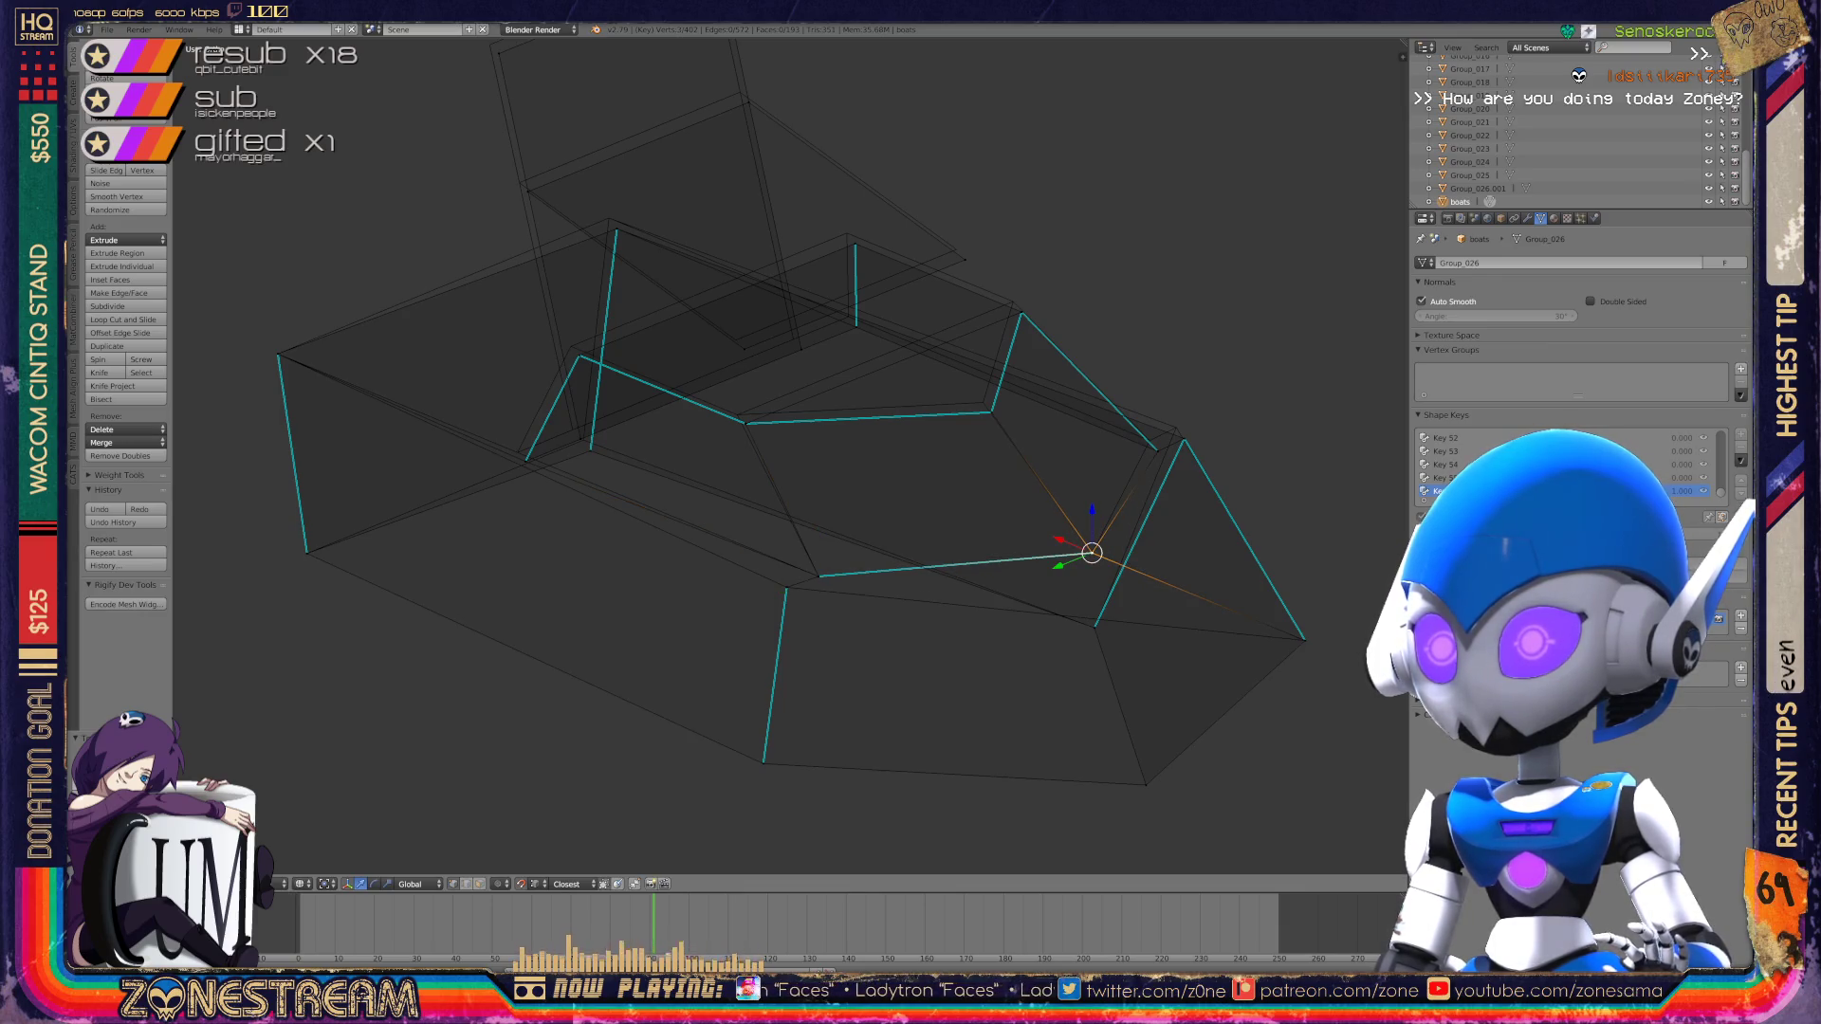
pyautogui.moveTo(1091, 552); pyautogui.dragTo(892, 527, button='middle')
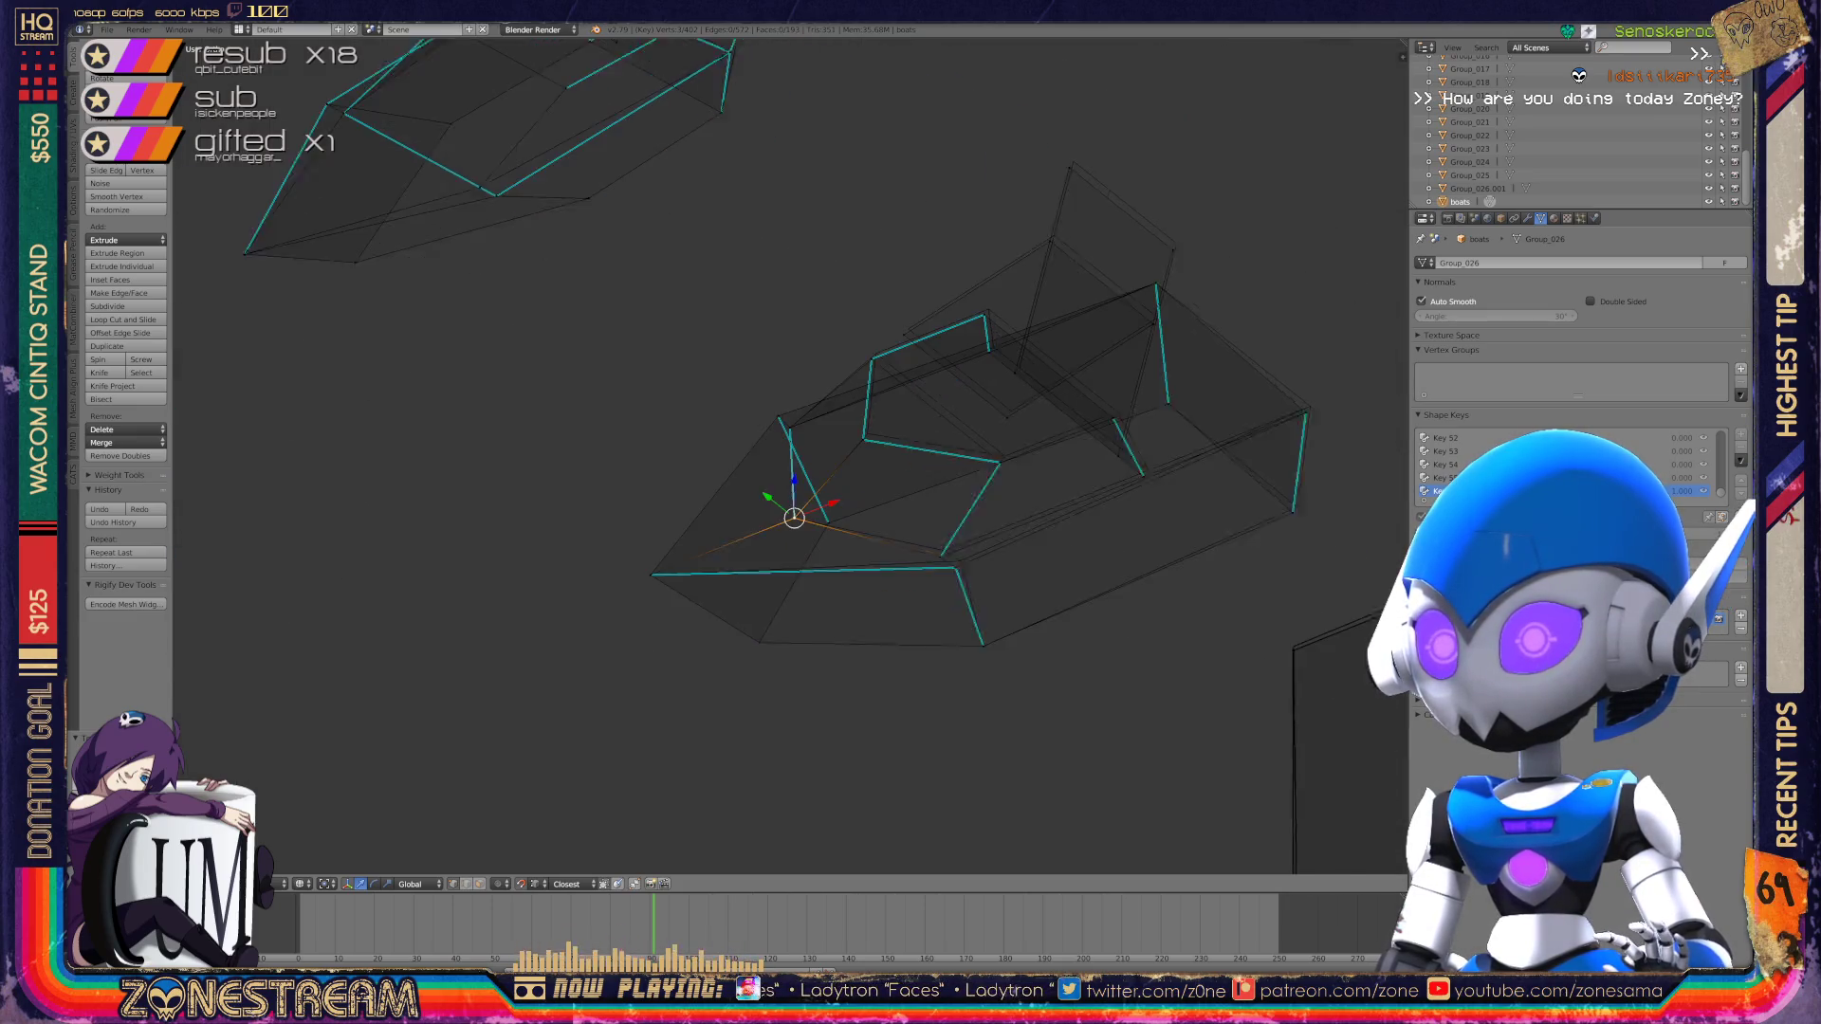
pyautogui.scroll(5, 787, 455)
pyautogui.keyDown('shift'); pyautogui.moveTo(697, 498); pyautogui.dragTo(674, 463, button='middle'); pyautogui.keyUp('shift')
# Step: Nudge a corner vertex up and right, and raise a vertex on the boot's top edge
pyautogui.click(977, 547)
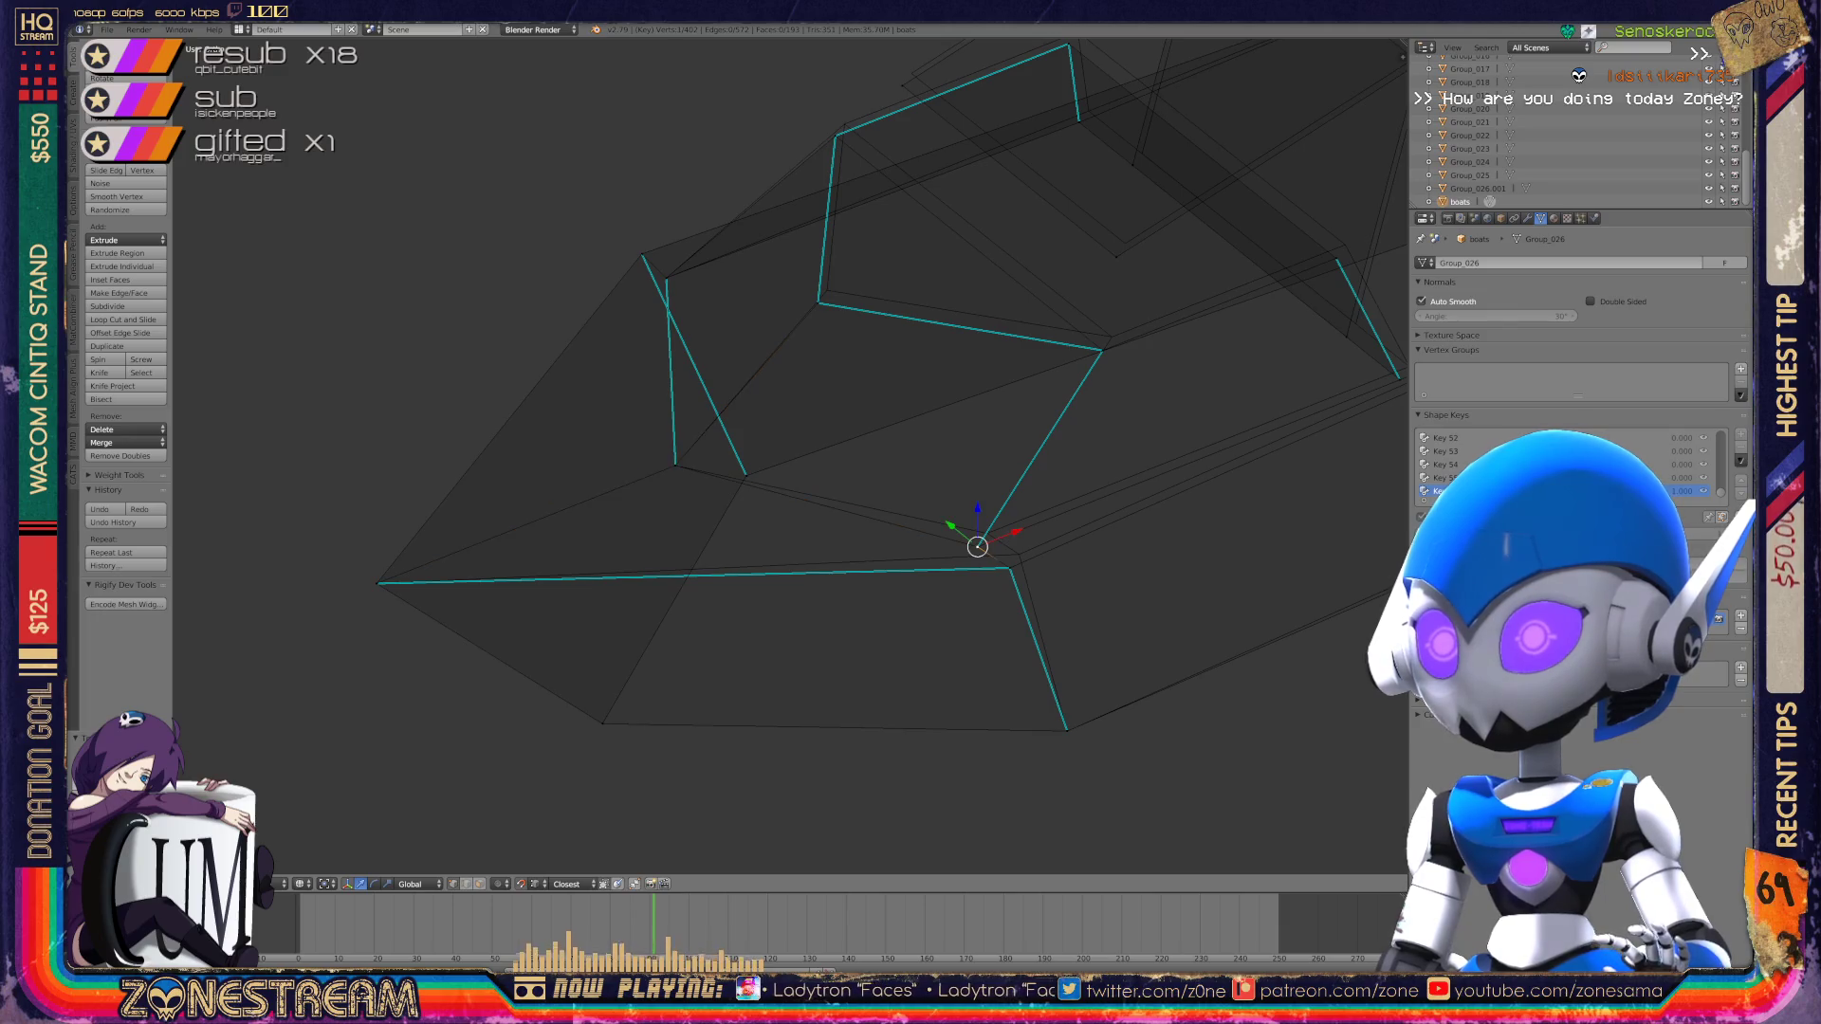
pyautogui.click(1009, 567)
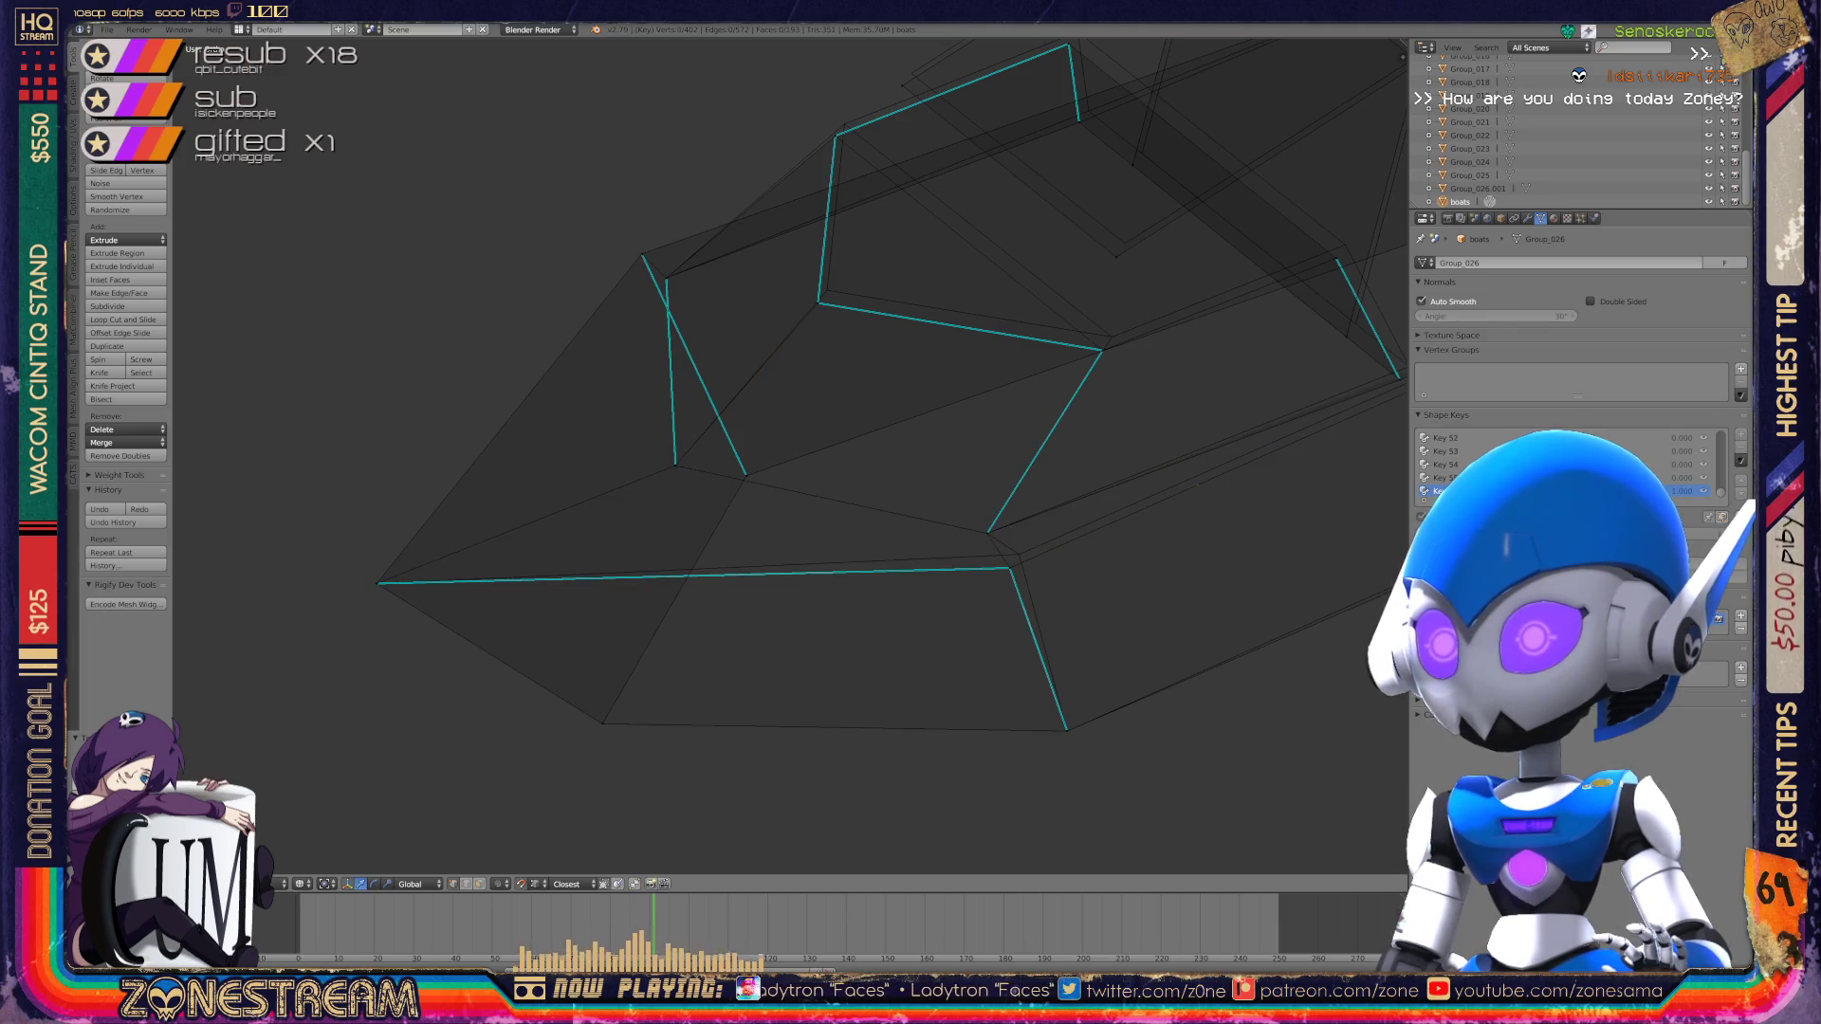
pyautogui.moveTo(1009, 567); pyautogui.dragTo(1018, 554)
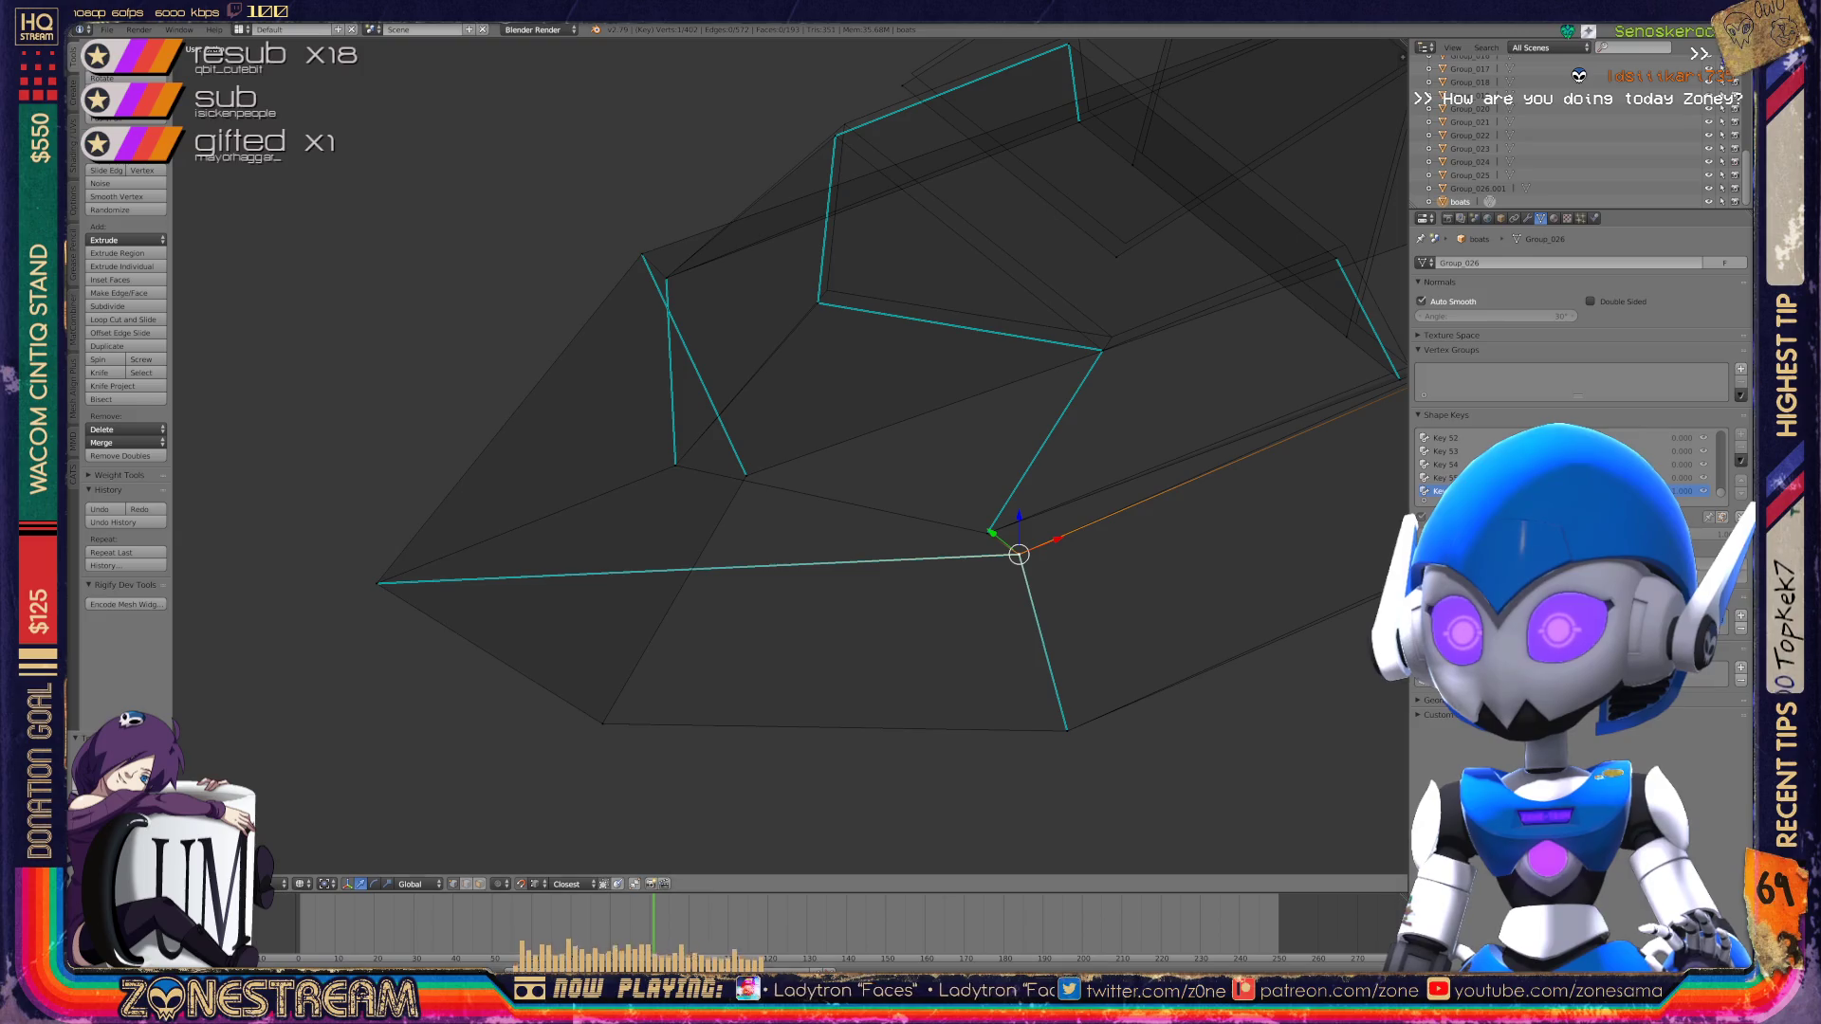
pyautogui.rightClick(1102, 350)
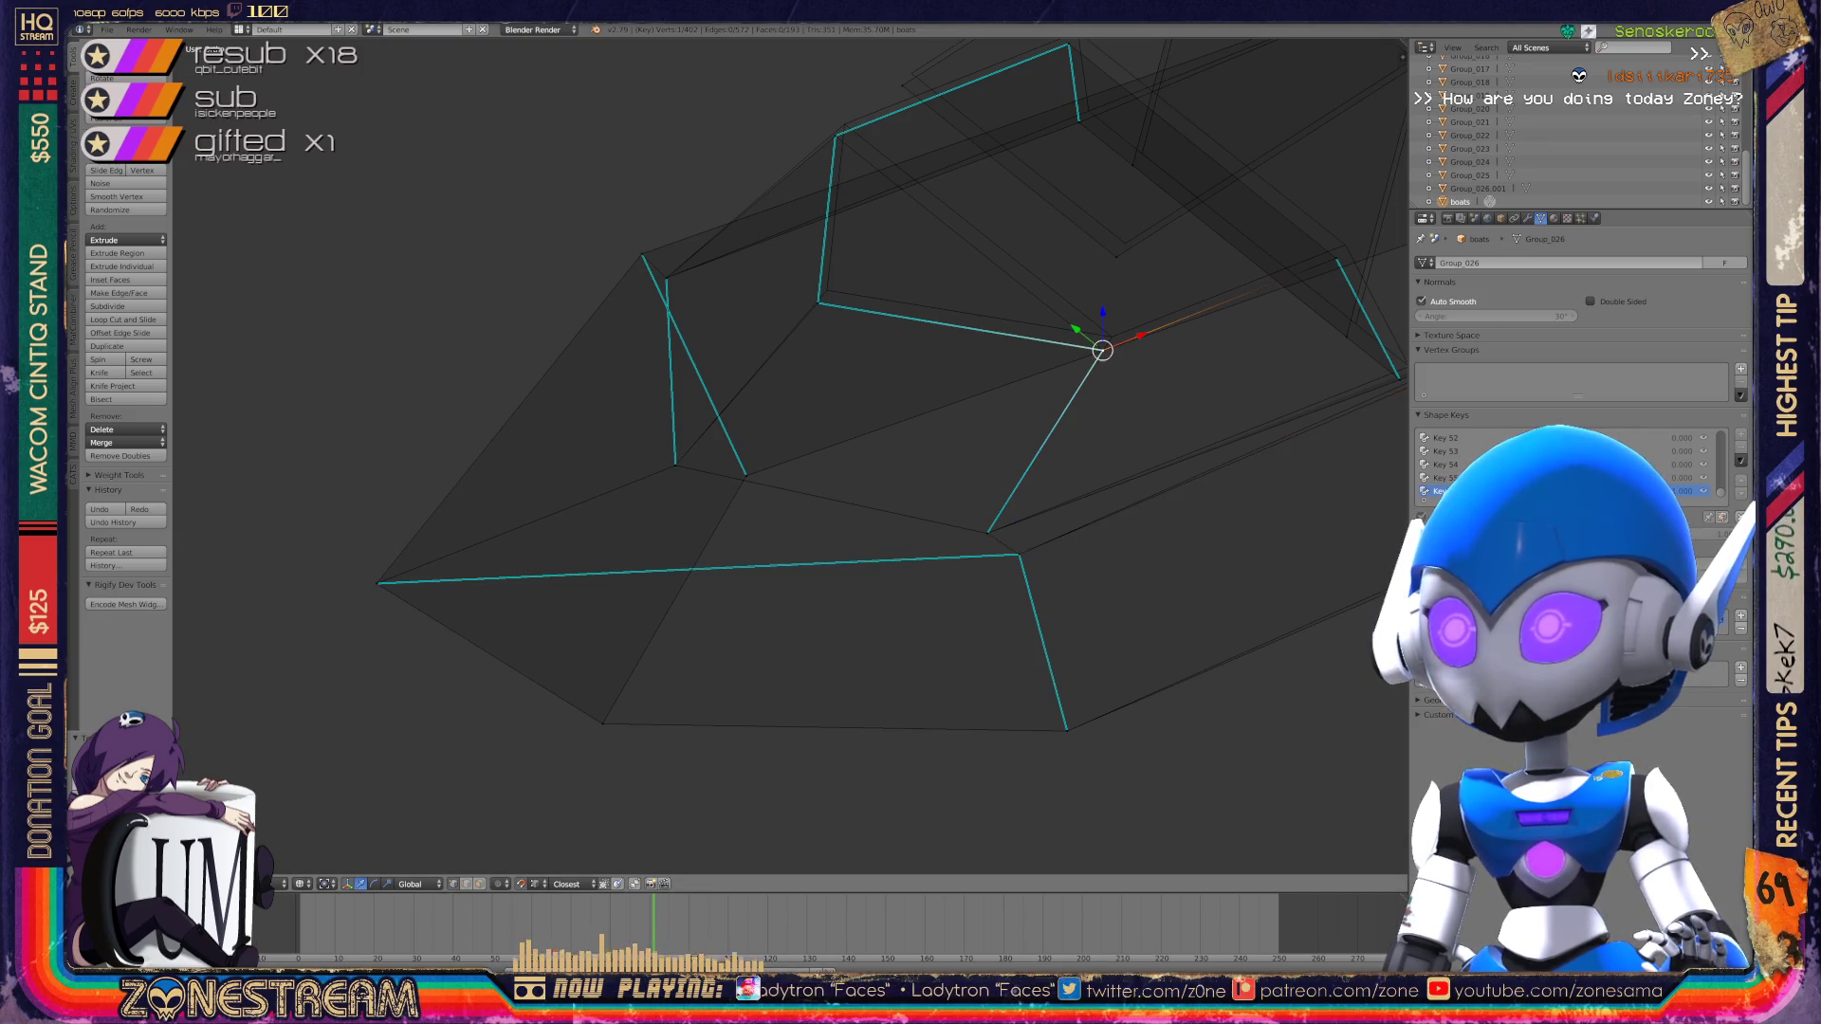
pyautogui.press('g')
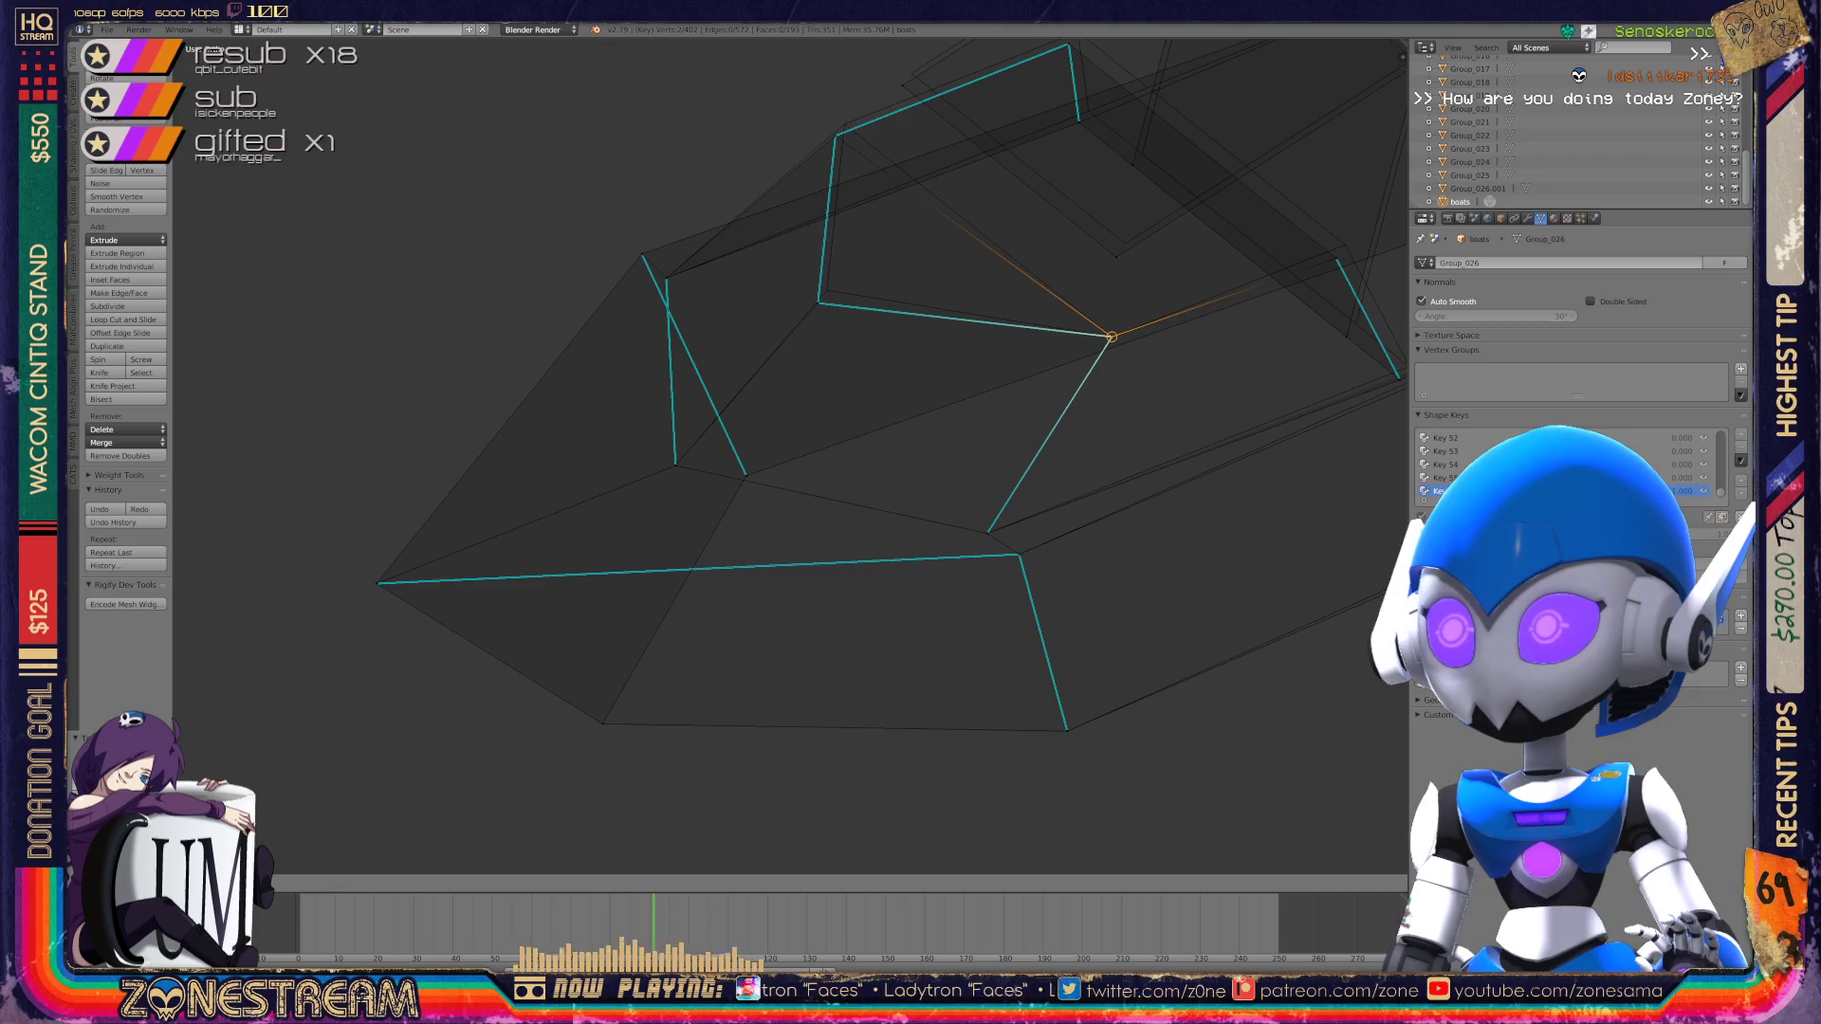
pyautogui.rightClick(818, 303)
pyautogui.press('Return')
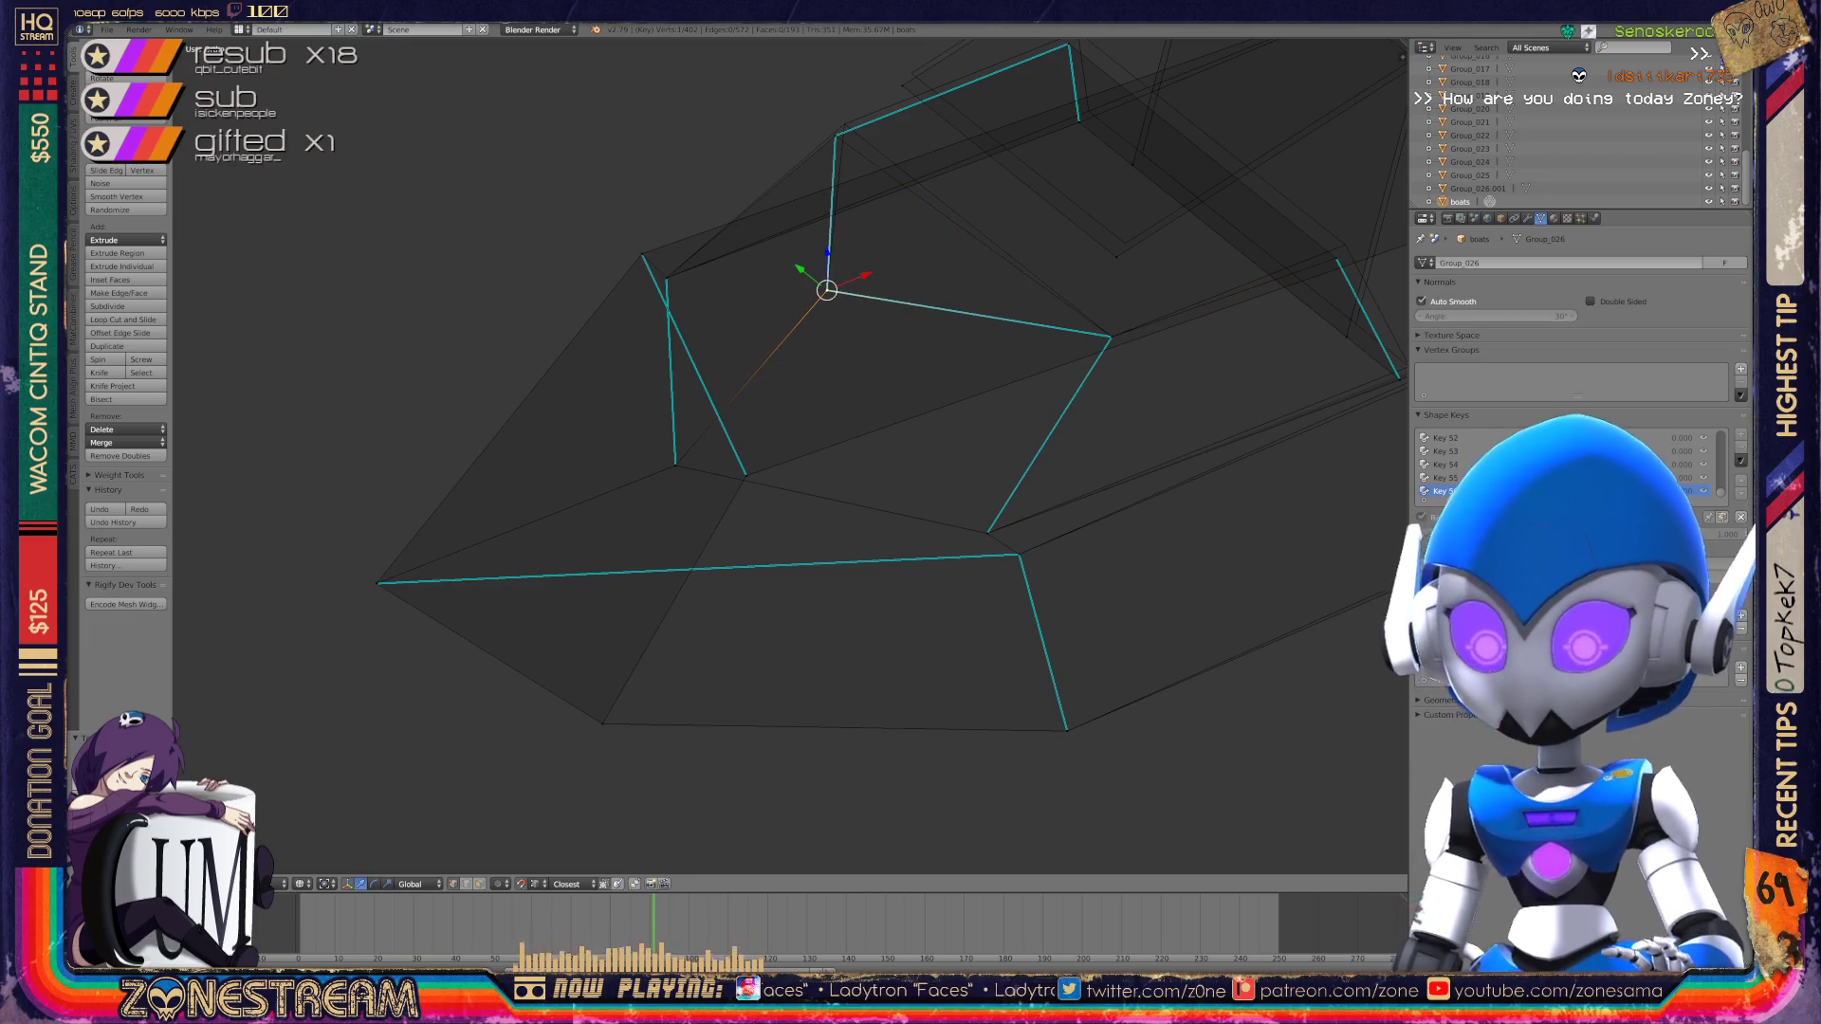
# Step: Reposition the top corner vertex and snap the inner vertex onto the boot's outer edge
pyautogui.keyDown('shift'); pyautogui.moveTo(854, 427); pyautogui.dragTo(720, 619, button='middle'); pyautogui.keyUp('shift')
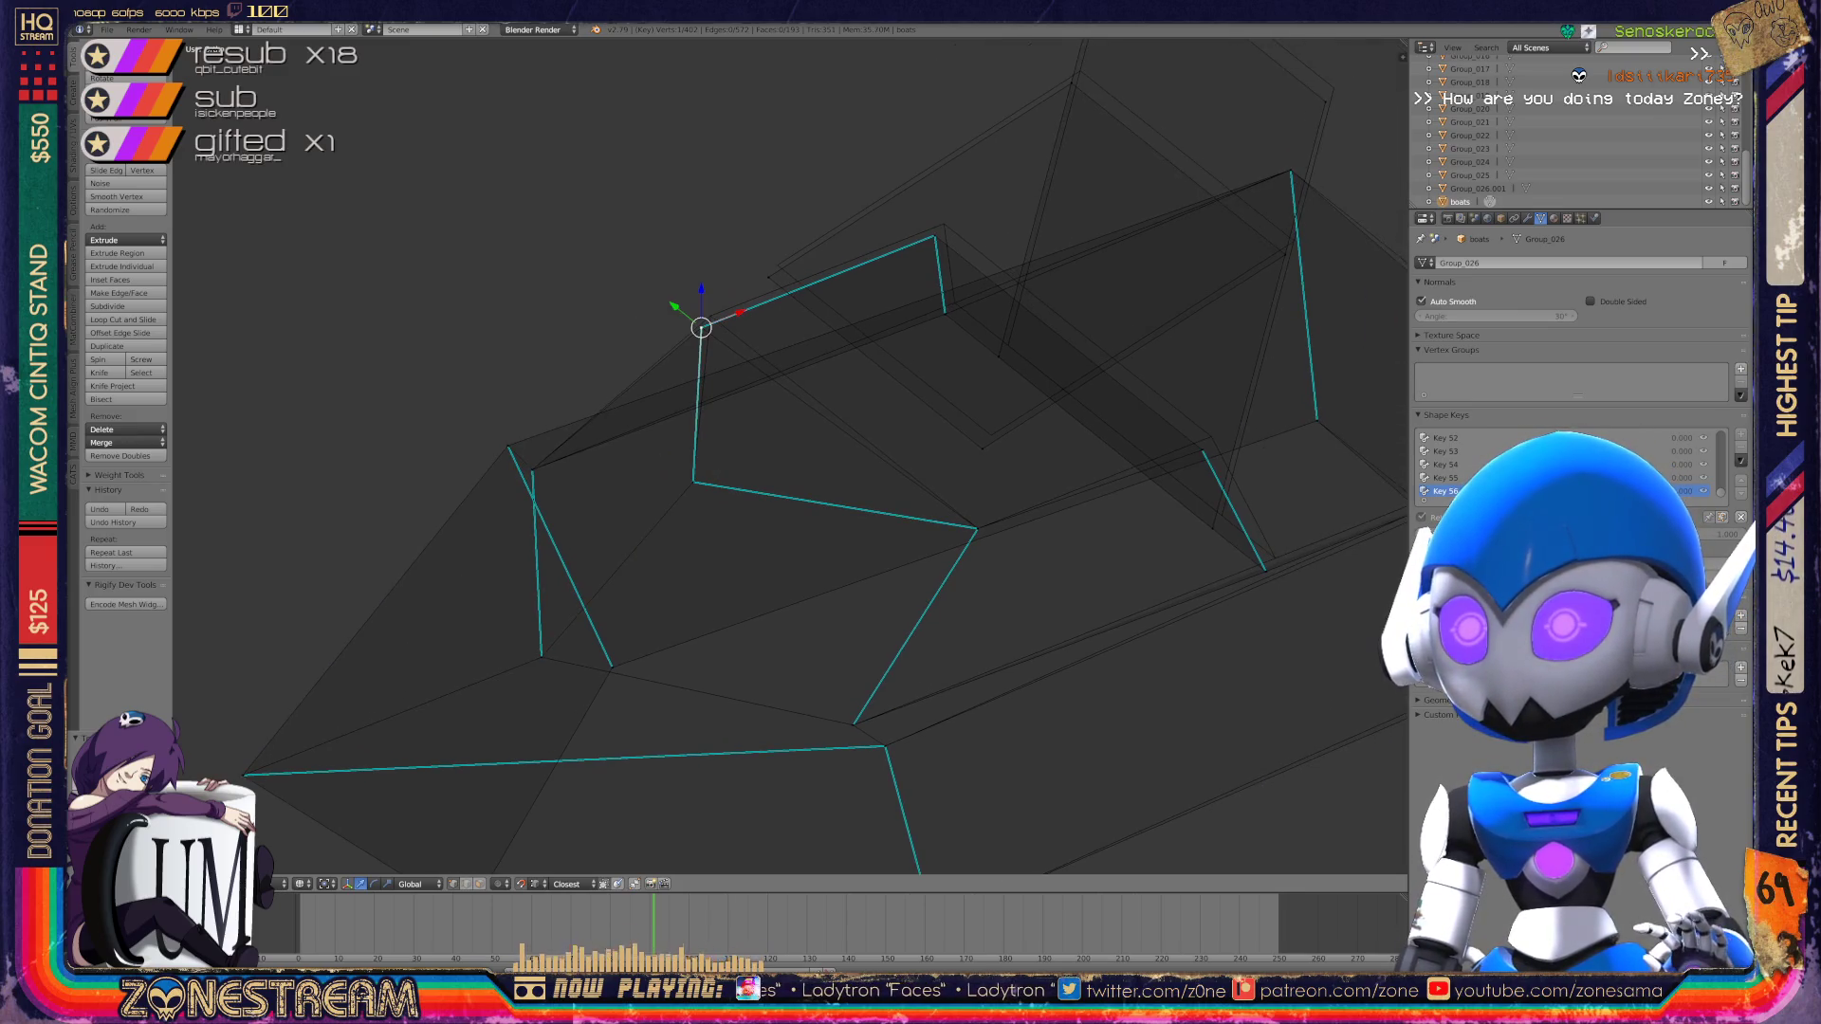
pyautogui.press('g')
pyautogui.rightClick(934, 235)
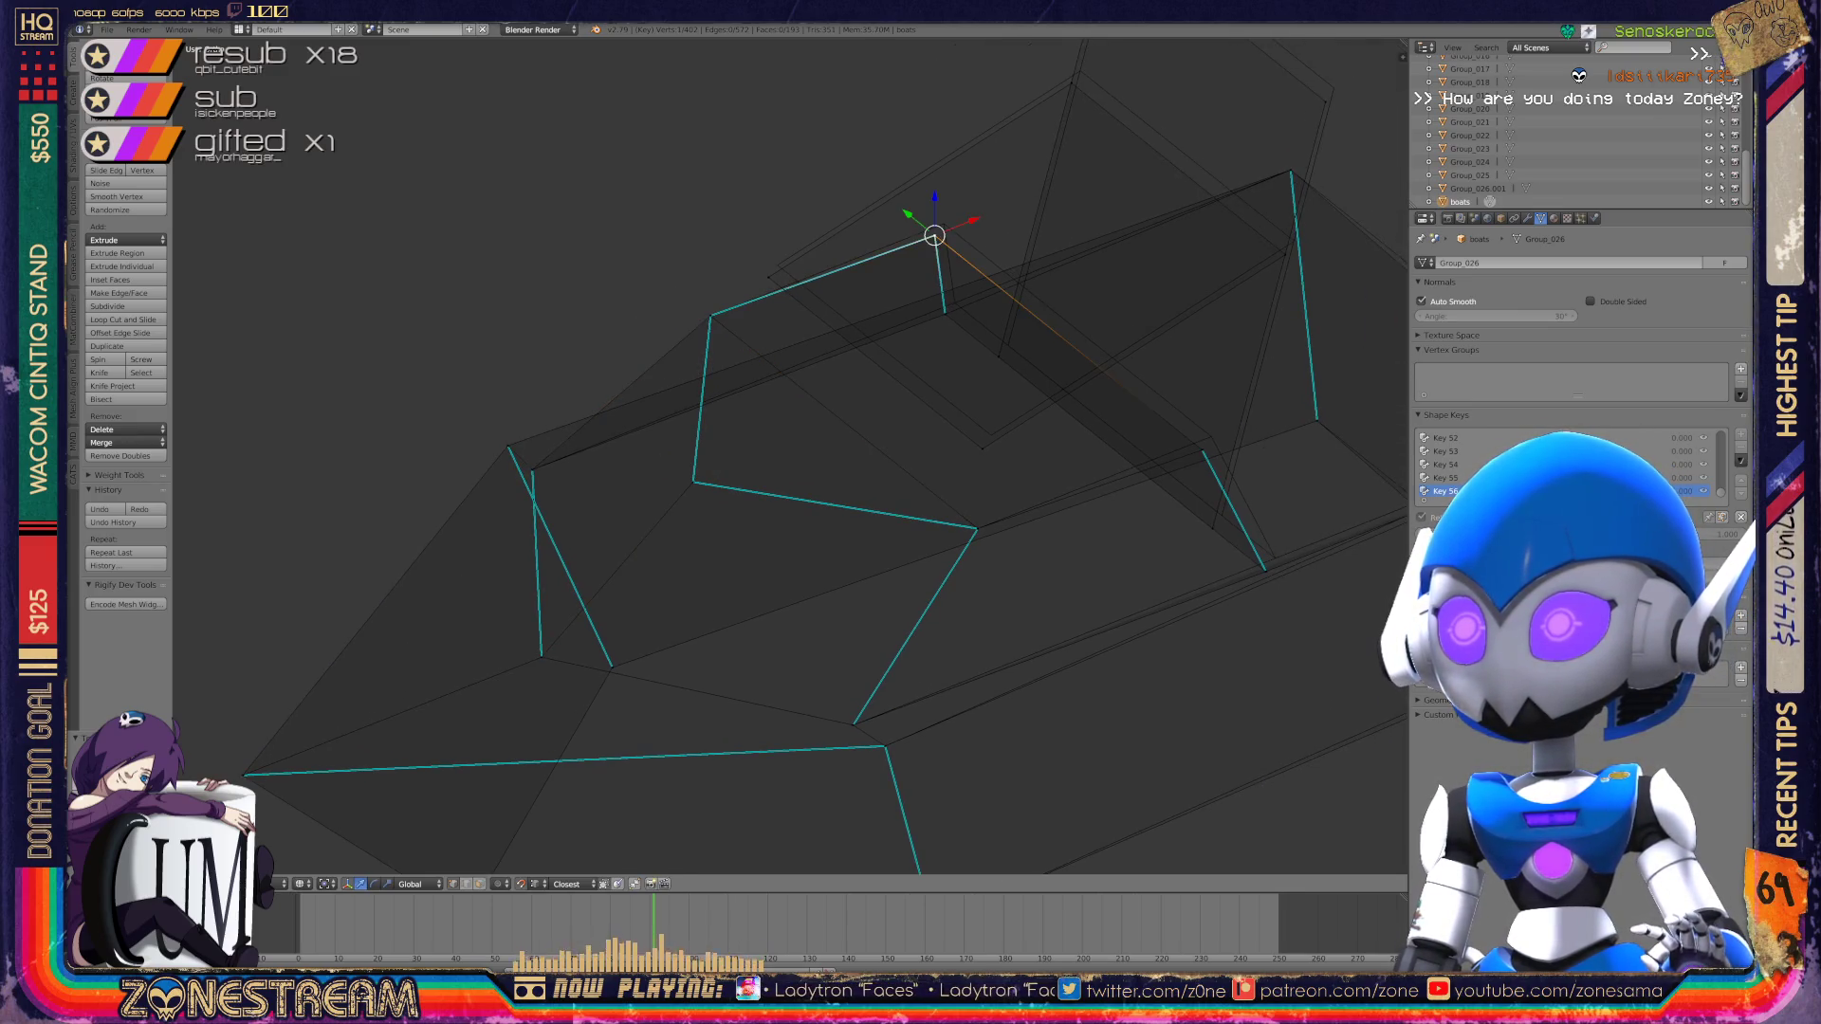
pyautogui.press('g')
pyautogui.press('g')
pyautogui.keyDown('shift'); pyautogui.moveTo(991, 435); pyautogui.dragTo(598, 492, button='middle'); pyautogui.keyUp('shift')
pyautogui.press('g')
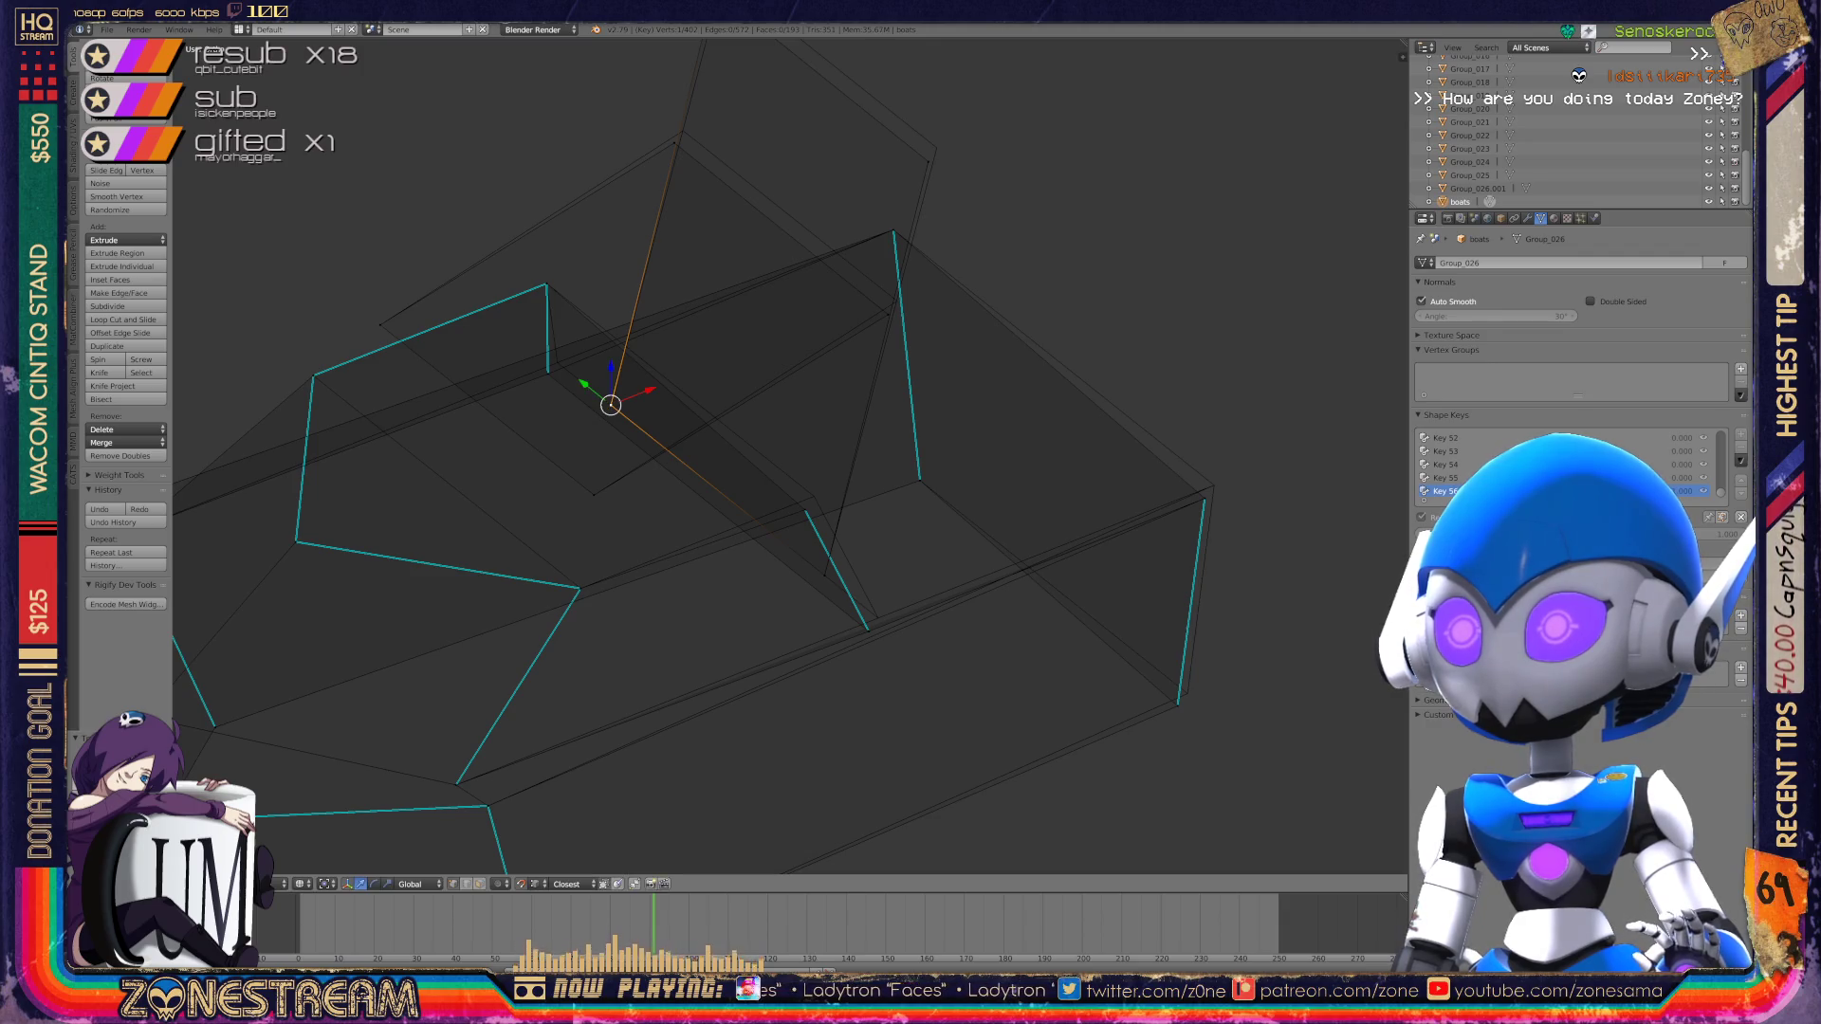
pyautogui.moveTo(611, 405)
pyautogui.mouseDown()
pyautogui.moveTo(897, 300)
pyautogui.moveTo(683, 130)
pyautogui.mouseUp()
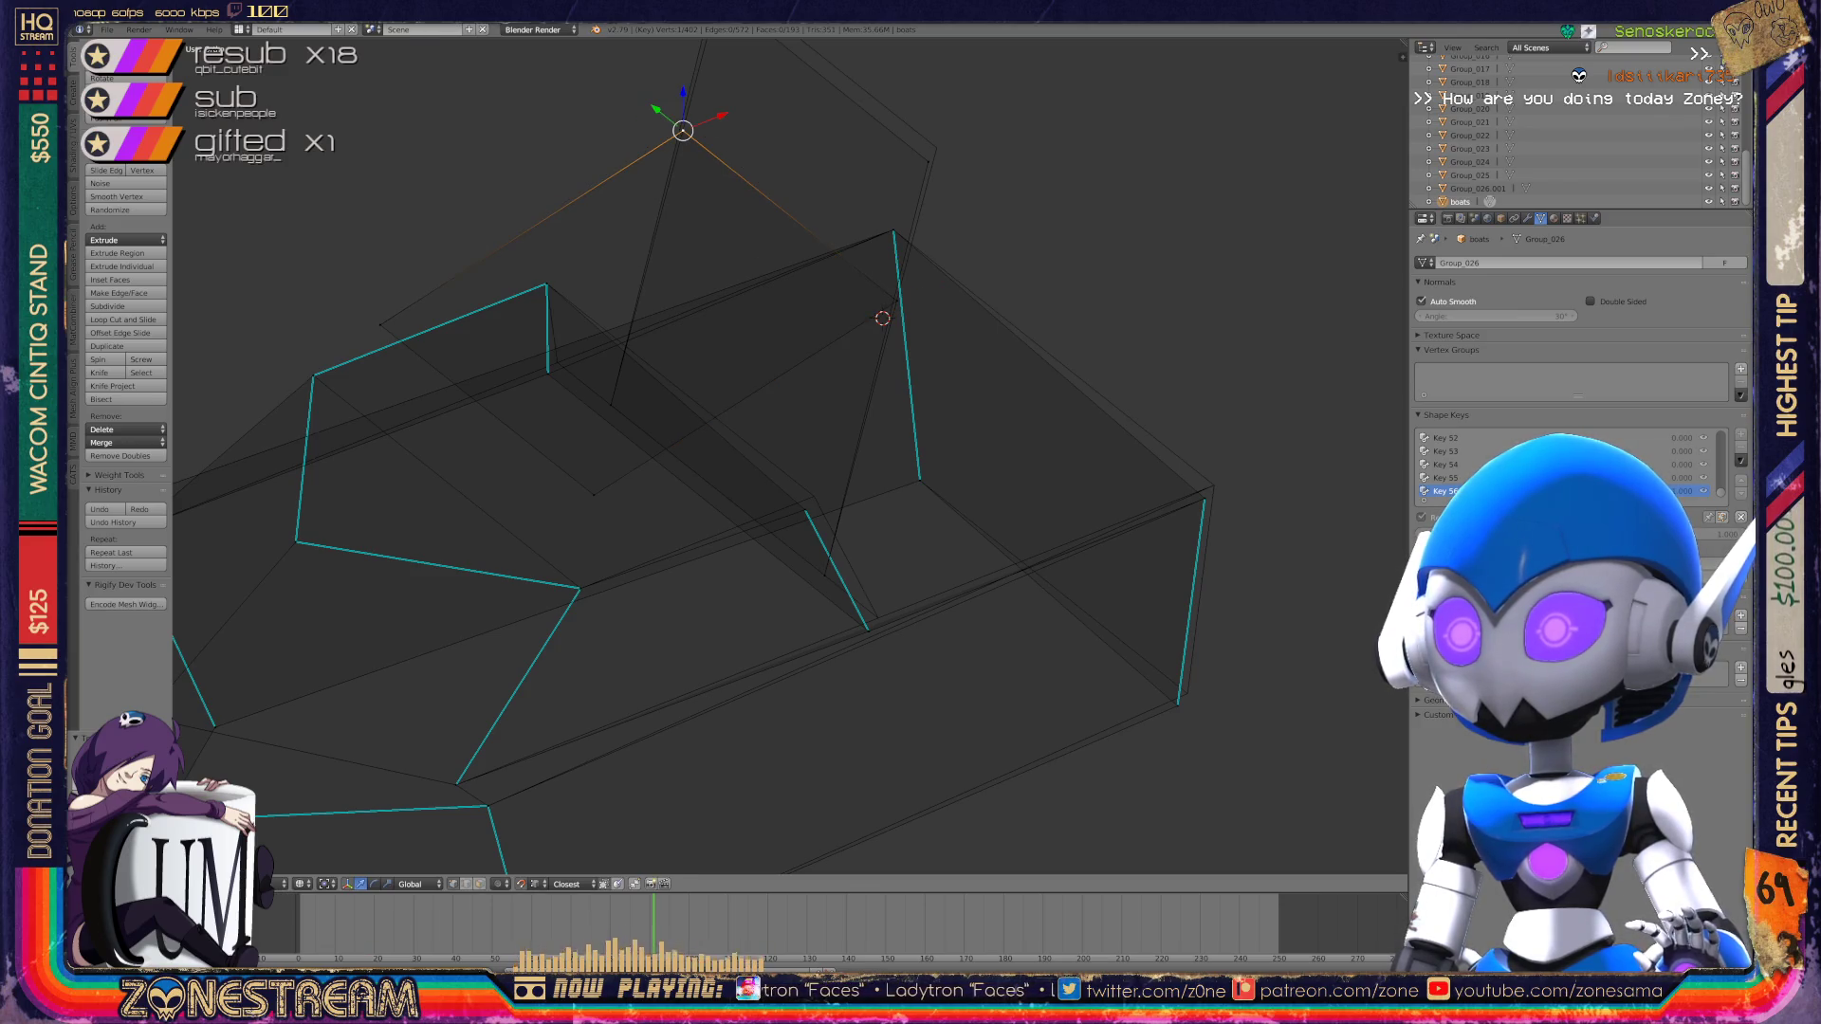
# Step: Raise the tall panel's top vertex to a new position and confirm it
pyautogui.scroll(-3, 791, 455)
pyautogui.scroll(2, 791, 456)
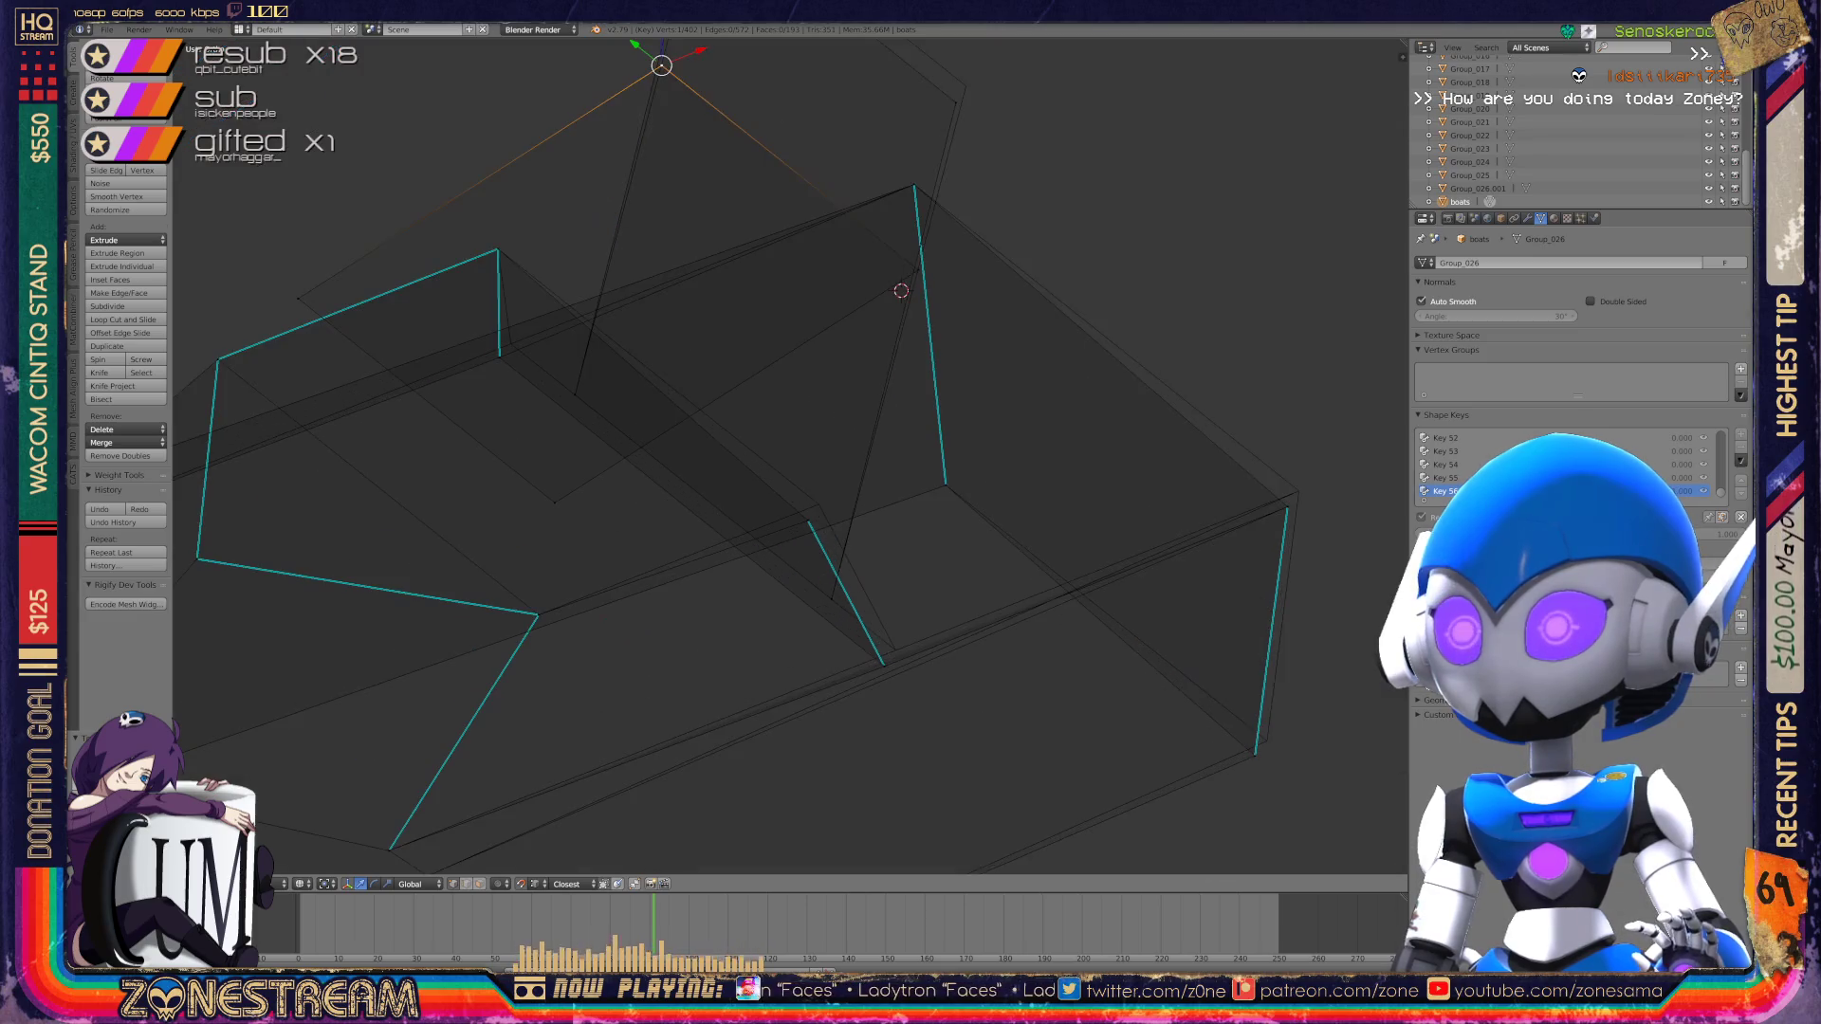
pyautogui.scroll(2, 791, 455)
pyautogui.rightClick(856, 321)
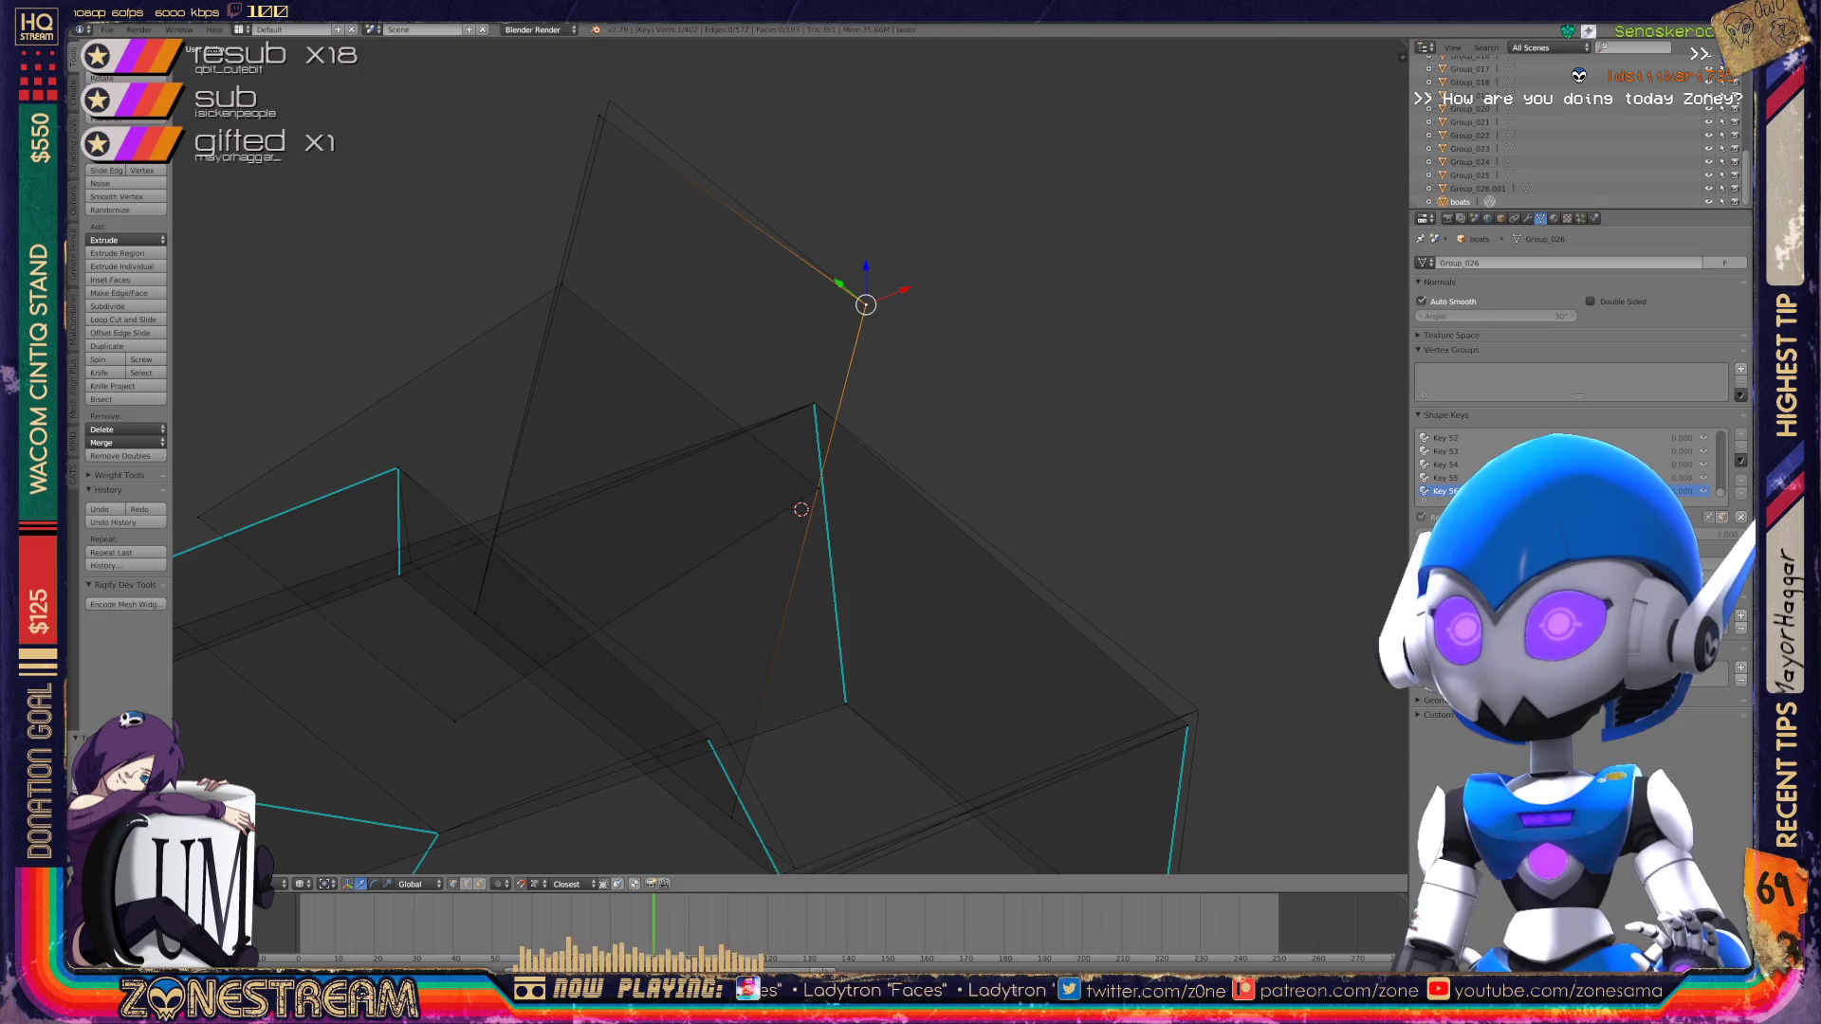
pyautogui.rightClick(599, 116)
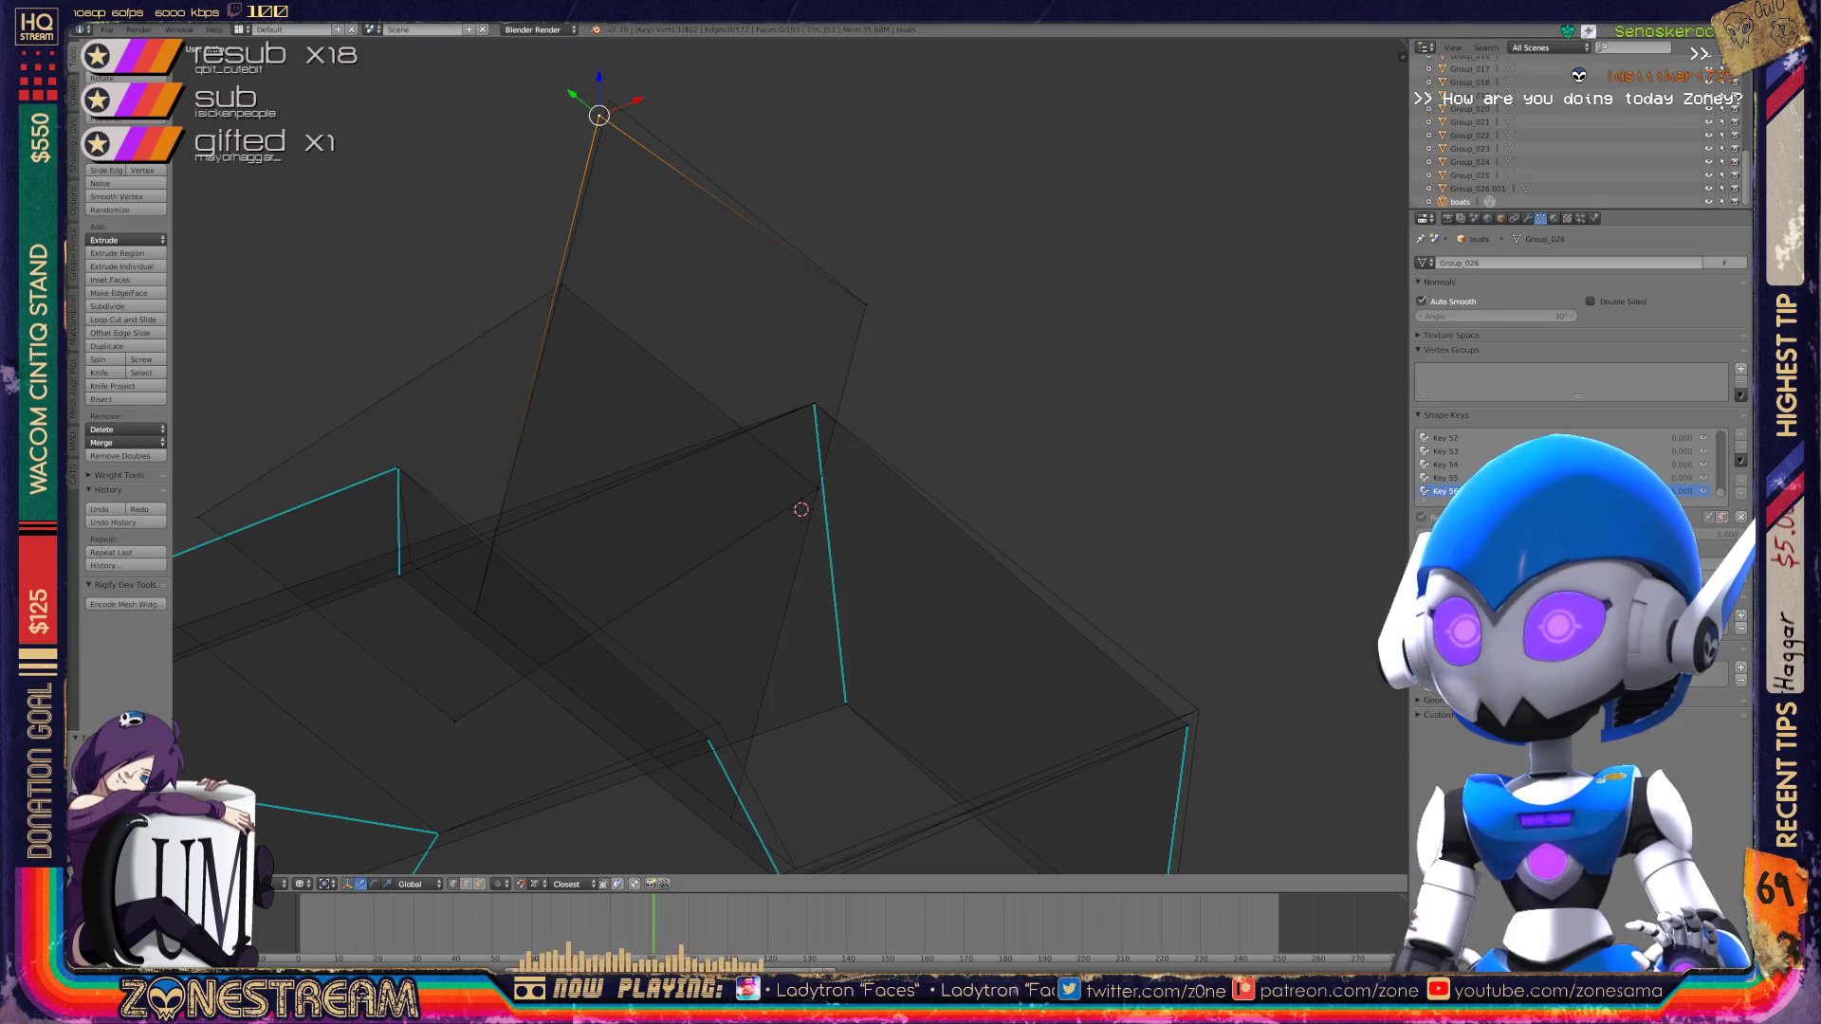
pyautogui.press('g')
pyautogui.press('Return')
pyautogui.moveTo(758, 474)
pyautogui.mouseDown(button='middle')
pyautogui.moveTo(901, 379)
pyautogui.moveTo(928, 280)
pyautogui.moveTo(920, 384)
pyautogui.moveTo(761, 351)
pyautogui.mouseUp(button='middle')
pyautogui.scroll(2, 834, 728)
# Step: Nudge the rim's left vertex, then start moving the lower right vertex
pyautogui.rightClick(661, 331)
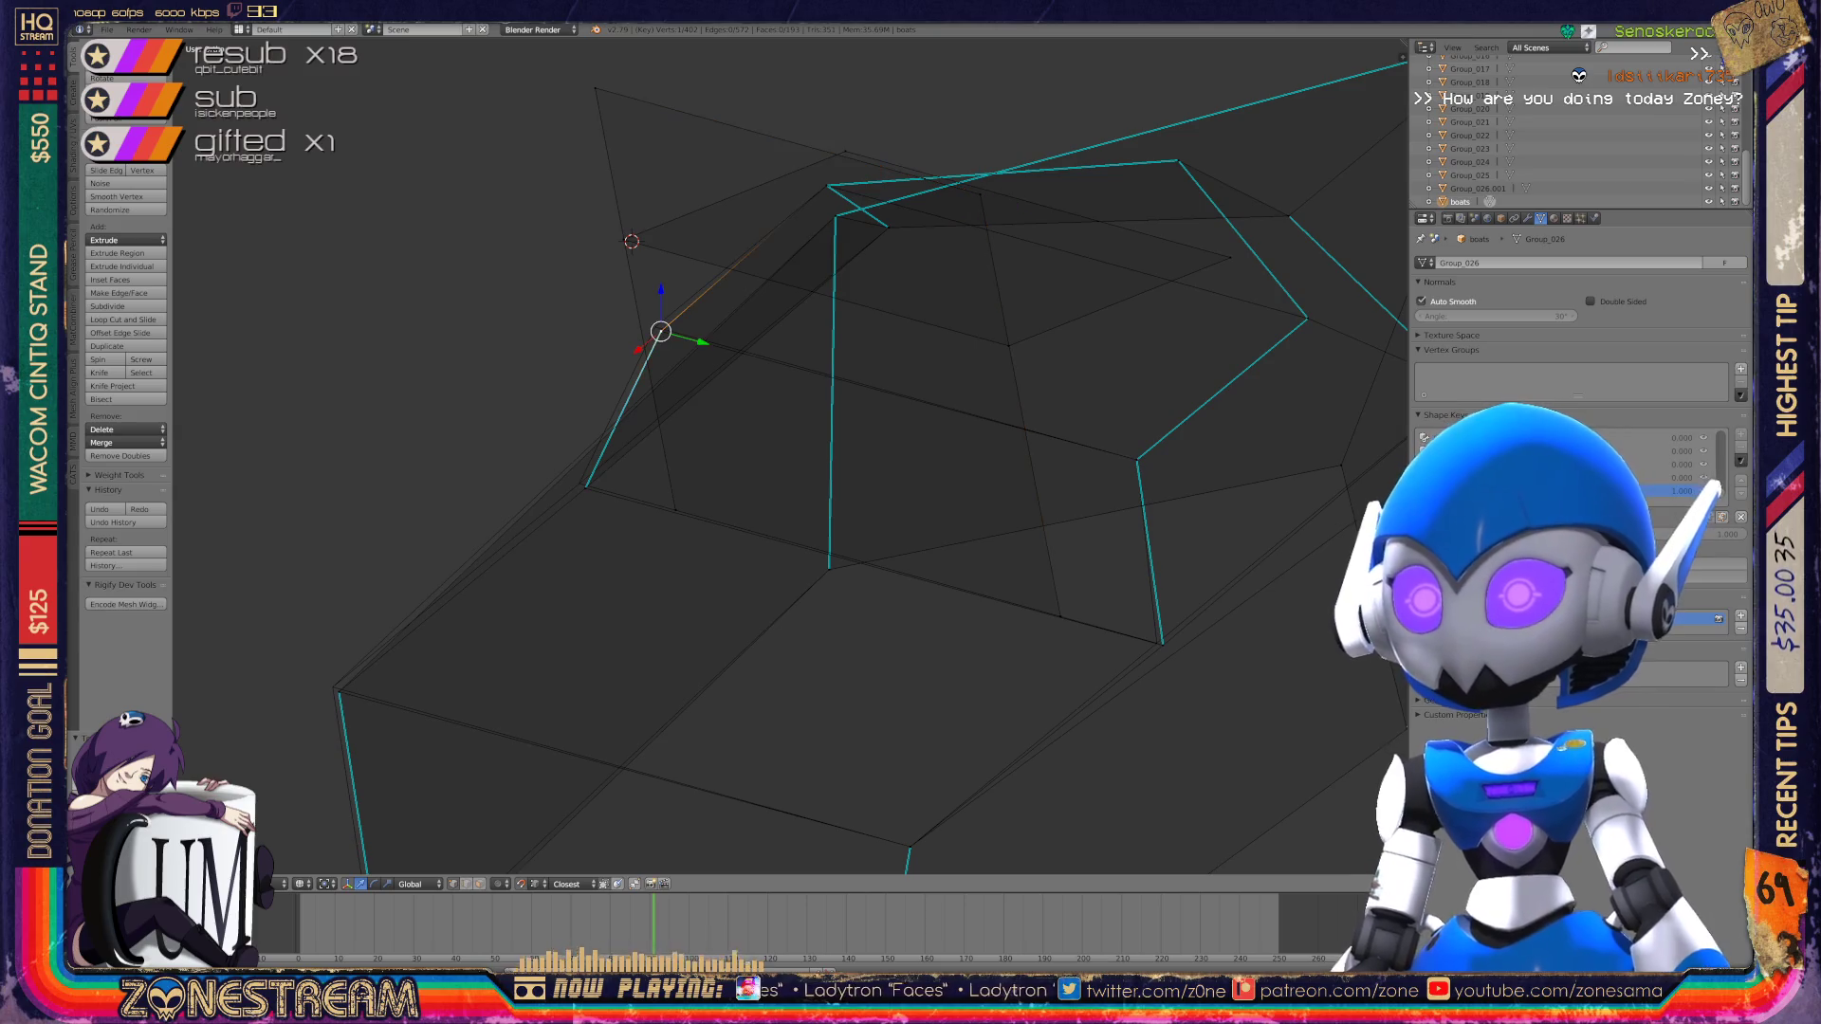
pyautogui.press('g')
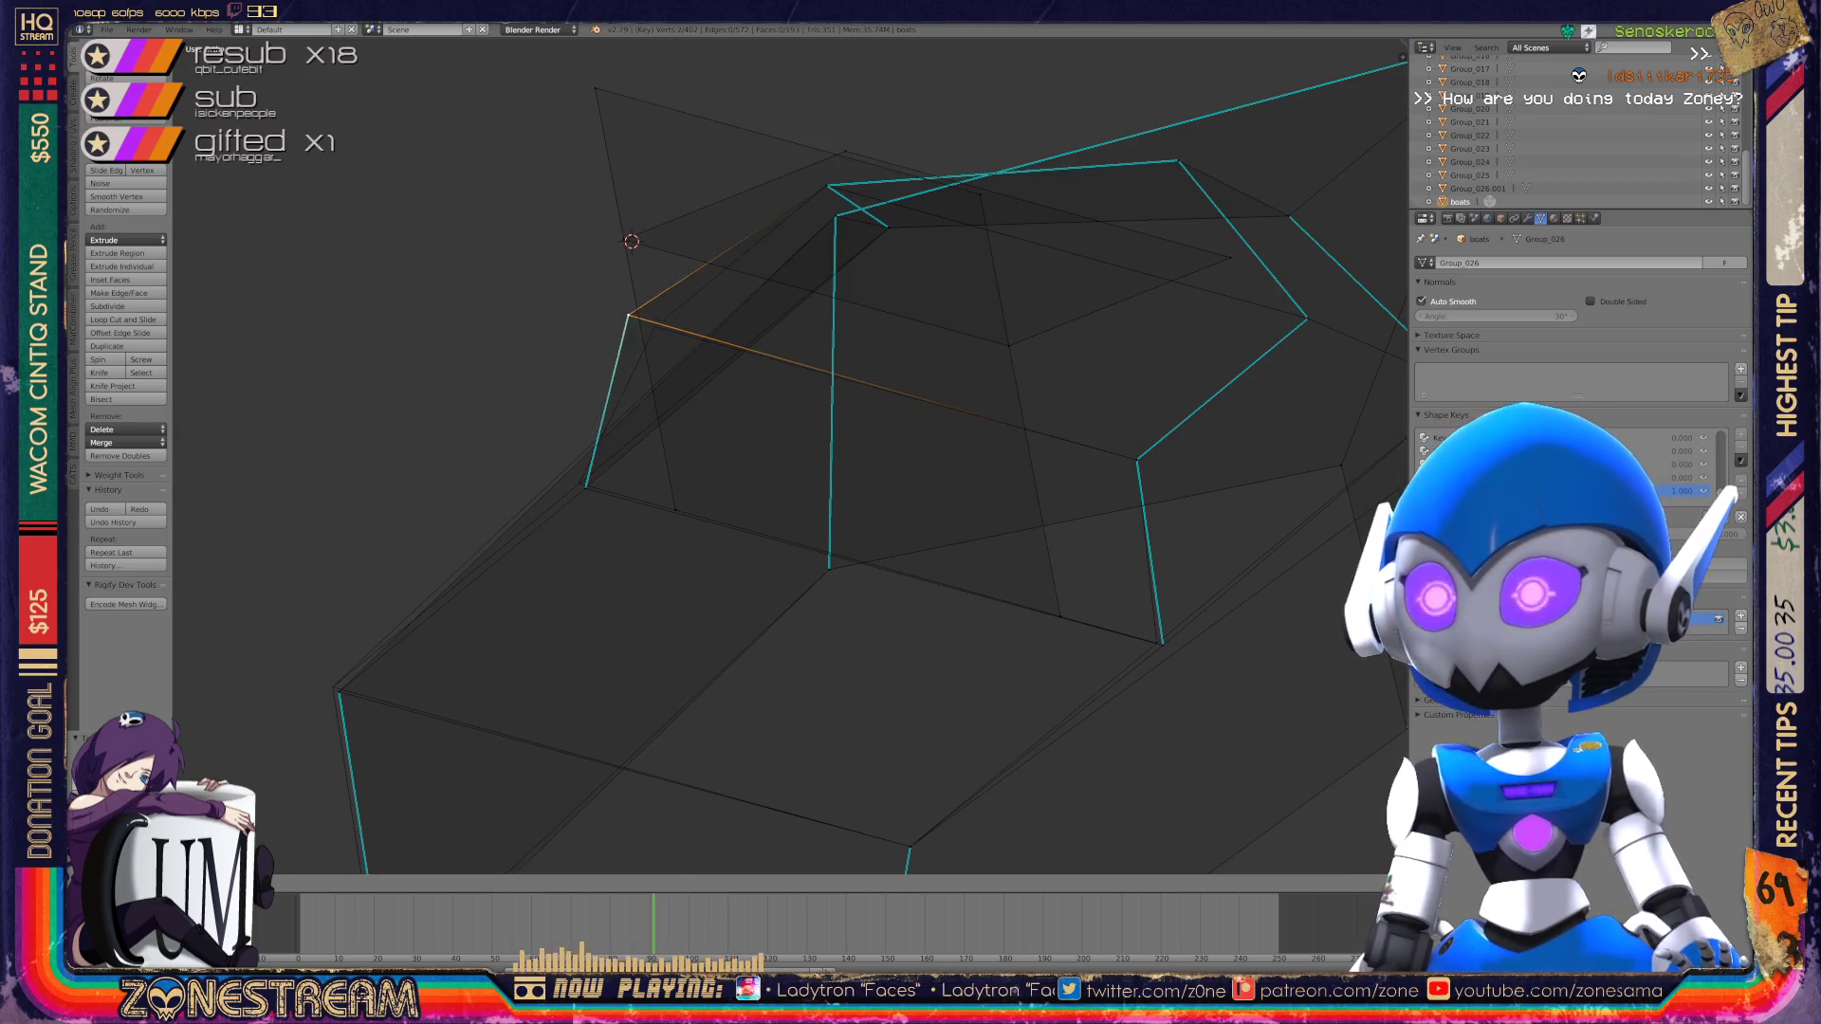
pyautogui.press('Return')
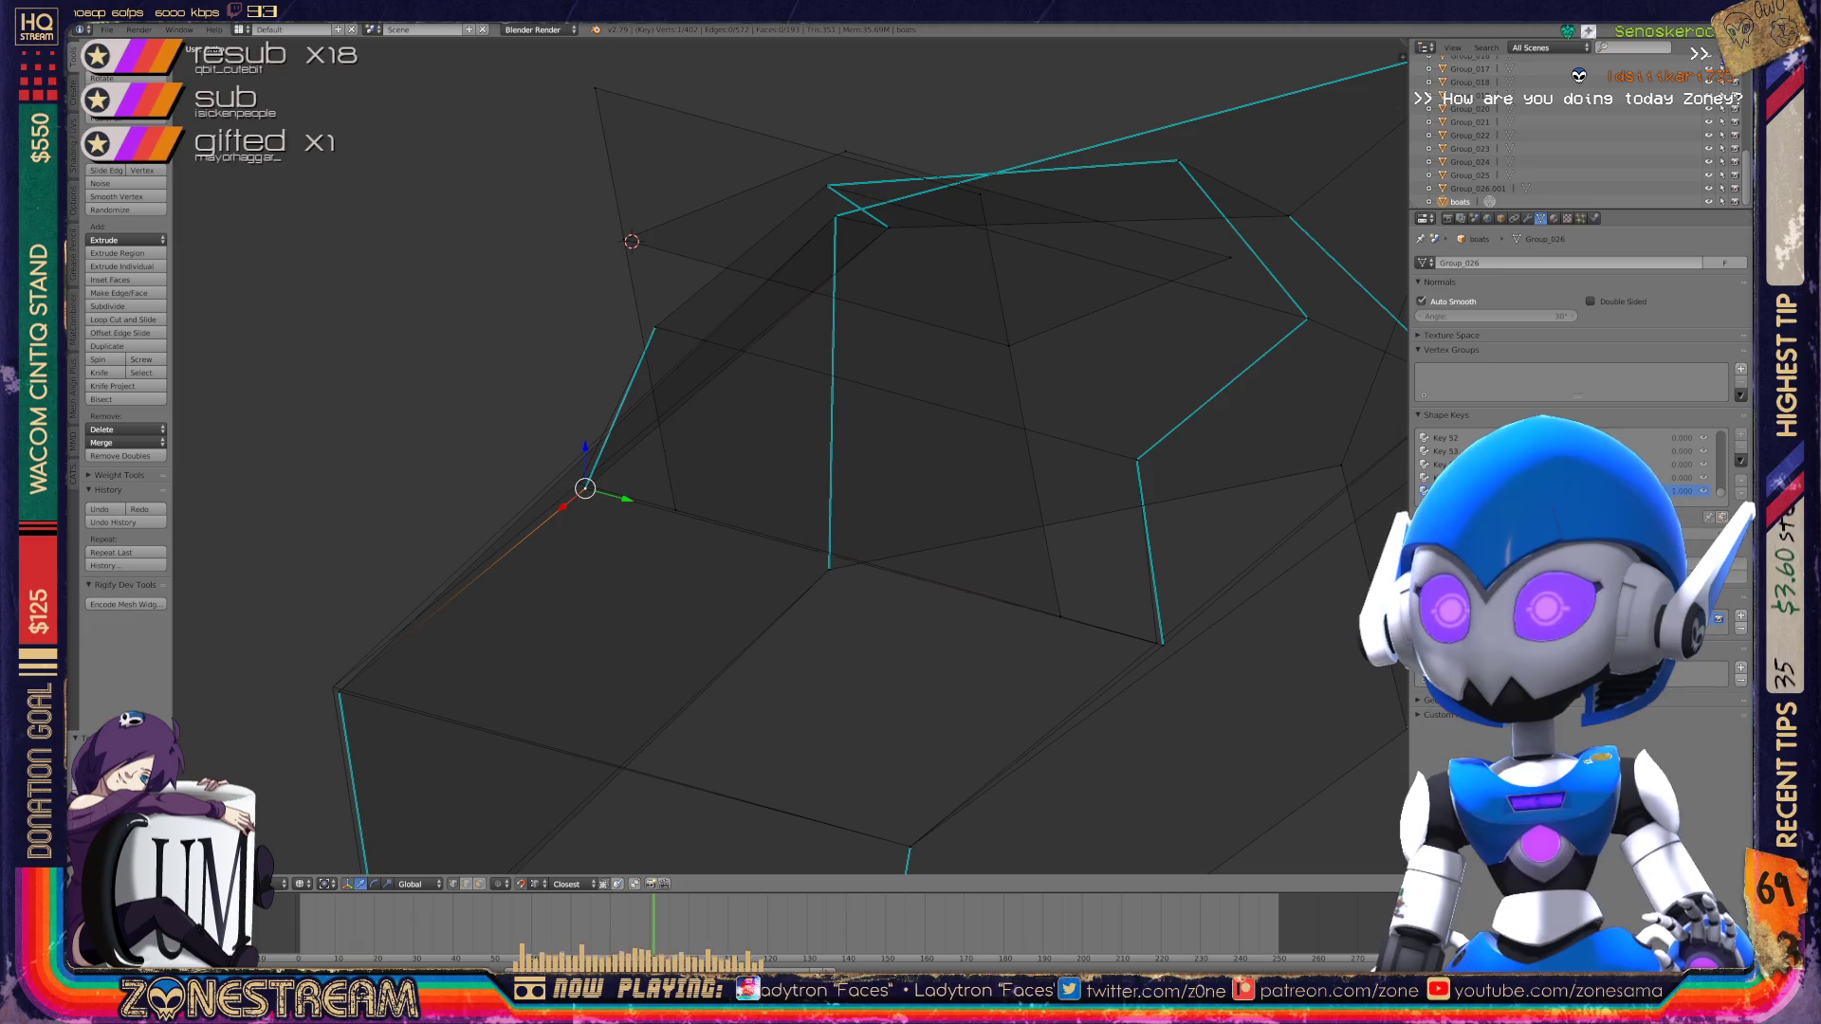
pyautogui.press('g')
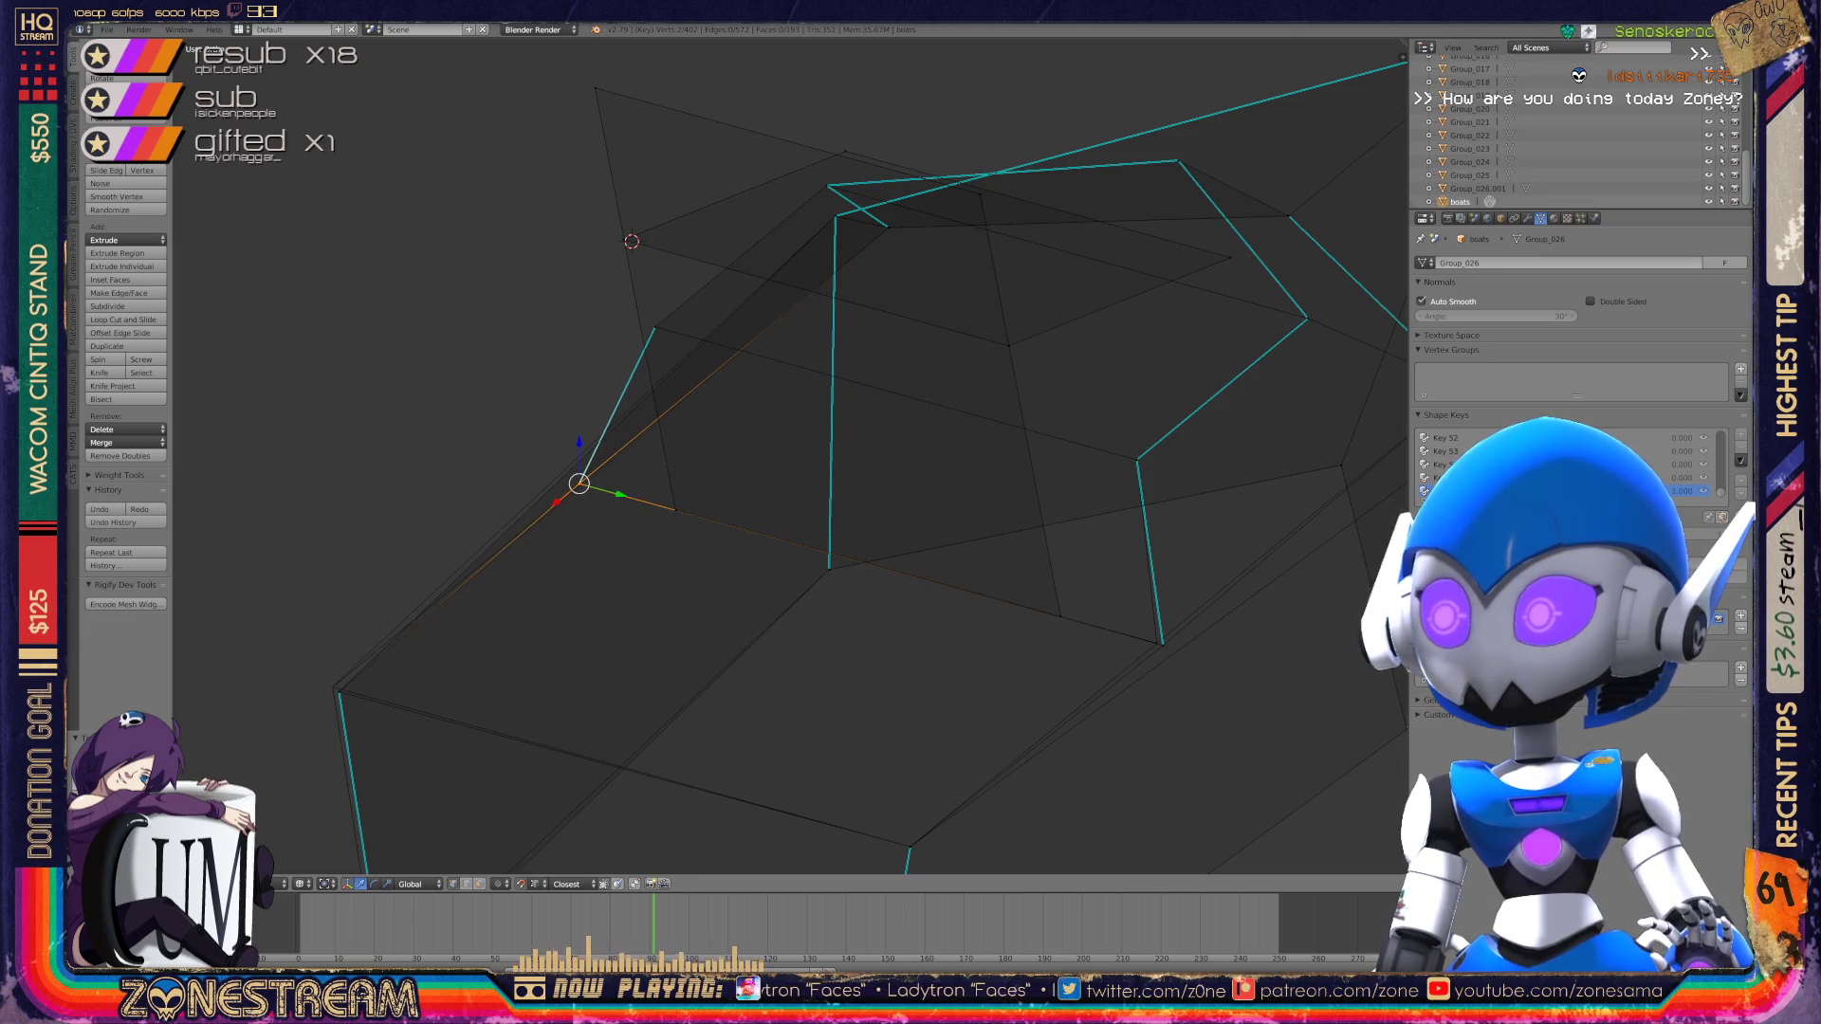
pyautogui.rightClick(1162, 645)
pyautogui.hotkey('shift', 'g')
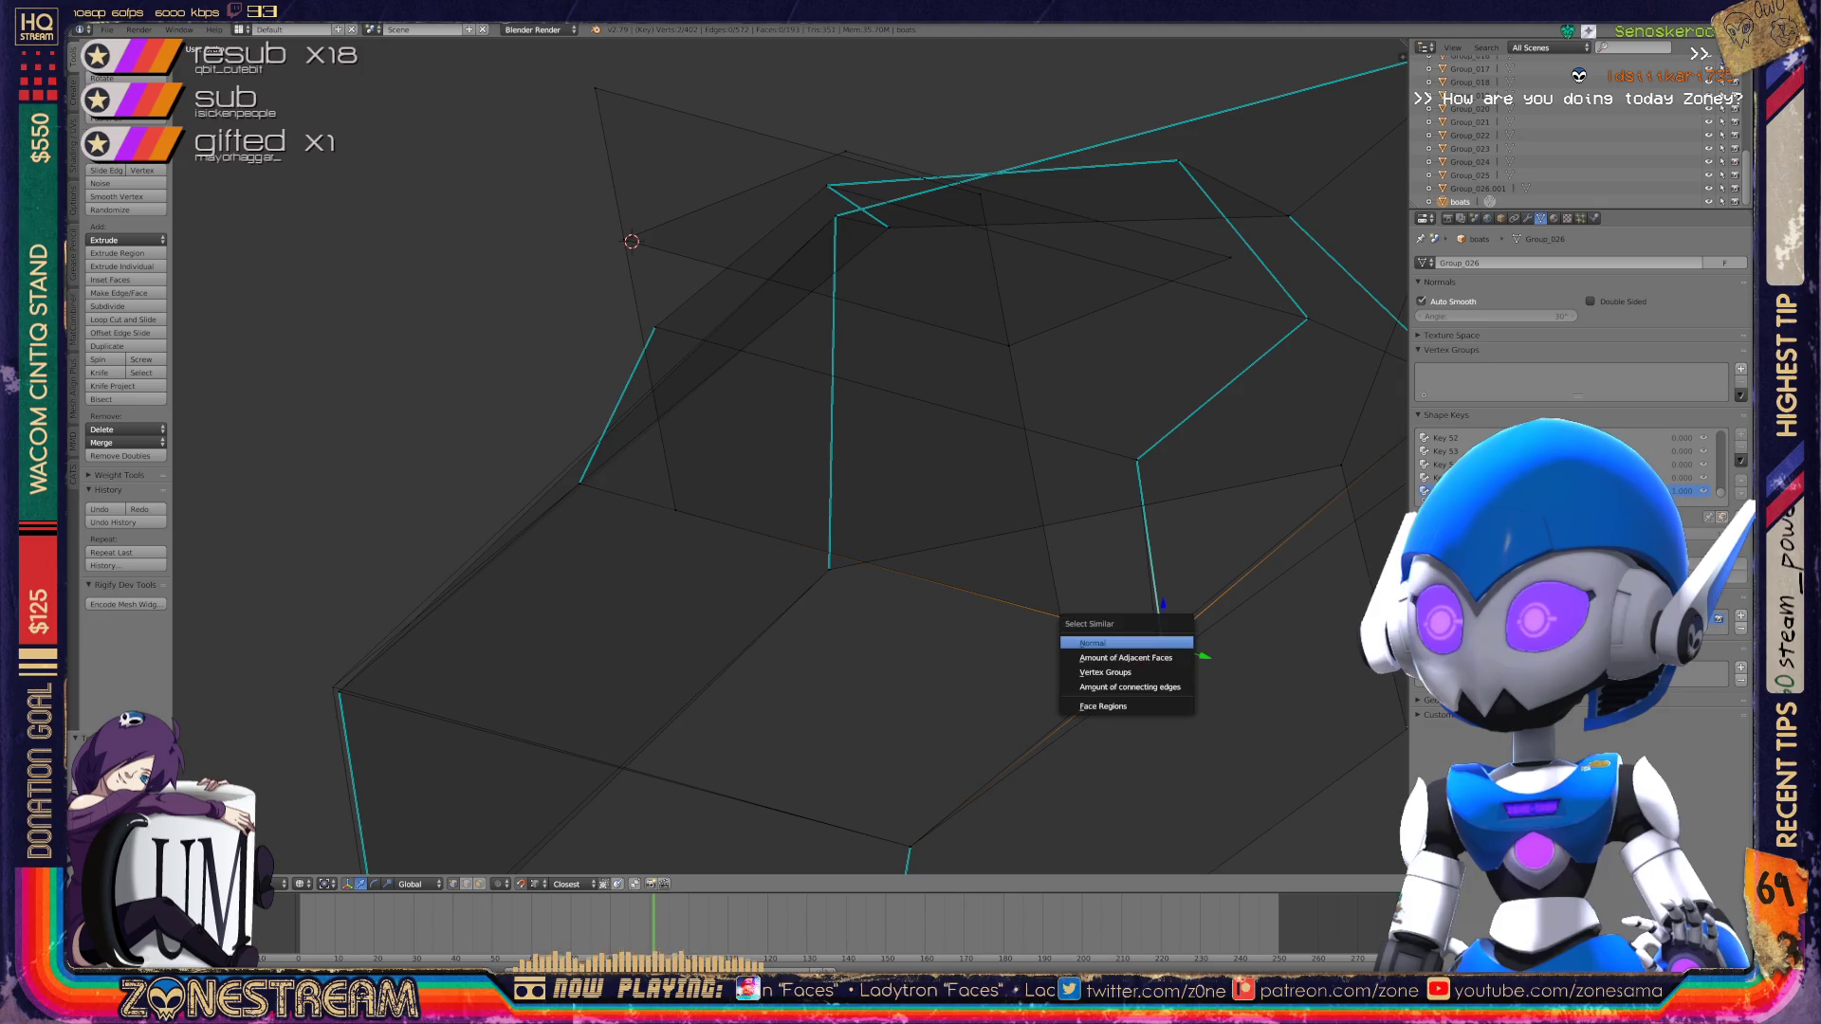
pyautogui.press('Escape')
pyautogui.press('g')
# Step: Nudge the bottom left corner vertex slightly and select the vertex at the boot's lower front
pyautogui.rightClick(338, 693)
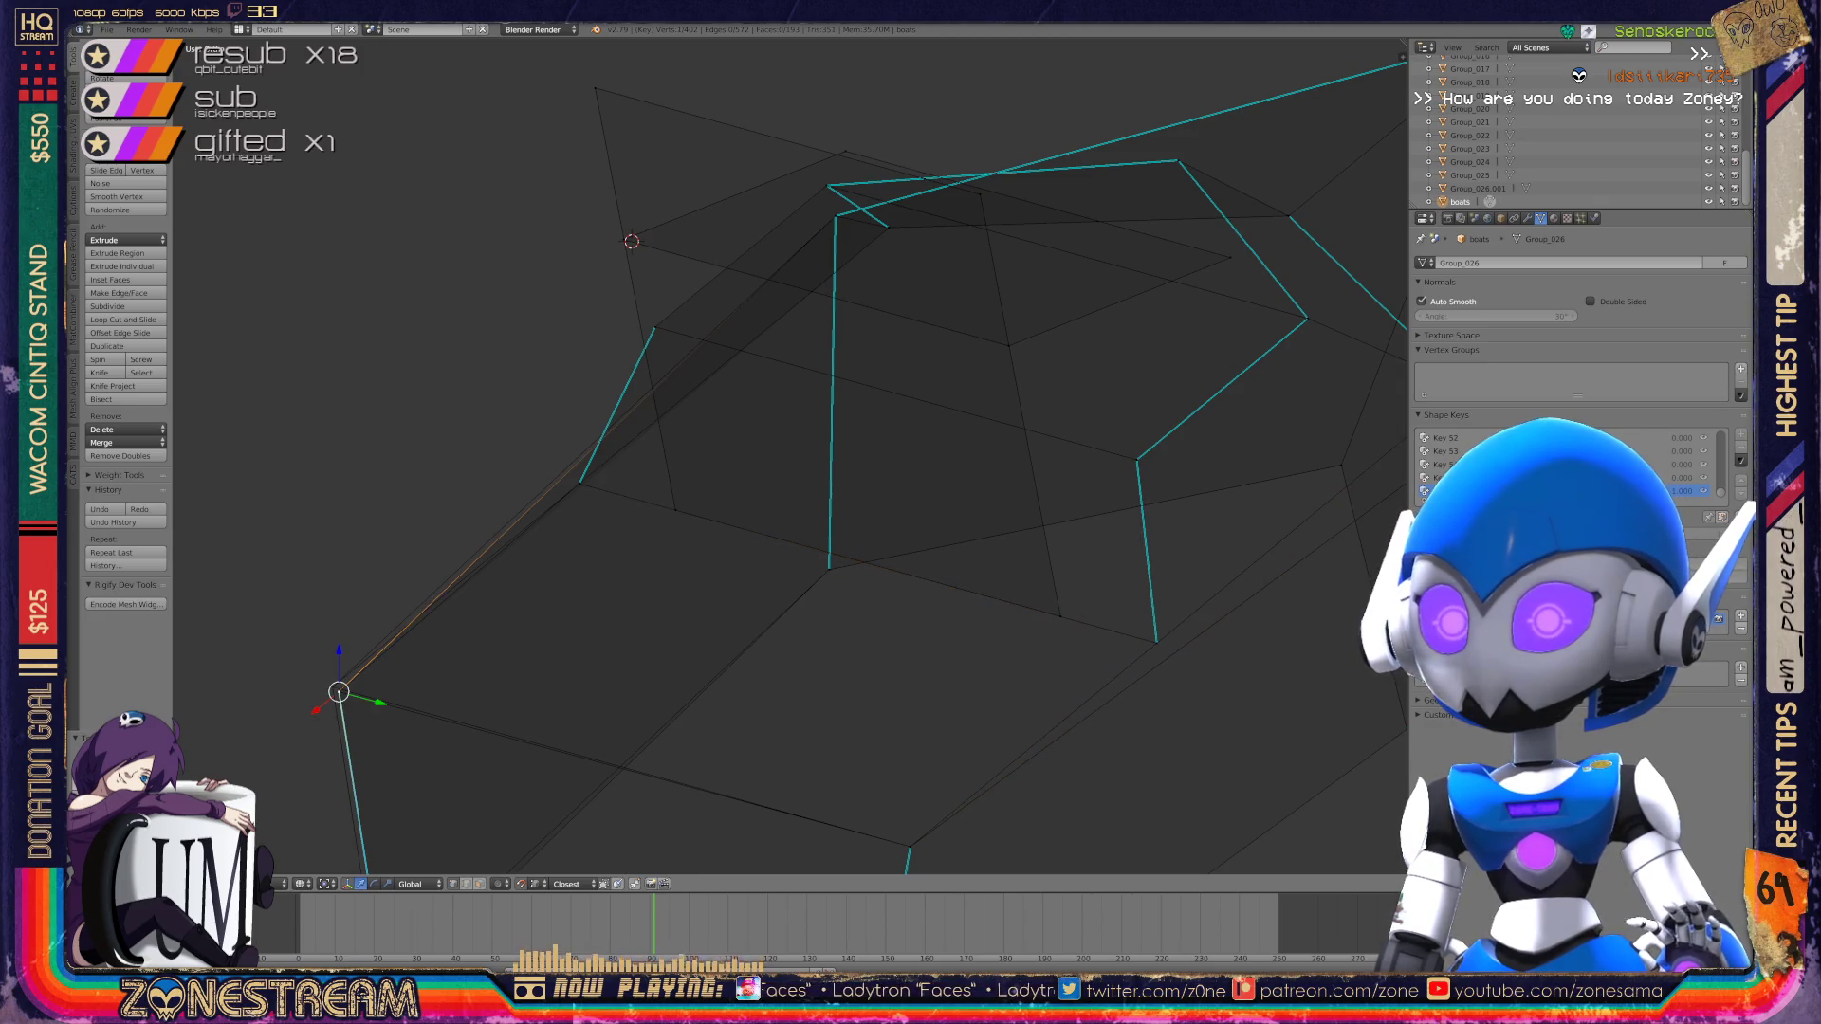
pyautogui.moveTo(338, 692); pyautogui.dragTo(332, 687, button='right')
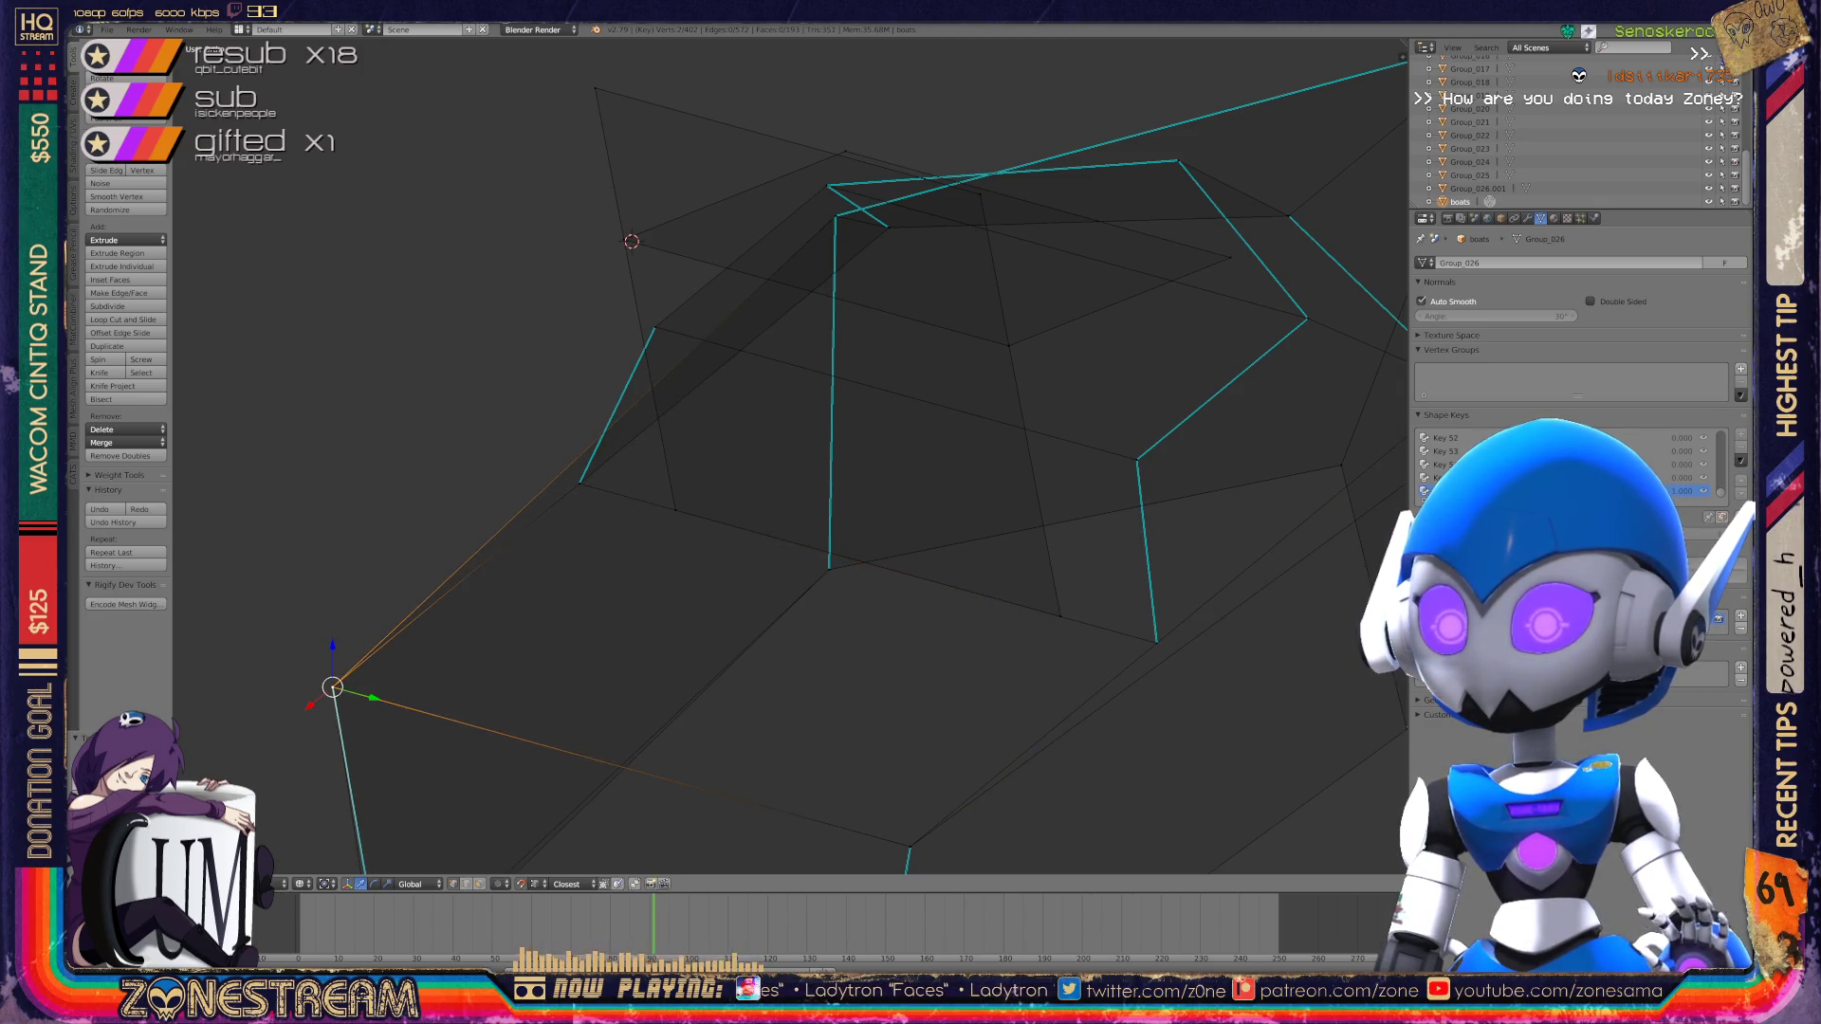
pyautogui.scroll(-4, 791, 455)
pyautogui.rightClick(596, 717)
pyautogui.rightClick(594, 717)
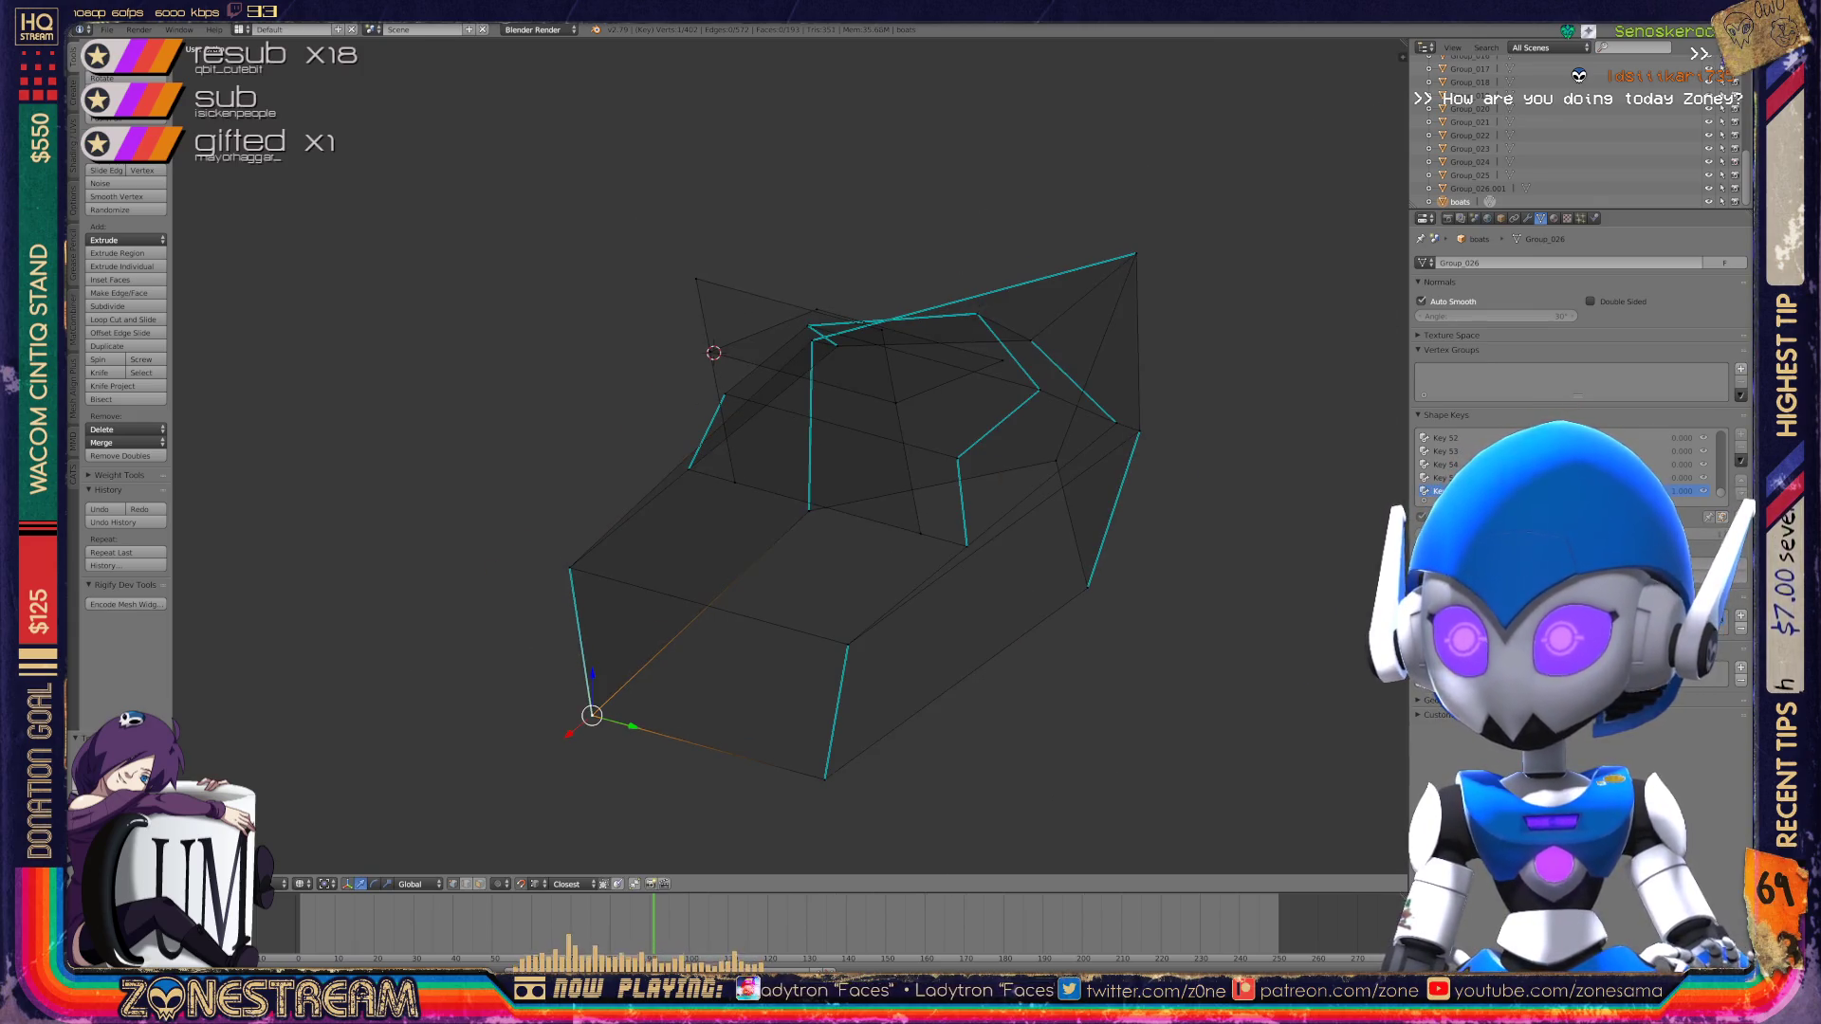
# Step: Return to Object Mode and save the blend file over the existing one
pyautogui.press('Tab')
pyautogui.moveTo(790, 456); pyautogui.dragTo(853, 446, button='middle')
pyautogui.moveTo(493, 569); pyautogui.dragTo(558, 681, button='middle')
pyautogui.hotkey('ctrl', 's')
pyautogui.click(558, 681)
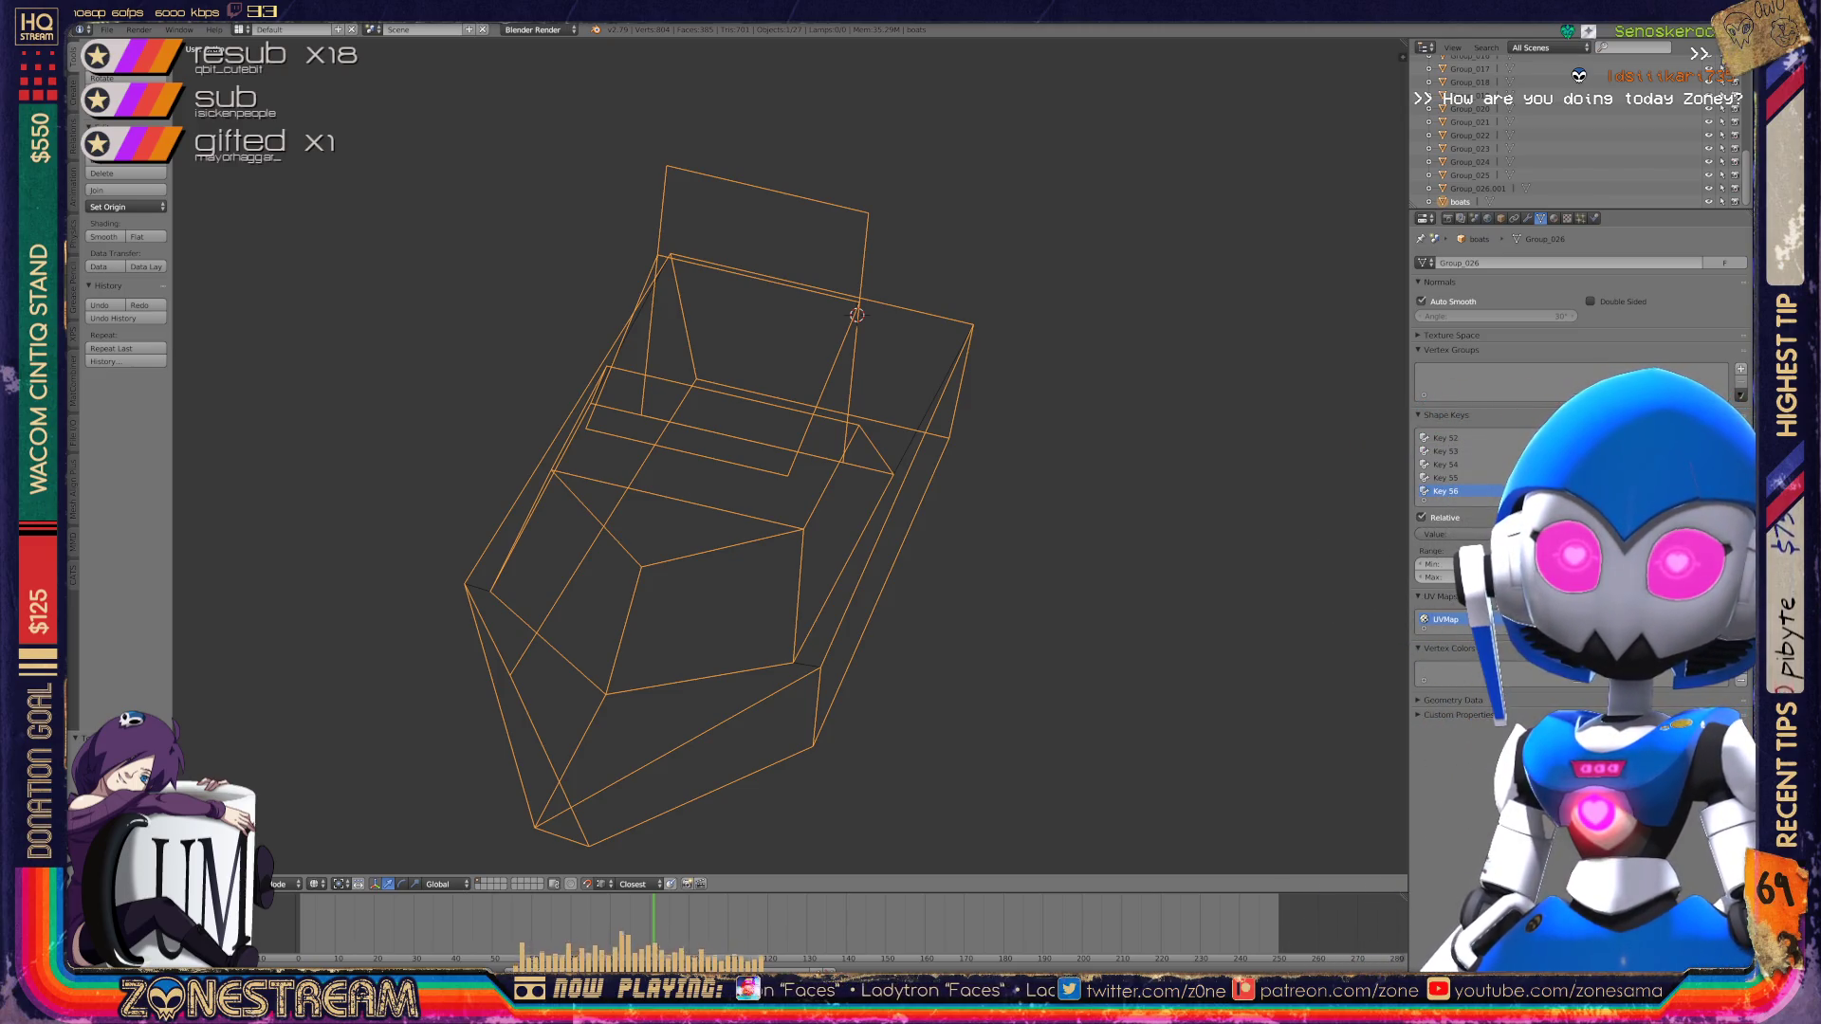
# Step: Enter Edit Mode on the prism pieces and slide the bottom and left corner vertices up their edges
pyautogui.scroll(-3, 825, 441)
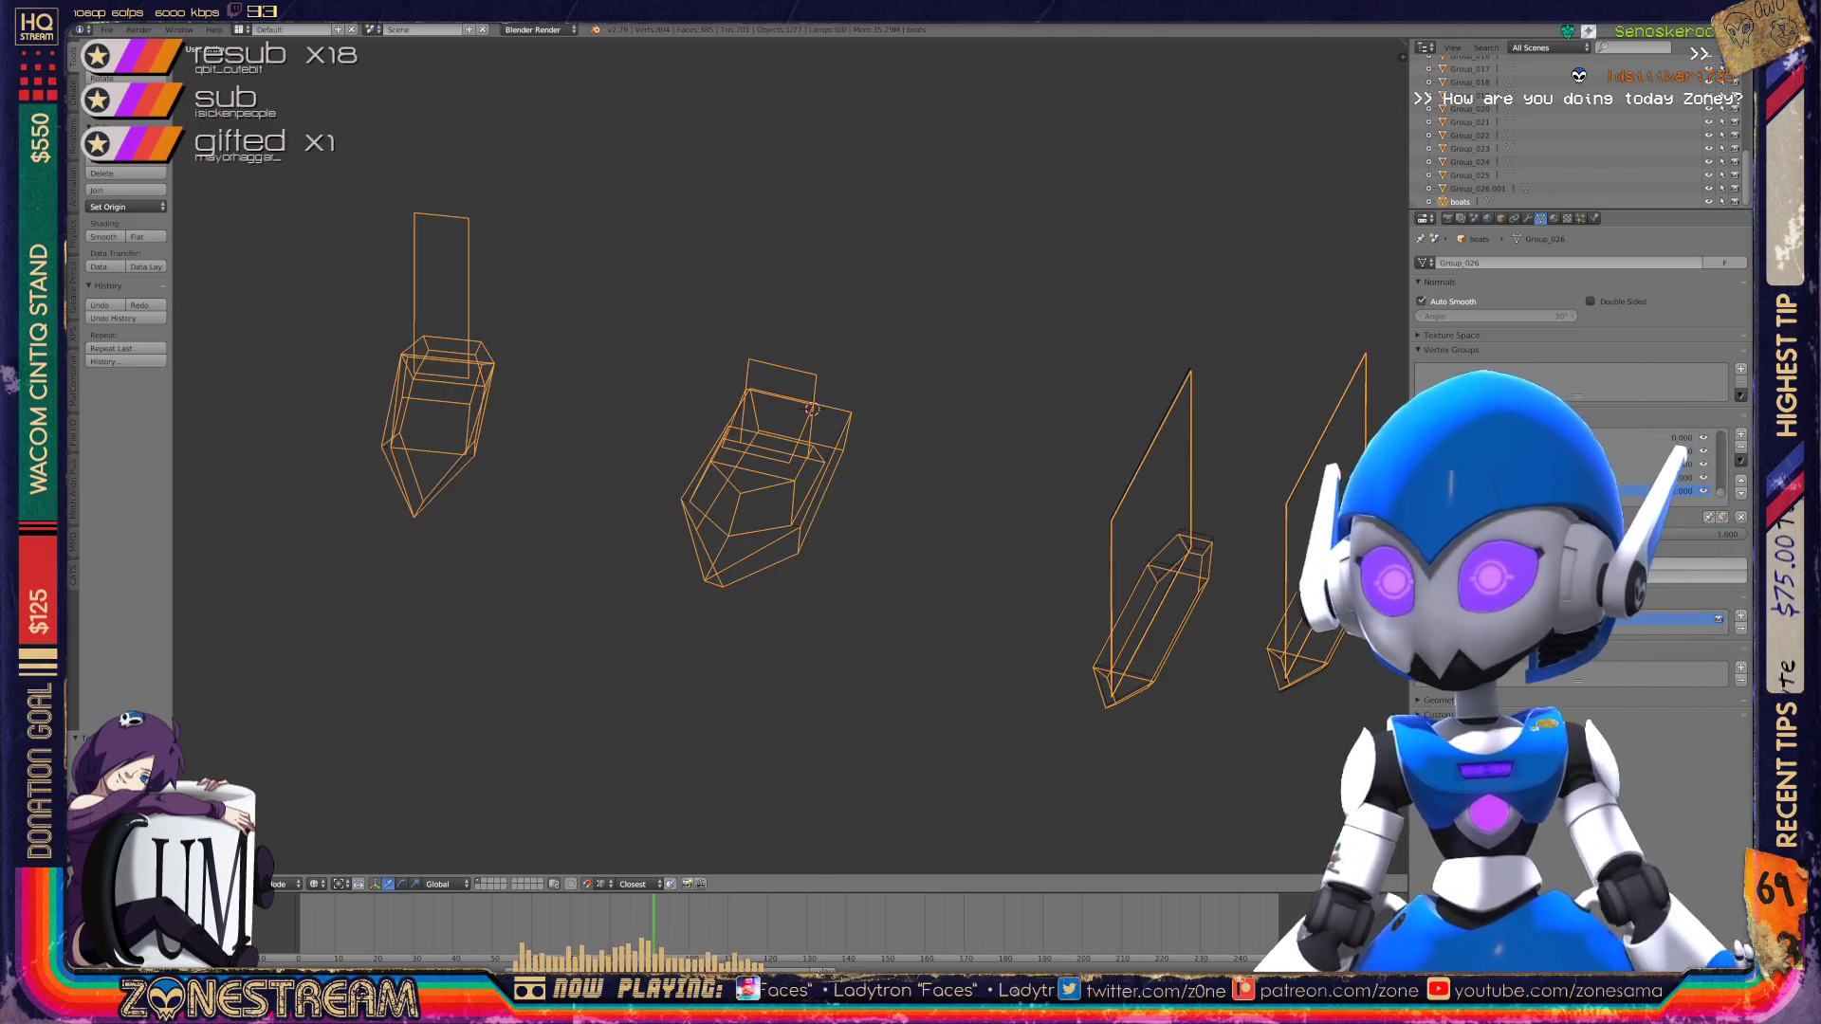
pyautogui.scroll(3, 854, 427)
pyautogui.scroll(3, 853, 379)
pyautogui.press('Tab')
pyautogui.scroll(1, 853, 379)
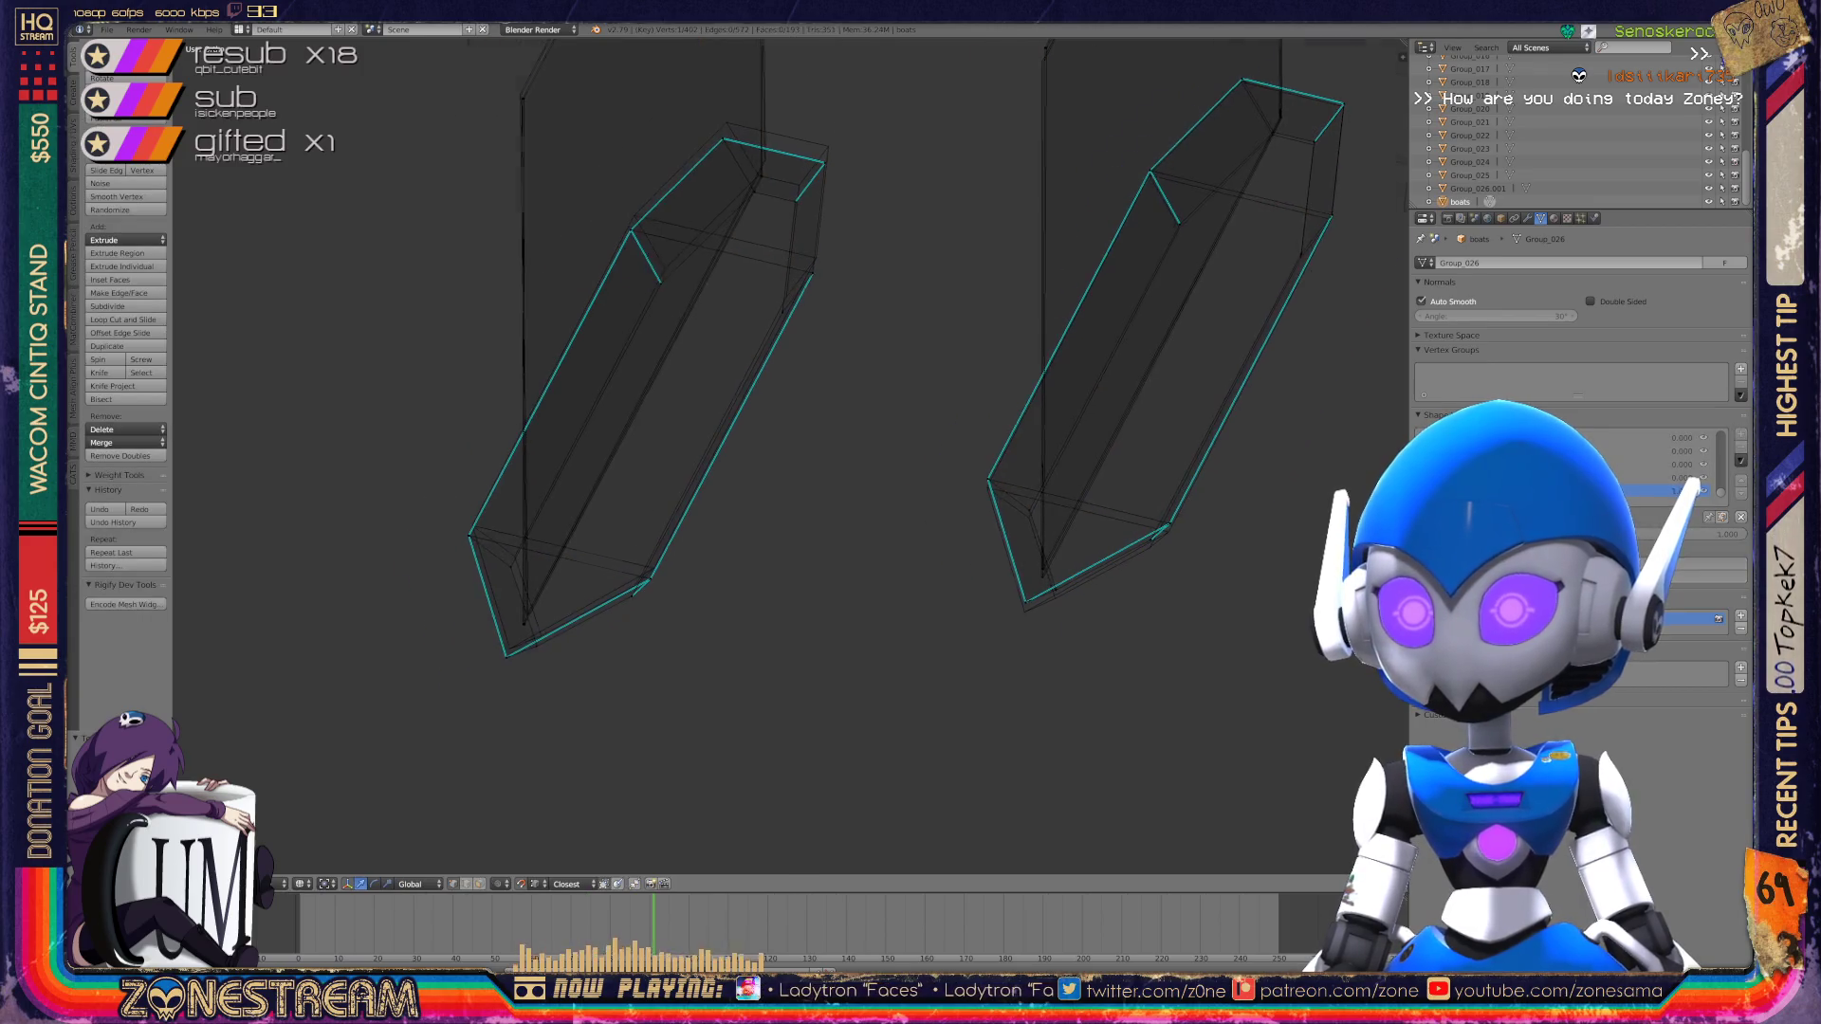
pyautogui.scroll(3, 616, 474)
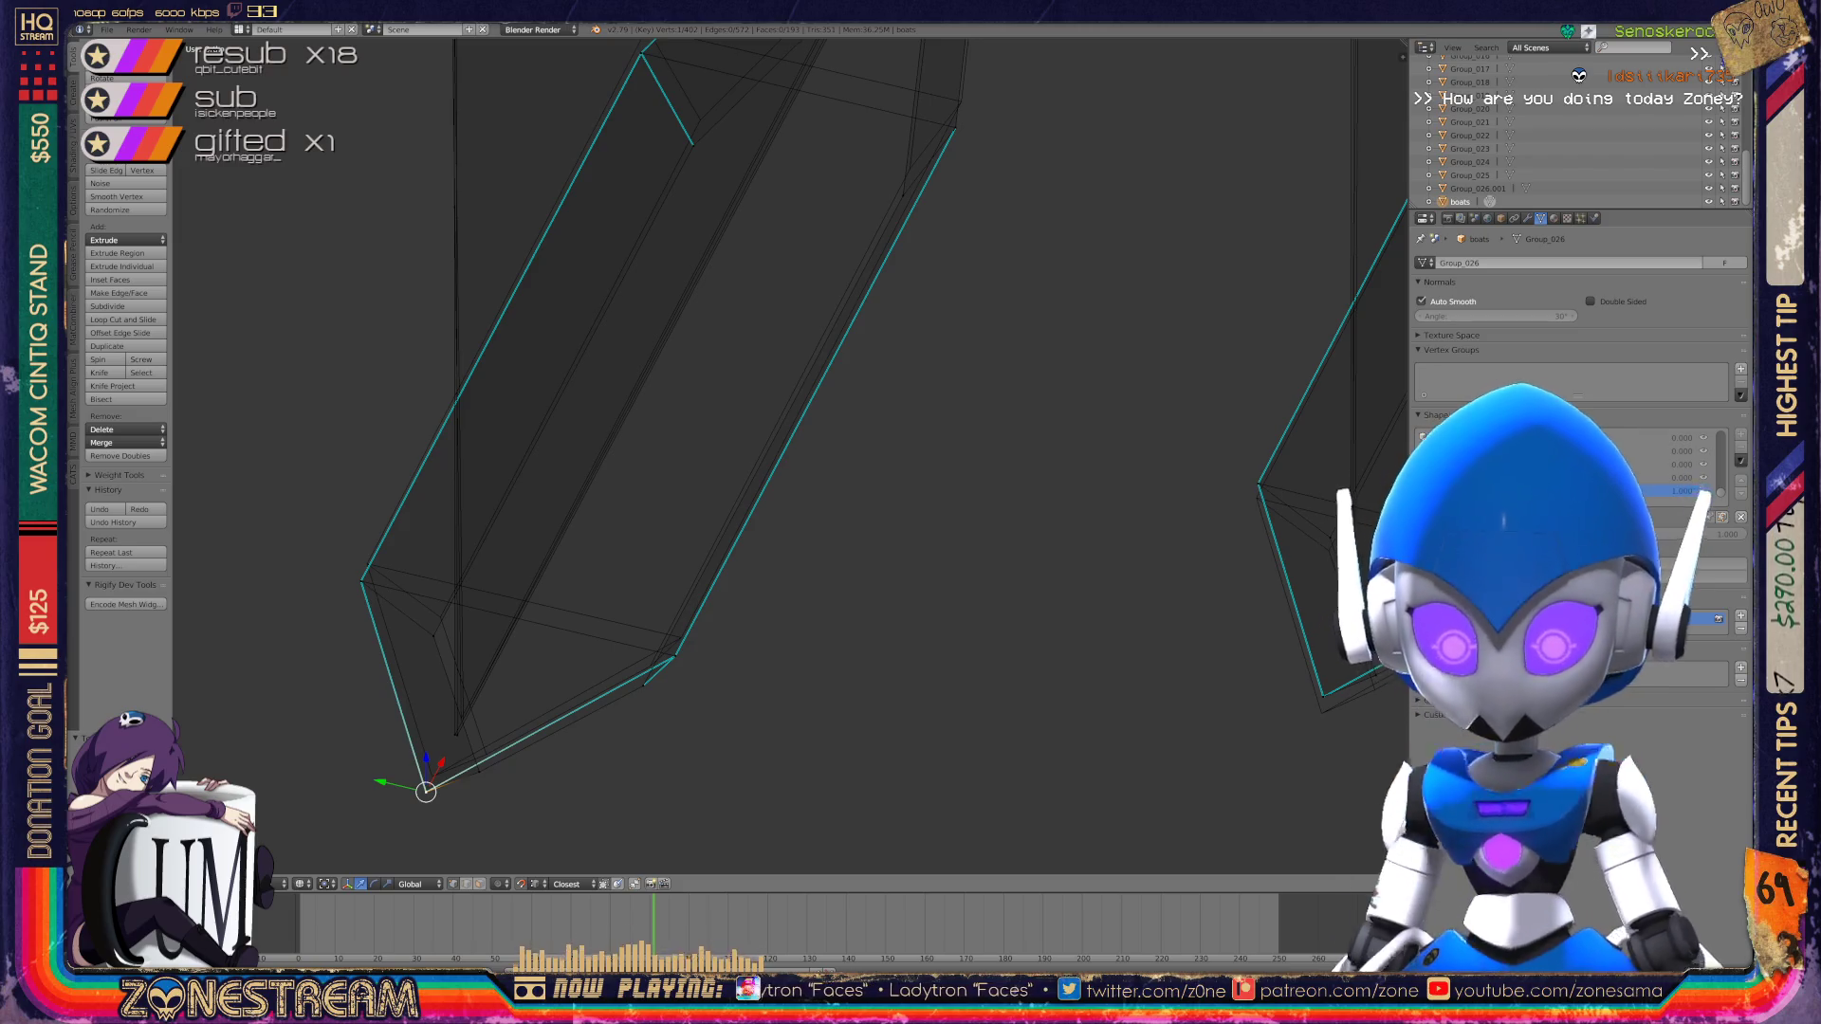
pyautogui.press('g')
pyautogui.click(432, 776)
pyautogui.hotkey('shift', 'v')
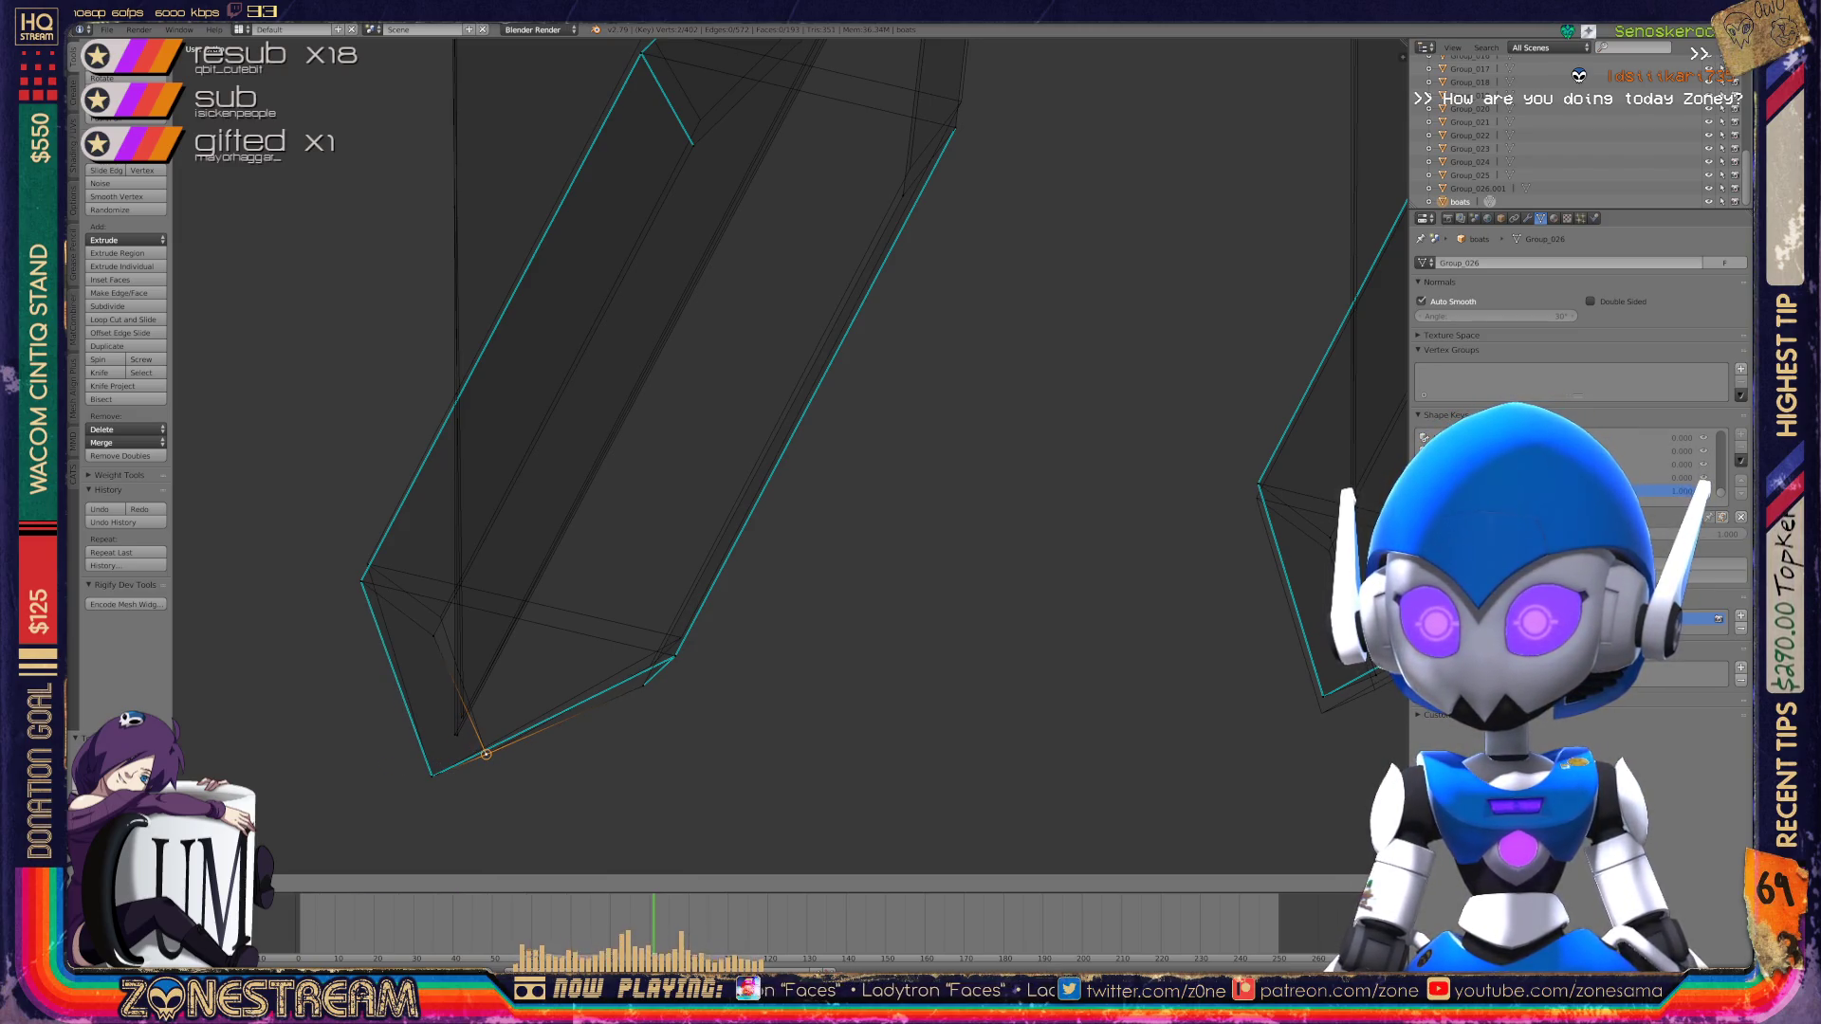
pyautogui.hotkey('shift', 'v')
pyautogui.click(440, 617)
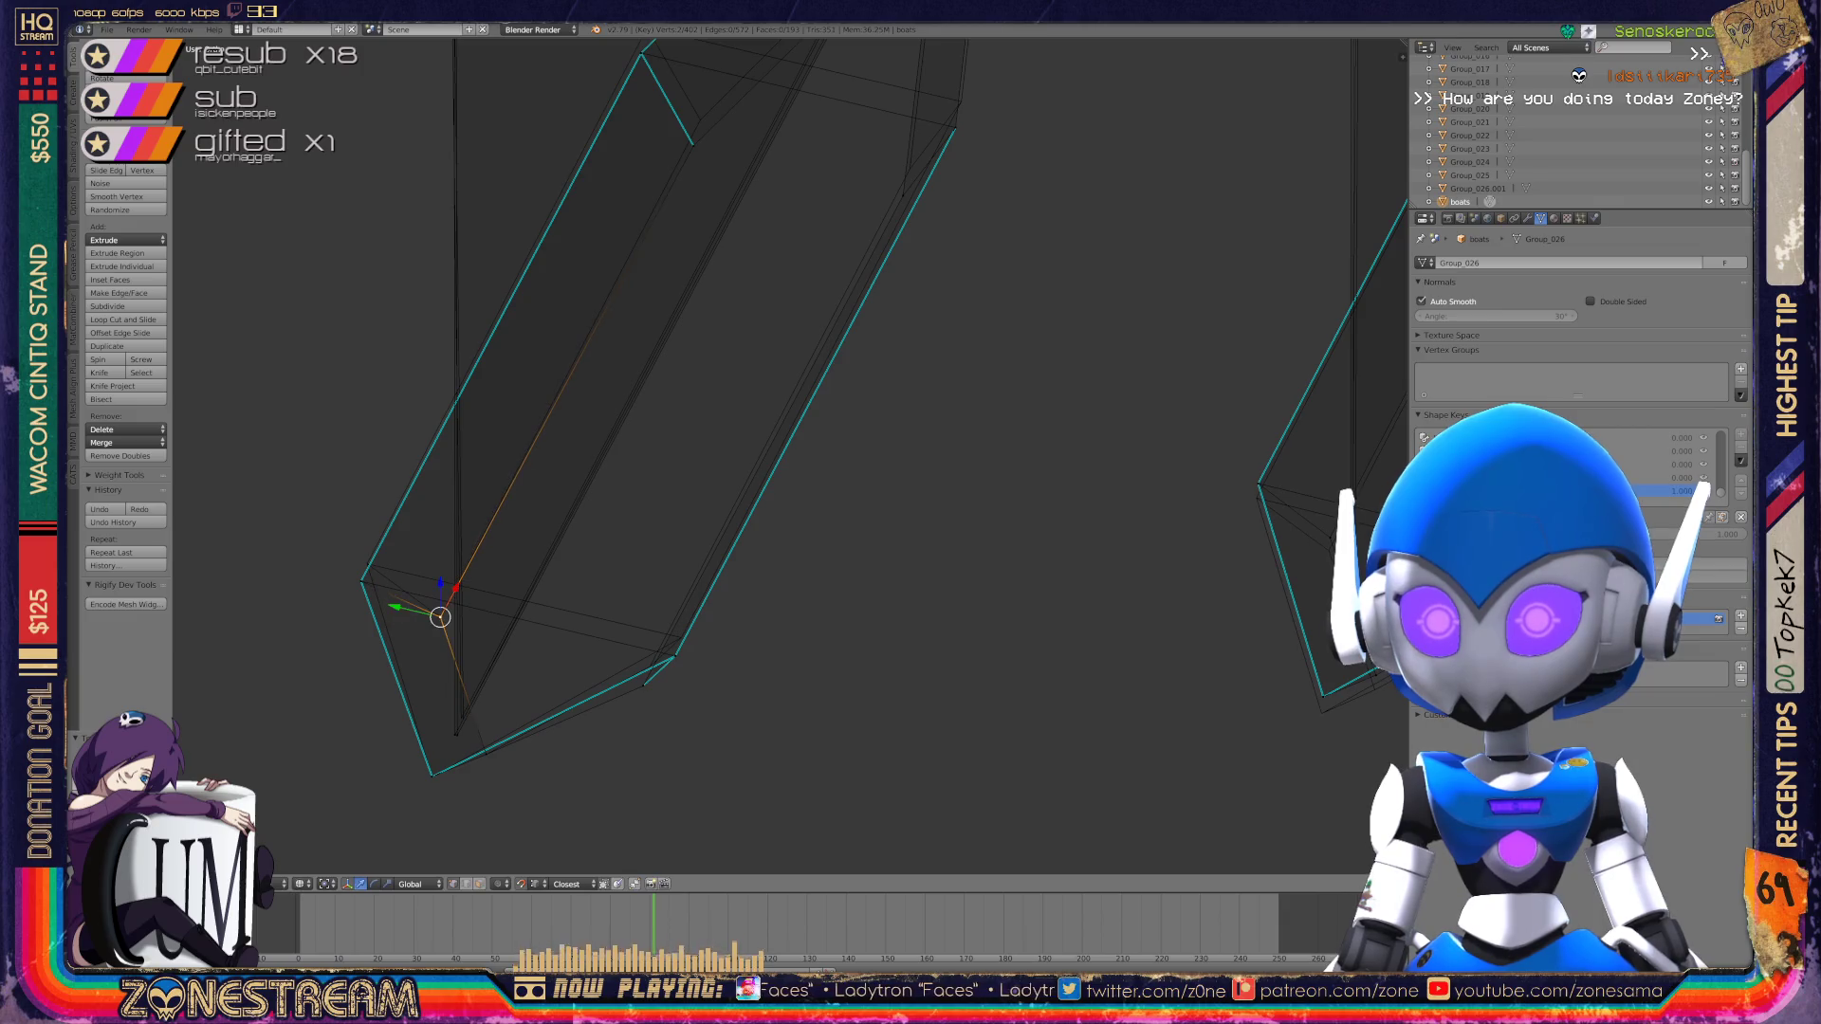
pyautogui.hotkey('shift', 'v')
pyautogui.click(367, 564)
# Step: Slide the lower-right vertex up along its edge
pyautogui.click(674, 656)
pyautogui.hotkey('shift', 'v')
pyautogui.hotkey('shift', 'v')
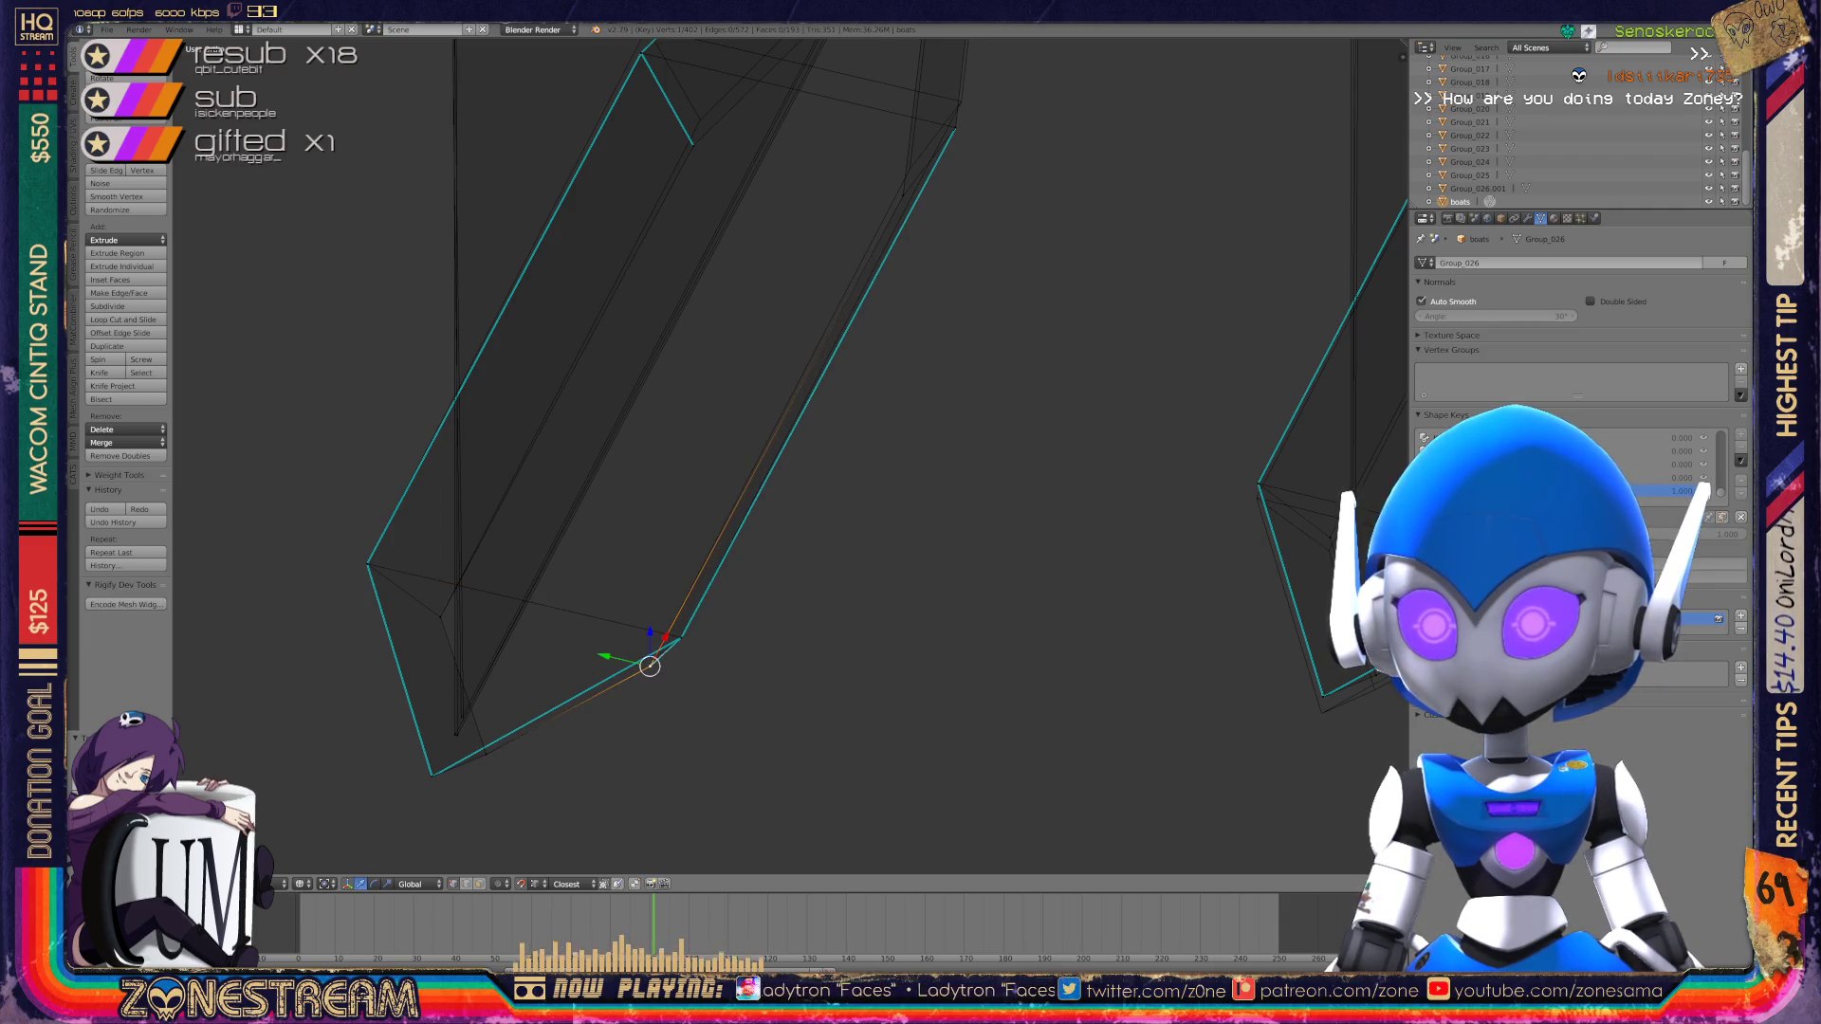
pyautogui.scroll(5, 650, 666)
pyautogui.hotkey('shift', 'v')
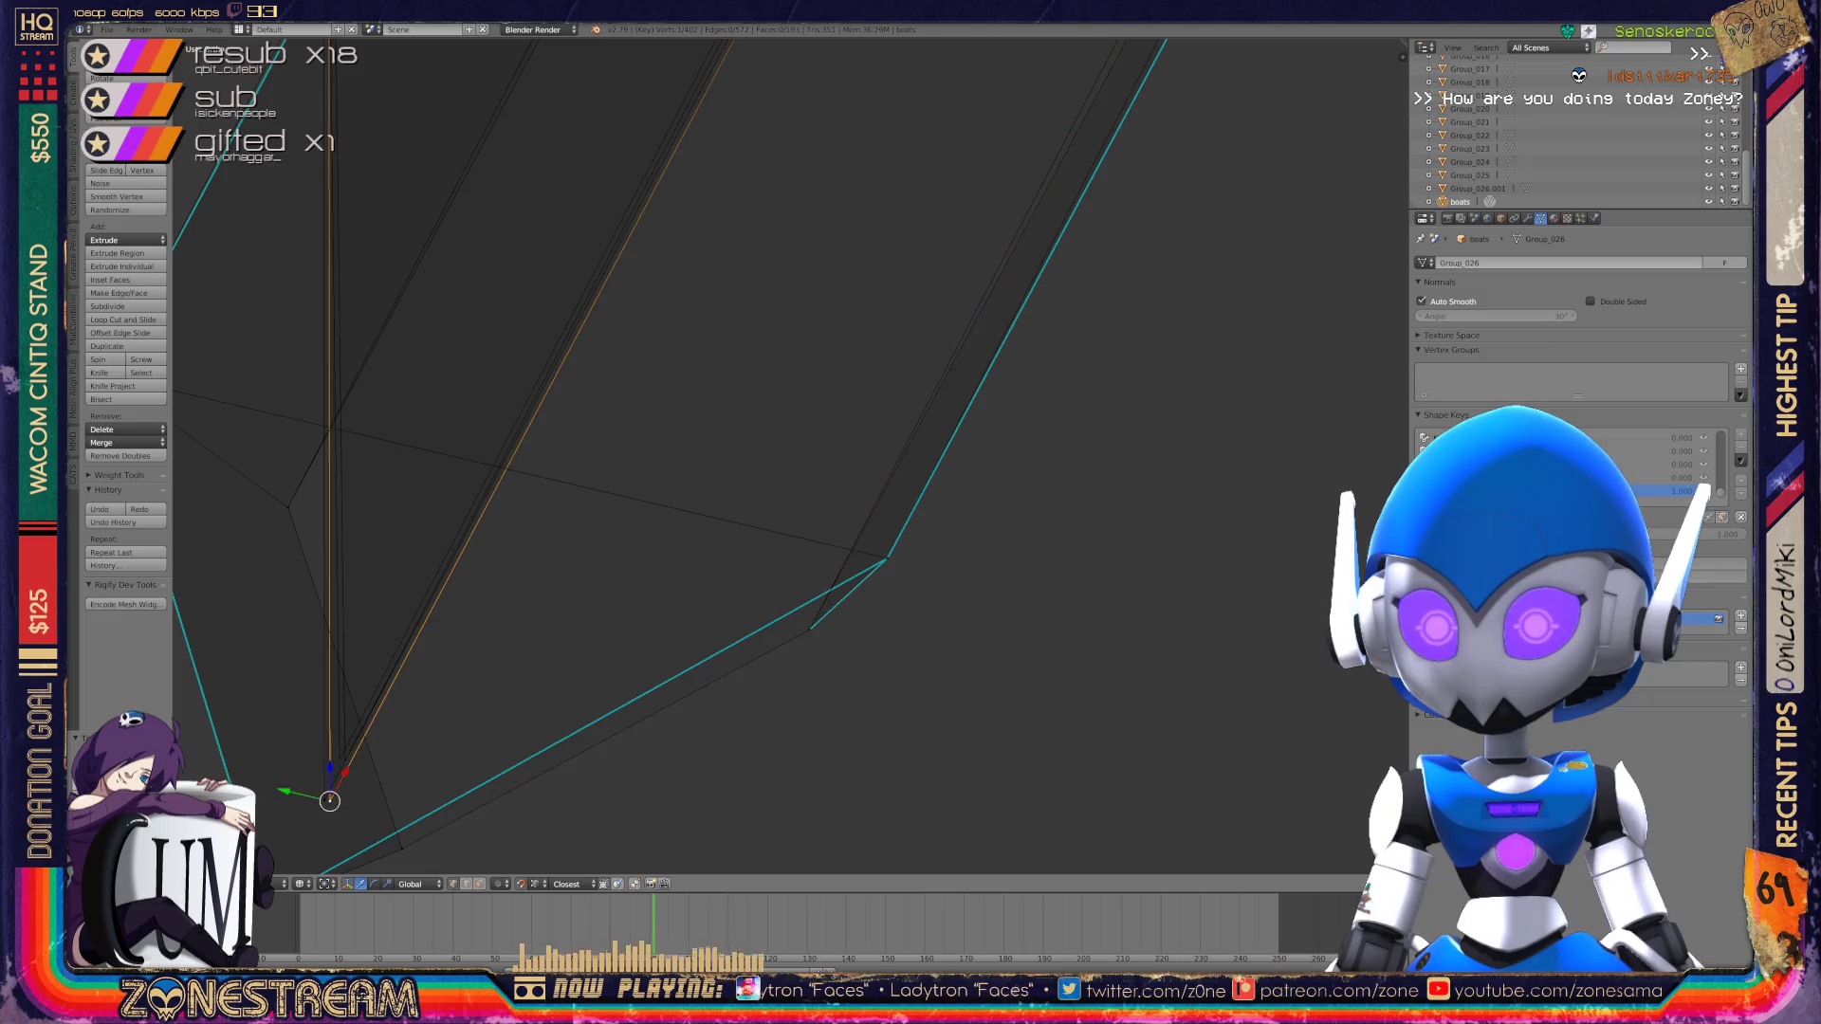
pyautogui.click(345, 760)
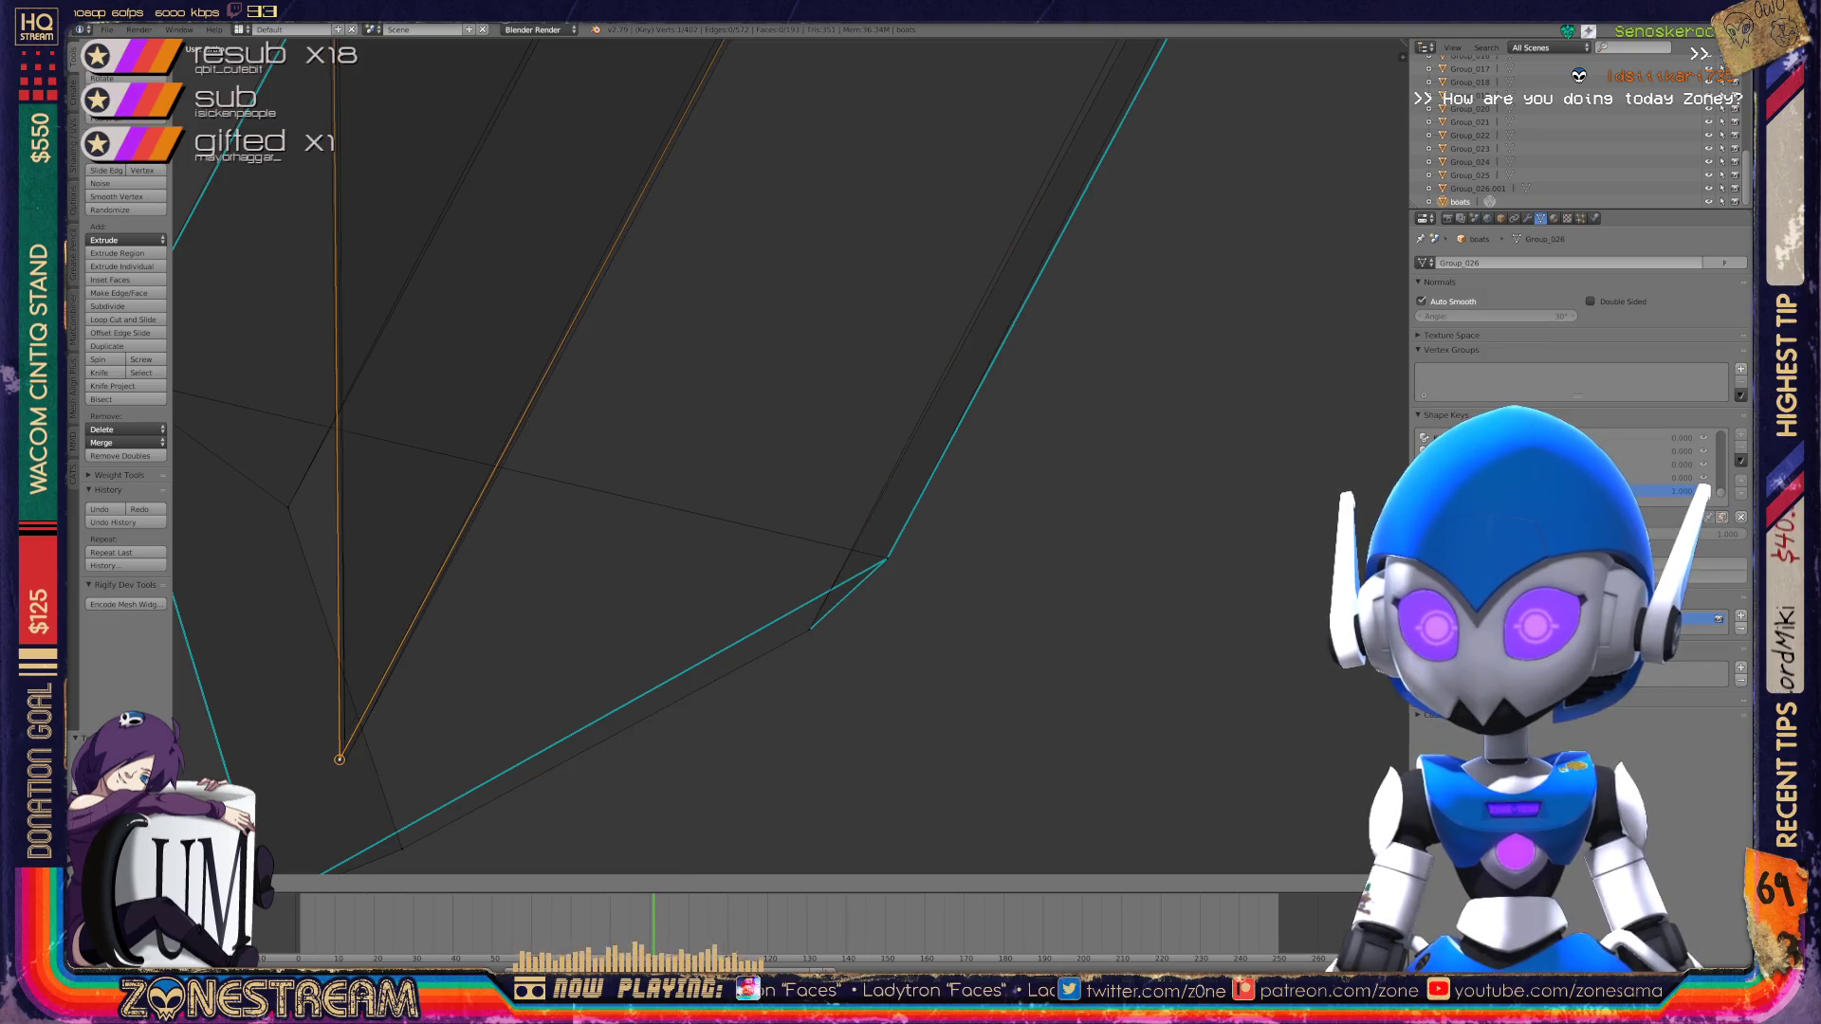
# Step: Move the corner vertex at the prism's end up-left
pyautogui.scroll(-8, 664, 456)
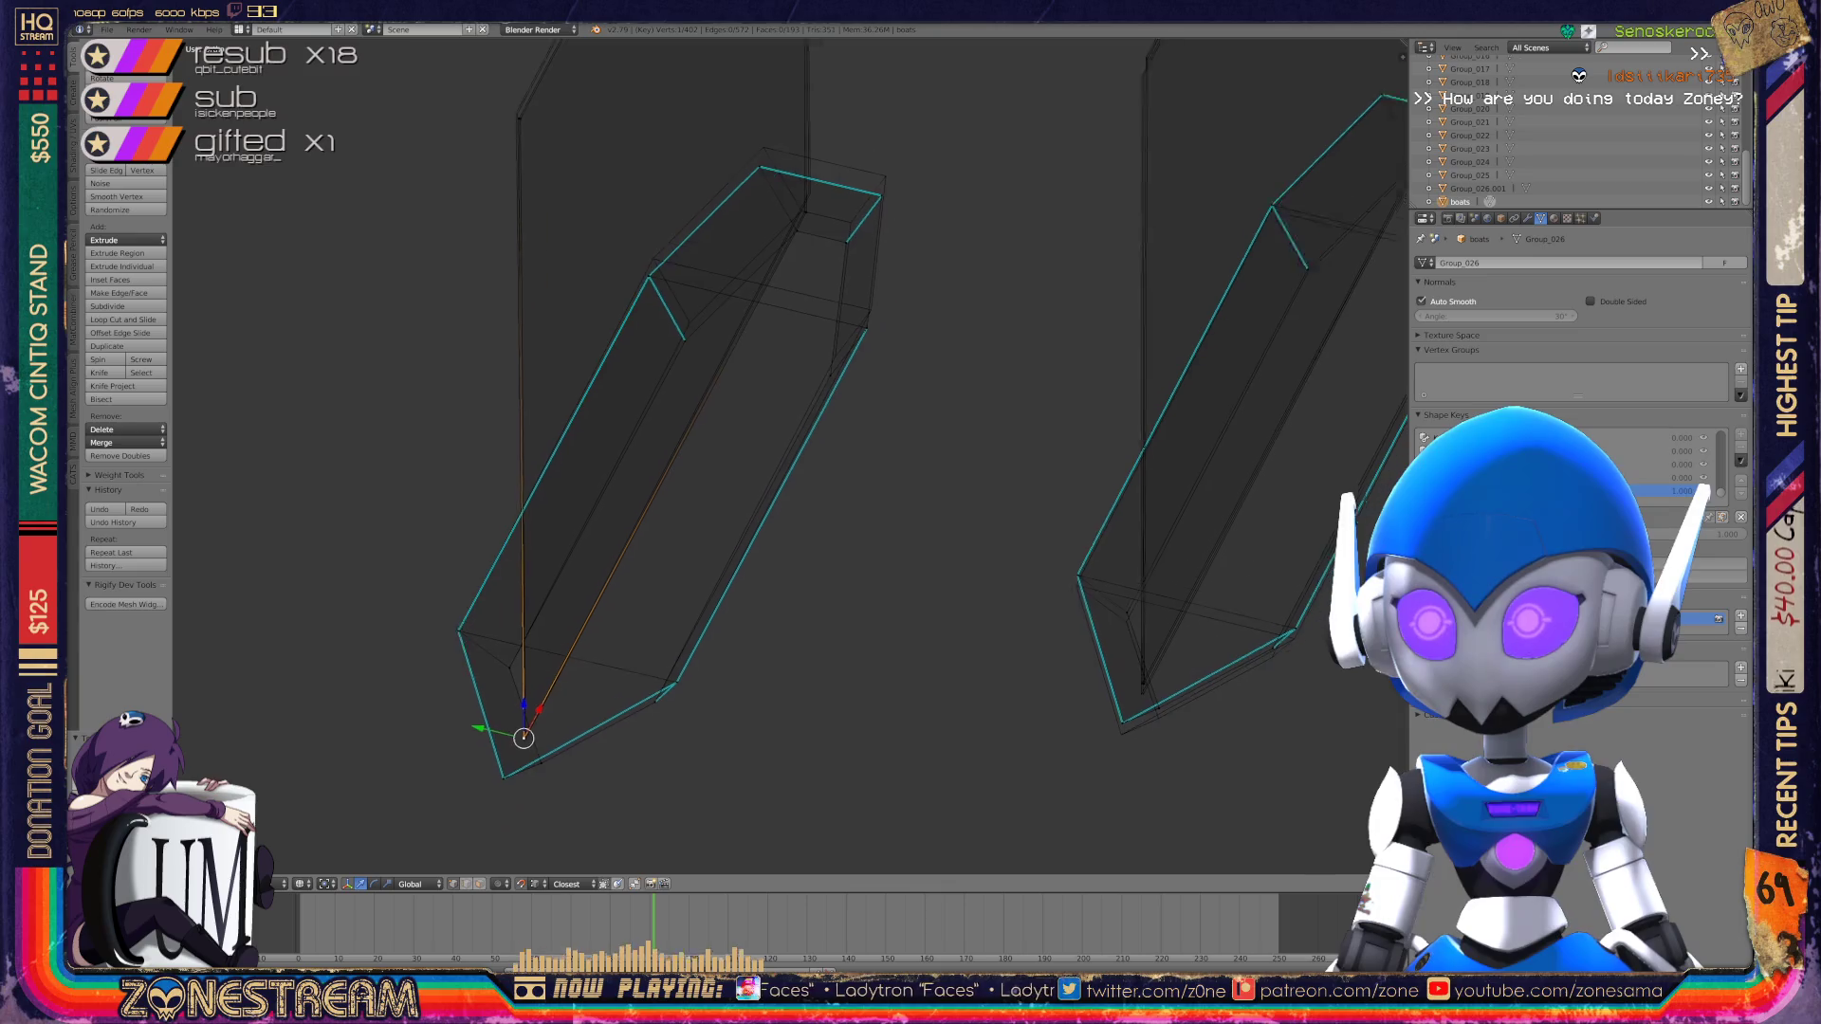
pyautogui.moveTo(664, 474); pyautogui.dragTo(815, 427, button='middle')
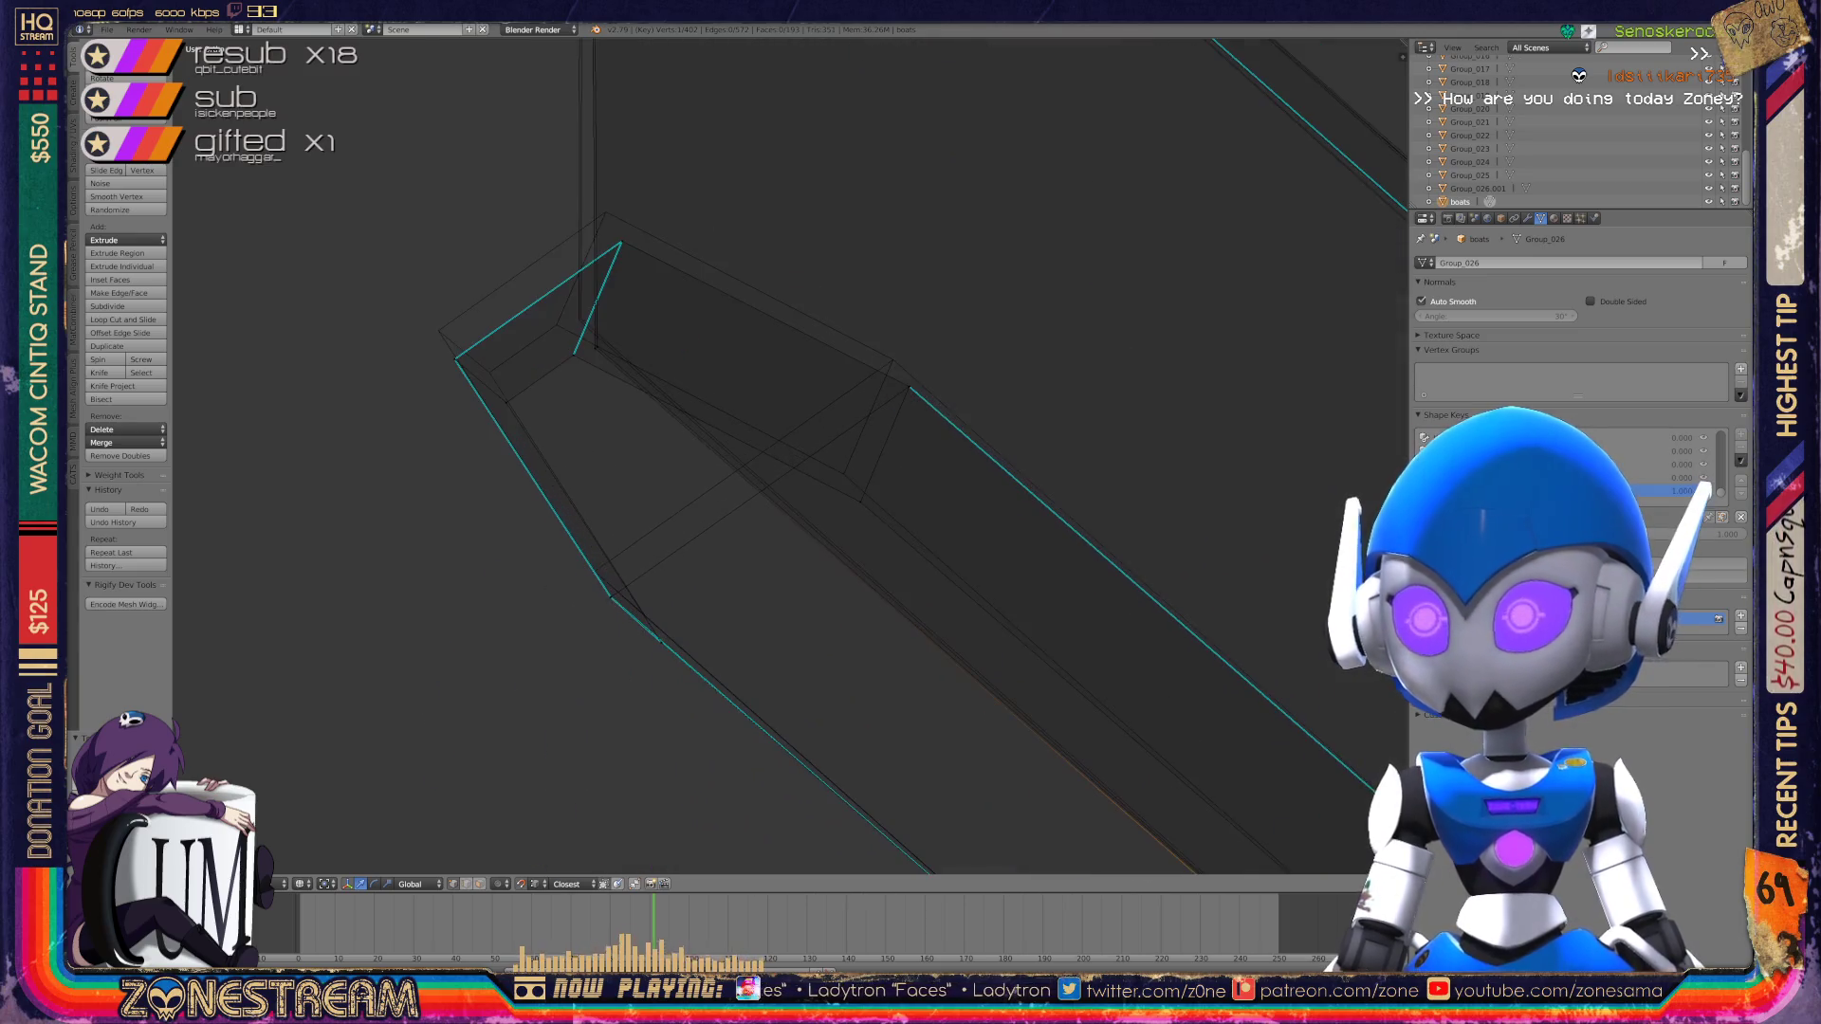
pyautogui.rightClick(854, 500)
pyautogui.rightClick(841, 472)
pyautogui.rightClick(908, 387)
pyautogui.press('g')
pyautogui.click(894, 357)
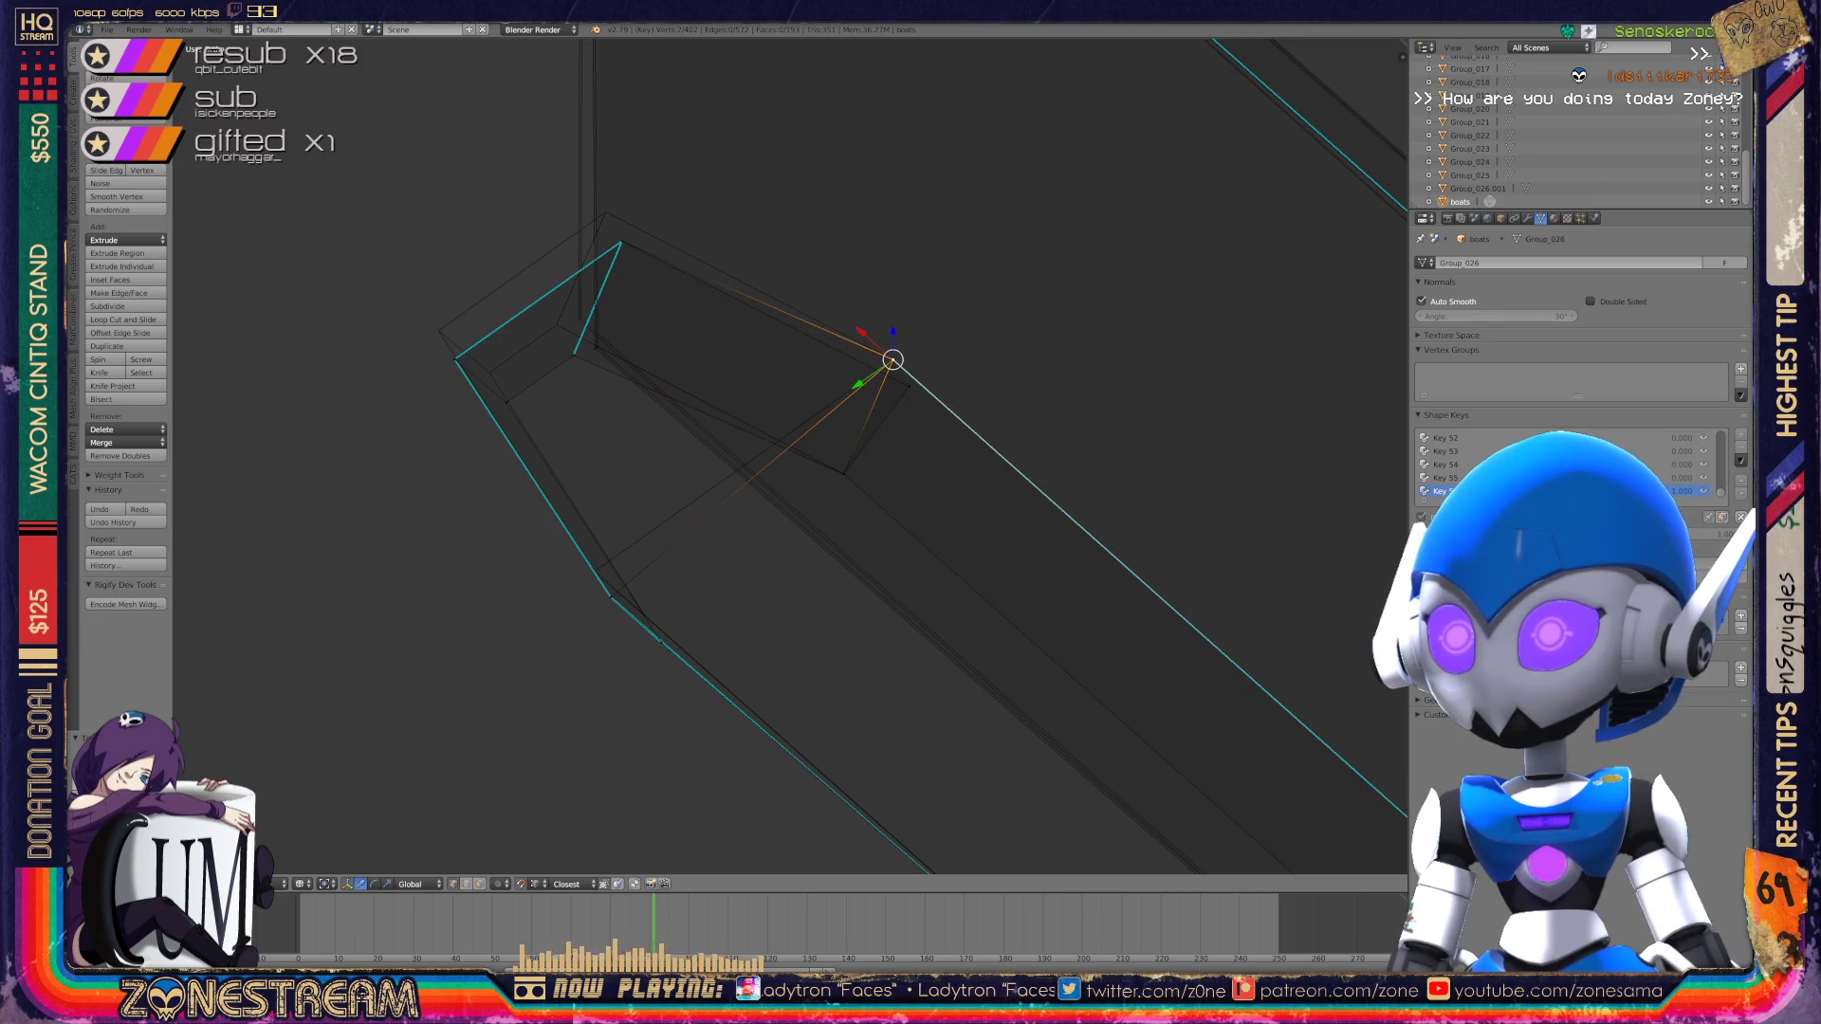
# Step: Pull the prism's lower corner vertex up-left into place
pyautogui.rightClick(610, 597)
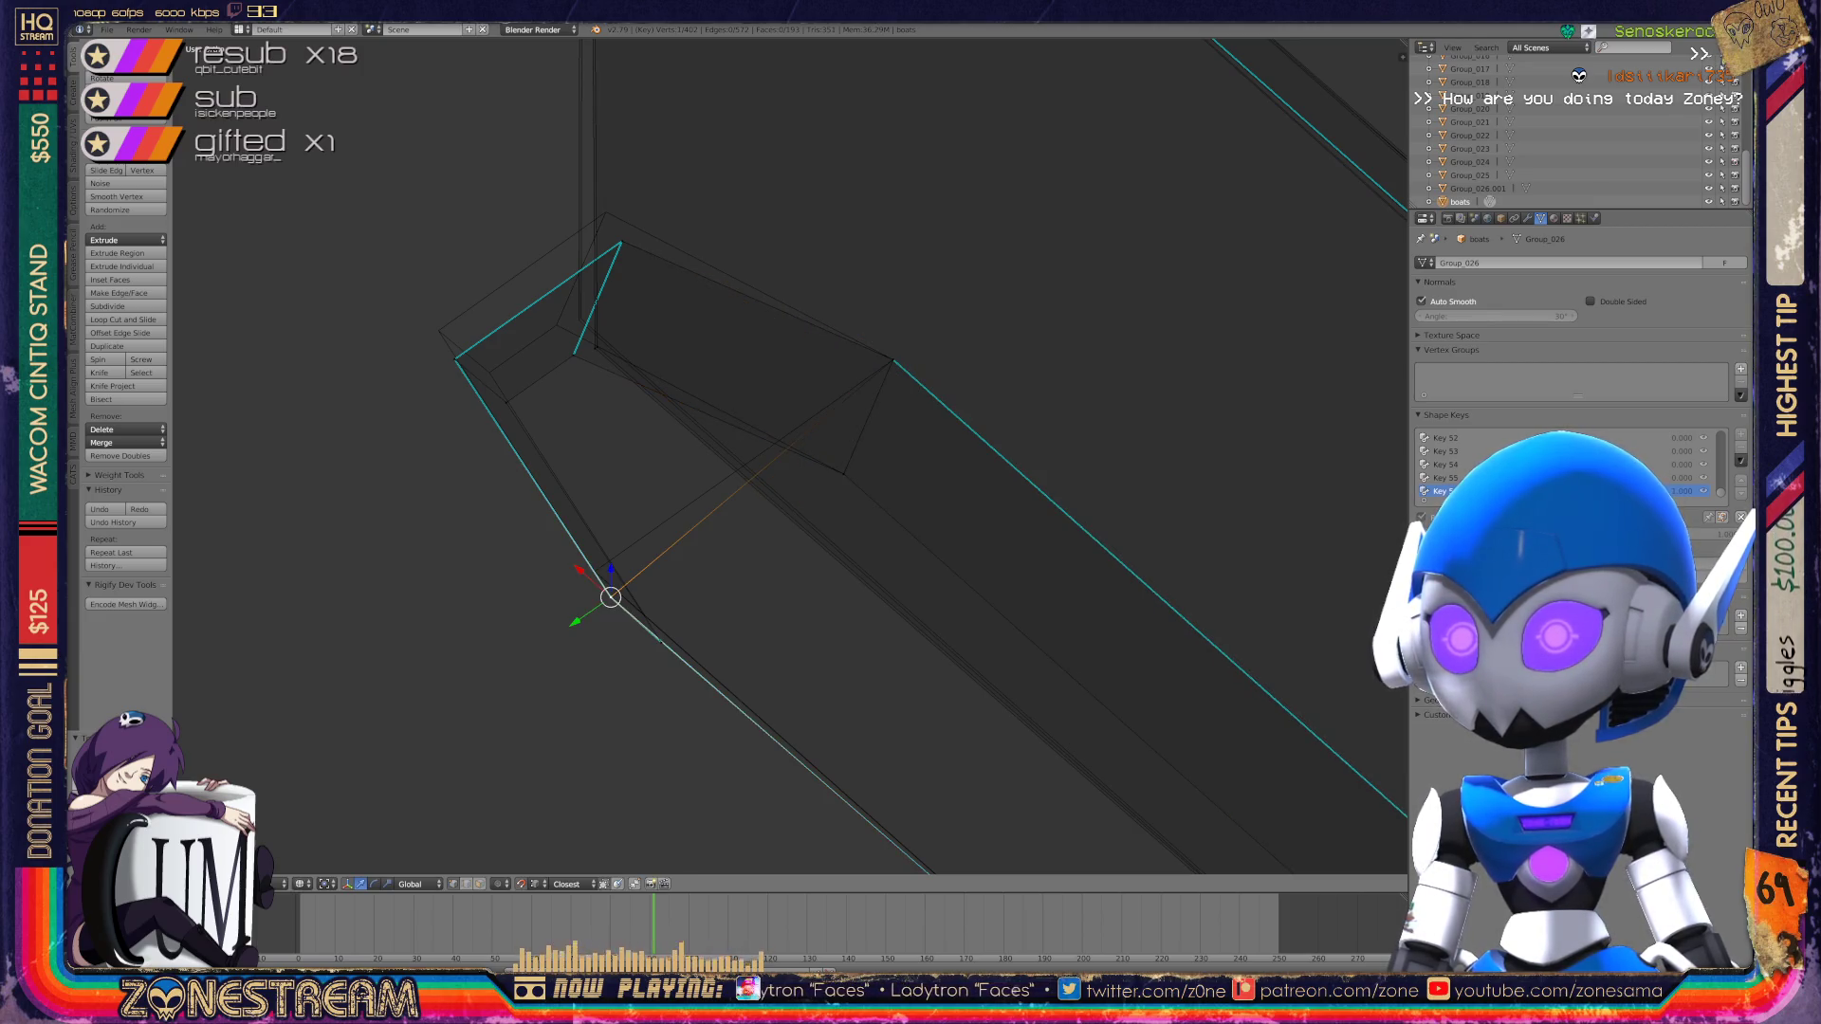
pyautogui.rightClick(594, 567)
pyautogui.rightClick(661, 642)
pyautogui.press('g')
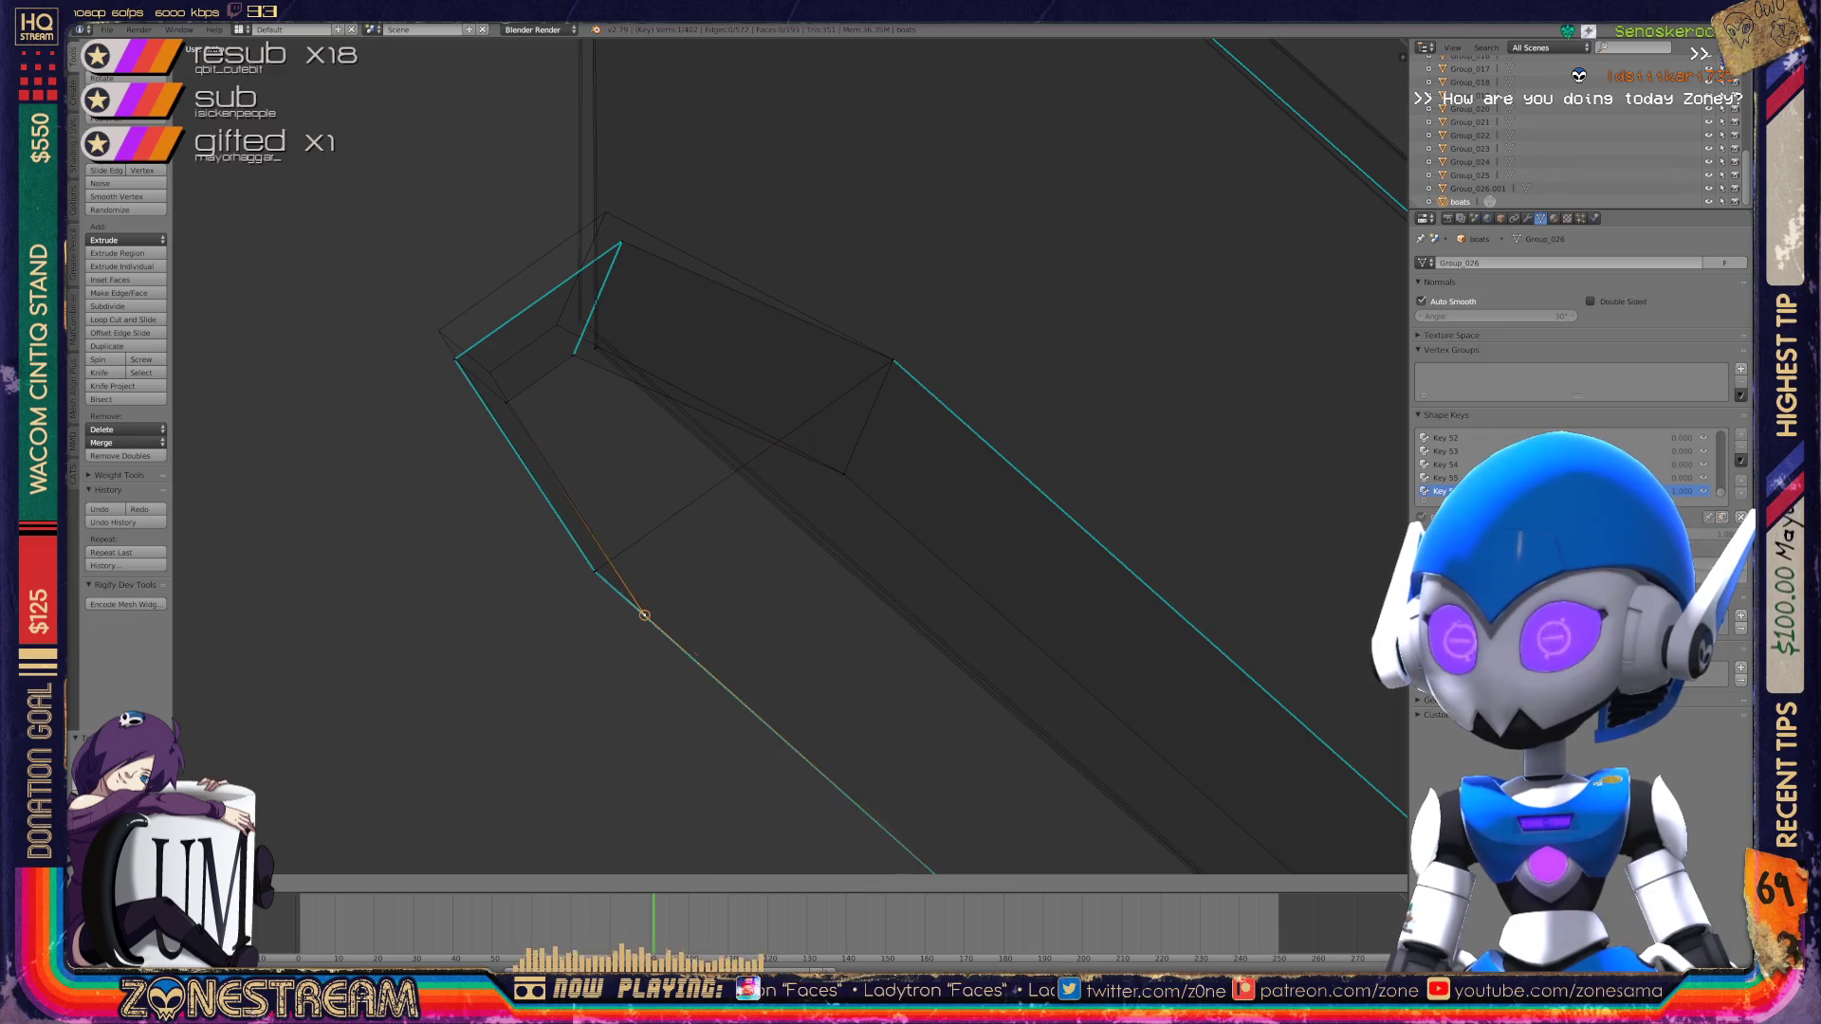
pyautogui.keyDown('shift'); pyautogui.moveTo(664, 474); pyautogui.dragTo(746, 550, button='middle'); pyautogui.keyUp('shift')
pyautogui.rightClick(586, 479)
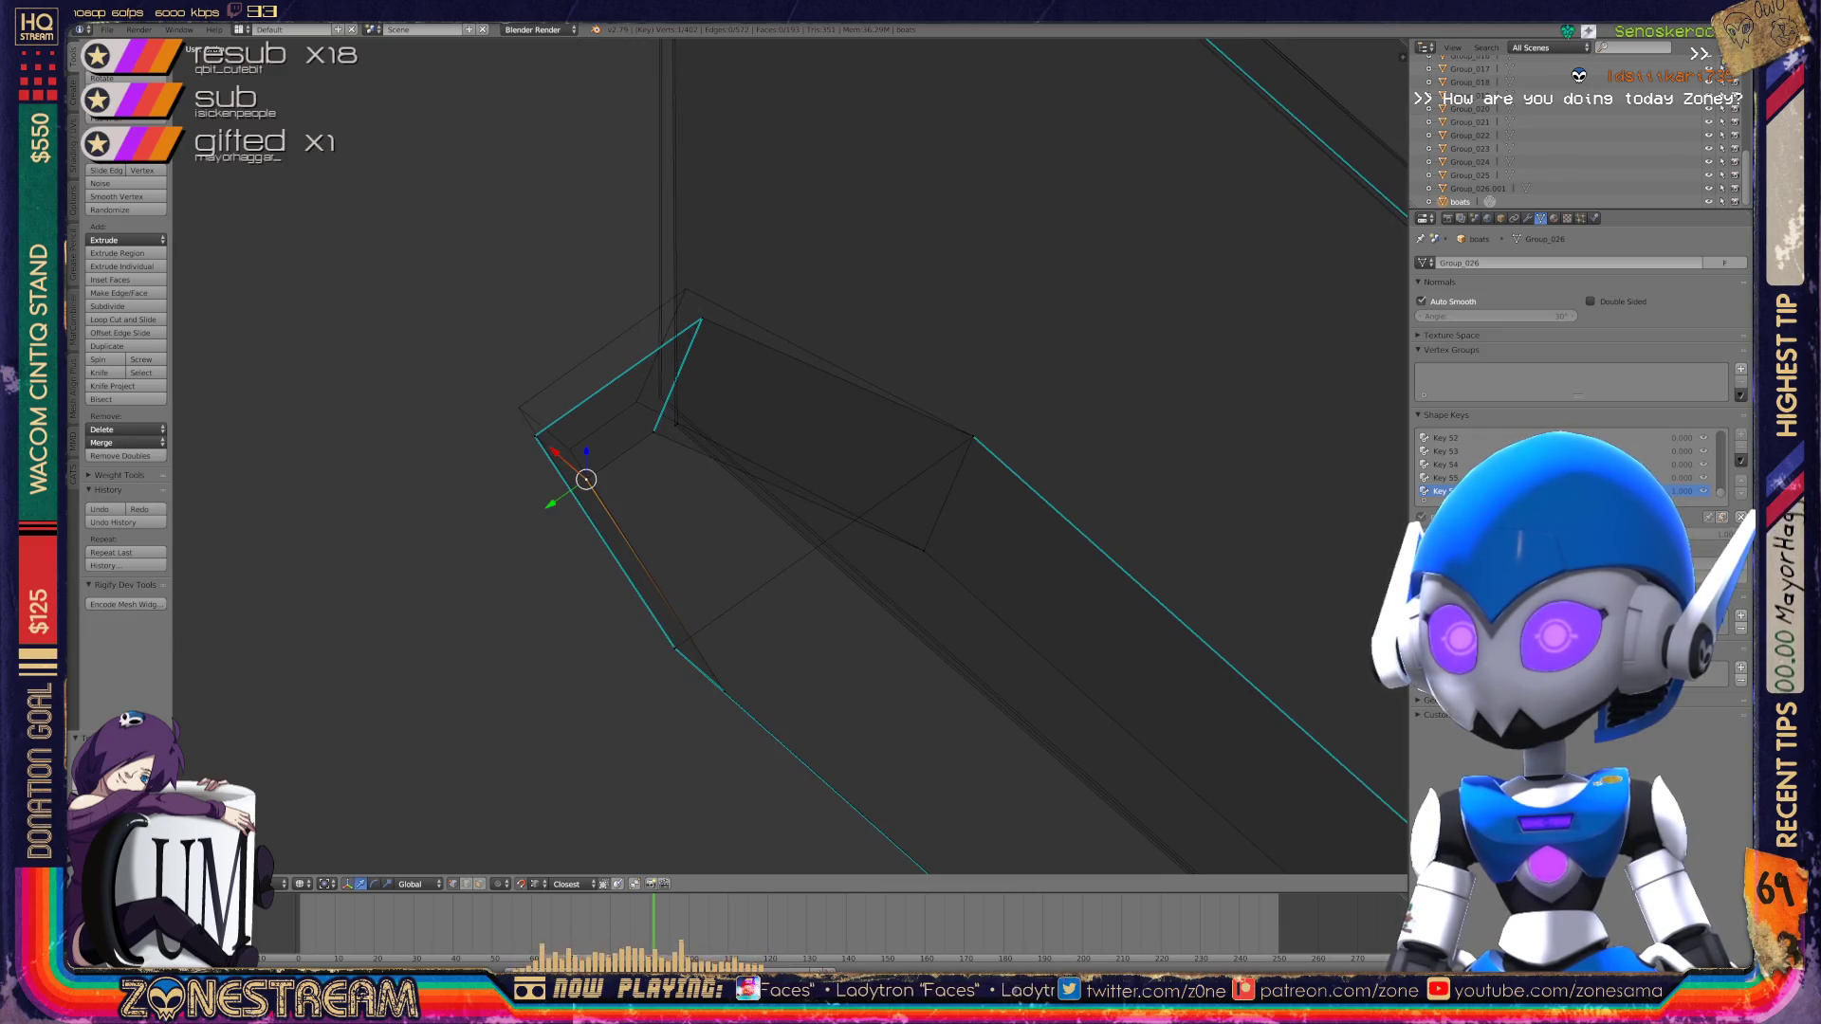
pyautogui.press('g')
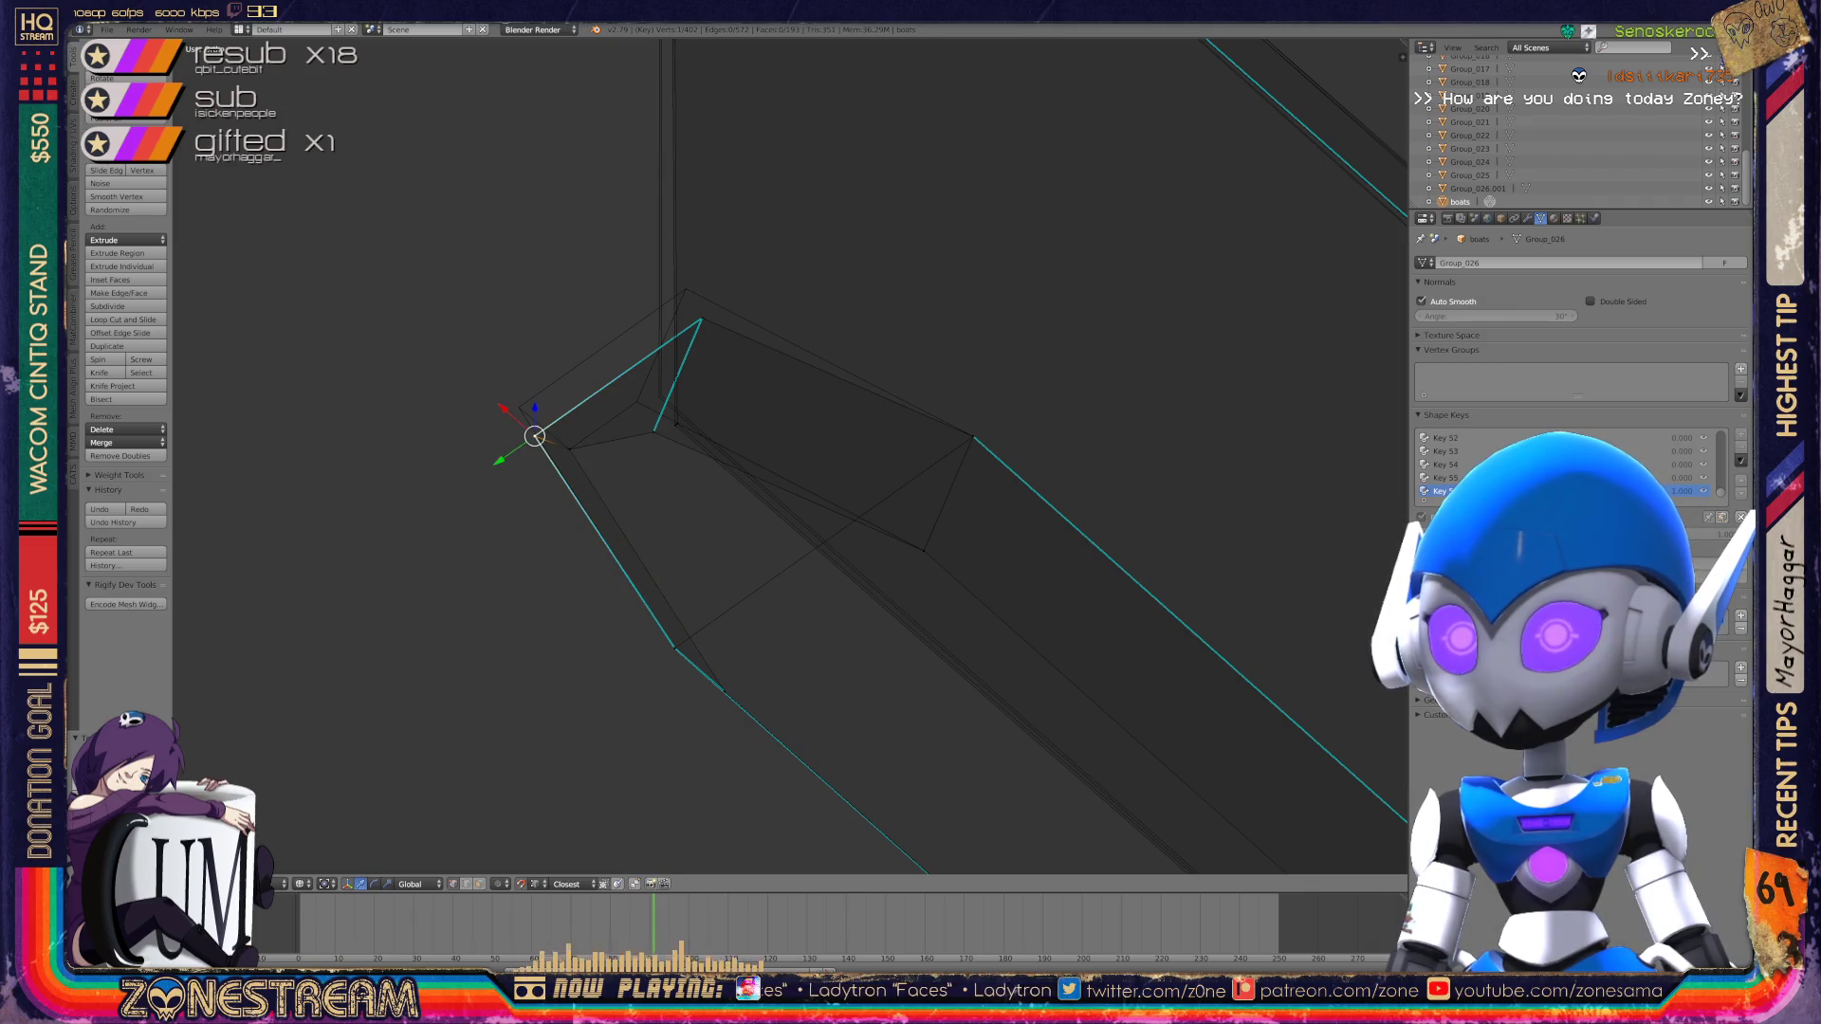
pyautogui.press('g')
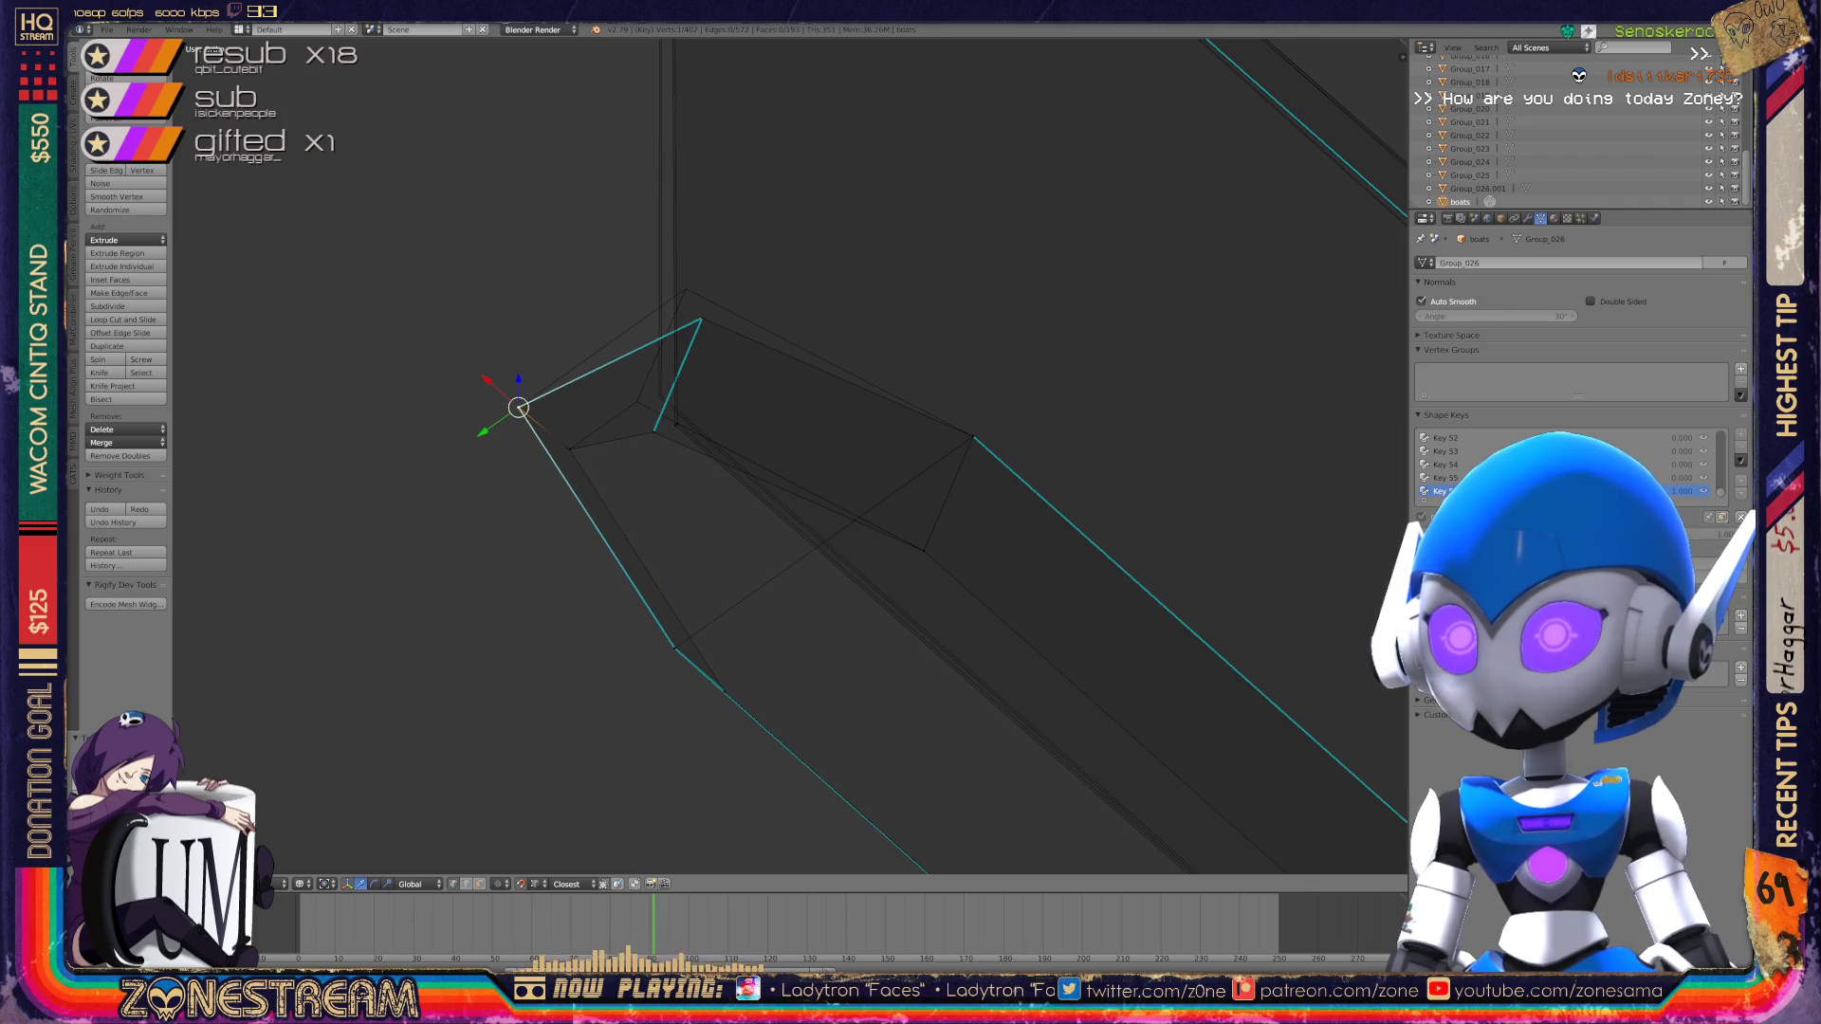
pyautogui.moveTo(759, 474); pyautogui.dragTo(678, 517, button='middle')
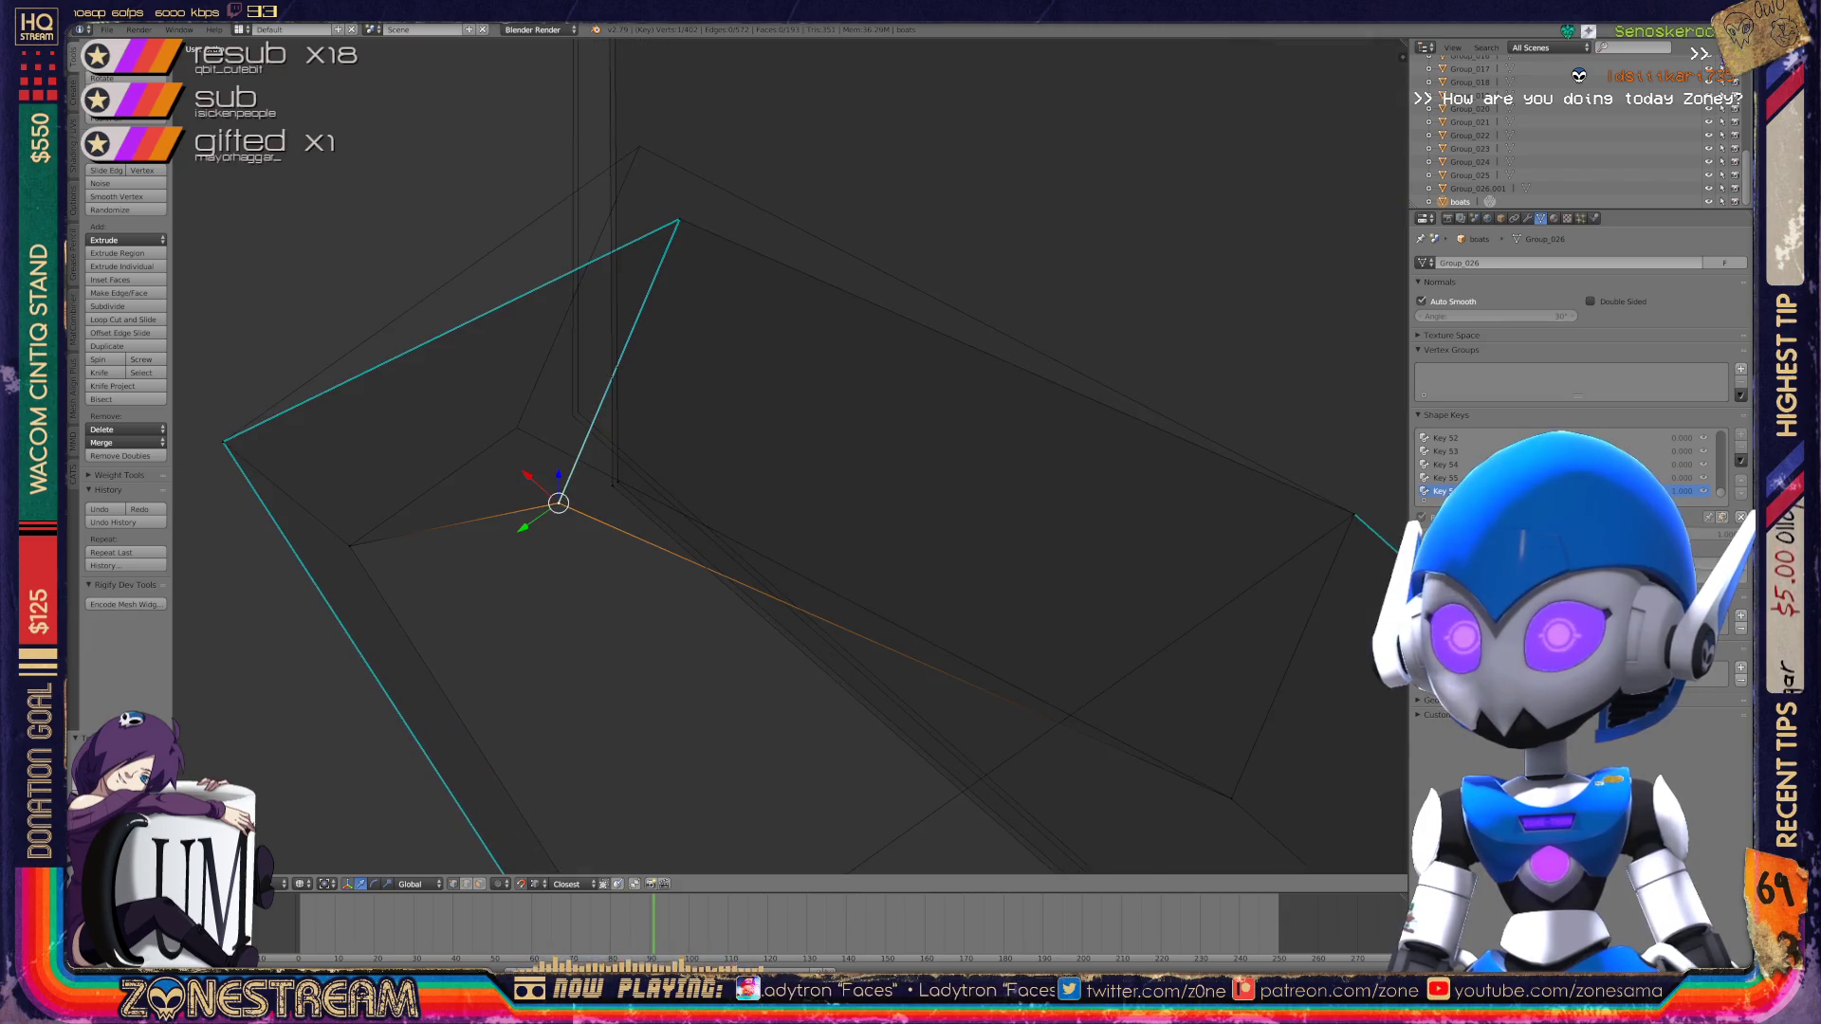
pyautogui.moveTo(559, 503); pyautogui.dragTo(517, 427)
# Step: Move the upper vertex of the prism end up-left and select the inner junction vertex
pyautogui.rightClick(679, 220)
pyautogui.moveTo(678, 220); pyautogui.dragTo(639, 147)
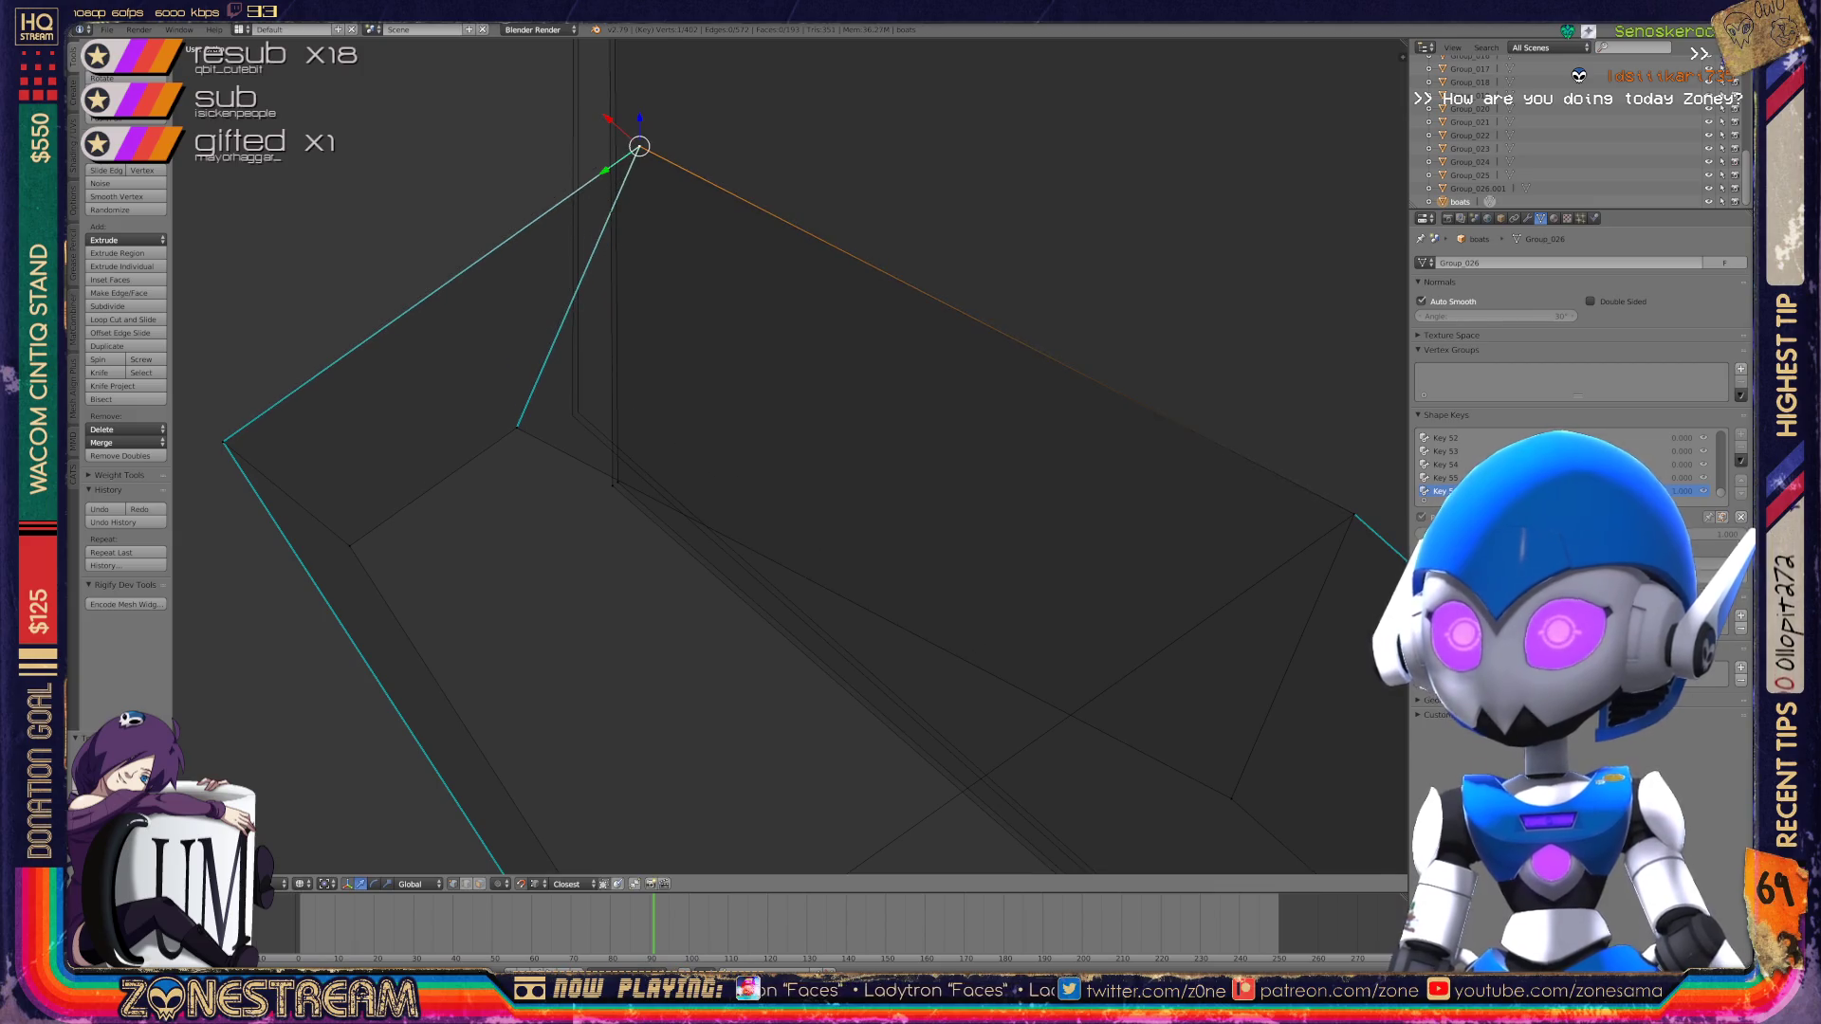
pyautogui.rightClick(577, 412)
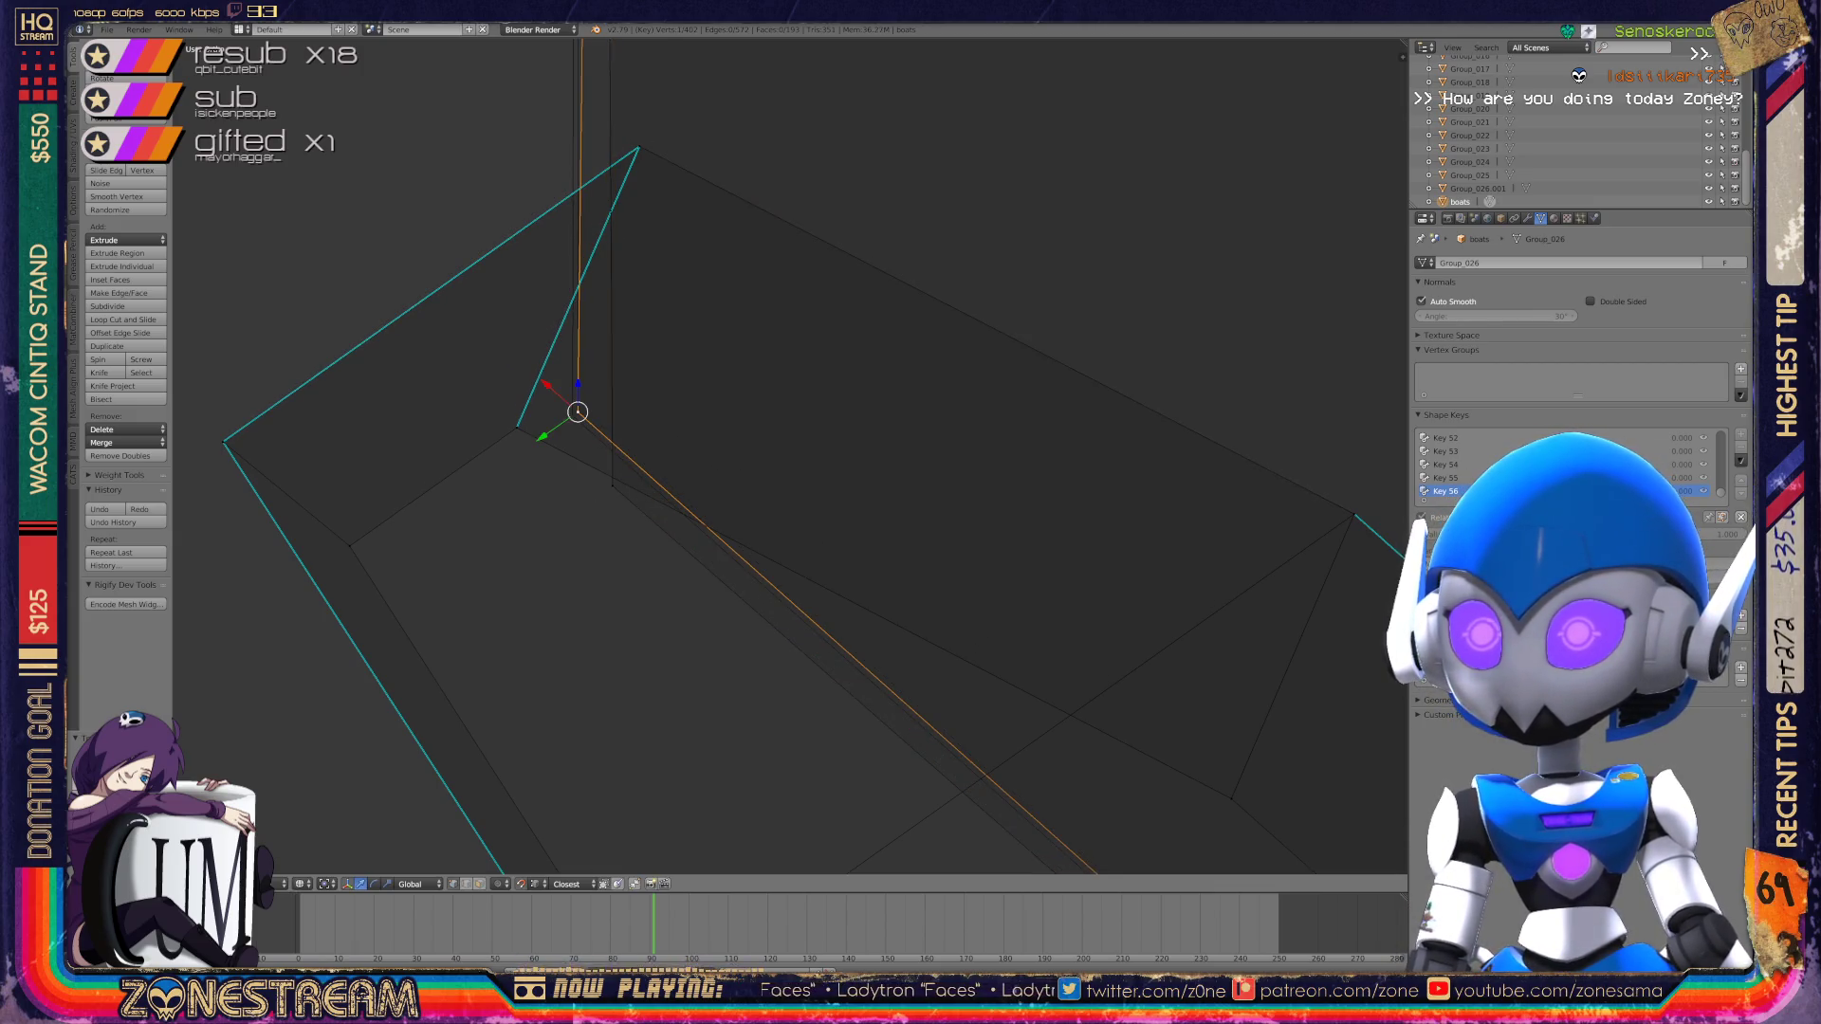
pyautogui.scroll(-5, 789, 458)
pyautogui.moveTo(789, 458)
pyautogui.mouseDown(button='middle')
pyautogui.moveTo(560, 223)
pyautogui.moveTo(578, 233)
pyautogui.mouseUp(button='middle')
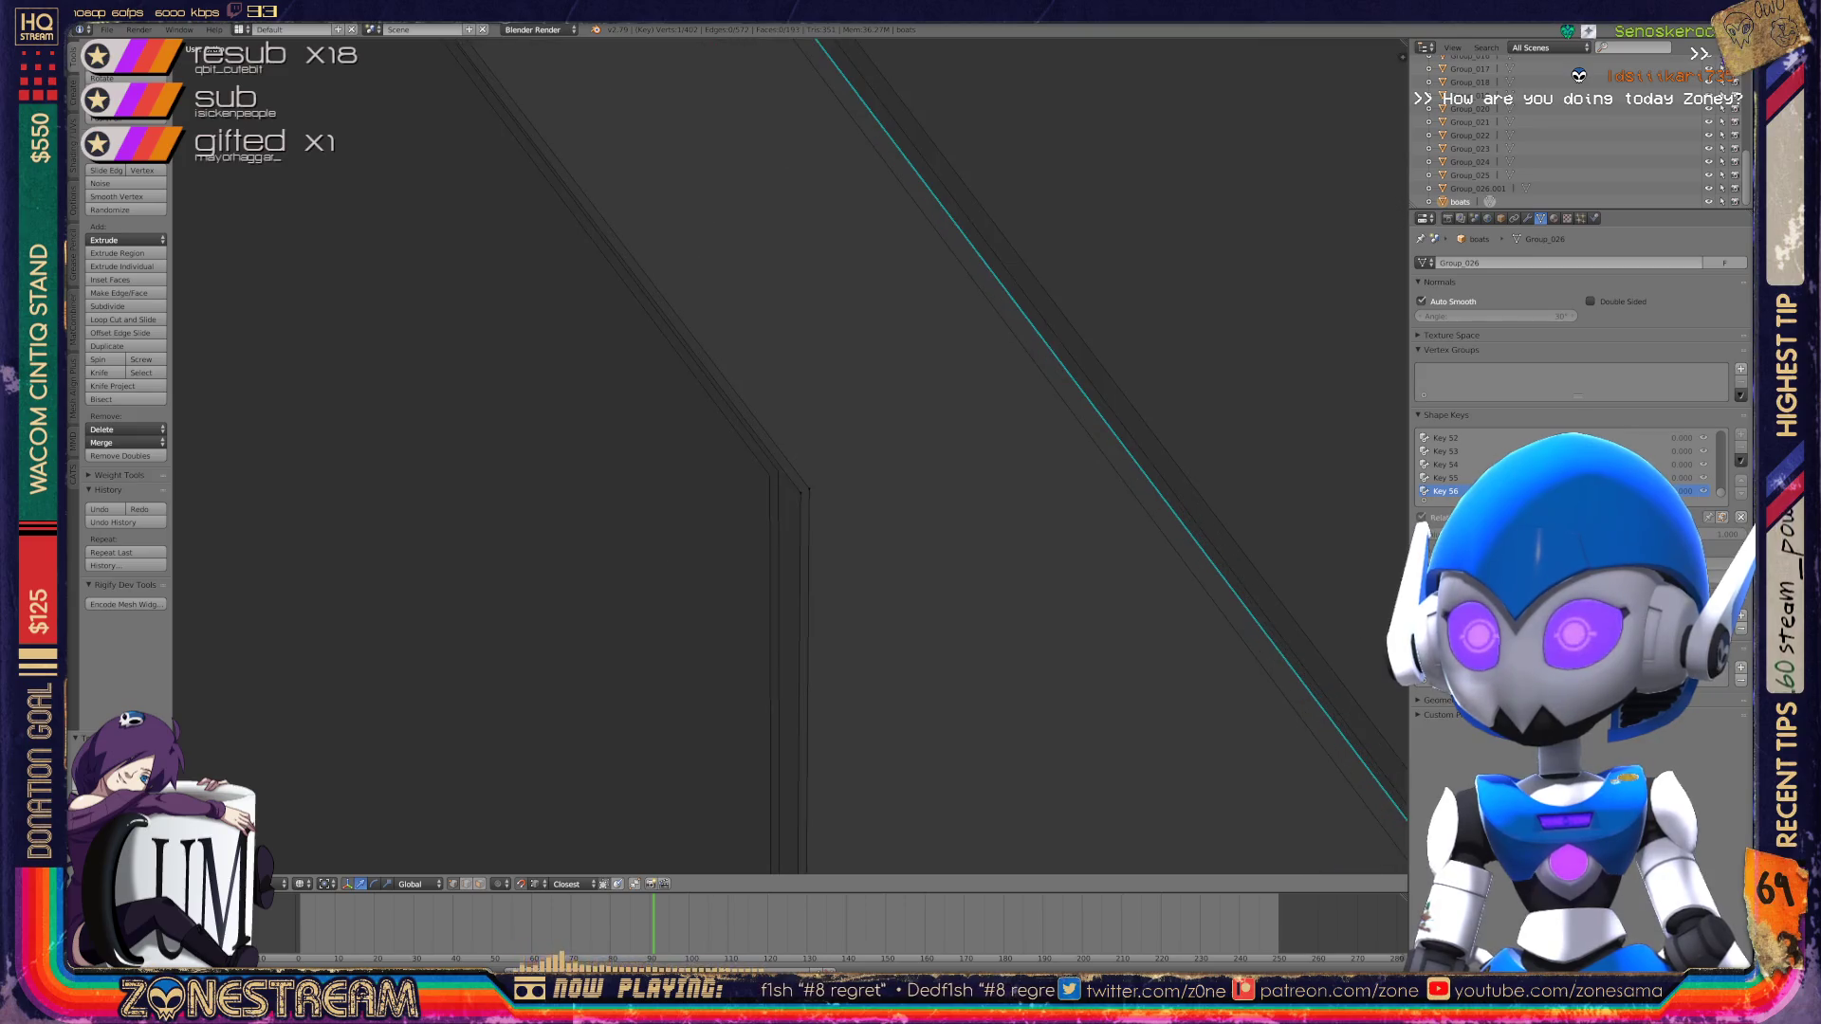
# Step: Snap the vertex where the long edges meet onto the triangle apex, then return to Object Mode
pyautogui.rightClick(802, 487)
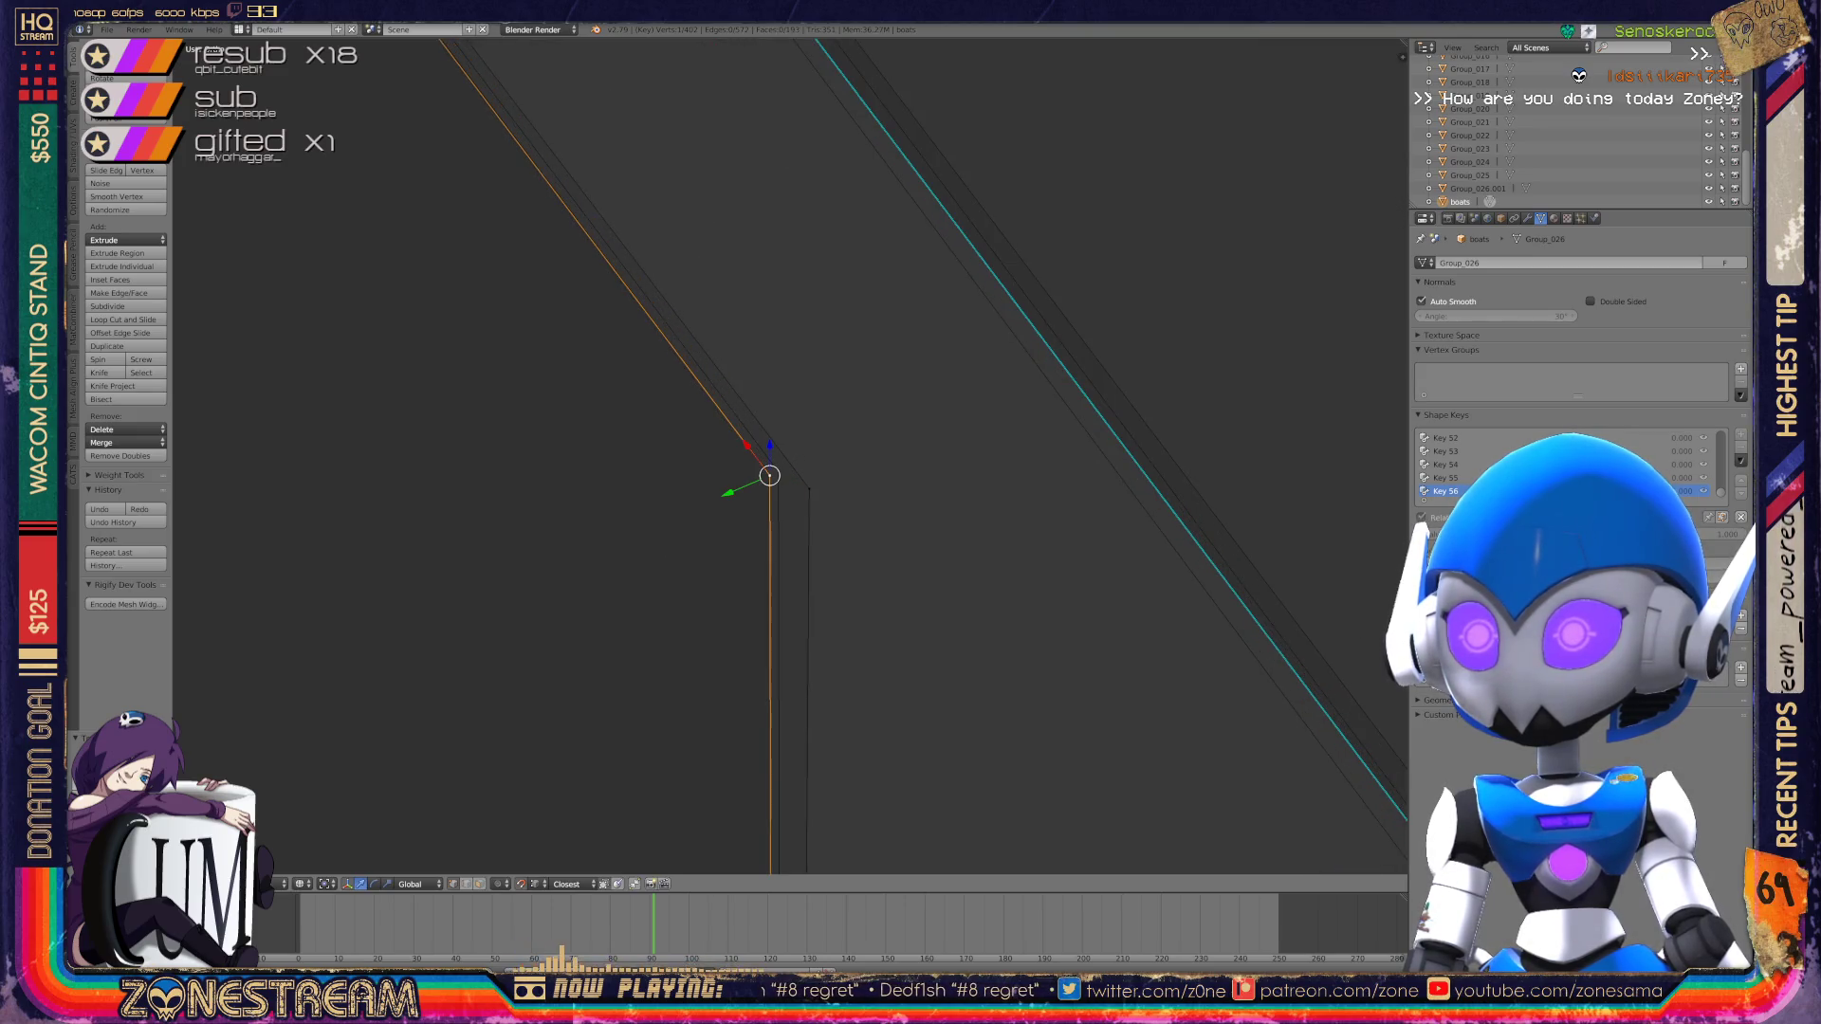
pyautogui.moveTo(797, 474)
pyautogui.mouseDown(button='middle')
pyautogui.moveTo(778, 456)
pyautogui.moveTo(996, 726)
pyautogui.moveTo(891, 626)
pyautogui.mouseUp(button='middle')
pyautogui.scroll(-5, 787, 462)
pyautogui.scroll(6, 996, 726)
pyautogui.press('g')
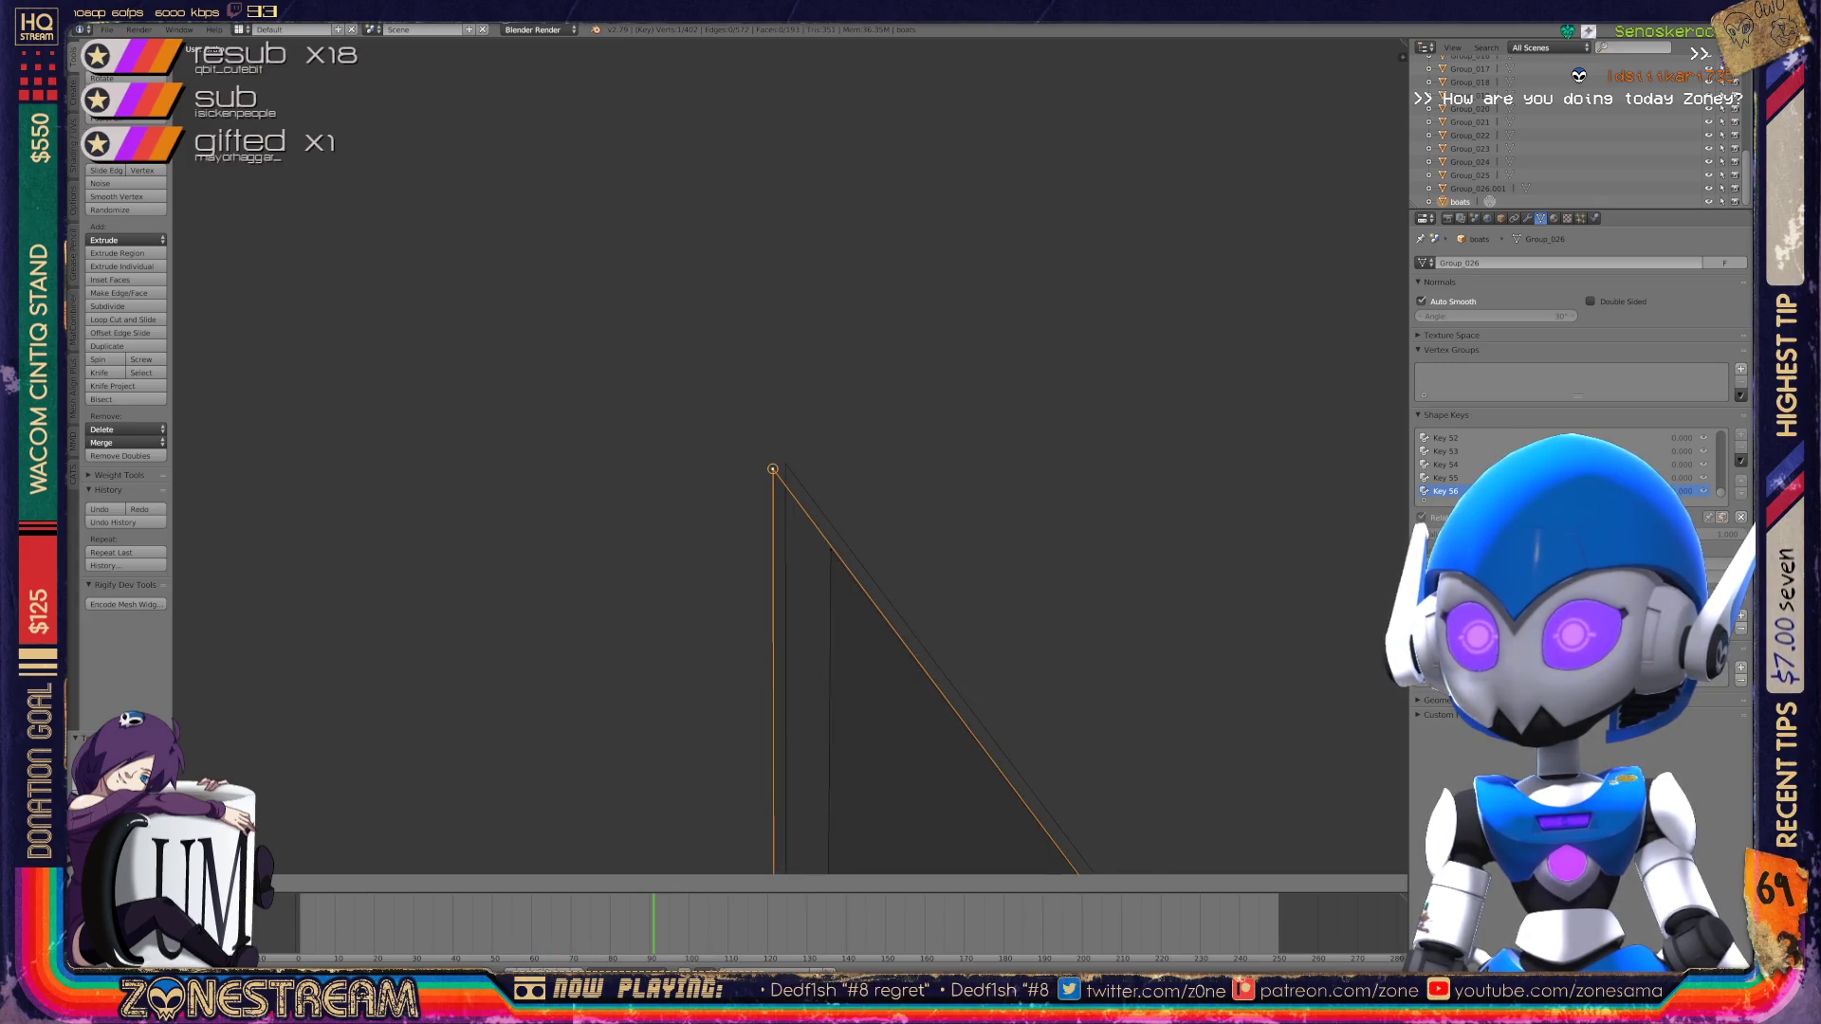
pyautogui.press('Return')
pyautogui.hotkey('ctrl', 'z')
pyautogui.press('g')
pyautogui.press('Return')
pyautogui.press('Tab')
pyautogui.moveTo(853, 569)
pyautogui.mouseDown(button='middle')
pyautogui.moveTo(759, 493)
pyautogui.moveTo(835, 436)
pyautogui.mouseUp(button='middle')
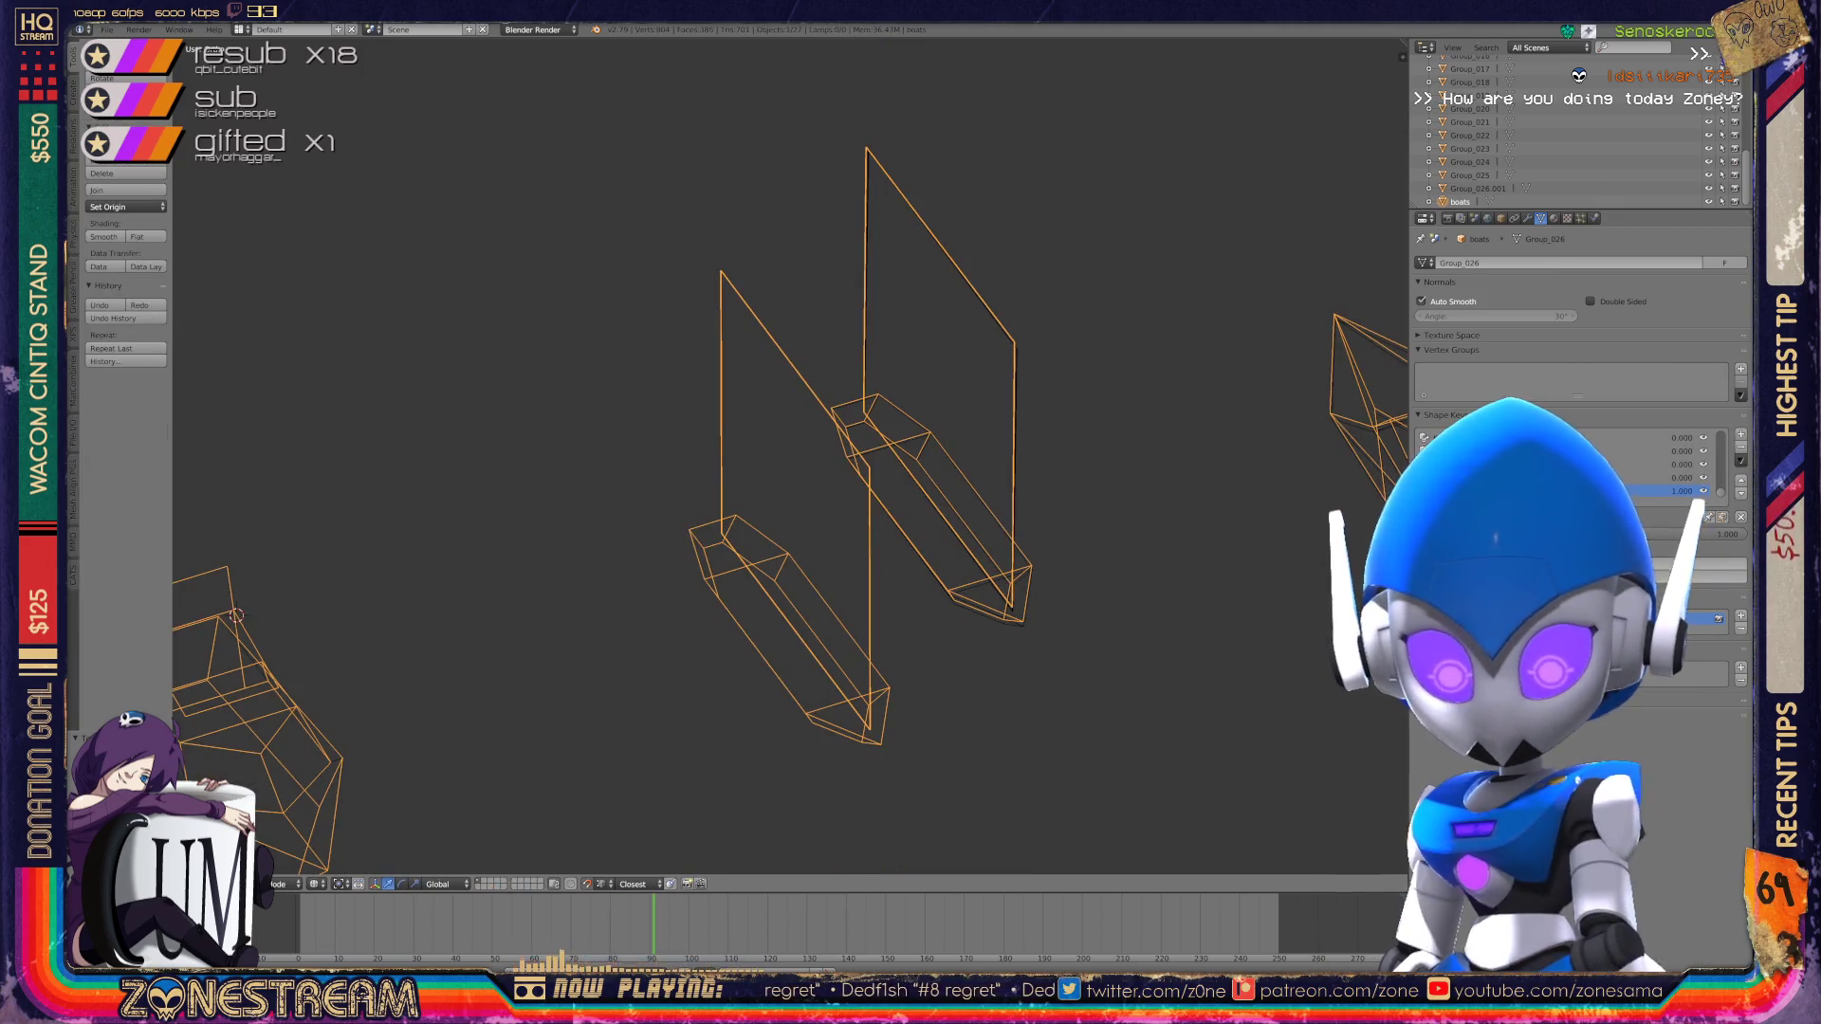
# Step: In Edit Mode, lower the boot piece's bottom tip vertex slightly and adjust it
pyautogui.scroll(6, 787, 455)
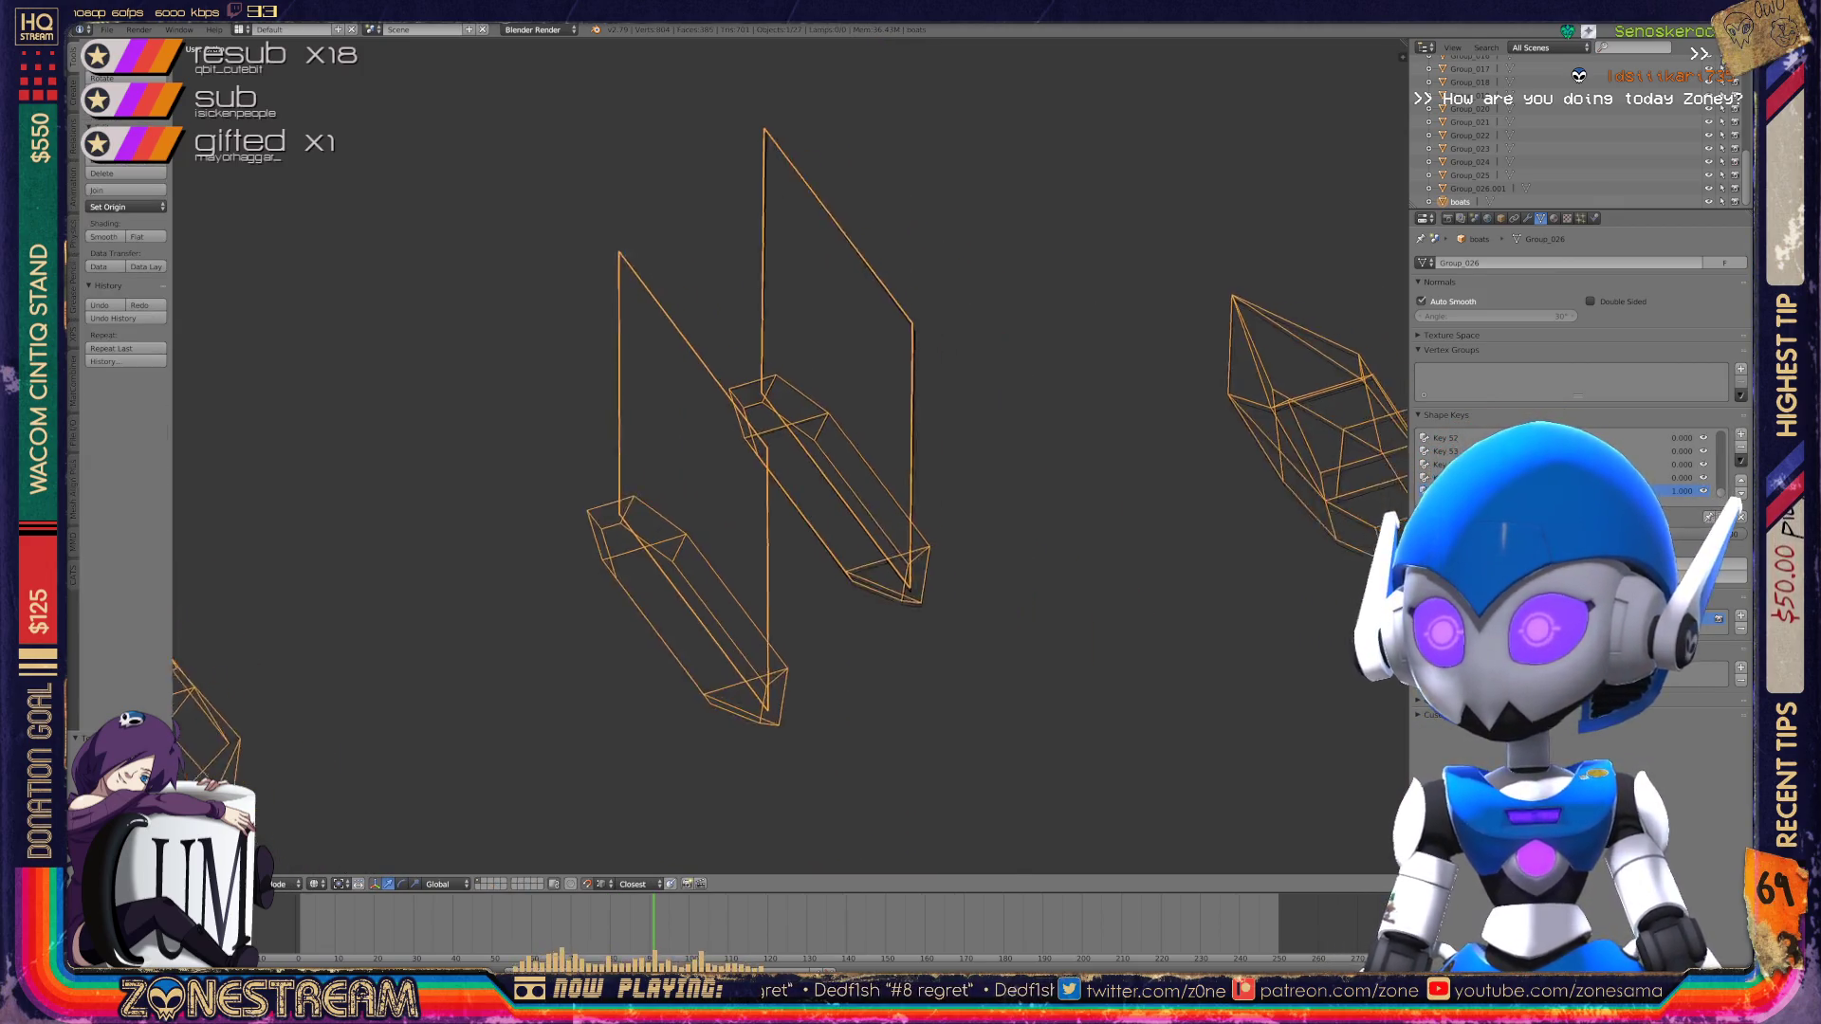
pyautogui.moveTo(788, 455); pyautogui.dragTo(749, 446, button='middle')
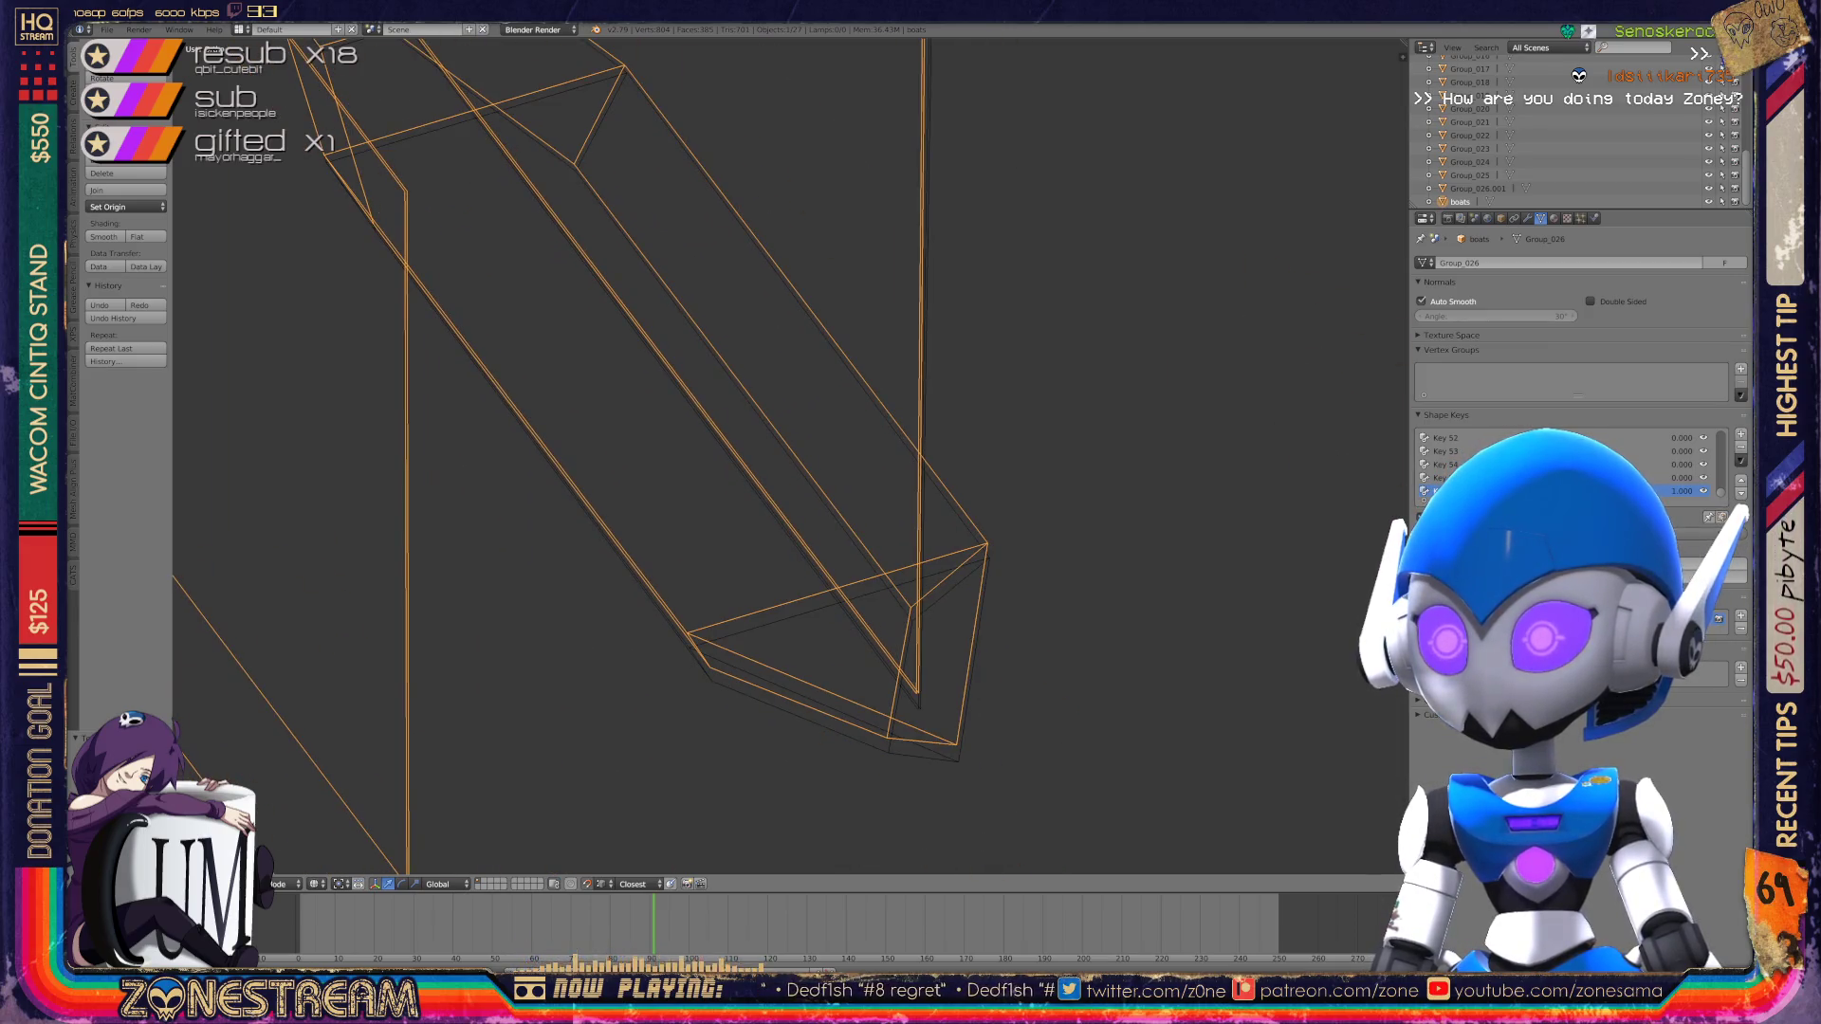
pyautogui.press('Tab')
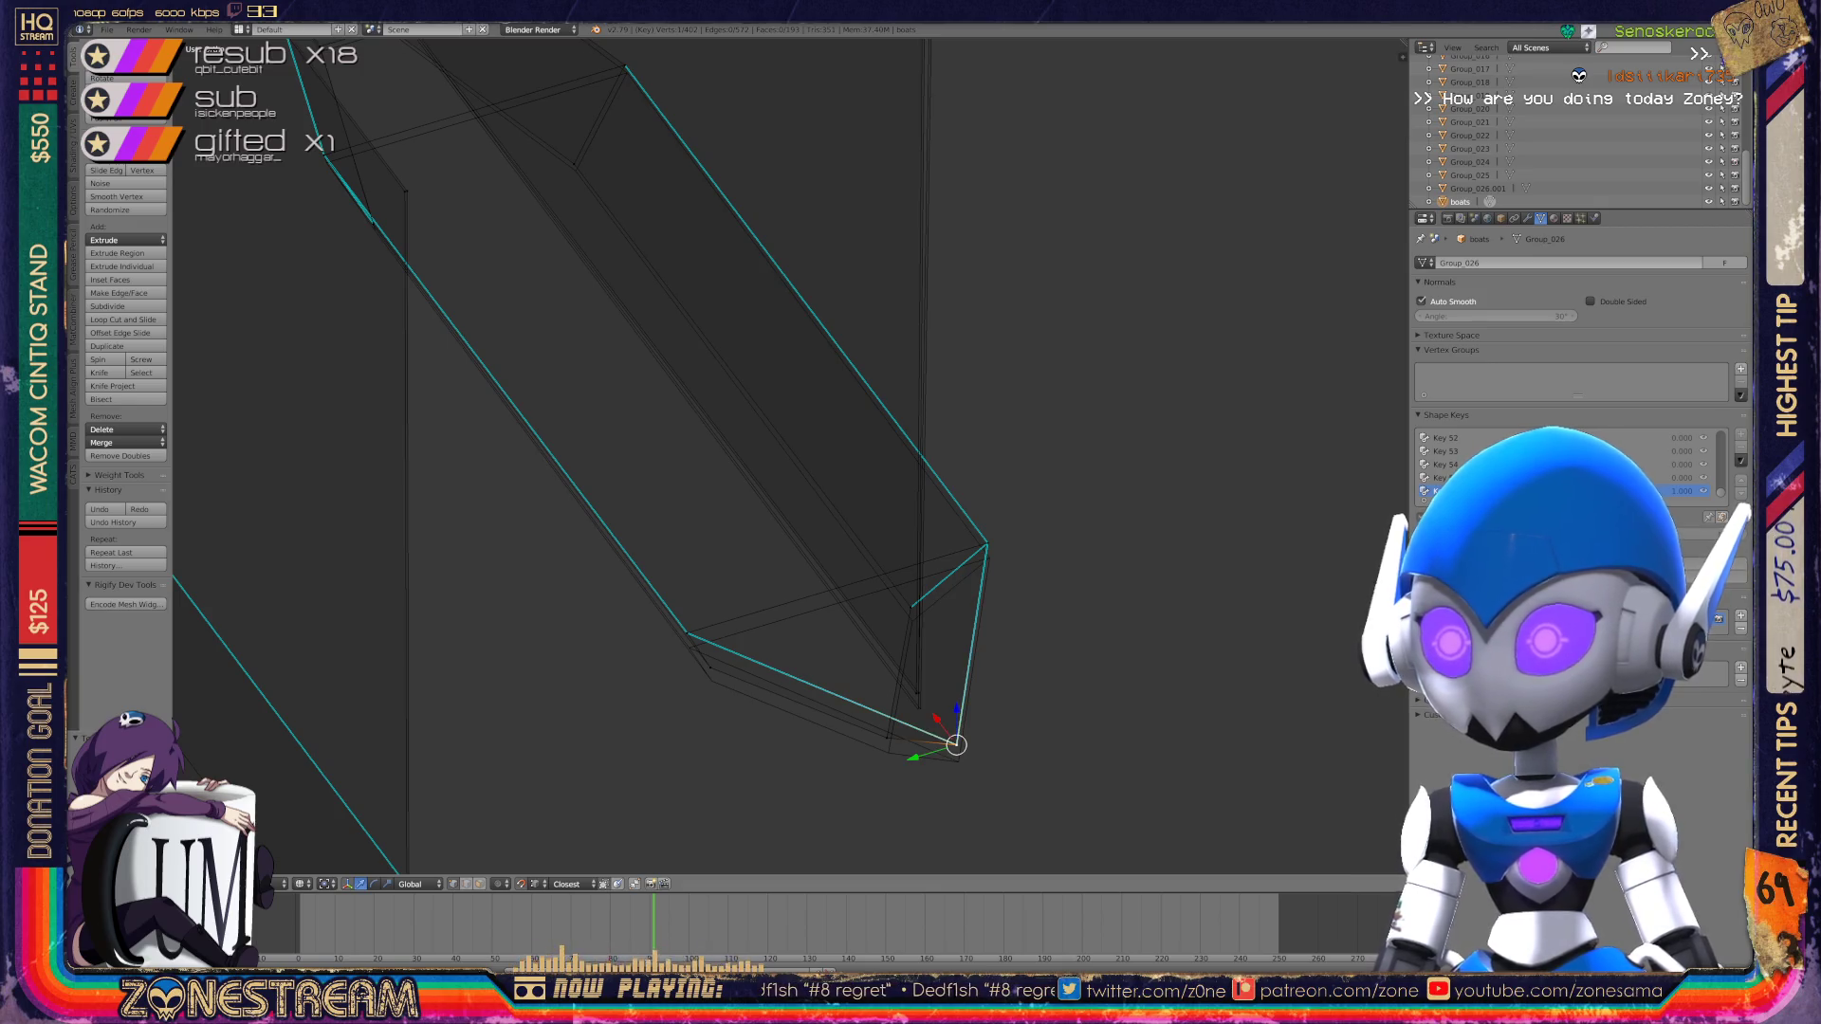
pyautogui.moveTo(957, 714); pyautogui.dragTo(959, 731)
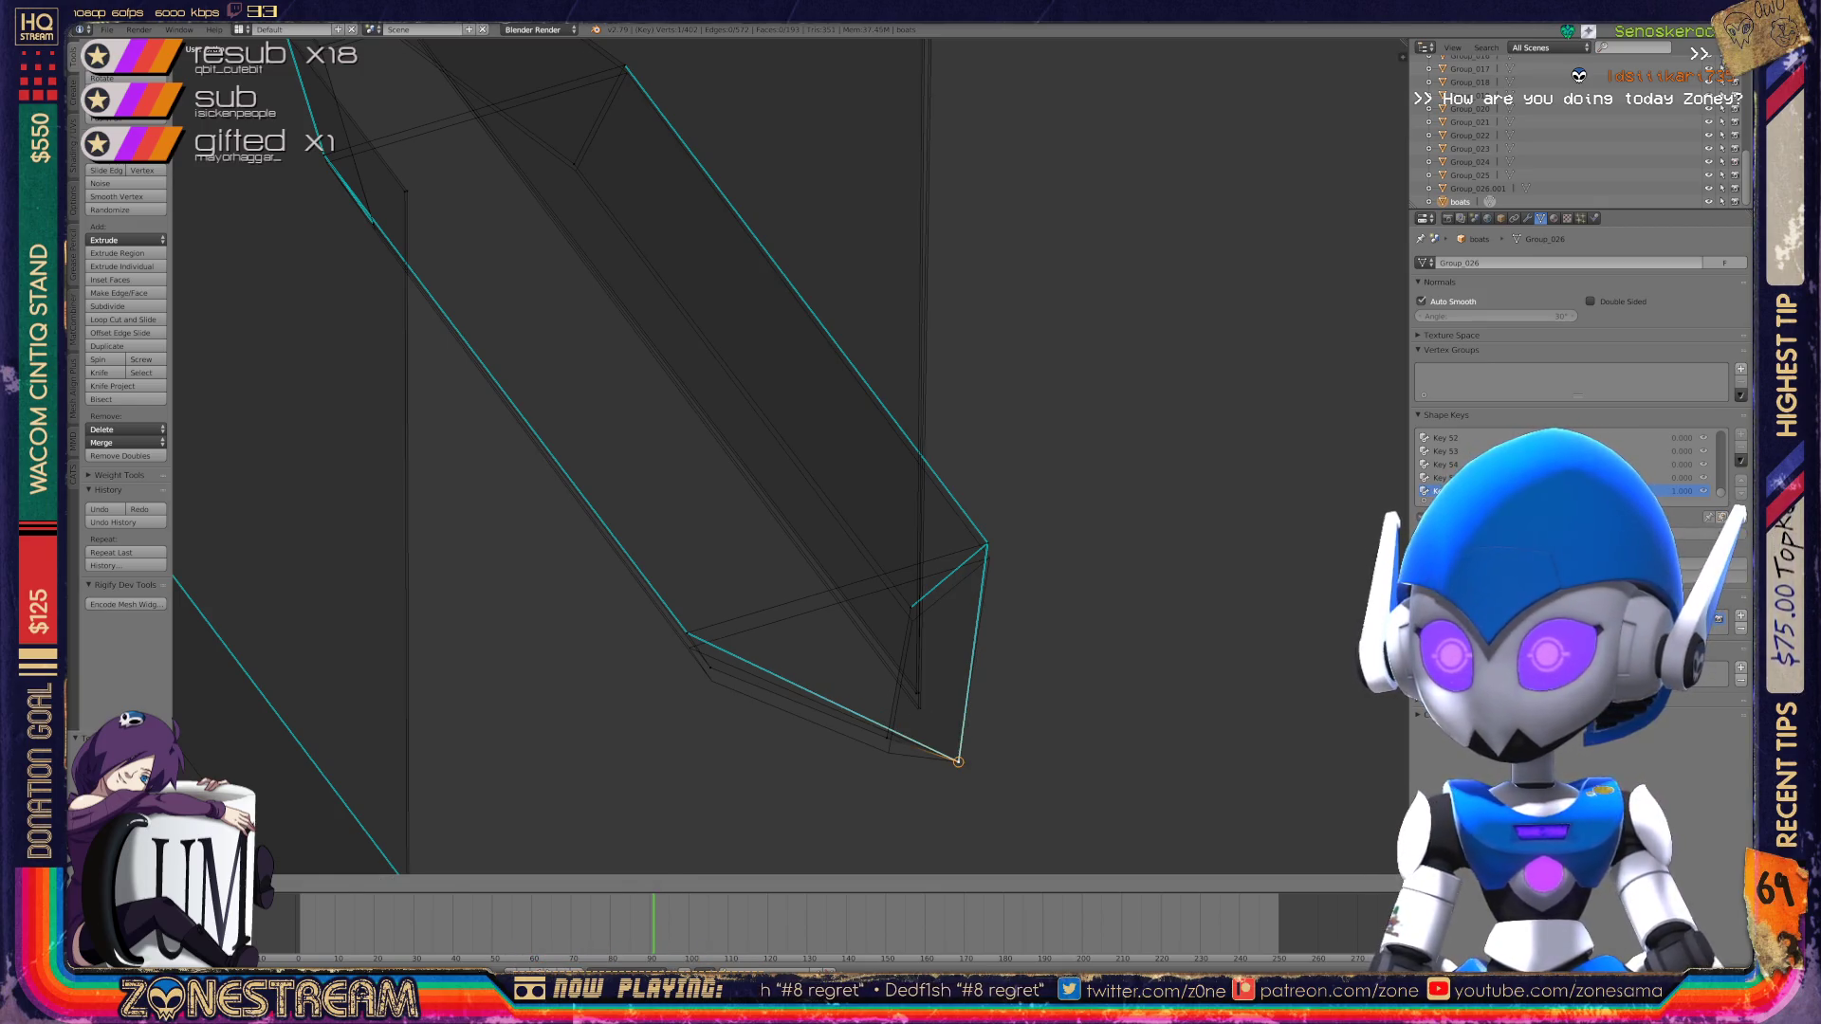
pyautogui.press('e')
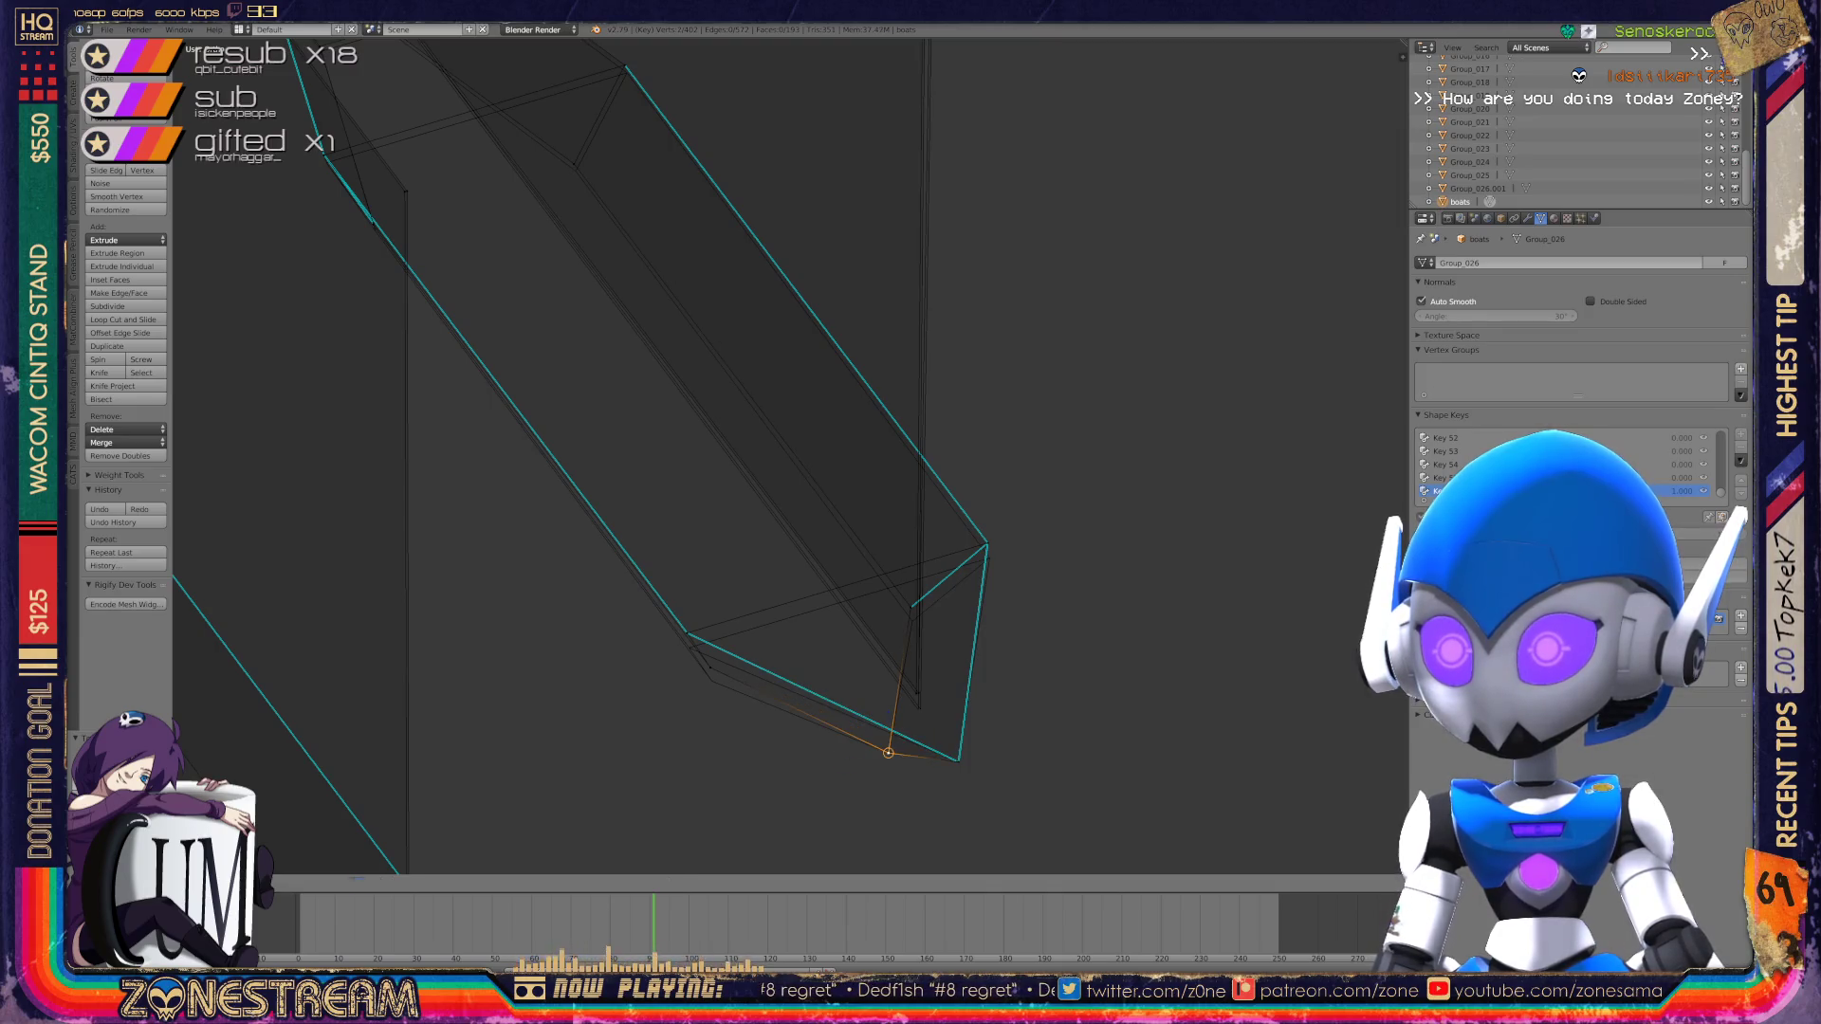
pyautogui.press('Return')
pyautogui.press('e')
pyautogui.press('Return')
pyautogui.press('e')
pyautogui.press('Return')
# Step: Lower the tip's top corner vertex and move the lower-left corner vertex down a little
pyautogui.press('a')
pyautogui.rightClick(987, 543)
pyautogui.moveTo(986, 542); pyautogui.dragTo(990, 559, button='right')
pyautogui.rightClick(686, 633)
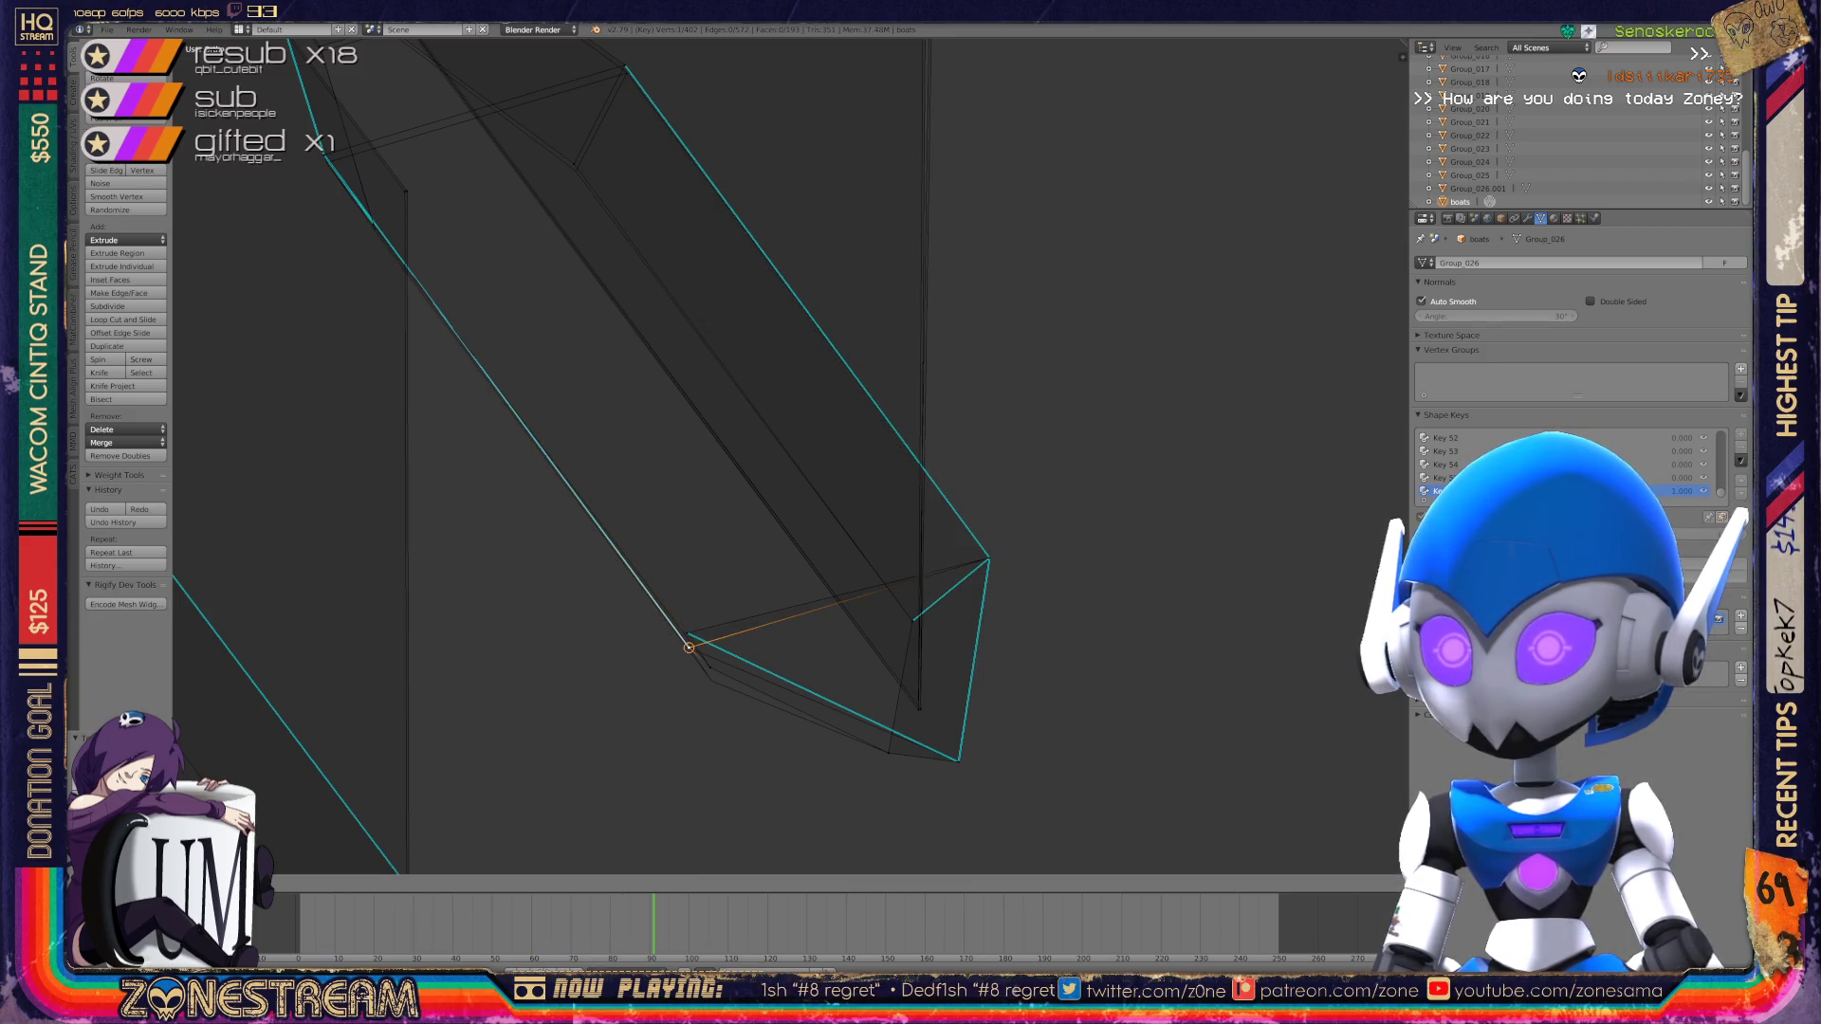
pyautogui.moveTo(687, 633); pyautogui.dragTo(712, 681, button='right')
pyautogui.rightClick(689, 648)
pyautogui.scroll(-2, 788, 455)
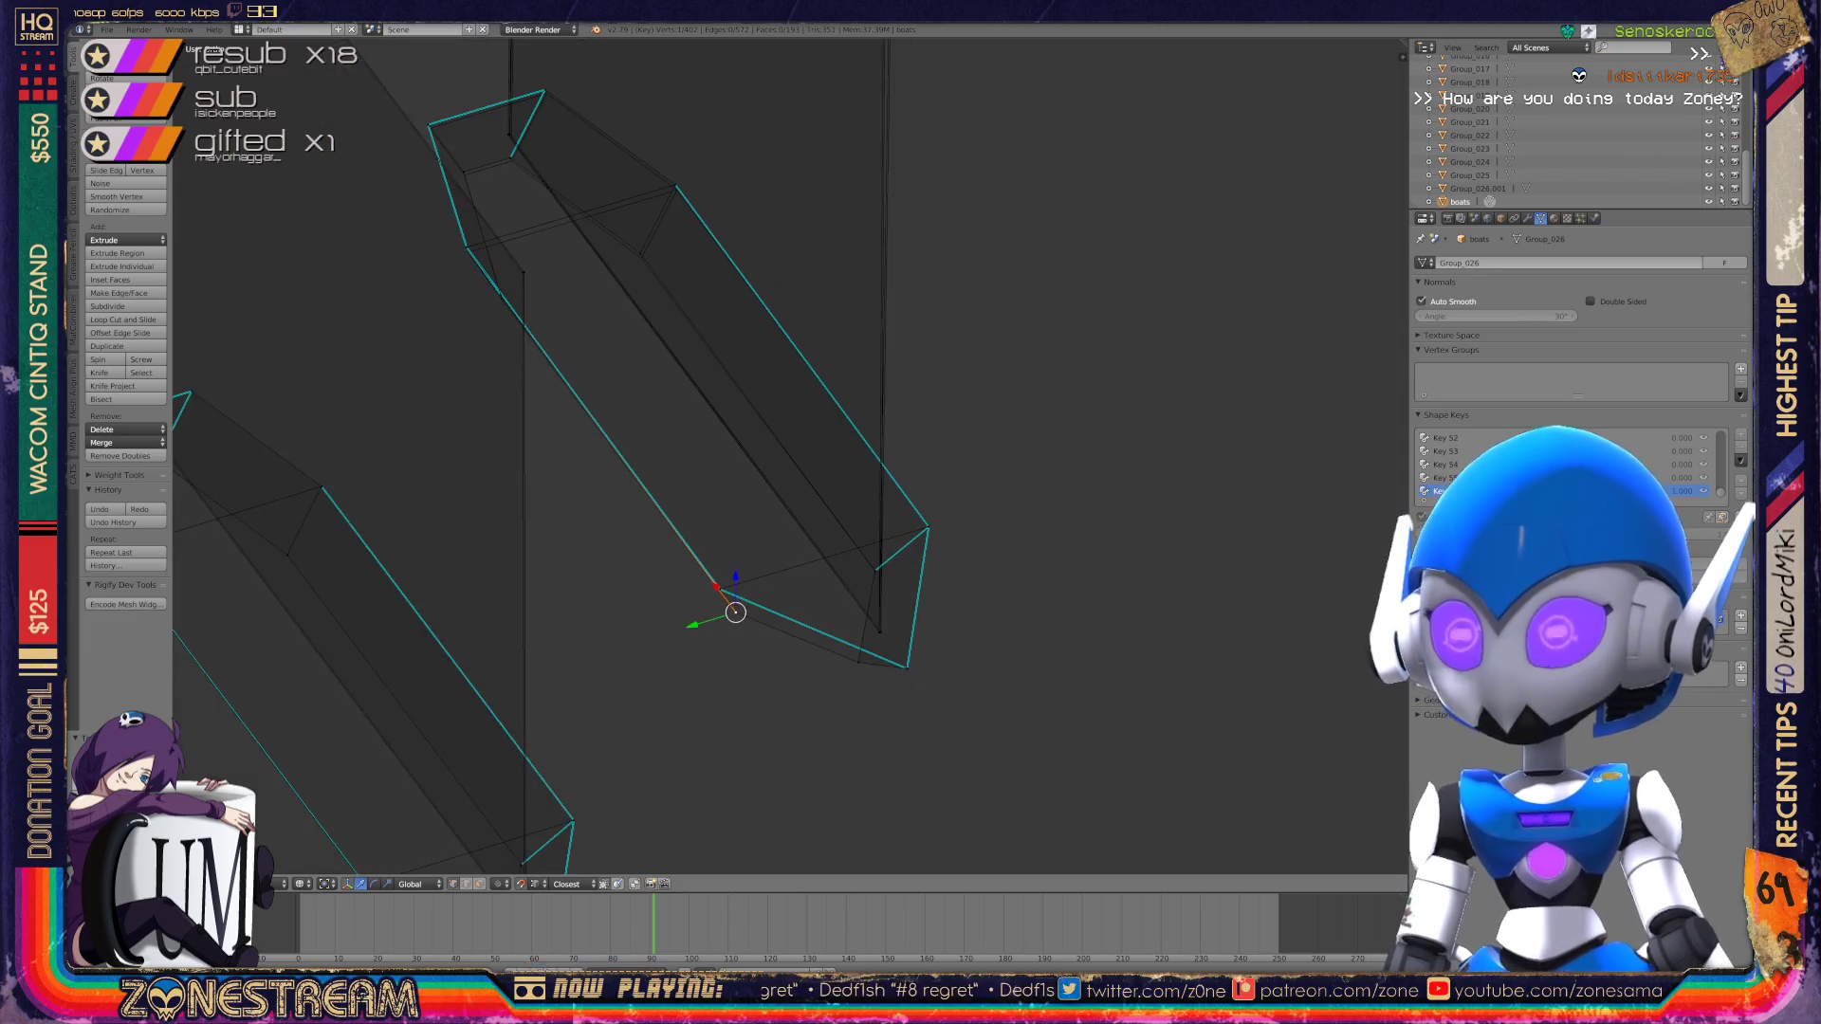
# Step: Reposition the panel's lower vertex and its upper junction vertex with G
pyautogui.moveTo(787, 455); pyautogui.dragTo(844, 494, button='middle')
pyautogui.scroll(4, 787, 455)
pyautogui.scroll(2, 790, 455)
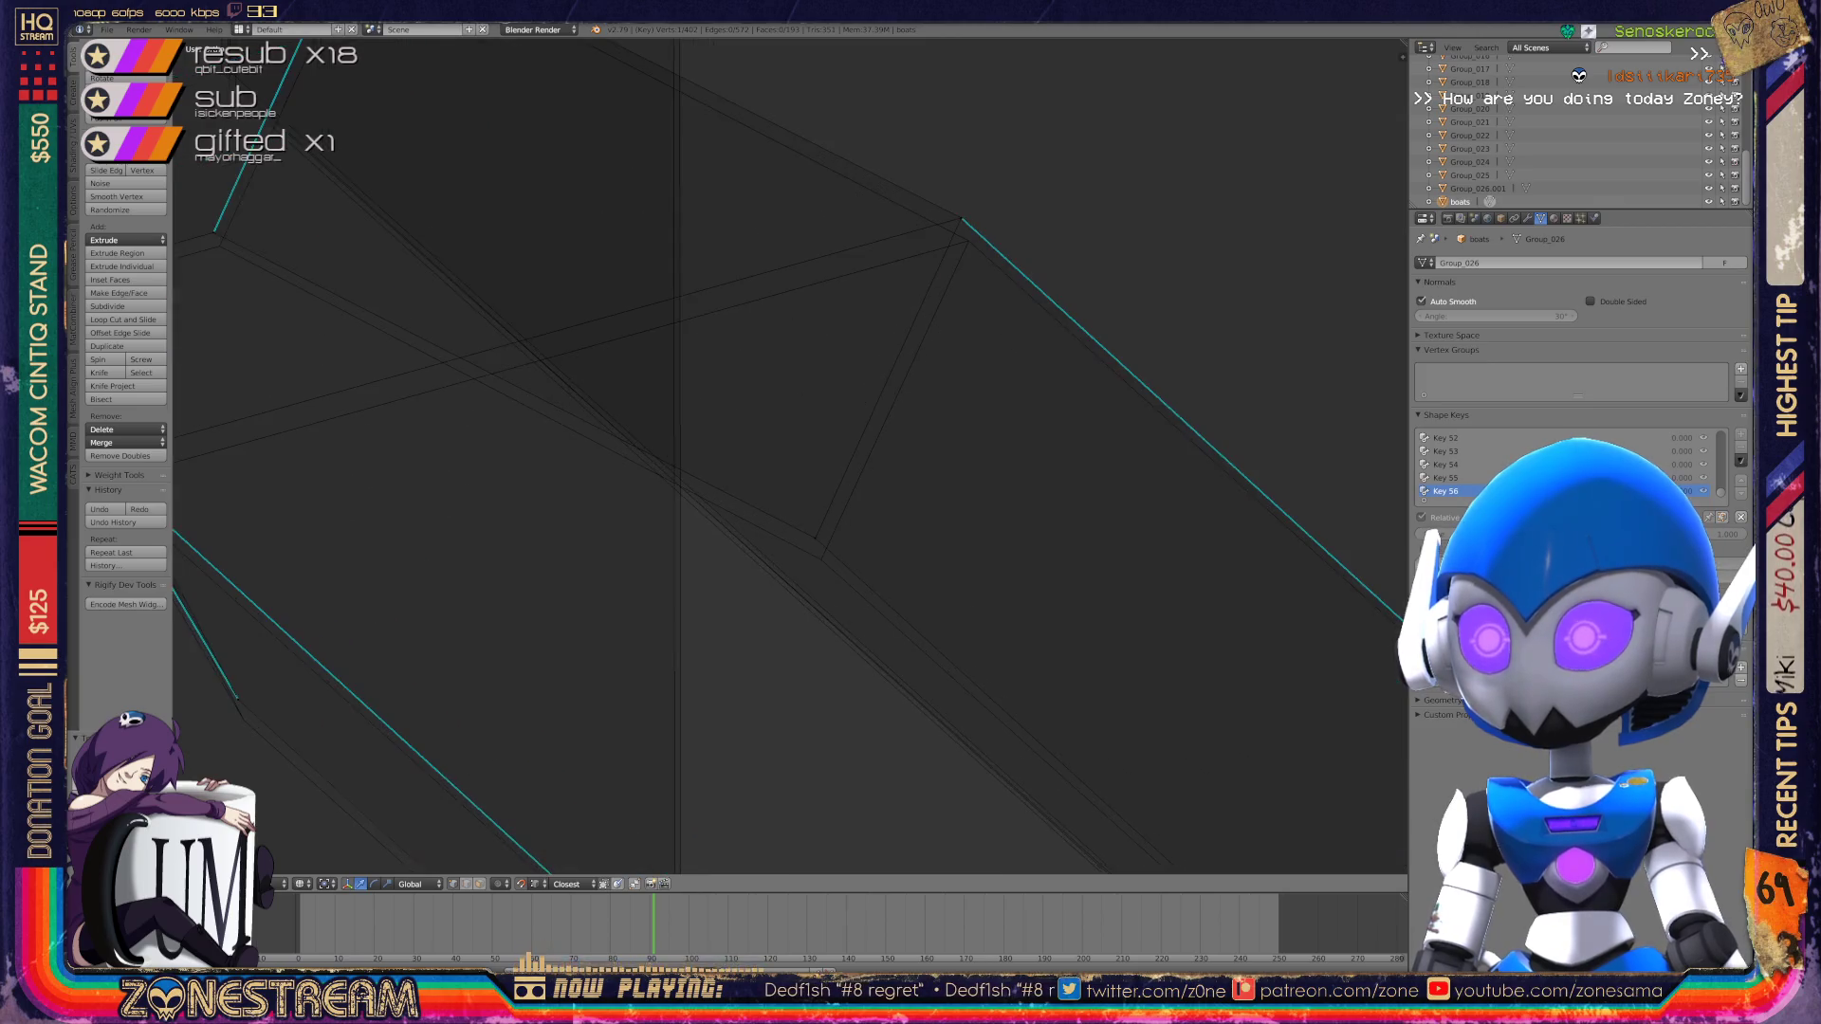
pyautogui.moveTo(816, 538)
pyautogui.mouseDown(button='right')
pyautogui.moveTo(822, 560)
pyautogui.moveTo(961, 219)
pyautogui.moveTo(968, 240)
pyautogui.mouseUp(button='right')
pyautogui.moveTo(968, 241); pyautogui.dragTo(1091, 209, button='middle')
pyautogui.keyDown('shift'); pyautogui.moveTo(787, 455); pyautogui.dragTo(1199, 325, button='middle'); pyautogui.keyUp('shift')
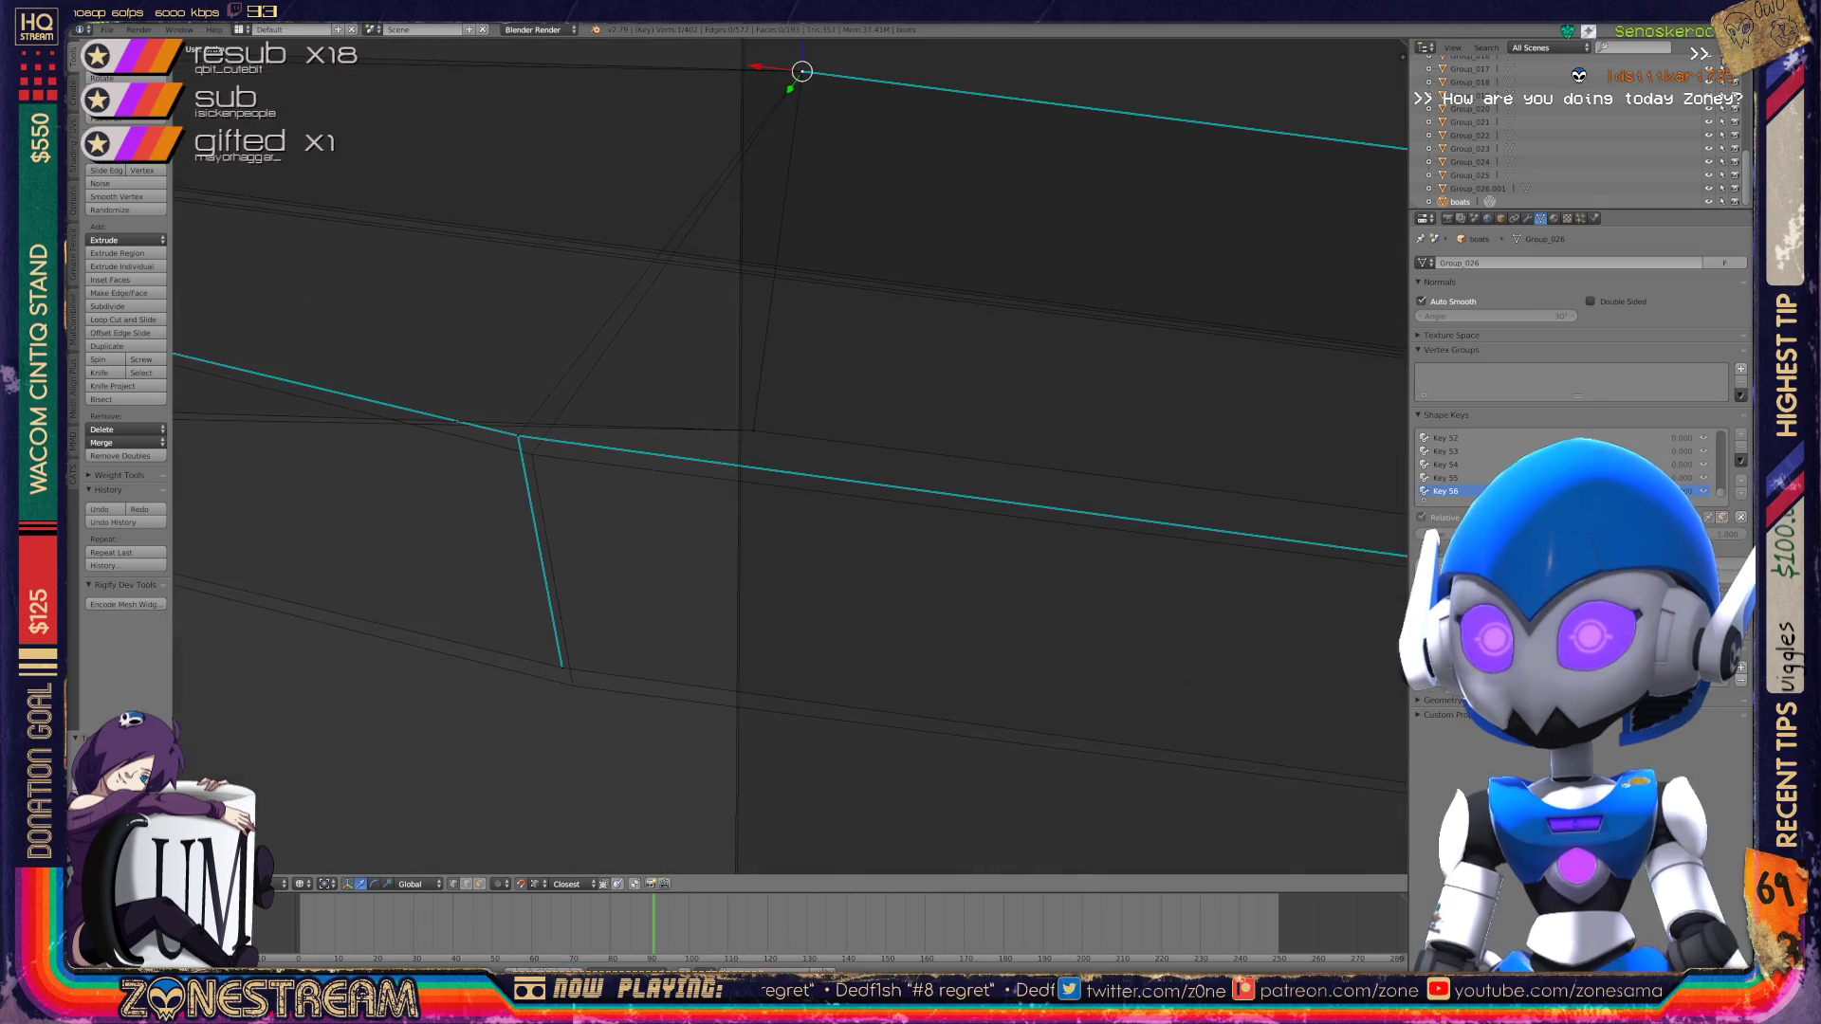
pyautogui.rightClick(562, 666)
pyautogui.press('g')
pyautogui.click(572, 685)
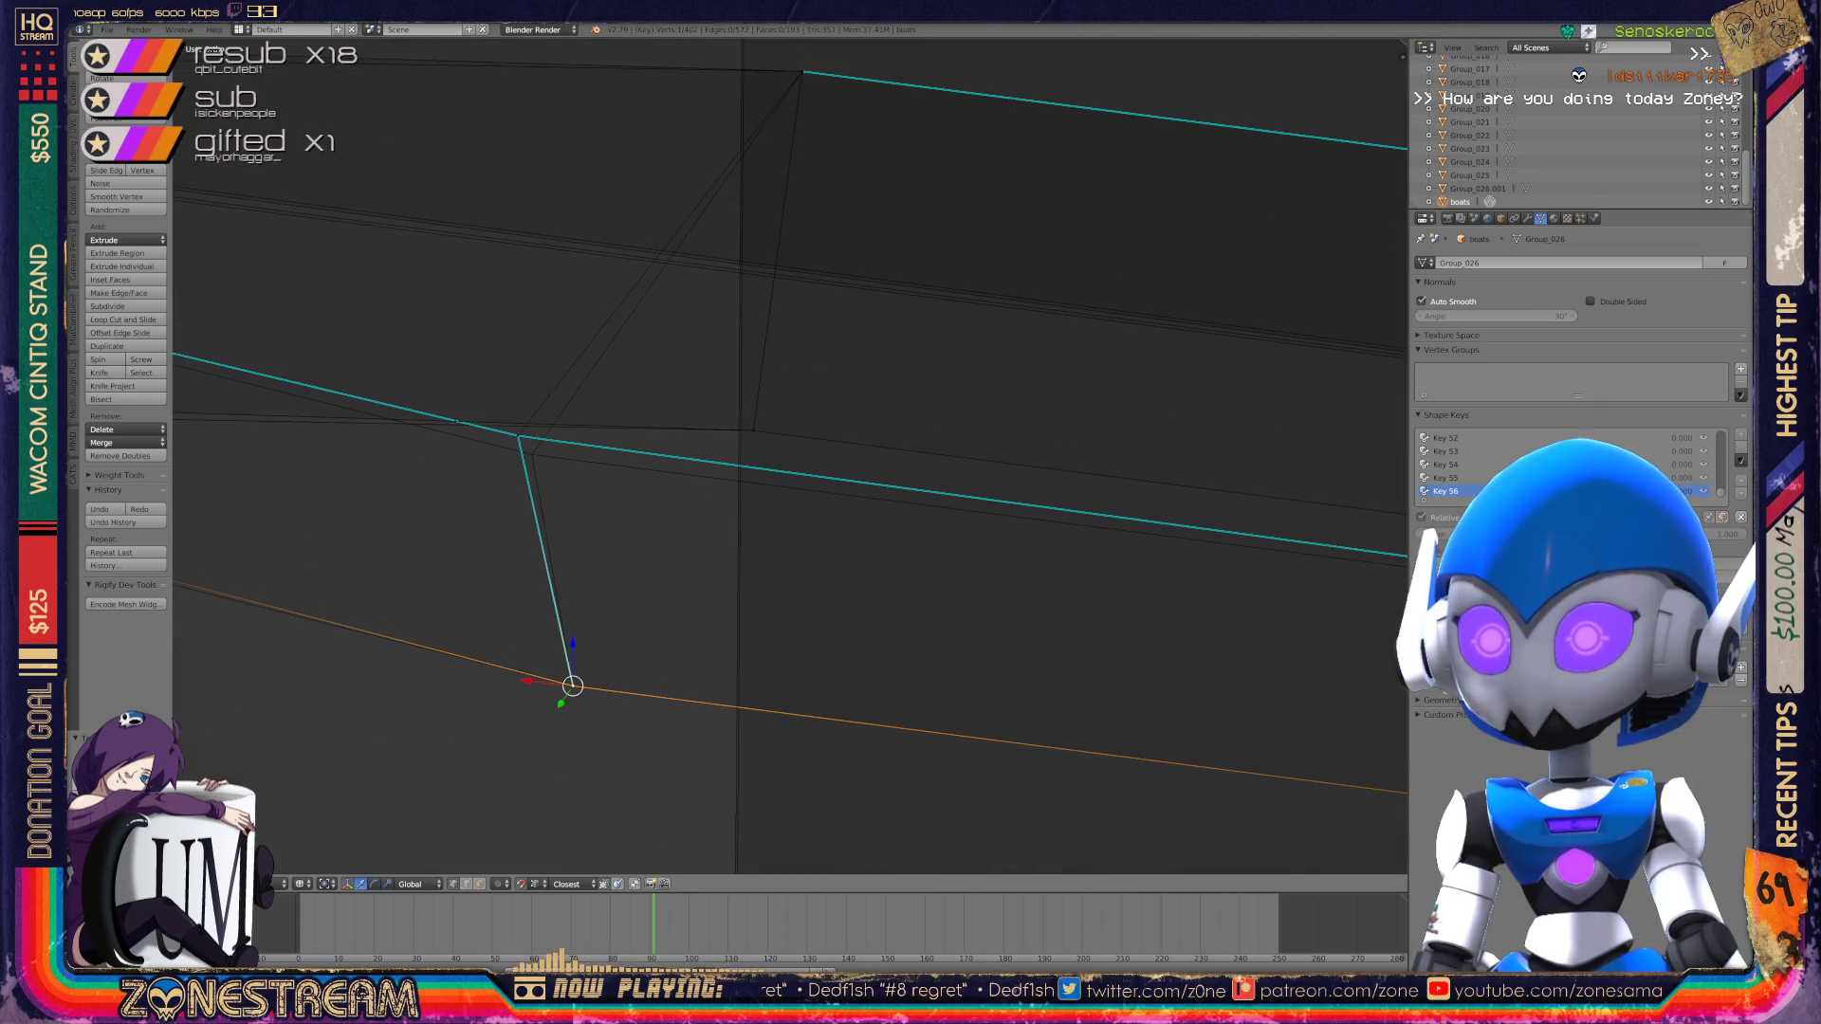
pyautogui.rightClick(519, 436)
pyautogui.press('g')
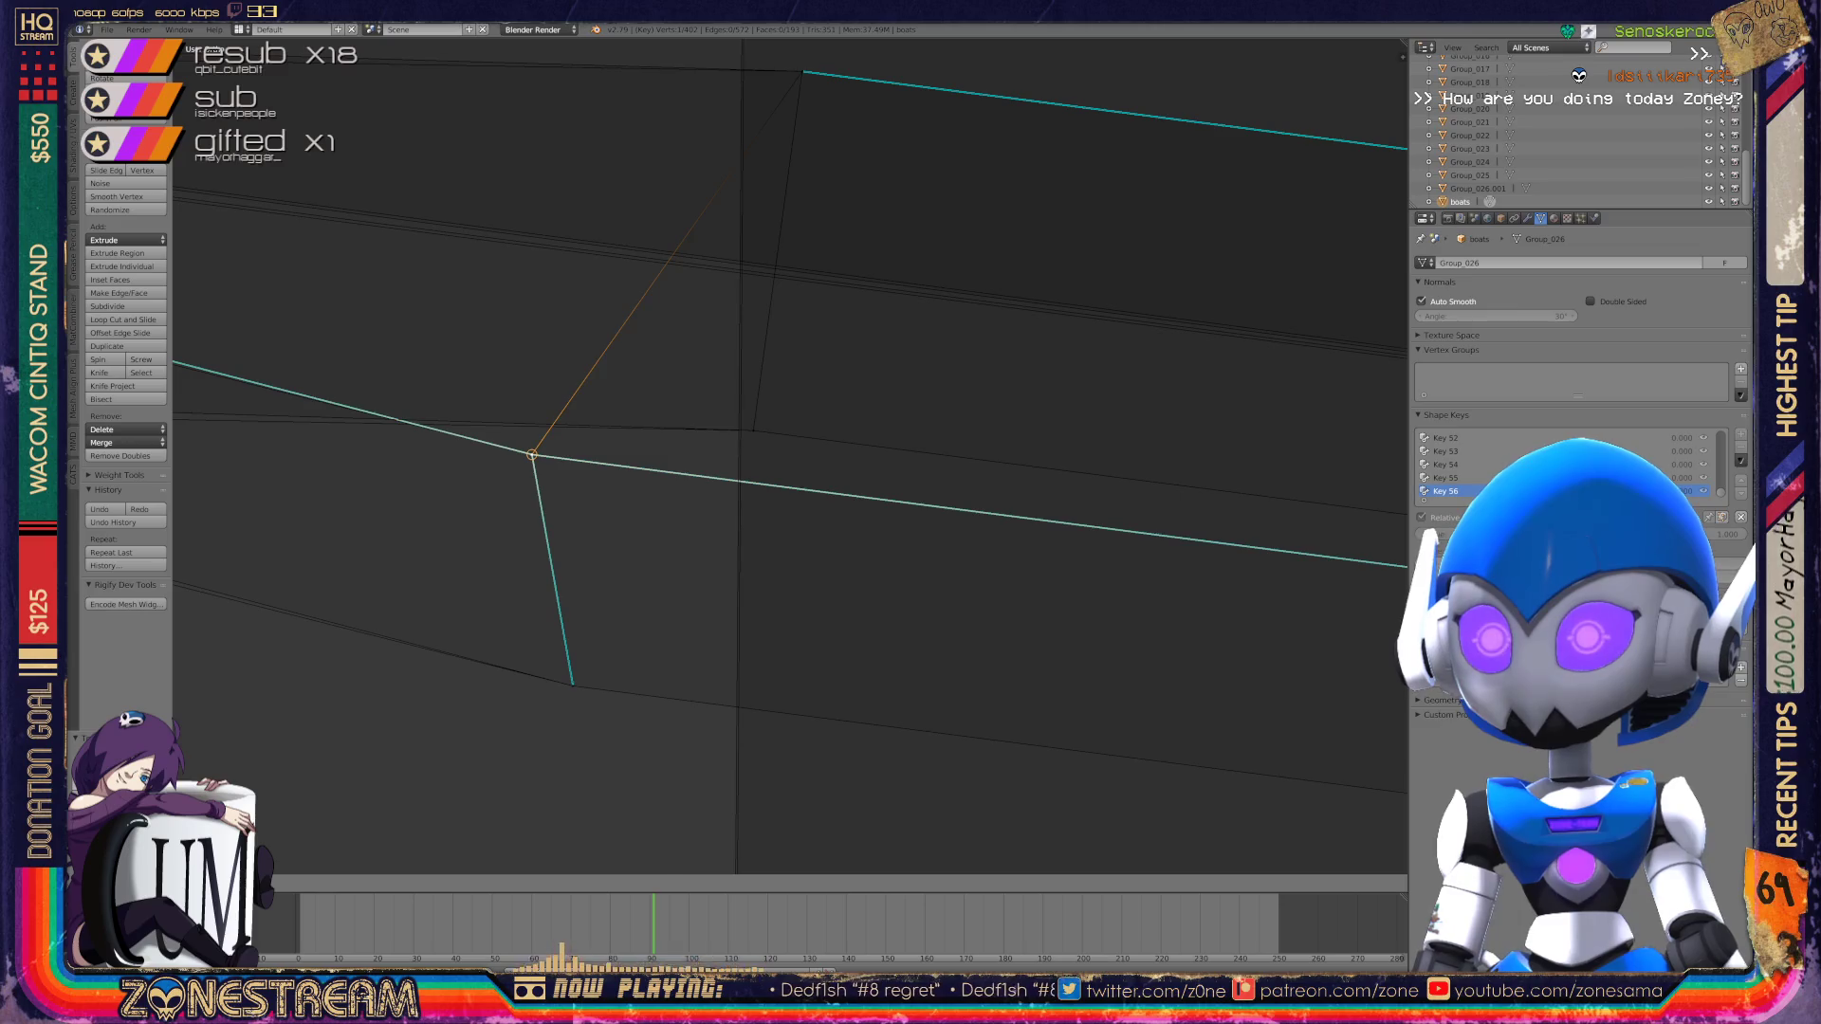
pyautogui.click(532, 455)
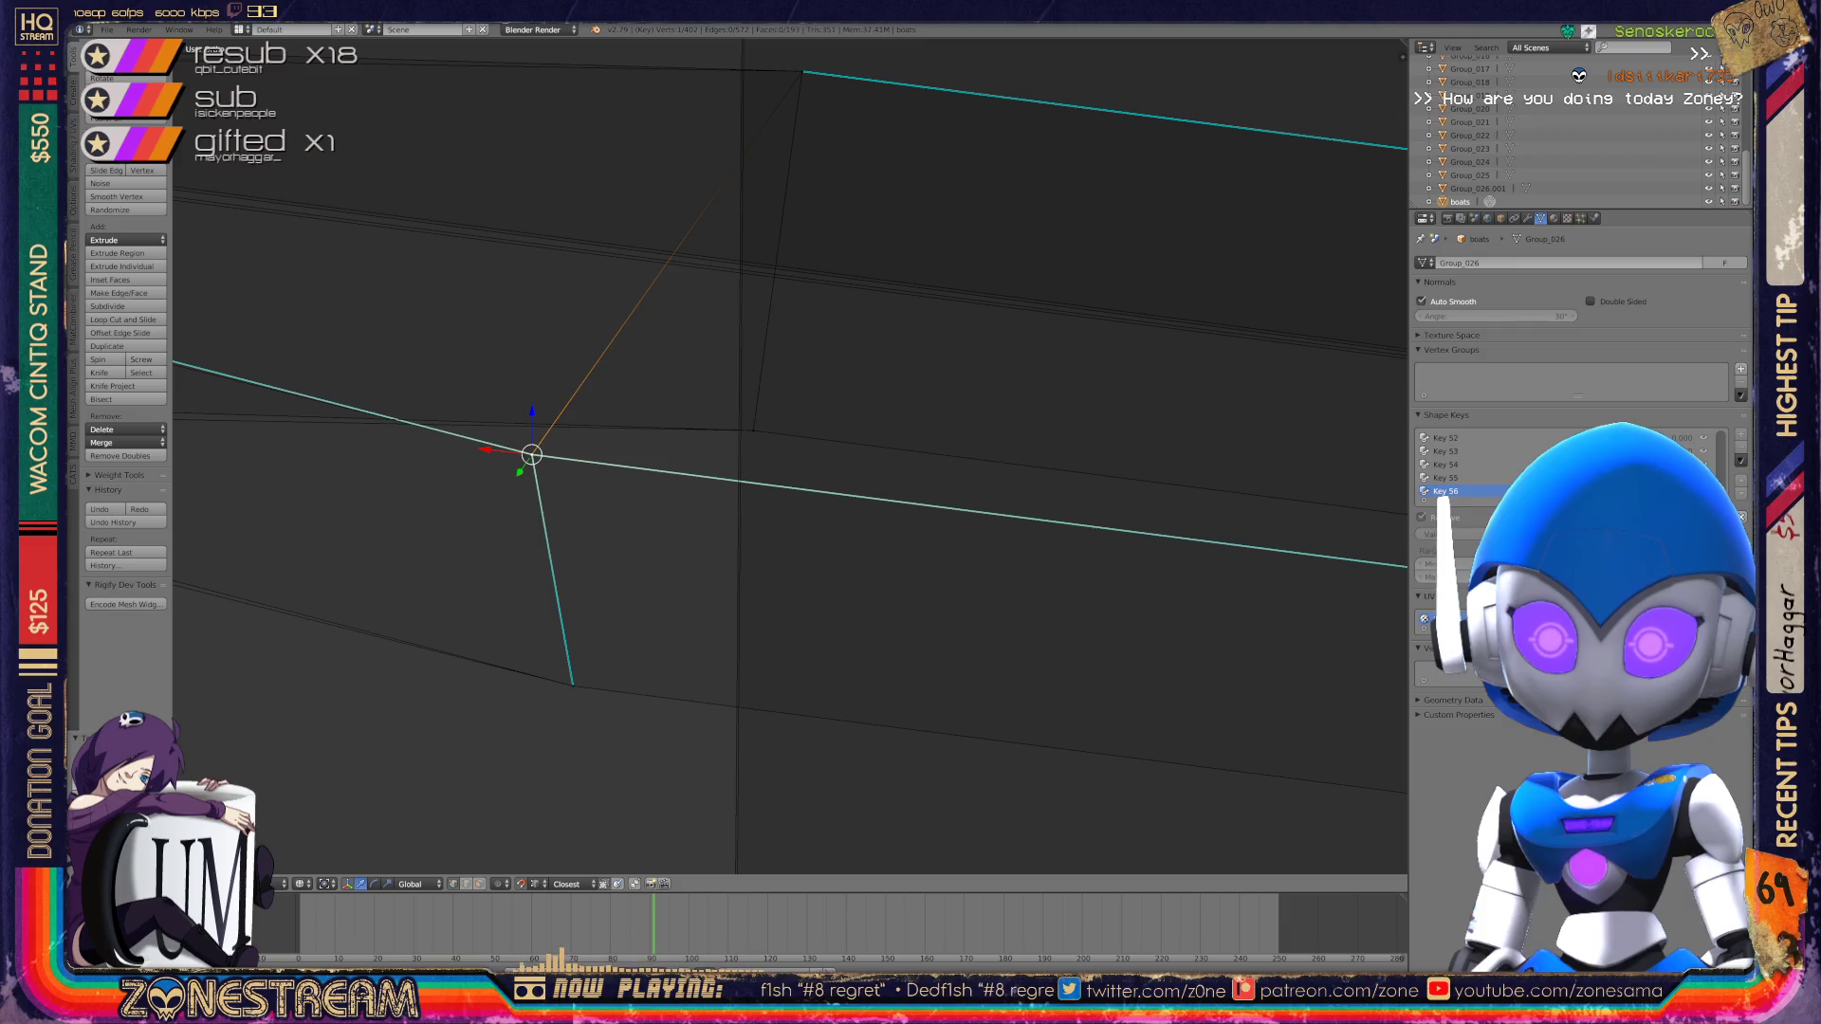
# Step: Nudge the neighbouring piece's upper-left corner vertex and top vertex slightly down-right
pyautogui.moveTo(721, 455); pyautogui.dragTo(1006, 419, button='middle')
pyautogui.rightClick(651, 325)
pyautogui.moveTo(651, 325); pyautogui.dragTo(672, 344, button='right')
pyautogui.rightClick(674, 340)
pyautogui.rightClick(447, 601)
pyautogui.rightClick(460, 616)
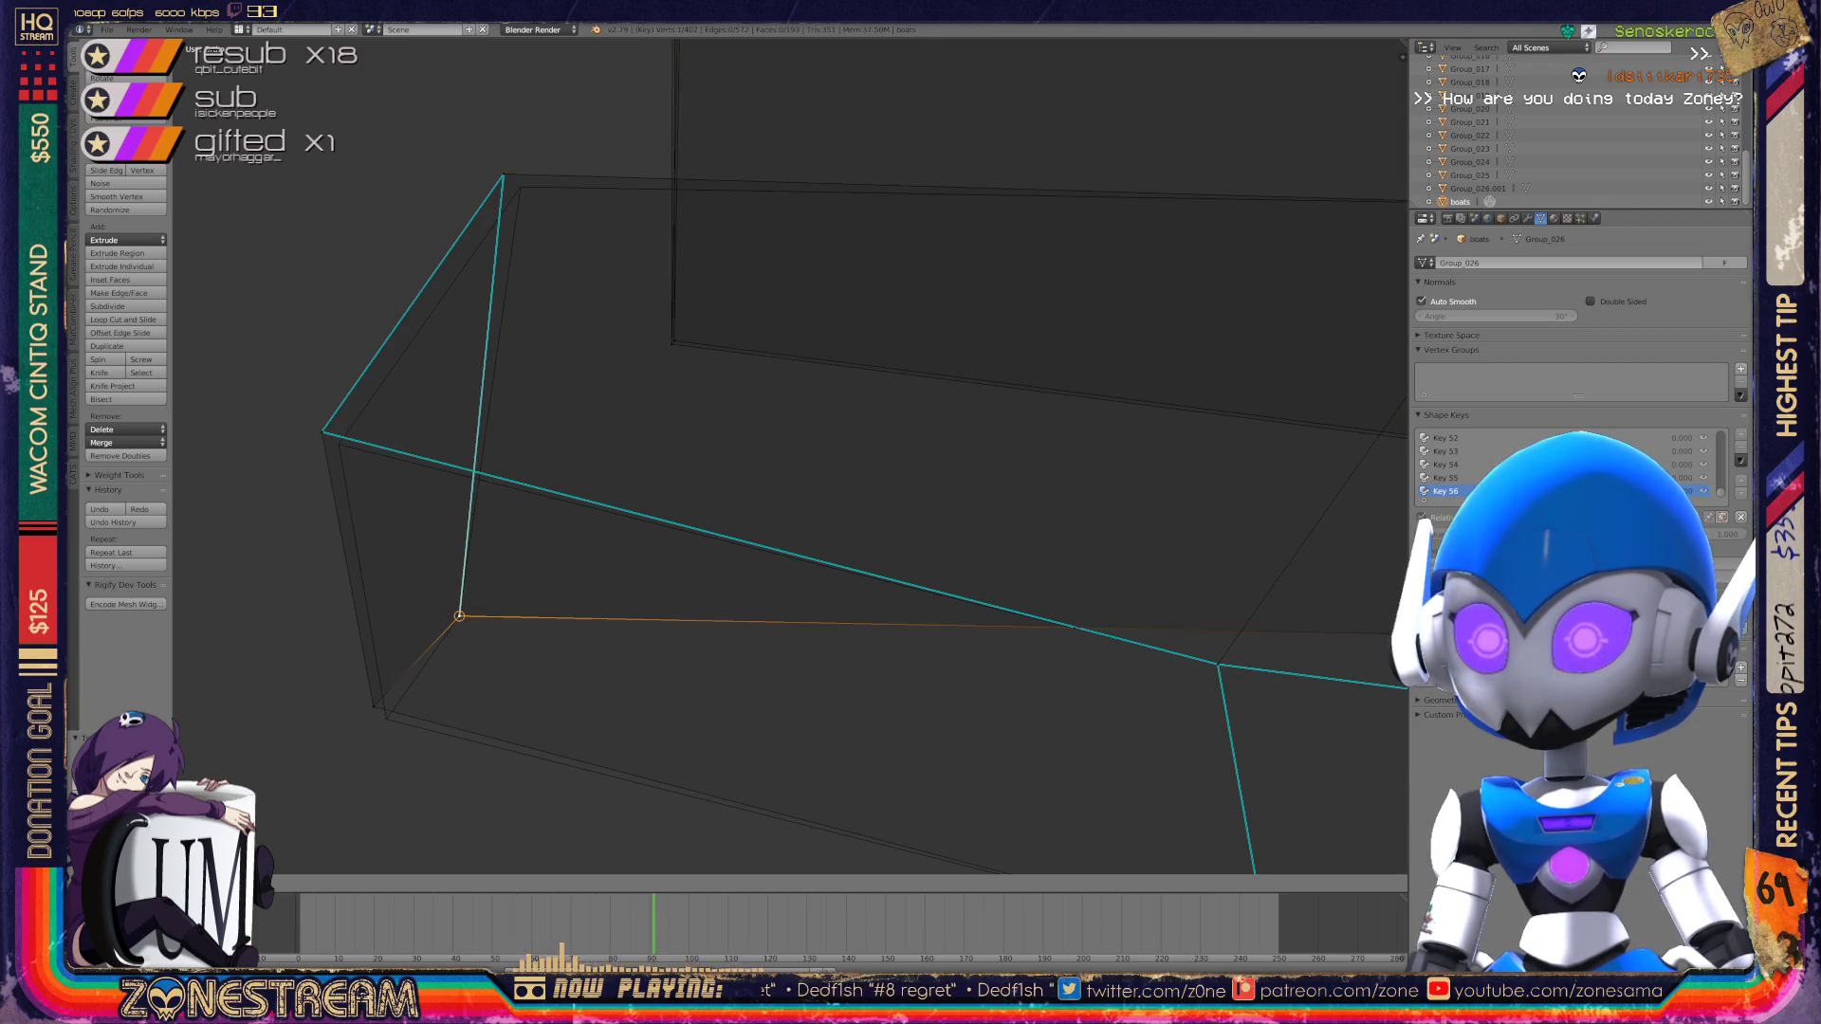
pyautogui.rightClick(373, 707)
pyautogui.rightClick(386, 719)
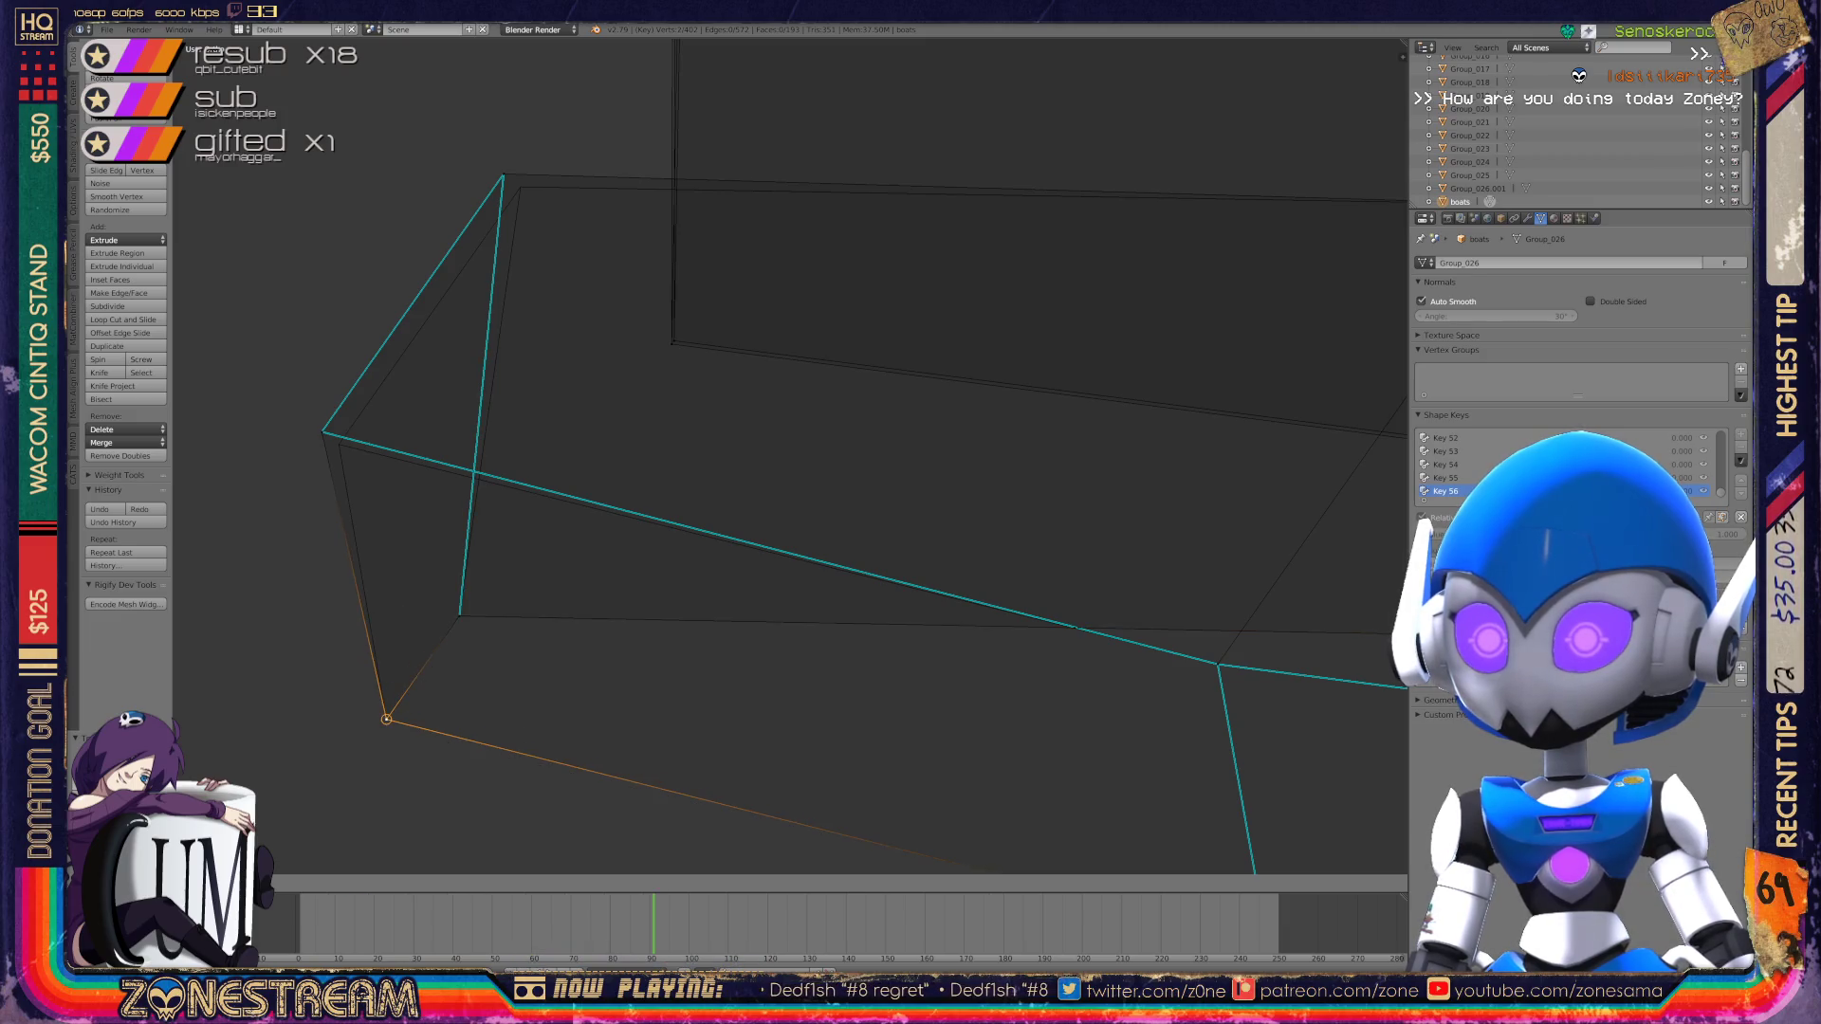
pyautogui.rightClick(321, 431)
pyautogui.moveTo(322, 432); pyautogui.dragTo(339, 444, button='right')
pyautogui.rightClick(503, 176)
pyautogui.moveTo(502, 176); pyautogui.dragTo(520, 187, button='right')
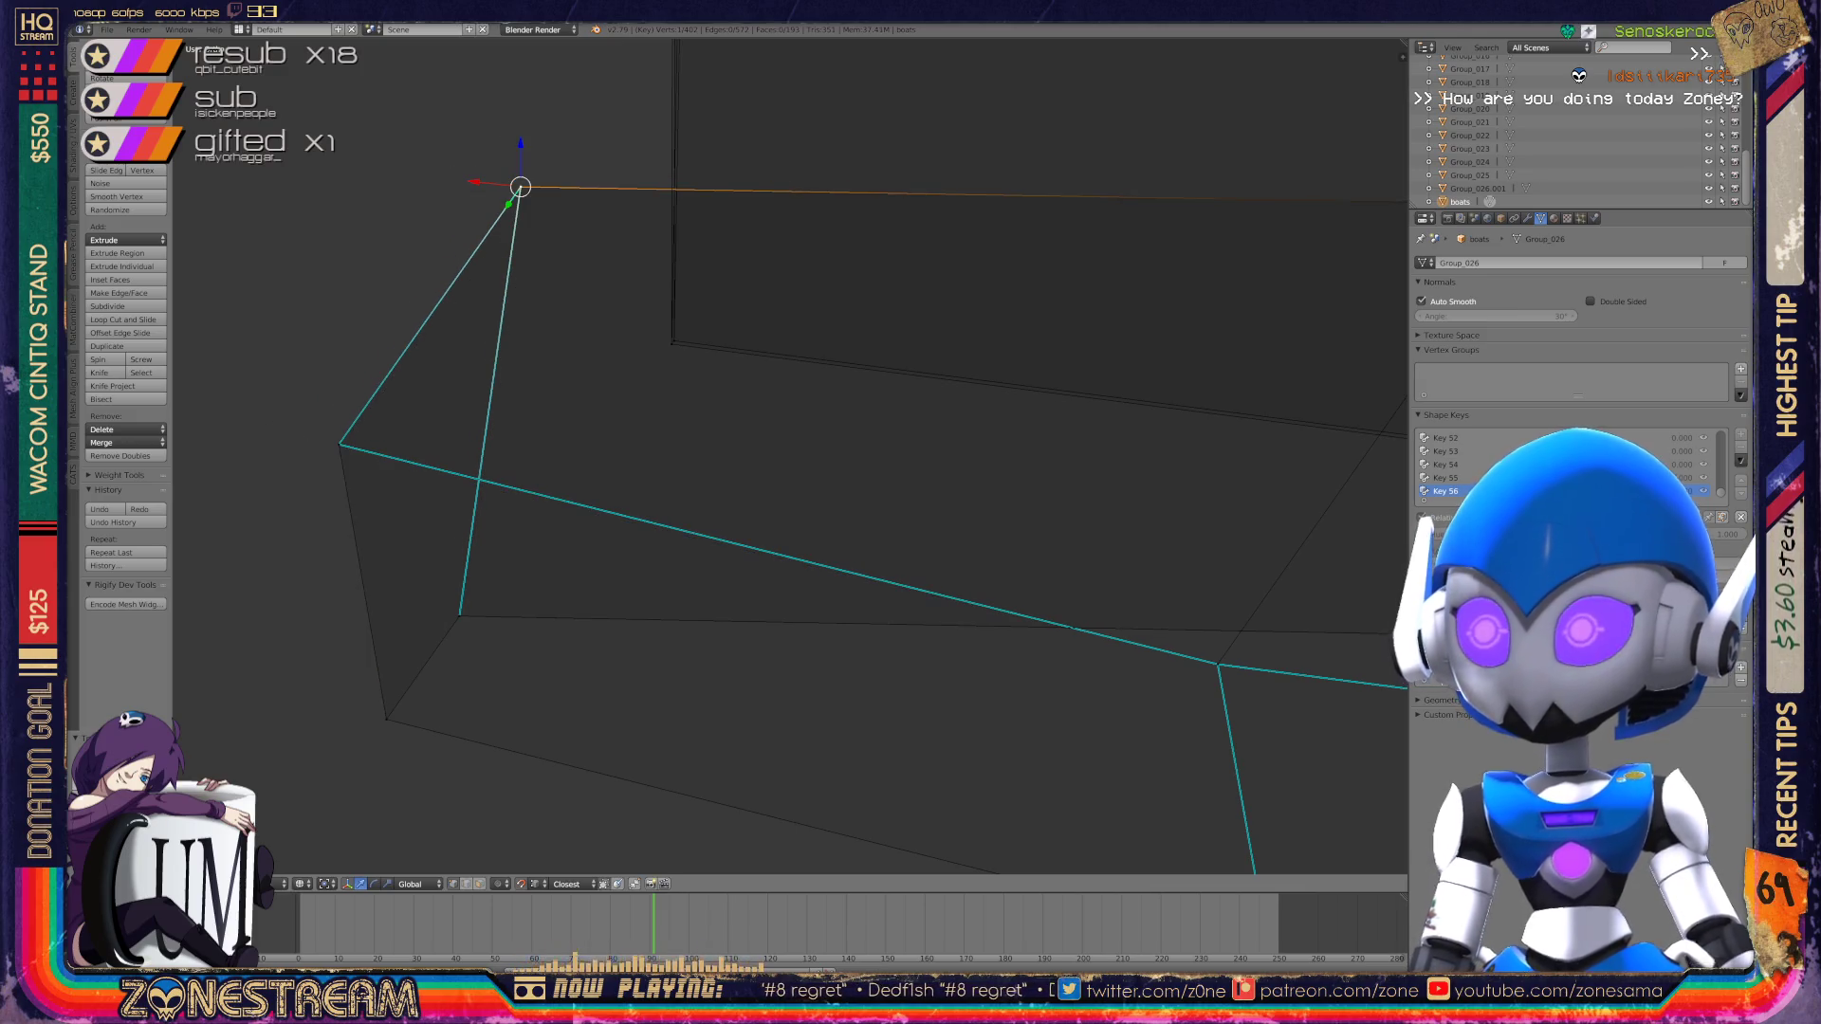
pyautogui.scroll(-5, 787, 455)
# Step: Grab the triangular panel's top vertex and move it down-right so the apexes align
pyautogui.moveTo(788, 455); pyautogui.dragTo(536, 474, button='middle')
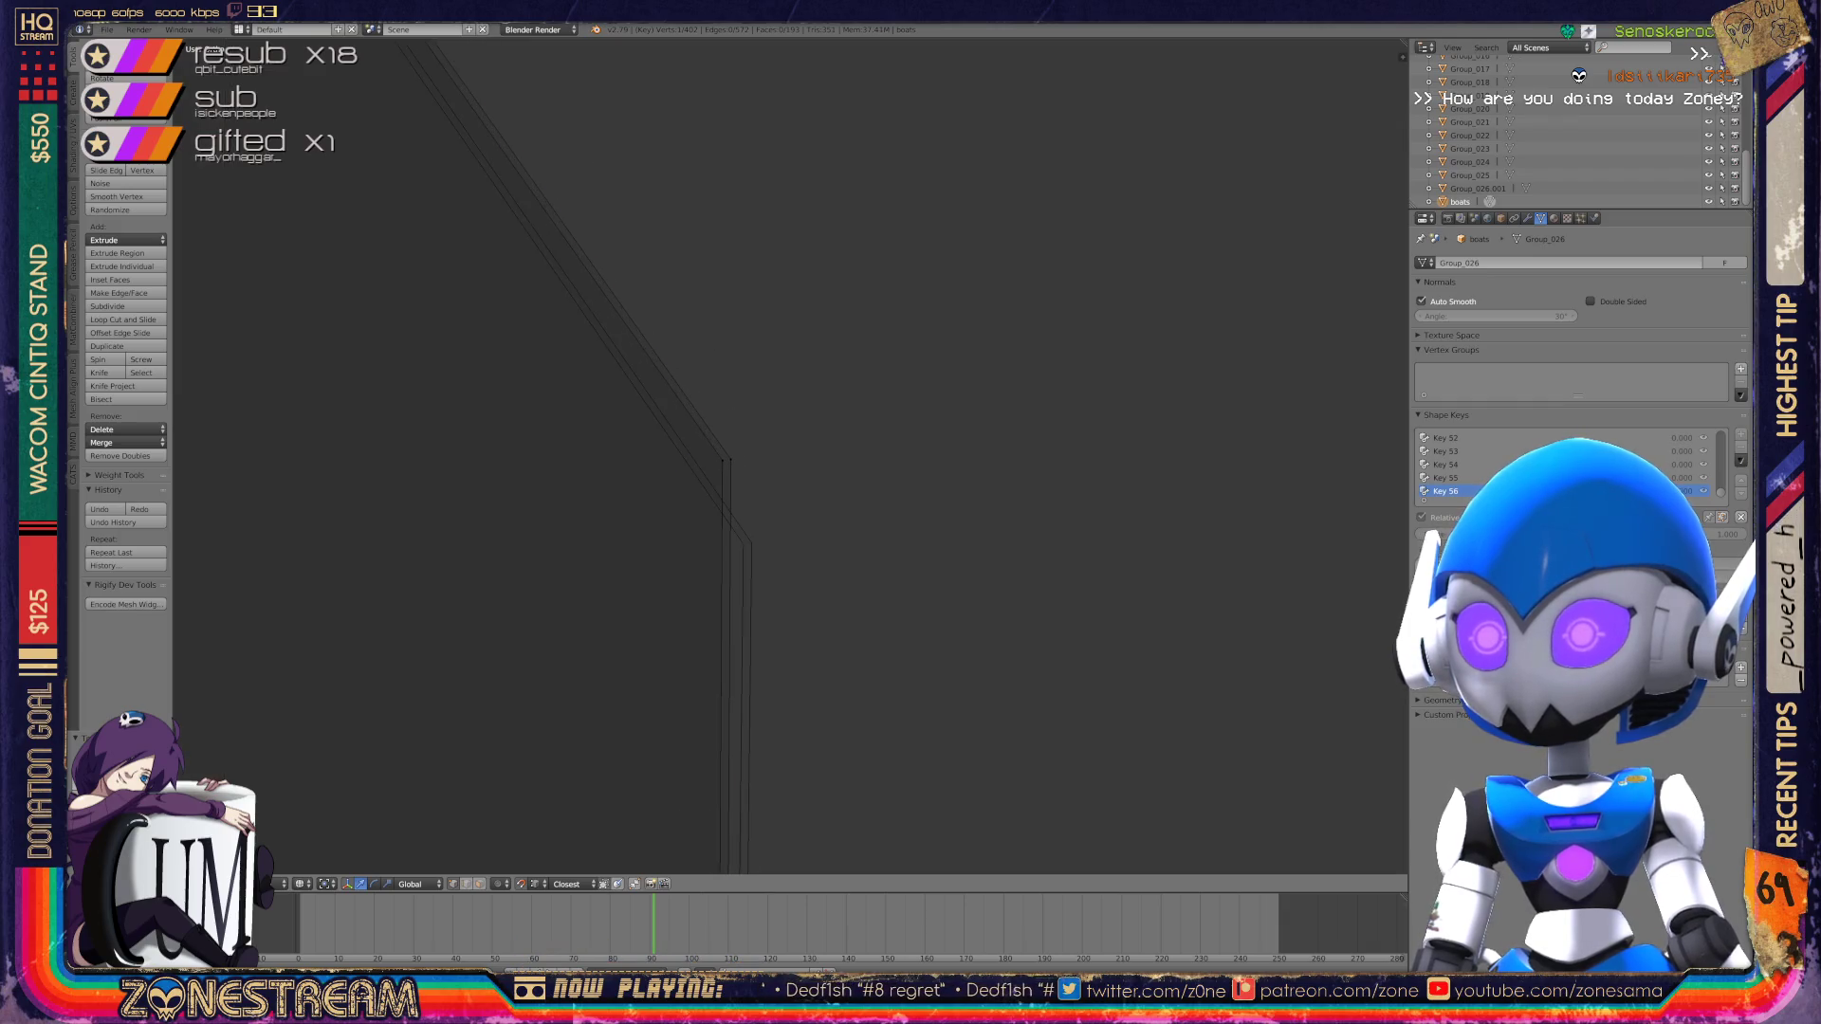
pyautogui.keyDown('alt'); pyautogui.rightClick(610, 285); pyautogui.keyUp('alt')
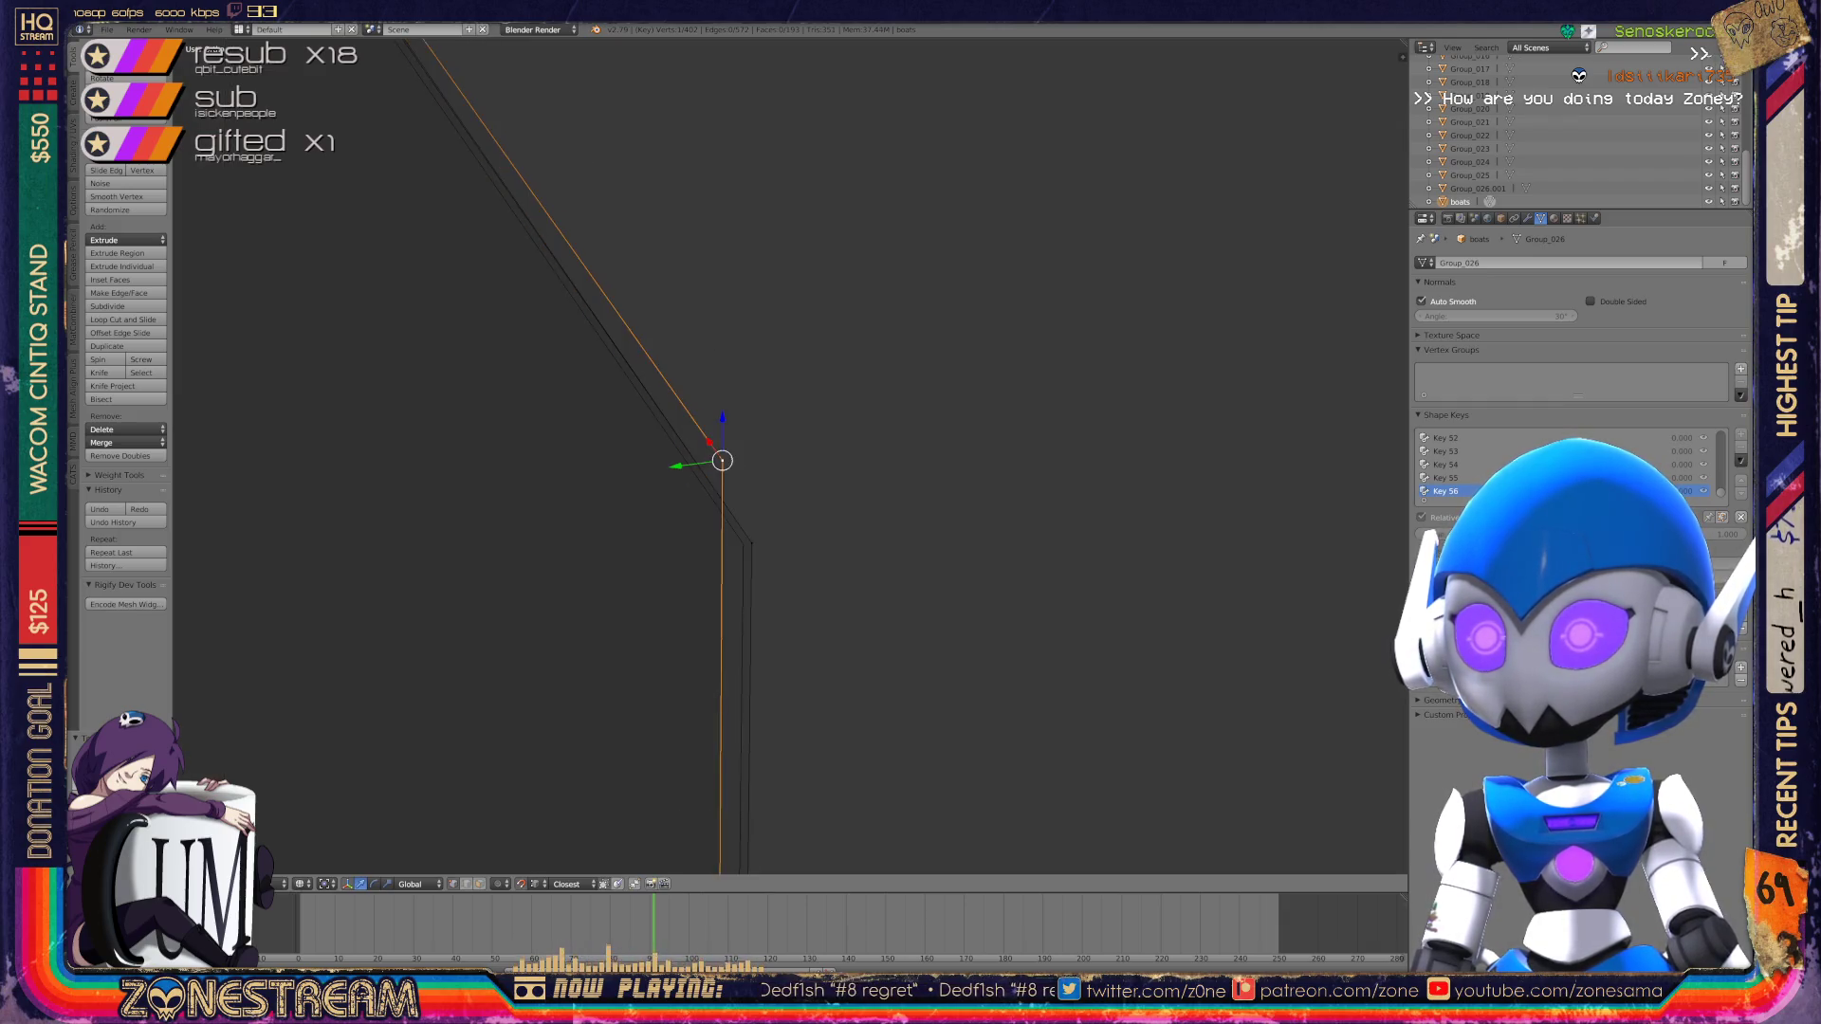
pyautogui.moveTo(536, 475)
pyautogui.mouseDown(button='middle')
pyautogui.moveTo(597, 427)
pyautogui.moveTo(673, 408)
pyautogui.mouseUp(button='middle')
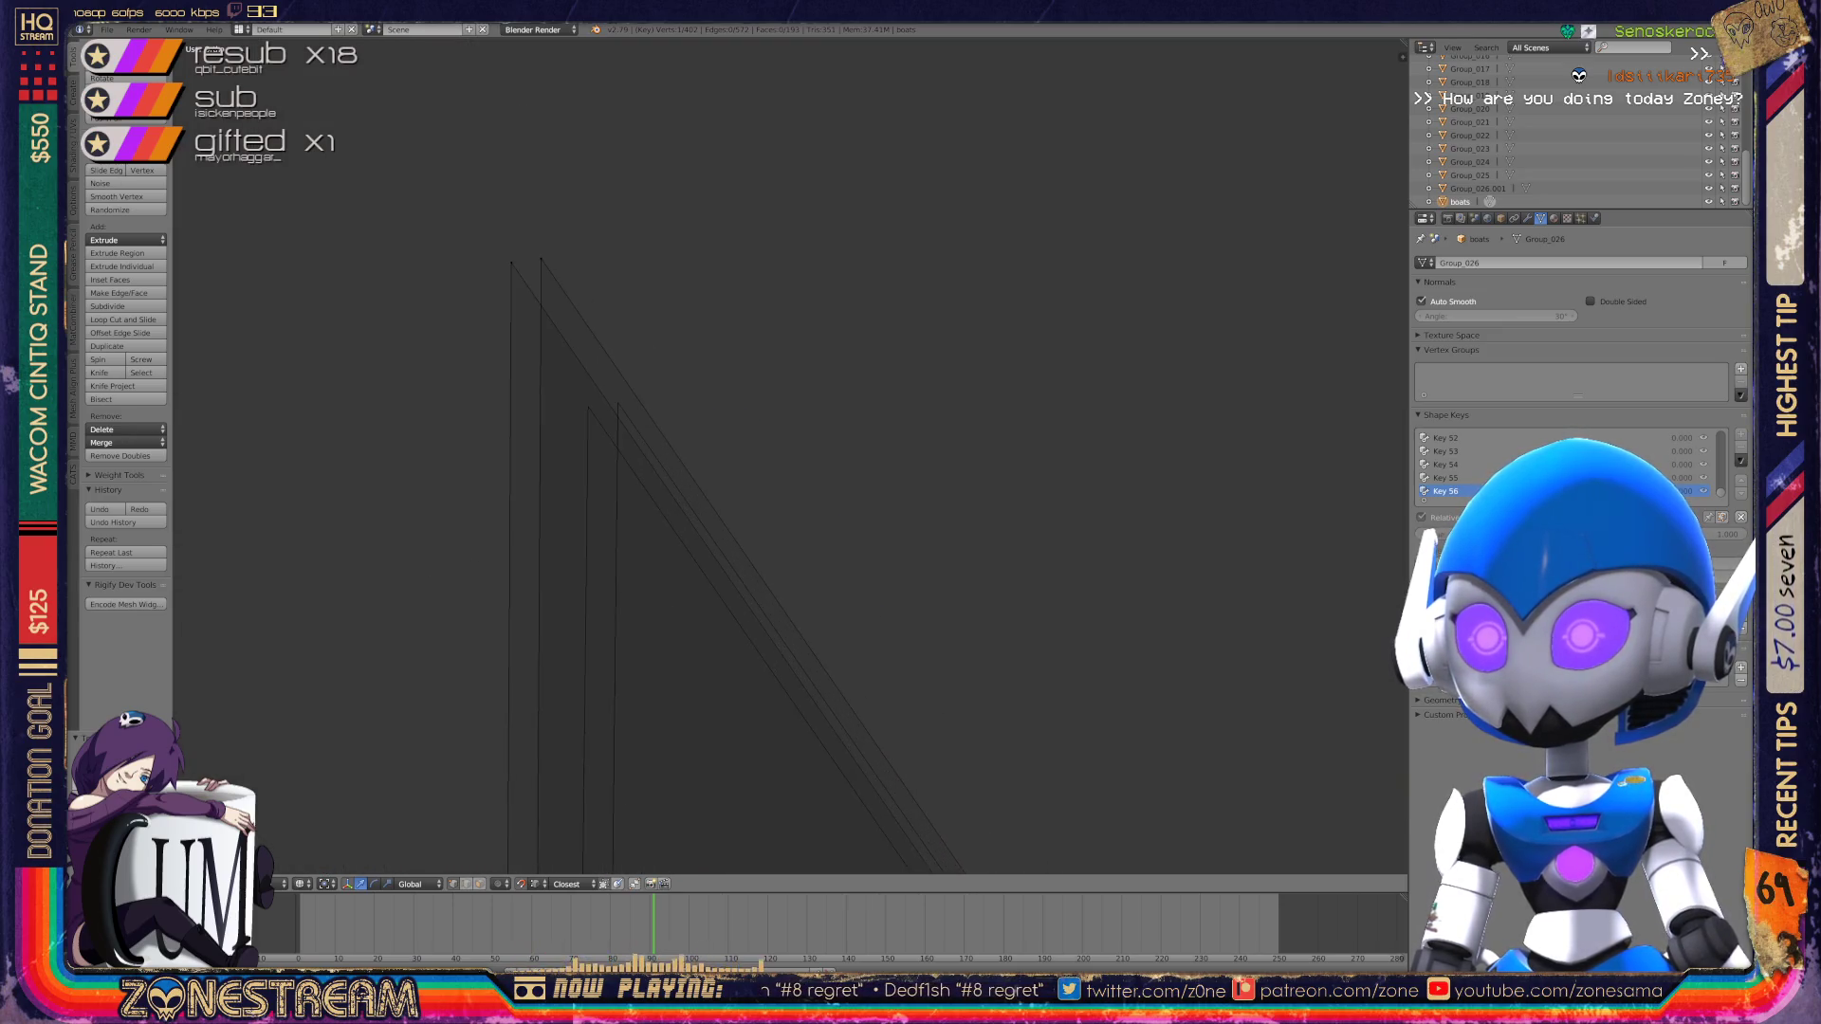
pyautogui.keyDown('alt'); pyautogui.rightClick(540, 521); pyautogui.keyUp('alt')
pyautogui.keyDown('alt'); pyautogui.rightClick(614, 569); pyautogui.keyUp('alt')
pyautogui.rightClick(617, 403)
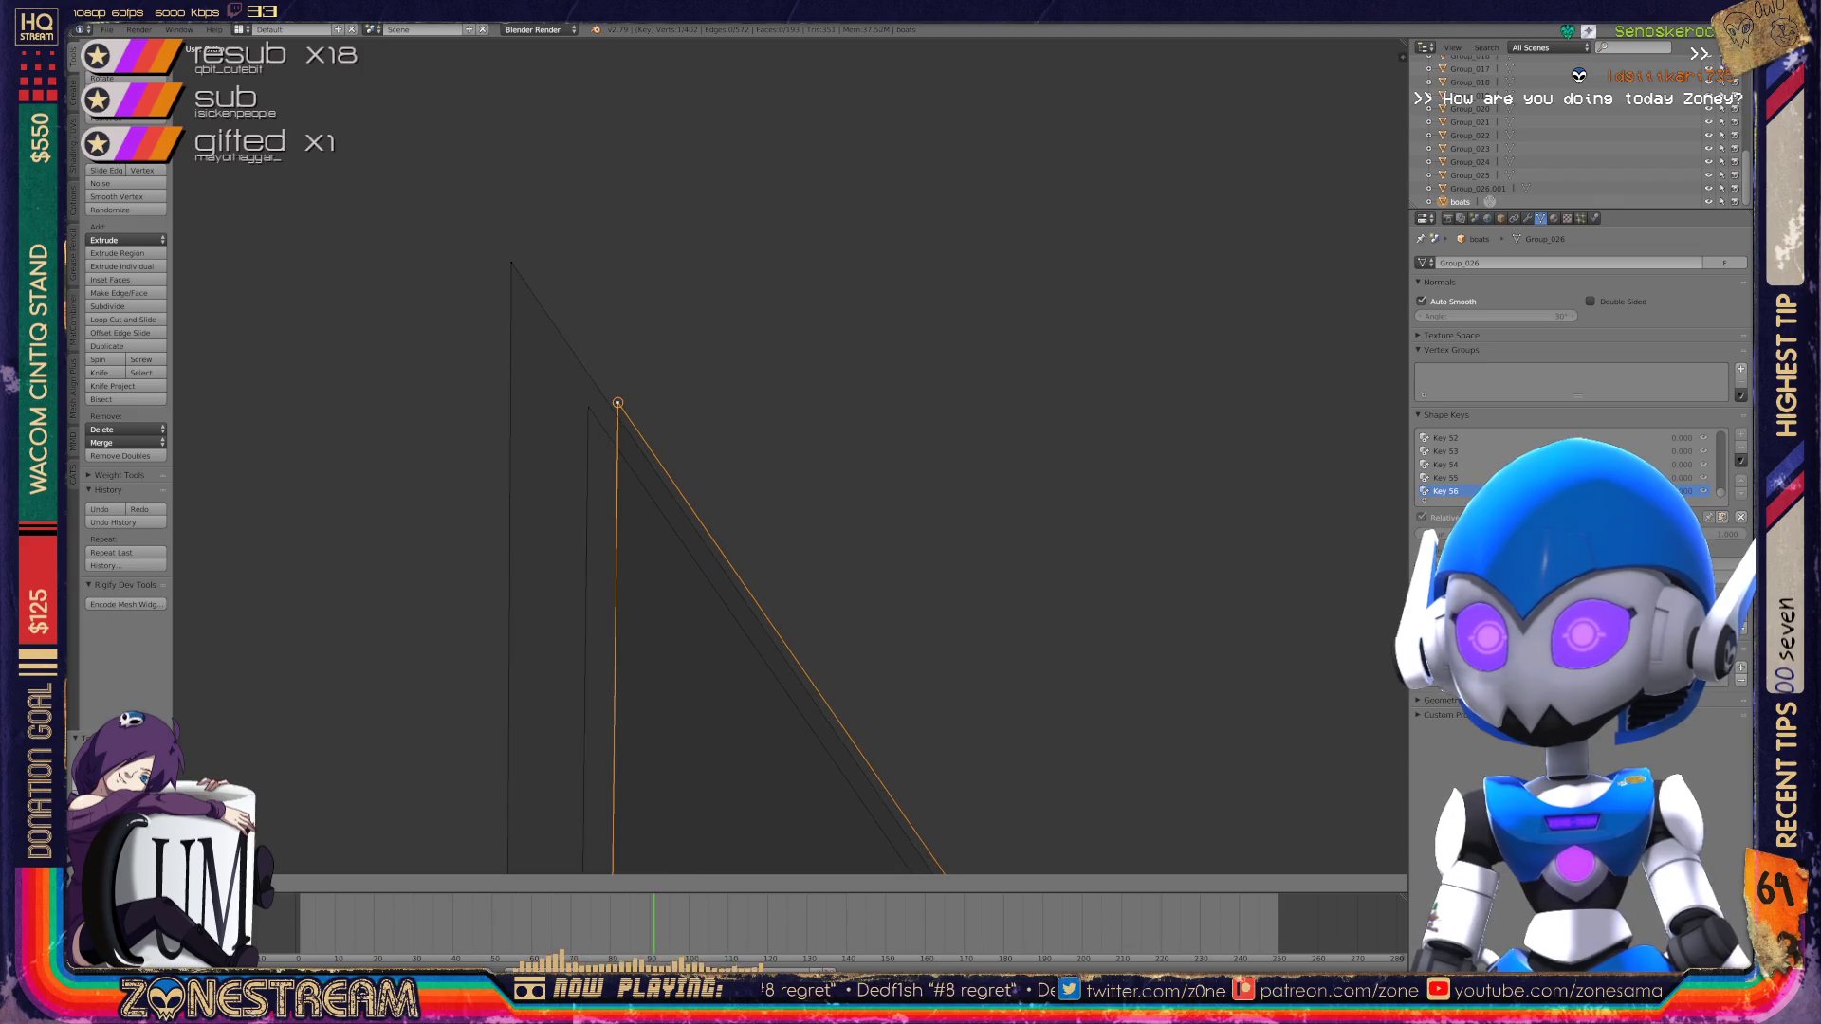
pyautogui.rightClick(512, 262)
pyautogui.press('g')
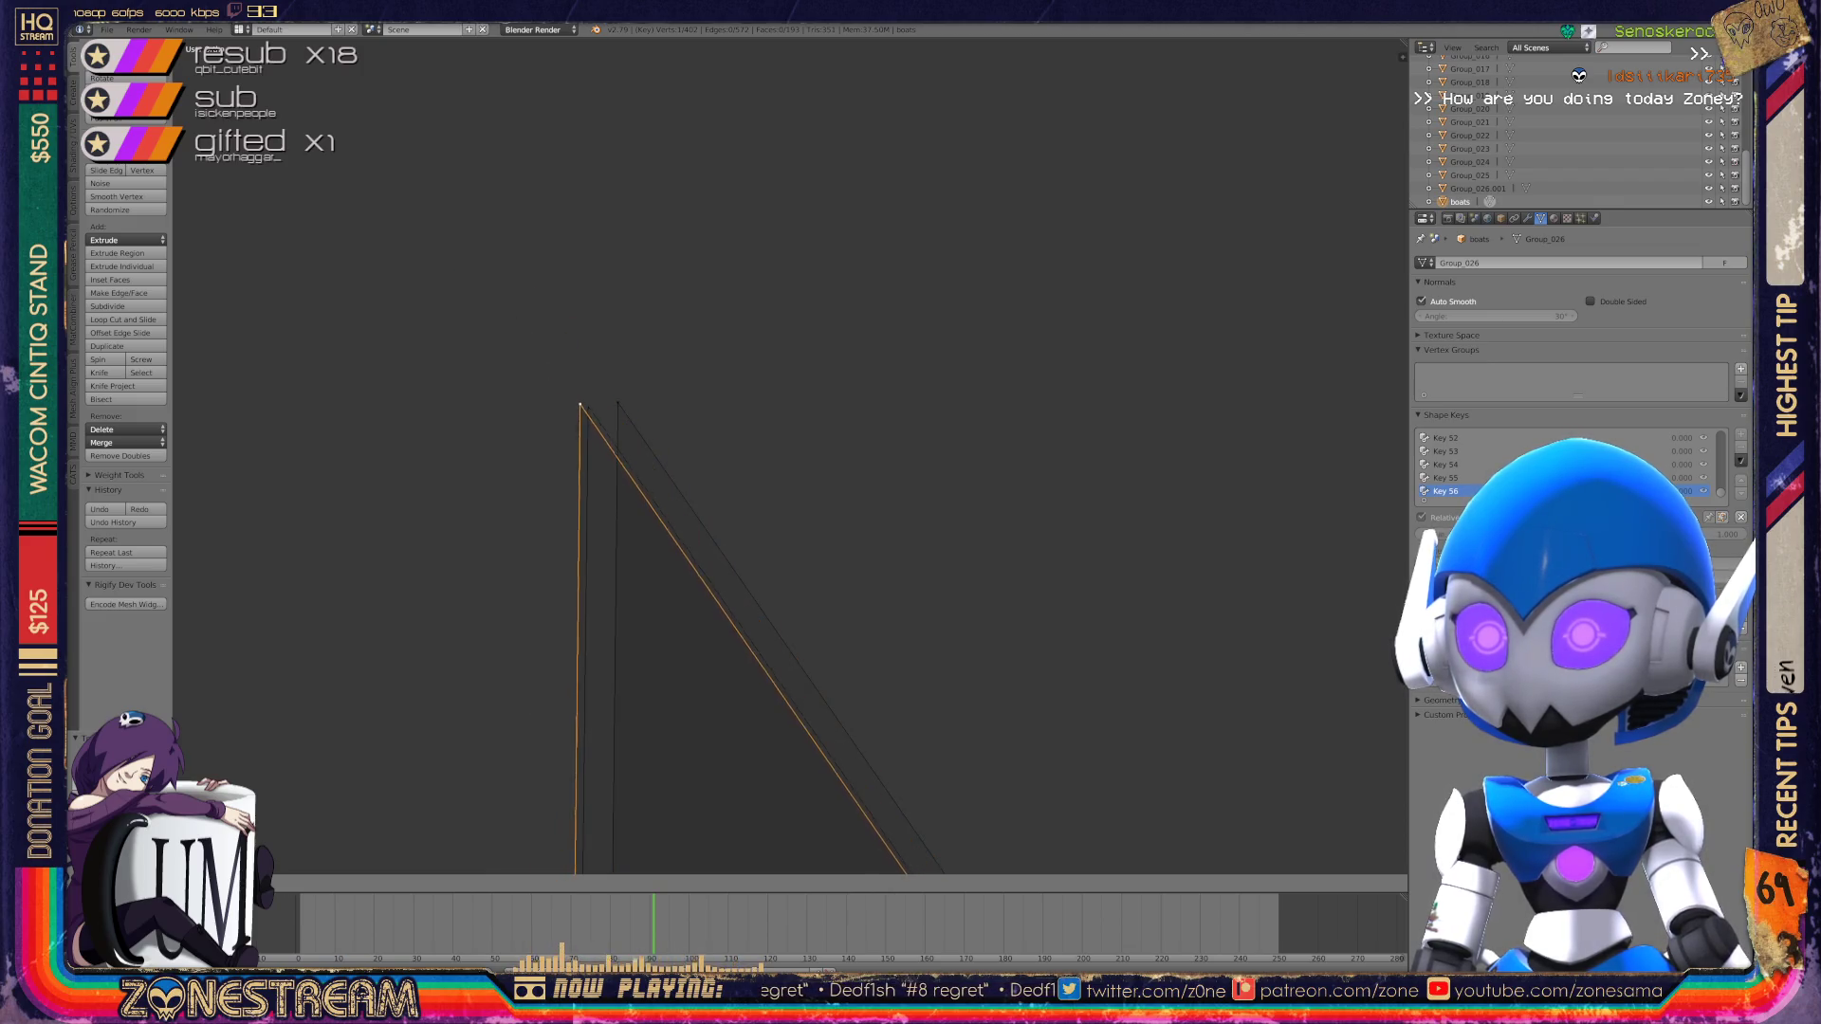
pyautogui.click(585, 406)
# Step: Go to Object Mode, orbit to the next boot mesh and enter its Edit Mode
pyautogui.keyDown('shift'); pyautogui.moveTo(585, 406); pyautogui.dragTo(710, 437, button='middle'); pyautogui.keyUp('shift')
pyautogui.press('Tab')
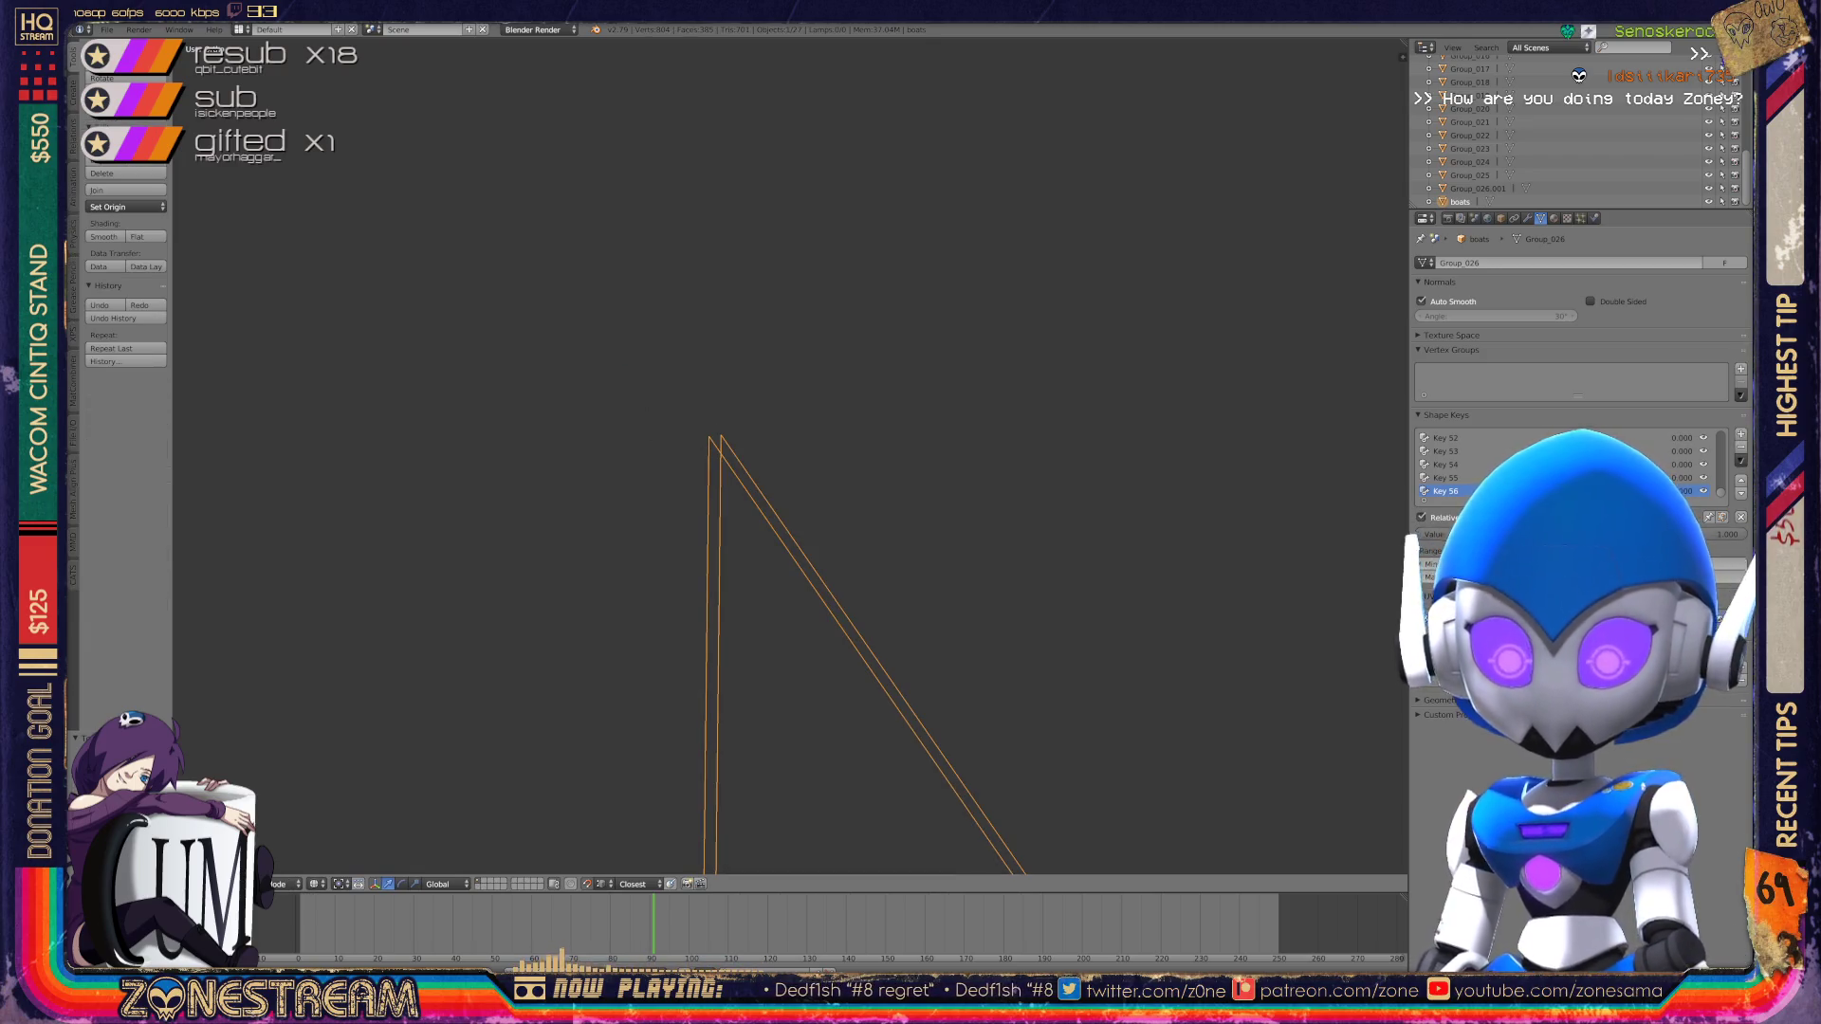
pyautogui.scroll(-4, 787, 455)
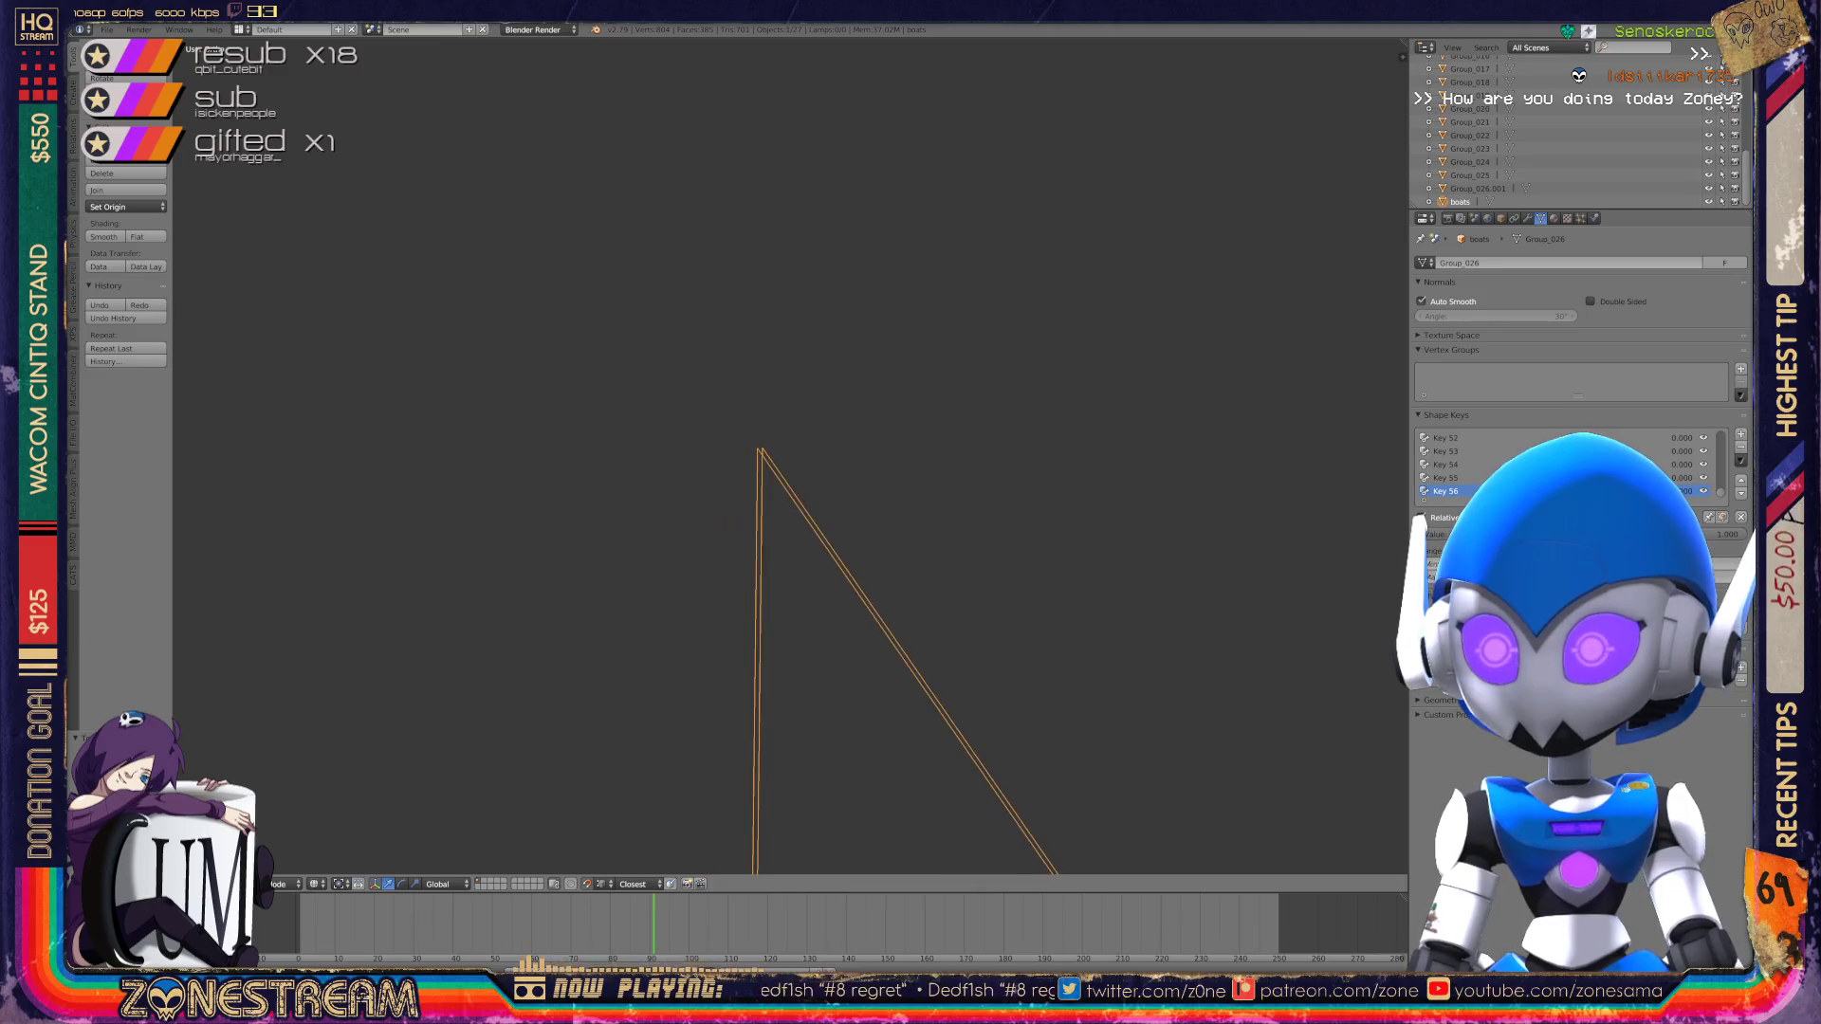
pyautogui.scroll(-2, 790, 455)
pyautogui.moveTo(788, 456)
pyautogui.mouseDown(button='middle')
pyautogui.moveTo(740, 607)
pyautogui.moveTo(692, 494)
pyautogui.moveTo(820, 441)
pyautogui.moveTo(787, 512)
pyautogui.moveTo(758, 494)
pyautogui.moveTo(778, 455)
pyautogui.moveTo(769, 531)
pyautogui.moveTo(759, 503)
pyautogui.moveTo(664, 540)
pyautogui.moveTo(654, 512)
pyautogui.mouseUp(button='middle')
pyautogui.press('Tab')
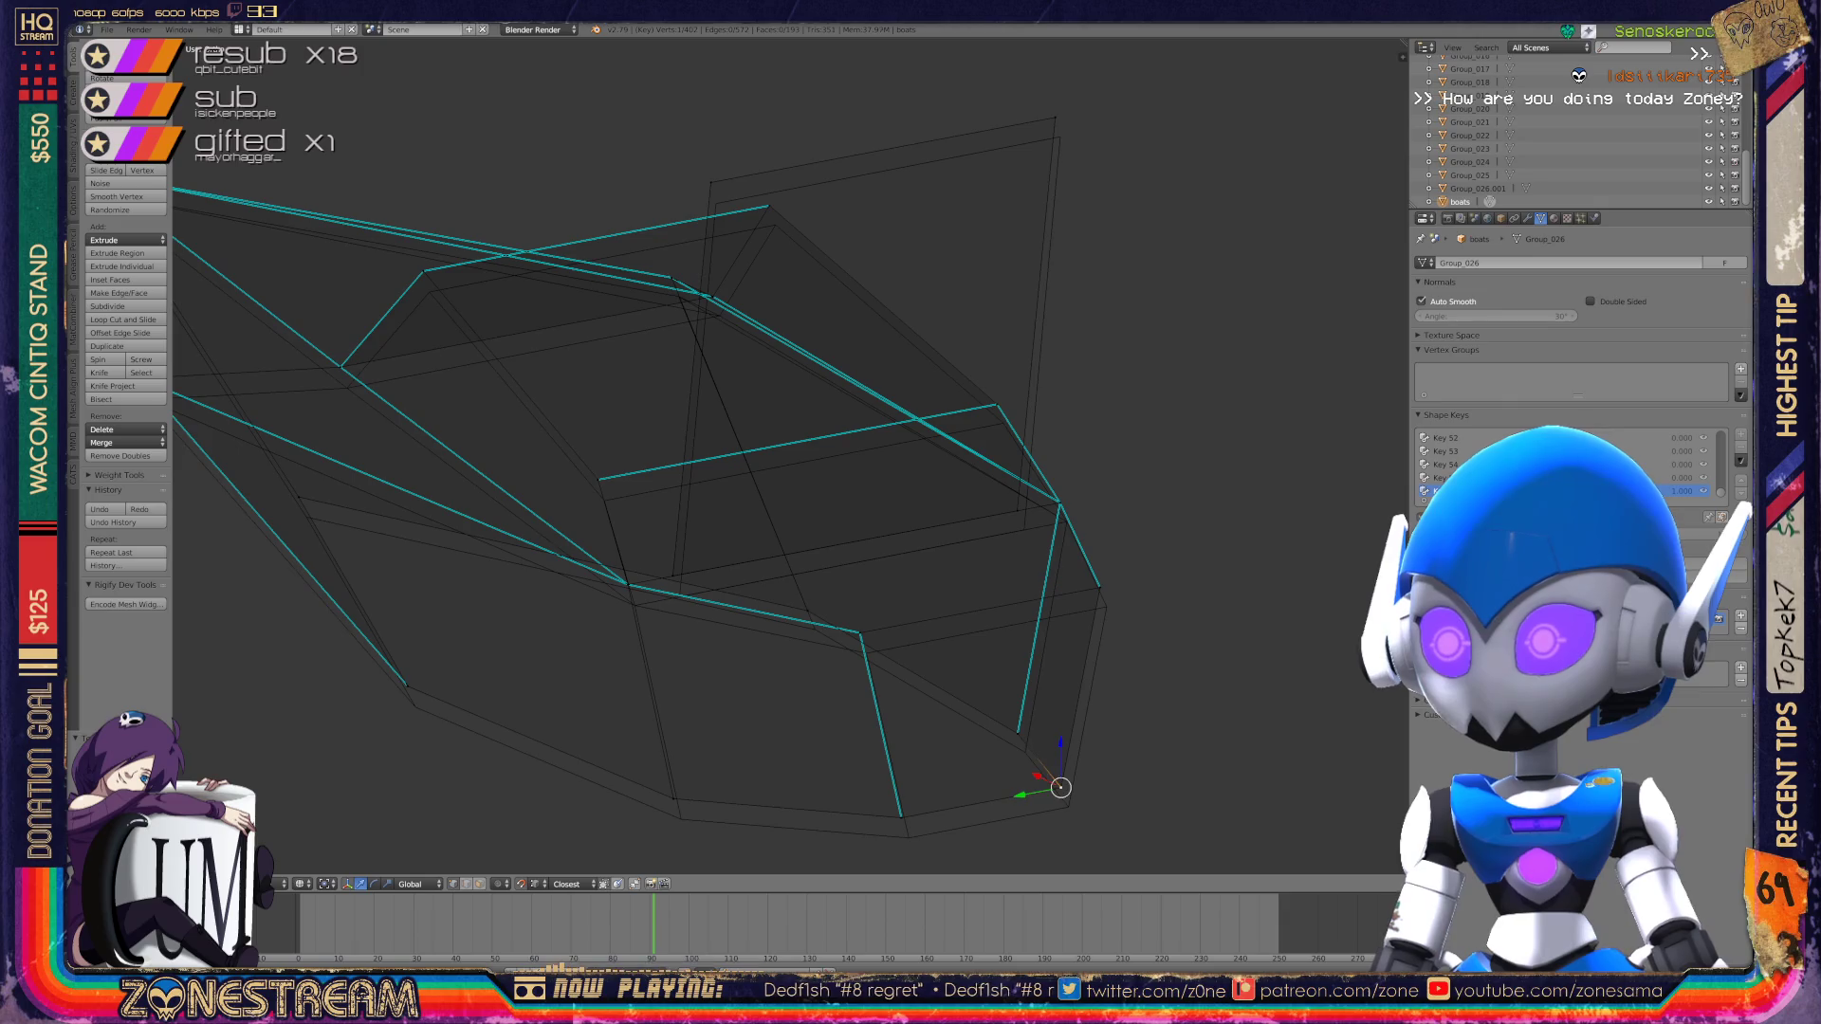
# Step: Lower the bottom-edge, right-side and nearby edge vertices slightly one by one
pyautogui.press('g')
pyautogui.press('Return')
pyautogui.rightClick(901, 816)
pyautogui.press('g')
pyautogui.press('Return')
pyautogui.rightClick(1017, 733)
pyautogui.press('g')
pyautogui.press('Return')
pyautogui.rightClick(1099, 587)
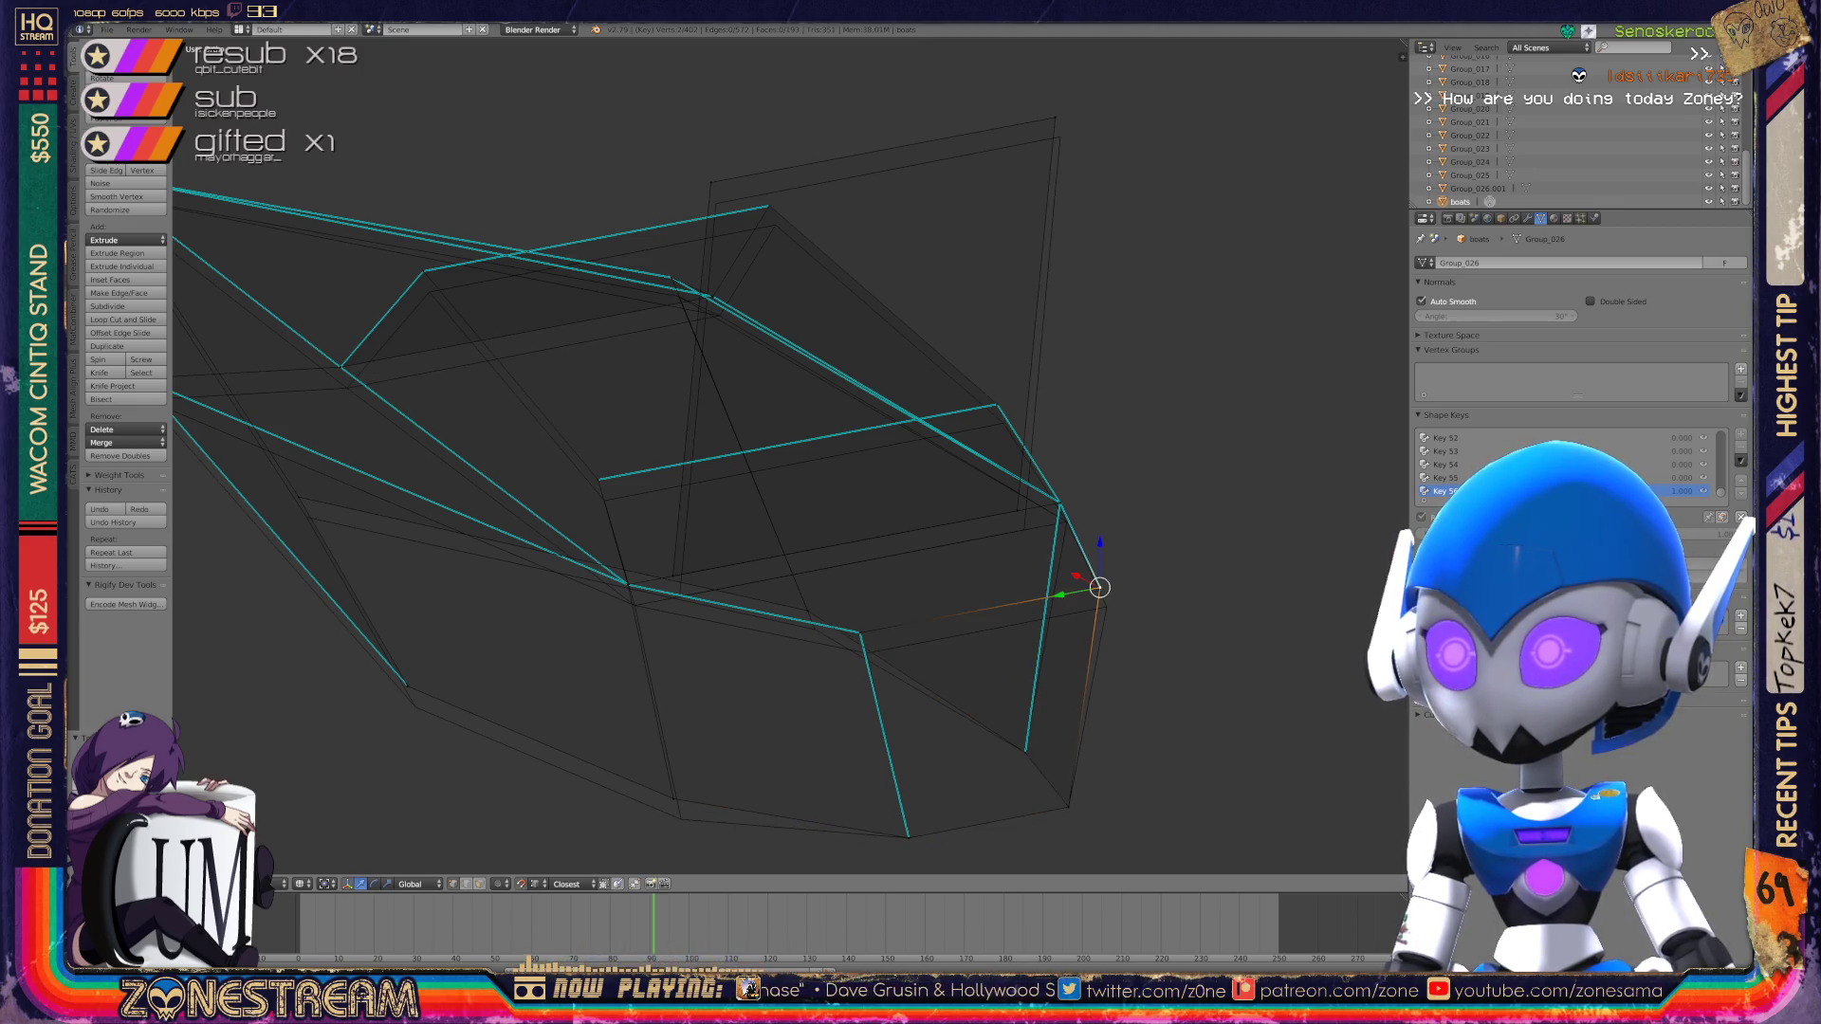
pyautogui.press('g')
pyautogui.press('Return')
pyautogui.rightClick(860, 633)
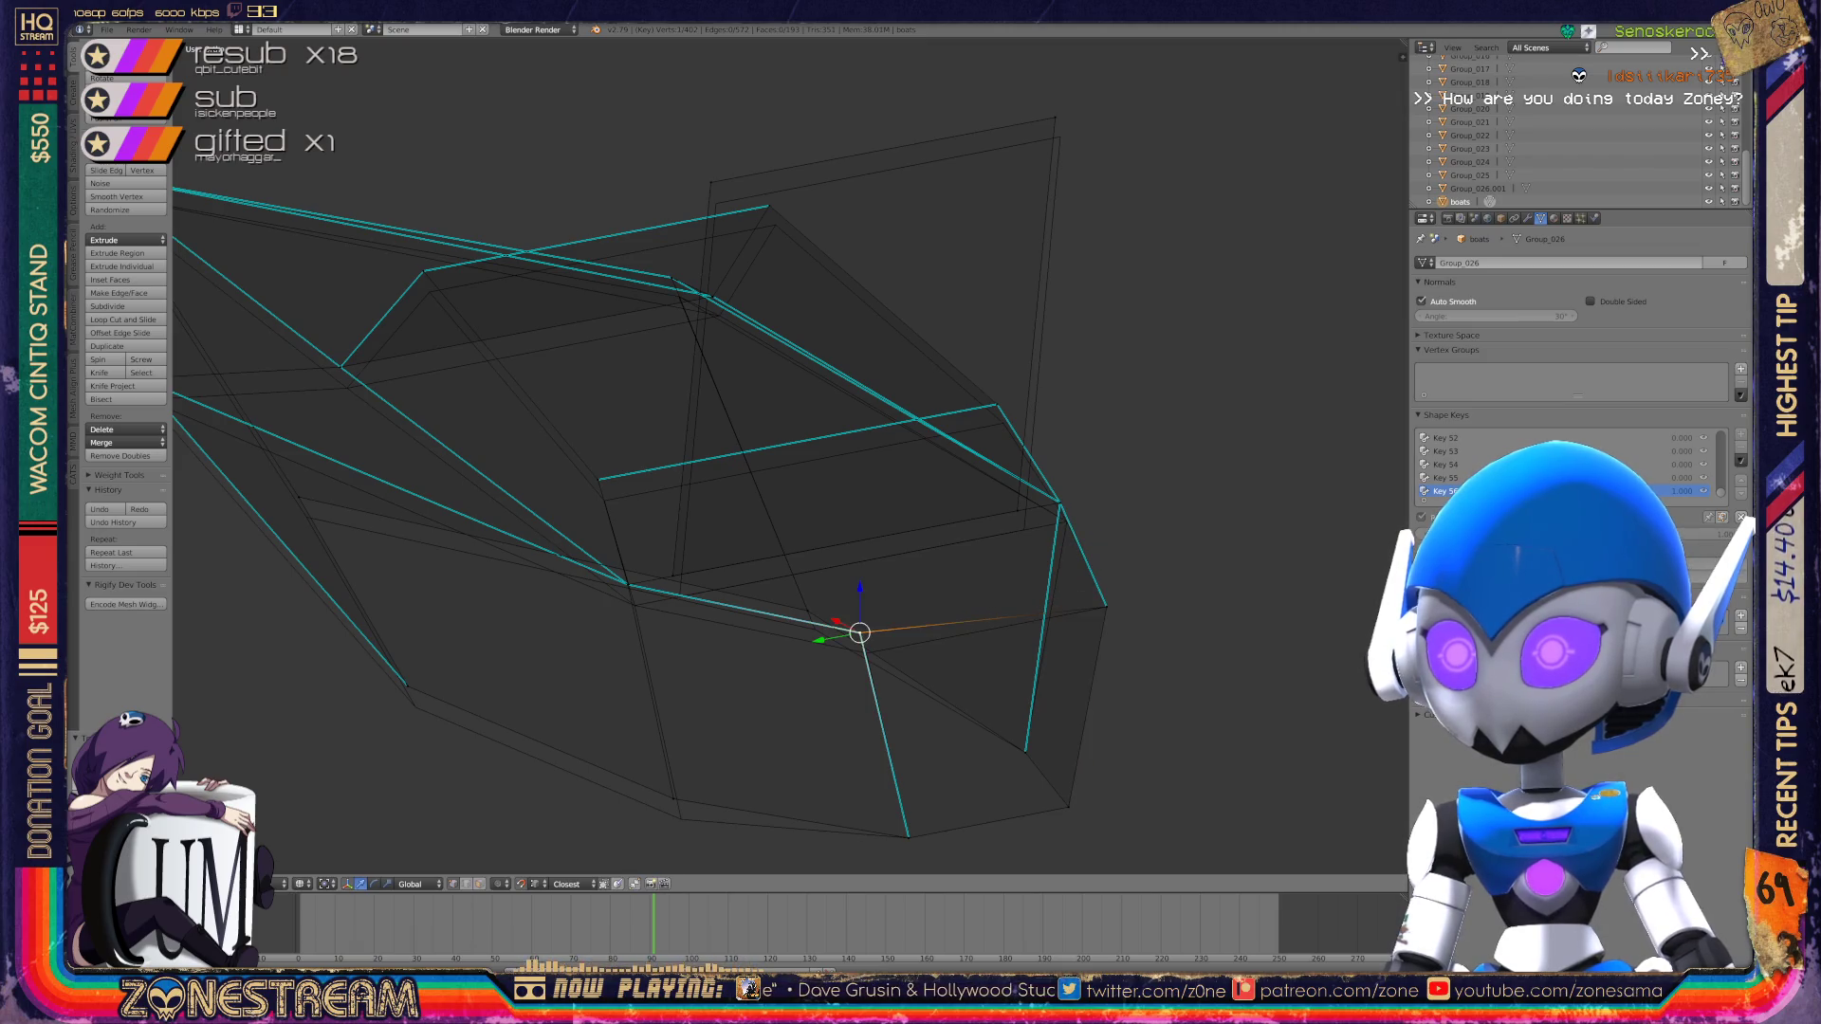
pyautogui.press('Return')
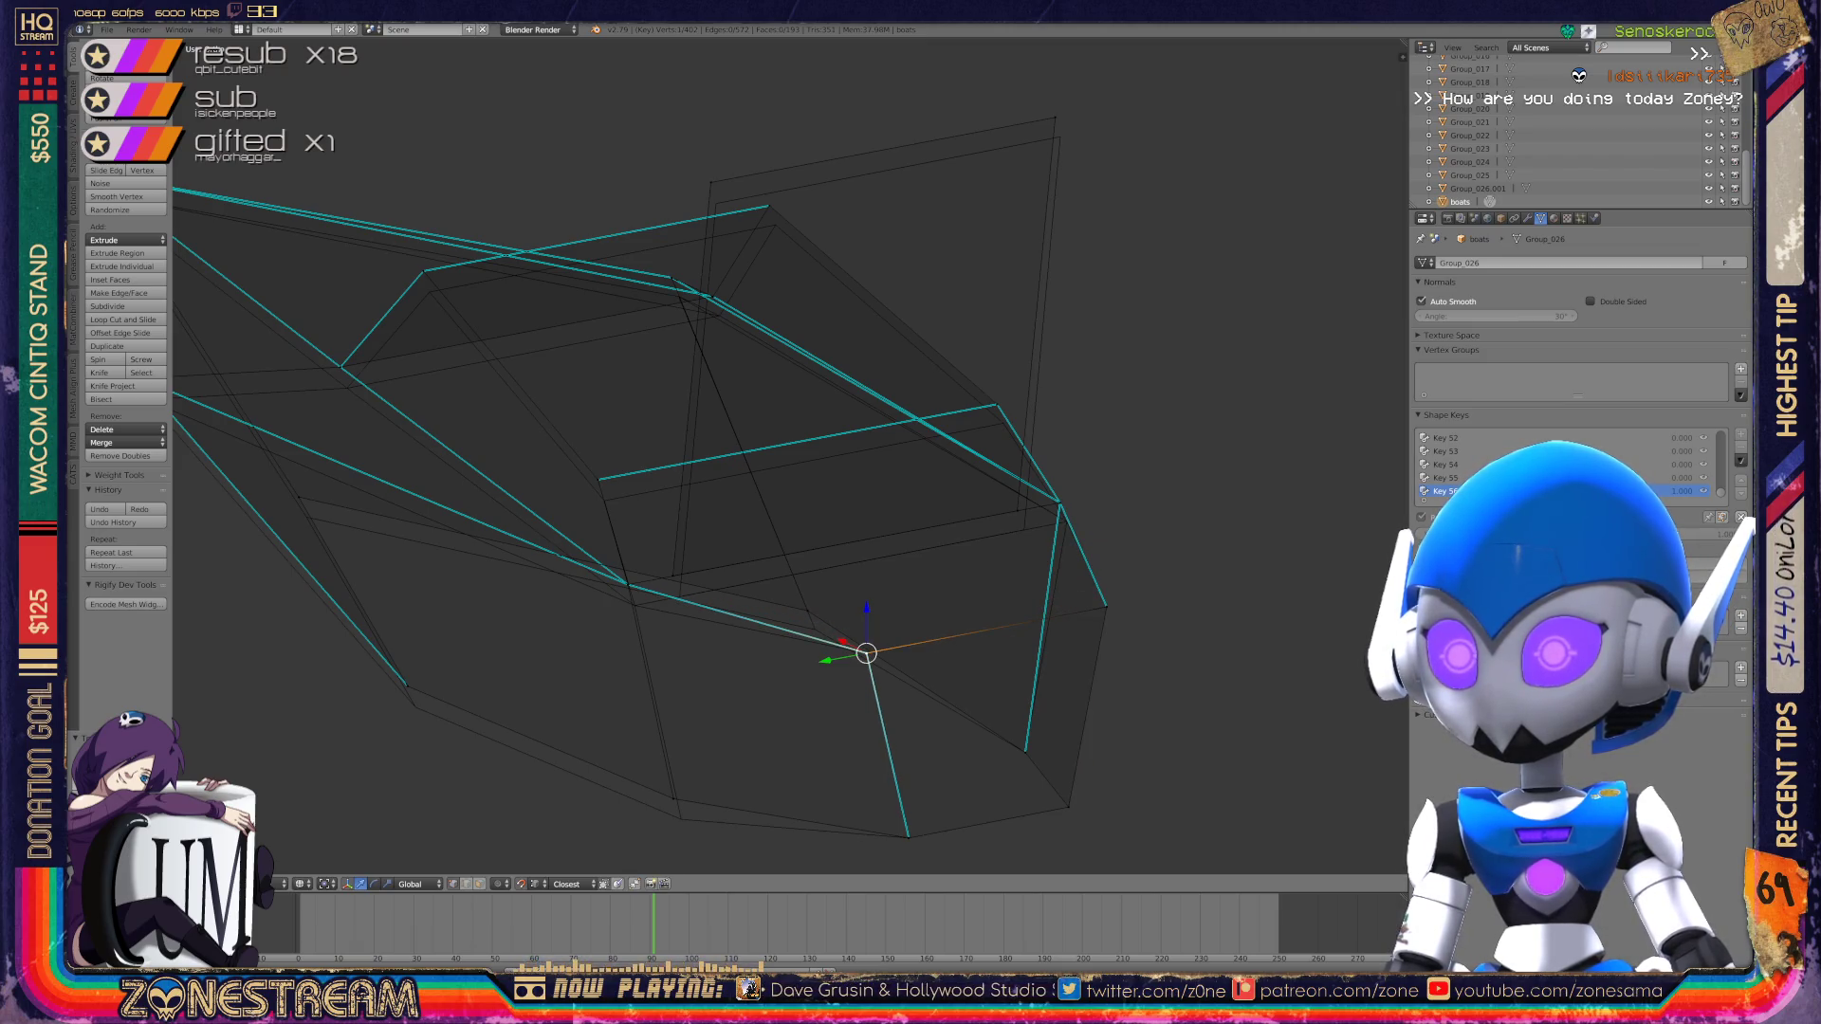
# Step: Lower the lower-left, far-left and middle vertices slightly
pyautogui.rightClick(677, 797)
pyautogui.press('g')
pyautogui.press('Return')
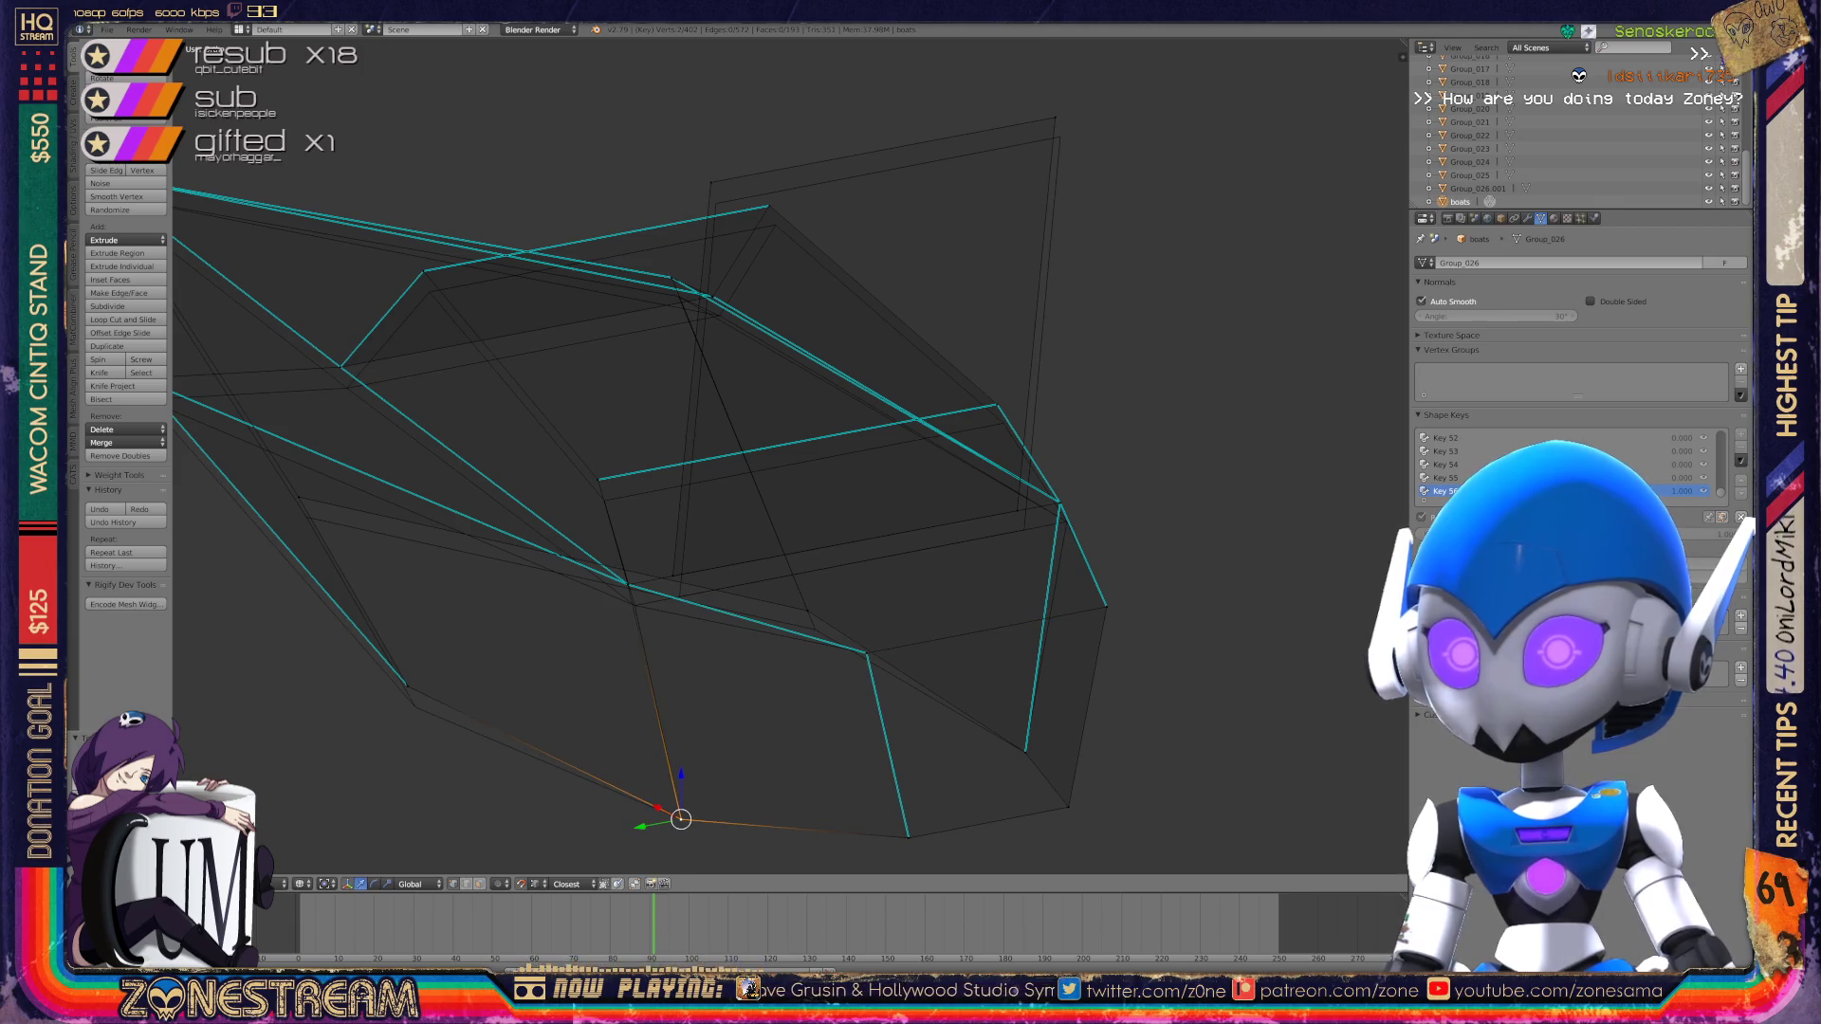
pyautogui.rightClick(412, 703)
pyautogui.press('g')
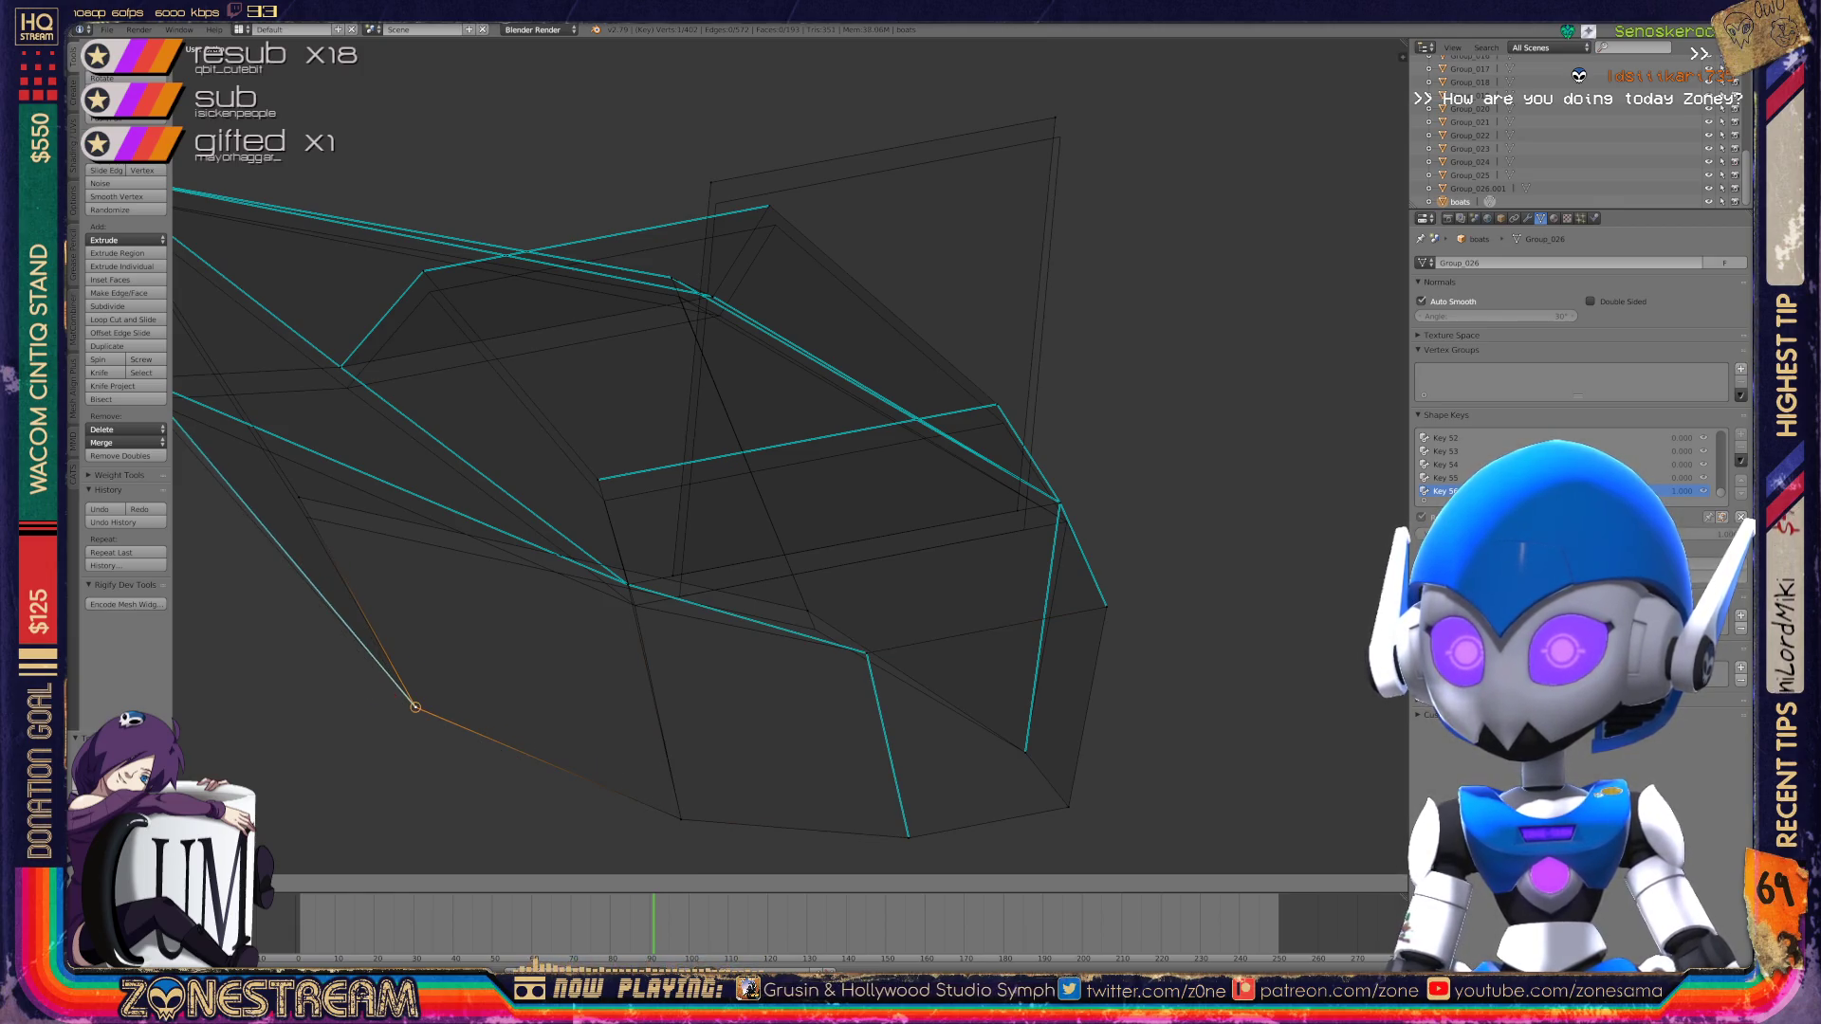
pyautogui.press('Return')
pyautogui.rightClick(627, 583)
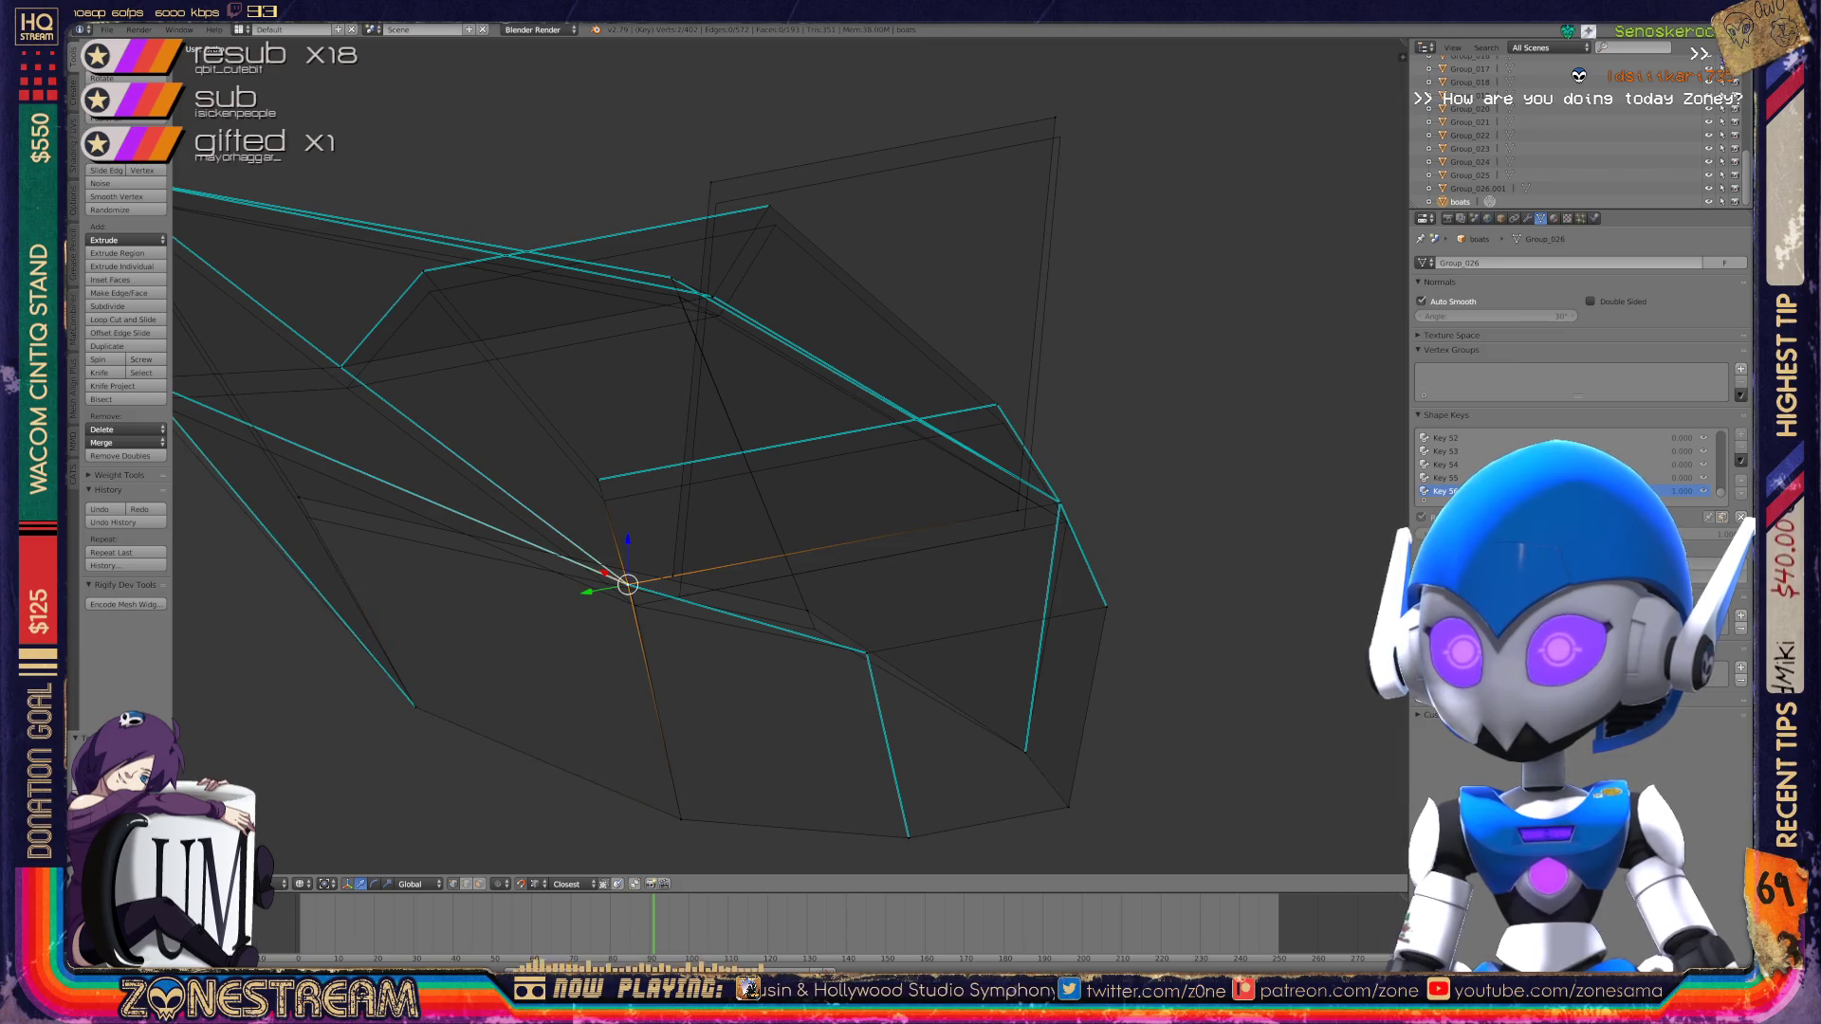
pyautogui.press('g')
pyautogui.press('Return')
# Step: Lower the inner left vertex and the right-edge vertex slightly
pyautogui.rightClick(679, 596)
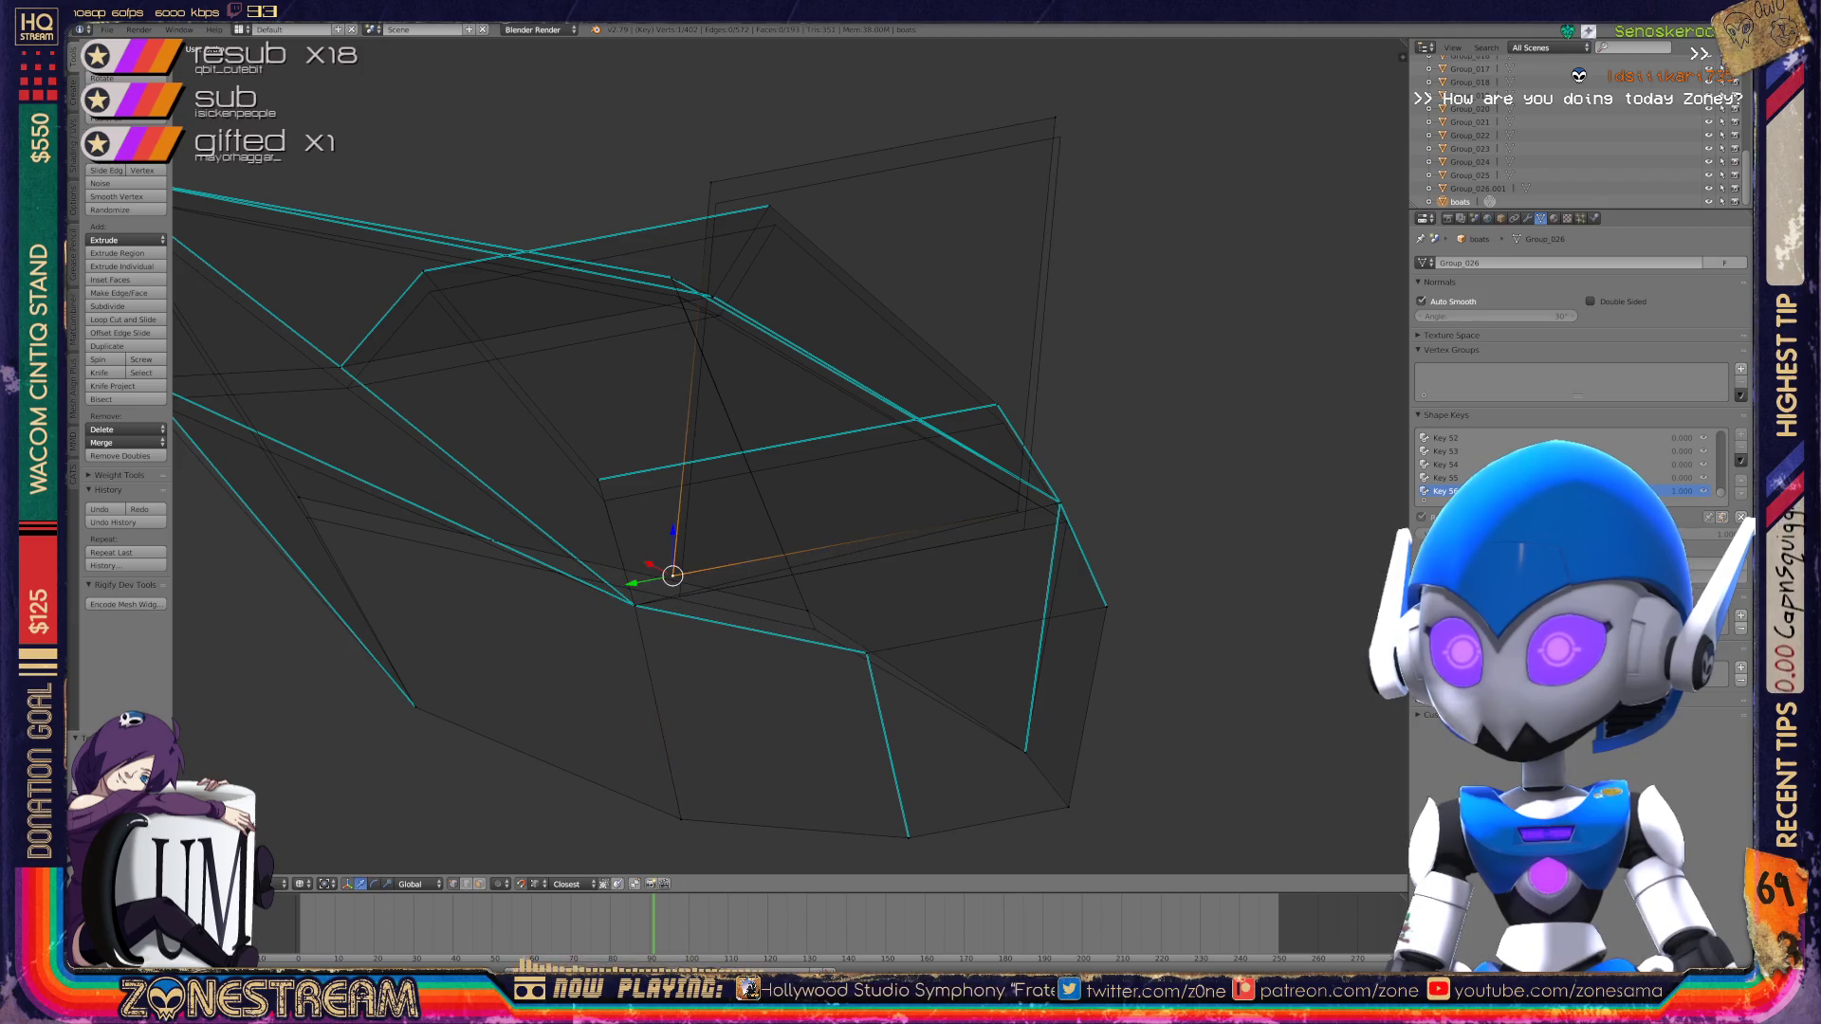
pyautogui.rightClick(597, 479)
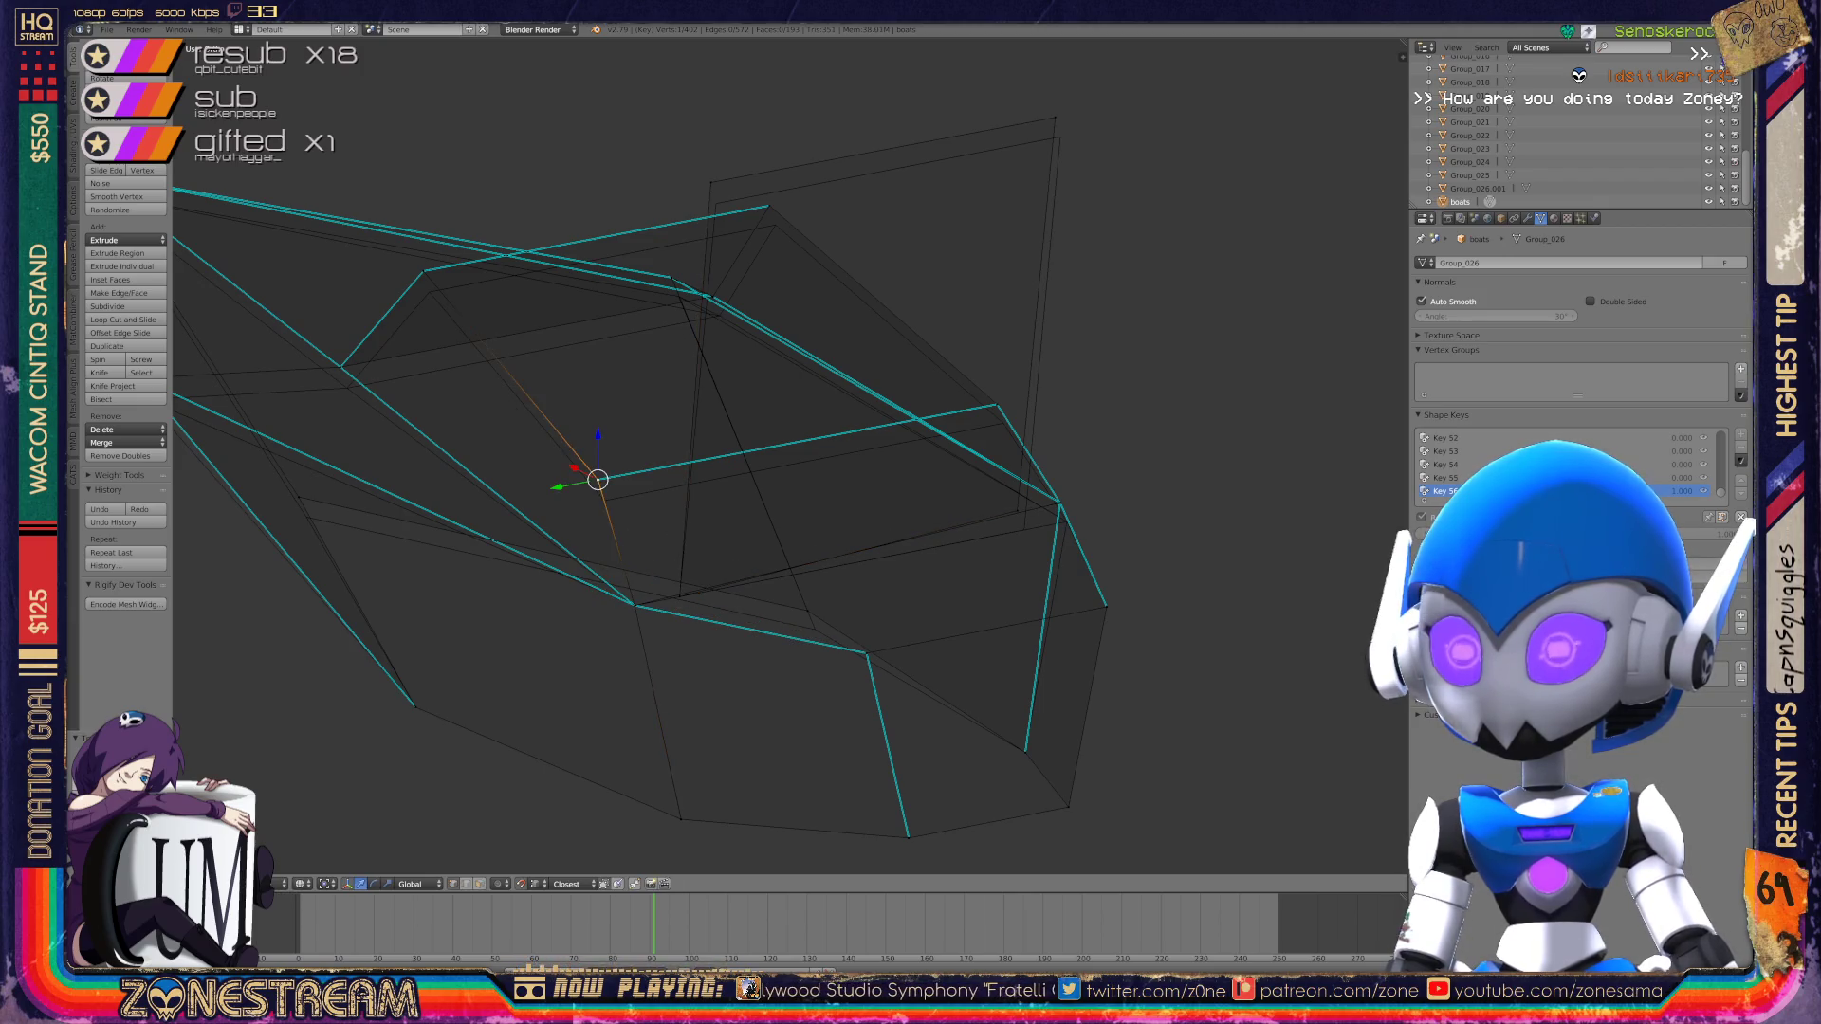
pyautogui.press('g')
pyautogui.press('Return')
pyautogui.rightClick(997, 404)
pyautogui.press('g')
pyautogui.press('Return')
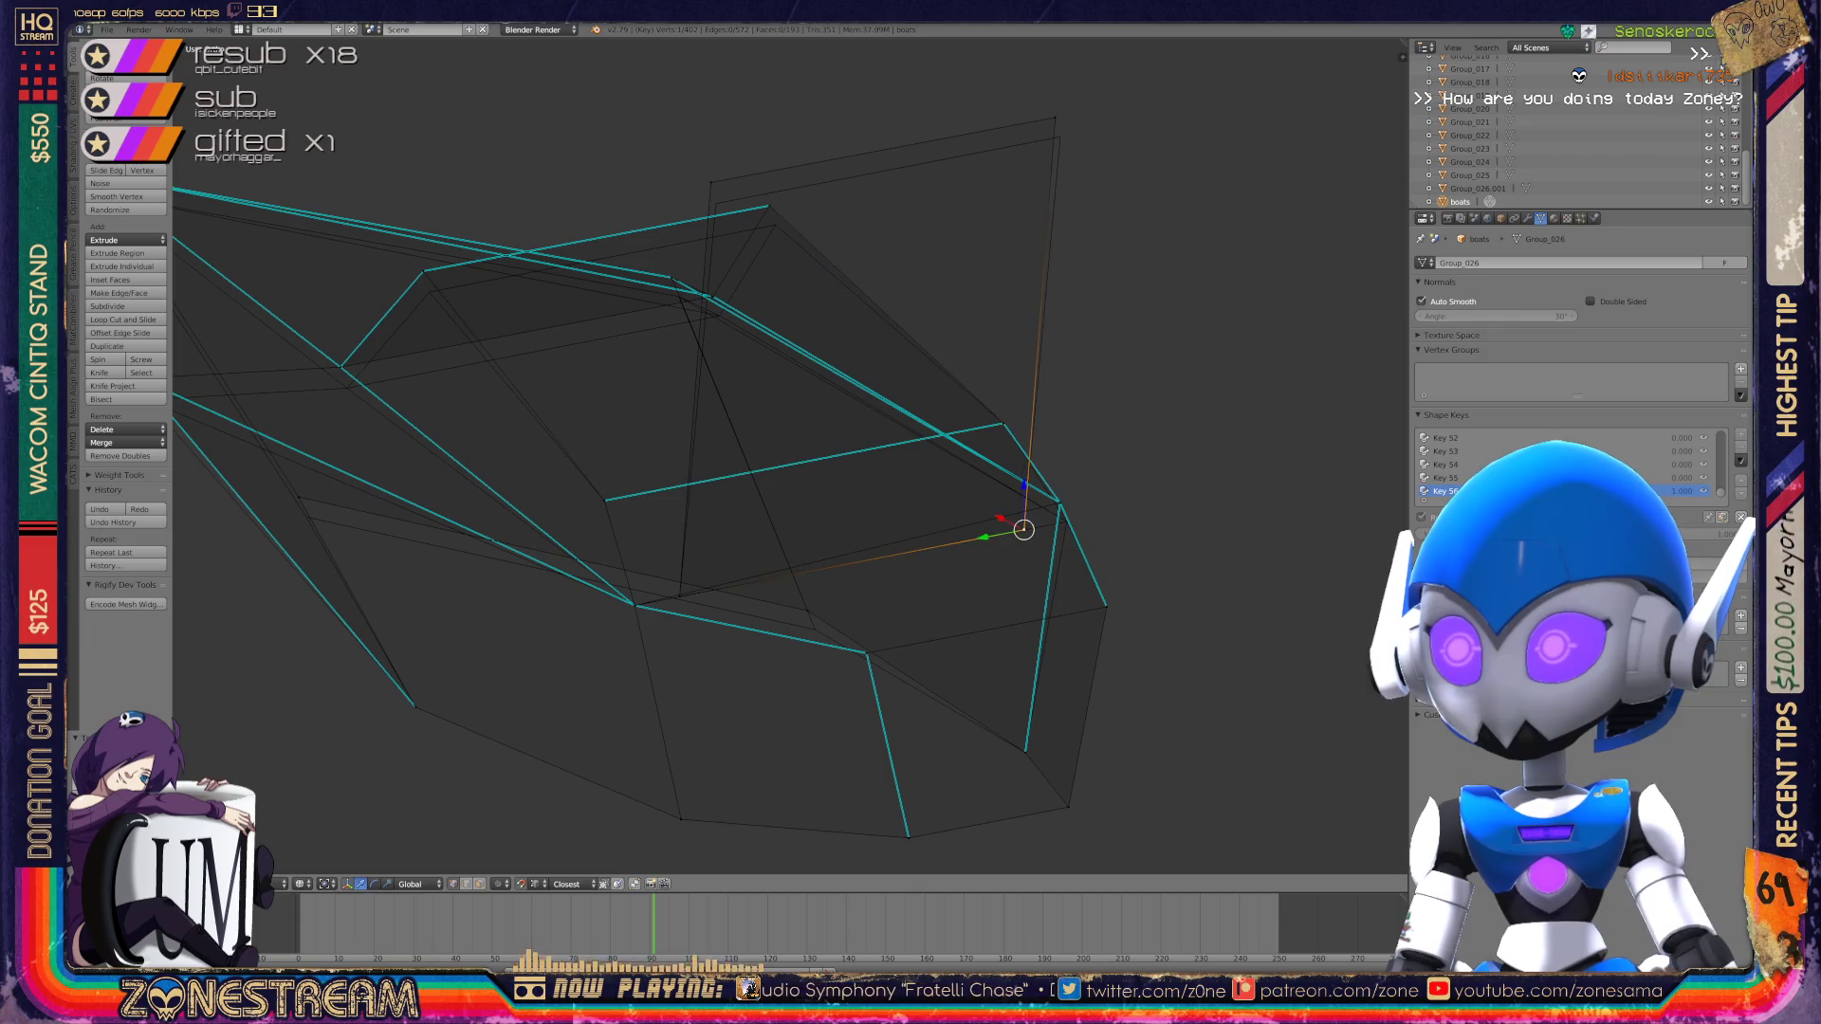
# Step: Clear the selection and merge a middle vertex onto its neighbour
pyautogui.press('a')
pyautogui.rightClick(1060, 504)
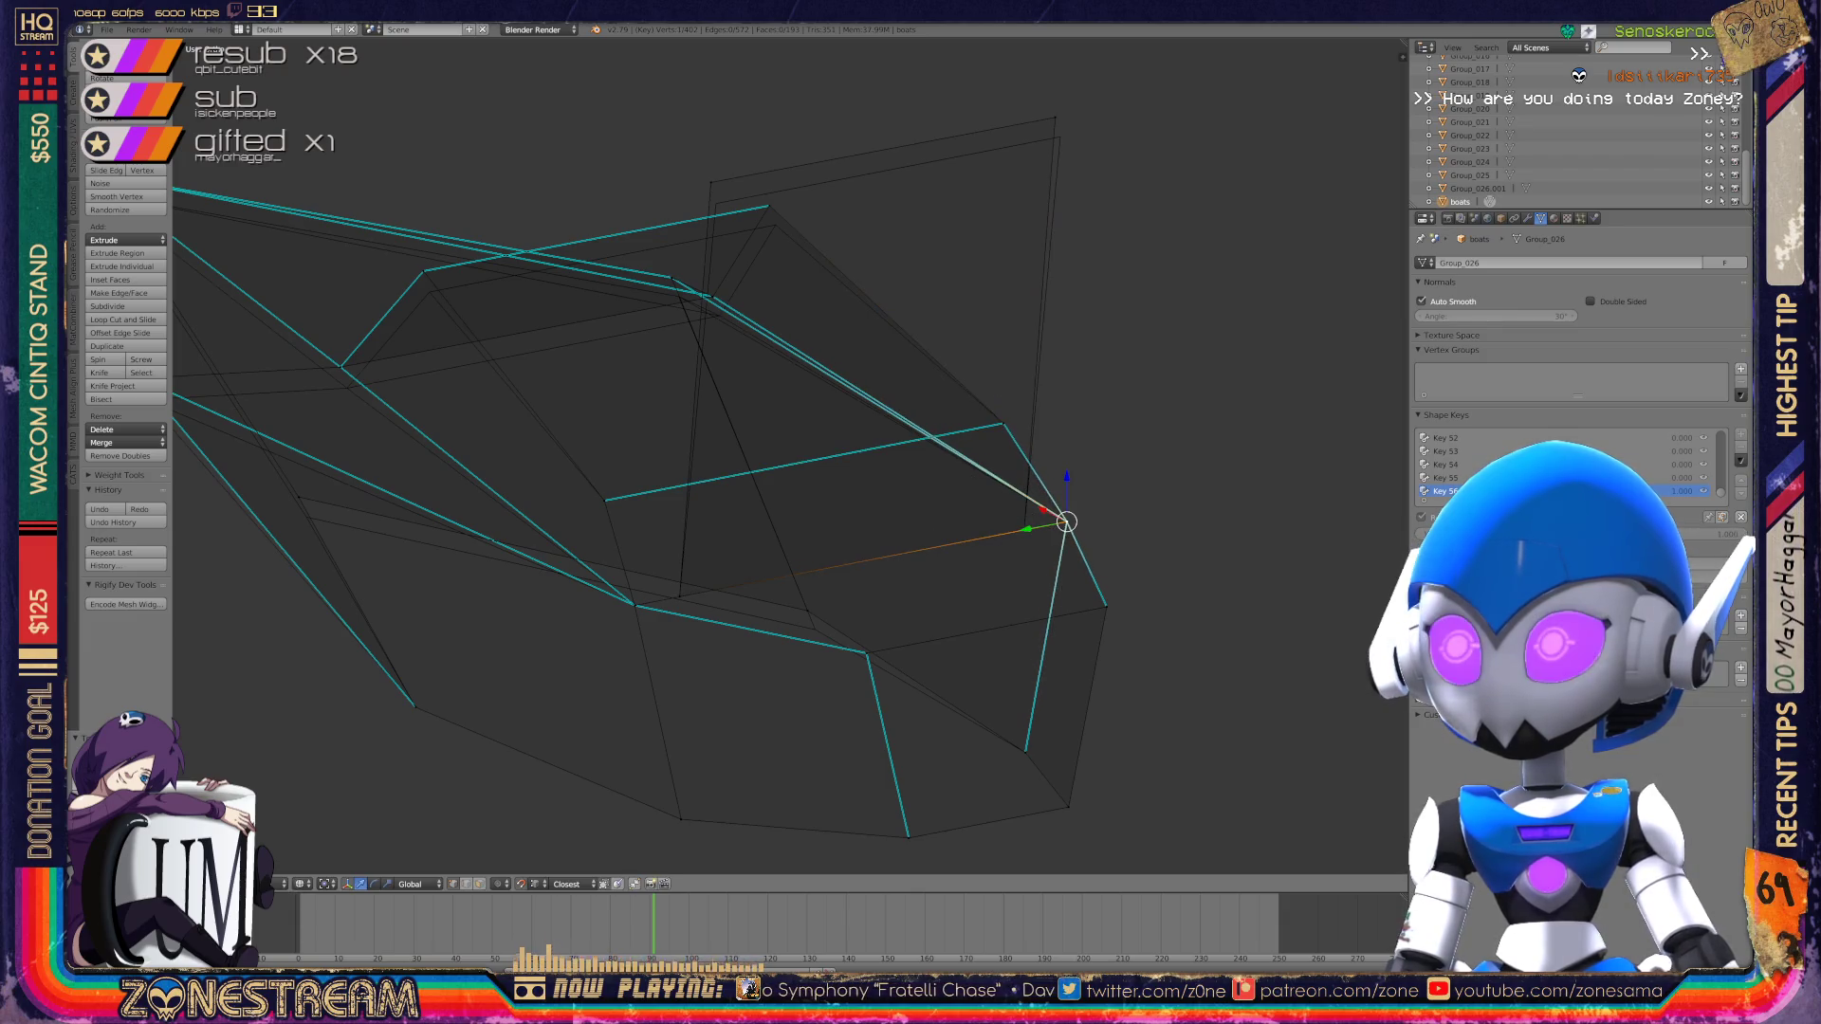
pyautogui.rightClick(716, 203)
pyautogui.rightClick(1060, 138)
pyautogui.moveTo(759, 474); pyautogui.dragTo(968, 465, button='middle')
pyautogui.rightClick(512, 490)
pyautogui.press('g')
pyautogui.click(356, 373)
pyautogui.rightClick(360, 391)
pyautogui.keyDown('shift'); pyautogui.moveTo(360, 391); pyautogui.dragTo(420, 466, button='middle'); pyautogui.keyUp('shift')
pyautogui.rightClick(368, 254)
# Step: Leave the top-left vertex in place and lower the inner vertex slightly
pyautogui.press('g')
pyautogui.click(370, 262)
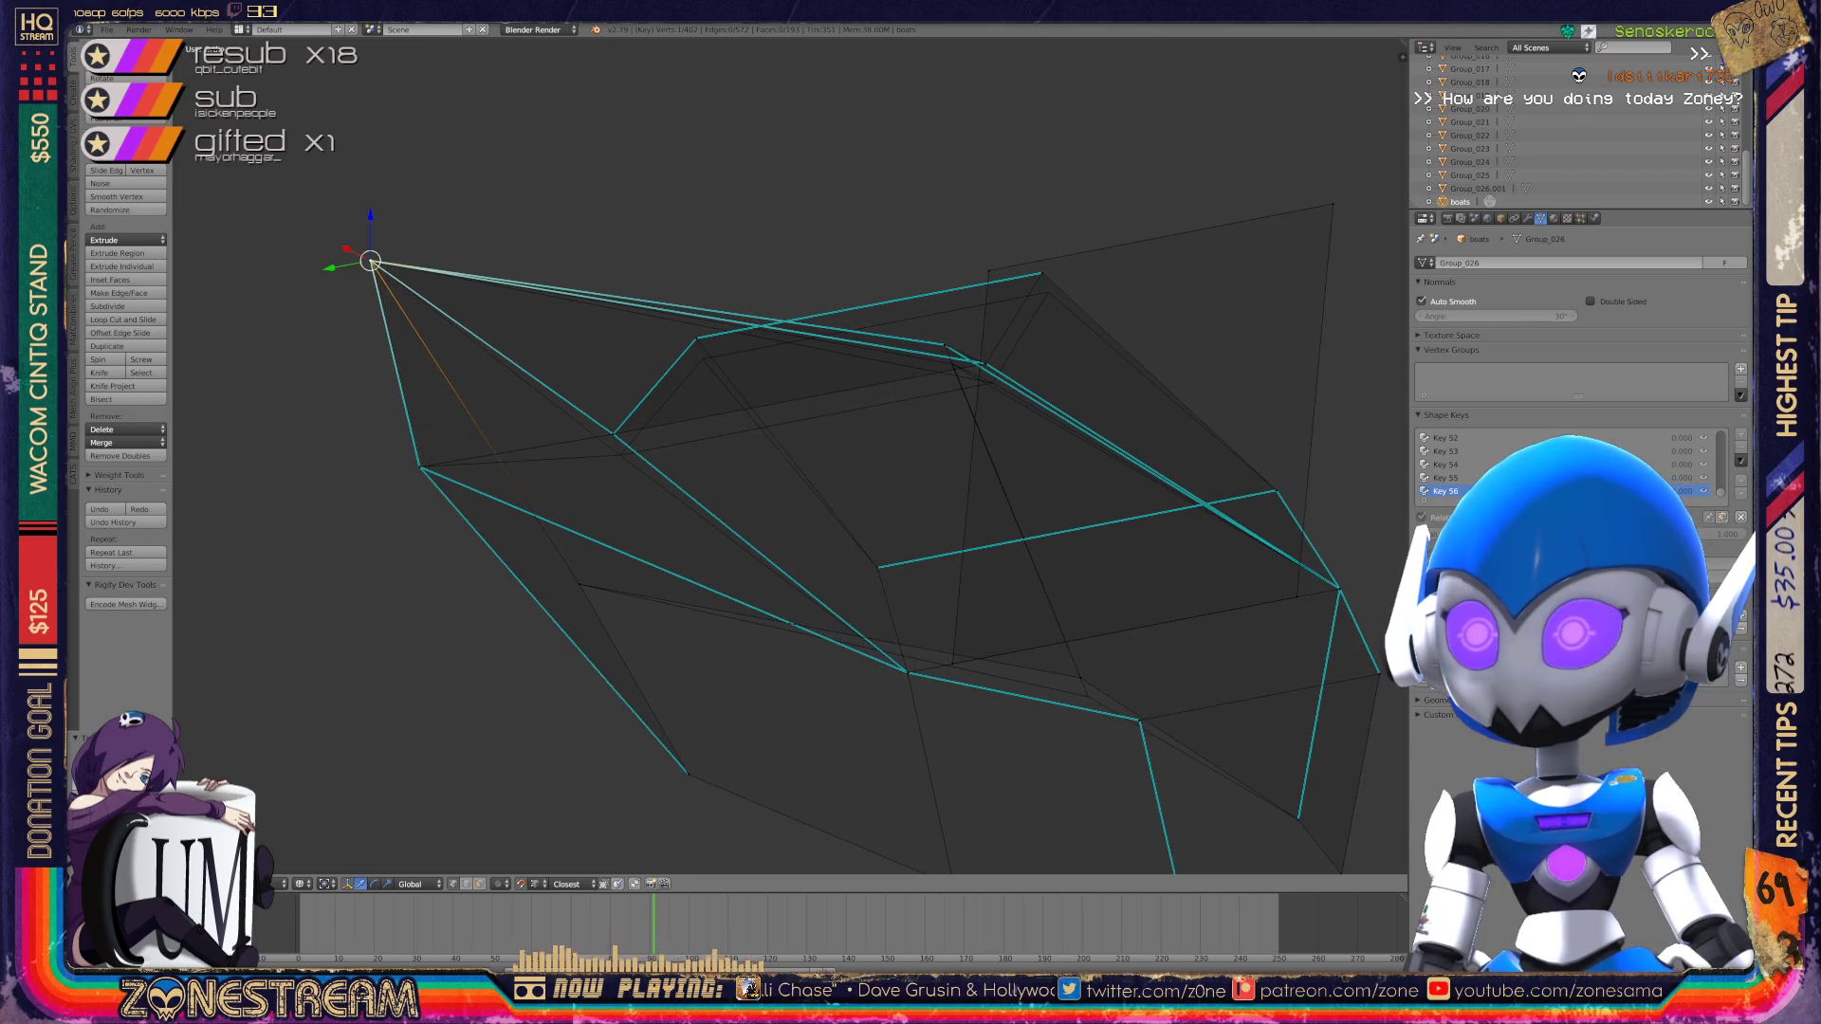
pyautogui.rightClick(614, 433)
pyautogui.moveTo(613, 434); pyautogui.dragTo(620, 455)
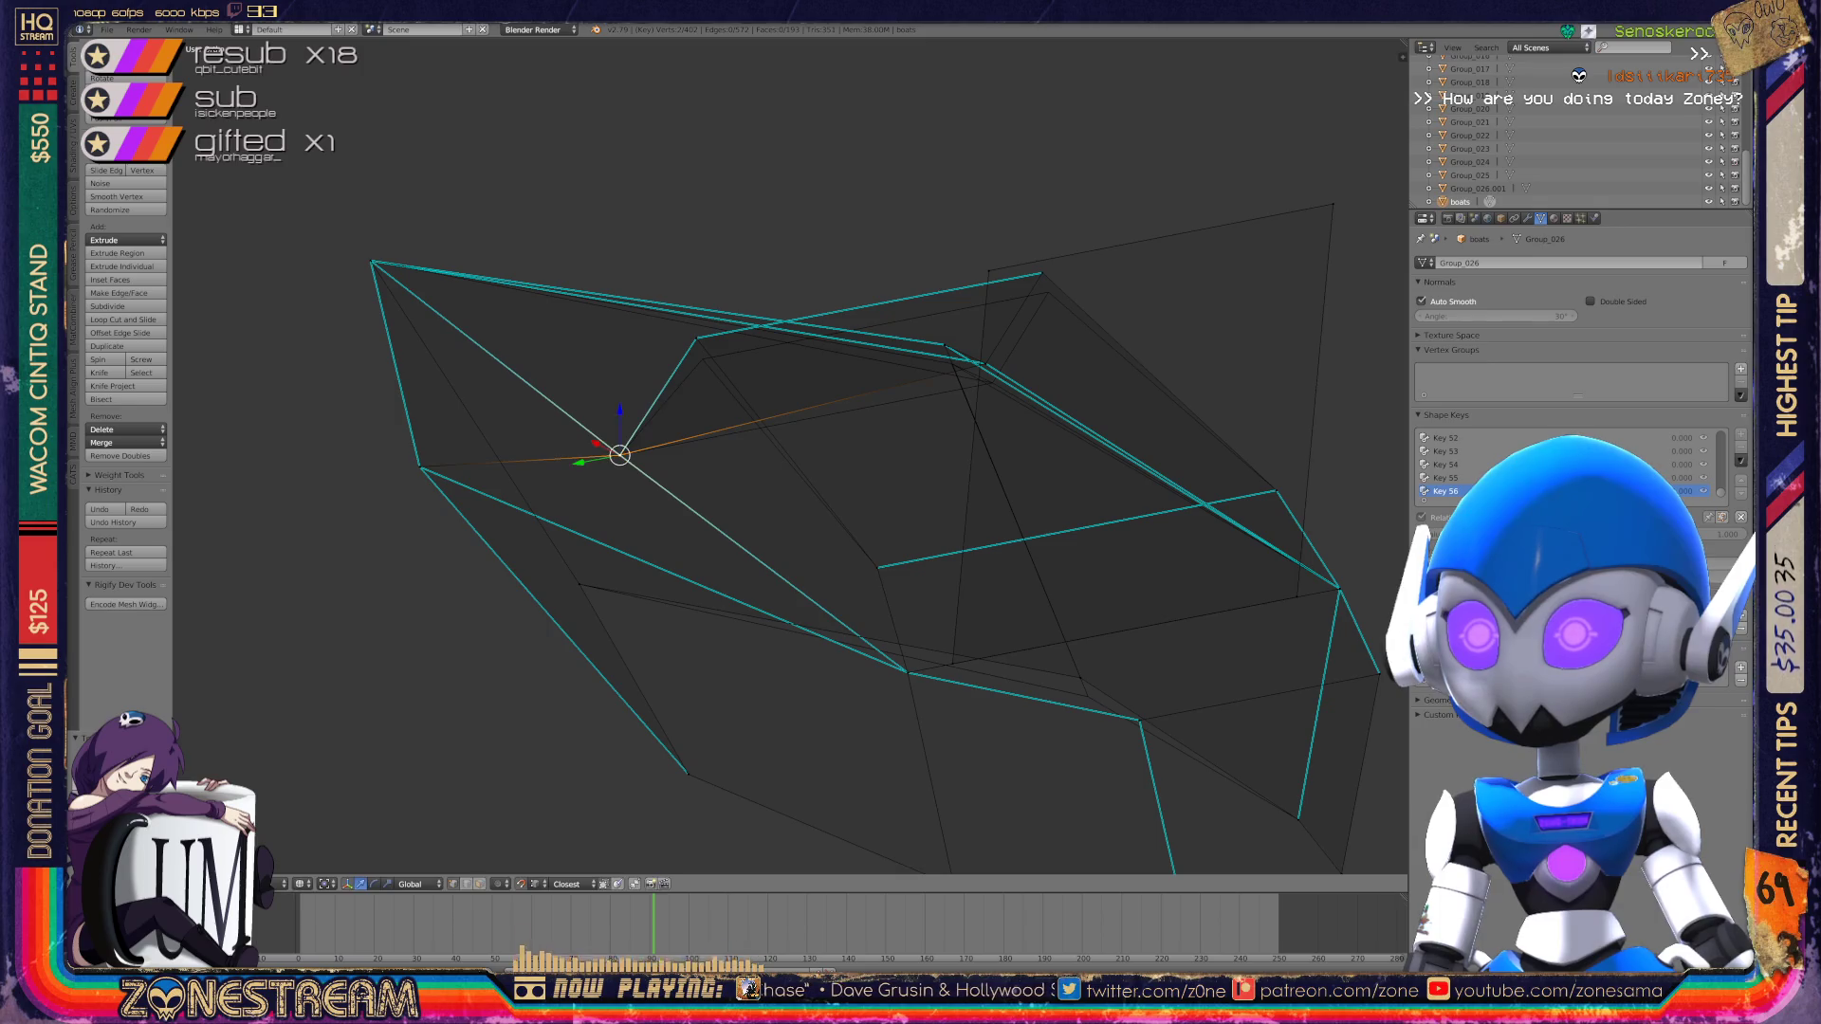
pyautogui.press('a')
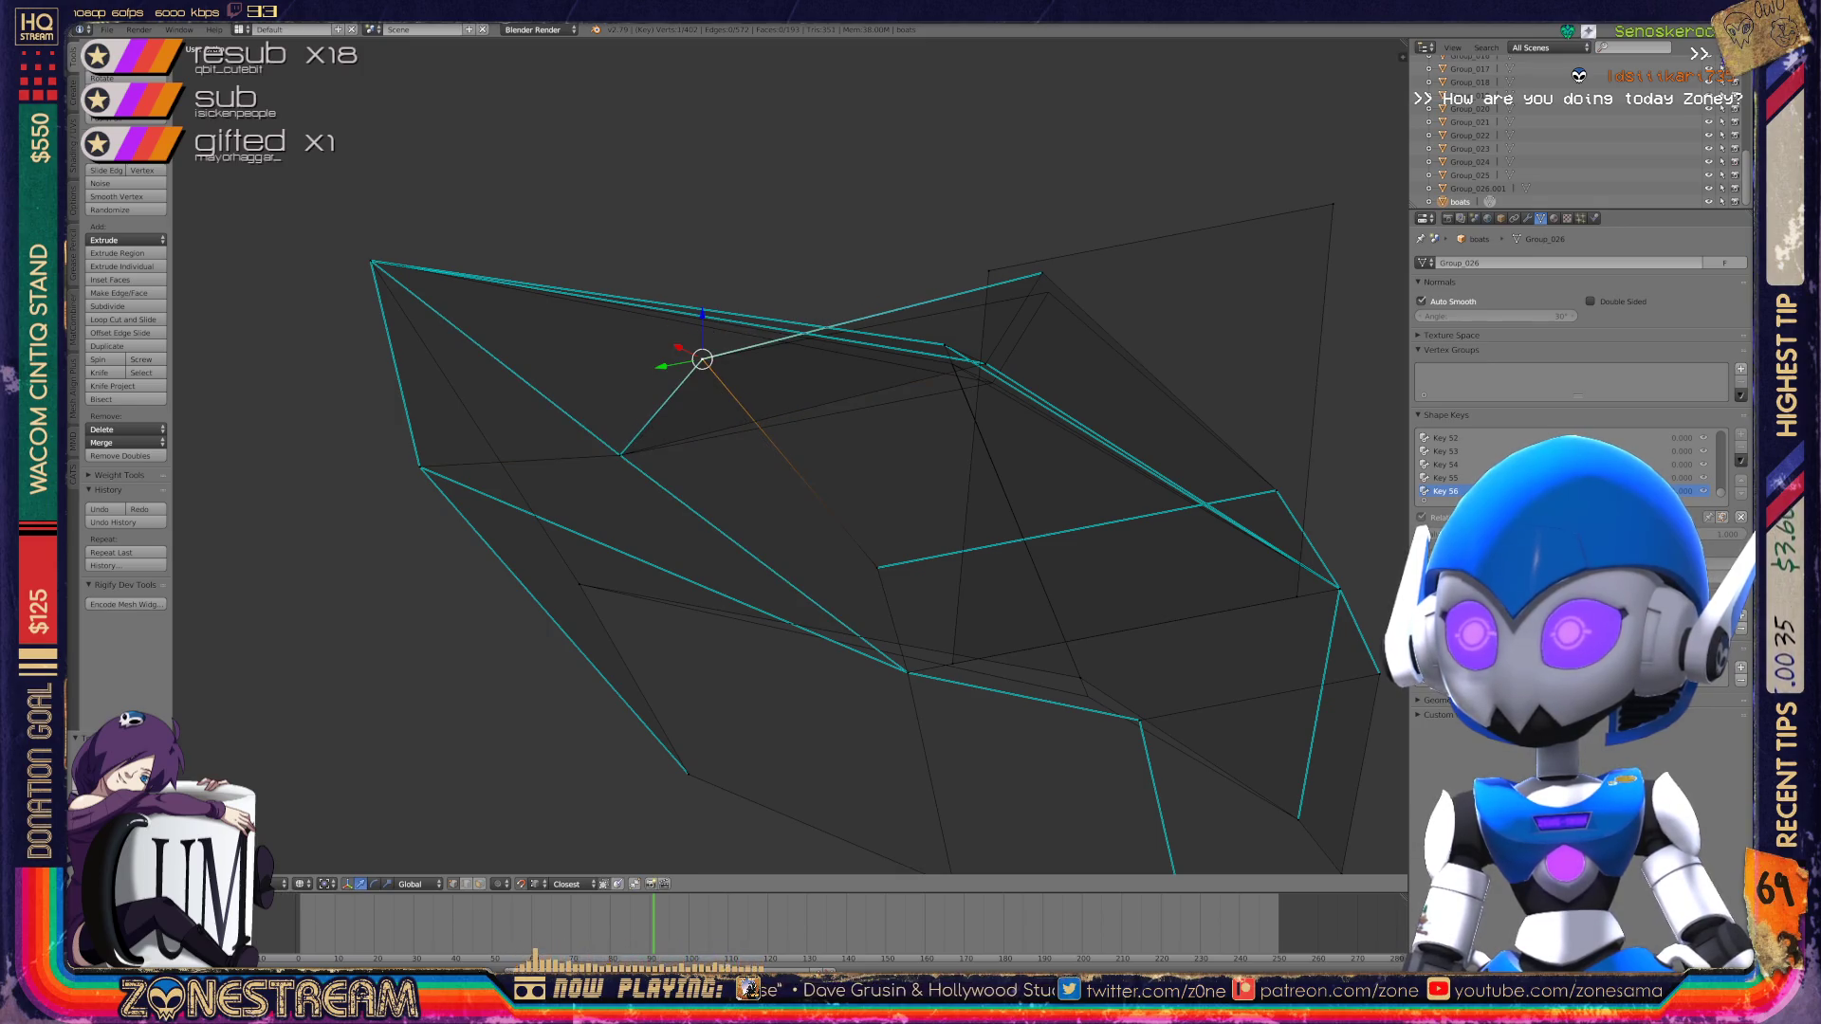
pyautogui.keyDown('shift'); pyautogui.moveTo(853, 474); pyautogui.dragTo(694, 506, button='middle'); pyautogui.keyUp('shift')
# Step: Lower two vertices along the top edge, then return to Object Mode
pyautogui.click(826, 395)
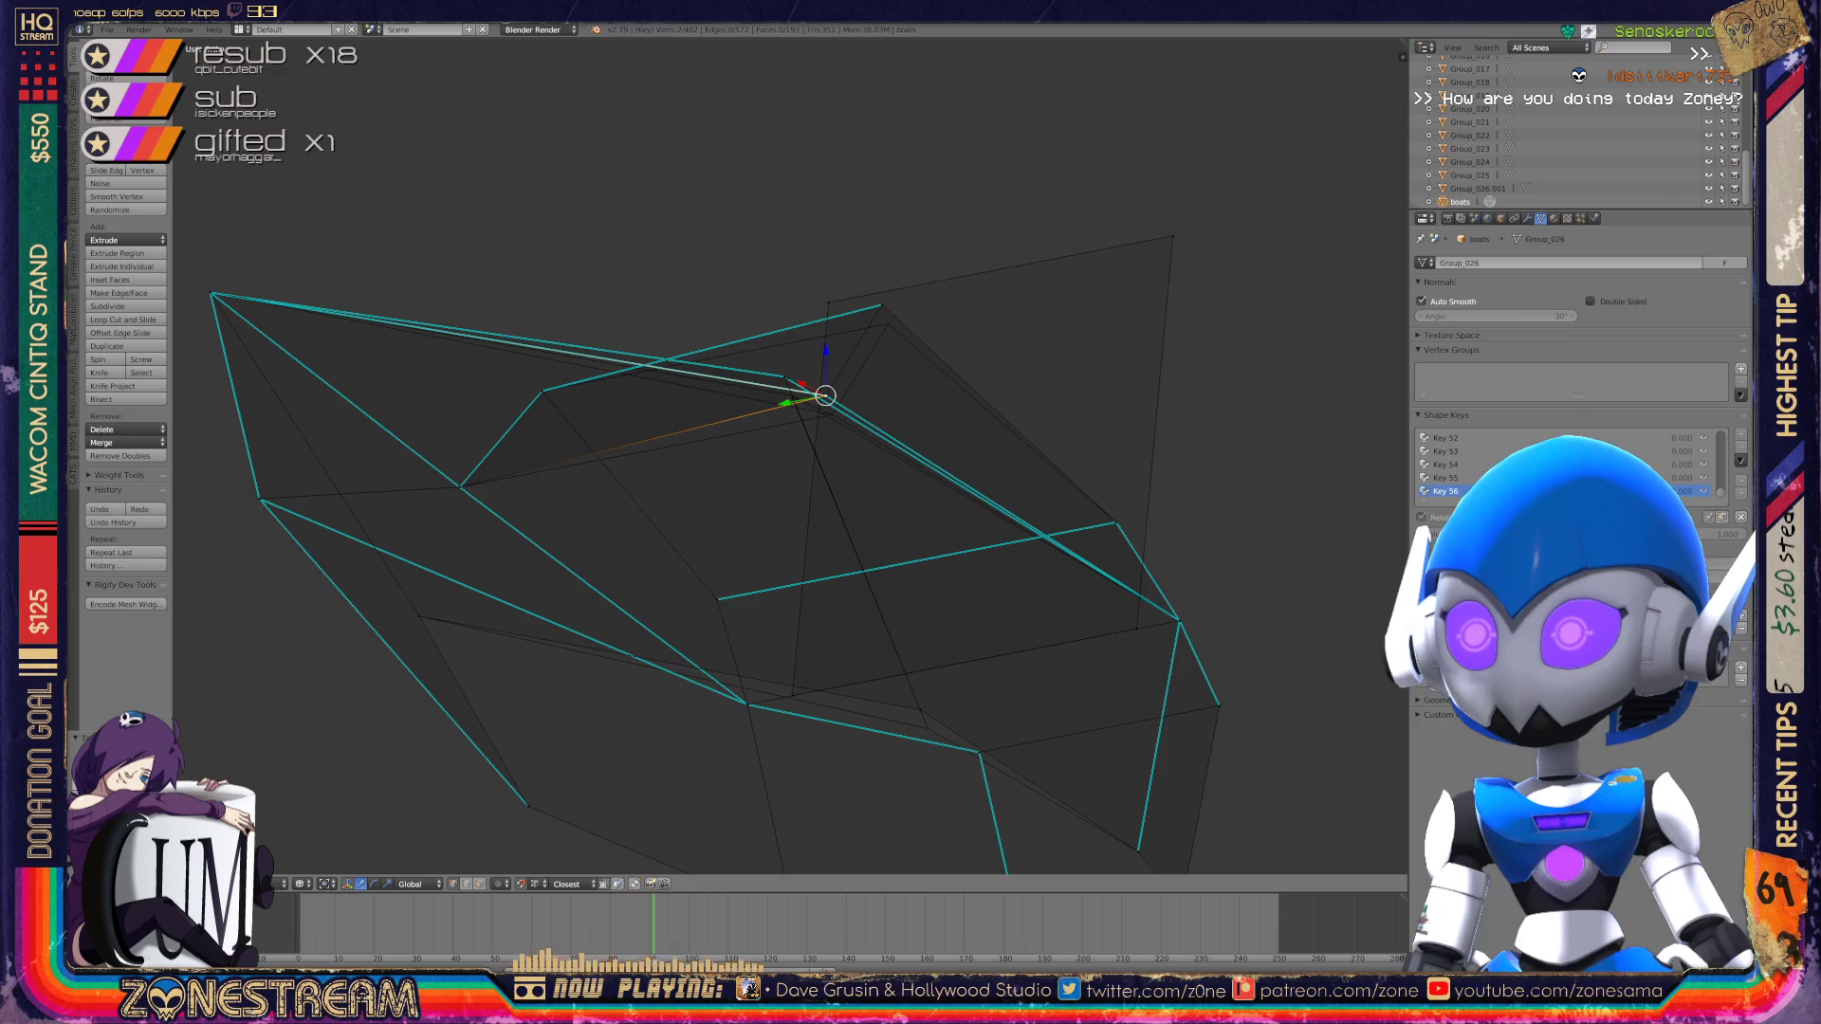
pyautogui.press('g')
pyautogui.click(830, 412)
pyautogui.click(881, 304)
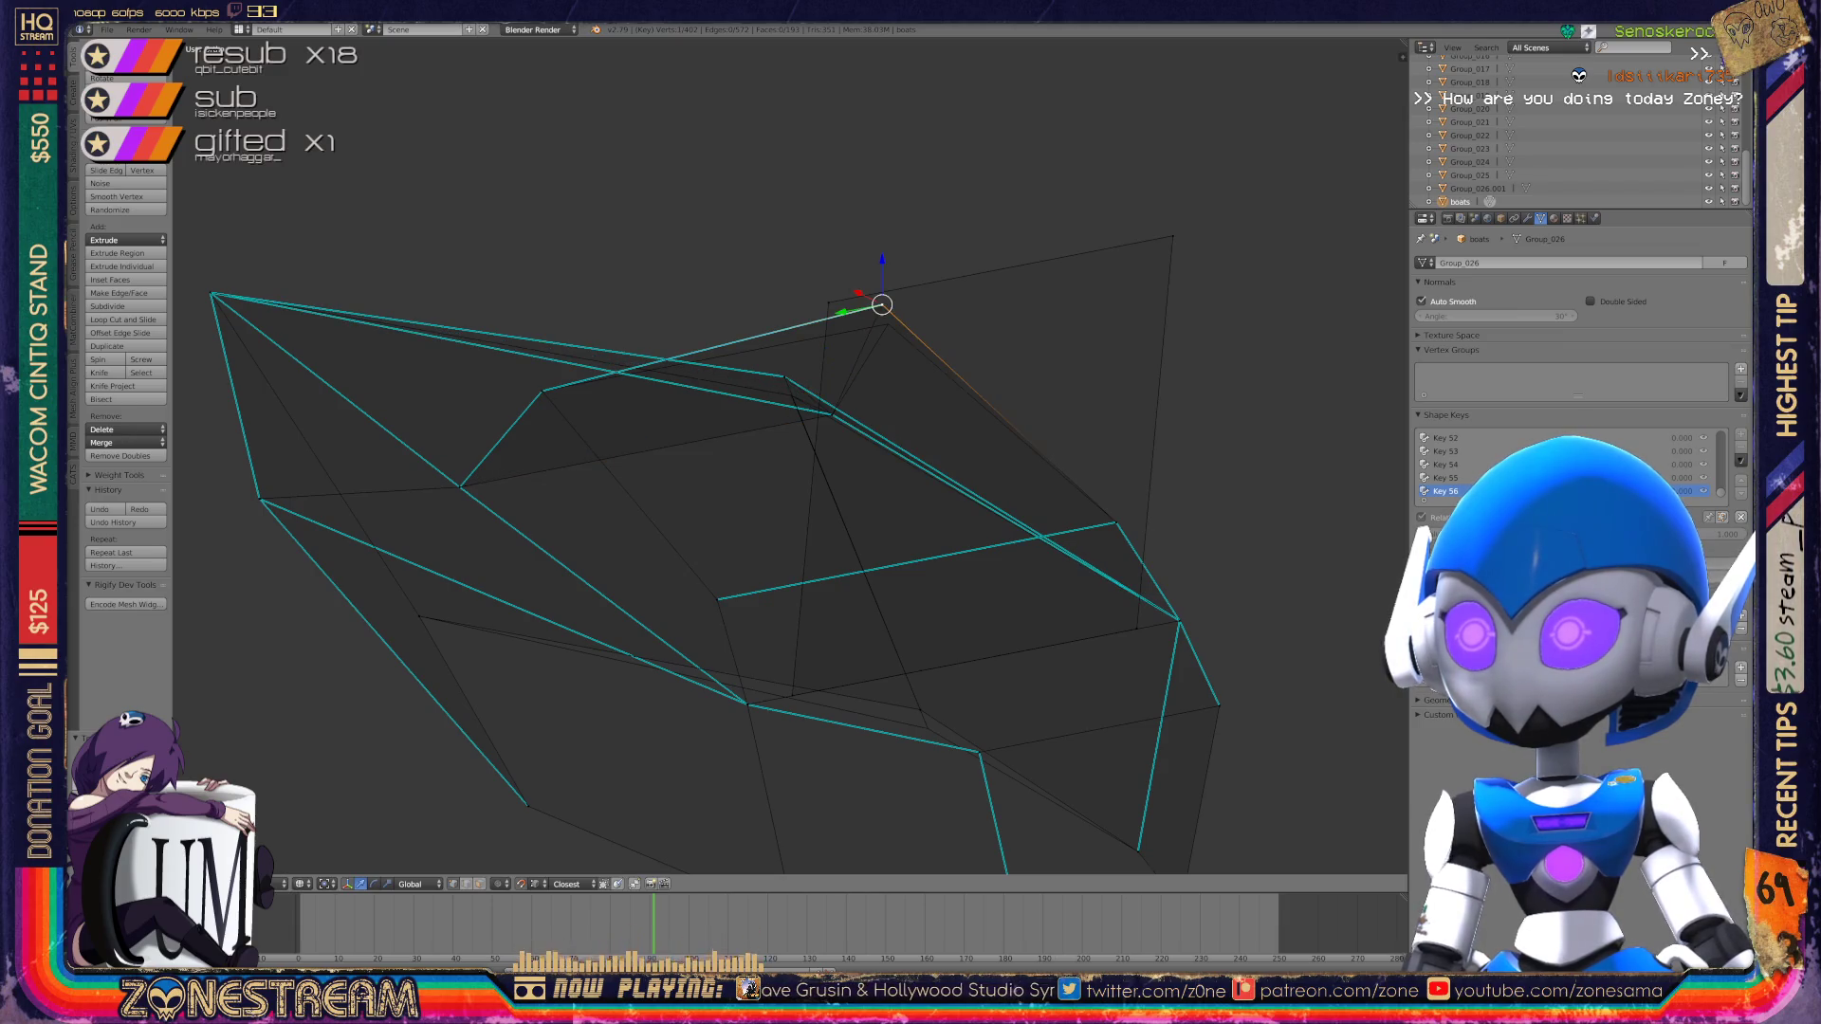
pyautogui.moveTo(881, 305); pyautogui.dragTo(888, 324)
pyautogui.moveTo(787, 455)
pyautogui.mouseDown(button='middle')
pyautogui.moveTo(664, 427)
pyautogui.moveTo(762, 332)
pyautogui.mouseUp(button='middle')
pyautogui.click(581, 489)
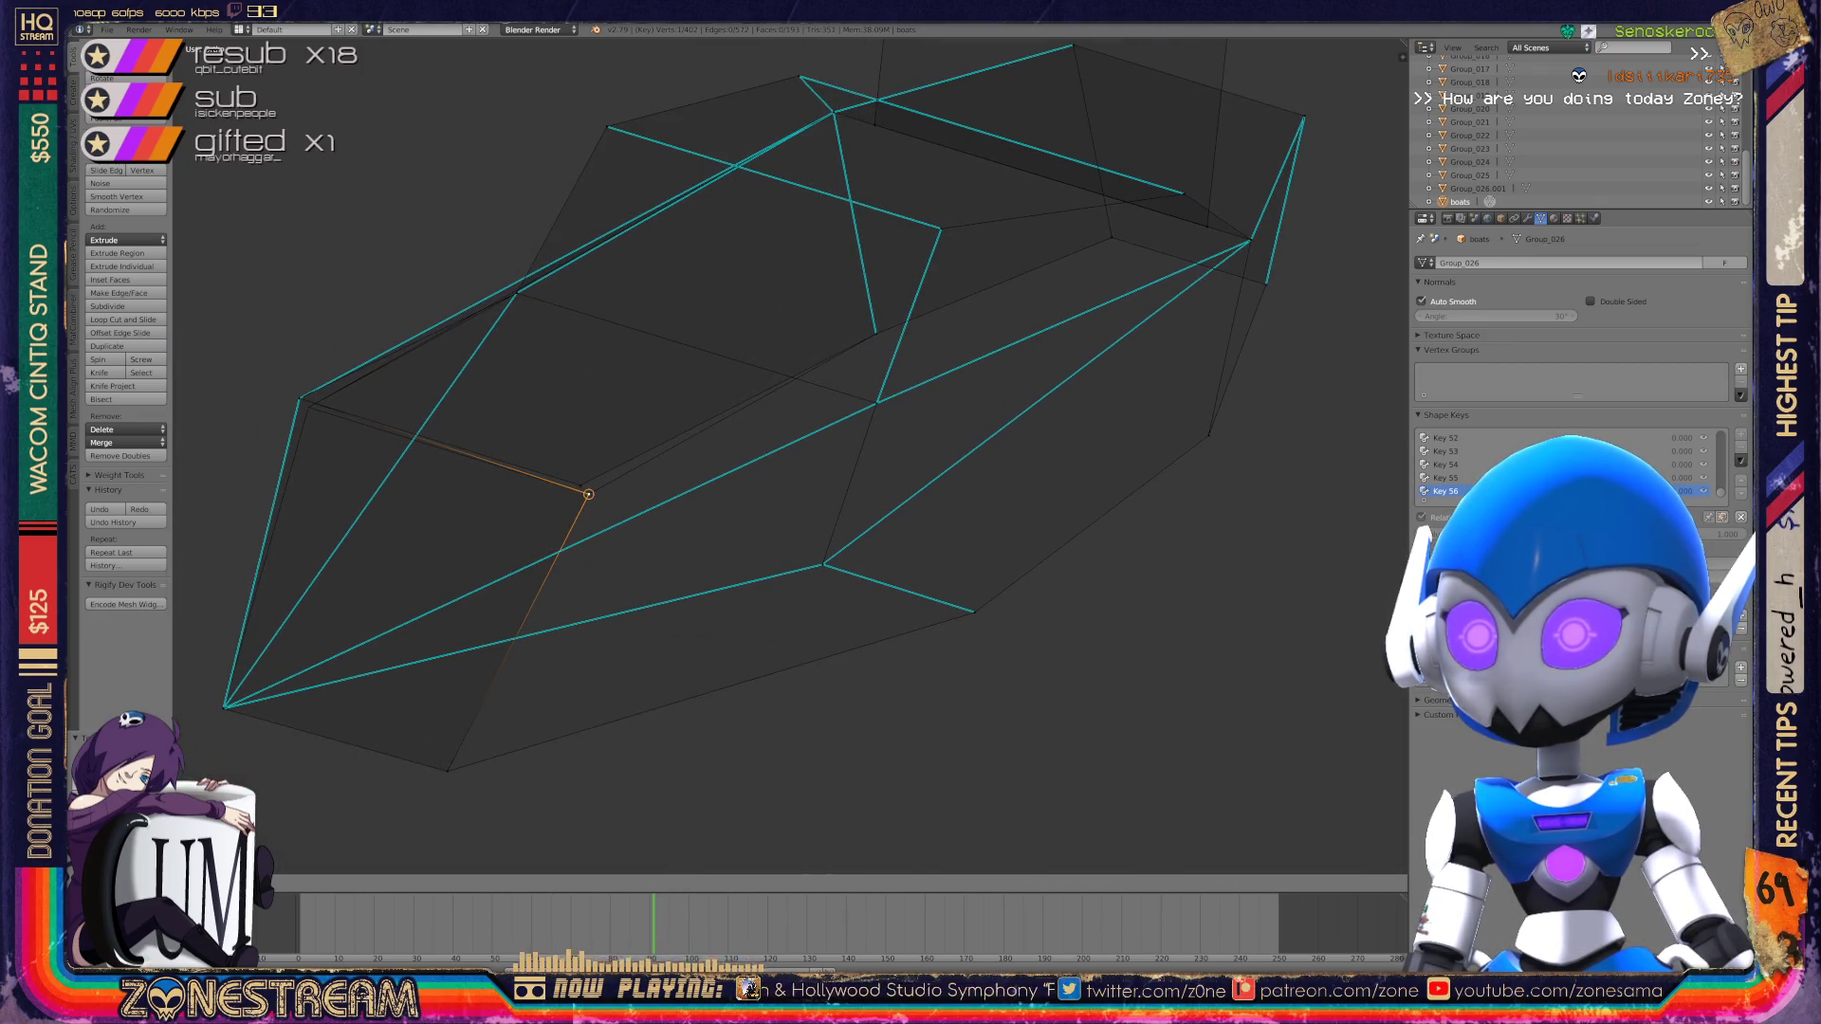
pyautogui.click(299, 399)
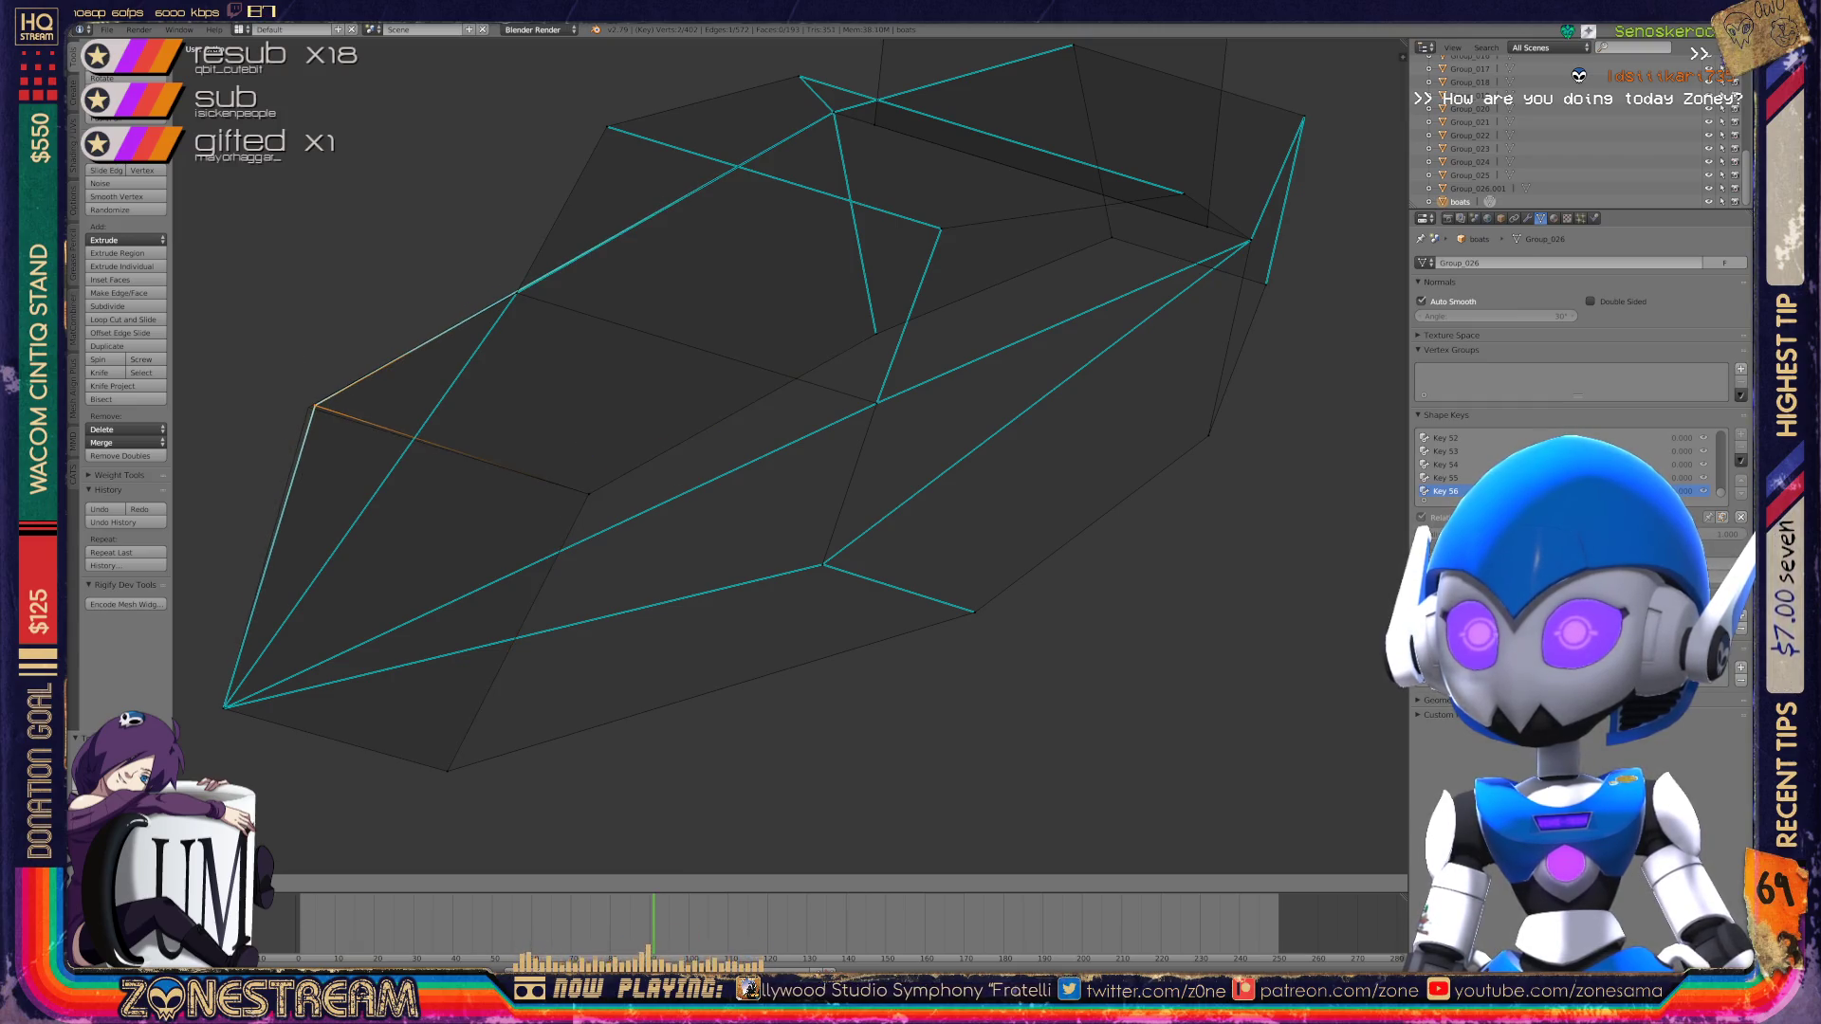
pyautogui.press('Tab')
pyautogui.moveTo(787, 427)
pyautogui.mouseDown(button='middle')
pyautogui.moveTo(759, 408)
pyautogui.moveTo(825, 446)
pyautogui.moveTo(777, 418)
pyautogui.moveTo(825, 417)
pyautogui.mouseUp(button='middle')
# Step: In Edit Mode, lower two toe vertices and snap another up onto the corner
pyautogui.press('Tab')
pyautogui.scroll(3, 901, 284)
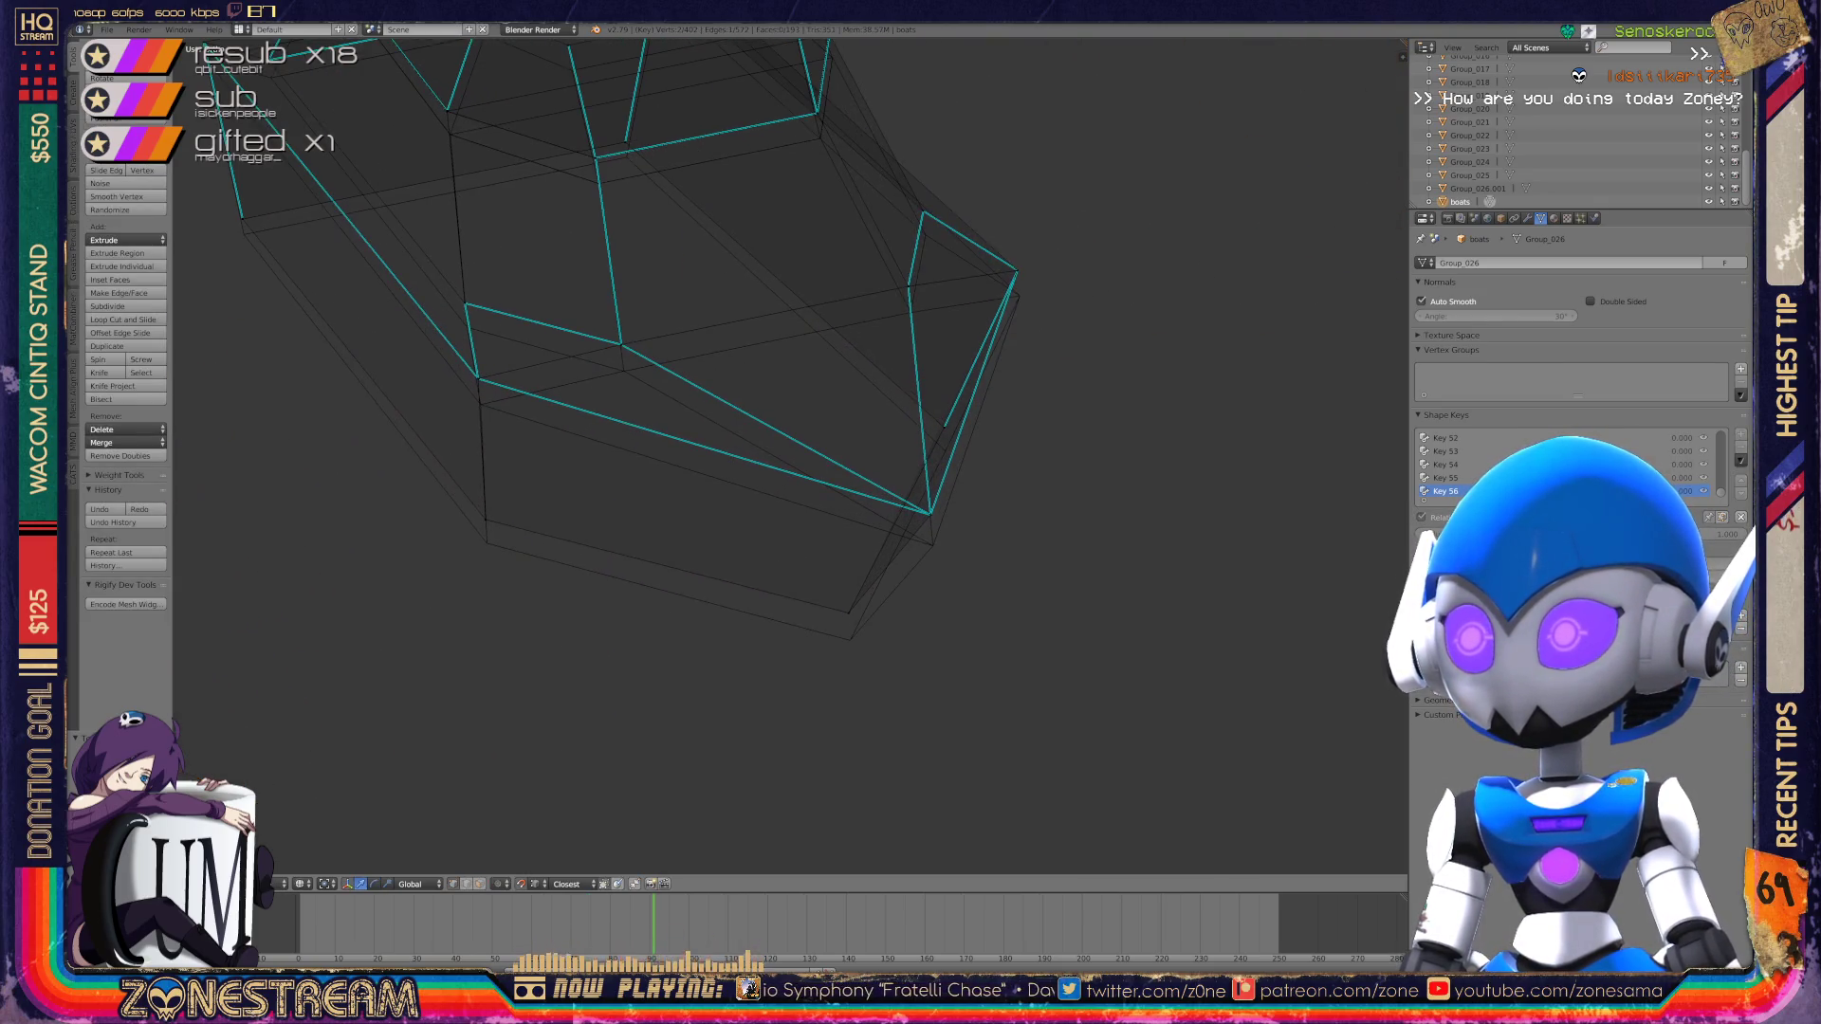
pyautogui.press('a')
pyautogui.moveTo(930, 475); pyautogui.dragTo(934, 506)
pyautogui.moveTo(849, 612); pyautogui.dragTo(854, 648)
pyautogui.keyDown('shift'); pyautogui.moveTo(793, 567); pyautogui.dragTo(854, 648, button='middle'); pyautogui.keyUp('shift')
pyautogui.click(552, 608)
pyautogui.moveTo(552, 607)
pyautogui.mouseDown()
pyautogui.moveTo(545, 466)
pyautogui.moveTo(547, 491)
pyautogui.mouseUp()
# Step: Move one vertex up-left and lower the right-hand toe vertices slightly
pyautogui.click(688, 432)
pyautogui.moveTo(687, 431)
pyautogui.mouseDown()
pyautogui.moveTo(683, 451)
pyautogui.moveTo(531, 391)
pyautogui.moveTo(533, 416)
pyautogui.mouseUp()
pyautogui.keyDown('shift'); pyautogui.moveTo(974, 373); pyautogui.dragTo(806, 418, button='middle'); pyautogui.keyUp('shift')
pyautogui.click(806, 419)
pyautogui.moveTo(806, 418); pyautogui.dragTo(808, 445)
pyautogui.moveTo(808, 445)
pyautogui.mouseDown(button='middle')
pyautogui.moveTo(915, 411)
pyautogui.moveTo(757, 390)
pyautogui.mouseUp(button='middle')
pyautogui.press('a')
pyautogui.press('g')
pyautogui.click(767, 513)
# Step: Nudge the toe's corner vertex slightly down
pyautogui.rightClick(847, 336)
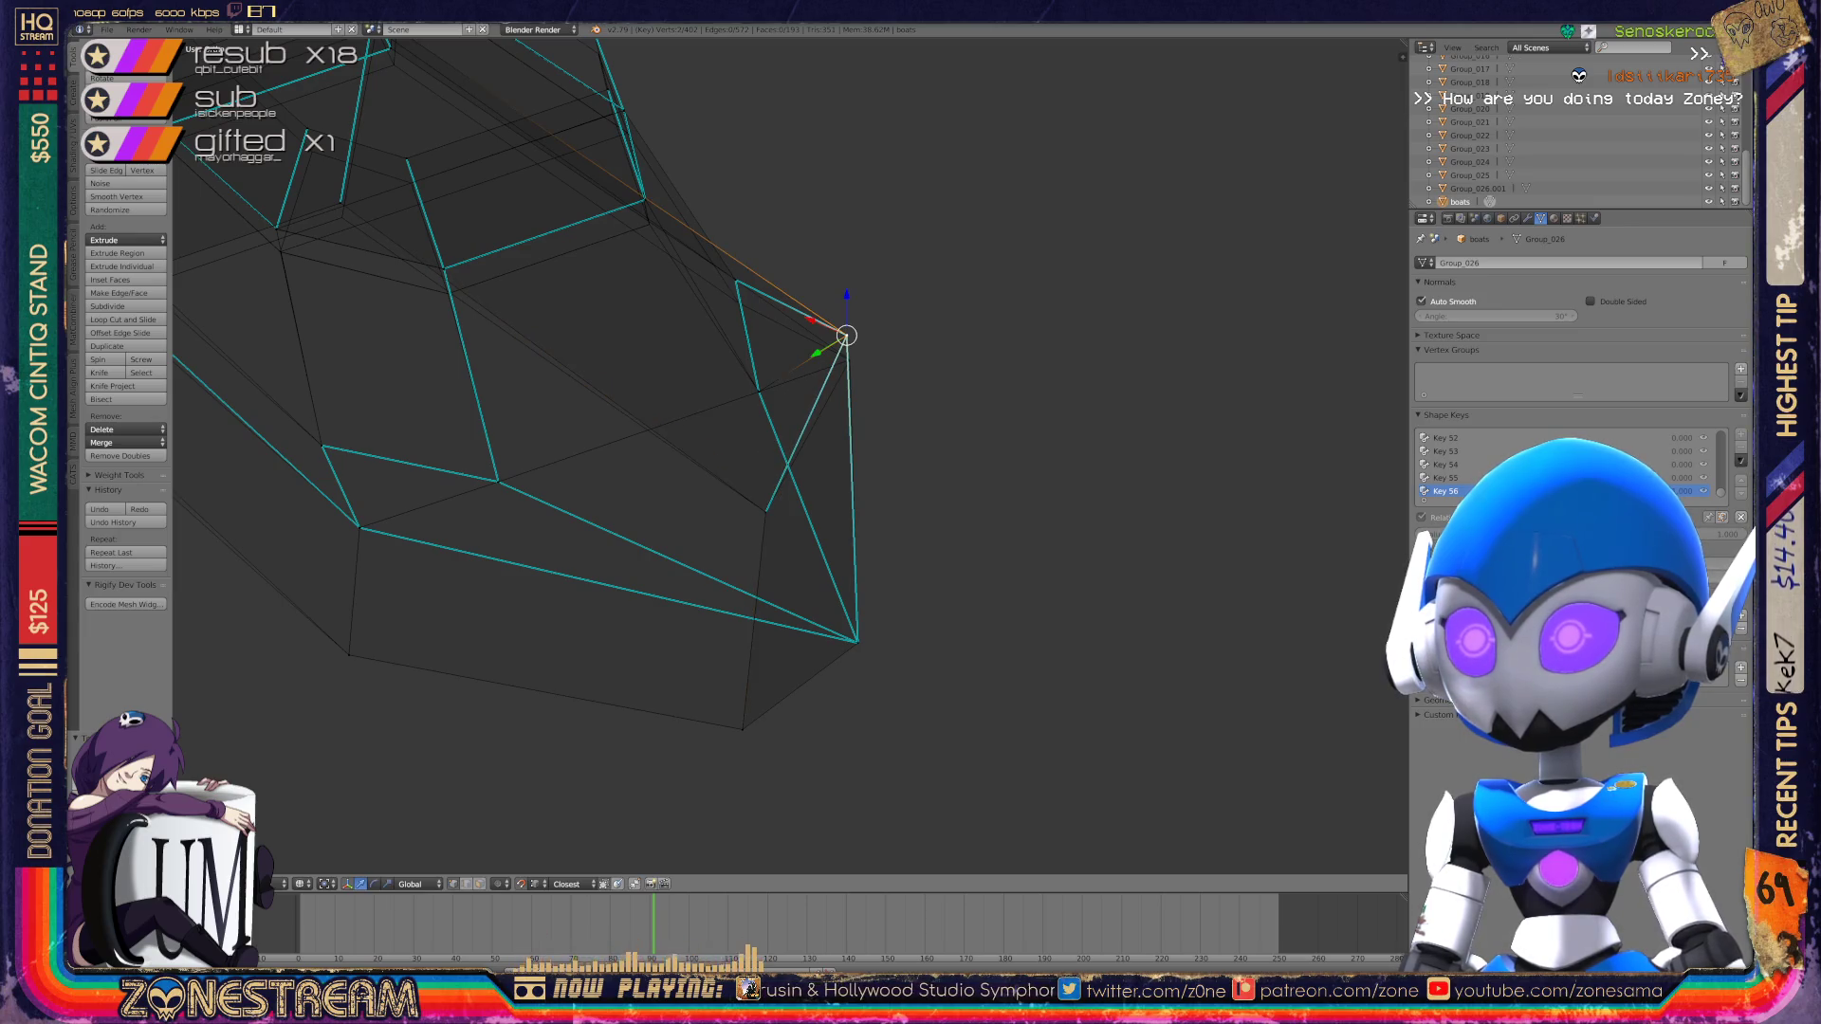
pyautogui.scroll(-2, 847, 335)
pyautogui.moveTo(847, 335)
pyautogui.mouseDown(button='middle')
pyautogui.moveTo(1043, 360)
pyautogui.moveTo(854, 379)
pyautogui.mouseUp(button='middle')
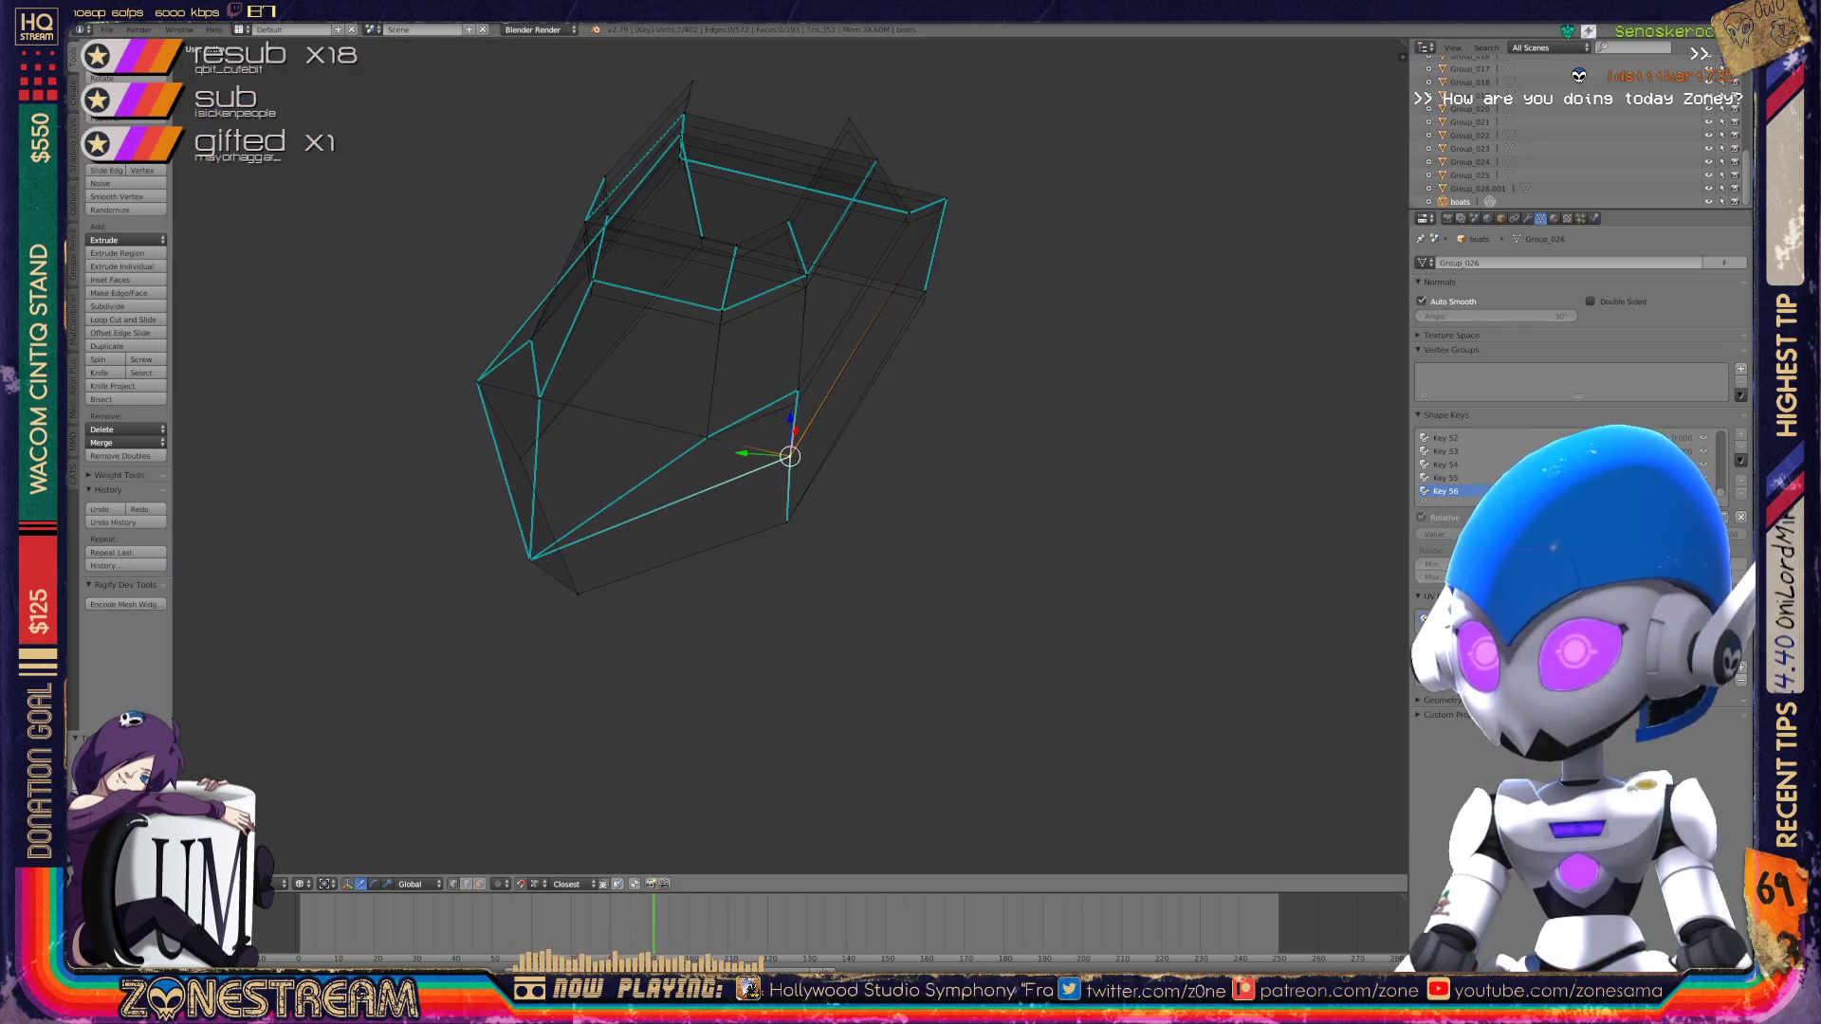
pyautogui.scroll(5, 791, 457)
pyautogui.moveTo(790, 456)
pyautogui.mouseDown(button='middle')
pyautogui.moveTo(854, 431)
pyautogui.moveTo(720, 446)
pyautogui.moveTo(664, 474)
pyautogui.mouseUp(button='middle')
pyautogui.rightClick(730, 379)
pyautogui.rightClick(895, 512)
pyautogui.press('g')
pyautogui.click(895, 529)
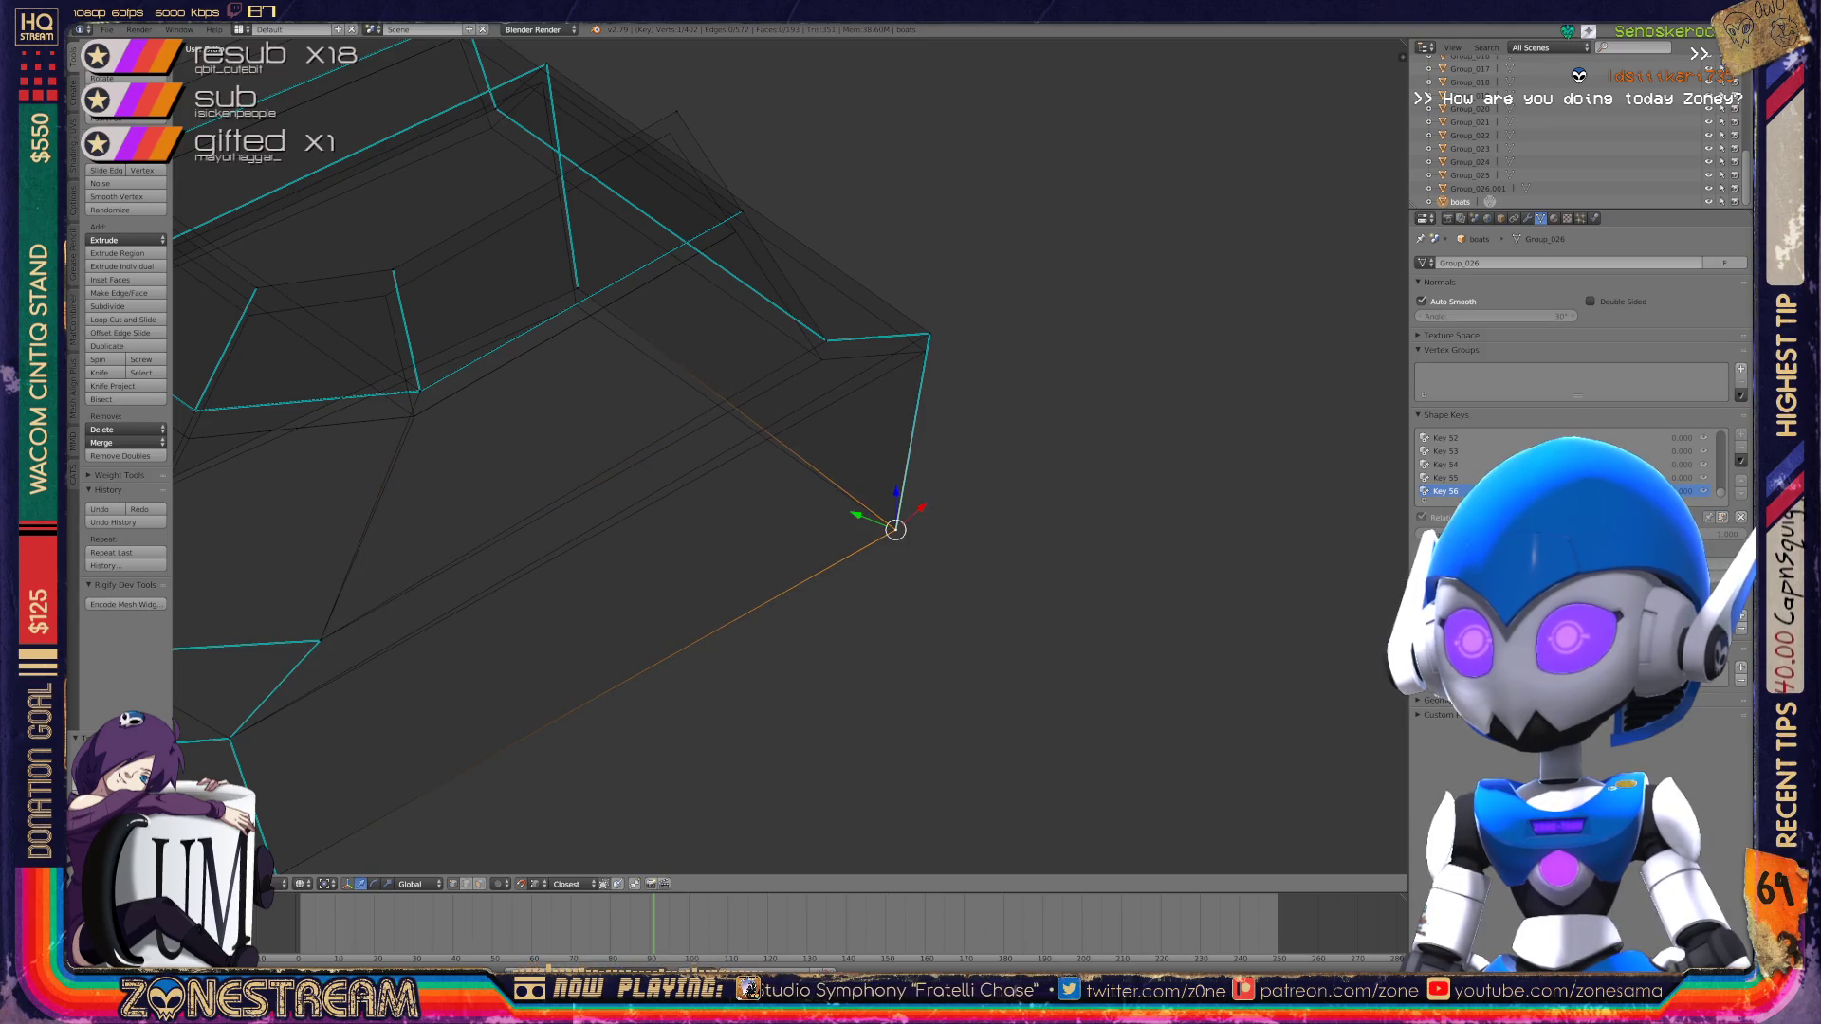
# Step: Lower the neighbouring vertex and the next vertex to its right
pyautogui.scroll(3, 897, 200)
pyautogui.rightClick(793, 399)
pyautogui.press('g')
pyautogui.click(787, 427)
pyautogui.rightClick(943, 390)
pyautogui.press('g')
pyautogui.click(937, 416)
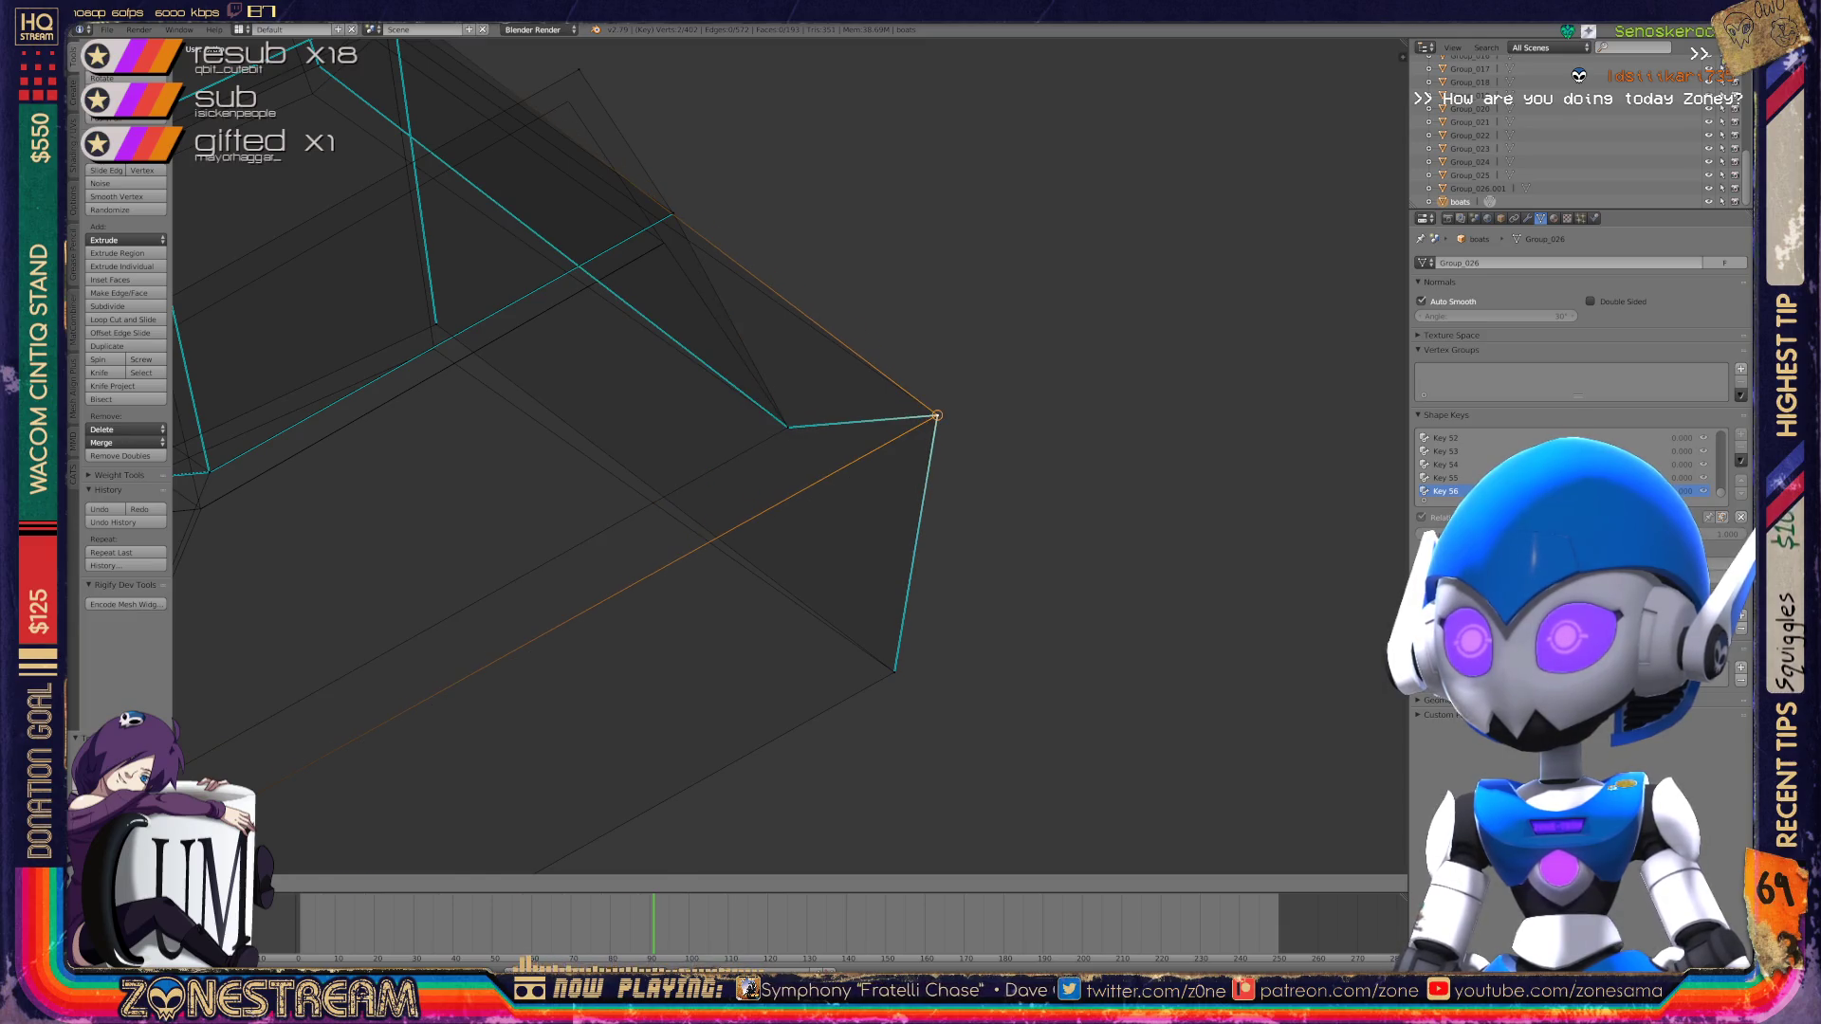
# Step: Pull two more vertices slightly down, then return to Object Mode
pyautogui.moveTo(759, 474)
pyautogui.mouseDown(button='middle')
pyautogui.moveTo(835, 445)
pyautogui.moveTo(853, 465)
pyautogui.mouseUp(button='middle')
pyautogui.rightClick(978, 265)
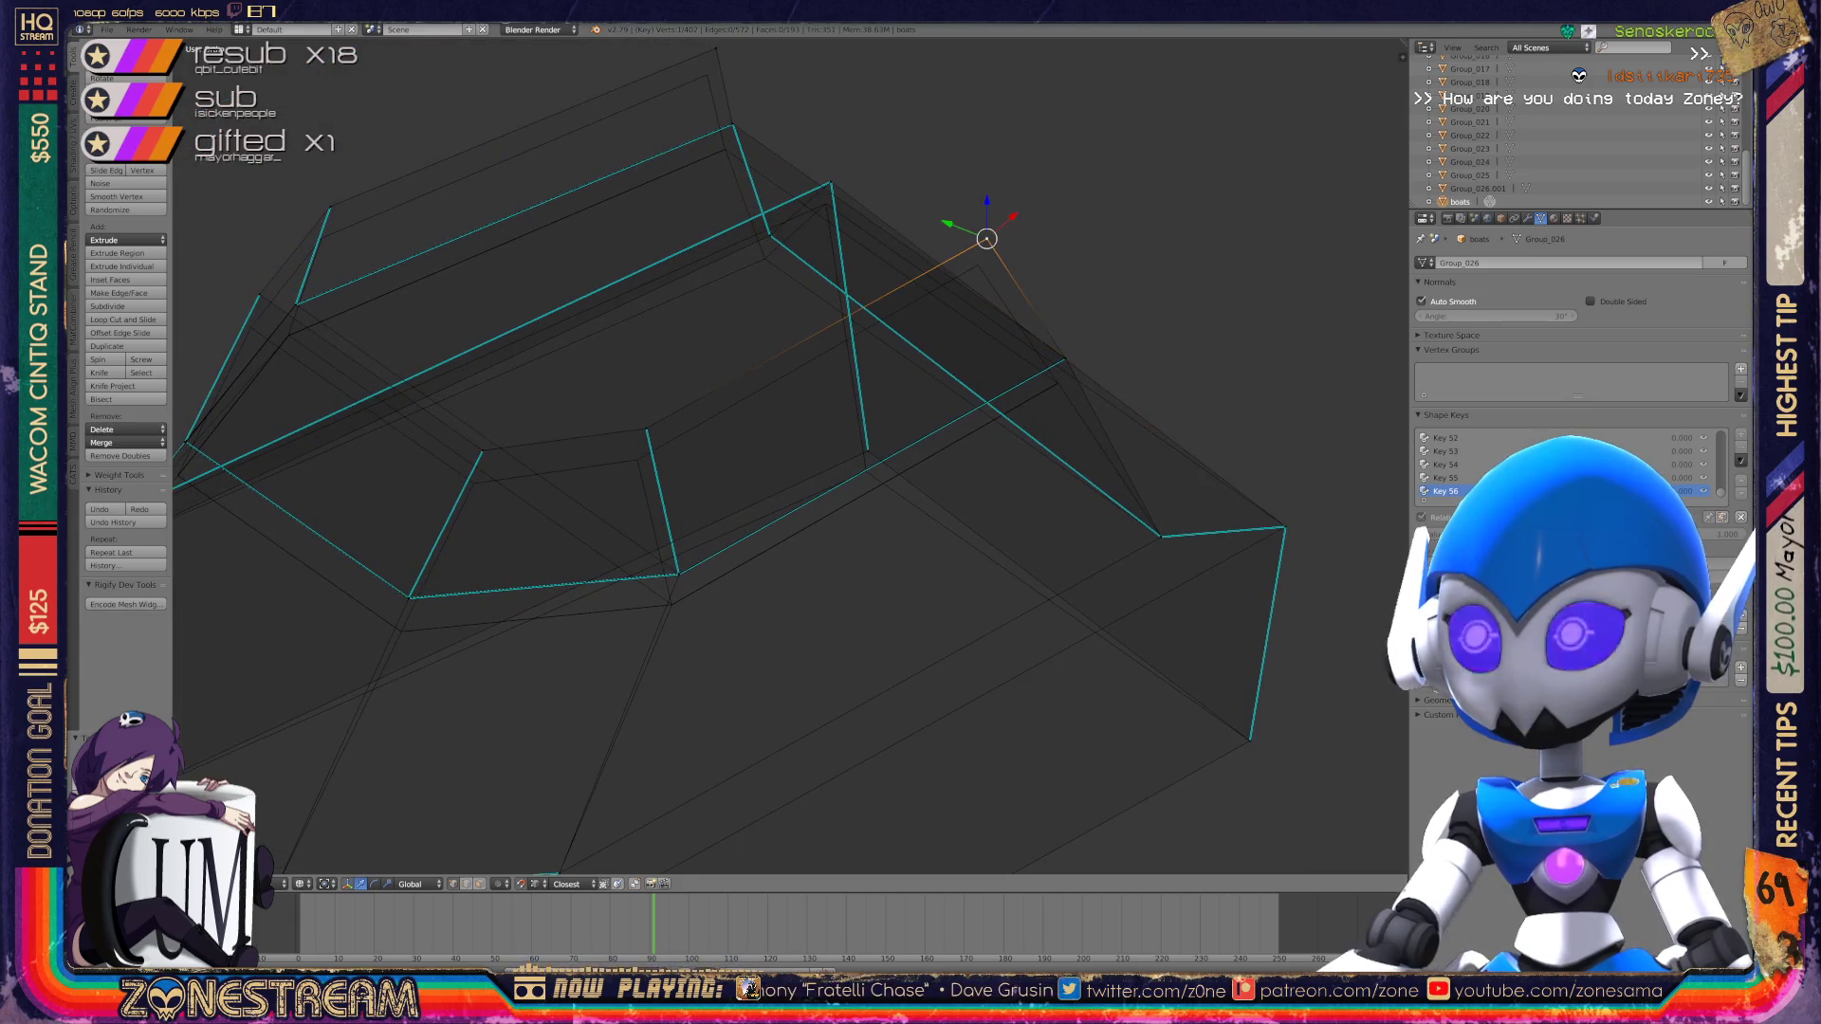
pyautogui.rightClick(646, 429)
pyautogui.moveTo(646, 428); pyautogui.dragTo(638, 462, button='right')
pyautogui.rightClick(483, 450)
pyautogui.moveTo(482, 450); pyautogui.dragTo(469, 482, button='right')
pyautogui.moveTo(472, 480)
pyautogui.mouseDown(button='middle')
pyautogui.moveTo(601, 471)
pyautogui.moveTo(726, 583)
pyautogui.moveTo(845, 560)
pyautogui.mouseUp(button='middle')
pyautogui.press('Tab')
pyautogui.click(1549, 47)
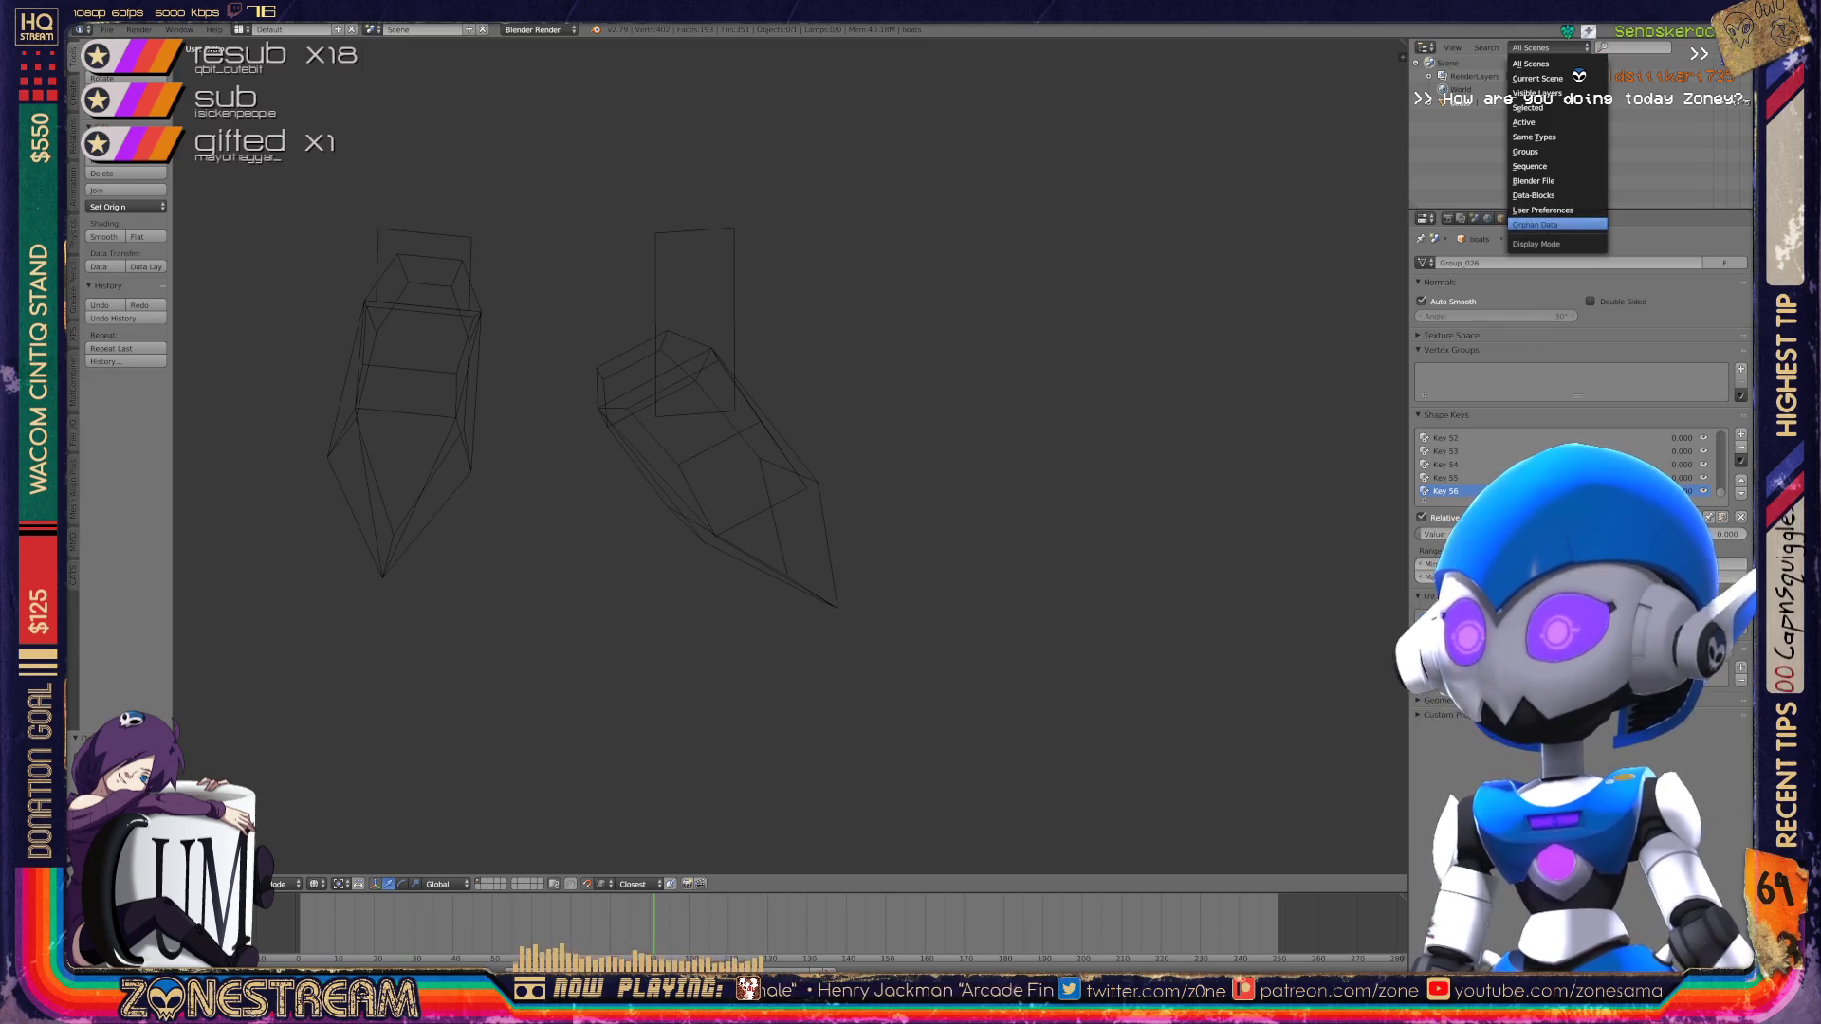
# Step: Show Orphan Data in the Outliner and purge repeatedly until leftover textures are gone
pyautogui.click(1556, 224)
pyautogui.click(1704, 47)
pyautogui.click(1700, 54)
pyautogui.click(1700, 54)
pyautogui.click(1699, 54)
pyautogui.click(1700, 54)
pyautogui.click(1699, 54)
pyautogui.click(1700, 54)
pyautogui.click(1700, 54)
pyautogui.click(1700, 54)
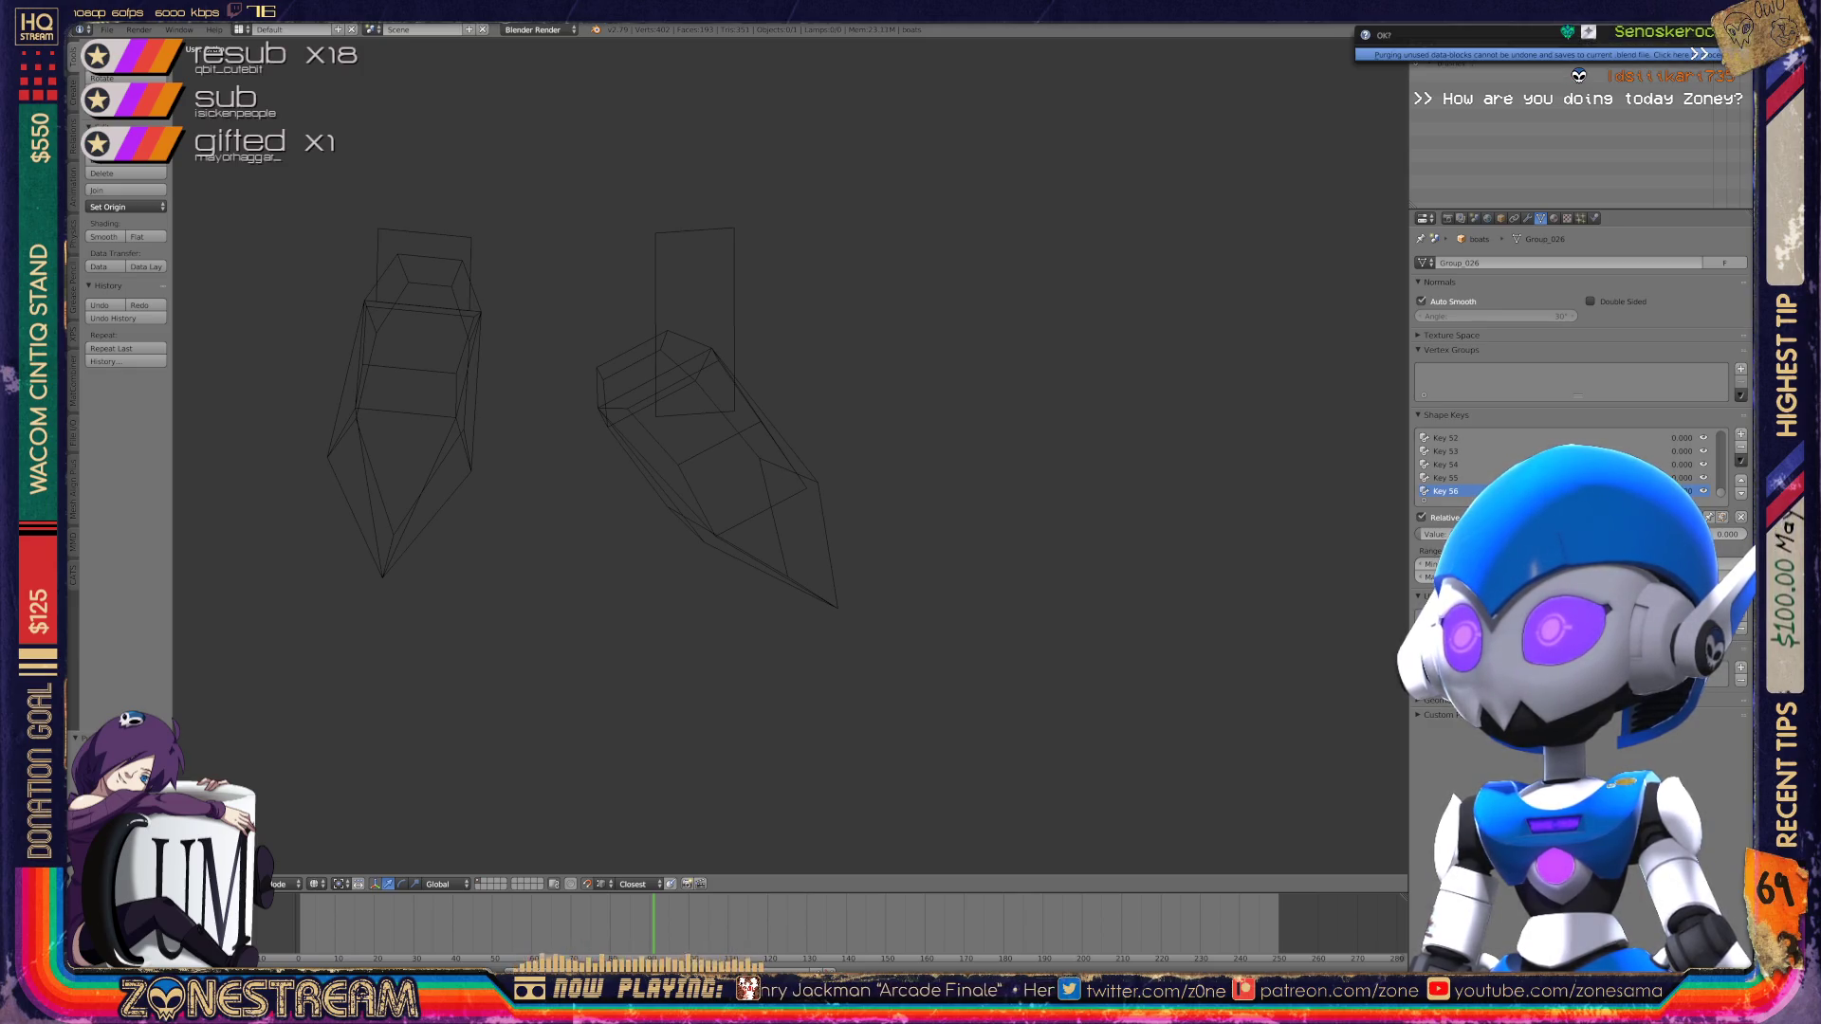
# Step: Switch the Outliner display mode back to All Scenes
pyautogui.click(1547, 47)
pyautogui.click(1532, 63)
pyautogui.scroll(-2, 787, 455)
pyautogui.press('x')
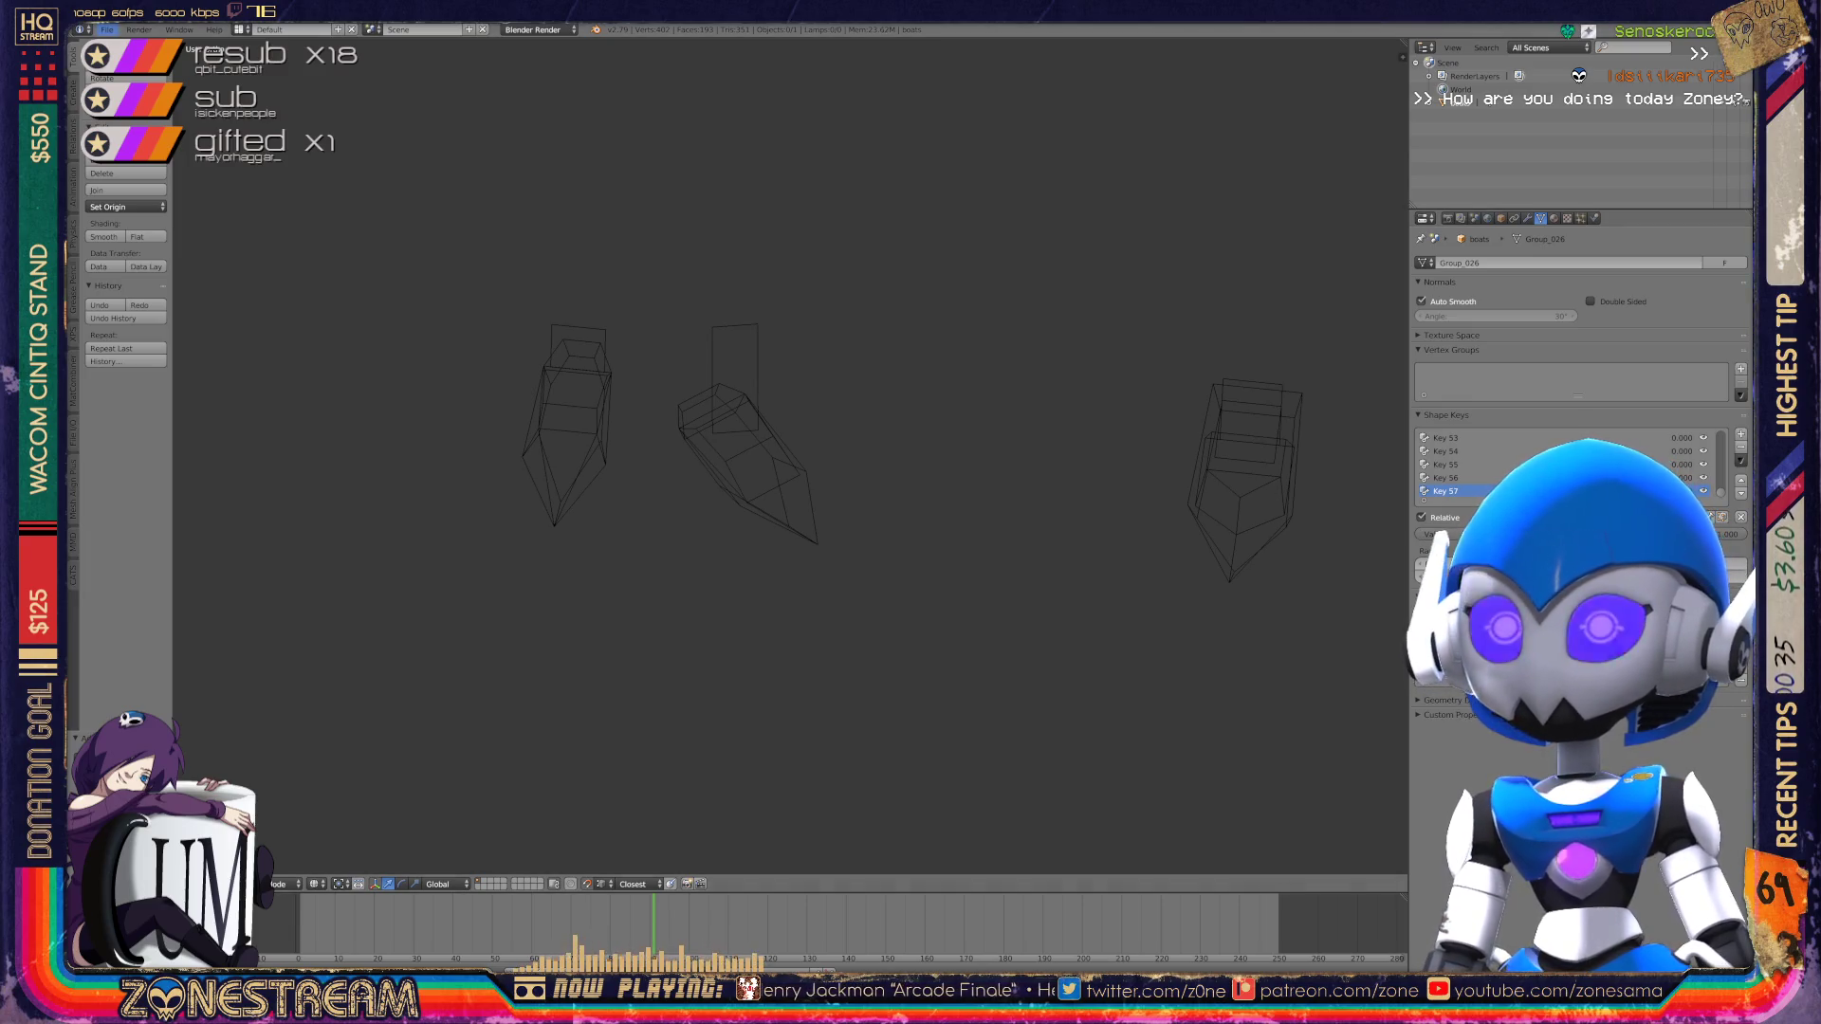
# Step: Import a boot model through File > Import > Wavefront (.obj), picking its .obj file from the list
pyautogui.click(107, 29)
pyautogui.moveTo(162, 281)
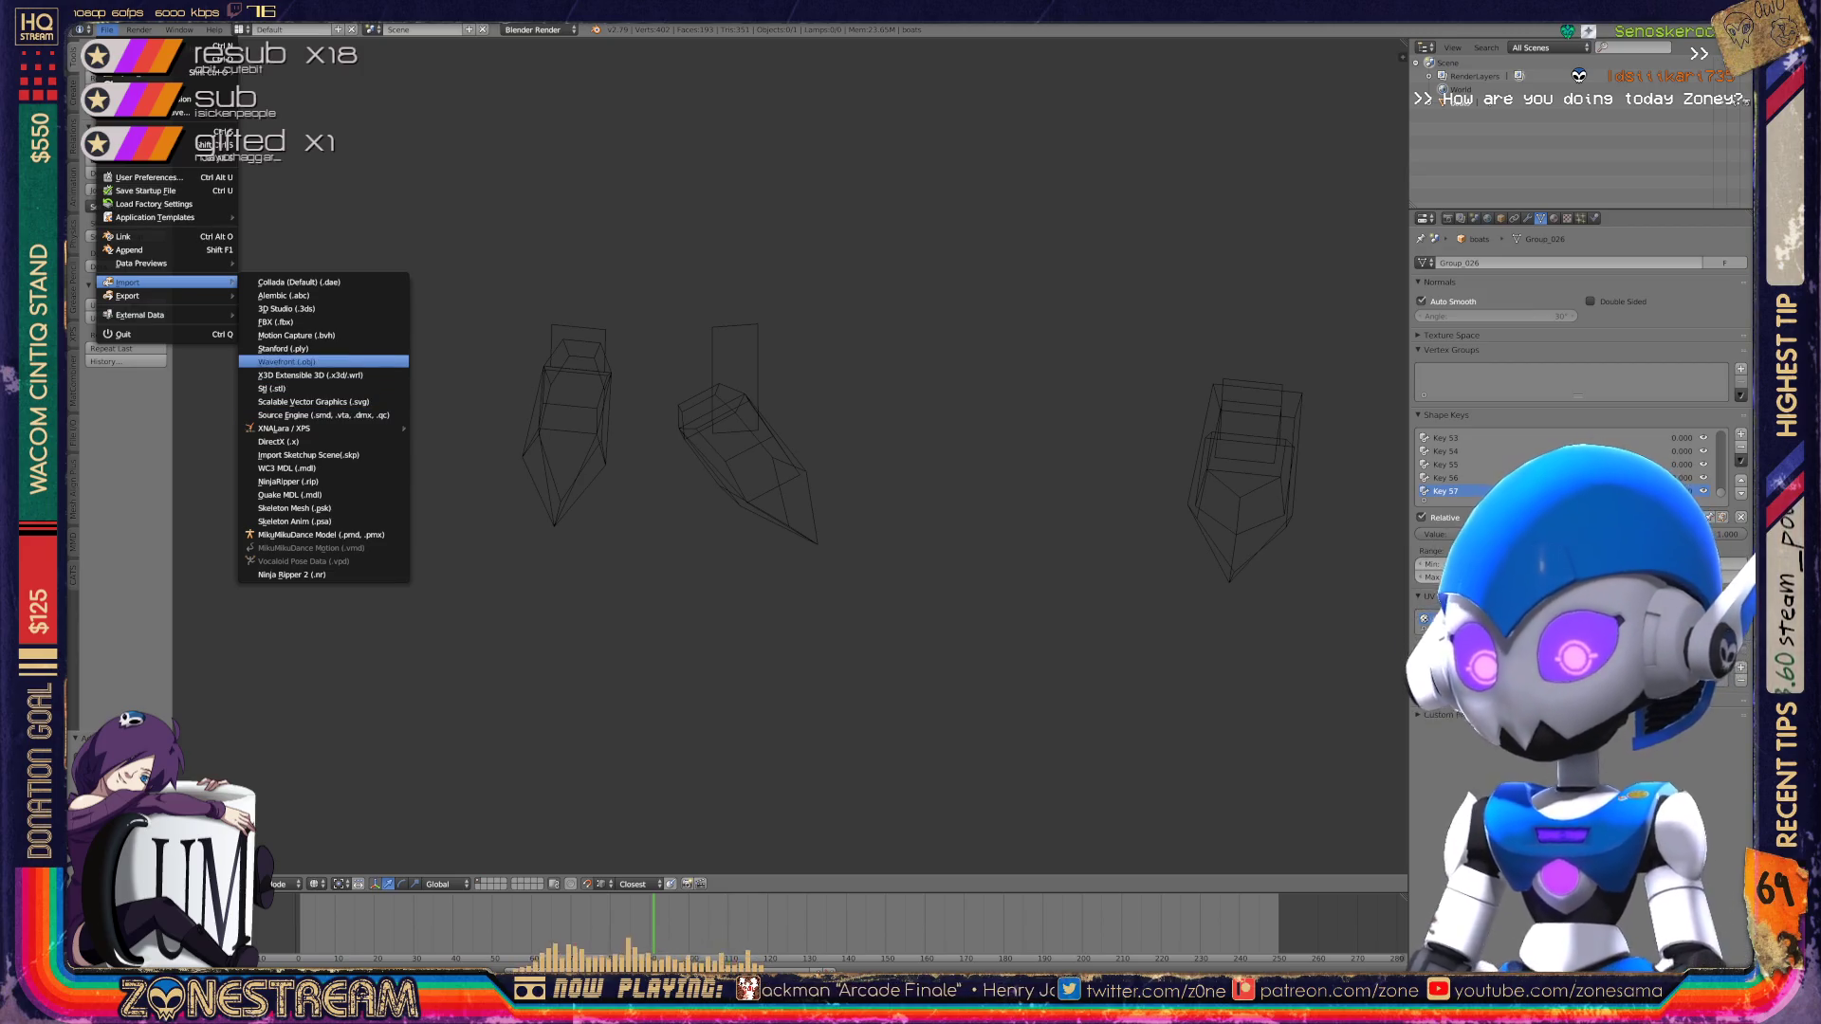
pyautogui.click(287, 361)
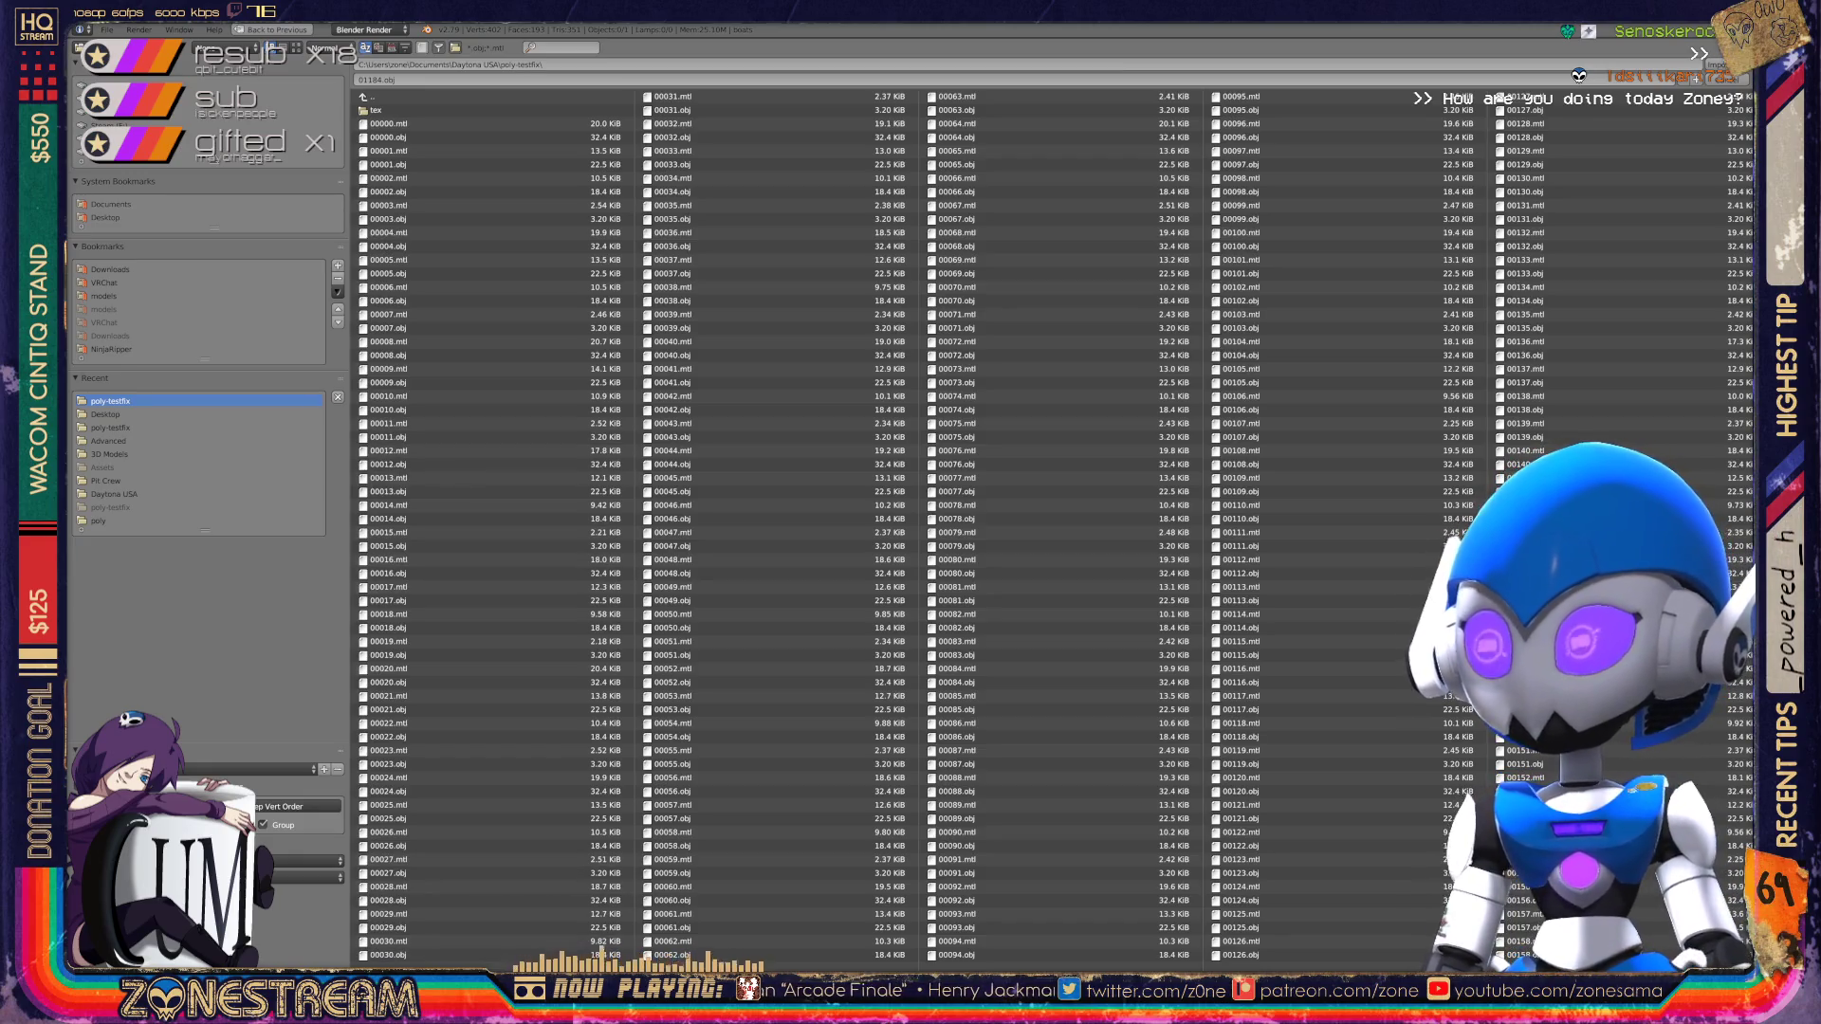
pyautogui.scroll(-15, 1053, 527)
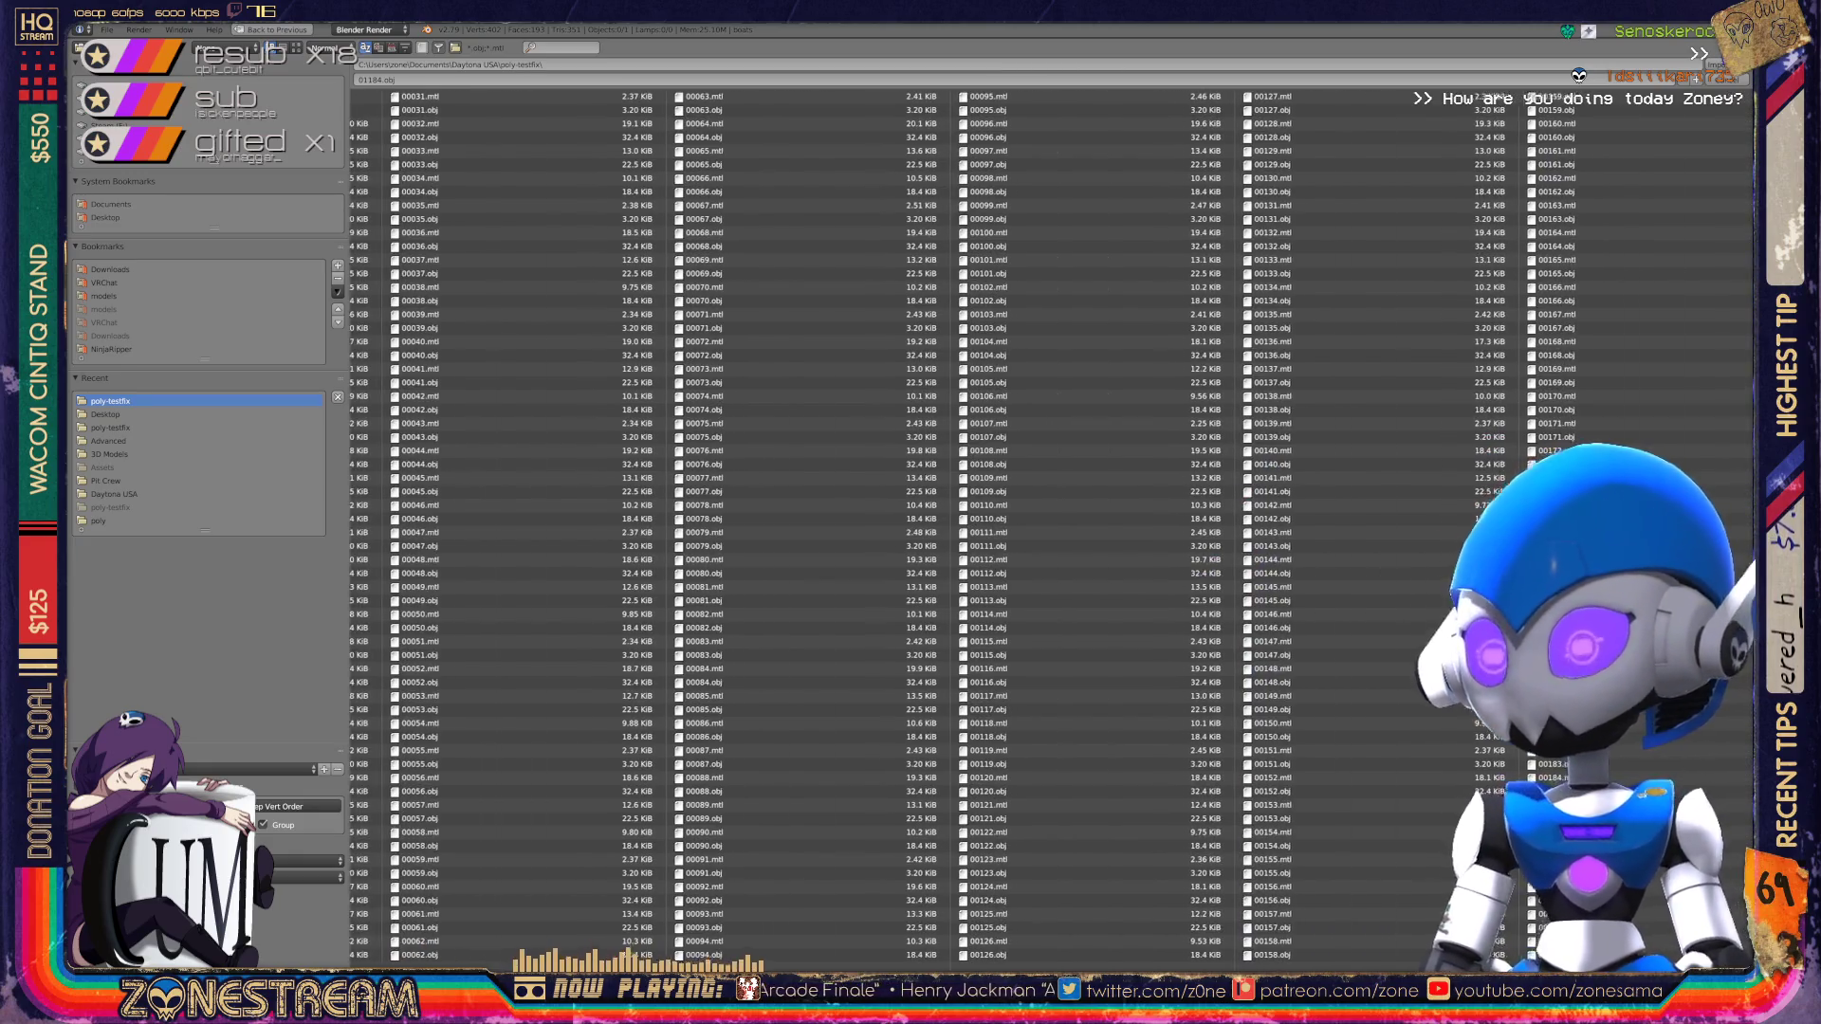
pyautogui.scroll(-8, 1052, 526)
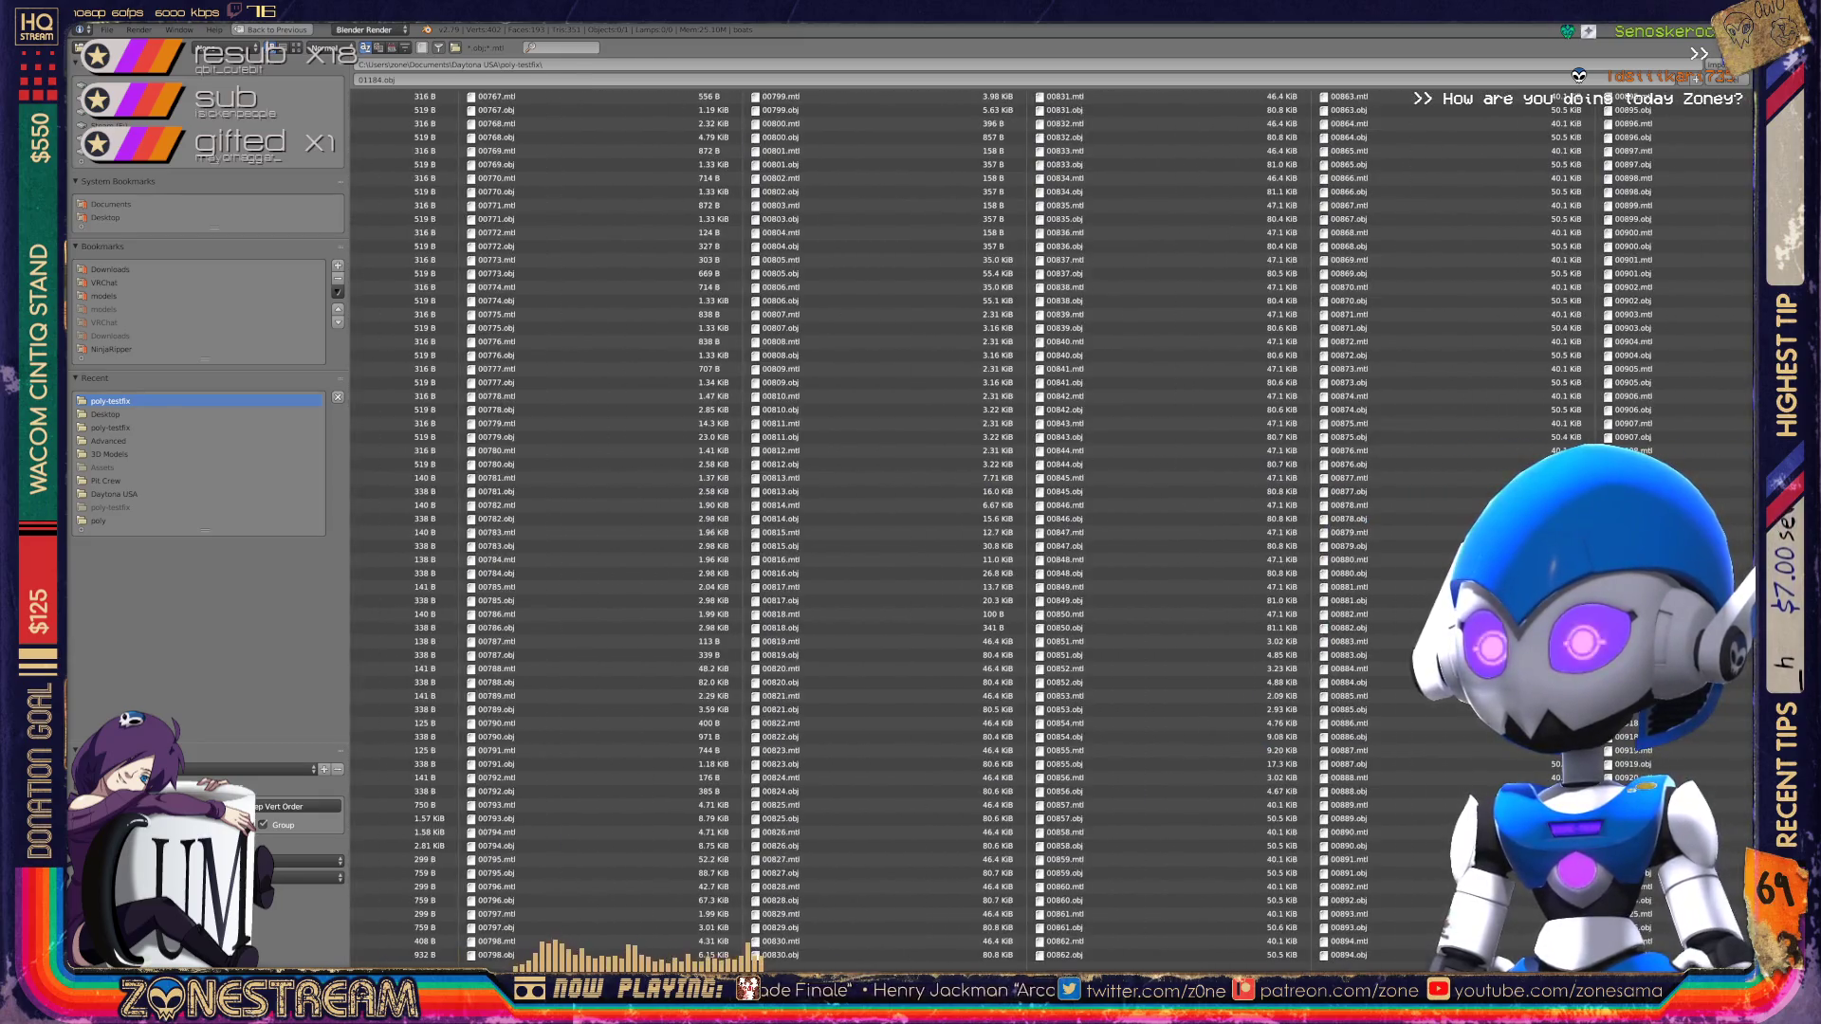
pyautogui.scroll(-2, 1053, 526)
pyautogui.scroll(-6, 1053, 527)
pyautogui.scroll(-2, 1053, 526)
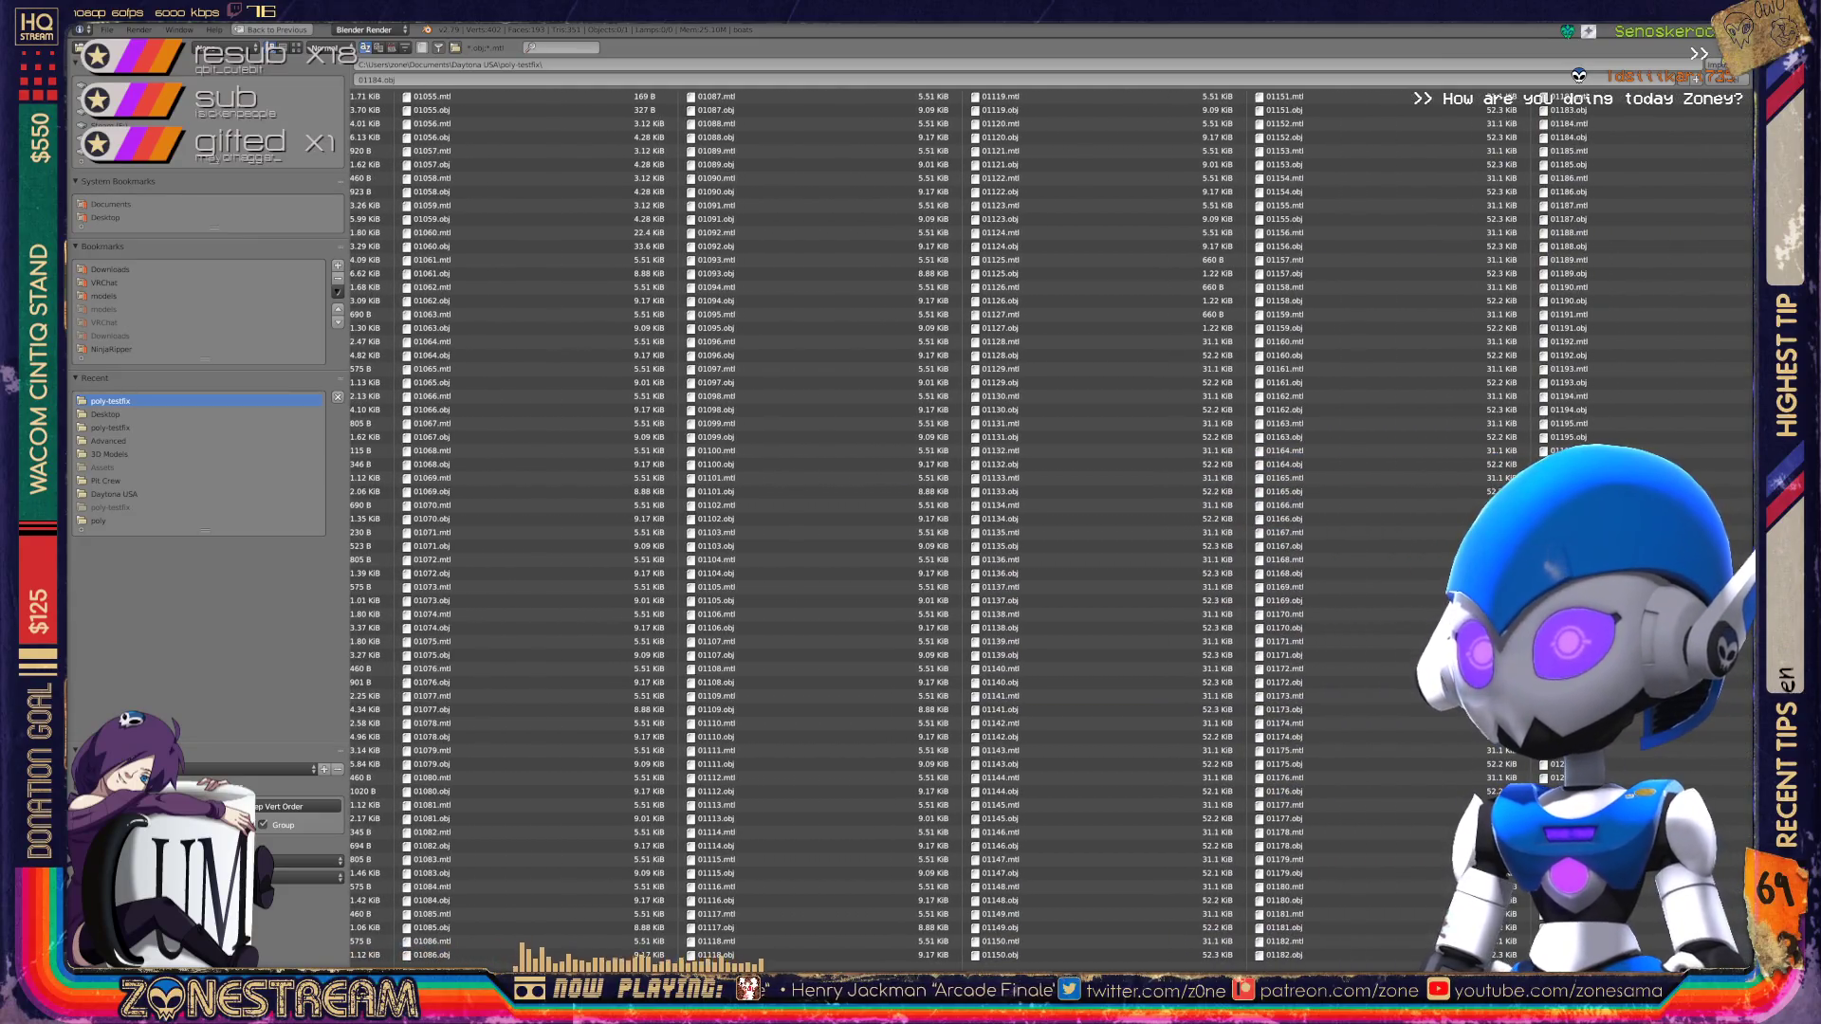
pyautogui.scroll(-1, 1052, 527)
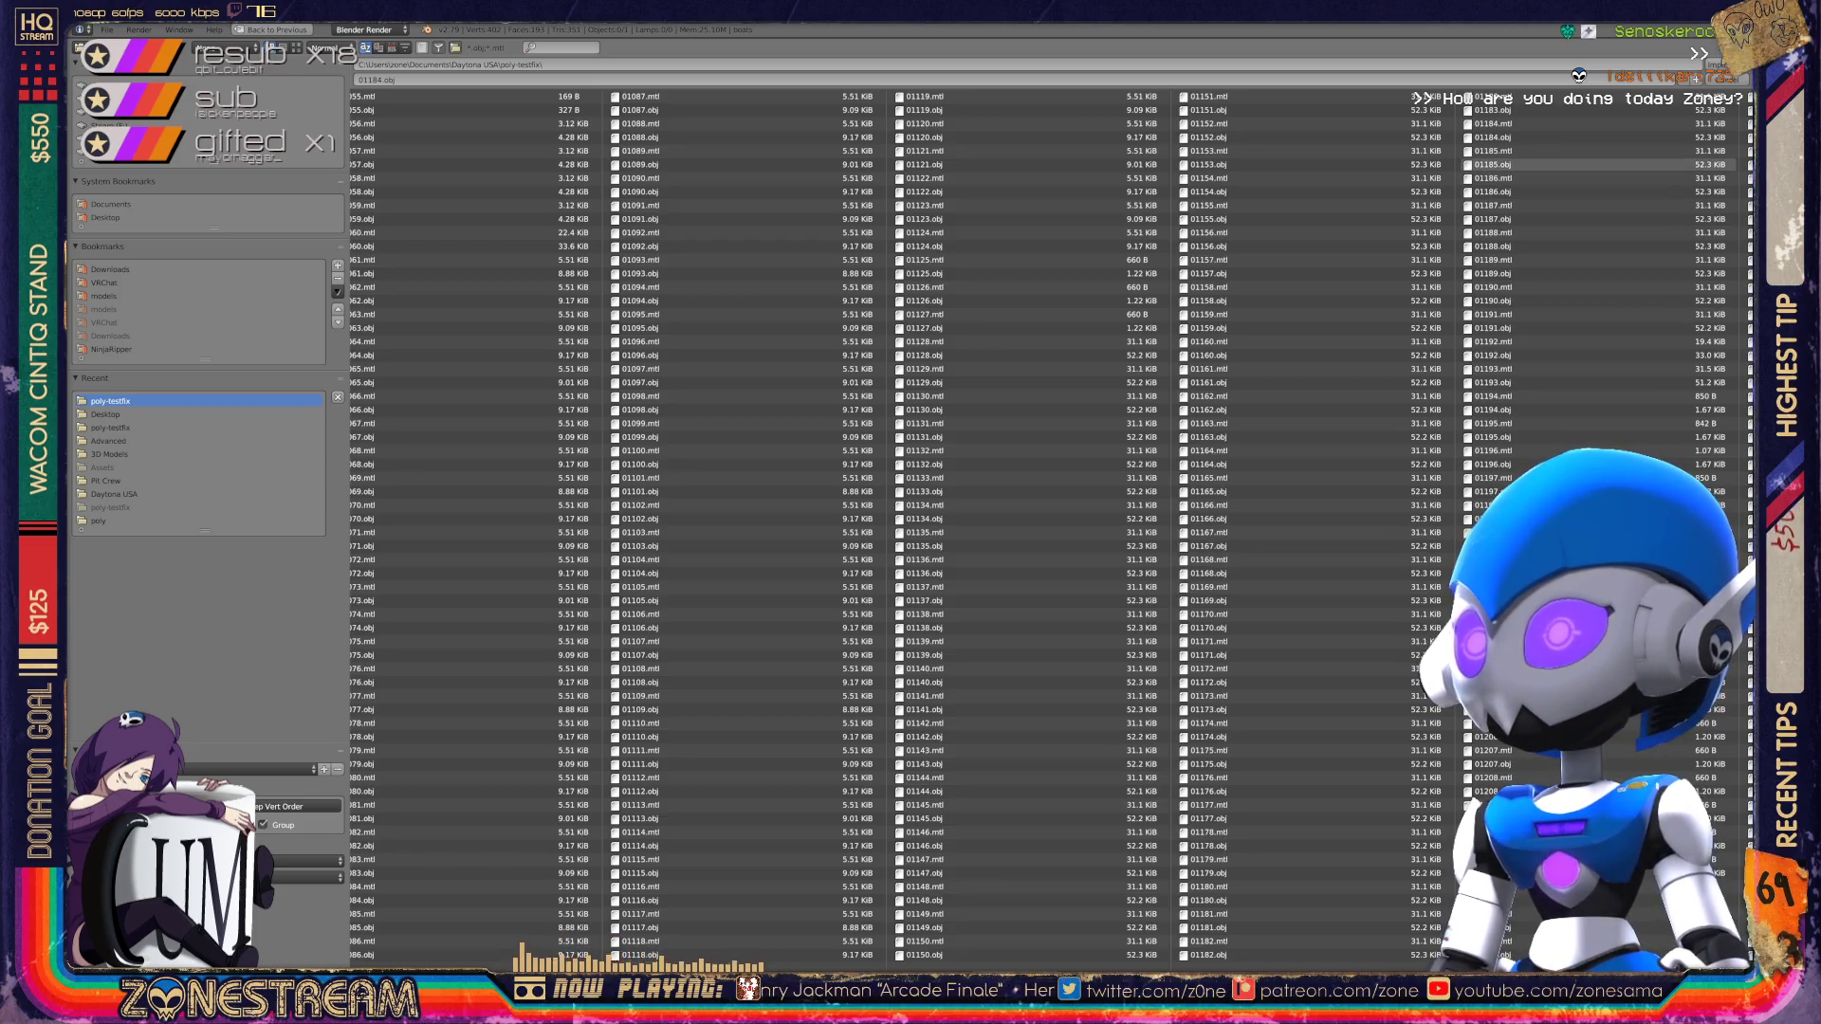
pyautogui.doubleClick(1494, 164)
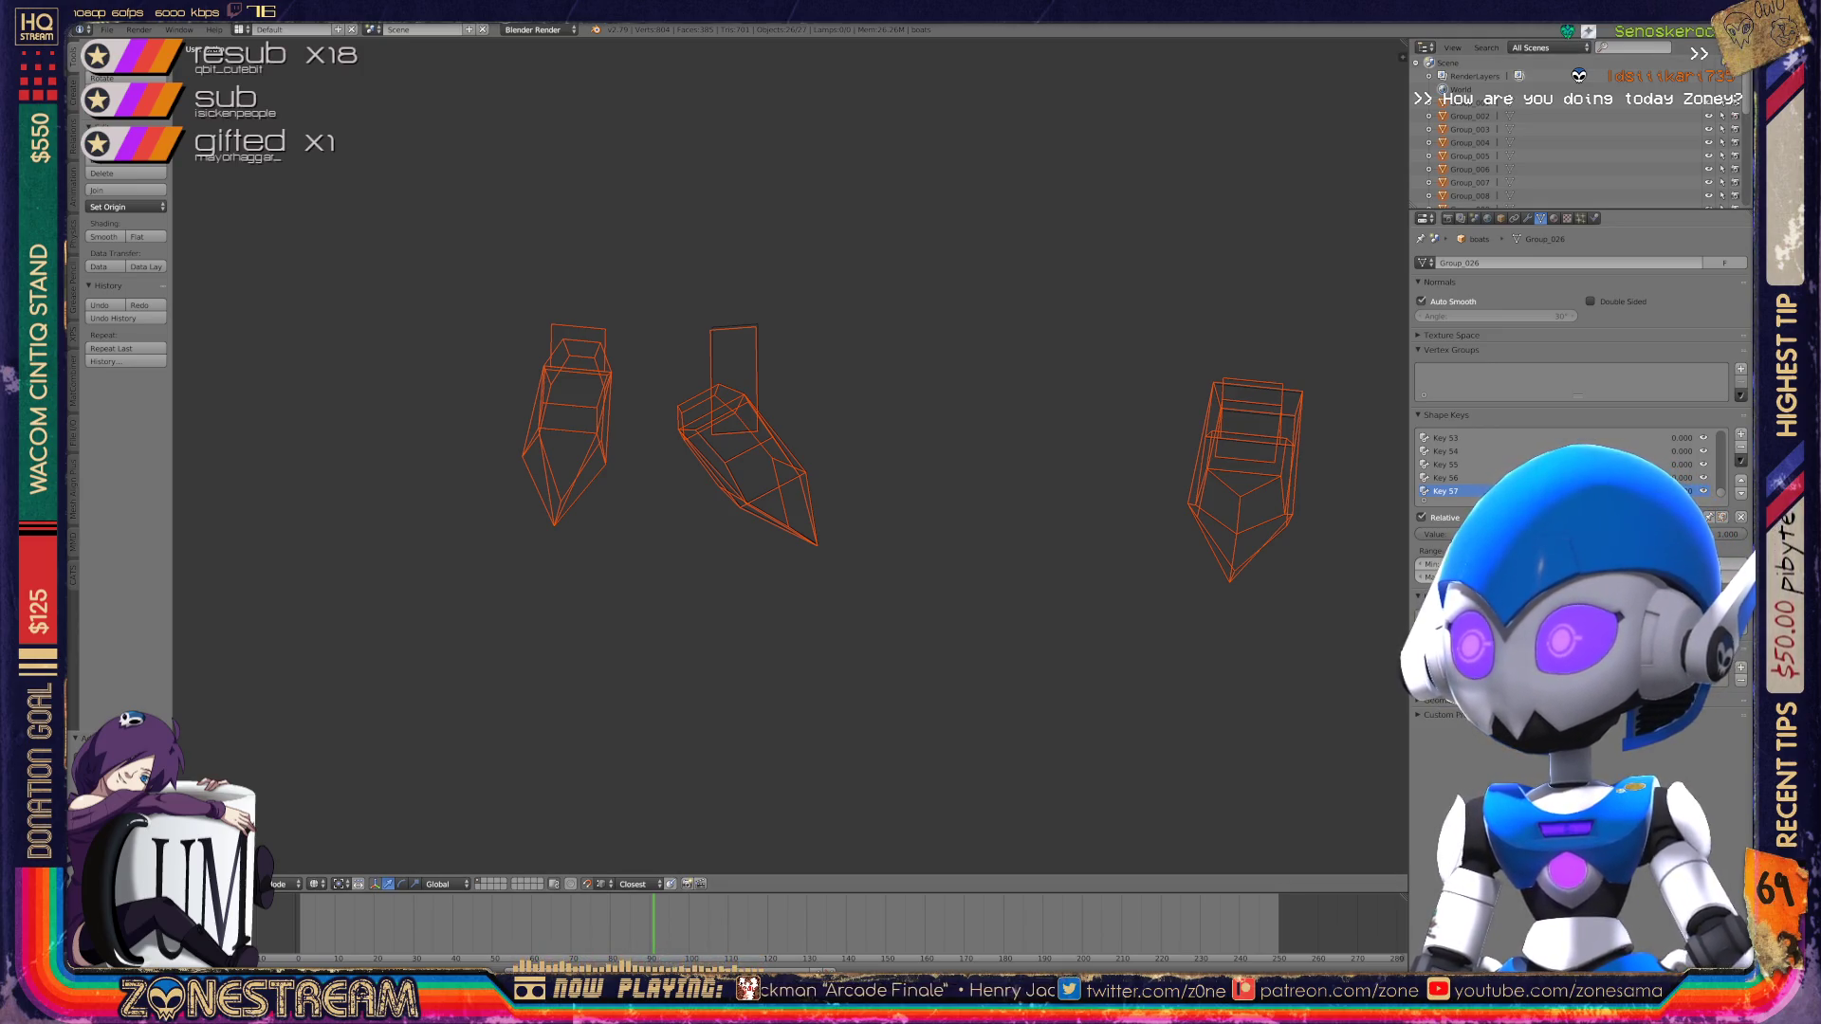
# Step: Select the imported boats object in the Outliner and zoom and orbit onto a boot's pointed toe
pyautogui.scroll(-4, 787, 455)
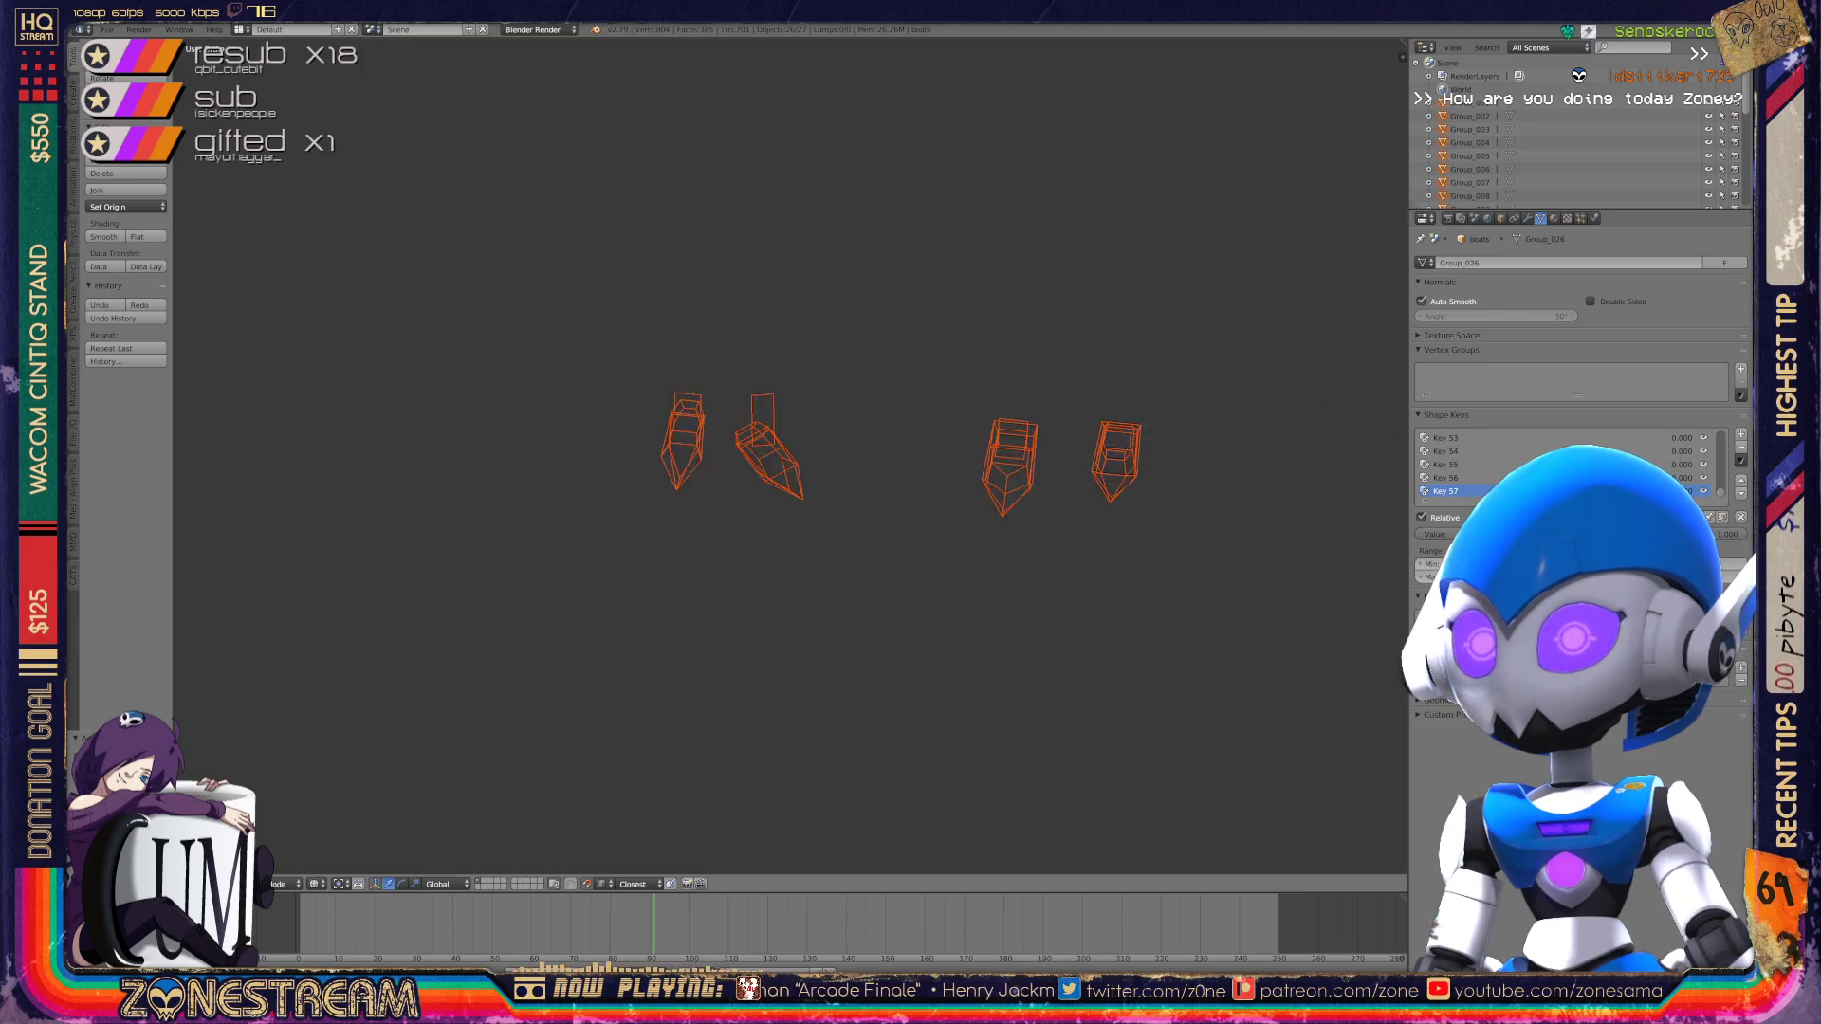
pyautogui.scroll(-5, 1574, 142)
pyautogui.click(1461, 201)
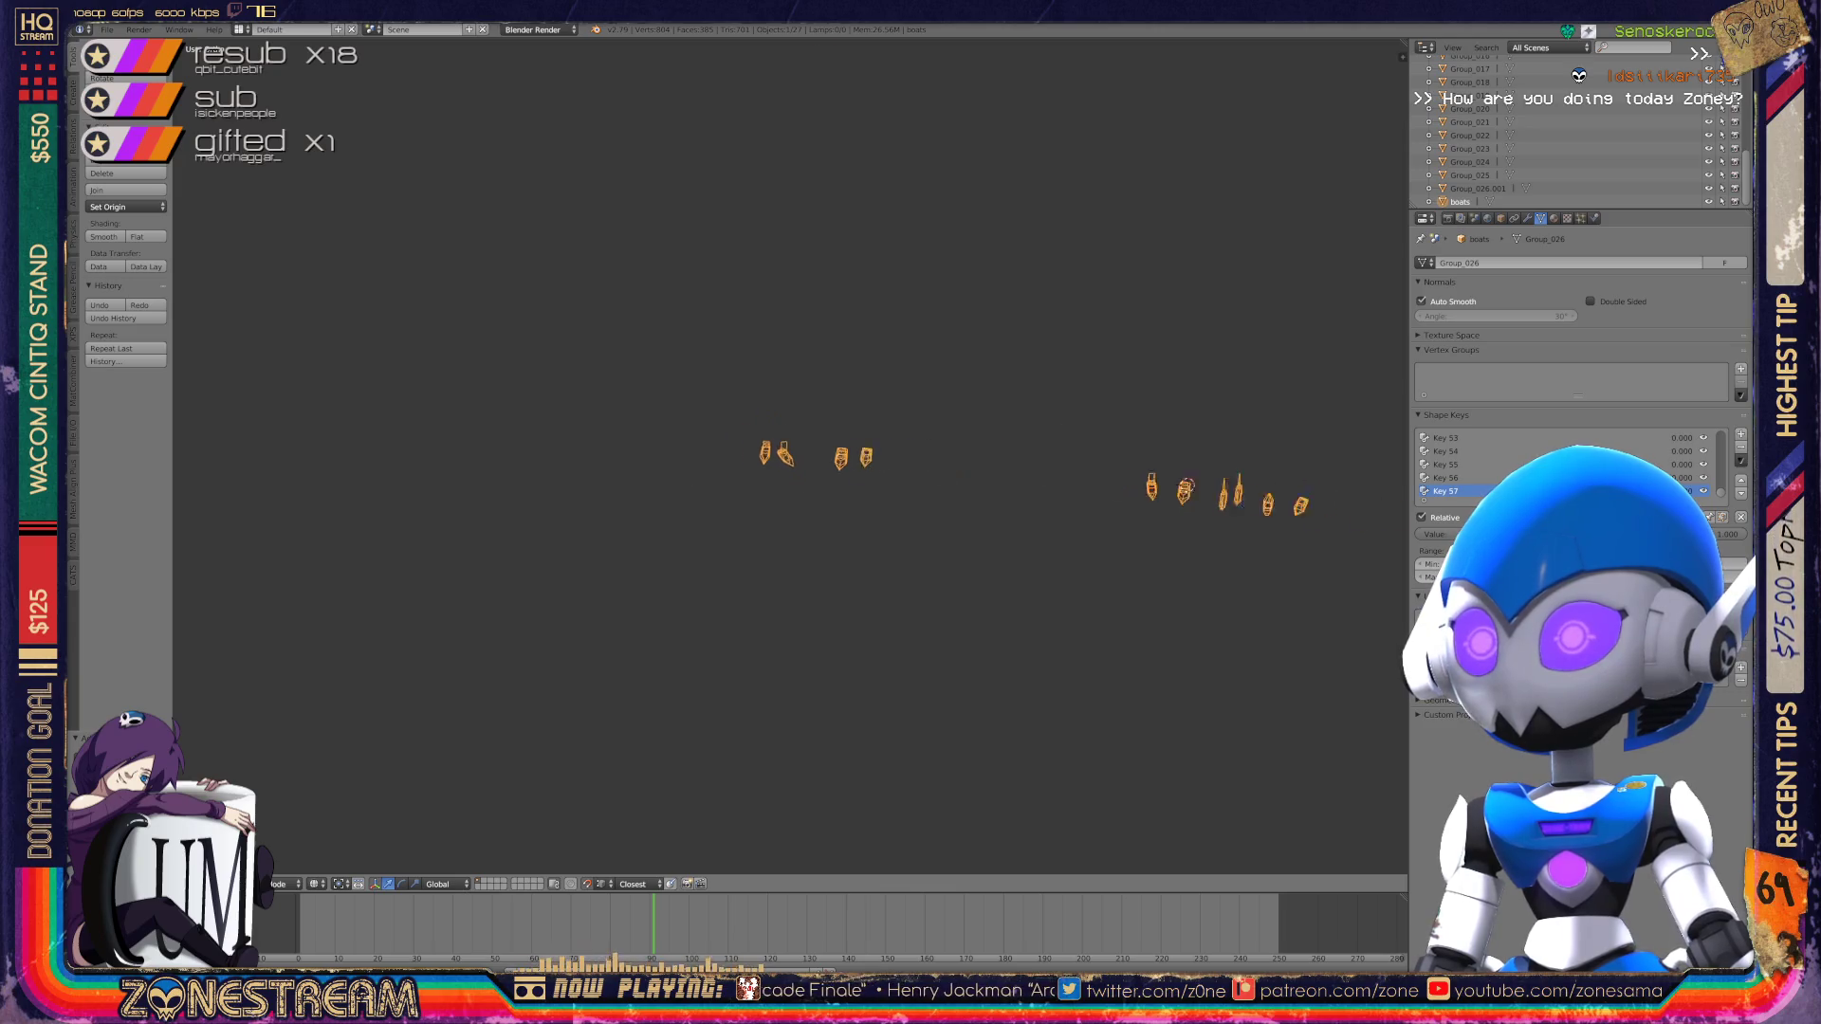
pyautogui.scroll(3, 882, 455)
pyautogui.scroll(8, 882, 456)
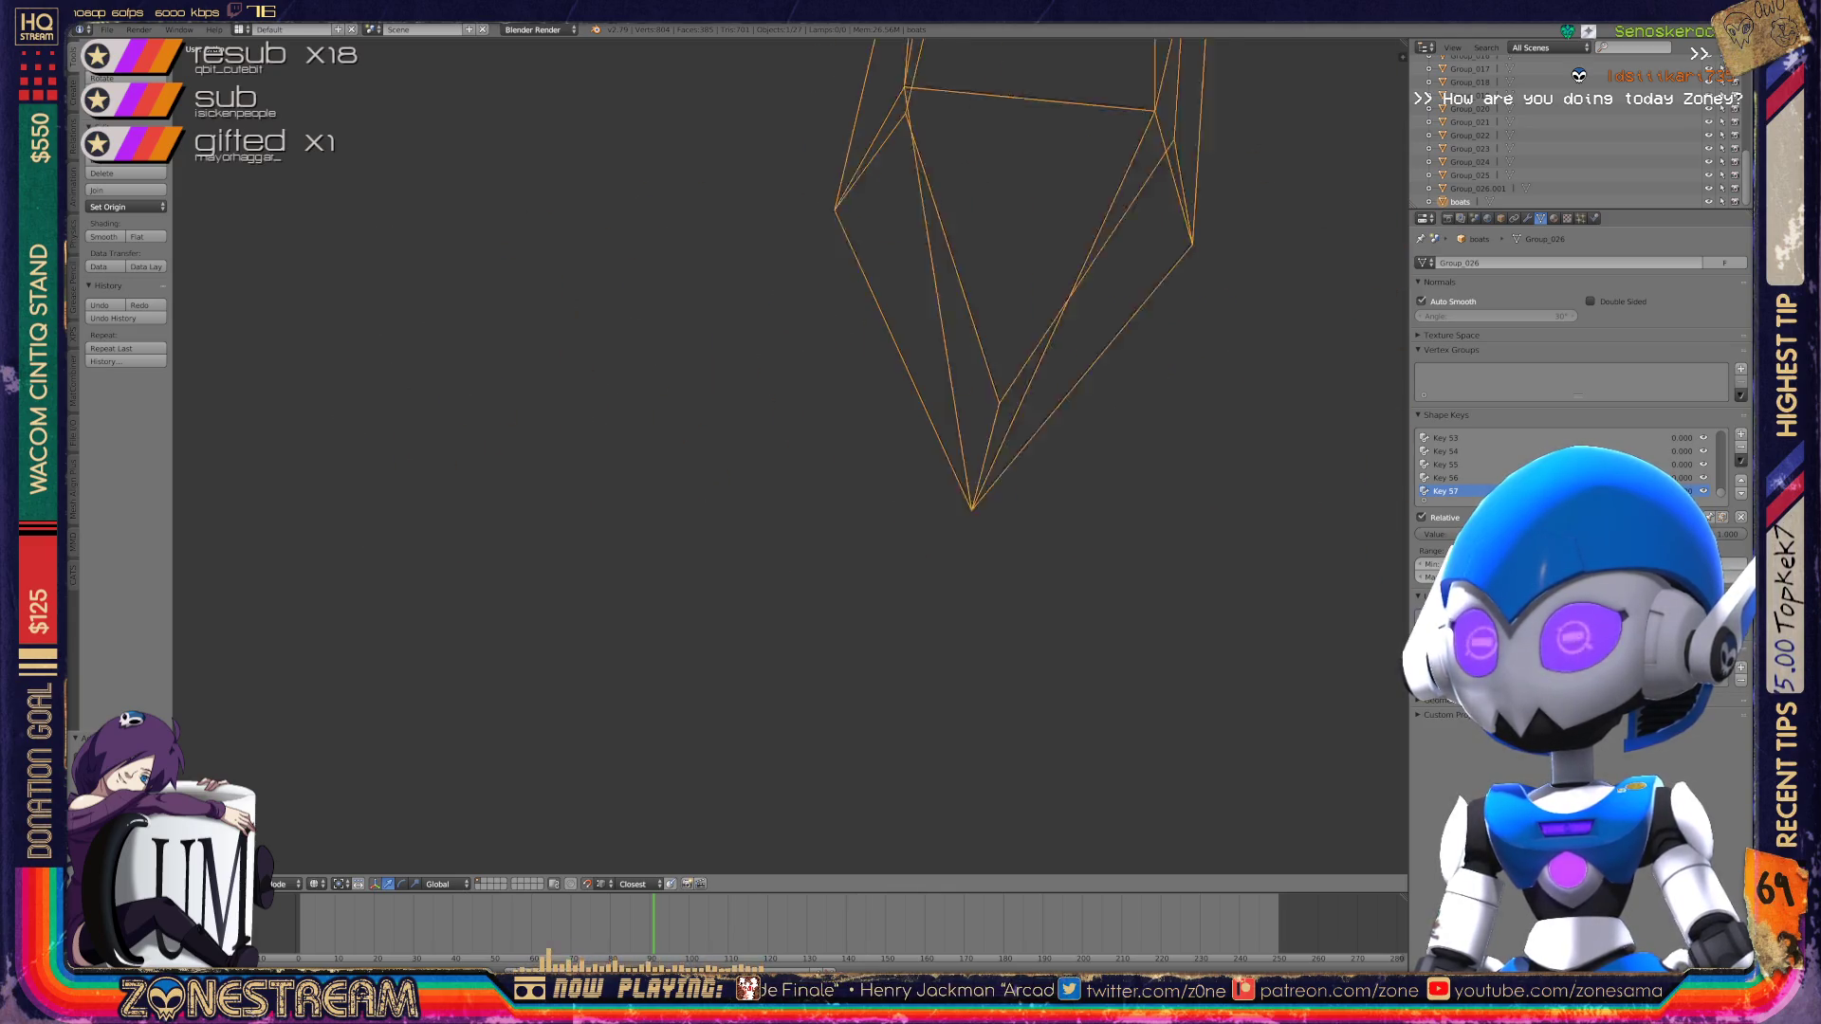
pyautogui.moveTo(882, 455); pyautogui.dragTo(825, 499, button='middle')
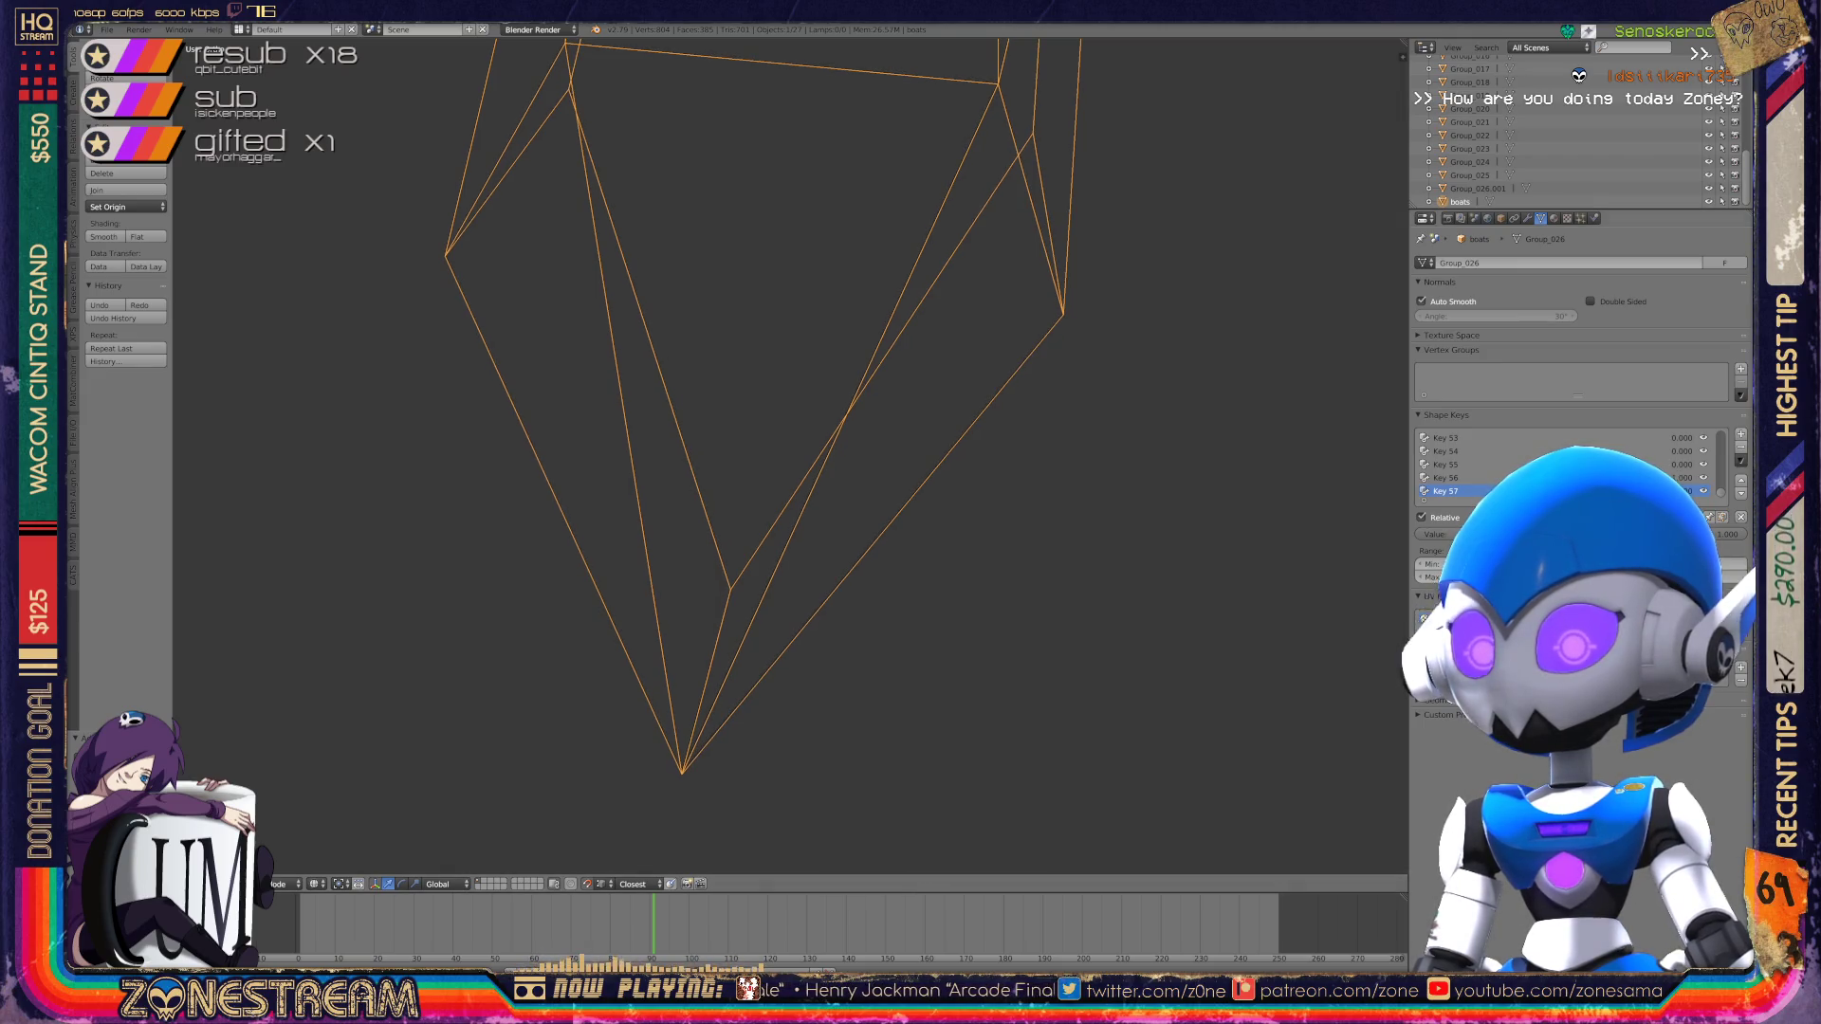
pyautogui.scroll(4, 825, 500)
pyautogui.scroll(-3, 825, 500)
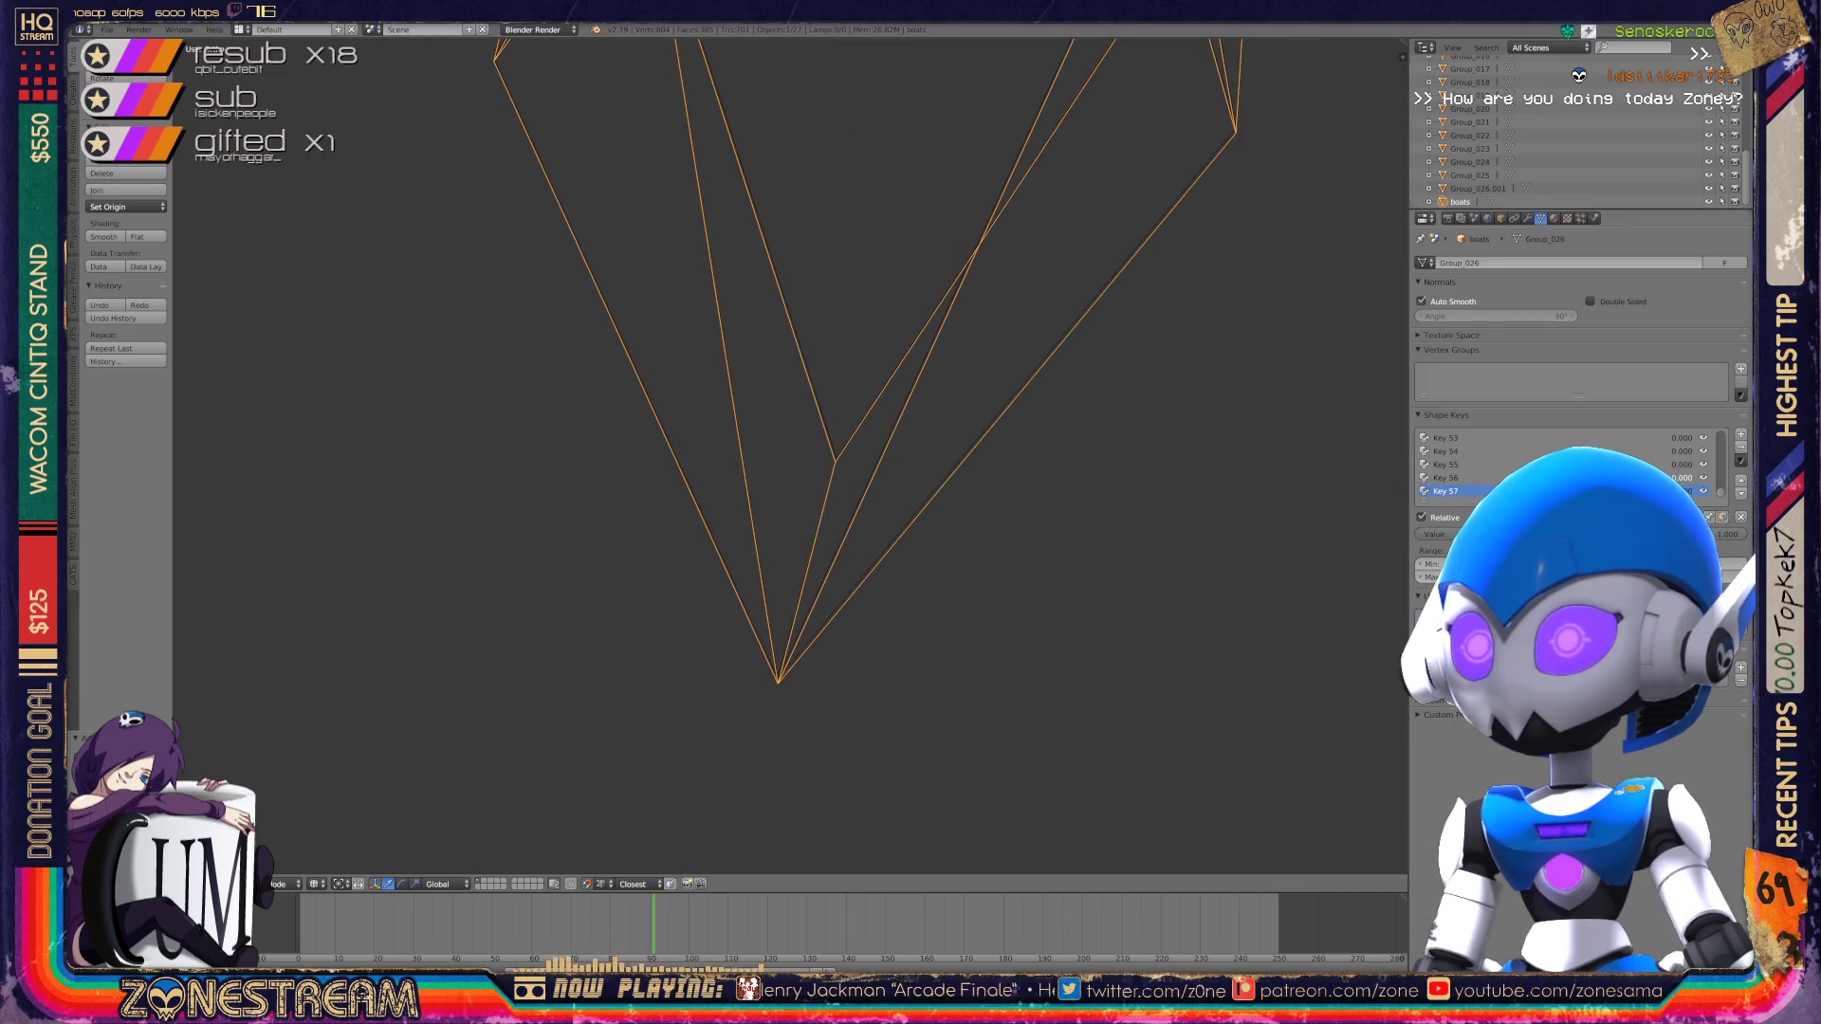
# Step: Enter Edit Mode, centre the view on the toe's bottom tip vertex and move it
pyautogui.press('Tab')
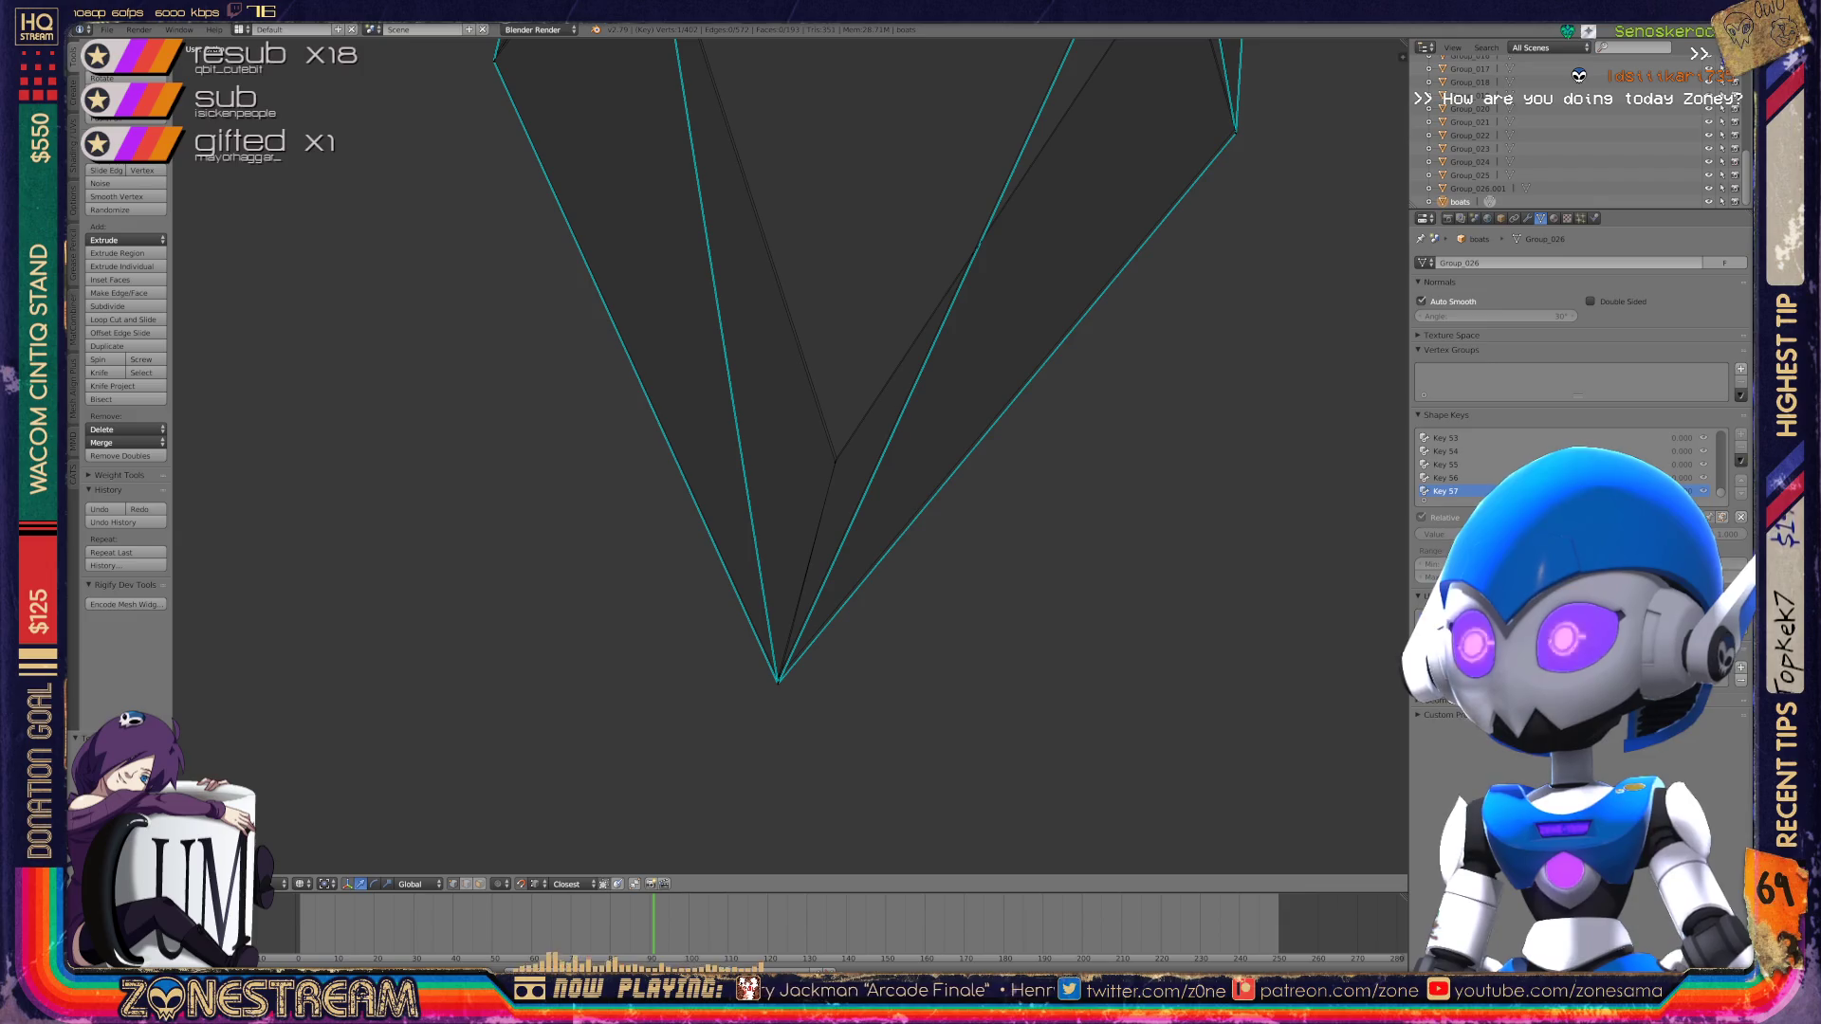
pyautogui.scroll(-2, 788, 456)
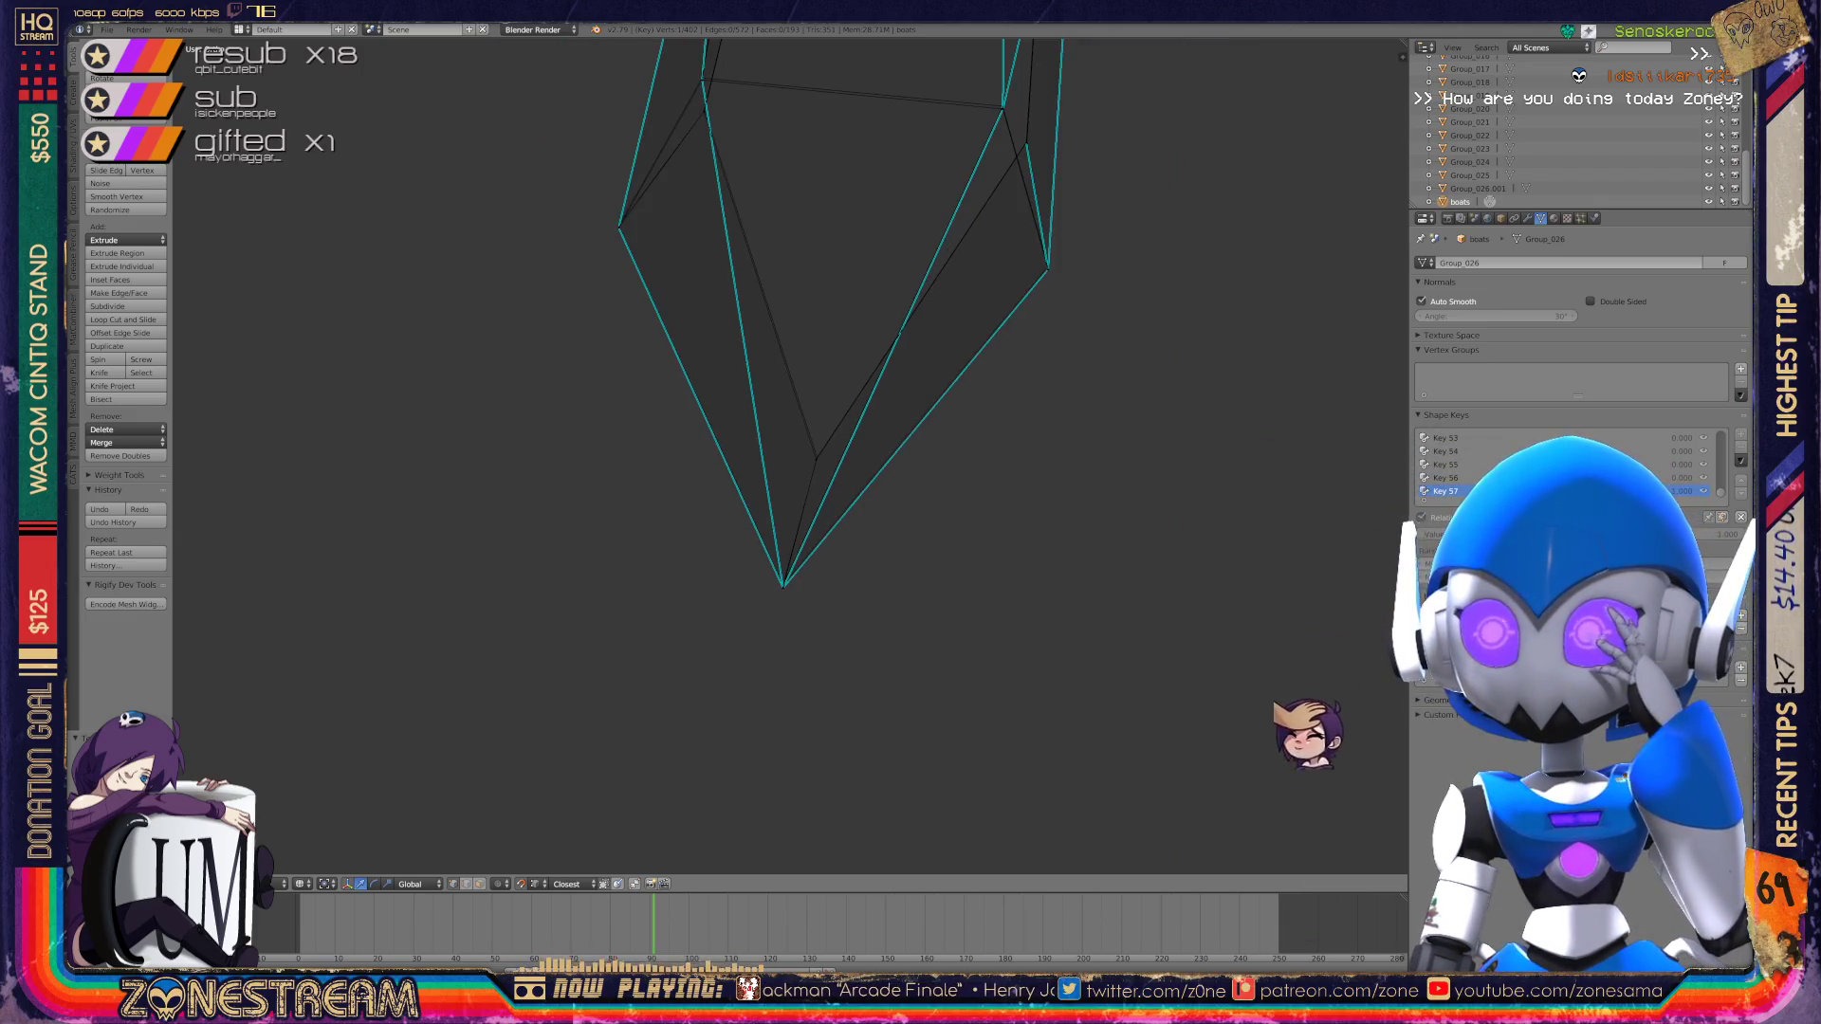
pyautogui.rightClick(783, 583)
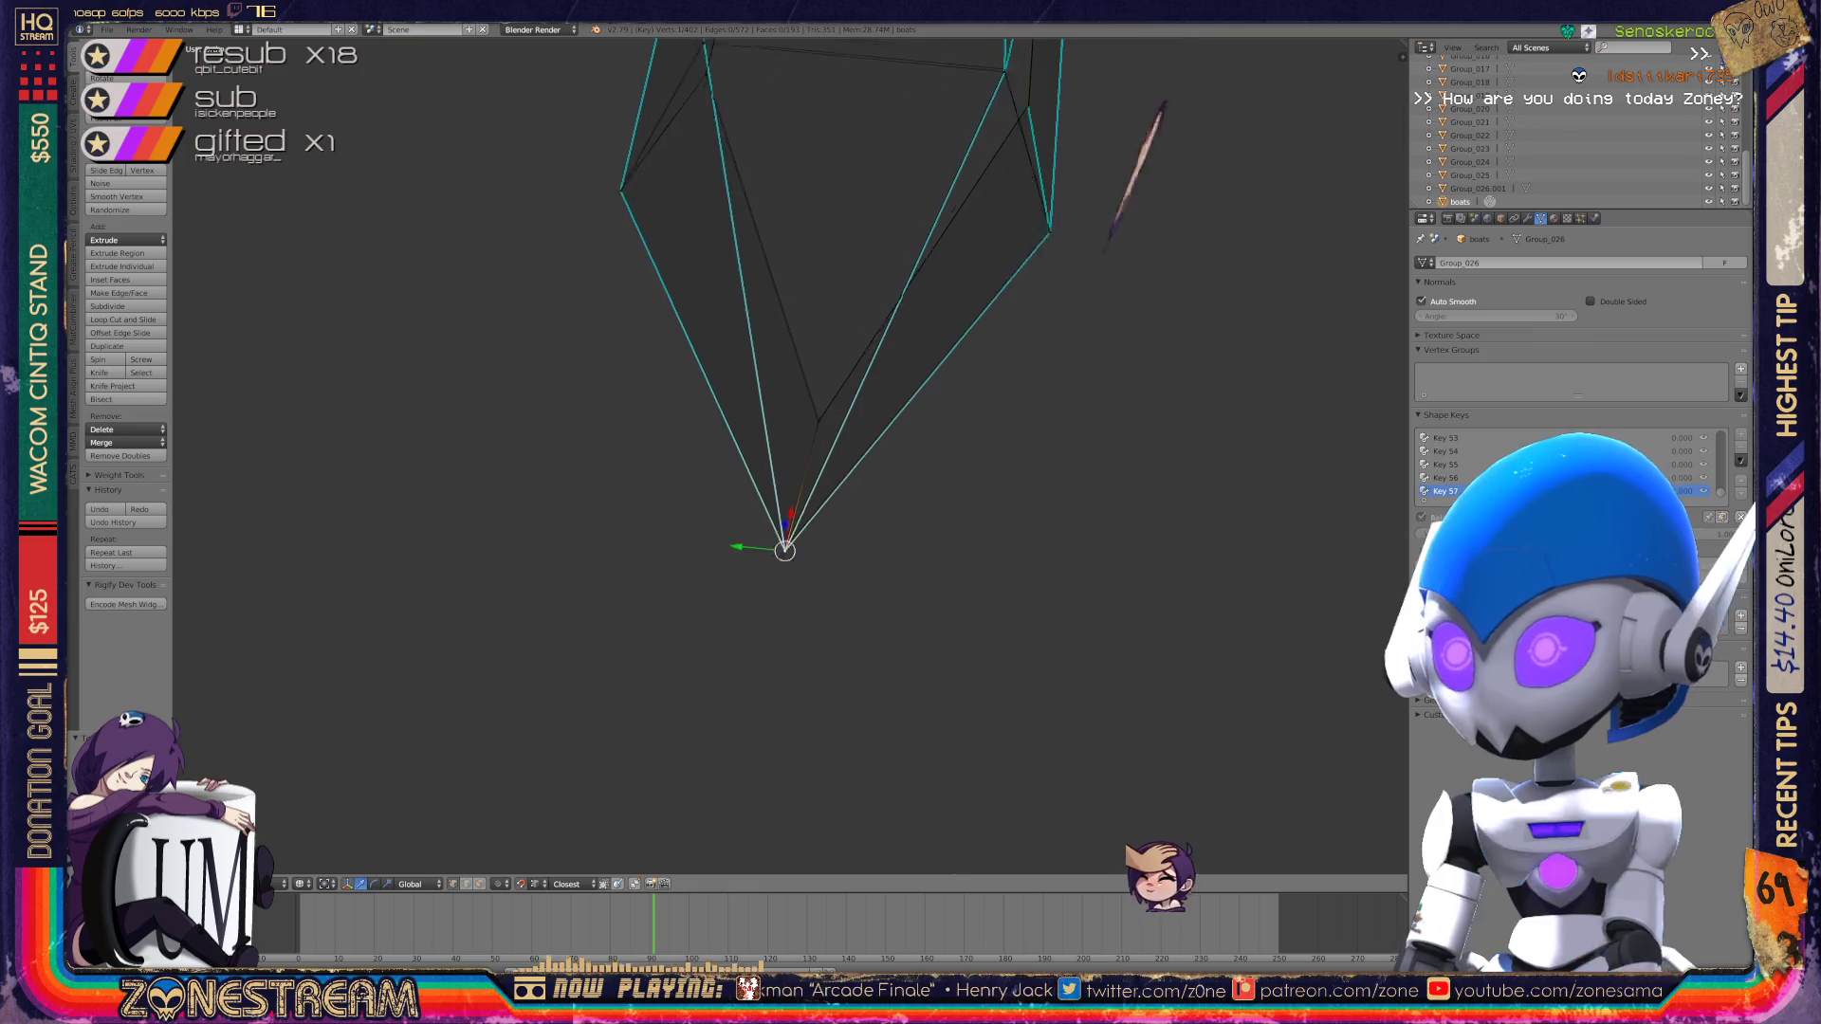
pyautogui.press('KP_Decimal')
pyautogui.moveTo(853, 569)
pyautogui.mouseDown(button='middle')
pyautogui.moveTo(1167, 560)
pyautogui.moveTo(1124, 560)
pyautogui.mouseUp(button='middle')
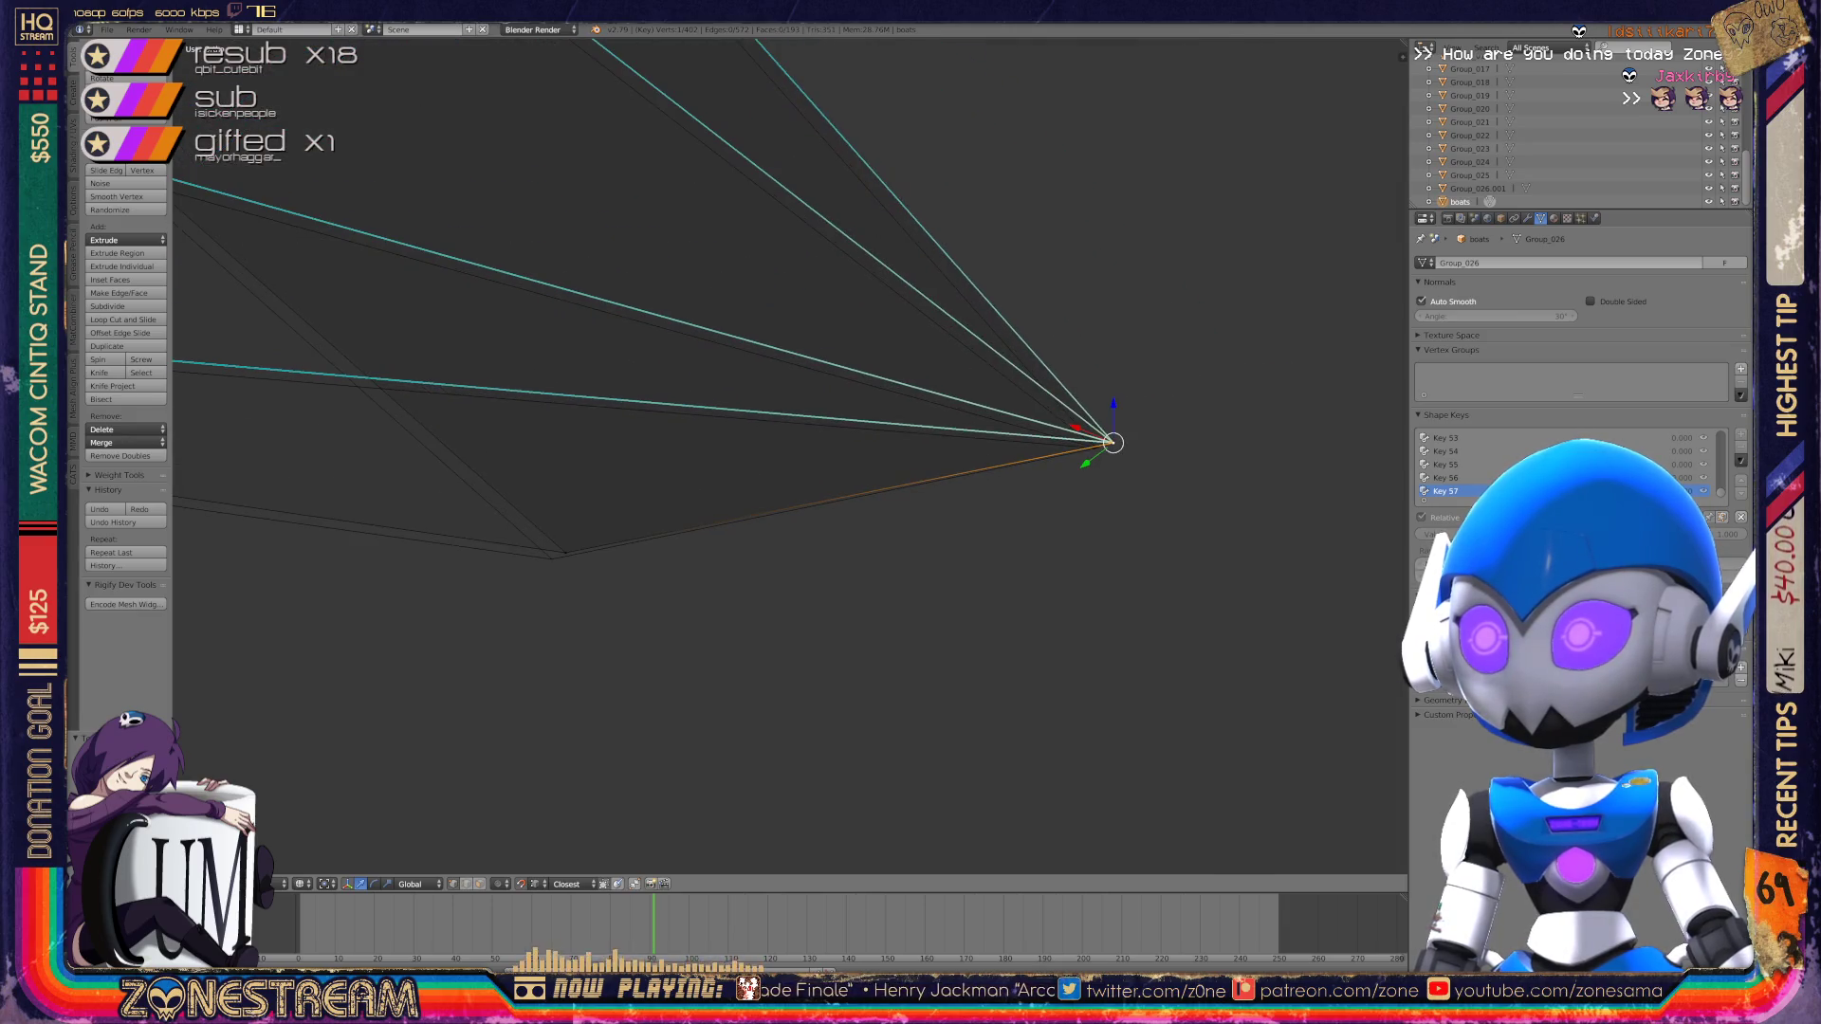
pyautogui.press('g')
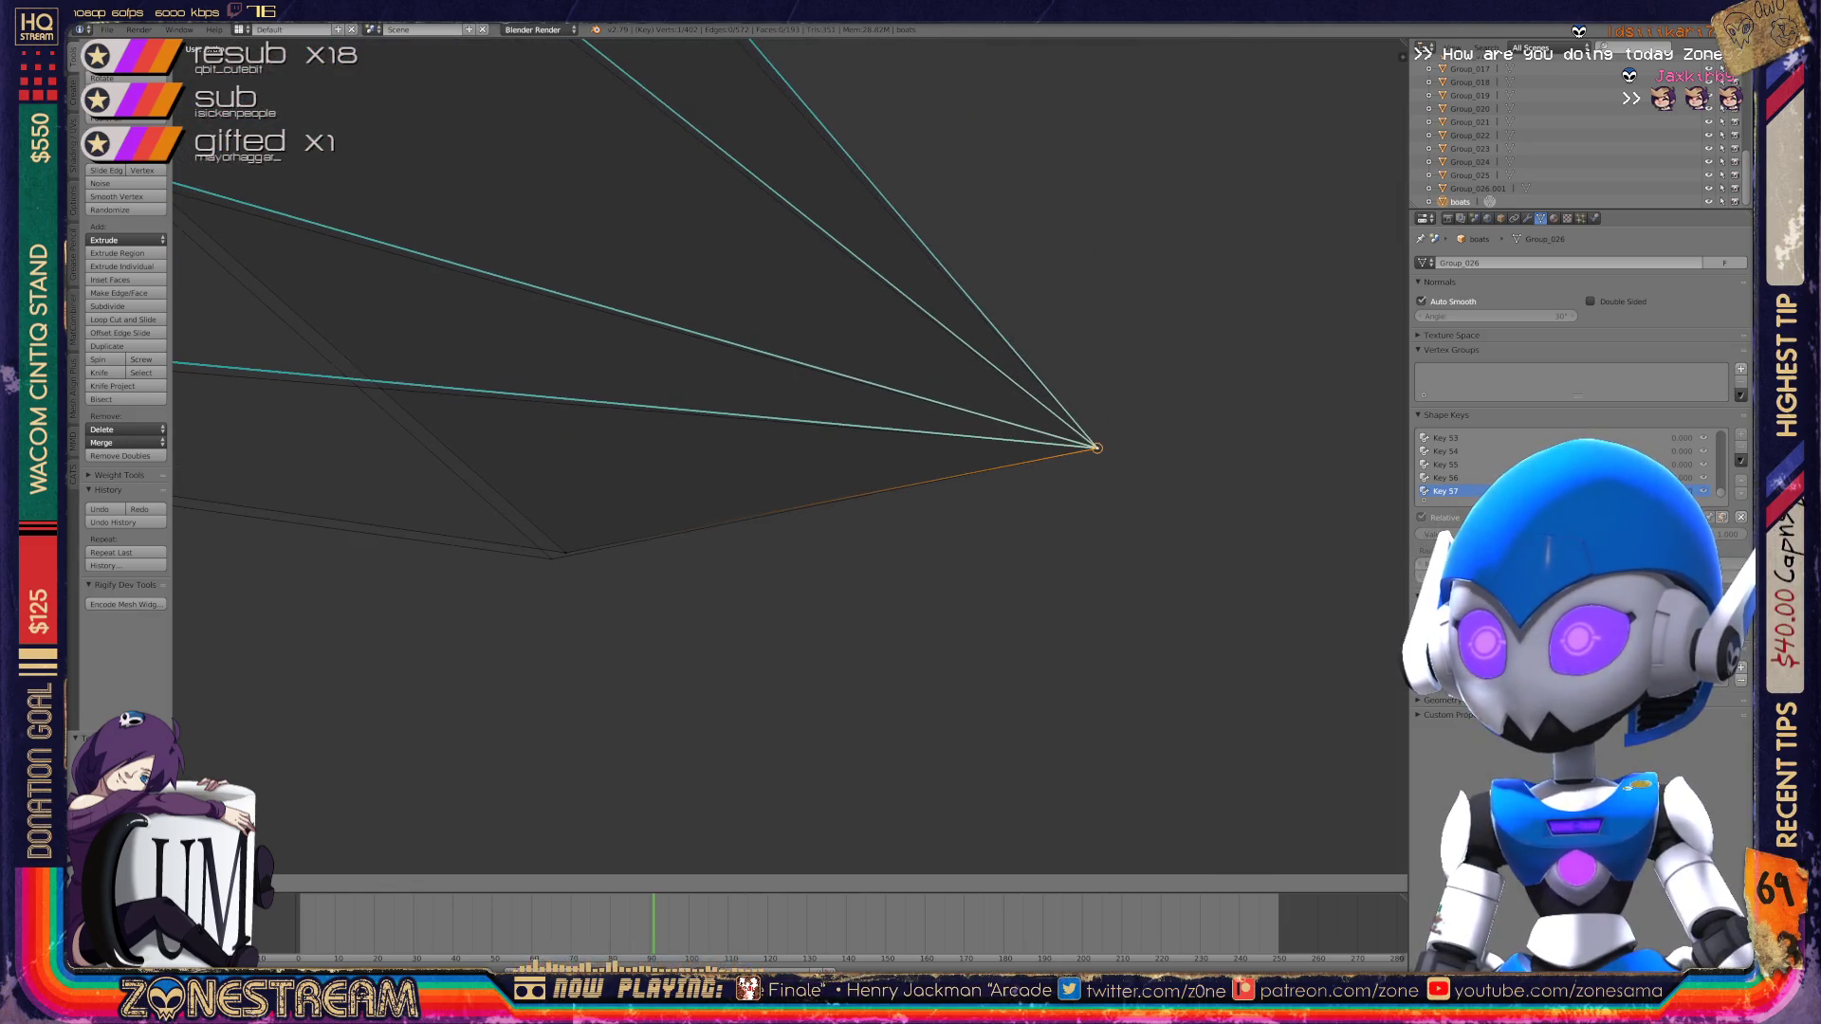
pyautogui.click(1098, 447)
# Step: Select several neighbouring toe vertices while orbiting and panning around the mesh
pyautogui.keyDown('shift'); pyautogui.rightClick(563, 558); pyautogui.keyUp('shift')
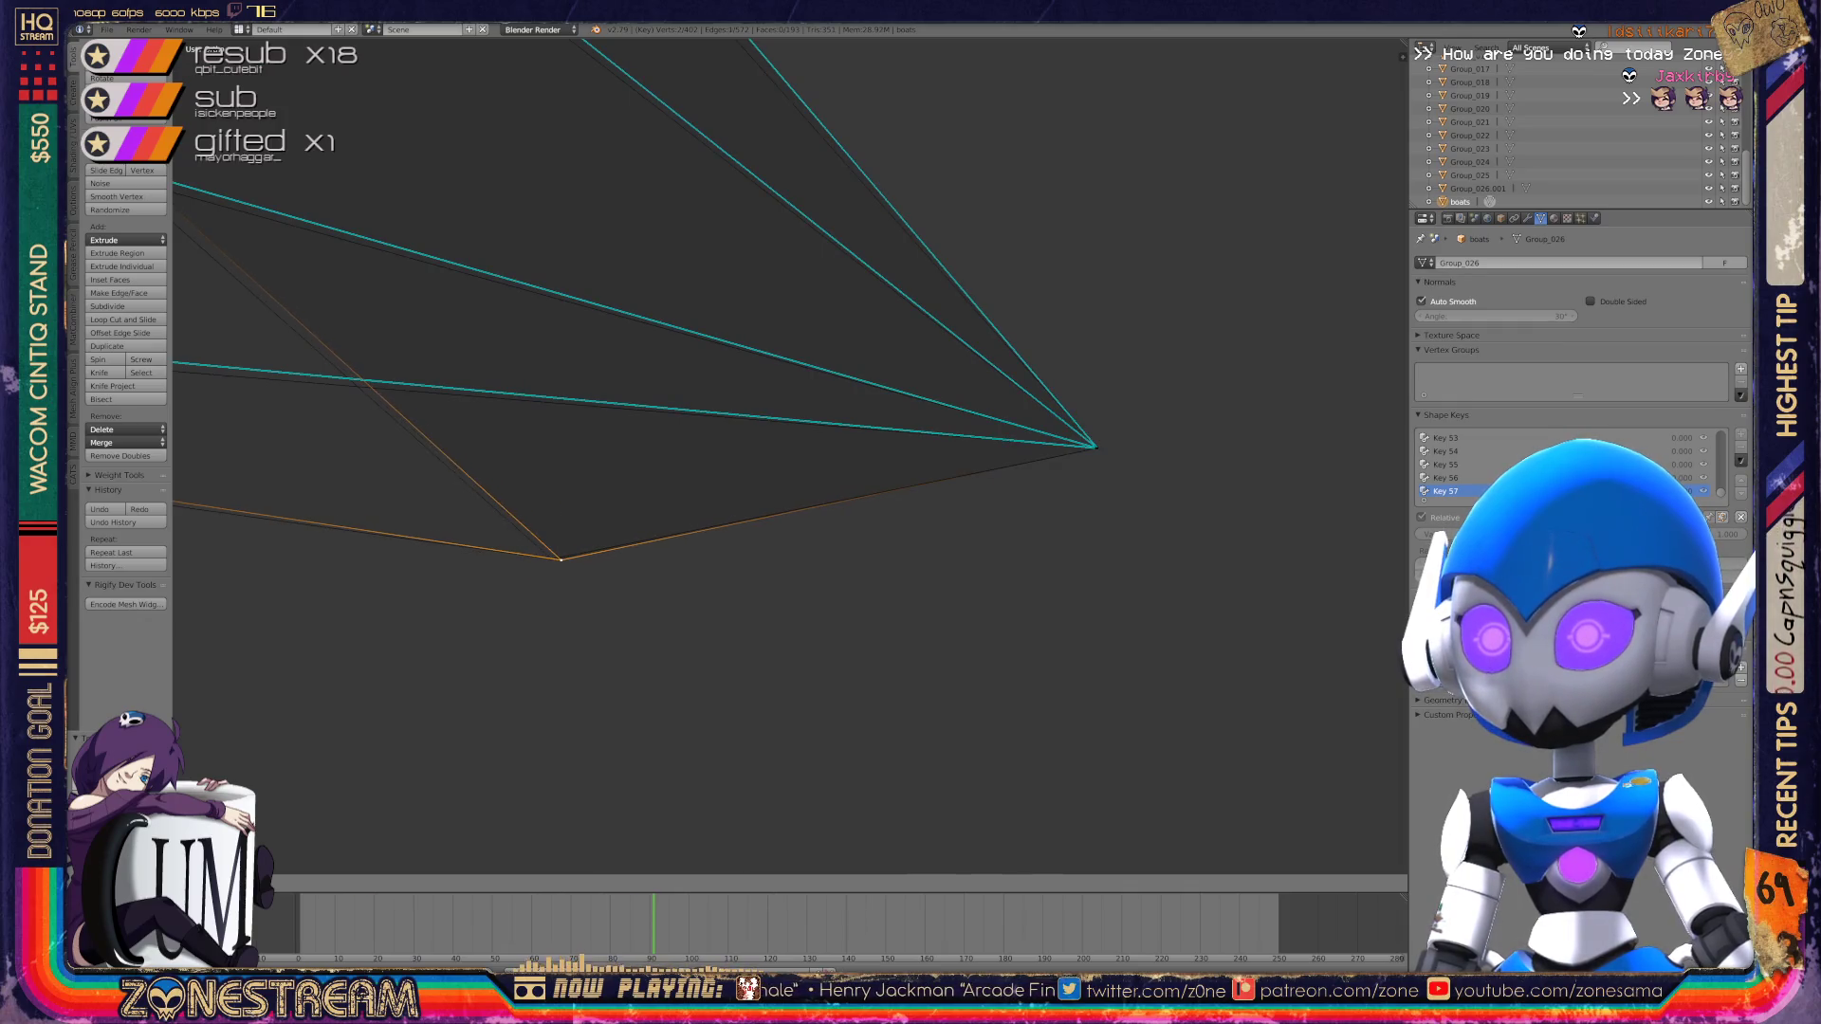
pyautogui.moveTo(1044, 617); pyautogui.dragTo(968, 598, button='middle')
pyautogui.keyDown('shift'); pyautogui.moveTo(679, 507); pyautogui.dragTo(956, 617, button='middle'); pyautogui.keyUp('shift')
pyautogui.rightClick(667, 512)
pyautogui.keyDown('shift'); pyautogui.rightClick(652, 521); pyautogui.keyUp('shift')
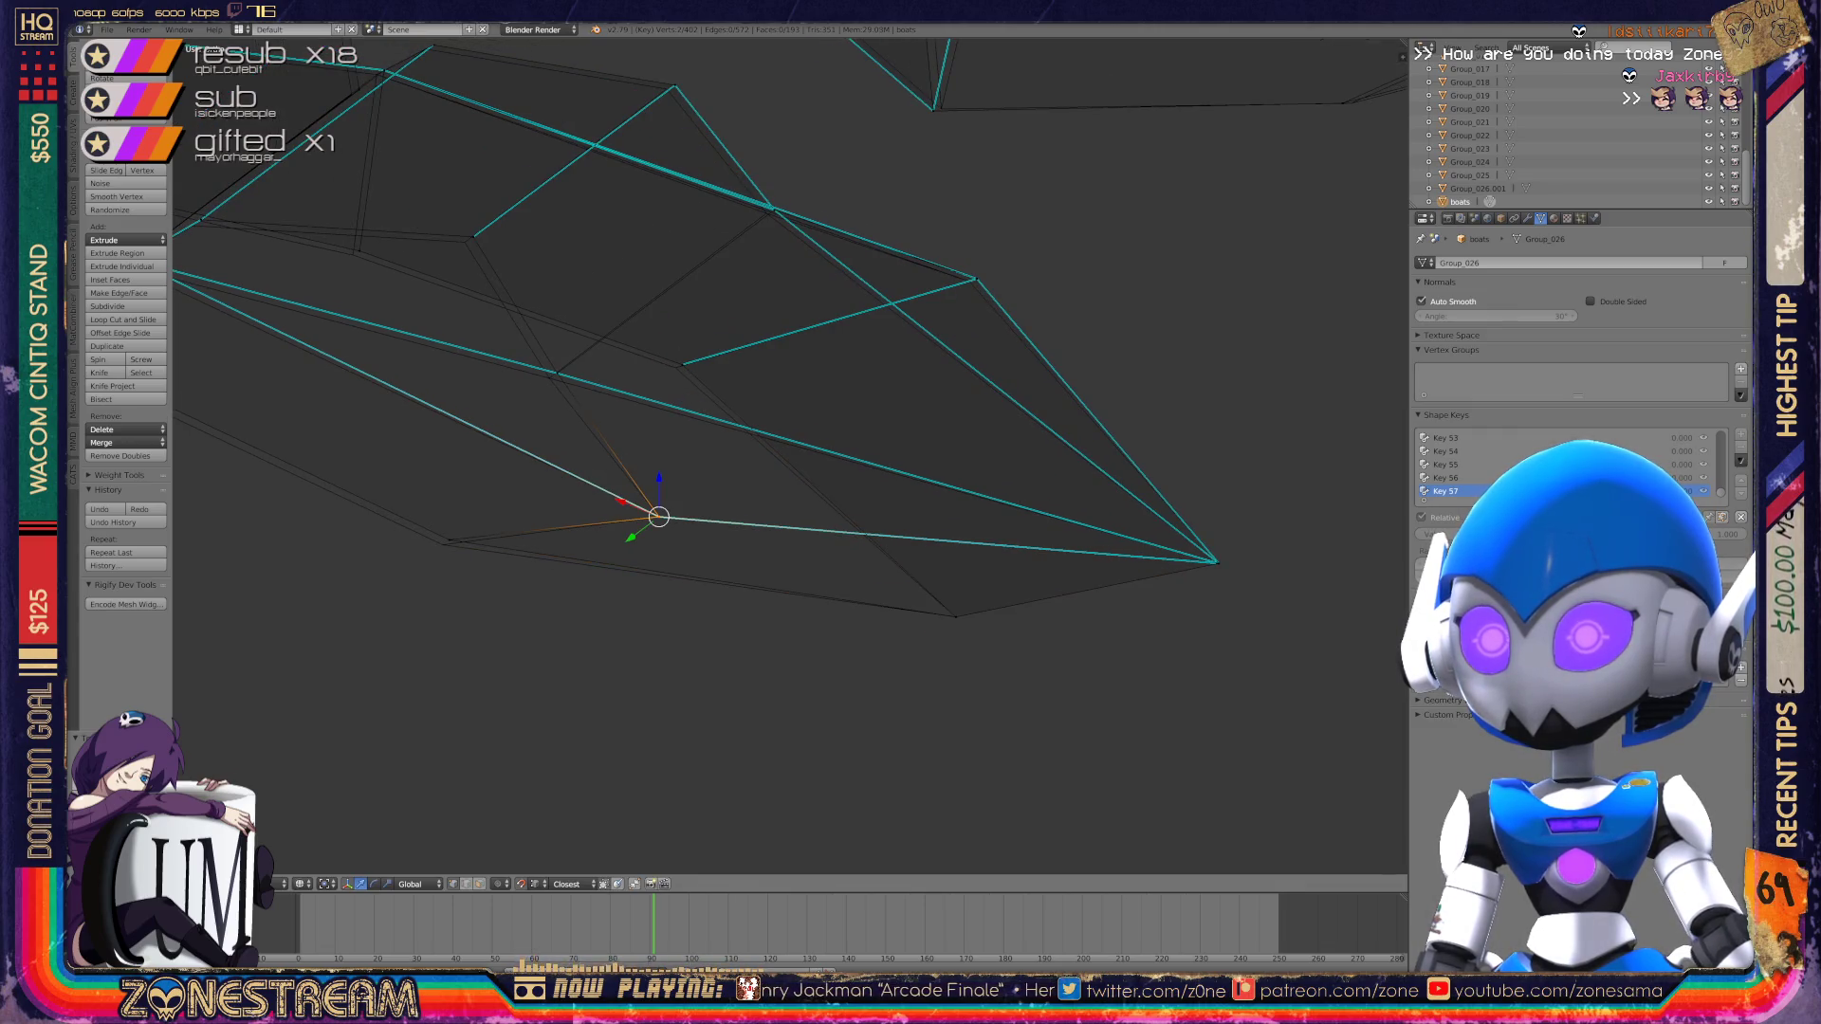
pyautogui.rightClick(450, 542)
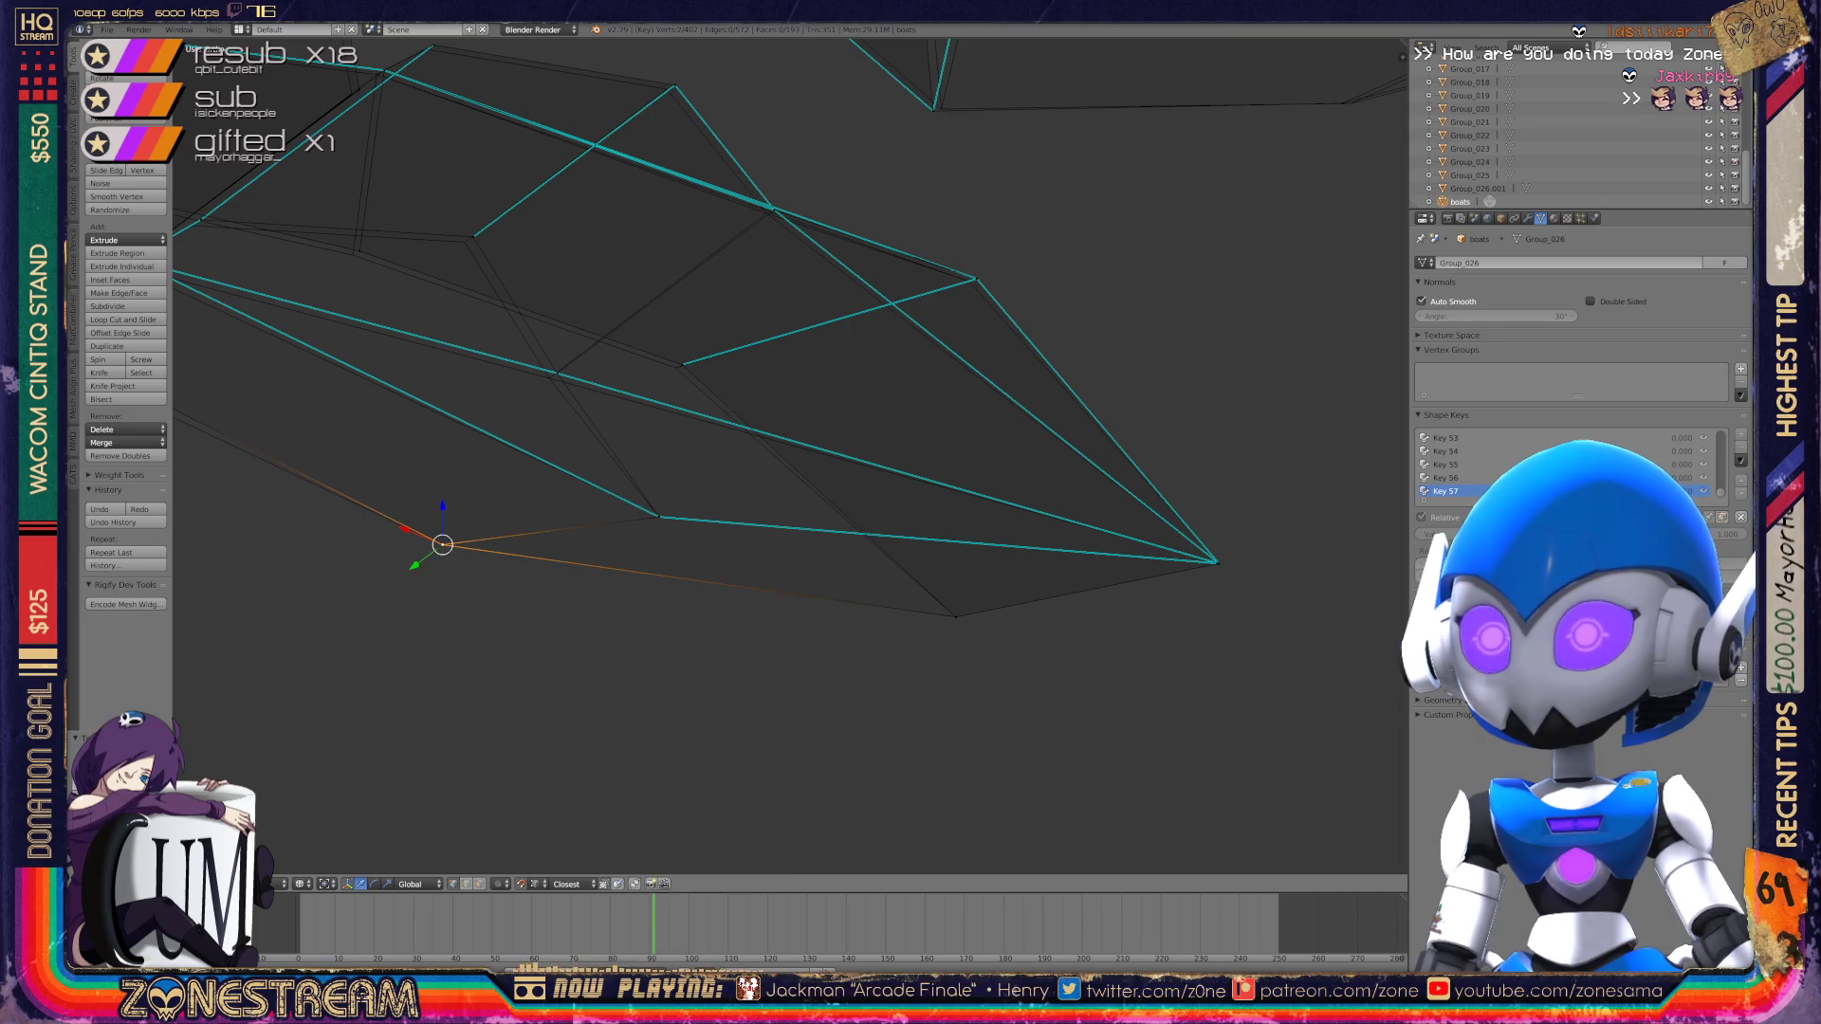
pyautogui.keyDown('shift'); pyautogui.moveTo(450, 542); pyautogui.dragTo(416, 614, button='middle'); pyautogui.keyUp('shift')
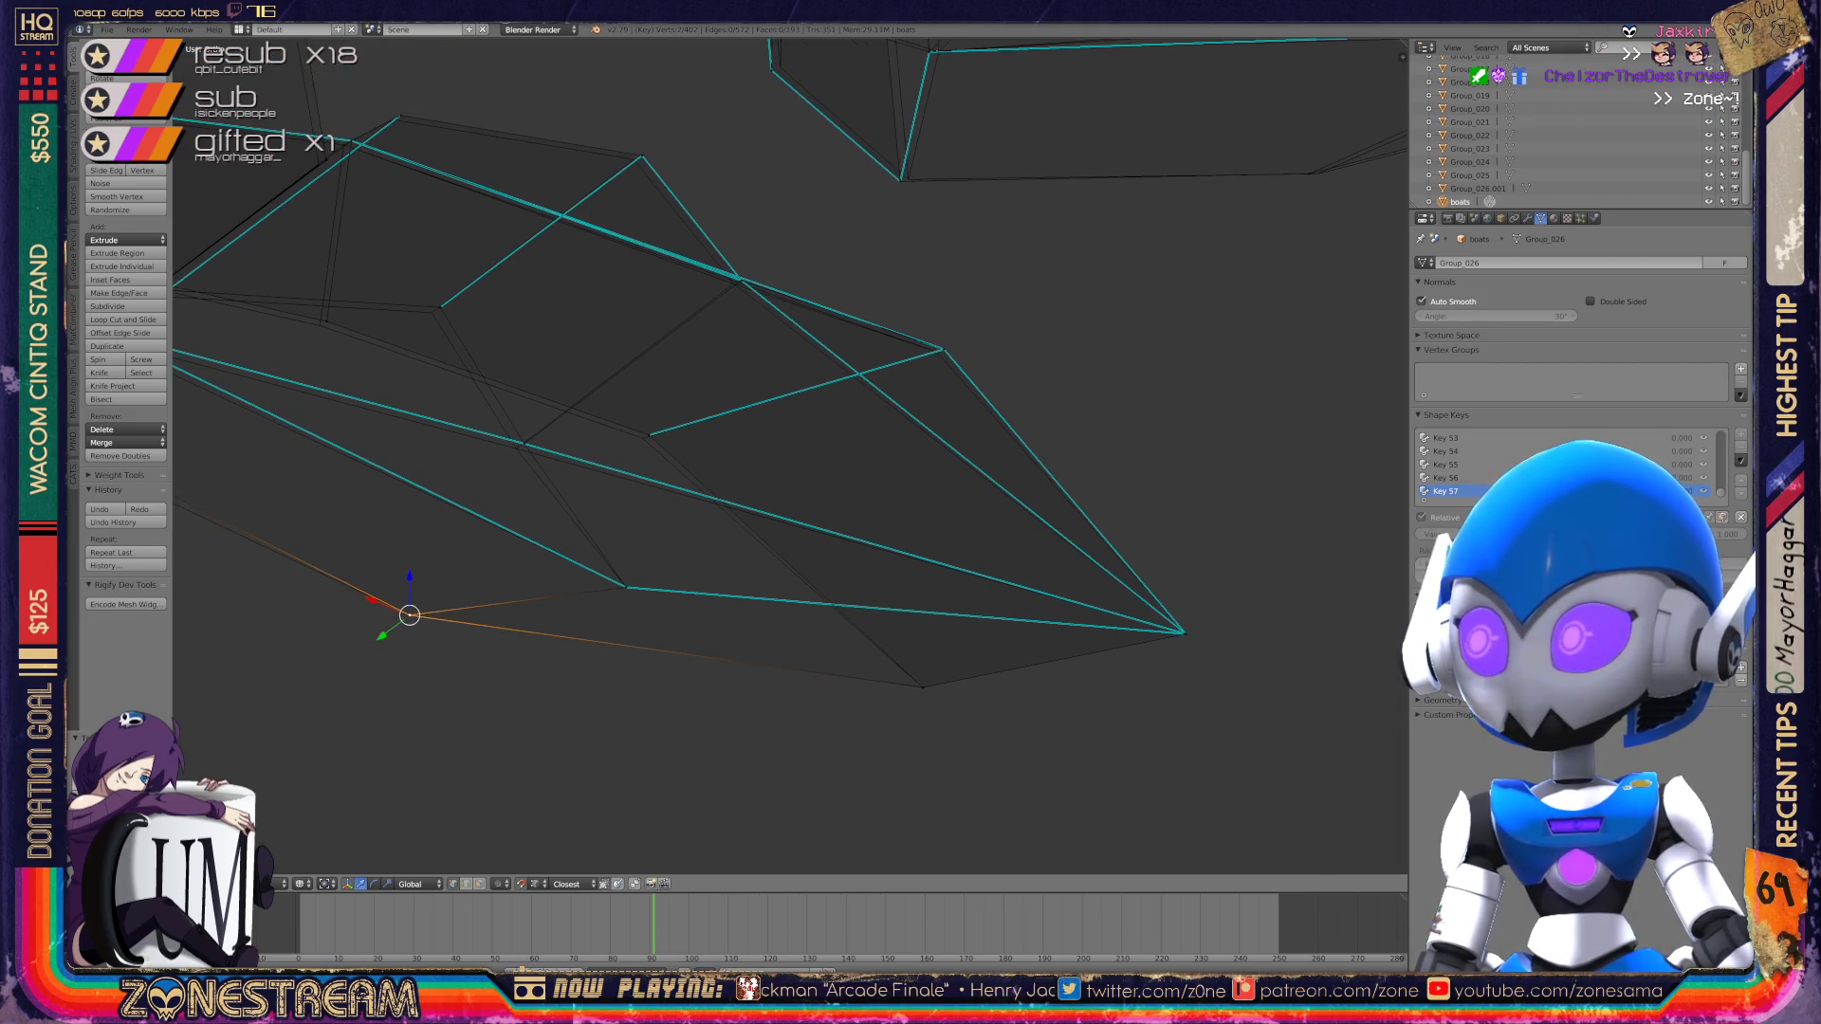
pyautogui.scroll(3, 789, 456)
pyautogui.keyDown('shift'); pyautogui.moveTo(1053, 272); pyautogui.dragTo(915, 395, button='middle'); pyautogui.keyUp('shift')
# Step: Nudge a series of vertices along the edge slightly down-left, including the upper vertex
pyautogui.rightClick(915, 394)
pyautogui.press('a')
pyautogui.rightClick(915, 395)
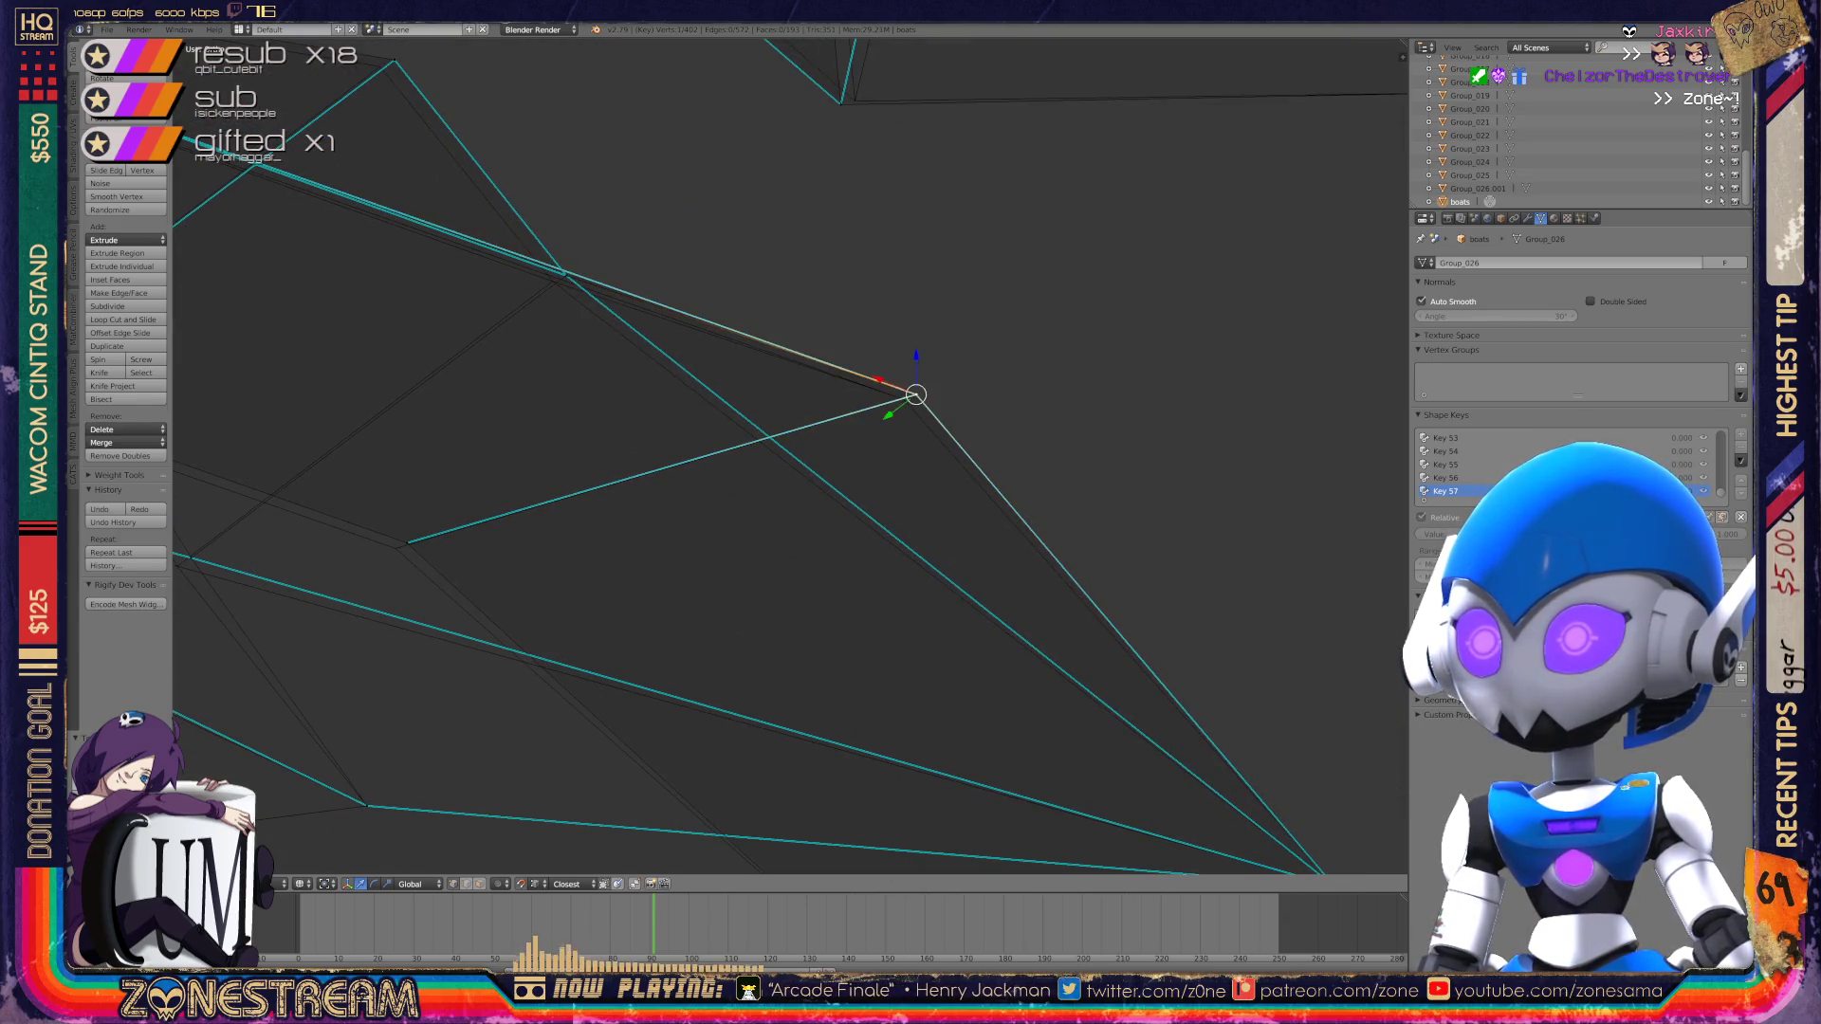
pyautogui.moveTo(915, 395); pyautogui.dragTo(902, 399, button='right')
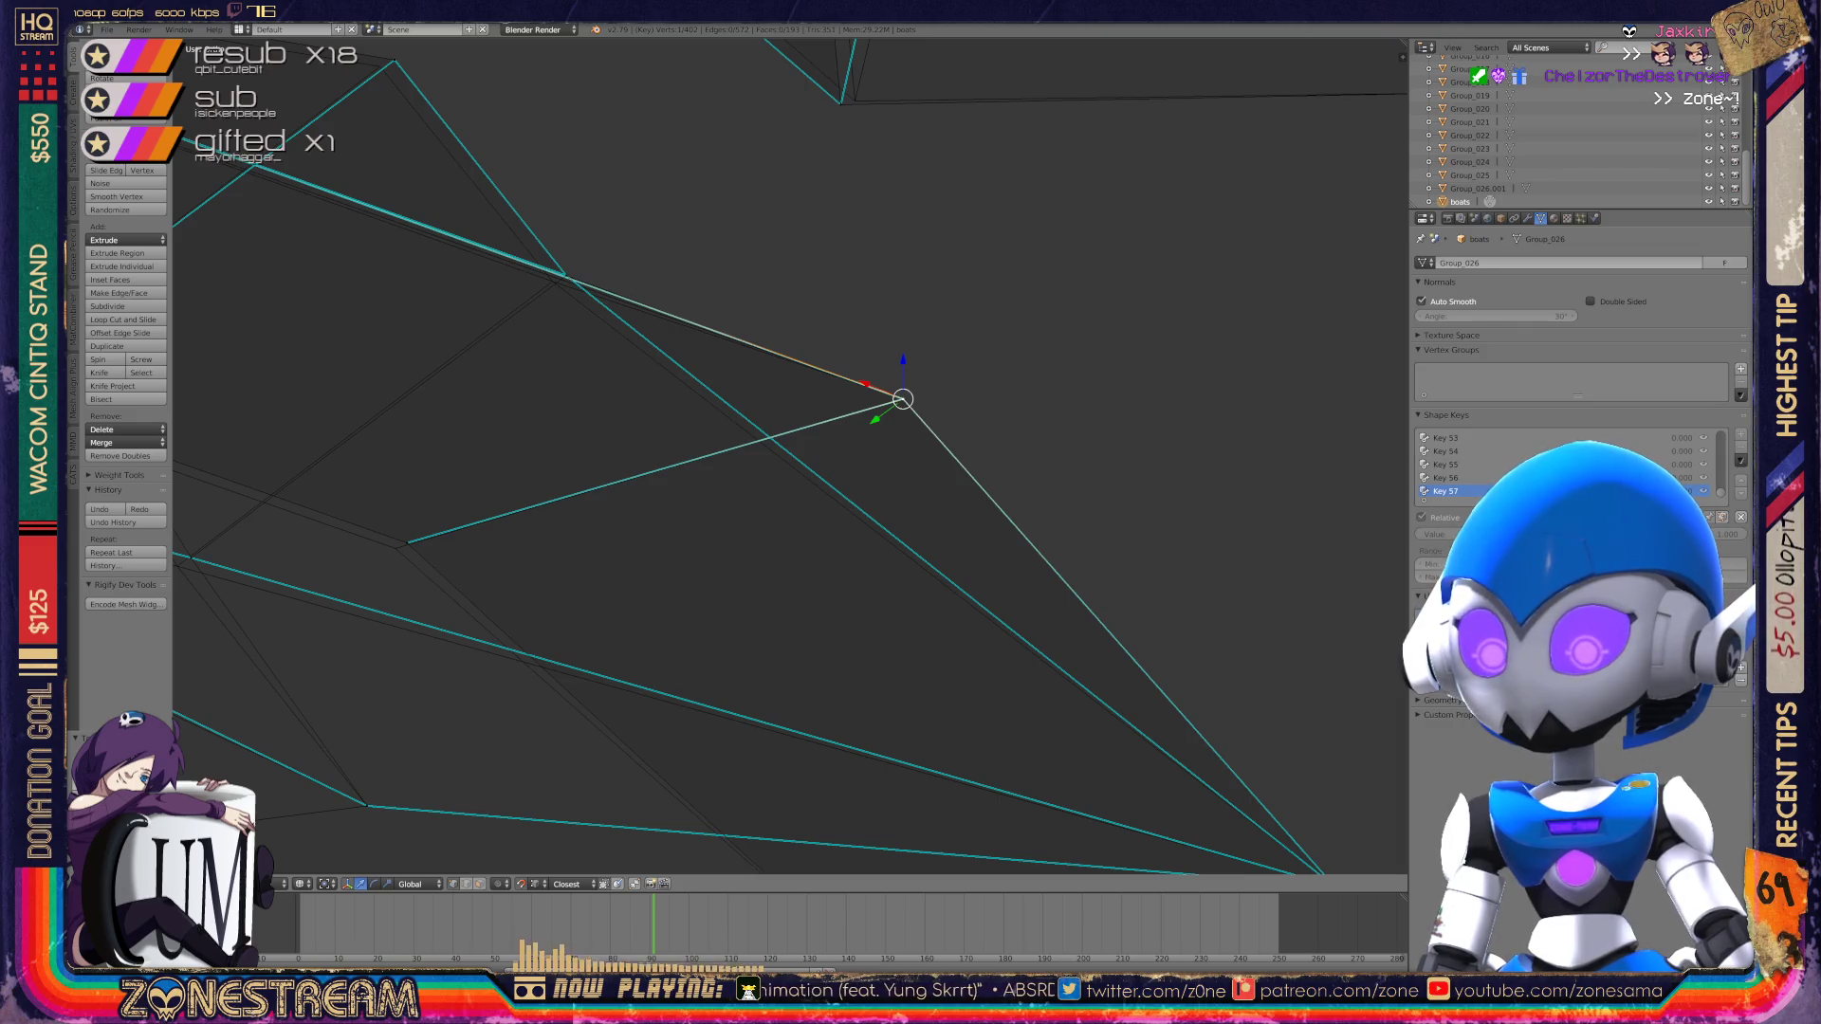
pyautogui.keyDown('shift'); pyautogui.moveTo(902, 399); pyautogui.dragTo(1222, 330, button='middle'); pyautogui.keyUp('shift')
pyautogui.rightClick(727, 472)
pyautogui.moveTo(724, 475); pyautogui.dragTo(715, 479, button='right')
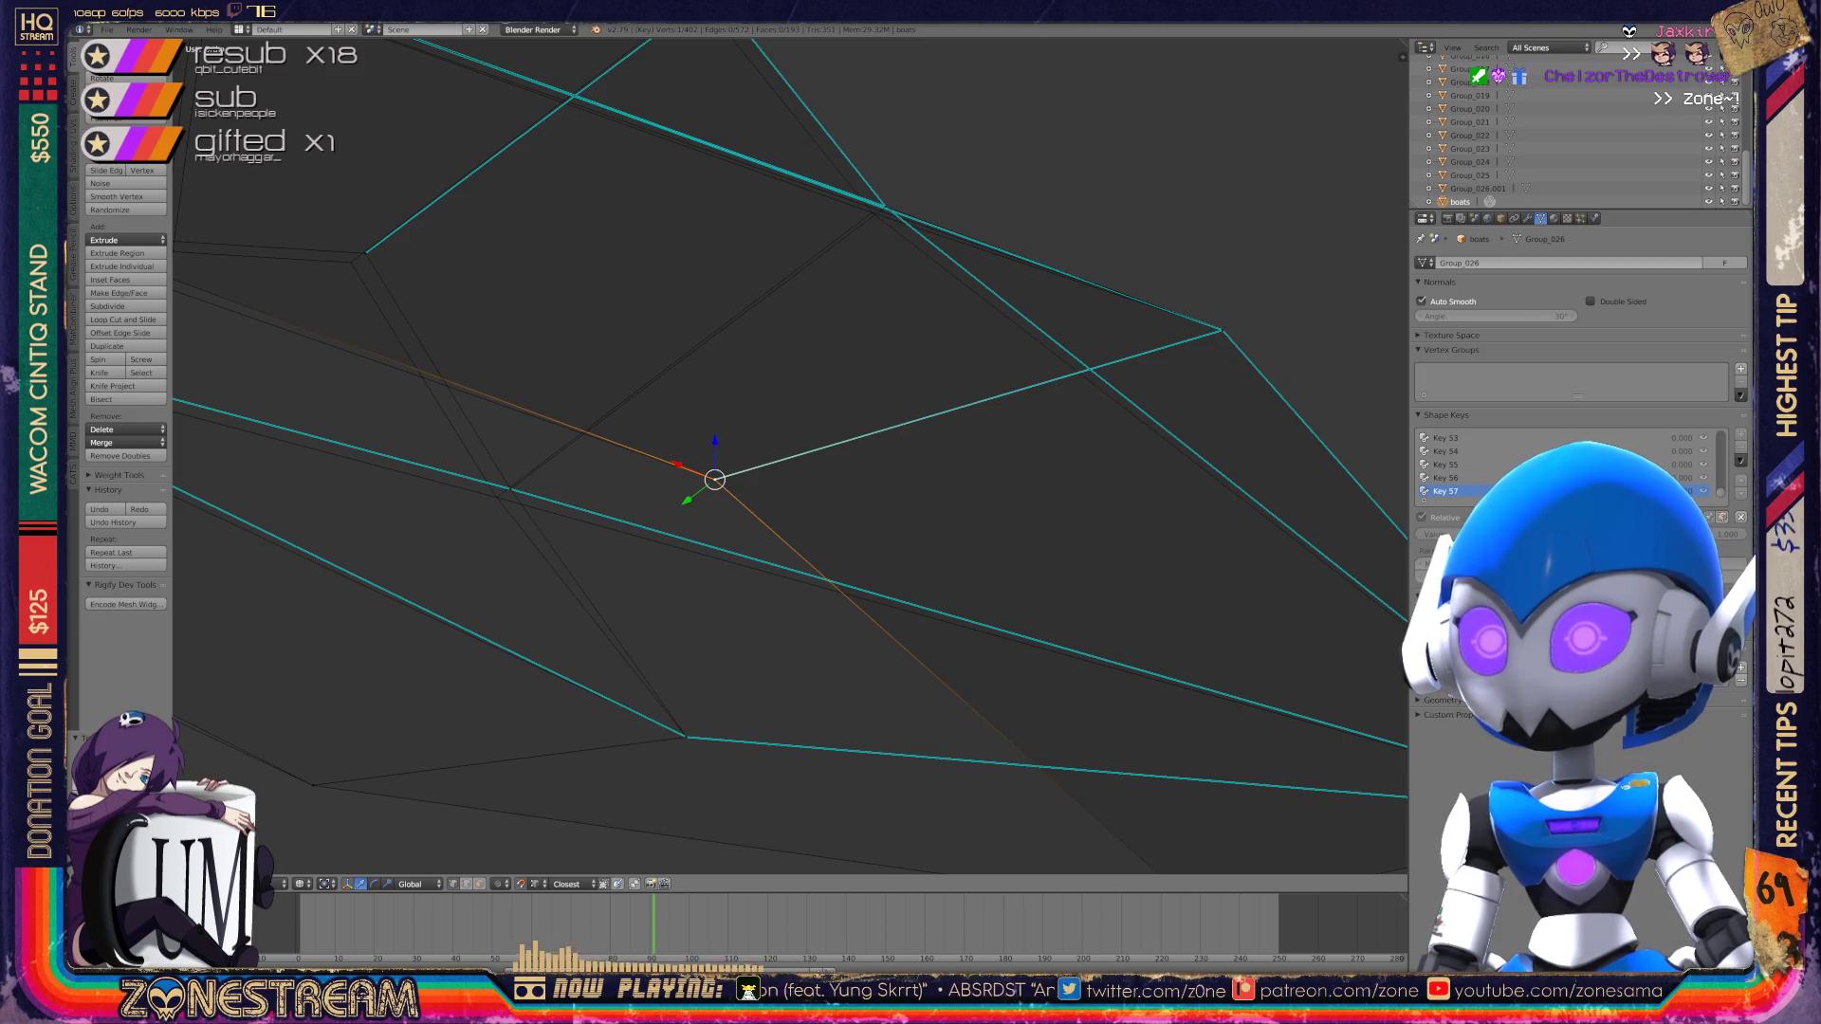
pyautogui.rightClick(511, 489)
pyautogui.moveTo(511, 488); pyautogui.dragTo(496, 497, button='right')
pyautogui.rightClick(885, 205)
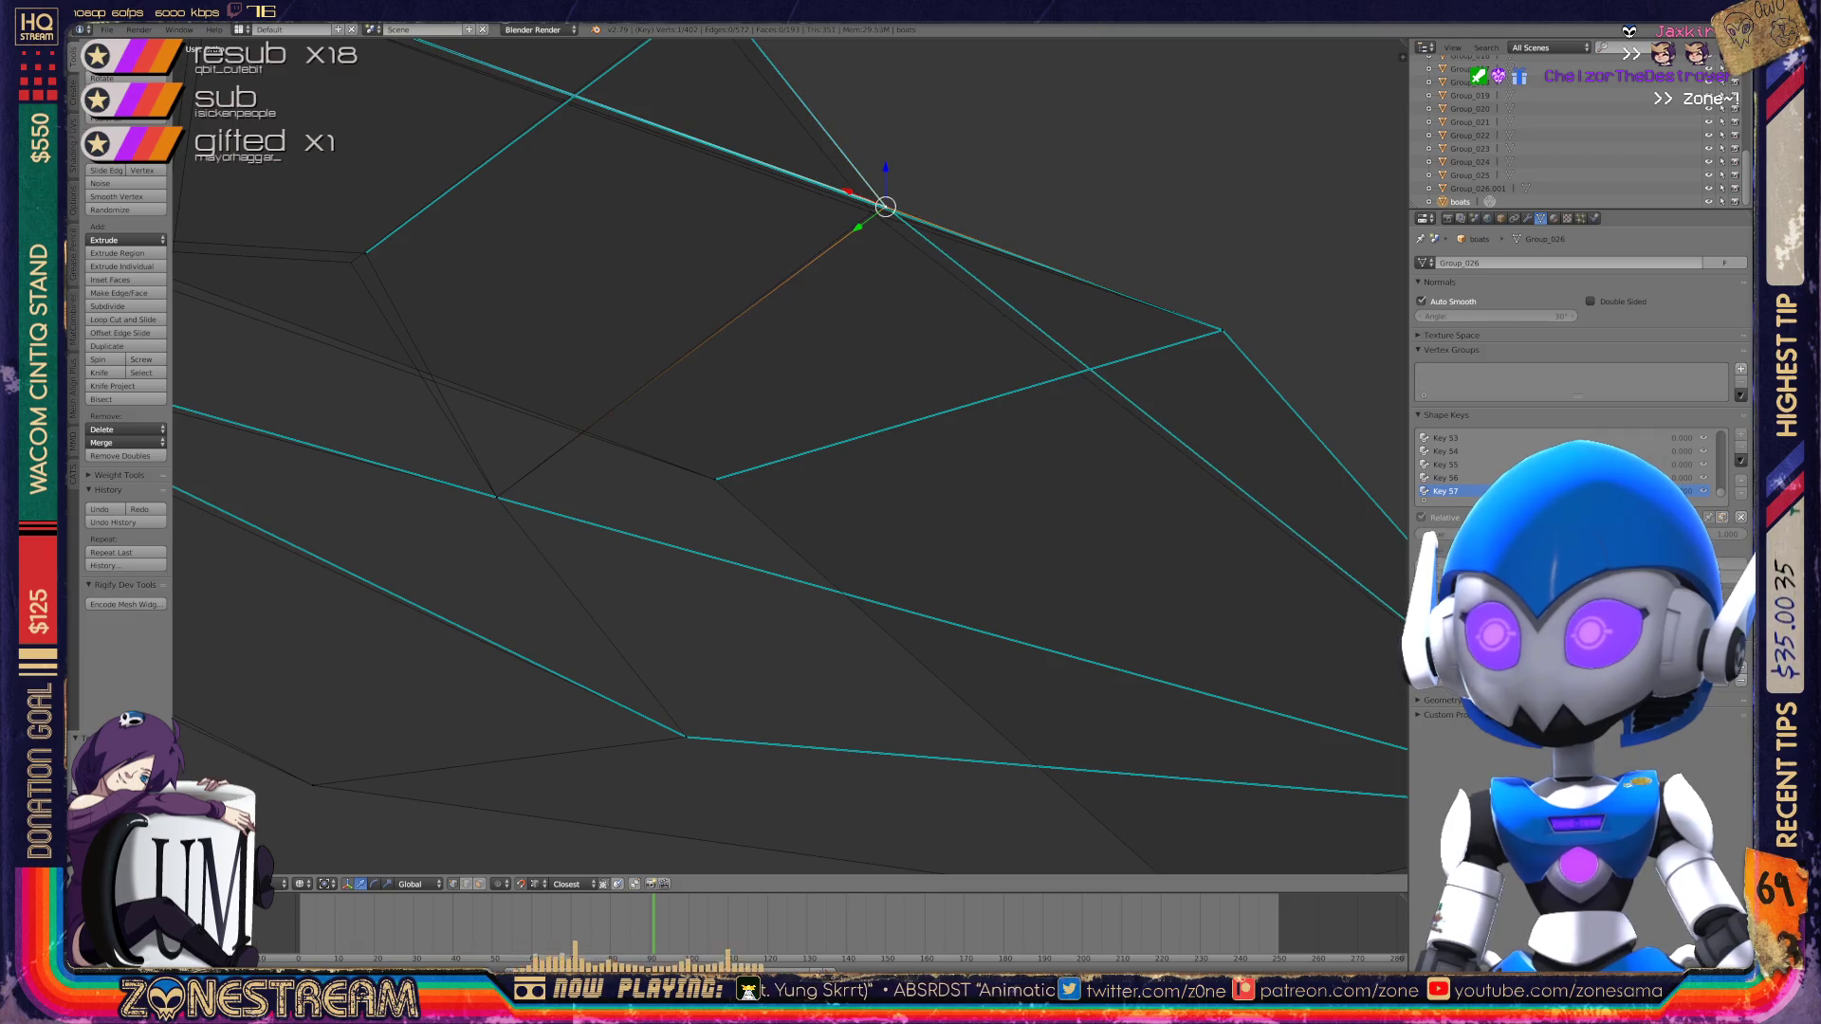
pyautogui.moveTo(885, 206); pyautogui.dragTo(872, 212, button='right')
# Step: Nudge the top-right, middle and lower-left vertices into place from new view angles
pyautogui.moveTo(787, 455)
pyautogui.mouseDown(button='middle')
pyautogui.moveTo(854, 418)
pyautogui.moveTo(892, 446)
pyautogui.moveTo(882, 484)
pyautogui.moveTo(835, 436)
pyautogui.mouseUp(button='middle')
pyautogui.moveTo(817, 378); pyautogui.dragTo(801, 386, button='right')
pyautogui.moveTo(835, 436); pyautogui.dragTo(770, 500, button='middle')
pyautogui.rightClick(1077, 203)
pyautogui.moveTo(1077, 203); pyautogui.dragTo(1061, 216, button='right')
pyautogui.moveTo(770, 500); pyautogui.dragTo(683, 455, button='middle')
pyautogui.rightClick(899, 415)
pyautogui.moveTo(900, 416); pyautogui.dragTo(892, 422, button='right')
pyautogui.rightClick(555, 676)
pyautogui.moveTo(555, 675); pyautogui.dragTo(544, 685, button='right')
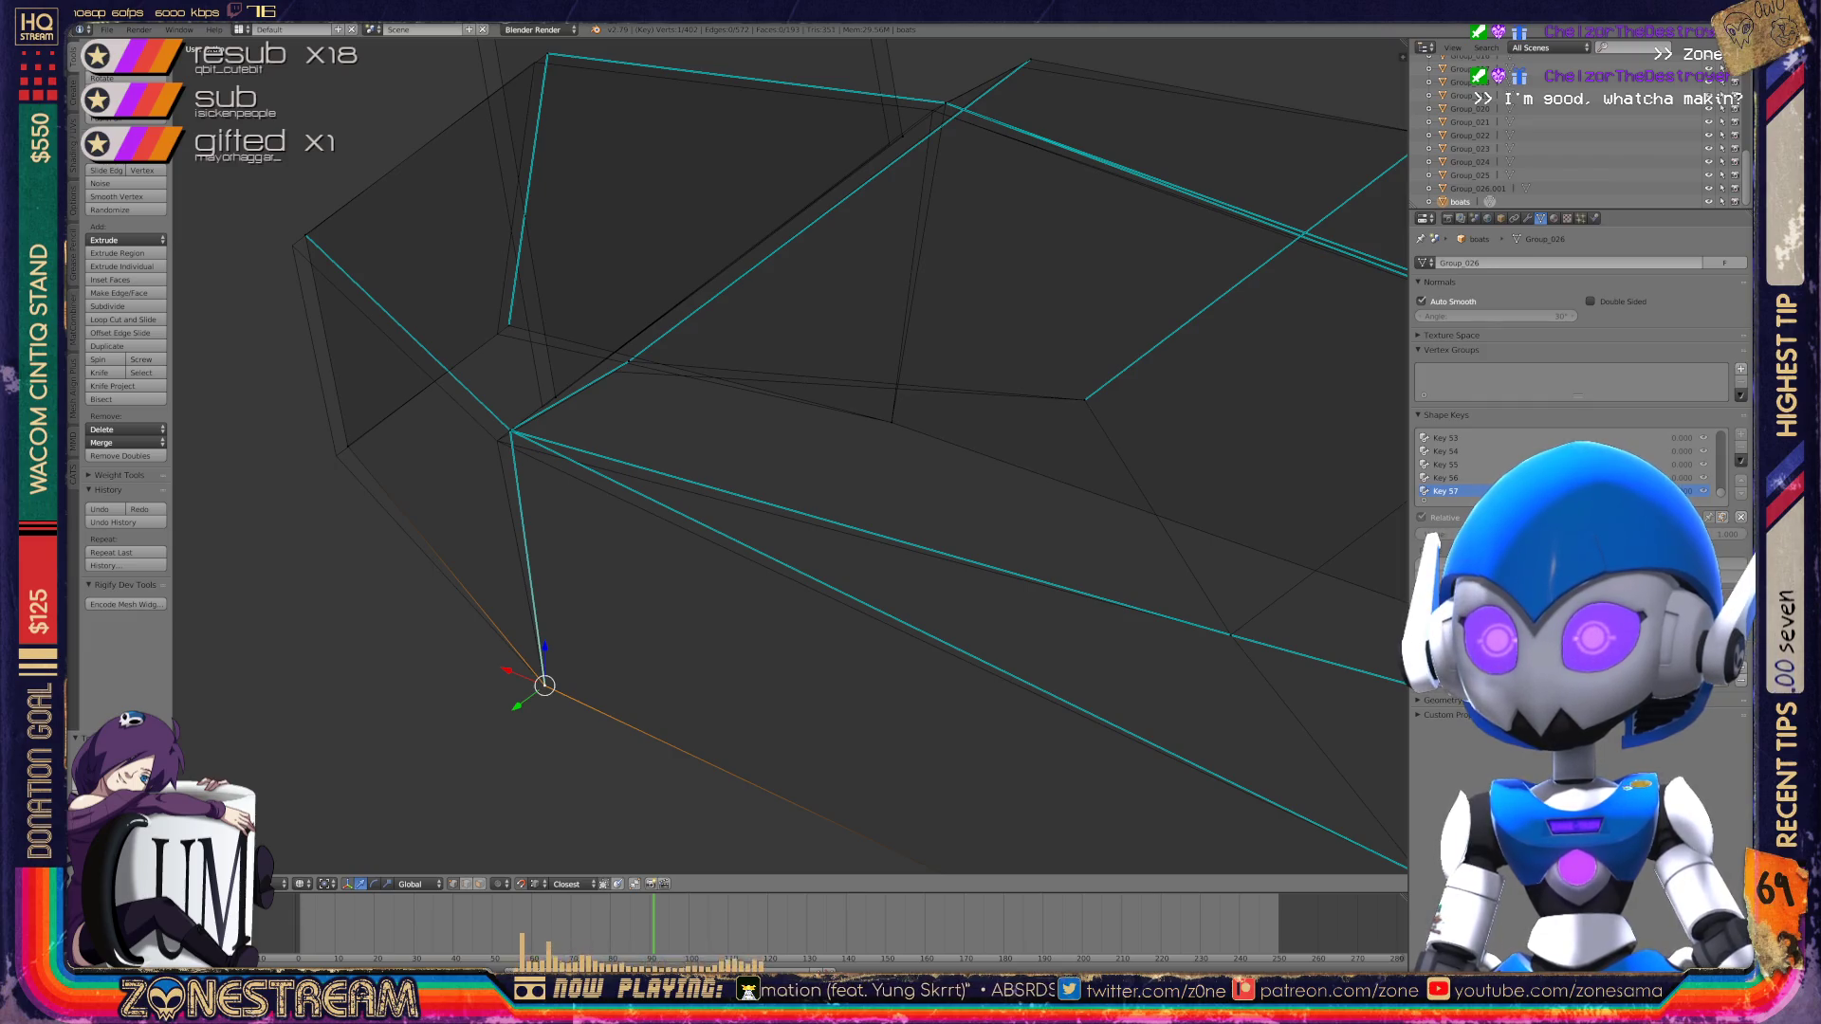
# Step: Nudge the vertex where the teal edges meet and move the upper-left corner vertex
pyautogui.rightClick(510, 431)
pyautogui.moveTo(510, 431); pyautogui.dragTo(497, 441, button='right')
pyautogui.keyDown('shift'); pyautogui.moveTo(497, 441); pyautogui.dragTo(695, 471, button='middle'); pyautogui.keyUp('shift')
pyautogui.rightClick(545, 476)
pyautogui.keyDown('shift'); pyautogui.moveTo(545, 477); pyautogui.dragTo(604, 565, button='middle'); pyautogui.keyUp('shift')
pyautogui.rightClick(562, 360)
pyautogui.press('g')
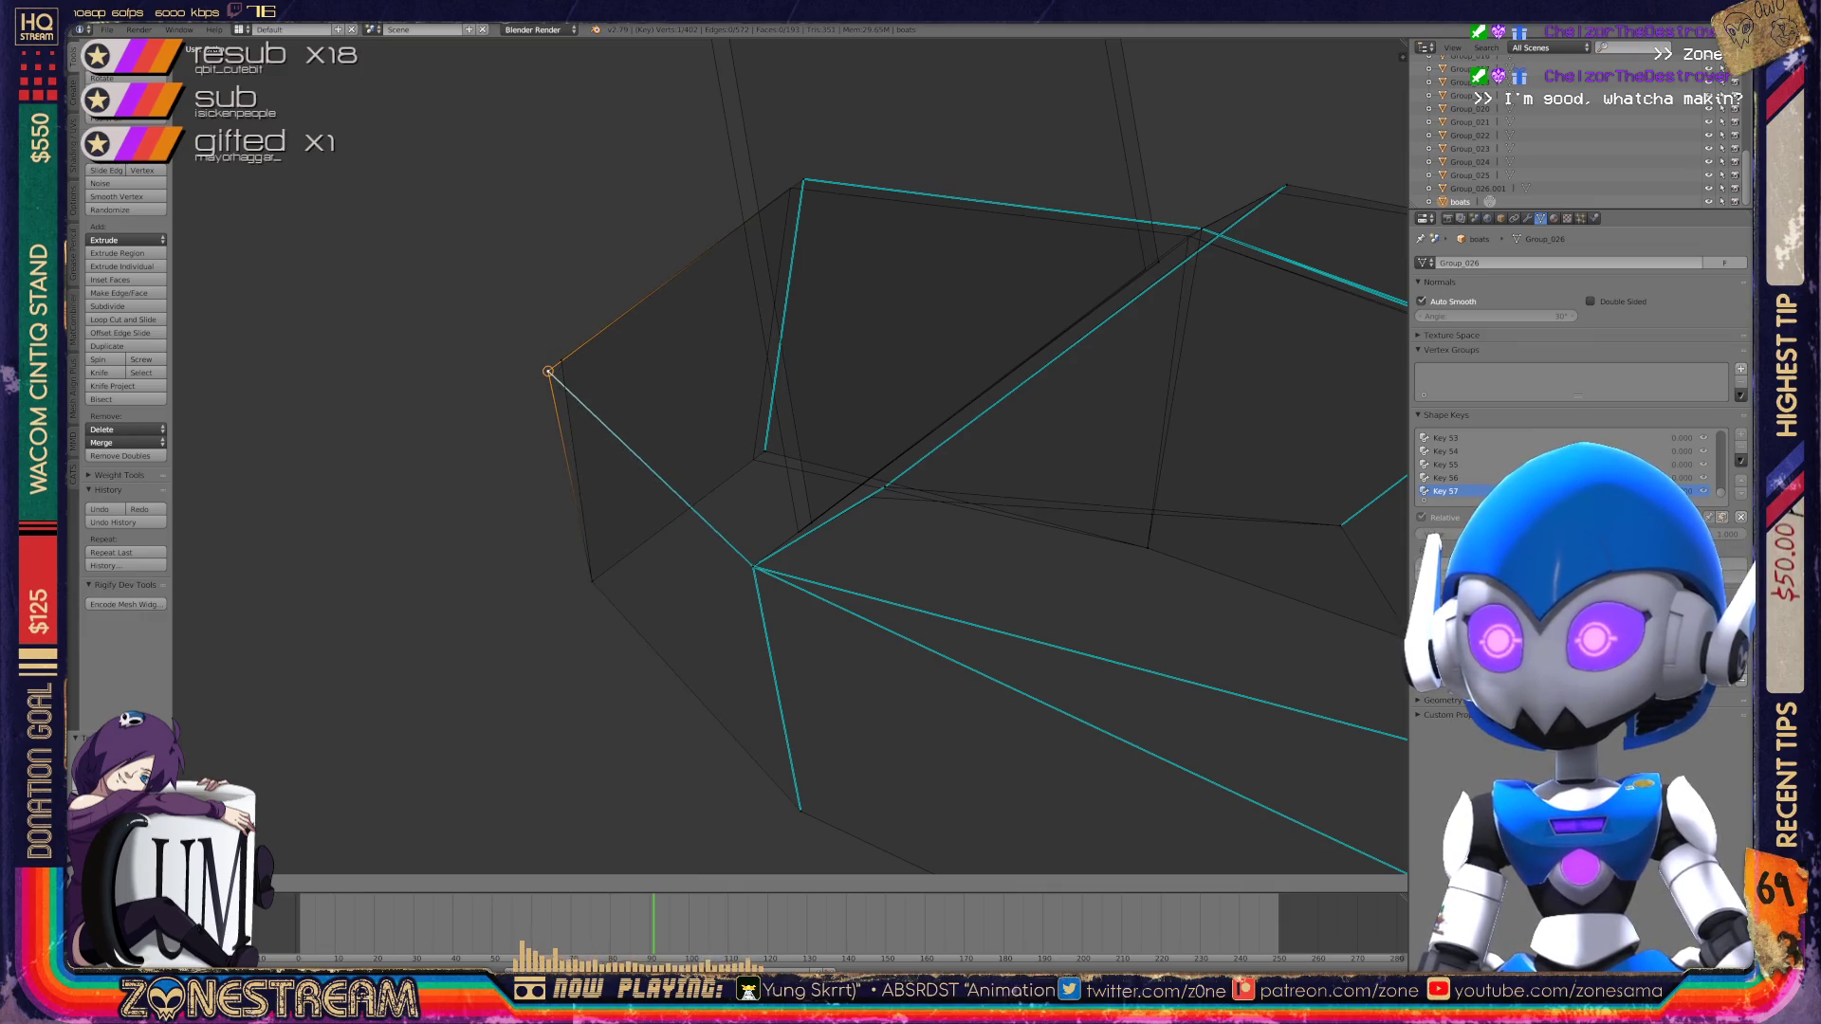
pyautogui.click(548, 372)
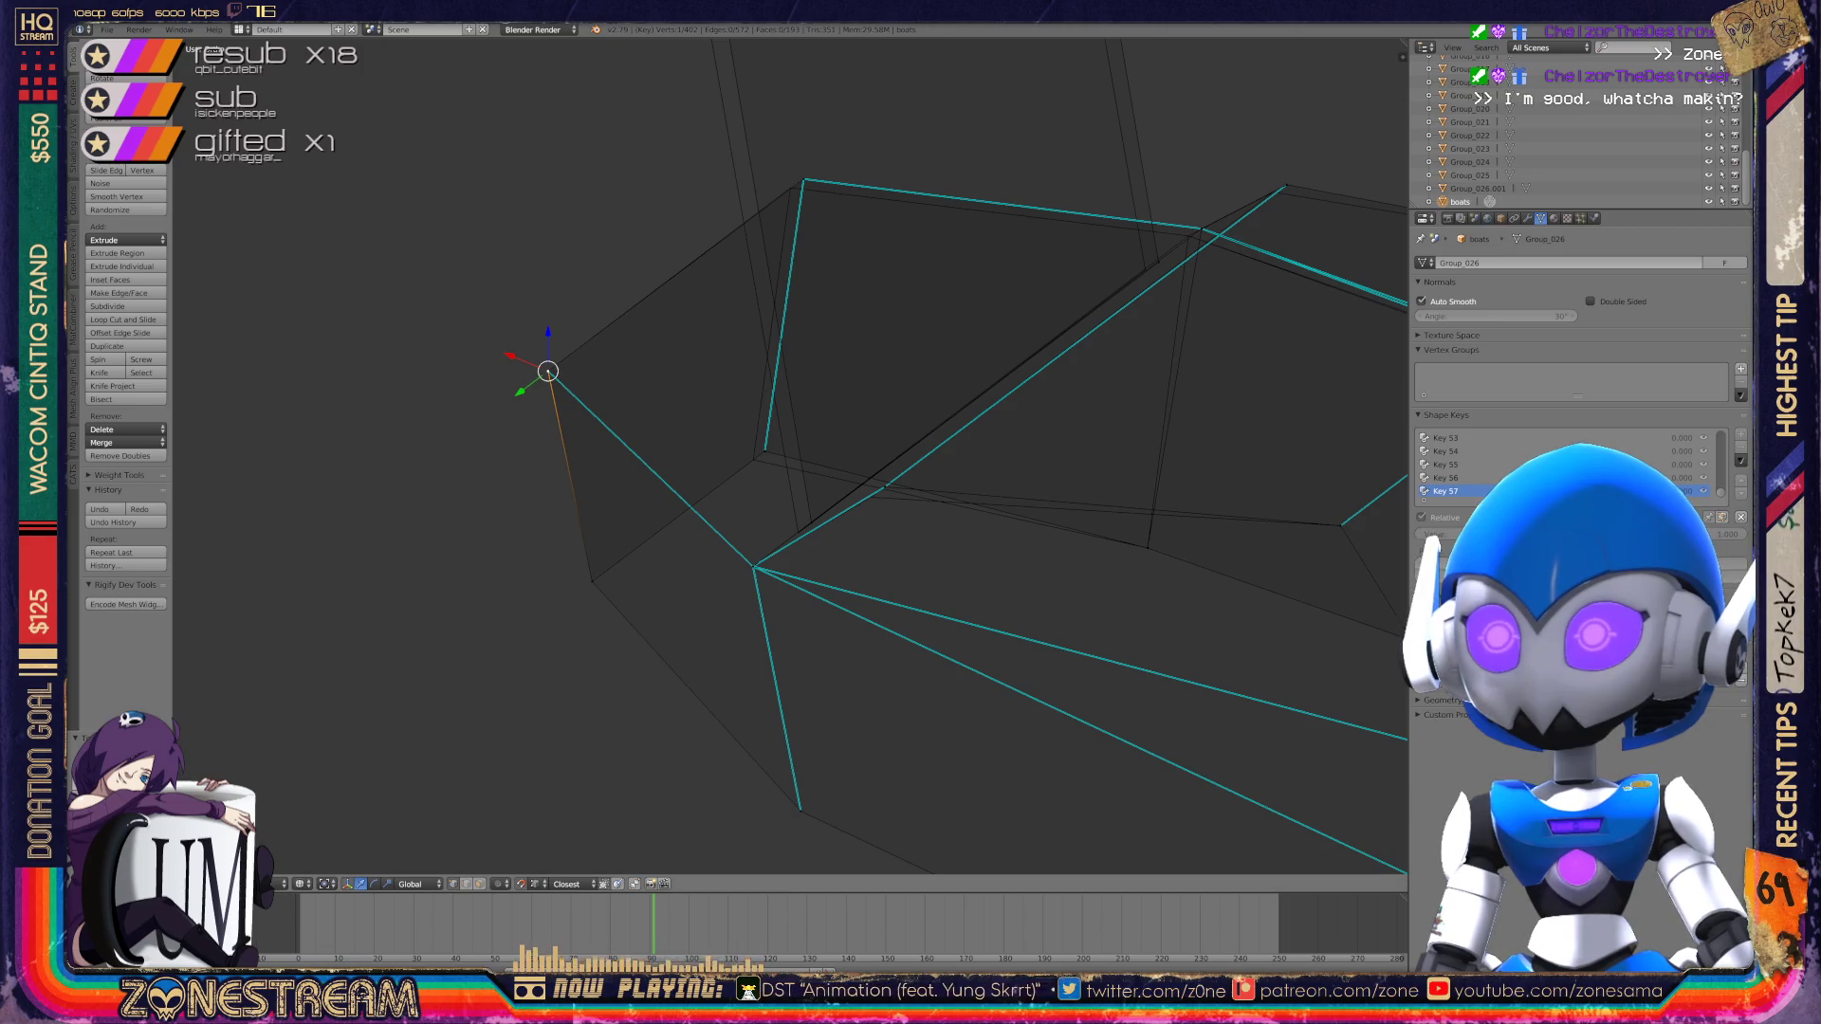
# Step: Make small shifts to two vertices near the boot's lower edge
pyautogui.moveTo(853, 475)
pyautogui.mouseDown(button='middle')
pyautogui.moveTo(892, 484)
pyautogui.moveTo(759, 479)
pyautogui.moveTo(740, 531)
pyautogui.mouseUp(button='middle')
pyautogui.rightClick(645, 498)
pyautogui.press('g')
pyautogui.click(630, 510)
pyautogui.rightClick(800, 601)
pyautogui.press('g')
pyautogui.click(797, 610)
# Step: Reposition another selected vertex, restarting the move once before confirming
pyautogui.moveTo(796, 610)
pyautogui.keyDown('shift'); pyautogui.mouseDown(button='middle')
pyautogui.moveTo(591, 716)
pyautogui.moveTo(469, 586)
pyautogui.mouseUp(button='middle'); pyautogui.keyUp('shift')
pyautogui.press('g')
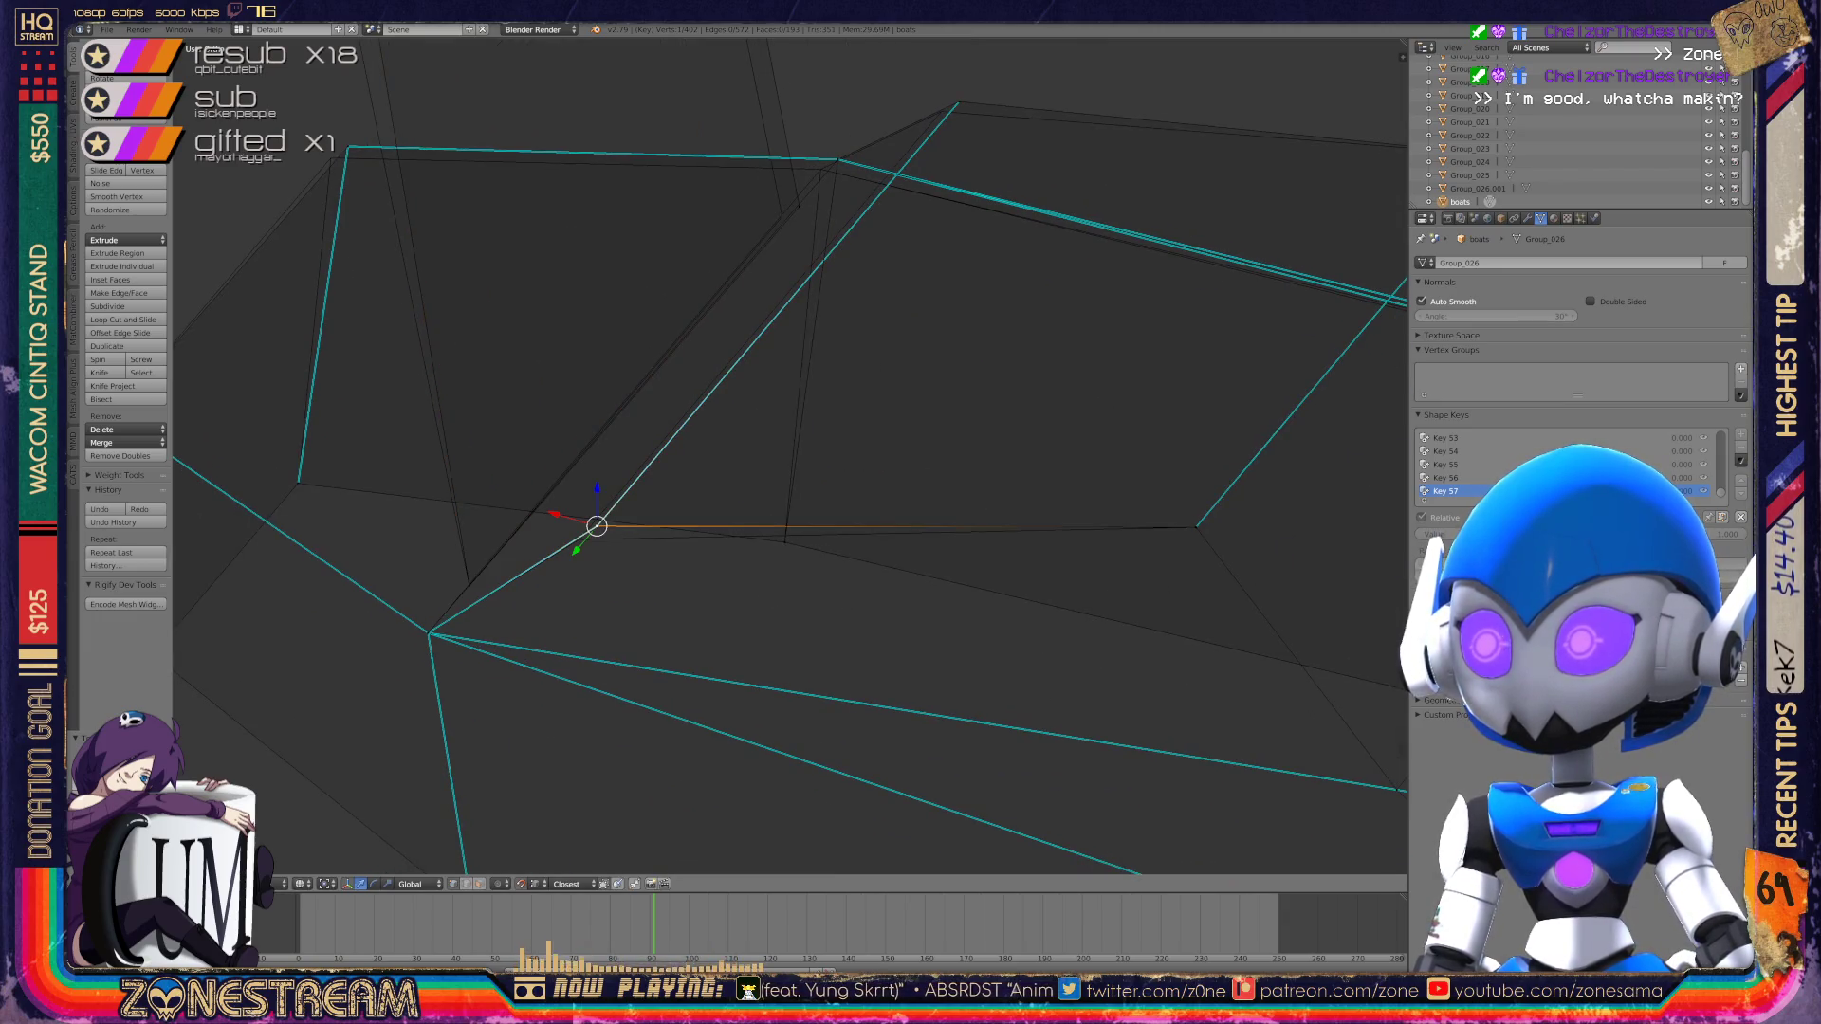
pyautogui.press('g')
pyautogui.press('Escape')
pyautogui.press('g')
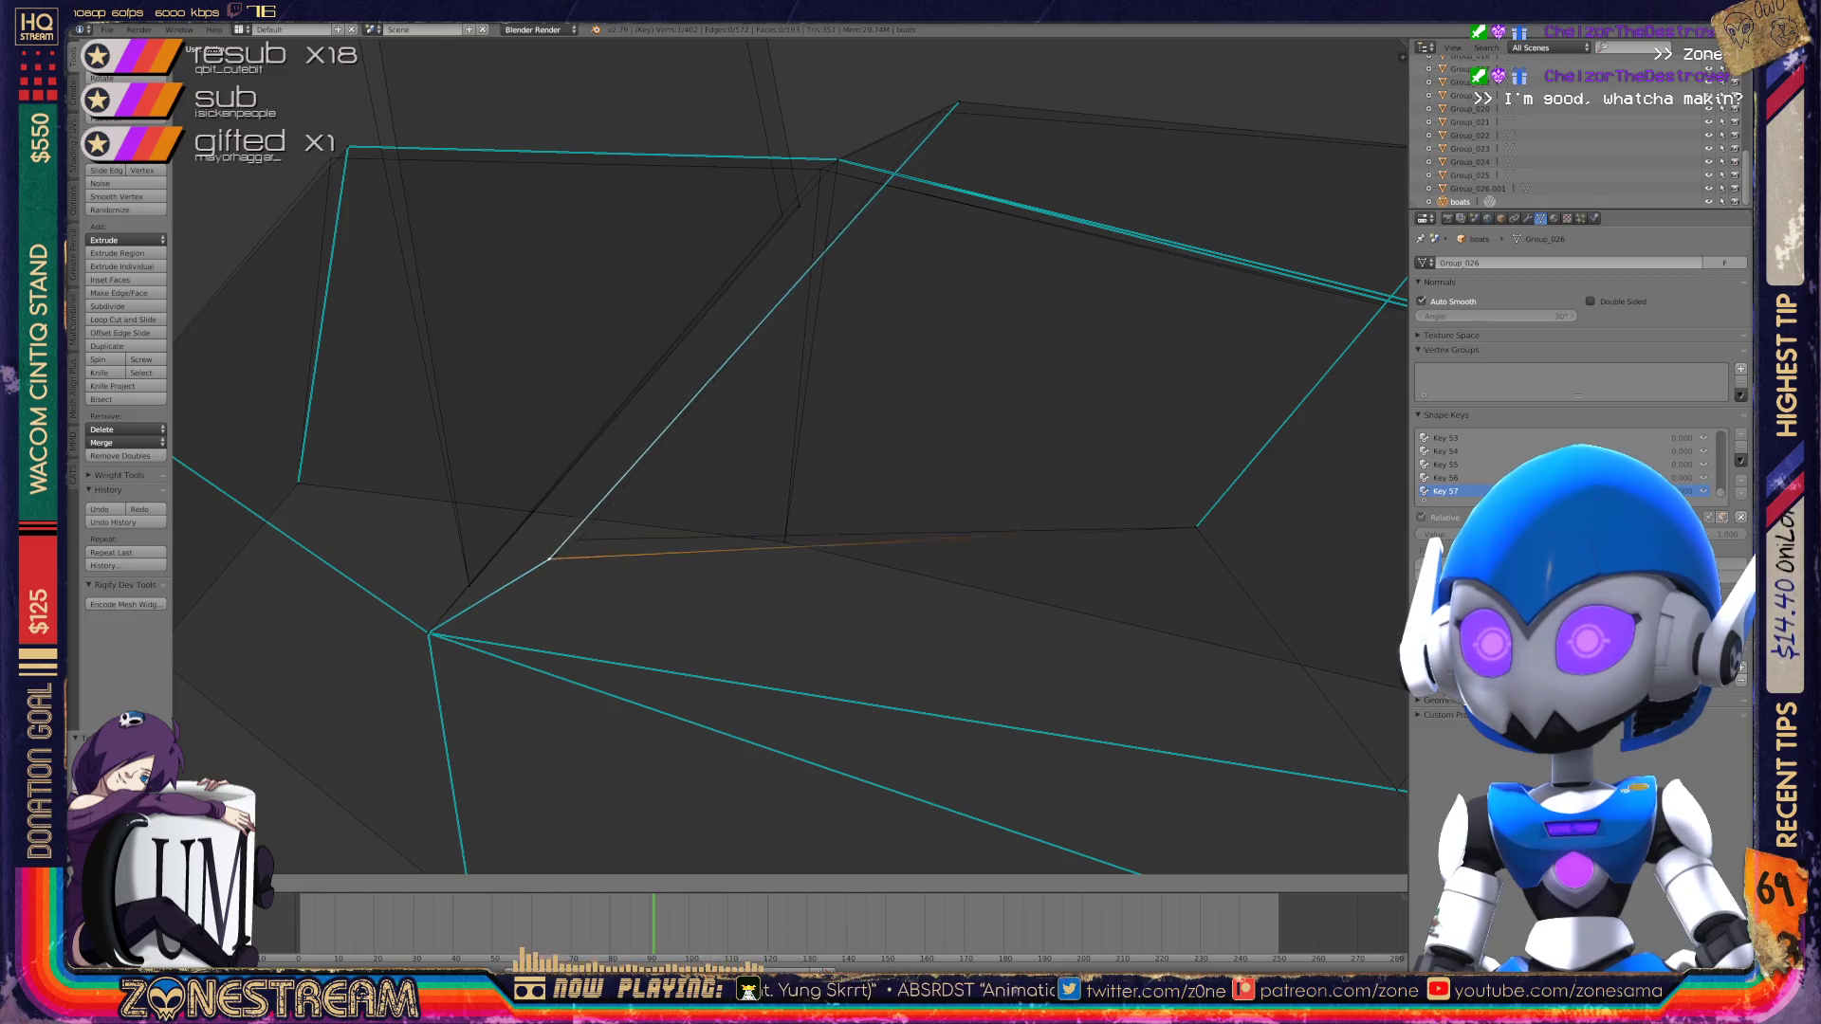
pyautogui.click(577, 537)
pyautogui.keyDown('shift'); pyautogui.moveTo(577, 537); pyautogui.dragTo(516, 714, button='middle'); pyautogui.keyUp('shift')
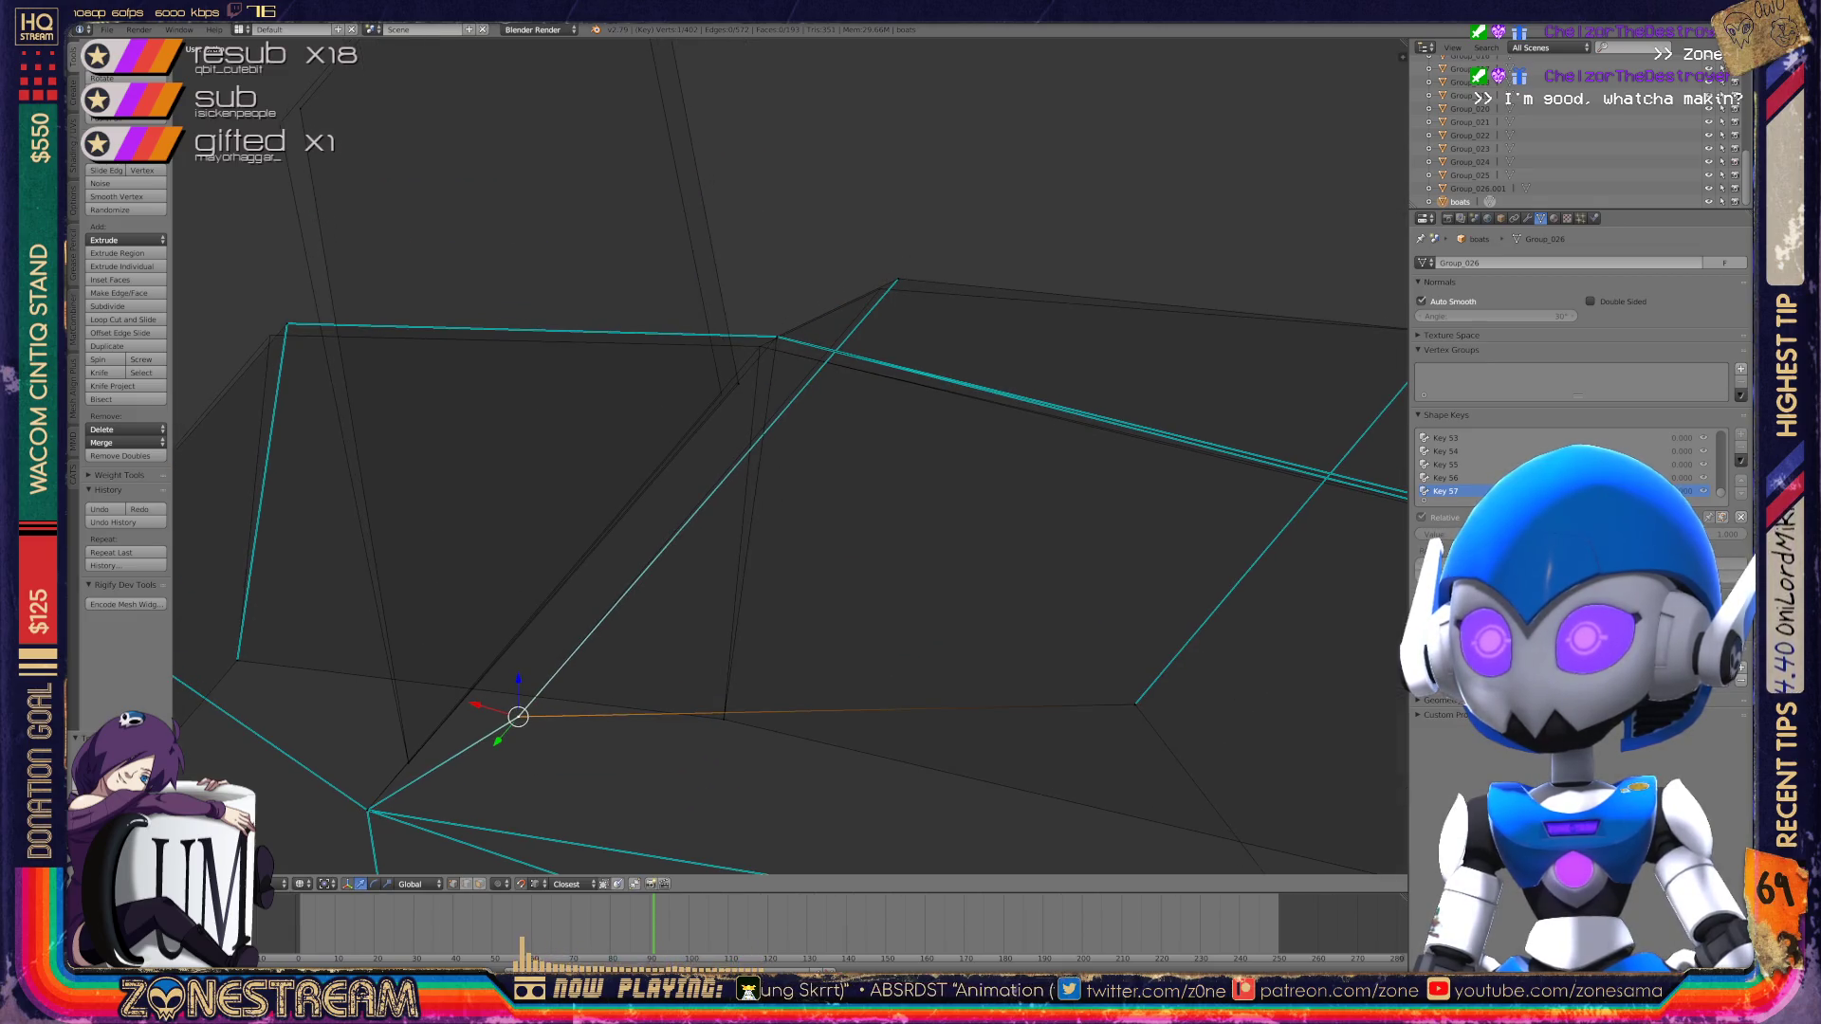
# Step: Nudge the boot's upper-corner vertex and the next one along the edge, then raise a vertex
pyautogui.rightClick(736, 382)
pyautogui.rightClick(720, 394)
pyautogui.rightClick(898, 278)
pyautogui.press('g')
pyautogui.click(879, 290)
pyautogui.rightClick(777, 337)
pyautogui.press('g')
pyautogui.click(777, 337)
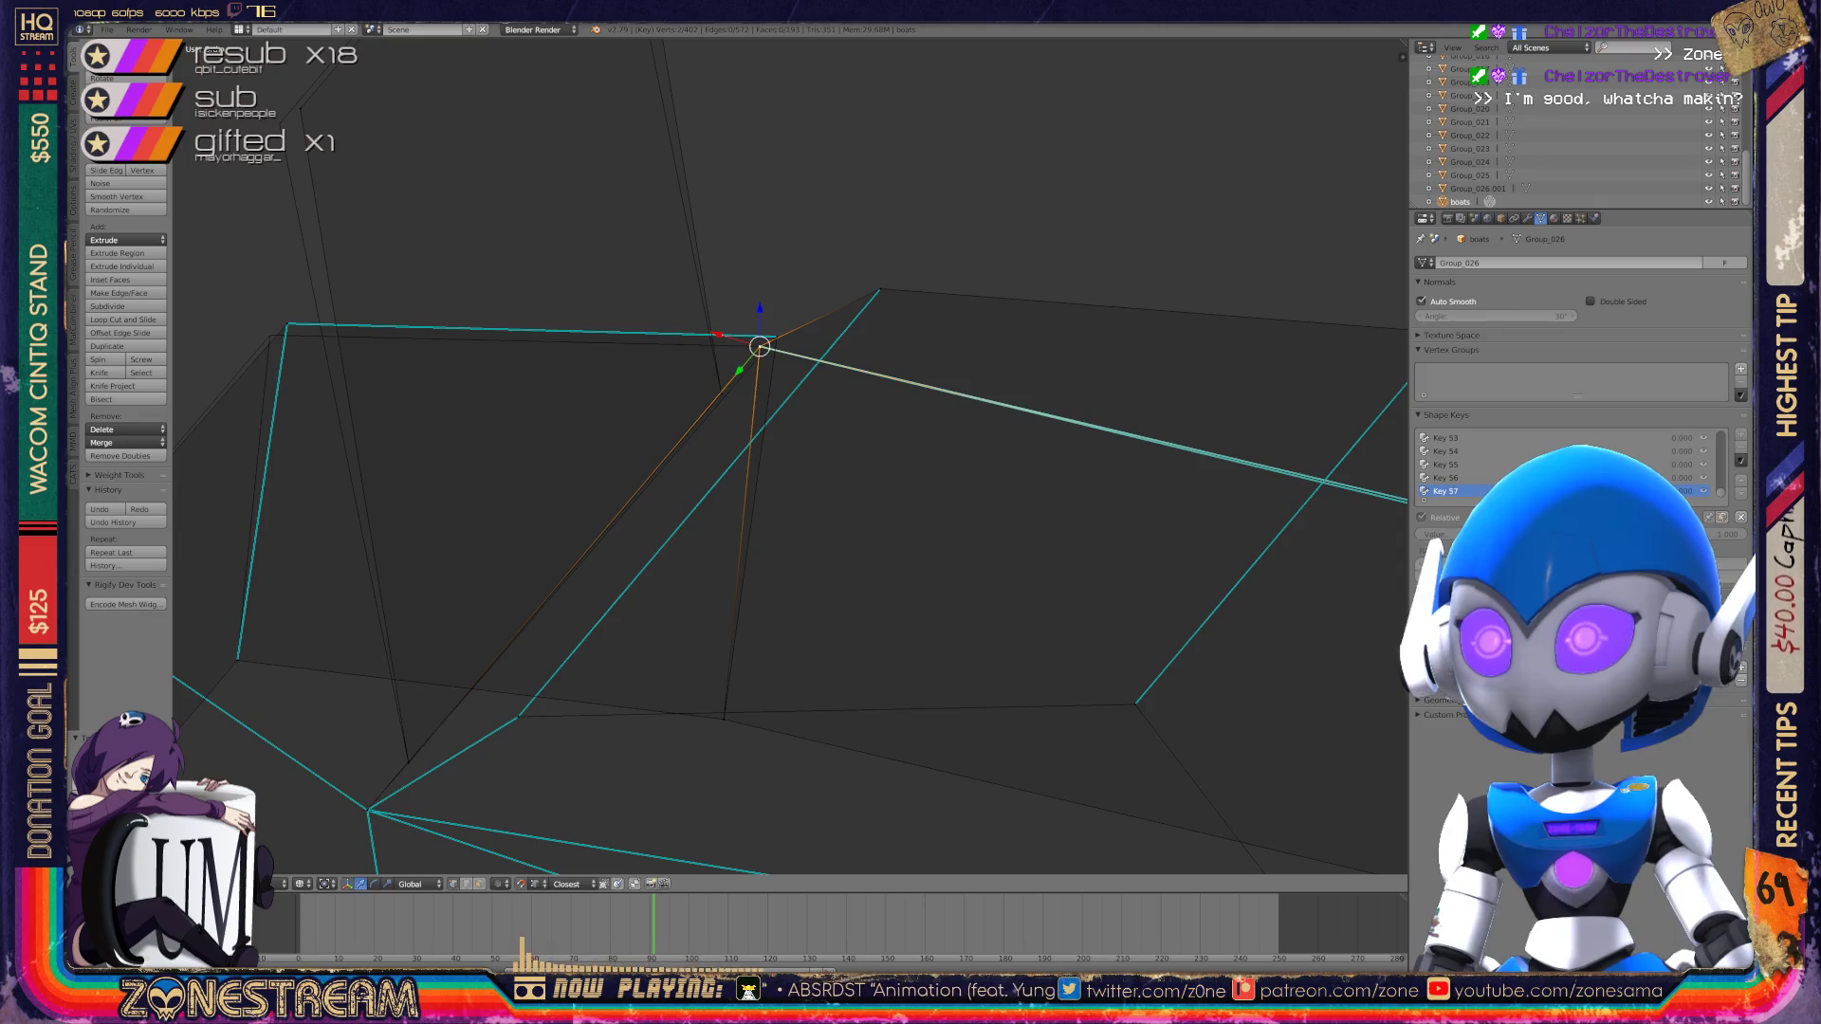
pyautogui.scroll(-5, 777, 337)
pyautogui.moveTo(777, 412)
pyautogui.mouseDown(button='middle')
pyautogui.moveTo(683, 512)
pyautogui.moveTo(609, 654)
pyautogui.moveTo(711, 826)
pyautogui.moveTo(679, 643)
pyautogui.moveTo(597, 797)
pyautogui.mouseUp(button='middle')
pyautogui.press('Return')
pyautogui.press('g')
pyautogui.click(918, 144)
# Step: Move a lower vertex and the corner vertex down-right, then return to Object Mode
pyautogui.moveTo(918, 144); pyautogui.dragTo(826, 313, button='middle')
pyautogui.rightClick(615, 548)
pyautogui.press('g')
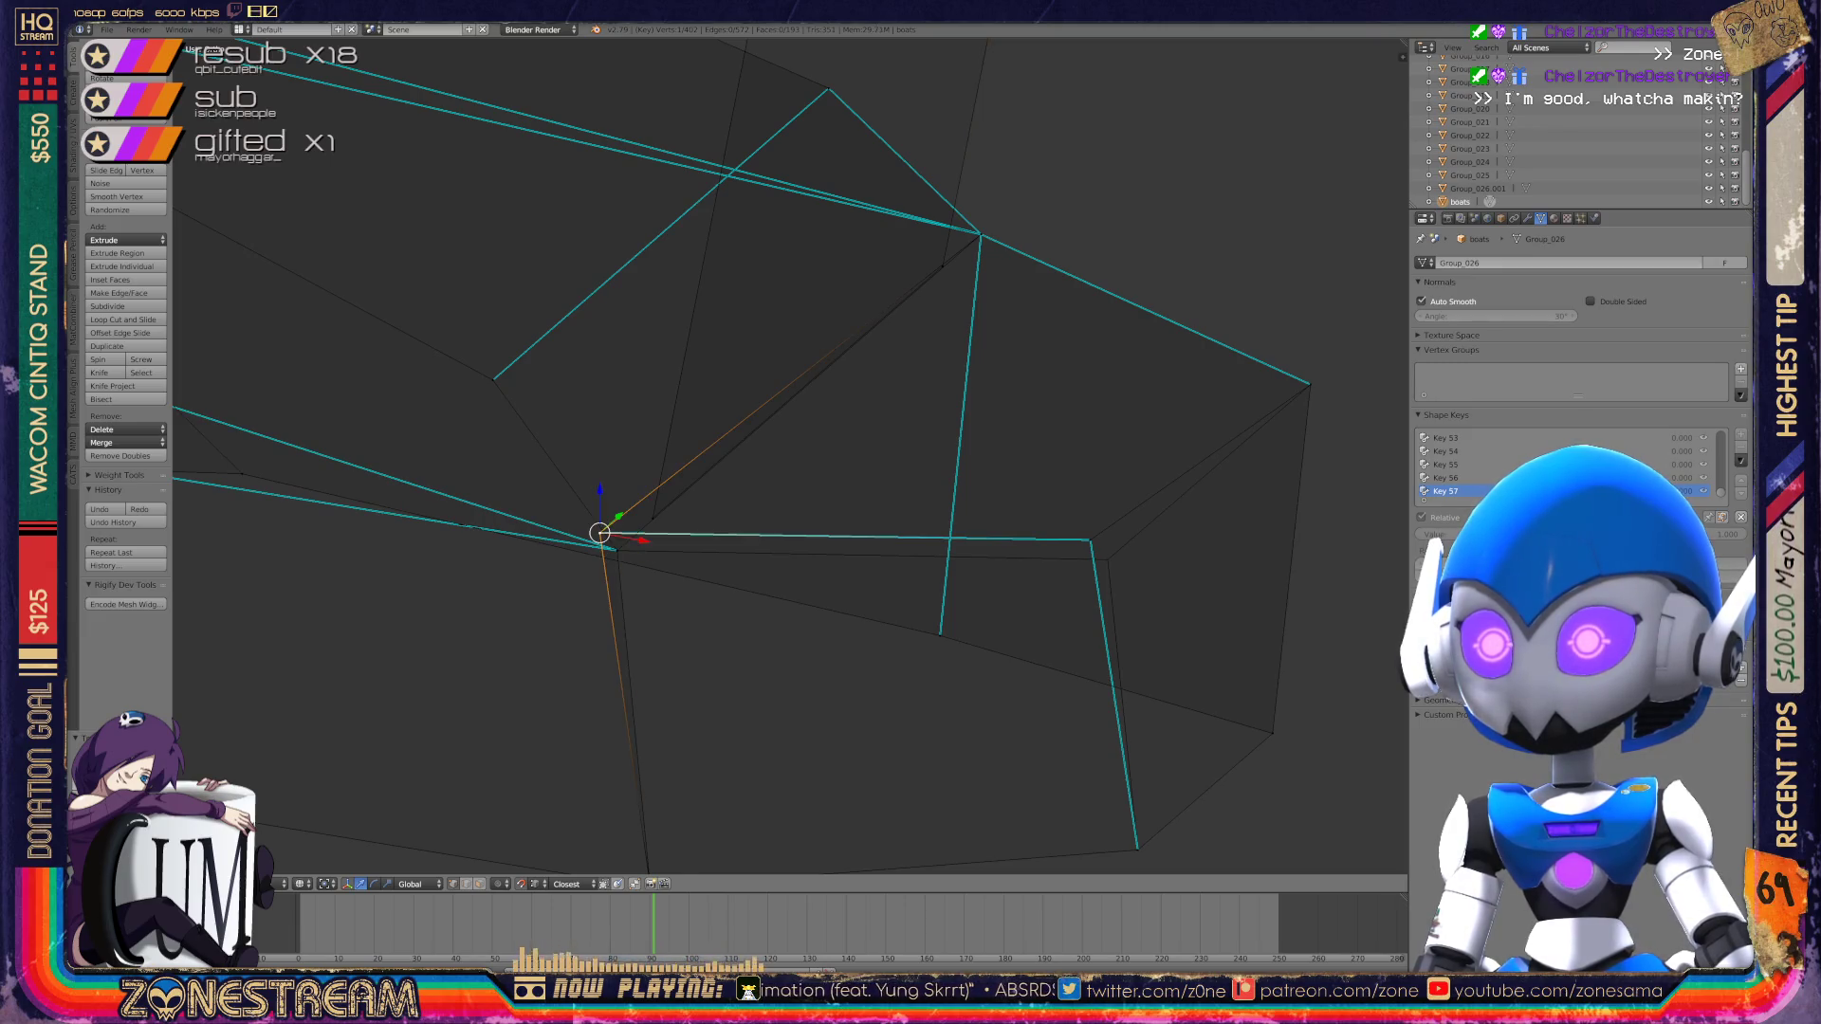
pyautogui.press('Return')
pyautogui.moveTo(617, 548); pyautogui.dragTo(646, 535, button='middle')
pyautogui.rightClick(1040, 526)
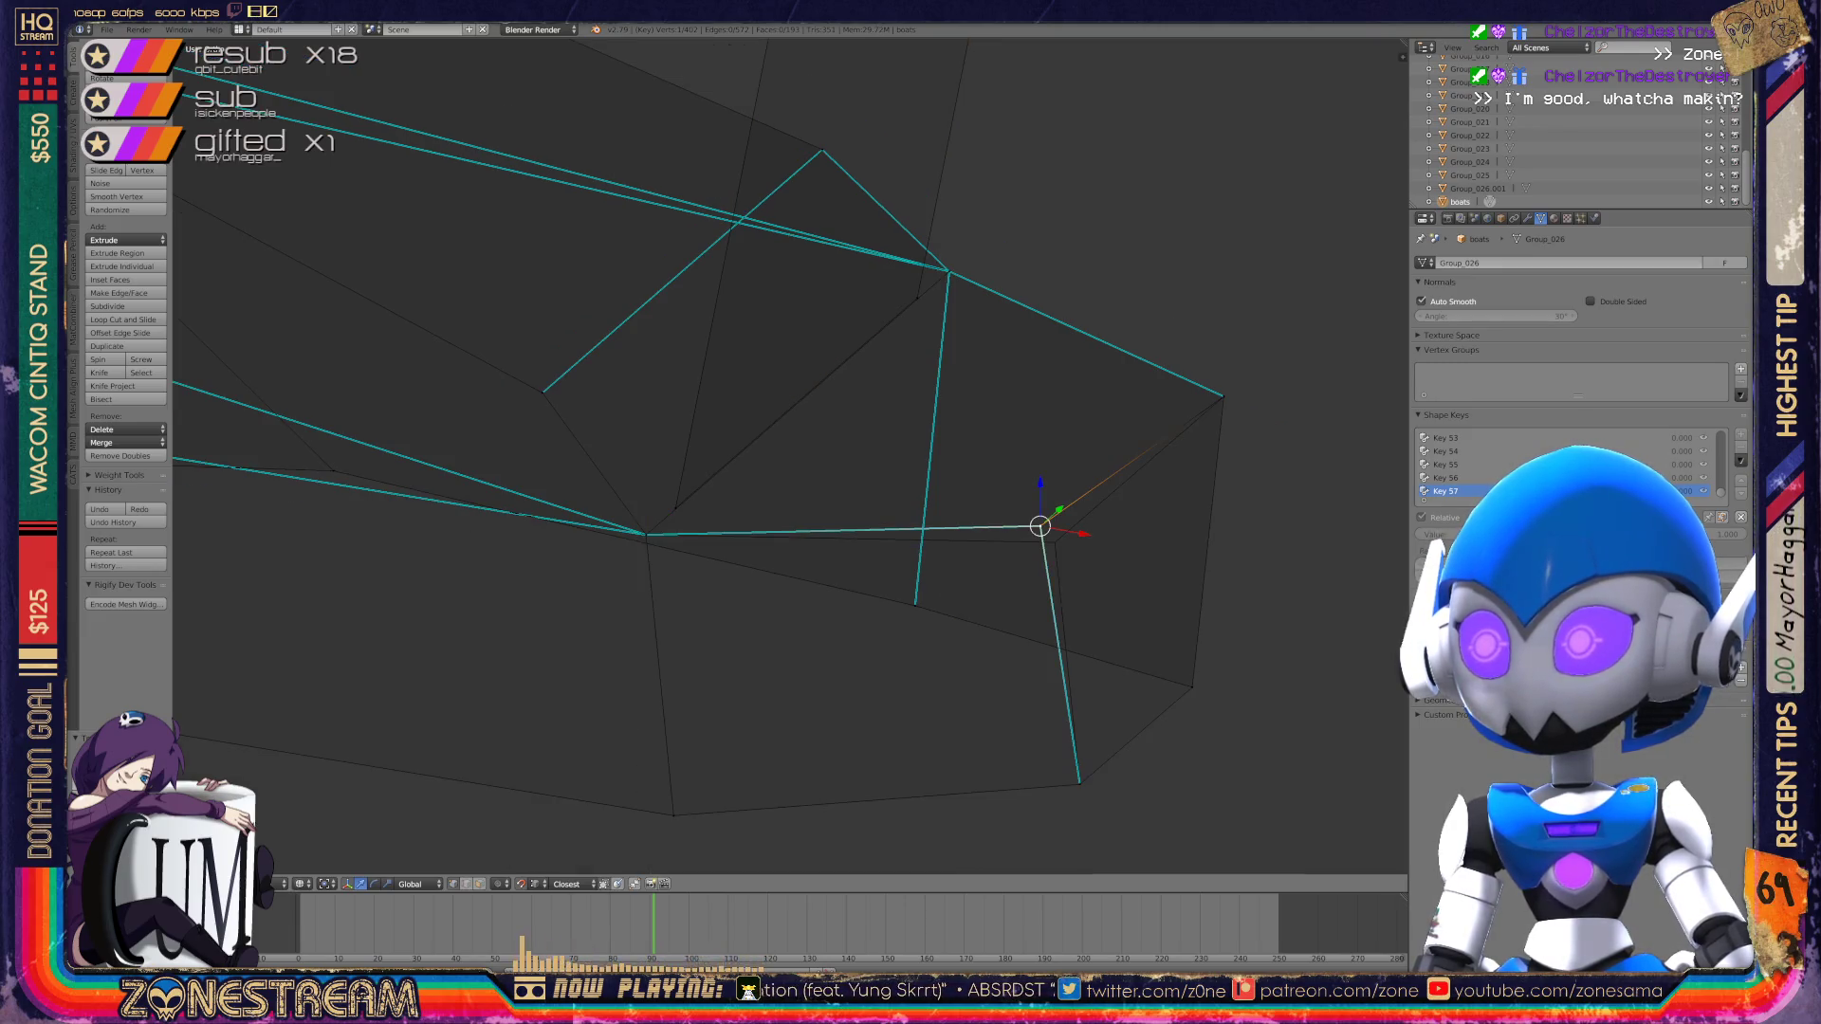
pyautogui.press('g')
pyautogui.press('Return')
pyautogui.moveTo(1055, 542)
pyautogui.mouseDown(button='middle')
pyautogui.moveTo(949, 399)
pyautogui.moveTo(887, 368)
pyautogui.moveTo(815, 398)
pyautogui.mouseUp(button='middle')
pyautogui.press('Tab')
pyautogui.scroll(-3, 886, 368)
# Step: Re-enter Edit Mode and select the toe-tip vertex, cancelling a trial move to keep it in place
pyautogui.press('Tab')
pyautogui.scroll(5, 816, 399)
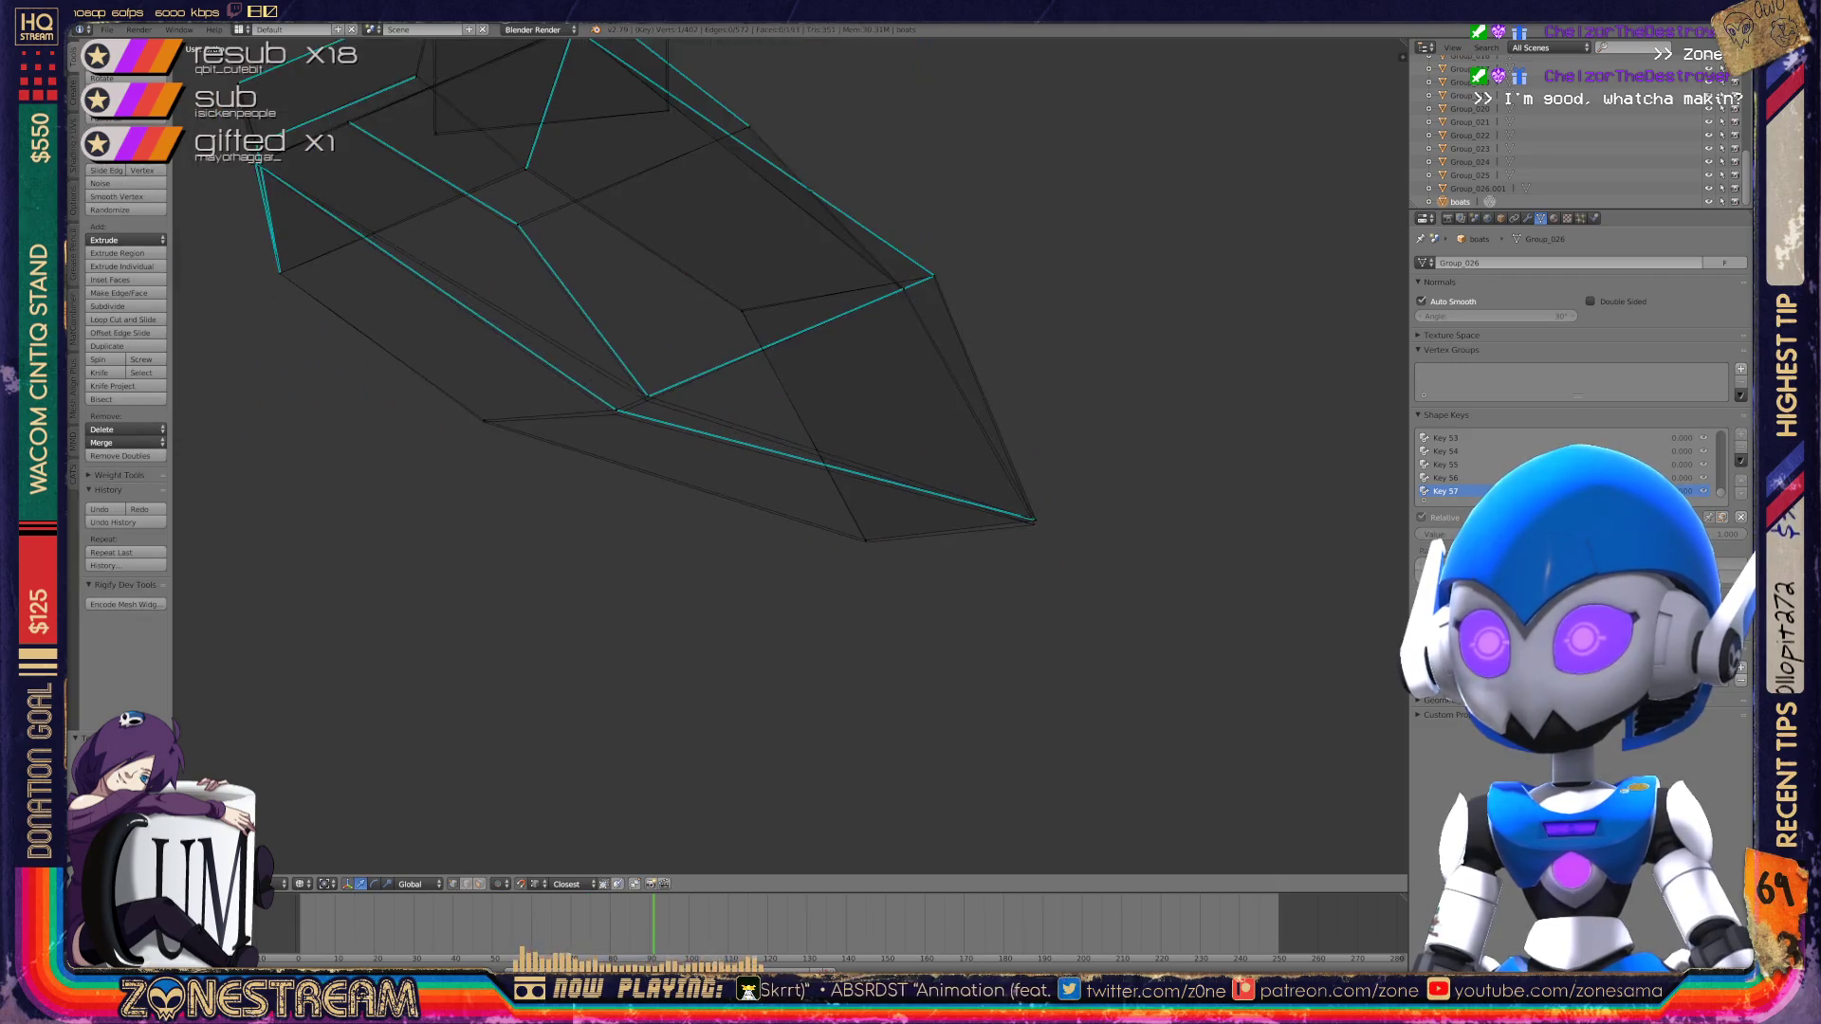
pyautogui.rightClick(897, 559)
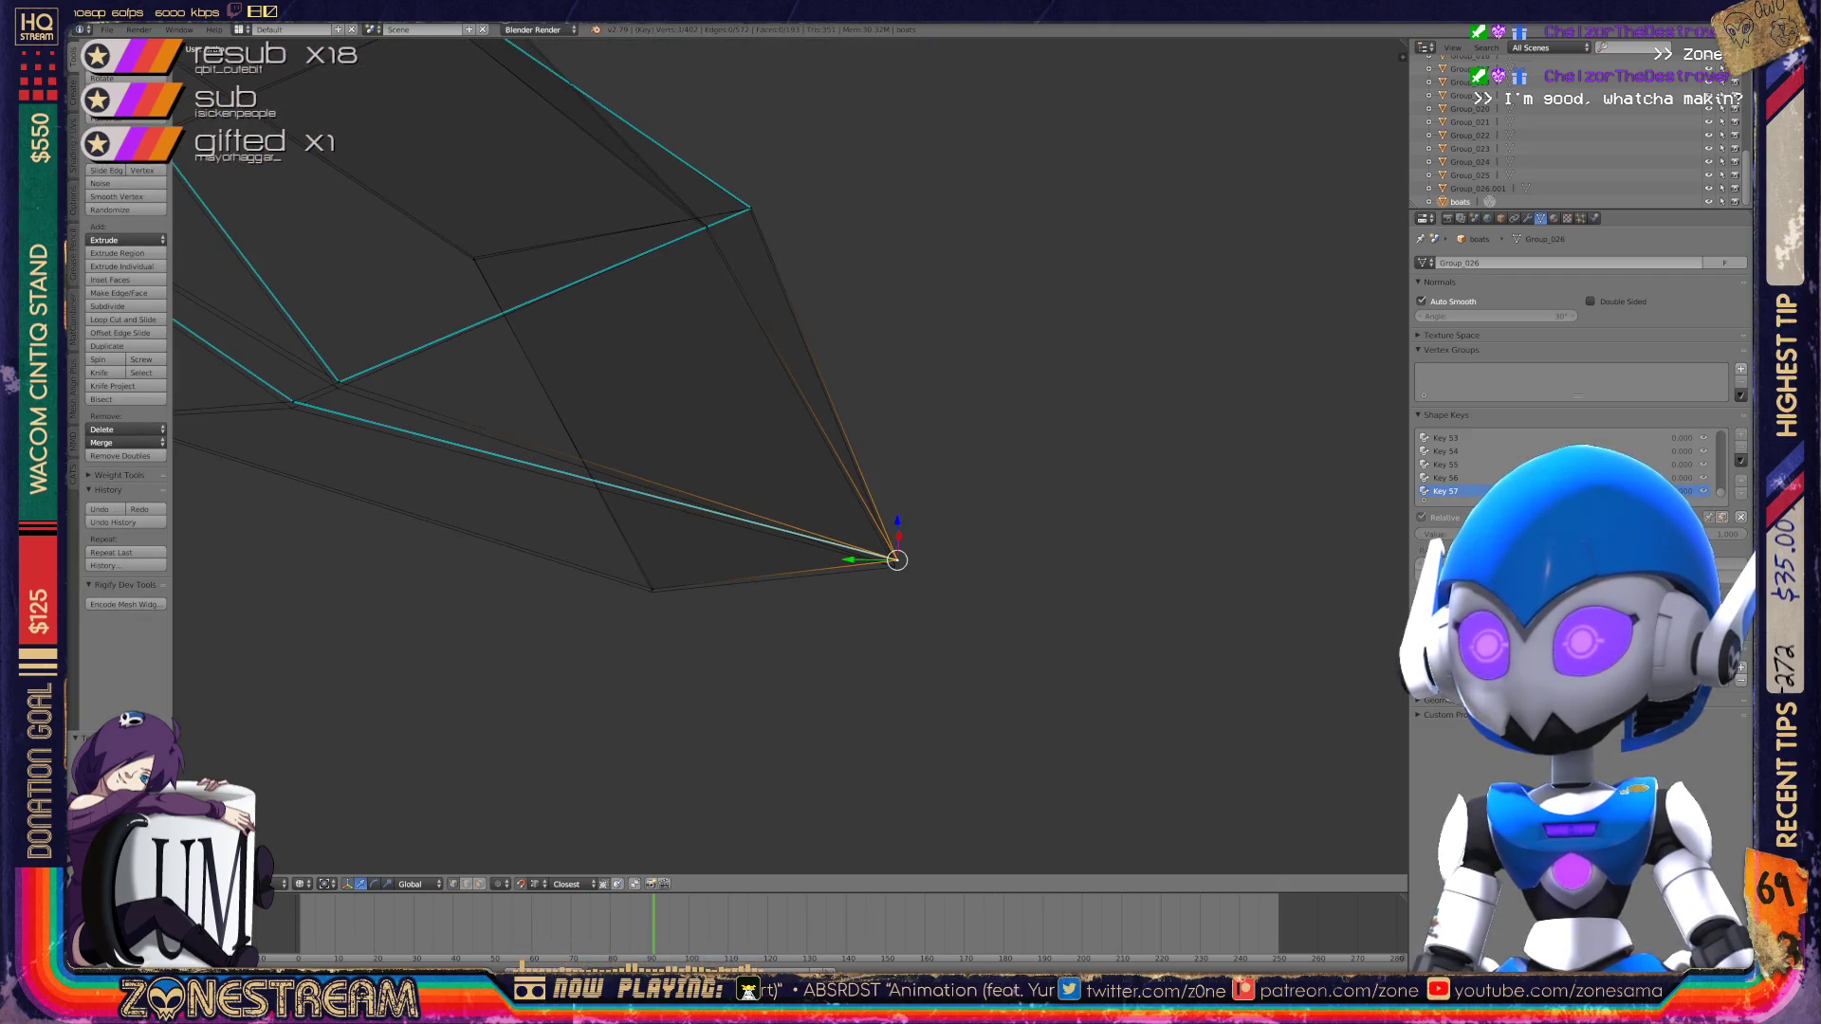
pyautogui.press('g')
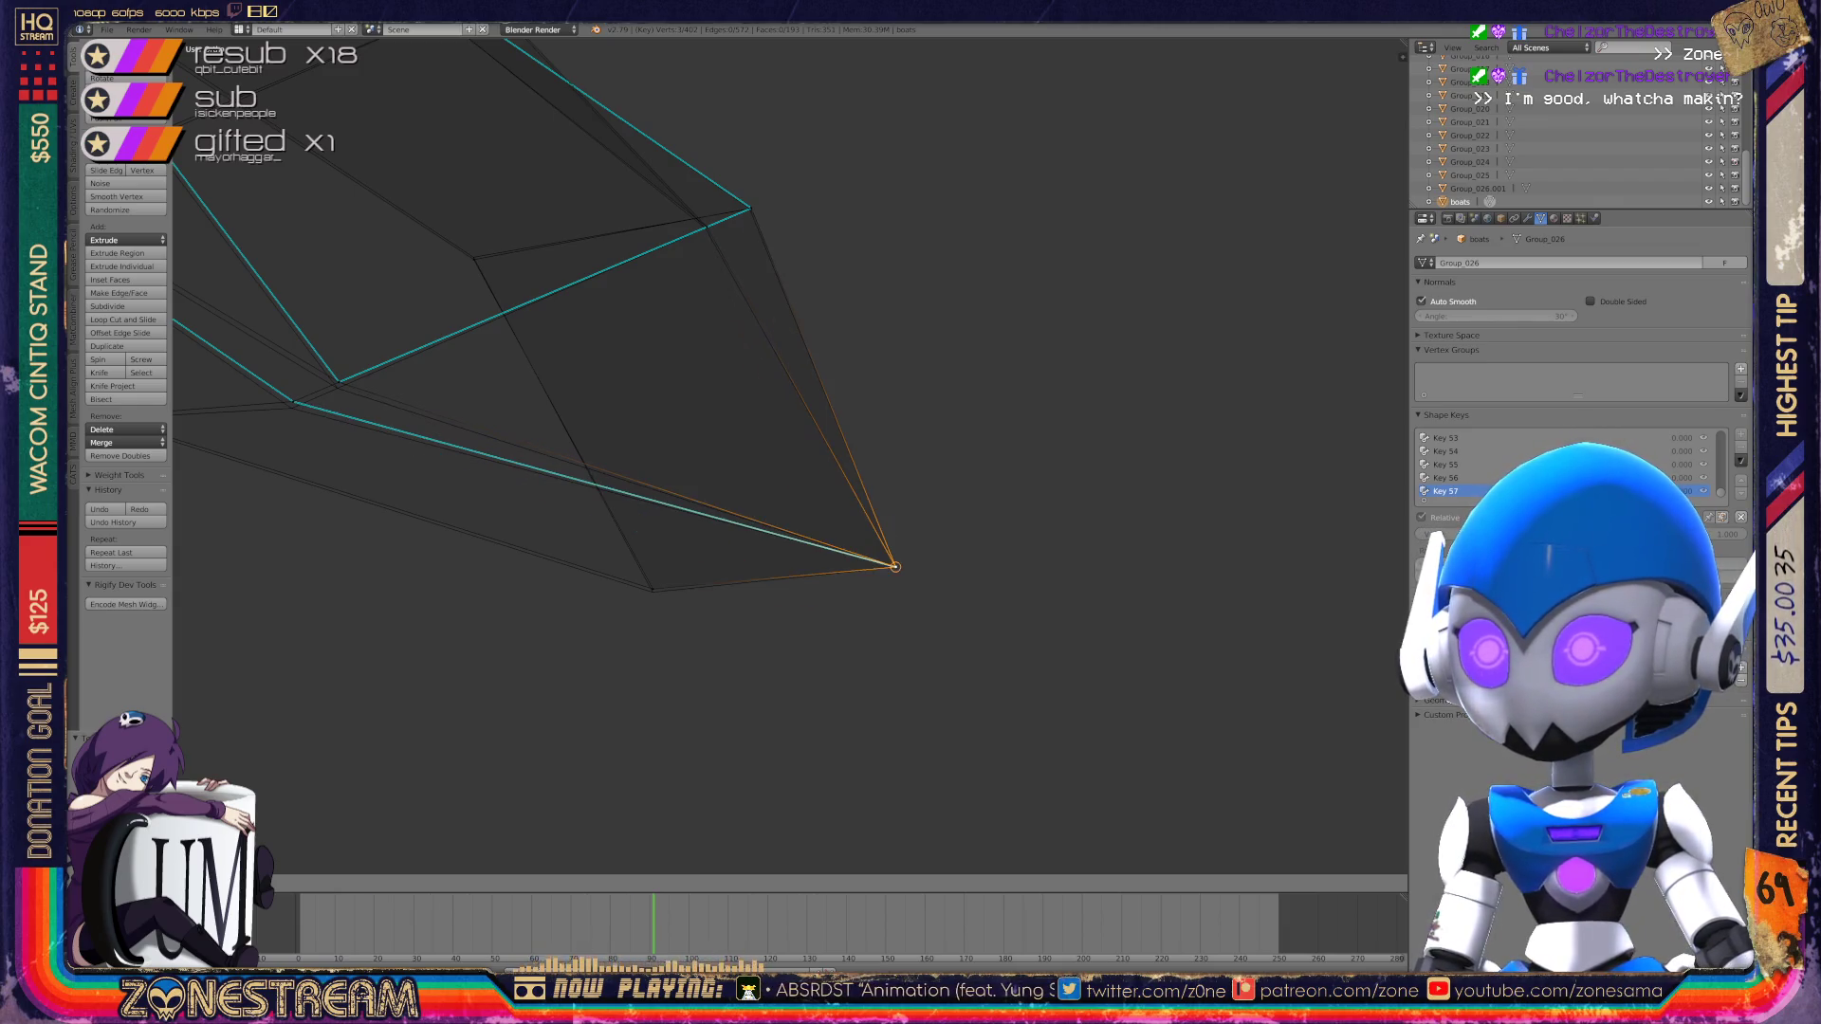
pyautogui.press('Escape')
# Step: Select vertices along the sole, from its bottom and middle to its left end
pyautogui.rightClick(653, 588)
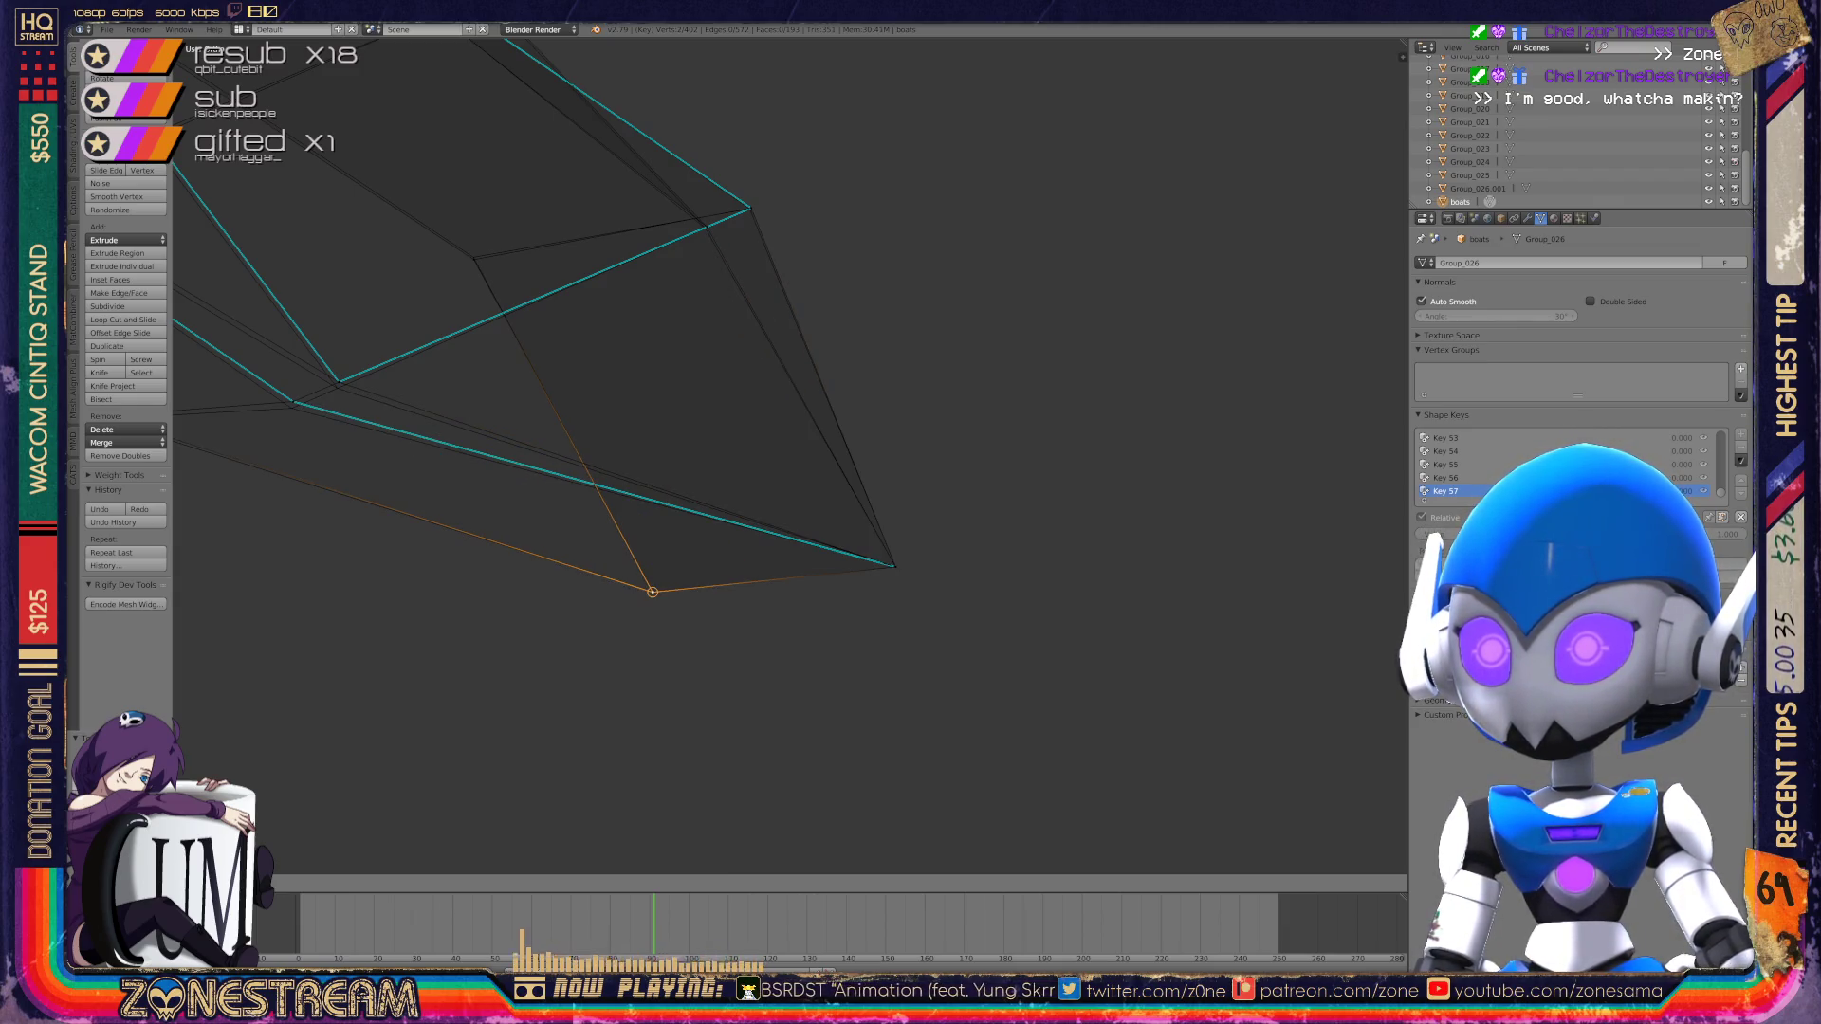
pyautogui.keyDown('shift'); pyautogui.moveTo(653, 588); pyautogui.dragTo(894, 698, button='middle'); pyautogui.keyUp('shift')
pyautogui.keyDown('ctrl'); pyautogui.click(717, 369); pyautogui.keyUp('ctrl')
pyautogui.rightClick(716, 368)
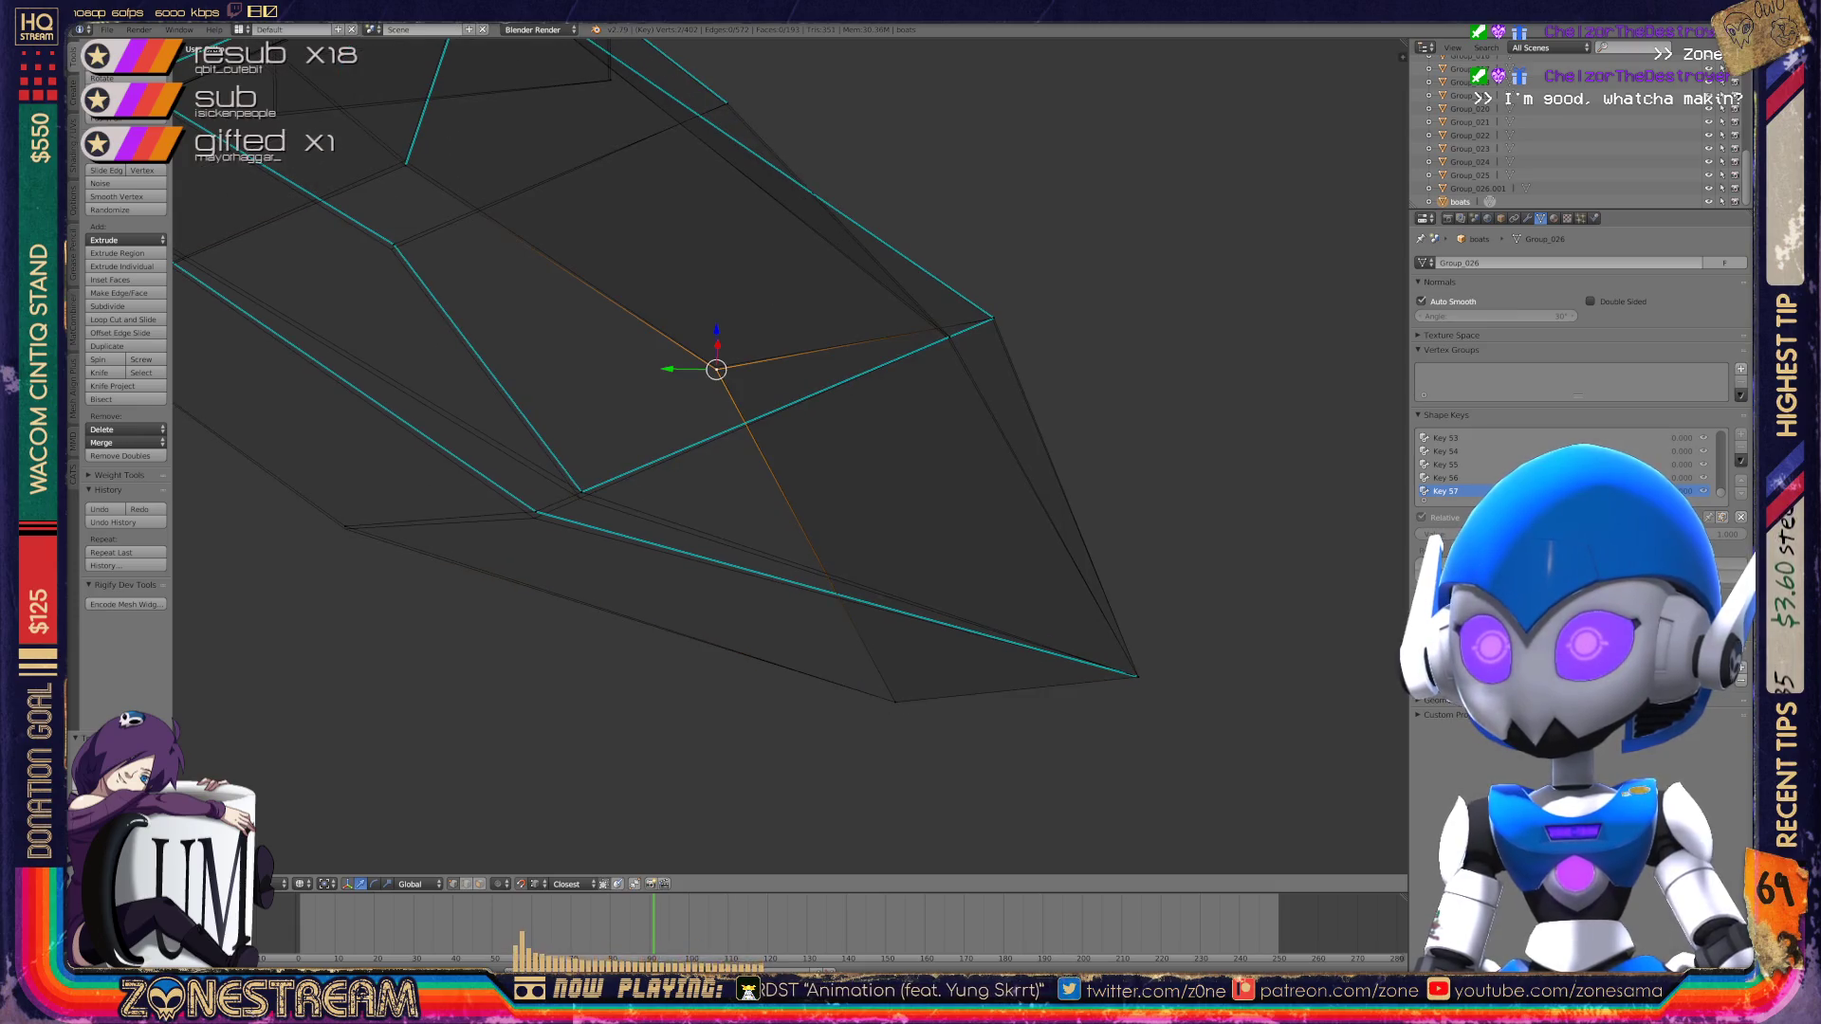
pyautogui.rightClick(534, 513)
pyautogui.rightClick(581, 491)
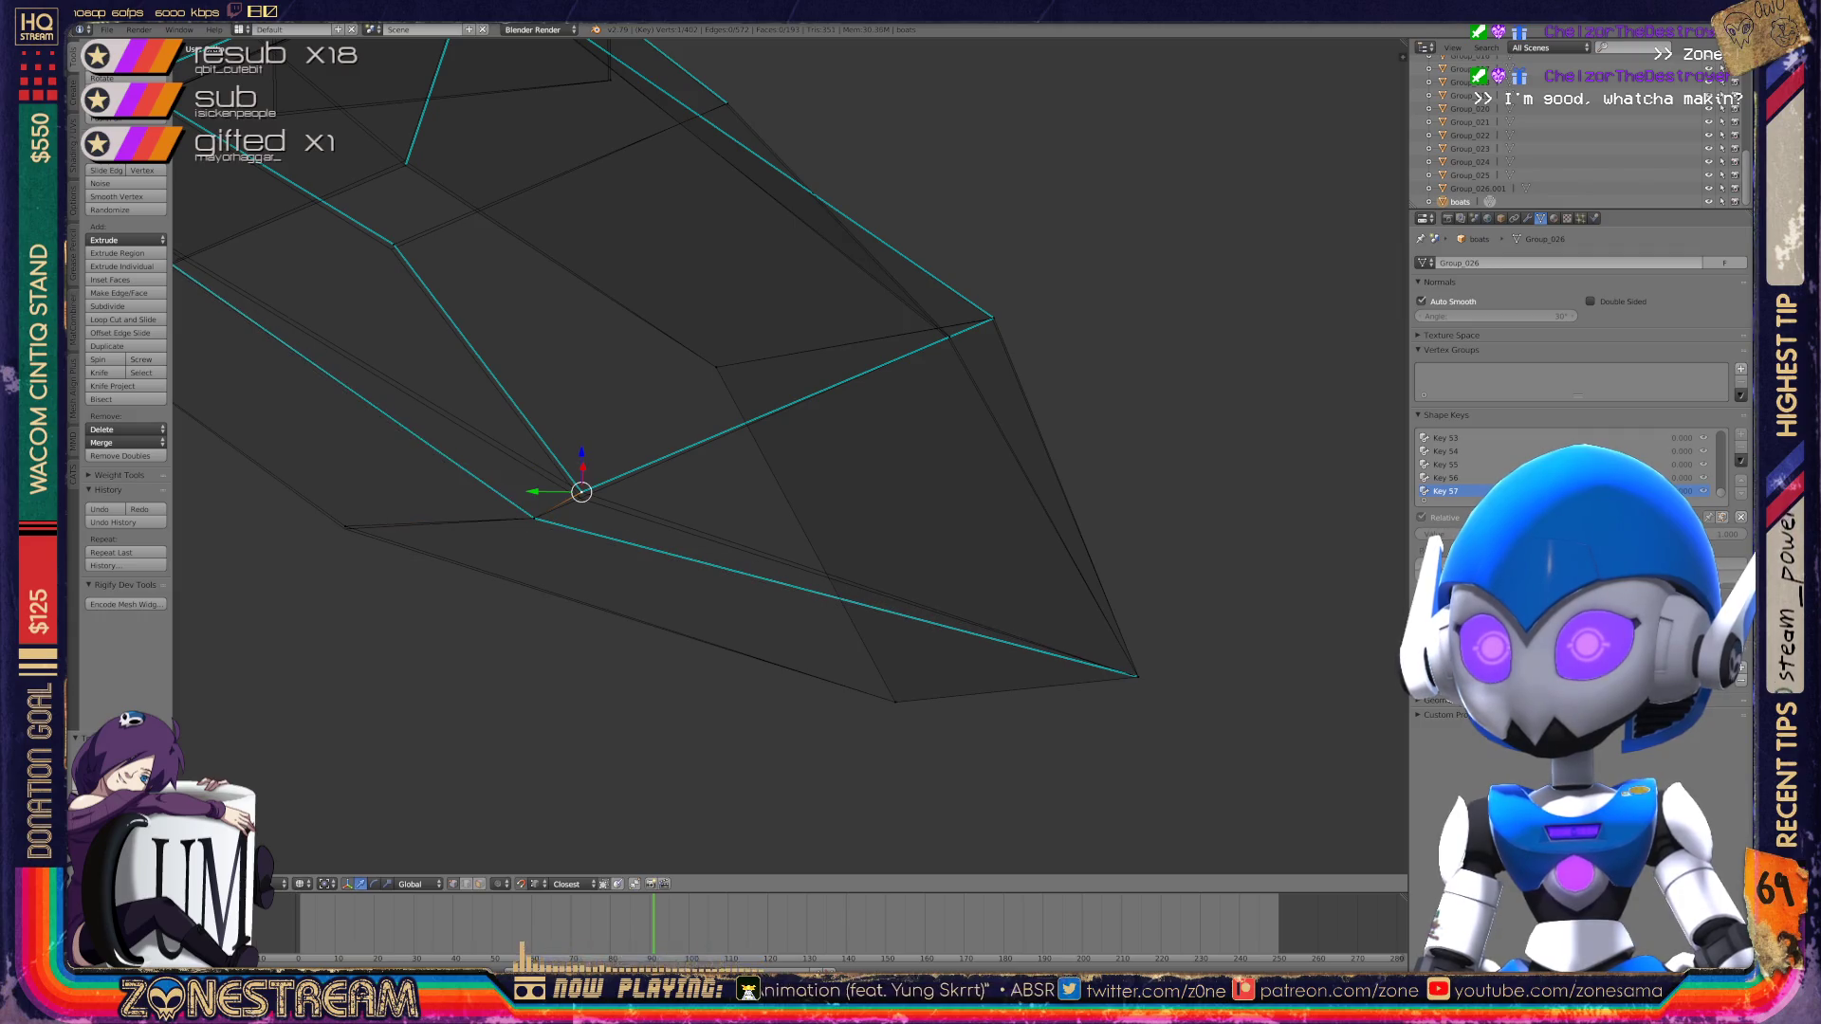
pyautogui.rightClick(345, 527)
pyautogui.keyDown('shift'); pyautogui.rightClick(345, 527); pyautogui.keyUp('shift')
pyautogui.keyDown('shift'); pyautogui.moveTo(664, 427); pyautogui.dragTo(663, 523, button='middle'); pyautogui.keyUp('shift')
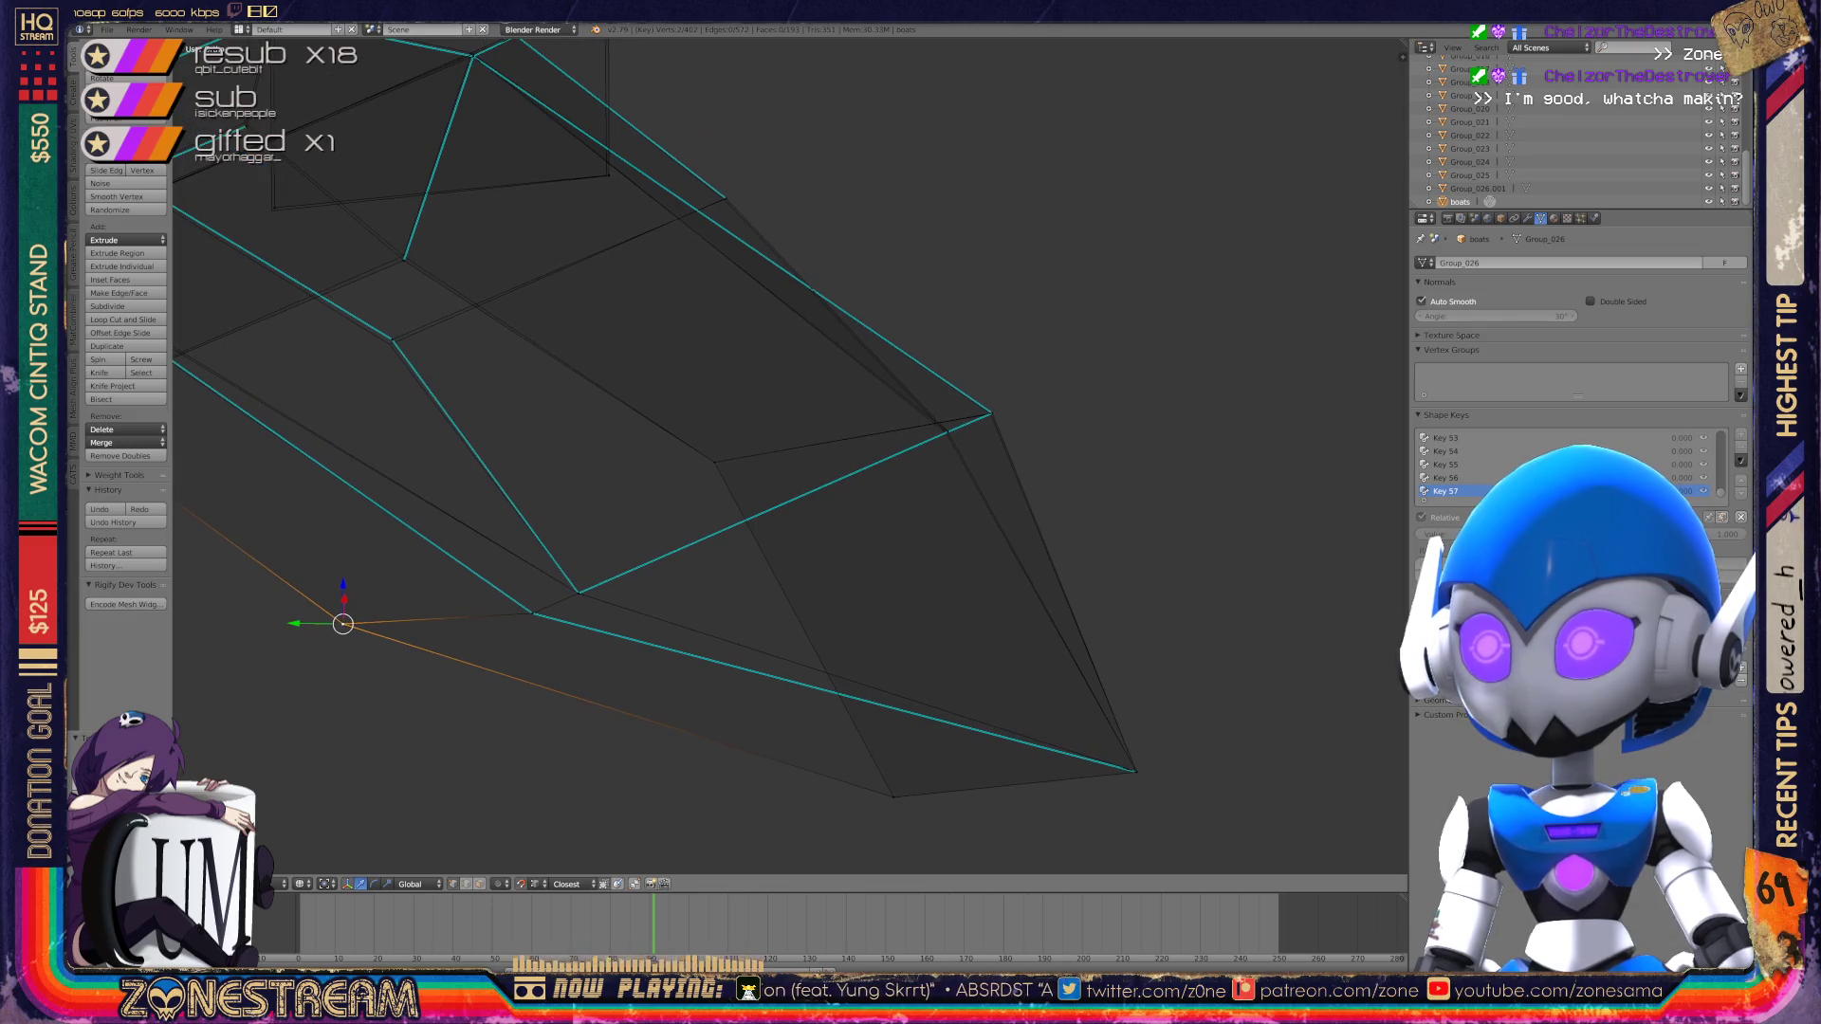
# Step: Slightly shift a vertex on the boot's upper edge, then view more of the mesh
pyautogui.rightClick(991, 413)
pyautogui.press('g')
pyautogui.press('Return')
pyautogui.scroll(-3, 949, 417)
pyautogui.moveTo(949, 418)
pyautogui.mouseDown(button='middle')
pyautogui.moveTo(834, 418)
pyautogui.moveTo(904, 428)
pyautogui.mouseUp(button='middle')
pyautogui.scroll(4, 835, 417)
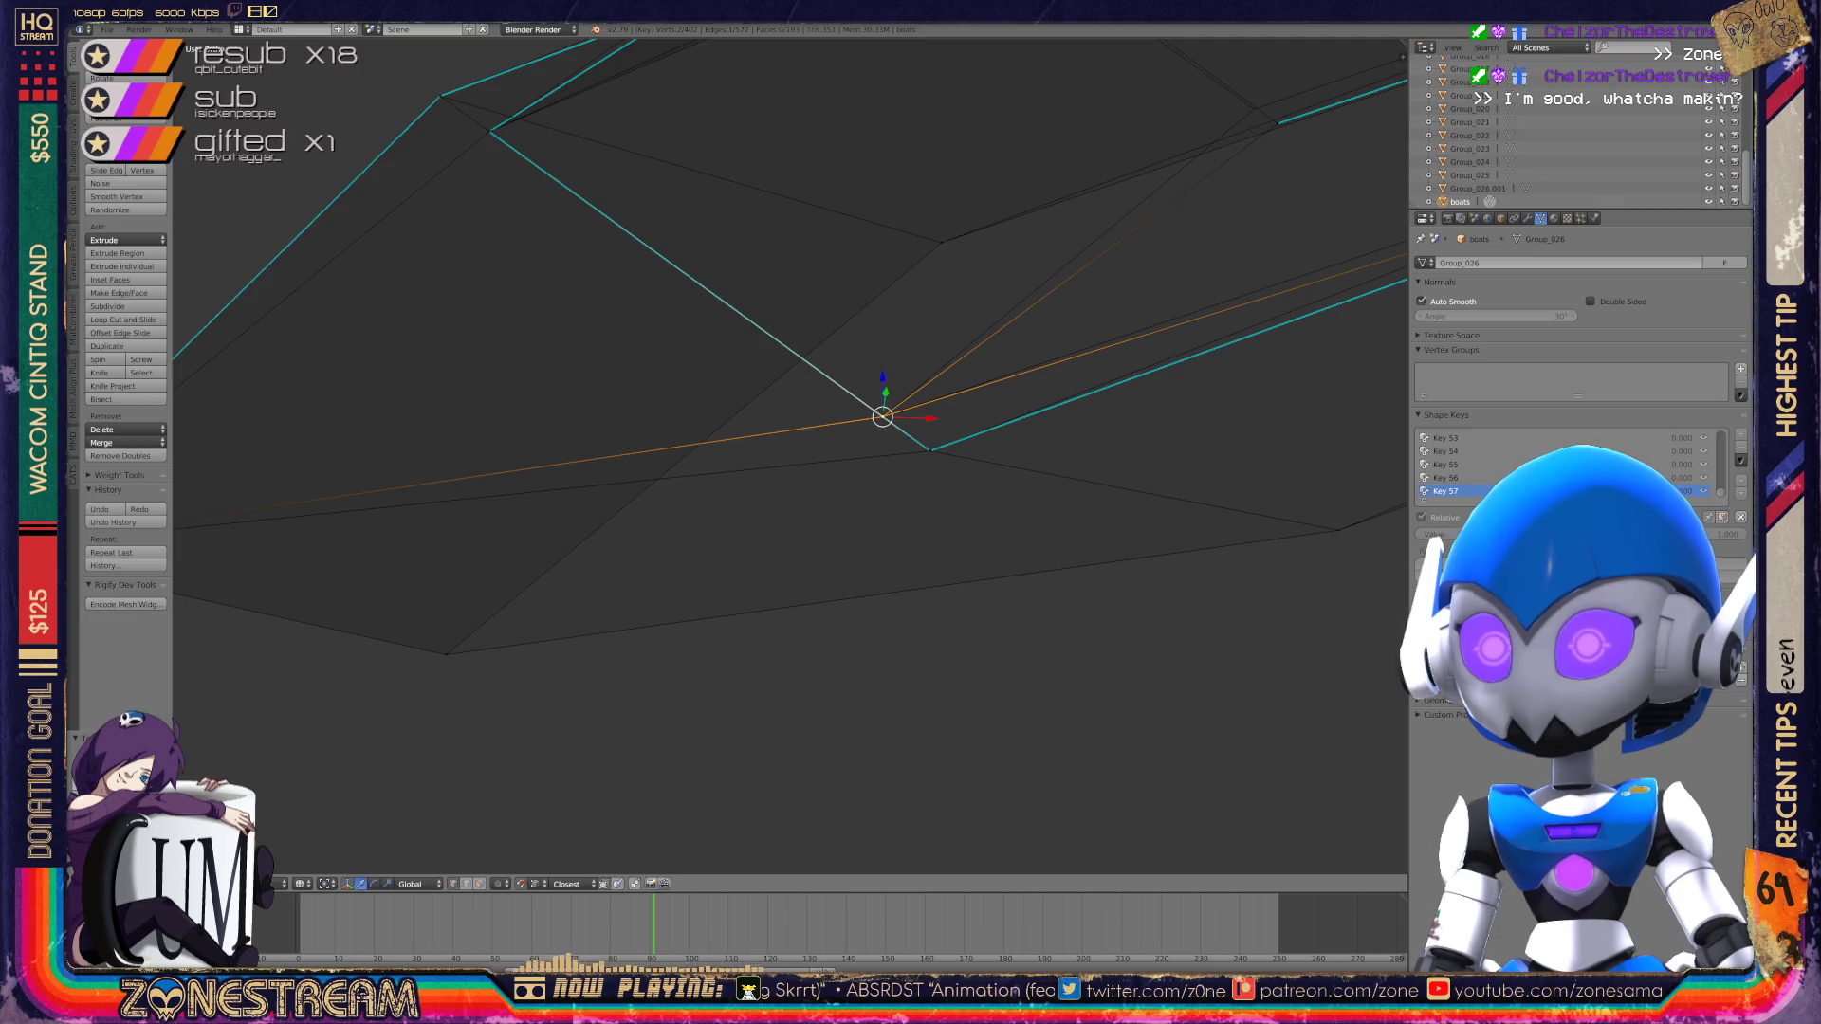
pyautogui.keyDown('shift'); pyautogui.moveTo(901, 427); pyautogui.dragTo(456, 498, button='middle'); pyautogui.keyUp('shift')
pyautogui.moveTo(787, 455)
pyautogui.keyDown('shift'); pyautogui.mouseDown(button='middle')
pyautogui.moveTo(712, 456)
pyautogui.moveTo(642, 594)
pyautogui.moveTo(580, 625)
pyautogui.mouseUp(button='middle'); pyautogui.keyUp('shift')
pyautogui.scroll(-2, 712, 455)
# Step: Slide the mid-side, lower-right and upper-right vertices along their edges
pyautogui.scroll(1, 790, 454)
pyautogui.rightClick(664, 433)
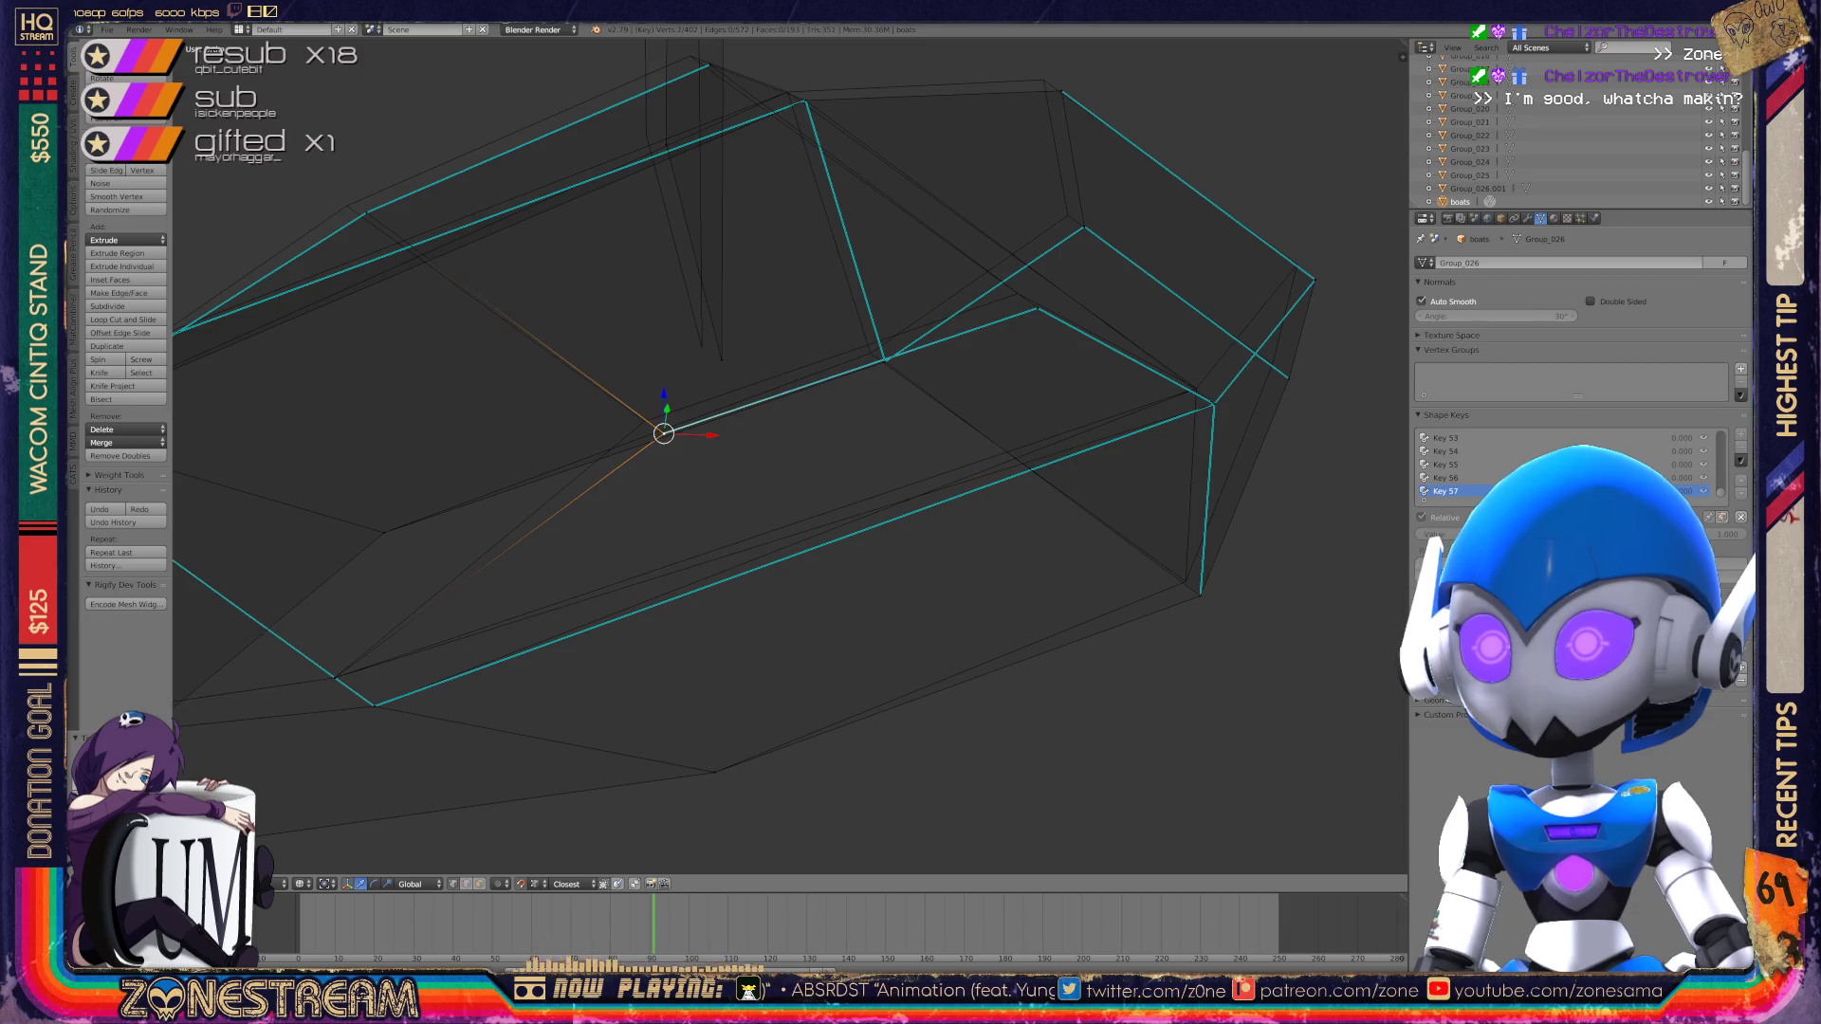
pyautogui.press('g')
pyautogui.press('g')
pyautogui.press('Return')
pyautogui.rightClick(1200, 591)
pyautogui.press('g')
pyautogui.press('g')
pyautogui.press('g')
pyautogui.press('g')
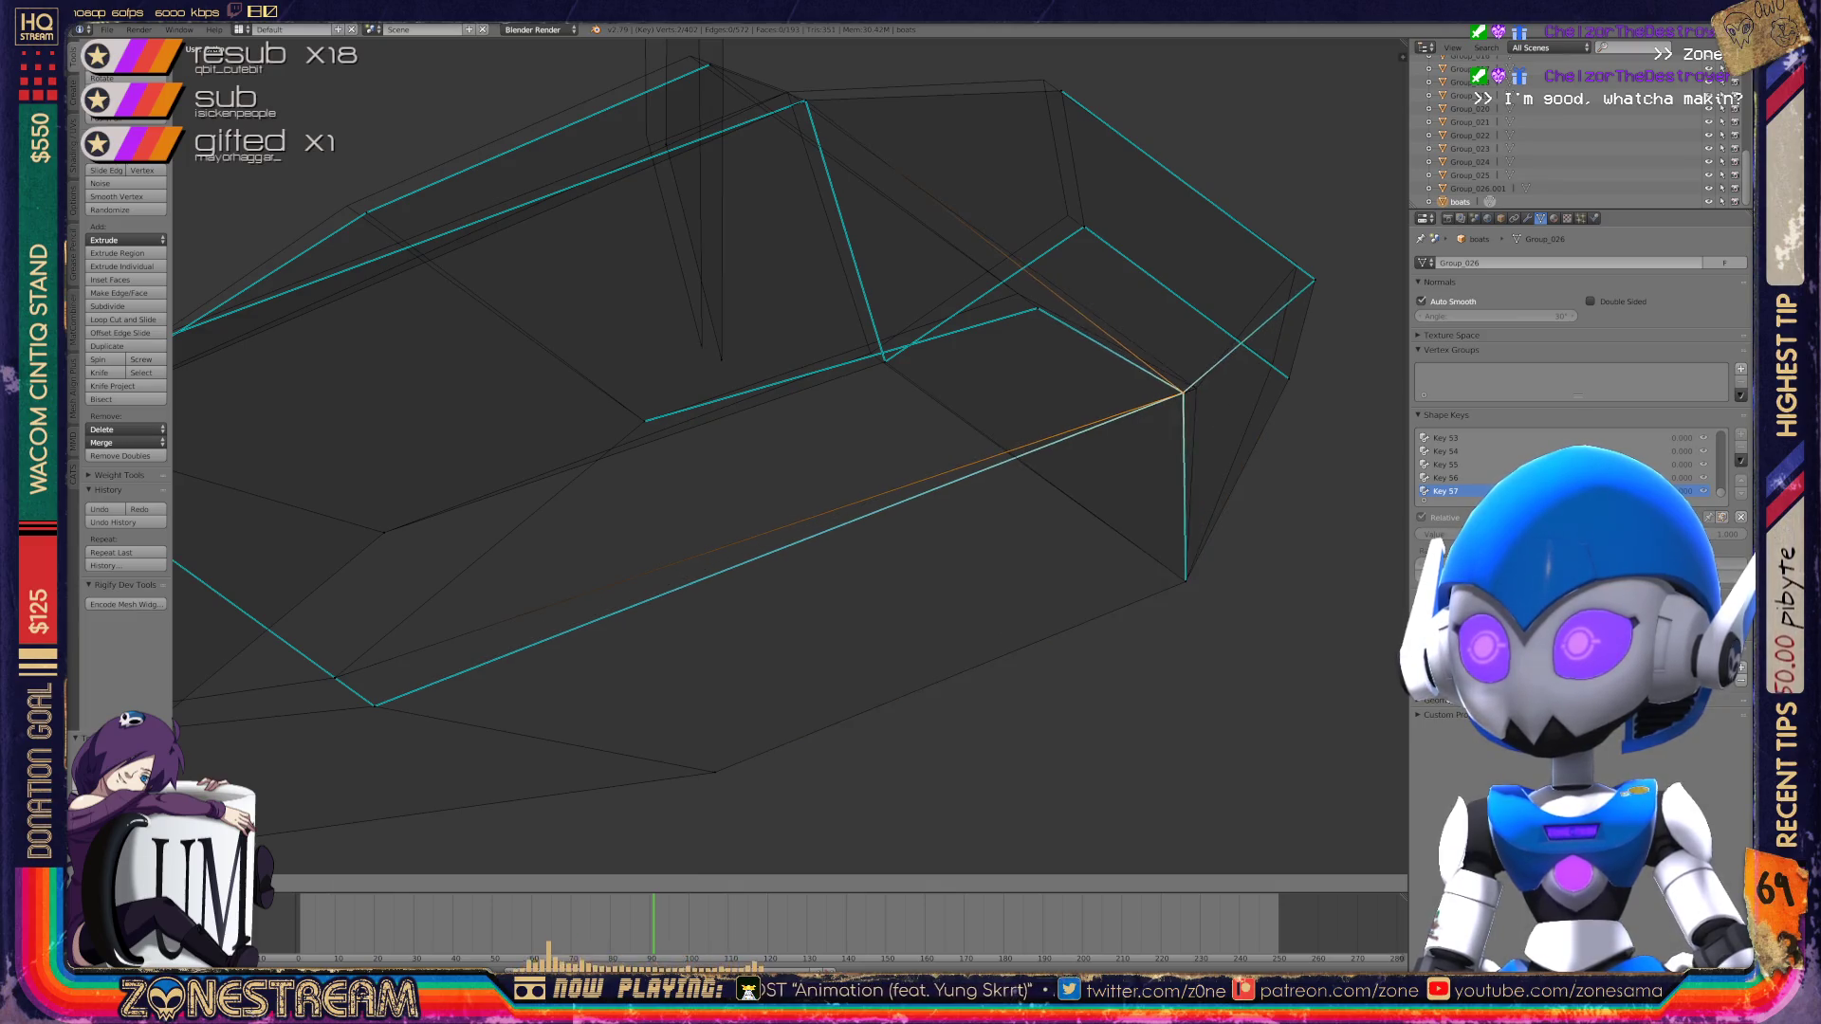
pyautogui.press('Return')
pyautogui.rightClick(1315, 280)
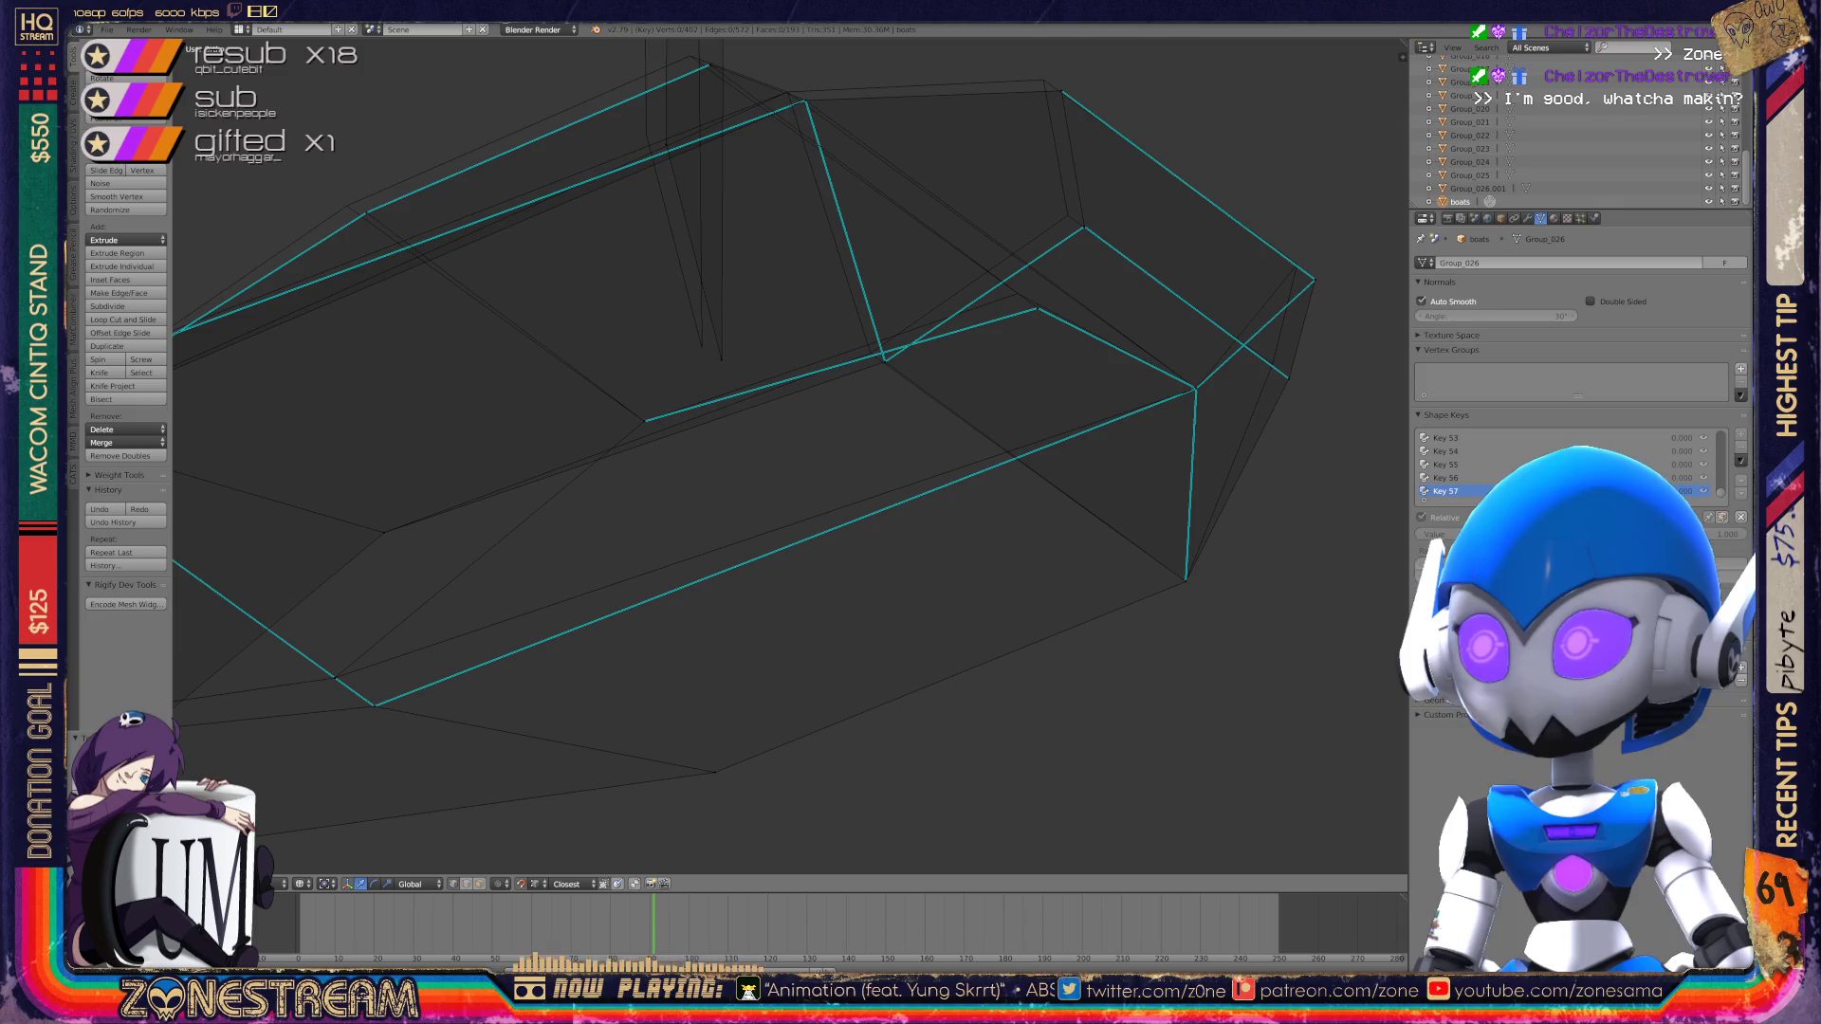
pyautogui.press('g')
pyautogui.press('g')
pyautogui.press('Return')
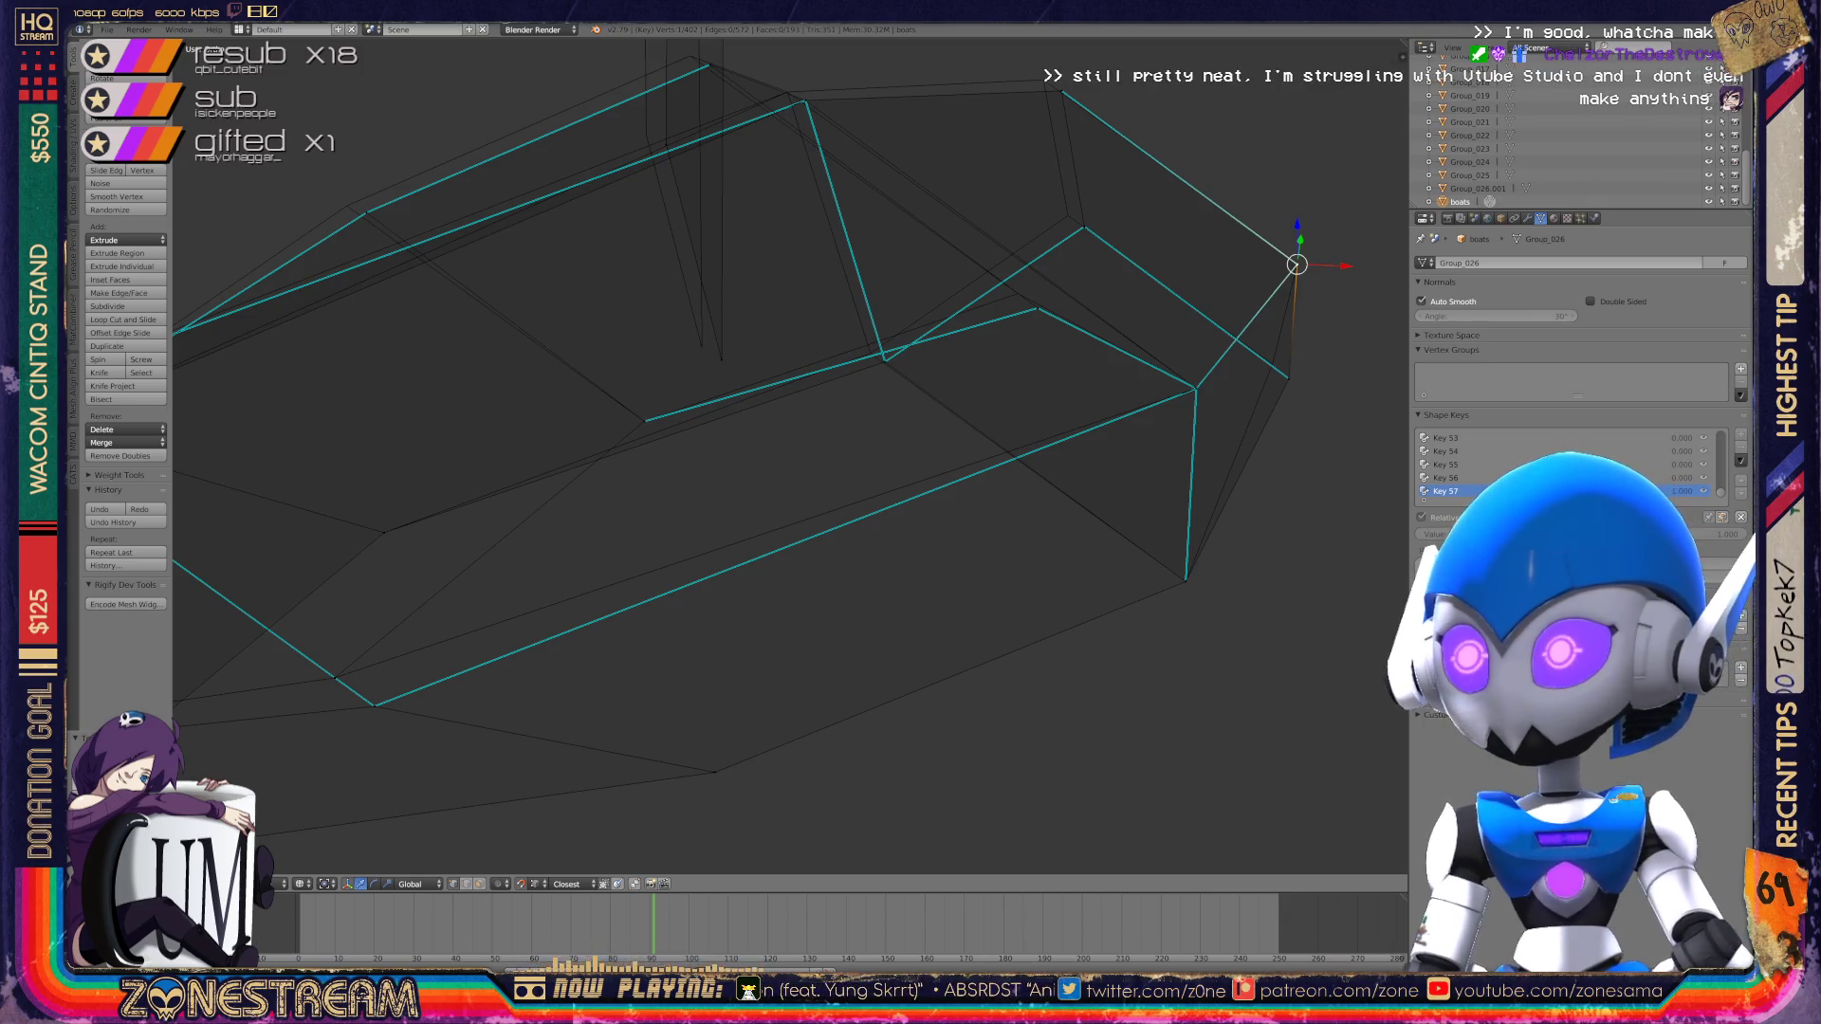
# Step: Slide the upper-right vertex further along its edge, then nudge it down-right
pyautogui.press('g')
pyautogui.press('g')
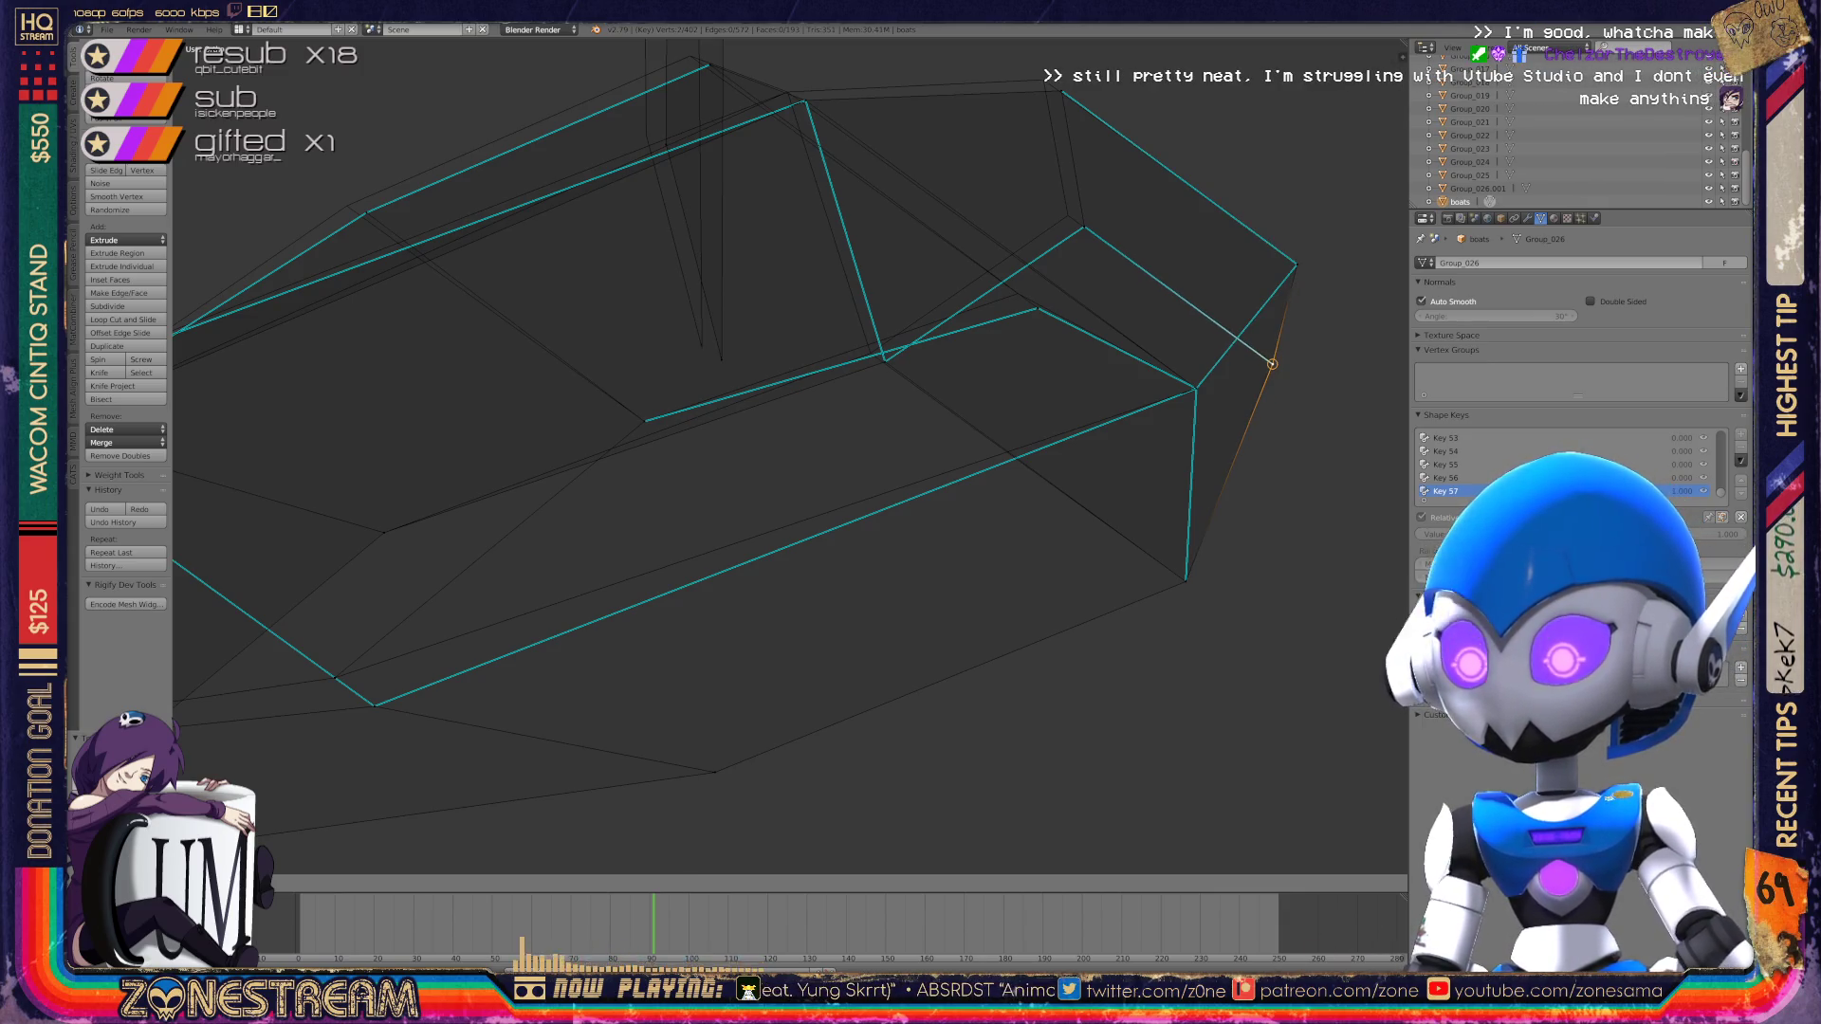
pyautogui.click(1271, 364)
pyautogui.moveTo(1272, 358)
pyautogui.mouseDown(button='middle')
pyautogui.moveTo(1065, 395)
pyautogui.moveTo(1066, 445)
pyautogui.moveTo(944, 347)
pyautogui.mouseUp(button='middle')
pyautogui.press('KP_Decimal')
pyautogui.press('g')
pyautogui.press('Return')
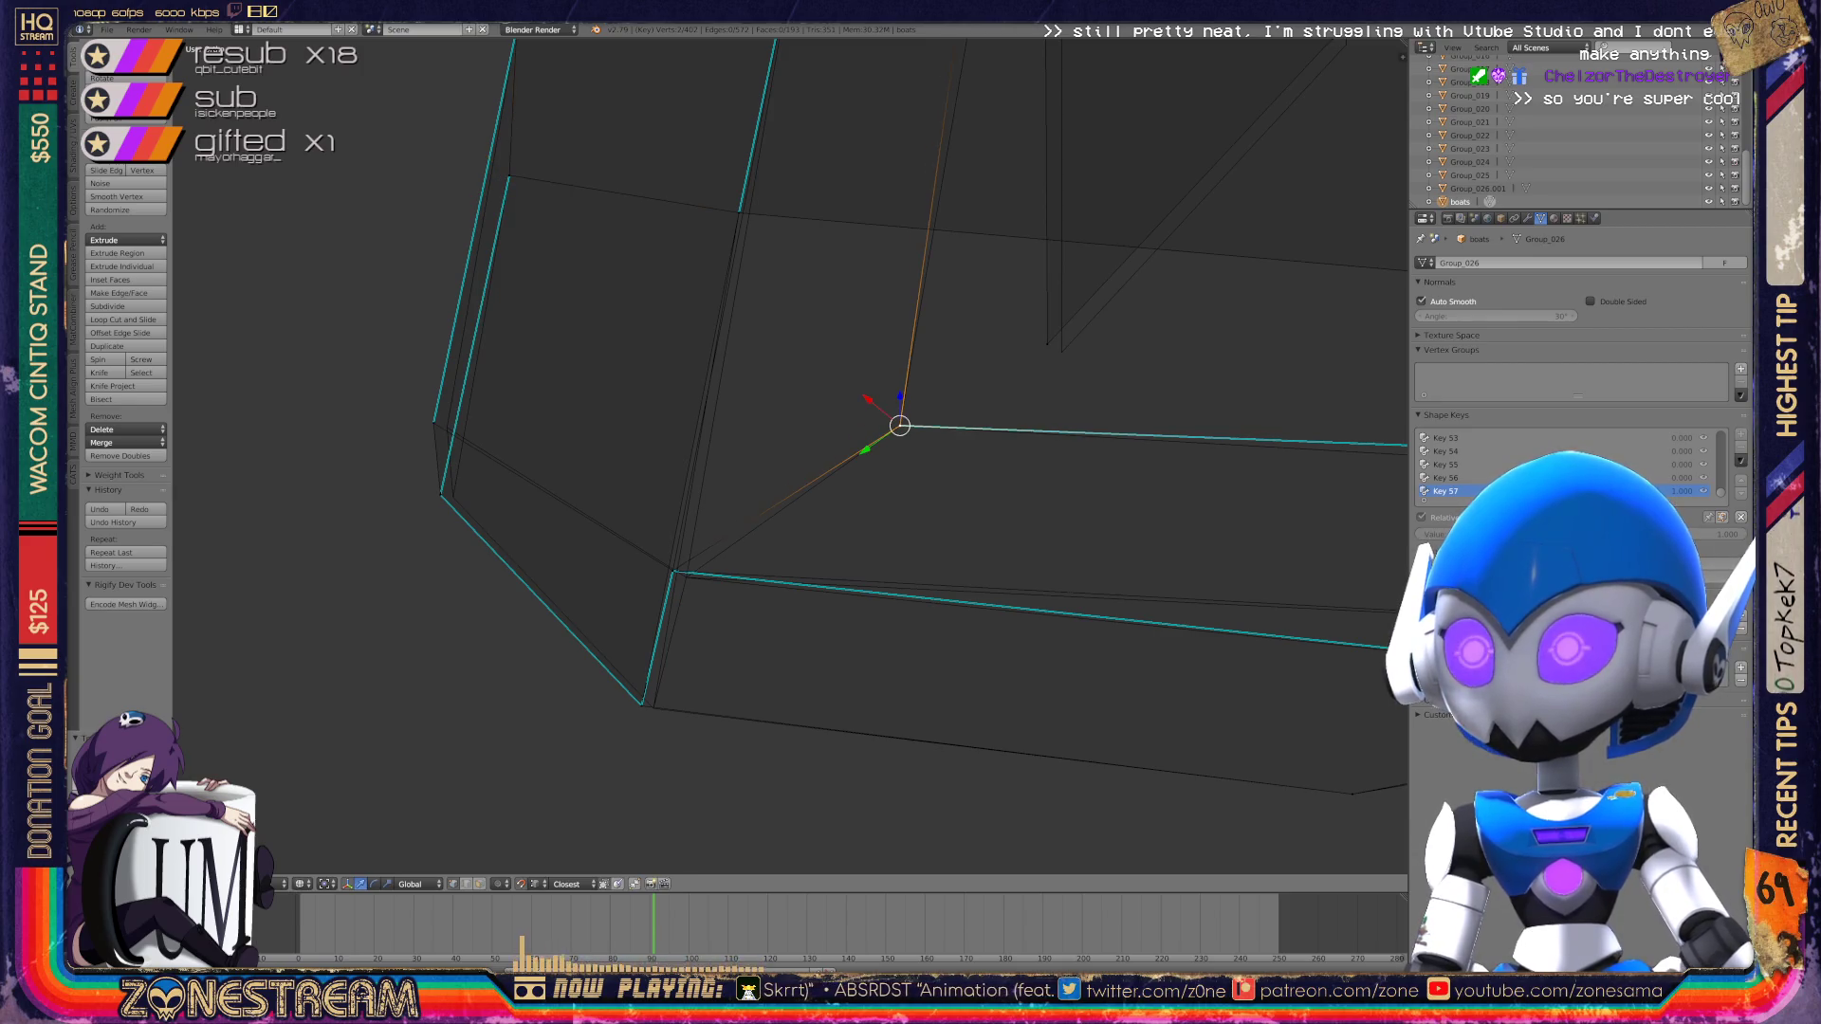
pyautogui.moveTo(899, 426)
pyautogui.mouseDown(button='middle')
pyautogui.moveTo(877, 413)
pyautogui.moveTo(958, 370)
pyautogui.mouseUp(button='middle')
# Step: Reposition the corner vertex by sliding vertices along their edges with Shift+V
pyautogui.rightClick(639, 502)
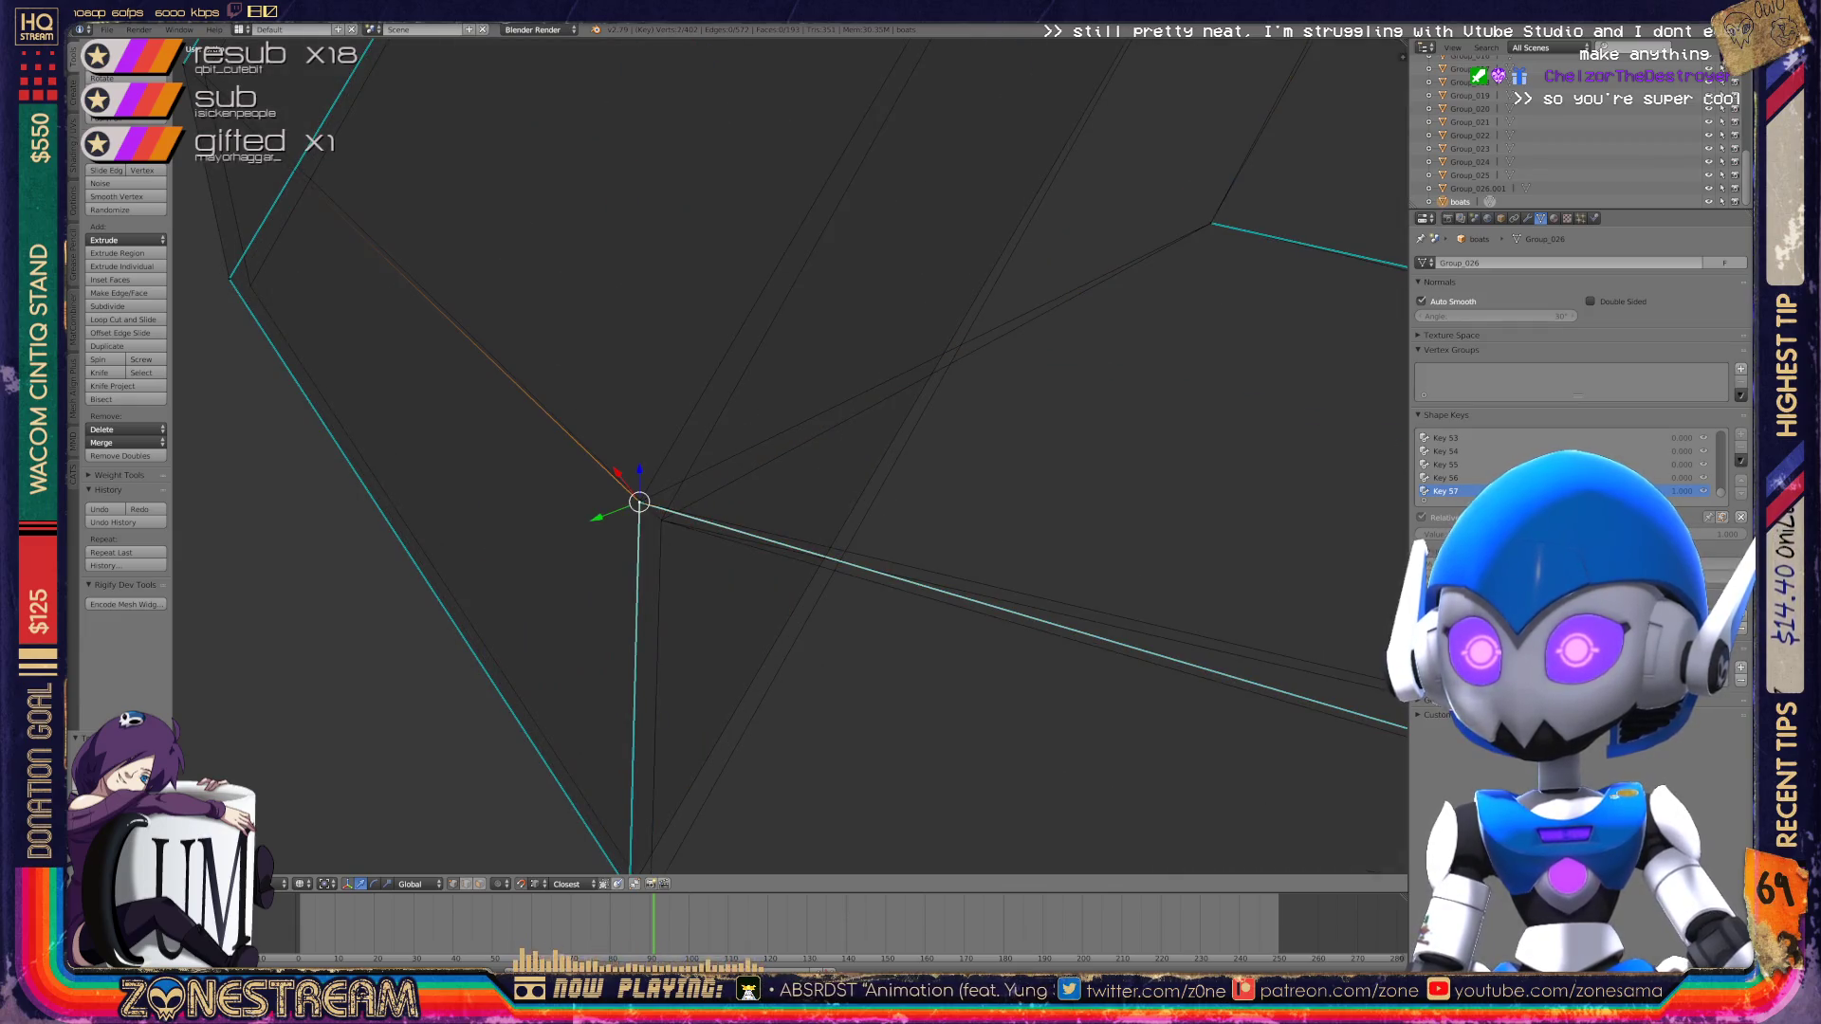
pyautogui.moveTo(639, 502)
pyautogui.mouseDown(button='middle')
pyautogui.moveTo(654, 508)
pyautogui.moveTo(678, 456)
pyautogui.moveTo(663, 493)
pyautogui.mouseUp(button='middle')
pyautogui.press('g')
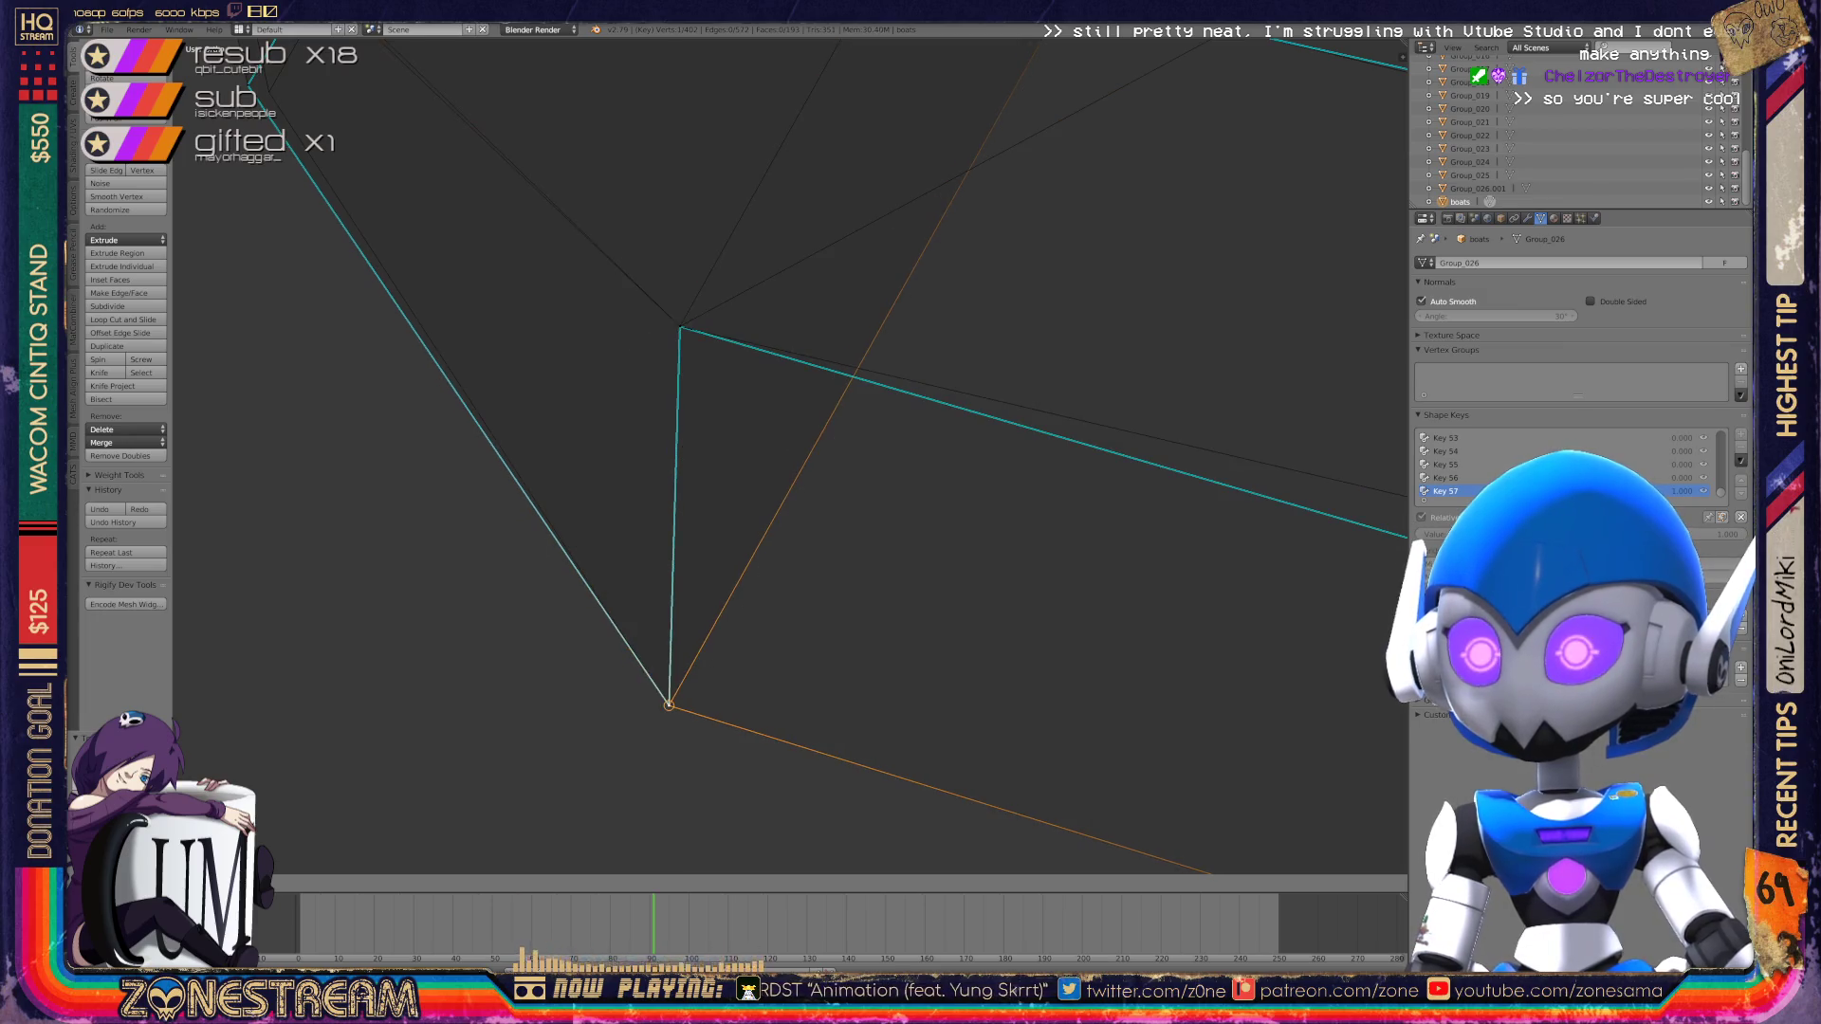
pyautogui.scroll(-6, 791, 456)
pyautogui.keyDown('shift'); pyautogui.moveTo(790, 456); pyautogui.dragTo(894, 668, button='middle'); pyautogui.keyUp('shift')
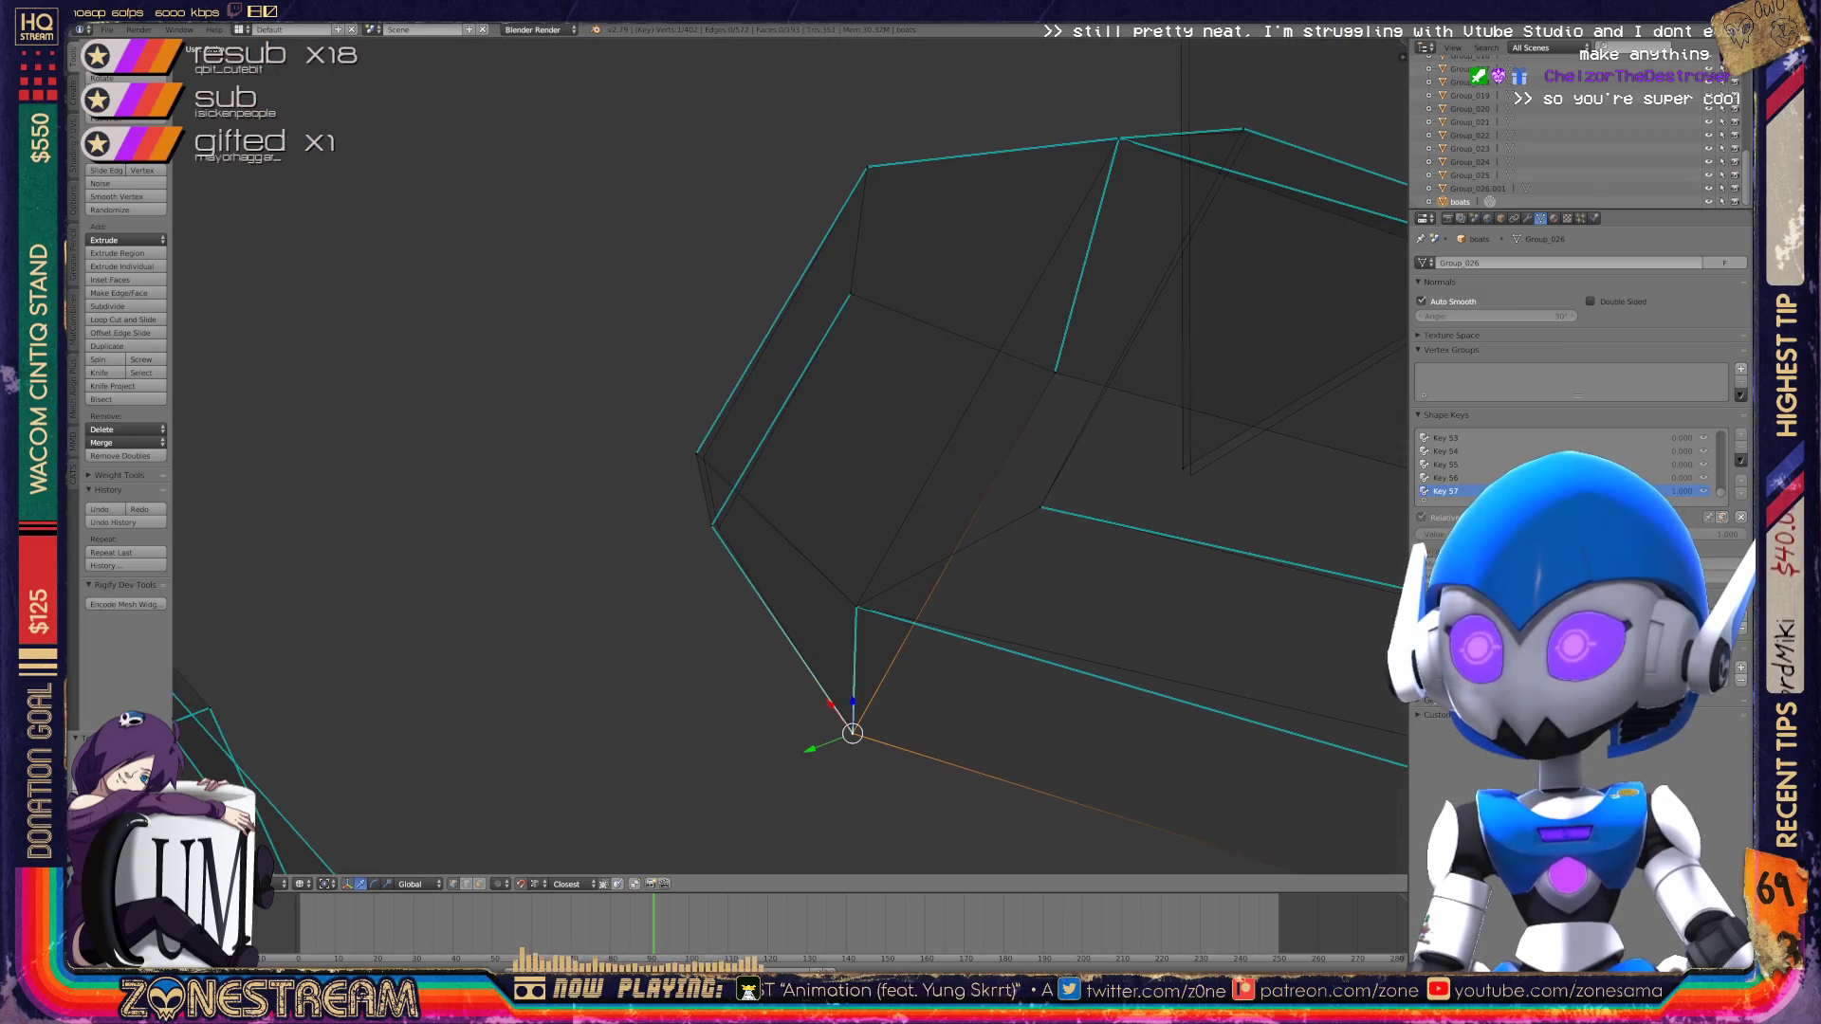
pyautogui.scroll(4, 791, 455)
pyautogui.scroll(3, 647, 493)
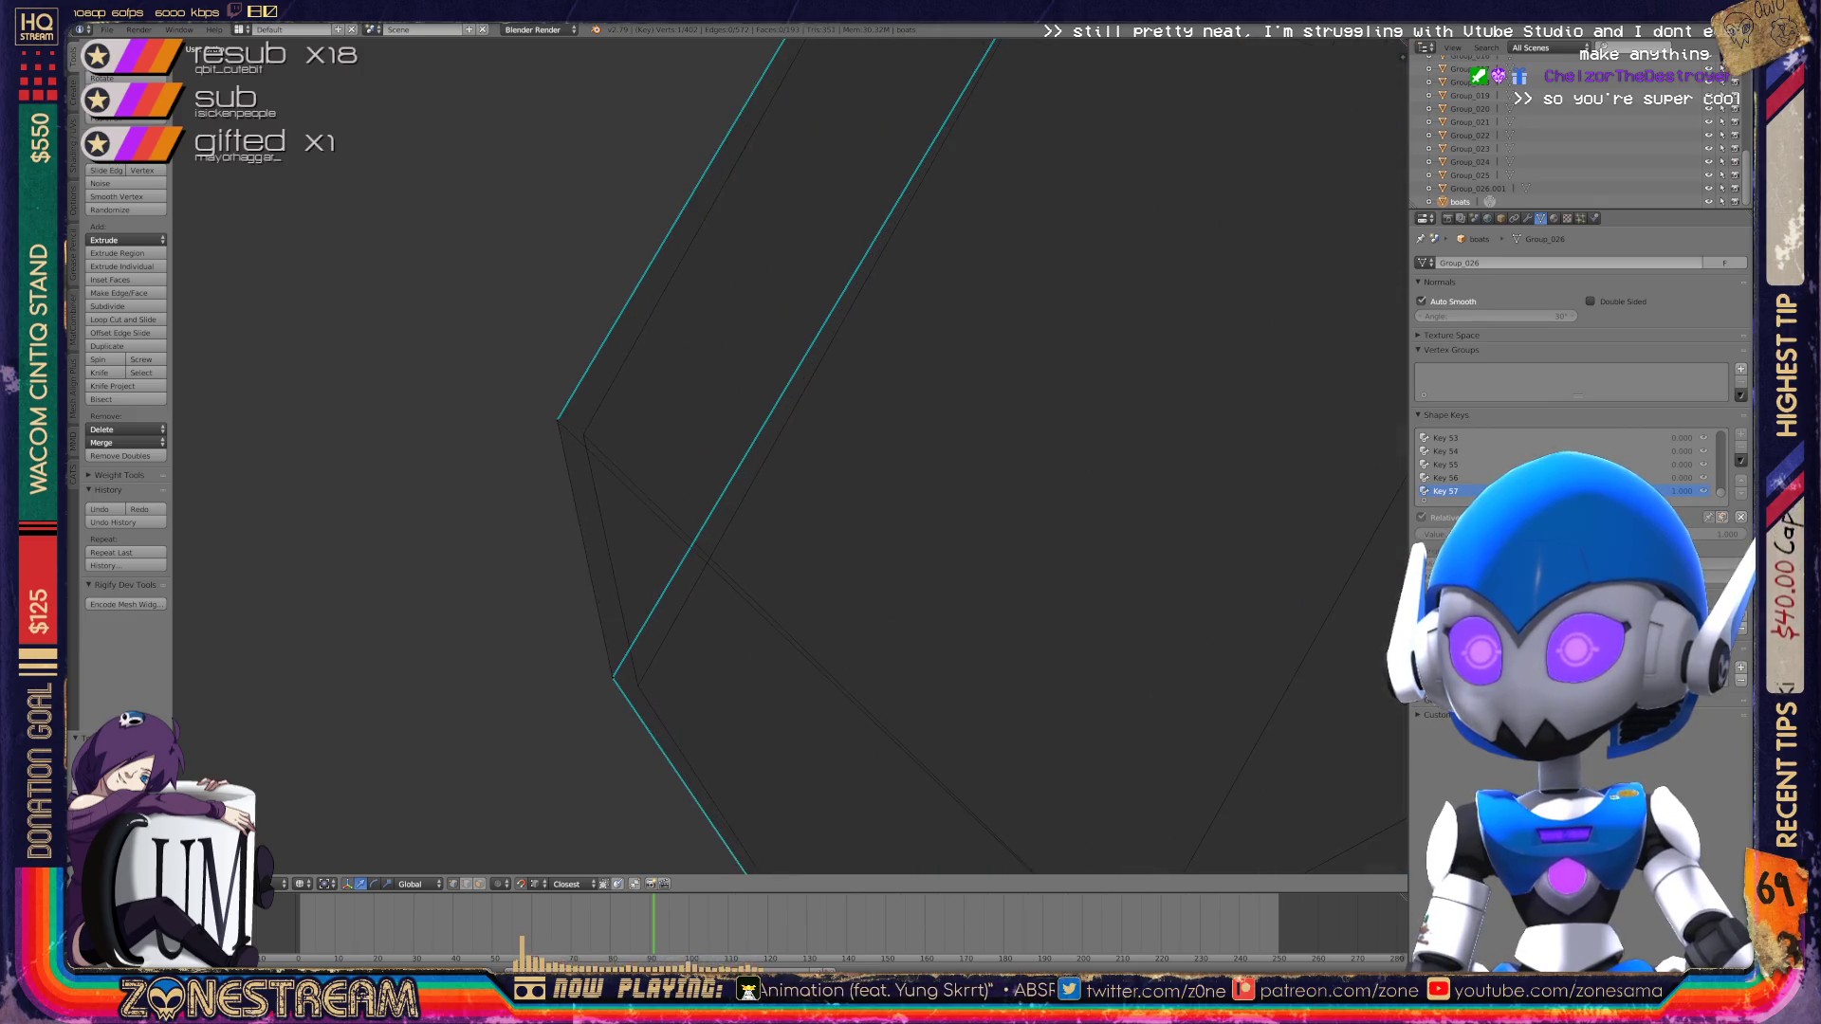
pyautogui.hotkey('shift', 'v')
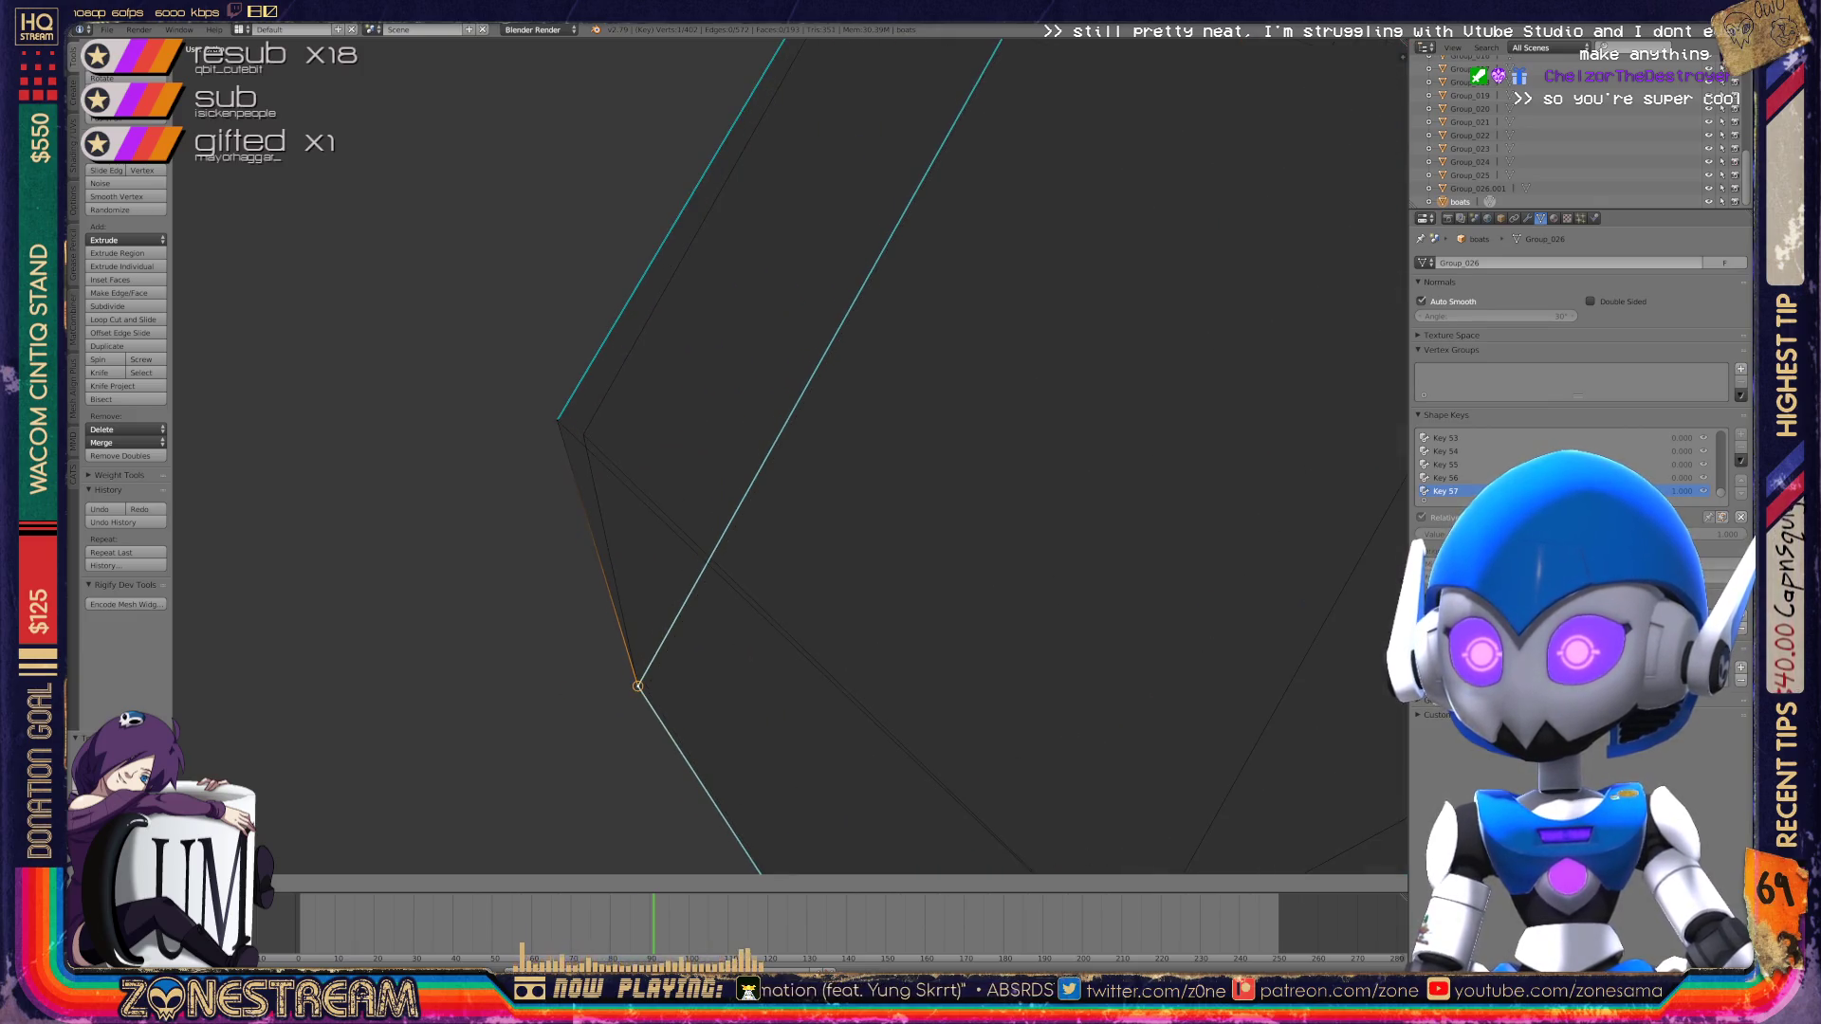
pyautogui.hotkey('shift', 'v')
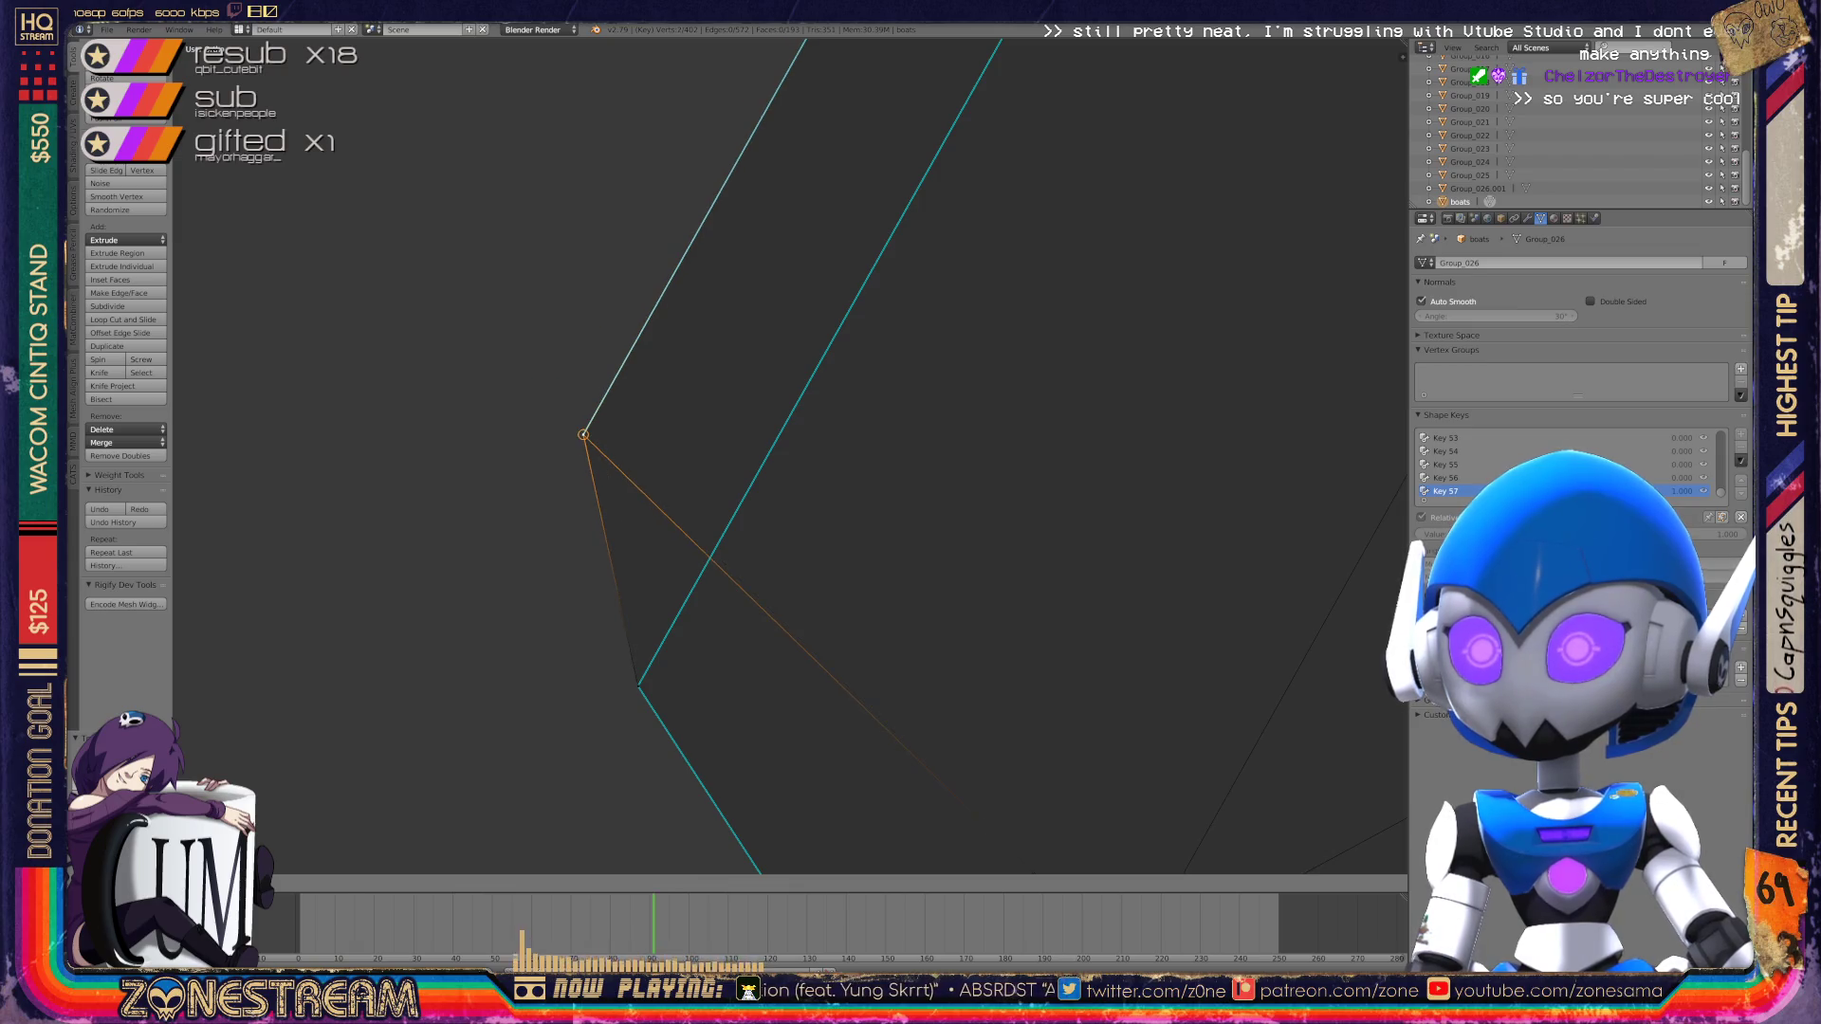
pyautogui.scroll(-5, 787, 455)
pyautogui.moveTo(787, 456)
pyautogui.mouseDown(button='middle')
pyautogui.moveTo(882, 436)
pyautogui.moveTo(834, 484)
pyautogui.moveTo(776, 482)
pyautogui.mouseUp(button='middle')
# Step: Drop a vertex from the boot's lower edge onto the lower vertex
pyautogui.rightClick(776, 482)
pyautogui.press('g')
pyautogui.click(733, 799)
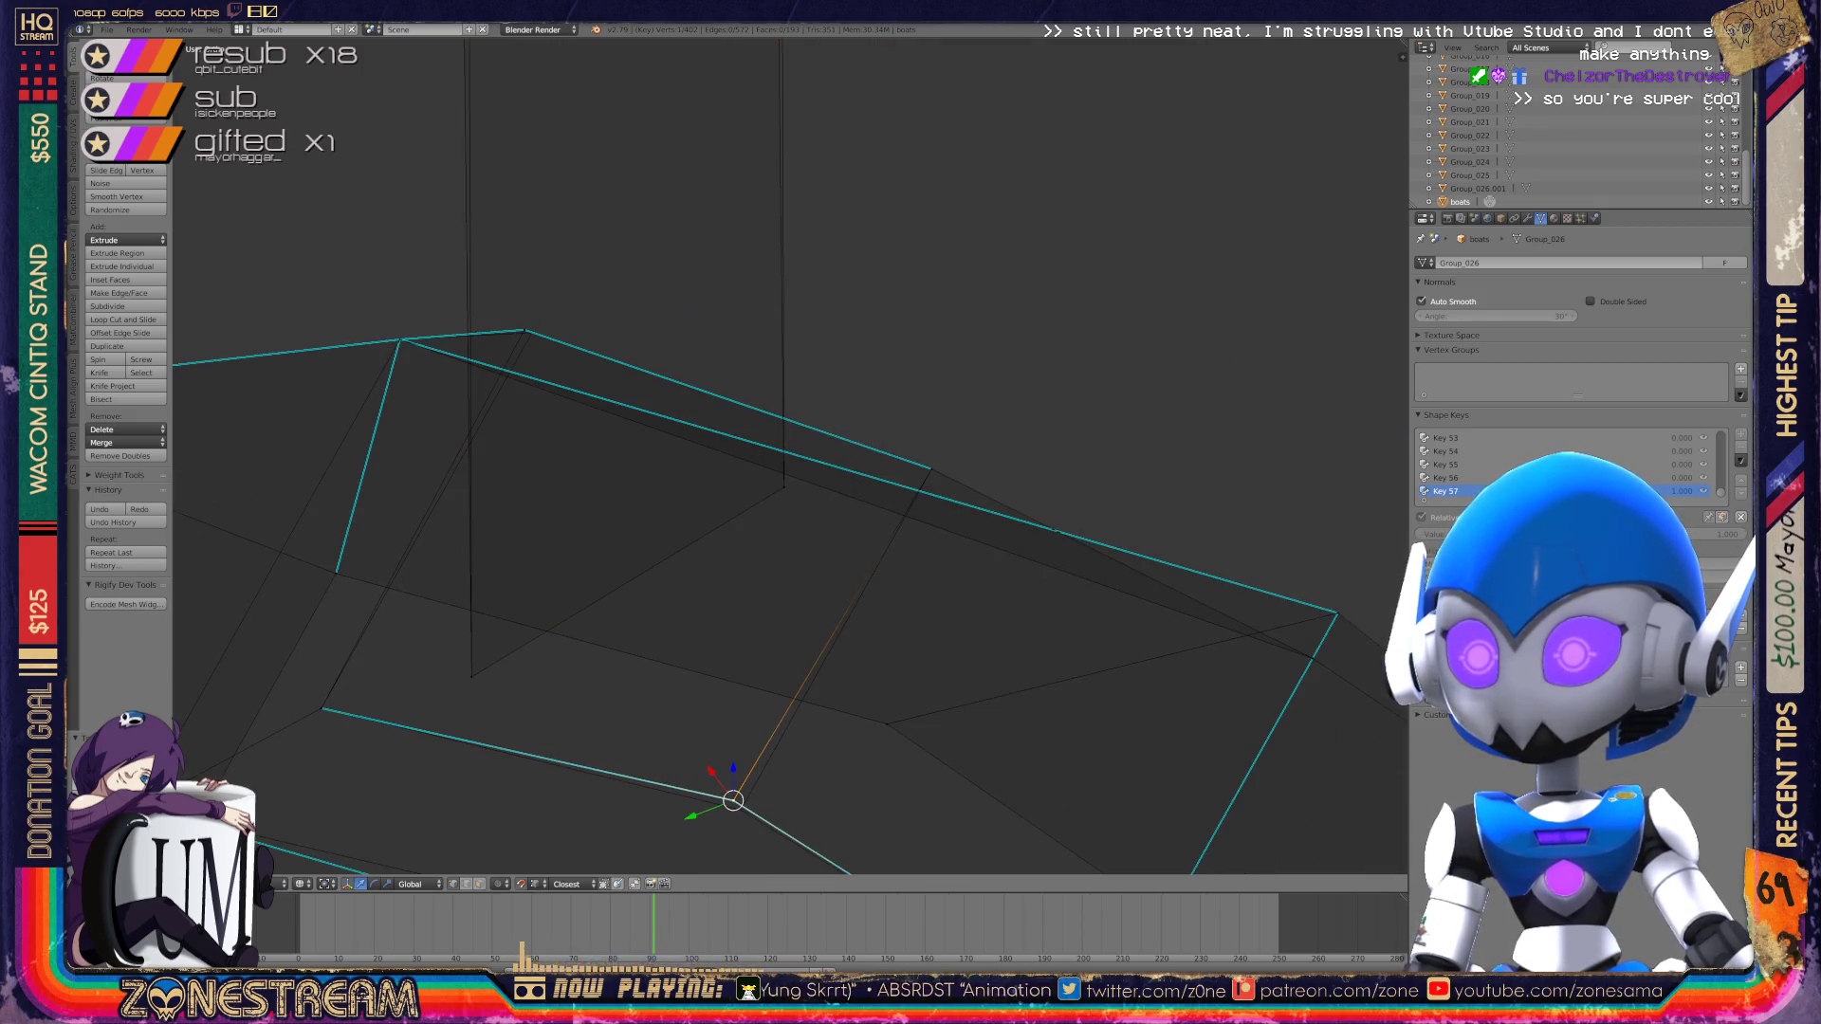
pyautogui.rightClick(741, 809)
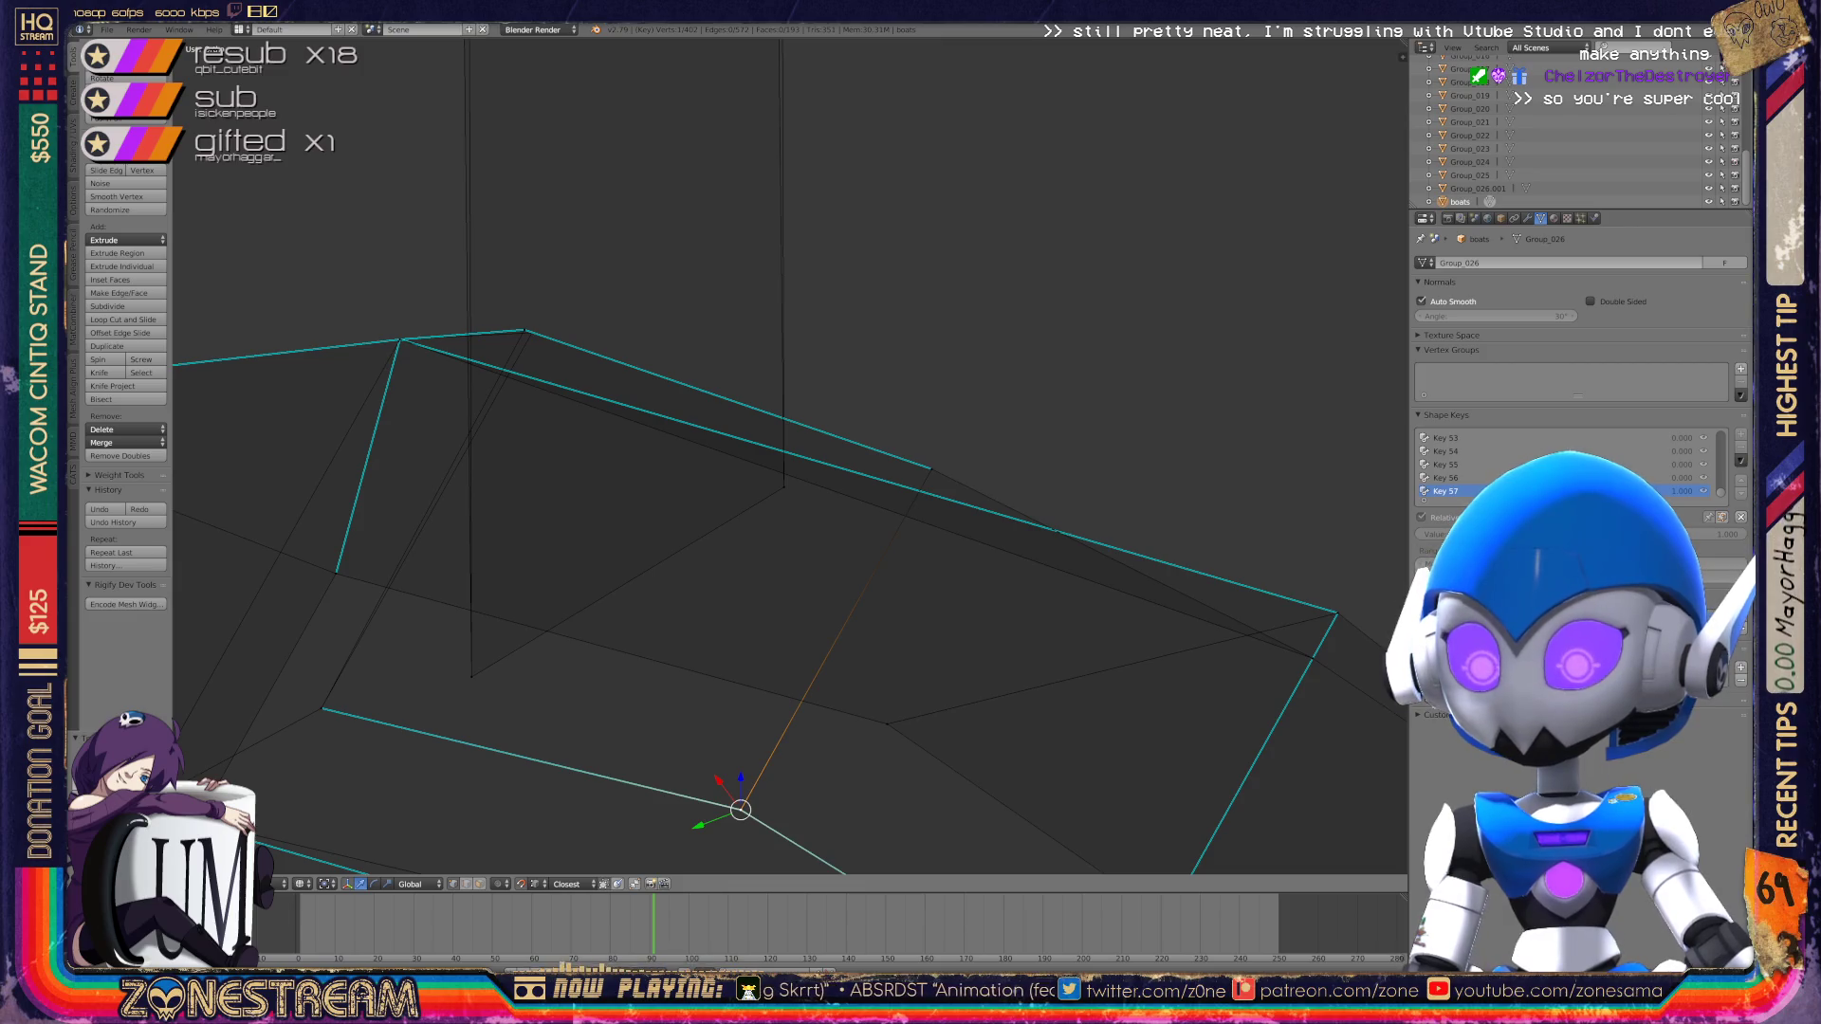
# Step: Pull the boot mesh's corner vertex up and to the left
pyautogui.moveTo(787, 474)
pyautogui.mouseDown(button='middle')
pyautogui.moveTo(882, 398)
pyautogui.moveTo(536, 453)
pyautogui.mouseUp(button='middle')
pyautogui.scroll(4, 787, 455)
pyautogui.moveTo(650, 510); pyautogui.dragTo(620, 469, button='right')
pyautogui.scroll(-6, 788, 457)
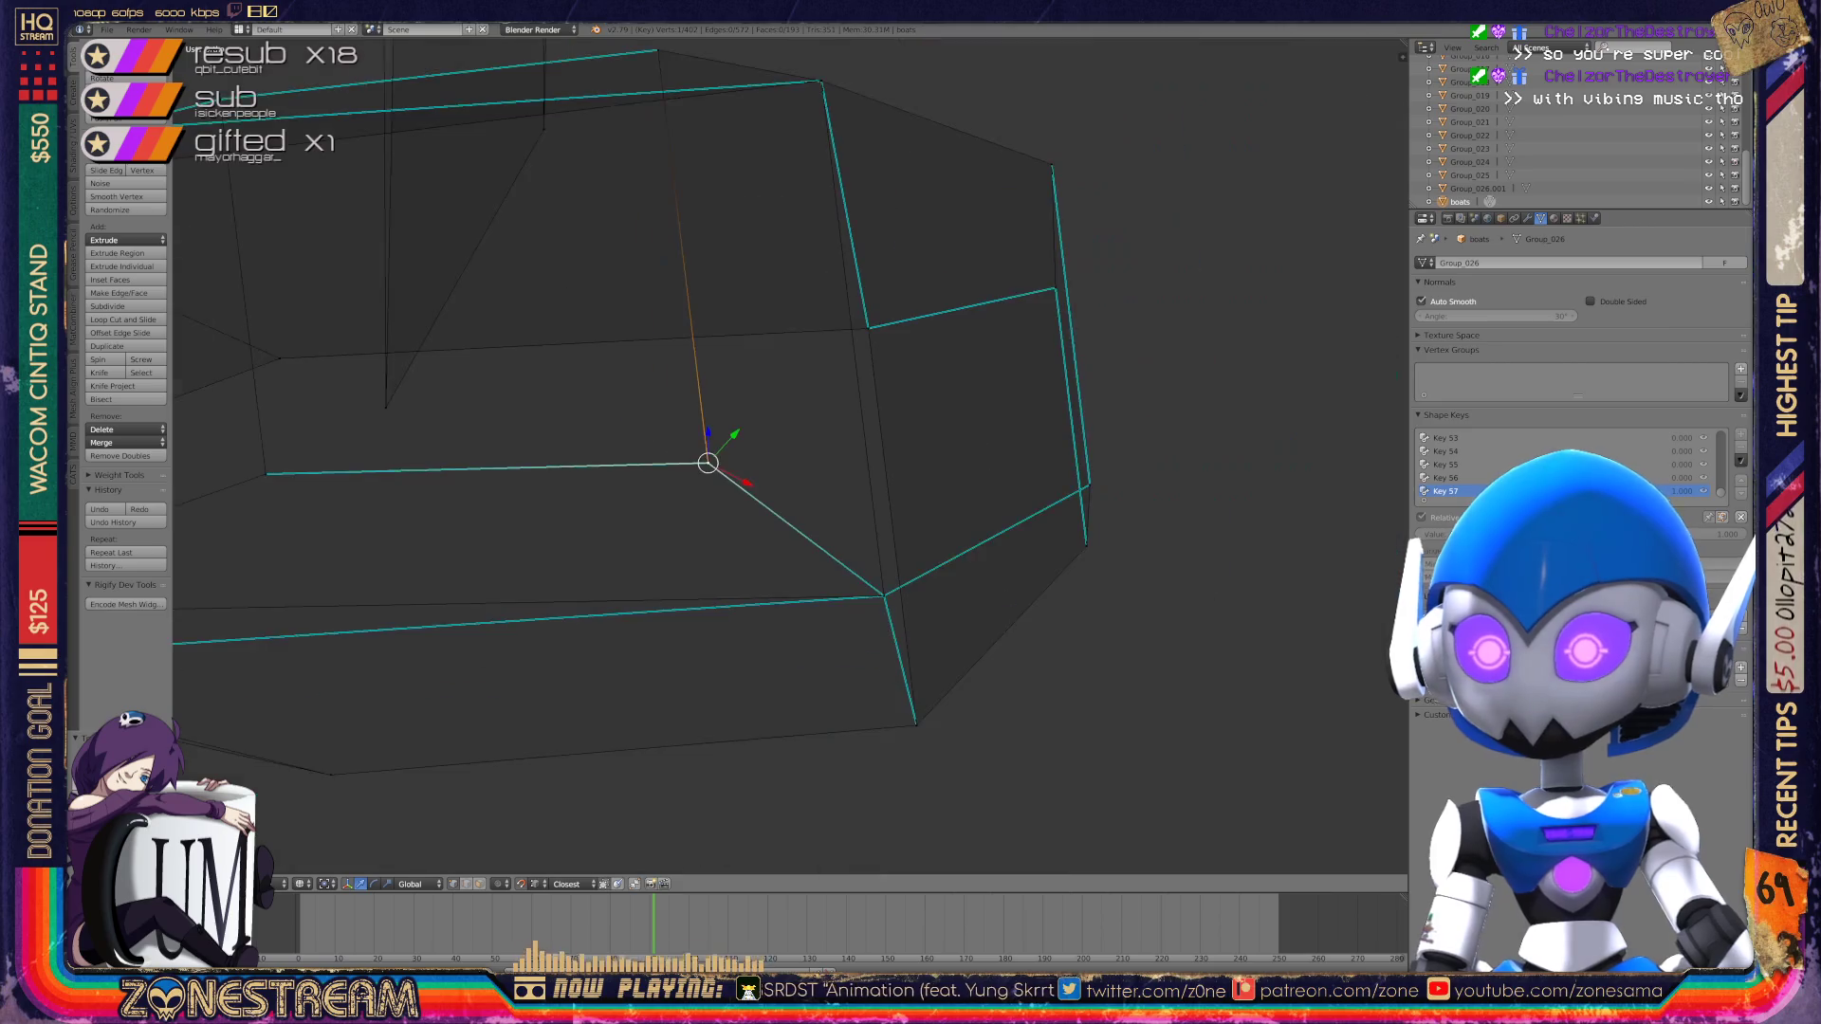
# Step: Snap the corner vertex onto the top vertex and return to Object Mode
pyautogui.moveTo(787, 456); pyautogui.dragTo(787, 303, button='middle')
pyautogui.scroll(5, 832, 456)
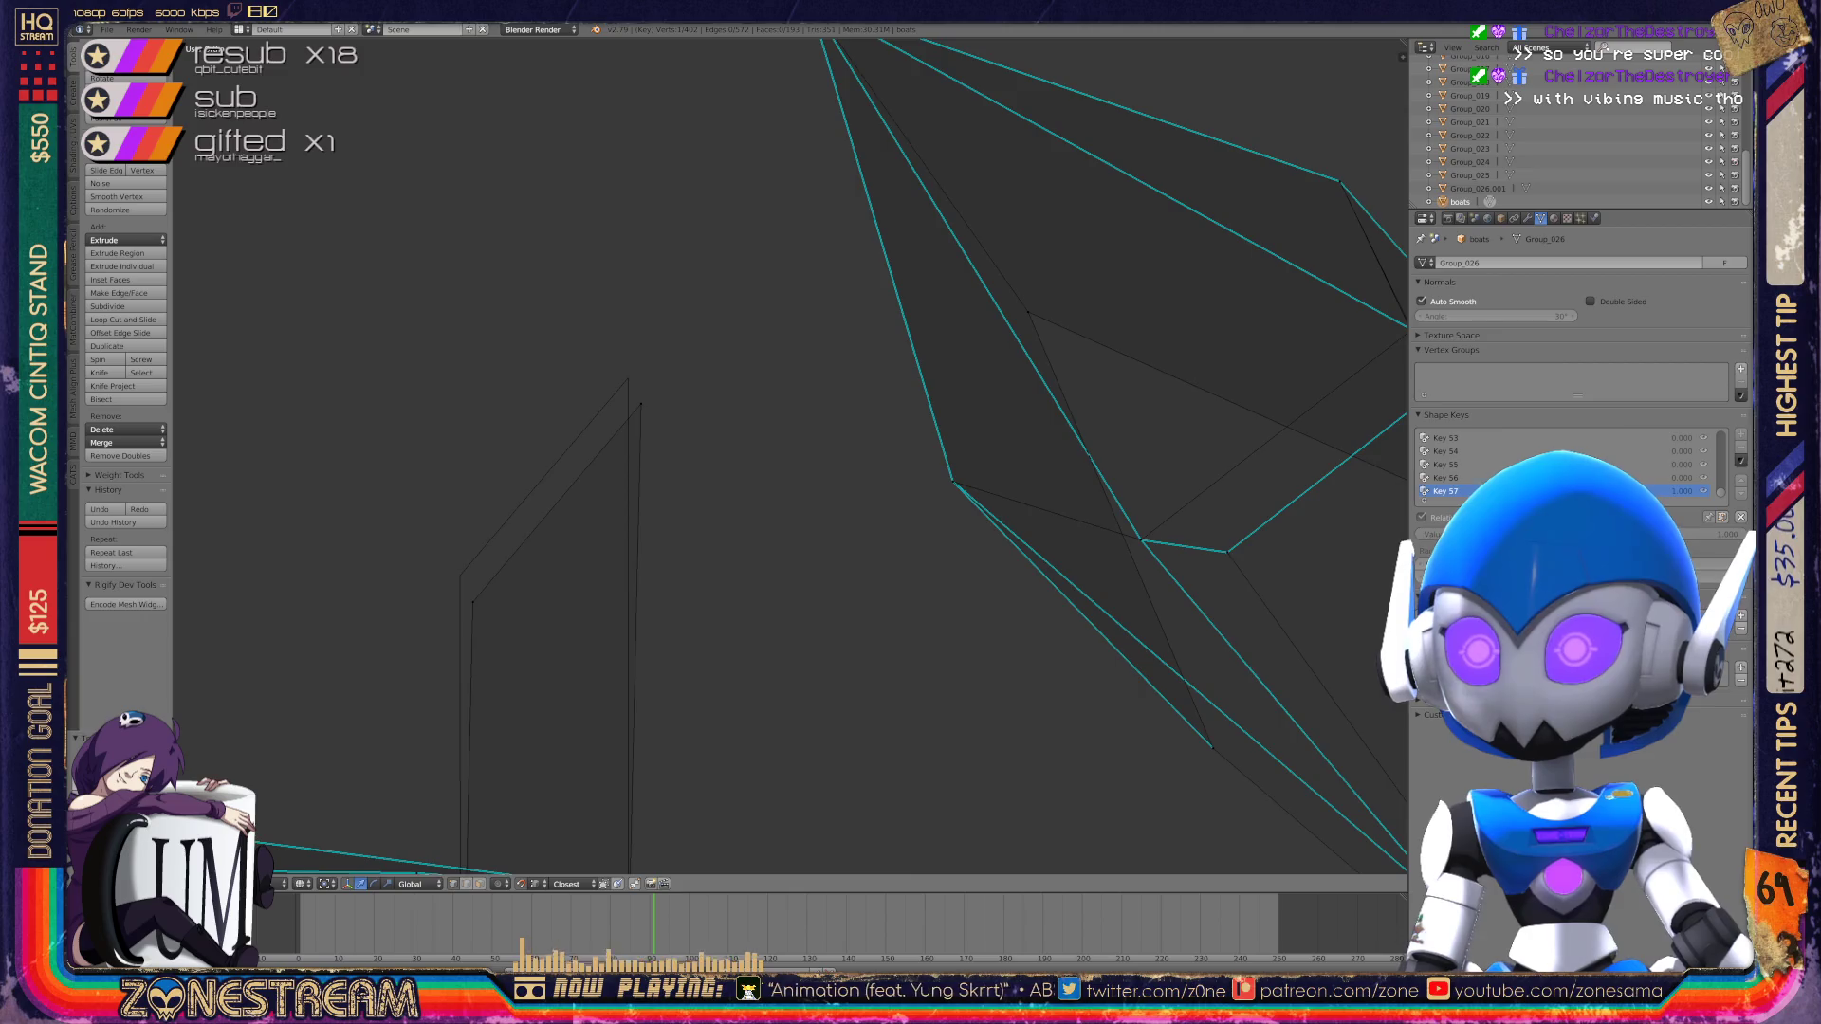
pyautogui.press('g')
pyautogui.click(672, 282)
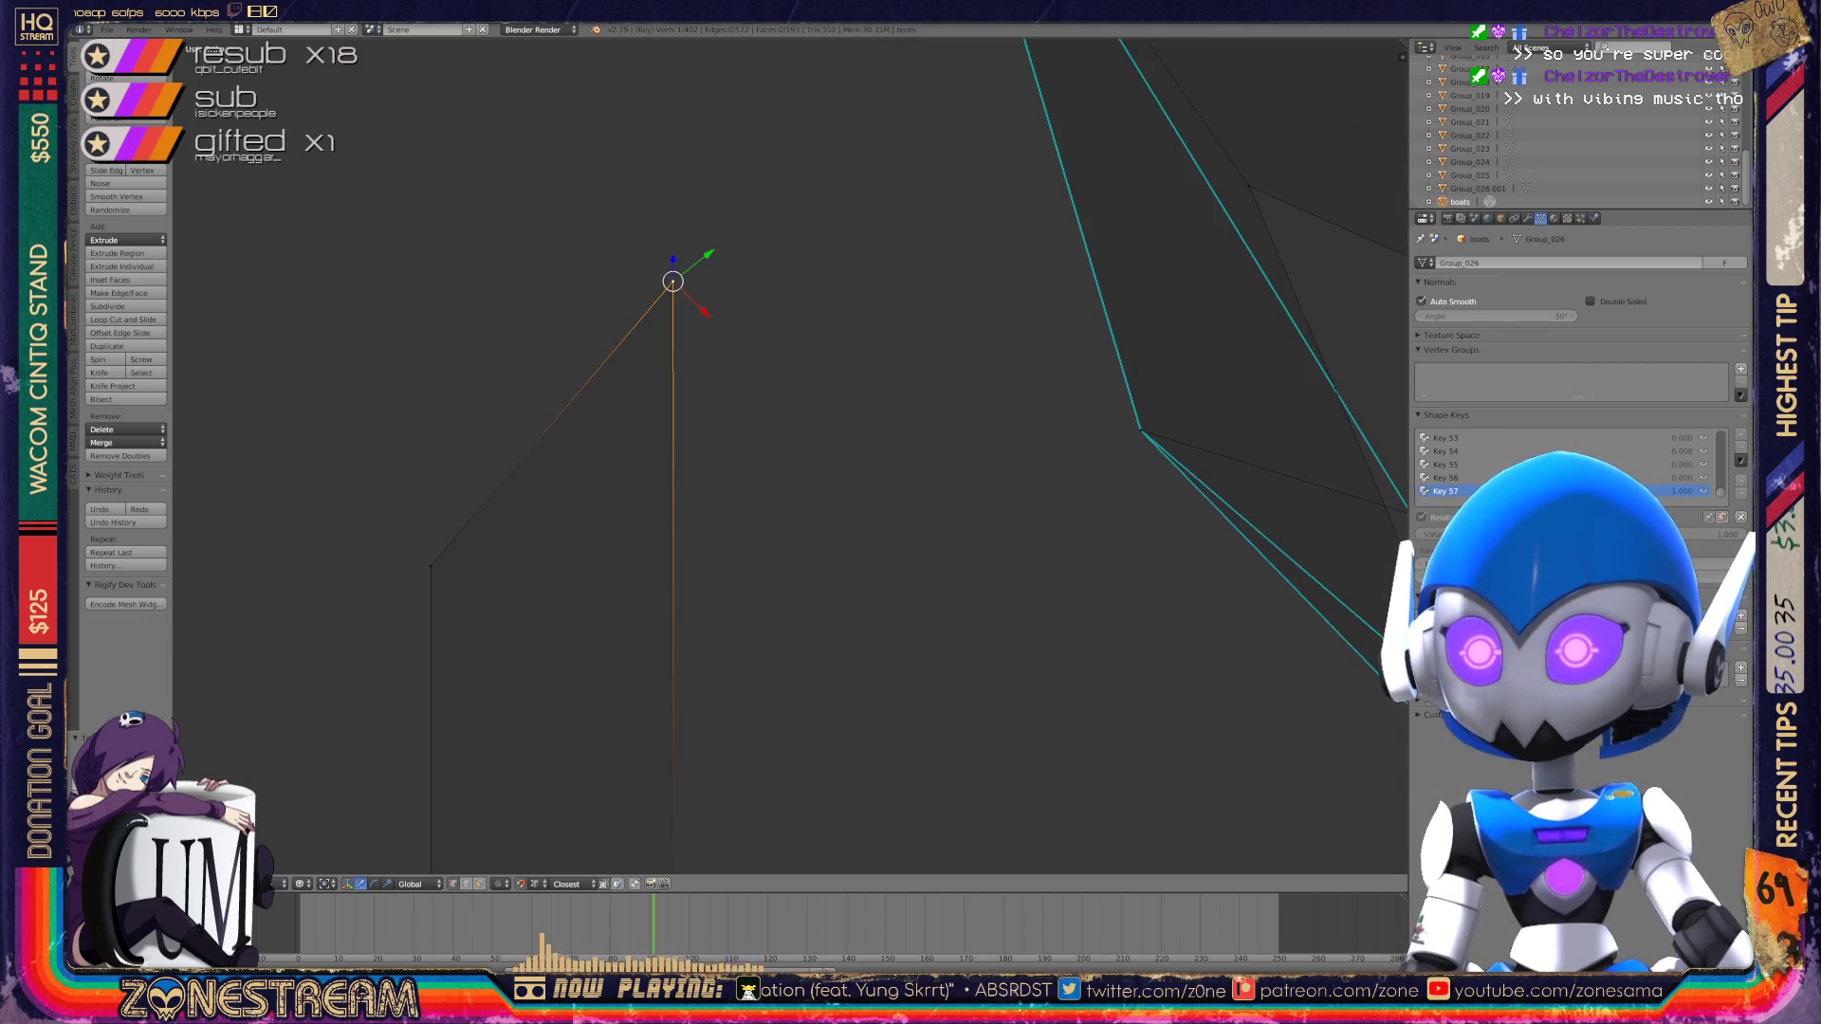
pyautogui.scroll(-4, 721, 427)
pyautogui.moveTo(721, 427)
pyautogui.mouseDown(button='middle')
pyautogui.moveTo(787, 360)
pyautogui.moveTo(531, 379)
pyautogui.moveTo(701, 351)
pyautogui.moveTo(773, 631)
pyautogui.mouseUp(button='middle')
pyautogui.press('Tab')
# Step: Save the file with Ctrl+S, confirming the overwrite
pyautogui.hotkey('ctrl', 's')
pyautogui.click(773, 631)
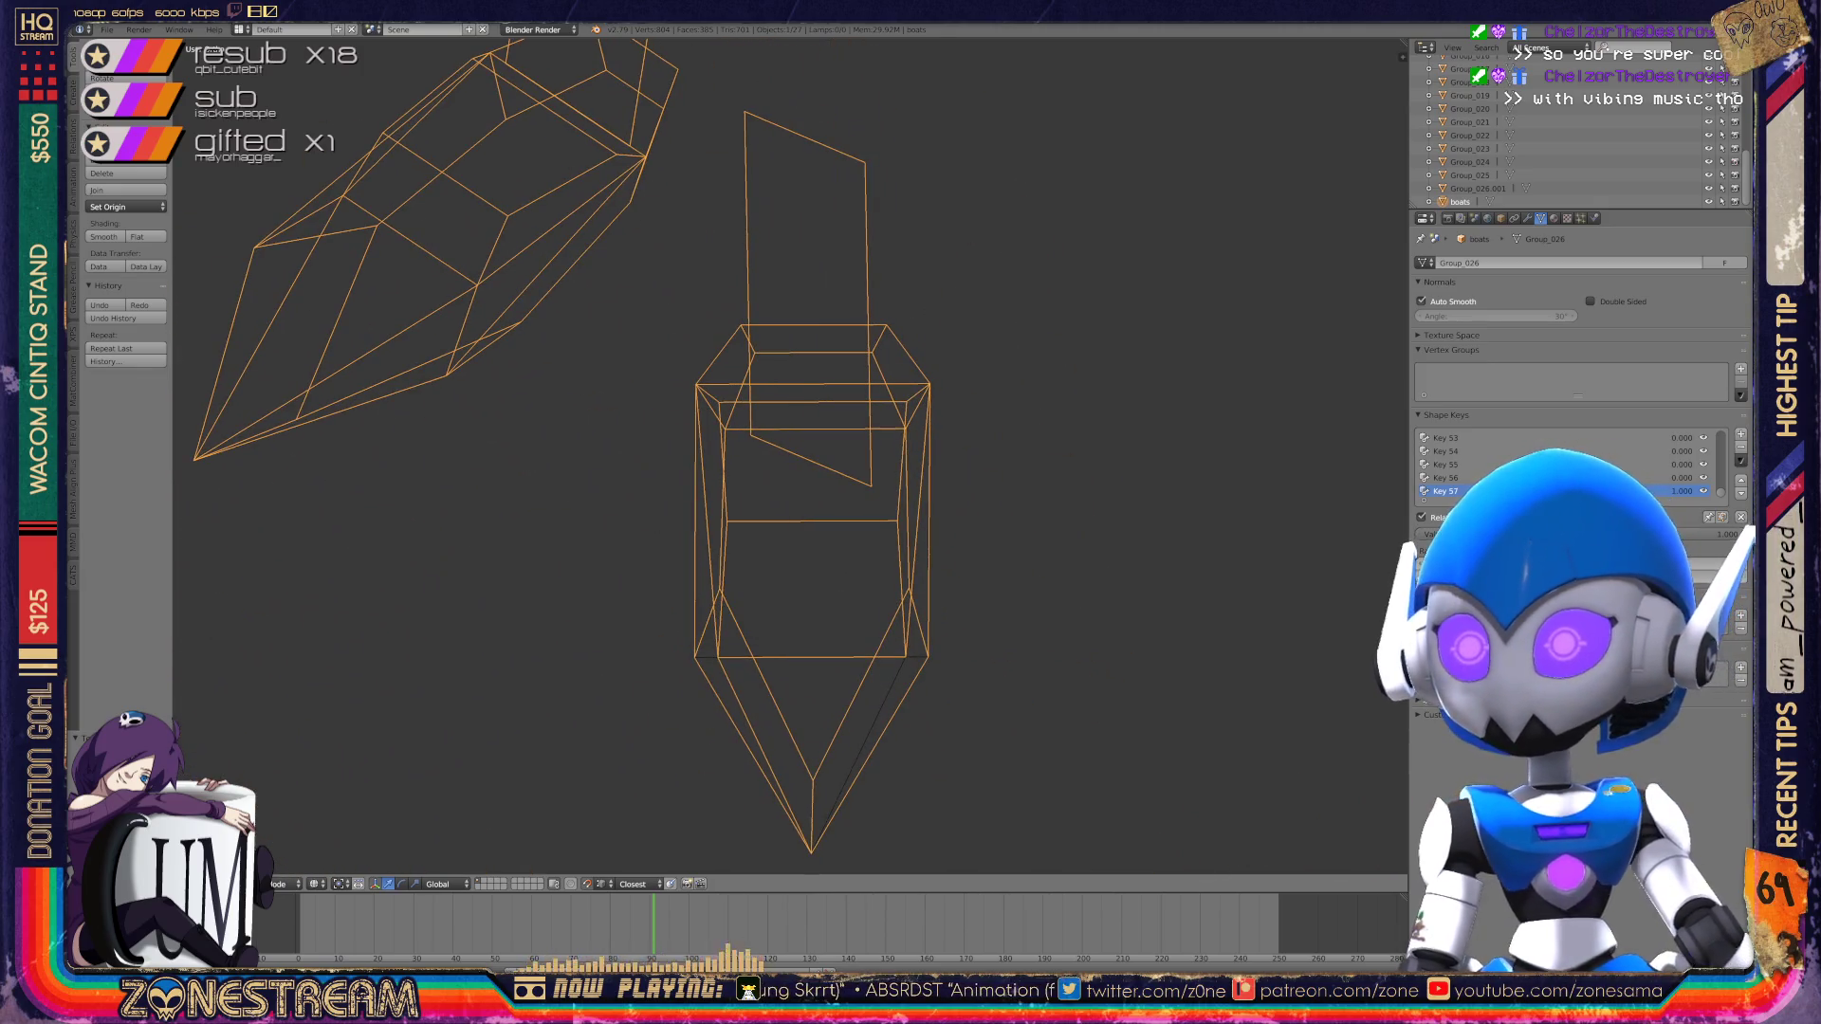
pyautogui.scroll(-3, 774, 631)
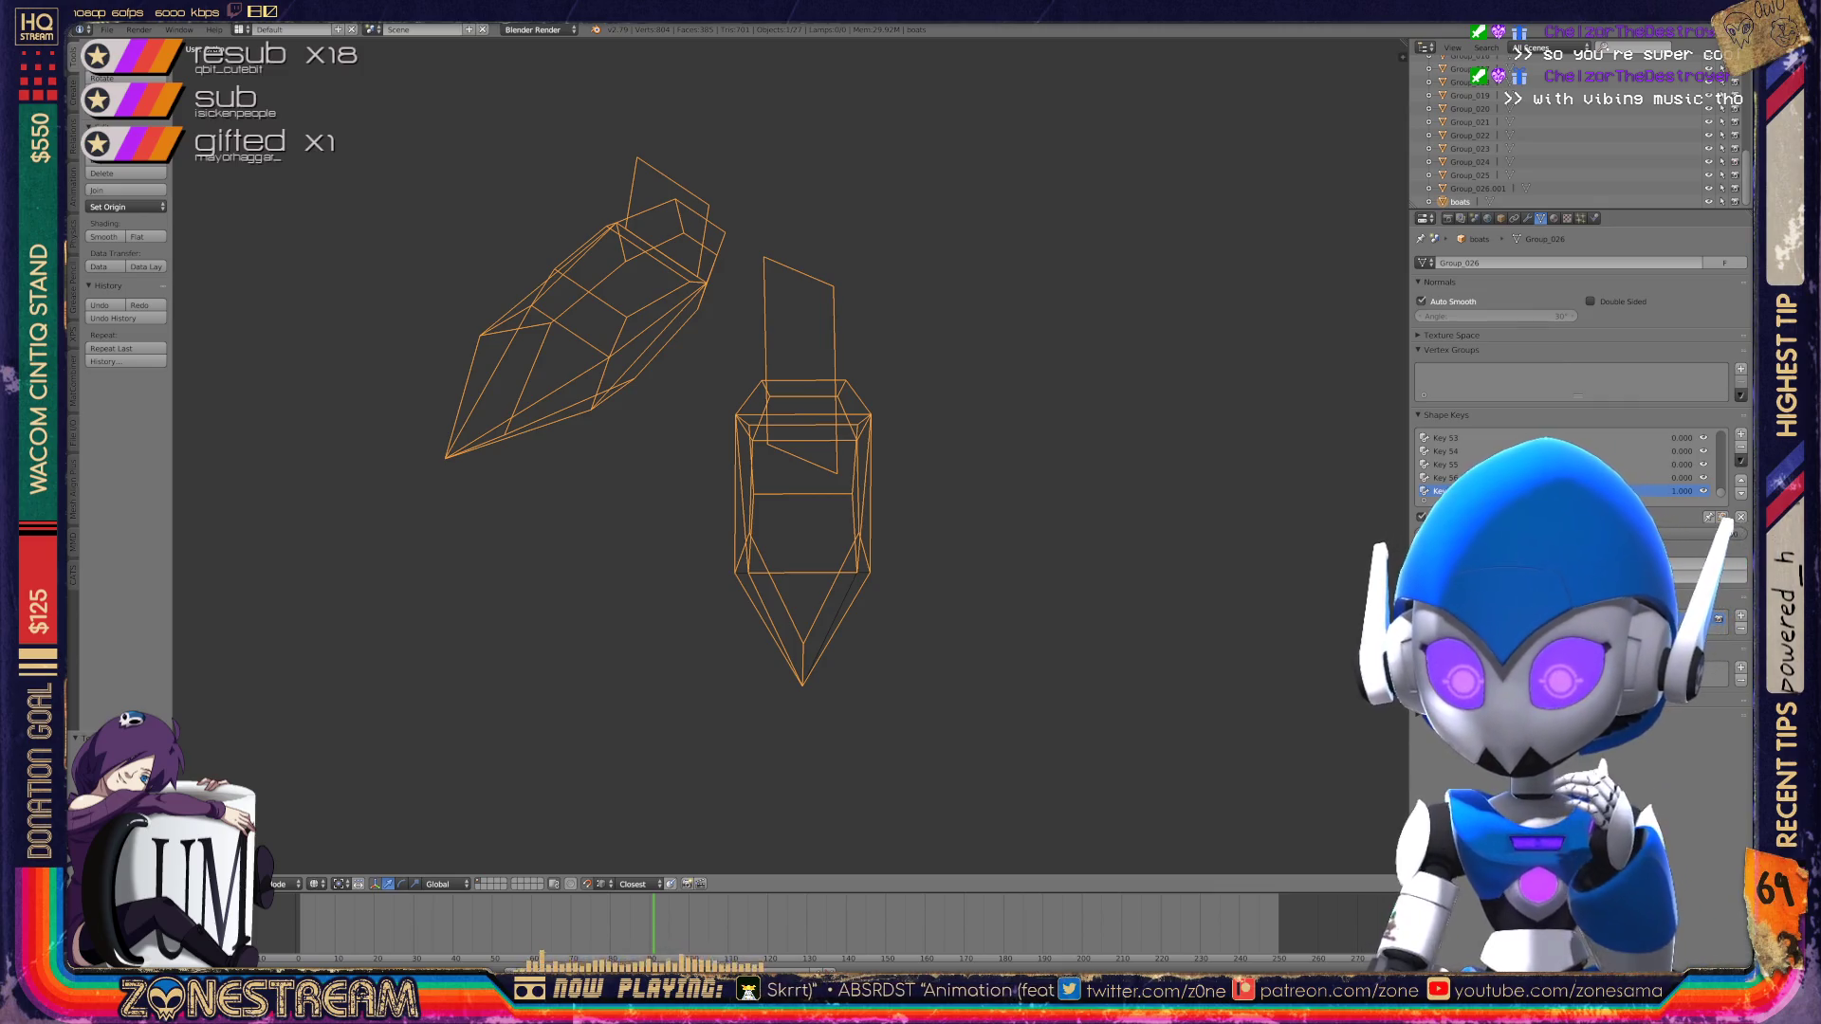
pyautogui.scroll(-4, 773, 631)
pyautogui.scroll(5, 773, 631)
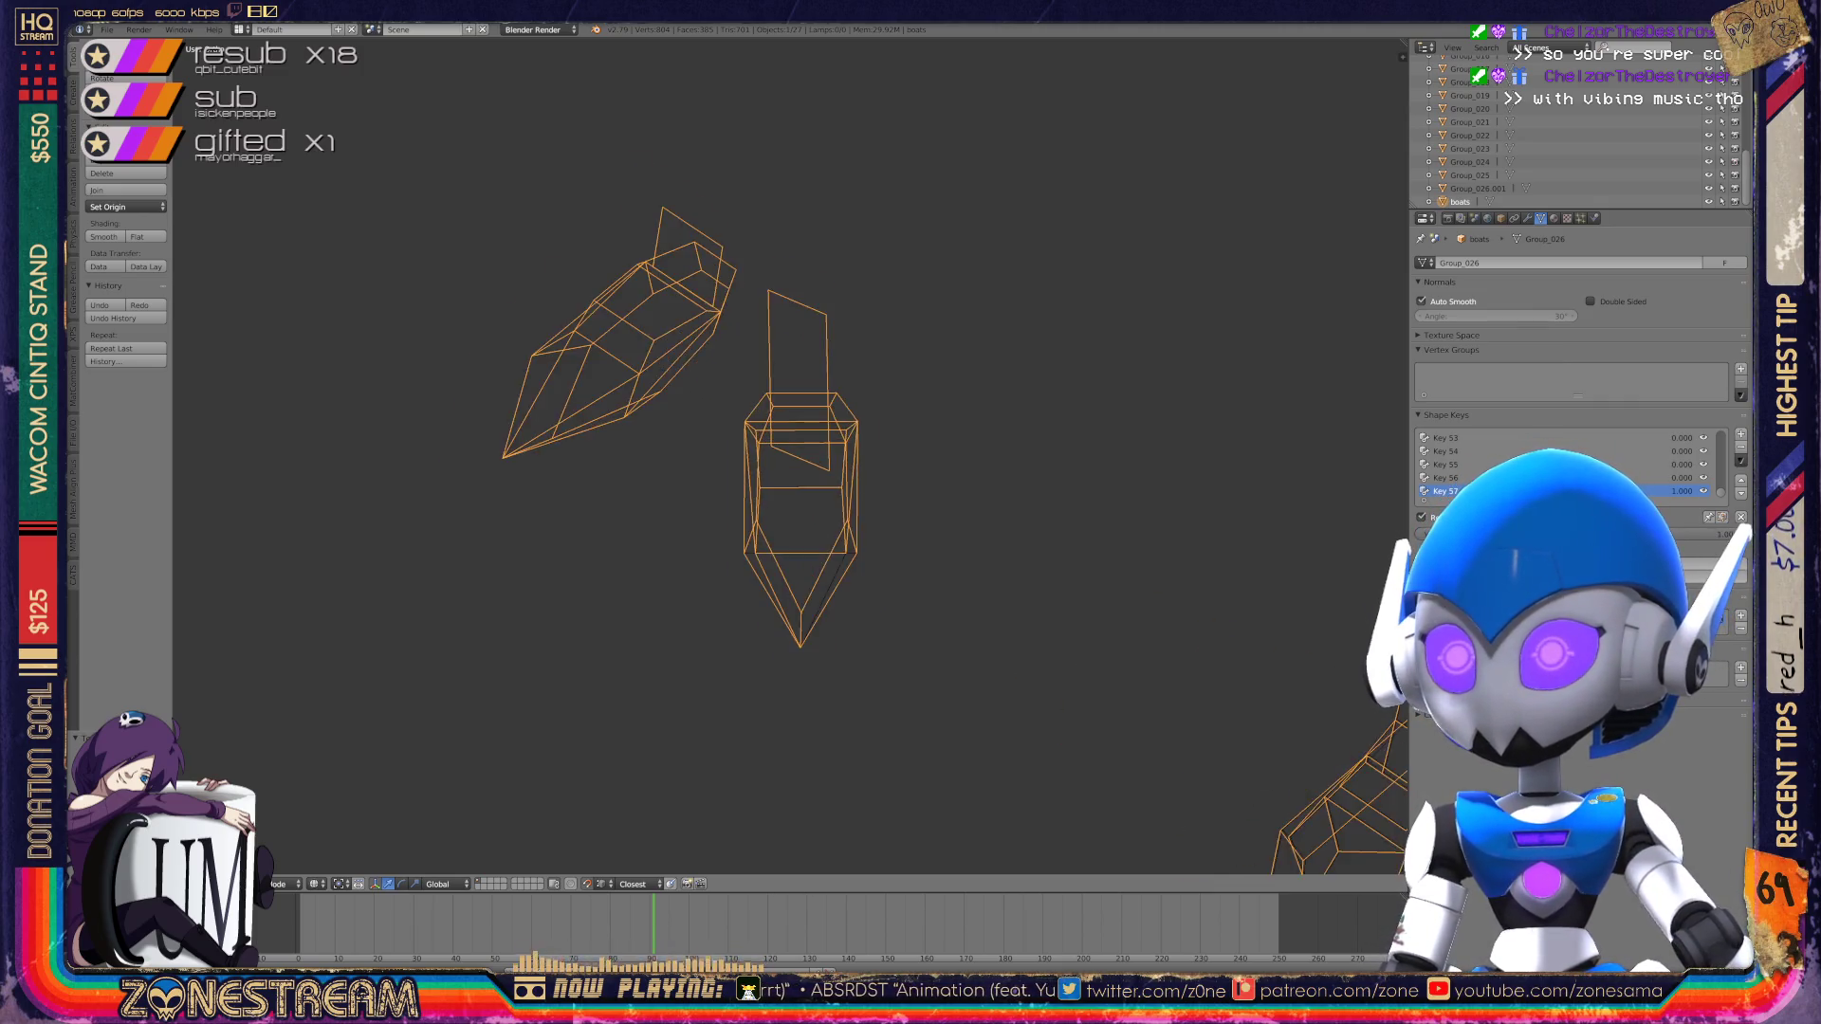
# Step: Orbit to the boxy boot piece and switch it into Edit Mode
pyautogui.moveTo(773, 631)
pyautogui.mouseDown(button='middle')
pyautogui.moveTo(901, 631)
pyautogui.moveTo(578, 631)
pyautogui.moveTo(550, 607)
pyautogui.moveTo(664, 607)
pyautogui.moveTo(588, 550)
pyautogui.mouseUp(button='middle')
pyautogui.scroll(5, 616, 631)
pyautogui.scroll(-5, 550, 607)
pyautogui.scroll(5, 664, 607)
pyautogui.press('Tab')
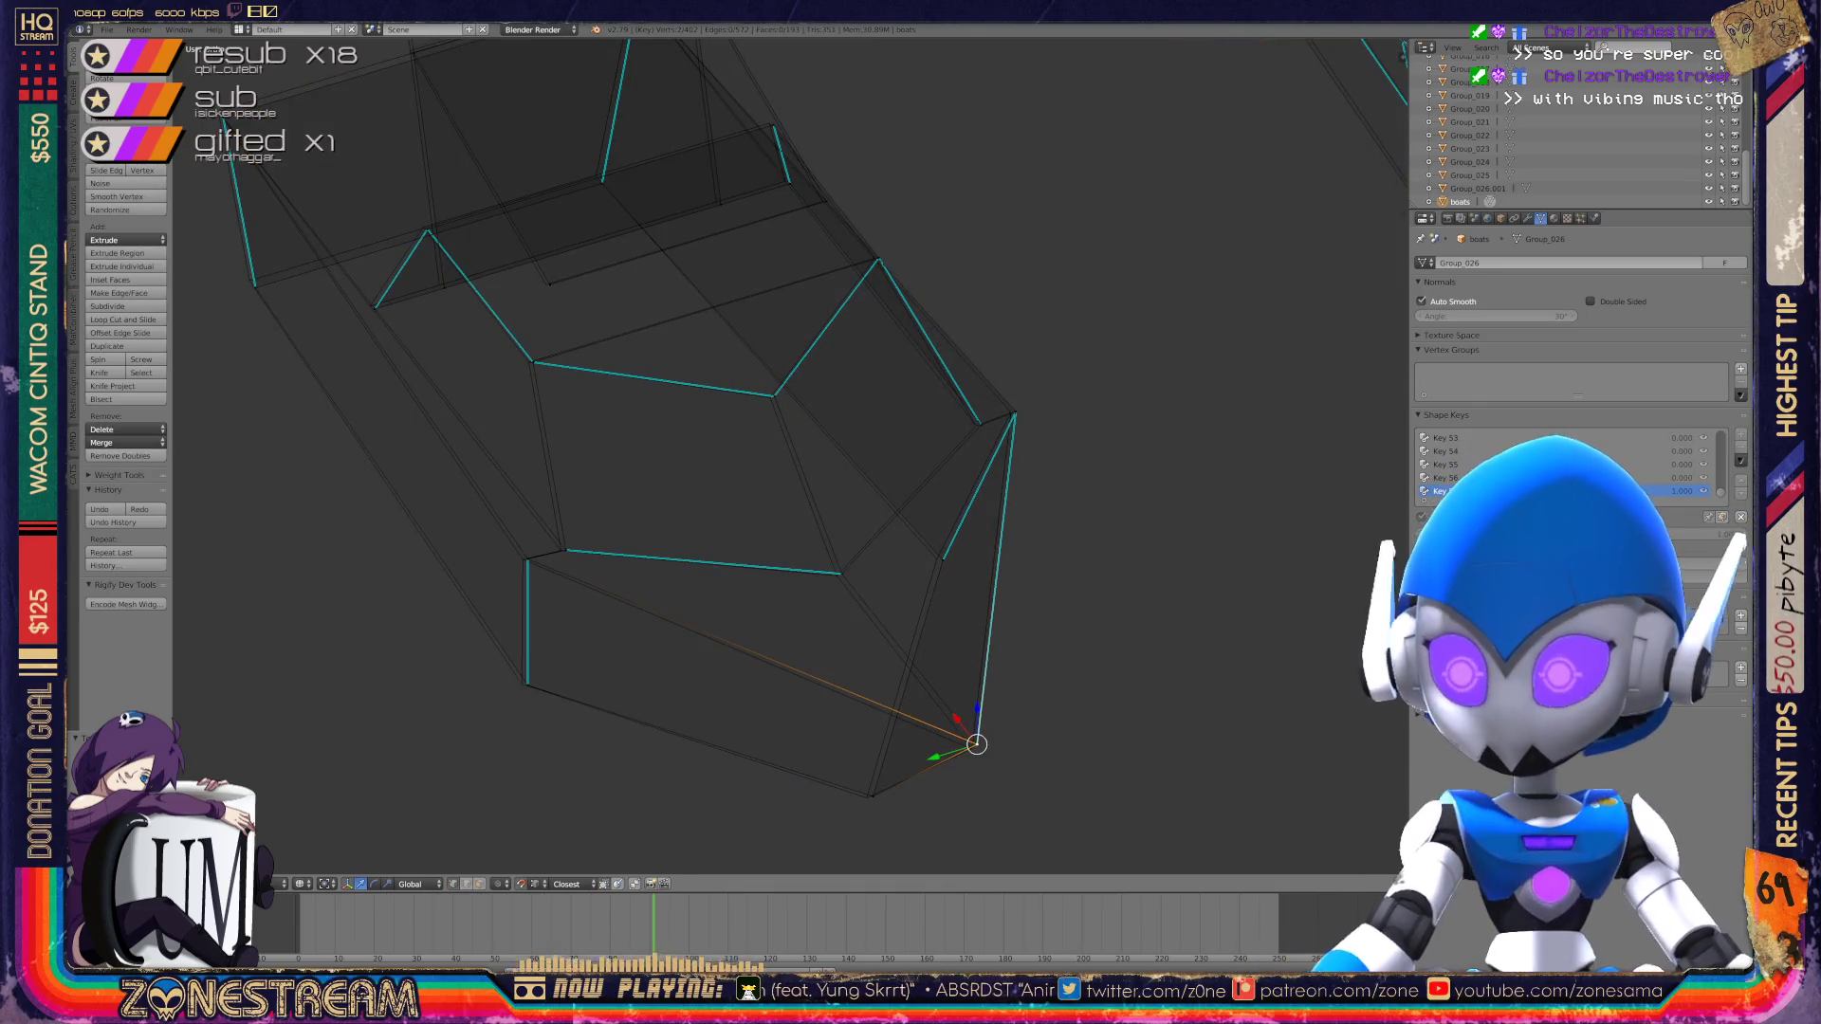
# Step: Pick corner and bottom vertices of the boot and nudge one slightly
pyautogui.rightClick(974, 746)
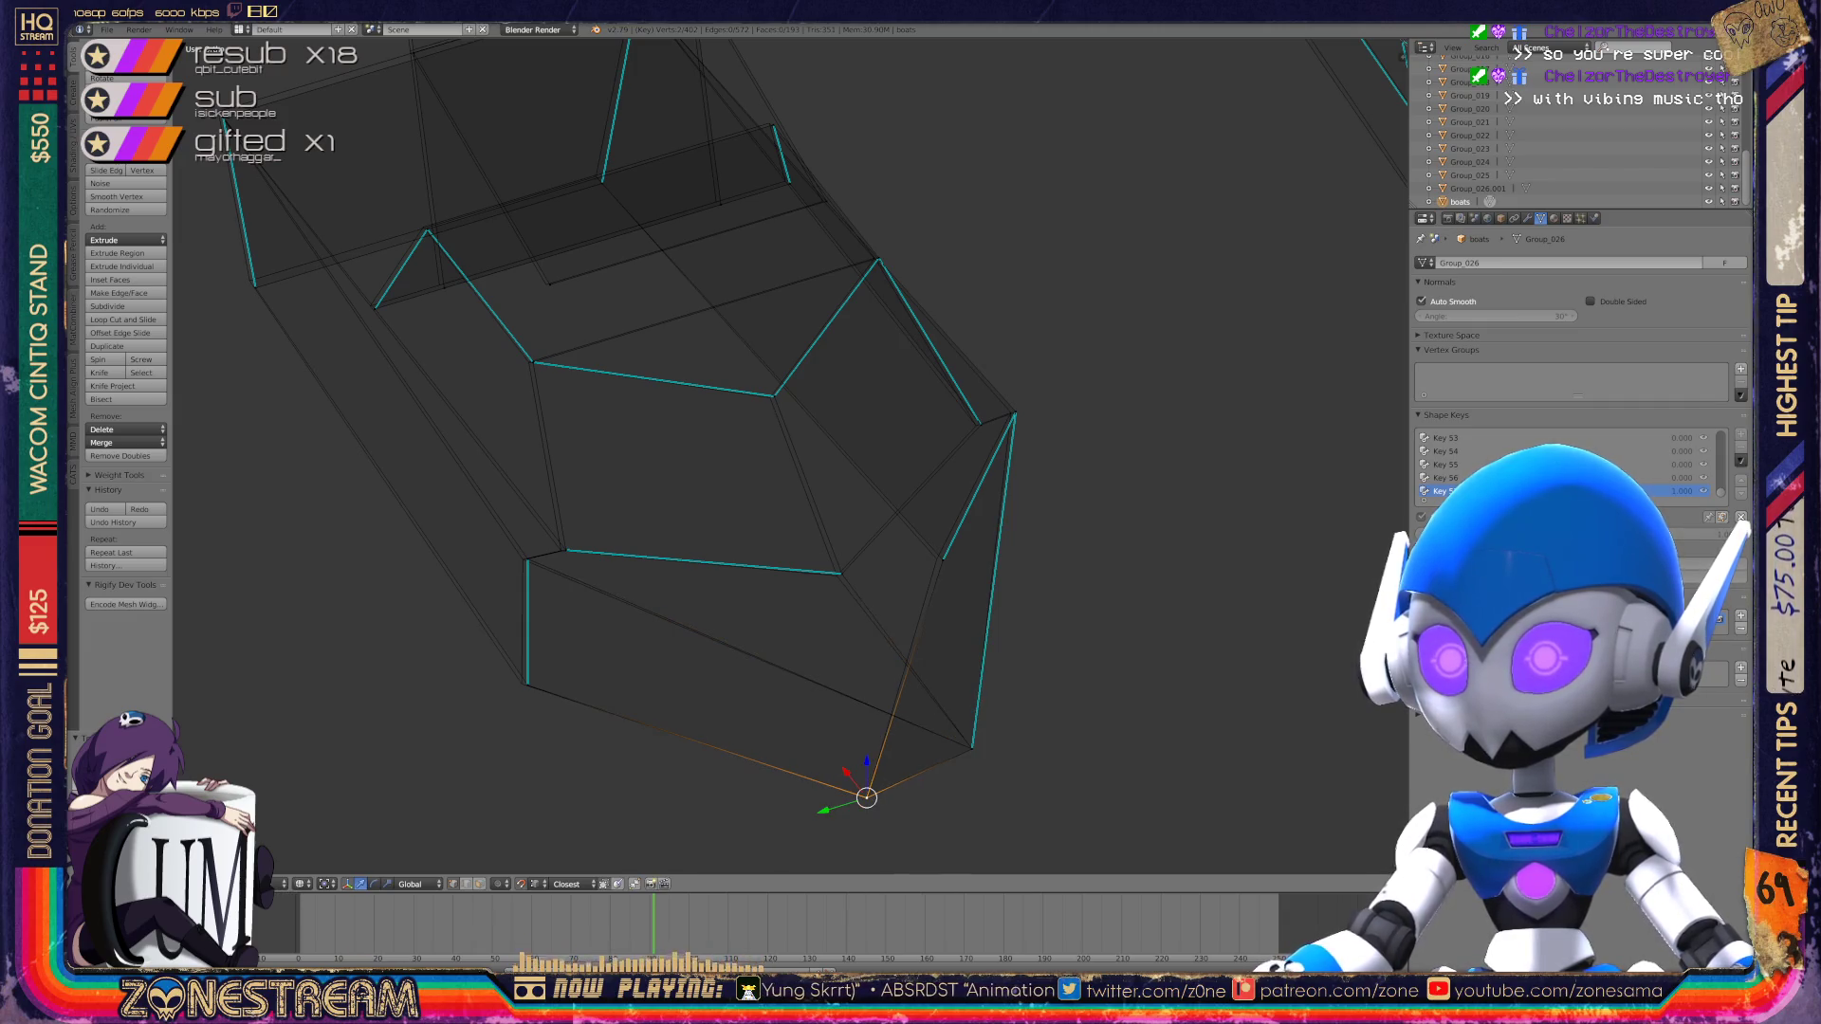
pyautogui.moveTo(664, 570); pyautogui.dragTo(721, 570, button='middle')
pyautogui.rightClick(712, 714)
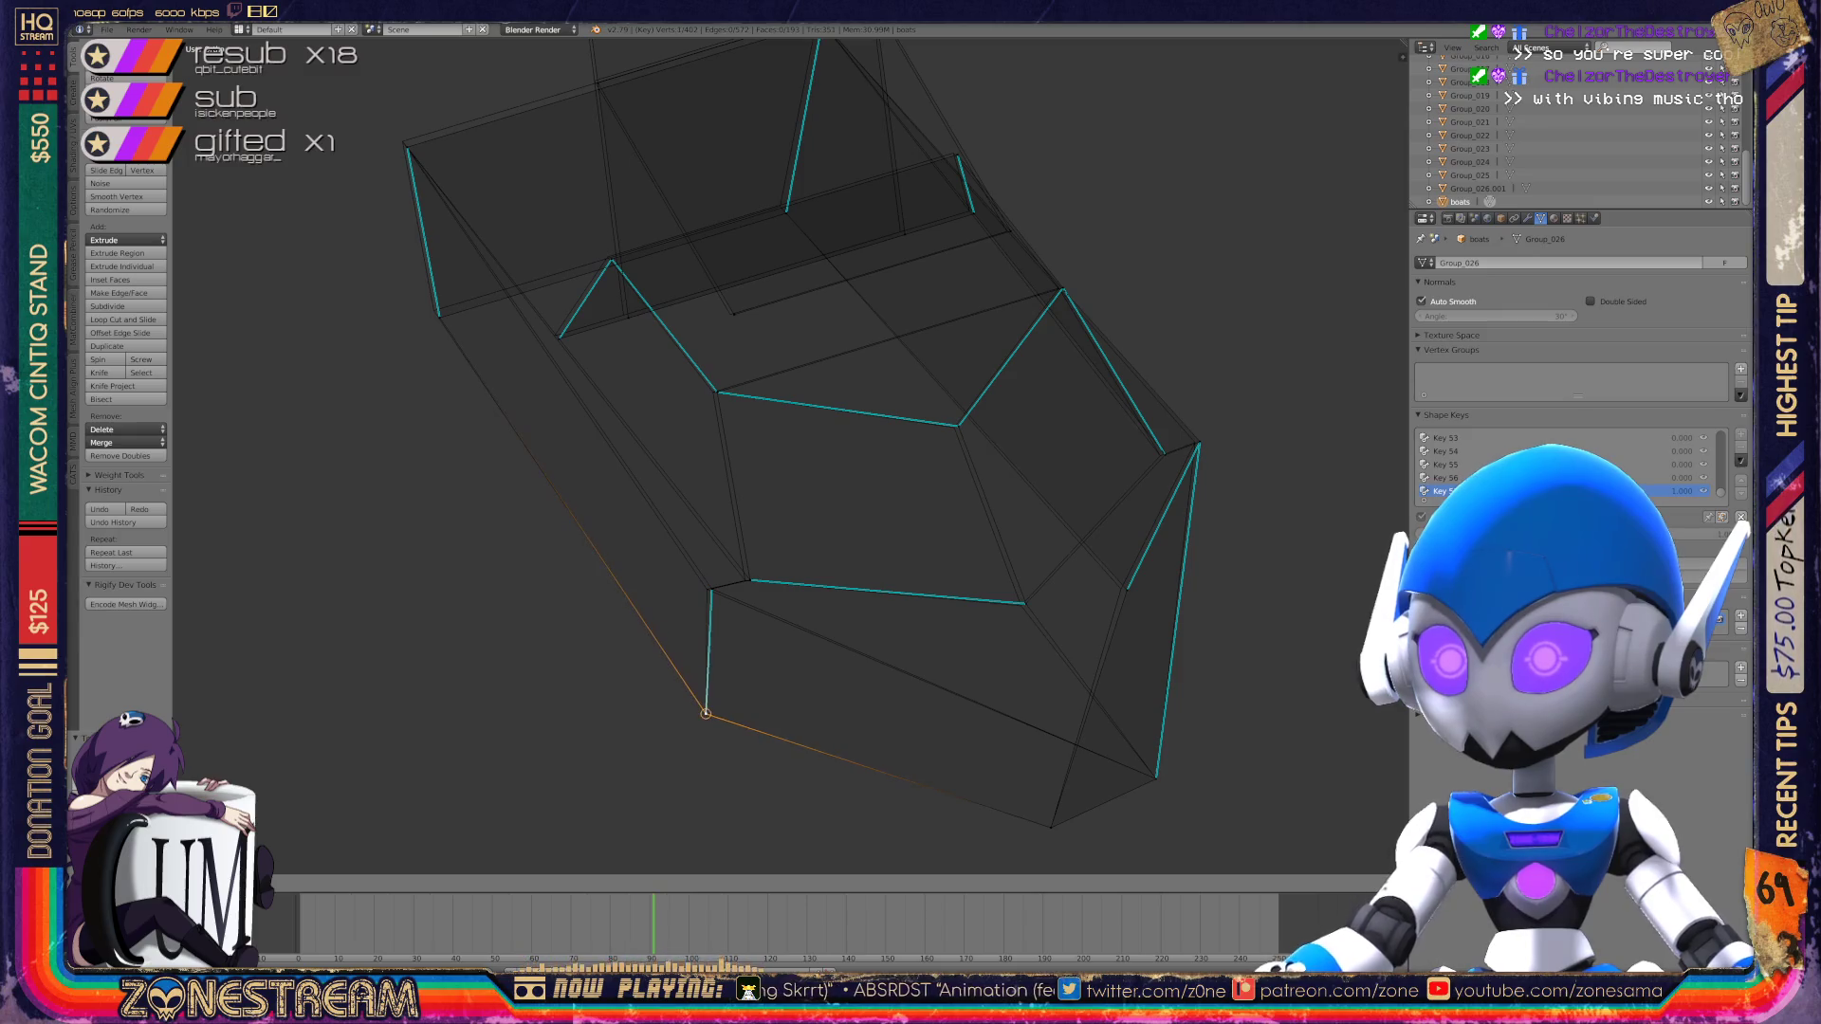
pyautogui.rightClick(712, 588)
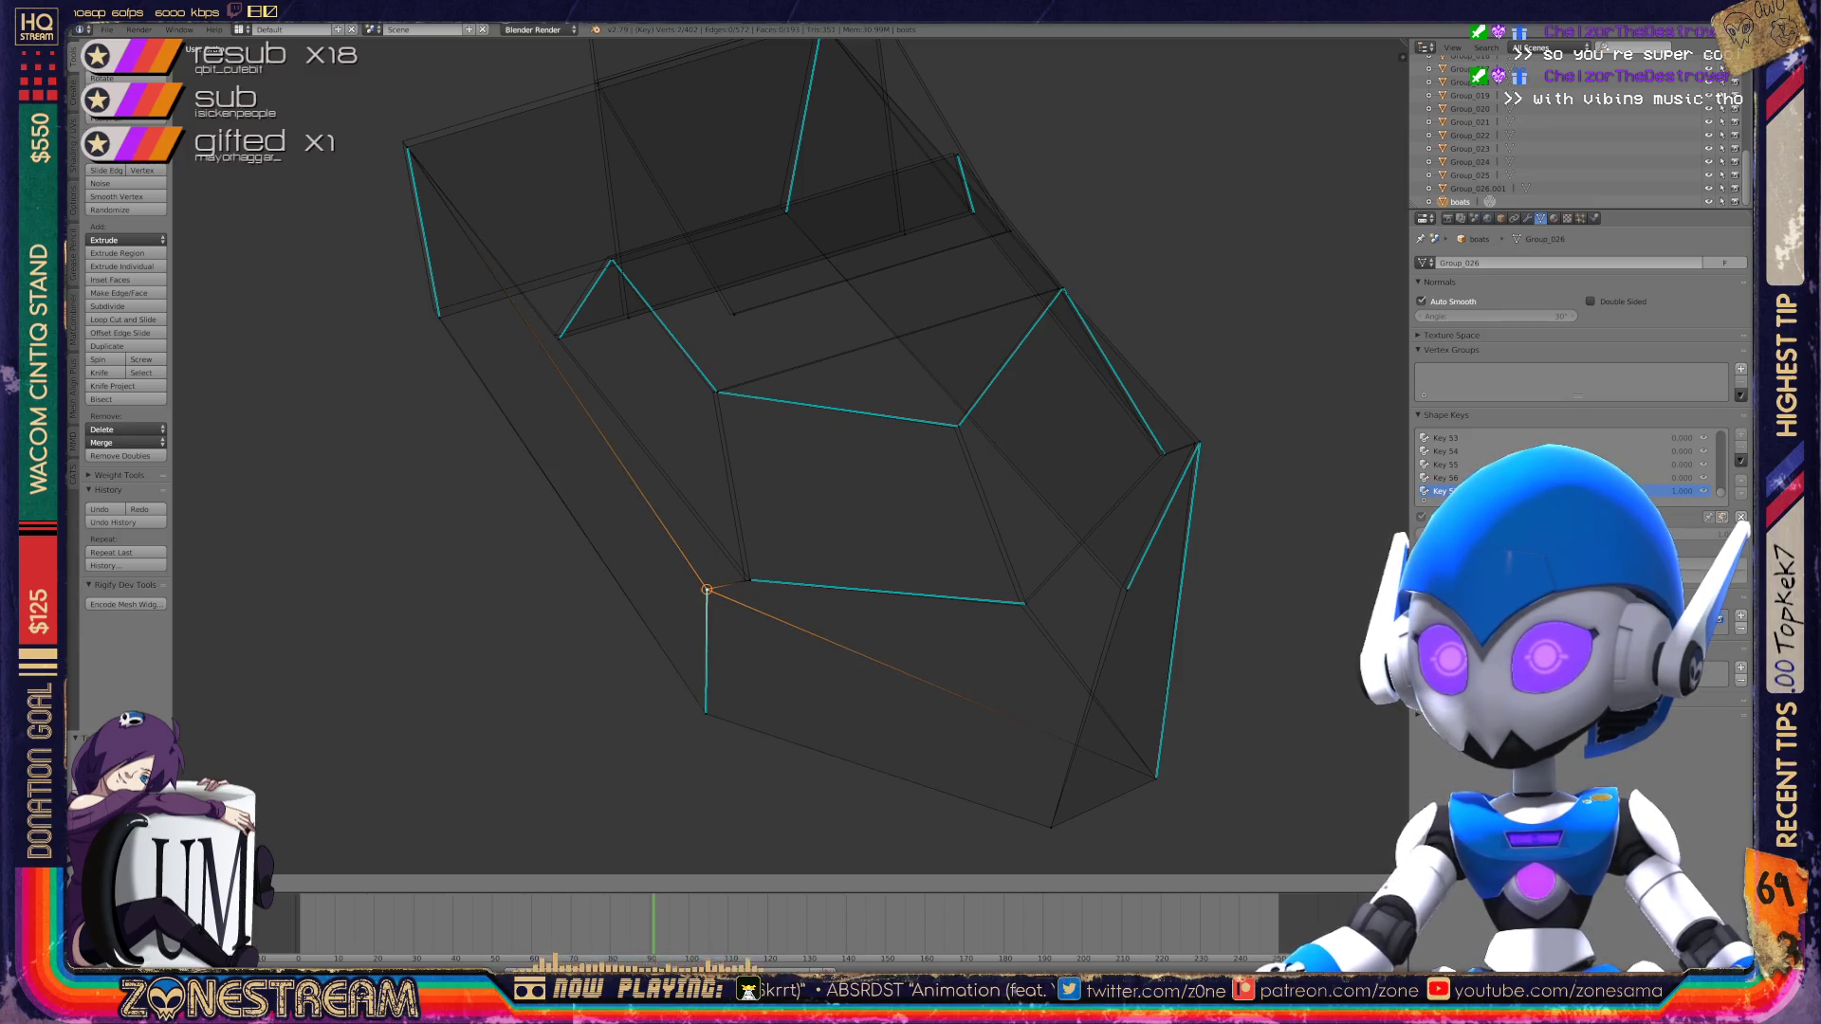
pyautogui.rightClick(749, 580)
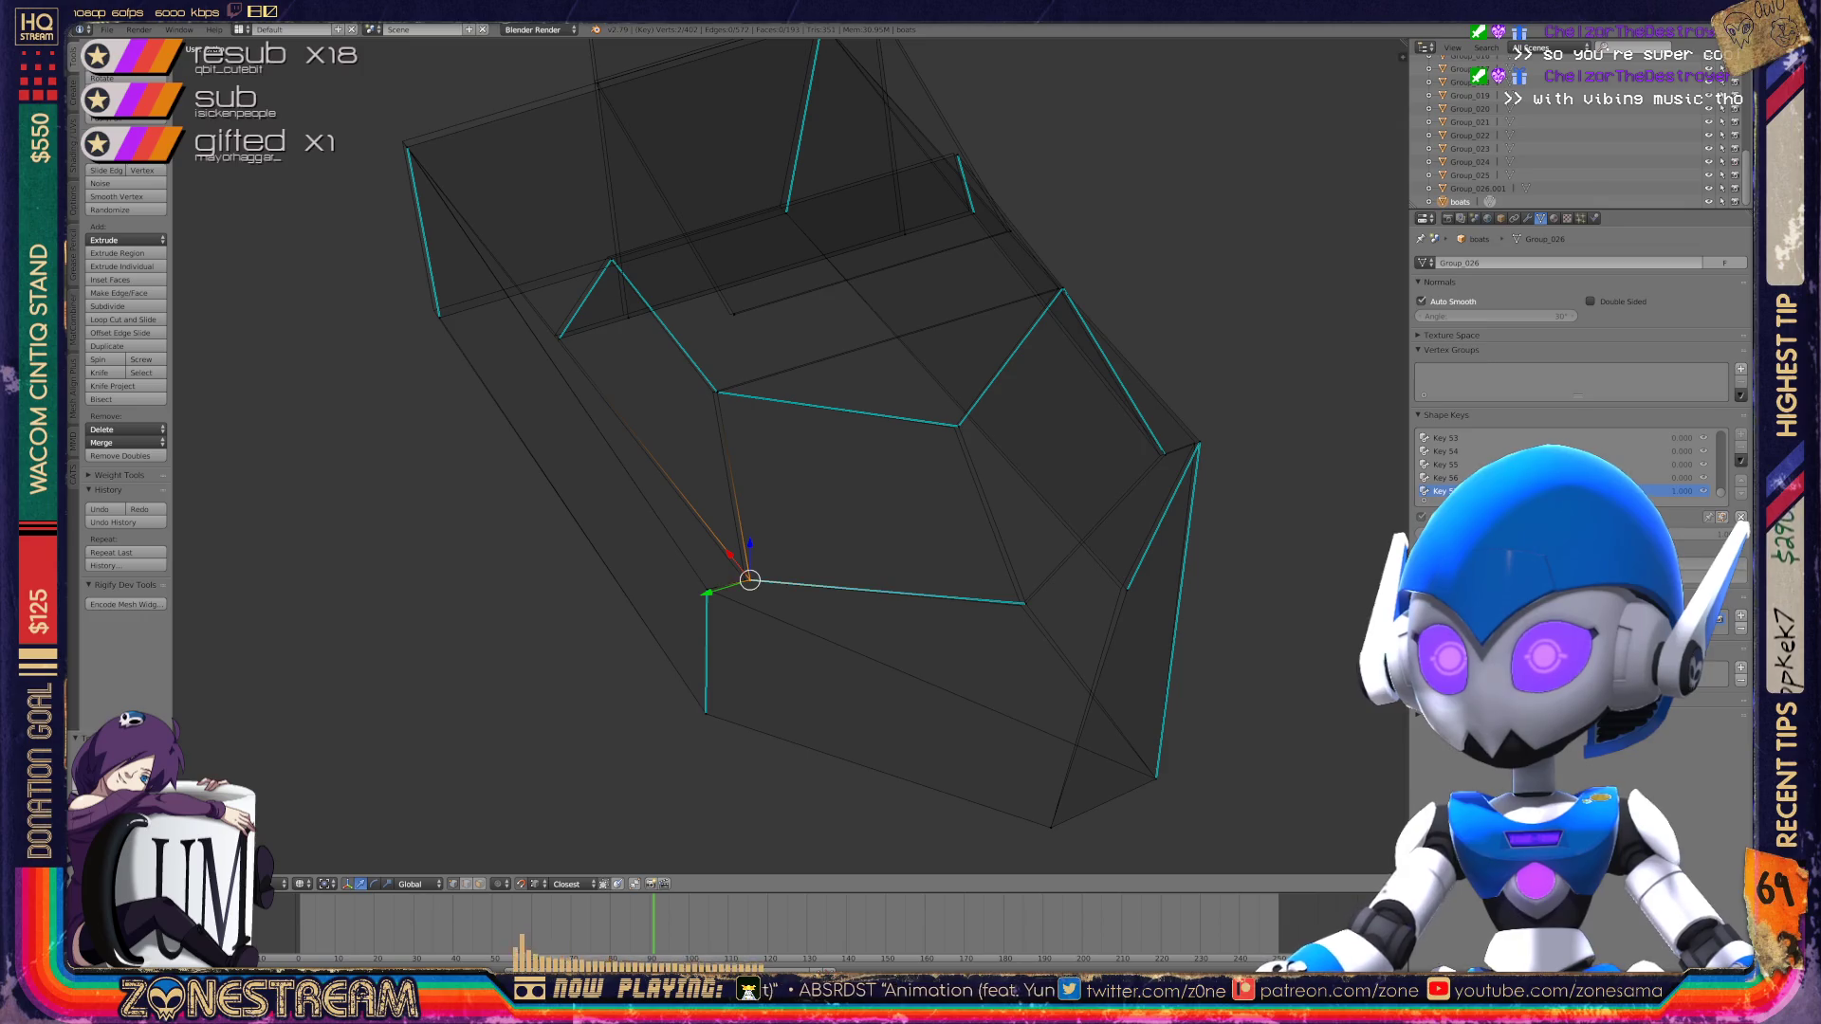
pyautogui.scroll(3, 1235, 482)
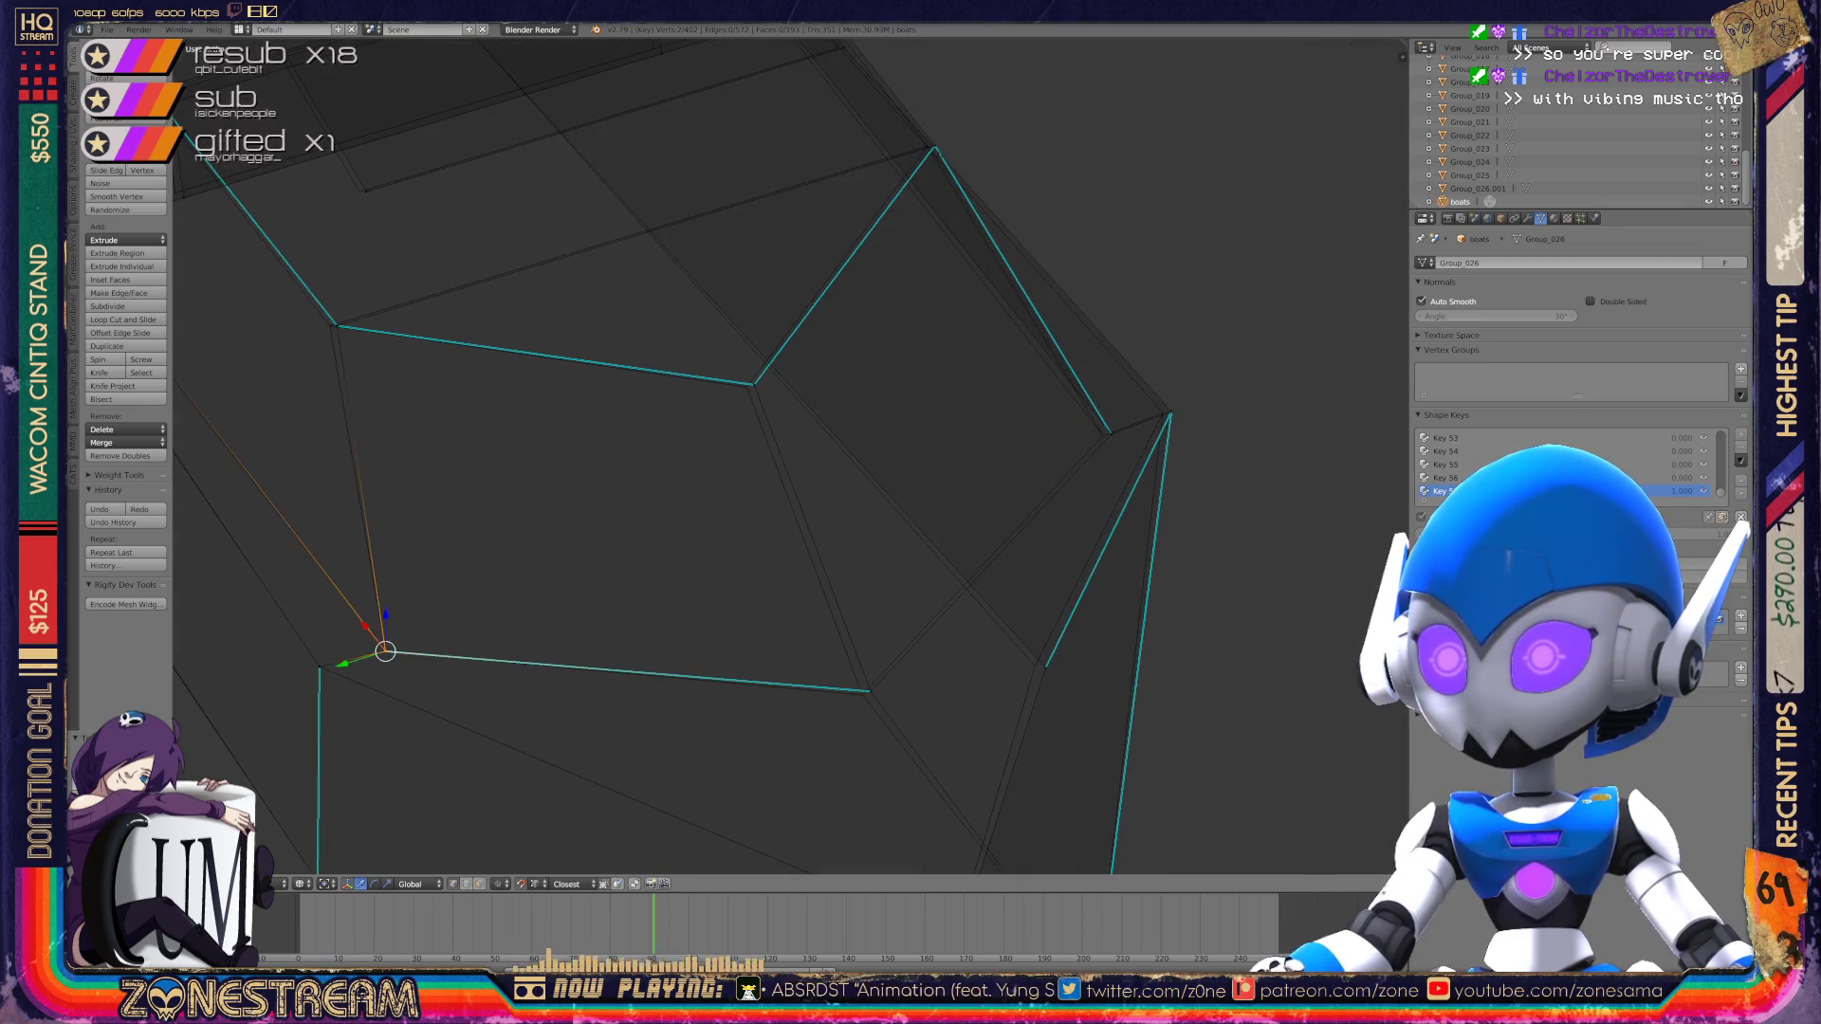
pyautogui.moveTo(870, 691); pyautogui.dragTo(861, 695, button='right')
pyautogui.keyDown('shift'); pyautogui.moveTo(861, 695); pyautogui.dragTo(598, 785, button='middle'); pyautogui.keyUp('shift')
# Step: Select vertices on the boot's side and shift the neighbouring upper vertex slightly
pyautogui.rightClick(782, 759)
pyautogui.rightClick(773, 756)
pyautogui.rightClick(844, 524)
pyautogui.rightClick(908, 505)
pyautogui.press('g')
pyautogui.click(900, 503)
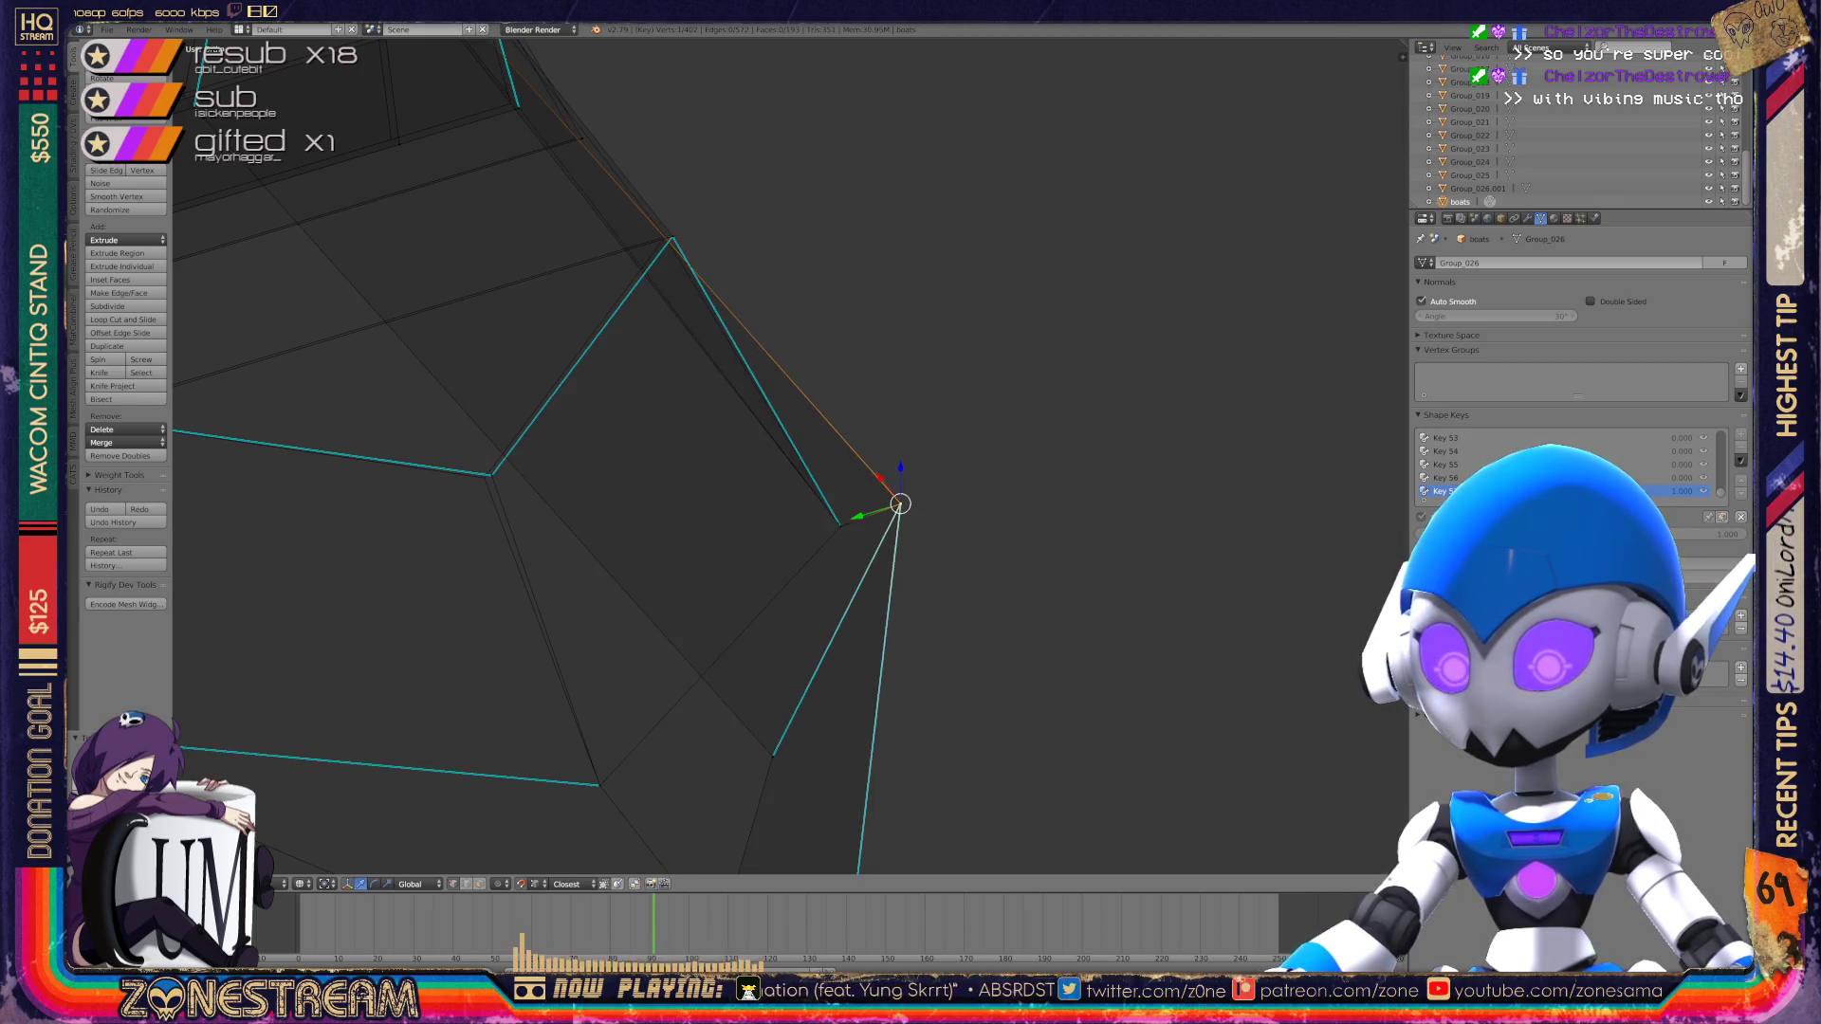
pyautogui.scroll(-3, 901, 503)
pyautogui.moveTo(759, 474); pyautogui.dragTo(948, 446, button='middle')
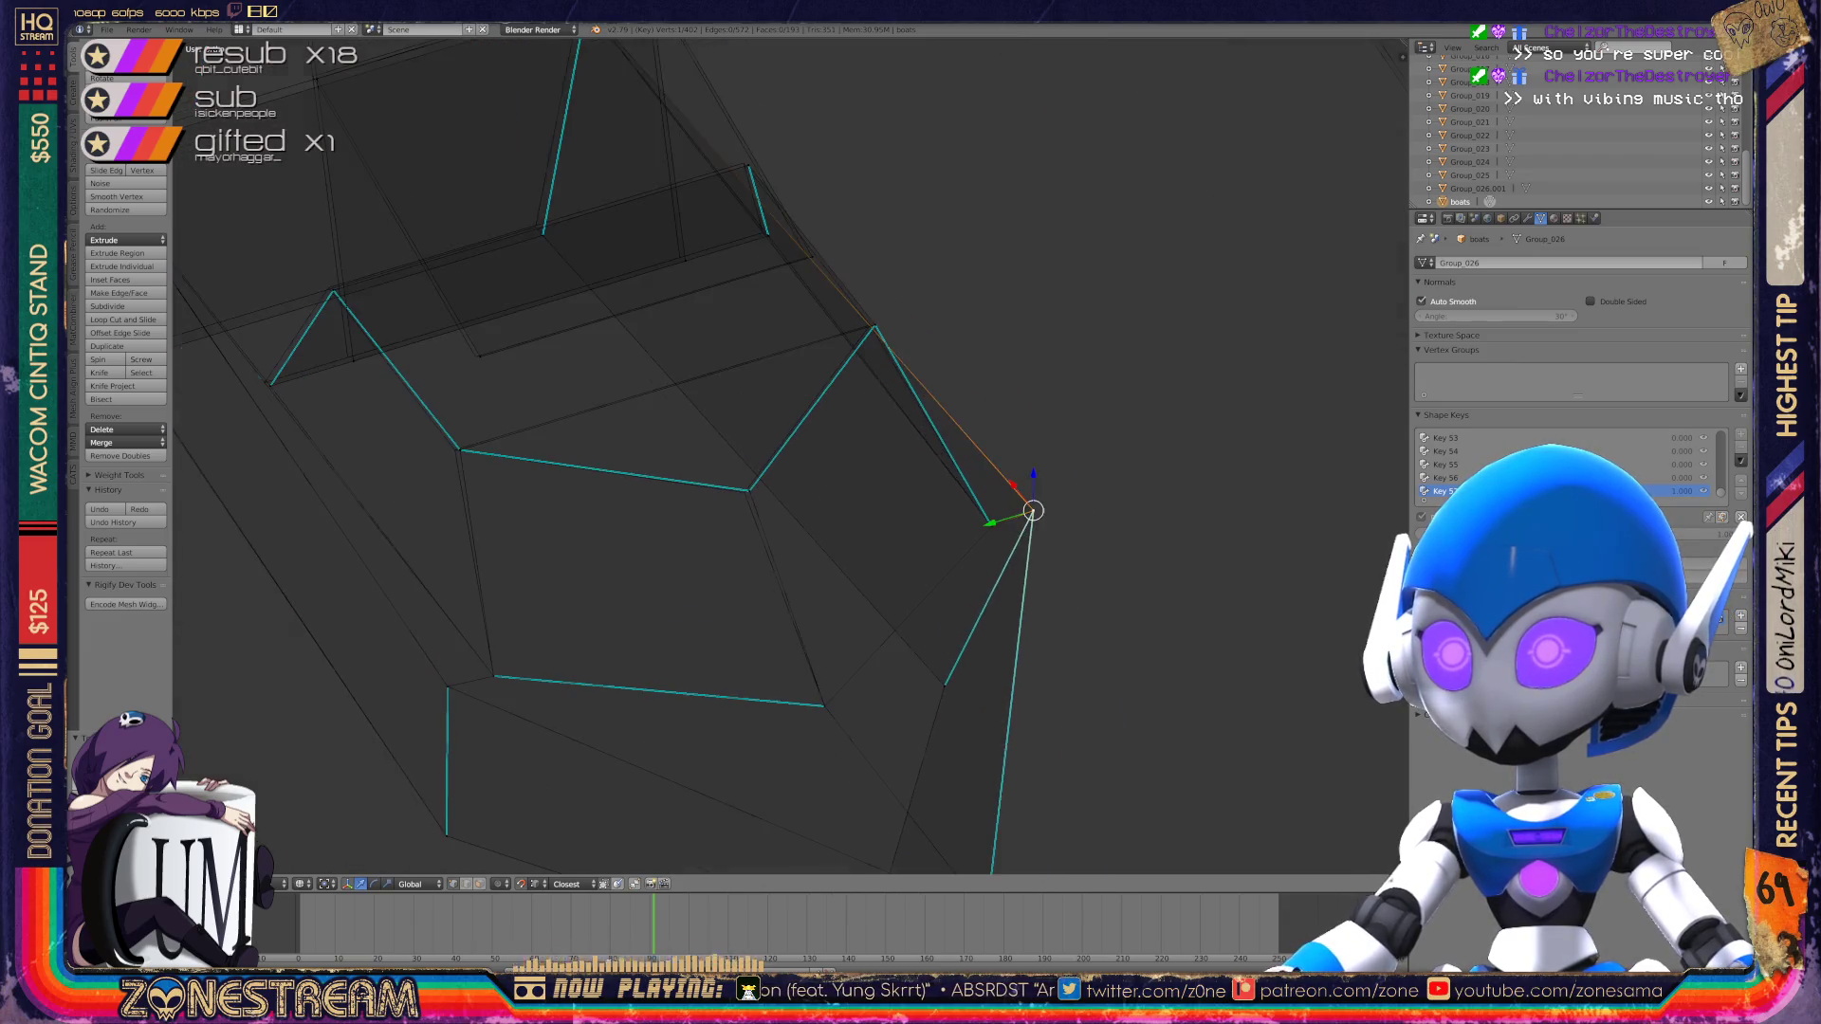
pyautogui.scroll(2, 740, 498)
# Step: Select the corner vertex together with the centre vertex
pyautogui.rightClick(730, 506)
pyautogui.rightClick(726, 507)
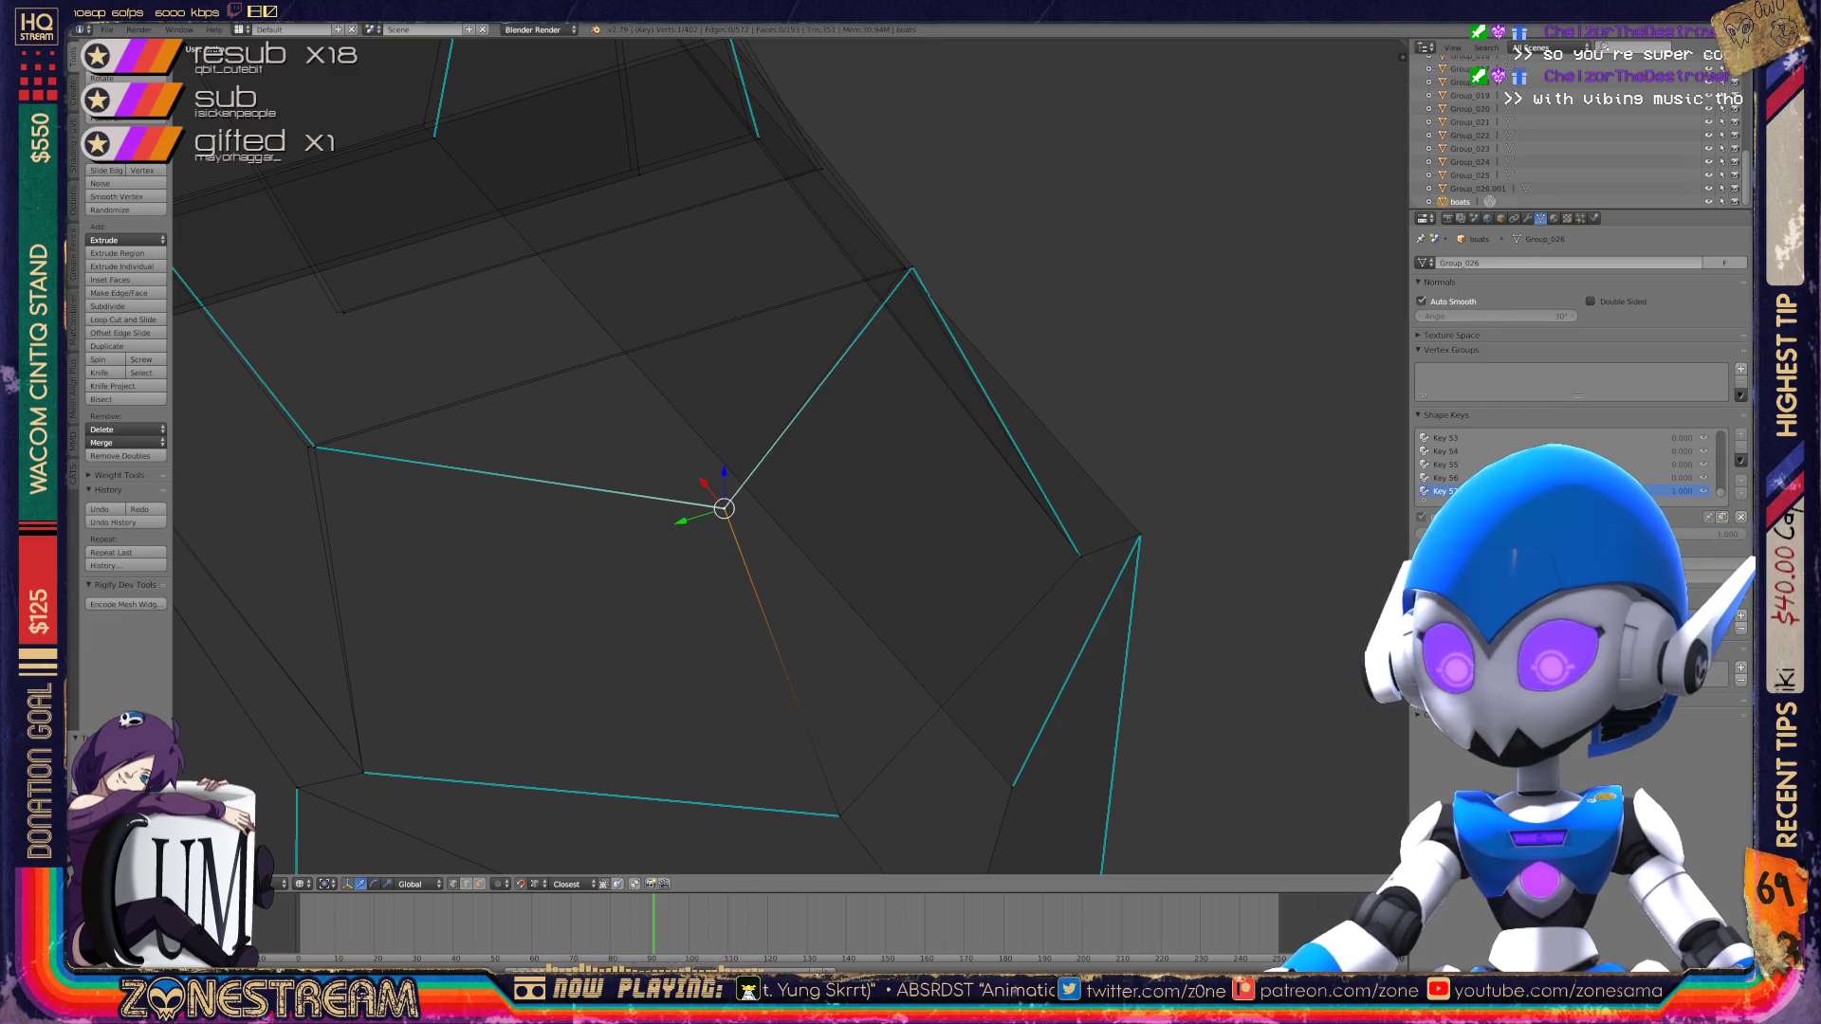
pyautogui.moveTo(724, 508)
pyautogui.mouseDown(button='middle')
pyautogui.moveTo(749, 488)
pyautogui.moveTo(1119, 439)
pyautogui.moveTo(1193, 453)
pyautogui.moveTo(1203, 493)
pyautogui.moveTo(1385, 507)
pyautogui.mouseUp(button='middle')
pyautogui.keyDown('shift'); pyautogui.rightClick(795, 419); pyautogui.keyUp('shift')
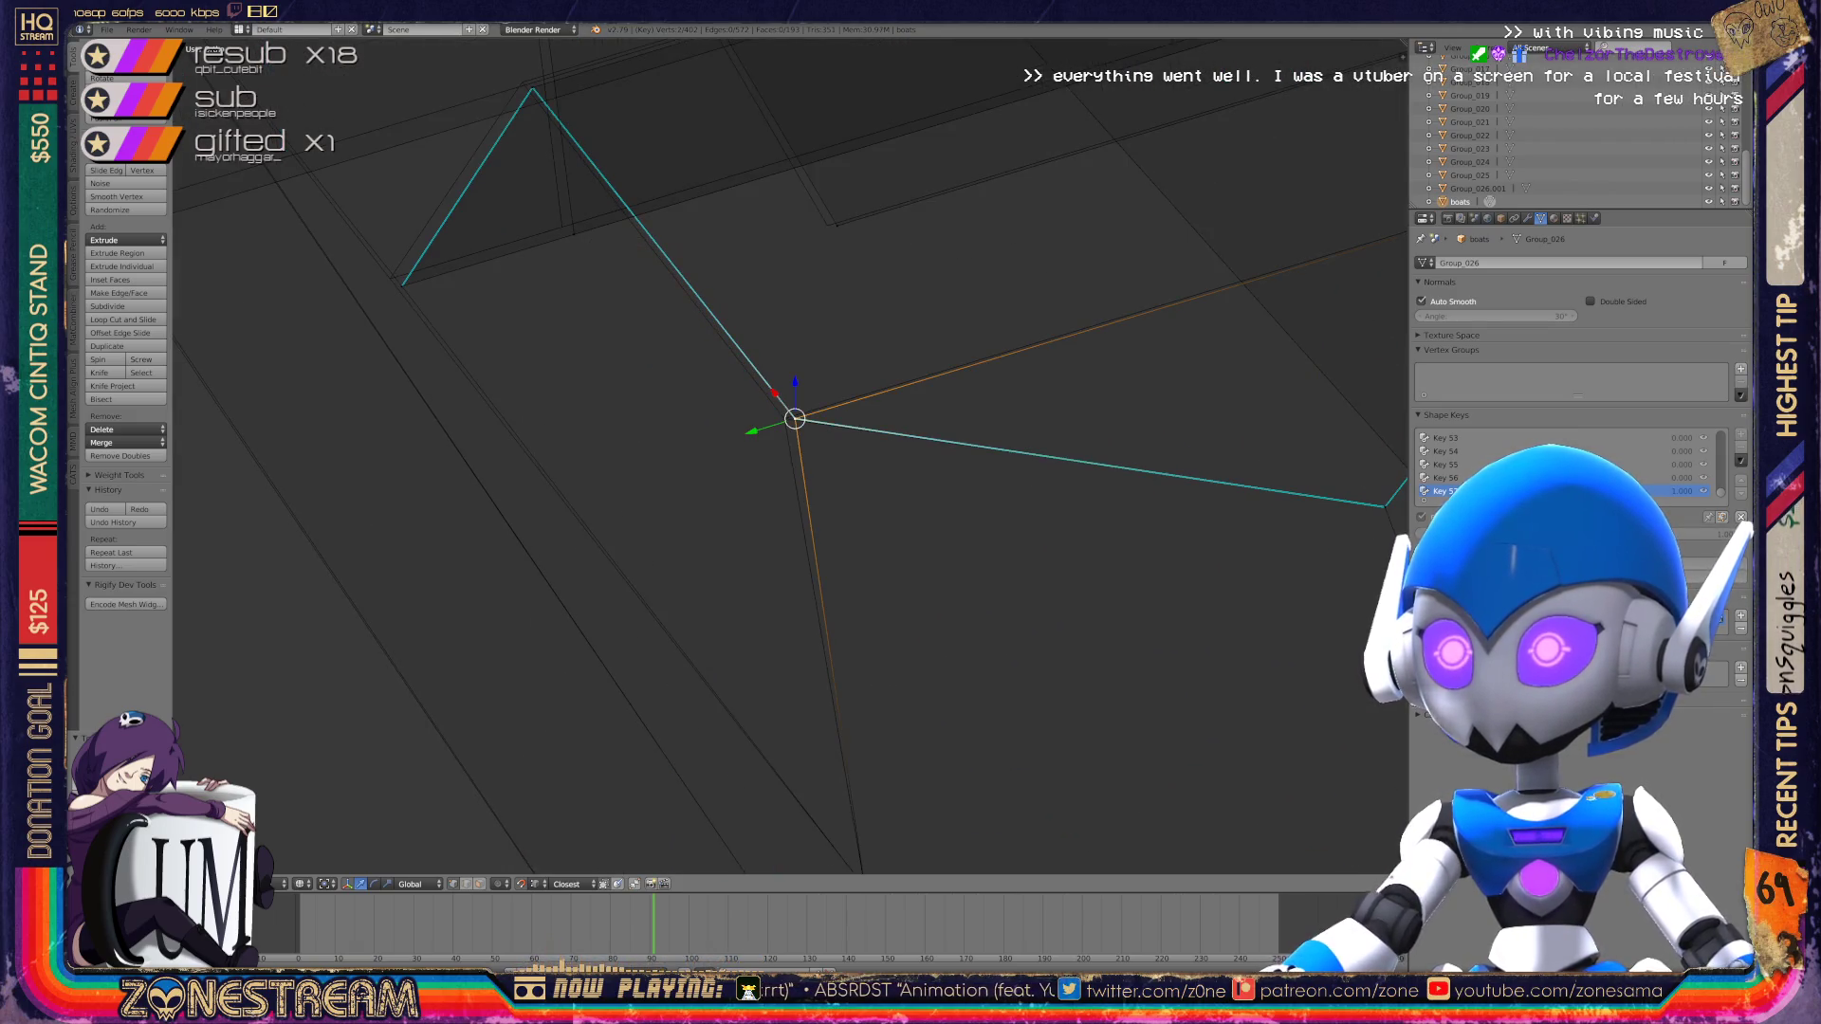
pyautogui.scroll(-3, 795, 419)
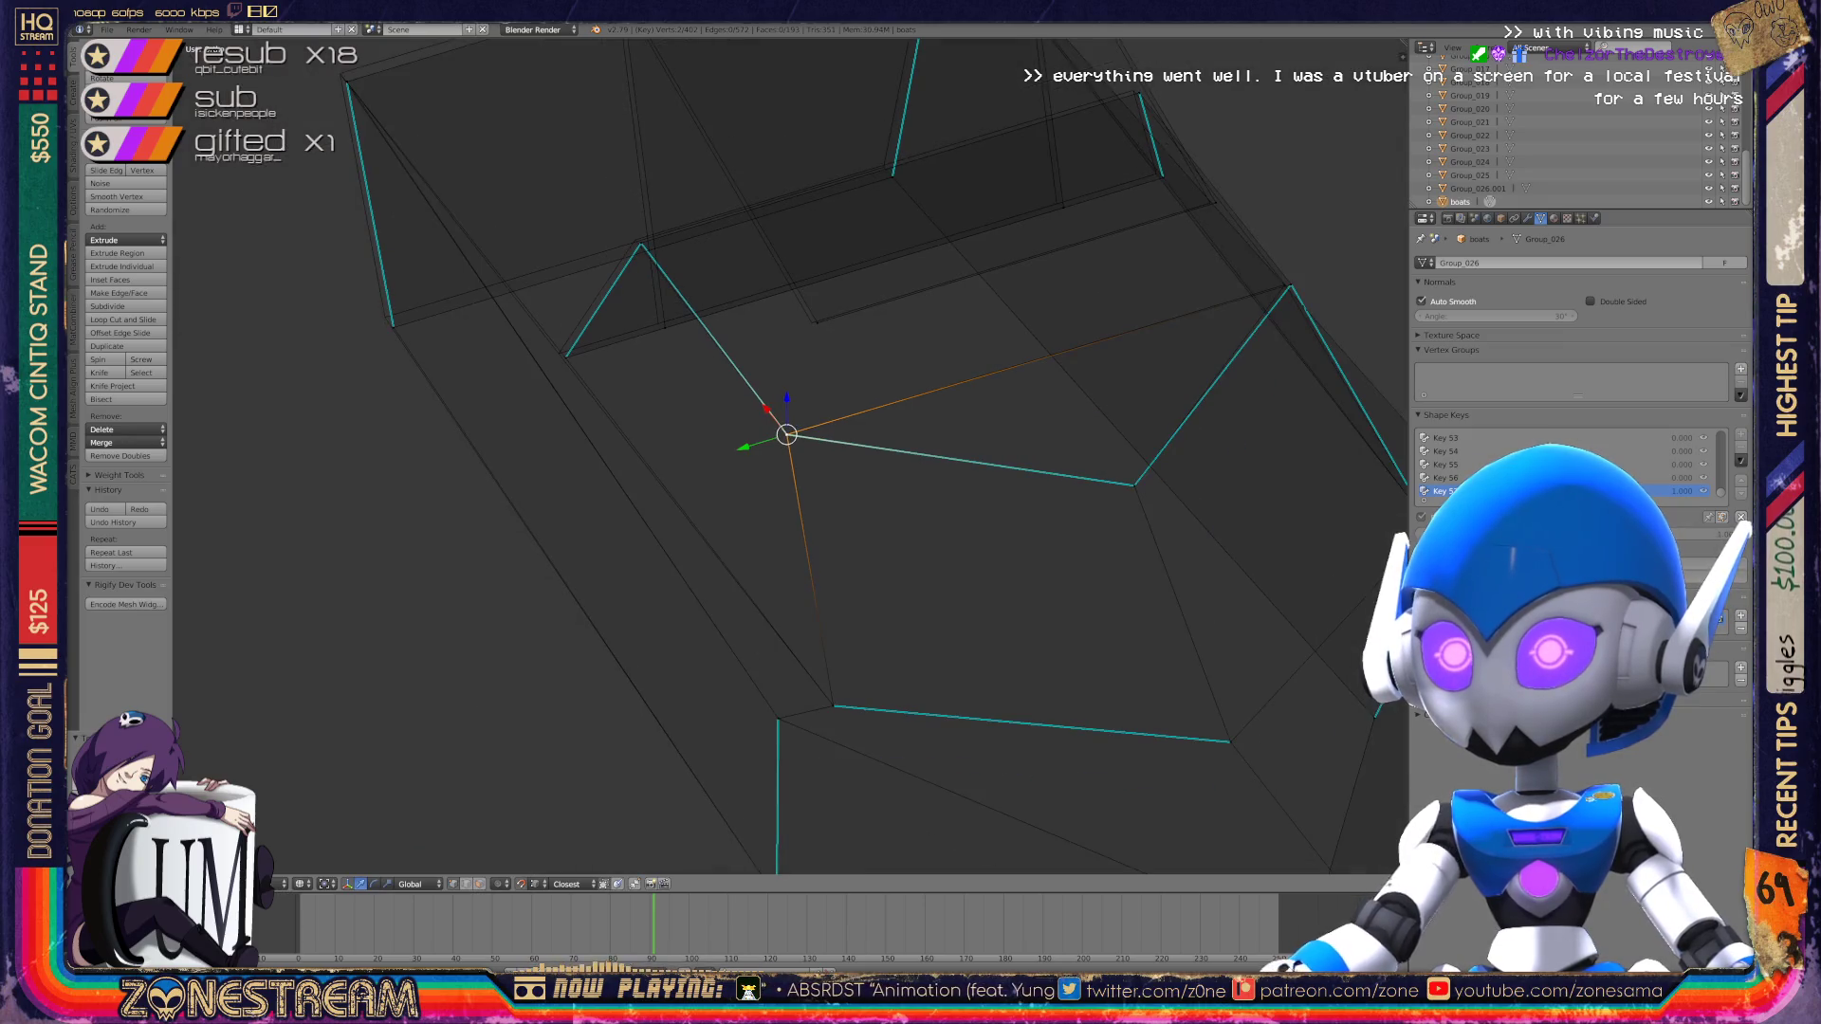
pyautogui.moveTo(787, 434)
pyautogui.mouseDown(button='middle')
pyautogui.moveTo(711, 487)
pyautogui.moveTo(1077, 459)
pyautogui.moveTo(549, 367)
pyautogui.moveTo(692, 272)
pyautogui.moveTo(459, 203)
pyautogui.moveTo(689, 491)
pyautogui.moveTo(826, 488)
pyautogui.moveTo(817, 601)
pyautogui.moveTo(826, 447)
pyautogui.moveTo(1061, 639)
pyautogui.moveTo(581, 322)
pyautogui.moveTo(599, 324)
pyautogui.mouseUp(button='middle')
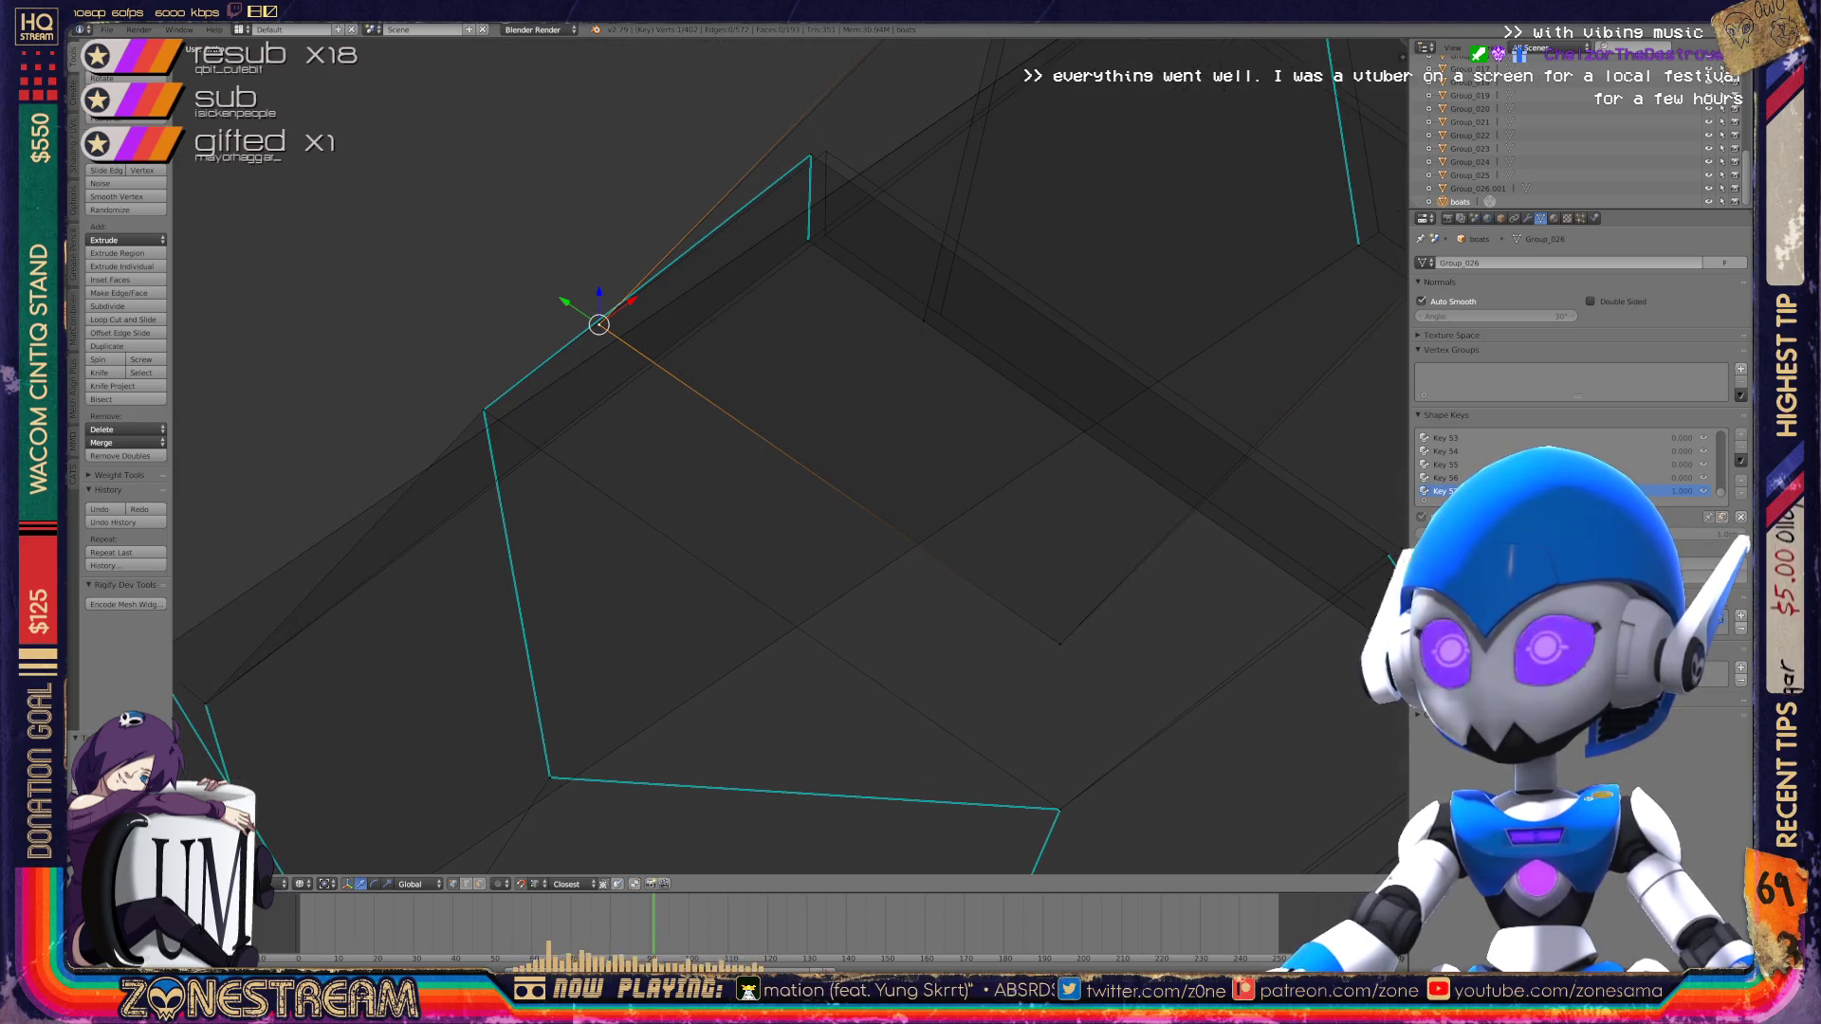
pyautogui.scroll(-4, 599, 324)
pyautogui.moveTo(698, 392)
pyautogui.mouseDown(button='middle')
pyautogui.moveTo(500, 276)
pyautogui.moveTo(629, 244)
pyautogui.moveTo(1166, 333)
pyautogui.moveTo(1098, 288)
pyautogui.moveTo(711, 420)
pyautogui.mouseUp(button='middle')
# Step: Move the selected vertex and the lower vertex slightly down-right
pyautogui.moveTo(710, 420); pyautogui.dragTo(732, 439)
pyautogui.click(749, 716)
pyautogui.moveTo(749, 716); pyautogui.dragTo(775, 735)
pyautogui.moveTo(775, 735)
pyautogui.mouseDown(button='middle')
pyautogui.moveTo(846, 598)
pyautogui.moveTo(867, 615)
pyautogui.moveTo(853, 583)
pyautogui.mouseUp(button='middle')
pyautogui.scroll(-5, 853, 583)
pyautogui.moveTo(821, 509); pyautogui.dragTo(549, 276, button='middle')
pyautogui.scroll(6, 549, 276)
pyautogui.moveTo(830, 367)
pyautogui.mouseDown(button='middle')
pyautogui.moveTo(866, 386)
pyautogui.moveTo(788, 255)
pyautogui.mouseUp(button='middle')
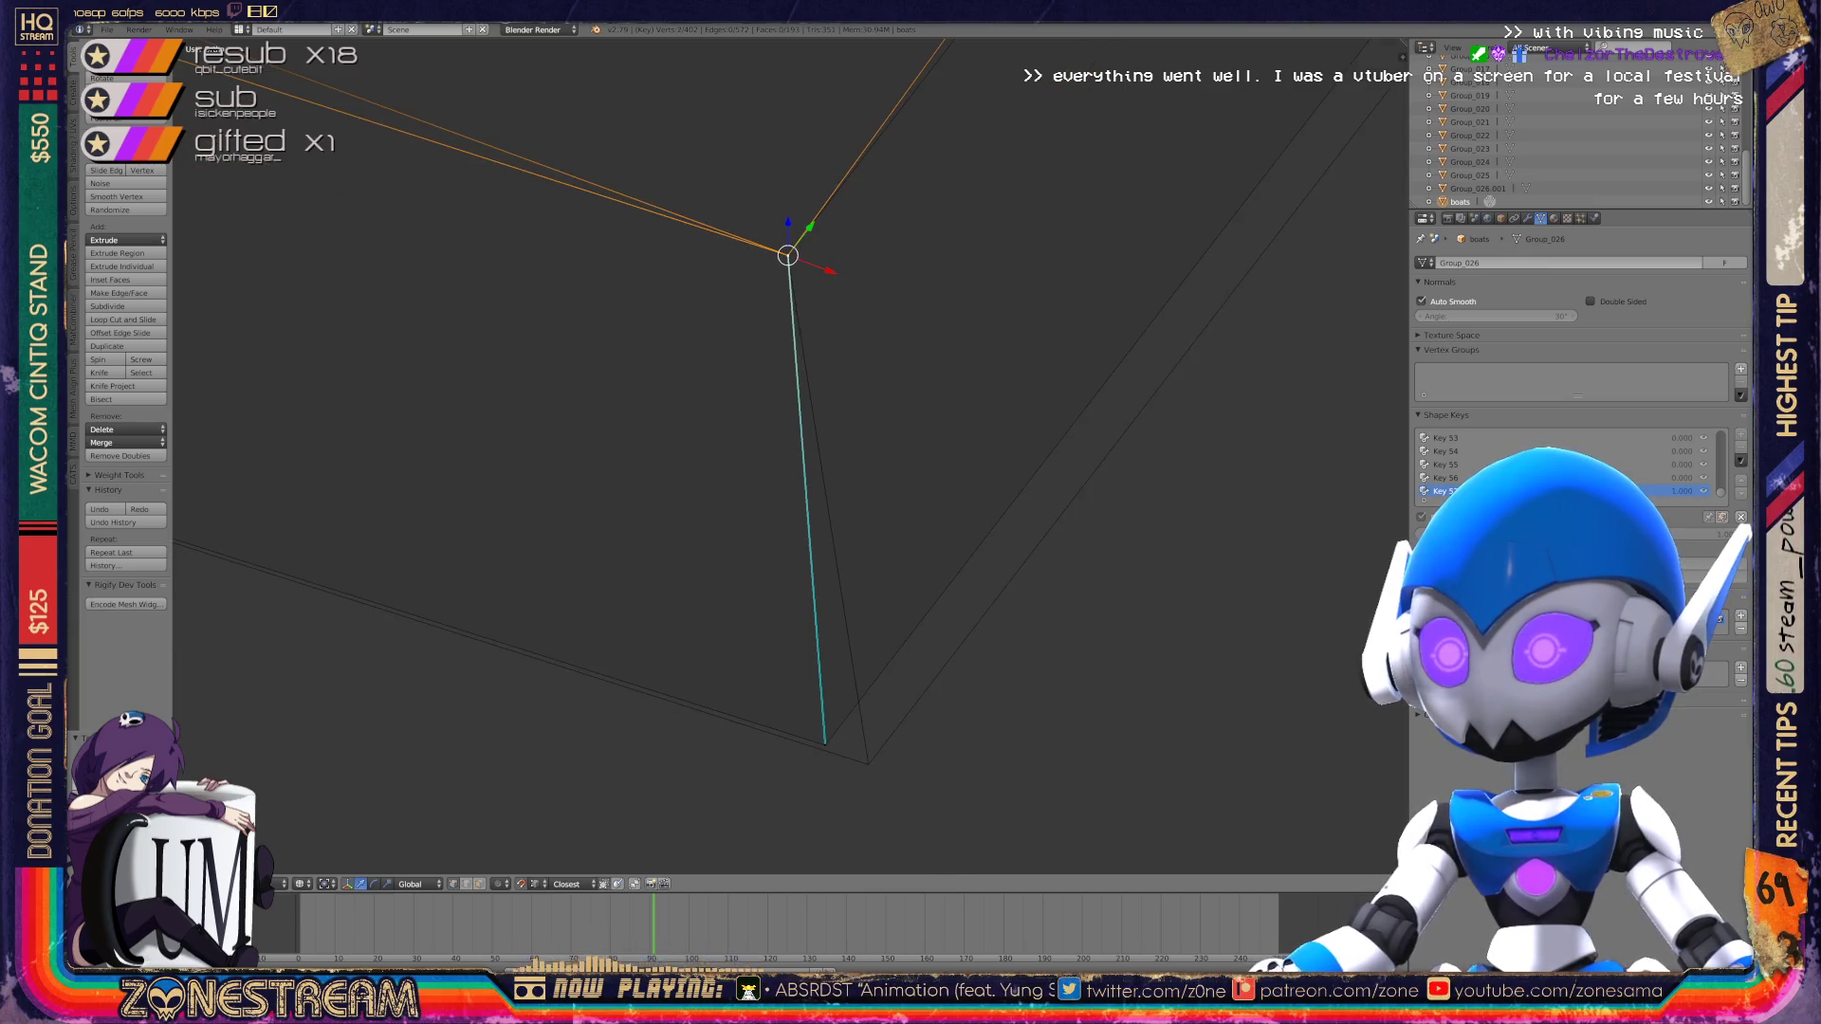
# Step: Select the bottom vertex of the boot mesh for the next adjustment
pyautogui.rightClick(825, 742)
pyautogui.moveTo(826, 742); pyautogui.dragTo(868, 764, button='middle')
pyautogui.scroll(-4, 868, 764)
pyautogui.moveTo(812, 541)
pyautogui.mouseDown(button='middle')
pyautogui.moveTo(878, 557)
pyautogui.moveTo(449, 700)
pyautogui.mouseUp(button='middle')
pyautogui.scroll(3, 448, 700)
pyautogui.rightClick(717, 574)
# Step: Snap the bottom vertex and the top vertex onto their neighbouring vertices
pyautogui.press('g')
pyautogui.click(732, 593)
pyautogui.rightClick(766, 265)
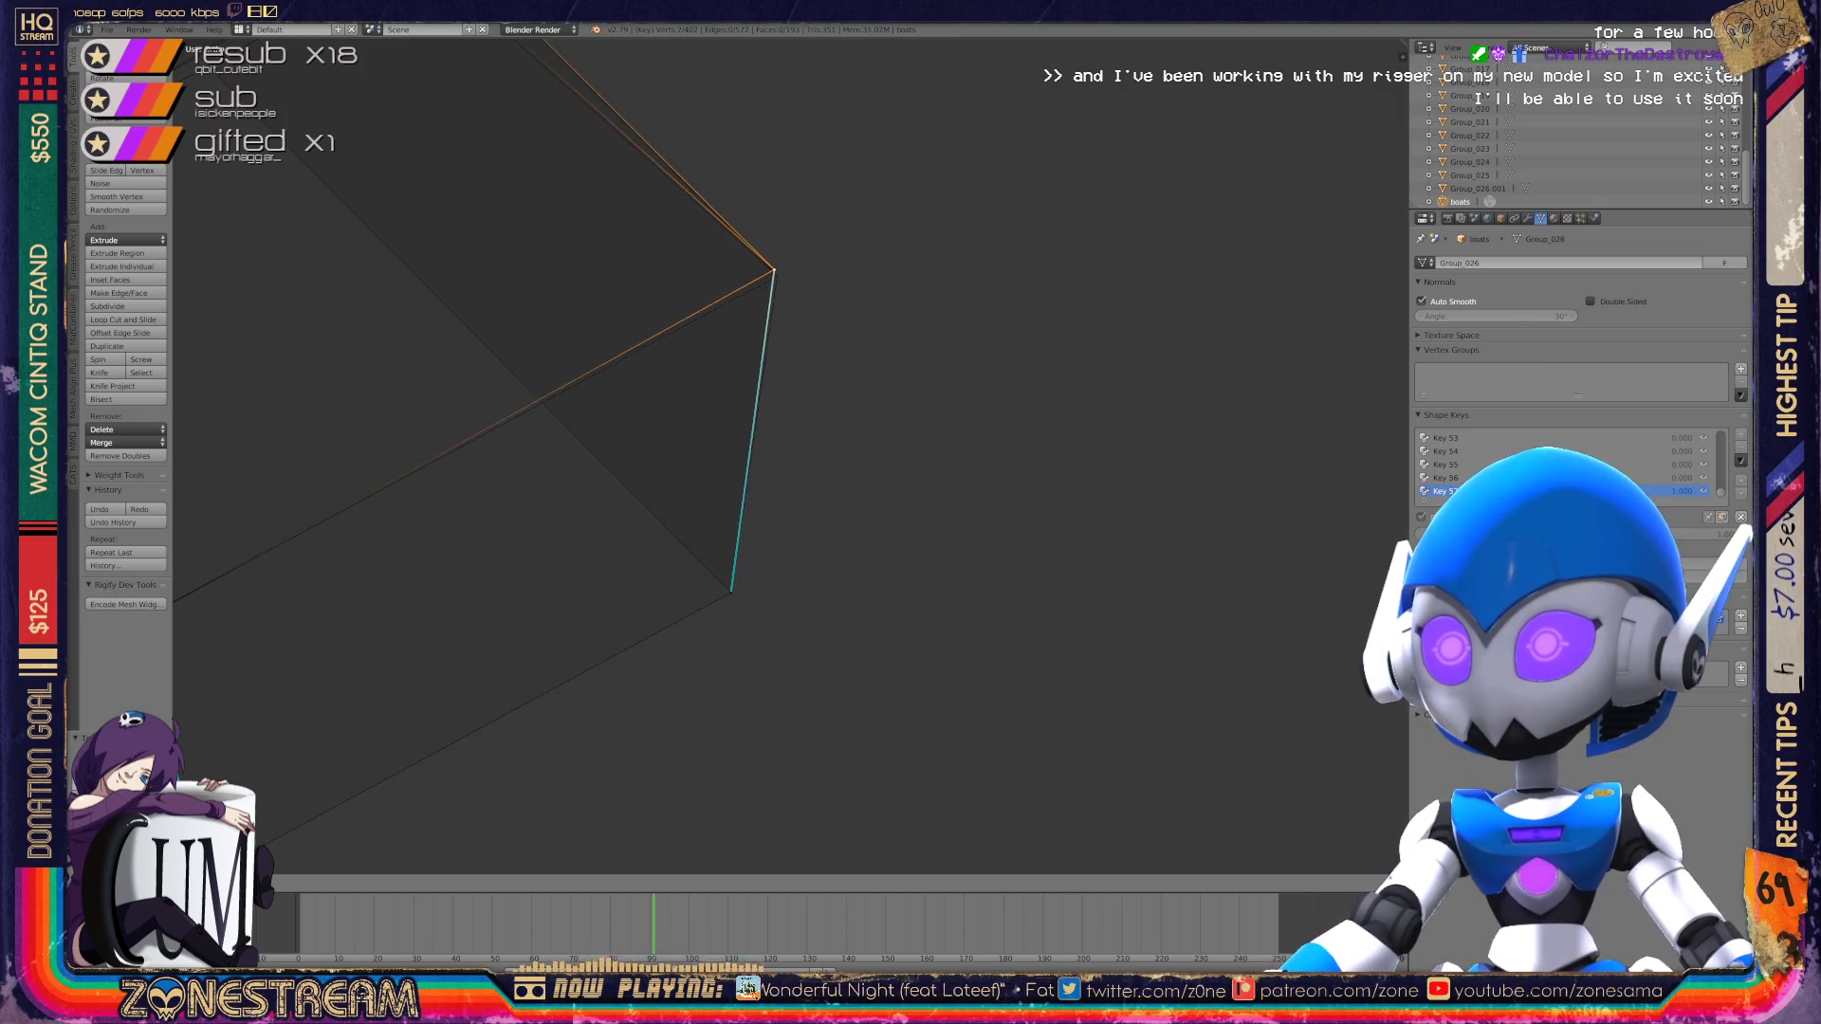
pyautogui.moveTo(765, 264)
pyautogui.keyDown('shift'); pyautogui.mouseDown(button='middle')
pyautogui.moveTo(874, 374)
pyautogui.moveTo(1339, 683)
pyautogui.mouseUp(button='middle'); pyautogui.keyUp('shift')
pyautogui.press('g')
pyautogui.click(873, 419)
pyautogui.keyDown('shift'); pyautogui.moveTo(873, 418); pyautogui.dragTo(930, 584, button='middle'); pyautogui.keyUp('shift')
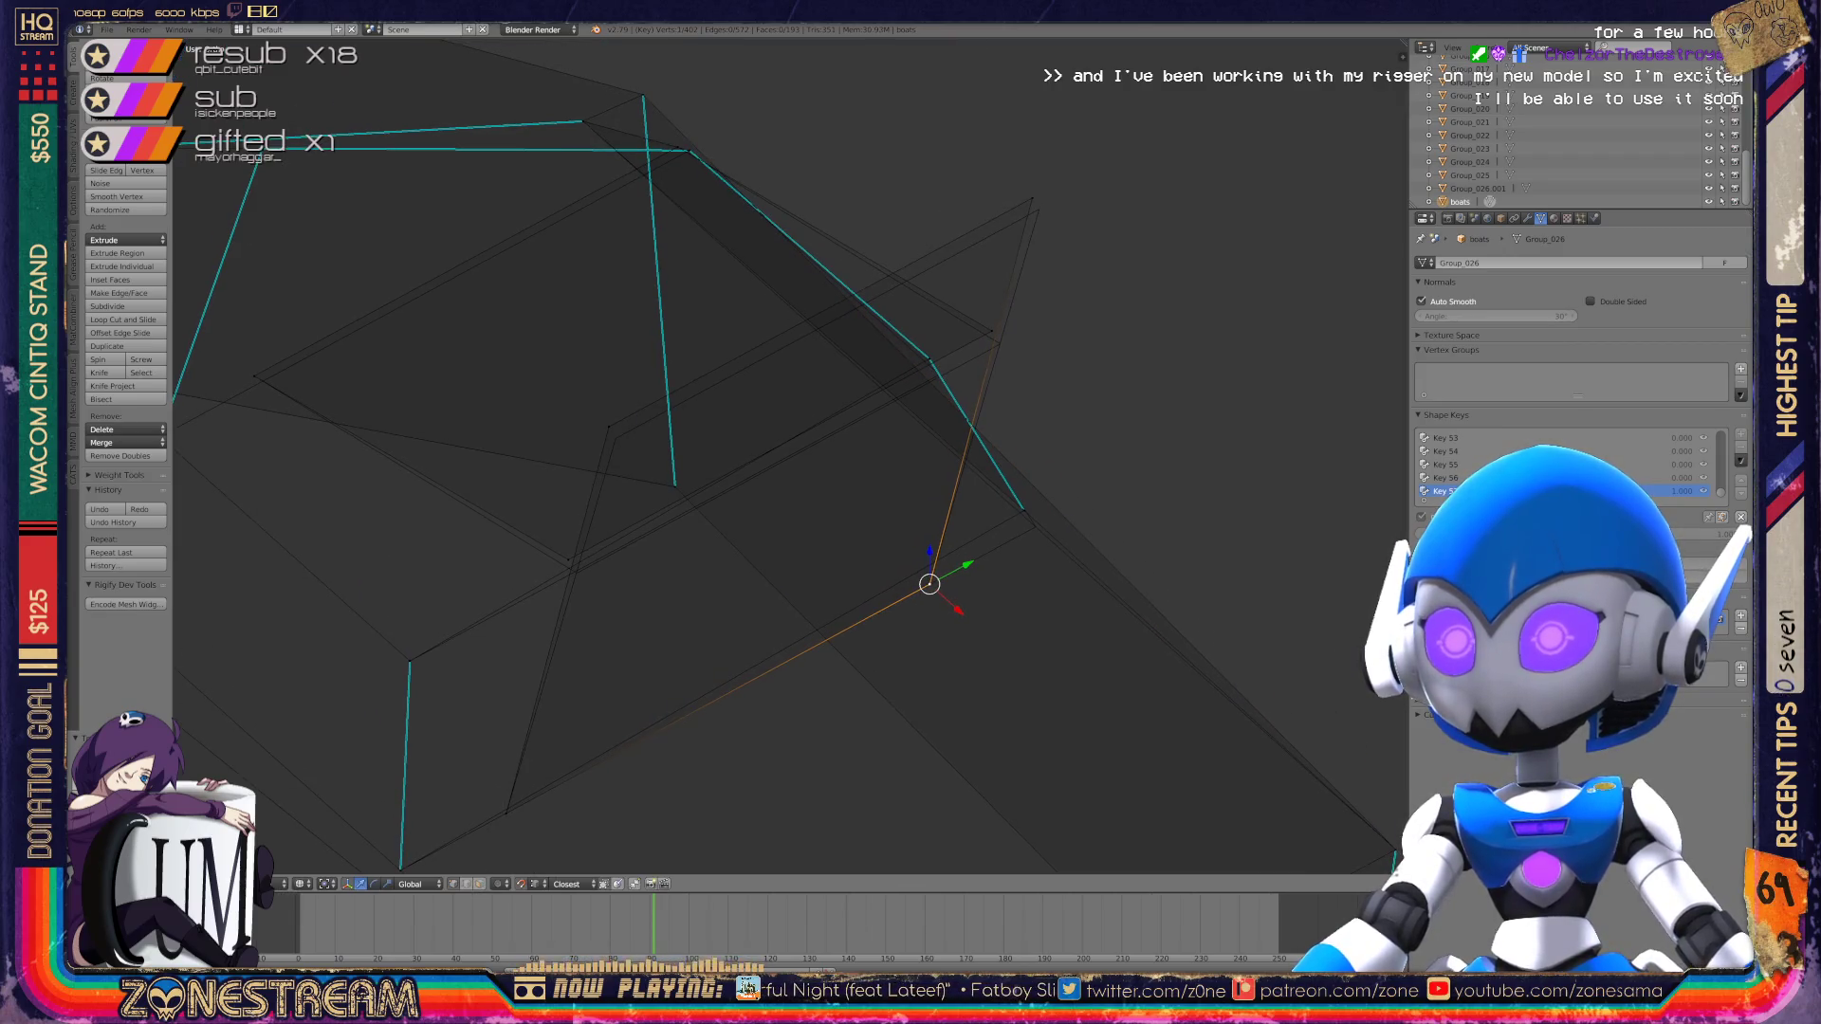
# Step: Move a vertex lower-left, then up-right, then back down-left
pyautogui.press('g')
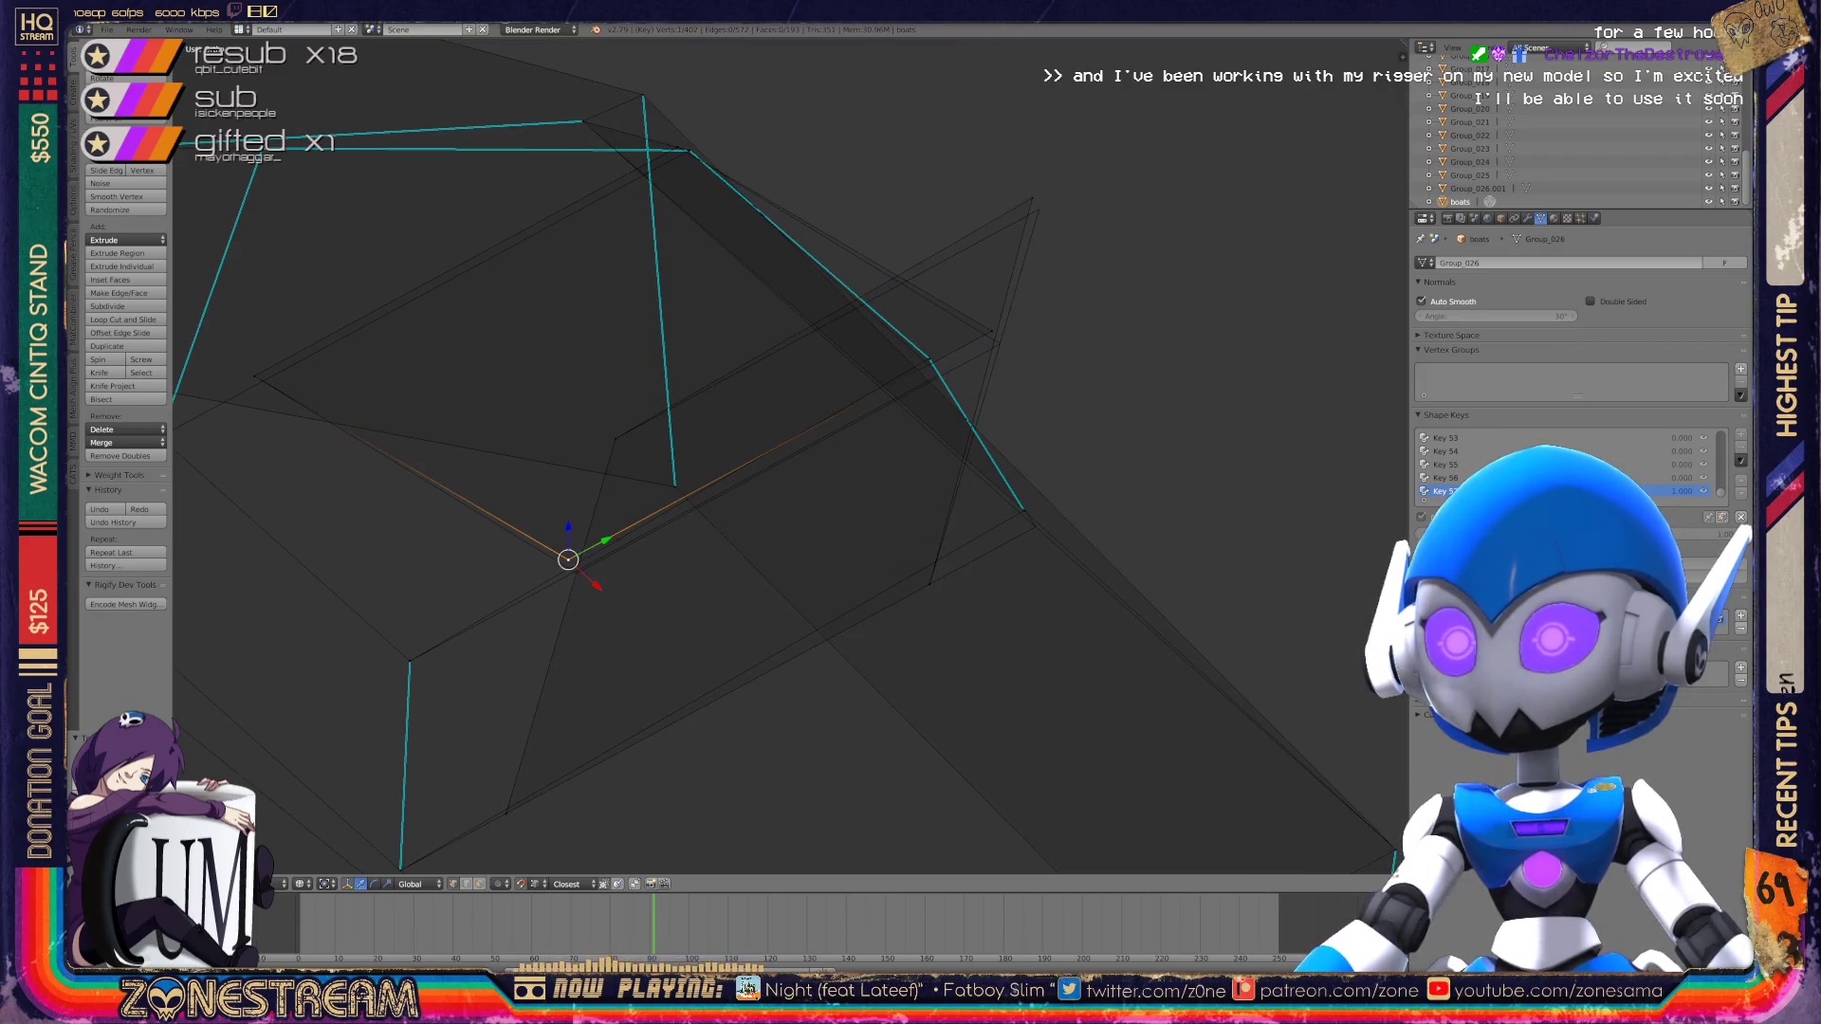
pyautogui.click(575, 573)
pyautogui.press('g')
pyautogui.click(1039, 209)
pyautogui.press('g')
pyautogui.click(1000, 343)
pyautogui.moveTo(787, 455); pyautogui.dragTo(925, 394, button='middle')
pyautogui.scroll(2, 910, 427)
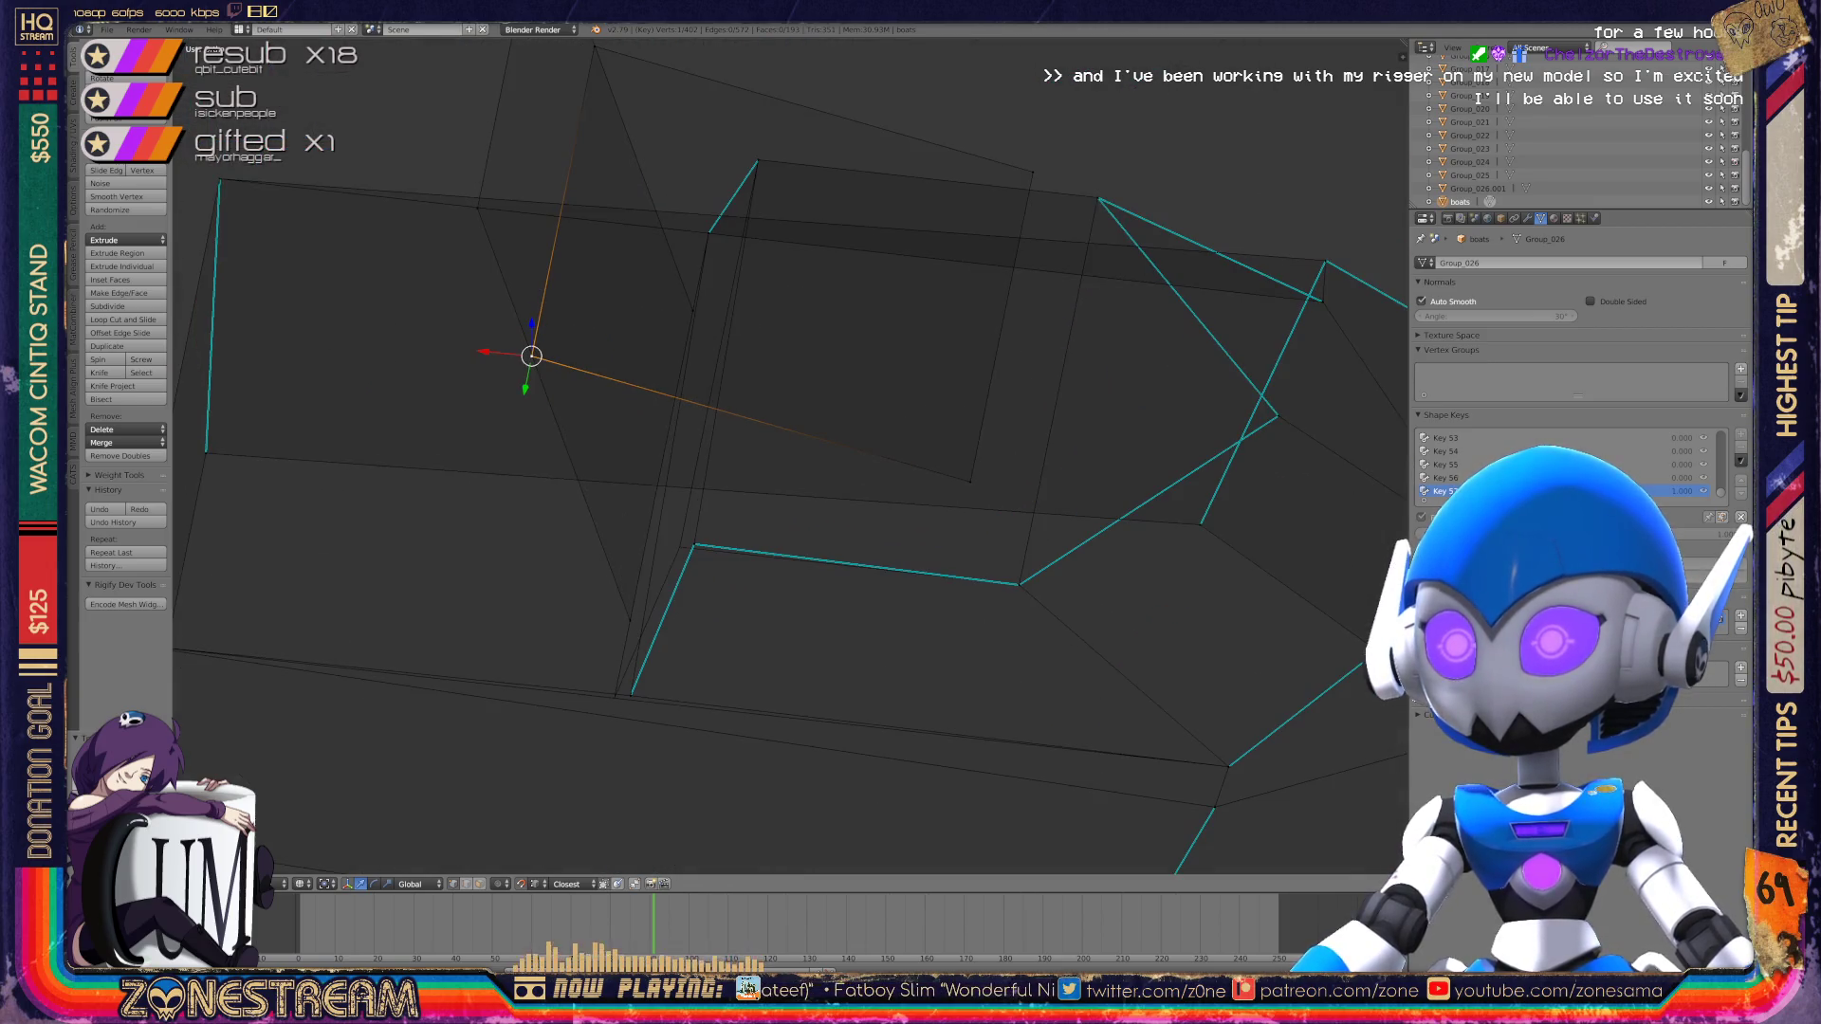
# Step: Move the corner vertex and a second vertex together, then return to Object Mode
pyautogui.rightClick(695, 546)
pyautogui.press('a')
pyautogui.press('g')
pyautogui.keyDown('shift'); pyautogui.rightClick(627, 698); pyautogui.keyUp('shift')
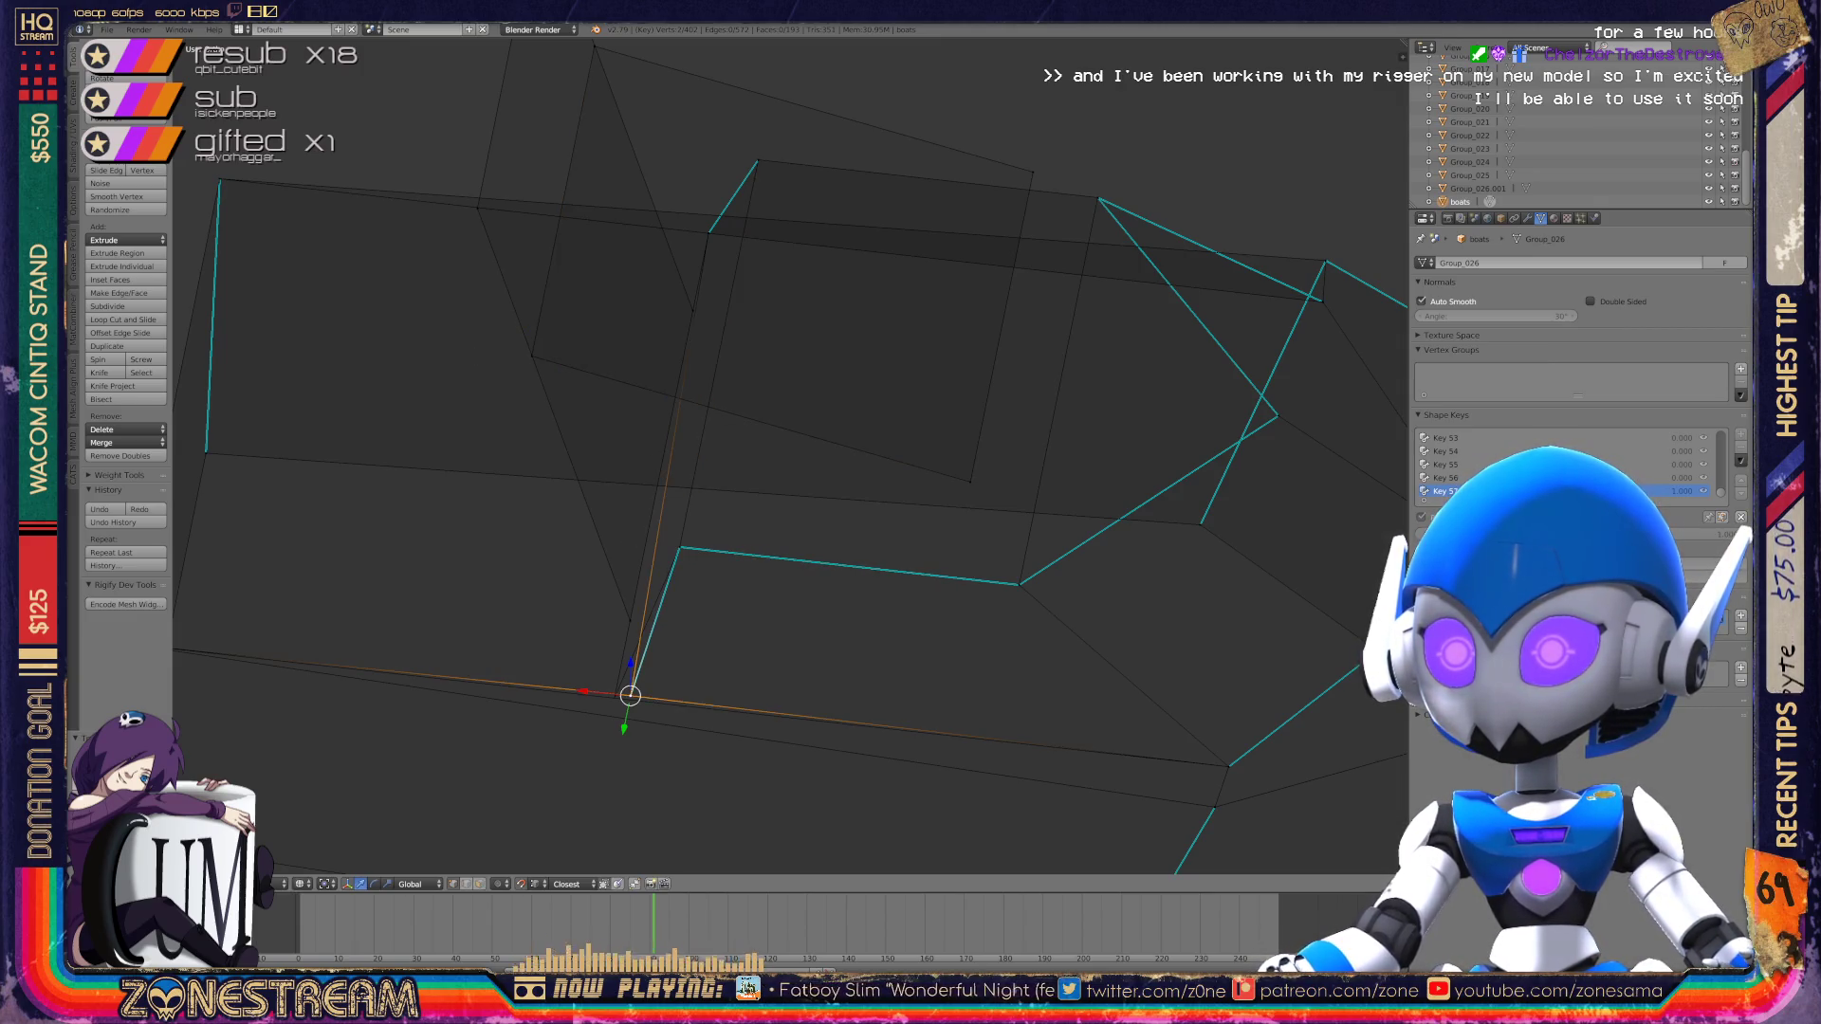
pyautogui.press('g')
pyautogui.scroll(-2, 788, 455)
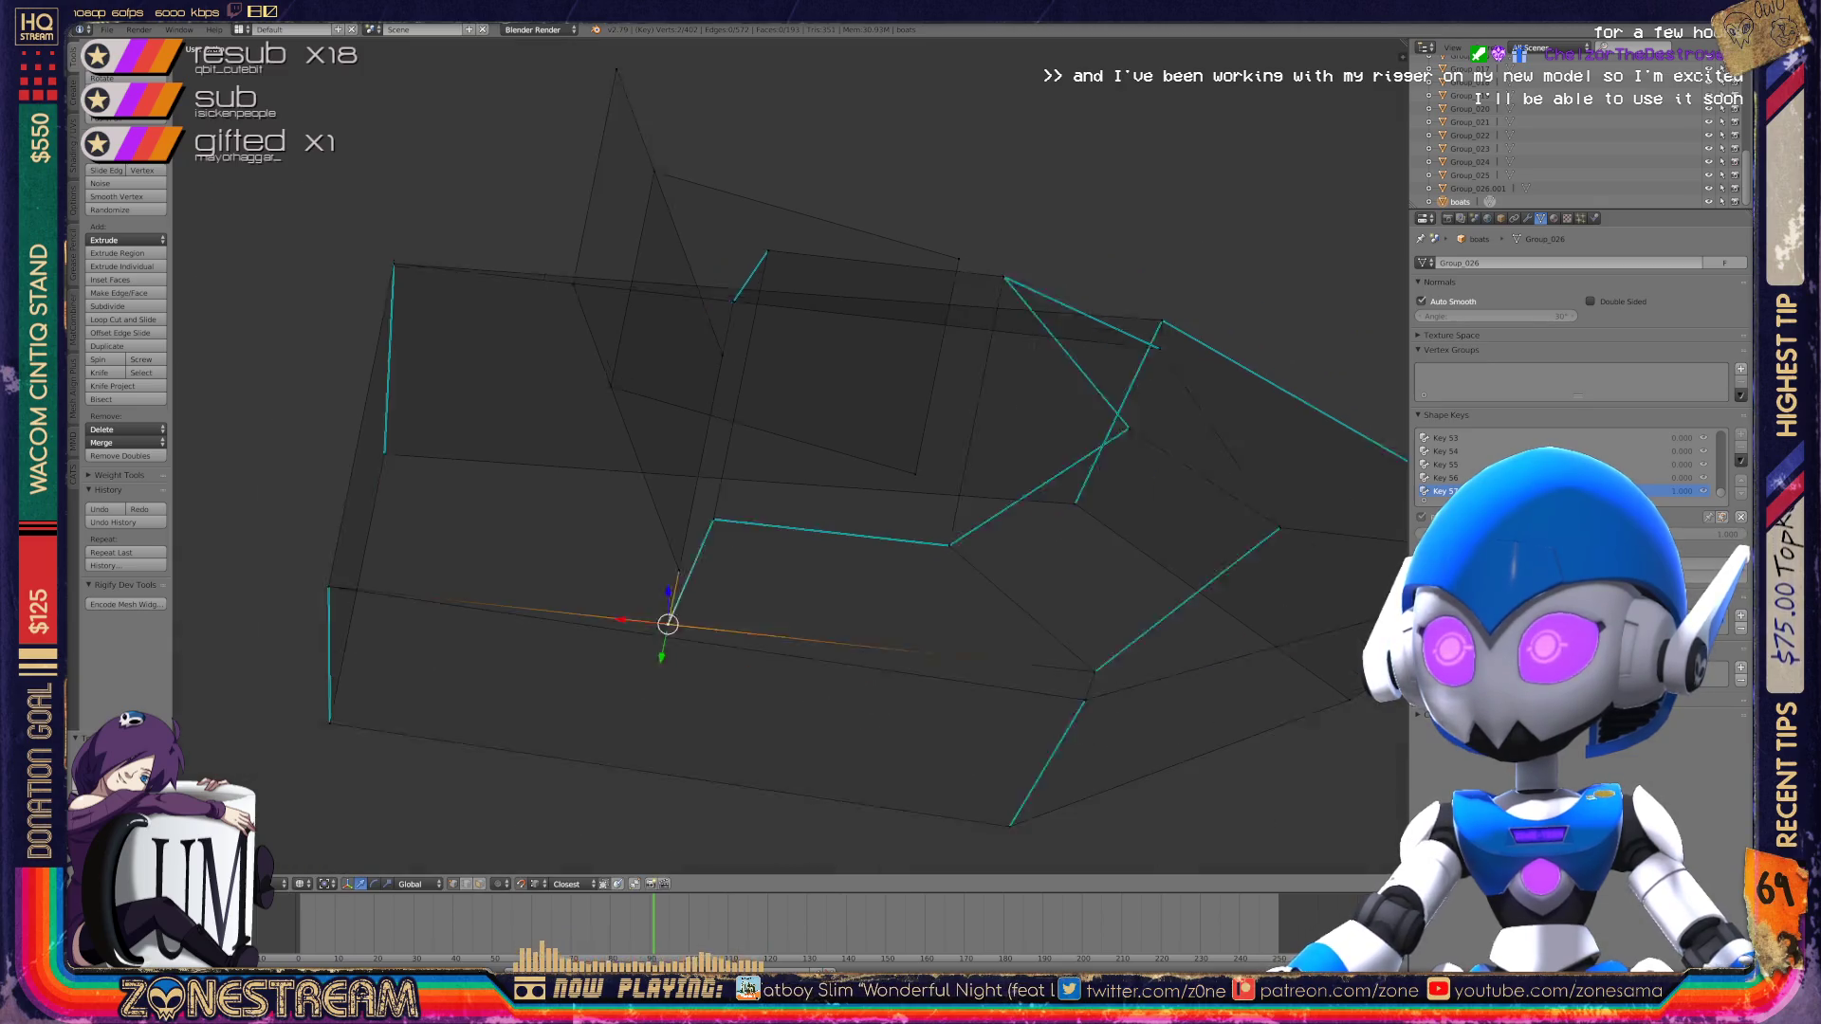
pyautogui.press('Tab')
pyautogui.scroll(-3, 787, 455)
pyautogui.moveTo(787, 455); pyautogui.dragTo(958, 370, button='middle')
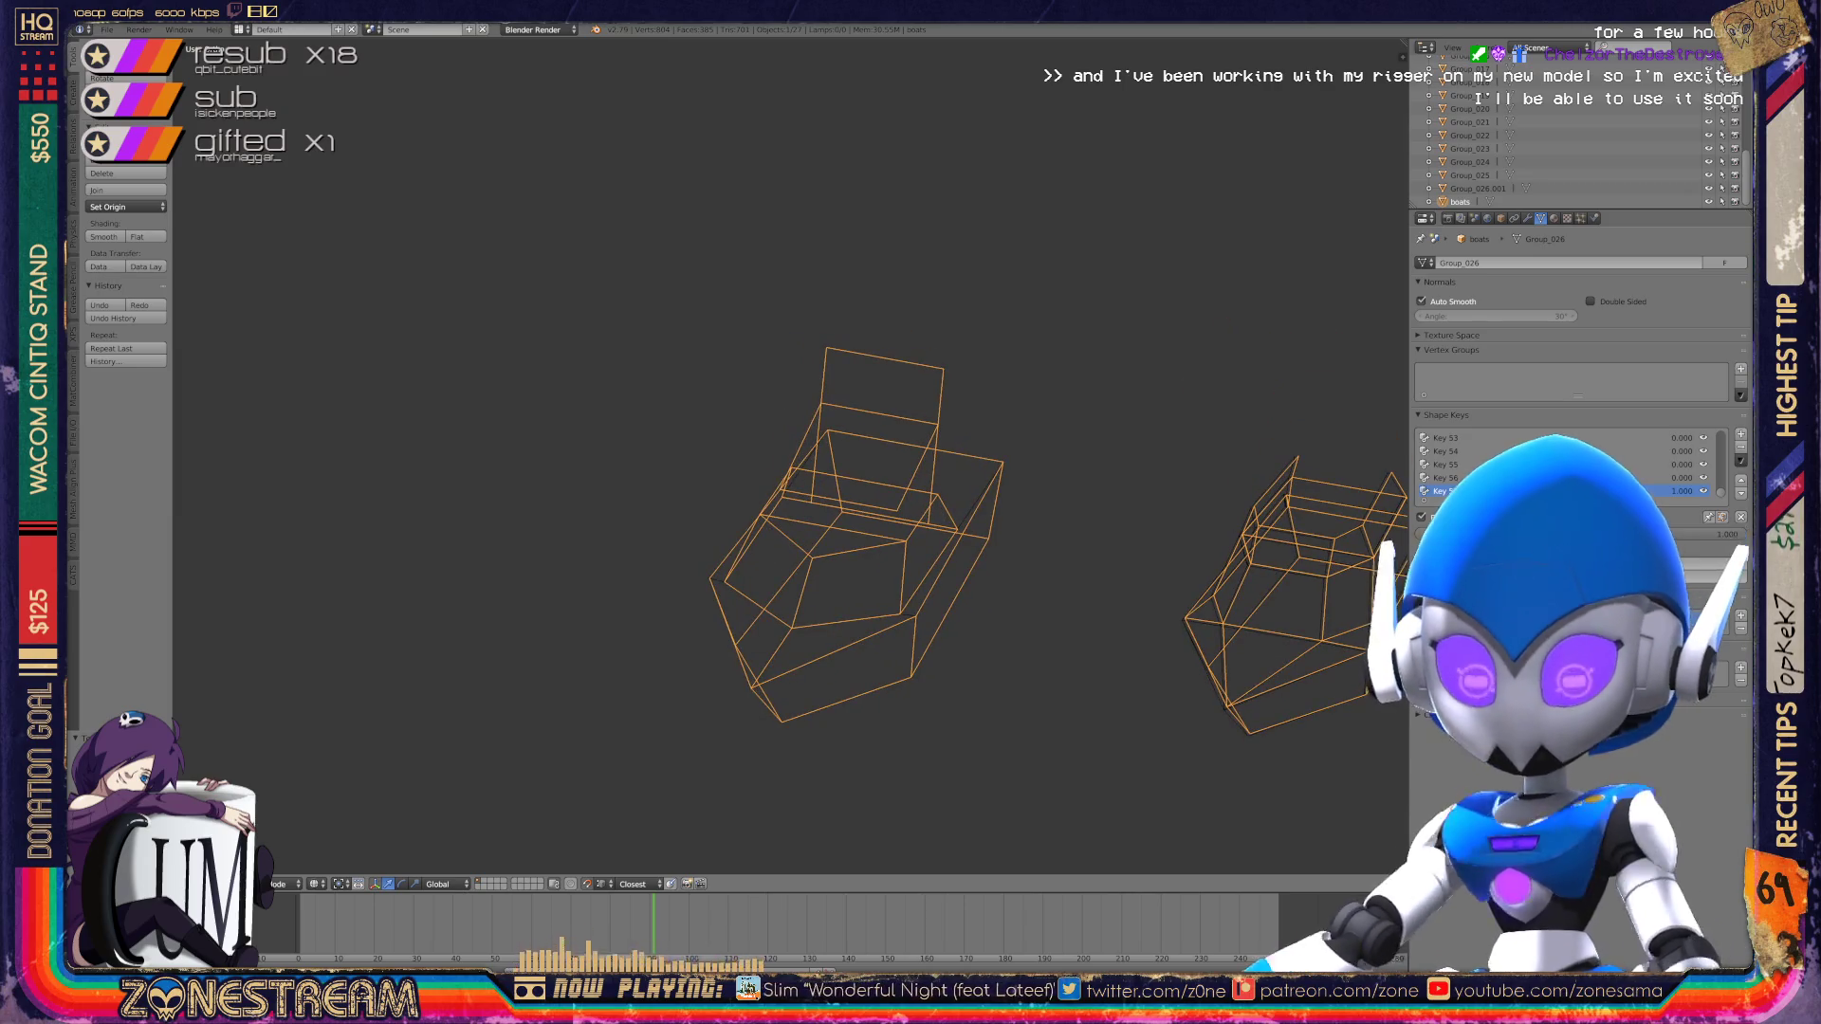
# Step: Enter edit mode on the boot and nudge two corner vertices slightly down and lower
pyautogui.scroll(-5, 787, 455)
pyautogui.scroll(3, 787, 456)
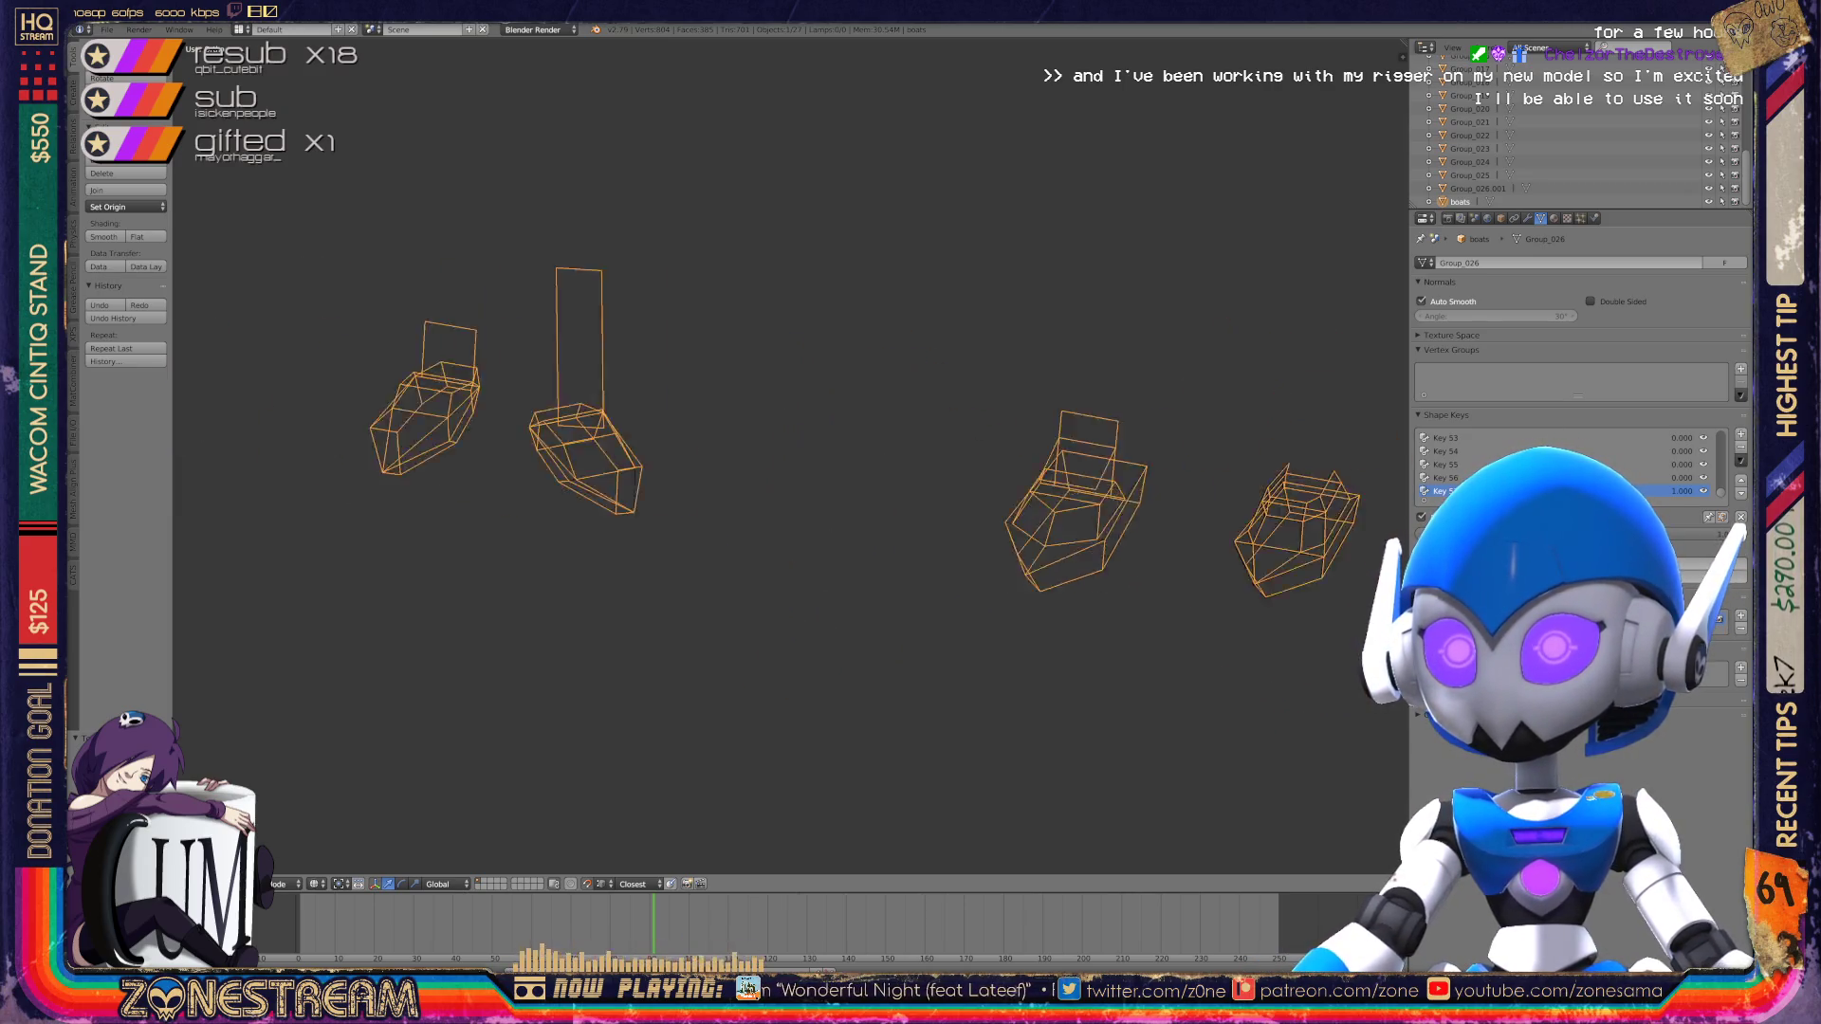
pyautogui.moveTo(788, 455); pyautogui.dragTo(815, 427, button='middle')
pyautogui.scroll(5, 787, 456)
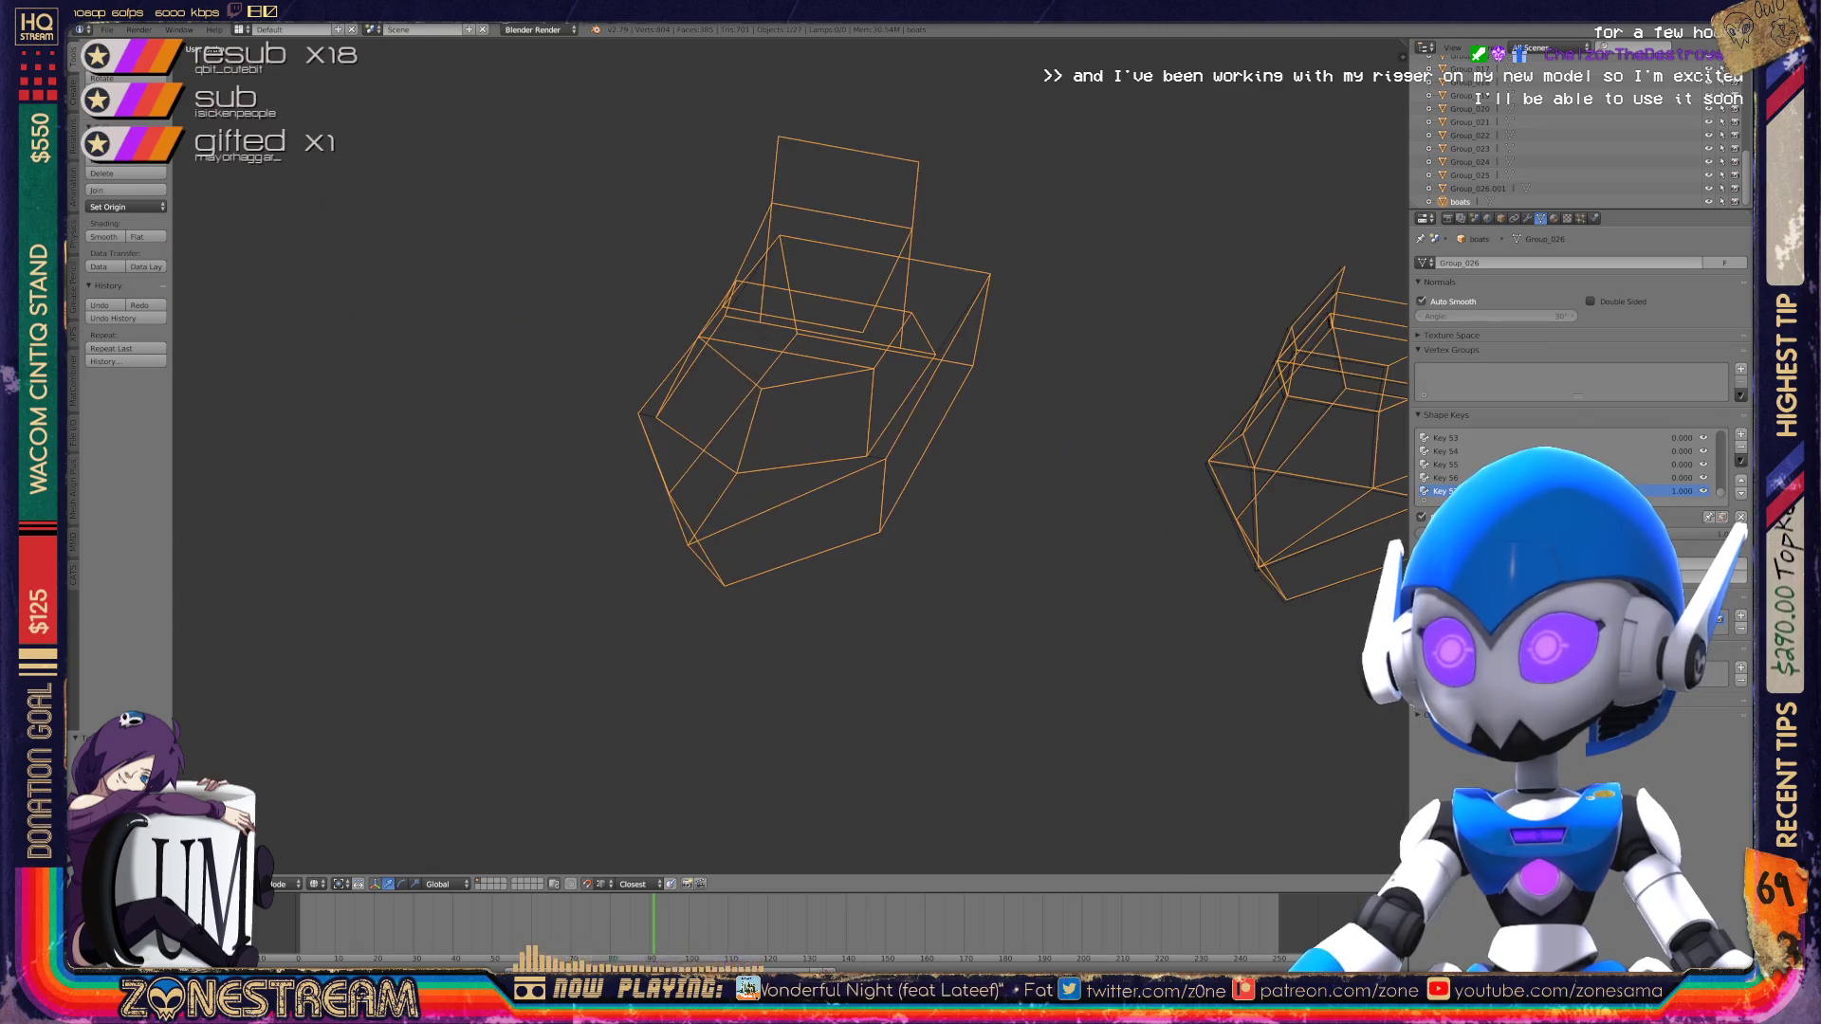
pyautogui.scroll(4, 787, 379)
pyautogui.press('Tab')
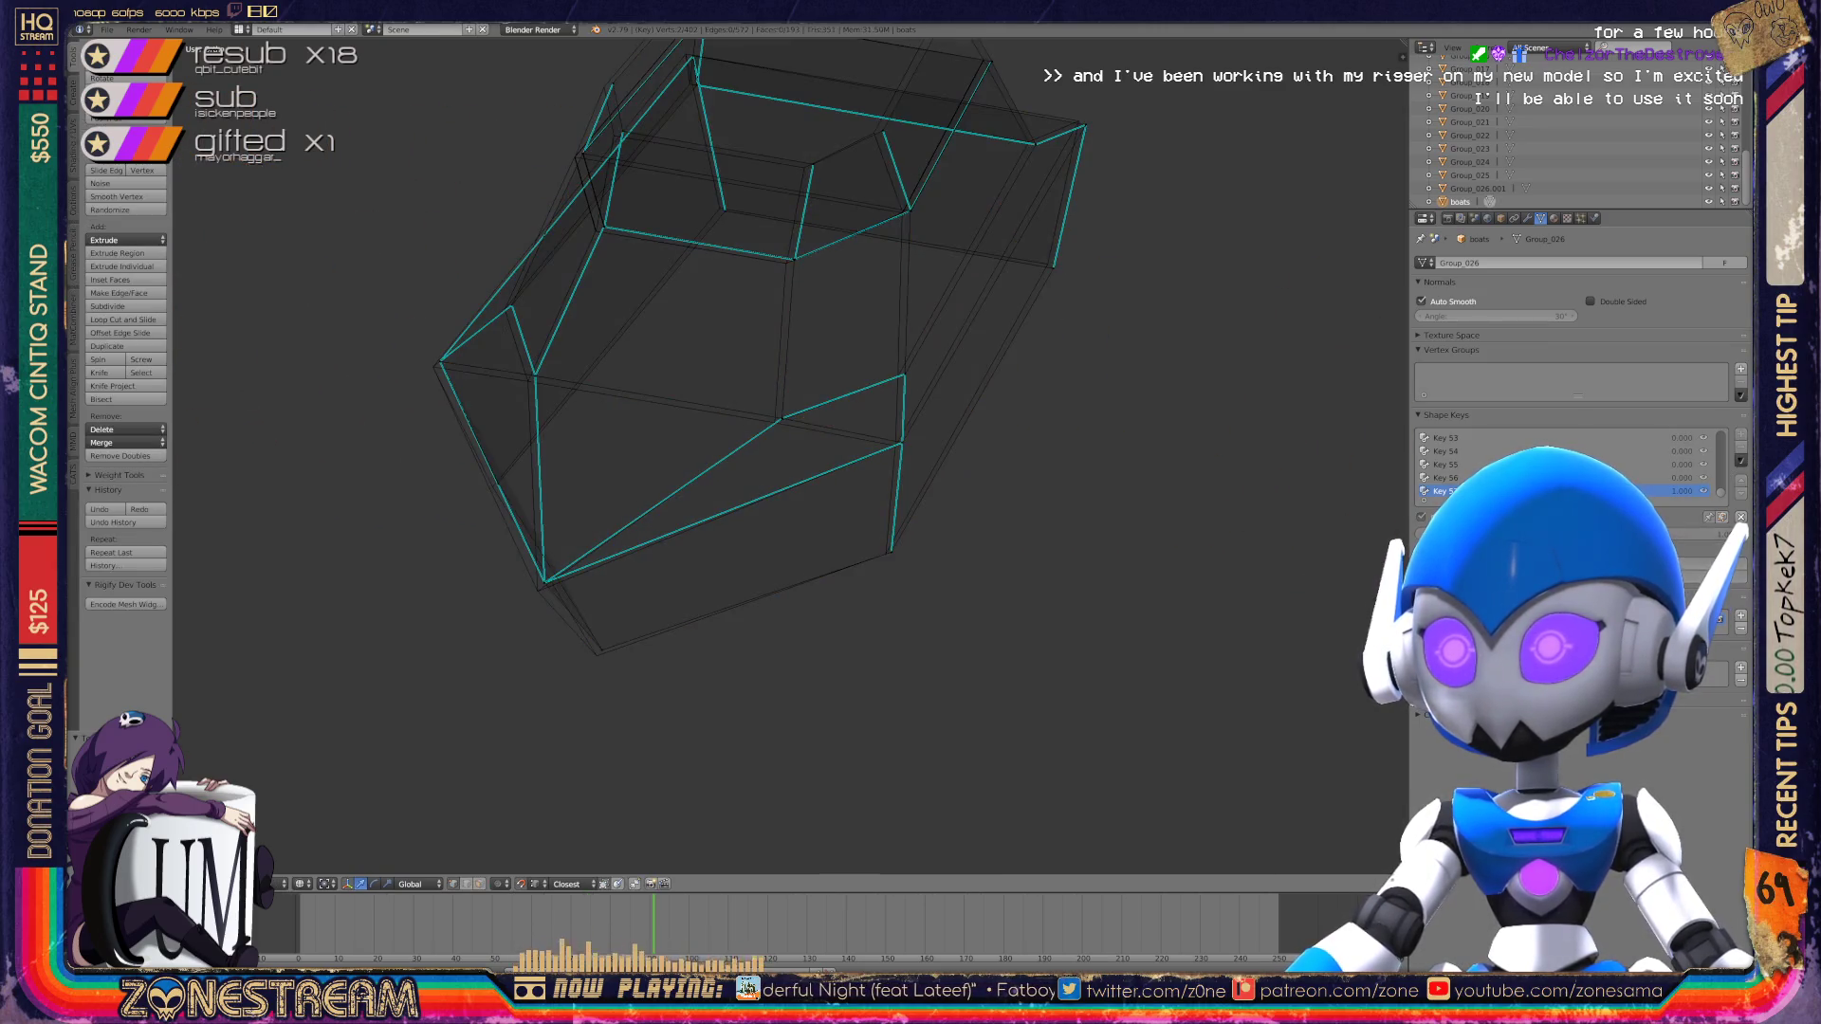
pyautogui.scroll(2, 787, 380)
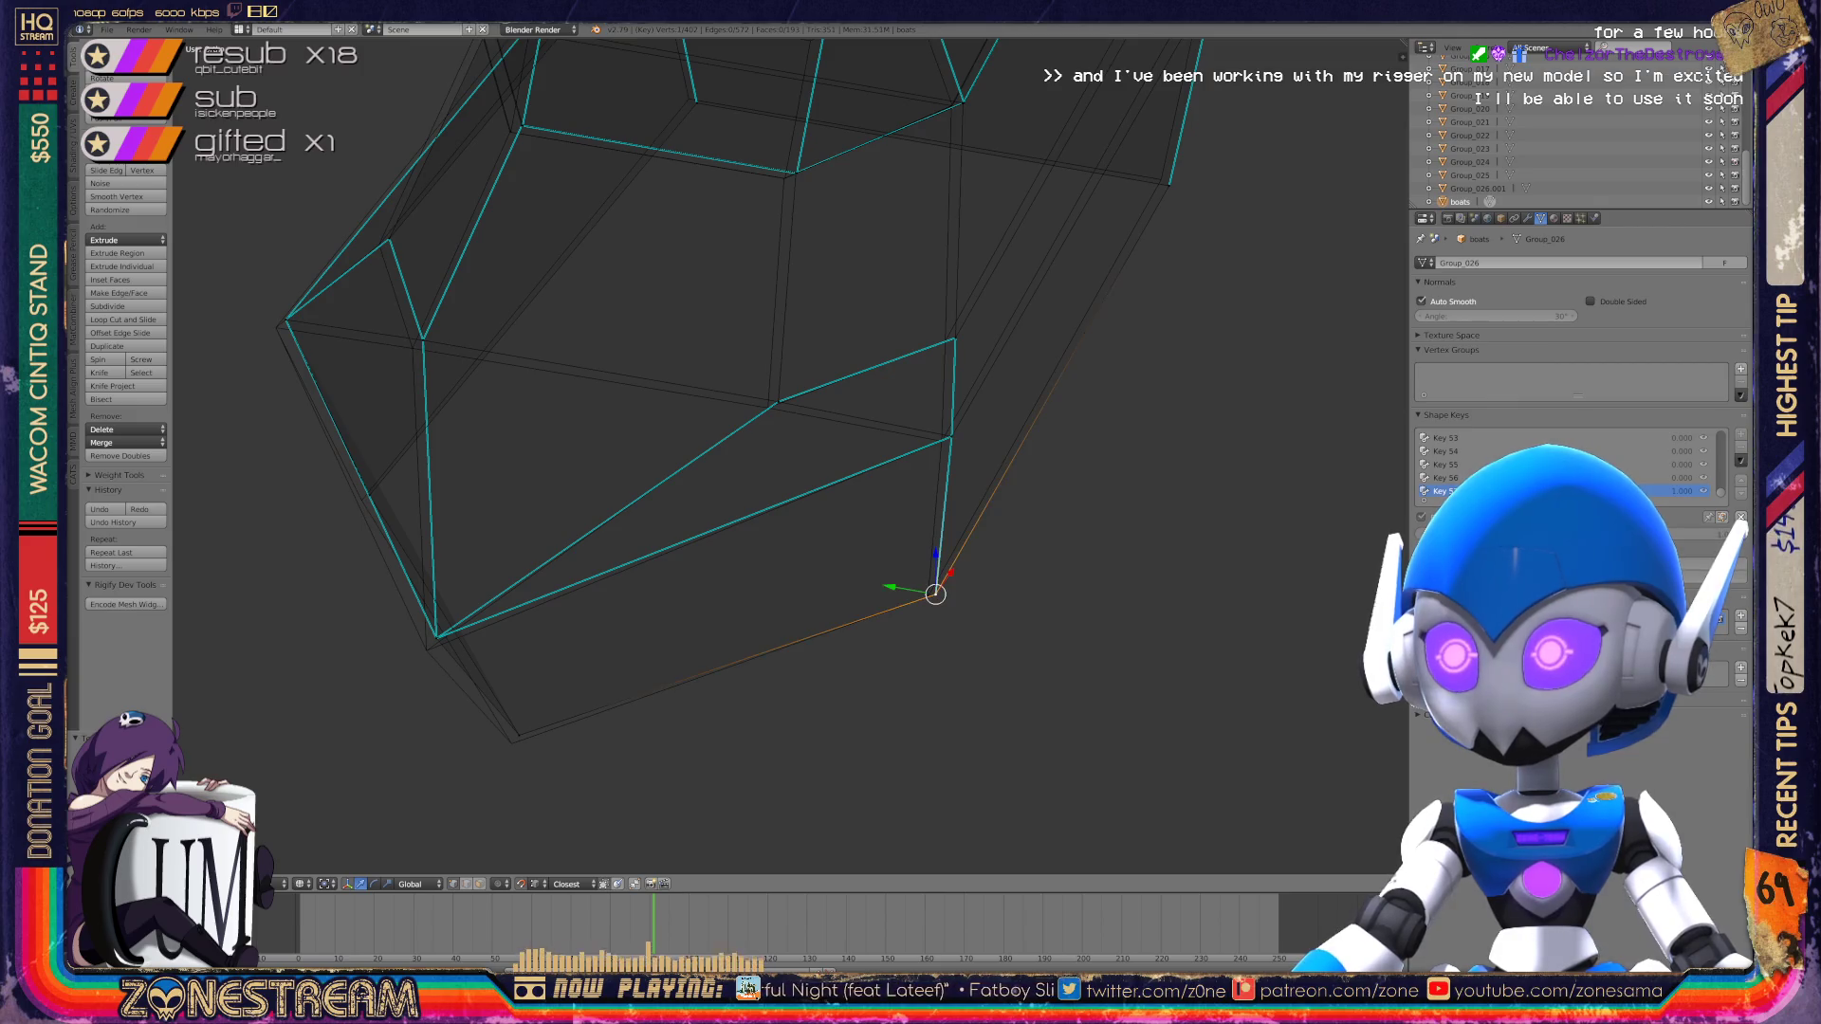
pyautogui.moveTo(935, 593); pyautogui.dragTo(928, 596)
pyautogui.moveTo(519, 735); pyautogui.dragTo(511, 744)
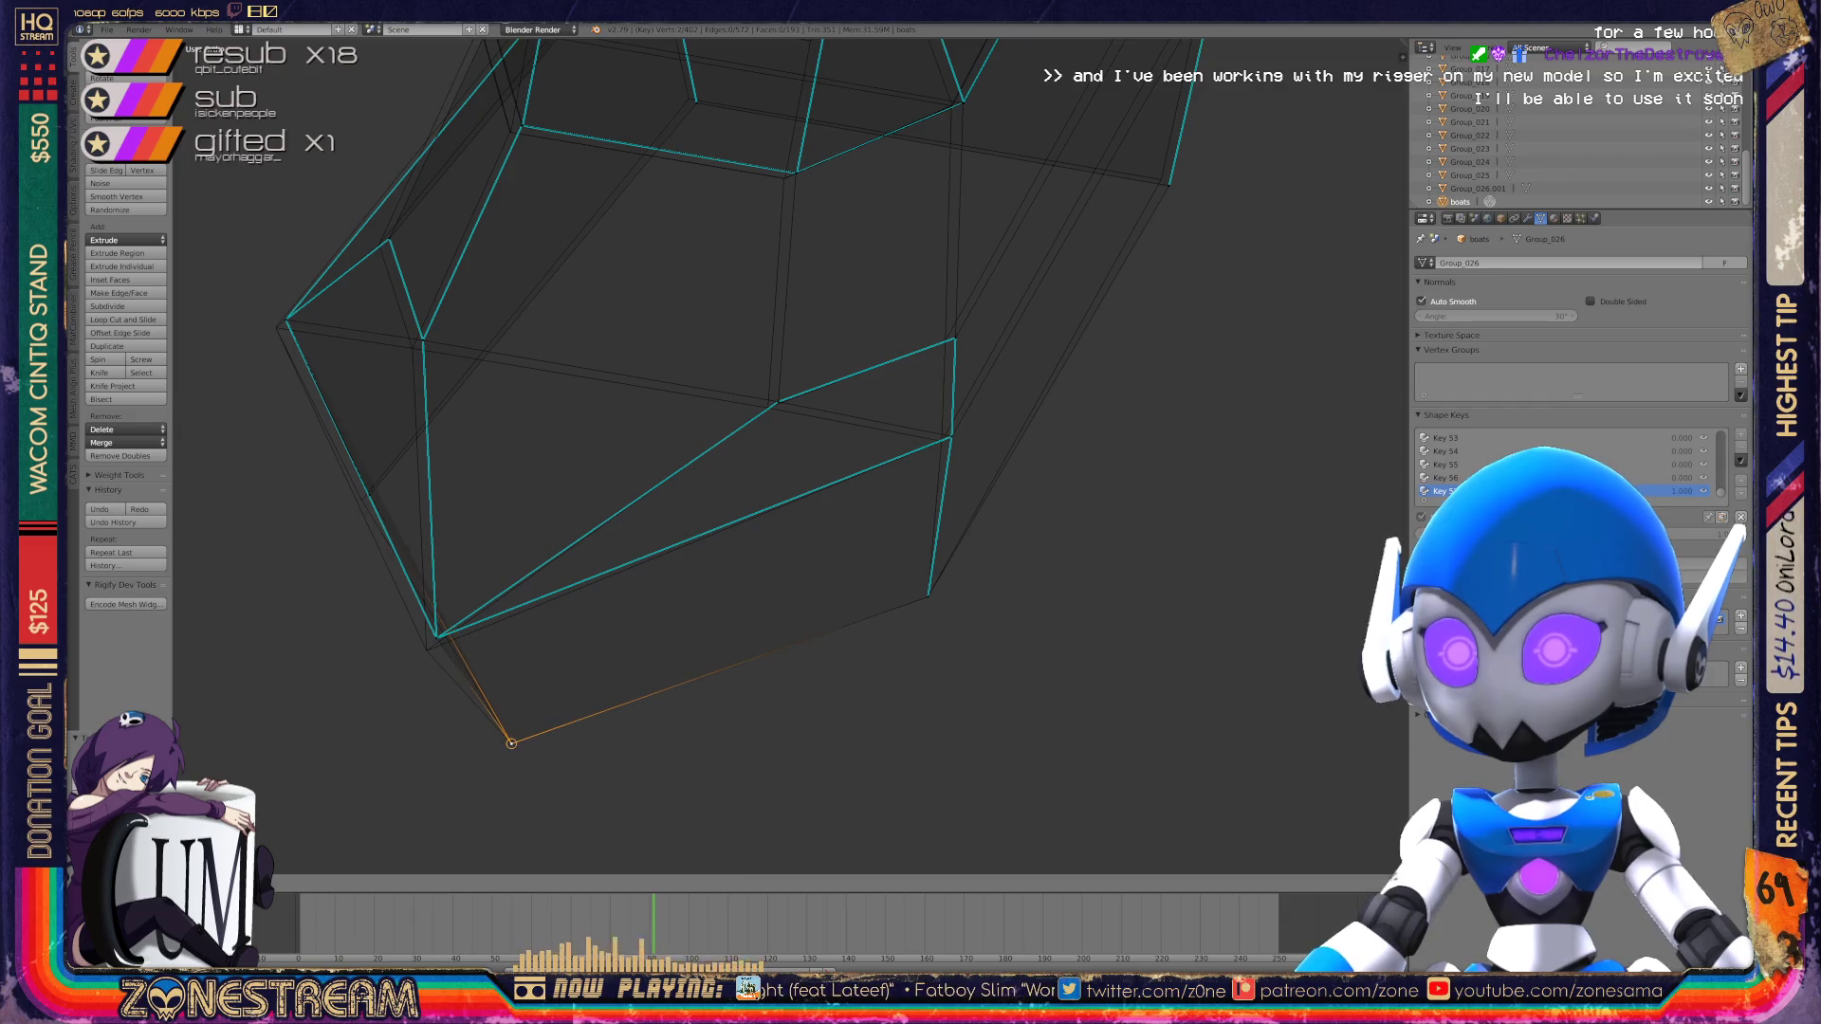
# Step: Move a side vertex down, then slide the inner lower-edge vertex left and down
pyautogui.rightClick(436, 637)
pyautogui.moveTo(437, 637); pyautogui.dragTo(427, 651)
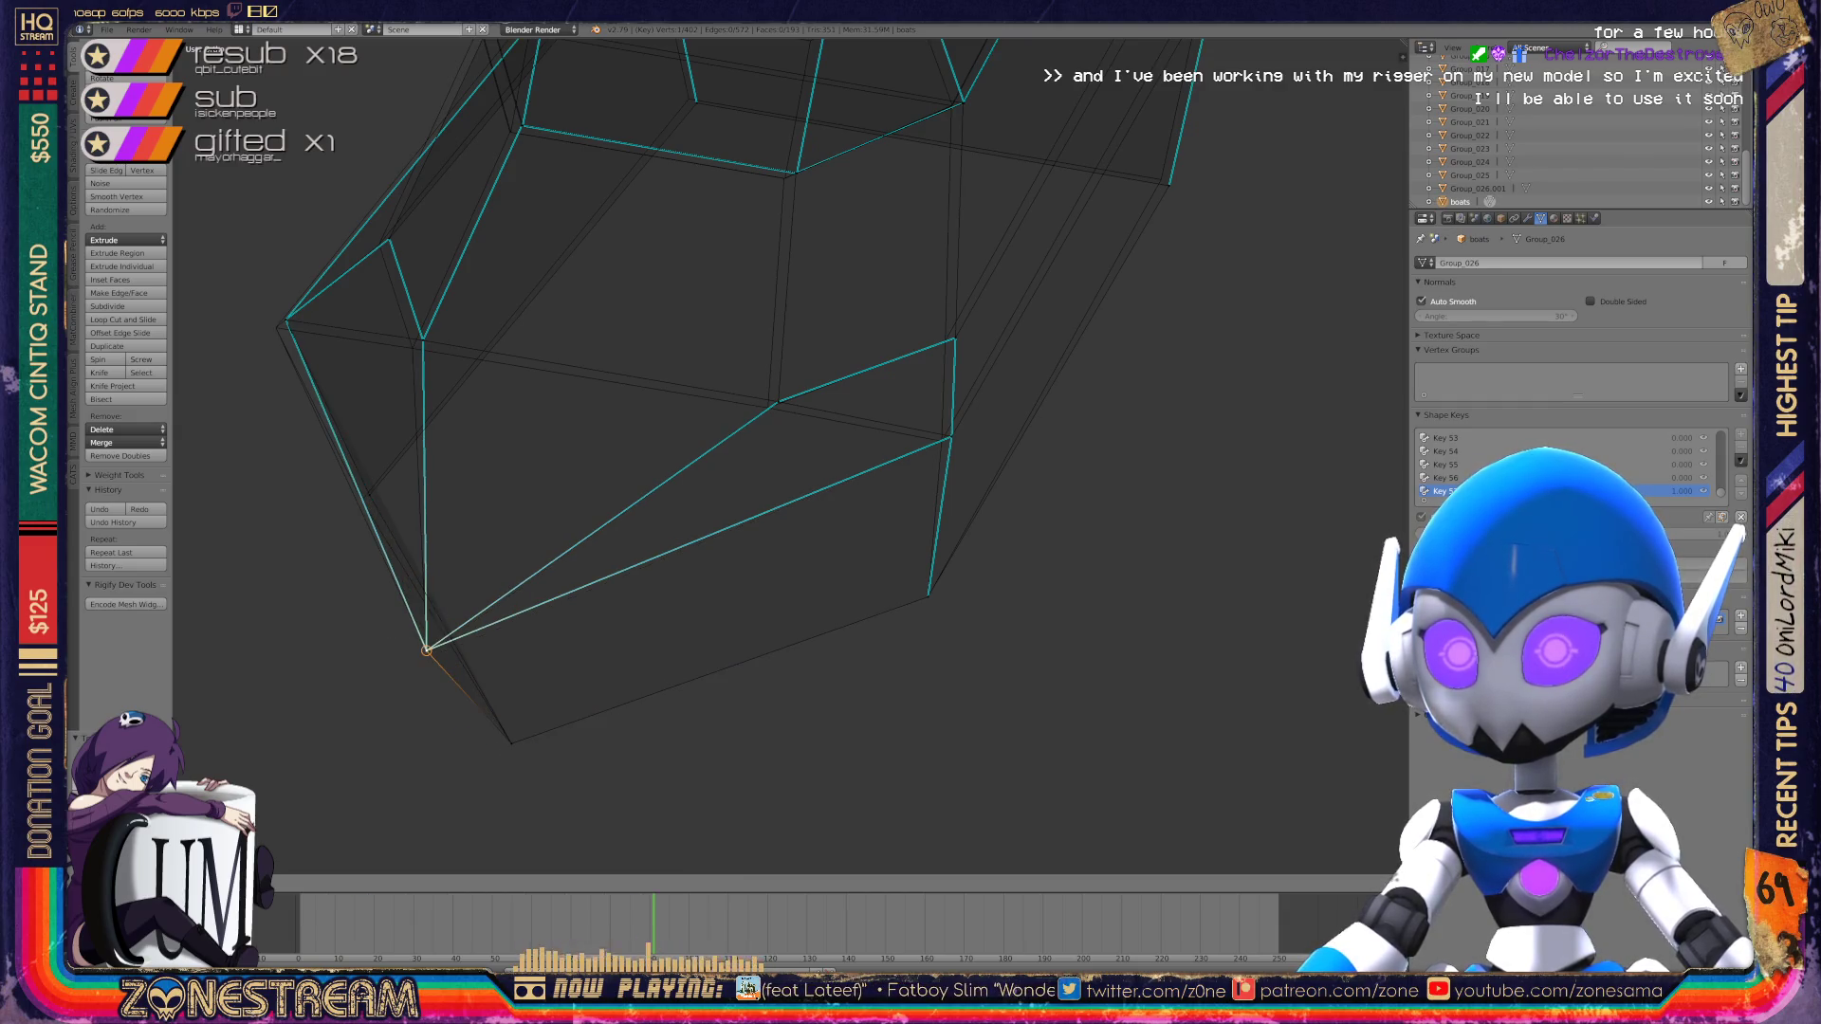
pyautogui.keyDown('shift'); pyautogui.moveTo(427, 651); pyautogui.dragTo(480, 739, button='middle'); pyautogui.keyUp('shift')
pyautogui.click(831, 497)
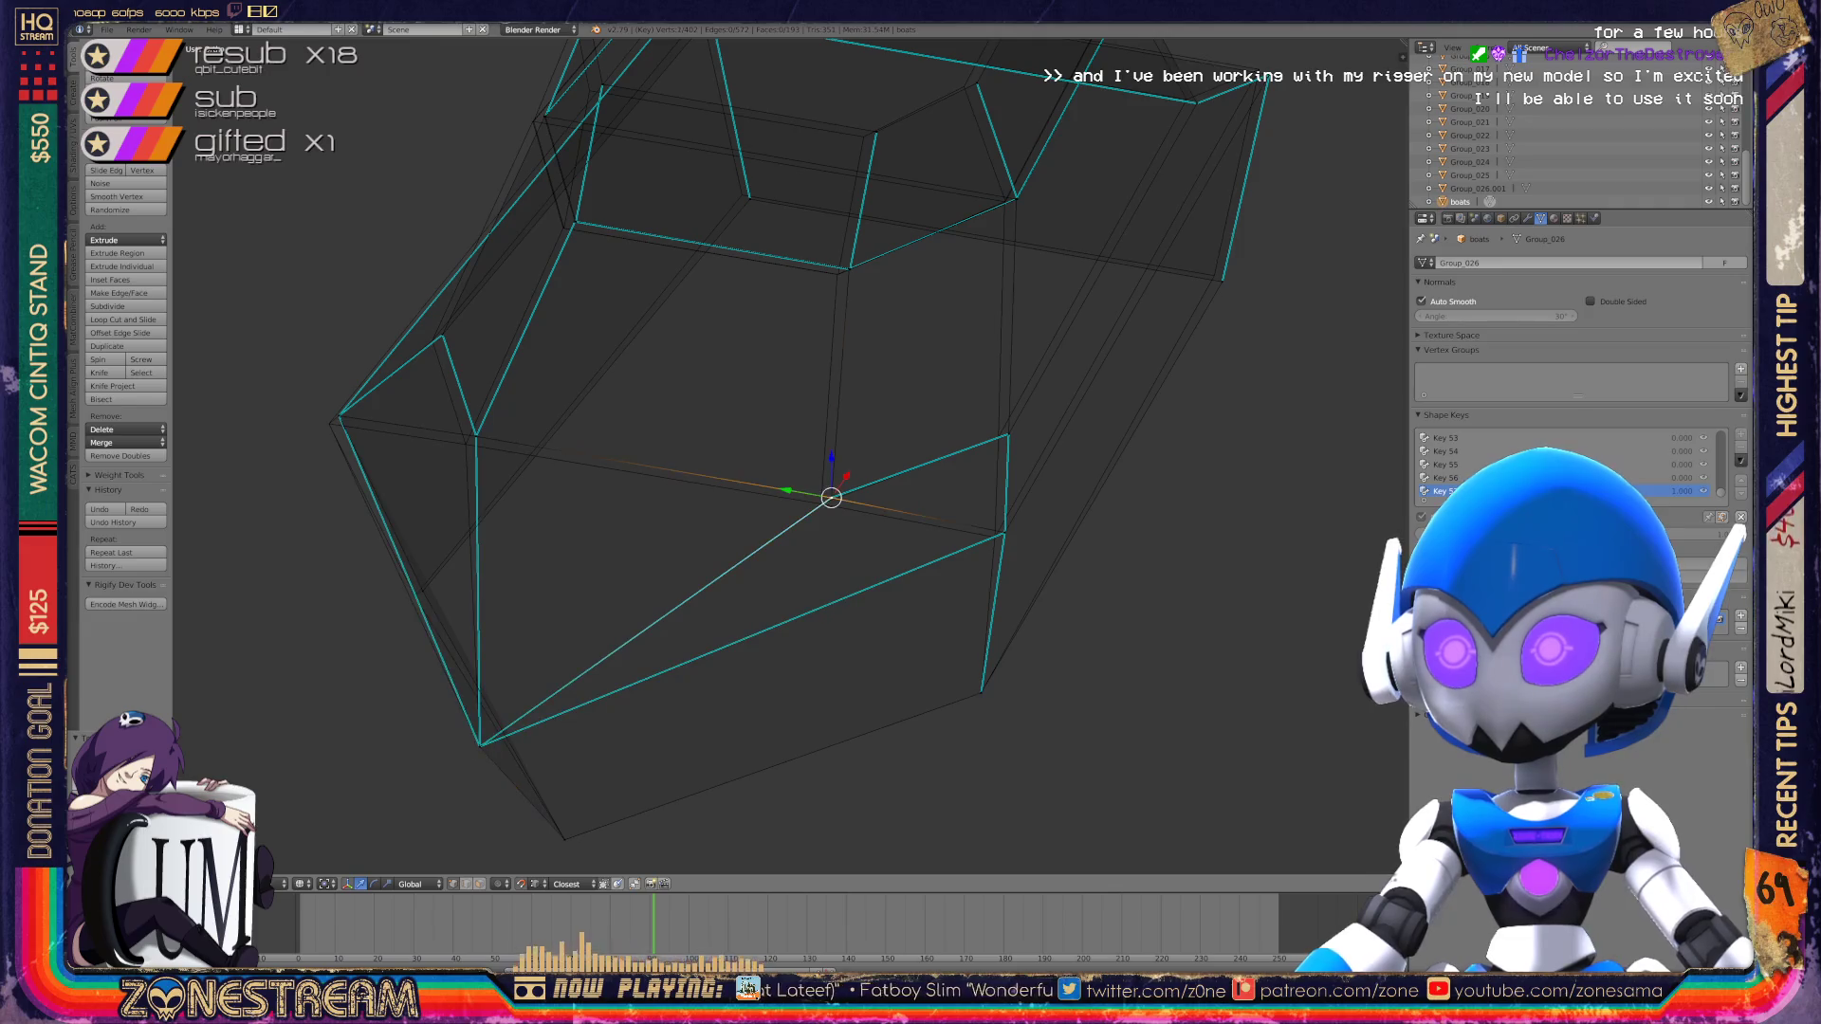
pyautogui.click(822, 504)
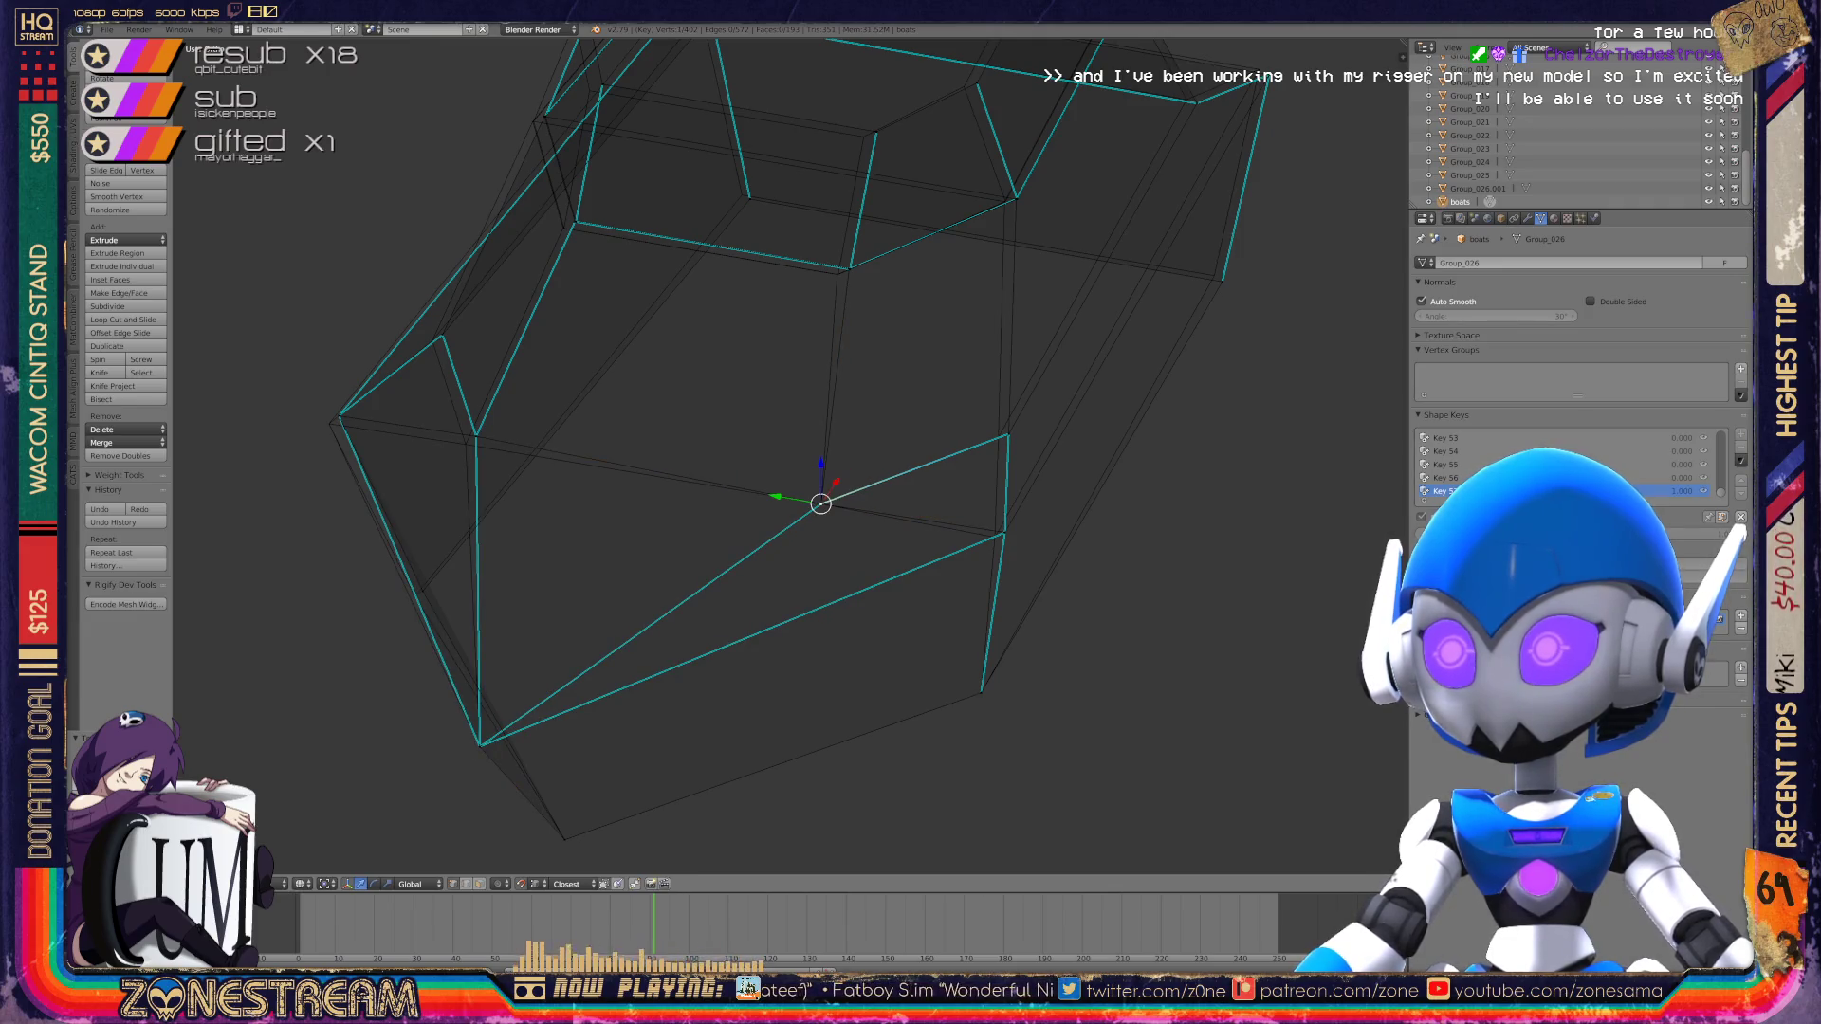
pyautogui.moveTo(1008, 433); pyautogui.dragTo(1005, 533)
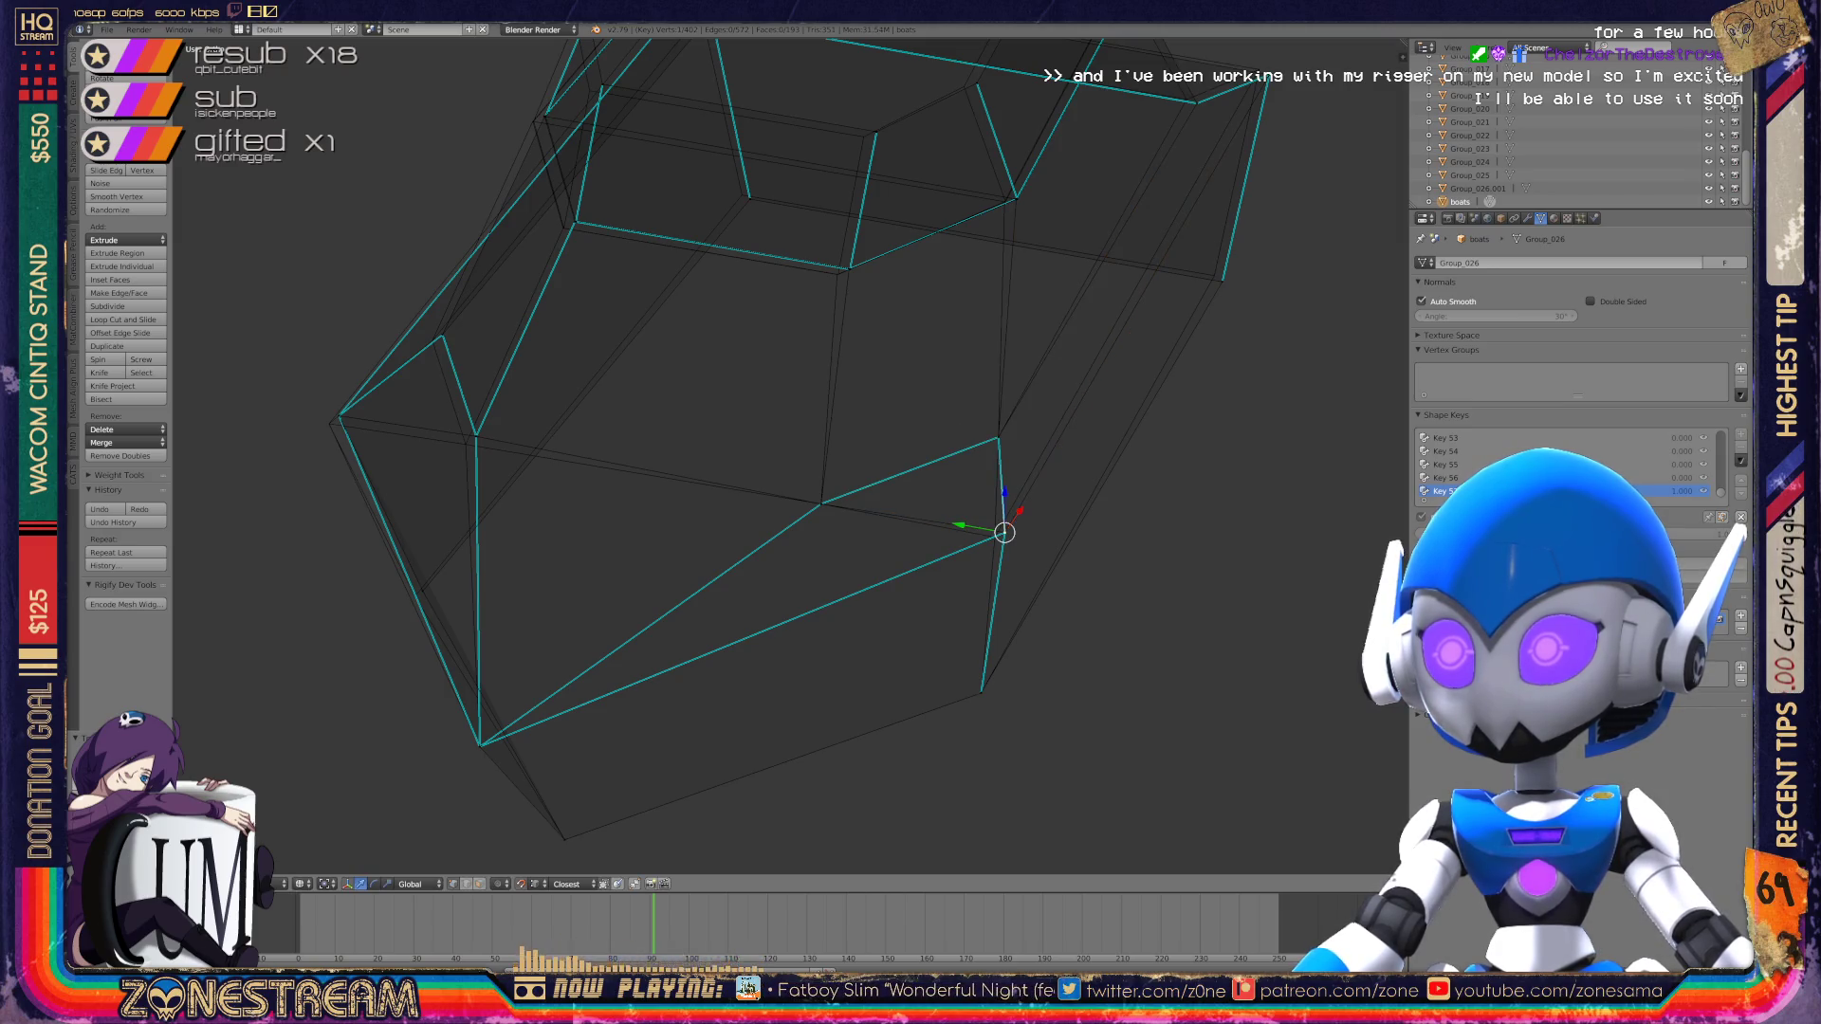
# Step: Re-frame the whole boot and shift a vertex on the toe's lower edge to the right
pyautogui.moveTo(989, 530); pyautogui.dragTo(1071, 512, button='middle')
pyautogui.click(680, 472)
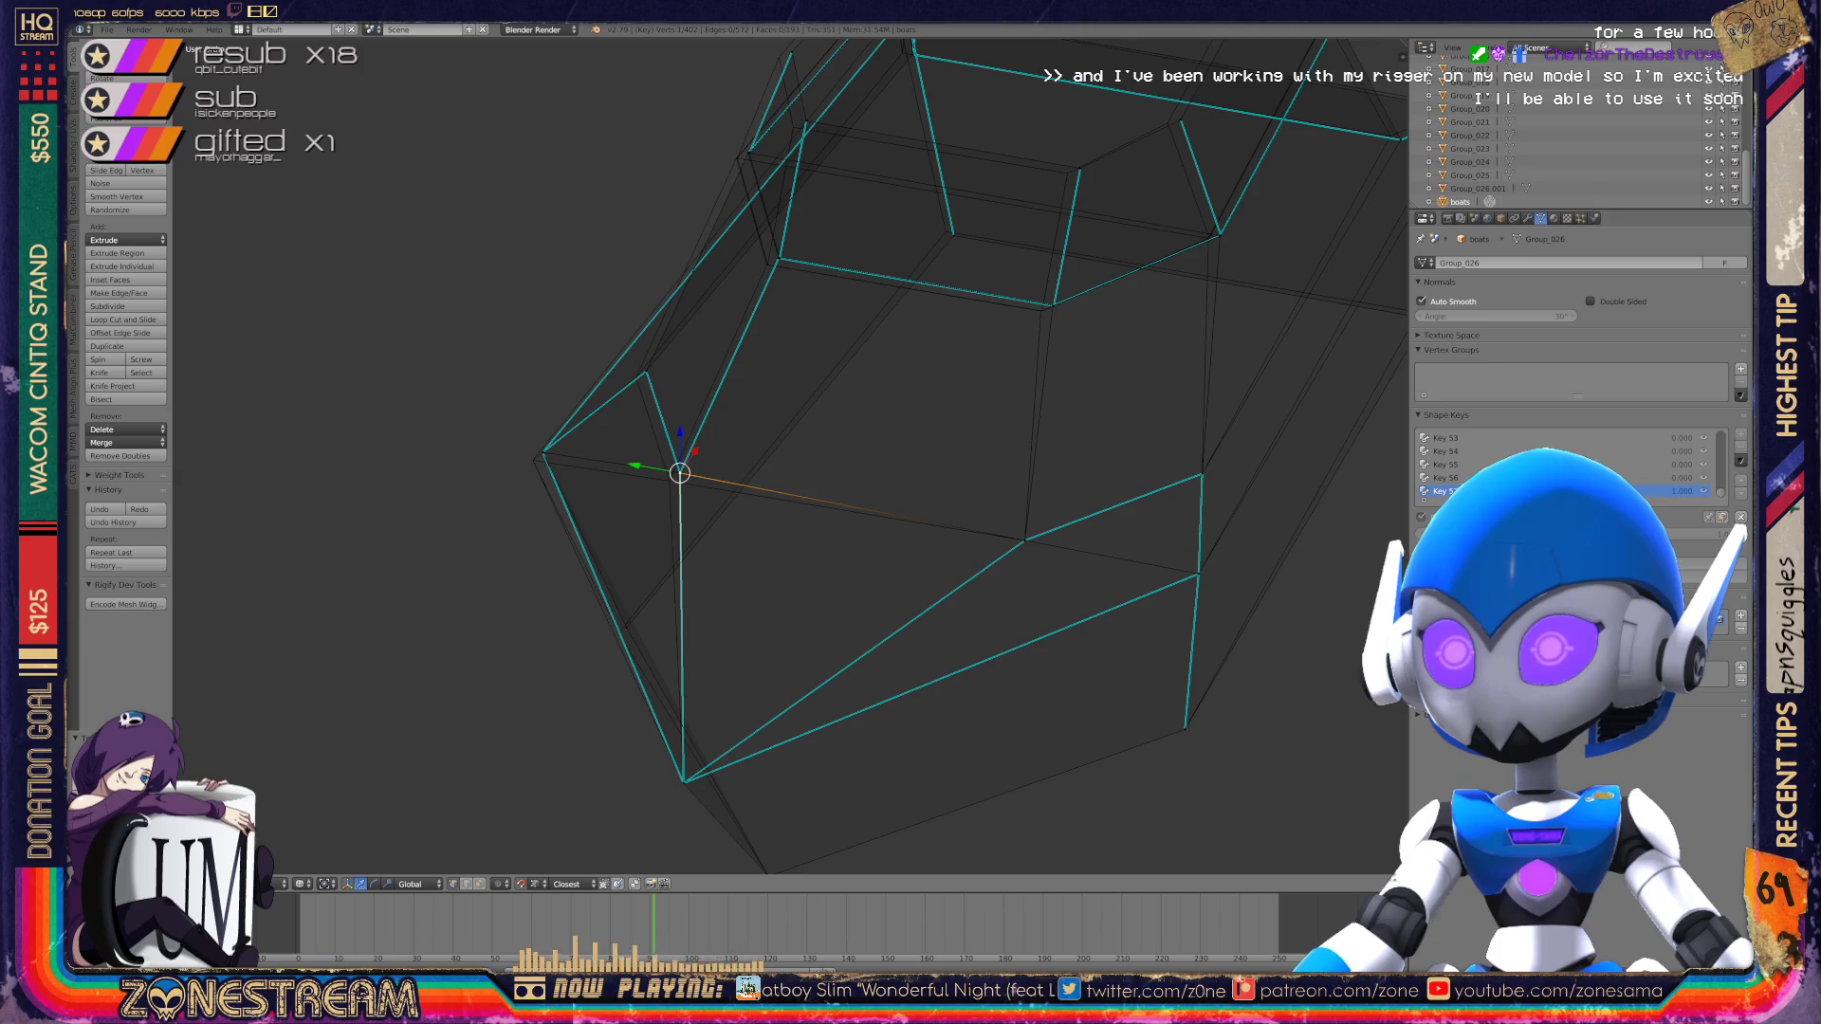
pyautogui.scroll(-3, 790, 456)
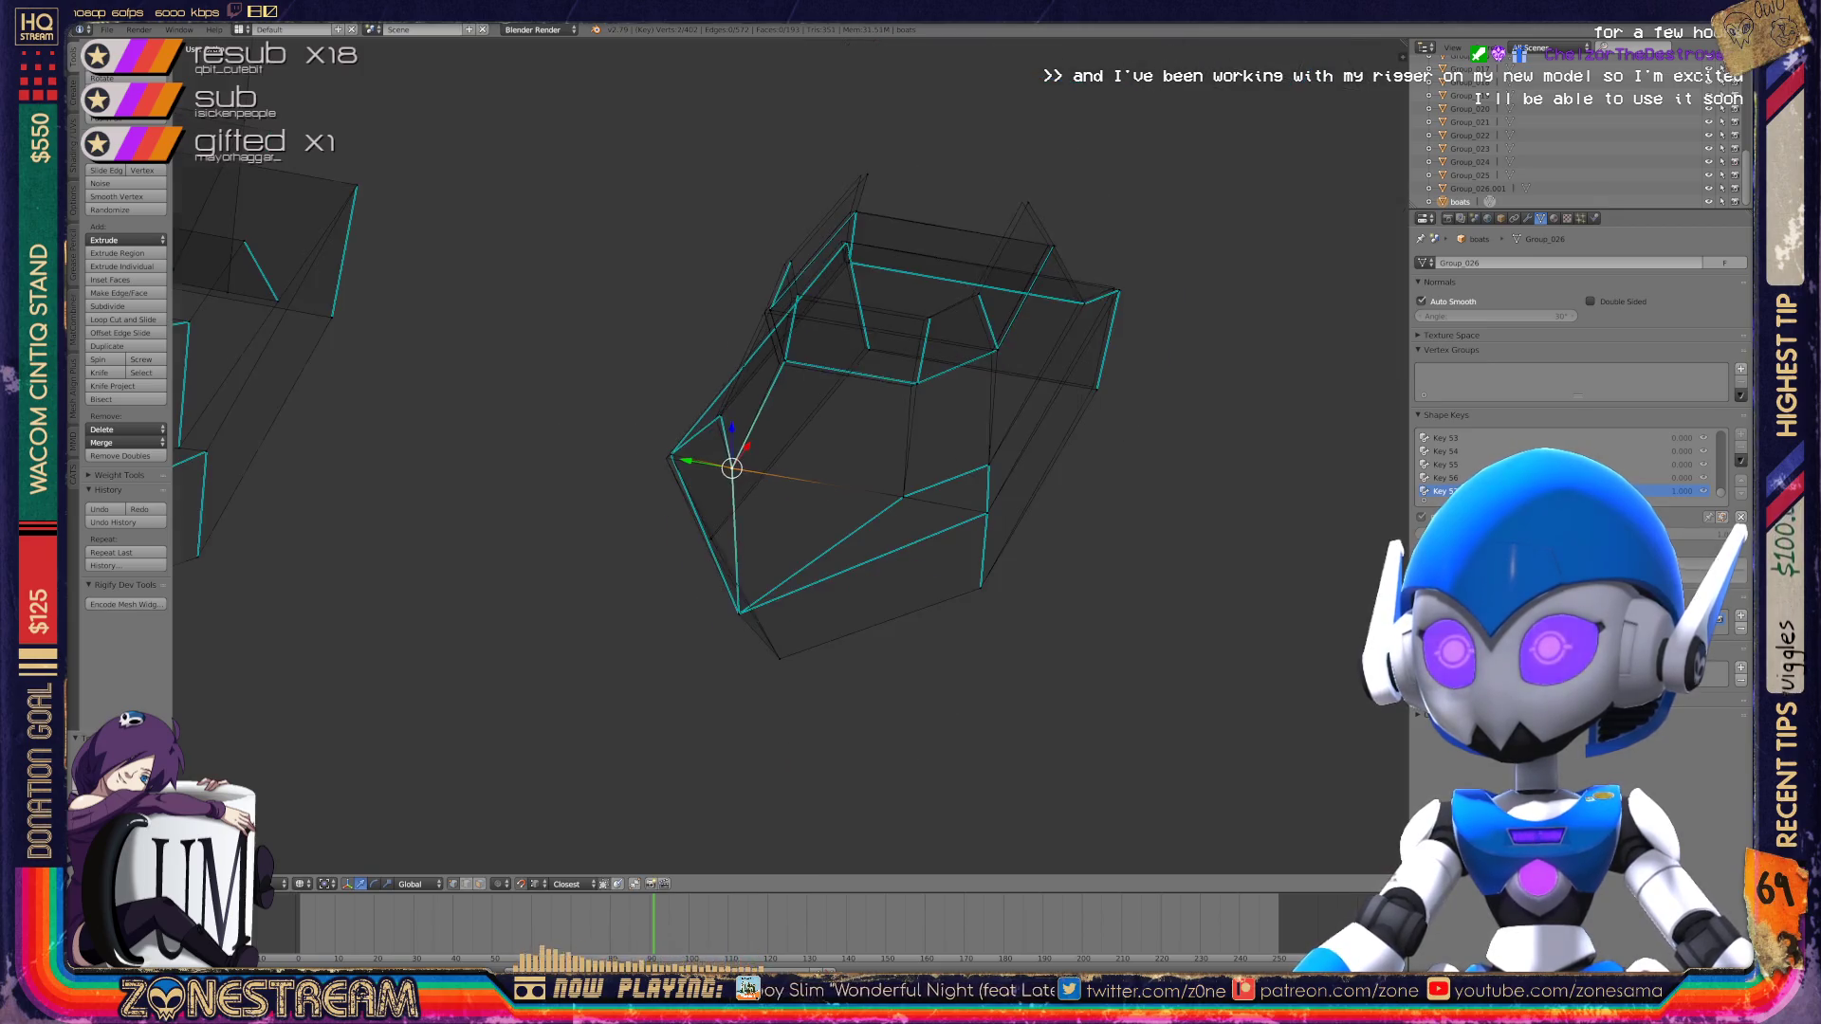
pyautogui.moveTo(790, 455); pyautogui.dragTo(910, 446, button='middle')
pyautogui.scroll(6, 910, 446)
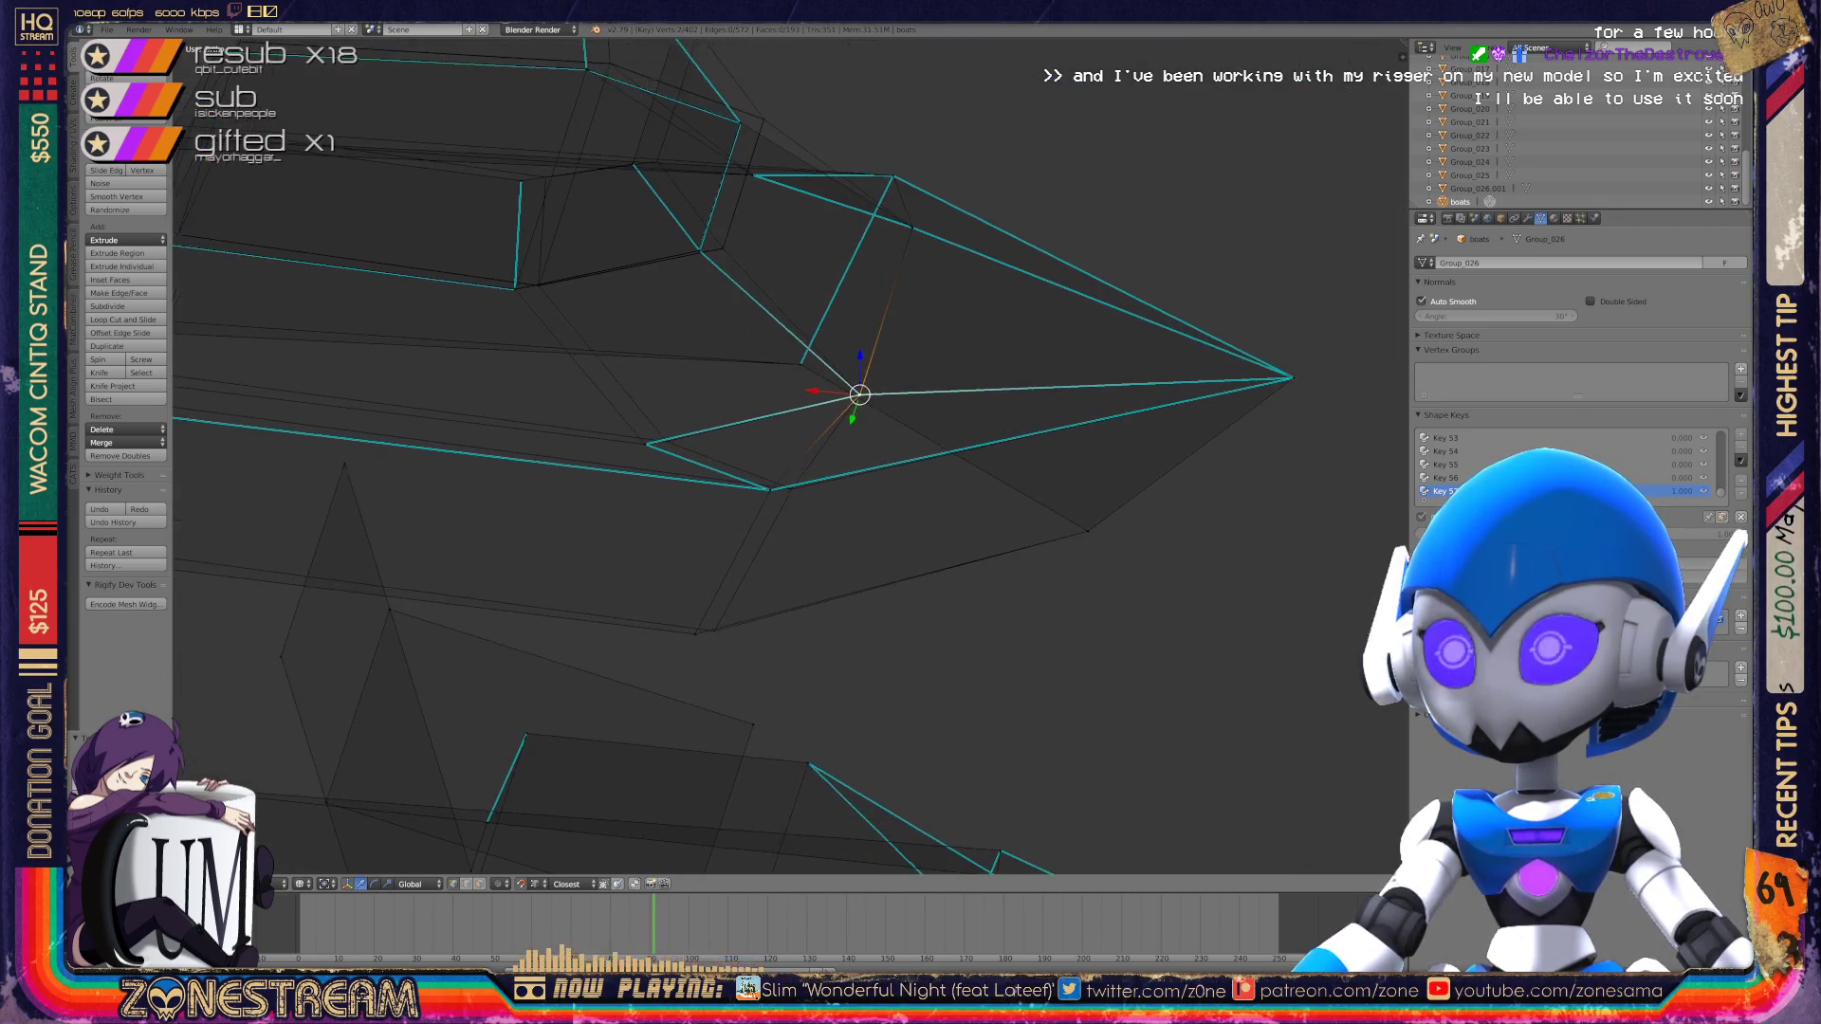
pyautogui.click(759, 517)
pyautogui.moveTo(759, 517); pyautogui.dragTo(790, 515)
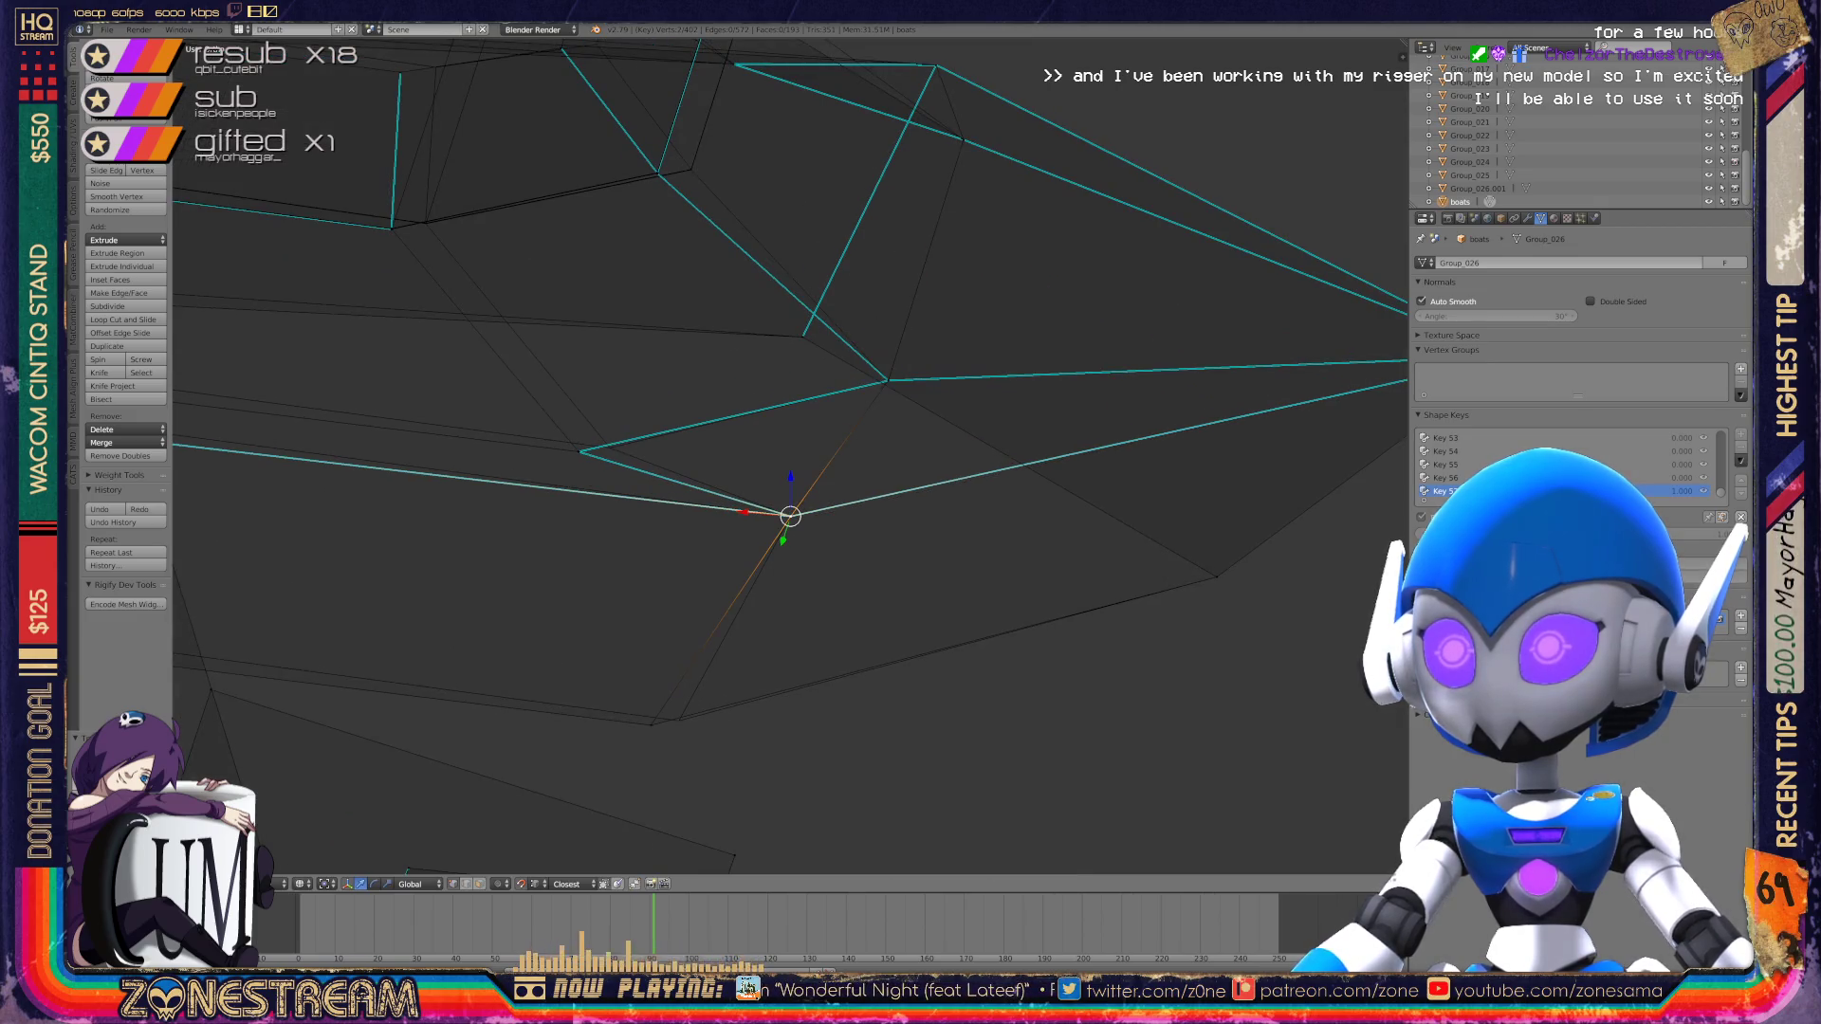
# Step: Shift the neighbouring toe vertex right and move an upper-edge vertex up and right
pyautogui.click(578, 451)
pyautogui.moveTo(579, 452); pyautogui.dragTo(612, 448)
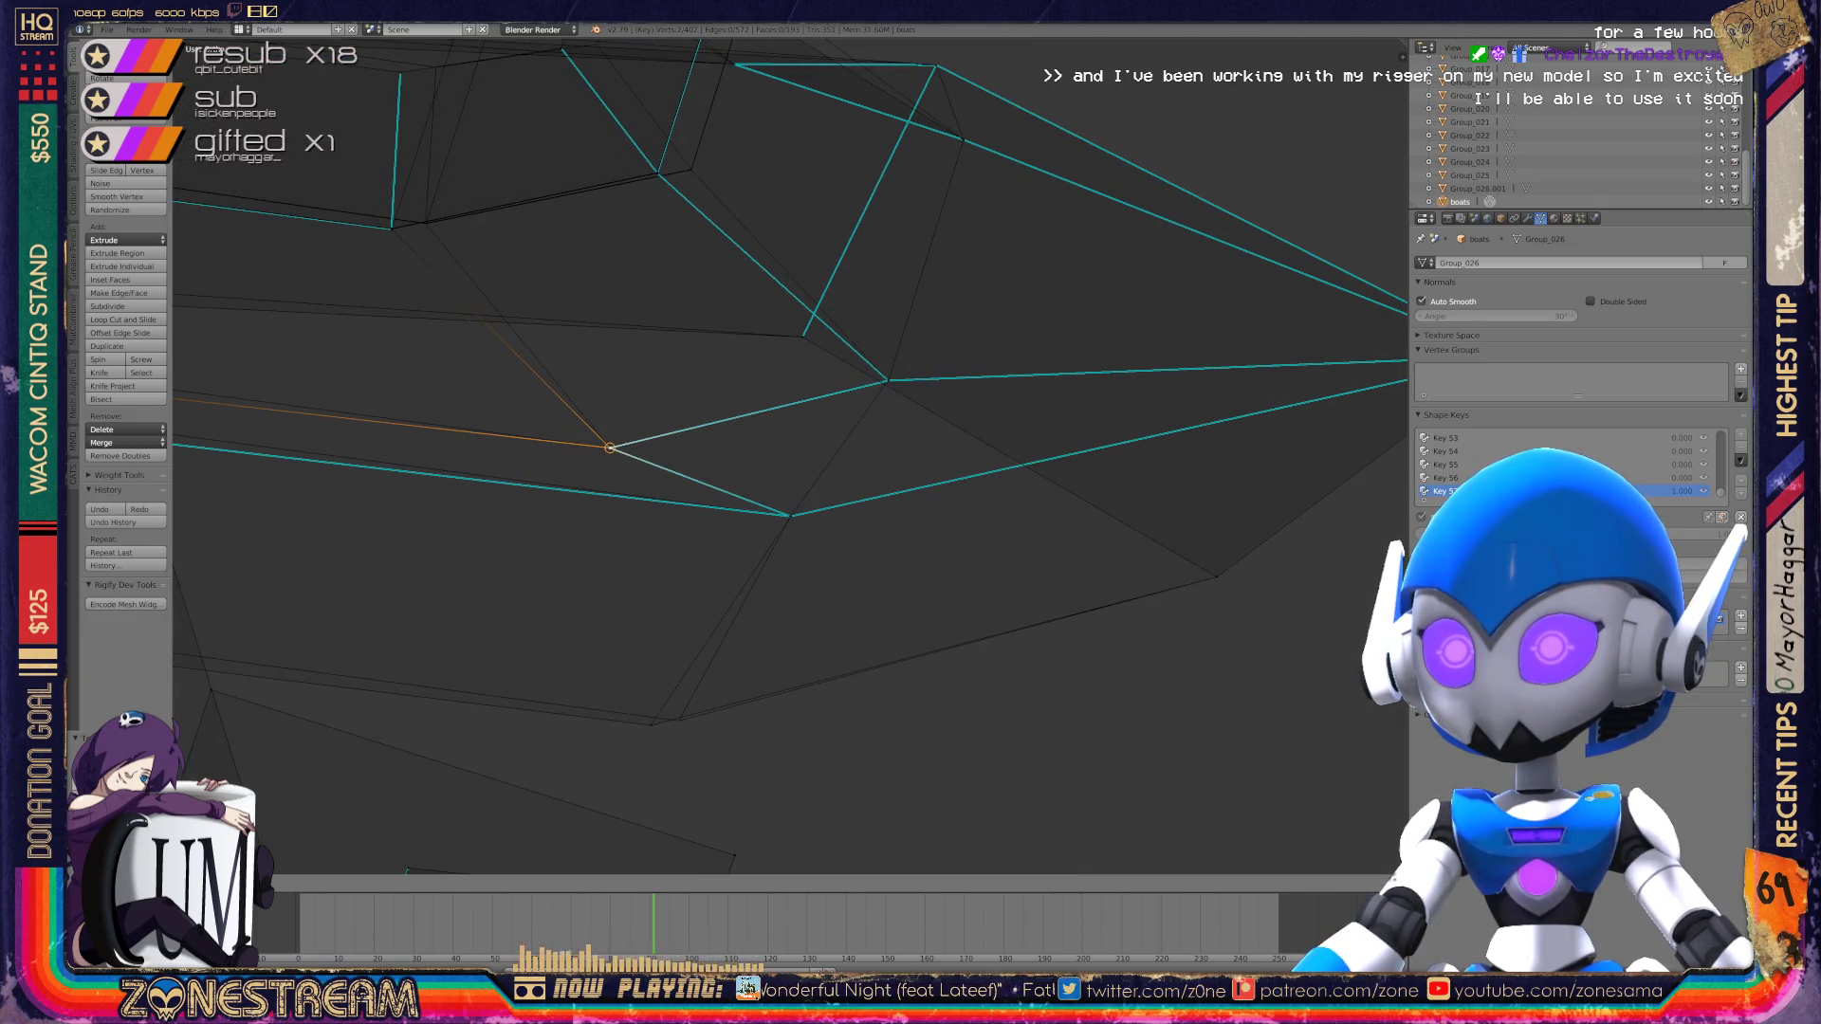
pyautogui.click(650, 725)
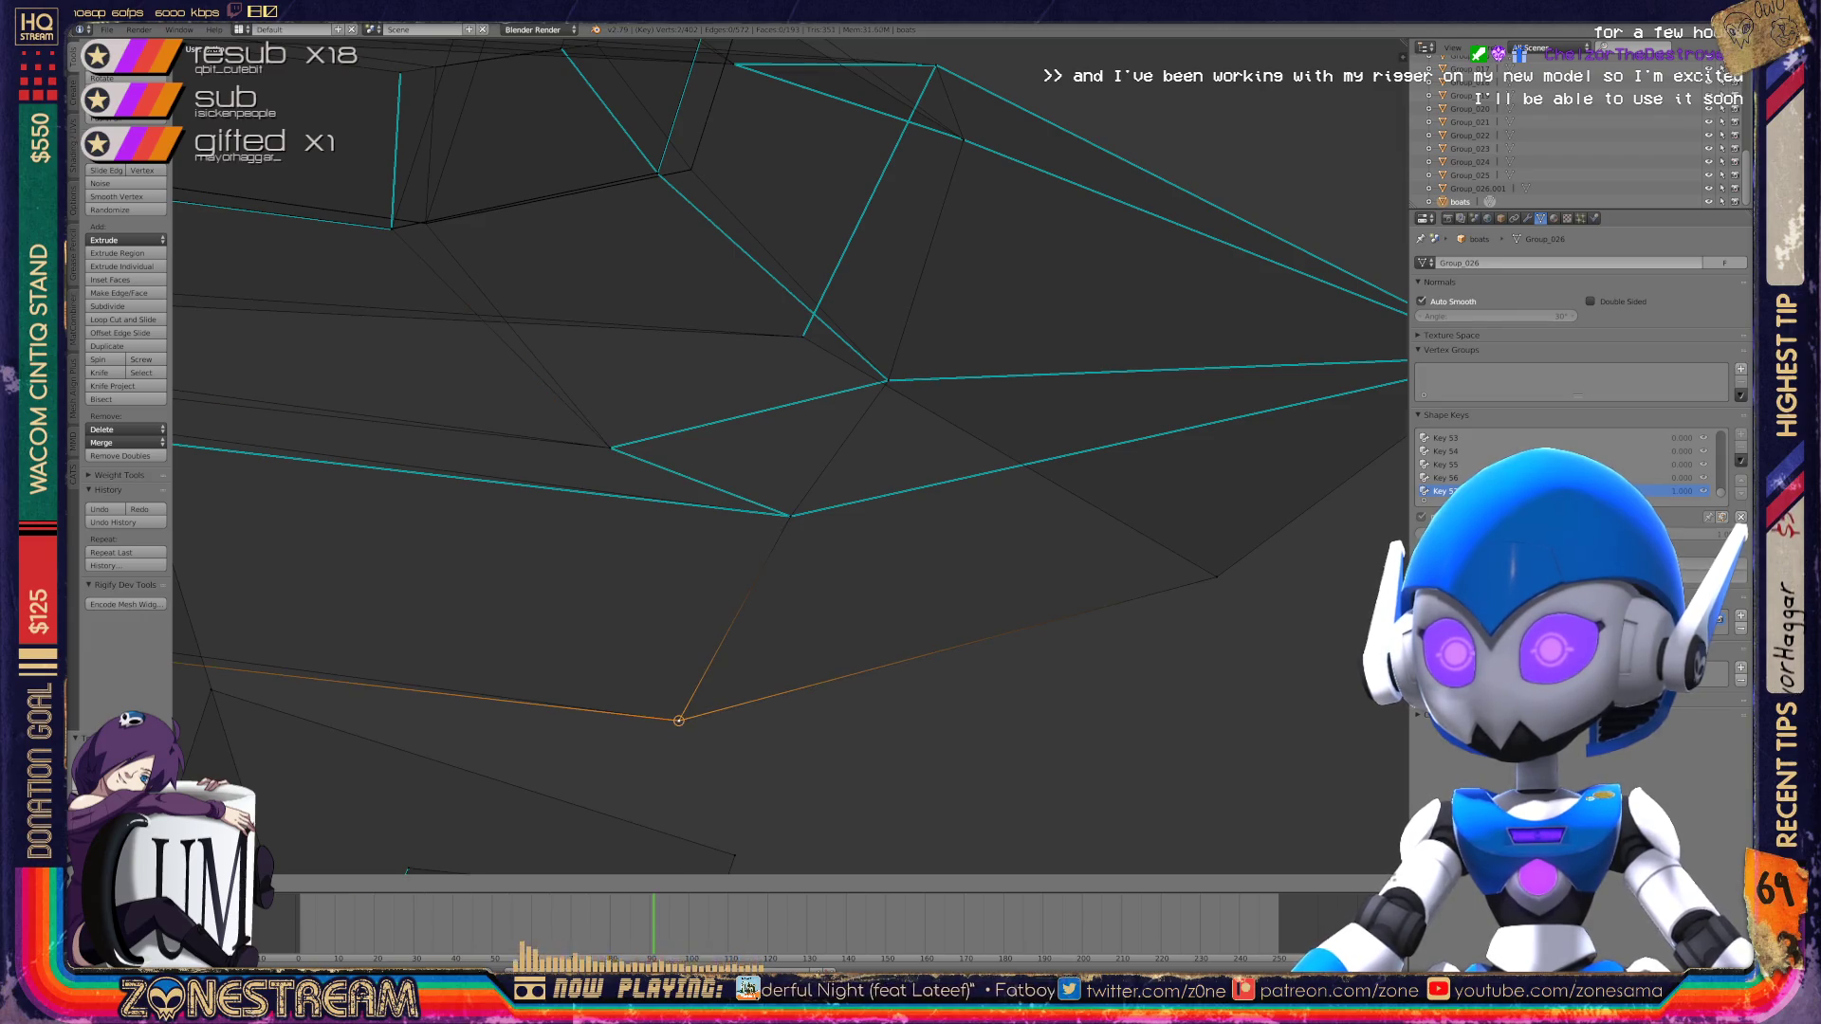
pyautogui.moveTo(651, 724)
pyautogui.keyDown('shift'); pyautogui.mouseDown(button='middle')
pyautogui.moveTo(842, 858)
pyautogui.moveTo(1357, 831)
pyautogui.mouseUp(button='middle'); pyautogui.keyUp('shift')
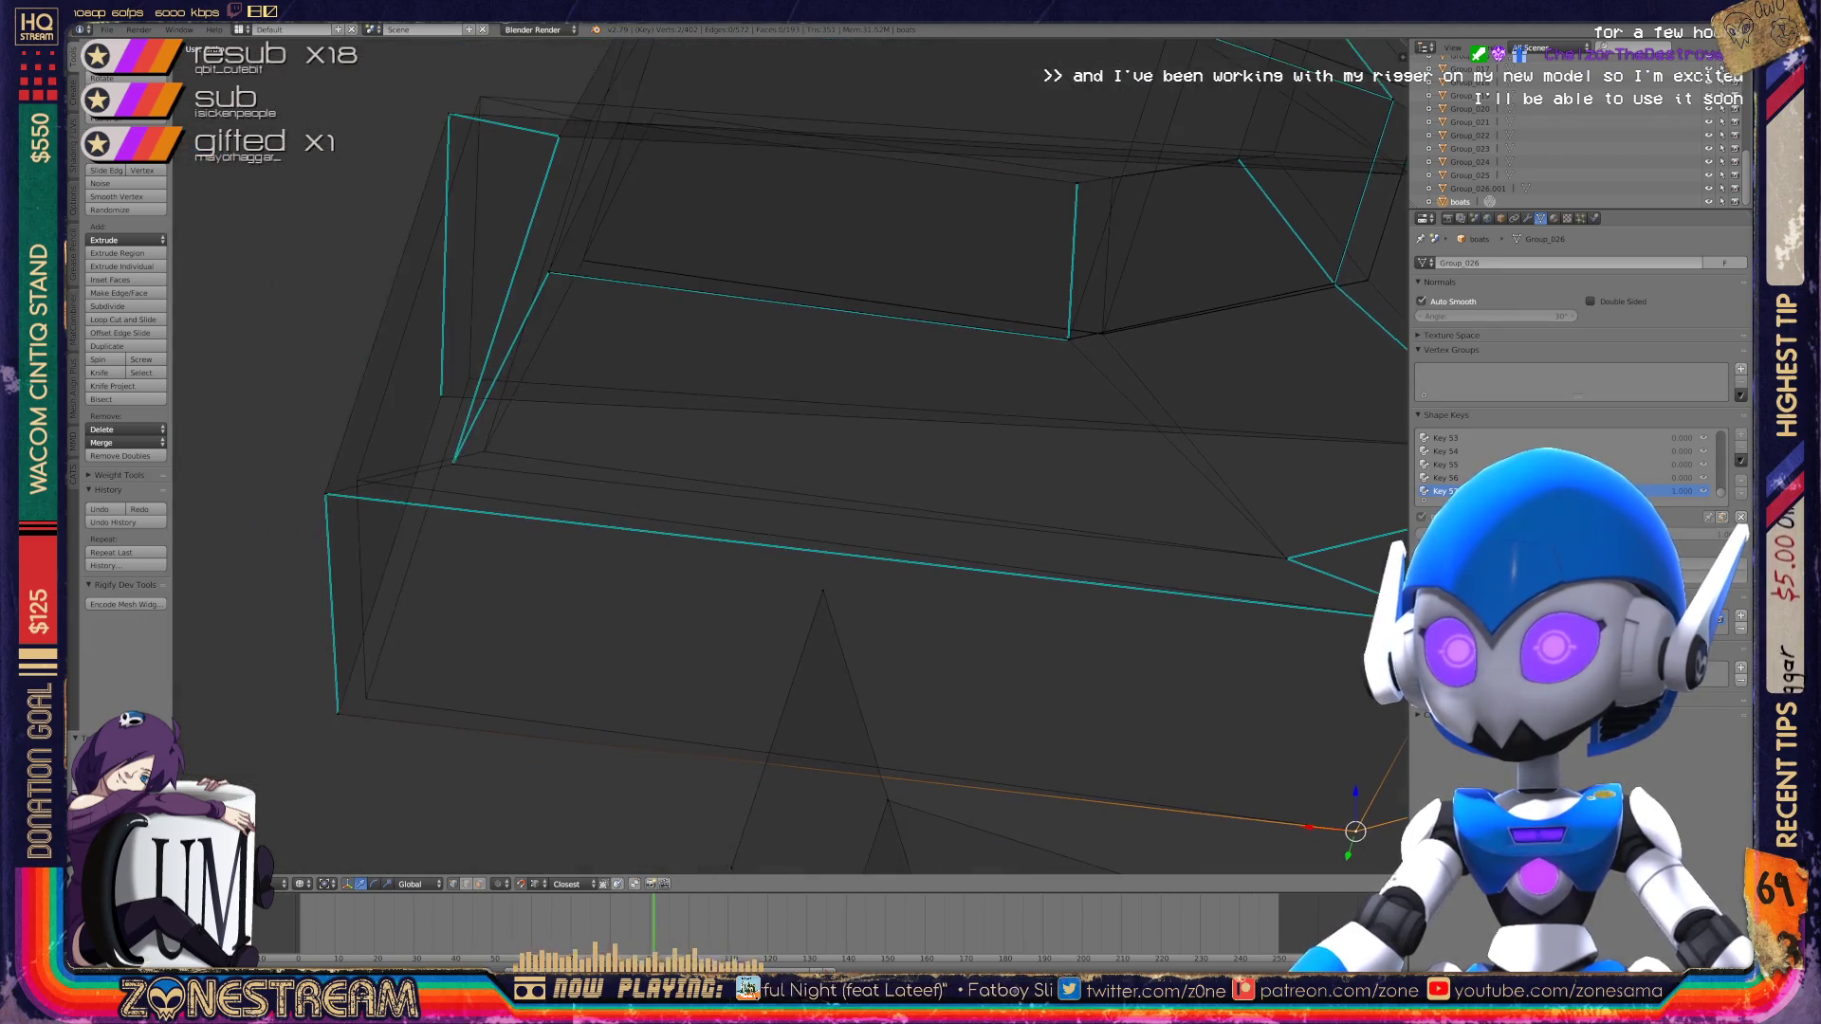
pyautogui.click(453, 464)
pyautogui.moveTo(453, 464); pyautogui.dragTo(485, 449)
# Step: Drag the left and lower-left corner vertices into place
pyautogui.click(325, 494)
pyautogui.moveTo(325, 494); pyautogui.dragTo(357, 480)
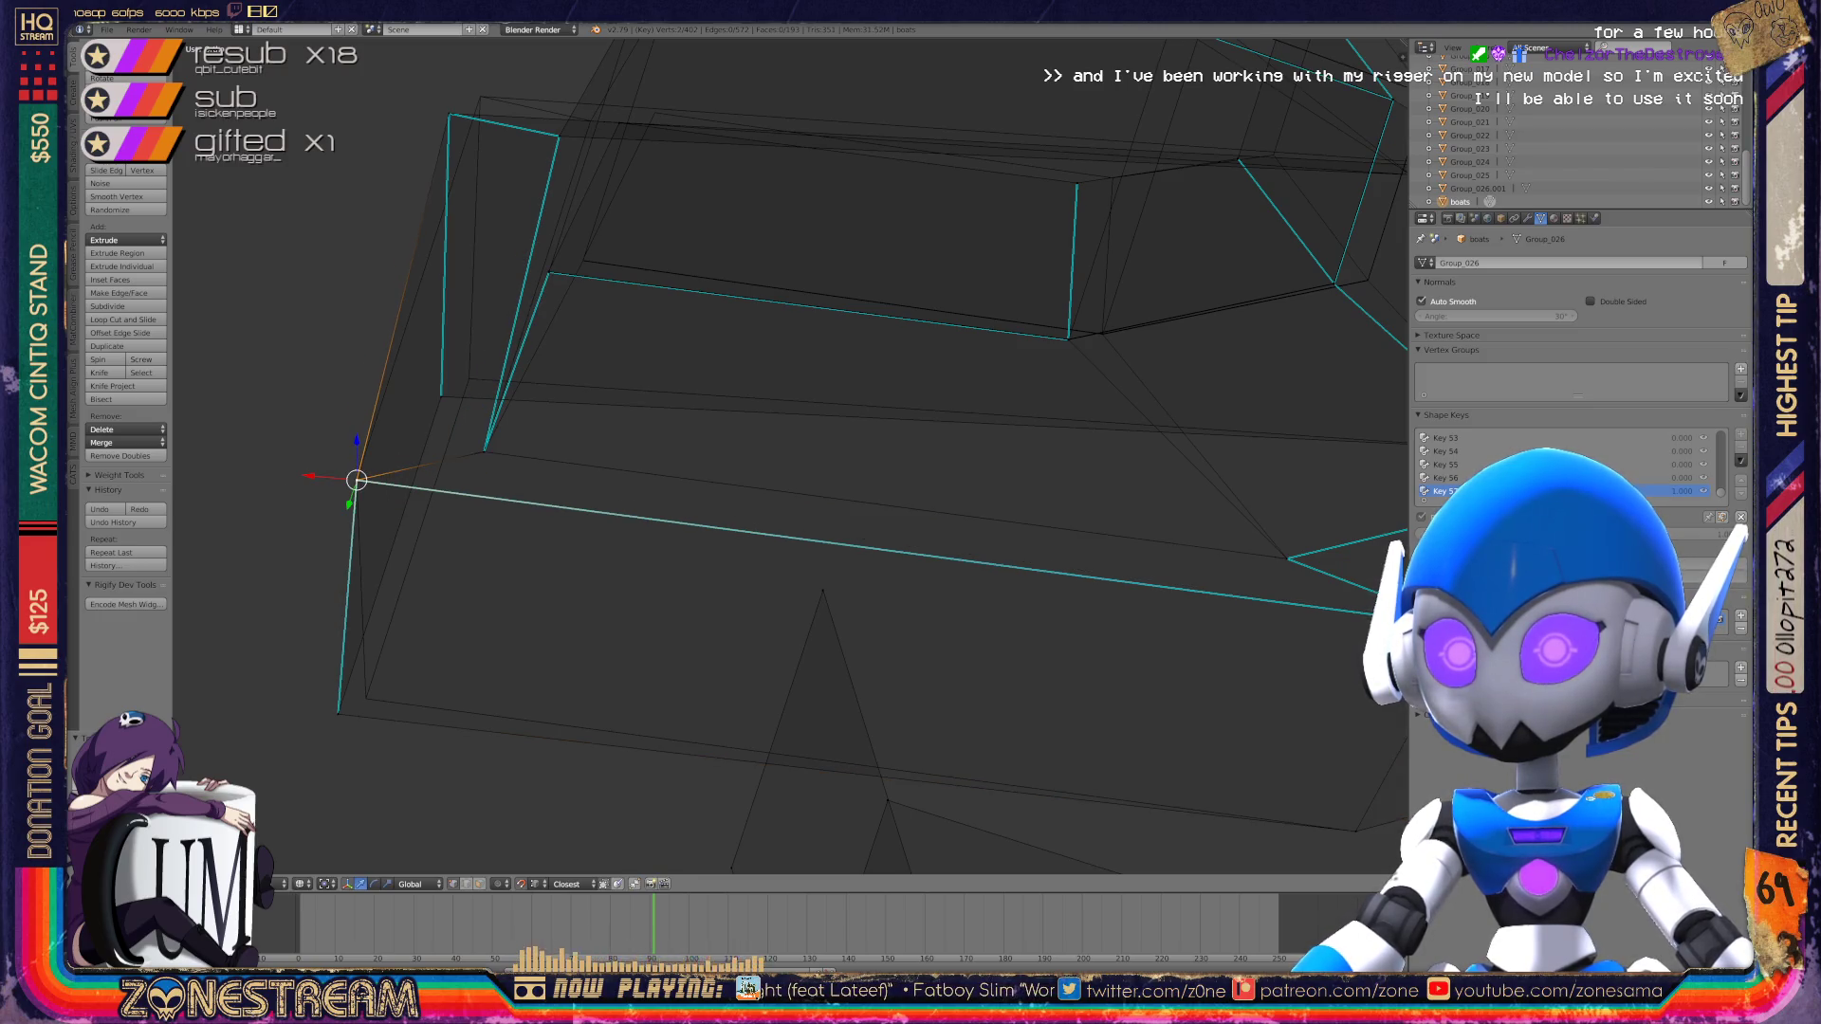
pyautogui.click(339, 711)
pyautogui.moveTo(339, 711); pyautogui.dragTo(366, 703)
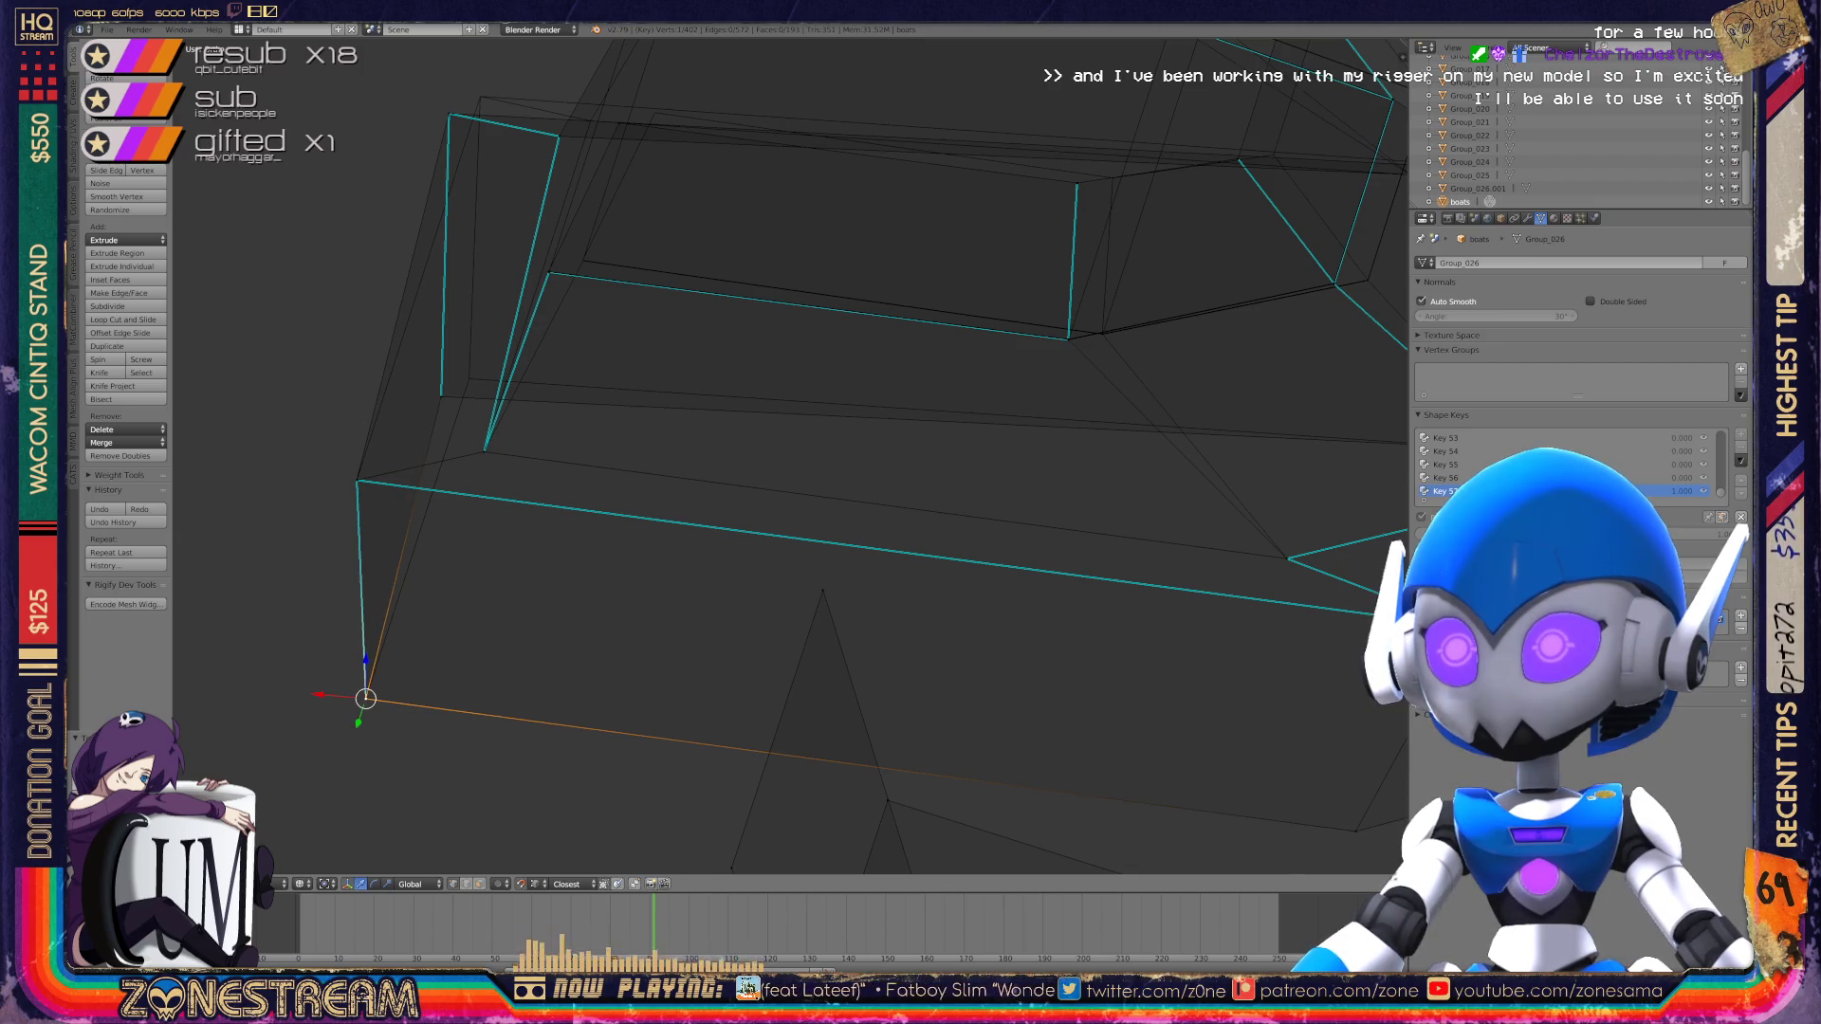
# Step: Centre on the selection, then reposition a vertex pair and a lower vertex with G
pyautogui.scroll(-4, 366, 703)
pyautogui.press('KP_Decimal')
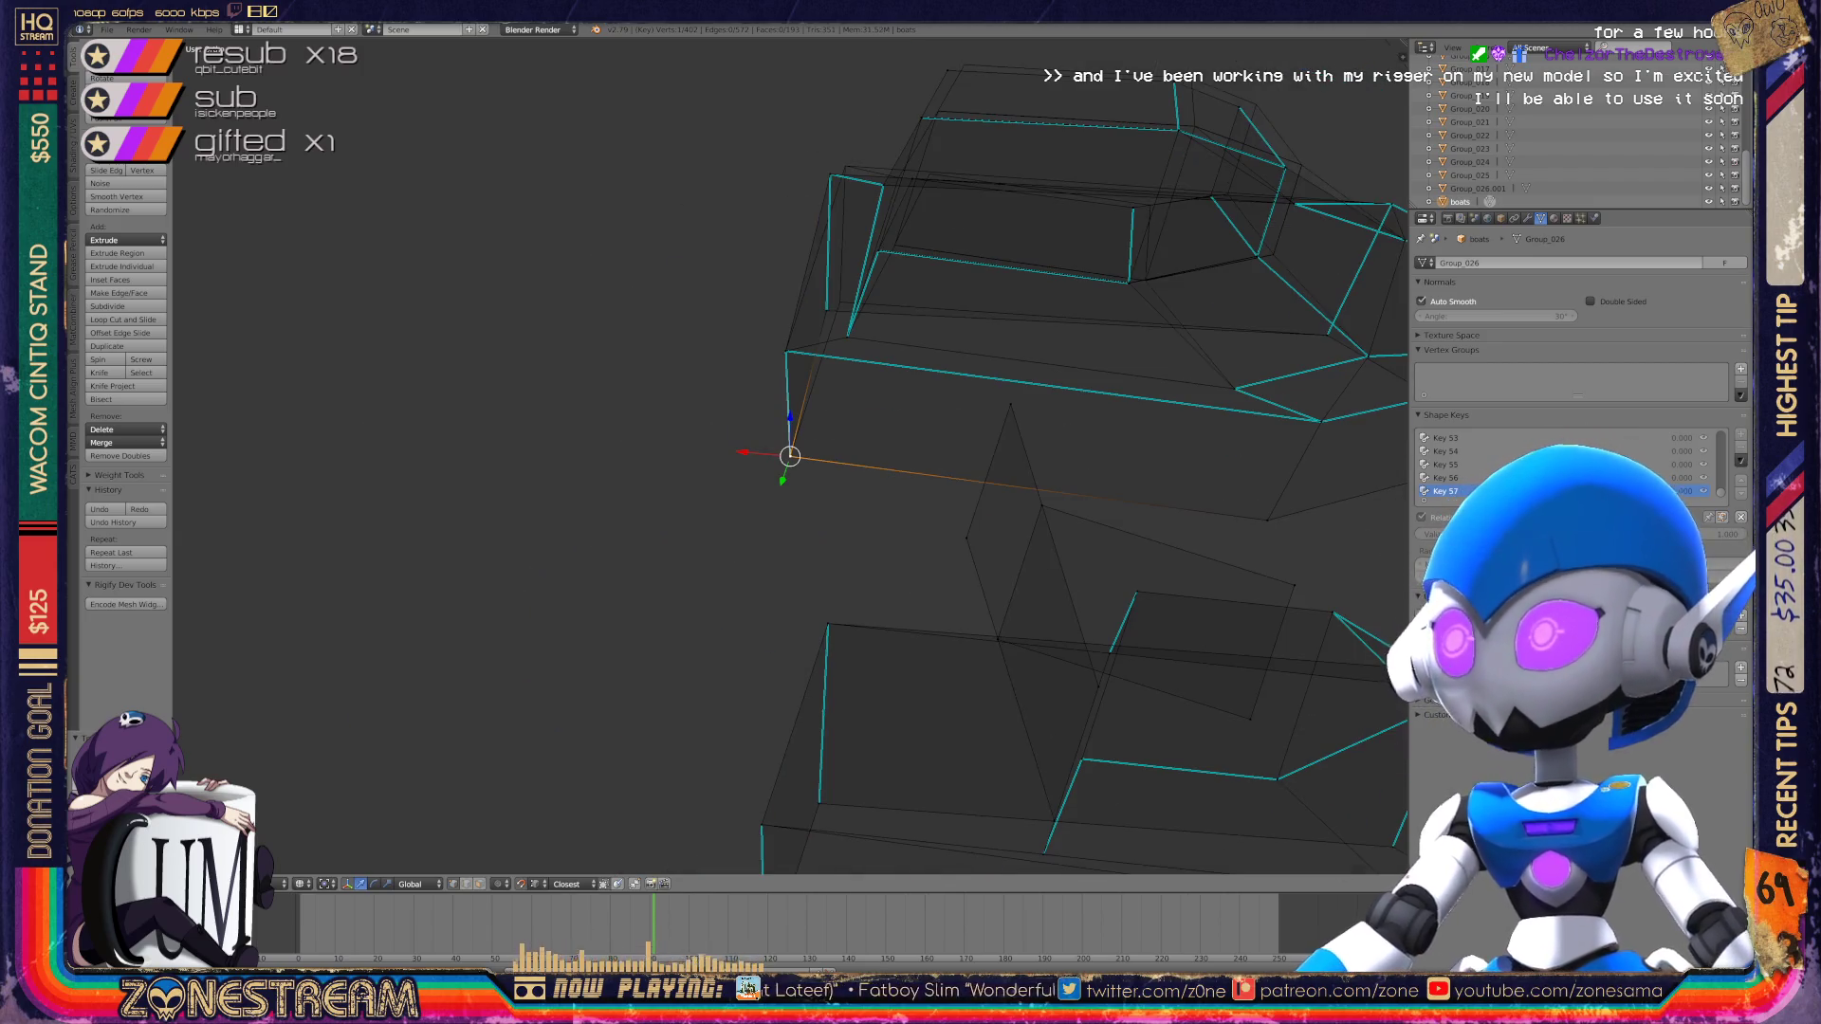
pyautogui.scroll(5, 790, 457)
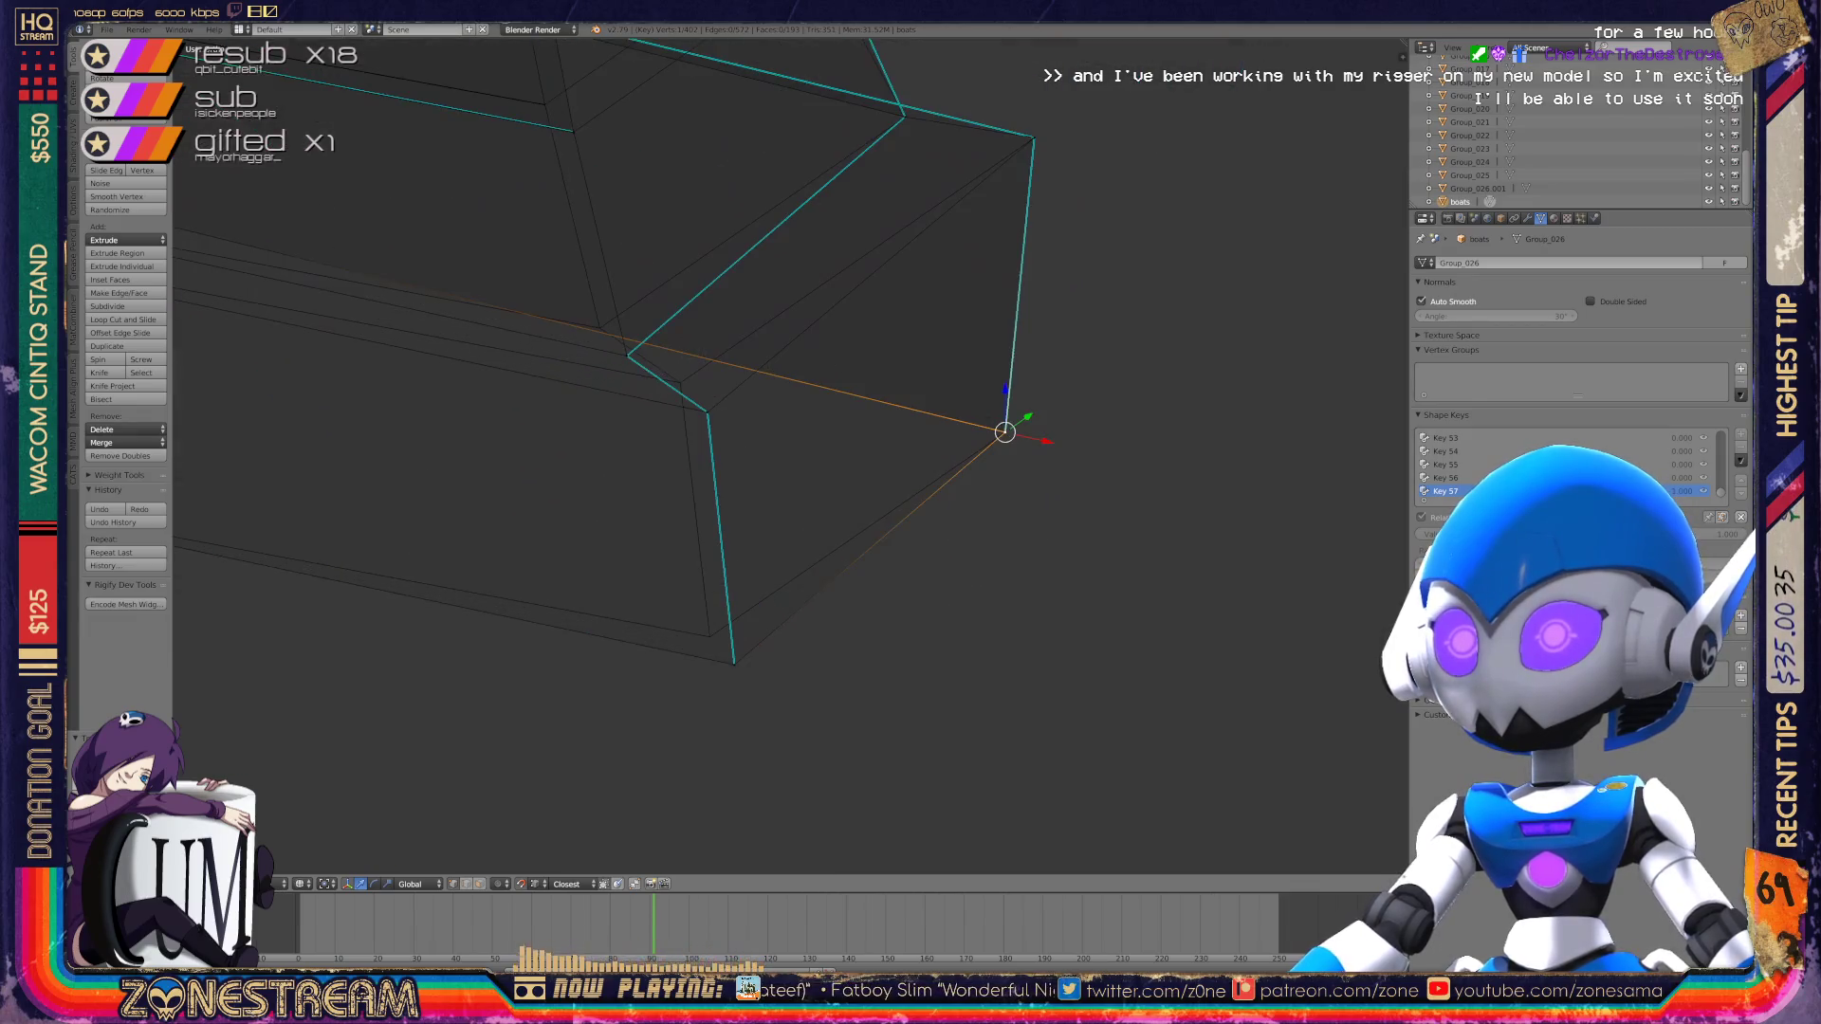
pyautogui.keyDown('shift'); pyautogui.moveTo(706, 416); pyautogui.dragTo(727, 472, button='middle'); pyautogui.keyUp('shift')
pyautogui.keyDown('shift'); pyautogui.click(727, 472); pyautogui.keyUp('shift')
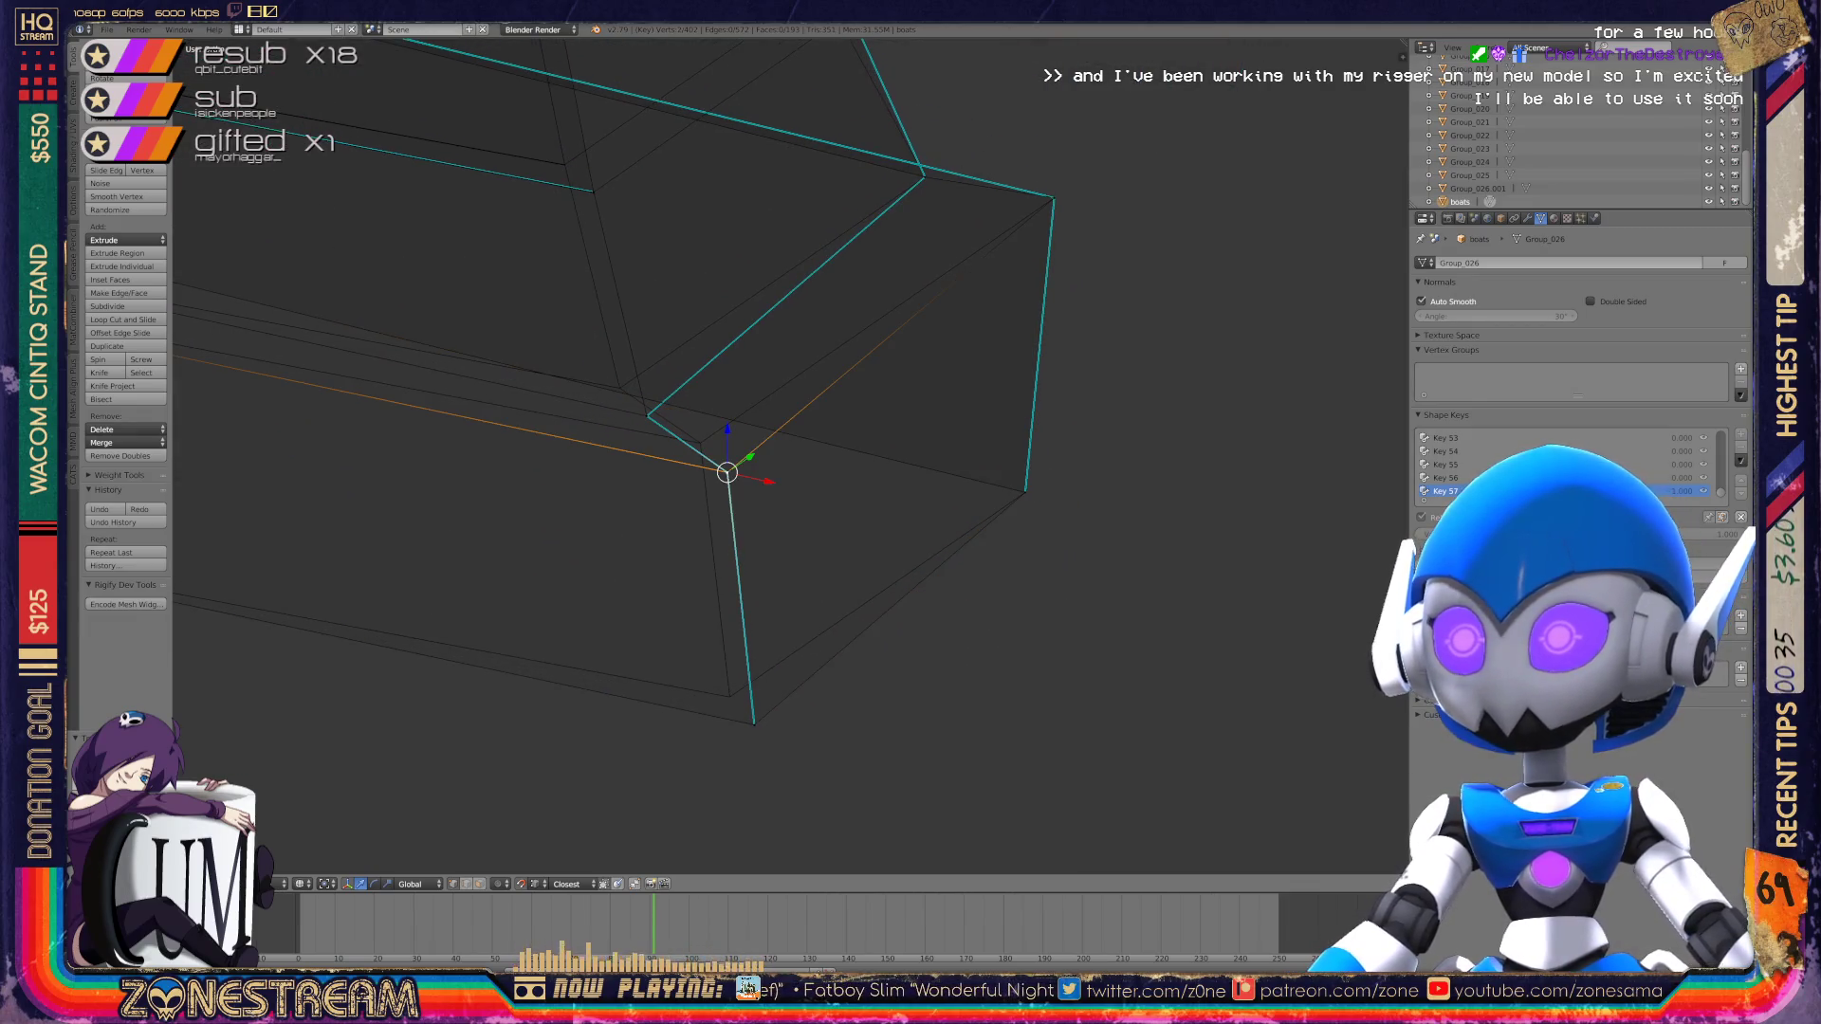
pyautogui.press('g')
pyautogui.click(700, 443)
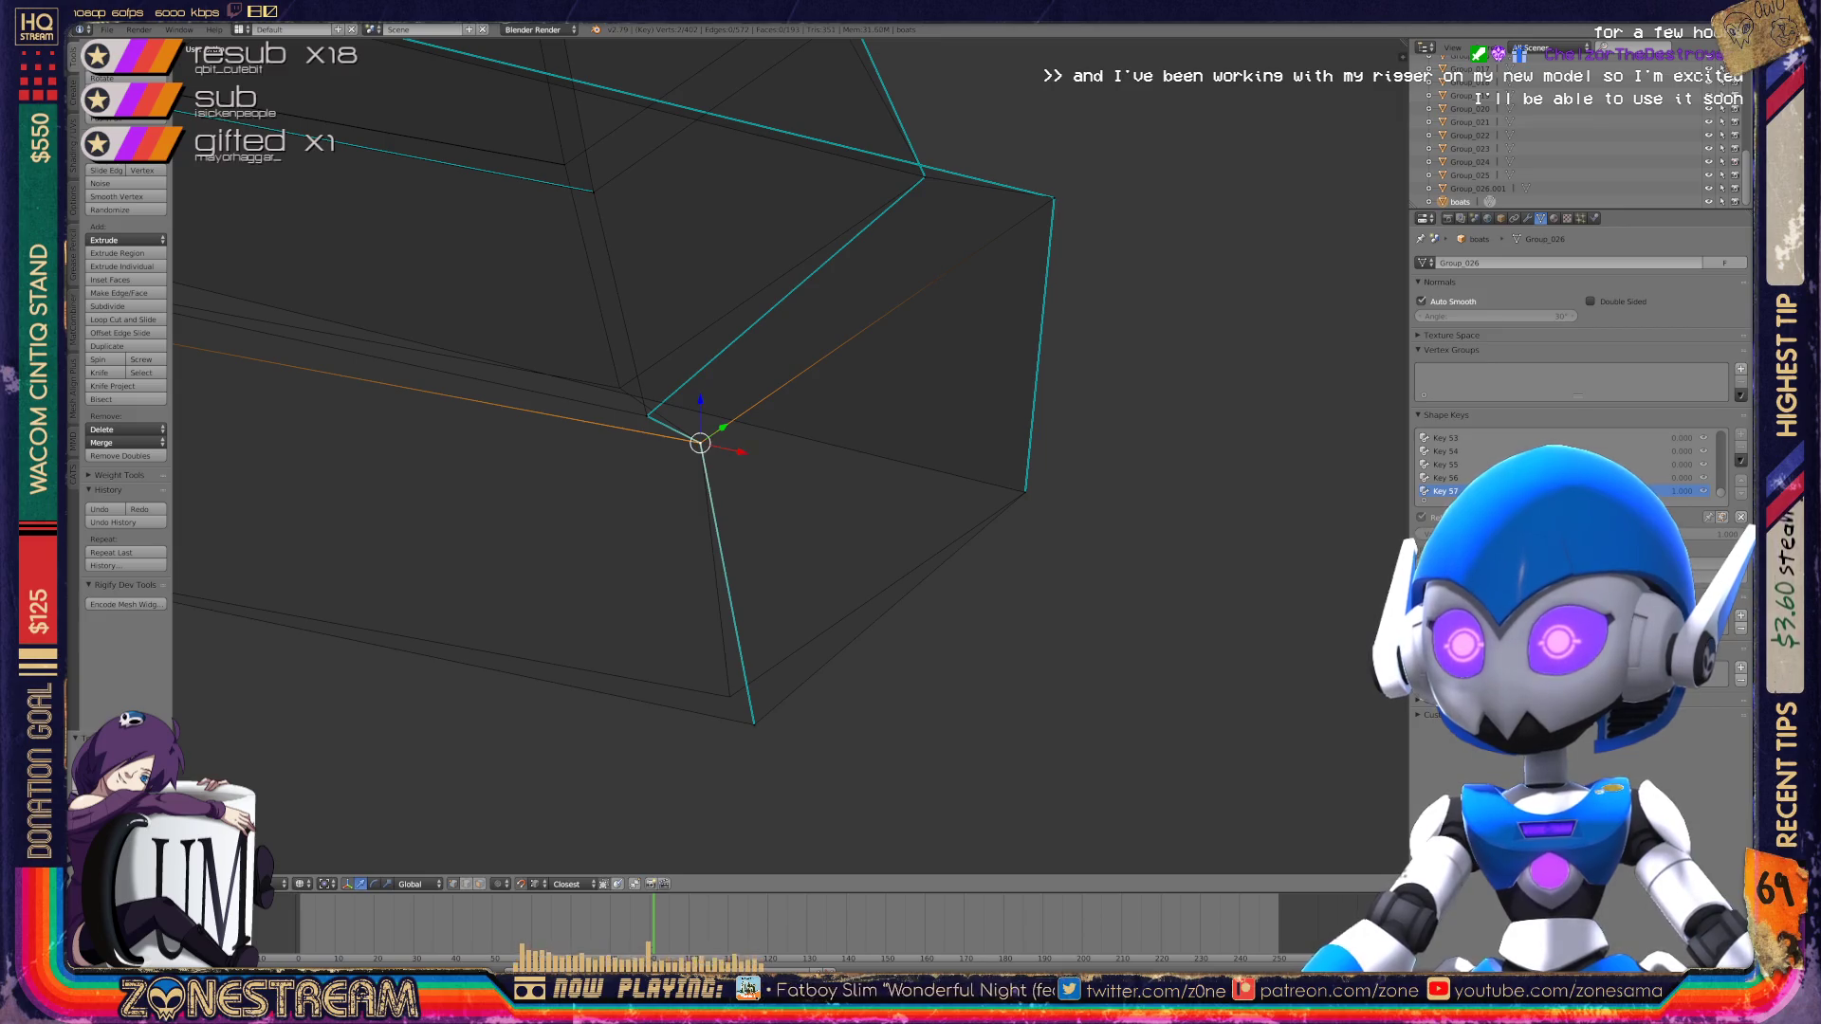
pyautogui.click(754, 724)
pyautogui.press('g')
pyautogui.click(734, 695)
# Step: Move the inner-corner vertex up and to the left
pyautogui.keyDown('shift'); pyautogui.moveTo(734, 696); pyautogui.dragTo(791, 789, button='middle'); pyautogui.keyUp('shift')
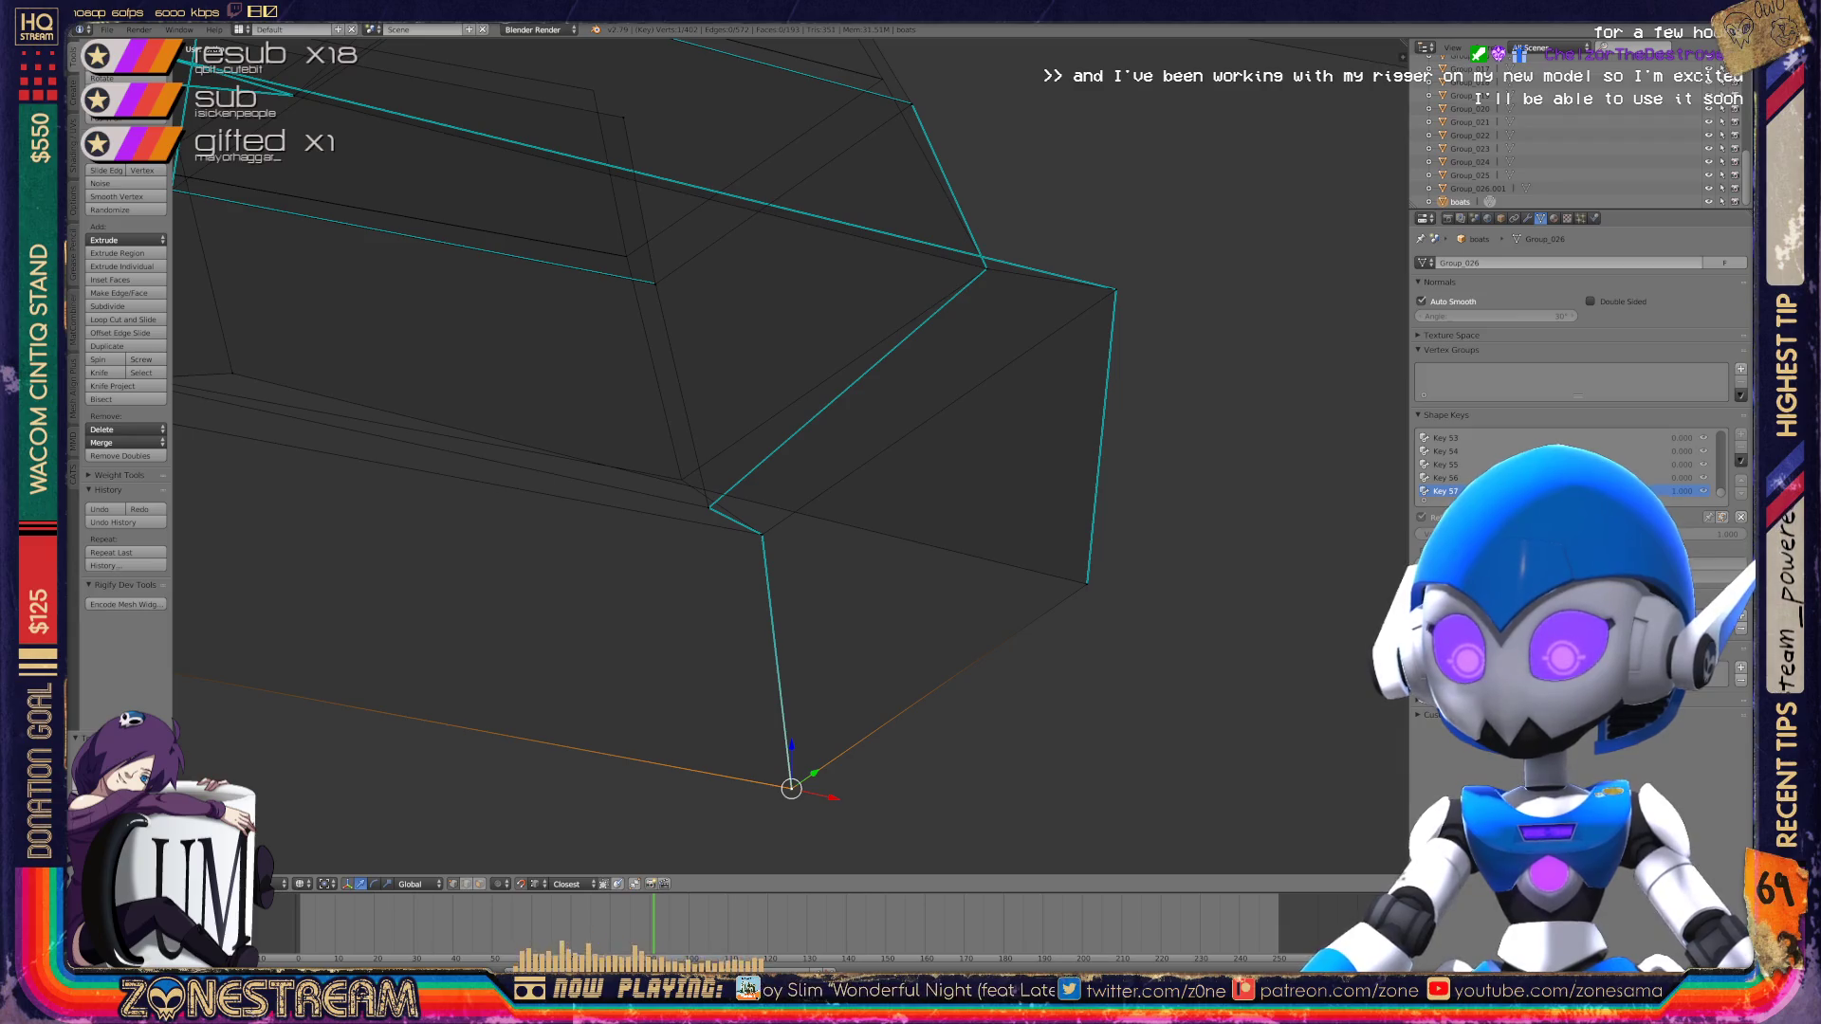
pyautogui.click(708, 508)
pyautogui.press('g')
pyautogui.click(681, 479)
# Step: Re-frame the boot and move another inner corner vertex up and left with G
pyautogui.moveTo(681, 479)
pyautogui.keyDown('shift'); pyautogui.mouseDown(button='middle')
pyautogui.moveTo(825, 618)
pyautogui.moveTo(1231, 627)
pyautogui.moveTo(1309, 582)
pyautogui.moveTo(1284, 537)
pyautogui.moveTo(1336, 416)
pyautogui.mouseUp(button='middle'); pyautogui.keyUp('shift')
pyautogui.scroll(-3, 788, 455)
pyautogui.moveTo(787, 456)
pyautogui.mouseDown(button='middle')
pyautogui.moveTo(854, 437)
pyautogui.moveTo(825, 474)
pyautogui.mouseUp(button='middle')
pyautogui.scroll(3, 787, 456)
pyautogui.scroll(2, 788, 455)
pyautogui.rightClick(985, 438)
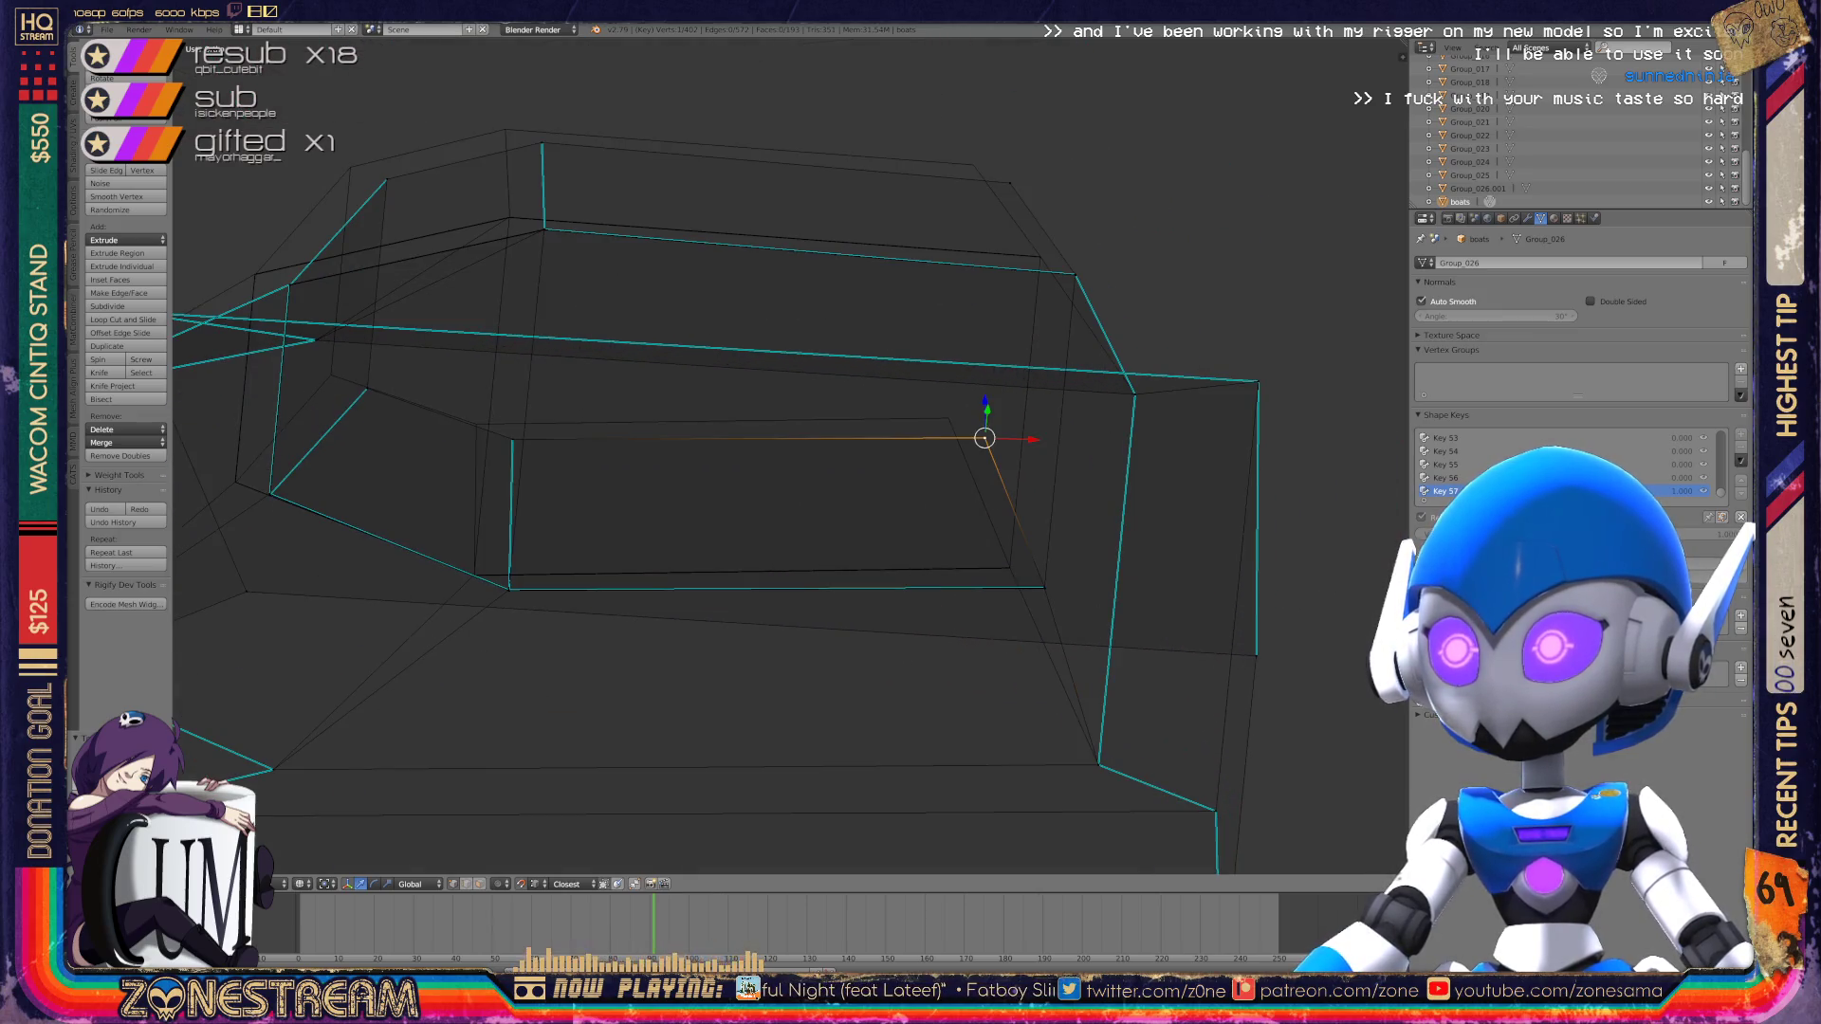
pyautogui.press('g')
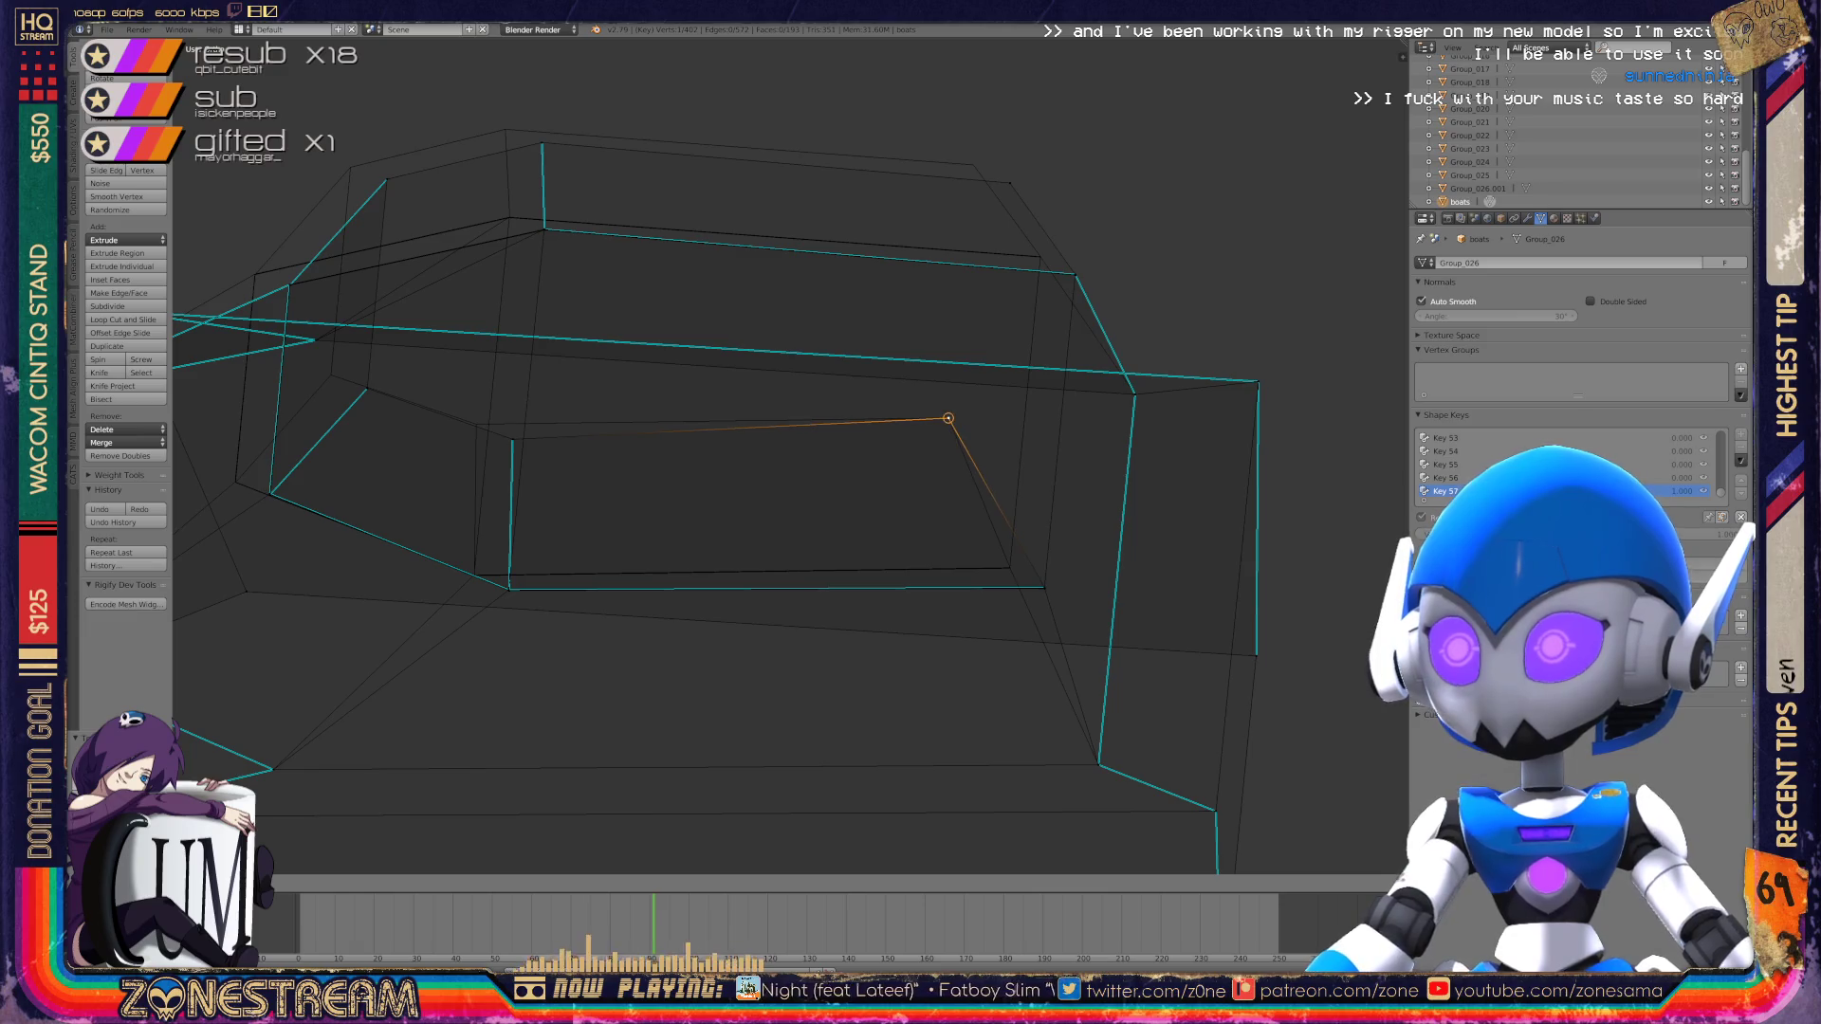
pyautogui.click(949, 418)
# Step: From a new angle, pull two neighbouring vertices up and to the left
pyautogui.moveTo(949, 419); pyautogui.dragTo(1043, 446, button='middle')
pyautogui.rightClick(762, 489)
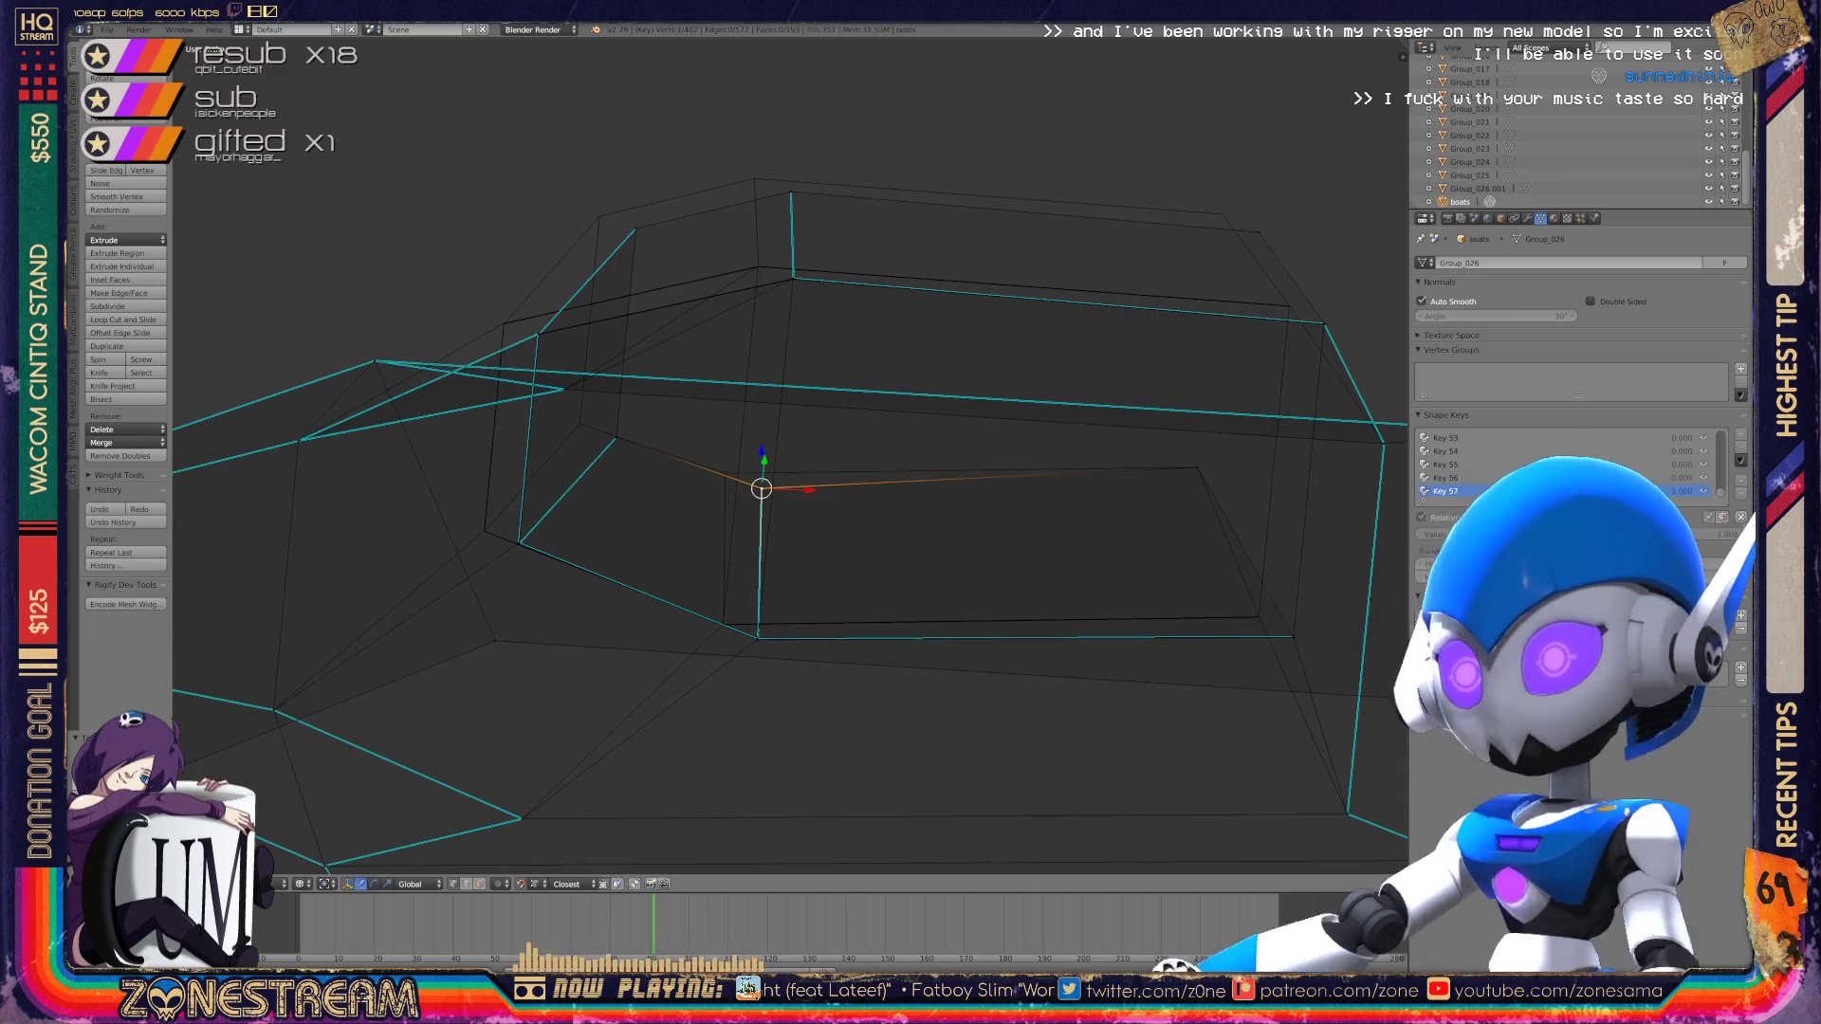
pyautogui.moveTo(762, 489); pyautogui.dragTo(726, 475)
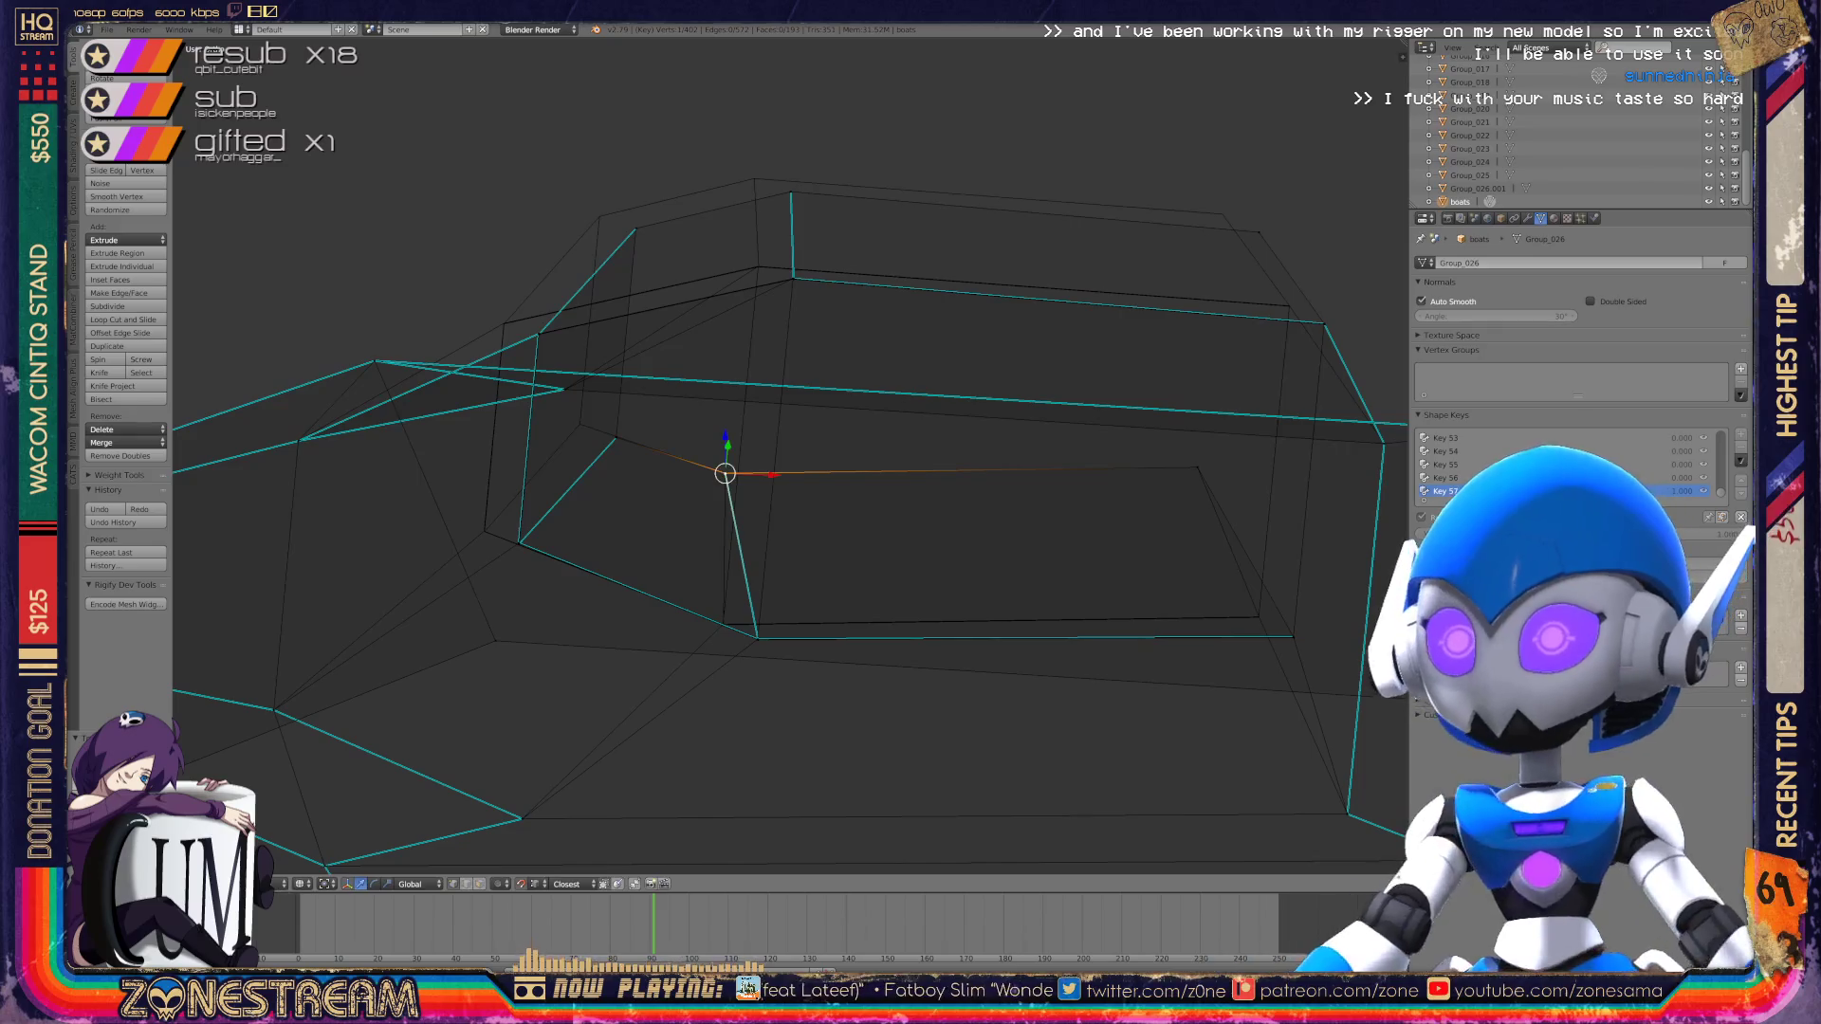
pyautogui.rightClick(617, 438)
pyautogui.moveTo(617, 437); pyautogui.dragTo(616, 437)
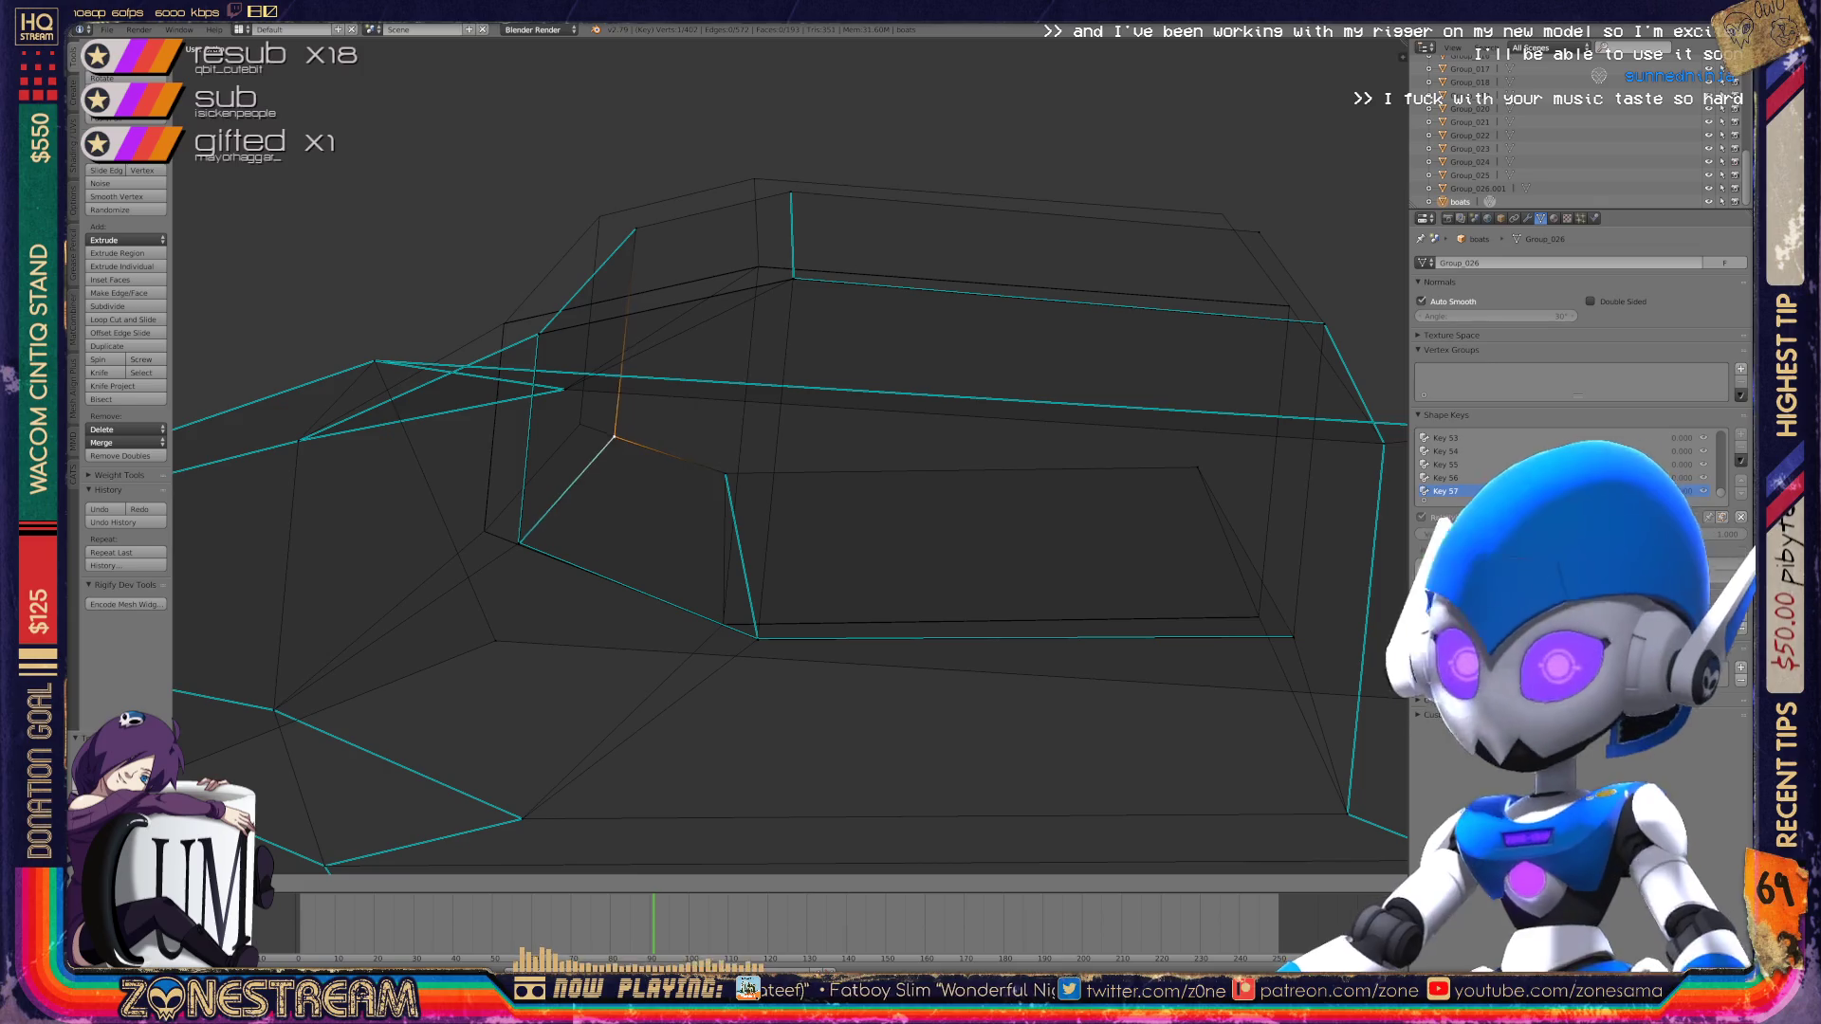
pyautogui.moveTo(600, 427); pyautogui.dragTo(579, 424)
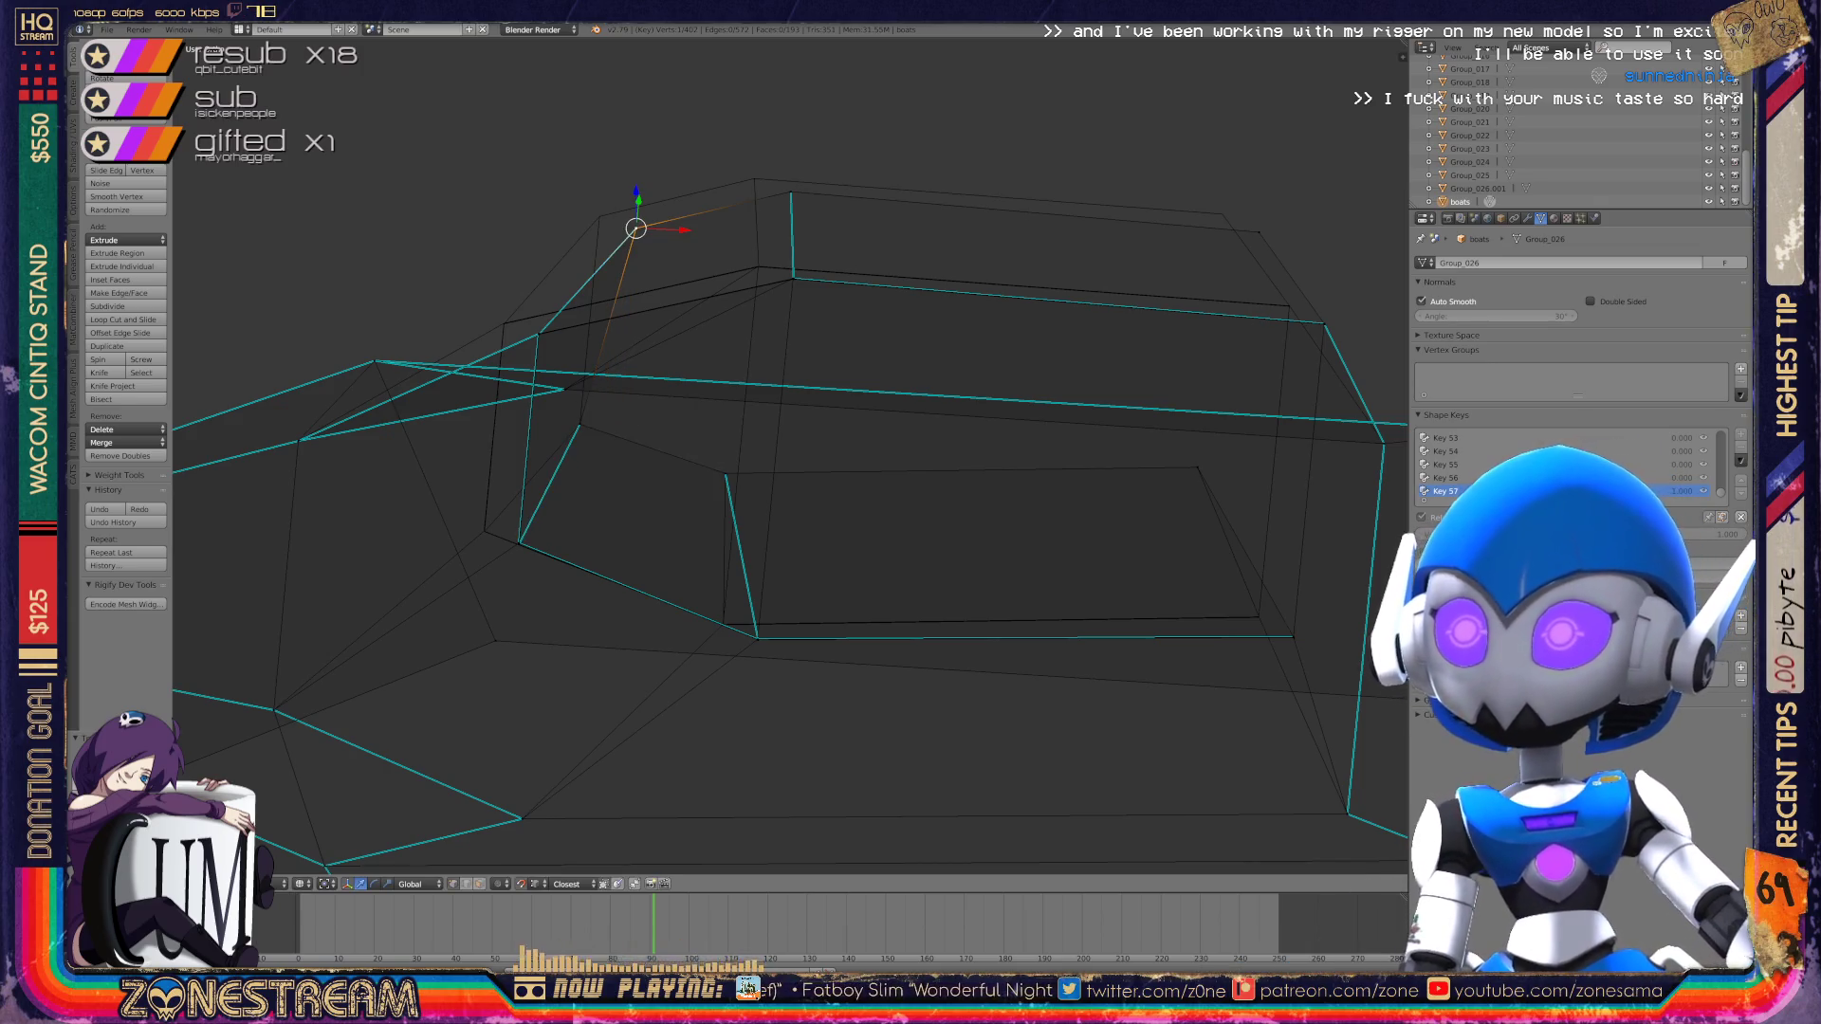
pyautogui.moveTo(635, 228); pyautogui.dragTo(599, 216)
# Step: Move the top and top-right vertices up and to the left
pyautogui.click(792, 193)
pyautogui.moveTo(792, 194); pyautogui.dragTo(754, 178)
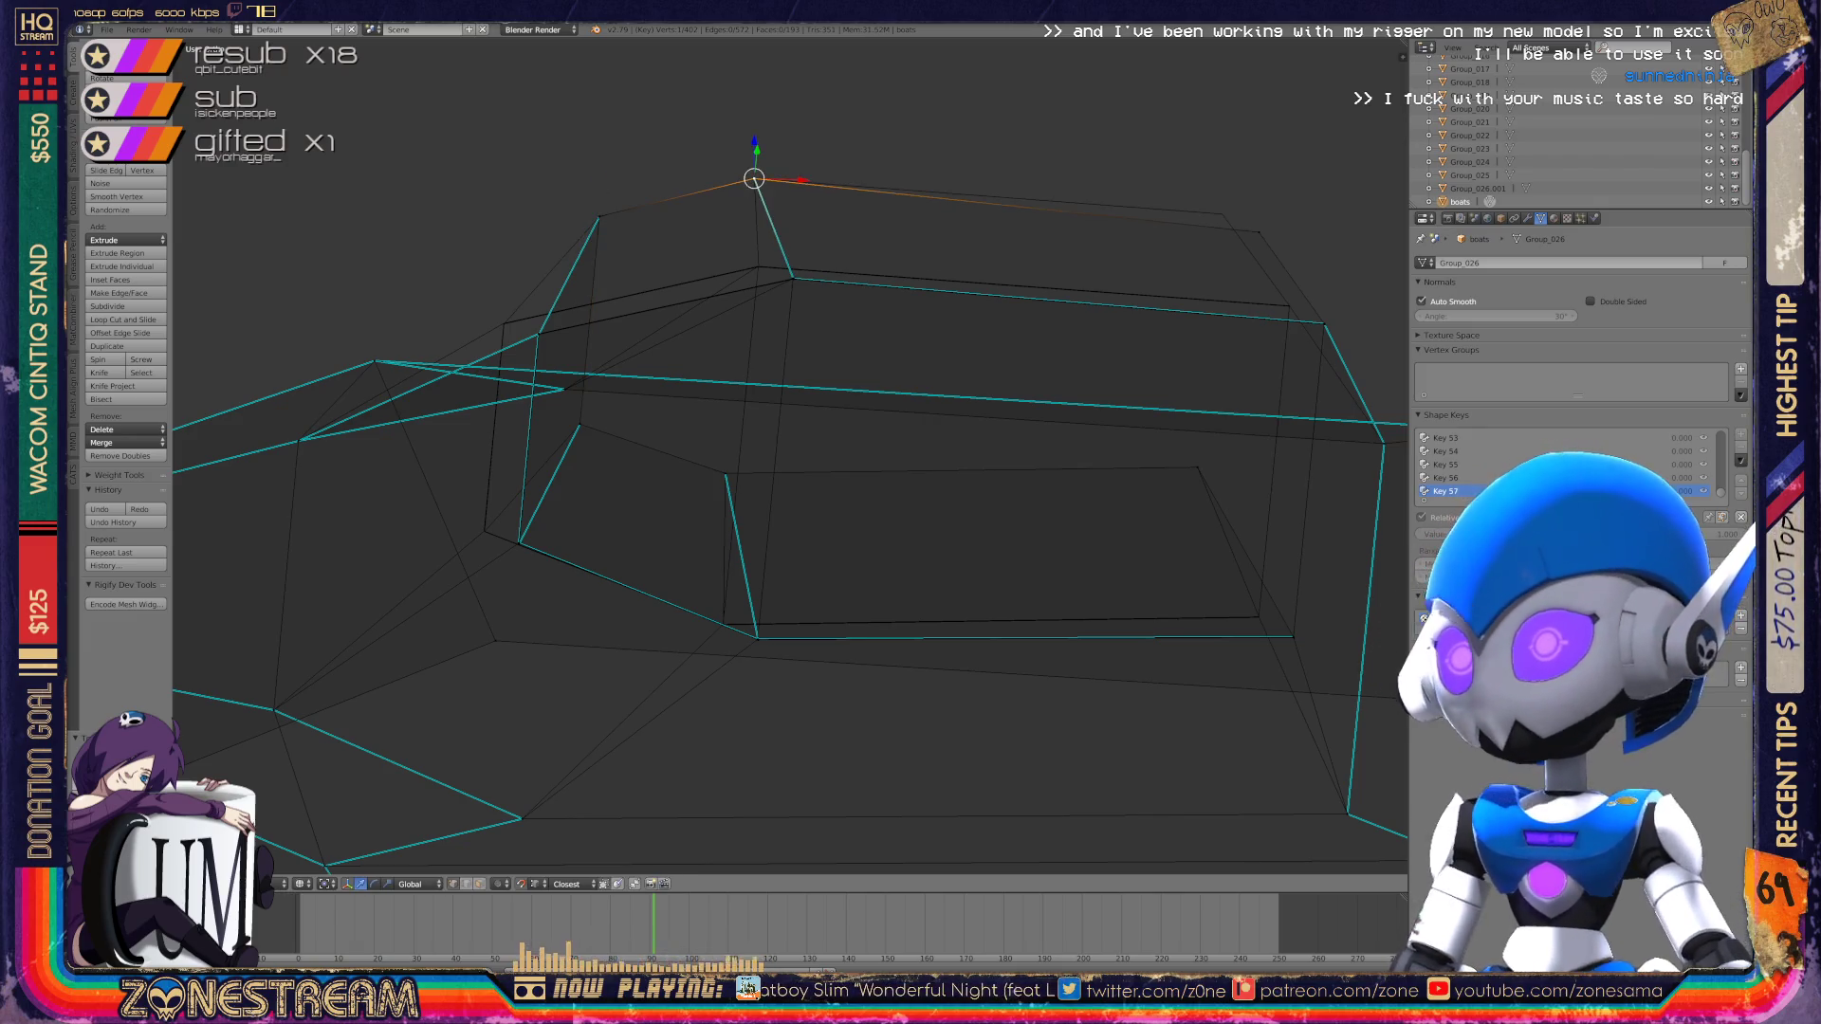
pyautogui.click(1258, 232)
pyautogui.moveTo(1258, 231); pyautogui.dragTo(1222, 213)
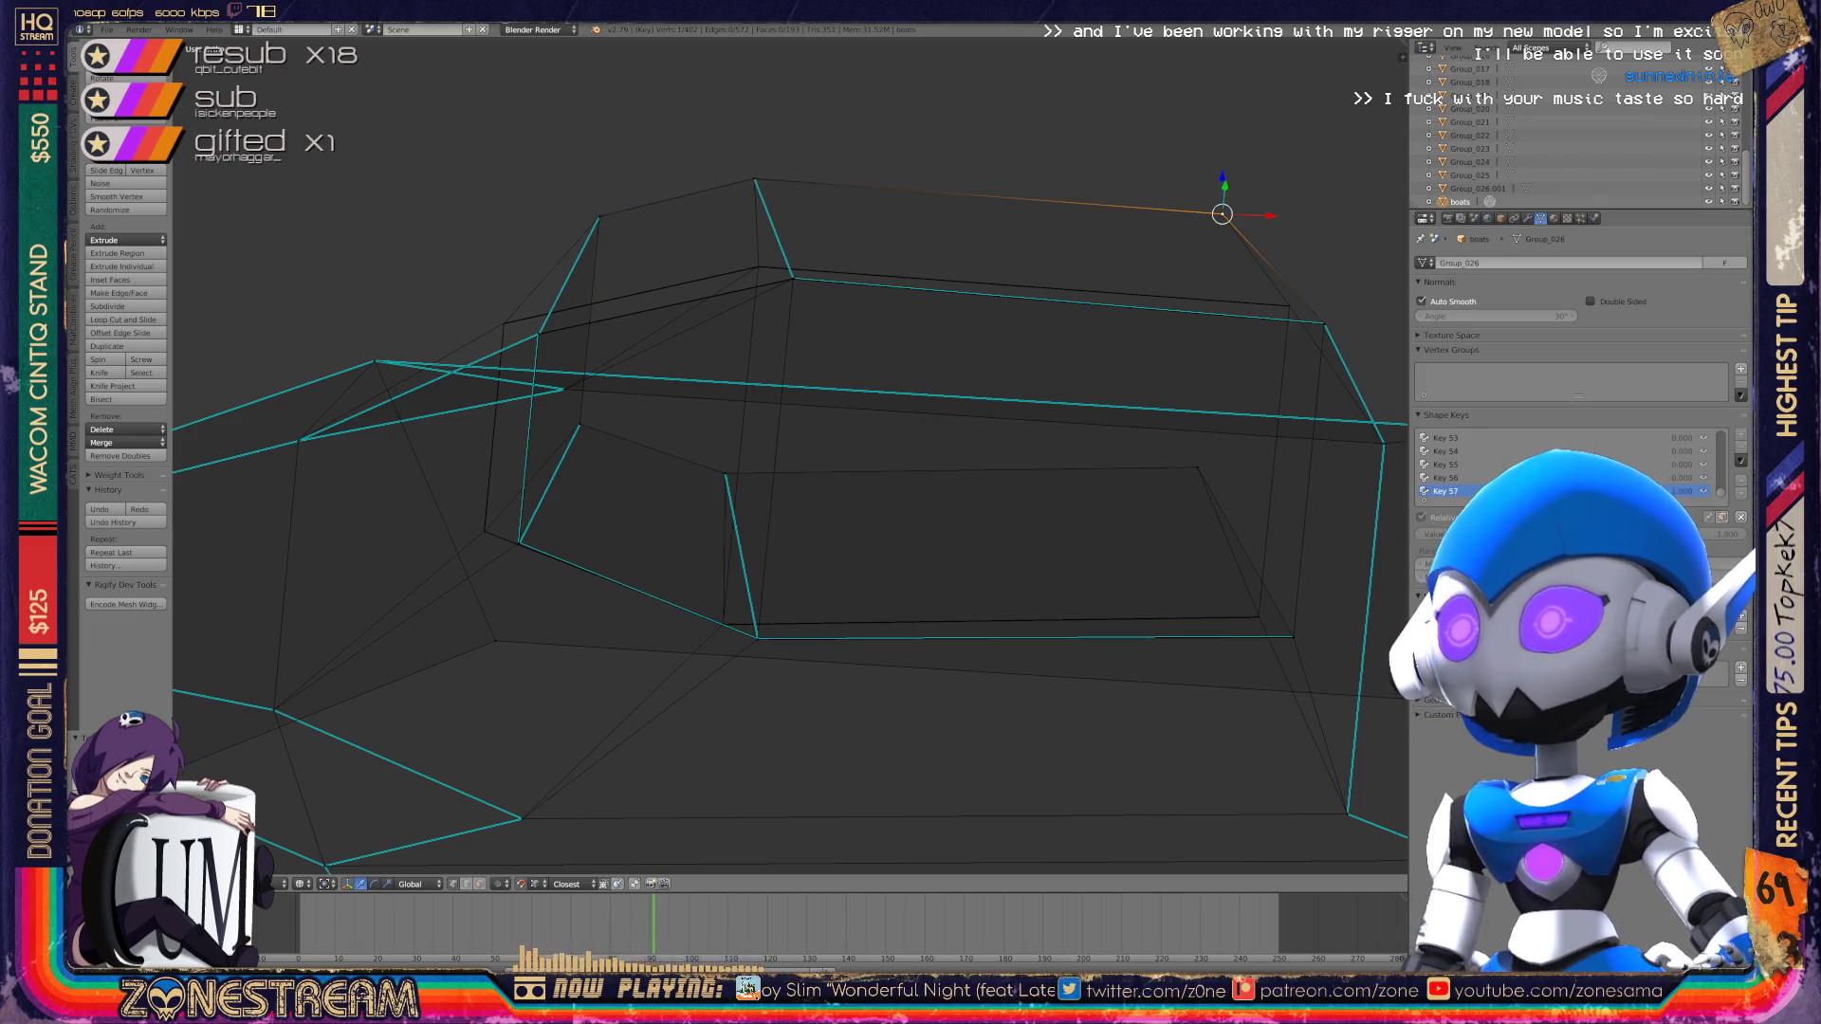
# Step: Orbit around the boot and select the corner vertex to adjust next
pyautogui.scroll(-1, 790, 455)
pyautogui.moveTo(854, 474)
pyautogui.mouseDown(button='middle')
pyautogui.moveTo(531, 465)
pyautogui.moveTo(721, 460)
pyautogui.moveTo(664, 380)
pyautogui.moveTo(607, 384)
pyautogui.moveTo(586, 428)
pyautogui.mouseUp(button='middle')
pyautogui.scroll(5, 790, 455)
pyautogui.rightClick(536, 596)
pyautogui.rightClick(821, 390)
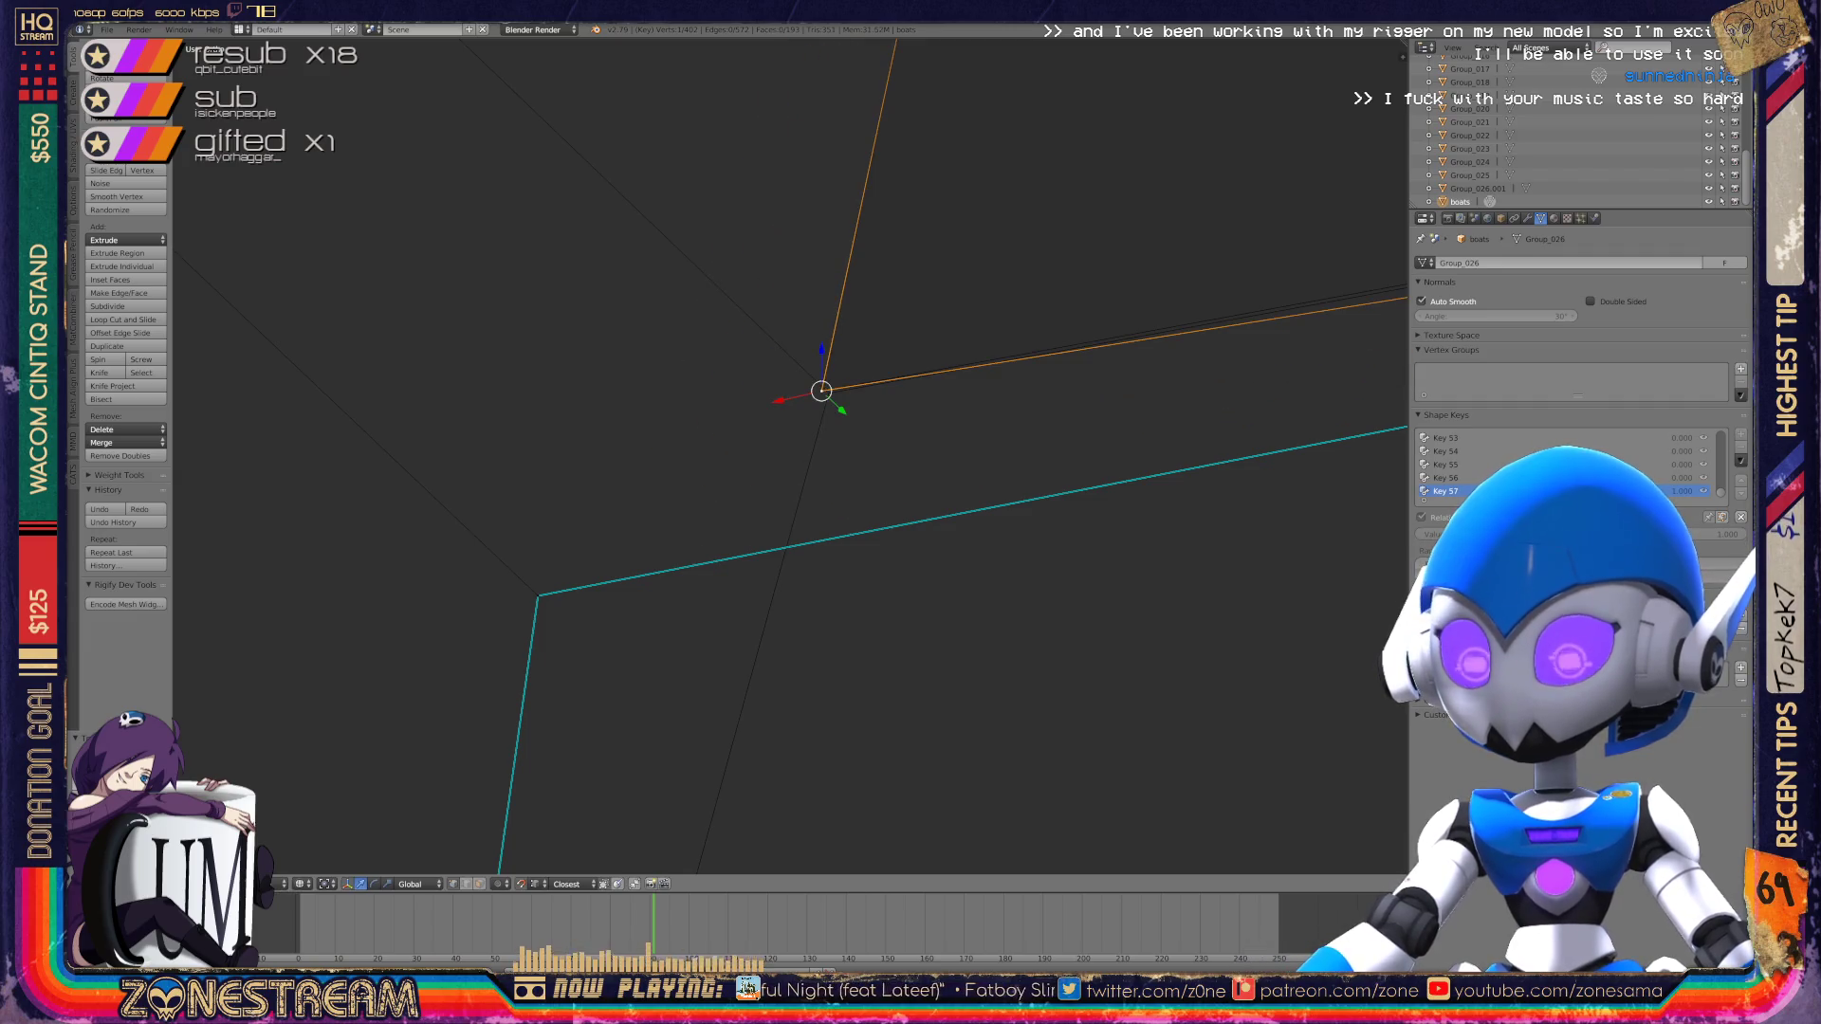
pyautogui.rightClick(538, 595)
# Step: Move the two loose corner vertices up onto the neighbouring corner
pyautogui.press('KP_Decimal')
pyautogui.scroll(-3, 794, 450)
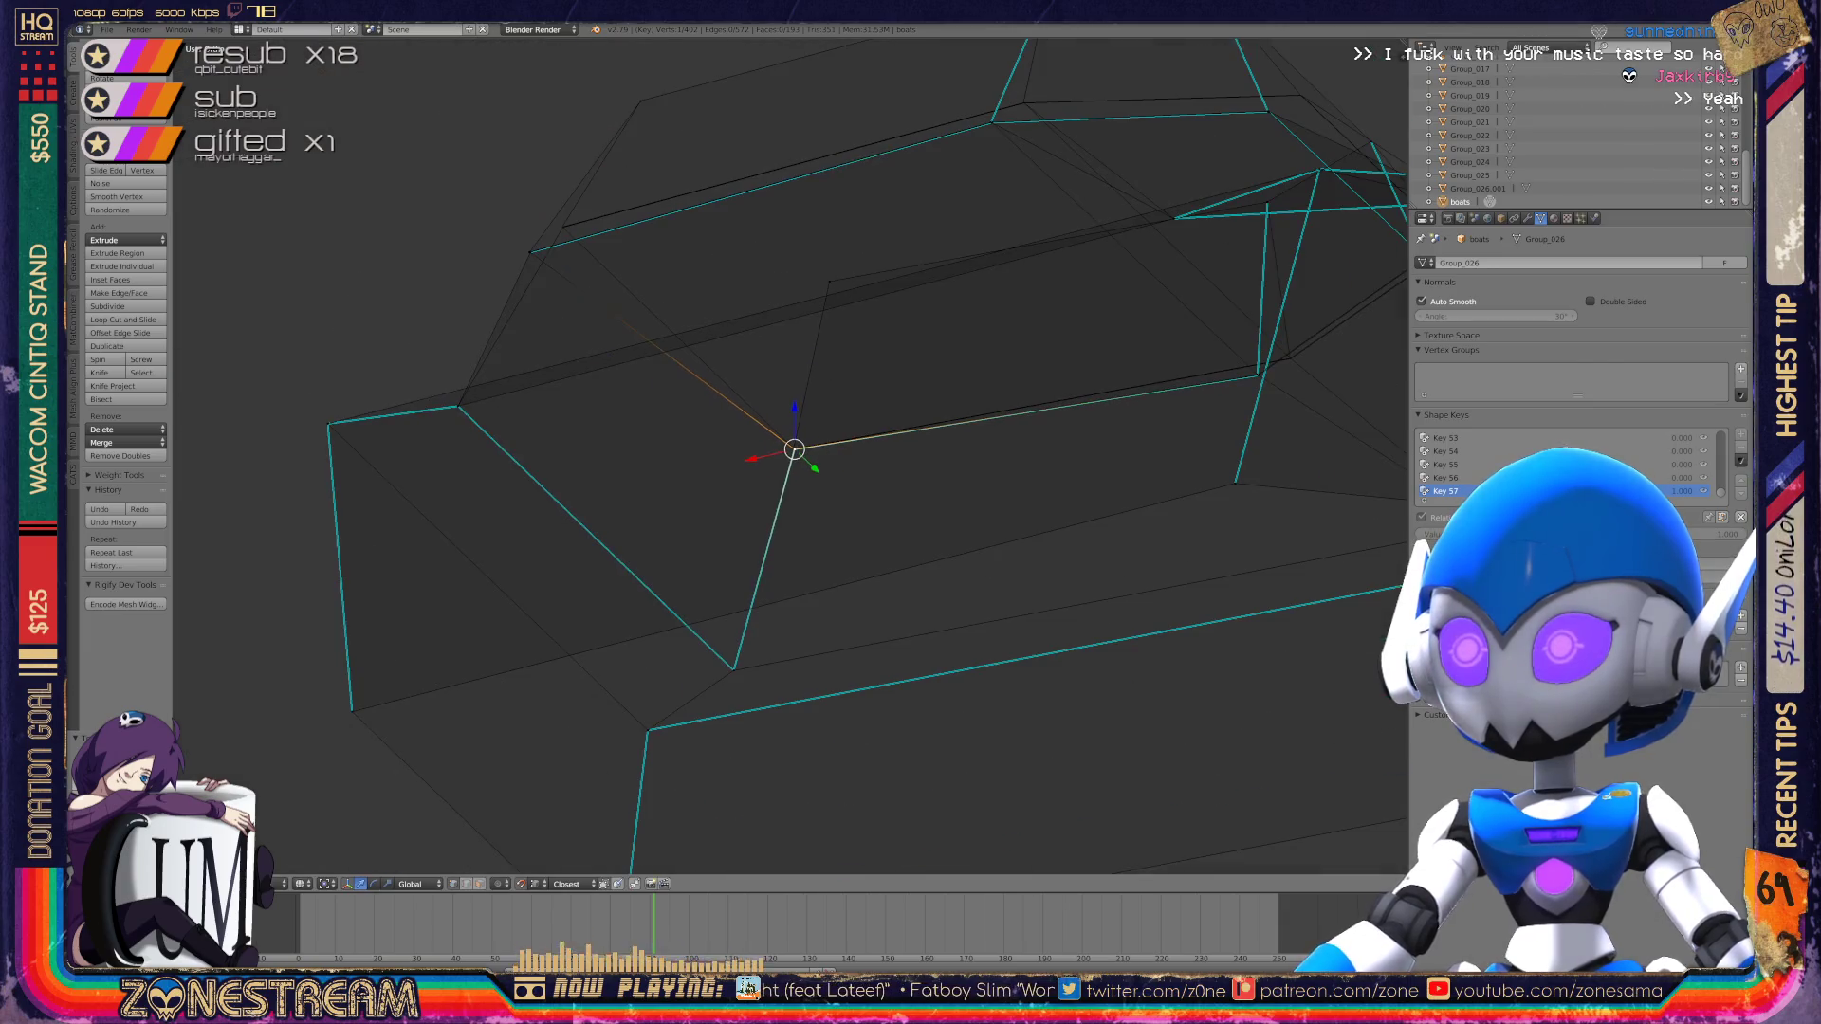
pyautogui.moveTo(854, 427)
pyautogui.keyDown('shift'); pyautogui.mouseDown(button='middle')
pyautogui.moveTo(587, 486)
pyautogui.moveTo(330, 482)
pyautogui.mouseUp(button='middle'); pyautogui.keyUp('shift')
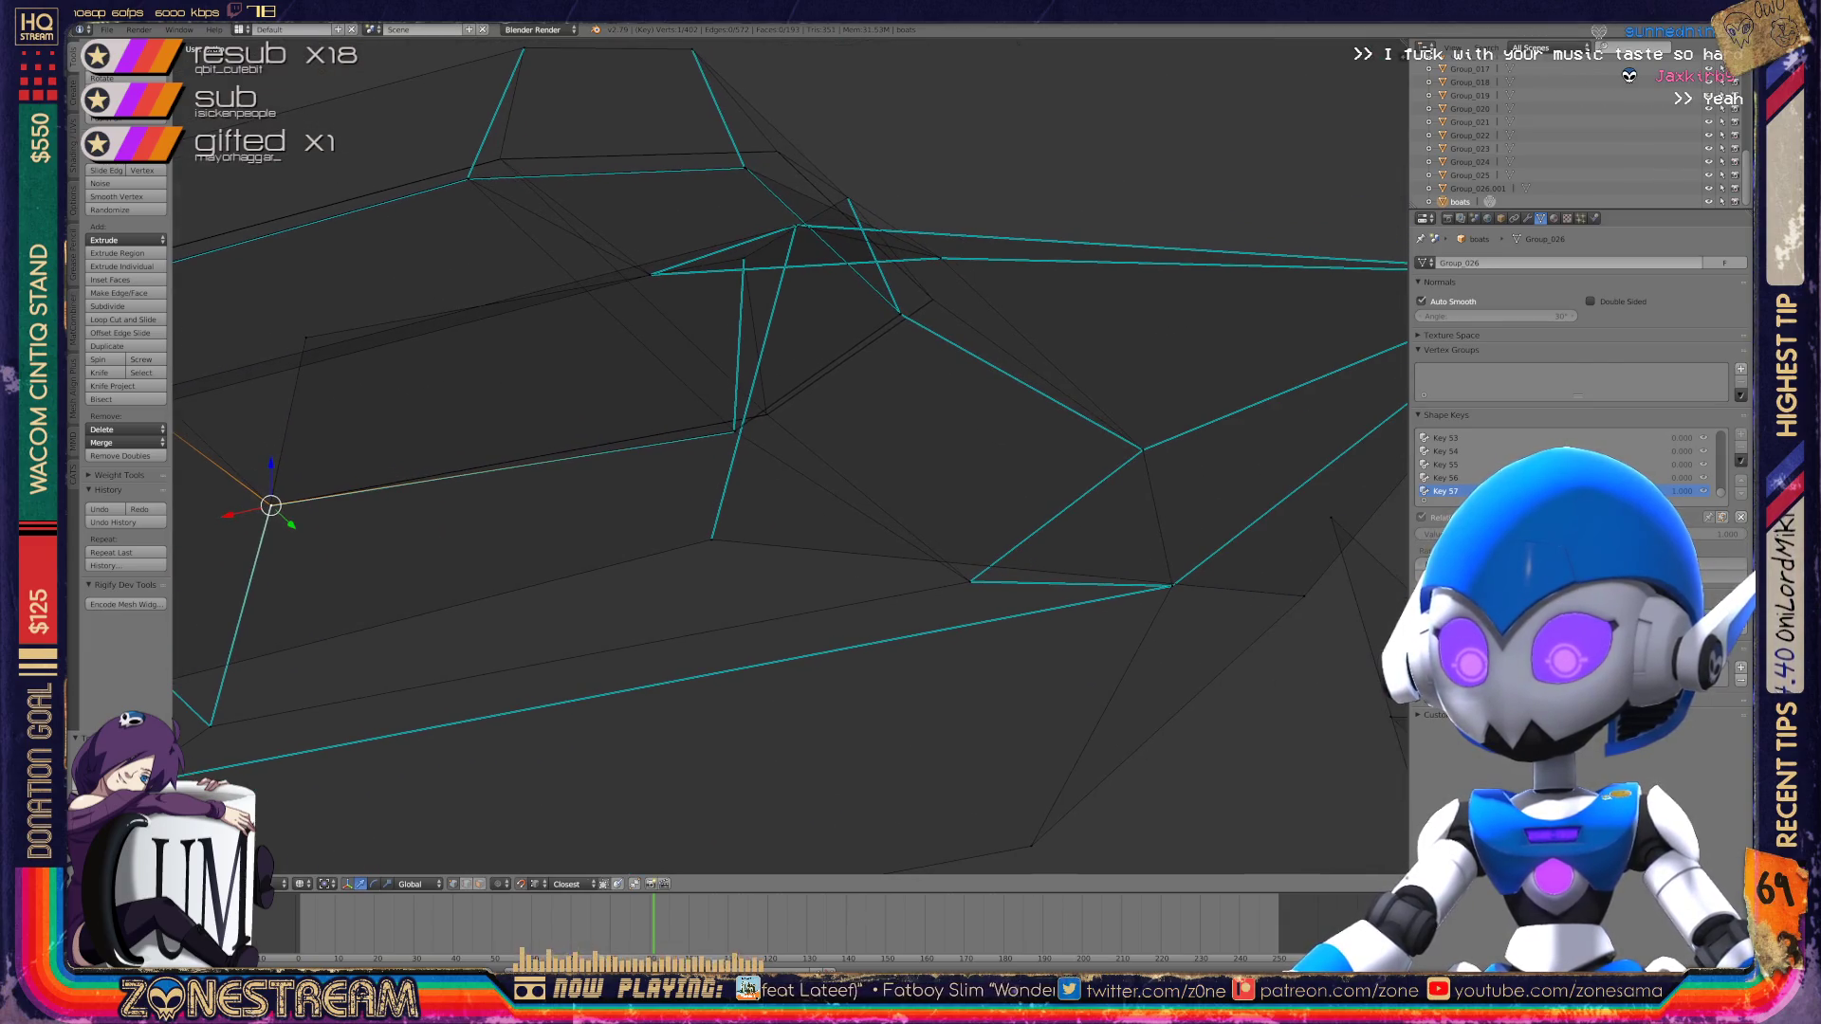
pyautogui.scroll(3, 792, 446)
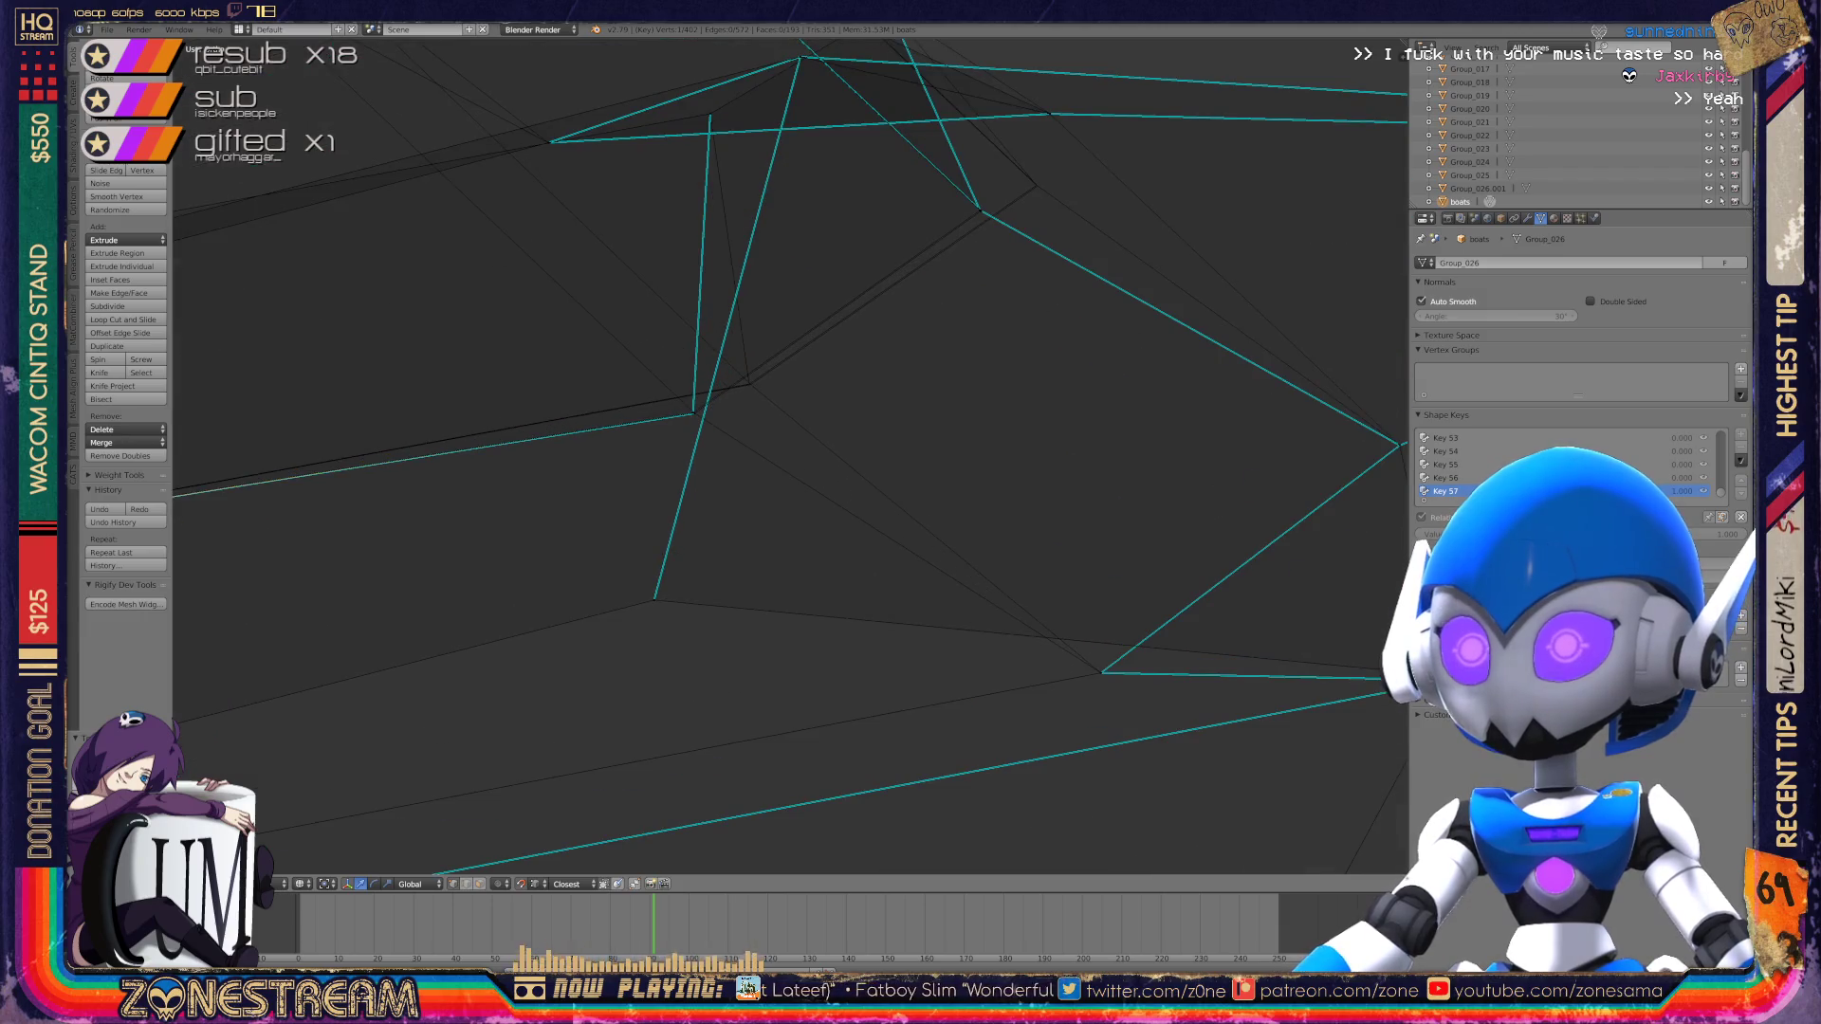
pyautogui.scroll(2, 790, 455)
pyautogui.moveTo(790, 456)
pyautogui.keyDown('shift'); pyautogui.mouseDown(button='middle')
pyautogui.moveTo(632, 434)
pyautogui.moveTo(966, 673)
pyautogui.moveTo(981, 654)
pyautogui.mouseUp(button='middle'); pyautogui.keyUp('shift')
pyautogui.moveTo(768, 577); pyautogui.dragTo(1055, 429)
pyautogui.click(773, 581)
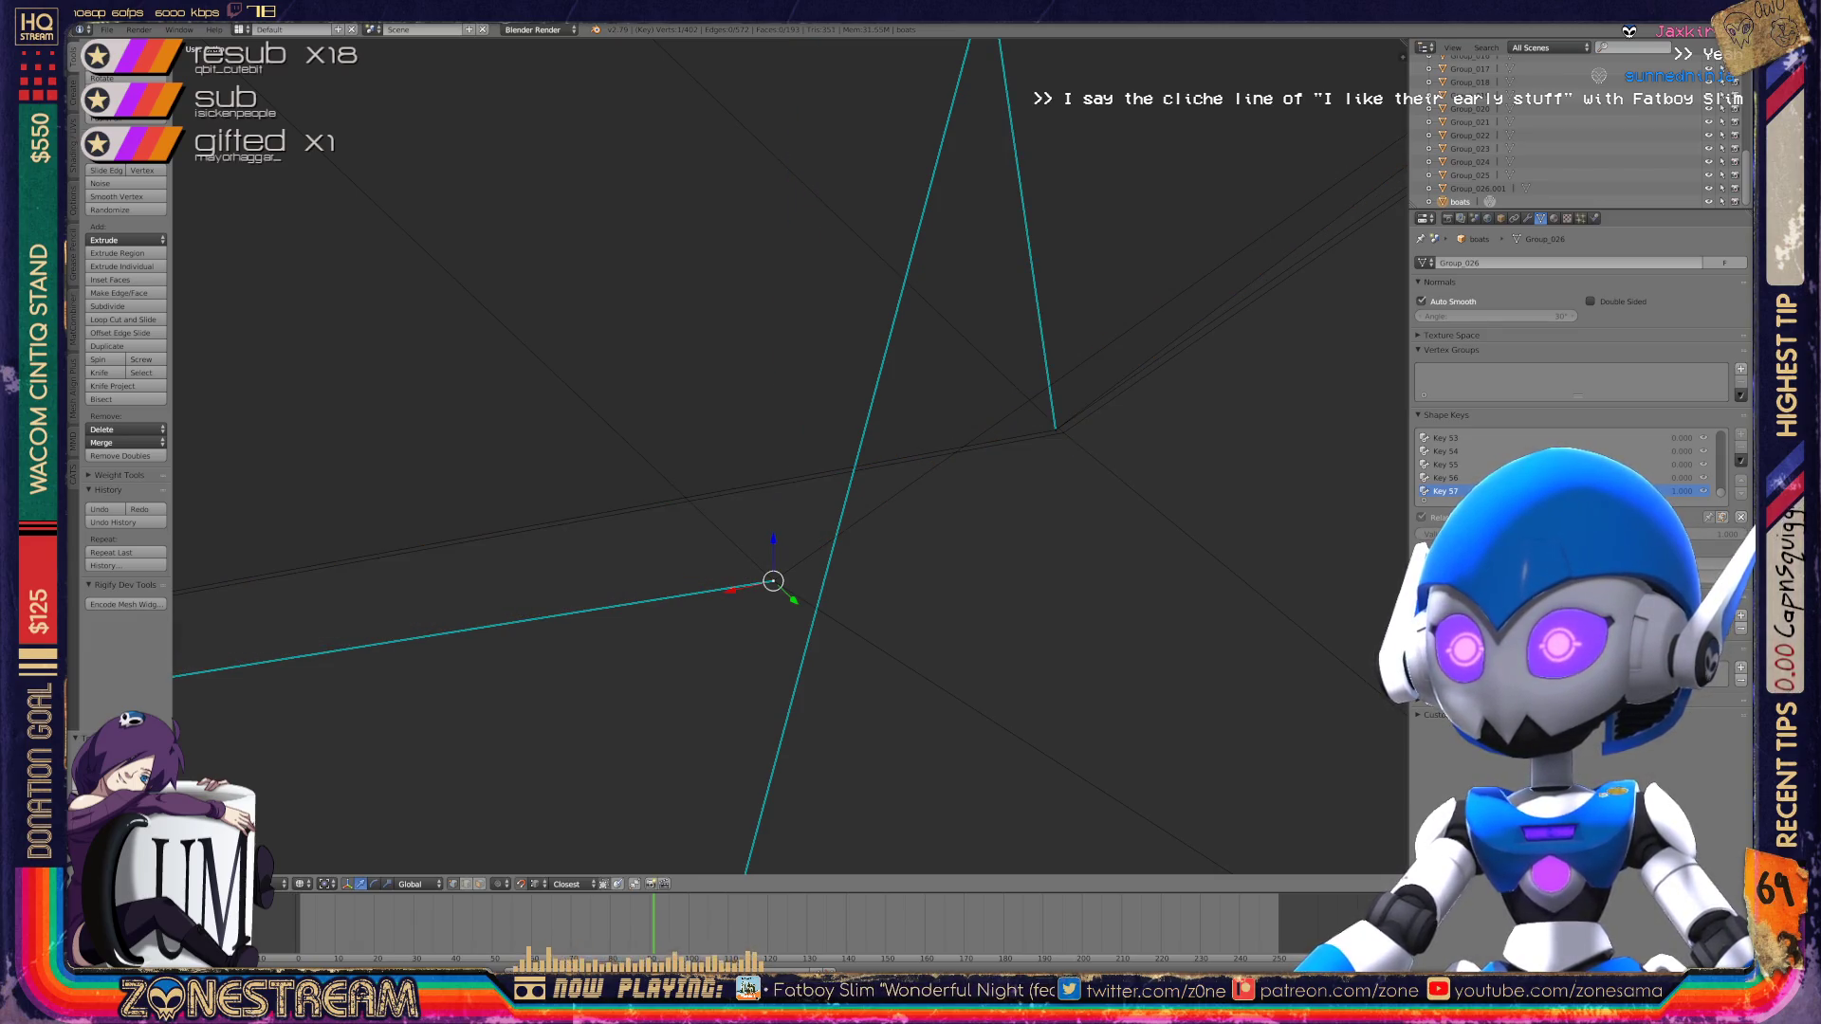
pyautogui.moveTo(773, 580); pyautogui.dragTo(1058, 429)
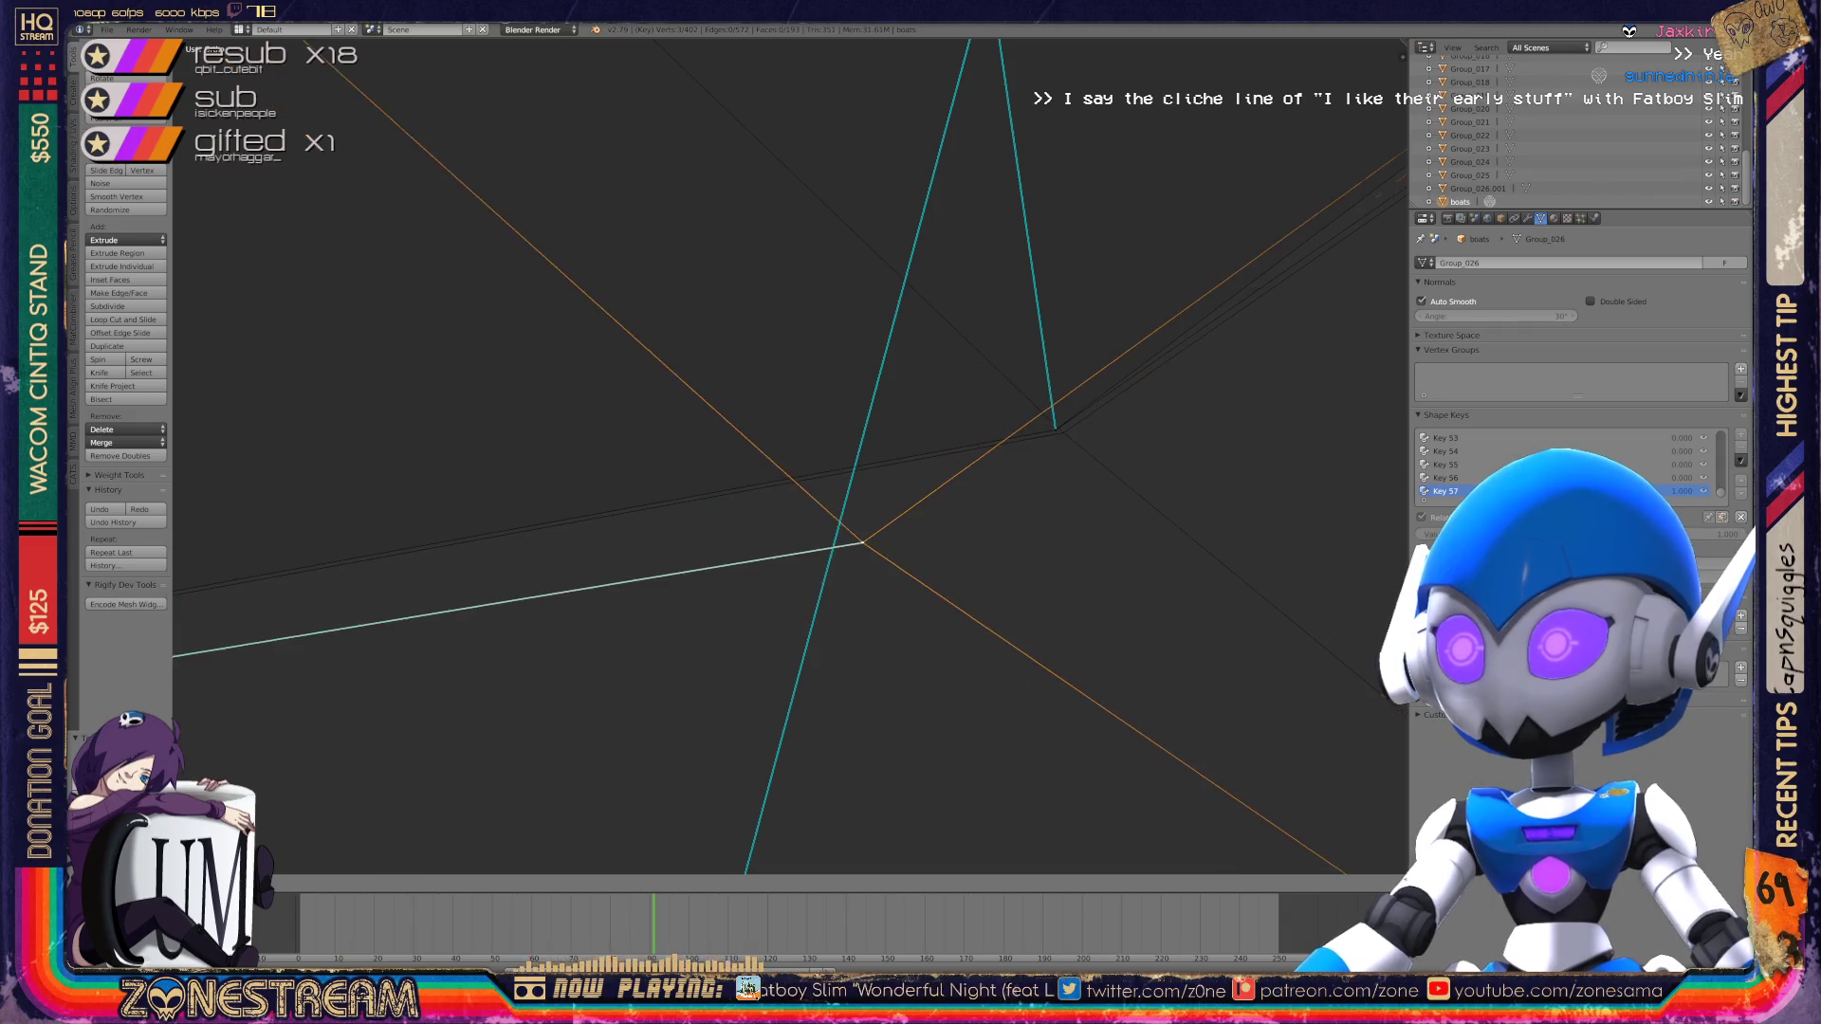
# Step: Orbit to another mesh corner and pick the right one of its overlapping vertices
pyautogui.scroll(-8, 789, 455)
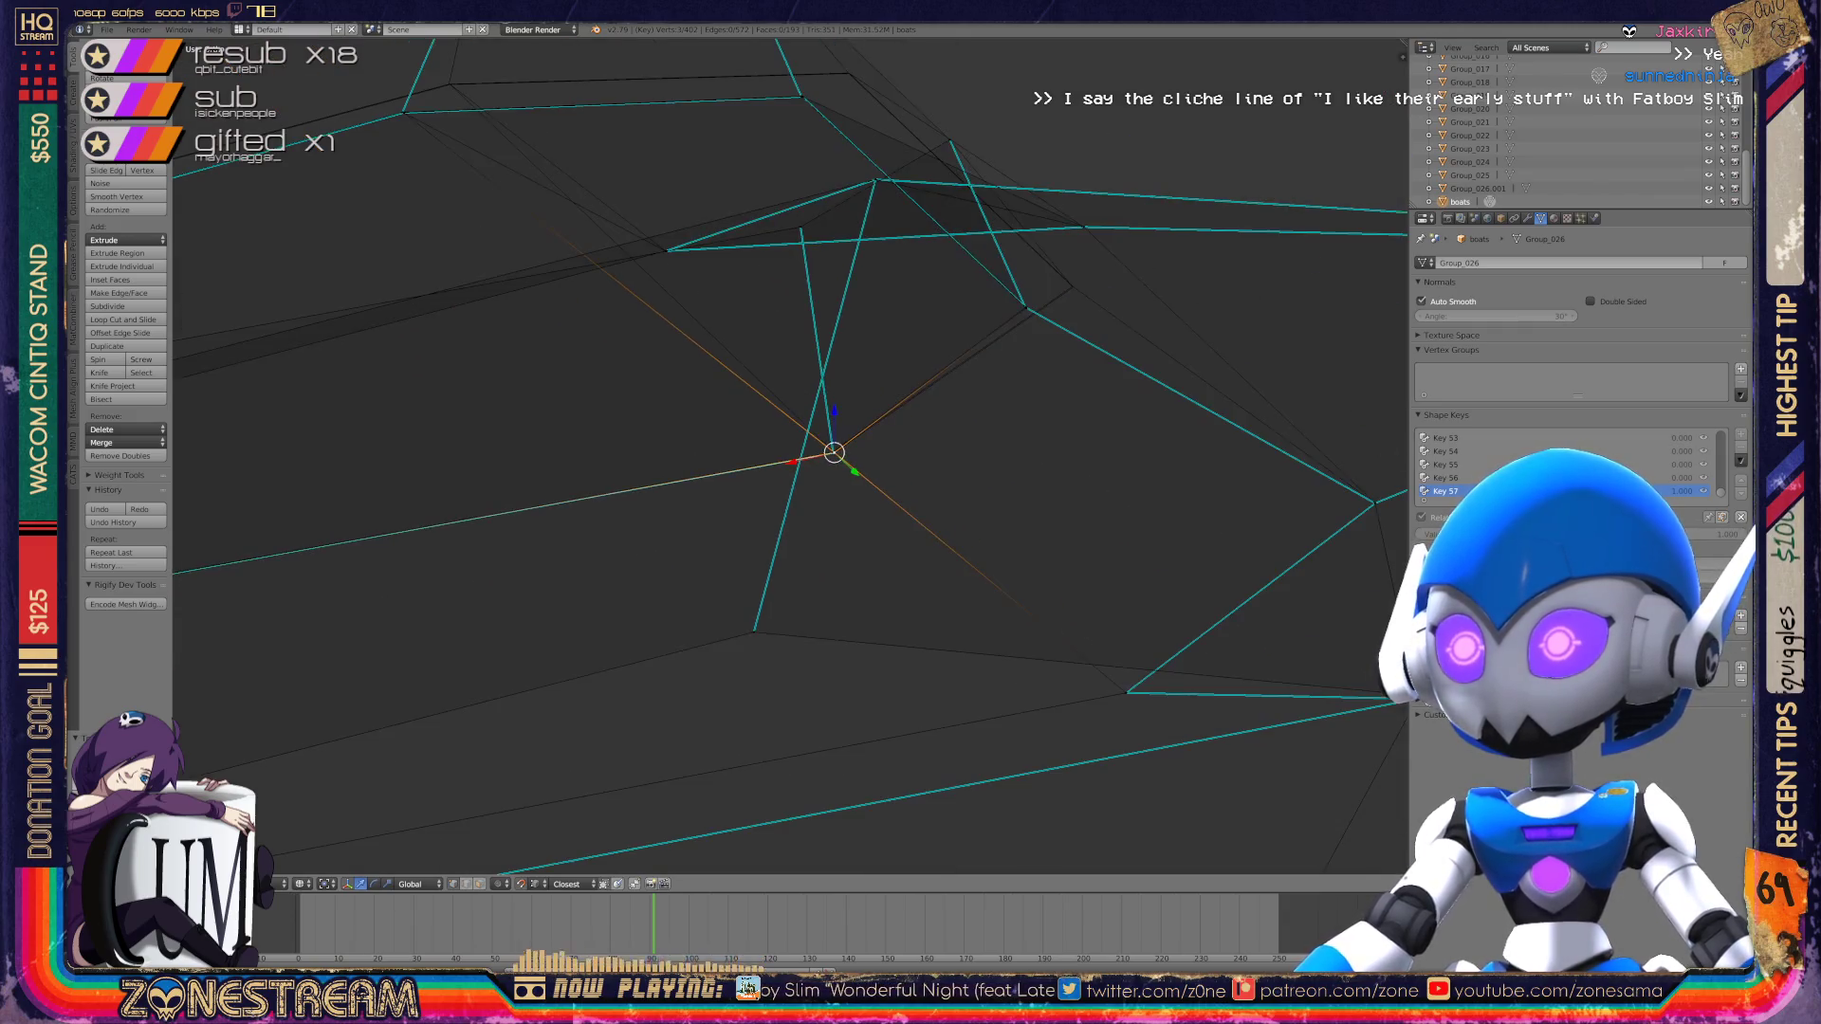
pyautogui.moveTo(789, 455); pyautogui.dragTo(887, 422, button='middle')
pyautogui.scroll(6, 789, 456)
pyautogui.moveTo(789, 456); pyautogui.dragTo(844, 428, button='middle')
pyautogui.rightClick(721, 430)
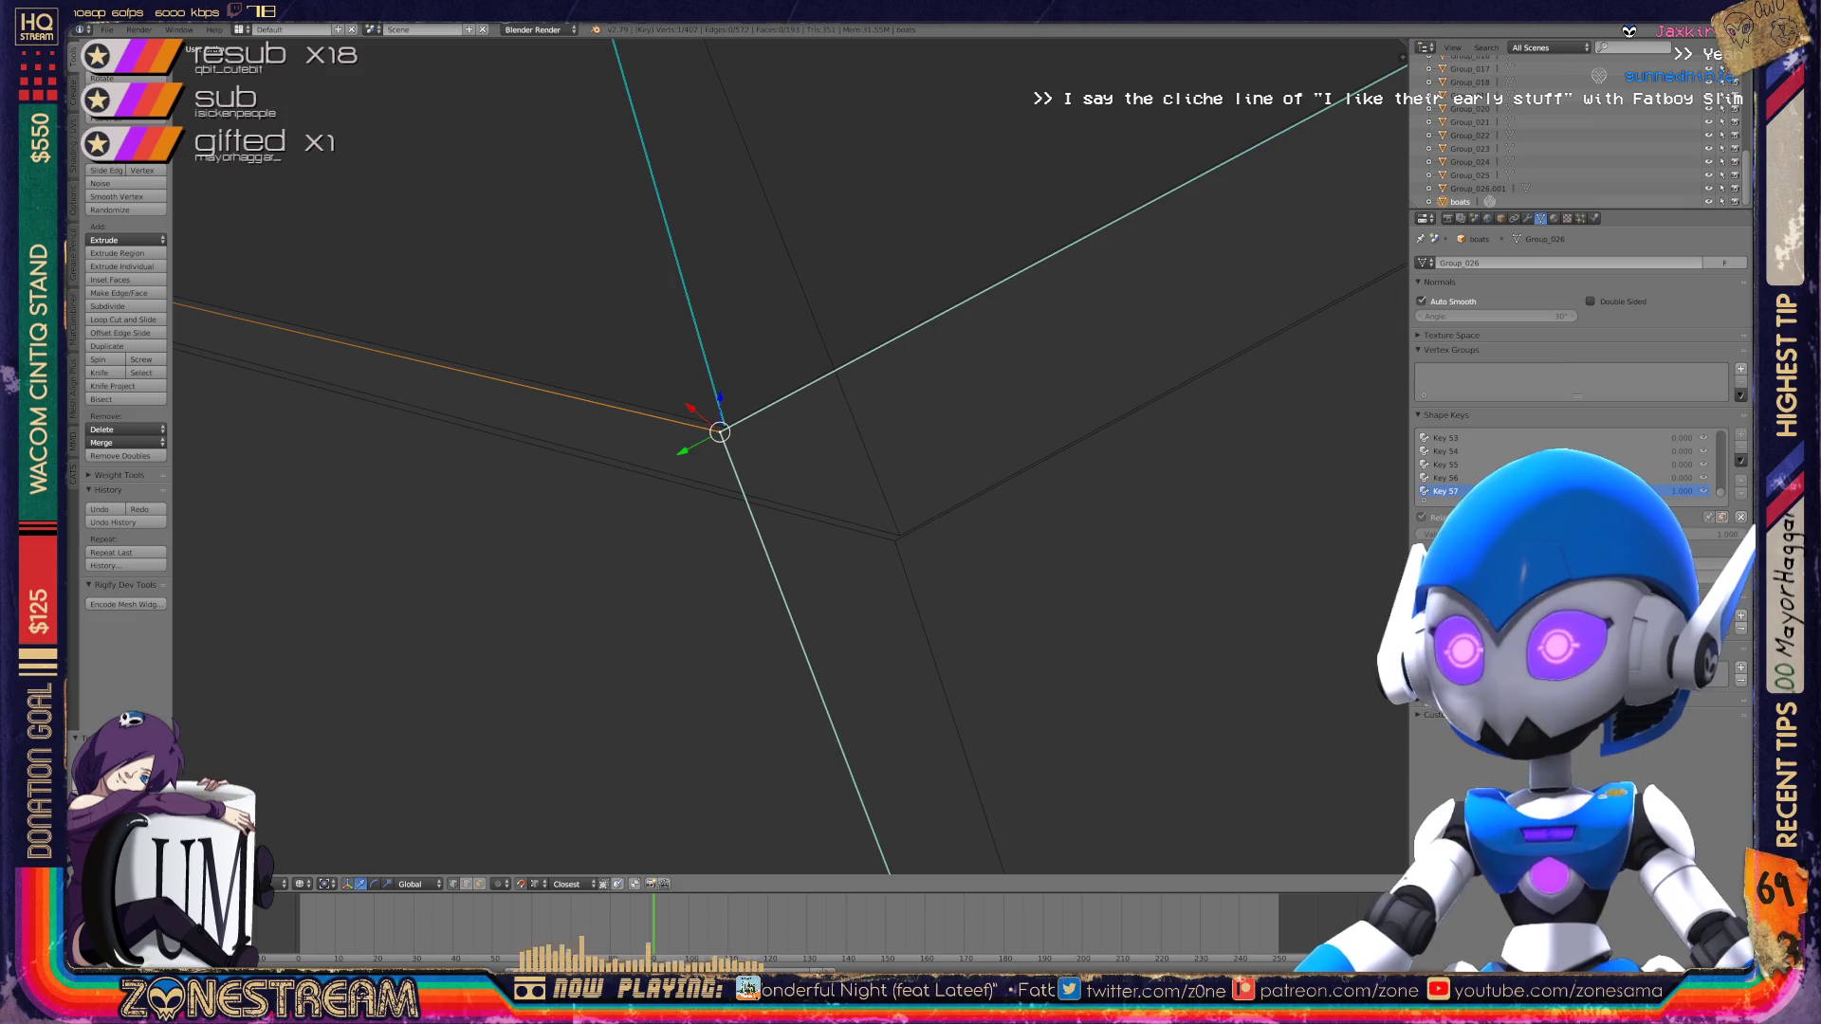
pyautogui.rightClick(894, 537)
pyautogui.rightClick(721, 431)
pyautogui.keyDown('shift'); pyautogui.moveTo(730, 433); pyautogui.dragTo(899, 528, button='middle'); pyautogui.keyUp('shift')
pyautogui.rightClick(898, 528)
pyautogui.press('KP_Decimal')
# Step: Snap that corner vertex onto the nearby corner with G
pyautogui.moveTo(664, 474); pyautogui.dragTo(901, 379, button='middle')
pyautogui.scroll(5, 721, 456)
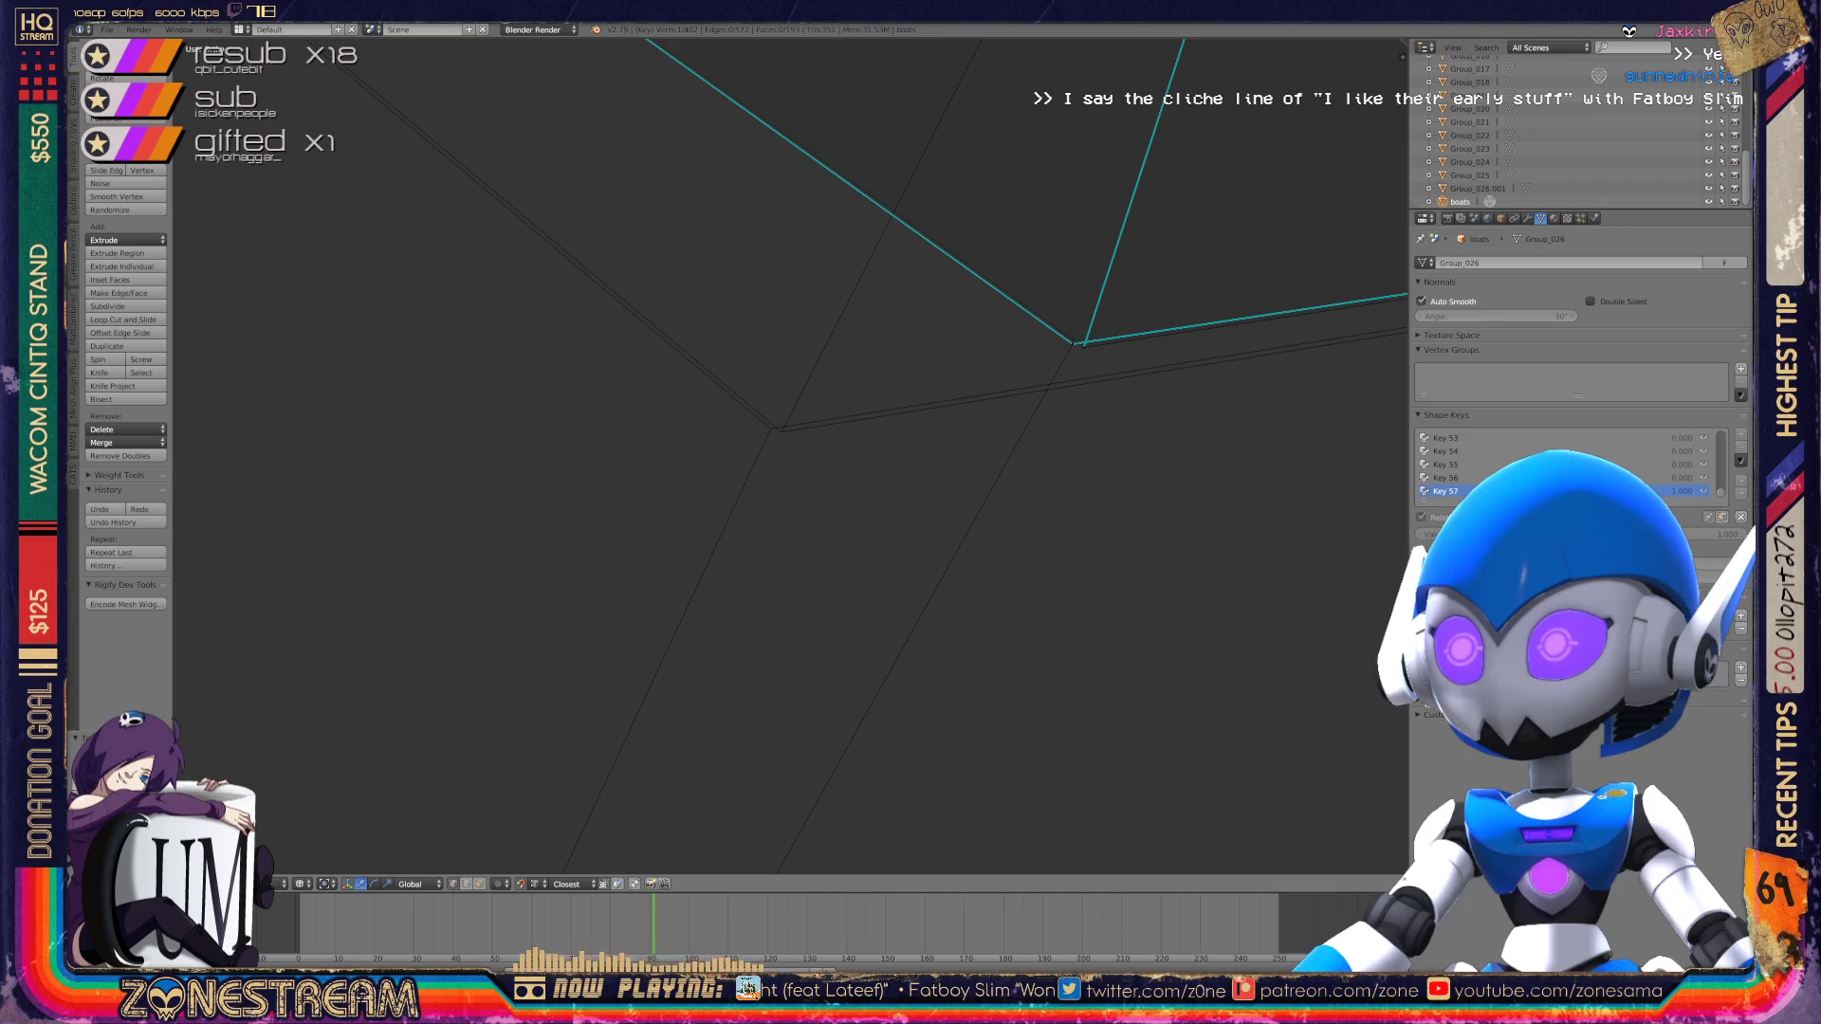
pyautogui.rightClick(1082, 345)
pyautogui.press('g')
pyautogui.click(781, 427)
# Step: Select the next stray vertex and snap it onto the upper corner
pyautogui.rightClick(1073, 344)
pyautogui.press('KP_Decimal')
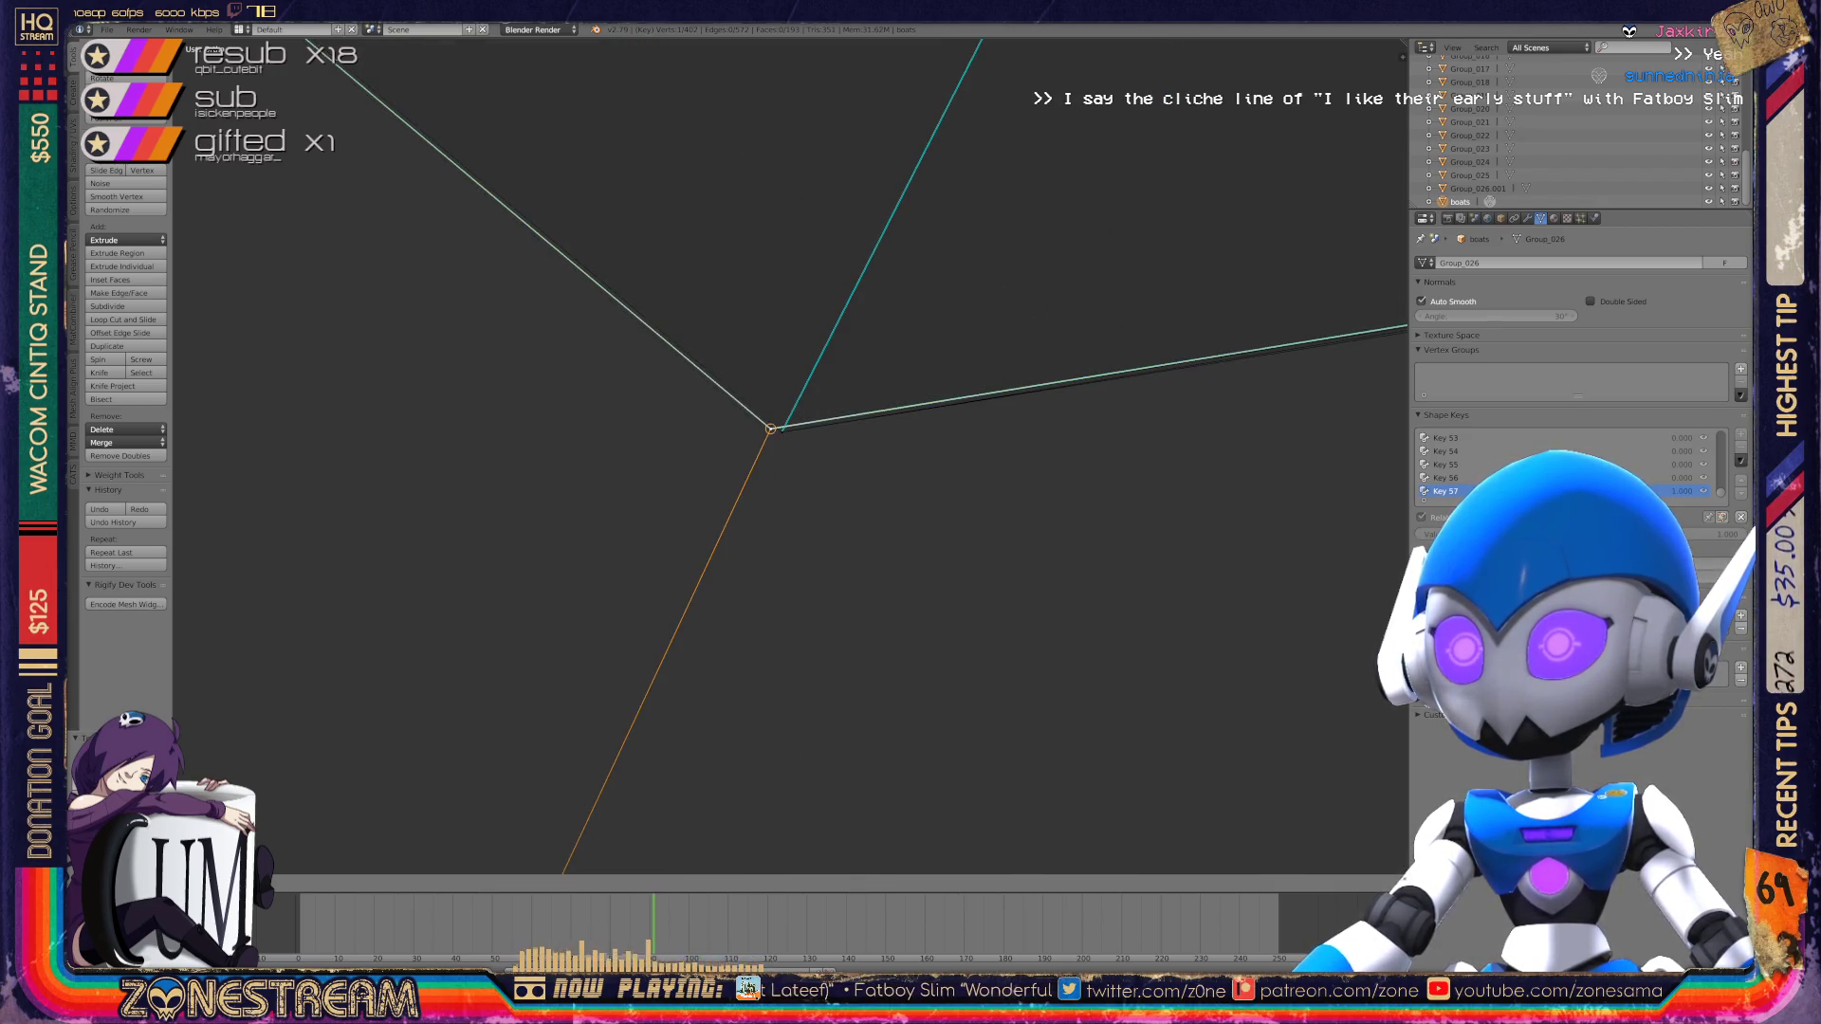
pyautogui.scroll(-5, 789, 455)
pyautogui.moveTo(789, 456)
pyautogui.mouseDown(button='middle')
pyautogui.moveTo(735, 439)
pyautogui.moveTo(692, 463)
pyautogui.mouseUp(button='middle')
pyautogui.scroll(5, 735, 439)
pyautogui.rightClick(915, 521)
pyautogui.press('g')
pyautogui.click(468, 406)
# Step: Select both overlapping vertices and snap them together onto the corner
pyautogui.rightClick(908, 519)
pyautogui.keyDown('shift'); pyautogui.click(908, 519); pyautogui.keyUp('shift')
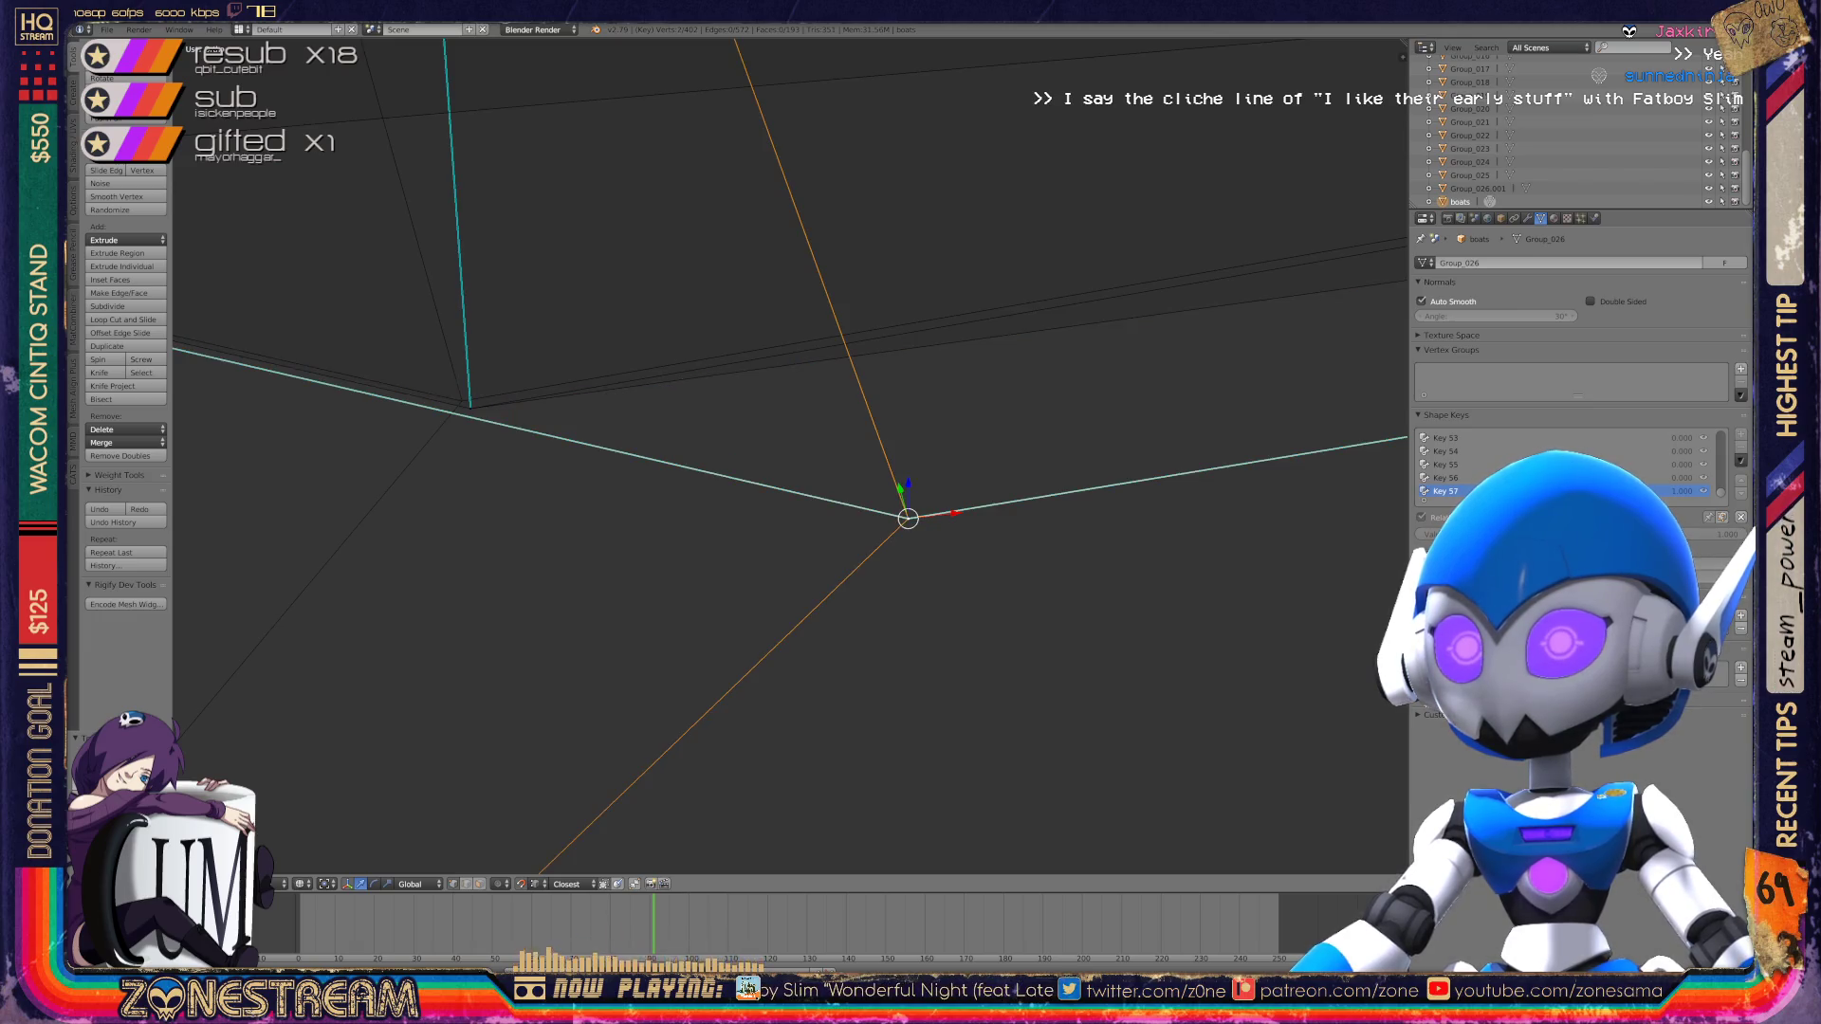
pyautogui.press('g')
pyautogui.click(462, 400)
# Step: Reselect the single corner vertex after an undo, then Tab back to object mode
pyautogui.moveTo(787, 455); pyautogui.dragTo(864, 432, button='middle')
pyautogui.scroll(5, 860, 541)
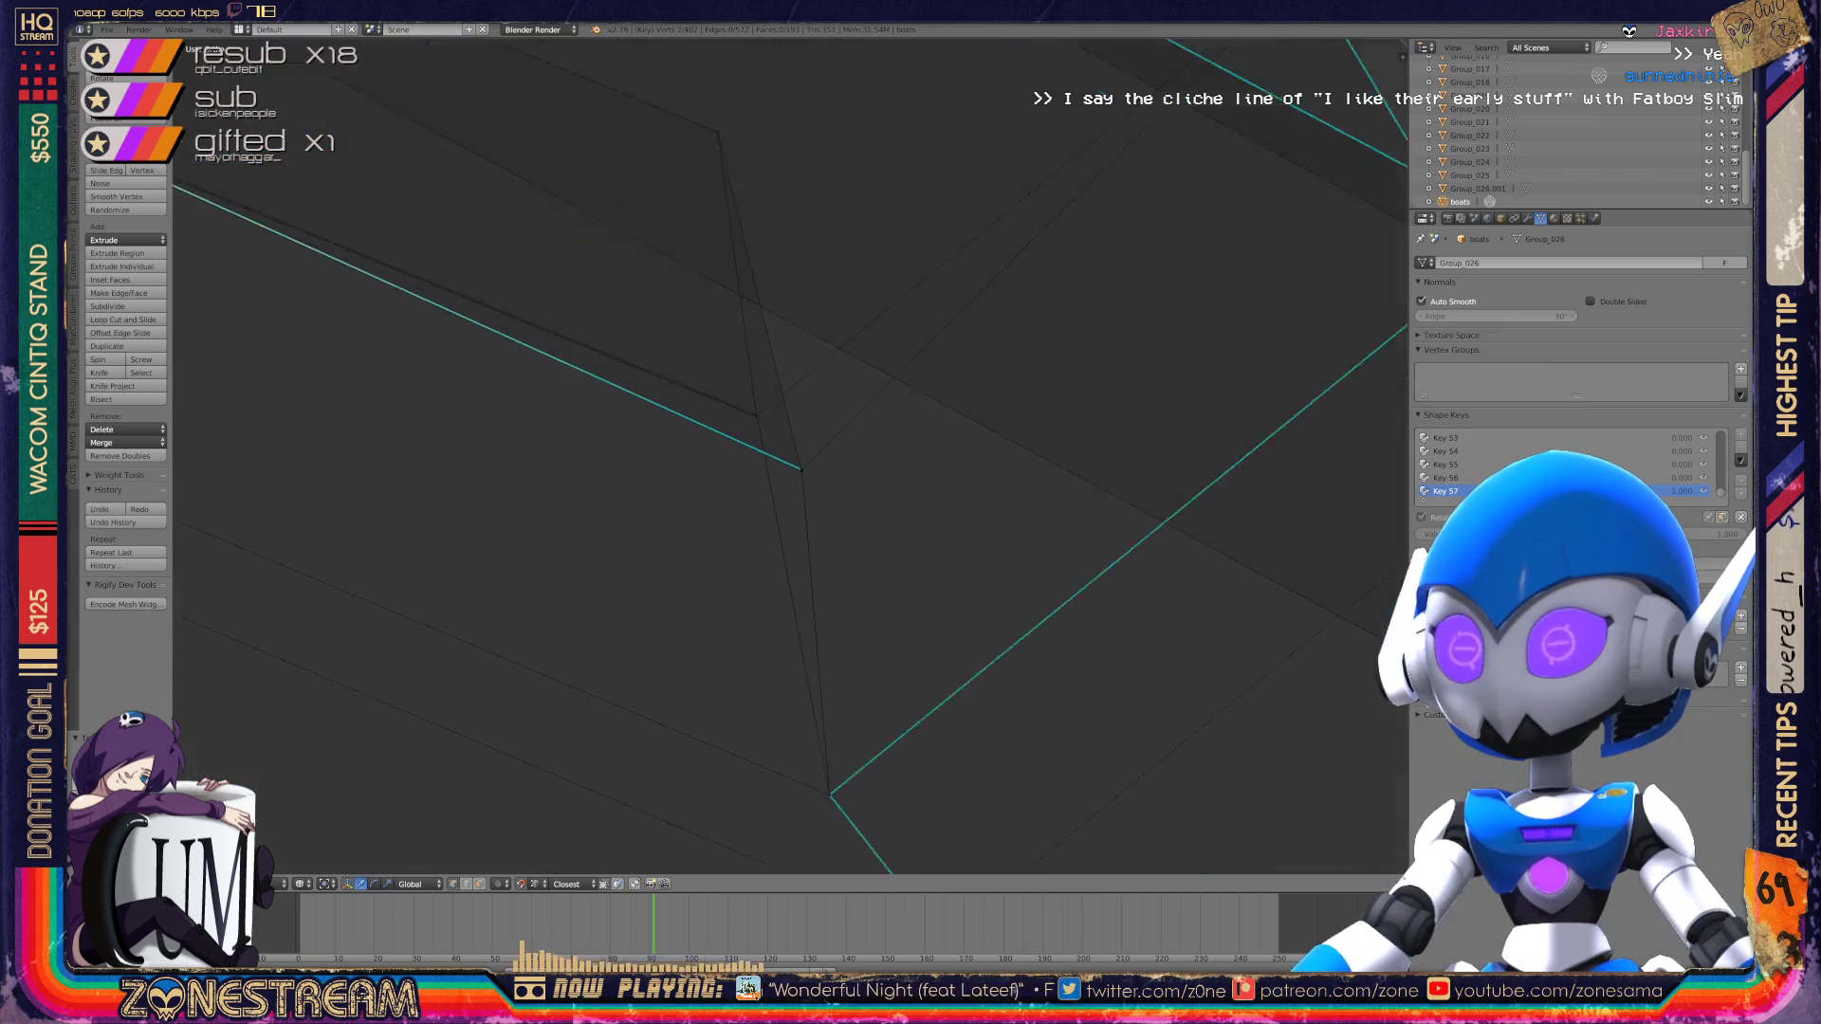
pyautogui.click(859, 543)
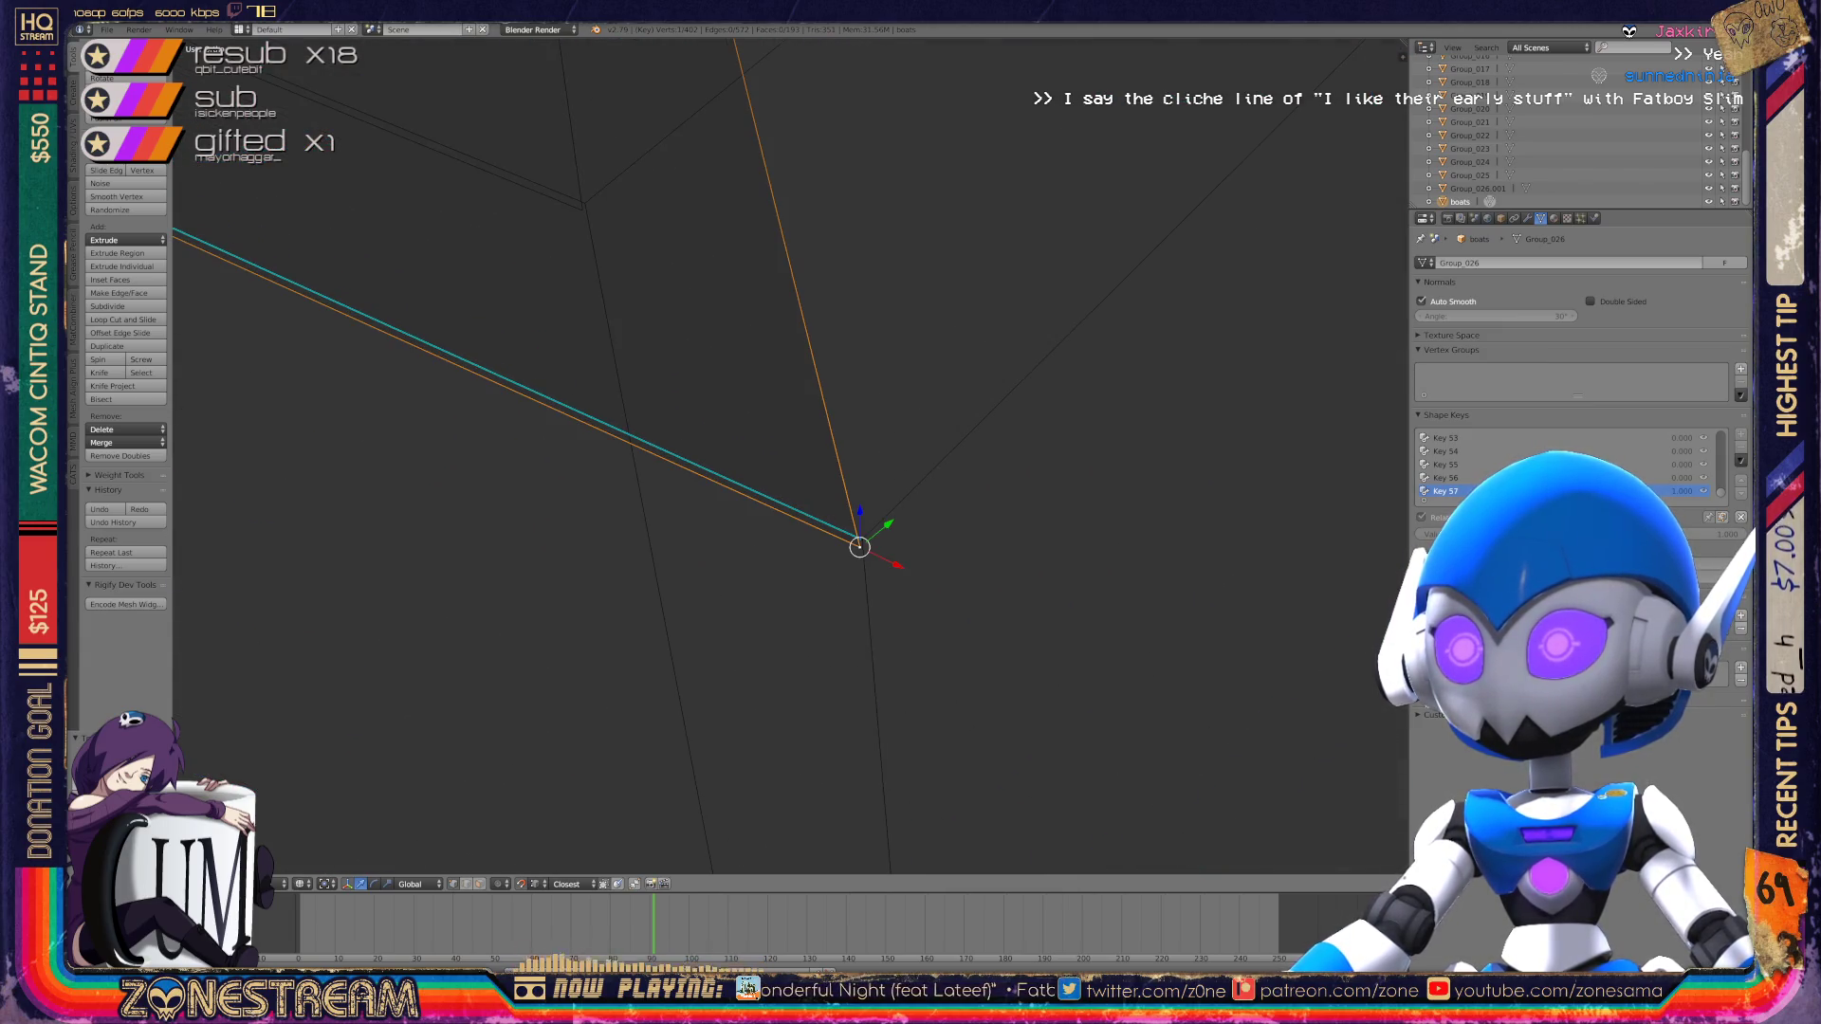
pyautogui.hotkey('ctrl', 'z')
pyautogui.click(861, 540)
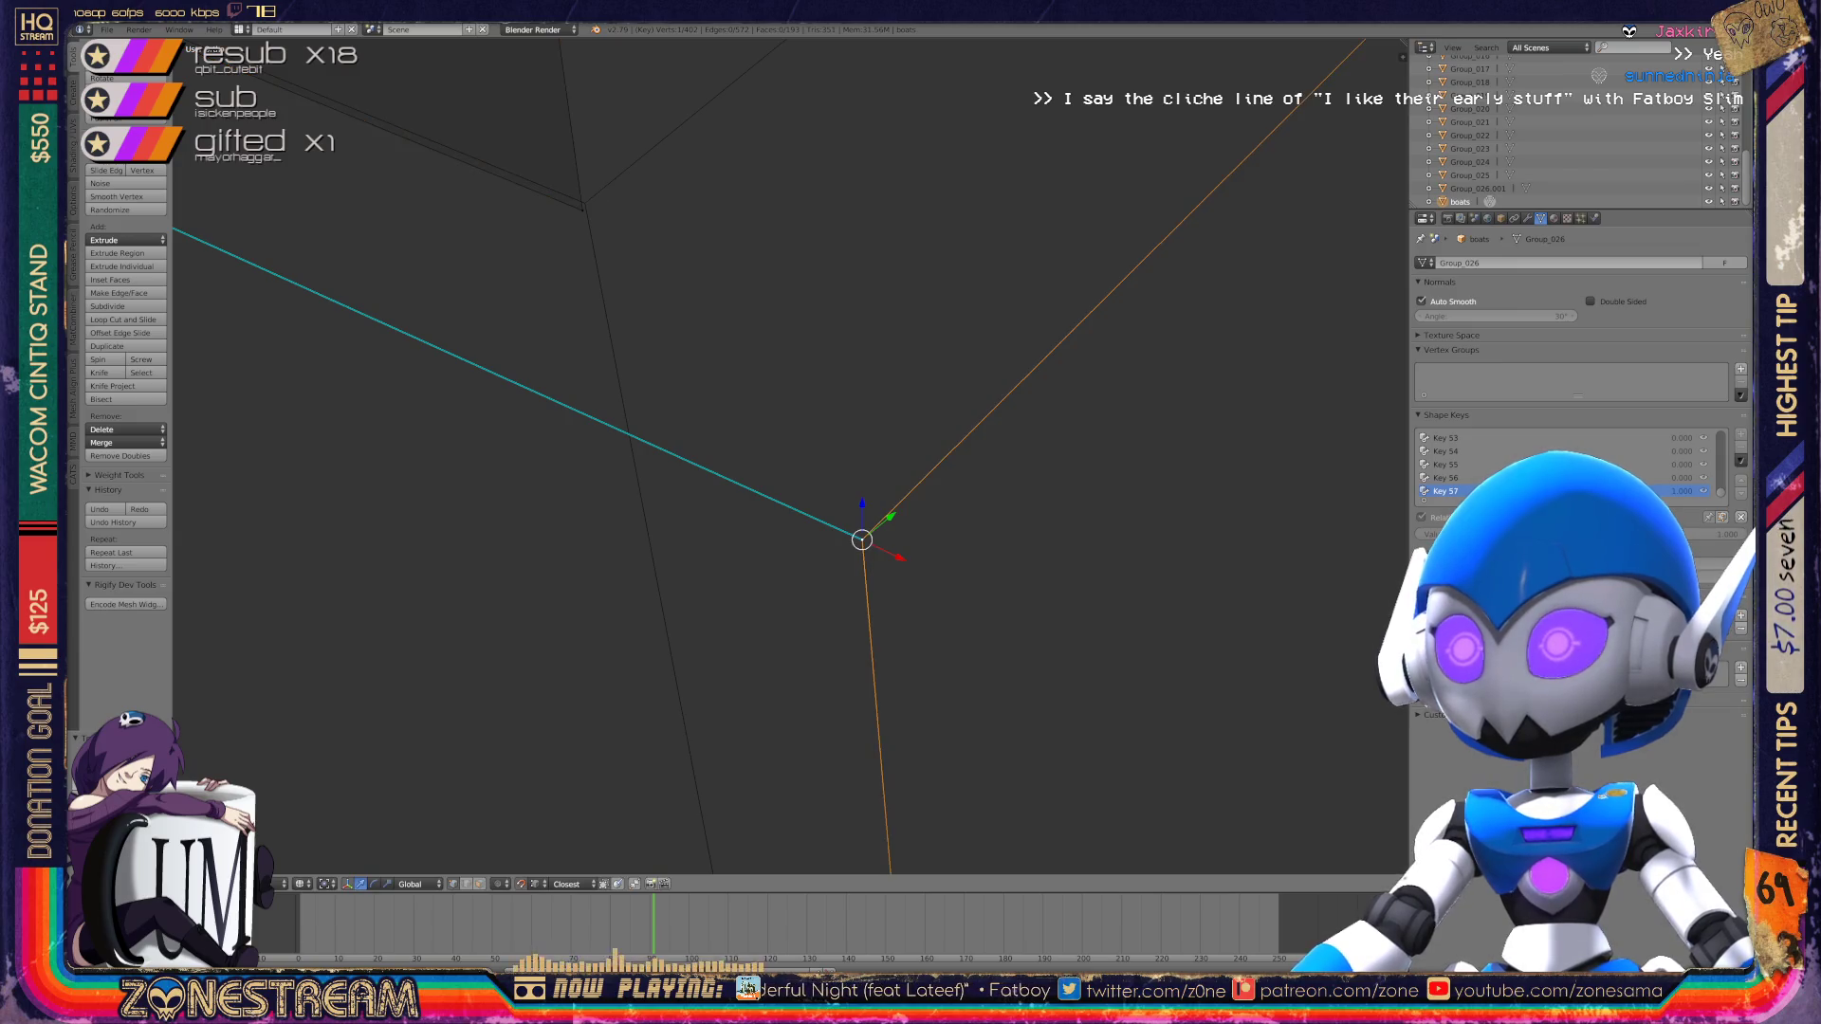
pyautogui.moveTo(862, 540)
pyautogui.keyDown('shift'); pyautogui.mouseDown(button='middle')
pyautogui.moveTo(590, 195)
pyautogui.moveTo(826, 214)
pyautogui.mouseUp(button='middle'); pyautogui.keyUp('shift')
pyautogui.scroll(-4, 590, 196)
pyautogui.press('Tab')
pyautogui.scroll(-6, 744, 452)
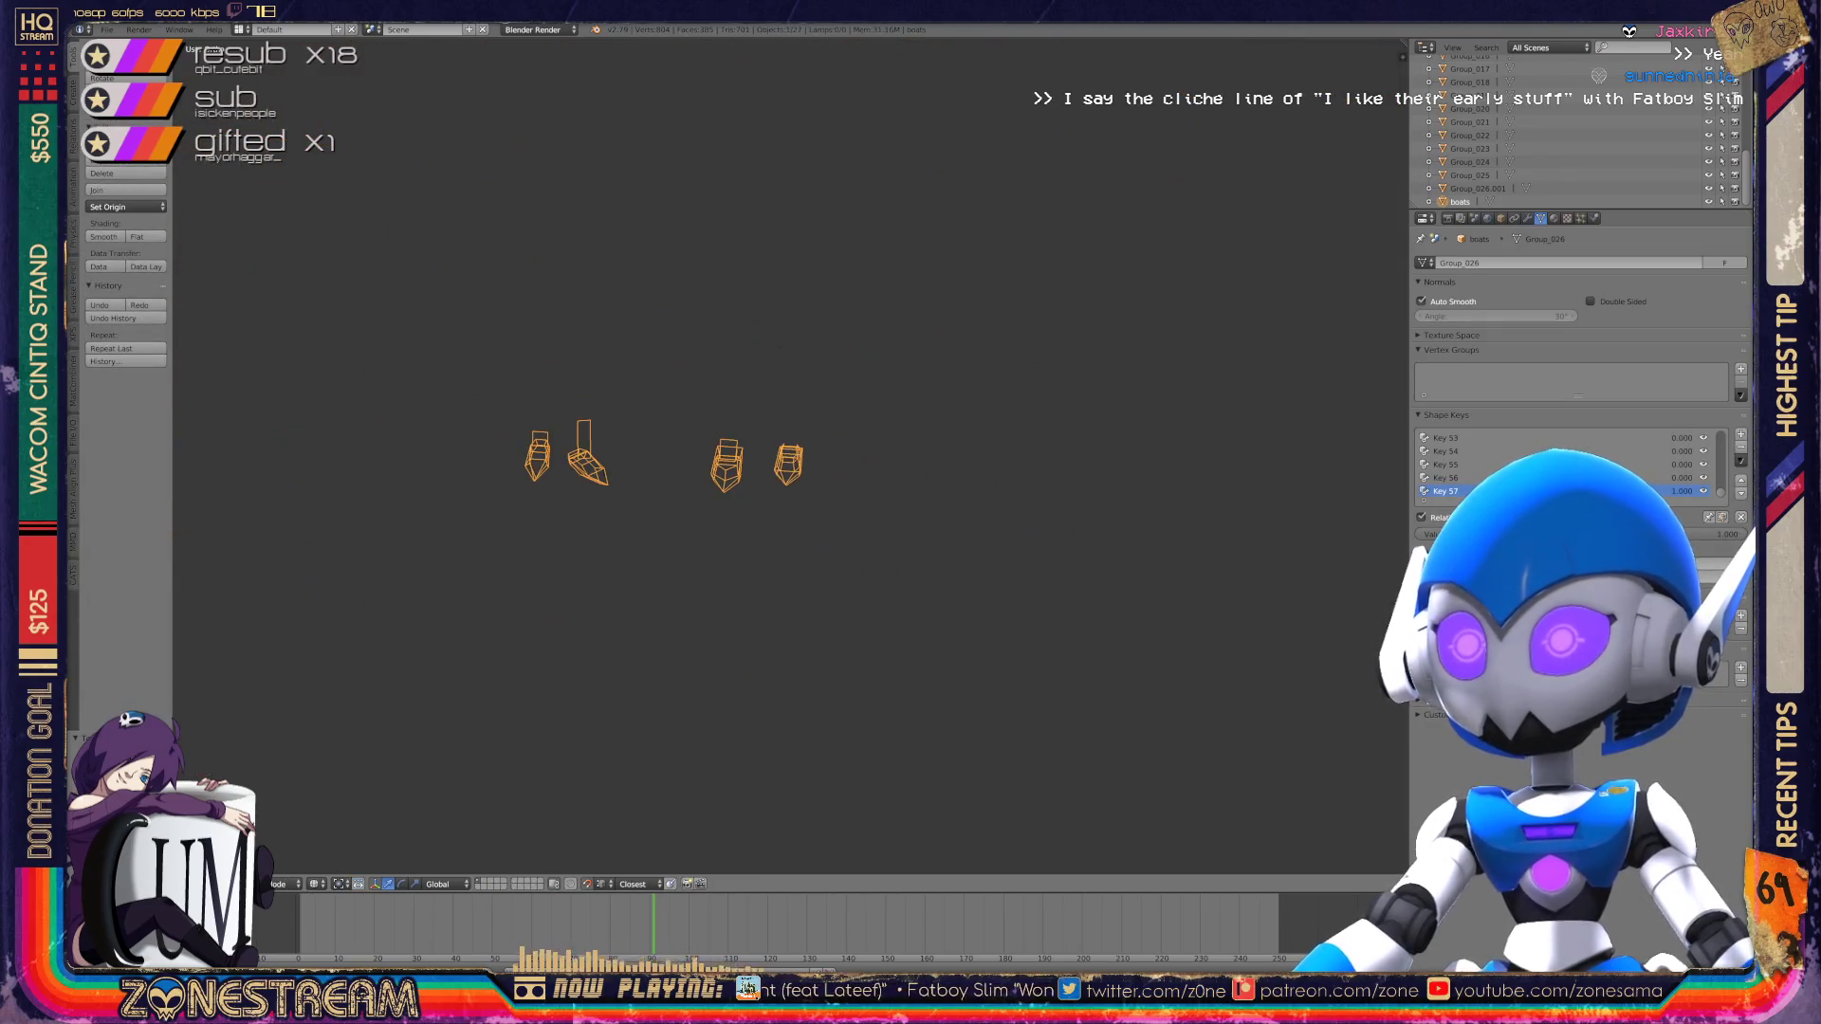
# Step: Save the file, overwriting the existing saved version
pyautogui.scroll(5, 745, 452)
pyautogui.hotkey('ctrl', 's')
pyautogui.click(745, 452)
pyautogui.scroll(-3, 745, 453)
# Step: Enter Edit Mode on the left boot and nudge its first vertex slightly downward
pyautogui.moveTo(745, 452)
pyautogui.mouseDown(button='middle')
pyautogui.moveTo(882, 460)
pyautogui.moveTo(939, 432)
pyautogui.mouseUp(button='middle')
pyautogui.scroll(6, 882, 380)
pyautogui.scroll(6, 759, 455)
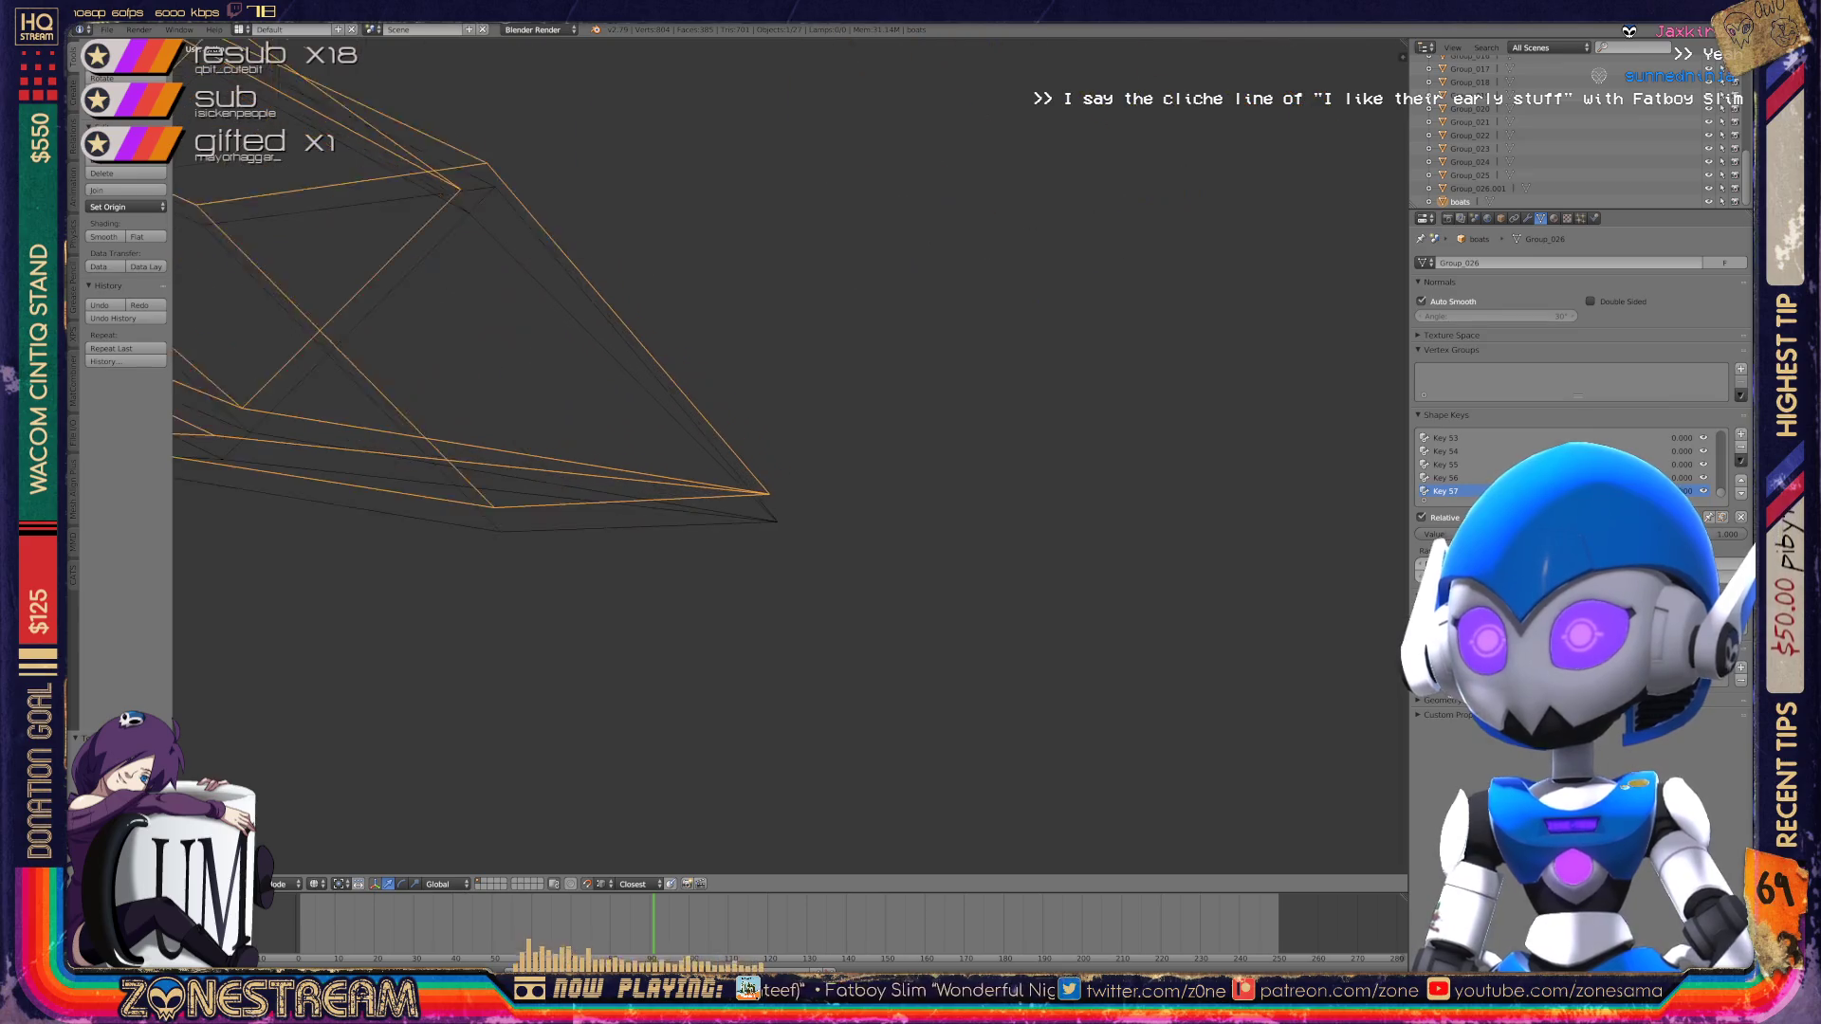
pyautogui.press('Tab')
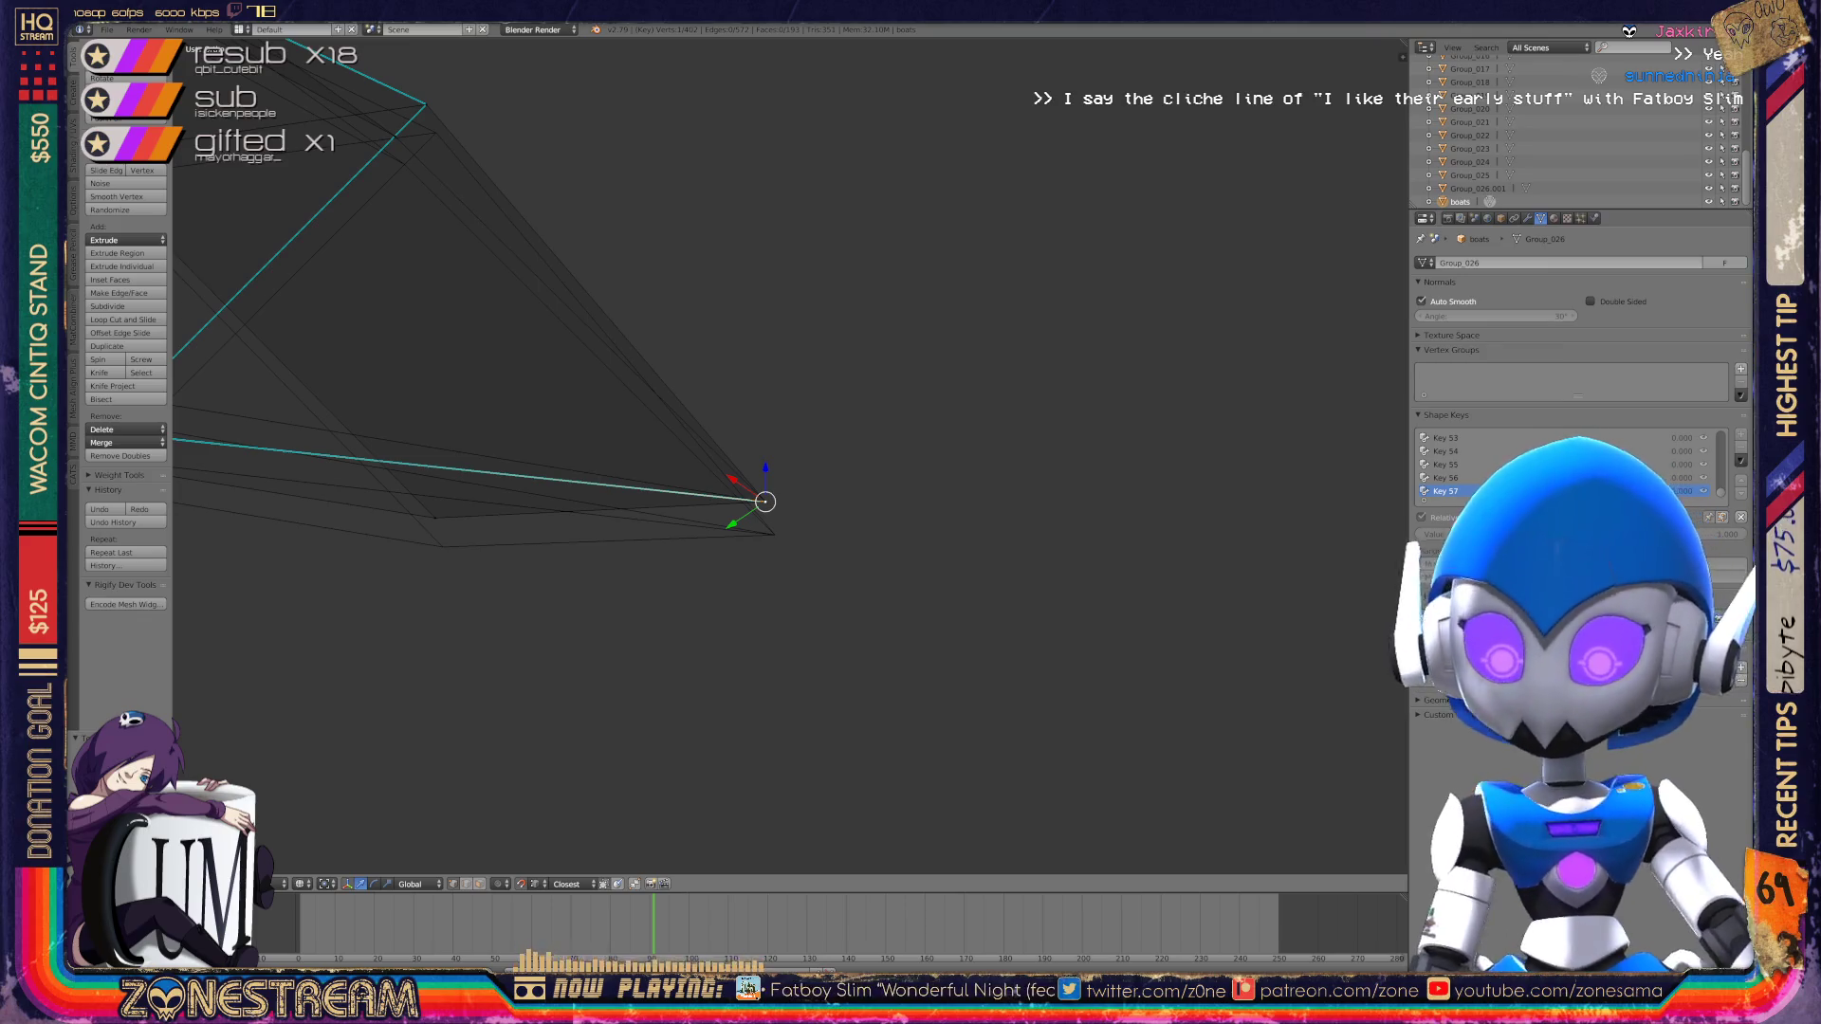
pyautogui.keyDown('shift'); pyautogui.moveTo(854, 522); pyautogui.dragTo(877, 476, button='middle'); pyautogui.keyUp('shift')
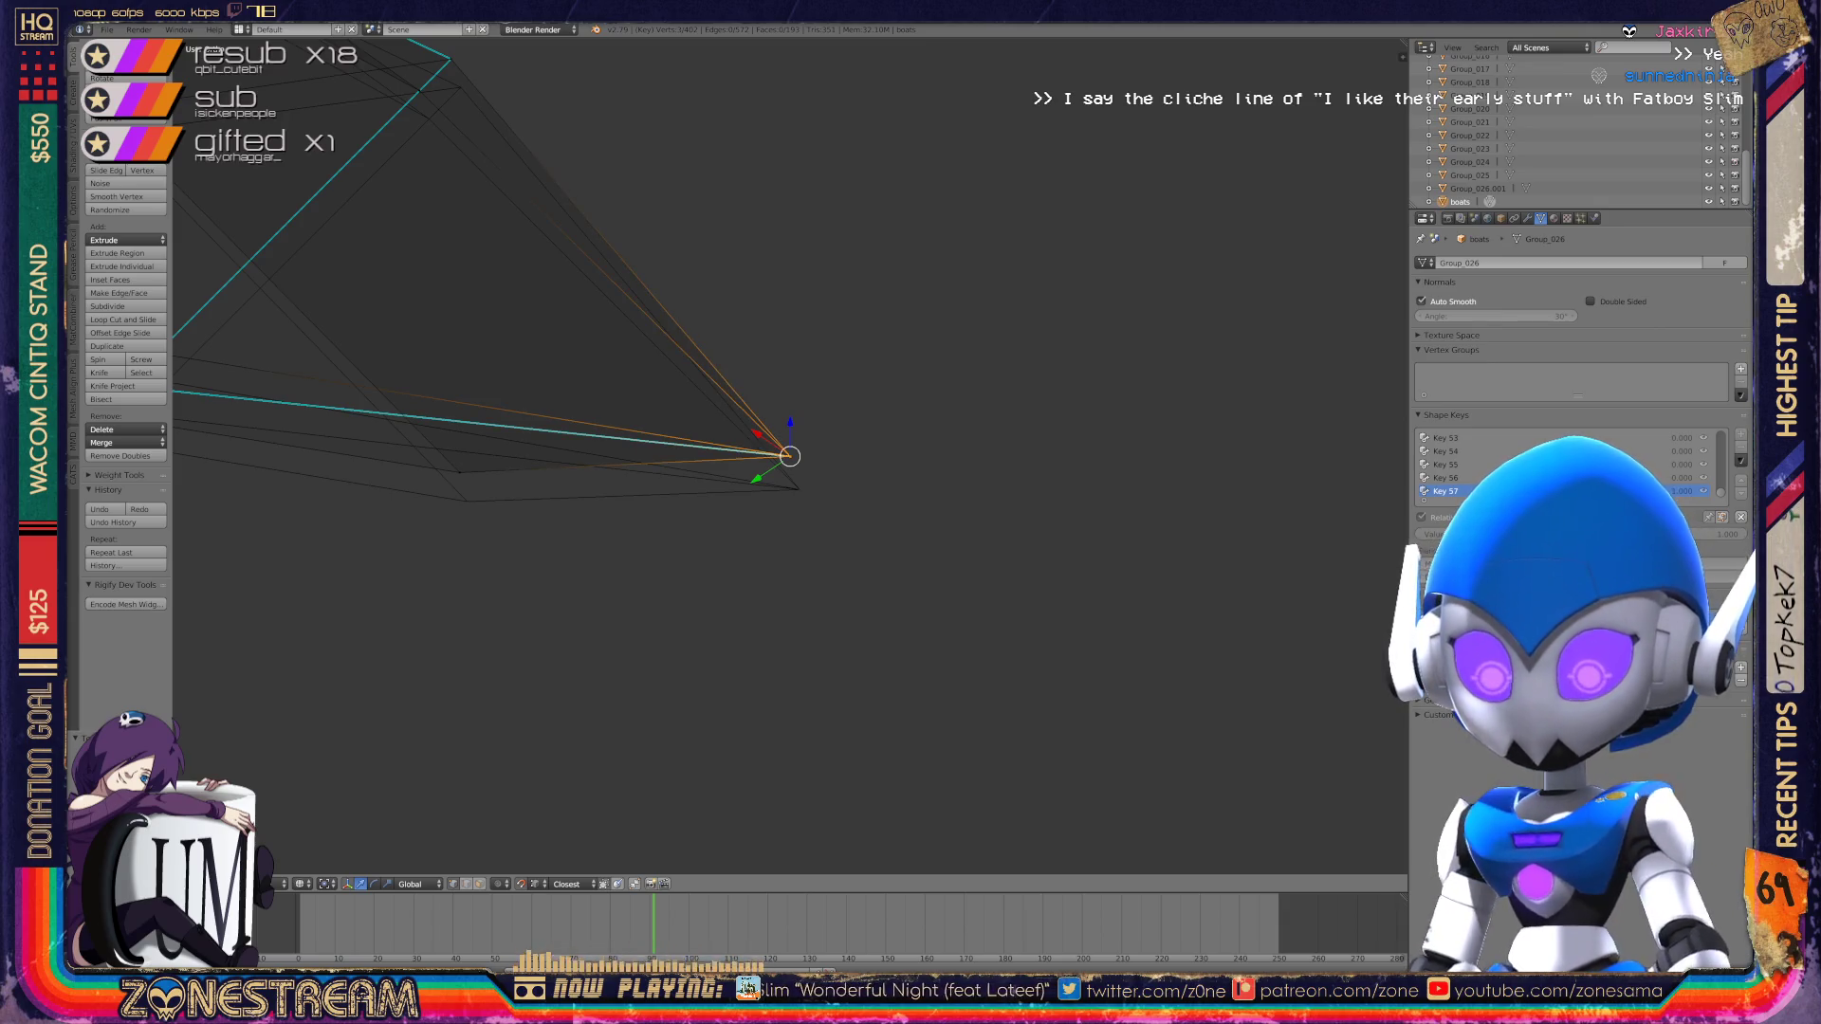
pyautogui.press('g')
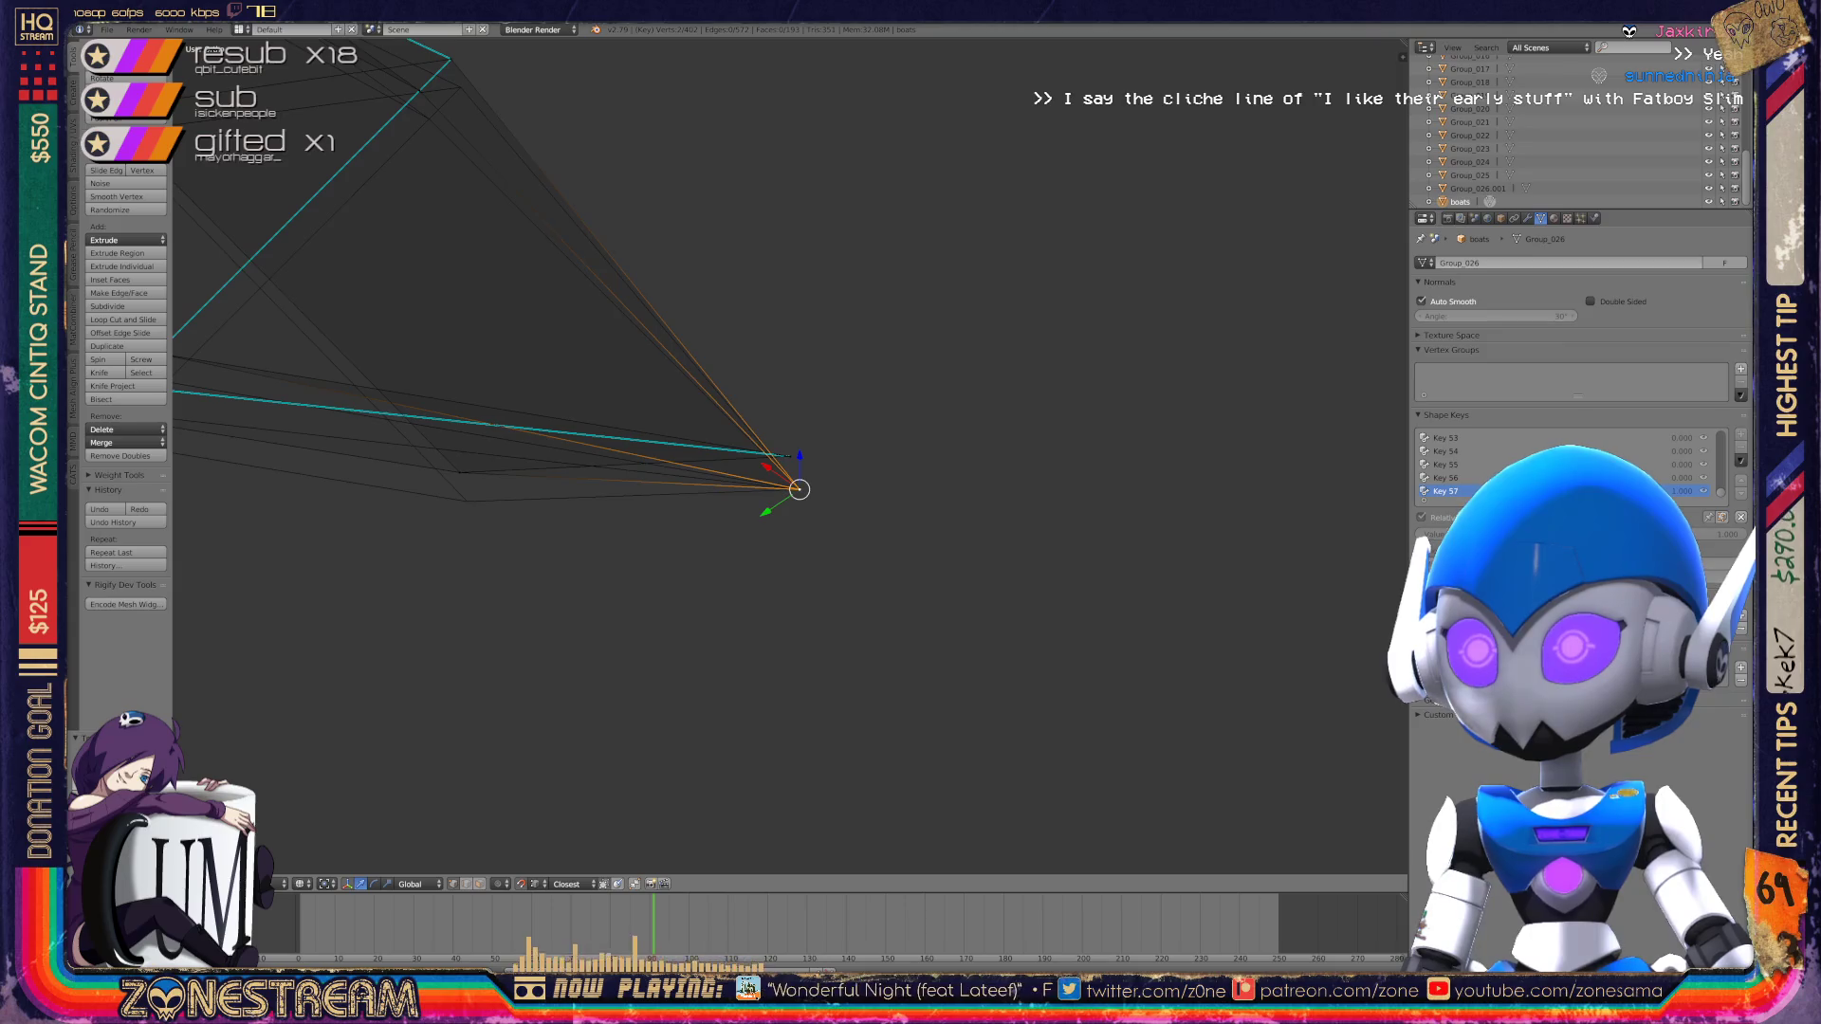
pyautogui.click(797, 473)
# Step: Drop three more vertices slightly lower, including the tip of the V
pyautogui.keyDown('shift'); pyautogui.moveTo(797, 472); pyautogui.dragTo(1130, 513, button='middle'); pyautogui.keyUp('shift')
pyautogui.rightClick(790, 494)
pyautogui.press('g')
pyautogui.click(798, 525)
pyautogui.keyDown('shift'); pyautogui.moveTo(797, 525); pyautogui.dragTo(1067, 569, button='middle'); pyautogui.keyUp('shift')
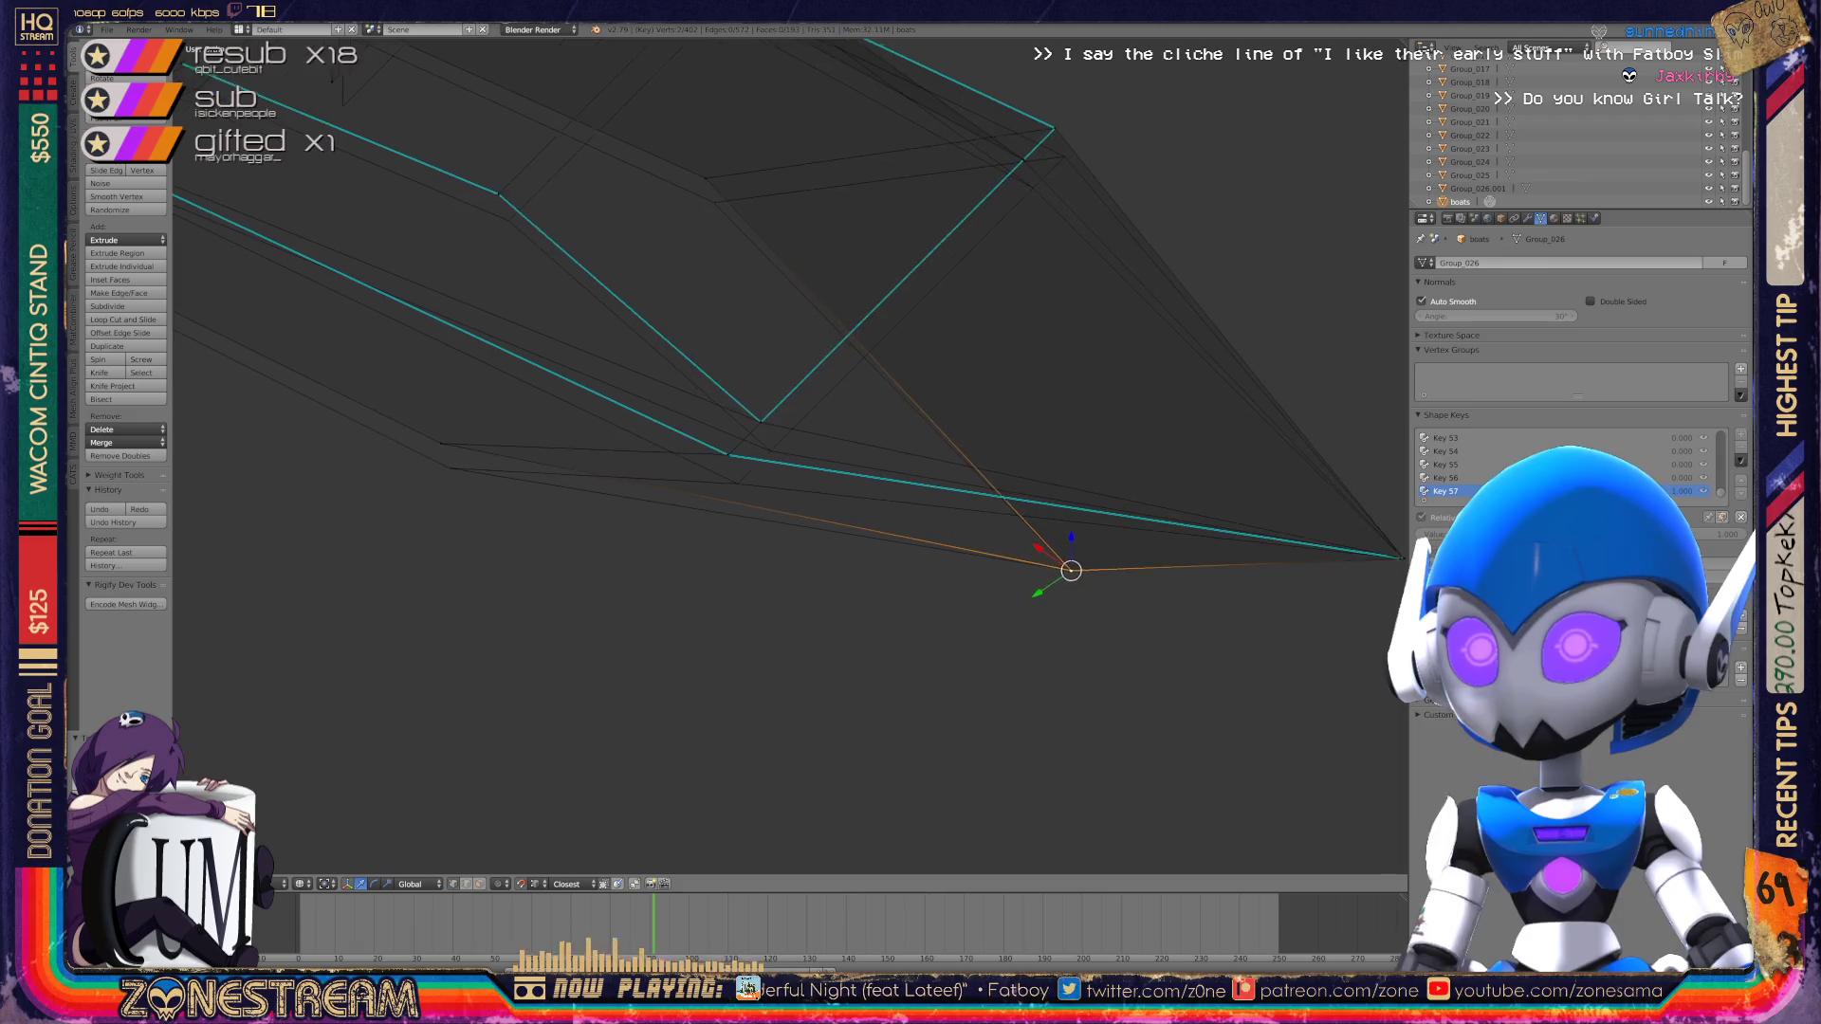
pyautogui.rightClick(724, 454)
pyautogui.press('g')
pyautogui.click(744, 485)
pyautogui.rightClick(766, 421)
pyautogui.press('g')
pyautogui.click(777, 452)
# Step: Lower three further vertices along the edge, kinking it, and select the neighbouring vertex
pyautogui.rightClick(447, 443)
pyautogui.press('g')
pyautogui.click(455, 469)
pyautogui.keyDown('shift'); pyautogui.moveTo(759, 474); pyautogui.dragTo(681, 630, button='middle'); pyautogui.keyUp('shift')
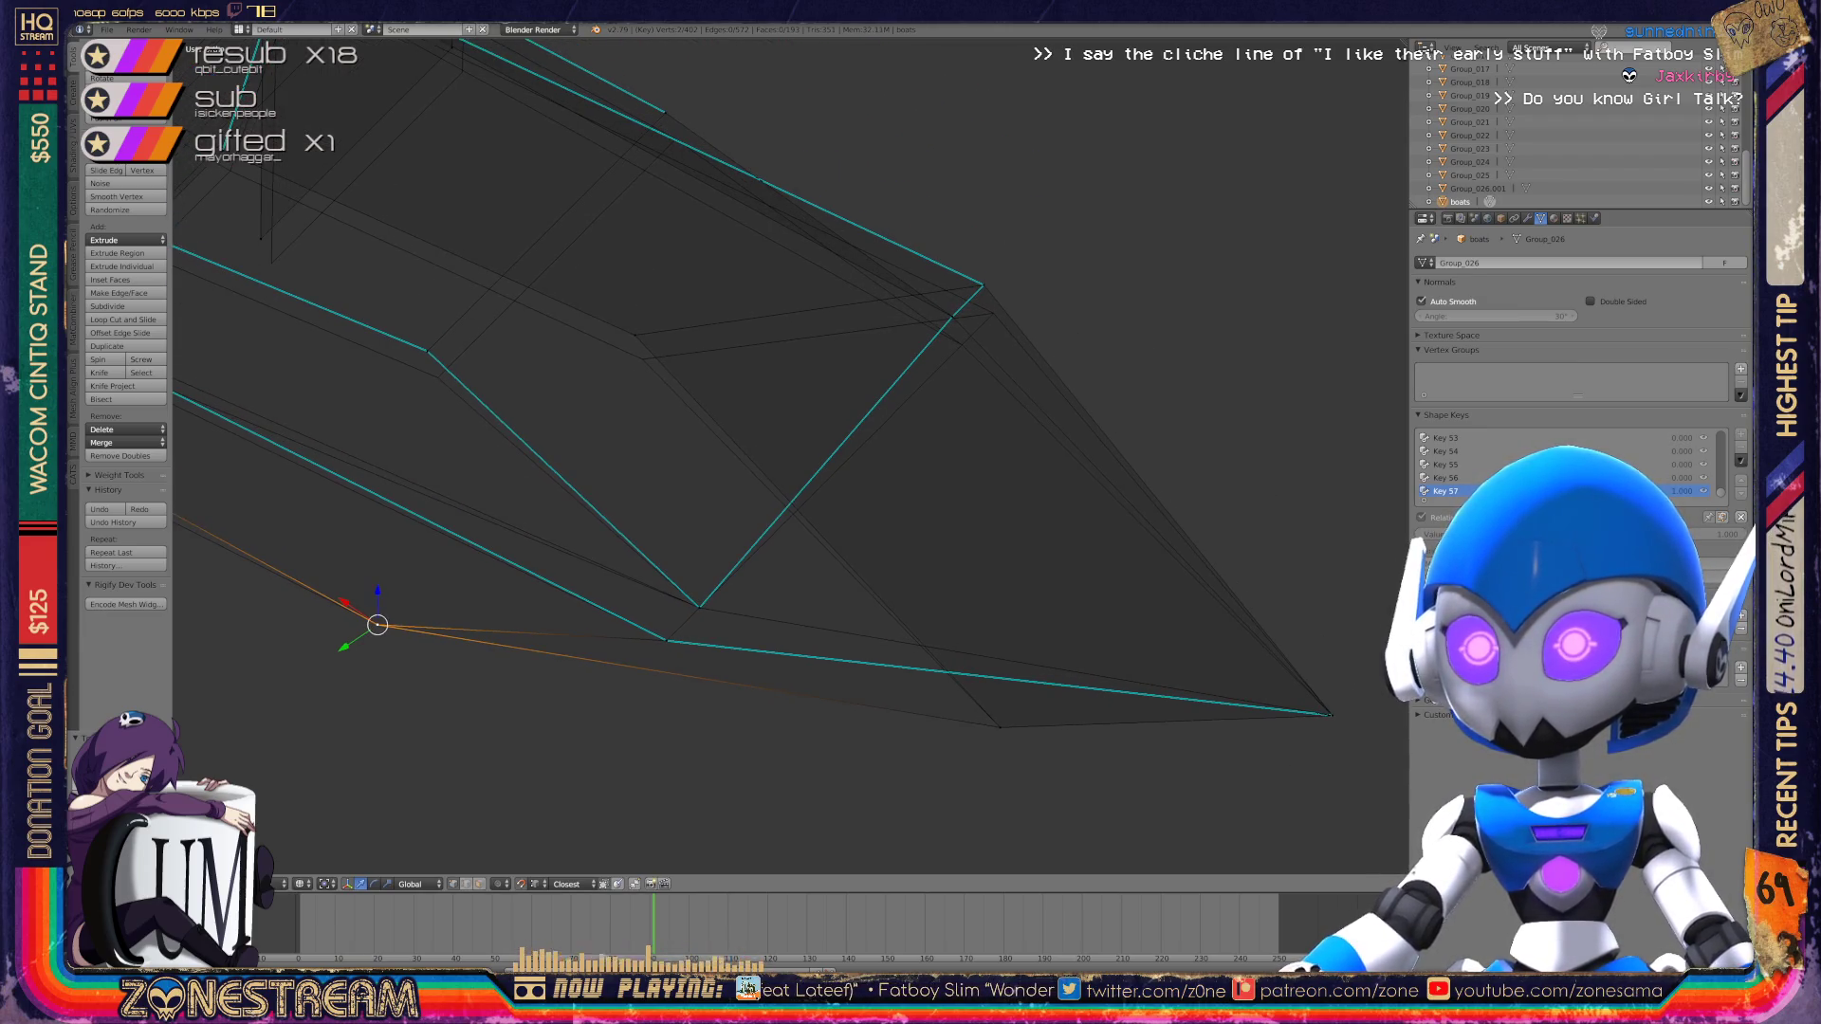
pyautogui.rightClick(633, 334)
pyautogui.press('g')
pyautogui.click(642, 360)
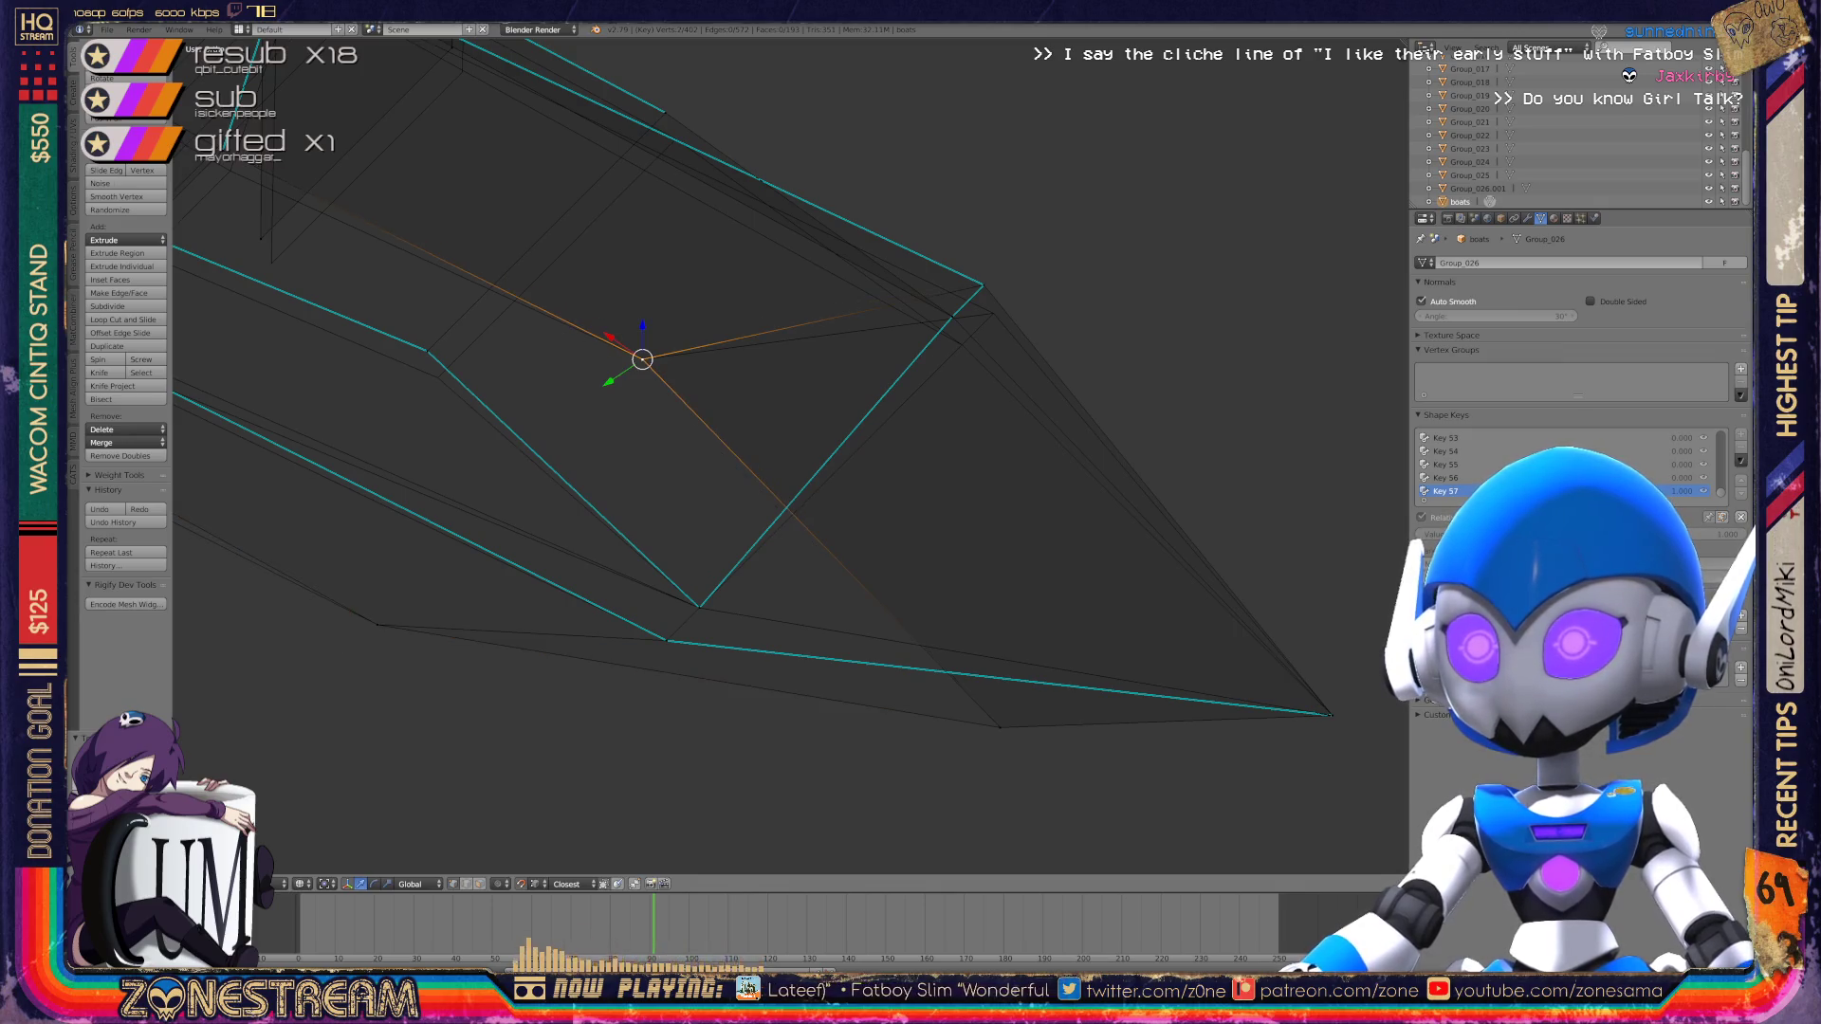
pyautogui.moveTo(759, 474)
pyautogui.mouseDown(button='middle')
pyautogui.moveTo(911, 427)
pyautogui.moveTo(891, 408)
pyautogui.moveTo(778, 436)
pyautogui.mouseUp(button='middle')
pyautogui.press('g')
pyautogui.click(726, 455)
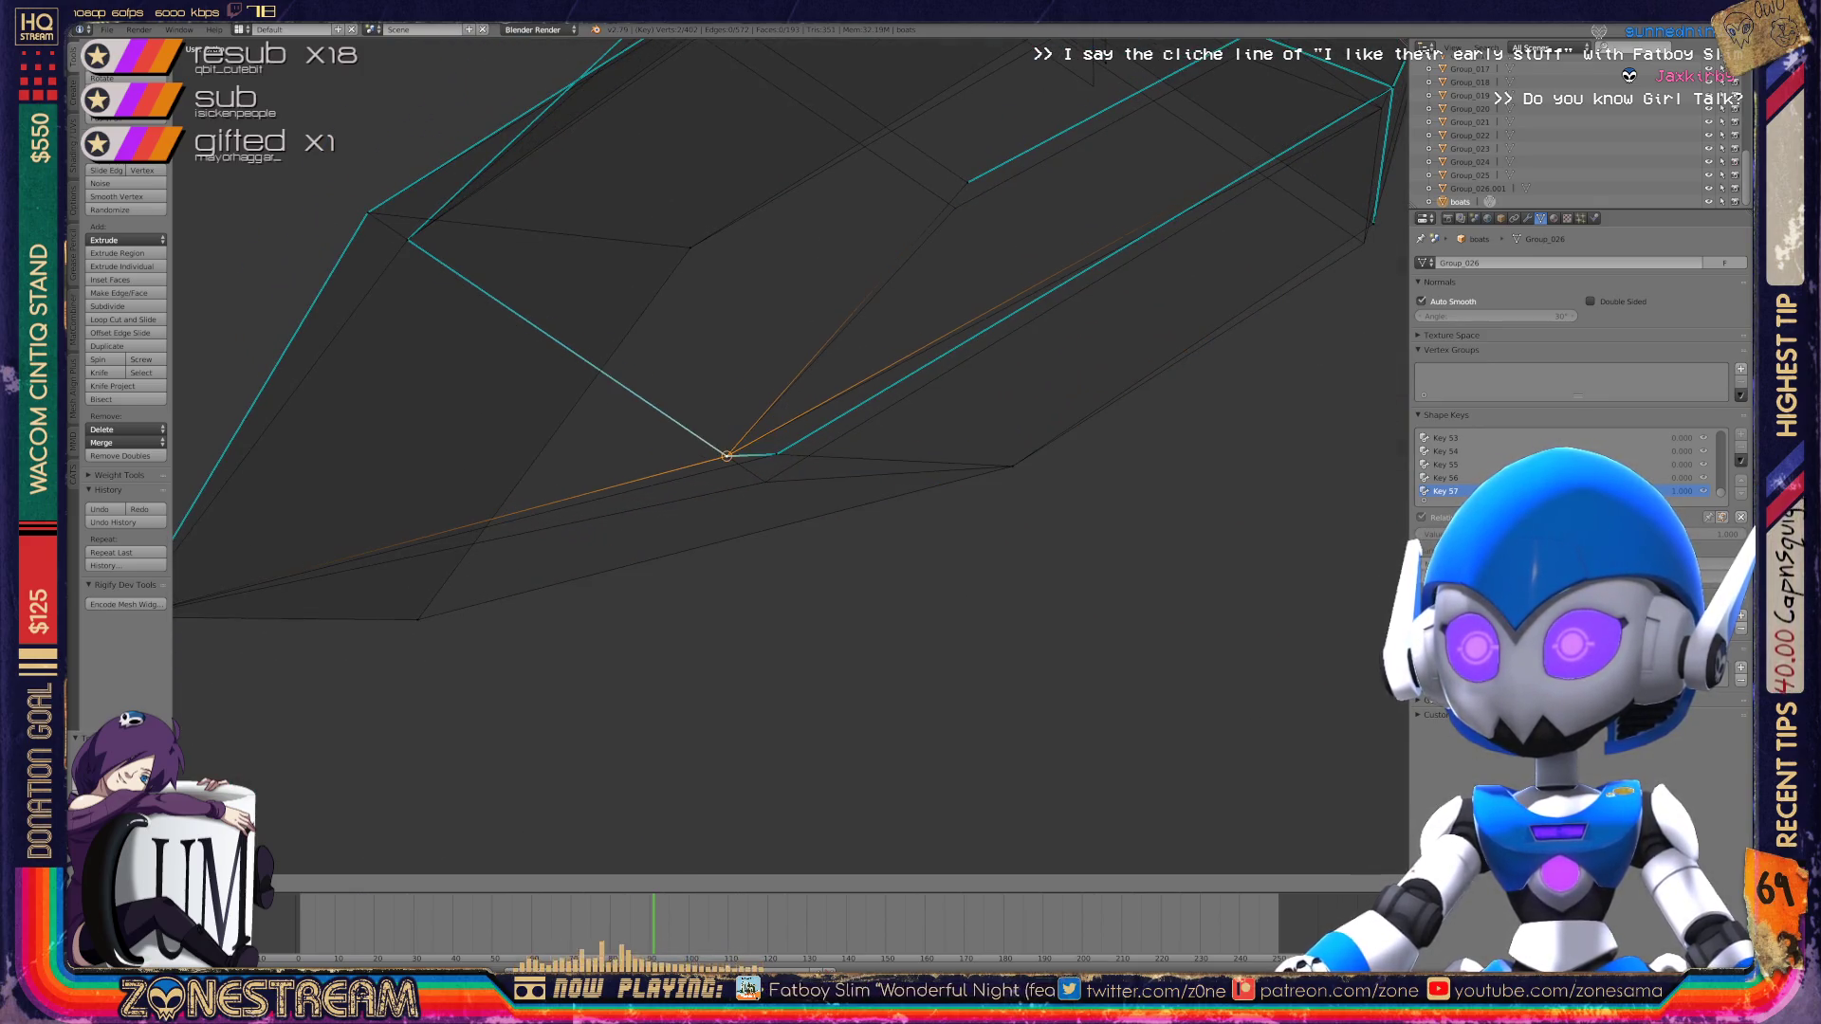
pyautogui.rightClick(776, 454)
pyautogui.moveTo(758, 456); pyautogui.dragTo(682, 607, button='middle')
# Step: Pull four outline vertices, including the side one, slightly downward
pyautogui.rightClick(850, 385)
pyautogui.moveTo(850, 385); pyautogui.dragTo(837, 411)
pyautogui.moveTo(838, 411); pyautogui.dragTo(683, 436, button='middle')
pyautogui.rightClick(664, 441)
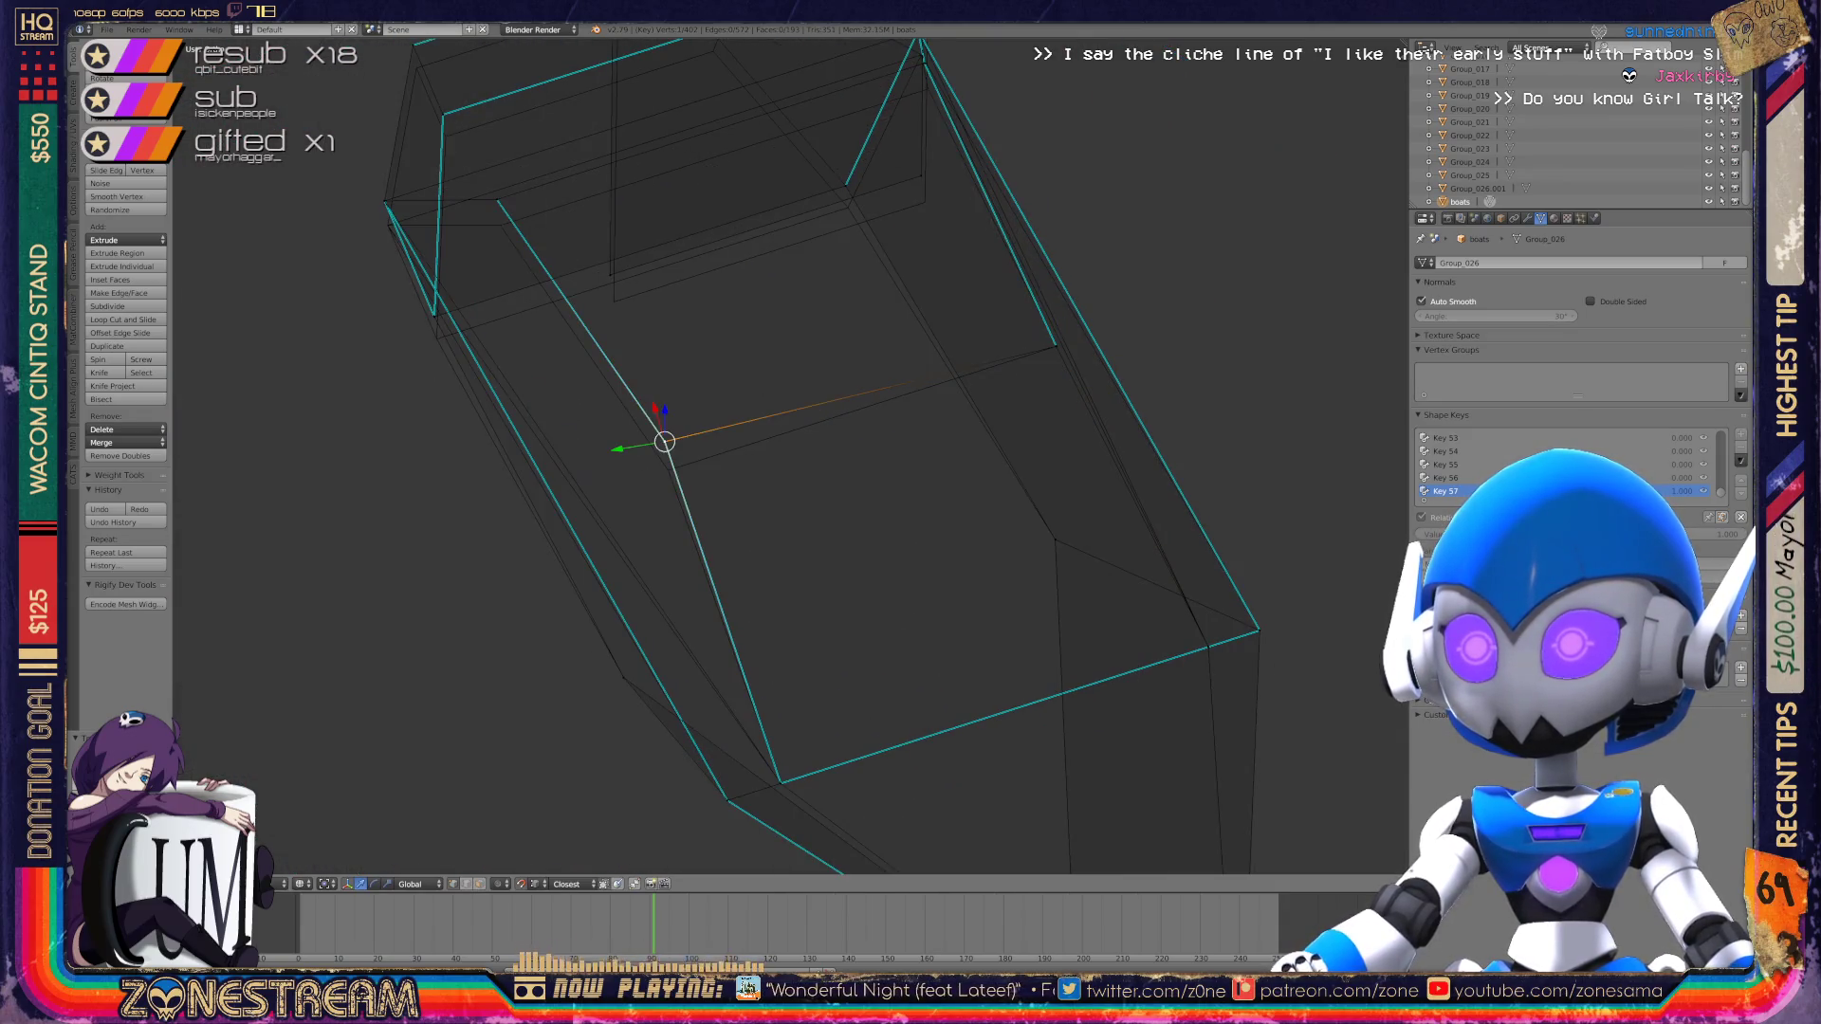
pyautogui.moveTo(664, 441); pyautogui.dragTo(668, 469, button='right')
pyautogui.moveTo(668, 469)
pyautogui.mouseDown(button='middle')
pyautogui.moveTo(683, 516)
pyautogui.moveTo(1173, 399)
pyautogui.mouseUp(button='middle')
pyautogui.rightClick(477, 490)
pyautogui.moveTo(477, 491); pyautogui.dragTo(489, 522, button='right')
pyautogui.keyDown('shift'); pyautogui.moveTo(489, 521); pyautogui.dragTo(542, 698, button='middle'); pyautogui.keyUp('shift')
pyautogui.rightClick(522, 483)
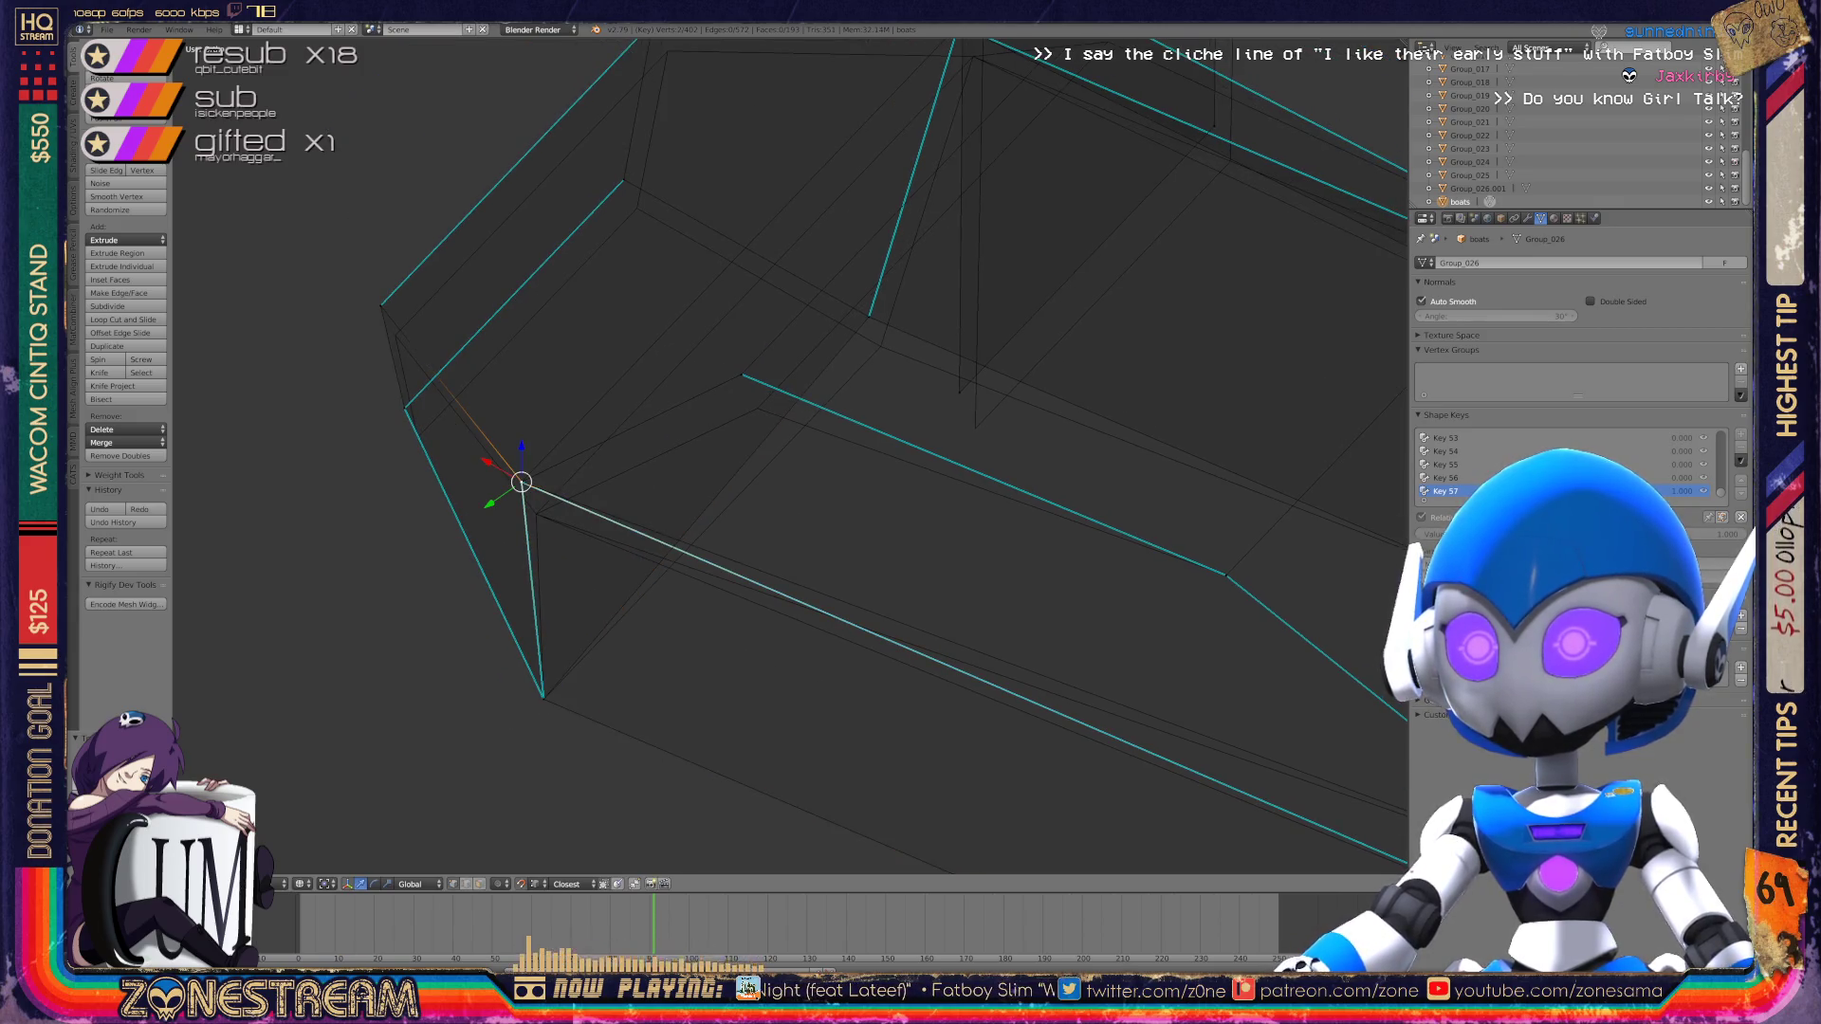
pyautogui.moveTo(521, 483); pyautogui.dragTo(537, 514, button='right')
# Step: Pull four more vertices along the boot's edge slightly down
pyautogui.rightClick(742, 374)
pyautogui.moveTo(742, 373); pyautogui.dragTo(759, 410, button='right')
pyautogui.rightClick(869, 316)
pyautogui.moveTo(869, 315); pyautogui.dragTo(882, 346, button='right')
pyautogui.rightClick(959, 393)
pyautogui.moveTo(959, 395); pyautogui.dragTo(975, 429, button='right')
pyautogui.moveTo(975, 429); pyautogui.dragTo(756, 606, button='middle')
pyautogui.rightClick(1000, 297)
pyautogui.moveTo(1000, 297); pyautogui.dragTo(1017, 337, button='right')
# Step: Undo the last vertex move and relocate the vertex onto the far corner
pyautogui.keyDown('shift'); pyautogui.moveTo(758, 474); pyautogui.dragTo(1049, 437, button='middle'); pyautogui.keyUp('shift')
pyautogui.hotkey('ctrl', 'z')
pyautogui.hotkey('ctrl', 'z')
pyautogui.hotkey('ctrl', 'z')
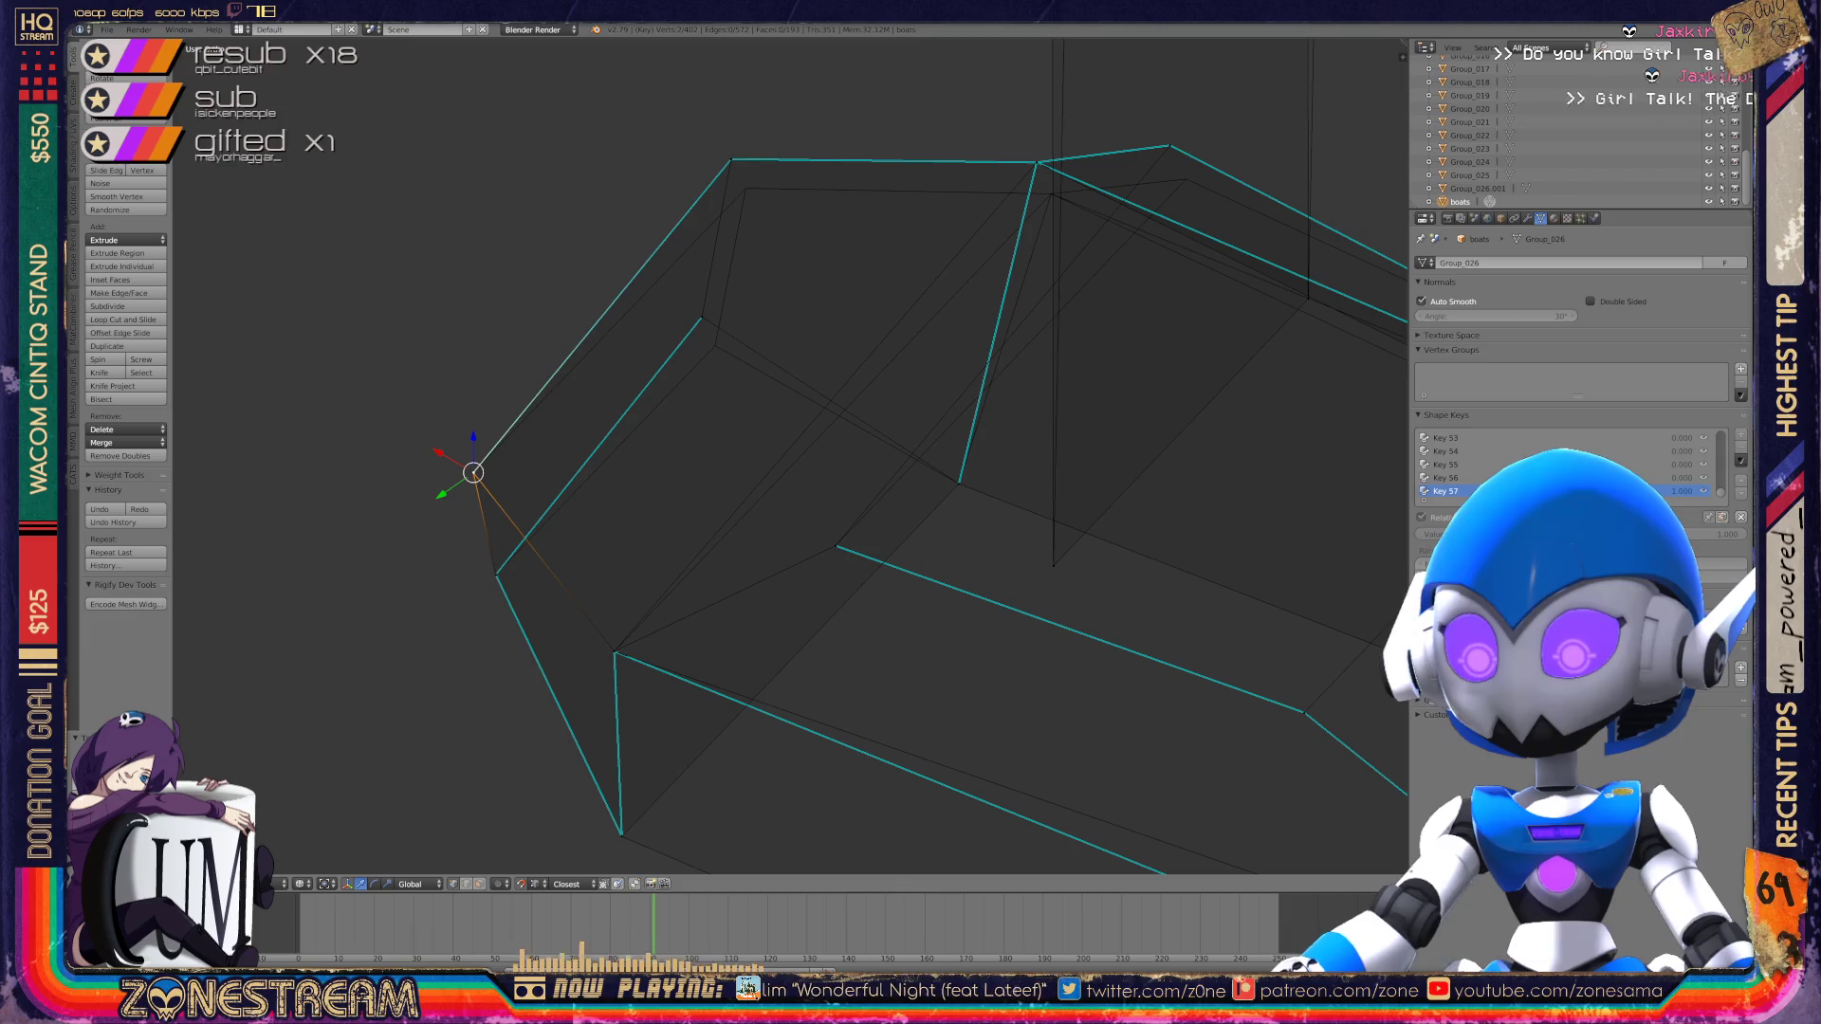
pyautogui.moveTo(787, 455); pyautogui.dragTo(721, 427, button='middle')
pyautogui.scroll(2, 721, 427)
pyautogui.press('g')
pyautogui.click(713, 575)
pyautogui.rightClick(753, 237)
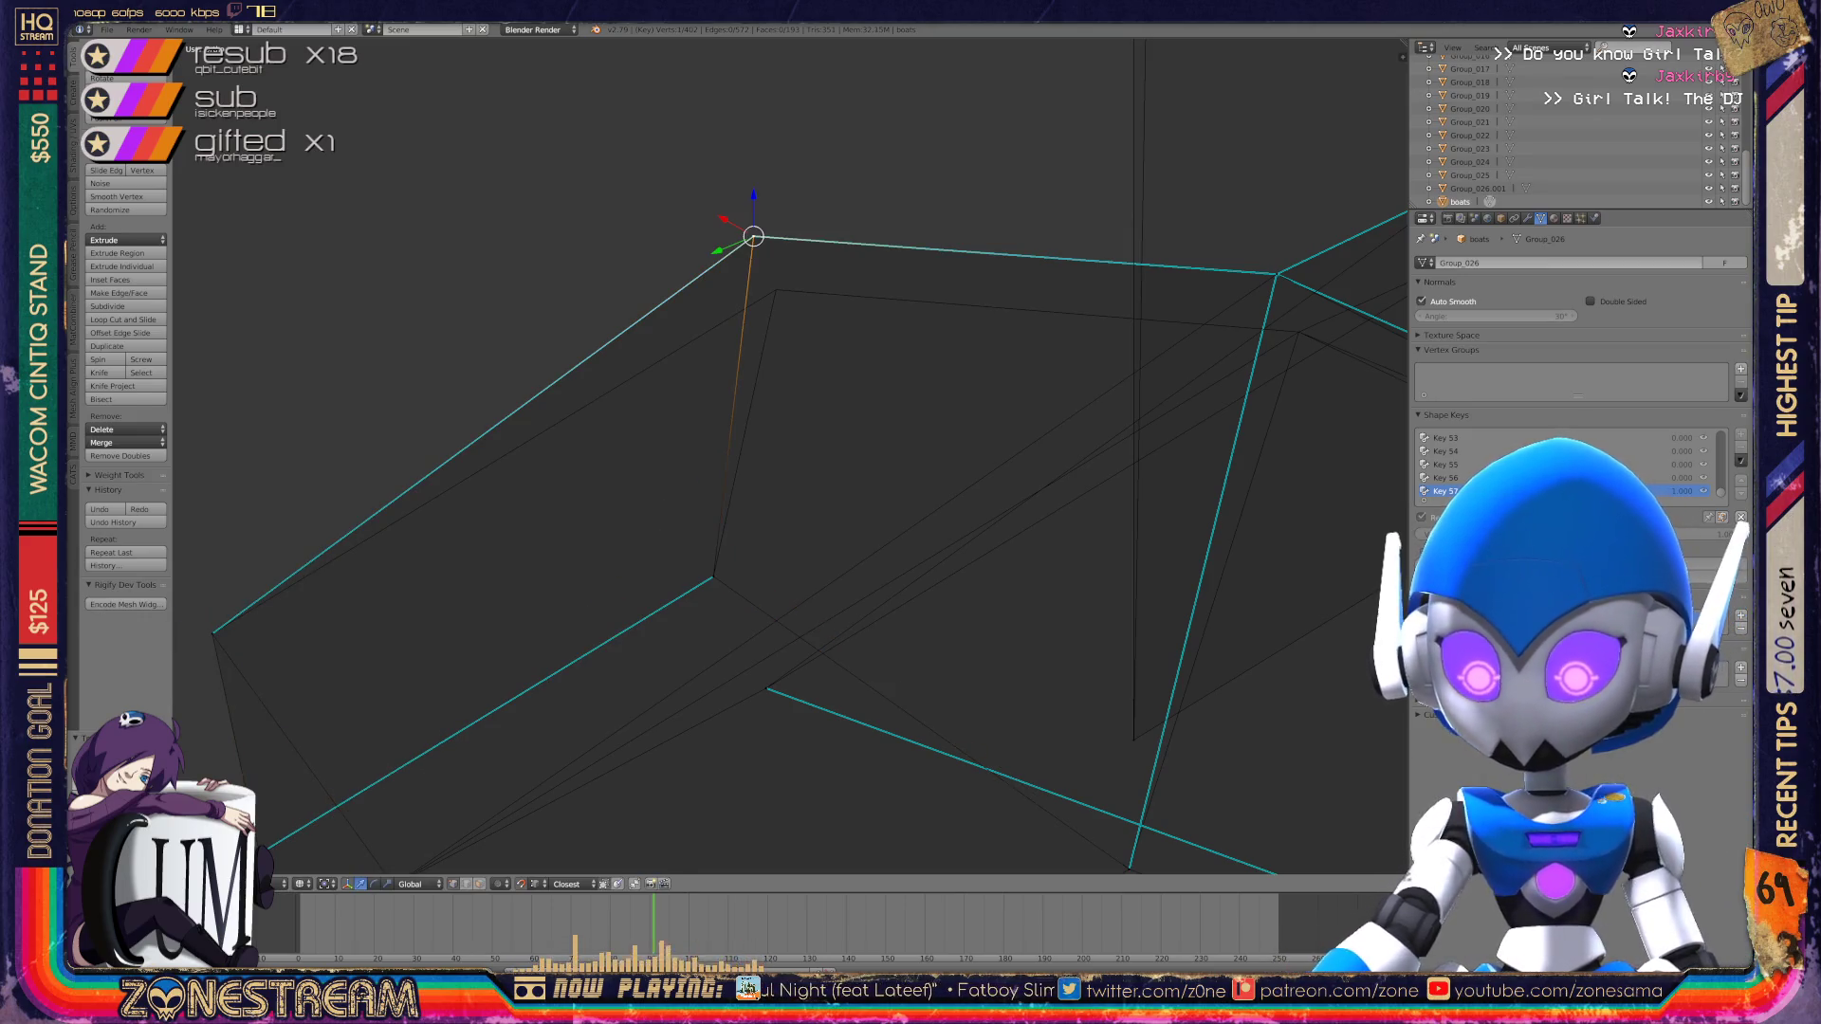
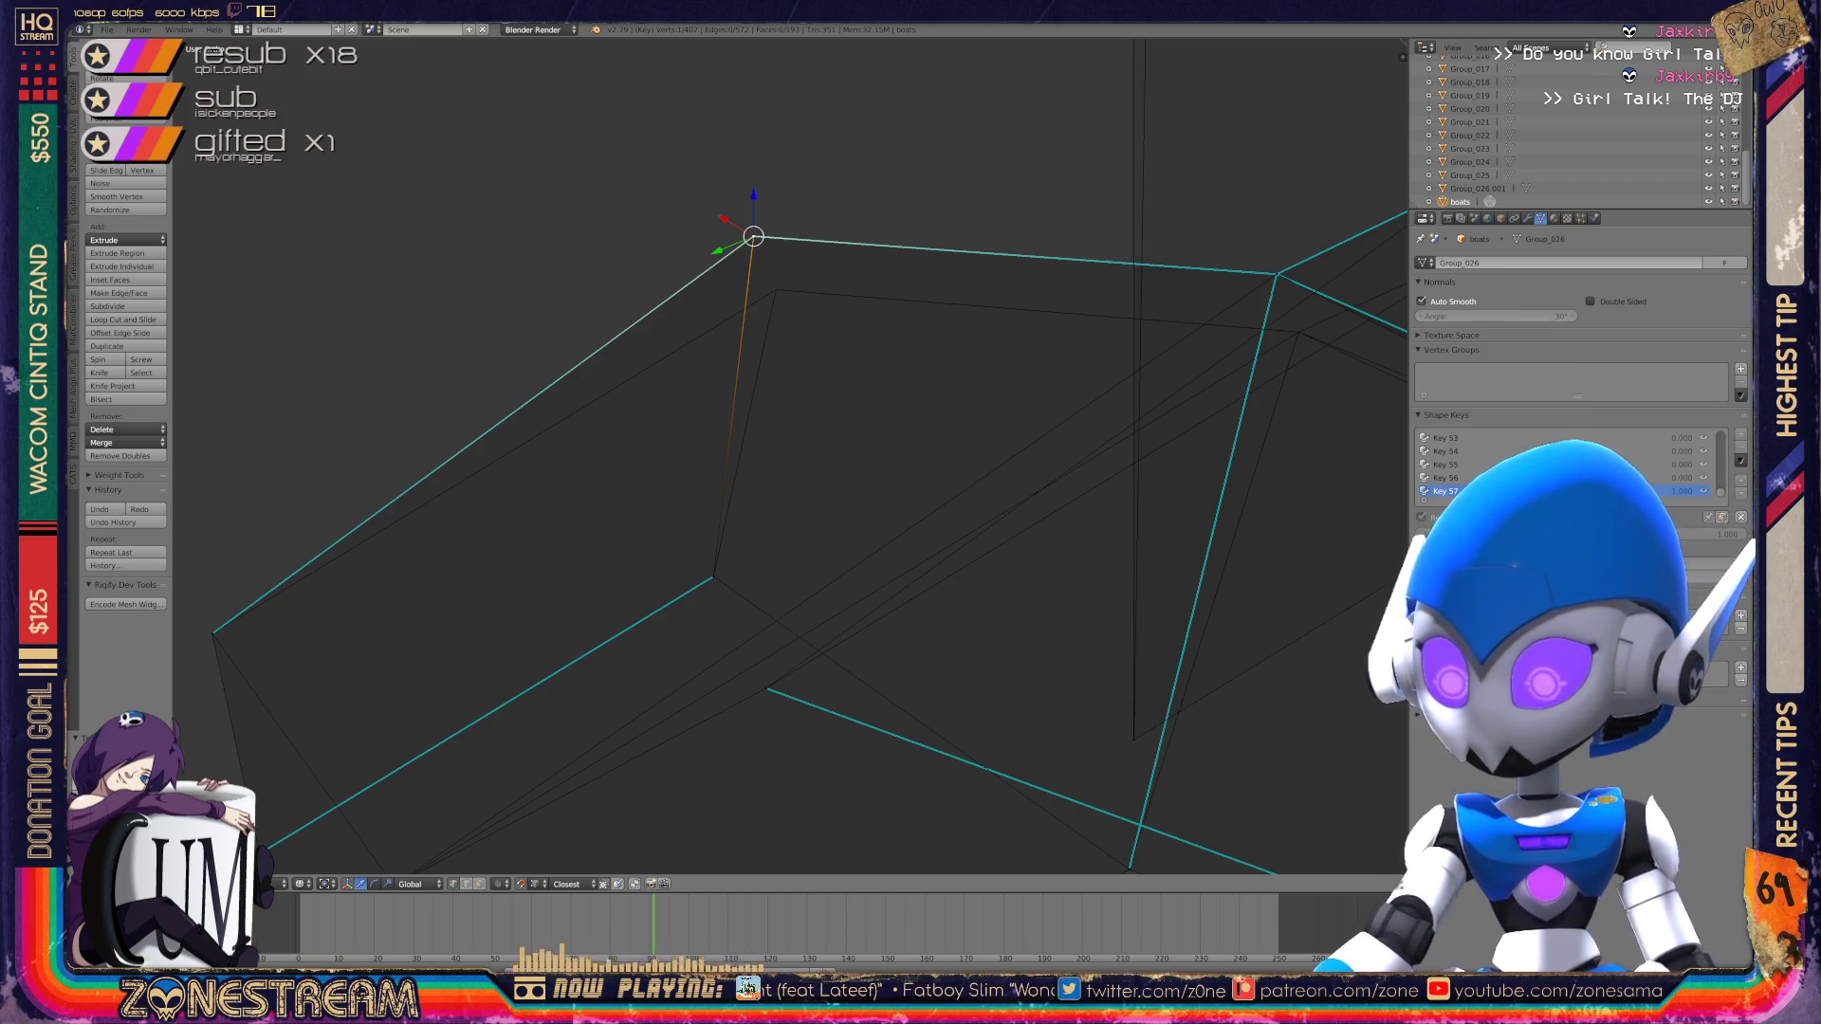
# Step: Reposition three vertices along the boot's top edge, moving one onto the neighbouring corner
pyautogui.press('g')
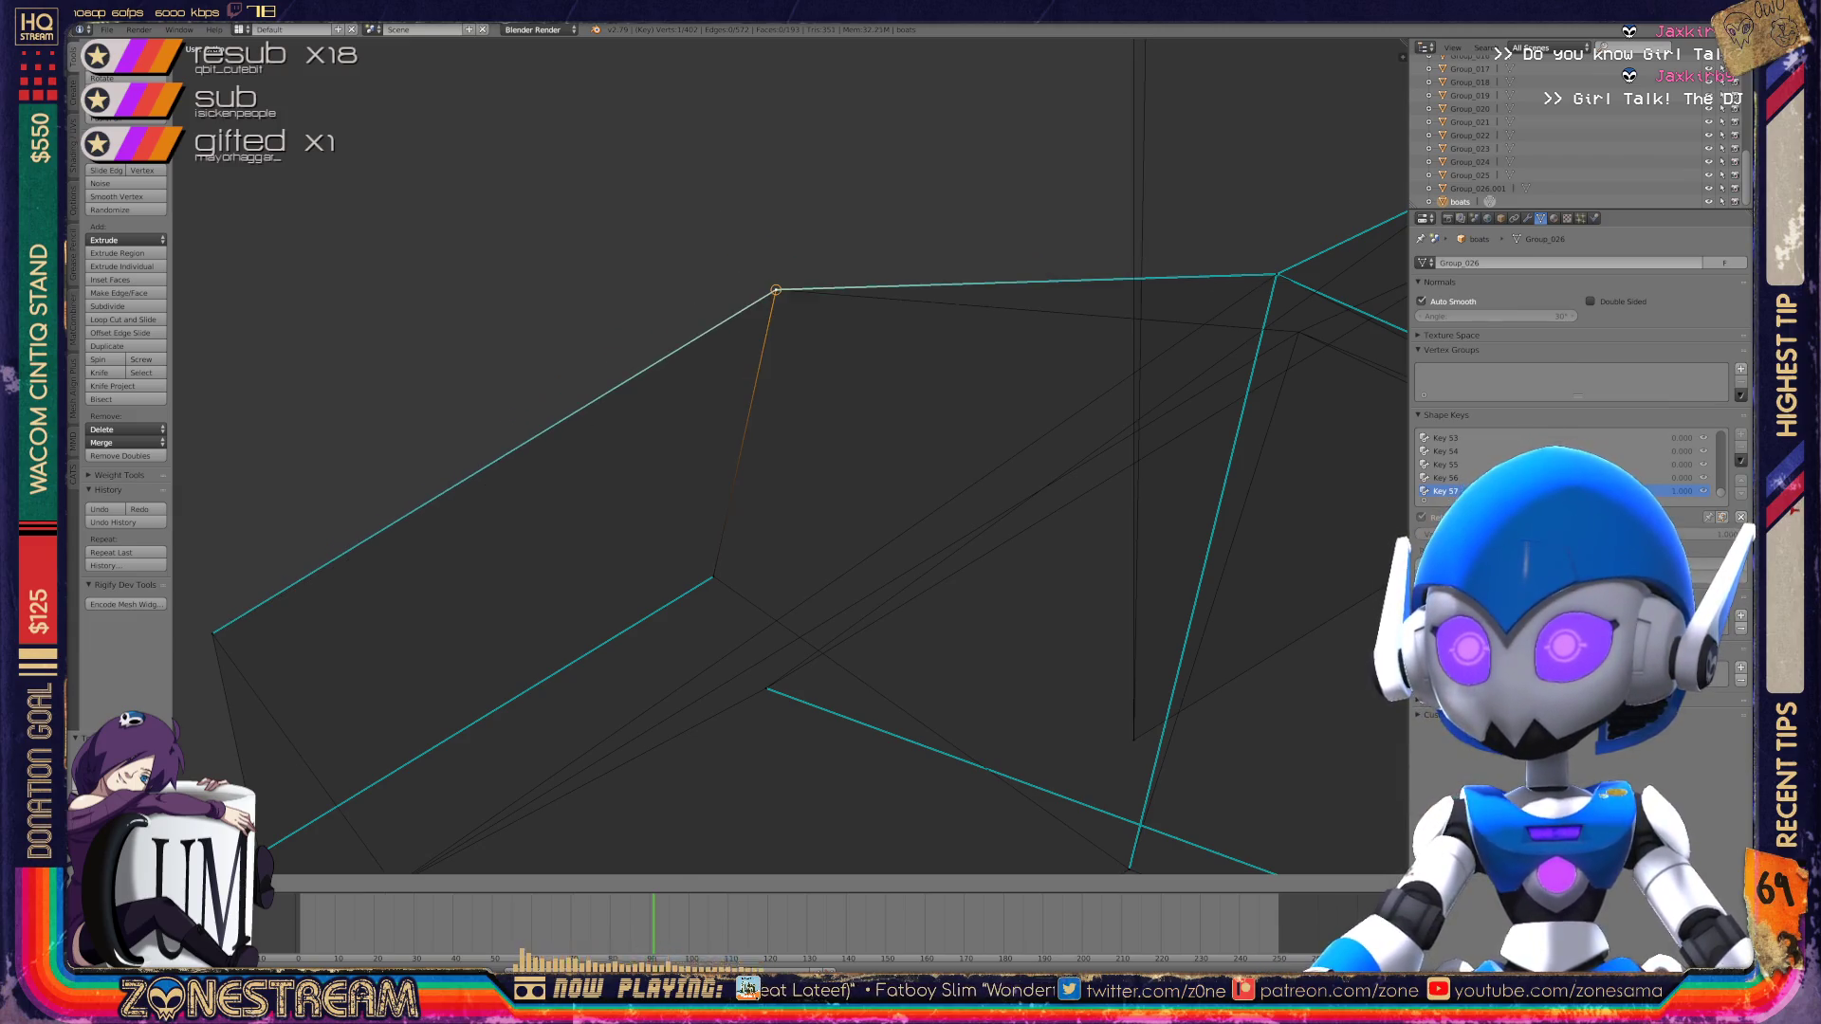
pyautogui.click(776, 290)
pyautogui.scroll(-3, 776, 289)
pyautogui.moveTo(787, 455)
pyautogui.mouseDown(button='middle')
pyautogui.moveTo(673, 446)
pyautogui.moveTo(531, 469)
pyautogui.mouseUp(button='middle')
pyautogui.rightClick(553, 179)
pyautogui.press('g')
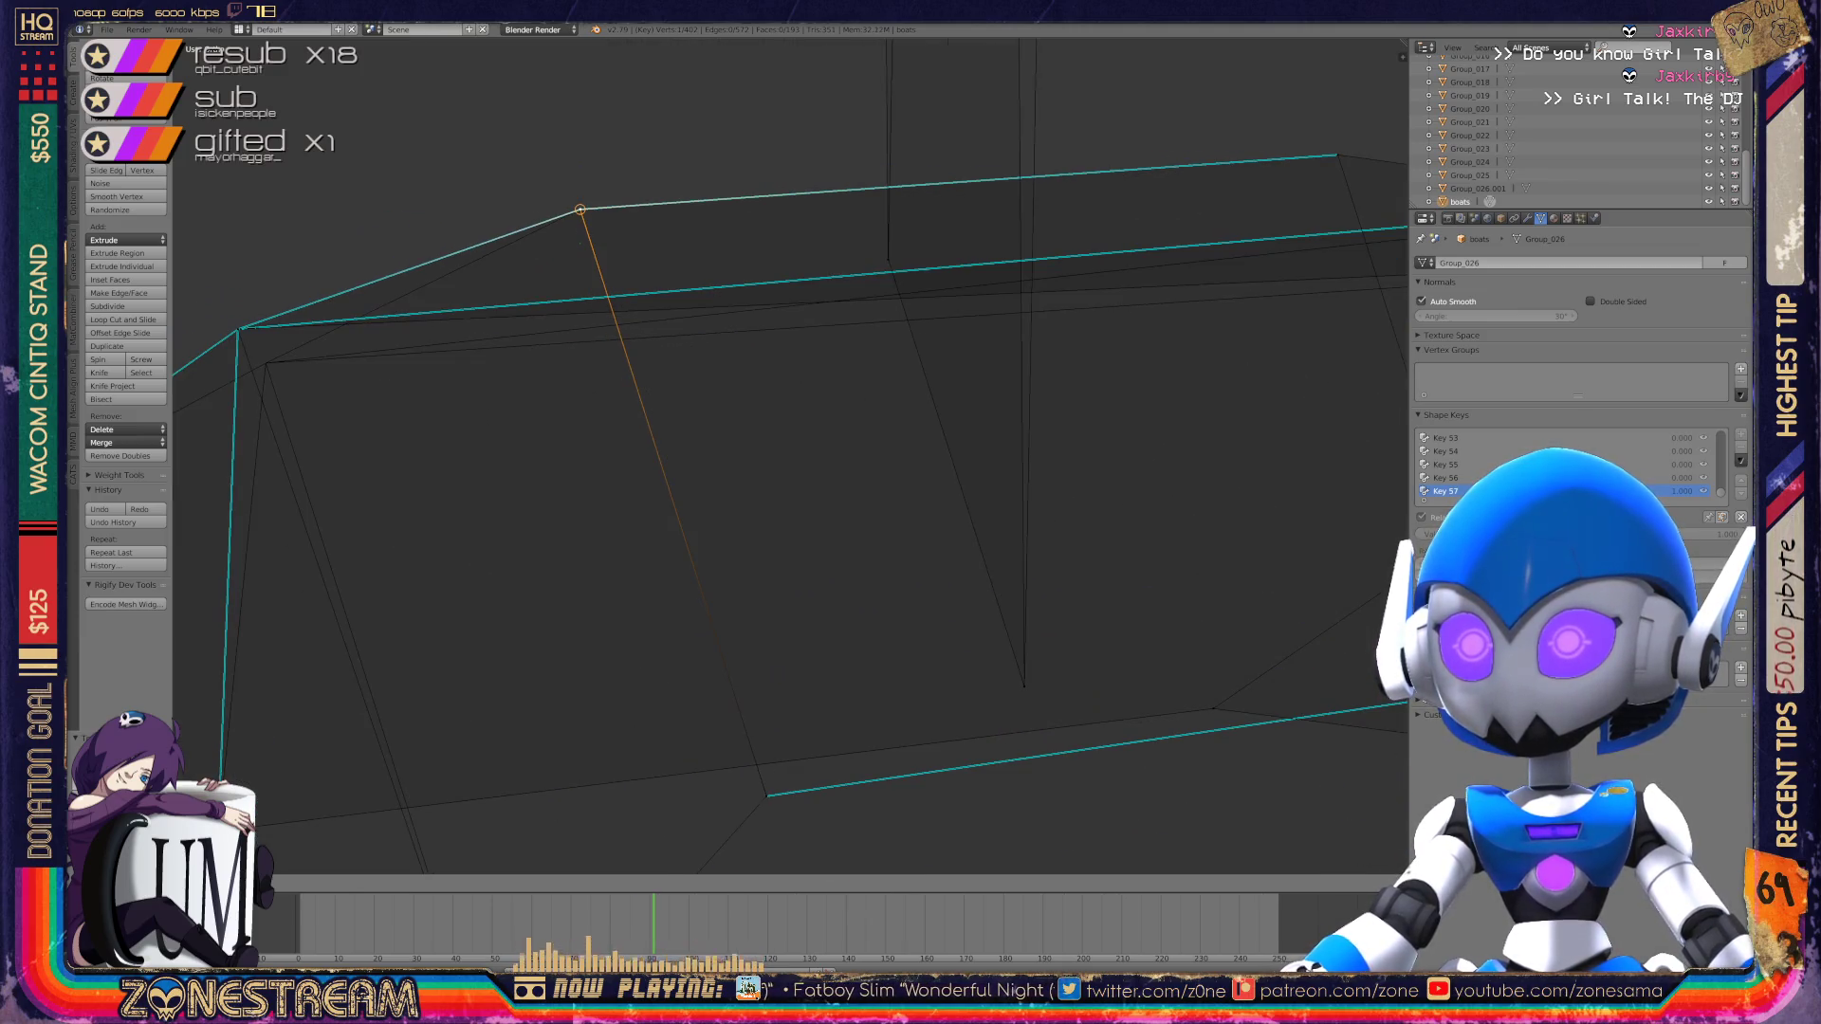
pyautogui.click(582, 207)
pyautogui.moveTo(581, 206); pyautogui.dragTo(664, 227, button='middle')
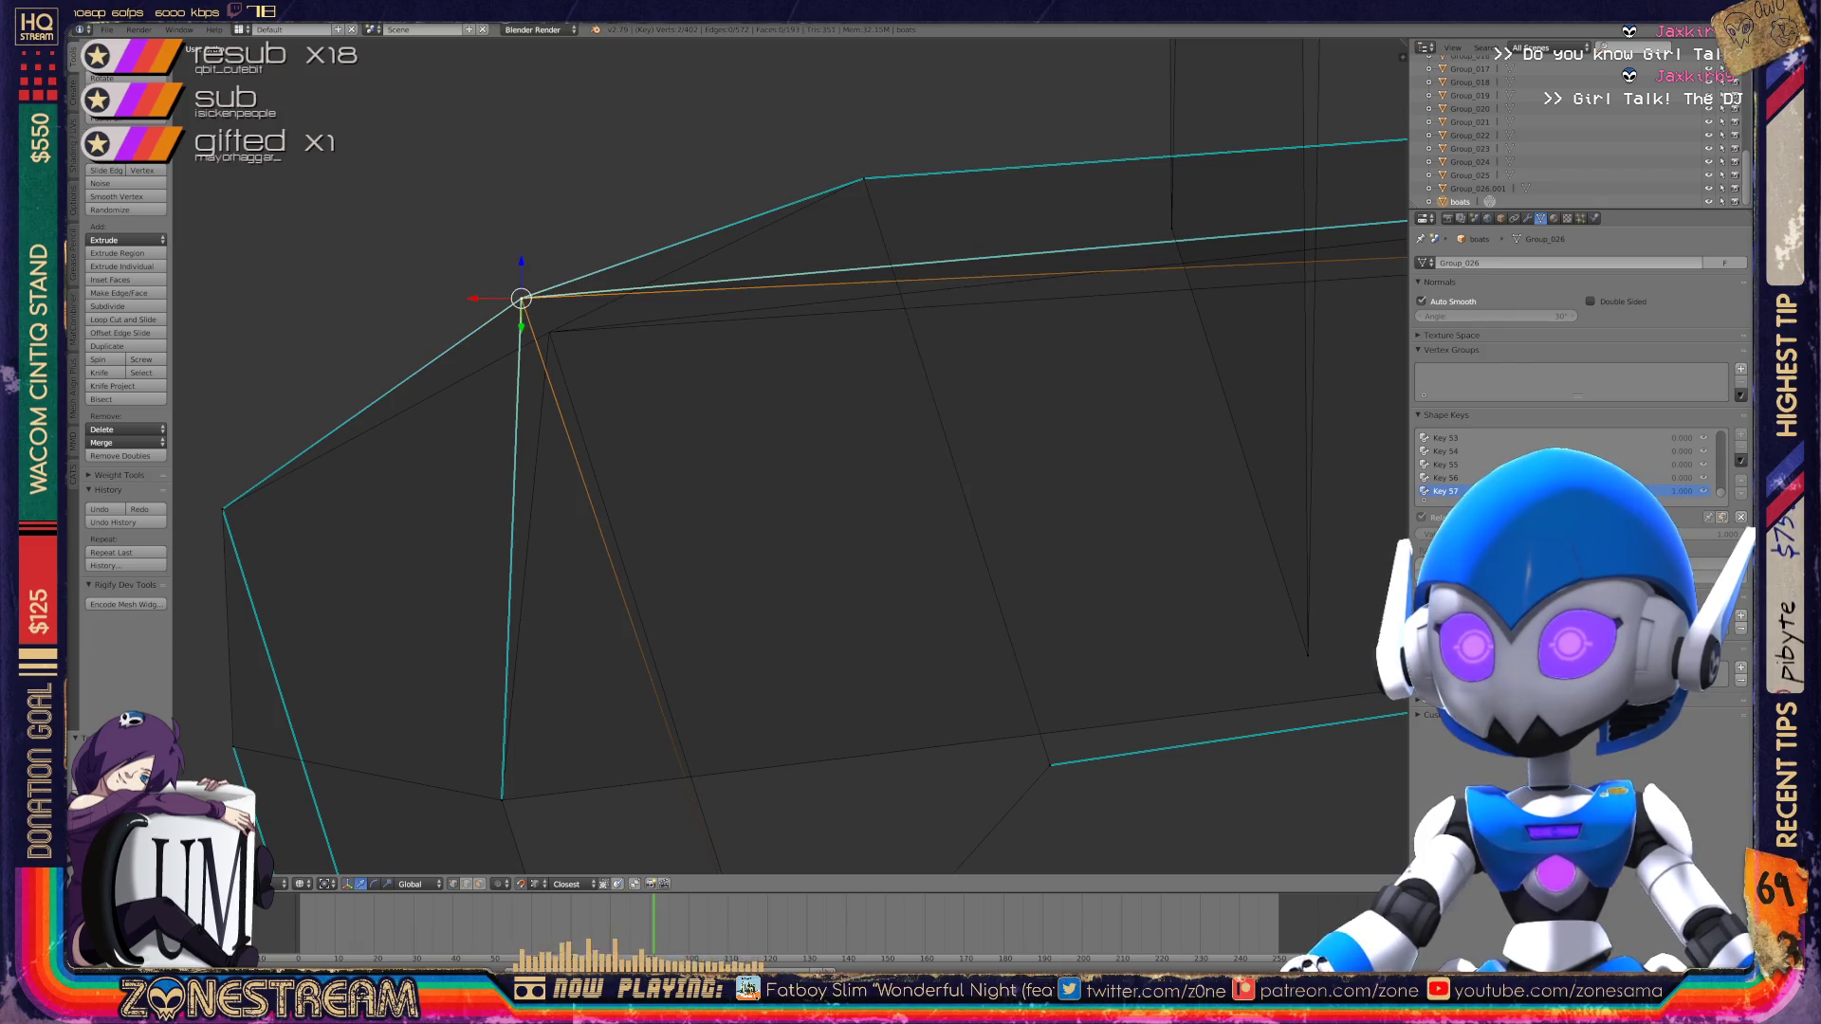
pyautogui.press('g')
pyautogui.click(549, 332)
pyautogui.scroll(-3, 549, 332)
pyautogui.moveTo(549, 332)
pyautogui.mouseDown(button='middle')
pyautogui.moveTo(588, 398)
pyautogui.moveTo(587, 534)
pyautogui.moveTo(626, 664)
pyautogui.moveTo(616, 607)
pyautogui.moveTo(730, 527)
pyautogui.mouseUp(button='middle')
# Step: Check the whole boot in Object Mode, then return to Edit Mode
pyautogui.press('Tab')
pyautogui.scroll(-3, 616, 607)
pyautogui.scroll(2, 731, 527)
pyautogui.scroll(4, 949, 427)
pyautogui.press('Tab')
# Step: Nudge the toe vertex slightly up and to the right
pyautogui.keyDown('shift'); pyautogui.moveTo(854, 474); pyautogui.dragTo(838, 388, button='middle'); pyautogui.keyUp('shift')
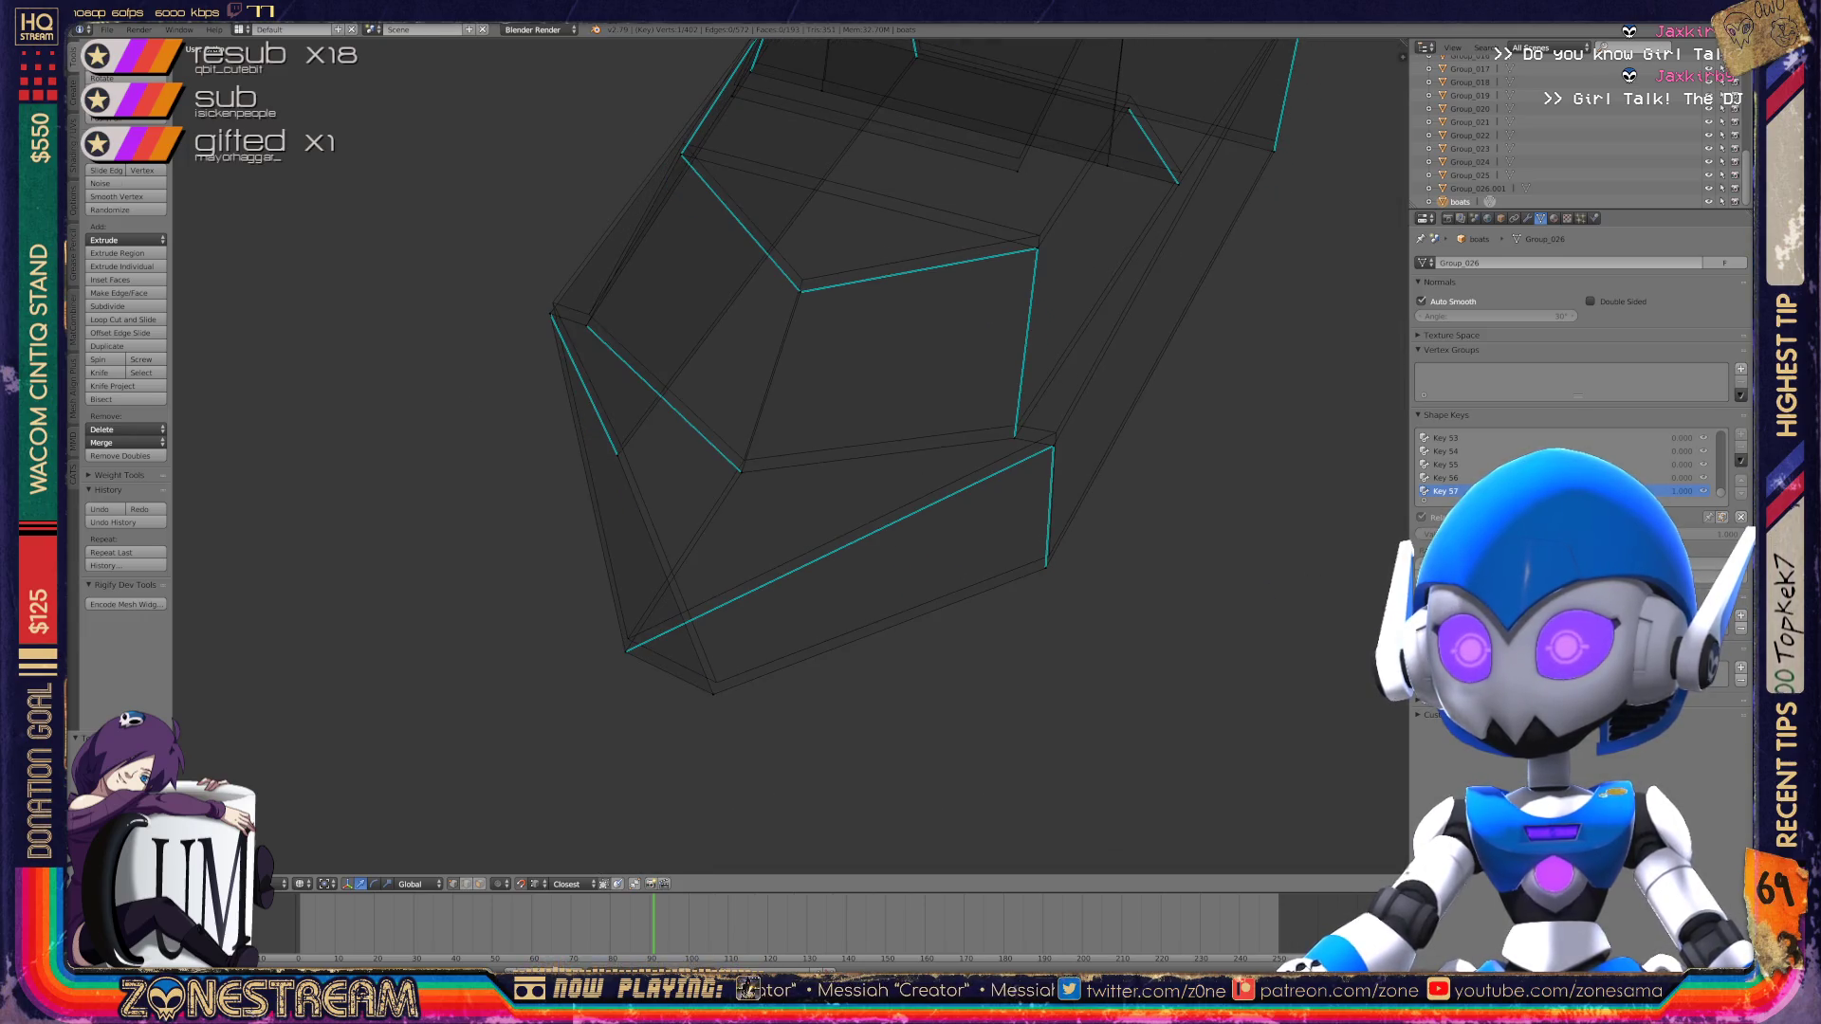
pyautogui.rightClick(625, 651)
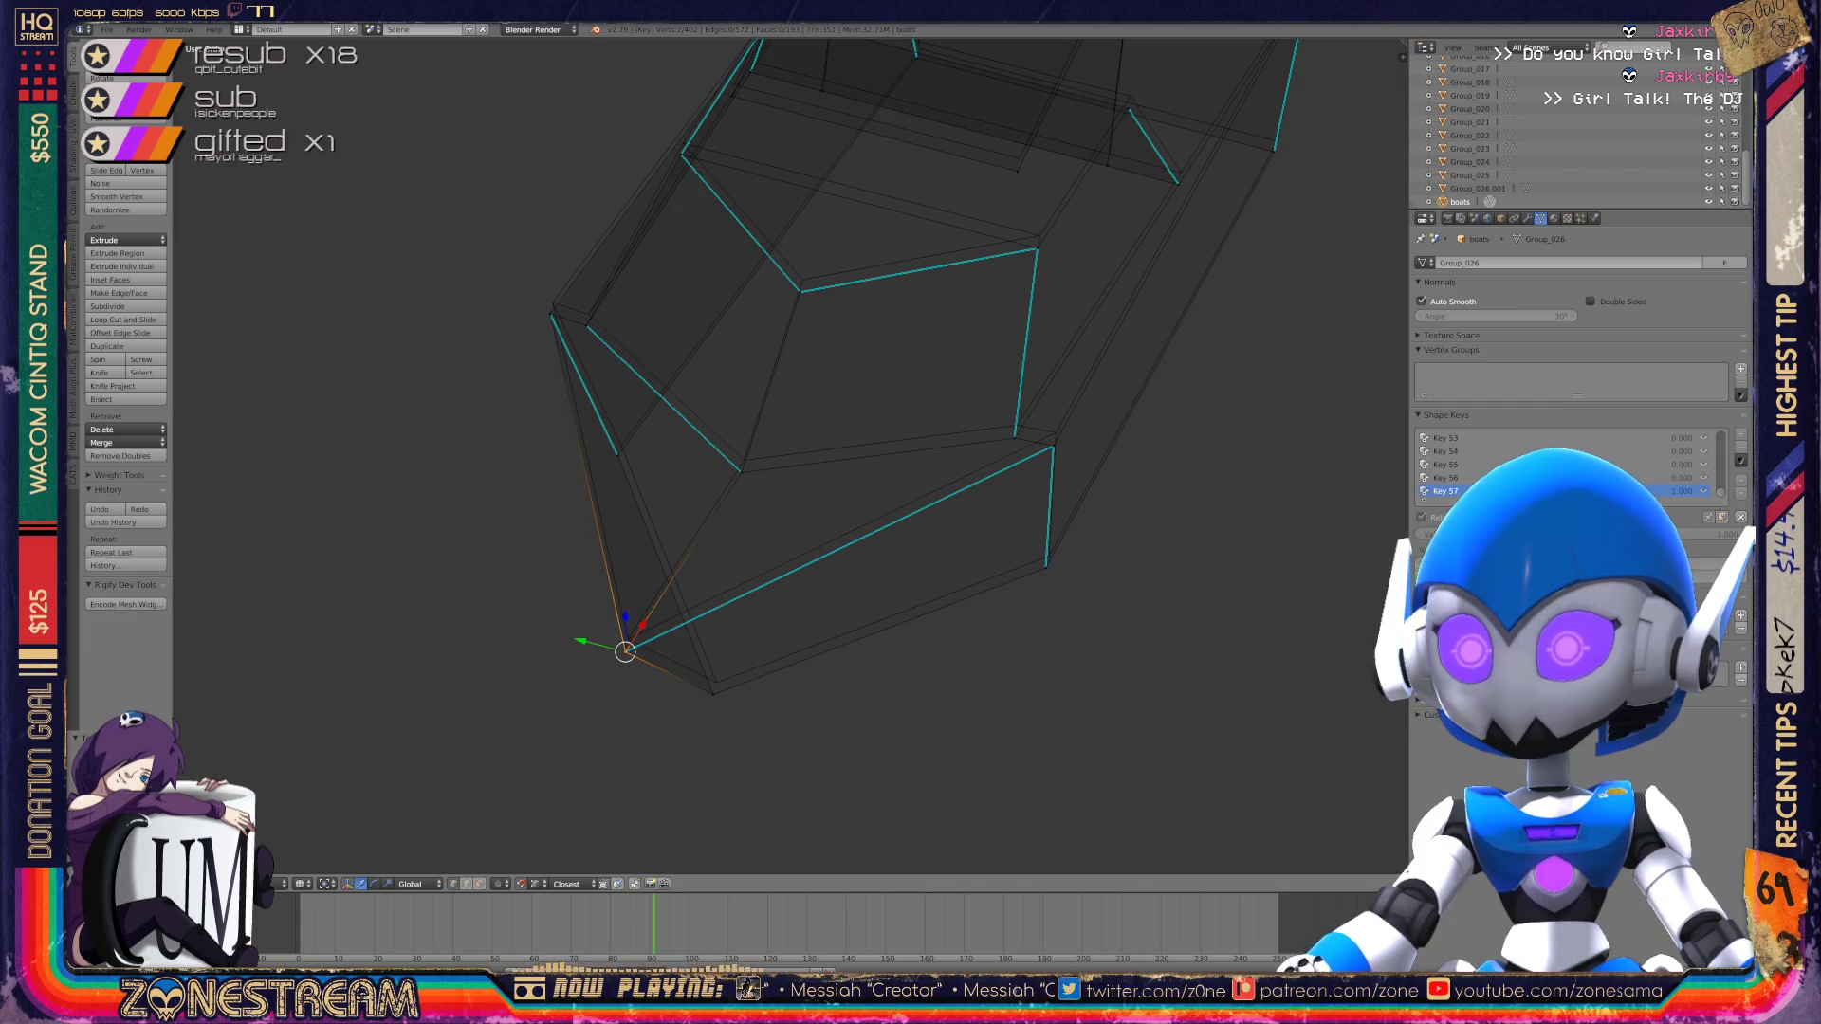
pyautogui.press('g')
pyautogui.press('Return')
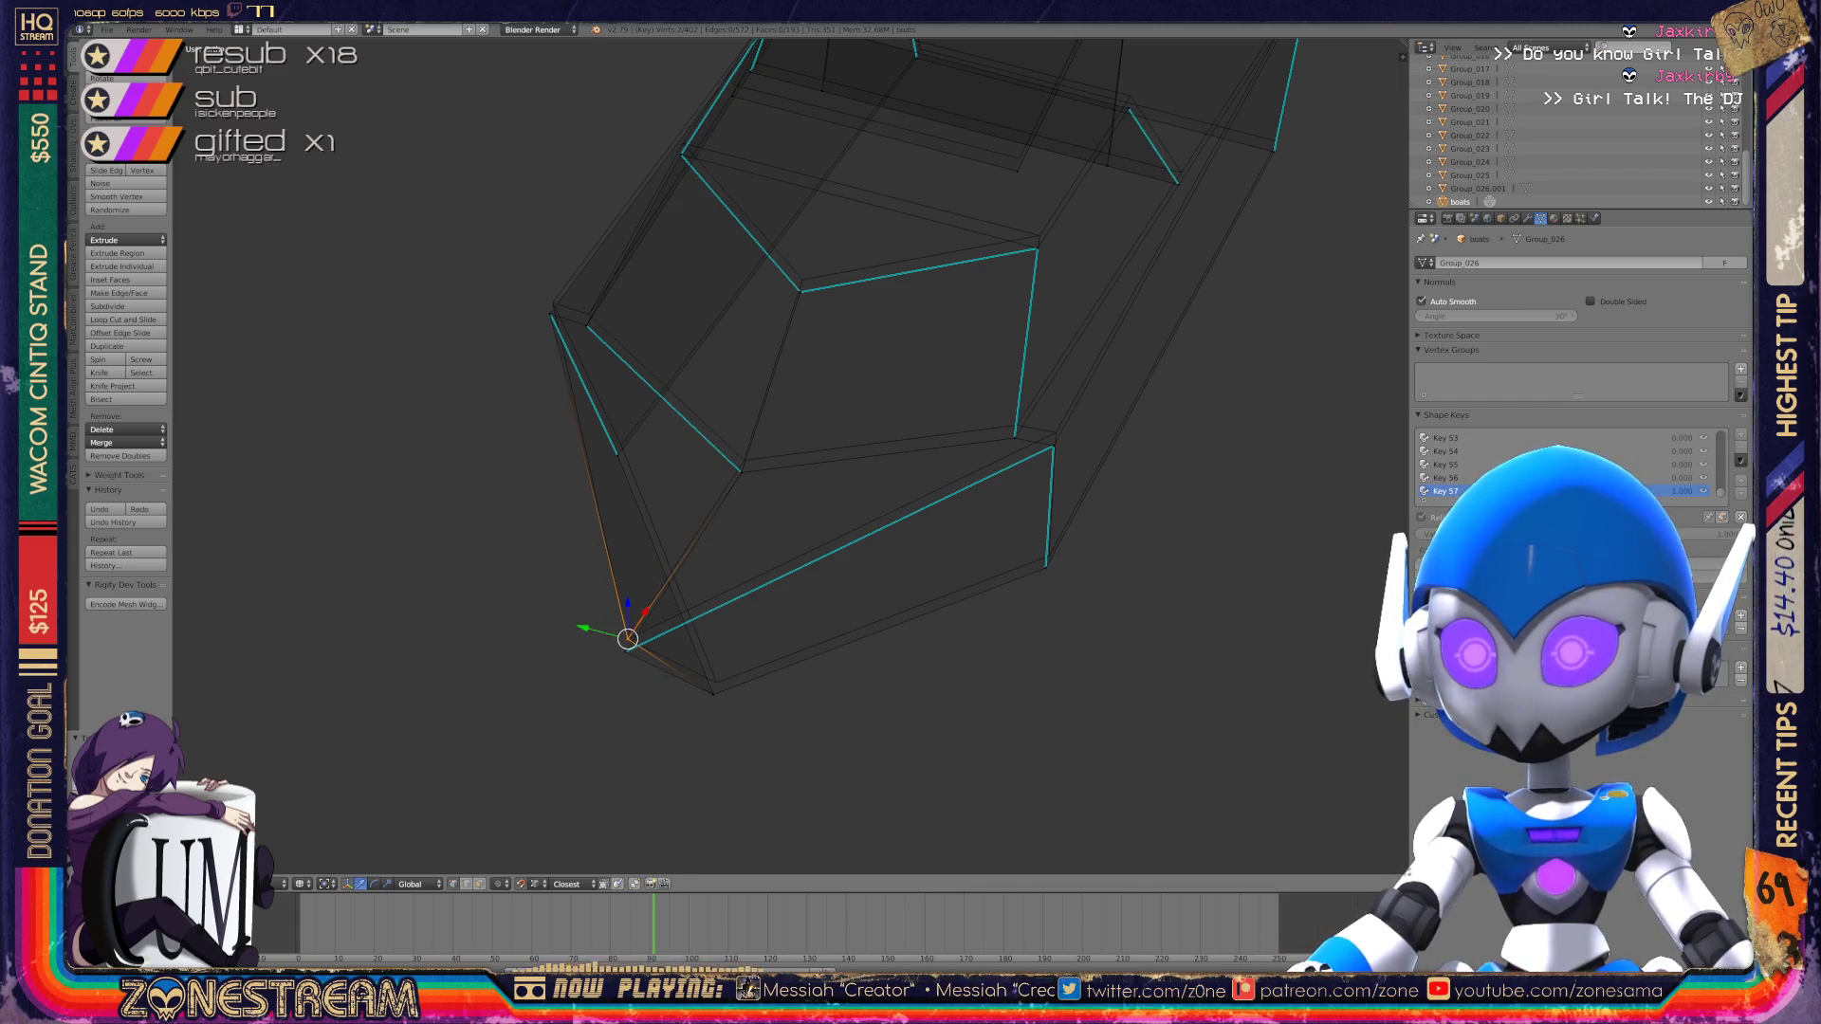
# Step: Pick among the sole and corner vertices, then raise a higher vertex slightly
pyautogui.rightClick(713, 694)
pyautogui.keyDown('shift'); pyautogui.rightClick(718, 676); pyautogui.keyUp('shift')
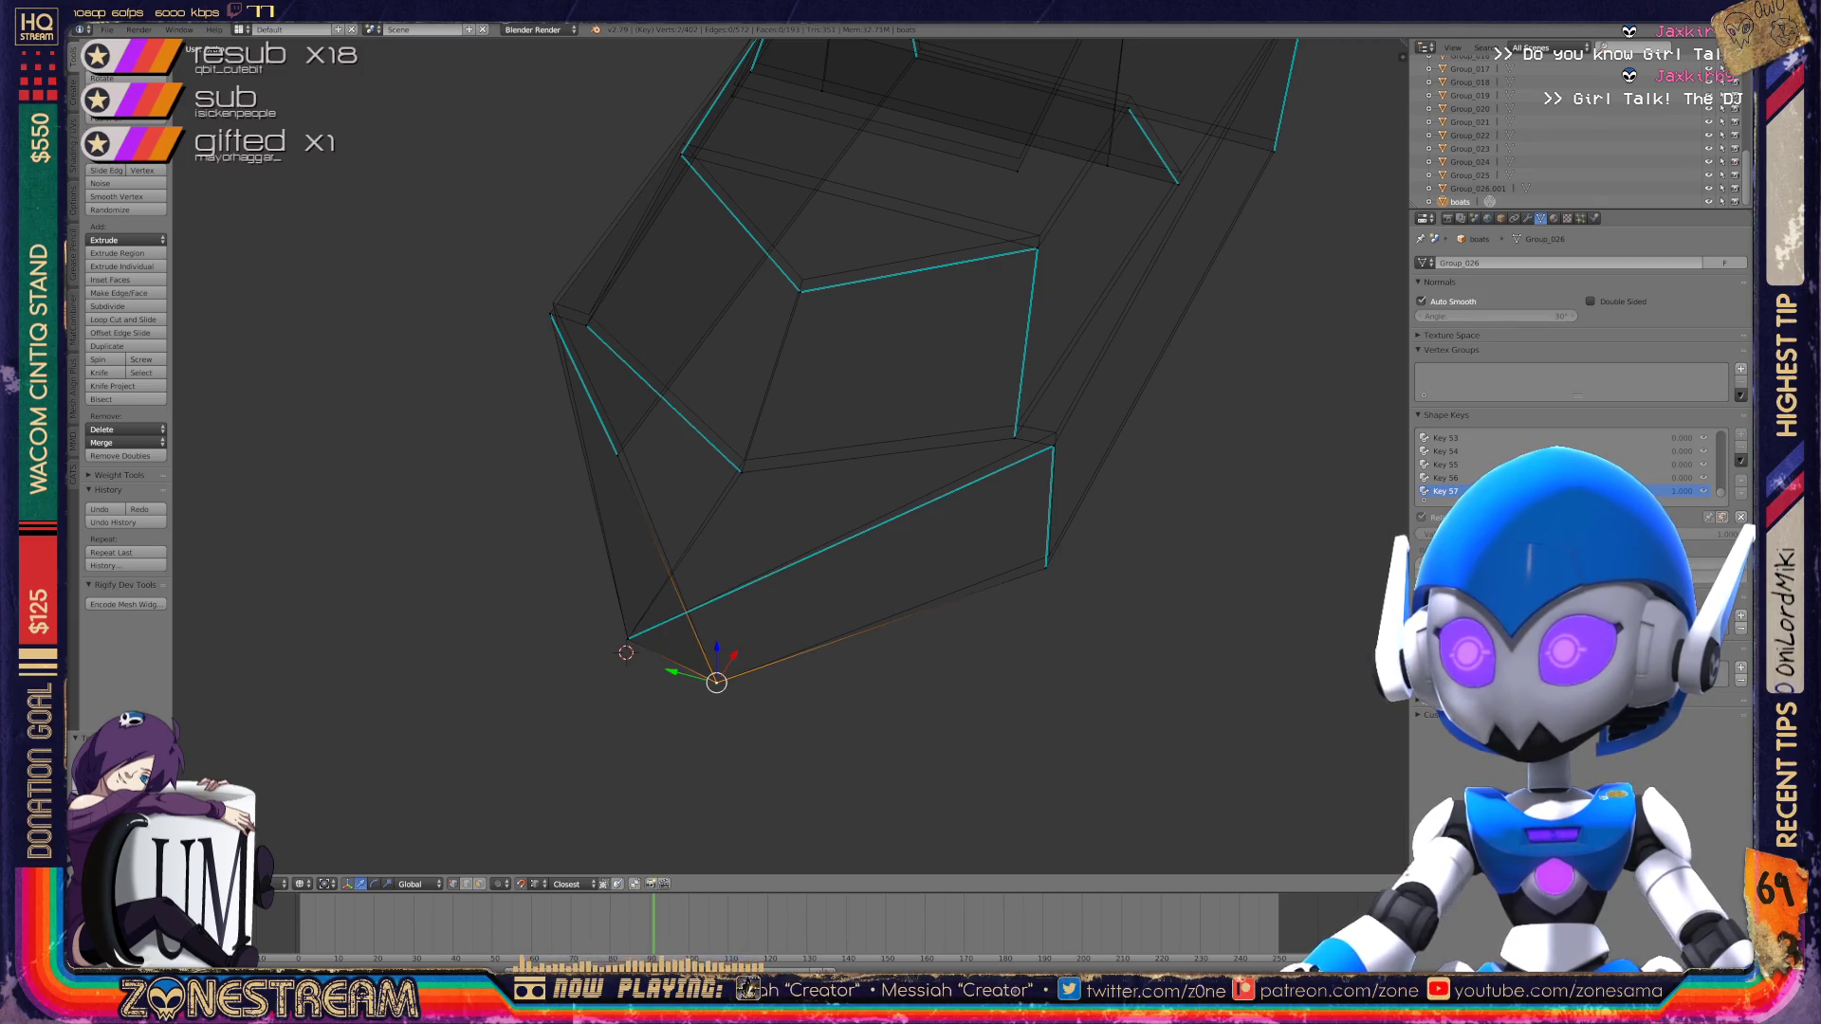
pyautogui.rightClick(1049, 556)
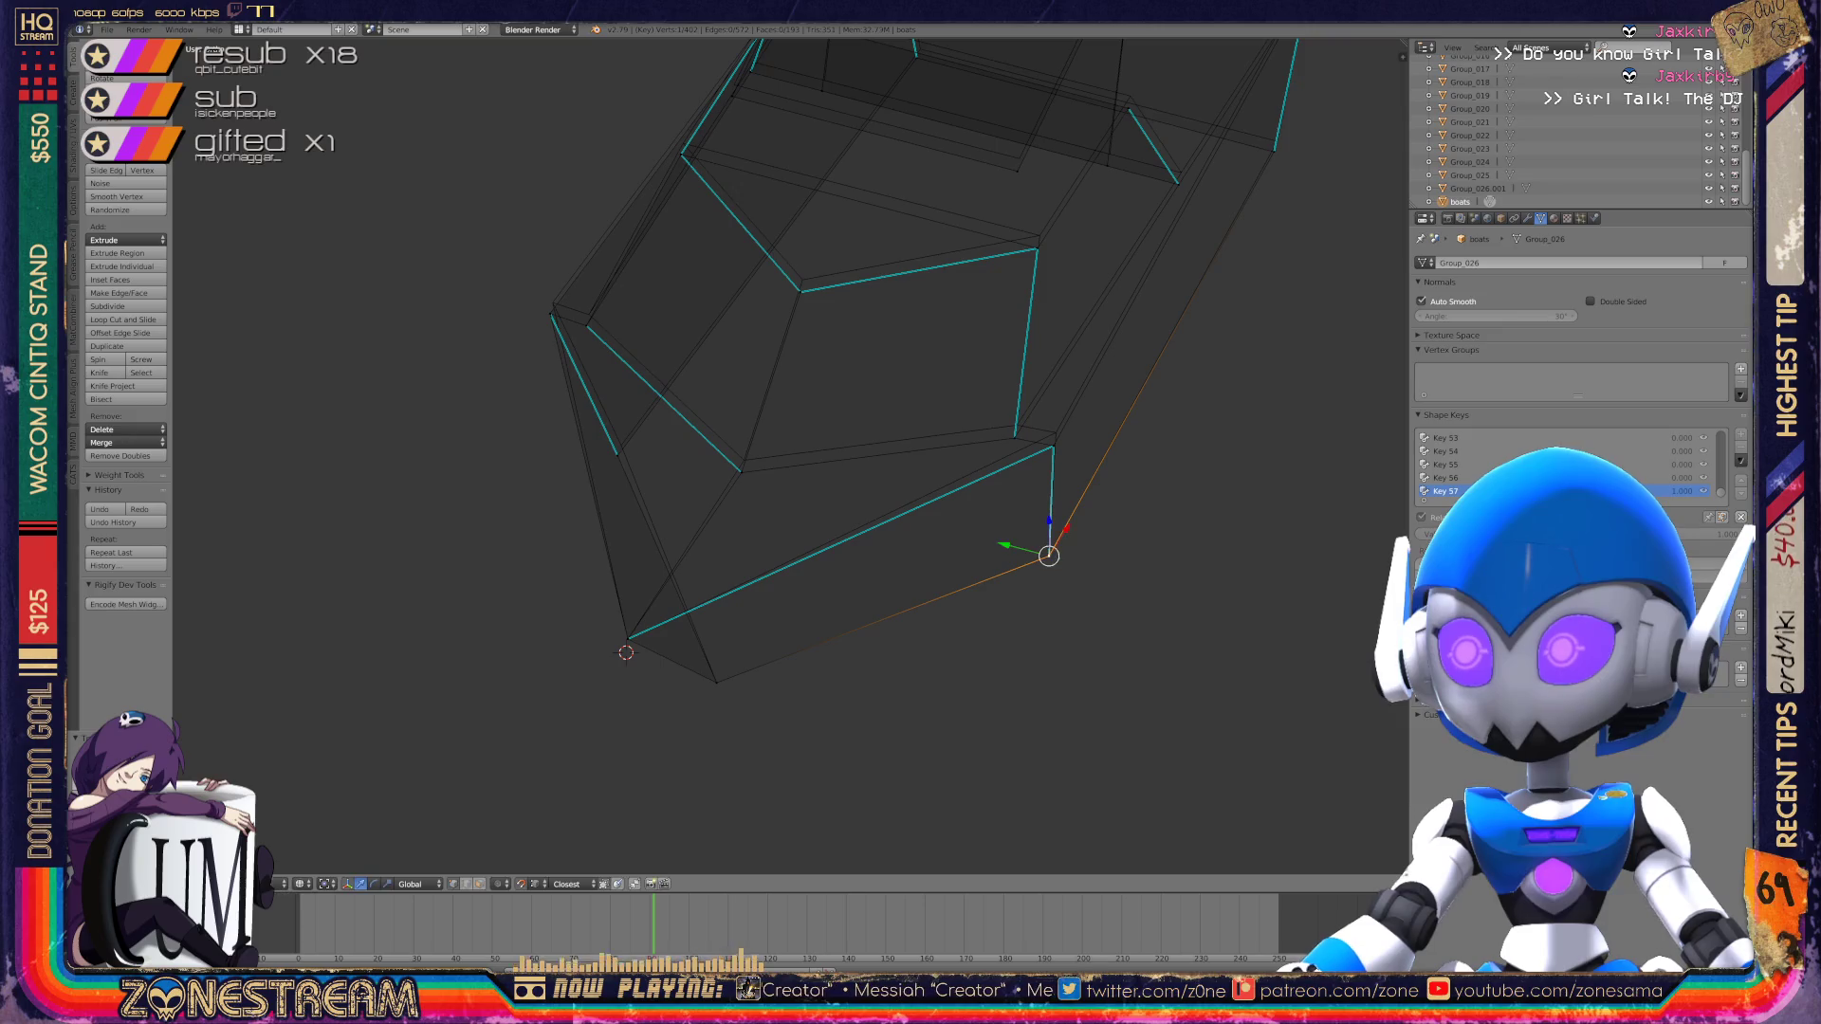
pyautogui.scroll(2, 1049, 555)
pyautogui.rightClick(720, 479)
pyautogui.rightClick(724, 461)
pyautogui.keyDown('shift'); pyautogui.rightClick(1117, 411); pyautogui.keyUp('shift')
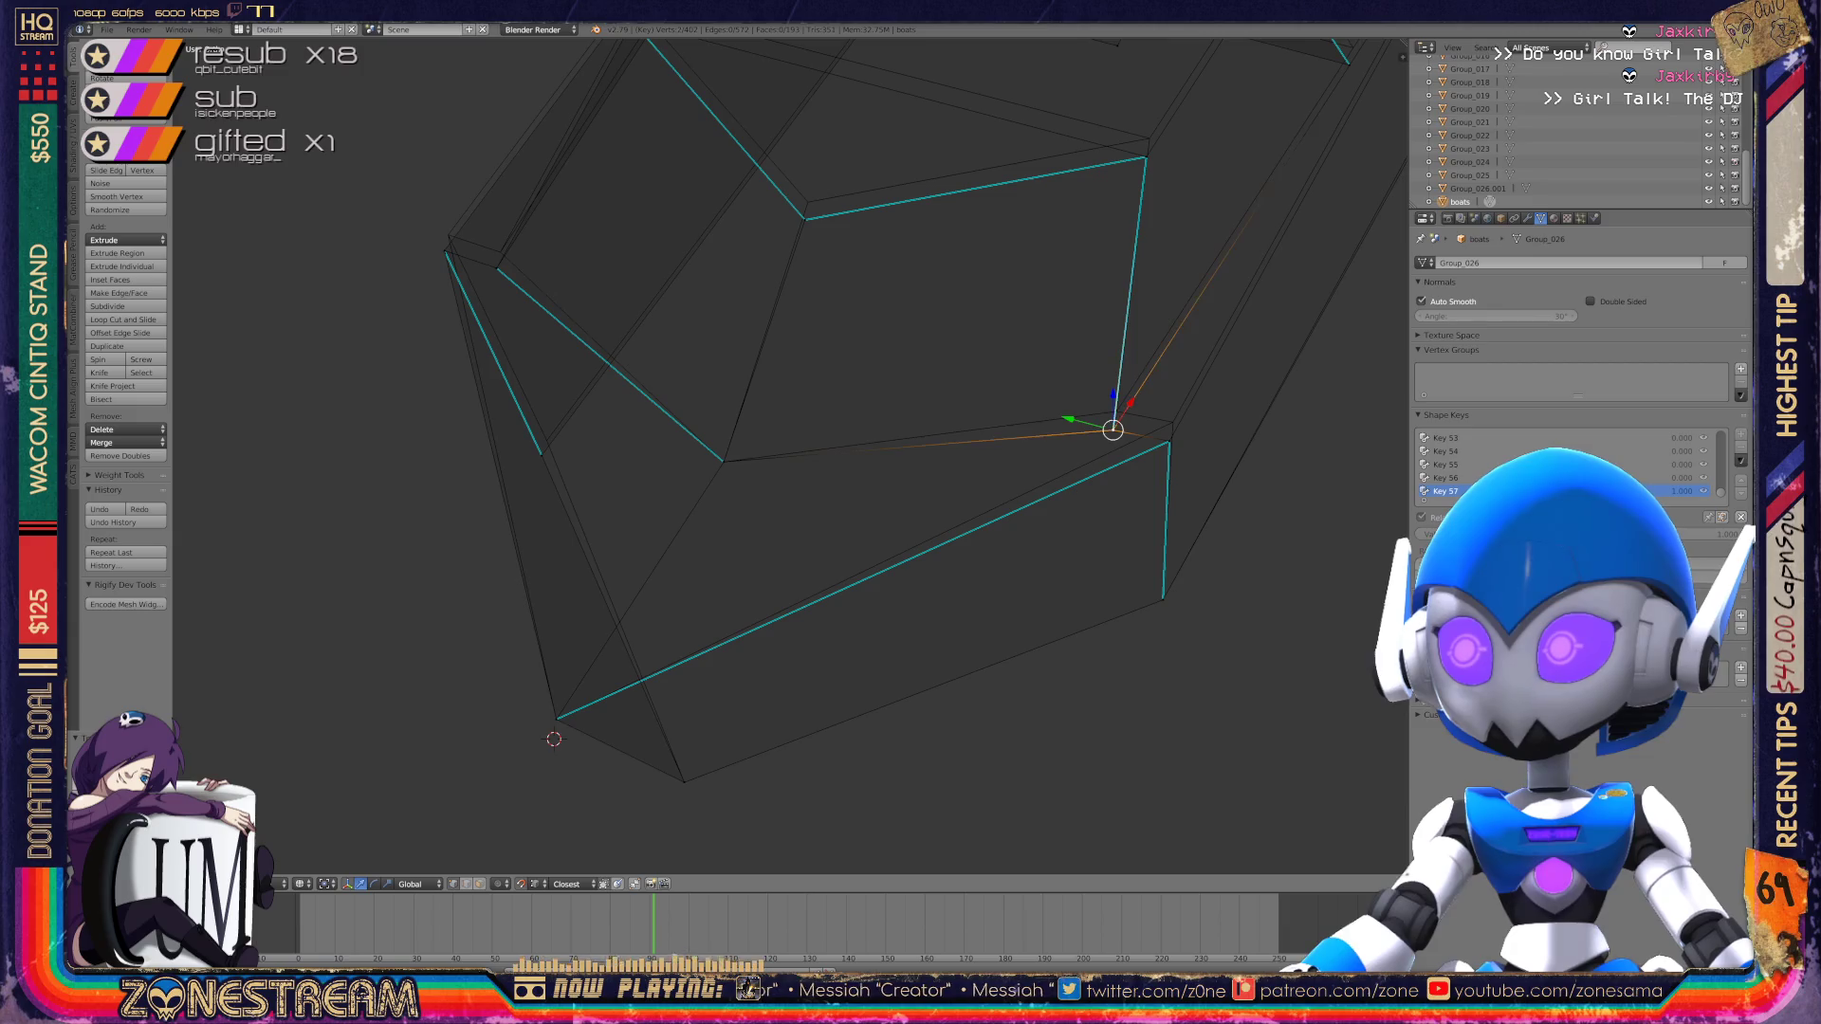
pyautogui.rightClick(1172, 422)
pyautogui.keyDown('shift'); pyautogui.moveTo(1172, 423); pyautogui.dragTo(1400, 510, button='middle'); pyautogui.keyUp('shift')
pyautogui.rightClick(773, 529)
pyautogui.rightClick(670, 339)
pyautogui.moveTo(671, 339); pyautogui.dragTo(674, 322)
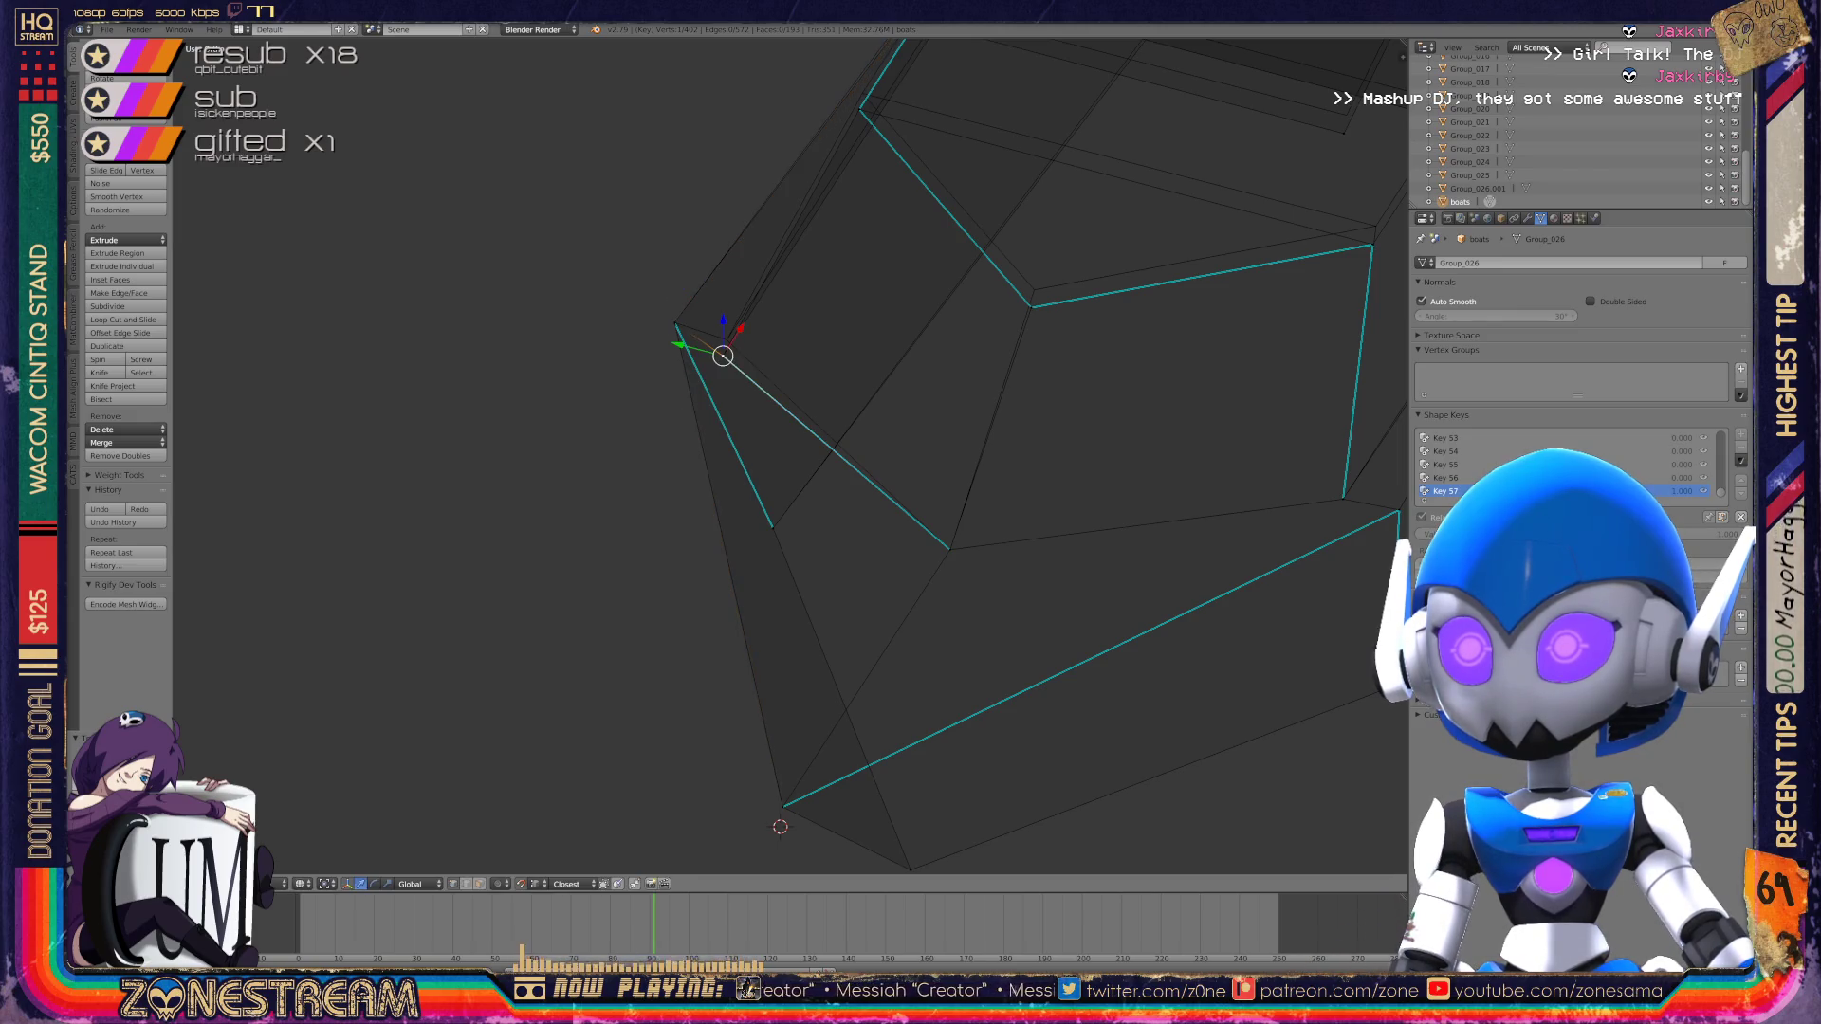
# Step: Shift both sole corner vertices up and to the right
pyautogui.moveTo(949, 474); pyautogui.dragTo(910, 532, button='middle')
pyautogui.moveTo(787, 455)
pyautogui.mouseDown(button='middle')
pyautogui.moveTo(701, 431)
pyautogui.moveTo(716, 493)
pyautogui.mouseUp(button='middle')
pyautogui.scroll(3, 702, 432)
pyautogui.rightClick(716, 497)
pyautogui.moveTo(716, 497); pyautogui.dragTo(726, 477)
pyautogui.rightClick(1141, 522)
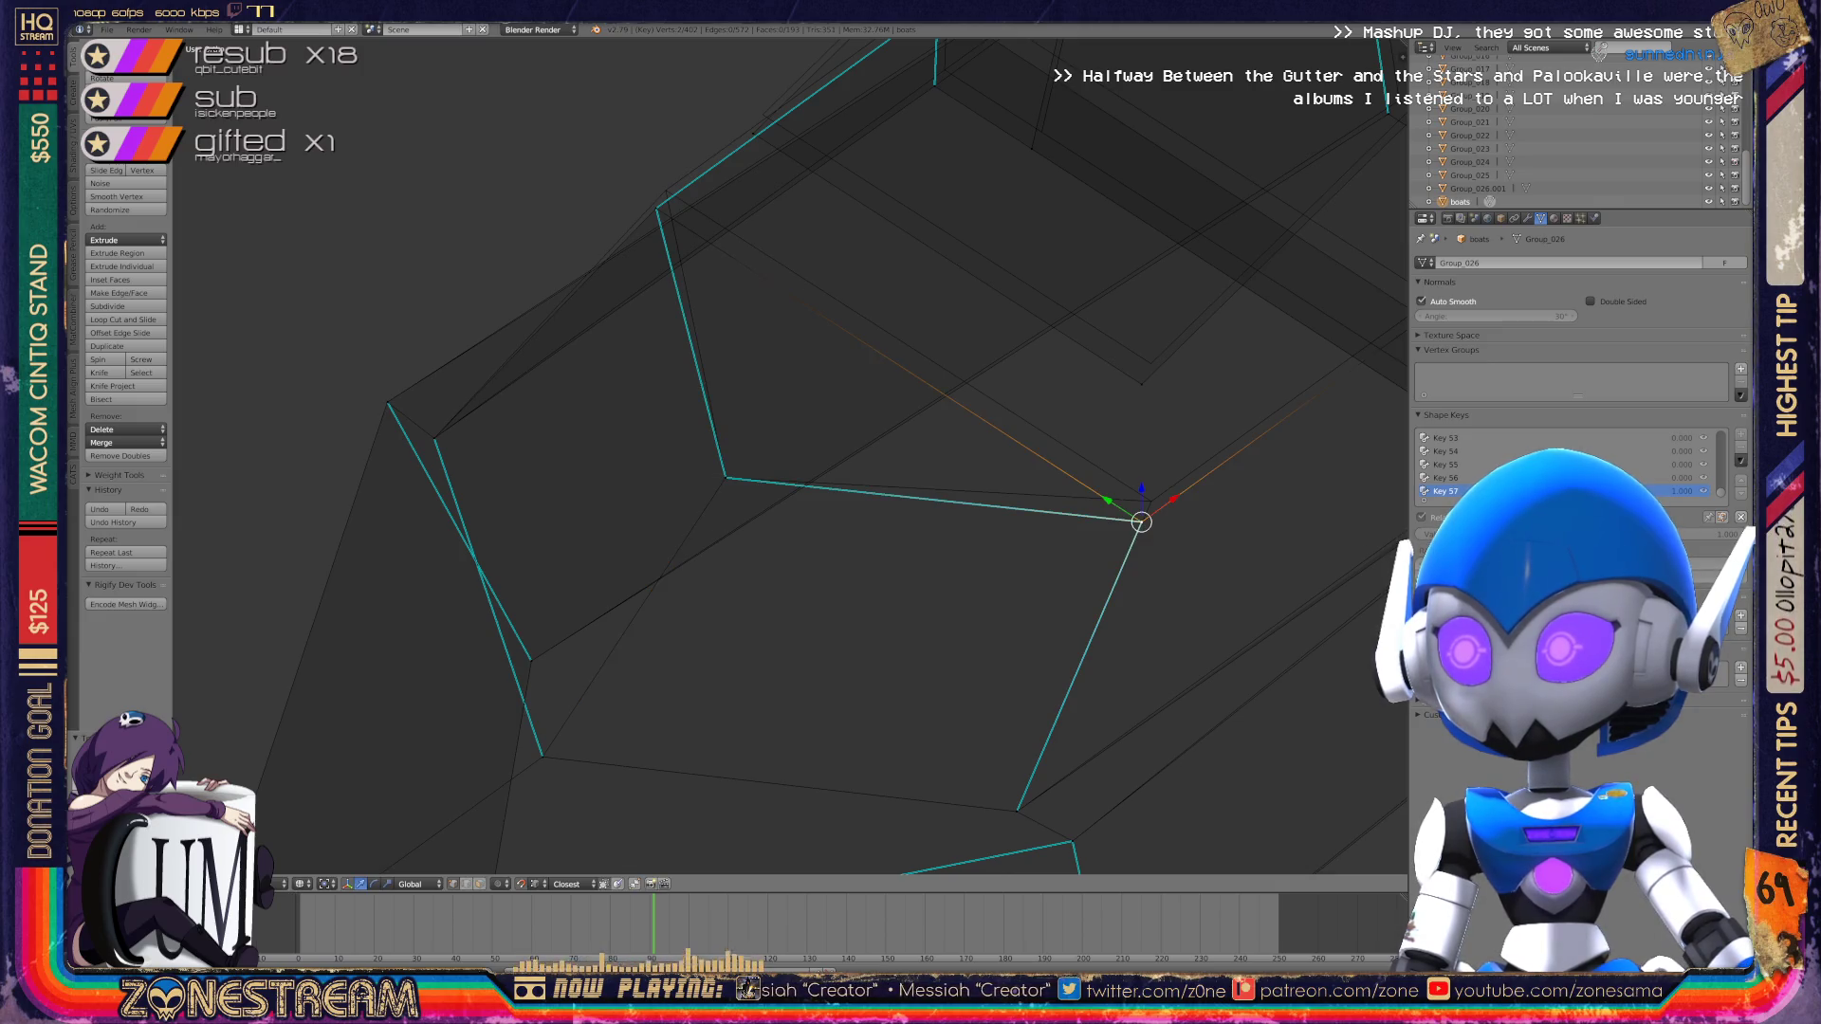
pyautogui.moveTo(1141, 522); pyautogui.dragTo(1150, 501)
pyautogui.moveTo(1150, 501)
pyautogui.mouseDown(button='middle')
pyautogui.moveTo(1052, 408)
pyautogui.moveTo(845, 385)
pyautogui.mouseUp(button='middle')
# Step: Slide the inner-edge vertex down-left along its edge
pyautogui.rightClick(842, 382)
pyautogui.press('g')
pyautogui.press('g')
pyautogui.moveTo(825, 373); pyautogui.dragTo(740, 594, button='middle')
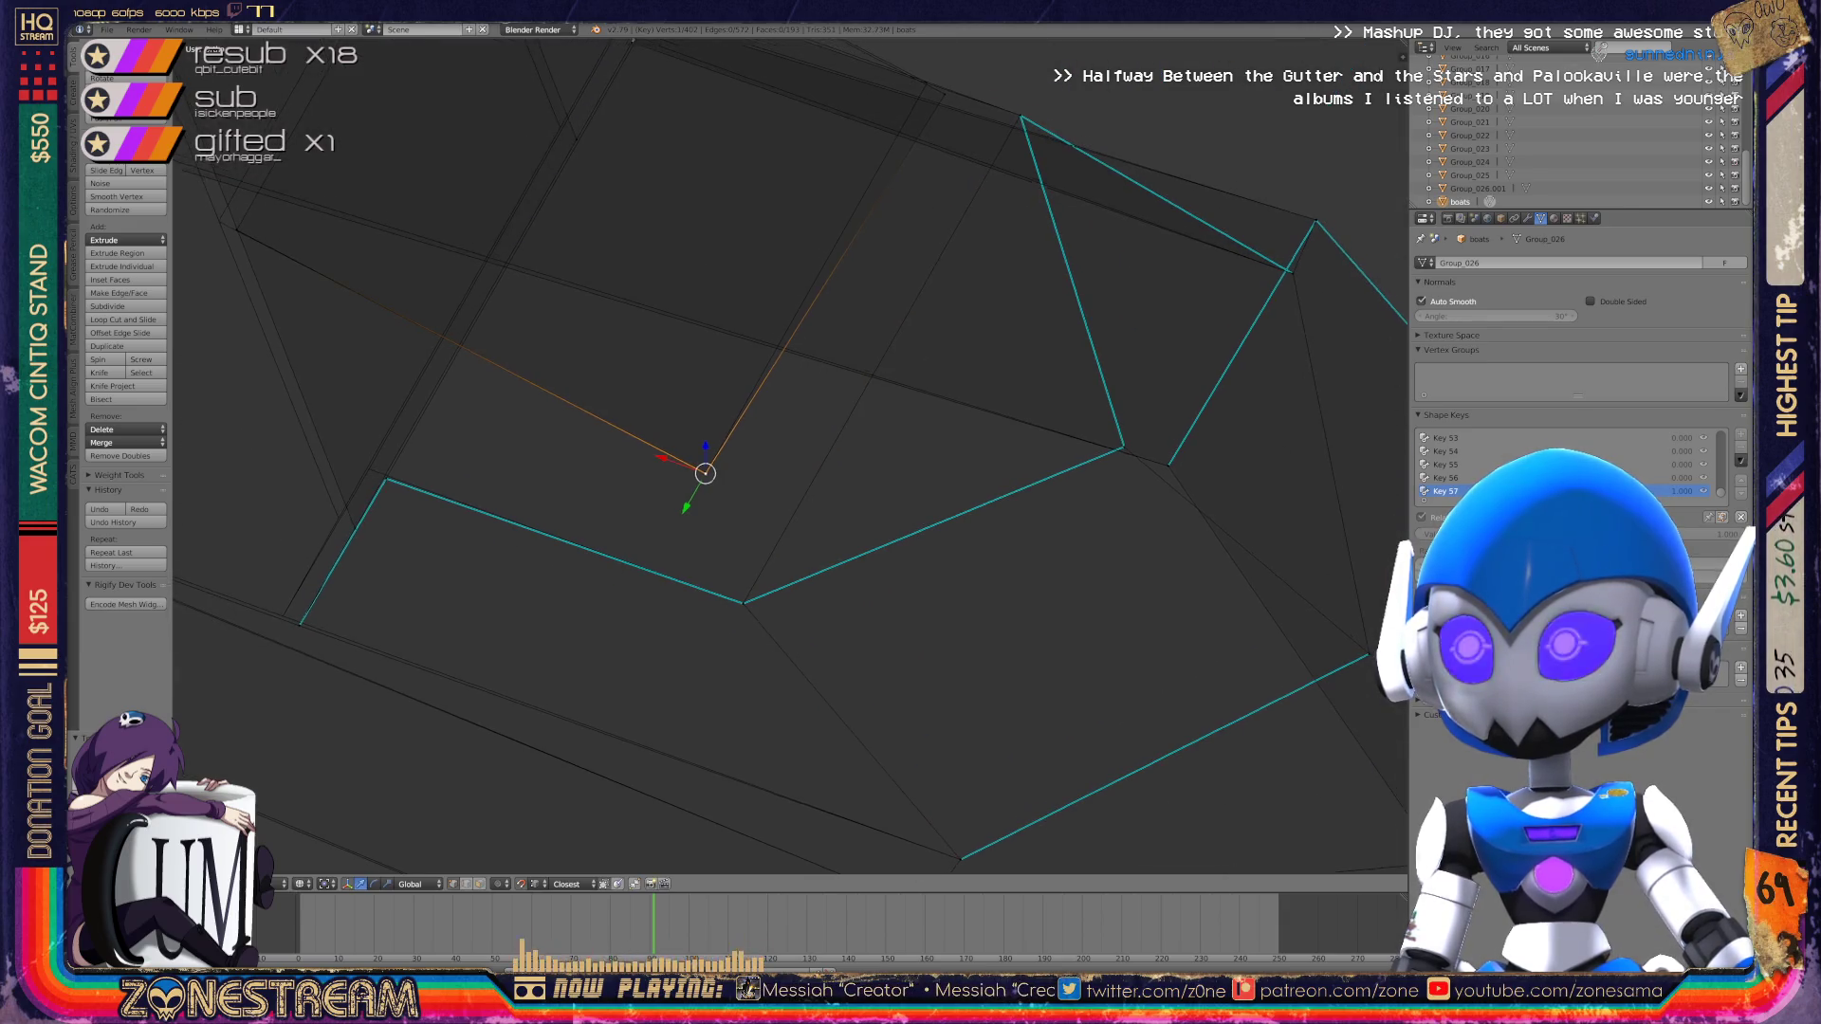
pyautogui.keyDown('shift'); pyautogui.moveTo(705, 471); pyautogui.dragTo(687, 584, button='middle'); pyautogui.keyUp('shift')
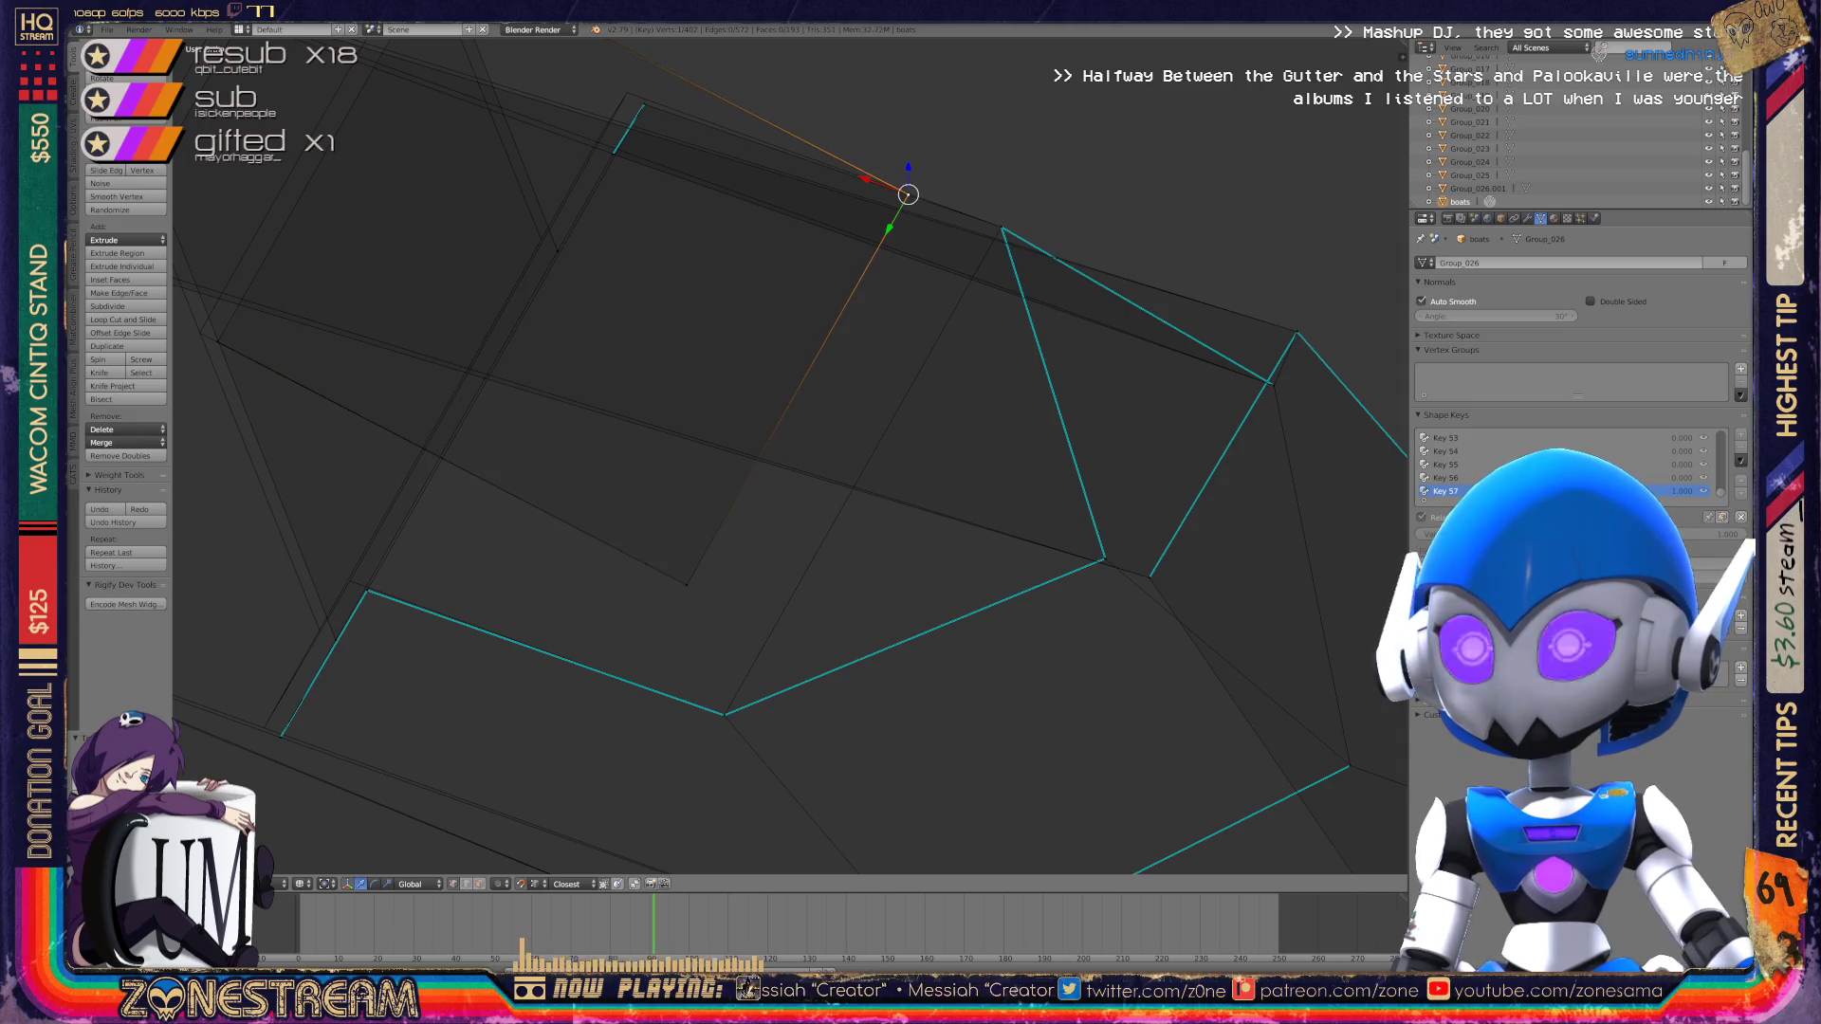
pyautogui.keyDown('shift'); pyautogui.moveTo(907, 195); pyautogui.dragTo(1104, 214, button='middle'); pyautogui.keyUp('shift')
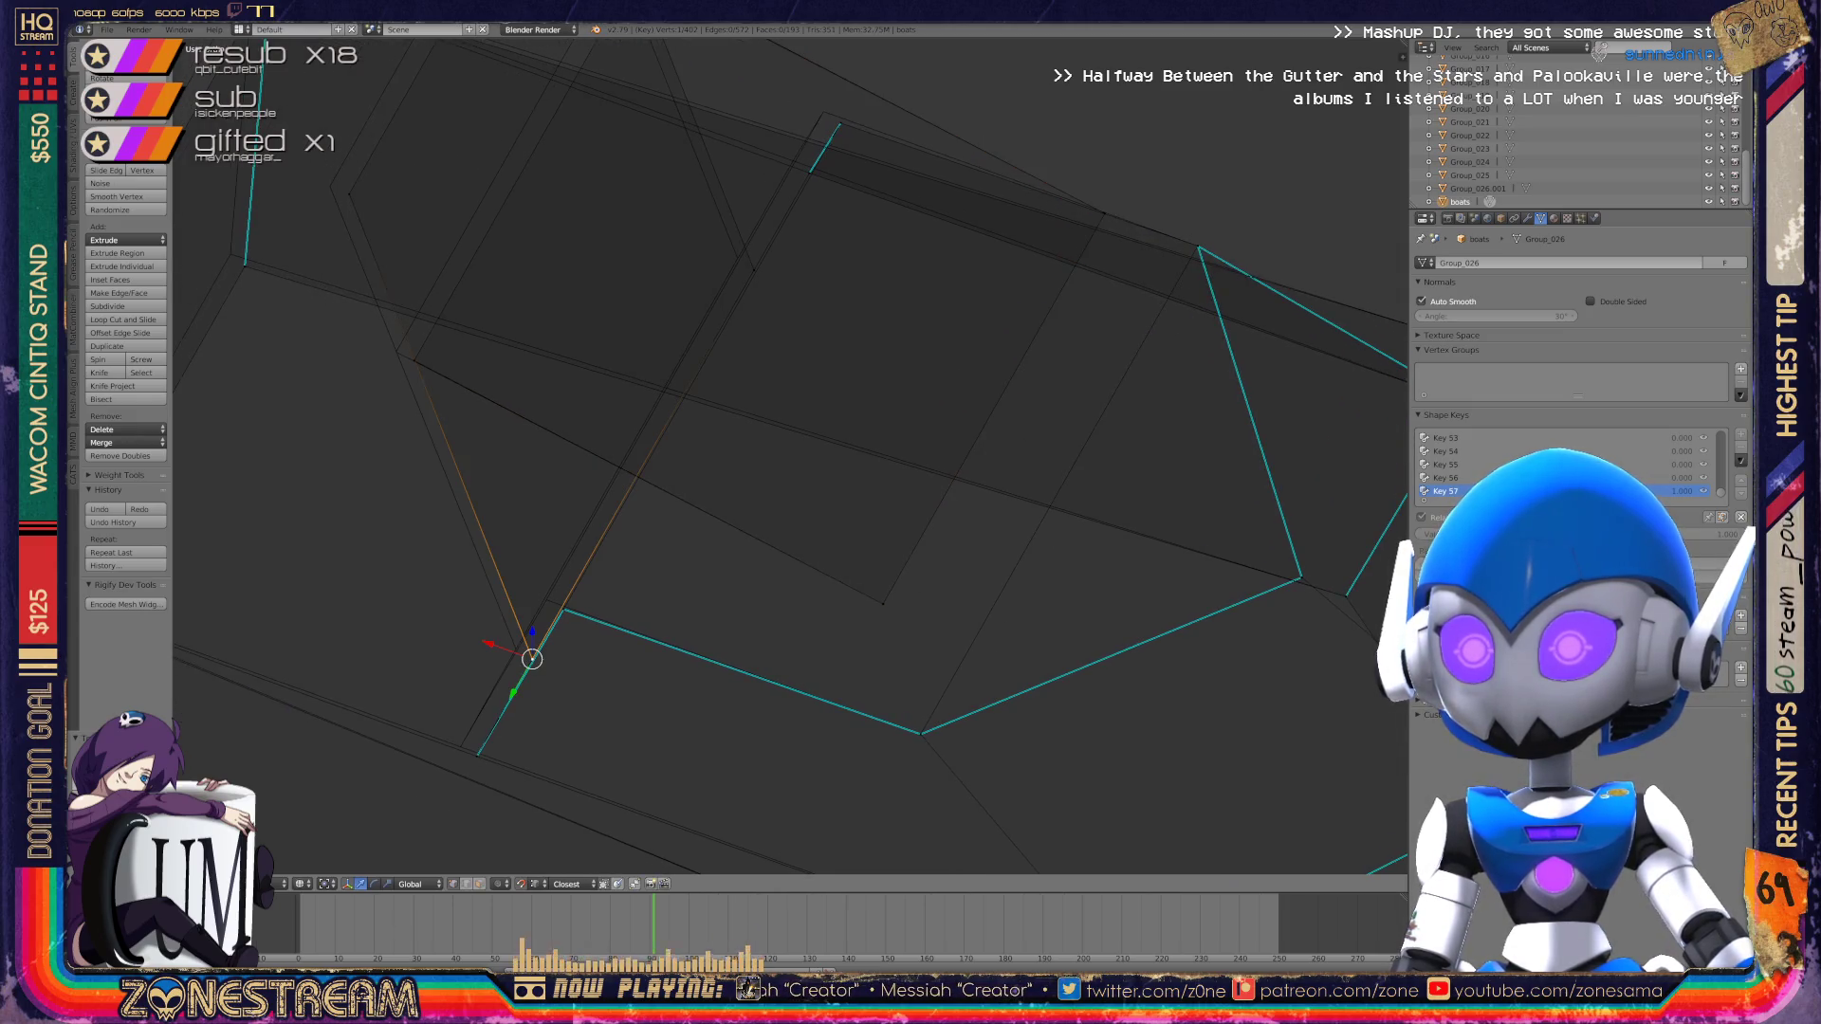
pyautogui.moveTo(512, 643)
pyautogui.keyDown('shift'); pyautogui.mouseDown(button='middle')
pyautogui.moveTo(560, 756)
pyautogui.moveTo(671, 883)
pyautogui.mouseUp(button='middle'); pyautogui.keyUp('shift')
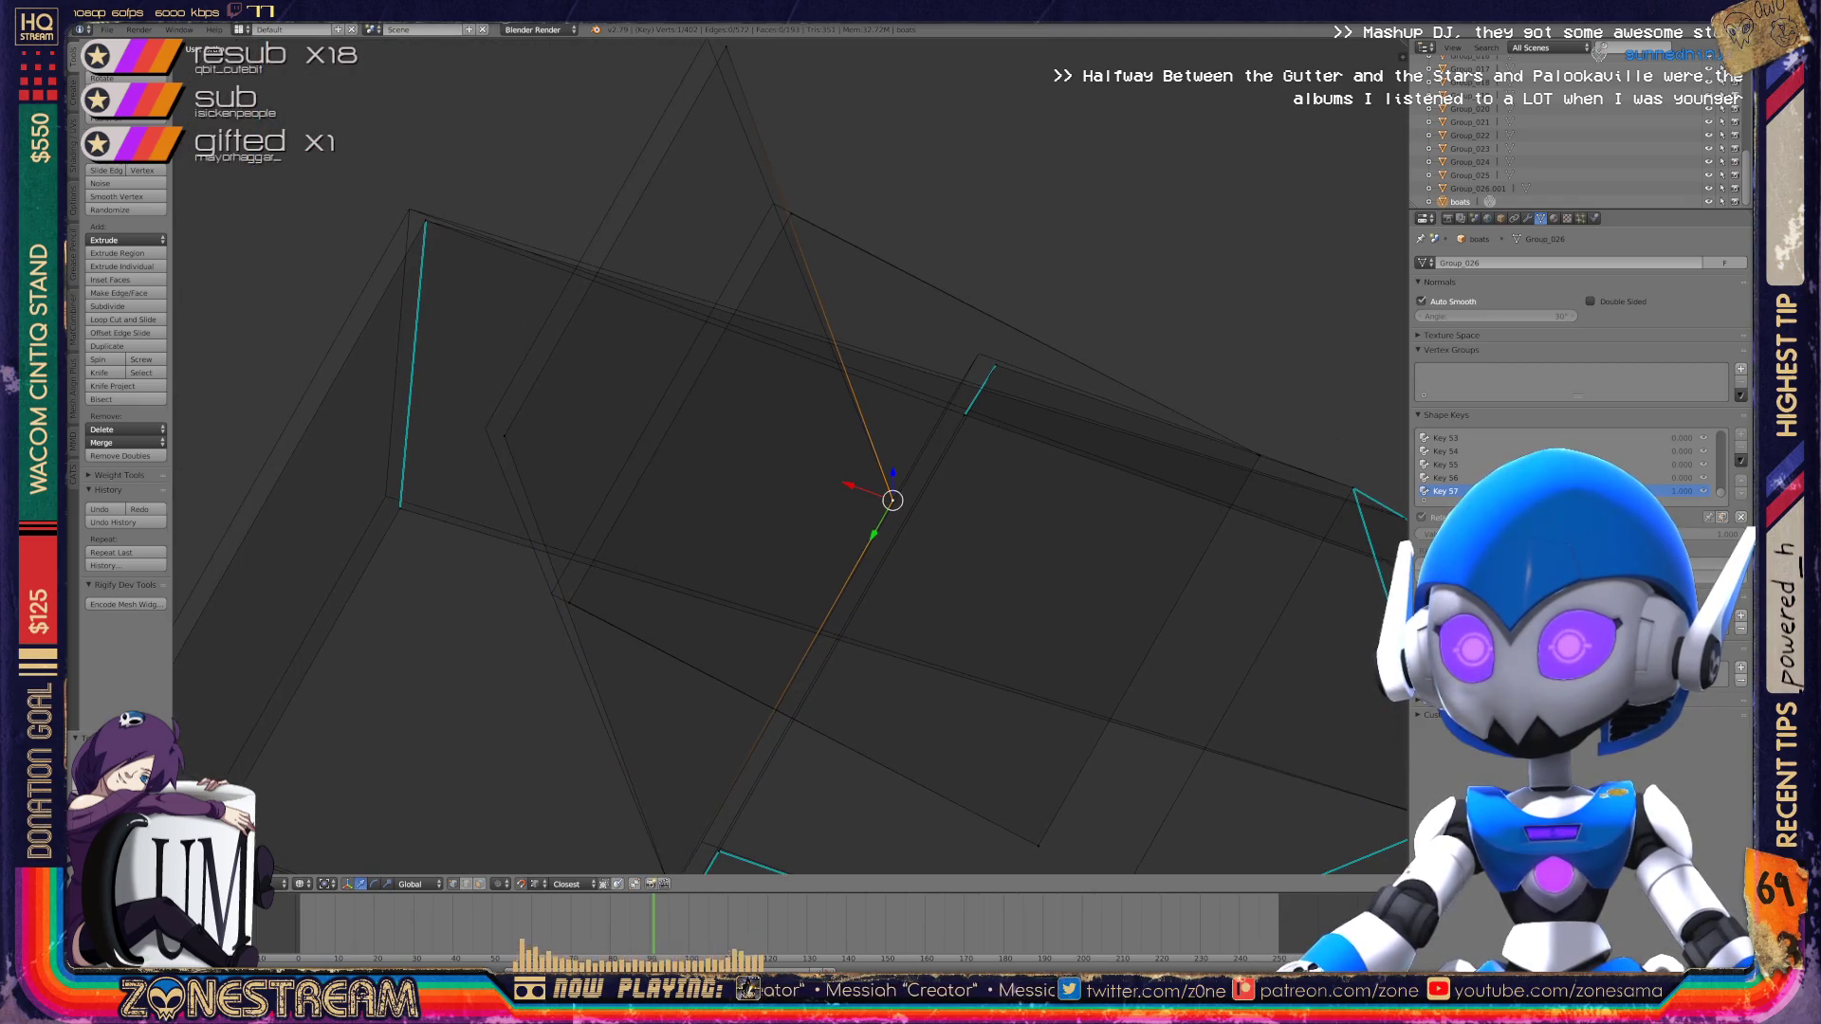
# Step: Pull a lower vertex up onto the apex point
pyautogui.rightClick(551, 595)
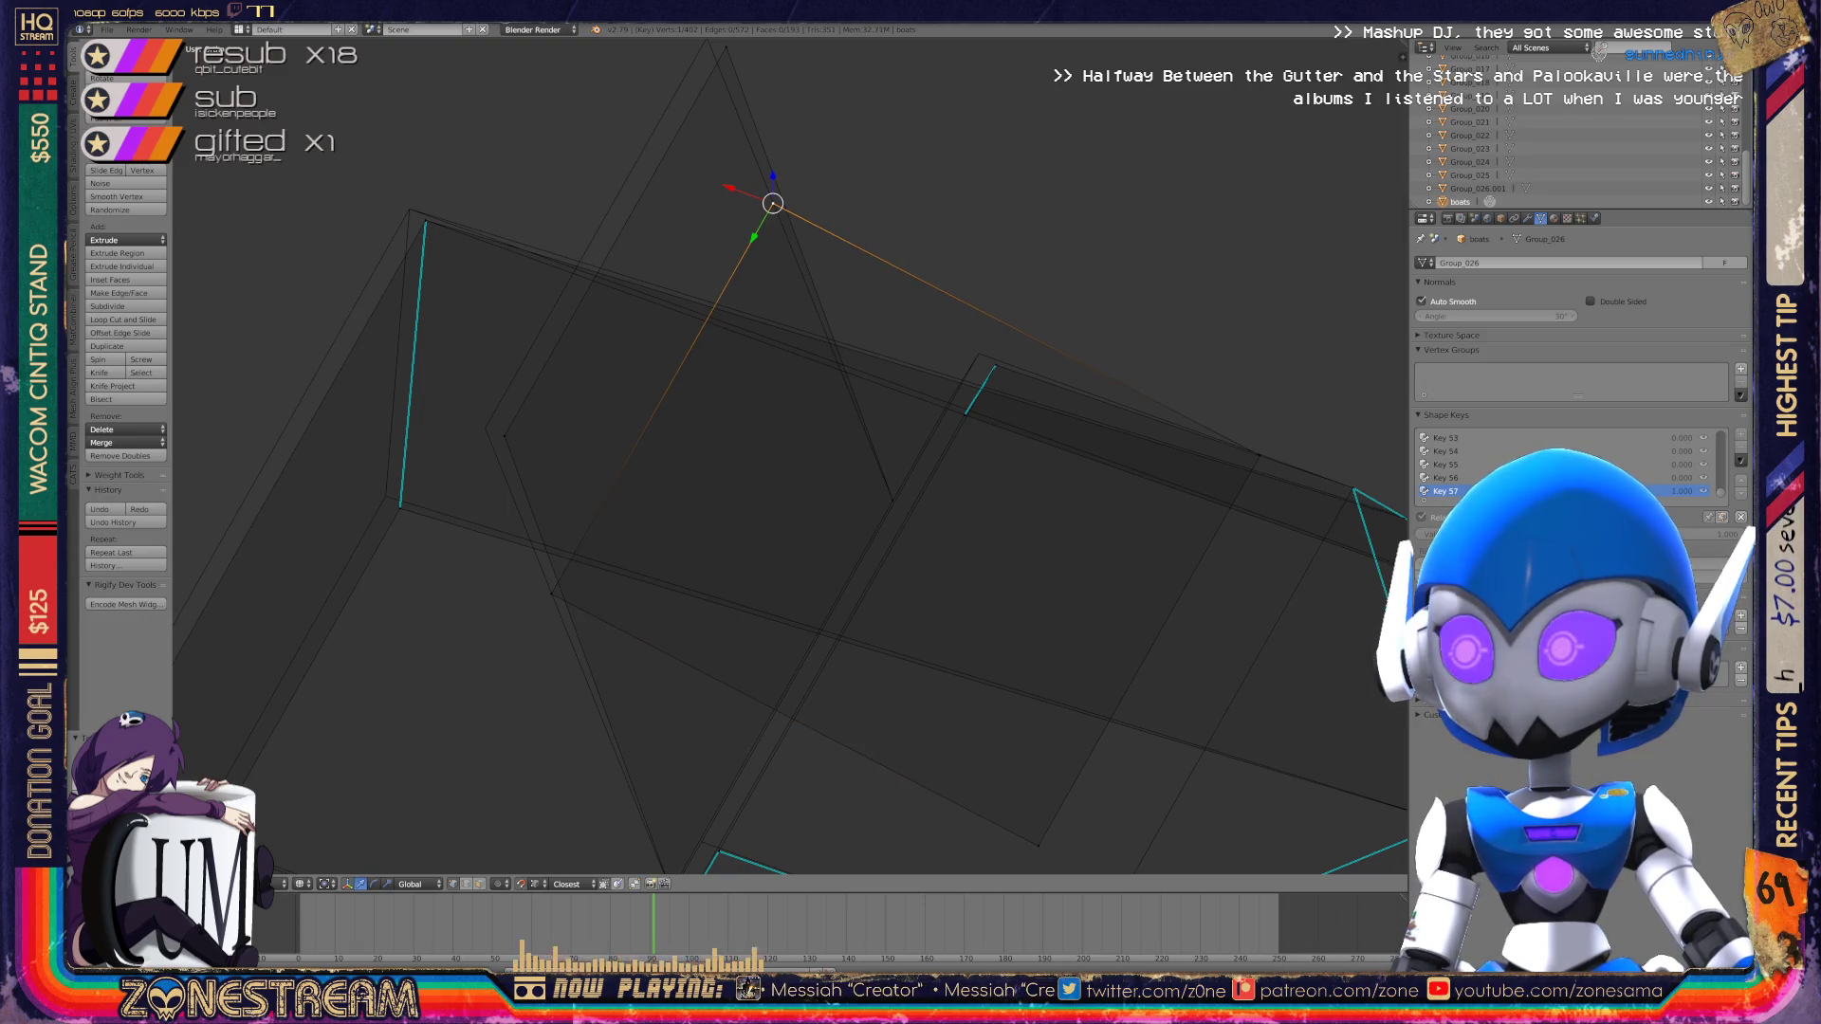
pyautogui.keyDown('shift'); pyautogui.moveTo(773, 203); pyautogui.dragTo(774, 269, button='middle'); pyautogui.keyUp('shift')
pyautogui.moveTo(774, 269)
pyautogui.mouseDown()
pyautogui.moveTo(707, 102)
pyautogui.moveTo(486, 494)
pyautogui.mouseUp()
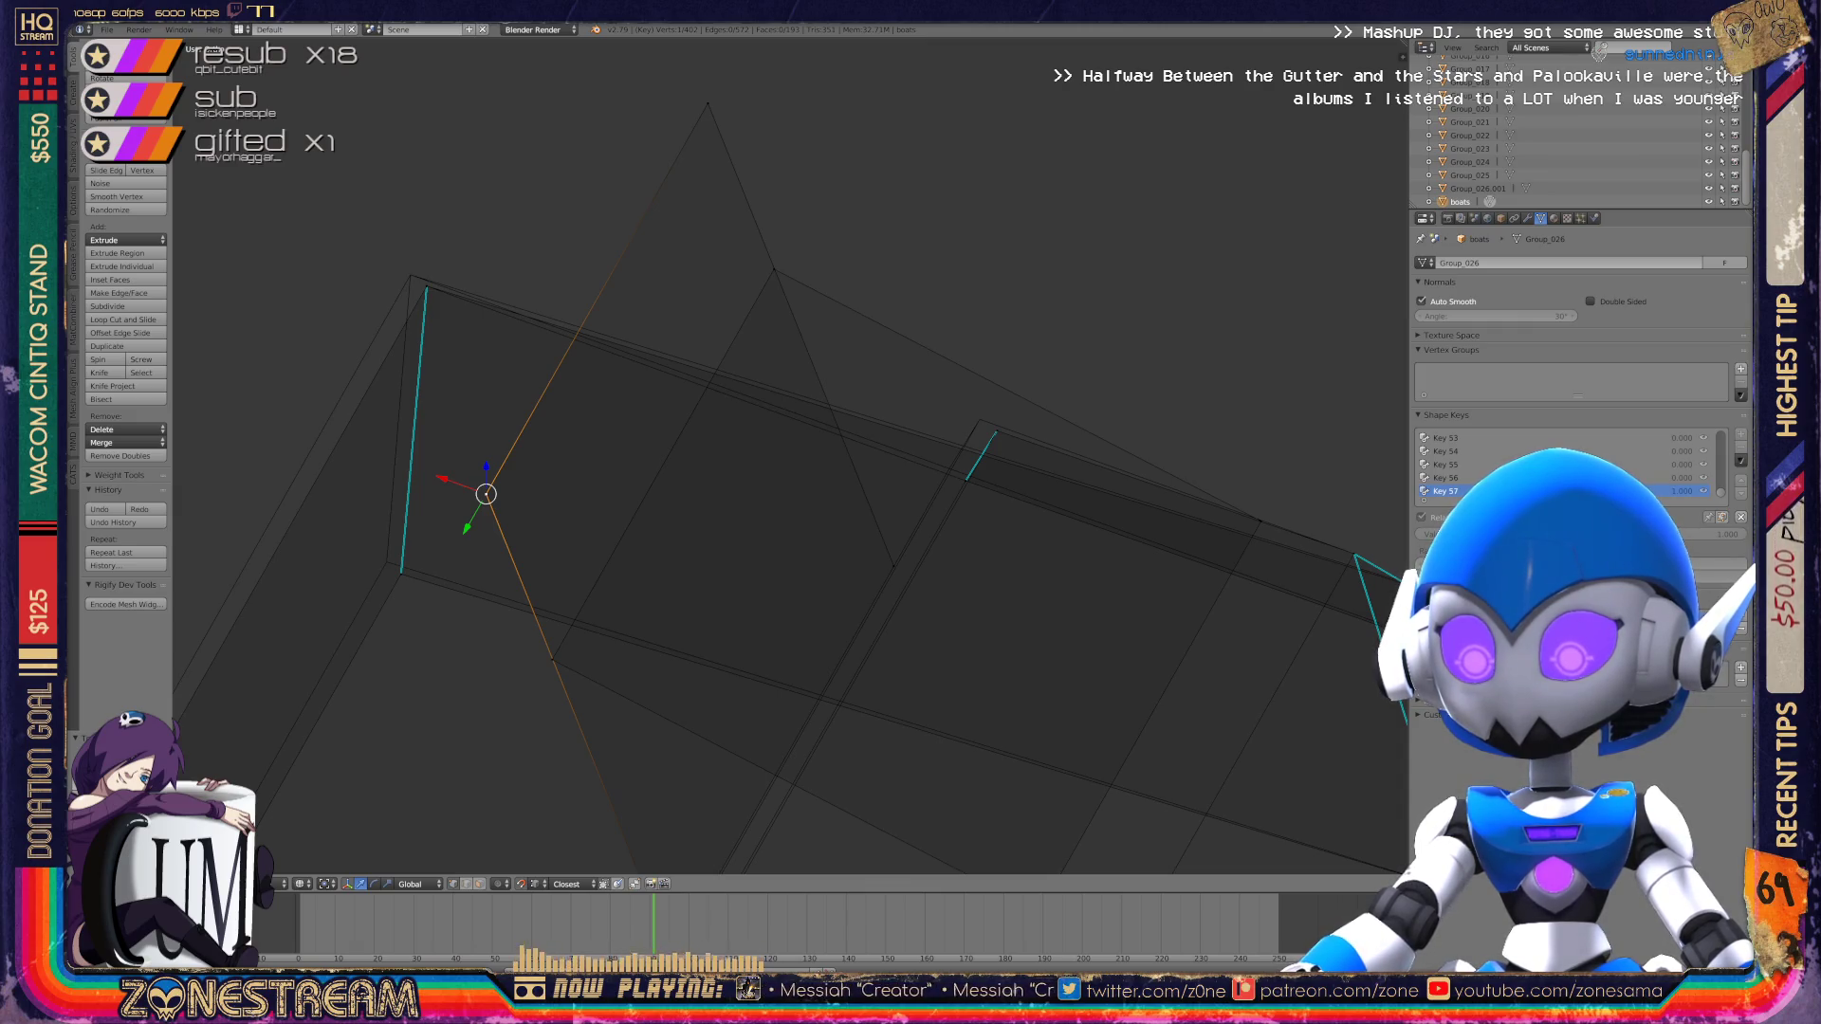
# Step: Snap a vertex onto a corner and reposition the lower-left vertex
pyautogui.scroll(-4, 791, 455)
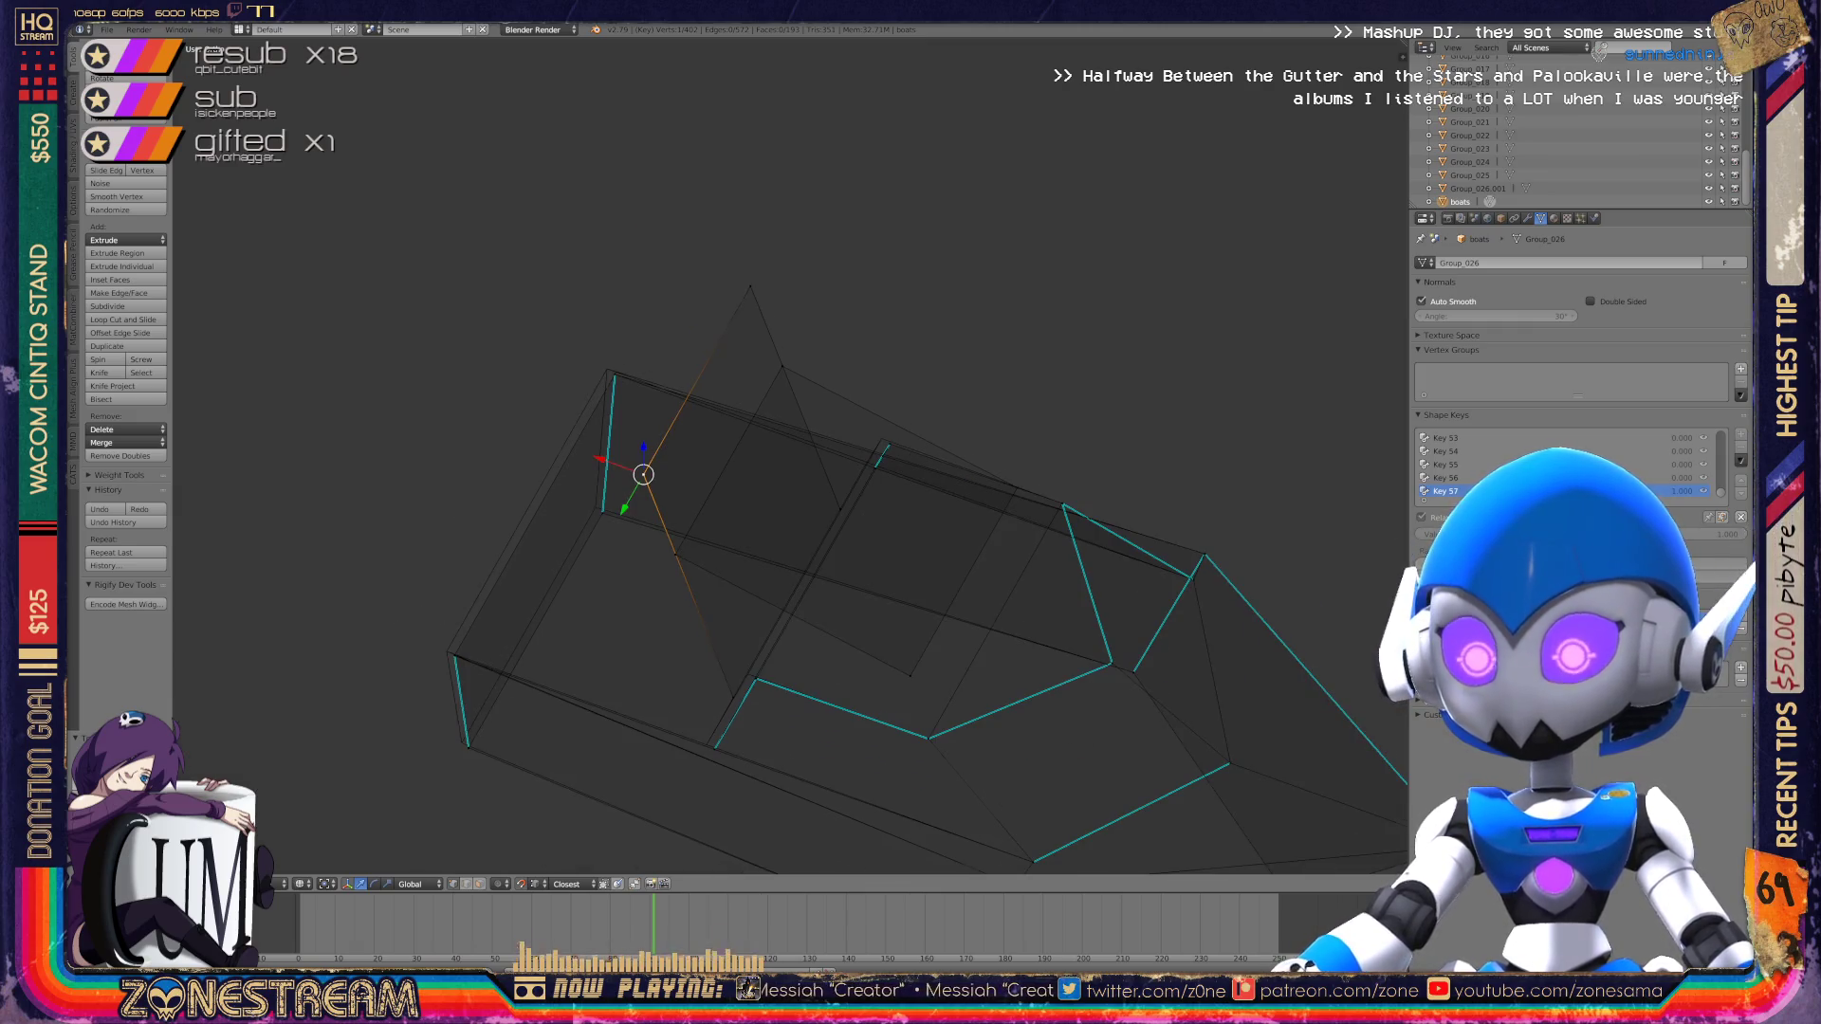
pyautogui.keyDown('shift'); pyautogui.moveTo(791, 455); pyautogui.dragTo(865, 403, button='middle'); pyautogui.keyUp('shift')
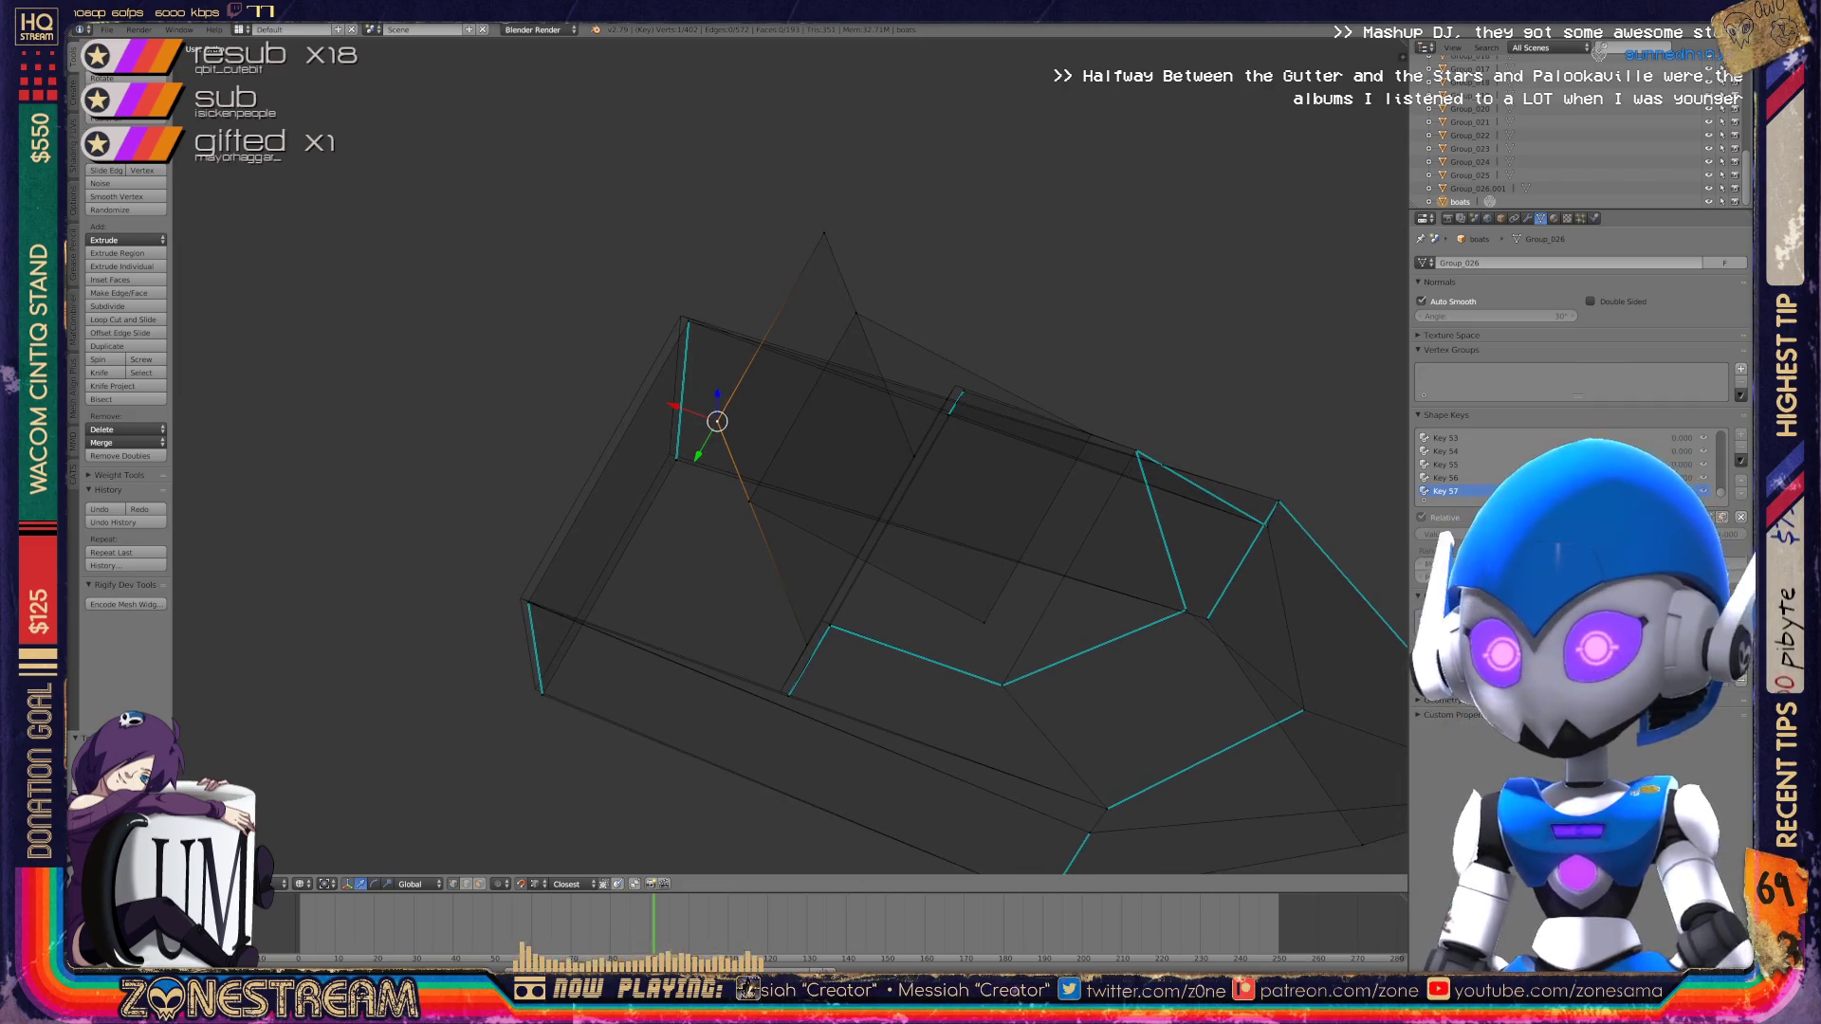
pyautogui.scroll(4, 629, 571)
pyautogui.moveTo(628, 571)
pyautogui.keyDown('shift'); pyautogui.mouseDown(button='middle')
pyautogui.moveTo(667, 534)
pyautogui.moveTo(650, 603)
pyautogui.mouseUp(button='middle'); pyautogui.keyUp('shift')
pyautogui.press('g')
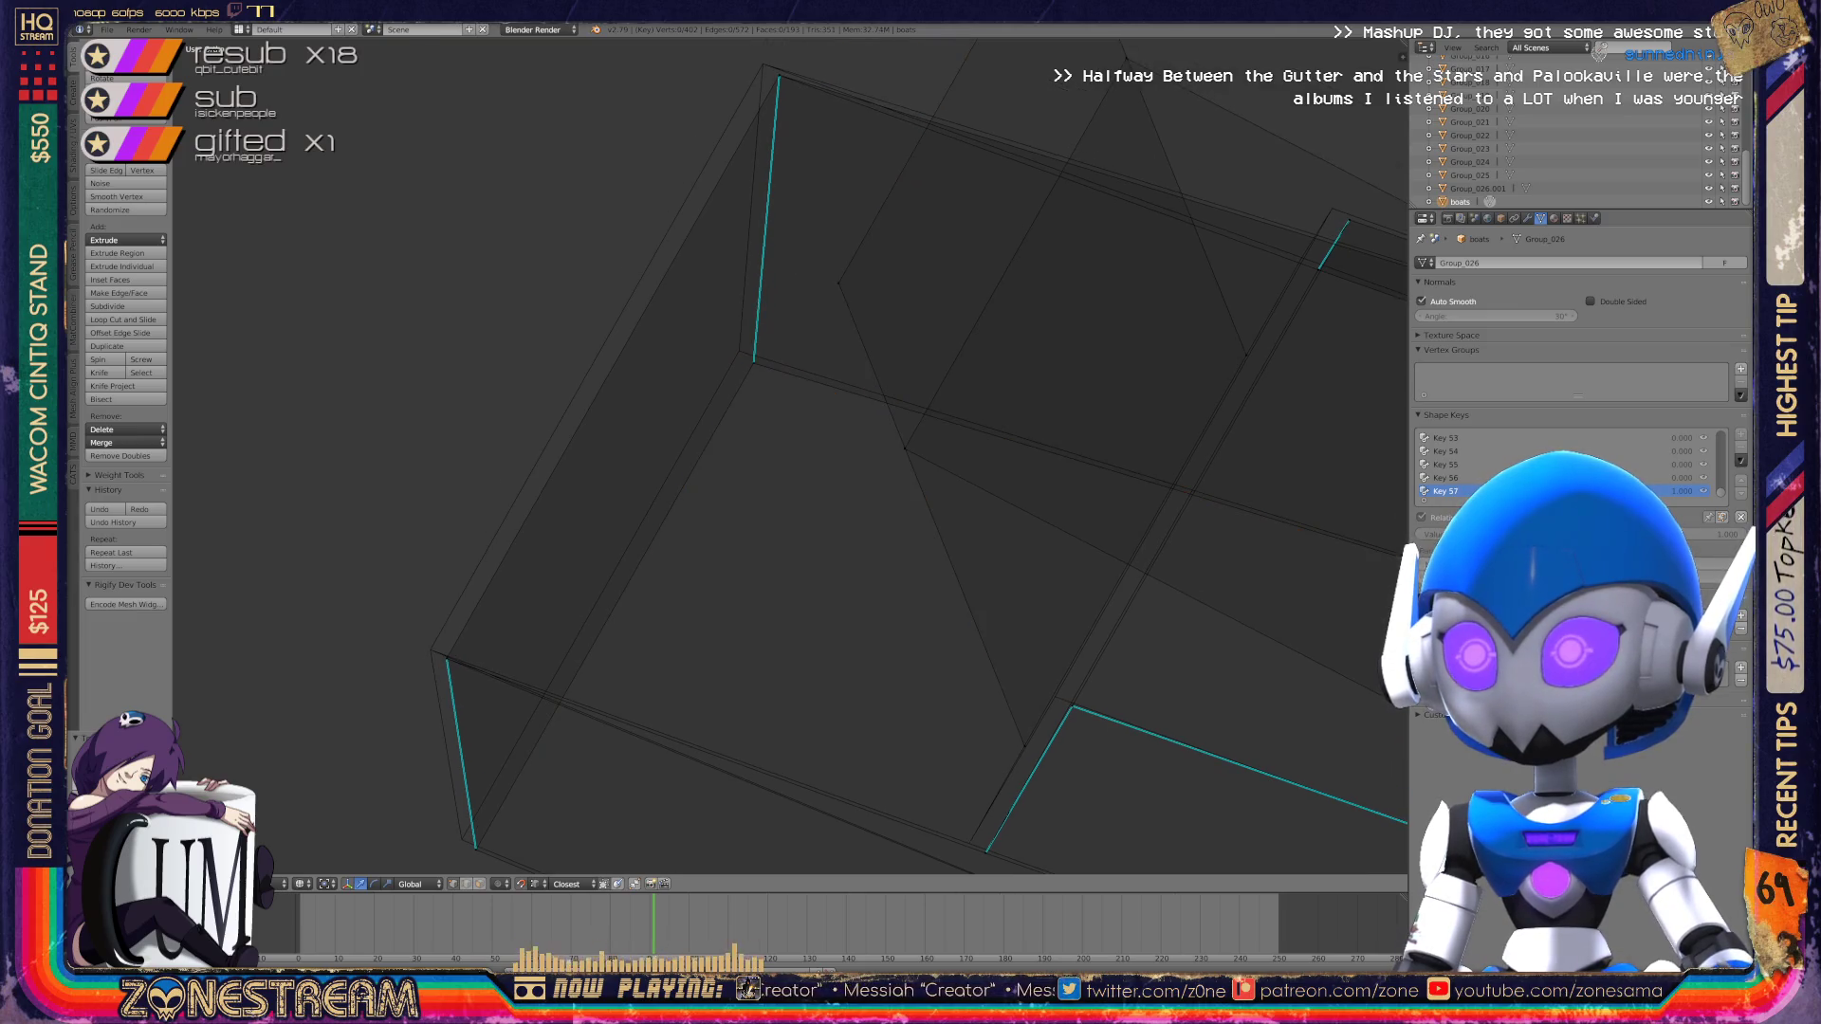
pyautogui.press('Return')
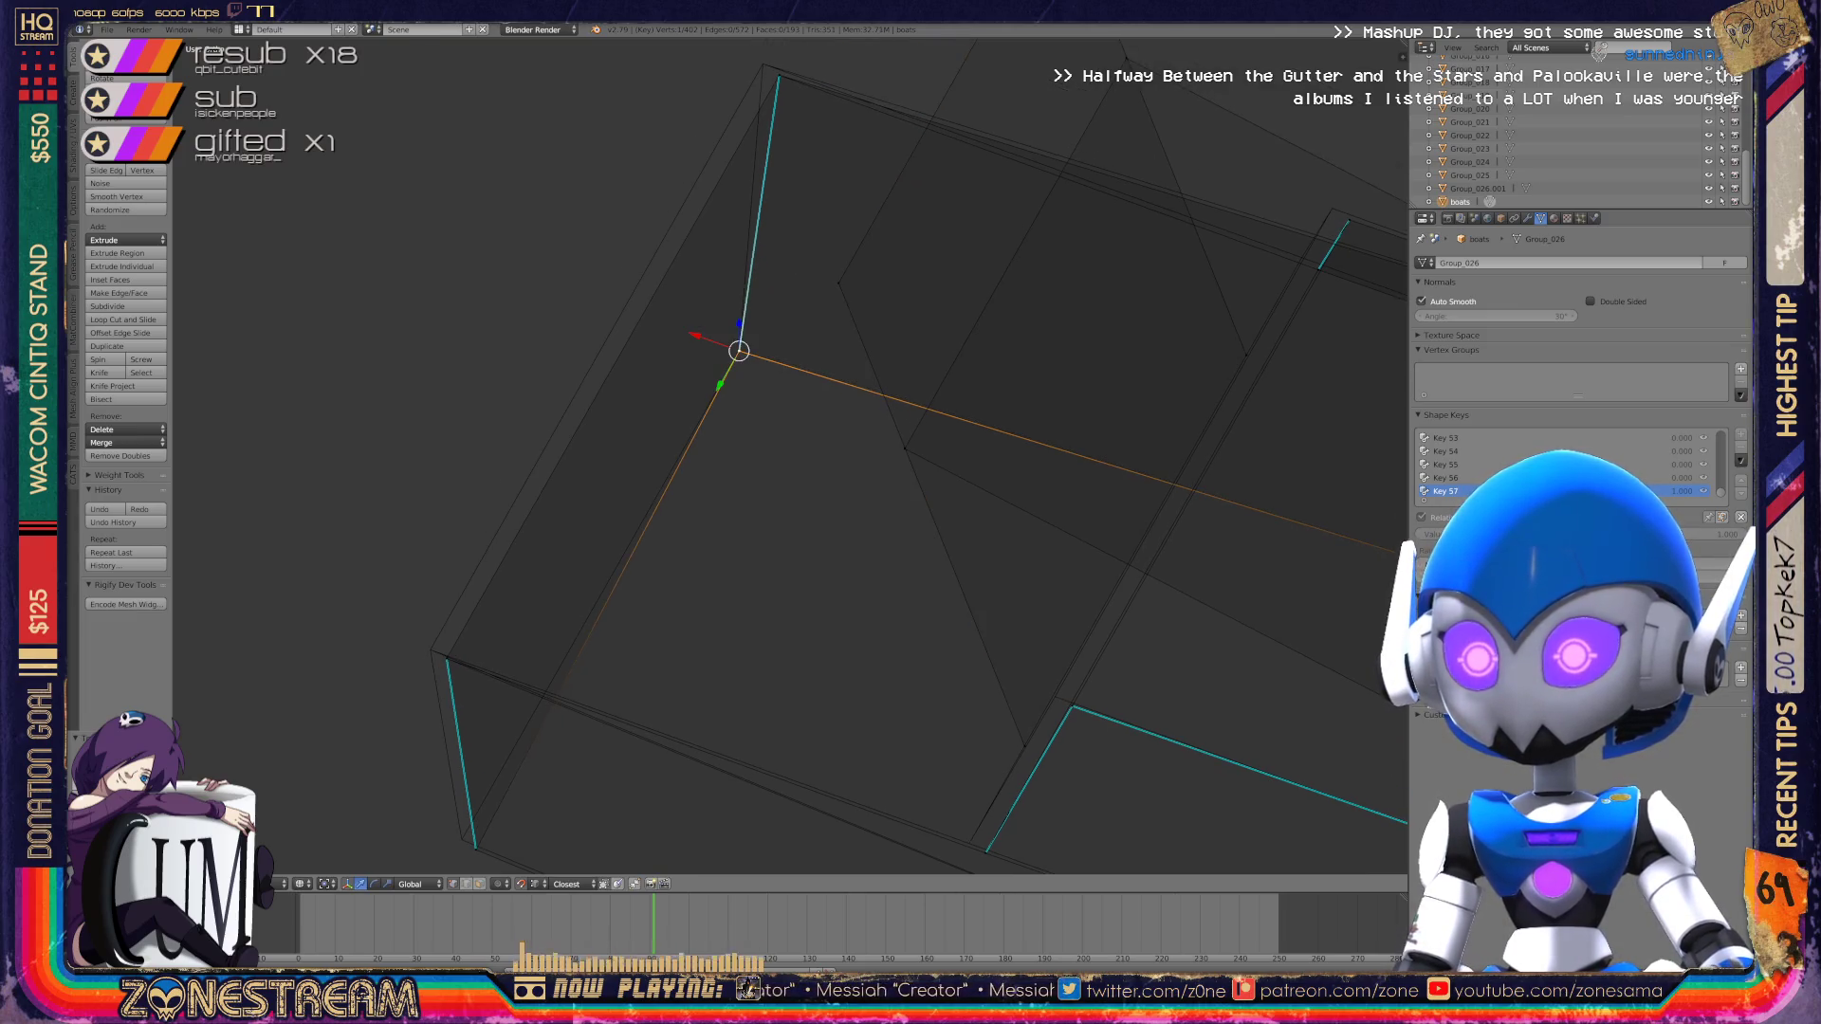
pyautogui.rightClick(474, 846)
pyautogui.press('g')
pyautogui.press('Return')
# Step: Snap the vertex near the lower-left corner onto it and move the top vertex
pyautogui.rightClick(447, 661)
pyautogui.press('g')
pyautogui.press('Return')
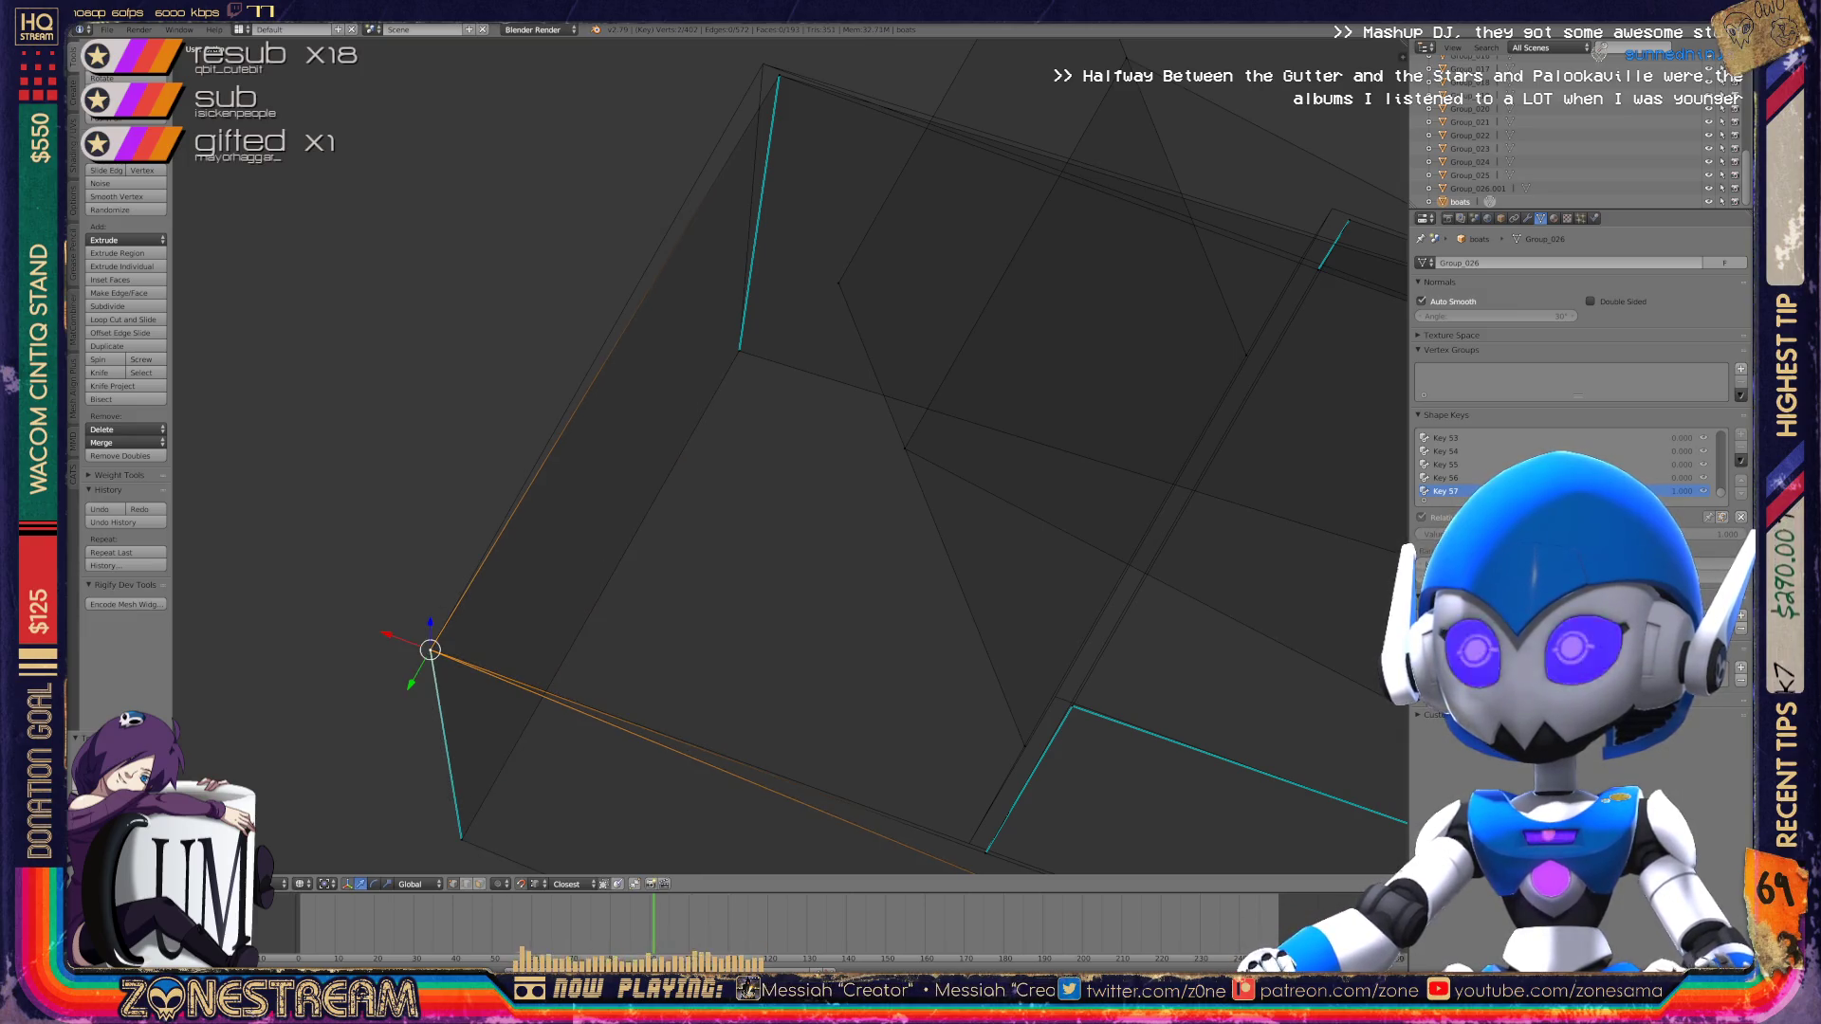
pyautogui.keyDown('shift'); pyautogui.moveTo(432, 653); pyautogui.dragTo(417, 814, button='middle'); pyautogui.keyUp('shift')
pyautogui.rightClick(756, 244)
pyautogui.press('g')
pyautogui.press('Return')
# Step: Move a vertex in the middle of the mesh up and to the left
pyautogui.scroll(-5, 759, 247)
pyautogui.moveTo(787, 456)
pyautogui.mouseDown(button='middle')
pyautogui.moveTo(854, 427)
pyautogui.moveTo(949, 455)
pyautogui.moveTo(1138, 465)
pyautogui.mouseUp(button='middle')
pyautogui.scroll(3, 825, 539)
pyautogui.moveTo(1203, 711); pyautogui.dragTo(1119, 683, button='middle')
pyautogui.scroll(3, 1139, 692)
pyautogui.rightClick(720, 505)
pyautogui.moveTo(854, 475); pyautogui.dragTo(911, 455, button='middle')
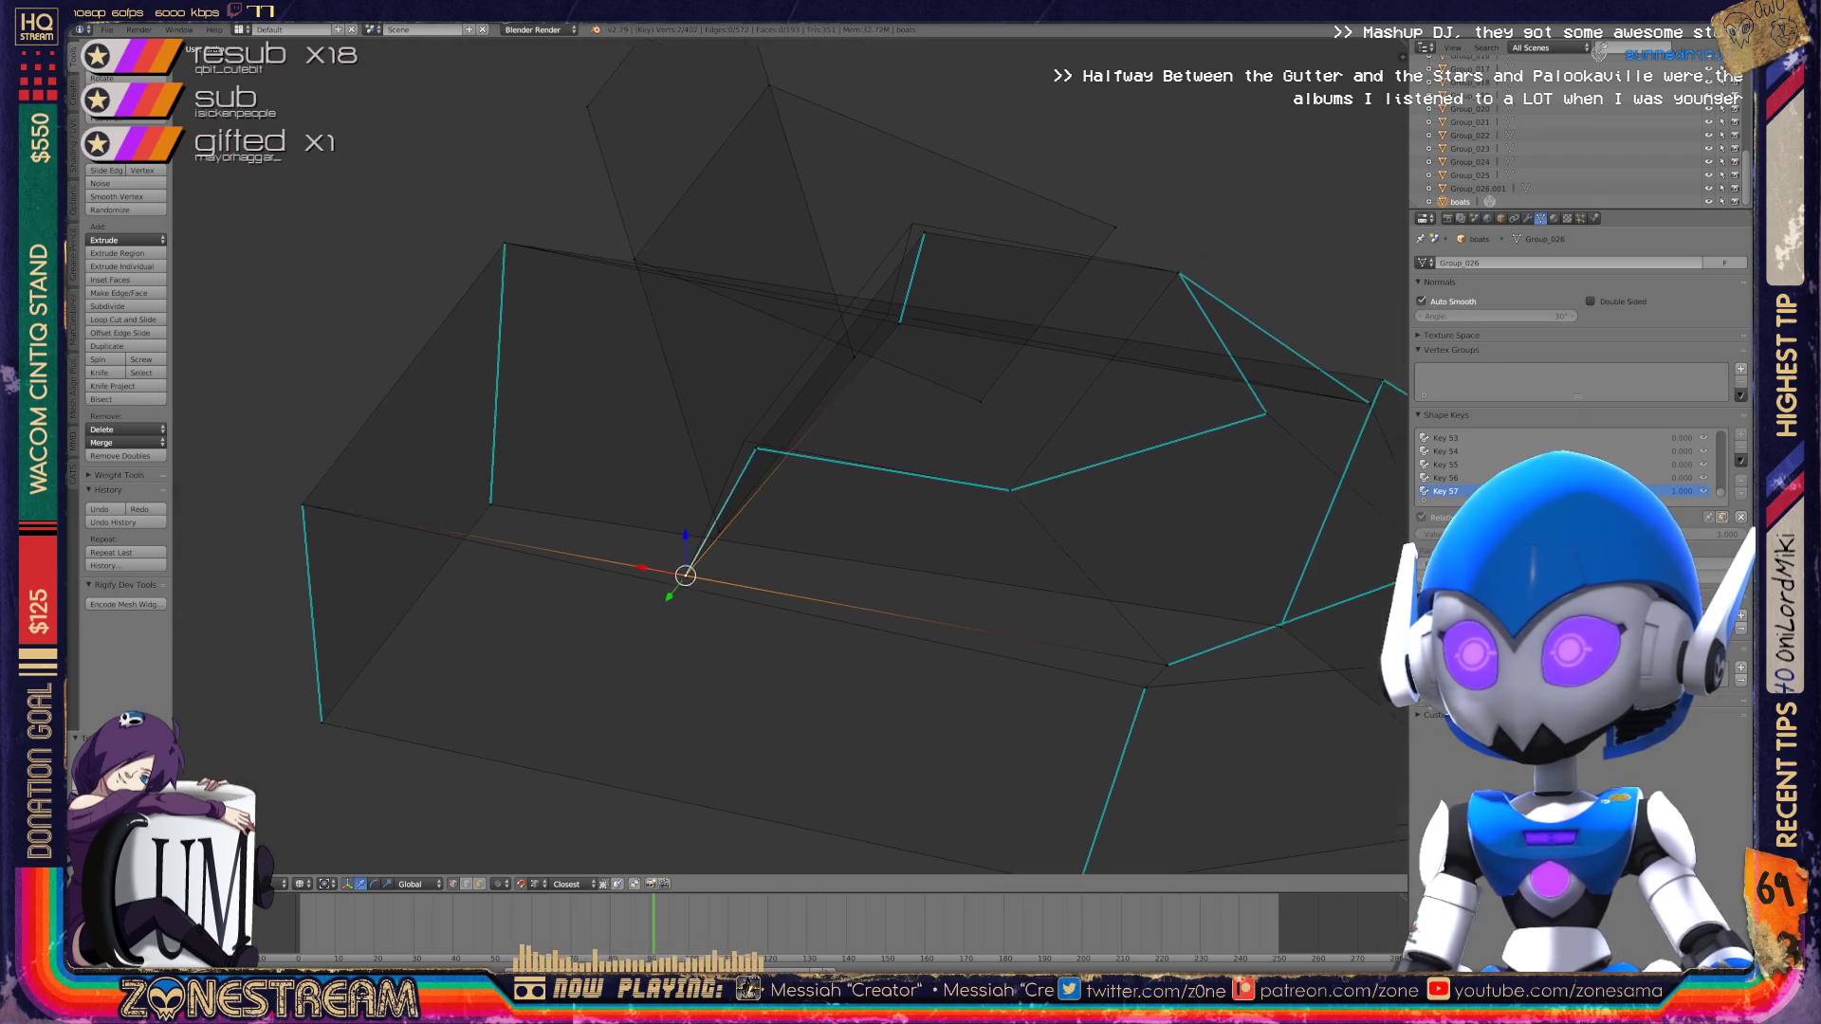
pyautogui.scroll(4, 721, 484)
pyautogui.press('g')
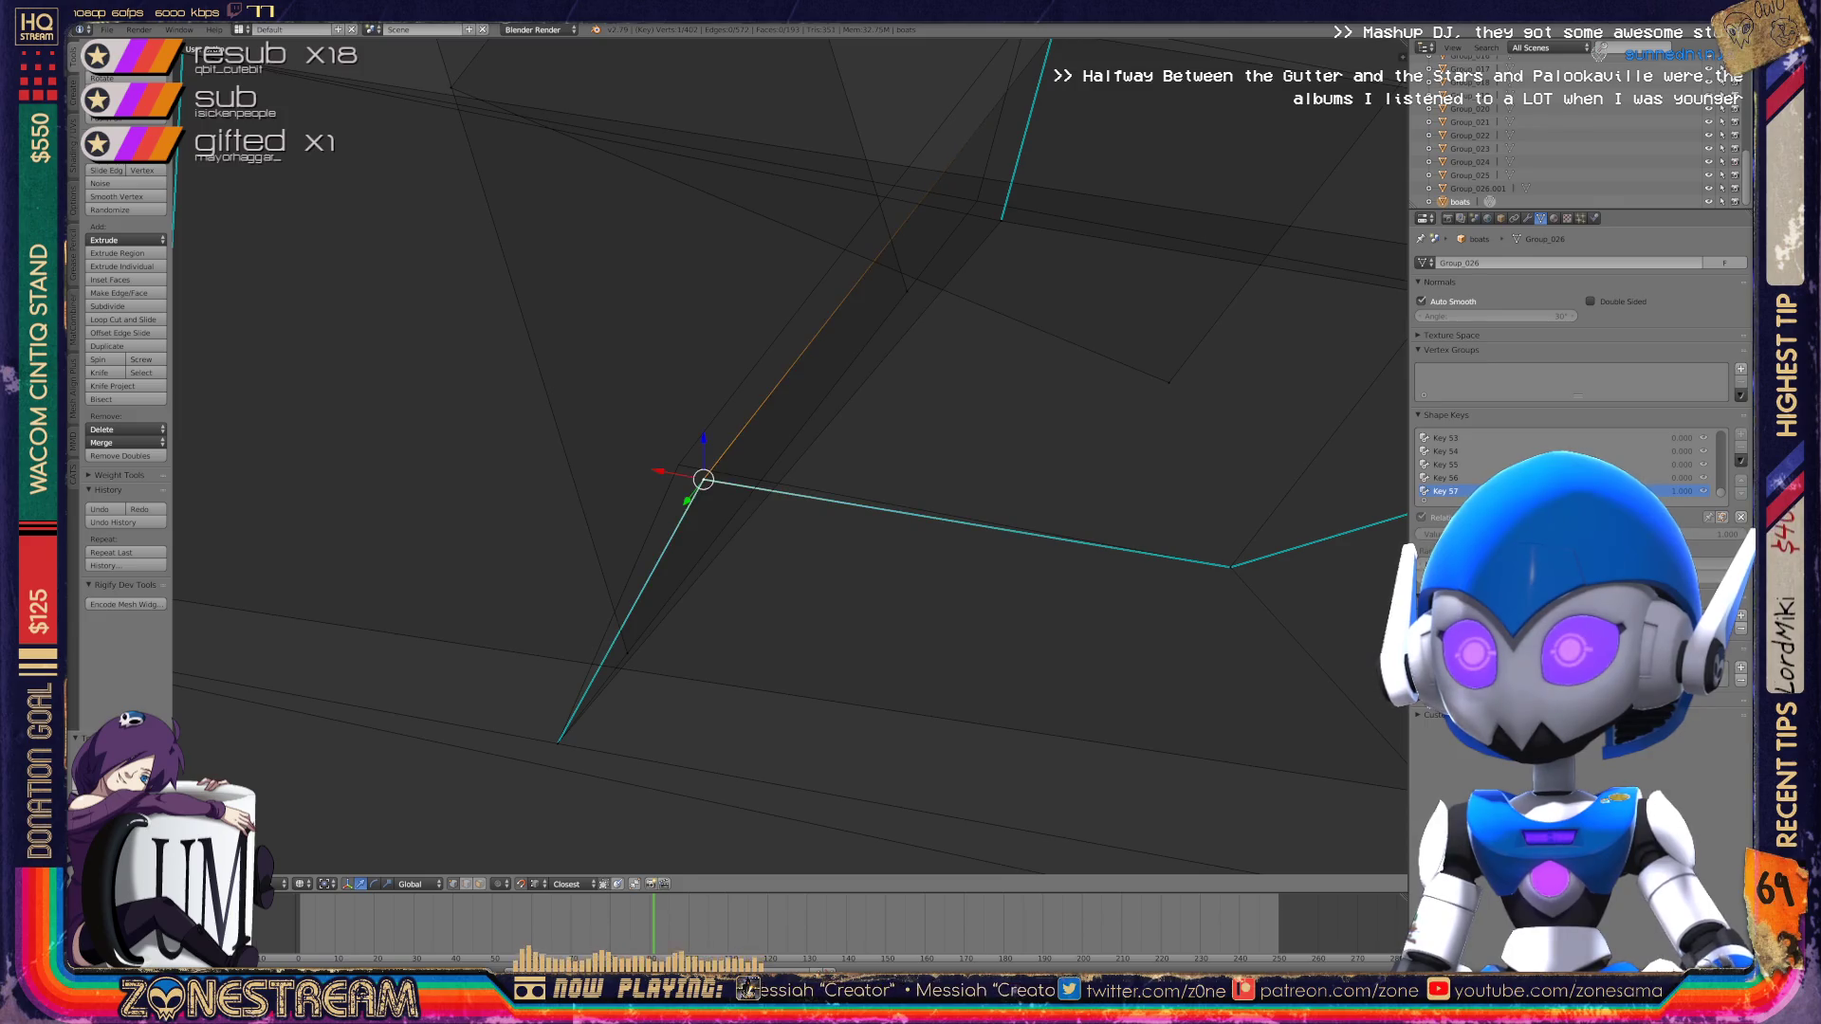
pyautogui.click(678, 465)
# Step: Adjust one more vertex and select the vertex at the upper corner
pyautogui.keyDown('shift'); pyautogui.moveTo(853, 474); pyautogui.dragTo(650, 739, button='middle'); pyautogui.keyUp('shift')
pyautogui.rightClick(798, 485)
pyautogui.press('g')
pyautogui.click(773, 467)
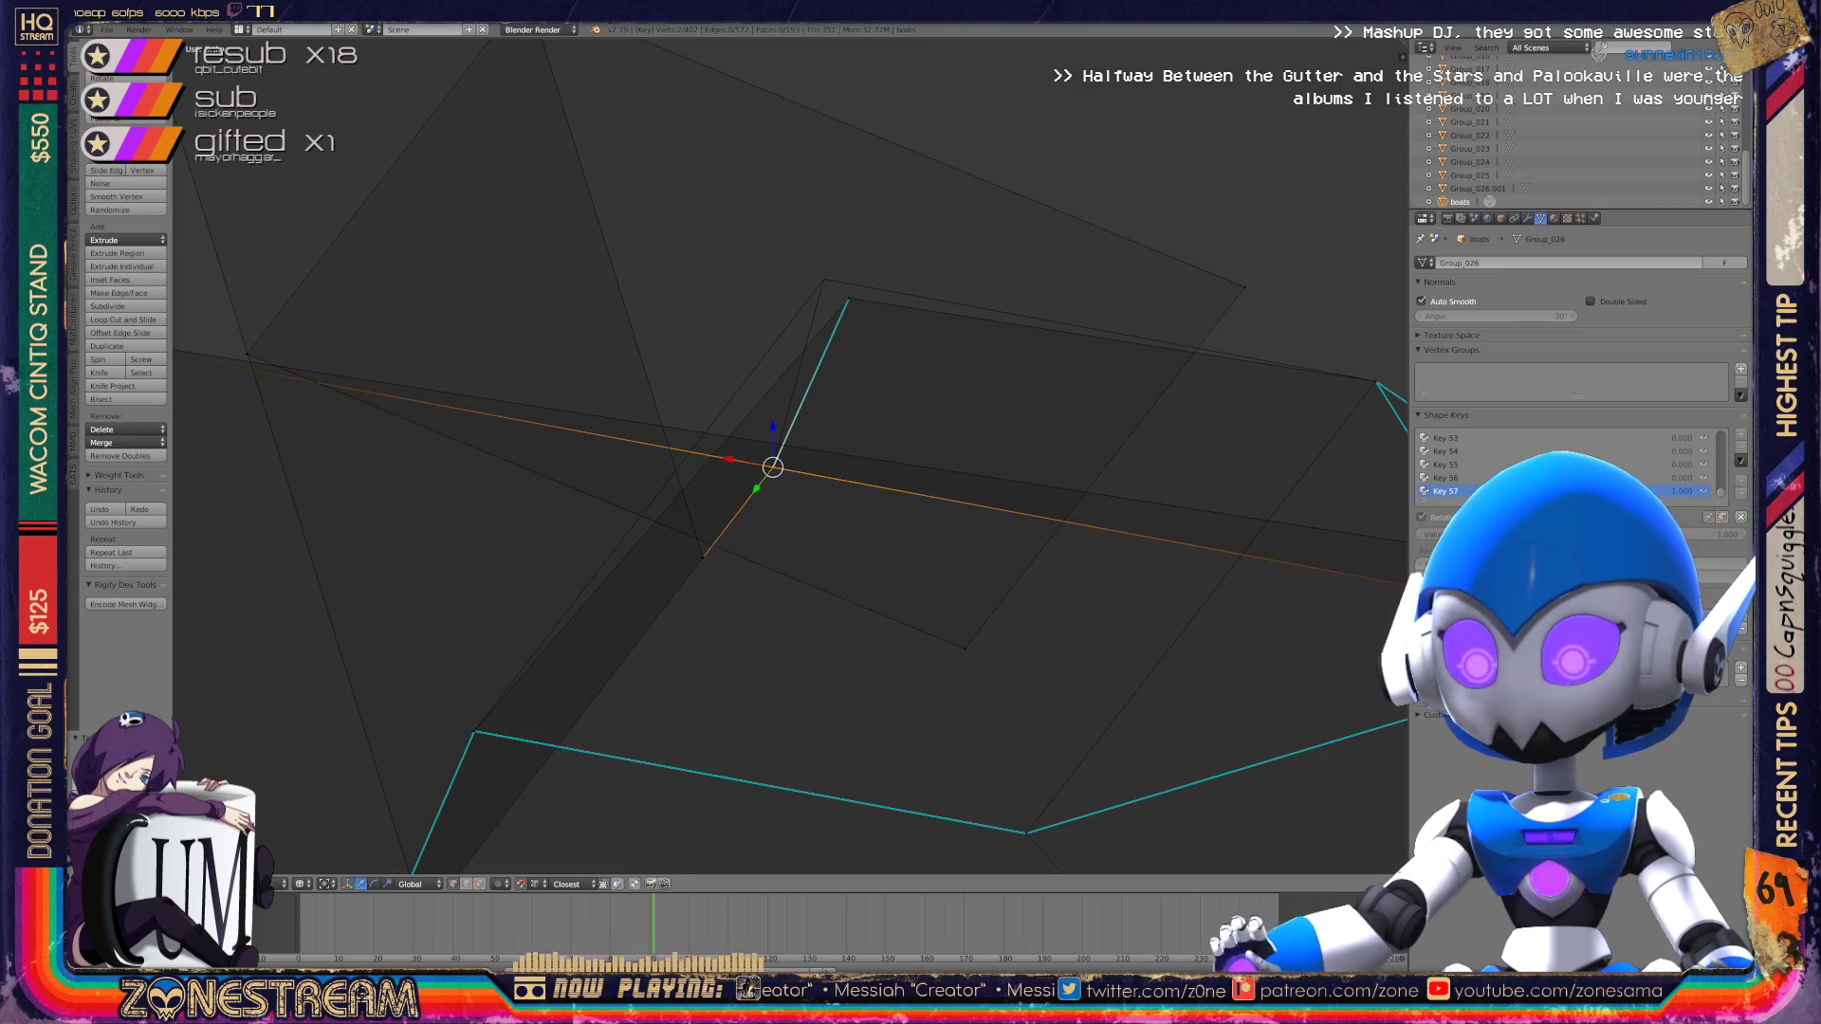
pyautogui.rightClick(849, 298)
pyautogui.moveTo(854, 474); pyautogui.dragTo(868, 536, button='middle')
# Step: Leave Edit Mode and orbit to view the whole pair of boots
pyautogui.press('Tab')
pyautogui.scroll(-5, 787, 455)
pyautogui.moveTo(787, 455); pyautogui.dragTo(835, 503, button='middle')
# Step: Save the .blend file, overwriting the existing copy
pyautogui.hotkey('ctrl', 's')
pyautogui.press('Return')
pyautogui.scroll(-4, 721, 474)
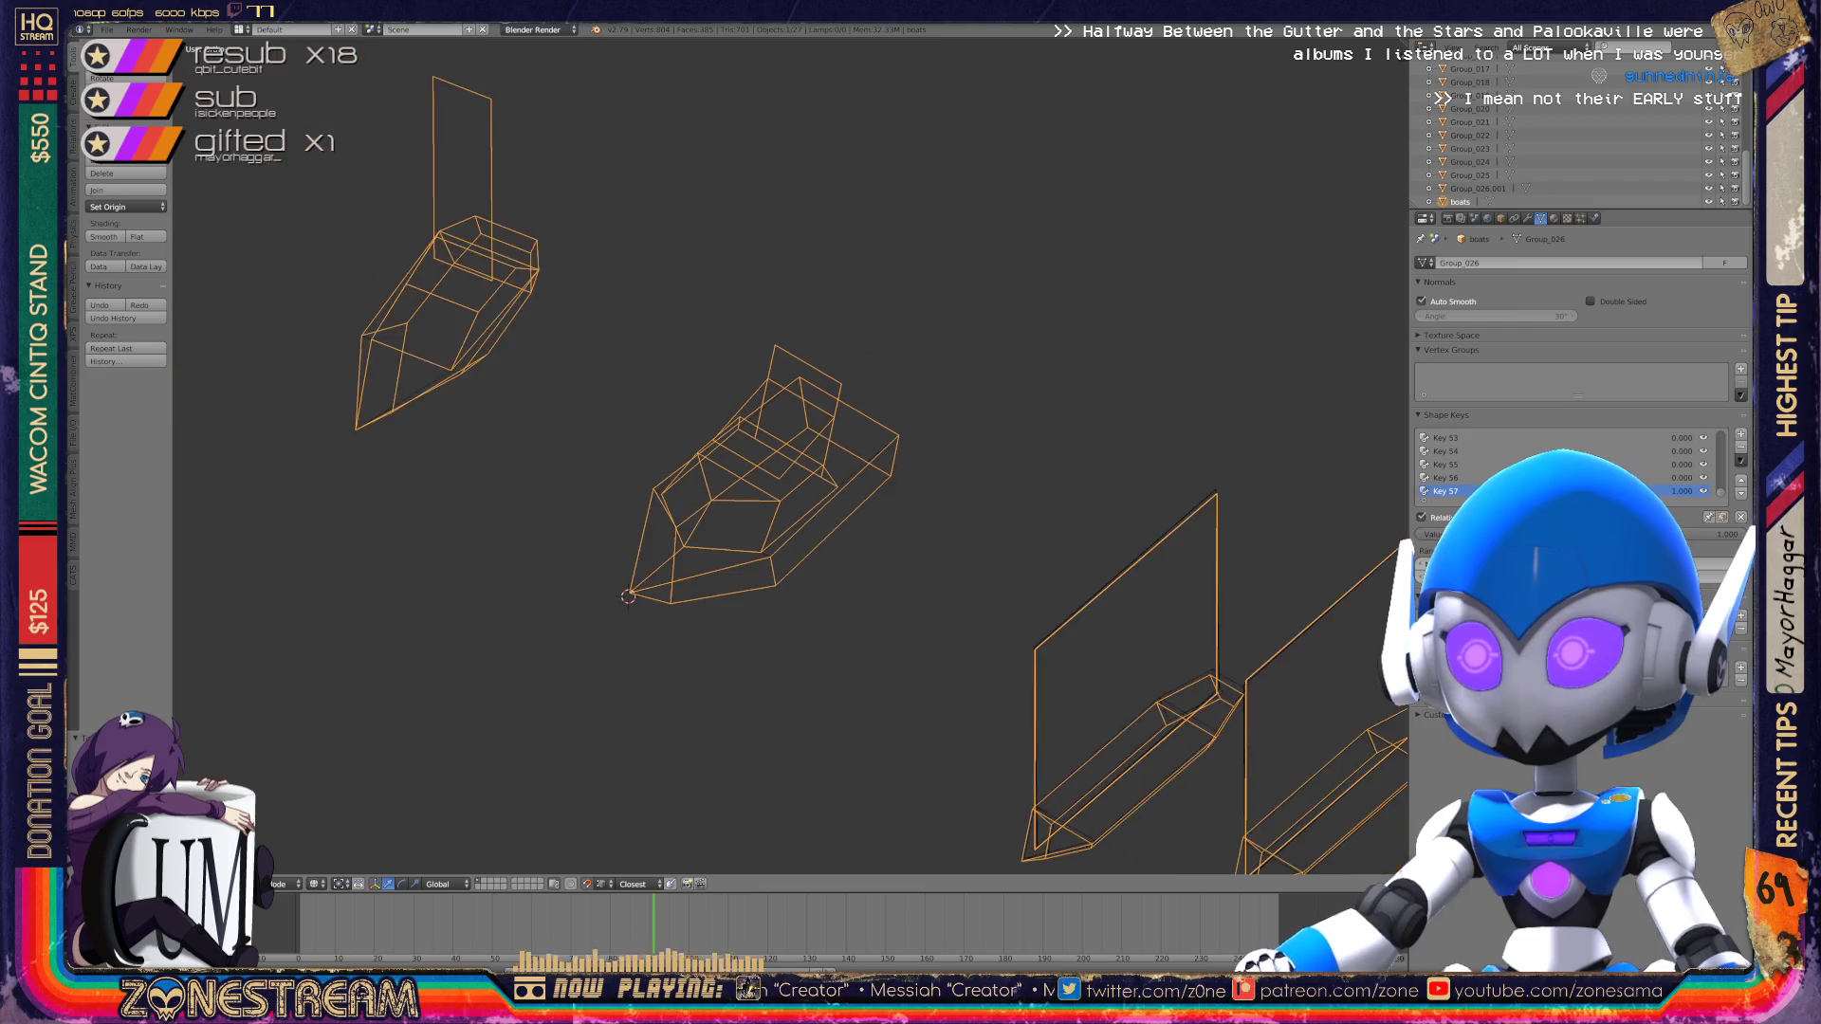
pyautogui.moveTo(834, 502)
pyautogui.mouseDown(button='middle')
pyautogui.moveTo(910, 465)
pyautogui.moveTo(854, 474)
pyautogui.mouseUp(button='middle')
pyautogui.scroll(5, 787, 455)
# Step: In Edit Mode on the next boot, select the tip vertex and similar-normal vertices
pyautogui.press('Tab')
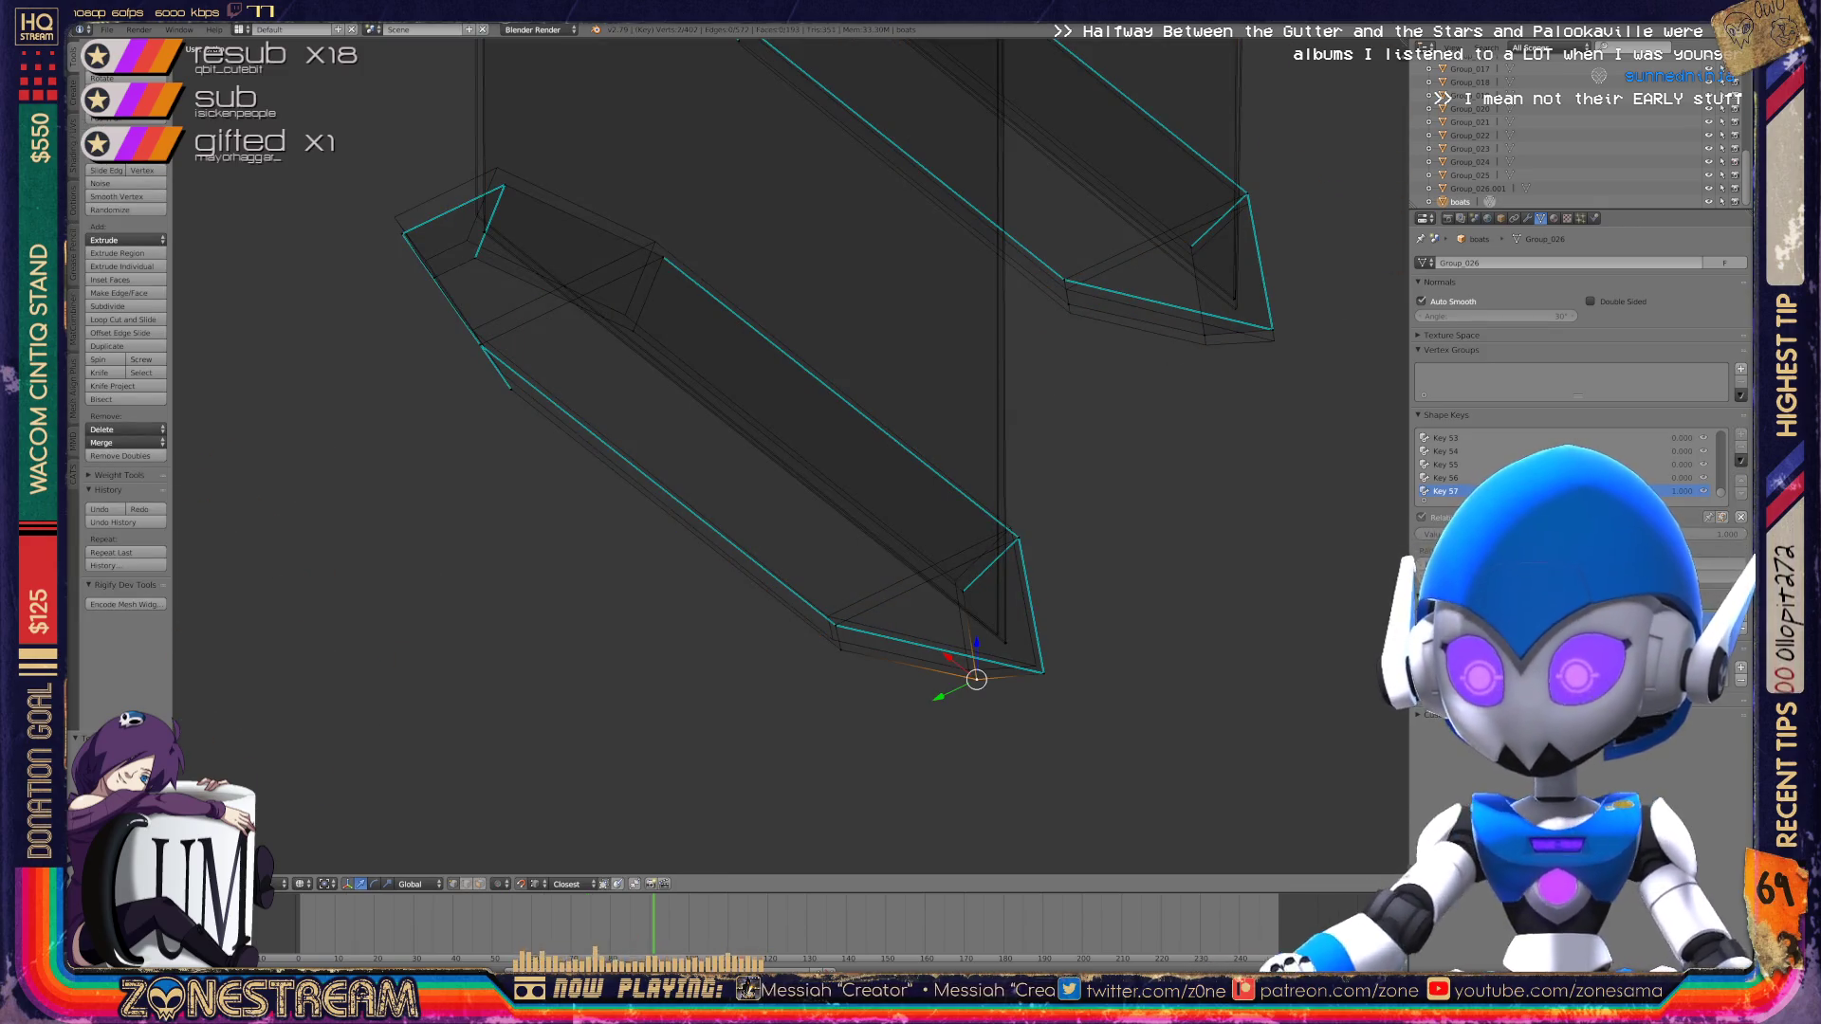
pyautogui.click(968, 670)
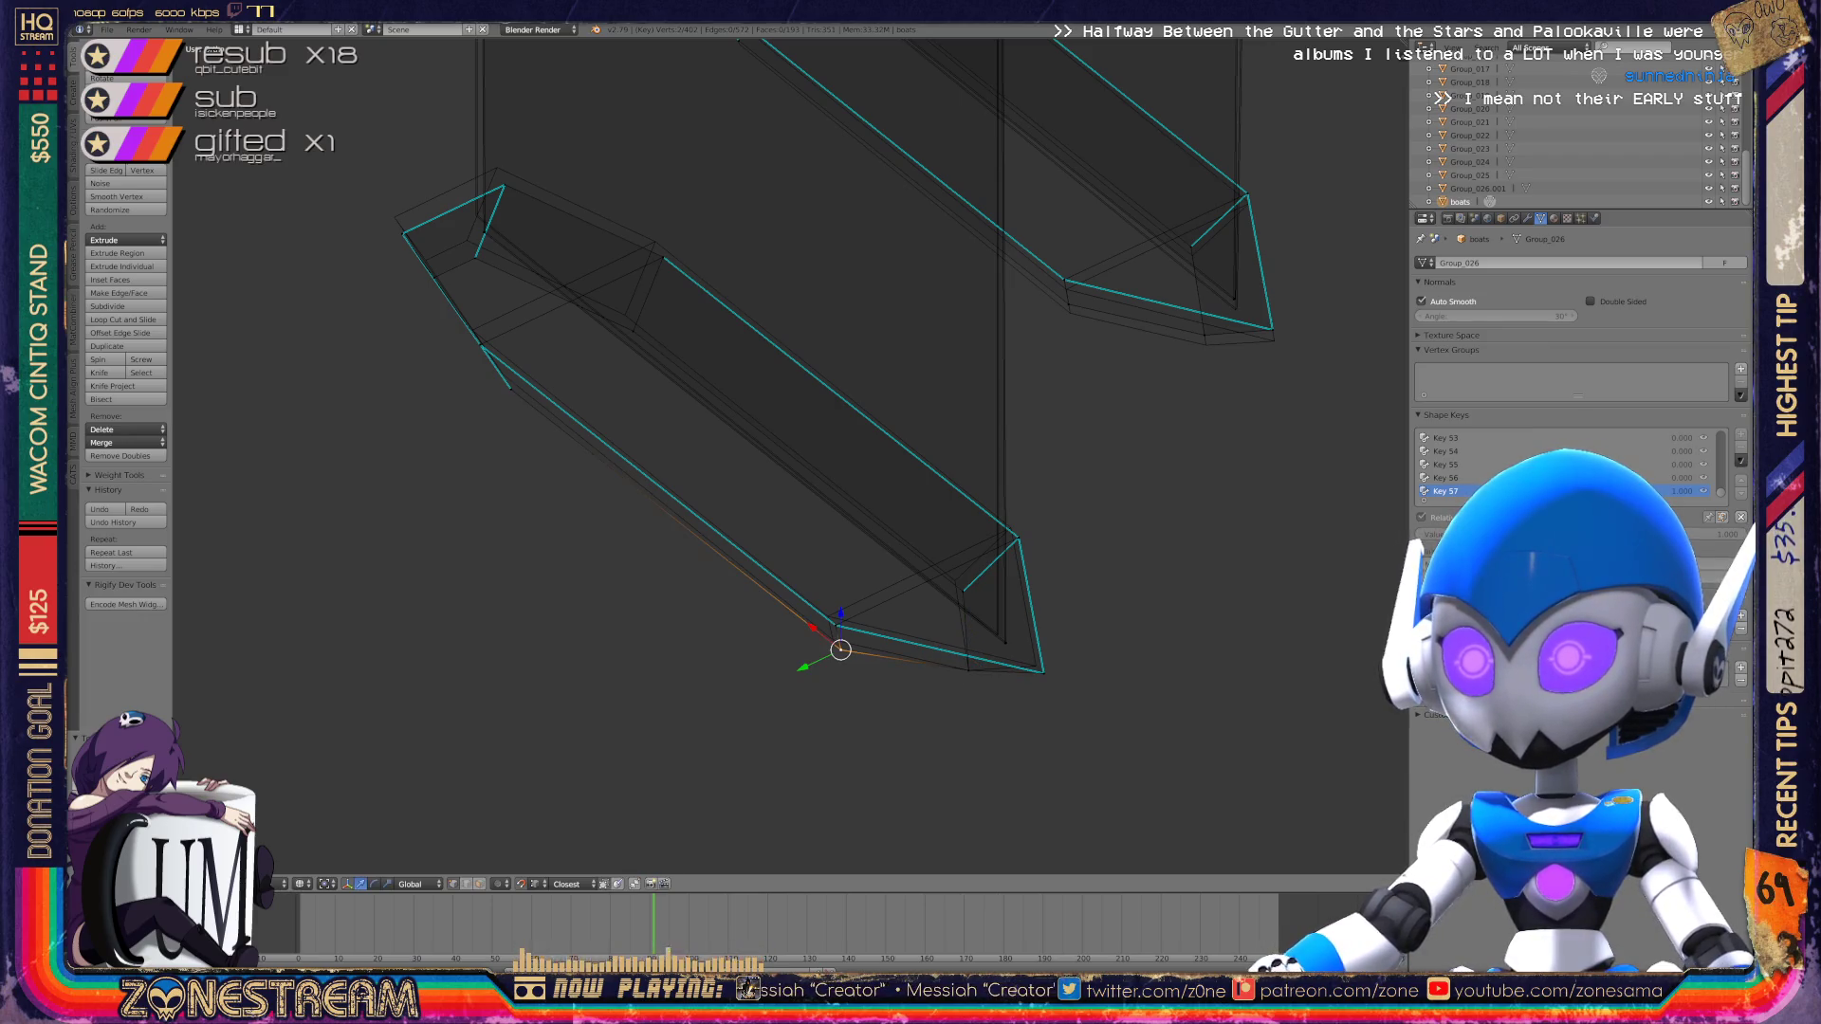
pyautogui.click(836, 625)
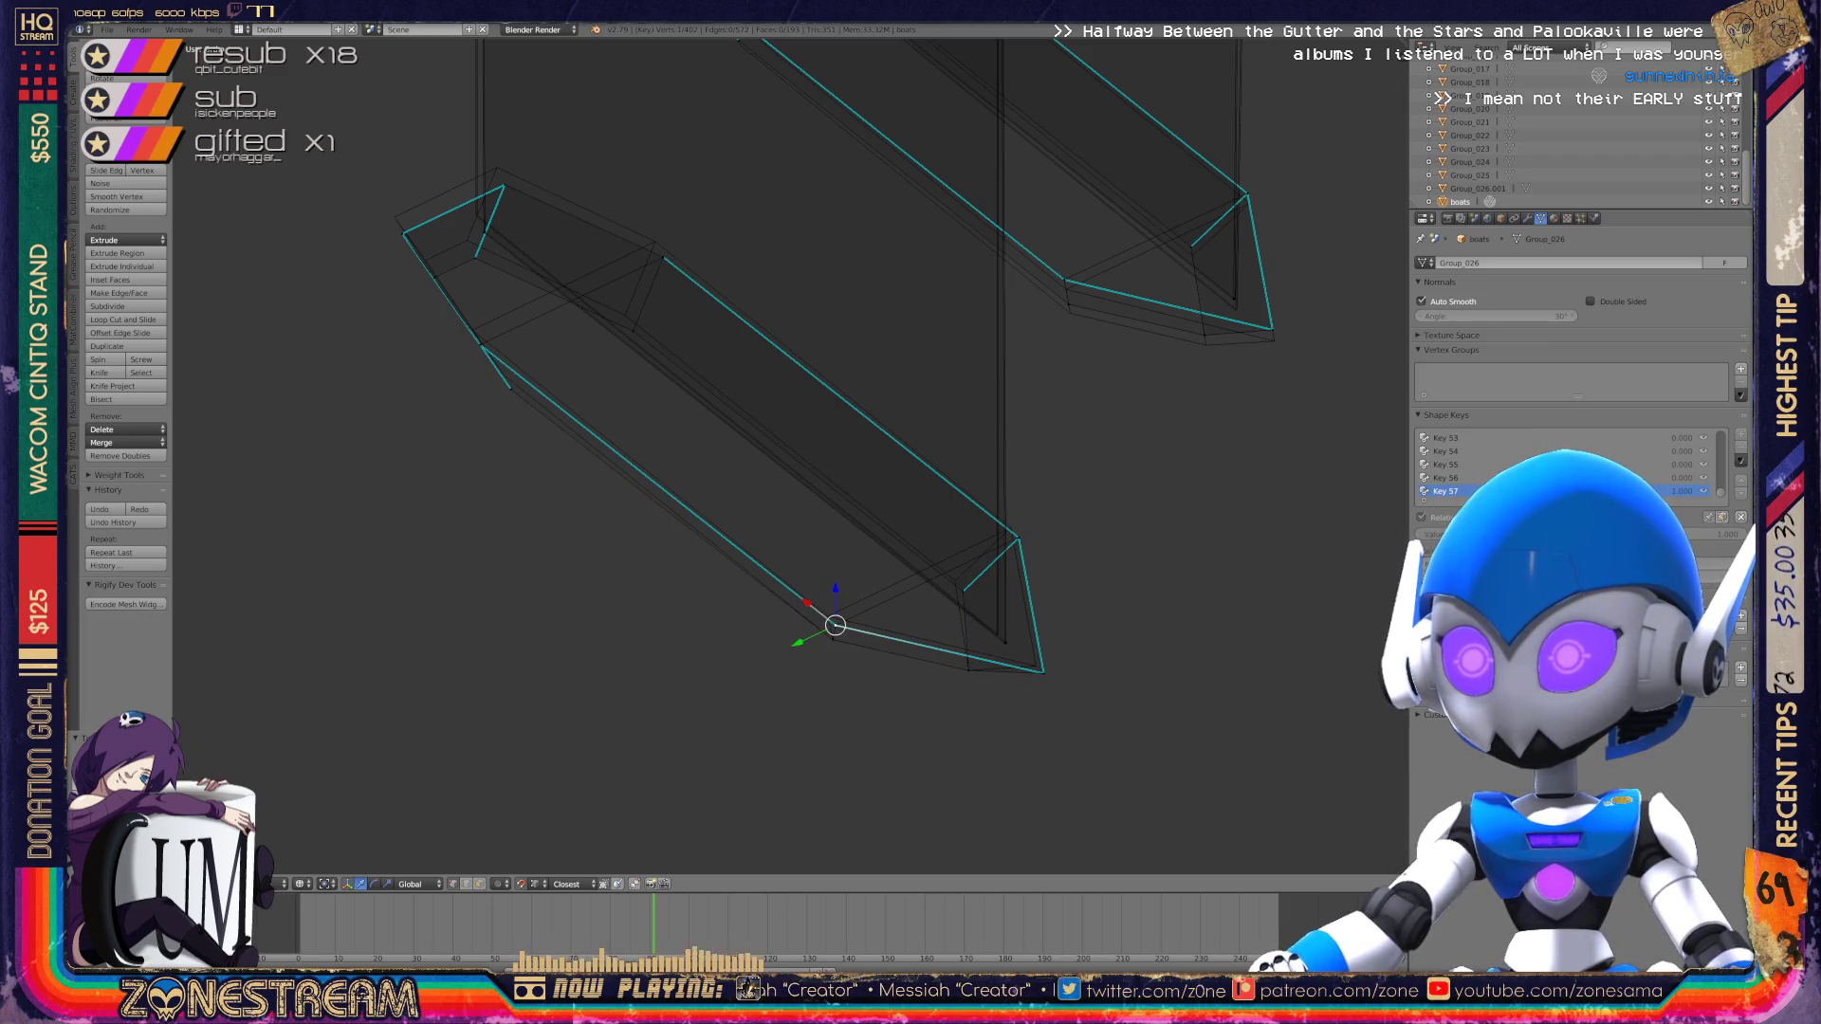
pyautogui.hotkey('shift', 'g')
pyautogui.press('Return')
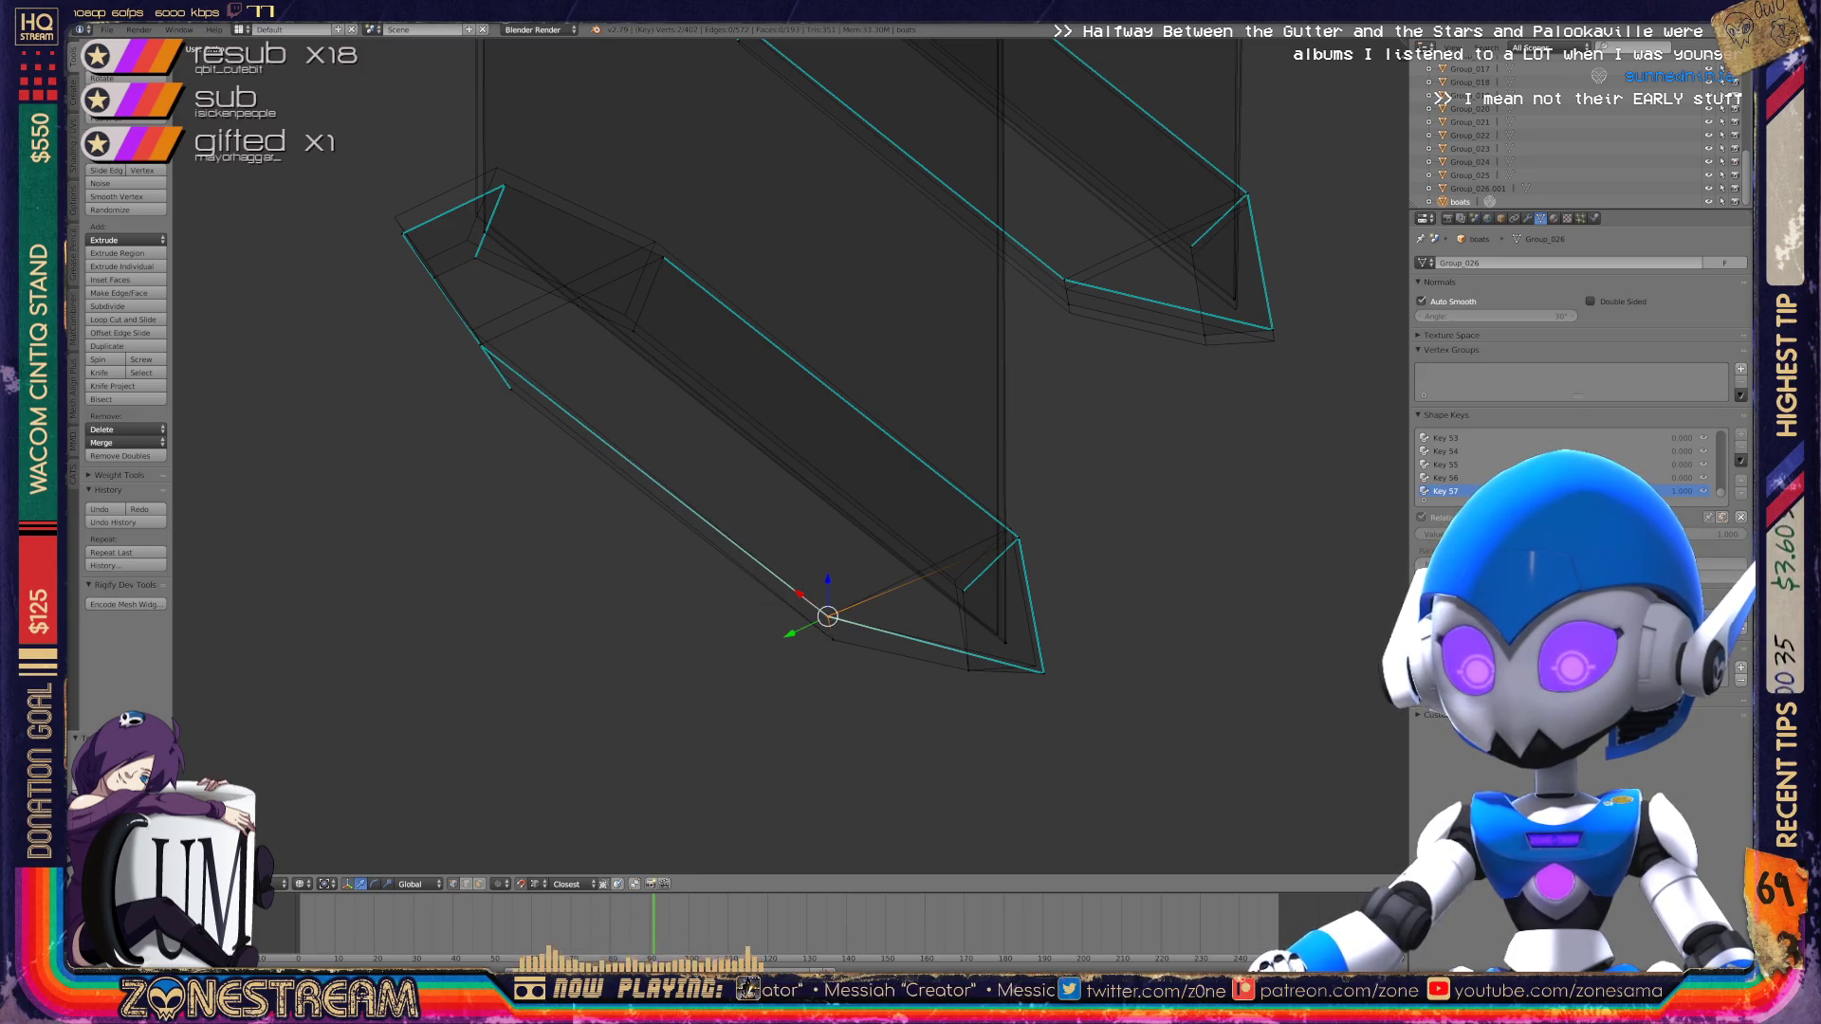
pyautogui.scroll(3, 1092, 657)
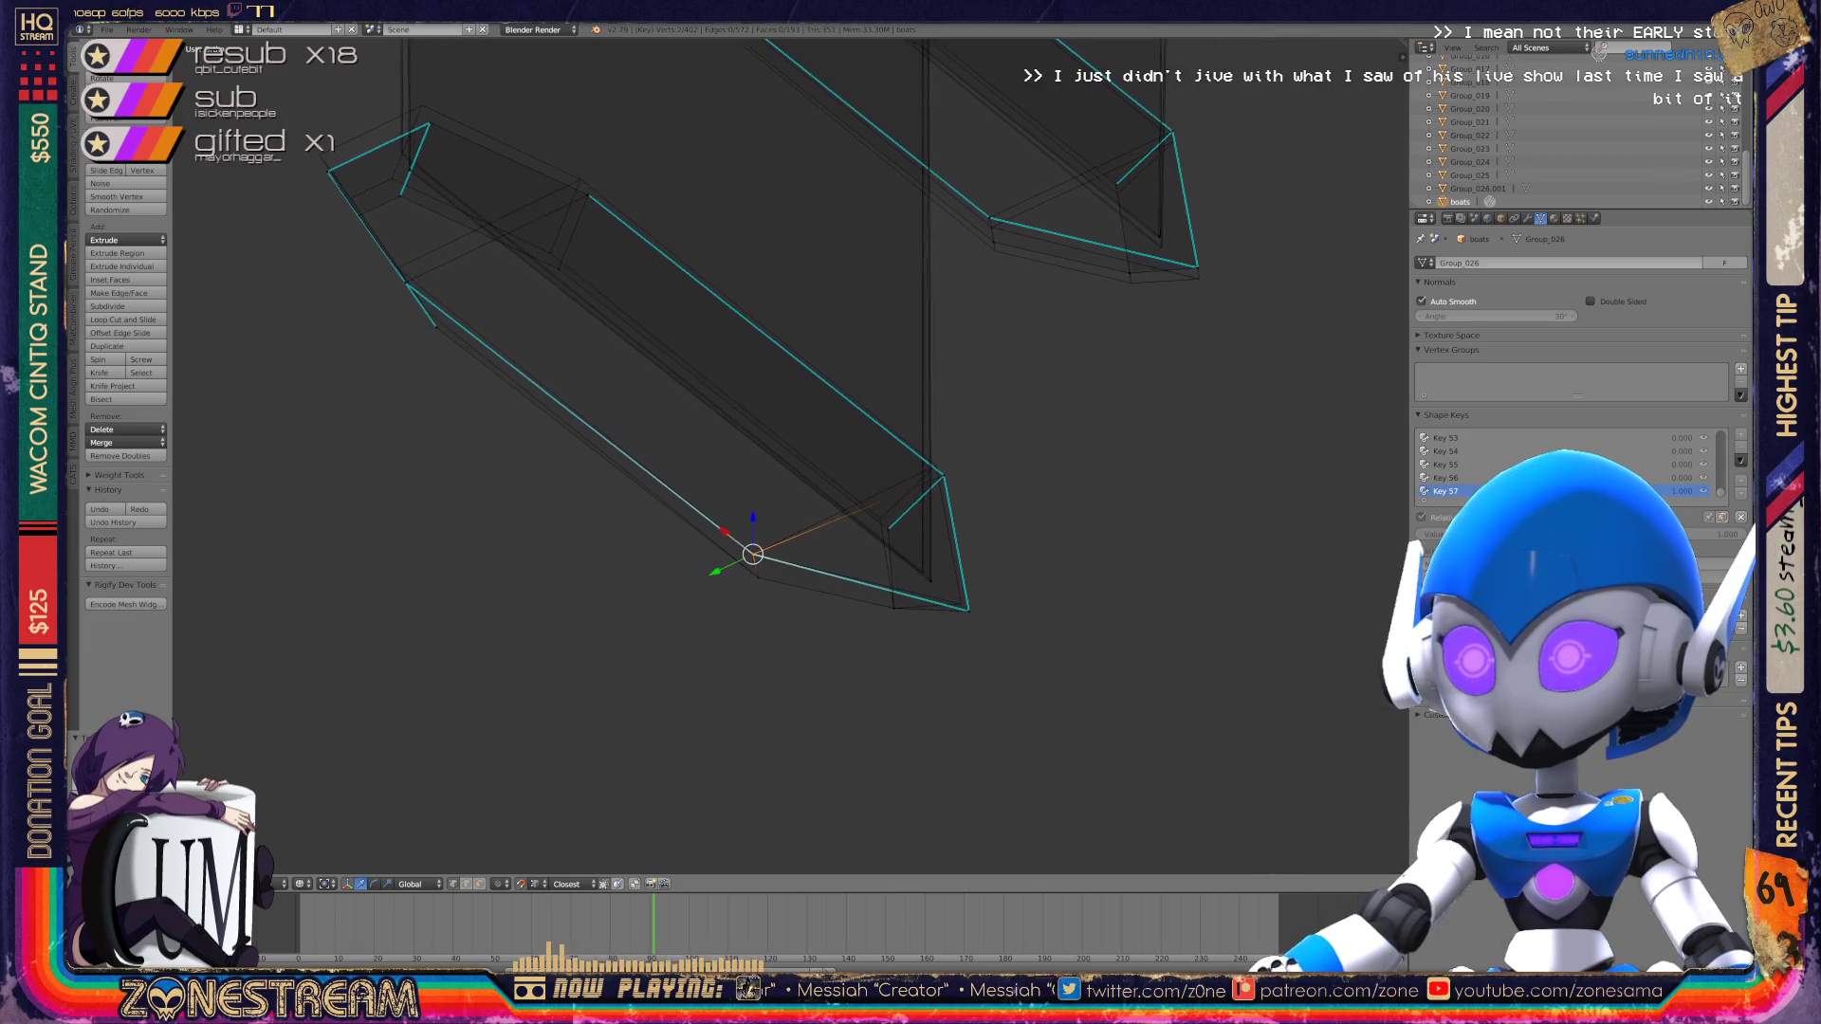
# Step: Move the tip's lower corner vertex and a higher tip vertex slightly up-left
pyautogui.keyDown('shift'); pyautogui.rightClick(1007, 684); pyautogui.keyUp('shift')
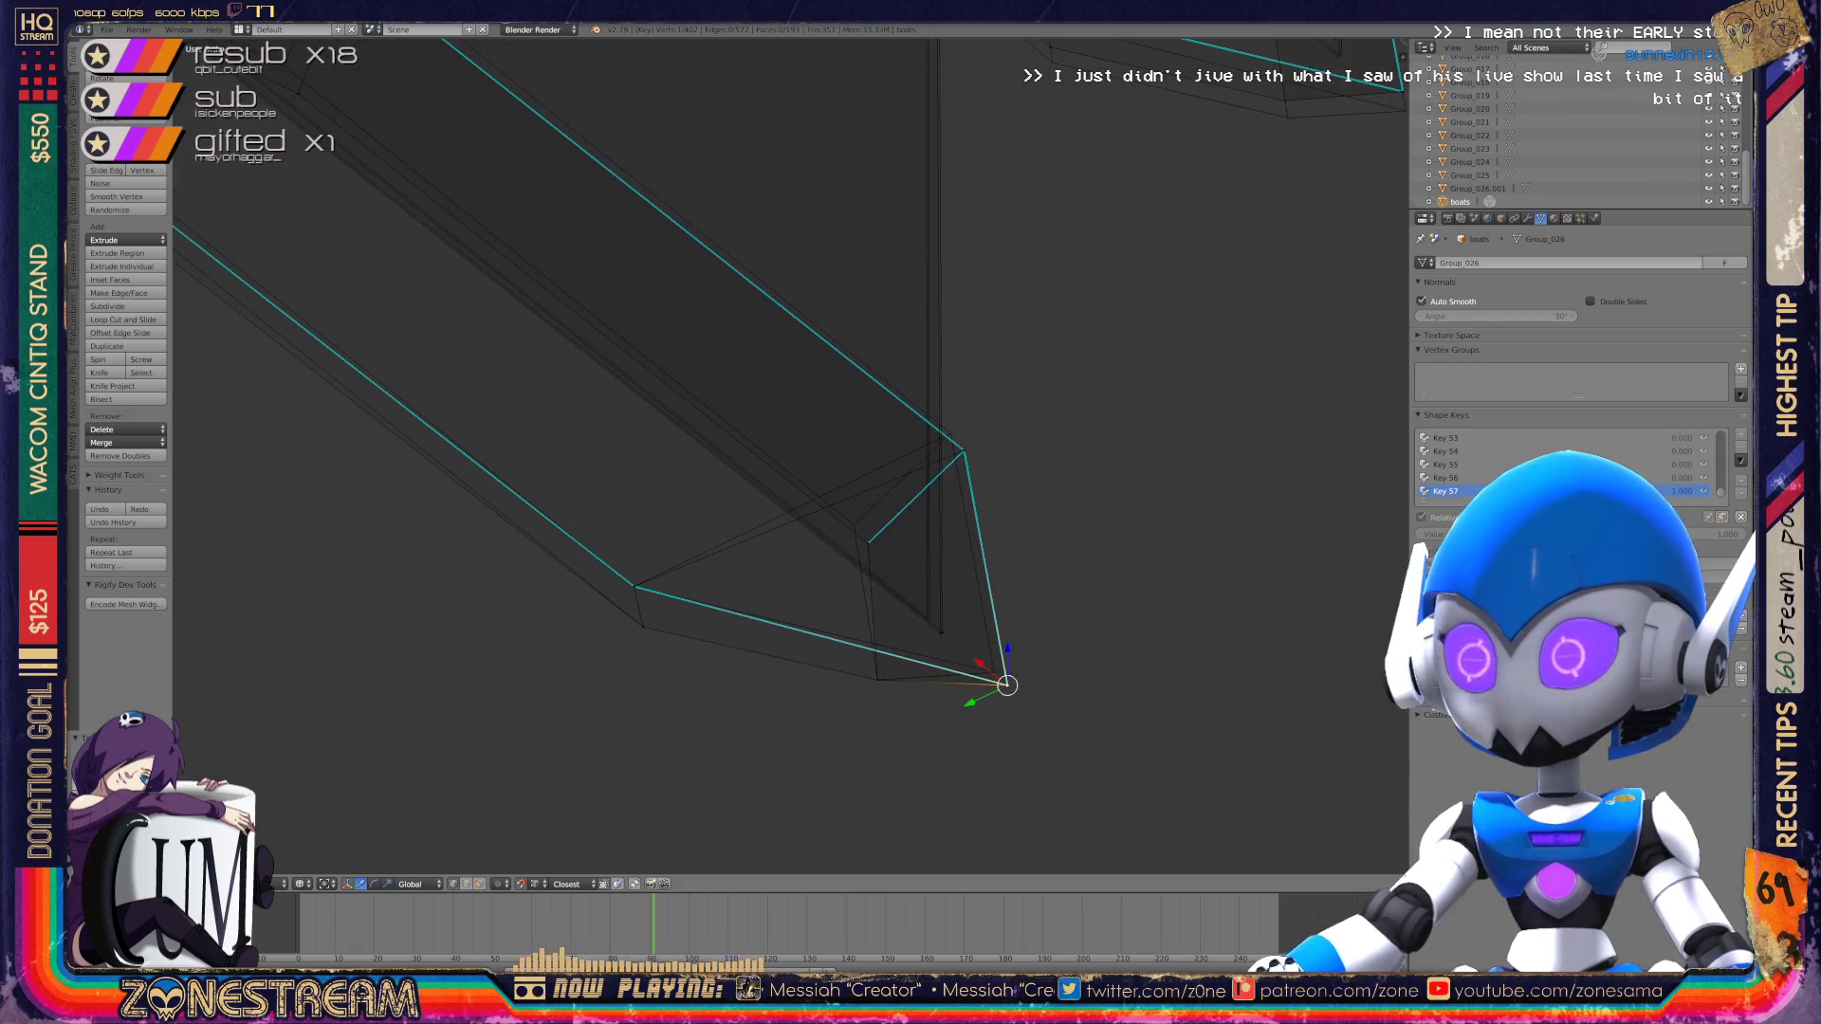
pyautogui.press('g')
pyautogui.press('Return')
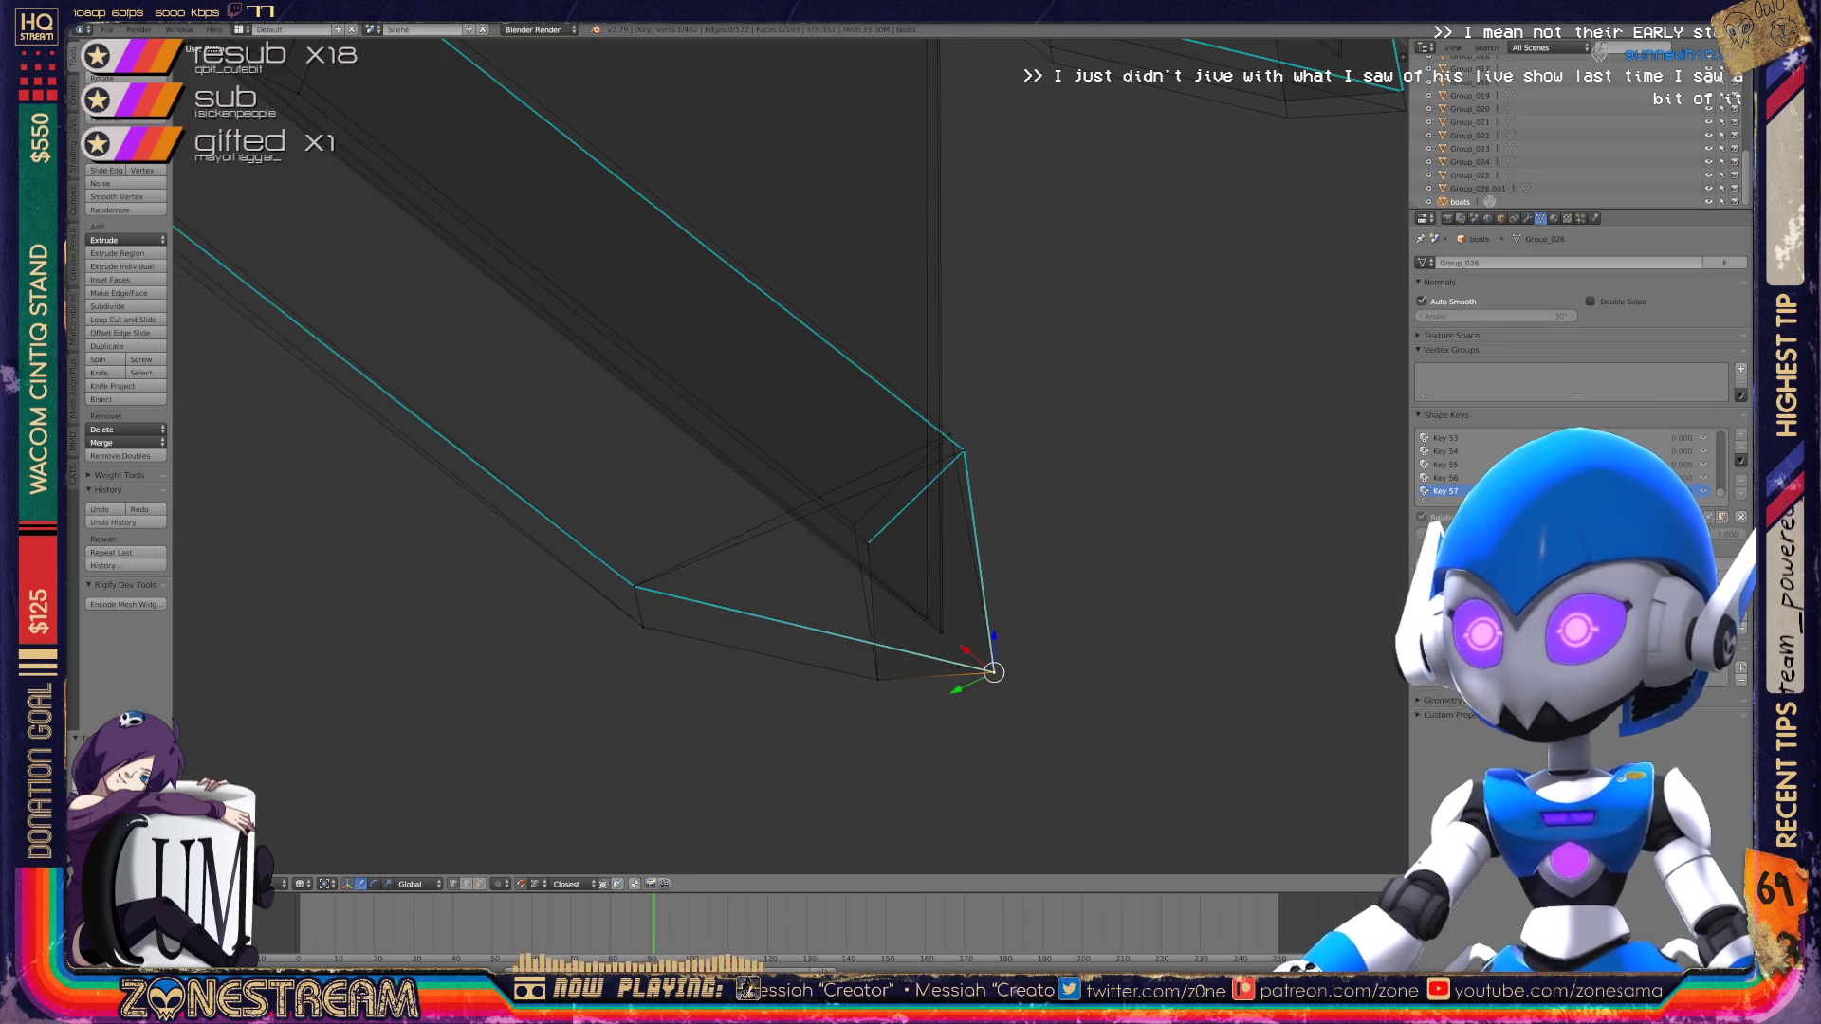
pyautogui.rightClick(963, 452)
pyautogui.press('g')
pyautogui.press('Return')
# Step: Shift the inner tip vertex and the inner tip corner vertex up-left
pyautogui.rightClick(868, 543)
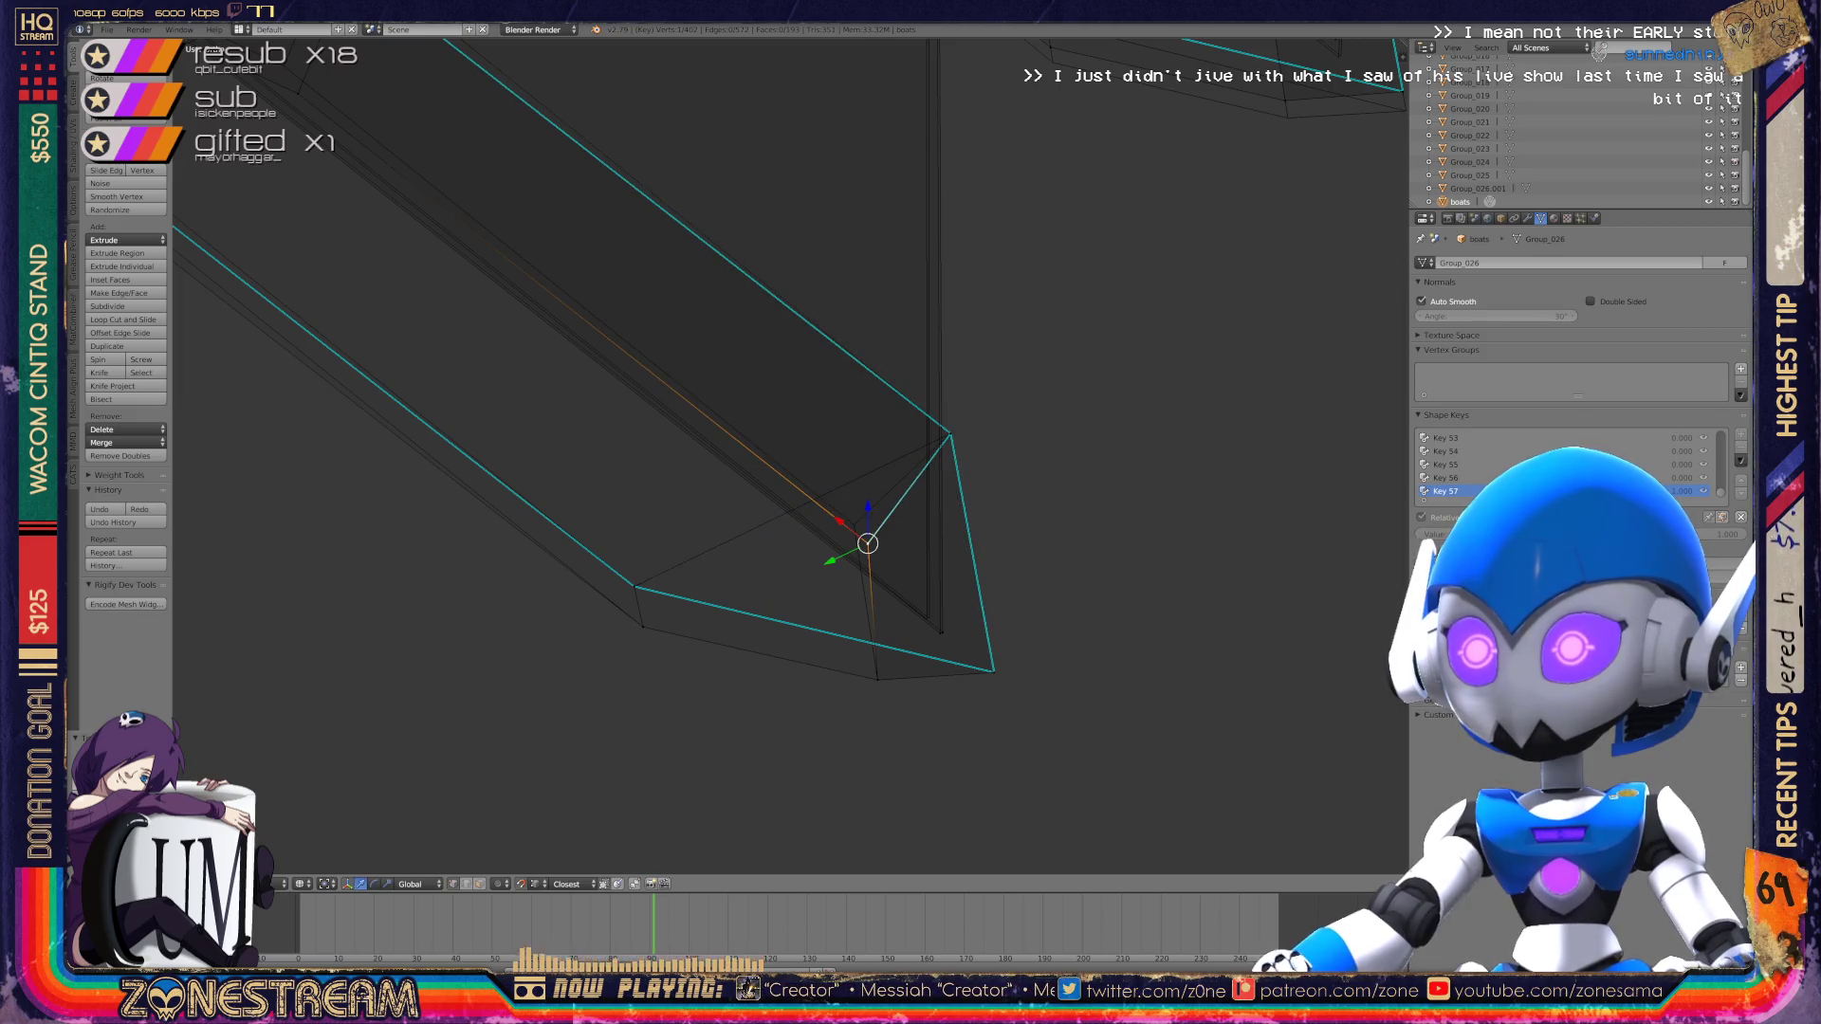
pyautogui.press('g')
pyautogui.press('Return')
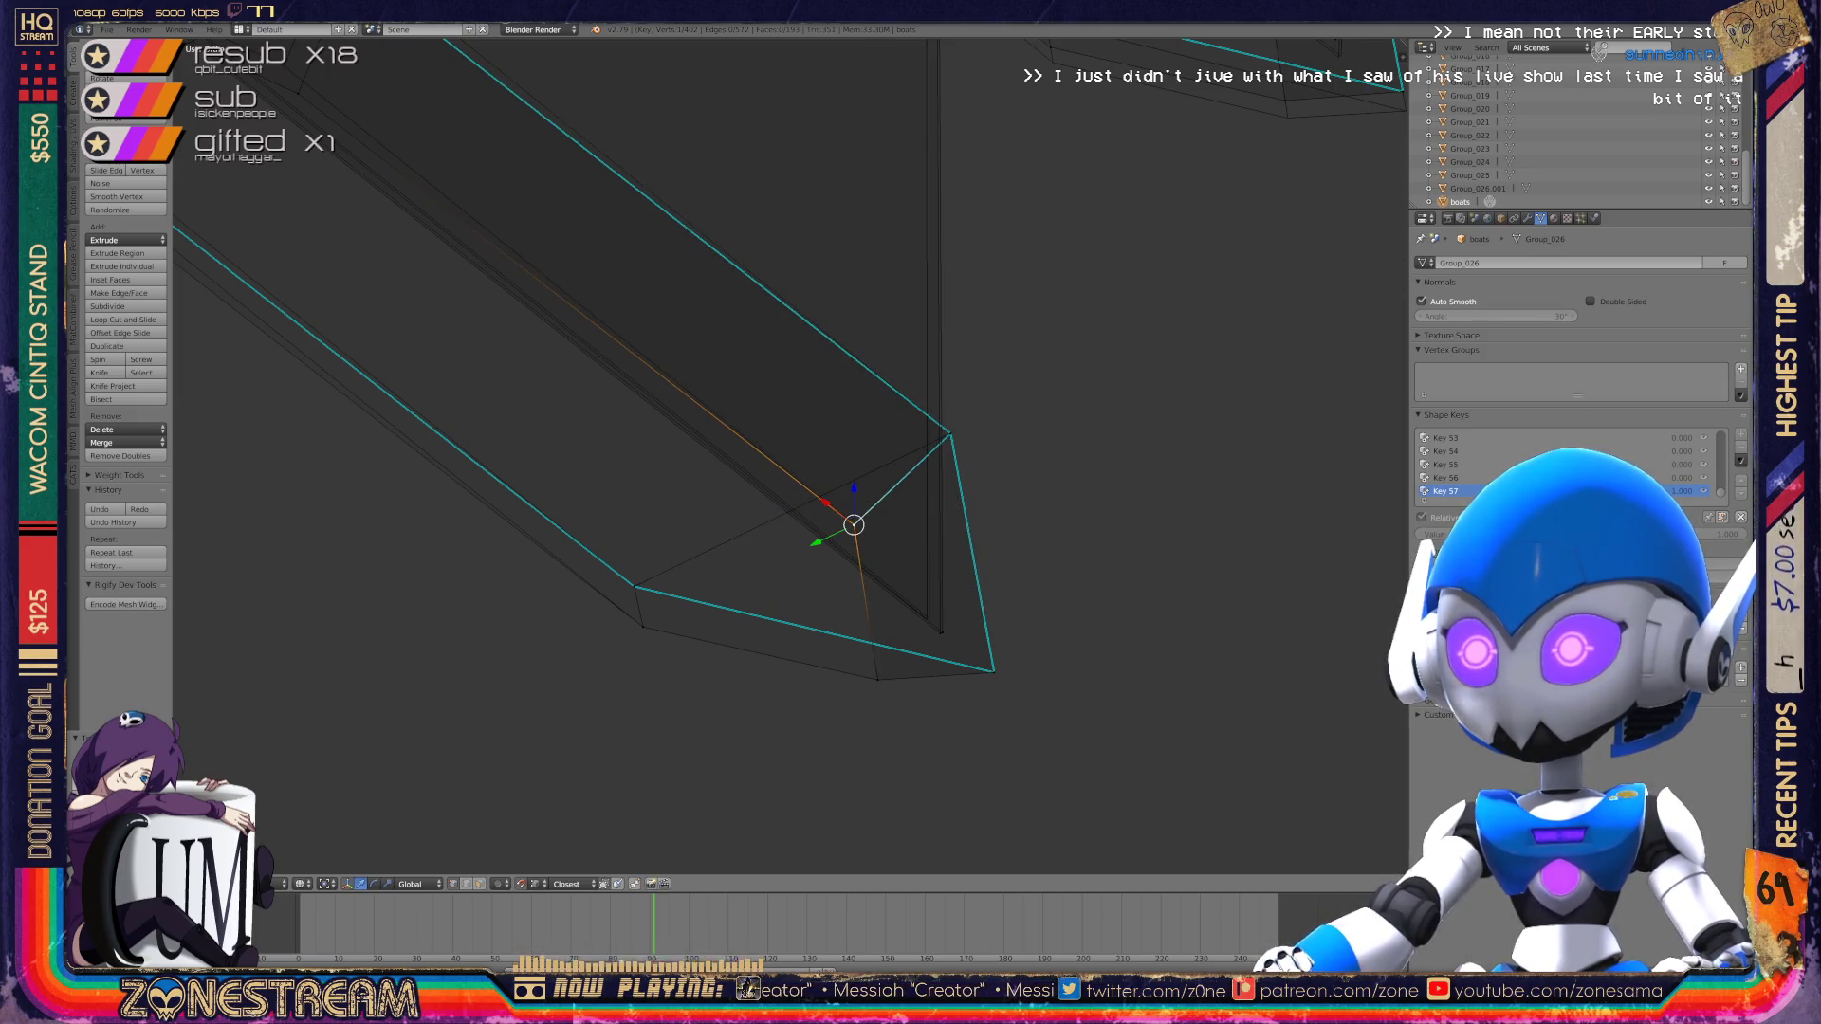
pyautogui.rightClick(940, 632)
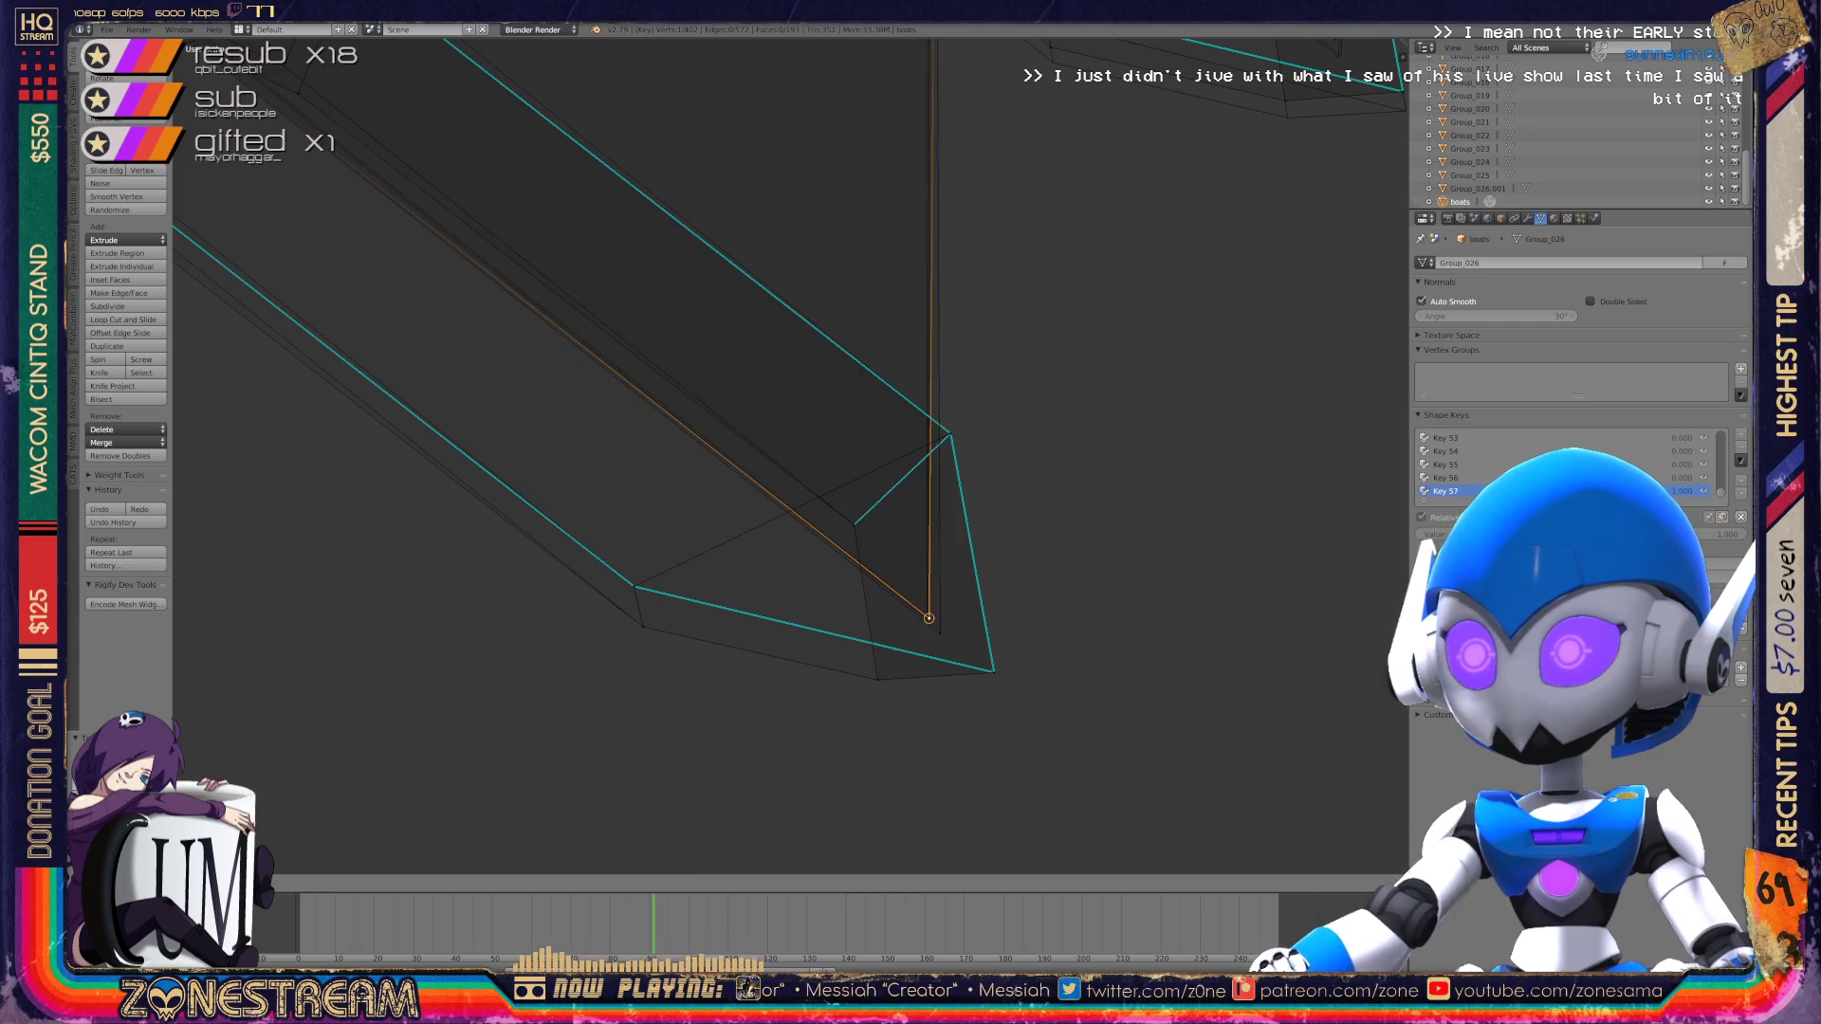
pyautogui.press('g')
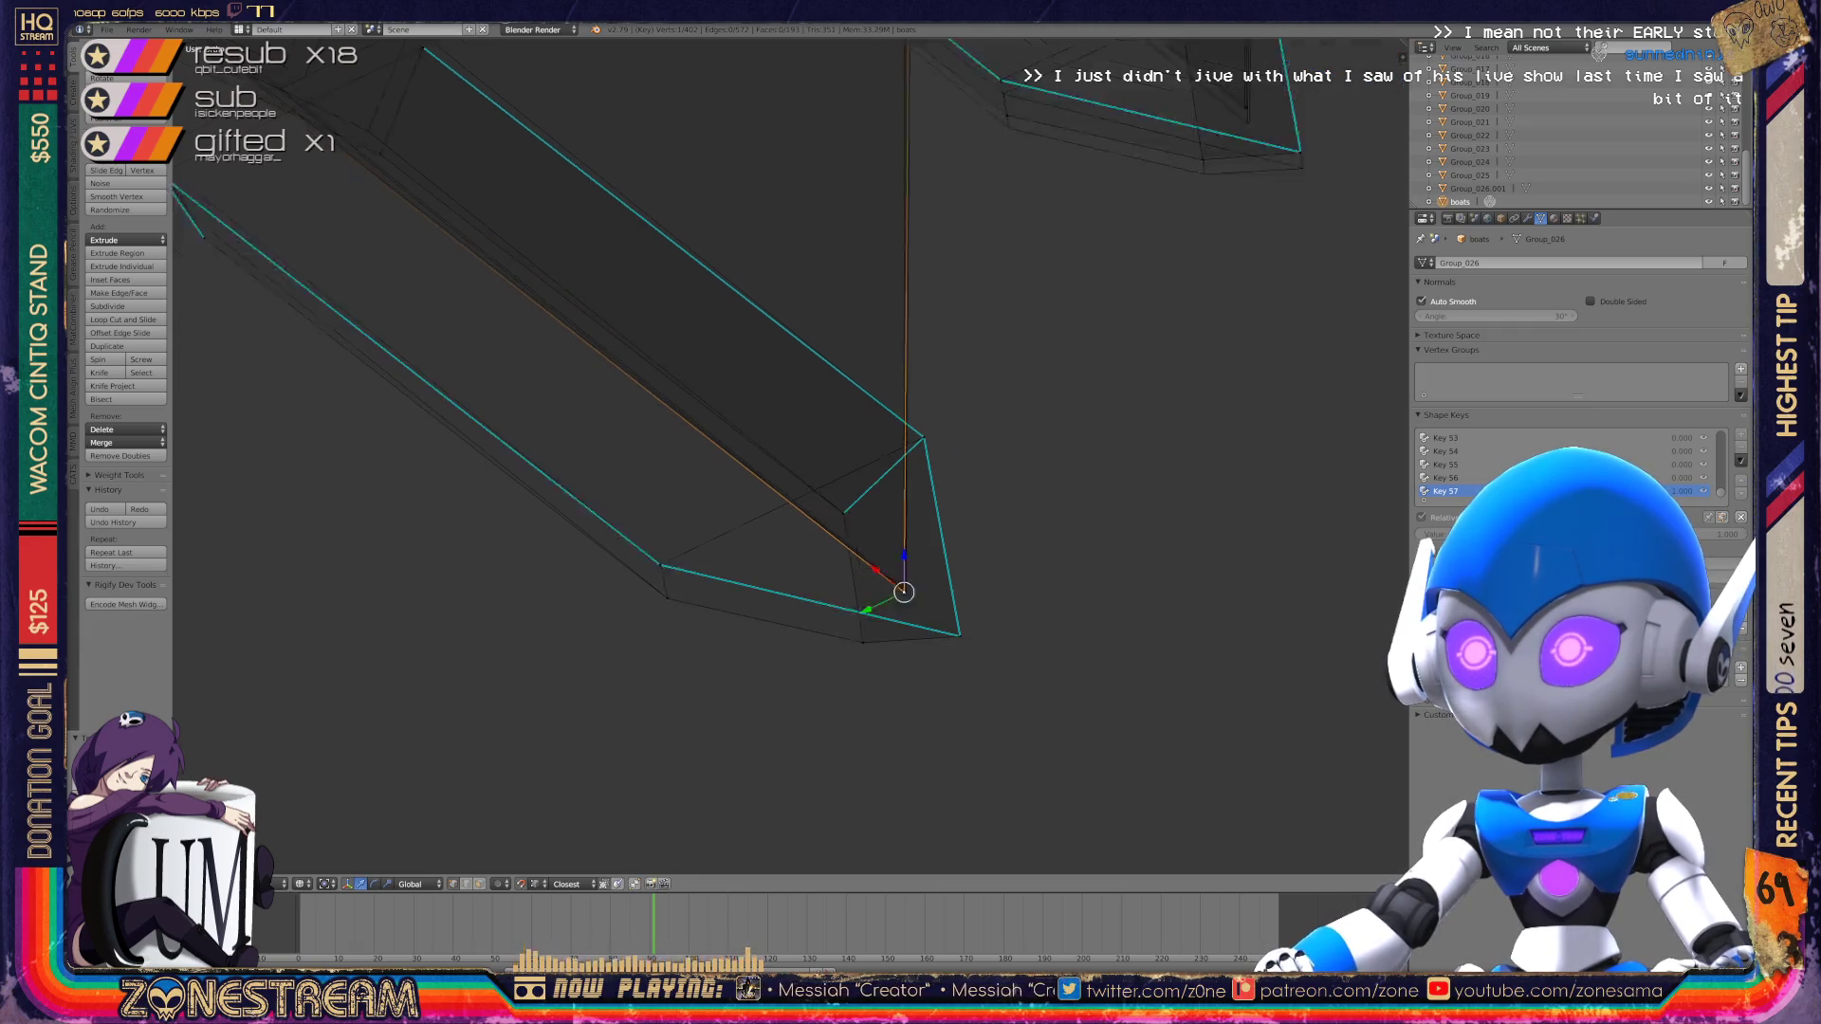
pyautogui.scroll(-3, 927, 620)
pyautogui.moveTo(926, 619)
pyautogui.mouseDown(button='middle')
pyautogui.moveTo(1005, 588)
pyautogui.moveTo(930, 551)
pyautogui.mouseUp(button='middle')
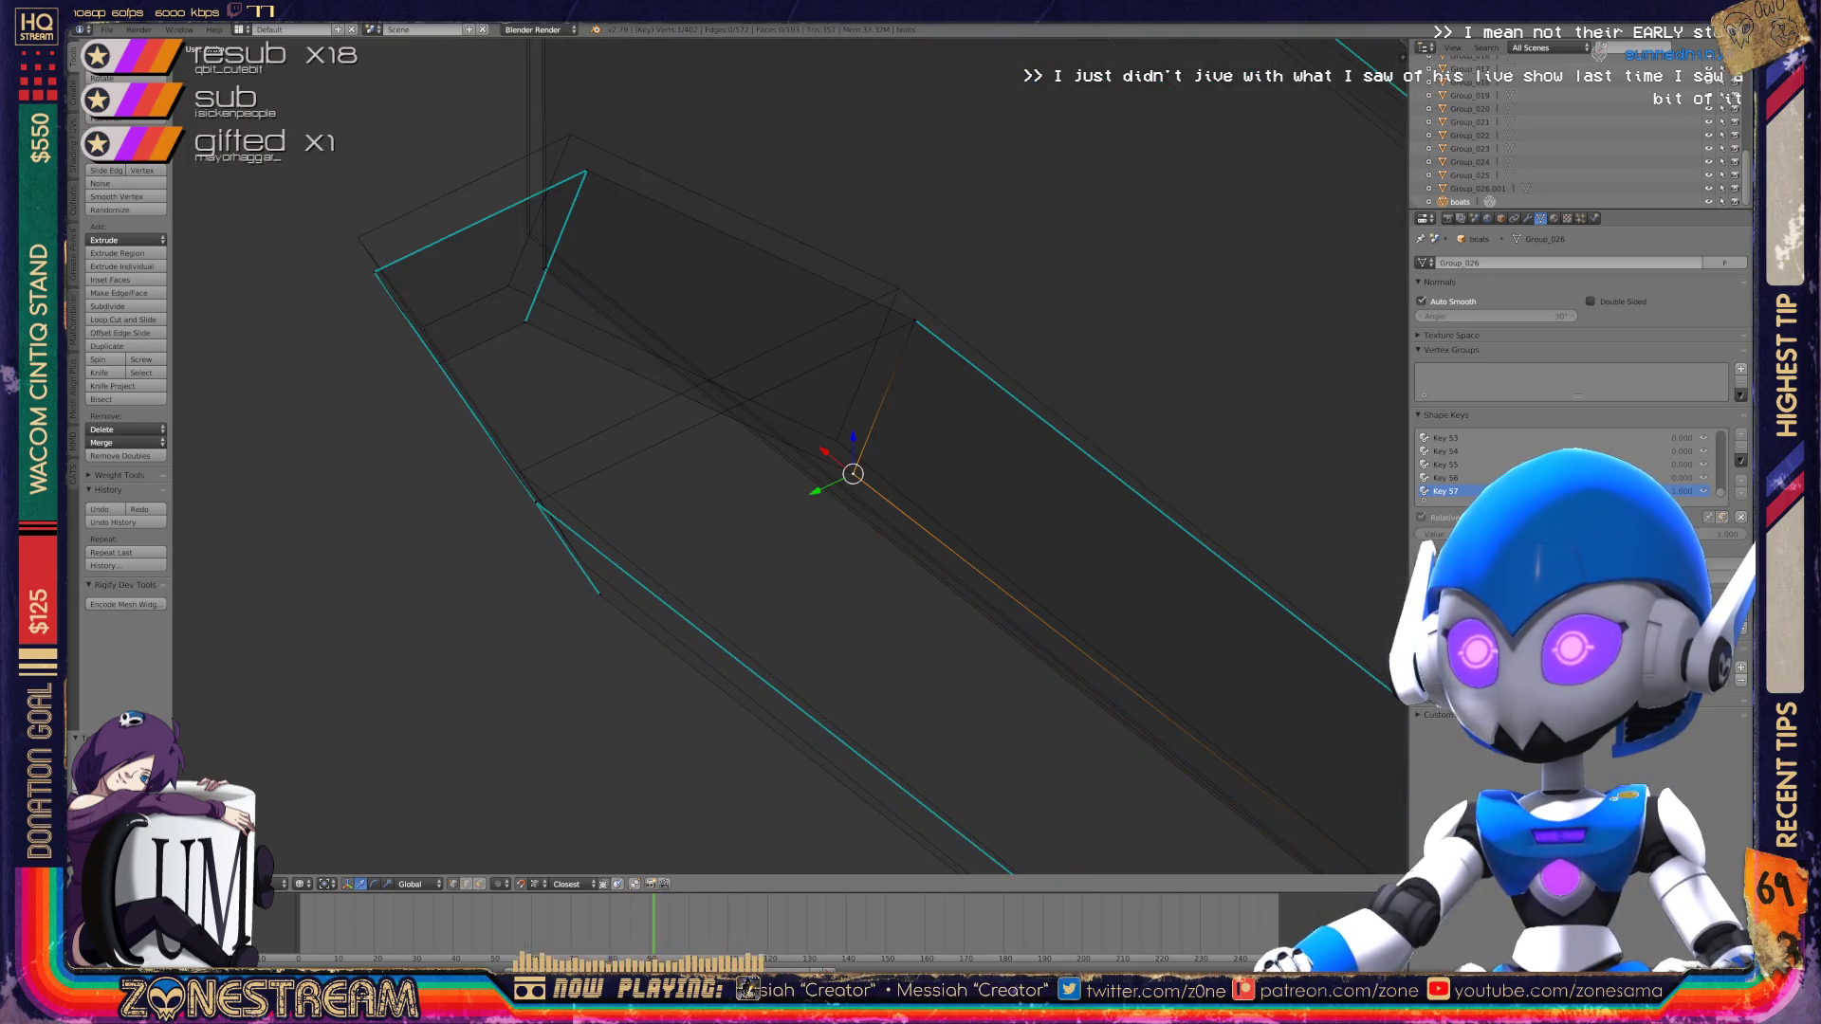
# Step: Pull the selected vertex onto the end's corner and move a lower-left edge vertex up
pyautogui.press('g')
pyautogui.moveTo(835, 440)
pyautogui.mouseDown()
pyautogui.moveTo(914, 320)
pyautogui.moveTo(898, 288)
pyautogui.mouseUp()
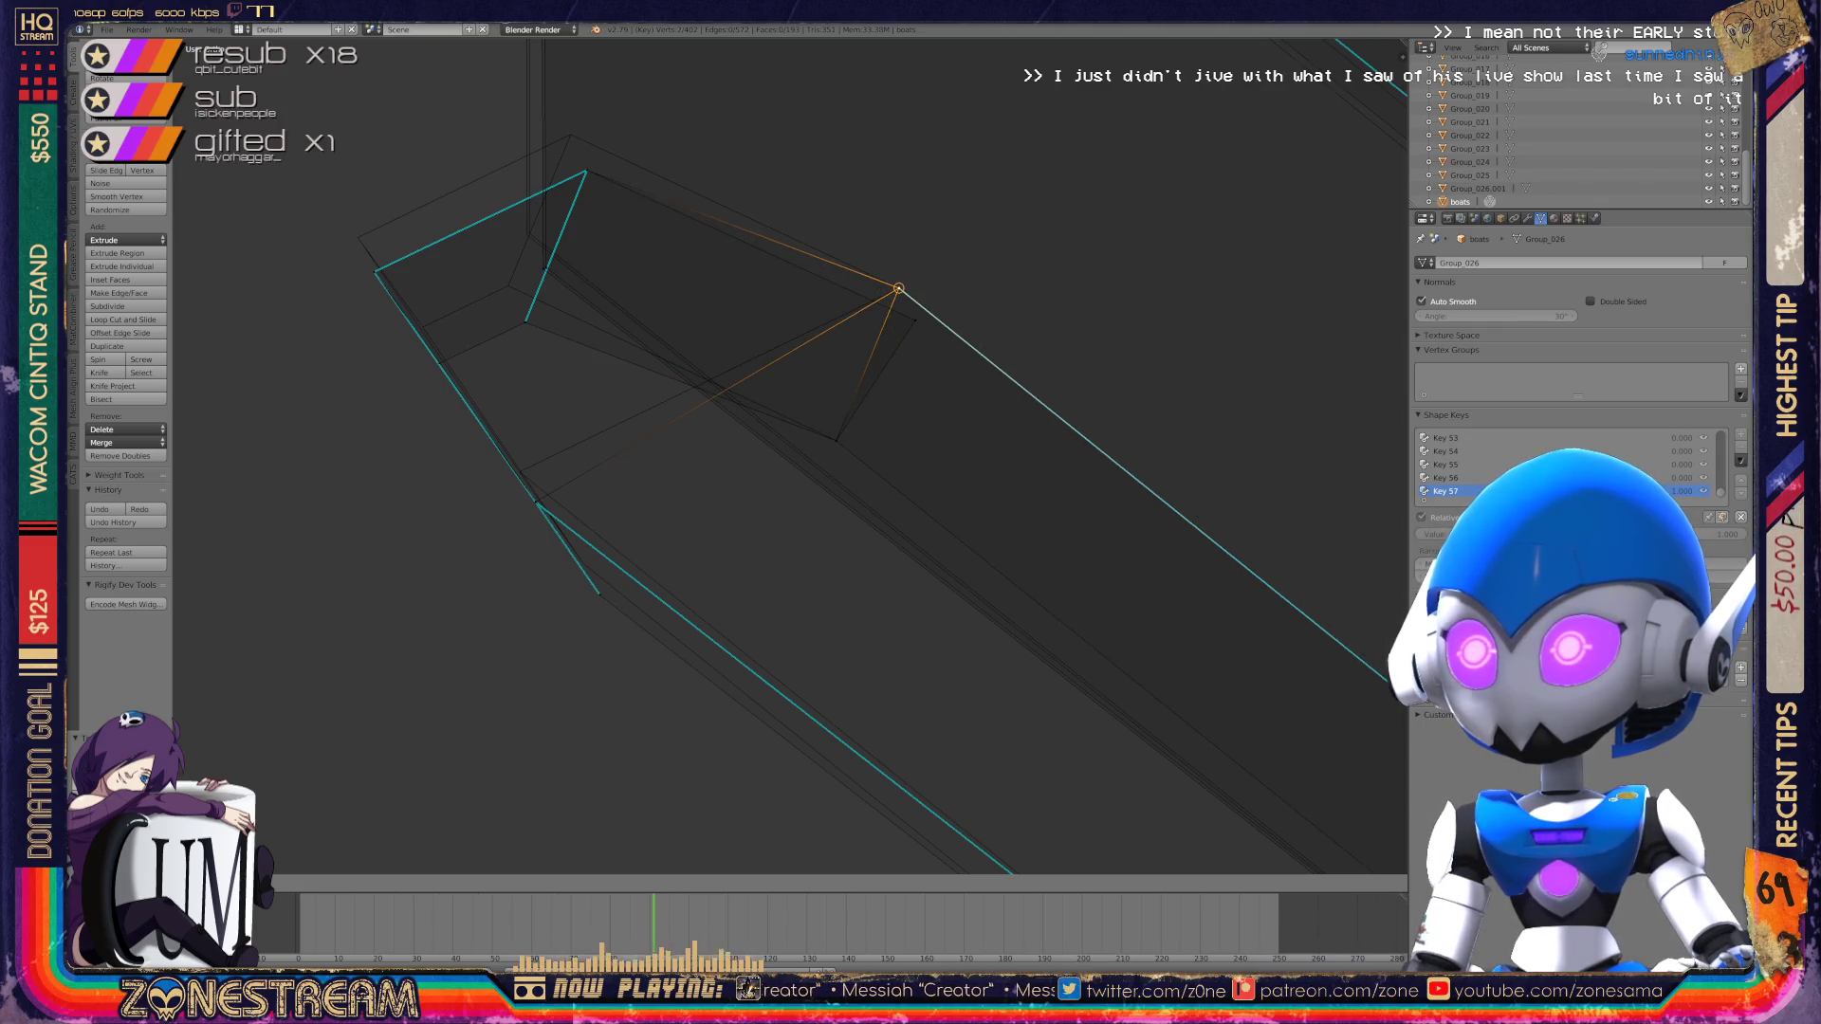
pyautogui.rightClick(898, 287)
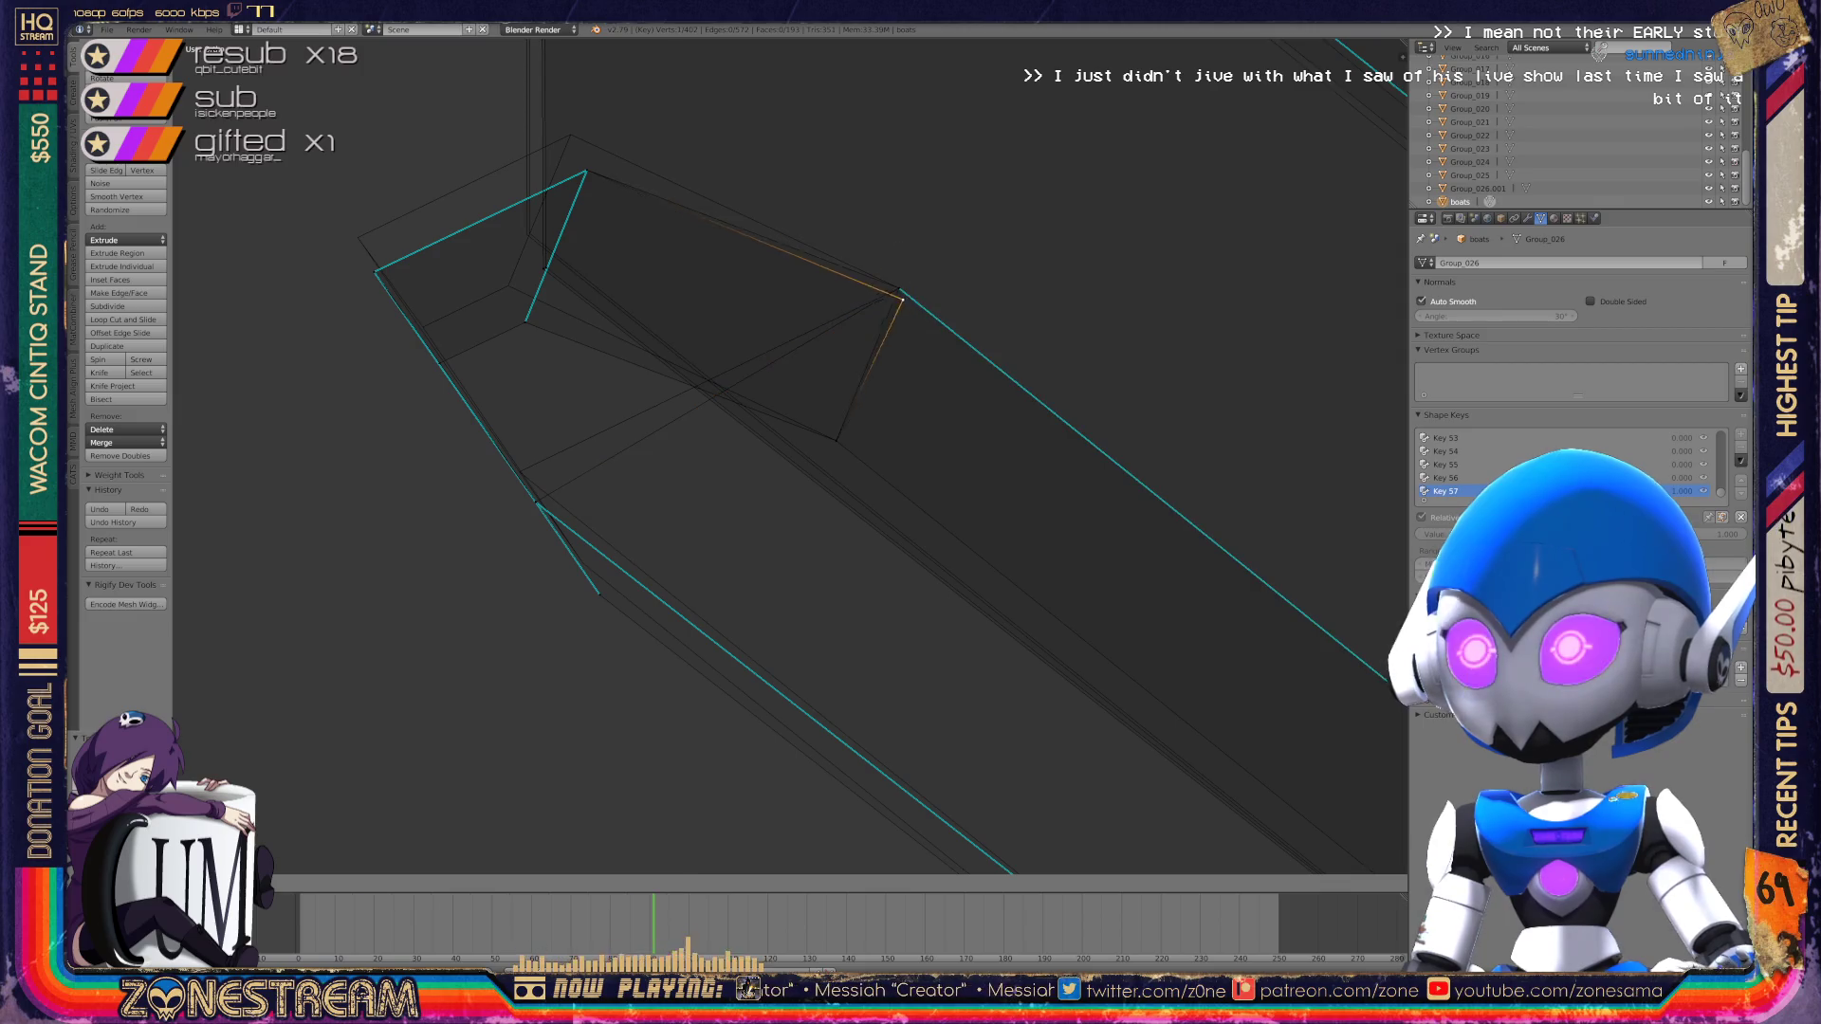
pyautogui.rightClick(582, 564)
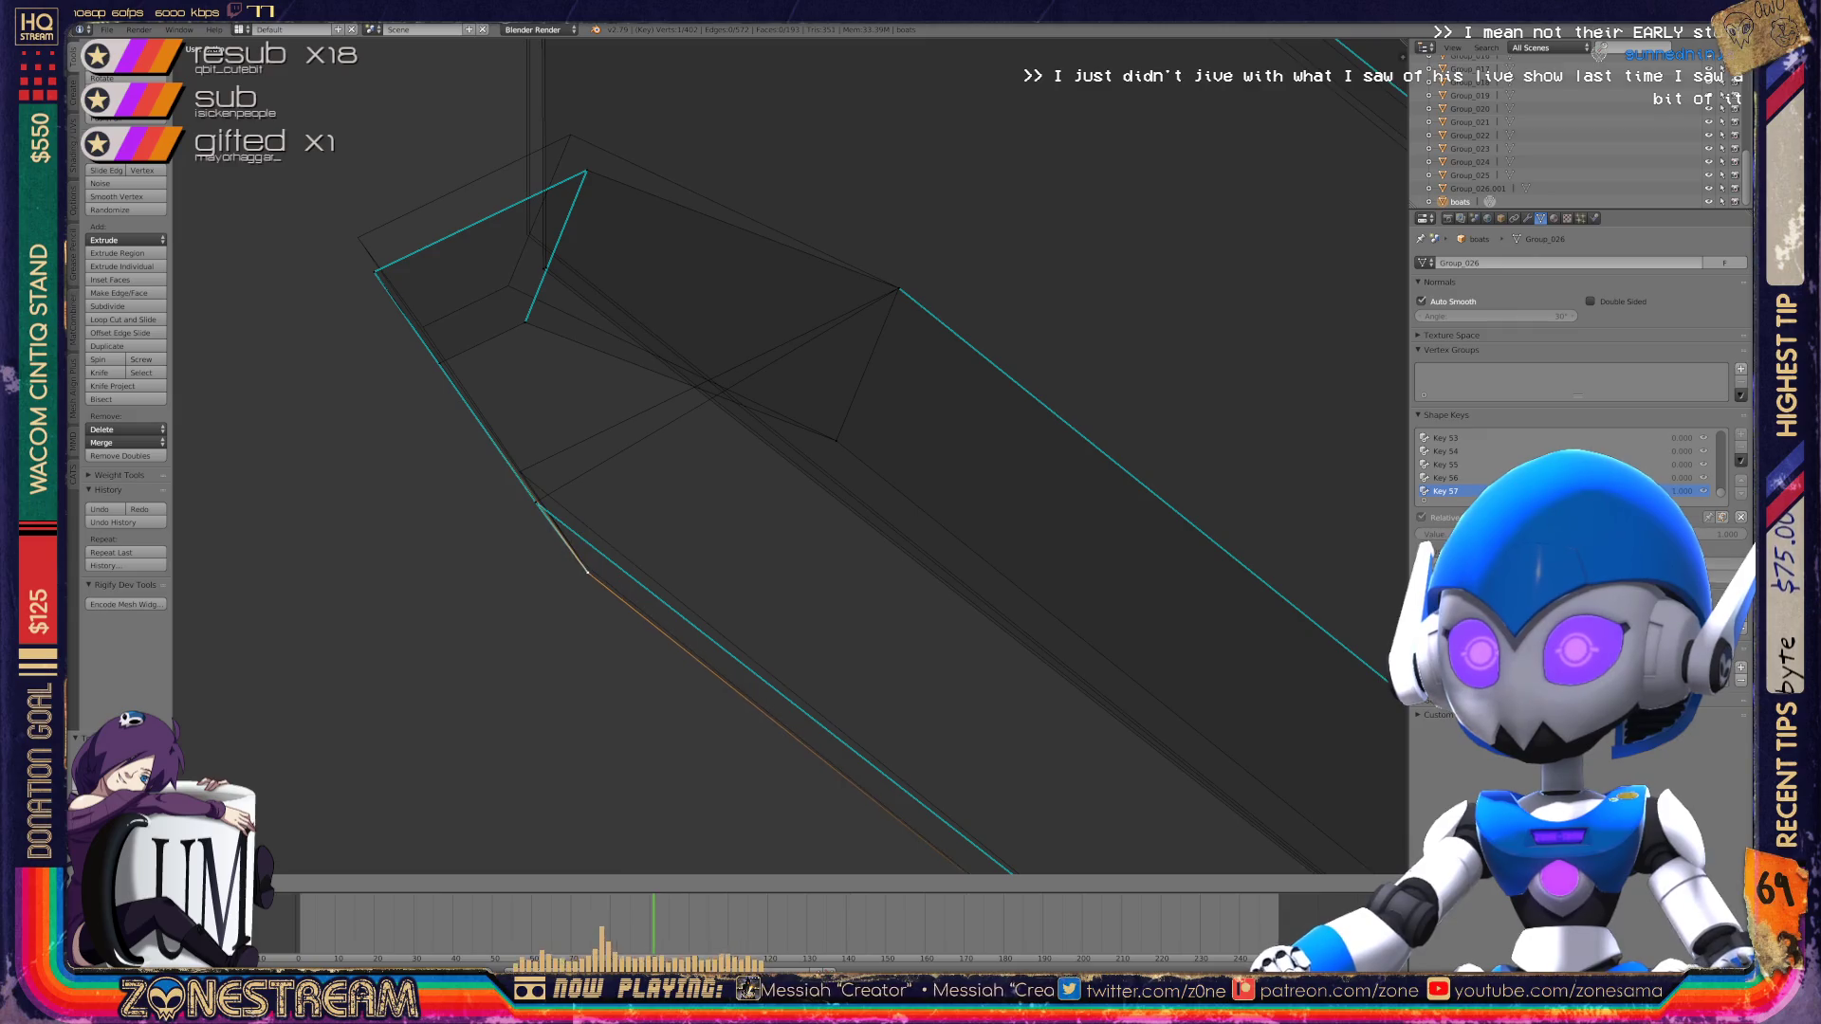
pyautogui.rightClick(535, 501)
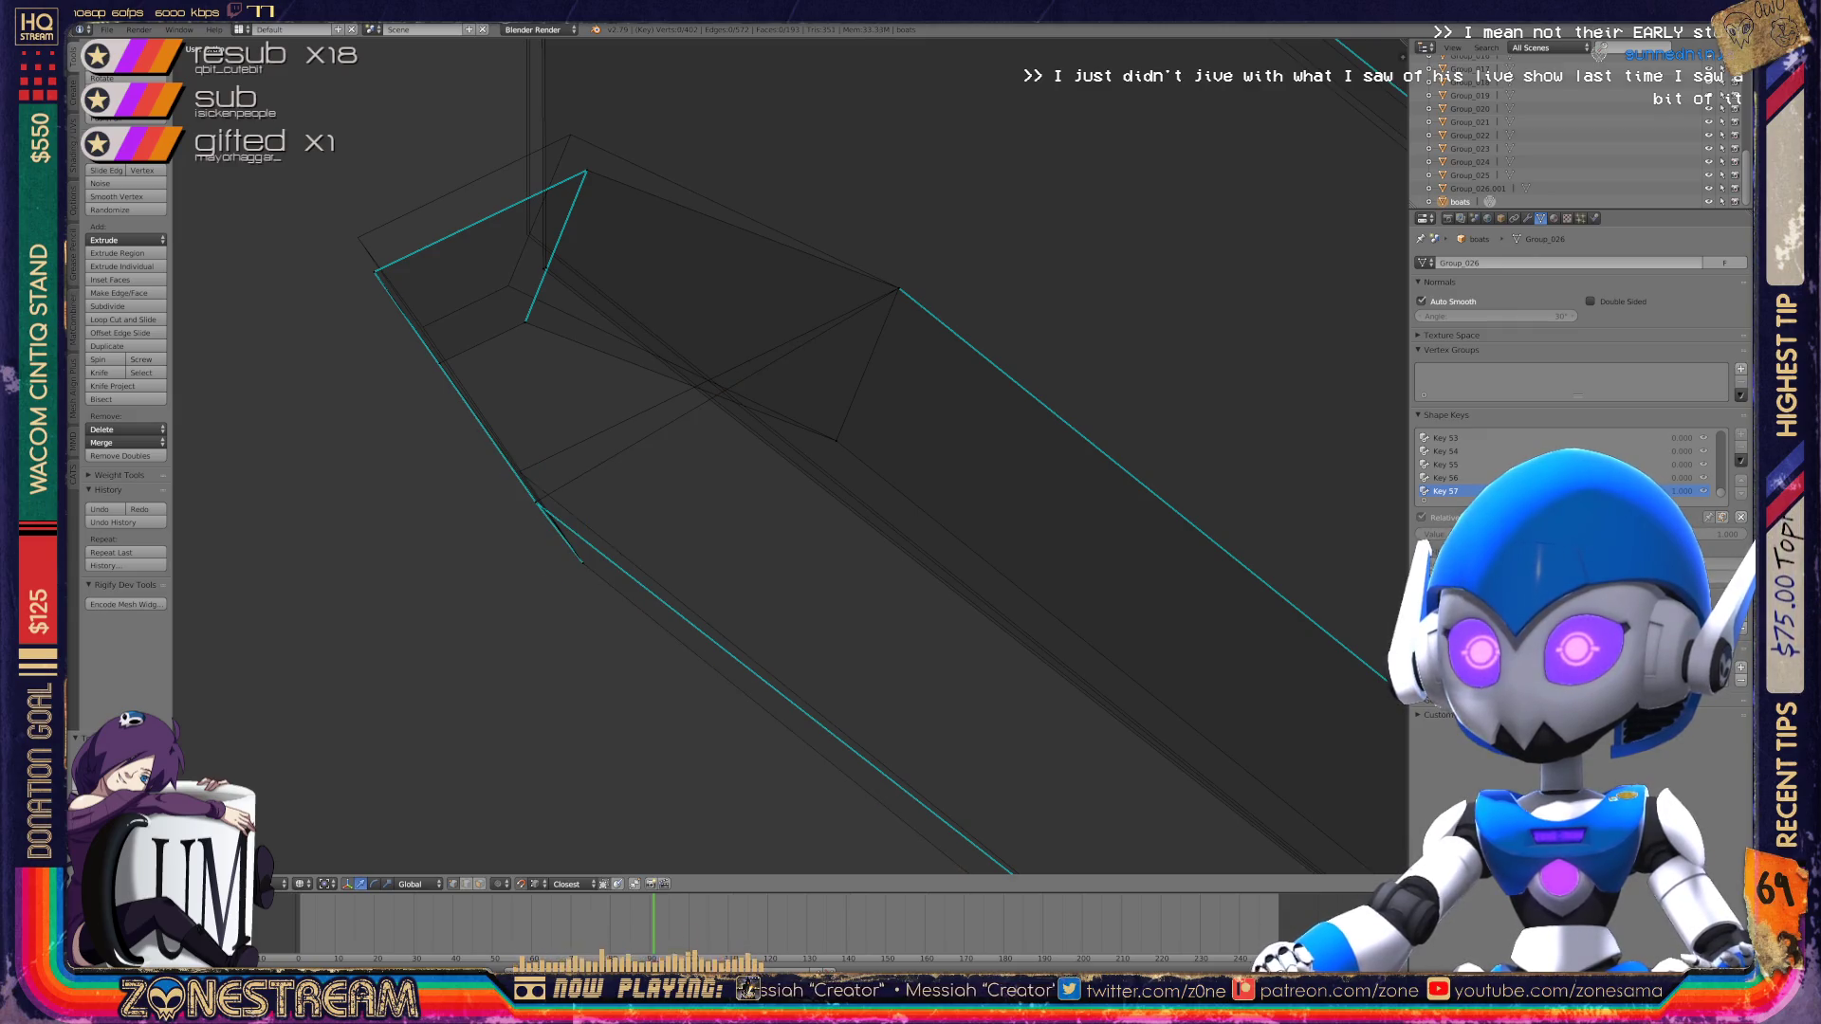
pyautogui.press('g')
# Step: Reposition the upper-left corner vertex, pulling it further up and to the left
pyautogui.keyDown('shift'); pyautogui.rightClick(377, 273); pyautogui.keyUp('shift')
pyautogui.press('g')
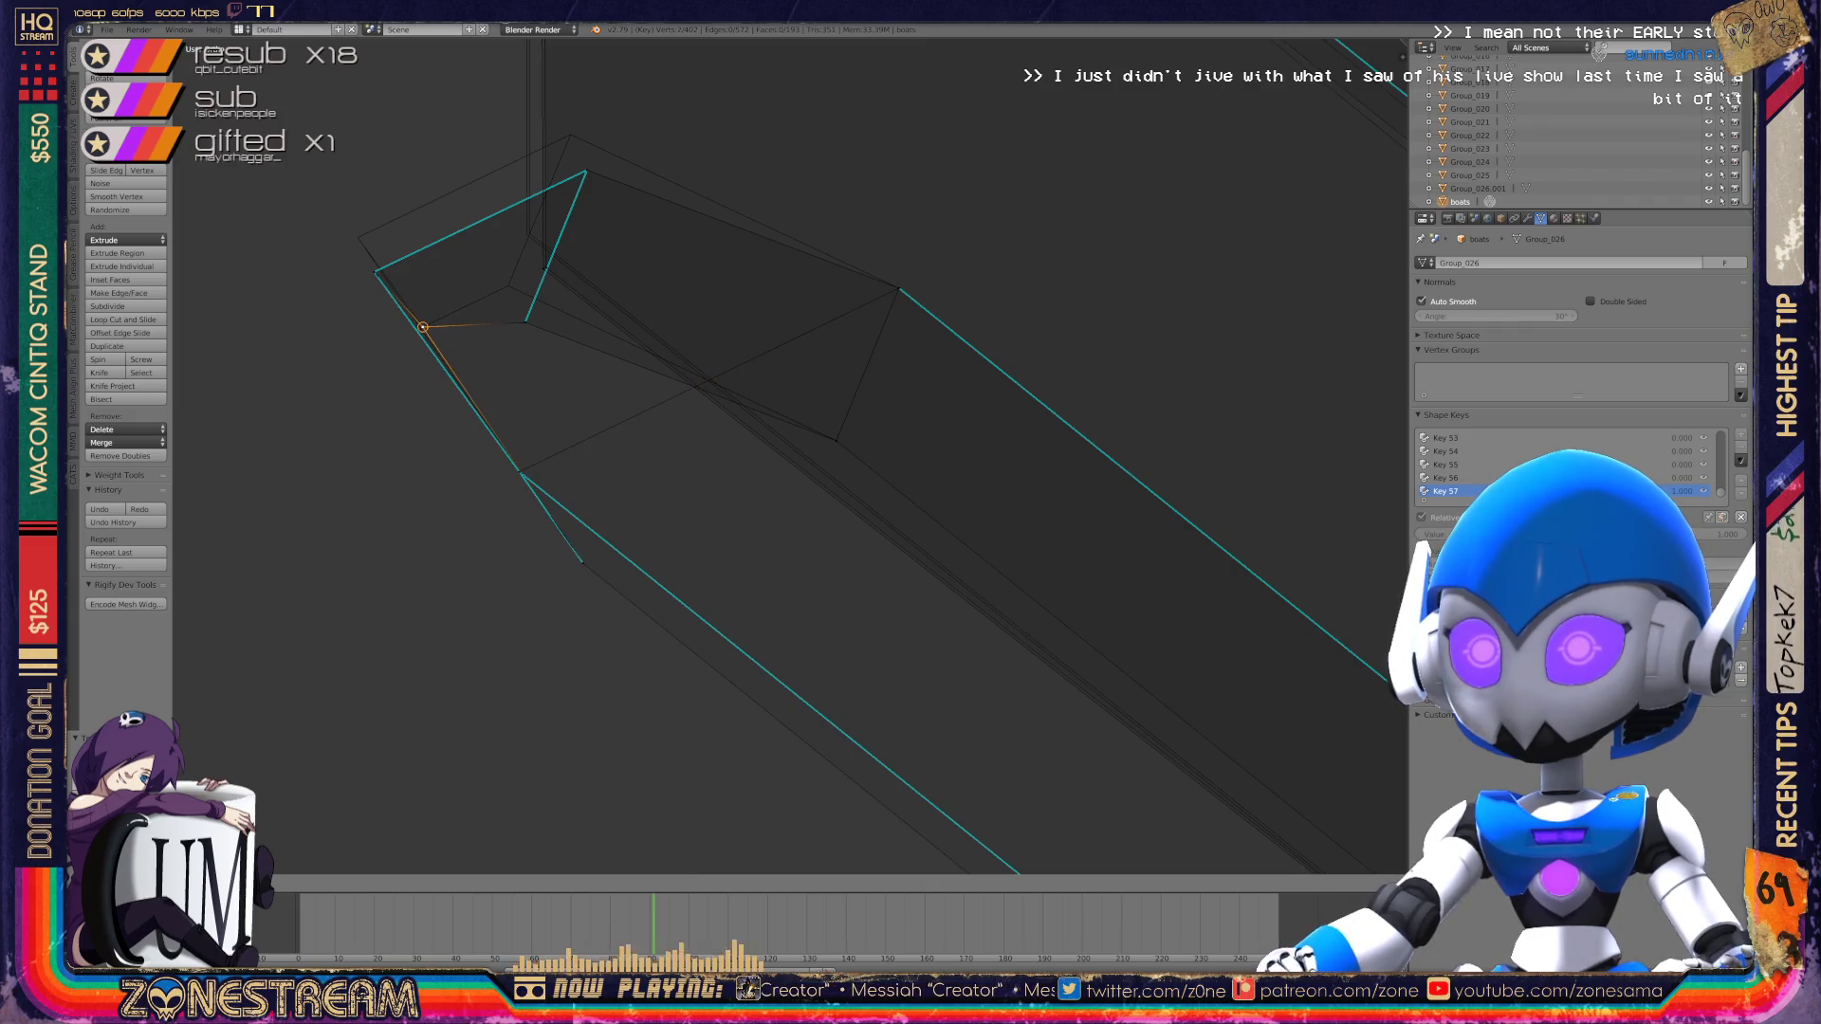
pyautogui.click(423, 326)
pyautogui.press('g')
pyautogui.press('g')
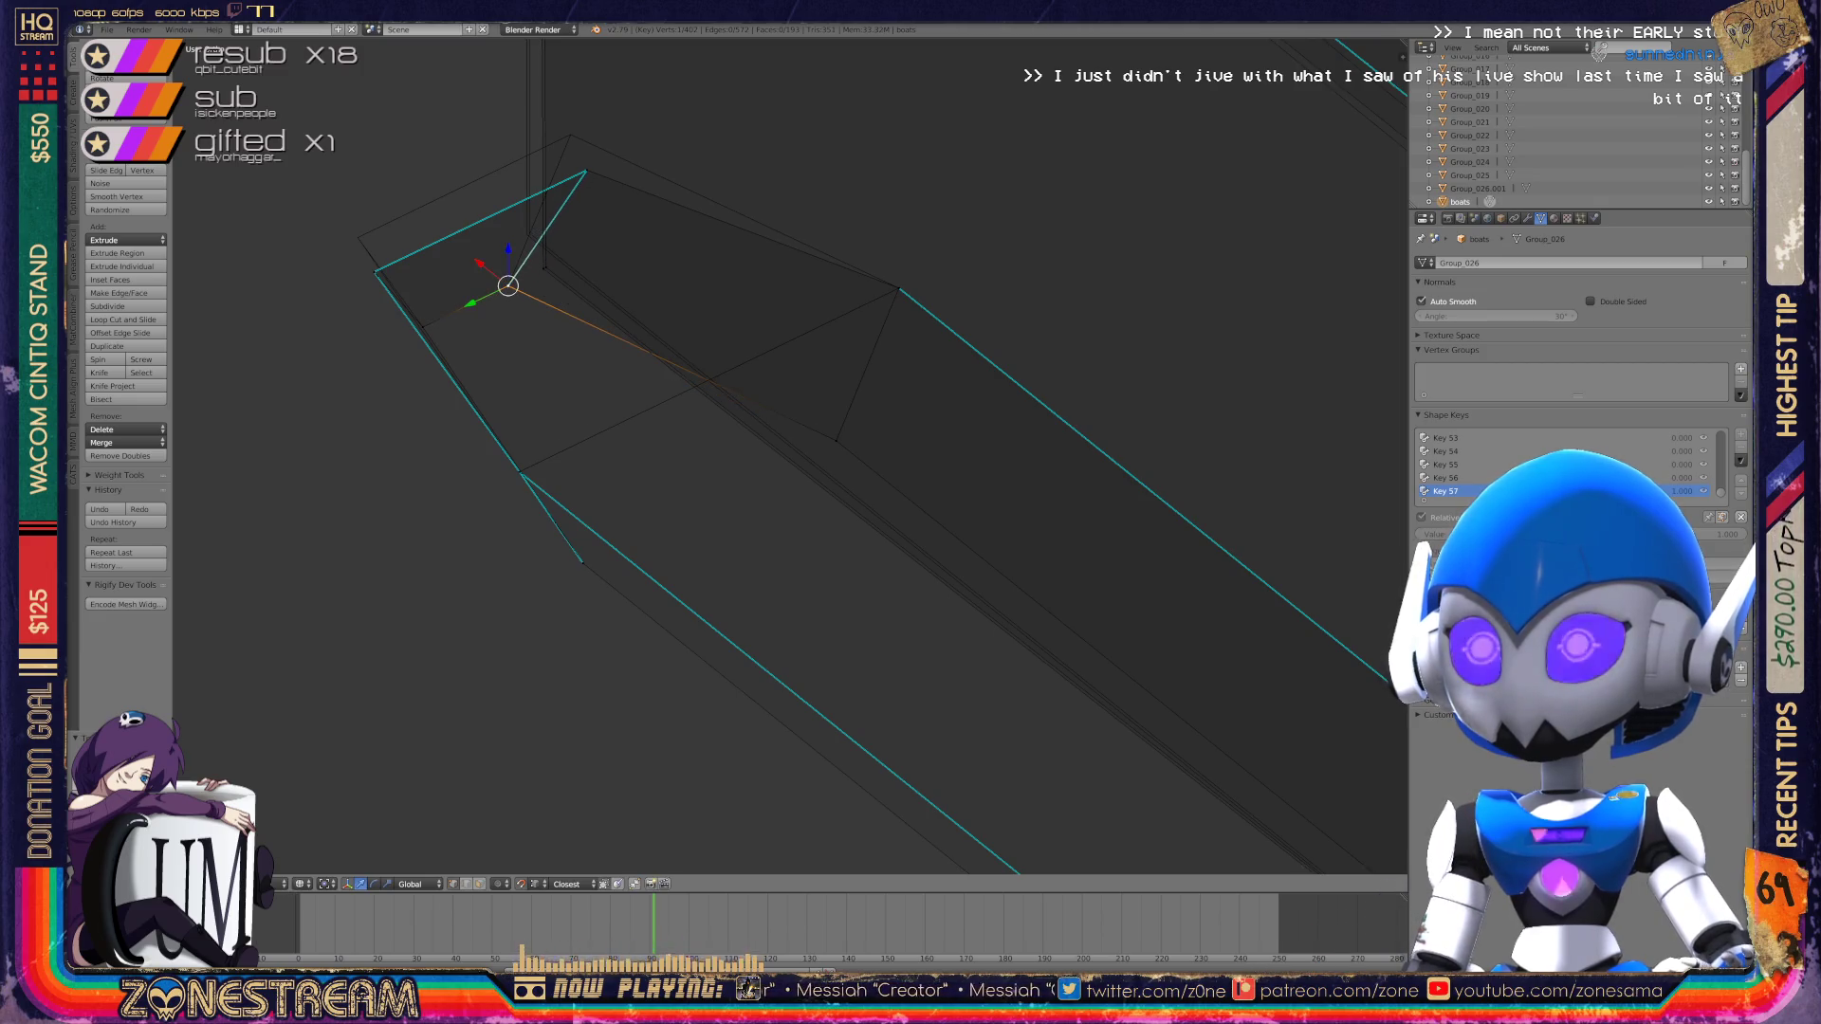
pyautogui.moveTo(587, 171); pyautogui.dragTo(570, 135)
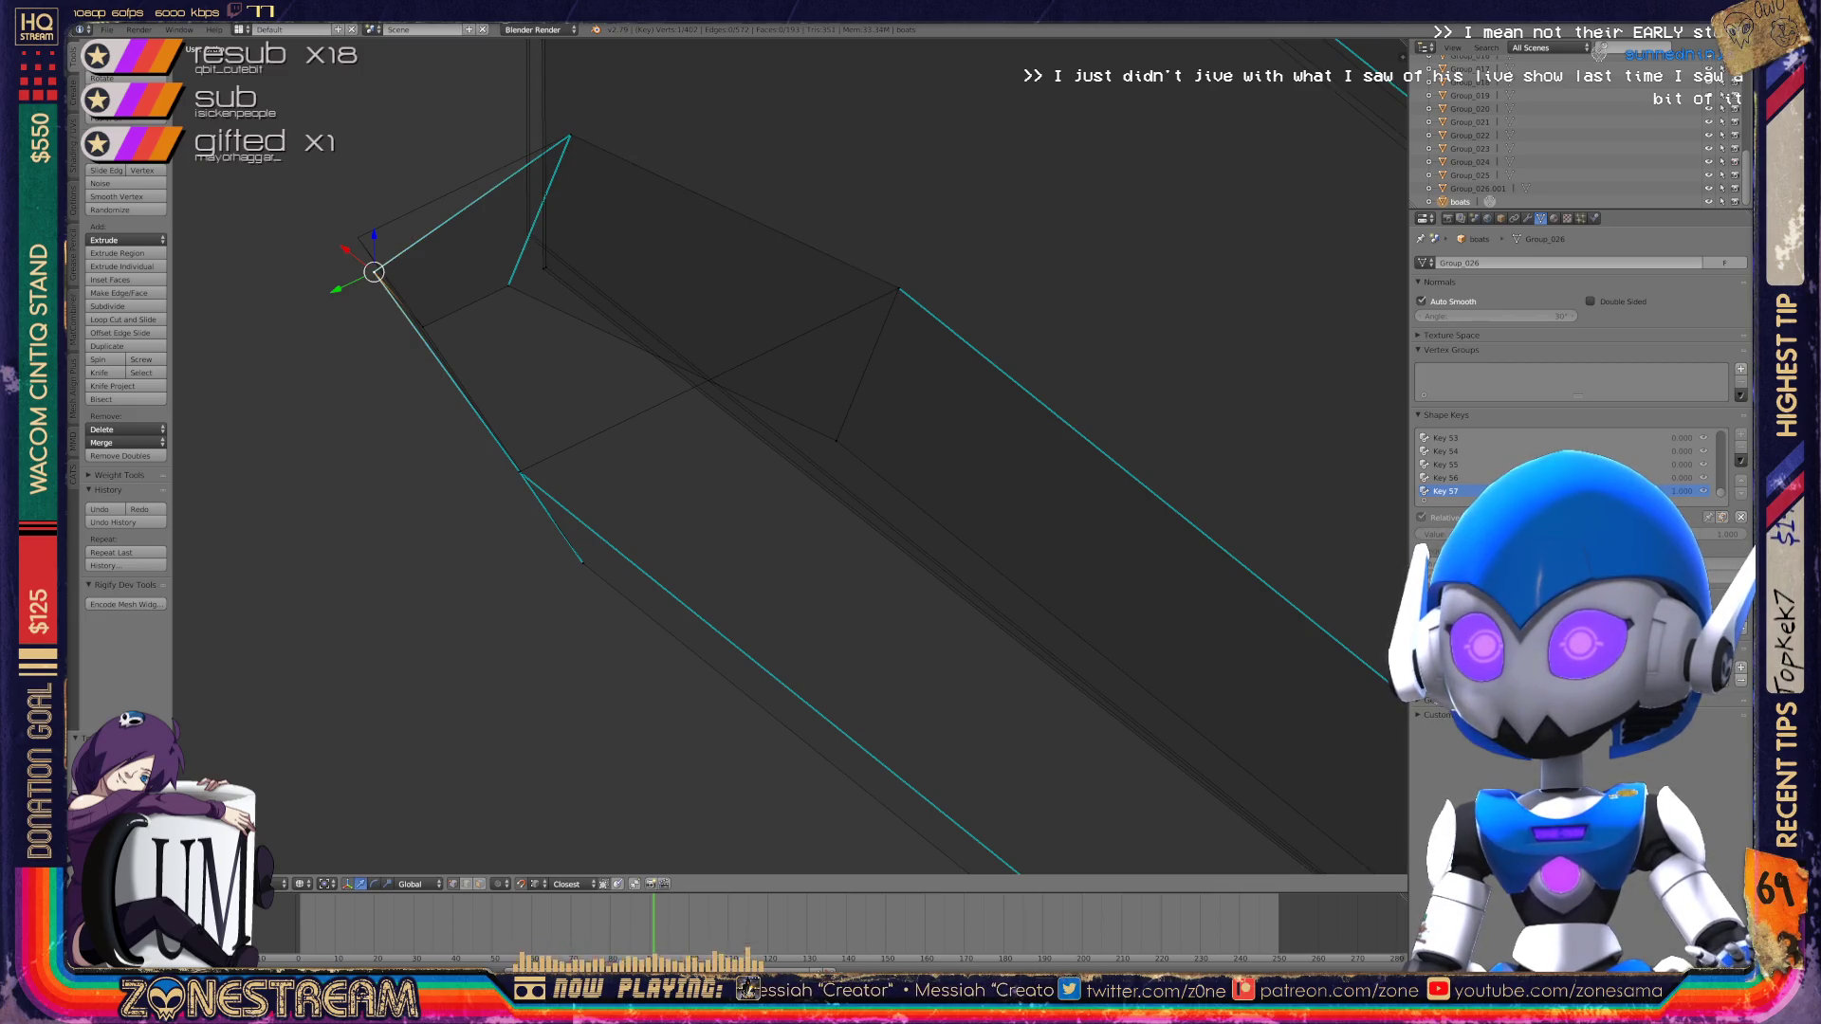
pyautogui.click(358, 238)
# Step: Move another vertex on the mesh end upward
pyautogui.moveTo(788, 455); pyautogui.dragTo(673, 418, button='middle')
pyautogui.rightClick(585, 486)
pyautogui.press('g')
pyautogui.click(558, 418)
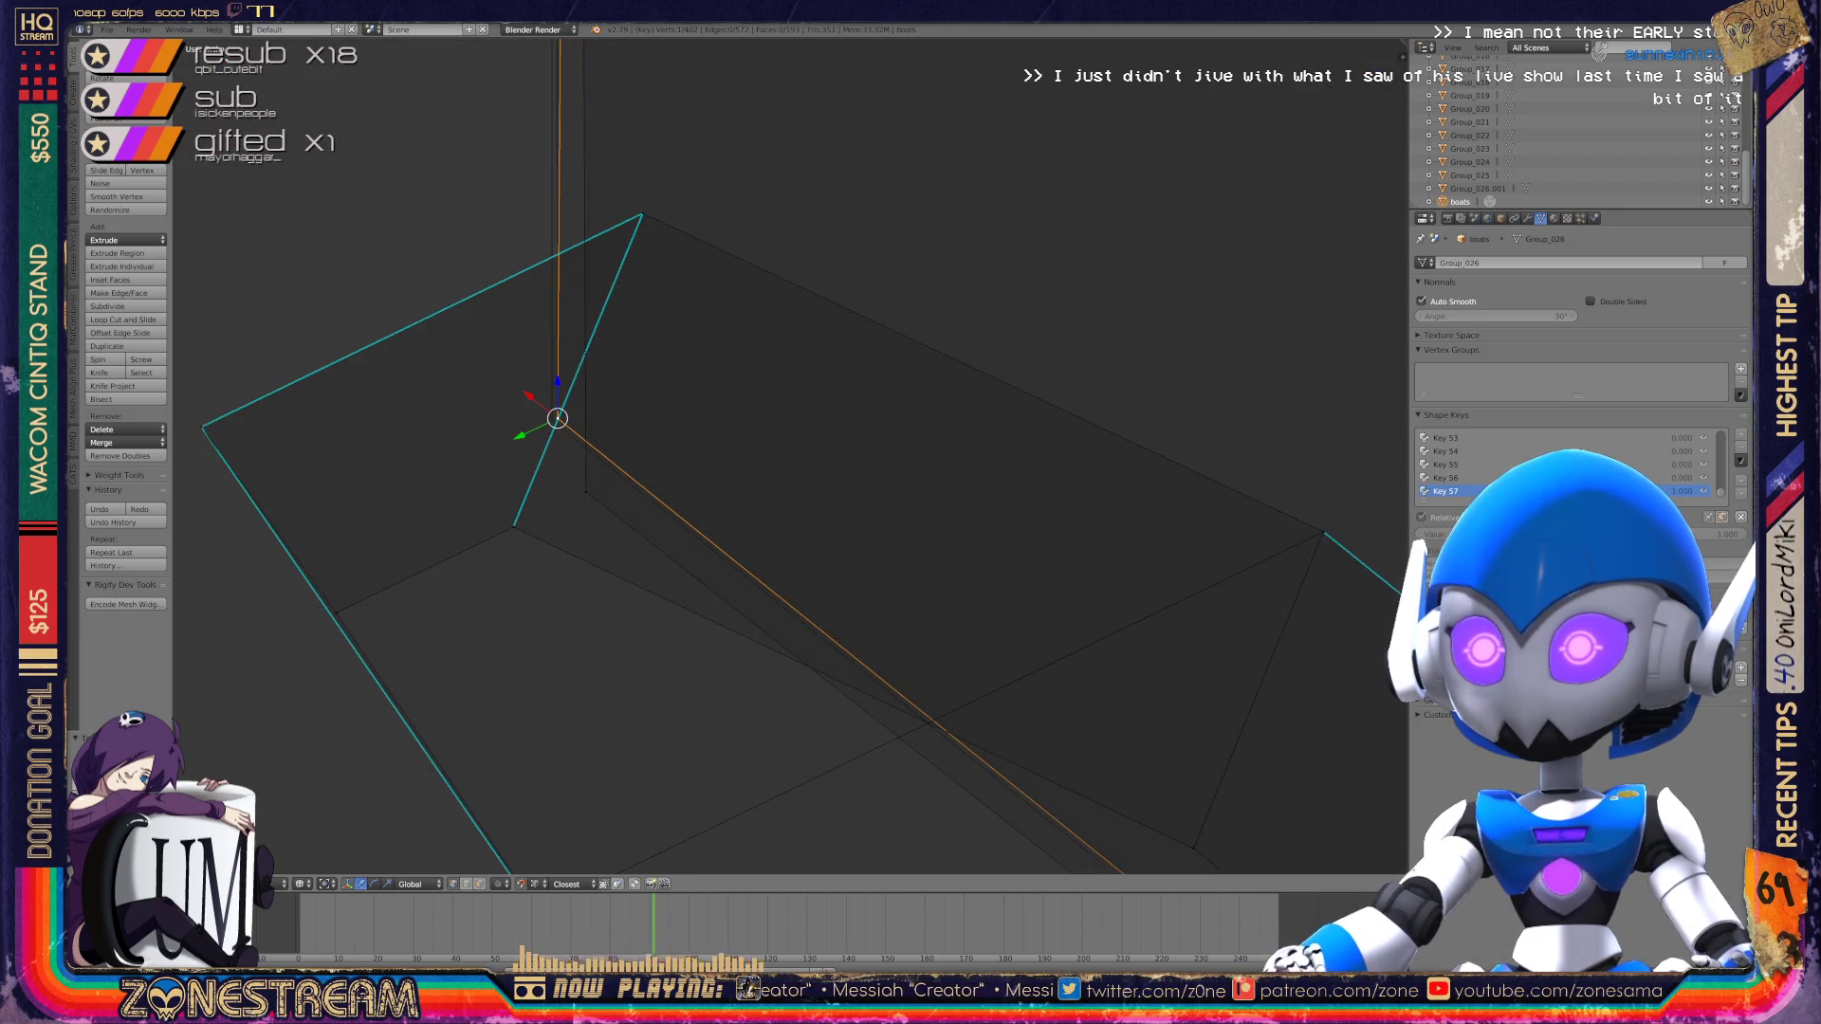
pyautogui.scroll(-4, 790, 456)
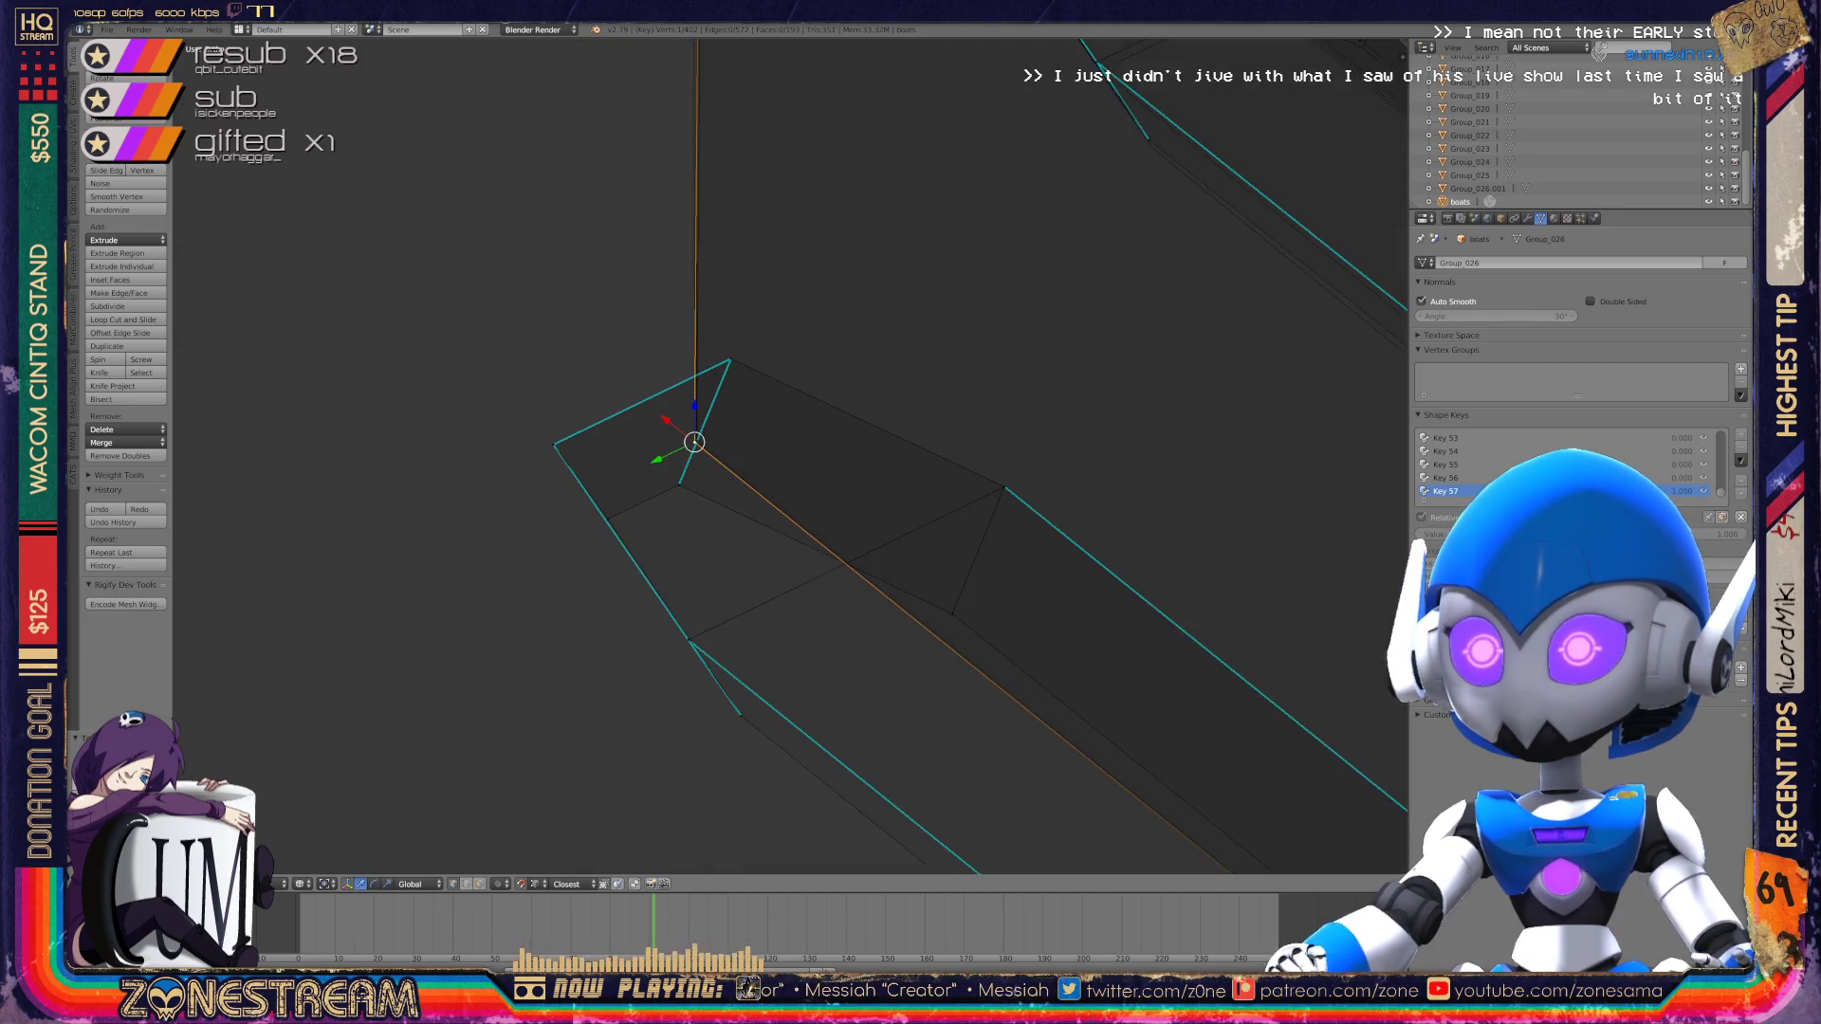
pyautogui.scroll(-5, 790, 455)
pyautogui.moveTo(790, 455); pyautogui.dragTo(930, 408, button='middle')
pyautogui.scroll(8, 790, 455)
# Step: Move the top vertex on the long edge up and to the left
pyautogui.rightClick(661, 516)
pyautogui.rightClick(599, 500)
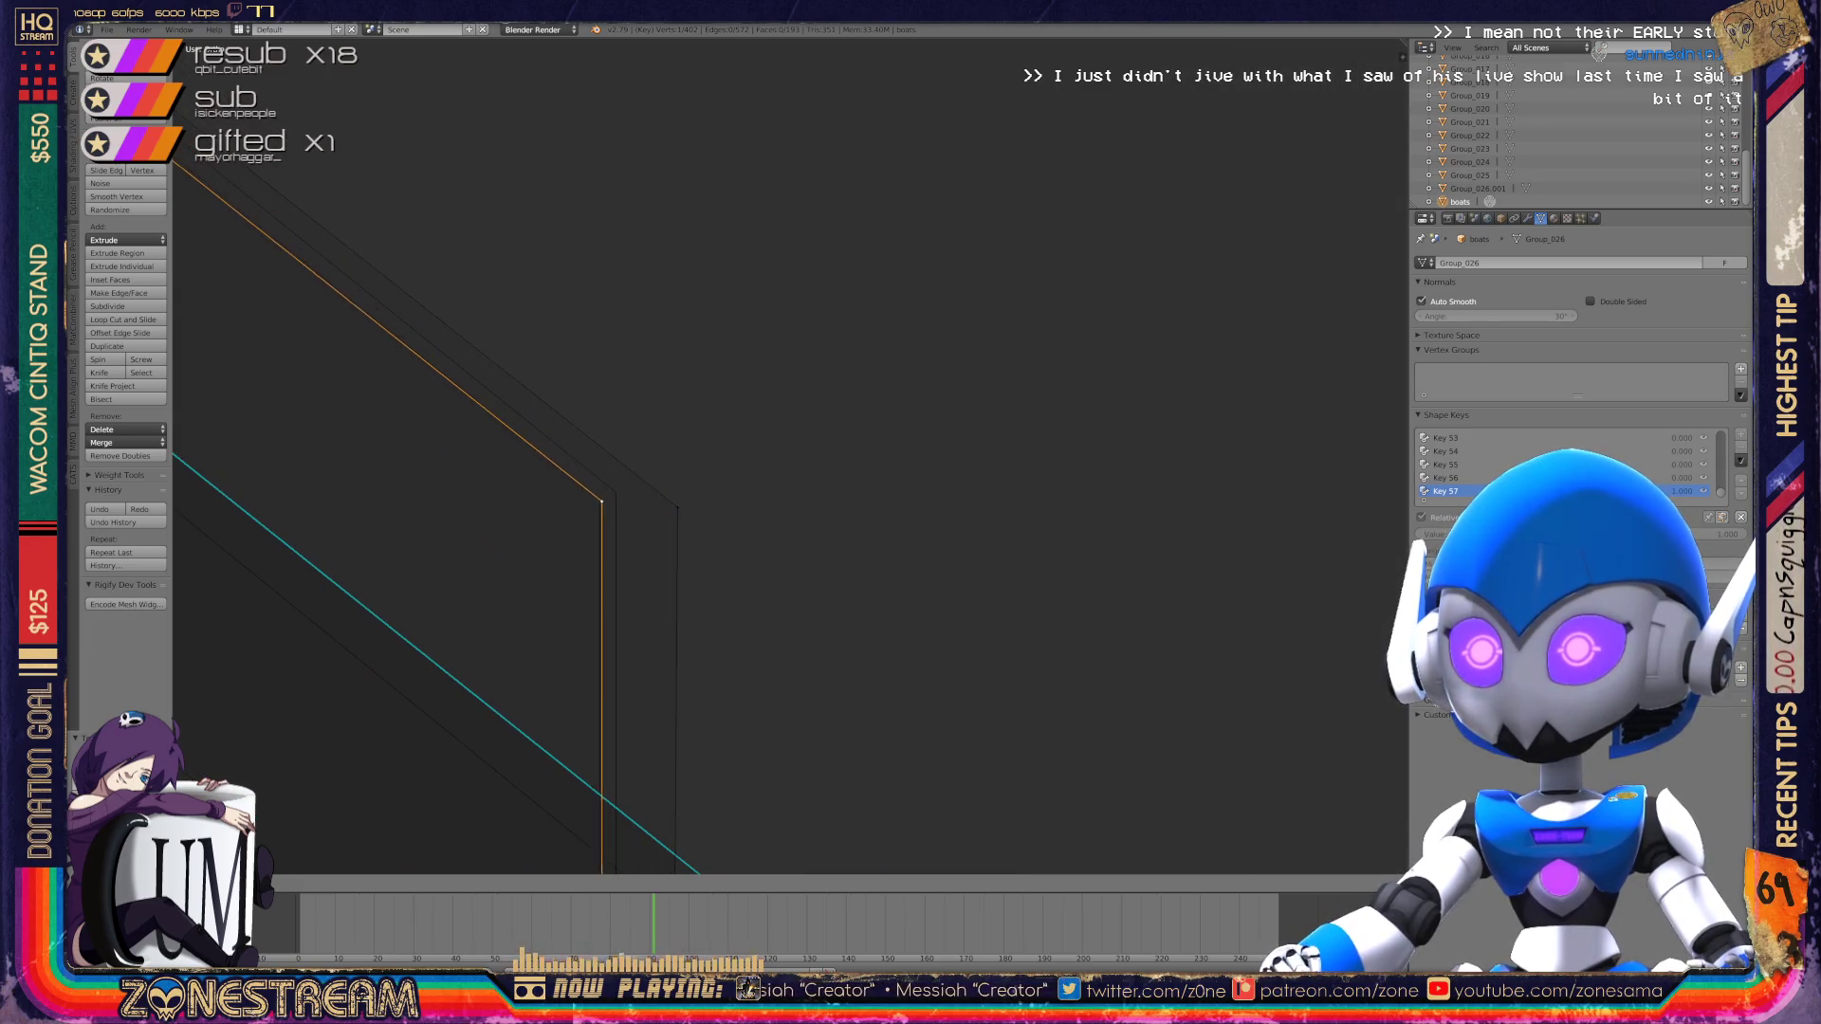
pyautogui.press('KP_Decimal')
pyautogui.scroll(8, 792, 455)
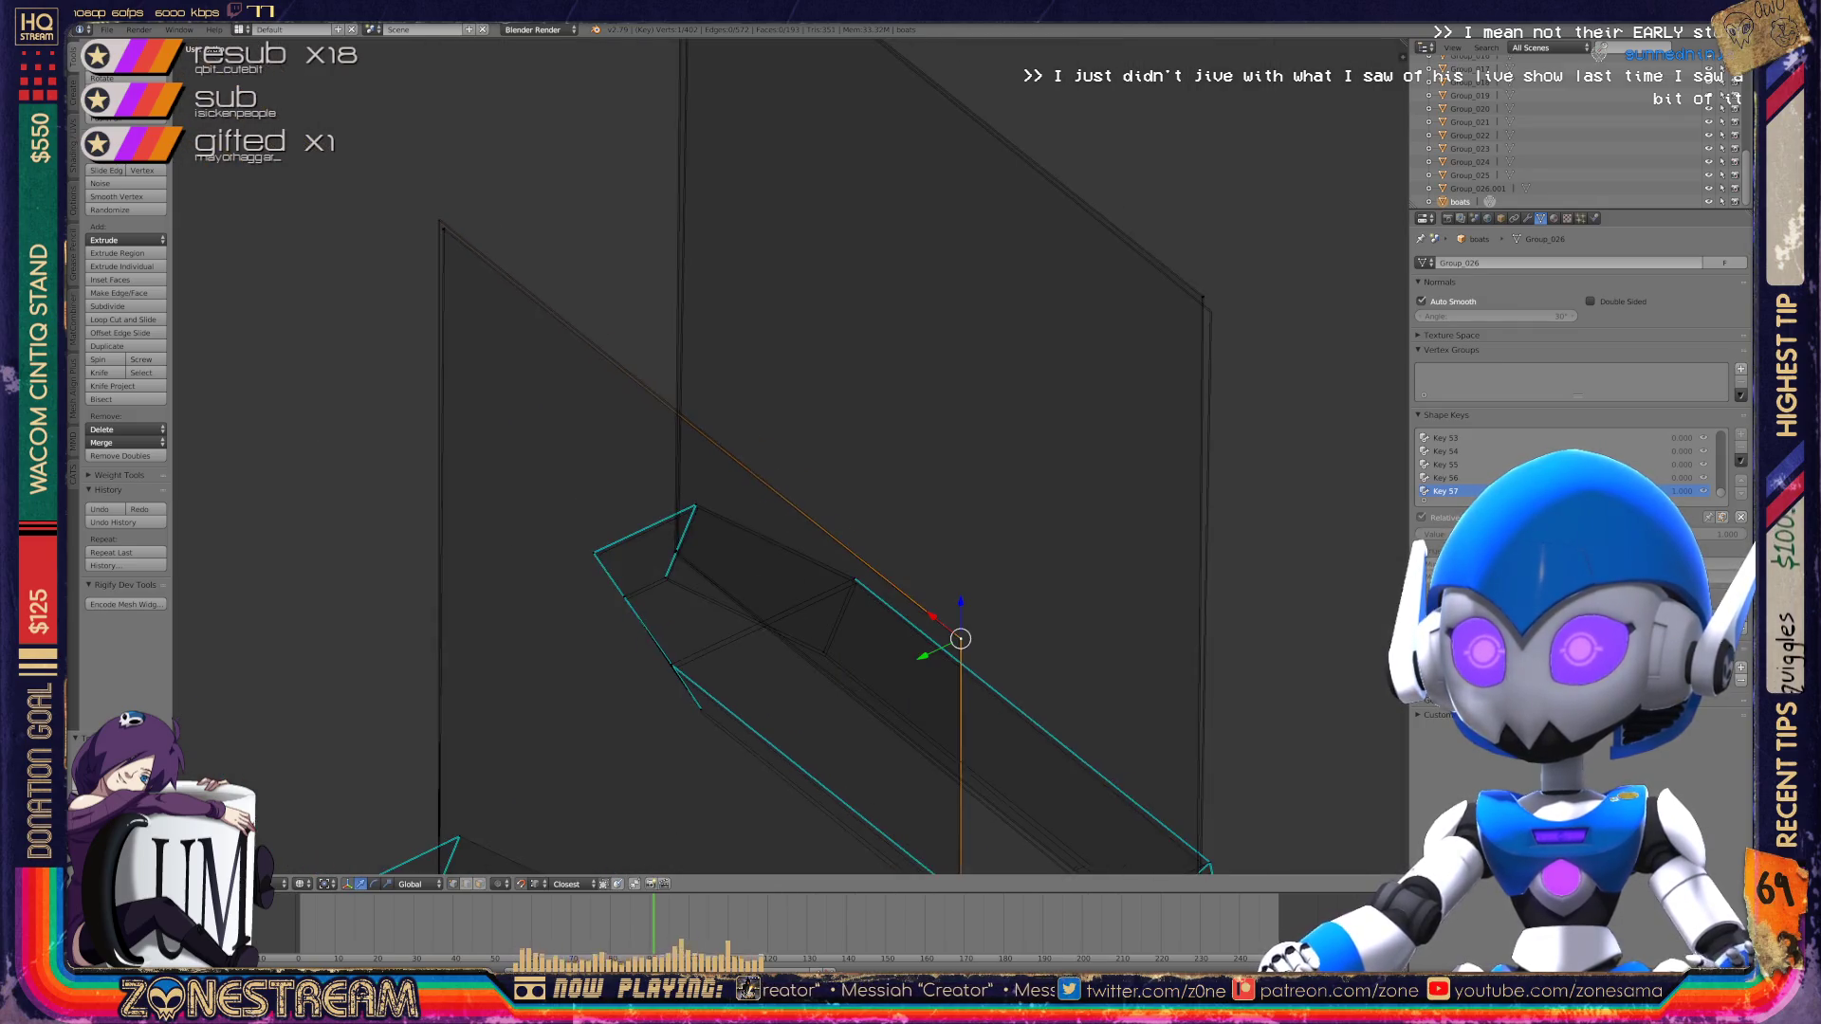
pyautogui.scroll(-5, 792, 456)
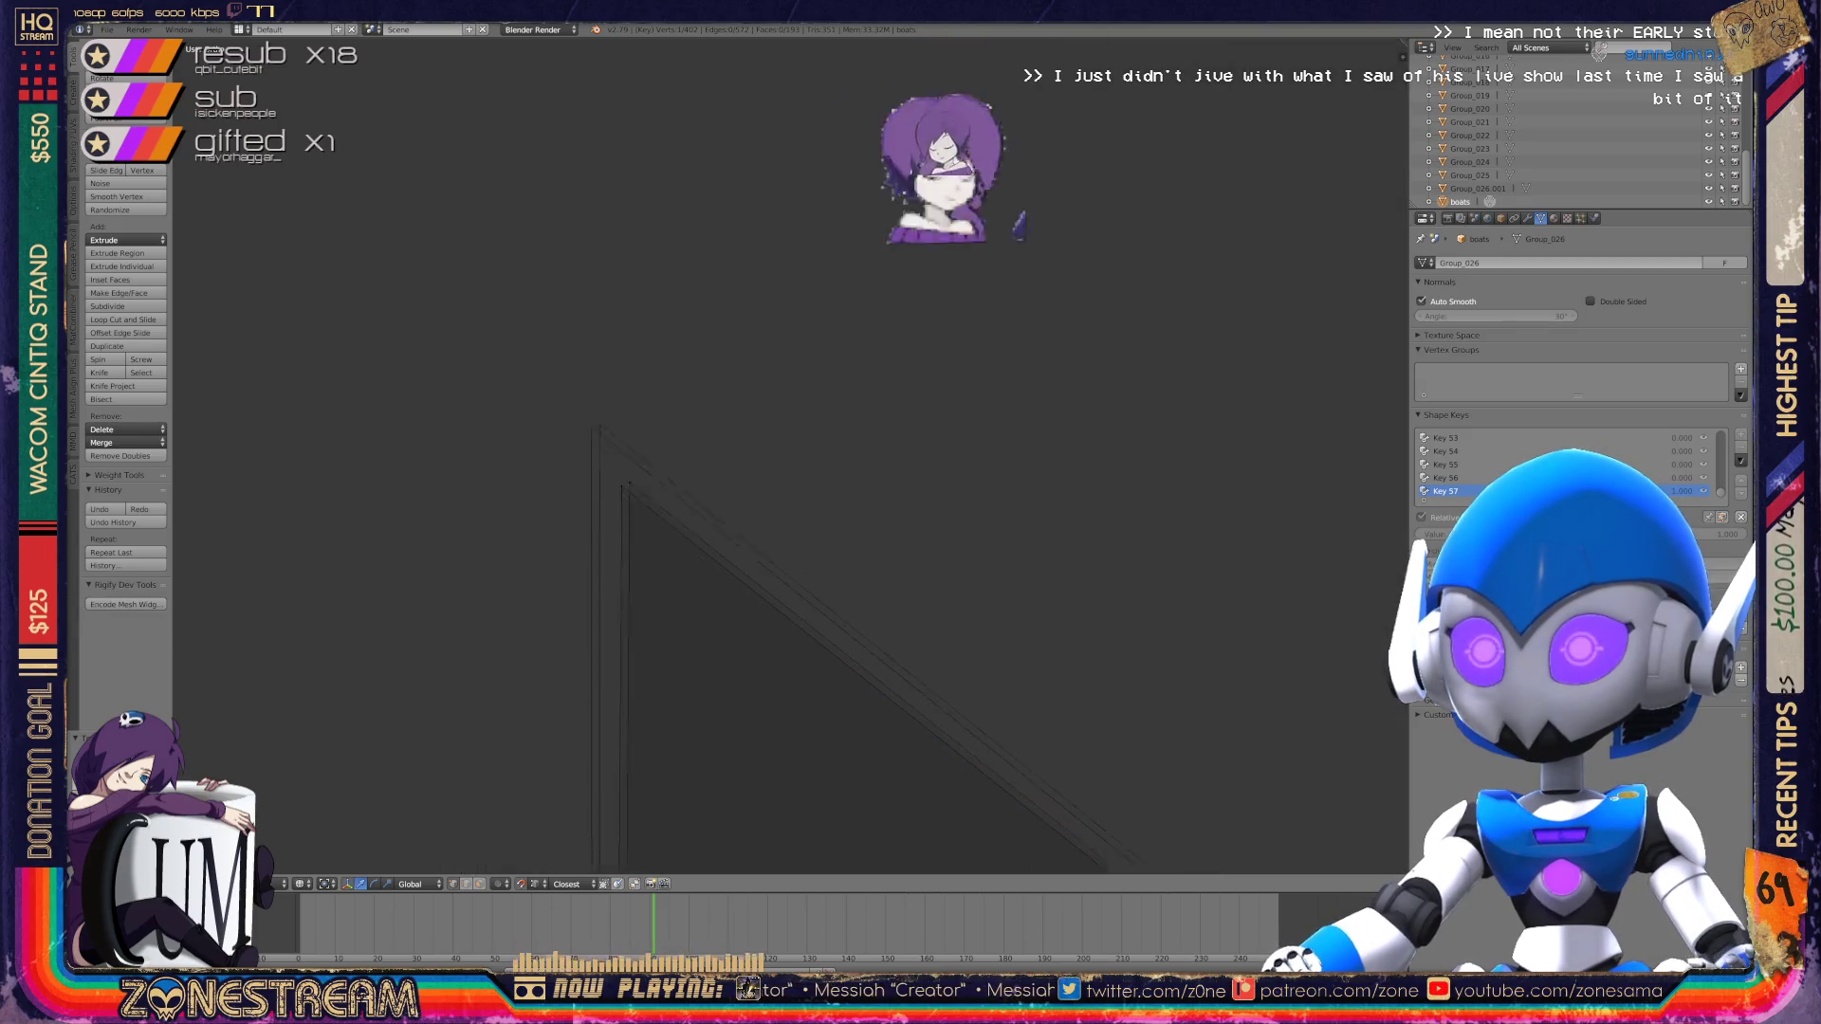
pyautogui.press('g')
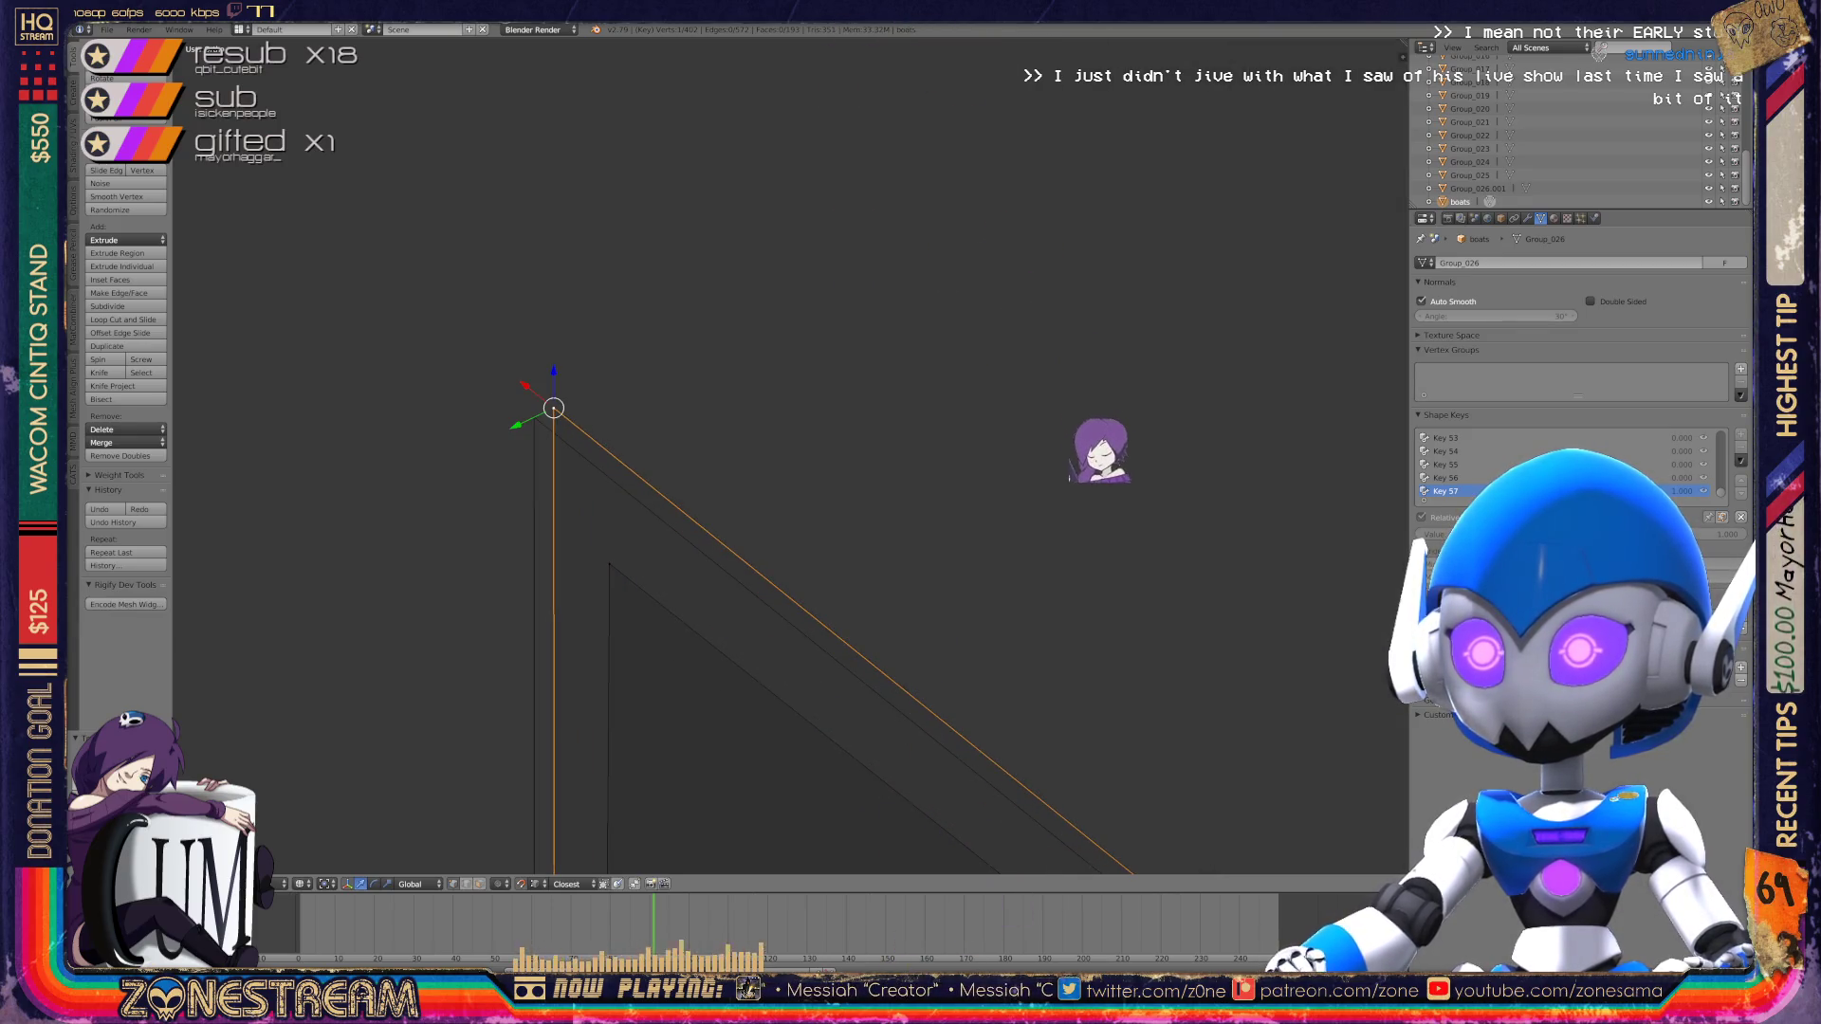
pyautogui.press('Return')
pyautogui.press('KP_Decimal')
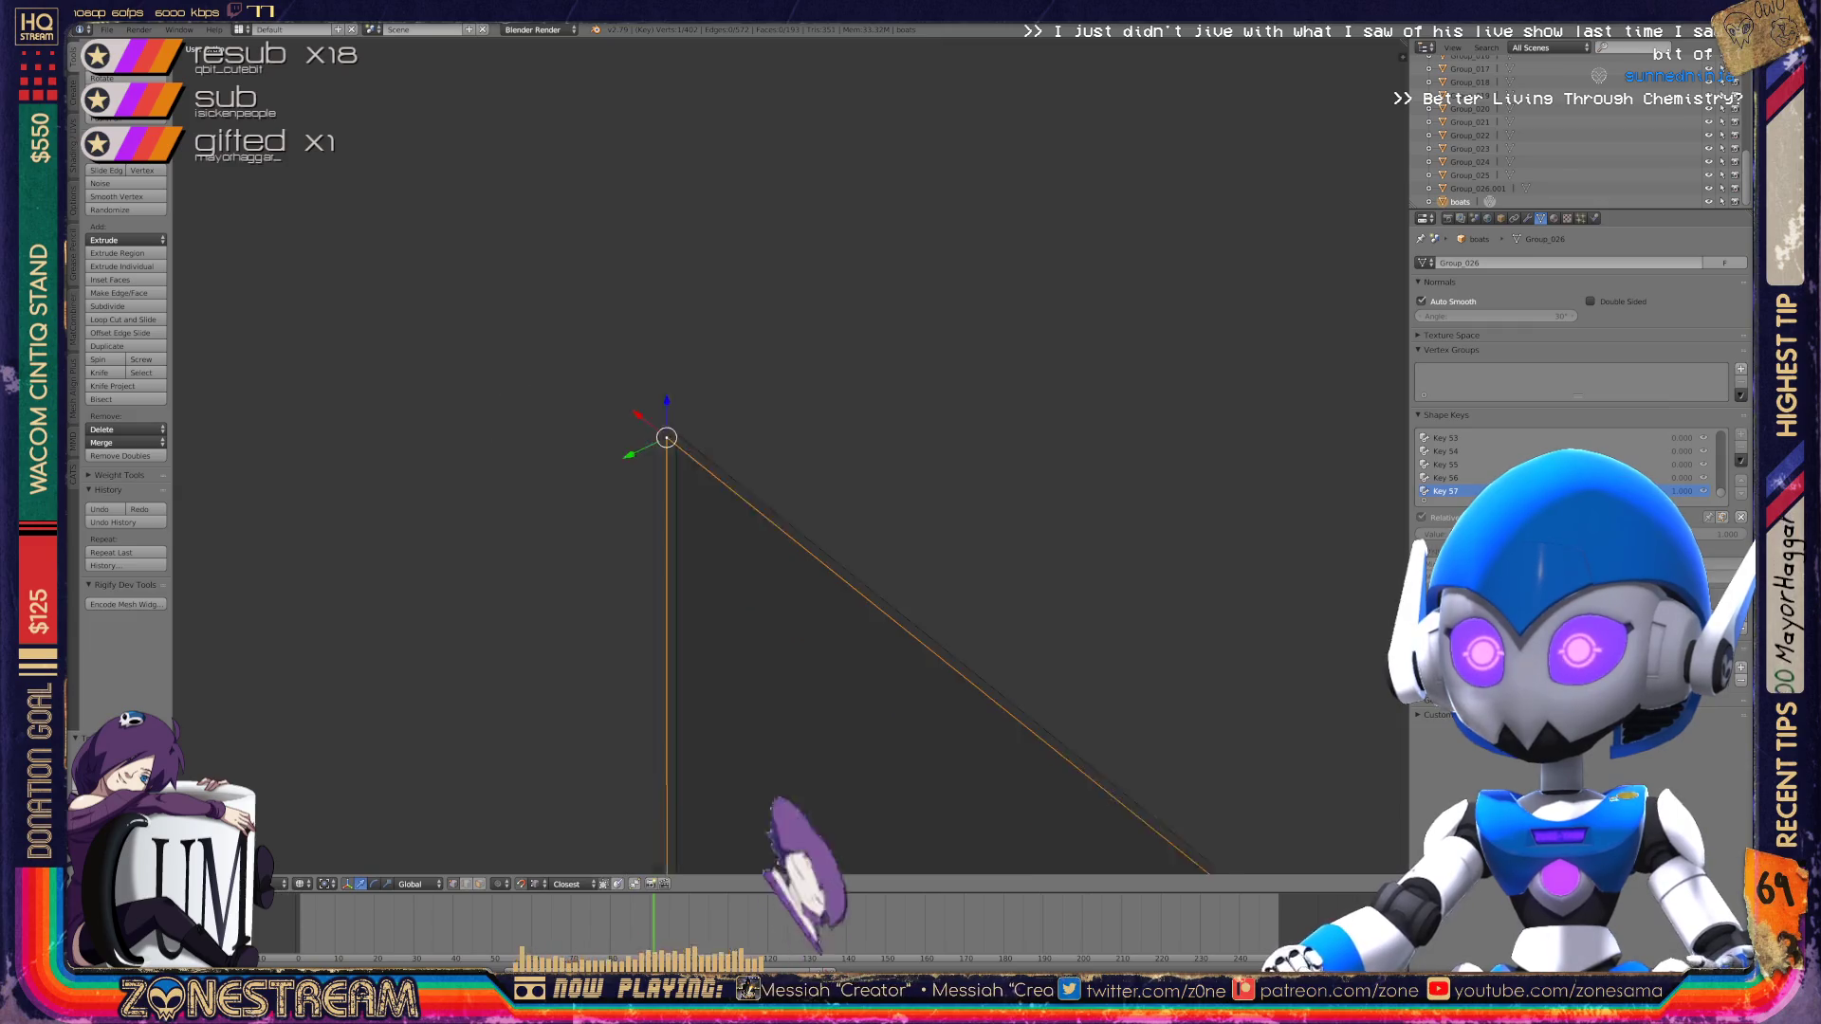
pyautogui.scroll(-5, 775, 456)
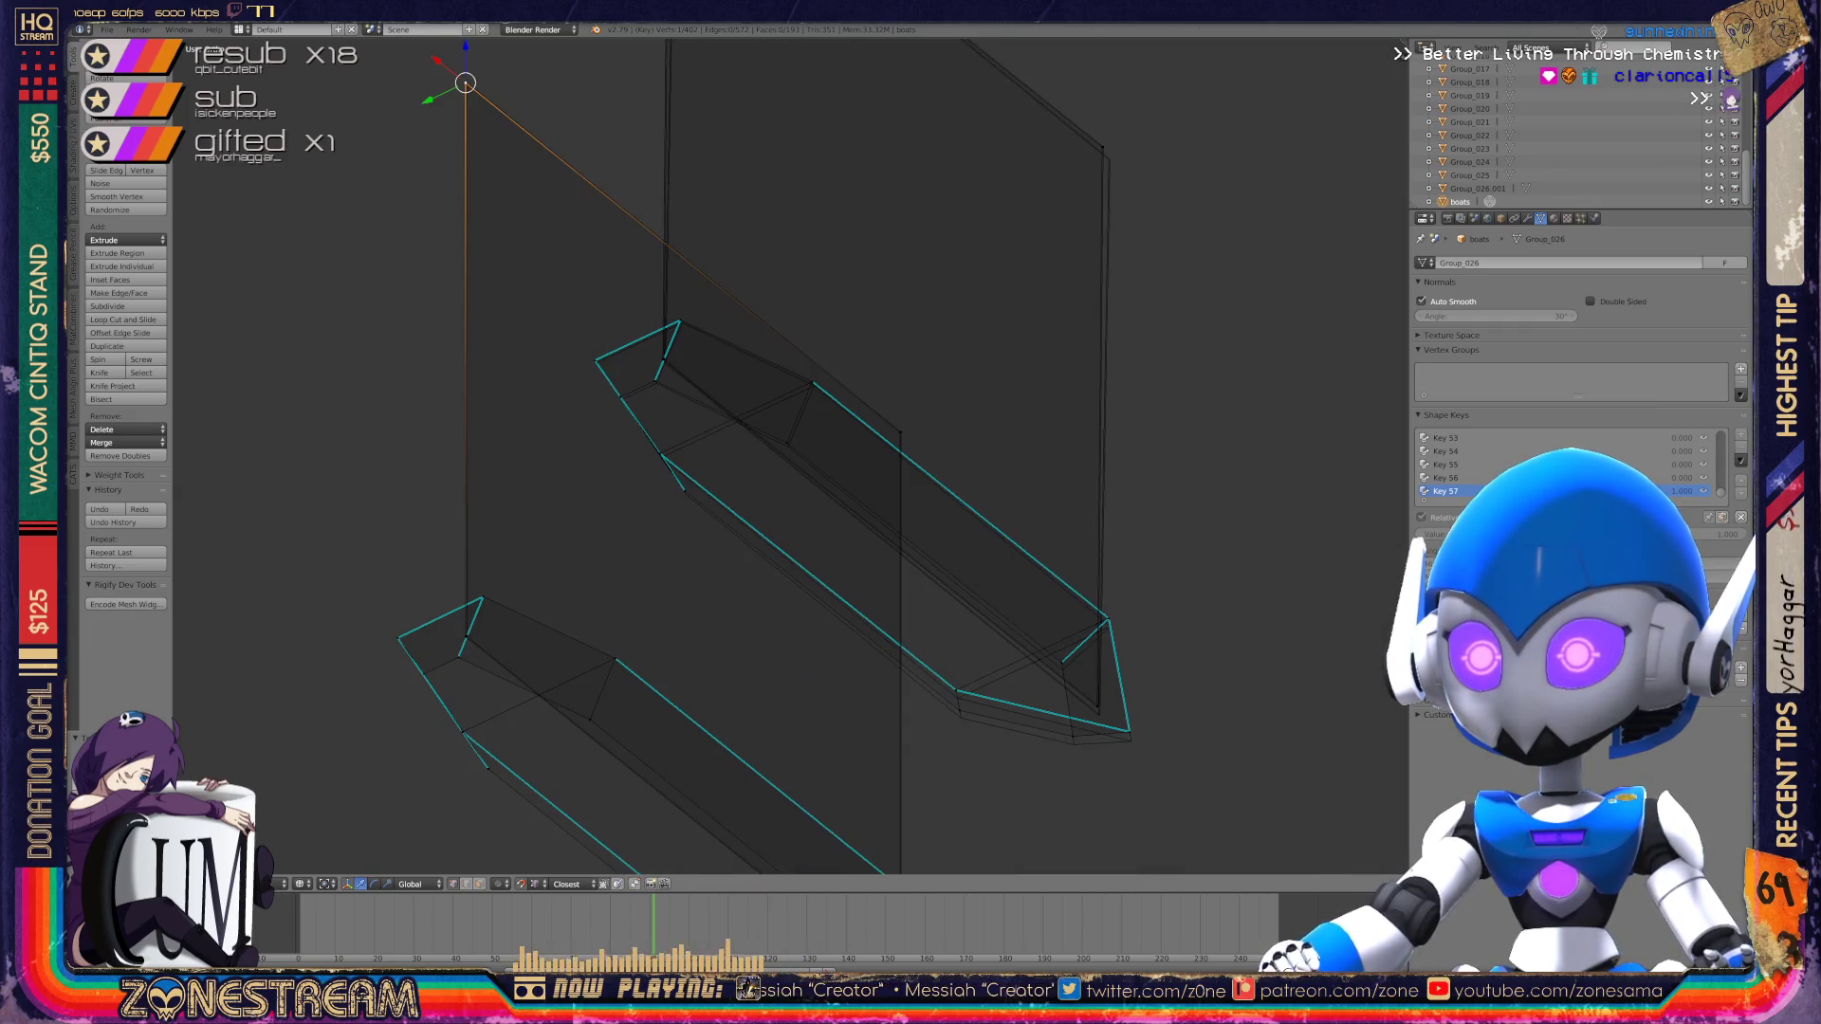
# Step: Return to Object Mode and orbit so the boot meshes stand upright
pyautogui.press('Tab')
pyautogui.press('z')
pyautogui.scroll(-3, 776, 456)
pyautogui.moveTo(776, 455); pyautogui.dragTo(873, 380, button='middle')
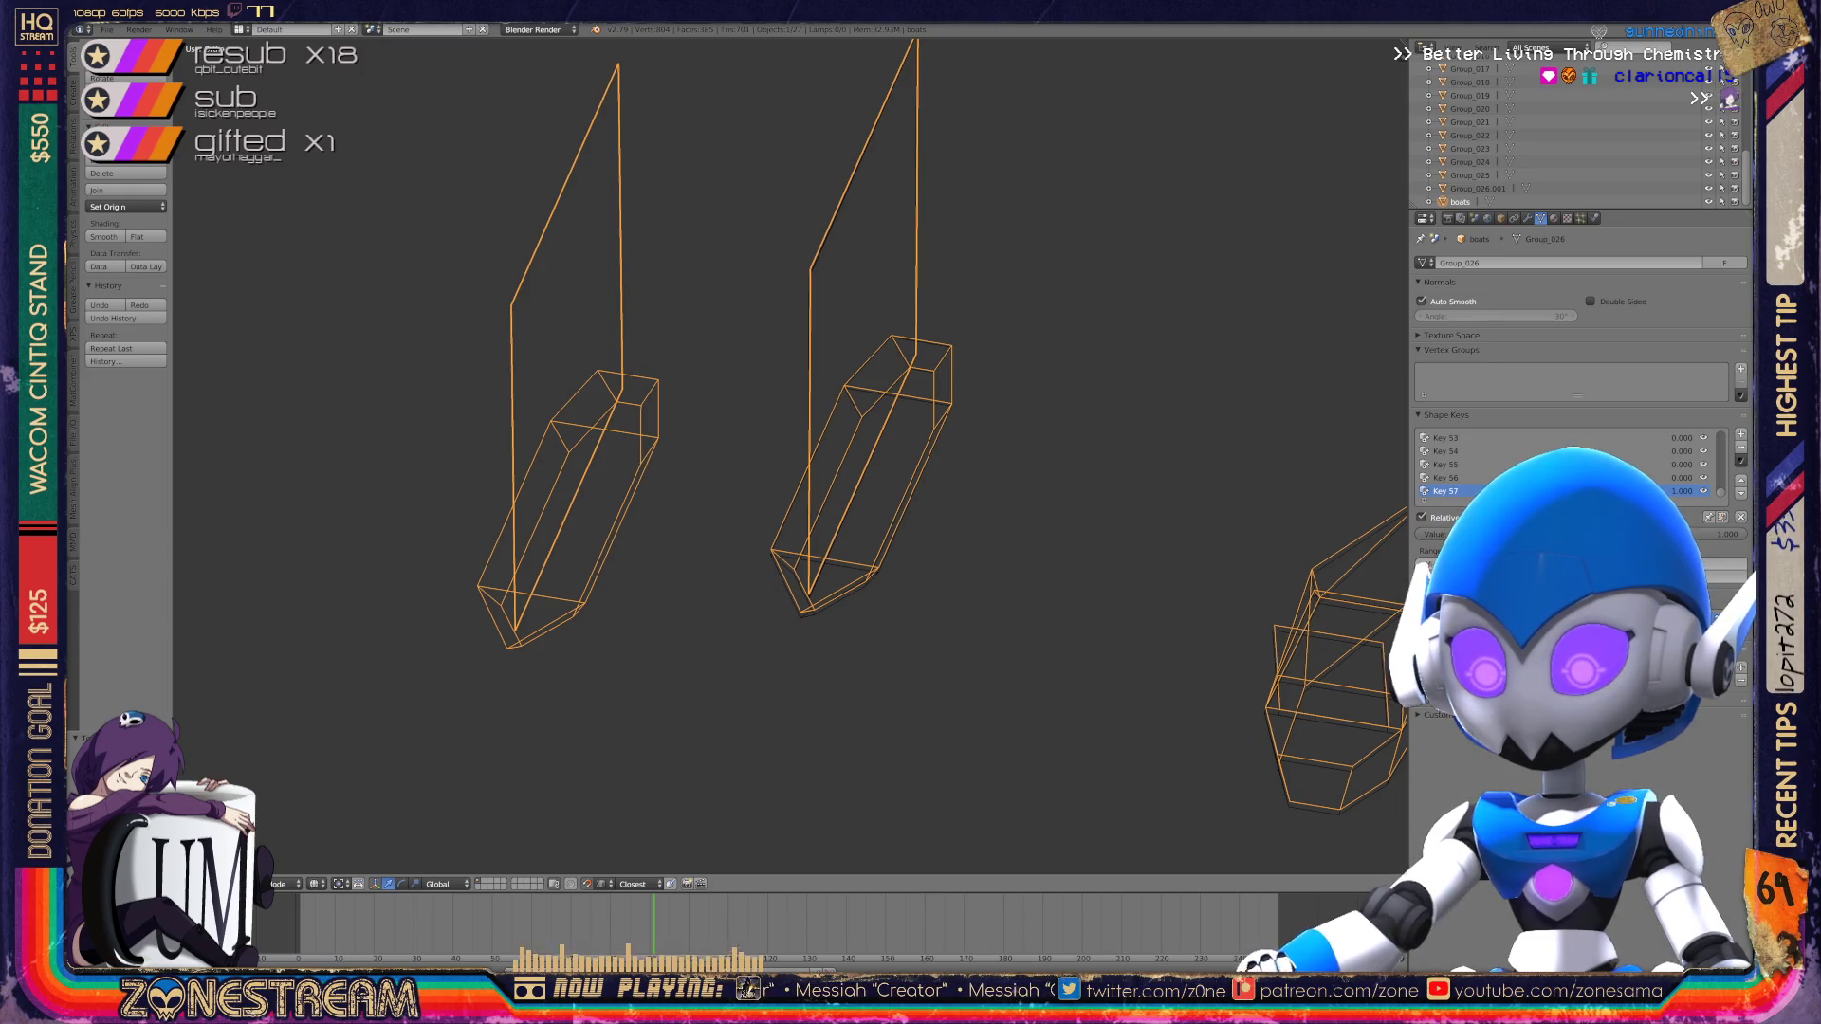
# Step: Enter Edit Mode on the right boot mesh and lower its bottom corner vertex
pyautogui.scroll(3, 792, 453)
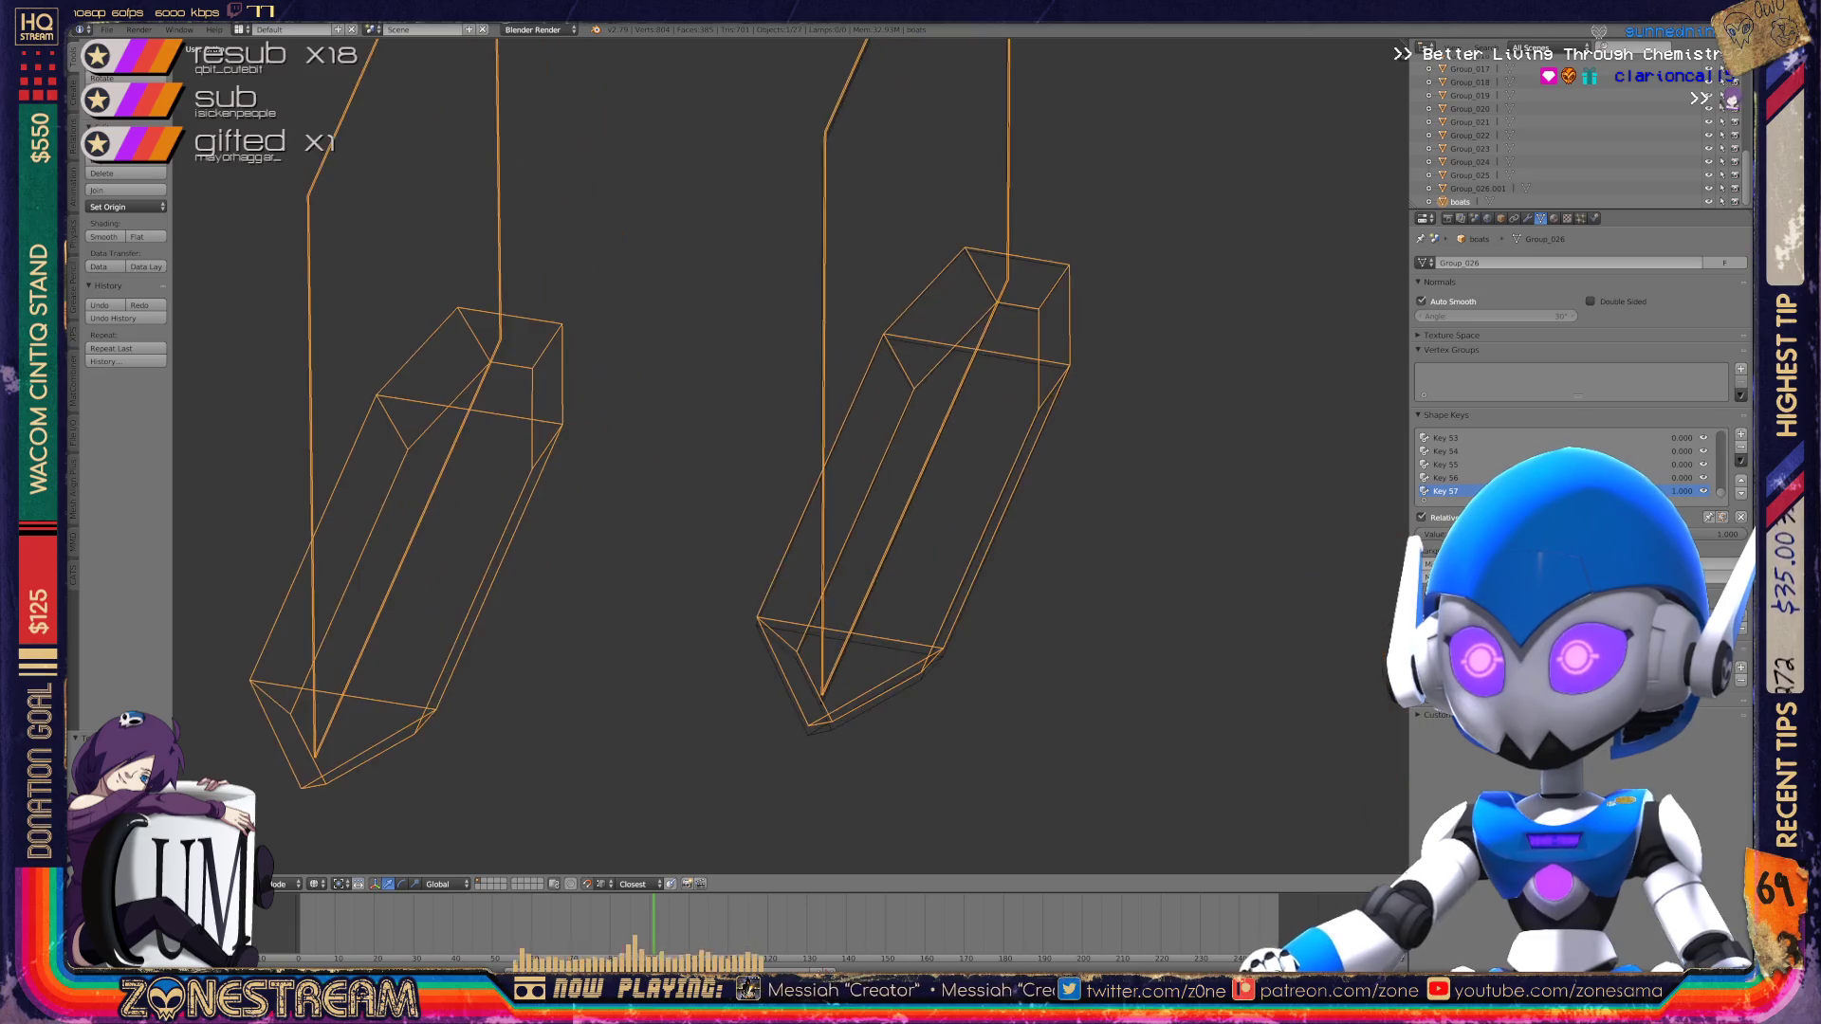
pyautogui.keyDown('shift'); pyautogui.moveTo(792, 453); pyautogui.dragTo(692, 293, button='middle'); pyautogui.keyUp('shift')
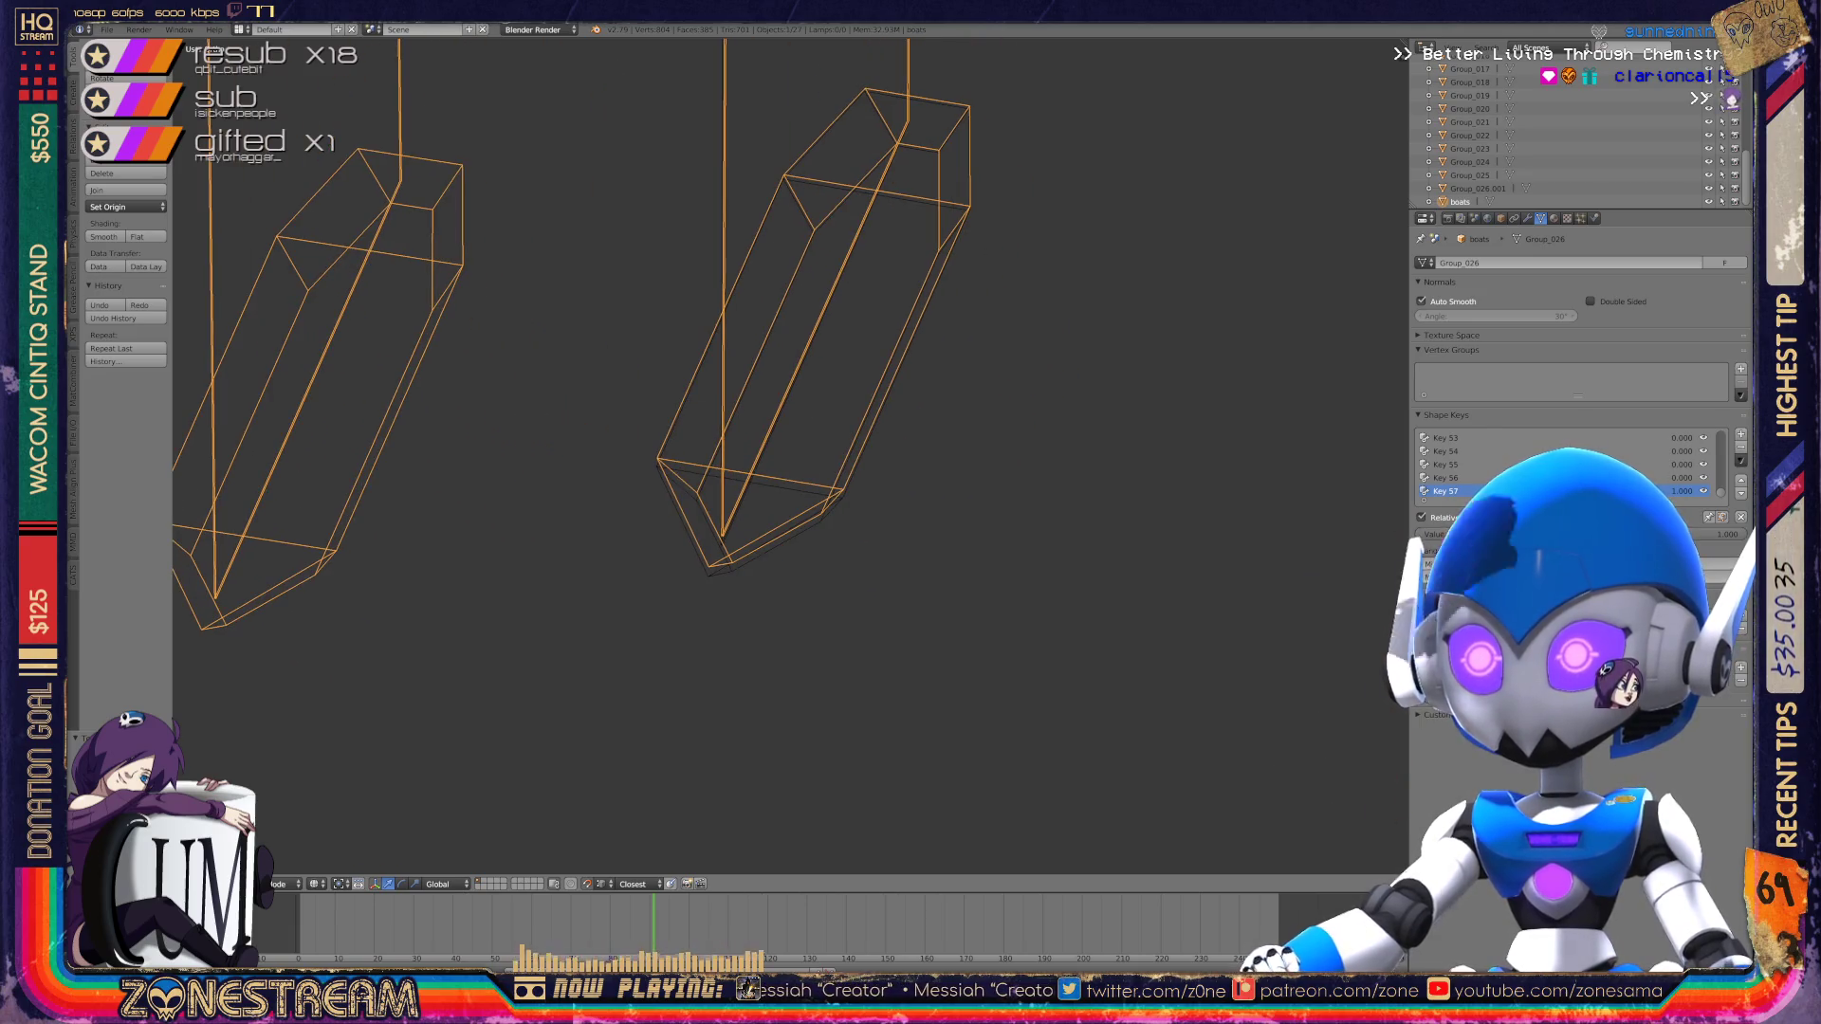
pyautogui.scroll(6, 792, 454)
pyautogui.press('Tab')
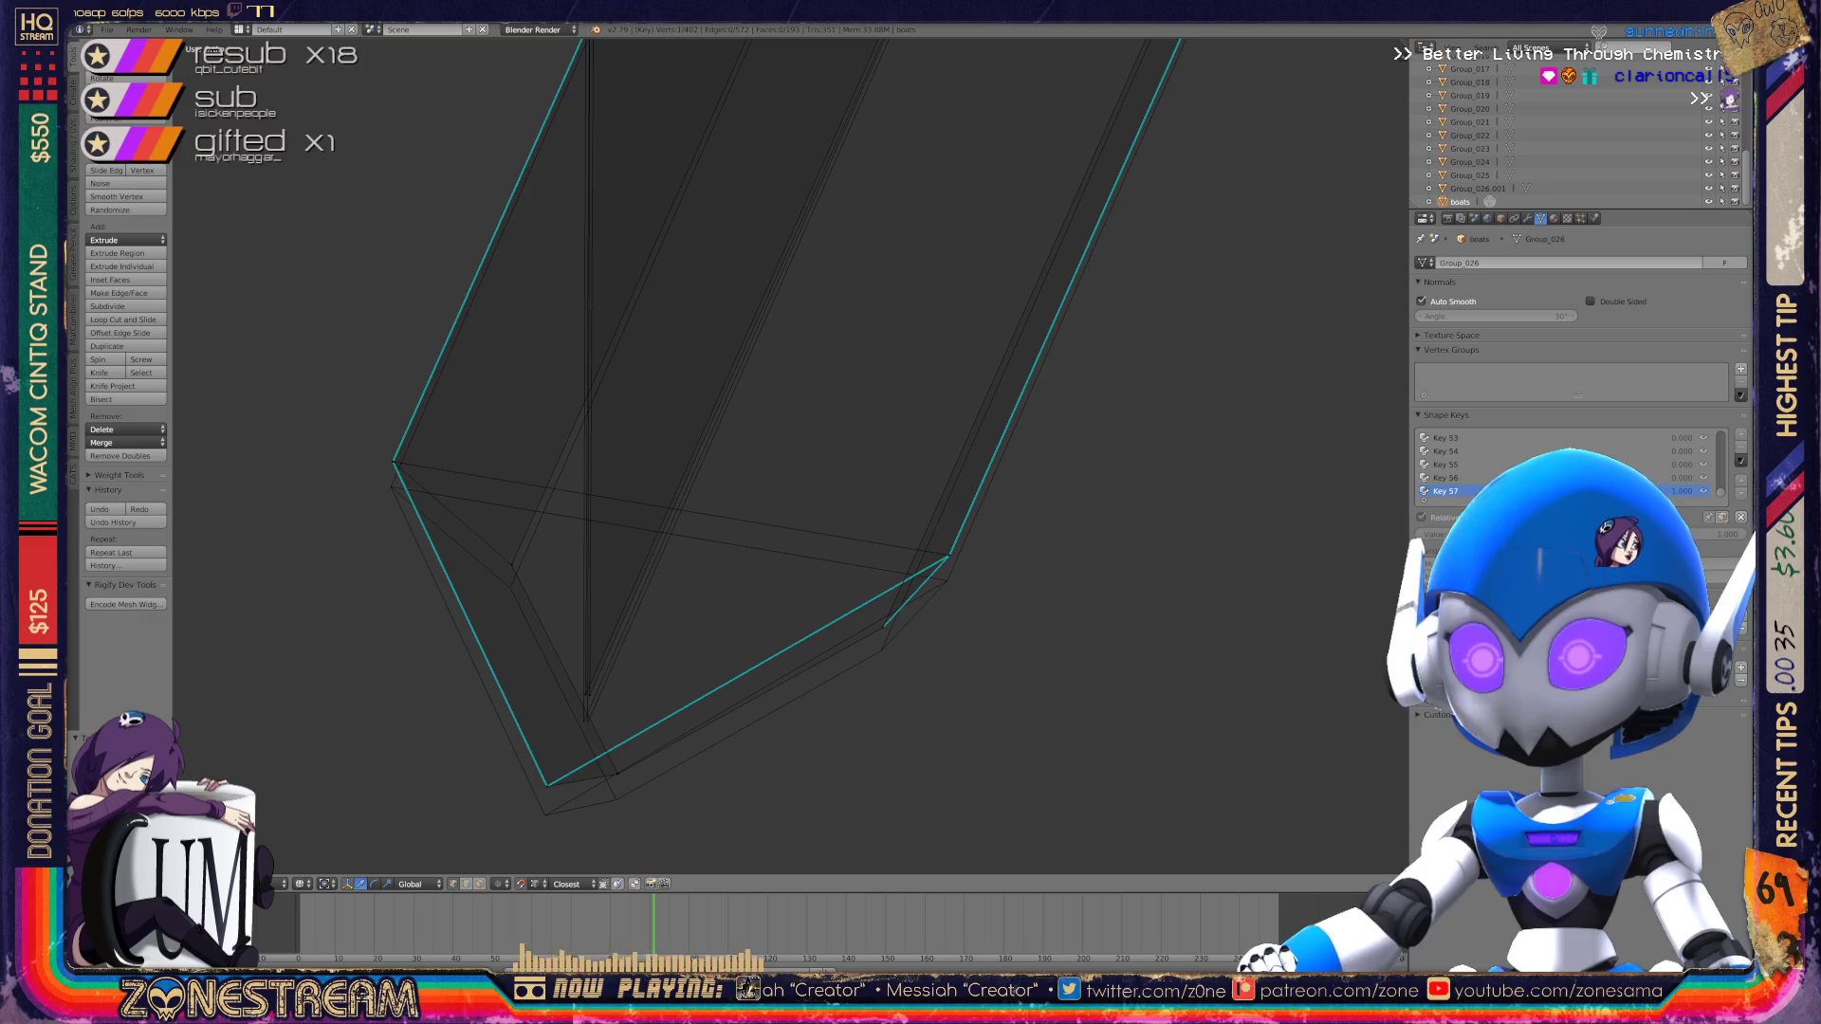
pyautogui.rightClick(547, 785)
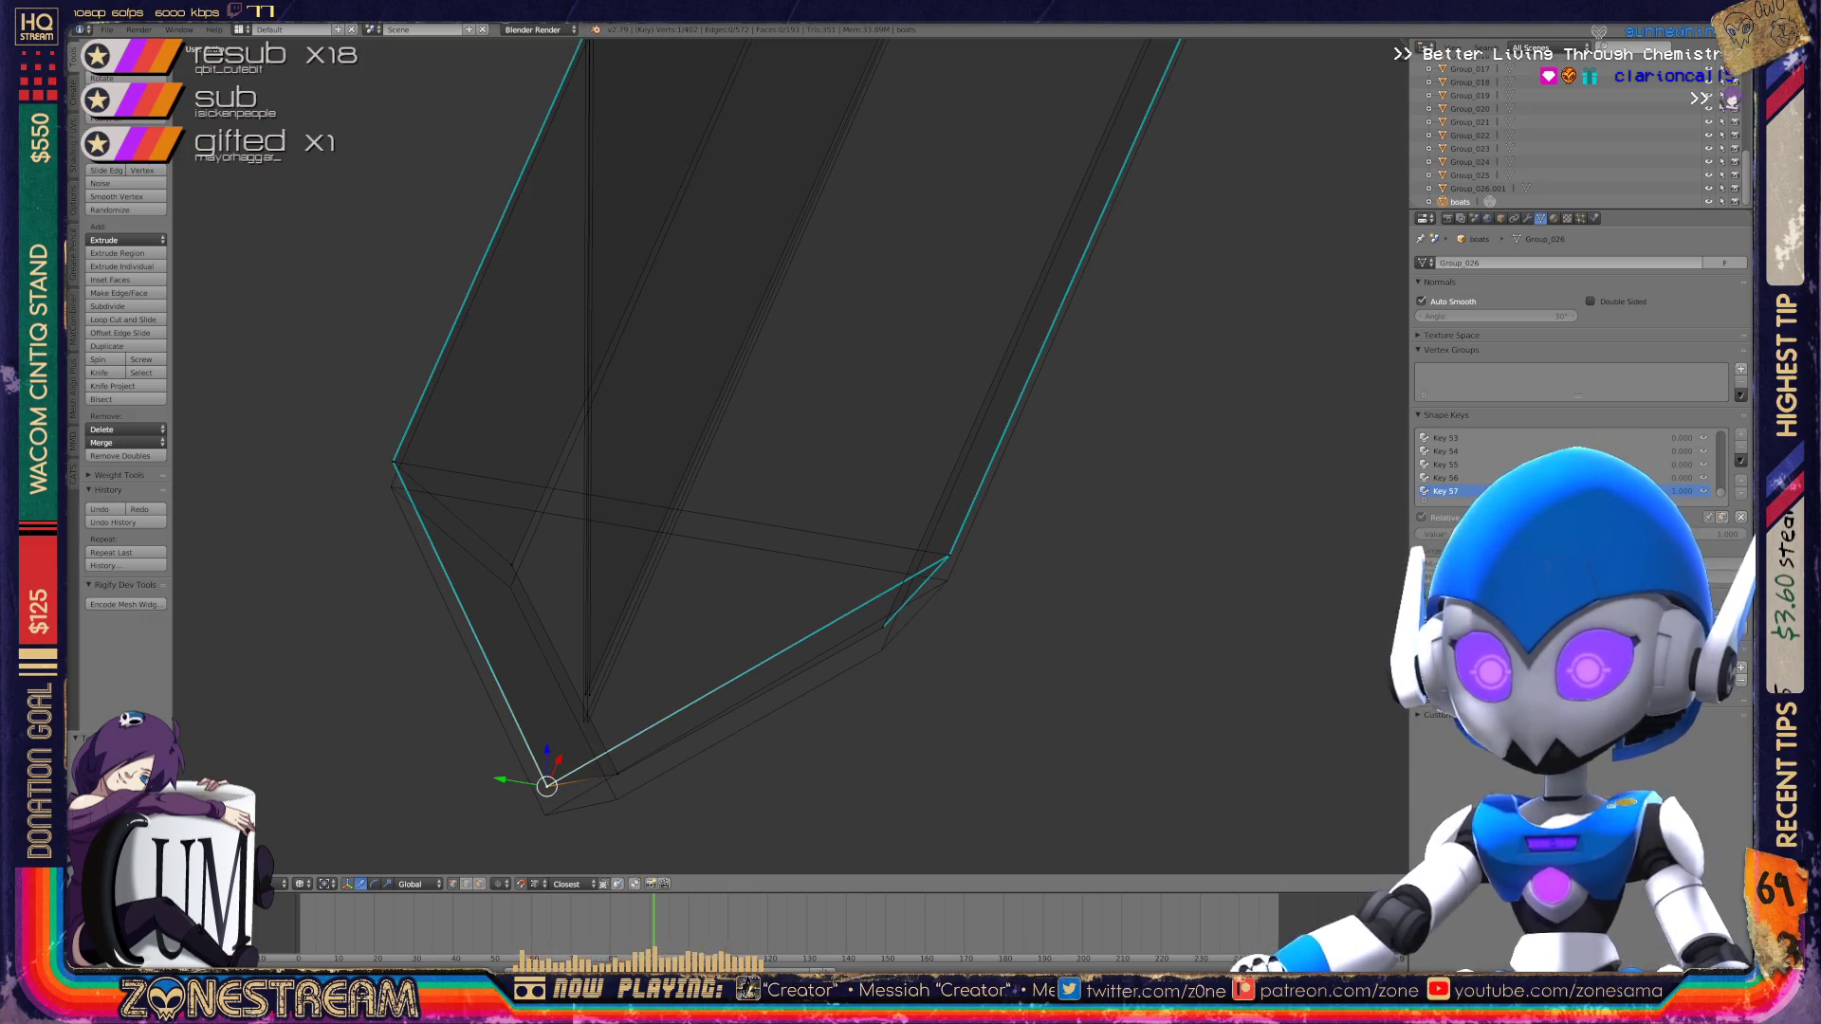
pyautogui.moveTo(547, 786)
pyautogui.mouseDown(button='right')
pyautogui.moveTo(544, 815)
pyautogui.moveTo(615, 799)
pyautogui.mouseUp(button='right')
pyautogui.keyDown('shift'); pyautogui.moveTo(759, 474); pyautogui.dragTo(812, 532, button='middle'); pyautogui.keyUp('shift')
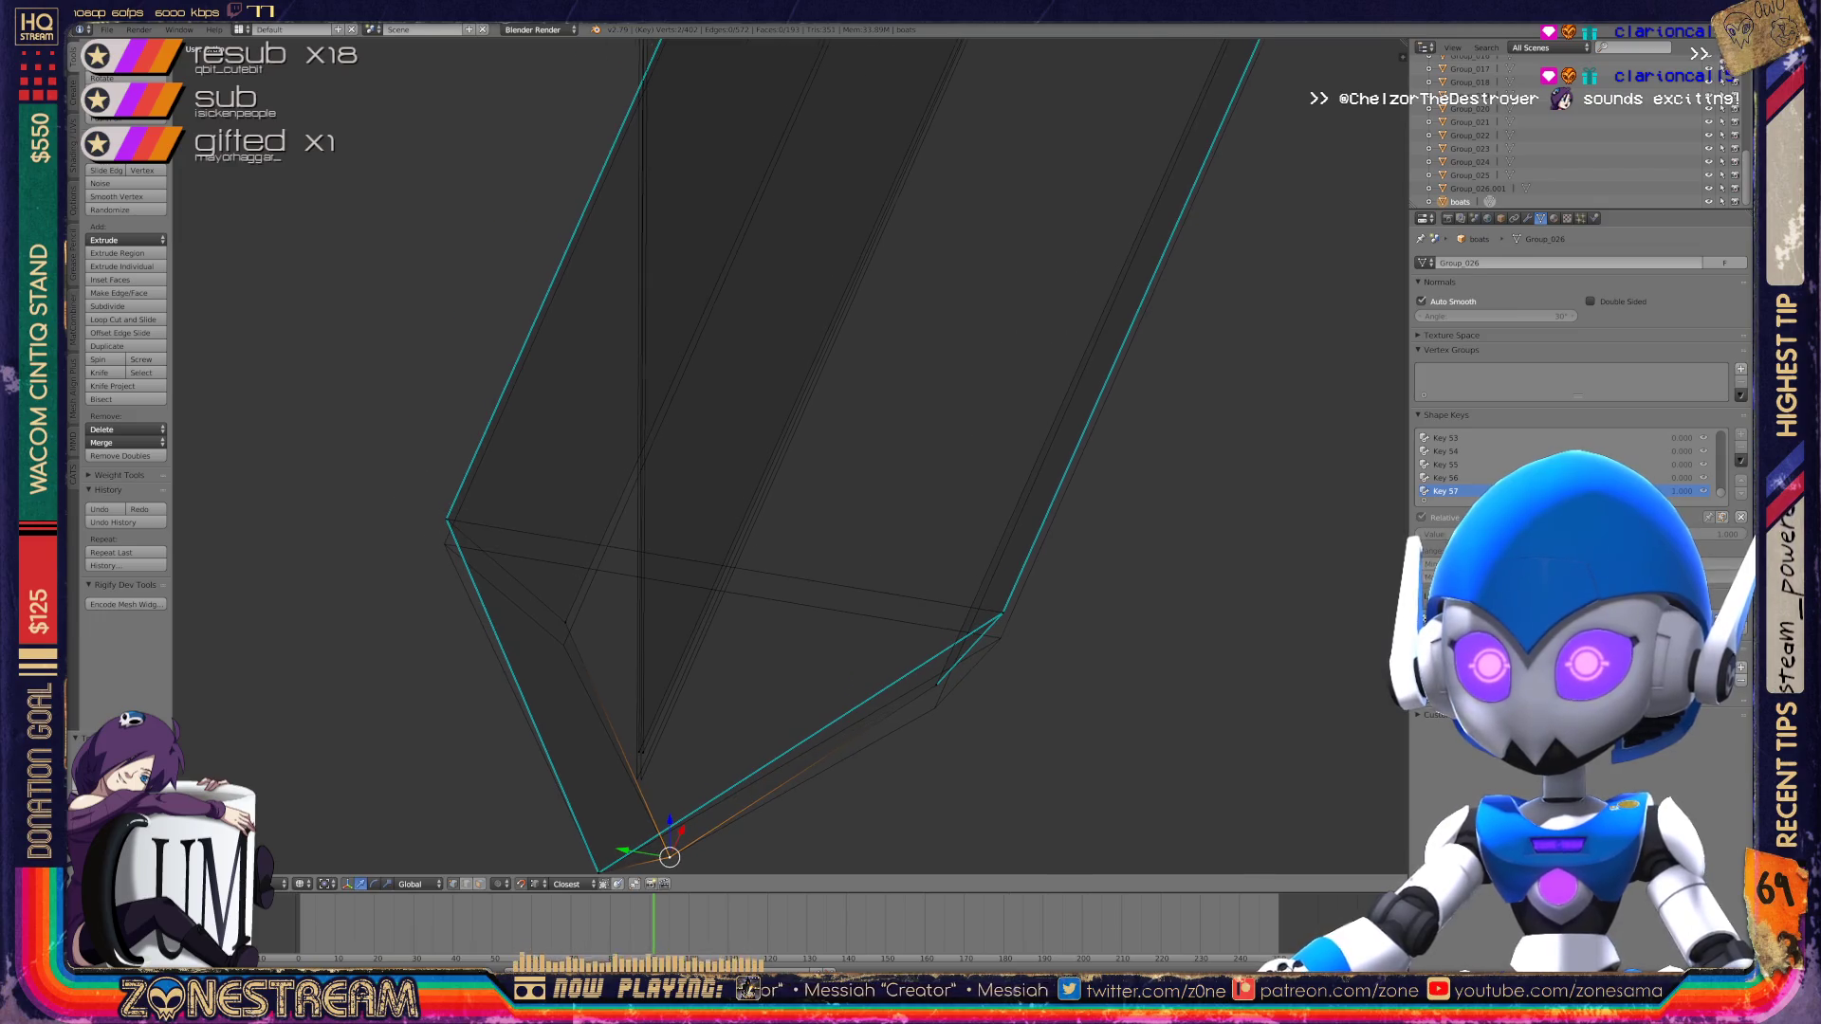
pyautogui.moveTo(564, 622); pyautogui.dragTo(564, 639, button='right')
# Step: Lower the upper-left corner vertex, the next lower corner and the vertex above it
pyautogui.rightClick(445, 519)
pyautogui.moveTo(446, 519); pyautogui.dragTo(447, 540, button='right')
pyautogui.moveTo(447, 541); pyautogui.dragTo(617, 579, button='middle')
pyautogui.rightClick(615, 540)
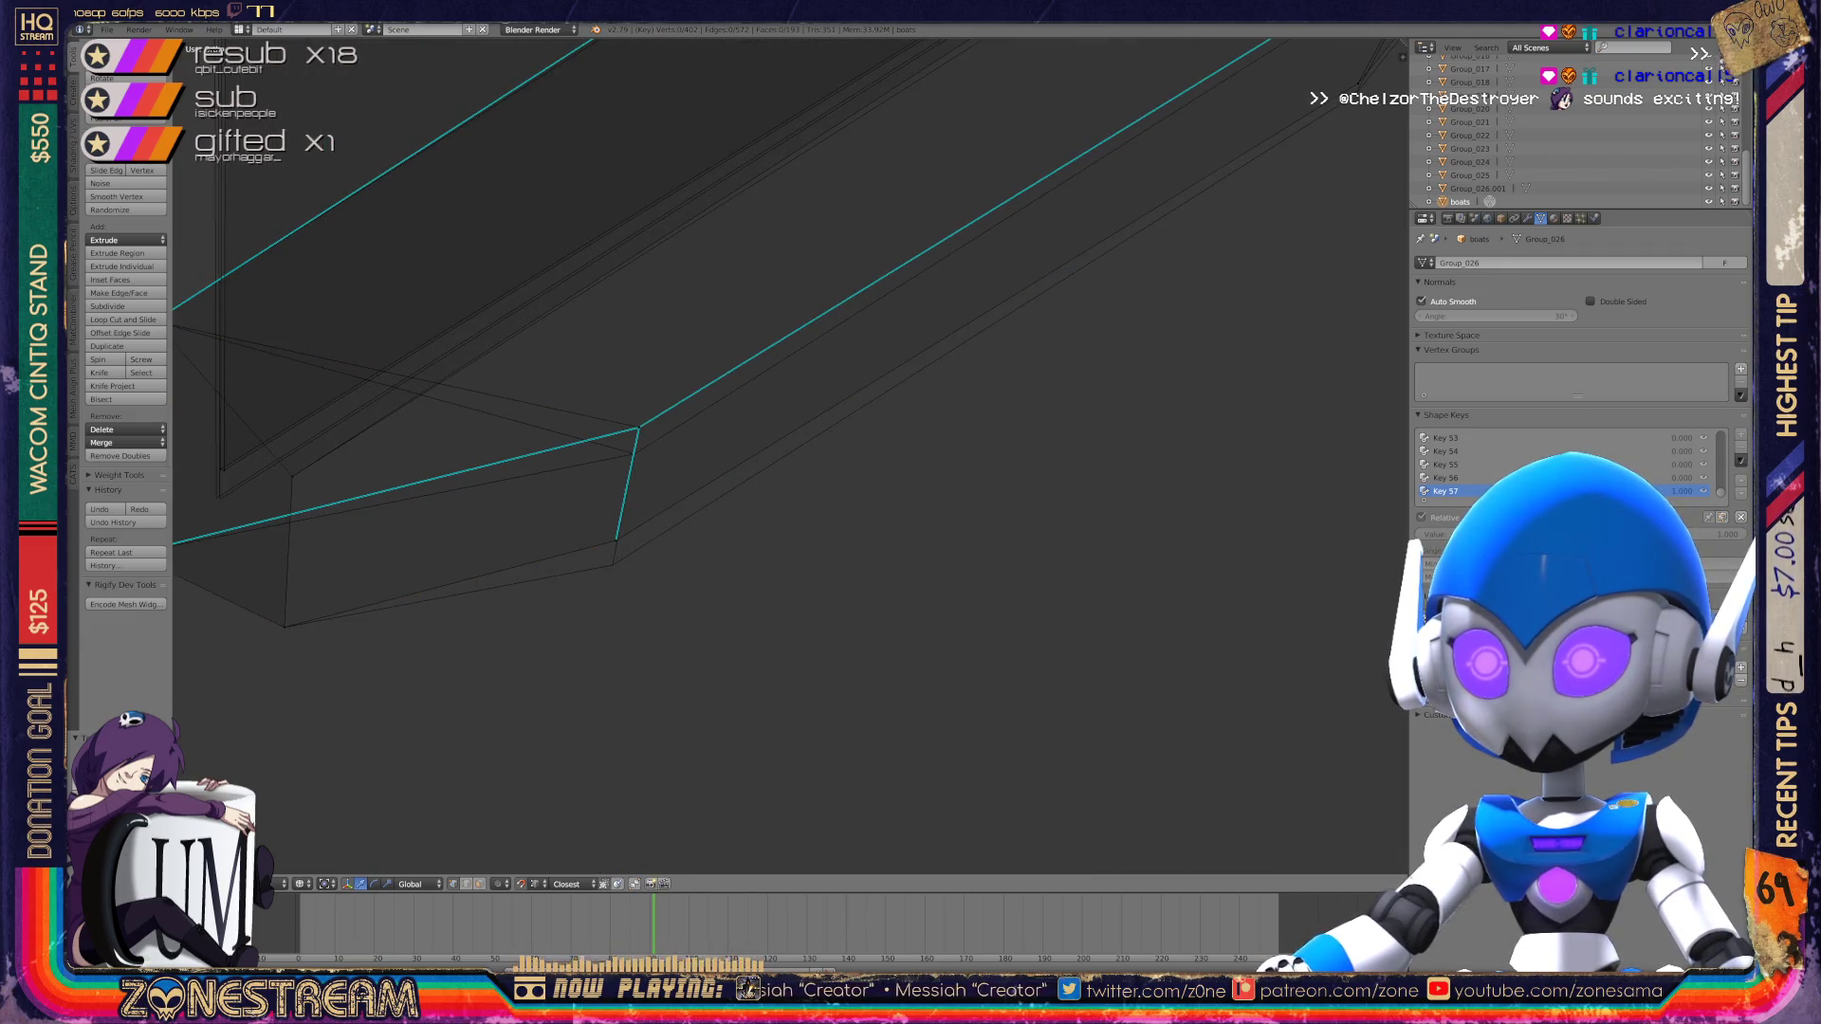
pyautogui.moveTo(615, 539); pyautogui.dragTo(612, 565, button='right')
pyautogui.rightClick(637, 428)
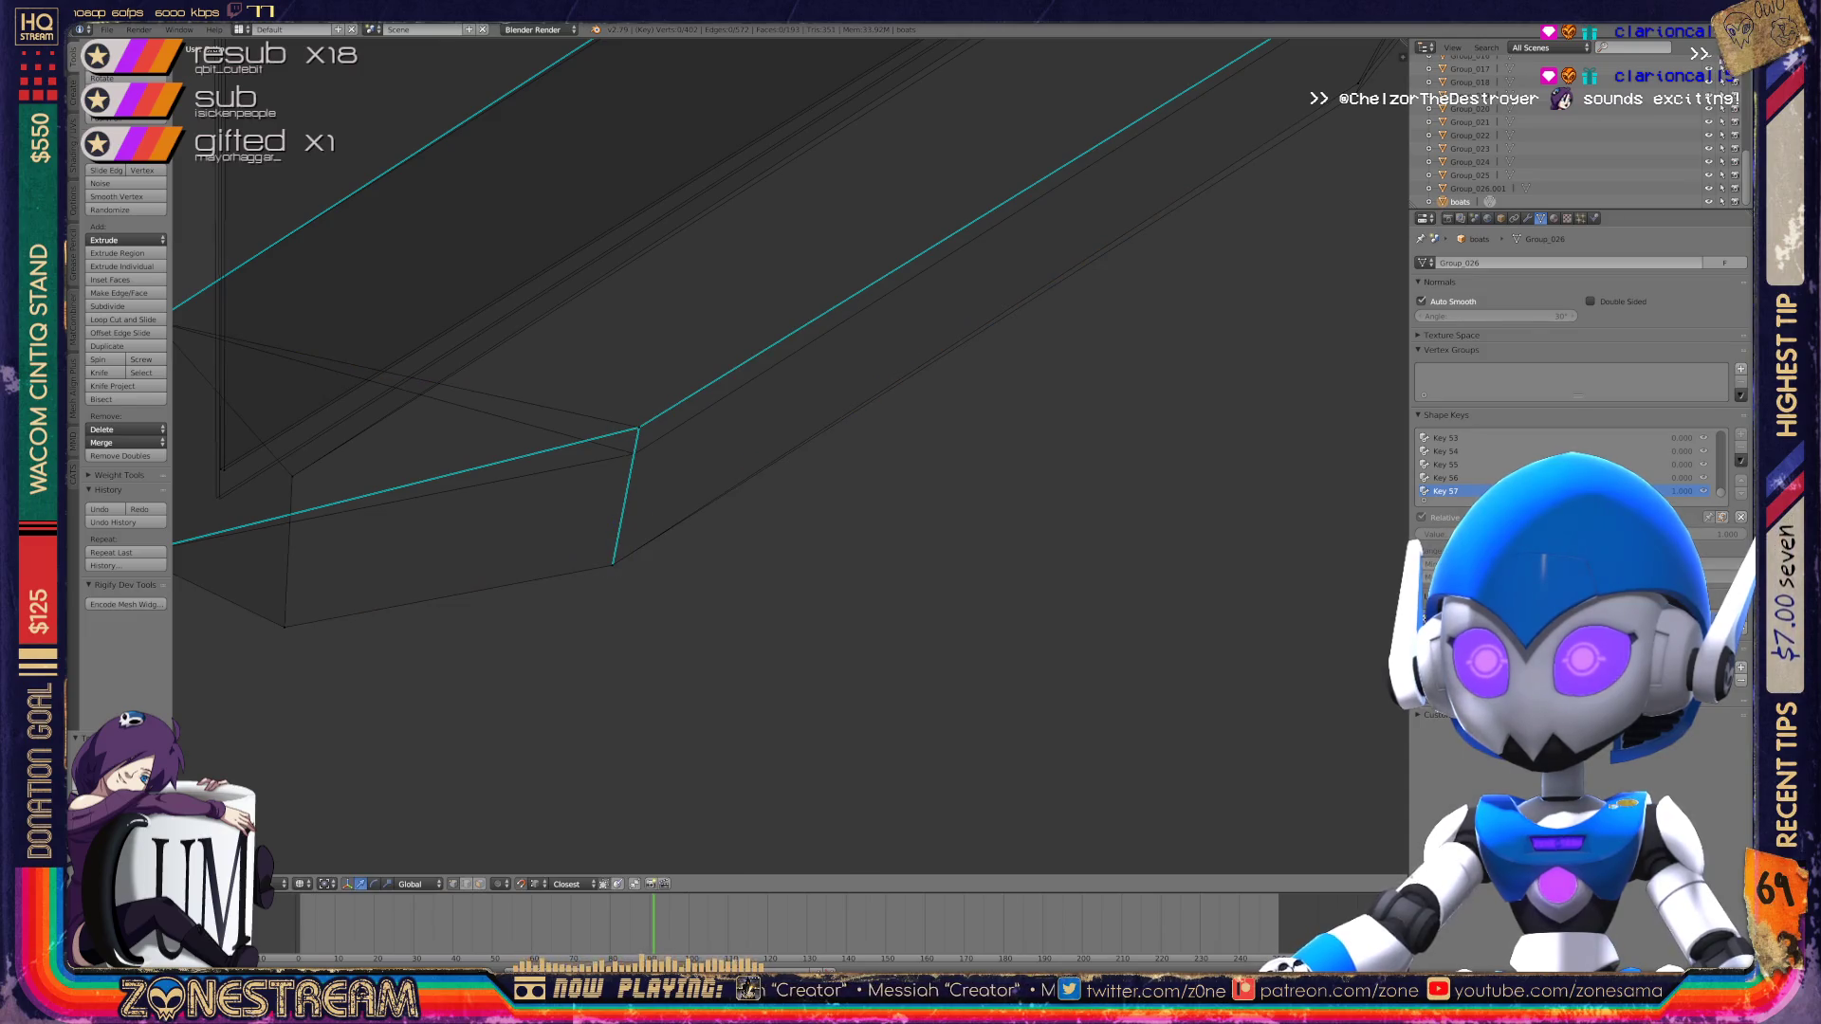
pyautogui.moveTo(638, 429); pyautogui.dragTo(633, 450, button='right')
pyautogui.moveTo(633, 450); pyautogui.dragTo(702, 455, button='middle')
pyautogui.scroll(7, 436, 427)
# Step: Nudge a vertex at the mesh's near end
pyautogui.rightClick(528, 558)
pyautogui.moveTo(528, 558); pyautogui.dragTo(516, 617, button='right')
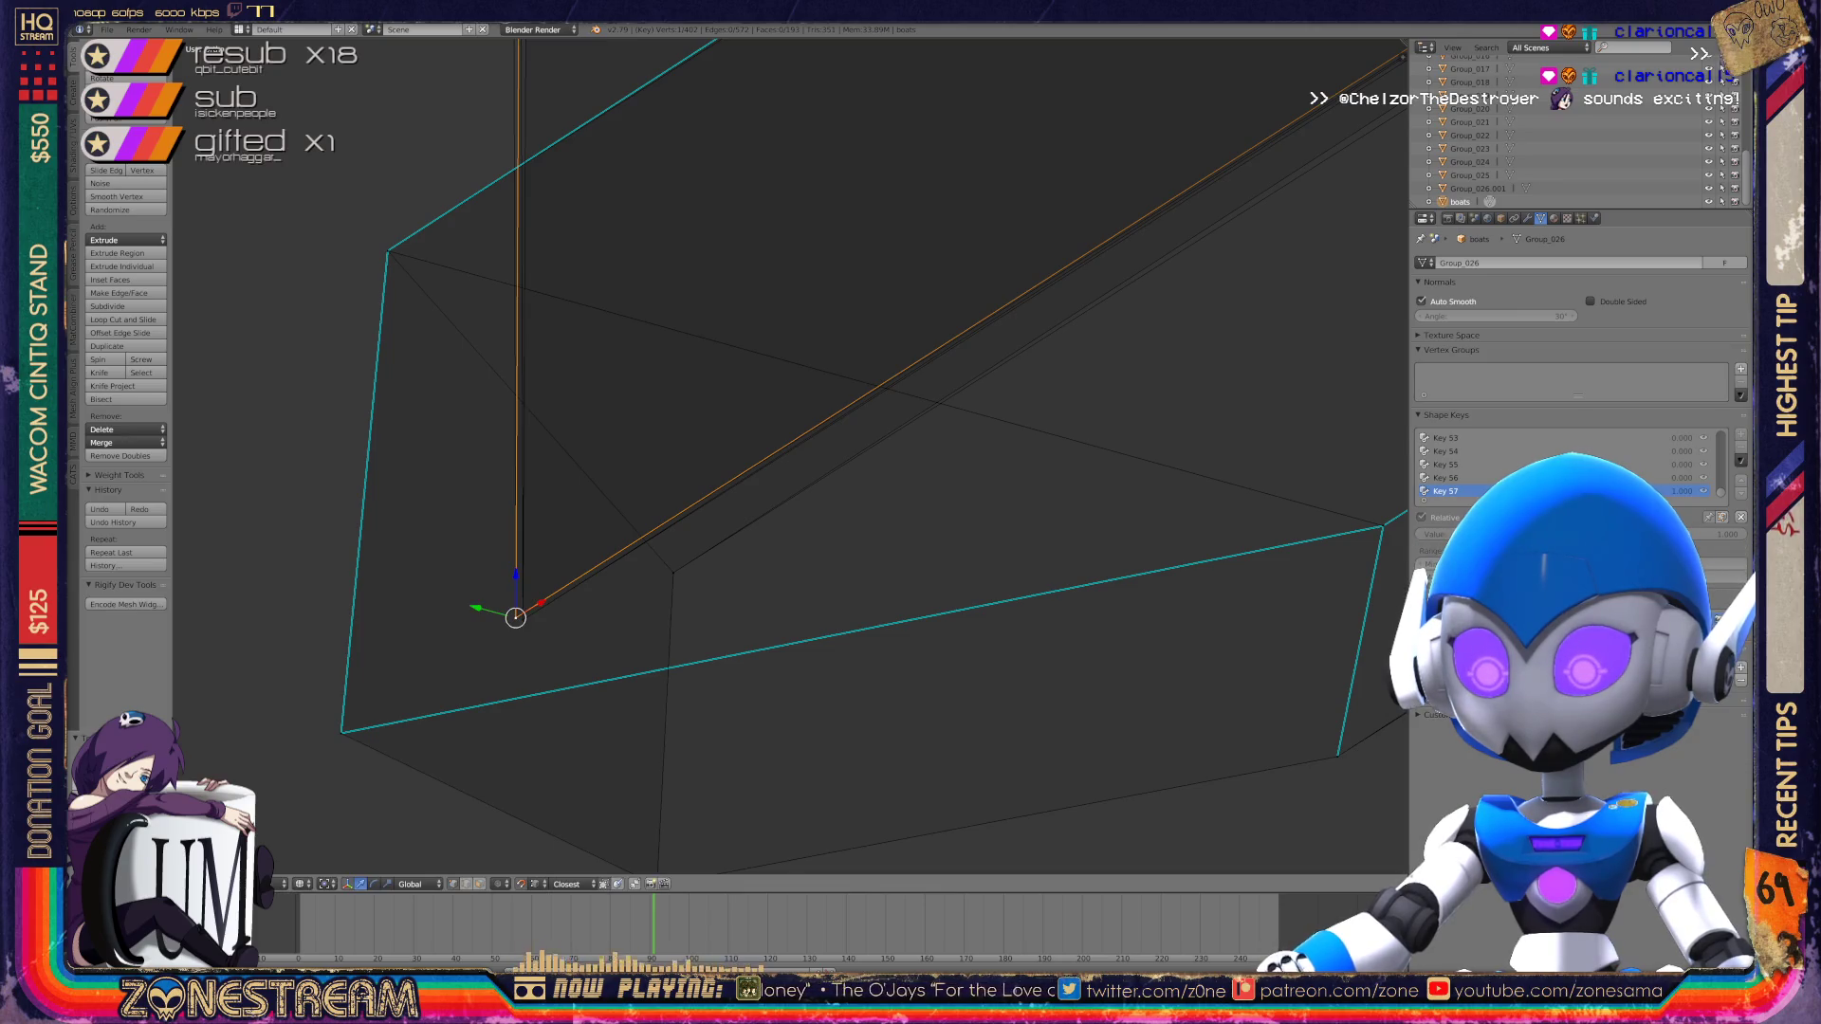
pyautogui.scroll(-3, 793, 455)
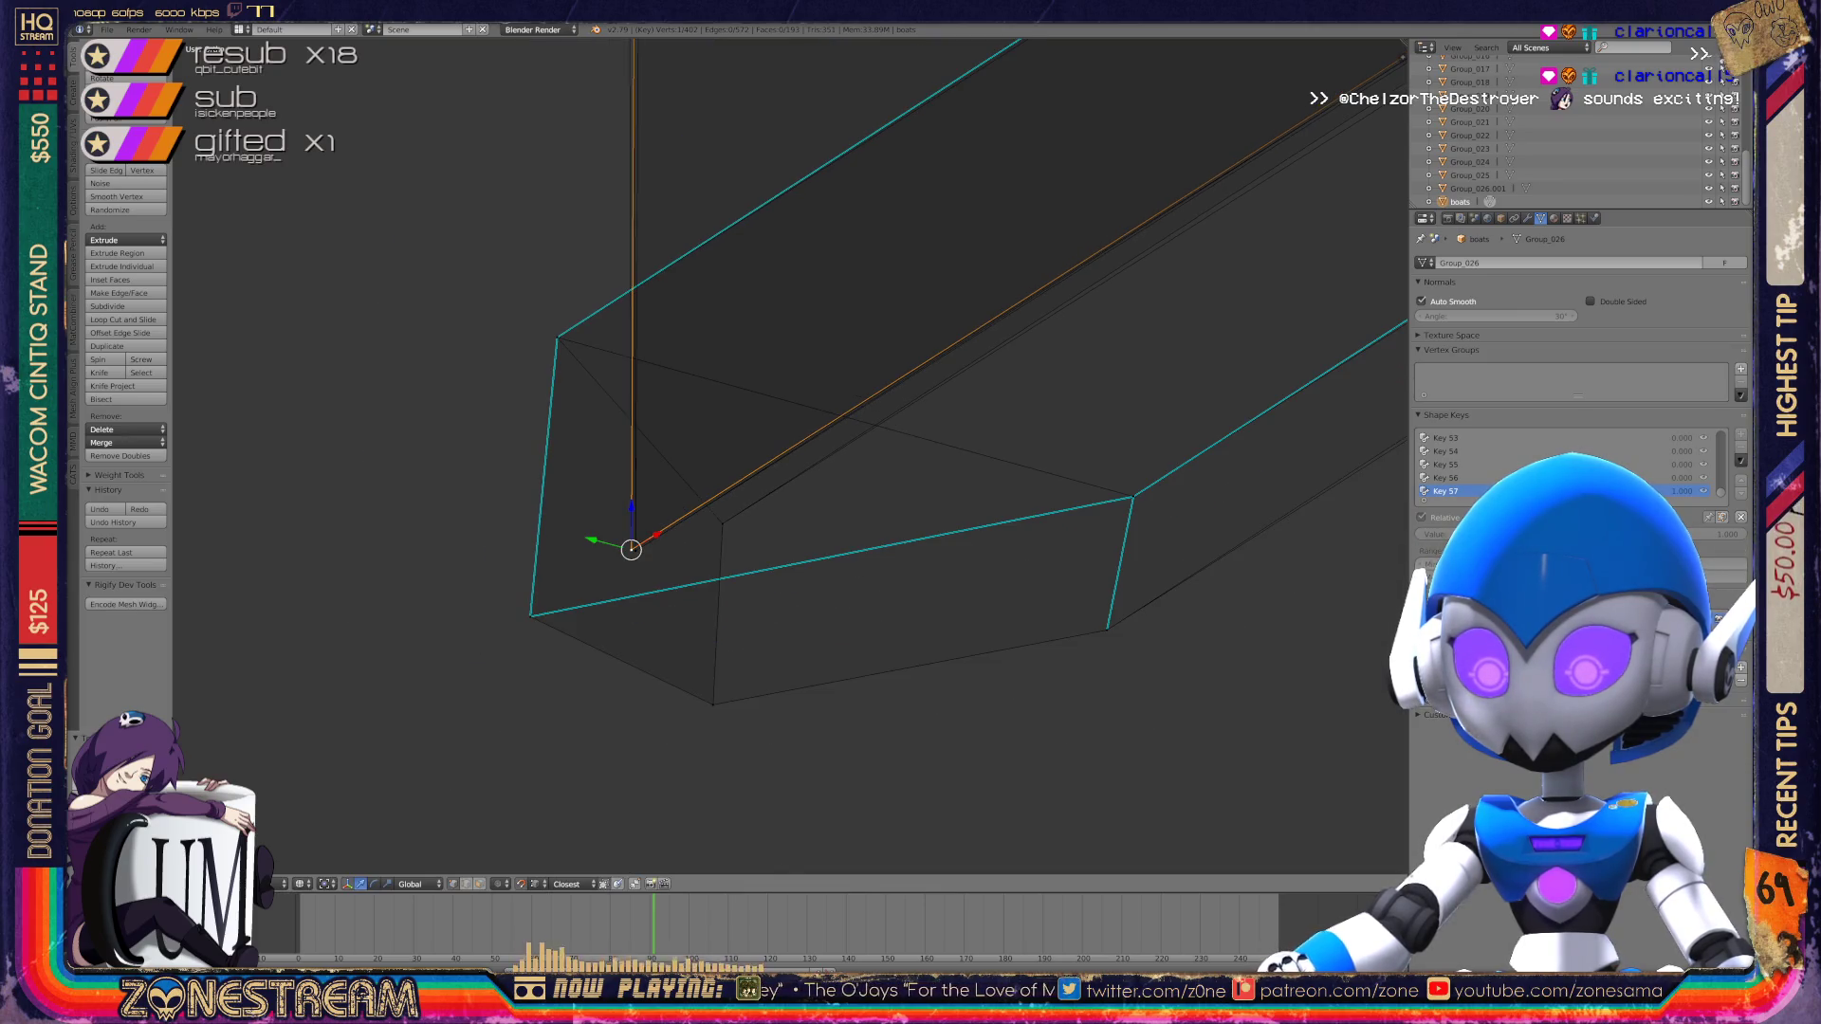
pyautogui.scroll(-3, 793, 454)
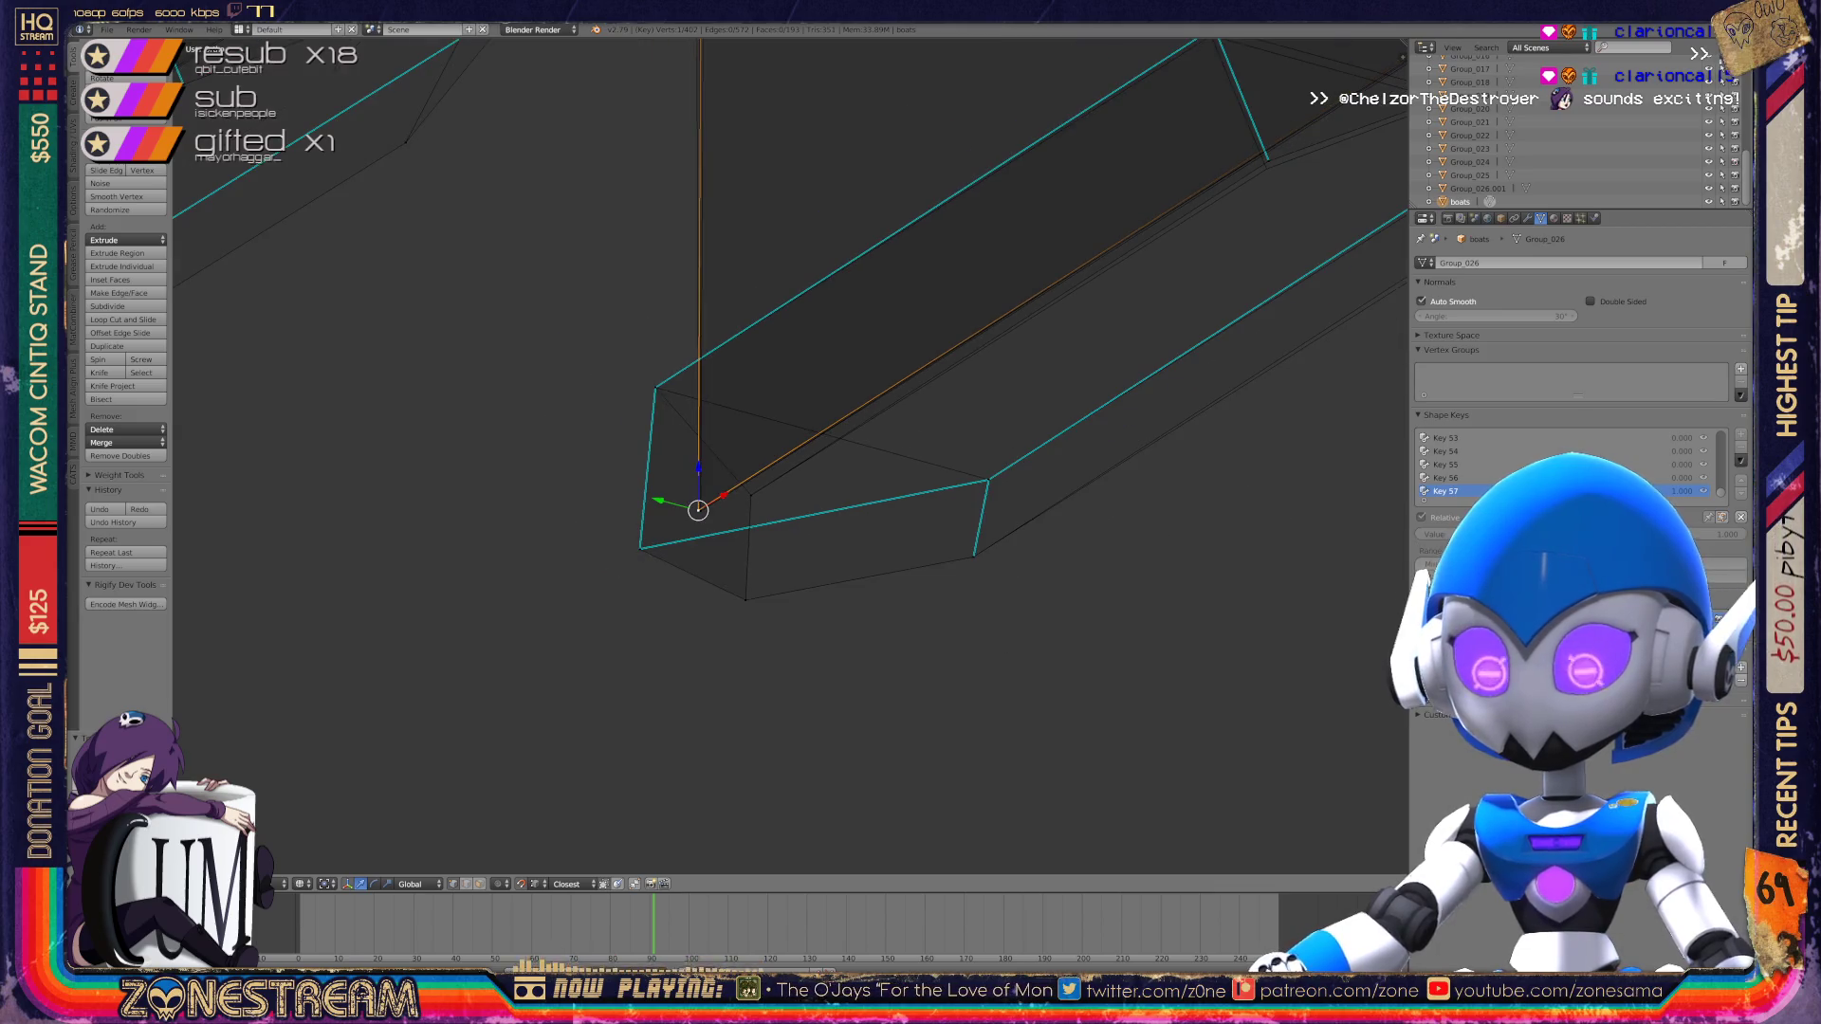
# Step: Lower the lower-corner vertex on the mesh's far end
pyautogui.keyDown('shift'); pyautogui.moveTo(793, 455); pyautogui.dragTo(444, 658, button='middle'); pyautogui.keyUp('shift')
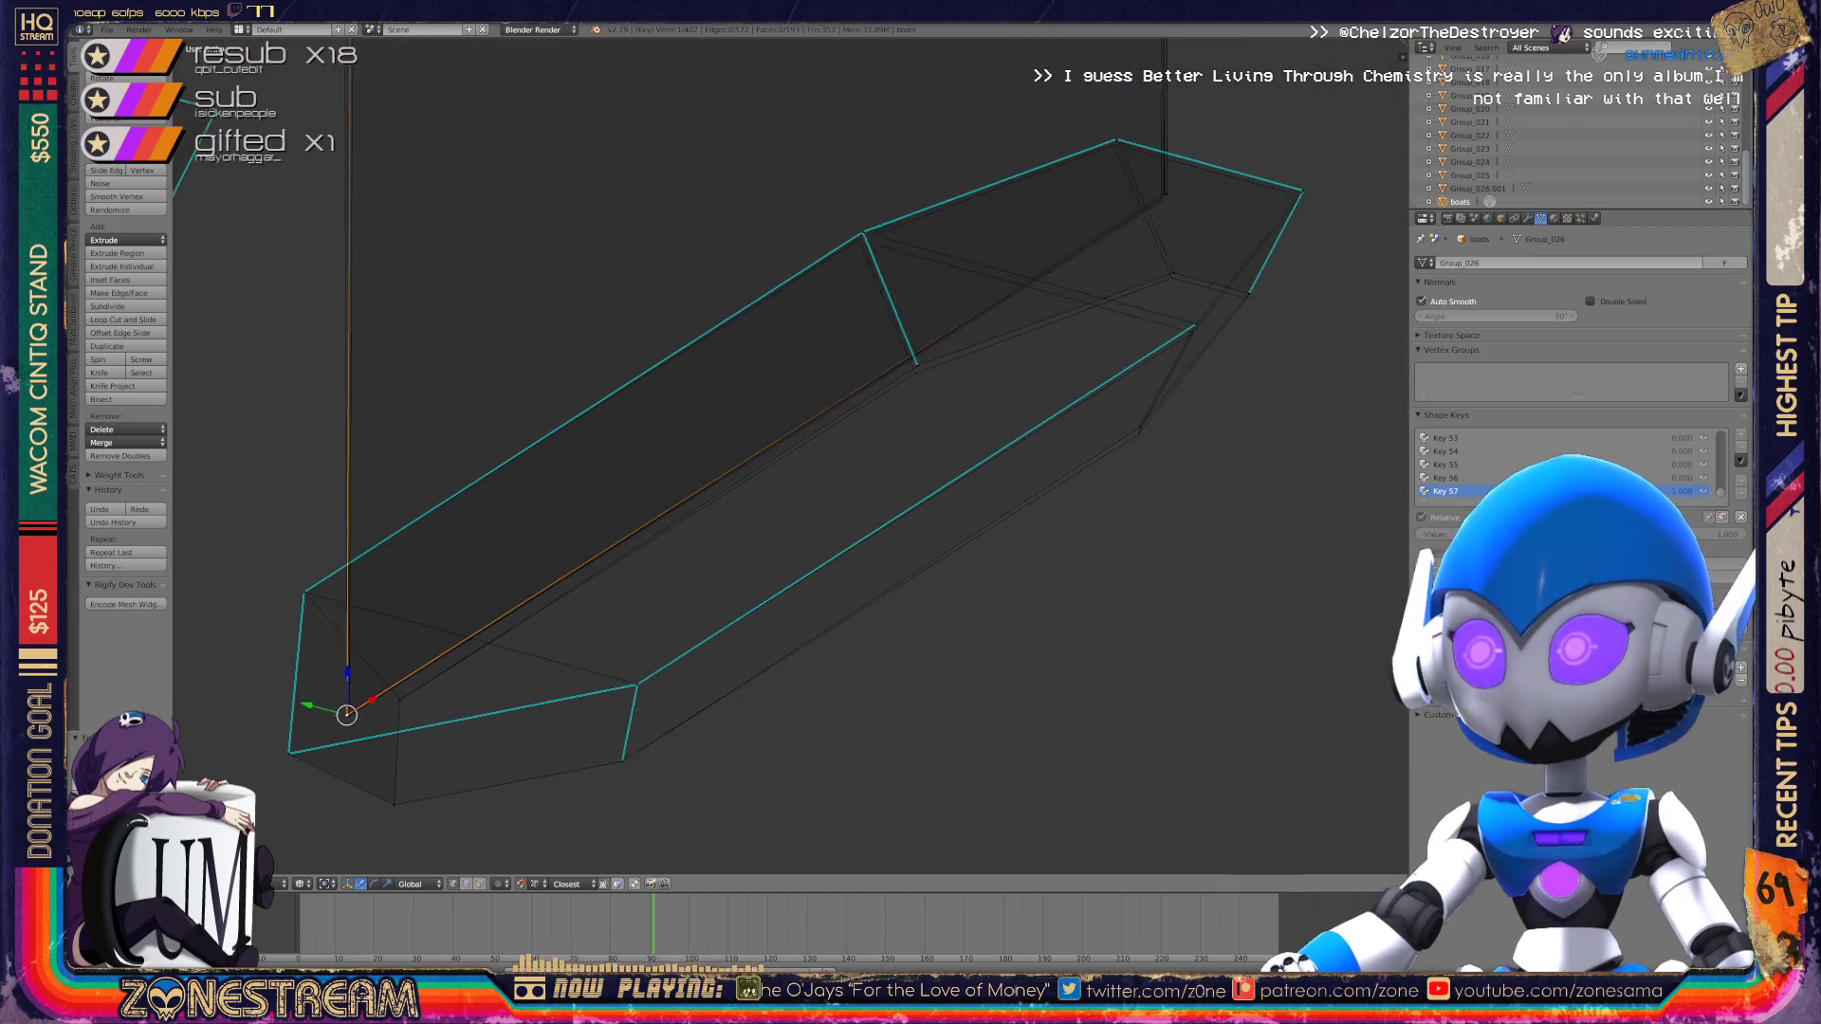
pyautogui.scroll(3, 793, 454)
pyautogui.keyDown('shift'); pyautogui.moveTo(793, 455); pyautogui.dragTo(252, 612, button='middle'); pyautogui.keyUp('shift')
pyautogui.scroll(1, 791, 455)
pyautogui.rightClick(867, 575)
pyautogui.press('g')
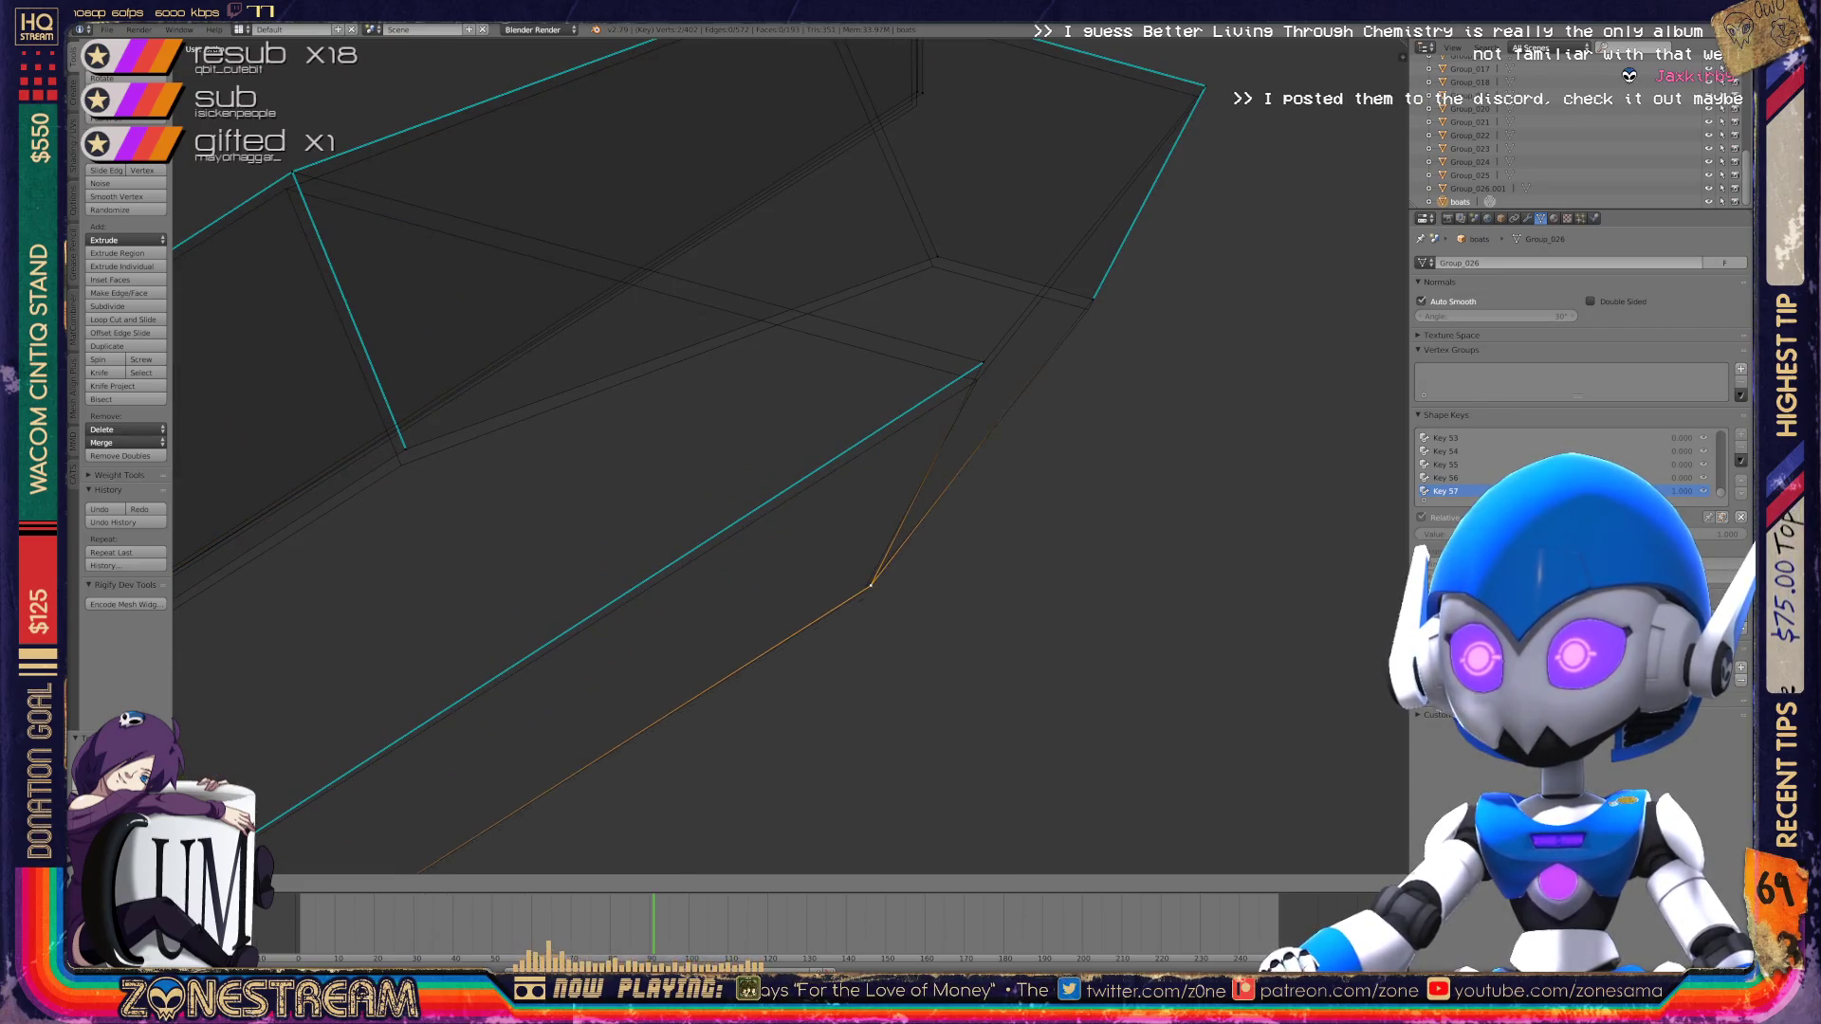
pyautogui.rightClick(406, 449)
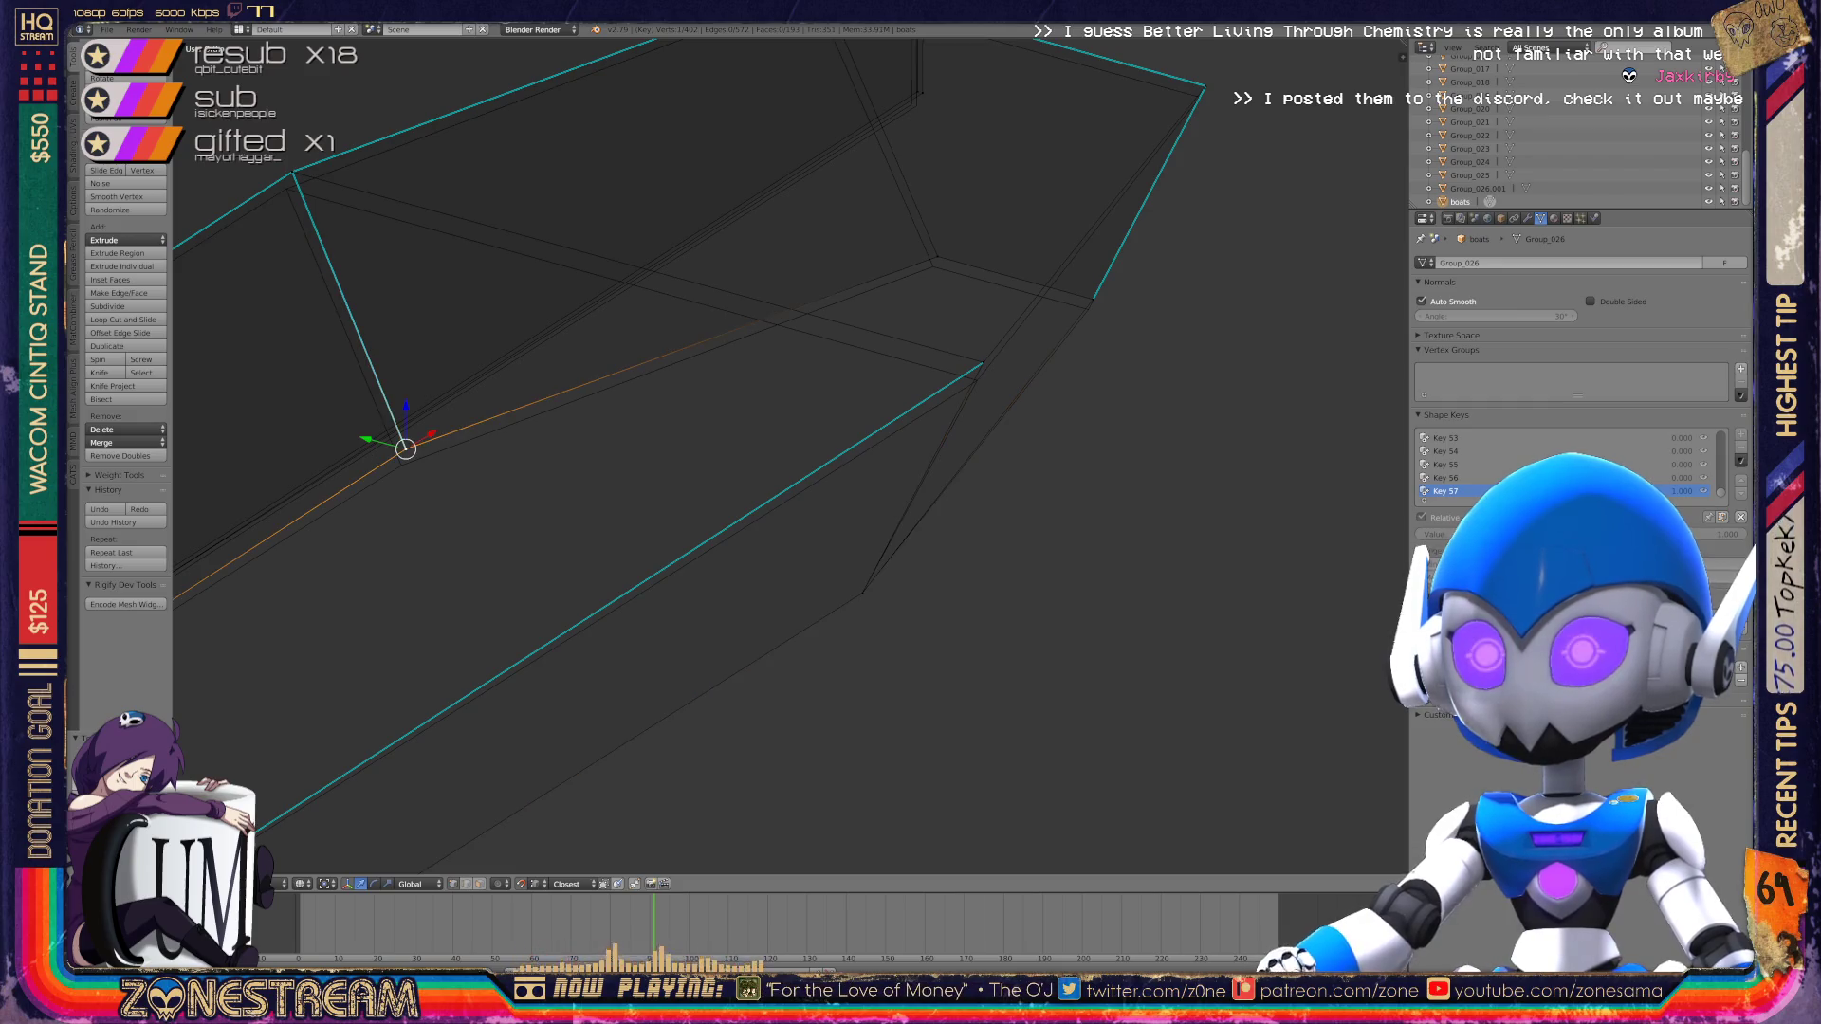
pyautogui.press('g')
pyautogui.press('Escape')
pyautogui.moveTo(759, 427)
pyautogui.keyDown('shift'); pyautogui.mouseDown(button='middle')
pyautogui.moveTo(585, 559)
pyautogui.moveTo(503, 588)
pyautogui.mouseUp(button='middle'); pyautogui.keyUp('shift')
pyautogui.rightClick(728, 524)
pyautogui.press('g')
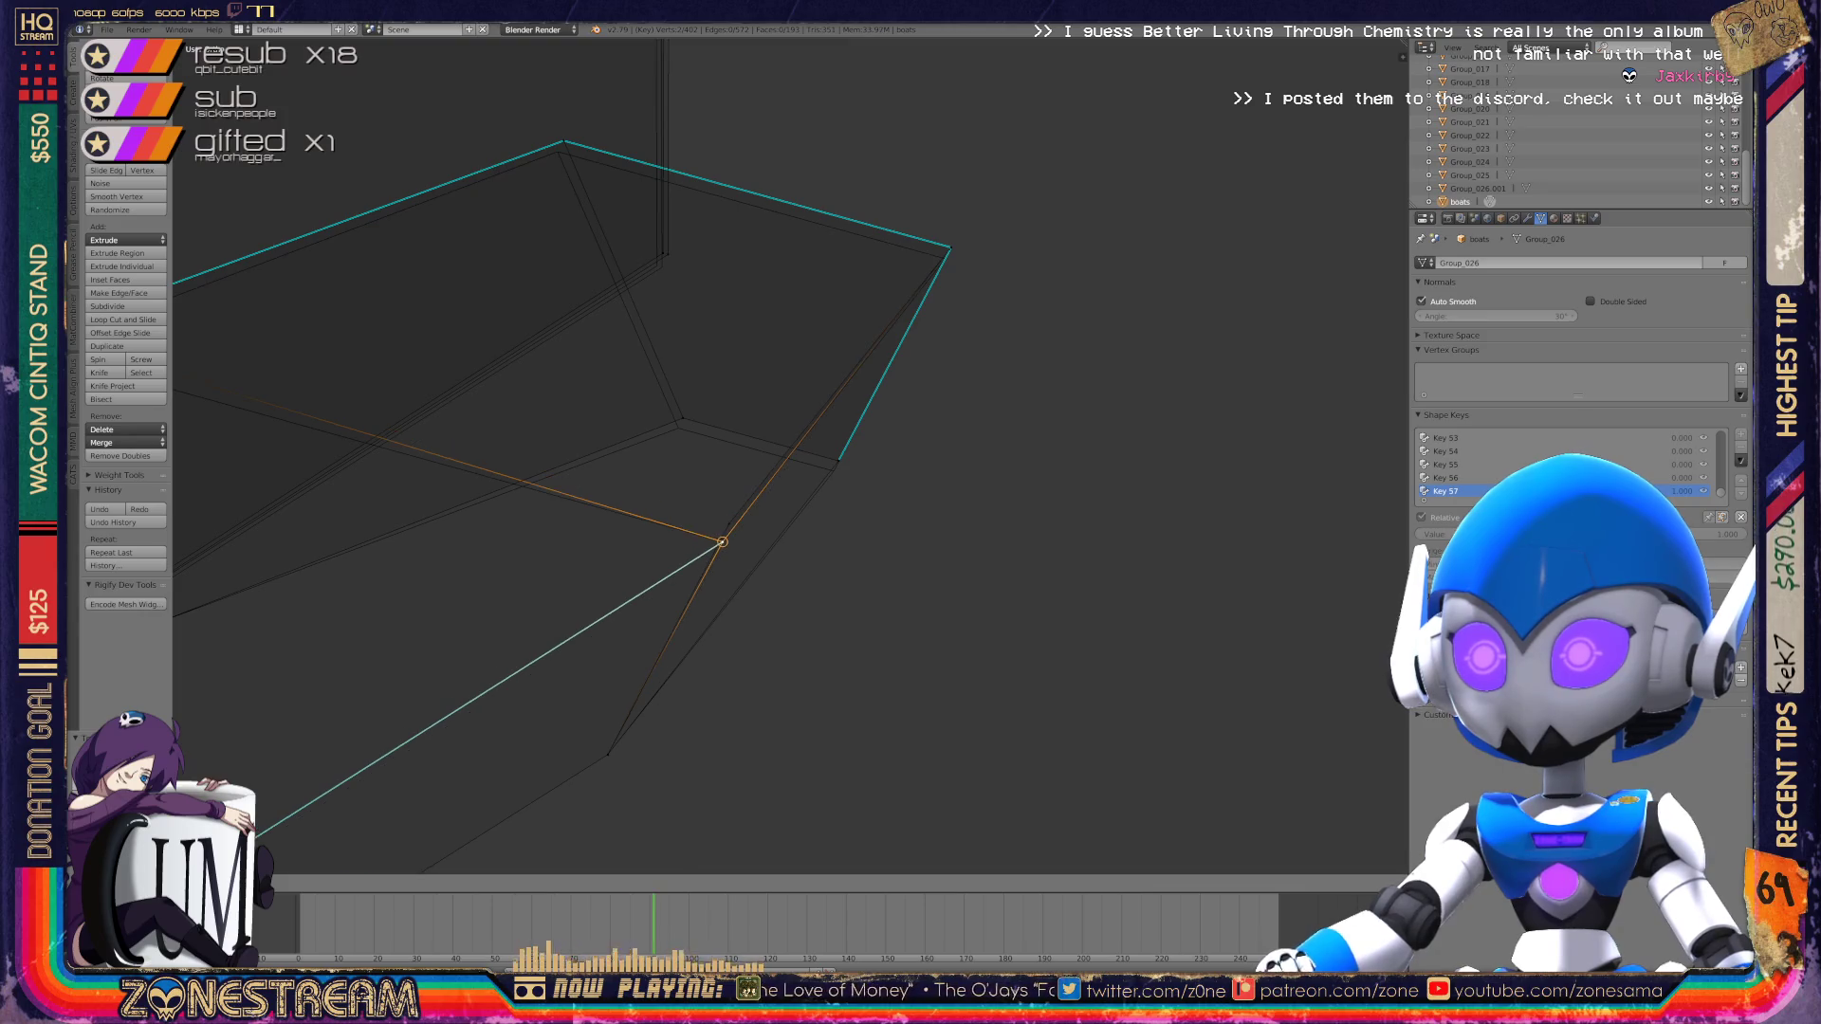
pyautogui.press('a')
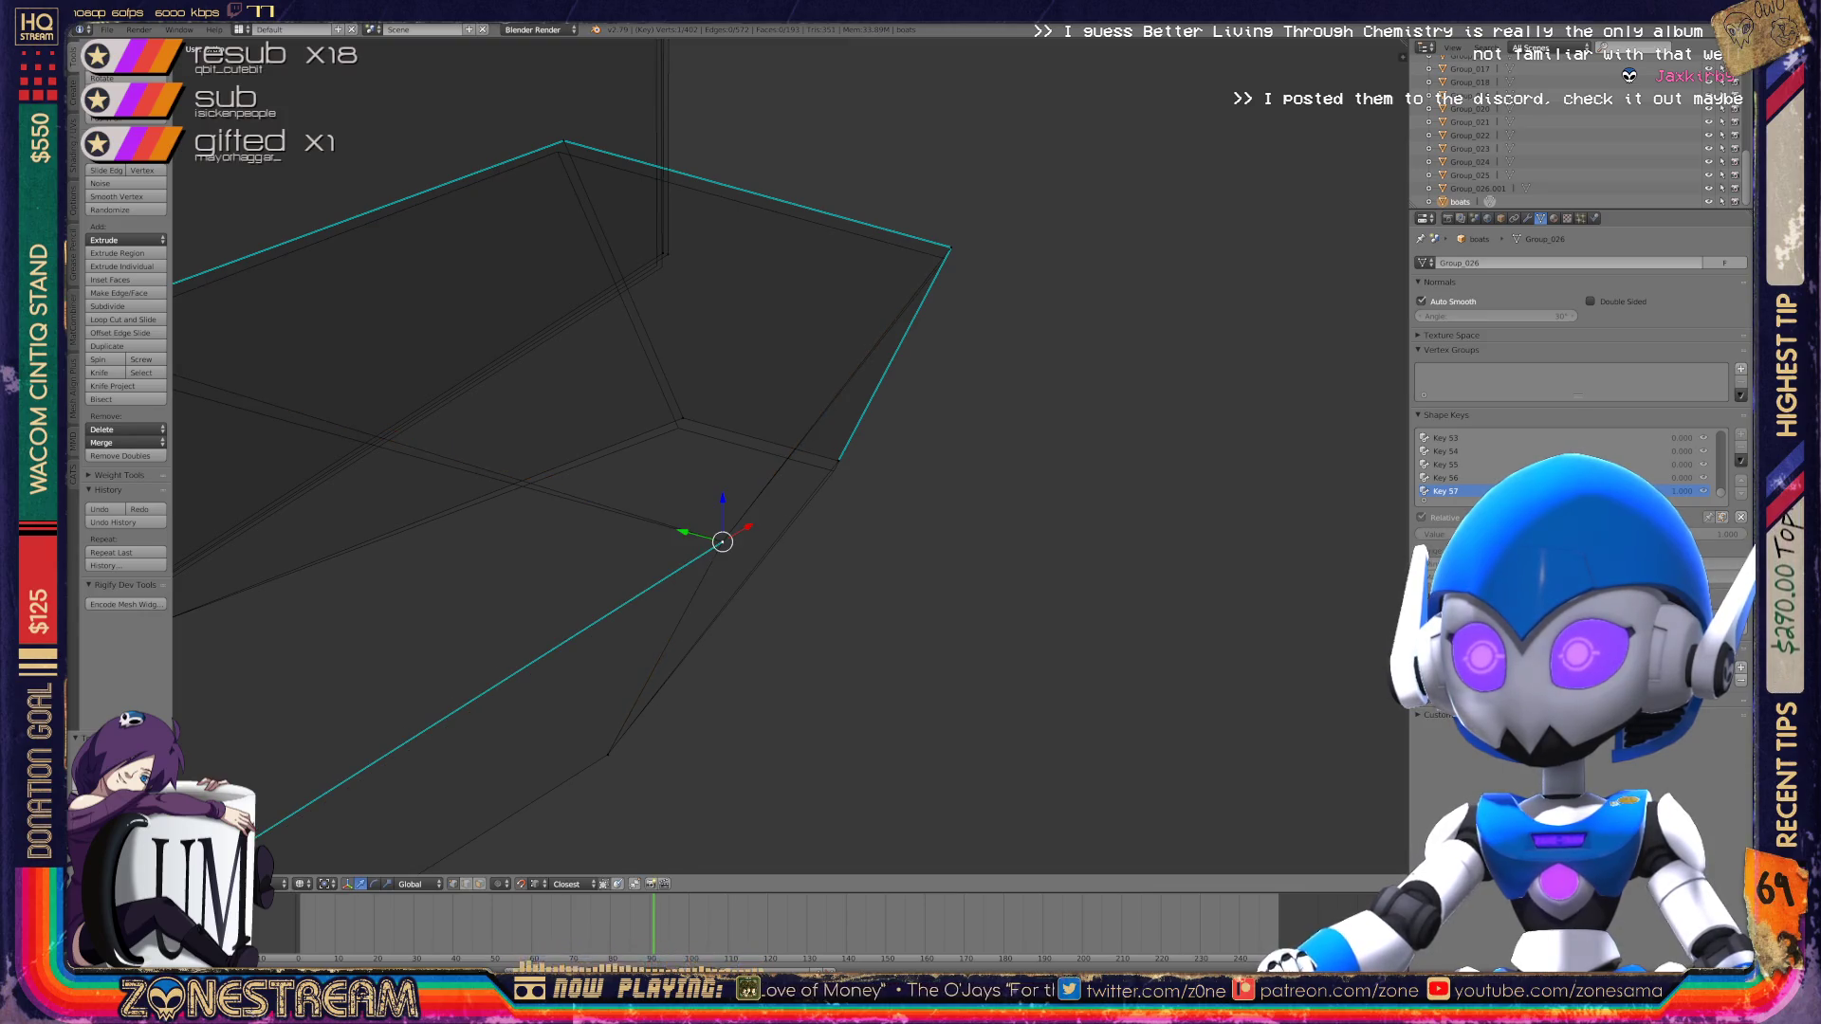
# Step: Lower the far end's upper-edge vertex and upper-left corner vertex slightly
pyautogui.rightClick(838, 460)
pyautogui.press('g')
pyautogui.rightClick(682, 418)
pyautogui.moveTo(683, 417)
pyautogui.keyDown('shift'); pyautogui.mouseDown(button='middle')
pyautogui.moveTo(602, 529)
pyautogui.moveTo(256, 479)
pyautogui.moveTo(570, 517)
pyautogui.mouseUp(button='middle'); pyautogui.keyUp('shift')
pyautogui.rightClick(887, 304)
pyautogui.moveTo(887, 303); pyautogui.dragTo(885, 315, button='right')
pyautogui.rightClick(433, 256)
pyautogui.moveTo(432, 256); pyautogui.dragTo(430, 268, button='right')
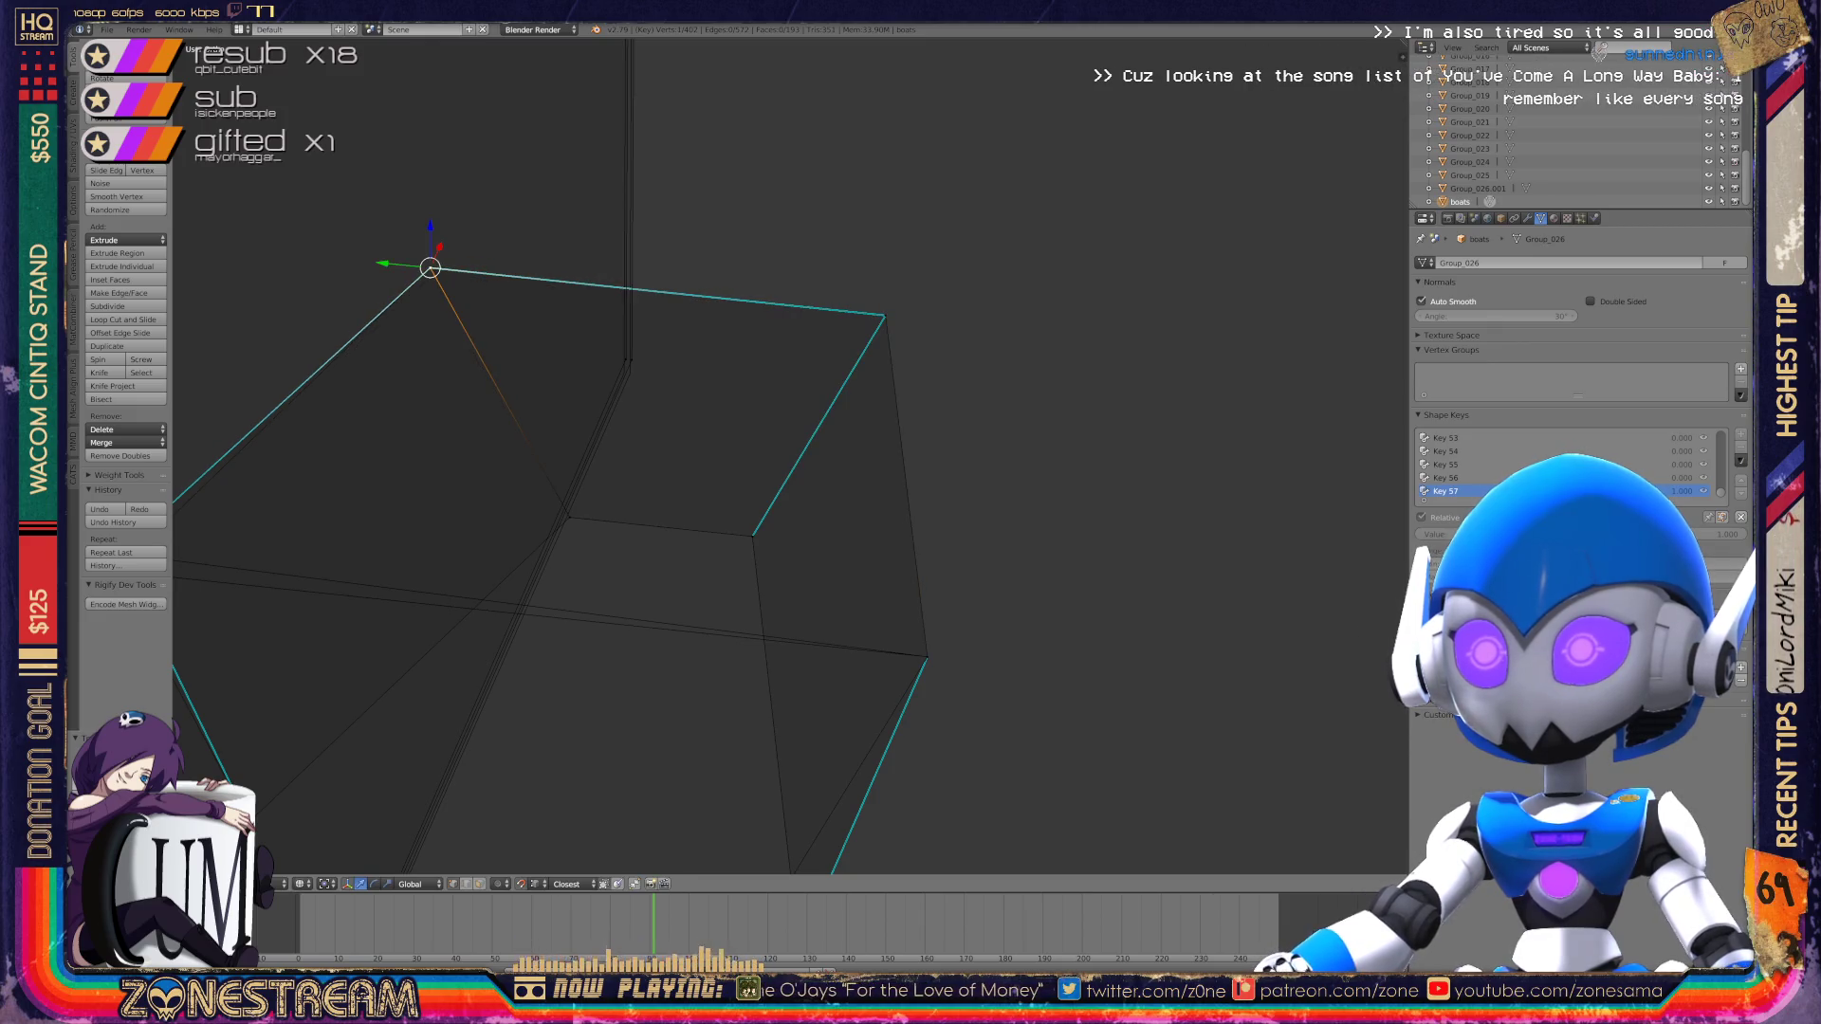
pyautogui.scroll(-2, 789, 455)
# Step: Nudge a side vertex on the lower side of the mesh down
pyautogui.moveTo(789, 455); pyautogui.dragTo(853, 398, button='middle')
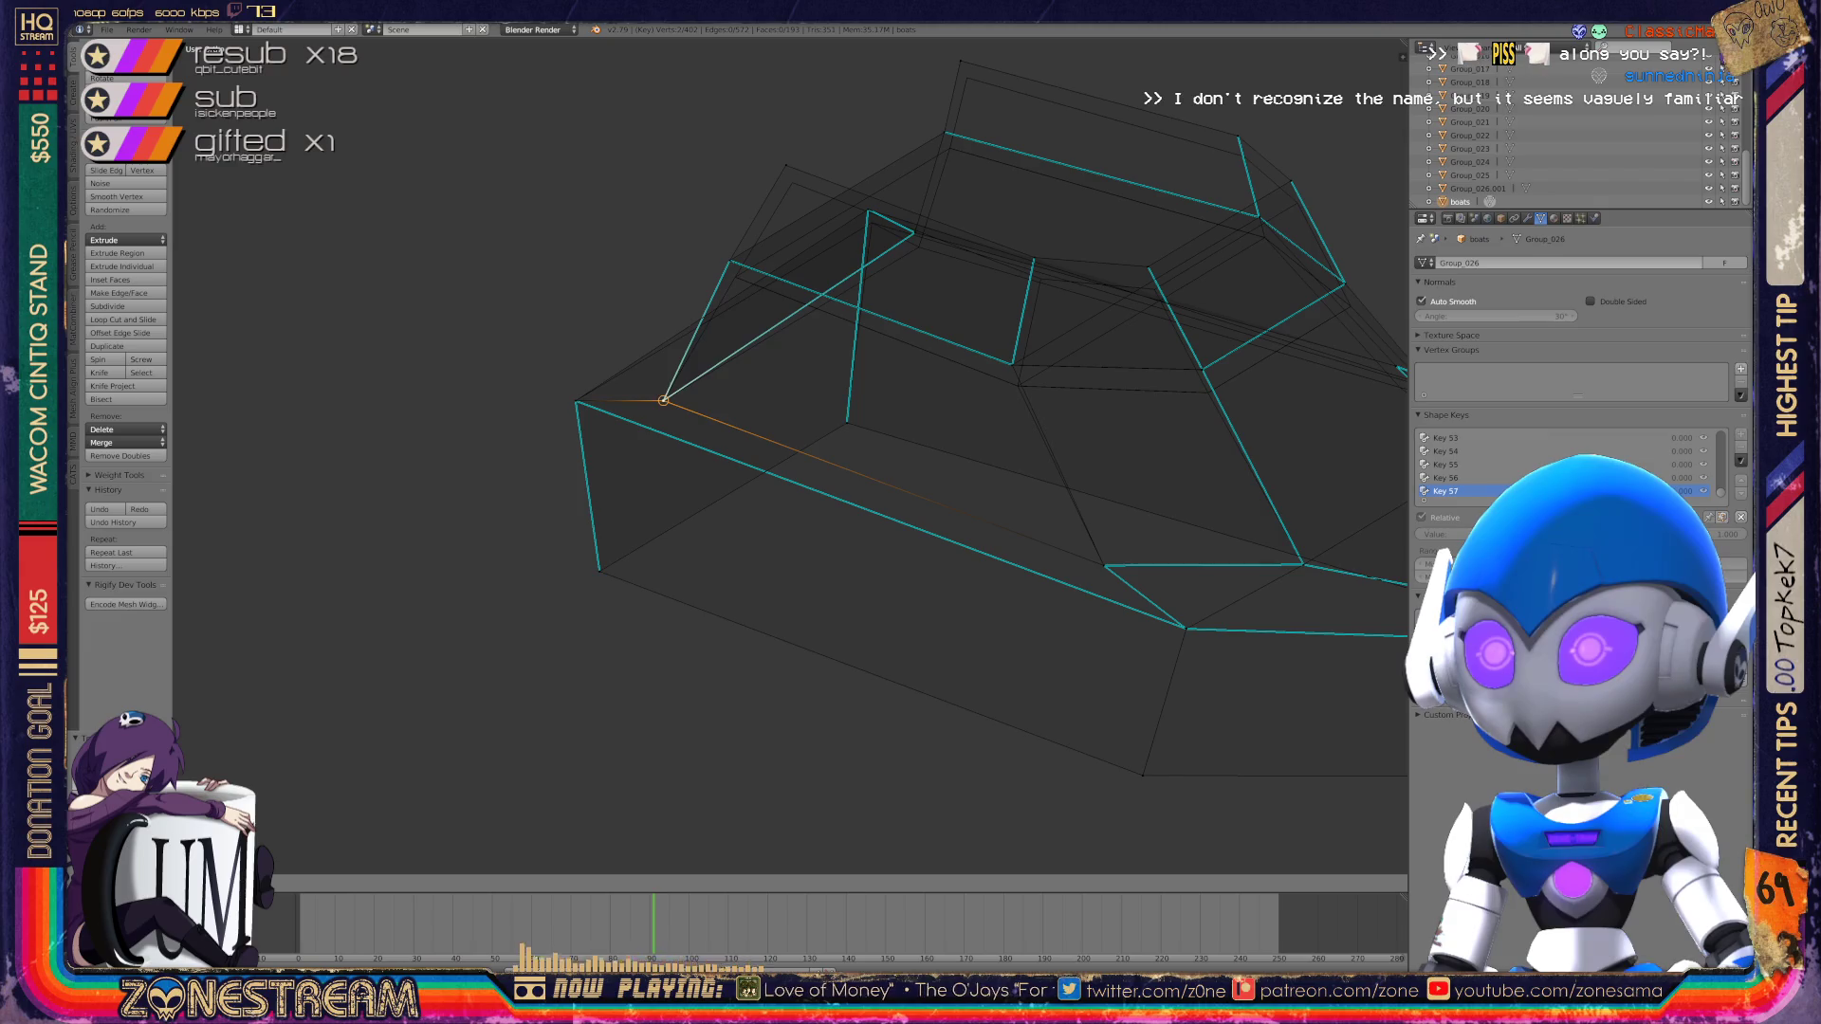
pyautogui.moveTo(789, 455)
pyautogui.mouseDown(button='middle')
pyautogui.moveTo(664, 427)
pyautogui.moveTo(683, 417)
pyautogui.mouseUp(button='middle')
pyautogui.scroll(3, 791, 455)
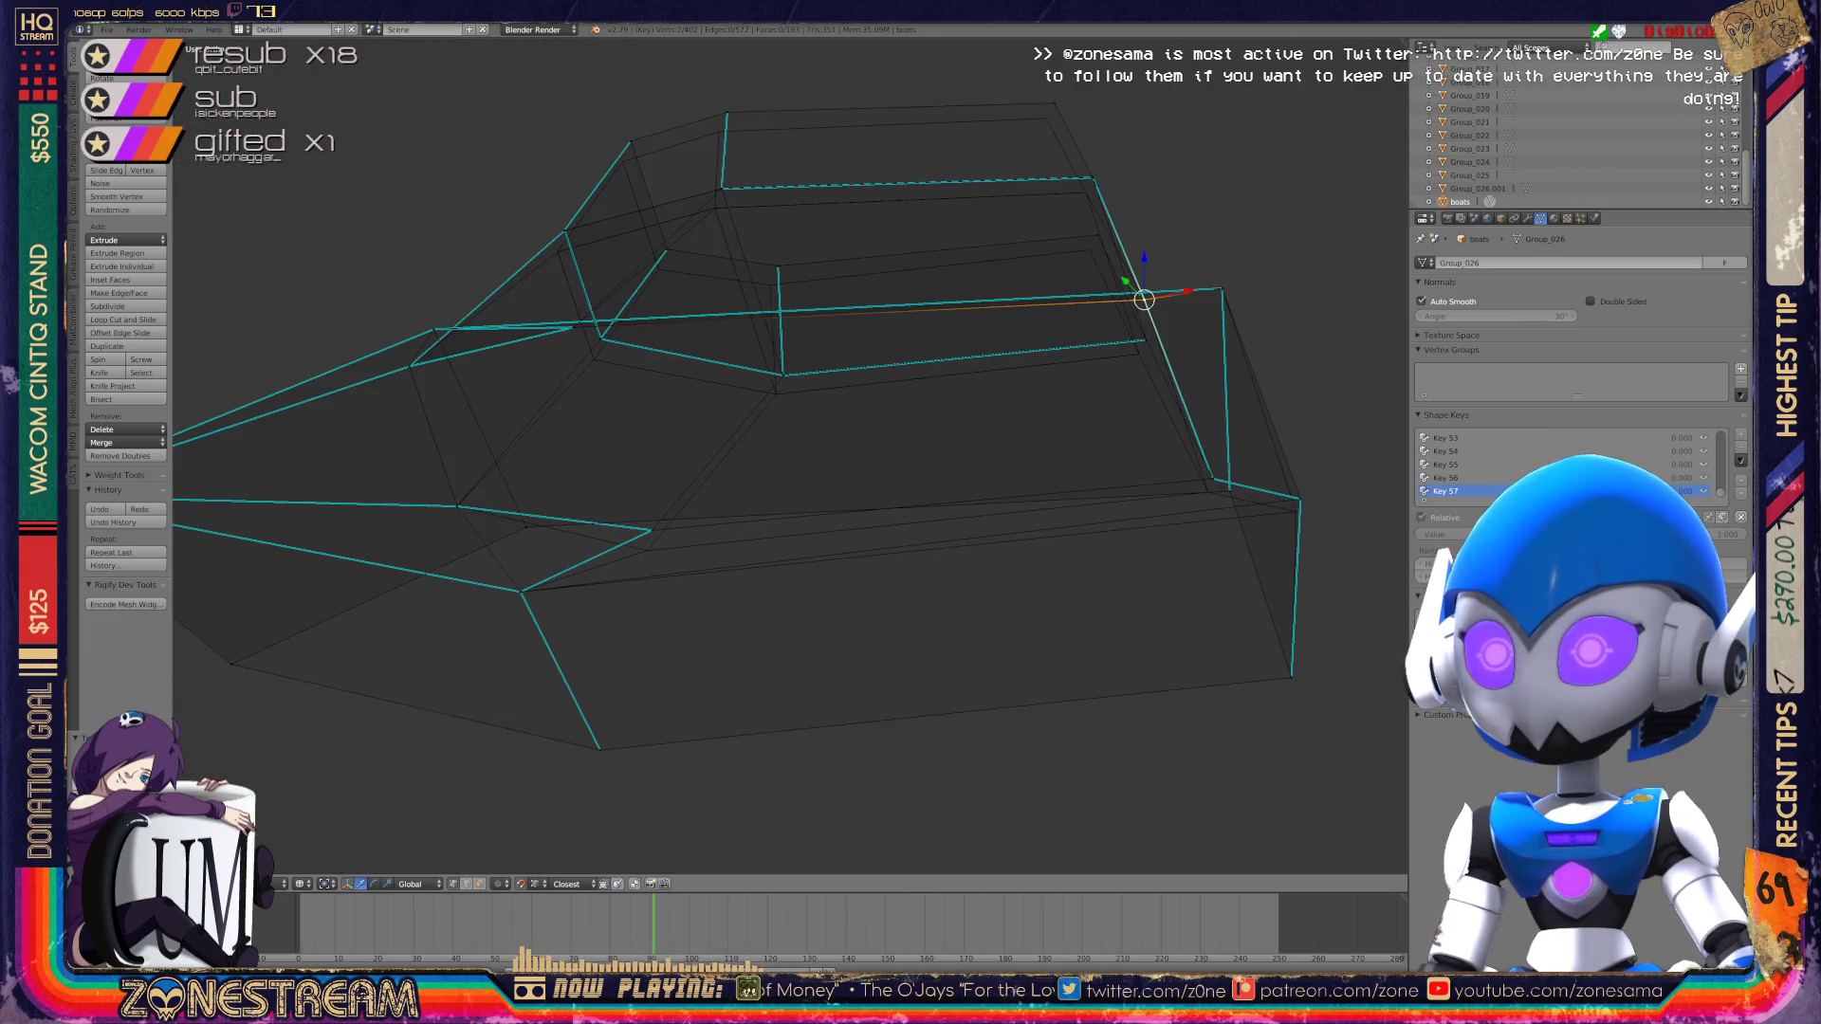
pyautogui.rightClick(651, 529)
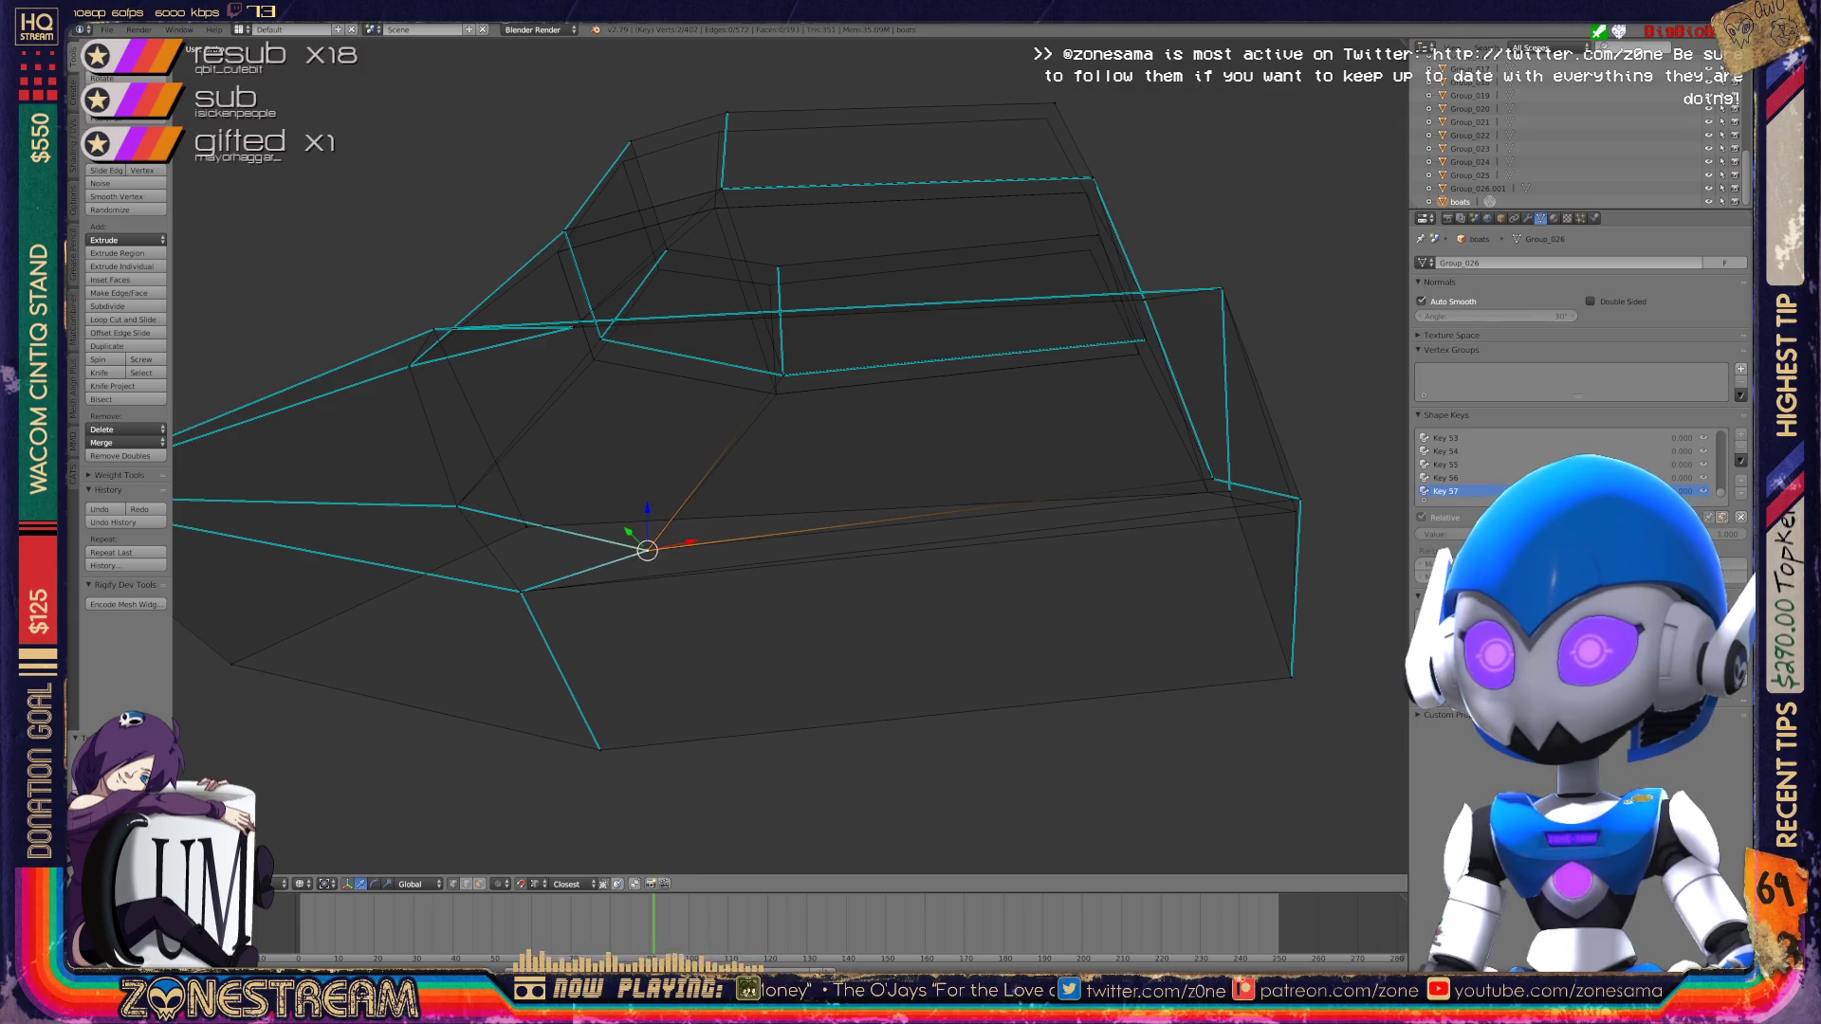
pyautogui.moveTo(787, 455)
pyautogui.mouseDown(button='middle')
pyautogui.moveTo(664, 446)
pyautogui.moveTo(702, 455)
pyautogui.mouseUp(button='middle')
pyautogui.rightClick(783, 504)
pyautogui.moveTo(782, 505); pyautogui.dragTo(845, 558, button='right')
# Step: Slide the adjacent vertex along its edge
pyautogui.rightClick(850, 547)
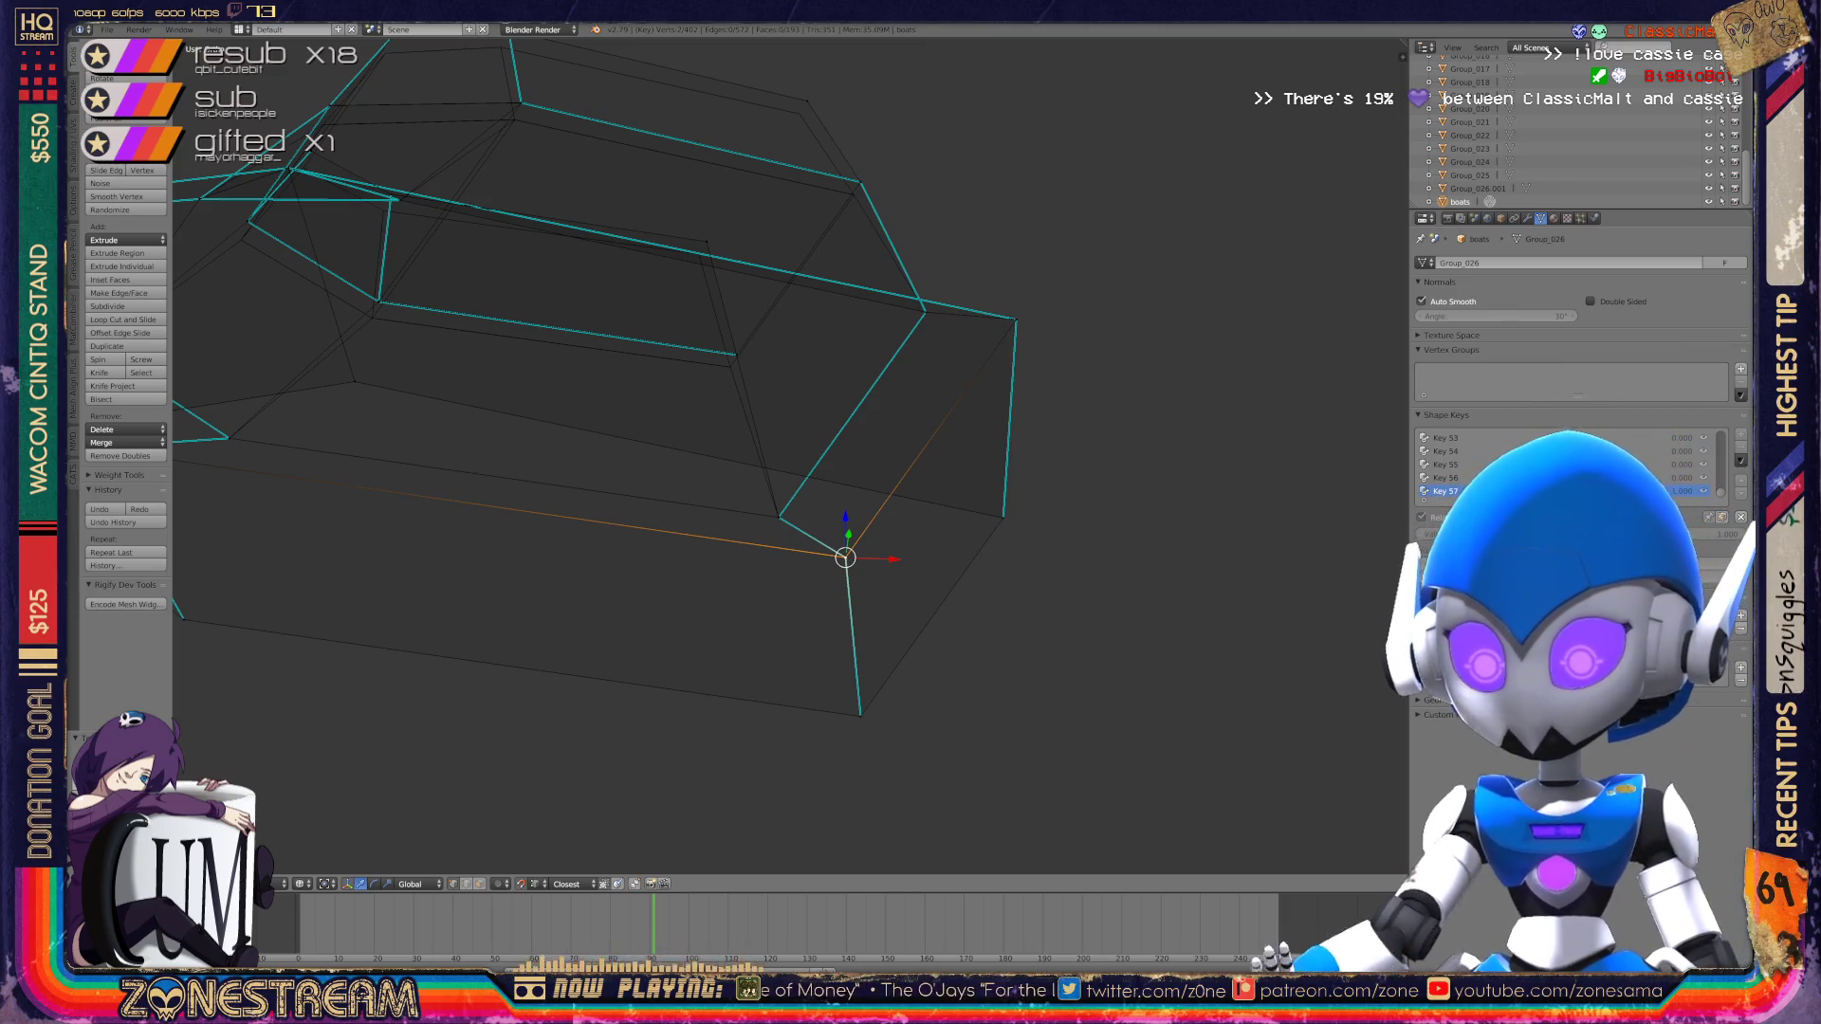
pyautogui.moveTo(759, 474); pyautogui.dragTo(669, 422, button='middle')
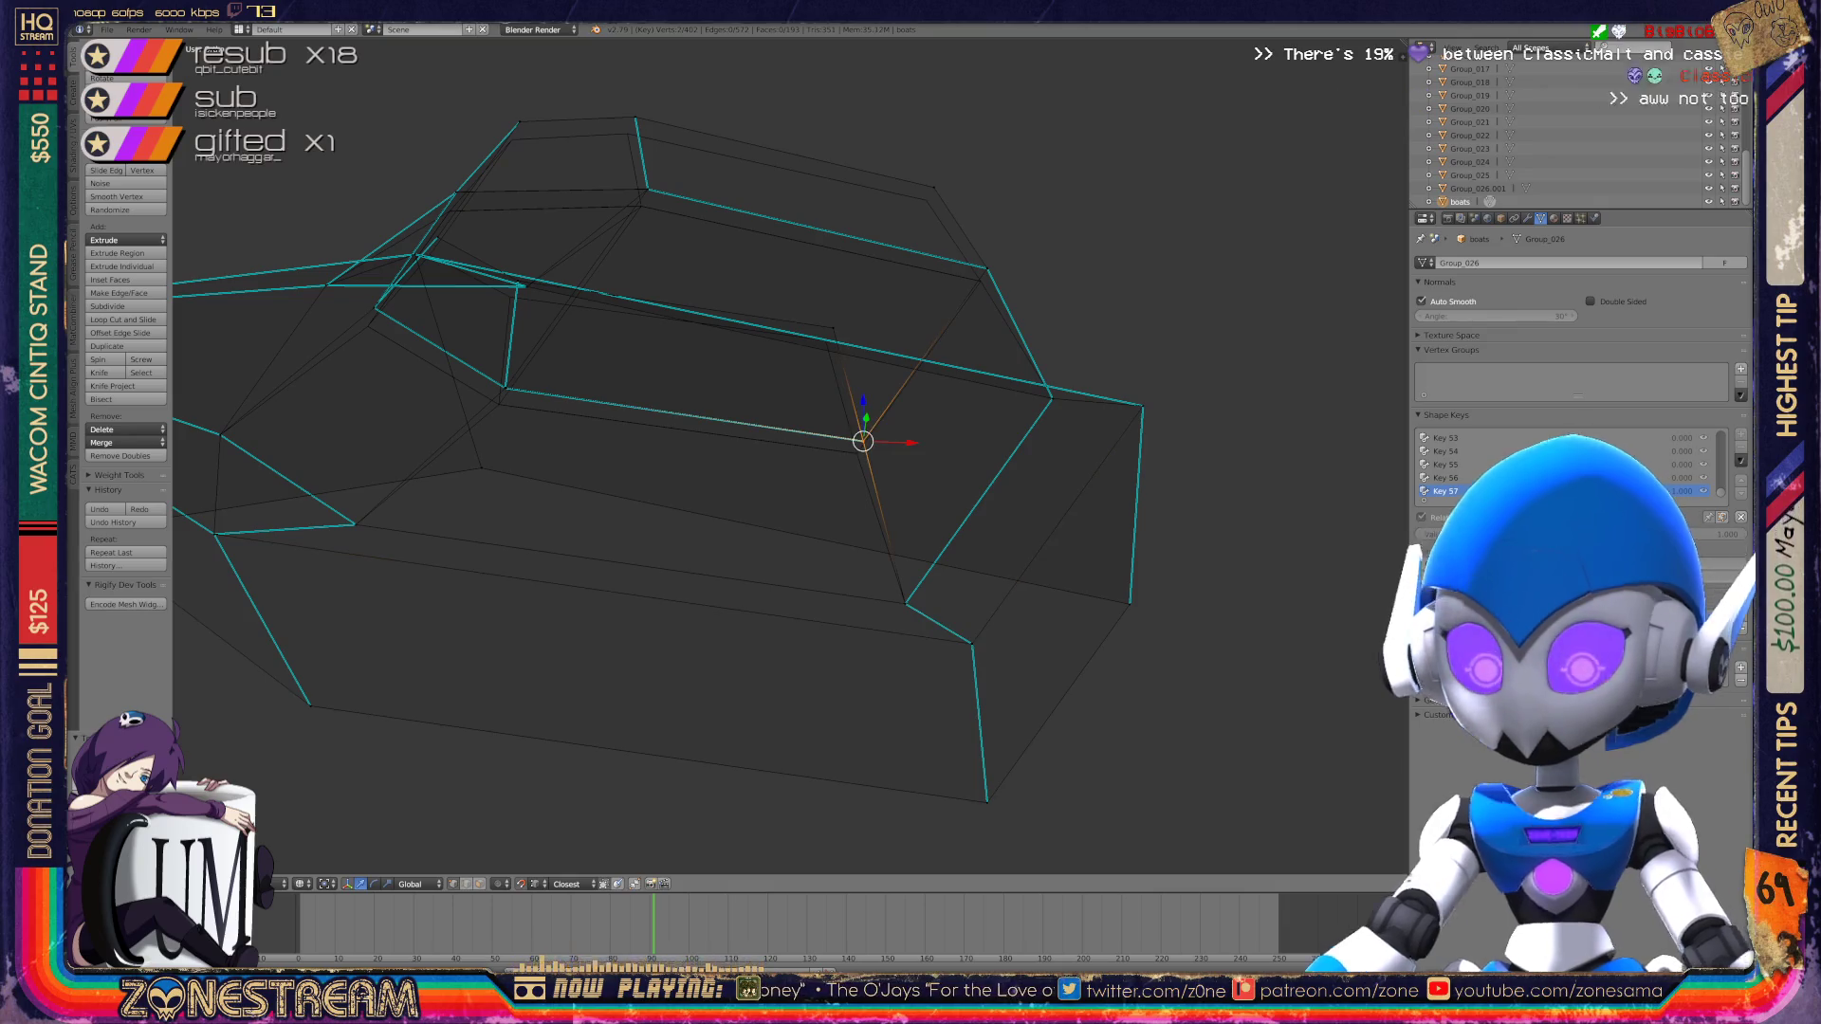
pyautogui.press('g')
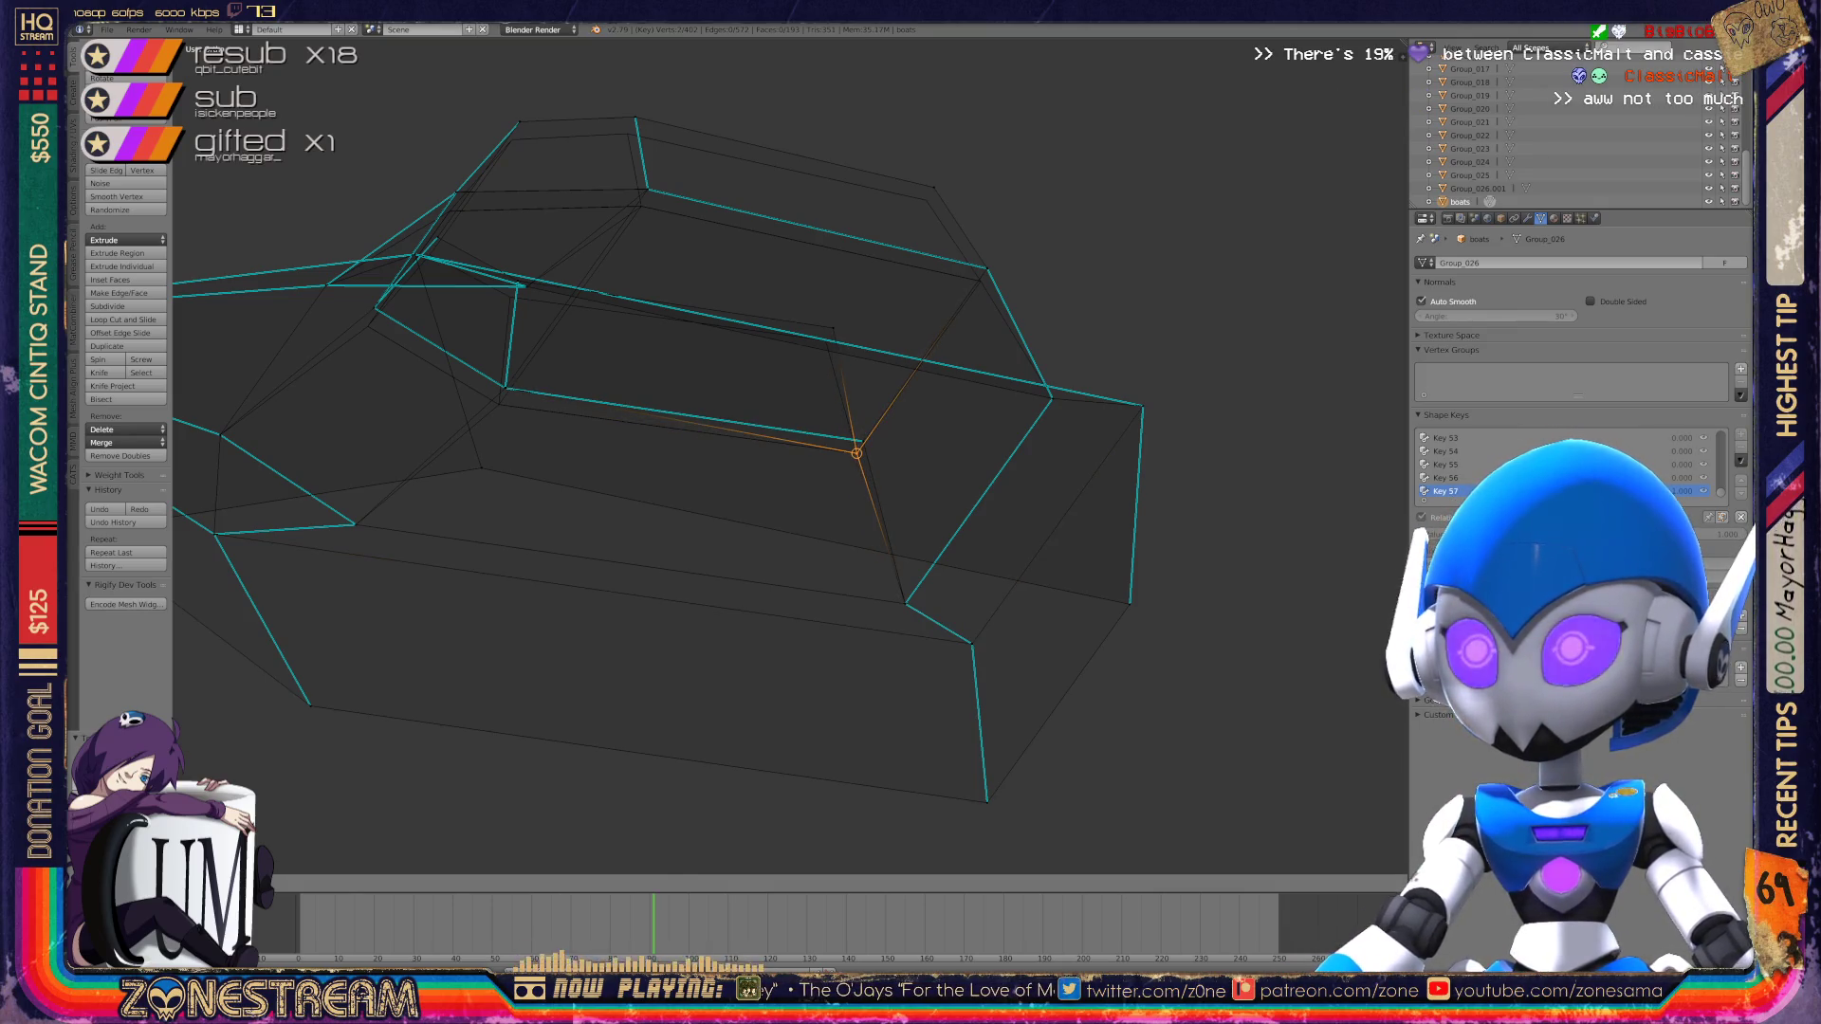
pyautogui.press('g')
pyautogui.press('Return')
# Step: Slide another vertex along its edges, then drop it onto the edge corner
pyautogui.moveTo(856, 454)
pyautogui.keyDown('shift'); pyautogui.mouseDown(button='middle')
pyautogui.moveTo(1006, 500)
pyautogui.moveTo(1078, 500)
pyautogui.mouseUp(button='middle'); pyautogui.keyUp('shift')
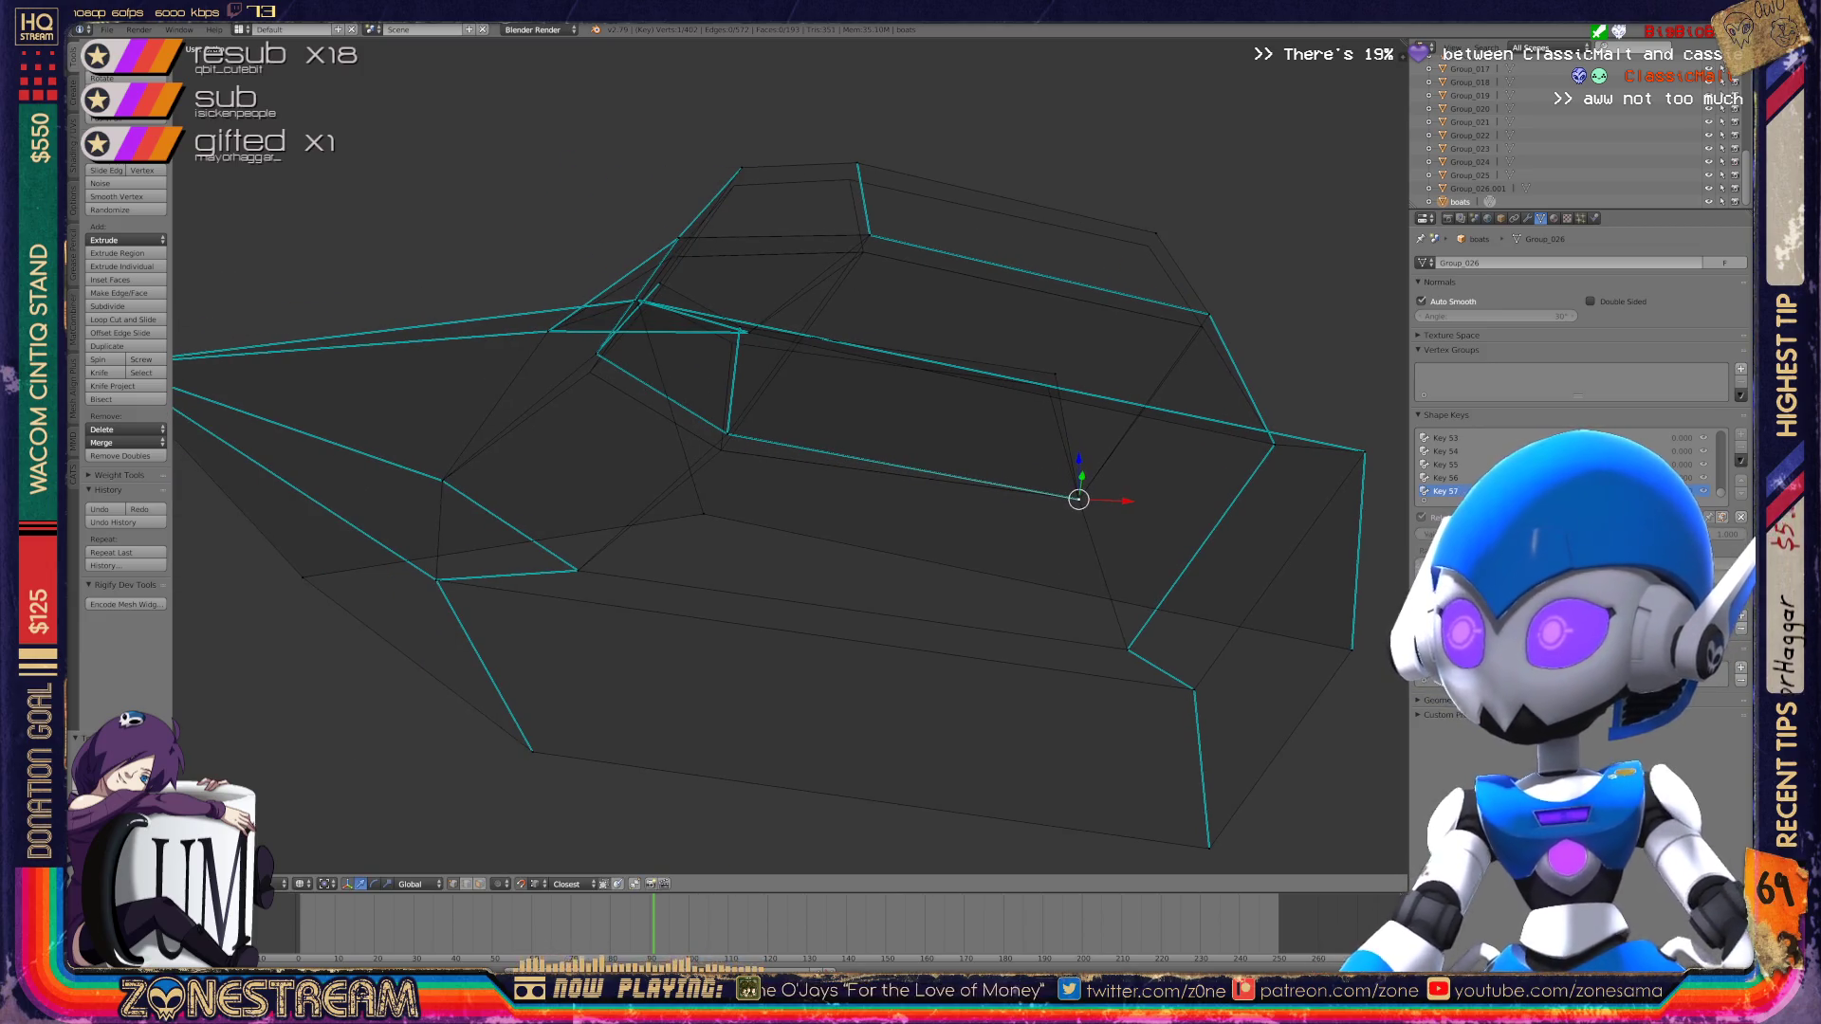
pyautogui.scroll(4, 1079, 500)
pyautogui.rightClick(659, 410)
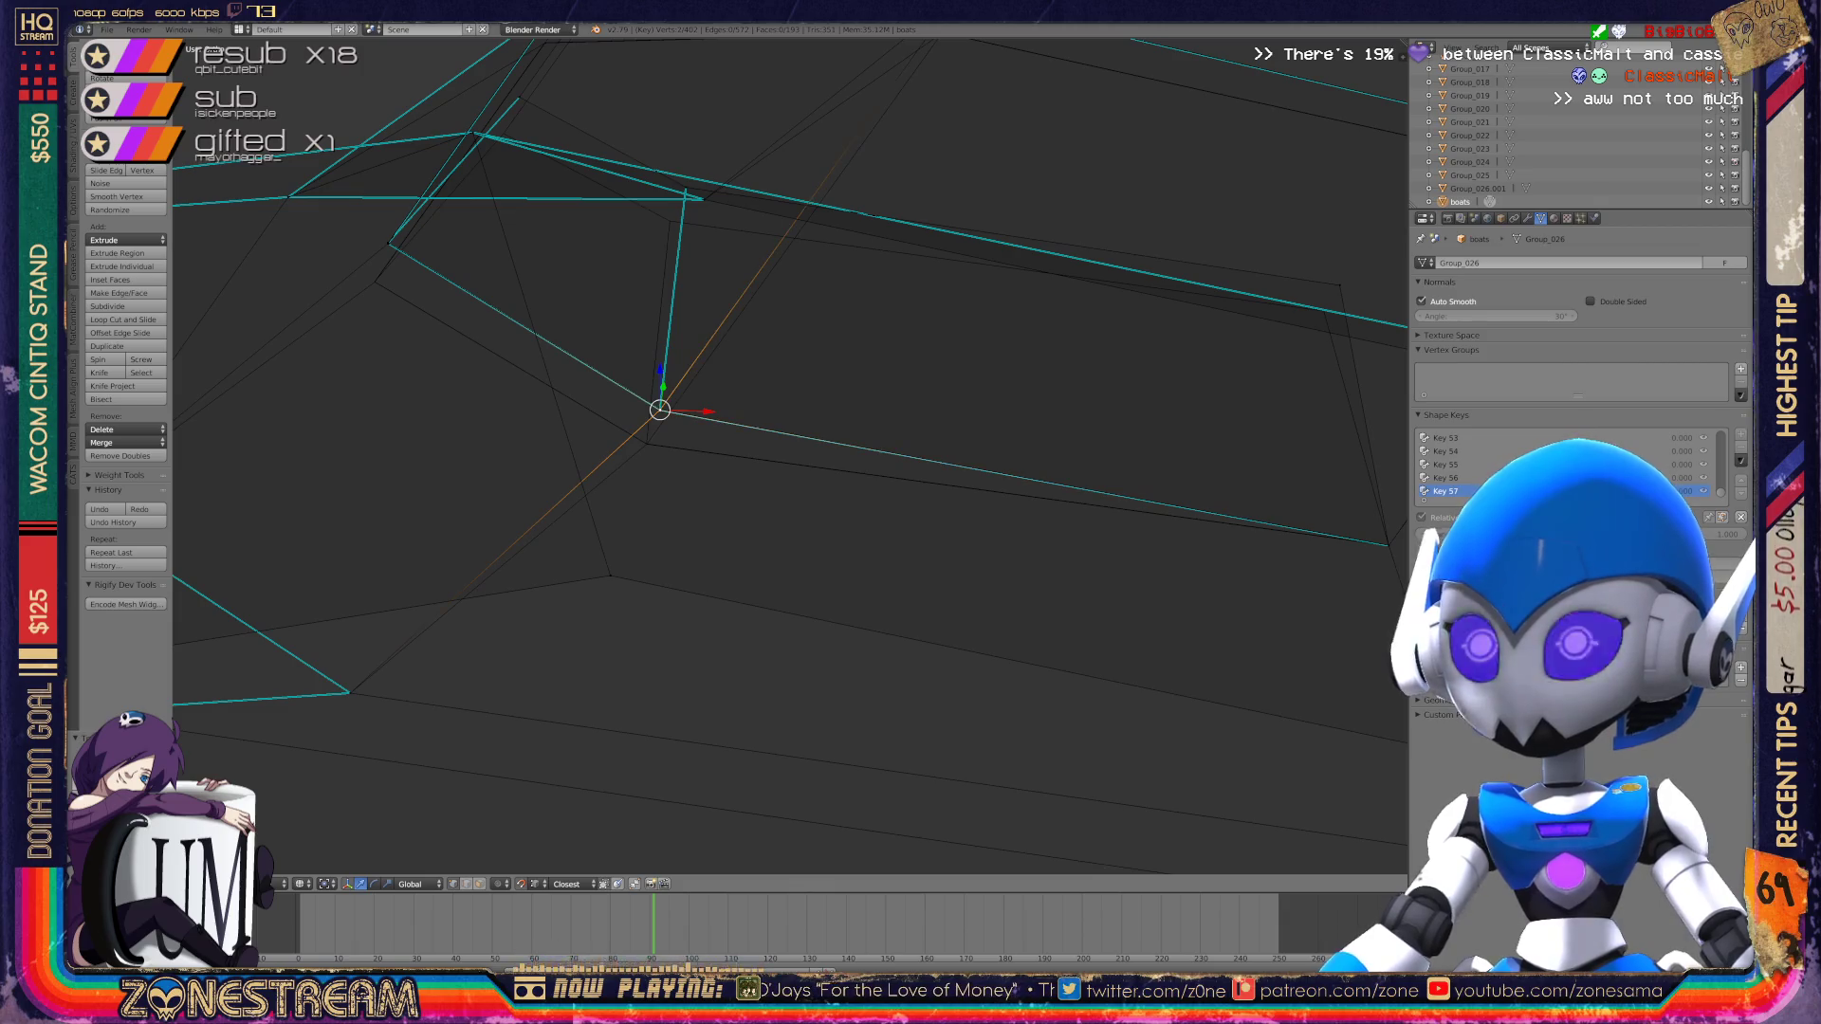
pyautogui.press('g')
pyautogui.press('Return')
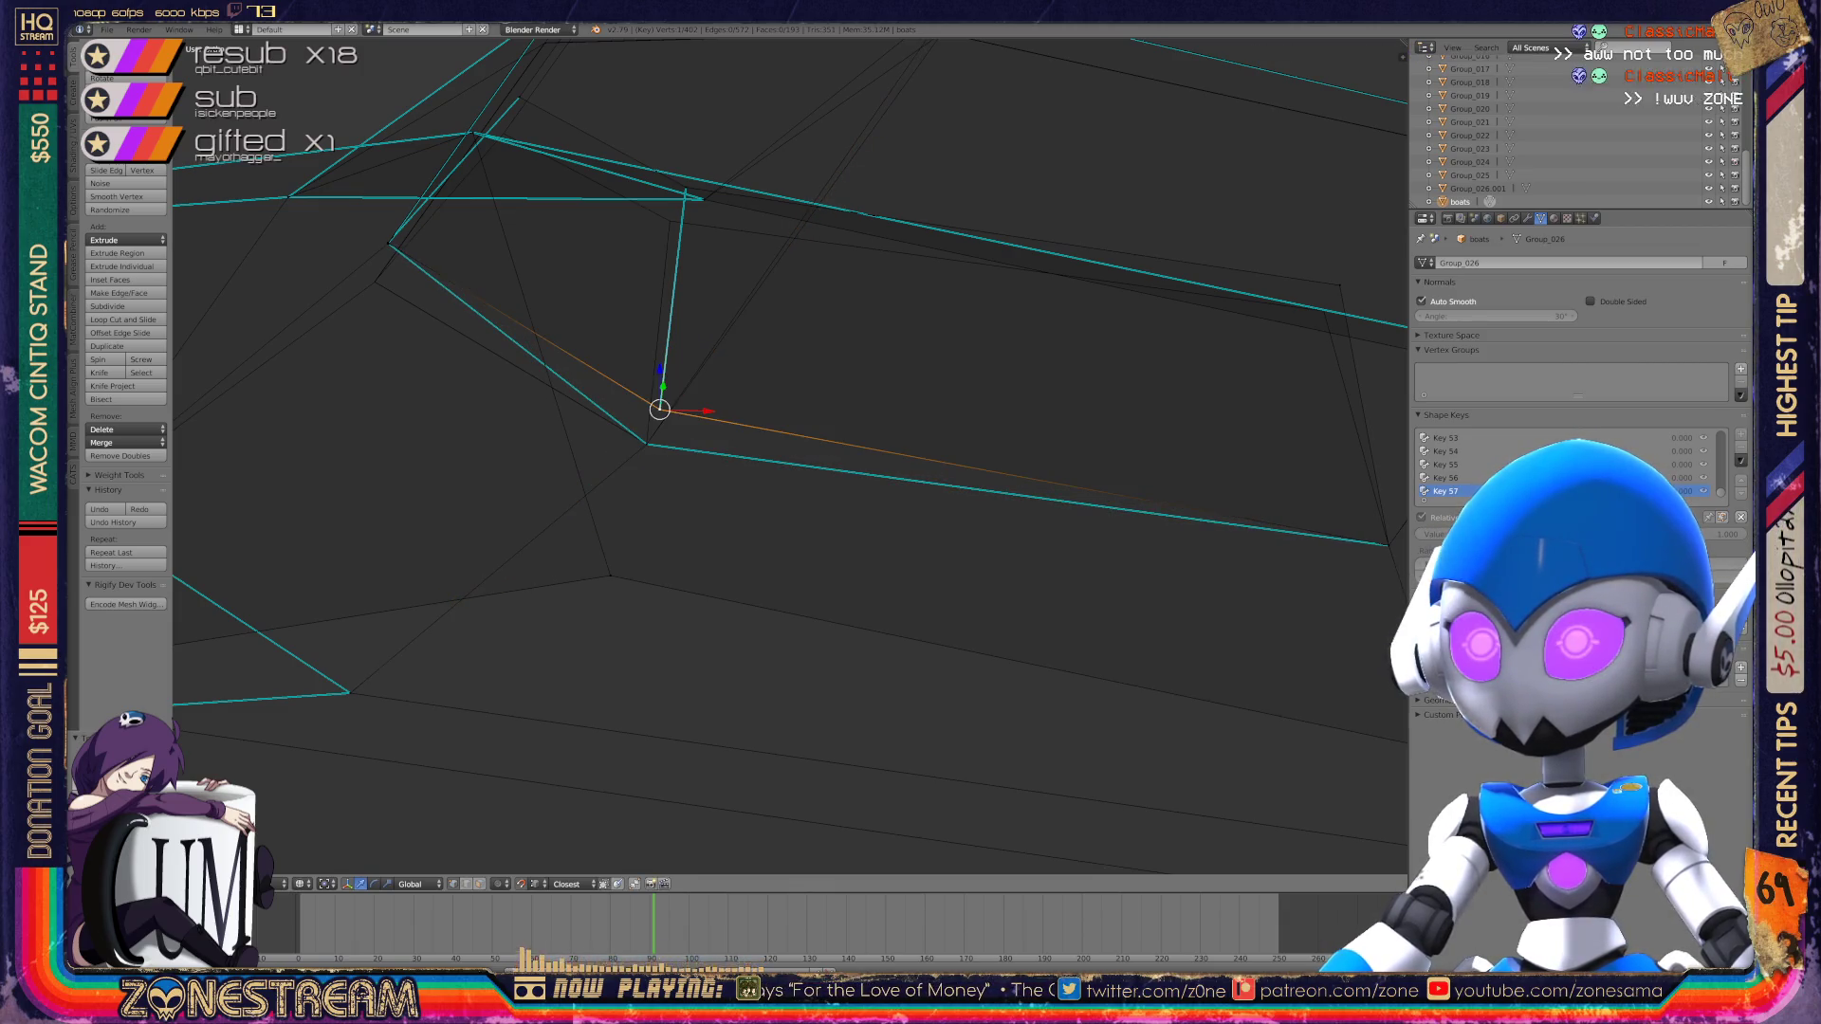
pyautogui.press('g')
pyautogui.press('Return')
# Step: Move the selected vertex up onto the long edge
pyautogui.keyDown('shift'); pyautogui.moveTo(787, 455); pyautogui.dragTo(821, 509, button='middle'); pyautogui.keyUp('shift')
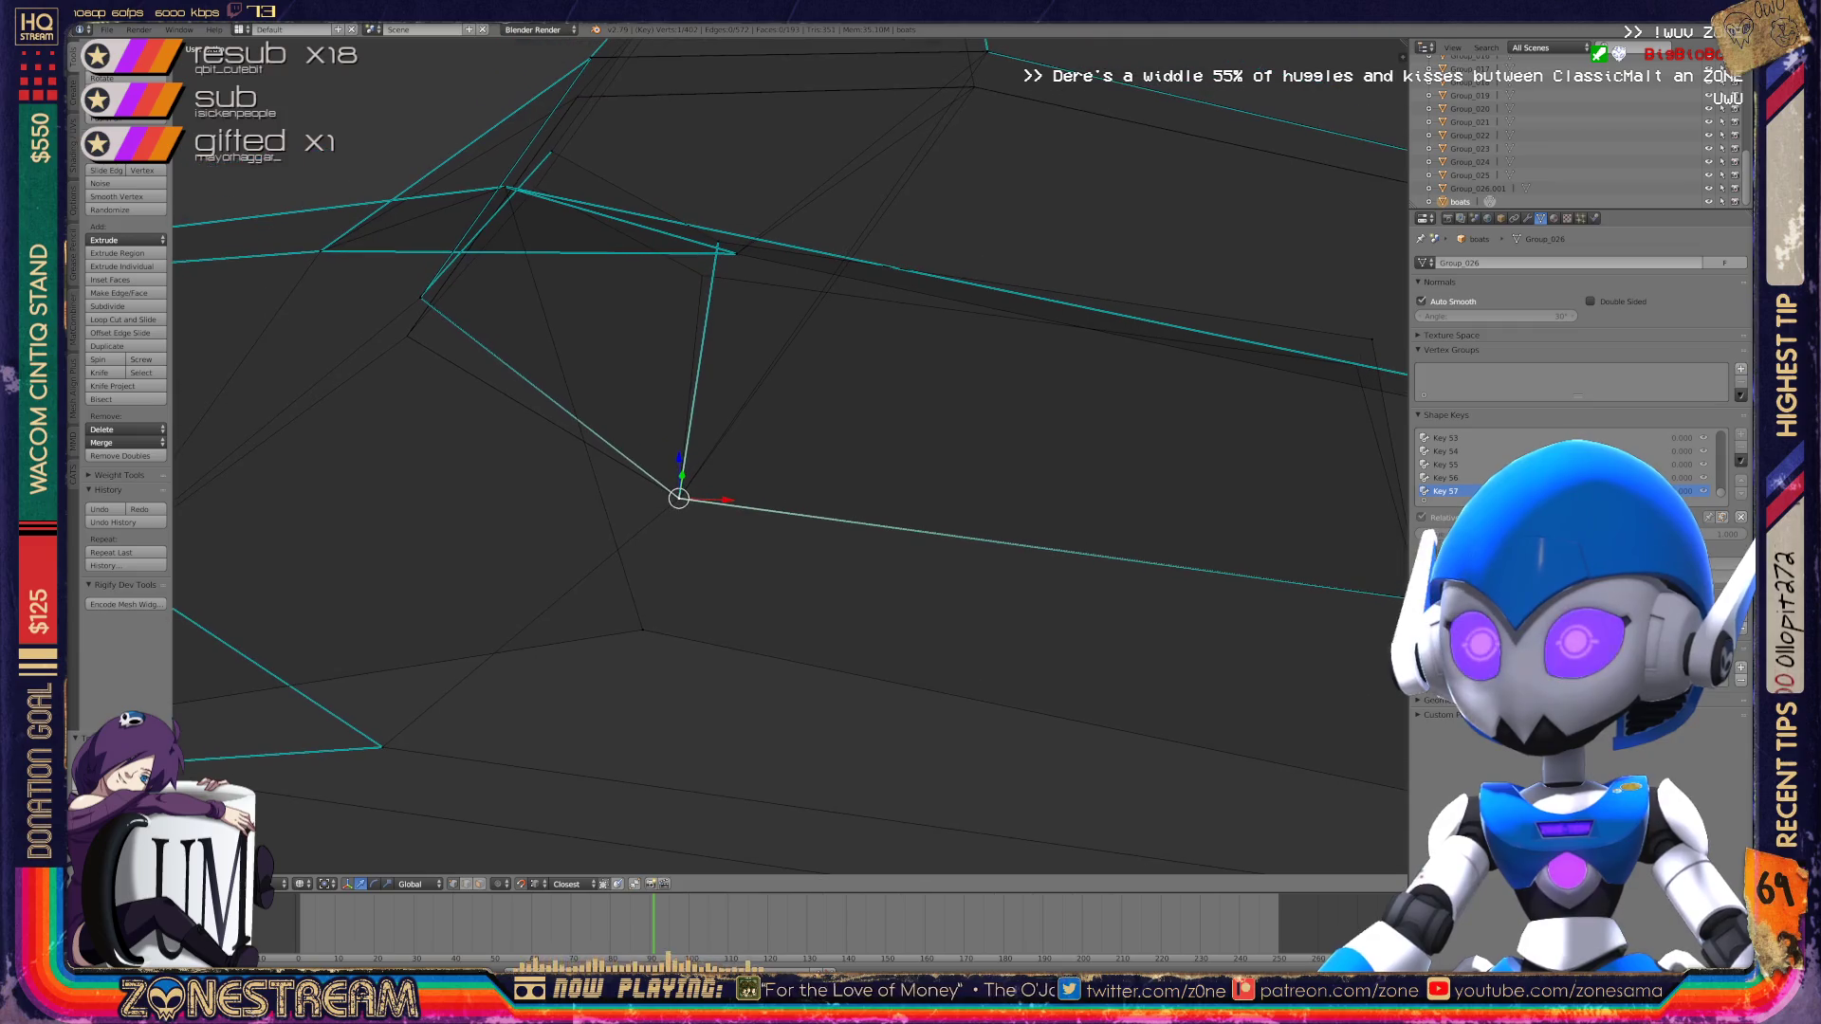
pyautogui.moveTo(692, 460)
pyautogui.mouseDown(button='middle')
pyautogui.moveTo(635, 435)
pyautogui.moveTo(222, 381)
pyautogui.mouseUp(button='middle')
pyautogui.press('g')
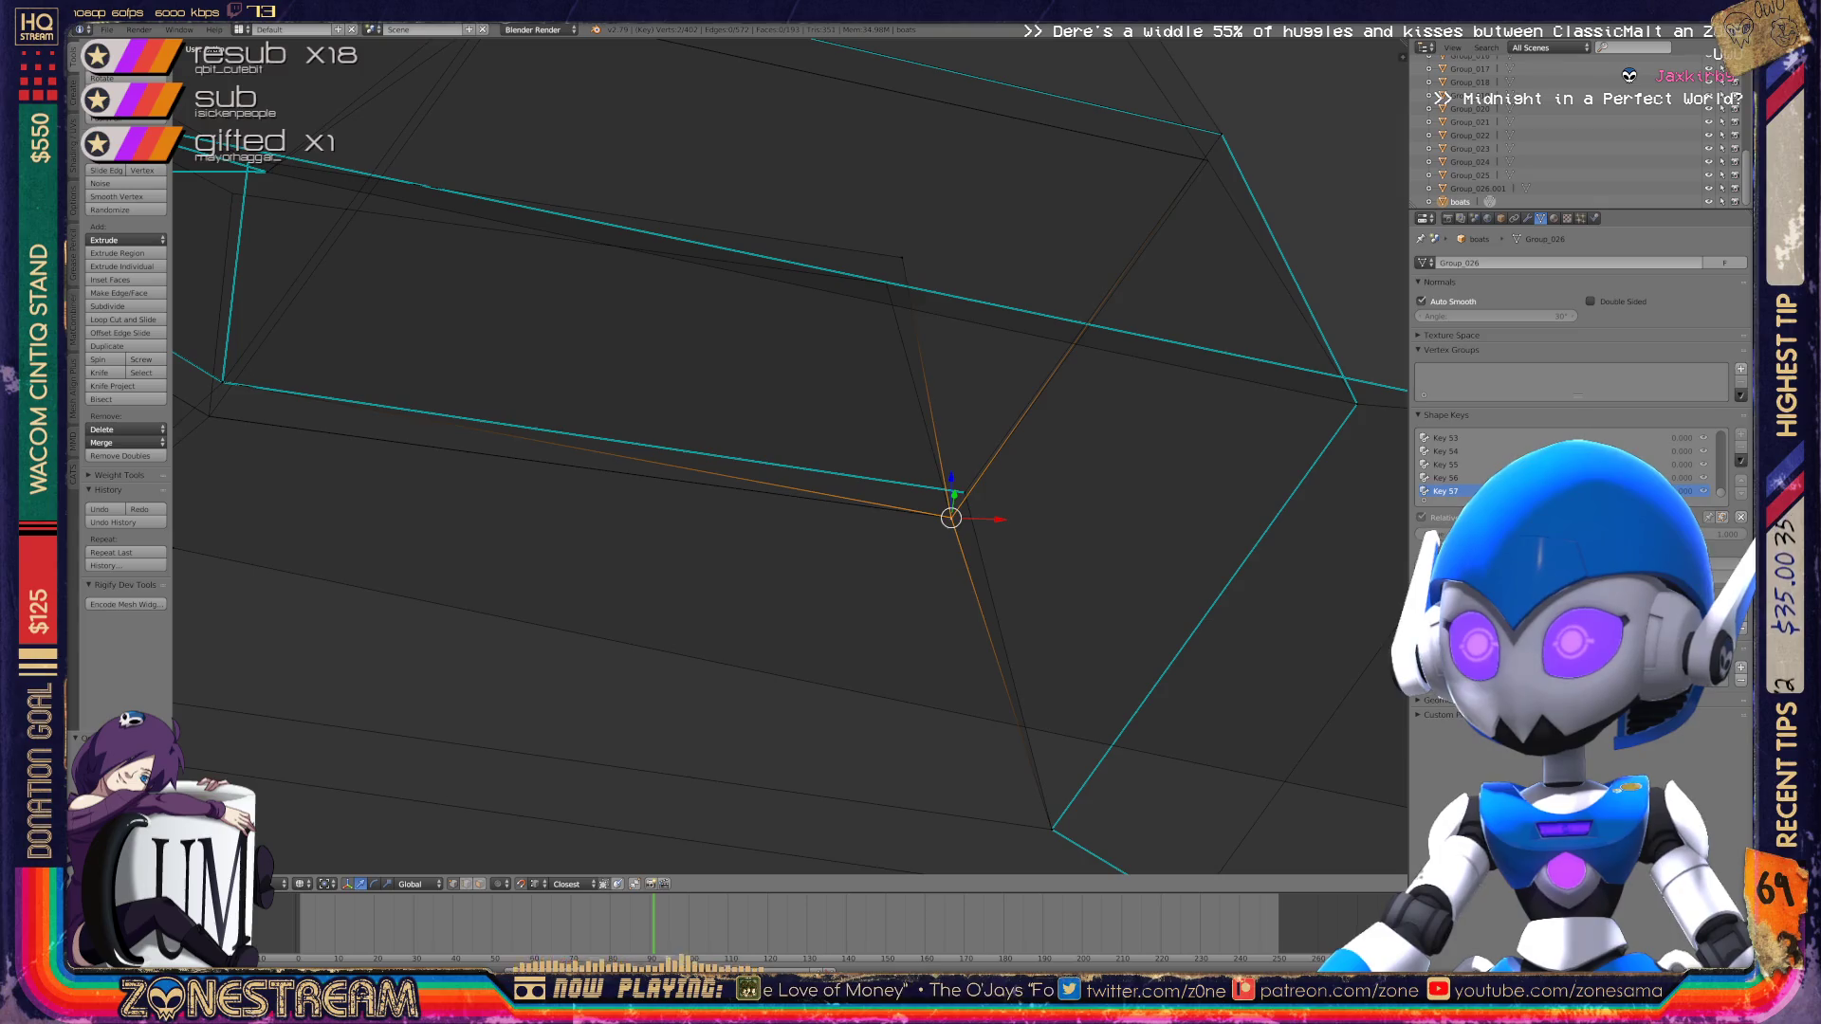
pyautogui.keyDown('shift'); pyautogui.moveTo(965, 492); pyautogui.dragTo(1031, 574, button='middle'); pyautogui.keyUp('shift')
pyautogui.press('g')
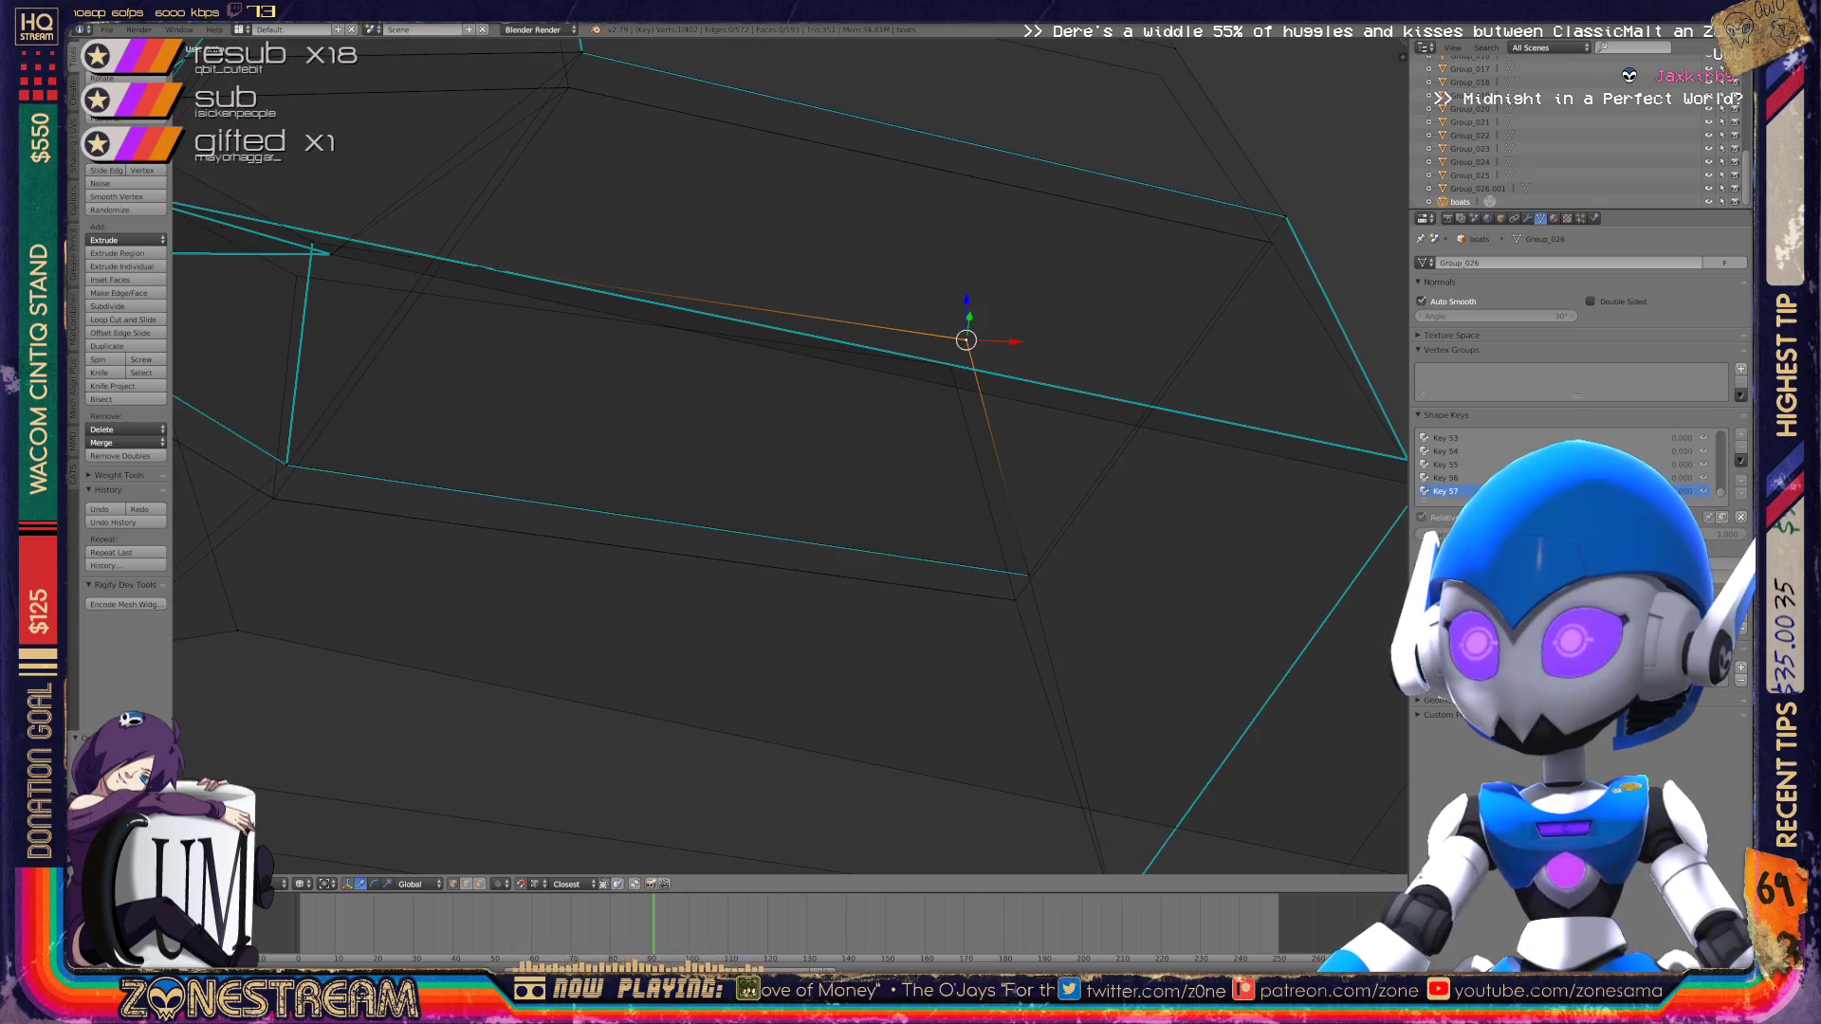
pyautogui.click(951, 357)
# Step: Lower five upper-part vertices: the corner, its neighbour, the ridge, top and far corner
pyautogui.moveTo(952, 358); pyautogui.dragTo(1091, 370, button='middle')
pyautogui.scroll(-6, 788, 455)
pyautogui.moveTo(787, 456)
pyautogui.mouseDown(button='middle')
pyautogui.moveTo(882, 436)
pyautogui.moveTo(986, 342)
pyautogui.moveTo(1043, 322)
pyautogui.mouseUp(button='middle')
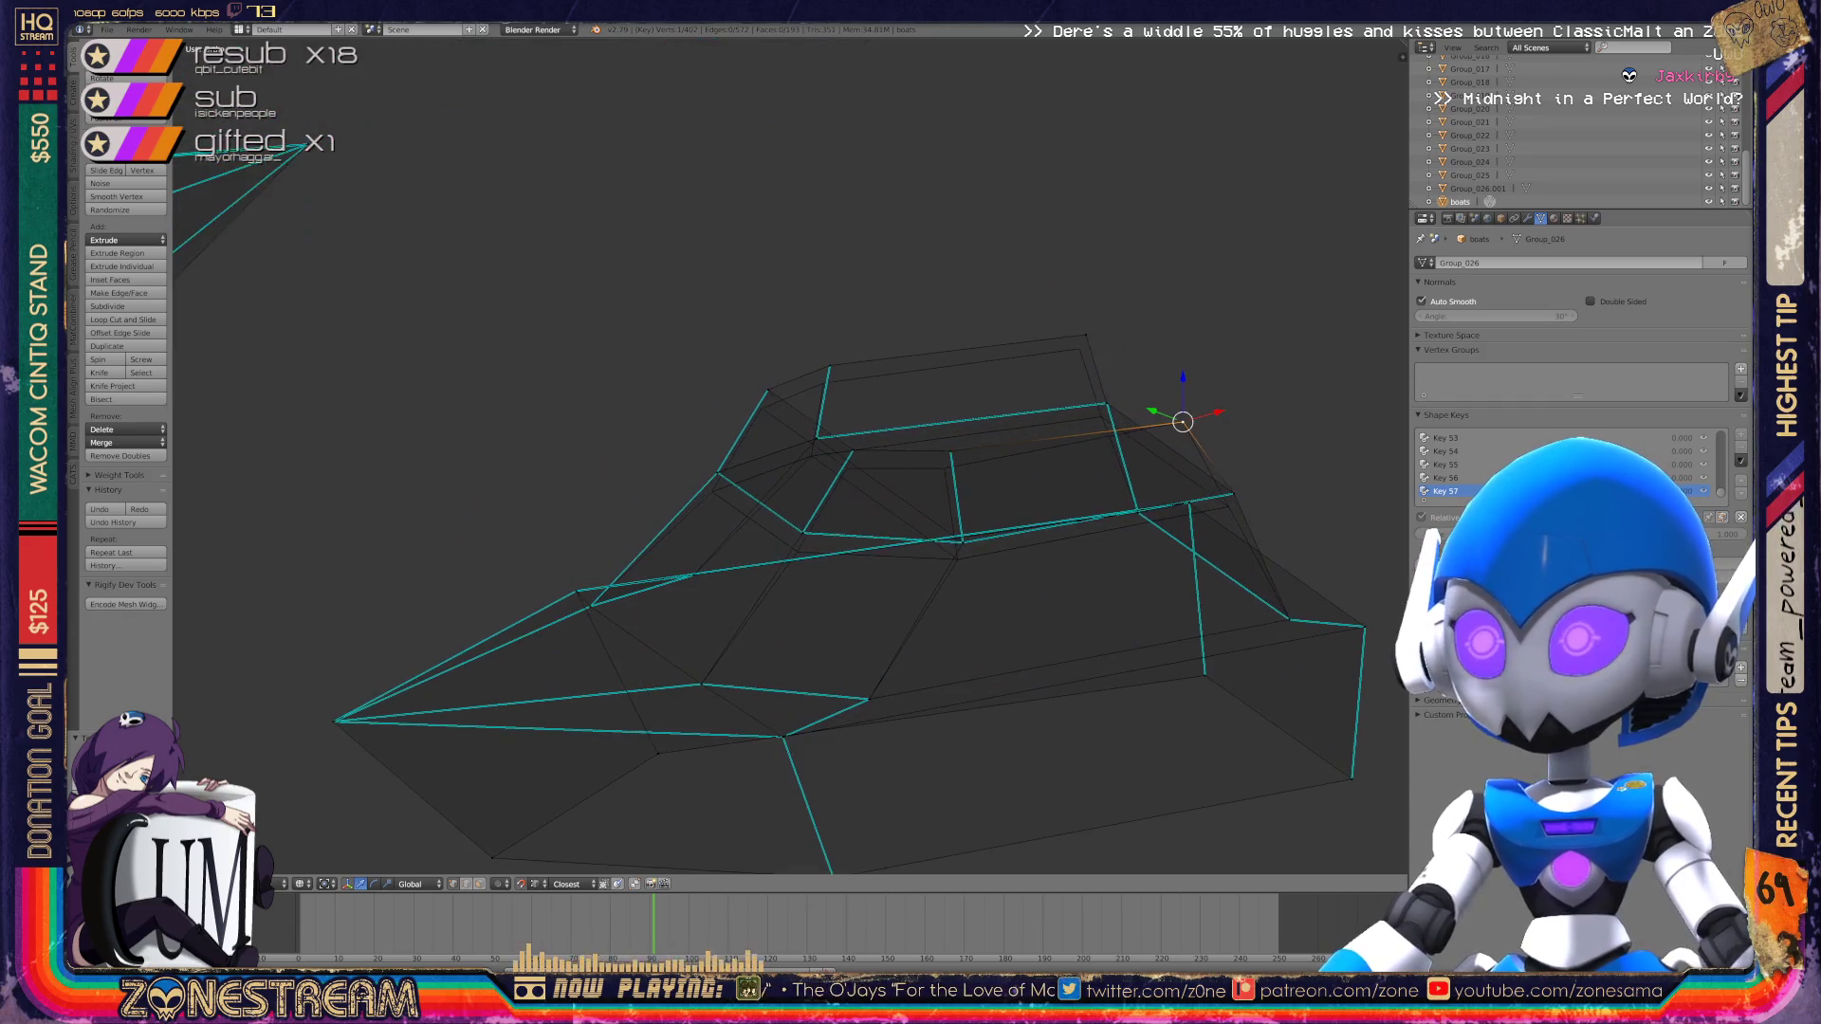
pyautogui.scroll(5, 1043, 323)
pyautogui.moveTo(1067, 447); pyautogui.dragTo(1056, 477)
pyautogui.moveTo(899, 445); pyautogui.dragTo(892, 459)
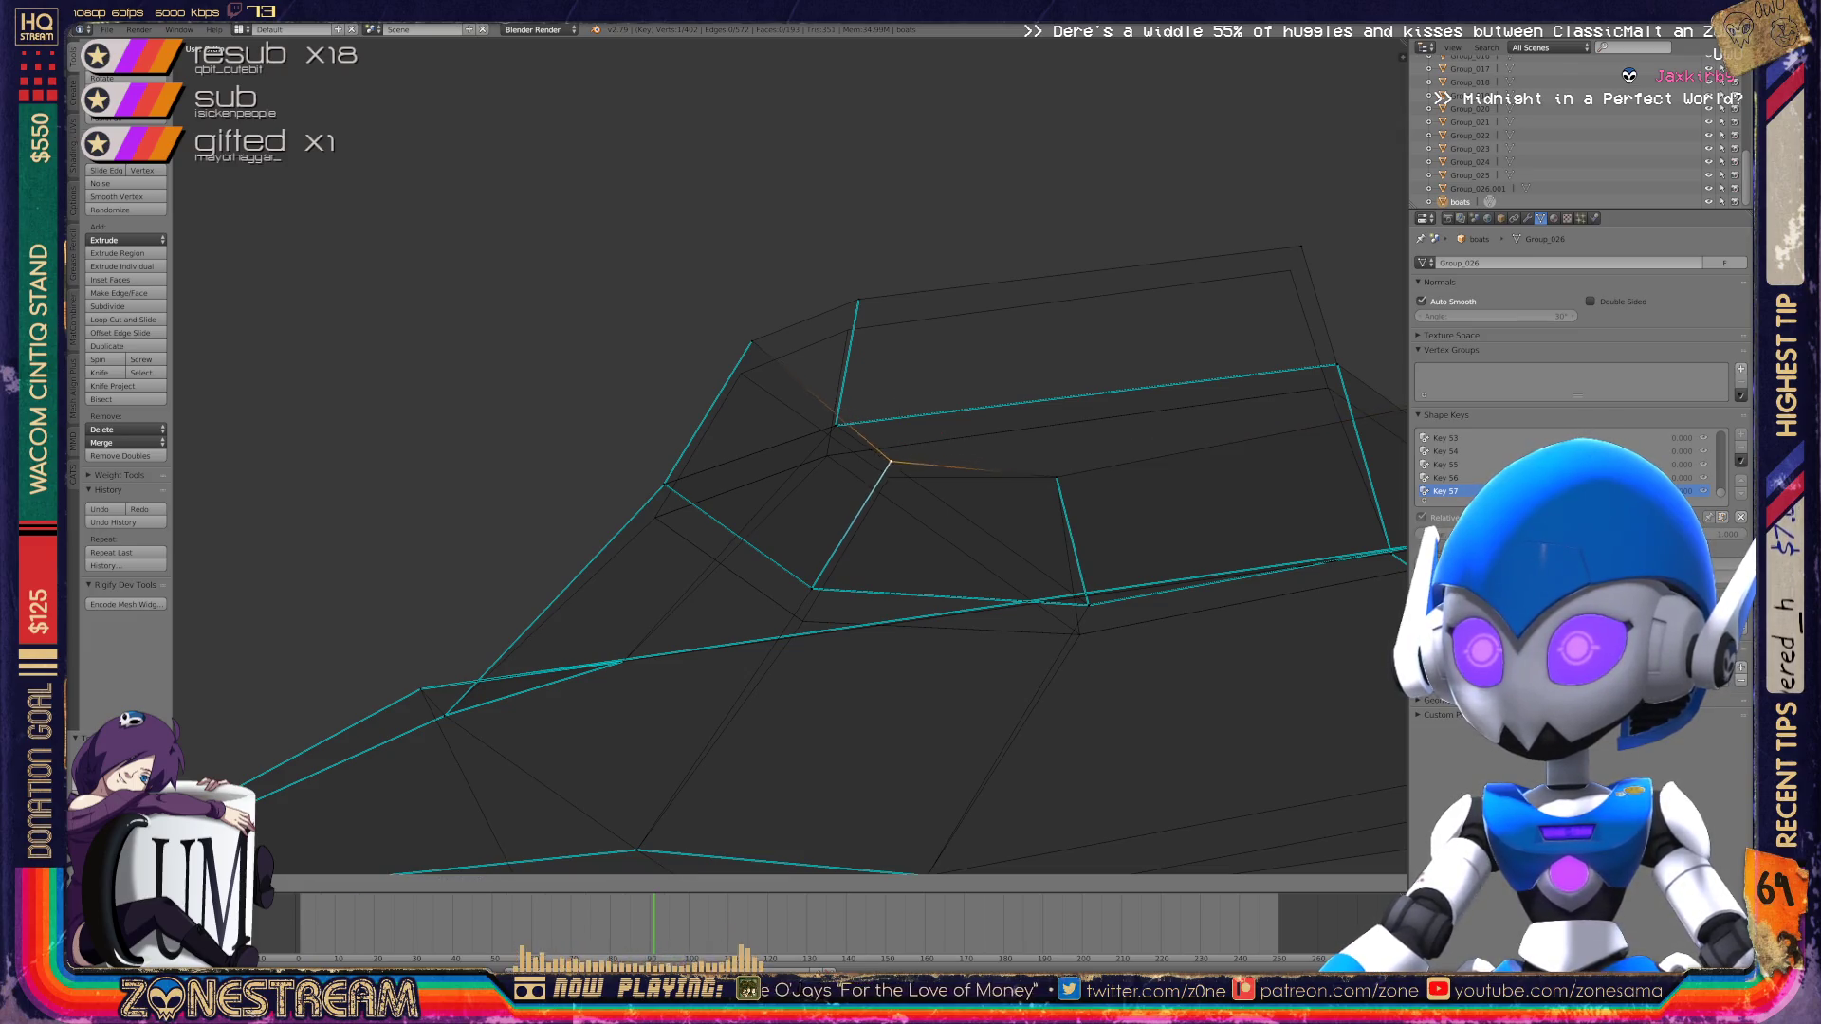
pyautogui.moveTo(751, 342); pyautogui.dragTo(745, 352, button='right')
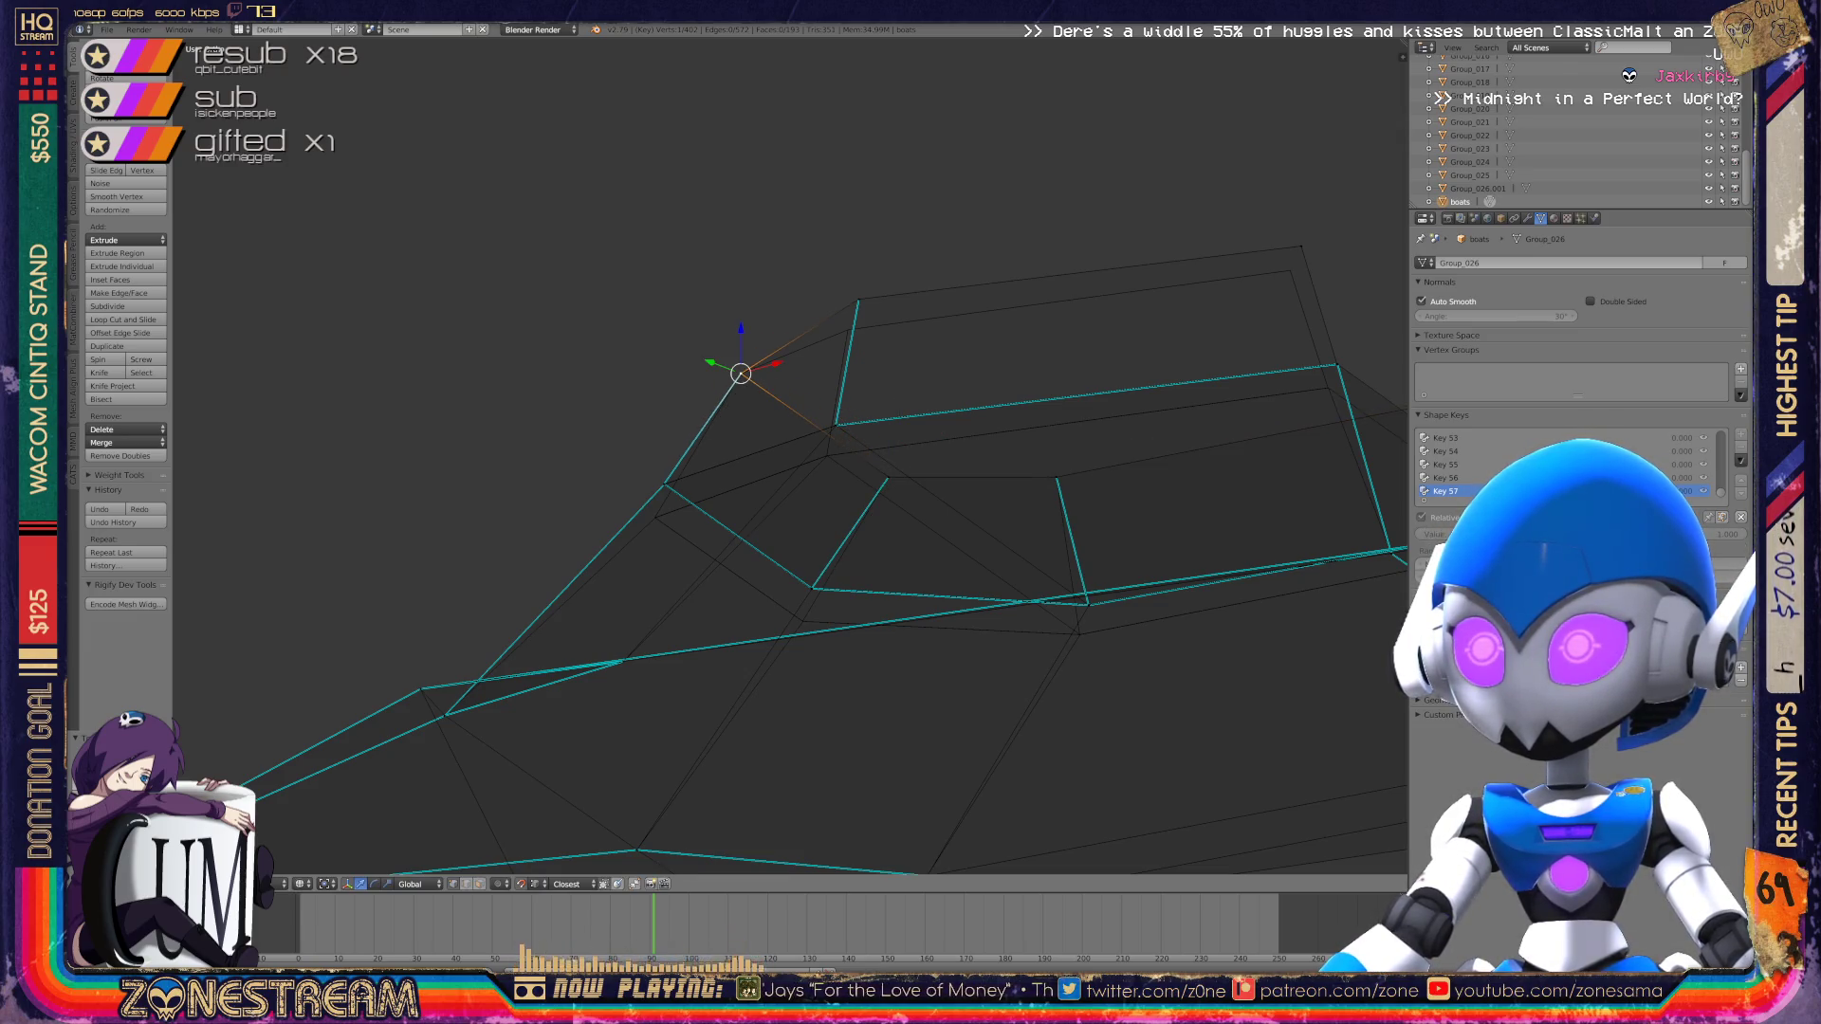
pyautogui.moveTo(859, 300); pyautogui.dragTo(848, 330, button='right')
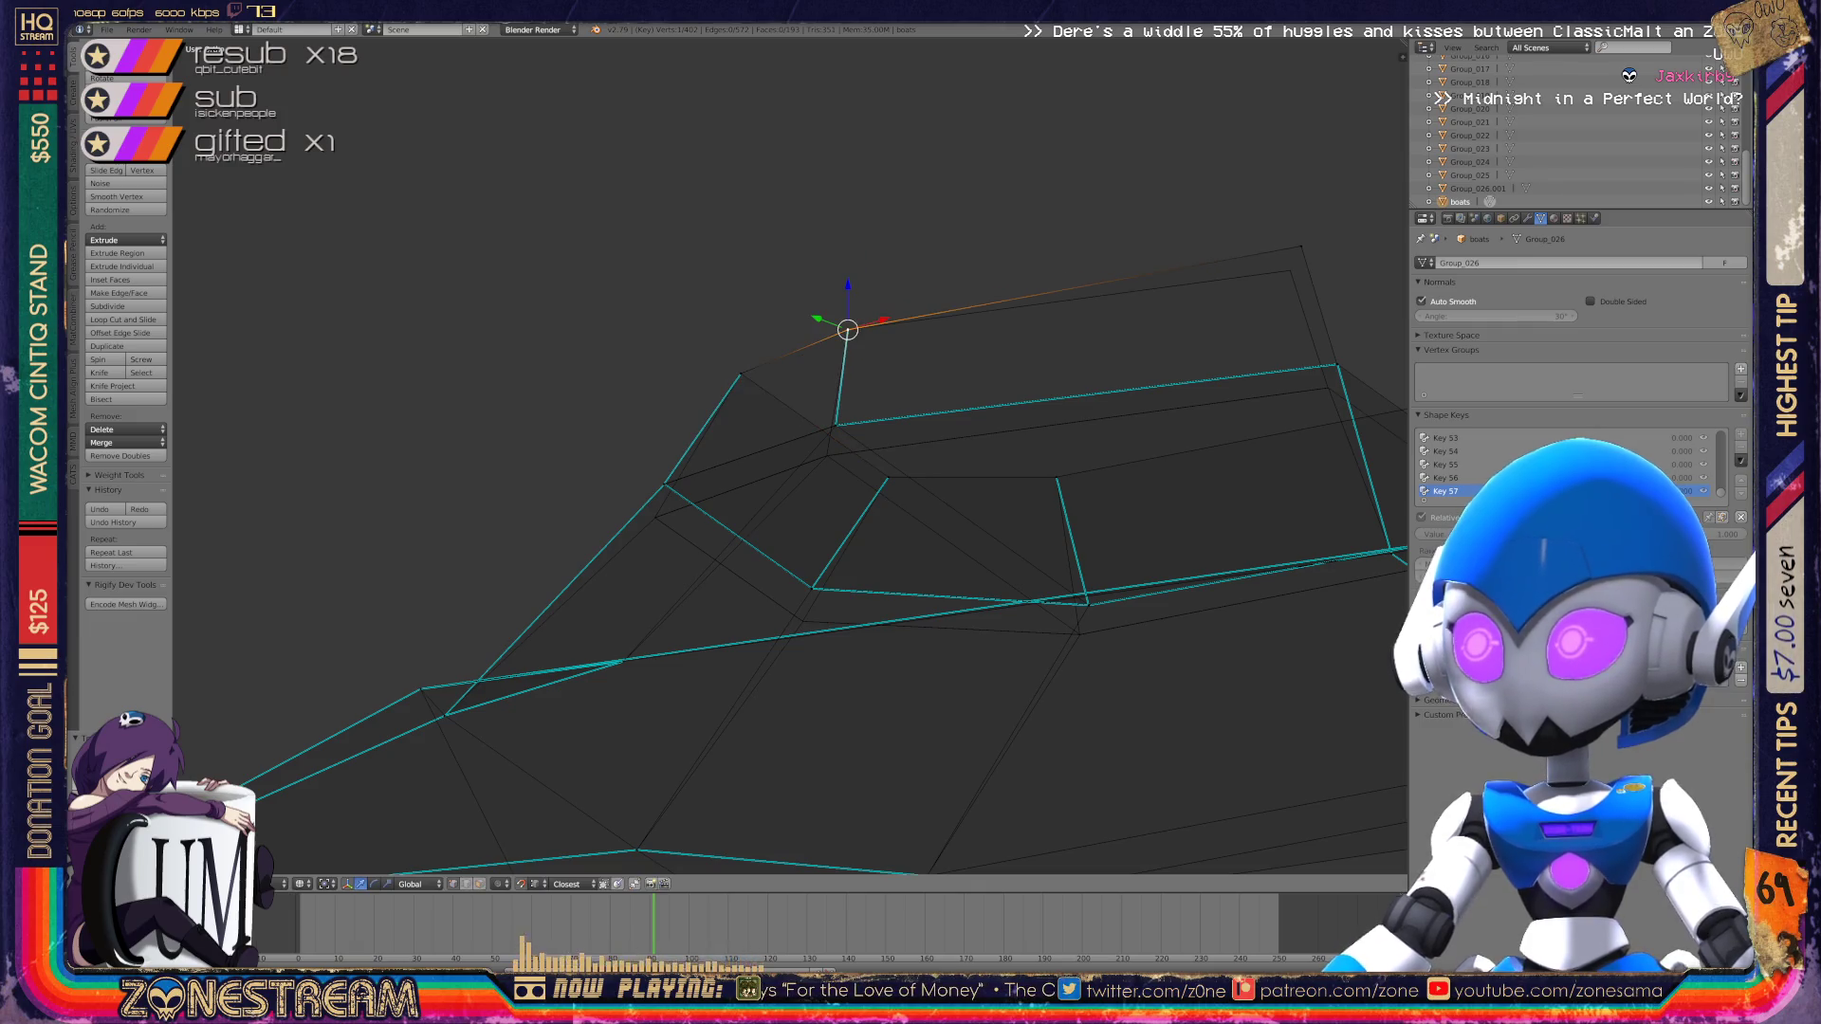
pyautogui.moveTo(1300, 247); pyautogui.dragTo(1290, 271, button='right')
pyautogui.moveTo(787, 455)
pyautogui.mouseDown(button='middle')
pyautogui.moveTo(740, 441)
pyautogui.moveTo(777, 445)
pyautogui.mouseUp(button='middle')
# Step: On Key 57, snap the stray vertex at the edge's end onto its lower neighbouring vertex
pyautogui.scroll(10, 787, 455)
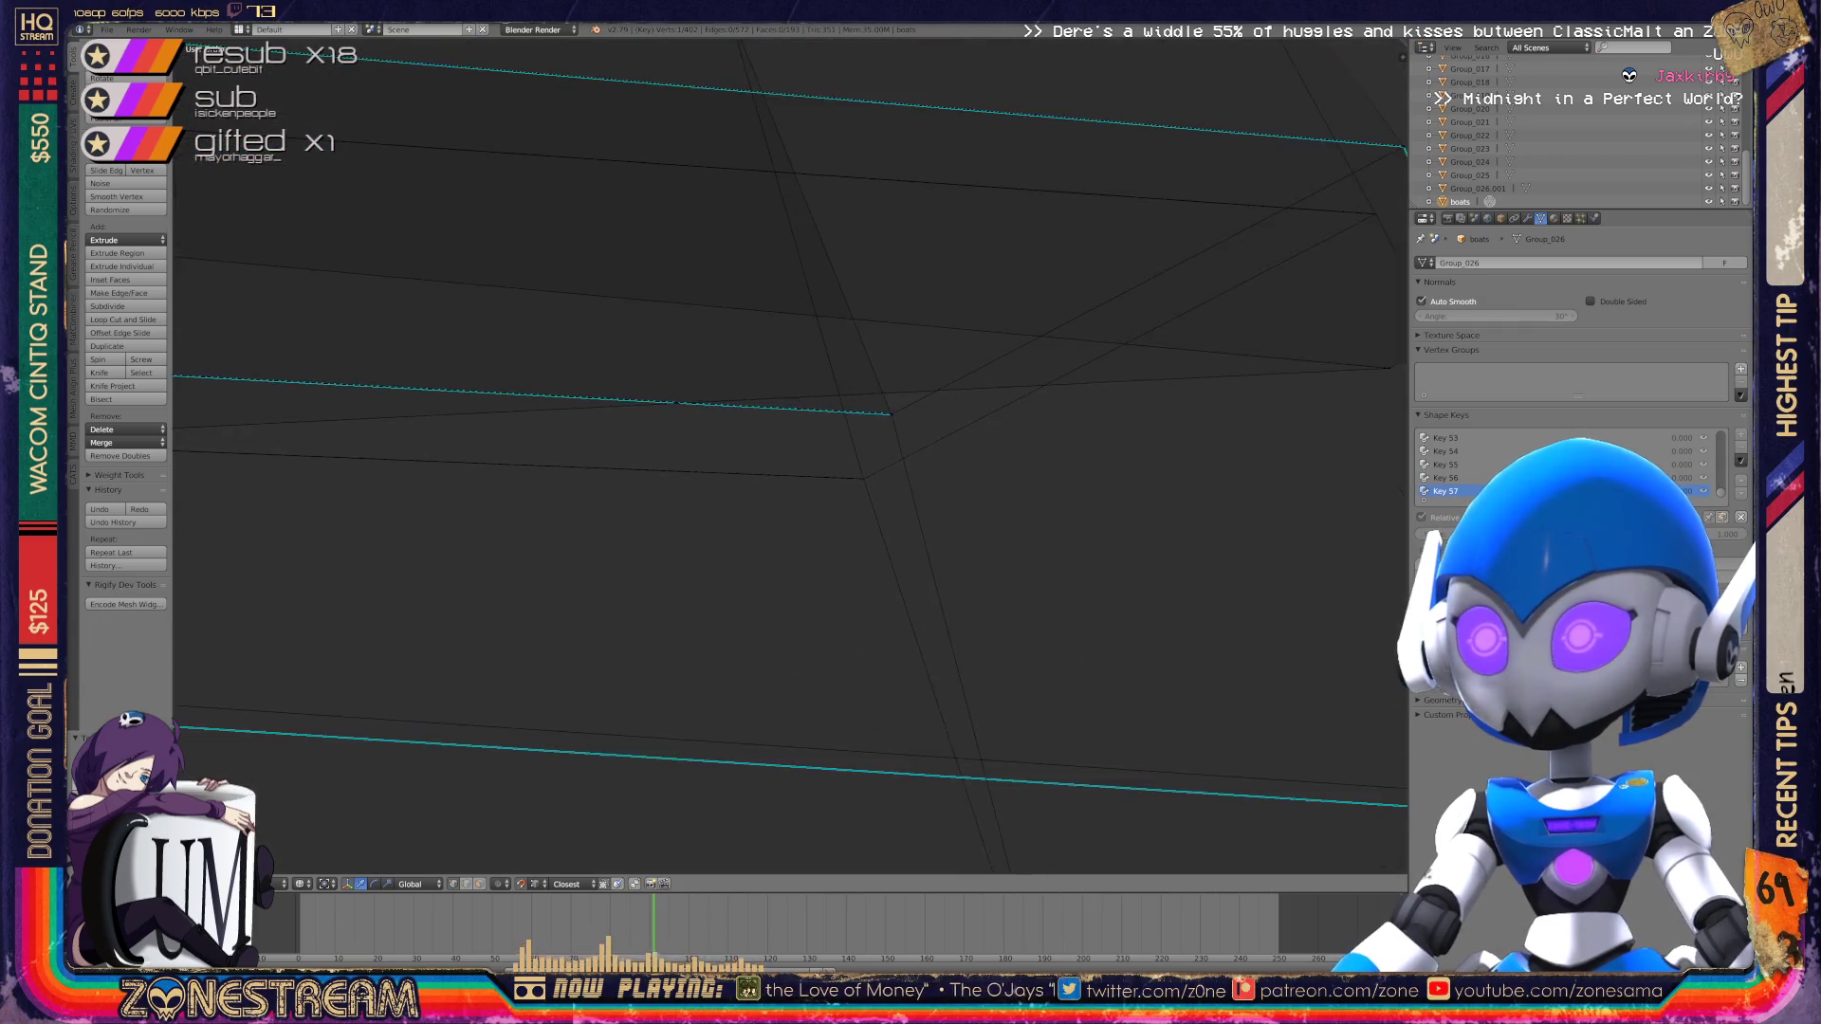
pyautogui.scroll(3, 788, 455)
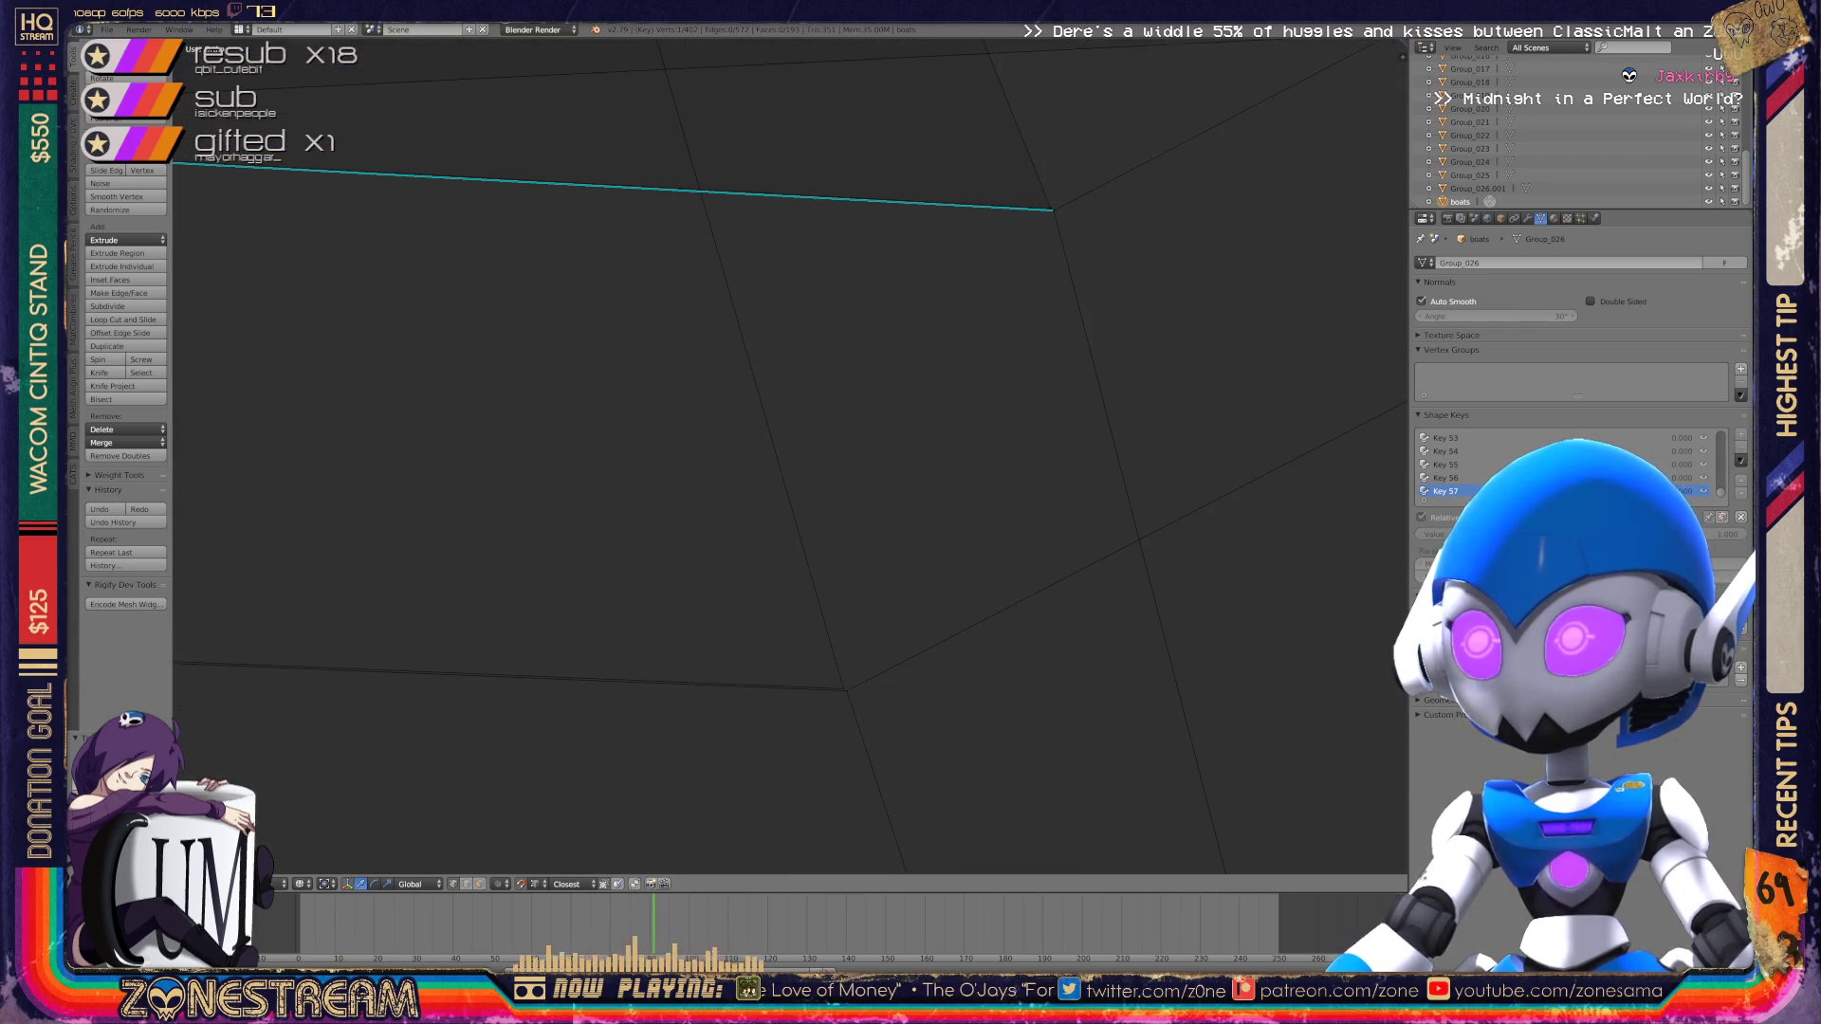
pyautogui.scroll(3, 787, 455)
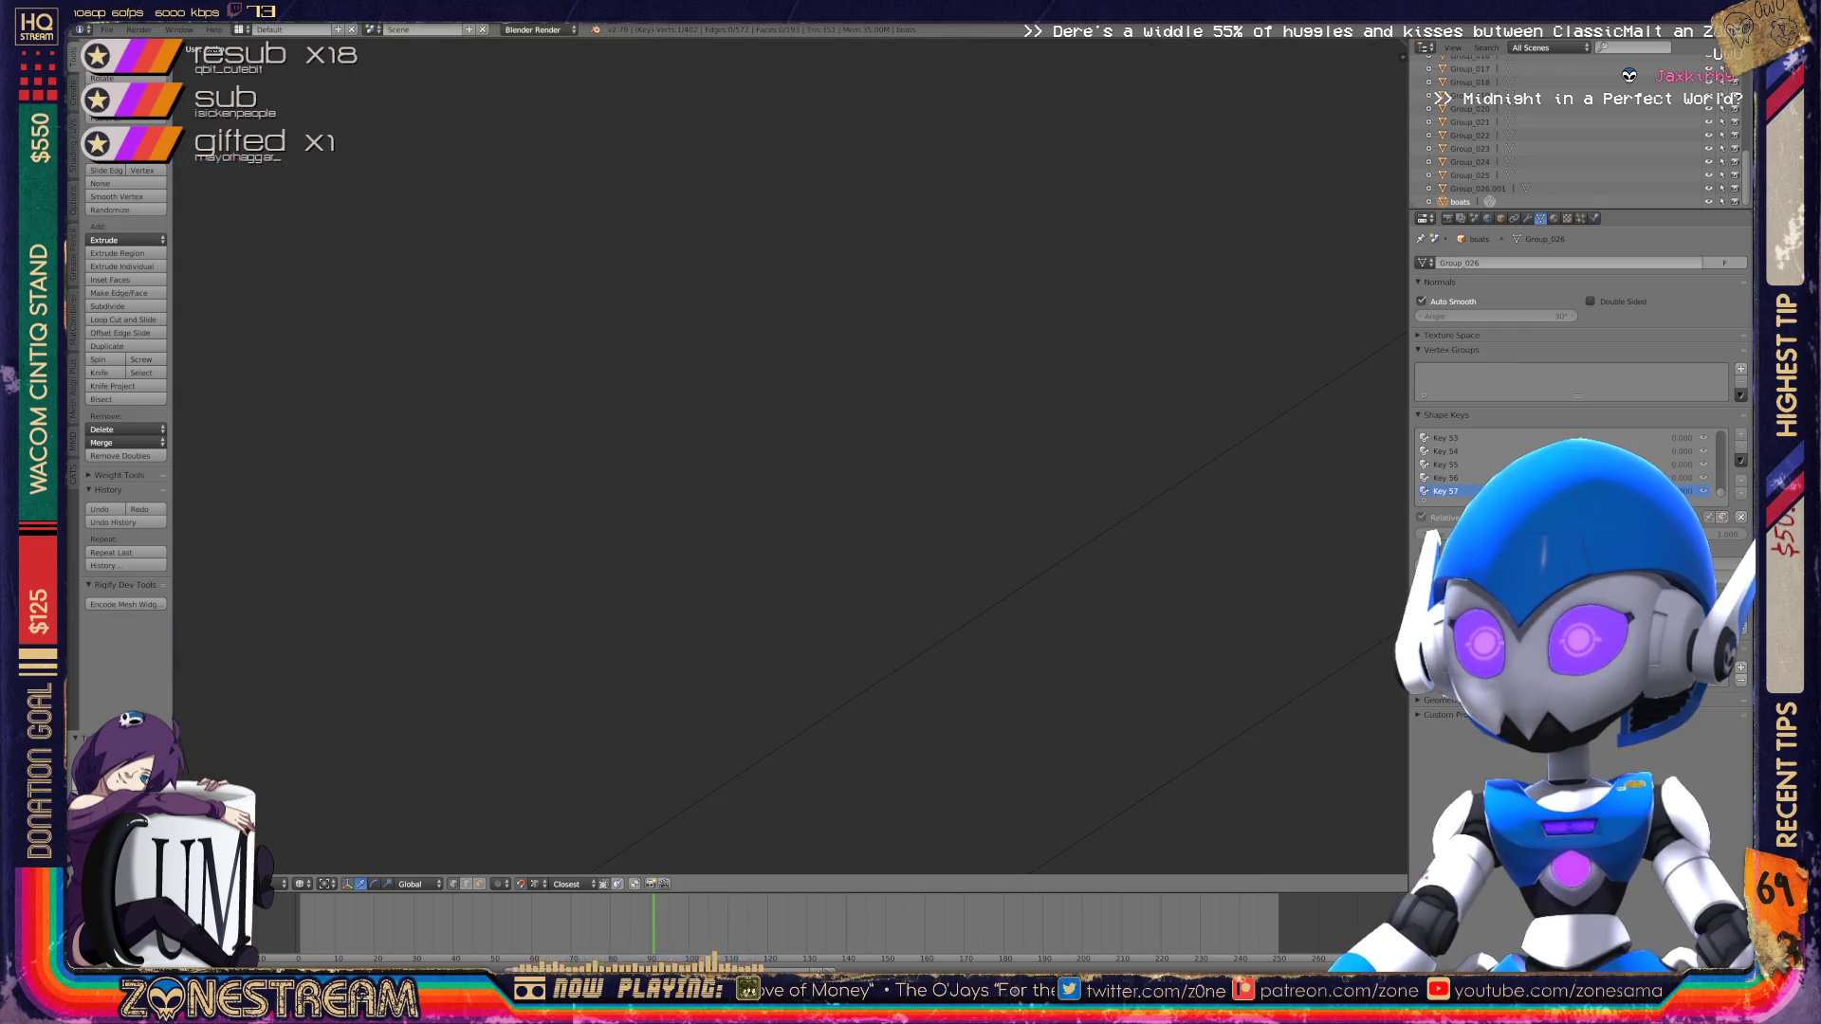
pyautogui.scroll(4, 788, 455)
pyautogui.click(911, 230)
pyautogui.press('KP_Decimal')
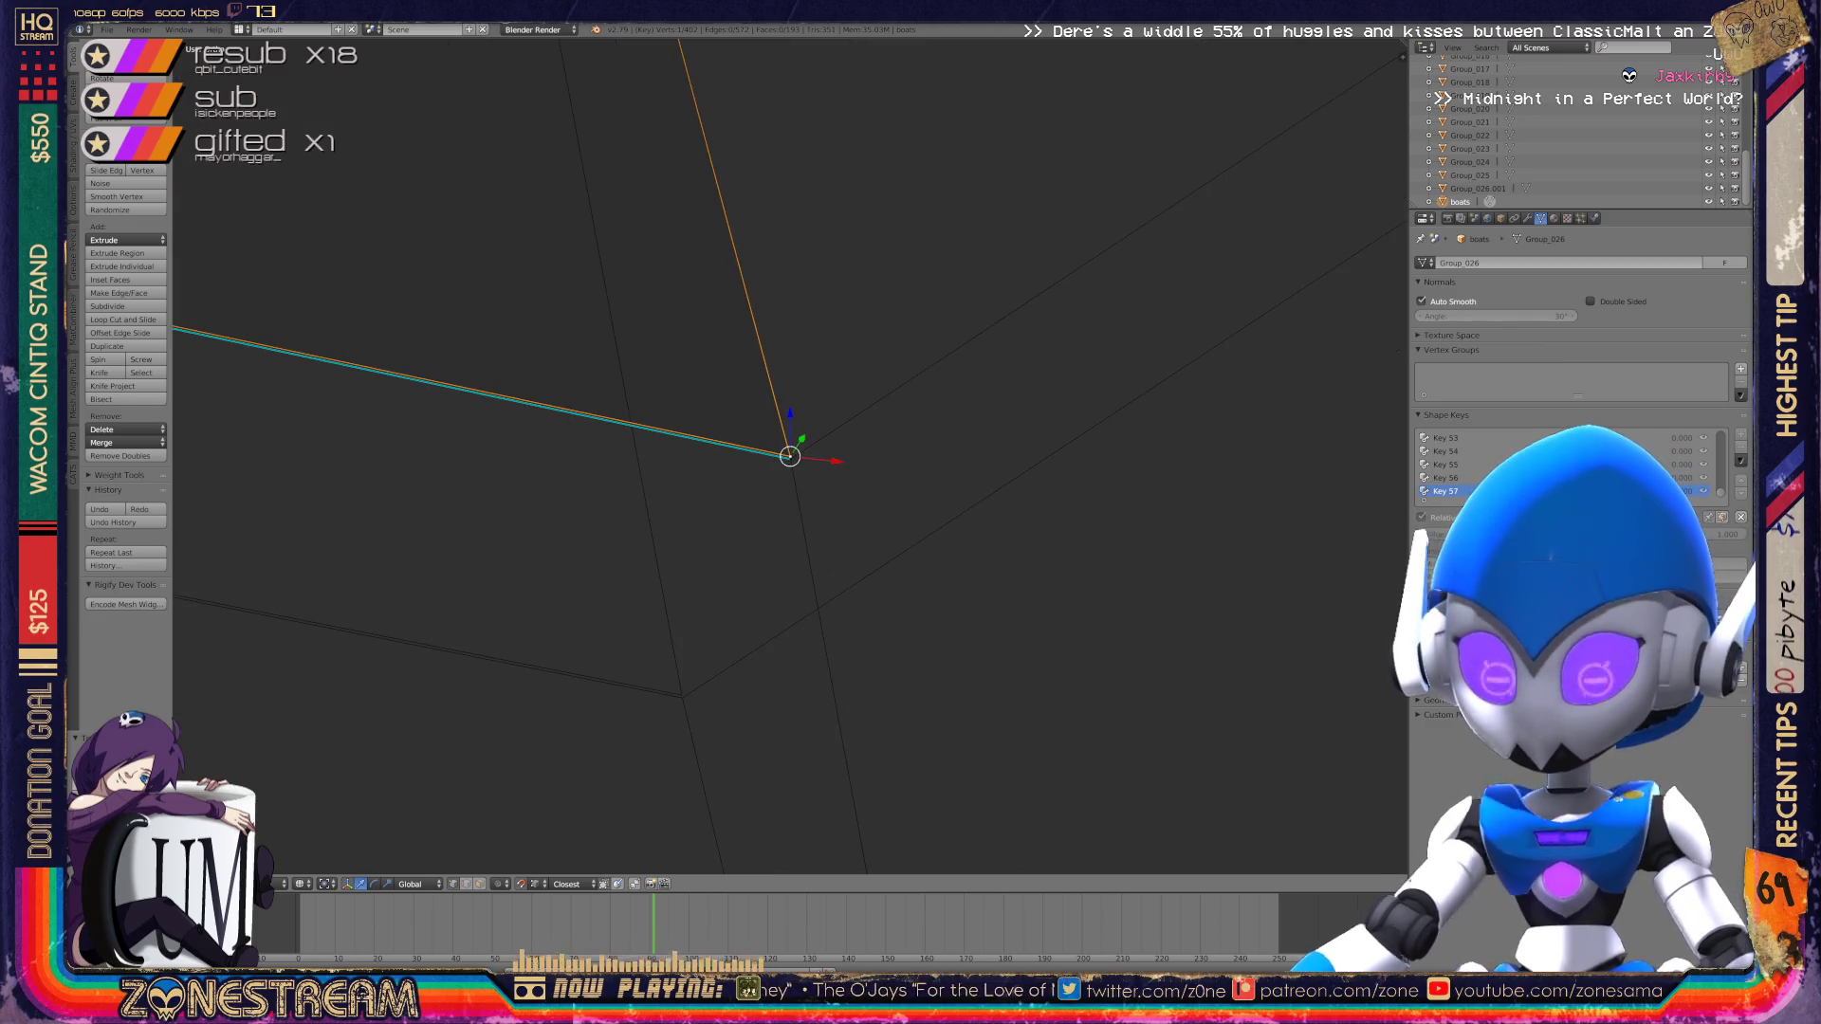
pyautogui.rightClick(682, 695)
pyautogui.rightClick(790, 457)
pyautogui.press('g')
pyautogui.press('Return')
# Step: Try moving the edge-junction vertex, then undo it back onto the lower junction
pyautogui.moveTo(682, 698); pyautogui.dragTo(915, 408, button='middle')
pyautogui.rightClick(721, 380)
pyautogui.keyDown('shift'); pyautogui.rightClick(721, 379); pyautogui.keyUp('shift')
pyautogui.rightClick(720, 380)
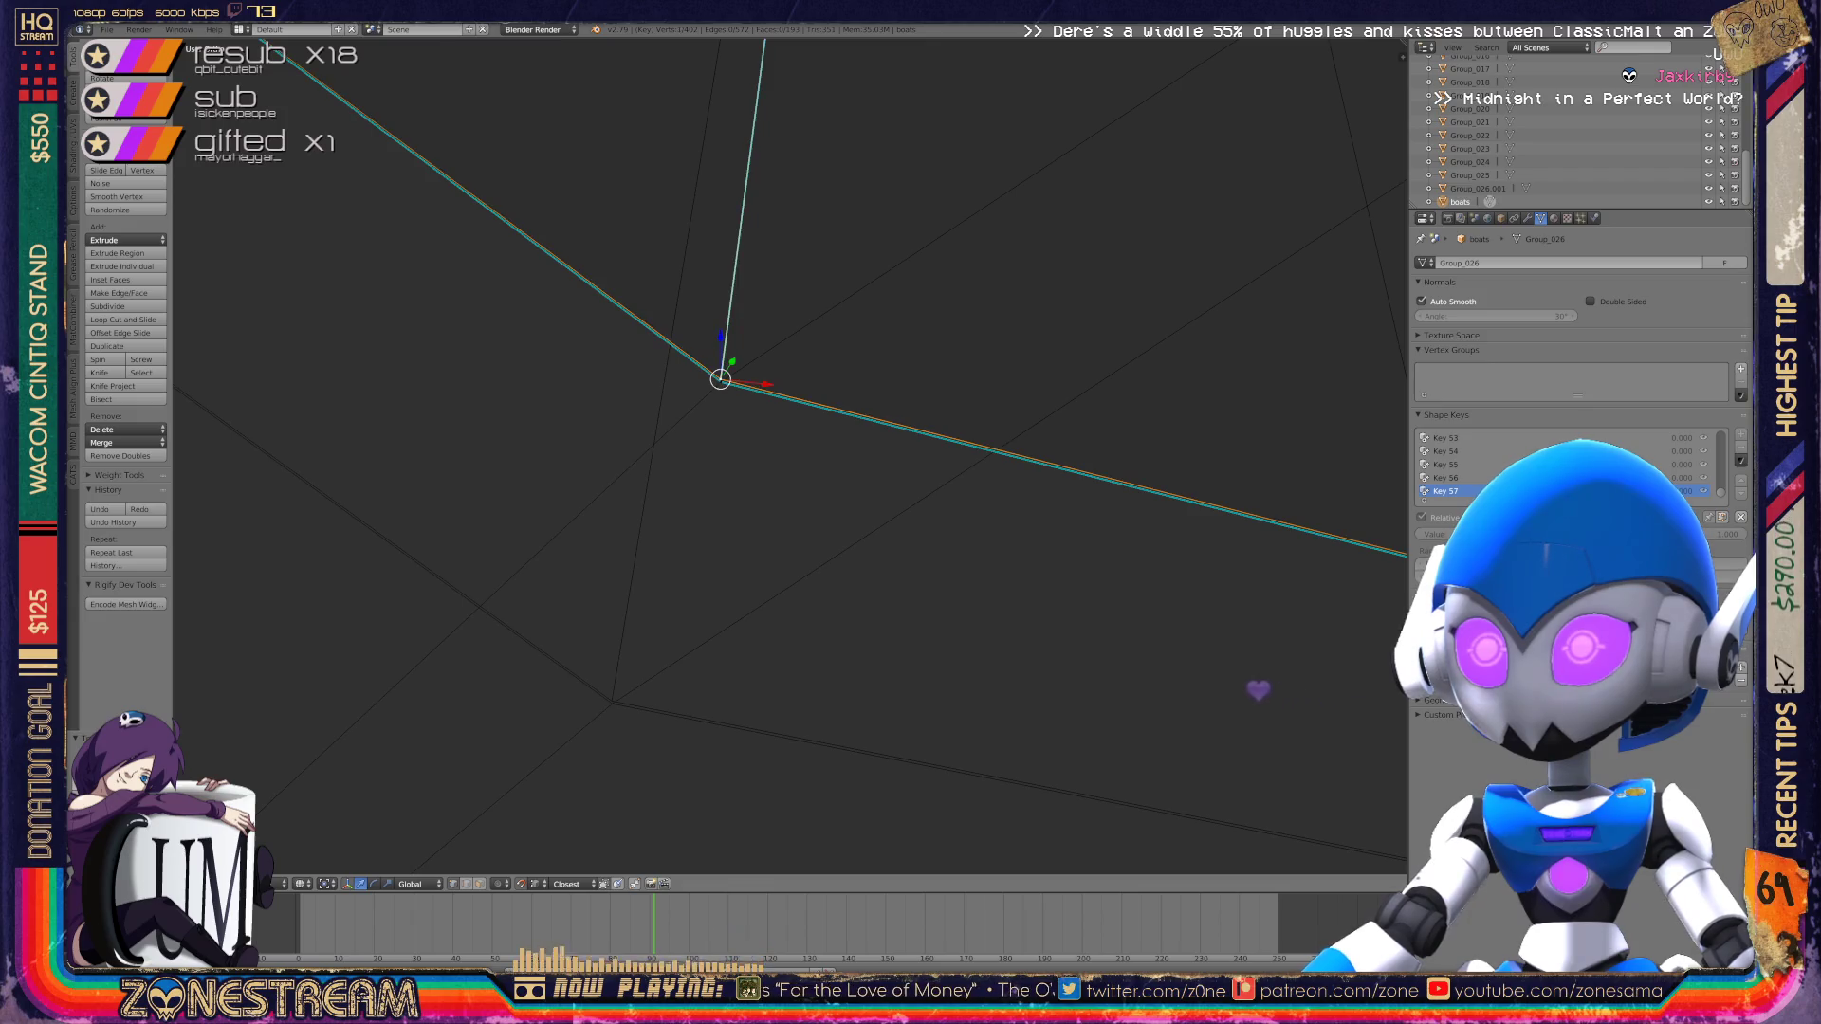
pyautogui.press('g')
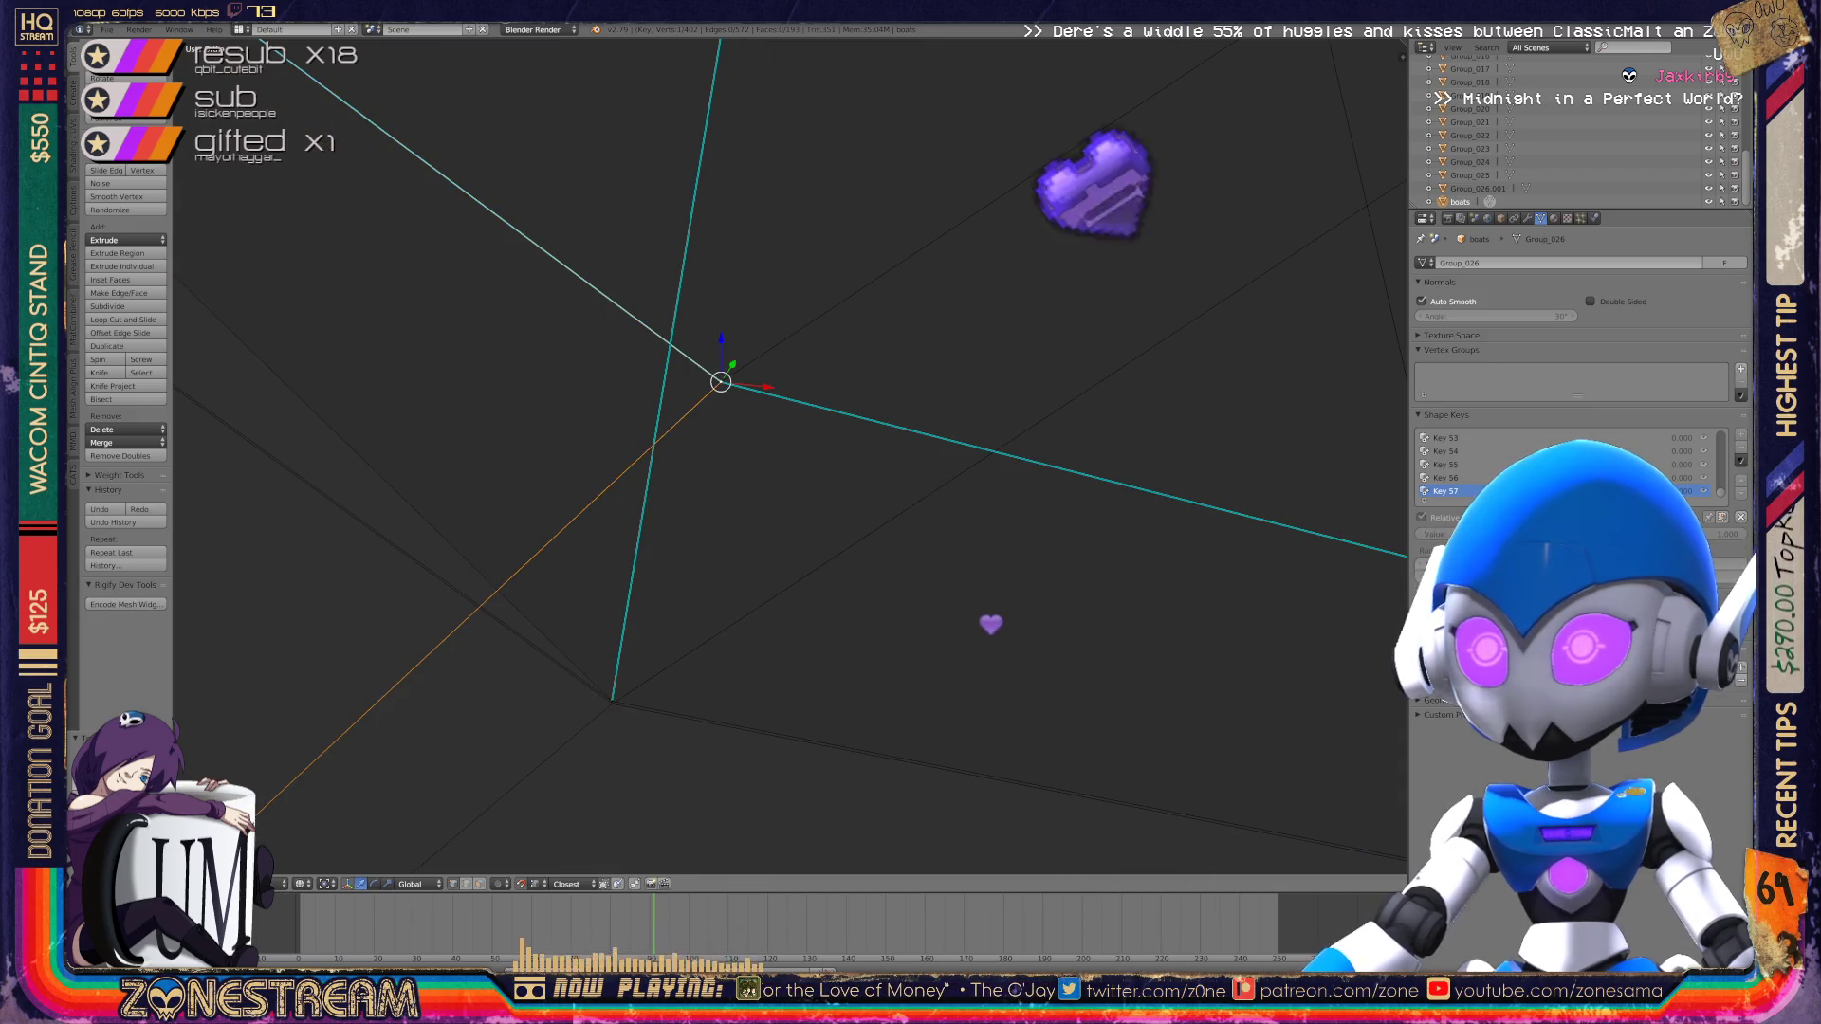
pyautogui.keyDown('shift'); pyautogui.rightClick(880, 597); pyautogui.keyUp('shift')
pyautogui.click(612, 700)
pyautogui.moveTo(790, 457)
pyautogui.mouseDown(button='middle')
pyautogui.moveTo(977, 265)
pyautogui.moveTo(1067, 214)
pyautogui.mouseUp(button='middle')
pyautogui.rightClick(776, 232)
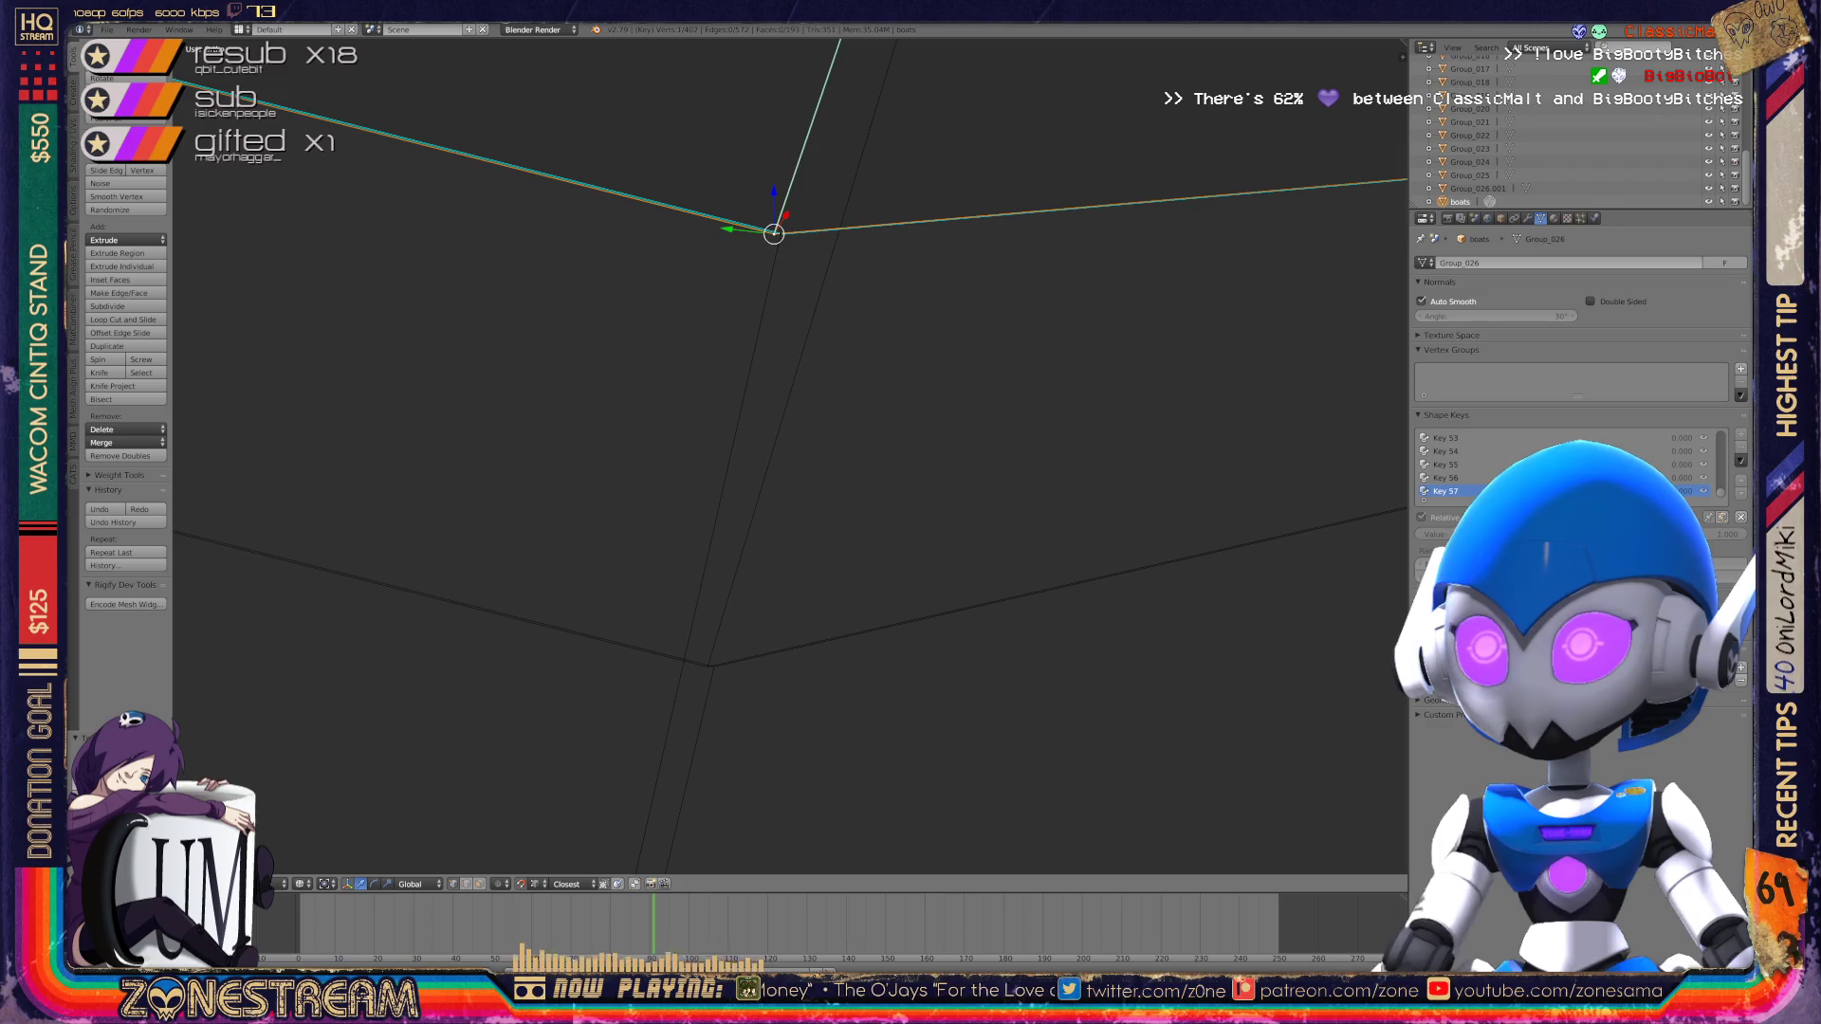
pyautogui.hotkey('ctrl', 'z')
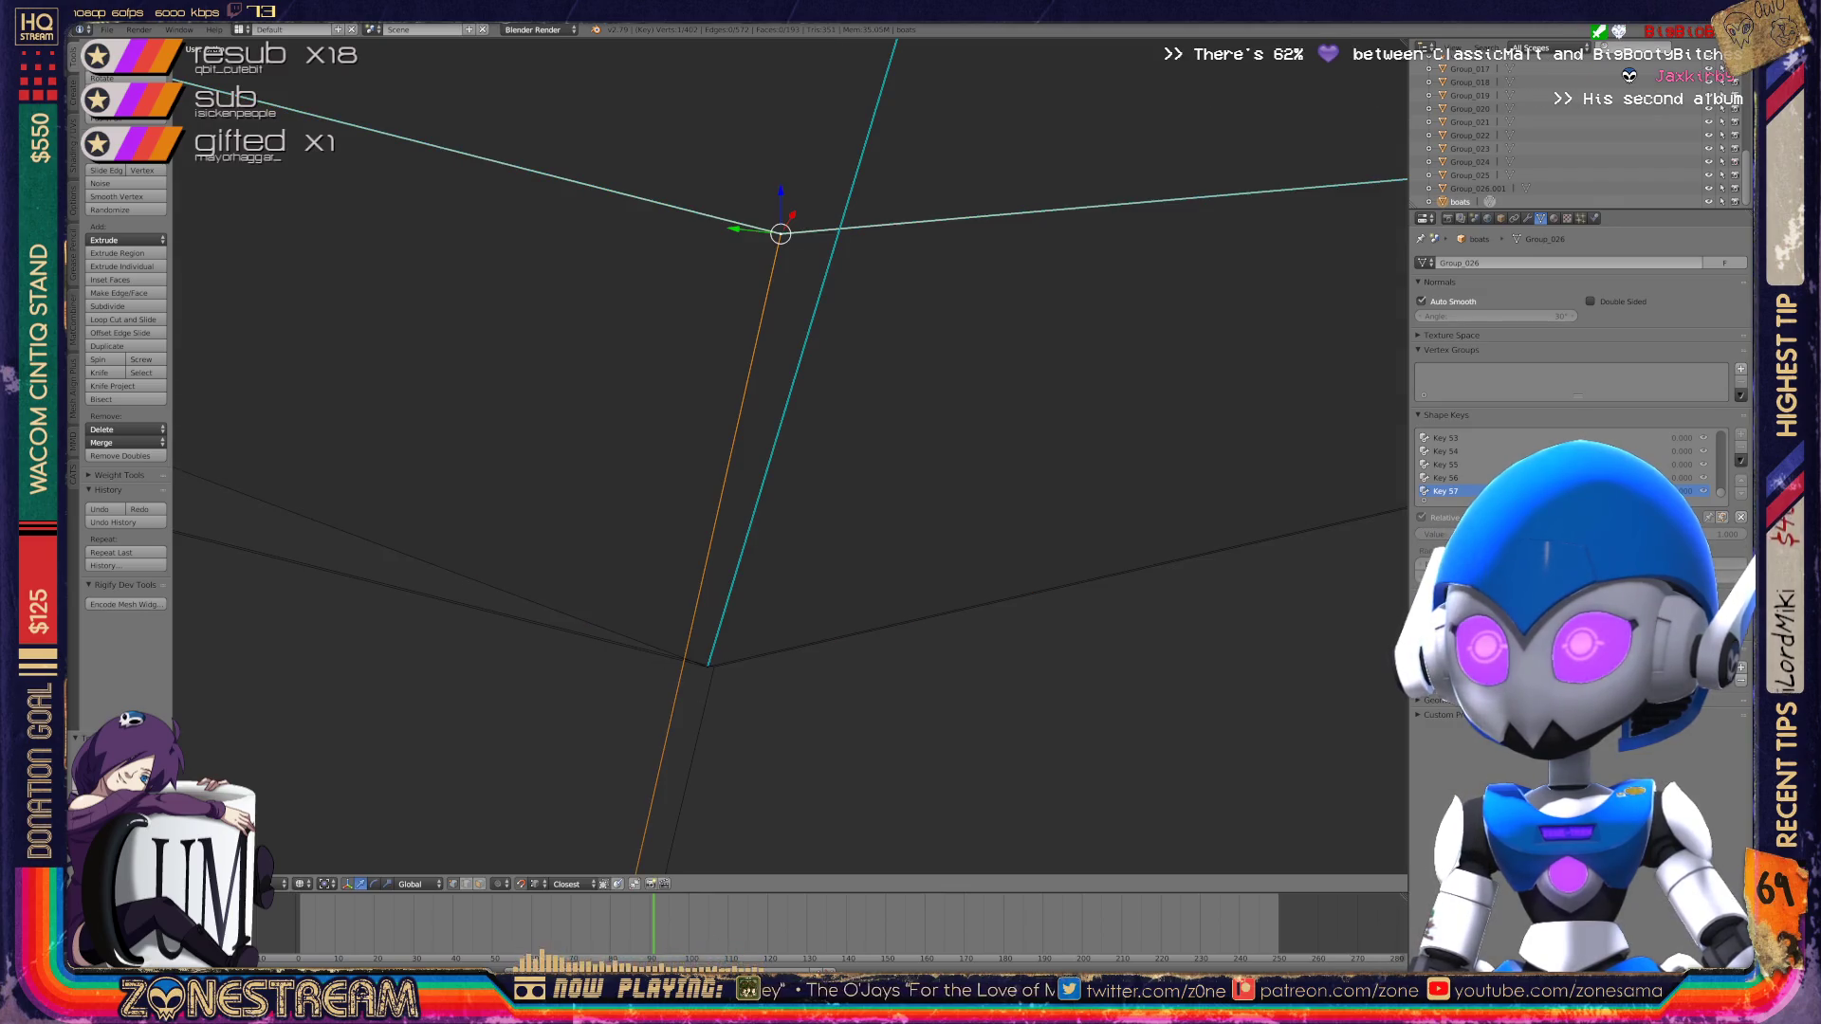
pyautogui.hotkey('ctrl', 'z')
# Step: Snap the upper junction vertex down onto the lower junction vertex
pyautogui.scroll(-10, 789, 456)
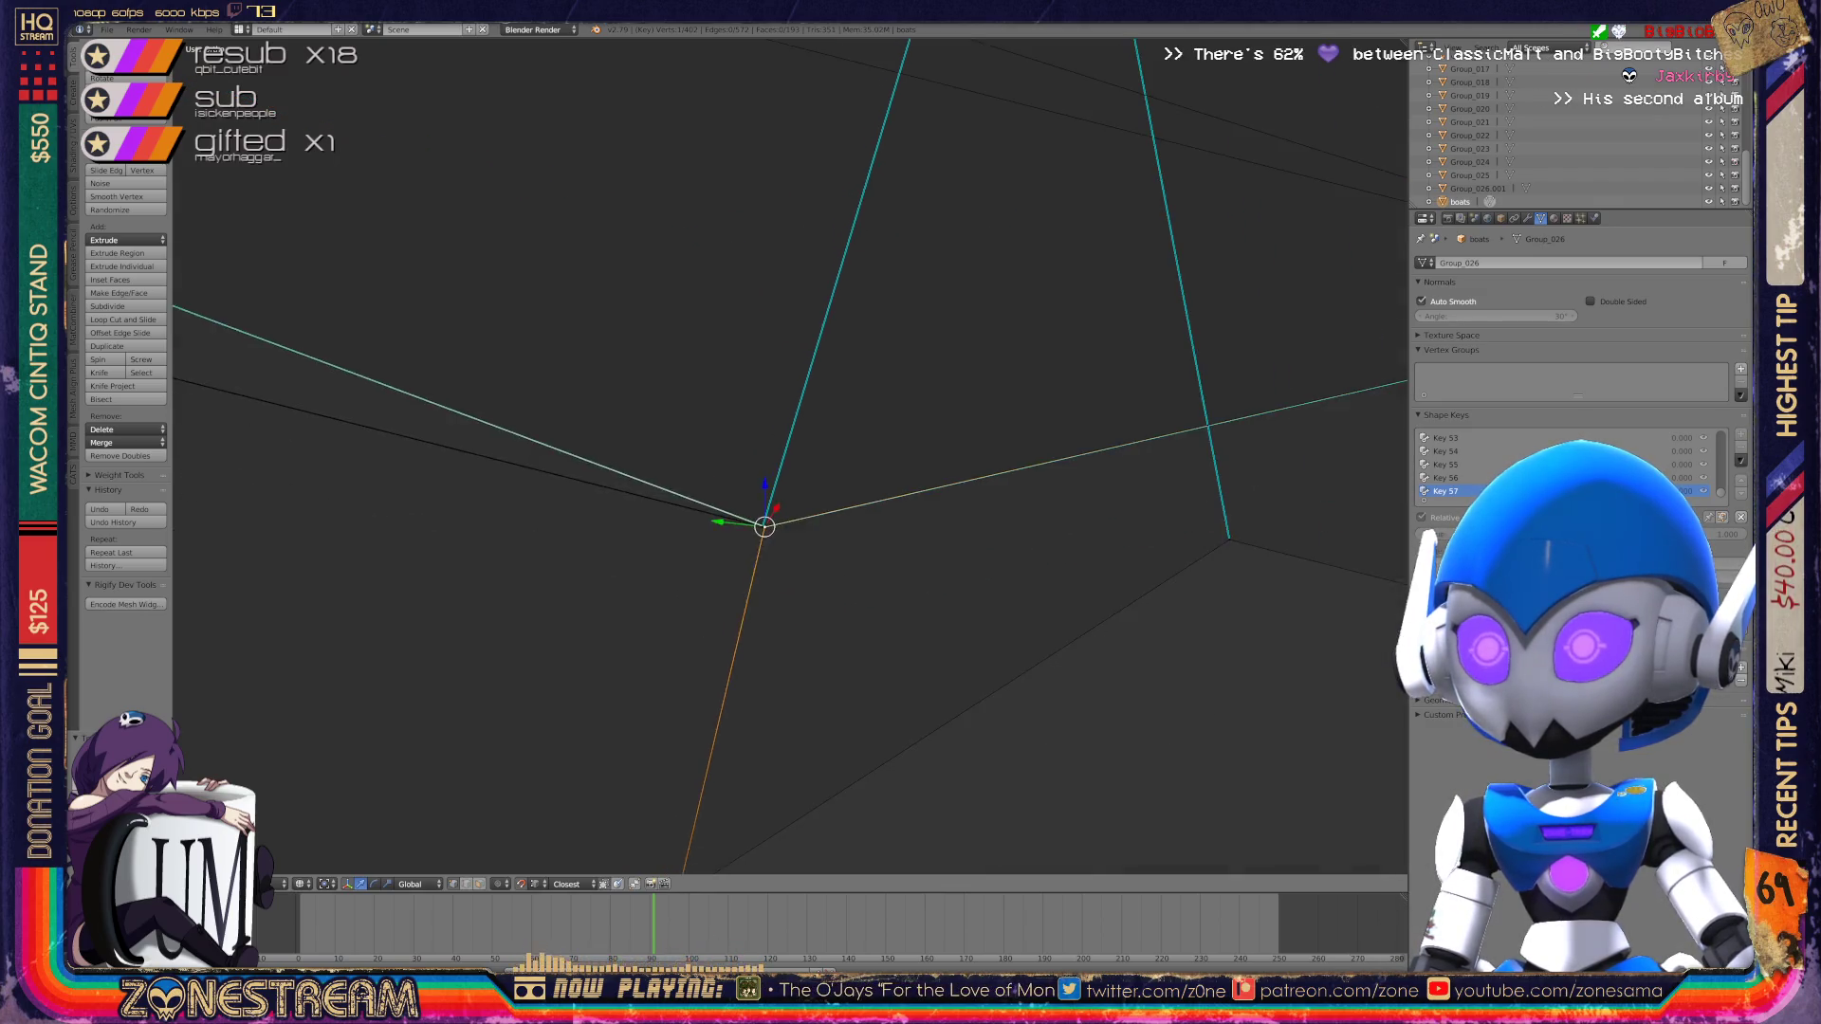
pyautogui.moveTo(787, 475); pyautogui.dragTo(948, 413, button='middle')
pyautogui.scroll(5, 789, 455)
pyautogui.moveTo(789, 455)
pyautogui.mouseDown(button='middle')
pyautogui.moveTo(758, 446)
pyautogui.moveTo(816, 417)
pyautogui.moveTo(835, 446)
pyautogui.mouseUp(button='middle')
pyautogui.rightClick(749, 316)
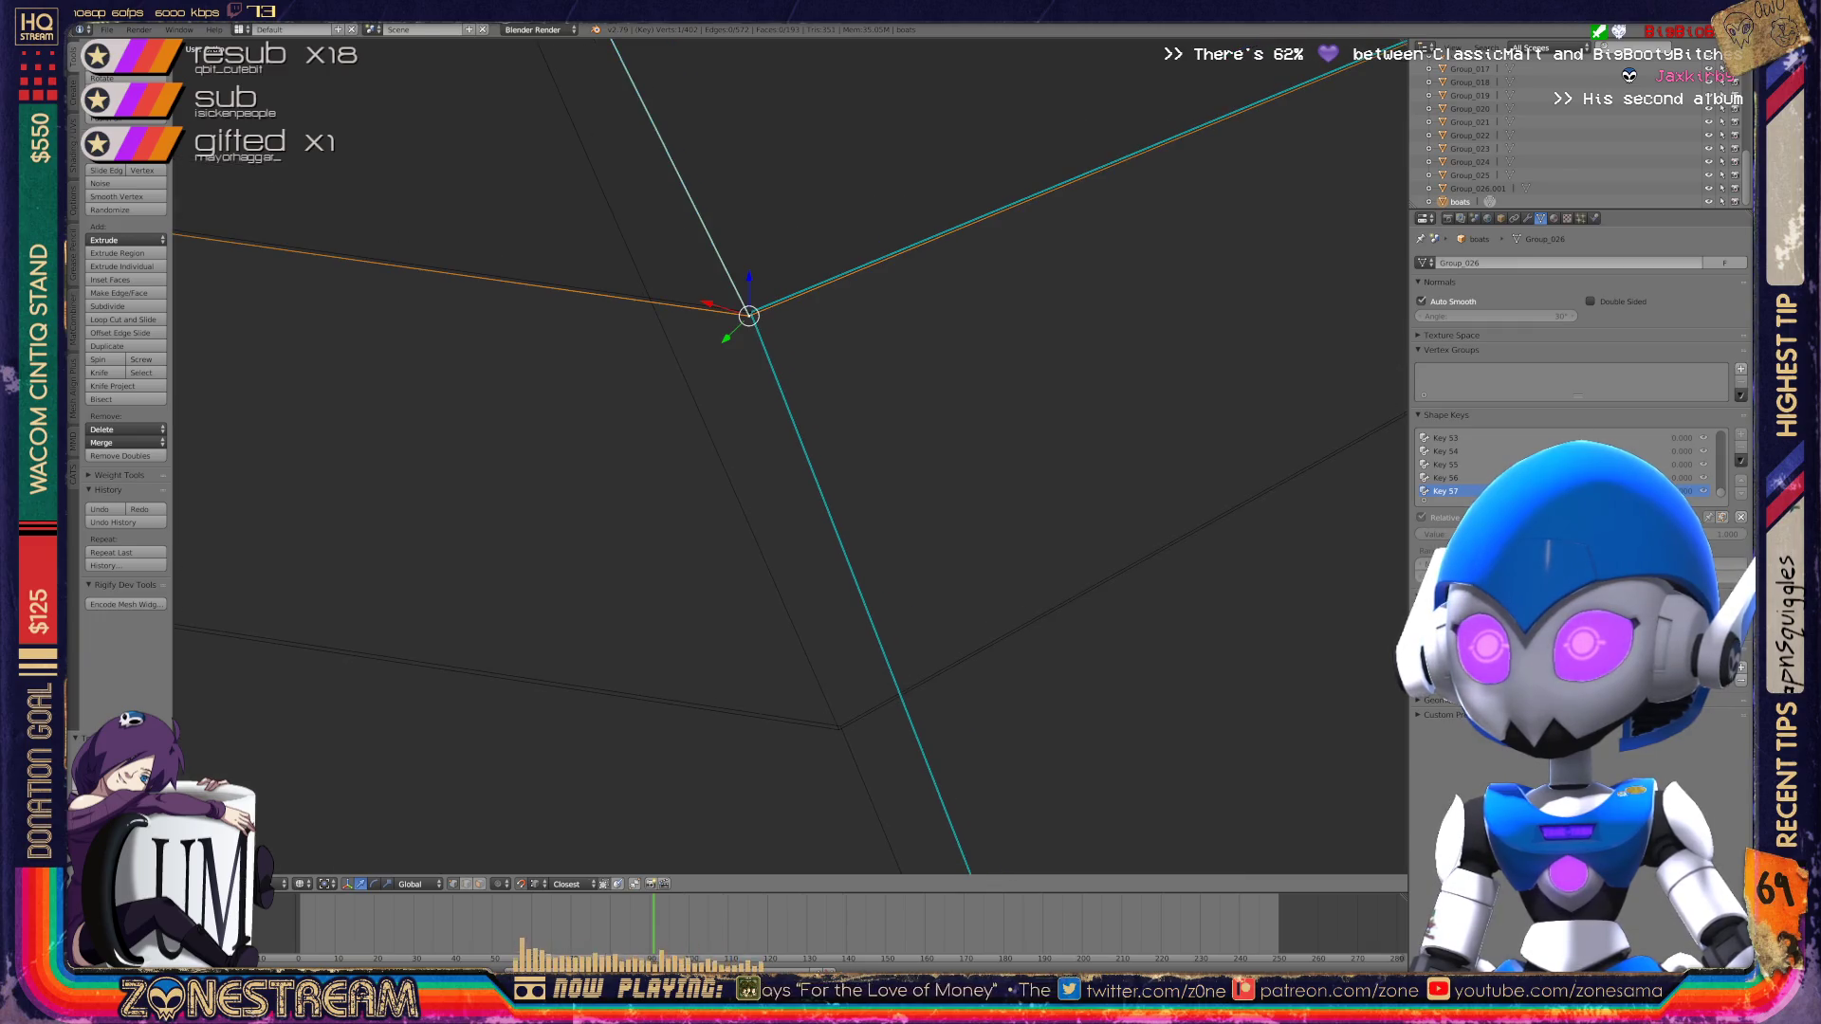
pyautogui.rightClick(839, 727)
pyautogui.rightClick(750, 313)
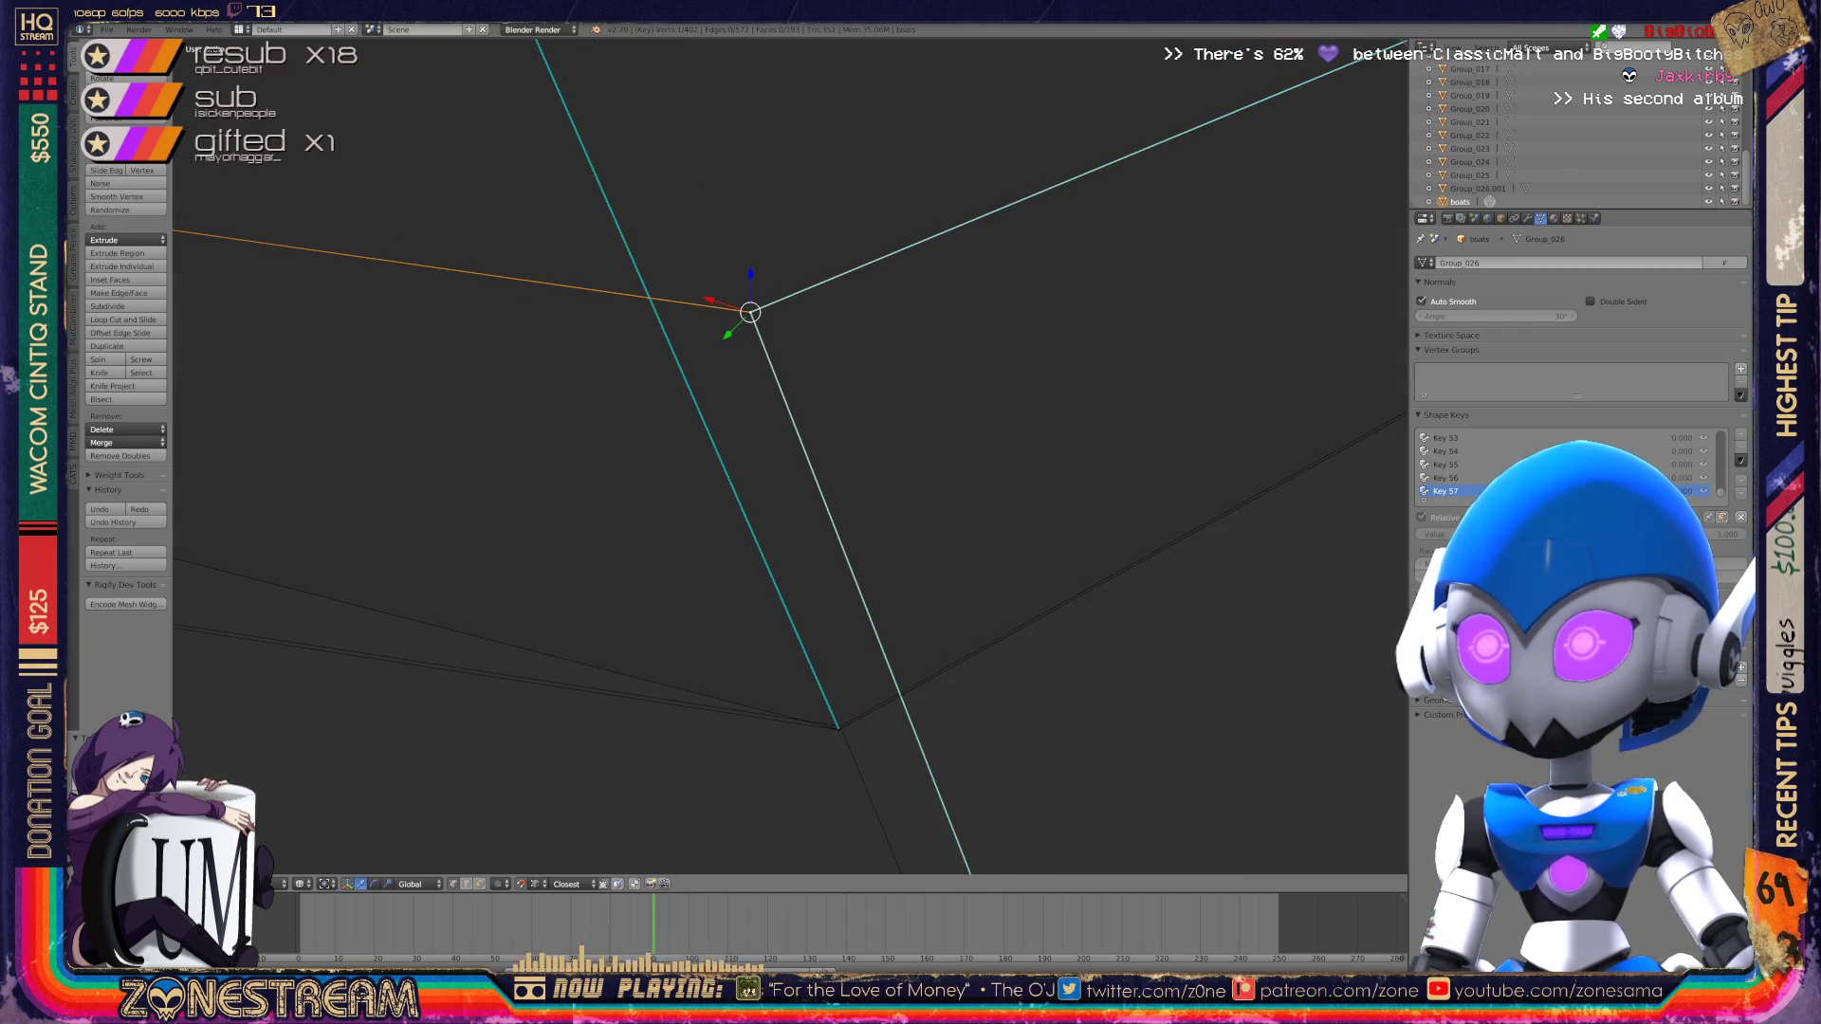
pyautogui.moveTo(834, 446)
pyautogui.mouseDown(button='middle')
pyautogui.moveTo(806, 513)
pyautogui.moveTo(977, 470)
pyautogui.mouseUp(button='middle')
pyautogui.rightClick(548, 369)
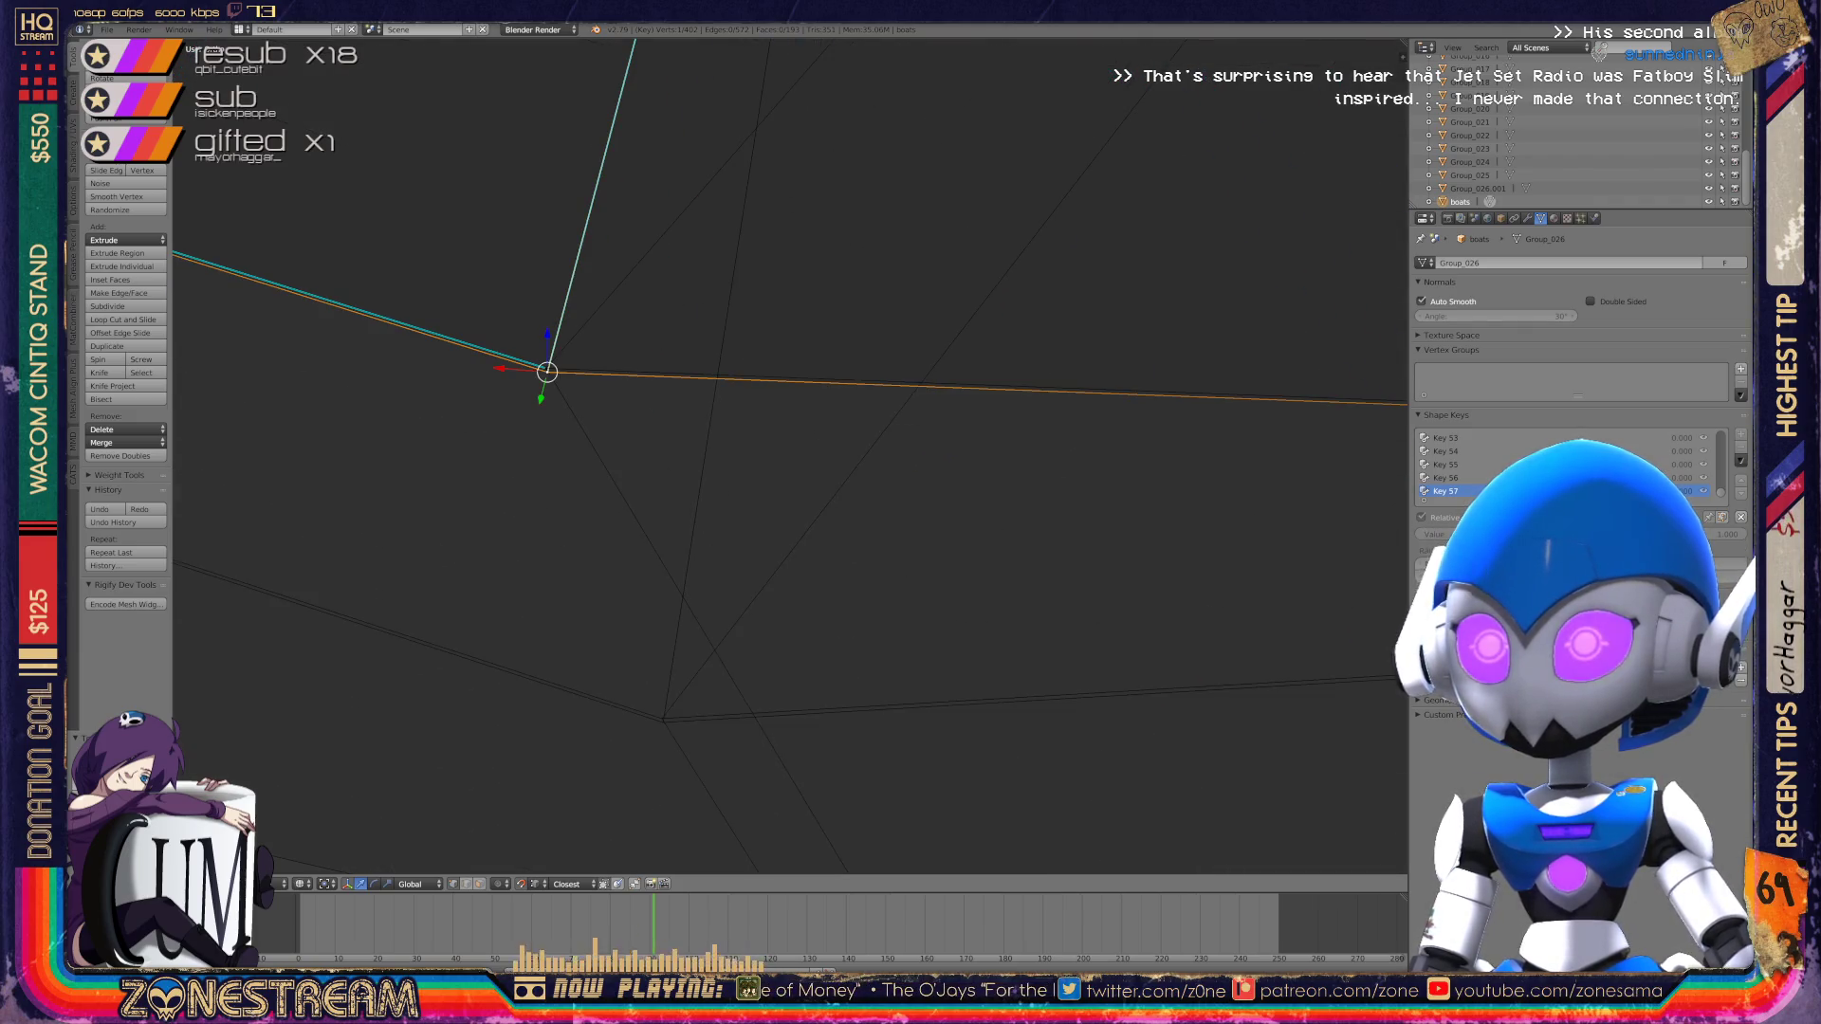
pyautogui.rightClick(663, 722)
pyautogui.keyDown('shift'); pyautogui.rightClick(546, 368); pyautogui.keyUp('shift')
pyautogui.press('g')
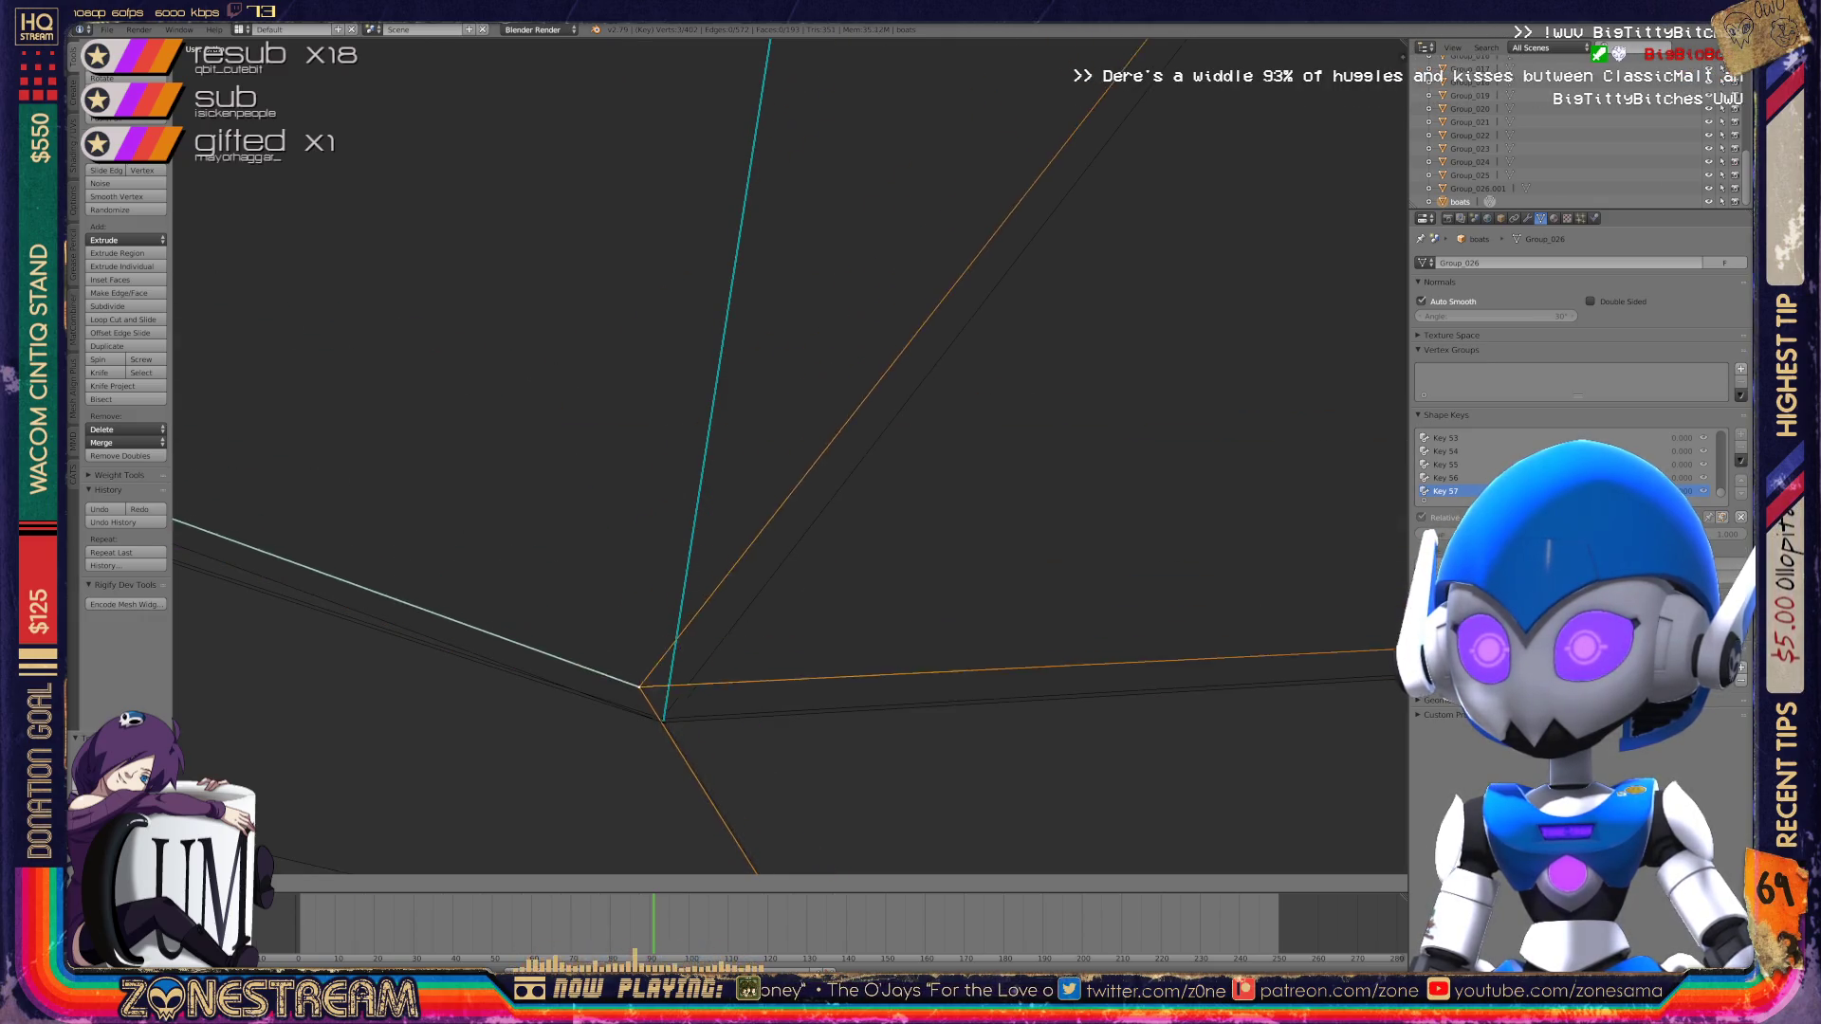
pyautogui.press('Return')
# Step: Snap the boot's corner vertex onto the lower-right vertex
pyautogui.press('KP_Decimal')
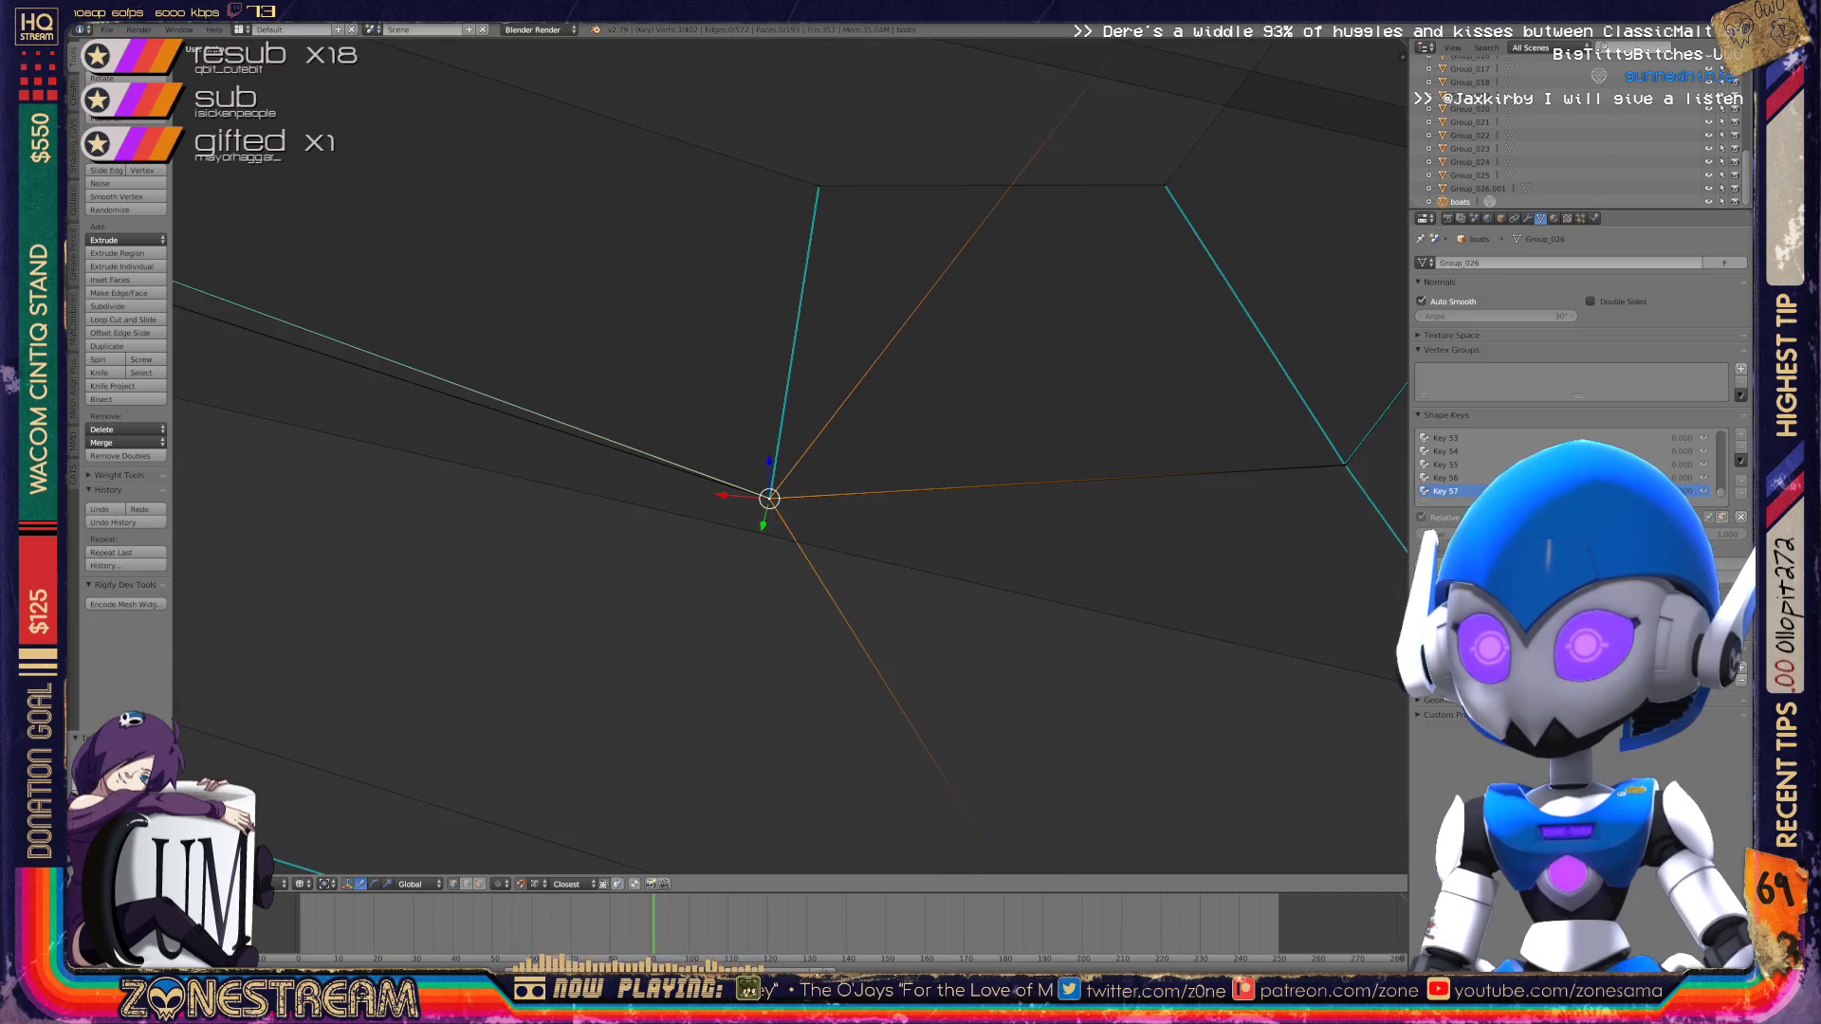
pyautogui.scroll(6, 787, 455)
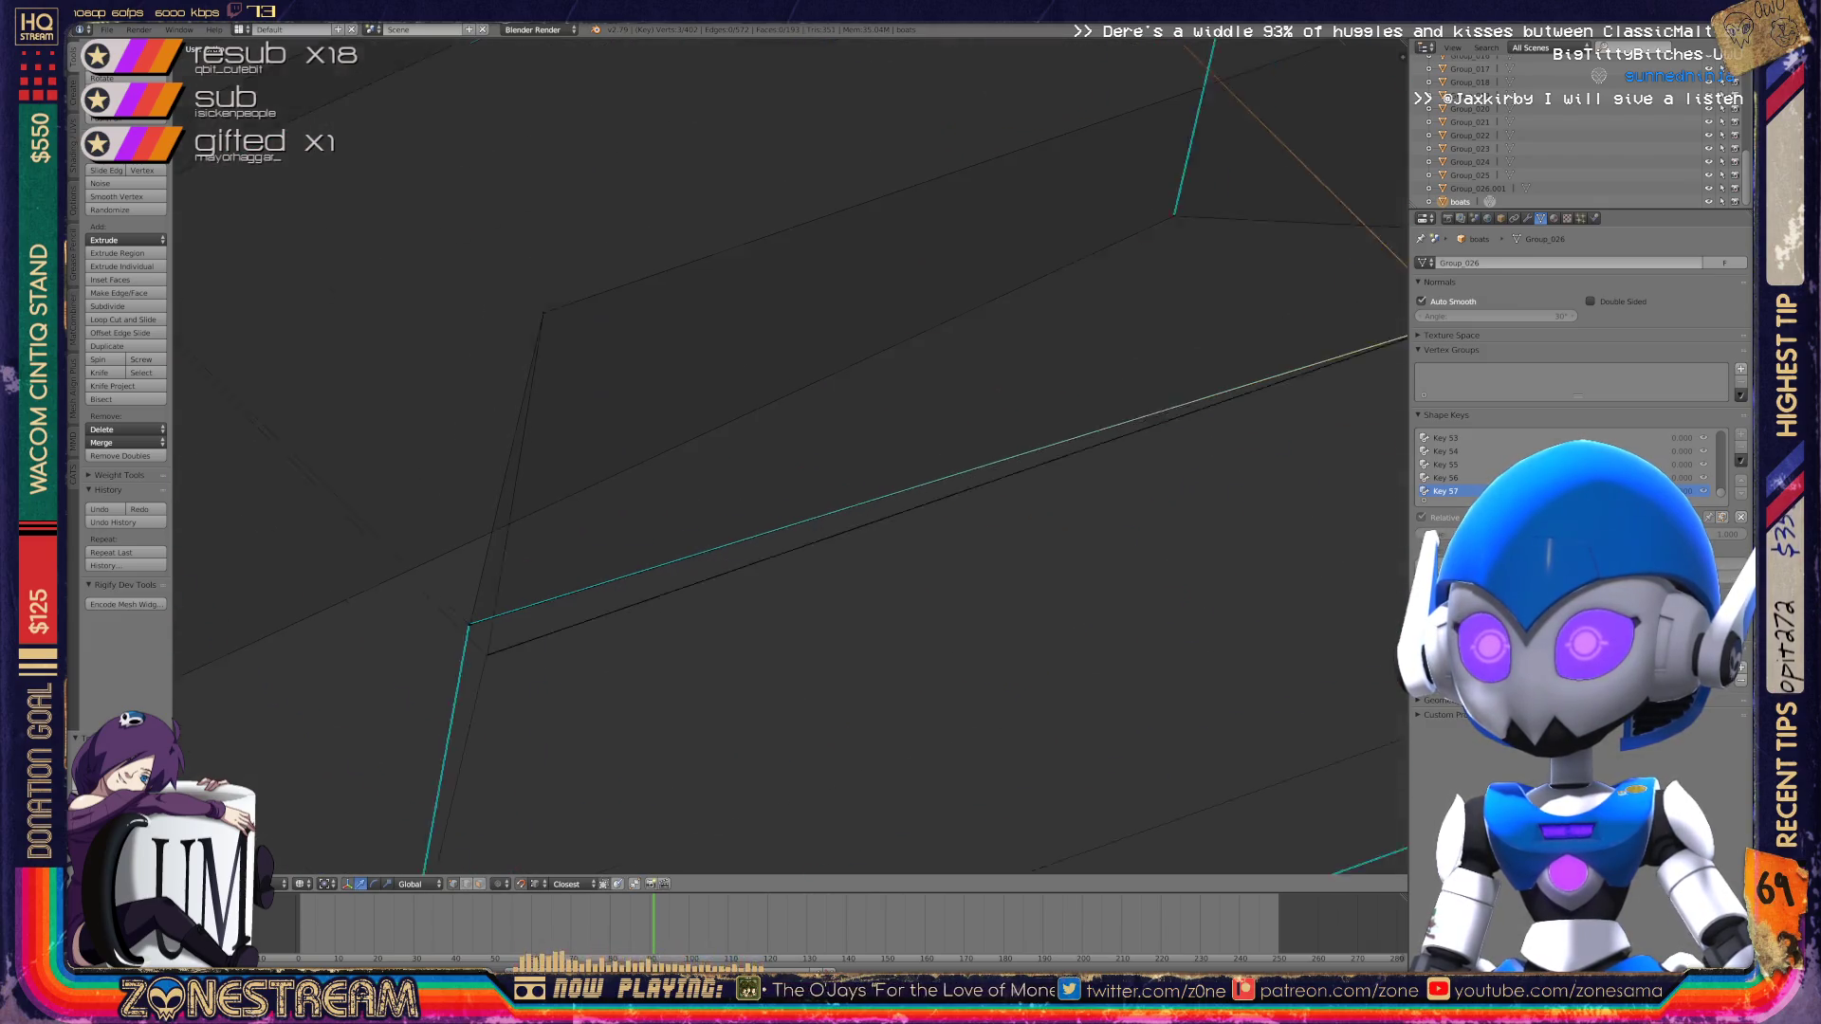
pyautogui.moveTo(788, 455)
pyautogui.mouseDown(button='middle')
pyautogui.moveTo(835, 460)
pyautogui.moveTo(807, 380)
pyautogui.mouseUp(button='middle')
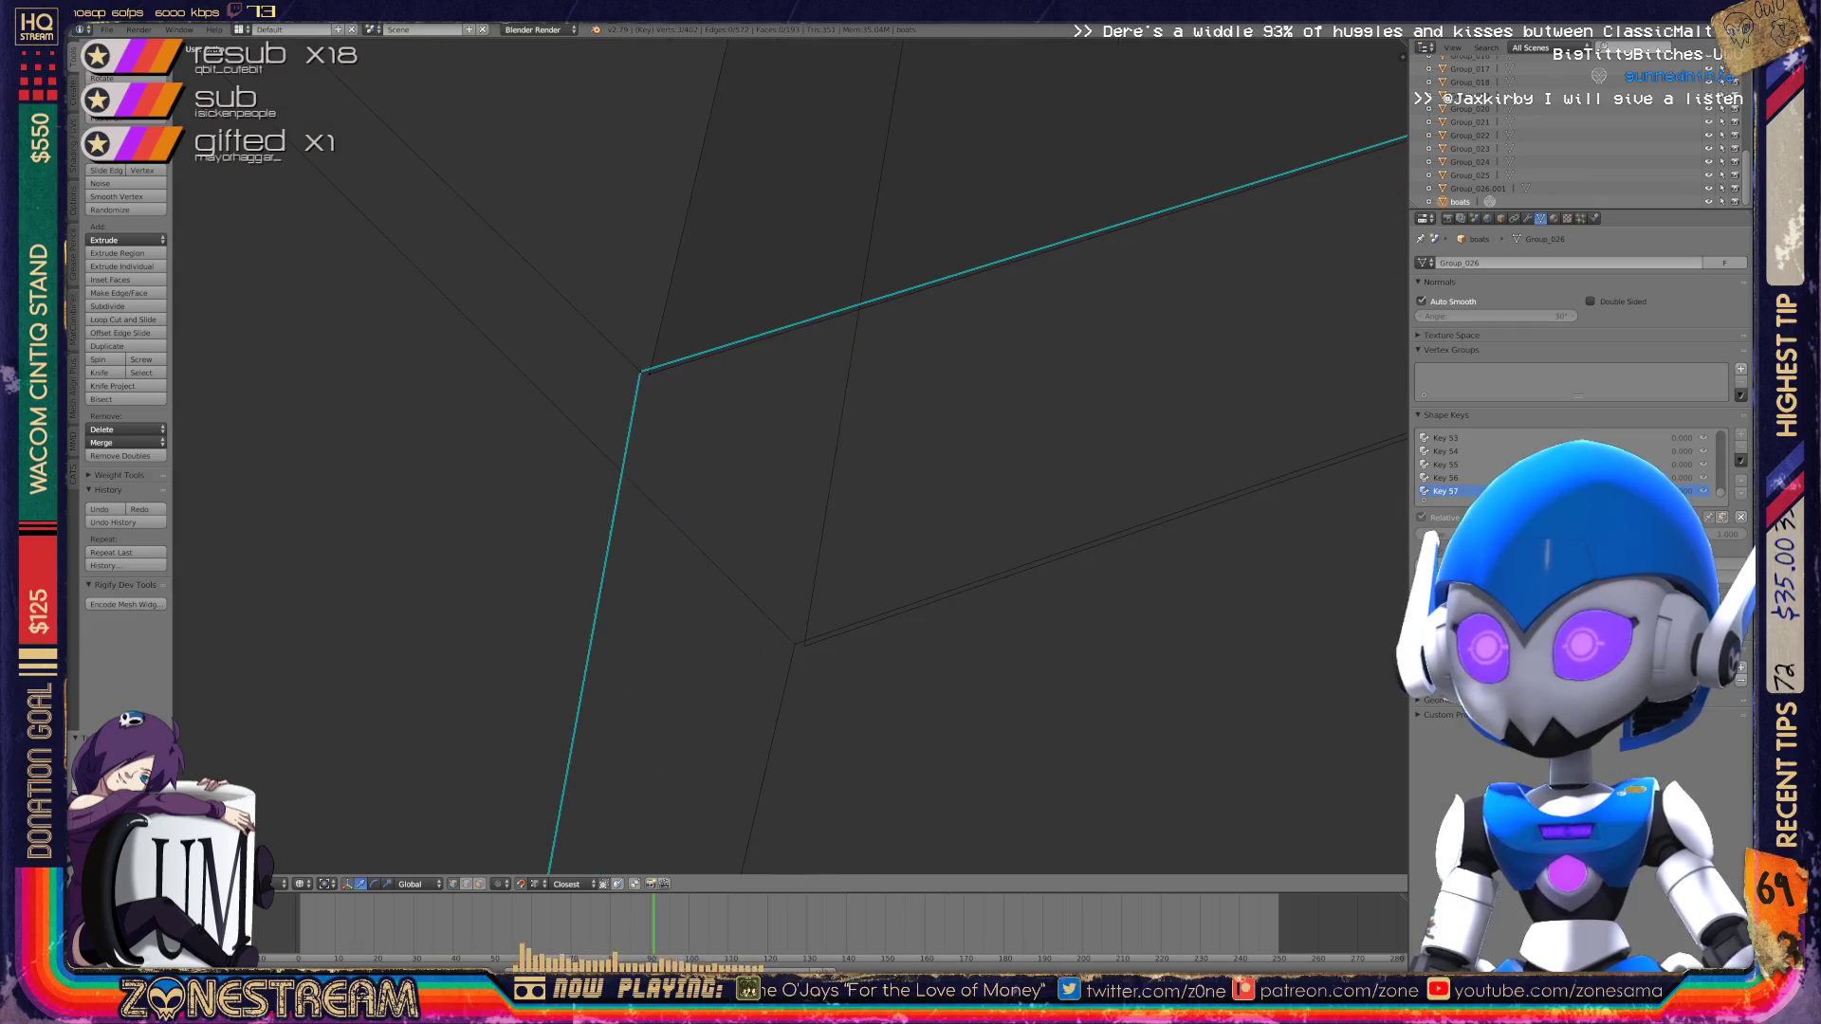
pyautogui.click(641, 372)
pyautogui.click(803, 646)
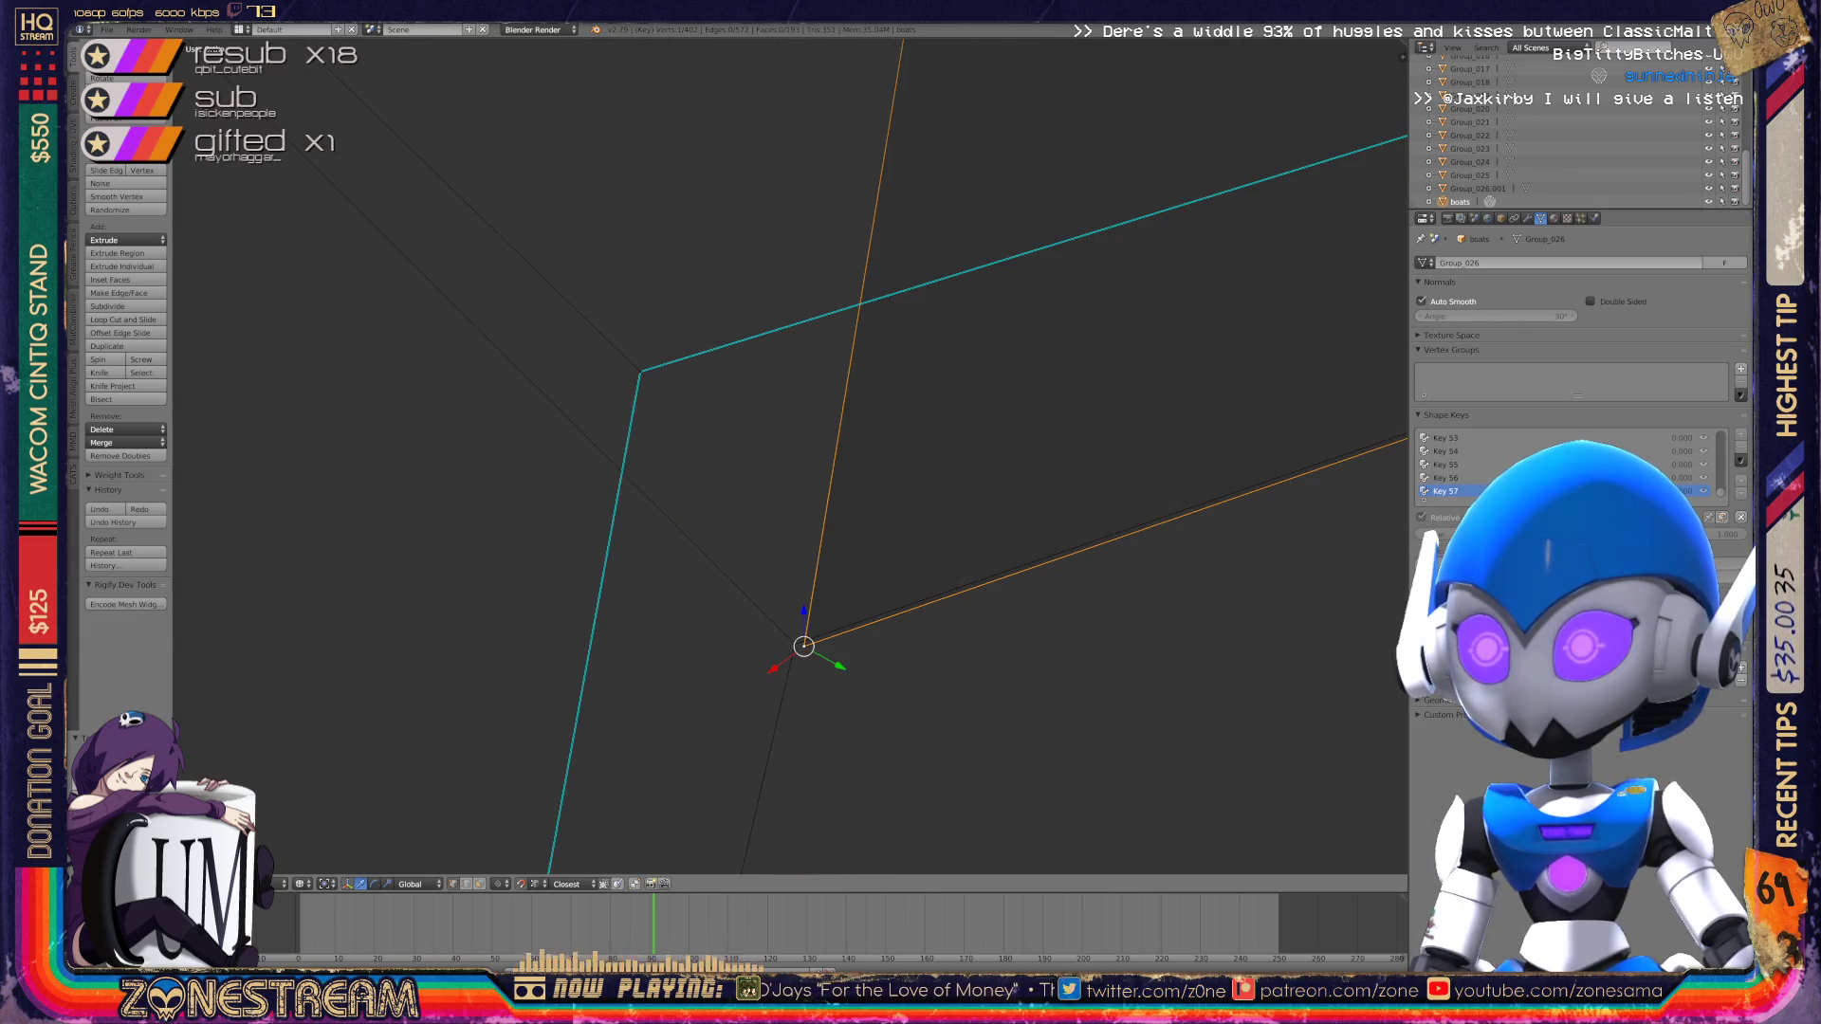
pyautogui.click(641, 372)
pyautogui.moveTo(641, 371); pyautogui.dragTo(795, 644)
pyautogui.scroll(-6, 795, 570)
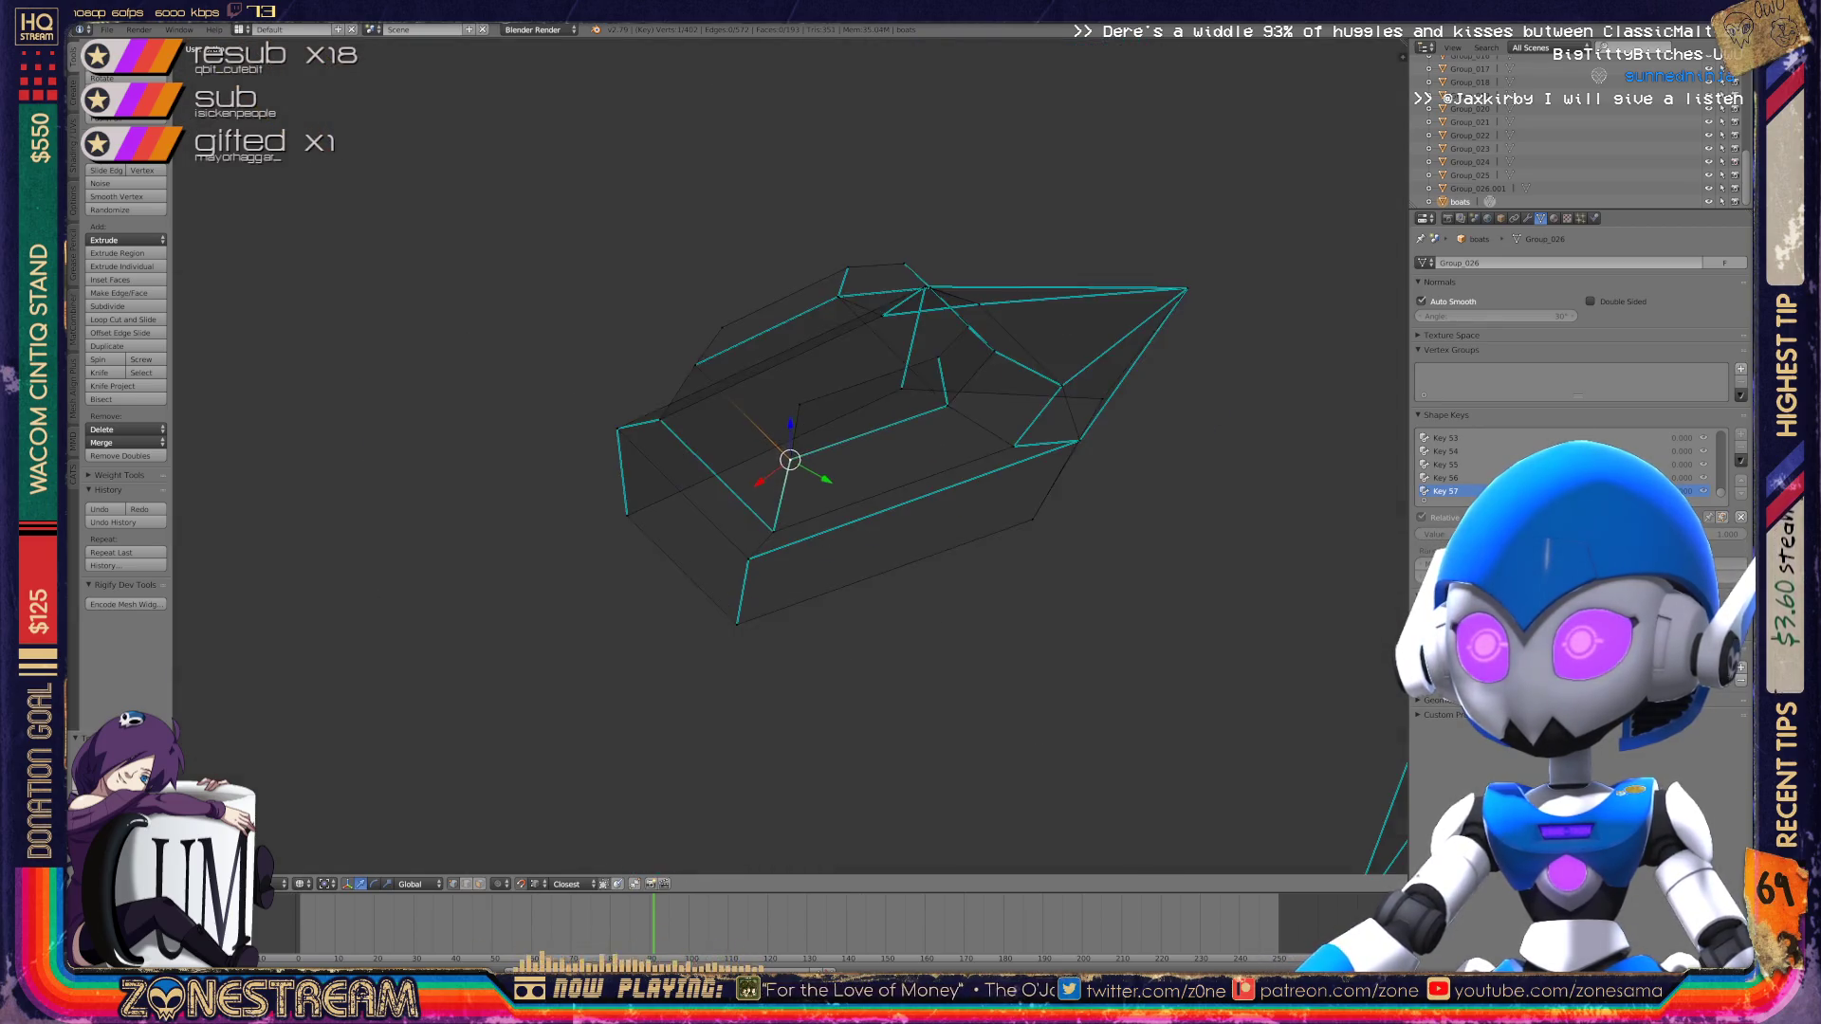
# Step: Return to Object Mode and save the .blend file over the existing one
pyautogui.press('Tab')
pyautogui.moveTo(635, 517); pyautogui.dragTo(764, 549, button='middle')
pyautogui.hotkey('ctrl', 's')
# Step: Inspect the reshaped boot wireframes from a couple of new angles
pyautogui.scroll(-8, 911, 583)
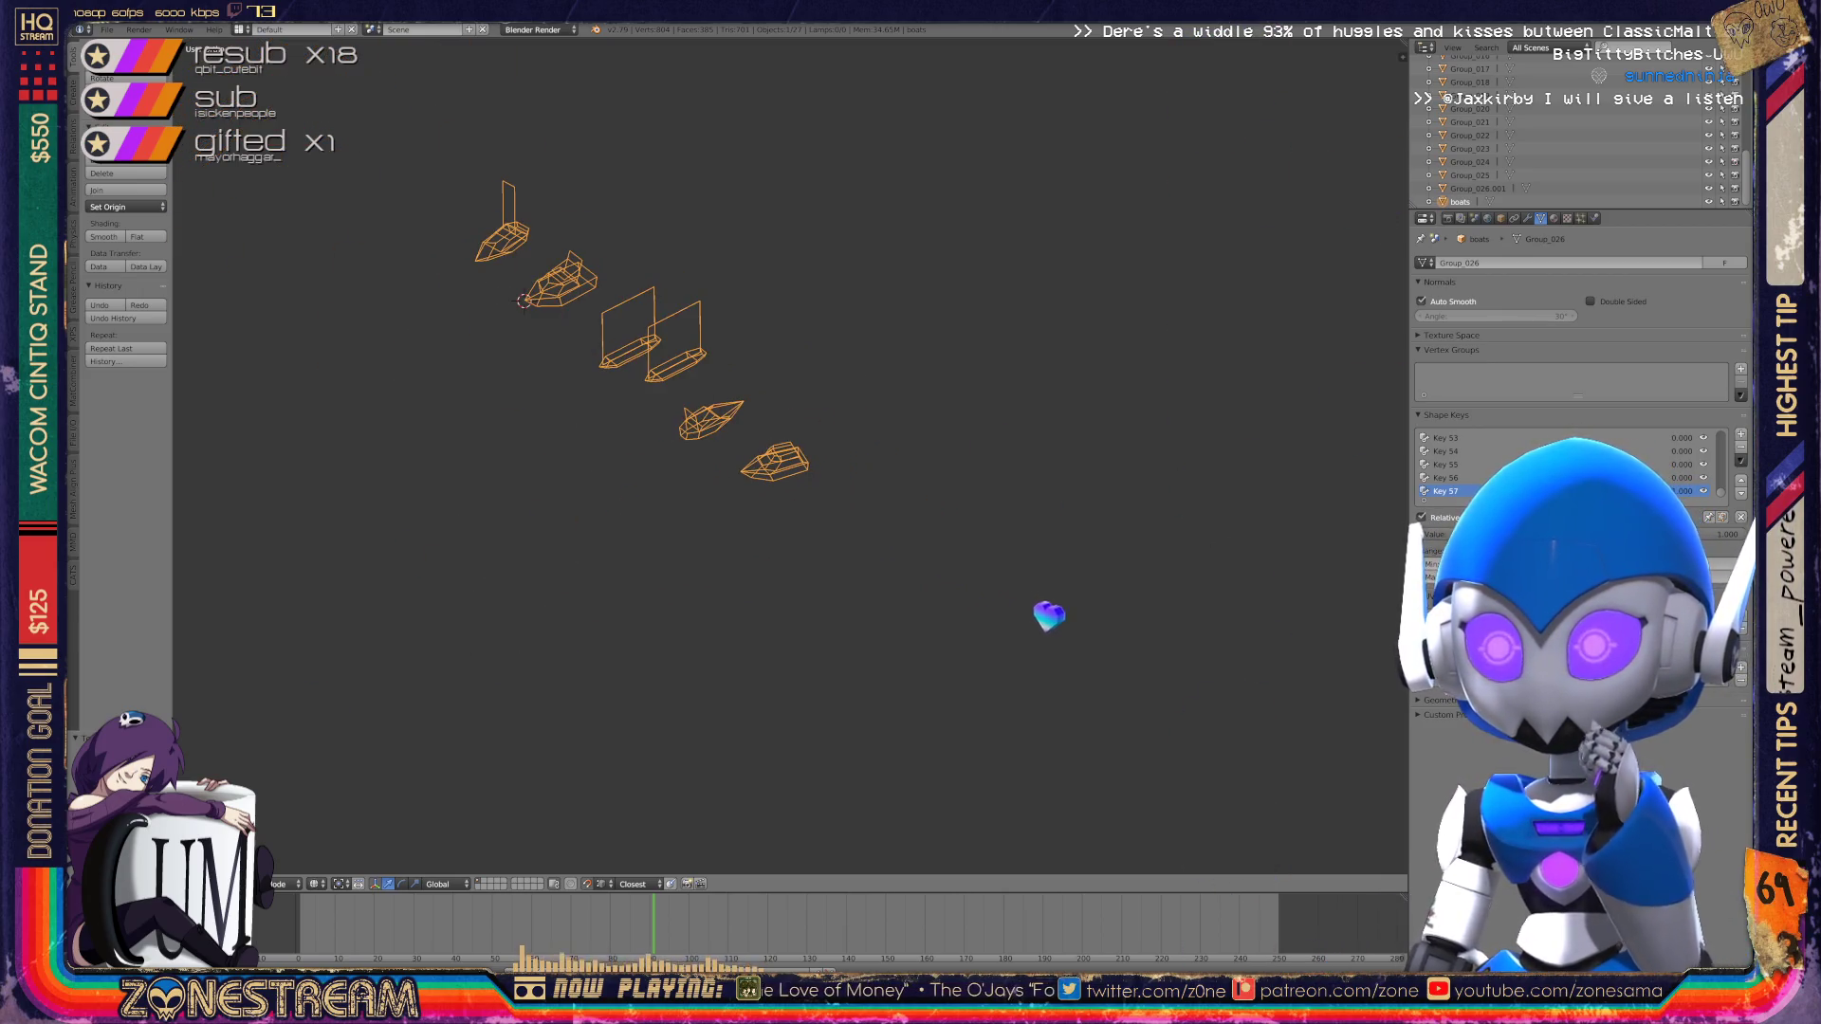
pyautogui.scroll(9, 792, 787)
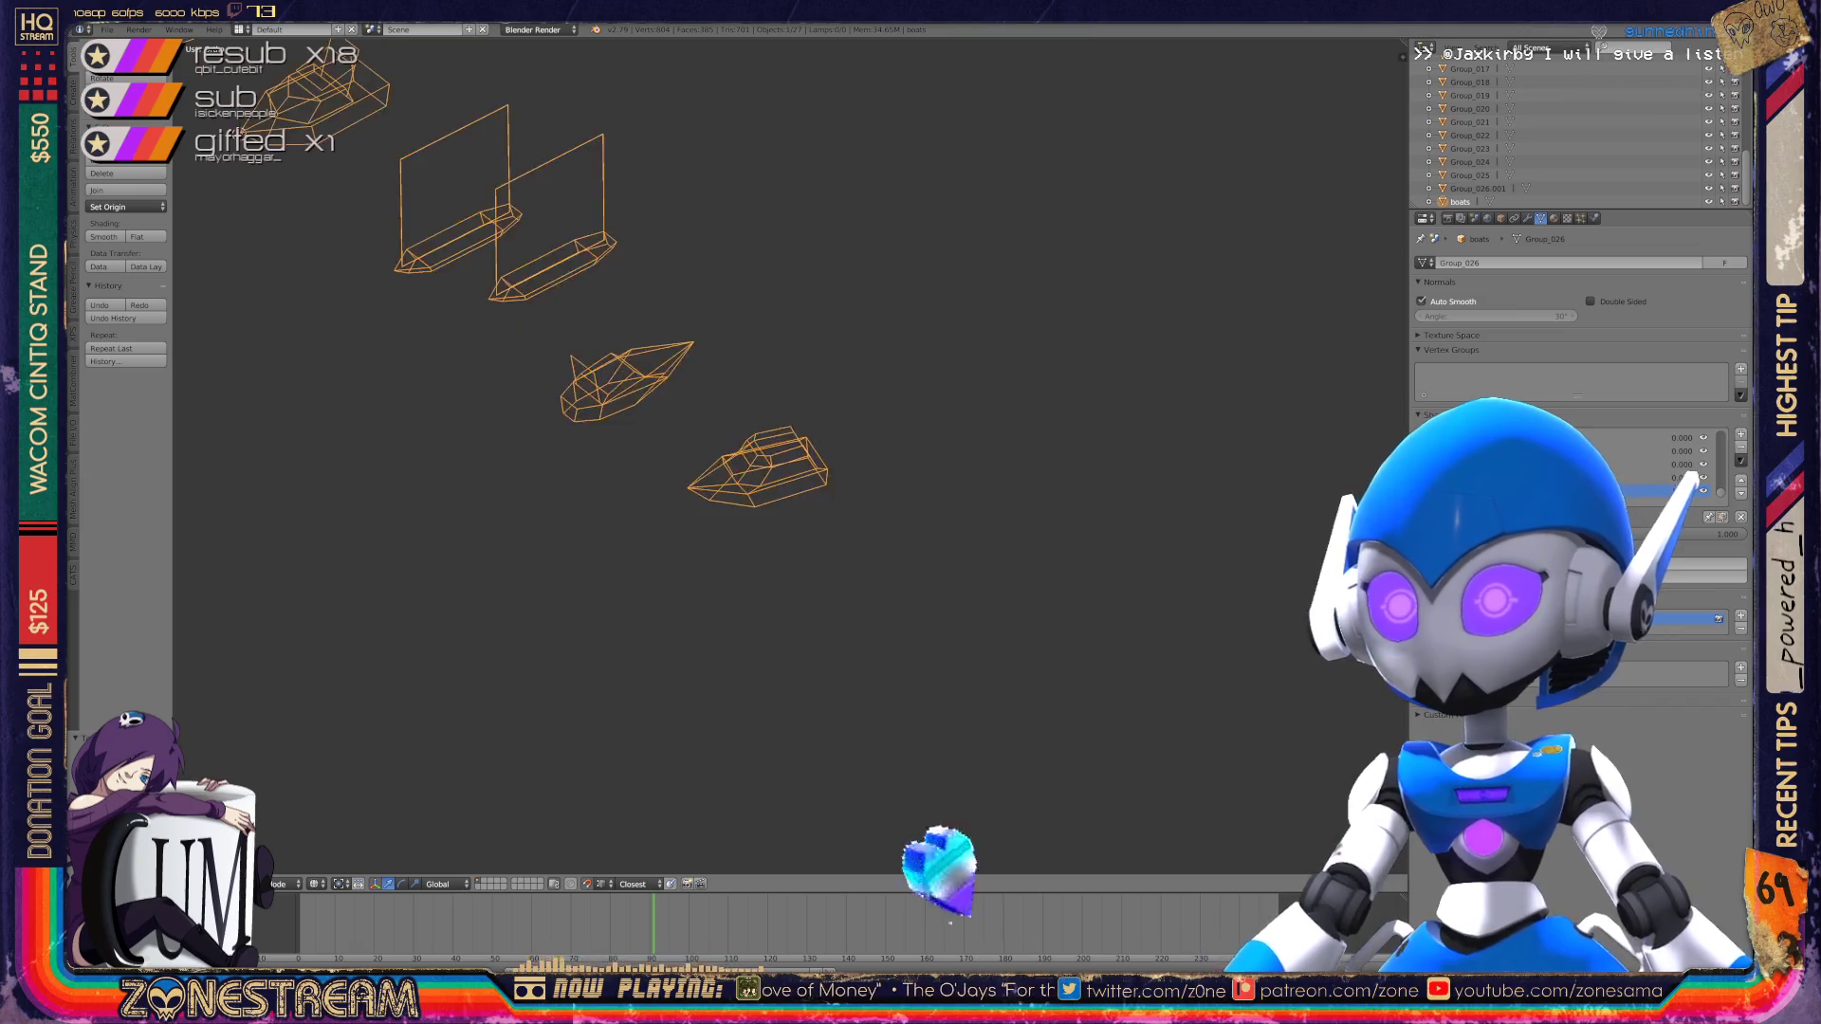
pyautogui.moveTo(792, 787)
pyautogui.mouseDown(button='middle')
pyautogui.moveTo(528, 614)
pyautogui.moveTo(860, 484)
pyautogui.moveTo(1330, 360)
pyautogui.mouseUp(button='middle')
pyautogui.scroll(-6, 861, 483)
pyautogui.scroll(8, 1330, 361)
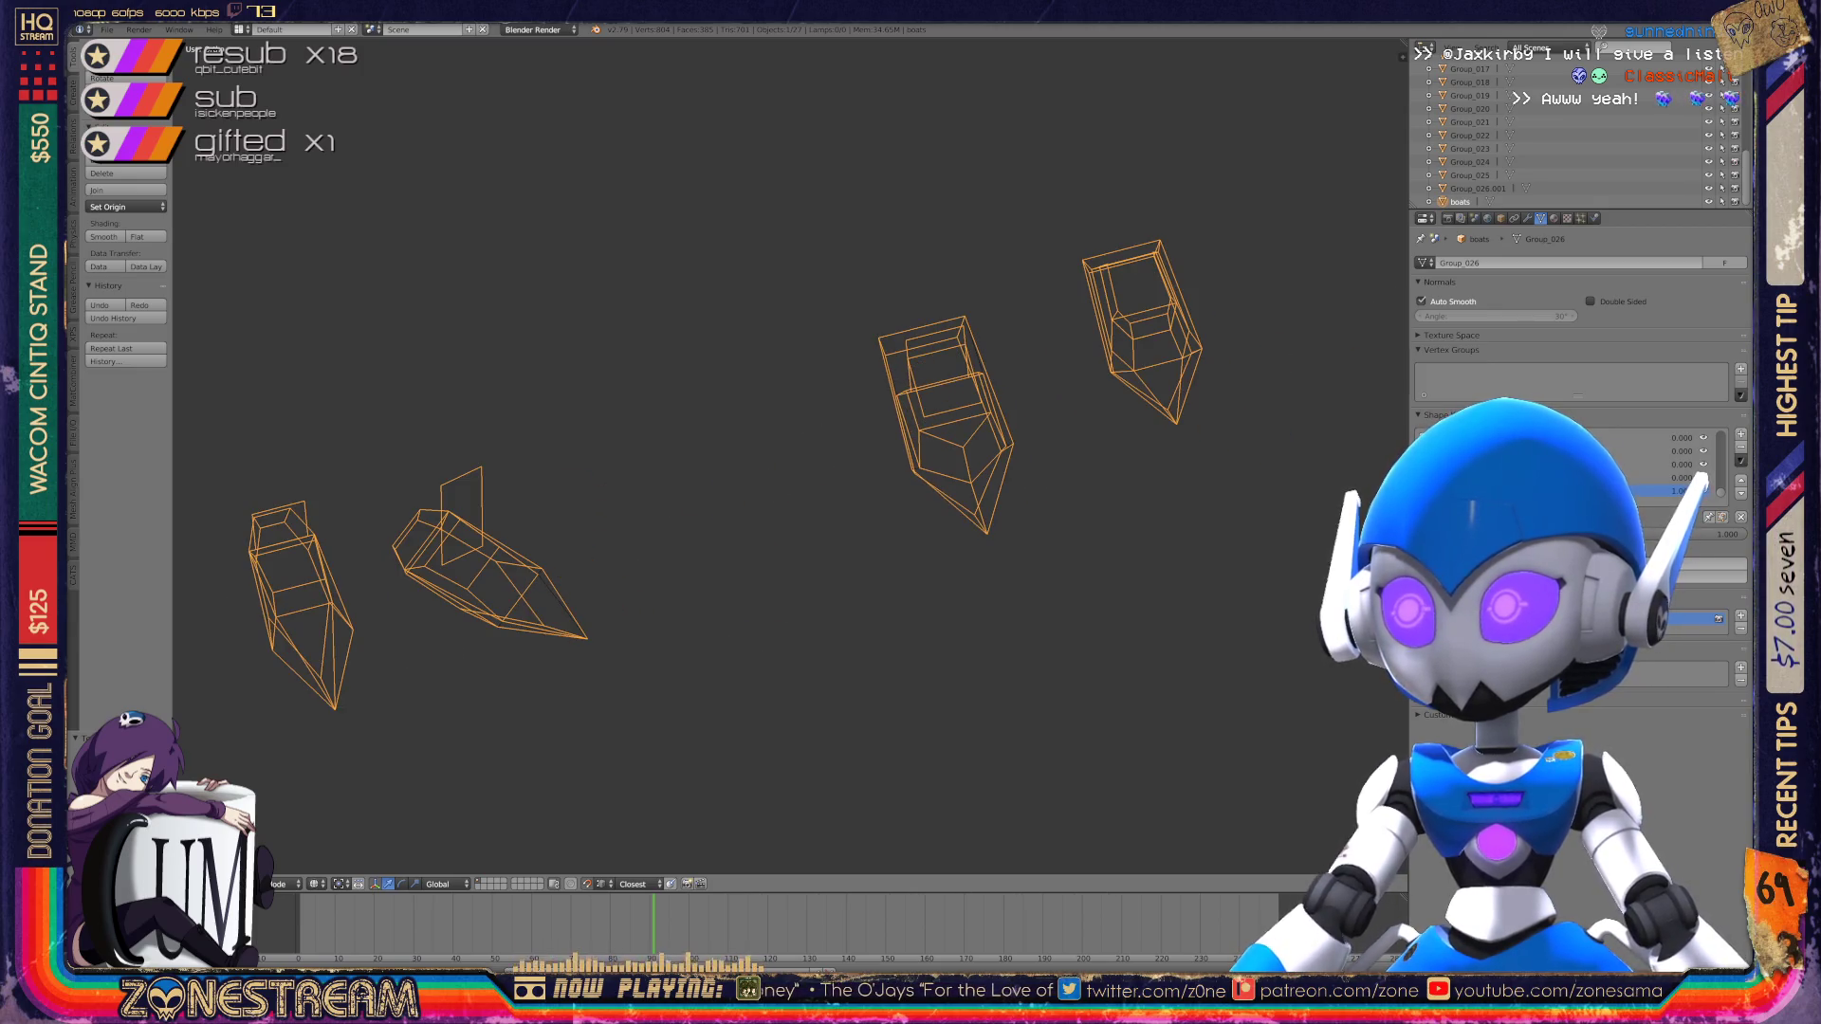
pyautogui.moveTo(1330, 360)
pyautogui.mouseDown(button='middle')
pyautogui.moveTo(1176, 389)
pyautogui.moveTo(1171, 418)
pyautogui.mouseUp(button='middle')
pyautogui.scroll(5, 780, 291)
# Step: Toggle Edit Mode on the boot and back, then toggle selection of all objects
pyautogui.press('Tab')
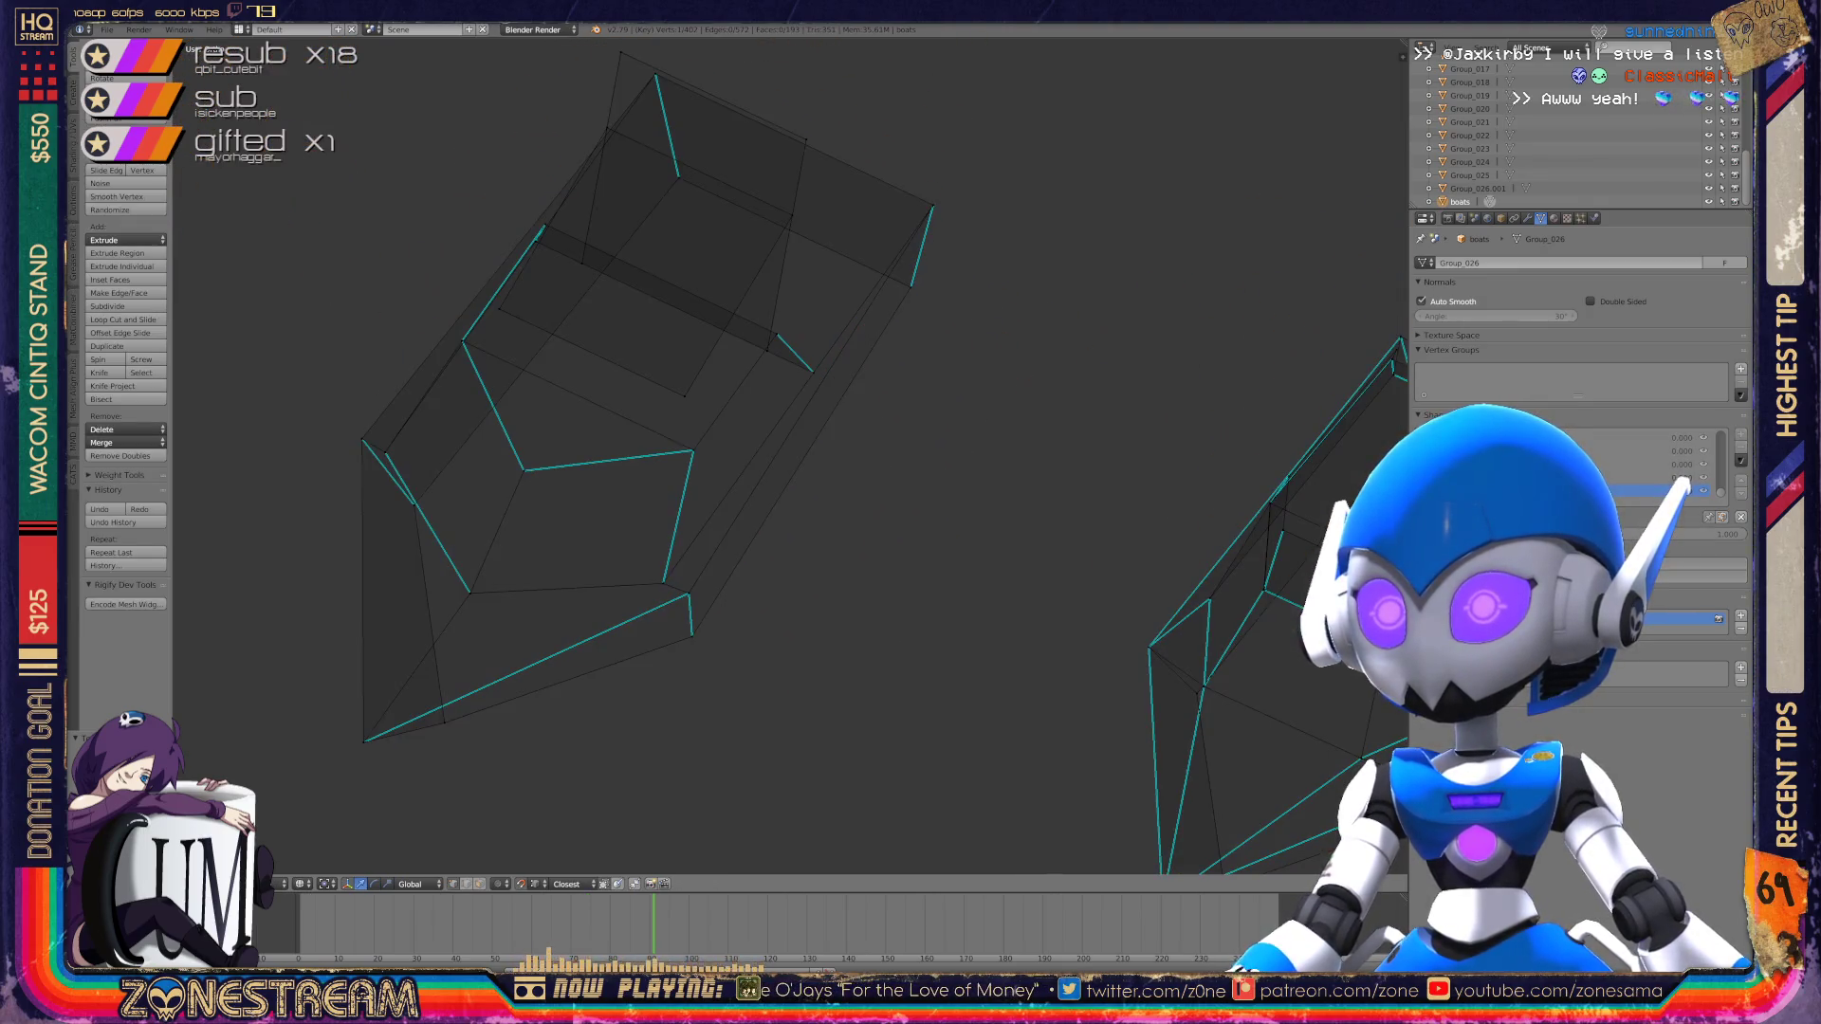
pyautogui.scroll(3, 780, 291)
pyautogui.press('Tab')
pyautogui.scroll(-6, 780, 291)
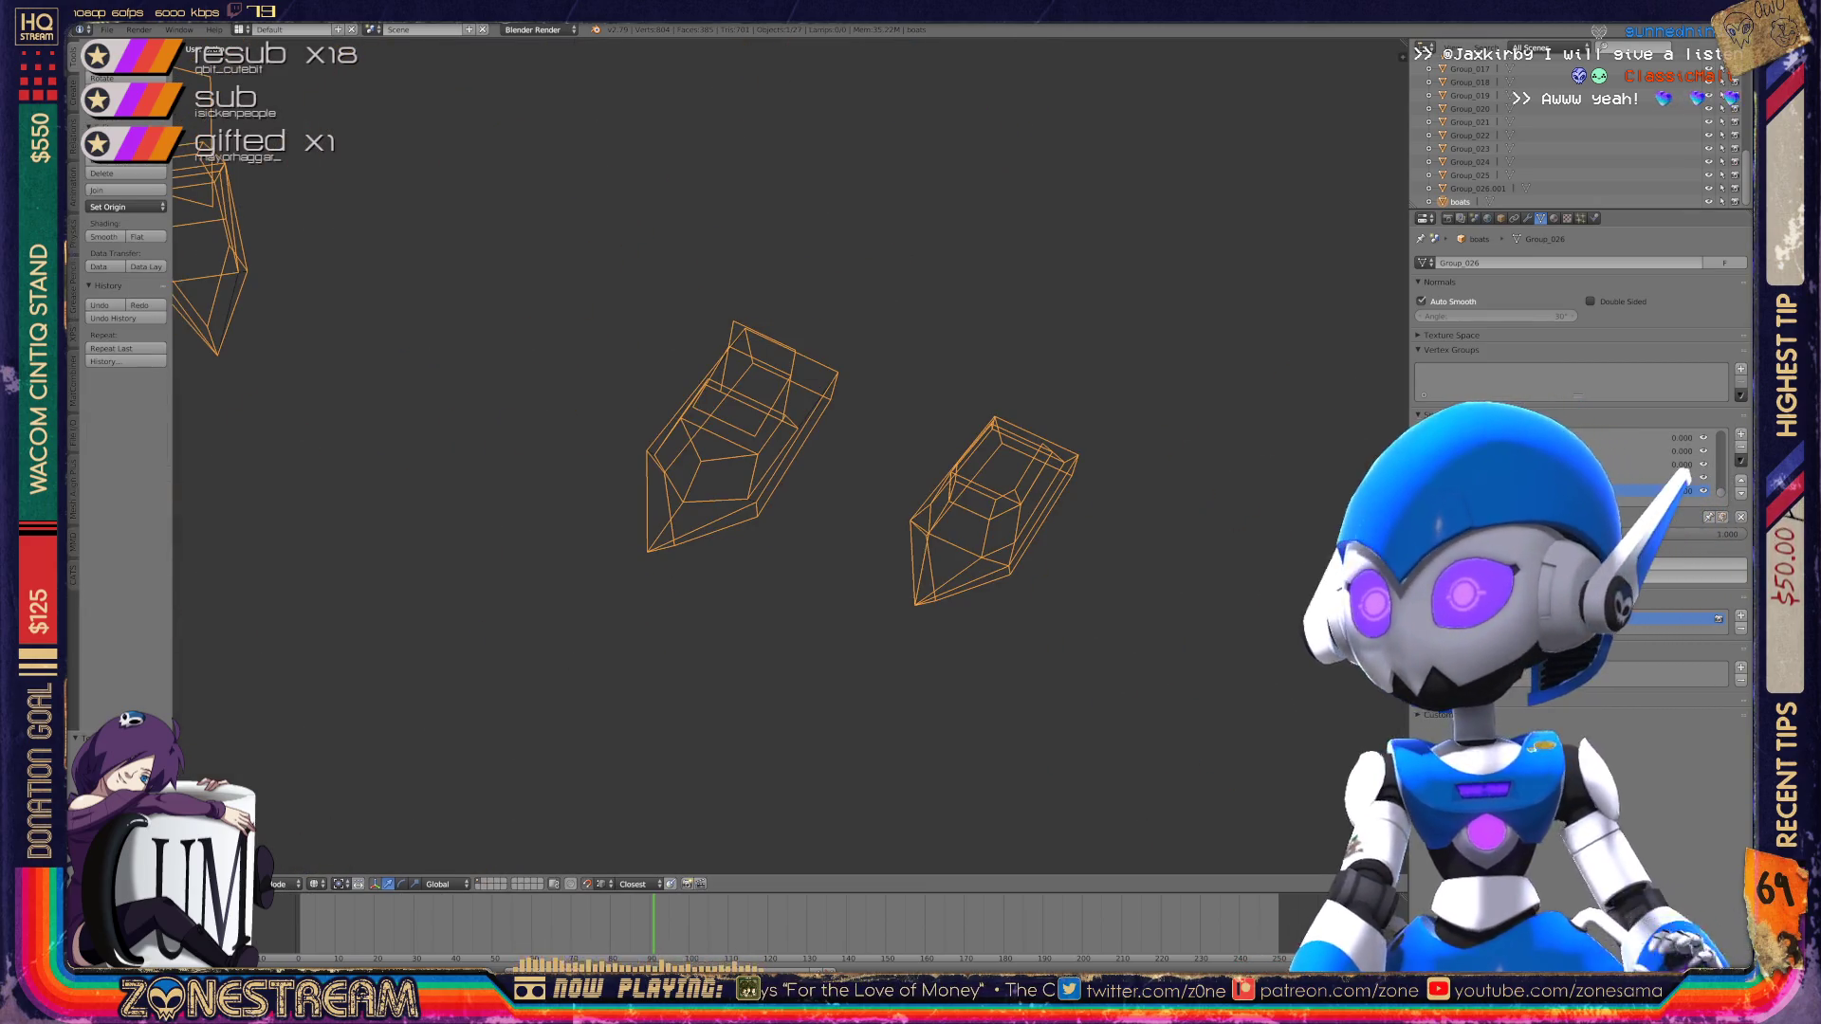
pyautogui.press('a')
pyautogui.press('a')
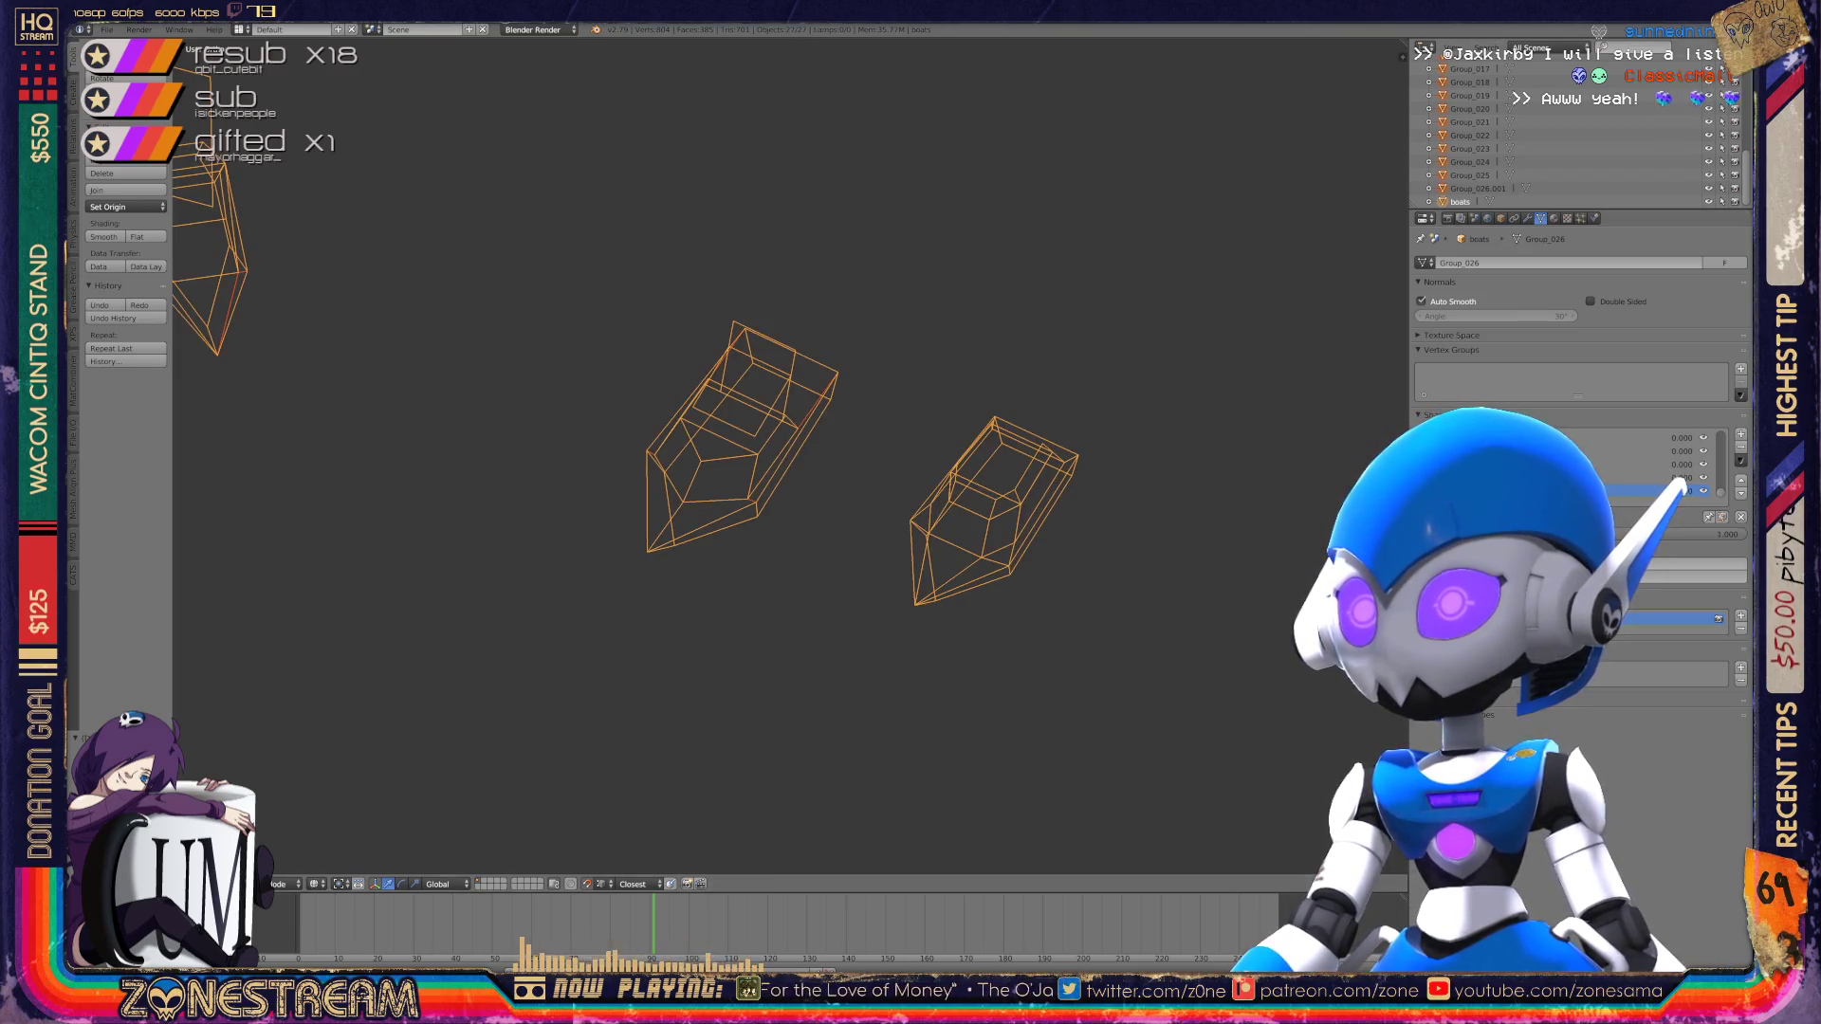
pyautogui.press('a')
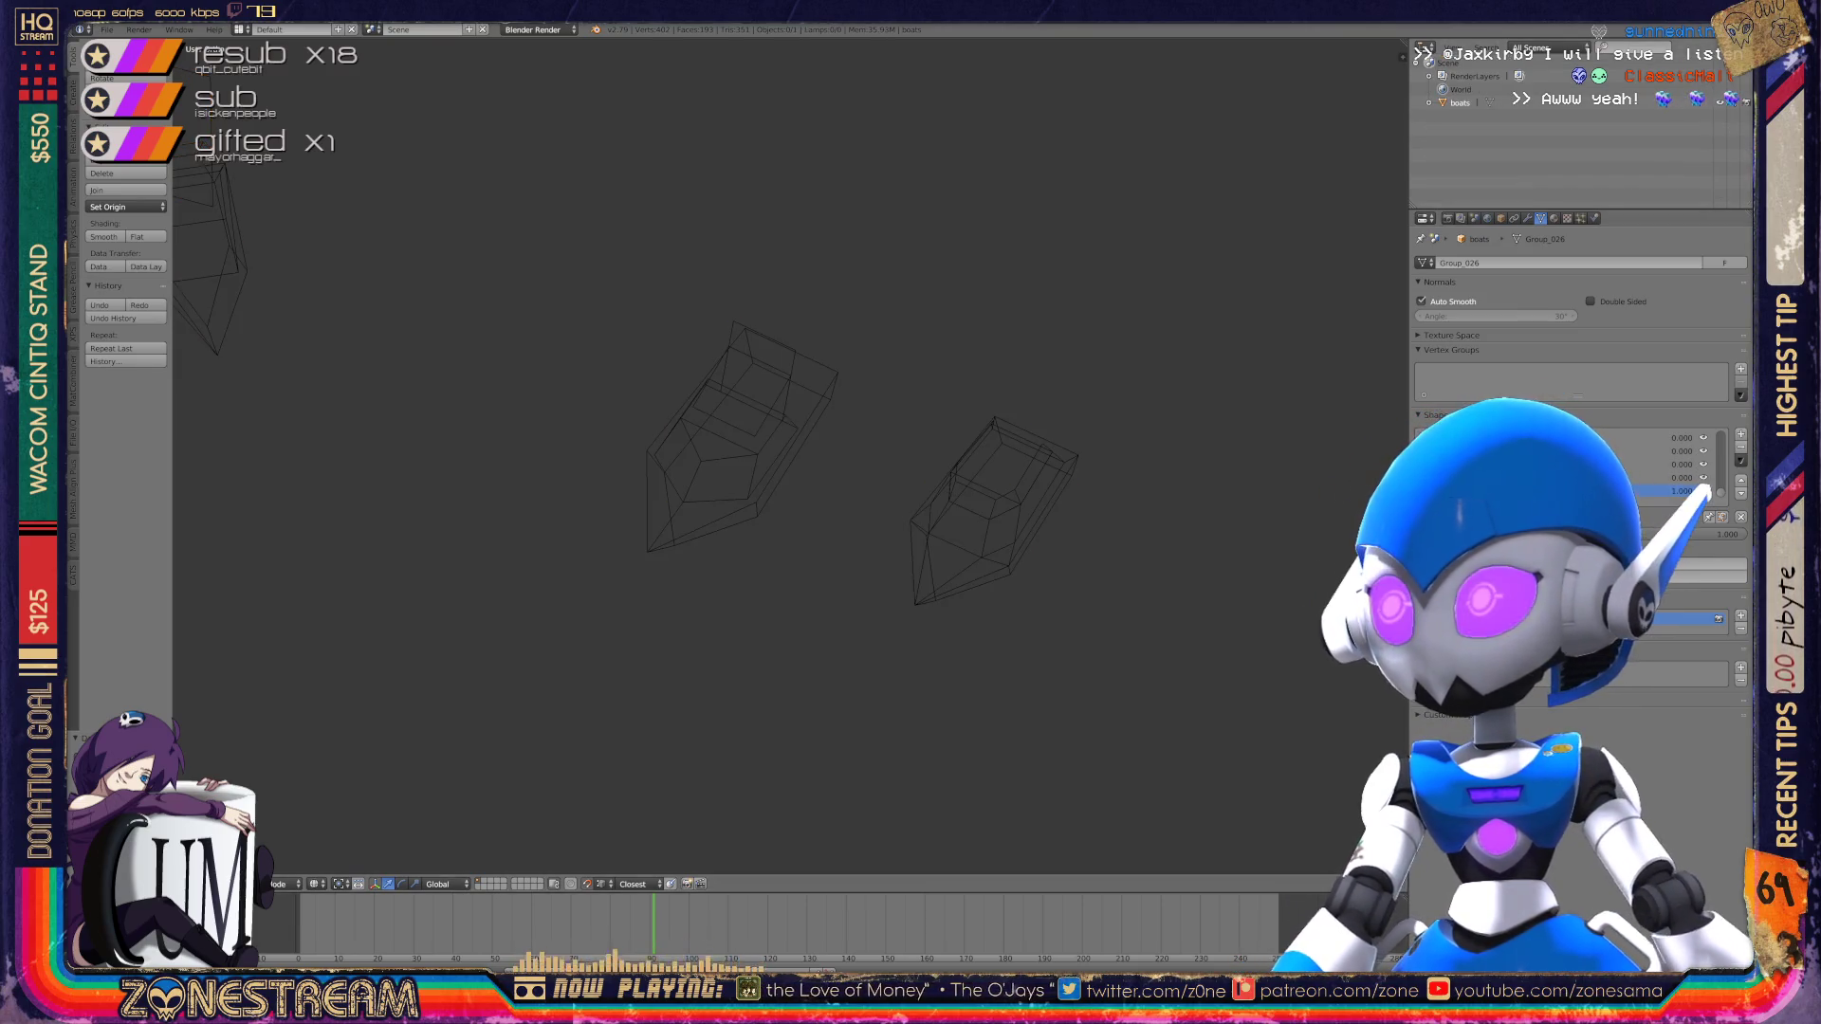
# Step: Purge orphan meshes and materials from the Outliner's Orphan Data view, then return to All Scenes
pyautogui.click(1531, 47)
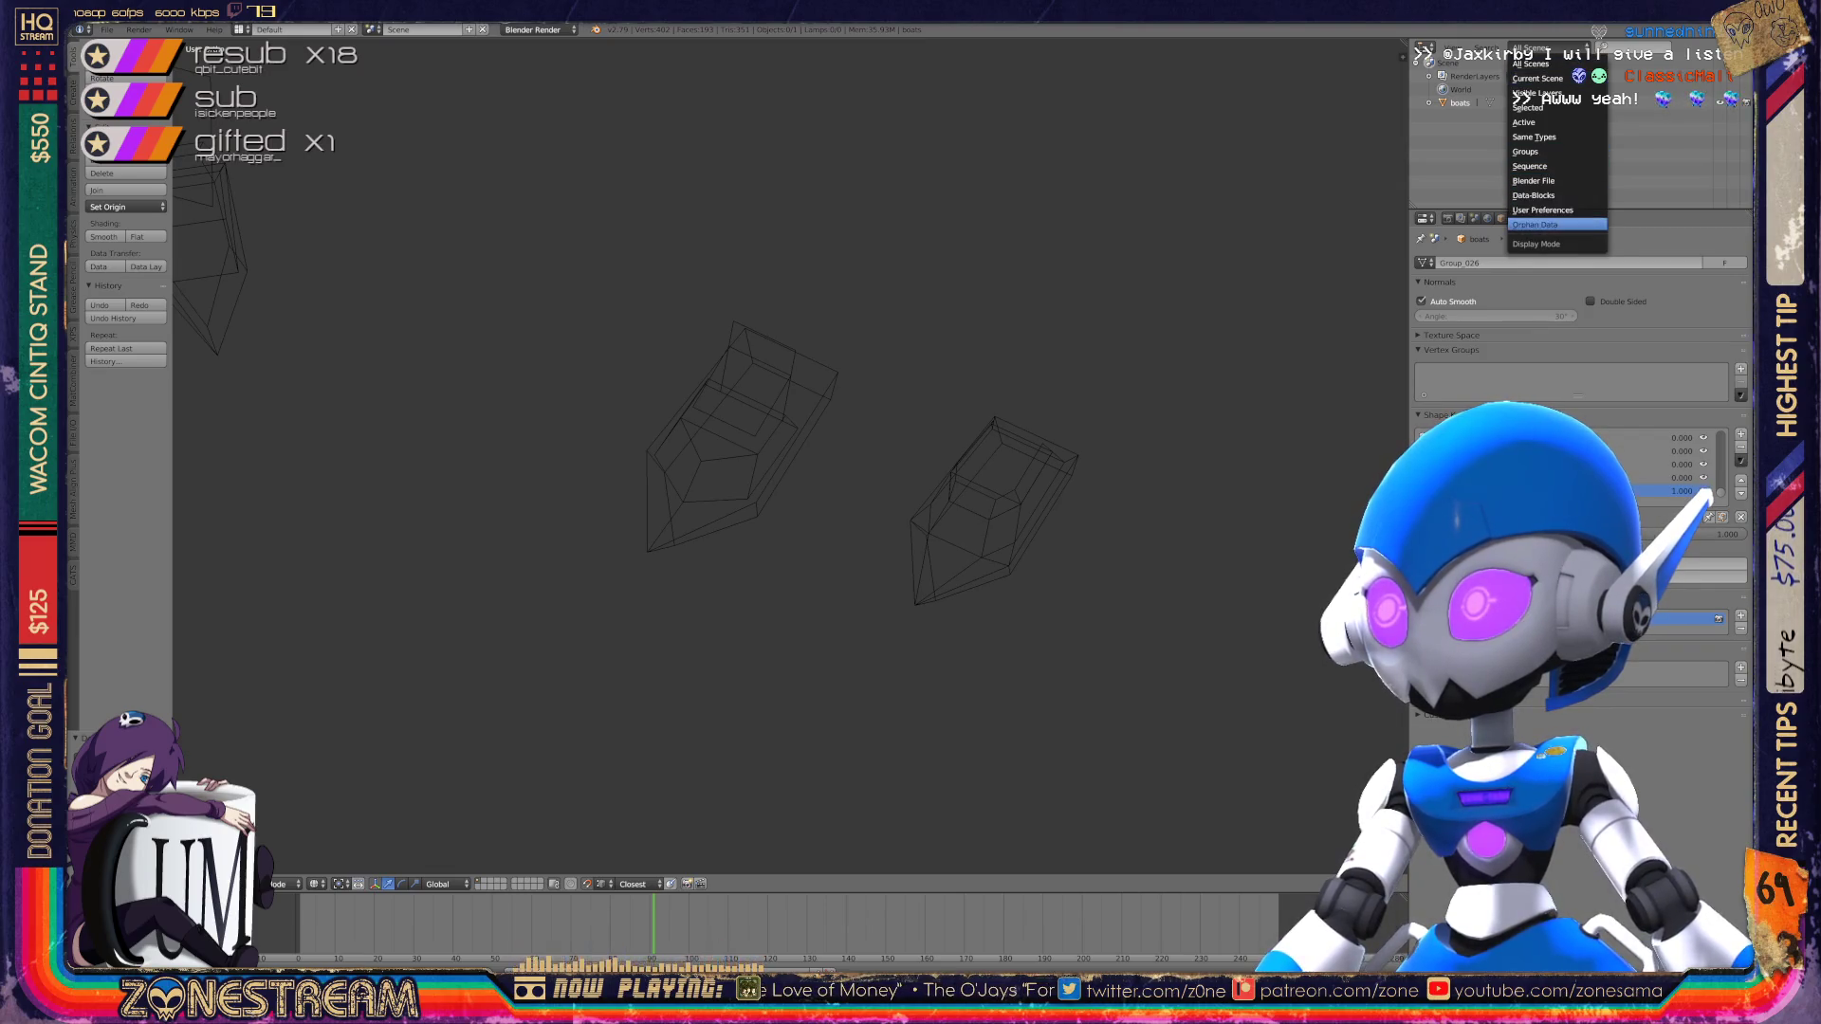
pyautogui.click(1535, 225)
pyautogui.click(1612, 48)
pyautogui.click(1389, 54)
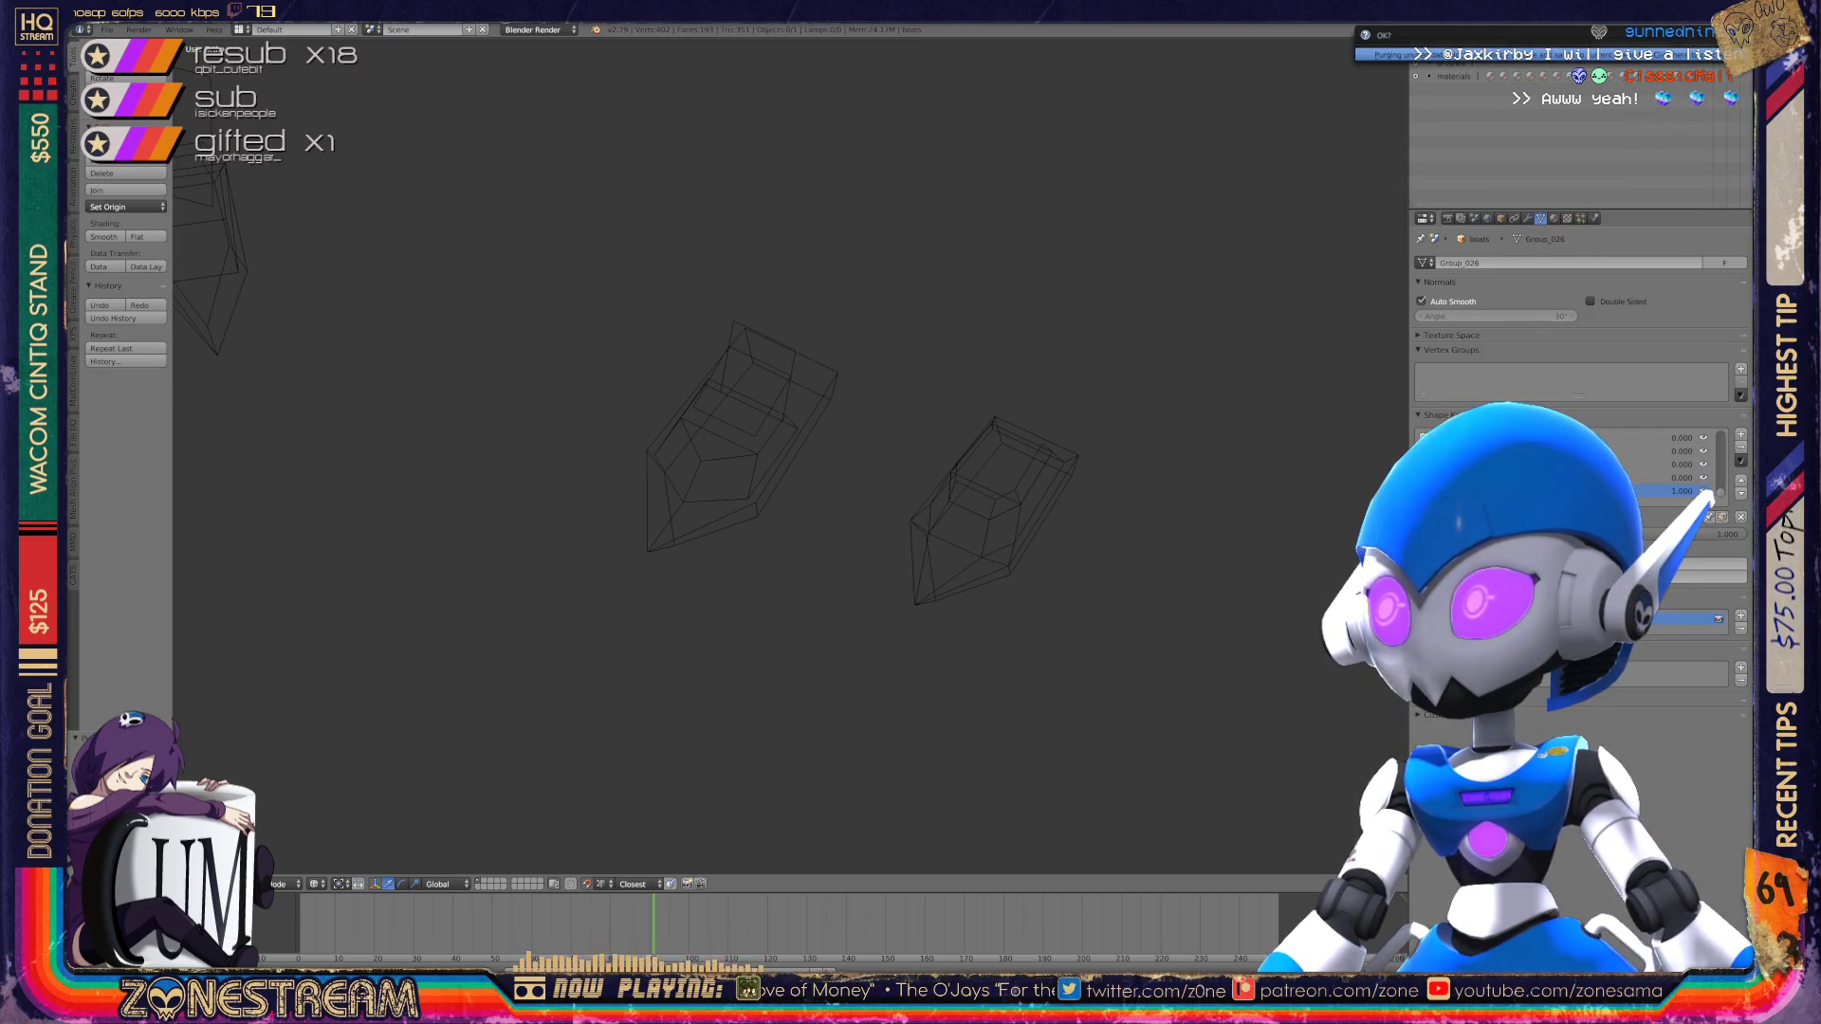
pyautogui.click(1389, 54)
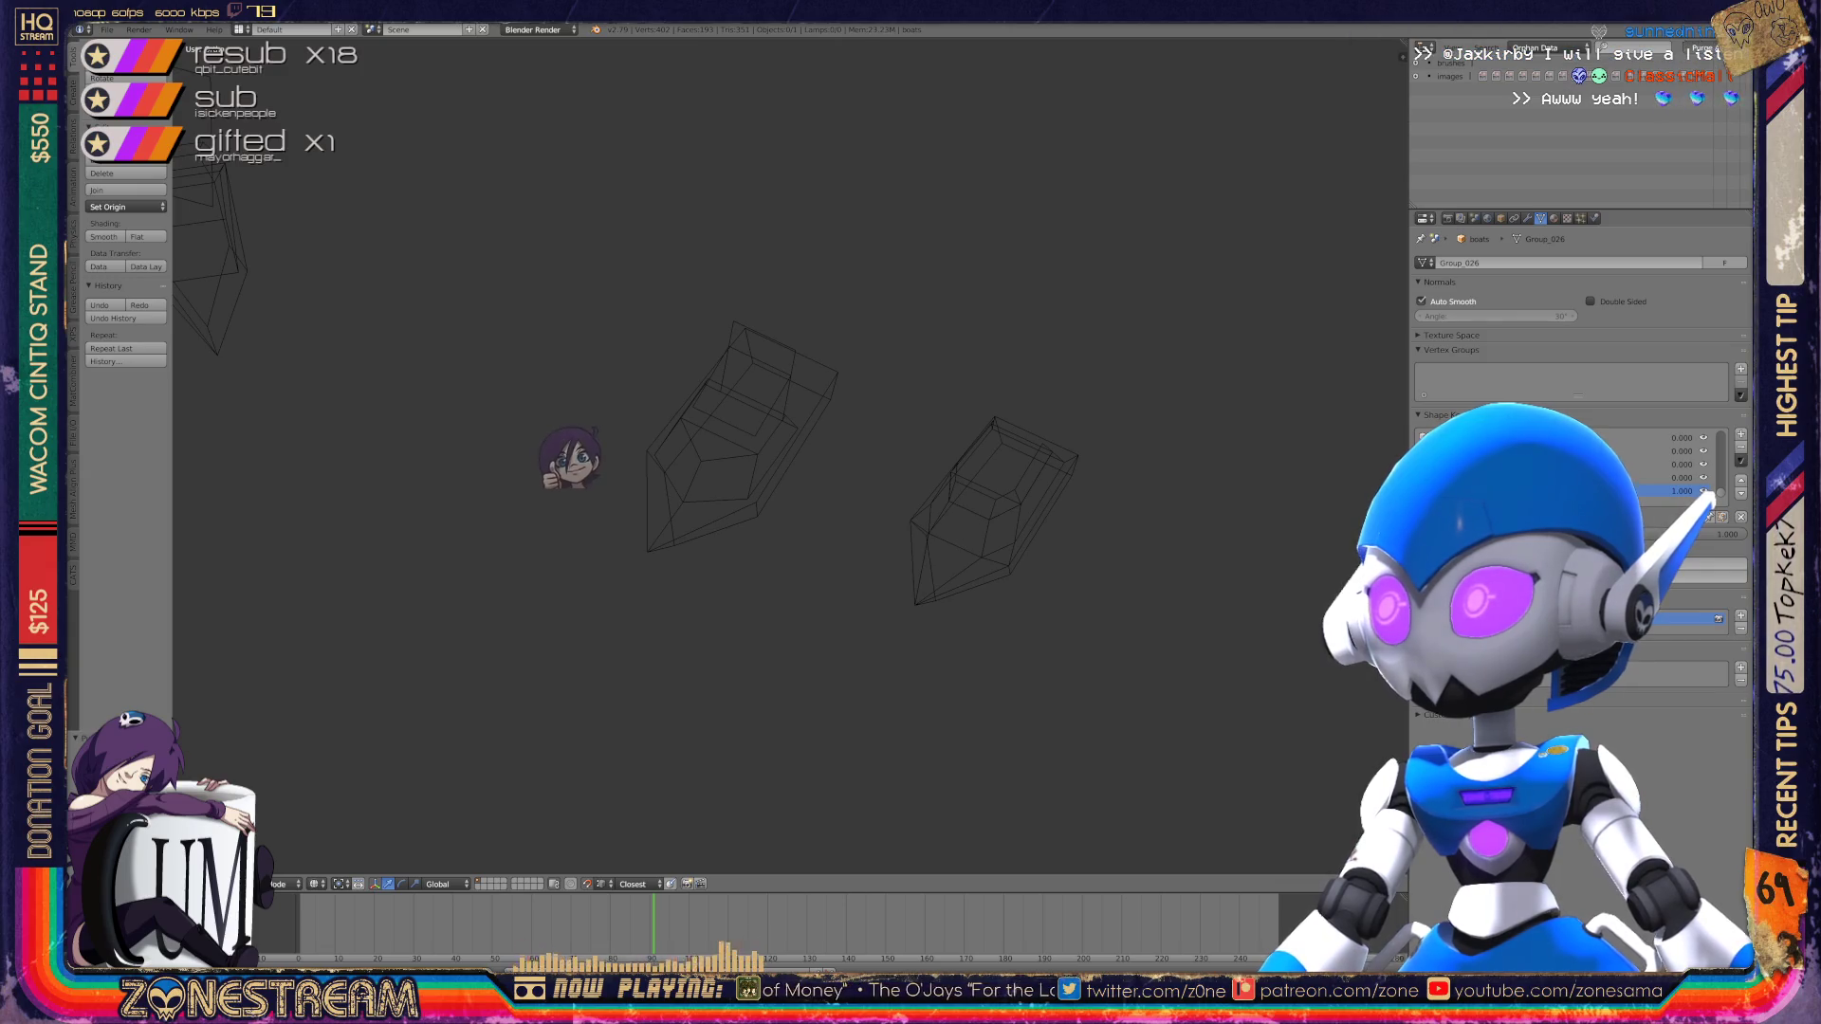
pyautogui.click(1537, 47)
pyautogui.click(1536, 63)
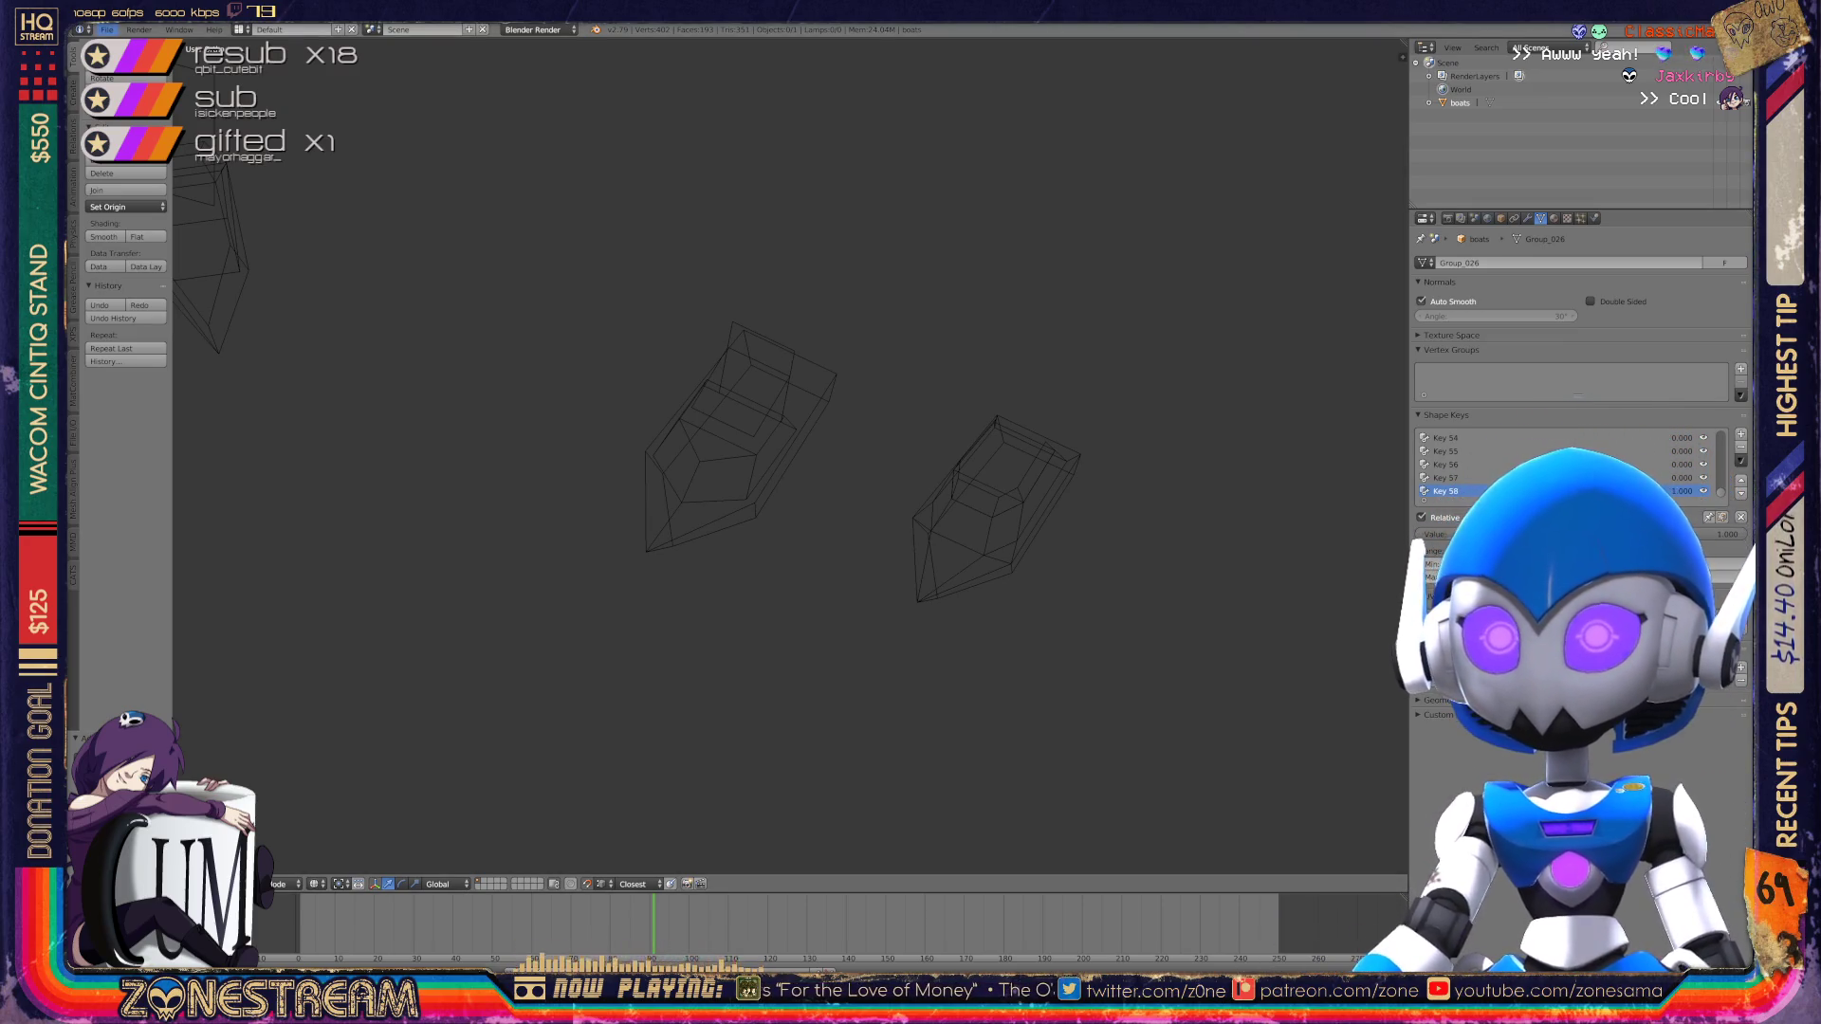
# Step: Use File > Import > Wavefront (.obj) to import 01186.obj from the poly-testfix folder
pyautogui.click(107, 29)
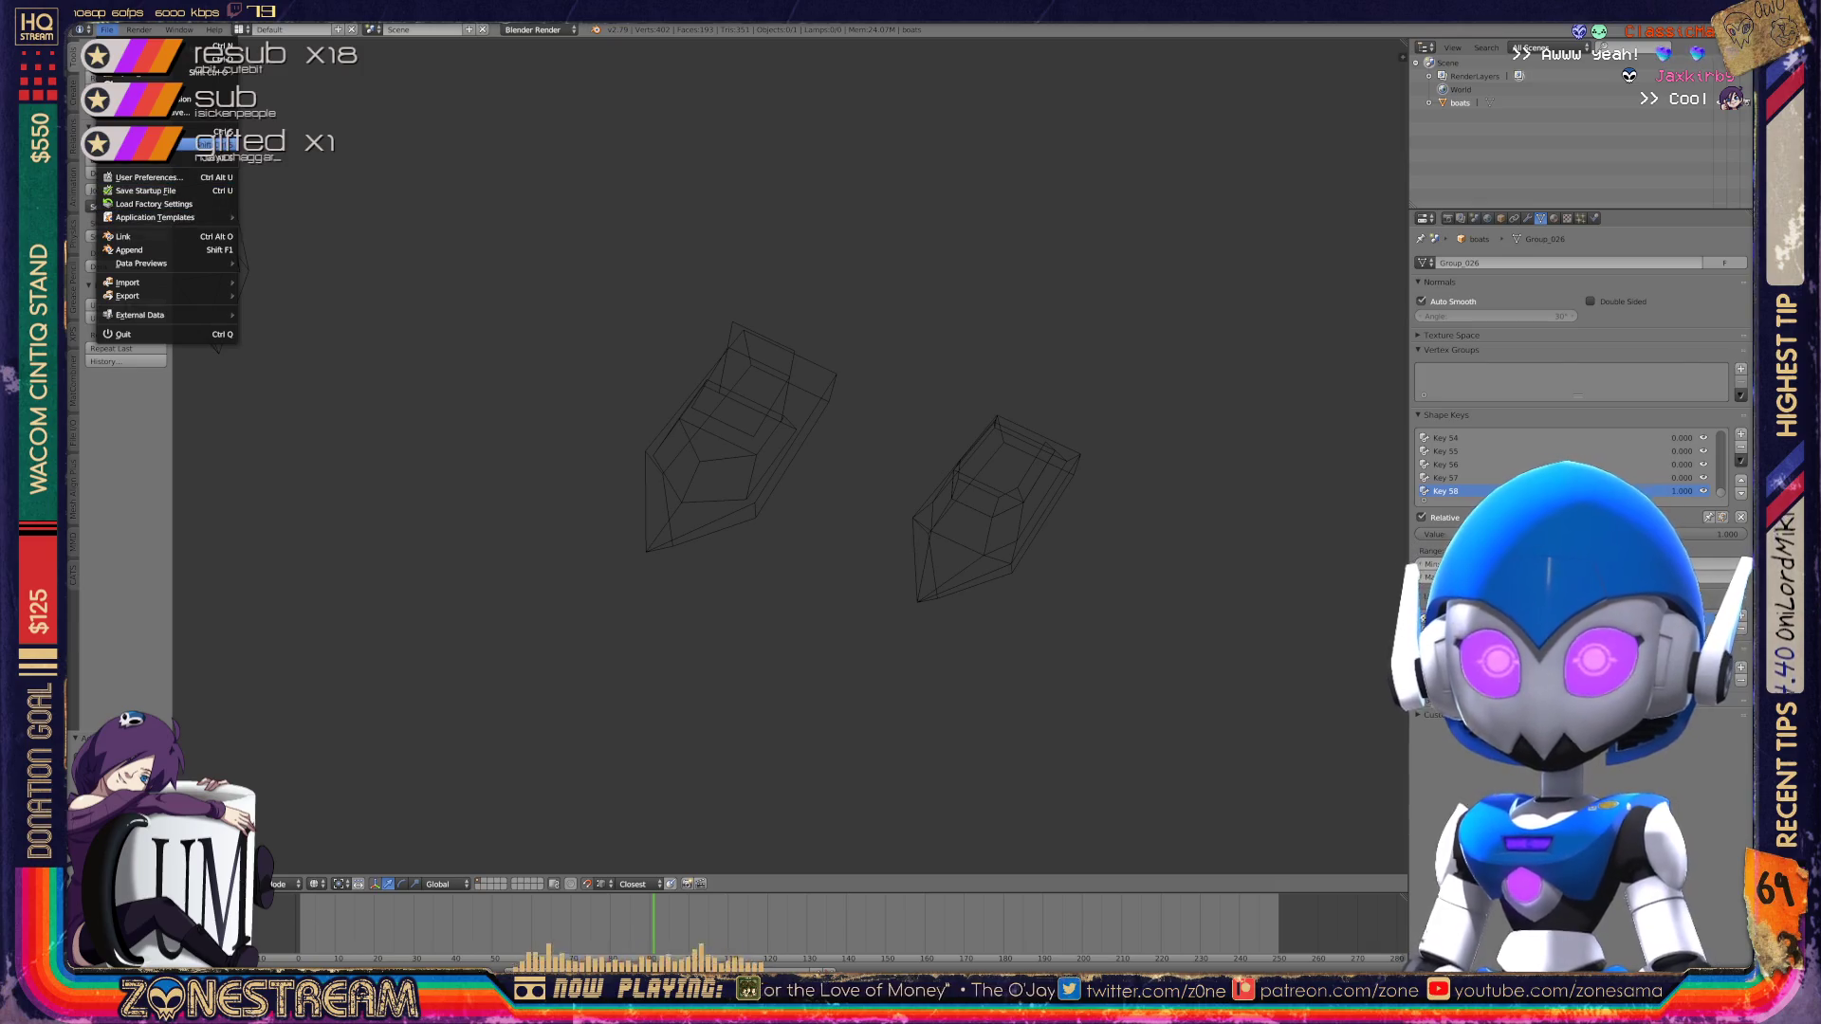
pyautogui.moveTo(133, 282)
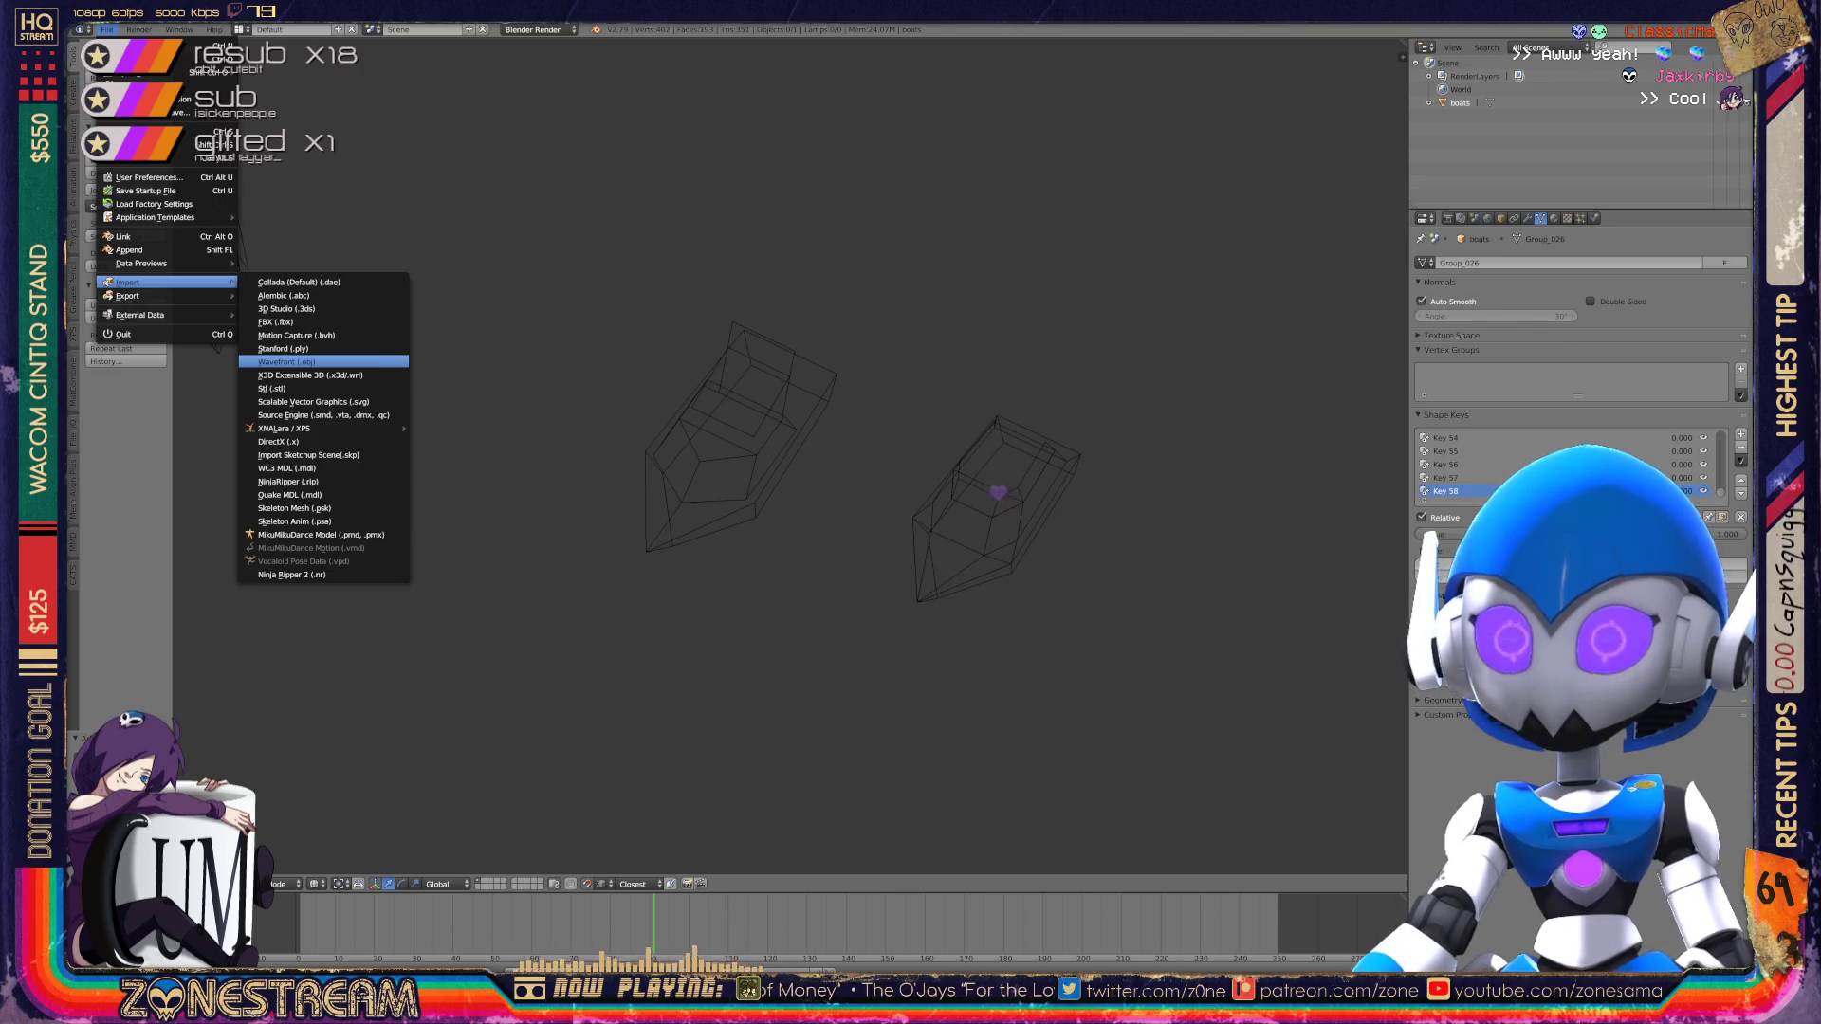
pyautogui.click(284, 361)
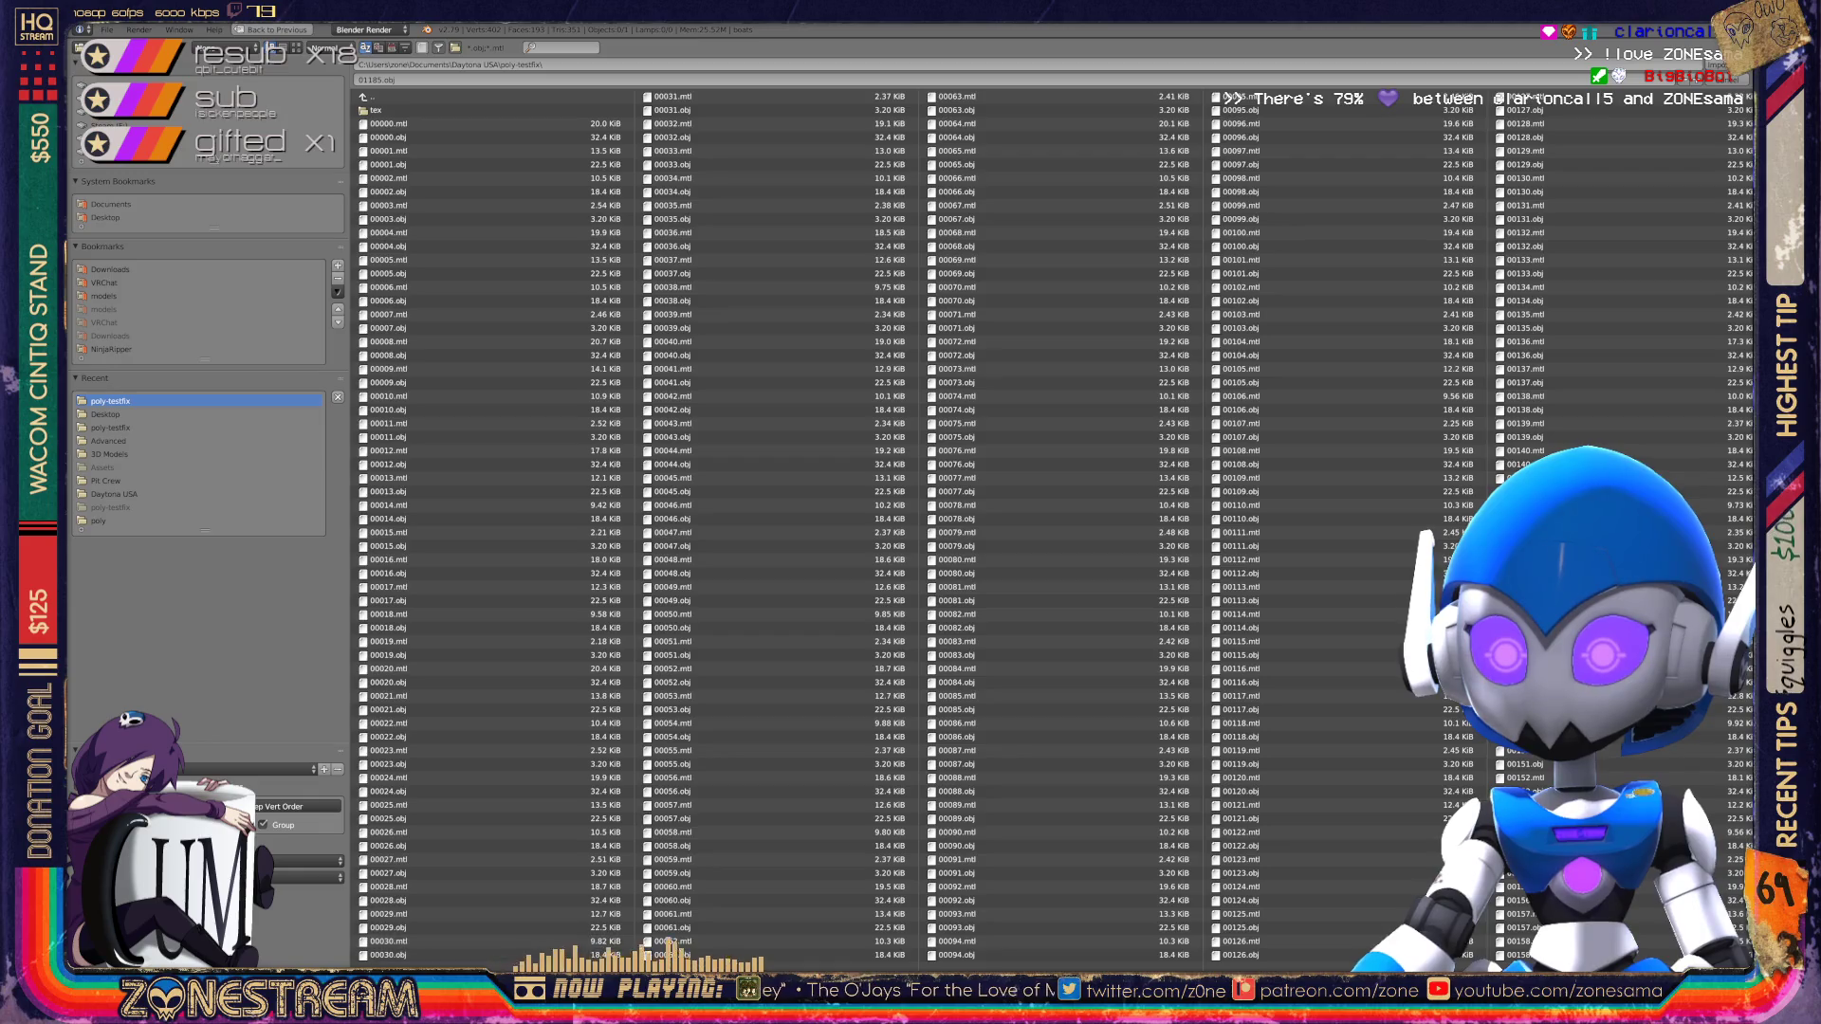
pyautogui.scroll(-10, 408, 942)
pyautogui.scroll(-15, 1051, 526)
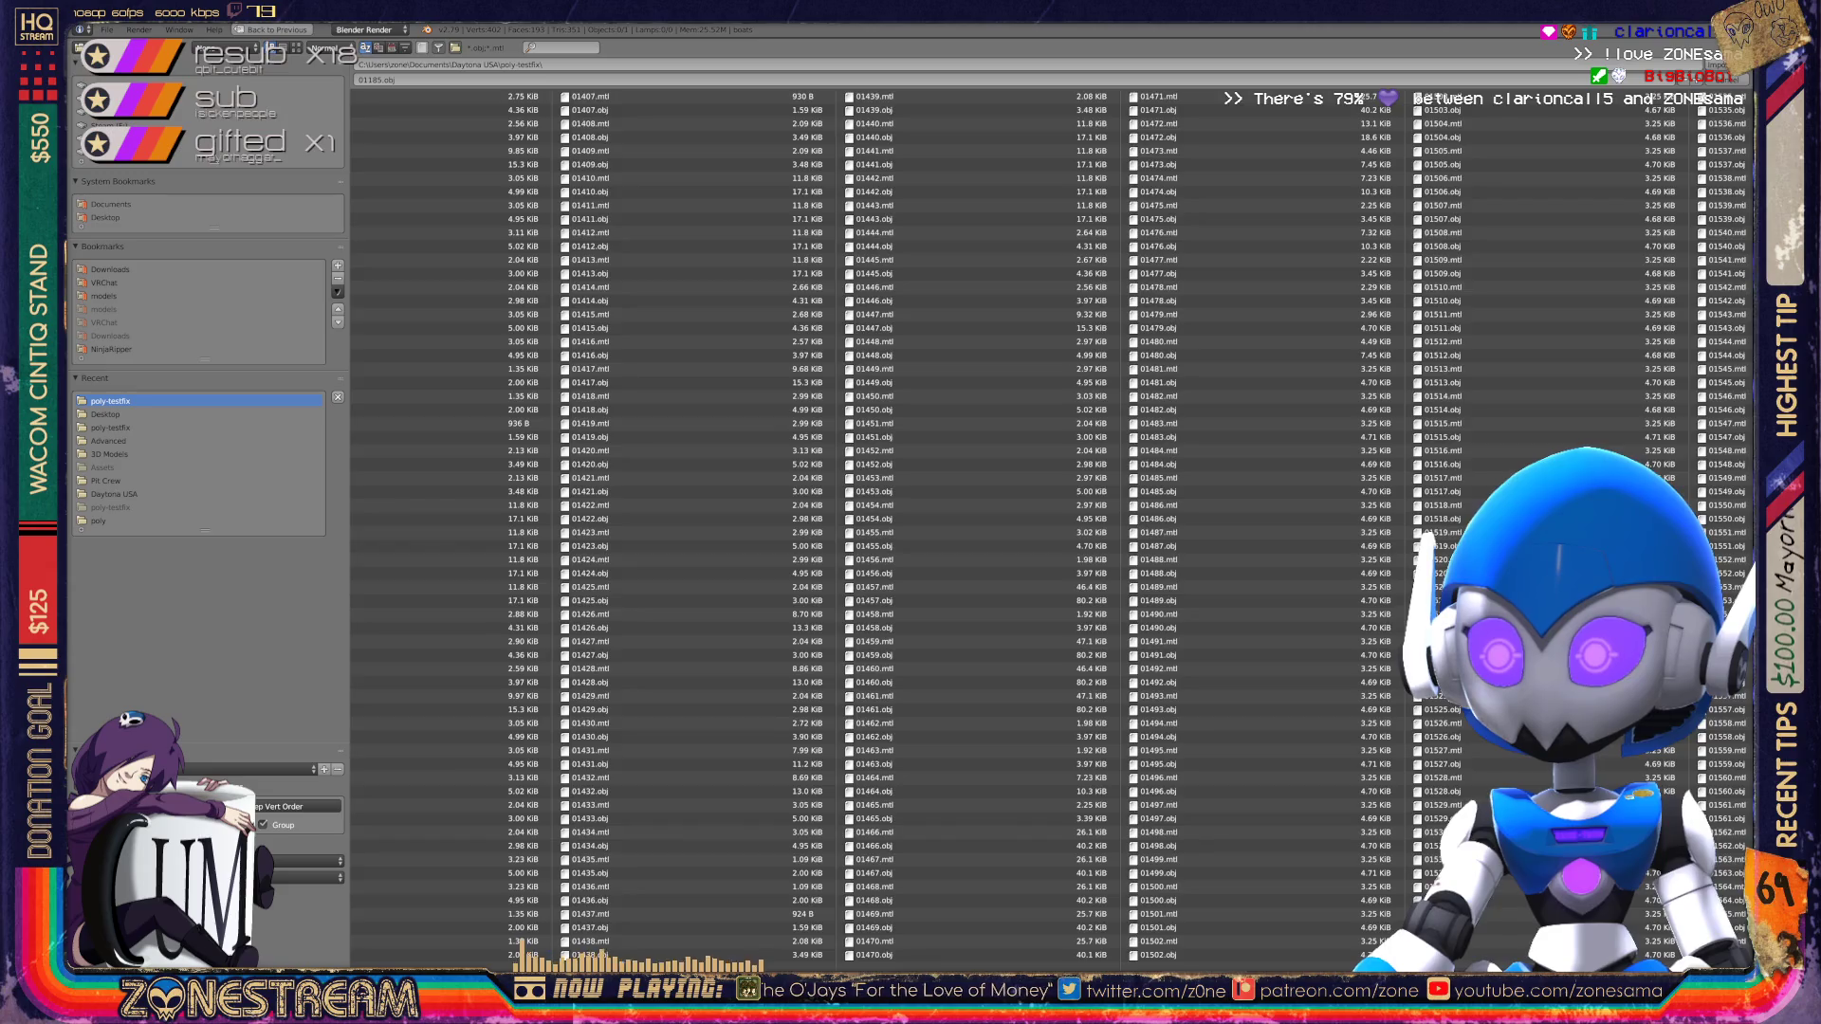
pyautogui.scroll(2, 1051, 527)
pyautogui.scroll(1, 1051, 527)
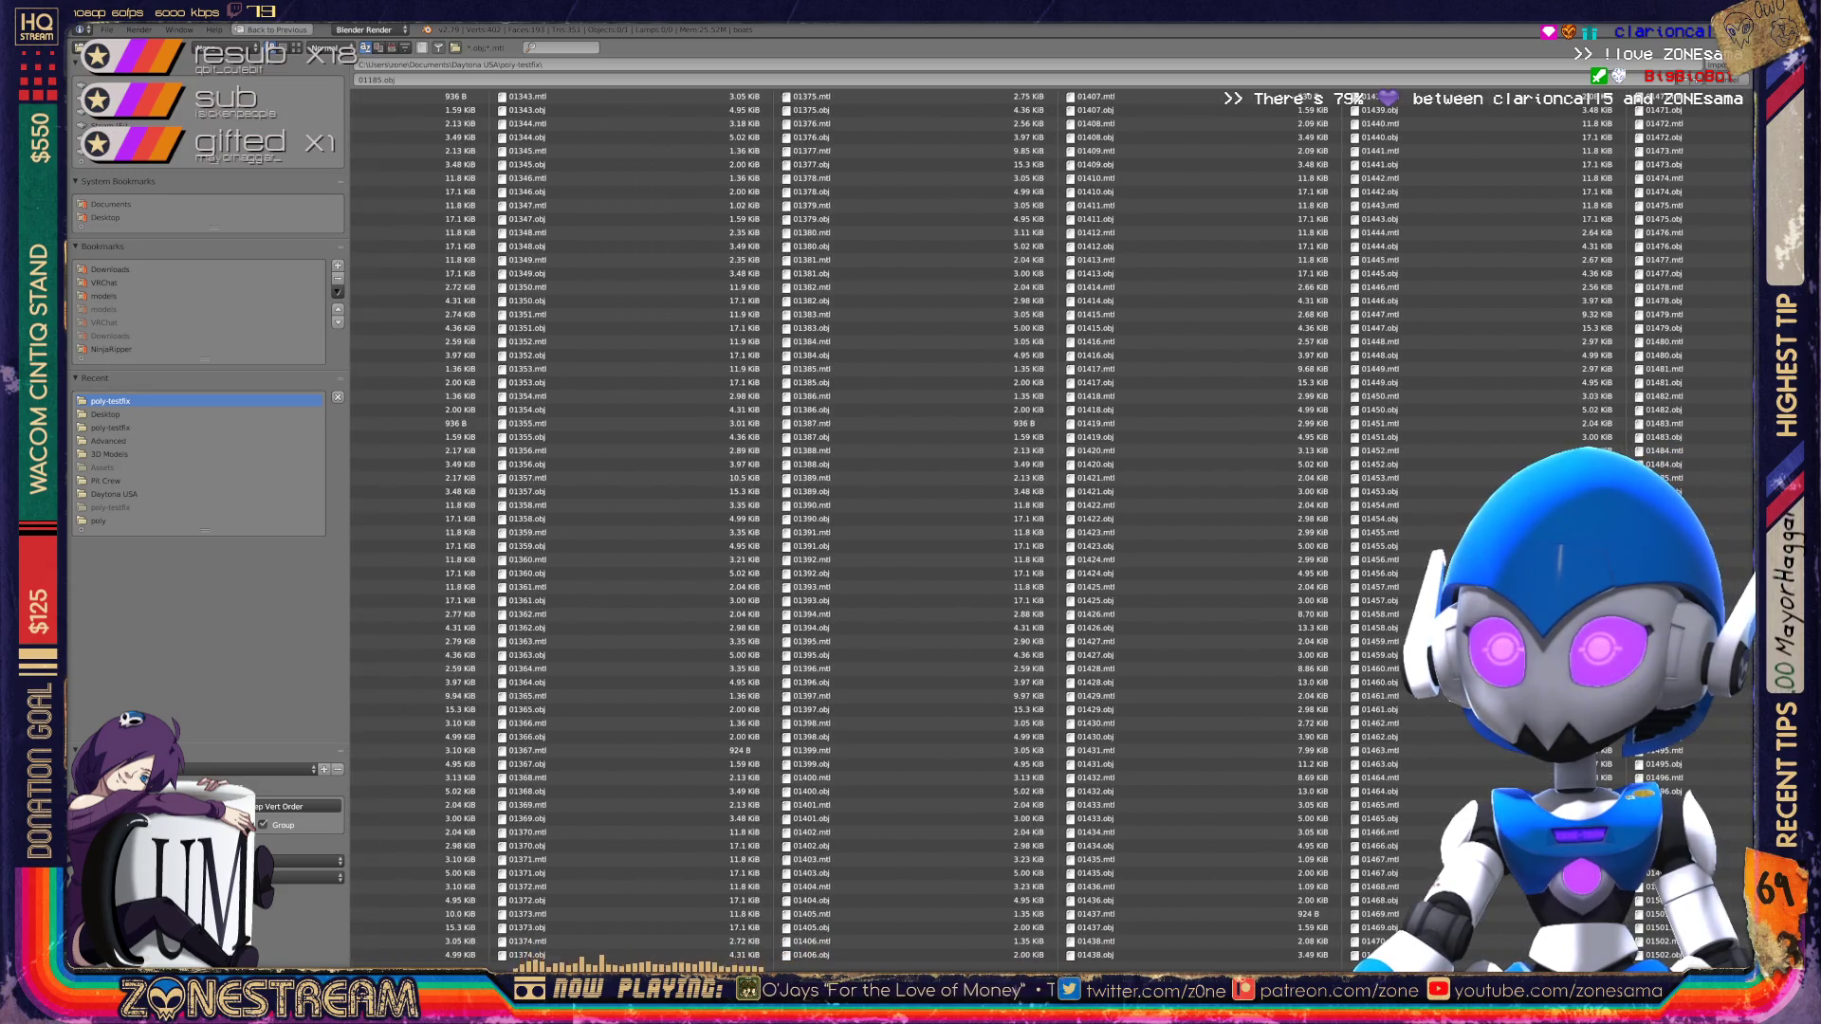
pyautogui.scroll(5, 1051, 527)
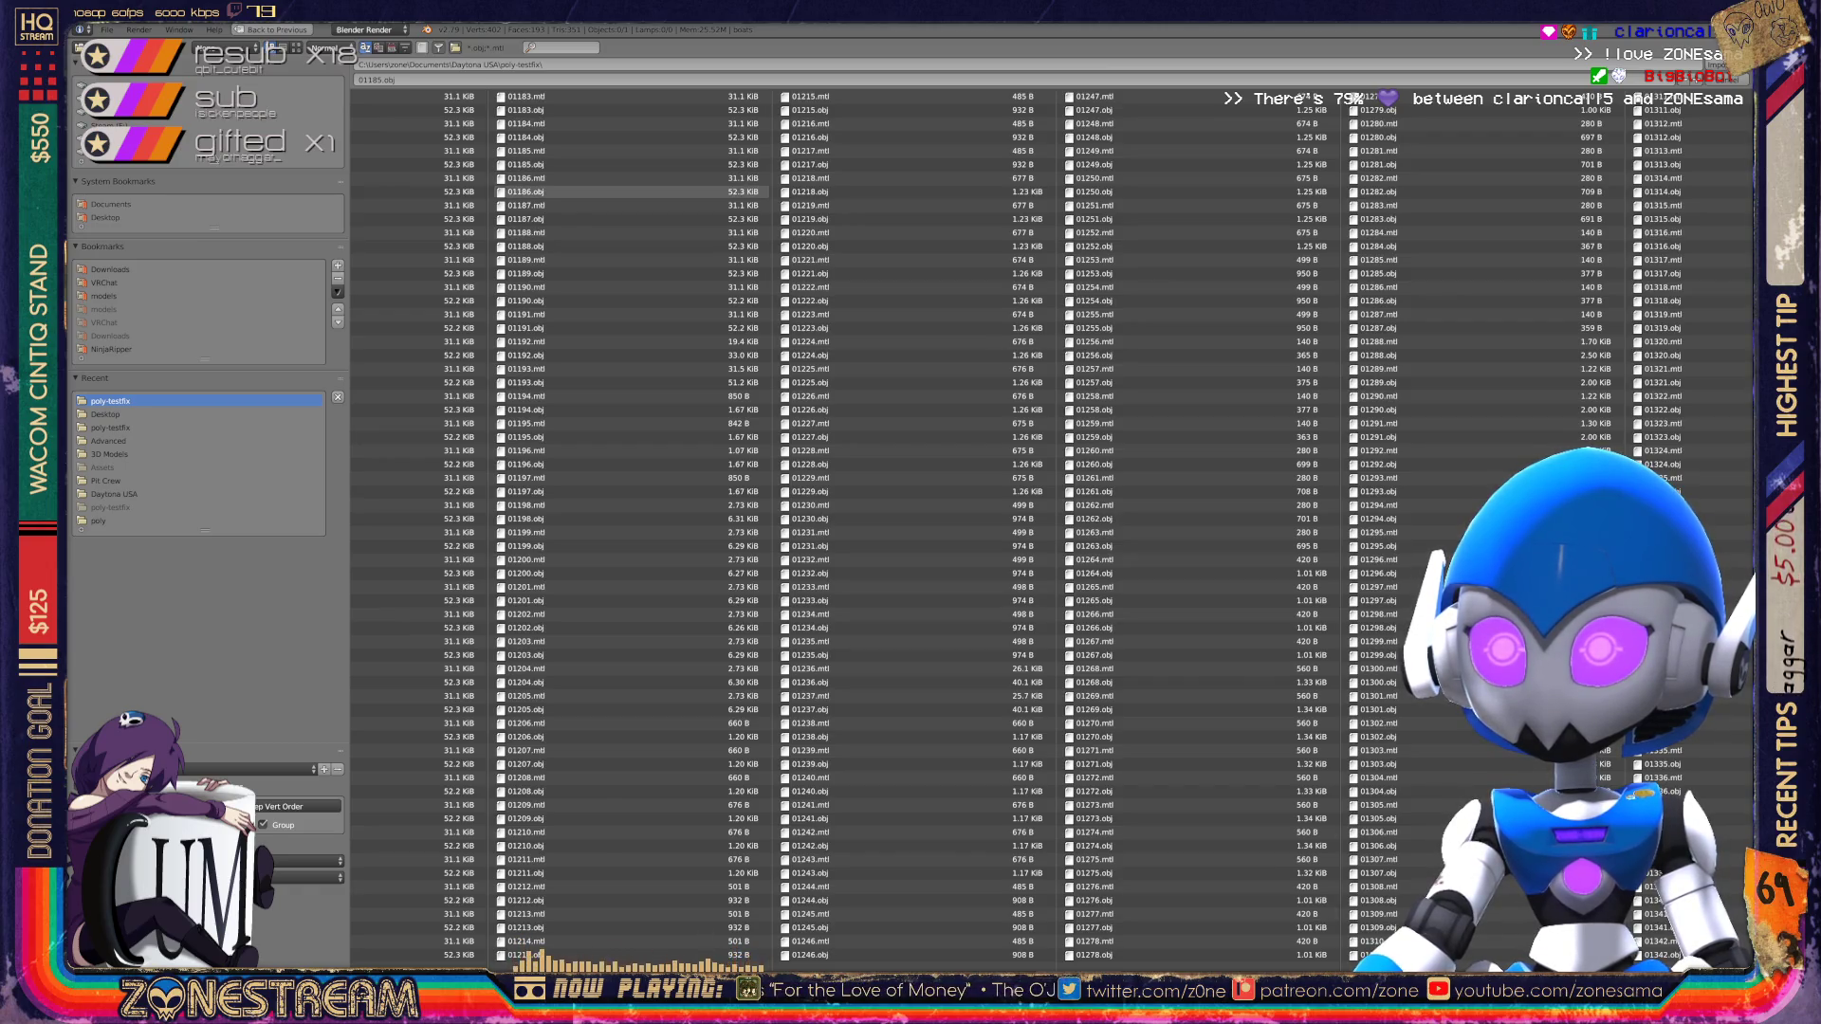
pyautogui.doubleClick(527, 192)
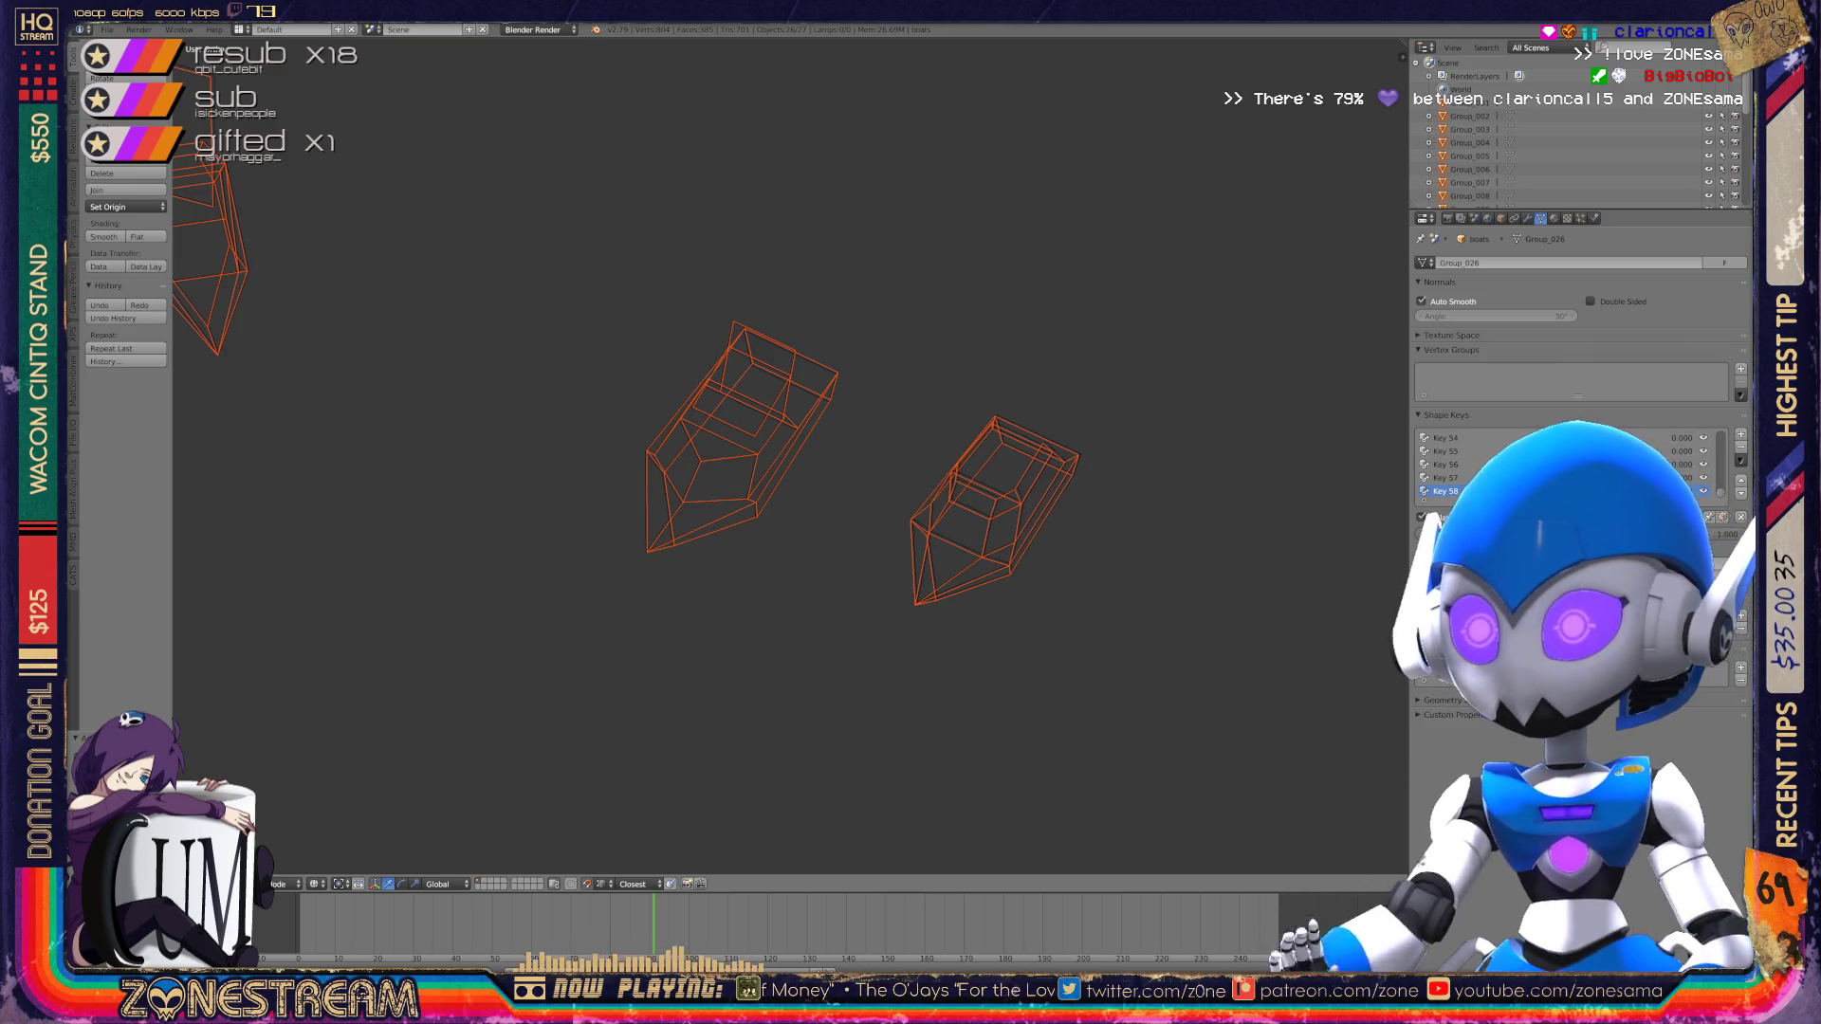
# Step: Zoom and orbit to frame the imported 01186 boots, then enter Edit Mode
pyautogui.scroll(-5, 789, 460)
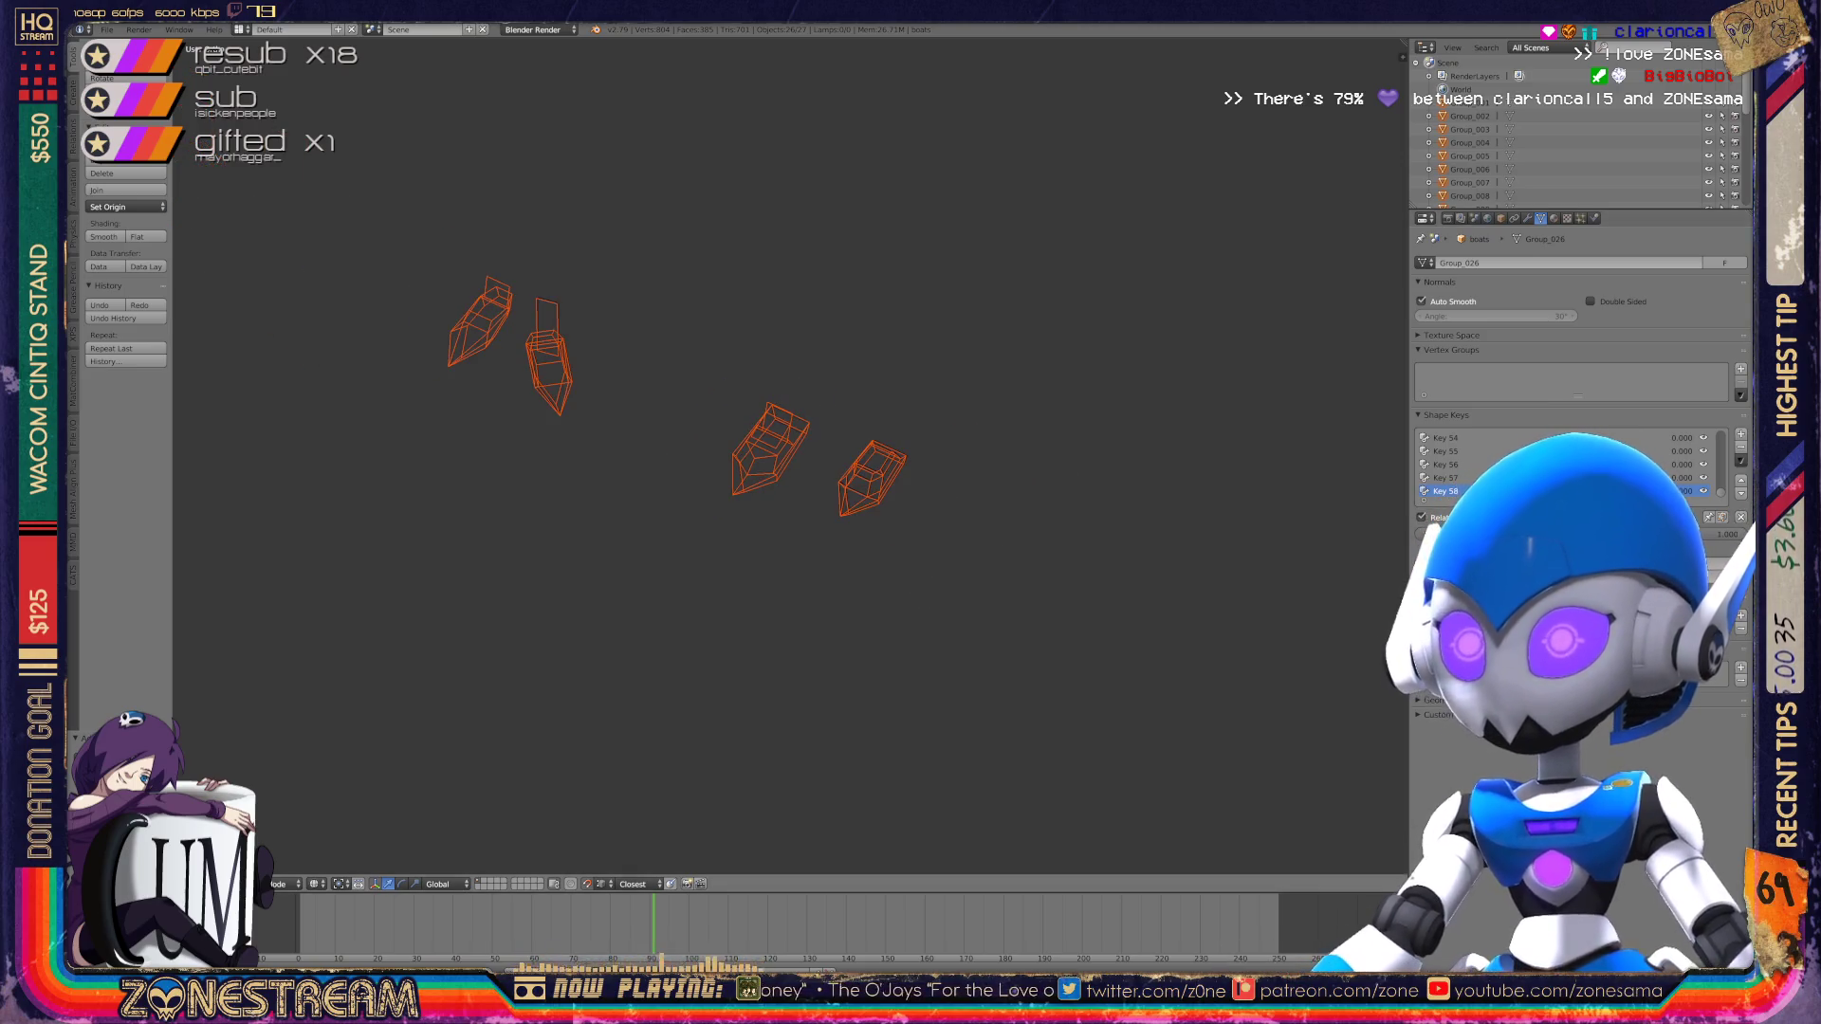
pyautogui.scroll(-5, 1580, 133)
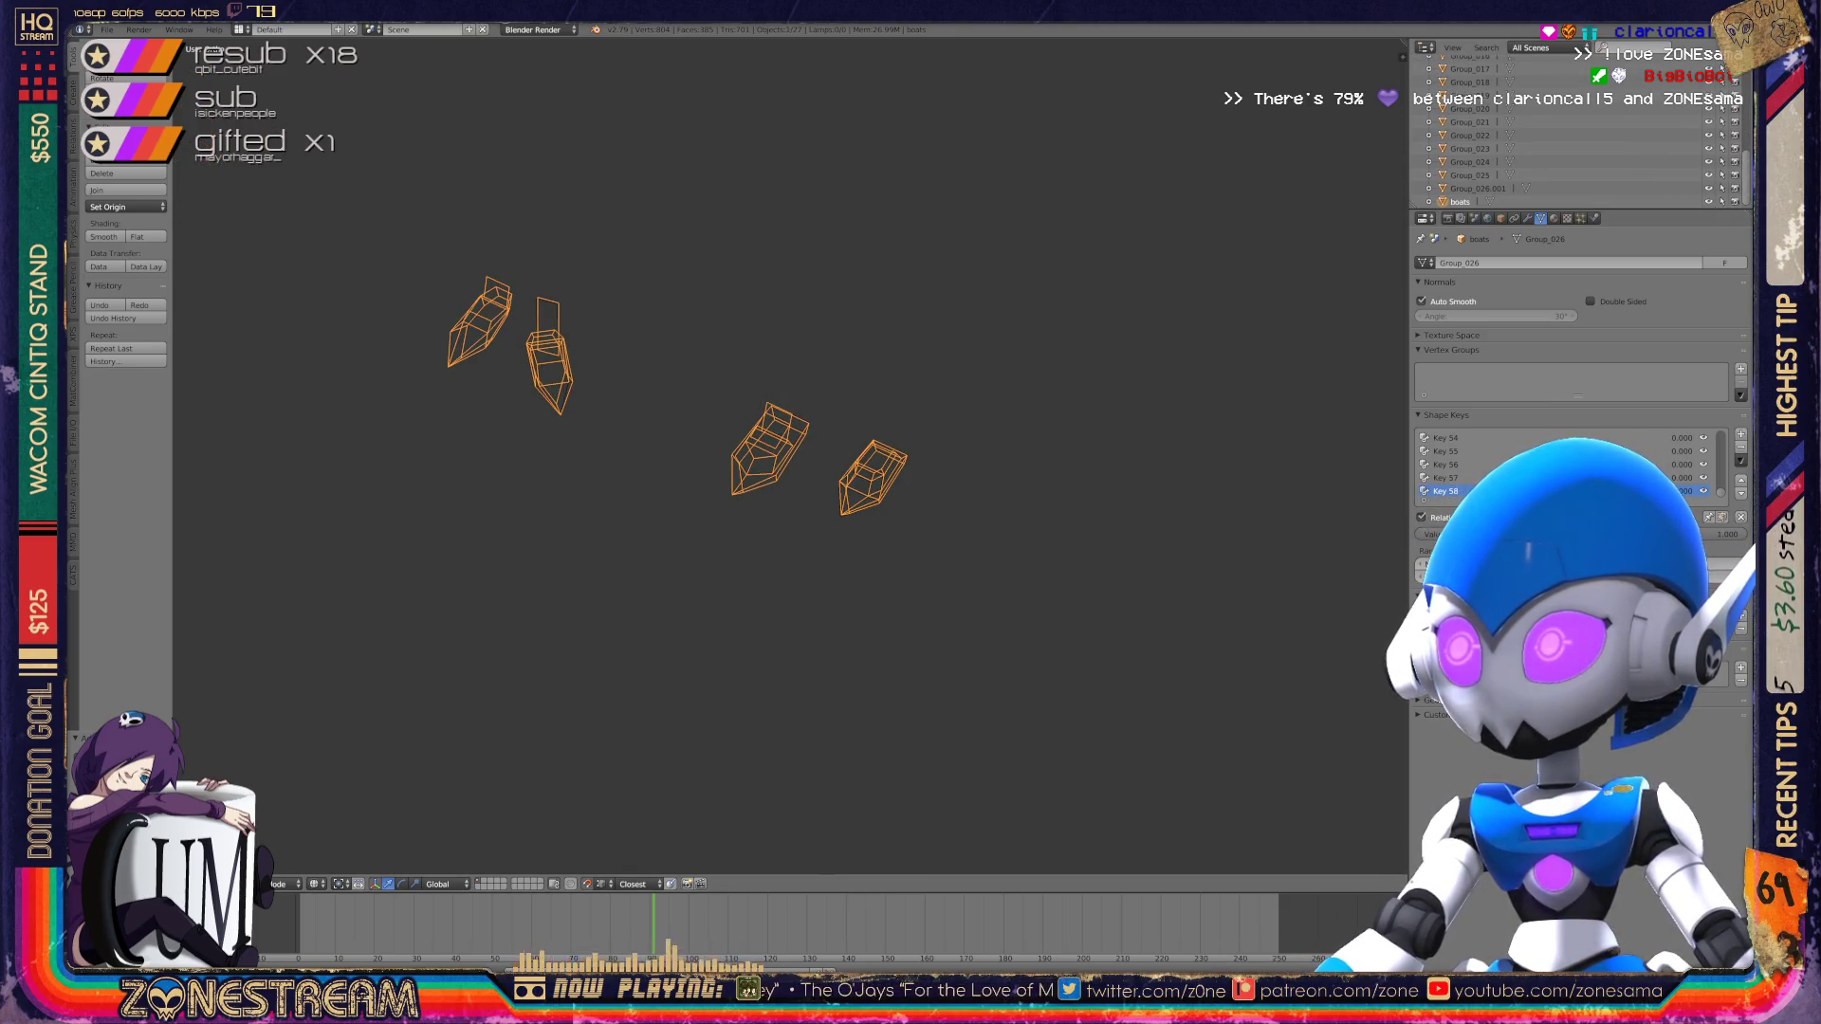
pyautogui.scroll(-6, 792, 455)
pyautogui.moveTo(792, 455); pyautogui.dragTo(792, 370, button='middle')
pyautogui.scroll(10, 792, 455)
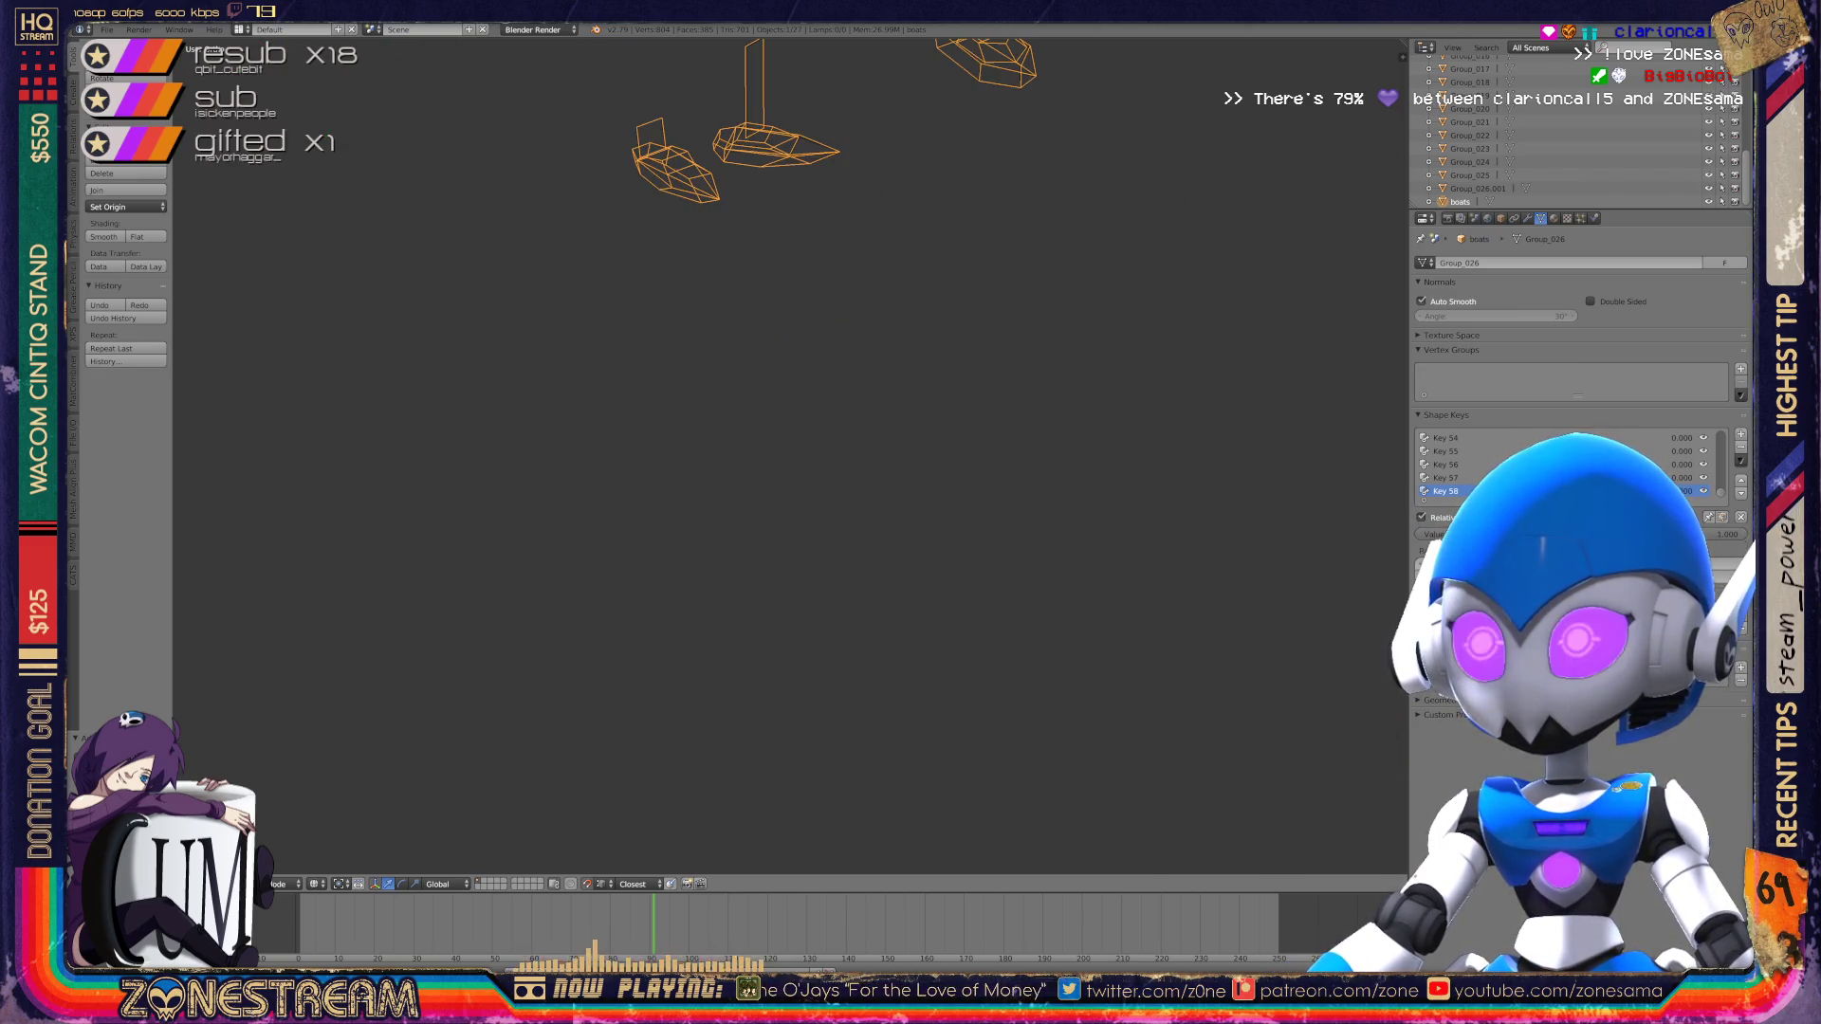
pyautogui.moveTo(792, 456); pyautogui.dragTo(792, 531, button='middle')
pyautogui.scroll(2, 792, 455)
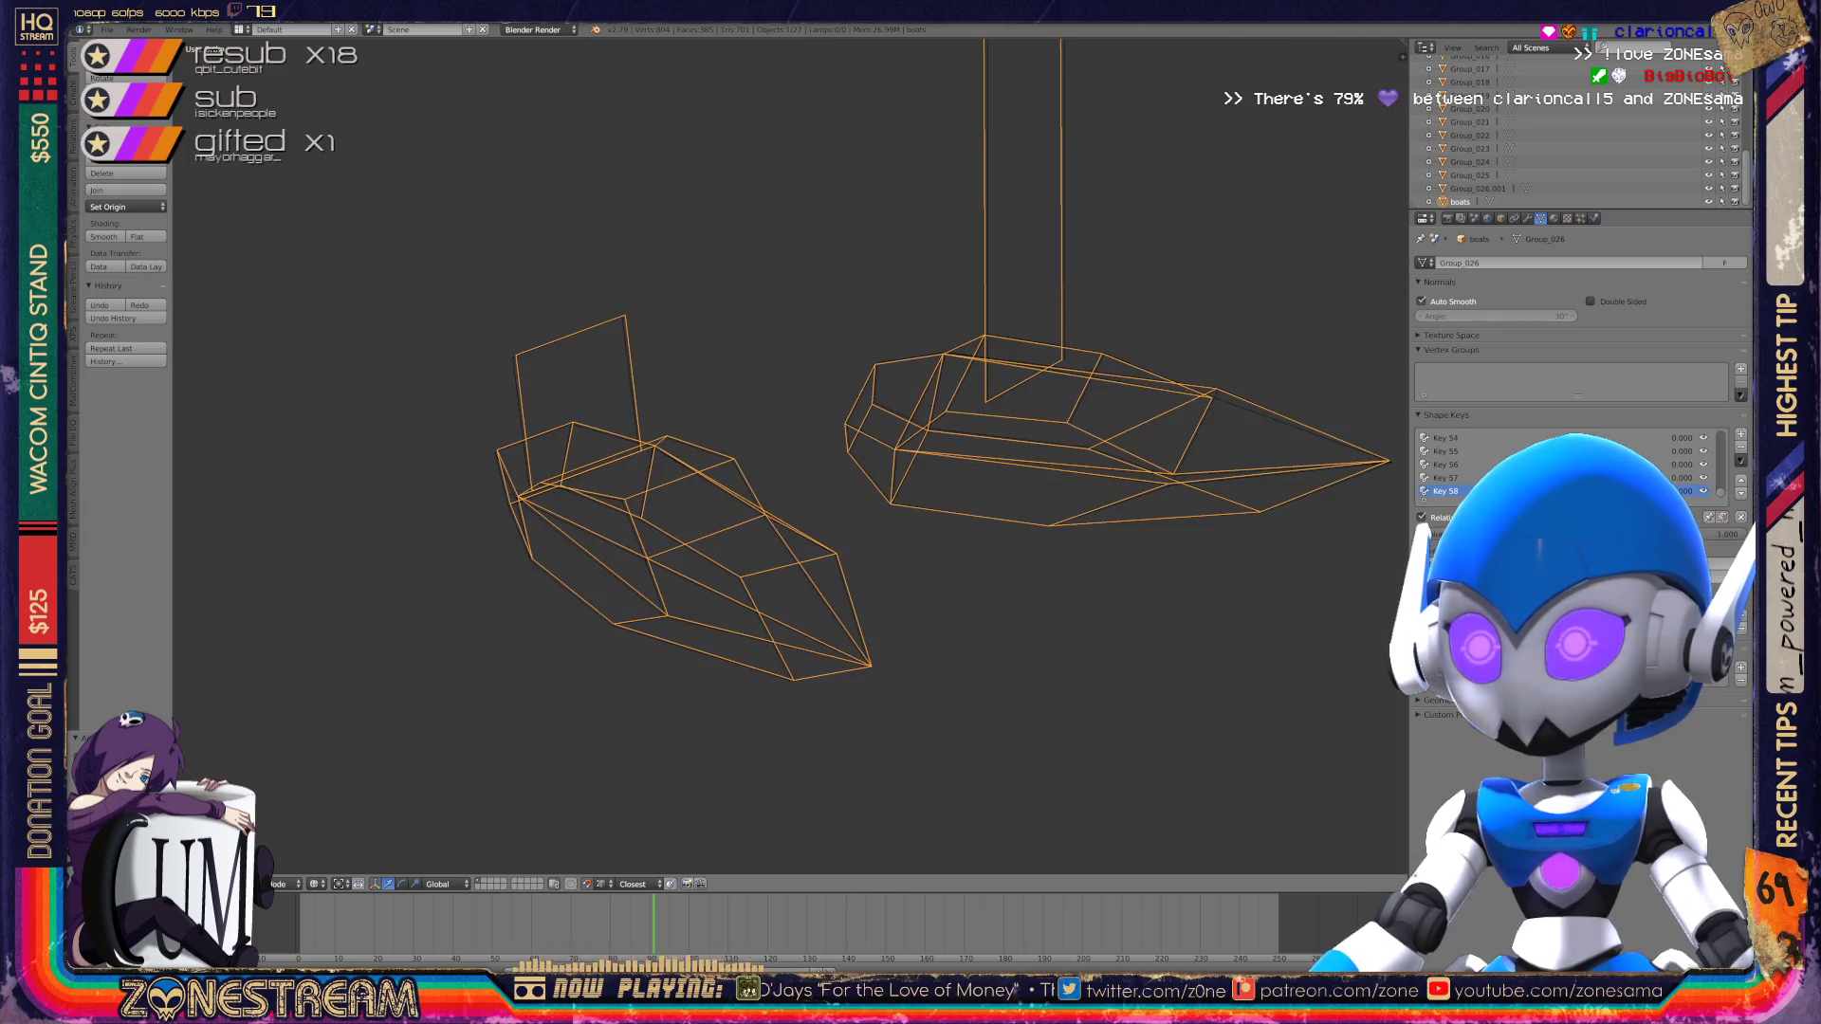
pyautogui.press('Tab')
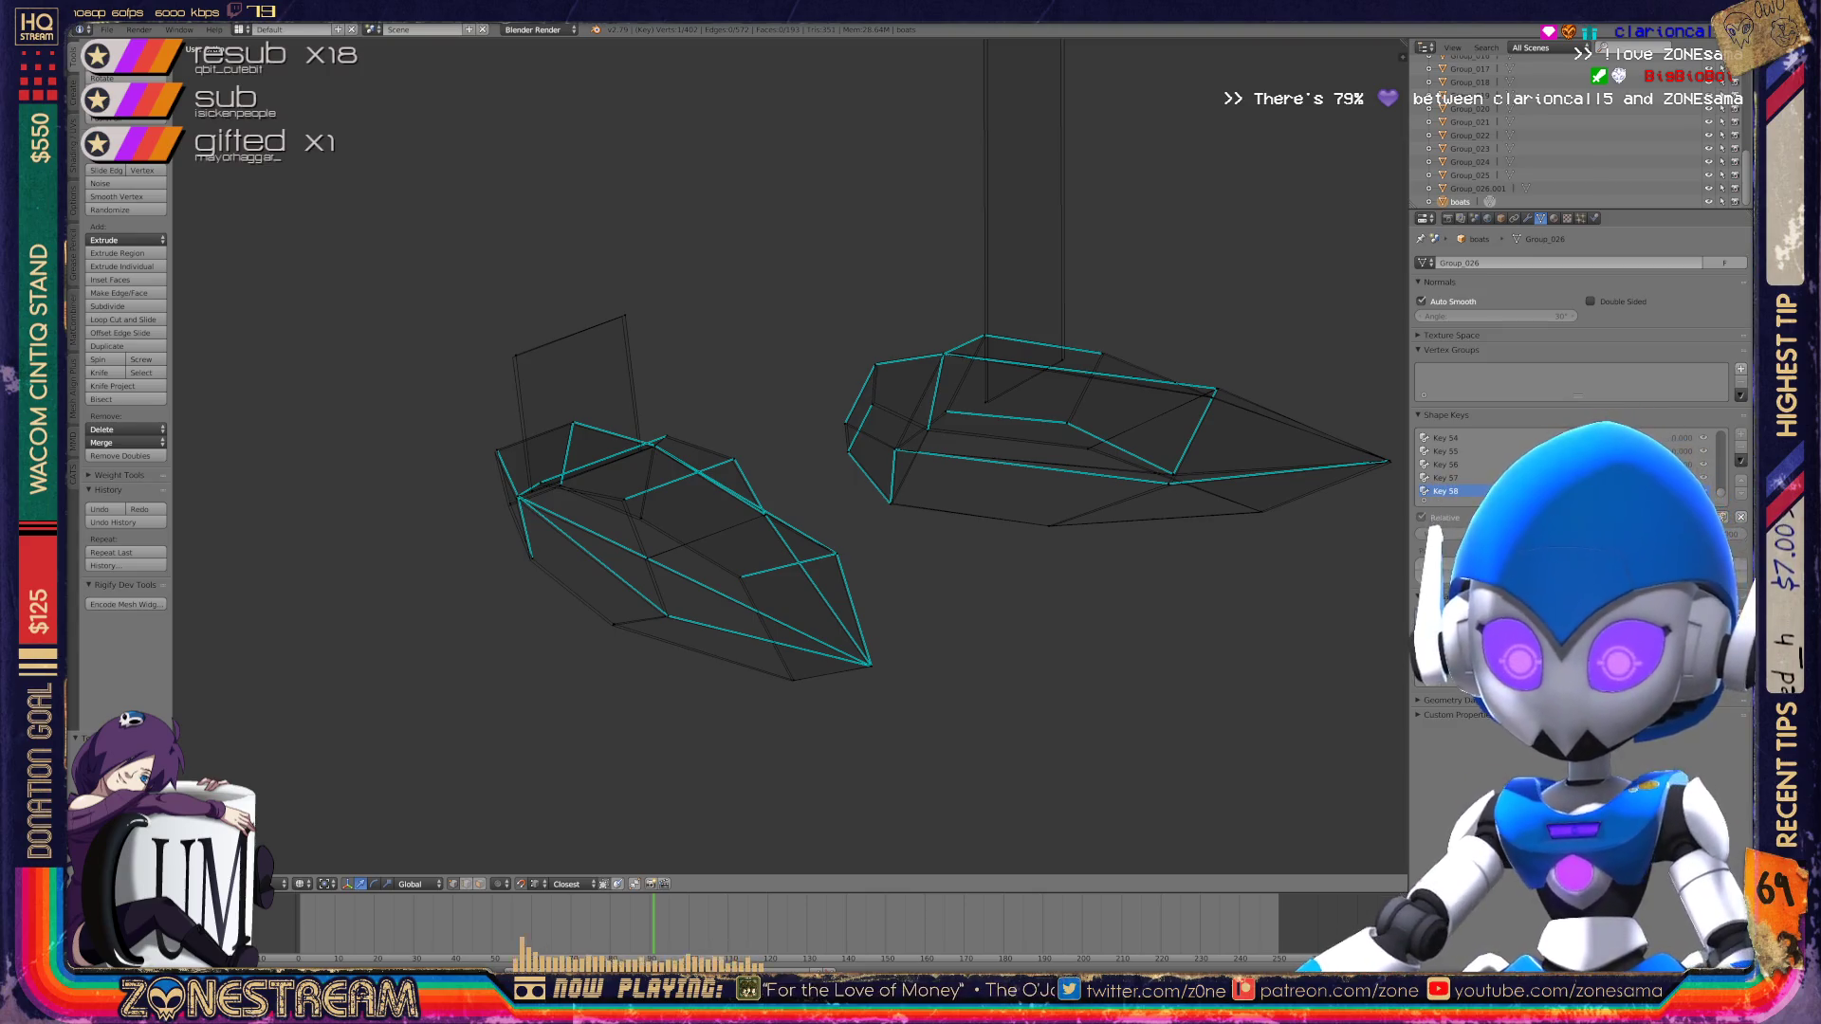
# Step: Nudge the left boot's bottom vertex slightly left and shift its toe tip vertex
pyautogui.scroll(5, 776, 736)
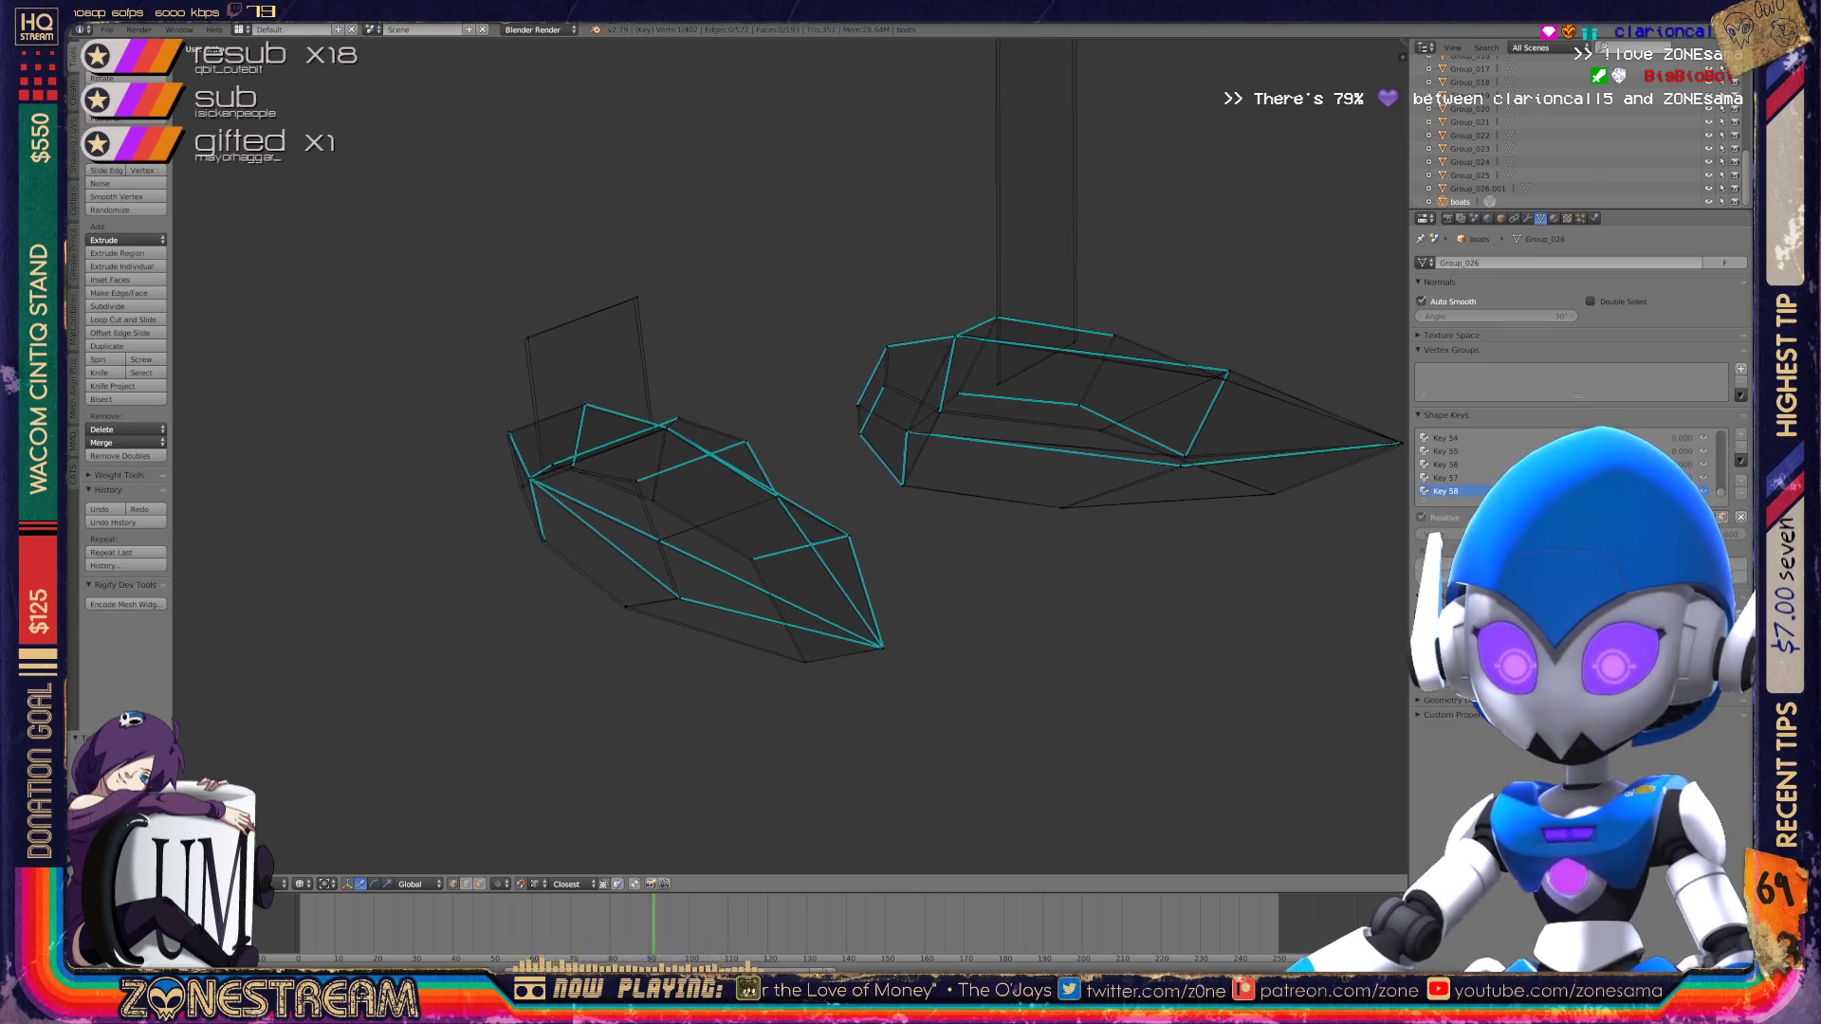
pyautogui.scroll(2, 790, 455)
pyautogui.rightClick(708, 579)
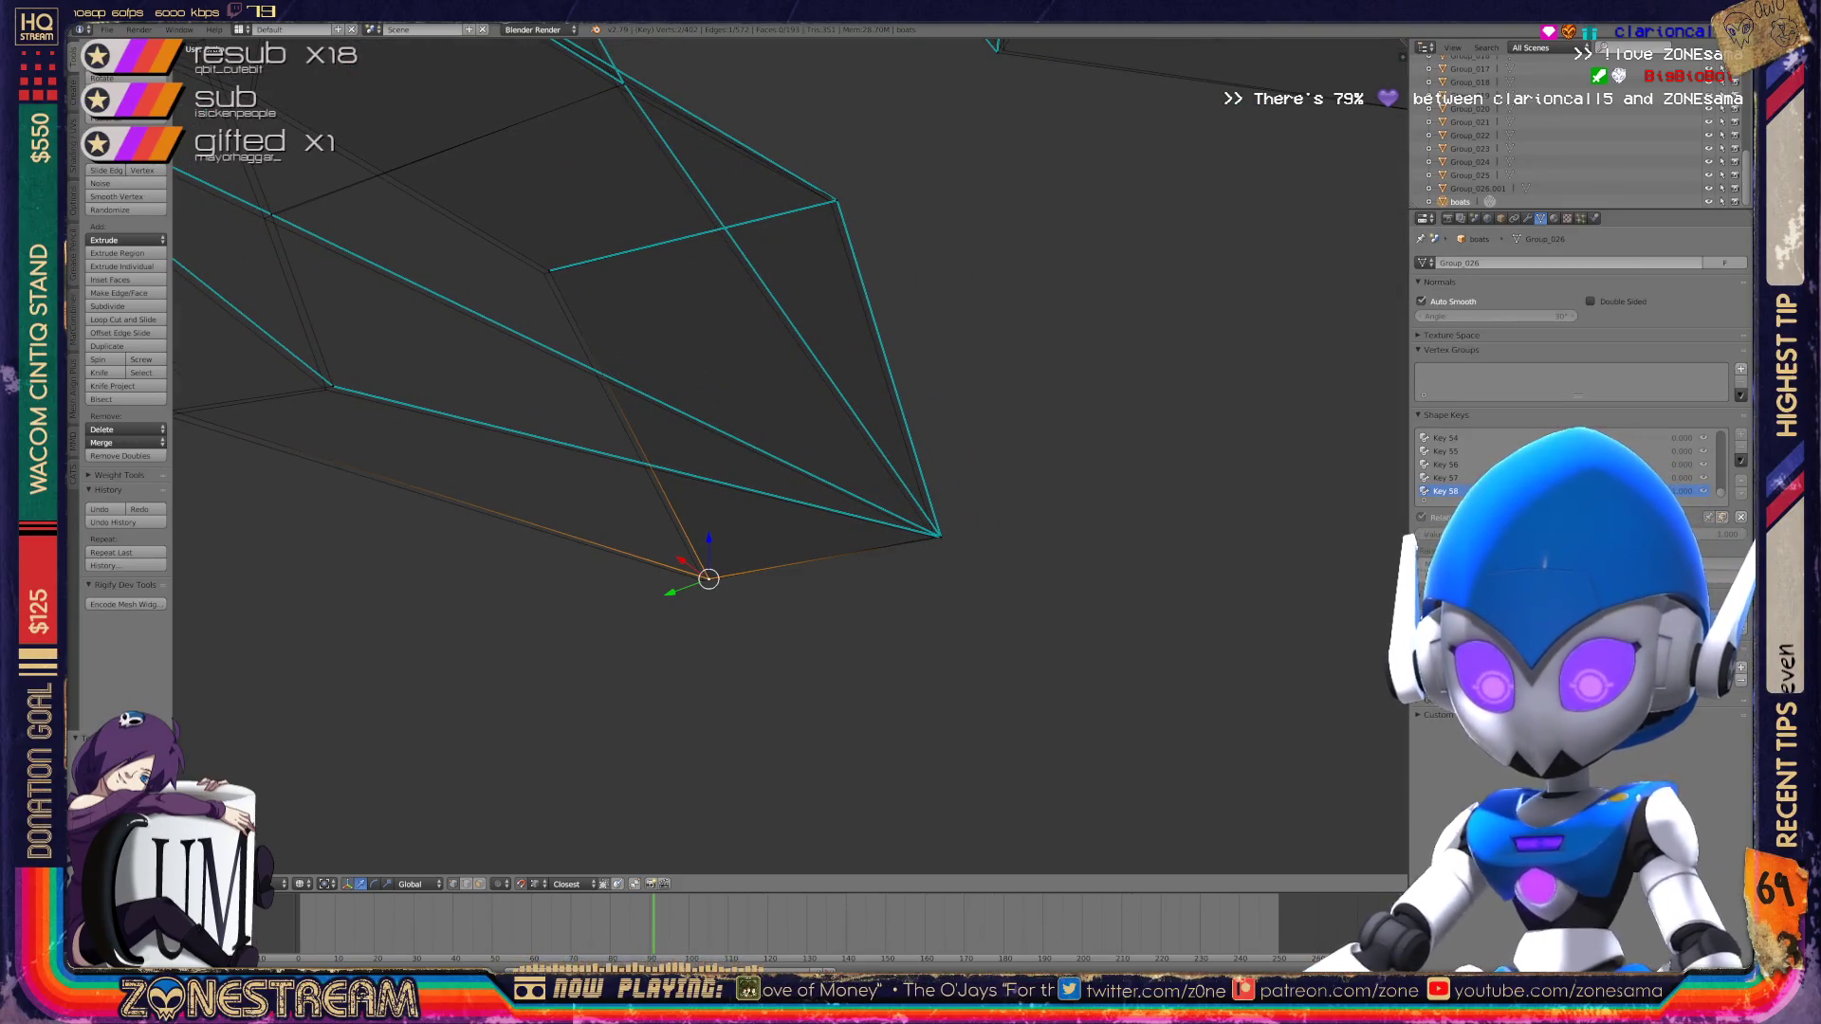
pyautogui.press('g')
pyautogui.click(703, 581)
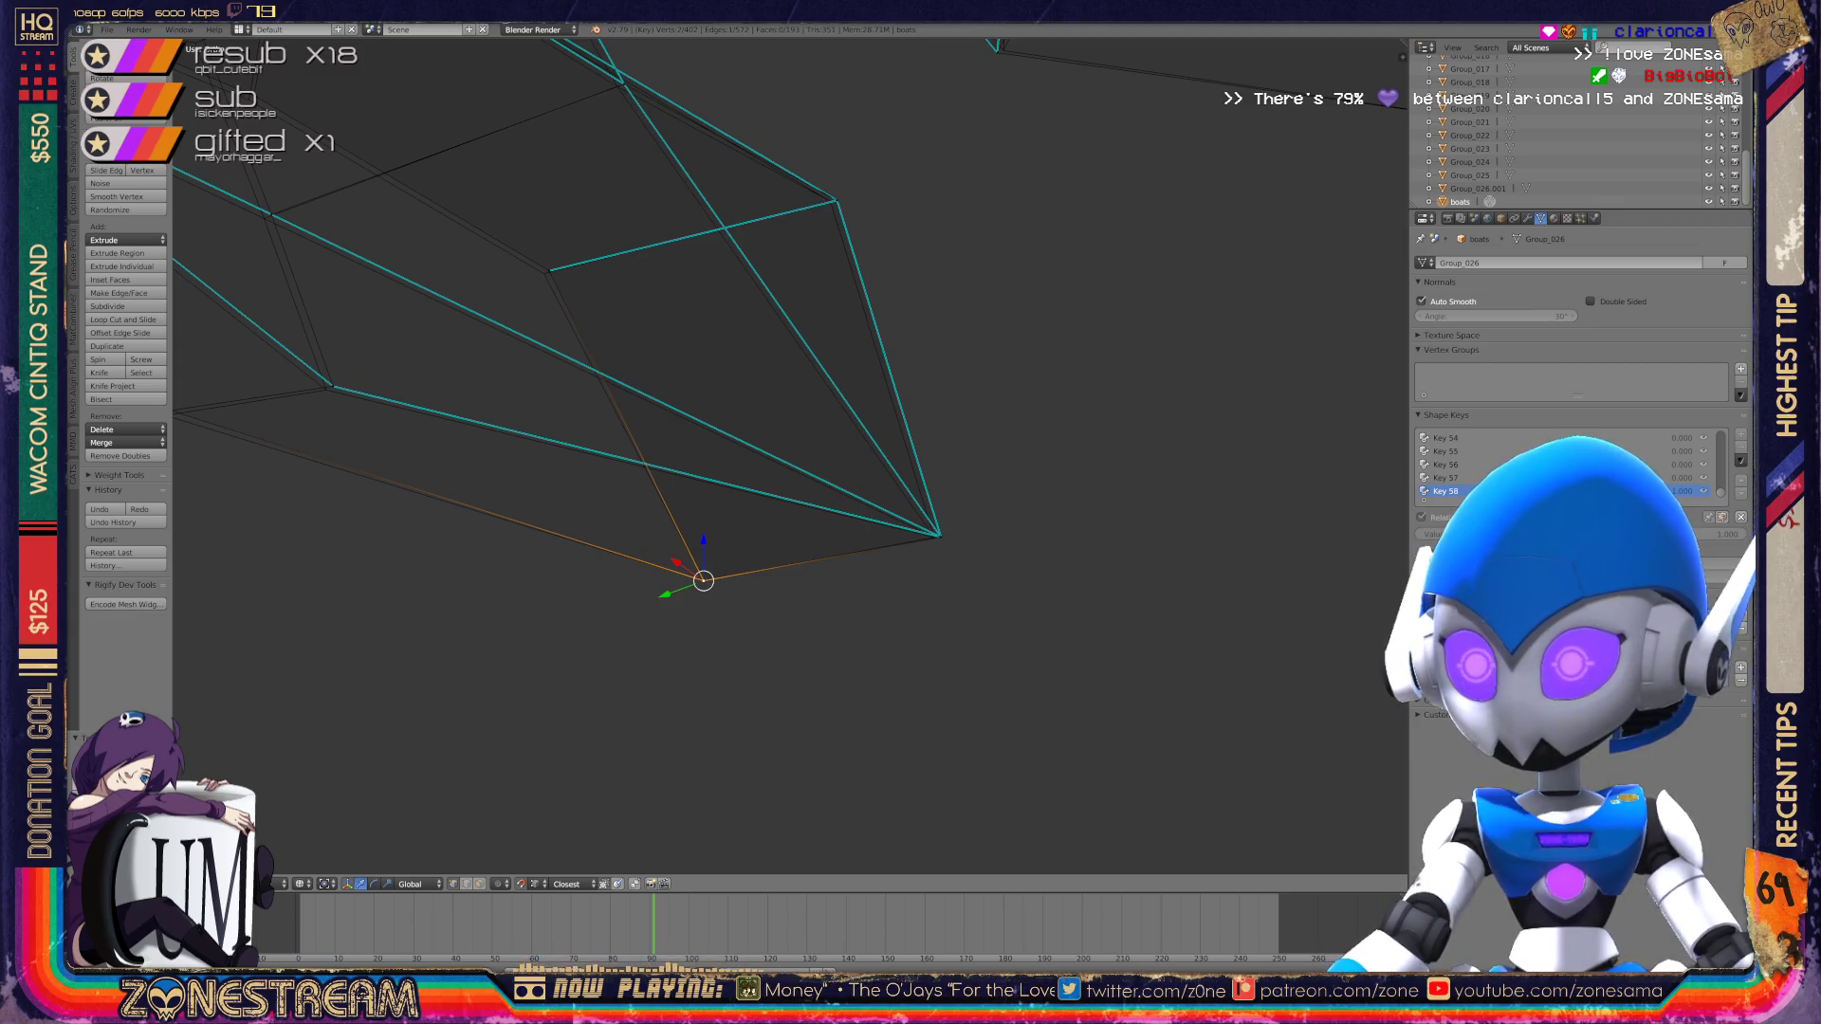
pyautogui.rightClick(939, 536)
pyautogui.press('g')
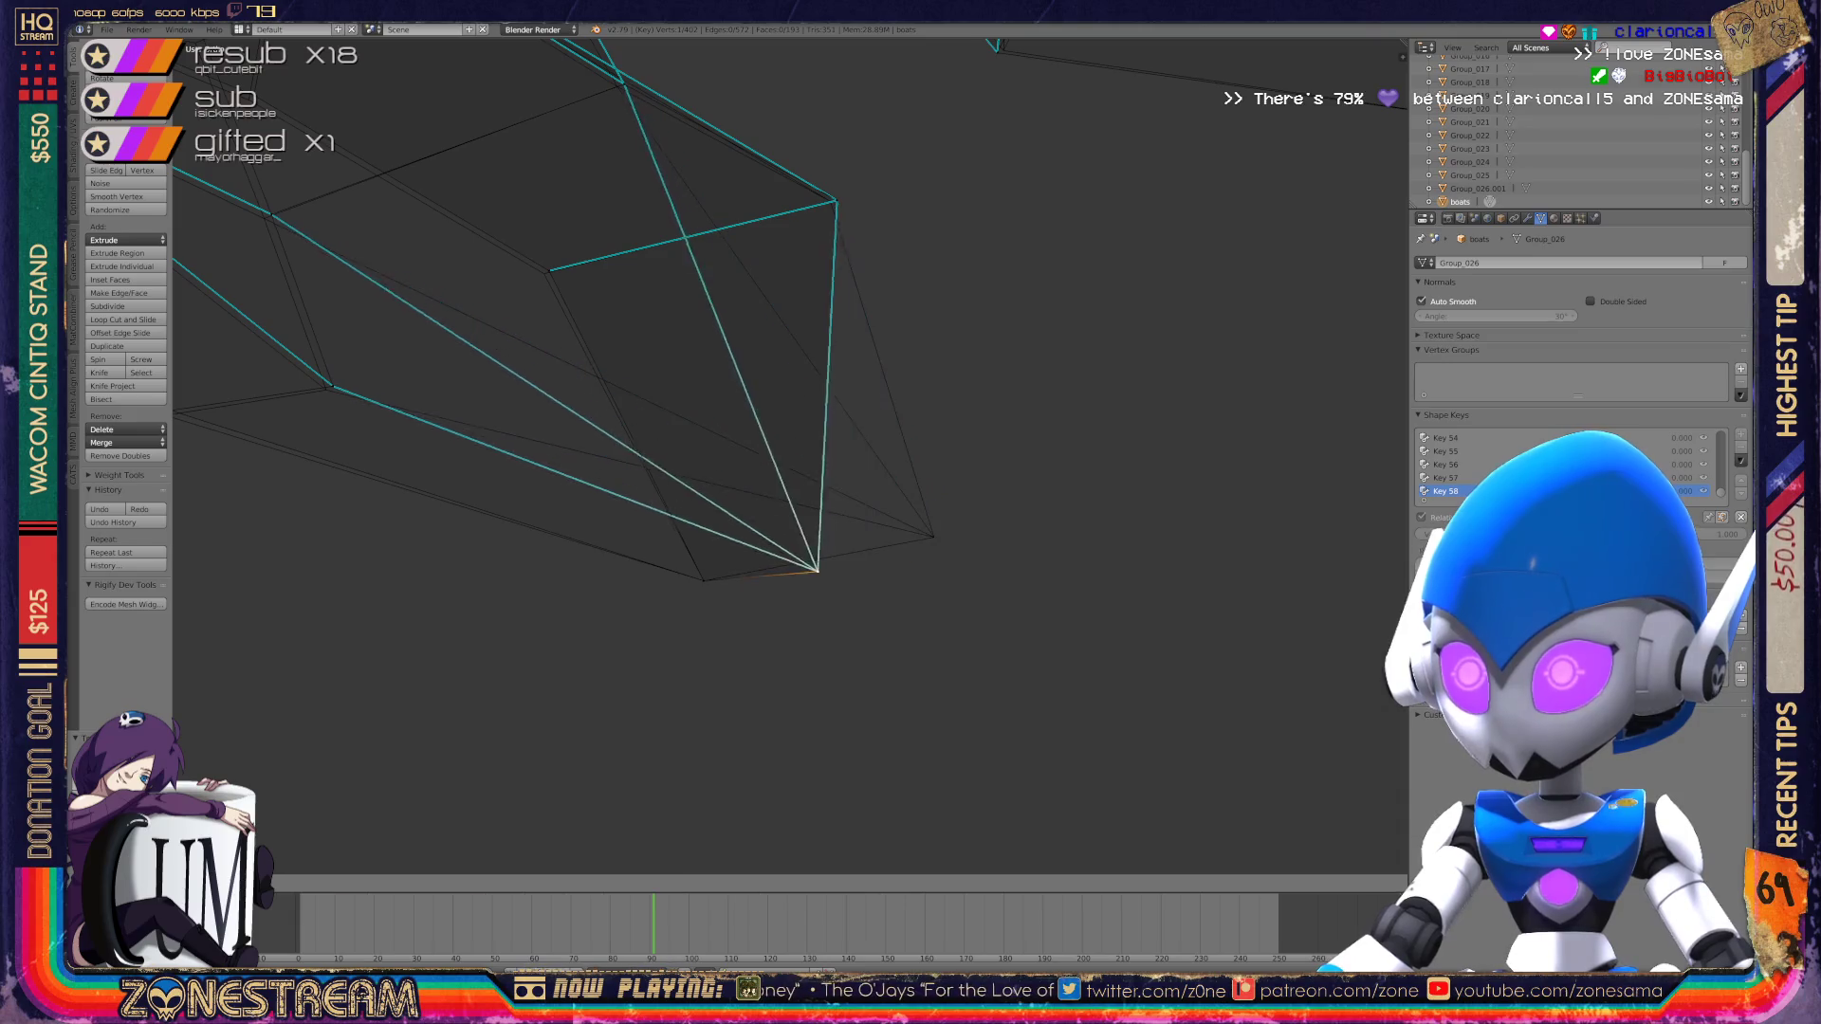
pyautogui.click(930, 535)
# Step: Nudge a vertex on the boot's upper edge and two vertices along its lower side and sole
pyautogui.keyDown('shift'); pyautogui.moveTo(930, 535); pyautogui.dragTo(1082, 684, button='middle'); pyautogui.keyUp('shift')
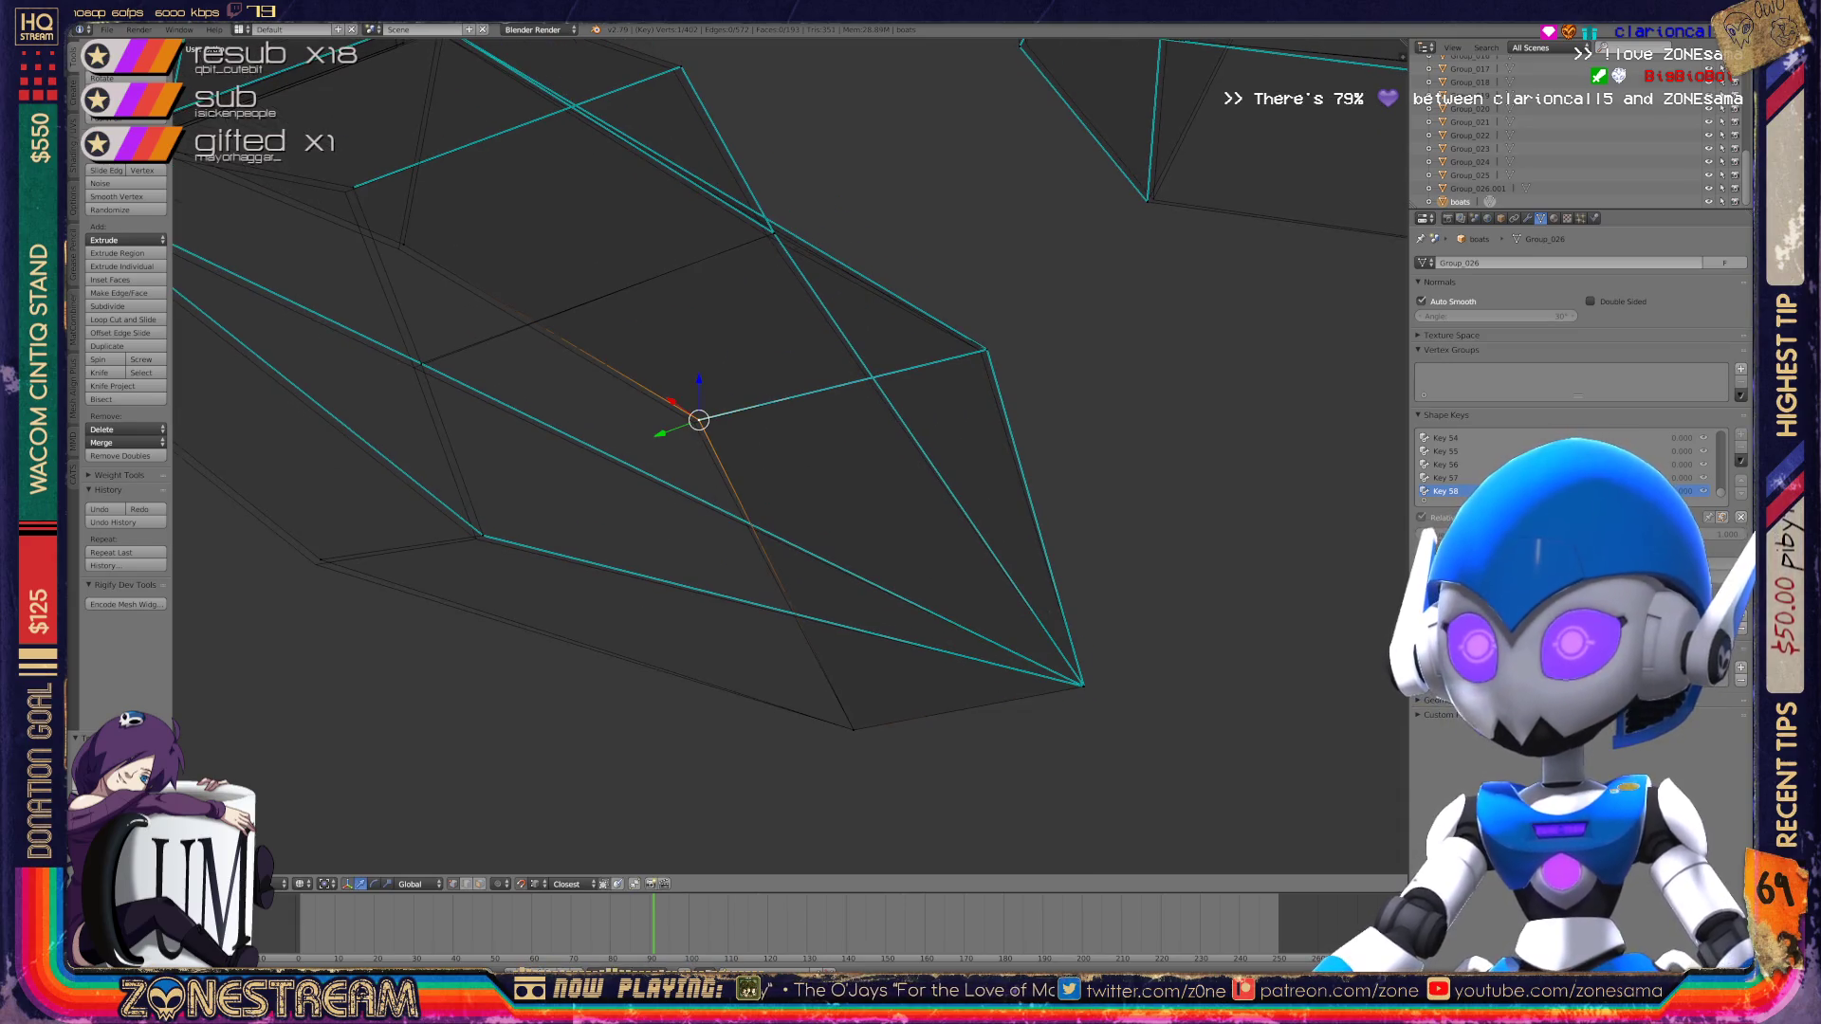
pyautogui.press('g')
pyautogui.press('Return')
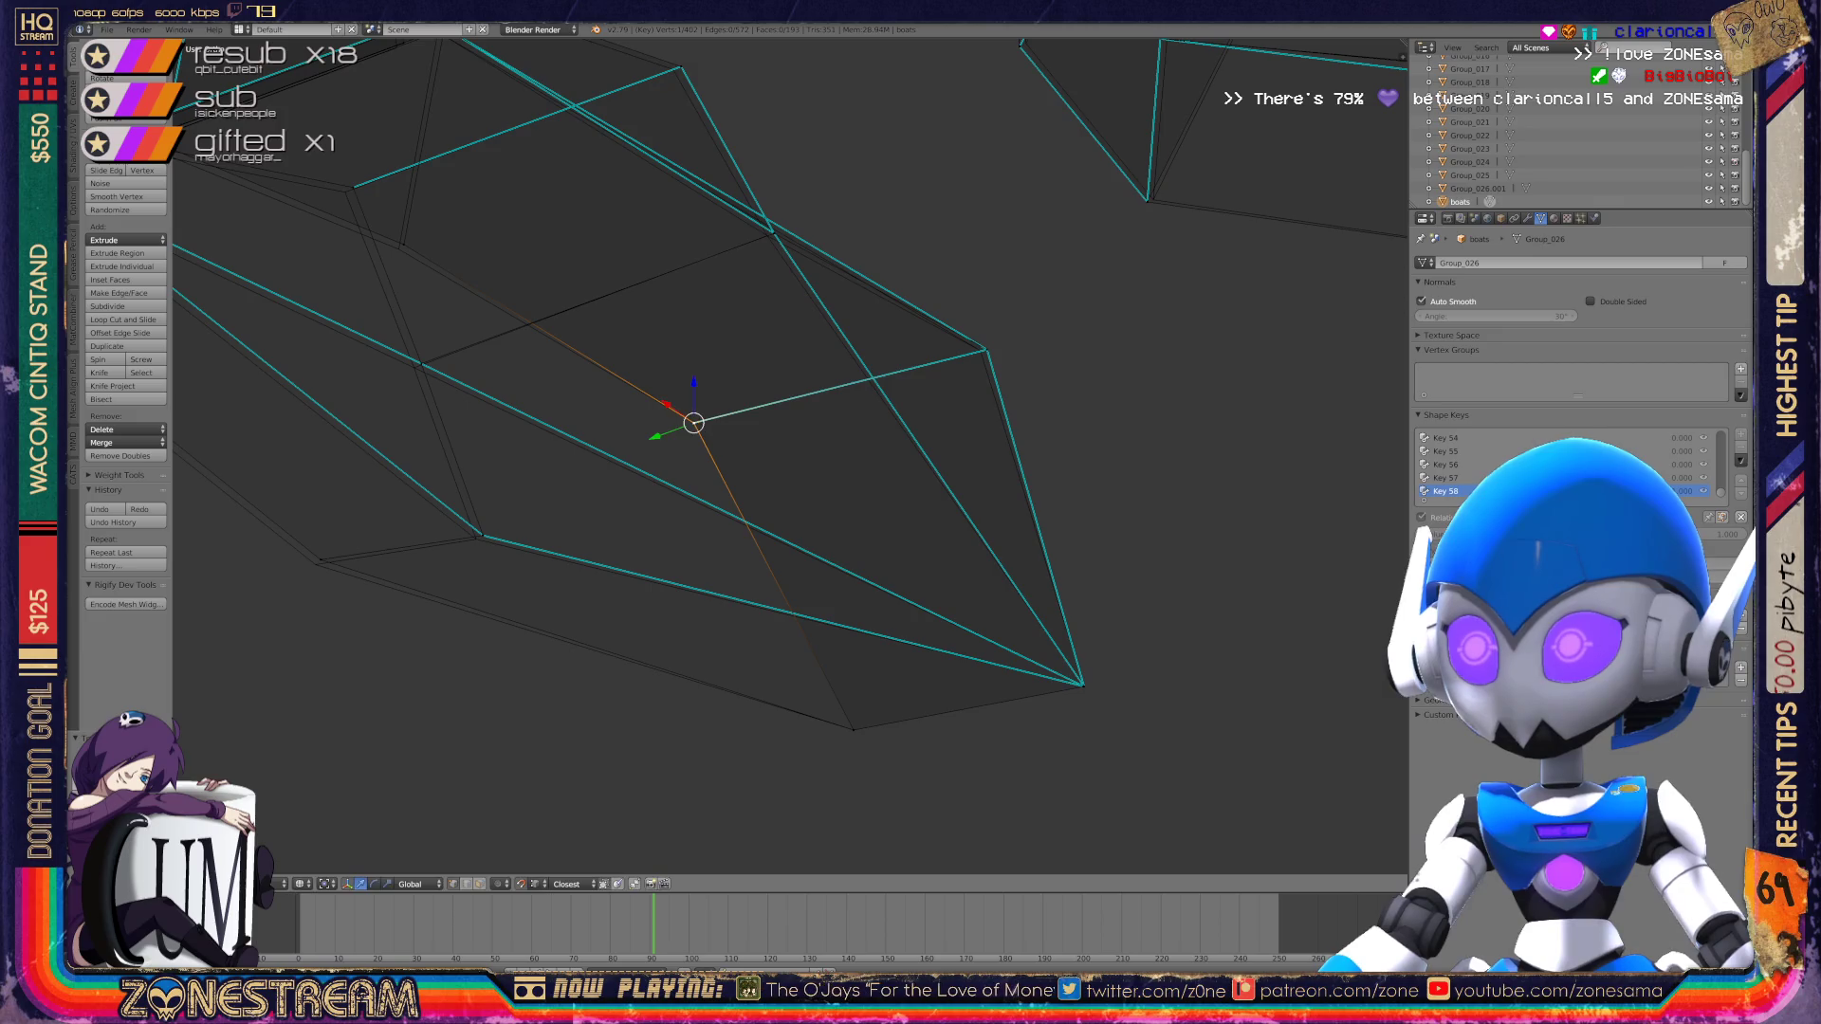
pyautogui.rightClick(987, 351)
pyautogui.press('g')
pyautogui.press('Return')
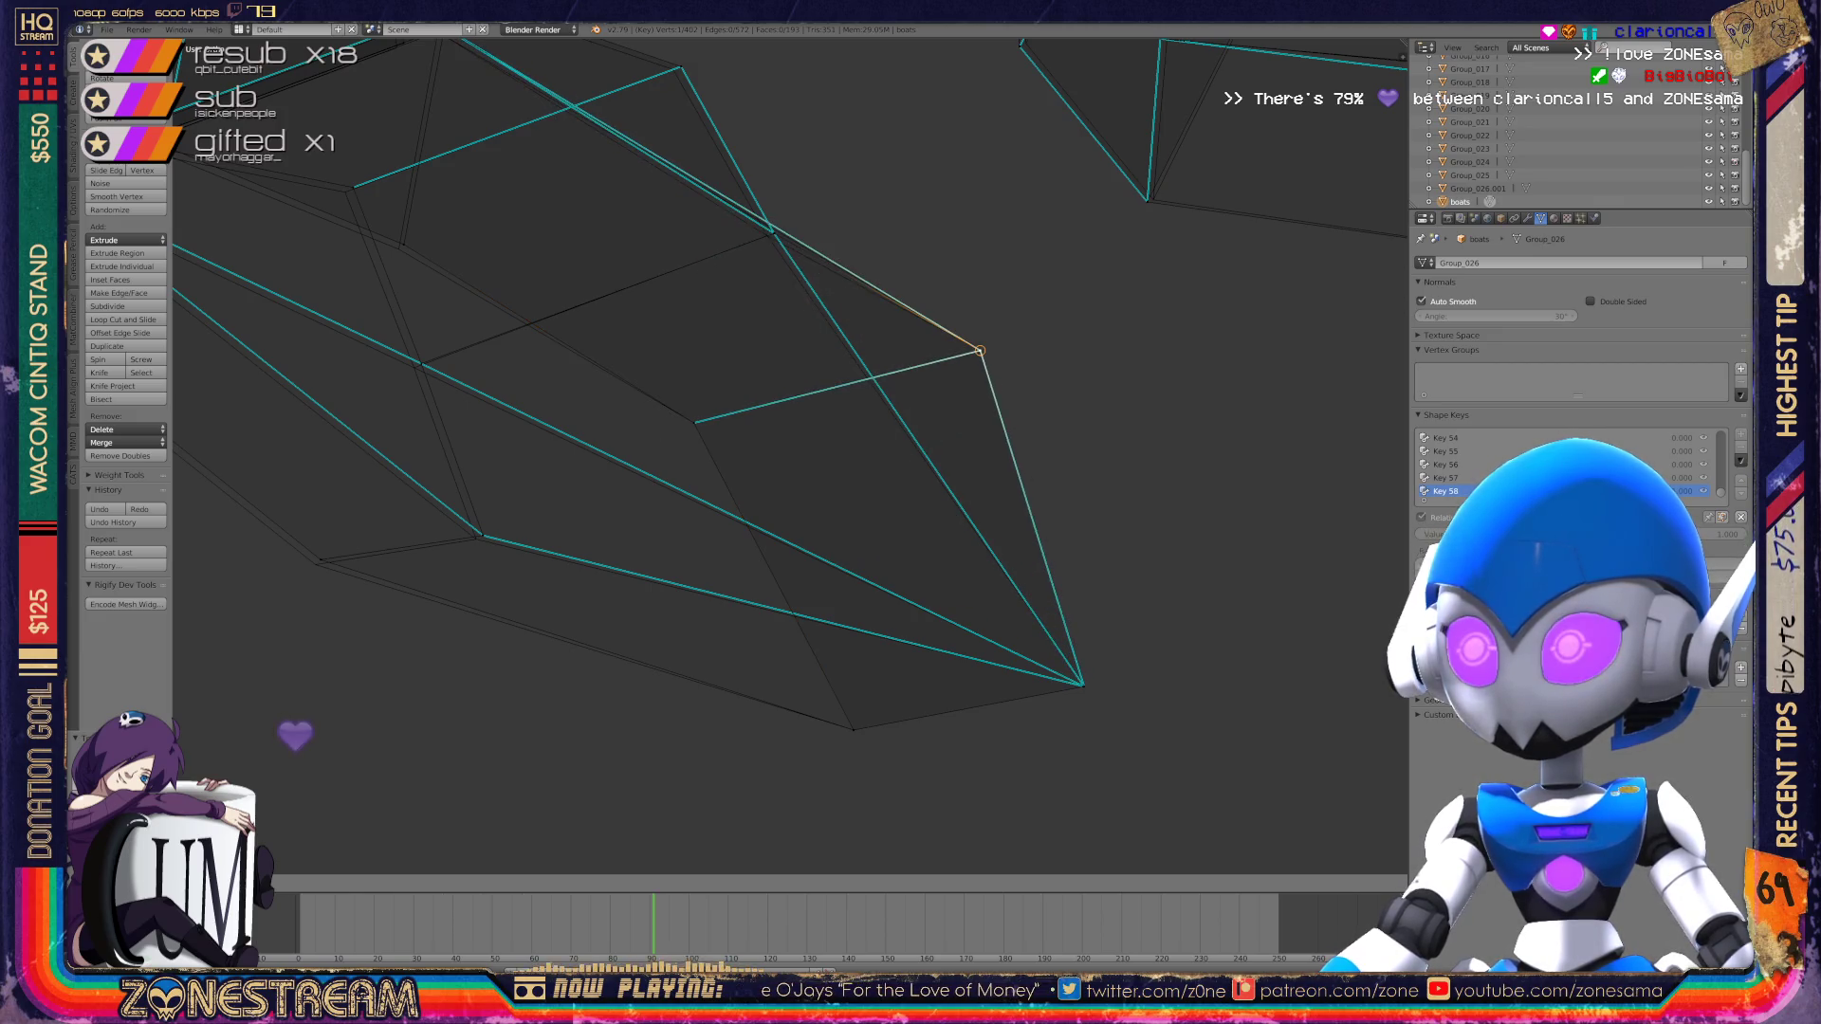
pyautogui.keyDown('shift'); pyautogui.moveTo(986, 351); pyautogui.dragTo(1270, 353, button='middle'); pyautogui.keyUp('shift')
pyautogui.rightClick(766, 538)
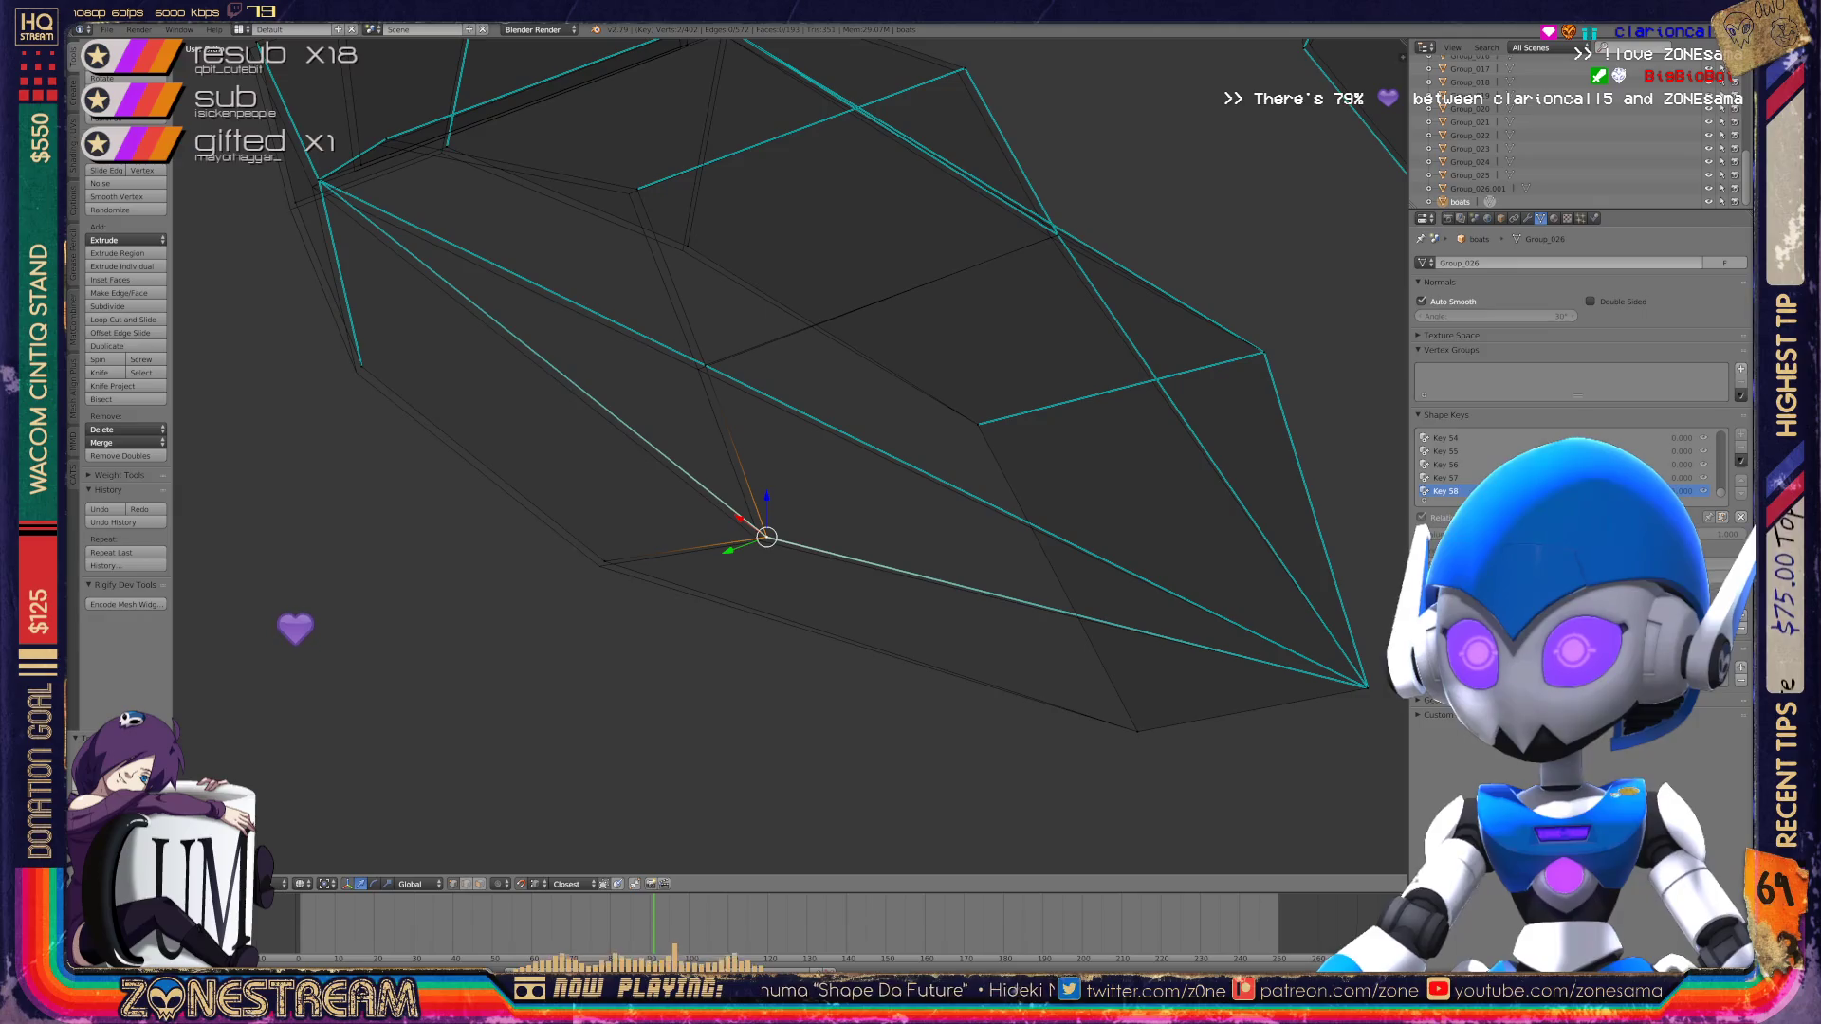
pyautogui.press('g')
pyautogui.press('Return')
pyautogui.rightClick(602, 563)
pyautogui.press('g')
pyautogui.press('Return')
# Step: Nudge a mid-boot vertex and one near the opening, then centre on the next top vertex
pyautogui.keyDown('shift'); pyautogui.moveTo(603, 563); pyautogui.dragTo(649, 671, button='middle'); pyautogui.keyUp('shift')
pyautogui.rightClick(755, 471)
pyautogui.press('g')
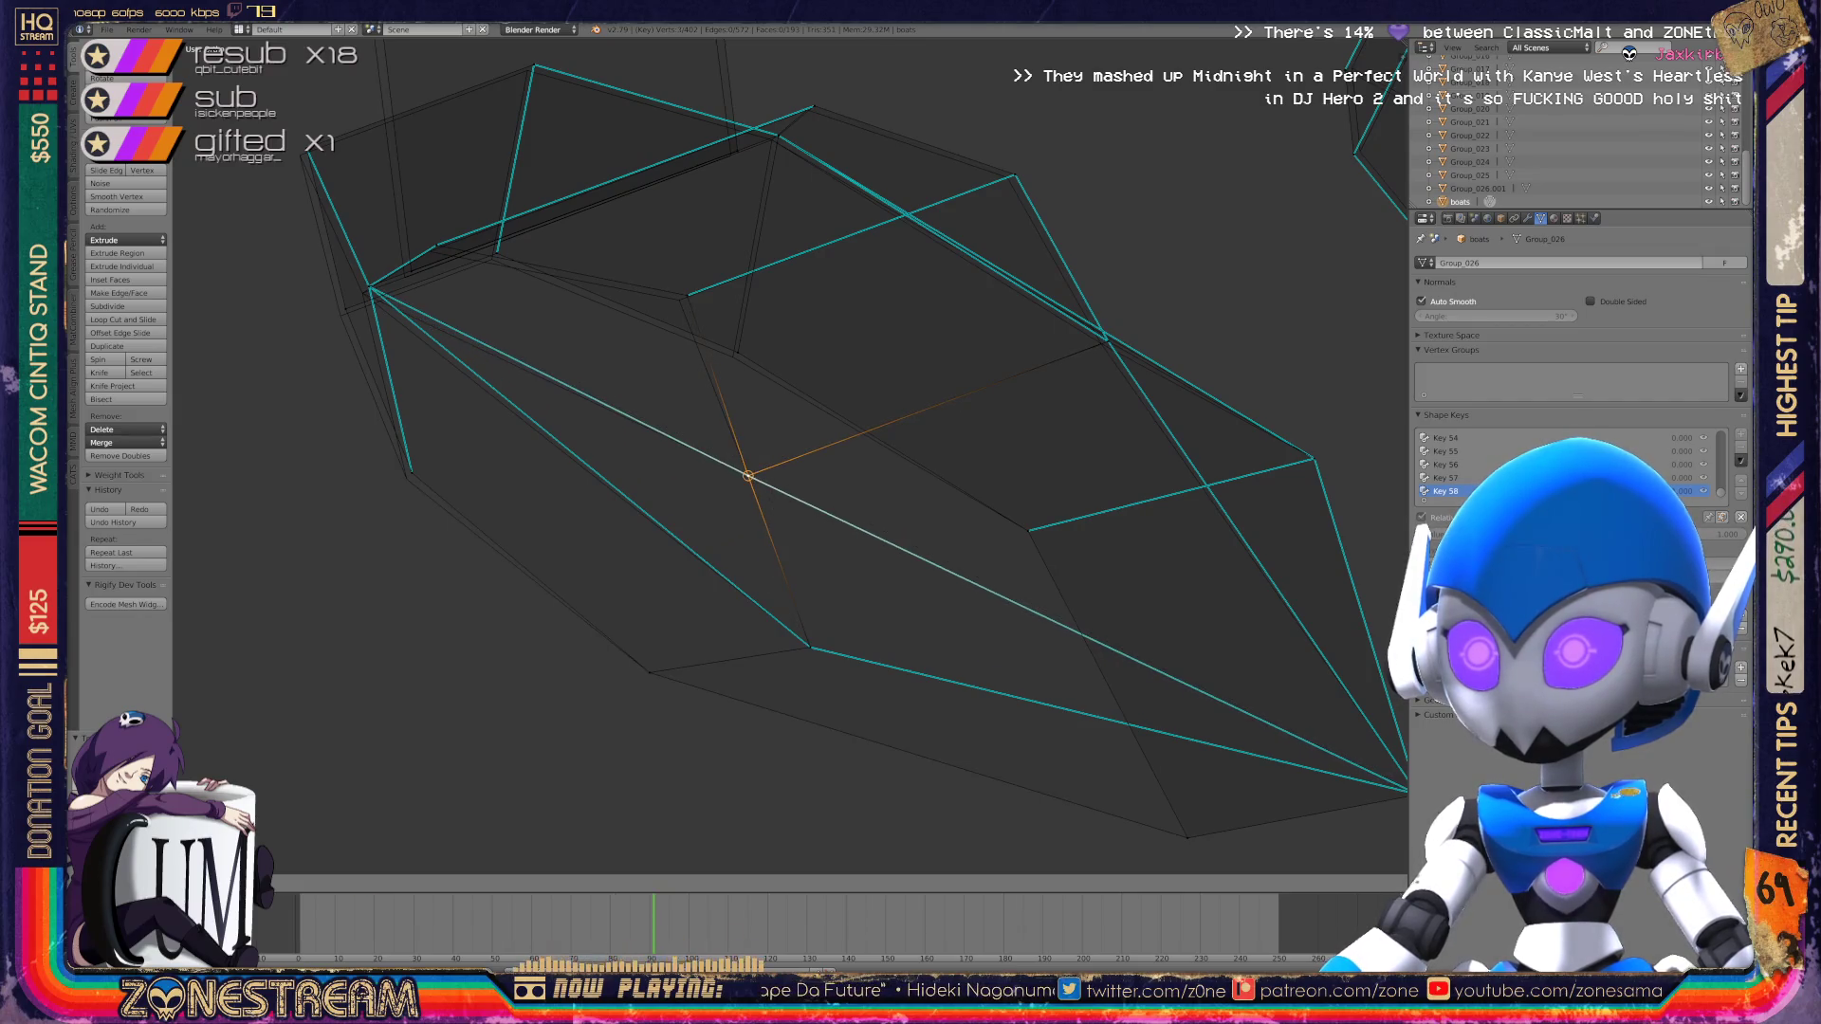
pyautogui.press('Return')
pyautogui.keyDown('shift'); pyautogui.moveTo(755, 471); pyautogui.dragTo(859, 532, button='middle'); pyautogui.keyUp('shift')
pyautogui.rightClick(799, 351)
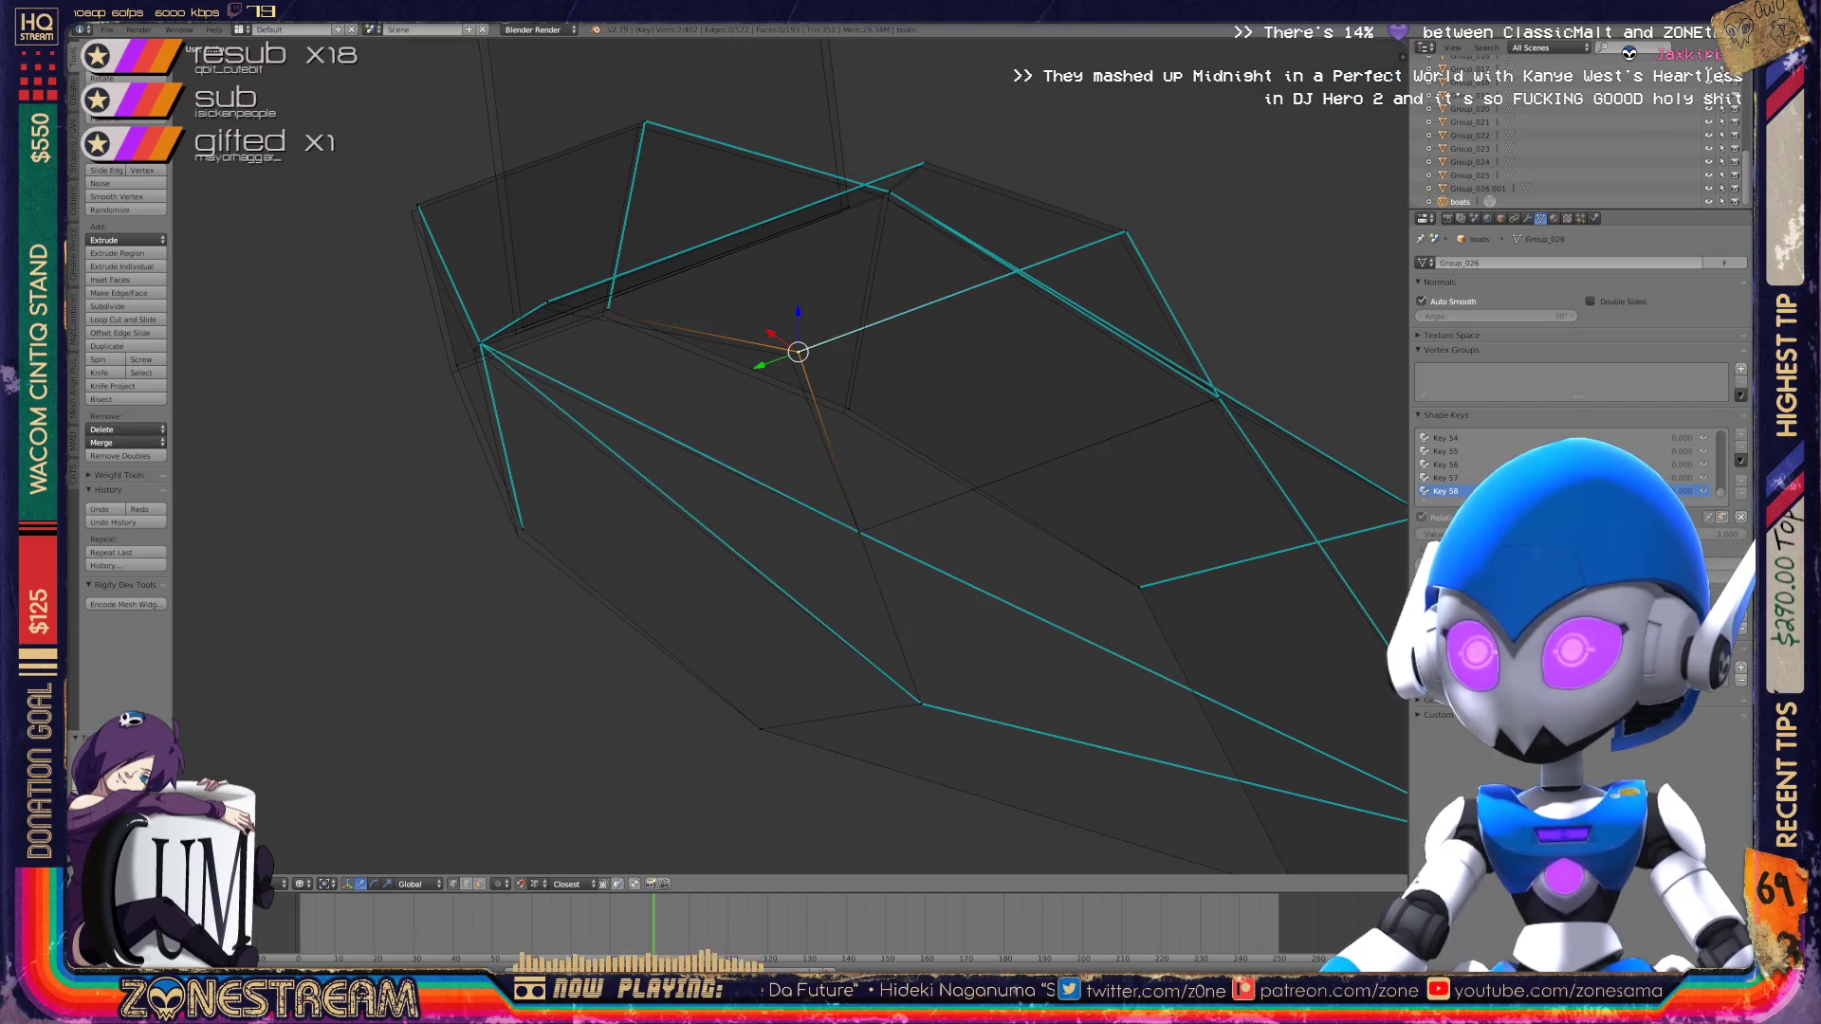
pyautogui.press('g')
pyautogui.press('Return')
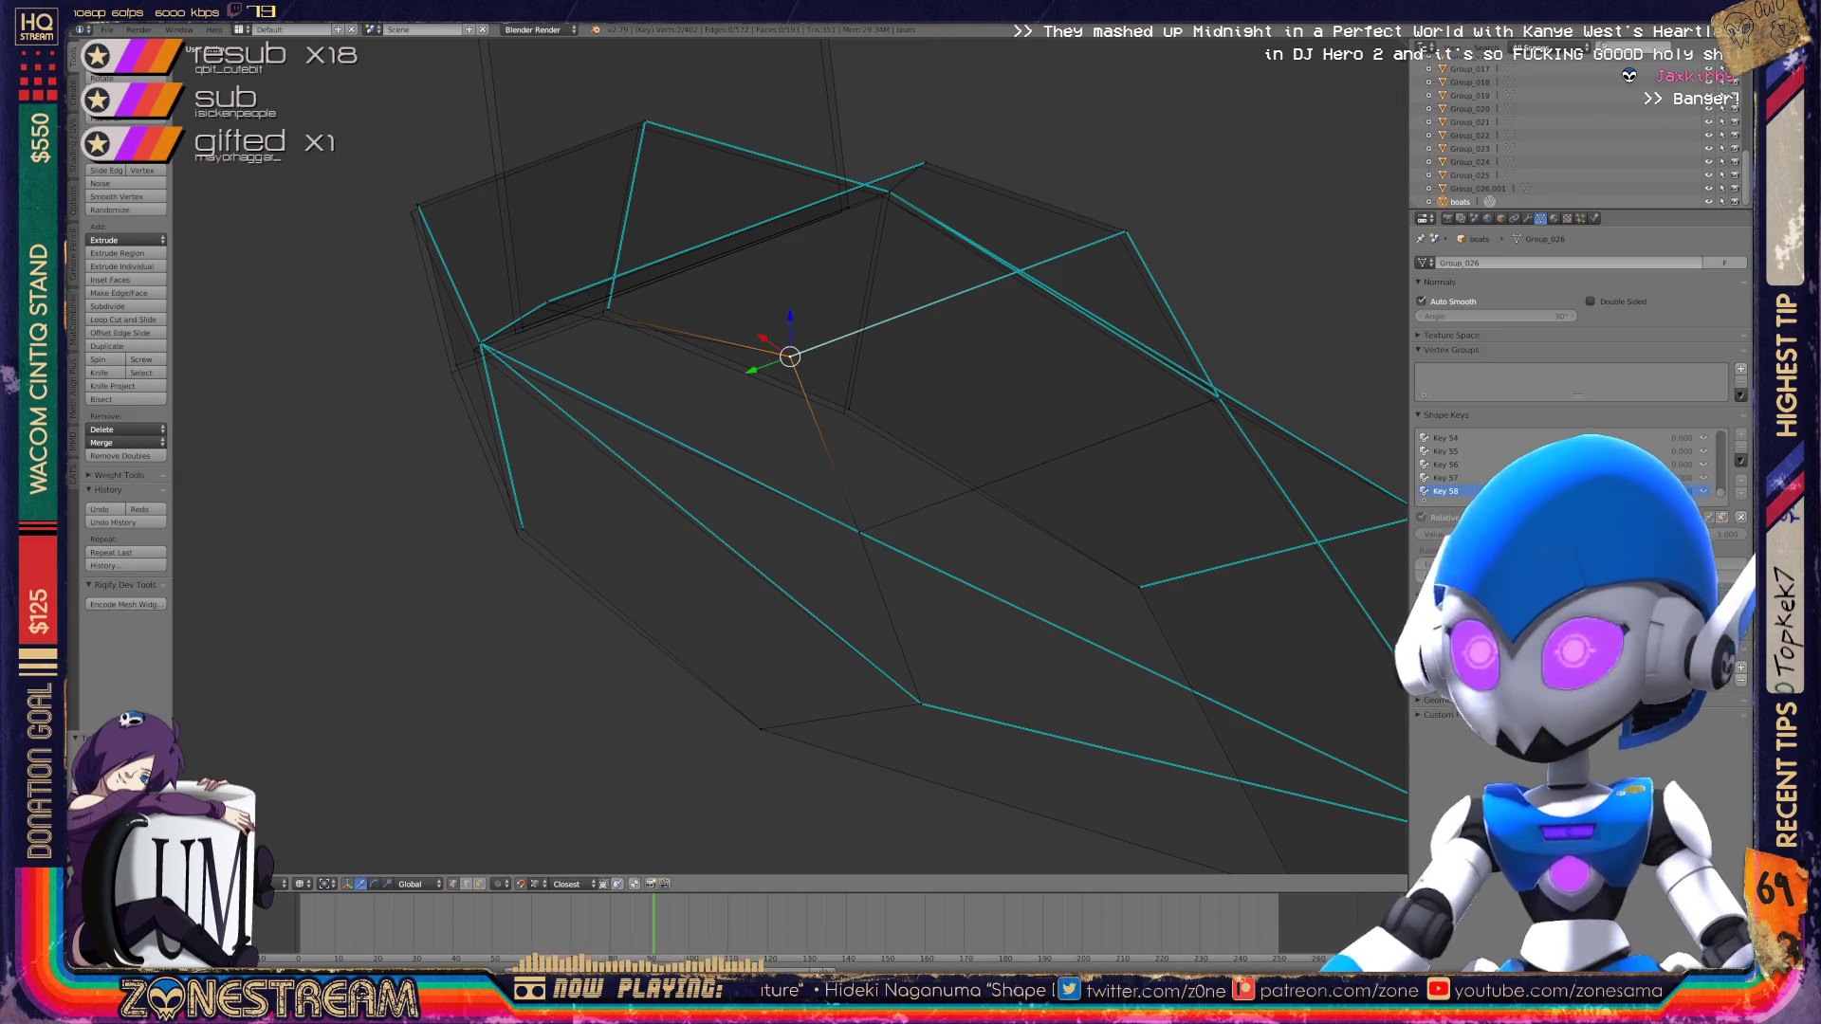
pyautogui.rightClick(843, 413)
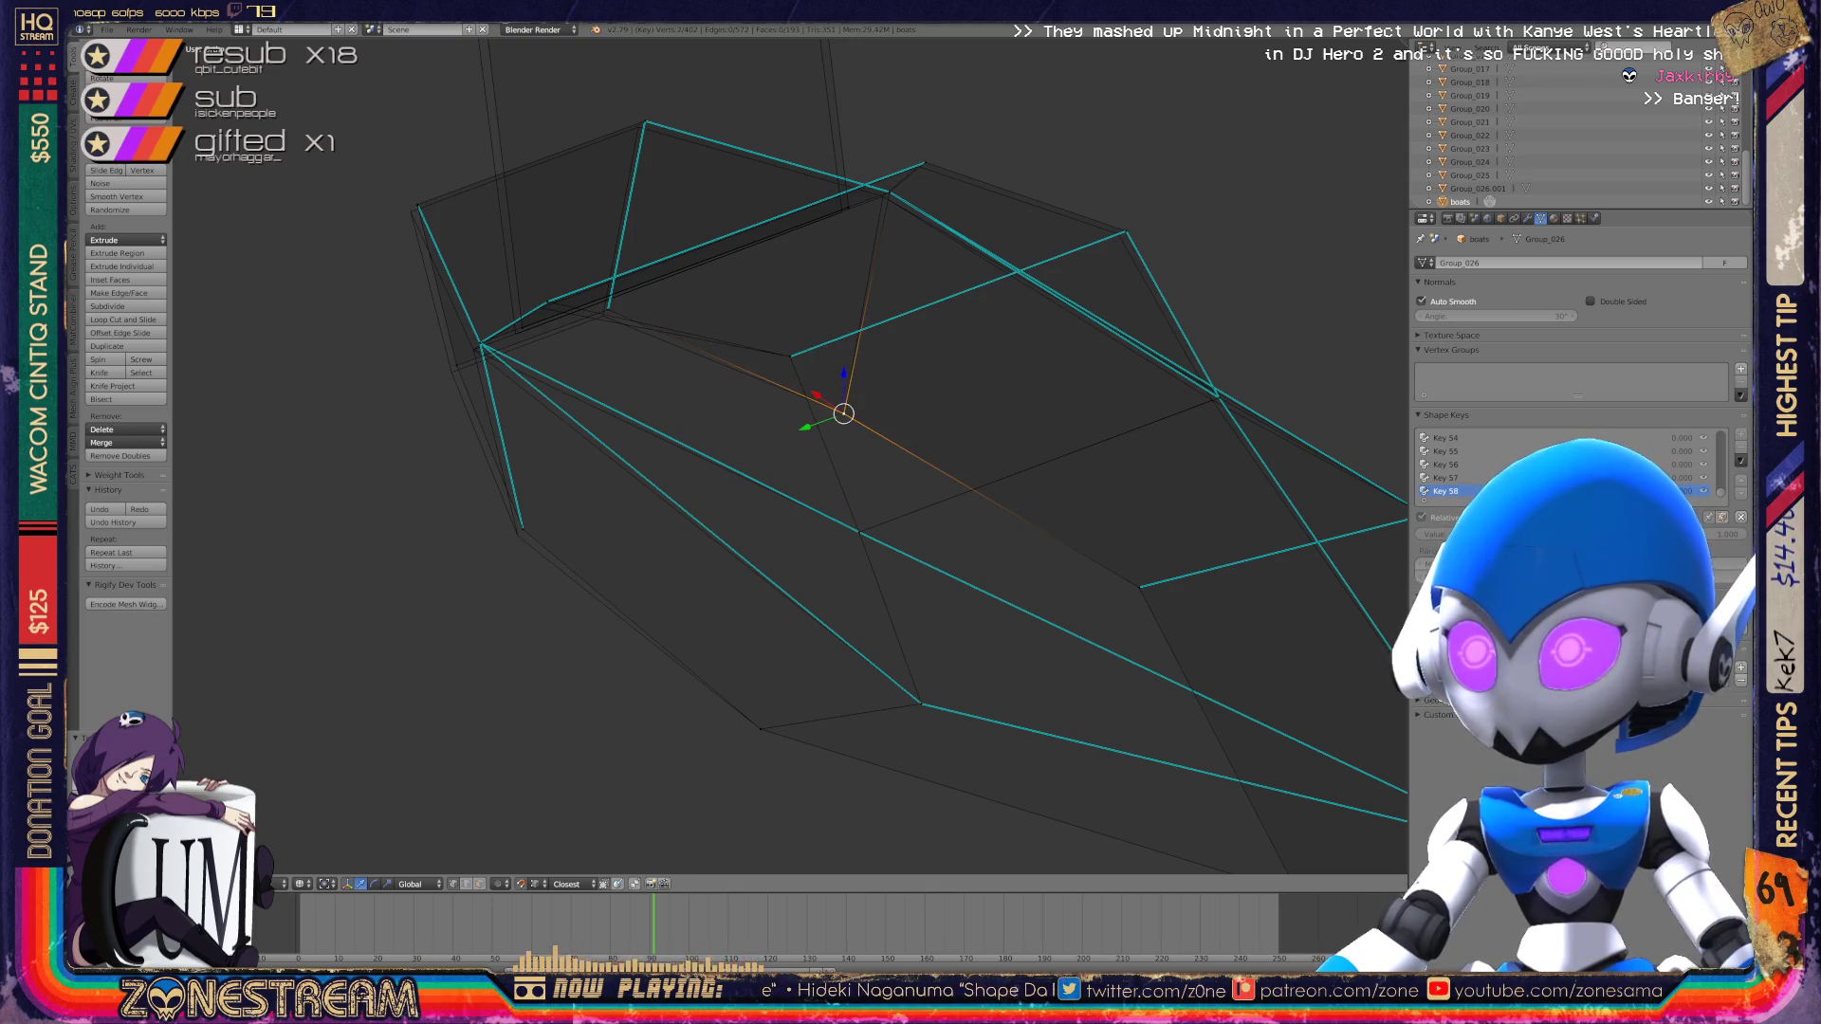
pyautogui.moveTo(844, 413)
pyautogui.keyDown('shift'); pyautogui.mouseDown(button='middle')
pyautogui.moveTo(449, 407)
pyautogui.moveTo(553, 421)
pyautogui.mouseUp(button='middle'); pyautogui.keyUp('shift')
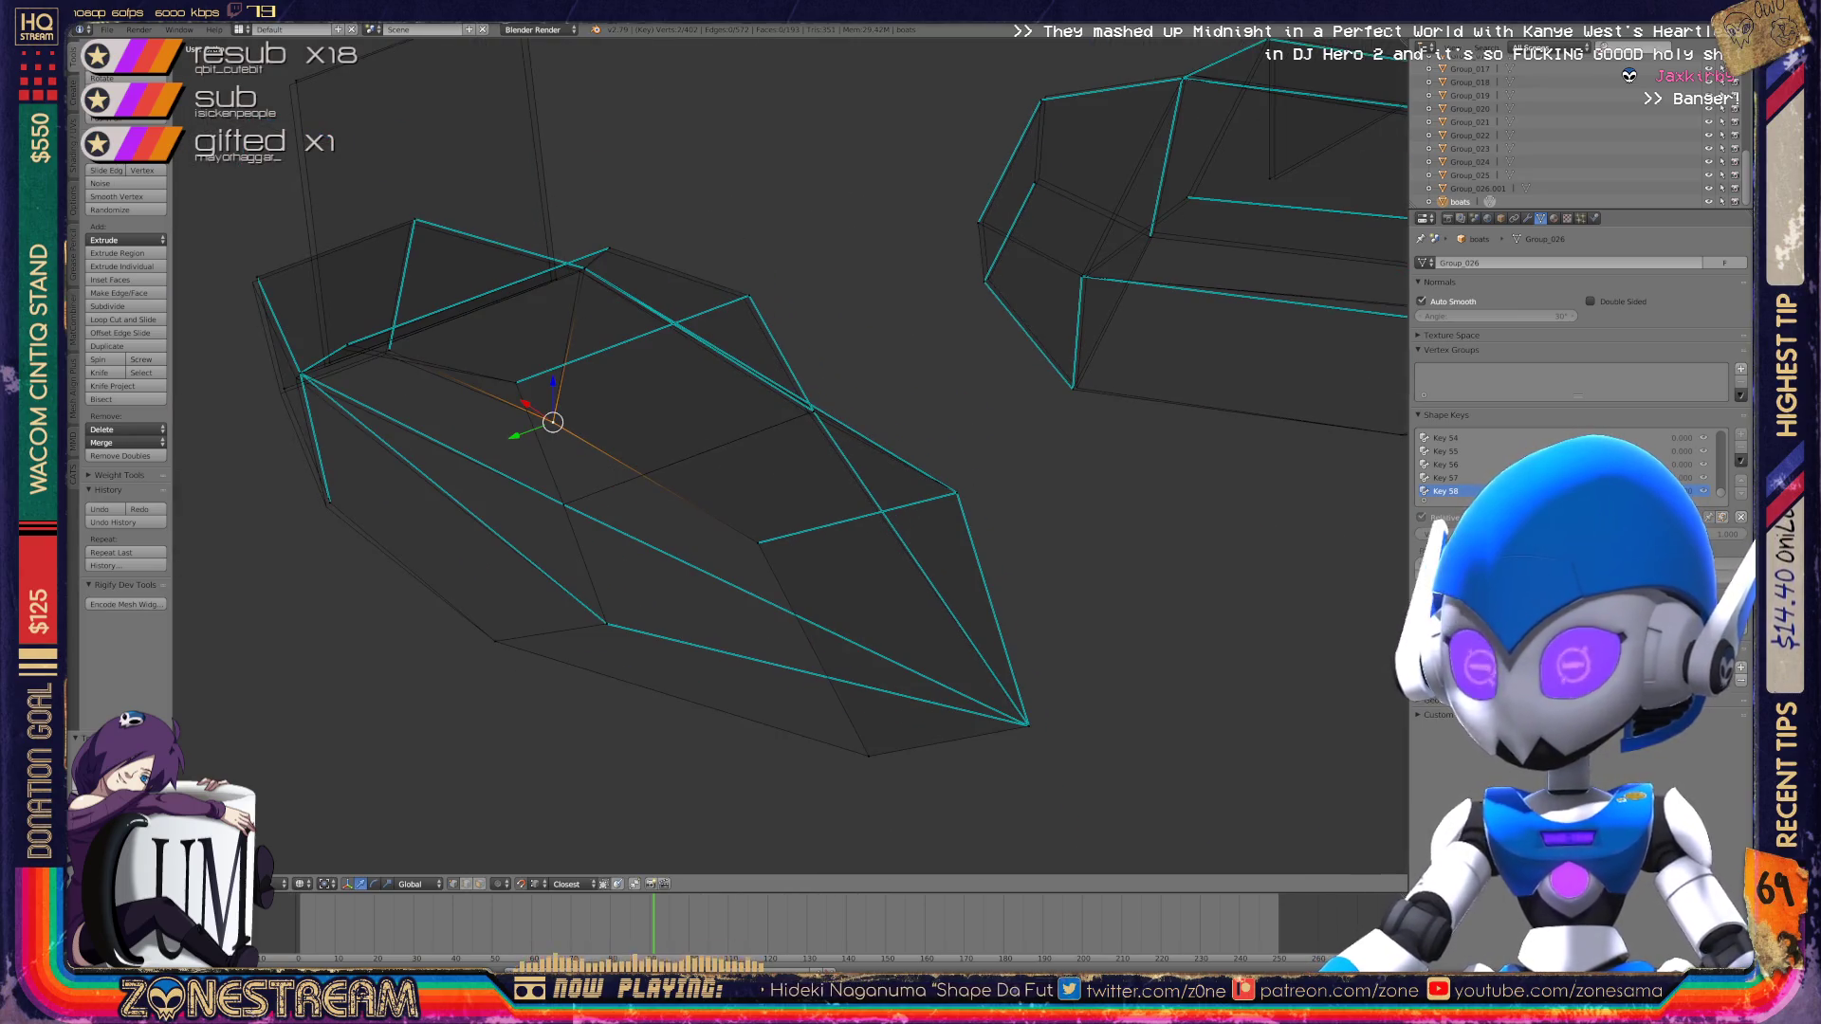
pyautogui.press('KP_5')
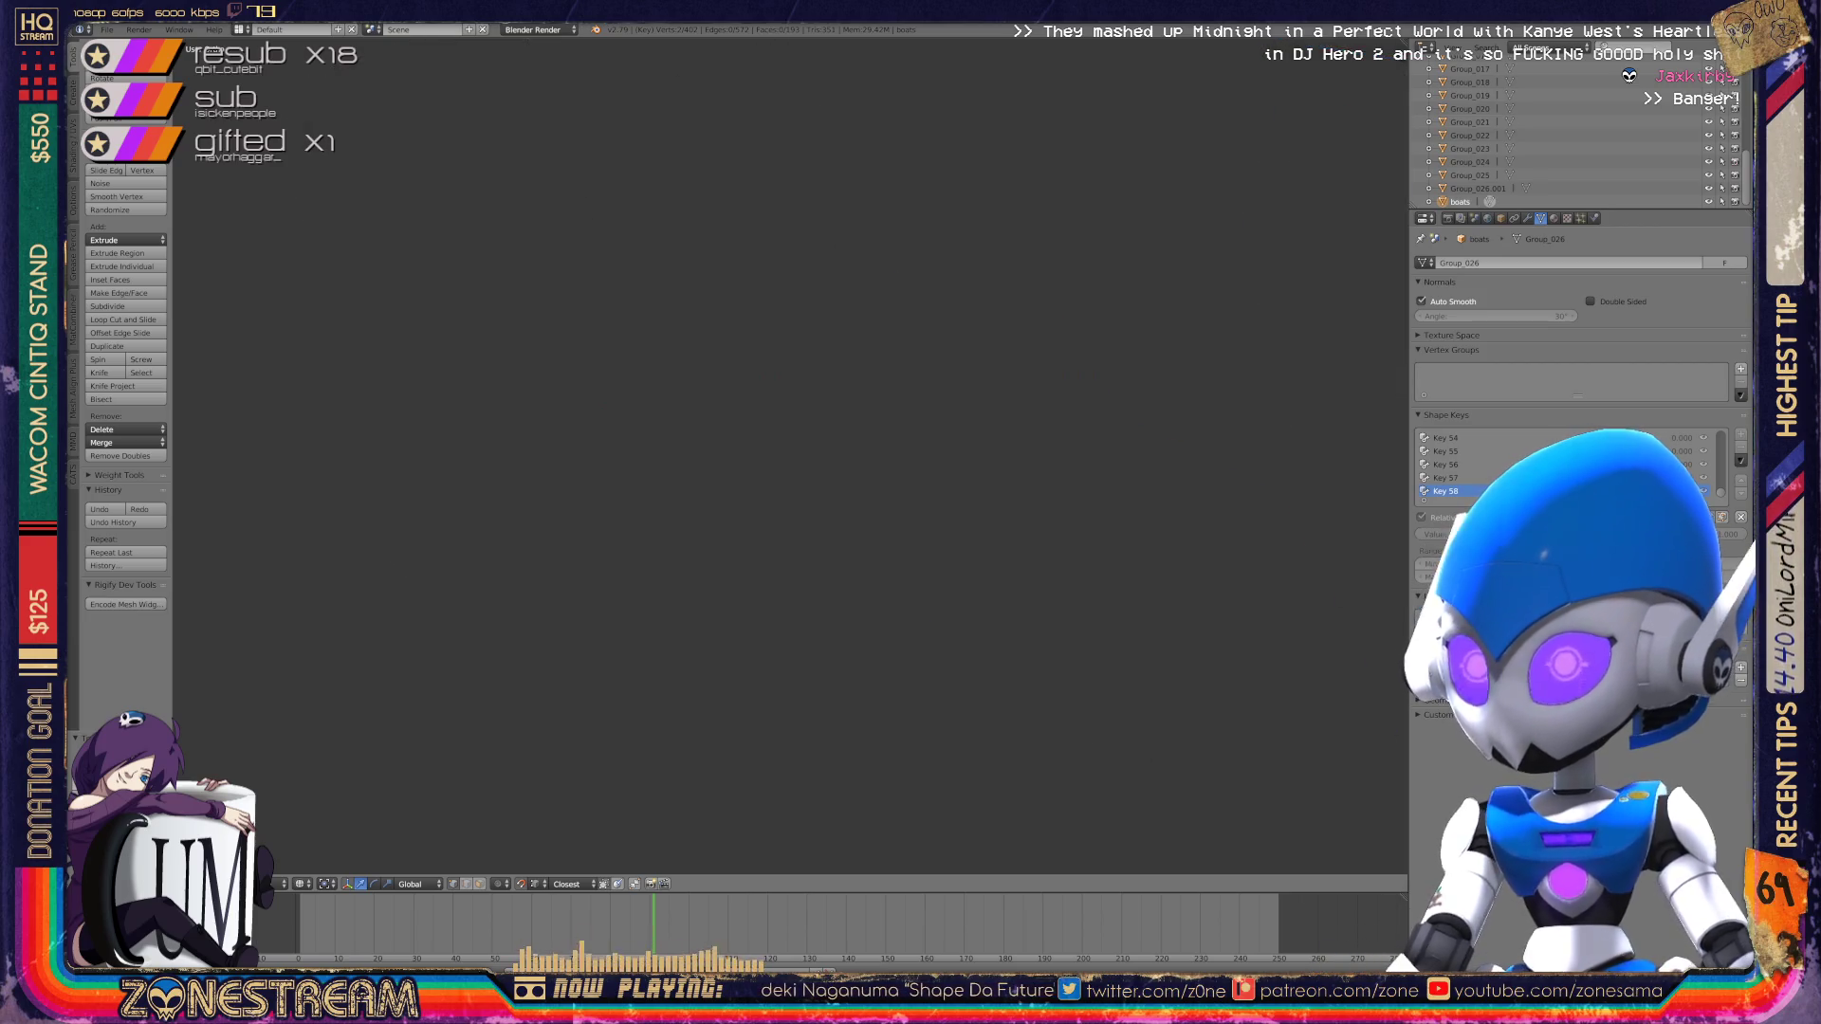
pyautogui.press('KP_Decimal')
pyautogui.keyDown('shift'); pyautogui.moveTo(791, 456); pyautogui.dragTo(702, 614, button='middle'); pyautogui.keyUp('shift')
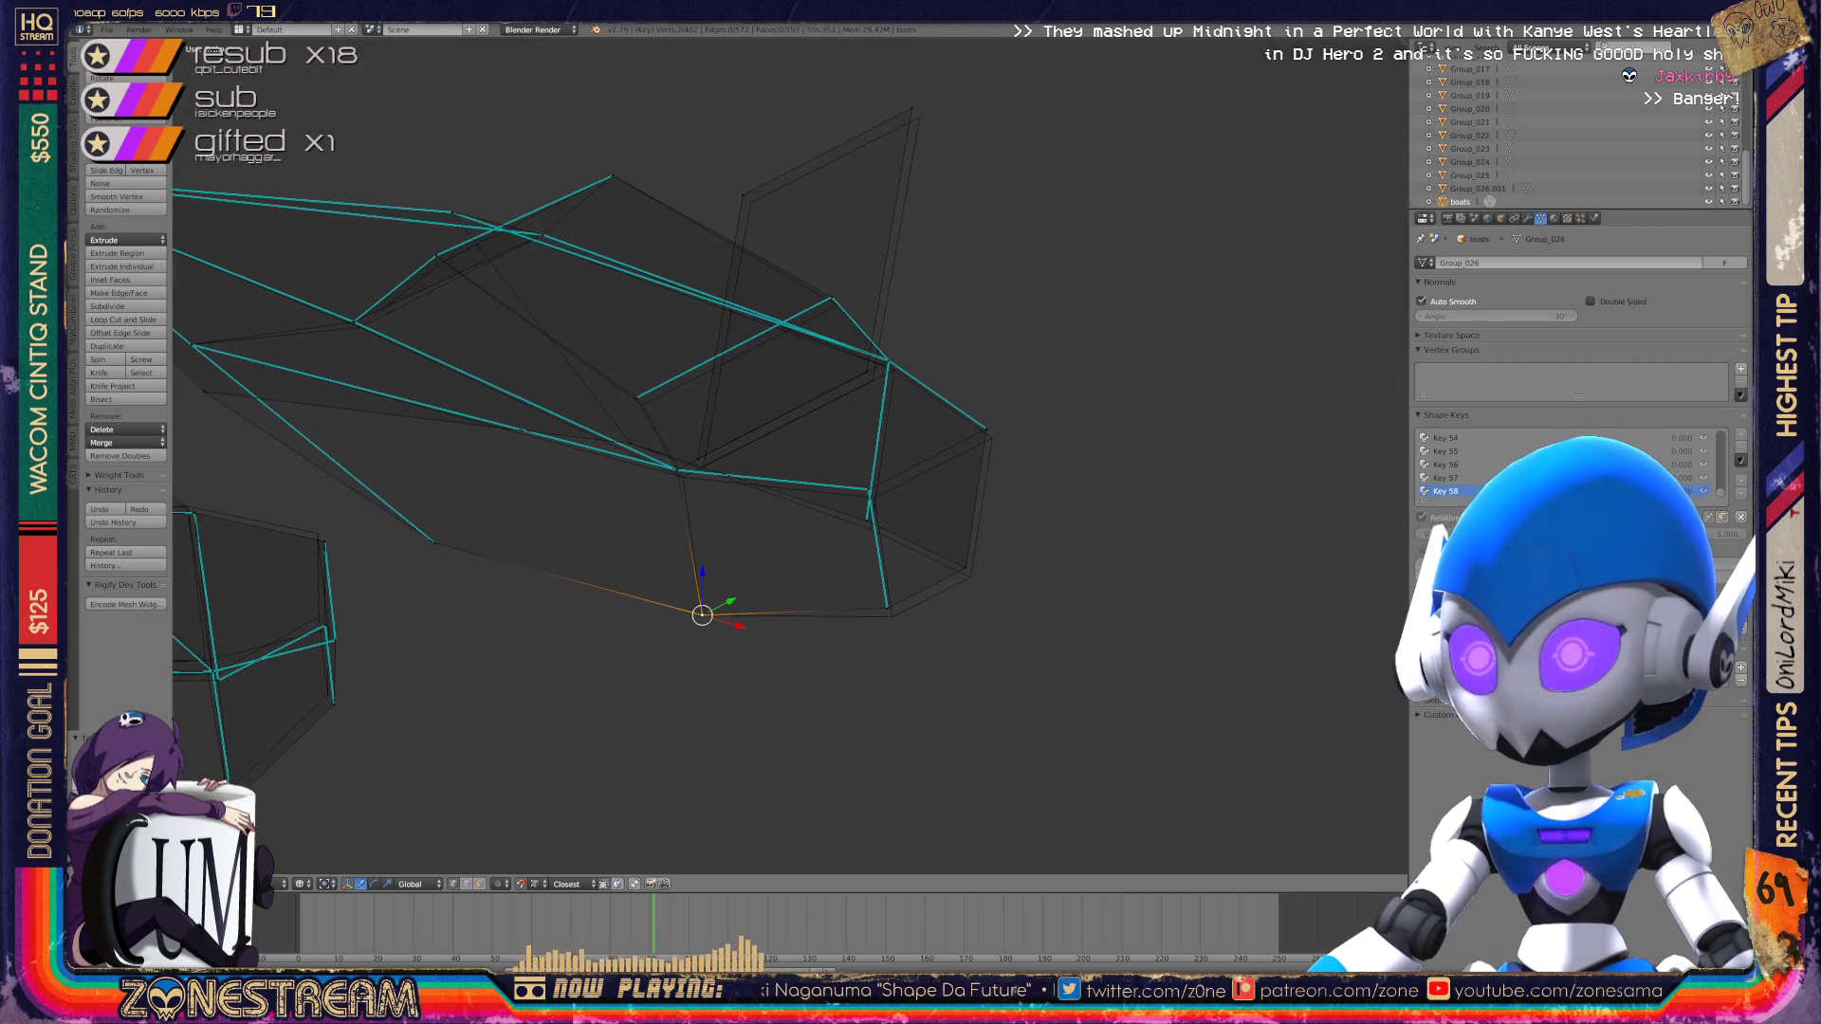